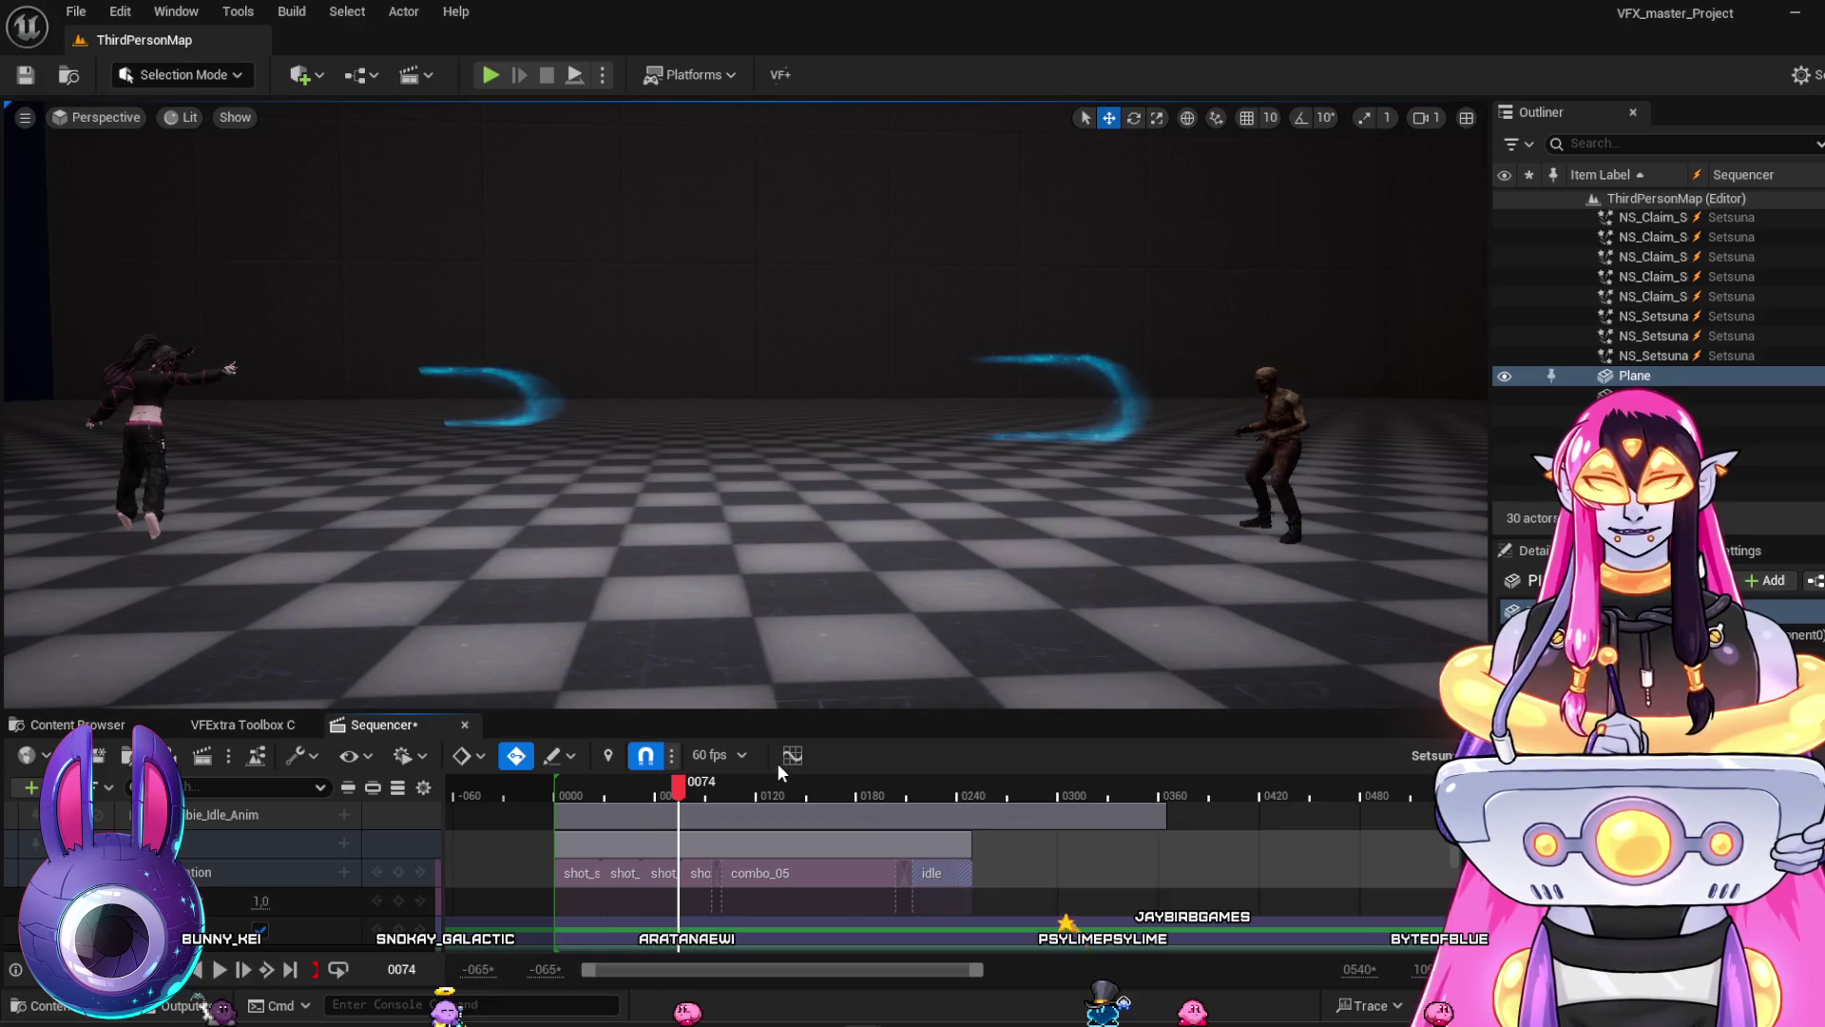
# - Play the slash sequence, stopping at frame 0087, then scrub back to 0057 to inspect the crescent
pyautogui.moveTo(681, 785); pyautogui.dragTo(763, 806)
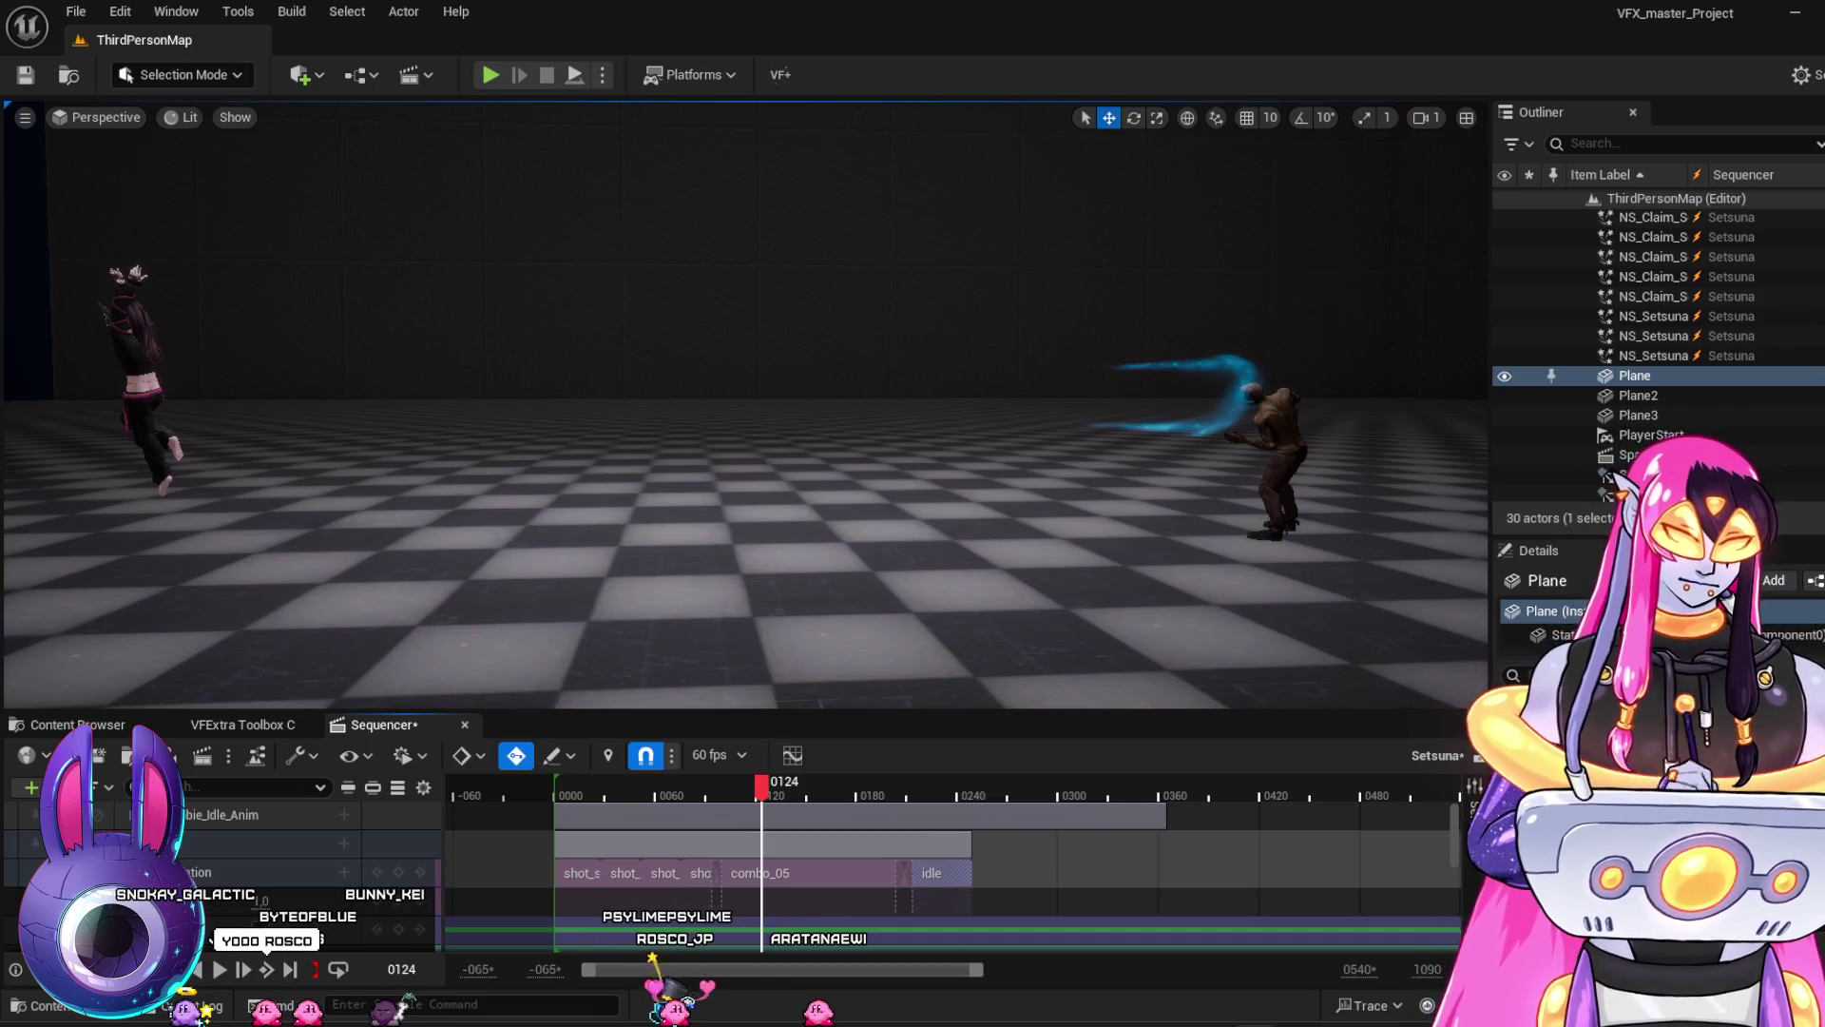
pyautogui.click(585, 790)
pyautogui.click(543, 790)
pyautogui.press('space')
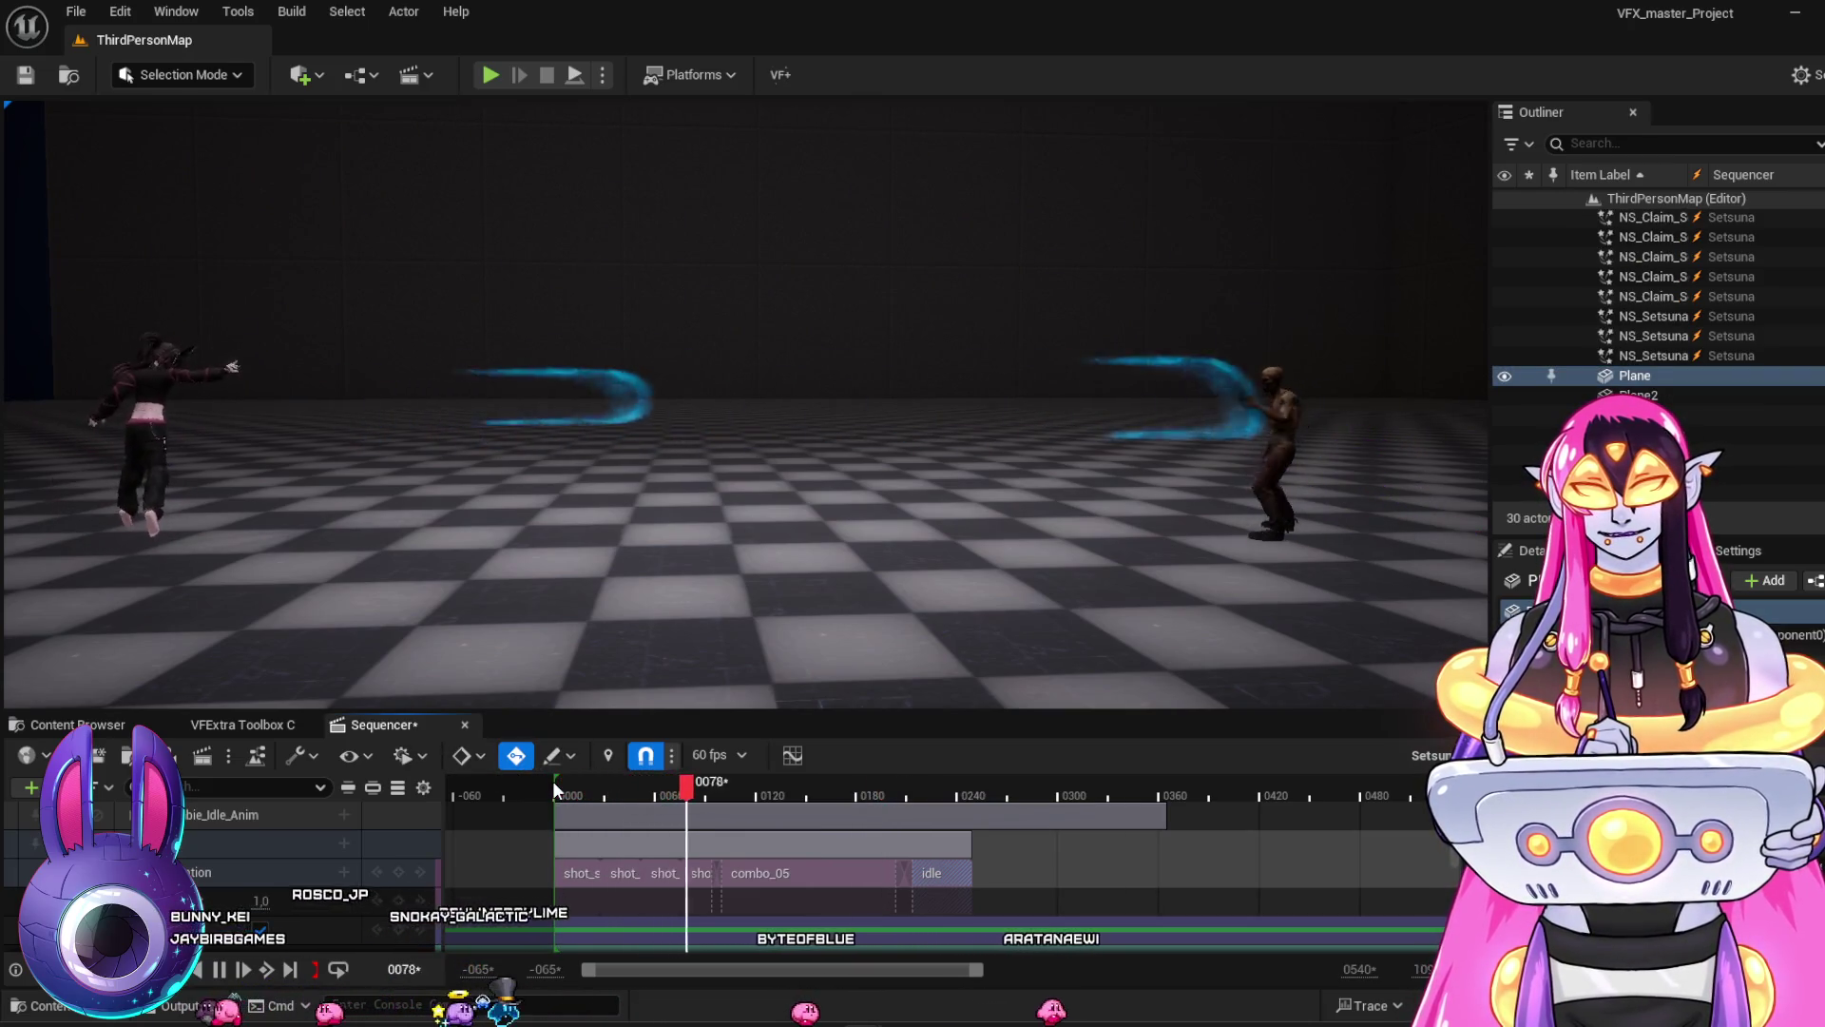
pyautogui.press('space')
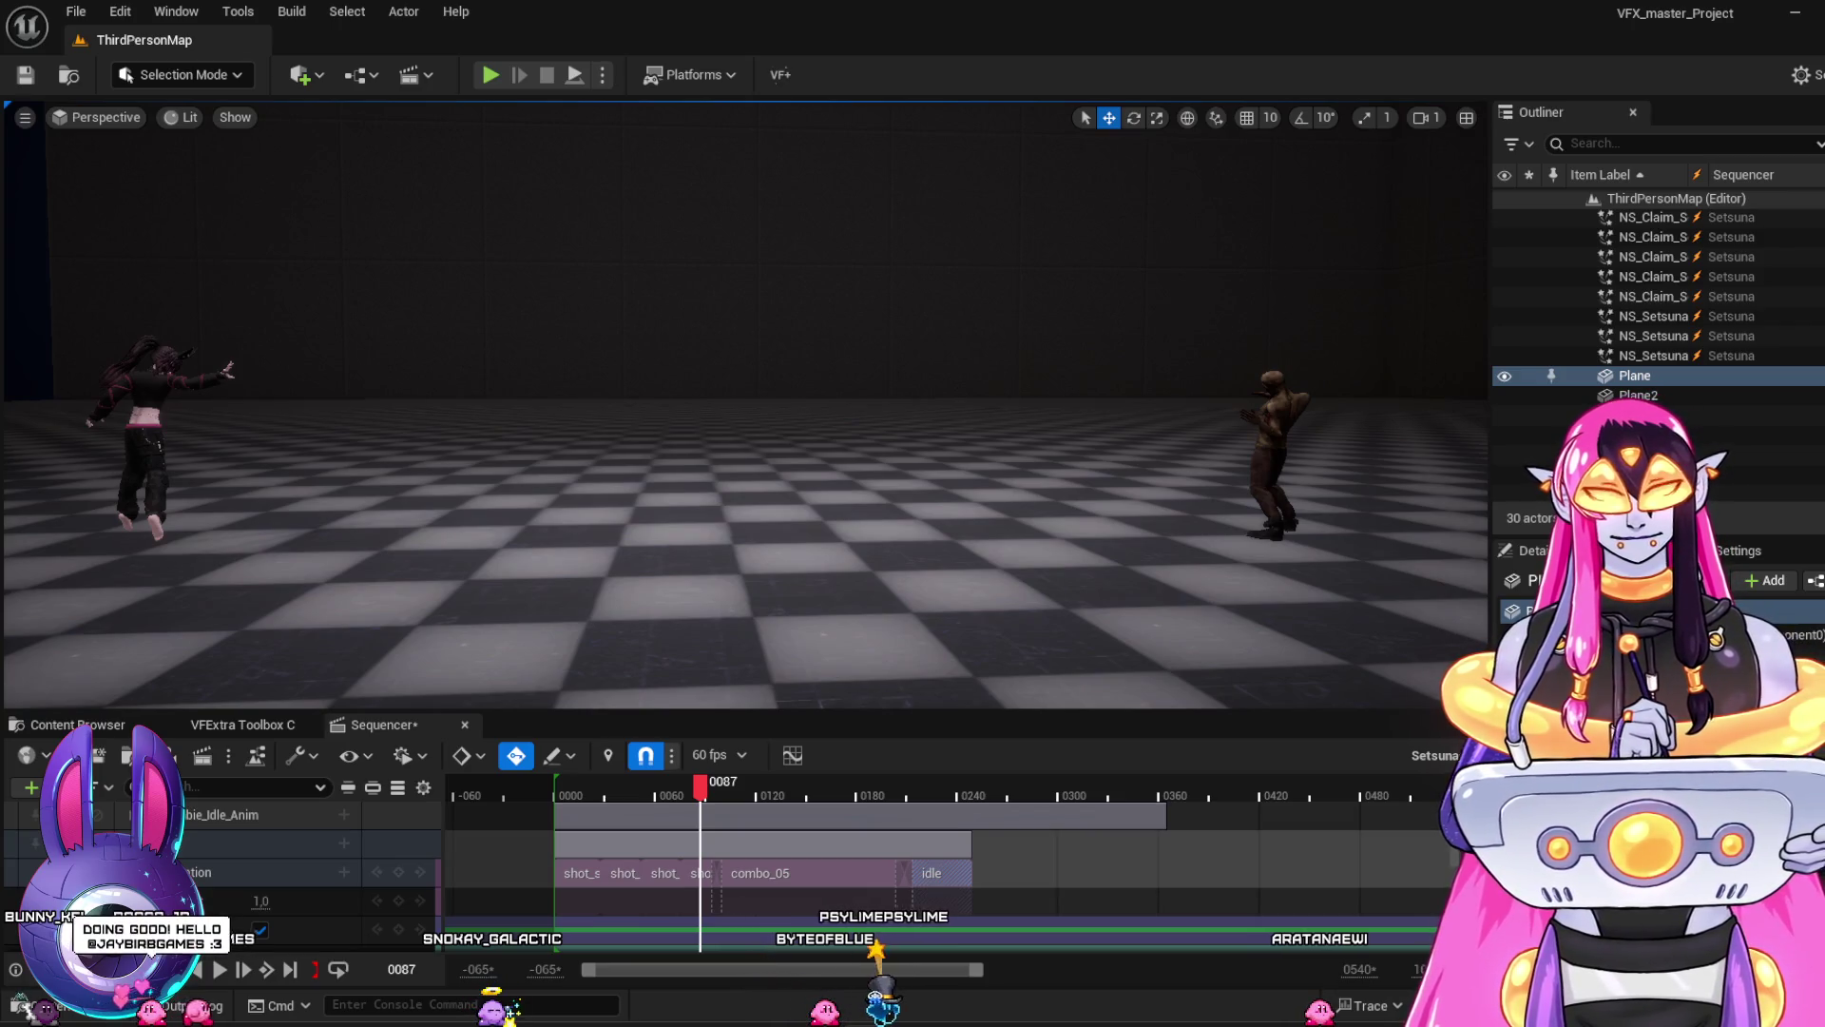
pyautogui.moveTo(652, 791)
pyautogui.mouseDown()
pyautogui.moveTo(572, 791)
pyautogui.moveTo(664, 807)
pyautogui.moveTo(538, 798)
pyautogui.mouseUp()
# - Replay the throw to frame 0125, scrub back to 0044, then play again to 0135
pyautogui.press('space')
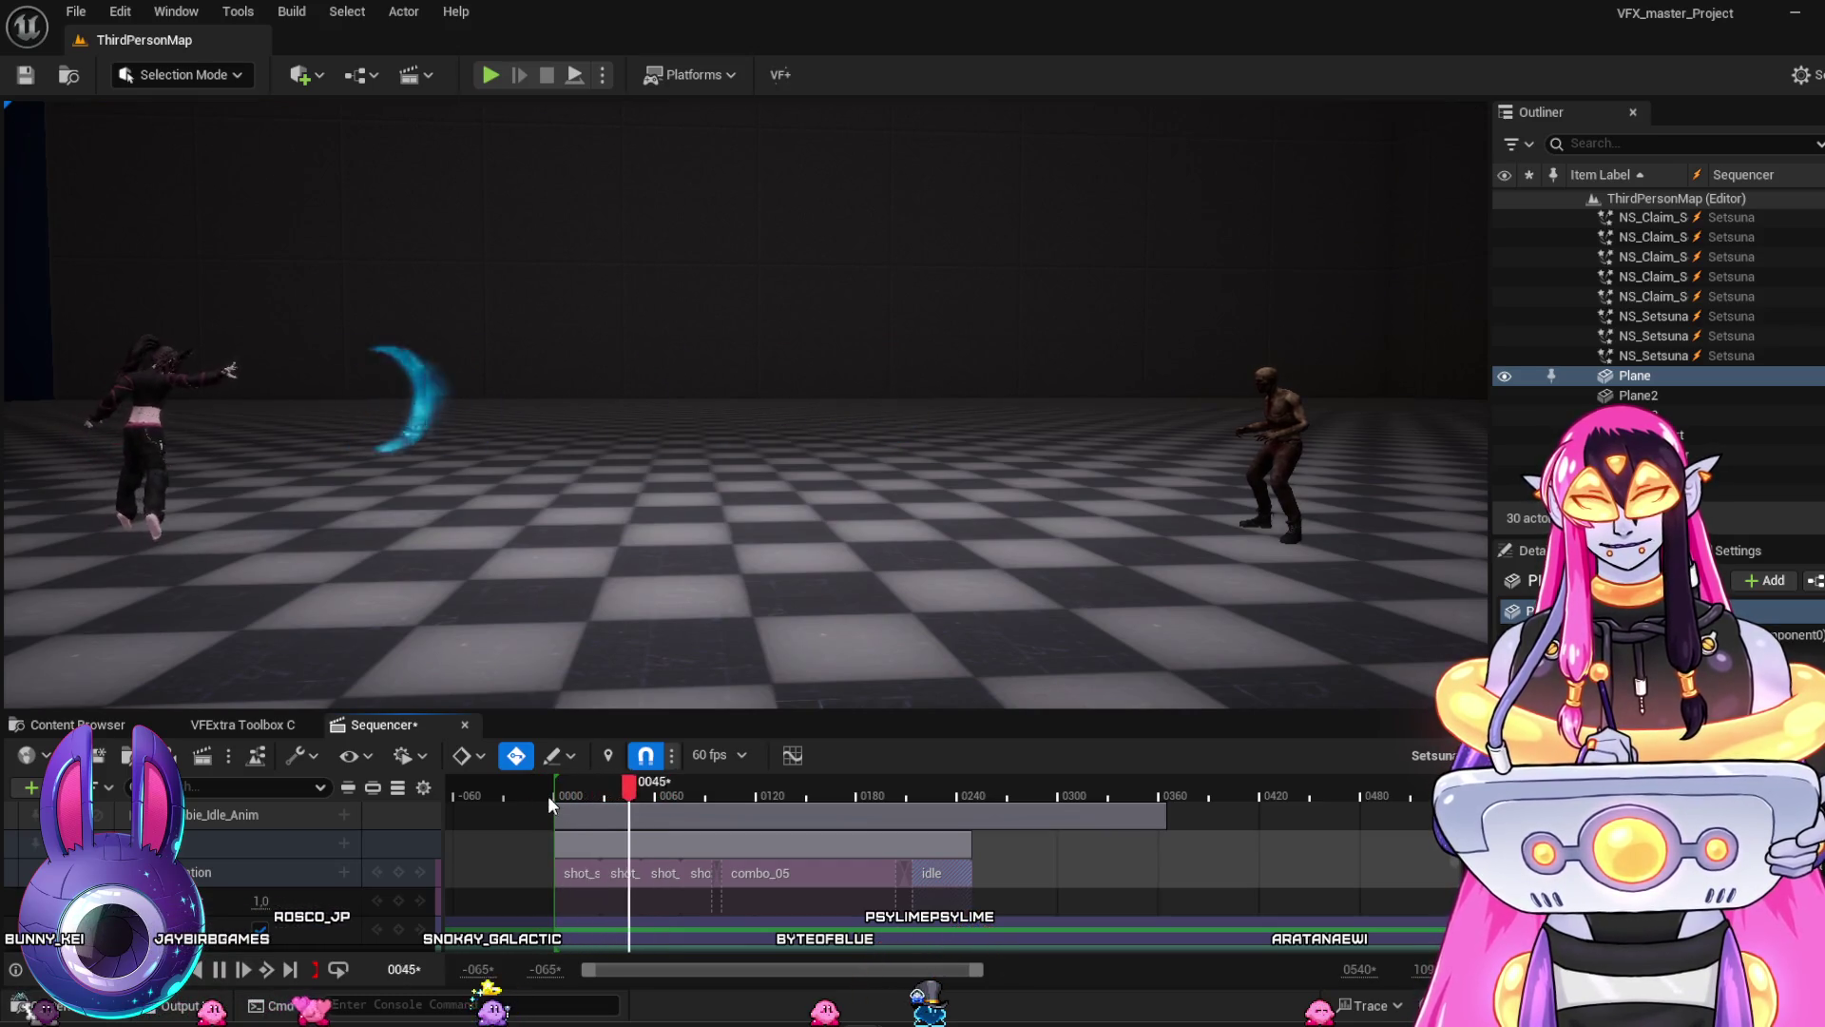
pyautogui.press('space')
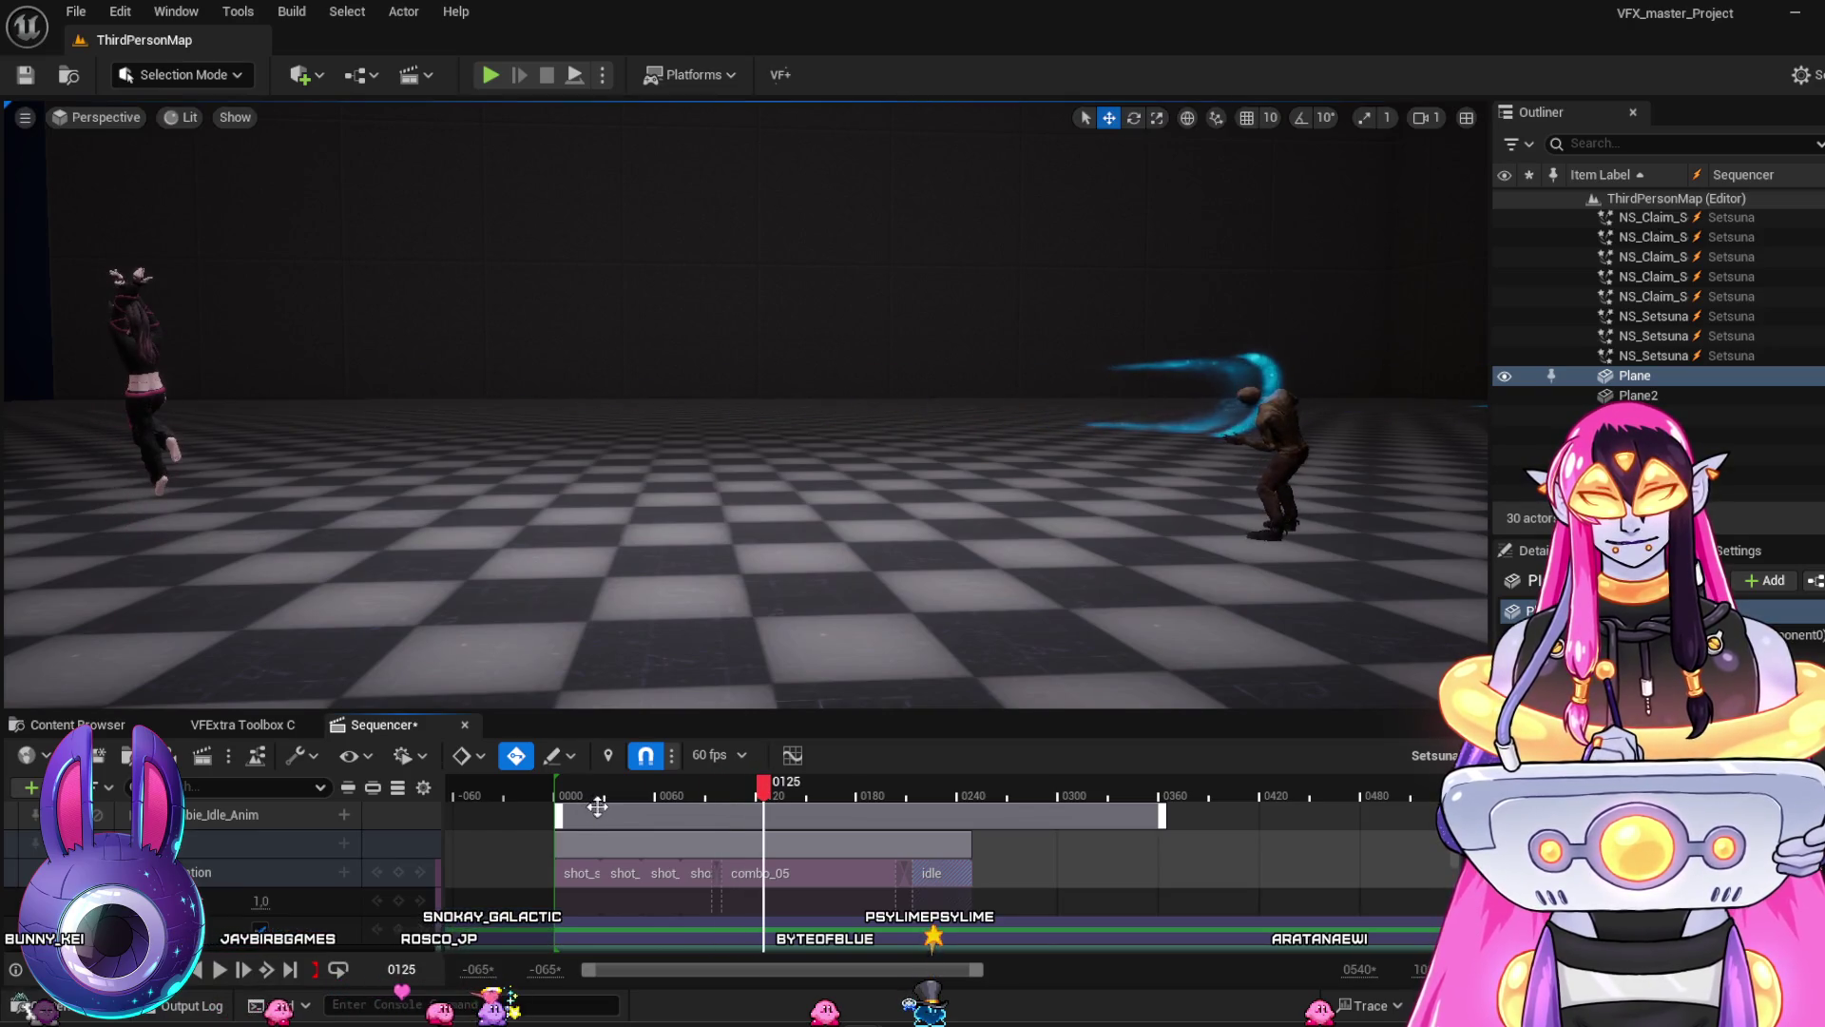
pyautogui.moveTo(775, 795)
pyautogui.mouseDown()
pyautogui.moveTo(558, 817)
pyautogui.moveTo(653, 841)
pyautogui.mouseUp()
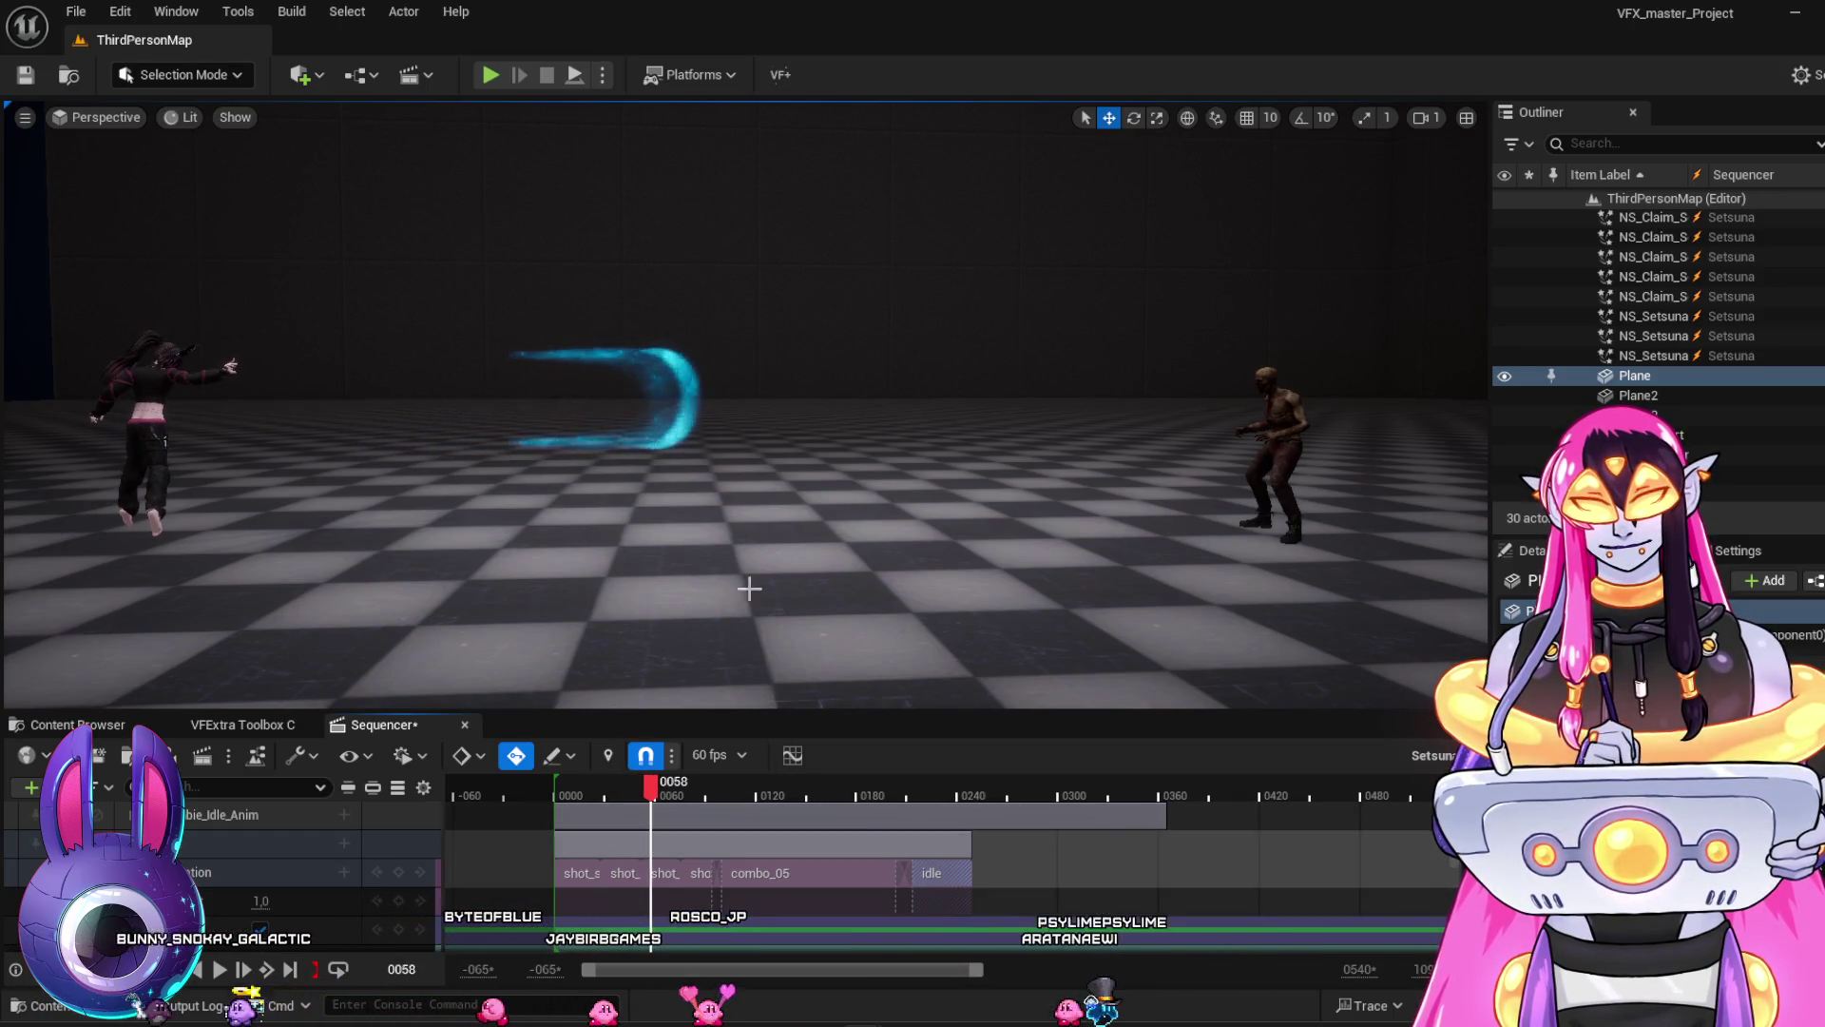
pyautogui.scroll(-2, 745, 591)
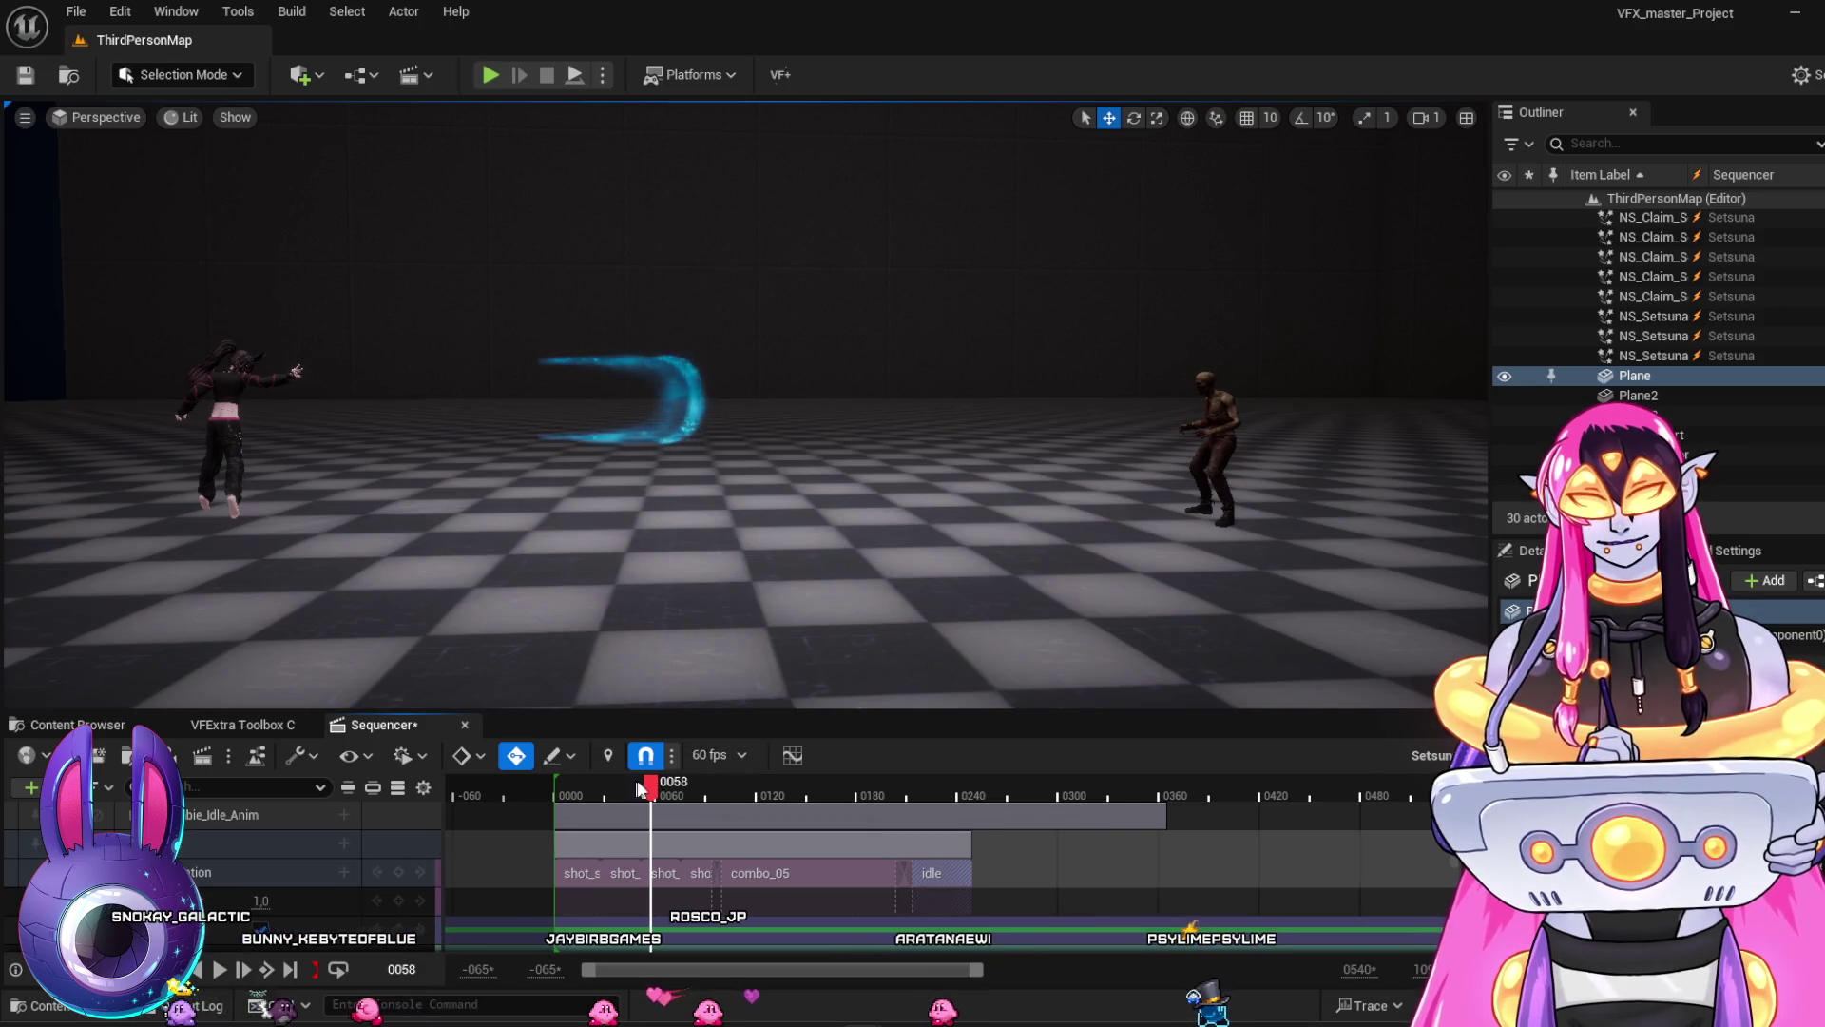
pyautogui.click(515, 784)
pyautogui.press('space')
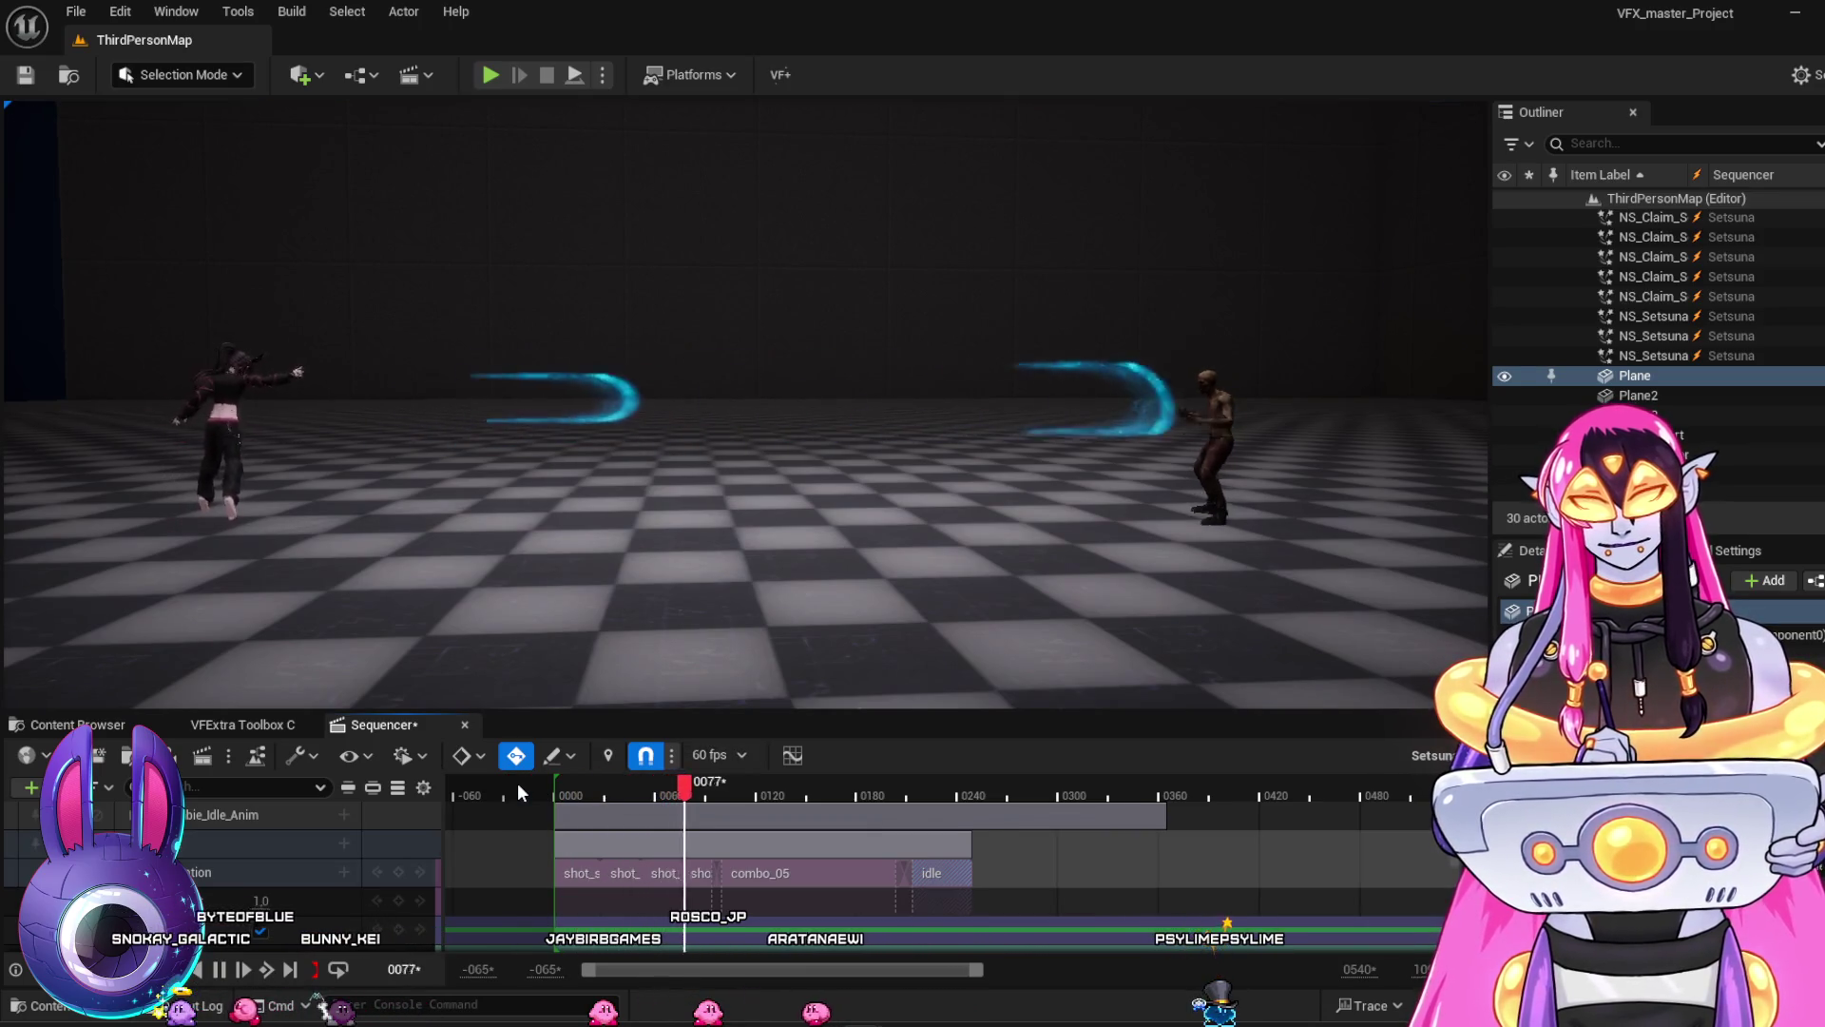
pyautogui.press('space')
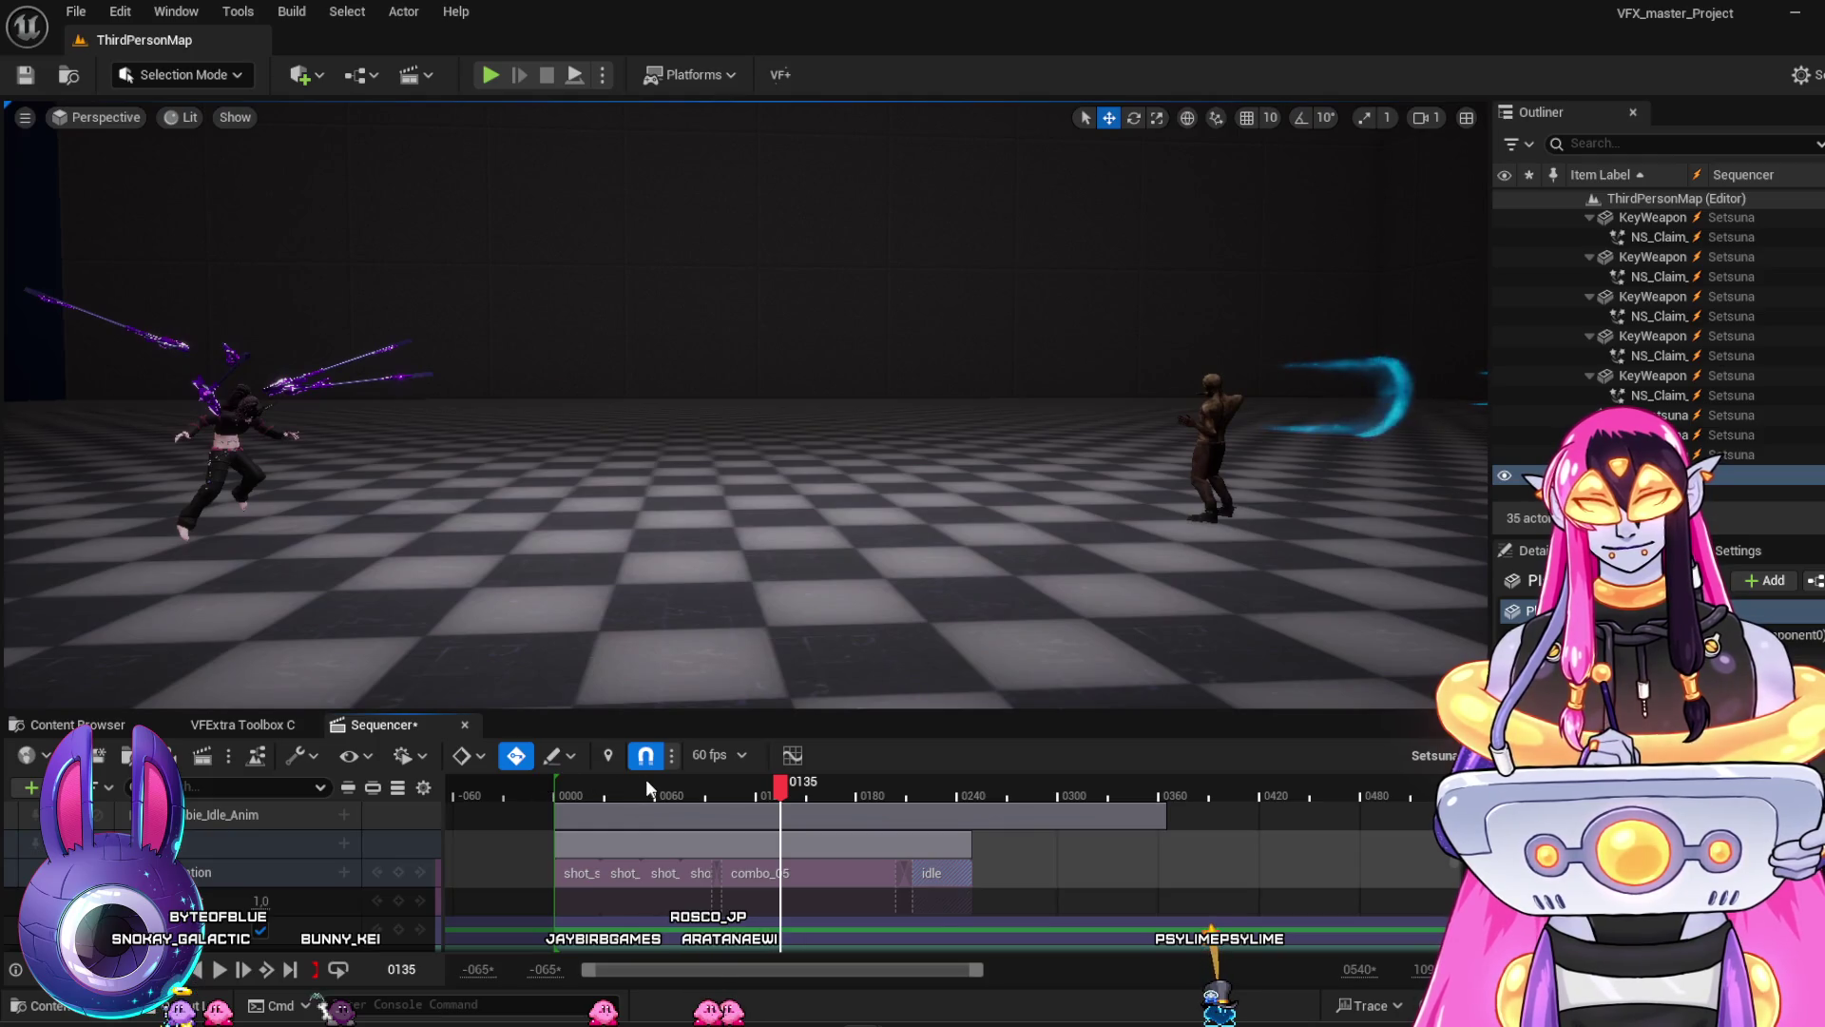
# - Restart playback from the beginning and scroll down to the Weapon and m_Solas tracks at frame 0237
pyautogui.click(526, 785)
pyautogui.press('space')
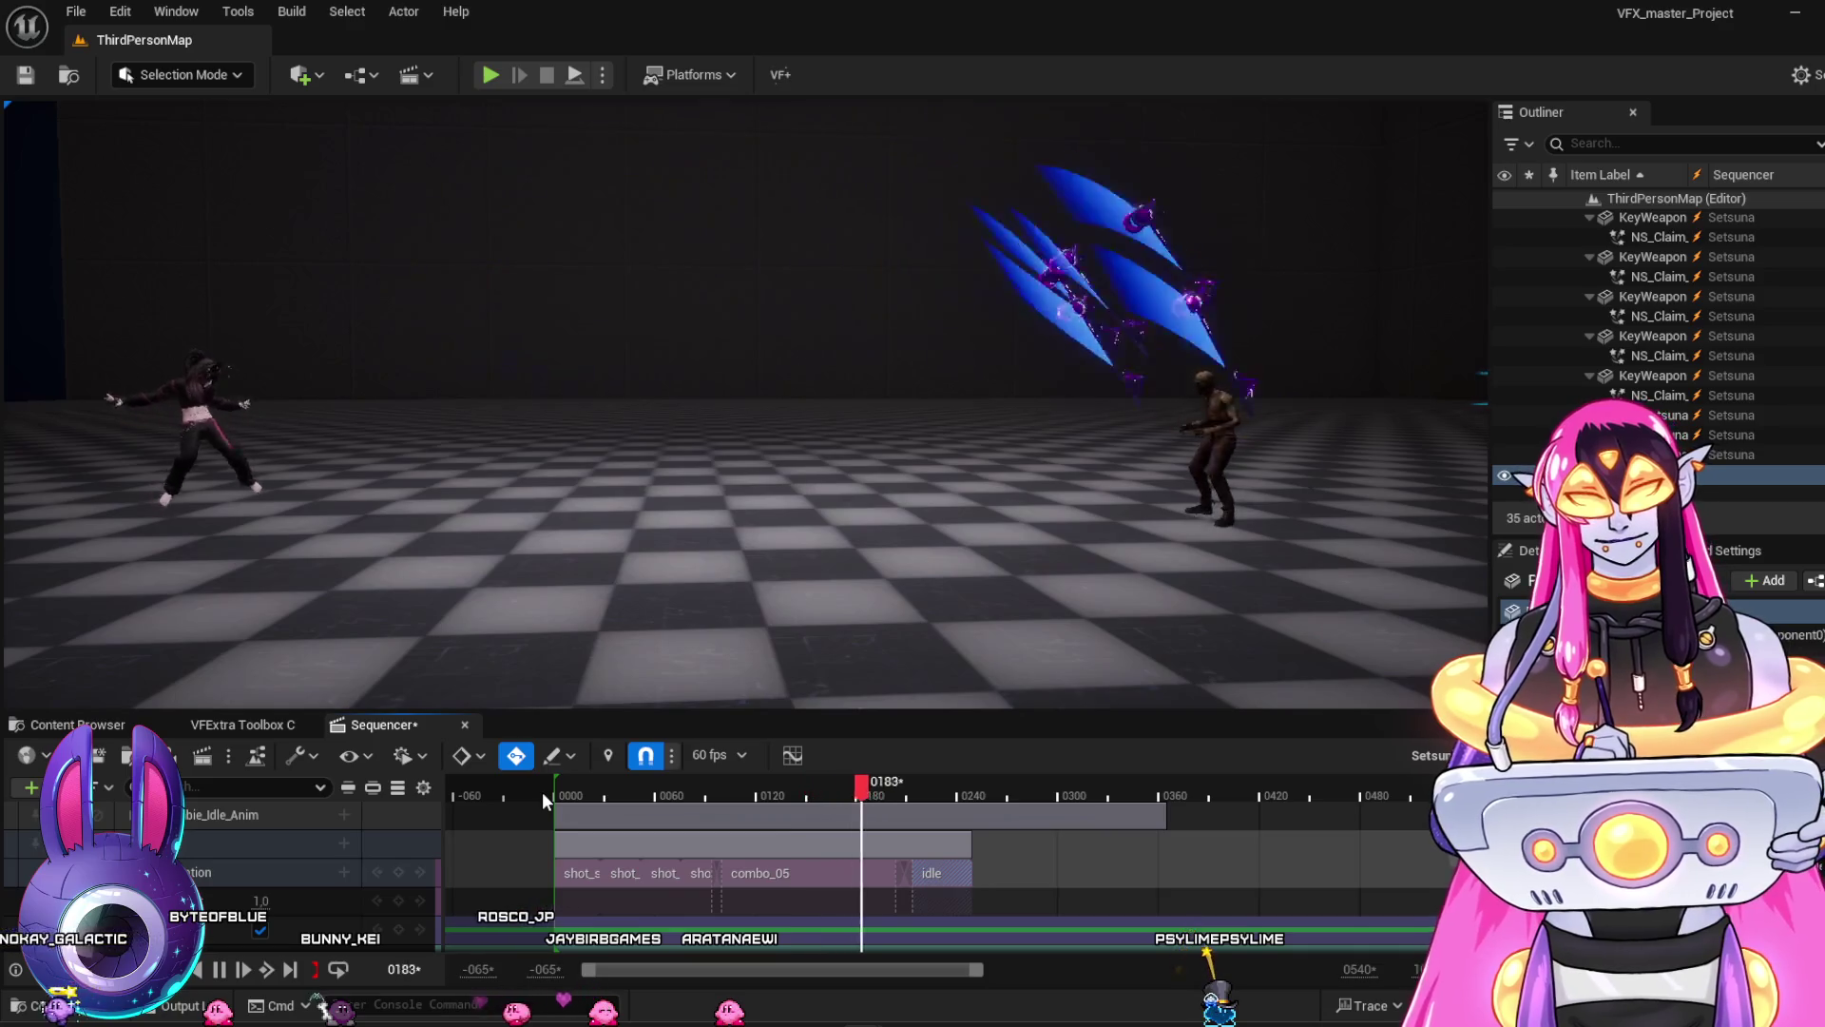
pyautogui.click(554, 792)
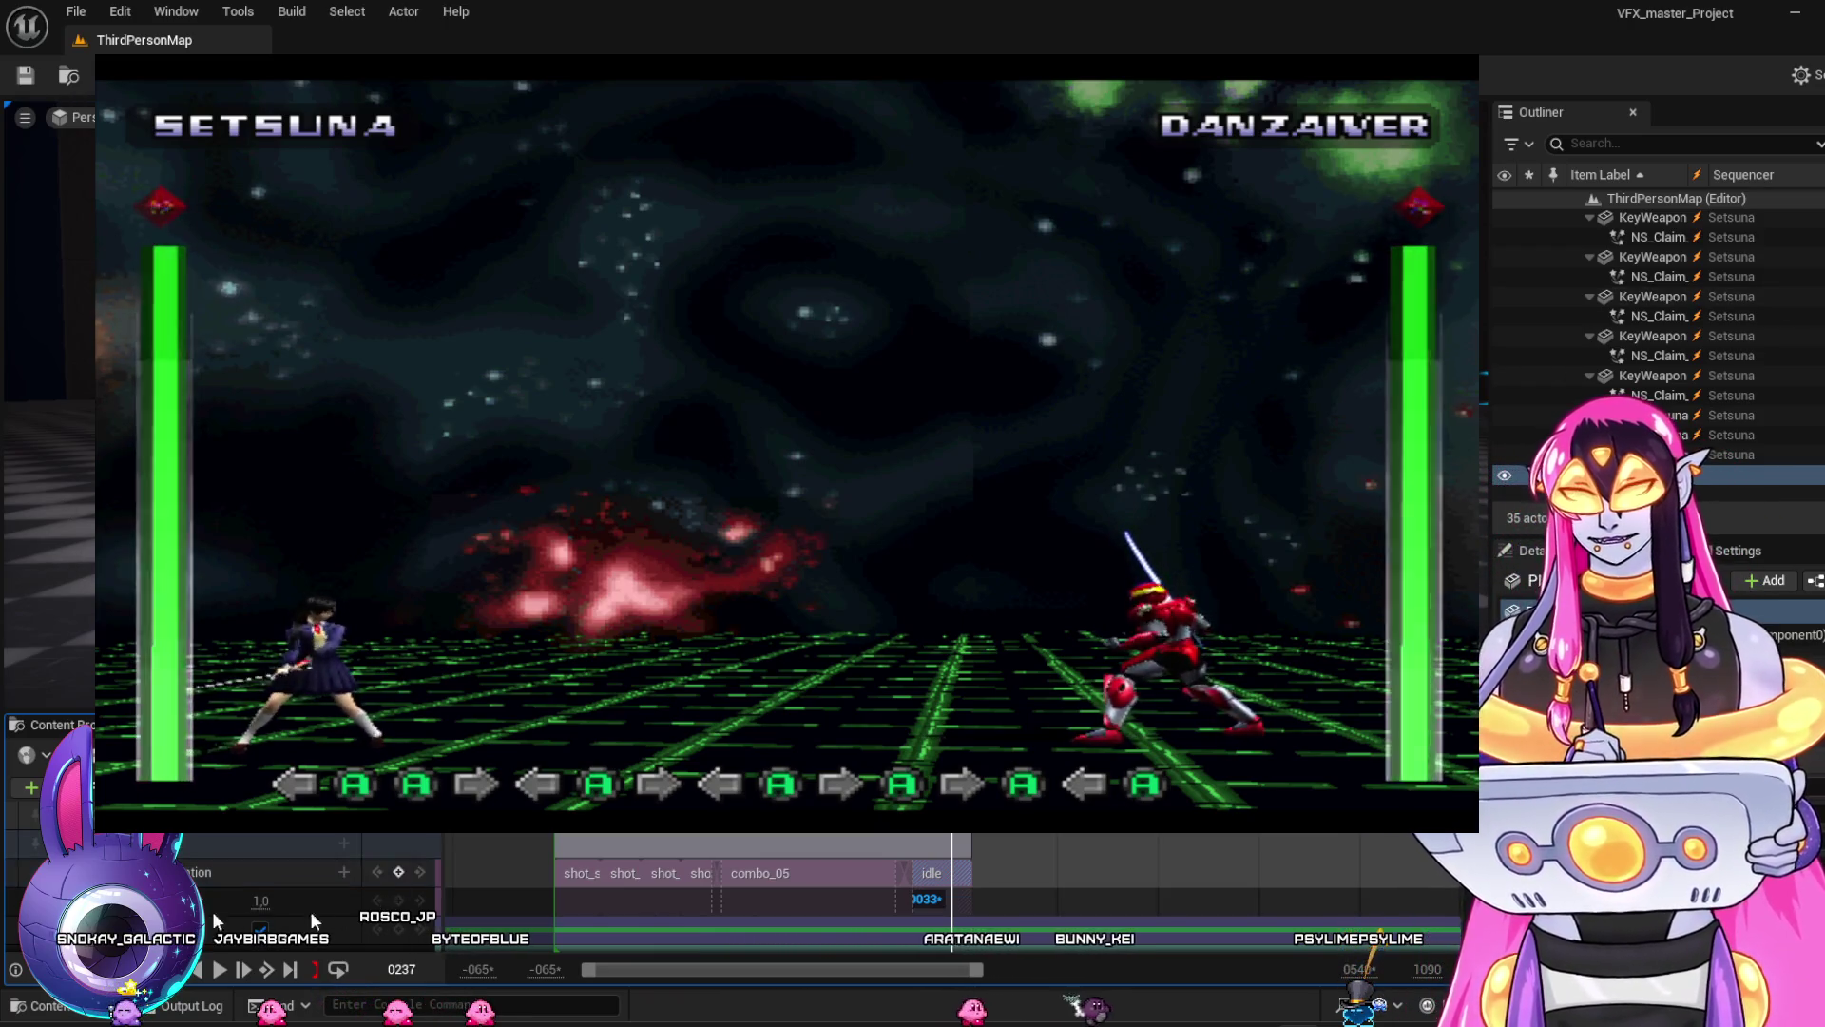
pyautogui.scroll(-3, 314, 920)
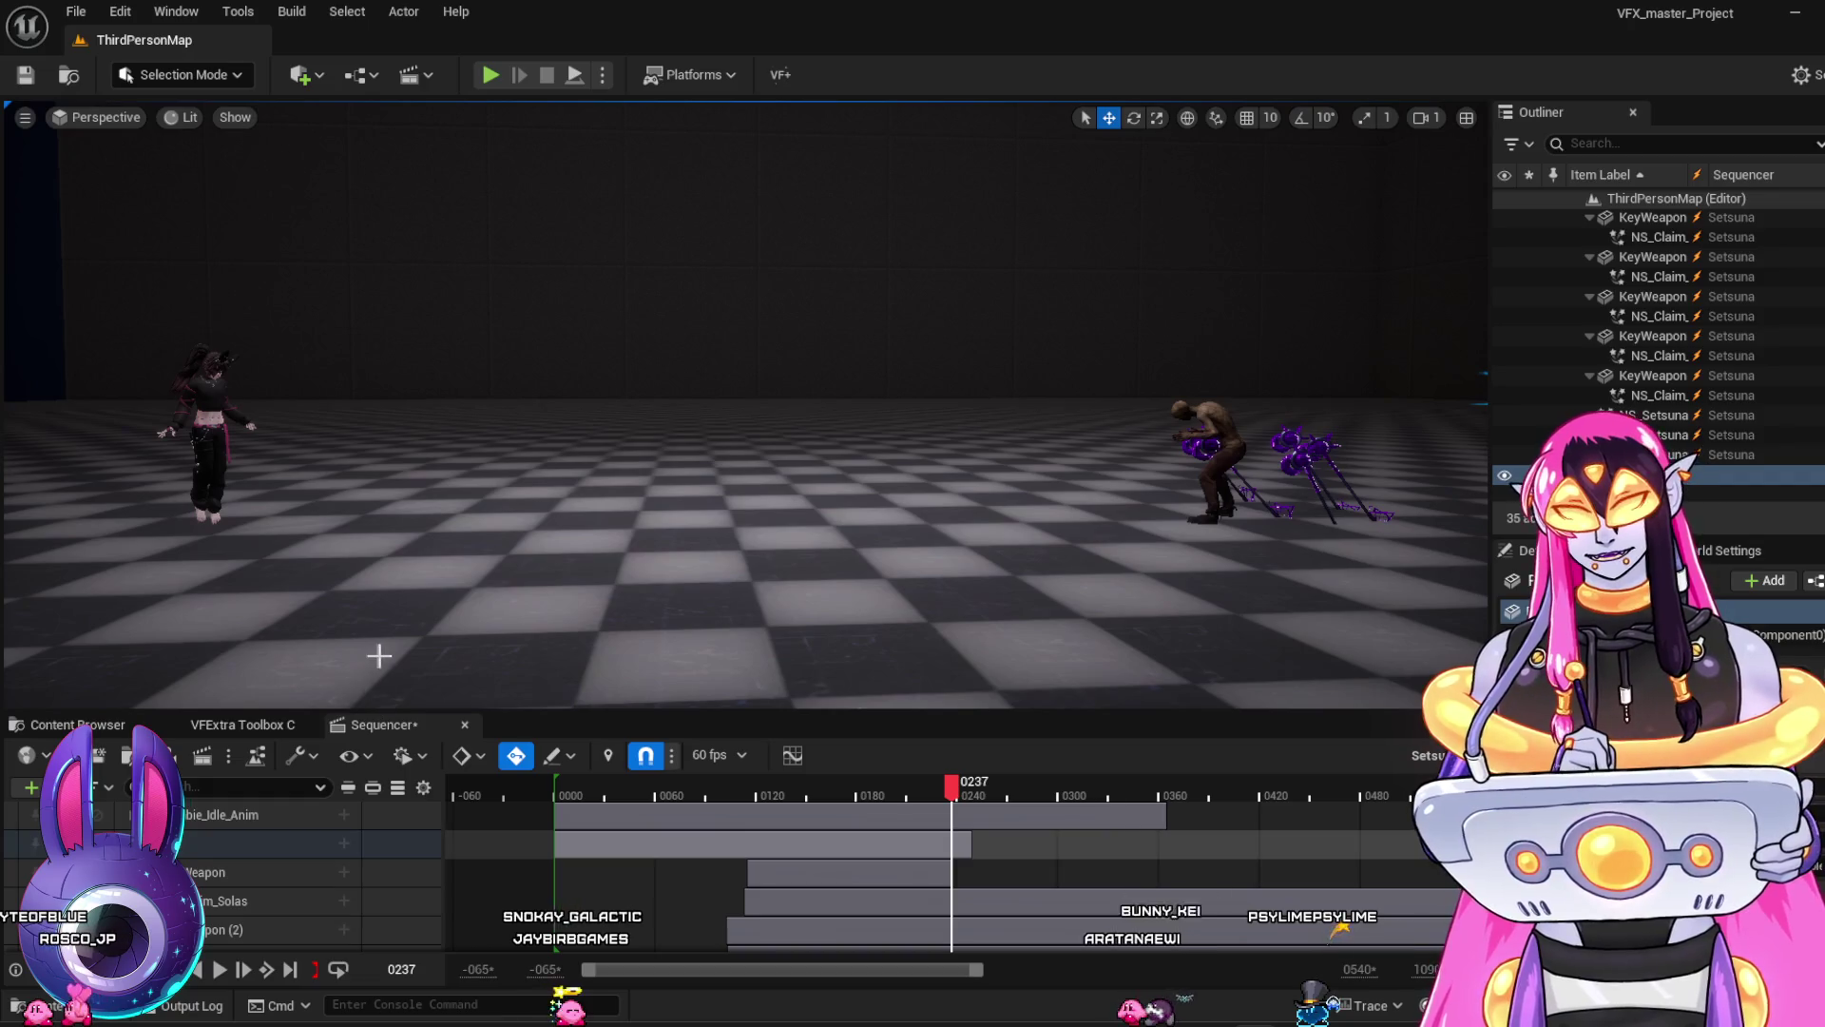
# - Put the selected KeyWeapon and Solas tracks into a new group named Solas_Varient
pyautogui.click(224, 875)
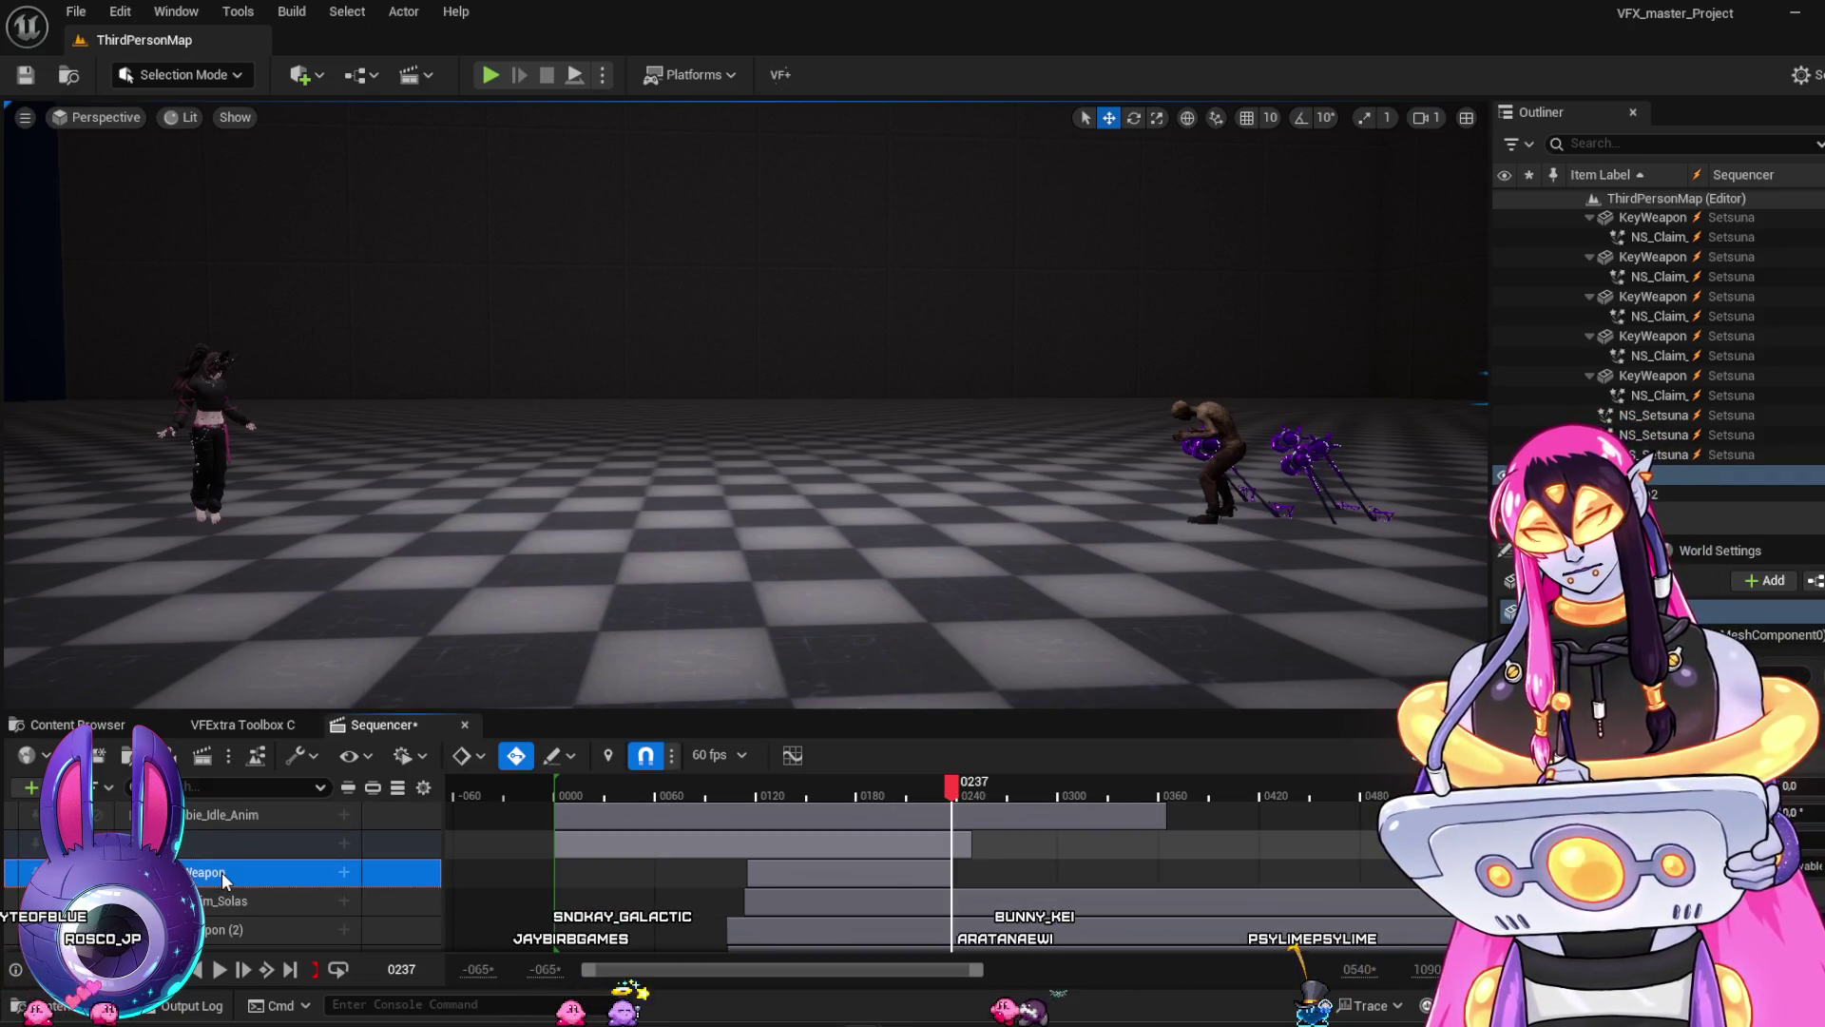
pyautogui.scroll(-5, 223, 871)
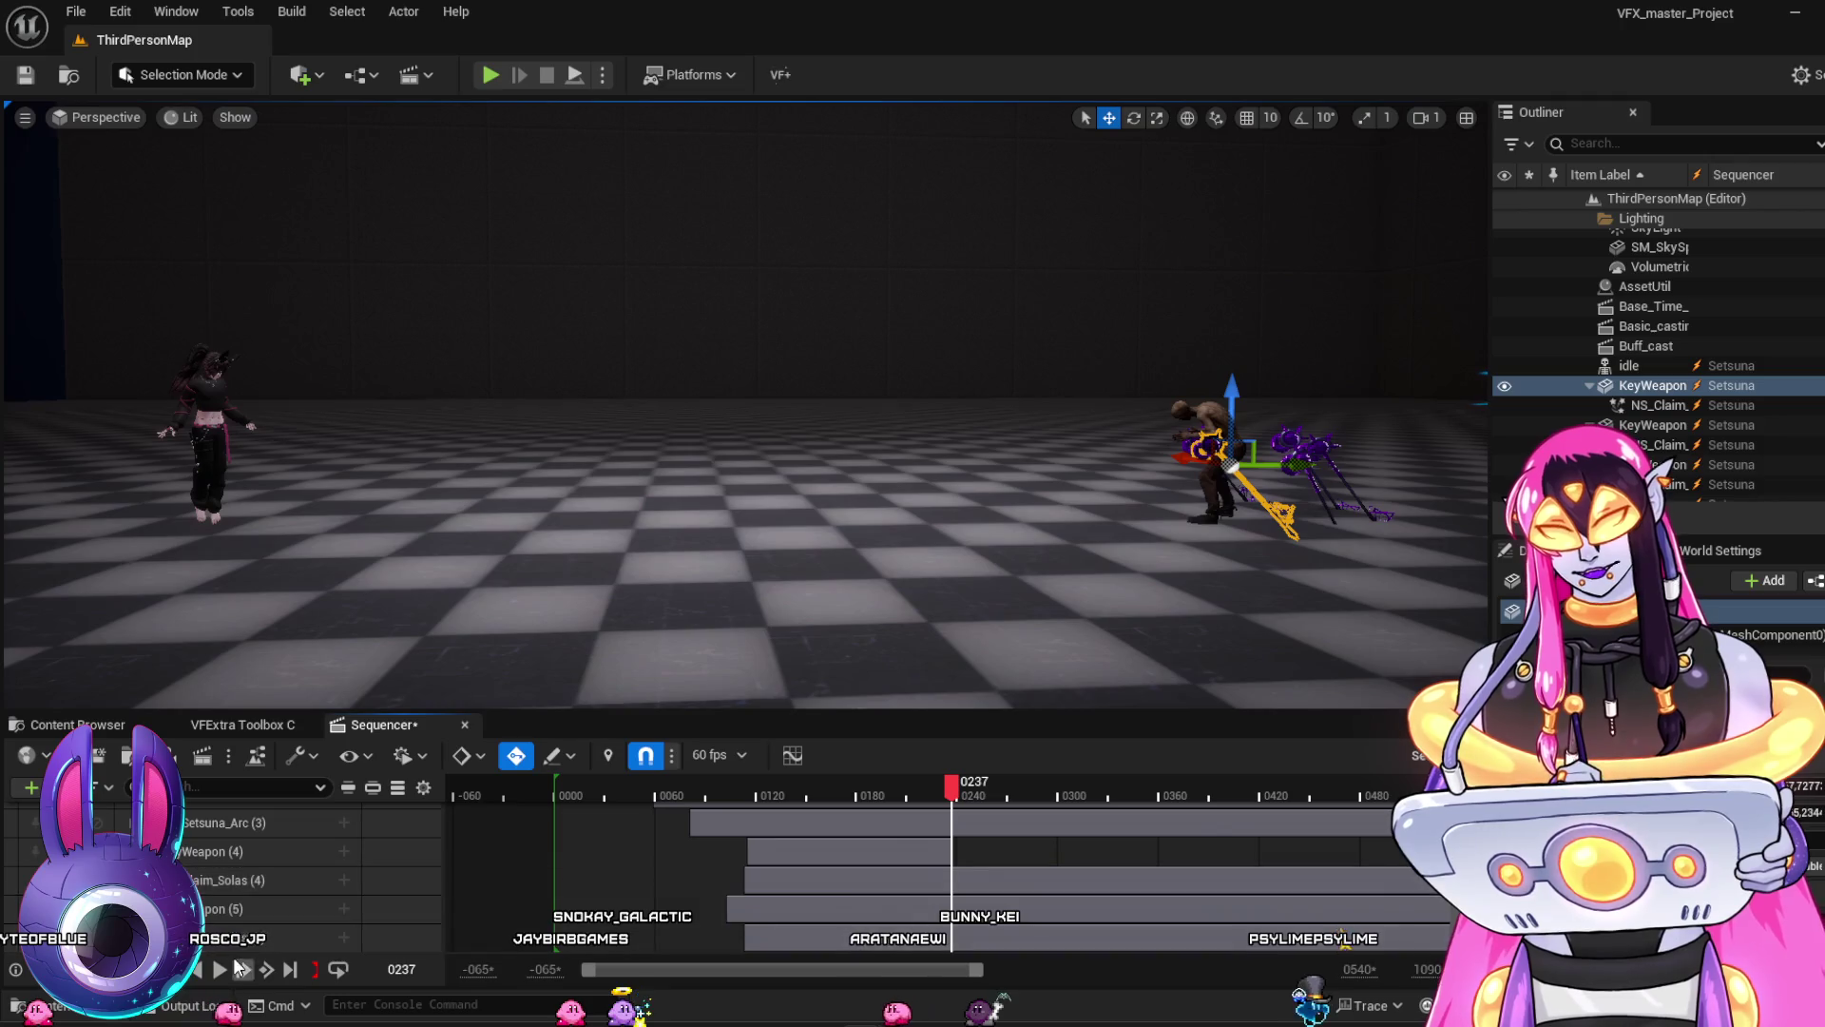
pyautogui.keyDown('shift'); pyautogui.click(224, 937); pyautogui.keyUp('shift')
pyautogui.rightClick(255, 930)
pyautogui.moveTo(359, 875)
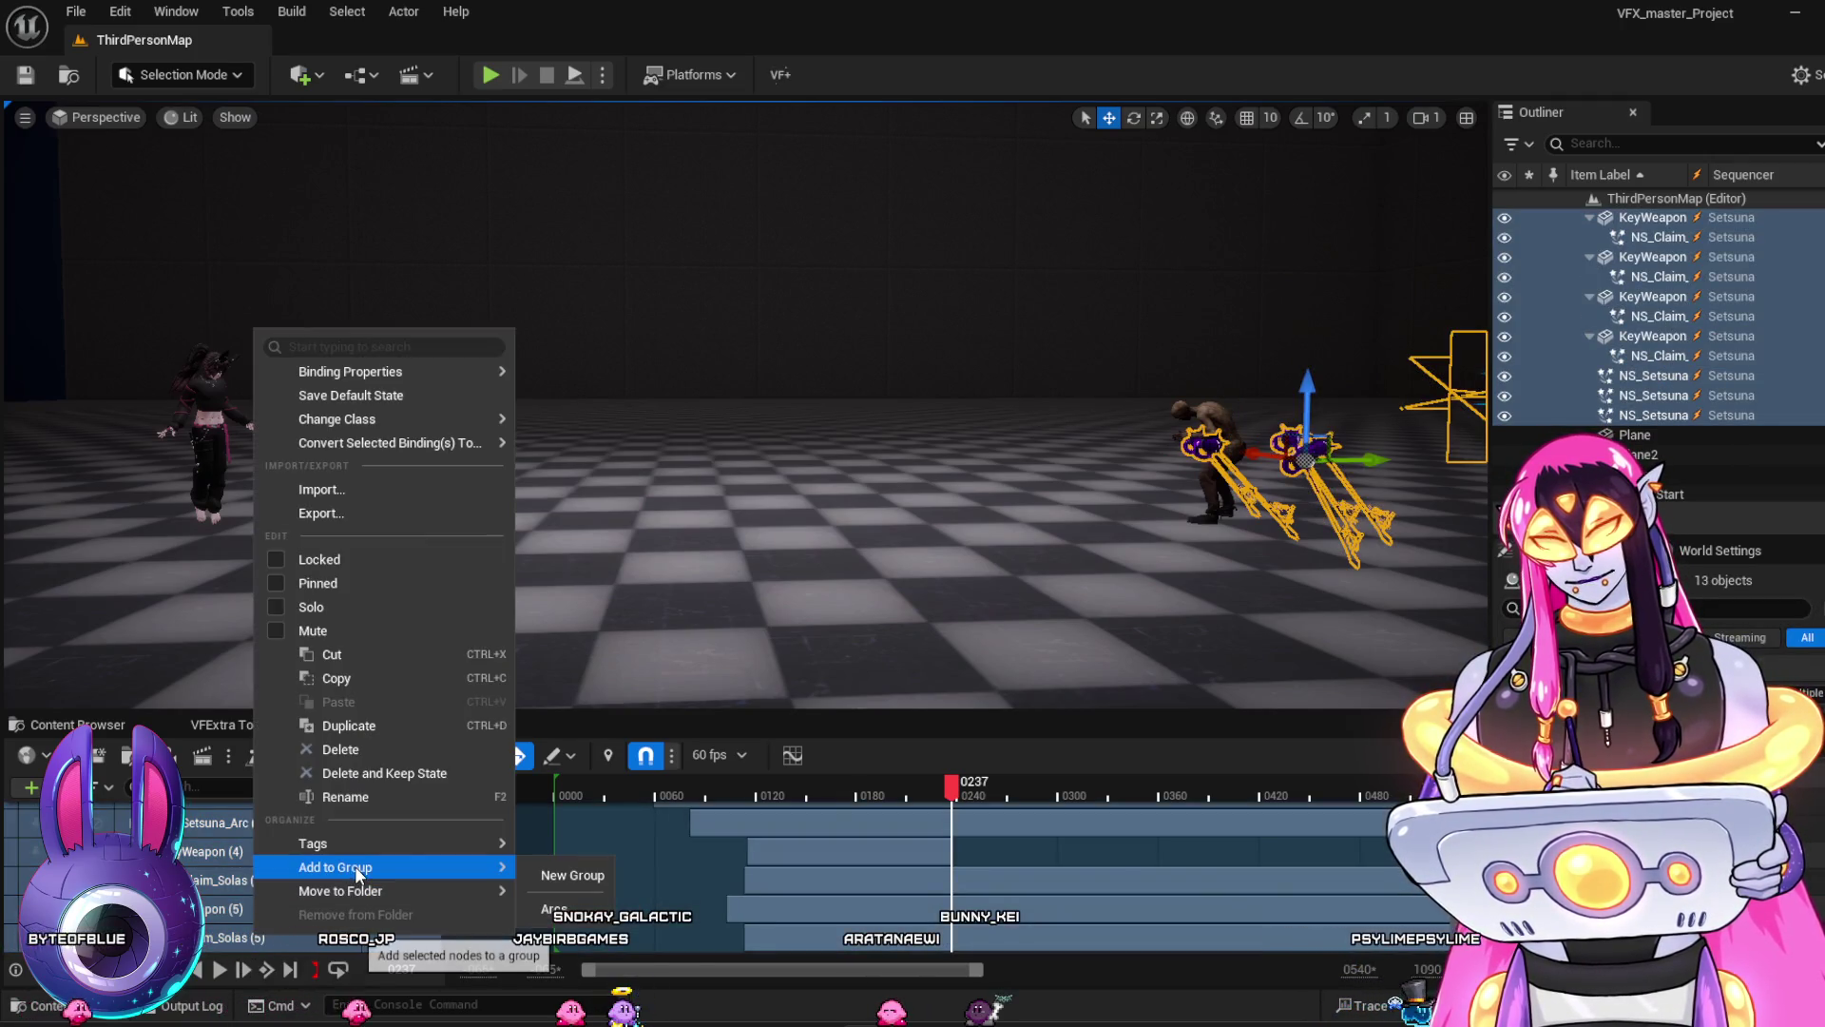
pyautogui.click(569, 876)
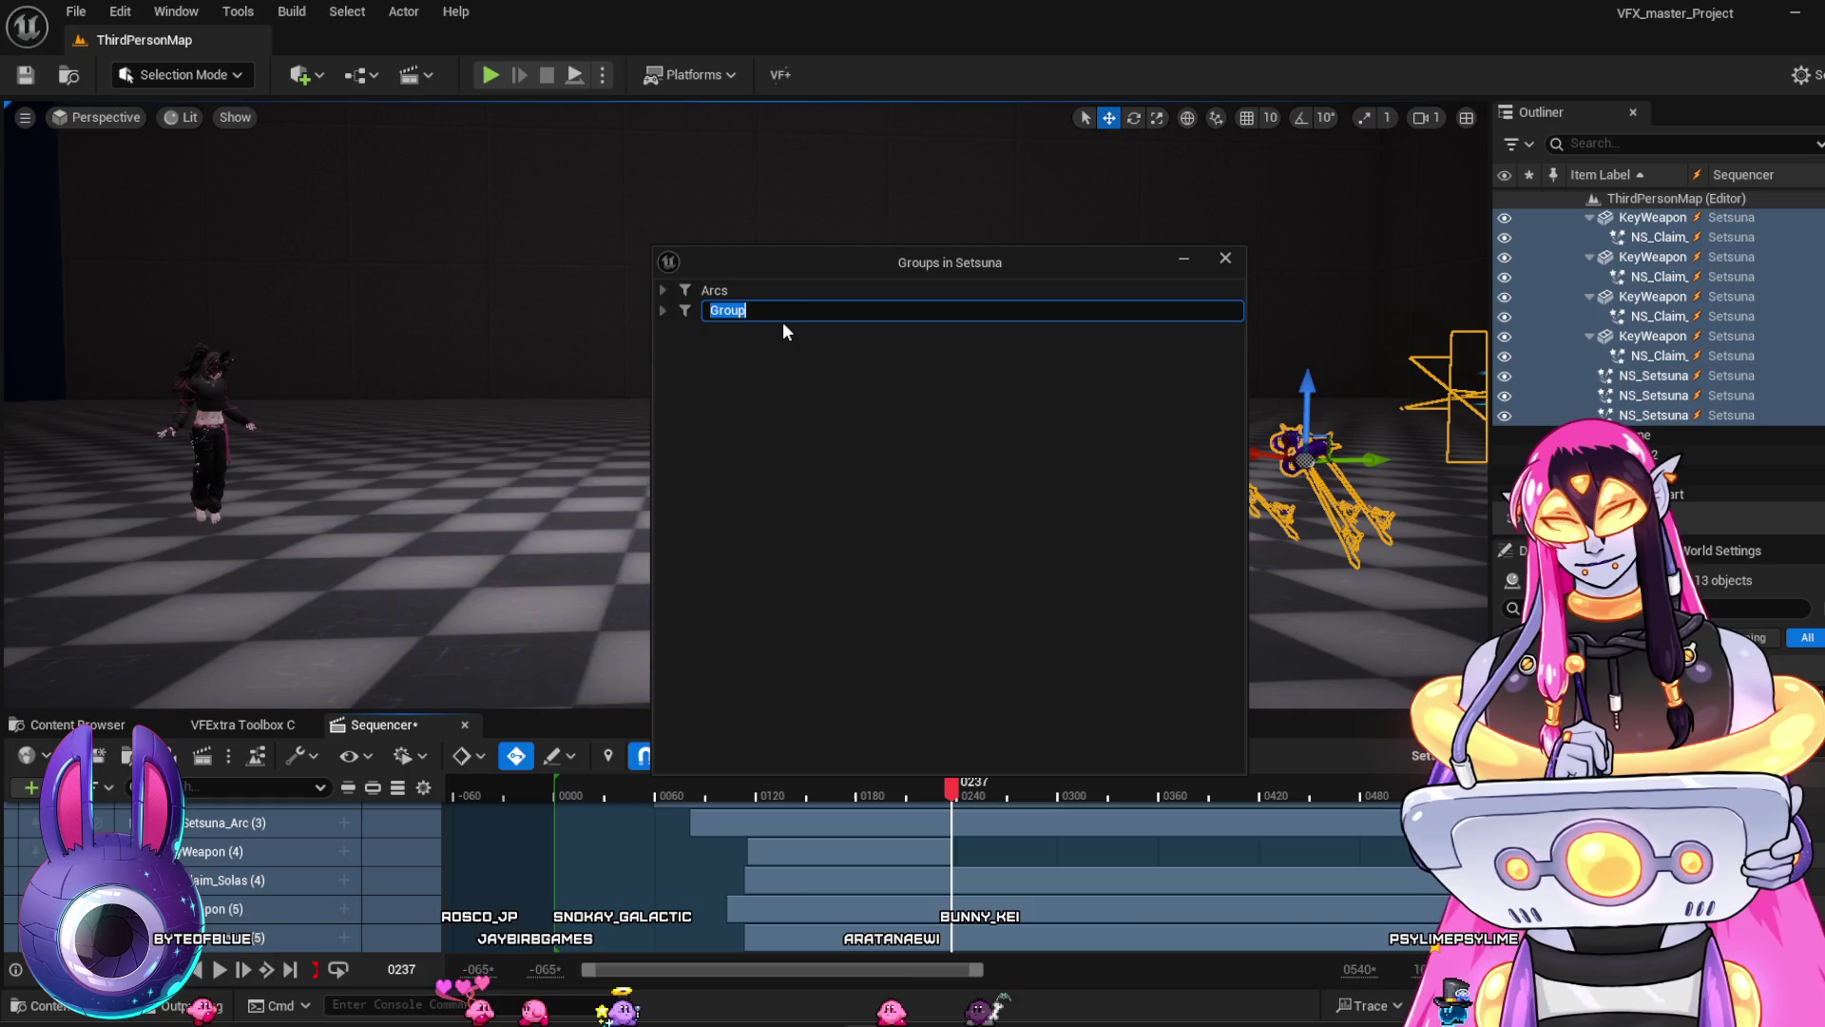
pyautogui.write('Solas_Varient')
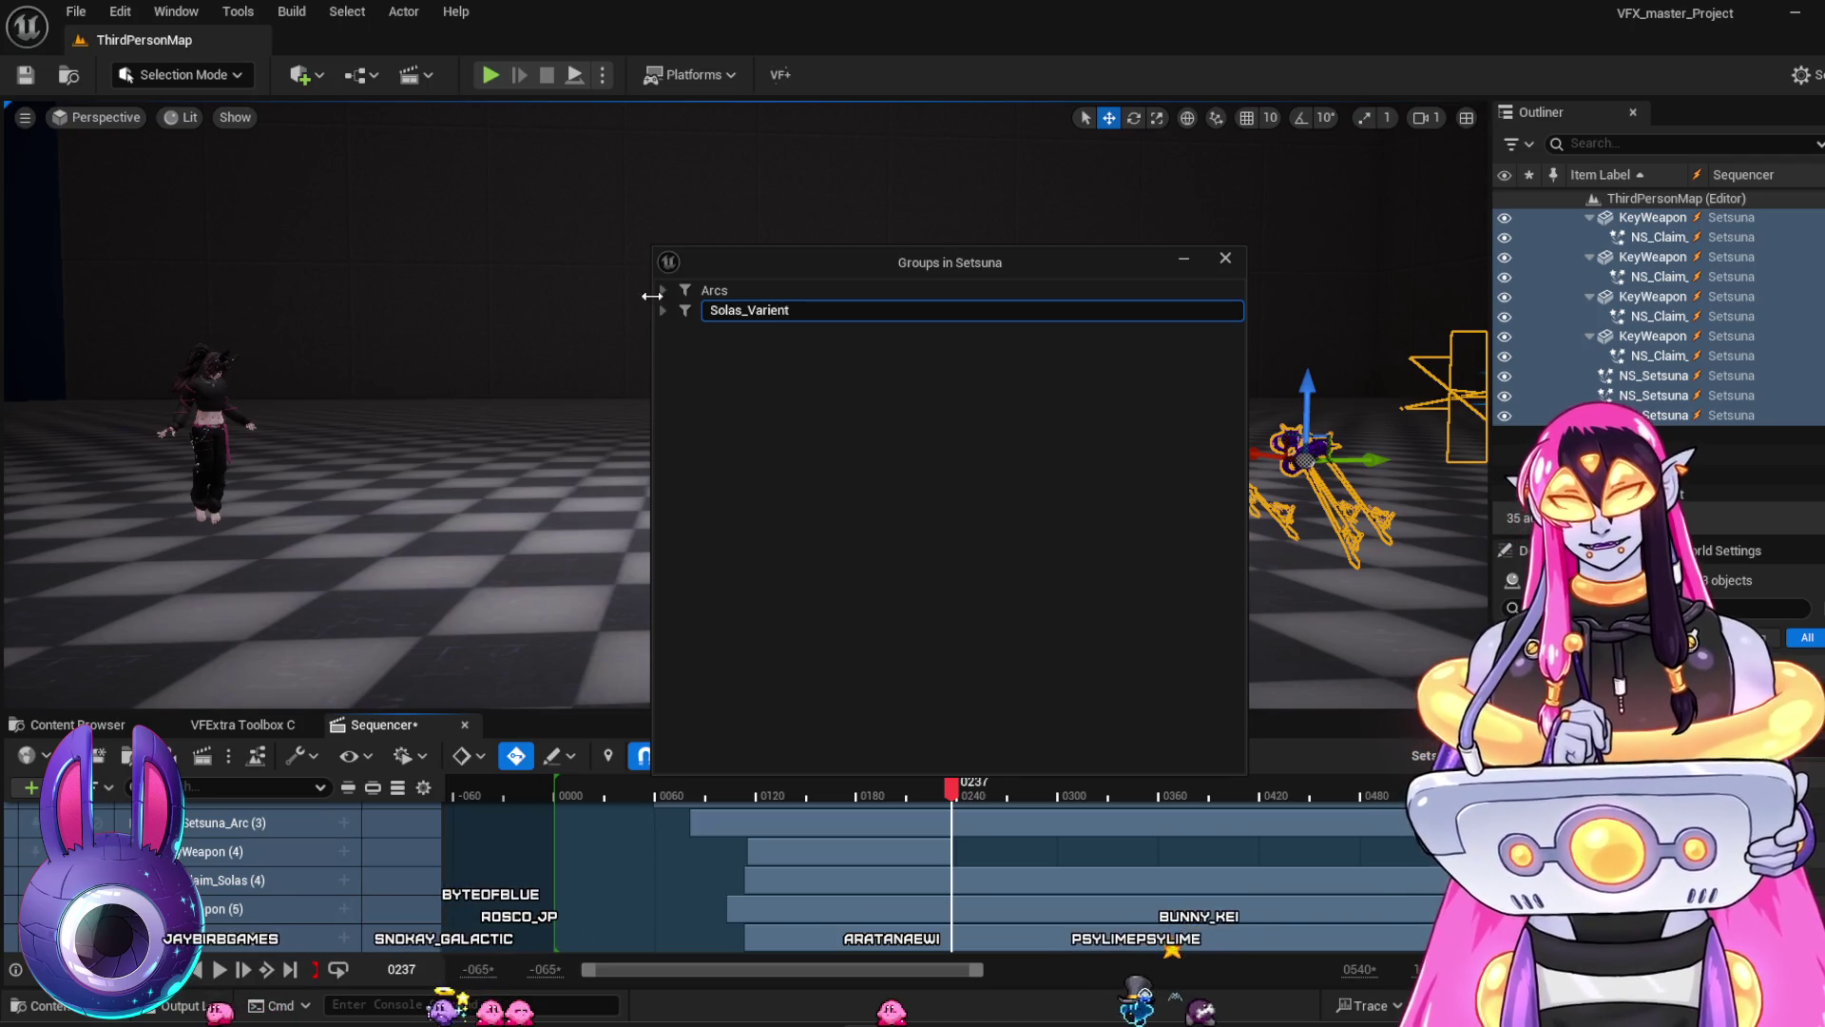
pyautogui.press('Return')
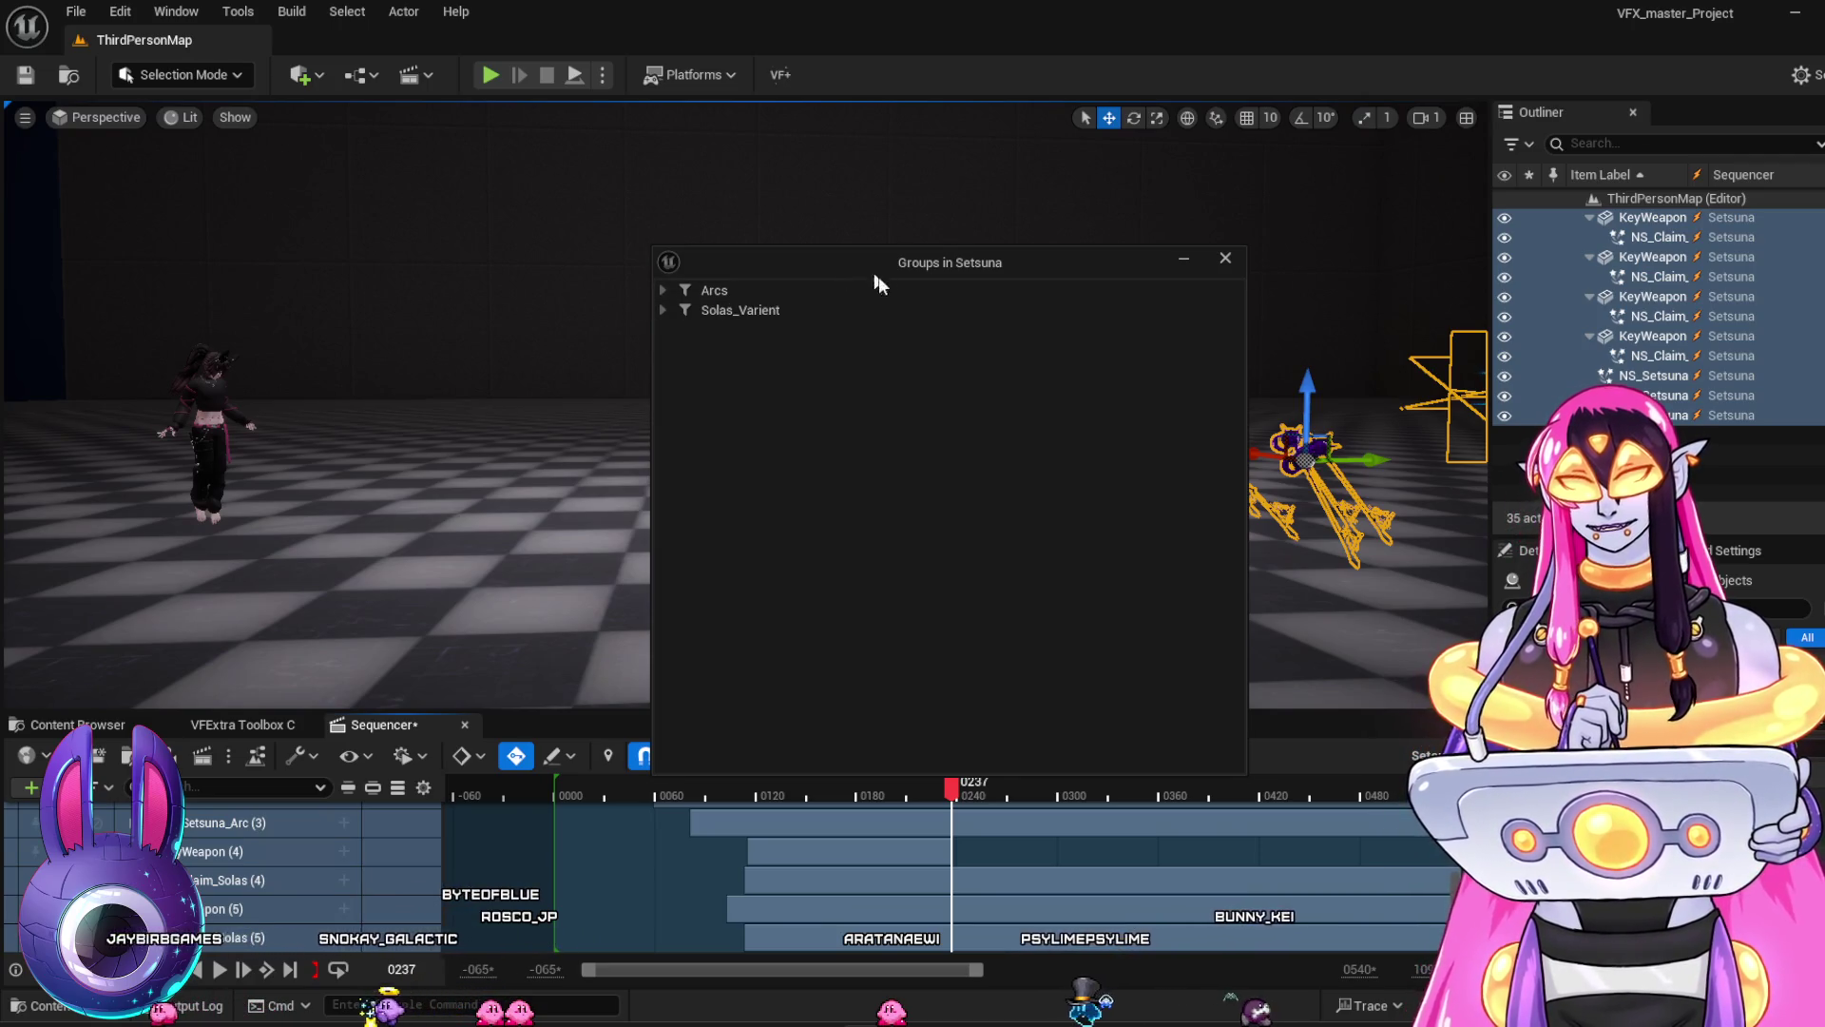
# - Expand and collapse the Solas_Varient group to check it, then close the Groups window
pyautogui.click(664, 310)
pyautogui.click(664, 310)
pyautogui.click(1225, 259)
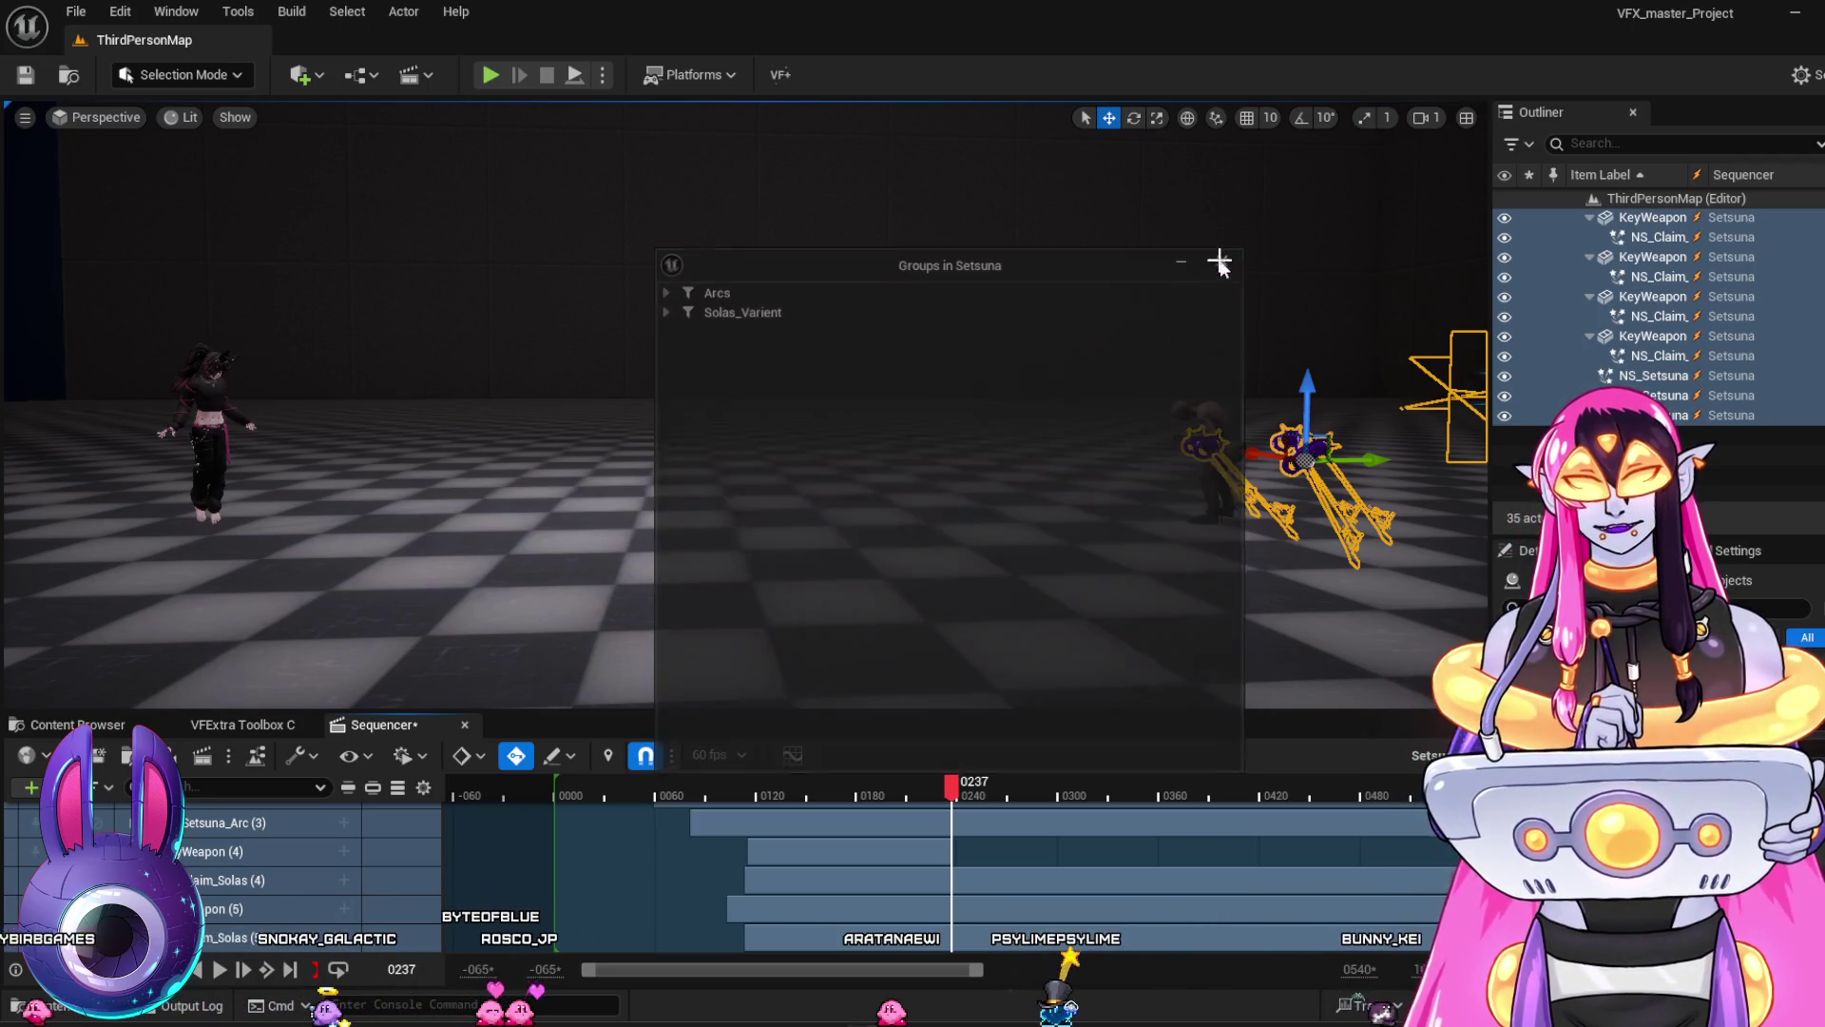
pyautogui.scroll(3, 316, 927)
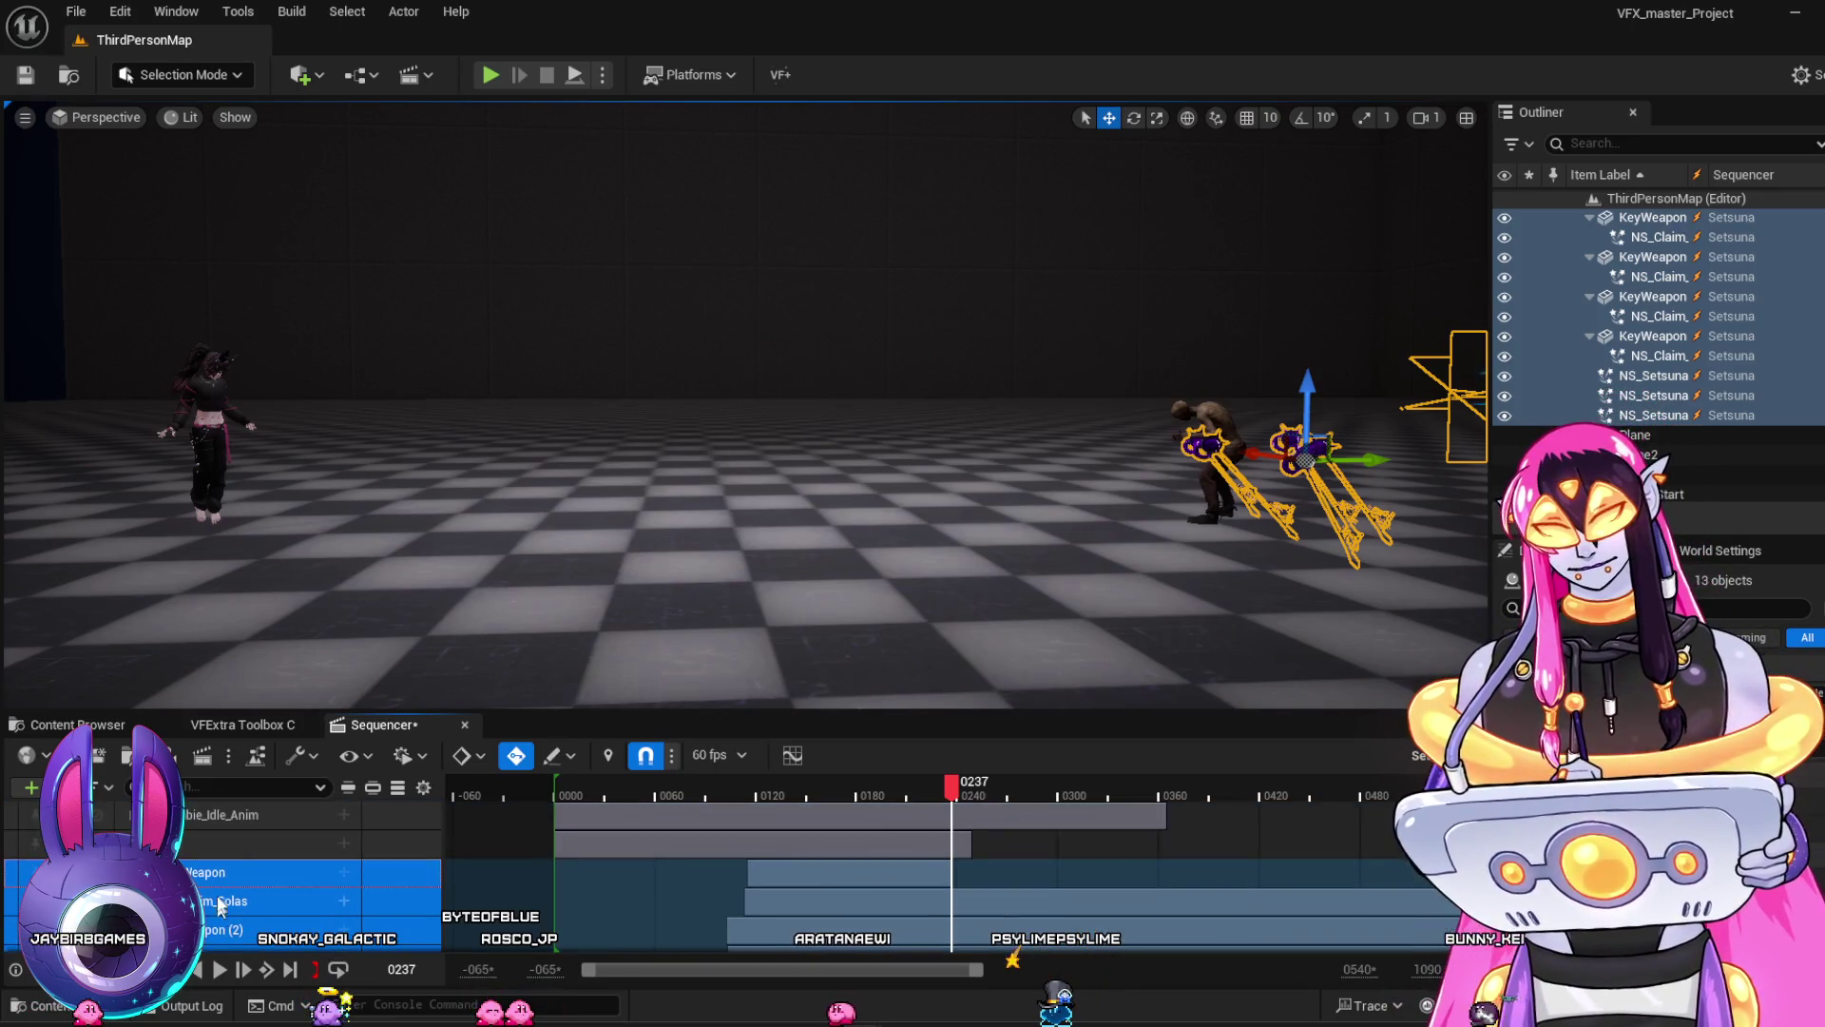
# - Select the Weapon track and filter the track list to the Arcs and Solas_Varient groups
pyautogui.click(213, 872)
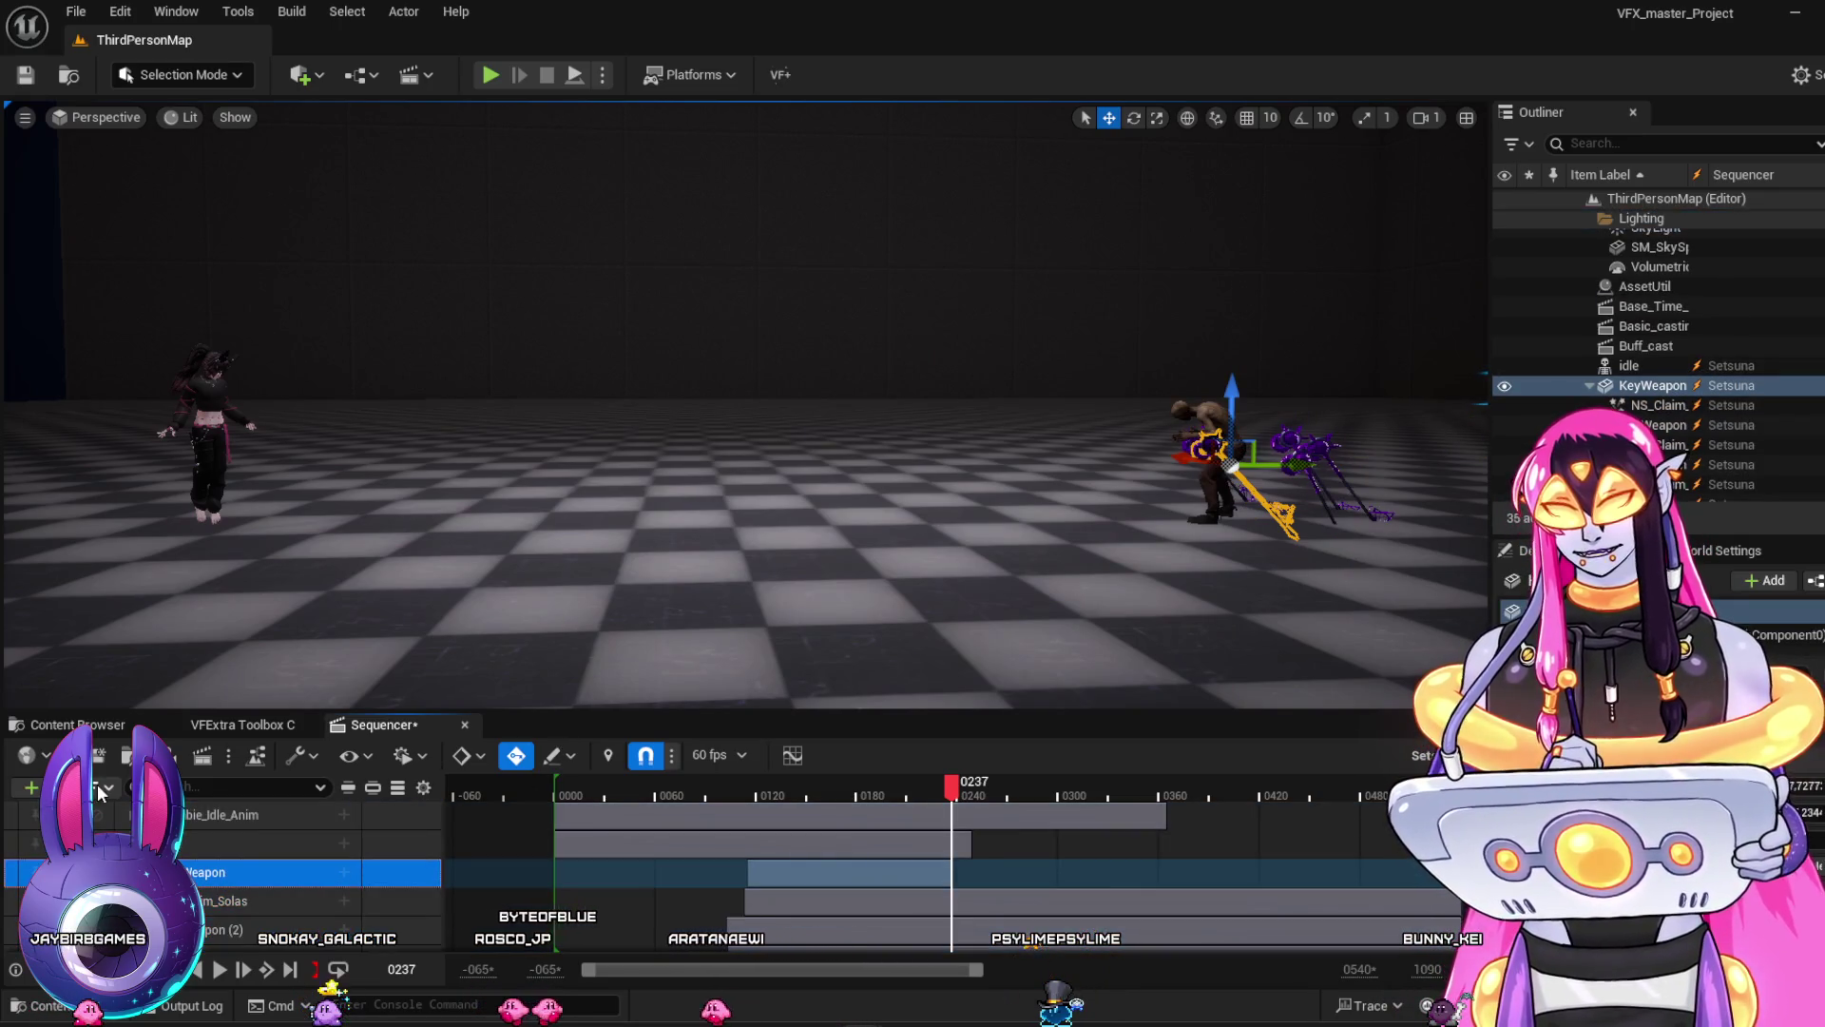
pyautogui.click(100, 792)
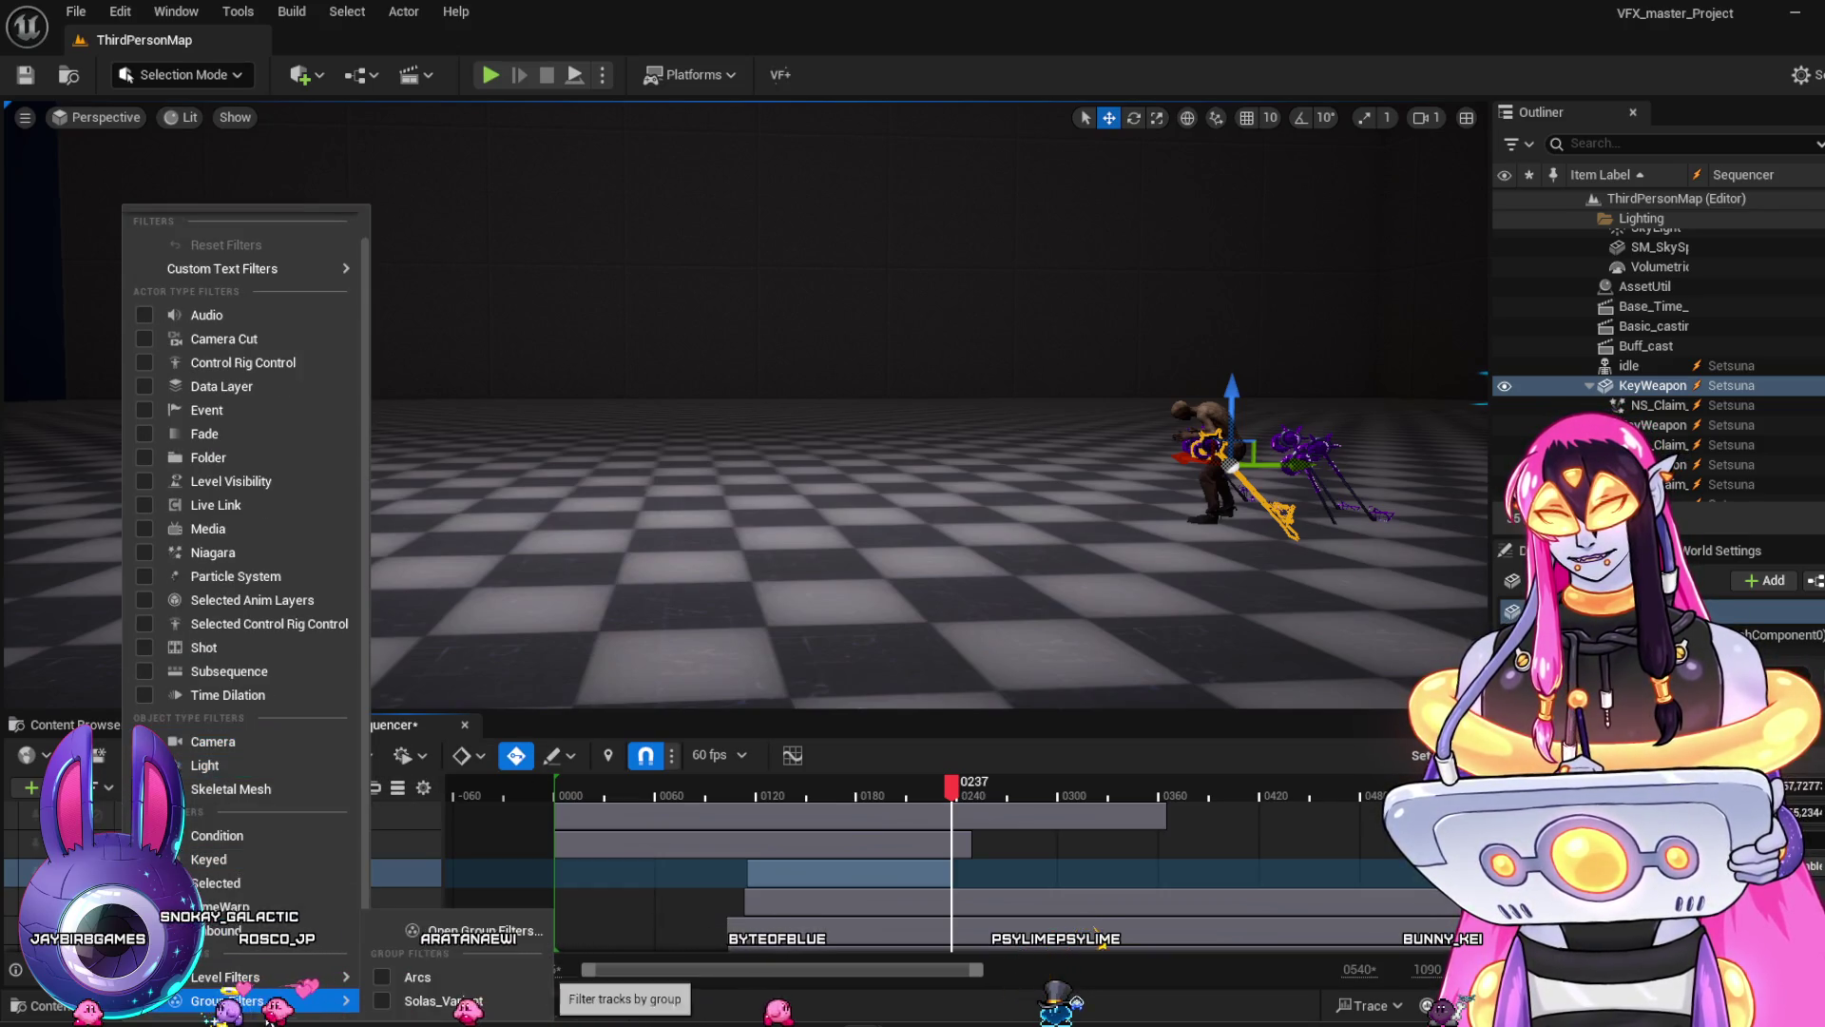
pyautogui.click(228, 1000)
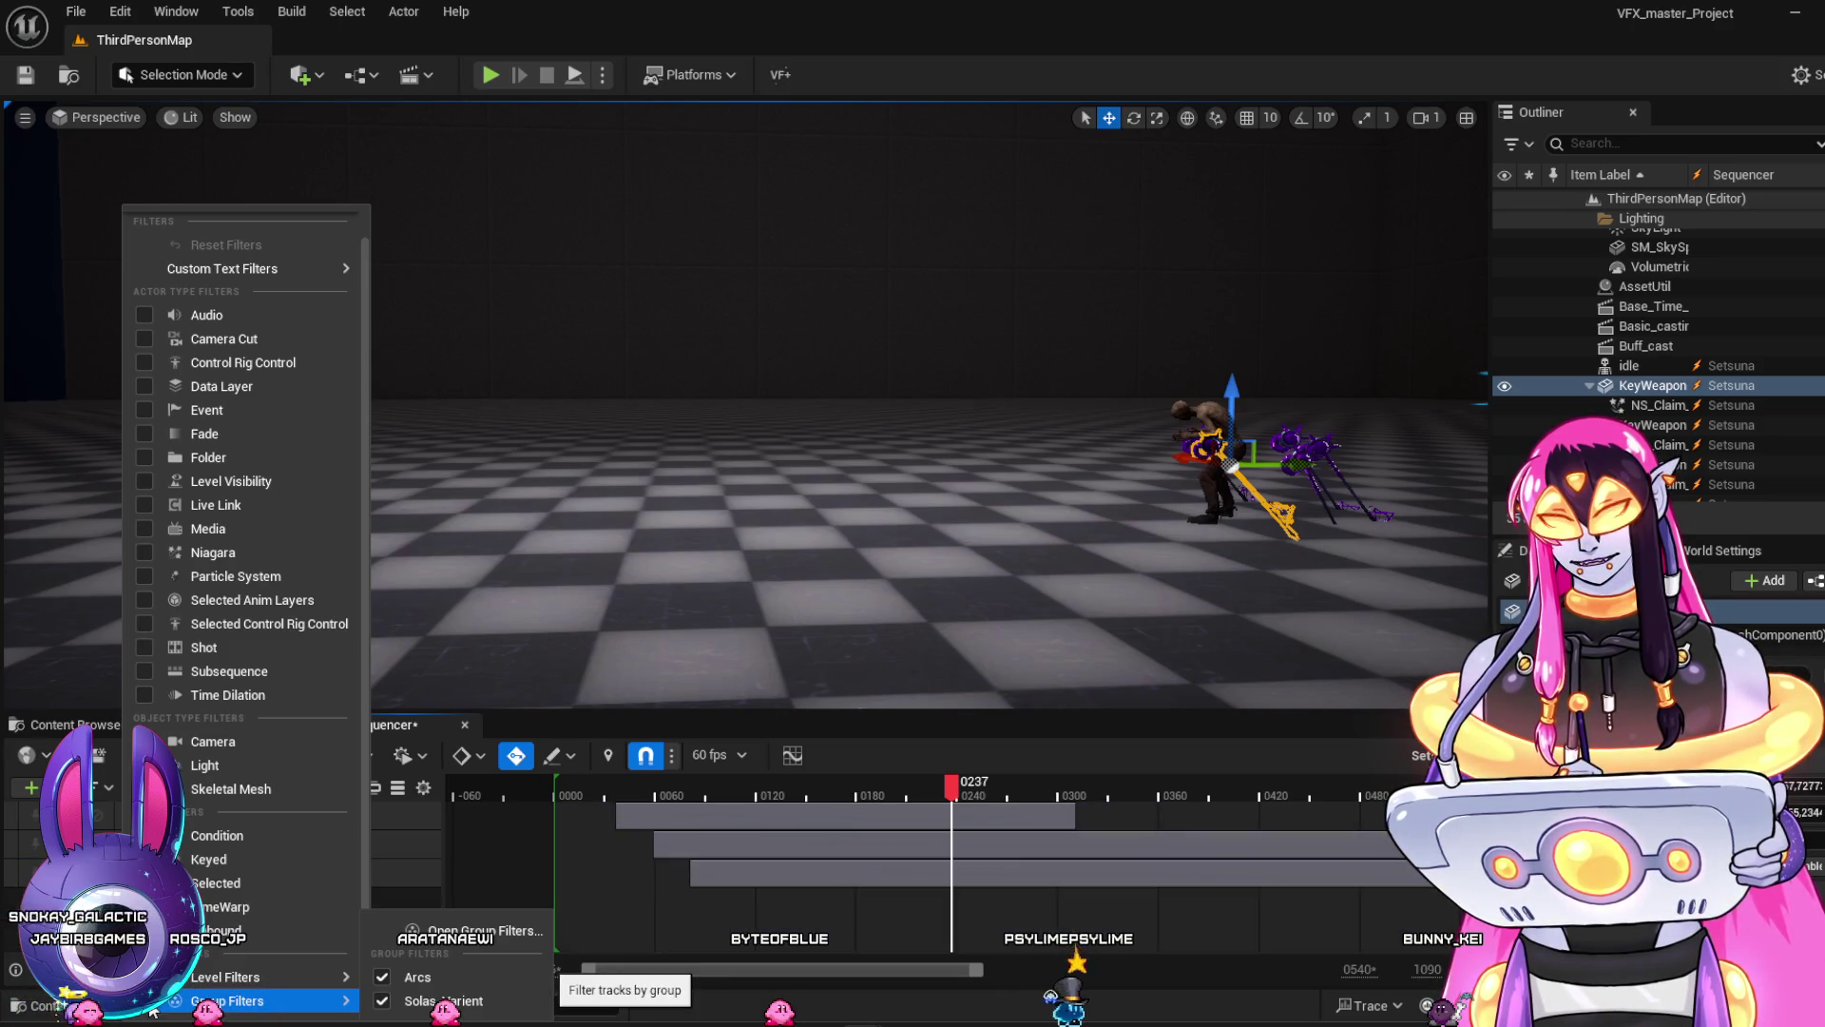
pyautogui.press('Escape')
pyautogui.press('Escape')
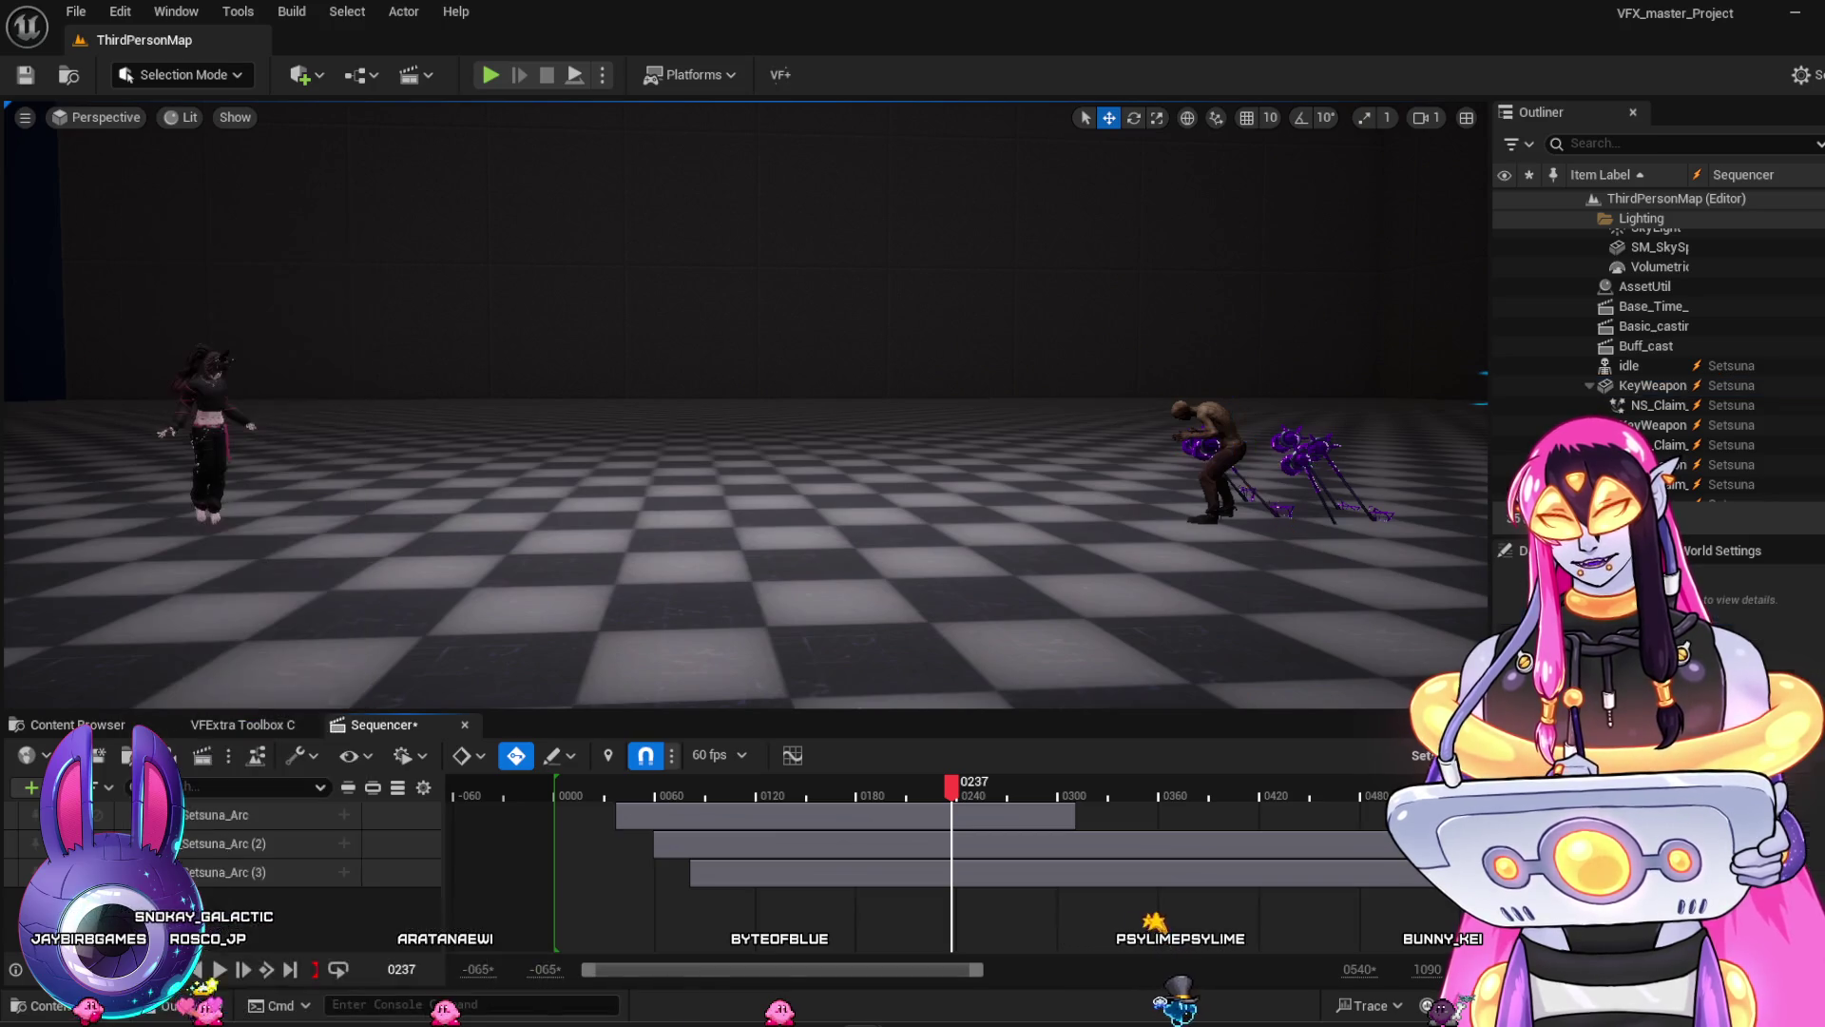
# - Try the Solas_Varient and Arcs group filters in turn, then clear all group filters
pyautogui.click(99, 788)
pyautogui.moveTo(281, 1004)
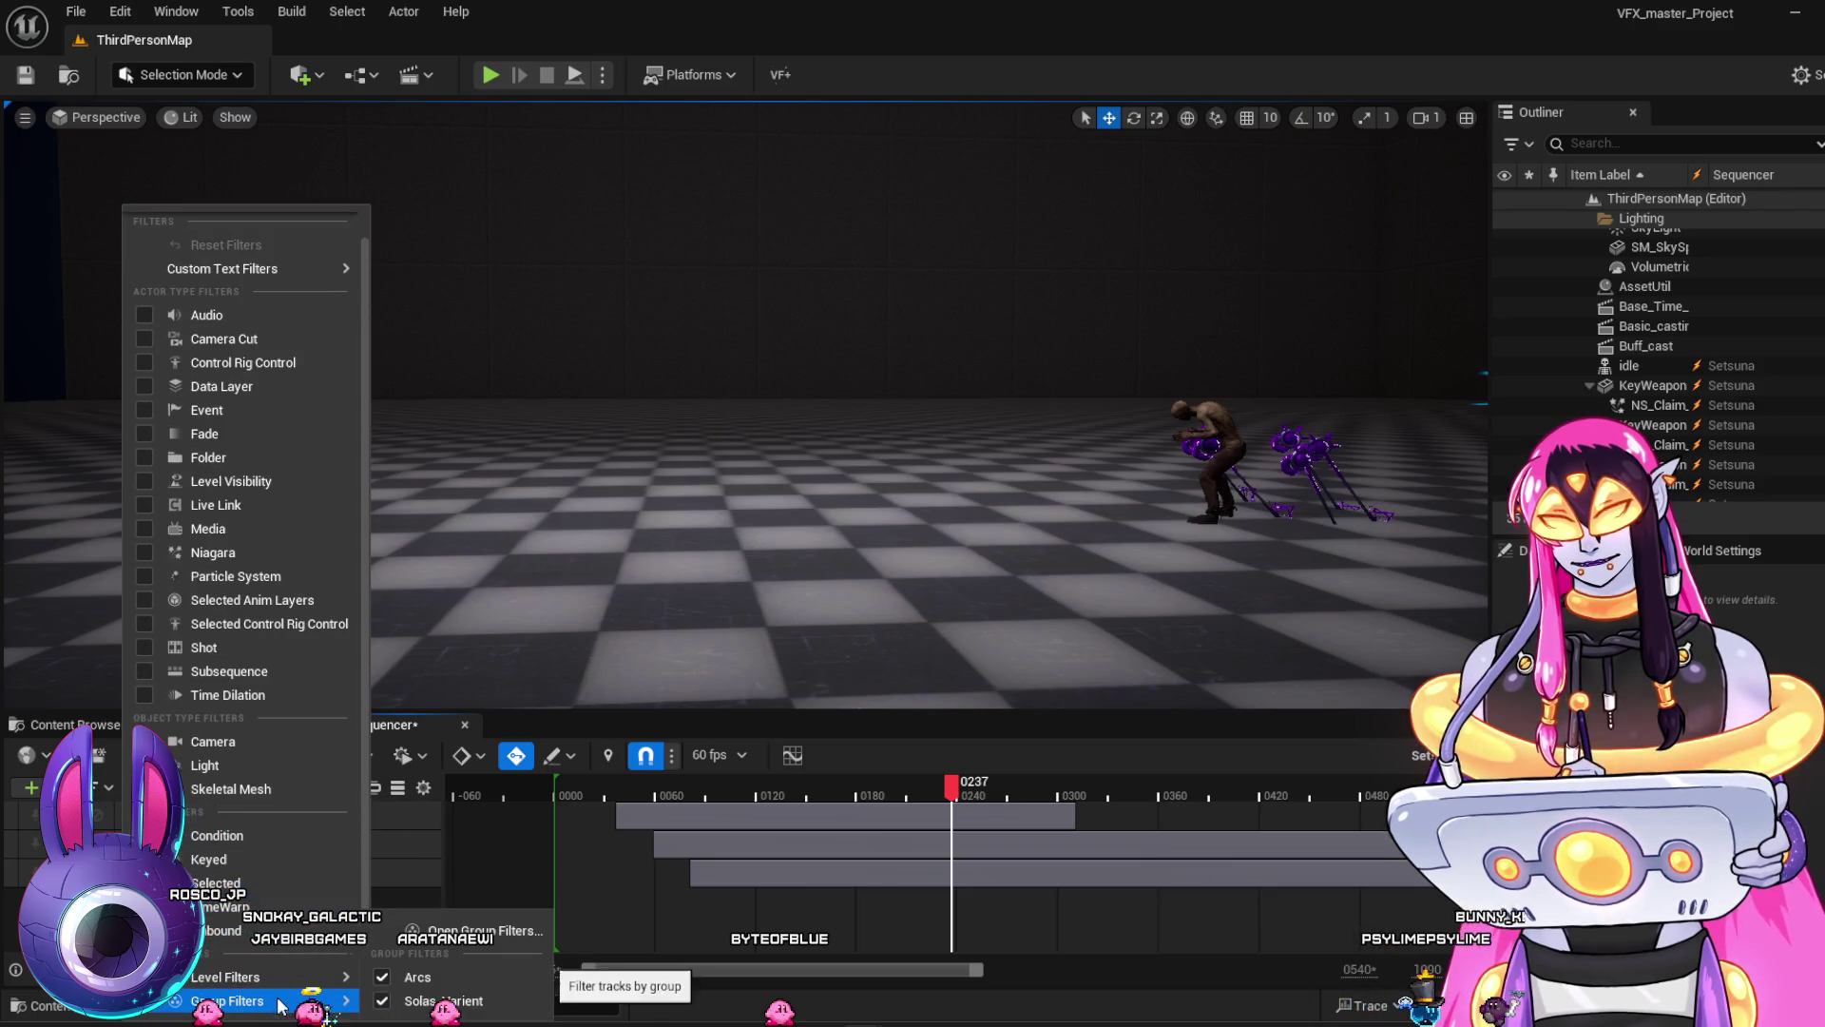
pyautogui.click(383, 1001)
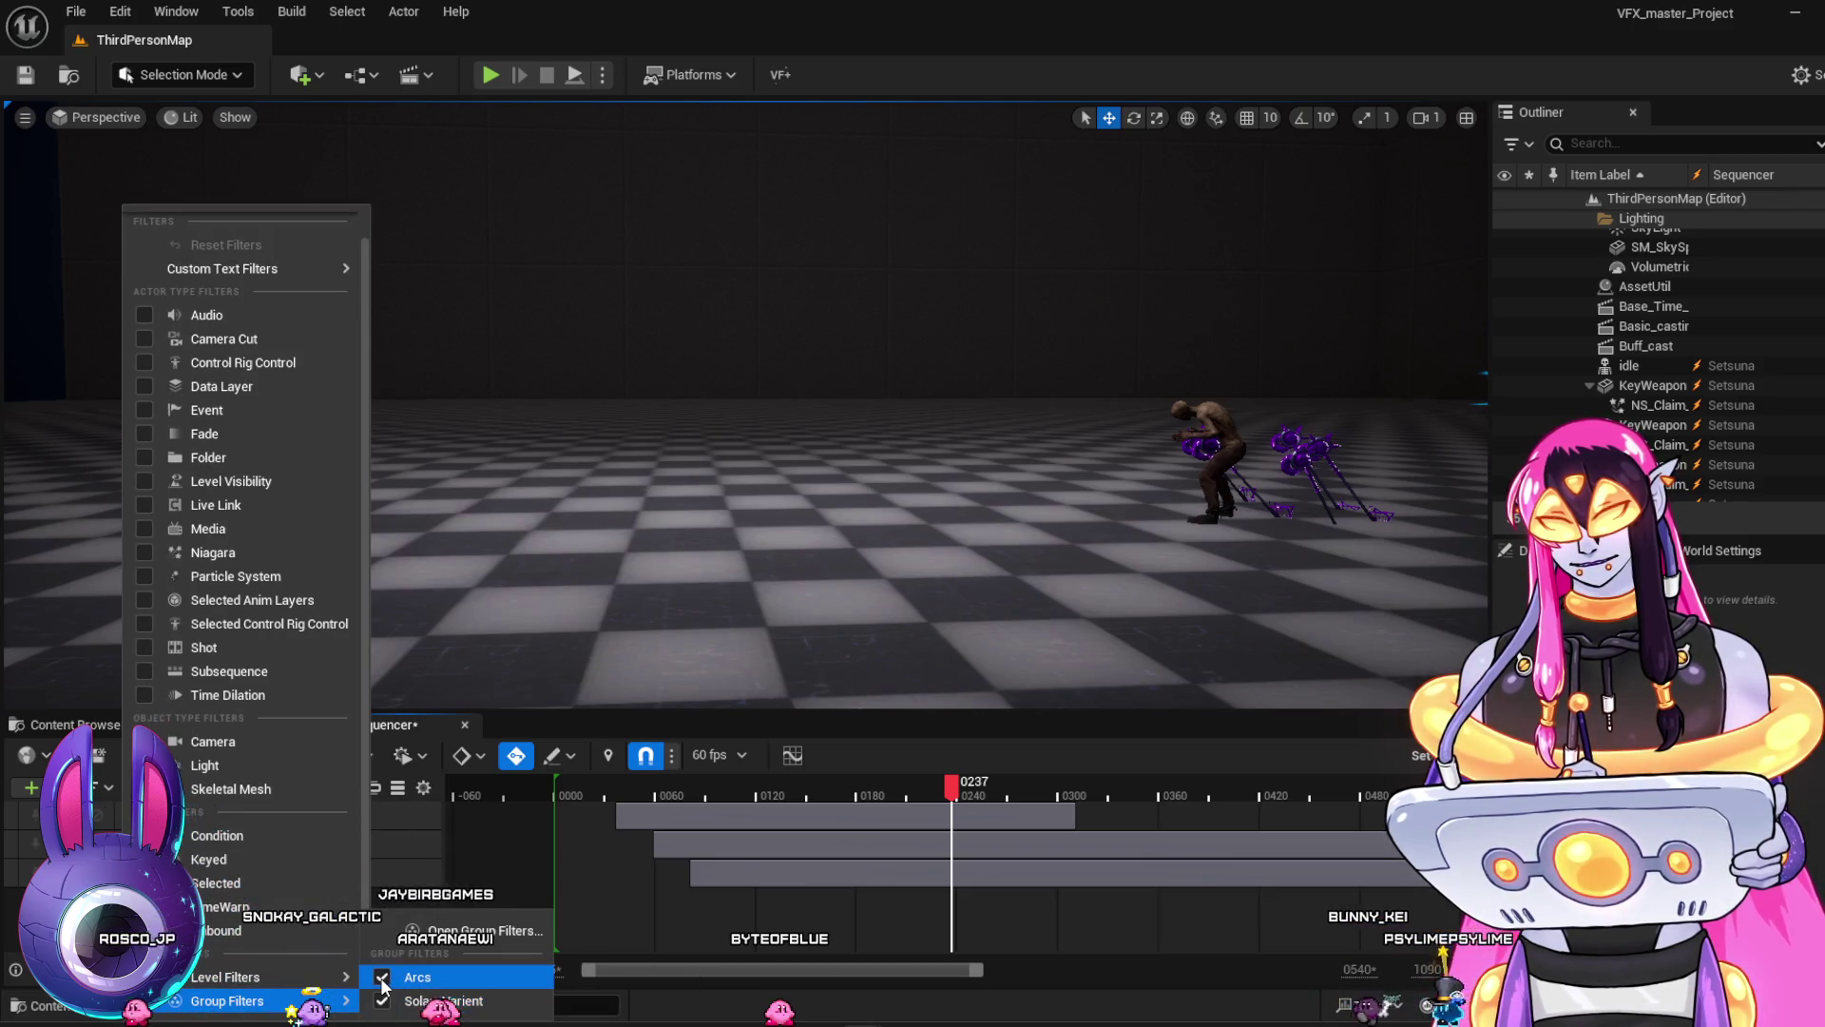
pyautogui.click(383, 979)
pyautogui.click(383, 980)
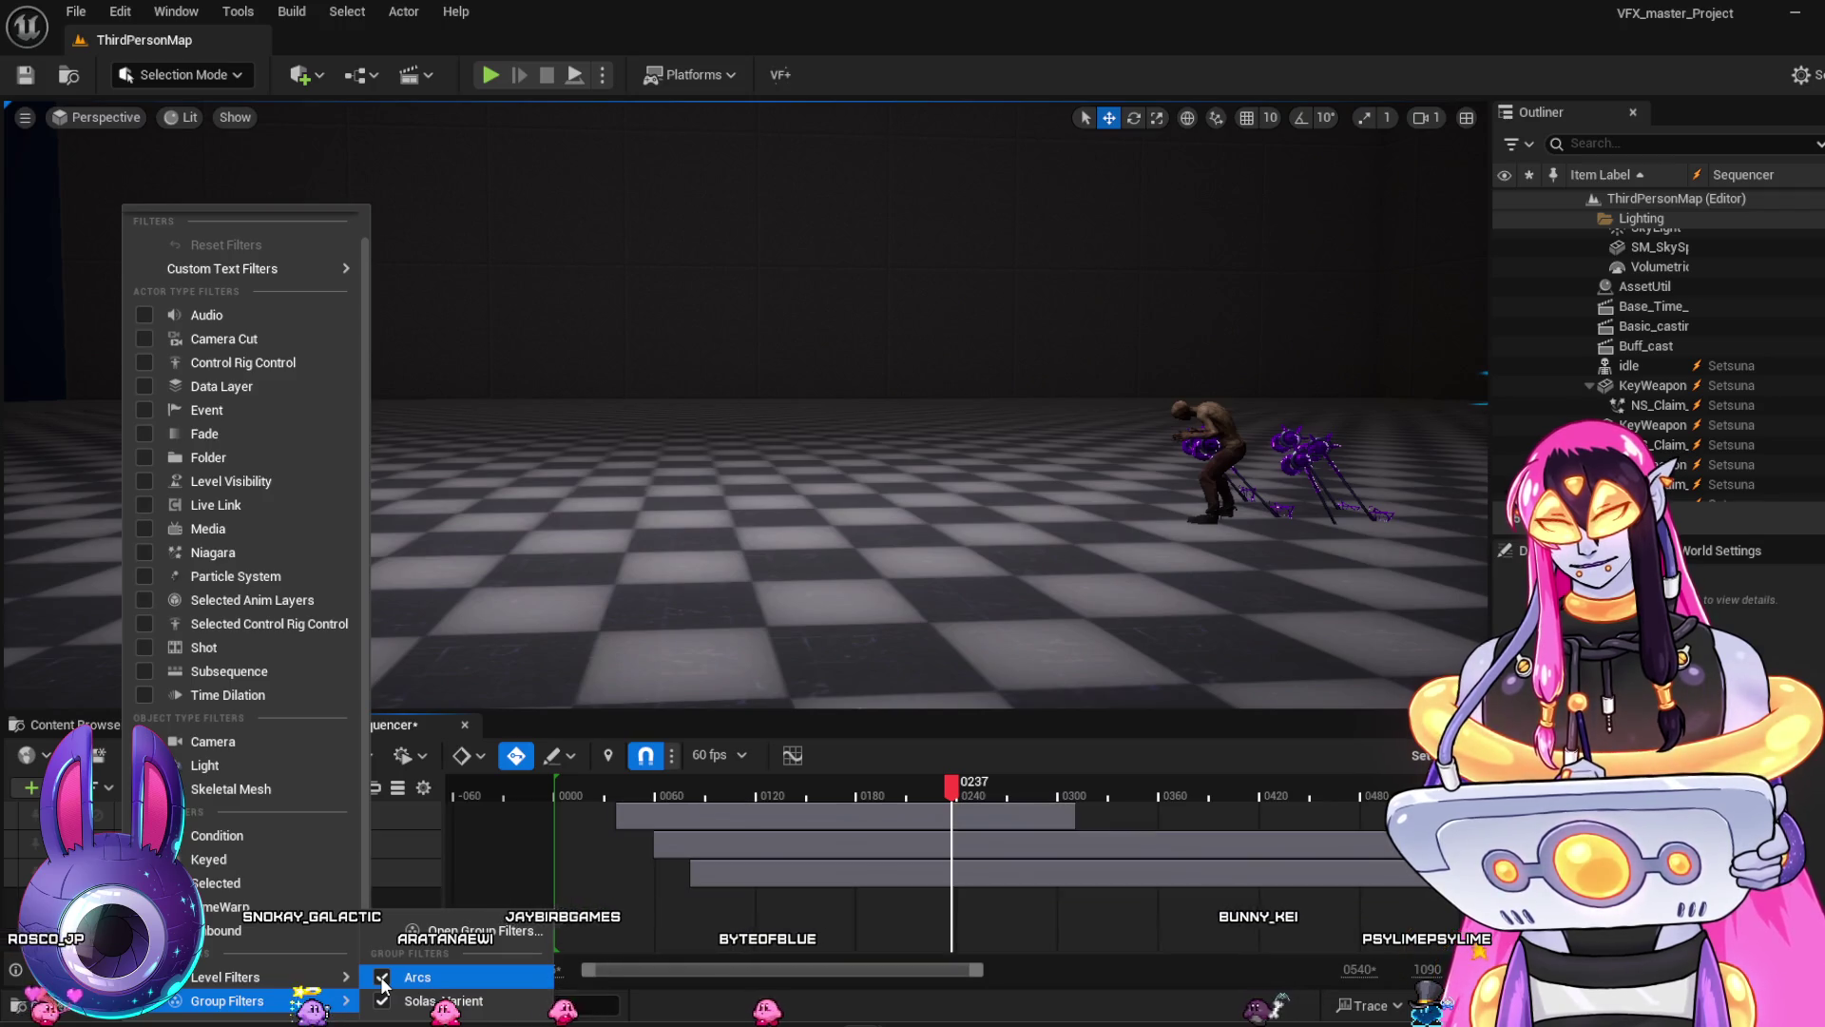
pyautogui.click(384, 980)
pyautogui.click(381, 1002)
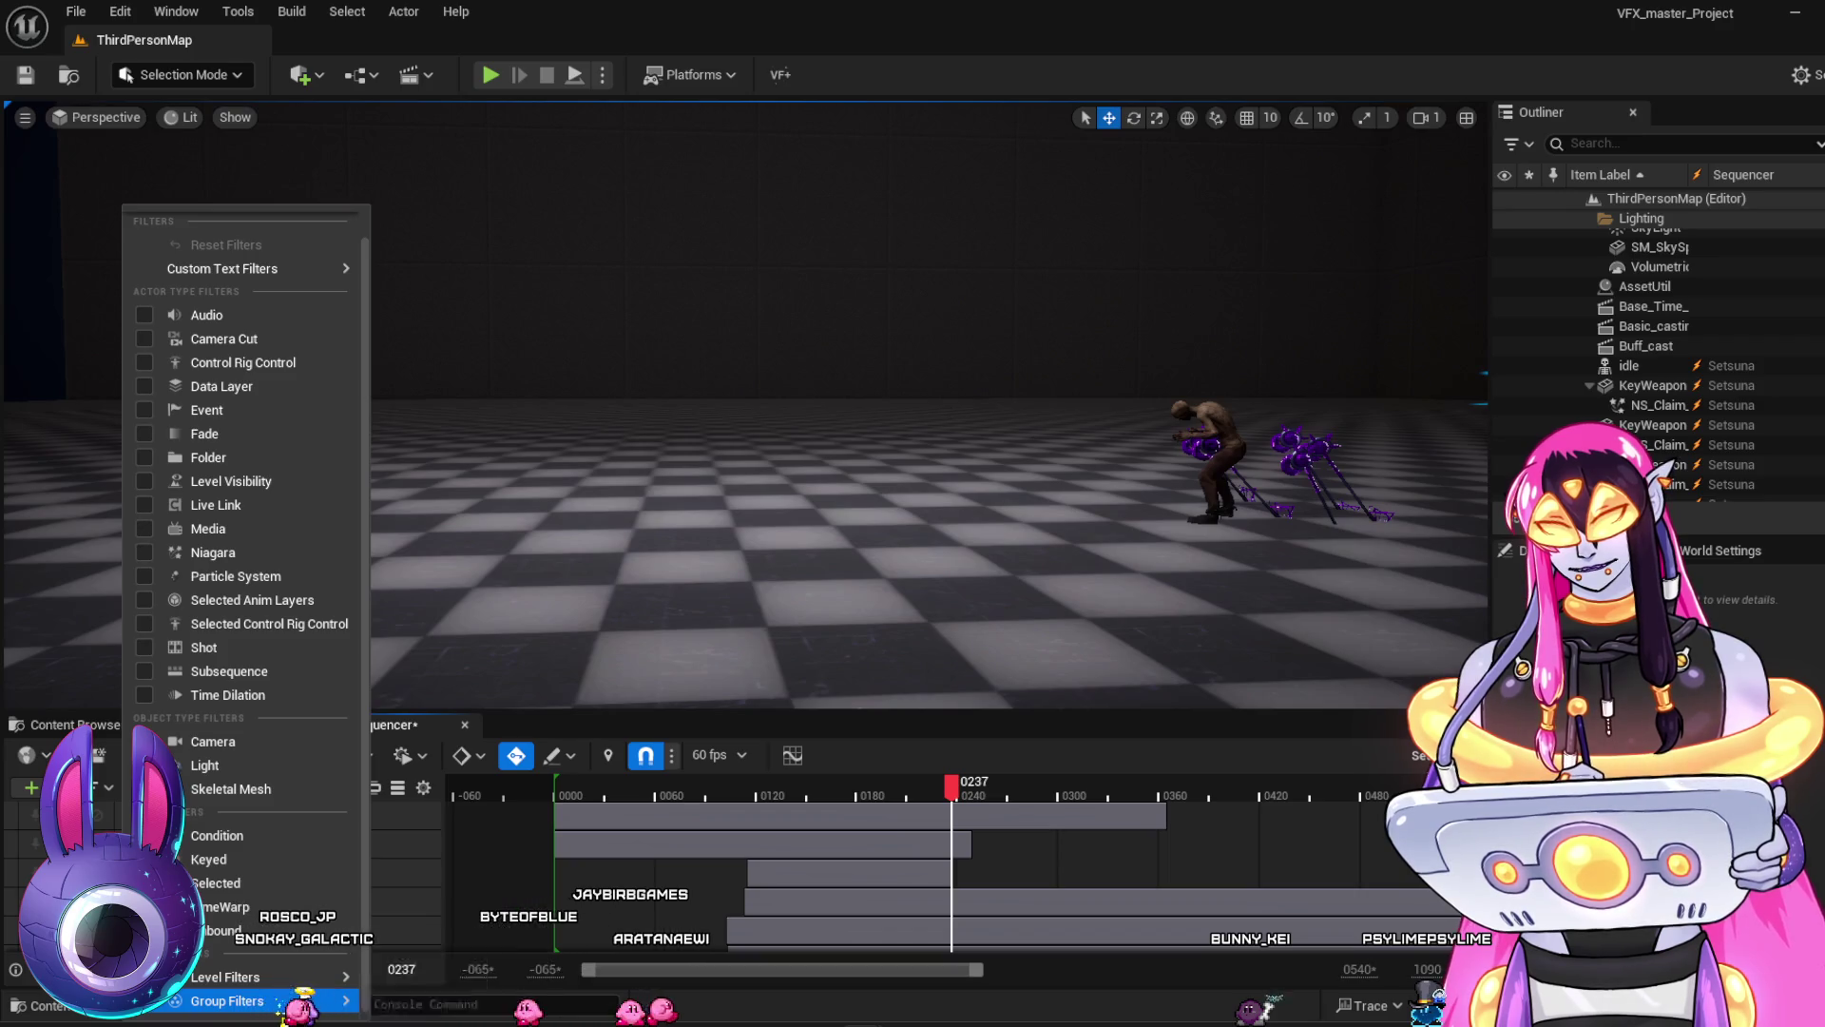
pyautogui.click(176, 1003)
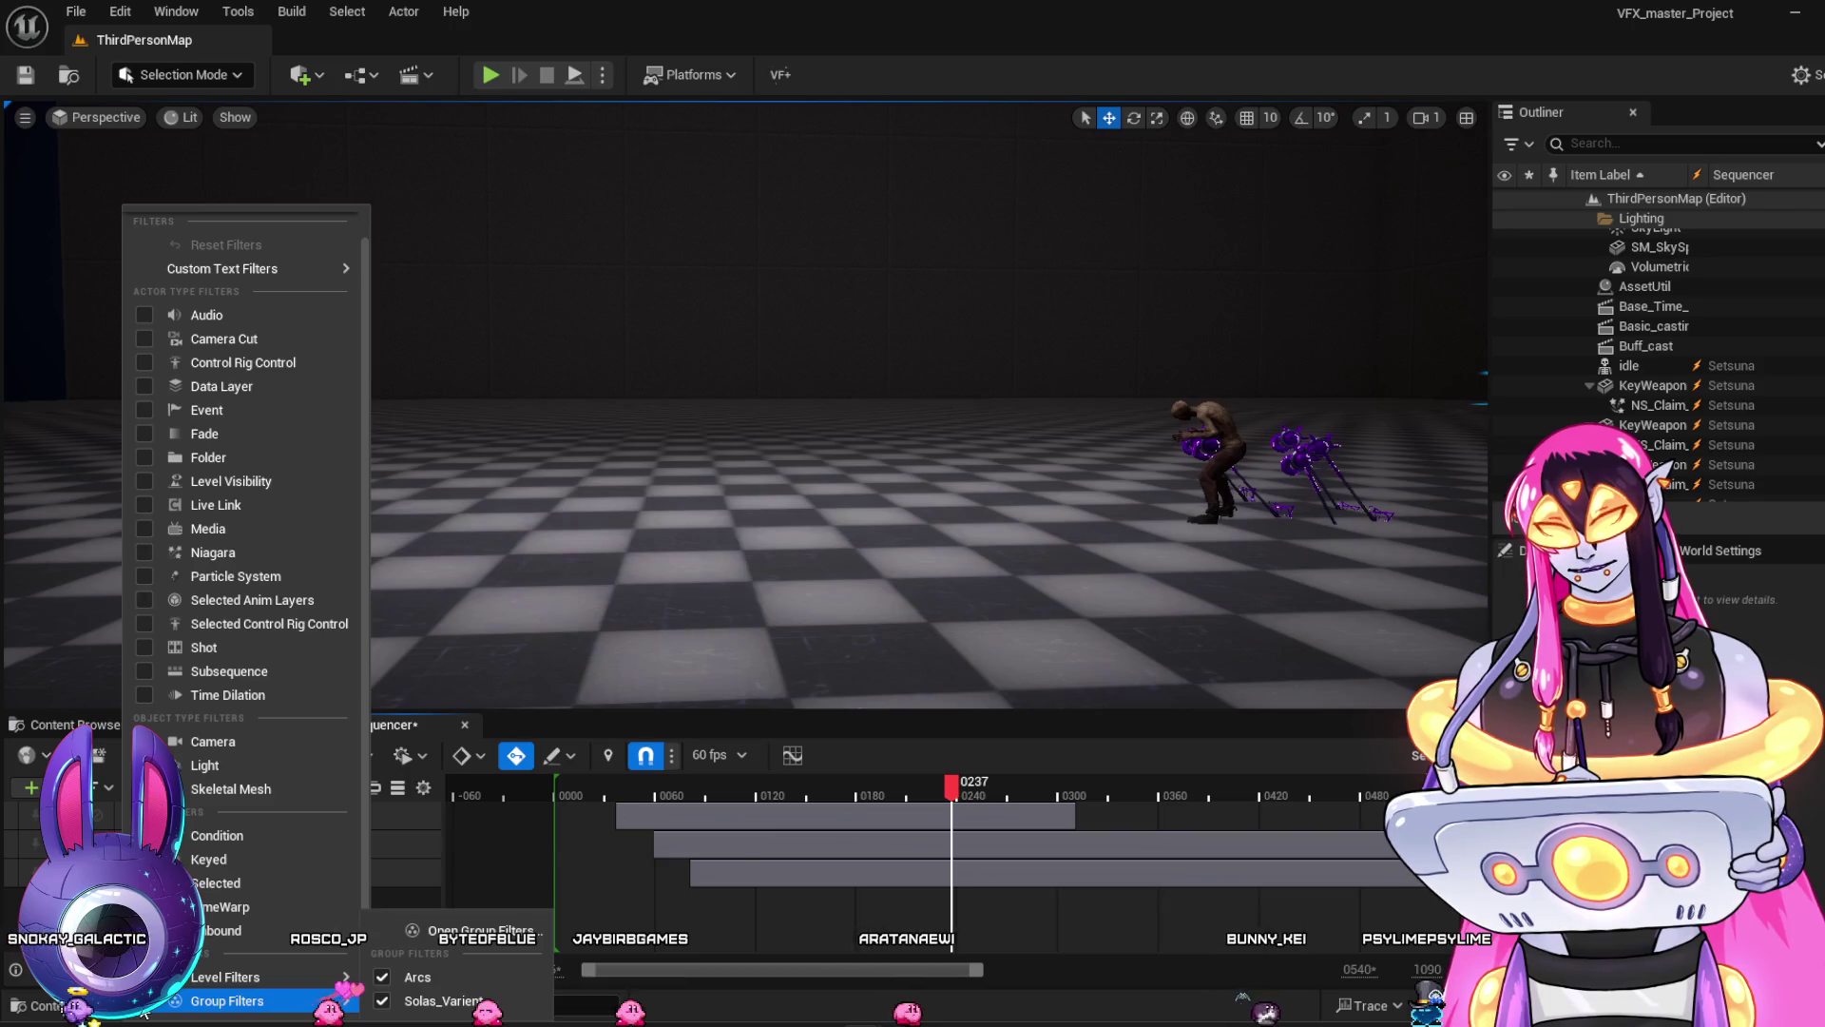
pyautogui.click(145, 1006)
pyautogui.click(96, 783)
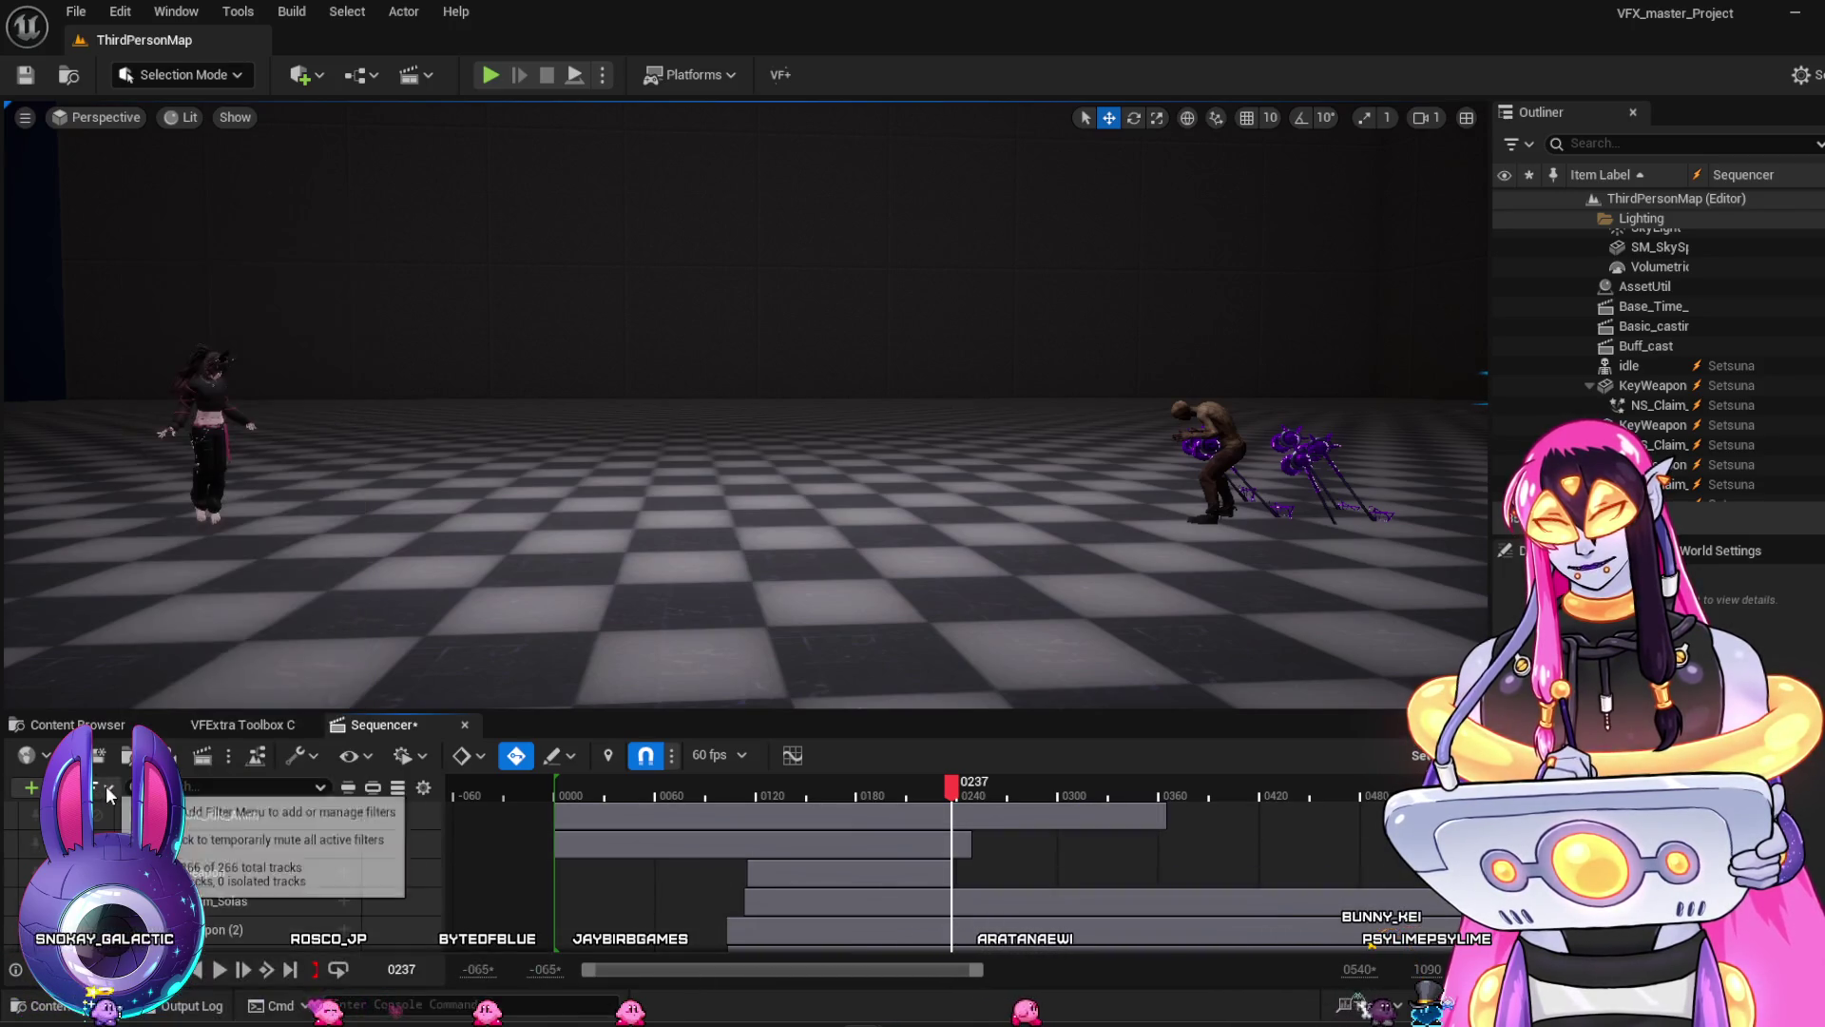
# - Collapse all tracks, turn off Isolate so all 266 tracks show, and save the sequence
pyautogui.click(380, 787)
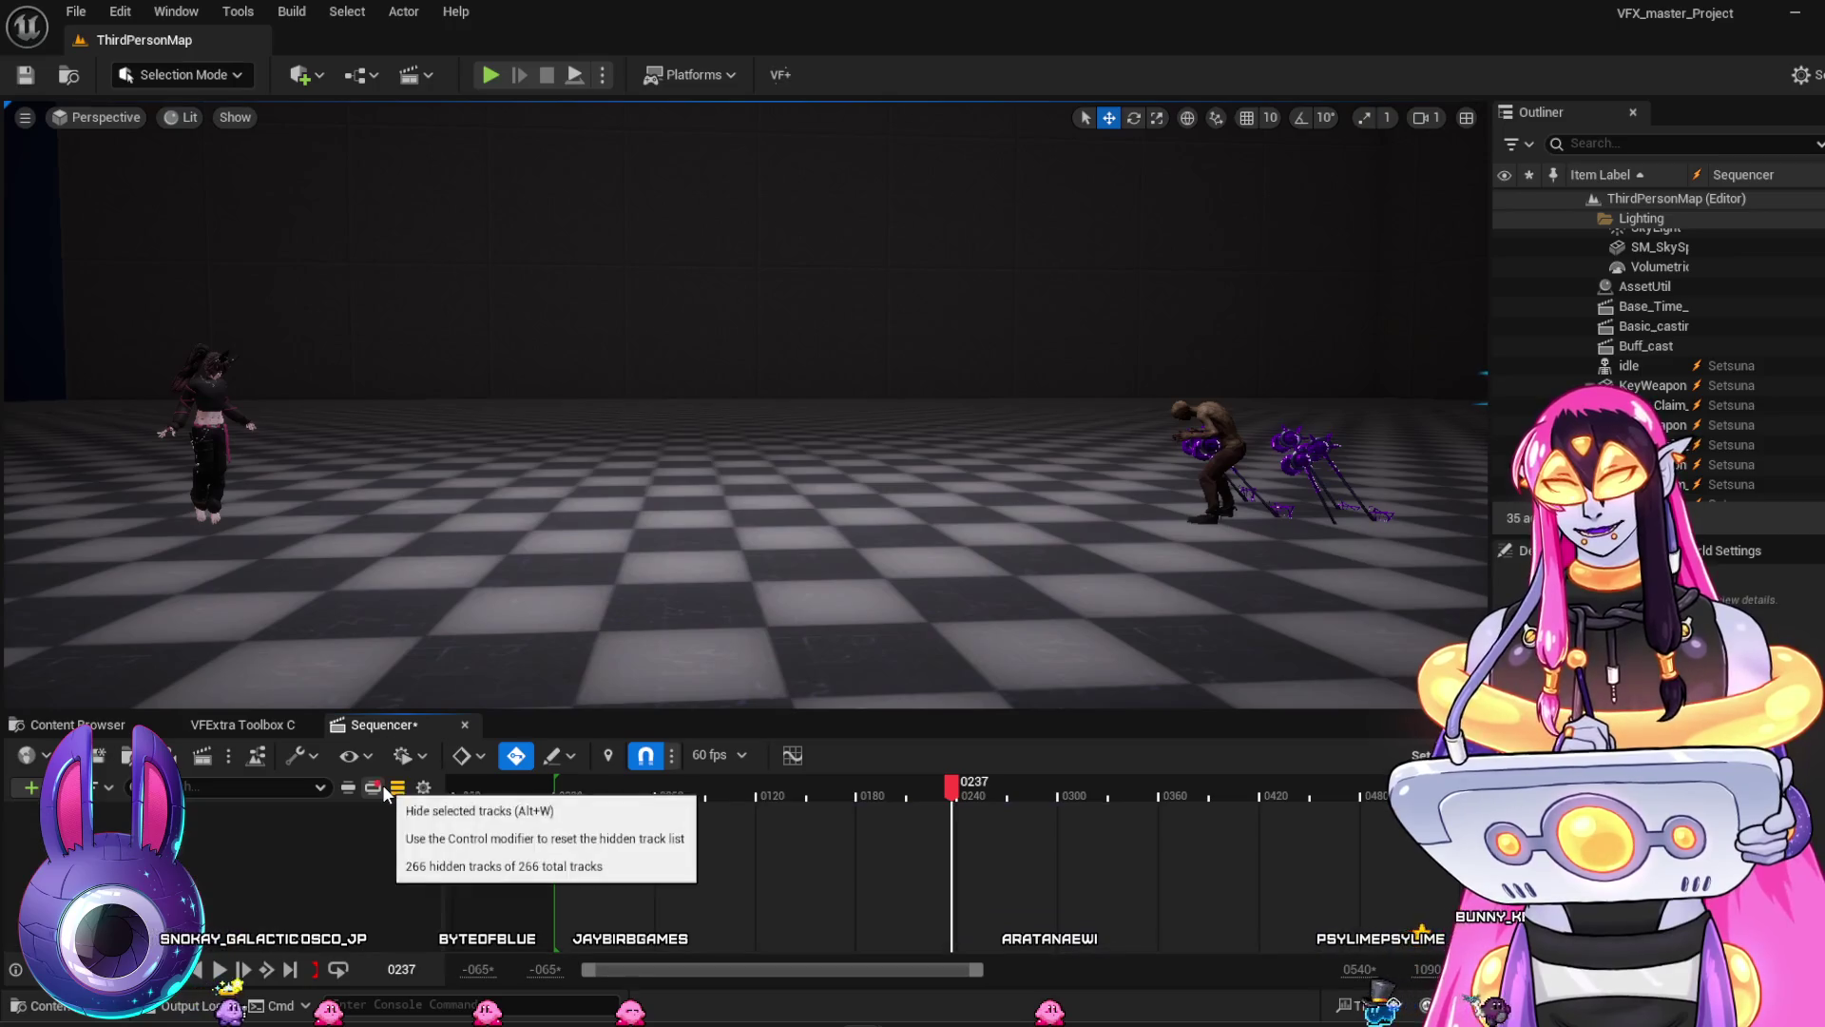
pyautogui.click(397, 787)
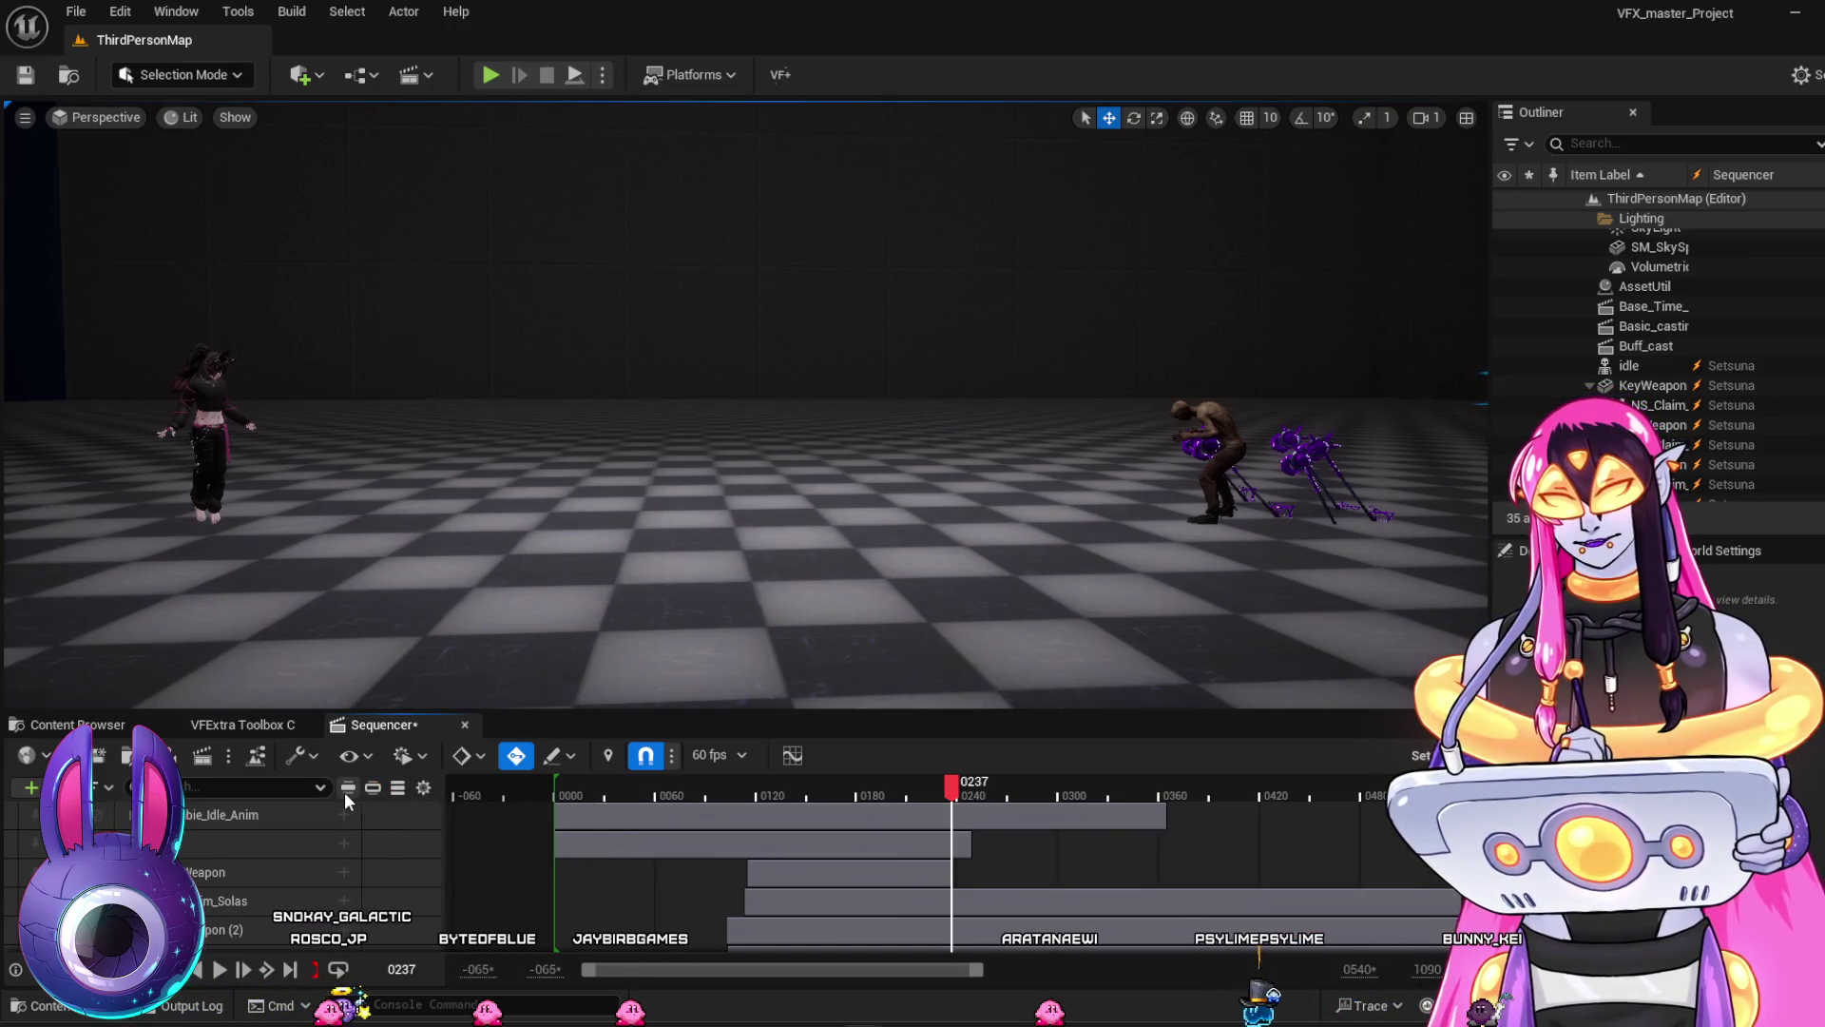
pyautogui.click(397, 788)
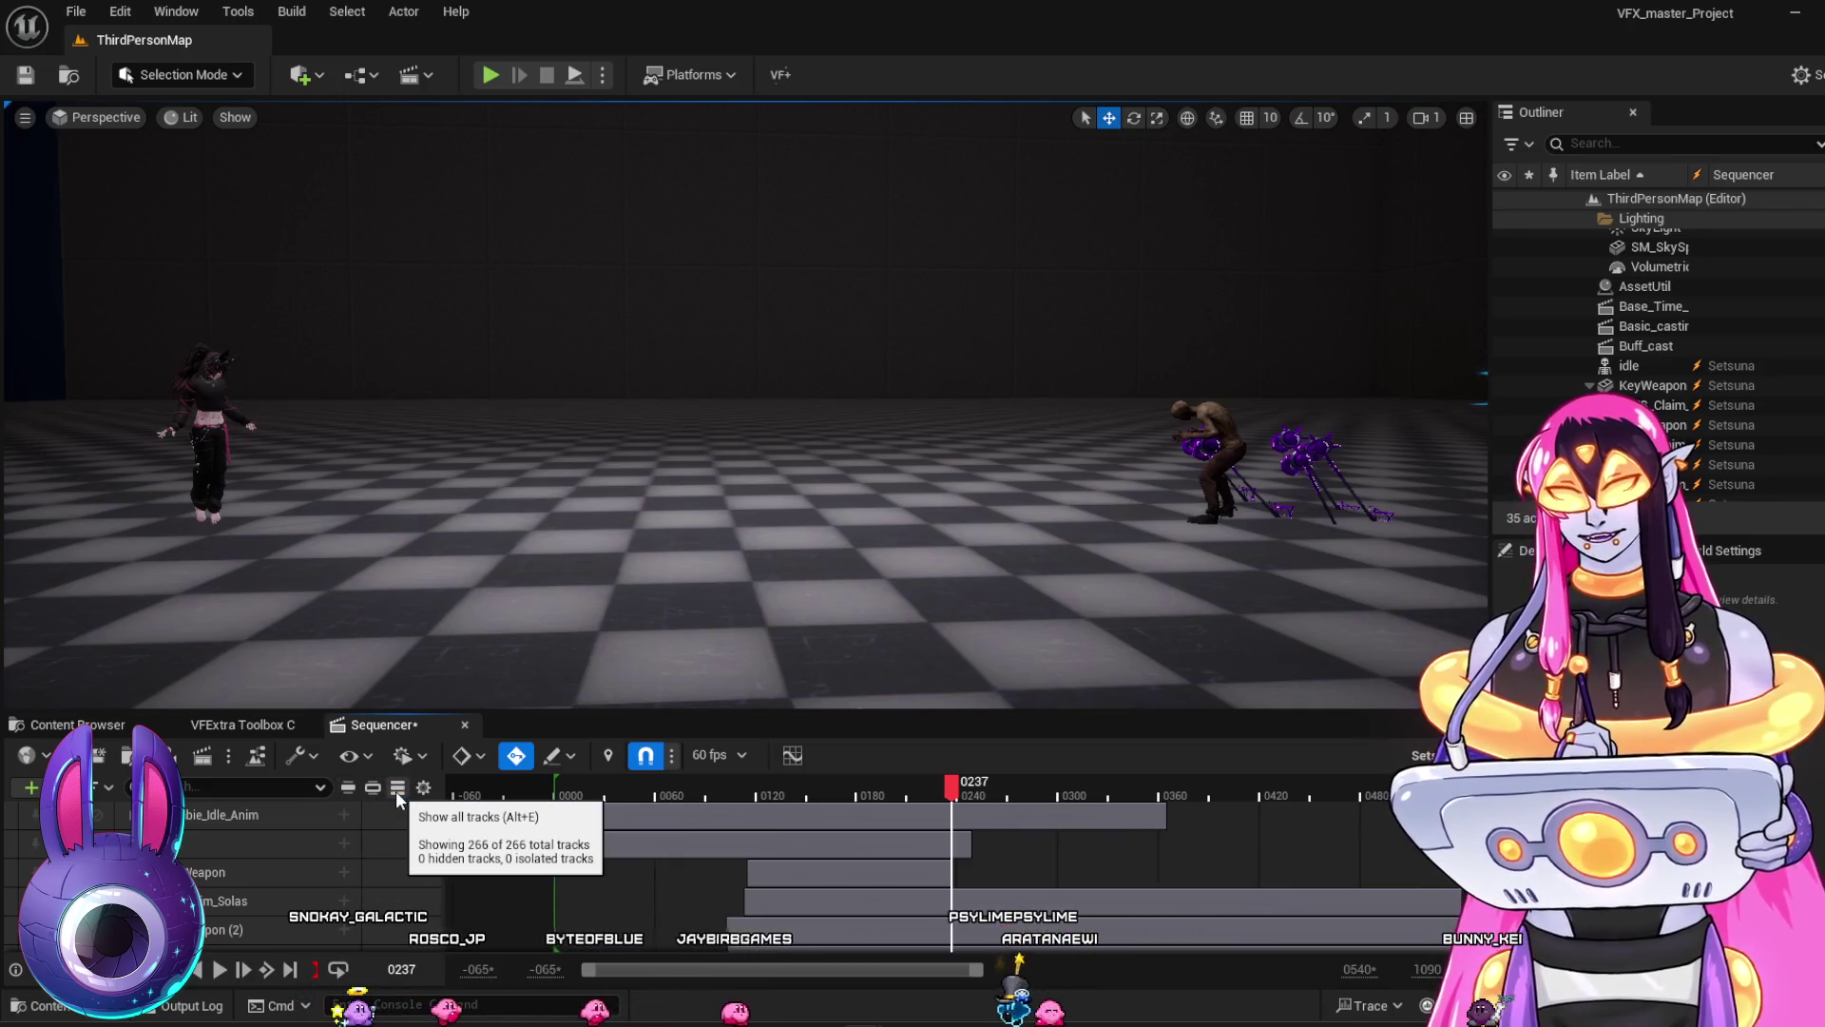
pyautogui.click(99, 758)
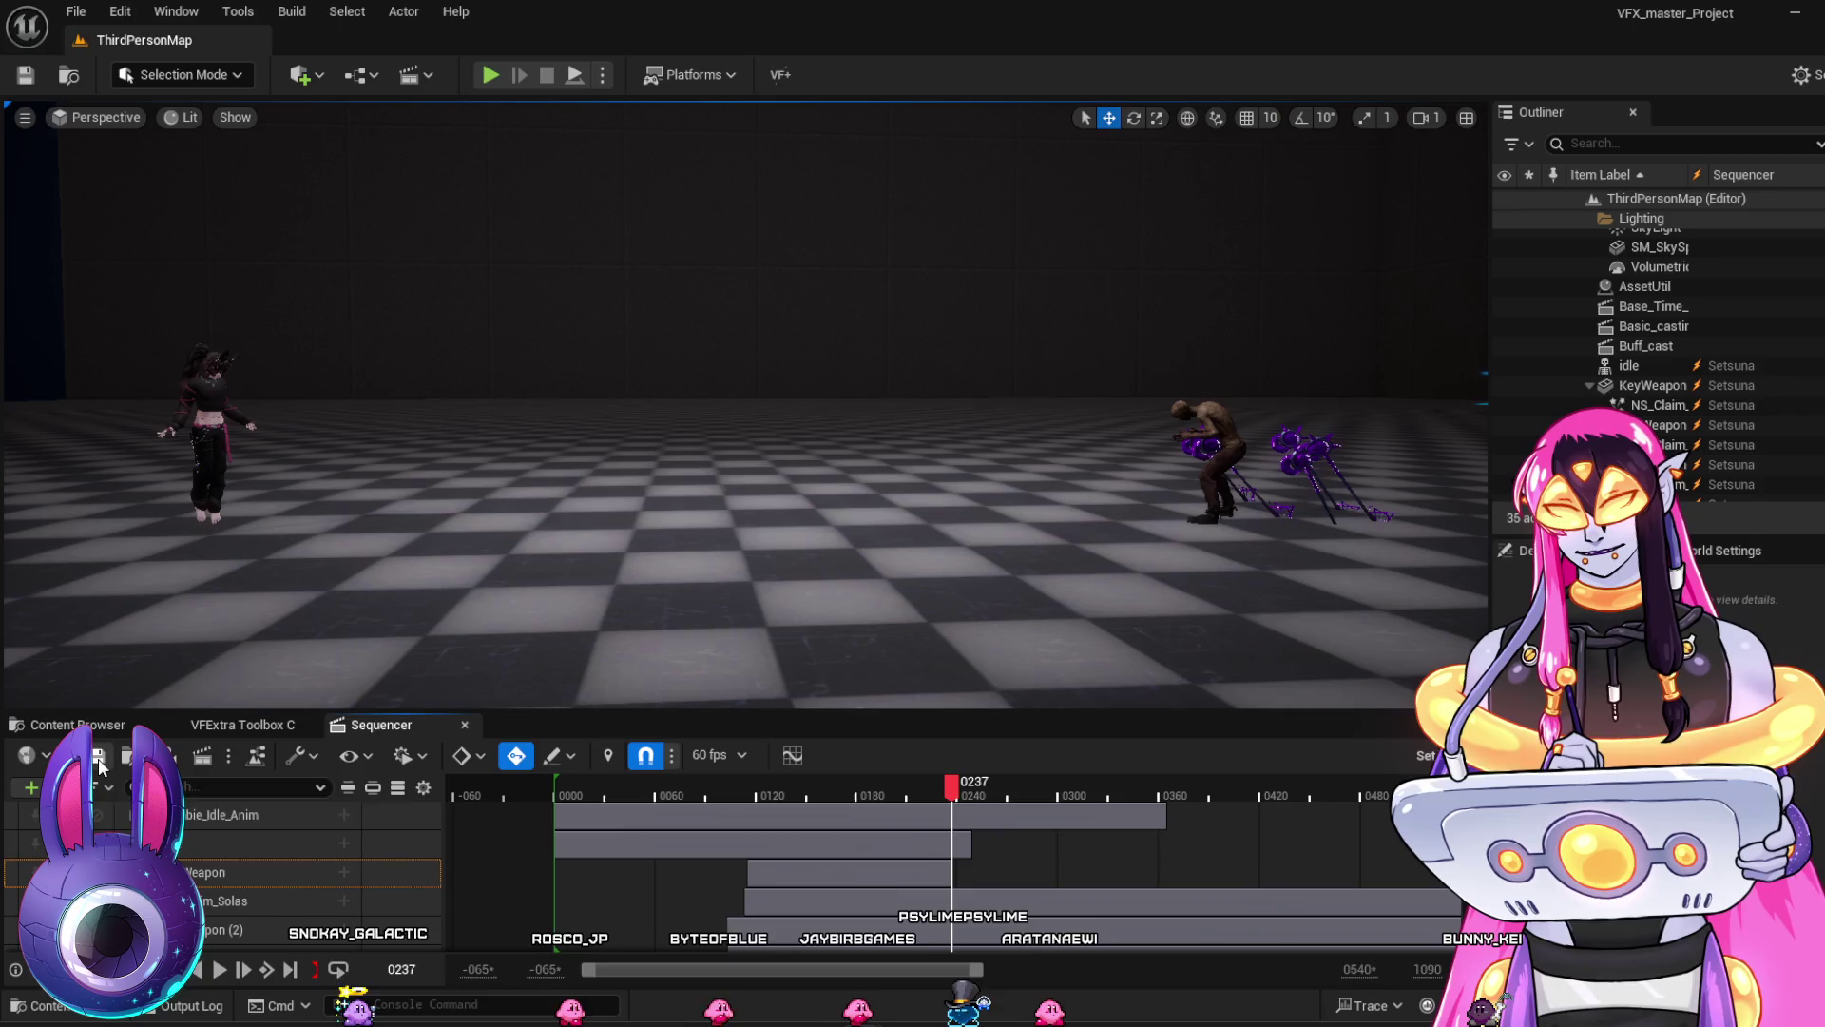
pyautogui.click(94, 795)
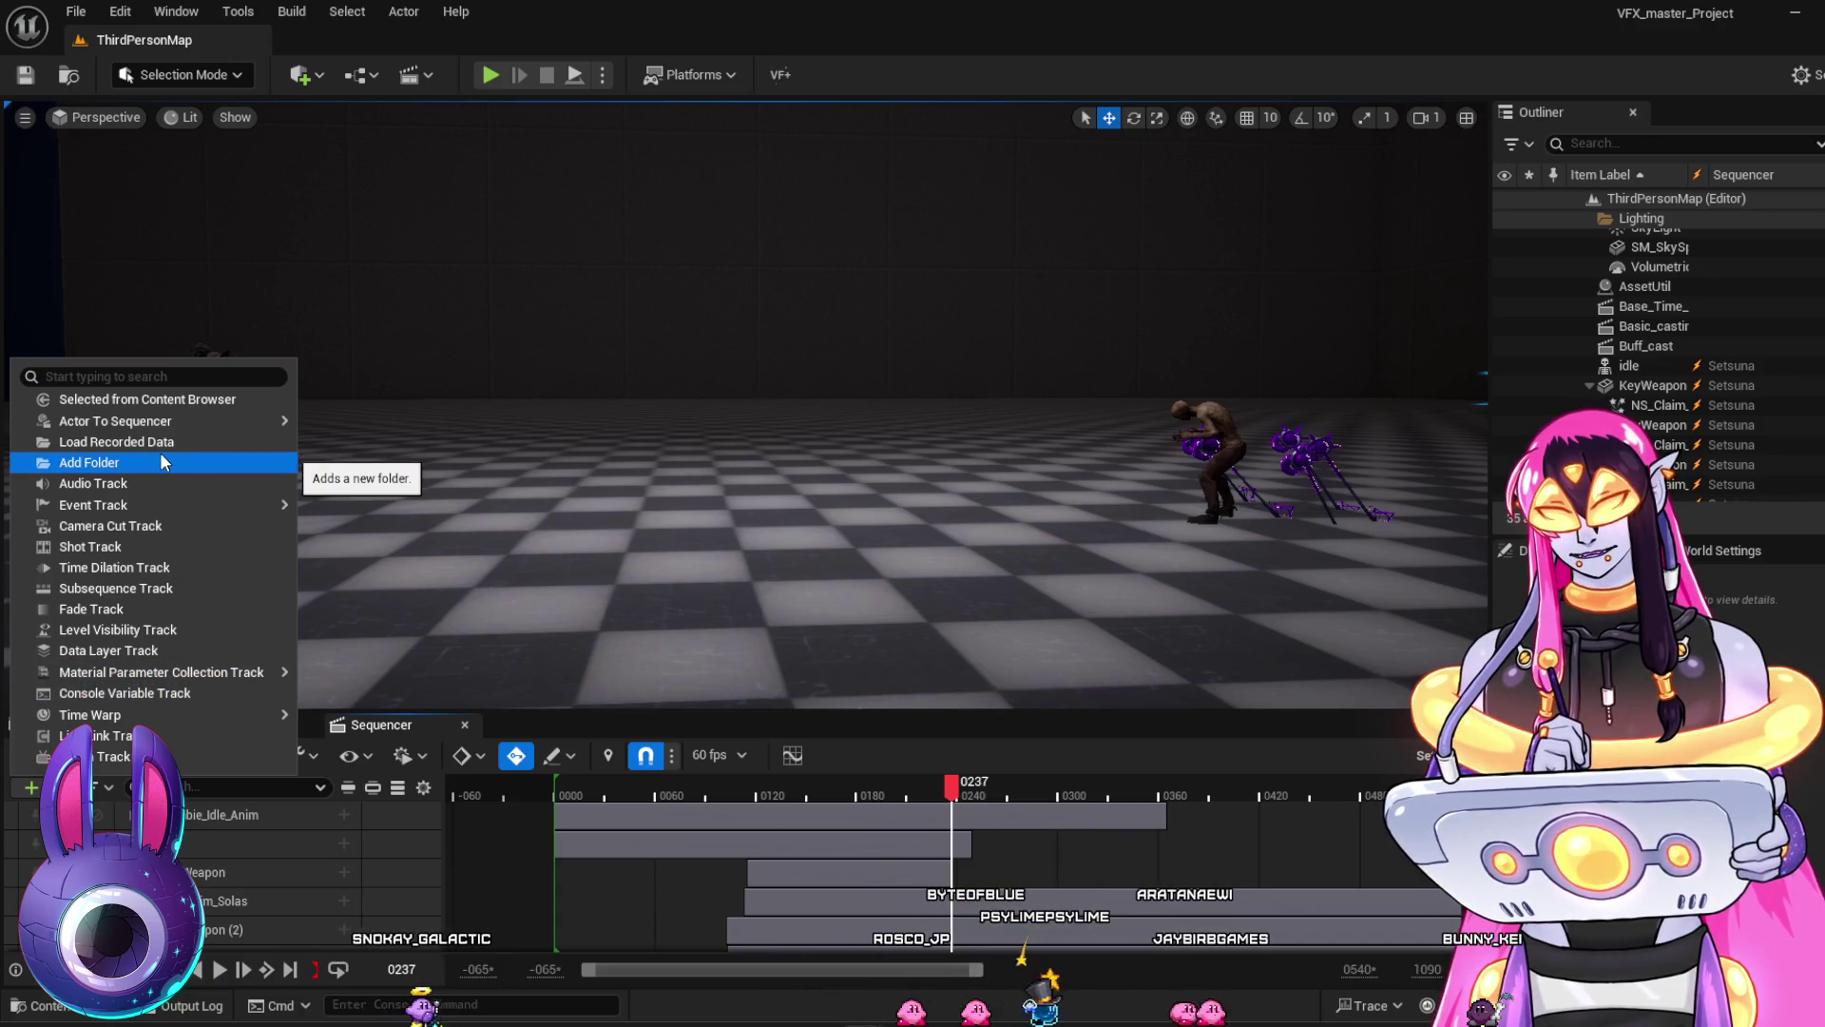
pyautogui.click(110, 789)
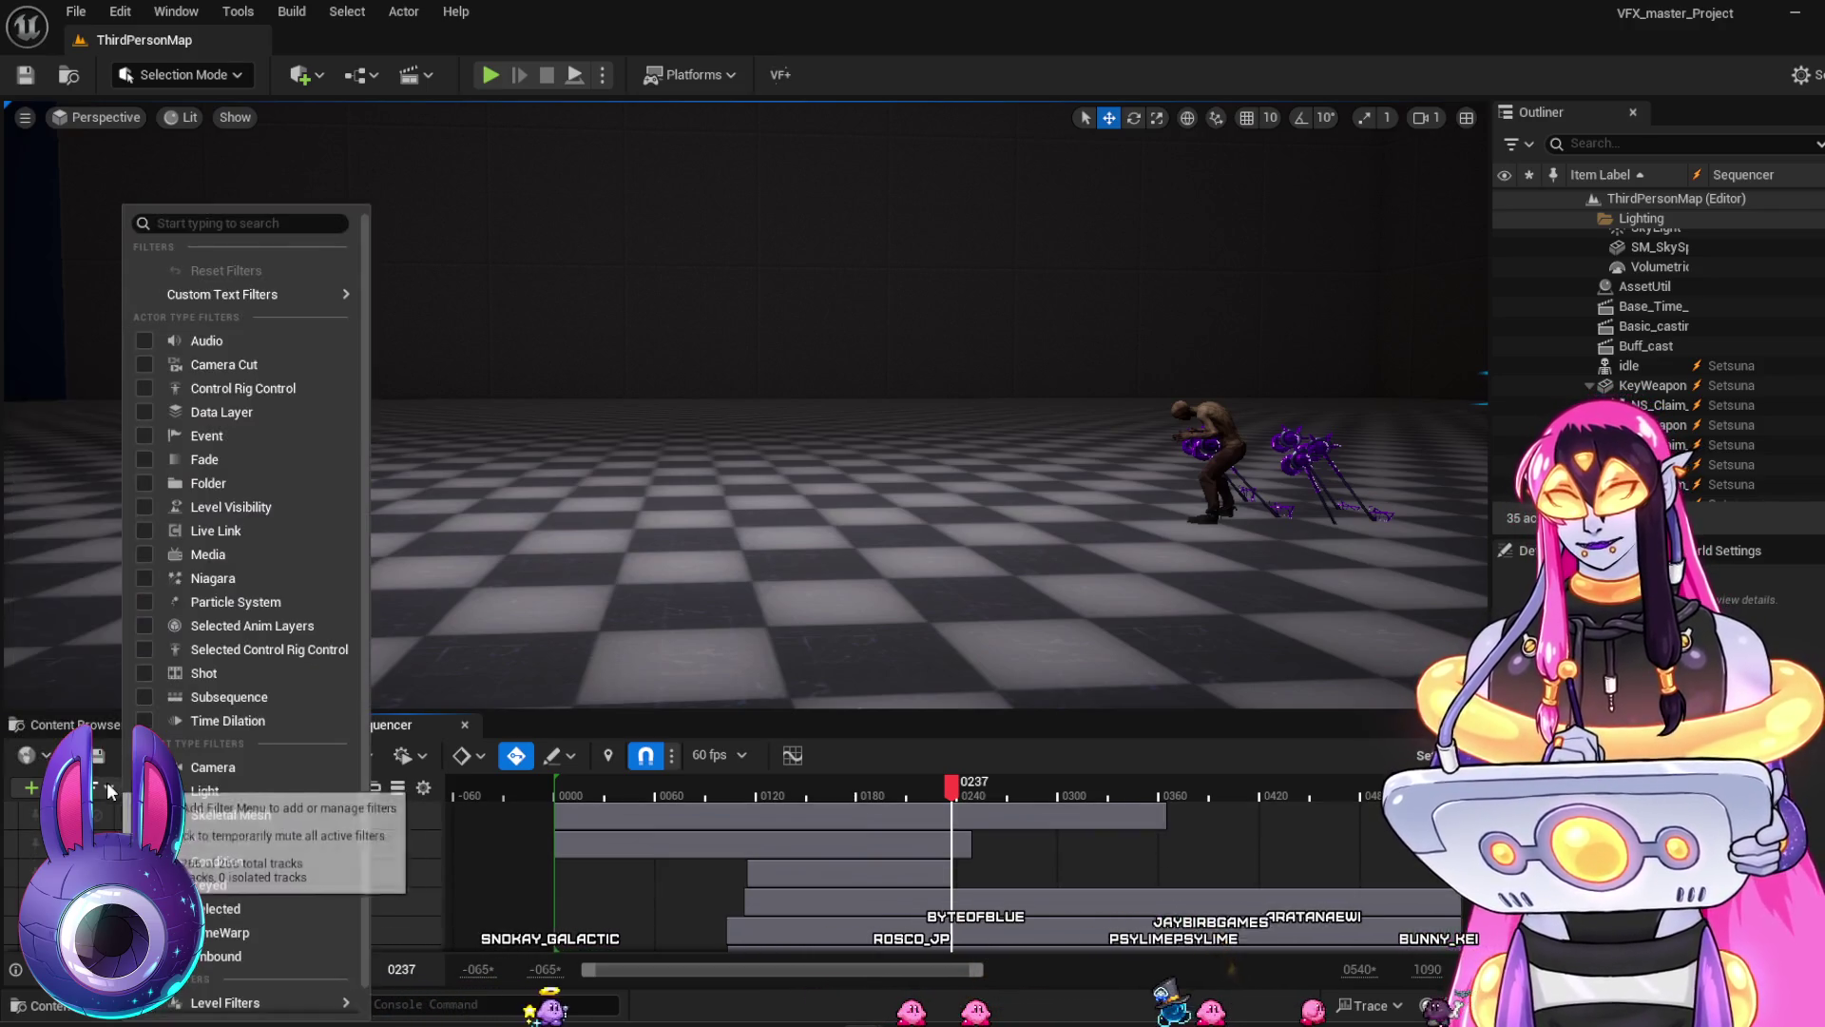
pyautogui.click(109, 789)
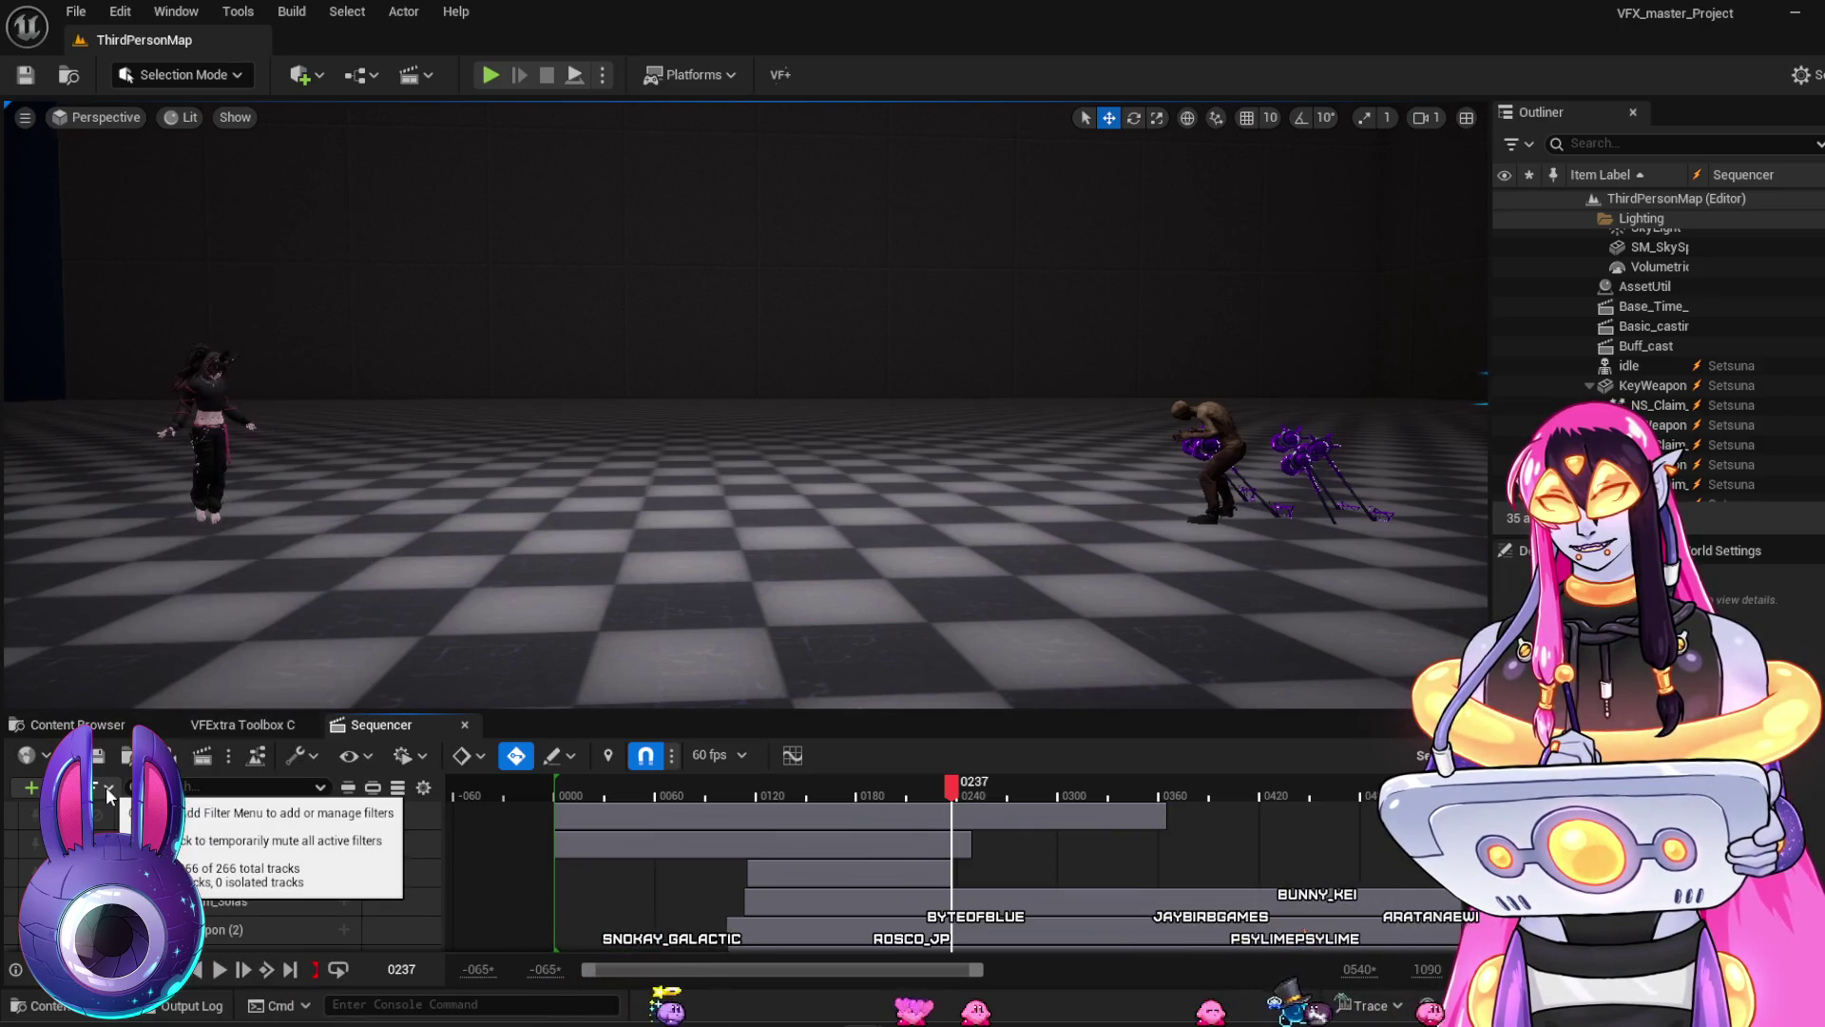
pyautogui.click(109, 791)
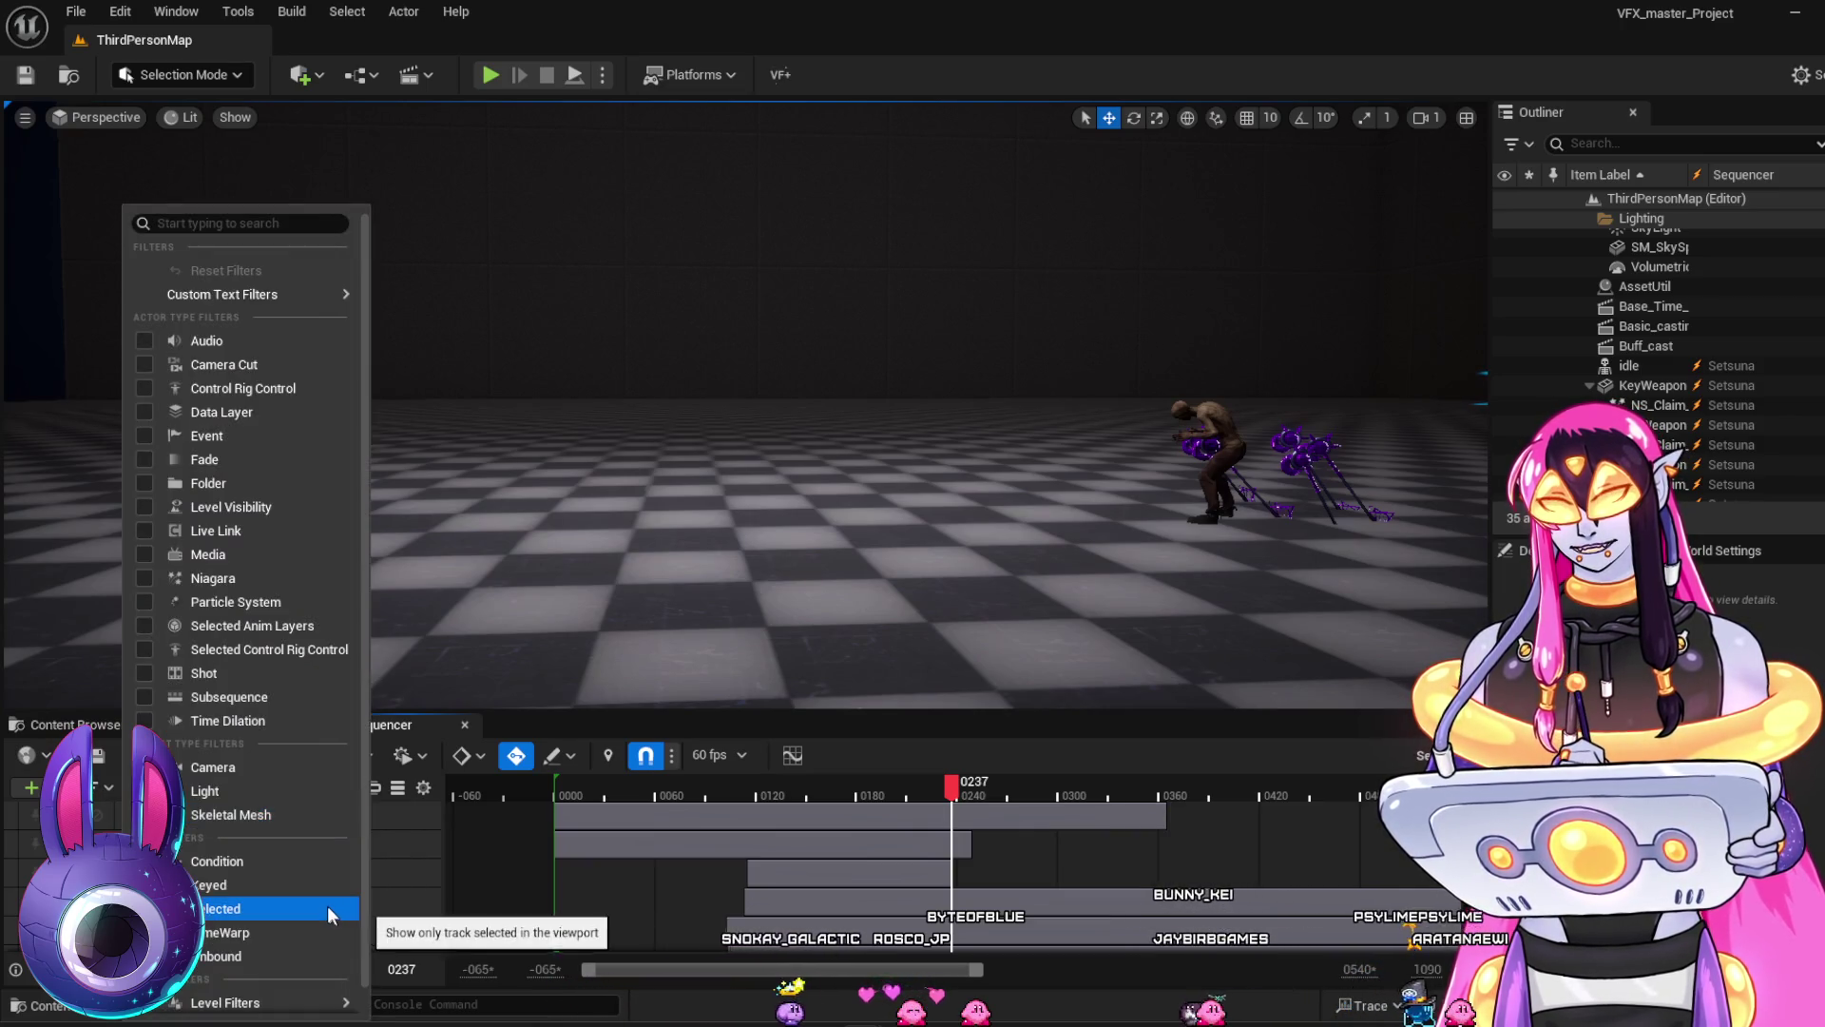
pyautogui.moveTo(299, 1001)
pyautogui.click(152, 1003)
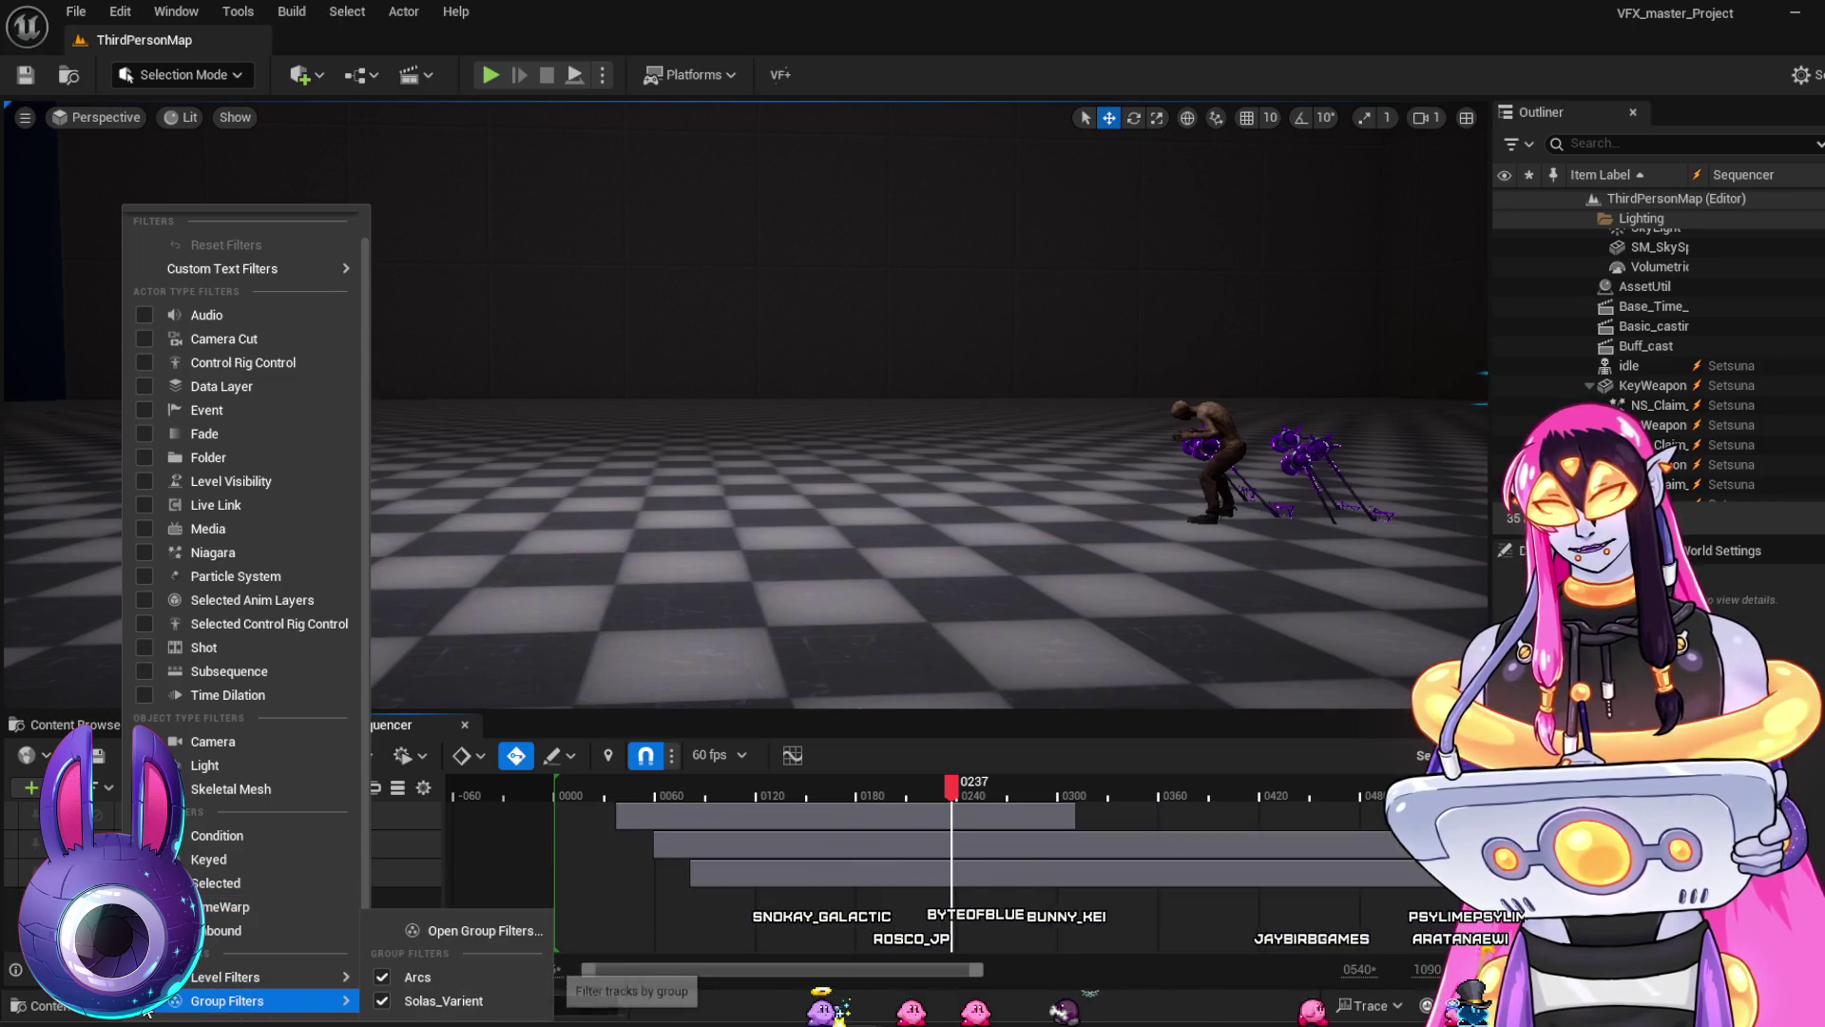
pyautogui.press('Escape')
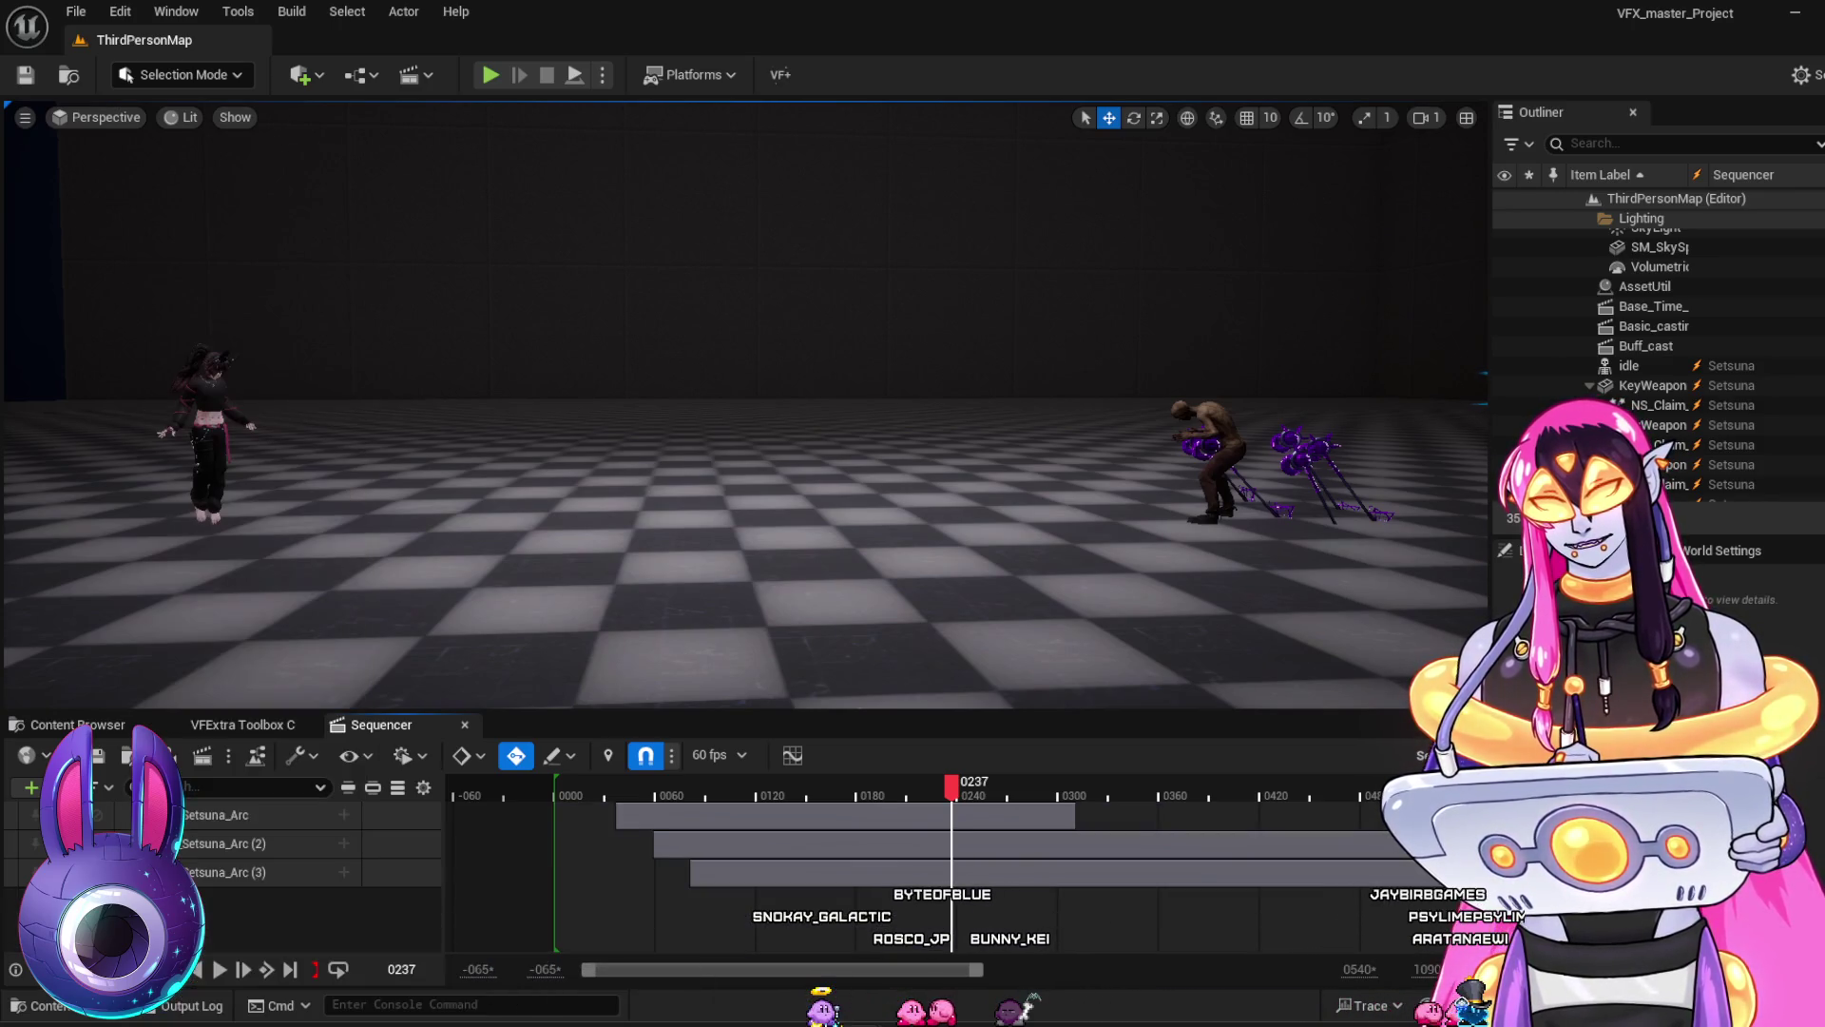
pyautogui.click(92, 789)
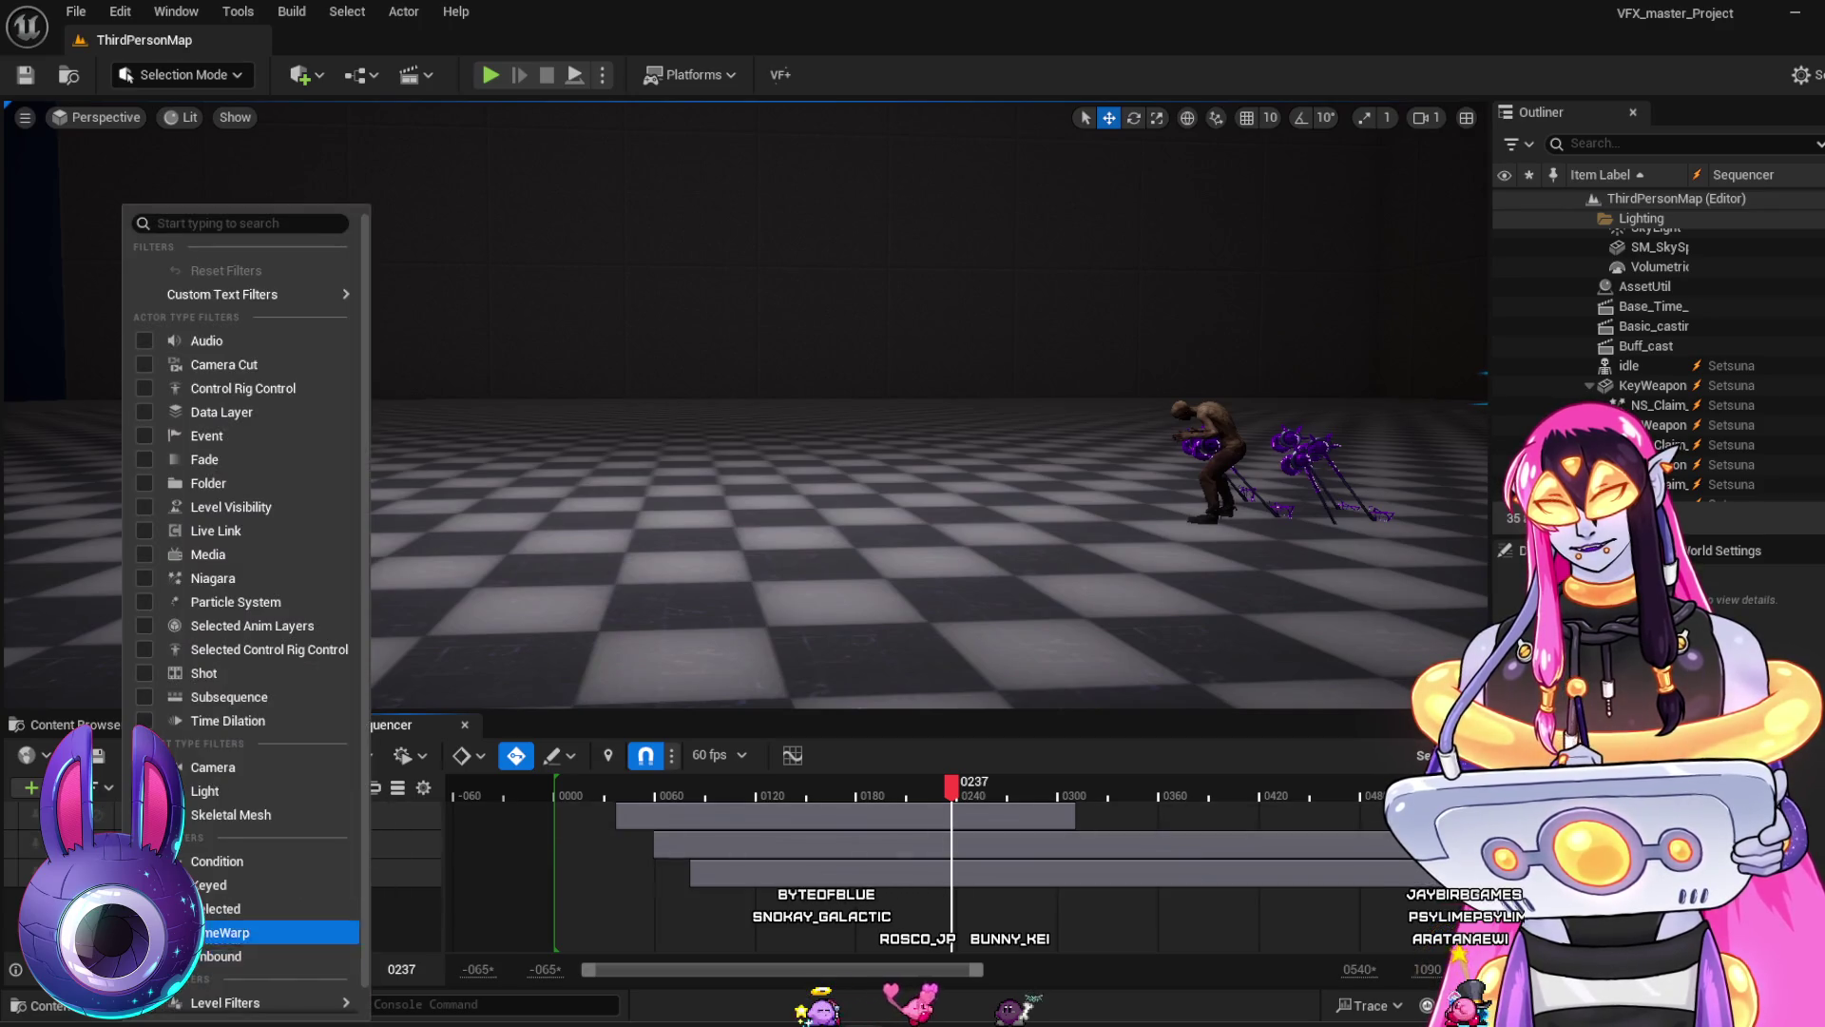
pyautogui.scroll(-1, 285, 960)
pyautogui.moveTo(342, 1000)
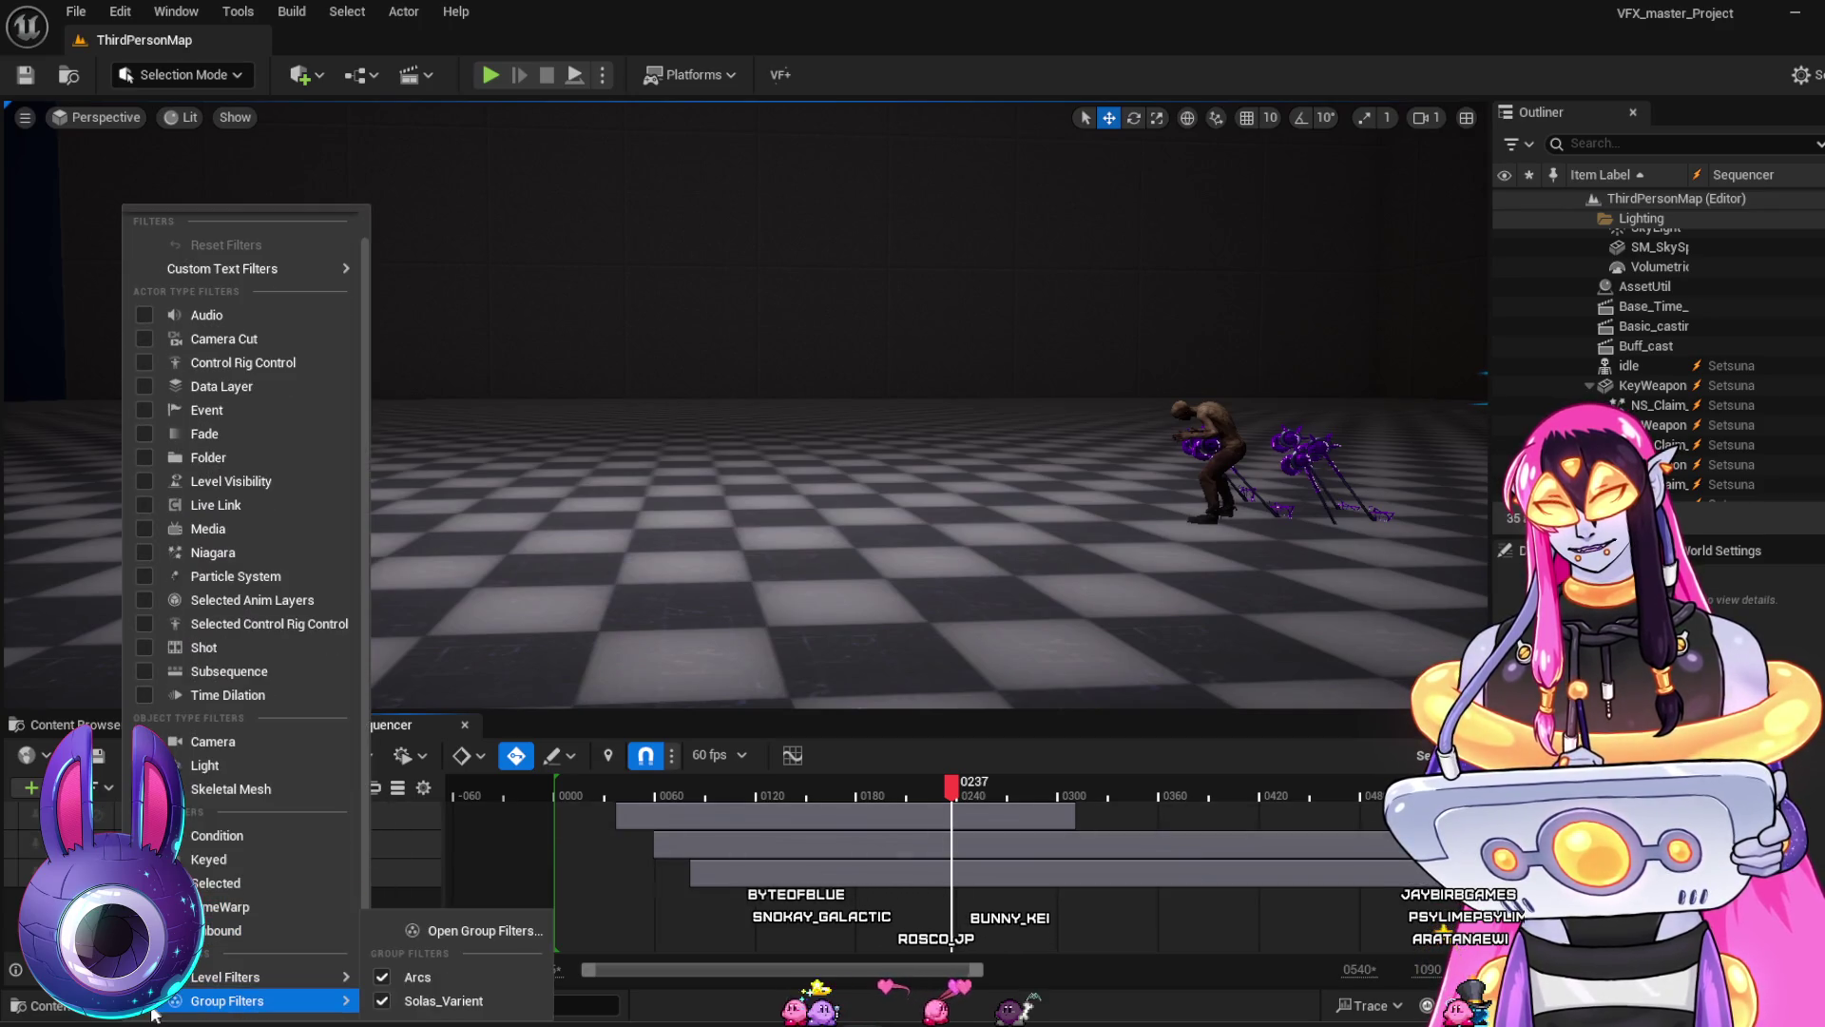
pyautogui.click(382, 1002)
pyautogui.click(383, 977)
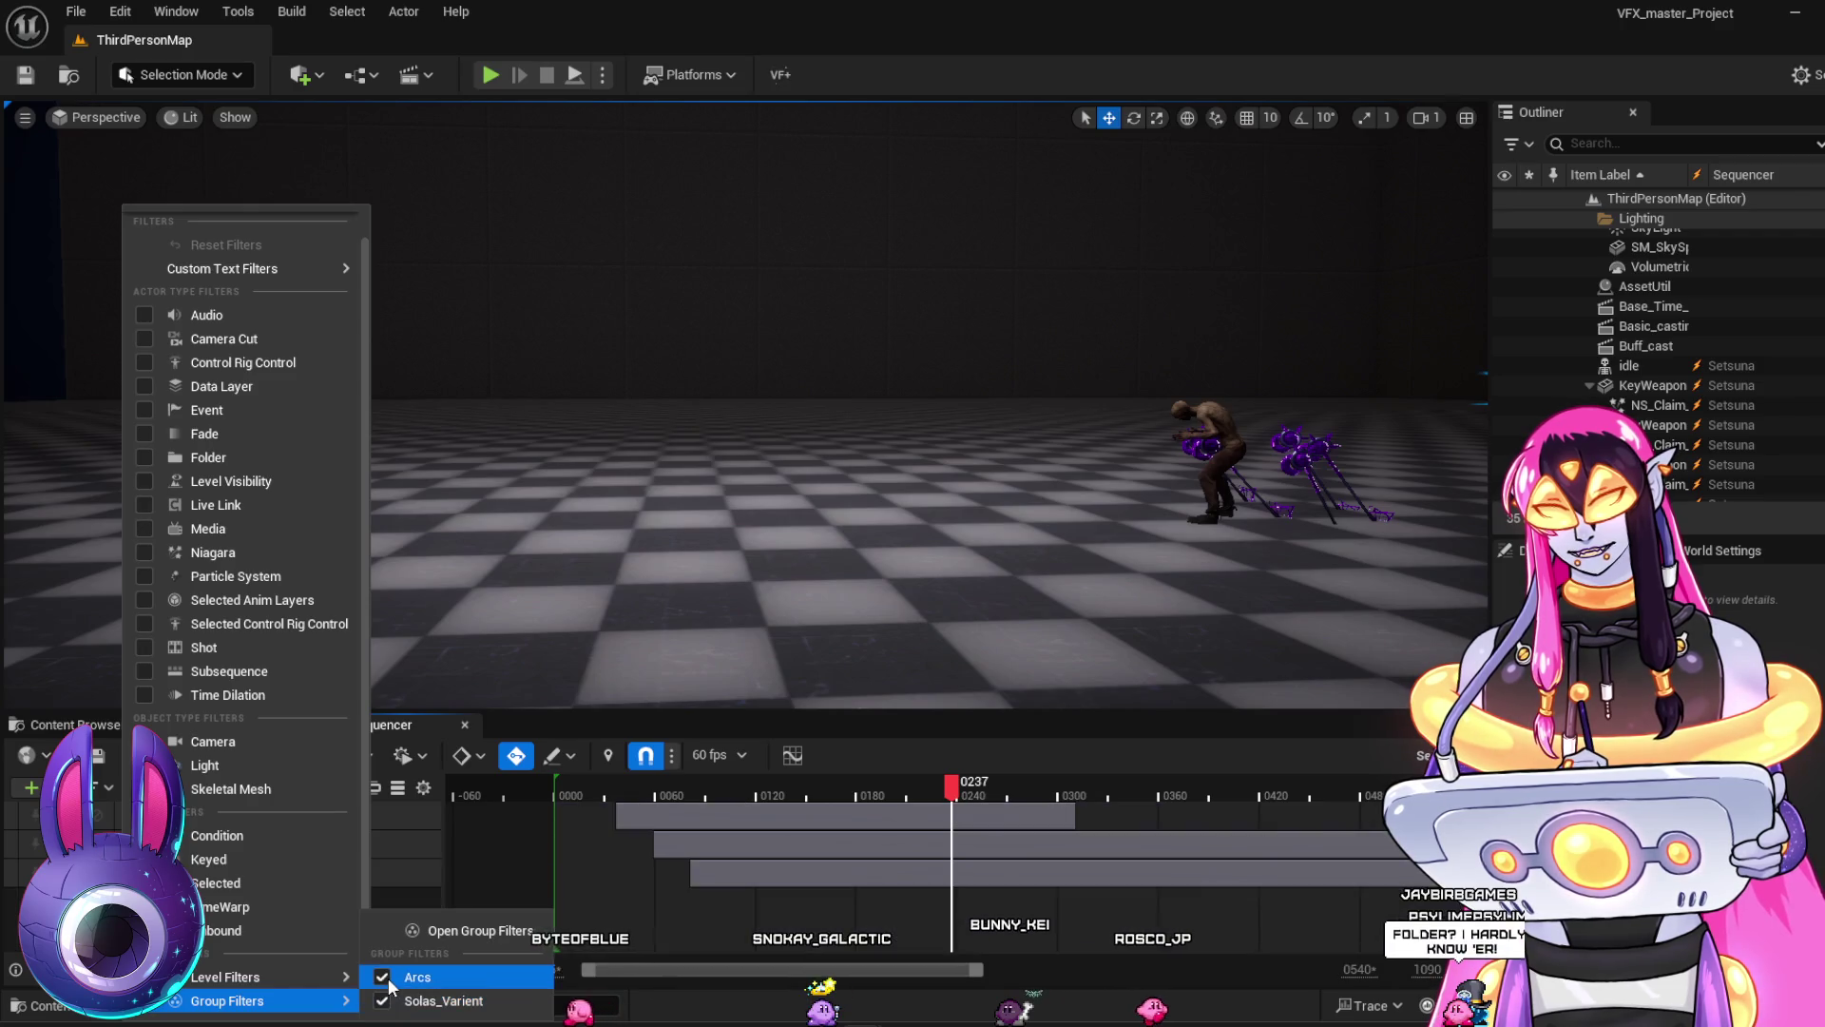
pyautogui.click(387, 982)
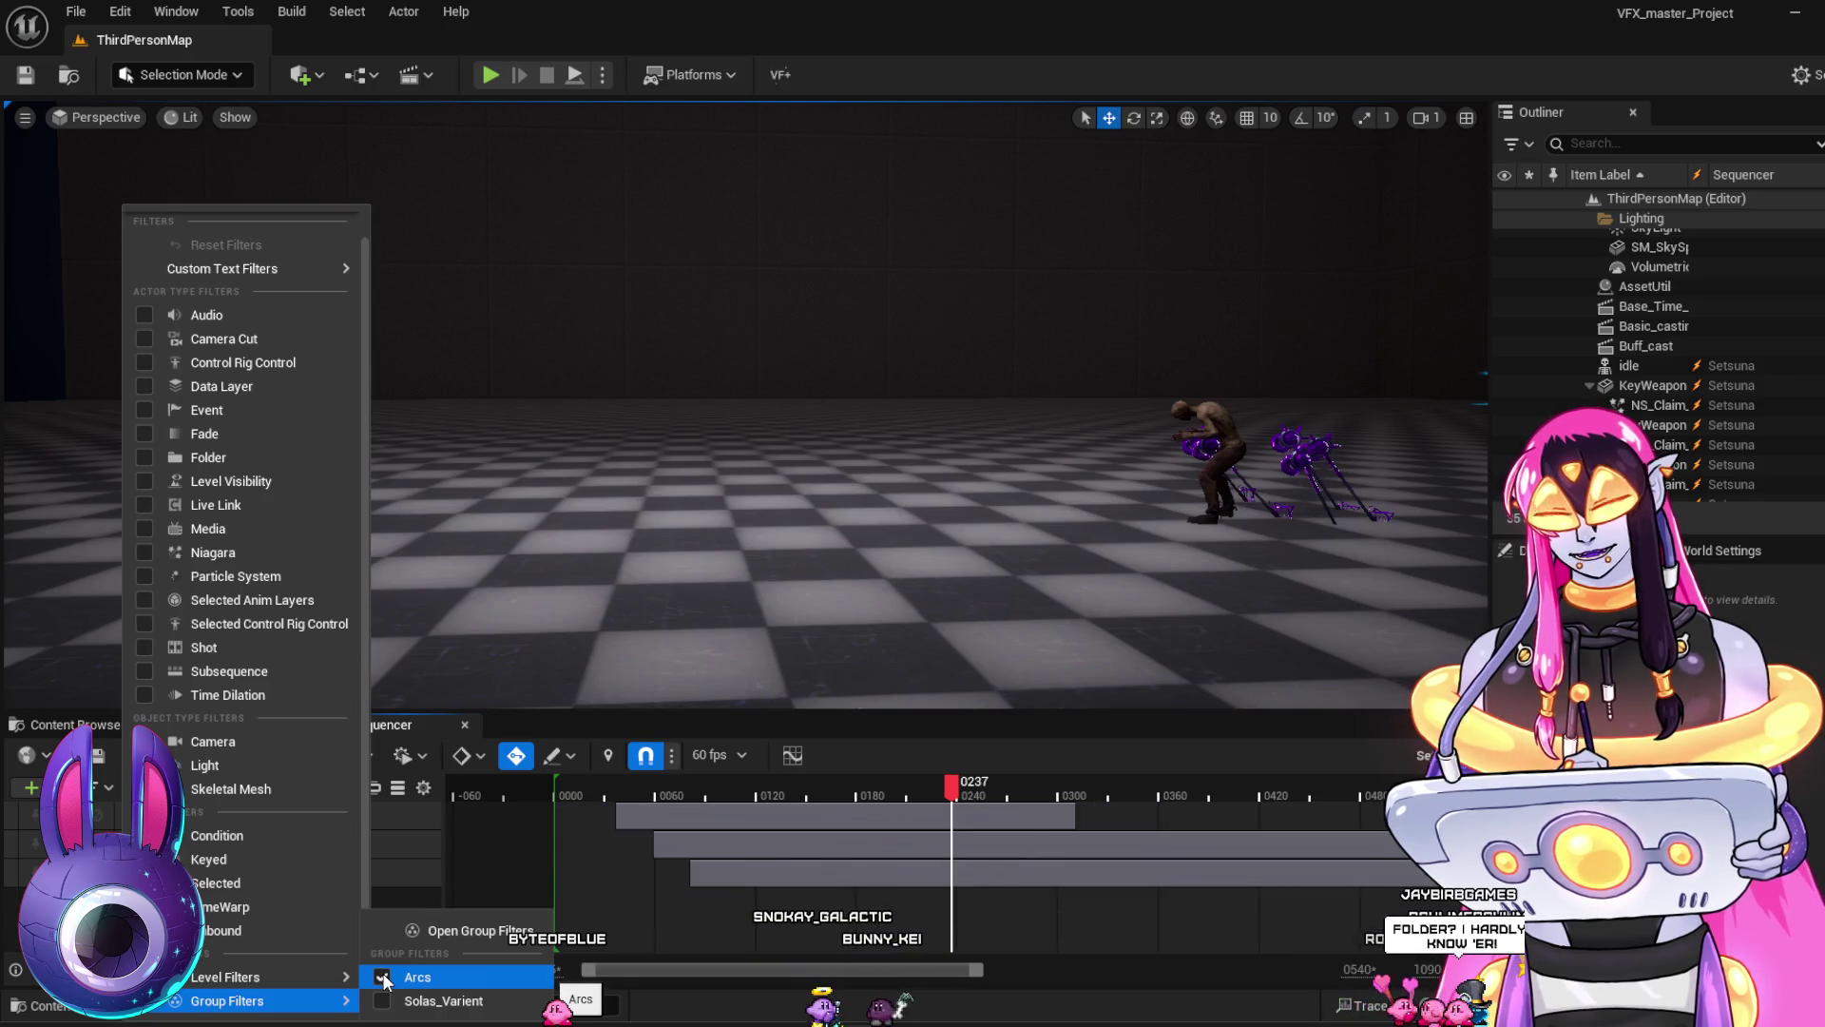
pyautogui.click(383, 978)
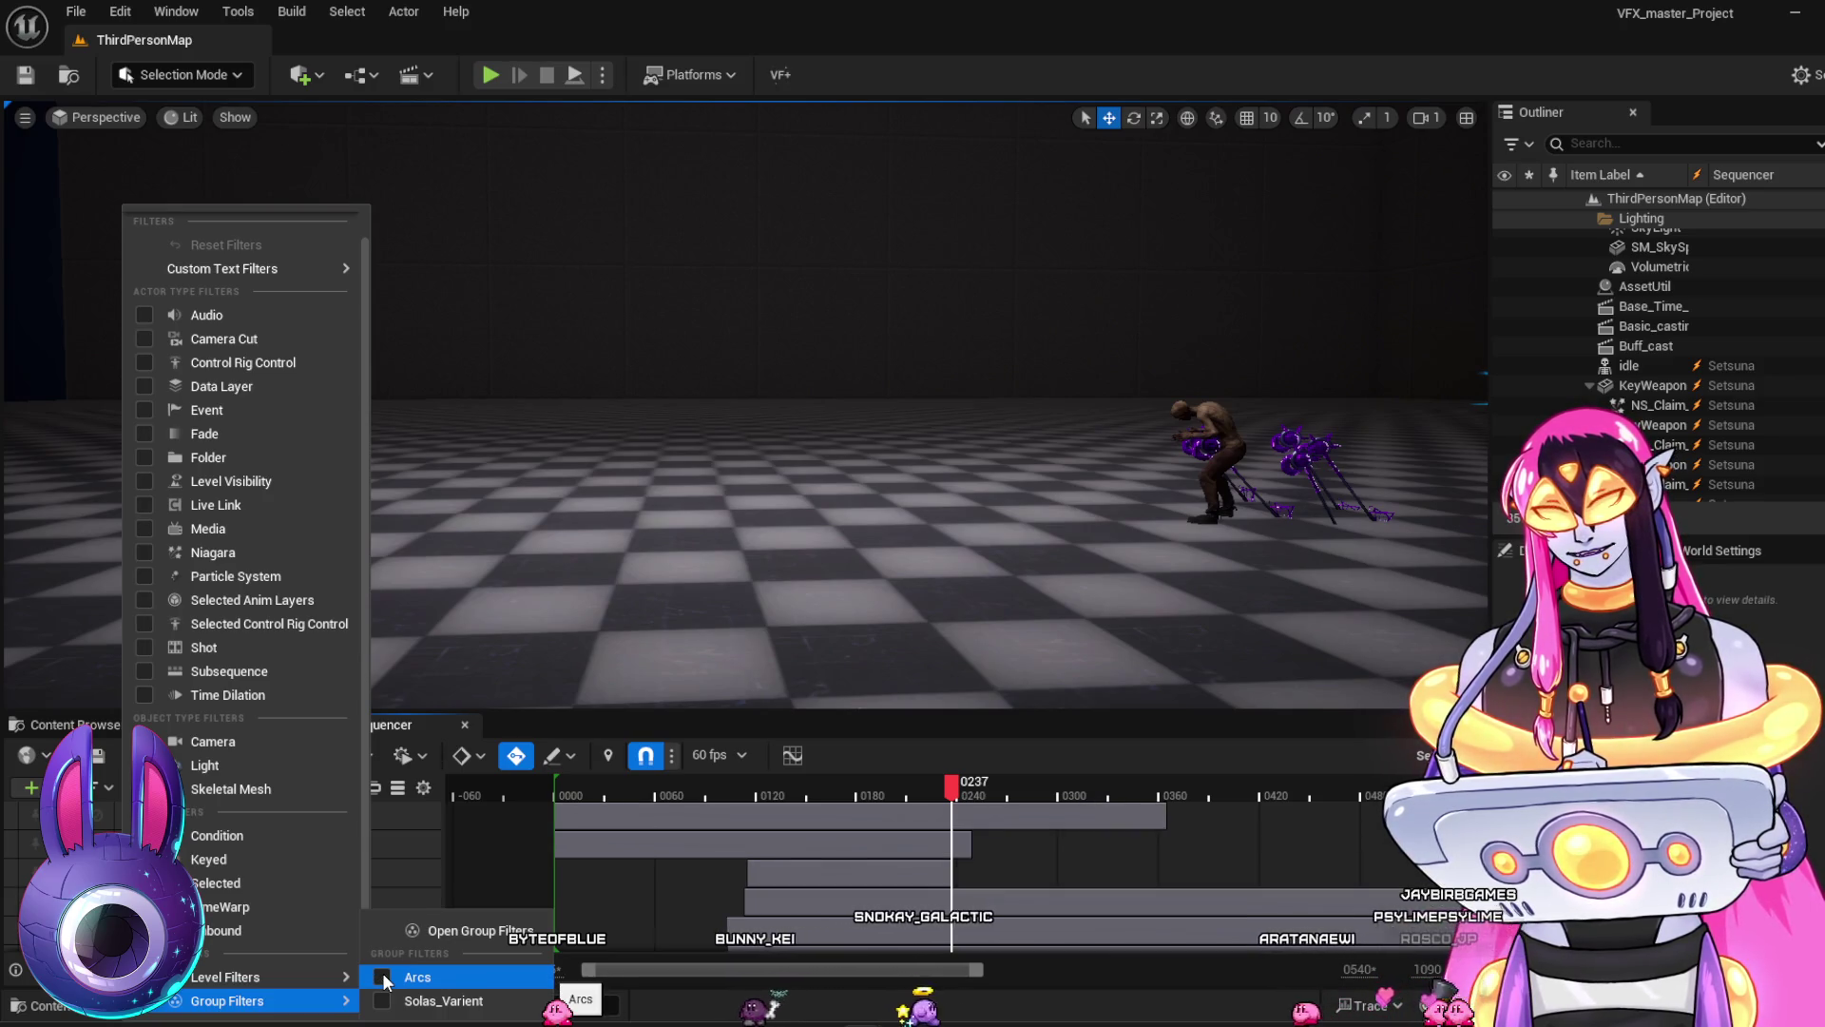
pyautogui.click(544, 727)
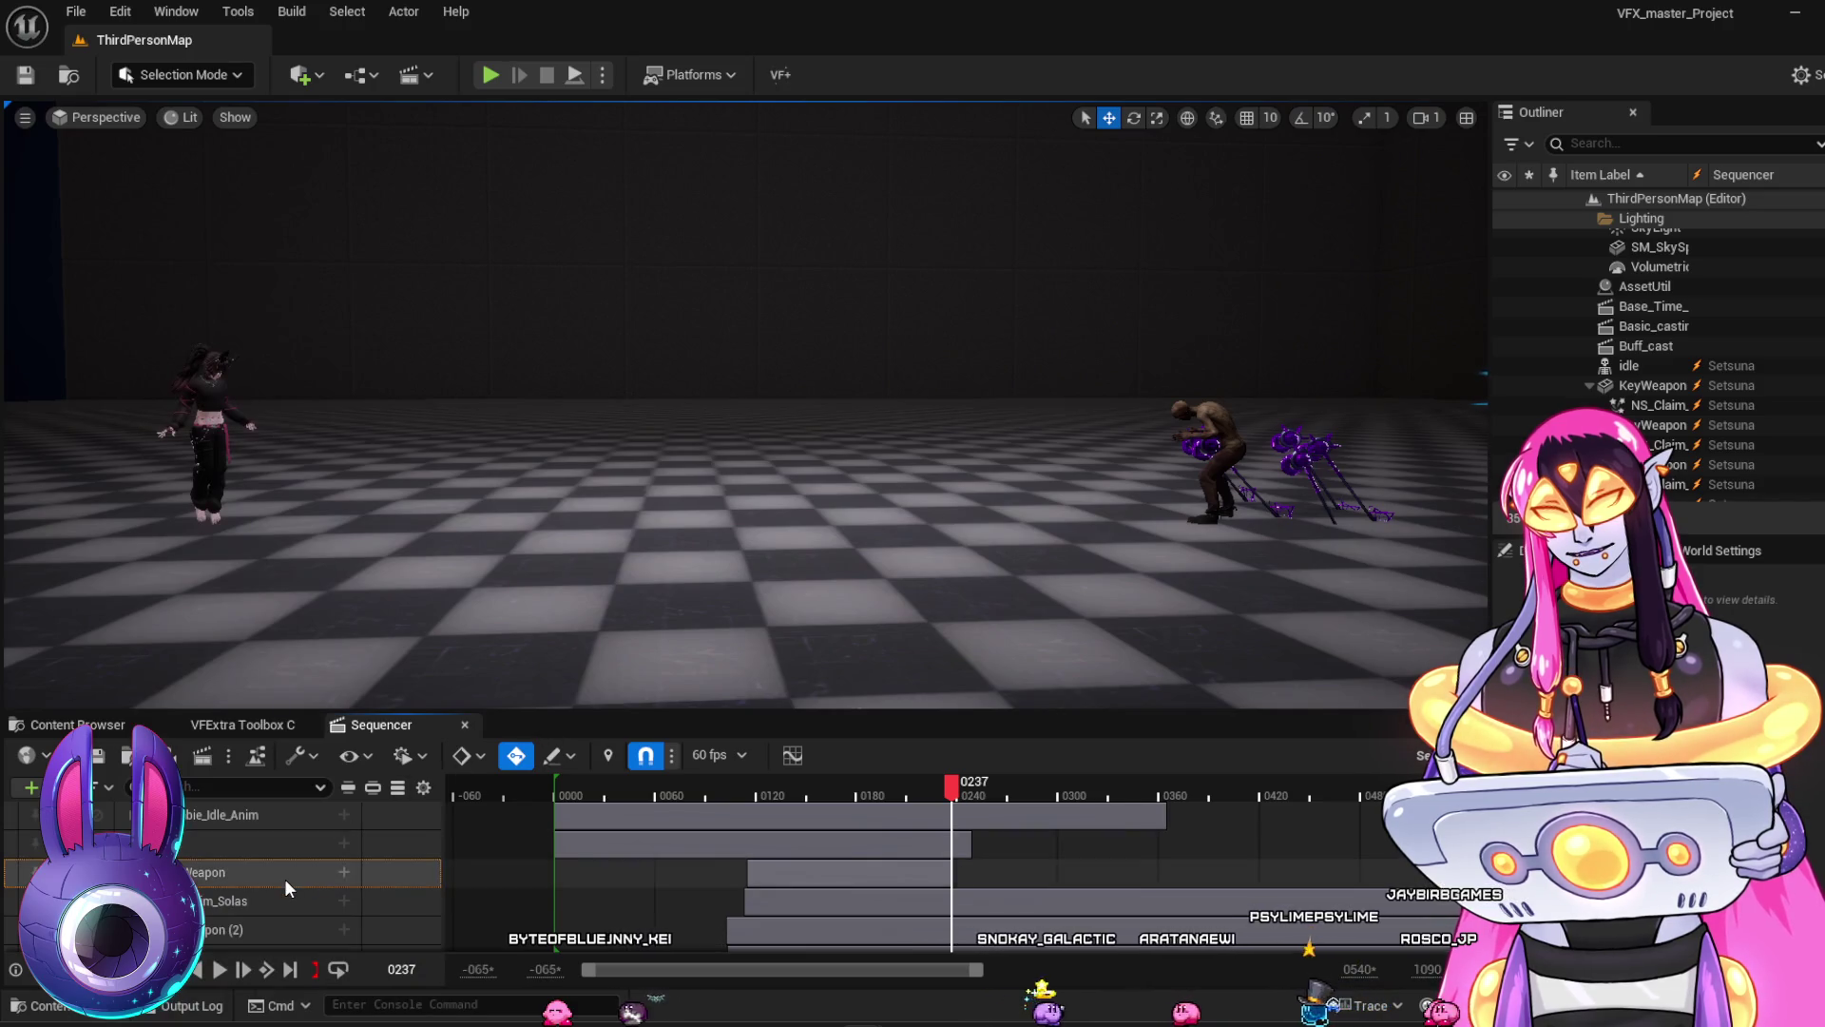
pyautogui.scroll(-5, 283, 879)
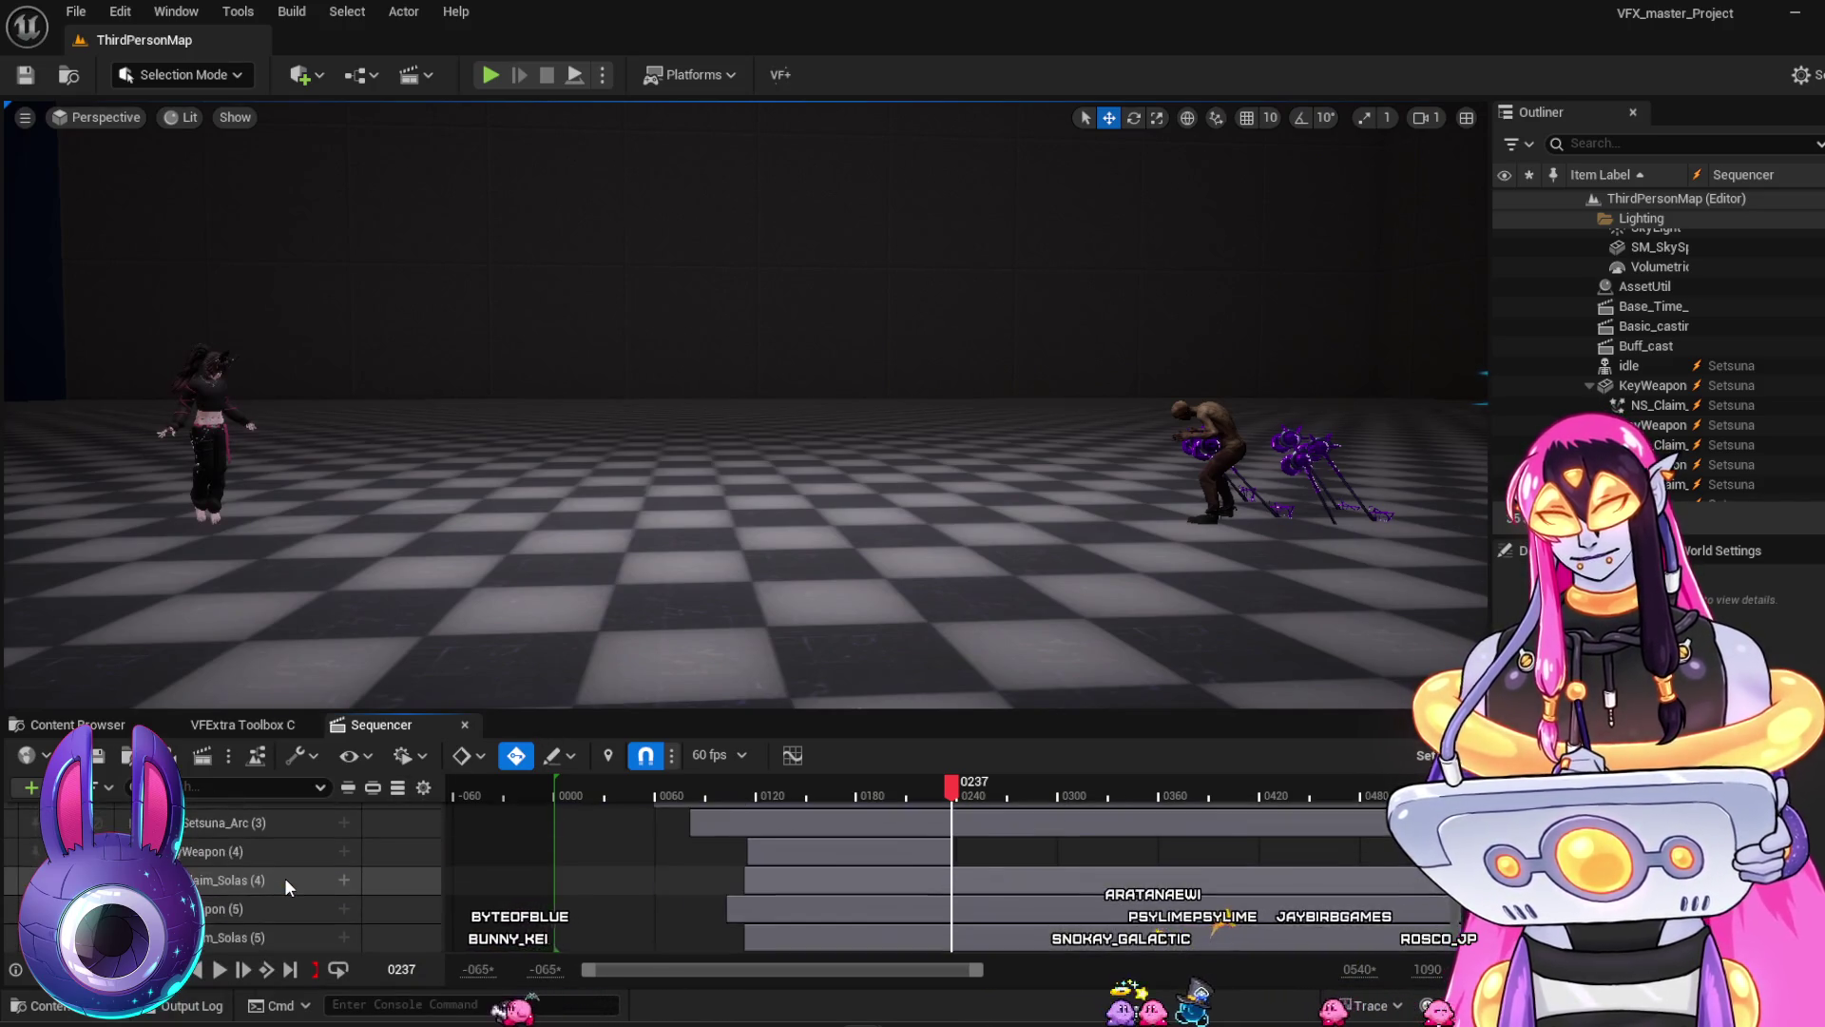
pyautogui.scroll(3, 283, 876)
pyautogui.click(233, 932)
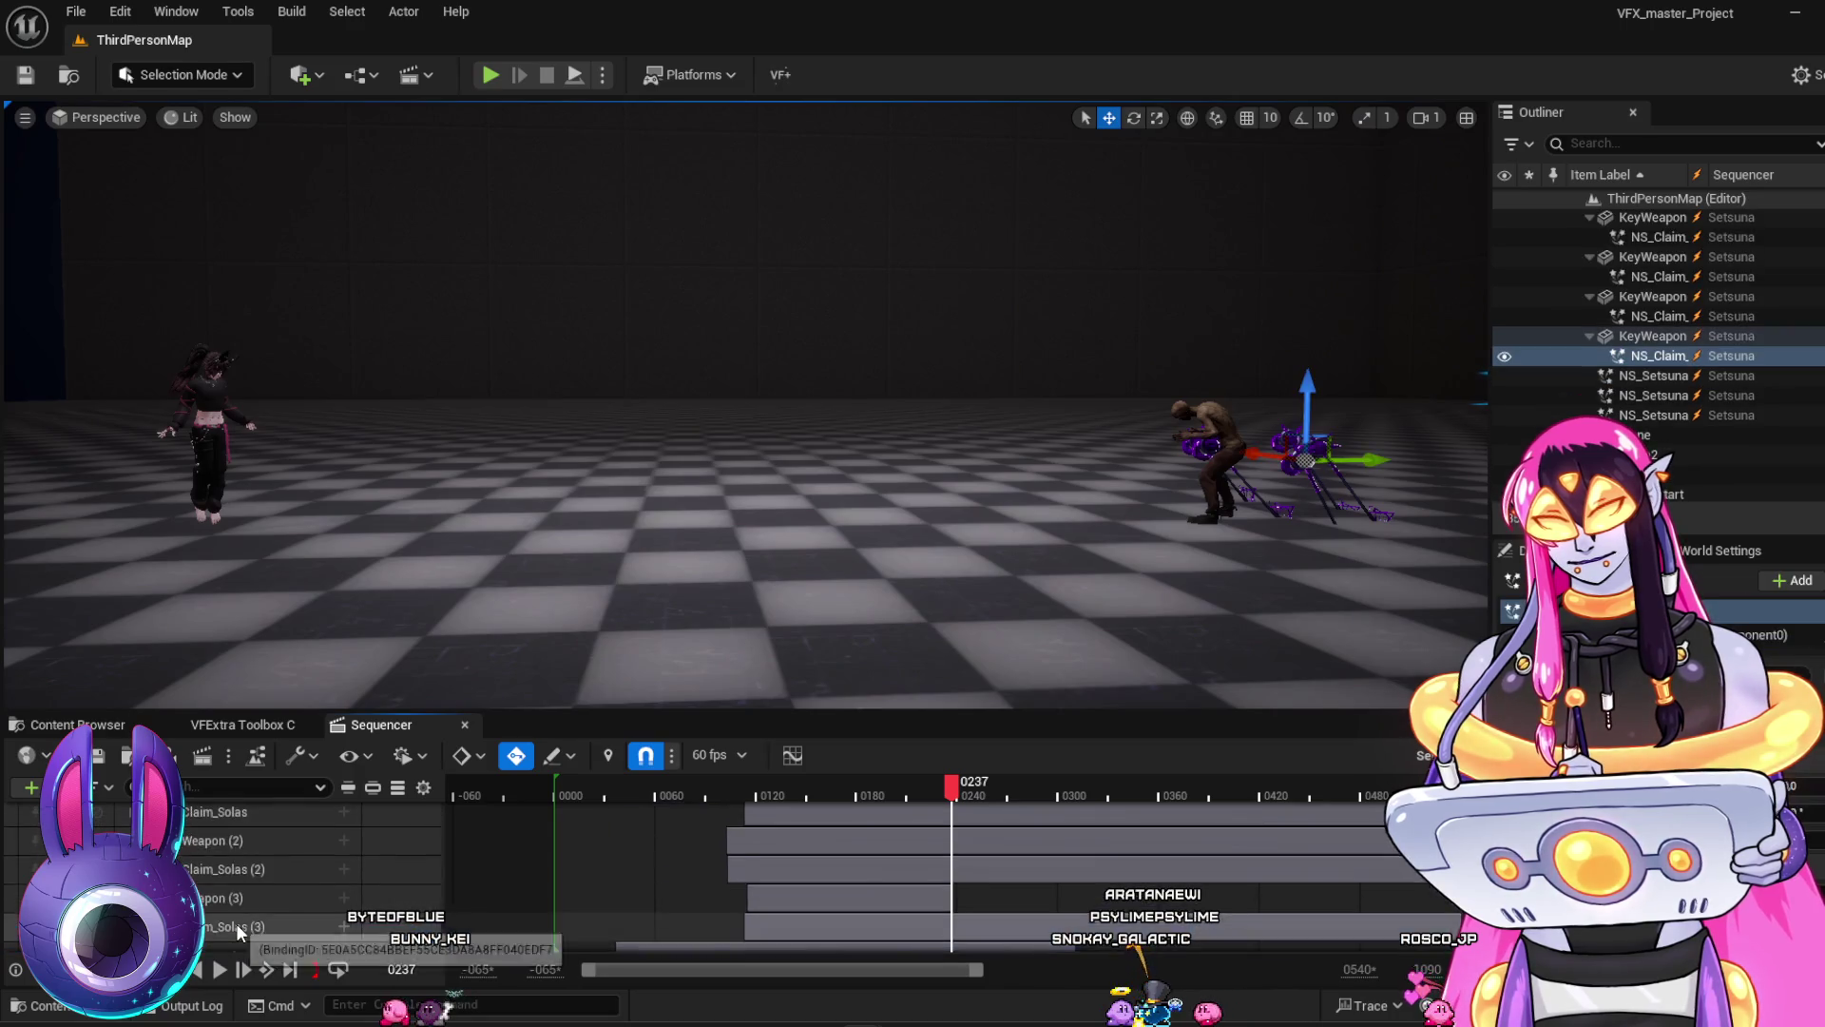
pyautogui.scroll(3, 236, 923)
pyautogui.keyDown('shift'); pyautogui.click(285, 869); pyautogui.keyUp('shift')
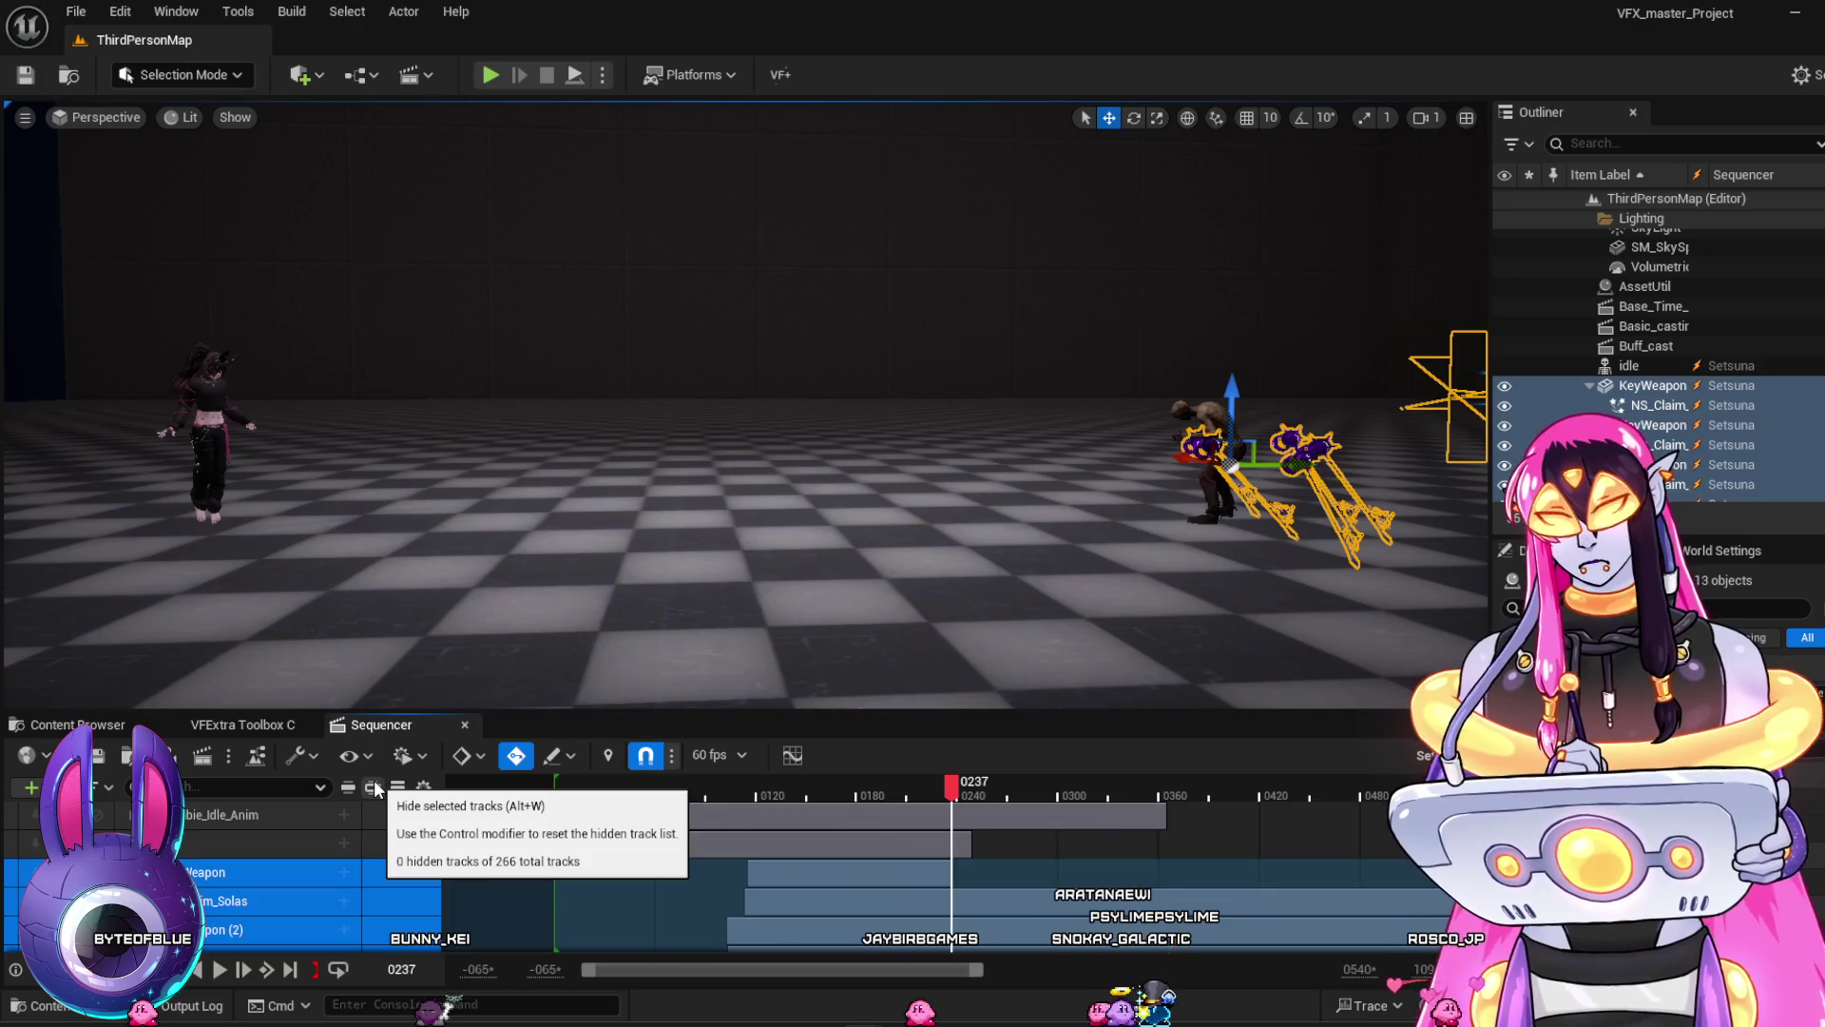
pyautogui.click(374, 787)
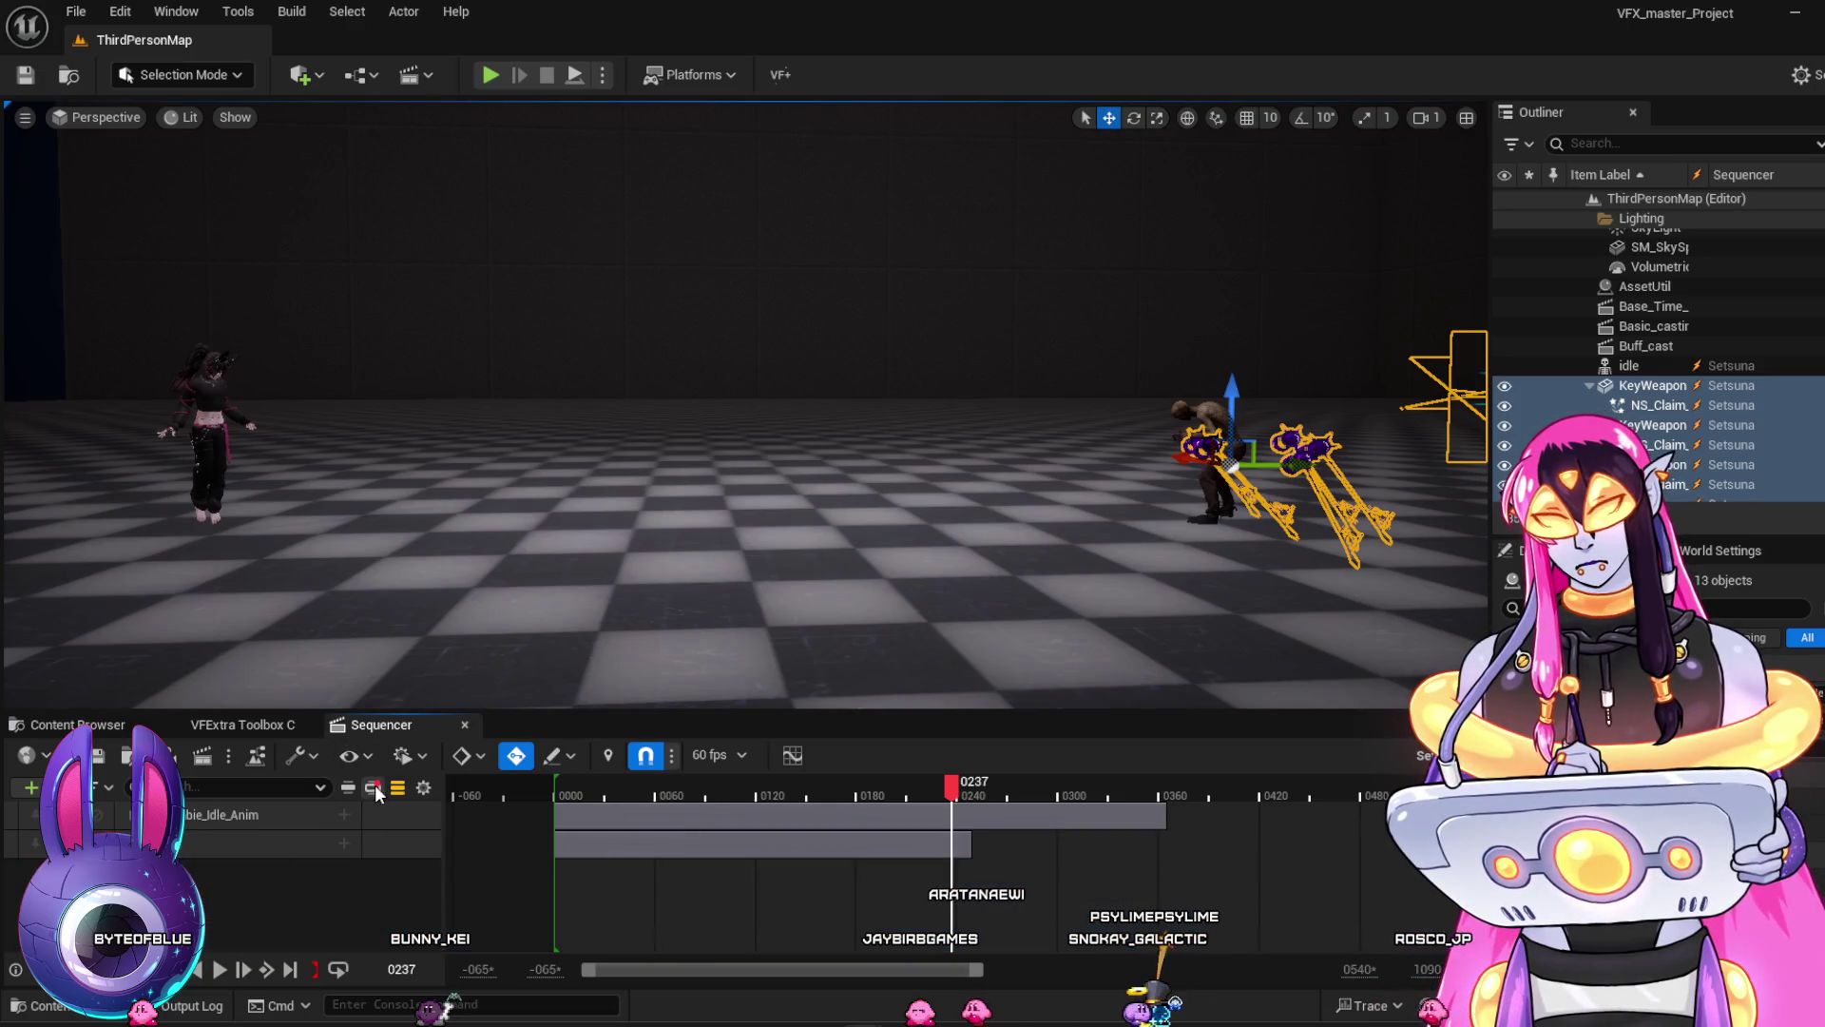
pyautogui.click(376, 789)
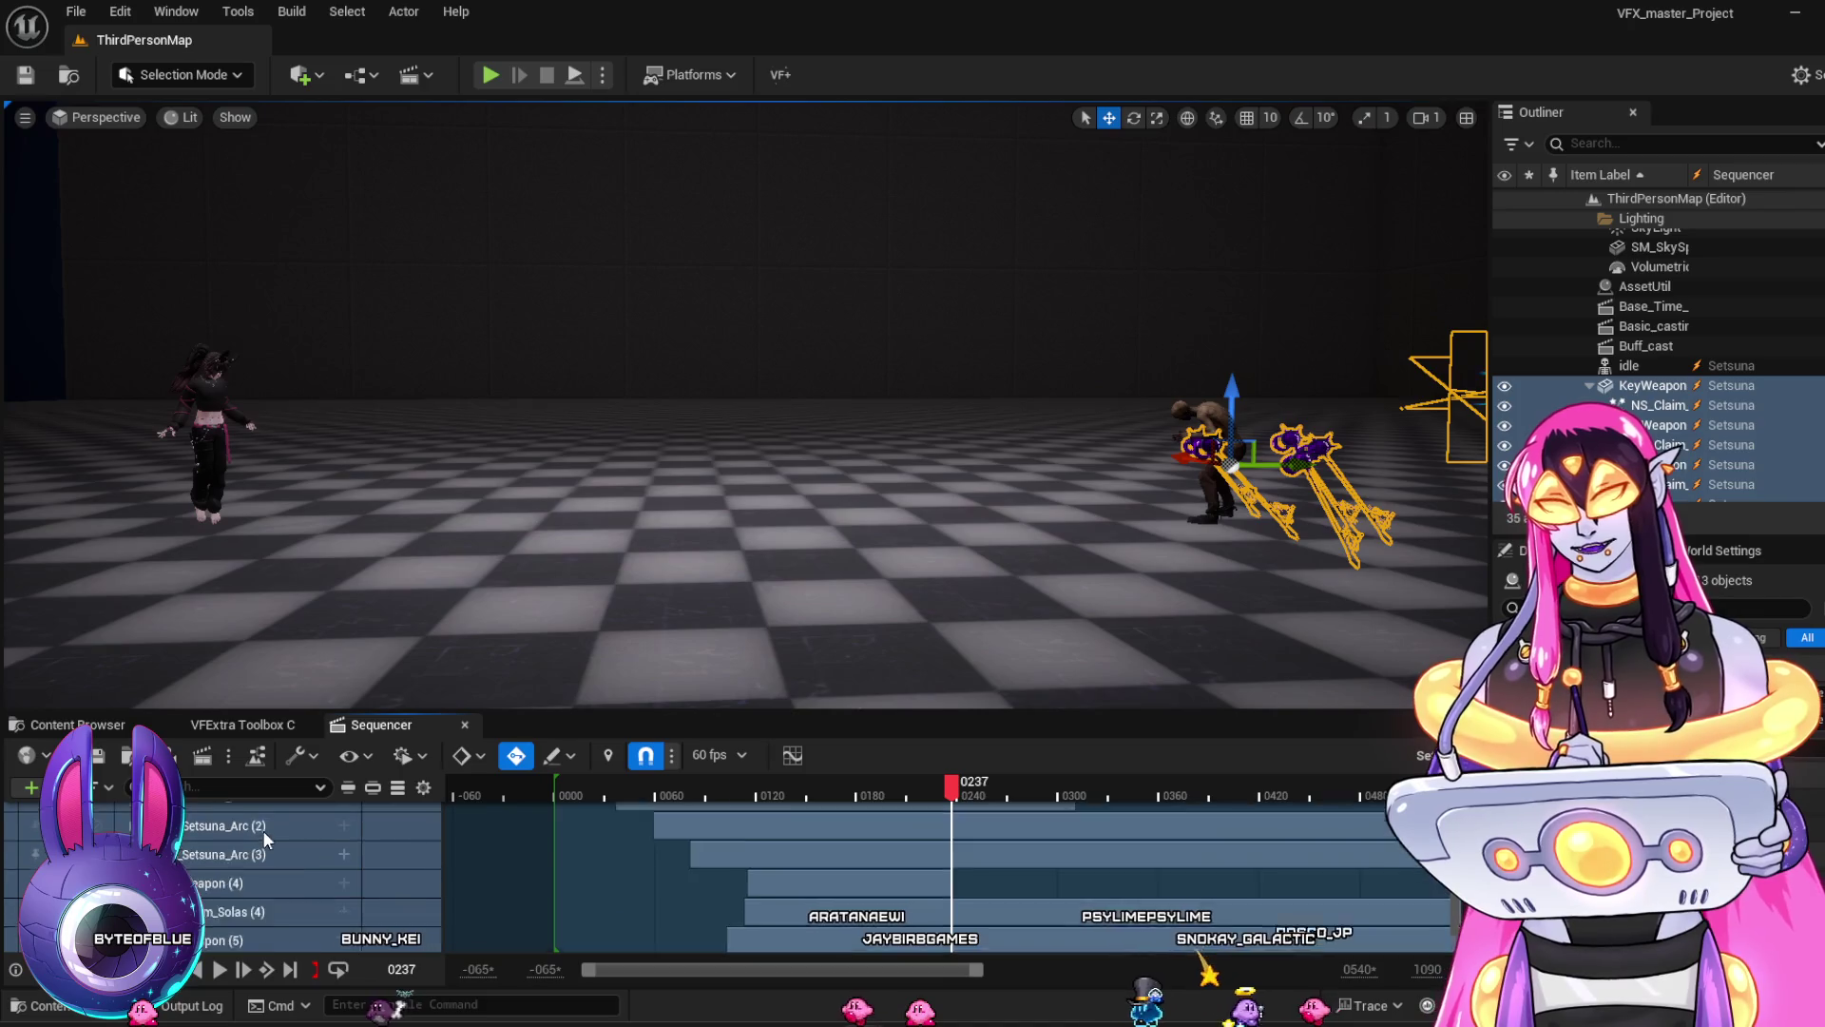
pyautogui.click(261, 820)
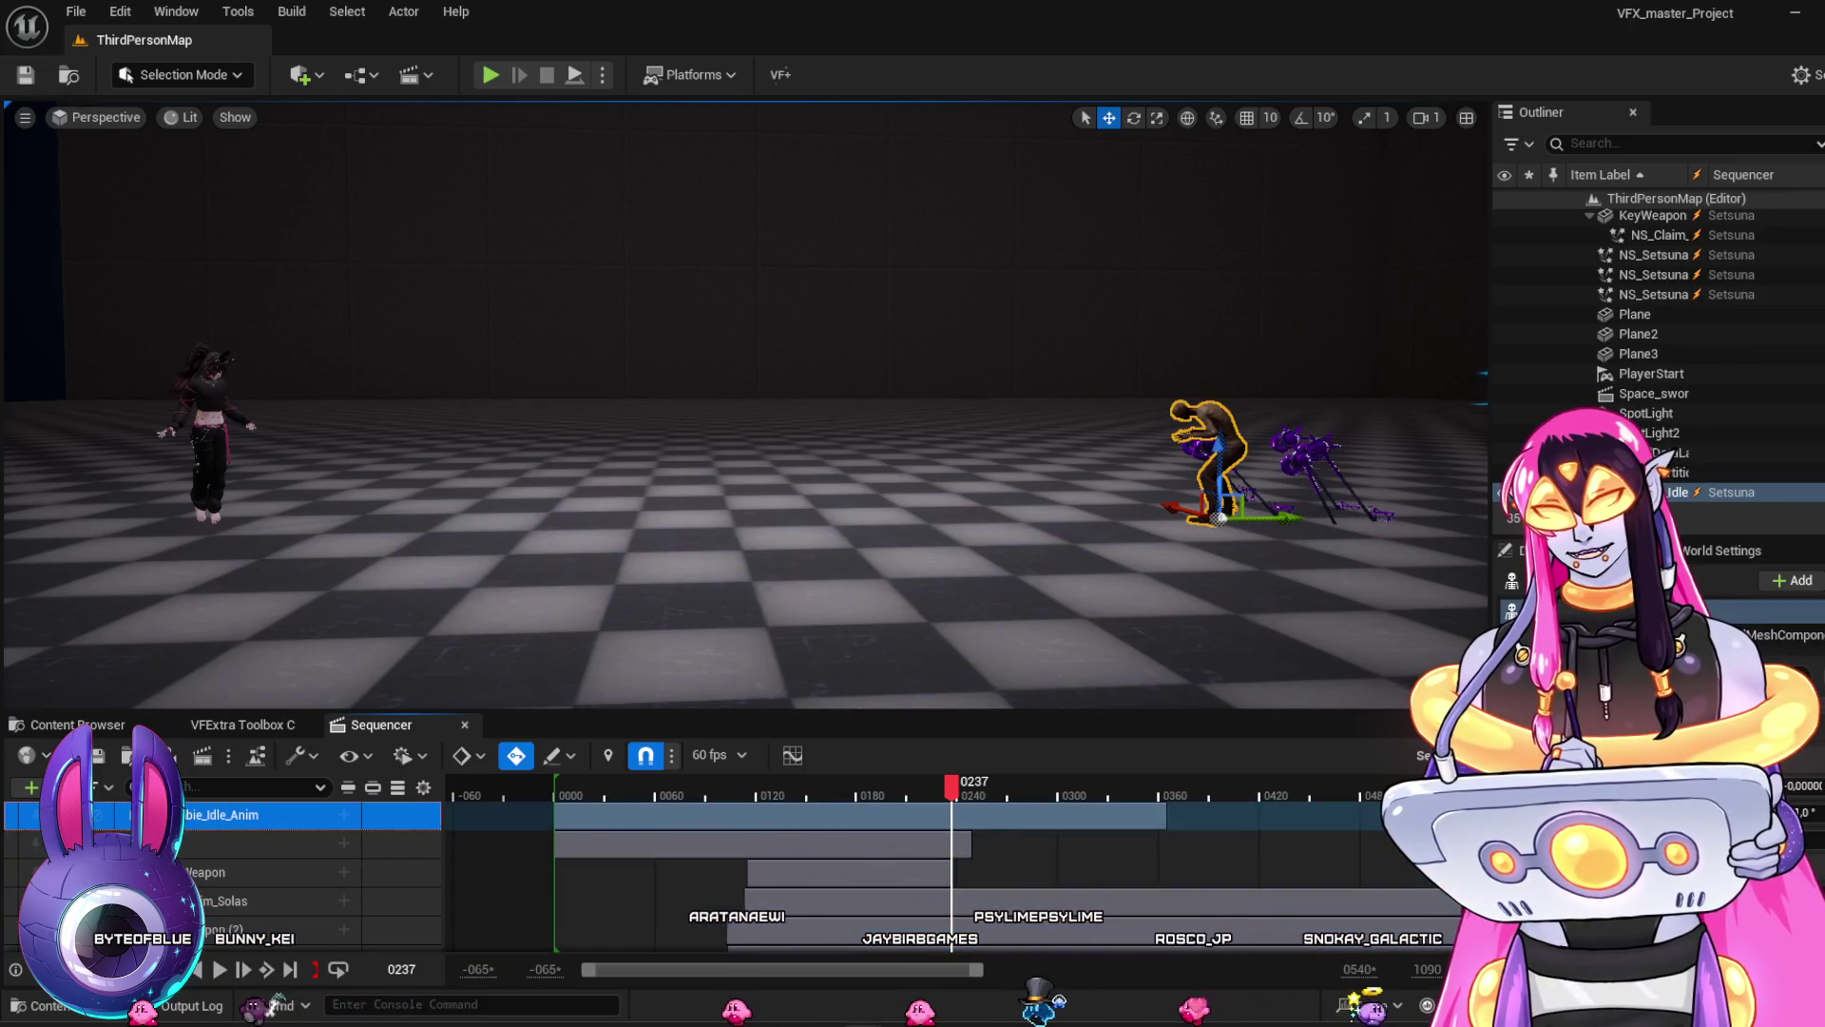
pyautogui.click(31, 788)
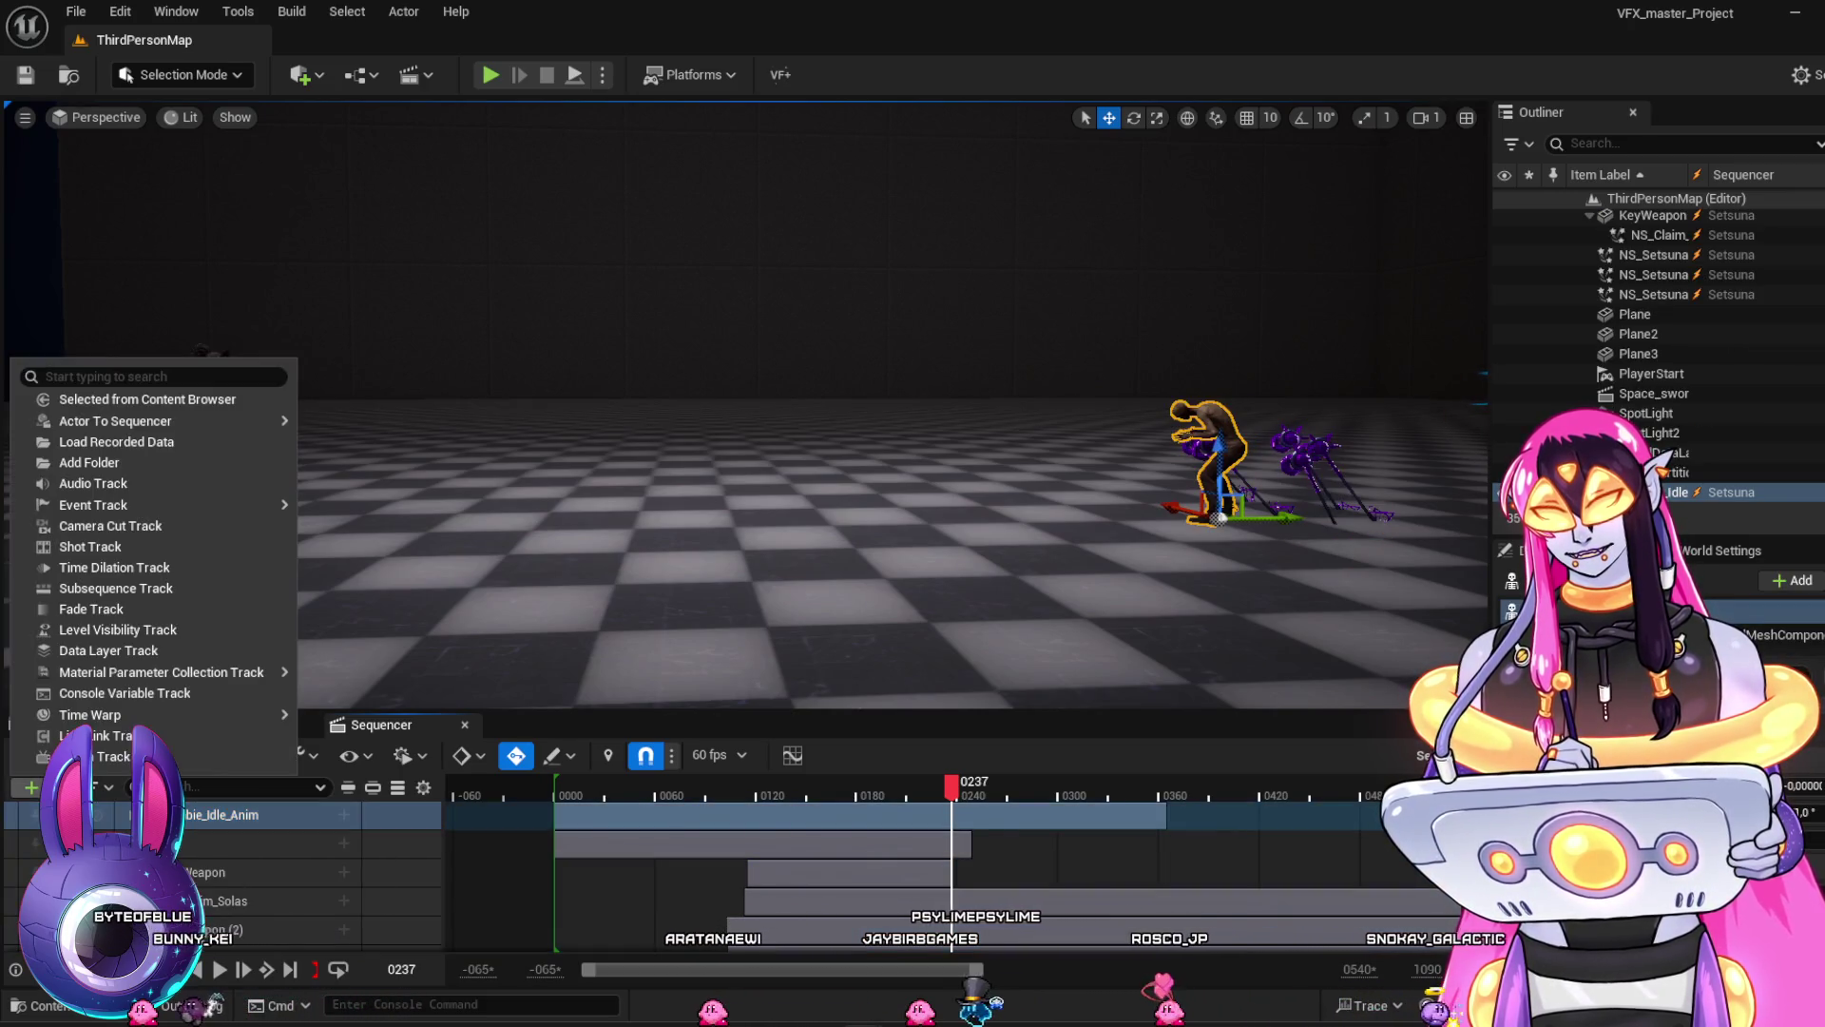
# - Add a new Sequencer folder named Solas_Varient
pyautogui.click(147, 464)
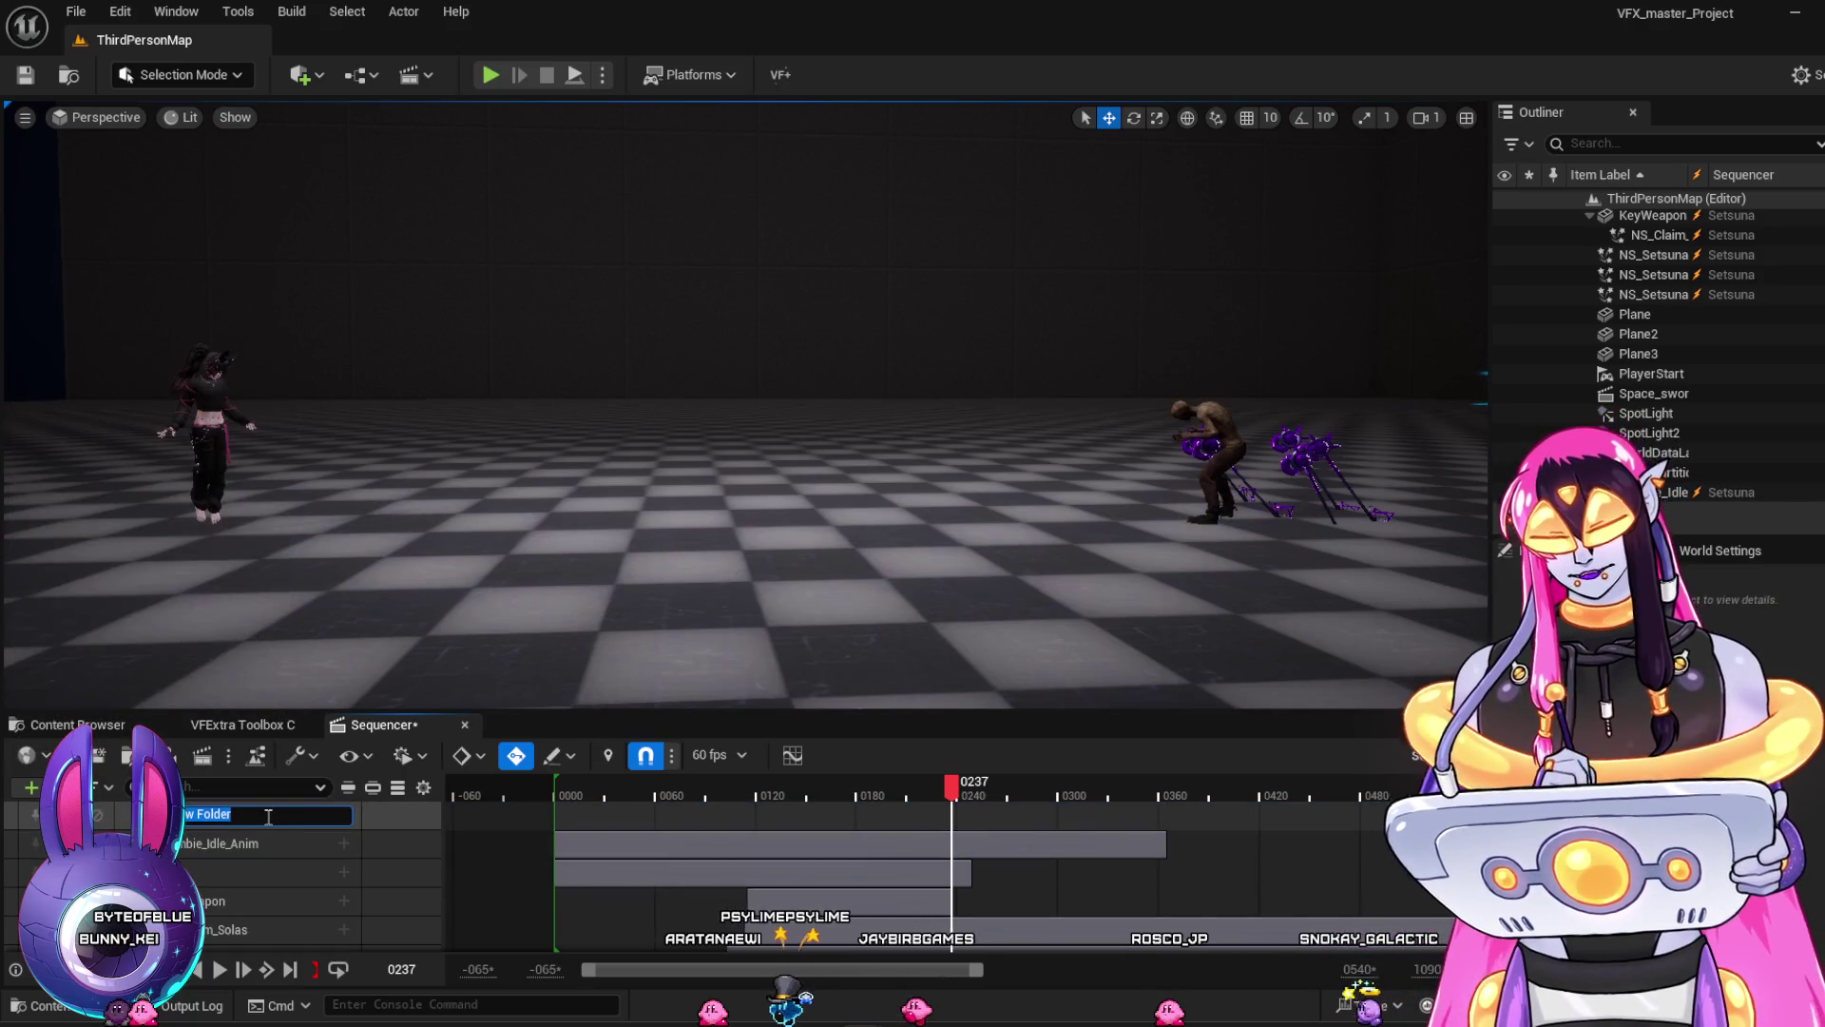
pyautogui.press('BackSpace')
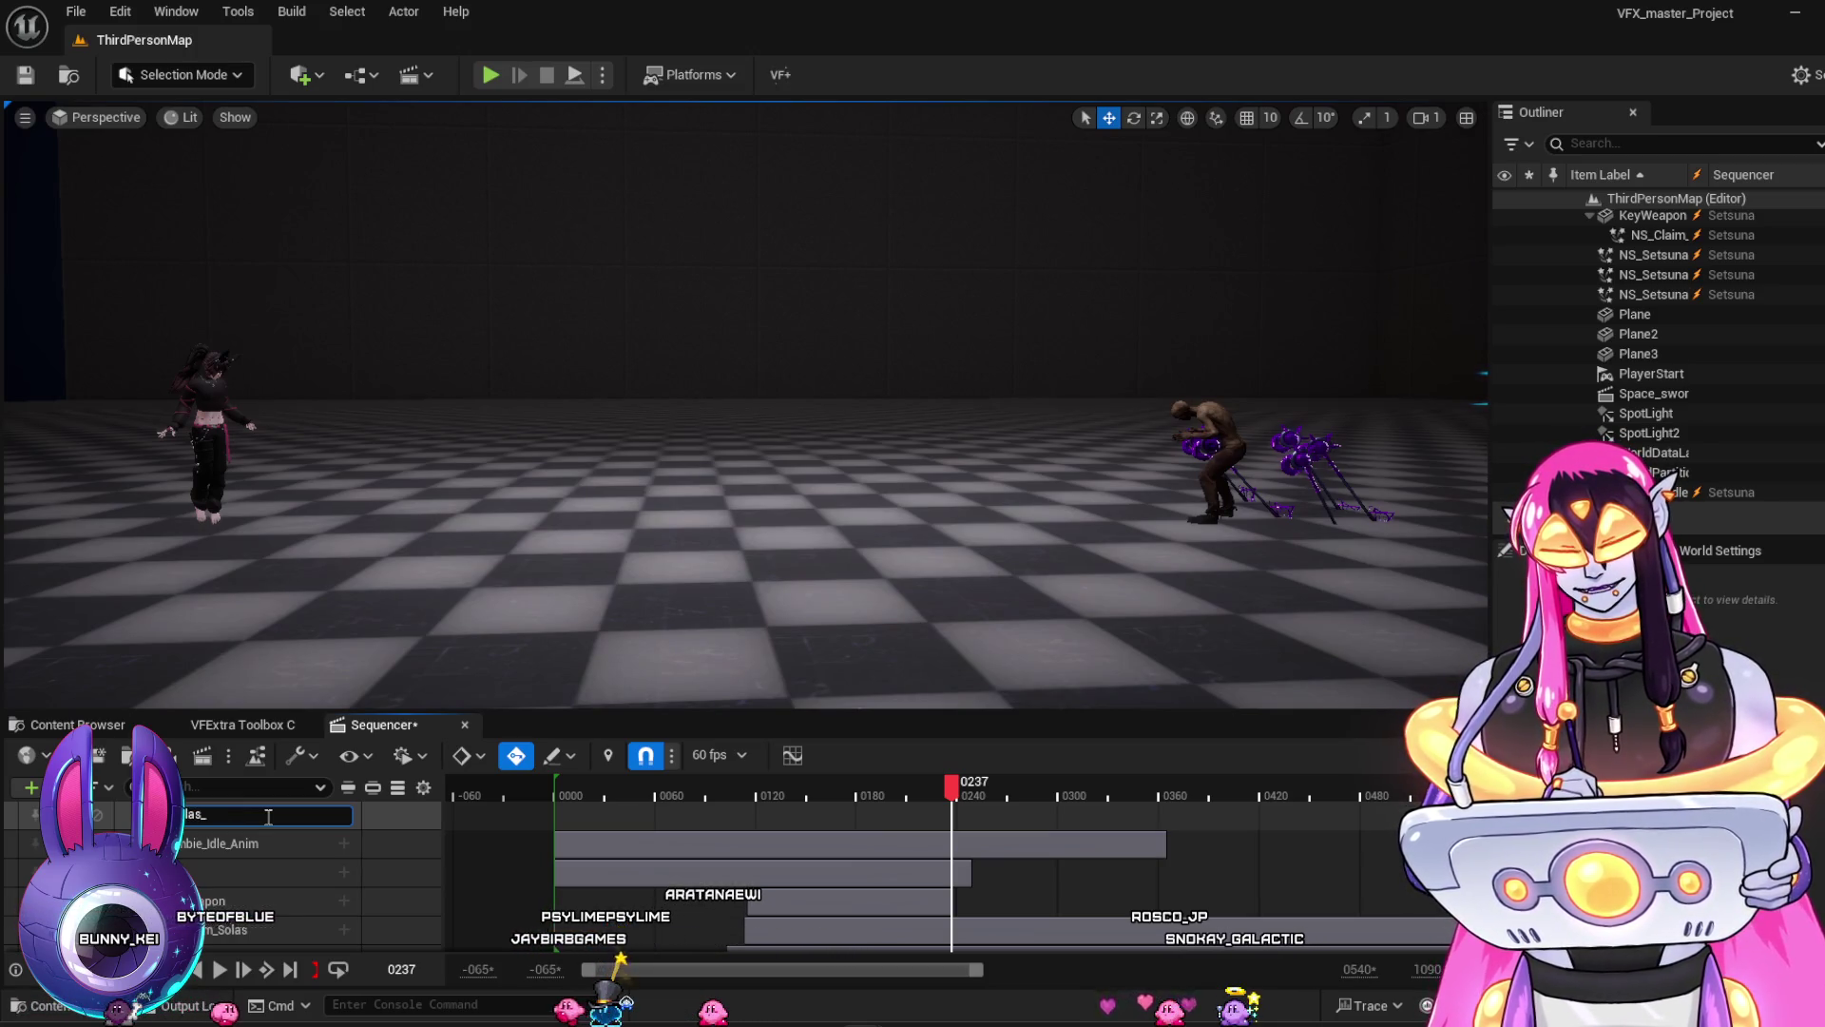
pyautogui.write('Varient')
pyautogui.press('Return')
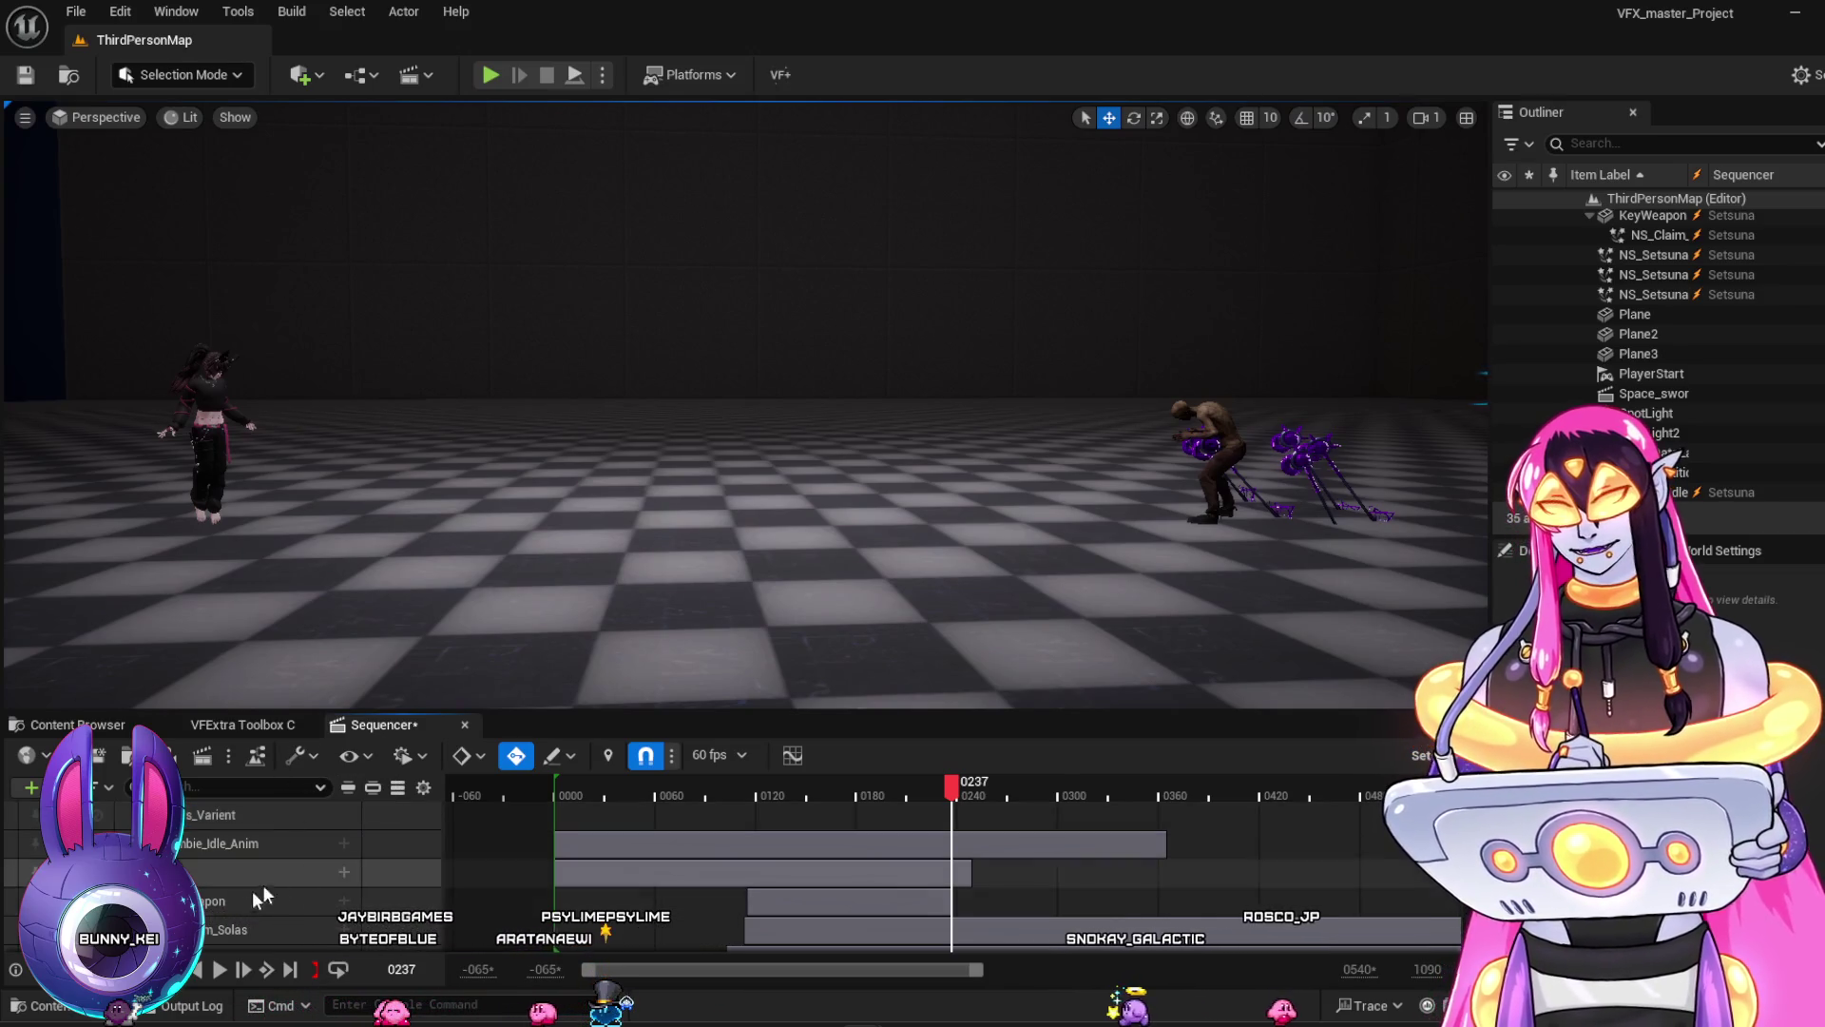
# - Drag six selected KeyWeapon and NS_Claim_Solas tracks into the Solas_Varient folder
pyautogui.click(219, 899)
pyautogui.scroll(-3, 308, 895)
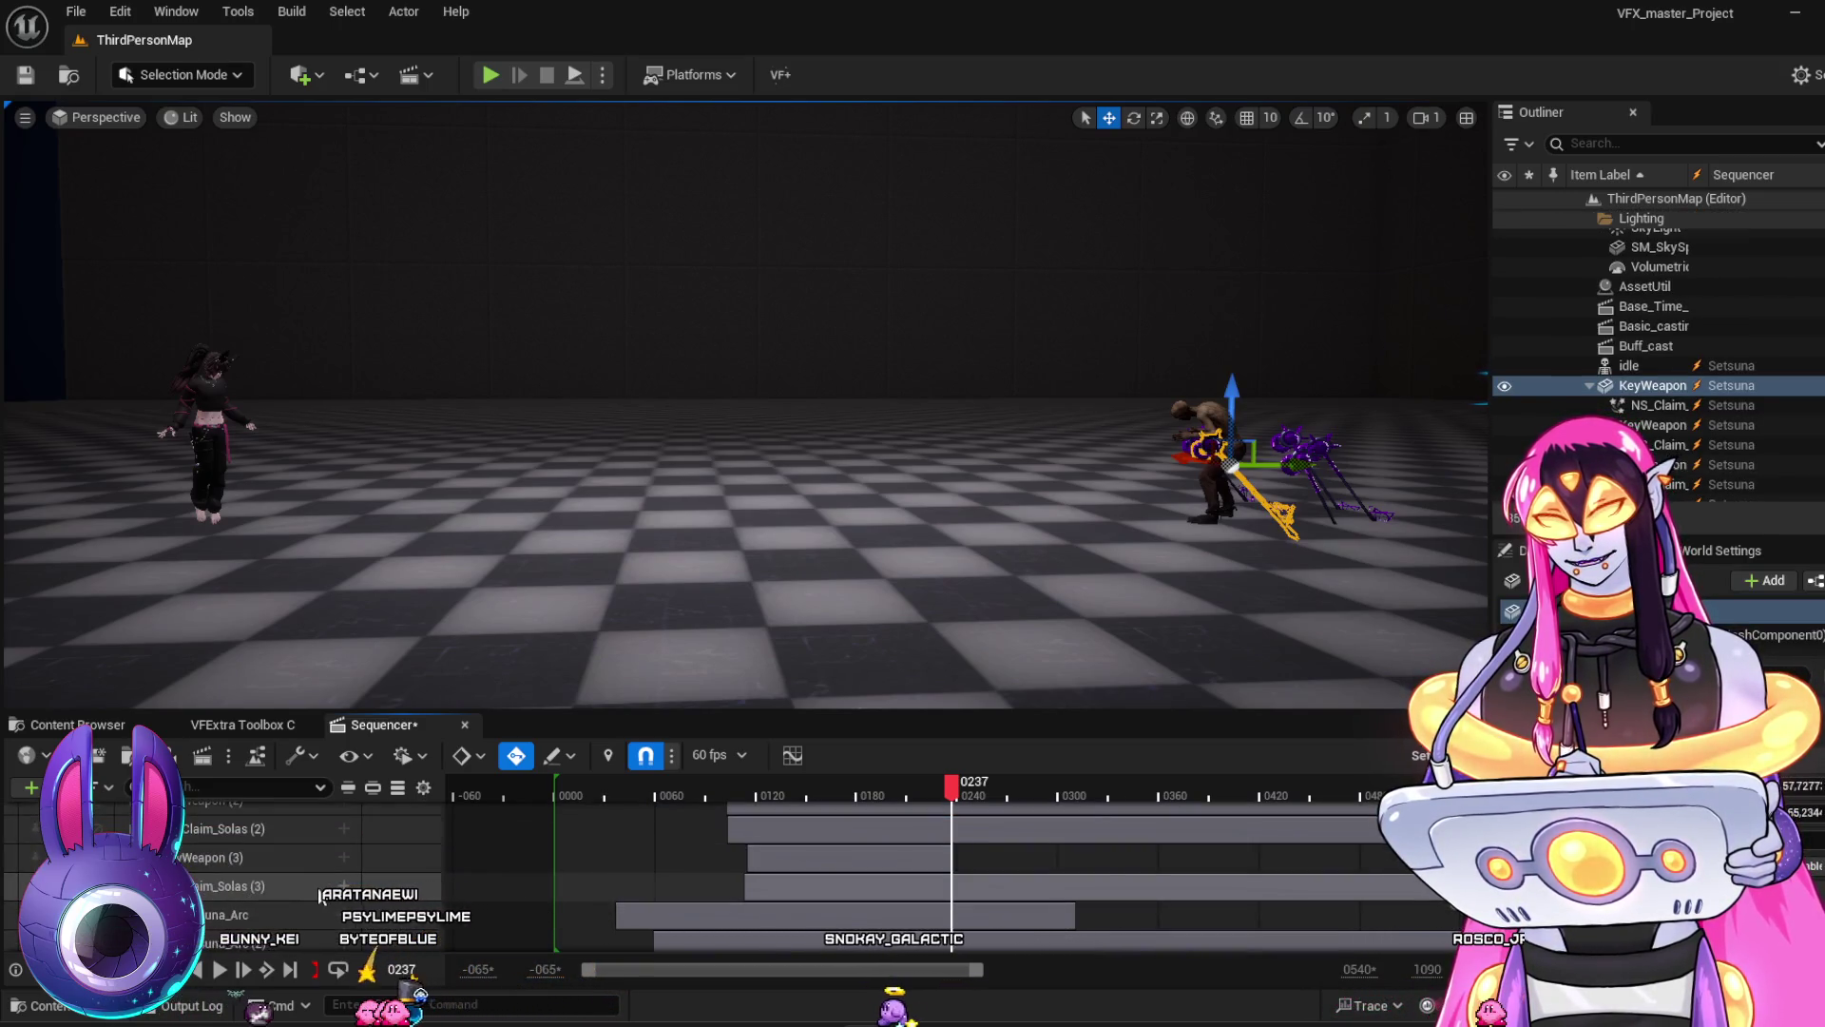
pyautogui.keyDown('shift'); pyautogui.click(321, 894); pyautogui.keyUp('shift')
pyautogui.scroll(2, 320, 894)
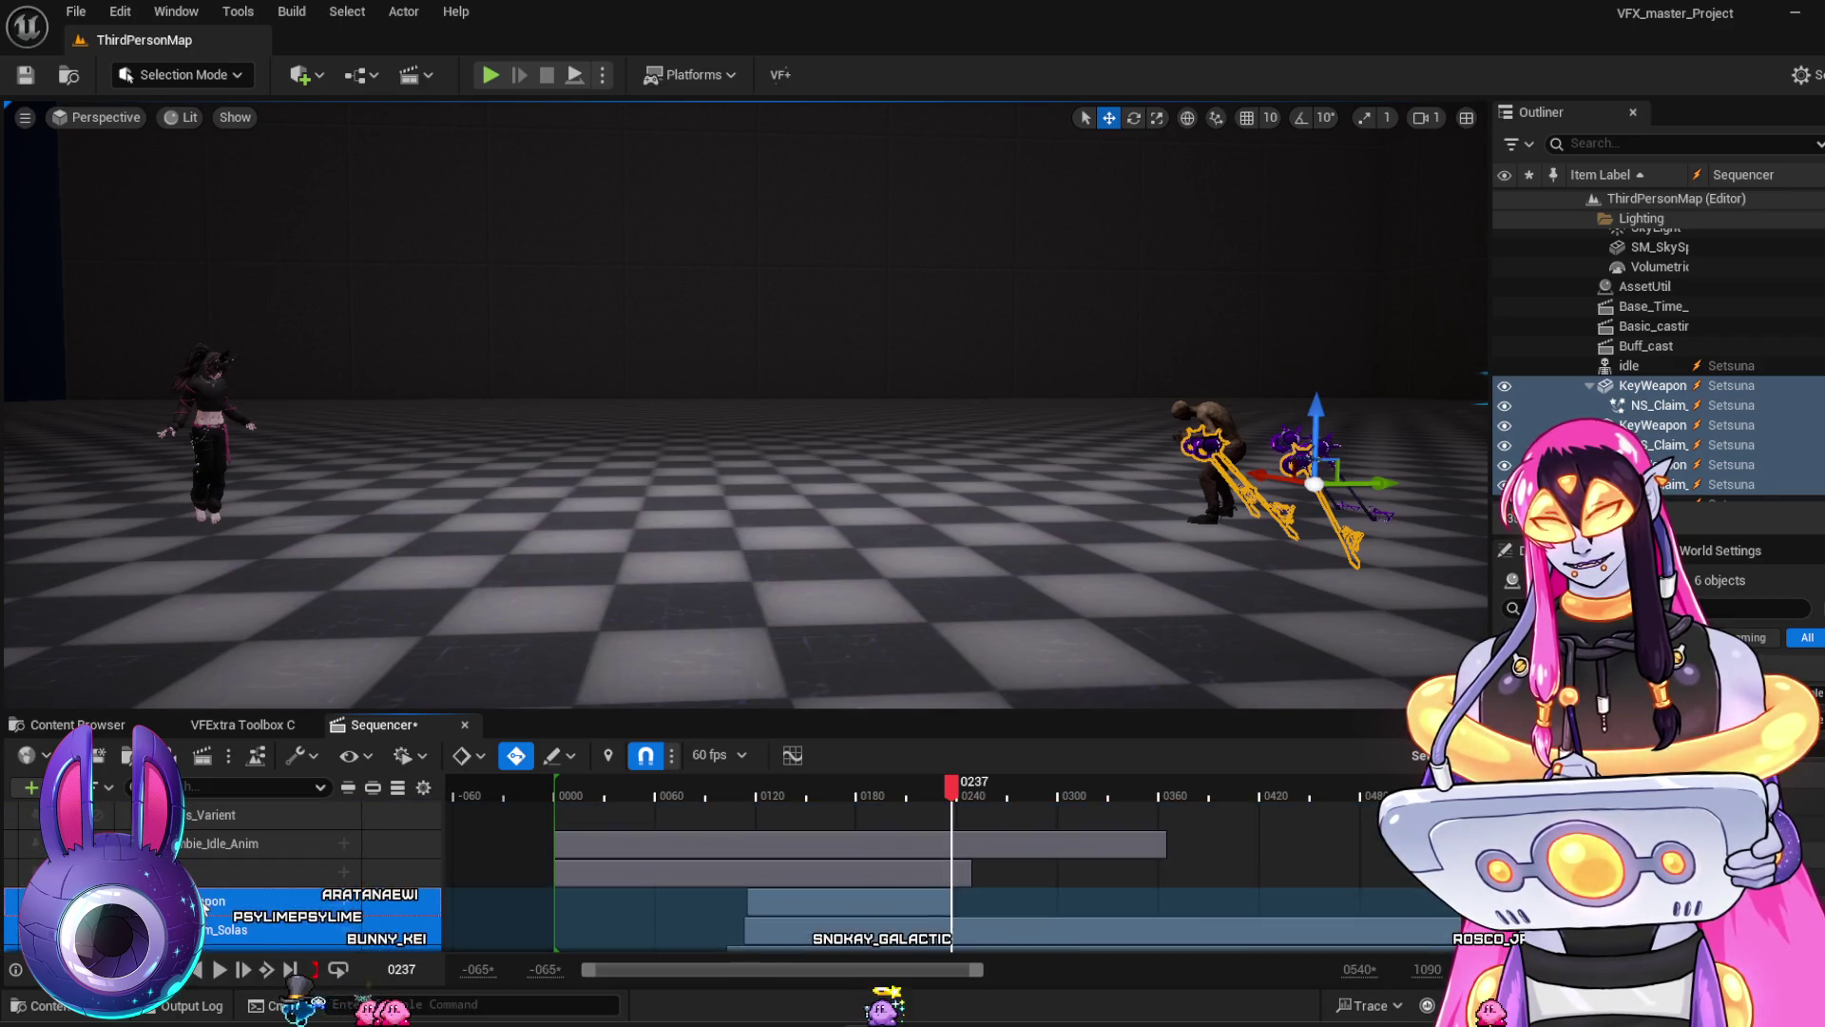
pyautogui.moveTo(219, 820); pyautogui.dragTo(228, 821)
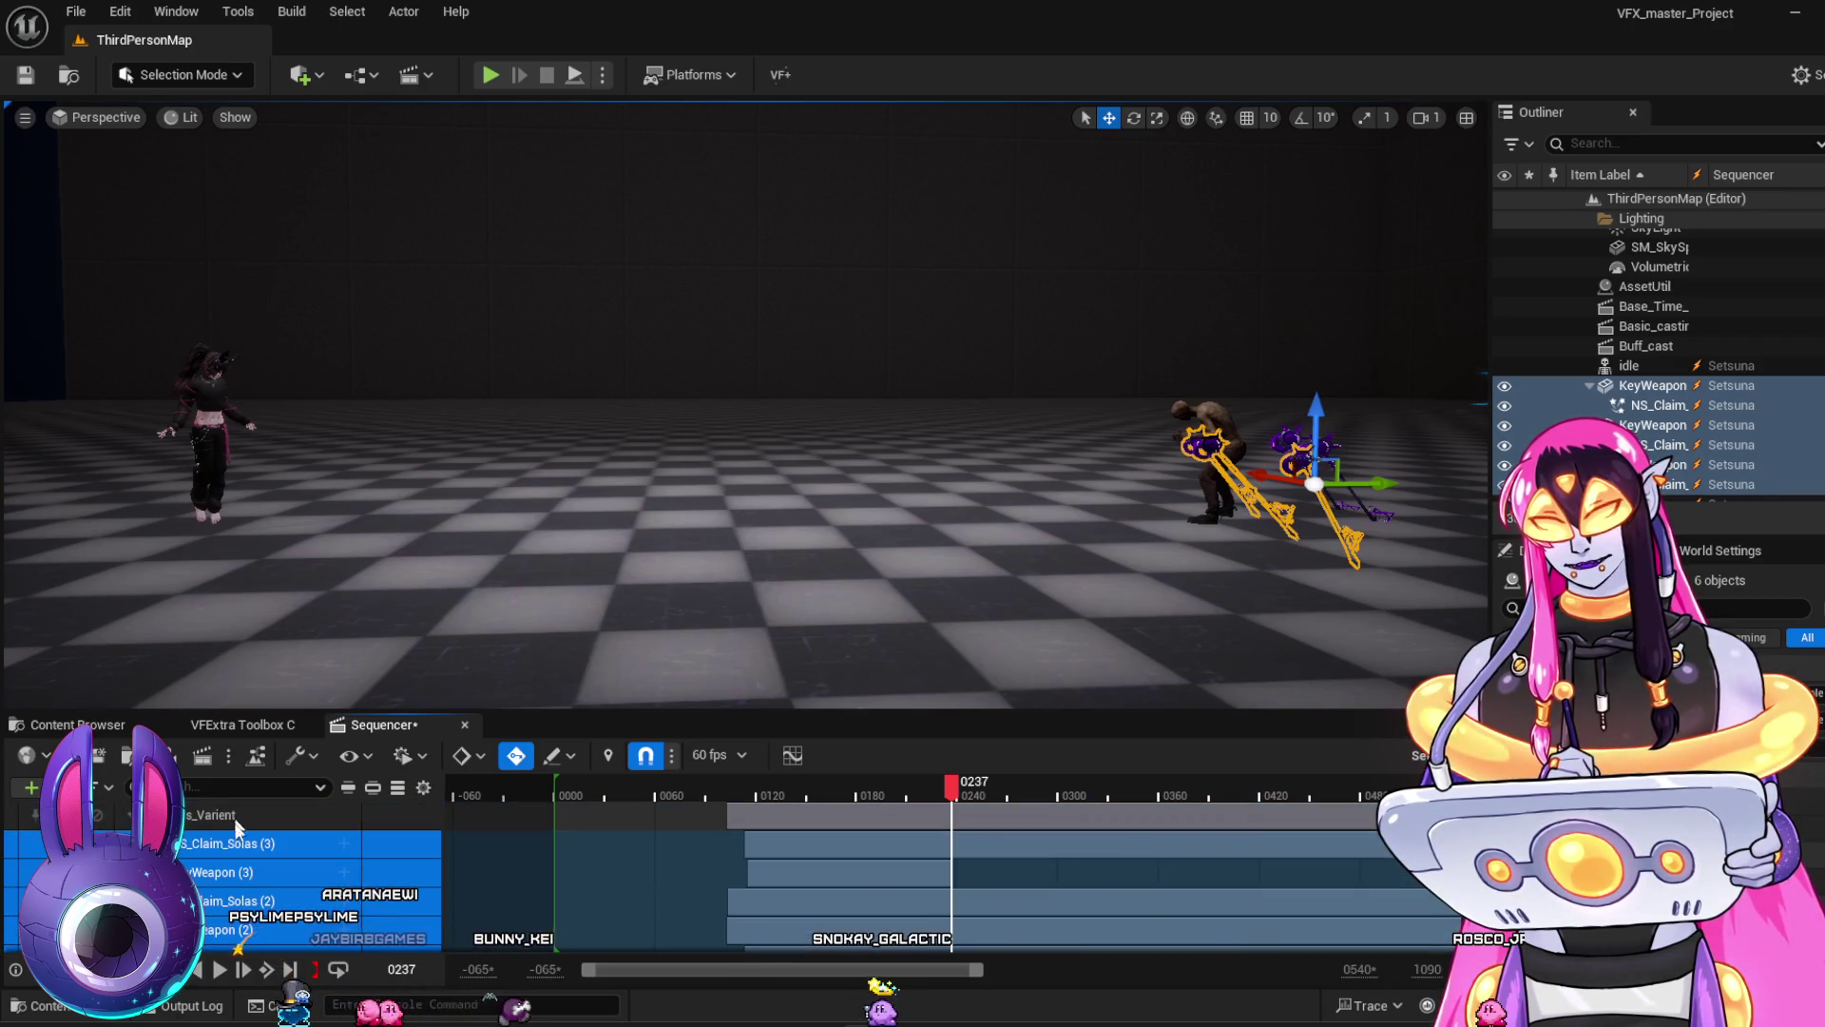
# - Move the fourth KeyWeapon copy and remaining Solas tracks into Solas_Varient as well
pyautogui.scroll(-5, 238, 824)
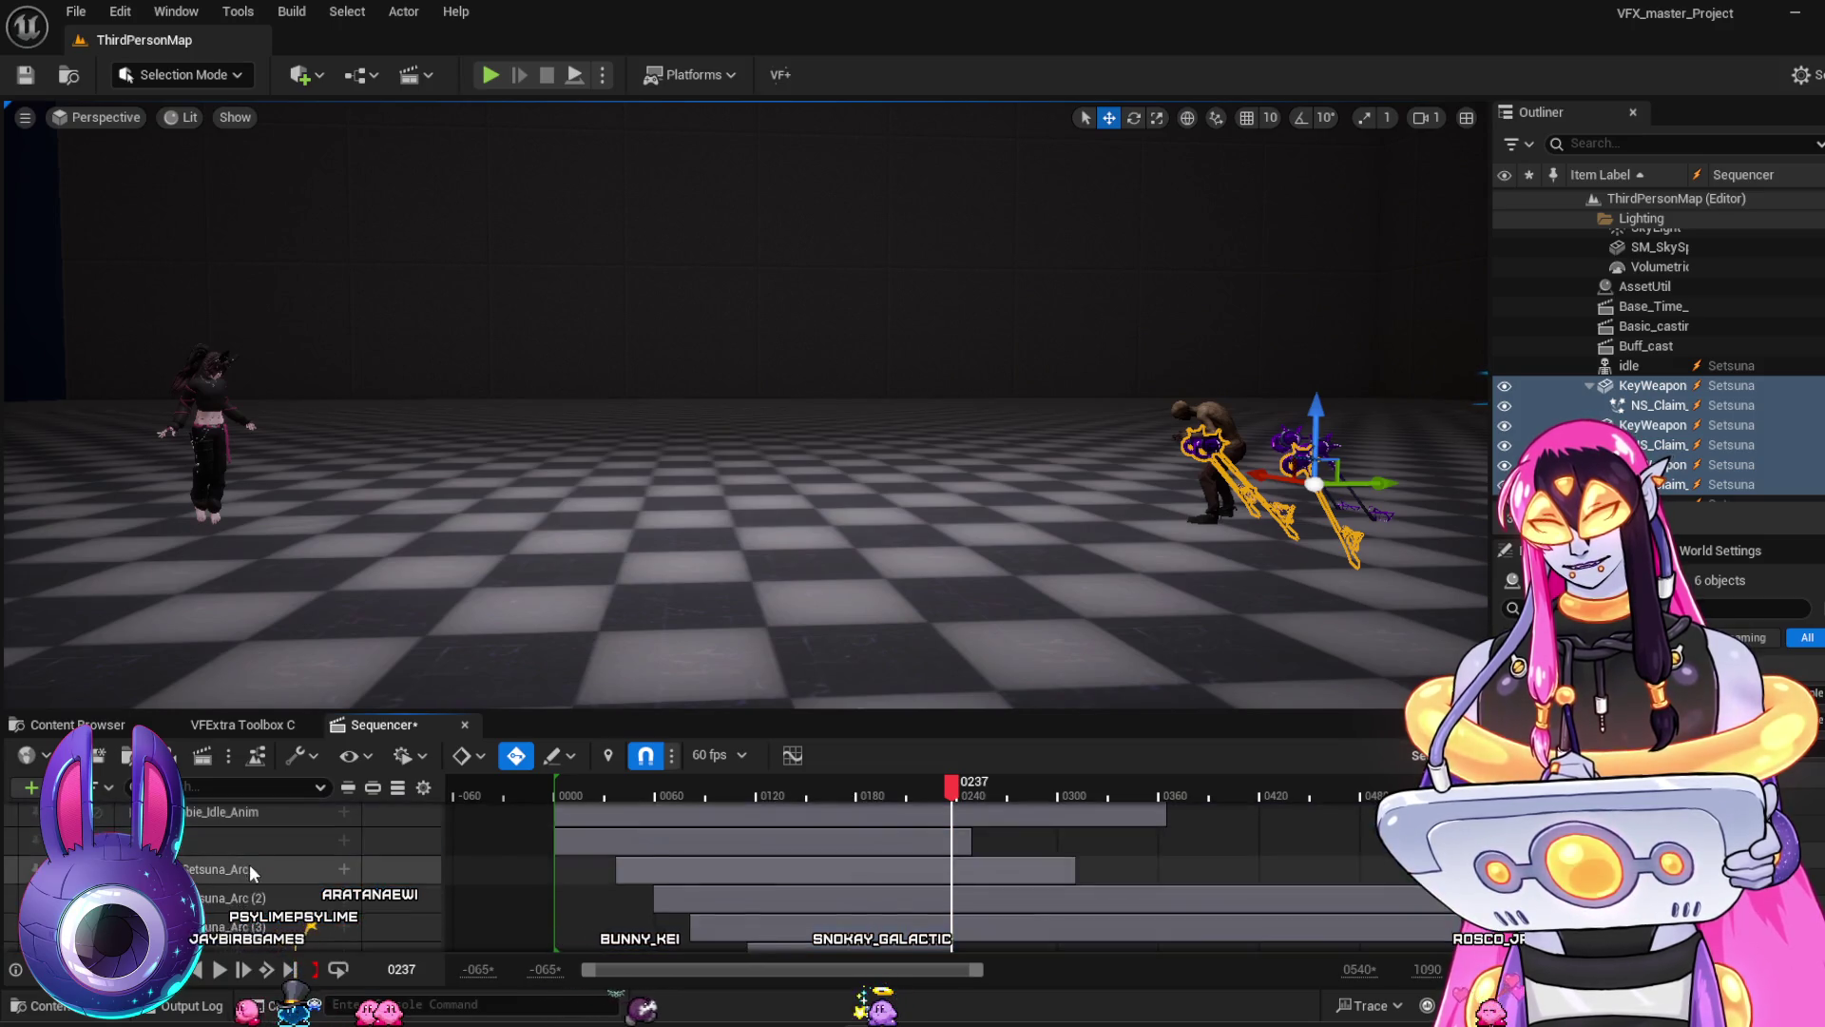
pyautogui.scroll(-2, 251, 865)
pyautogui.click(257, 886)
pyautogui.scroll(-1, 258, 887)
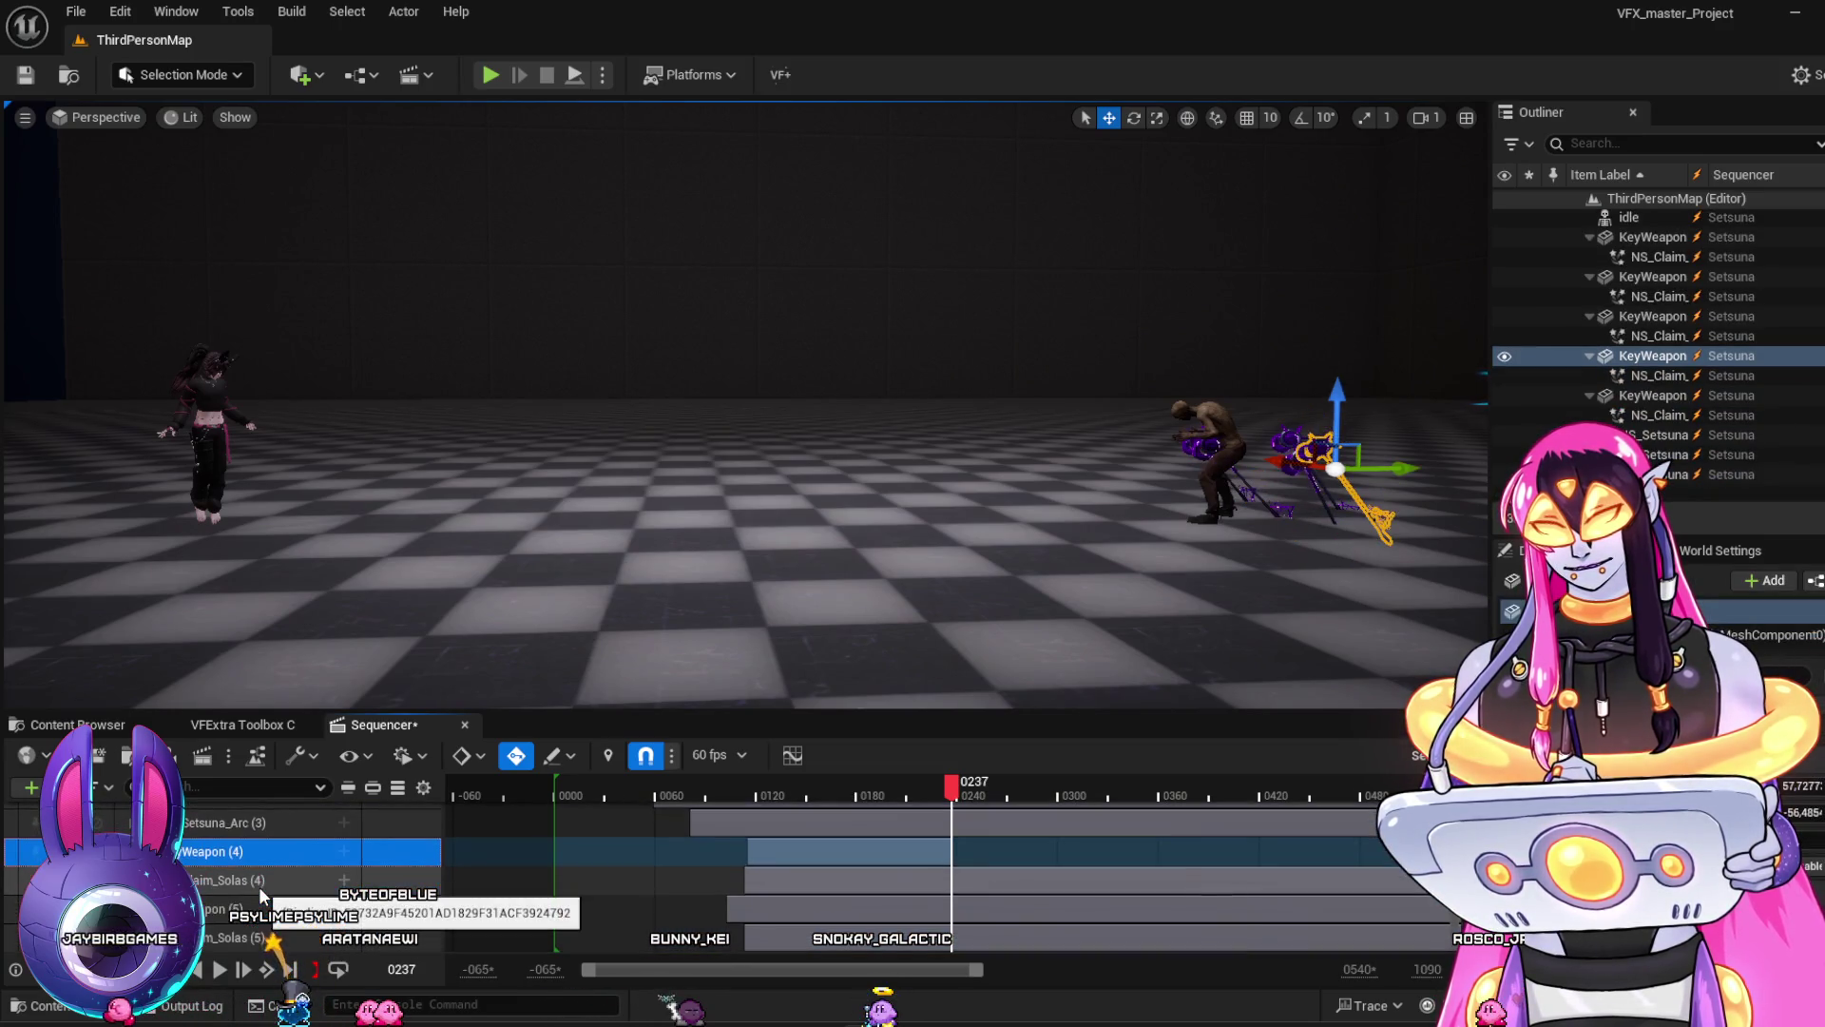
pyautogui.keyDown('shift'); pyautogui.click(253, 930); pyautogui.keyUp('shift')
pyautogui.moveTo(259, 884)
pyautogui.mouseDown()
pyautogui.moveTo(265, 856)
pyautogui.moveTo(293, 846)
pyautogui.moveTo(245, 853)
pyautogui.moveTo(213, 813)
pyautogui.mouseUp()
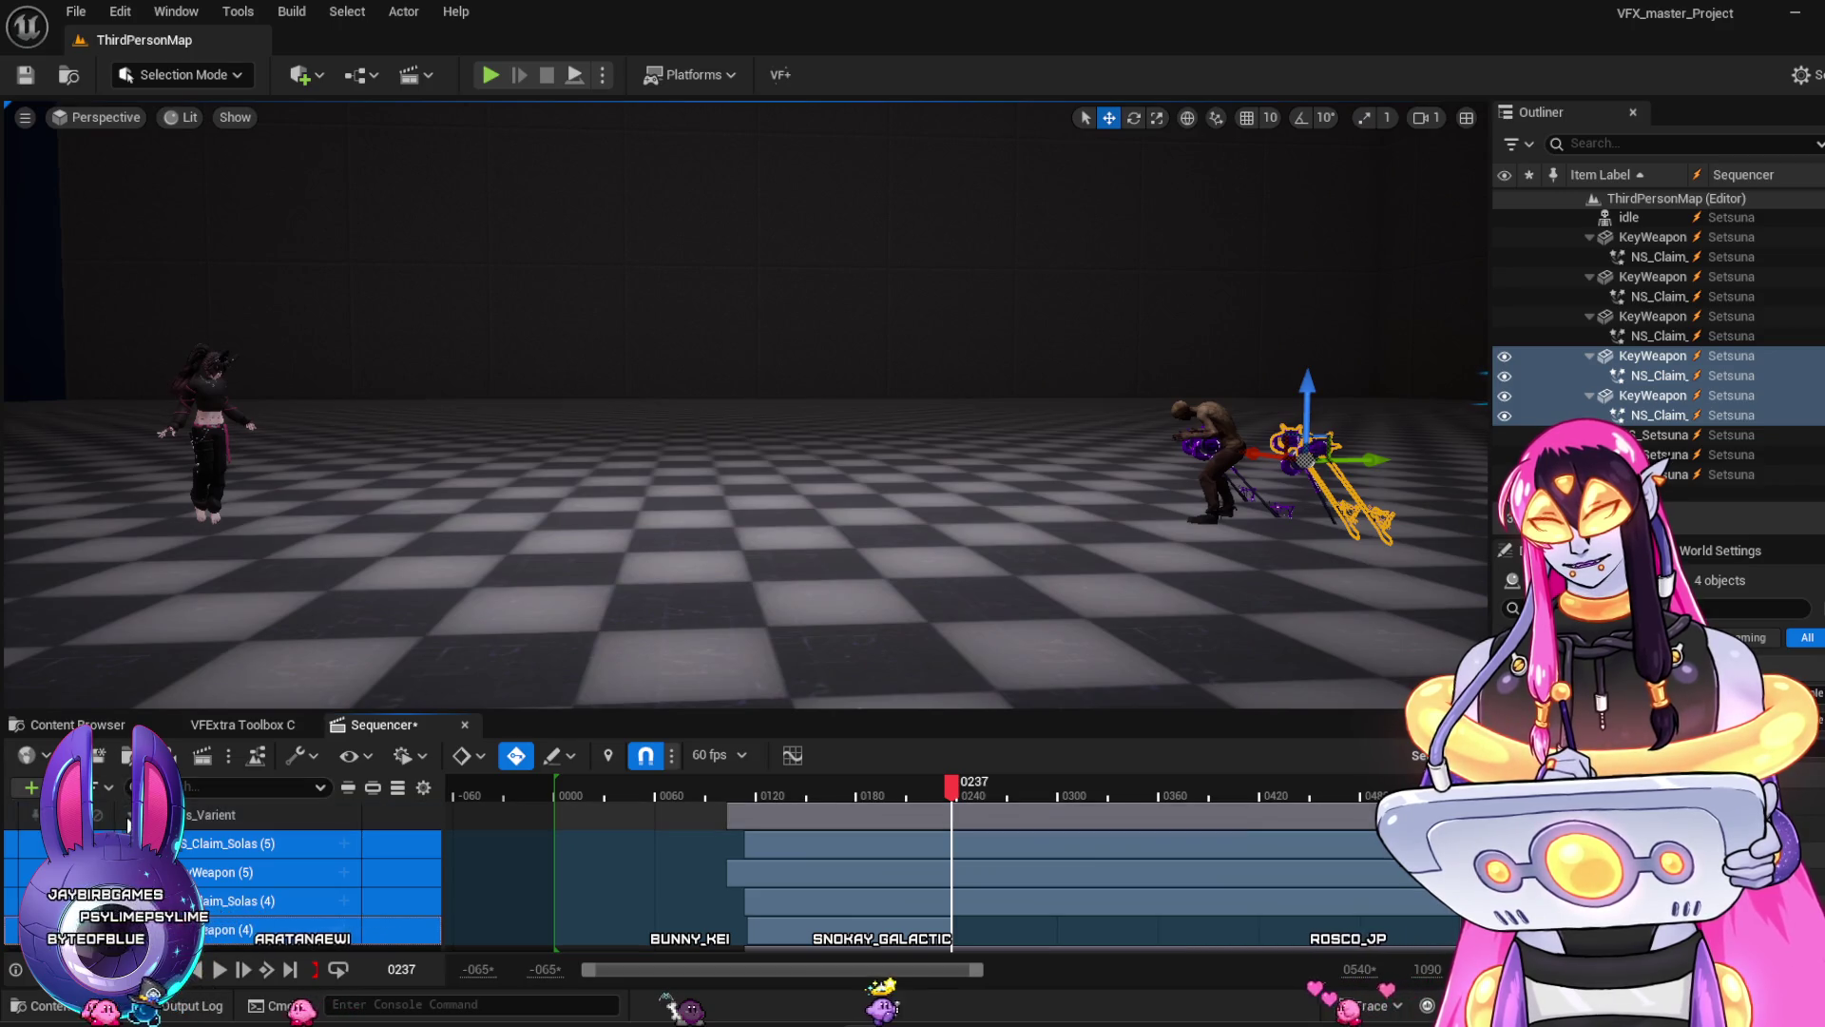
# - Select the three Setsuna arc tracks
pyautogui.scroll(-3, 190, 884)
pyautogui.click(204, 880)
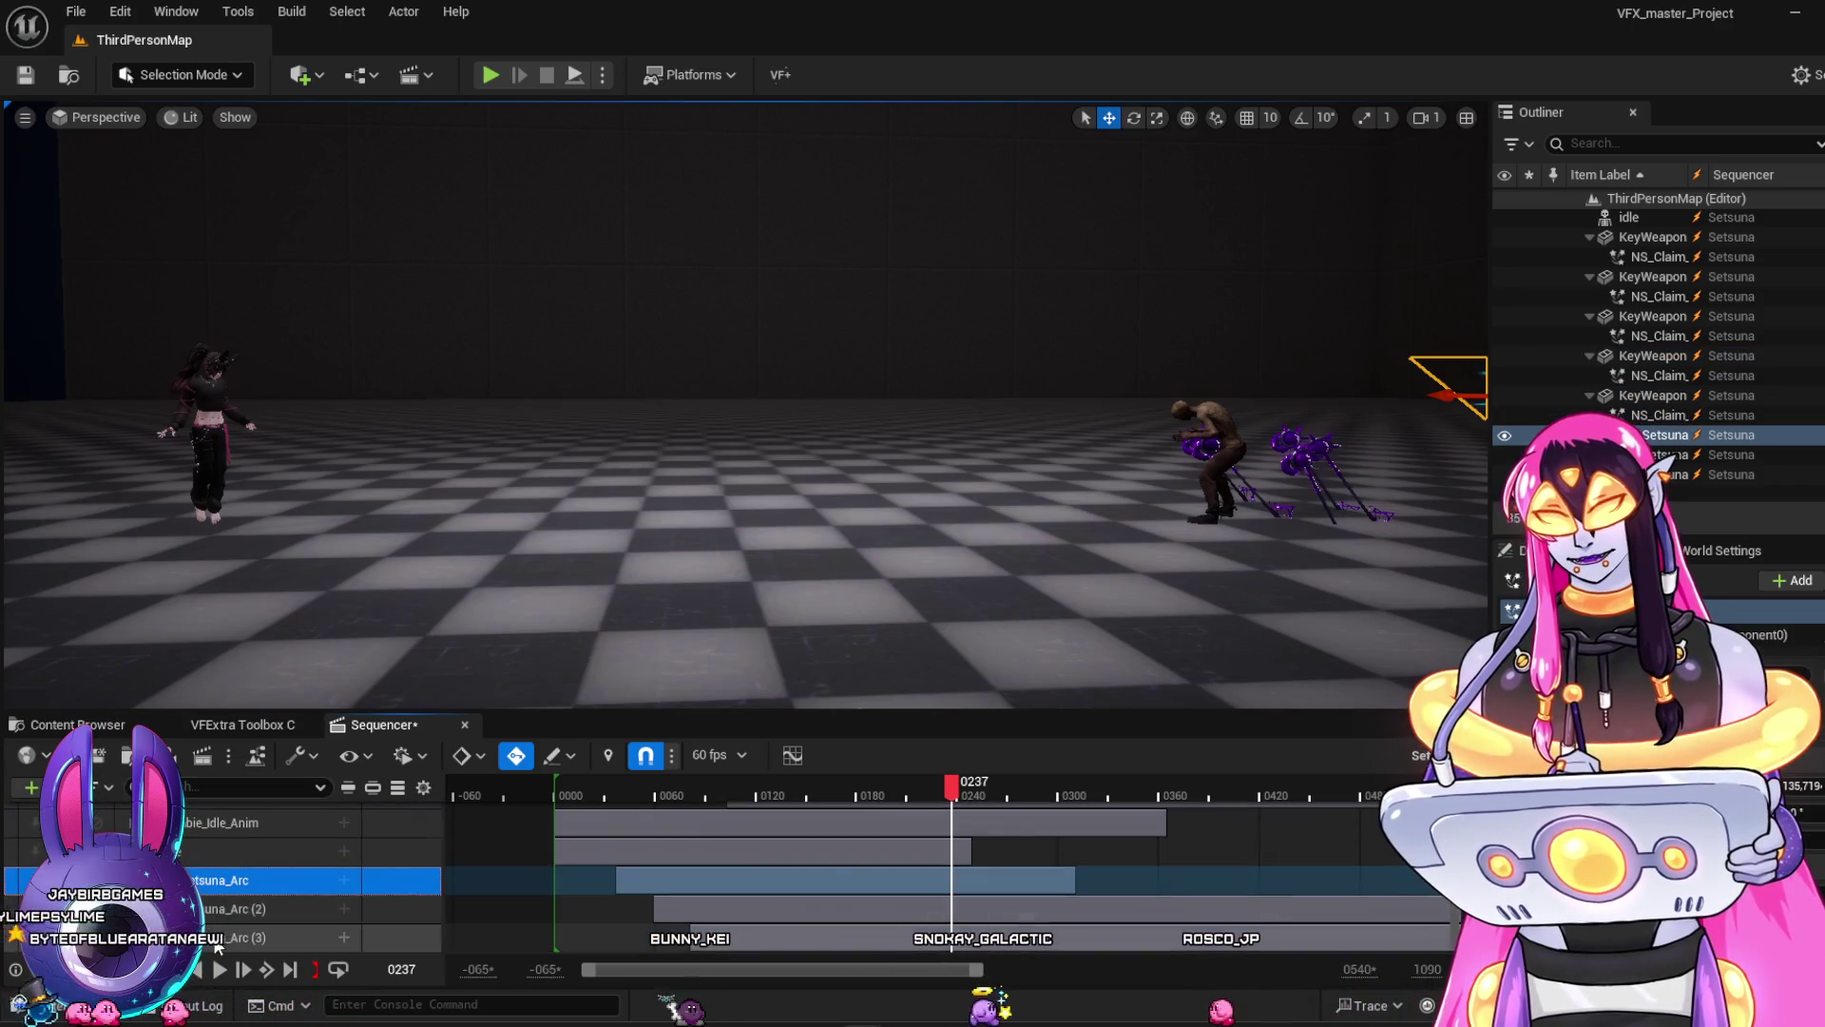
pyautogui.keyDown('shift'); pyautogui.click(211, 938); pyautogui.keyUp('shift')
# - Add a new folder to the Sequencer track list
pyautogui.click(31, 788)
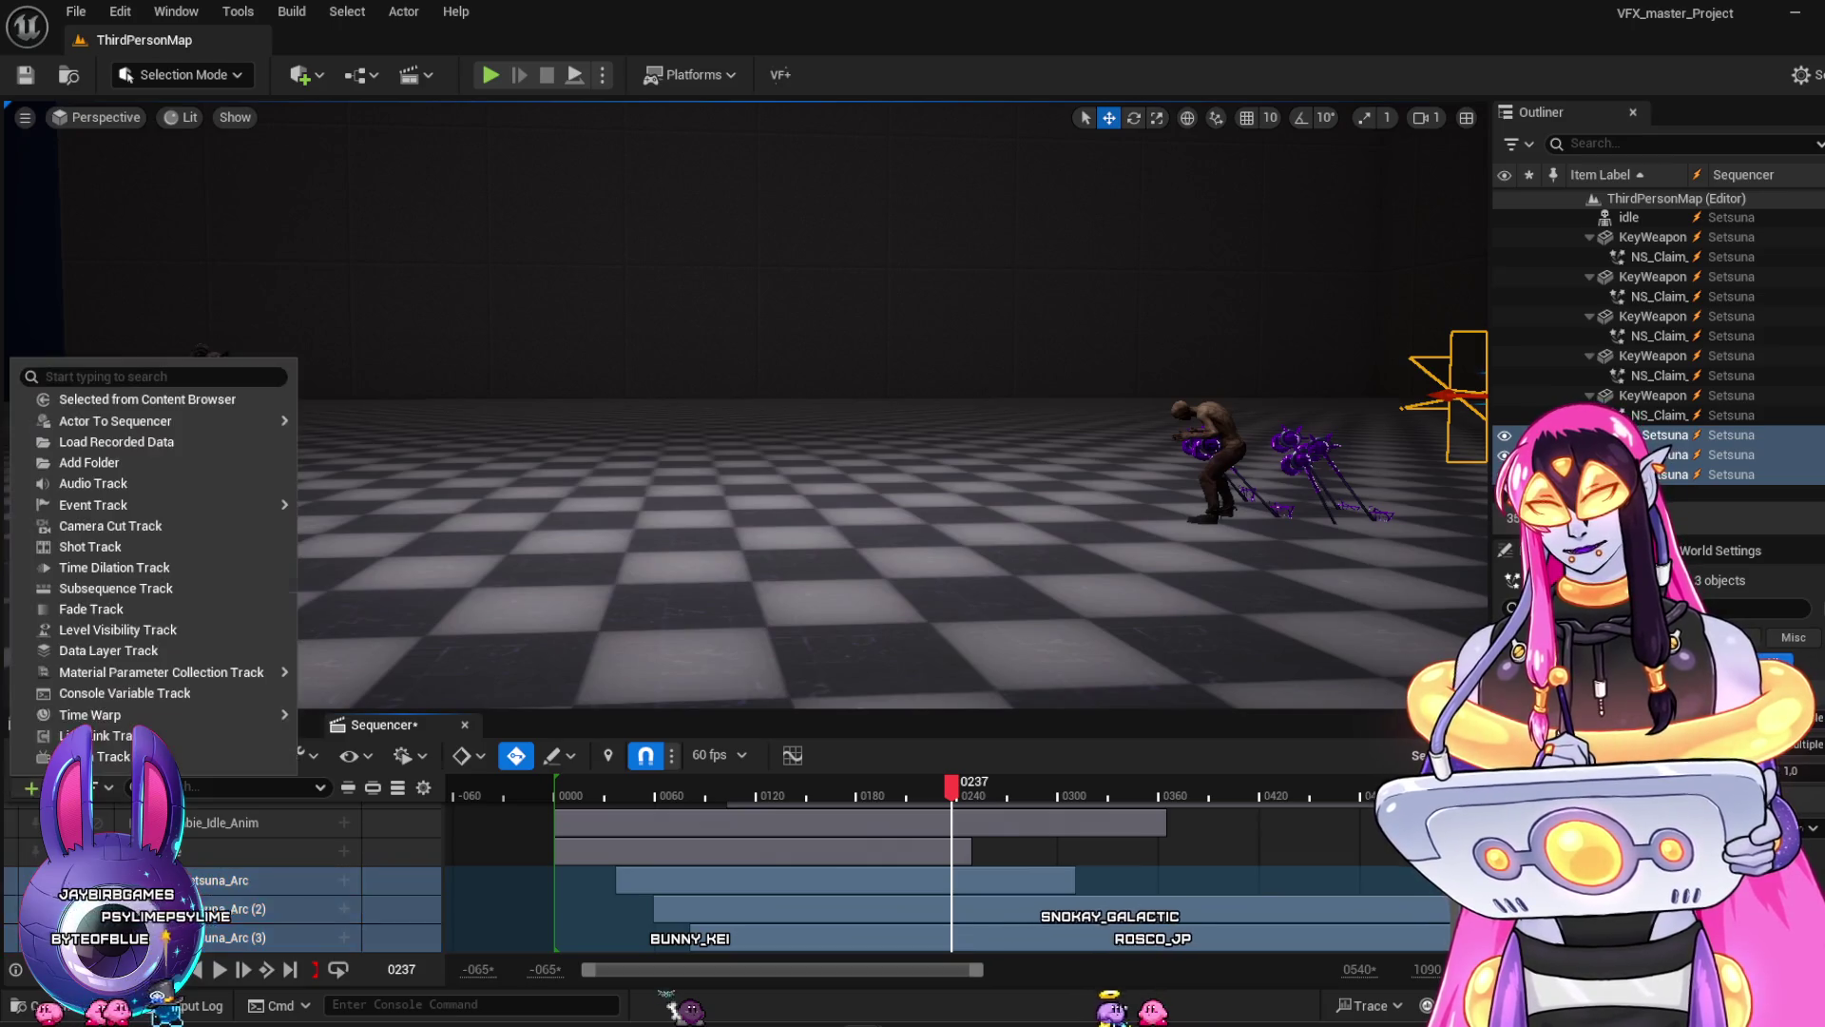
pyautogui.click(86, 456)
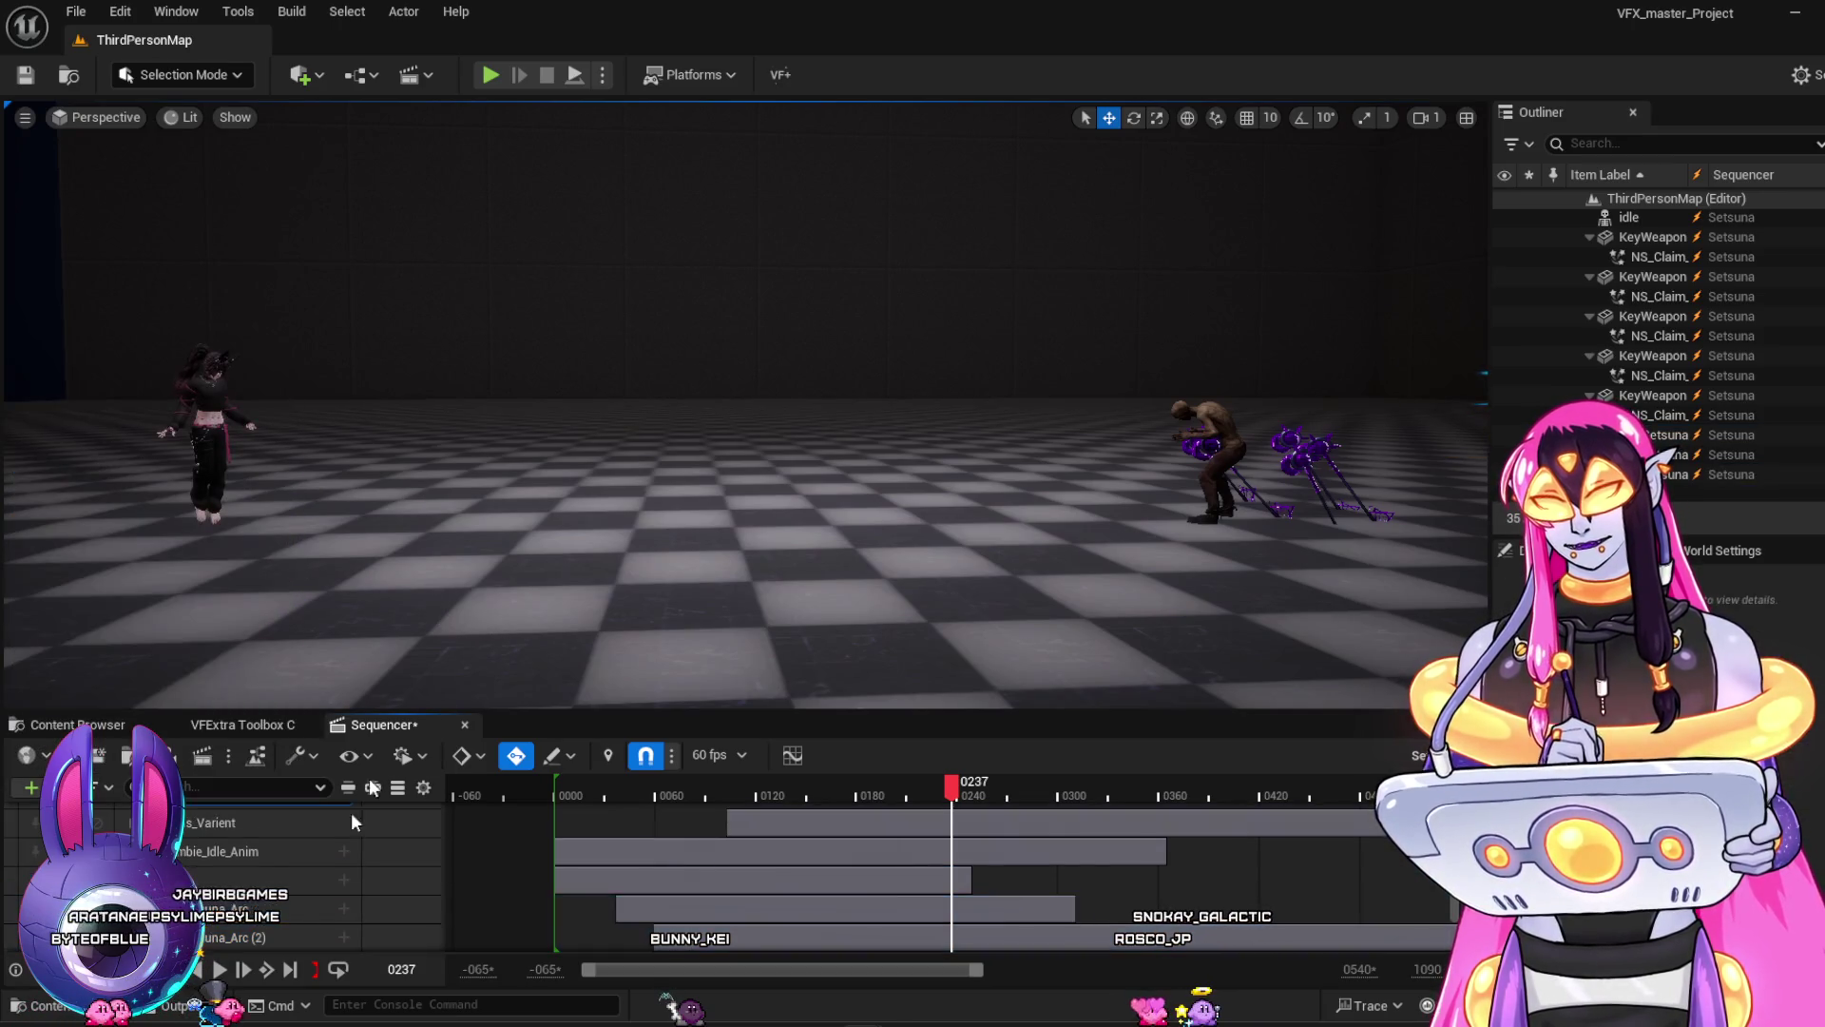
pyautogui.click(372, 789)
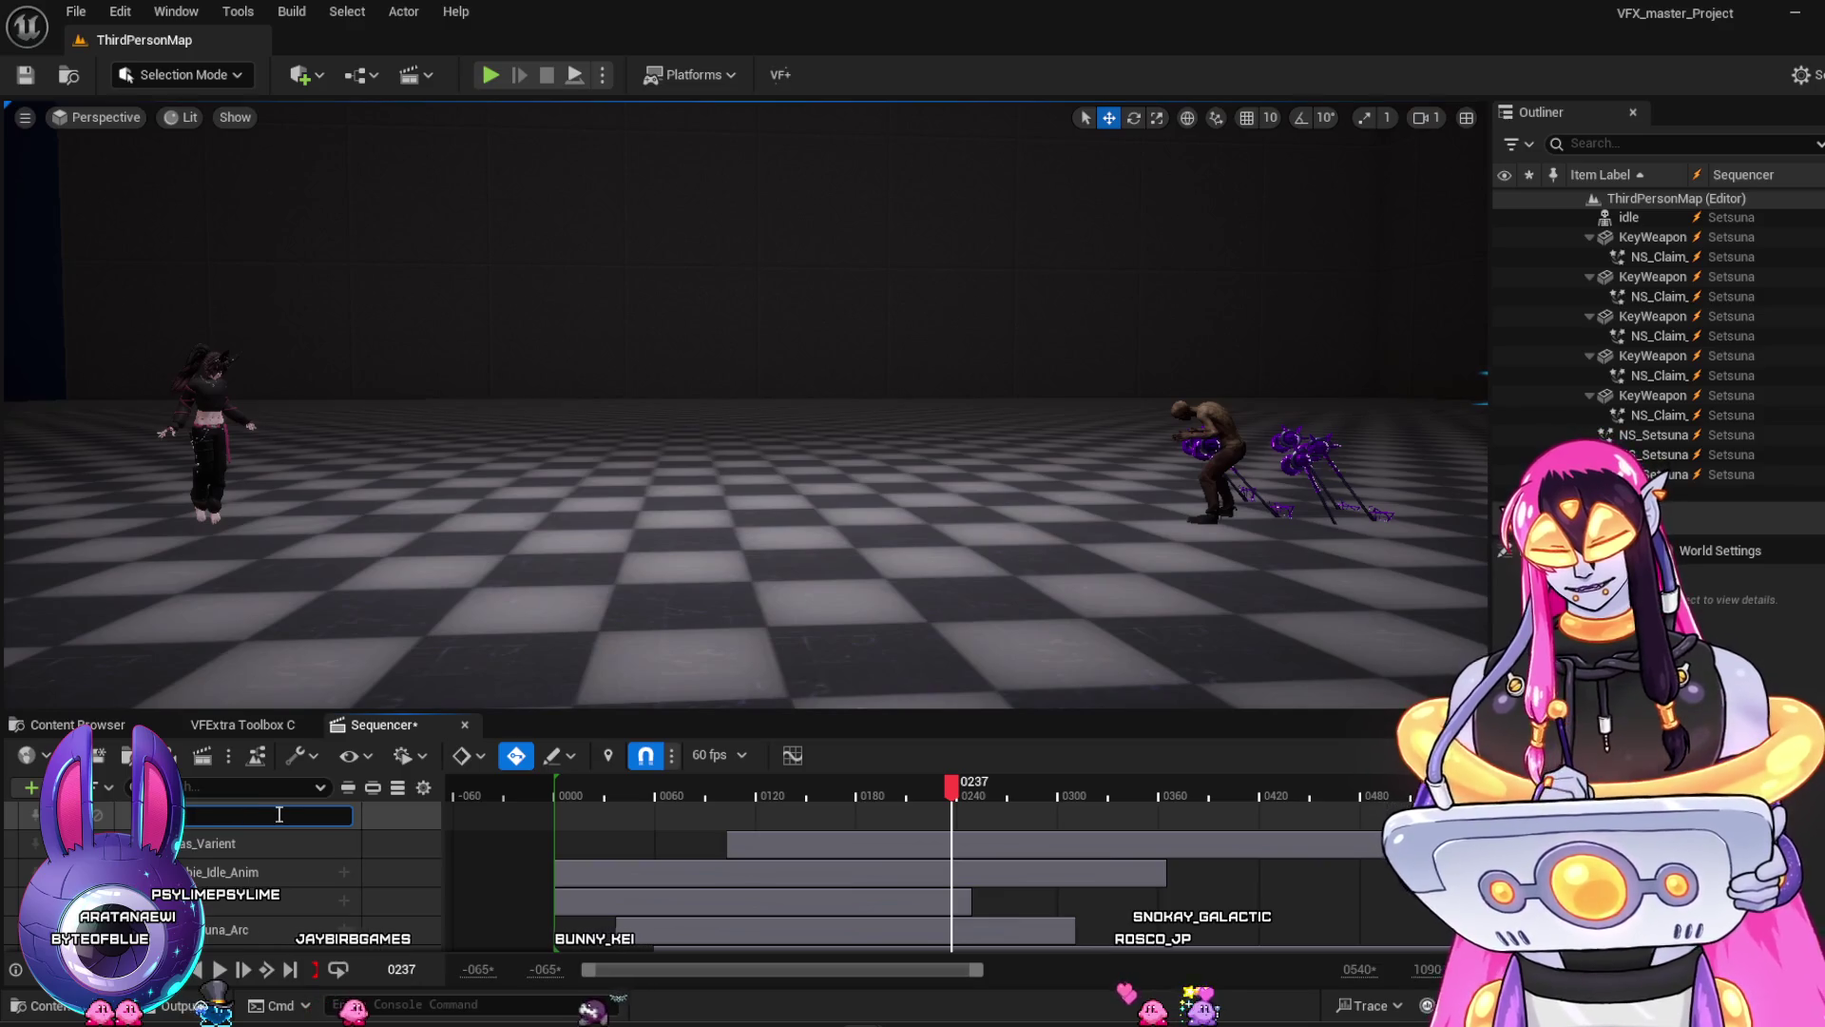
# - Move the three Setsuna_Arc tracks and the idle animation track to the top of the list
pyautogui.scroll(-2, 281, 837)
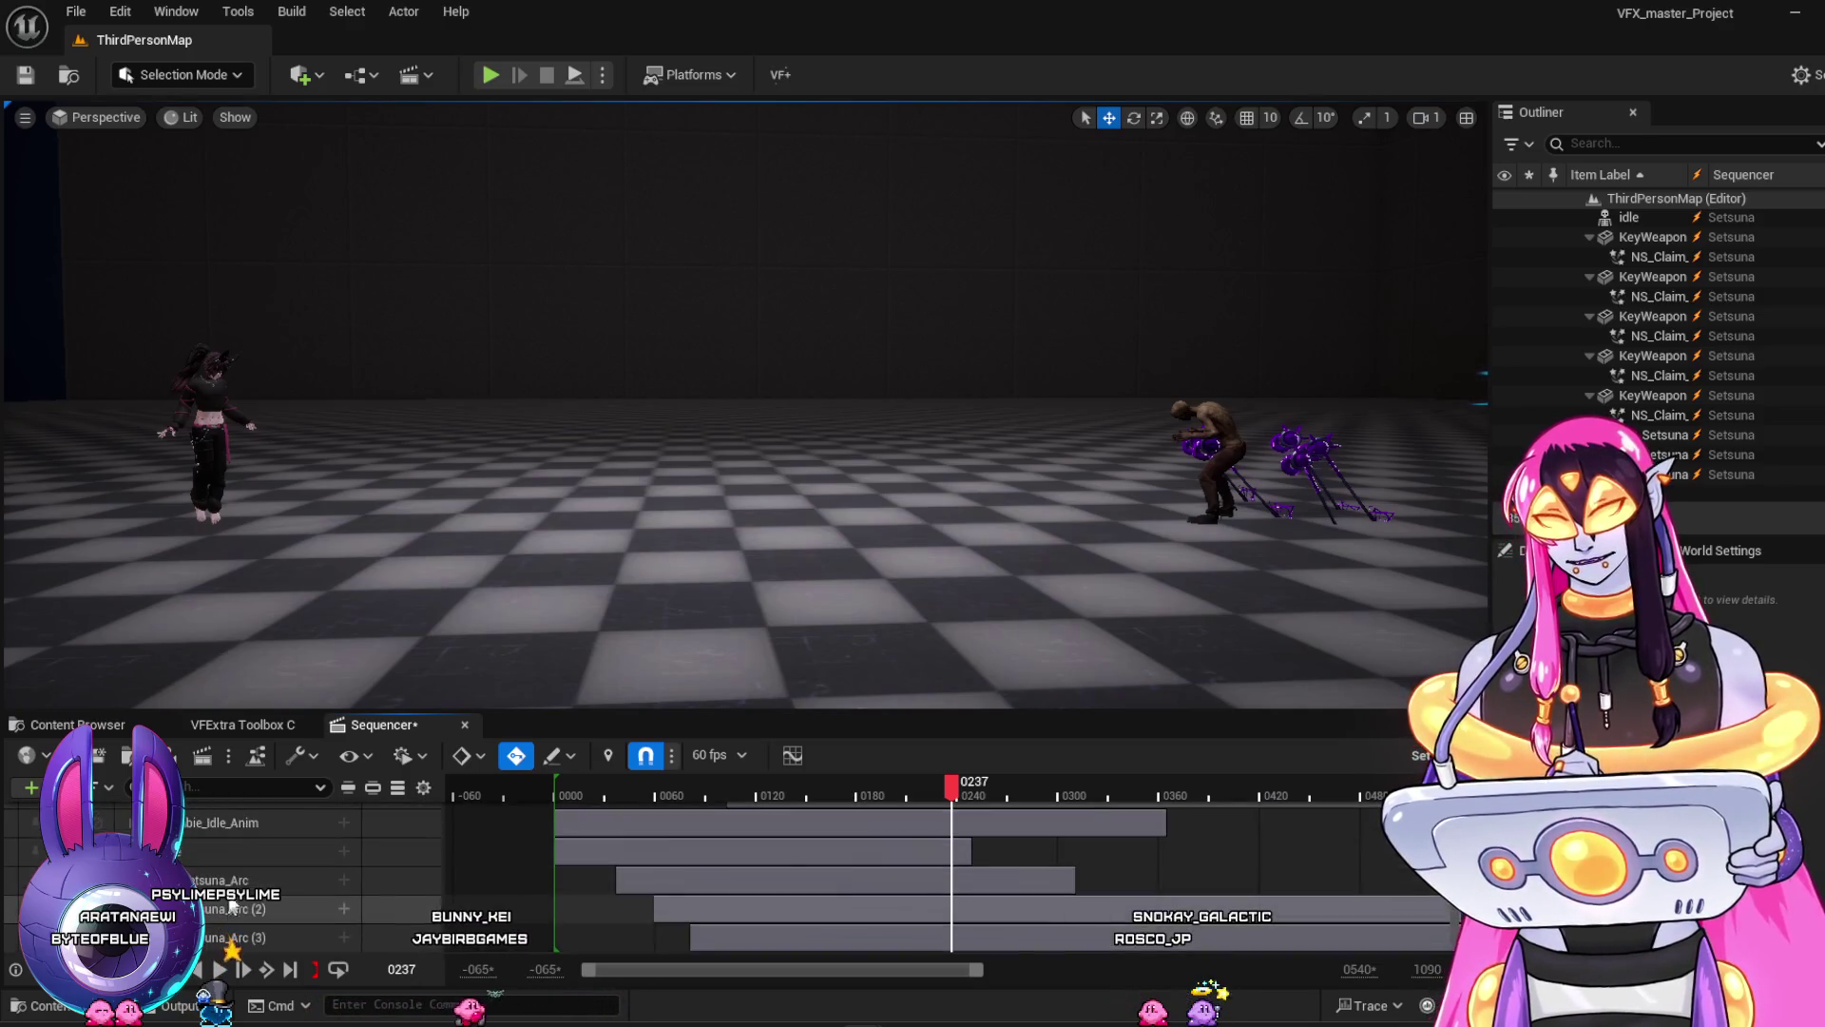
pyautogui.click(229, 880)
pyautogui.keyDown('shift'); pyautogui.click(228, 941); pyautogui.keyUp('shift')
pyautogui.scroll(1, 226, 939)
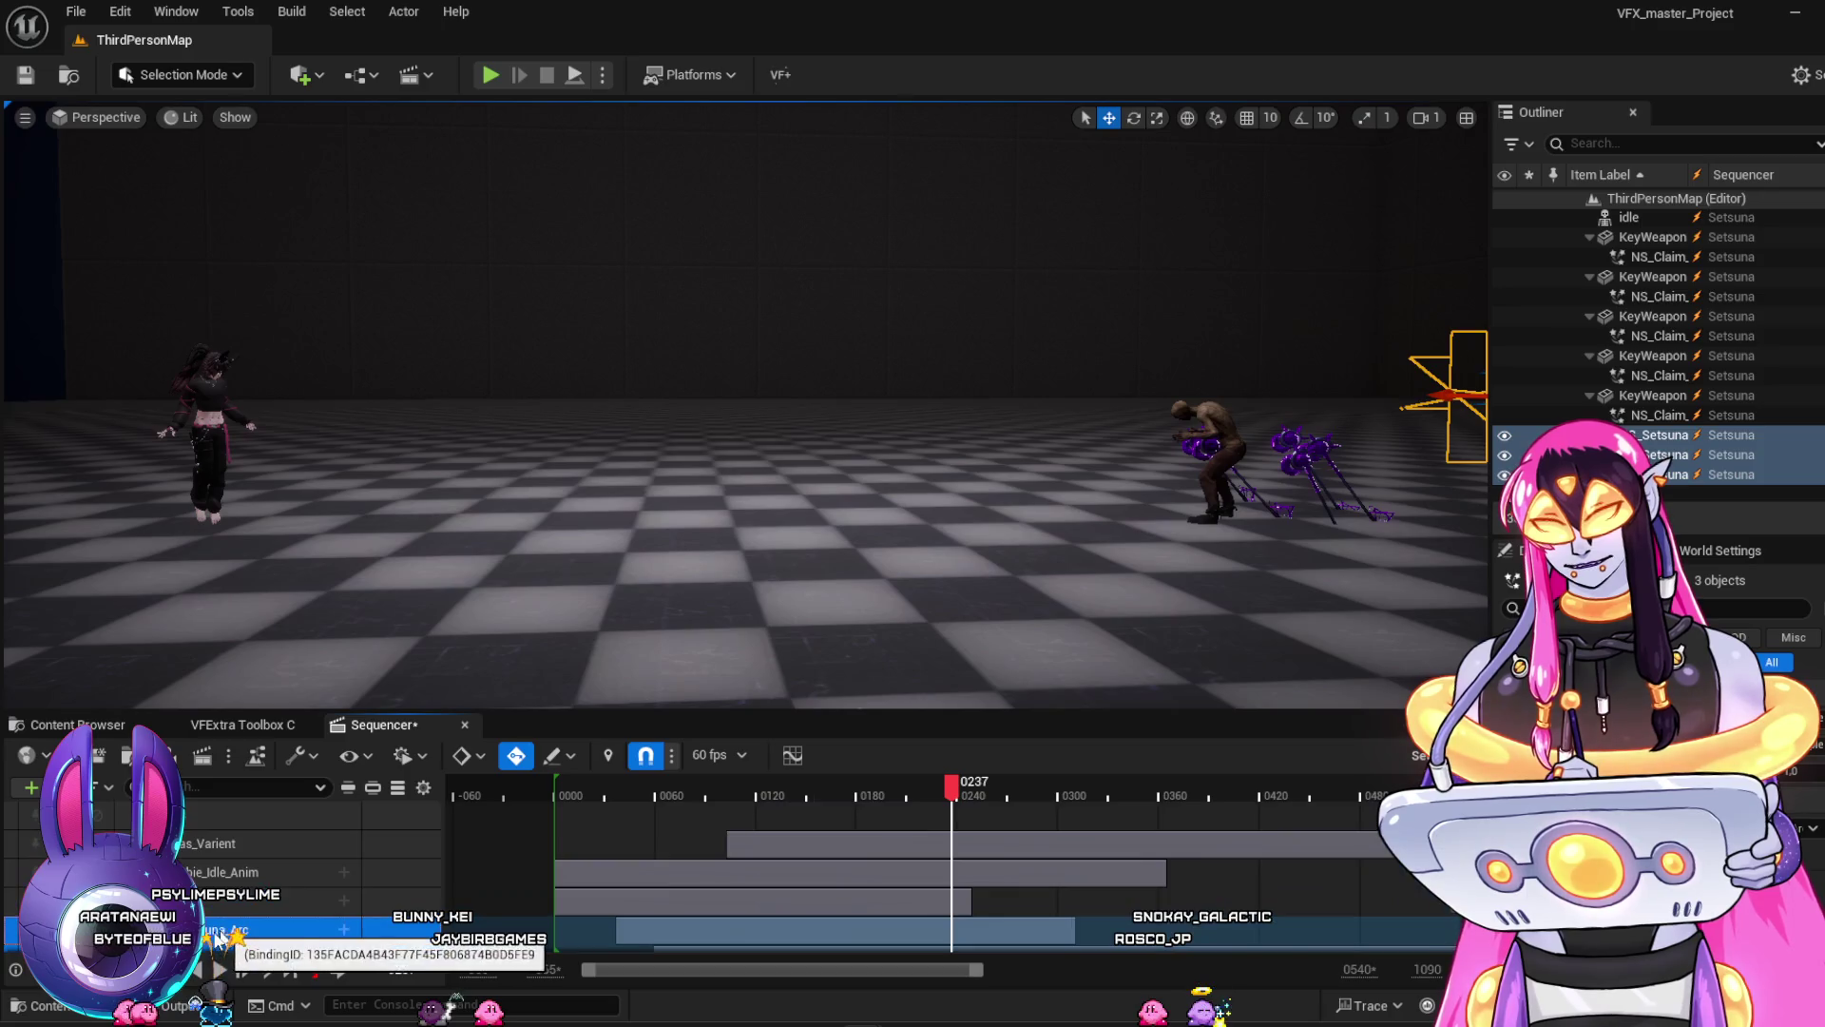
pyautogui.moveTo(207, 825); pyautogui.dragTo(188, 819)
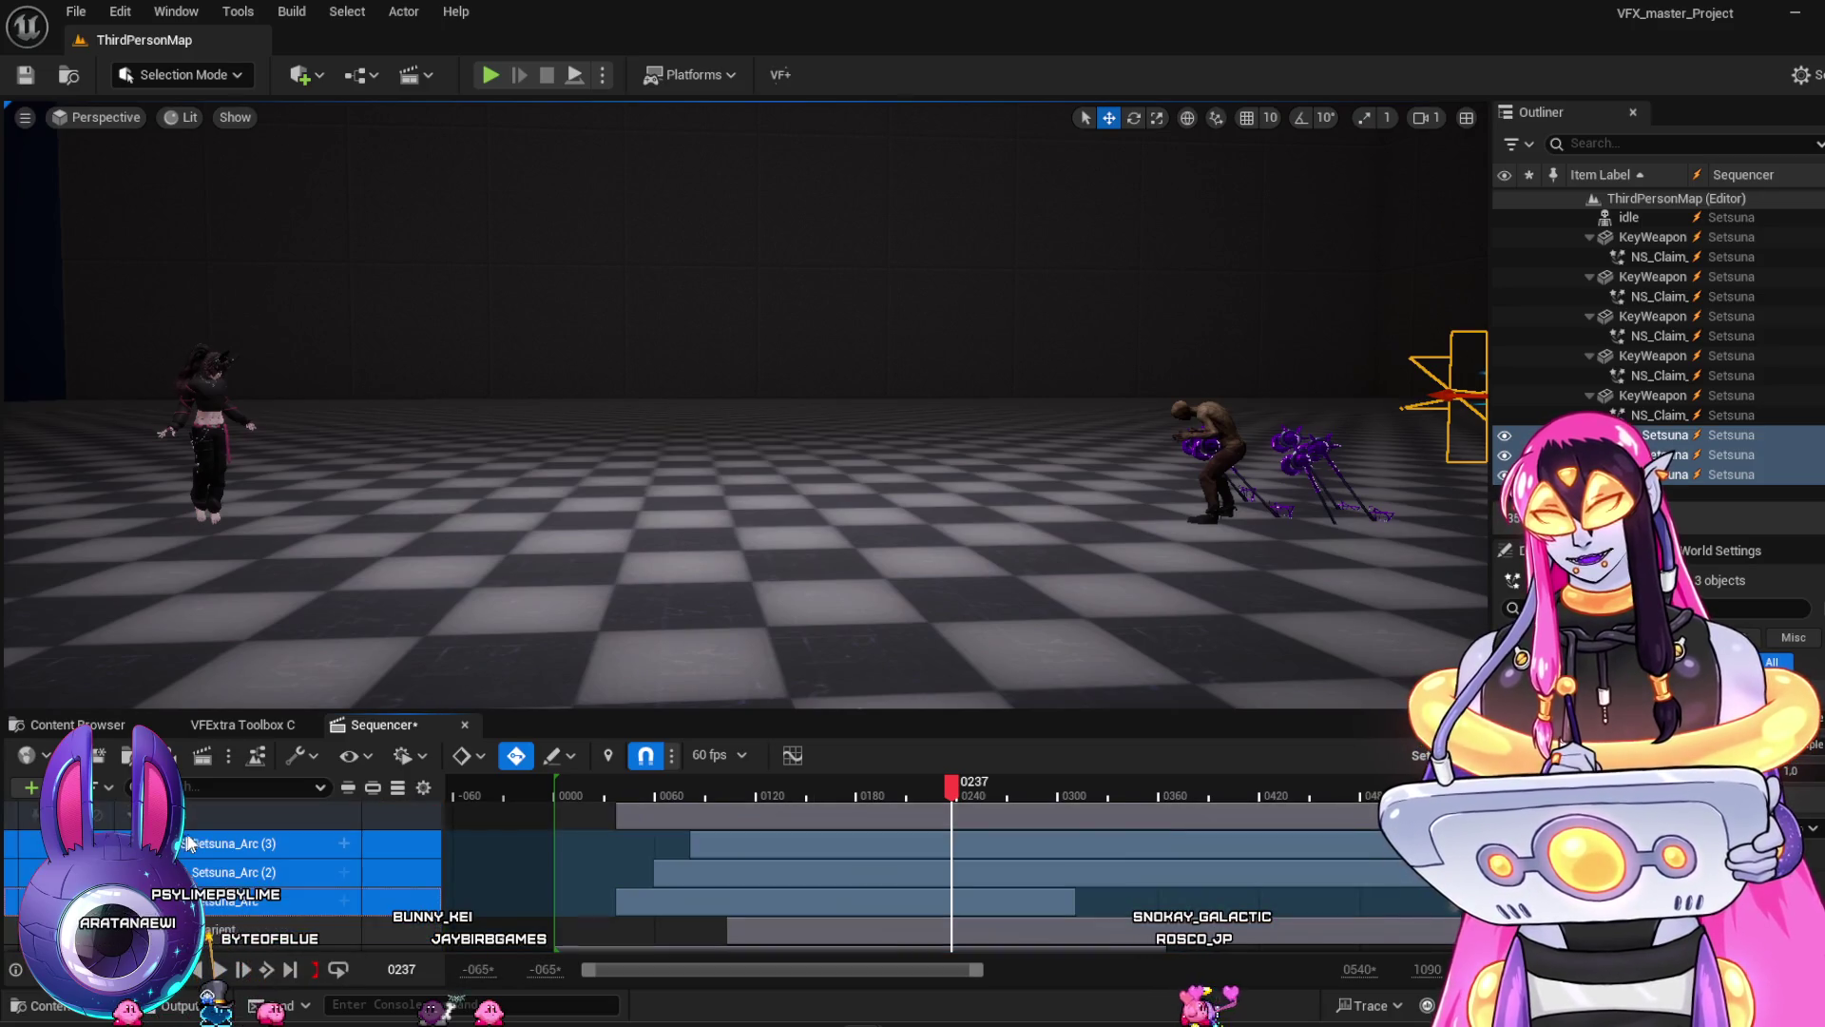
pyautogui.click(203, 875)
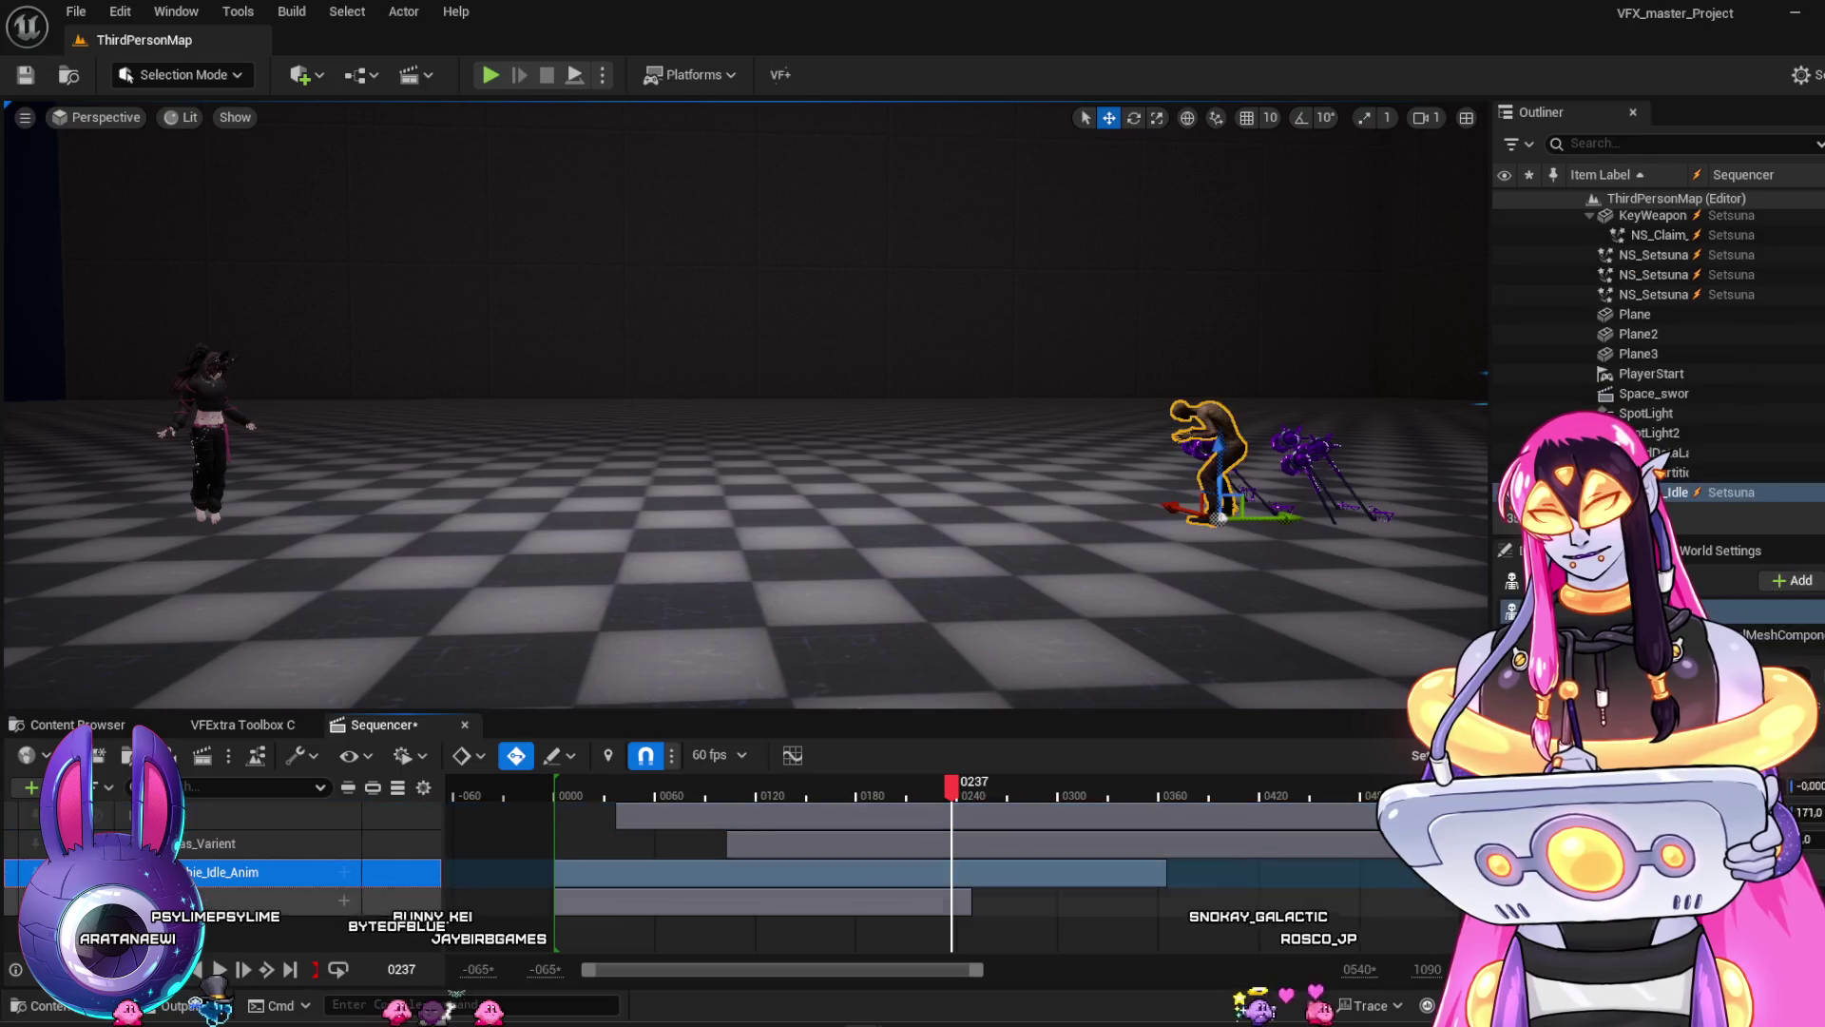
pyautogui.moveTo(203, 882); pyautogui.dragTo(197, 814)
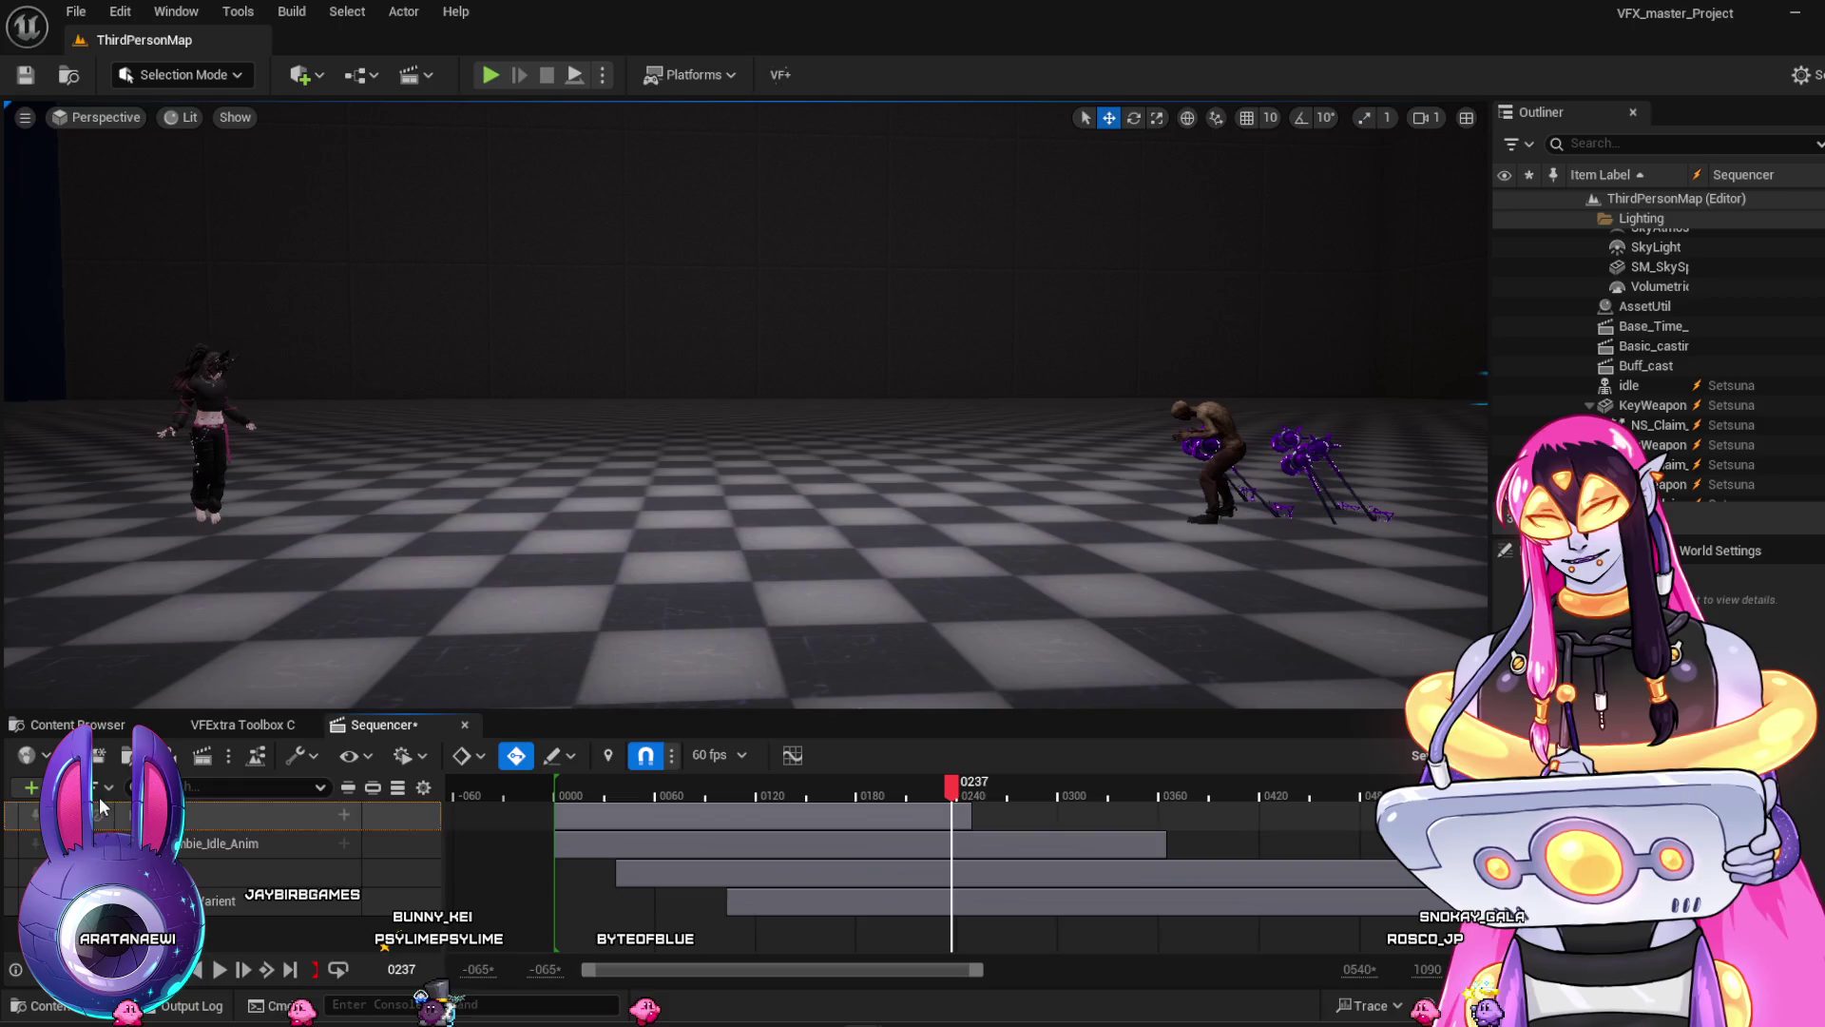
# - Add another folder, name it Claim_souls, correct it to end in 'm_solas', and move it to the bottom
pyautogui.click(31, 788)
pyautogui.click(89, 462)
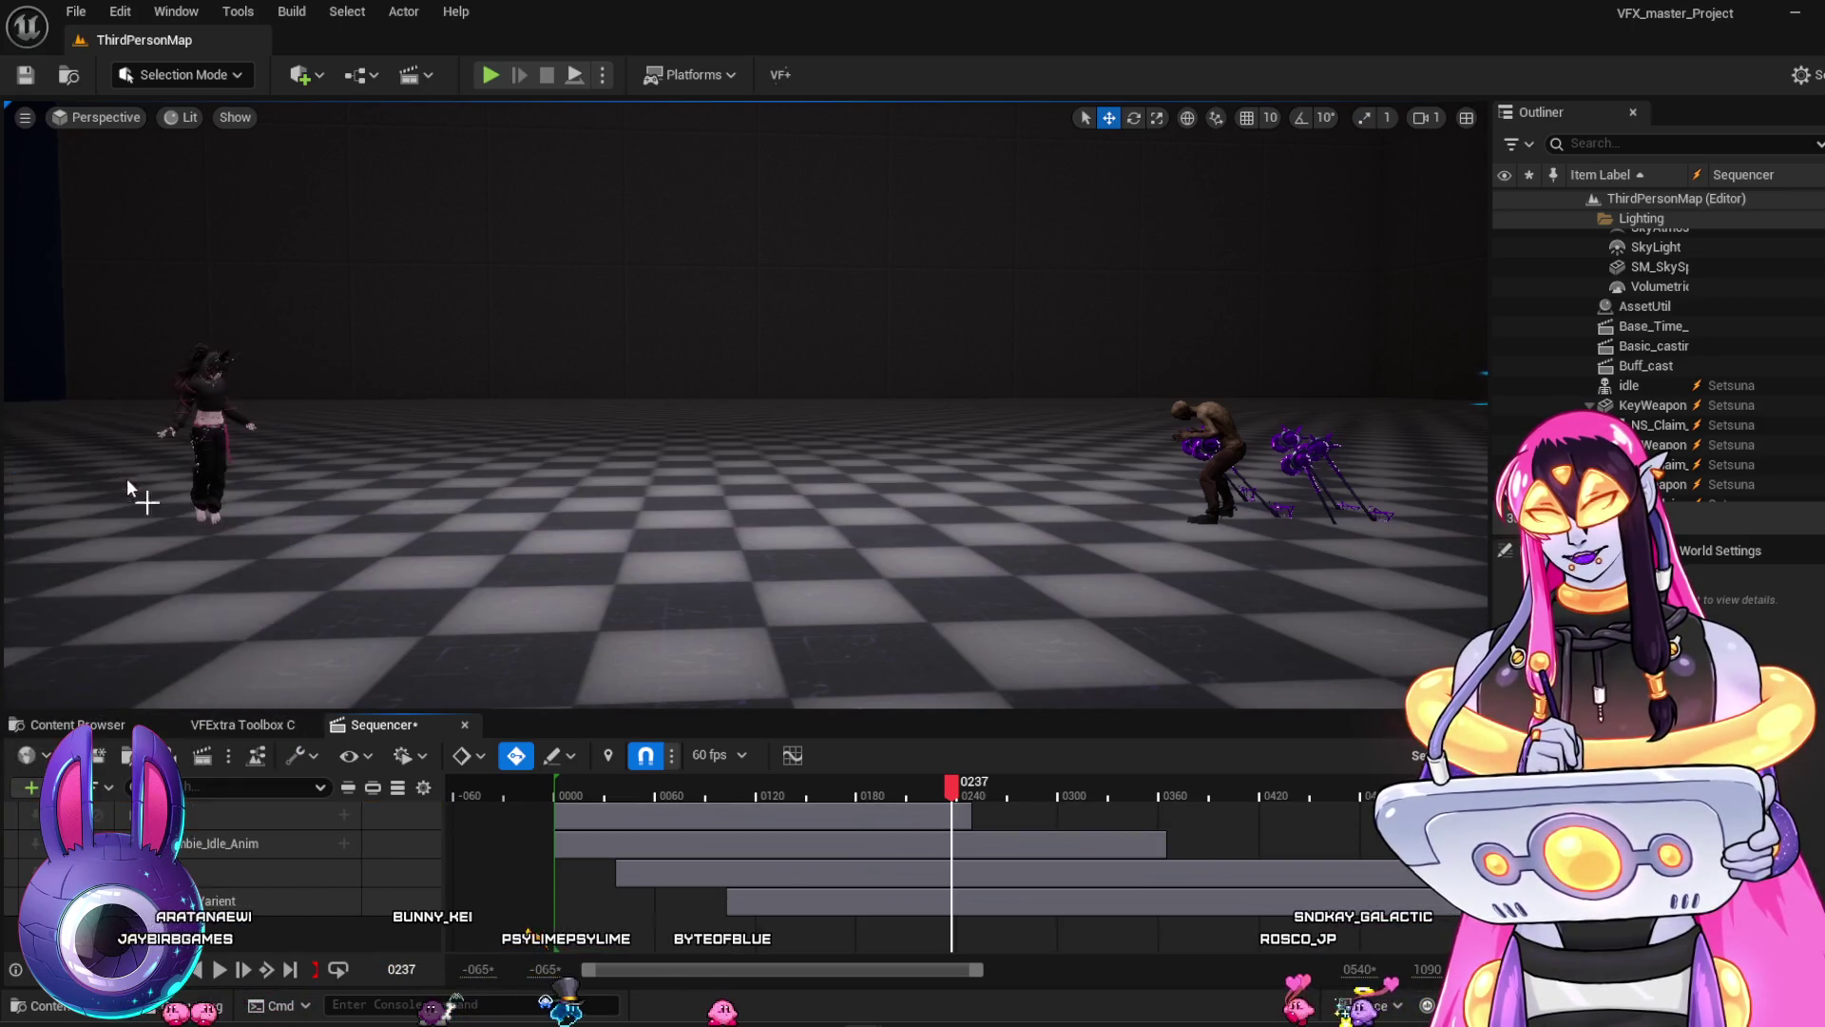
pyautogui.write('Claim_s')
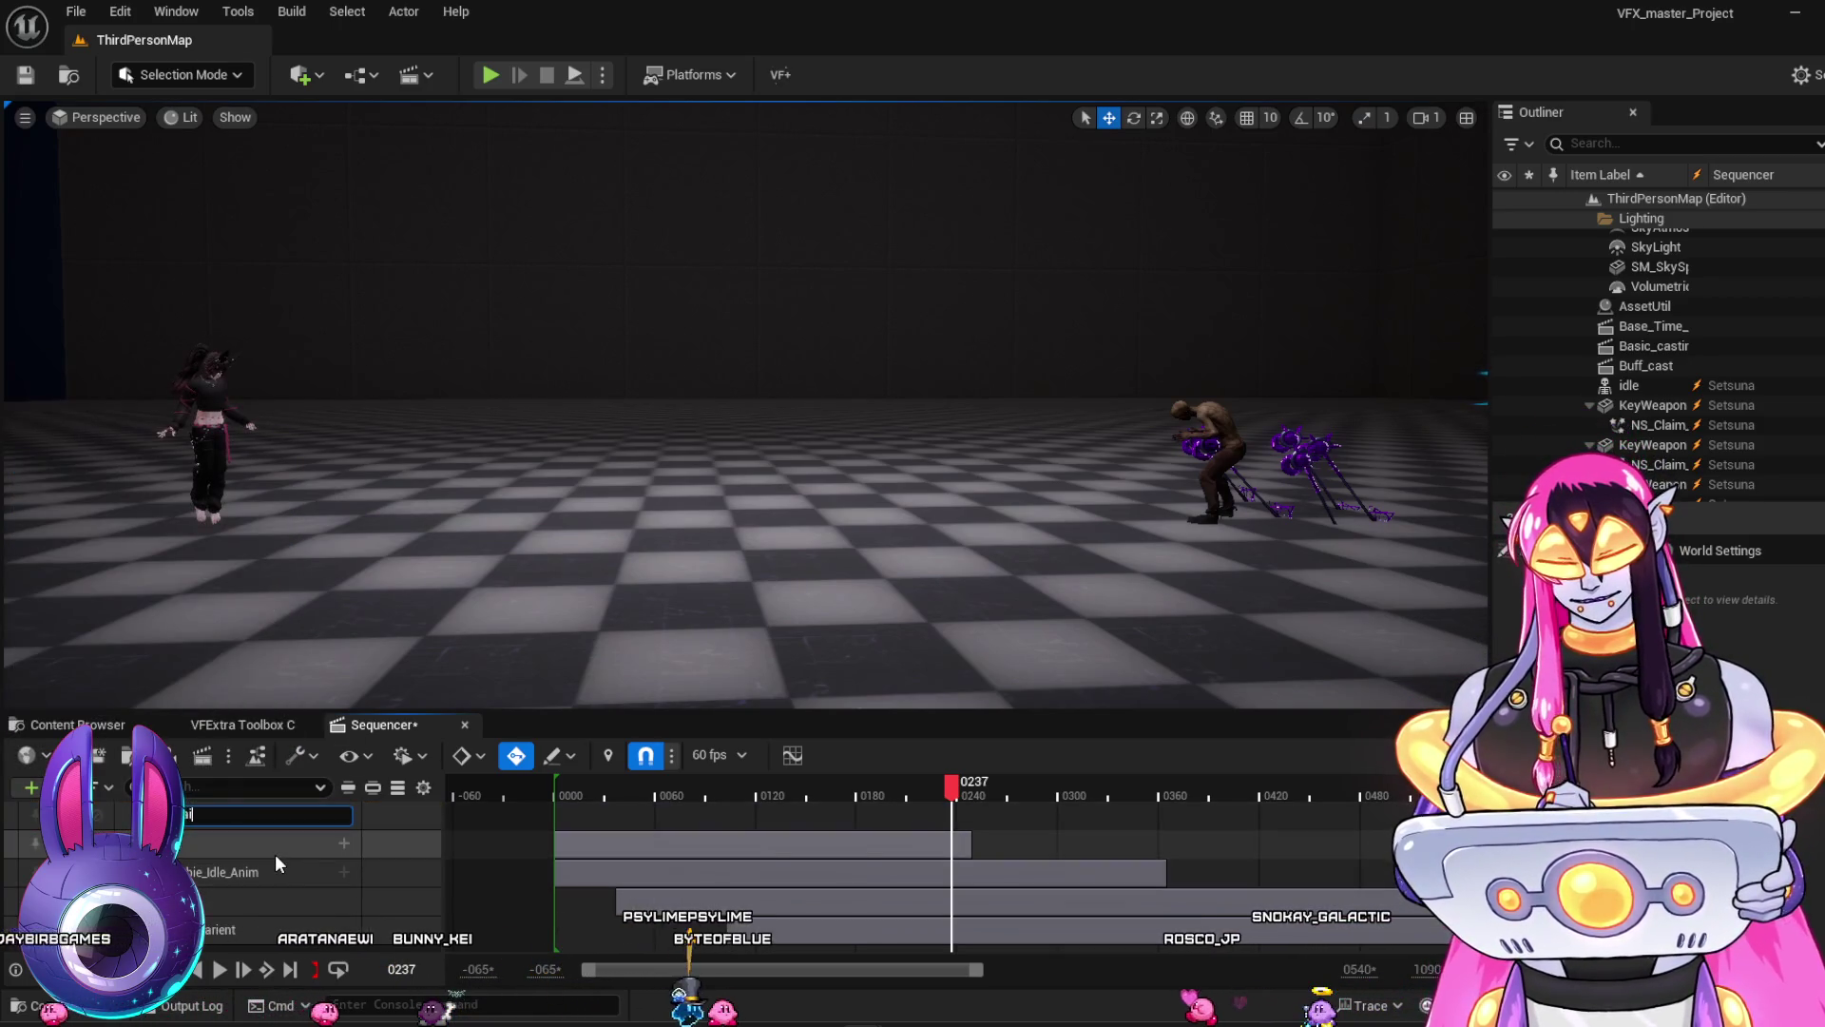
pyautogui.write('ouls')
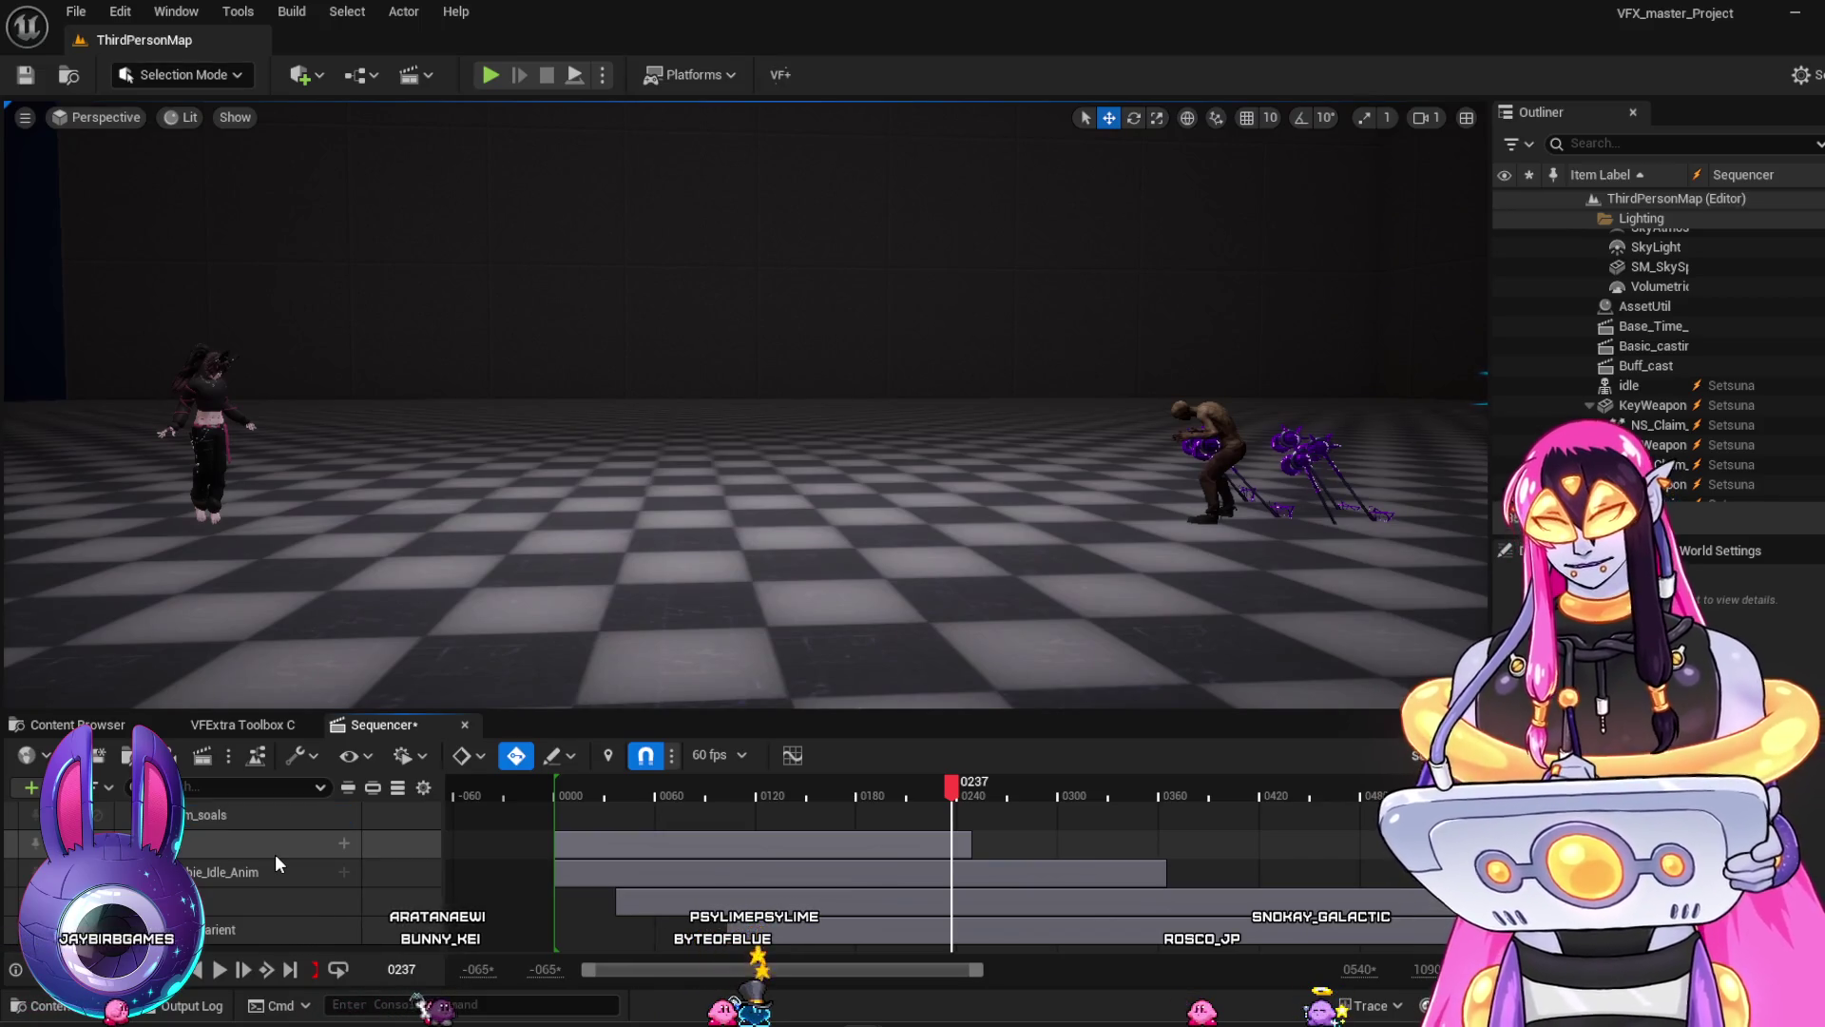
pyautogui.click(207, 819)
pyautogui.click(218, 818)
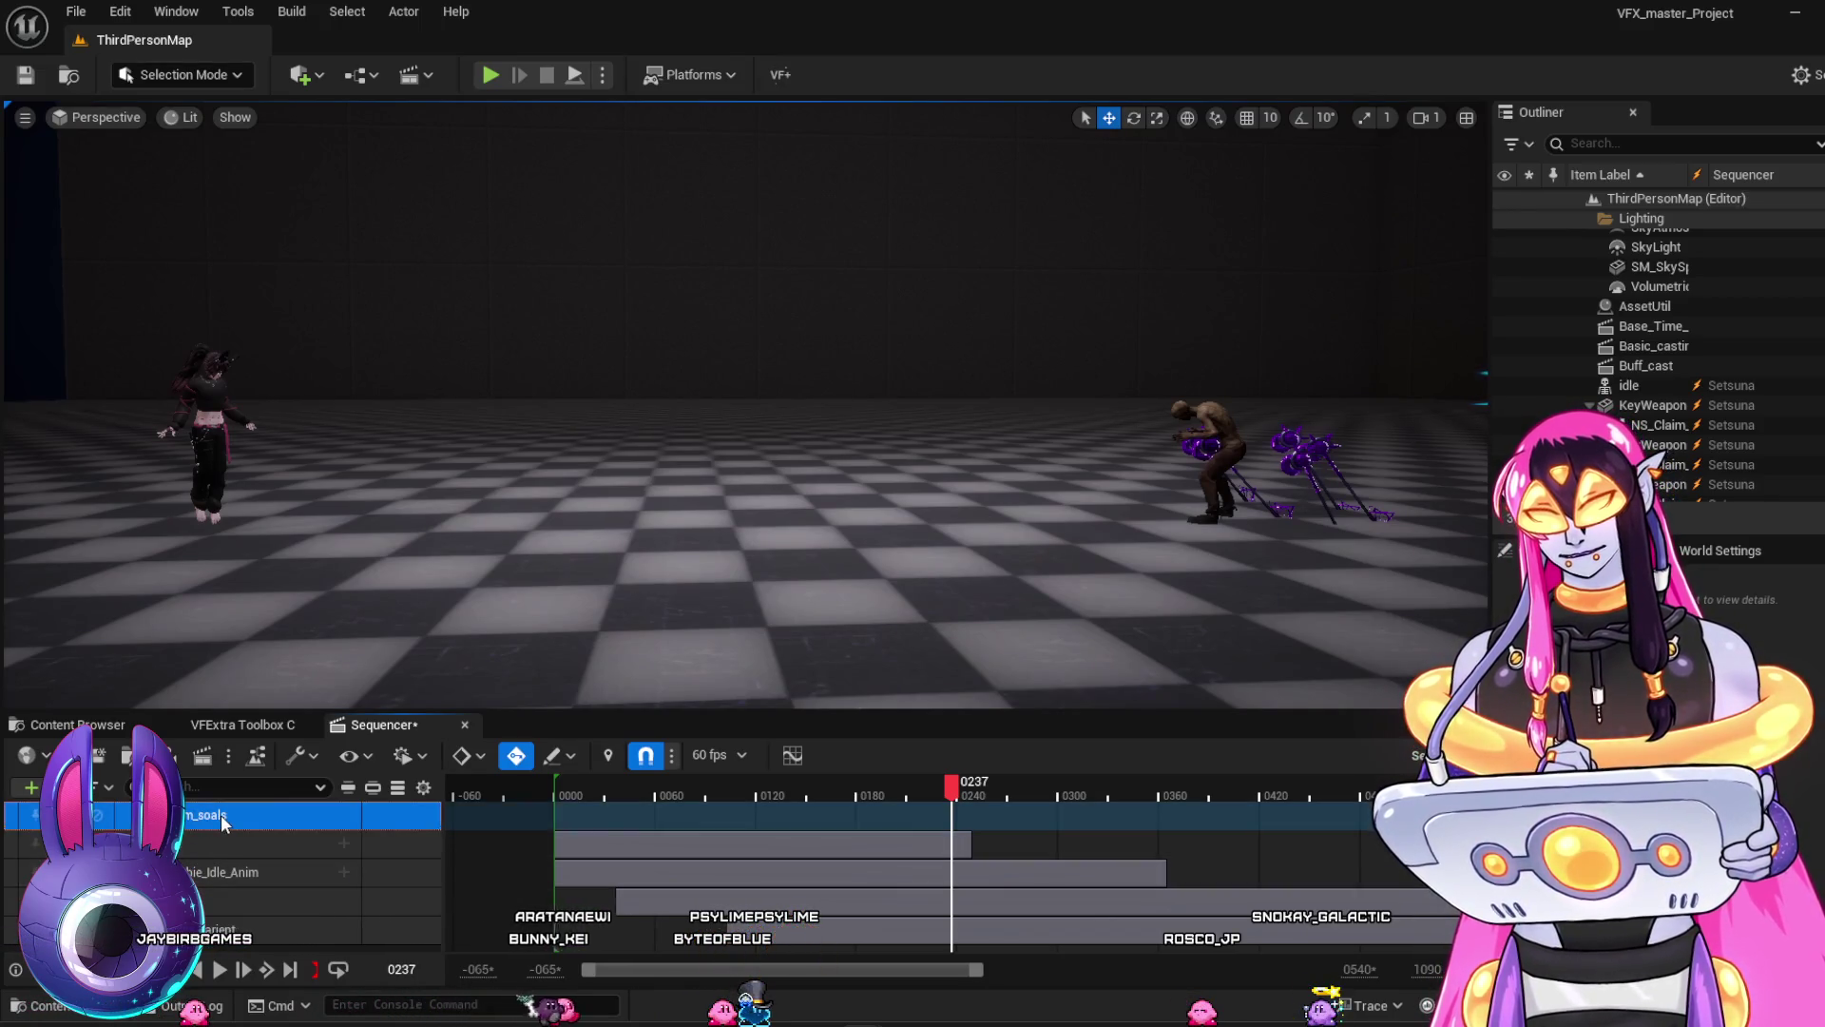
pyautogui.doubleClick(227, 819)
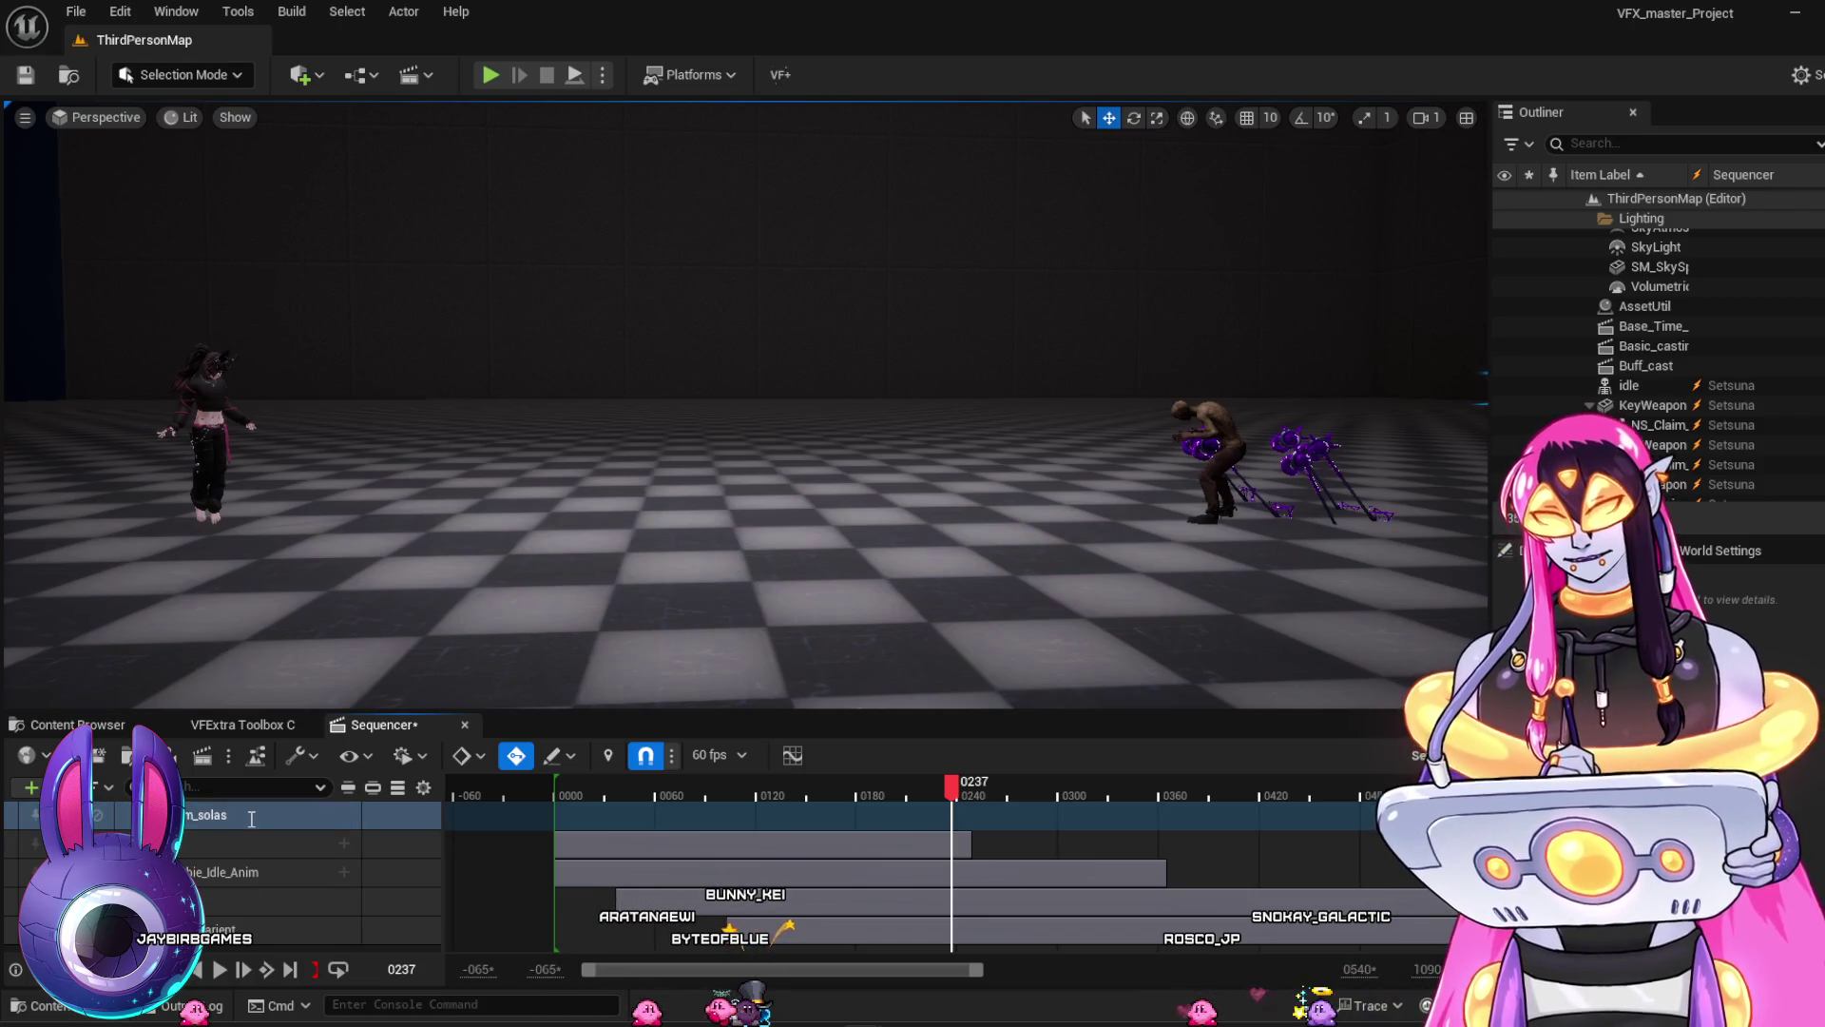
pyautogui.press('Return')
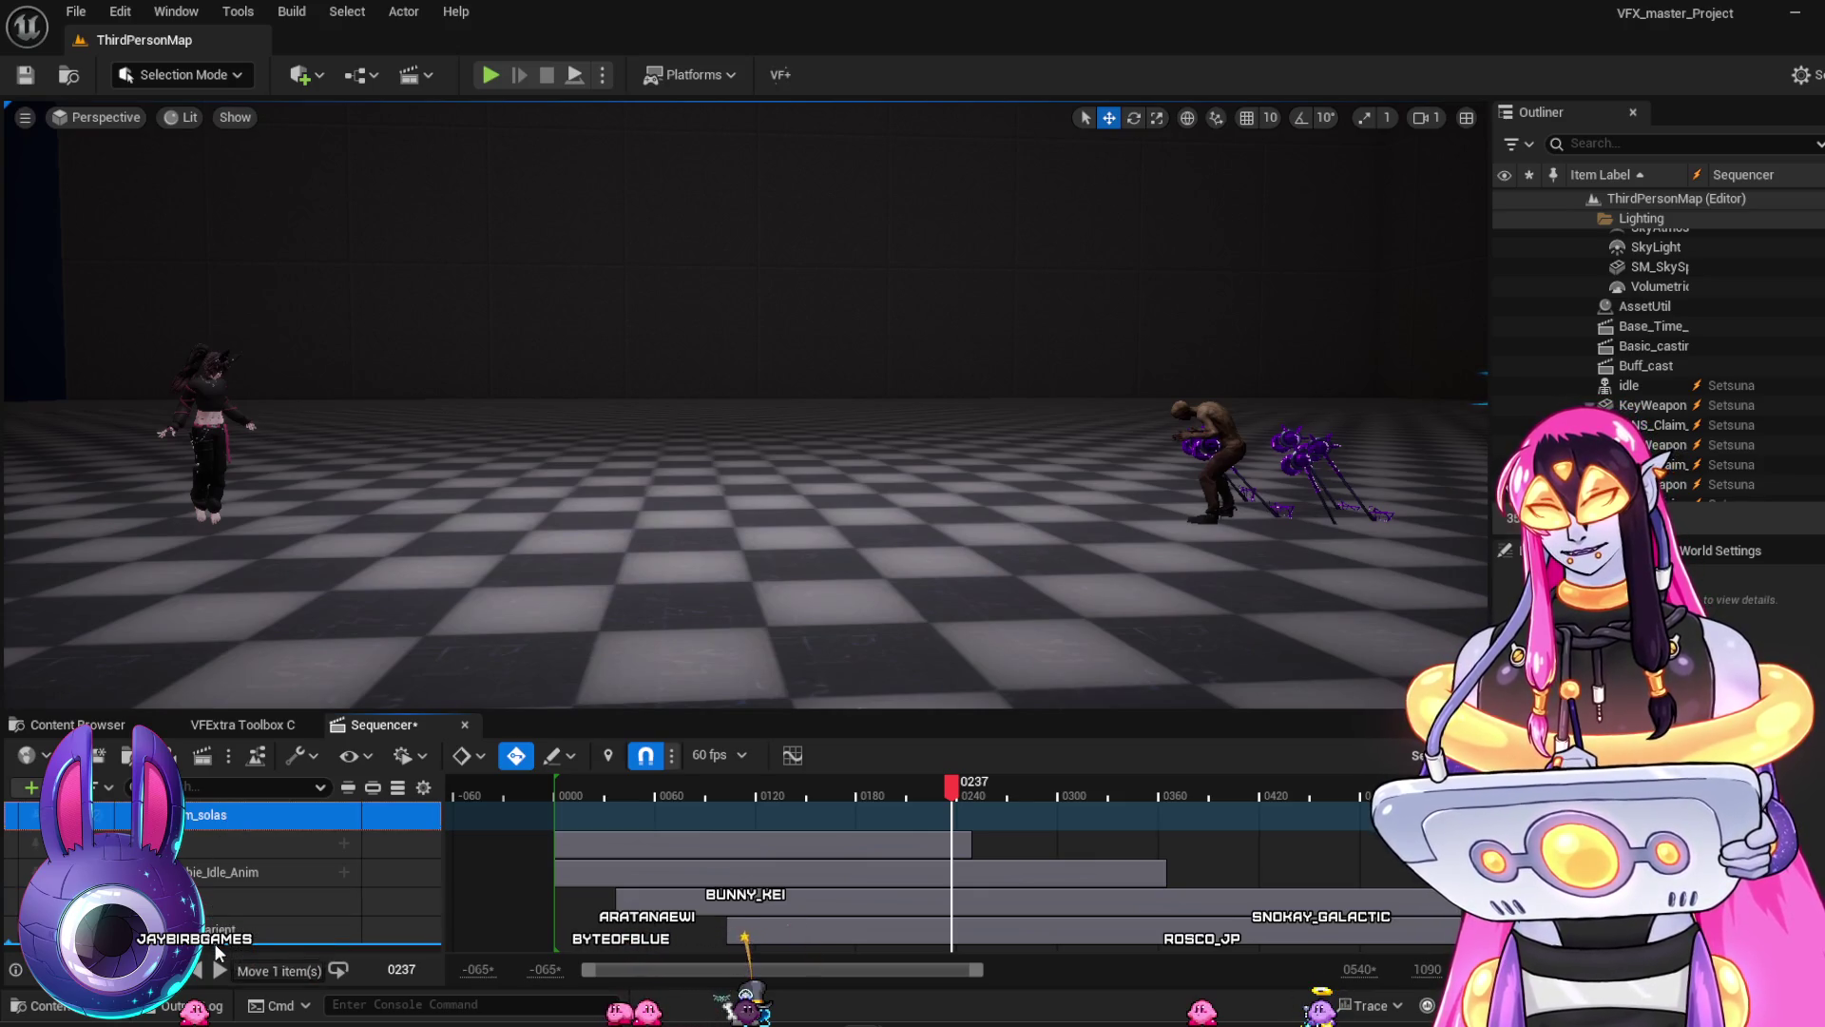
pyautogui.moveTo(218, 951); pyautogui.dragTo(224, 941)
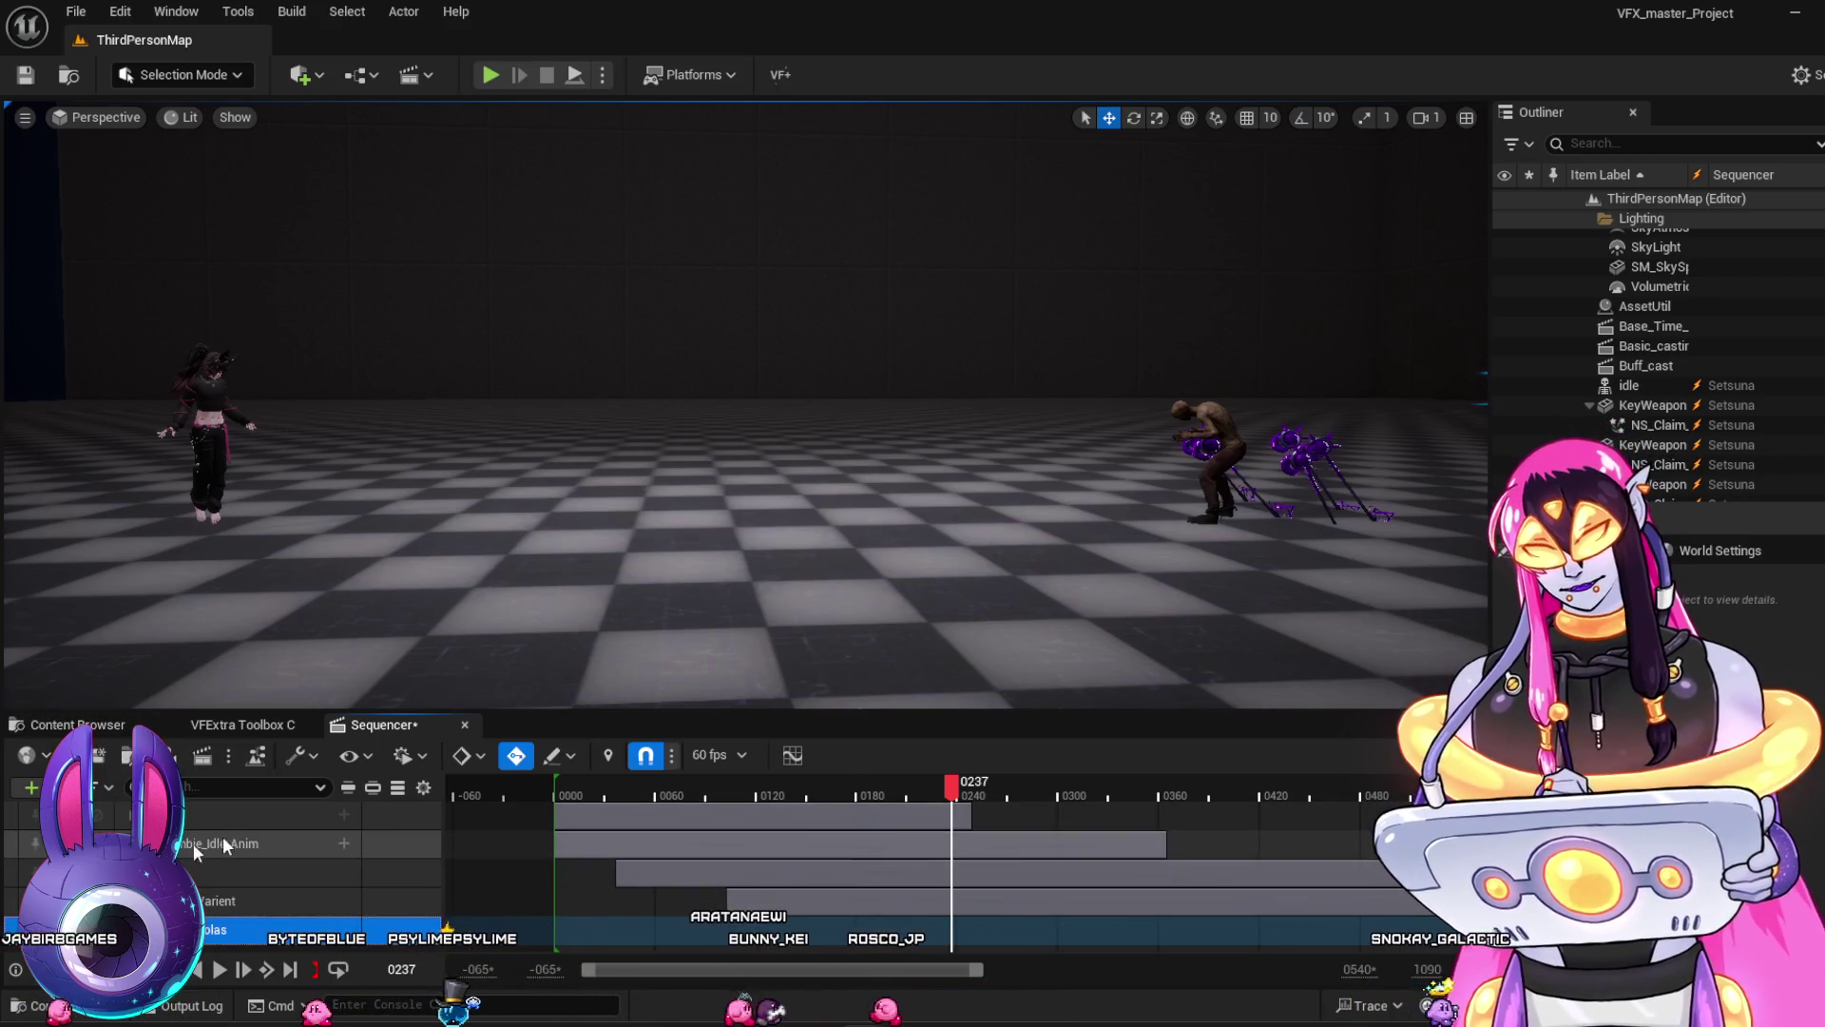
# - Open the Content Browser and browse the kenney_particle-pack folder contents
pyautogui.click(103, 731)
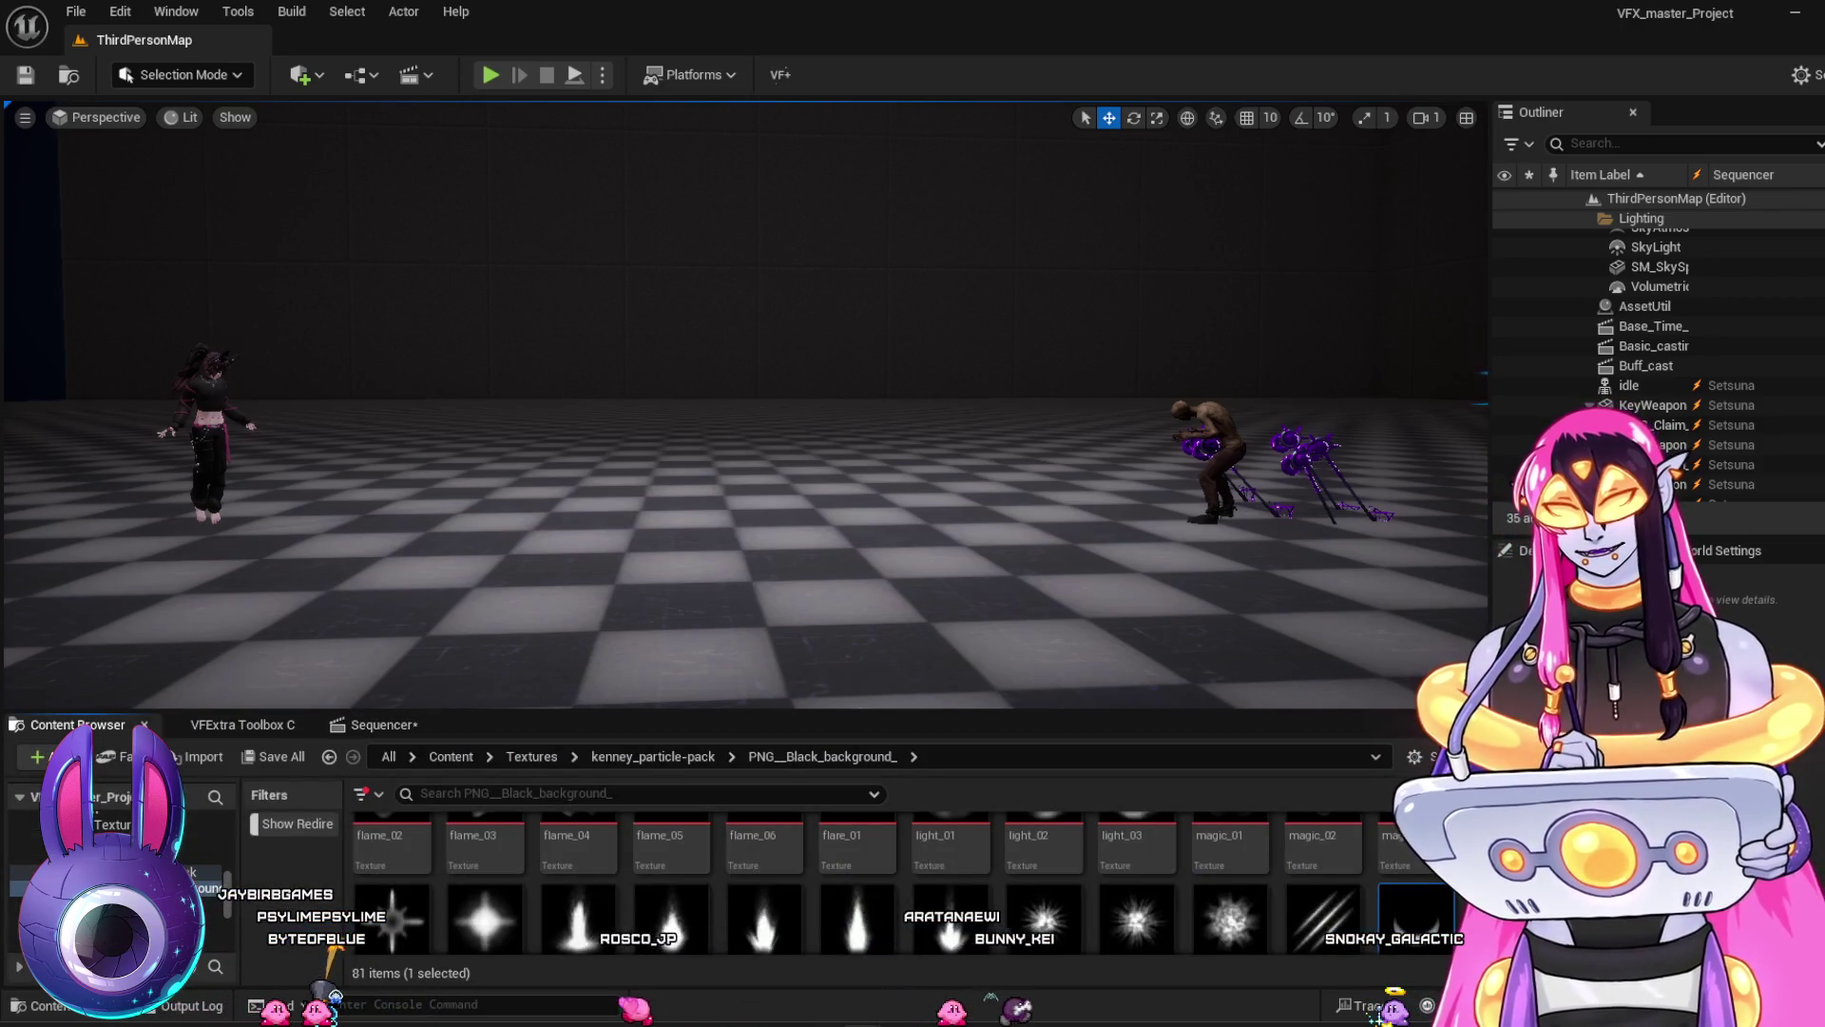
pyautogui.keyDown('ctrl'); pyautogui.click(190, 871); pyautogui.keyUp('ctrl')
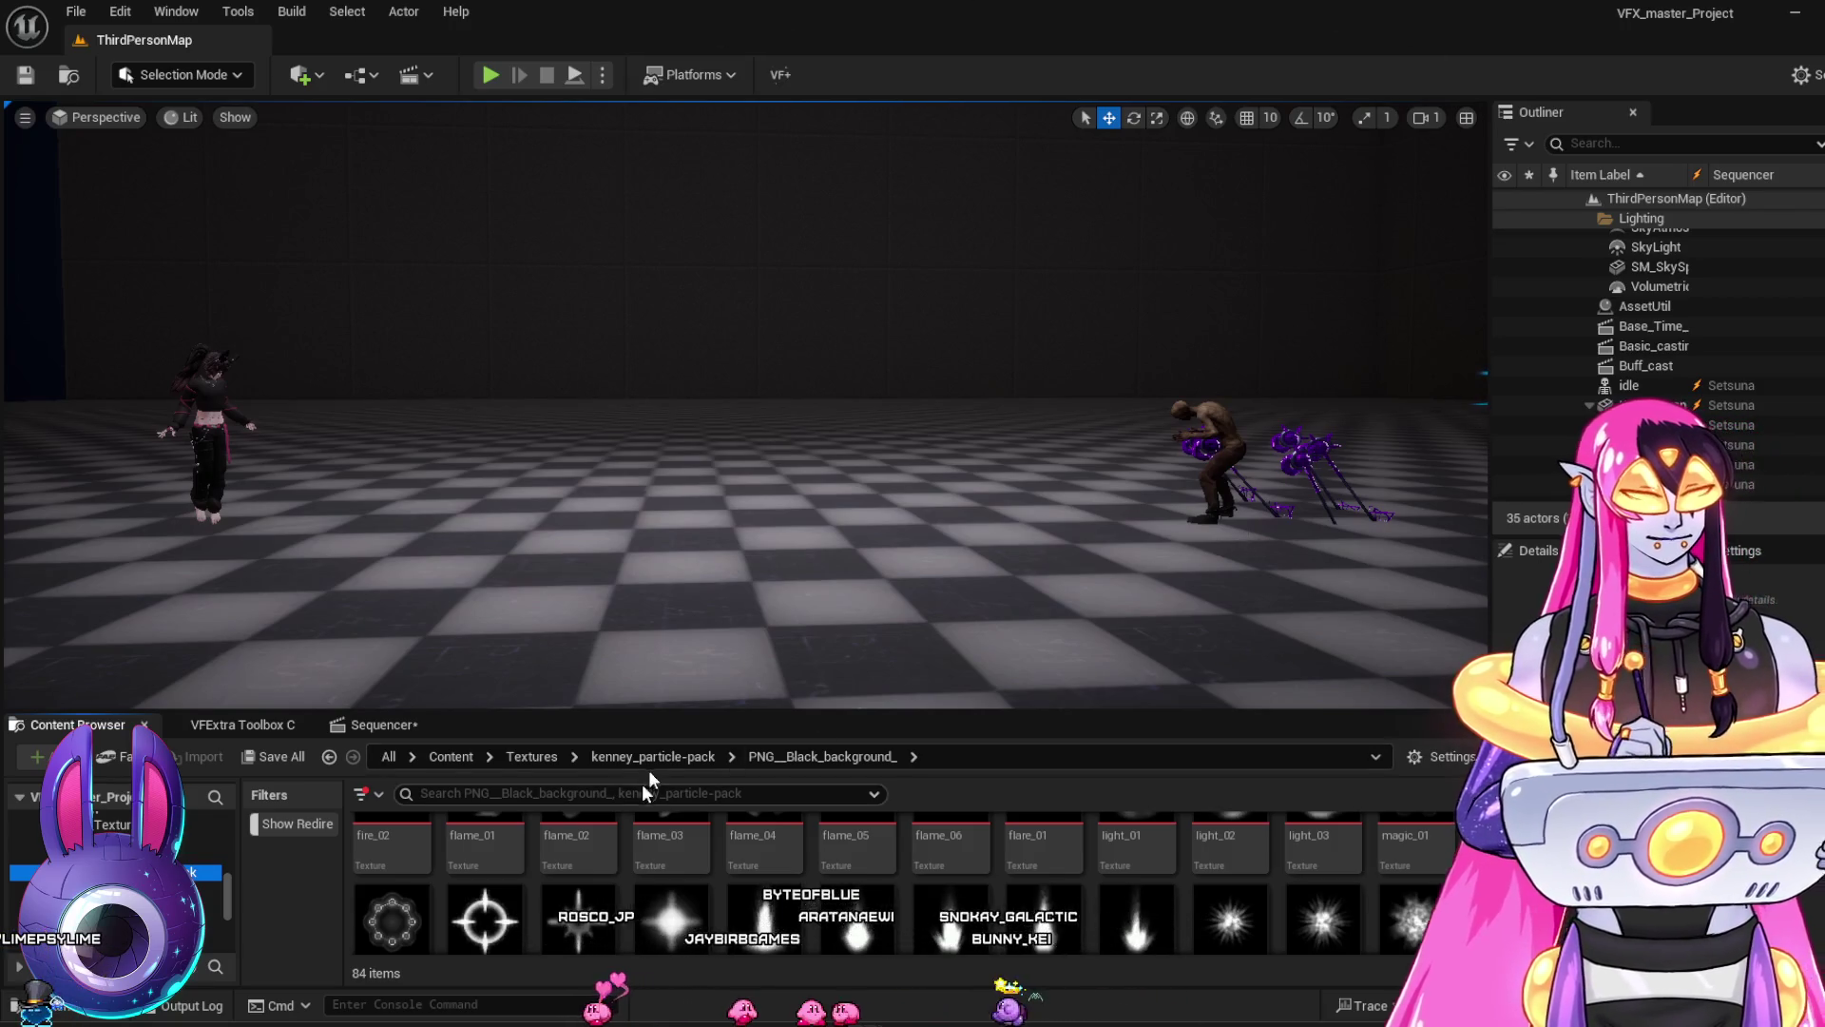
pyautogui.moveTo(370, 829)
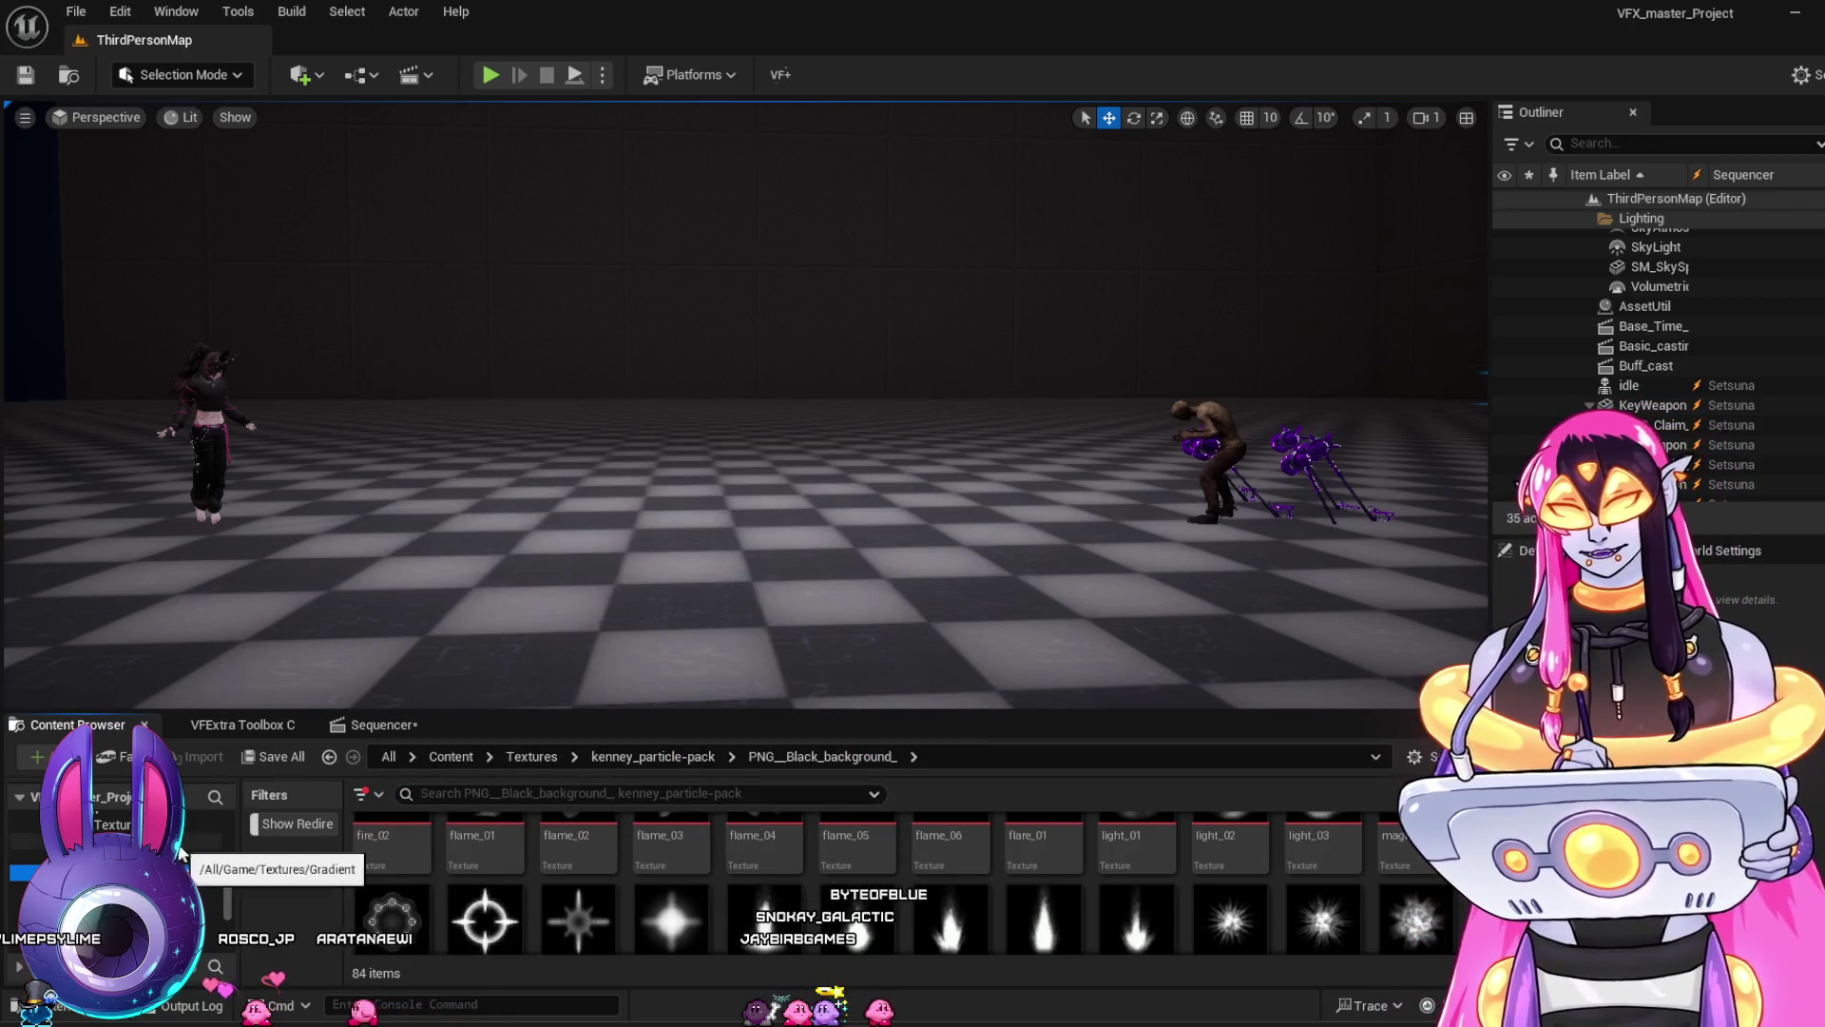
pyautogui.scroll(2, 544, 875)
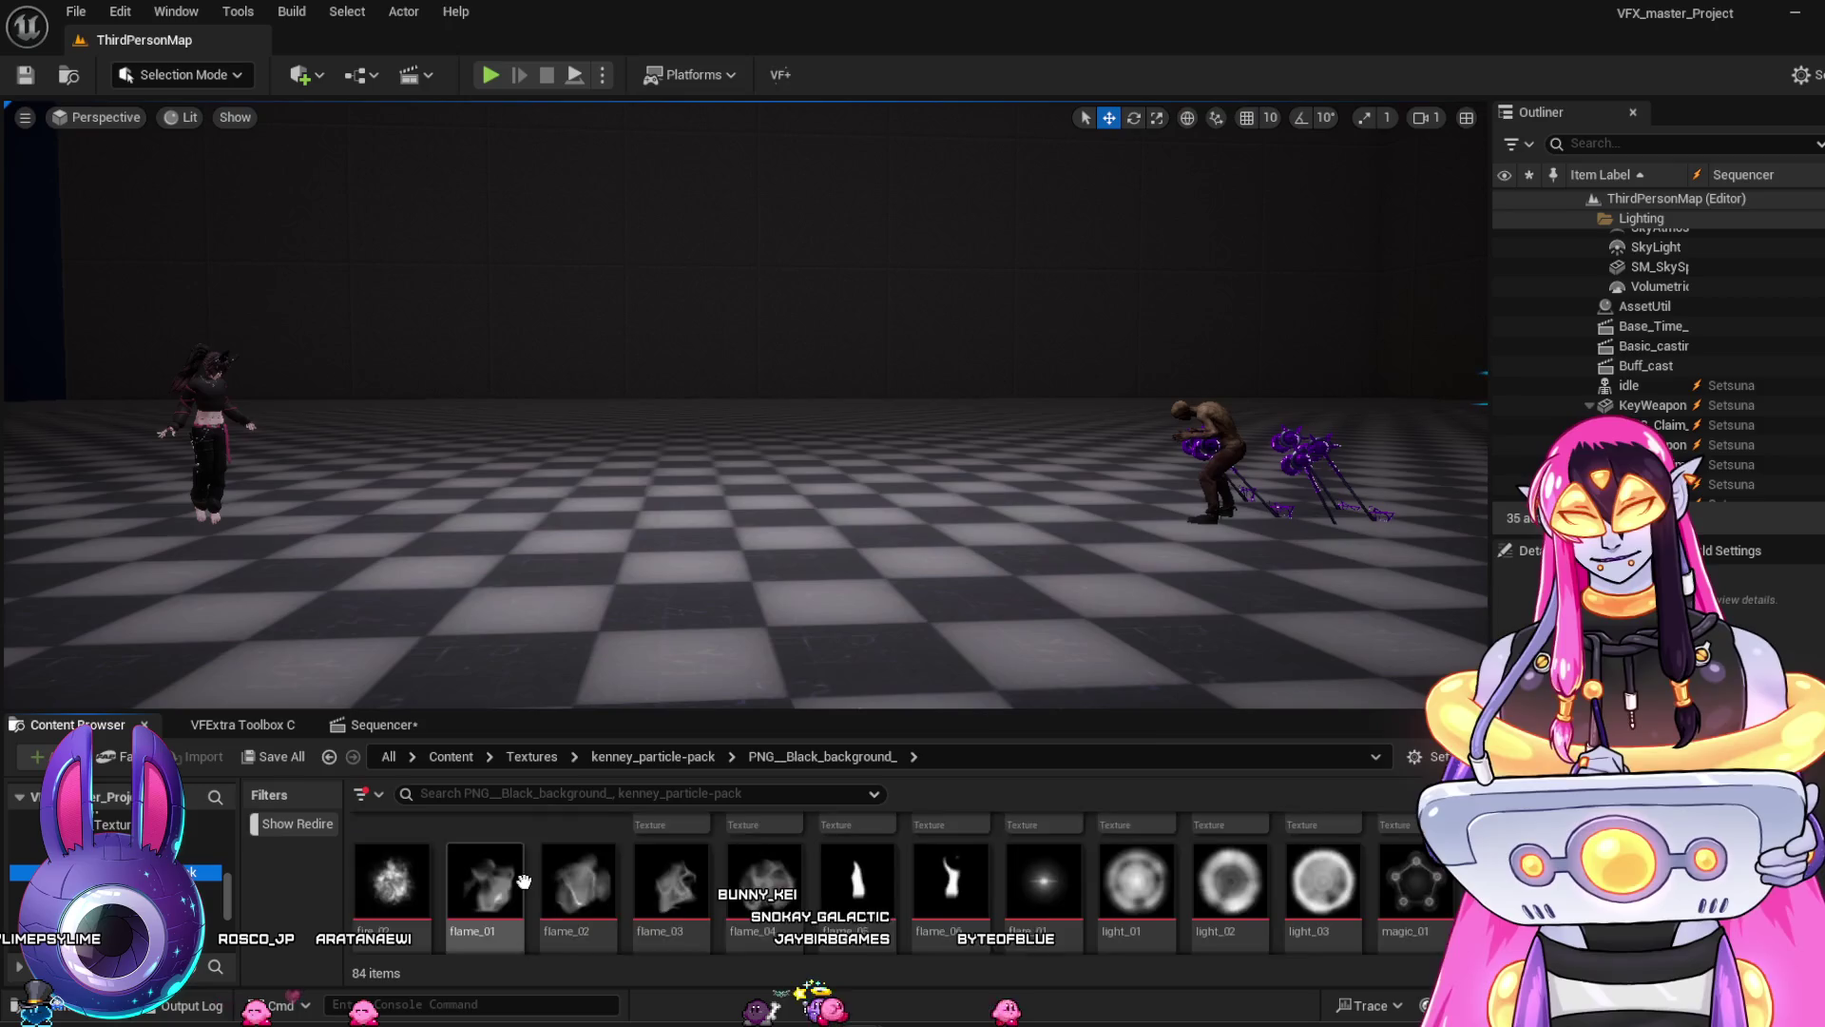
pyautogui.scroll(2, 544, 875)
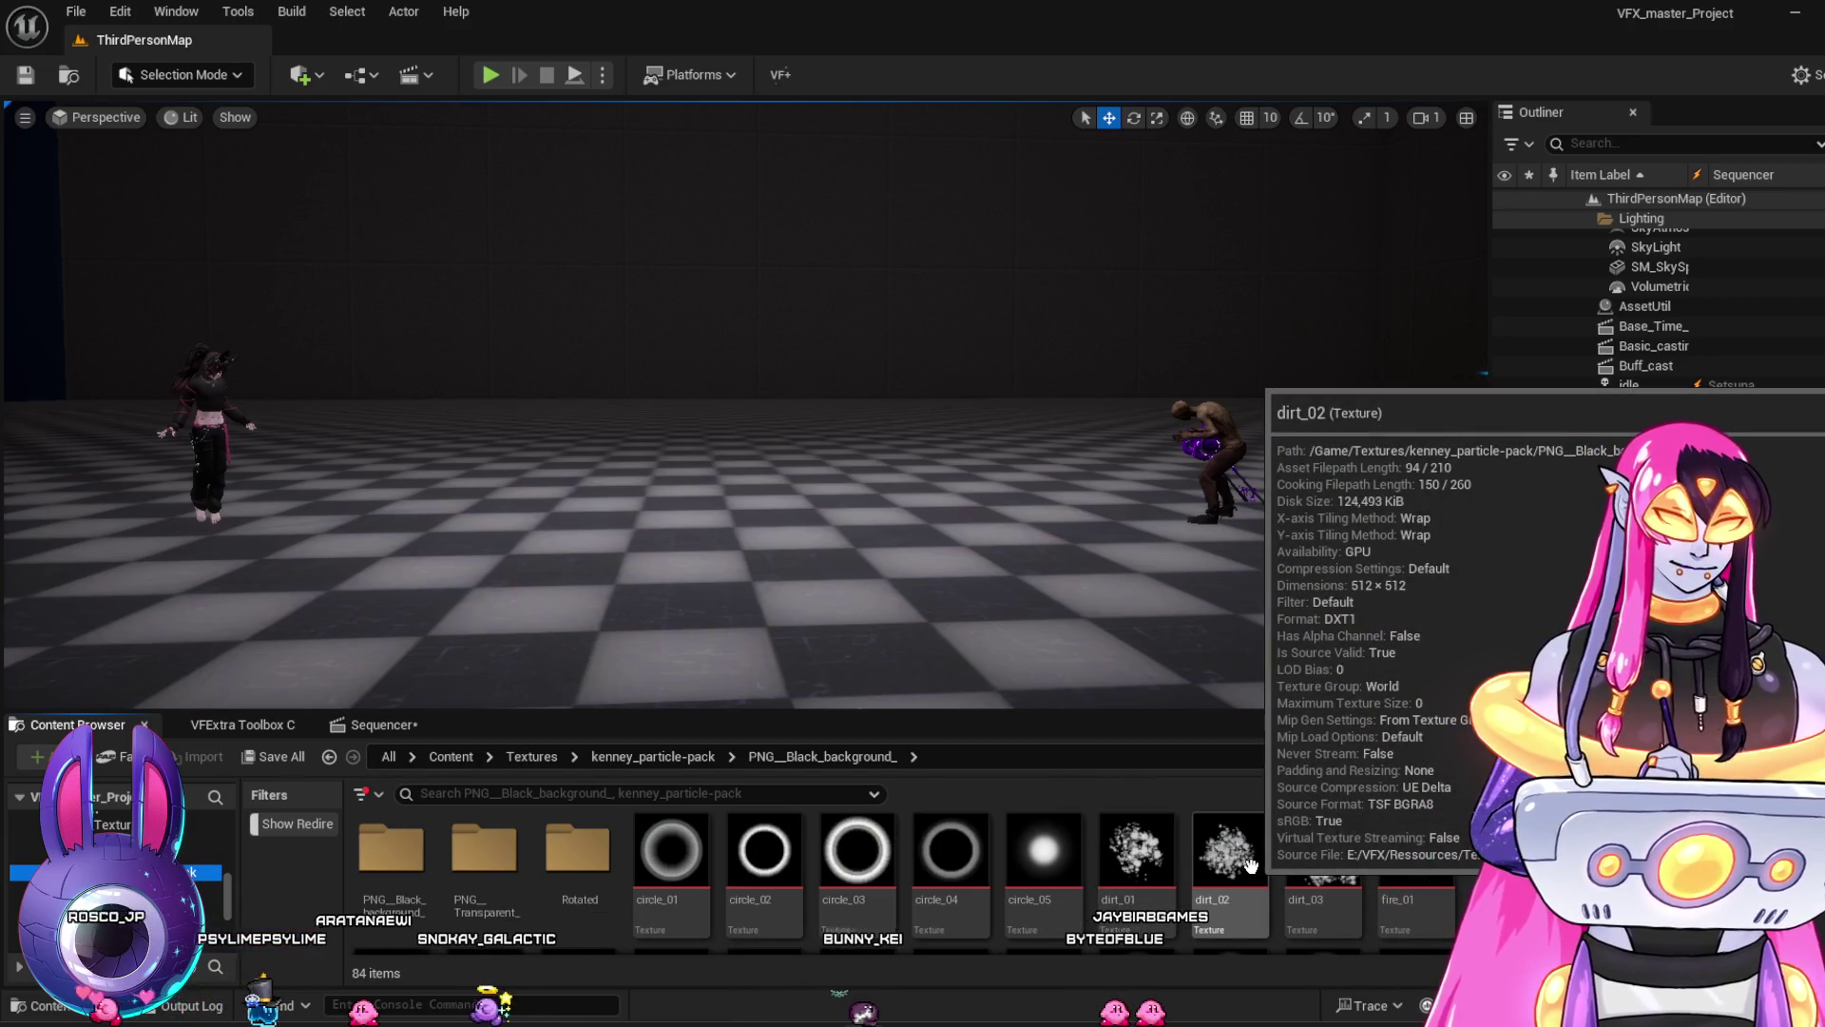
pyautogui.scroll(2, 123, 856)
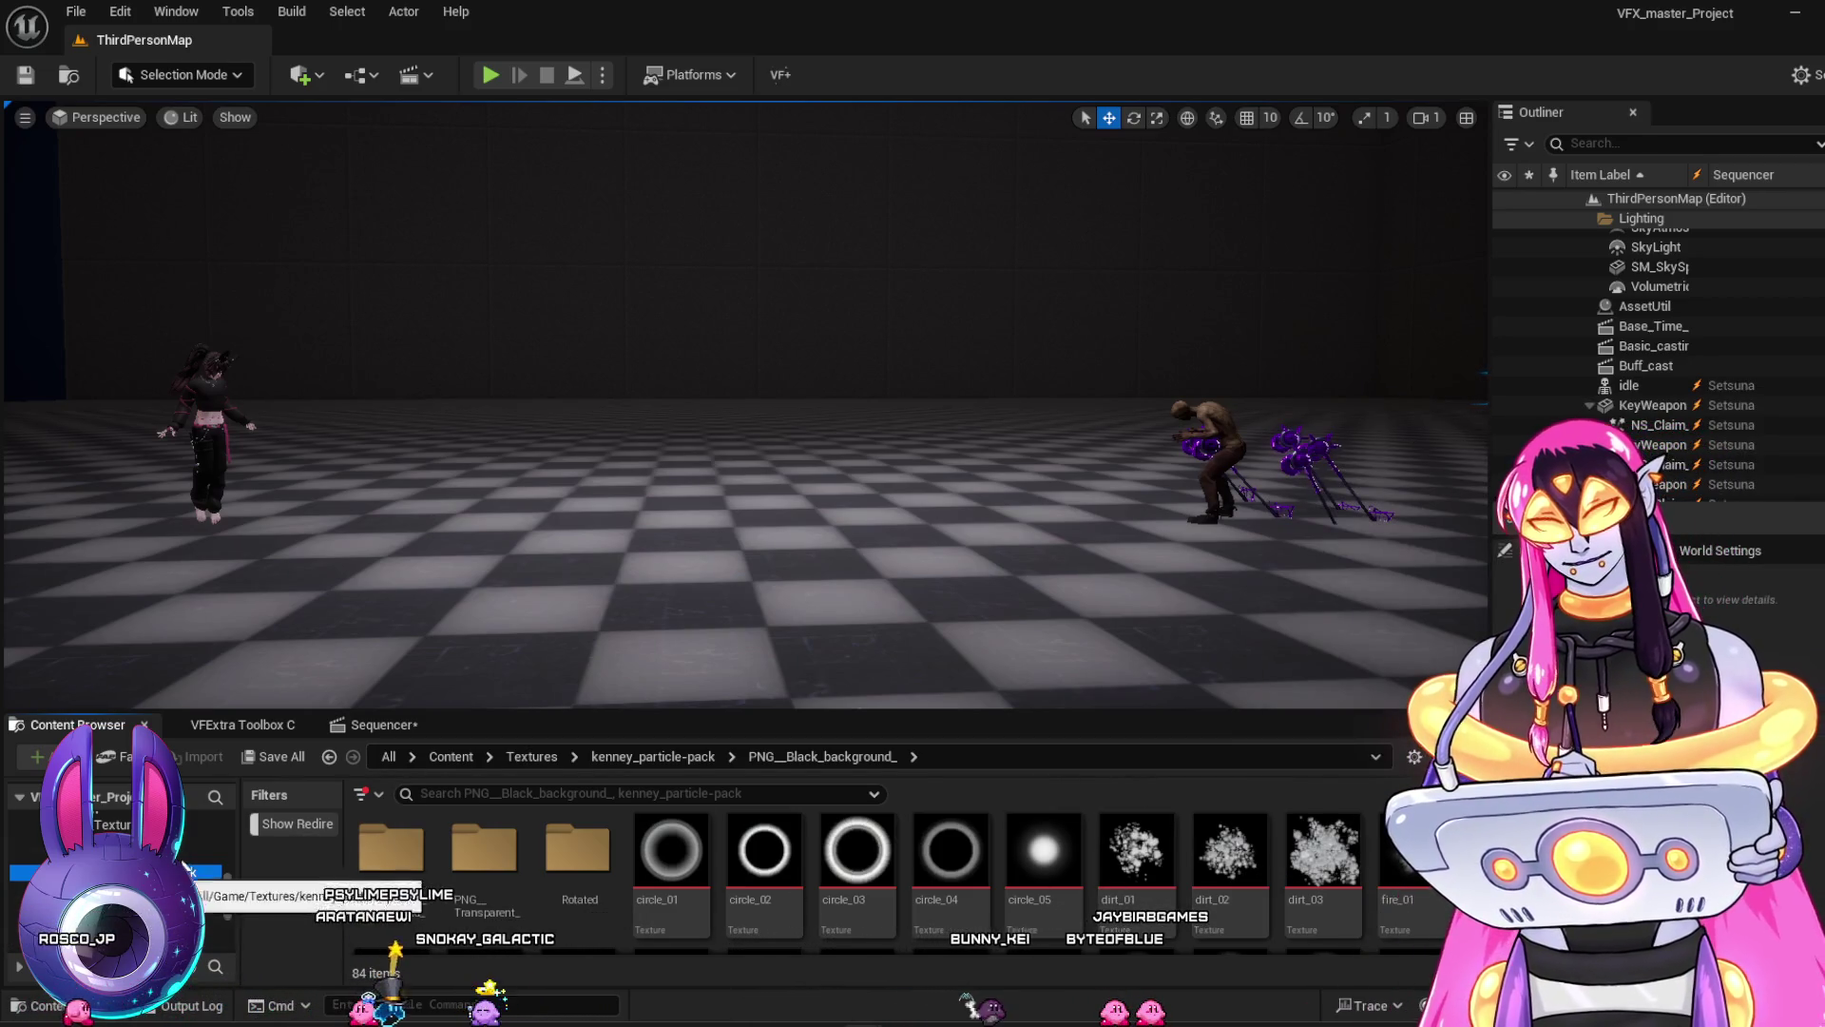
pyautogui.scroll(2, 124, 855)
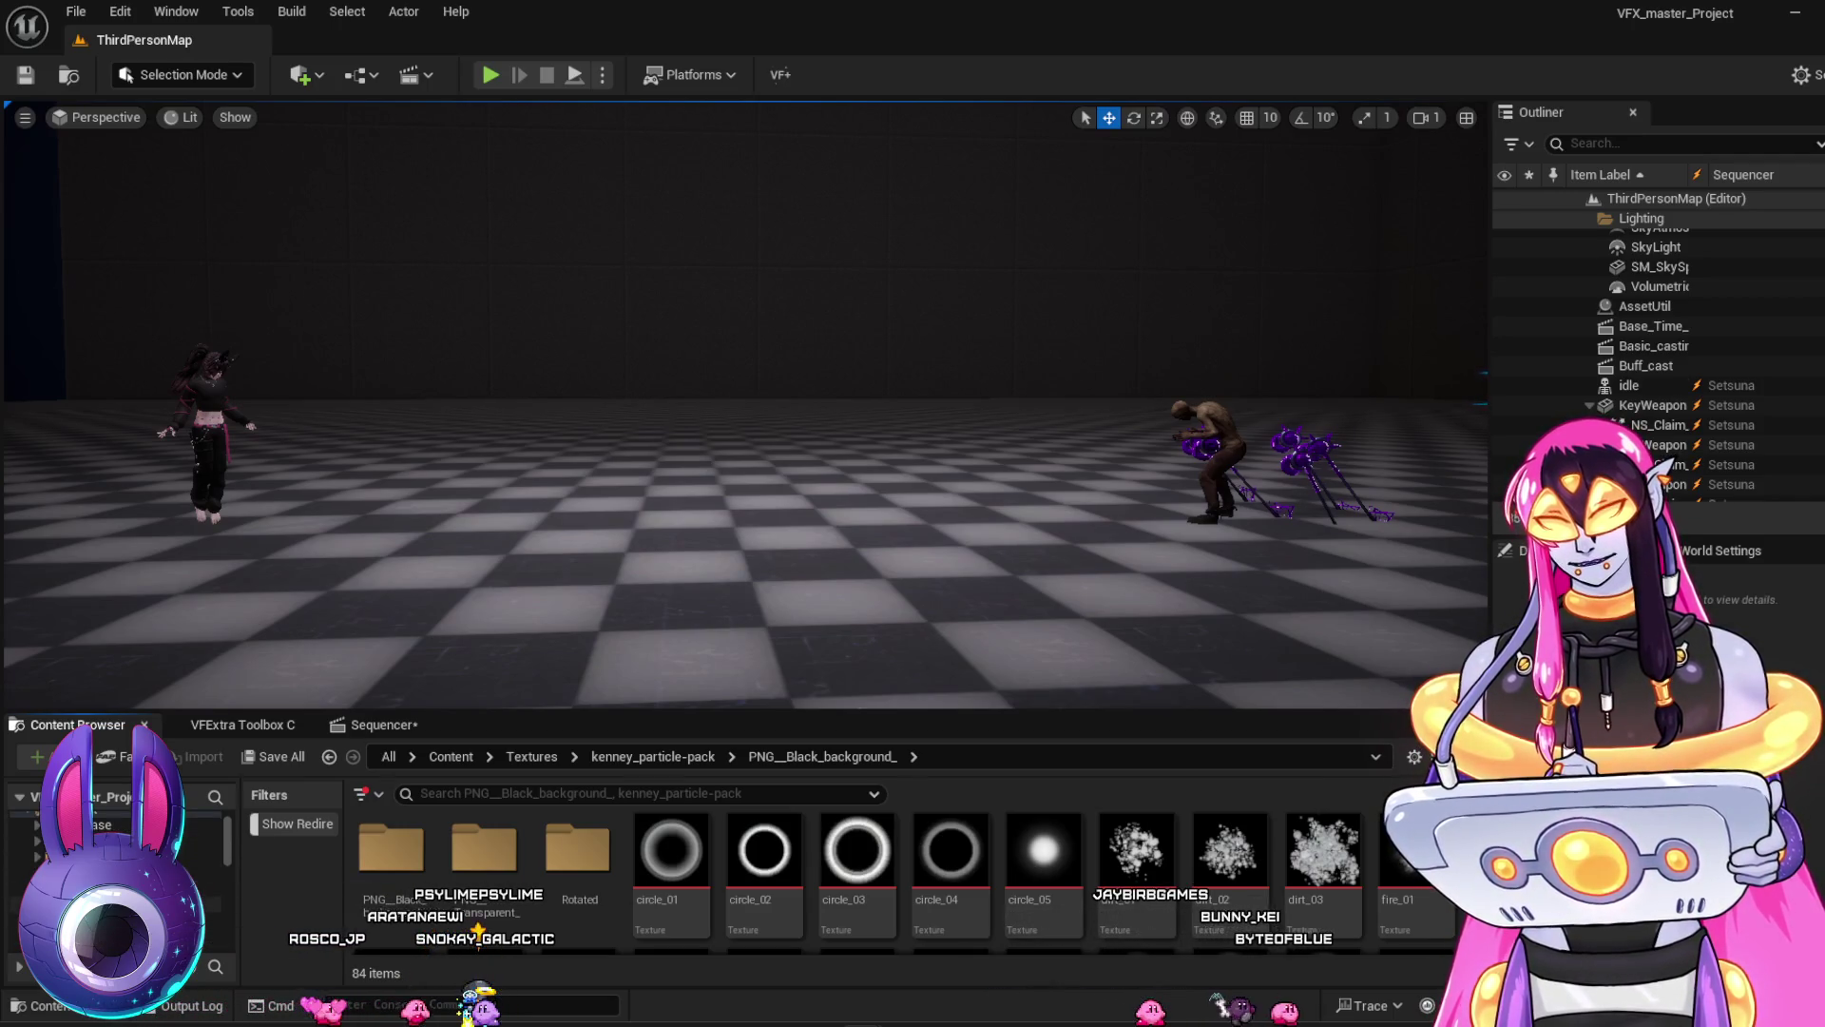
# - Open Cosmic_Door_Attack > Mesh and start dragging the KeyWeapon mesh toward the Sequencer
pyautogui.click(171, 856)
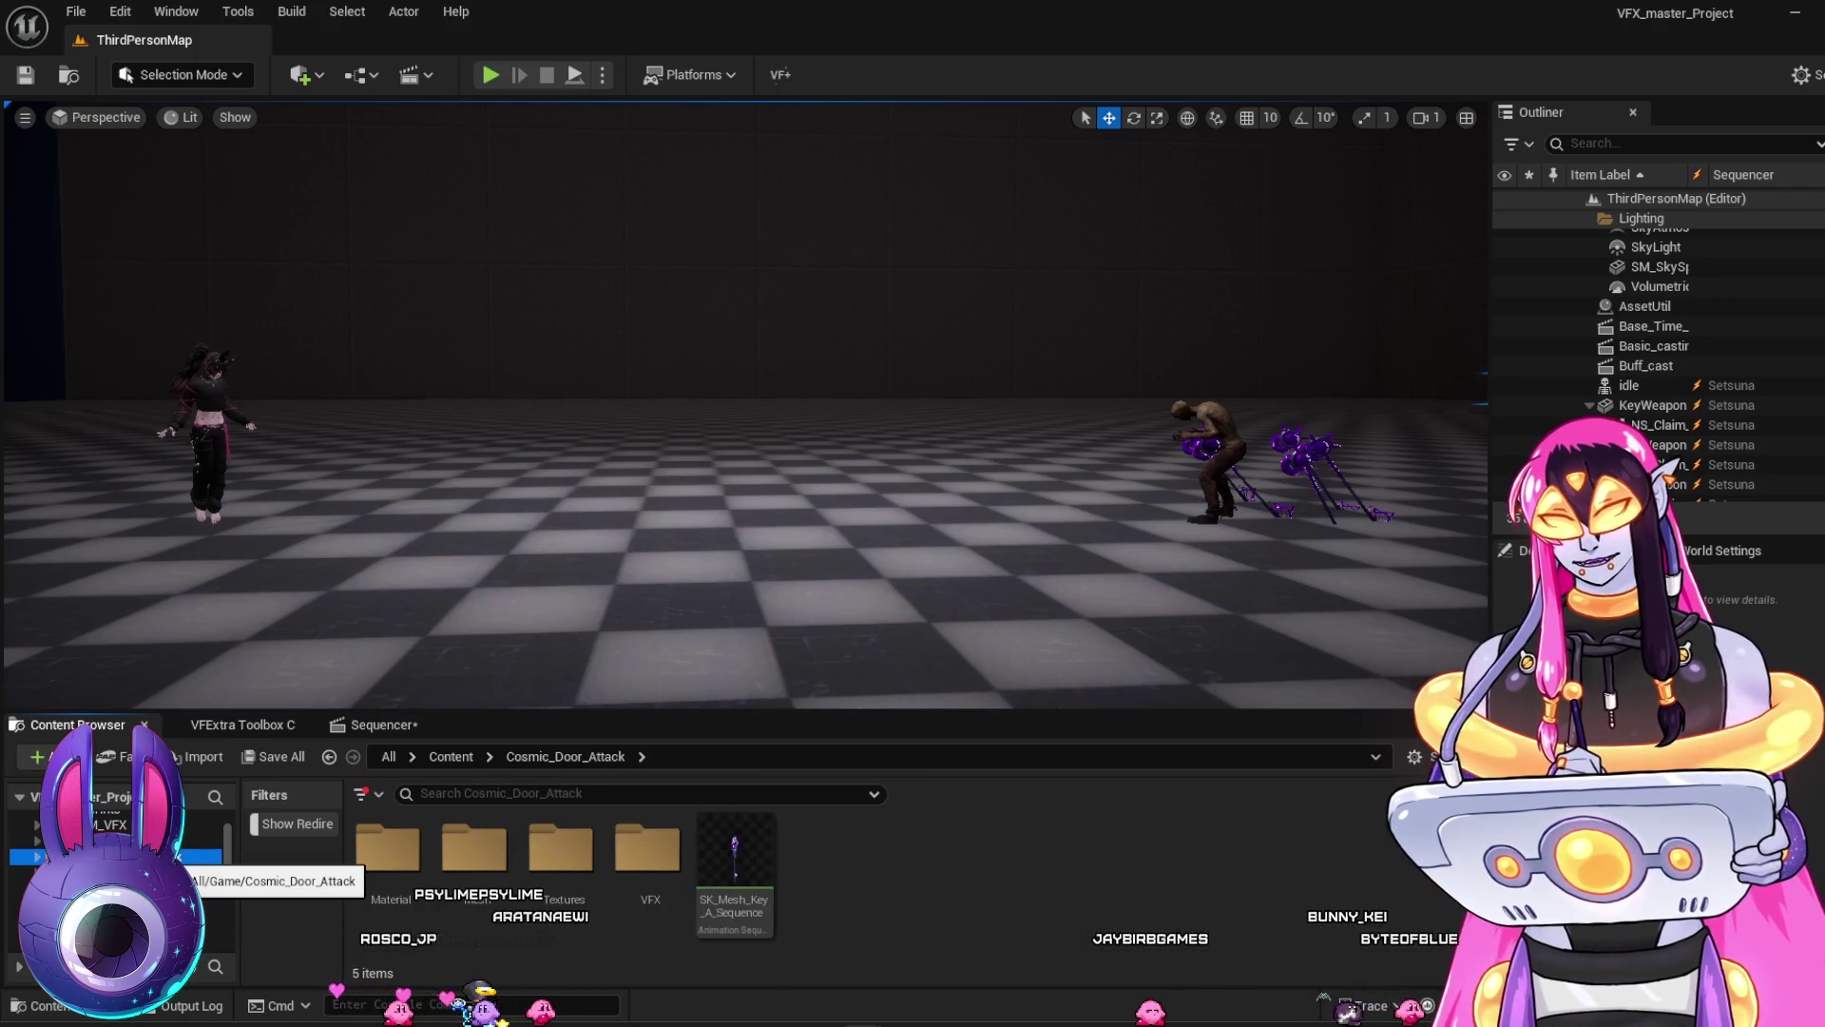
pyautogui.doubleClick(449, 842)
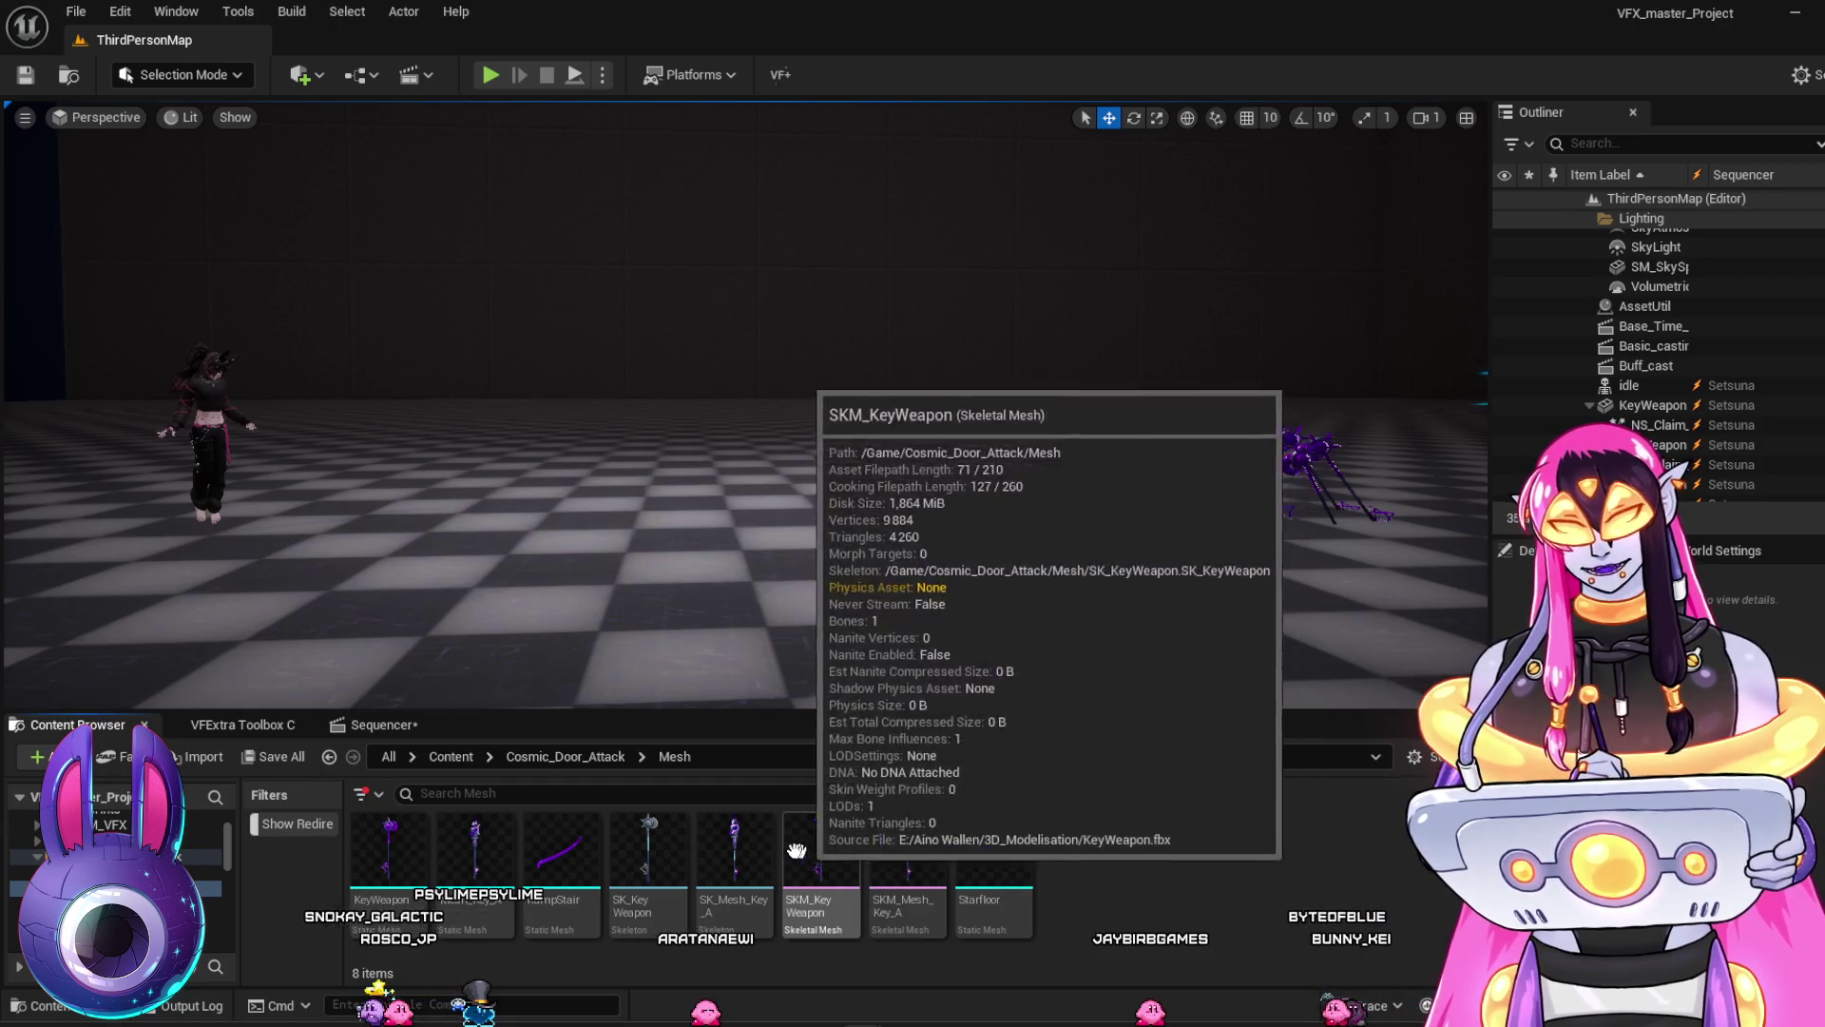
pyautogui.moveTo(480, 835)
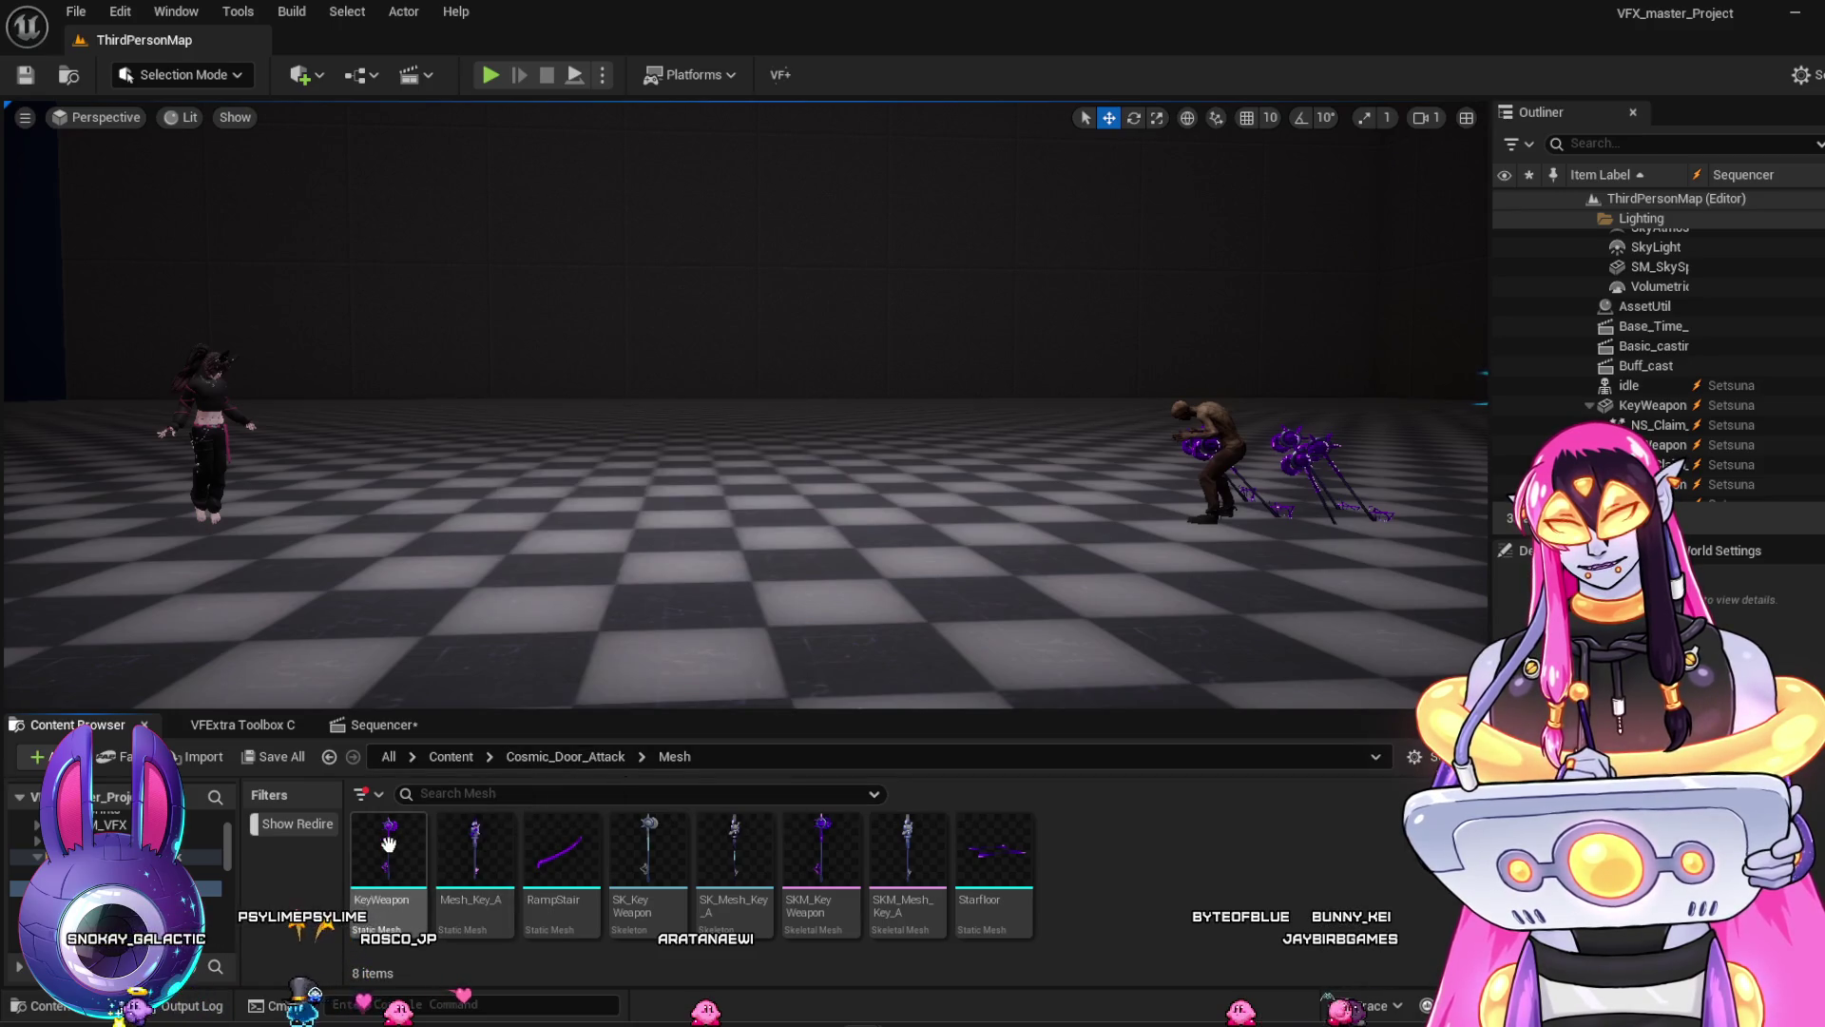
pyautogui.moveTo(385, 848)
pyautogui.mouseDown()
pyautogui.moveTo(1062, 936)
pyautogui.moveTo(1114, 896)
pyautogui.moveTo(392, 791)
pyautogui.moveTo(390, 728)
pyautogui.moveTo(312, 817)
pyautogui.mouseUp()
# - Drop the KeyWeapon mesh into the Sequencer as KeyWeapon (6), raise it beside Setsuna, and scrub forward
pyautogui.moveTo(259, 943); pyautogui.dragTo(259, 943)
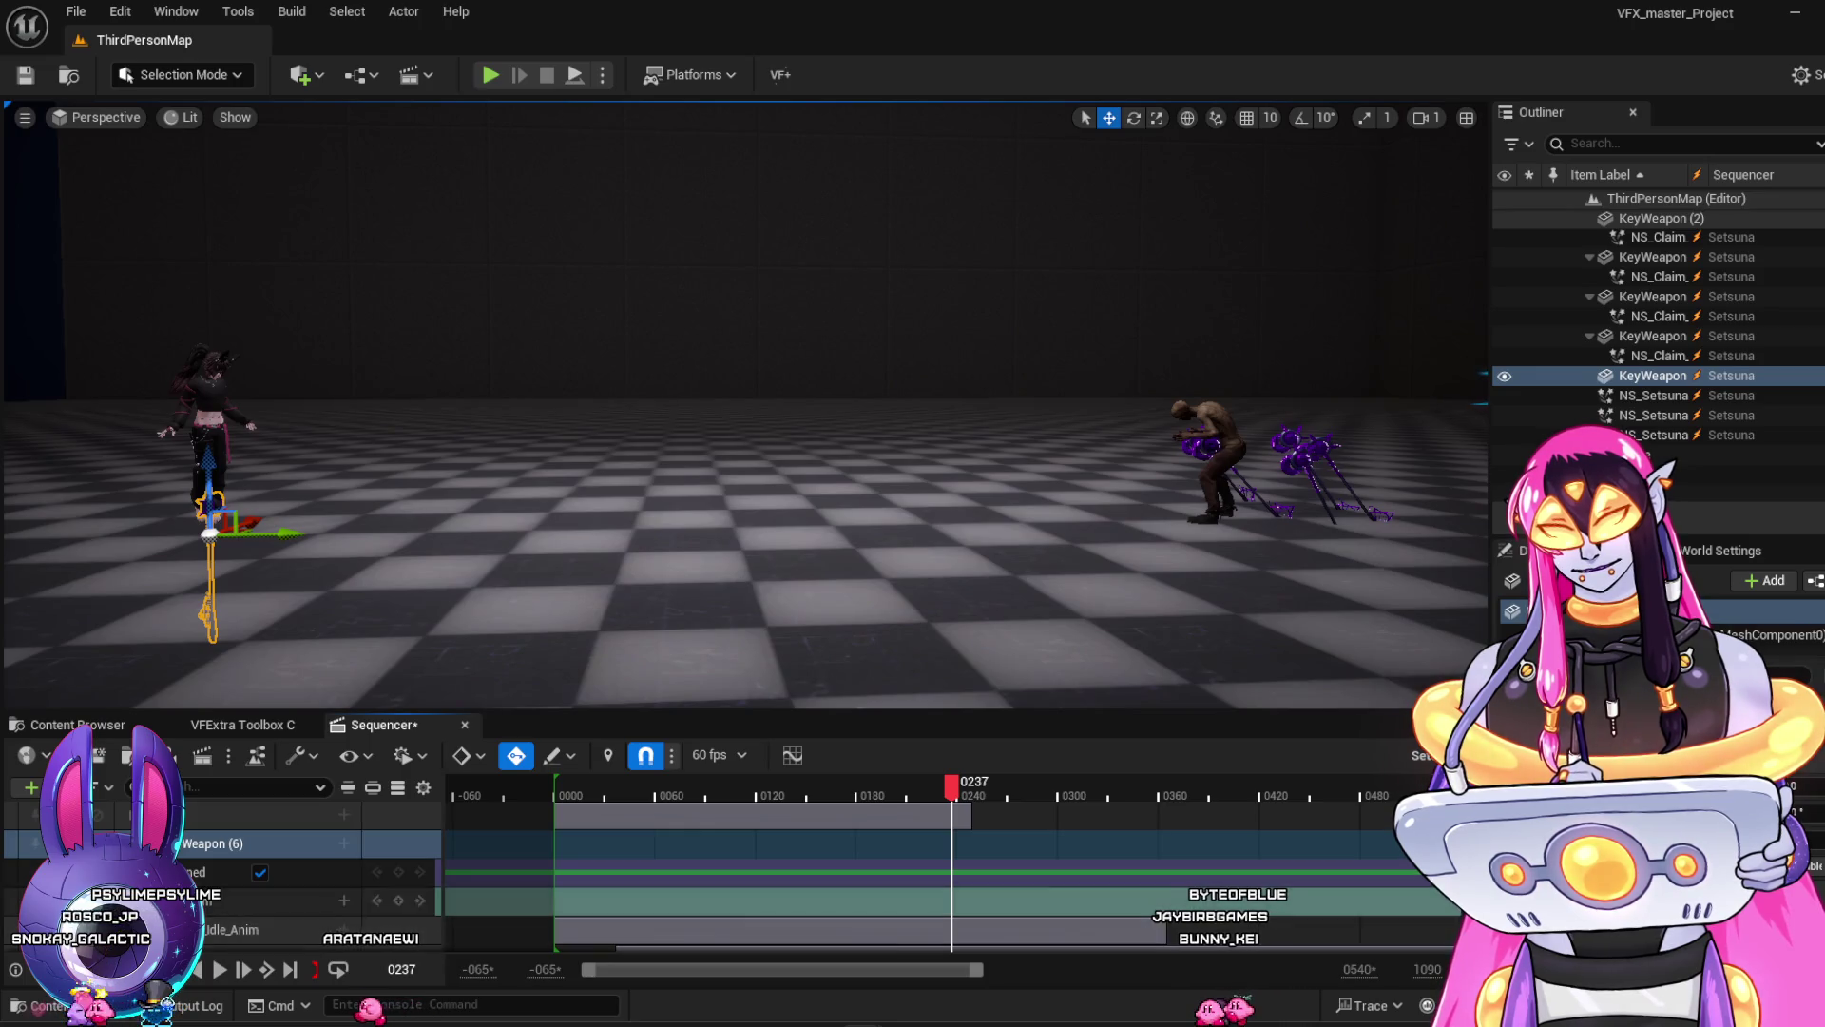
pyautogui.scroll(-1, 216, 839)
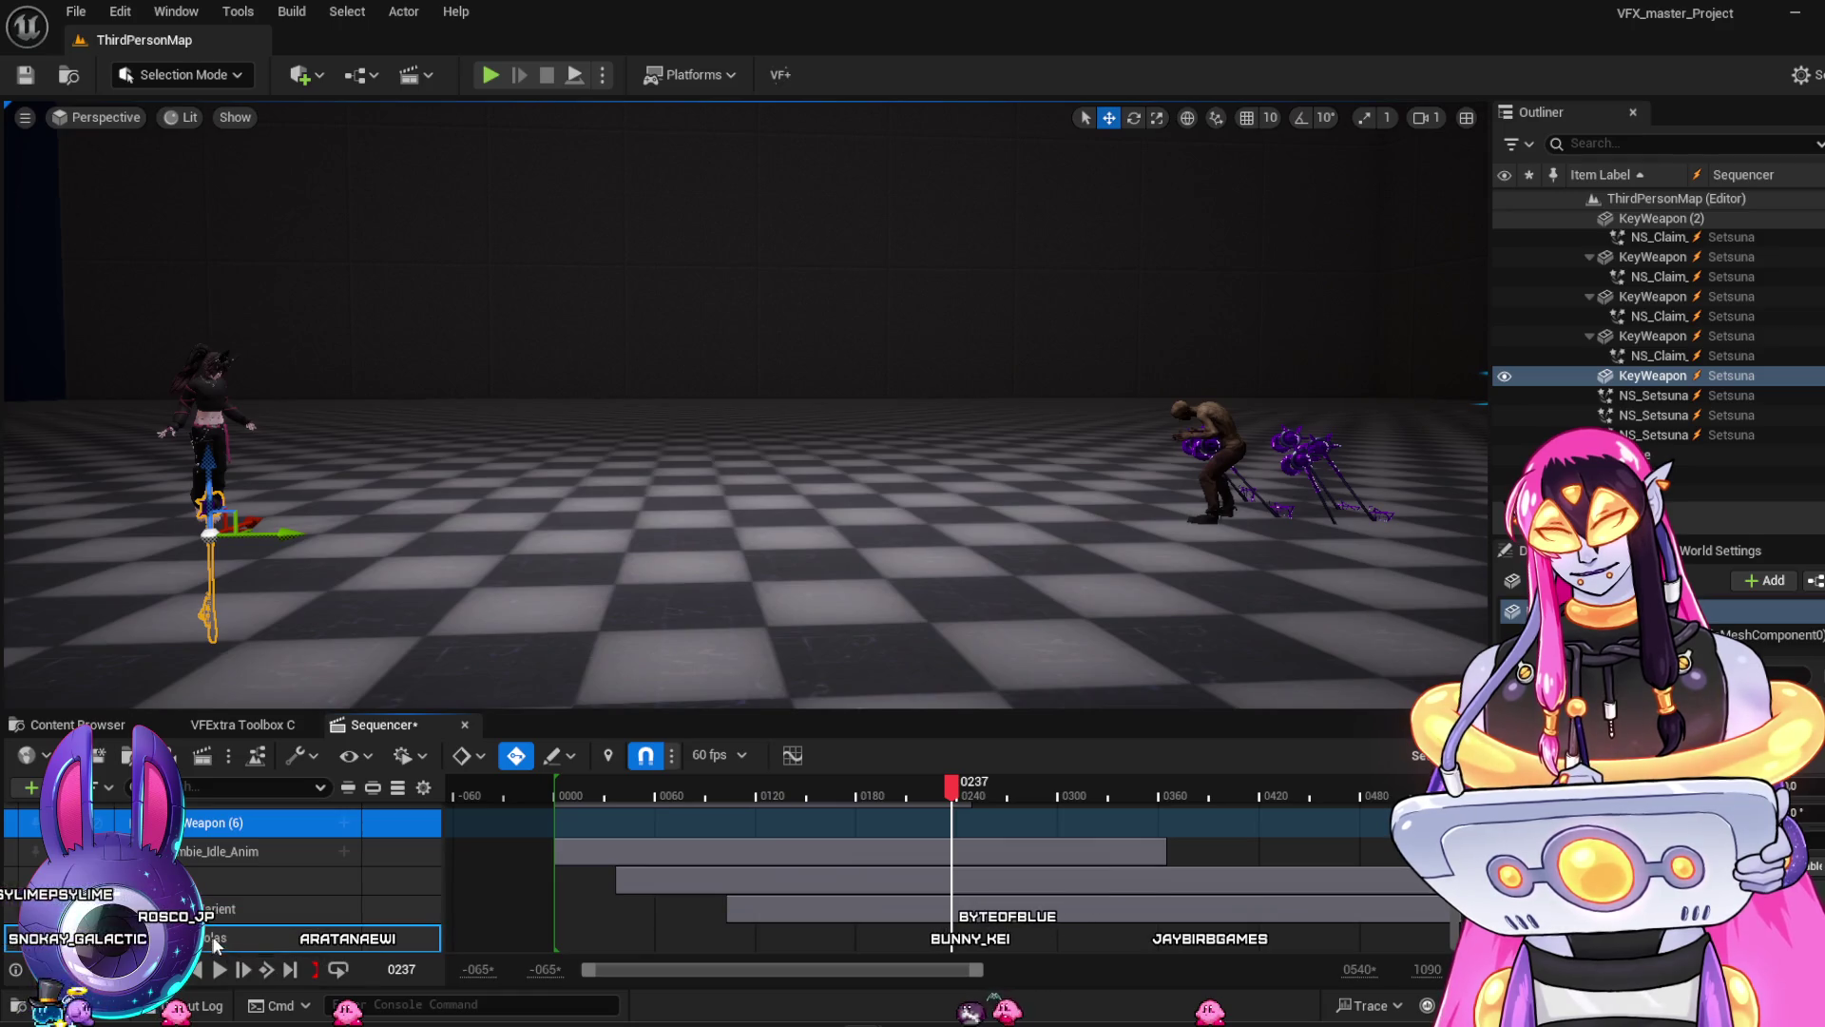
pyautogui.scroll(-1, 219, 937)
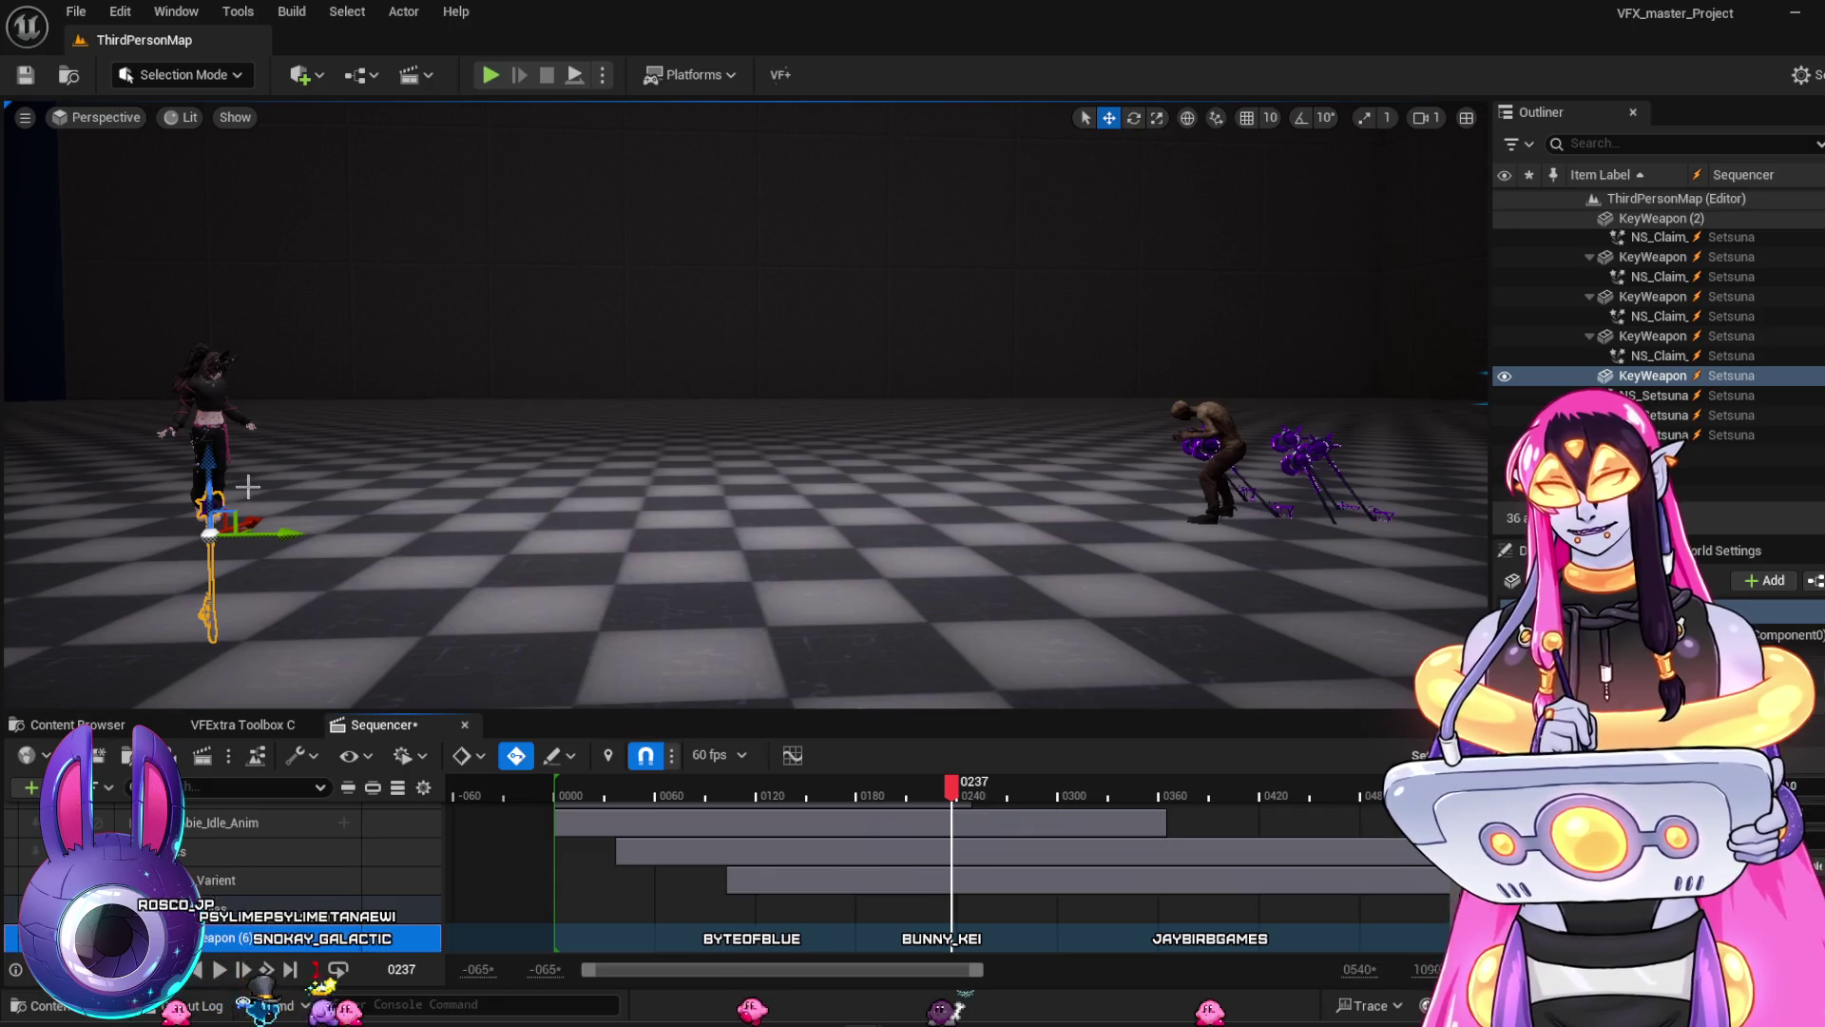
pyautogui.moveTo(214, 478)
pyautogui.mouseDown()
pyautogui.moveTo(221, 410)
pyautogui.moveTo(368, 412)
pyautogui.mouseUp()
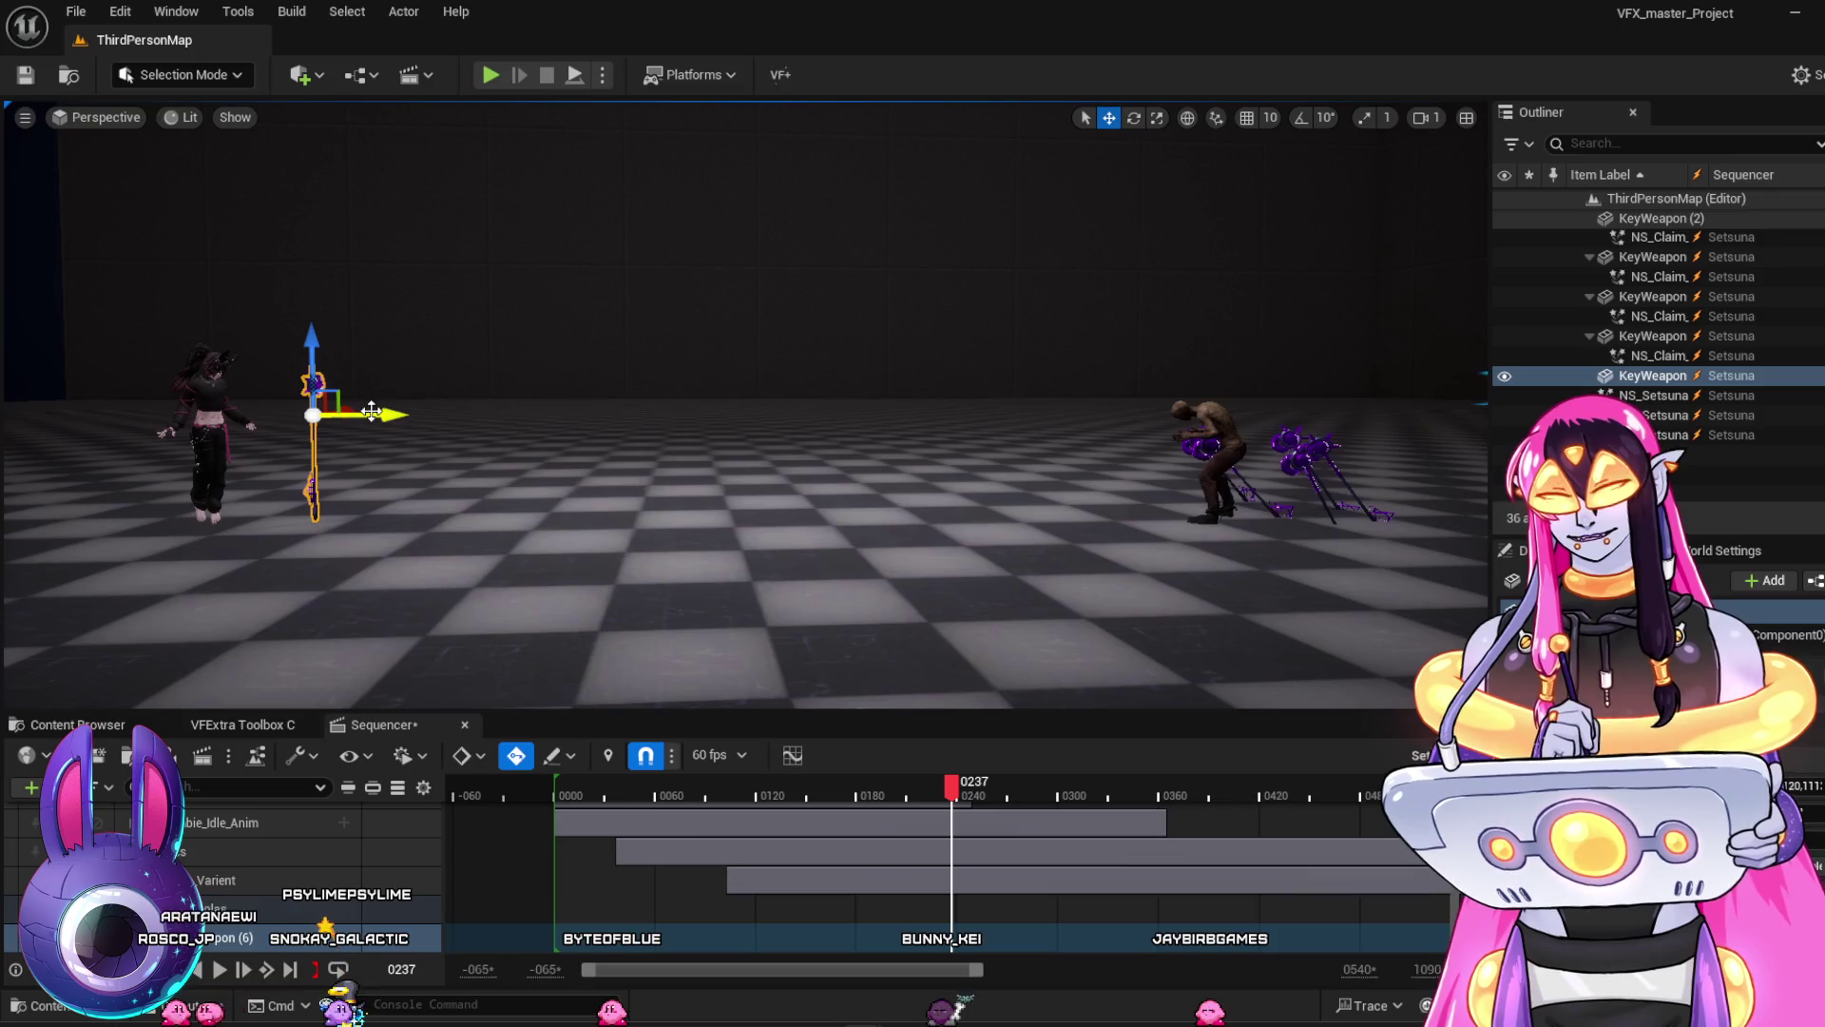
pyautogui.scroll(3, 373, 399)
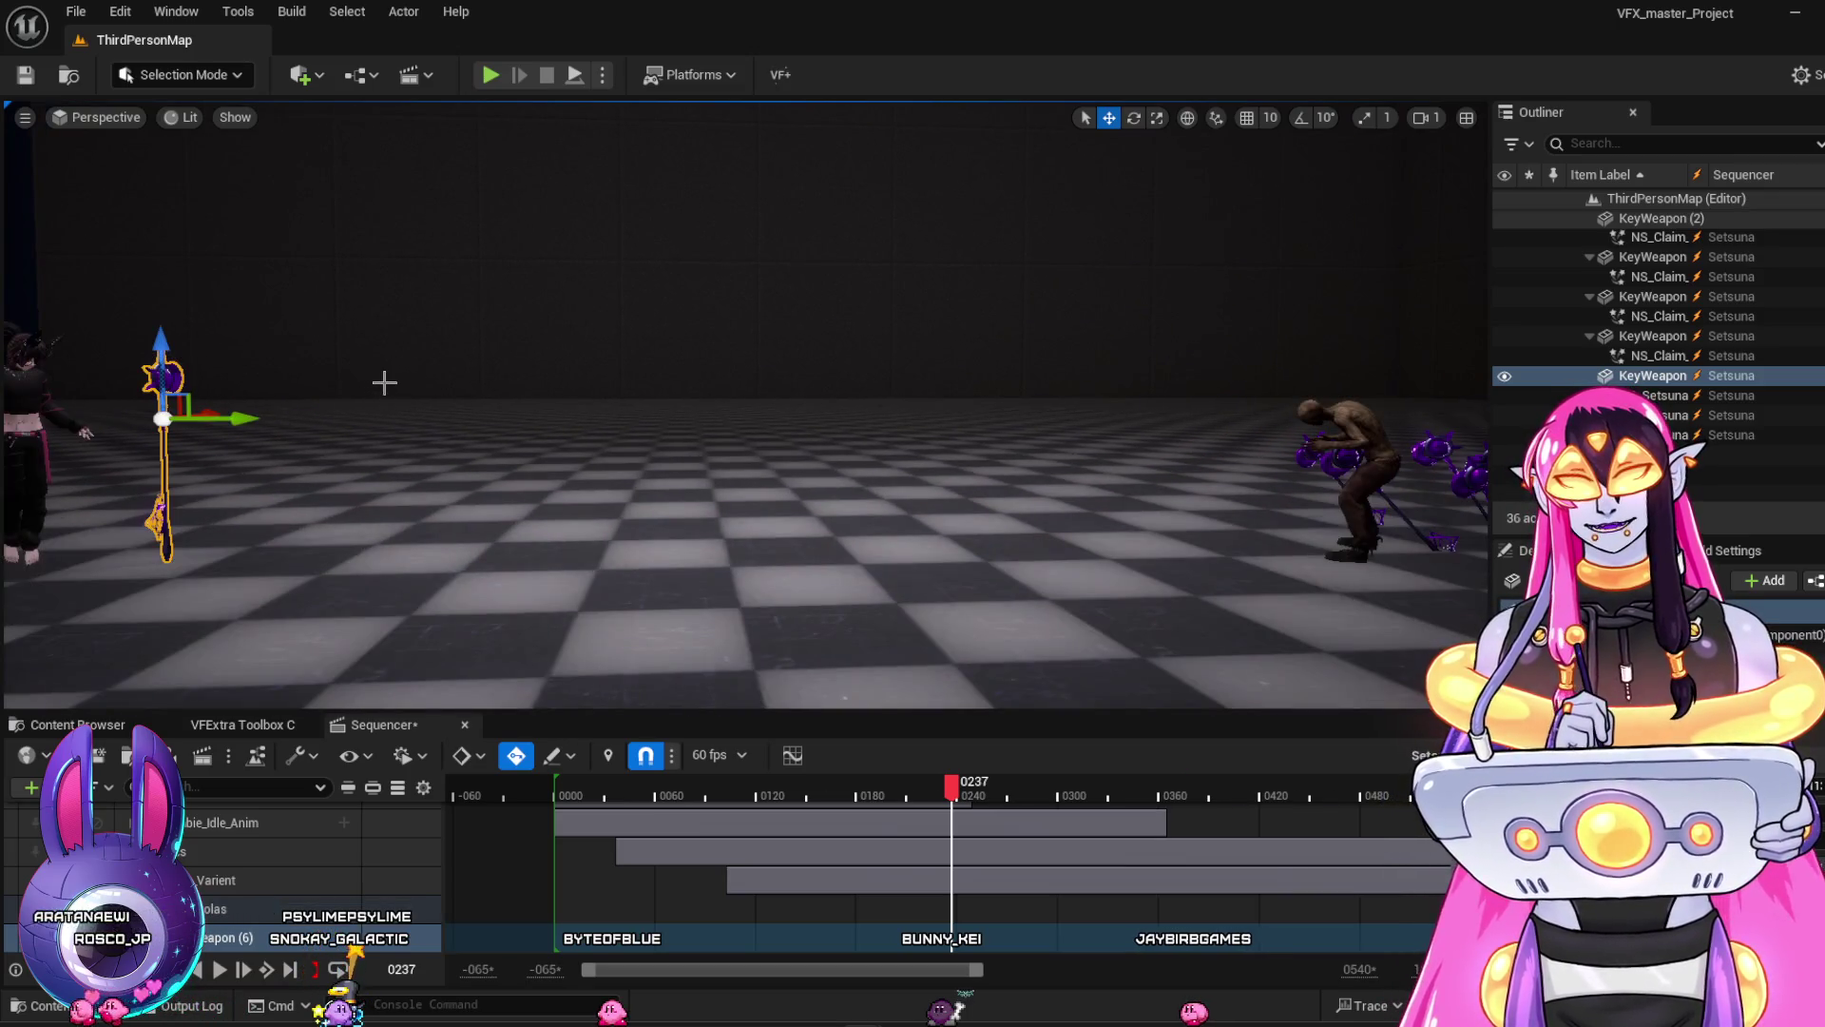
pyautogui.scroll(-2, 698, 646)
pyautogui.moveTo(951, 782)
pyautogui.mouseDown()
pyautogui.moveTo(985, 797)
pyautogui.moveTo(875, 789)
pyautogui.moveTo(994, 789)
pyautogui.moveTo(965, 787)
pyautogui.mouseUp()
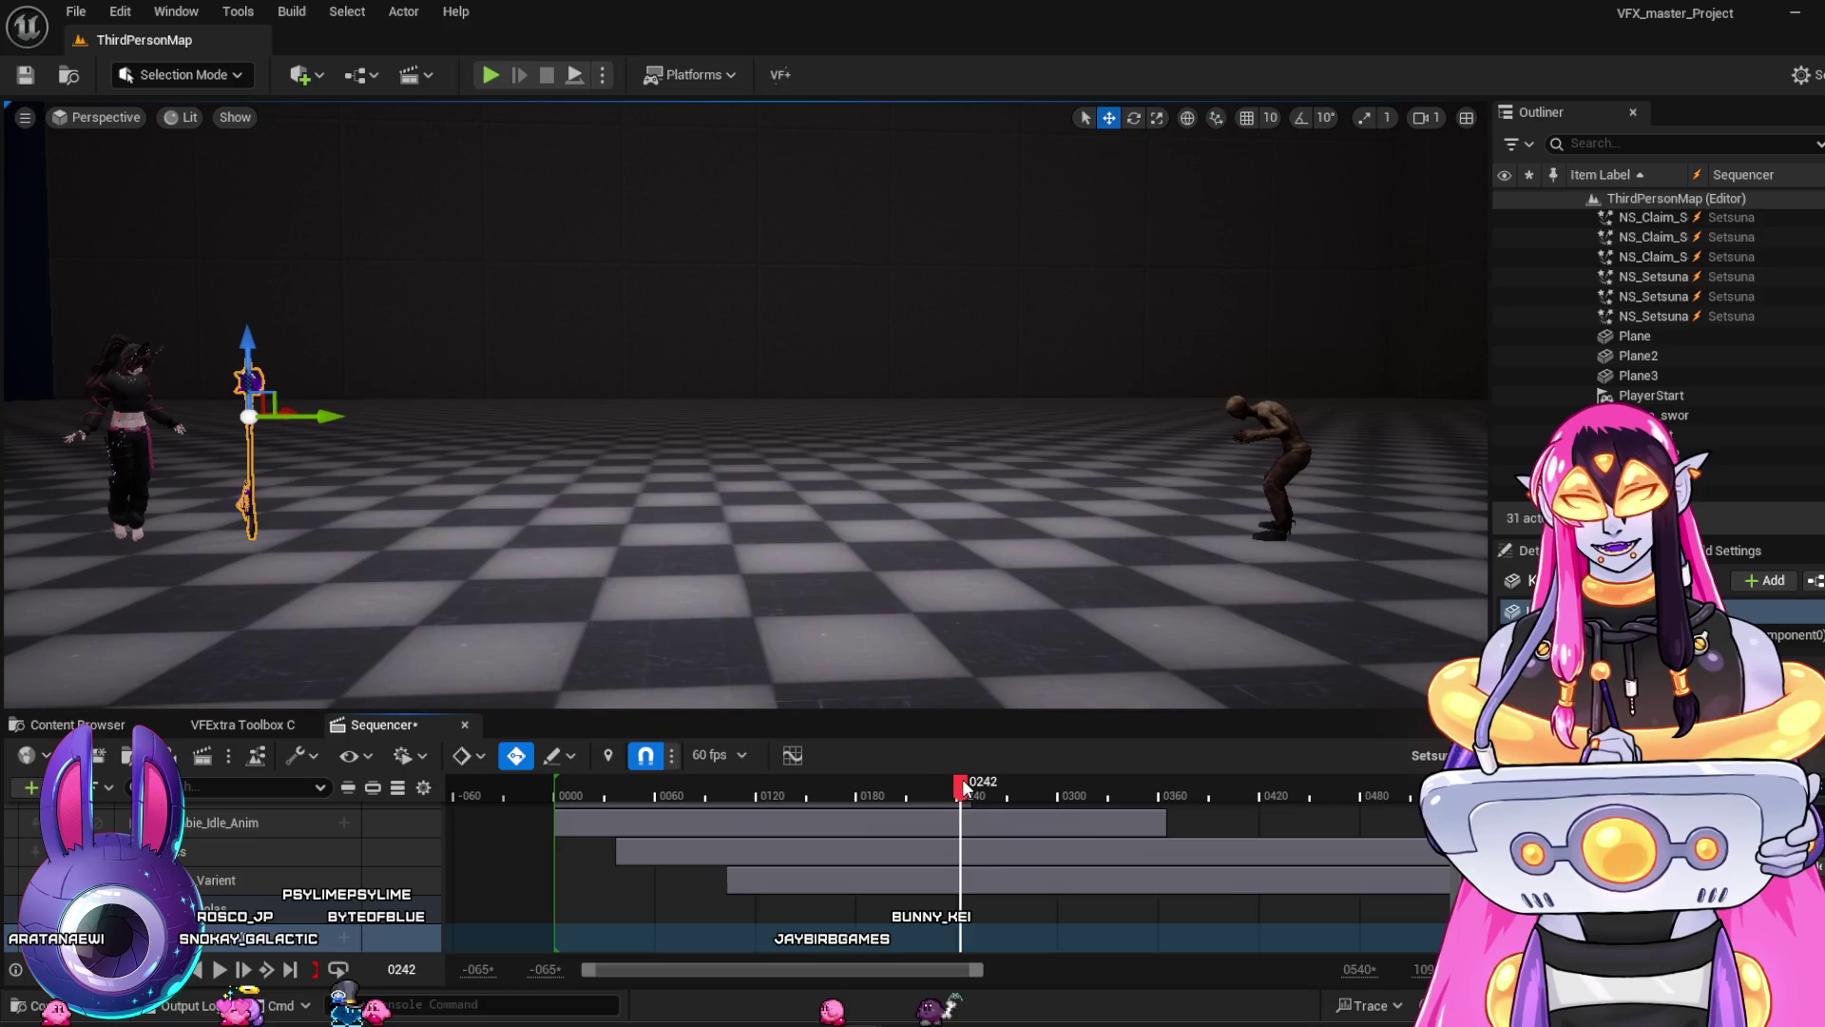
# - Scrub the timeline to frame 0249 and bring the Unreal Editor window back from the taskbar
pyautogui.scroll(3, 255, 814)
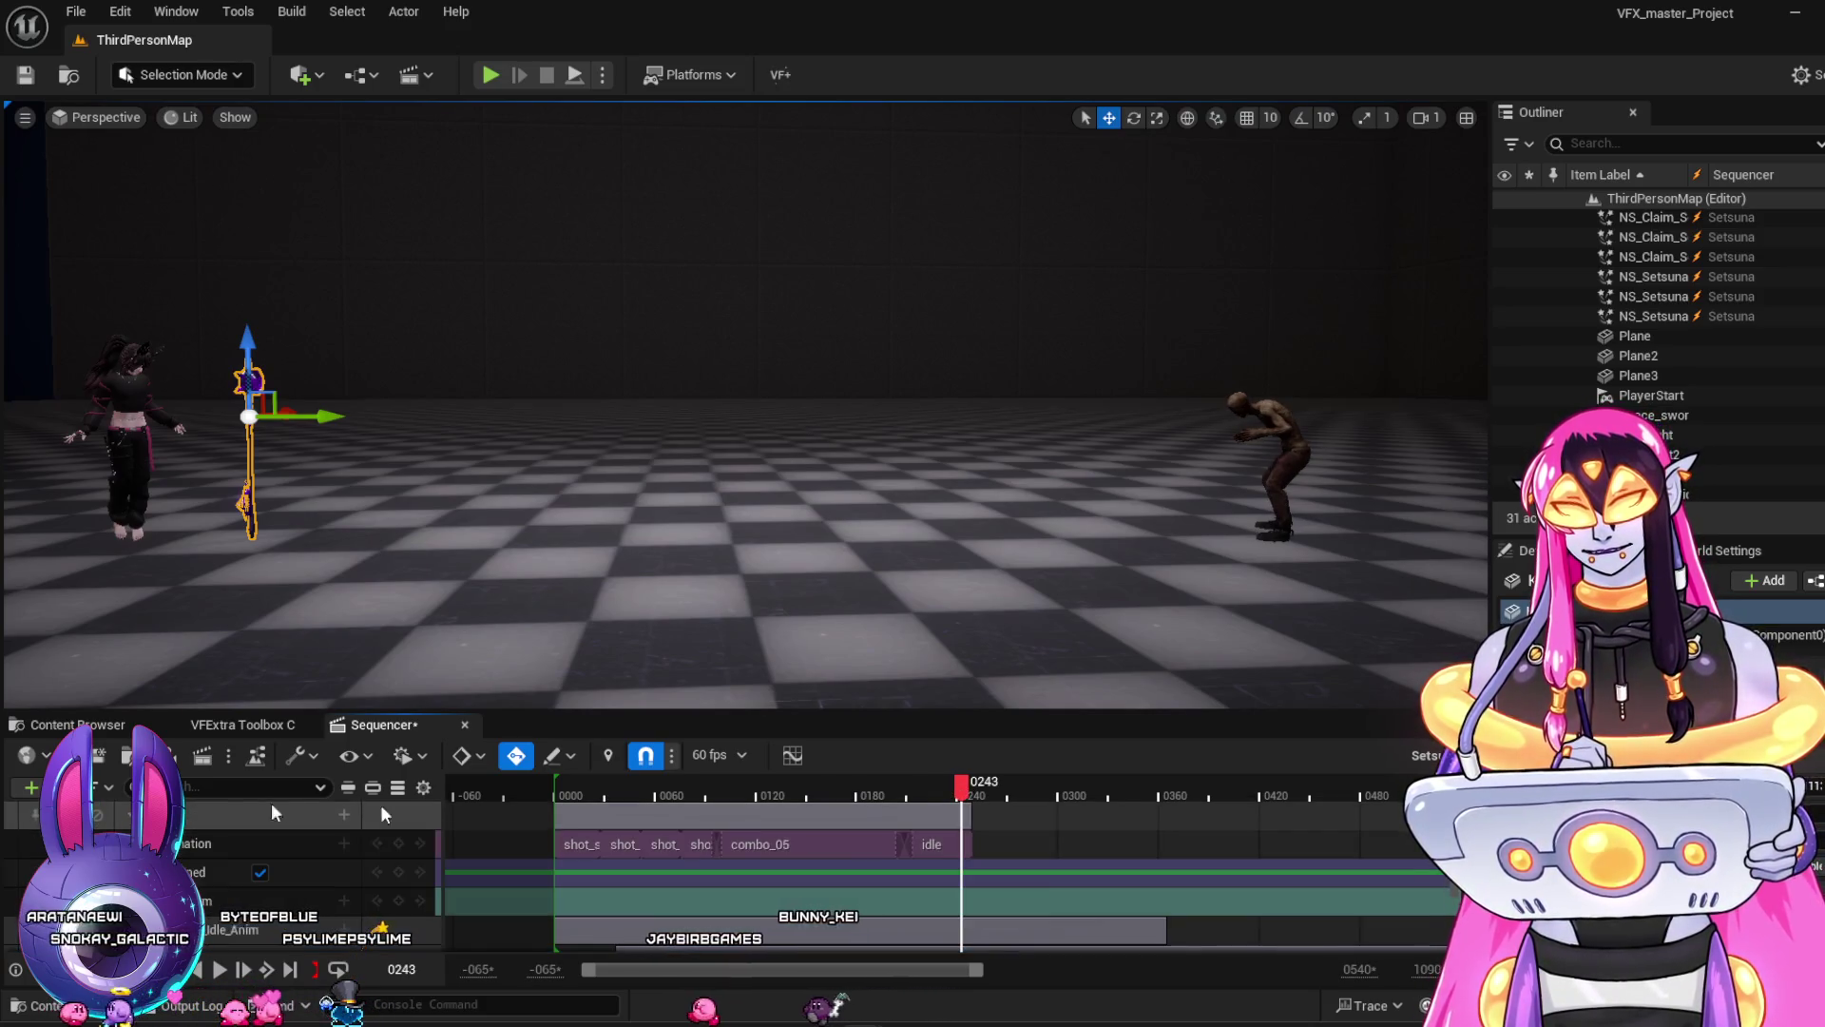
pyautogui.moveTo(962, 787); pyautogui.dragTo(1009, 802)
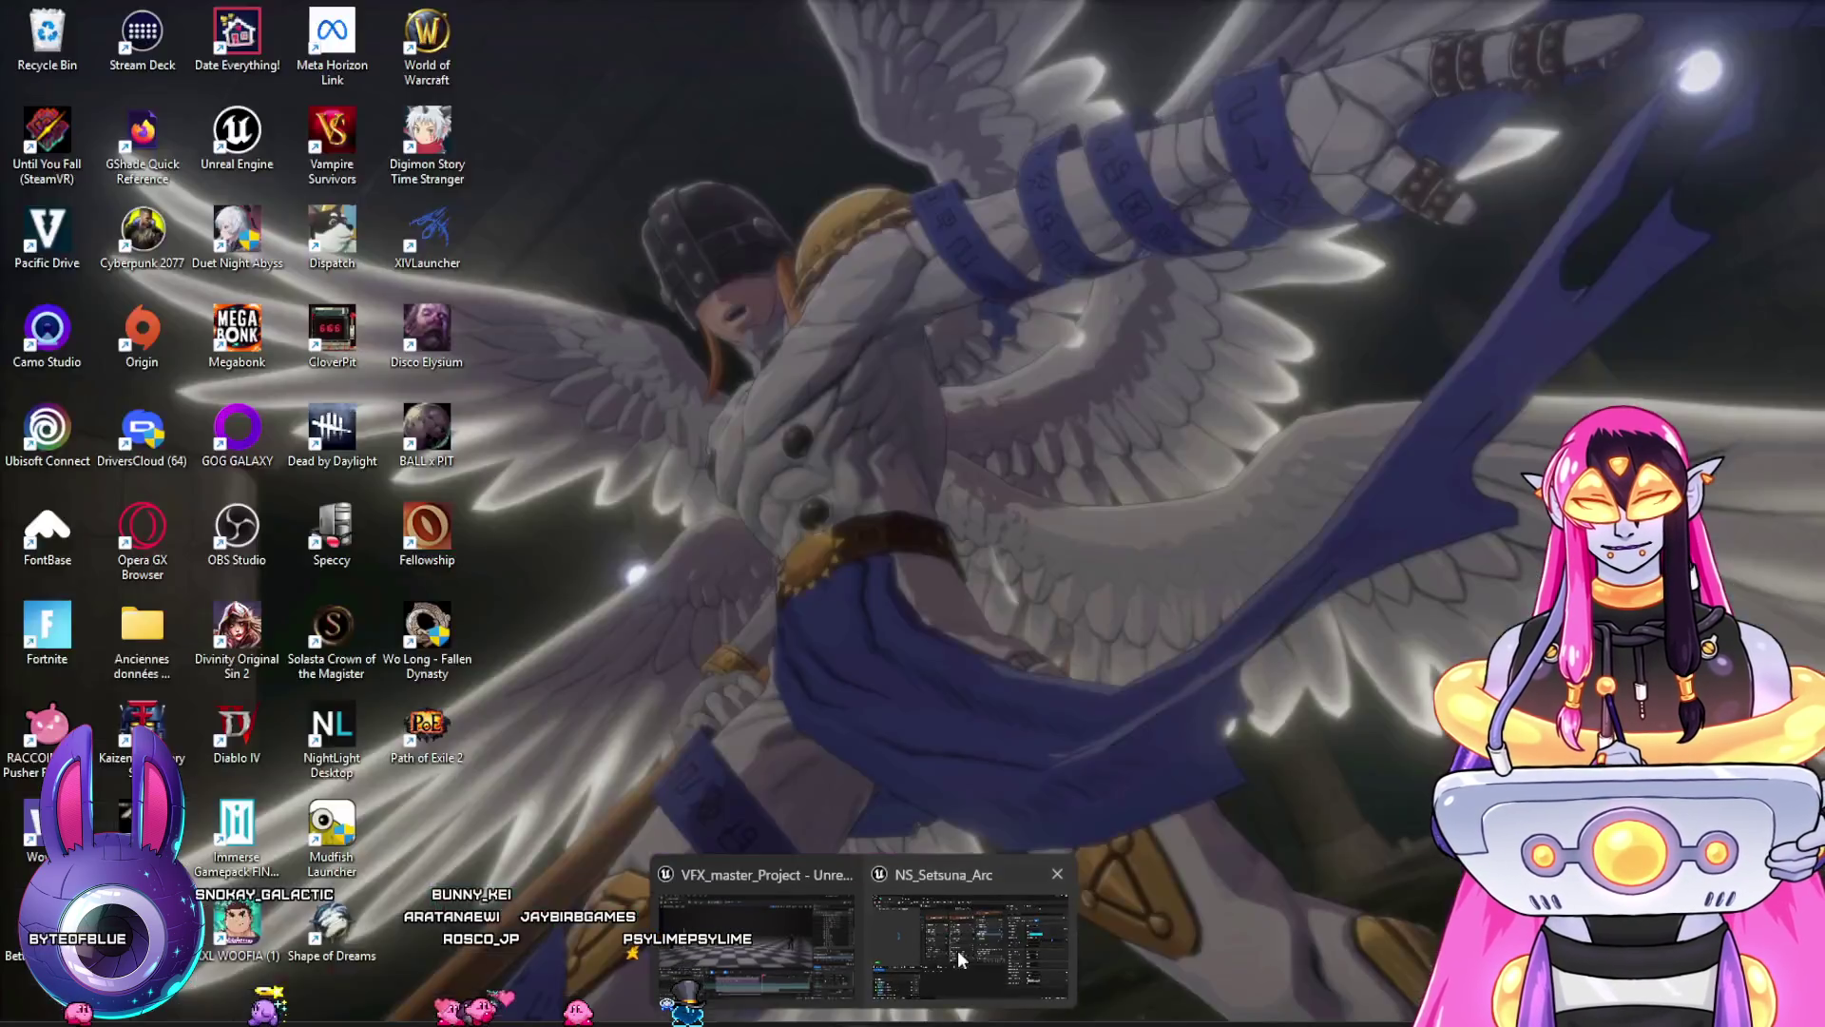
pyautogui.click(956, 950)
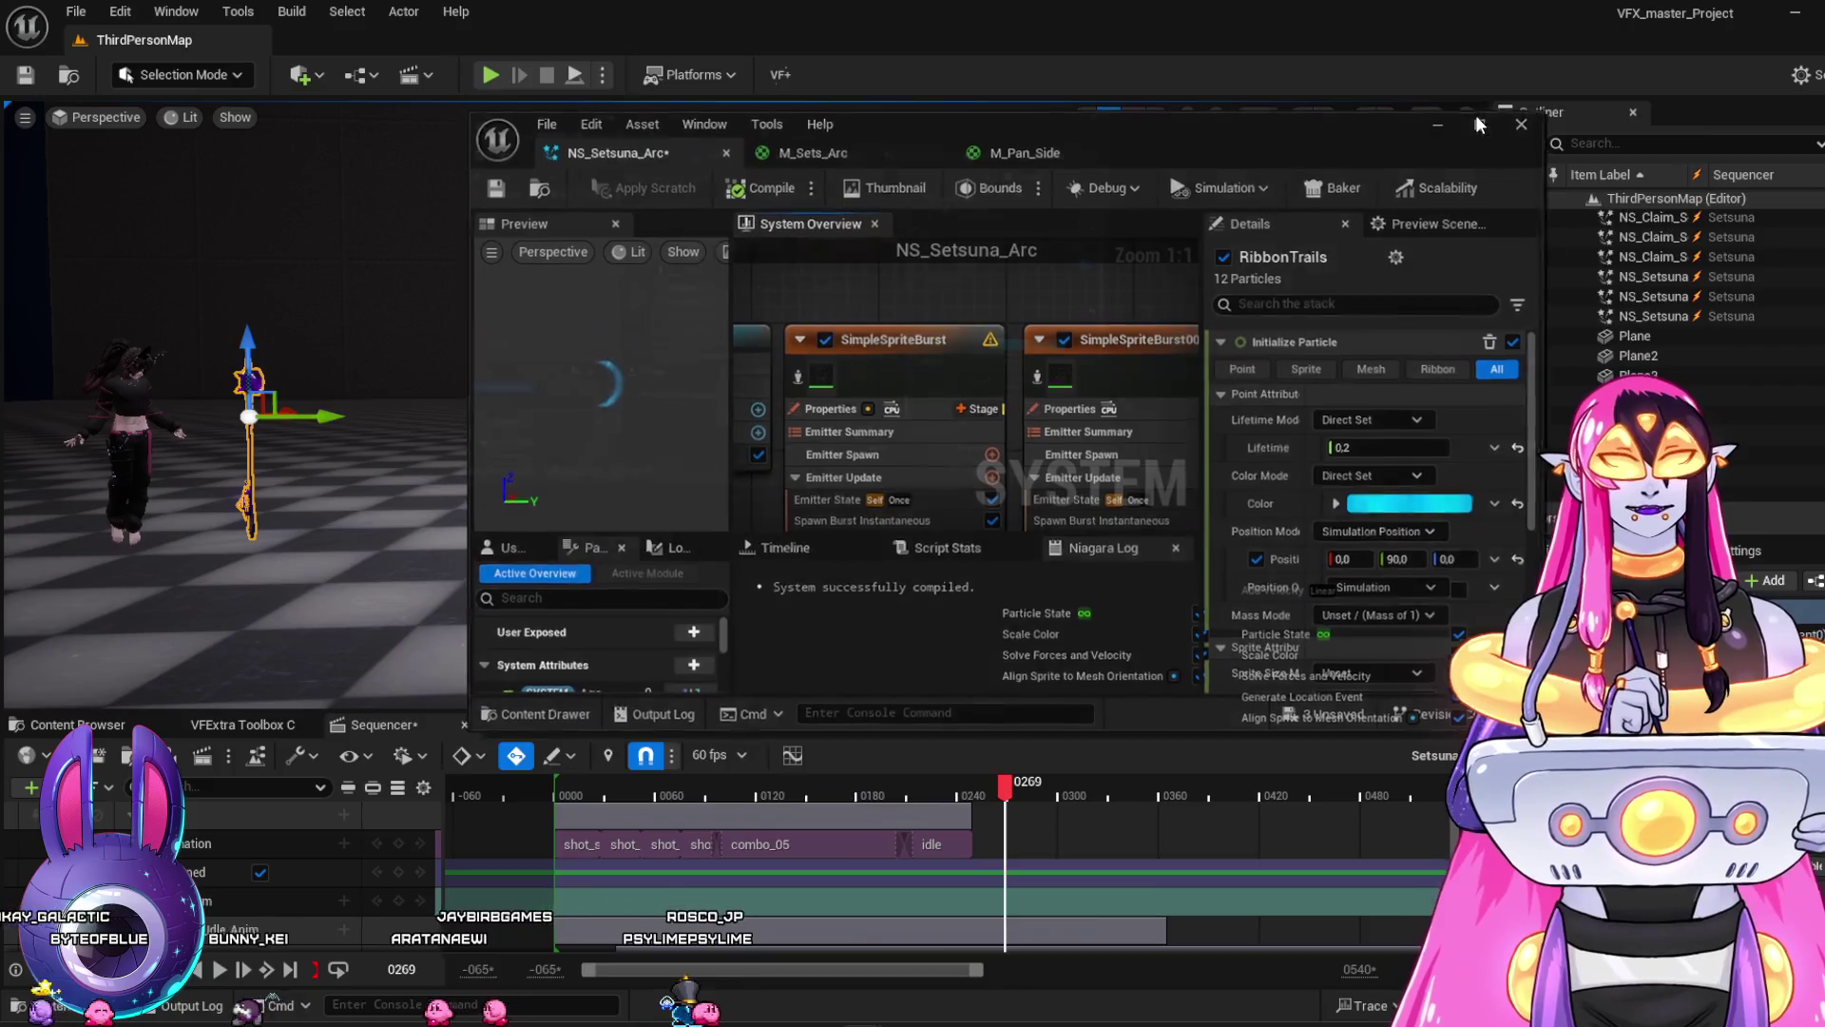
# - Check the NS_Setsuna_Arc Niagara editor, then open Characters/Sankyo/Animation/abilityA from the Content Browser
pyautogui.click(1475, 116)
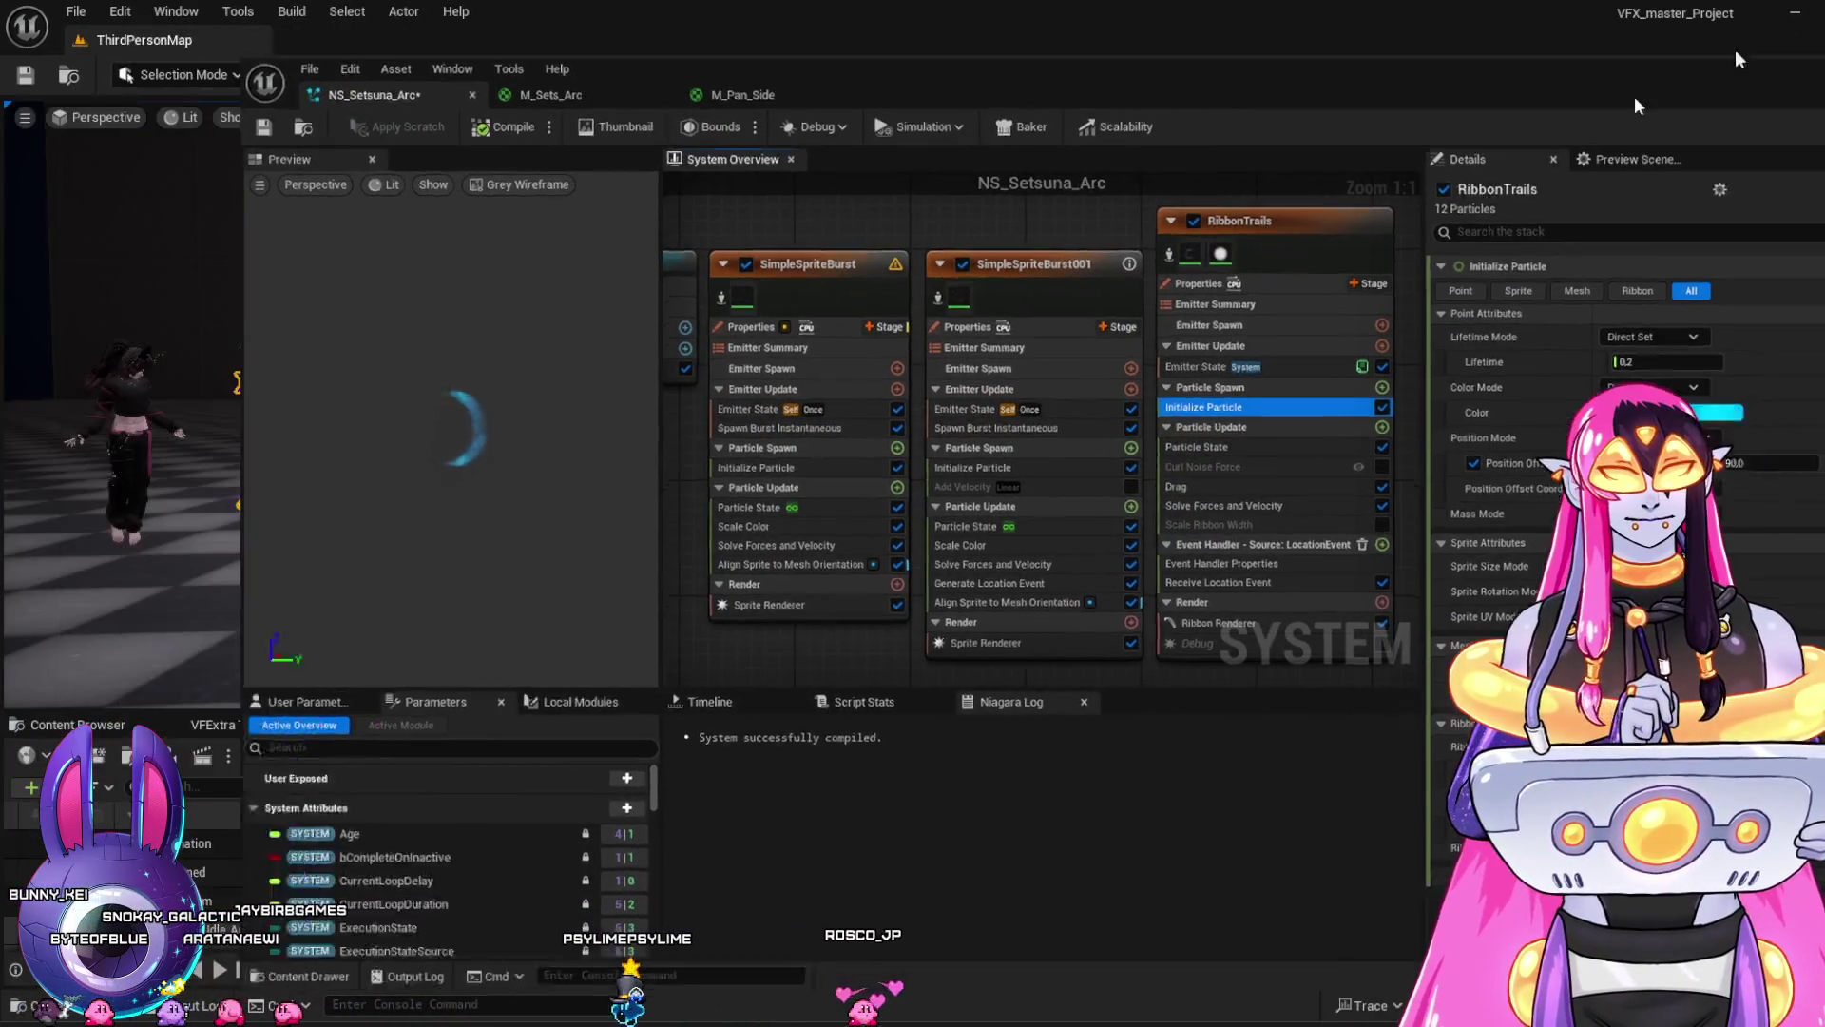
pyautogui.click(1795, 11)
pyautogui.click(95, 725)
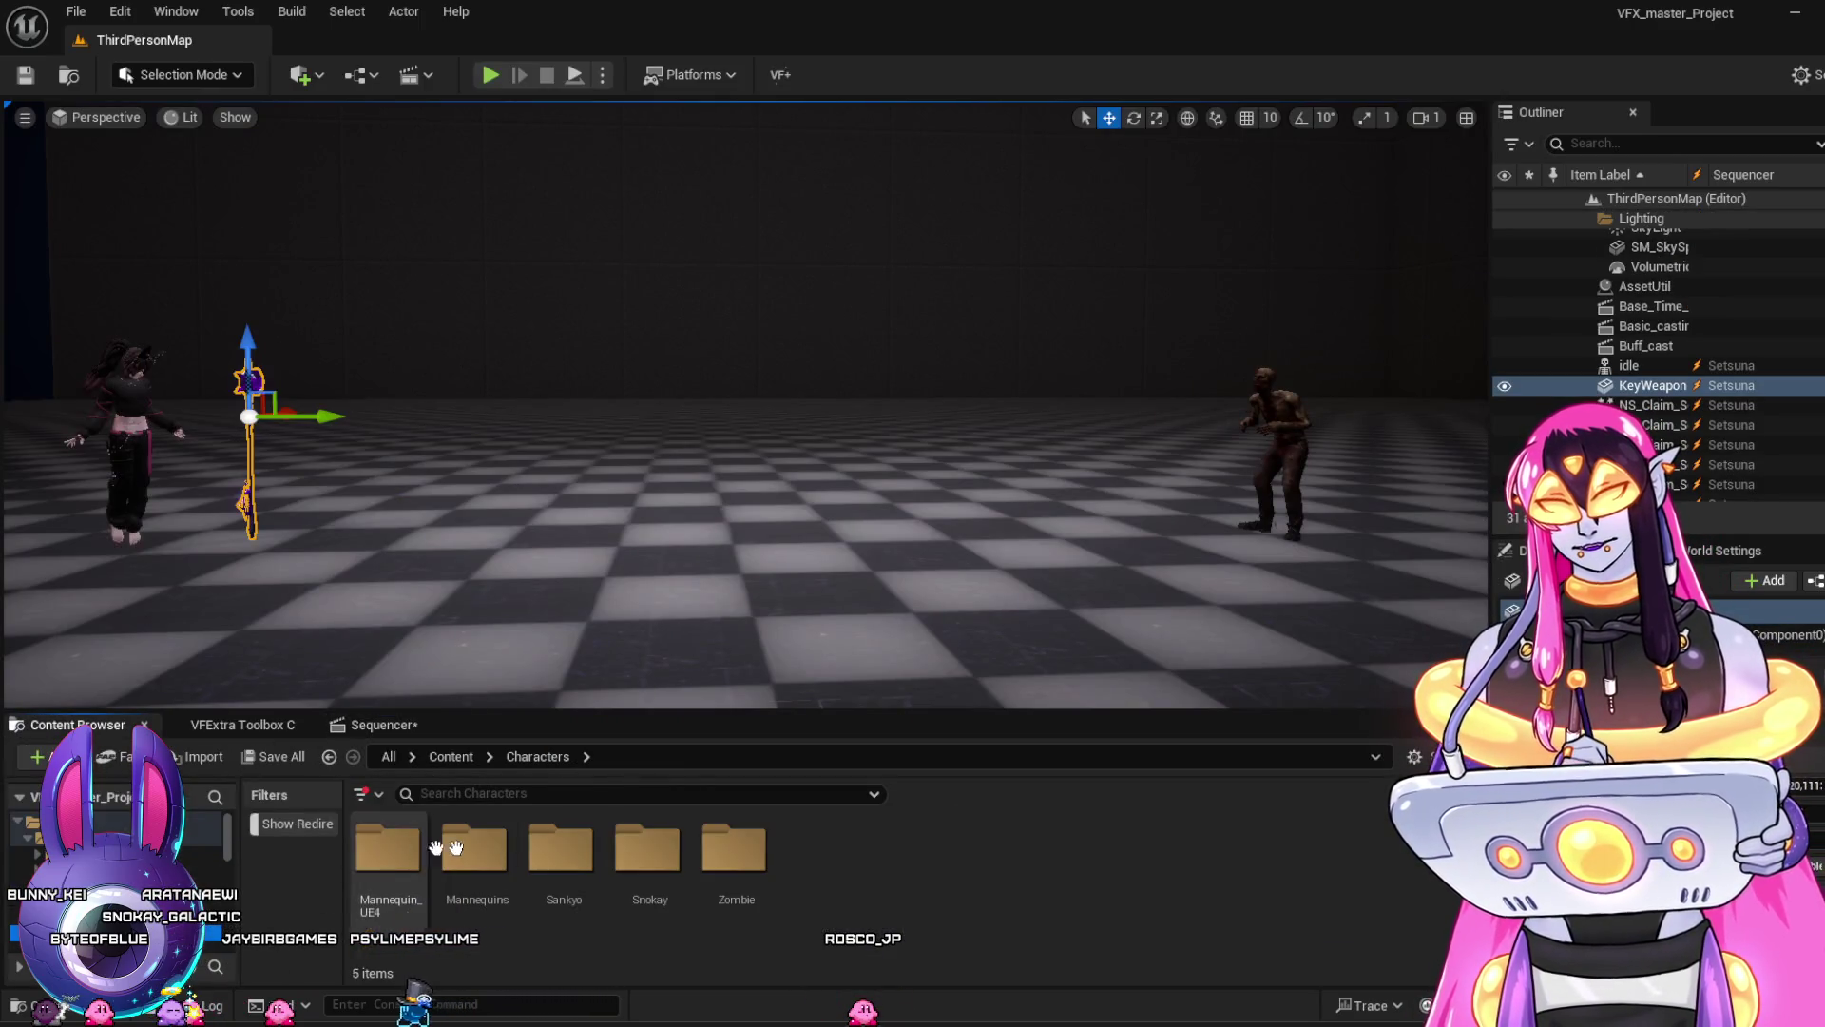
pyautogui.doubleClick(563, 862)
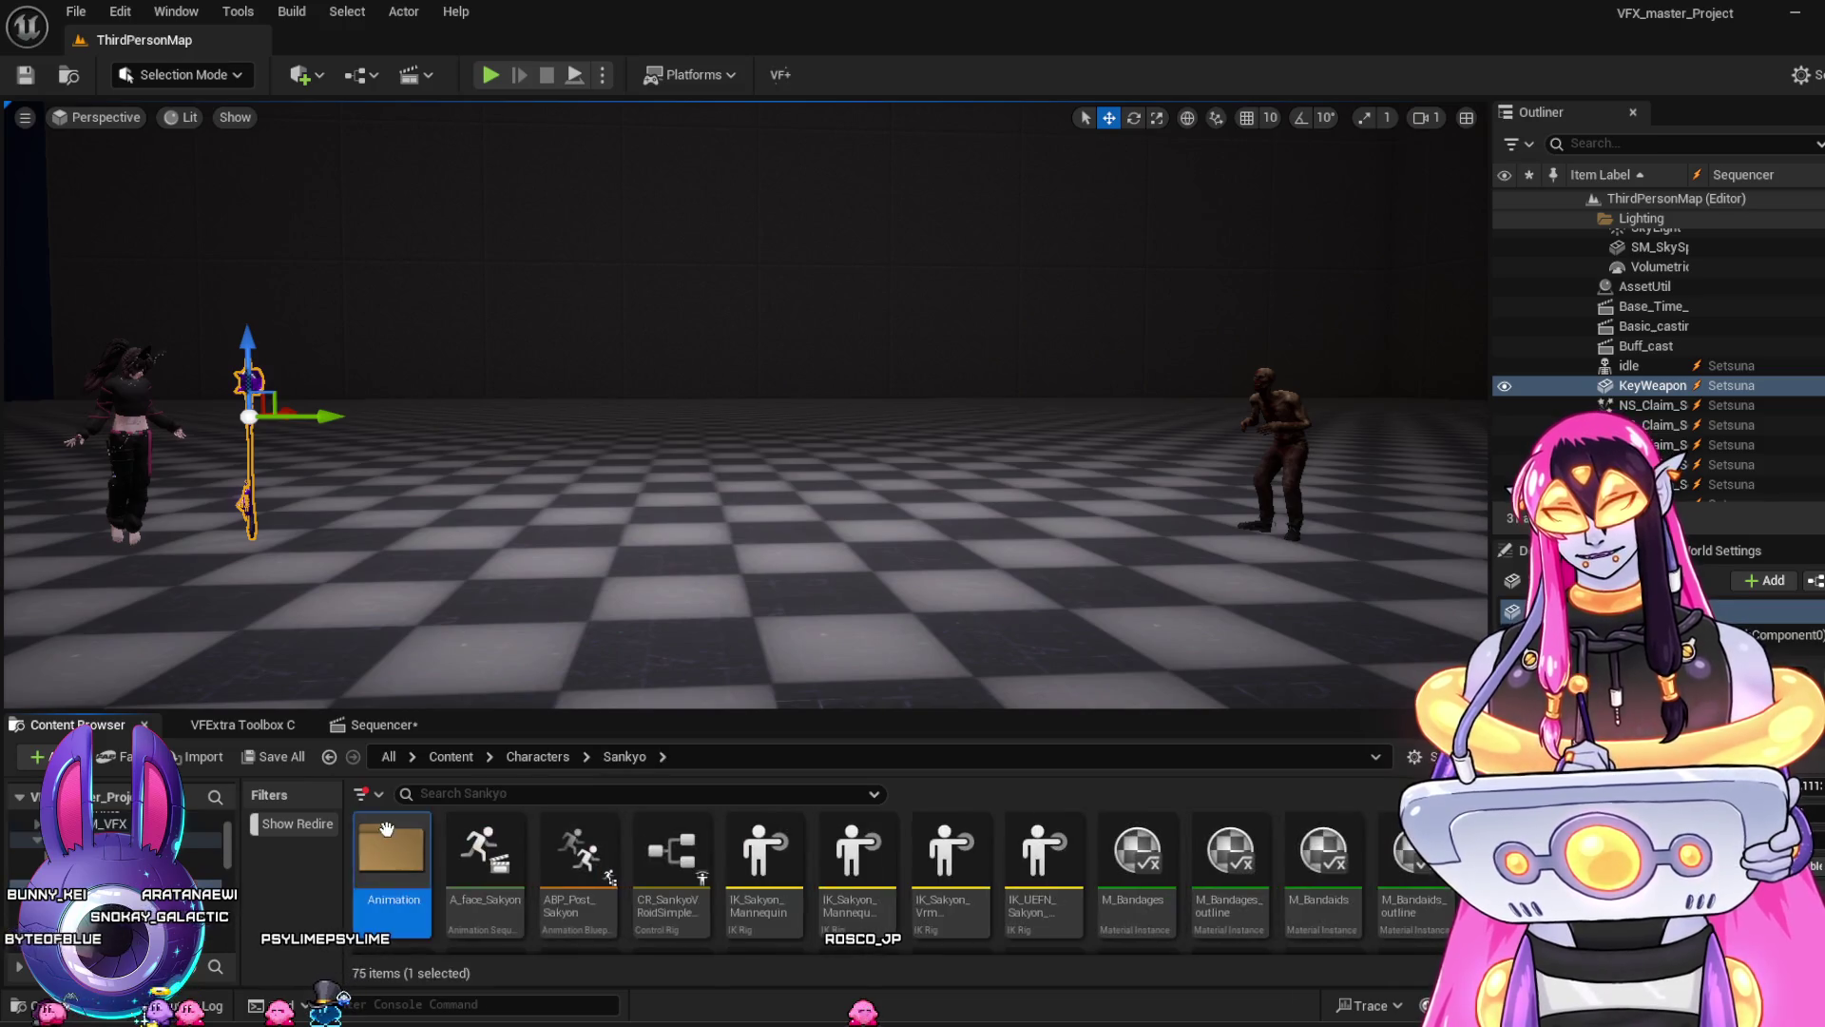
pyautogui.doubleClick(390, 847)
pyautogui.doubleClick(489, 861)
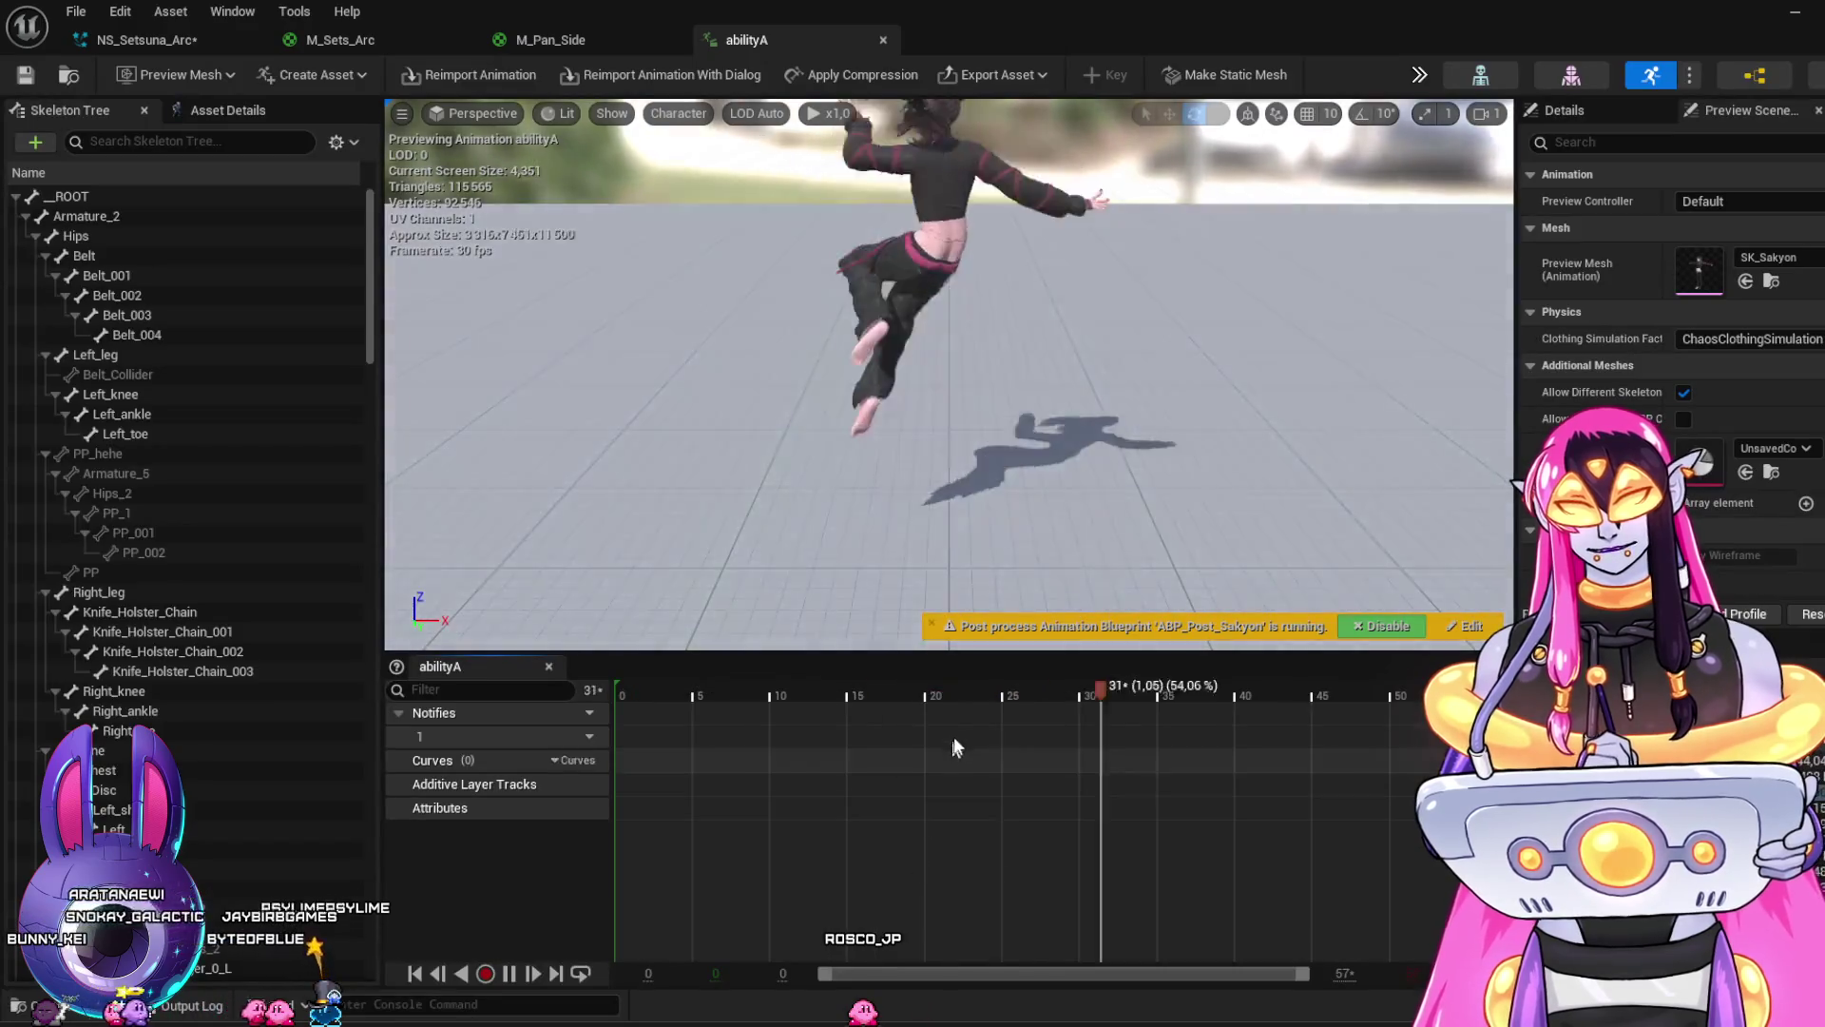
# - Pause abilityA at frame 20, then preview football to frame 89 and force to frame 15
pyautogui.click(919, 693)
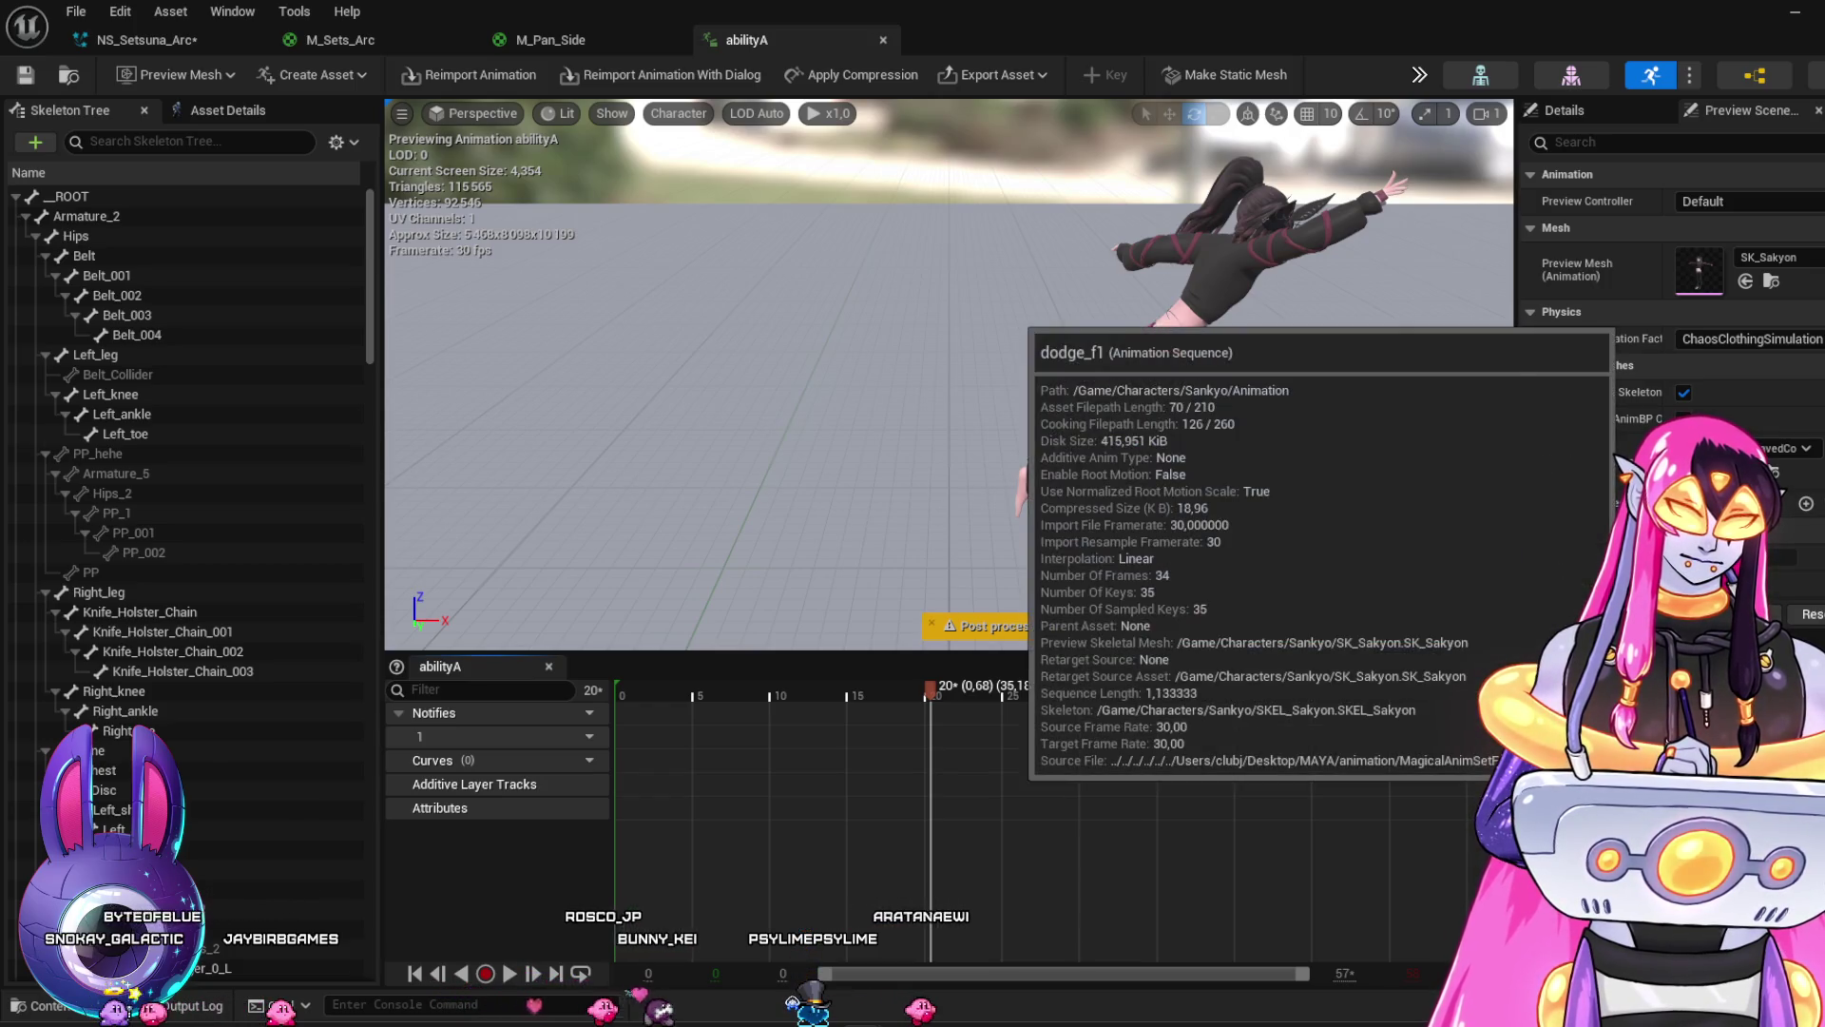
pyautogui.doubleClick(1616, 532)
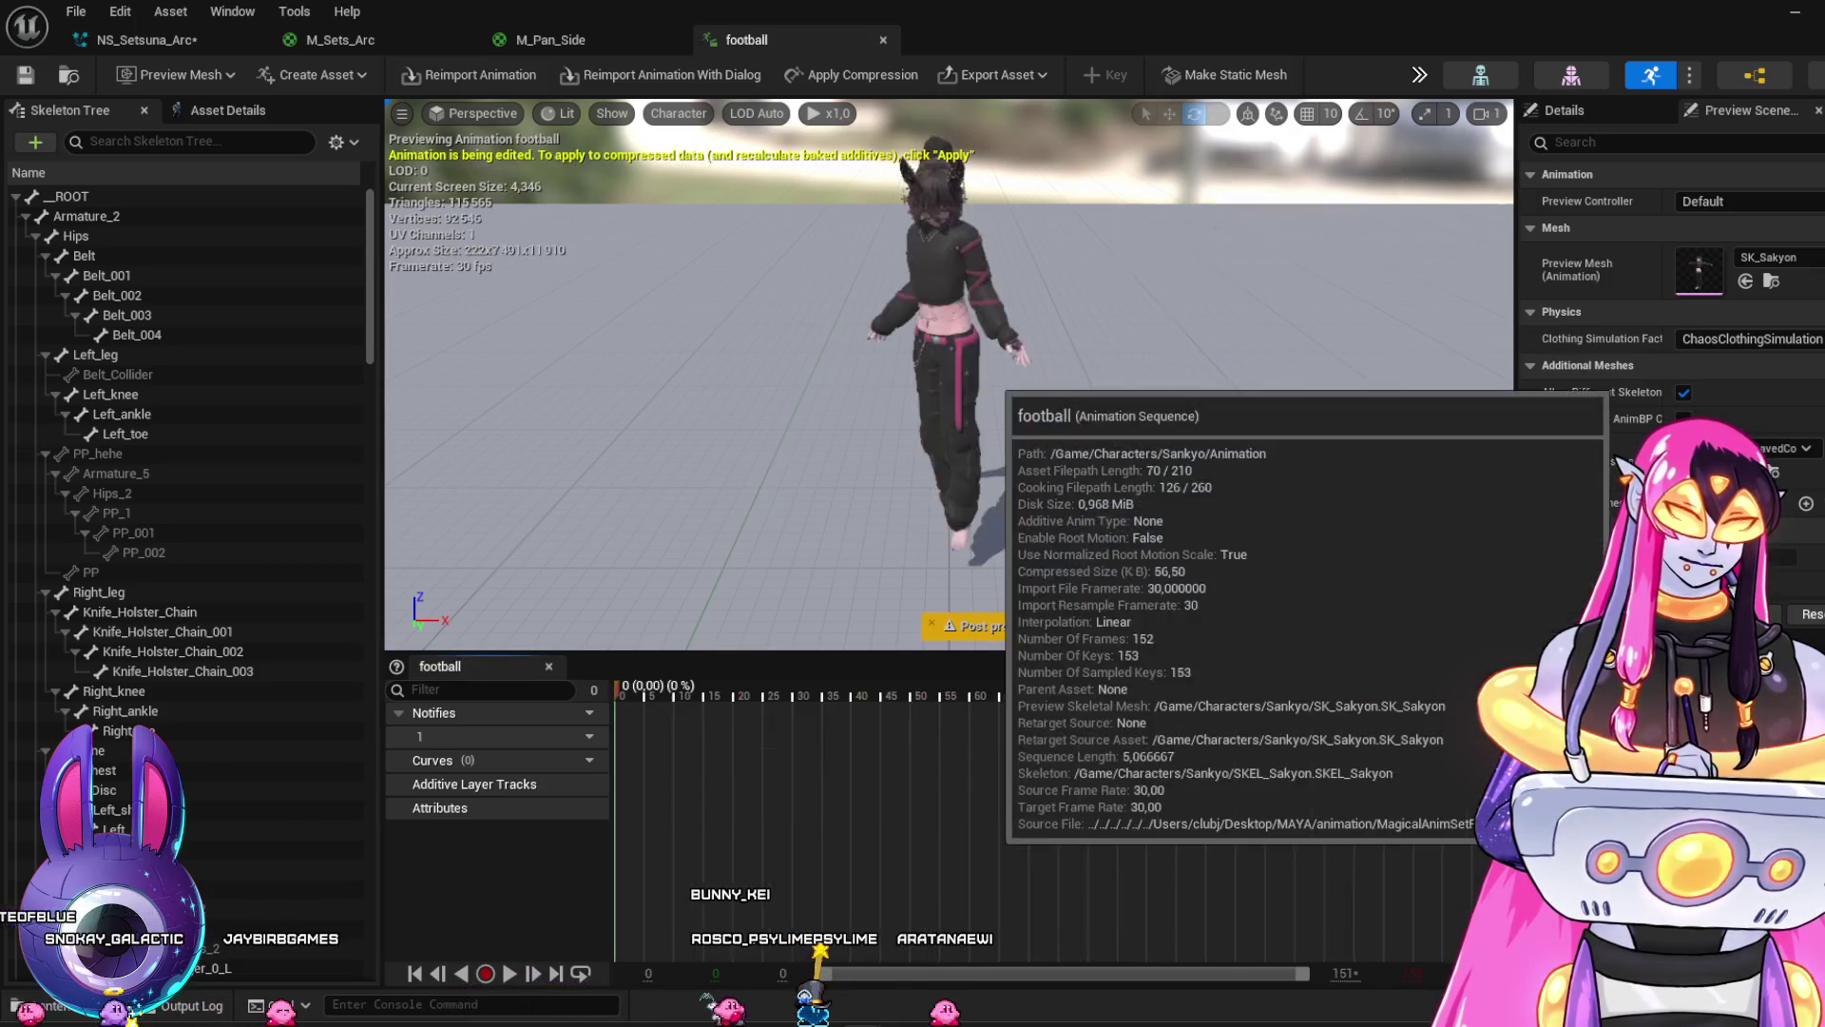
pyautogui.moveTo(763, 694)
pyautogui.mouseDown()
pyautogui.moveTo(1225, 699)
pyautogui.moveTo(1198, 694)
pyautogui.mouseUp()
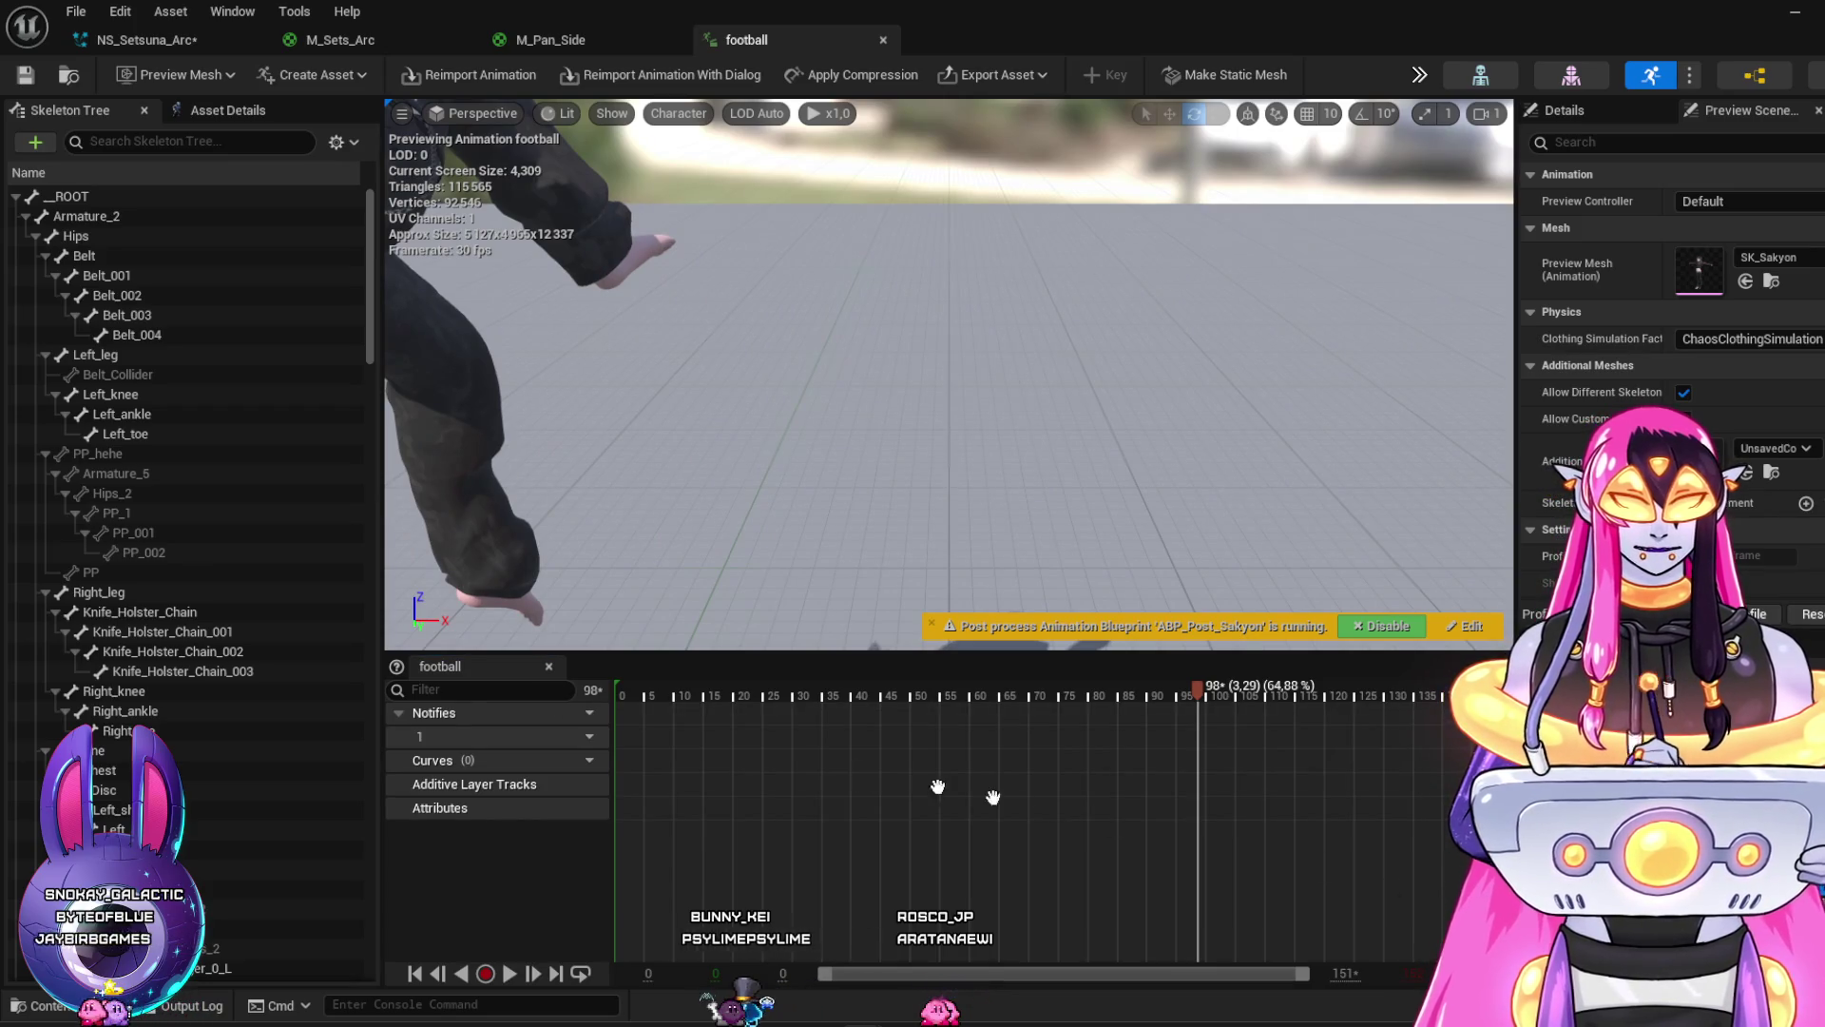
pyautogui.doubleClick(1616, 551)
pyautogui.moveTo(641, 689)
pyautogui.mouseDown()
pyautogui.moveTo(1348, 704)
pyautogui.moveTo(628, 690)
pyautogui.moveTo(1023, 704)
pyautogui.mouseUp()
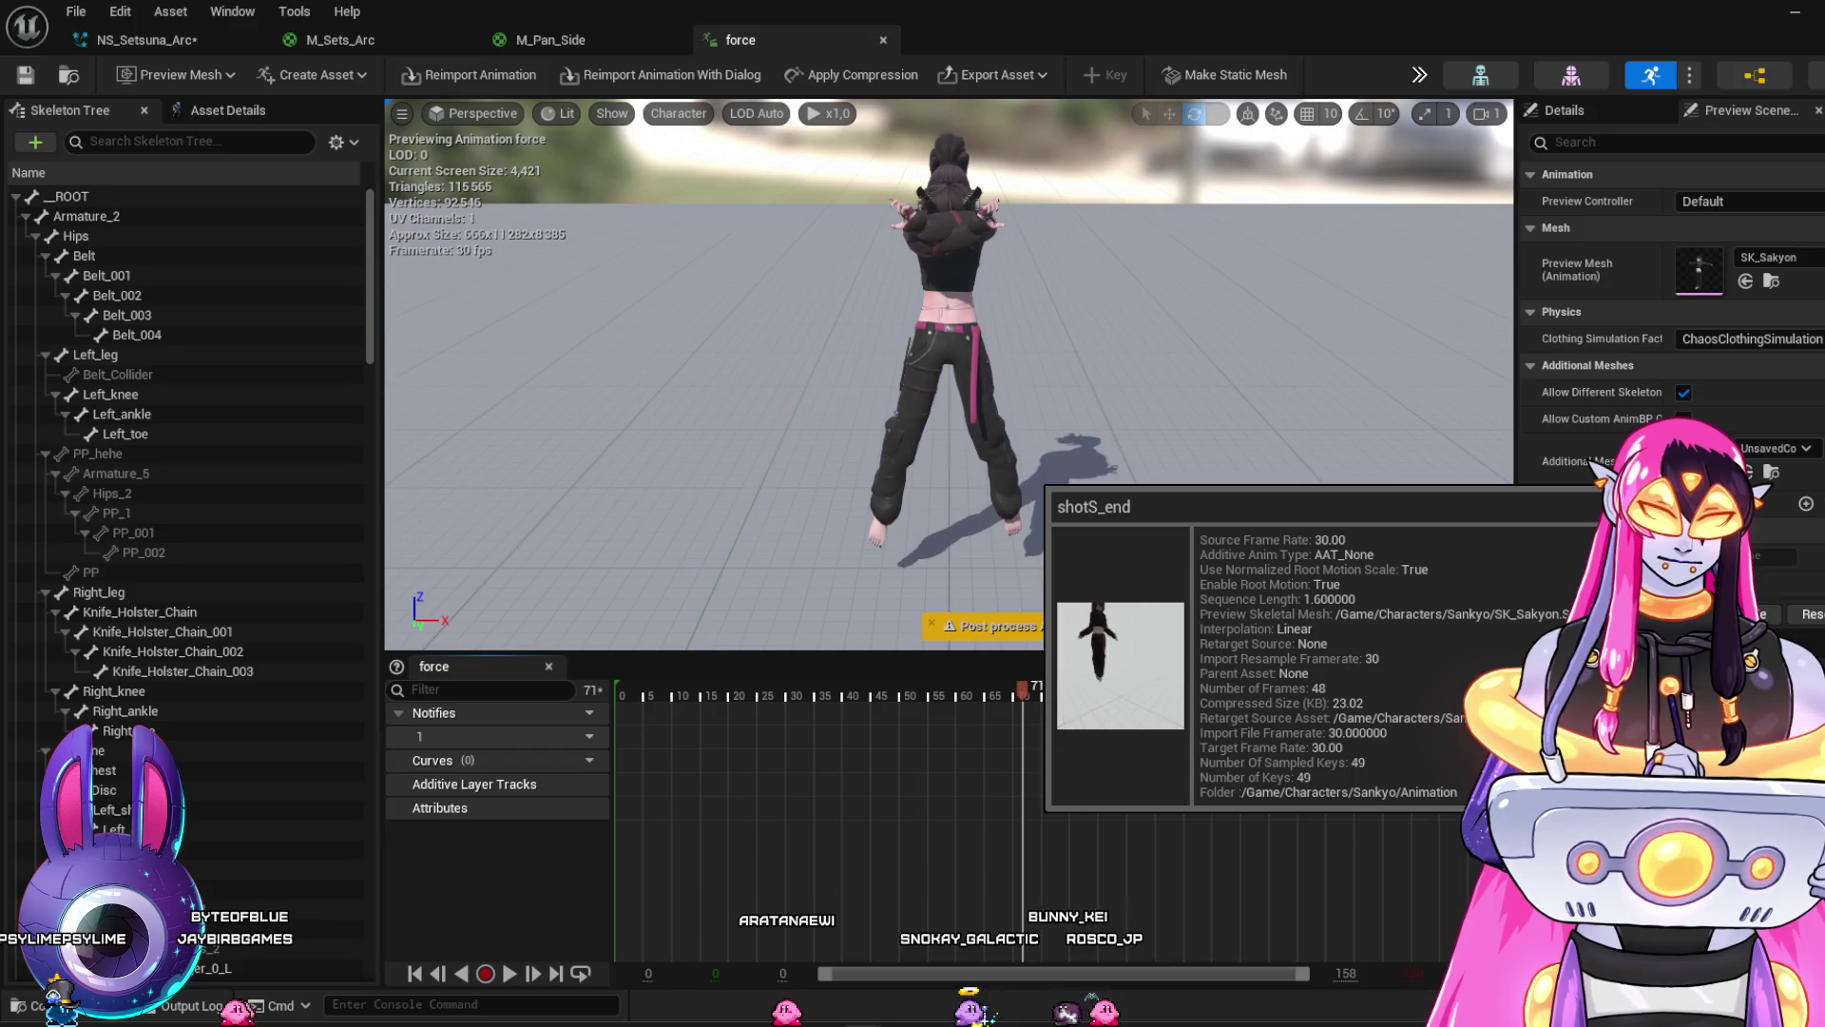
# - Preview shotS_end up to about frame 10 and triplemagic around frame 28
pyautogui.doubleClick(1616, 837)
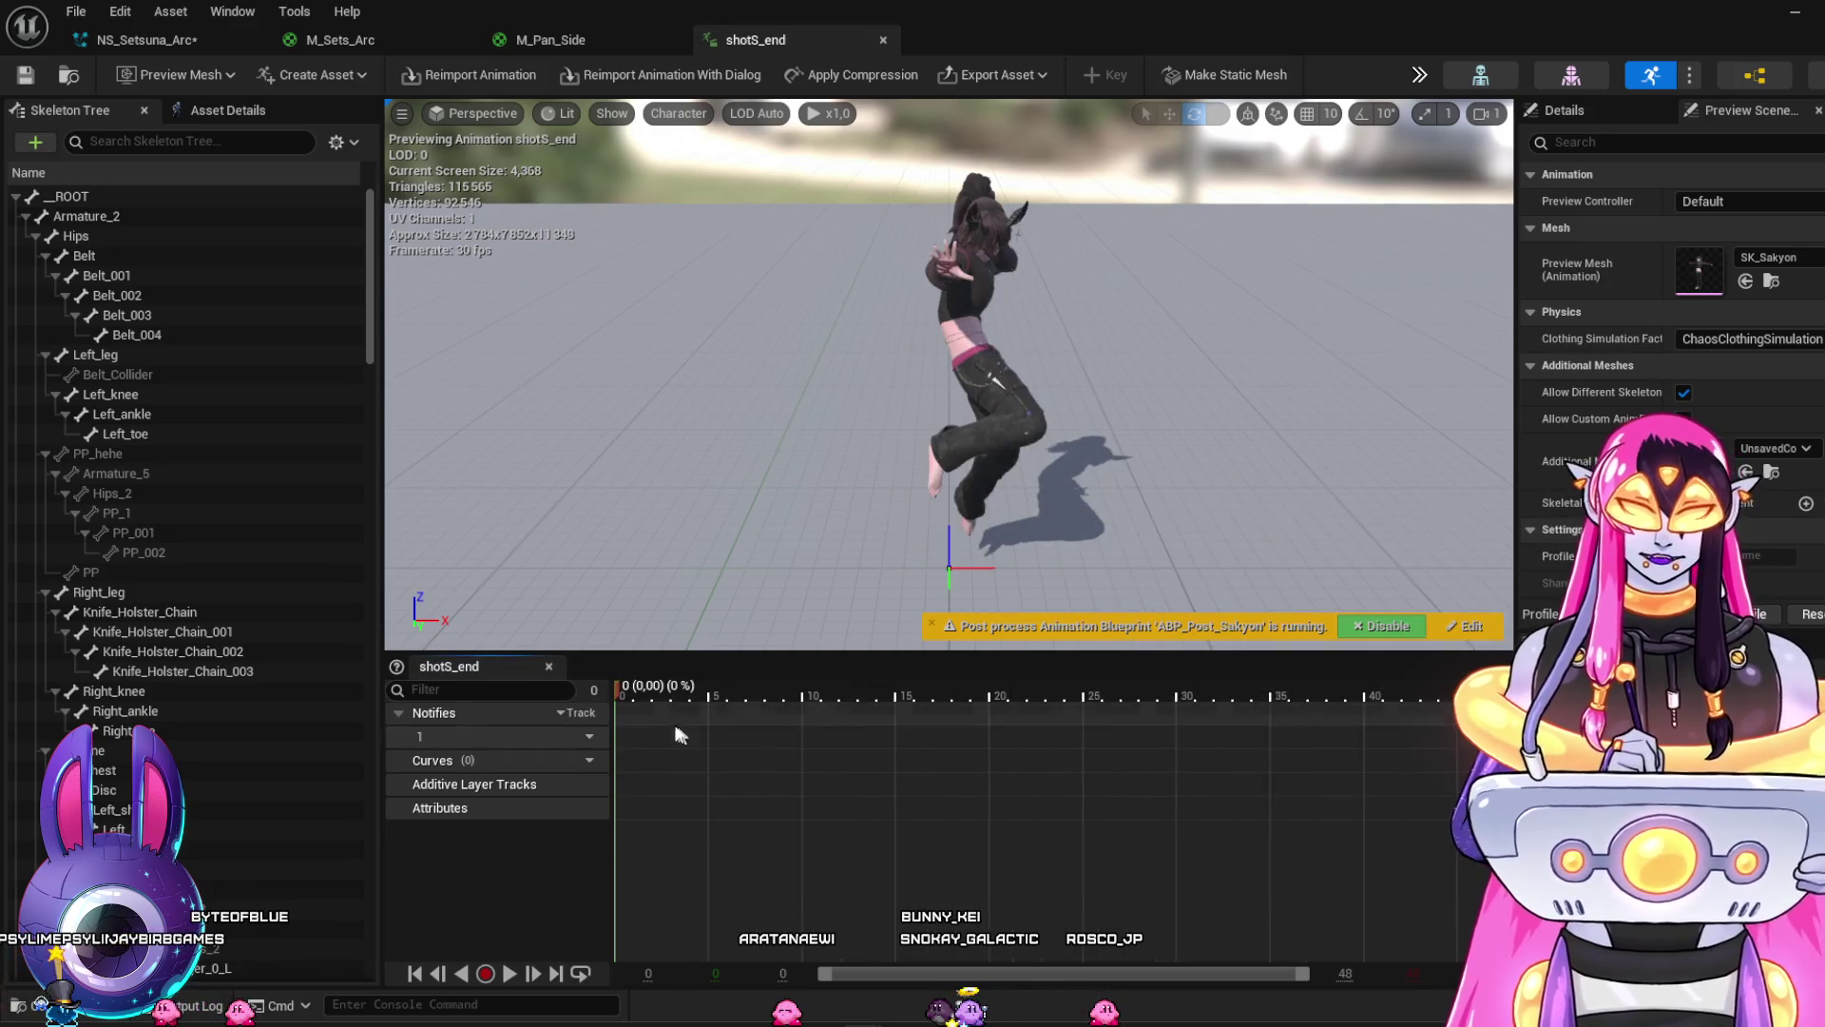
pyautogui.moveTo(616, 687)
pyautogui.mouseDown()
pyautogui.moveTo(823, 711)
pyautogui.moveTo(942, 698)
pyautogui.mouseUp()
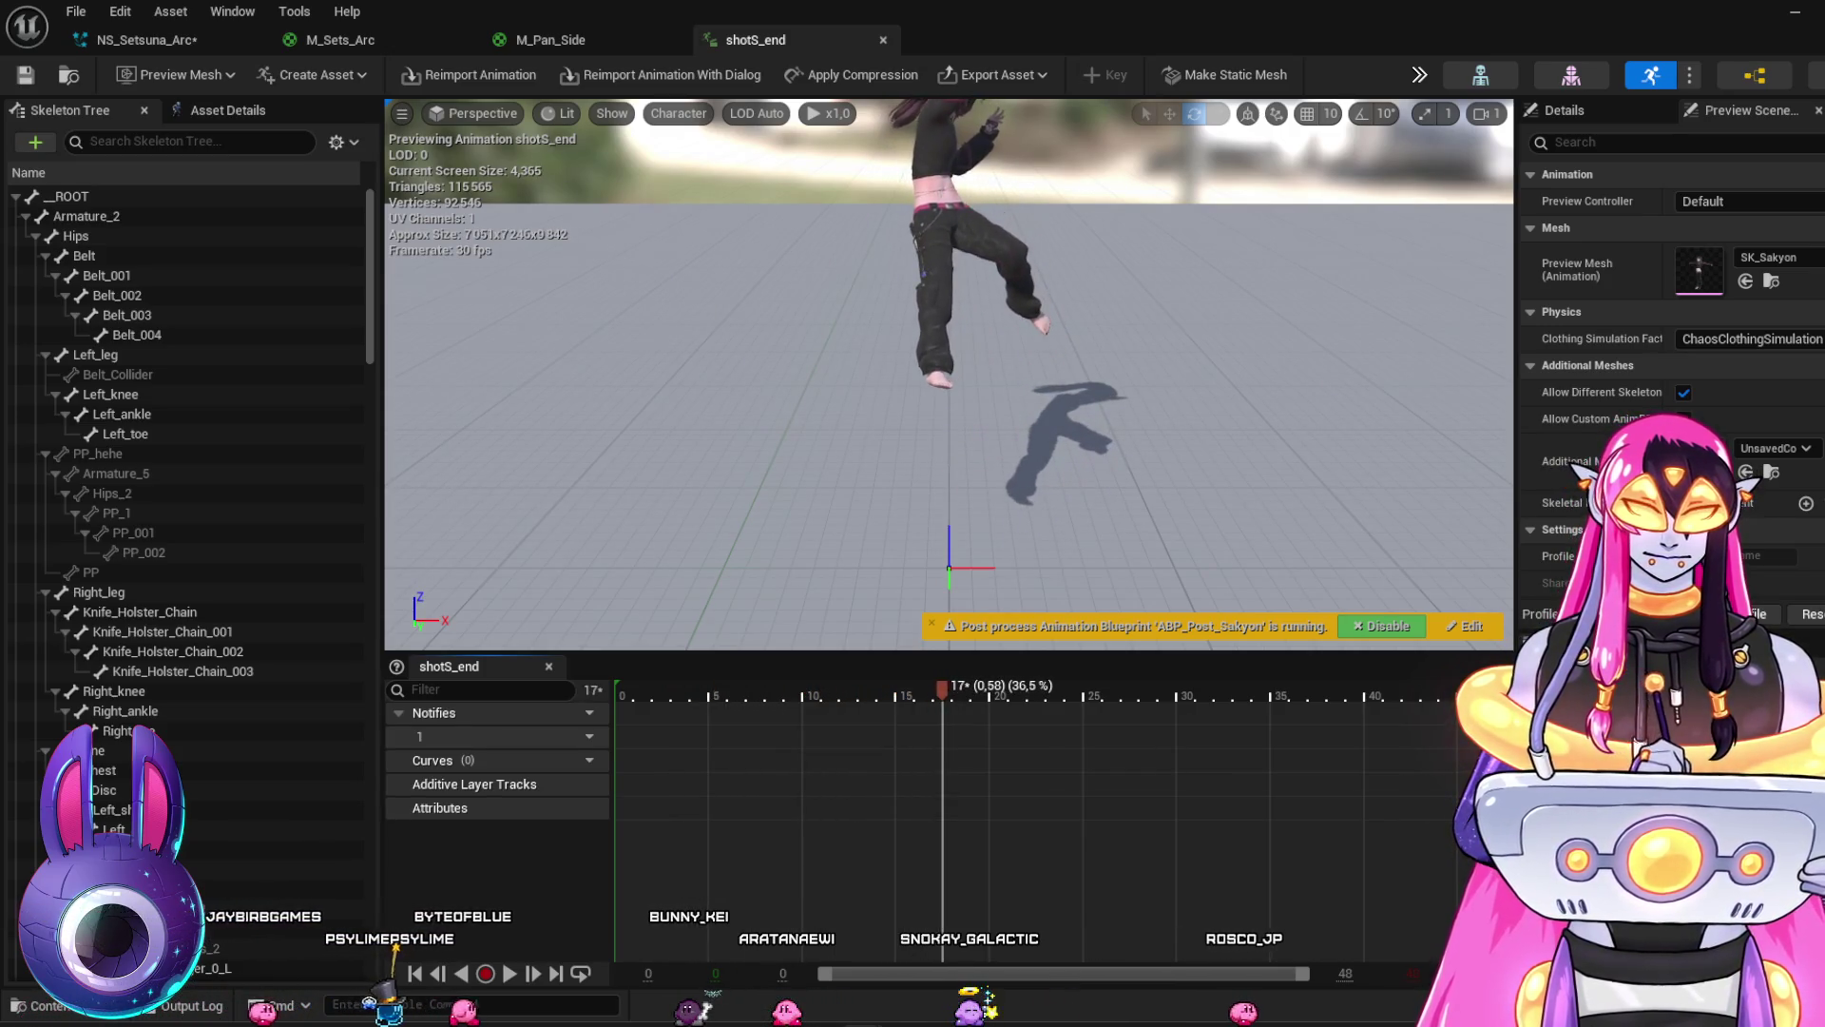
pyautogui.moveTo(618, 686); pyautogui.dragTo(1431, 738)
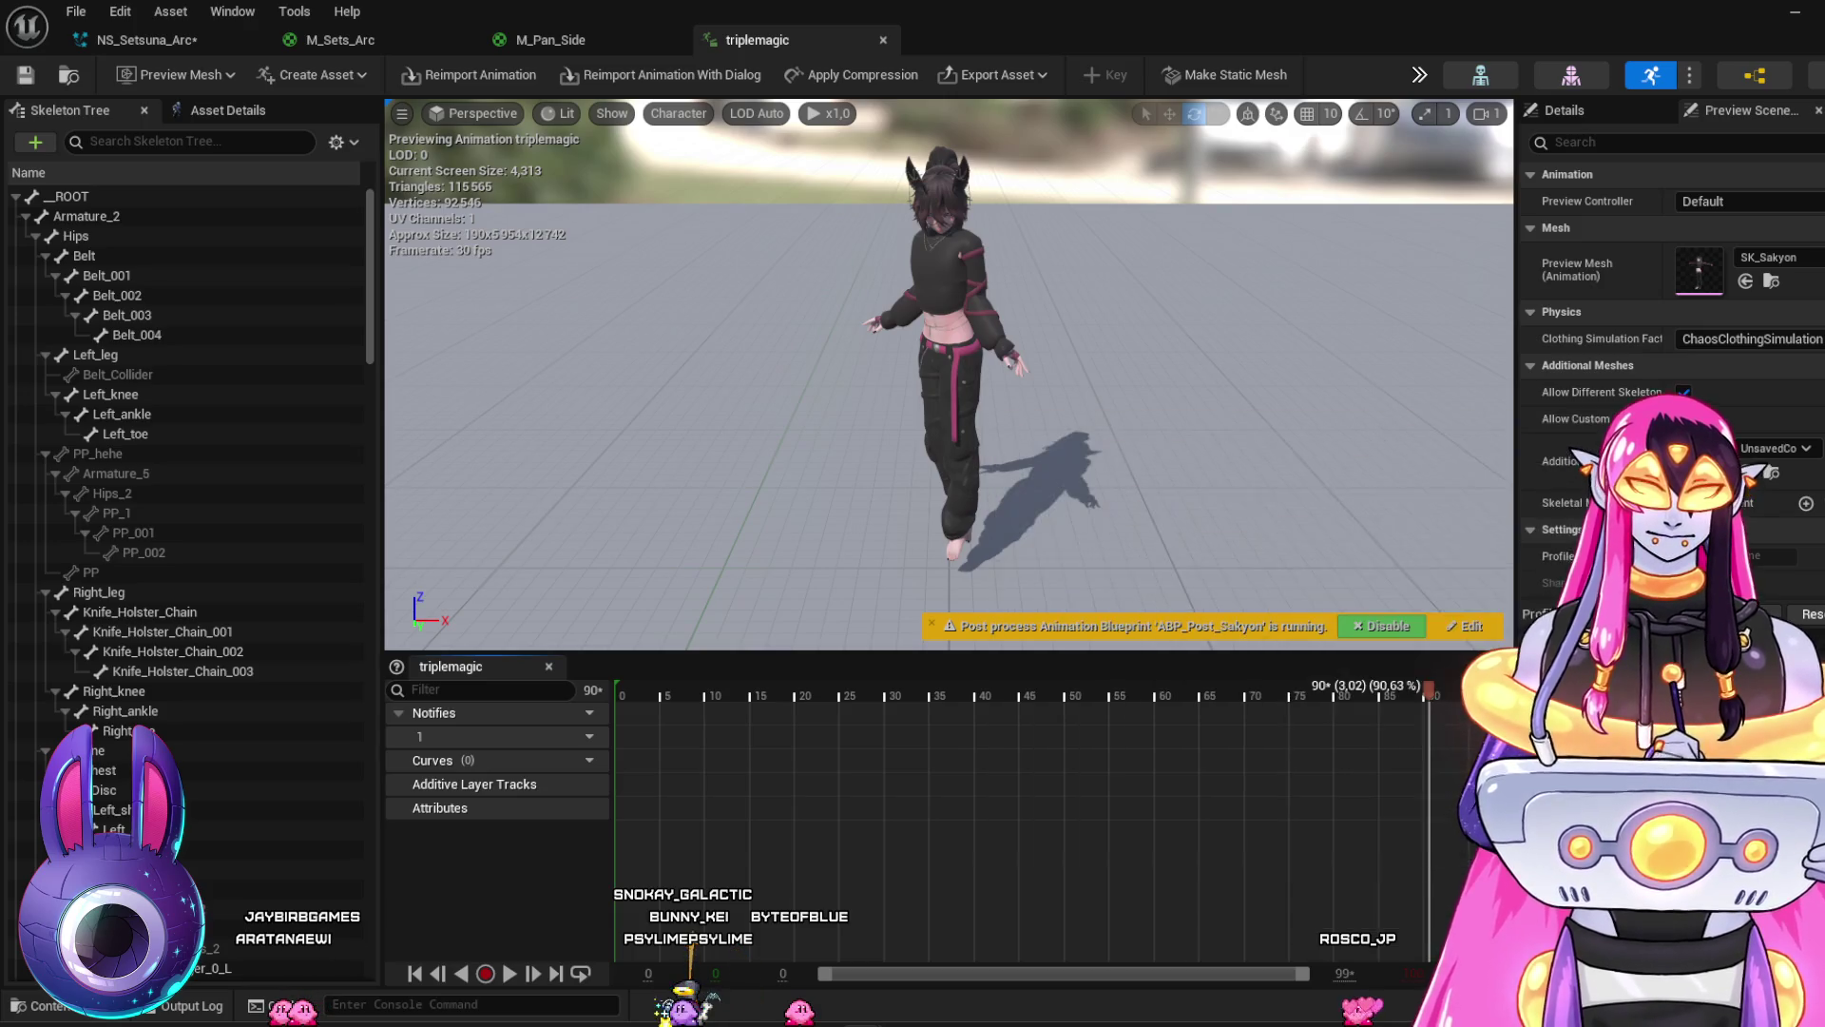
# - Preview shotS_start's jump pose and shotS_end1 at frames 31 and 16, then minimize the editor
pyautogui.doubleClick(1673, 518)
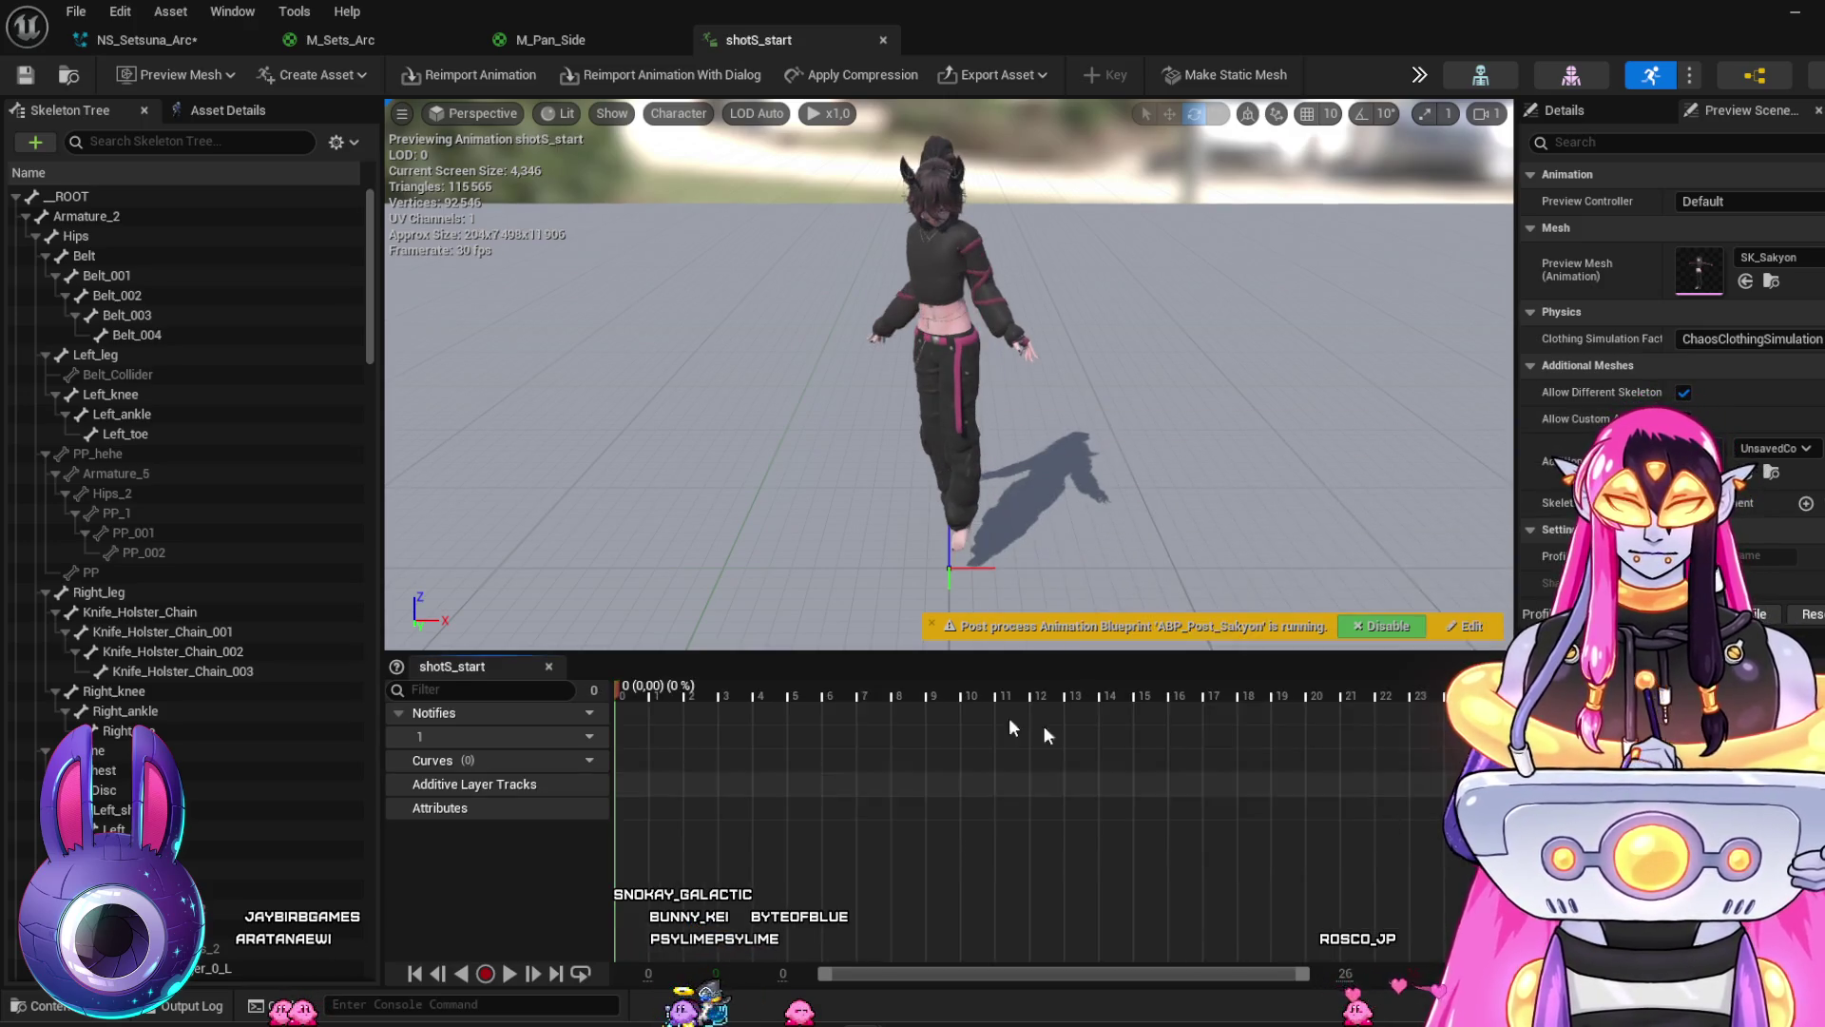
pyautogui.moveTo(625, 691)
pyautogui.mouseDown()
pyautogui.moveTo(1191, 715)
pyautogui.moveTo(1450, 703)
pyautogui.moveTo(760, 708)
pyautogui.mouseUp()
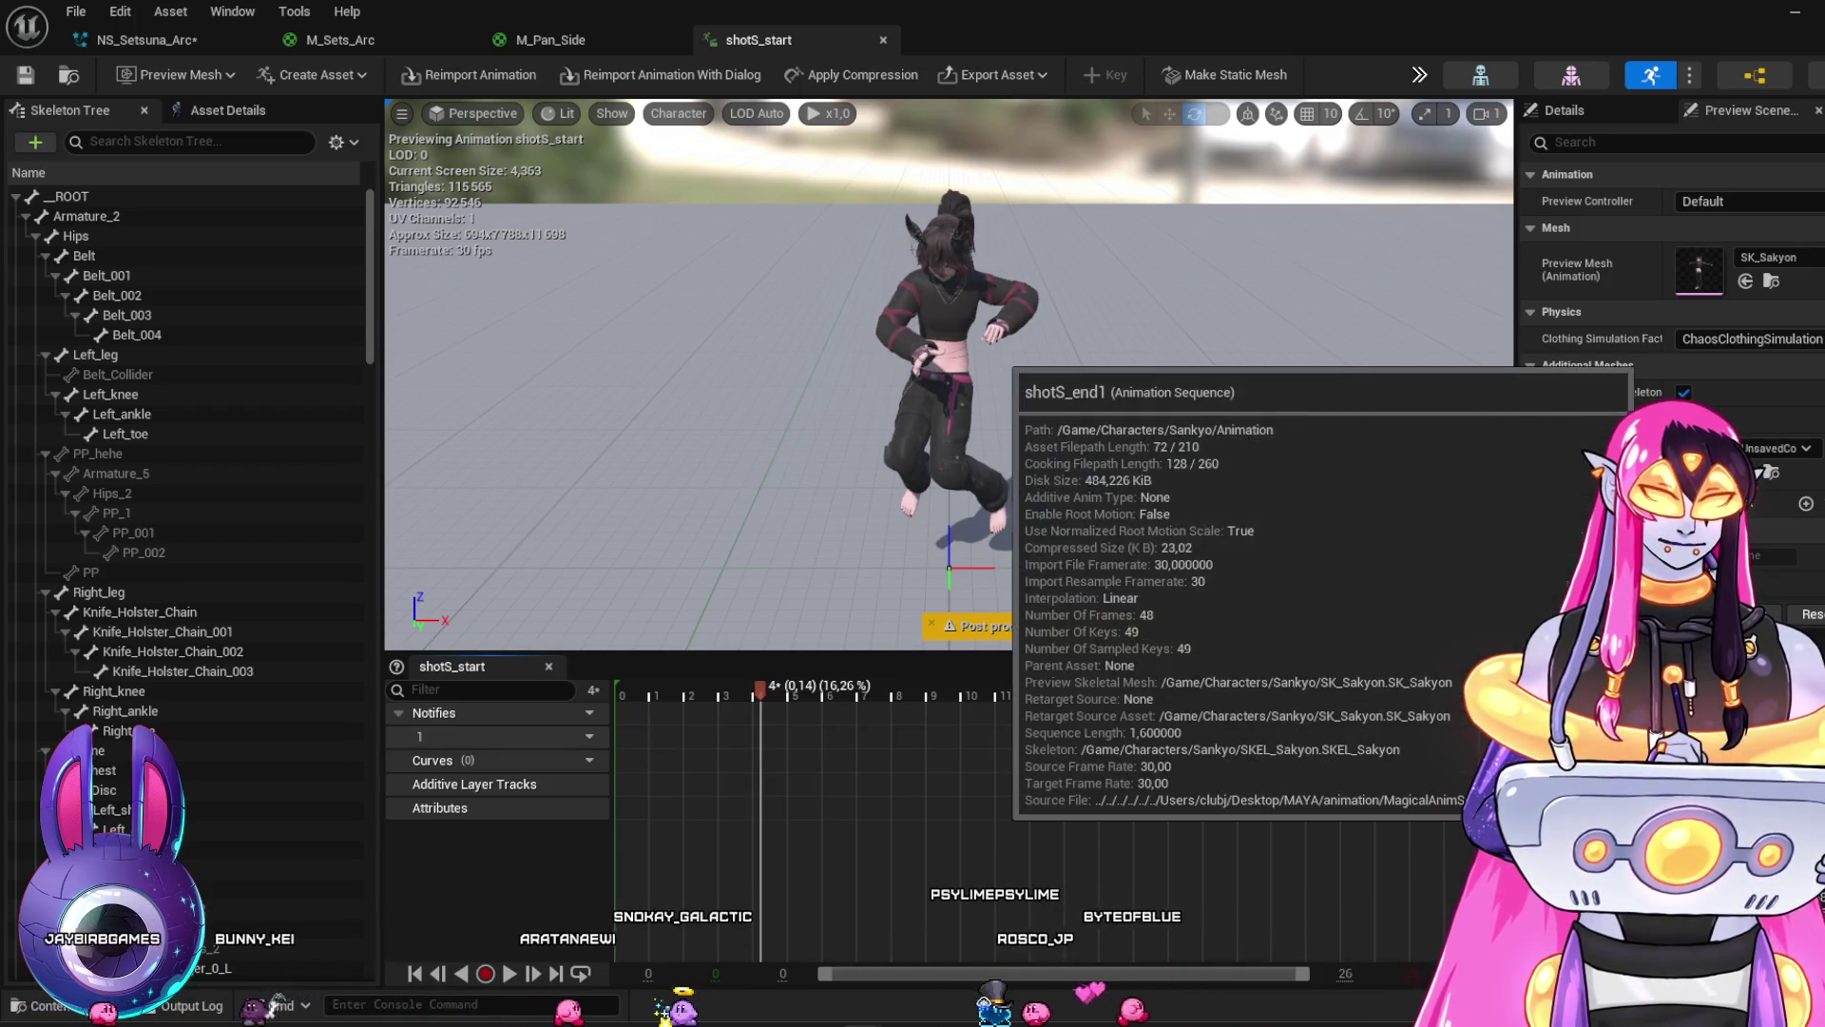
pyautogui.doubleClick(1569, 818)
pyautogui.moveTo(621, 688); pyautogui.dragTo(1356, 728)
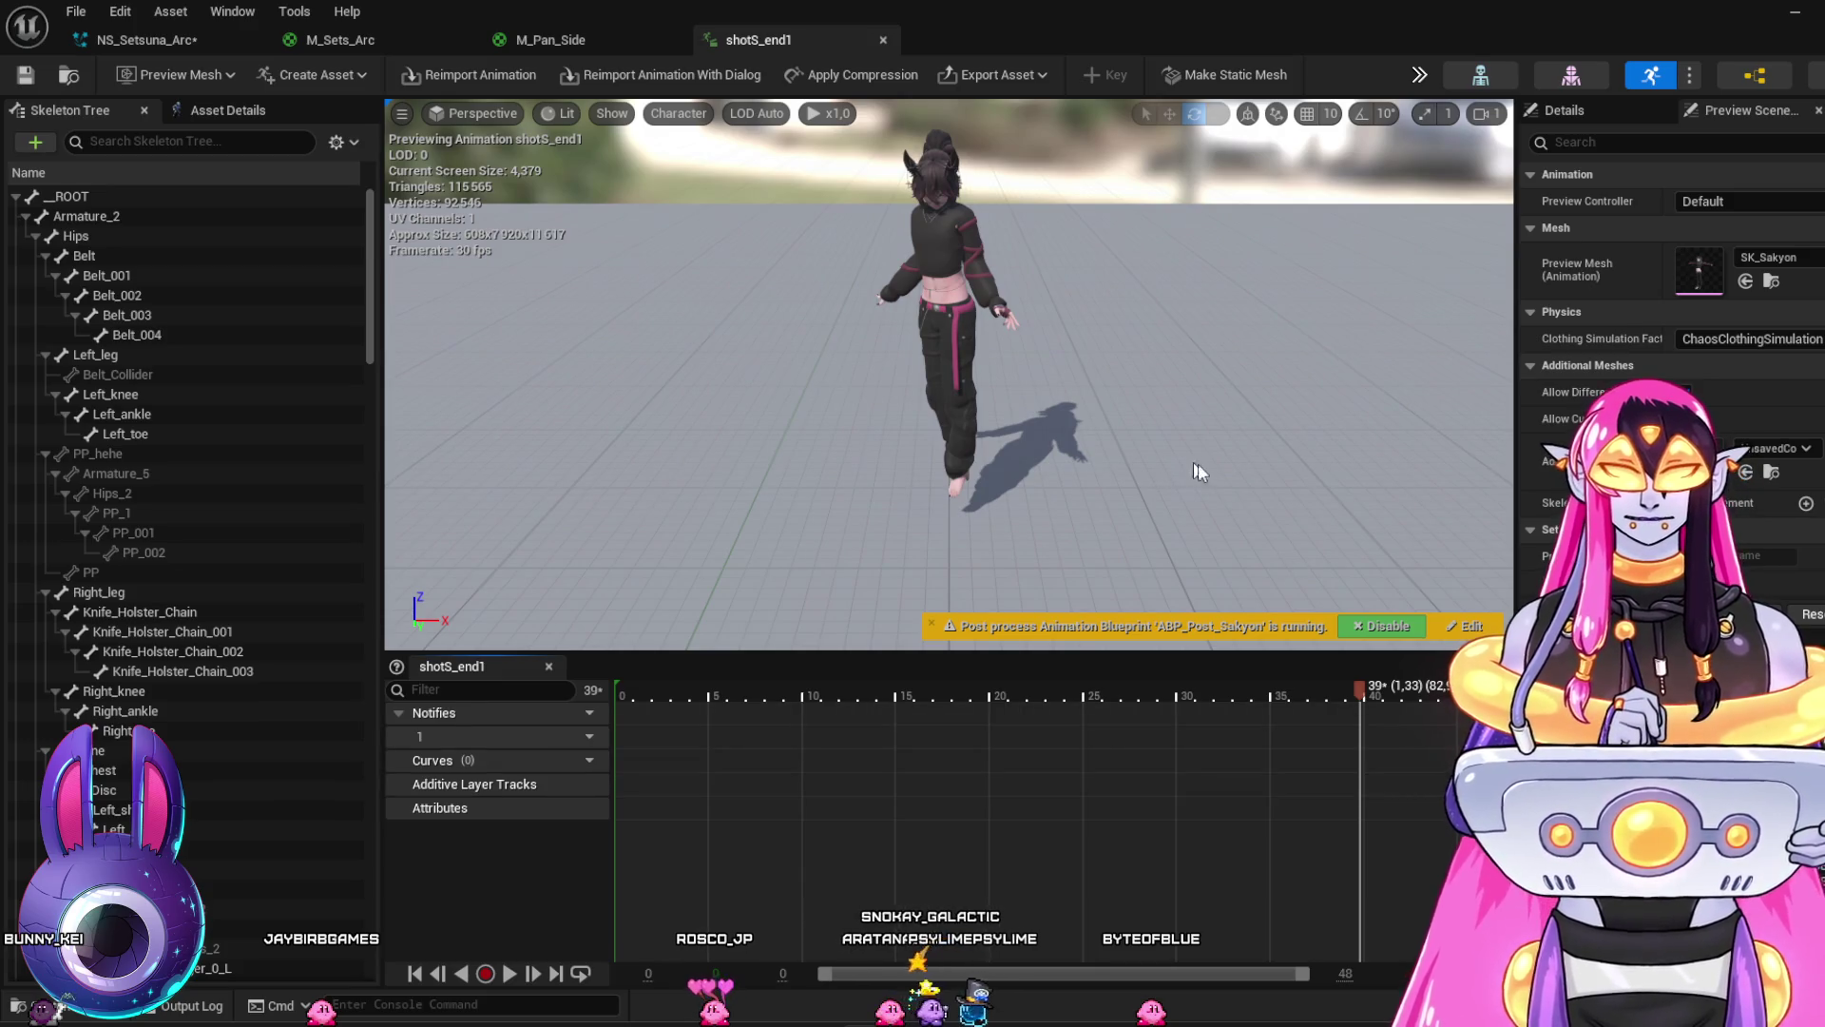
pyautogui.moveTo(692, 702)
pyautogui.mouseDown()
pyautogui.moveTo(625, 688)
pyautogui.moveTo(1090, 691)
pyautogui.mouseUp()
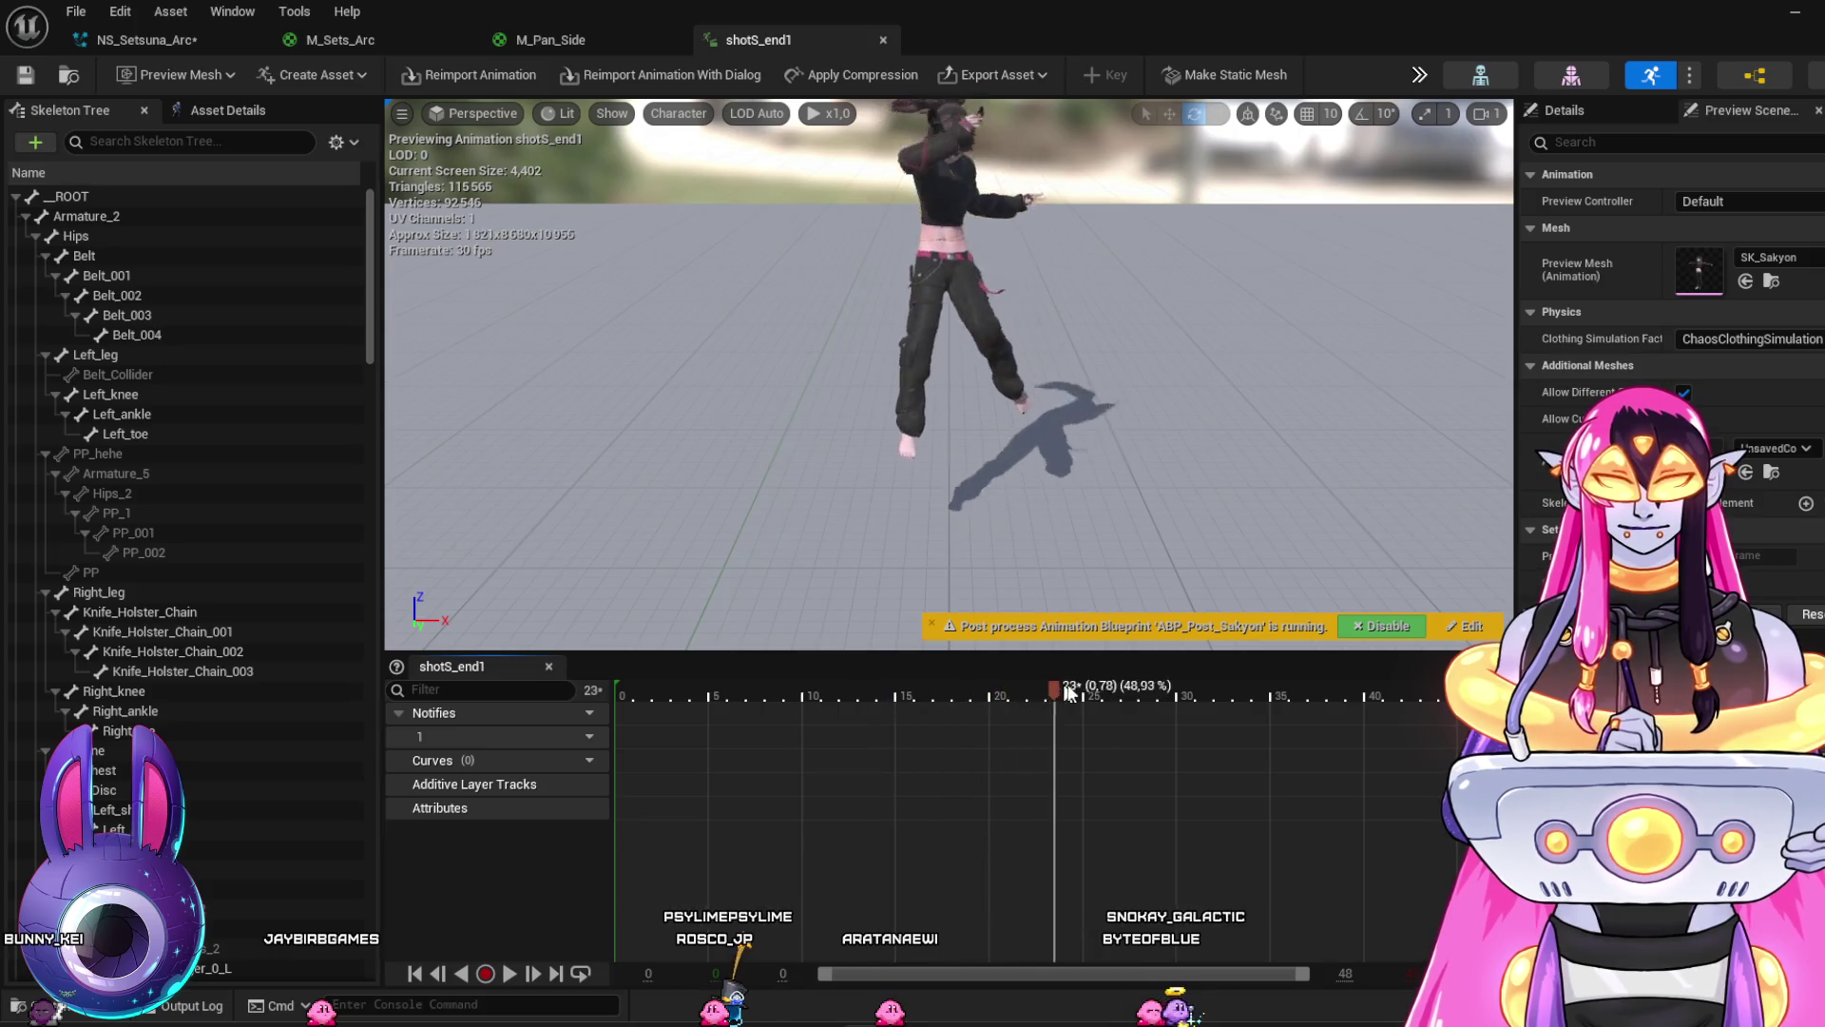
pyautogui.click(1797, 13)
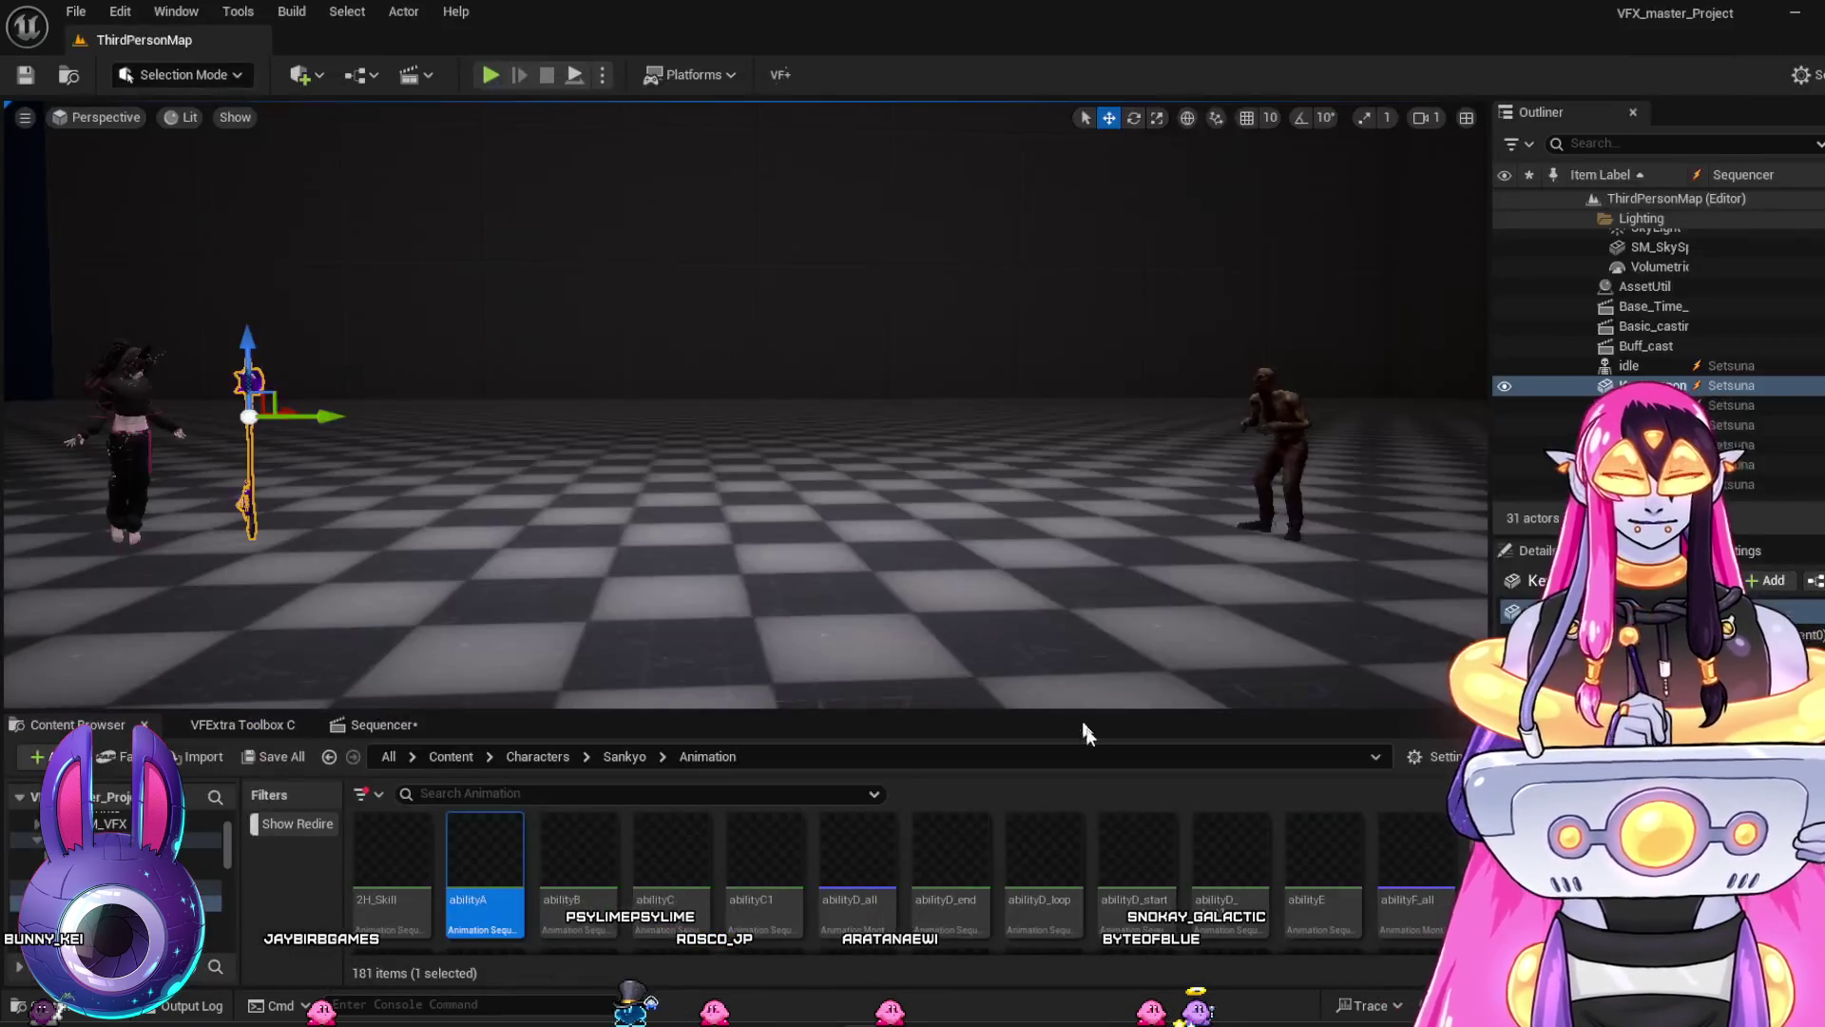
# - Add shotS_end1 to the character's animation track via a 'shots' search and slide it 20 frames earlier
pyautogui.click(399, 725)
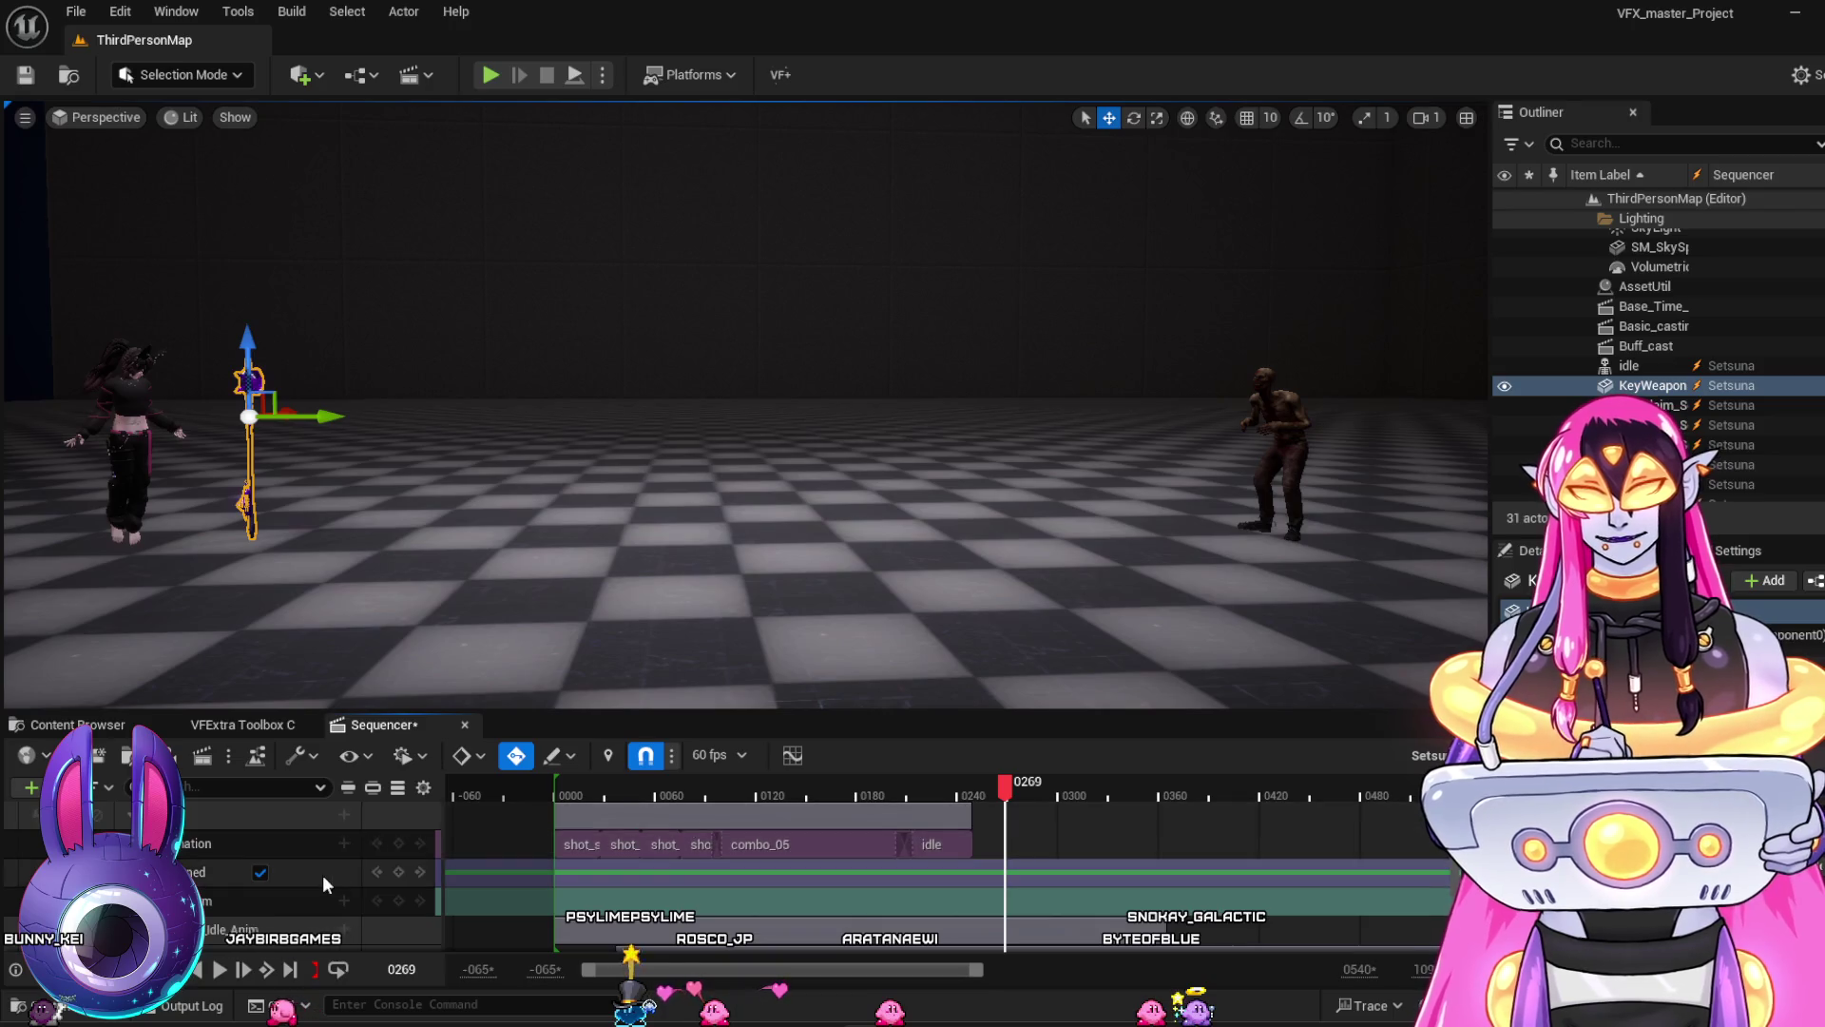
pyautogui.click(344, 844)
pyautogui.write('shot')
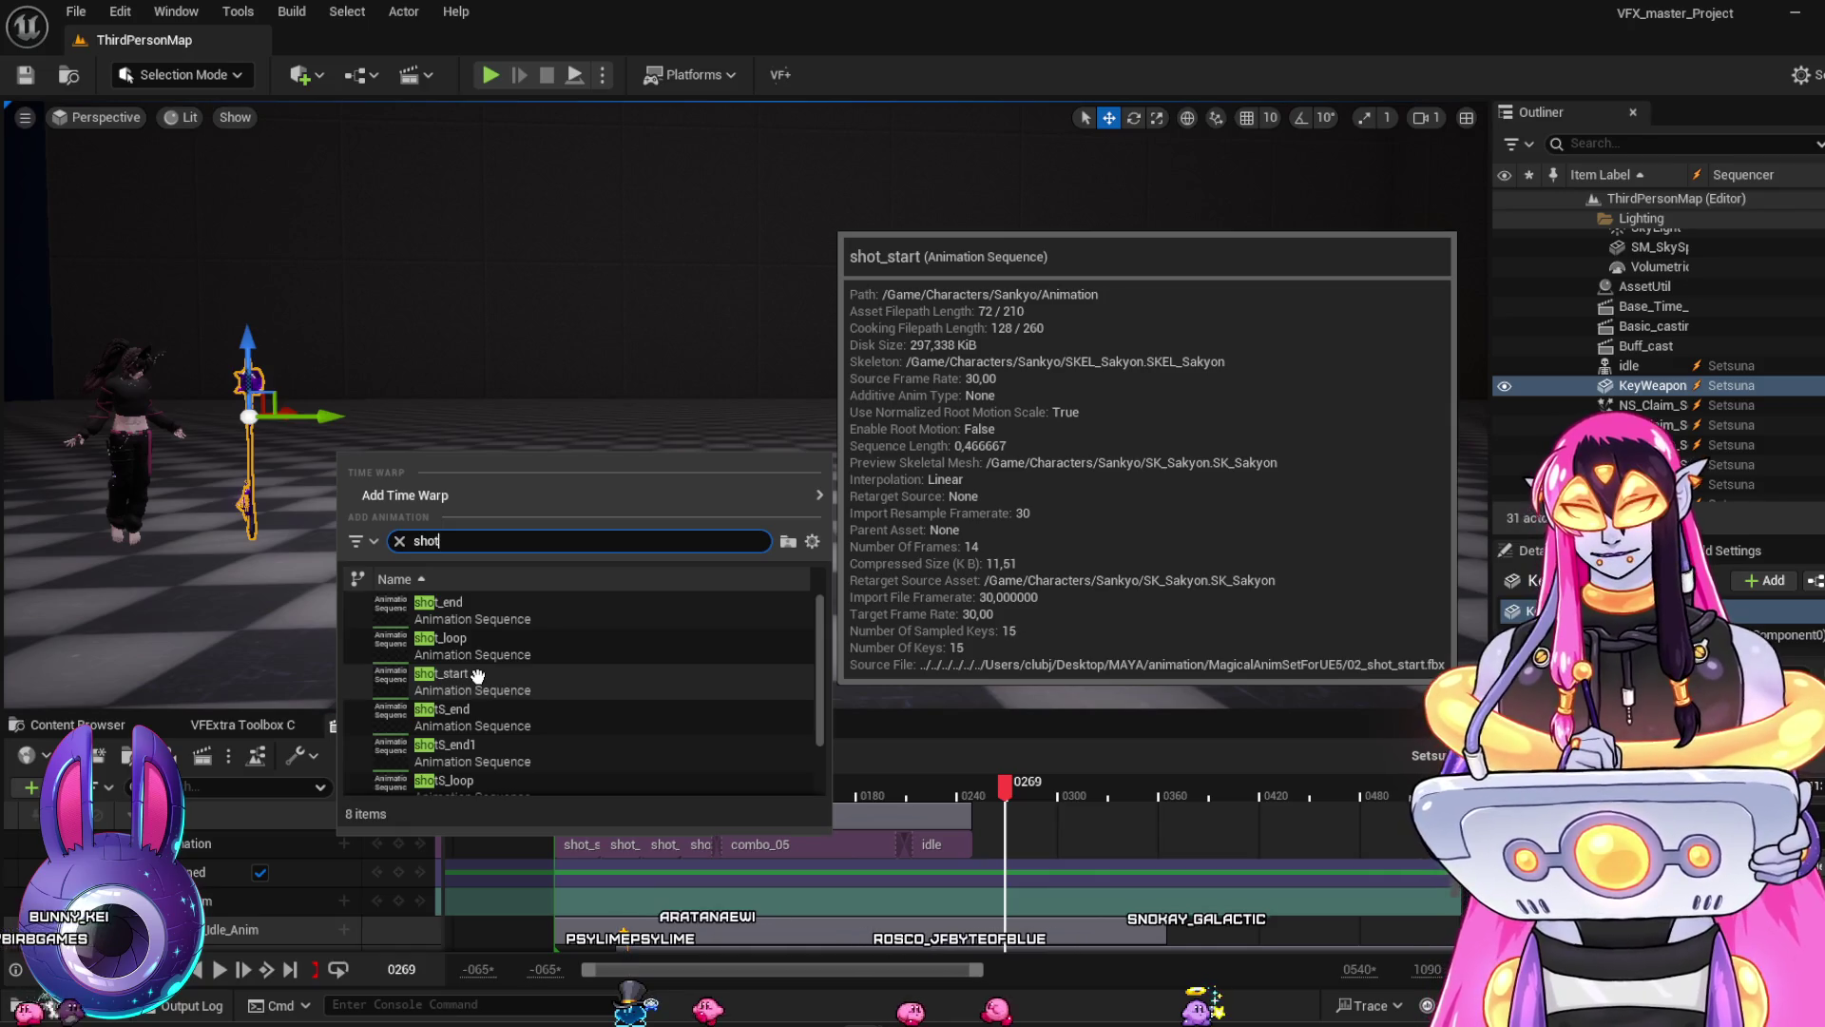
pyautogui.write('s')
pyautogui.click(553, 648)
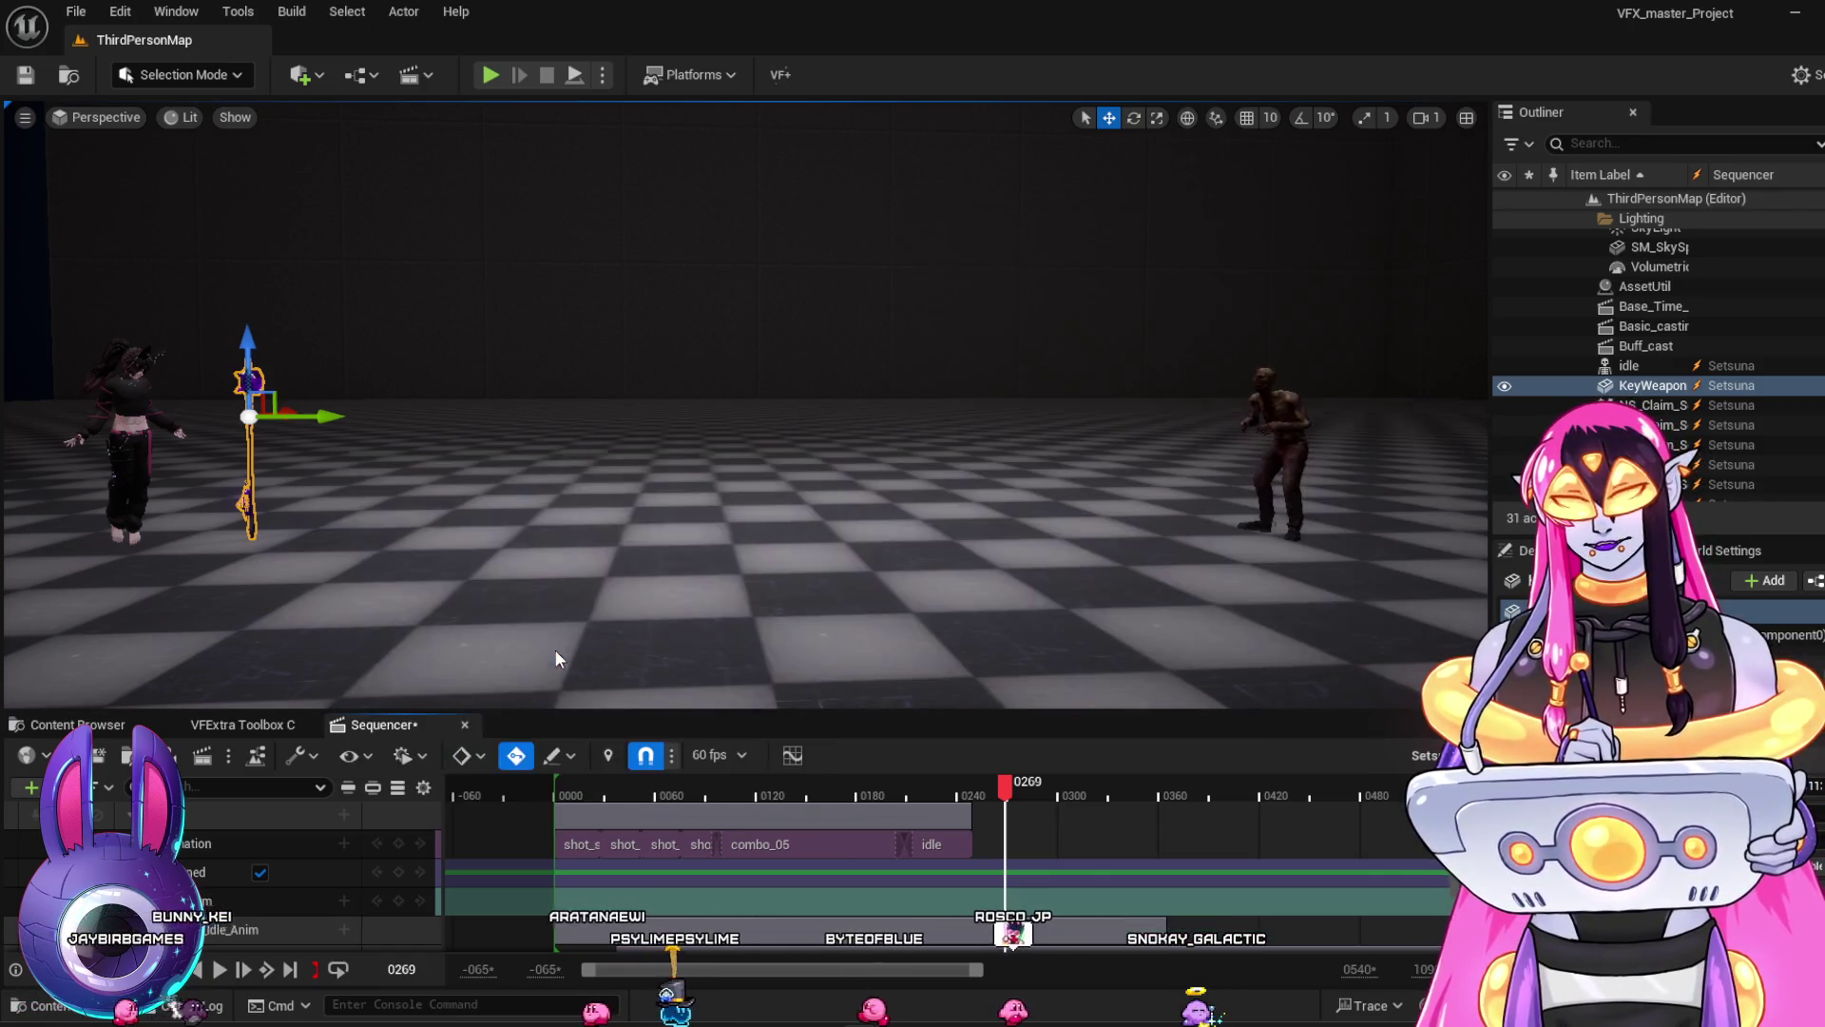
pyautogui.moveTo(1036, 842)
pyautogui.mouseDown()
pyautogui.moveTo(915, 797)
pyautogui.moveTo(993, 816)
pyautogui.mouseUp()
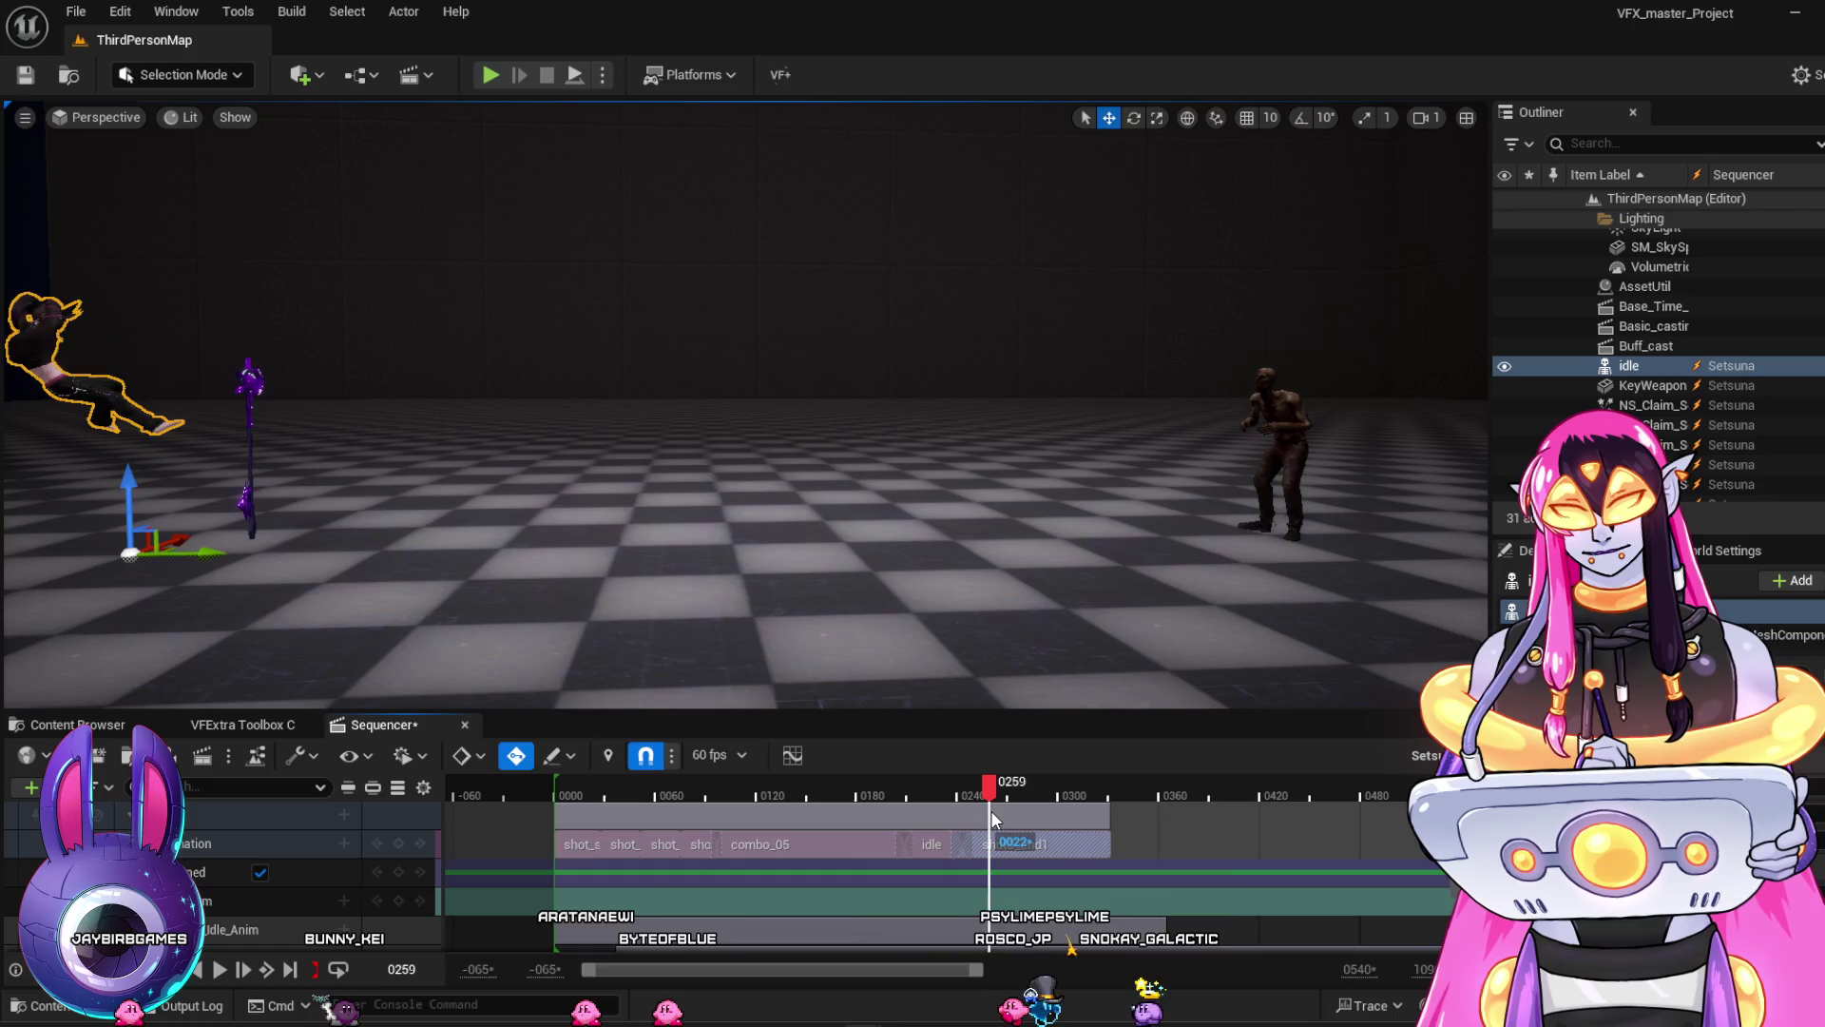
# - Play the sequence from frame 226 to check the new shotS_end1 clip, ending near frame 192
pyautogui.press('space')
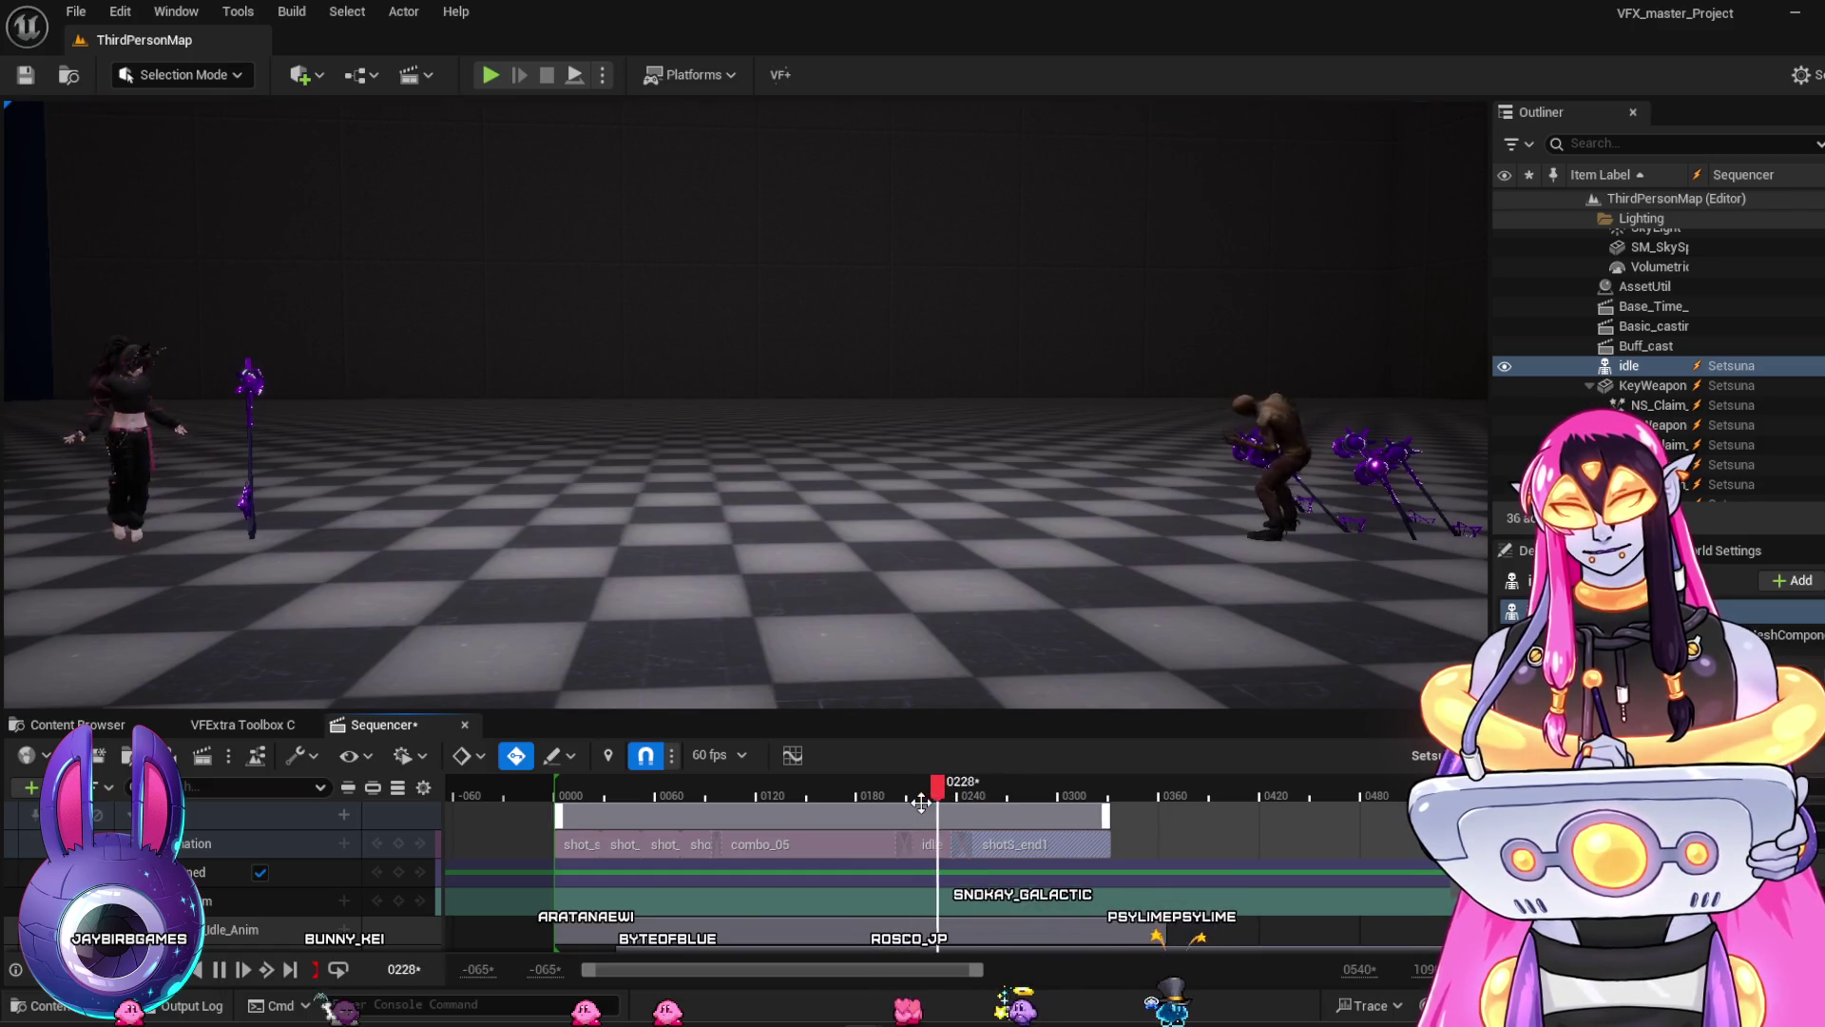
pyautogui.click(935, 788)
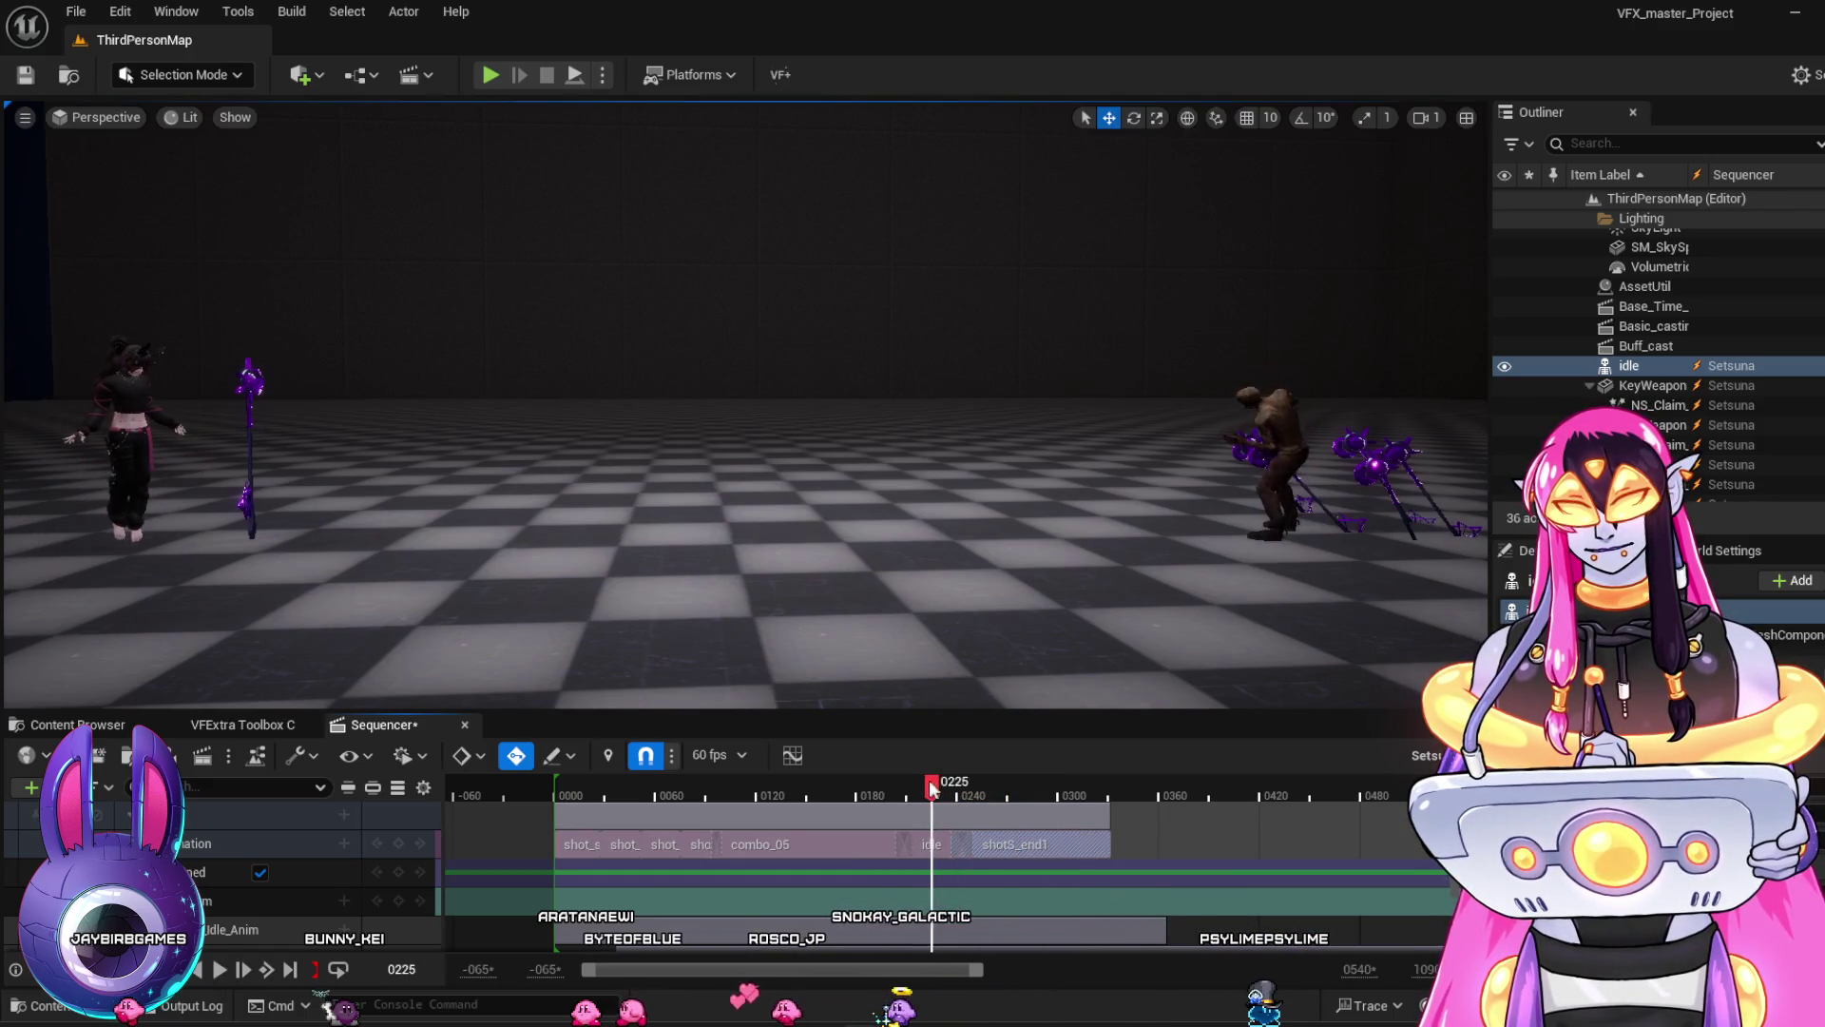
pyautogui.press('space')
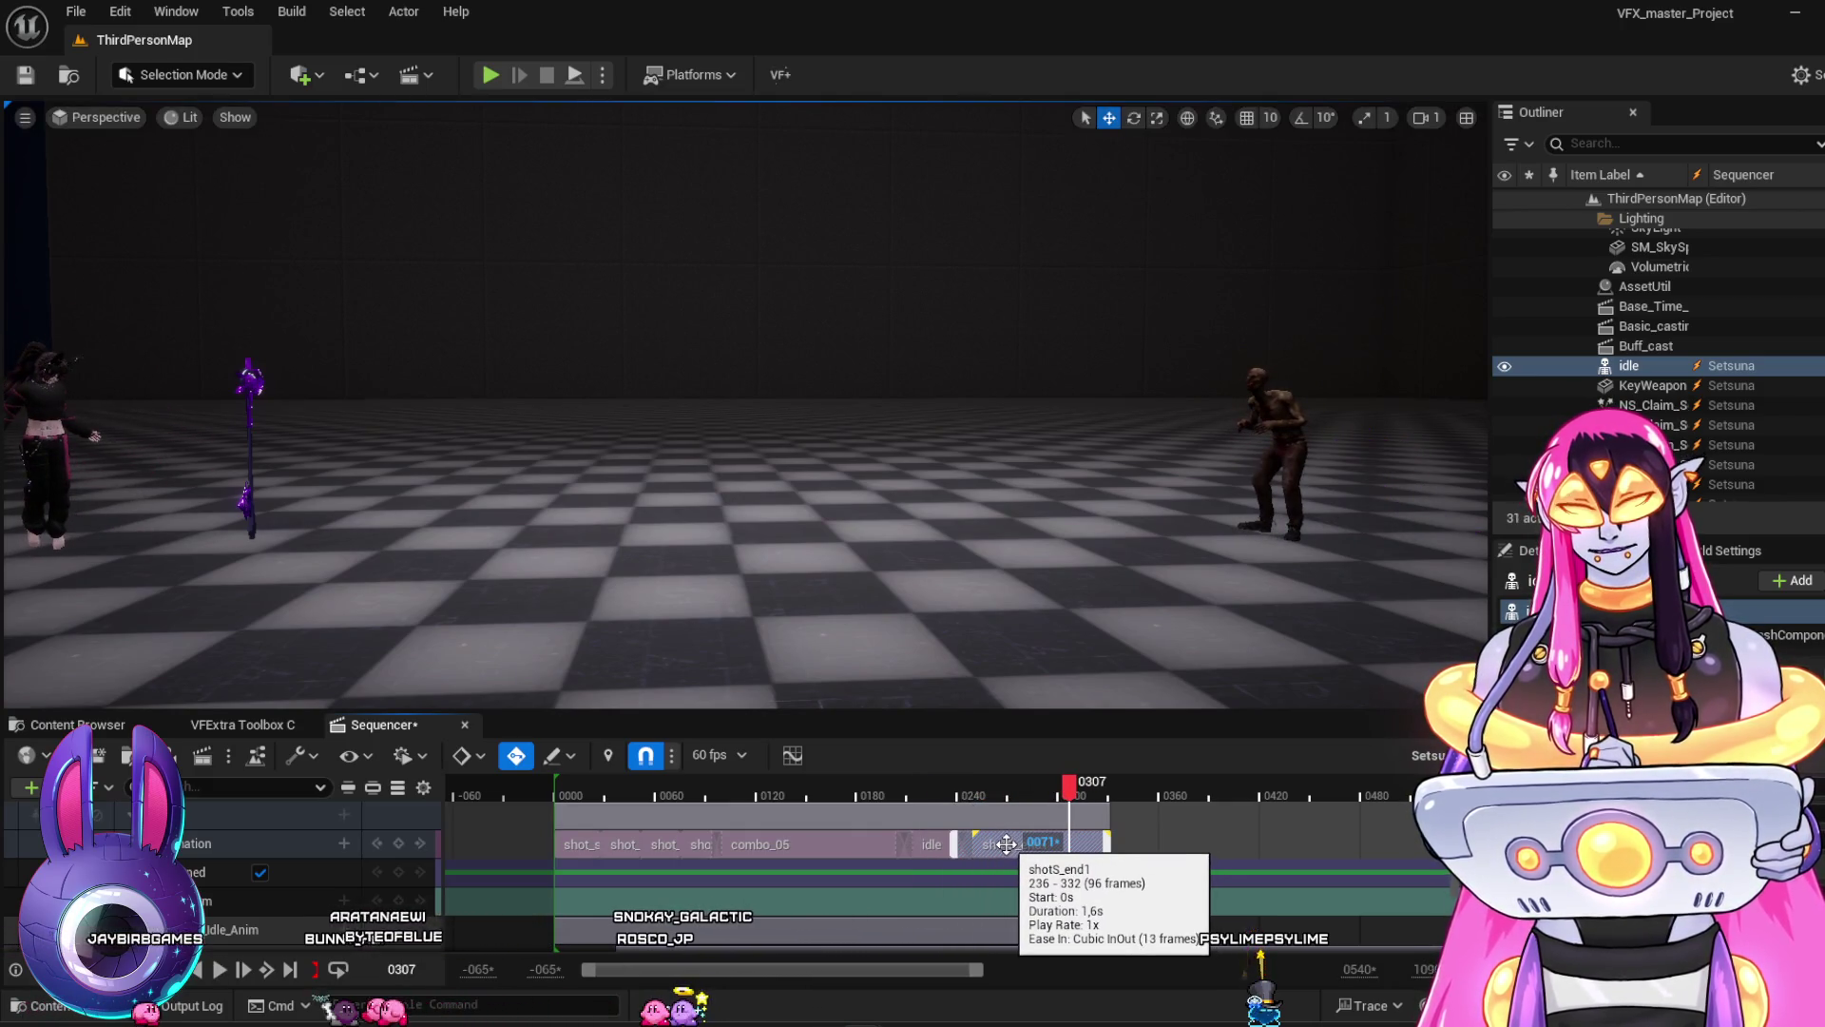
pyautogui.moveTo(927, 797)
pyautogui.mouseDown()
pyautogui.moveTo(847, 796)
pyautogui.moveTo(980, 848)
pyautogui.mouseUp()
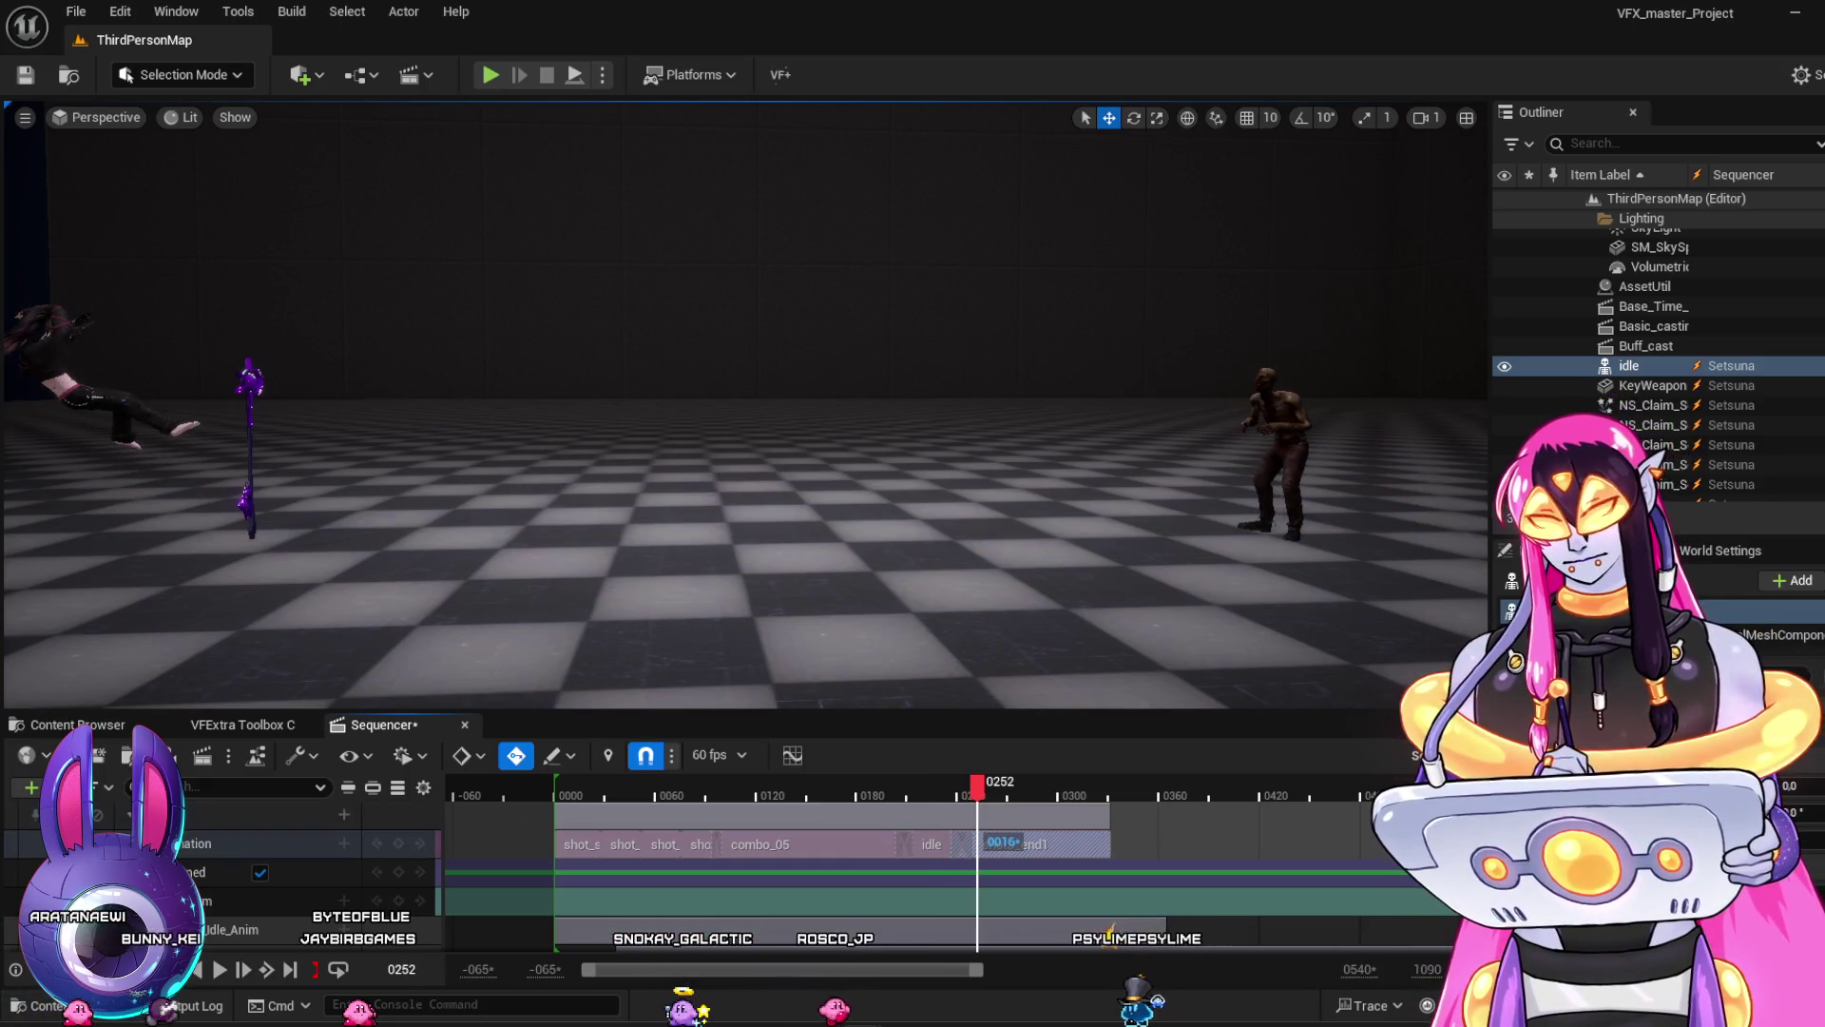
pyautogui.scroll(-3, 309, 918)
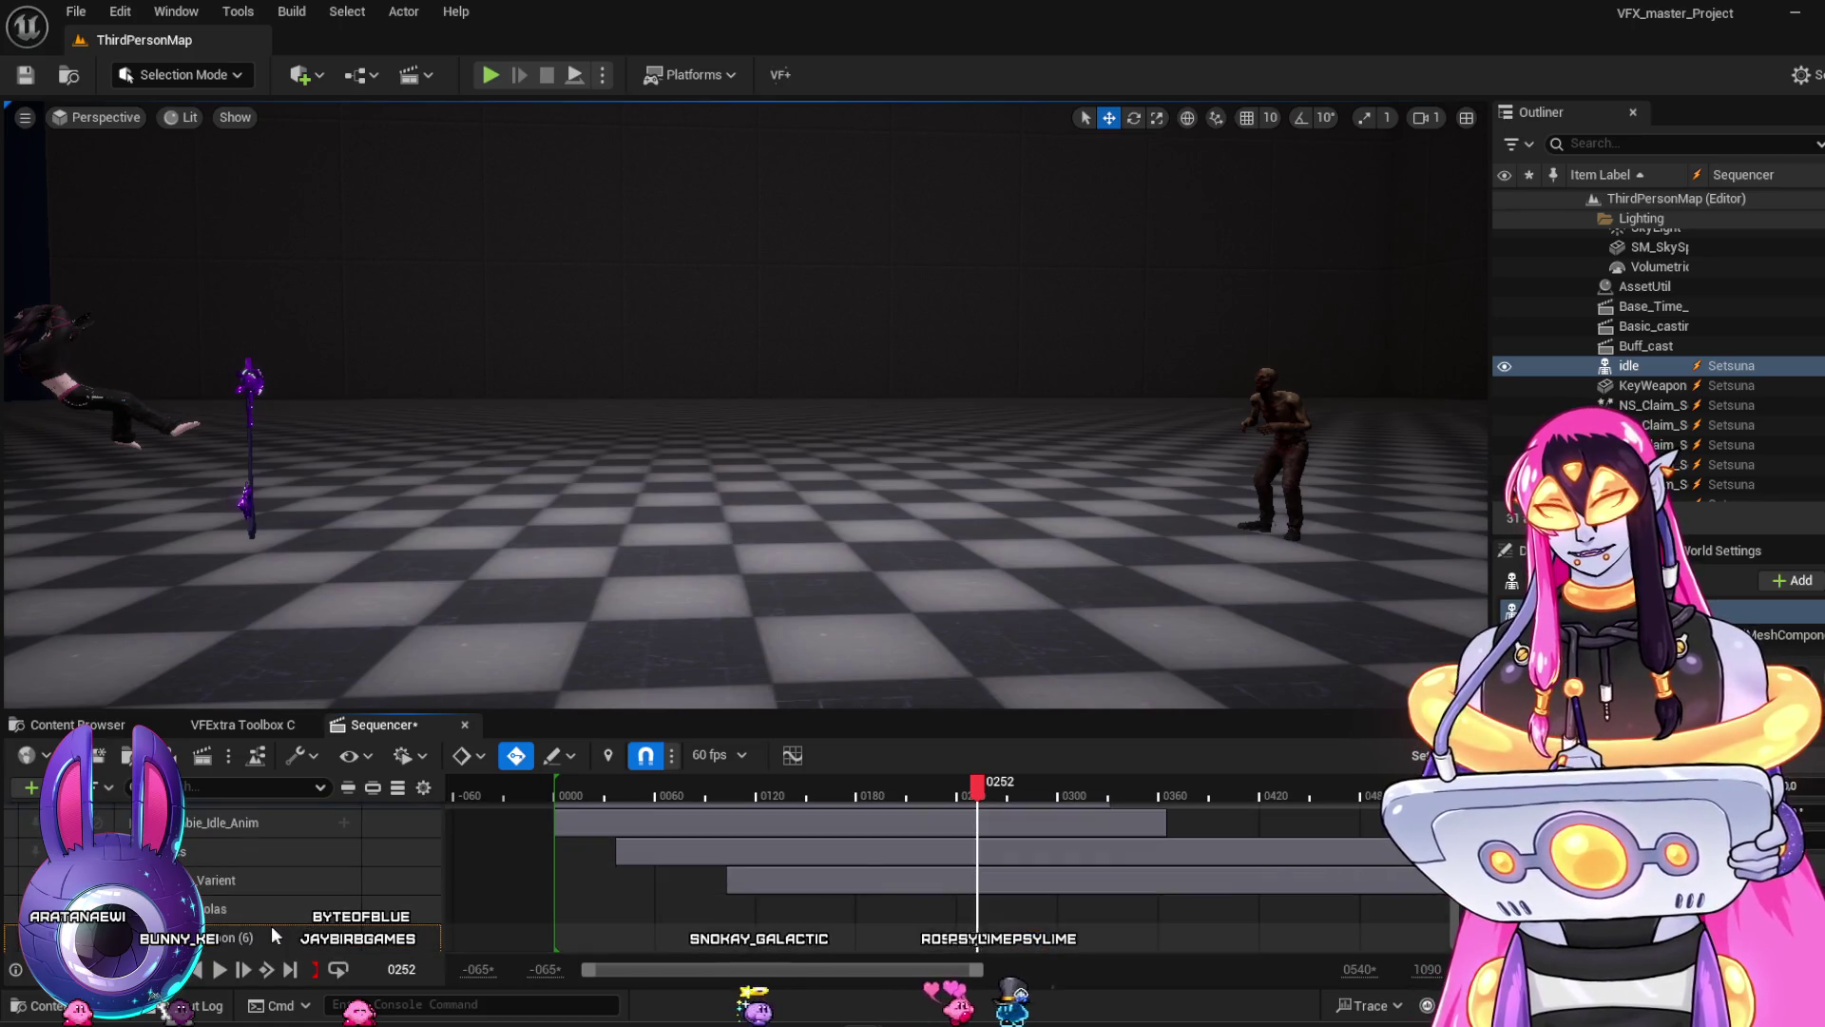
# - Toggle the KeyWeapon track off and on while scrubbing frames 238 to 255 to check the weapon
pyautogui.click(309, 936)
pyautogui.scroll(-2, 285, 878)
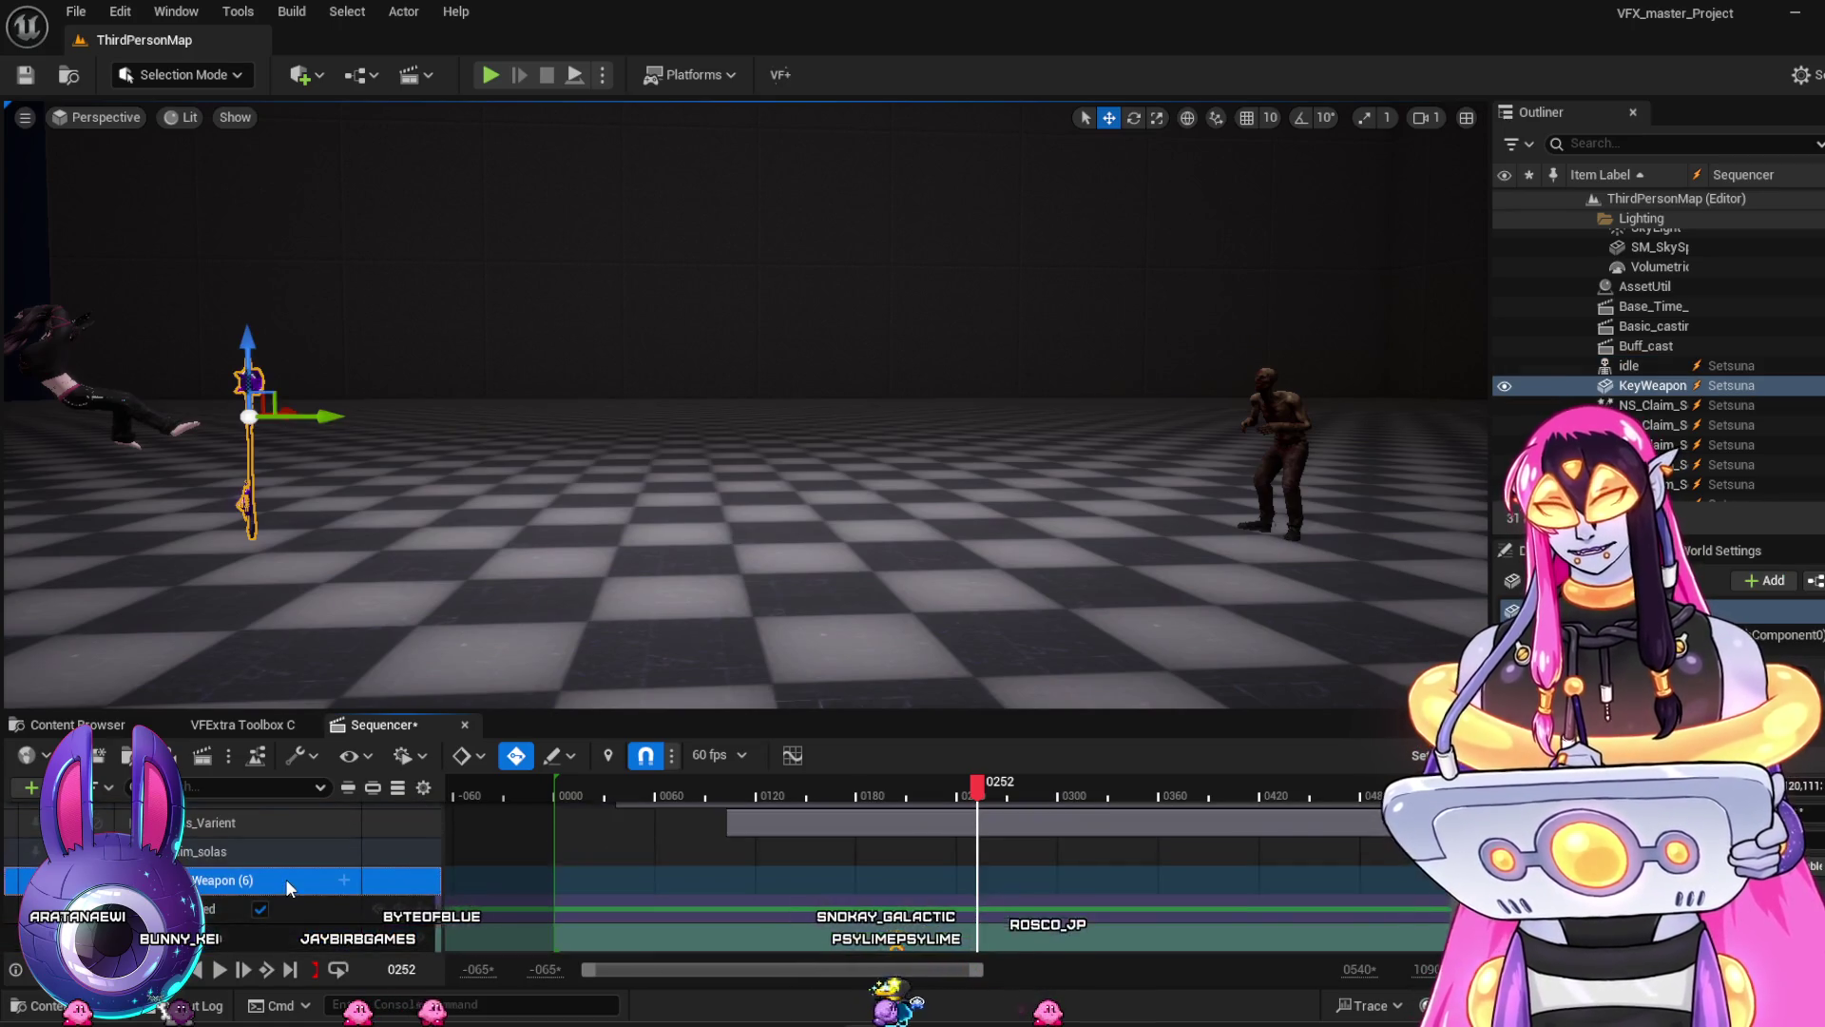
pyautogui.moveTo(979, 792); pyautogui.dragTo(956, 791)
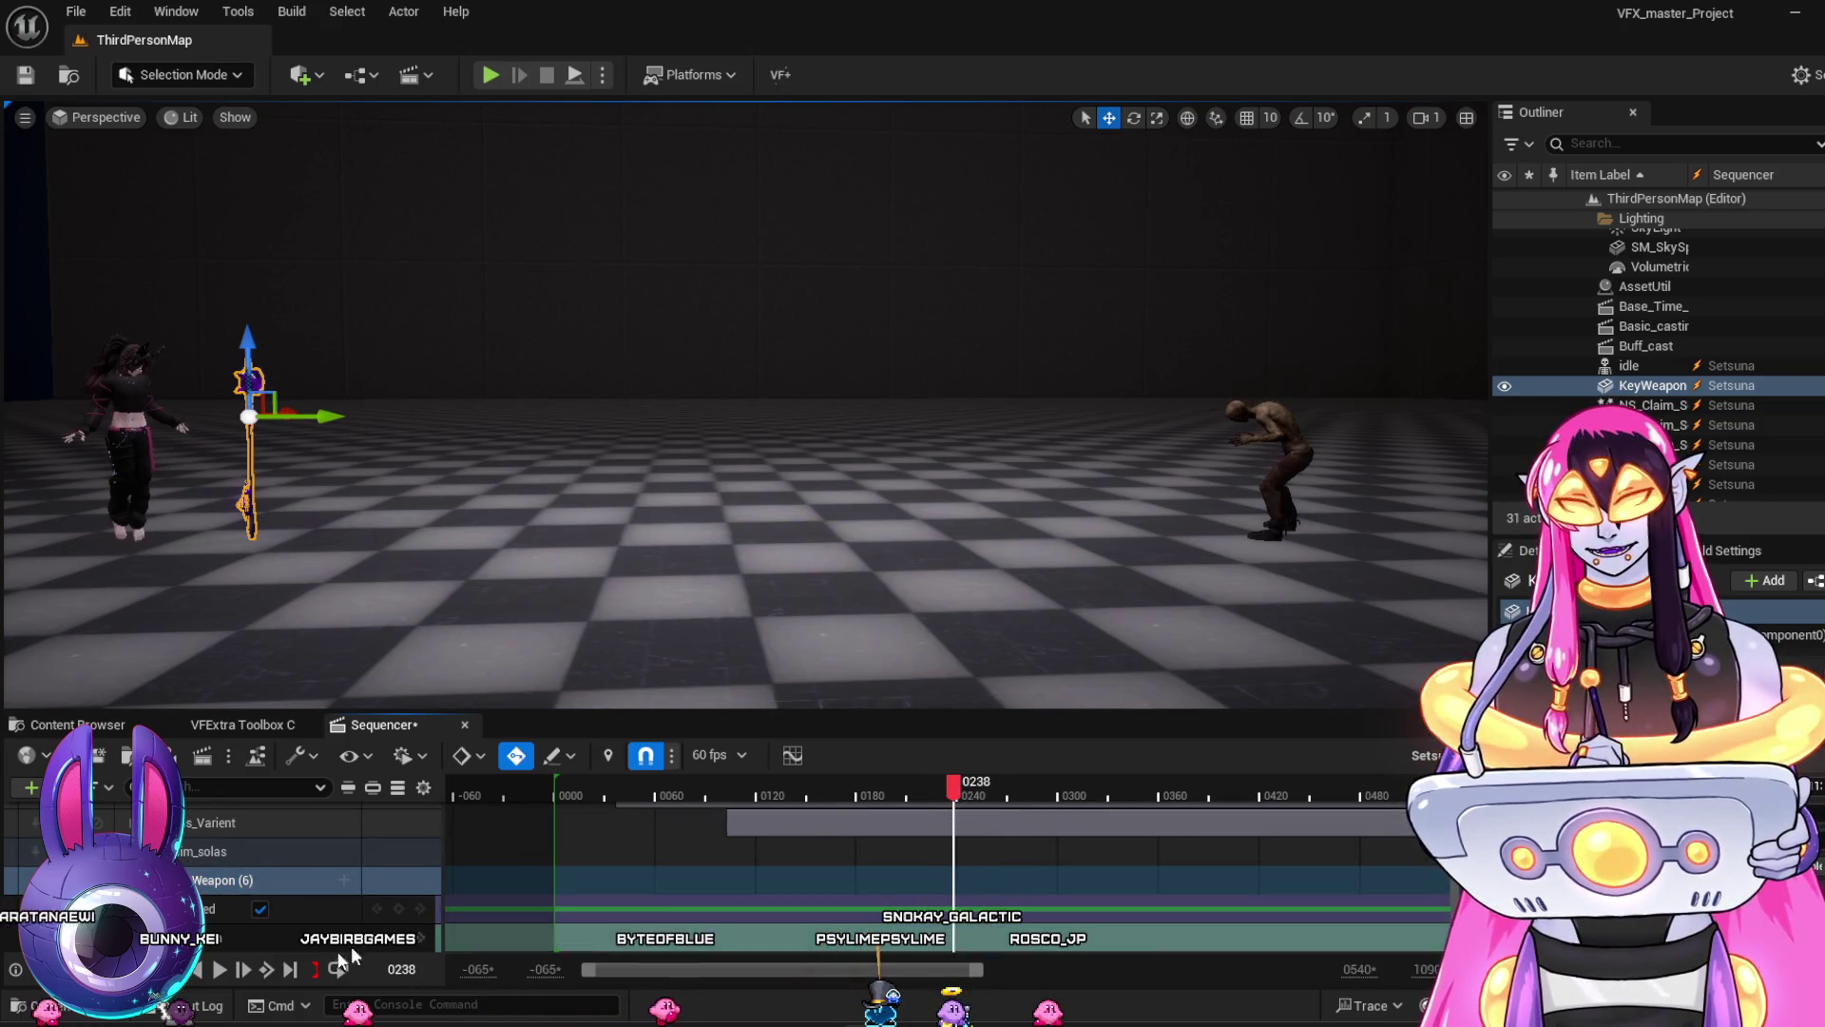
pyautogui.click(260, 909)
pyautogui.click(398, 909)
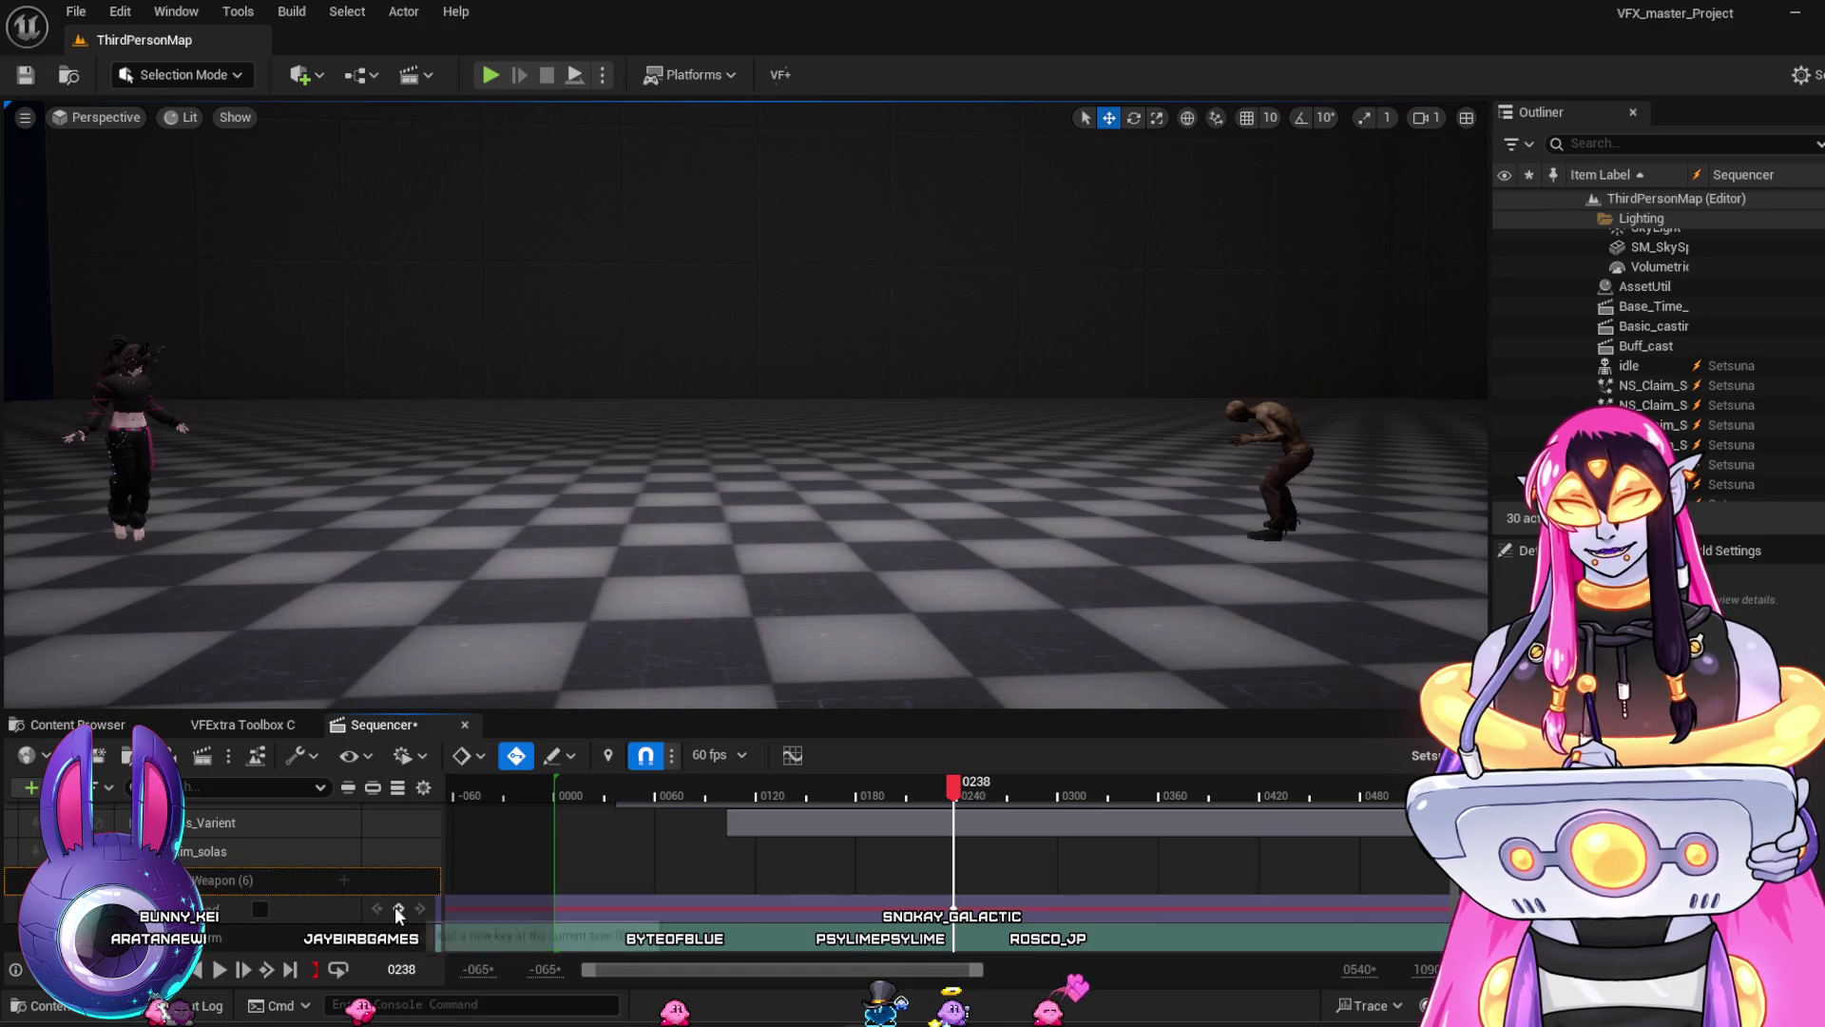
pyautogui.moveTo(963, 781); pyautogui.dragTo(968, 780)
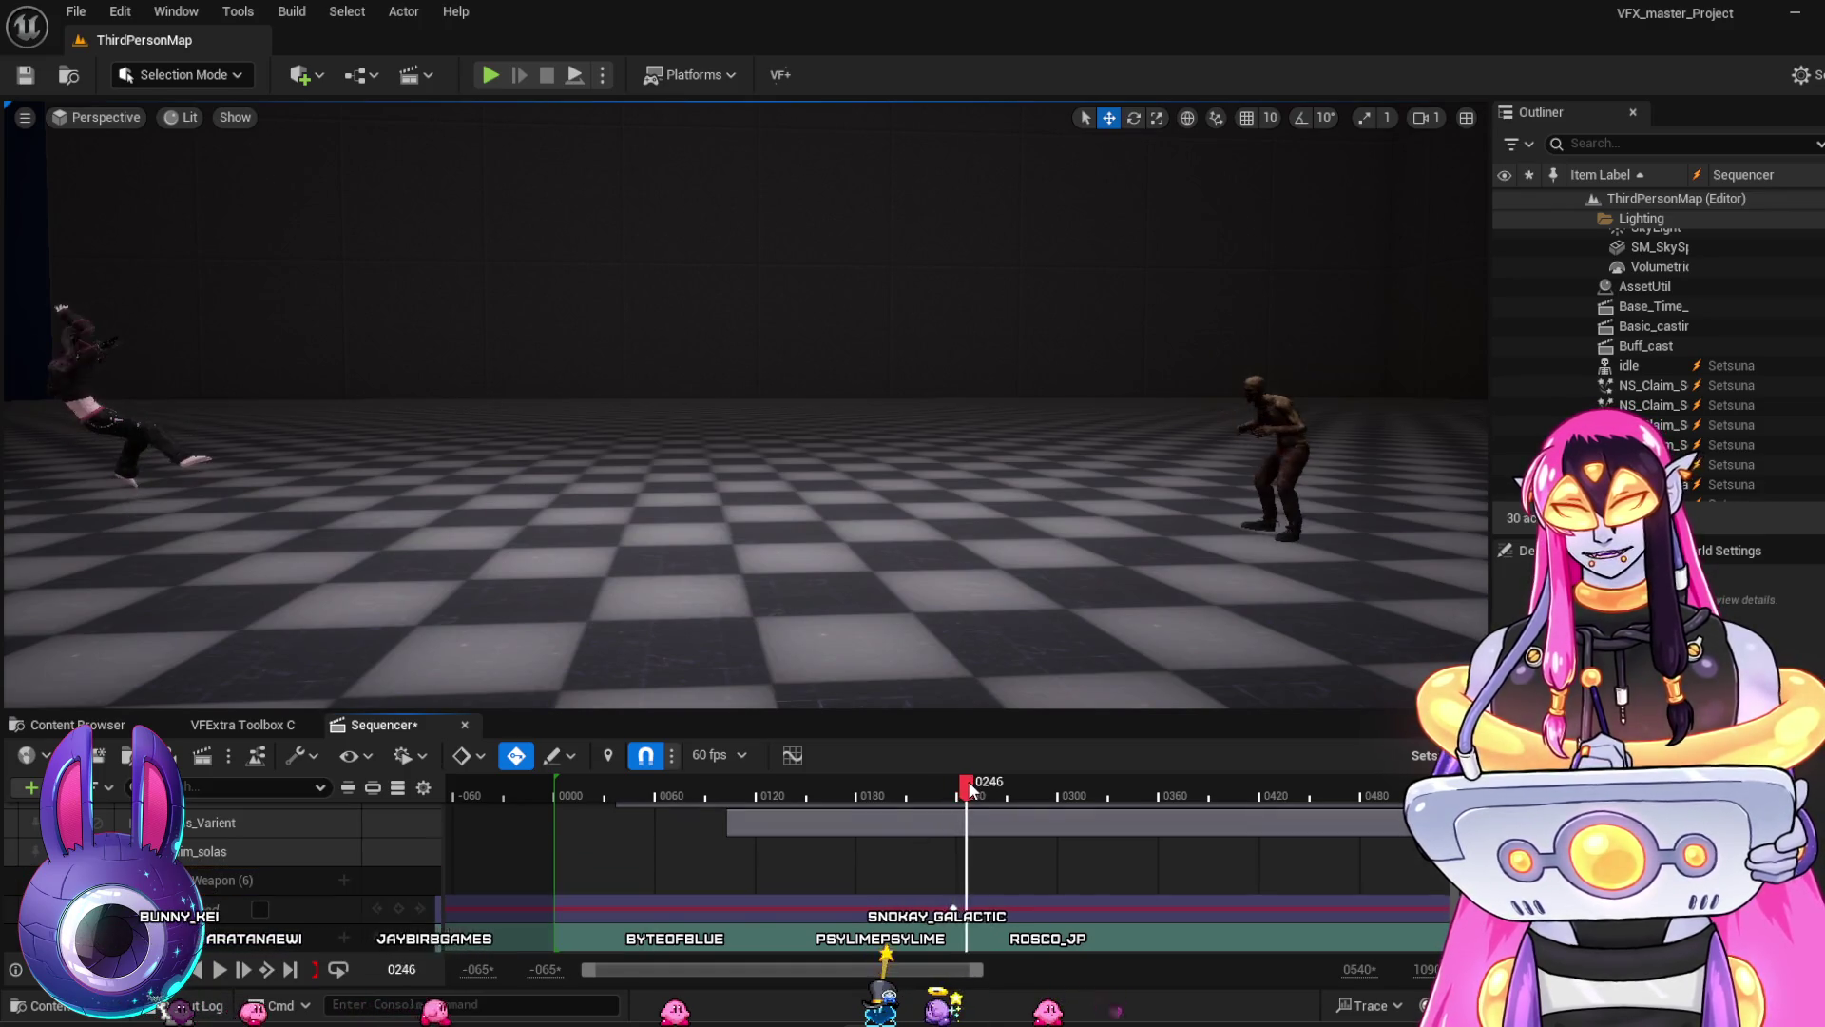
pyautogui.click(259, 910)
pyautogui.moveTo(967, 789)
pyautogui.mouseDown()
pyautogui.moveTo(944, 779)
pyautogui.moveTo(985, 799)
pyautogui.moveTo(964, 798)
pyautogui.mouseUp()
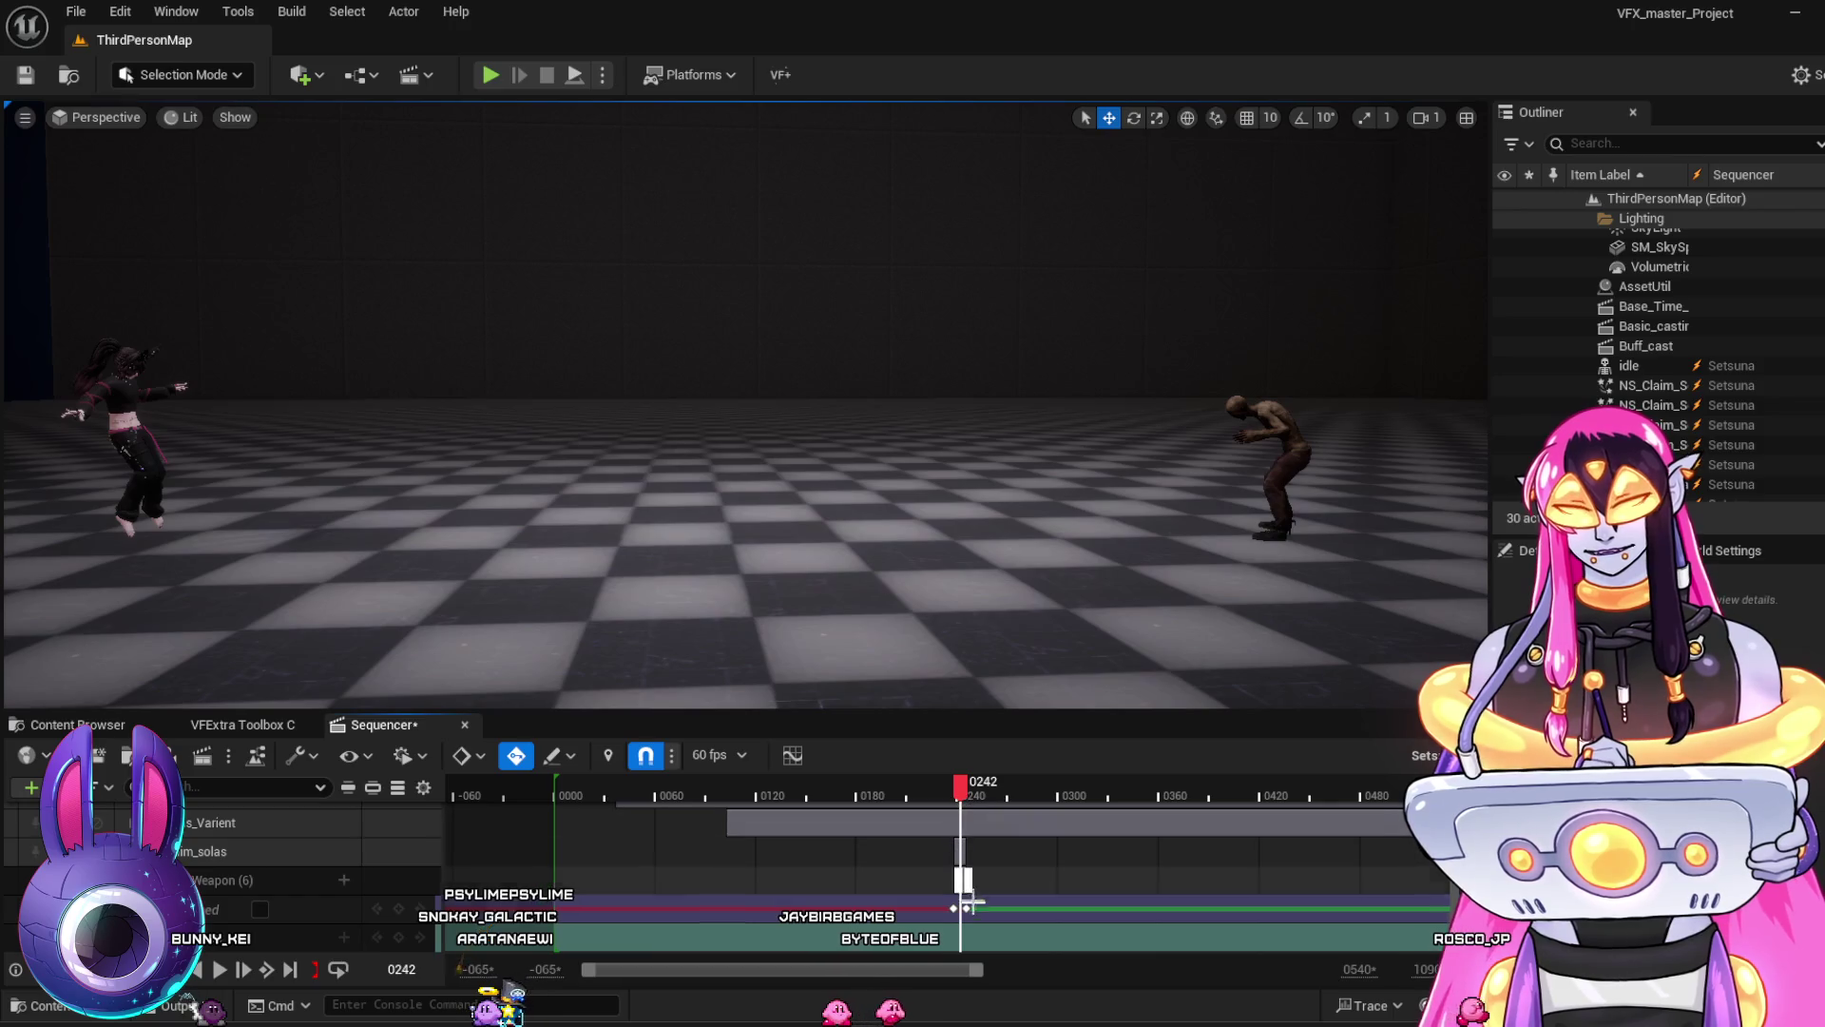
# - With snapping off, move the KeyWeapon spawn key to frame 0238 and play back from about 0210
pyautogui.moveTo(963, 910); pyautogui.dragTo(963, 910)
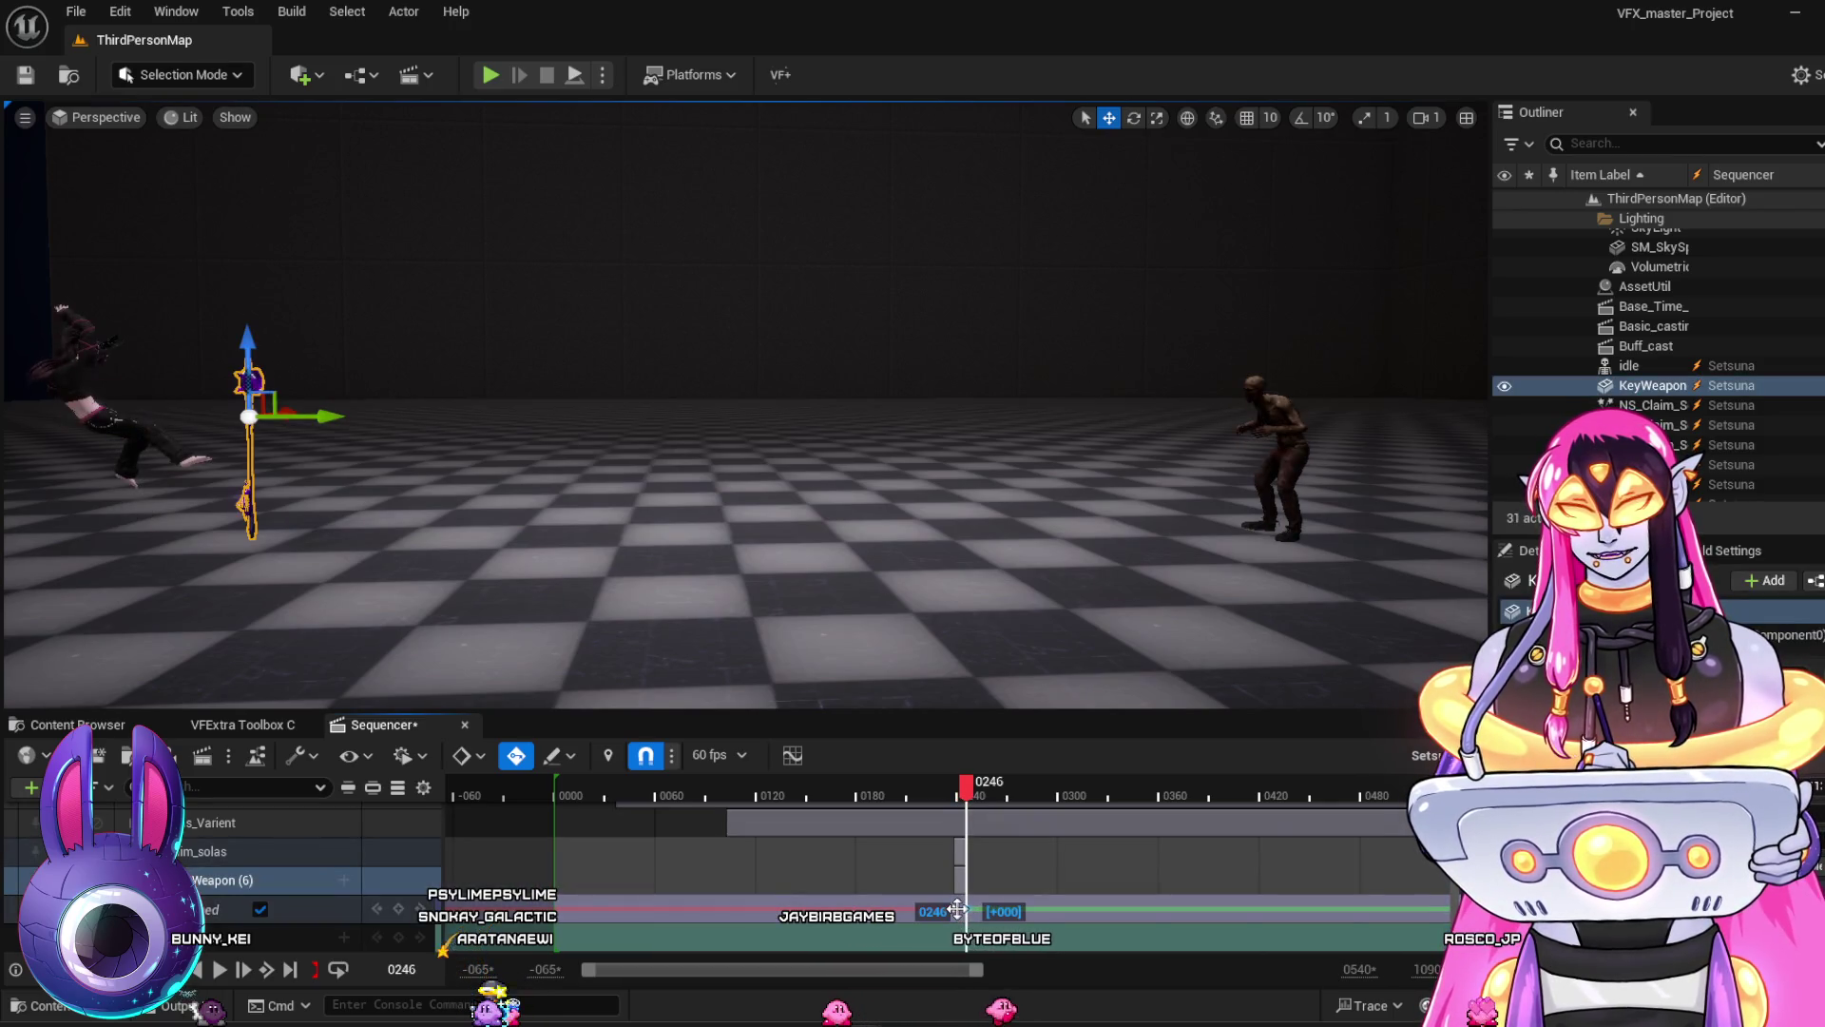
pyautogui.click(957, 796)
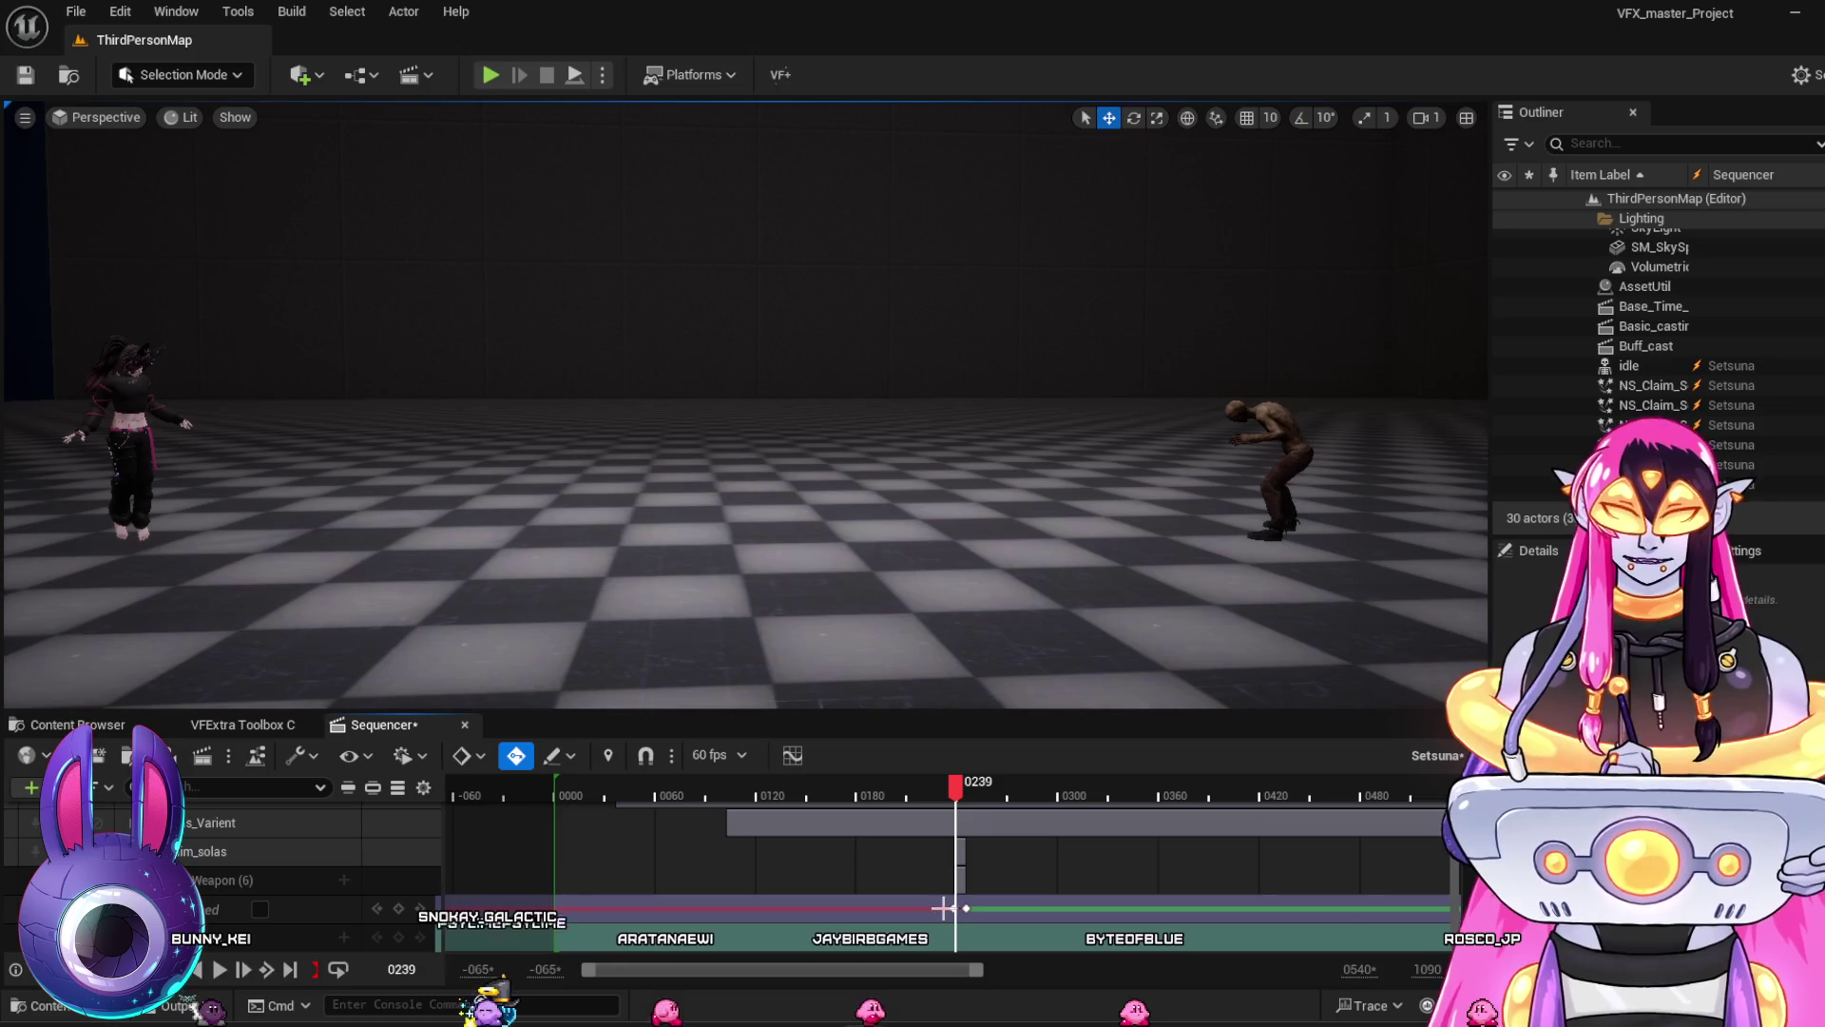
pyautogui.moveTo(954, 909); pyautogui.dragTo(955, 903)
pyautogui.moveTo(941, 793)
pyautogui.mouseDown()
pyautogui.moveTo(922, 797)
pyautogui.moveTo(1031, 795)
pyautogui.moveTo(815, 802)
pyautogui.mouseUp()
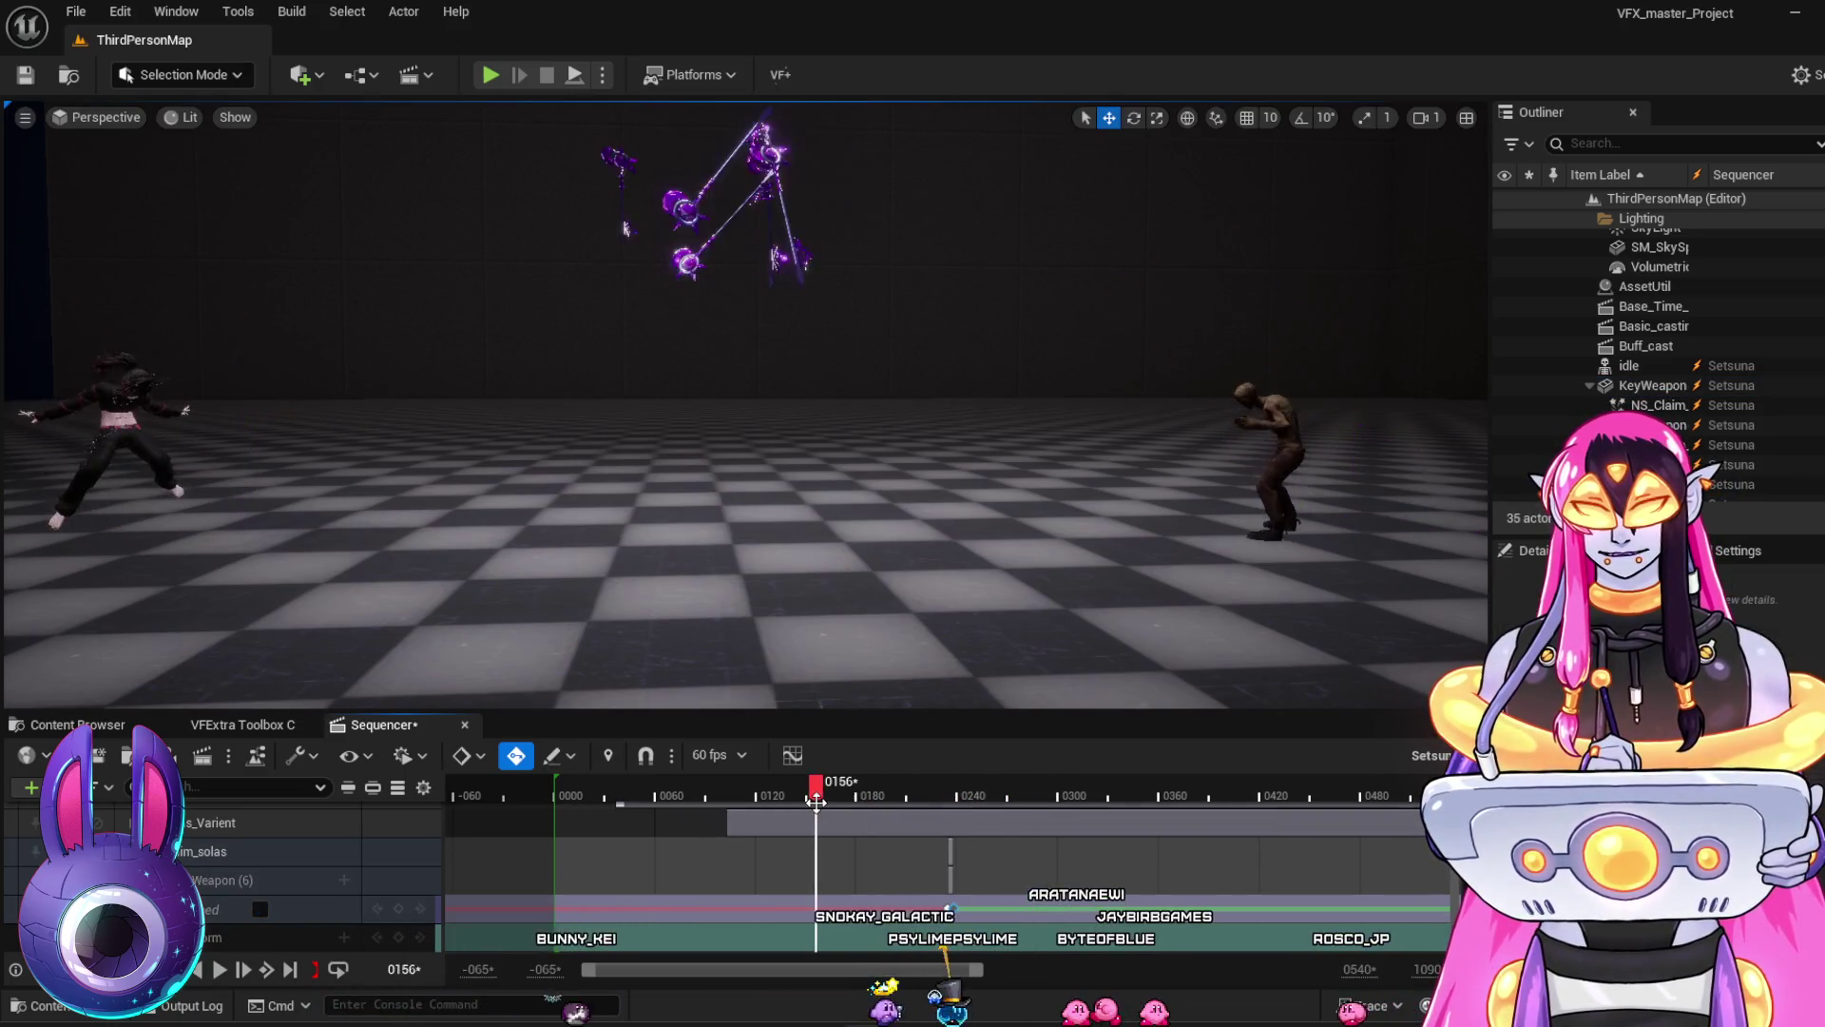
pyautogui.press('space')
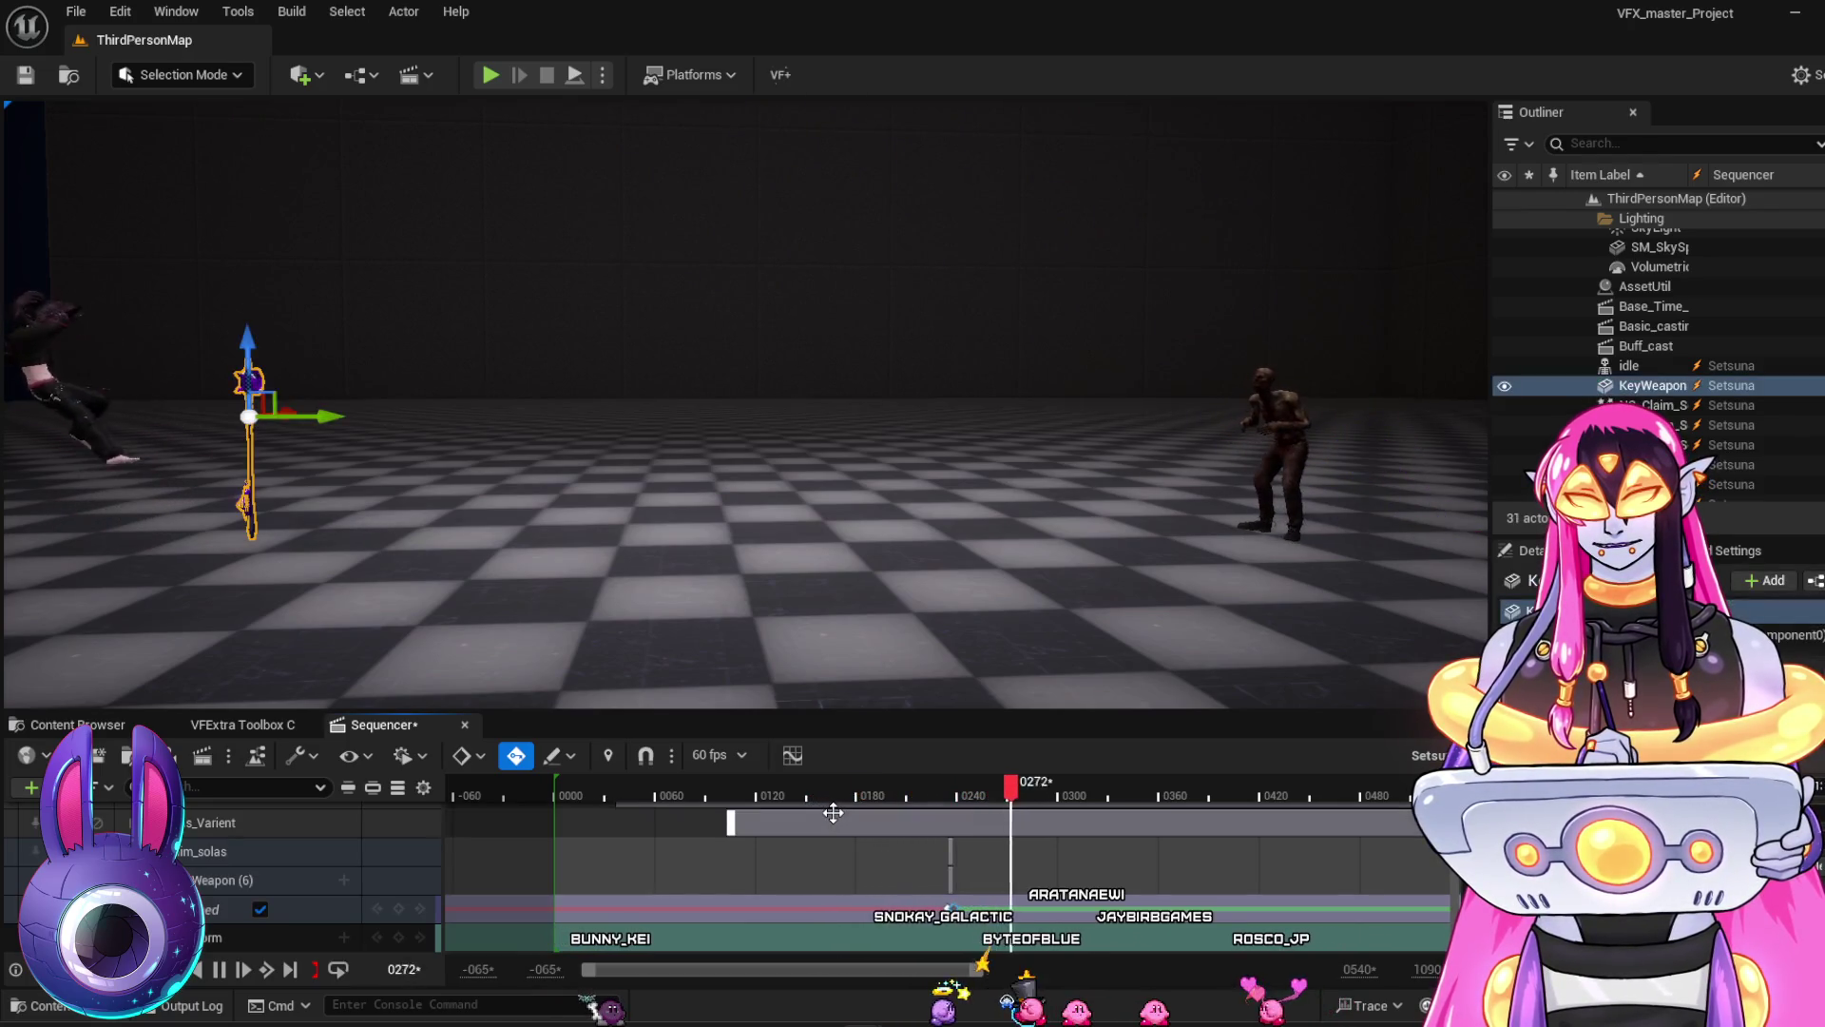
pyautogui.click(903, 791)
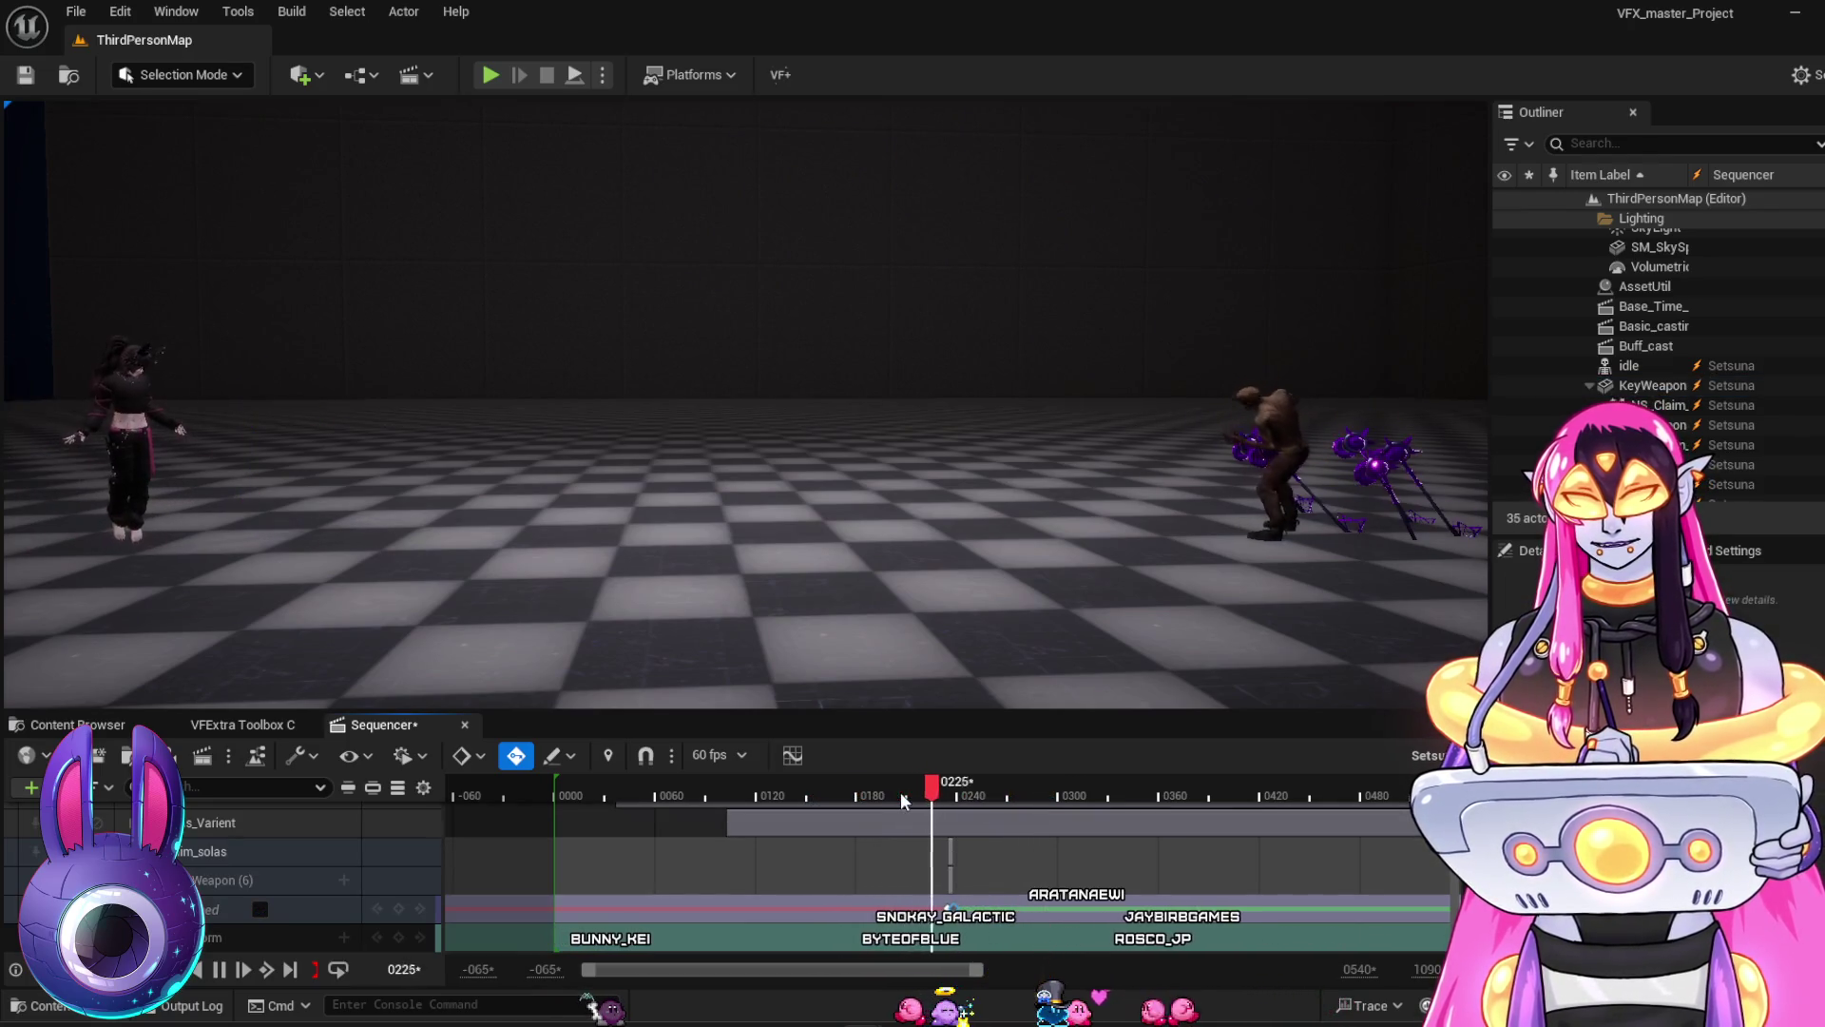
pyautogui.press('space')
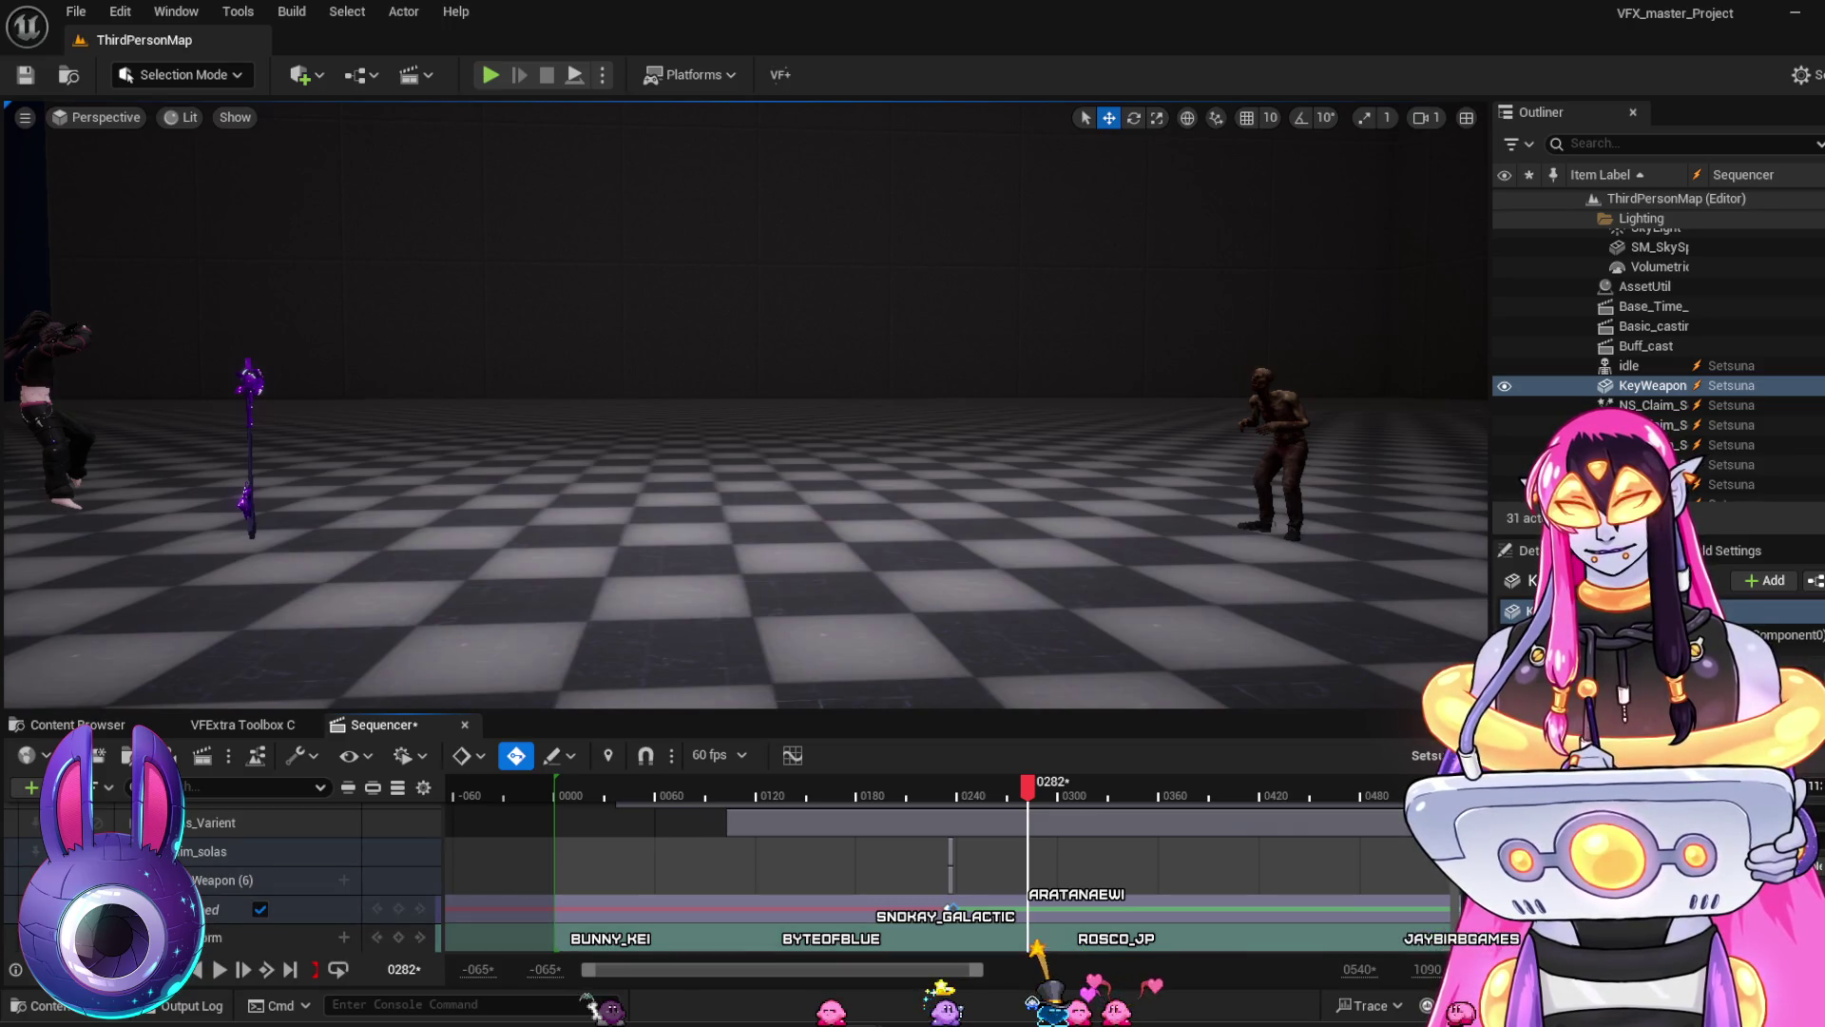
pyautogui.scroll(-3, 285, 874)
# - Rotate the KeyWeapon to lie horizontal pointing forward and key its rotation at frame 0236
pyautogui.moveTo(1024, 792); pyautogui.dragTo(962, 792)
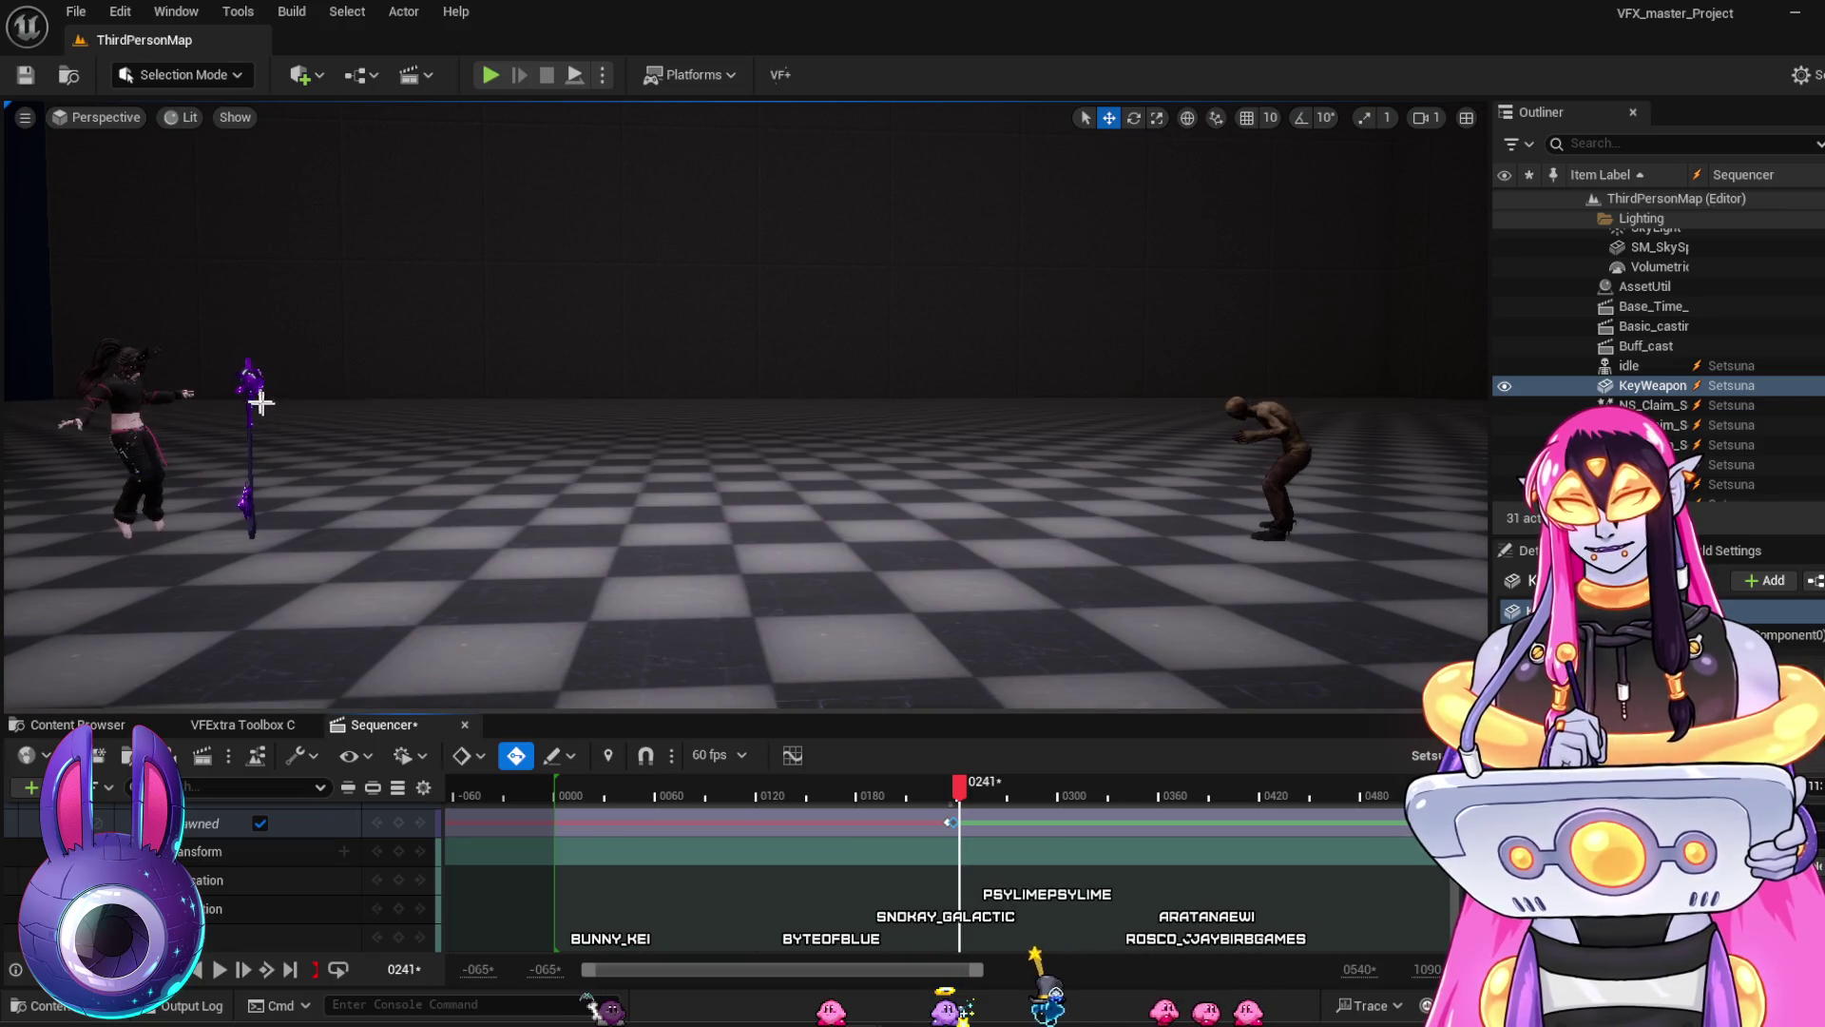
pyautogui.click(1133, 117)
pyautogui.moveTo(333, 380); pyautogui.dragTo(300, 461)
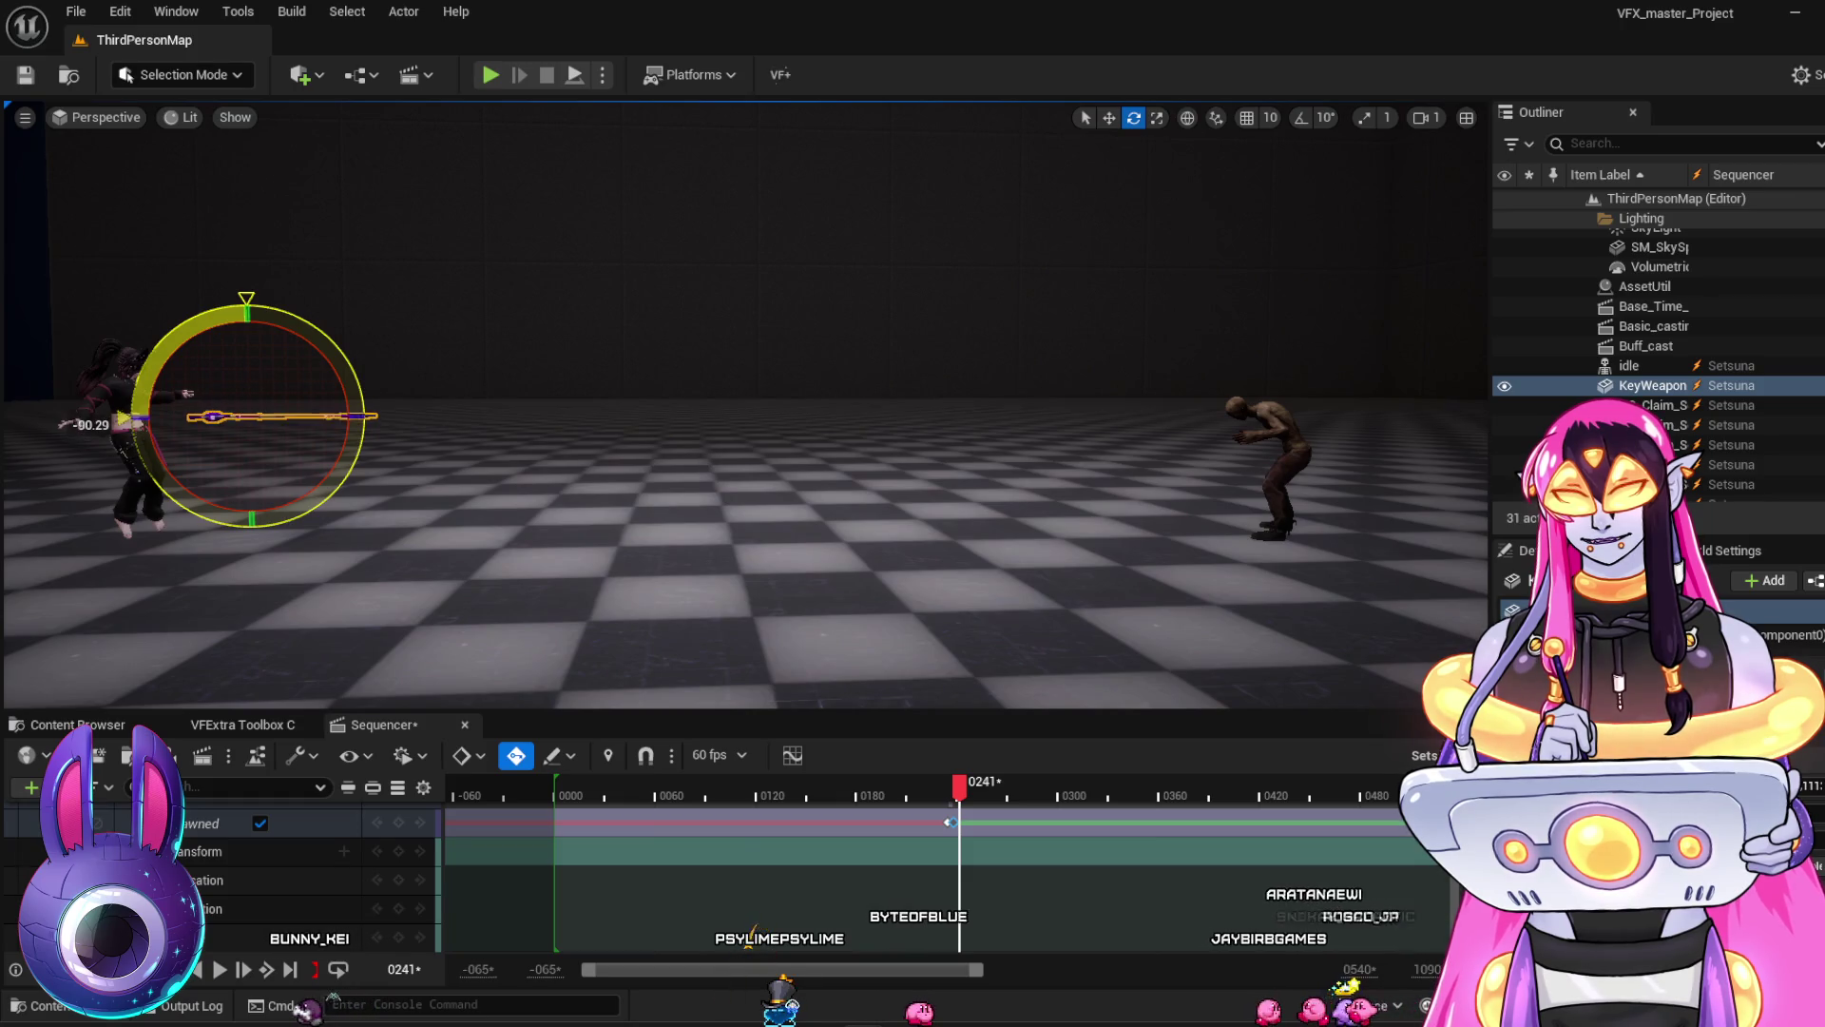
pyautogui.moveTo(300, 466); pyautogui.dragTo(331, 365)
pyautogui.moveTo(697, 444); pyautogui.dragTo(700, 456)
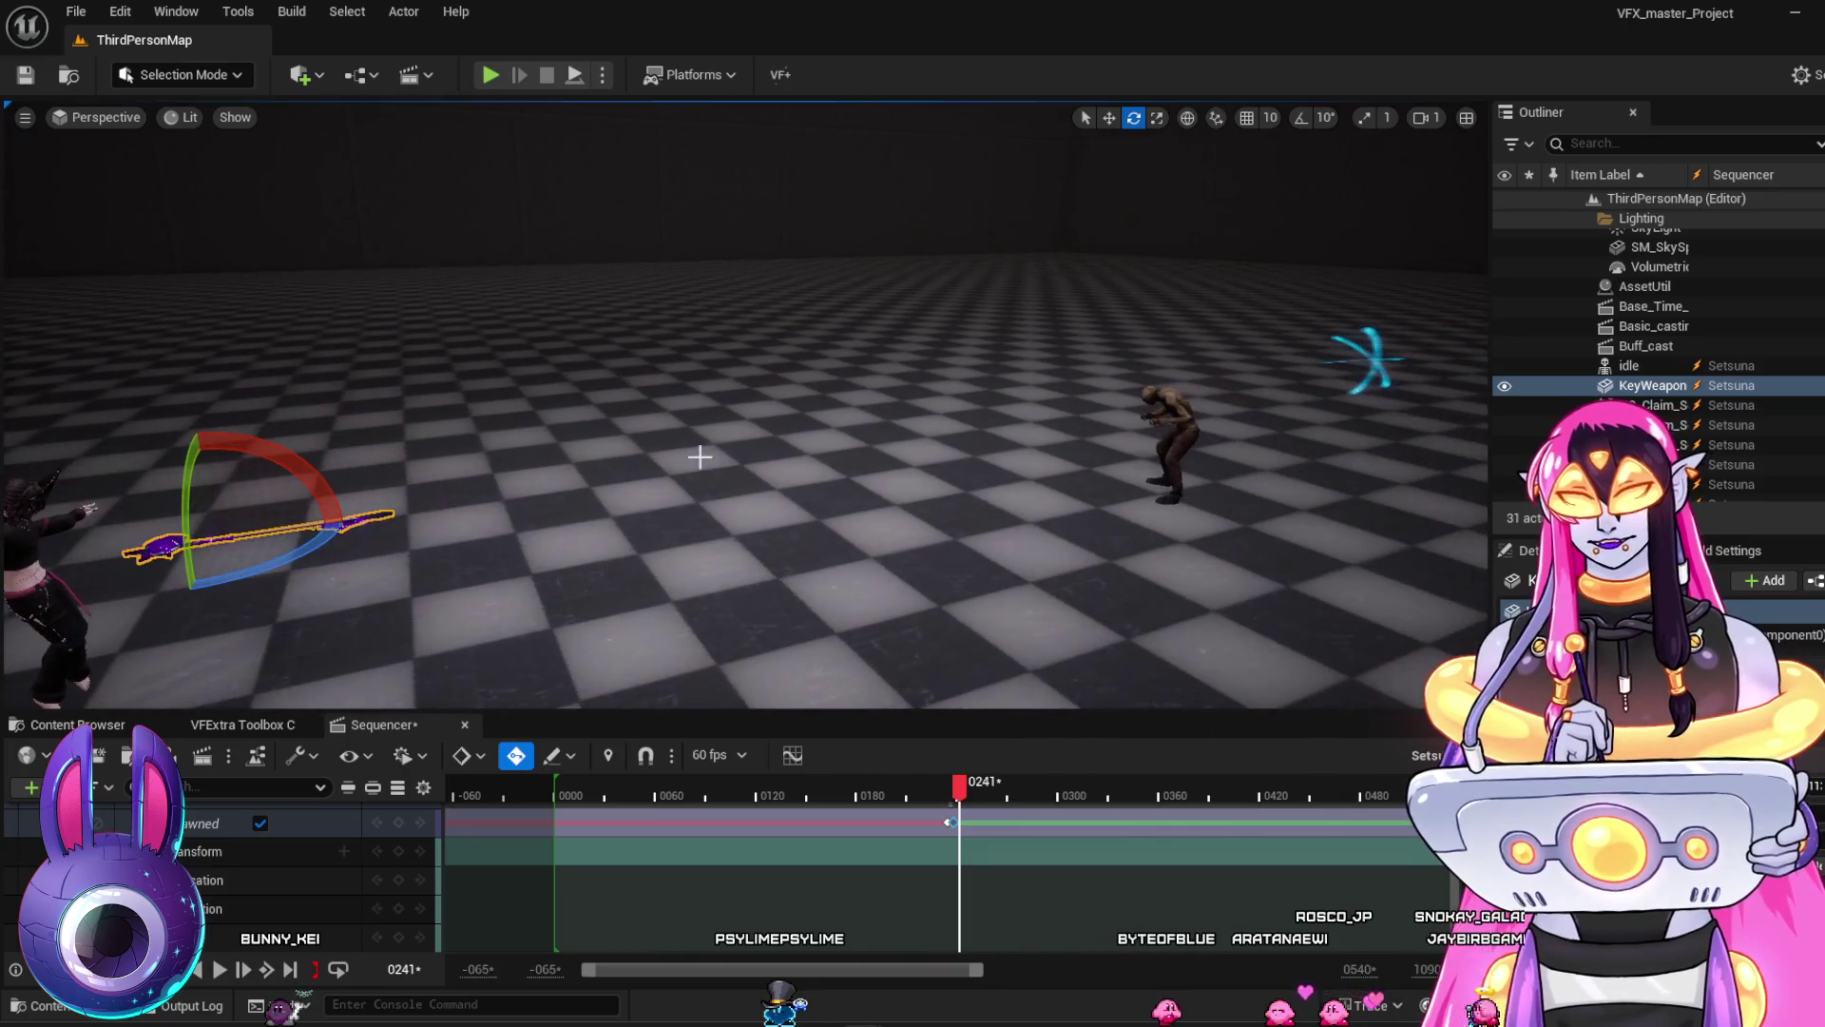
pyautogui.moveTo(191, 475); pyautogui.dragTo(238, 494)
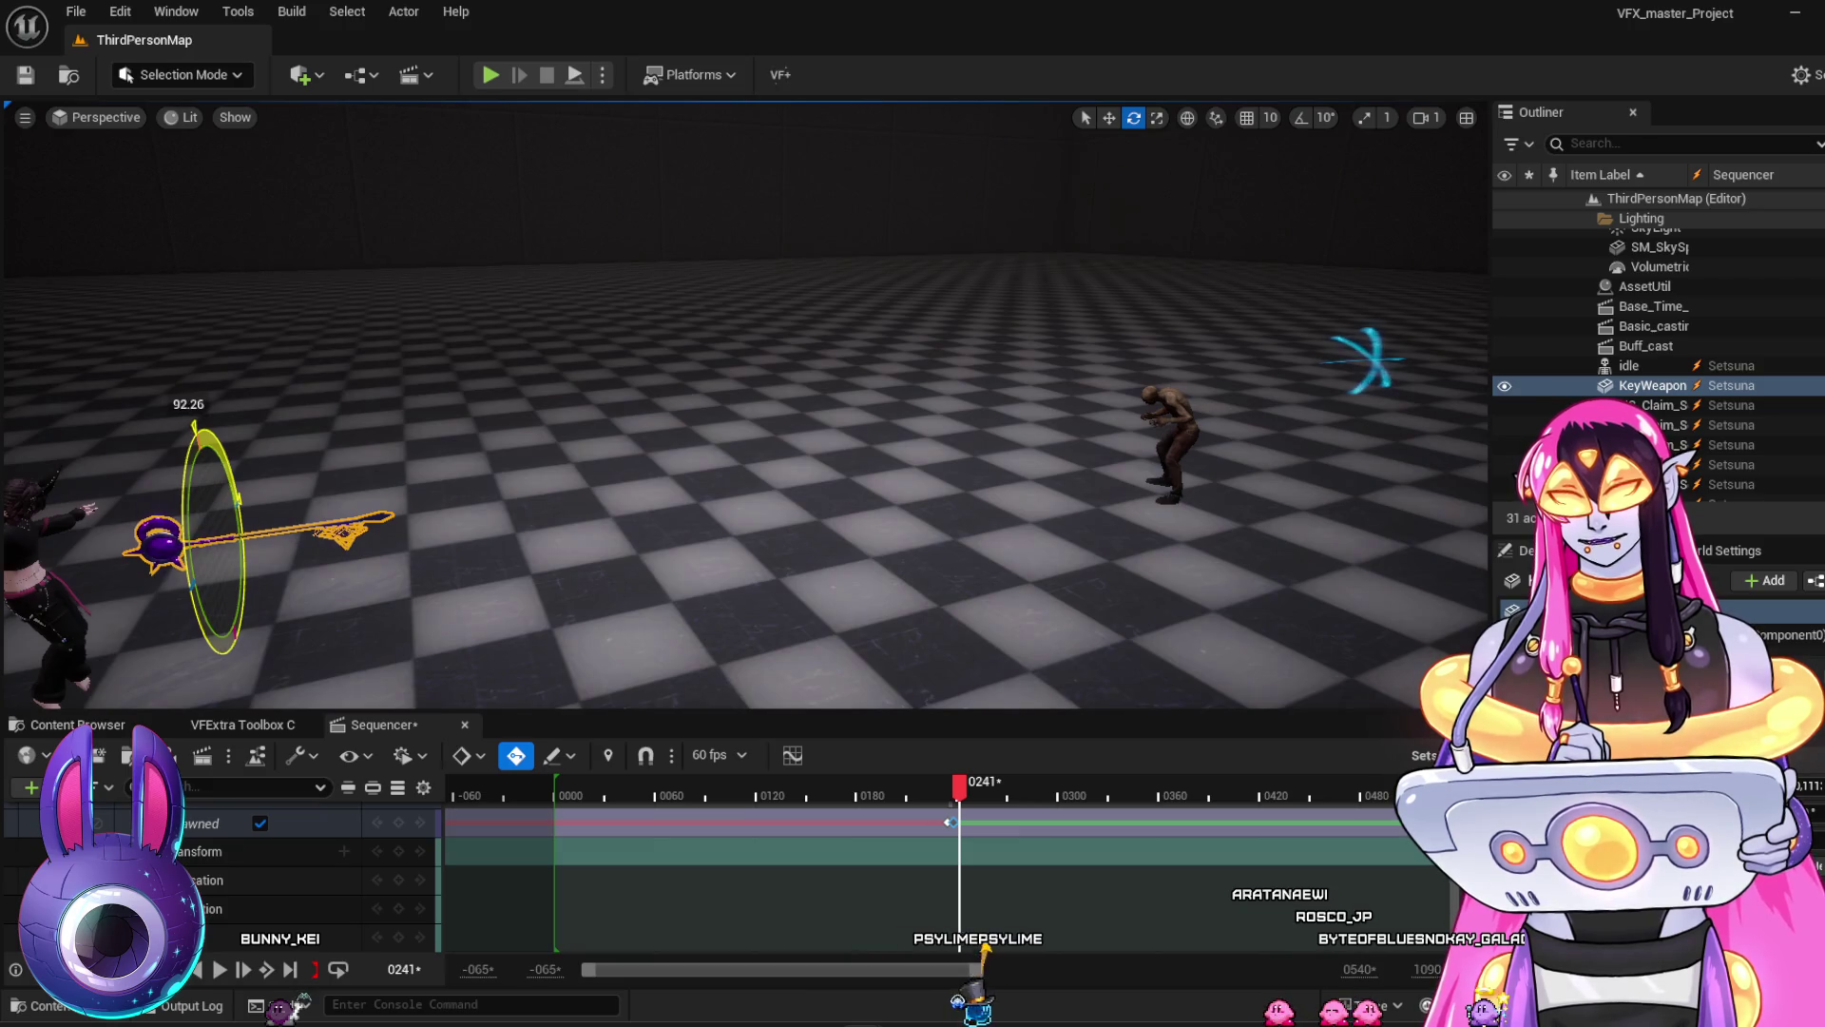
pyautogui.moveTo(754, 538); pyautogui.dragTo(754, 522)
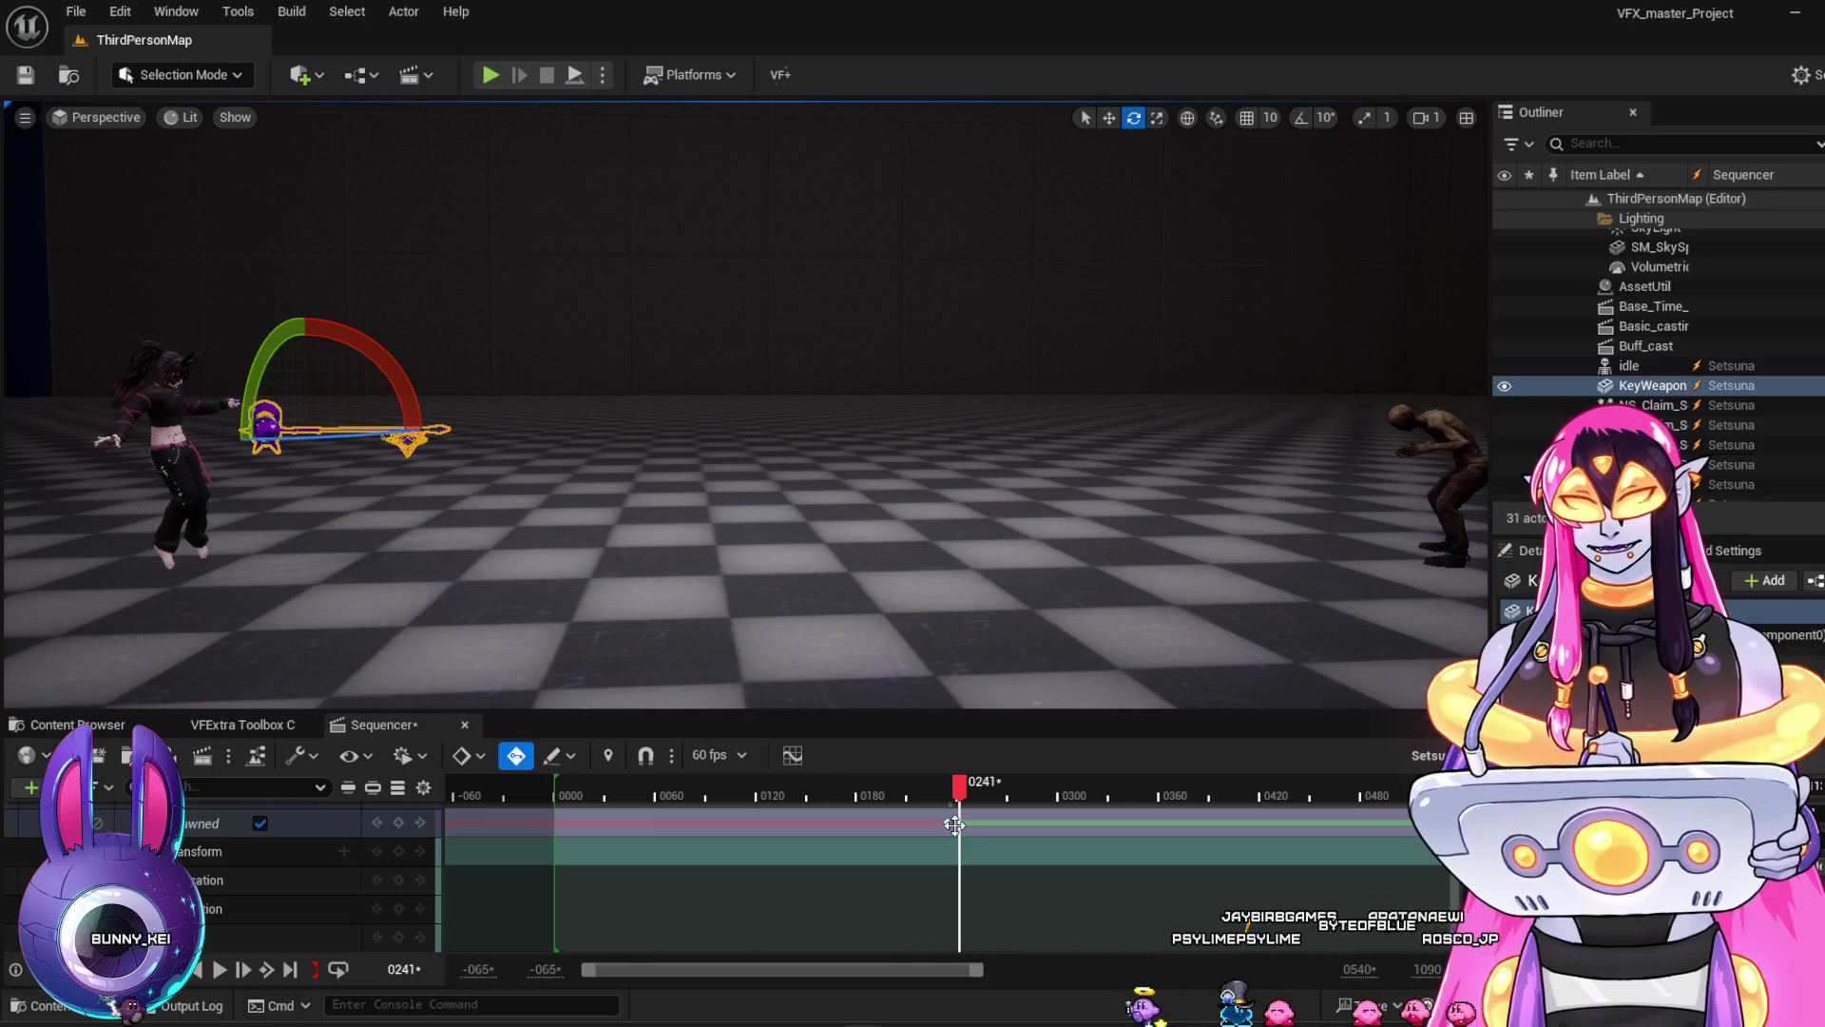
pyautogui.press('Left')
pyautogui.press('Left')
pyautogui.press('Left')
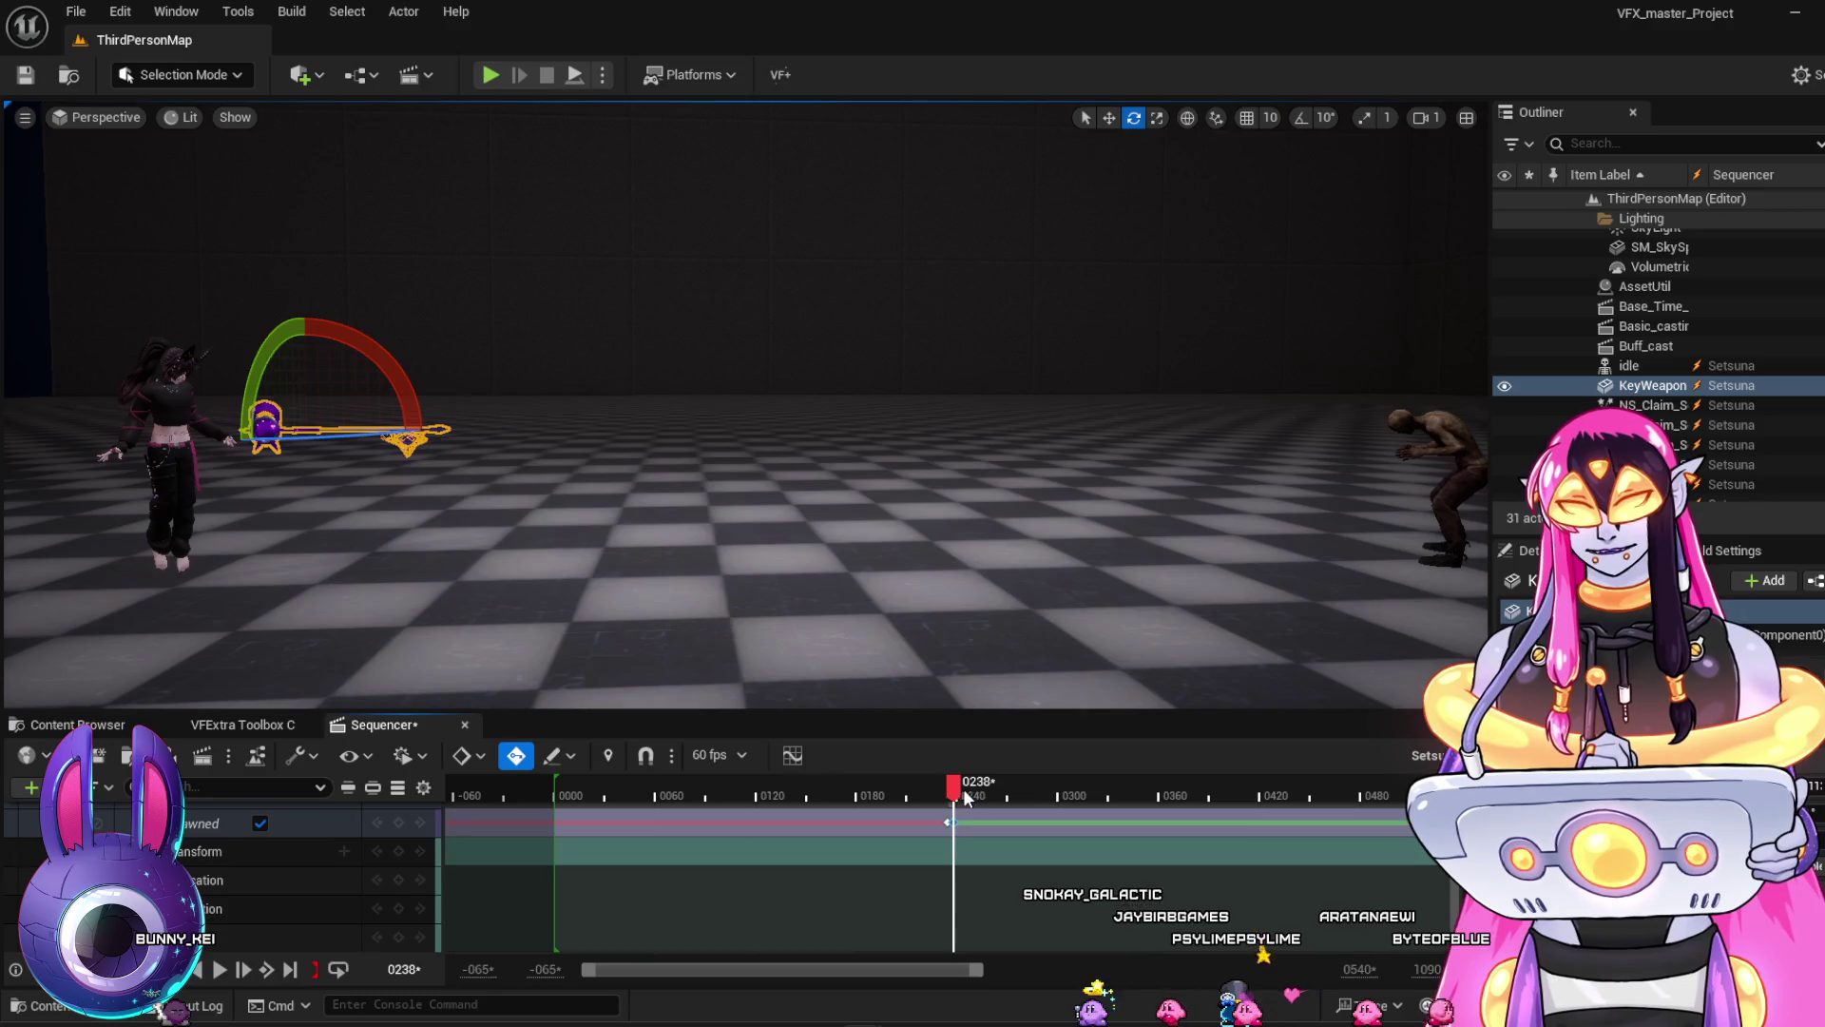
pyautogui.moveTo(955, 787); pyautogui.dragTo(951, 788)
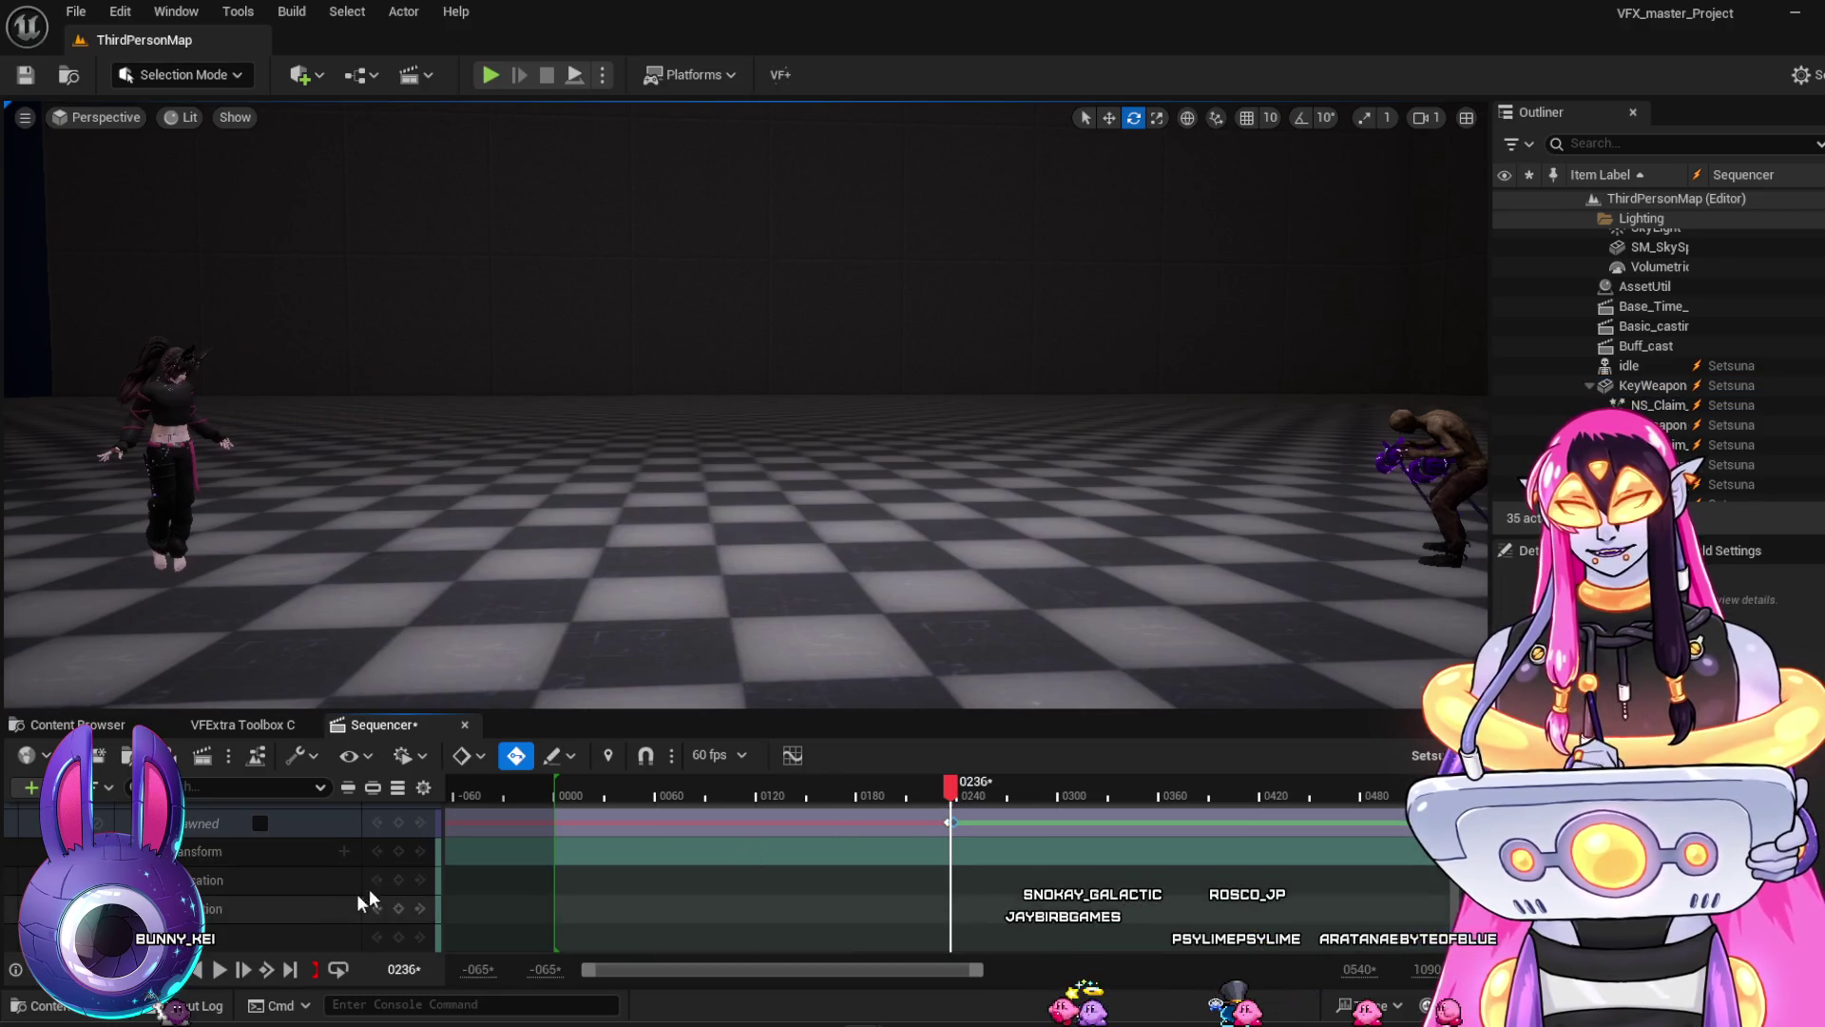
pyautogui.click(397, 880)
# - At frame 0284, move the weapon across to the zombie, lower it slightly, and replay the throw
pyautogui.moveTo(948, 780); pyautogui.dragTo(1057, 800)
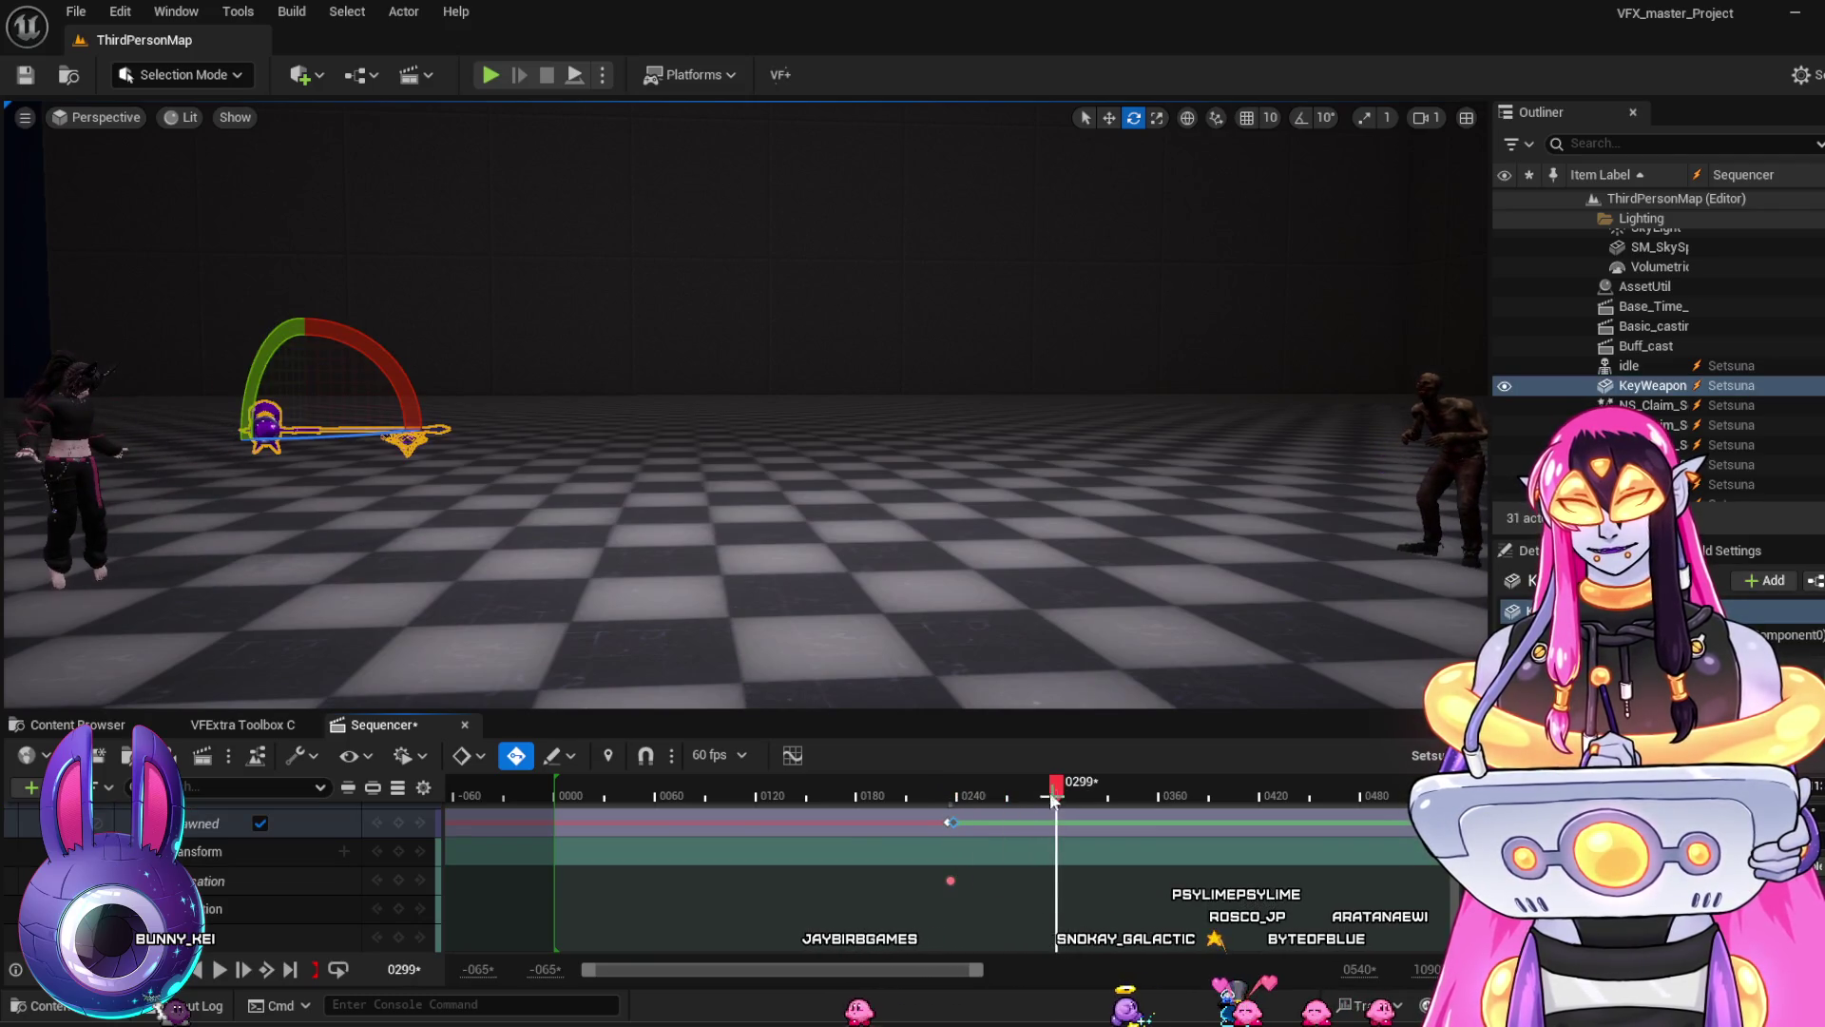
pyautogui.moveTo(1063, 777); pyautogui.dragTo(1032, 790)
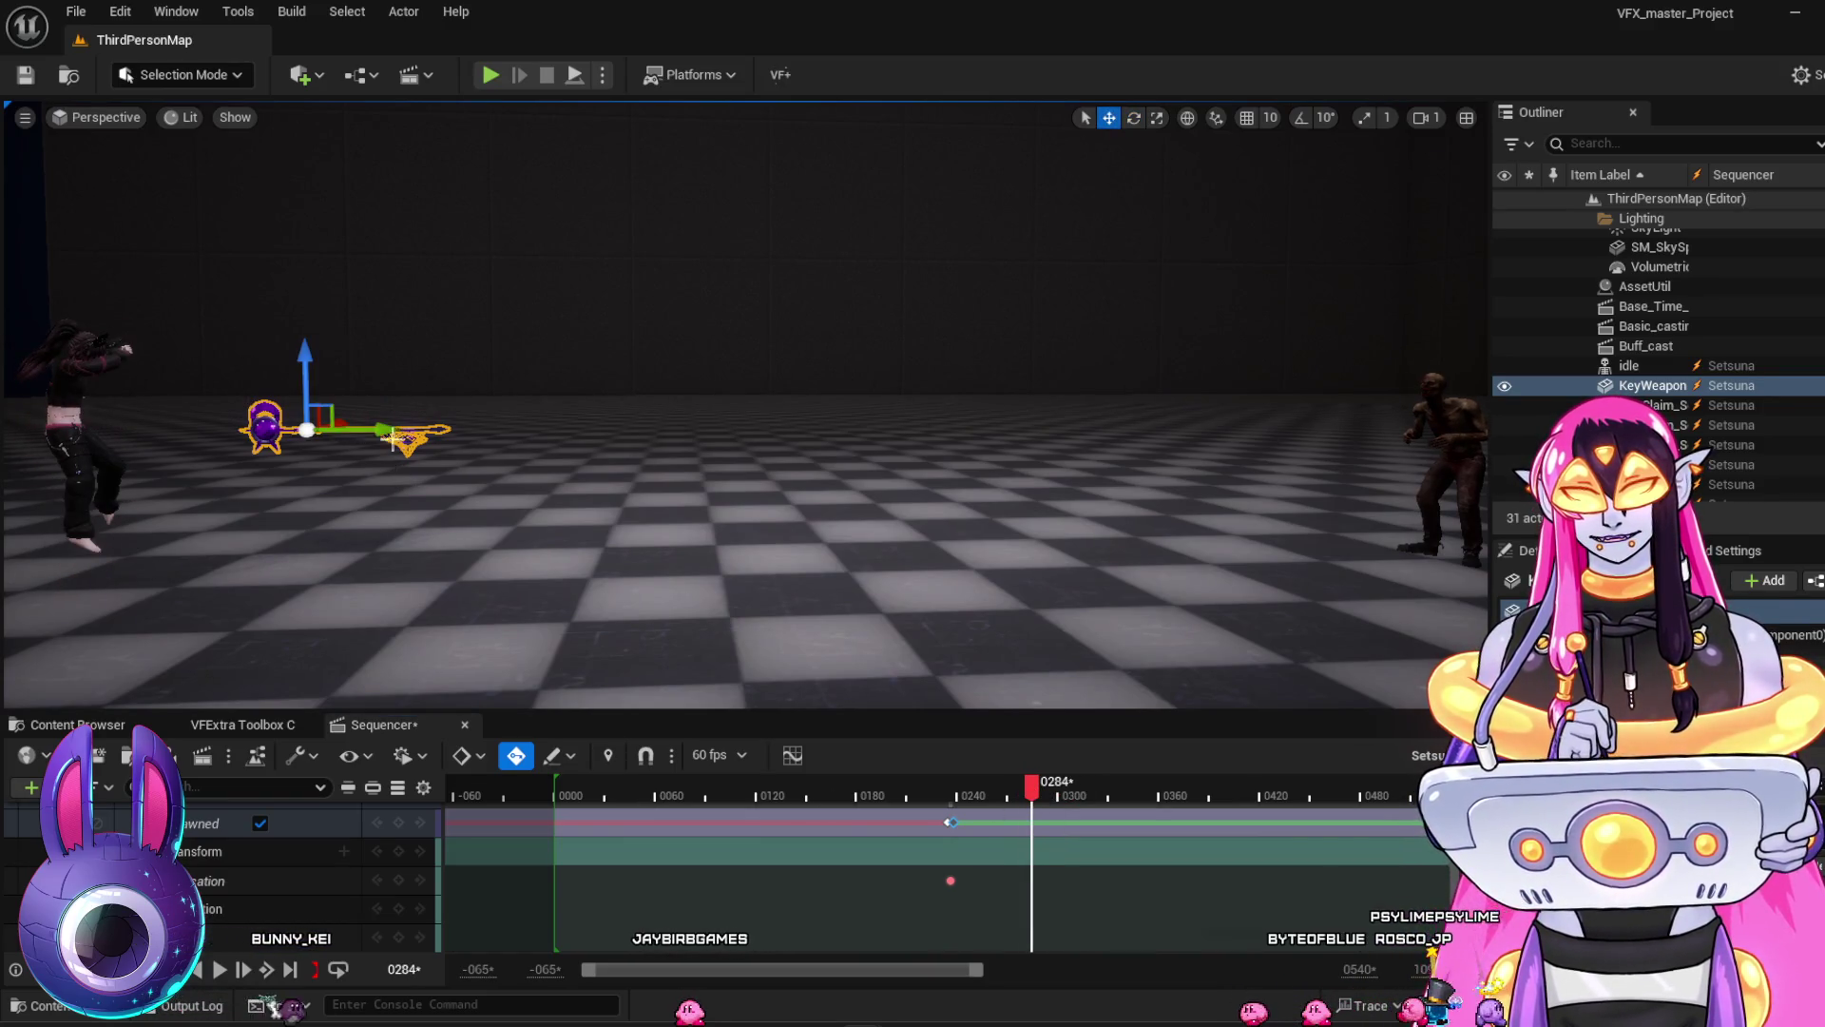
pyautogui.moveTo(379, 454); pyautogui.dragTo(1366, 452)
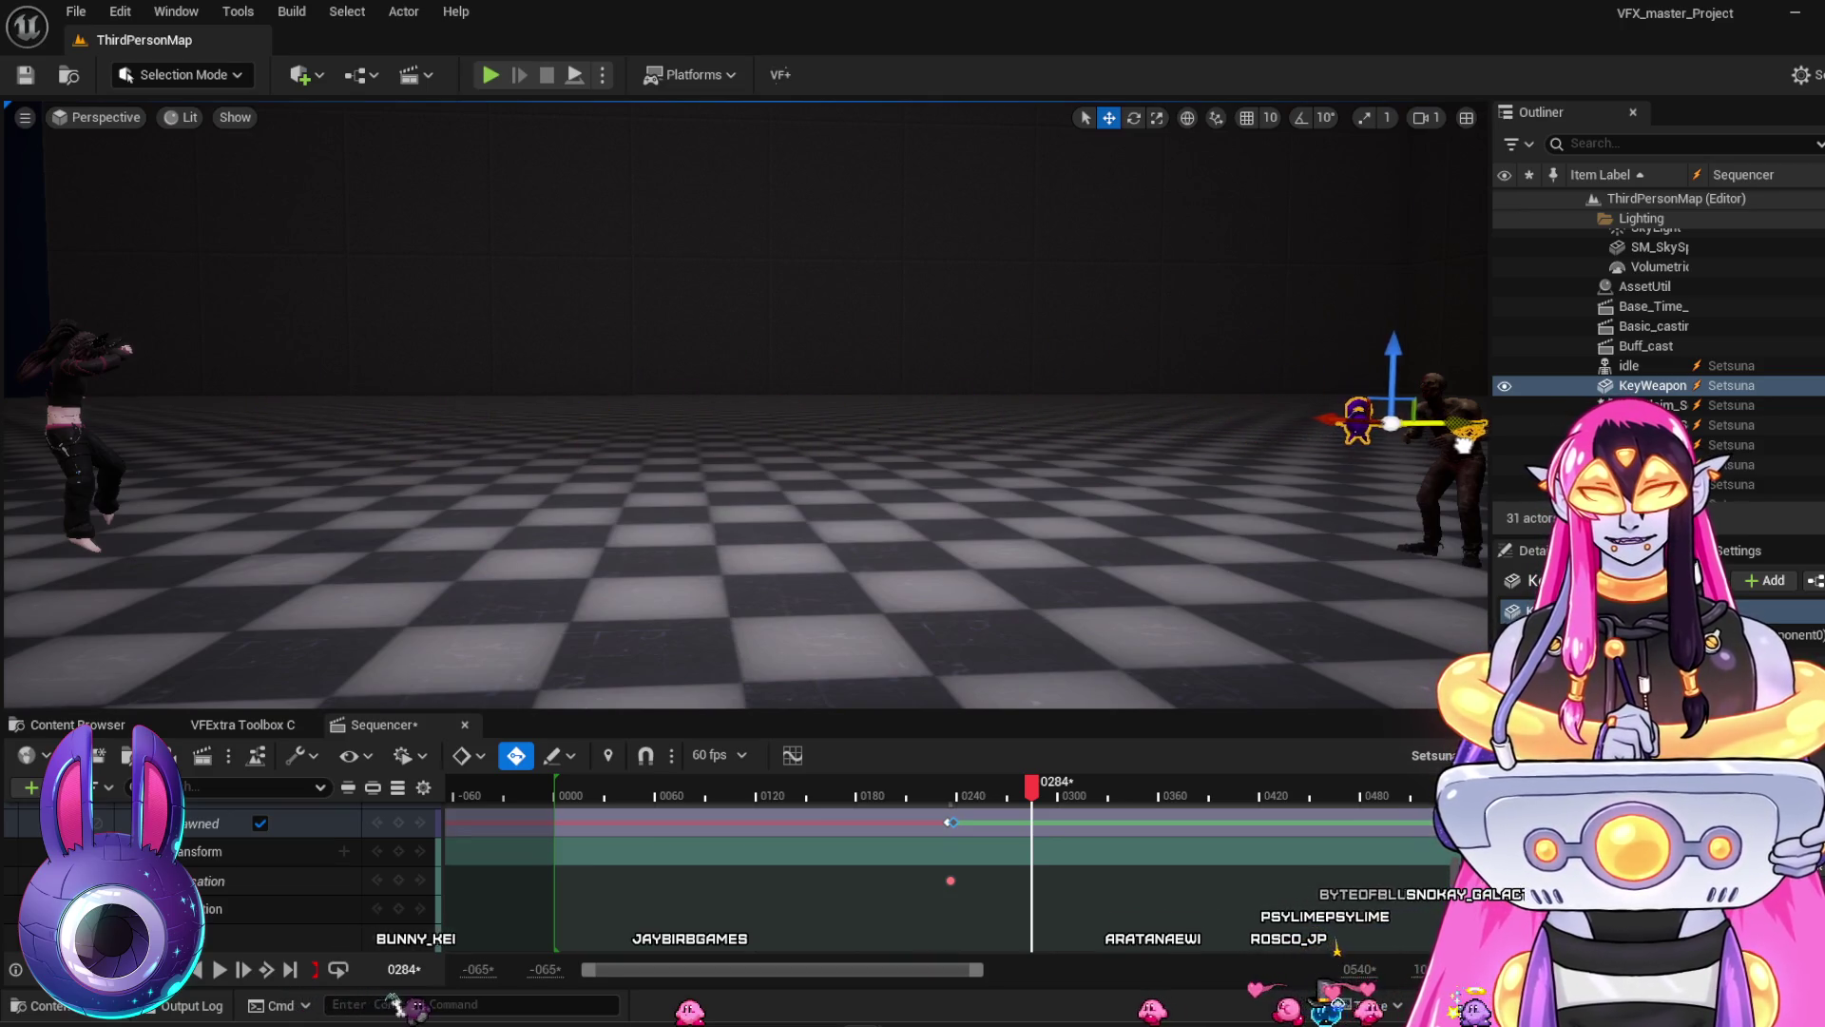
pyautogui.moveTo(1478, 442)
pyautogui.mouseDown()
pyautogui.moveTo(1039, 562)
pyautogui.moveTo(631, 460)
pyautogui.moveTo(510, 545)
pyautogui.mouseUp()
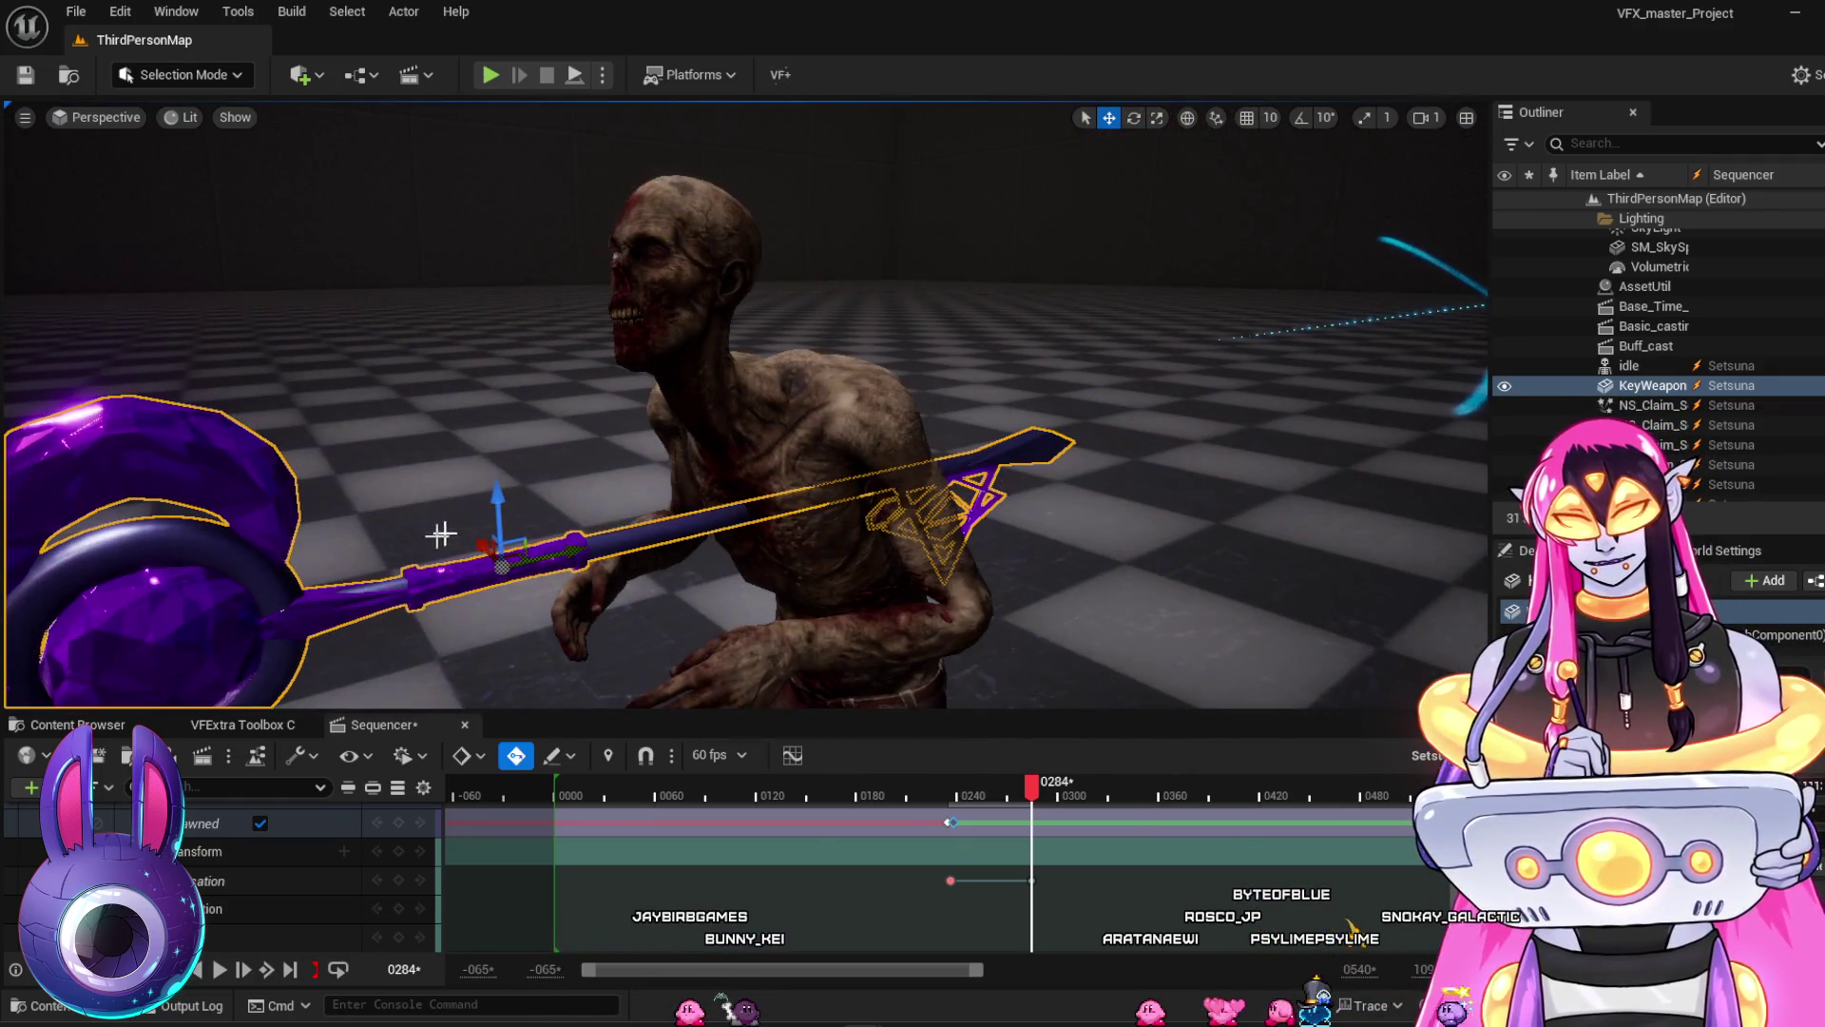
pyautogui.press('f')
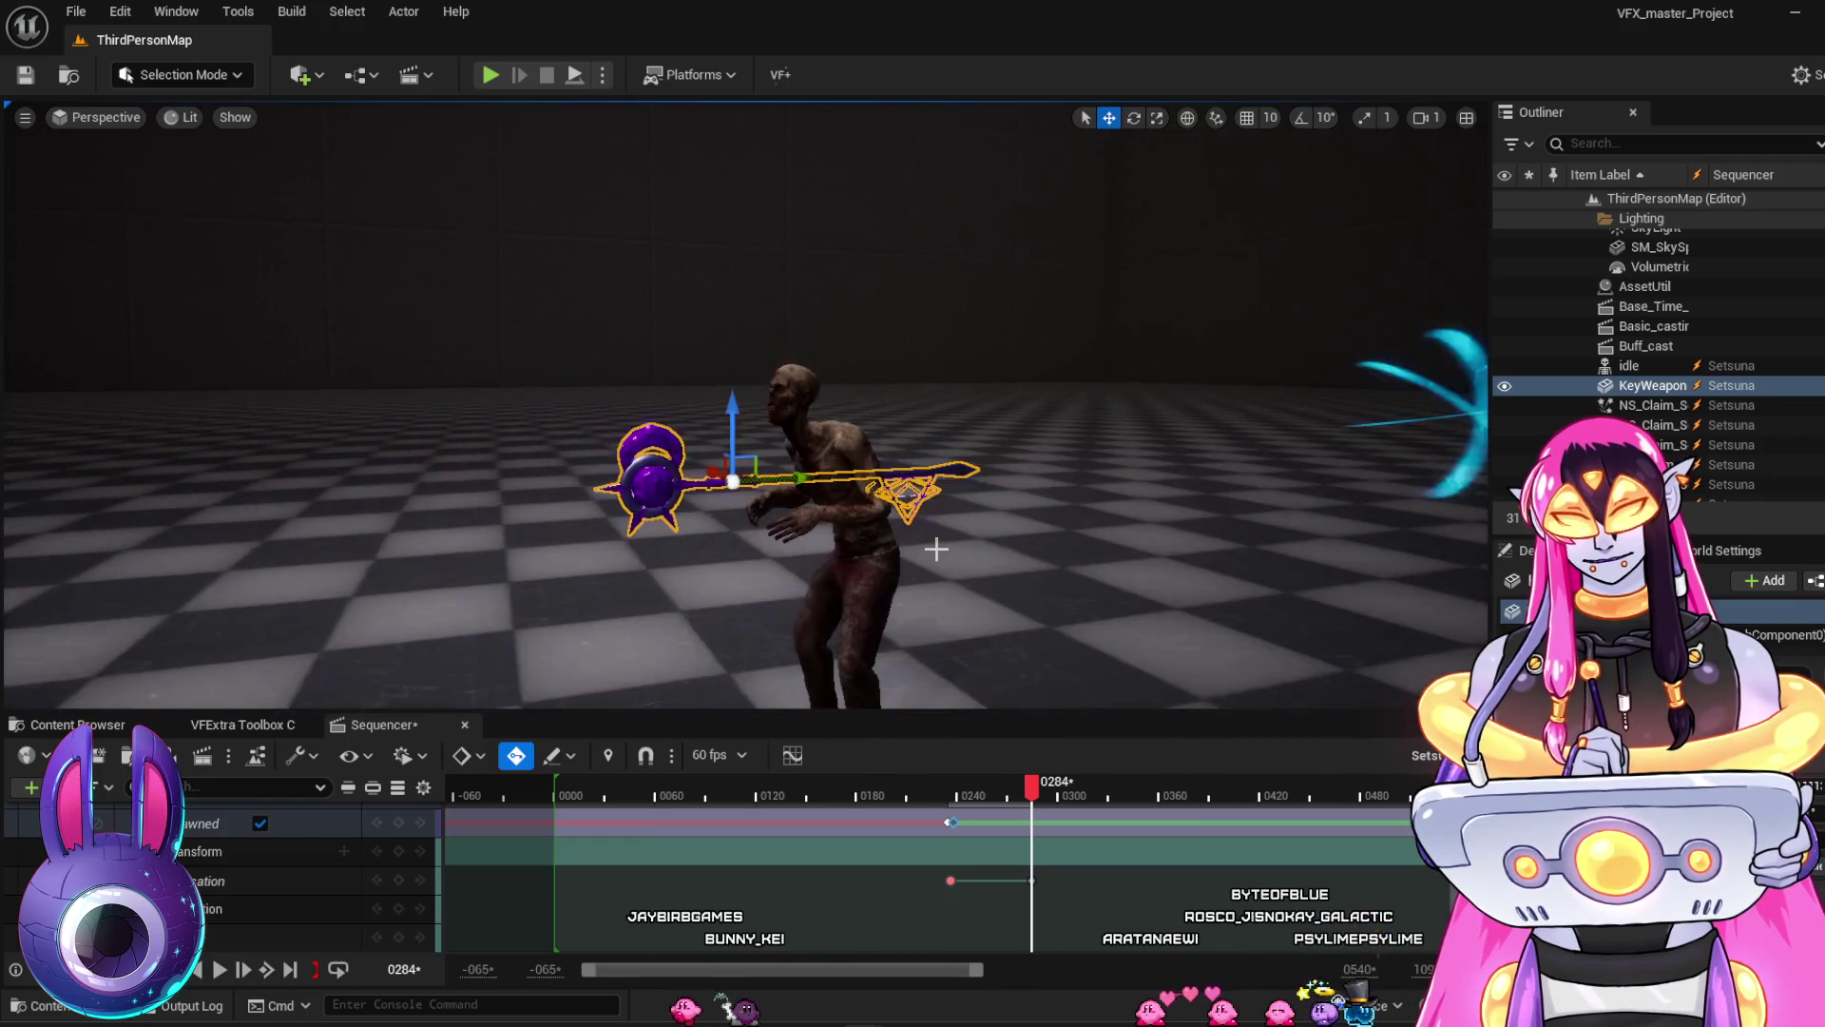
pyautogui.moveTo(731, 397); pyautogui.dragTo(732, 423)
pyautogui.moveTo(821, 672)
pyautogui.mouseDown()
pyautogui.moveTo(795, 588)
pyautogui.moveTo(794, 622)
pyautogui.moveTo(798, 608)
pyautogui.mouseUp()
pyautogui.click(915, 787)
pyautogui.press('space')
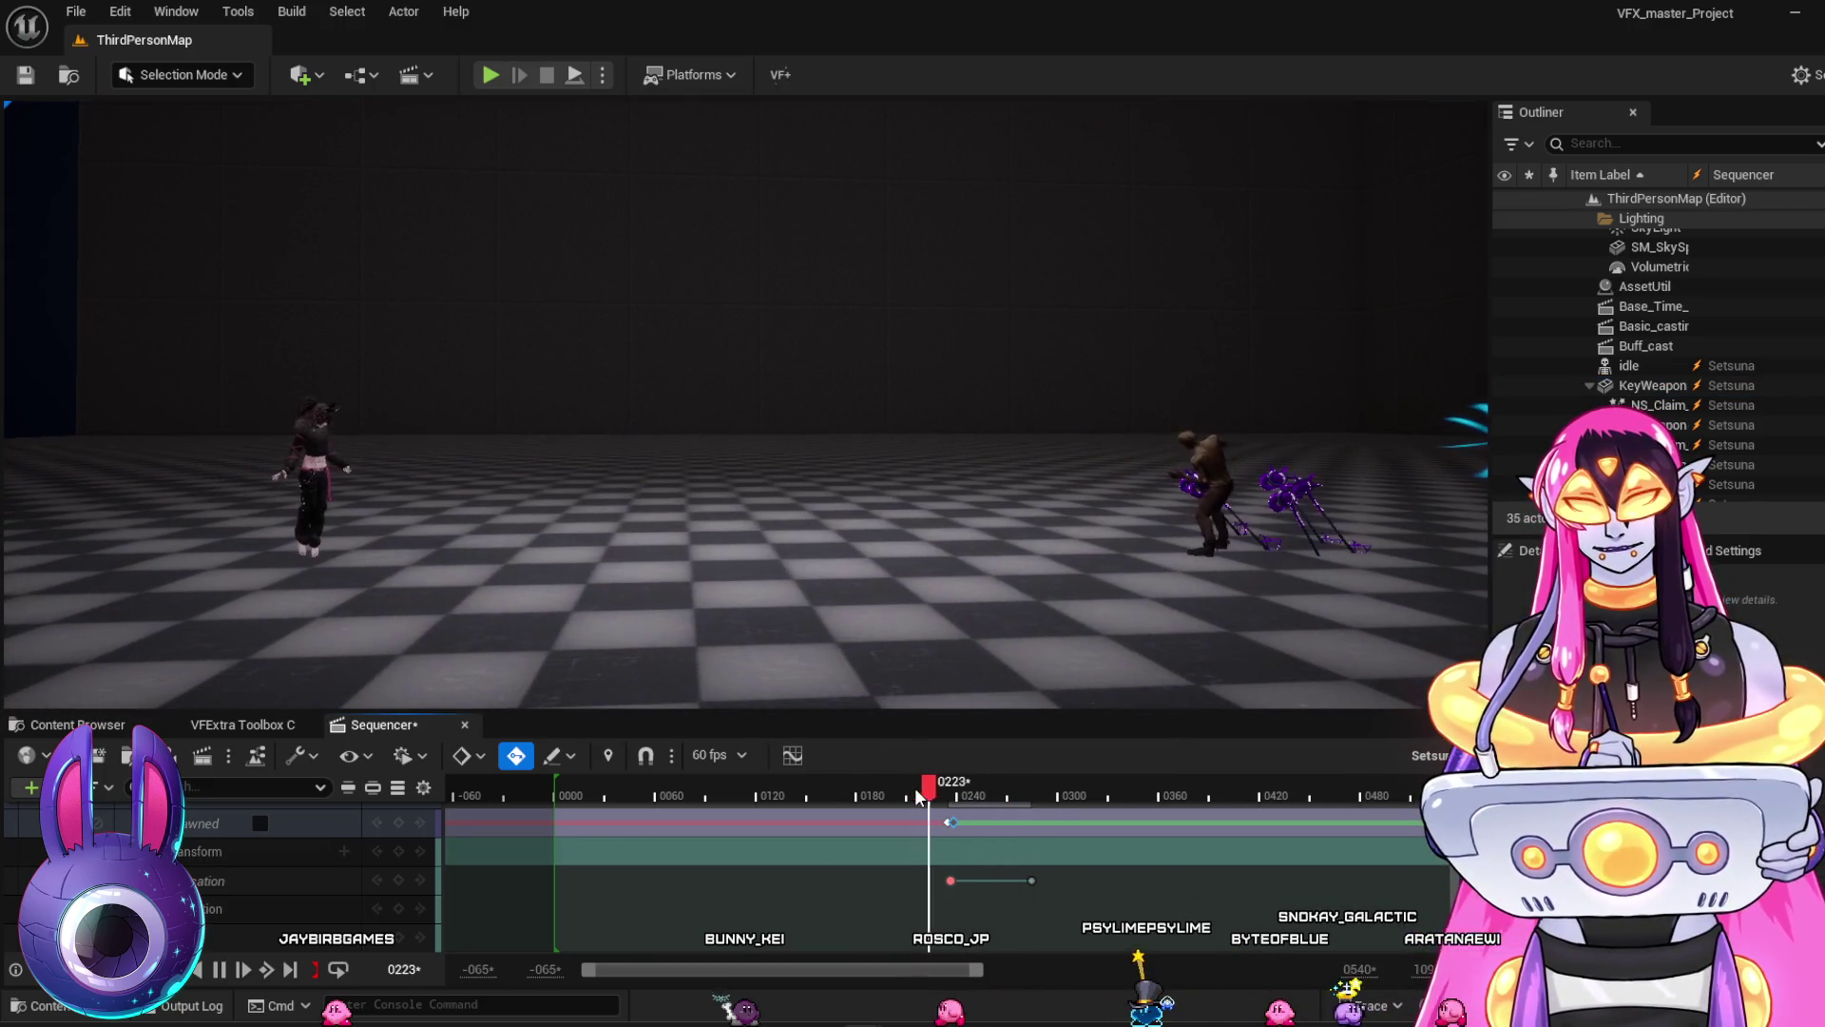
# - Shift the weapon's arrival key a few frames earlier and replay the throw from frames 0206 and 0180
pyautogui.press('space')
pyautogui.moveTo(1031, 880); pyautogui.dragTo(949, 880)
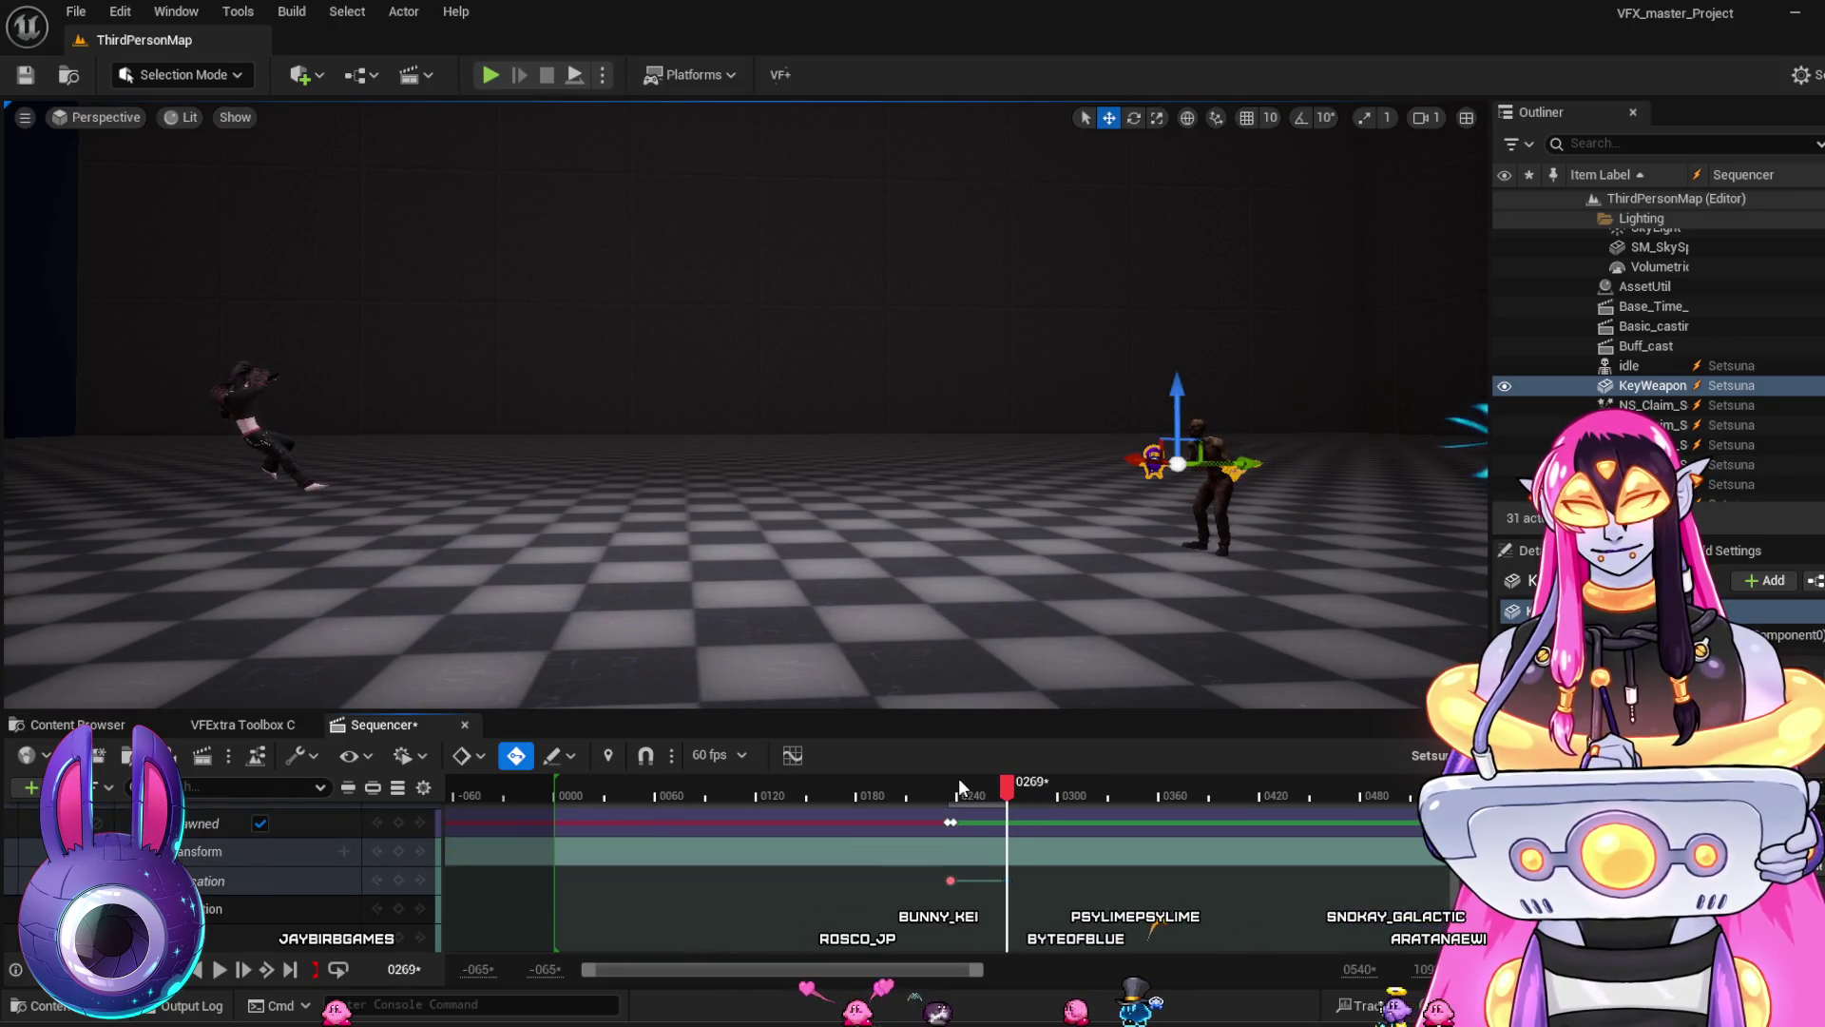
pyautogui.click(932, 785)
pyautogui.press('space')
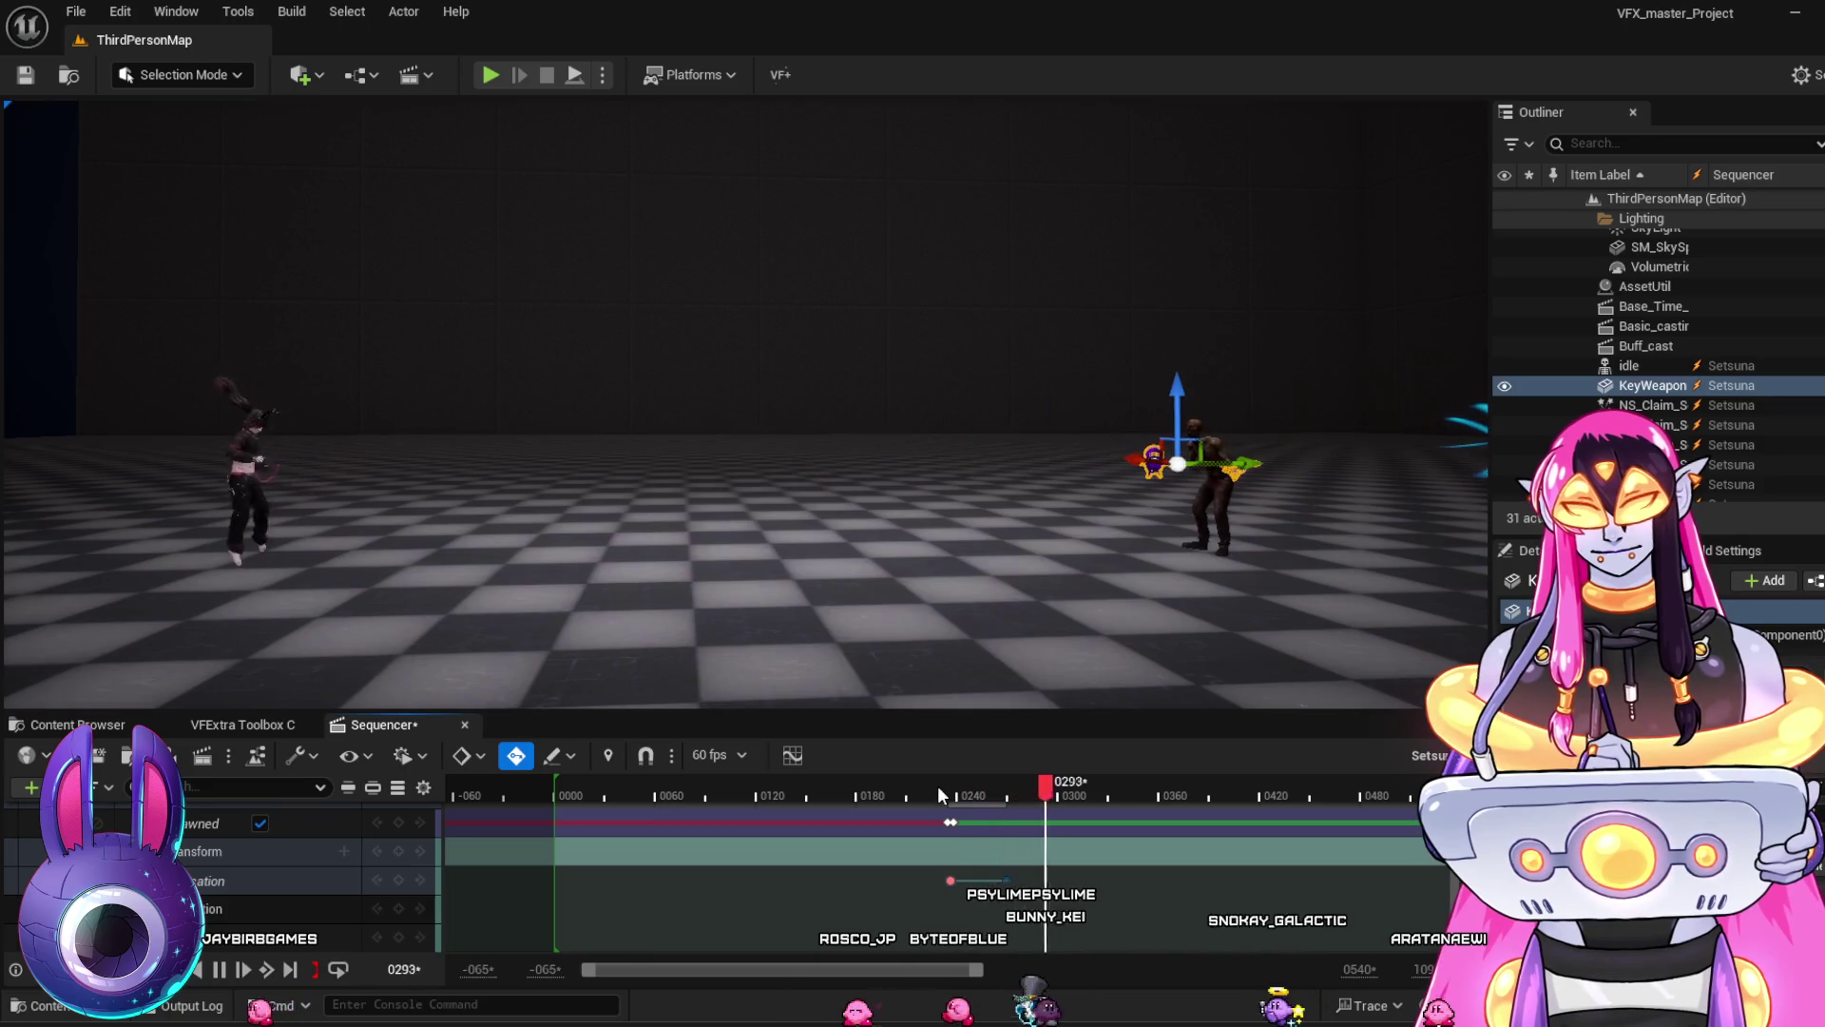
pyautogui.press('space')
pyautogui.click(901, 787)
pyautogui.press('space')
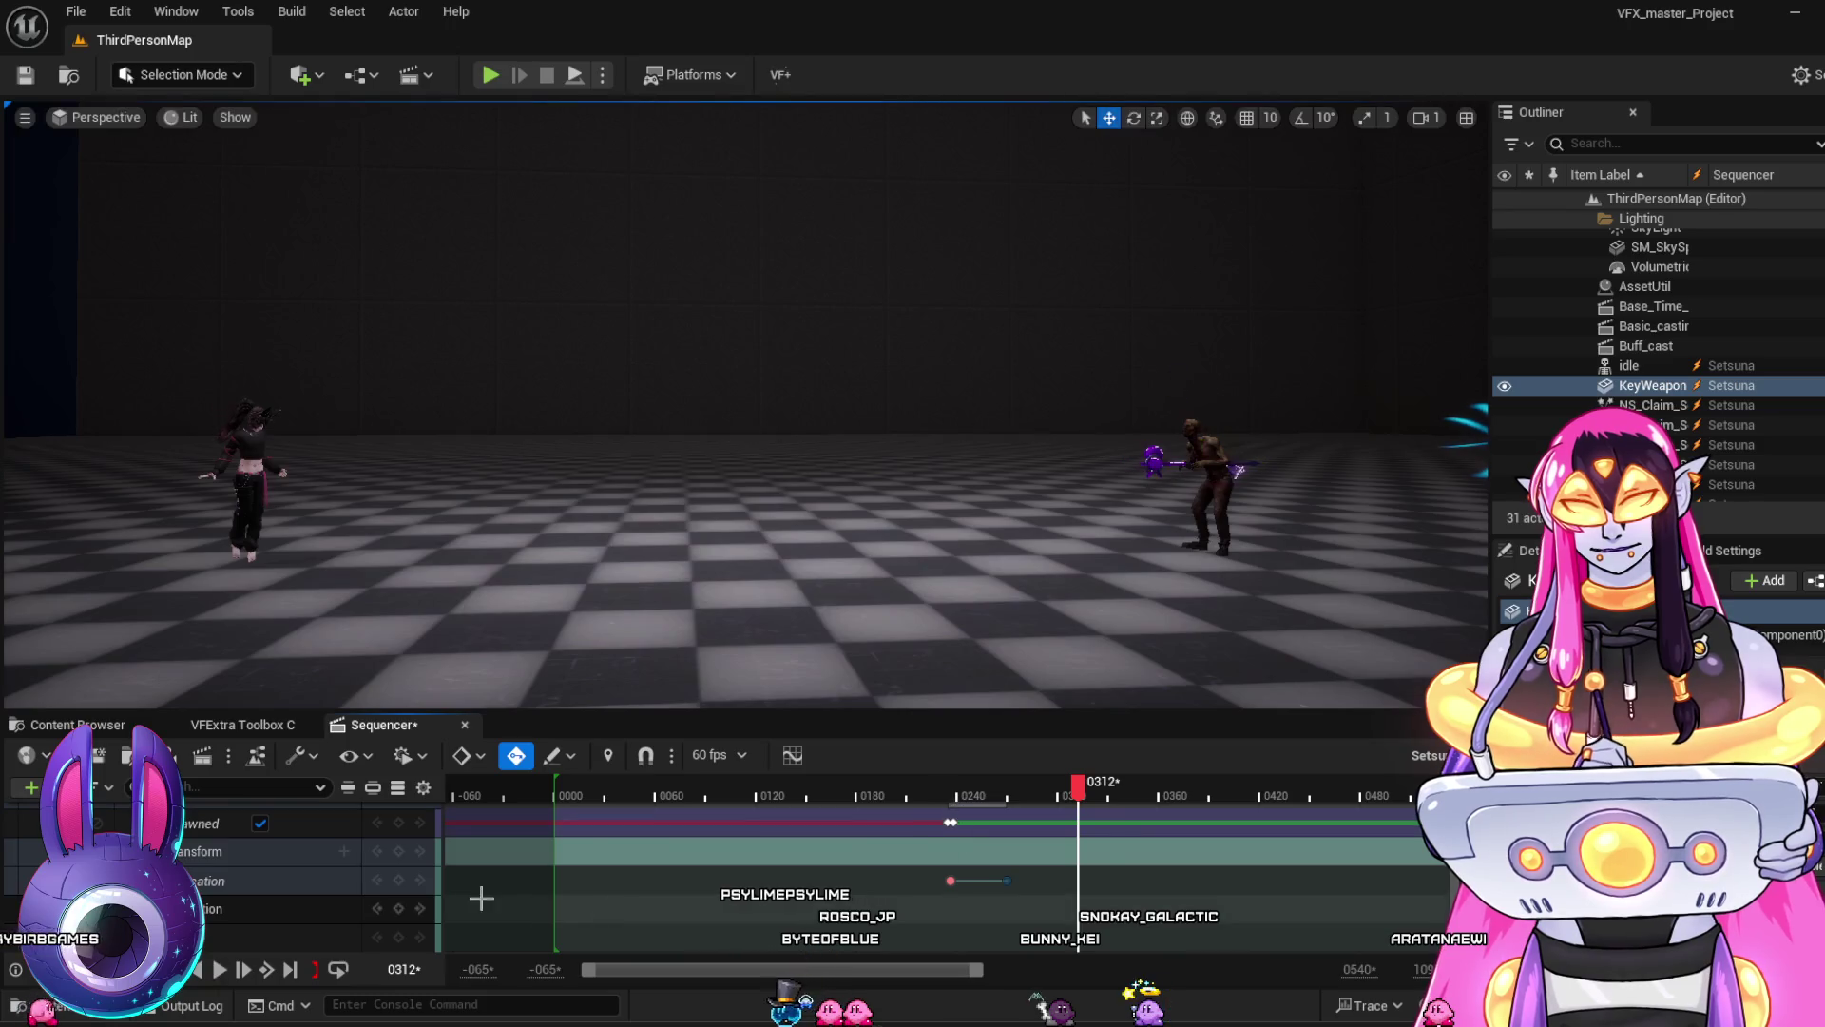
pyautogui.press('space')
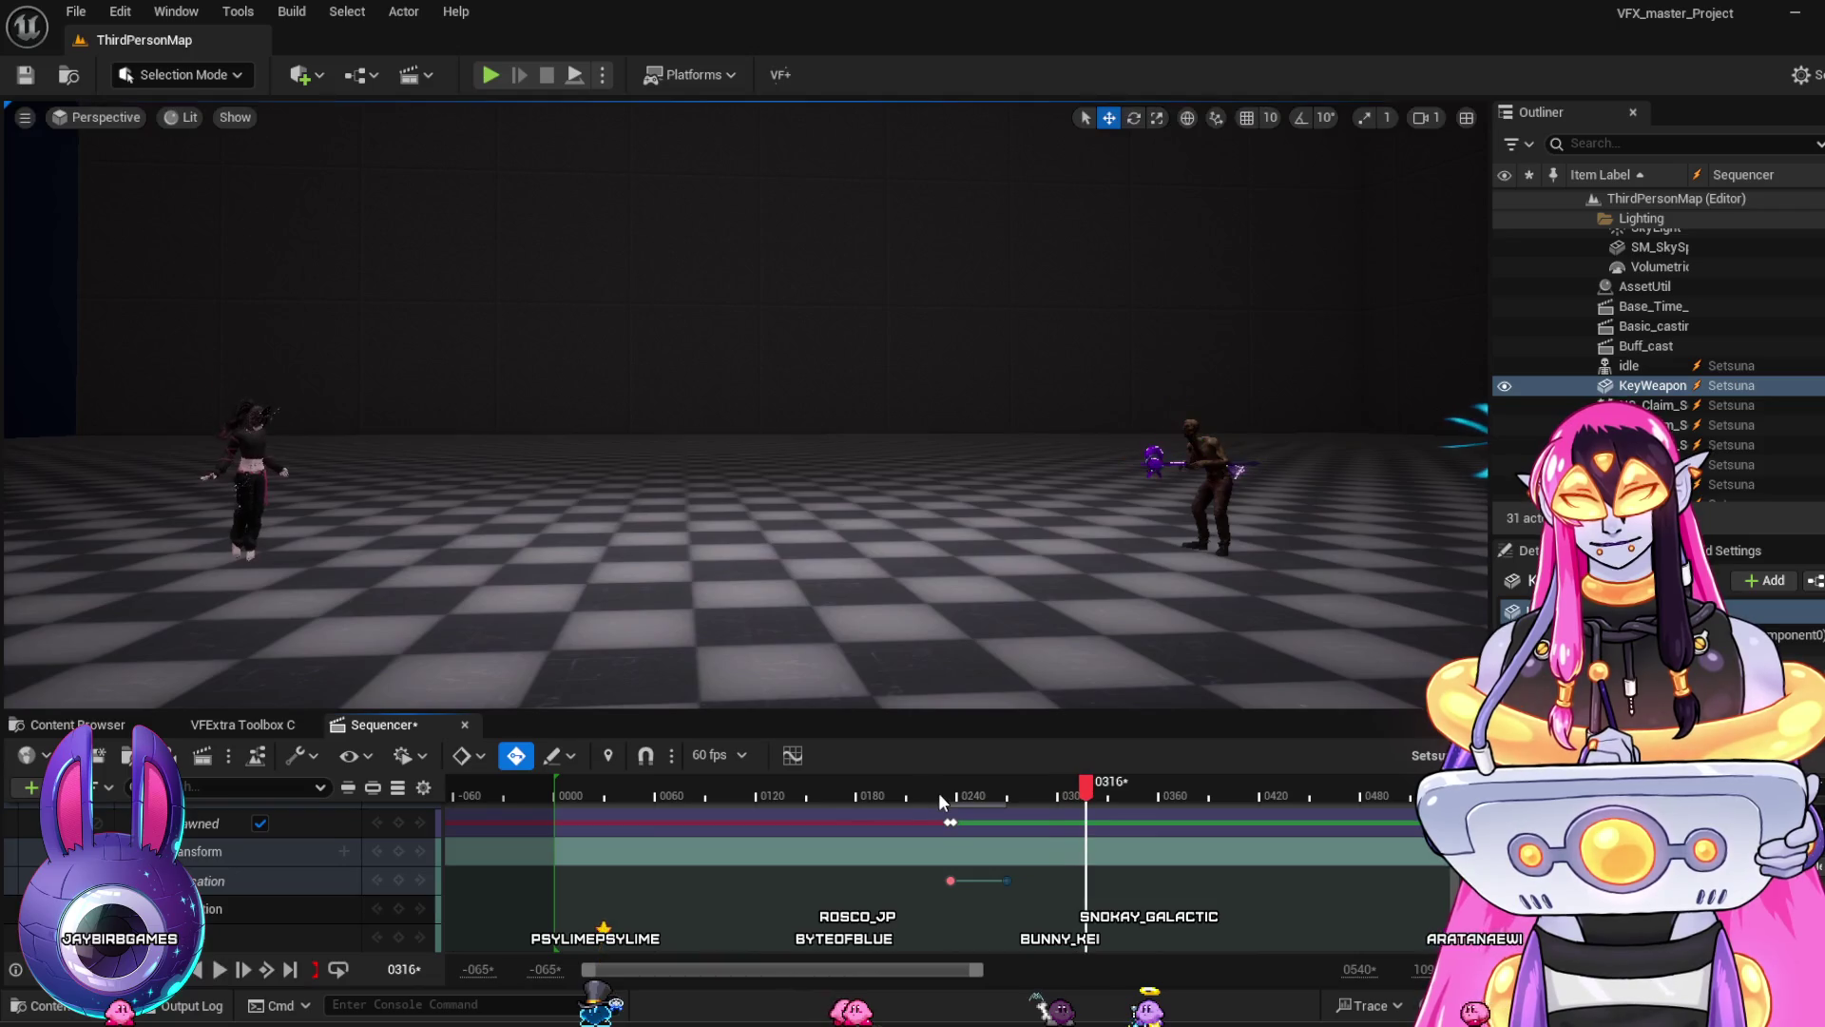
pyautogui.click(859, 790)
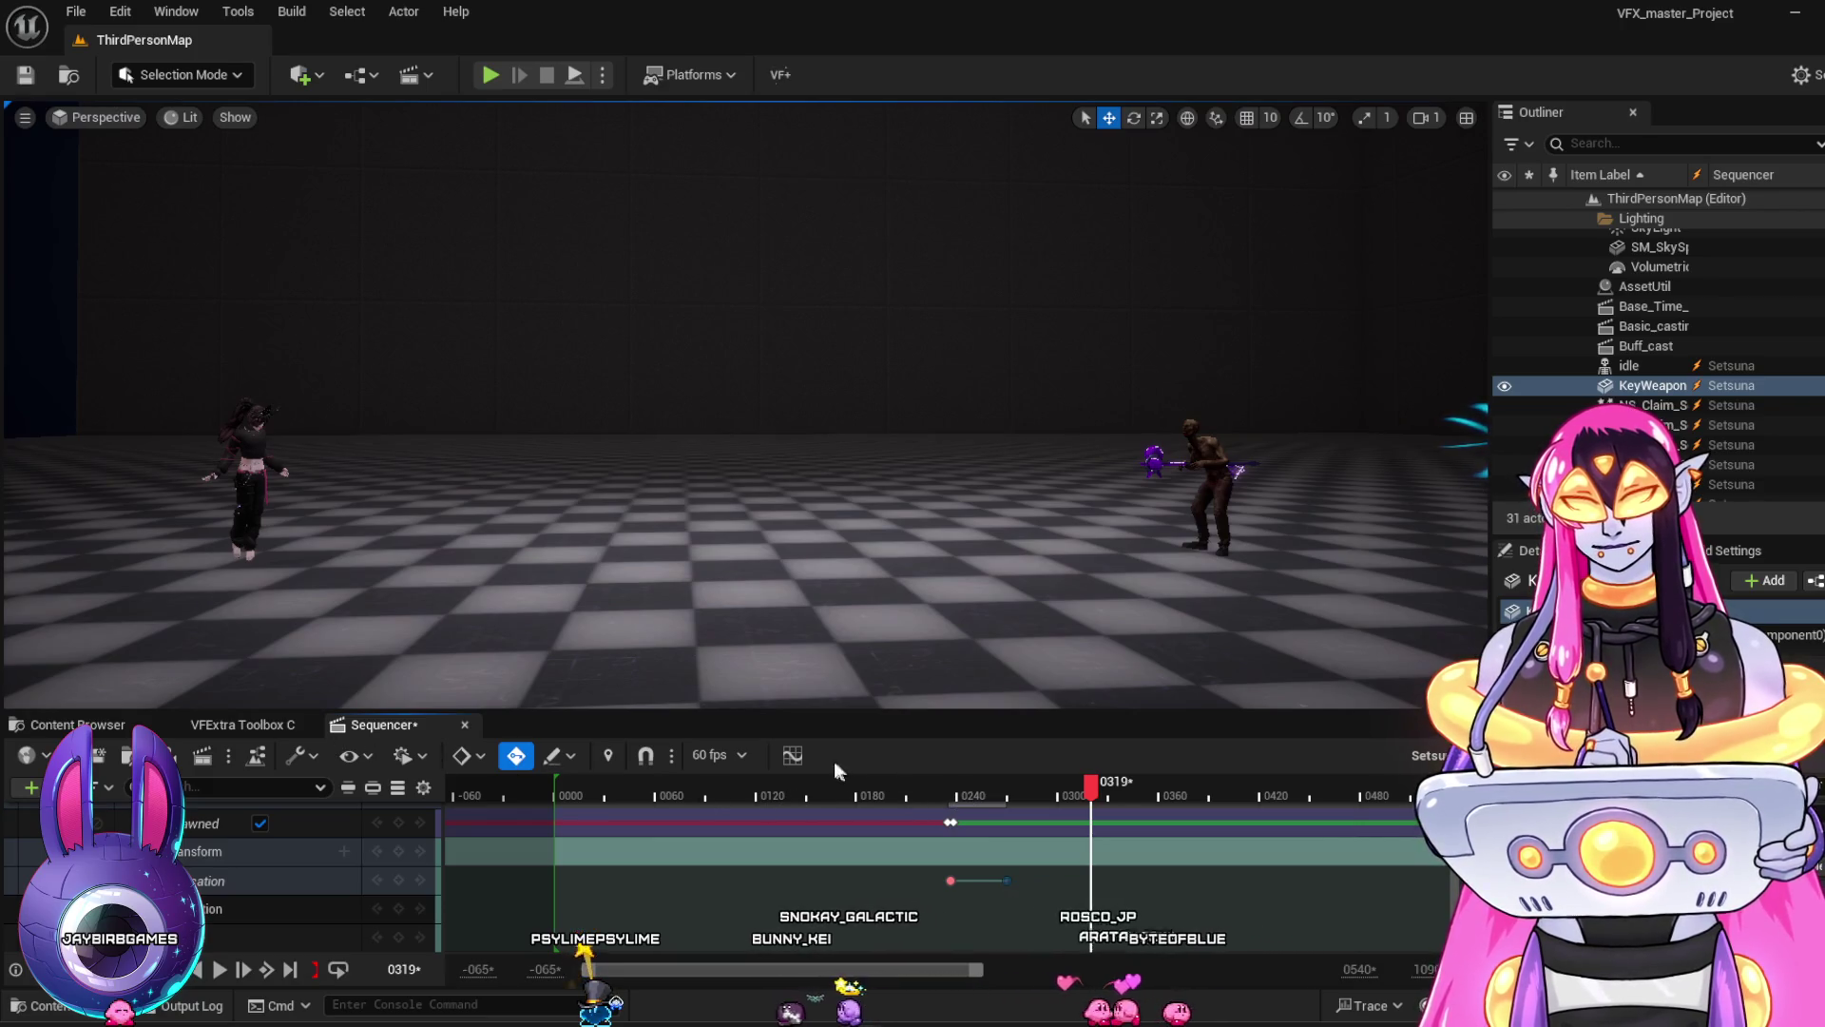
pyautogui.click(793, 754)
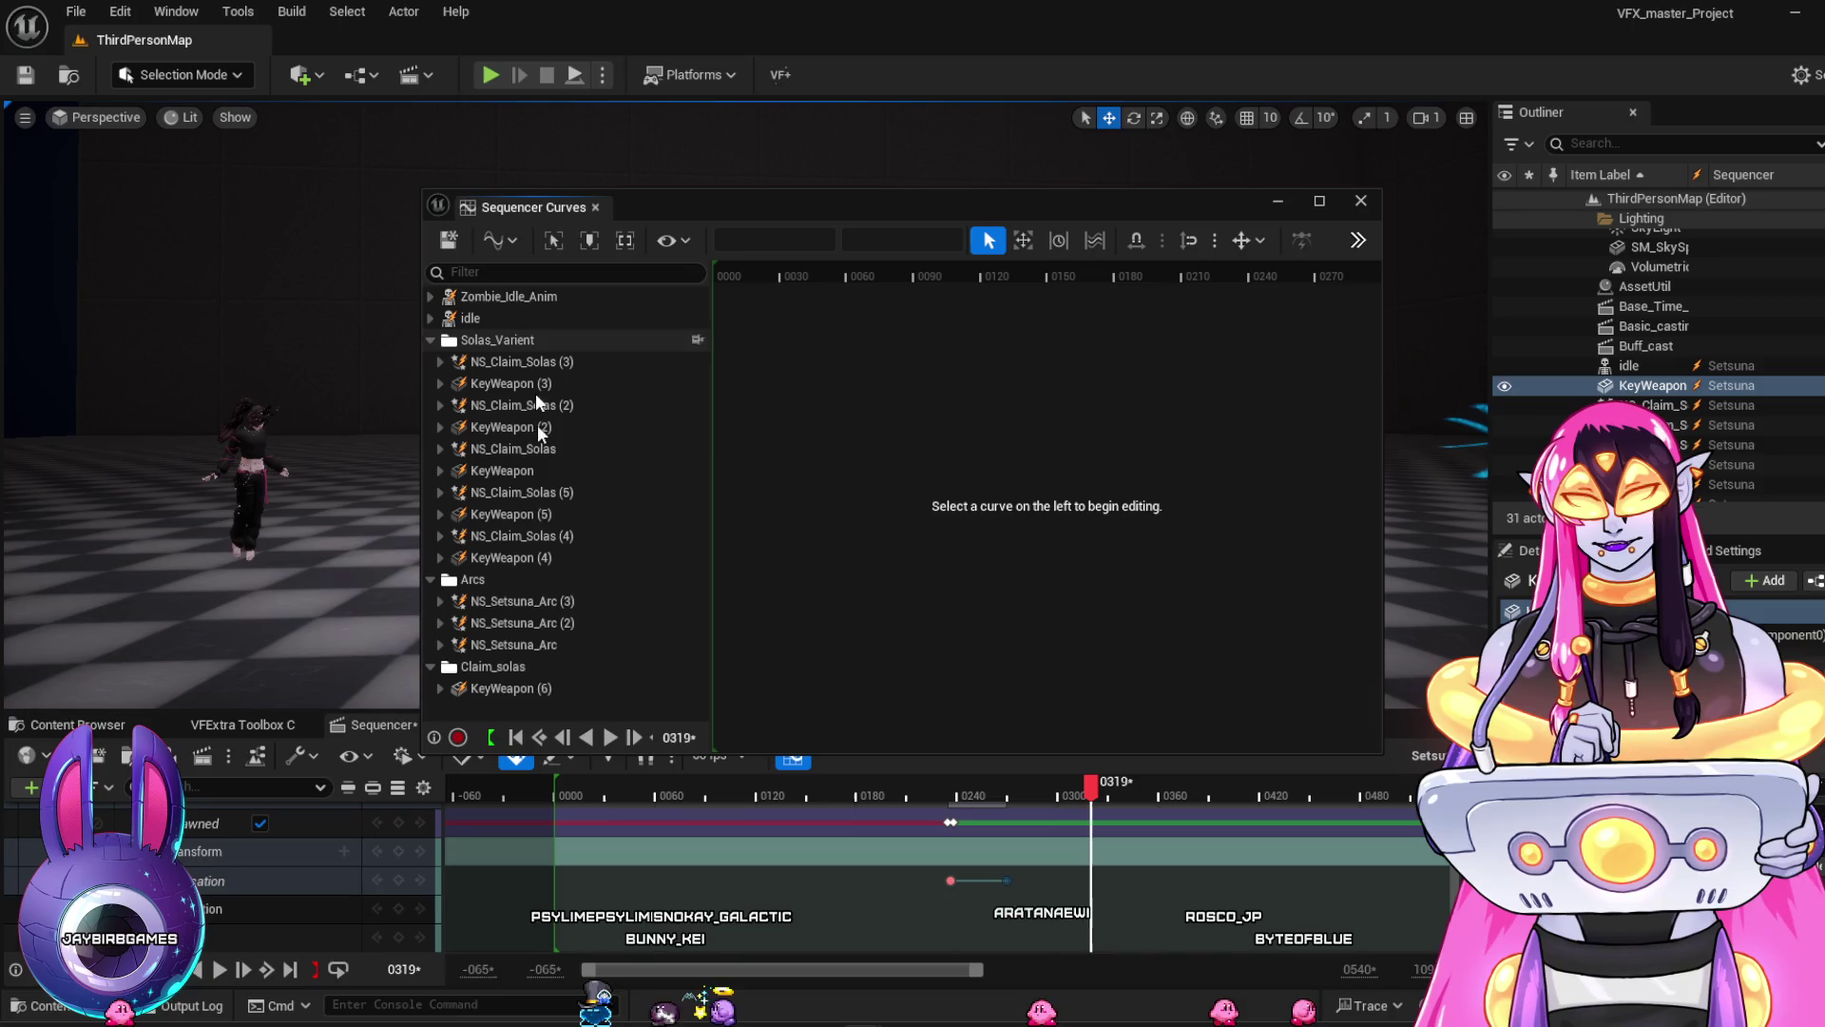
# - Select both keys on KeyWeapon (6)'s location curve and switch their tangents to linear, then auto
pyautogui.click(514, 687)
pyautogui.scroll(-1, 1080, 502)
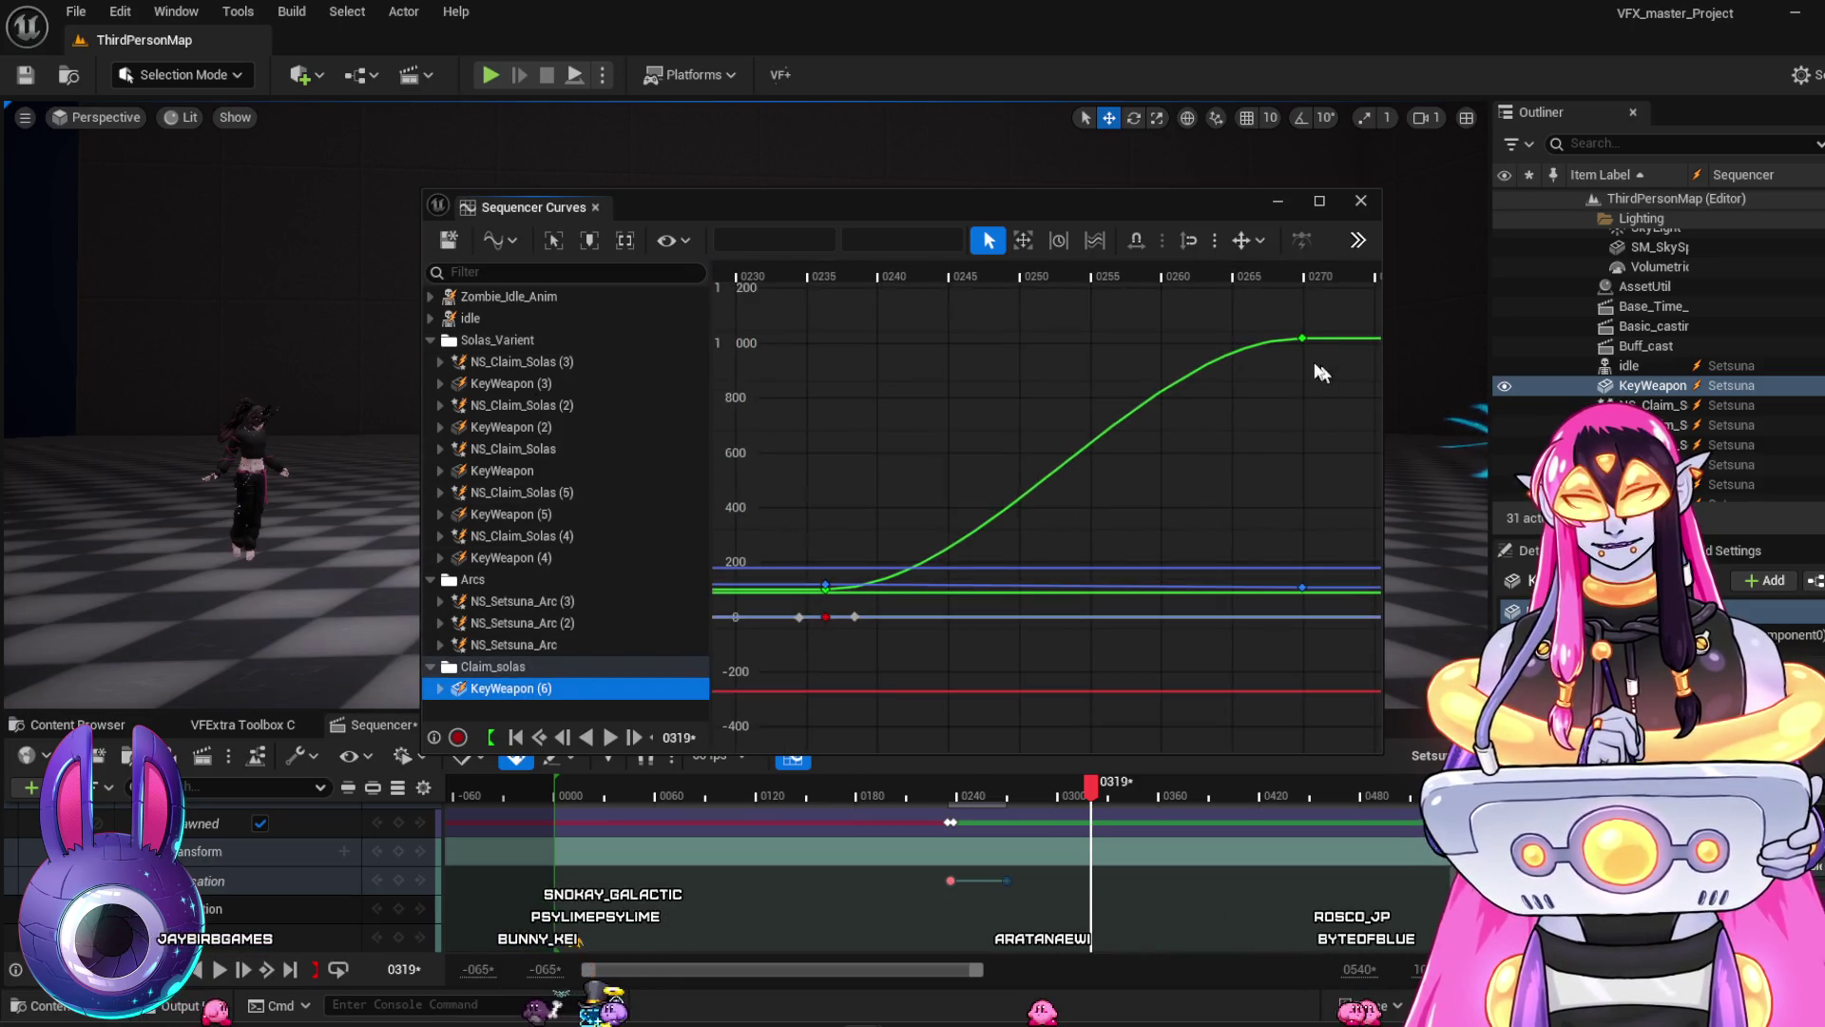
pyautogui.click(1303, 339)
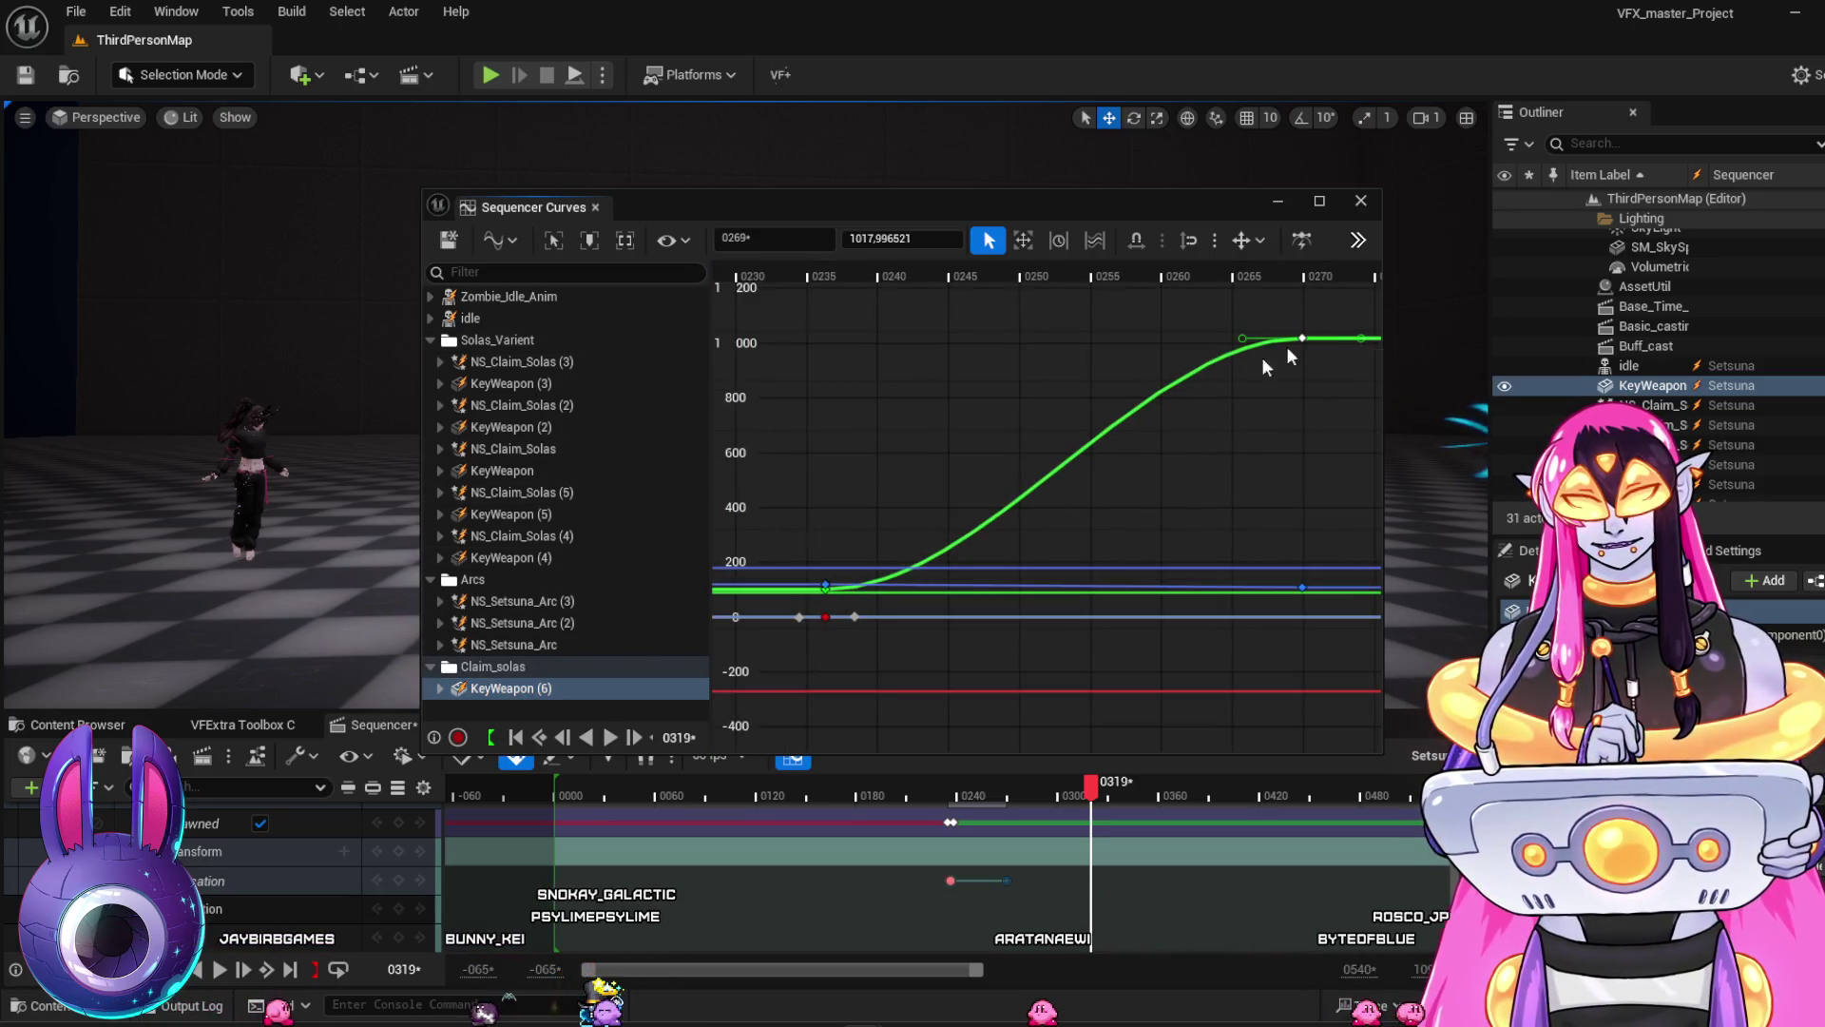
pyautogui.keyDown('shift'); pyautogui.click(826, 589); pyautogui.keyUp('shift')
pyautogui.click(1303, 240)
pyautogui.press('4')
pyautogui.press('1')
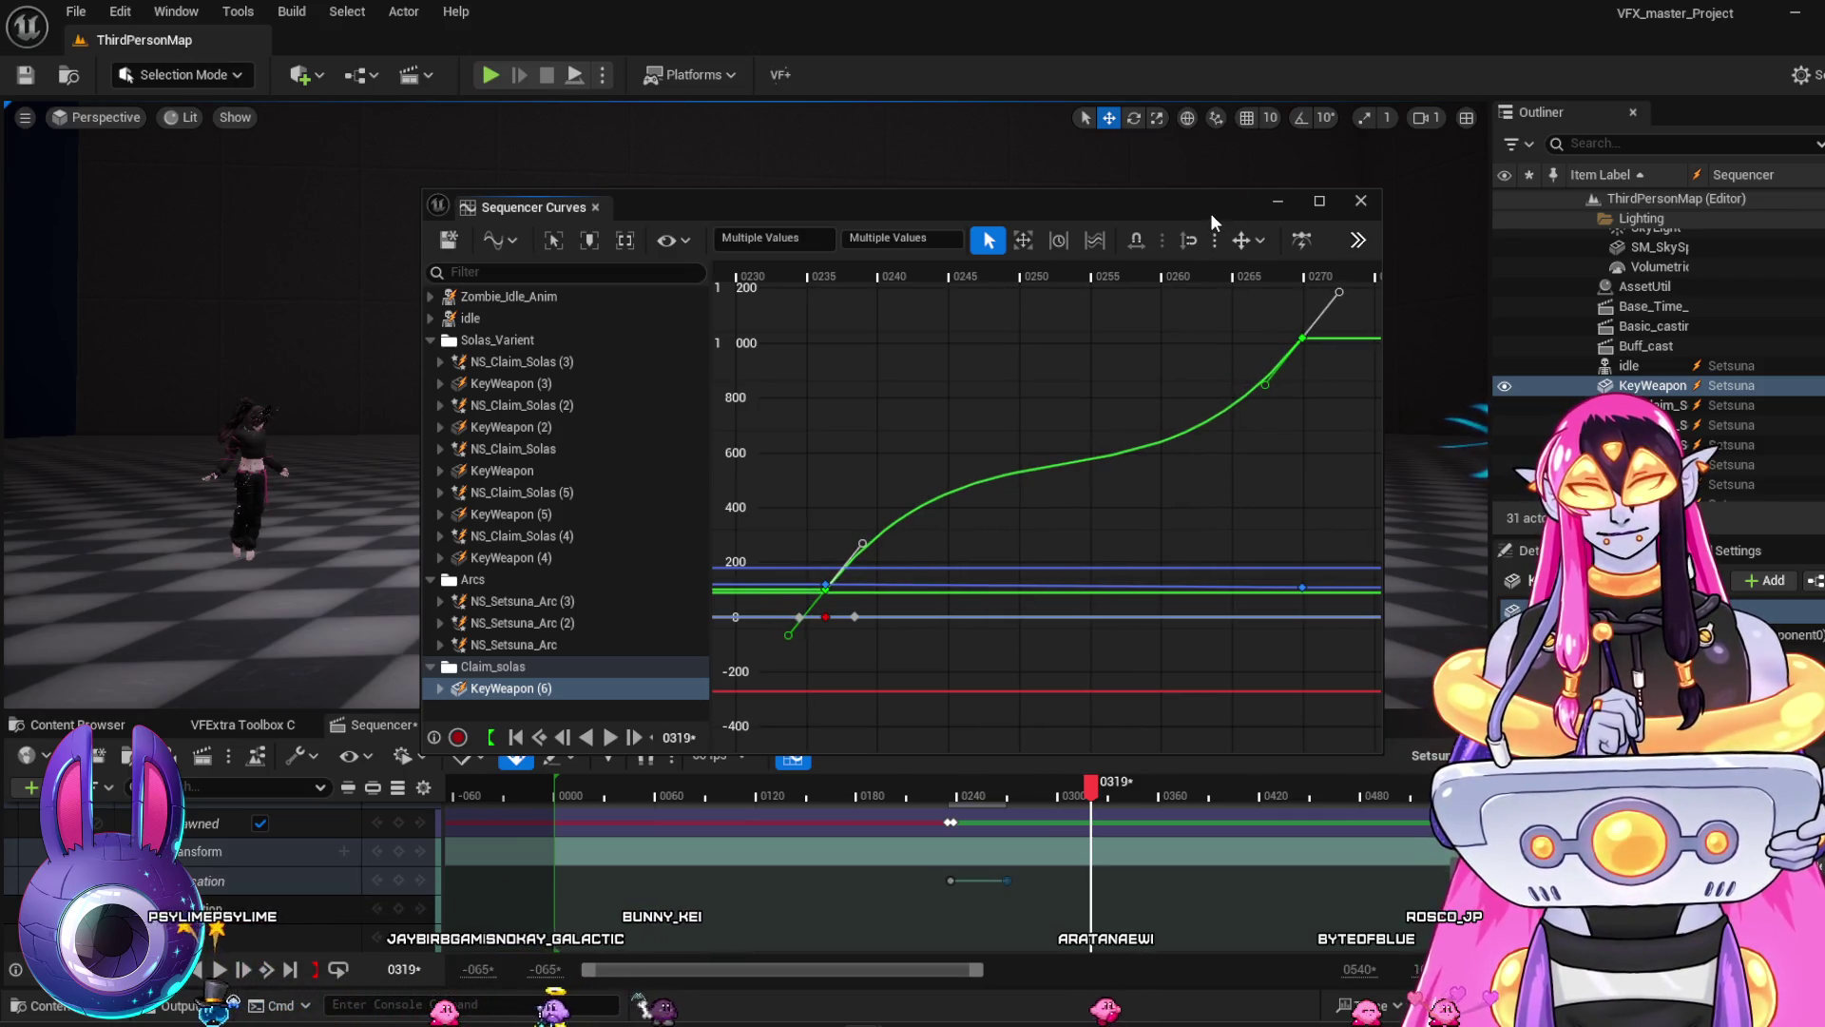
pyautogui.click(1276, 201)
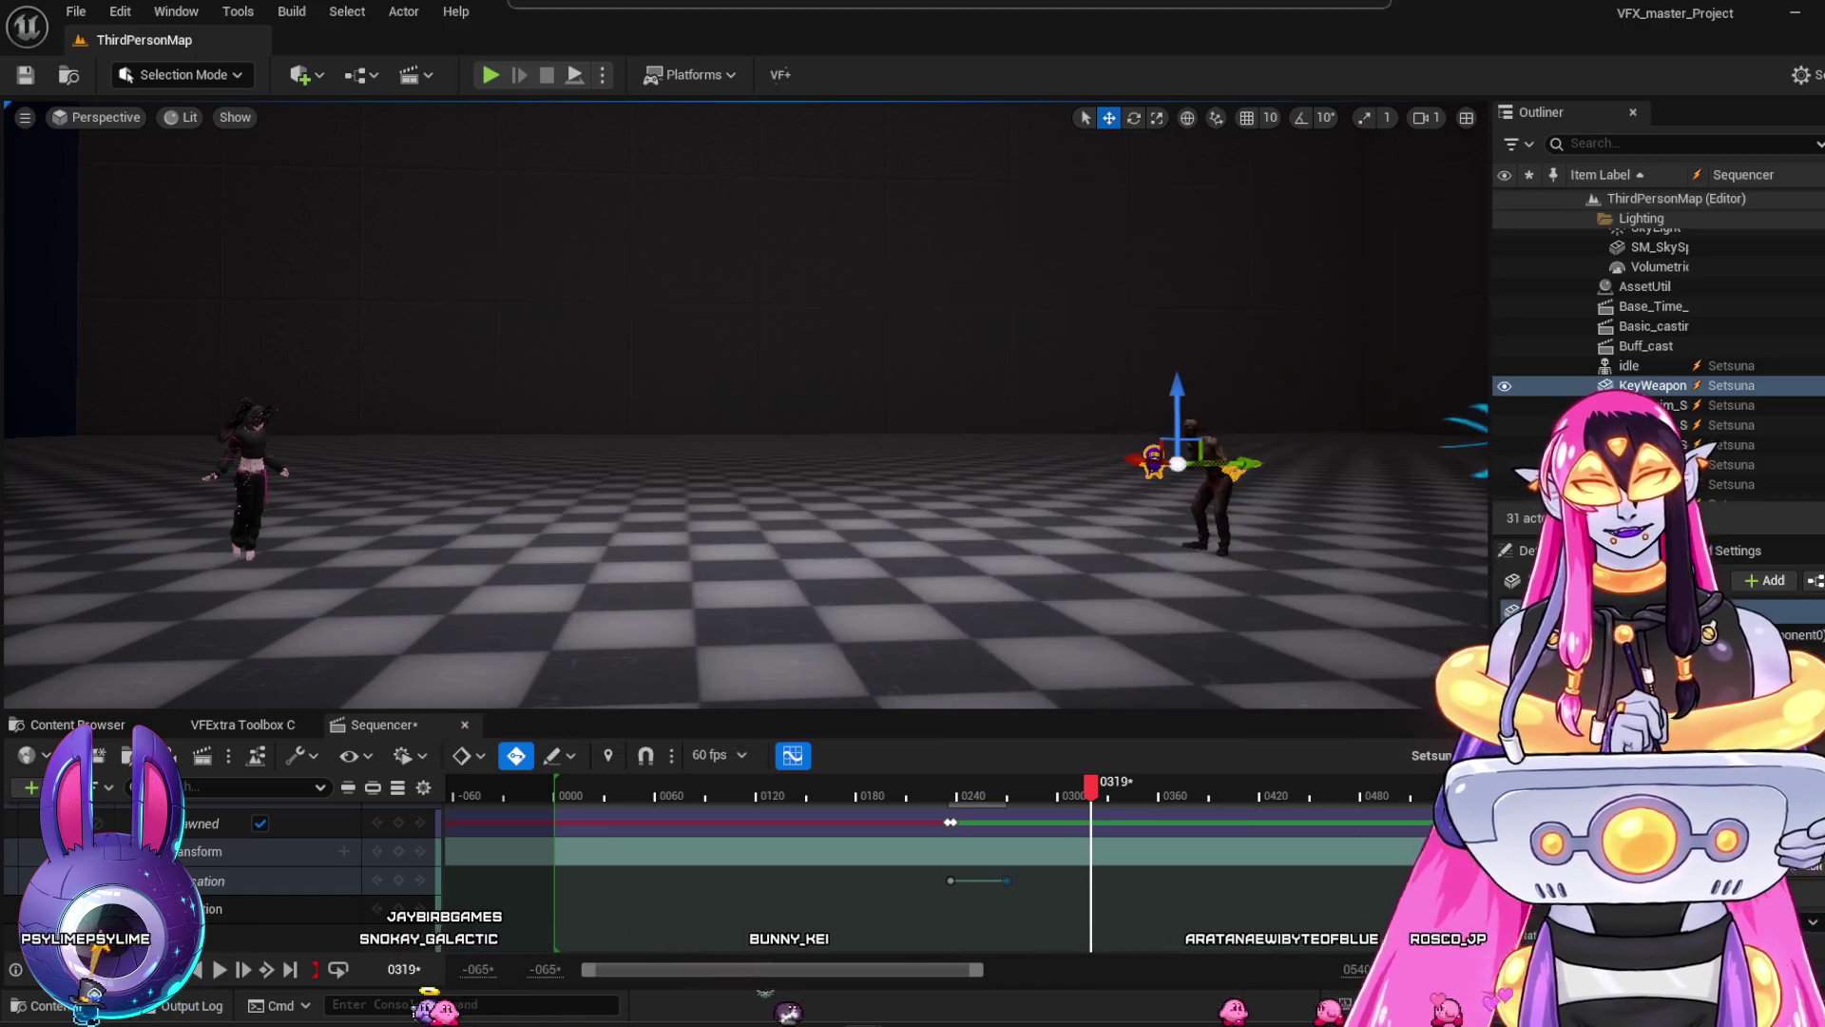
# - Replay the throw to review the new curve, stopping at frame 0236 before the spawn
pyautogui.click(898, 791)
pyautogui.press('space')
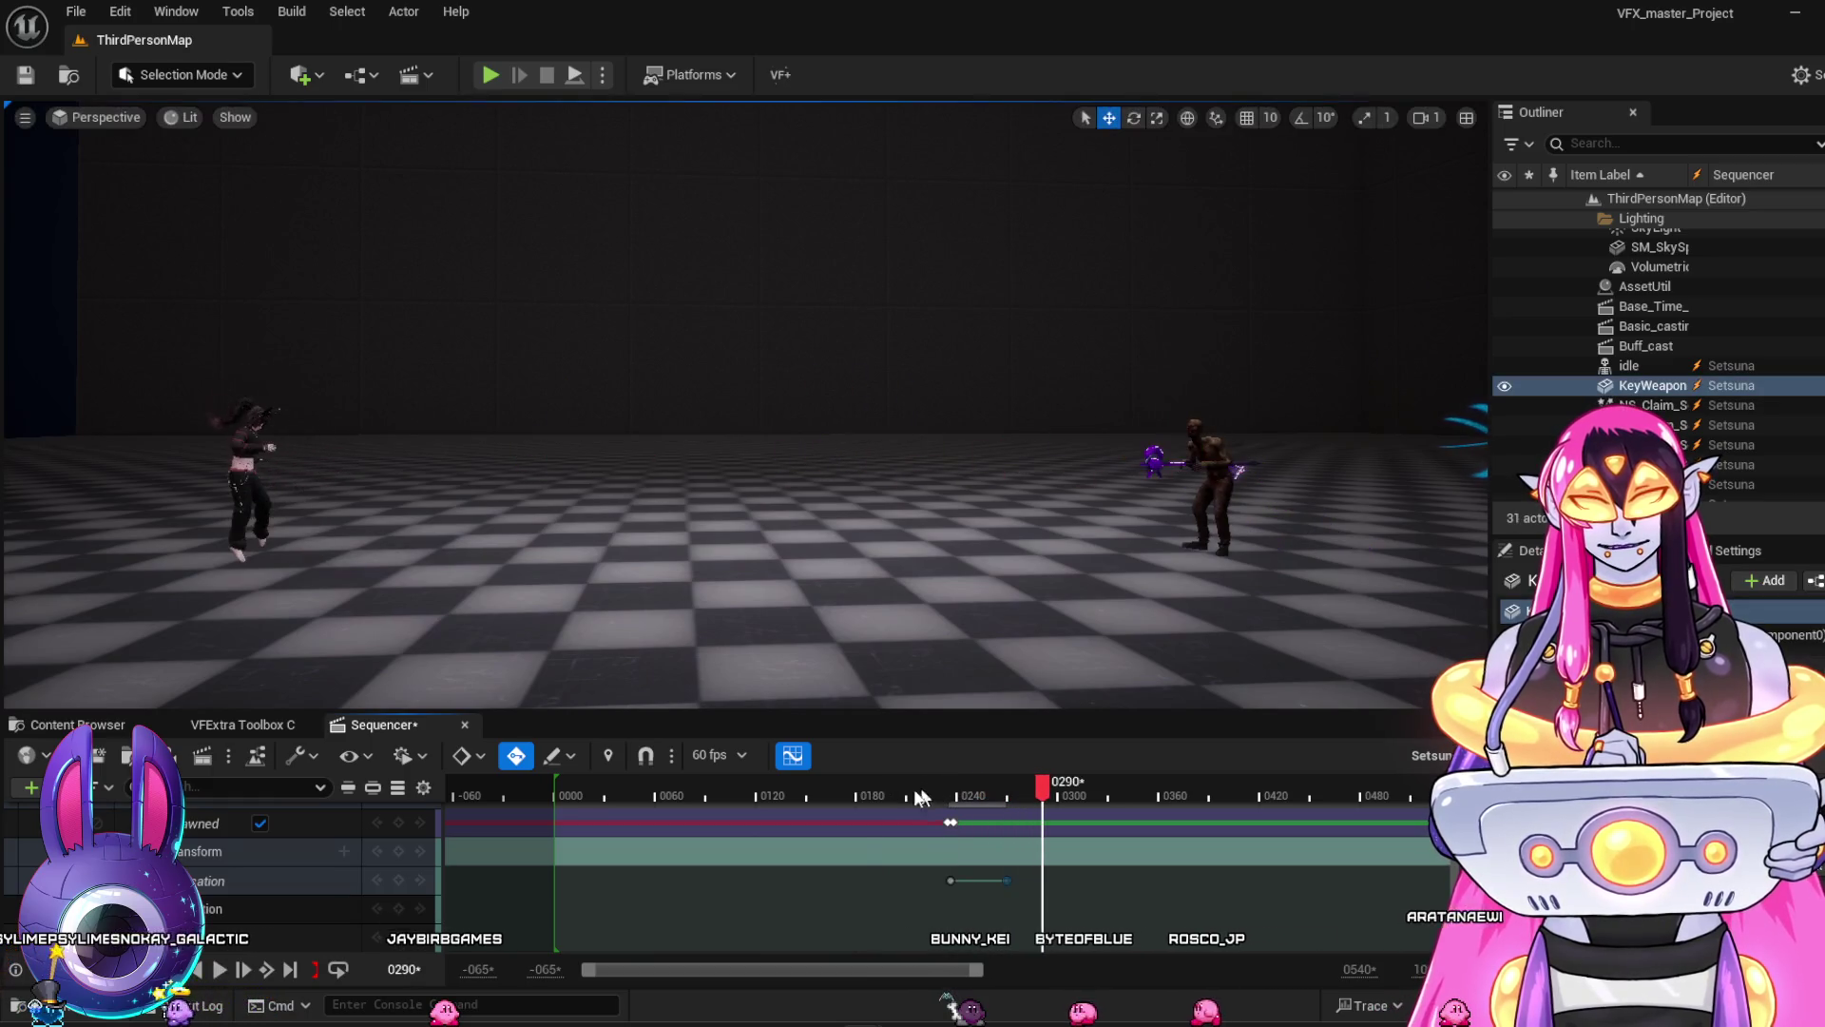
pyautogui.click(875, 787)
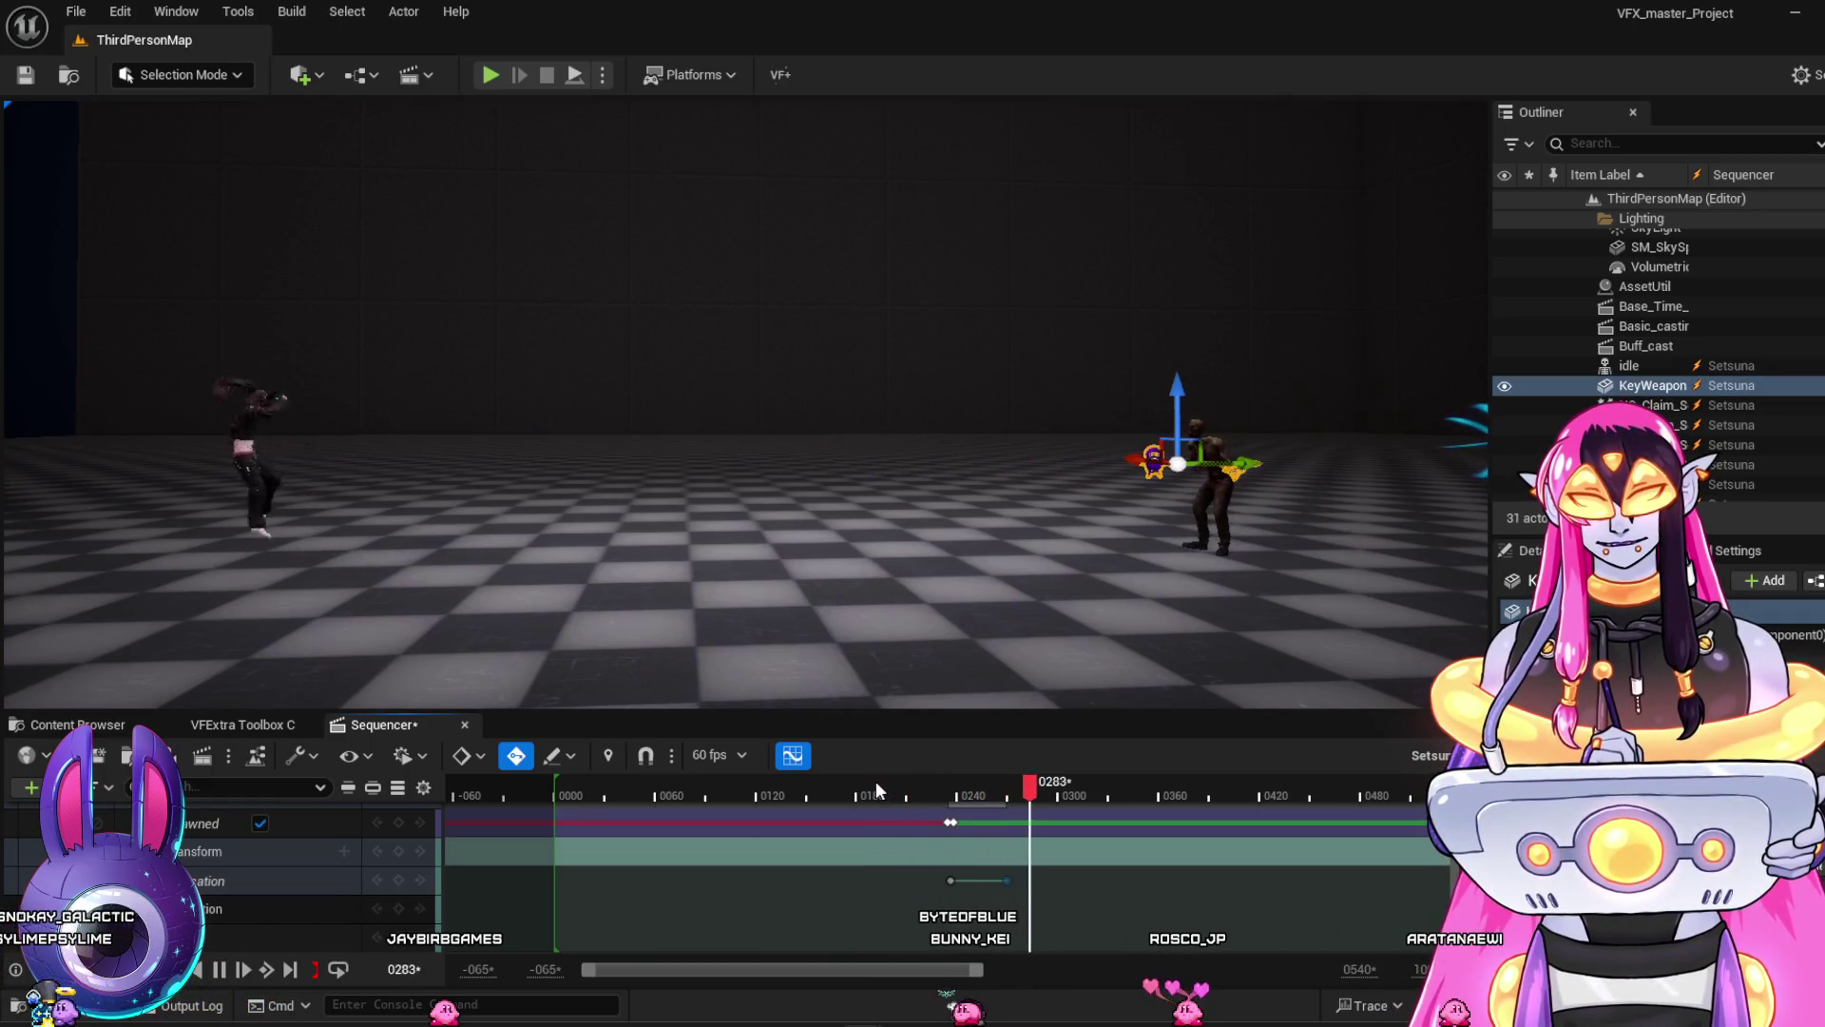
pyautogui.click(911, 794)
pyautogui.moveTo(911, 799); pyautogui.dragTo(952, 804)
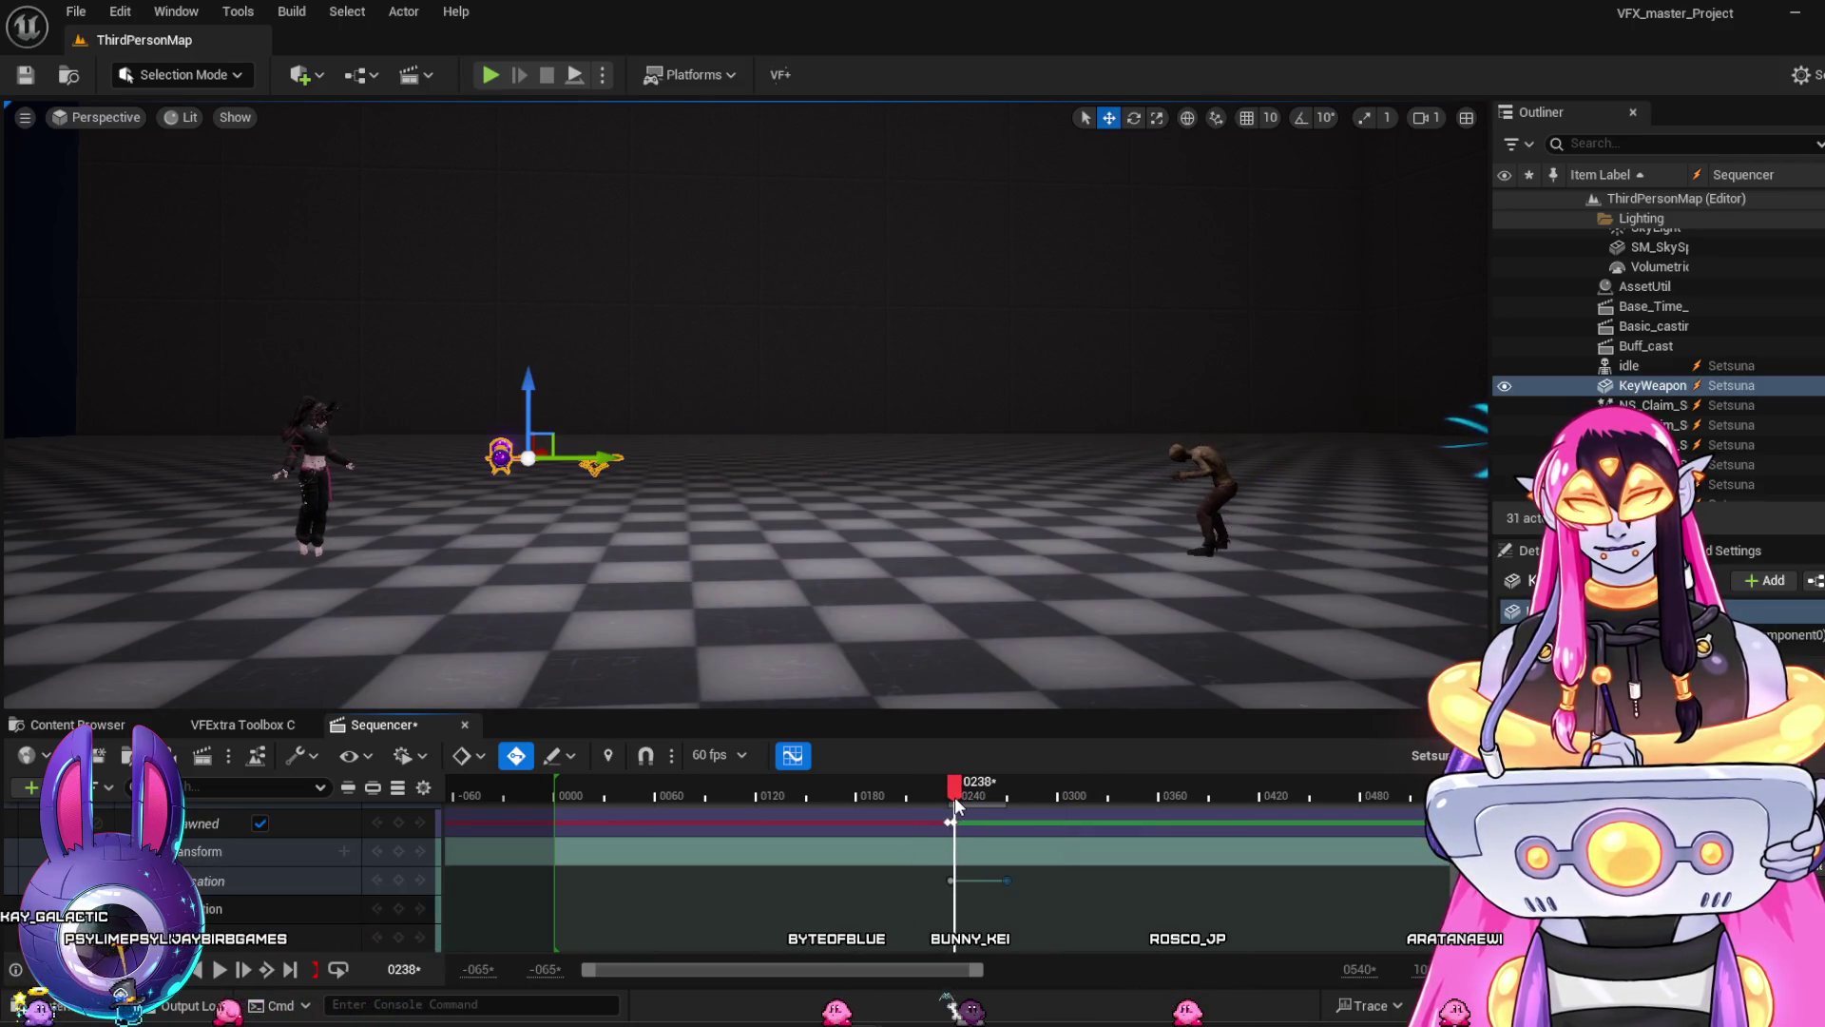
pyautogui.press('Left')
pyautogui.press('Left')
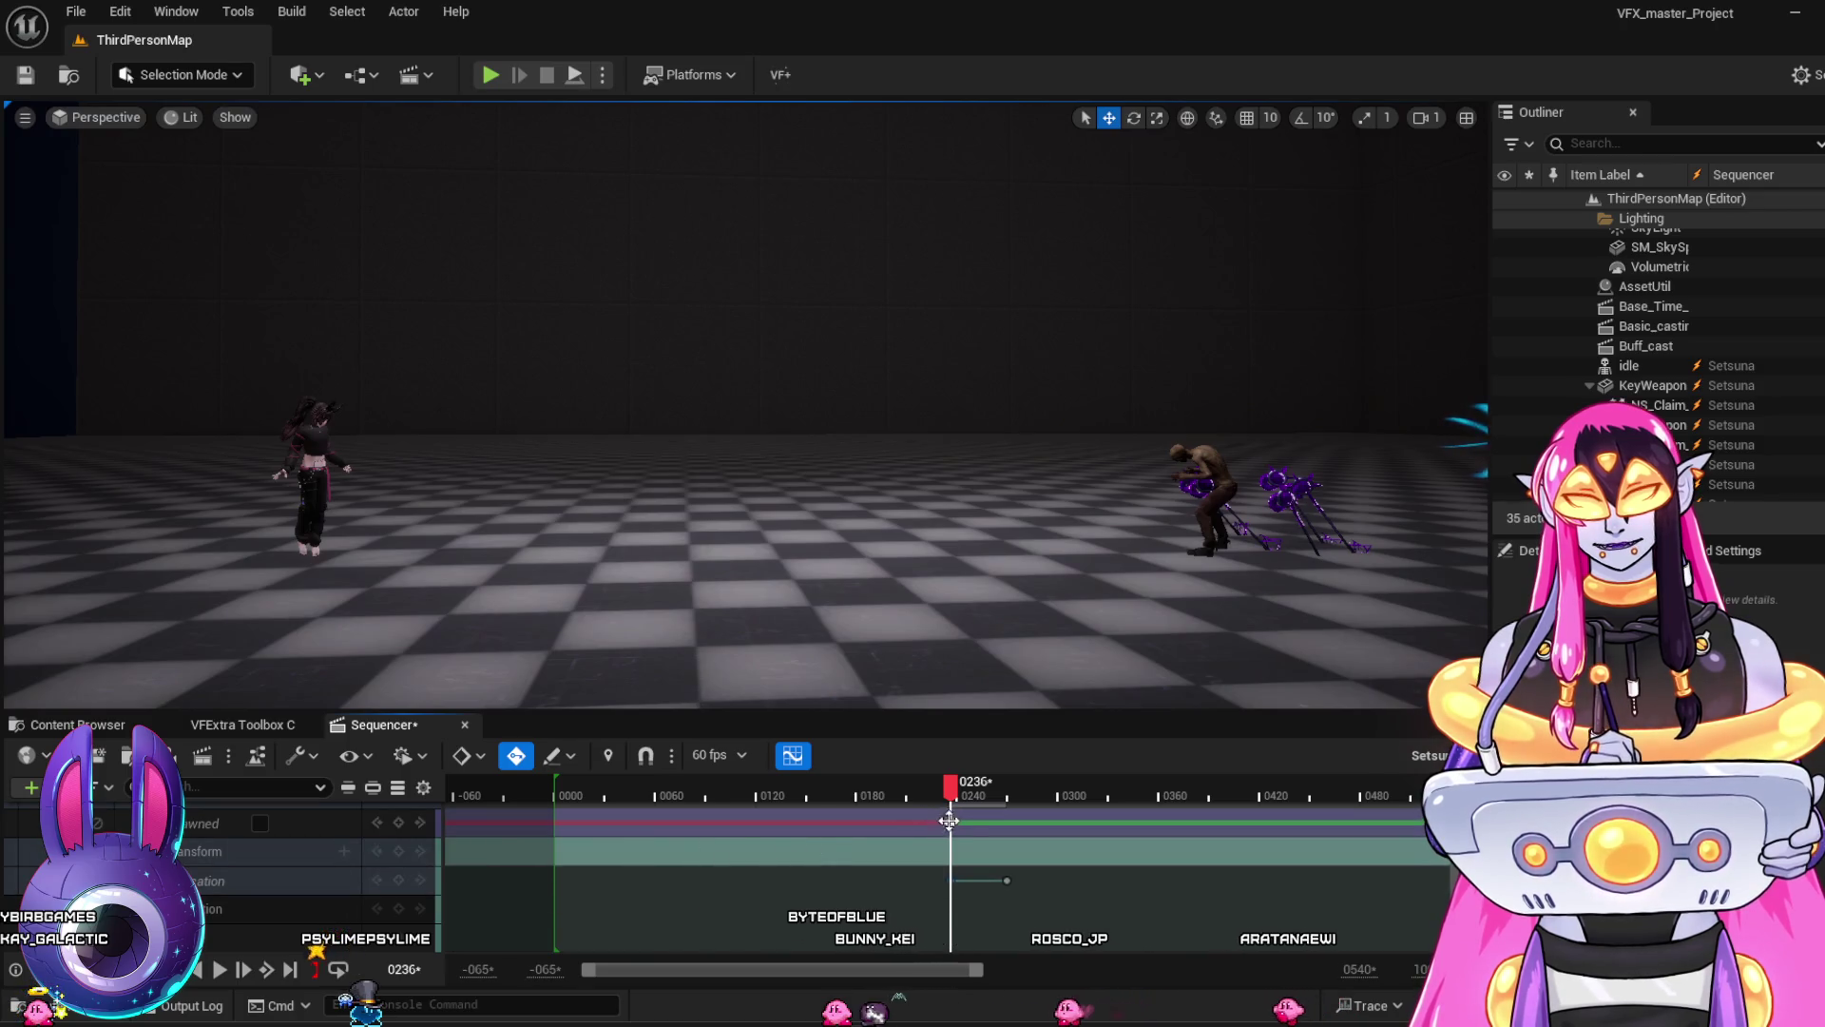
# - Key KeyWeapon's Spawned track on at frame 0236, shift the key two frames later, and preview
pyautogui.click(952, 824)
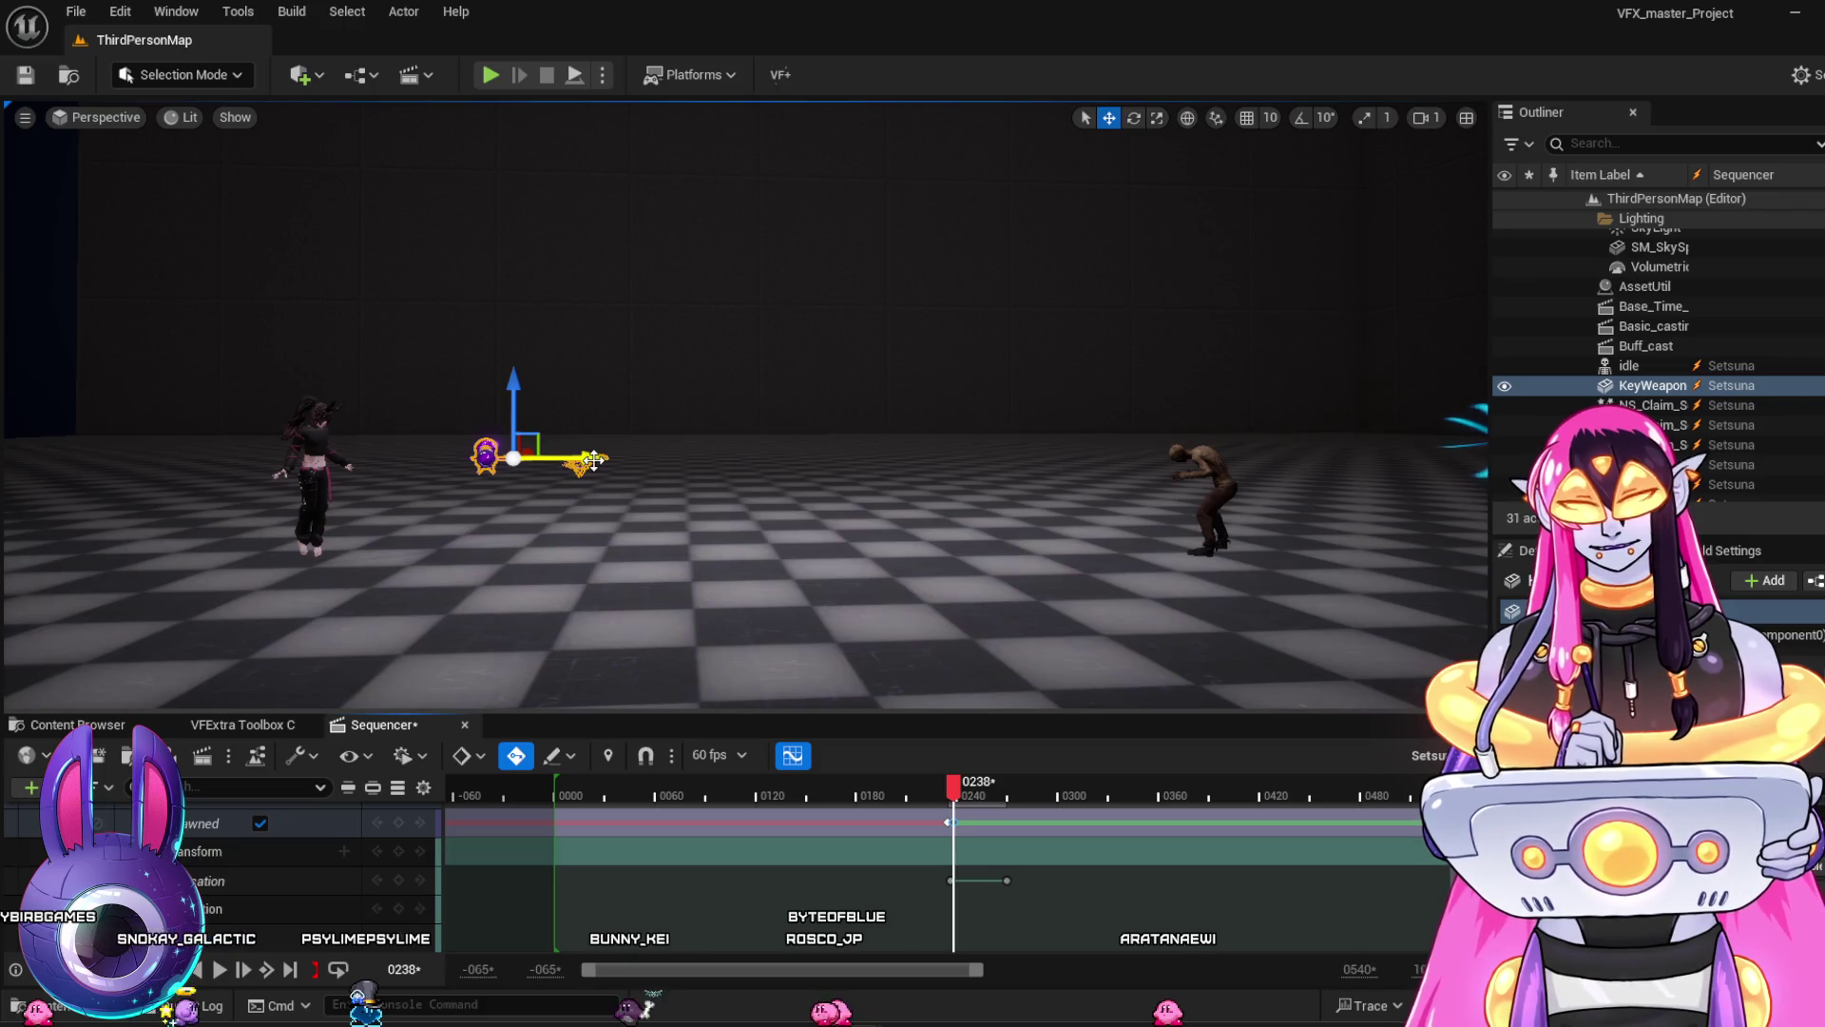
pyautogui.moveTo(948, 879); pyautogui.dragTo(950, 879)
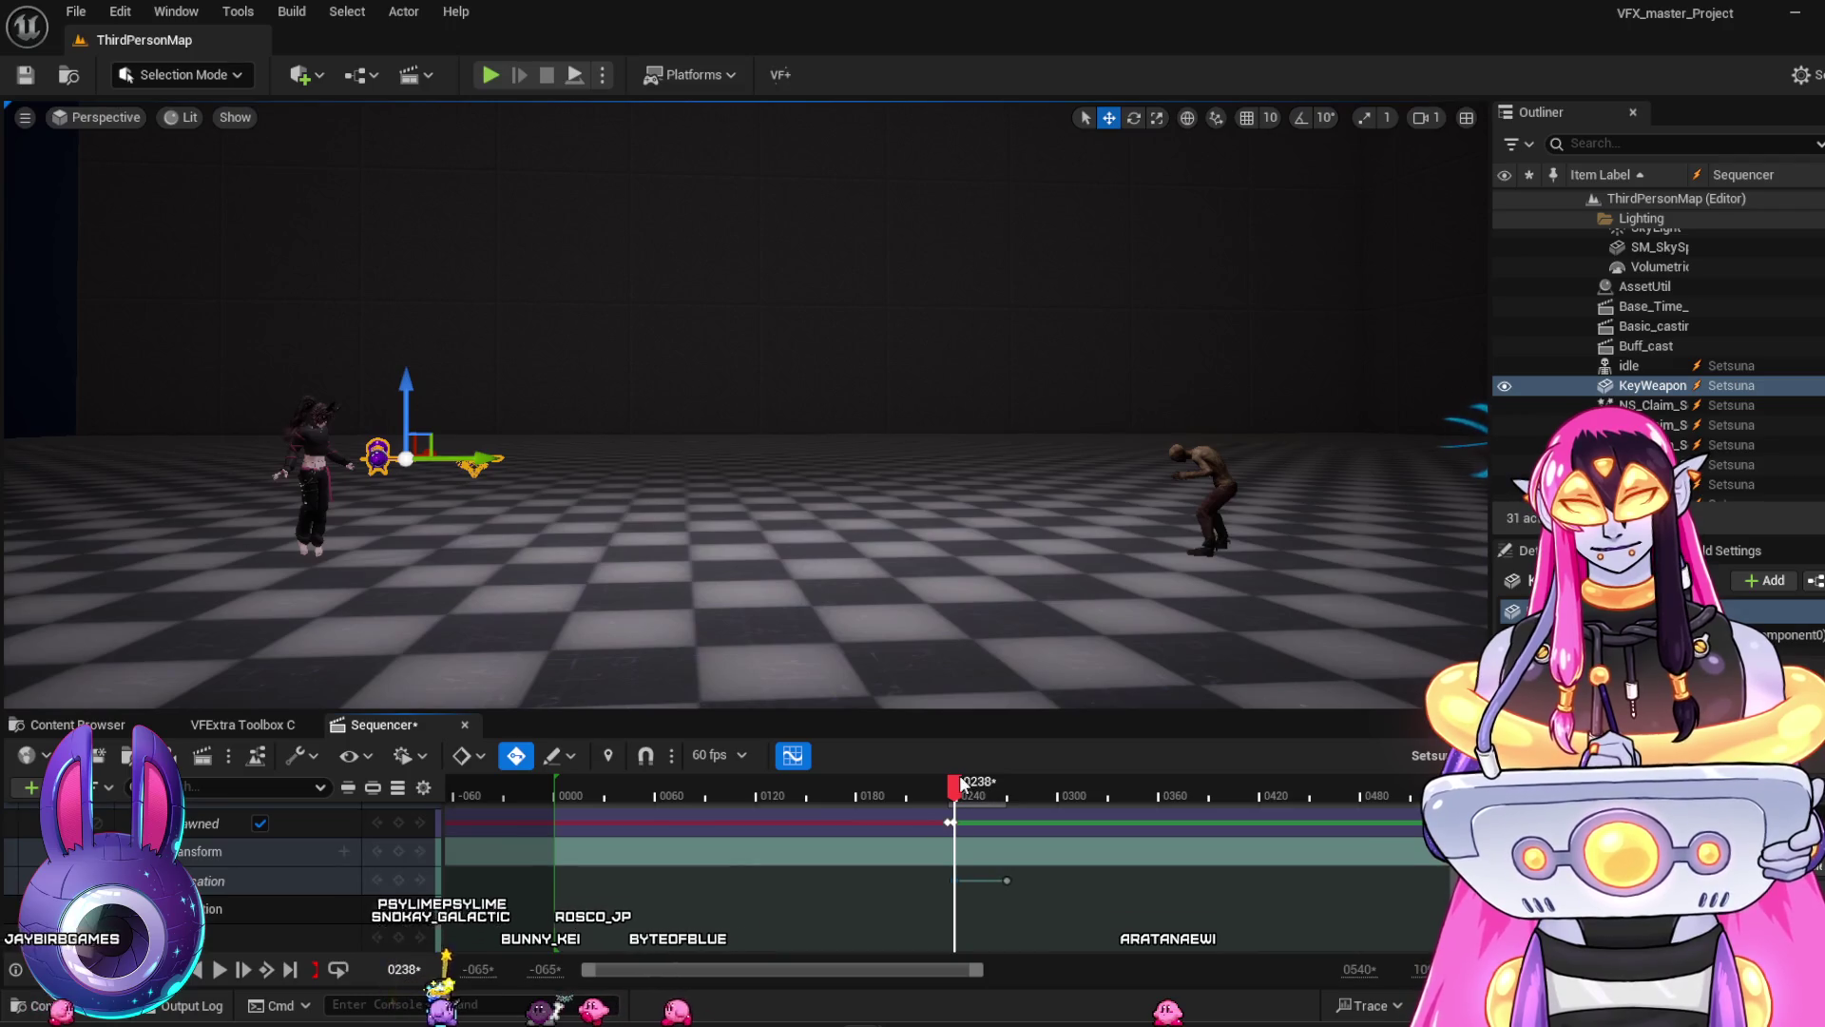
pyautogui.click(903, 792)
pyautogui.moveTo(902, 792)
pyautogui.mouseDown()
pyautogui.moveTo(1120, 792)
pyautogui.moveTo(900, 792)
pyautogui.mouseUp()
pyautogui.press('space')
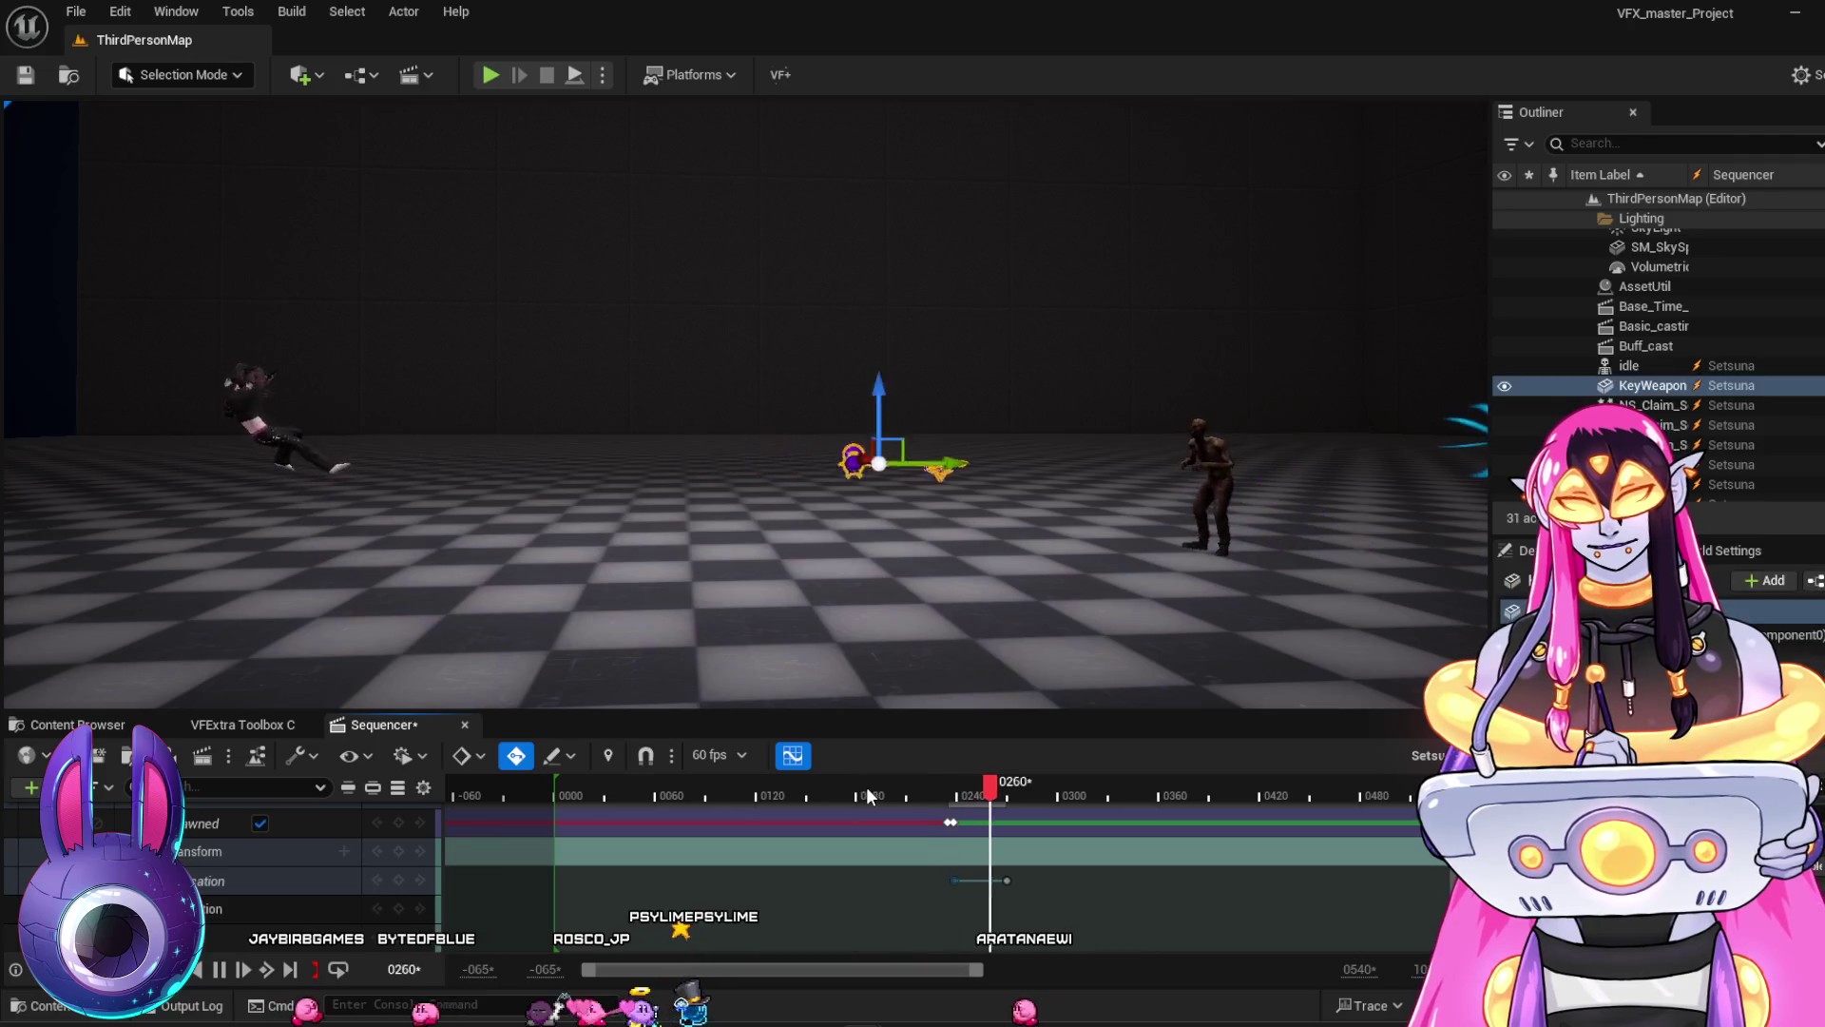
# - Replay the throw from about frame 0180 and settle near frame 0241
pyautogui.moveTo(939, 791)
pyautogui.mouseDown()
pyautogui.moveTo(922, 793)
pyautogui.moveTo(970, 810)
pyautogui.mouseUp()
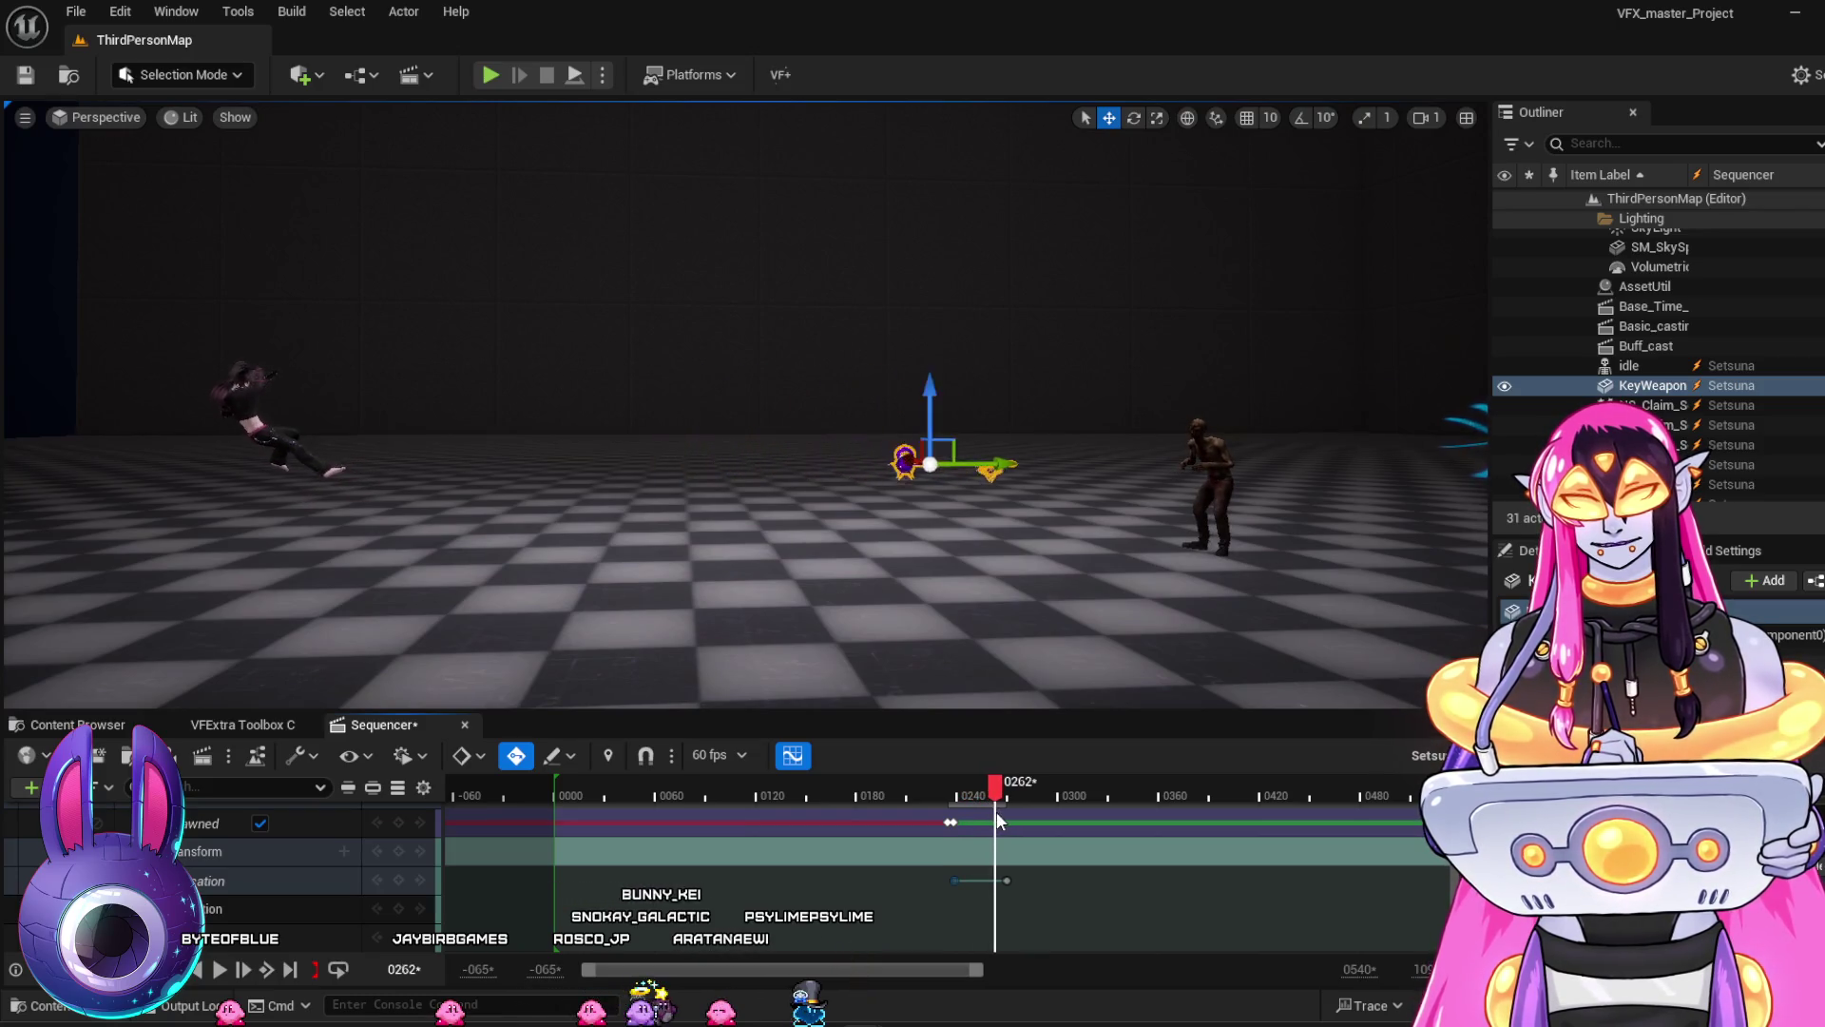
pyautogui.click(895, 785)
pyautogui.press('space')
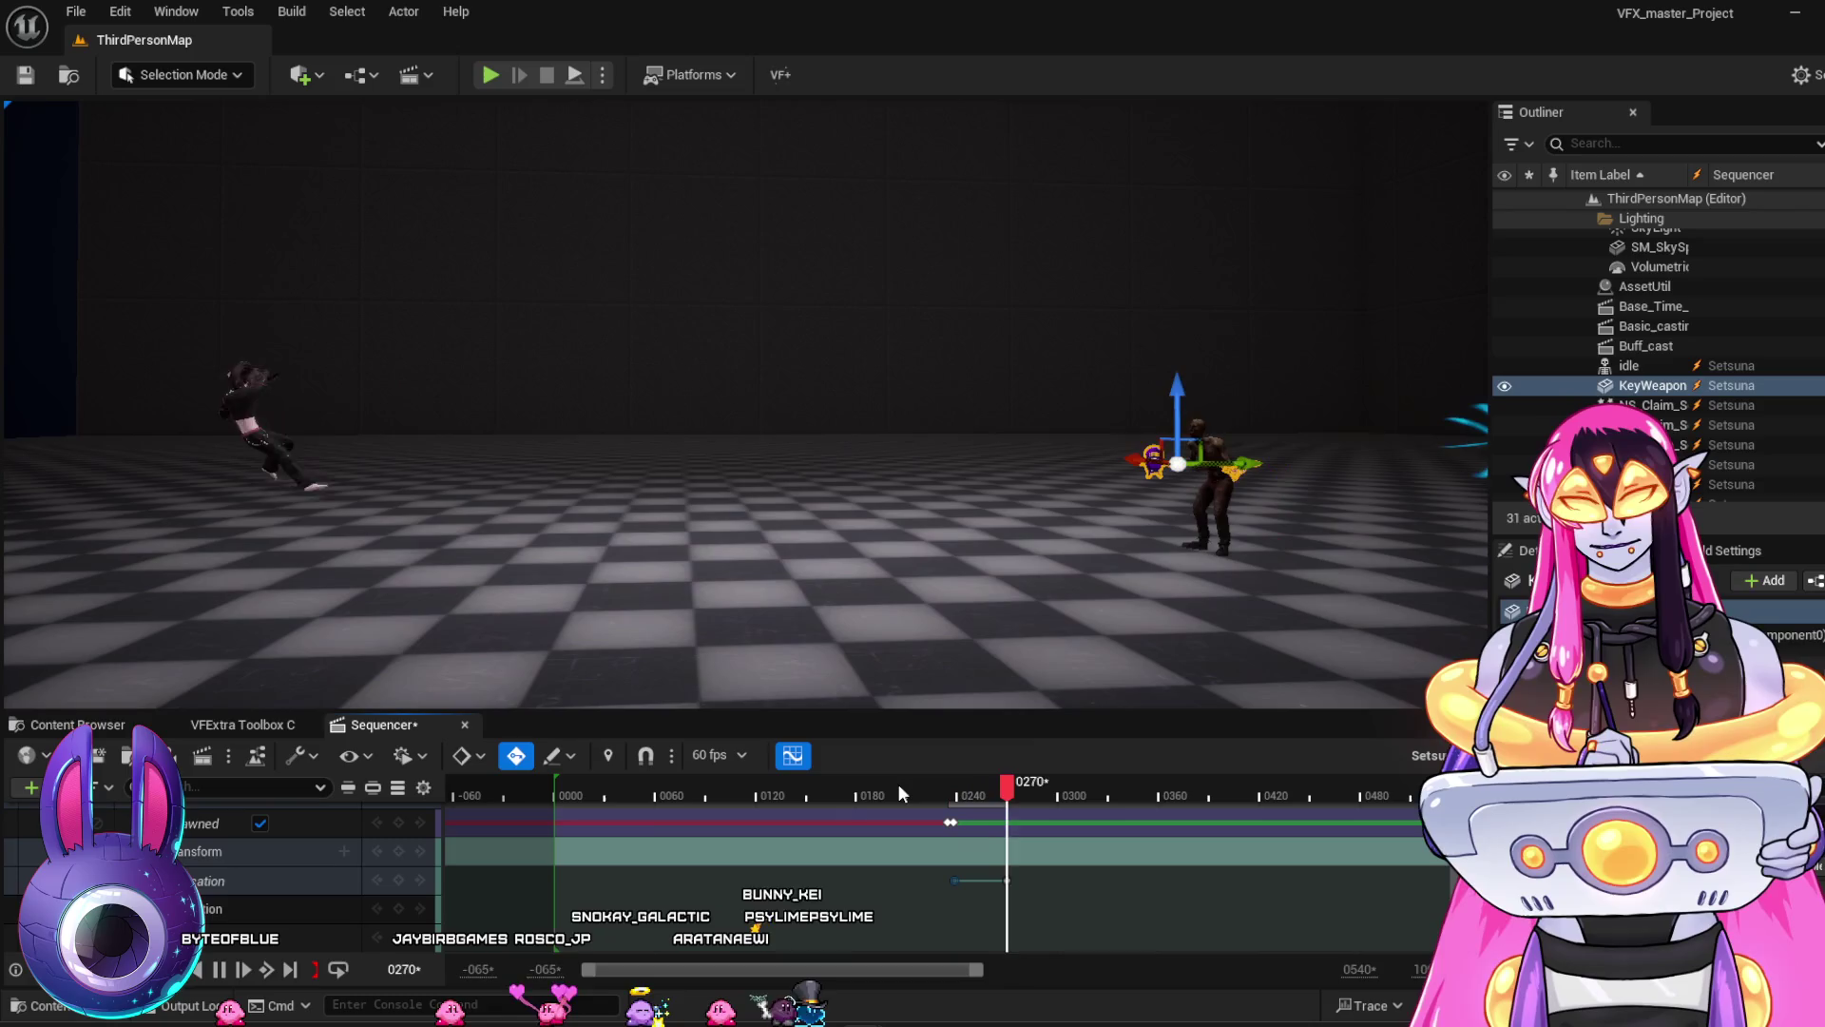
pyautogui.click(840, 785)
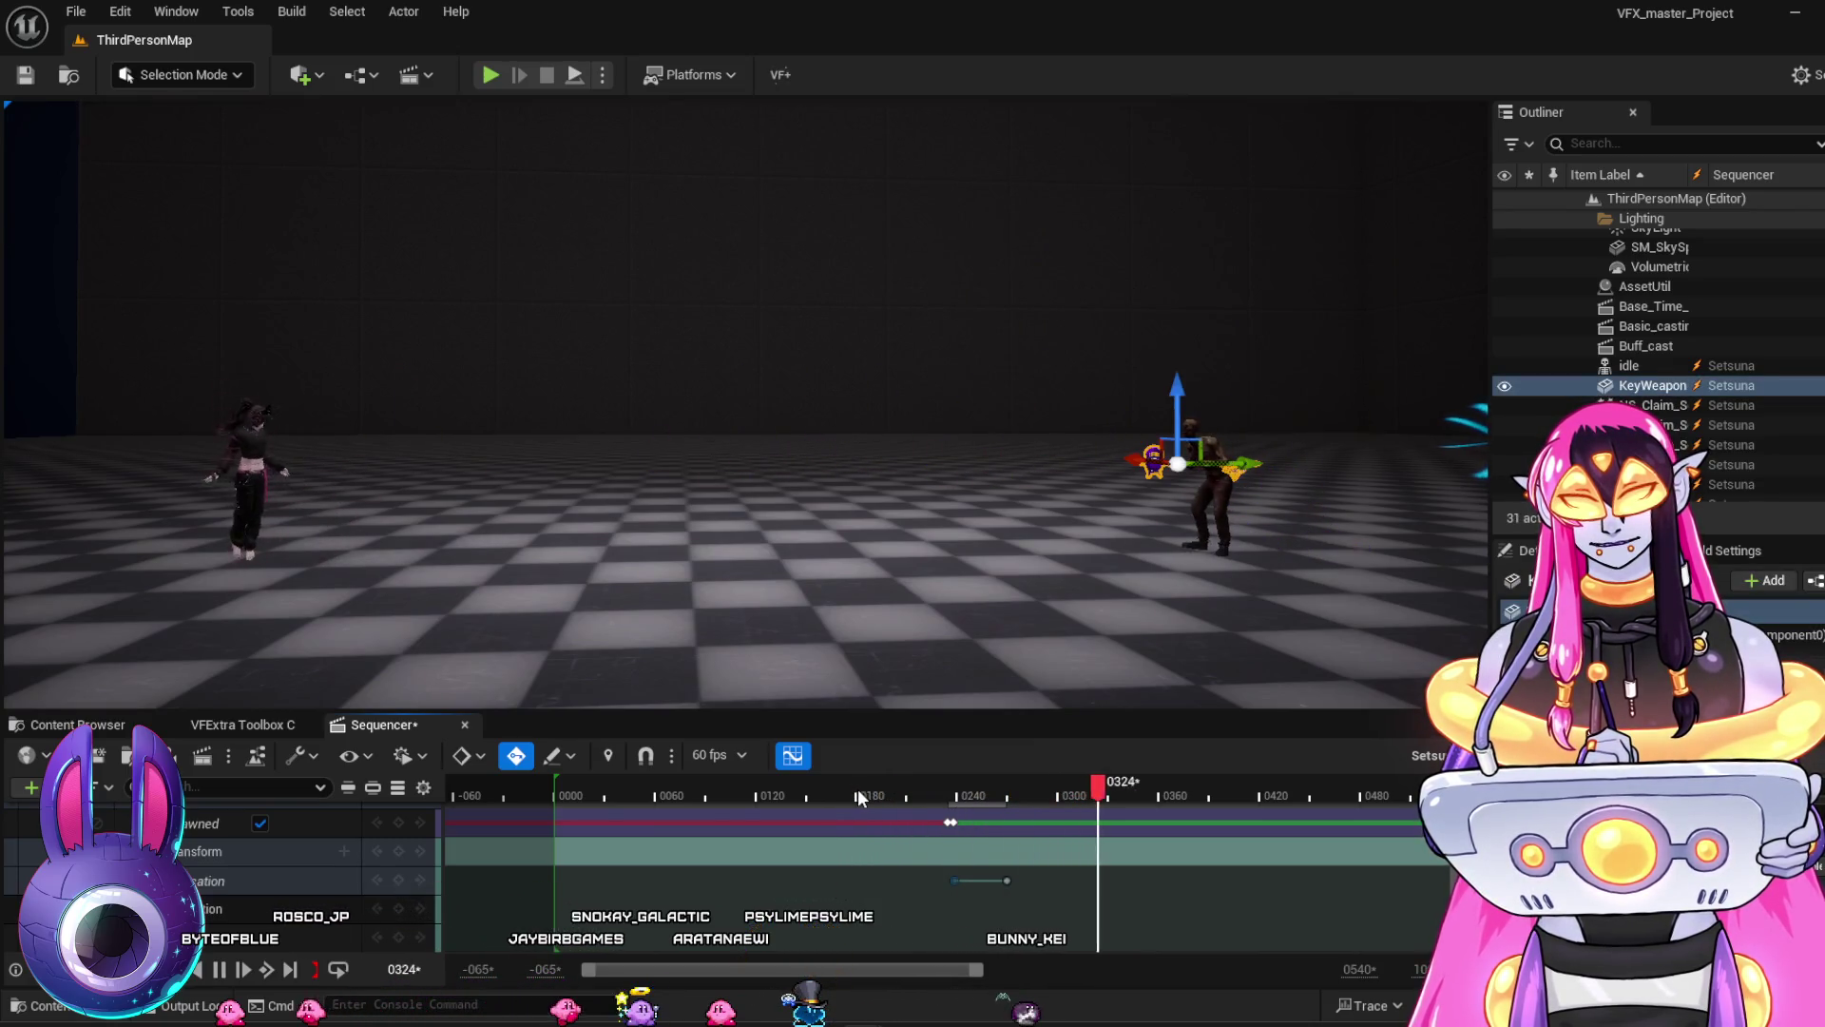
pyautogui.press('space')
pyautogui.moveTo(927, 789); pyautogui.dragTo(959, 819)
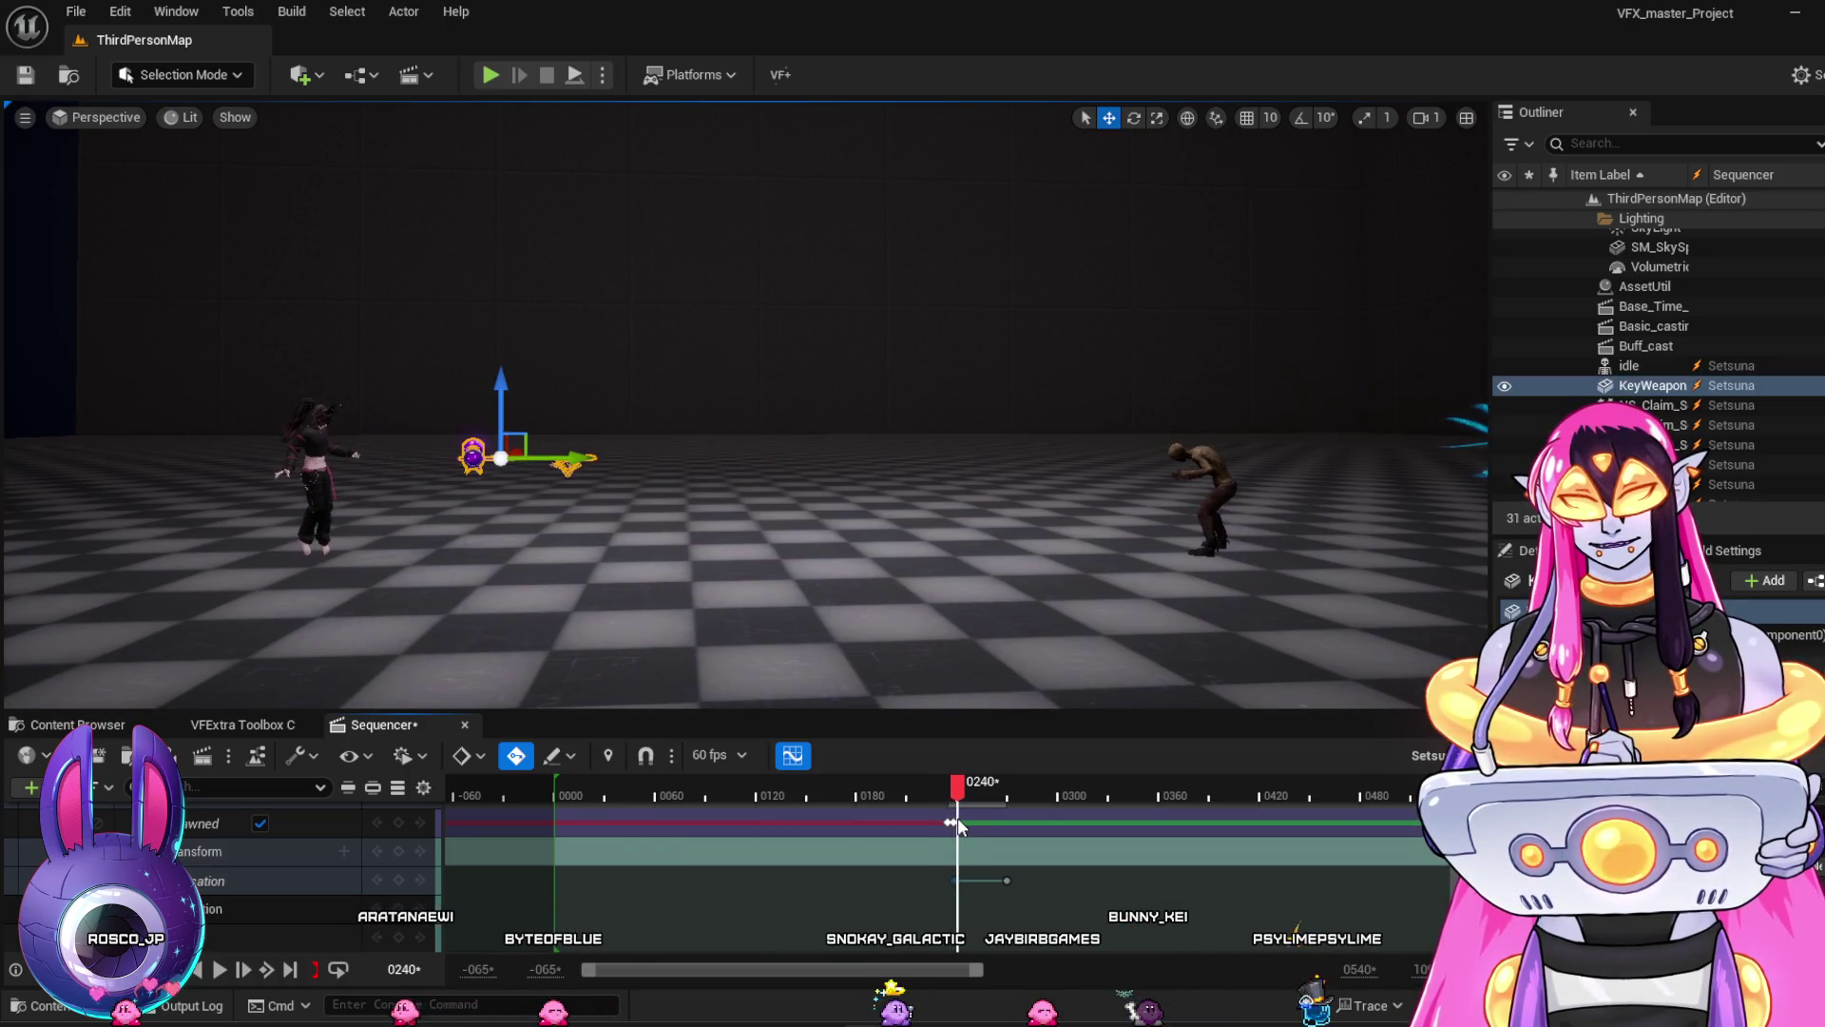
# - Turn KeyWeapon's spawn off at frame 0245 after playing forward from 0240
pyautogui.press('space')
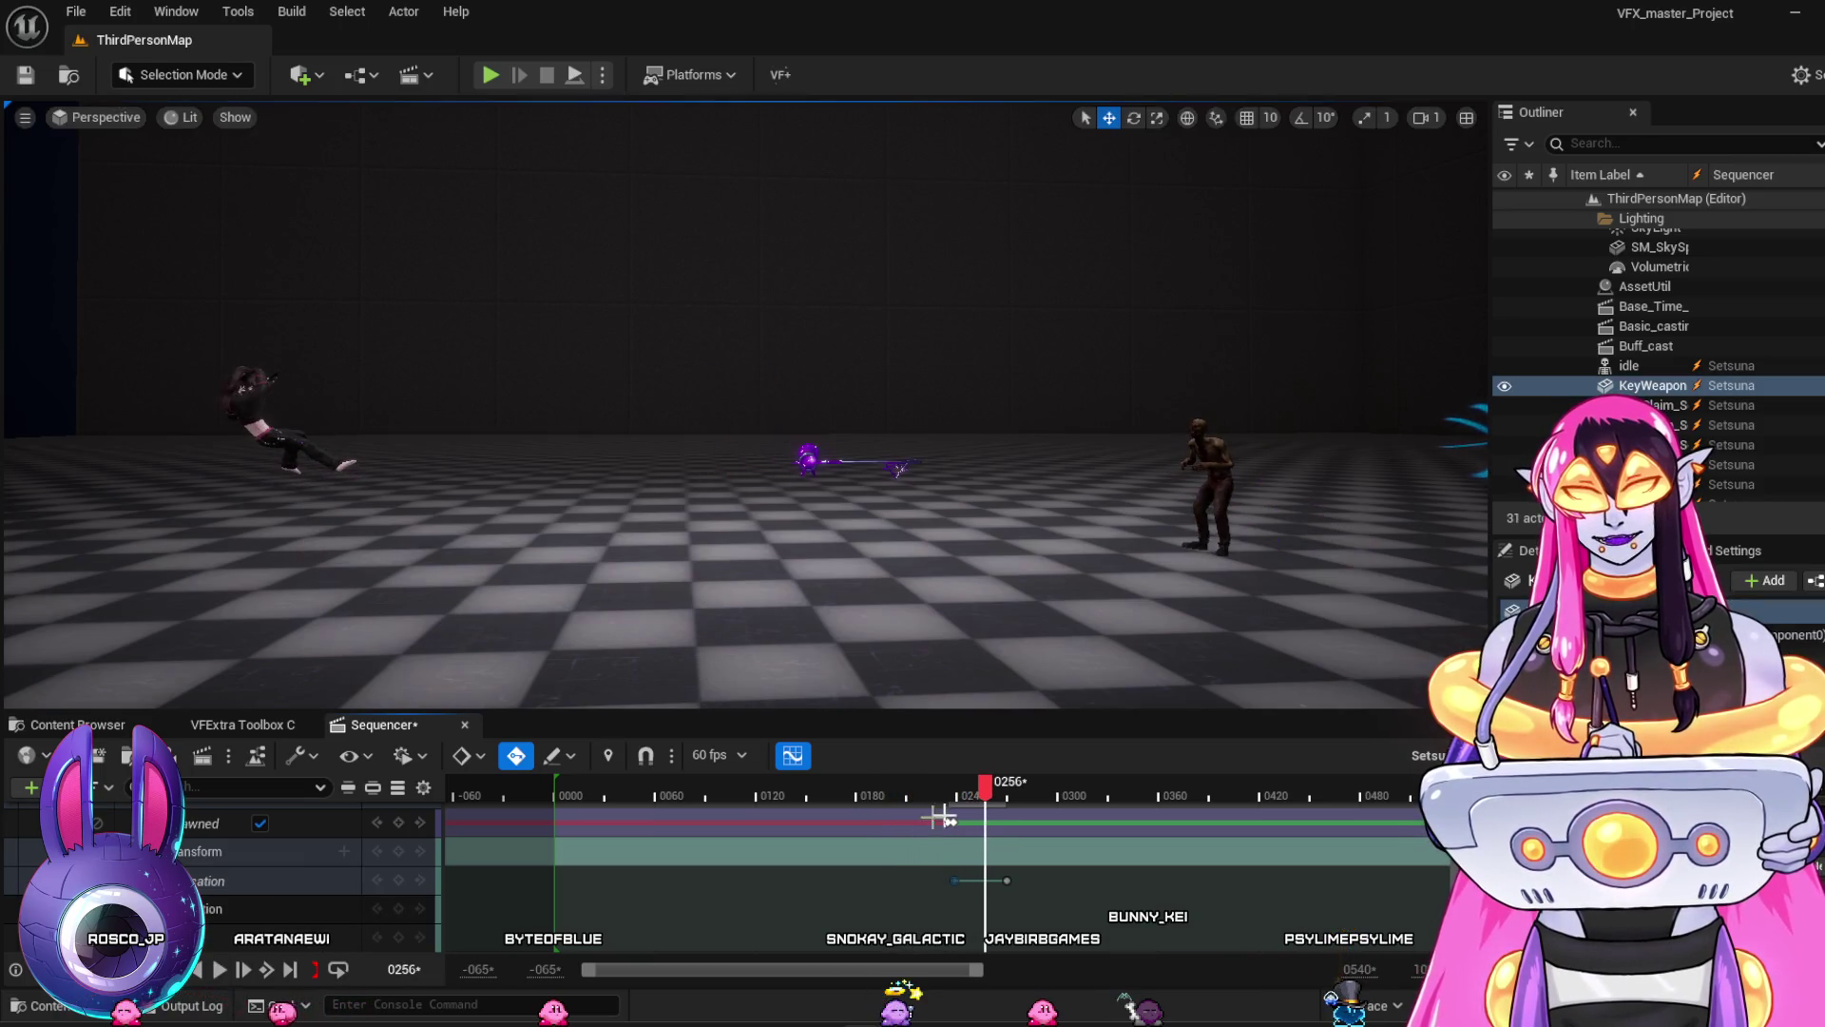
pyautogui.moveTo(989, 797)
pyautogui.mouseDown()
pyautogui.moveTo(961, 796)
pyautogui.moveTo(964, 823)
pyautogui.mouseUp()
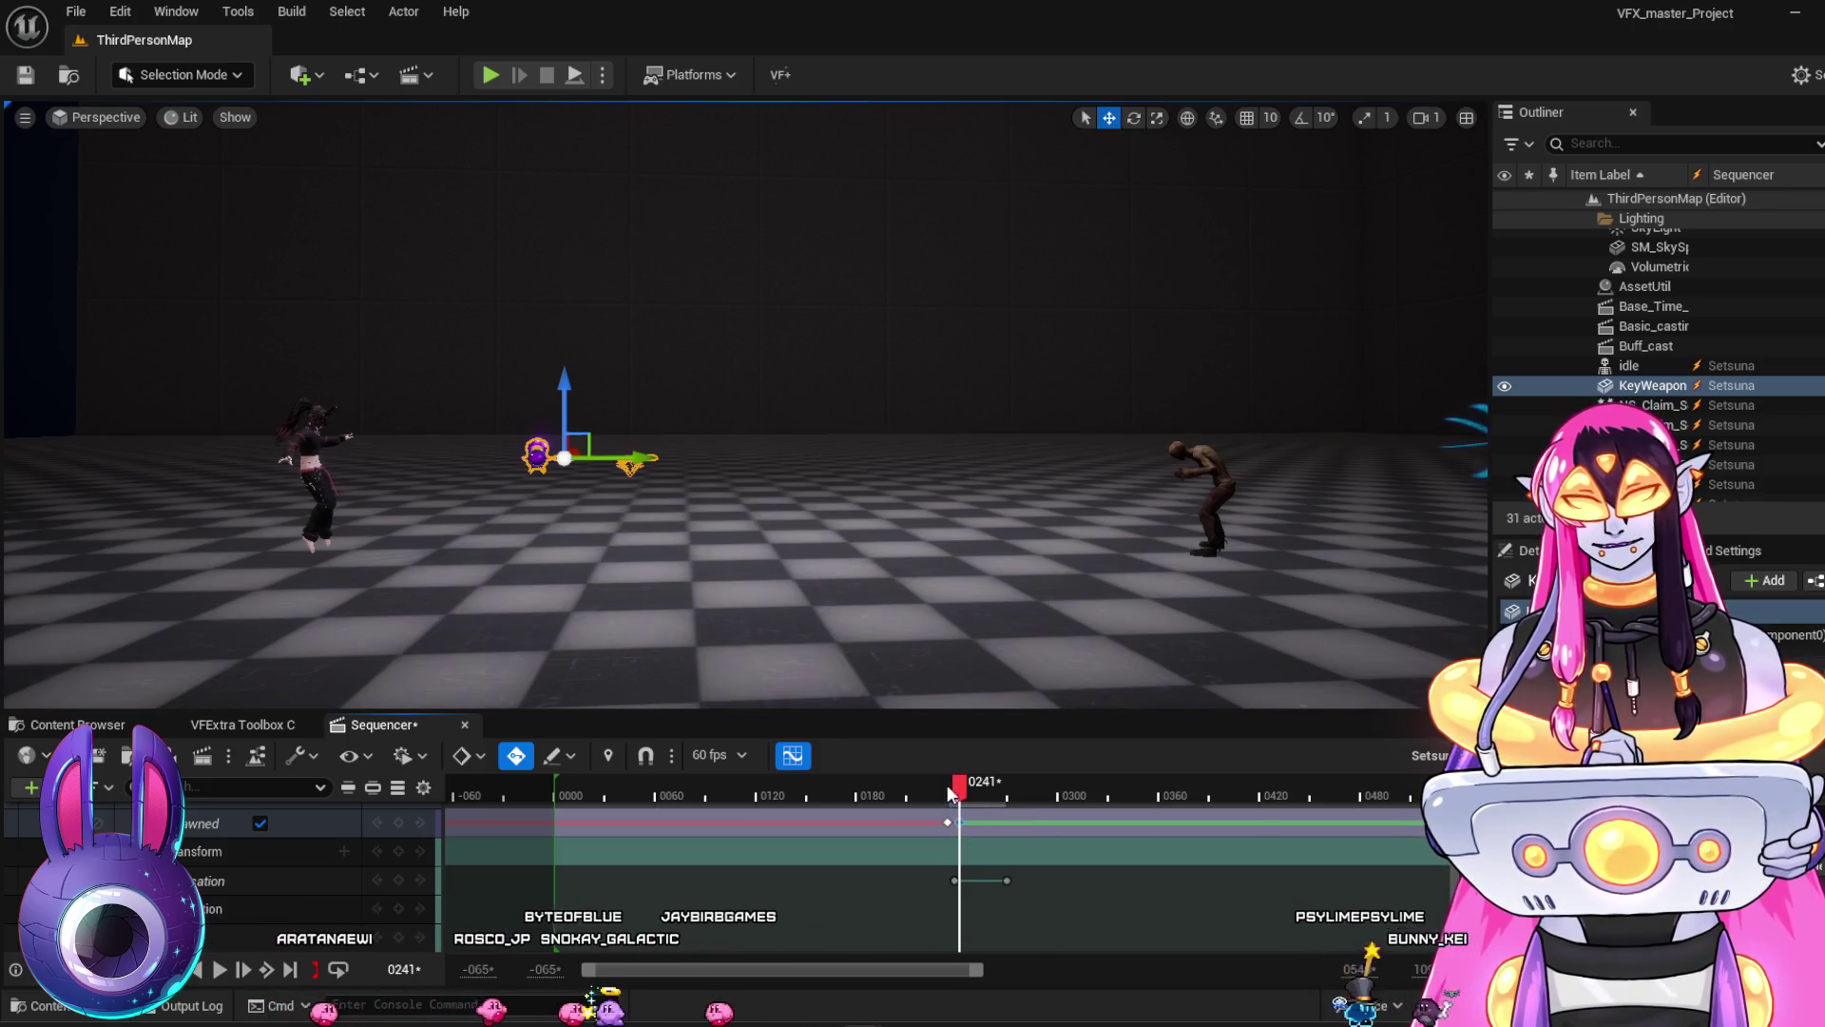
pyautogui.click(950, 785)
pyautogui.moveTo(965, 801); pyautogui.dragTo(963, 881)
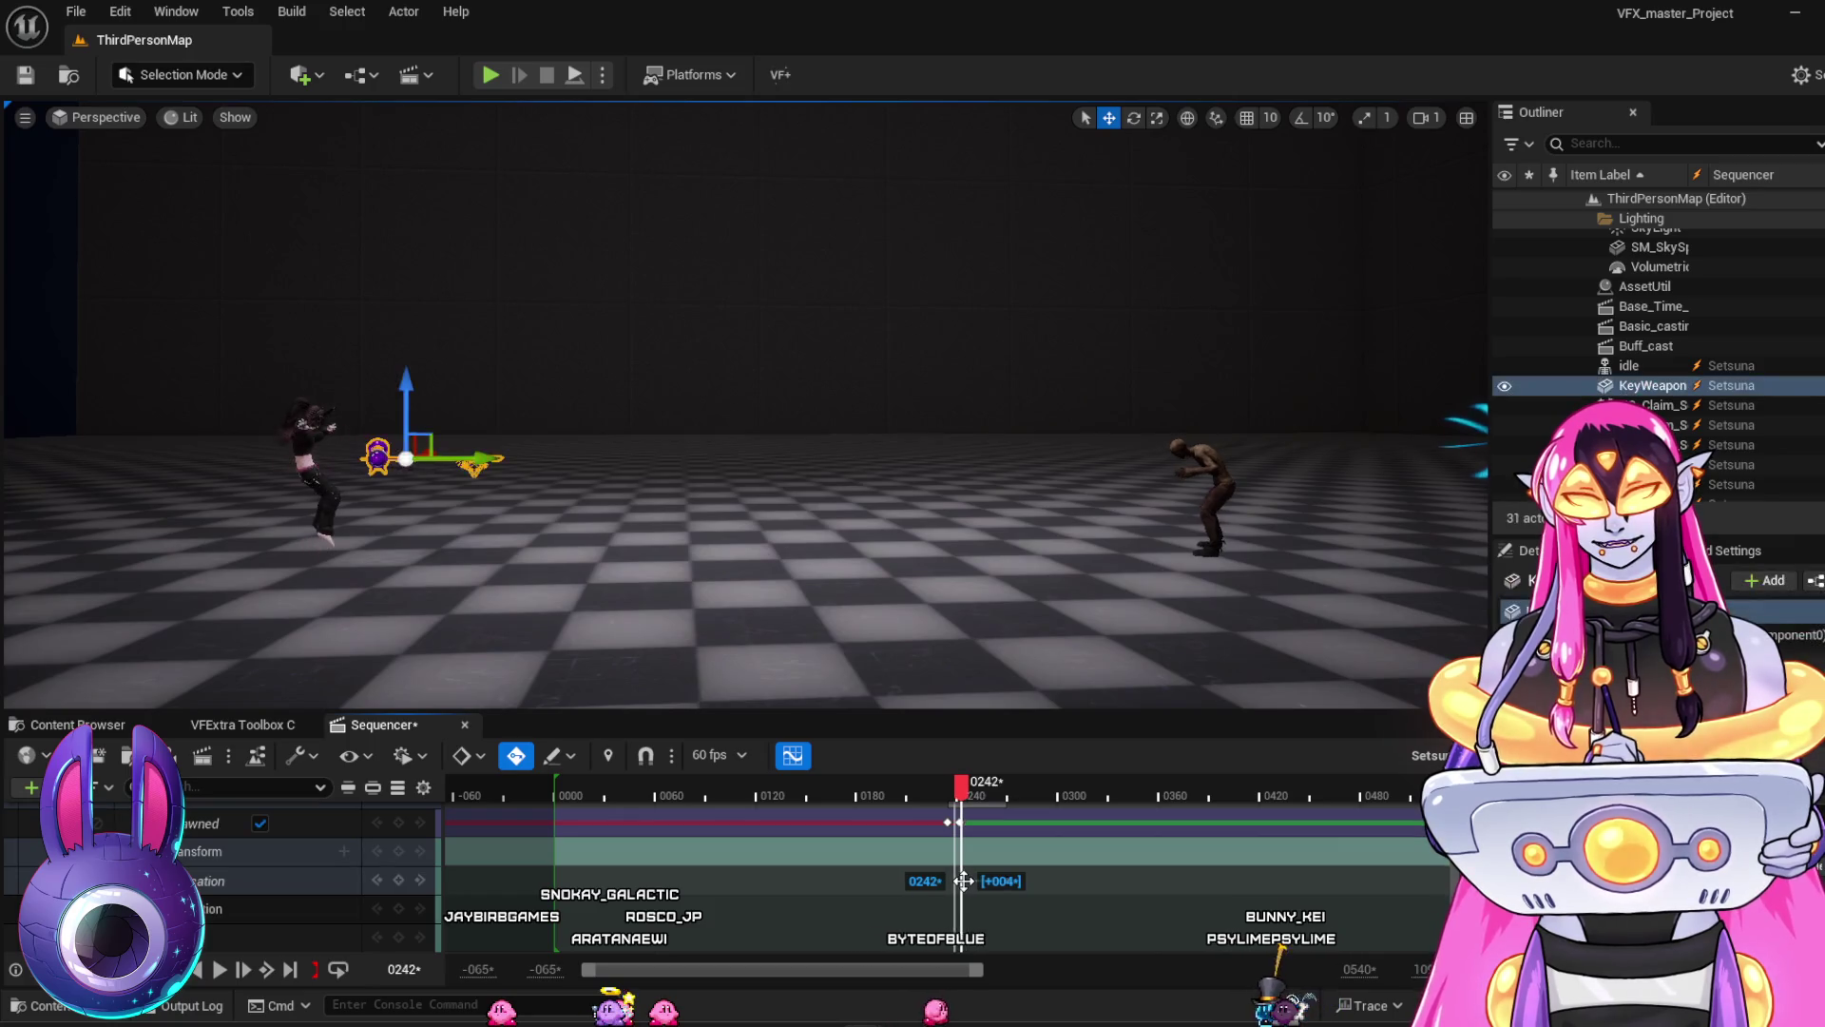
# - Replay from about frame 0205, then add a second Spawned key at frame 0242 and check the timing
pyautogui.click(932, 787)
pyautogui.press('space')
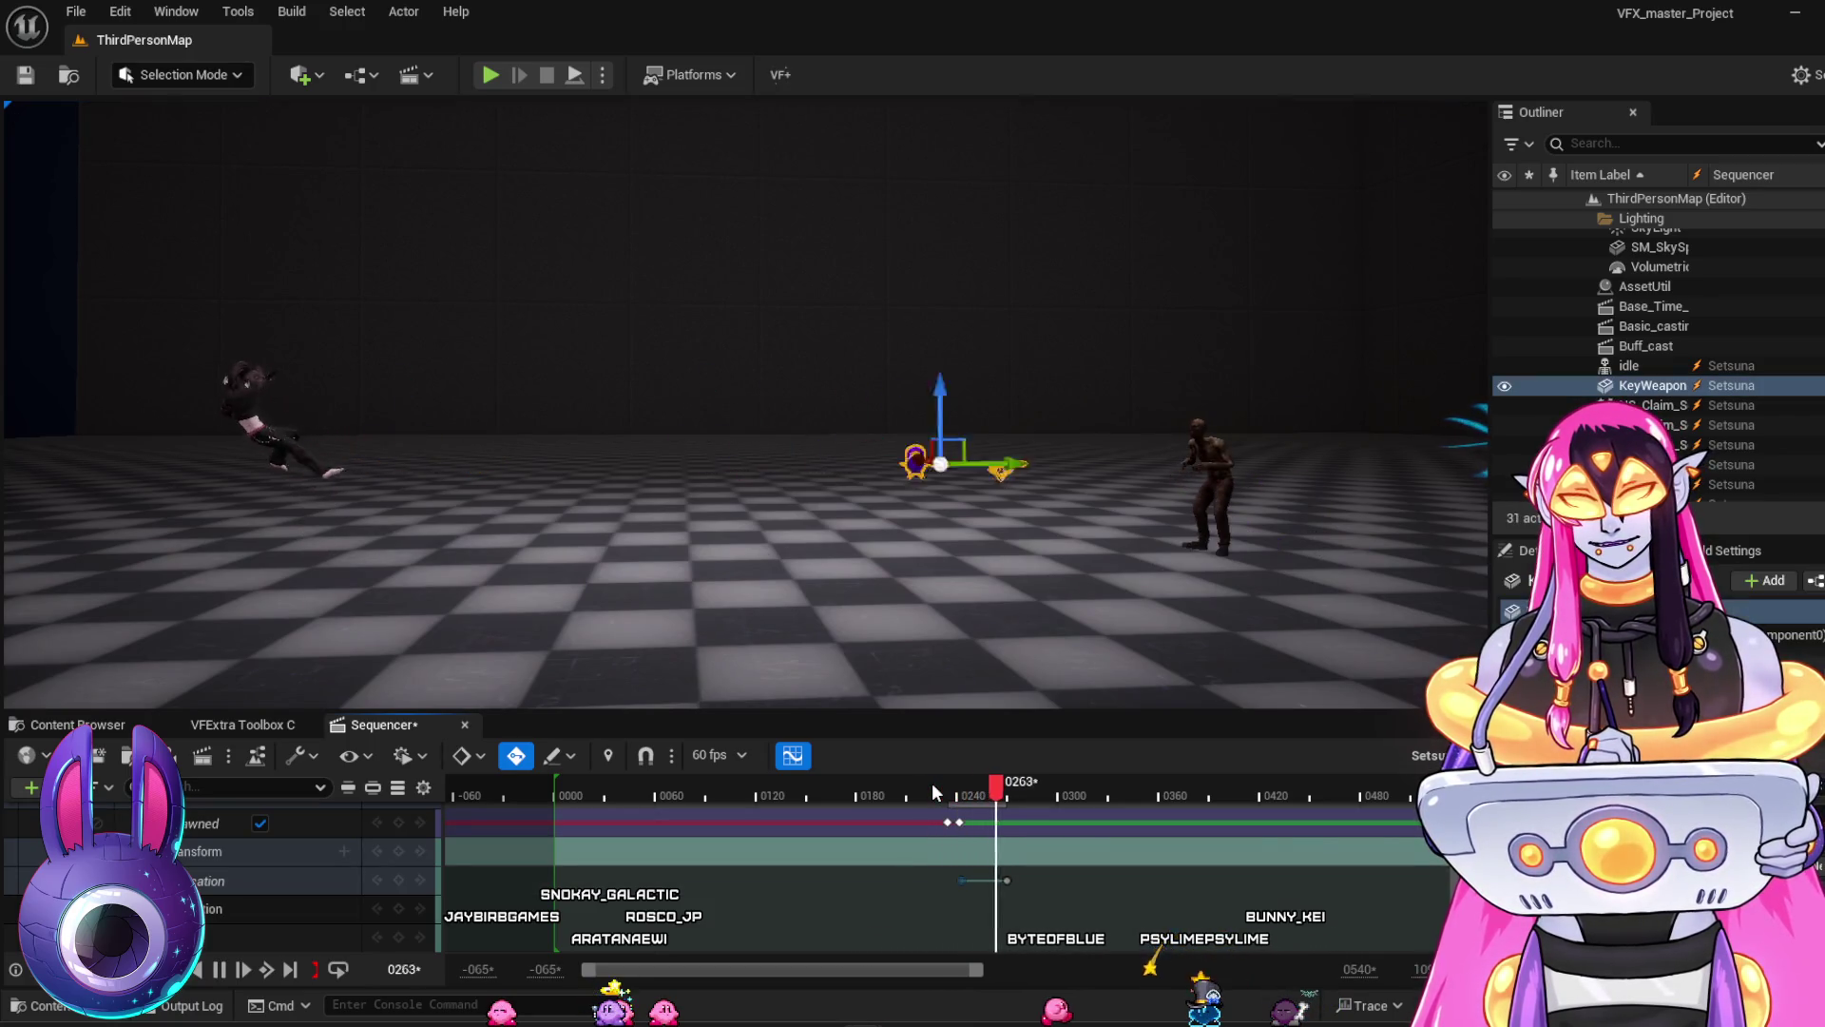
pyautogui.click(917, 797)
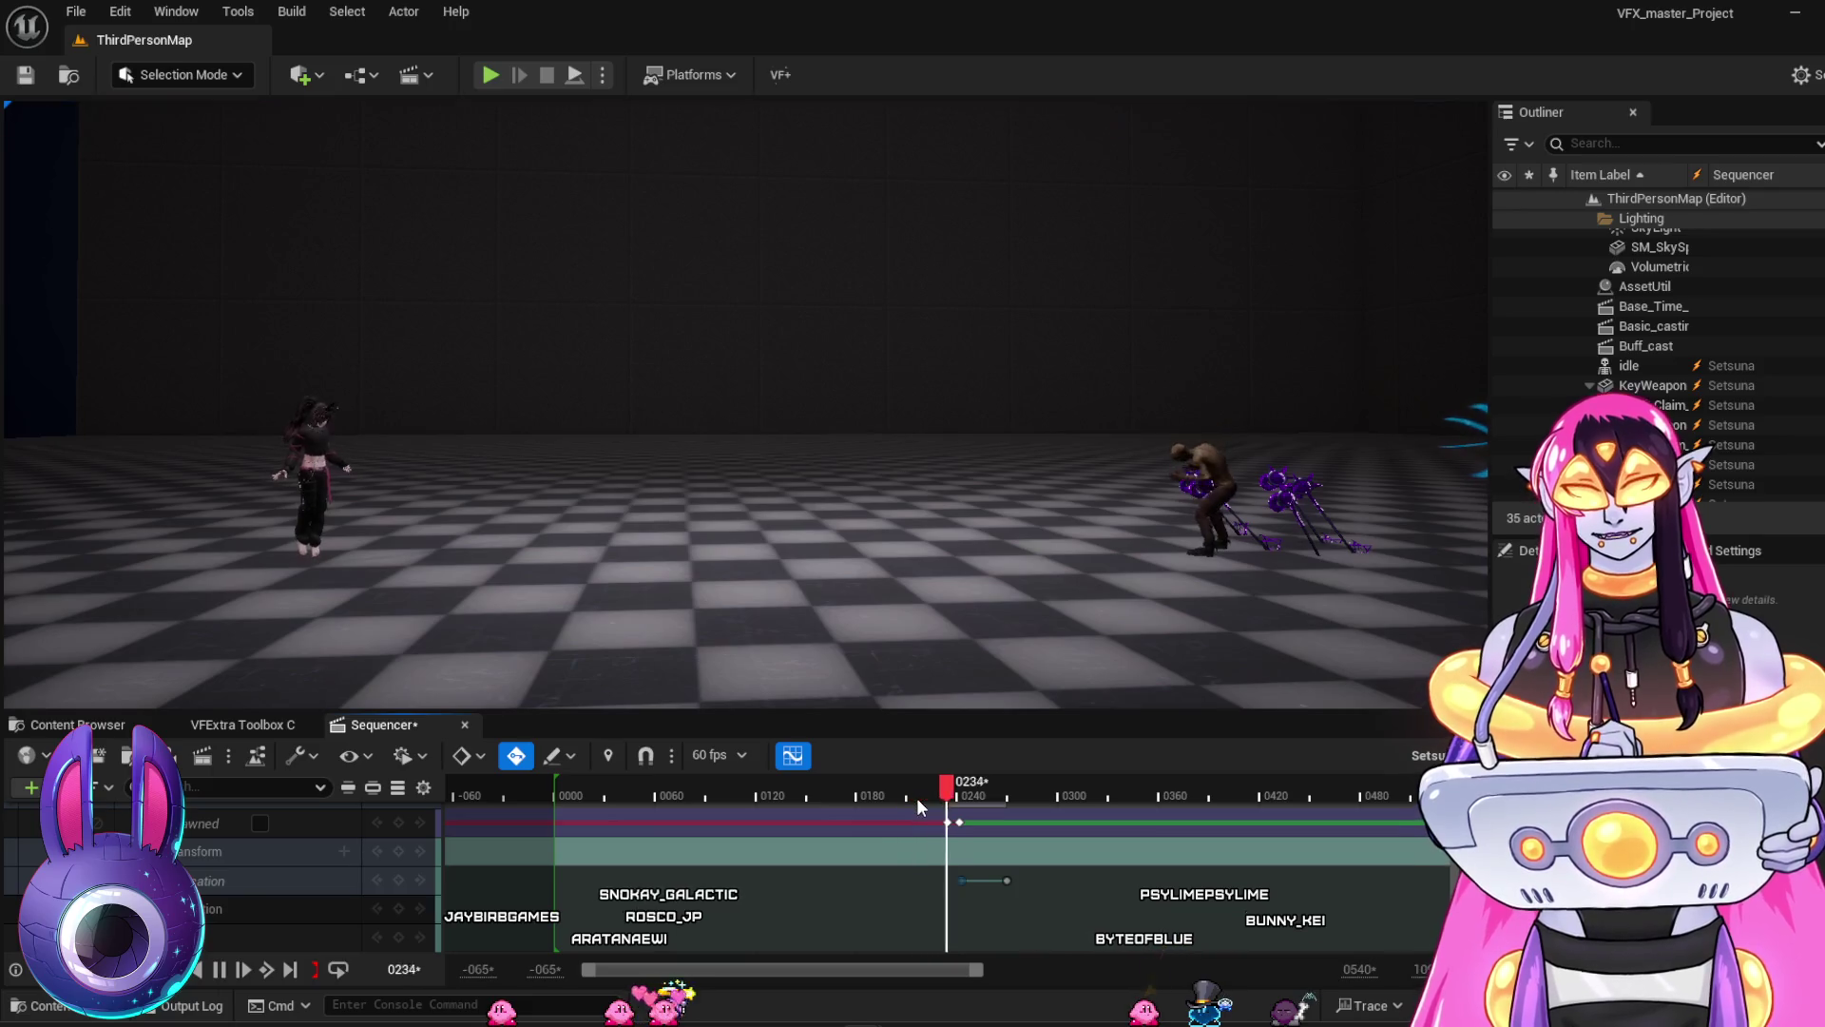
pyautogui.click(912, 791)
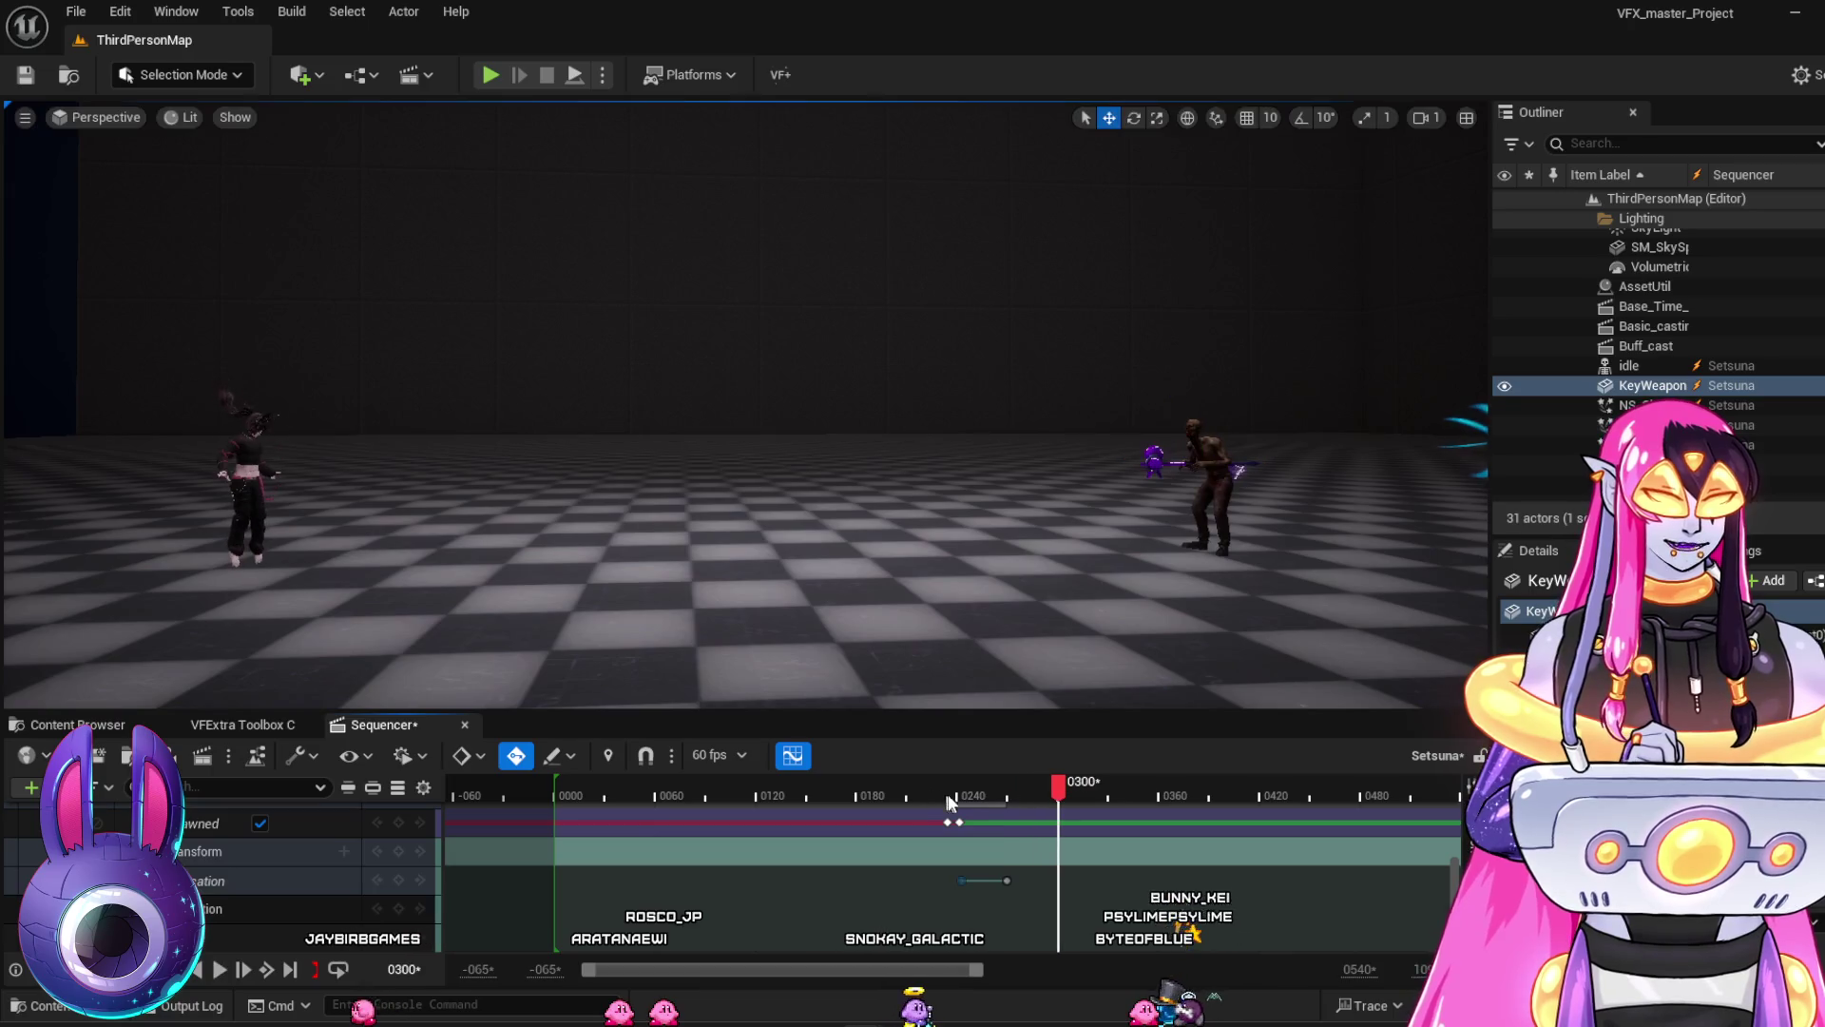
pyautogui.moveTo(971, 796)
pyautogui.mouseDown()
pyautogui.moveTo(948, 795)
pyautogui.moveTo(961, 811)
pyautogui.moveTo(1125, 804)
pyautogui.moveTo(691, 799)
pyautogui.mouseUp()
pyautogui.press('Return')
pyautogui.press('space')
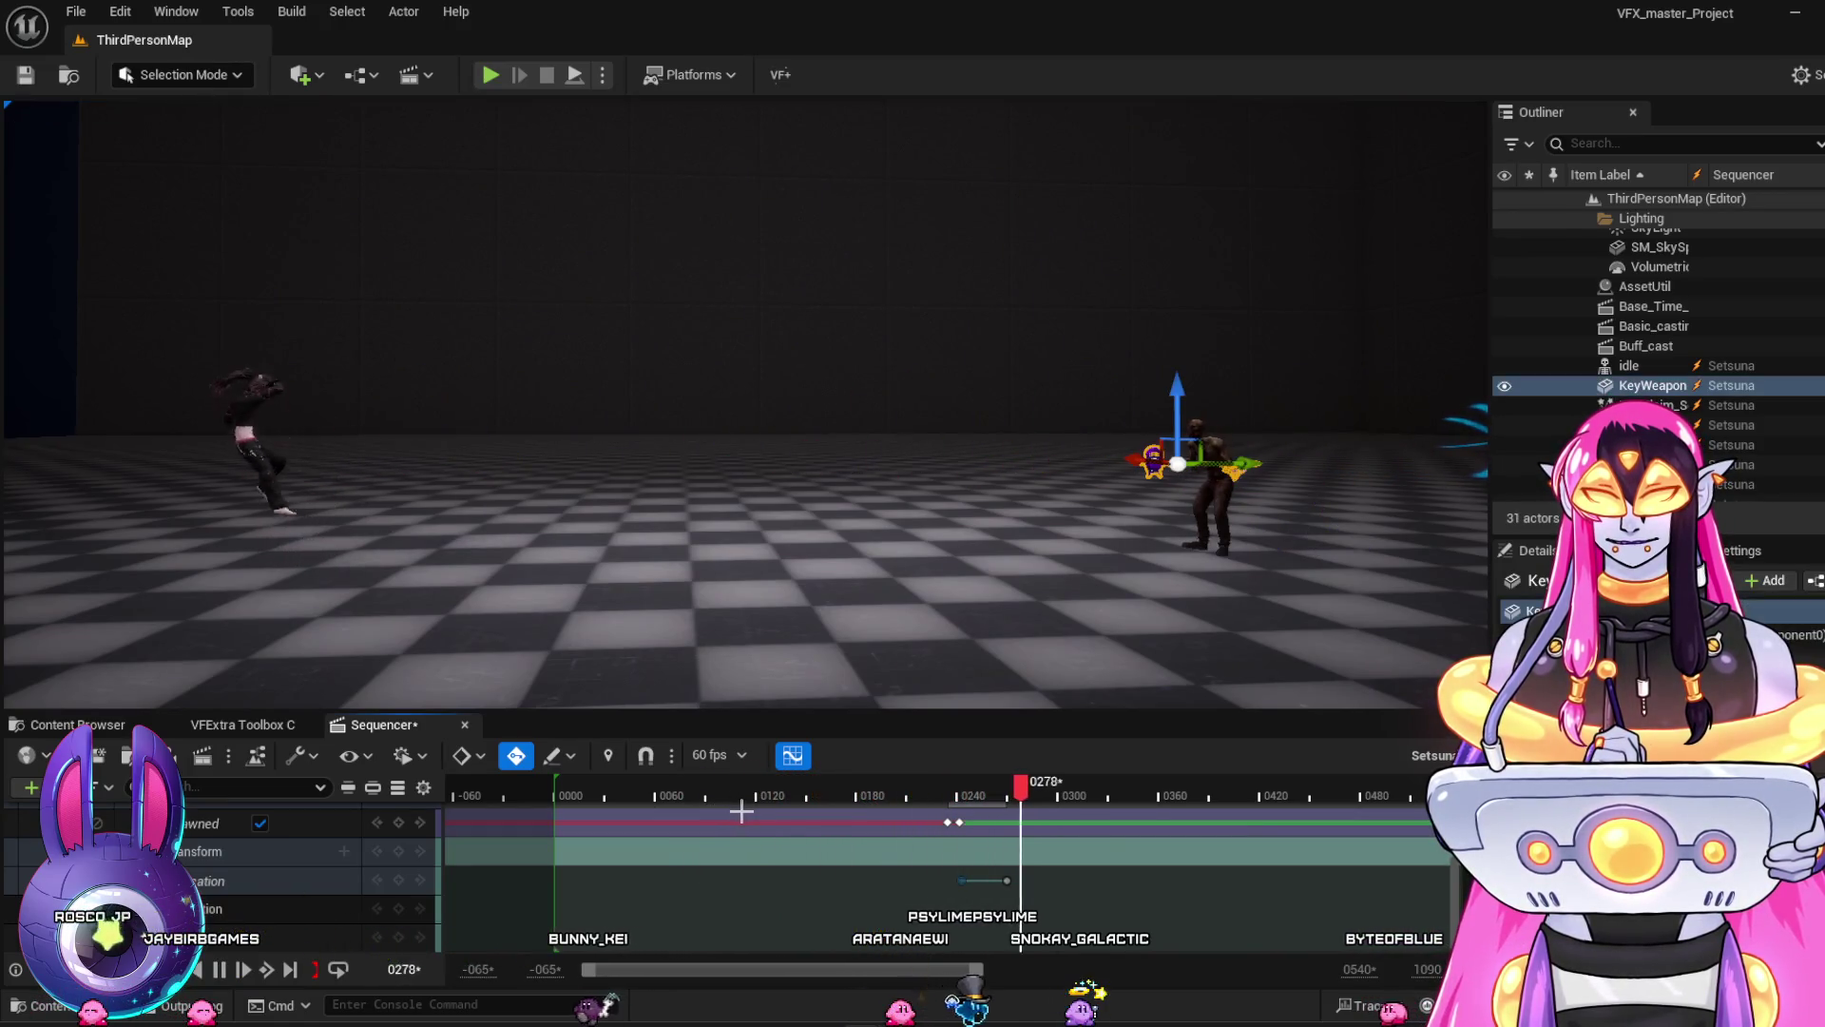
pyautogui.press('space')
# - Drag the first Spawned key earlier and play from about frame 0174 to check it
pyautogui.moveTo(912, 783); pyautogui.dragTo(941, 783)
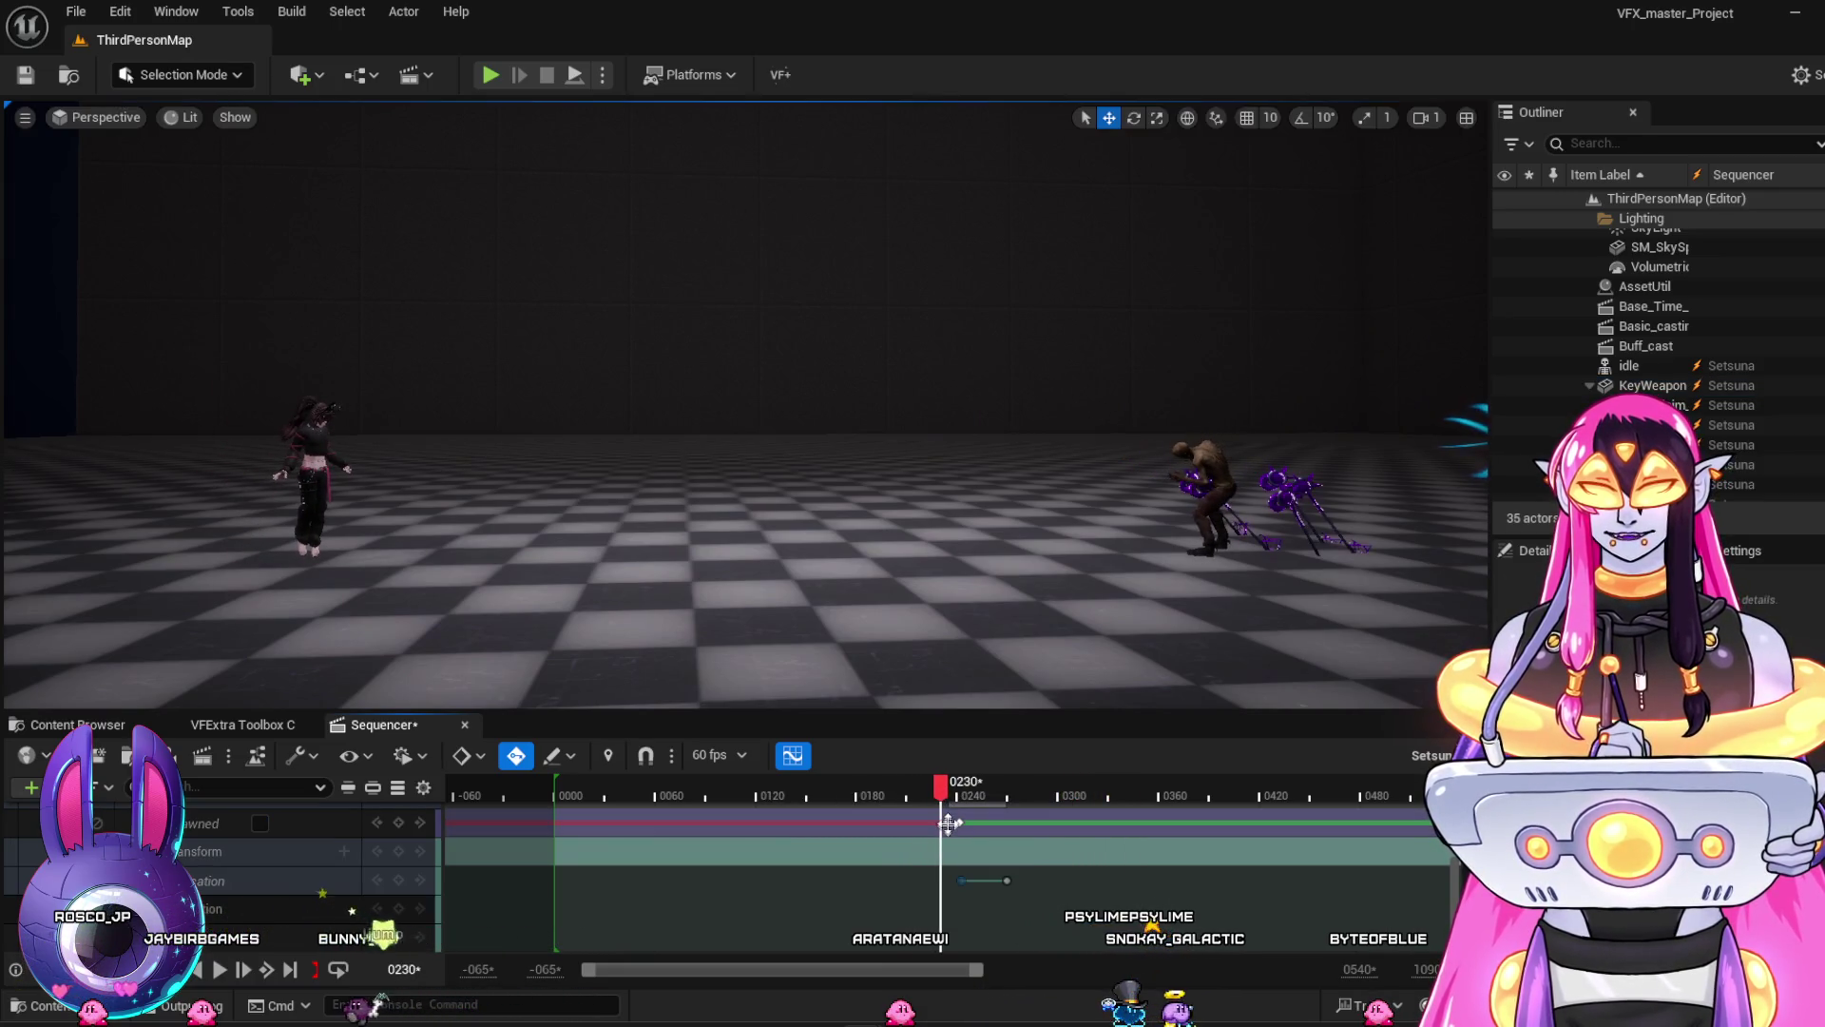
pyautogui.moveTo(946, 821); pyautogui.dragTo(908, 822)
pyautogui.click(852, 790)
pyautogui.press('space')
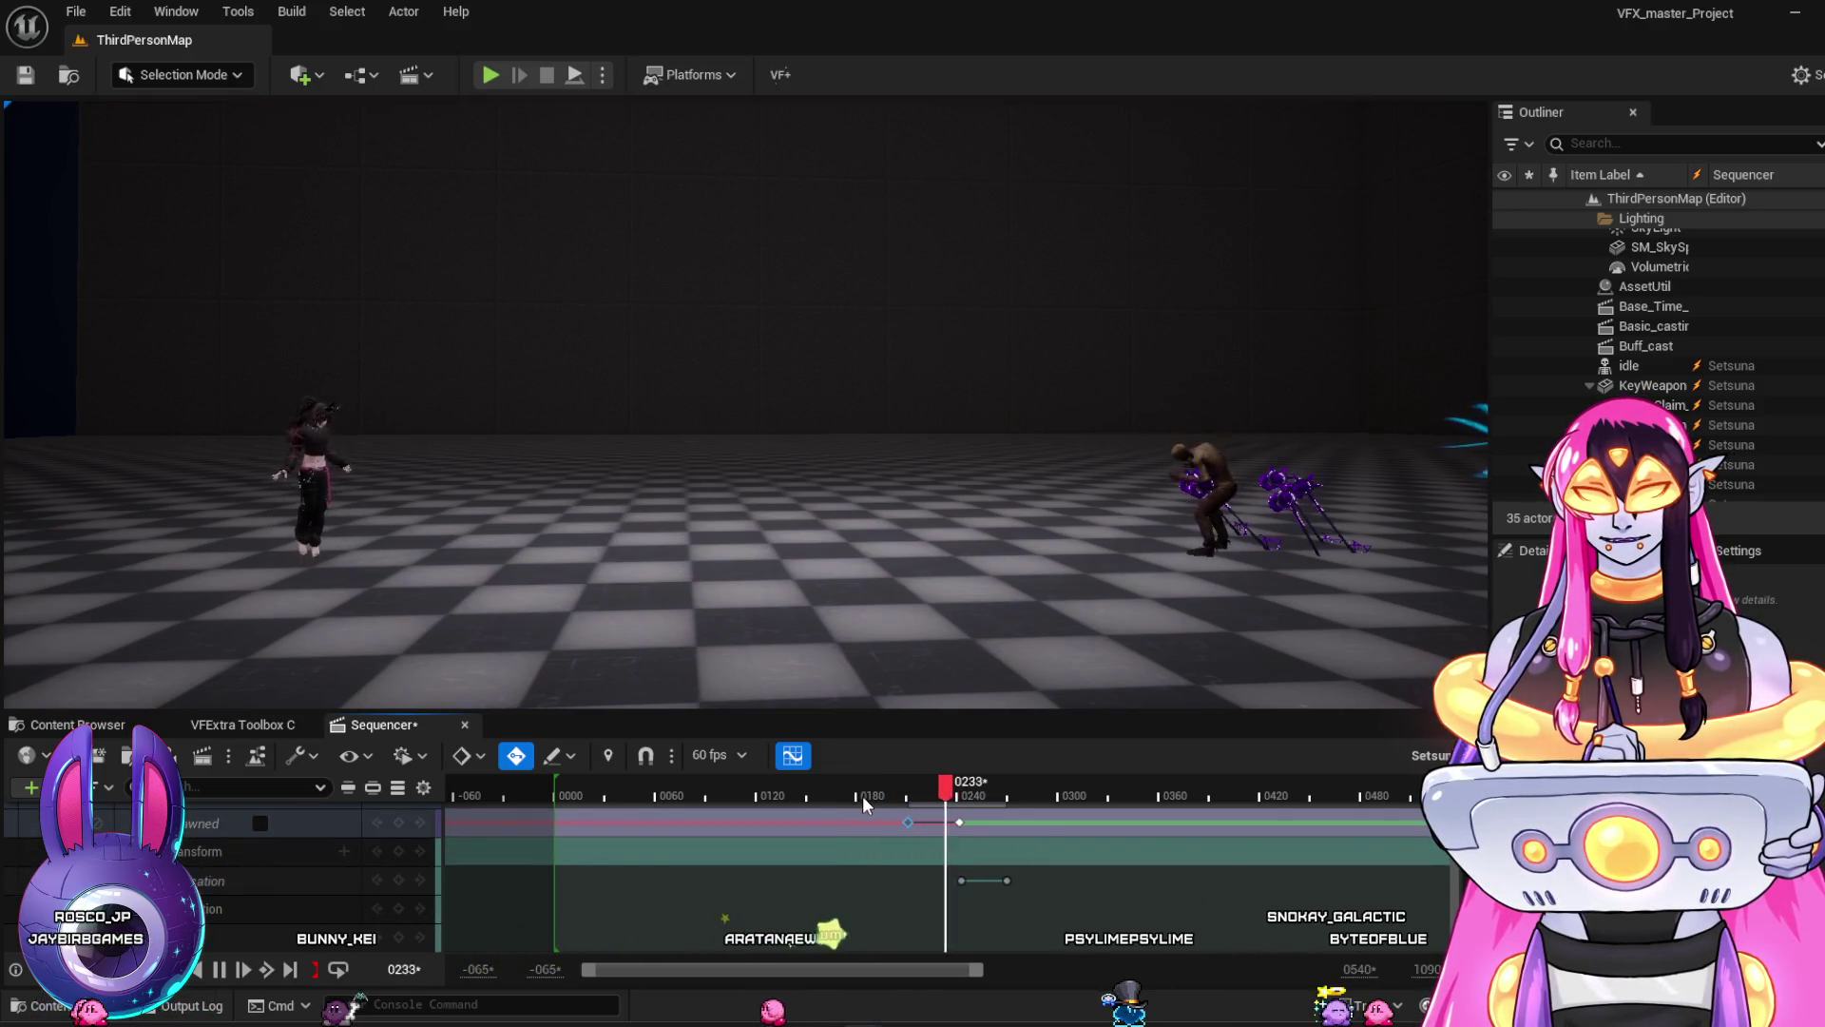
pyautogui.press('space')
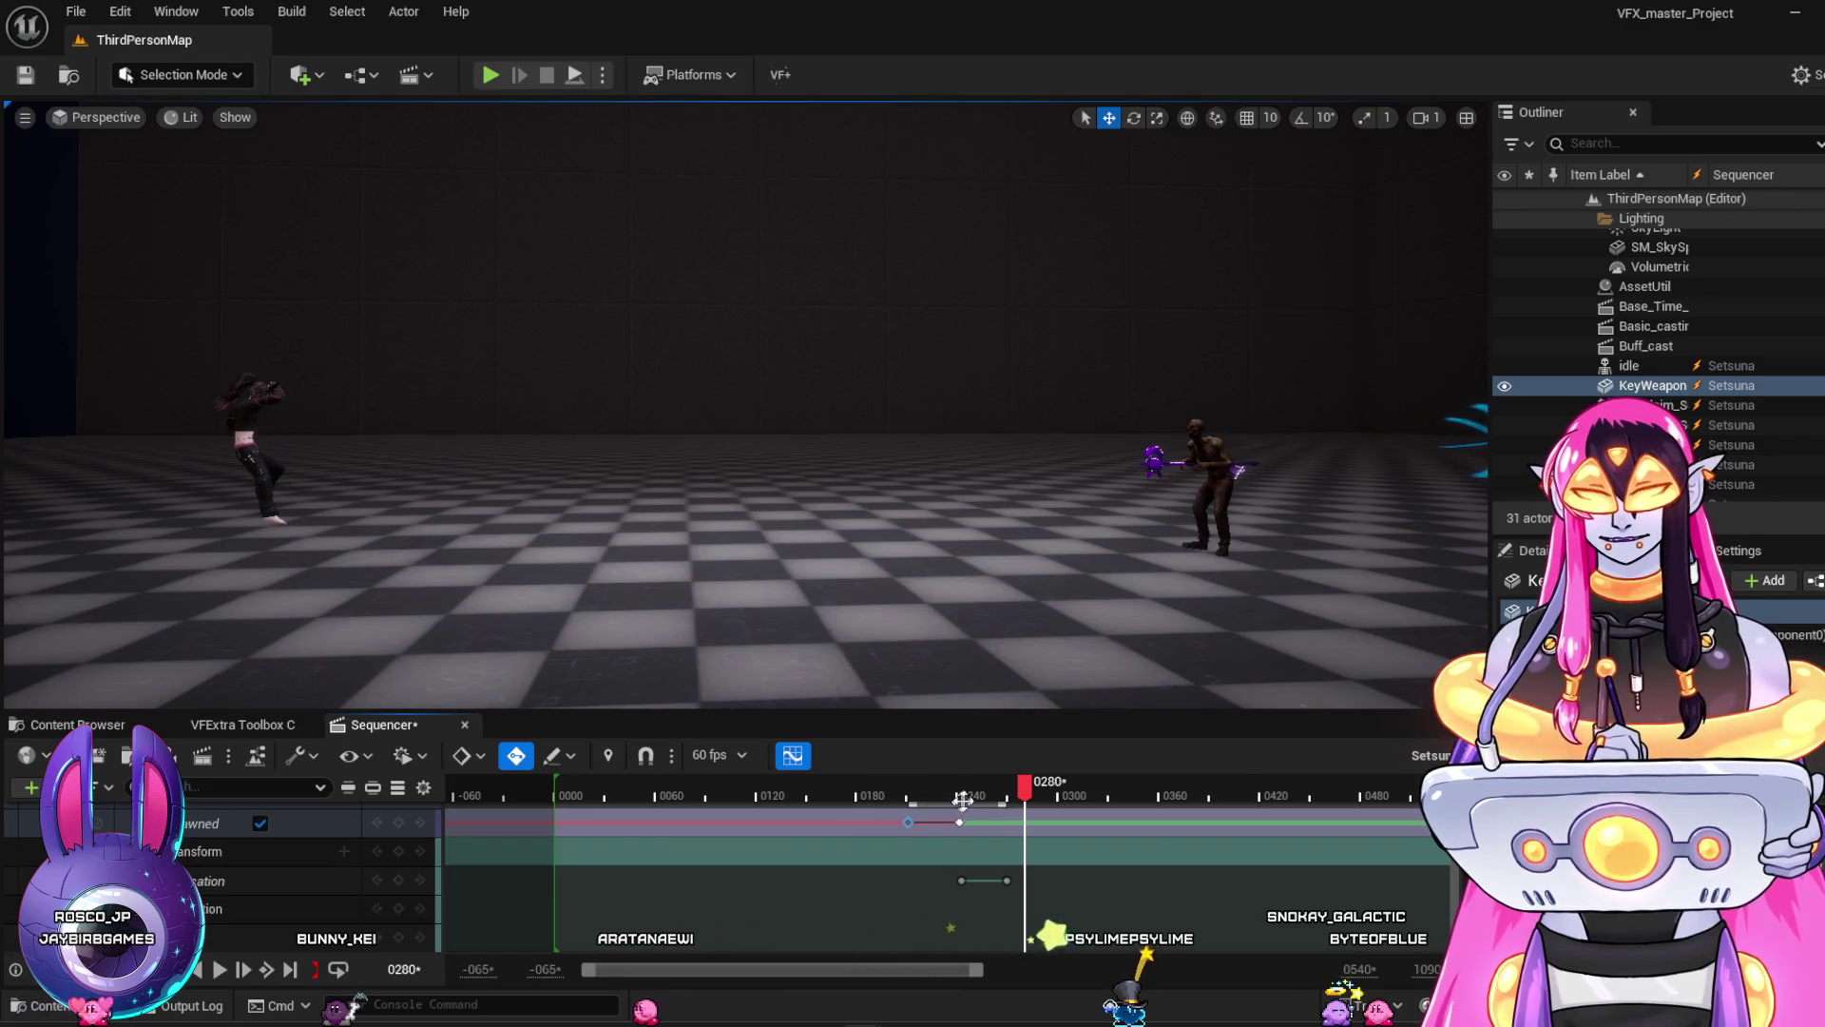
# - Deselect the key and replay the throw from frames 0200, 0180 and 0190 to review the spawn
pyautogui.click(960, 794)
pyautogui.click(959, 821)
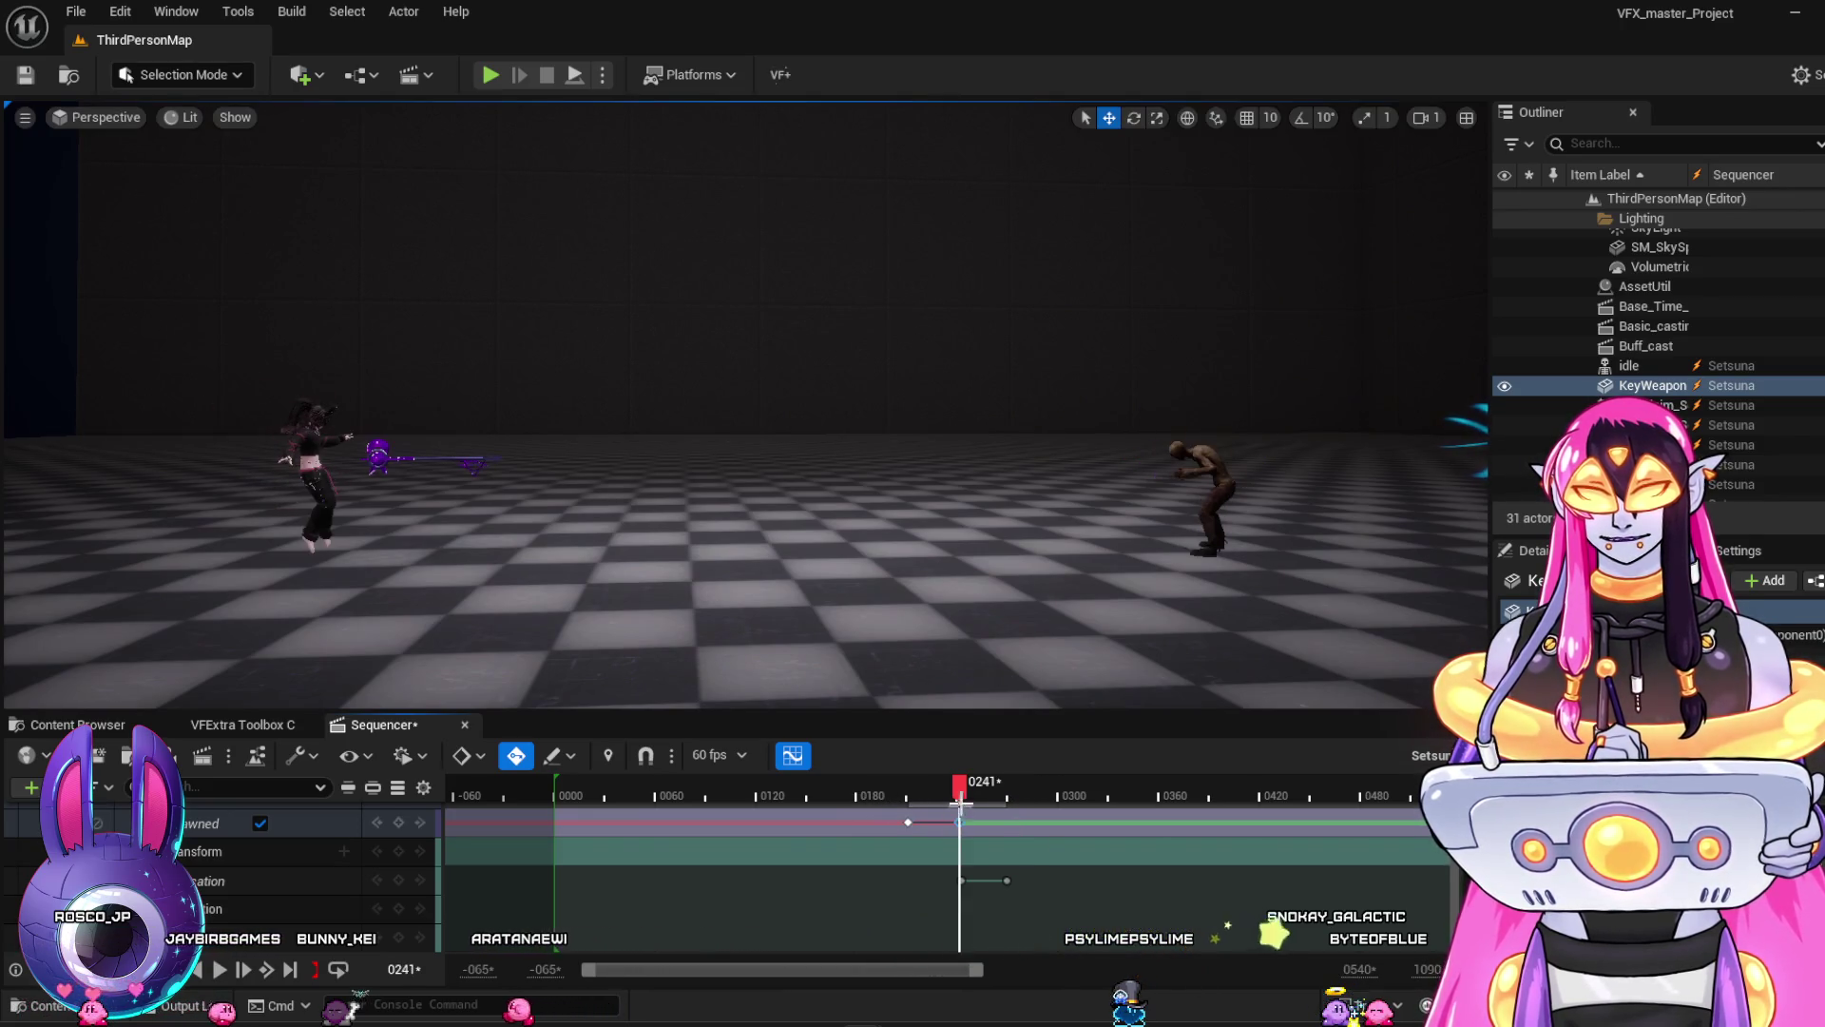
pyautogui.click(892, 794)
pyautogui.press('space')
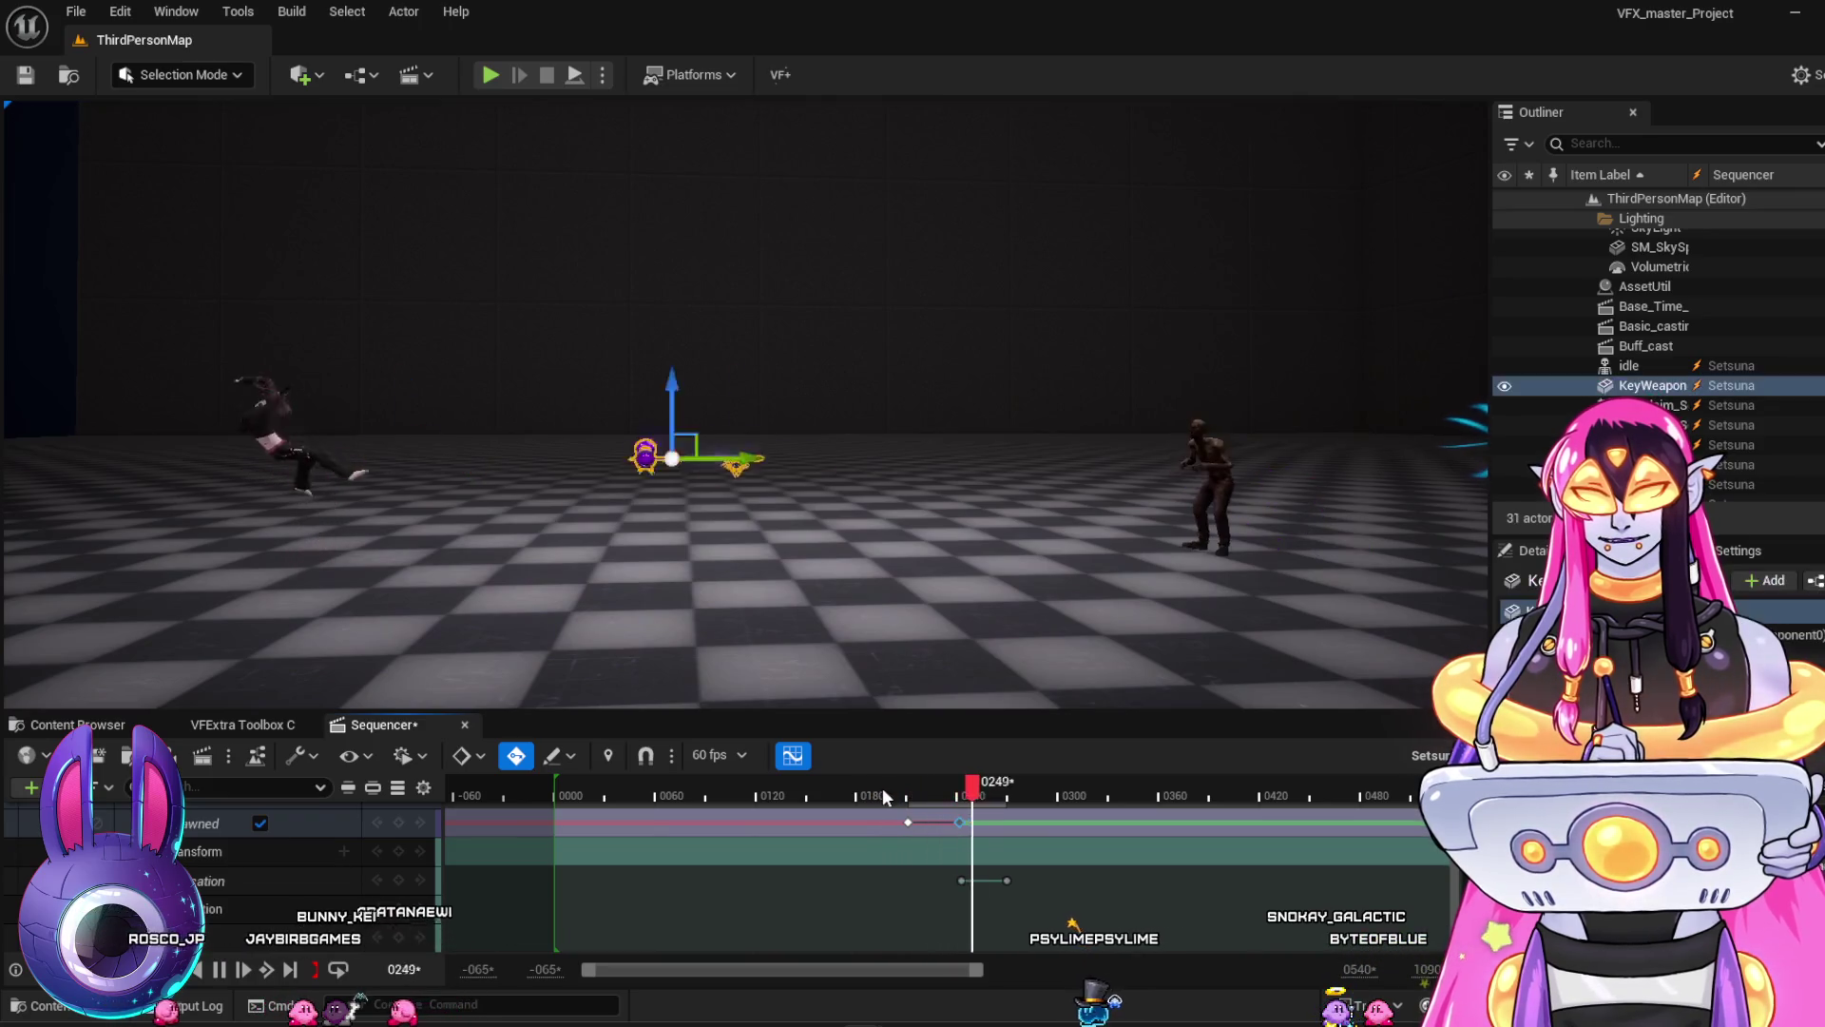
pyautogui.click(875, 795)
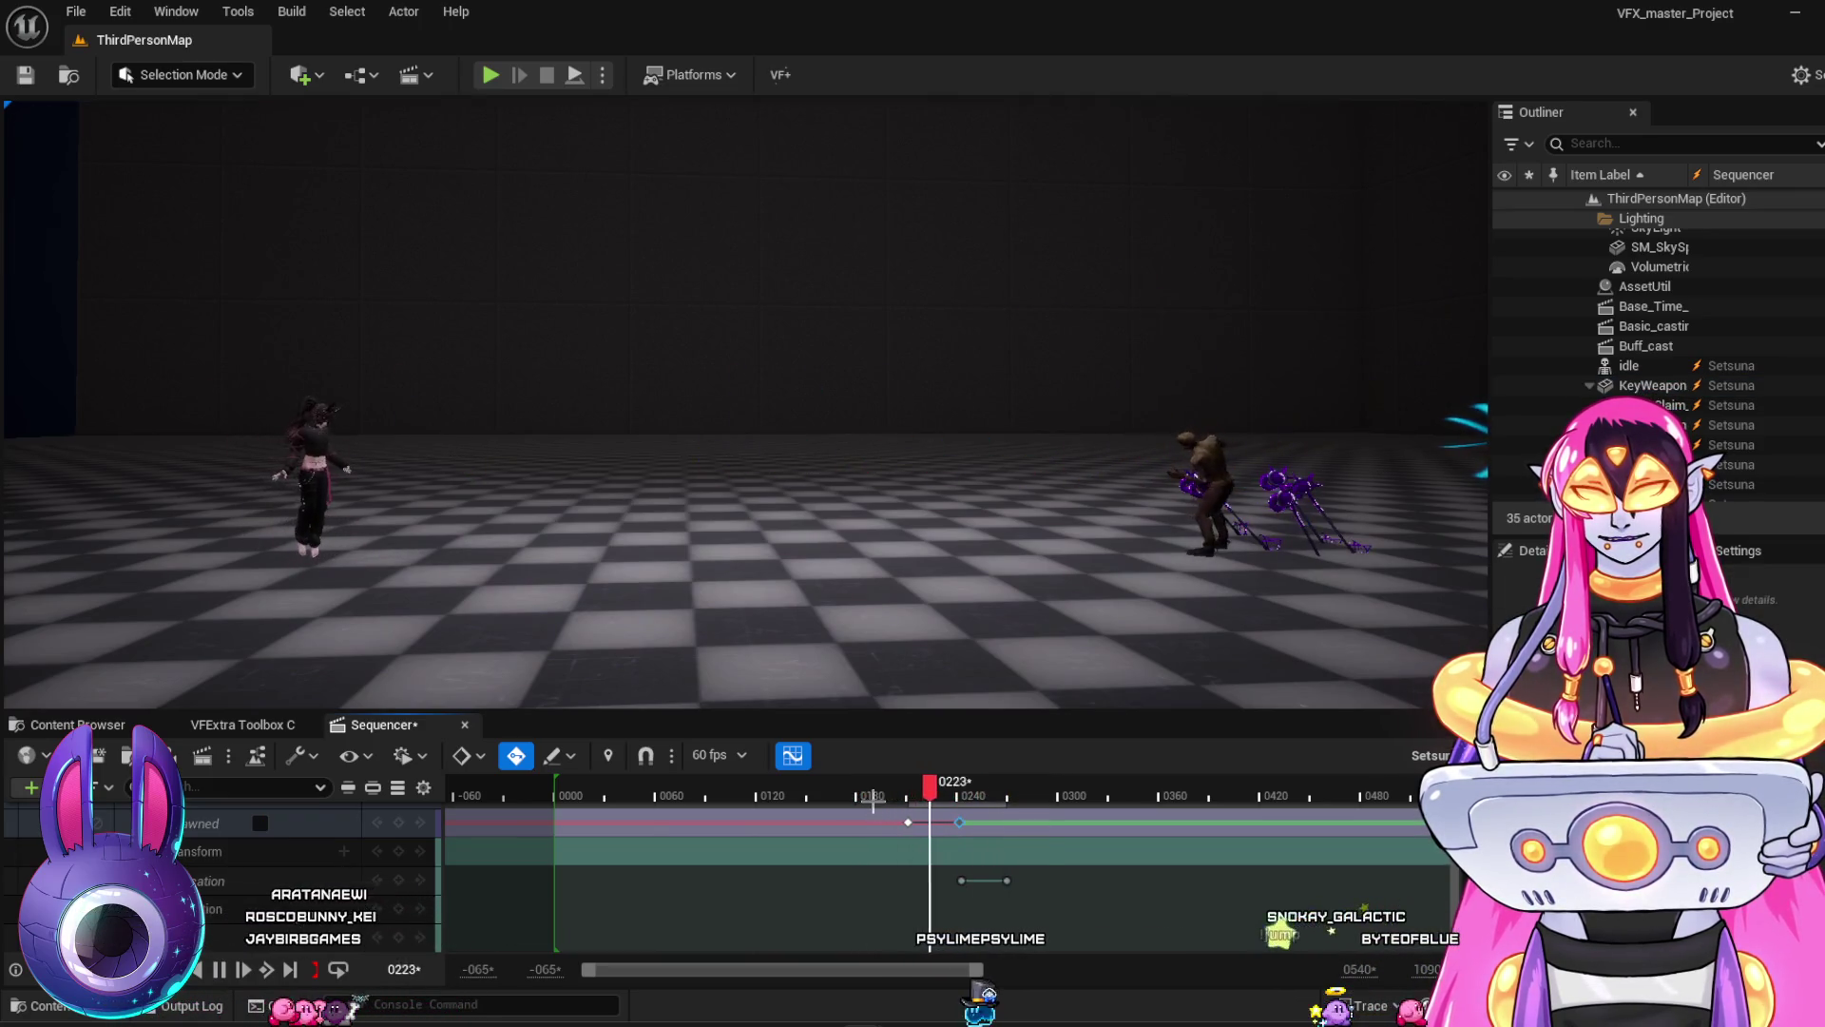
pyautogui.moveTo(928, 796)
pyautogui.mouseDown()
pyautogui.moveTo(906, 798)
pyautogui.moveTo(966, 835)
pyautogui.moveTo(955, 802)
pyautogui.mouseUp()
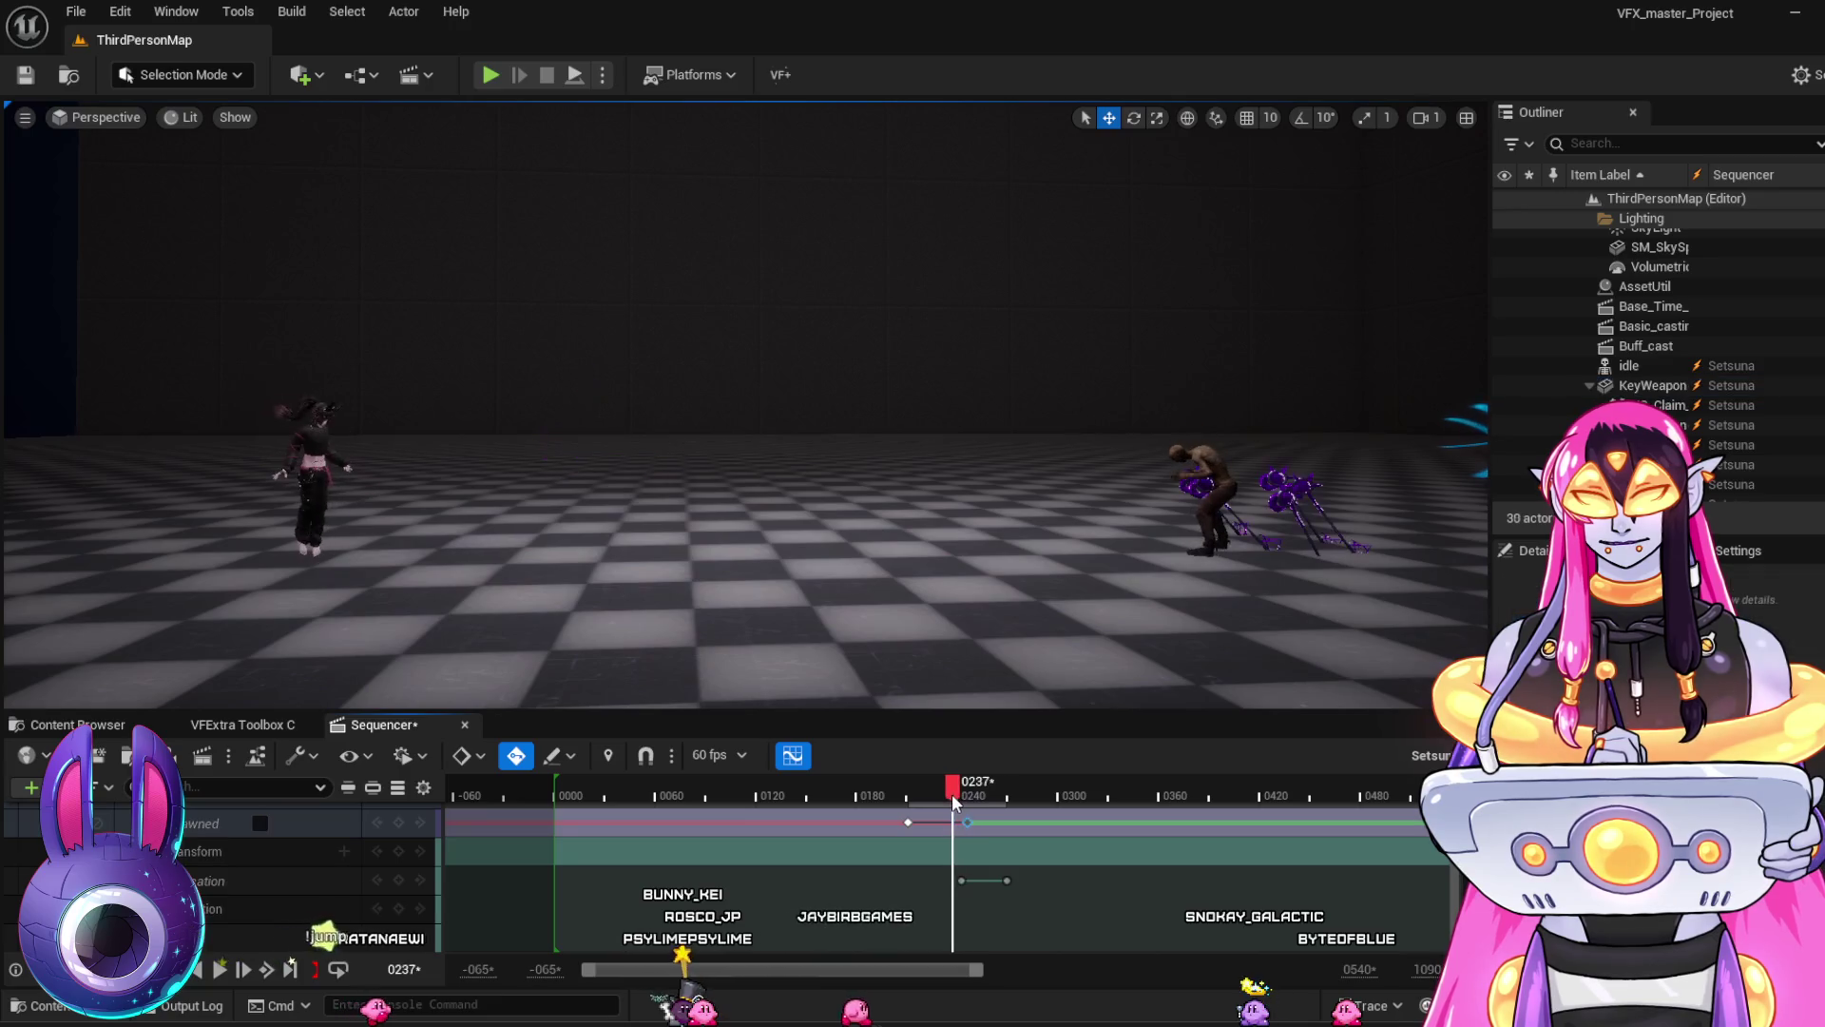
pyautogui.press('space')
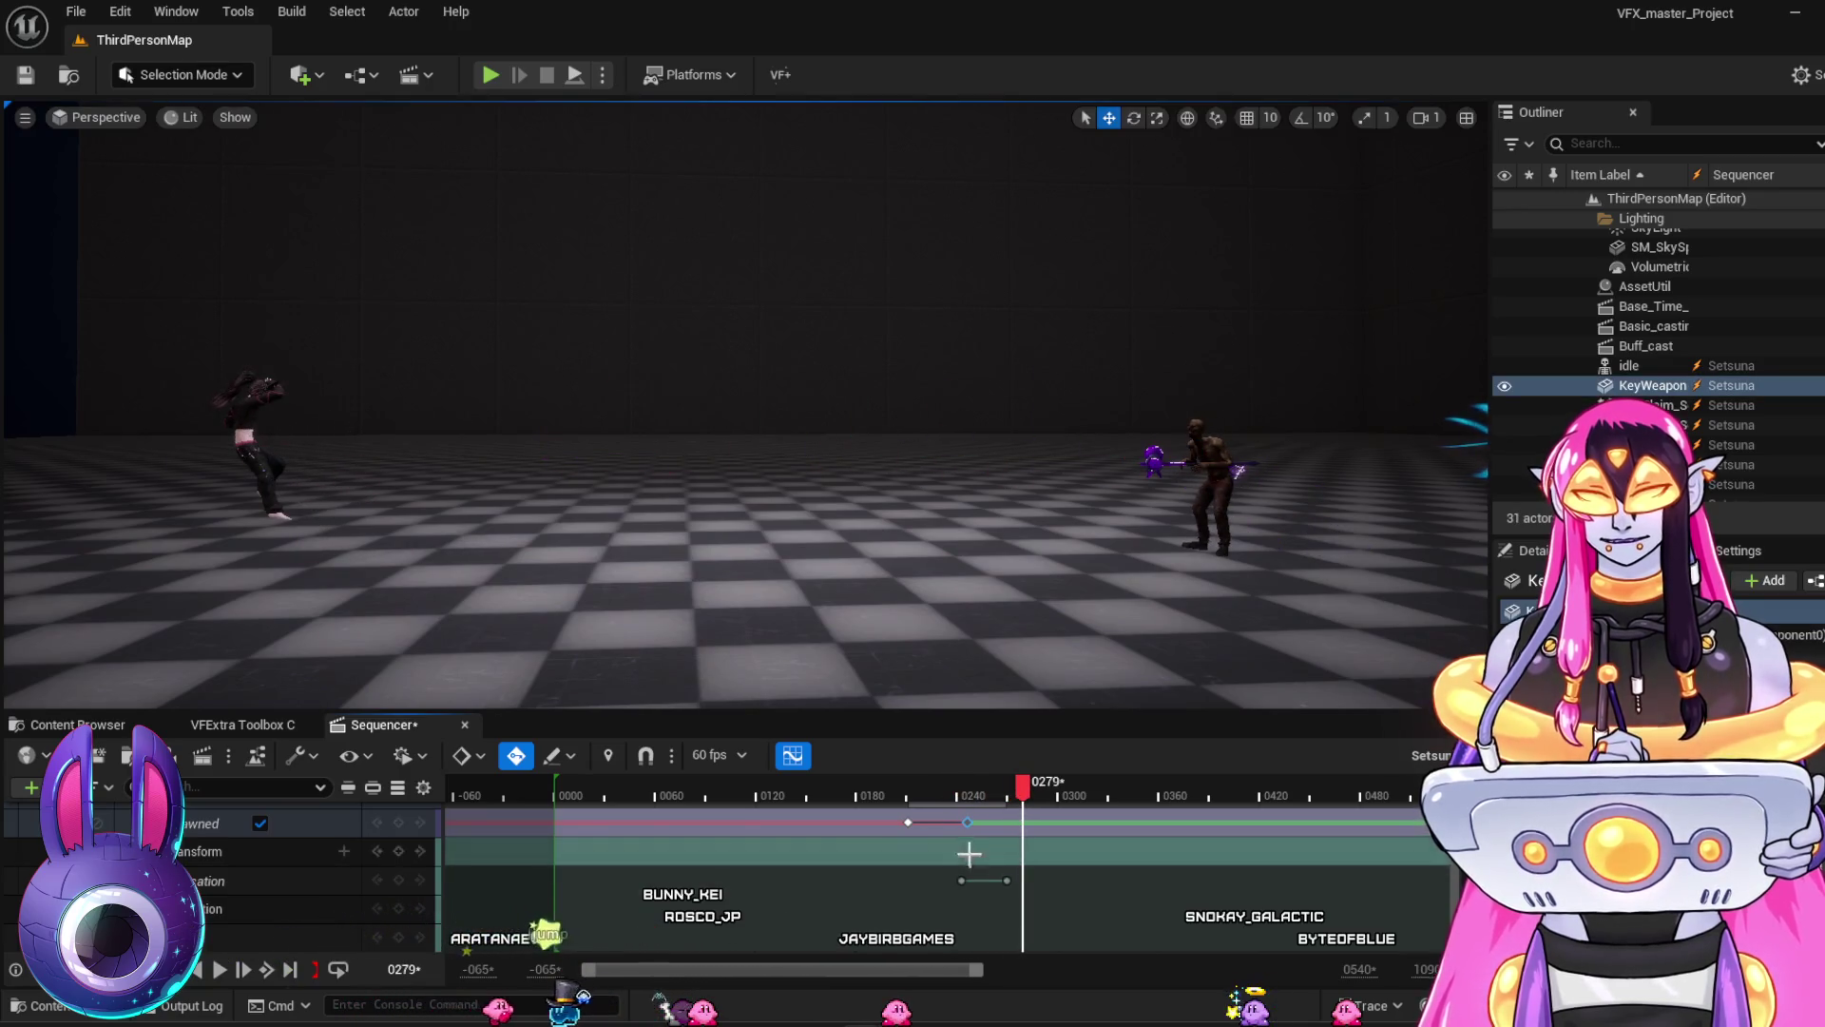
pyautogui.click(875, 789)
pyautogui.press('space')
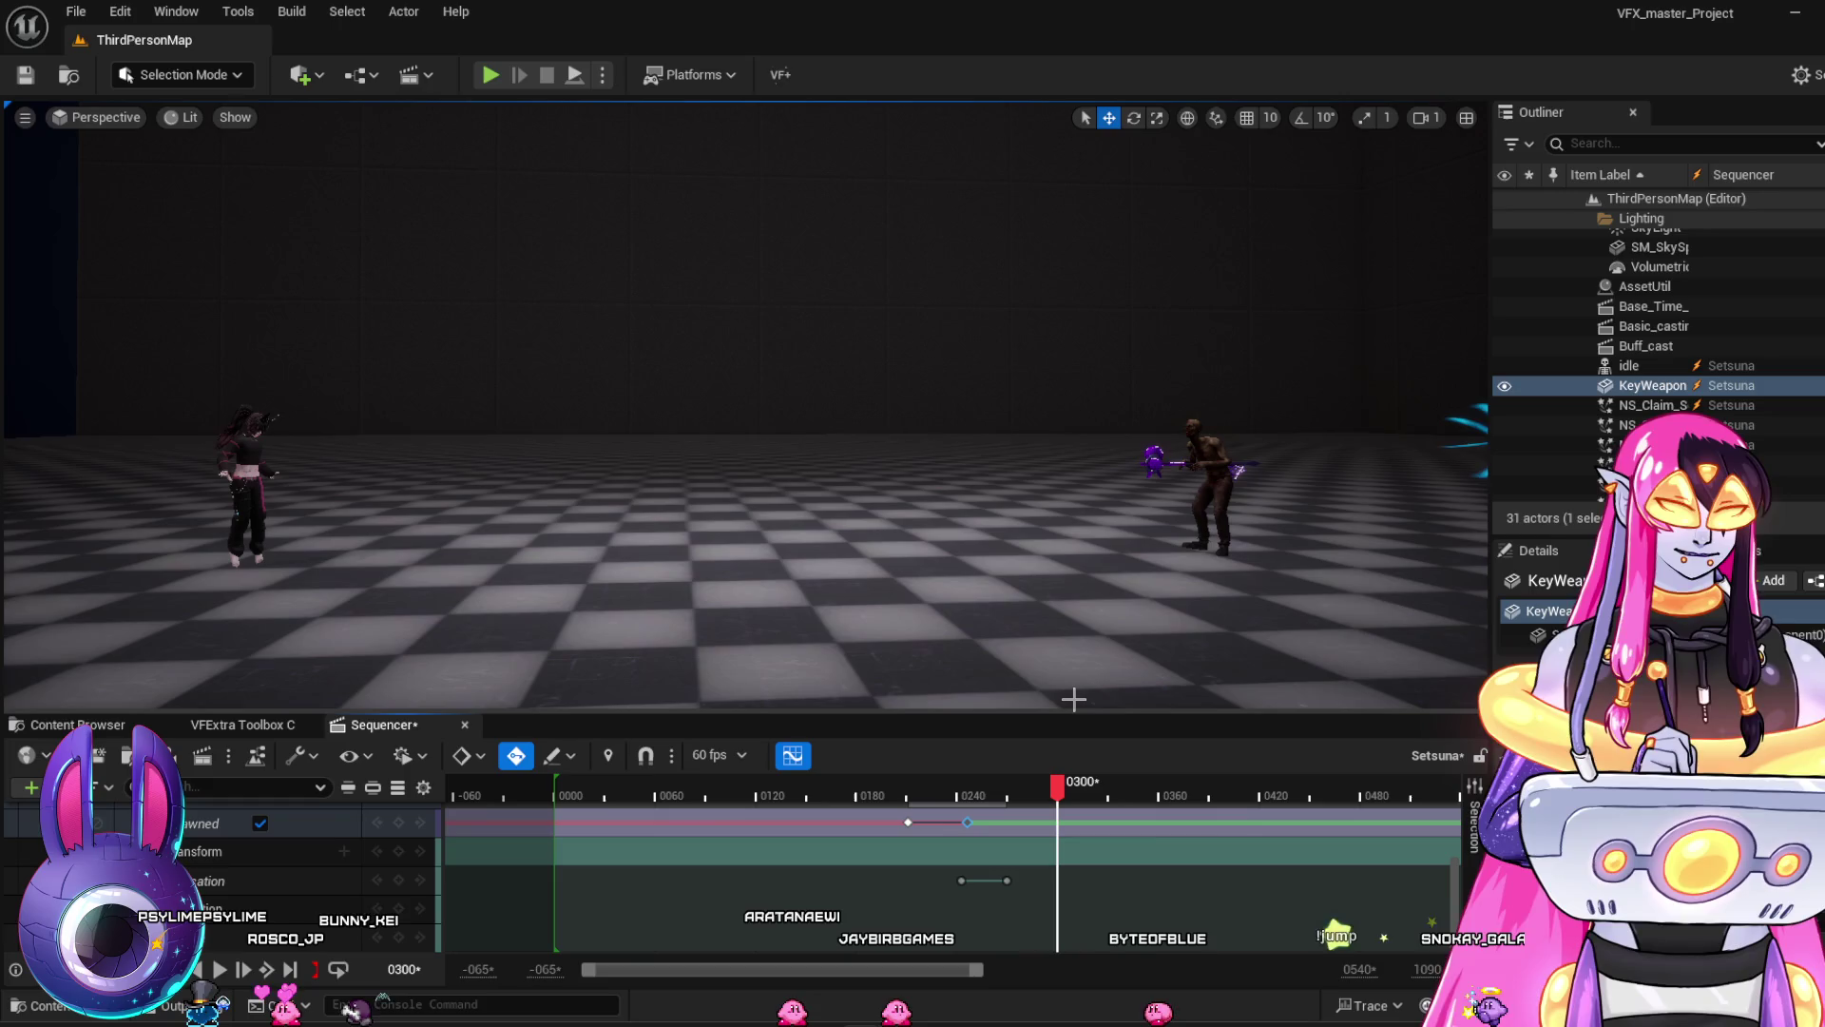
pyautogui.scroll(3, 284, 842)
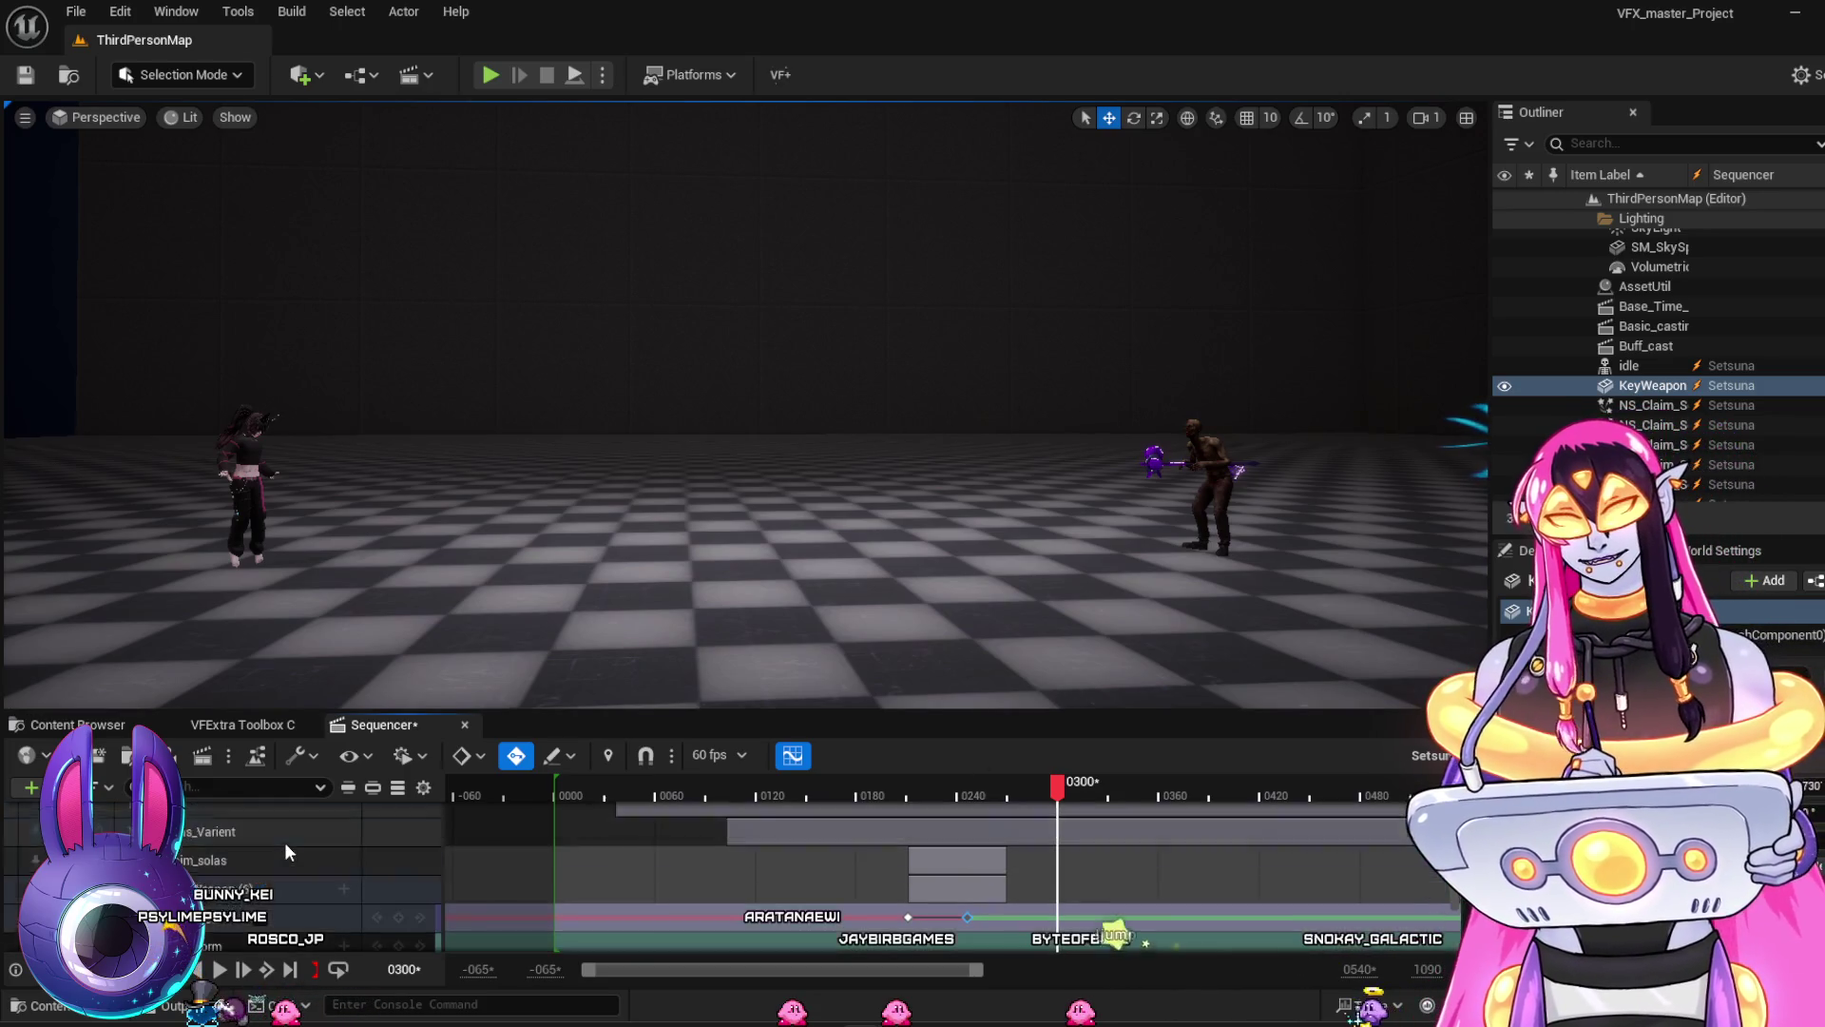
# - Shift the KeyWeapon section three frames earlier and extend its start by one frame
pyautogui.click(291, 889)
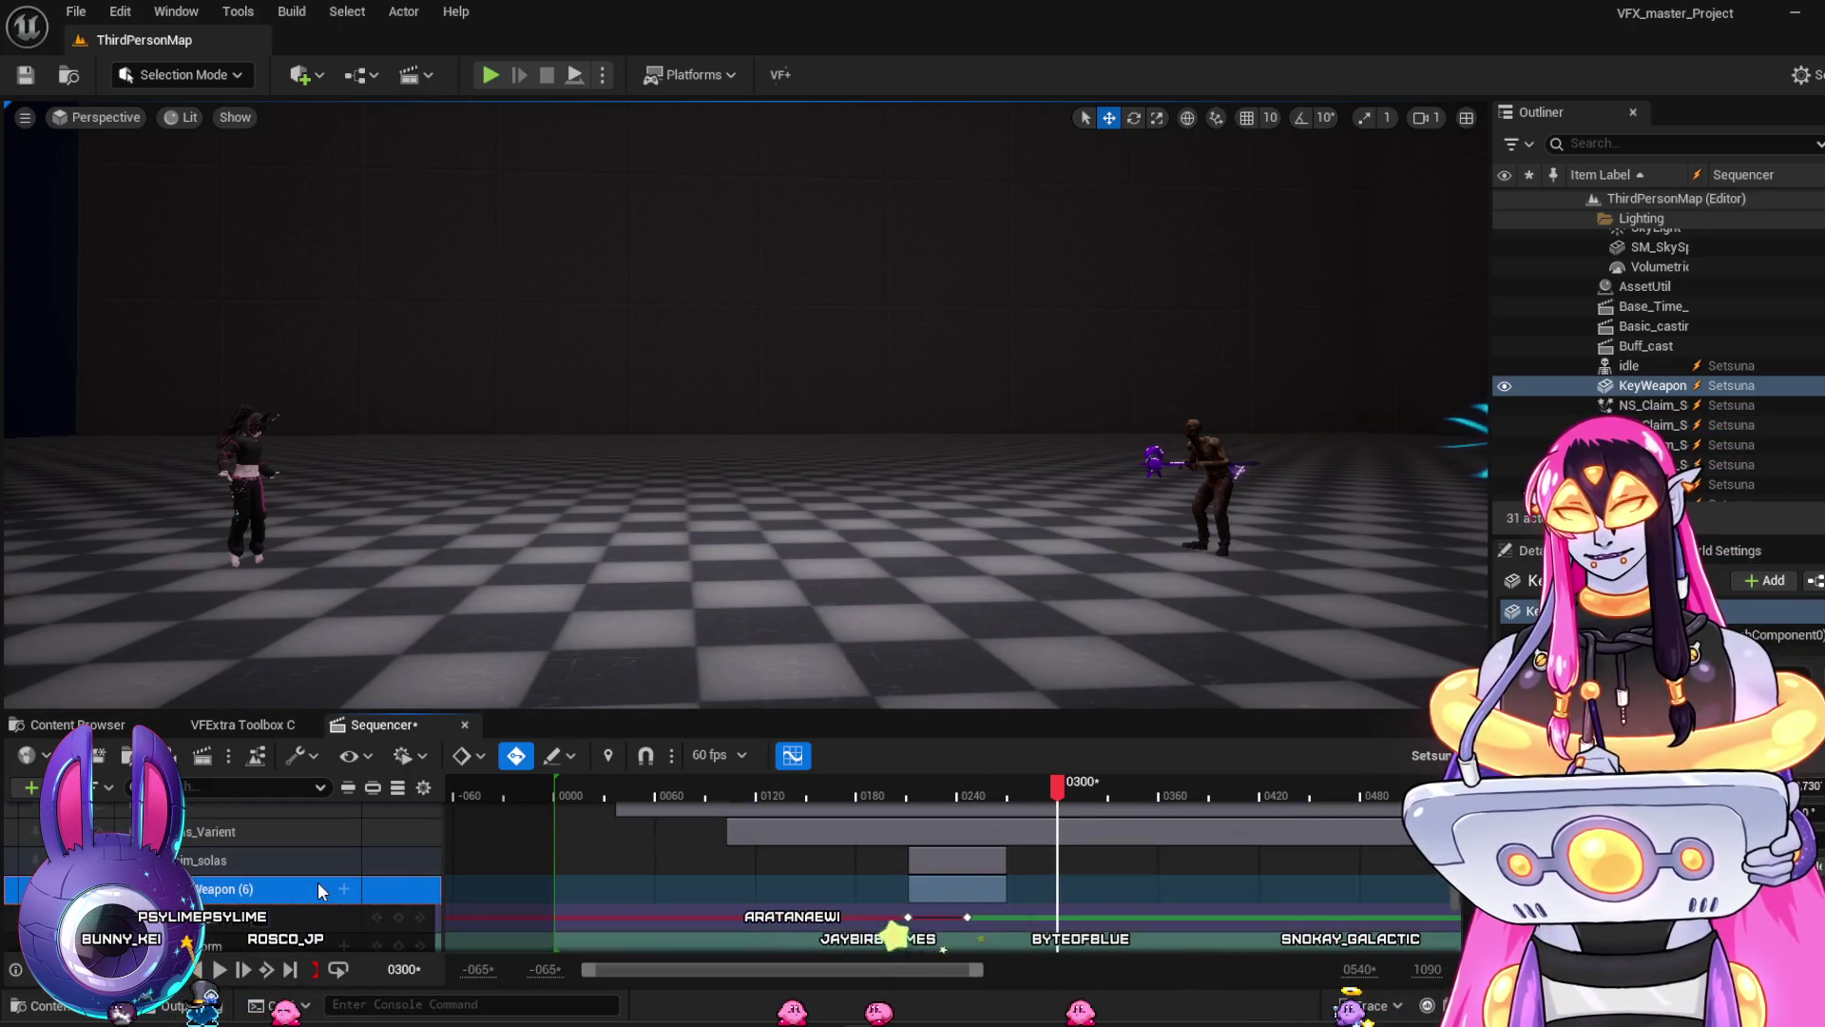
pyautogui.moveTo(879, 814); pyautogui.dragTo(875, 816)
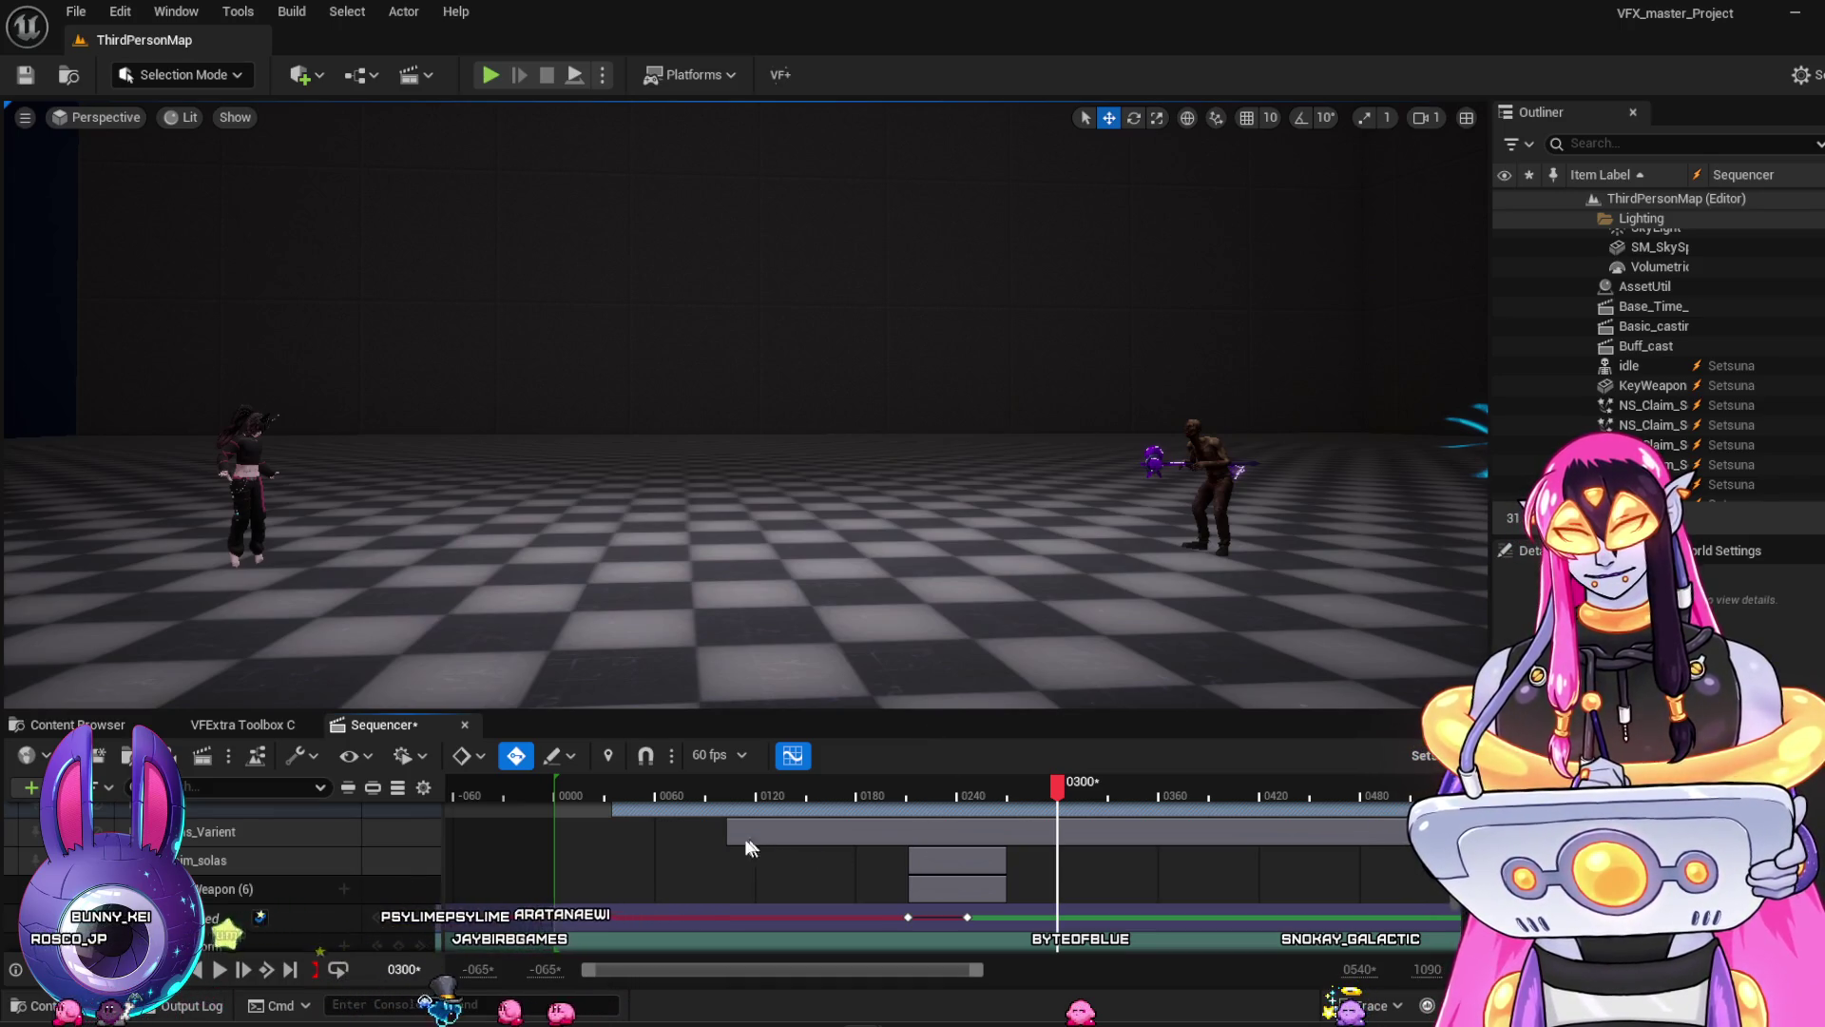
pyautogui.click(300, 866)
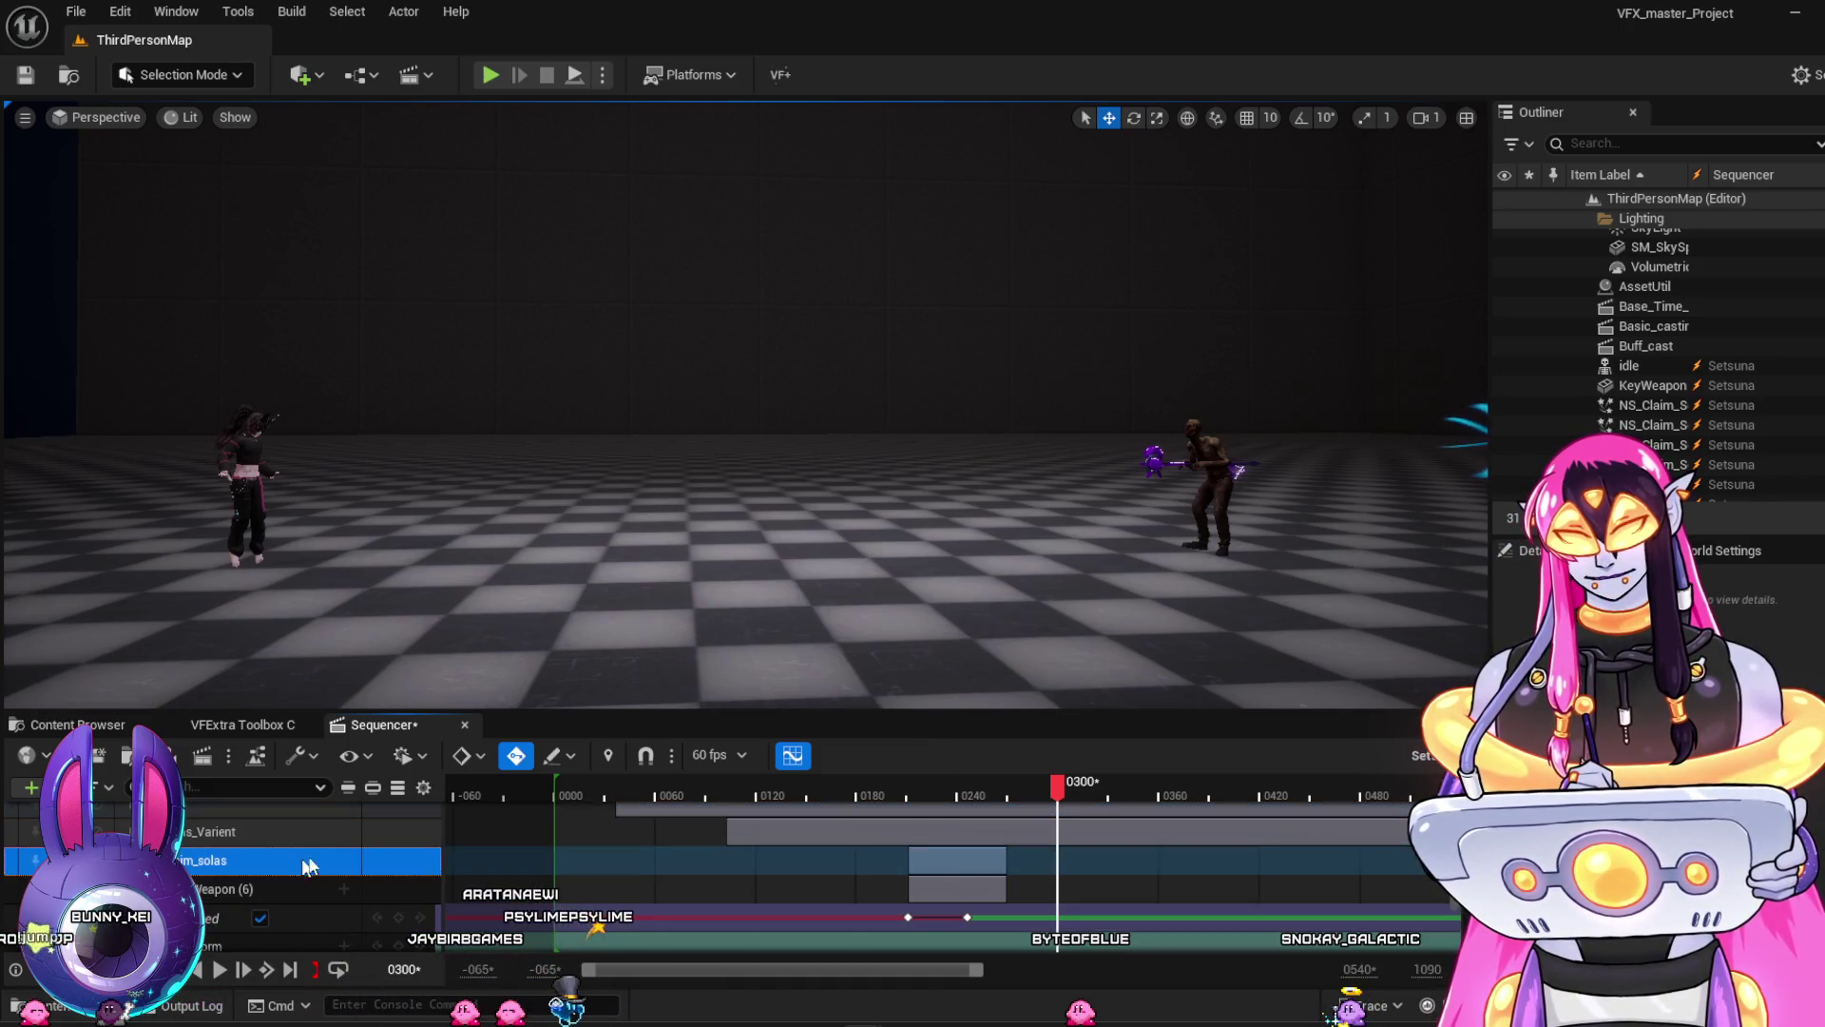
pyautogui.moveTo(834, 791); pyautogui.dragTo(894, 791)
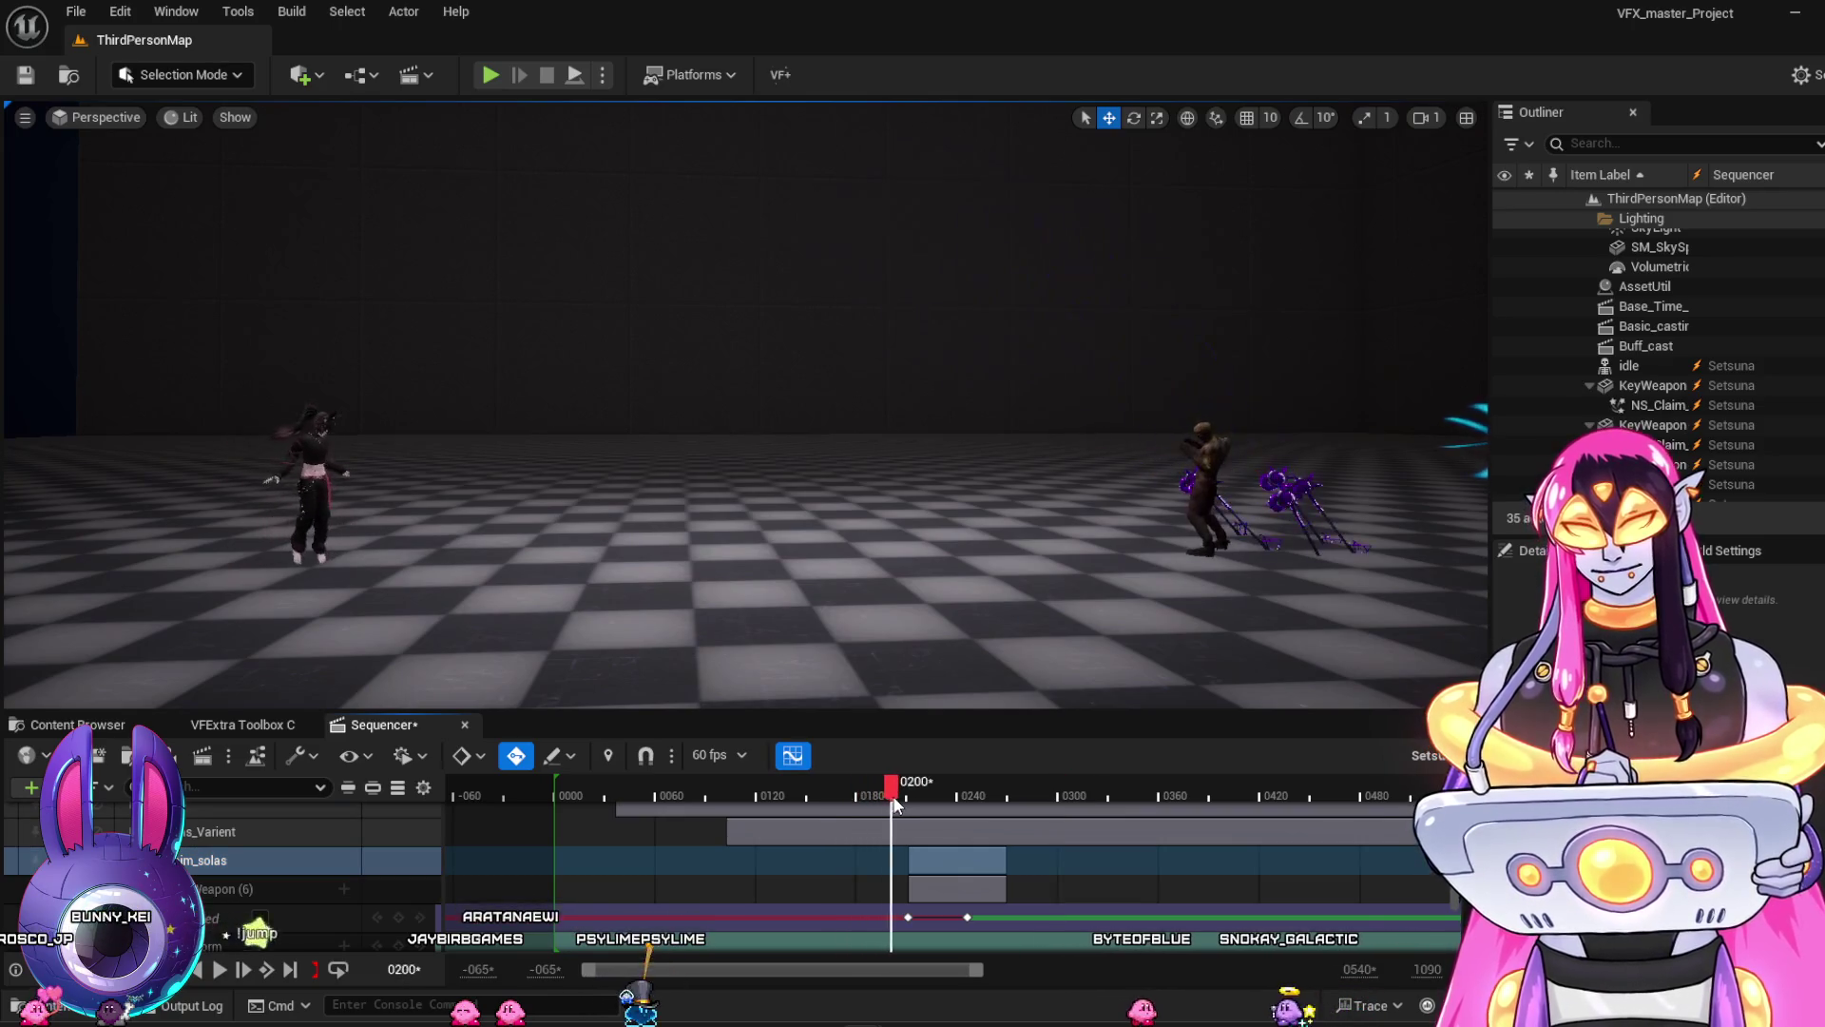
pyautogui.click(910, 888)
pyautogui.moveTo(910, 891); pyautogui.dragTo(904, 895)
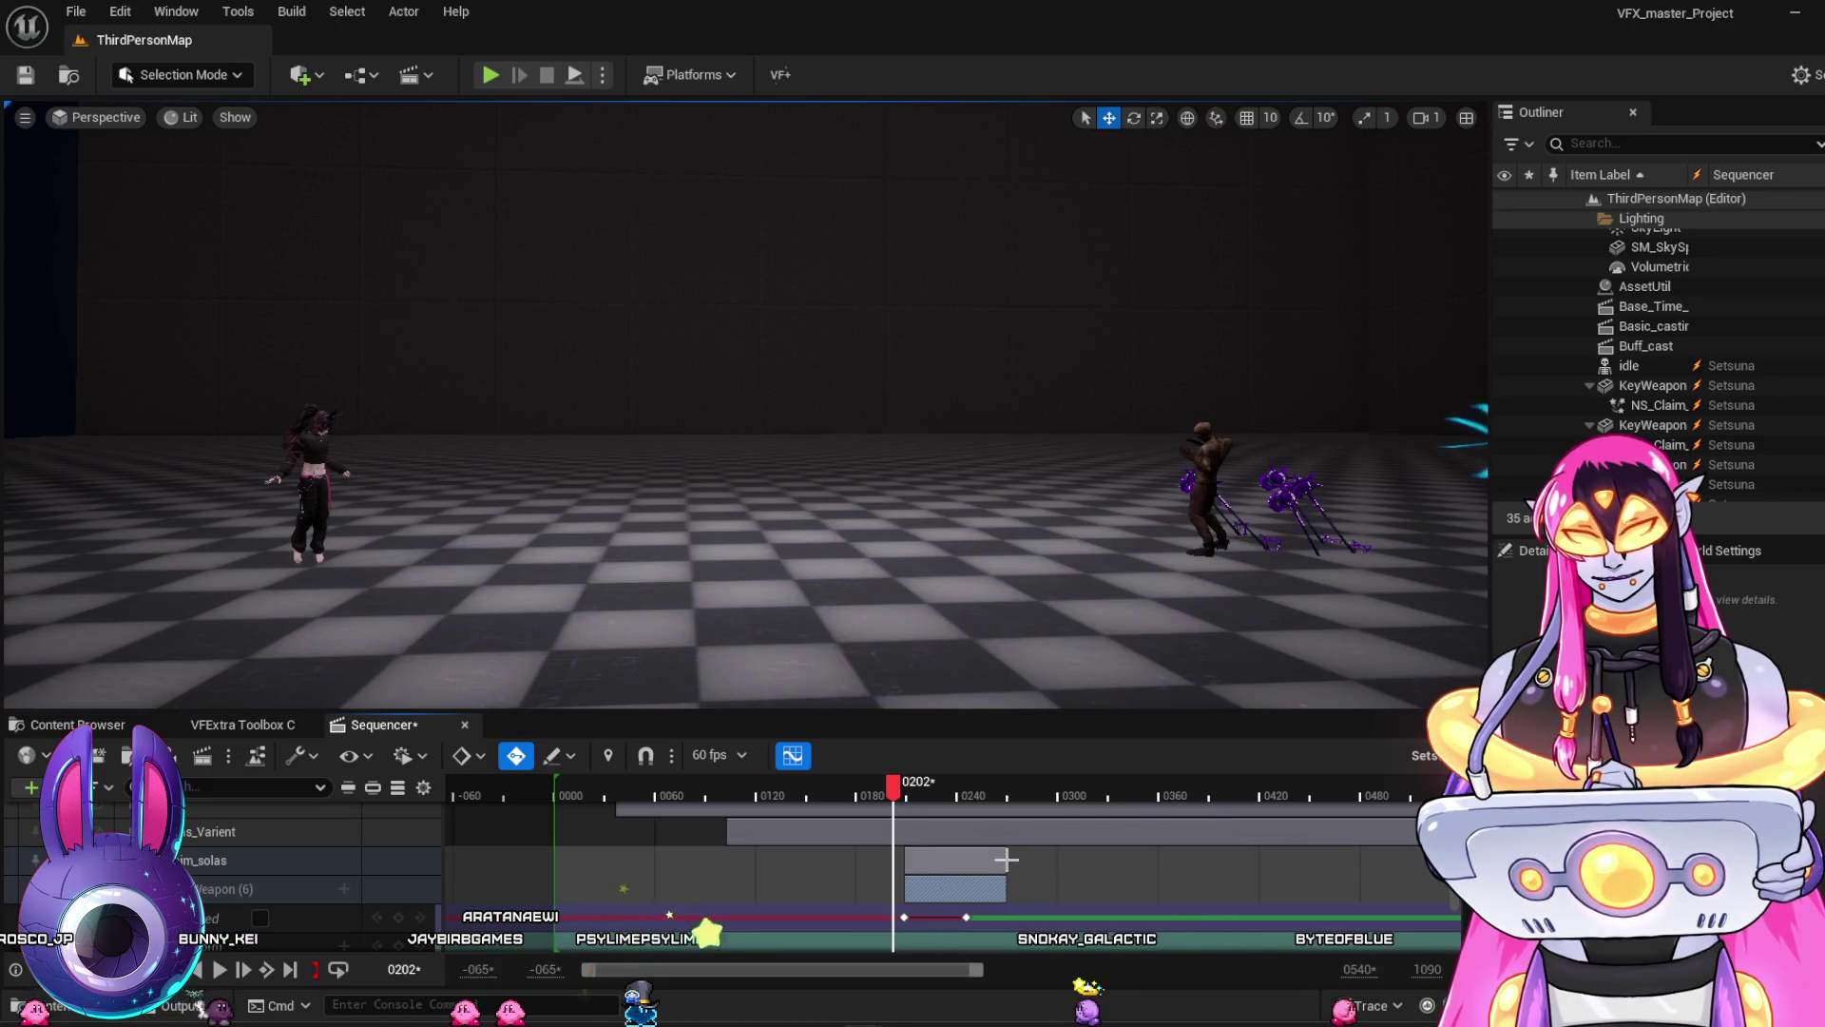
# - Lengthen the im_solas section to end later and move the KeyWeapon spawn key seven frames earlier
pyautogui.moveTo(1006, 858)
pyautogui.mouseDown()
pyautogui.moveTo(1241, 857)
pyautogui.moveTo(1098, 856)
pyautogui.moveTo(1119, 850)
pyautogui.moveTo(1071, 827)
pyautogui.mouseUp()
pyautogui.scroll(-1, 1119, 851)
pyautogui.moveTo(1007, 885)
pyautogui.mouseDown()
pyautogui.moveTo(951, 882)
pyautogui.moveTo(967, 885)
pyautogui.mouseUp()
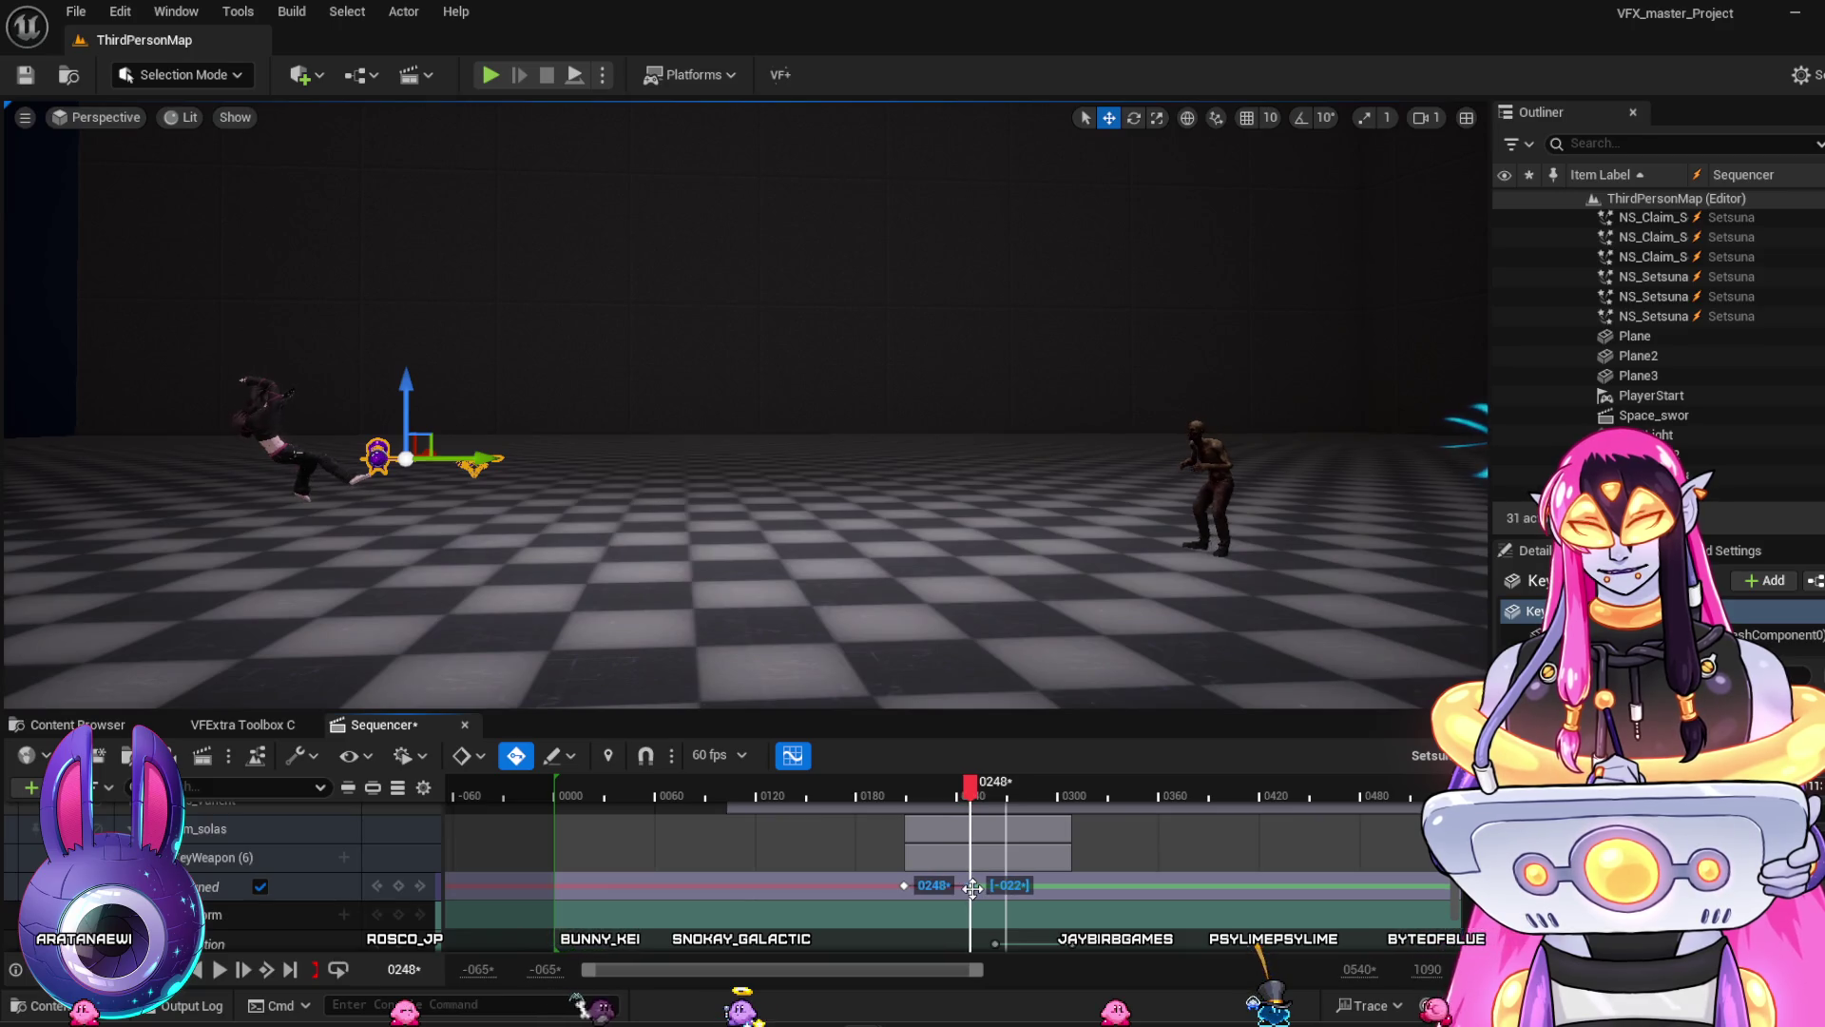
# - Preview the sequence and shift a KeyWeapon key to frame 0253
pyautogui.press('space')
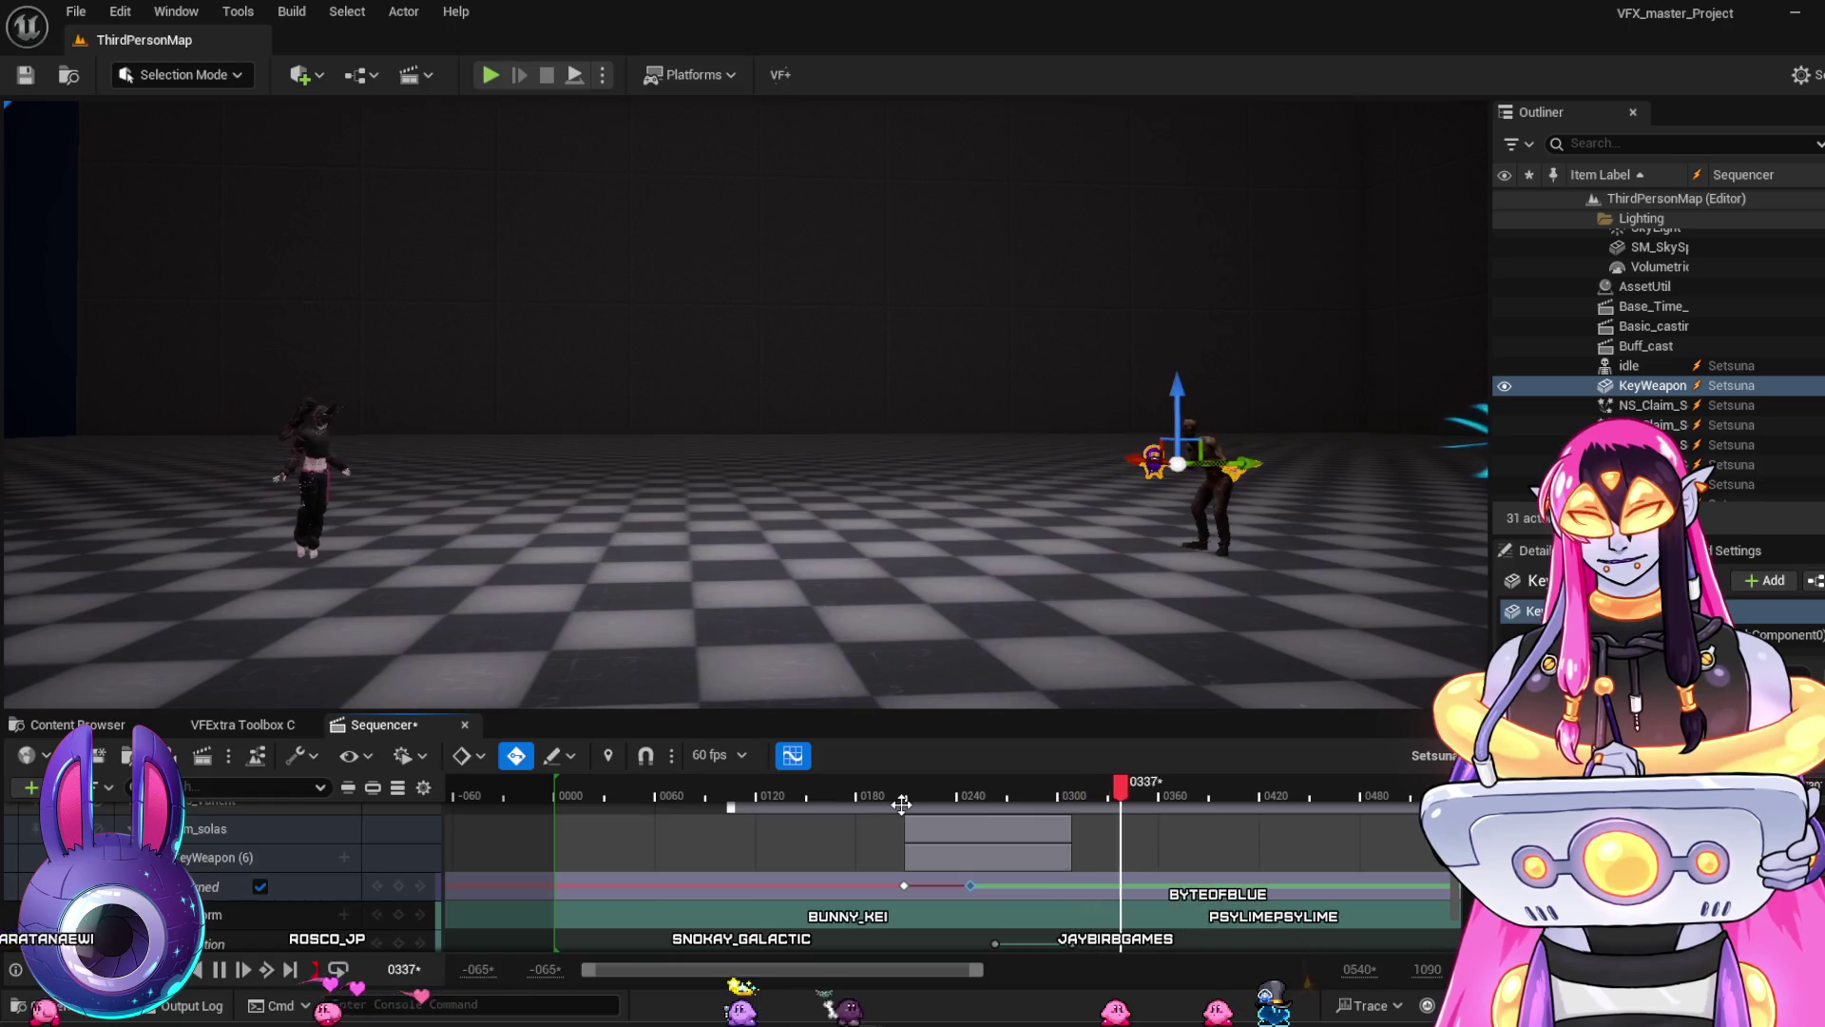
pyautogui.press('space')
pyautogui.moveTo(981, 941); pyautogui.dragTo(968, 939)
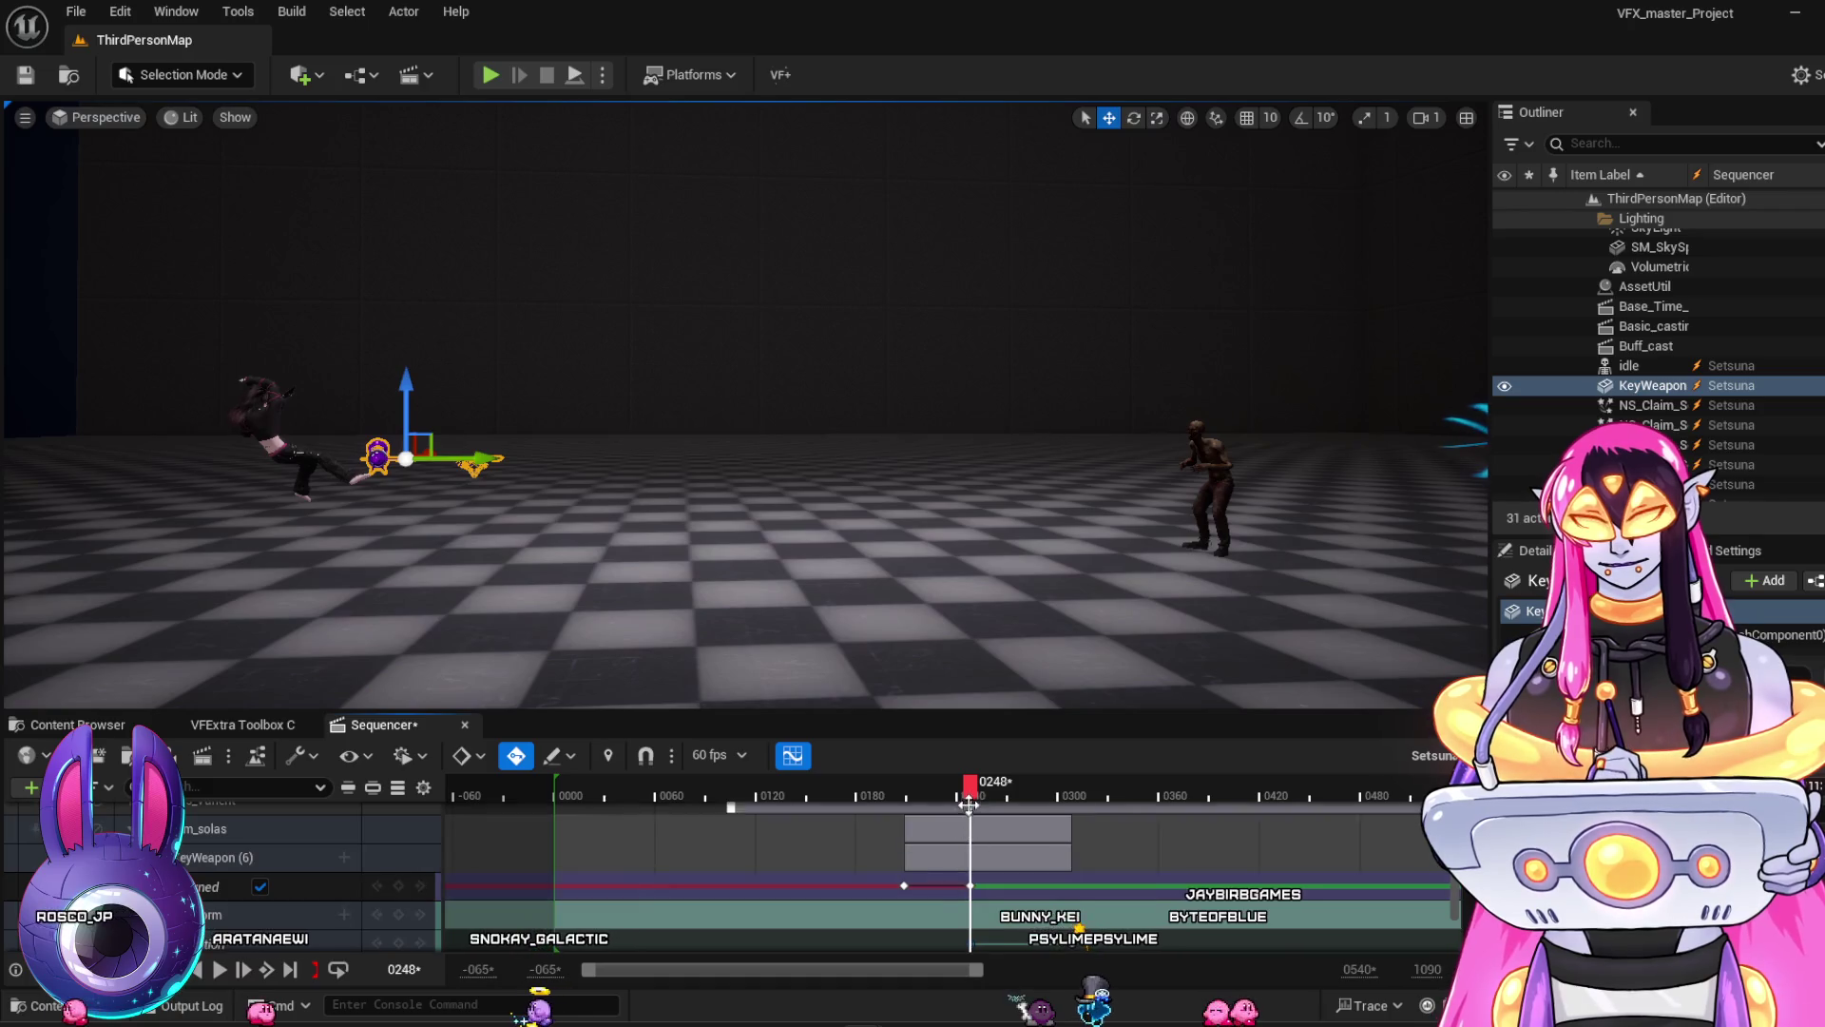
pyautogui.press('space')
# - Marquee-select the pair of Location keys on the KeyWeapon track to remove them
pyautogui.click(1043, 860)
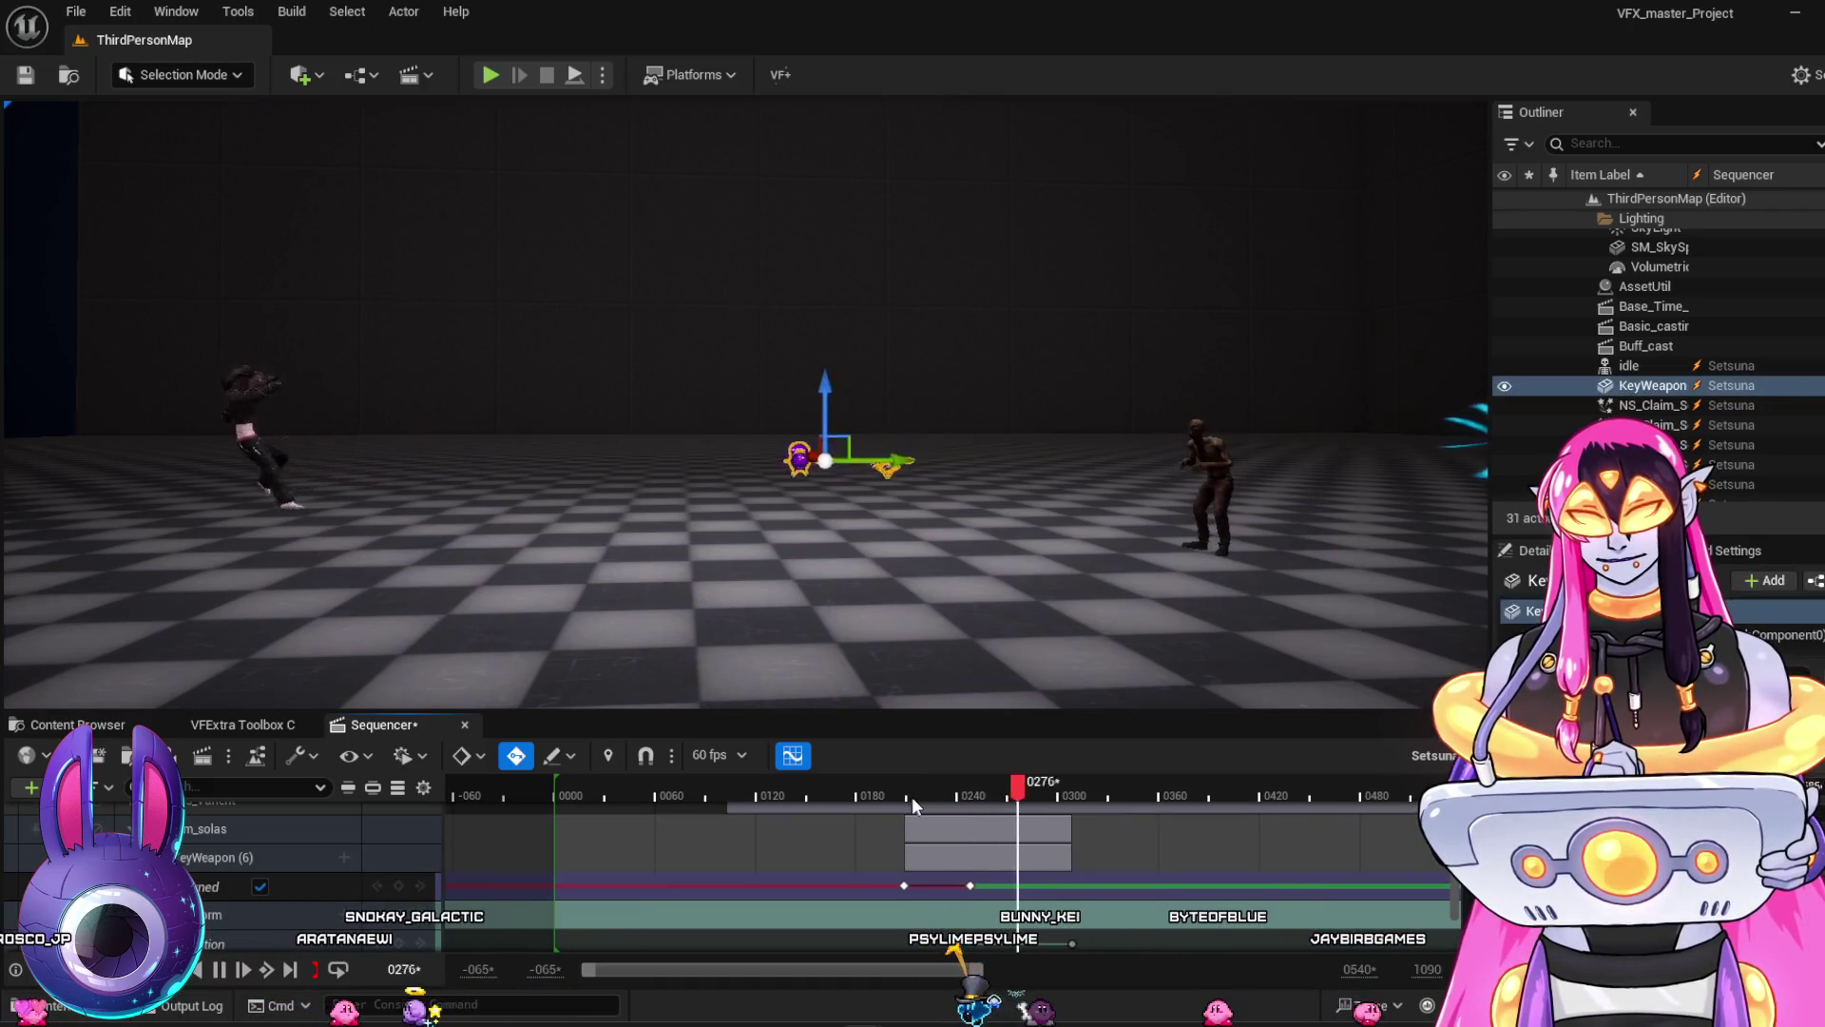
pyautogui.press('space')
pyautogui.scroll(-2, 1046, 859)
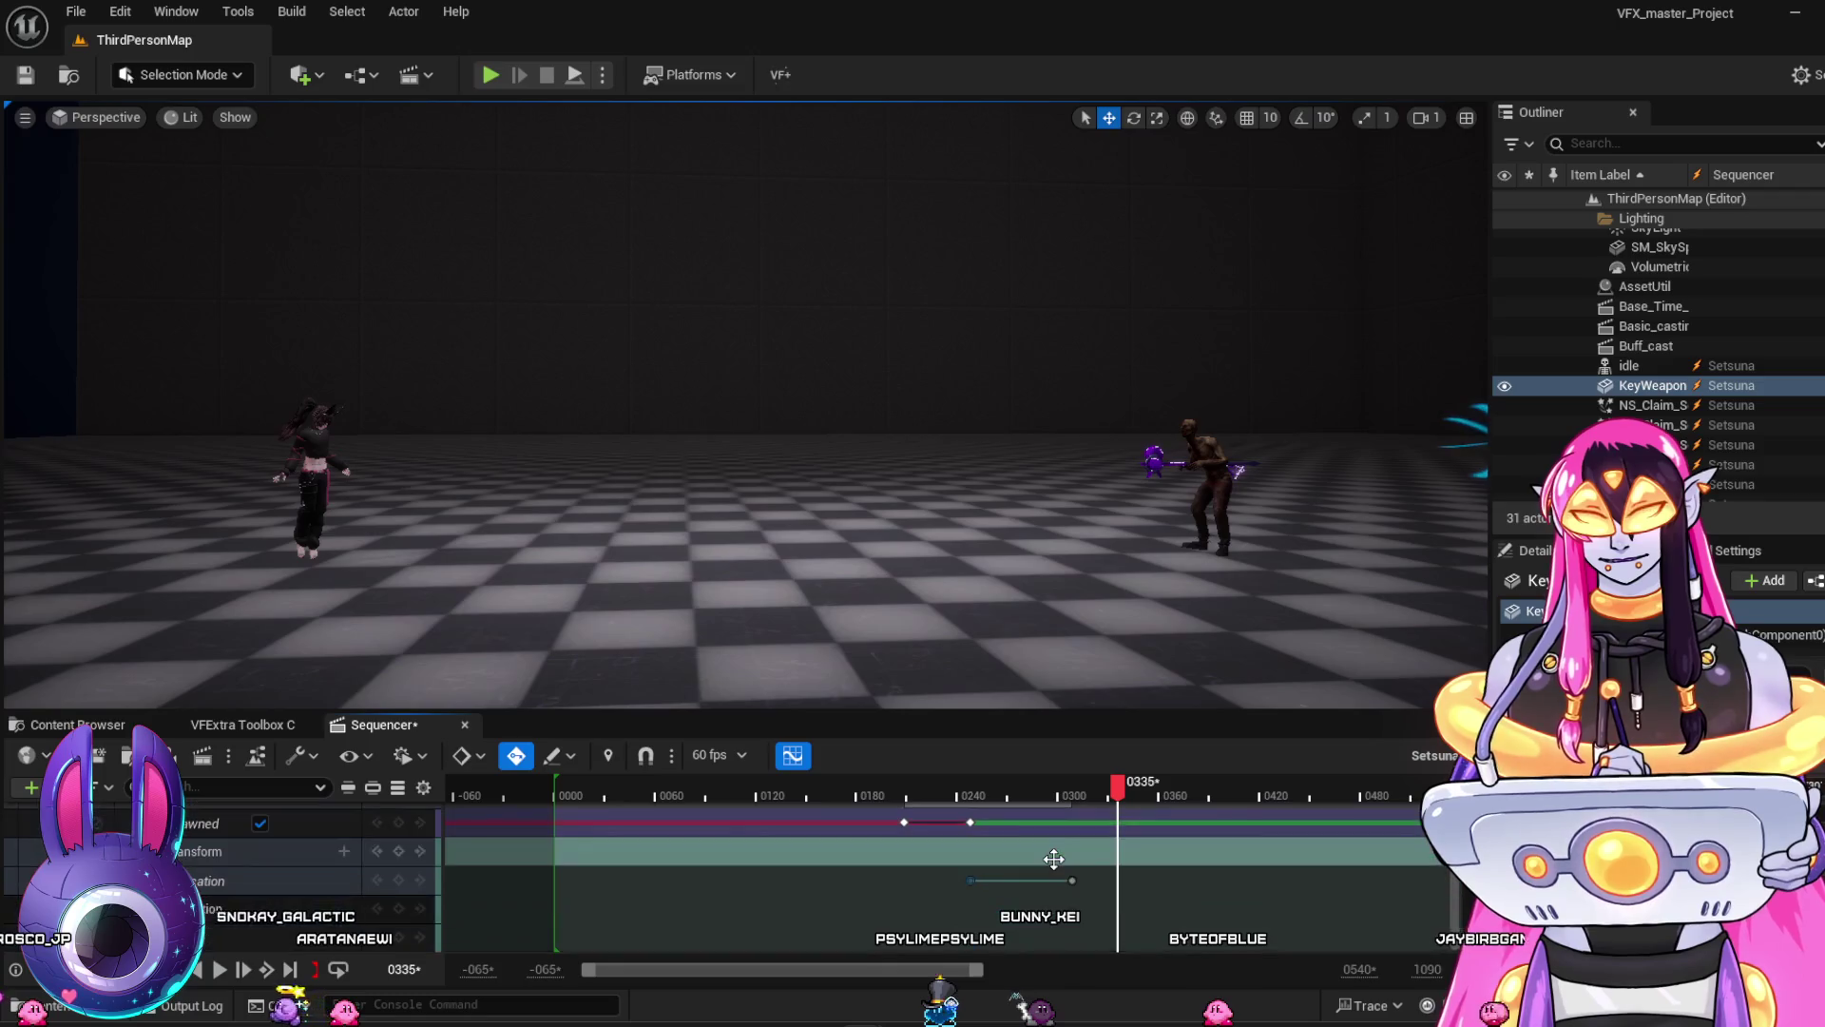
pyautogui.moveTo(985, 892); pyautogui.dragTo(955, 886)
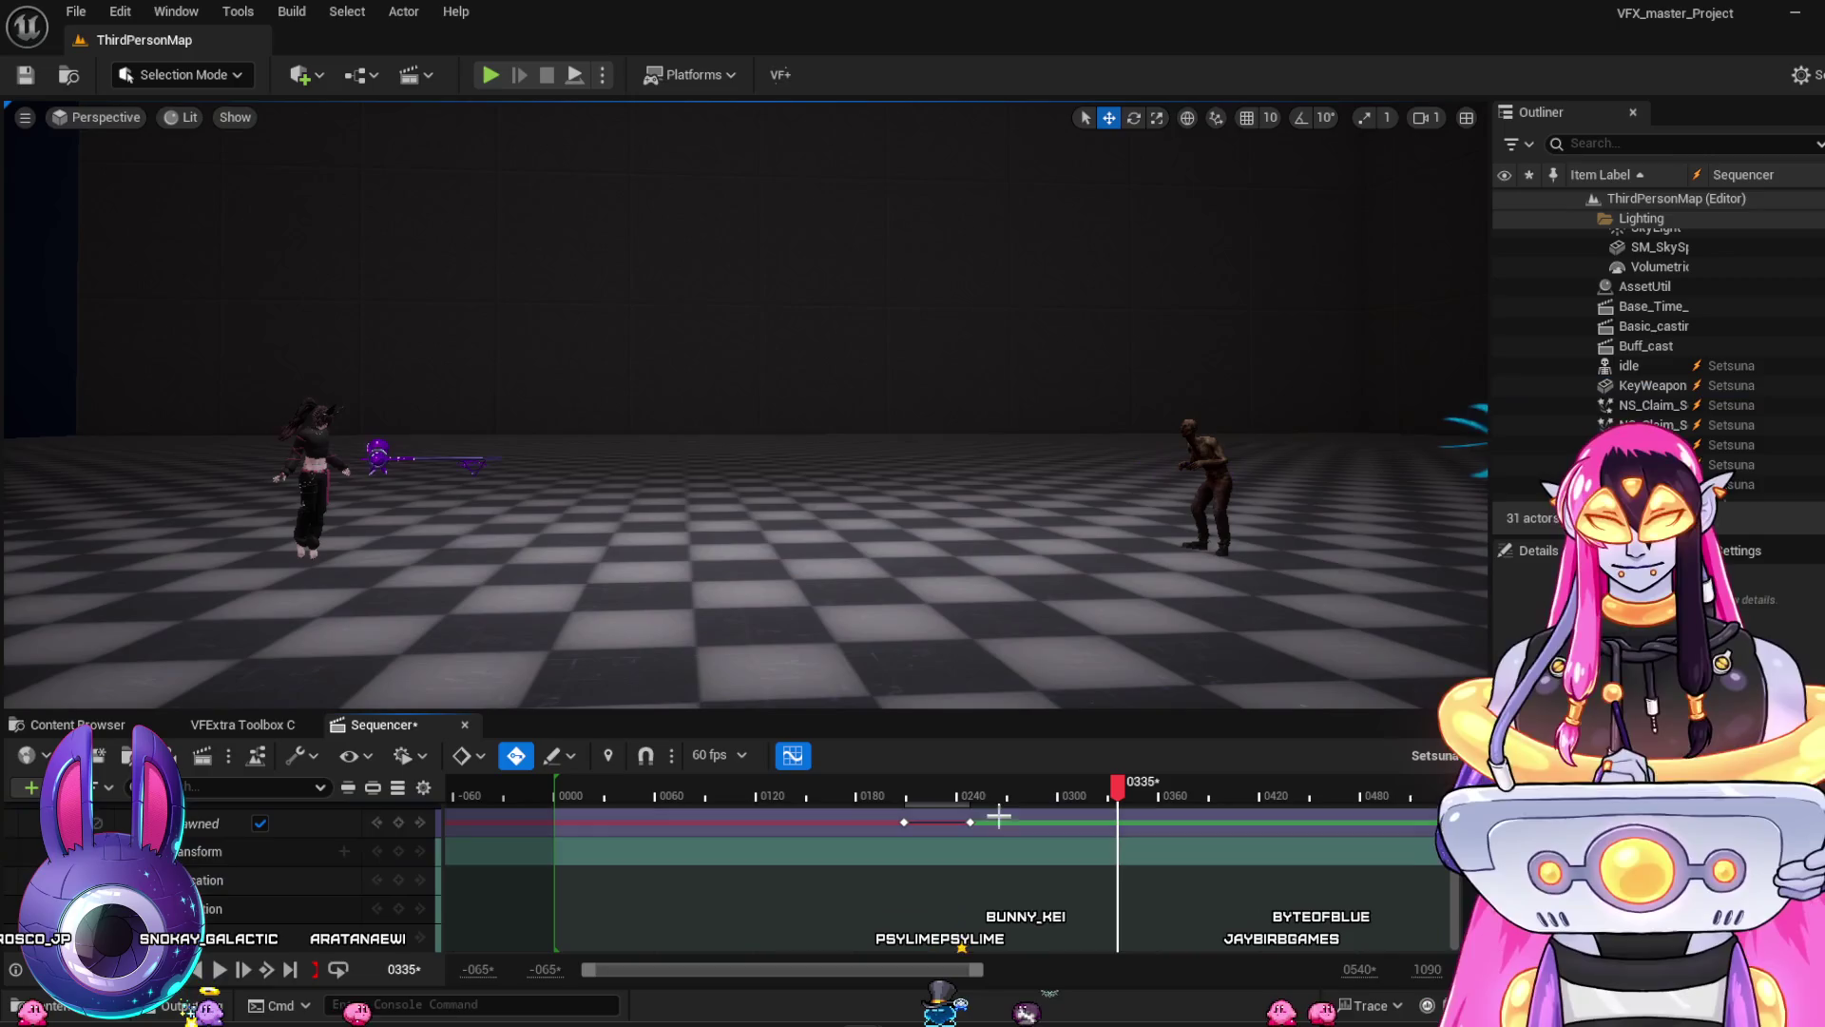
# - Replay the throw from around frames 0175–0180, then scrub to about frame 0248
pyautogui.click(863, 794)
pyautogui.press('space')
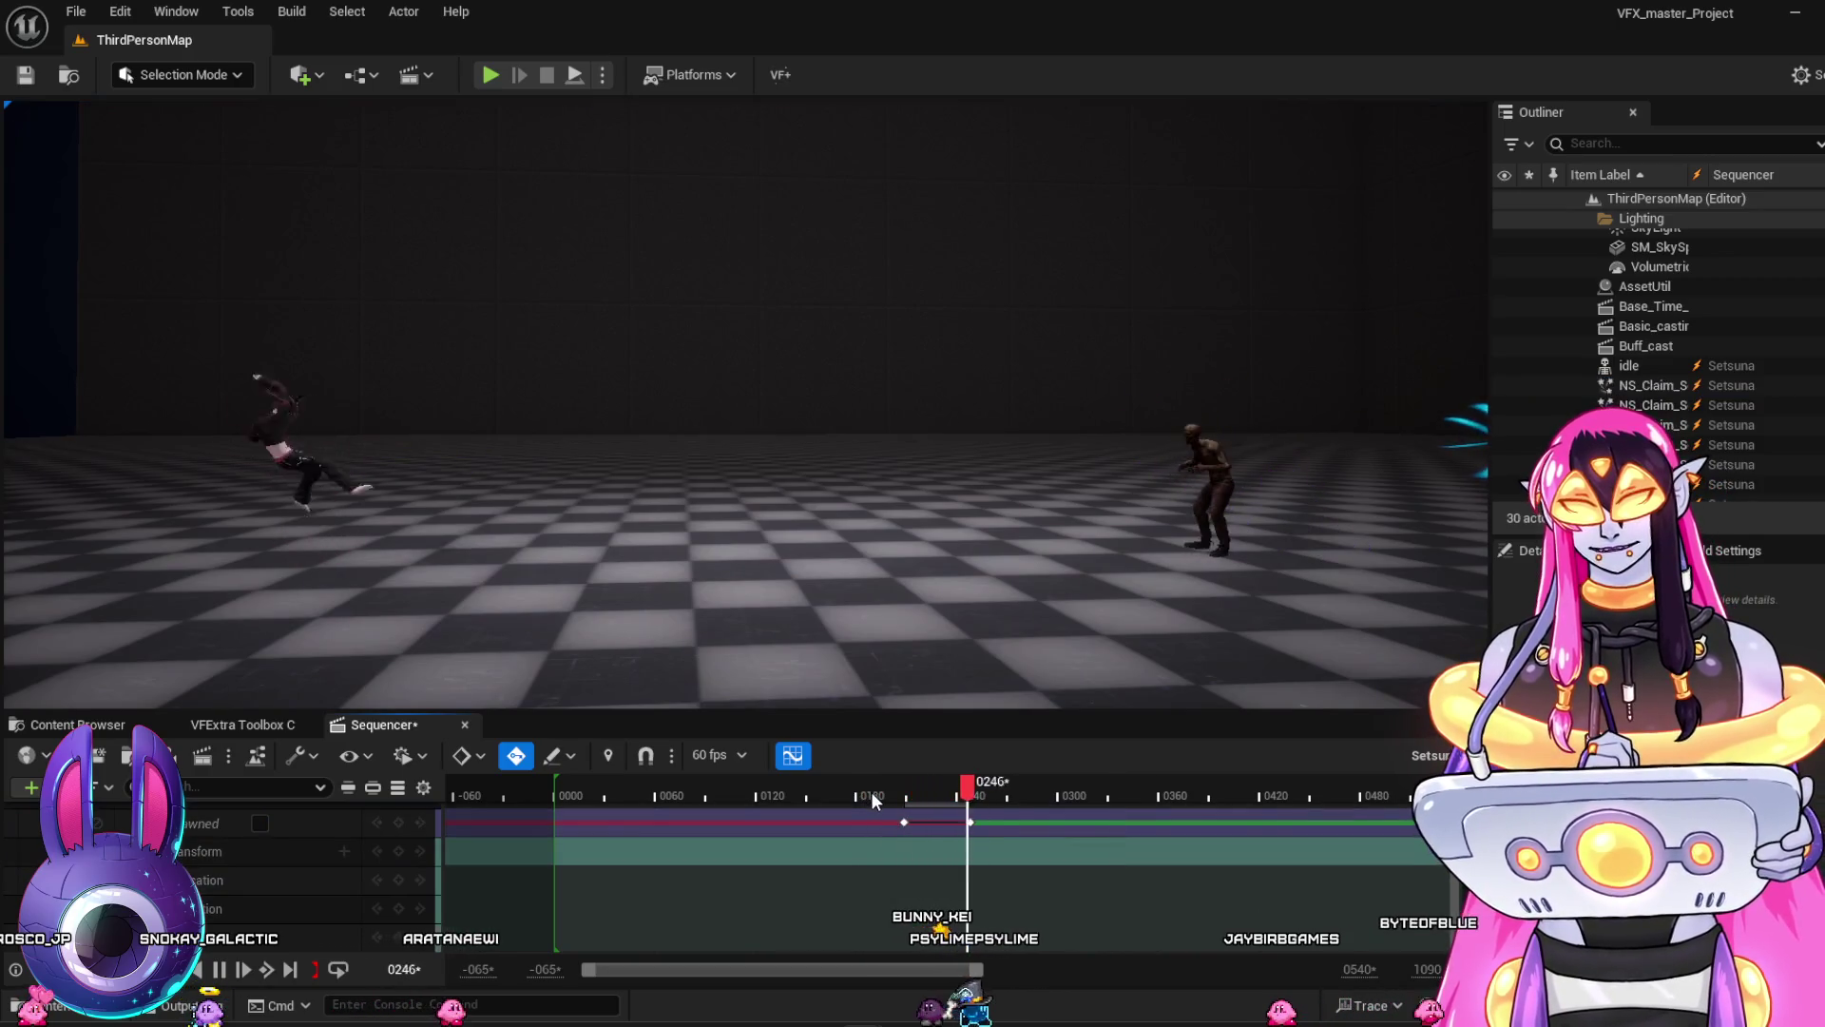
pyautogui.press('space')
pyautogui.click(853, 797)
pyautogui.press('space')
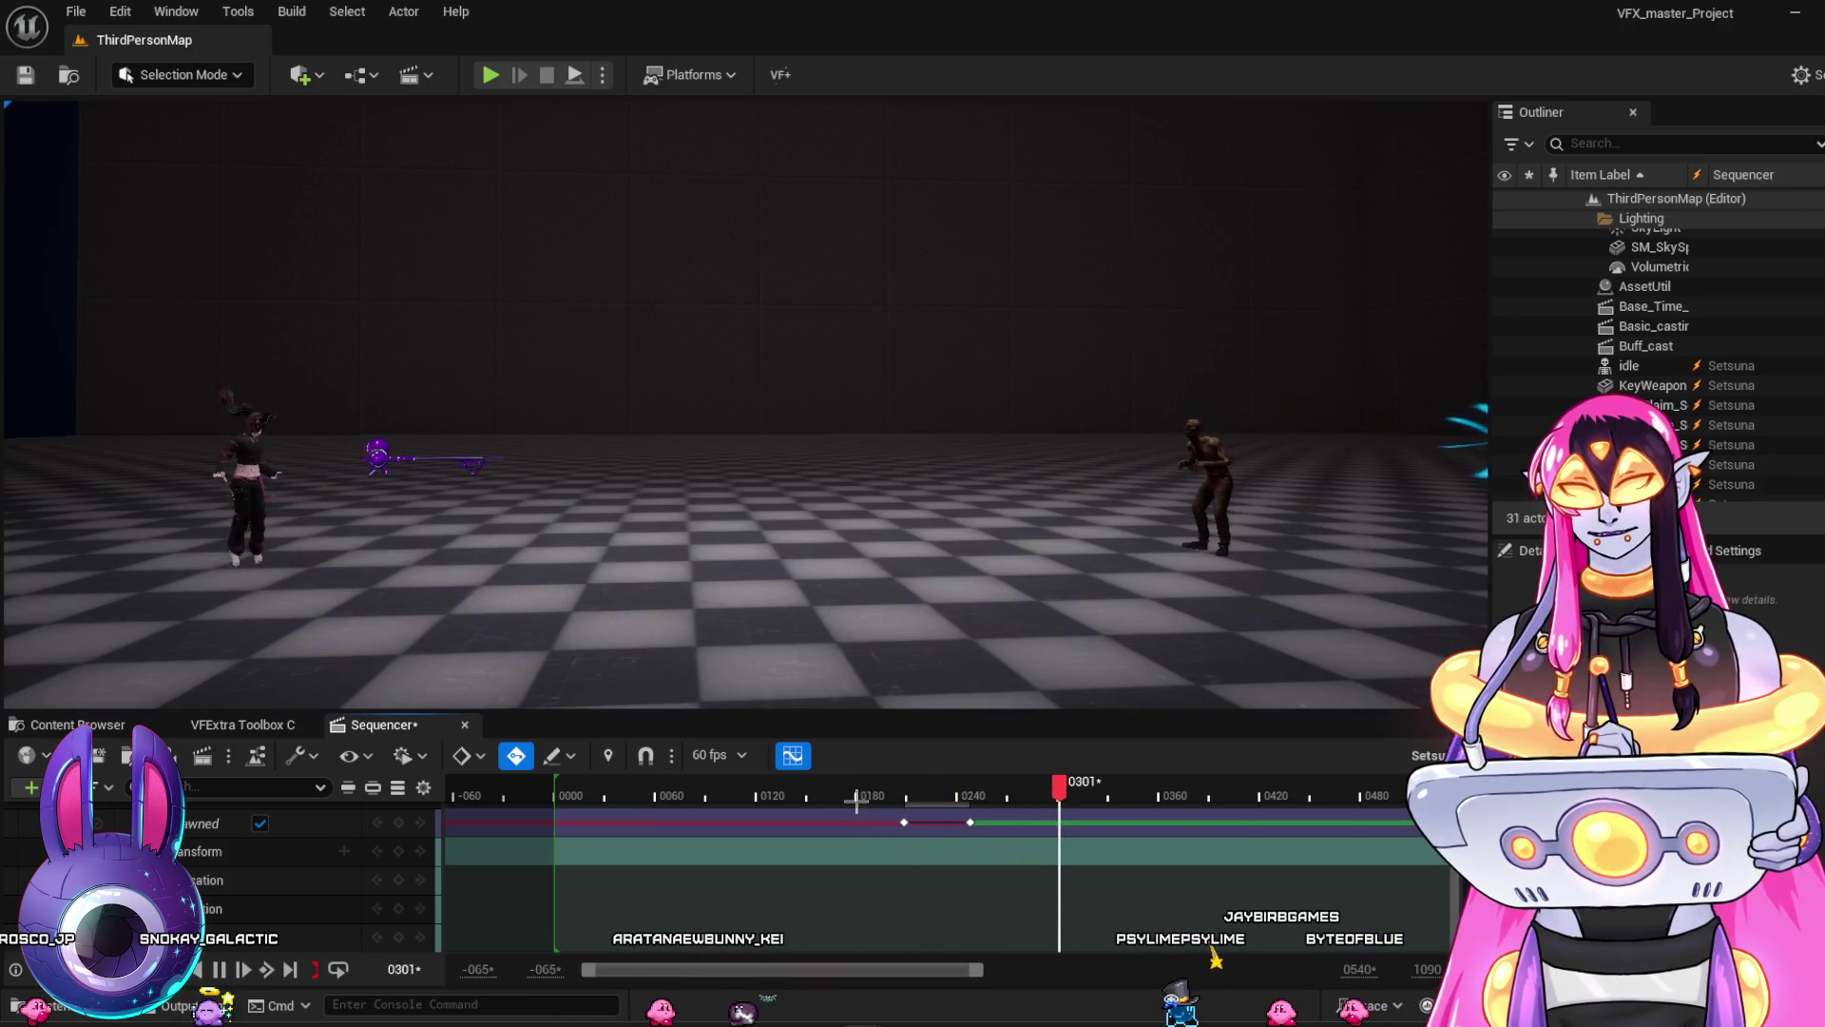
pyautogui.press('space')
pyautogui.click(831, 796)
pyautogui.press('space')
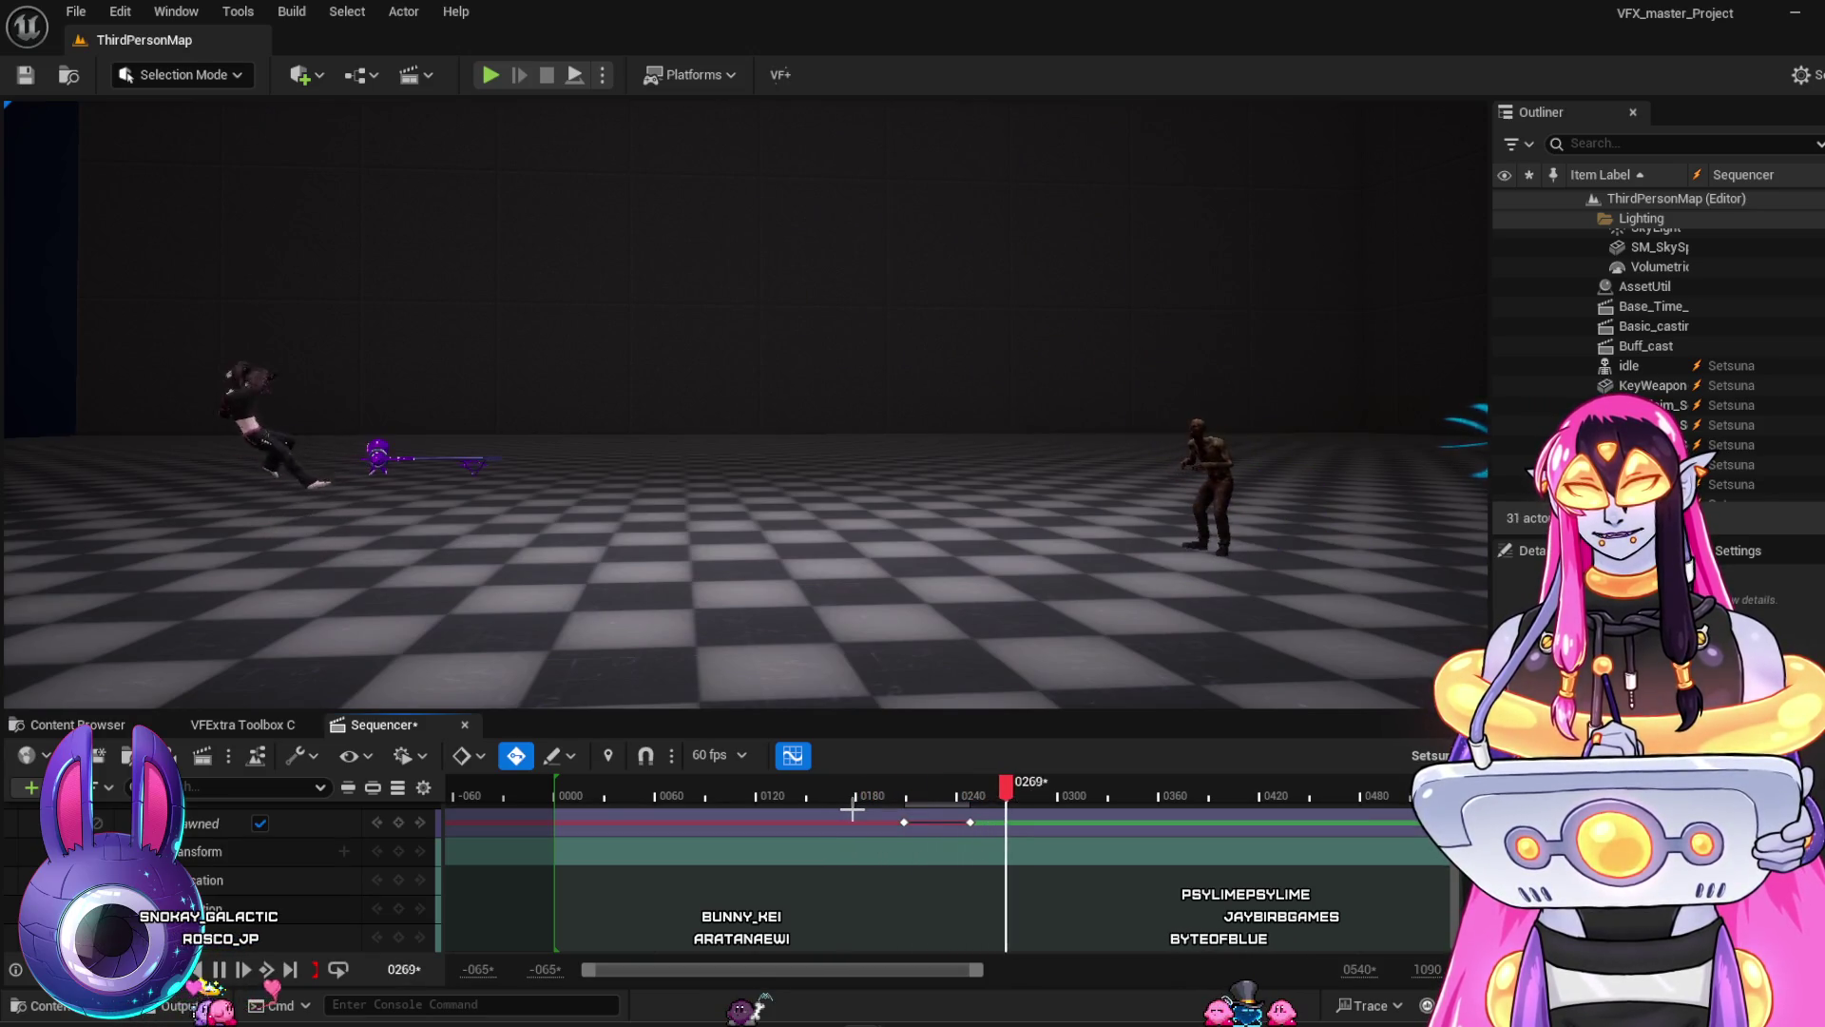
pyautogui.click(853, 795)
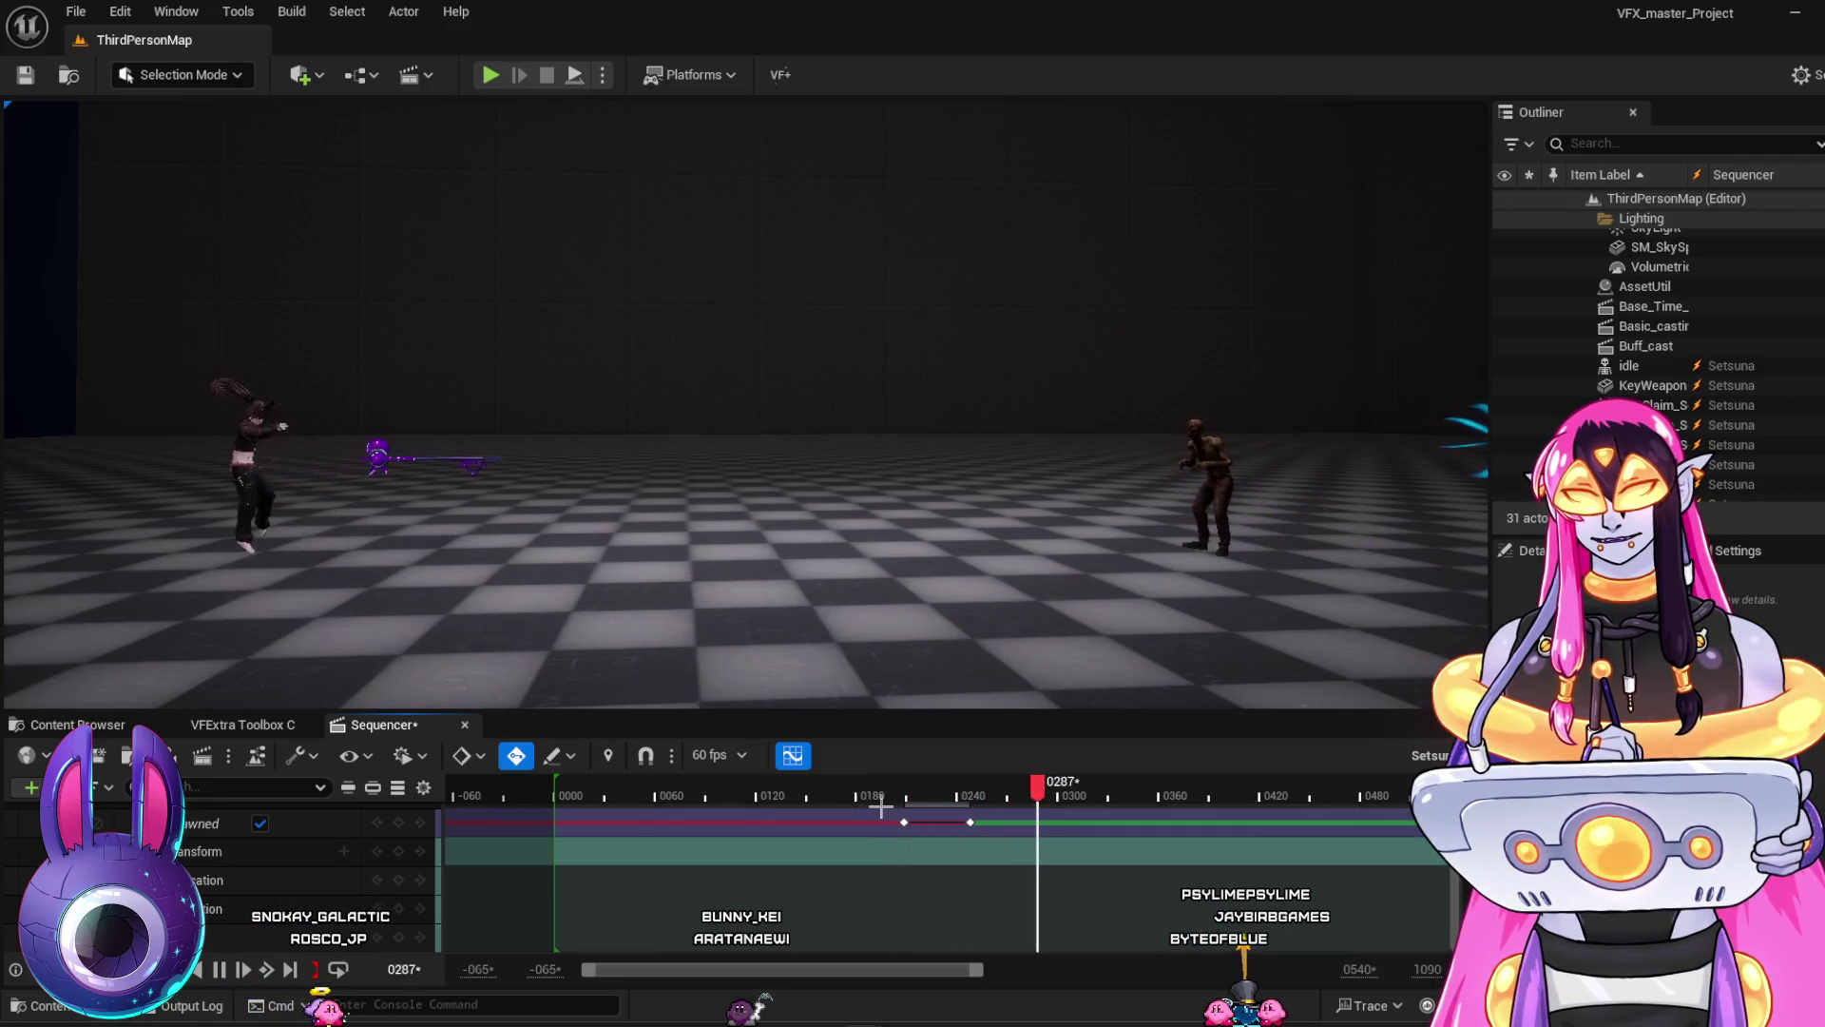
pyautogui.press('space')
pyautogui.moveTo(963, 797)
pyautogui.mouseDown()
pyautogui.moveTo(933, 798)
pyautogui.moveTo(974, 819)
pyautogui.mouseUp()
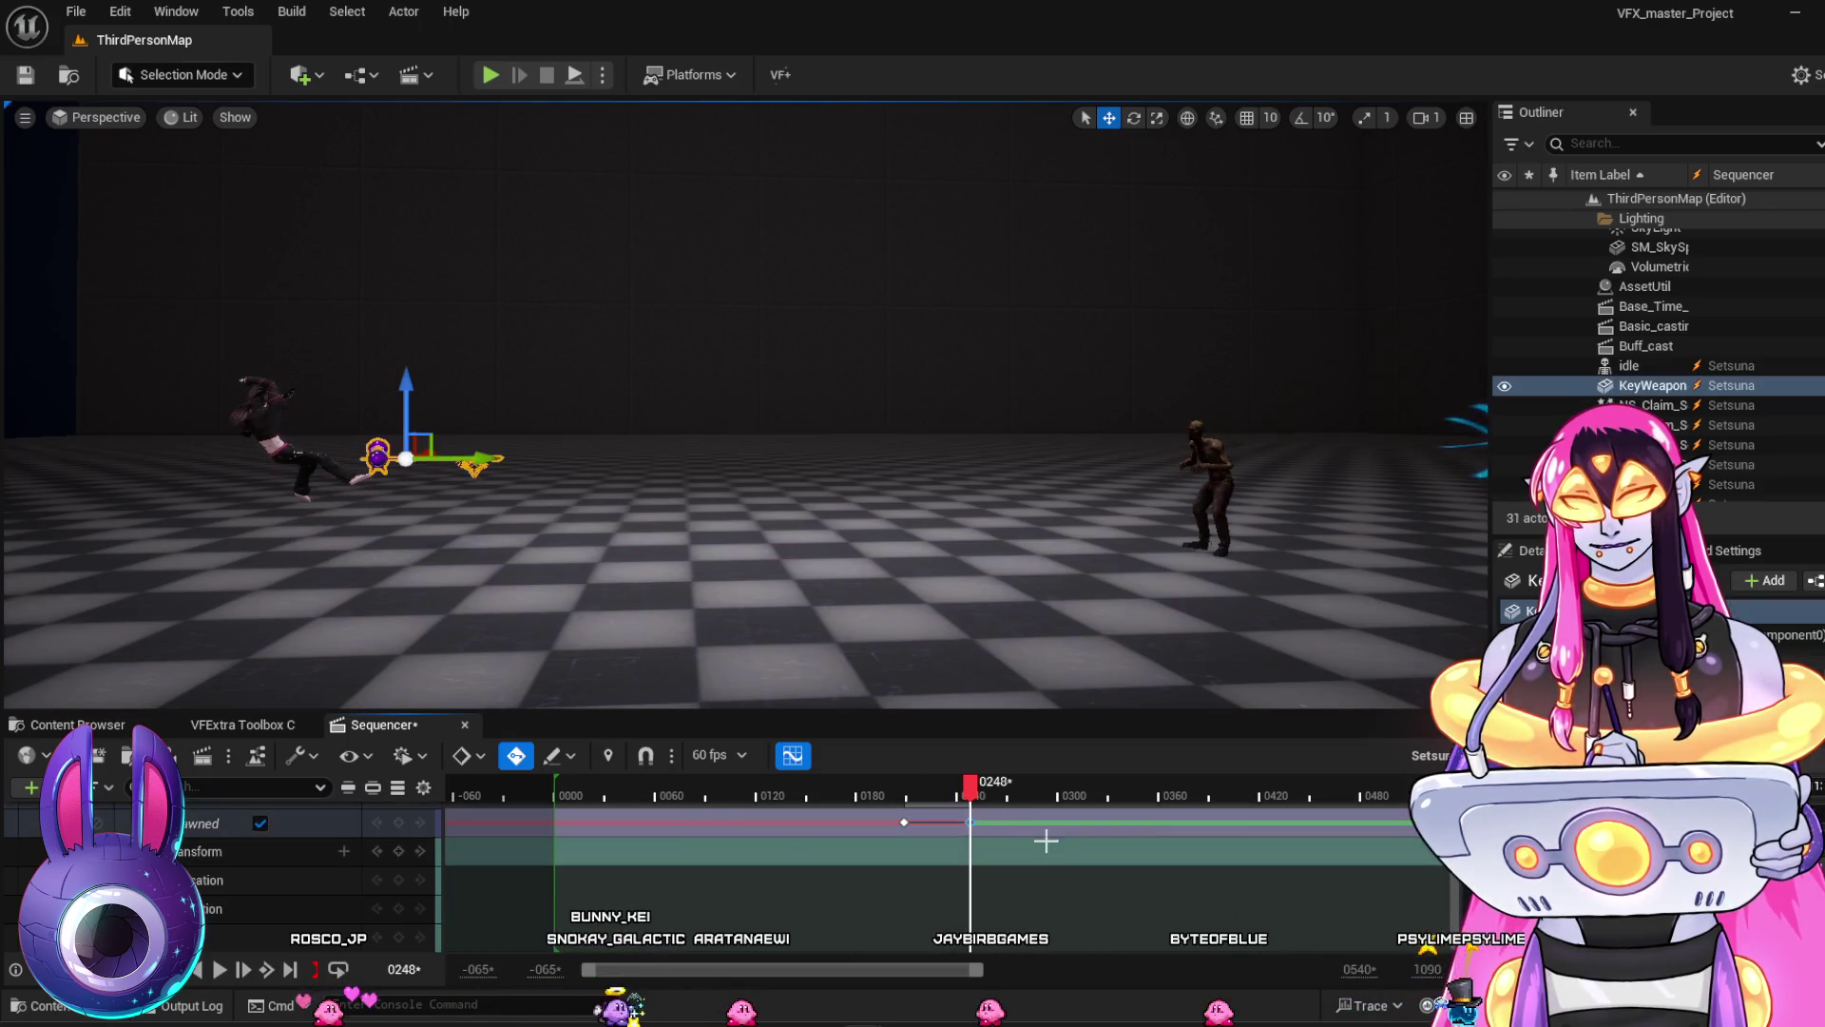
pyautogui.click(400, 880)
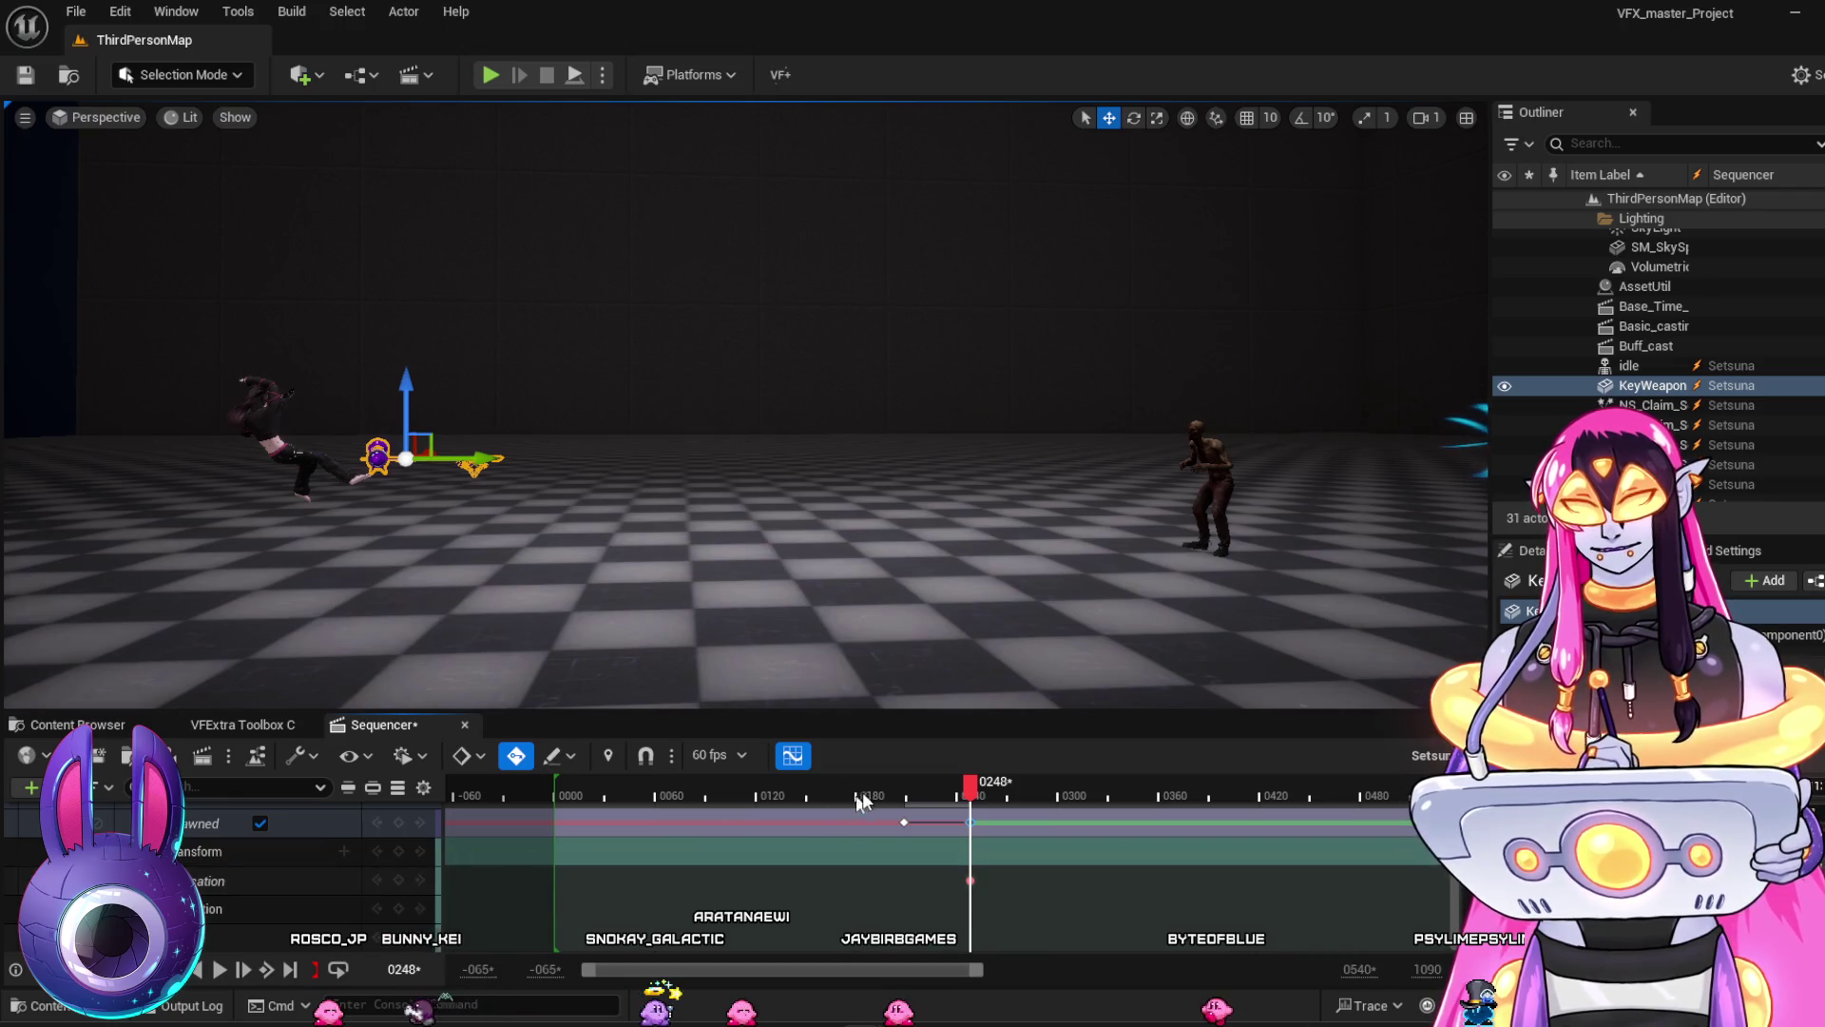
pyautogui.moveTo(962, 786); pyautogui.dragTo(904, 785)
pyautogui.press('space')
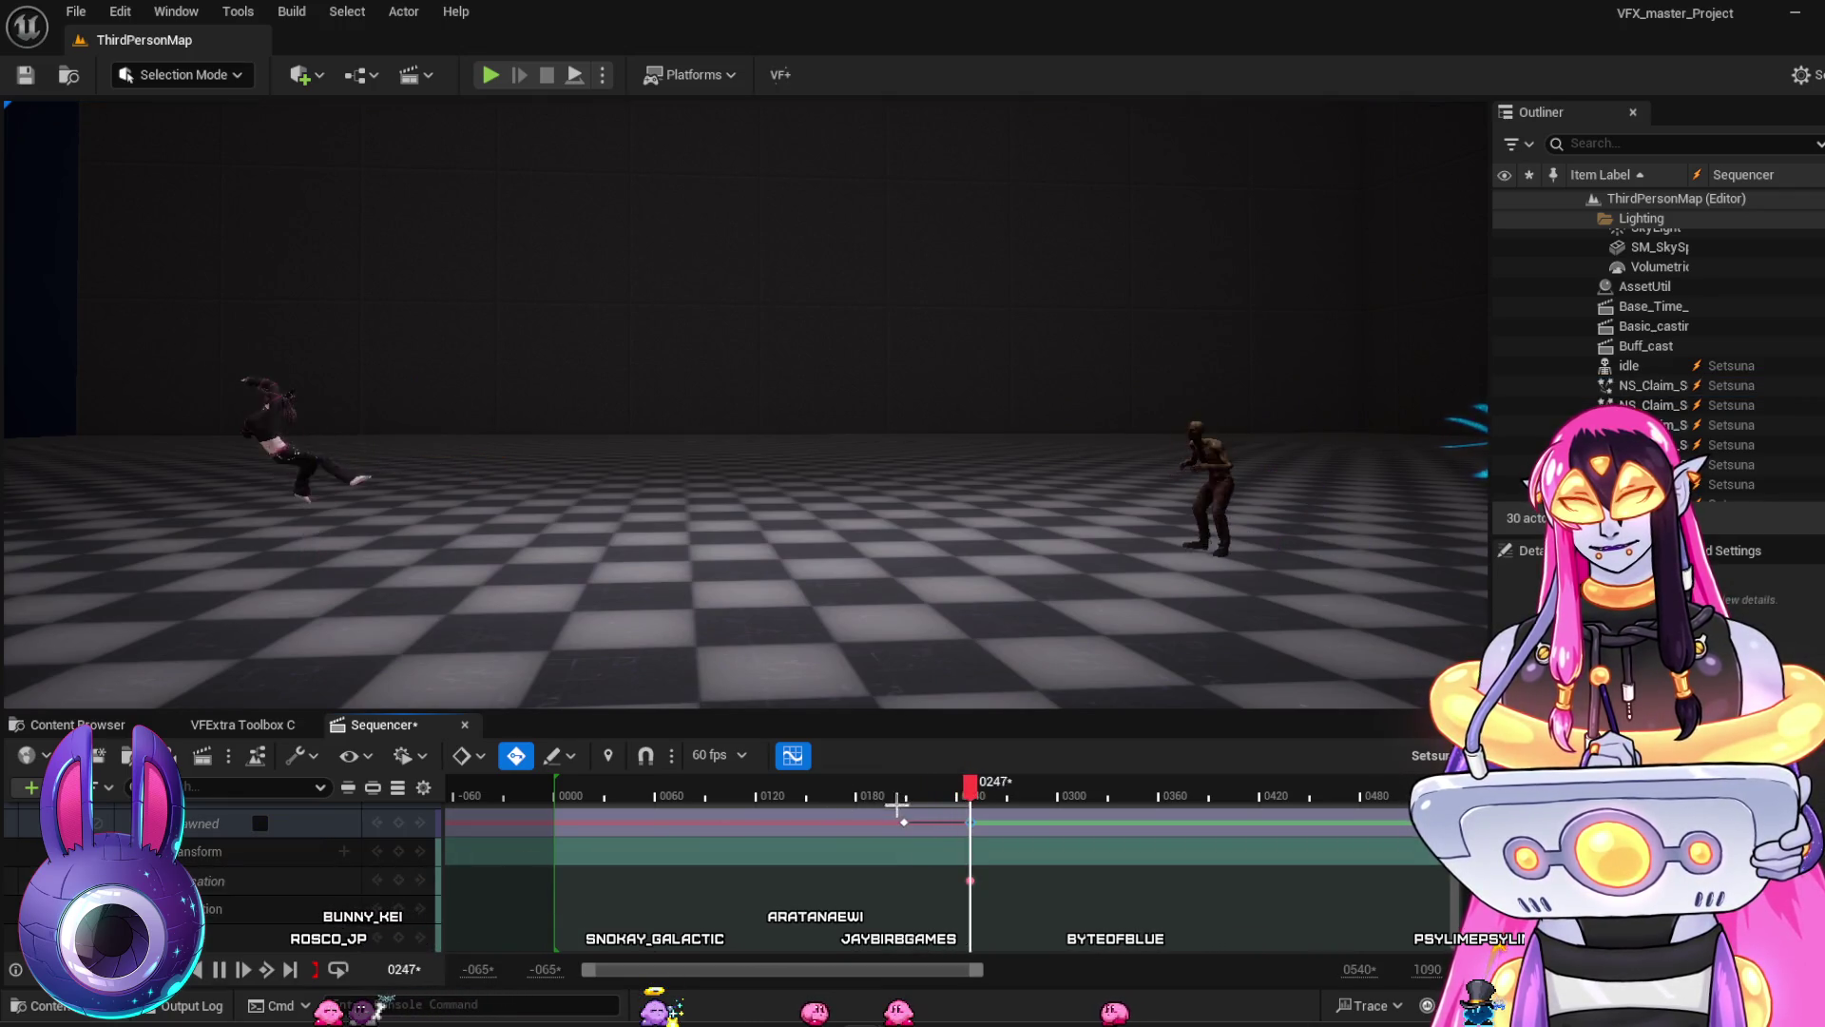
pyautogui.press('space')
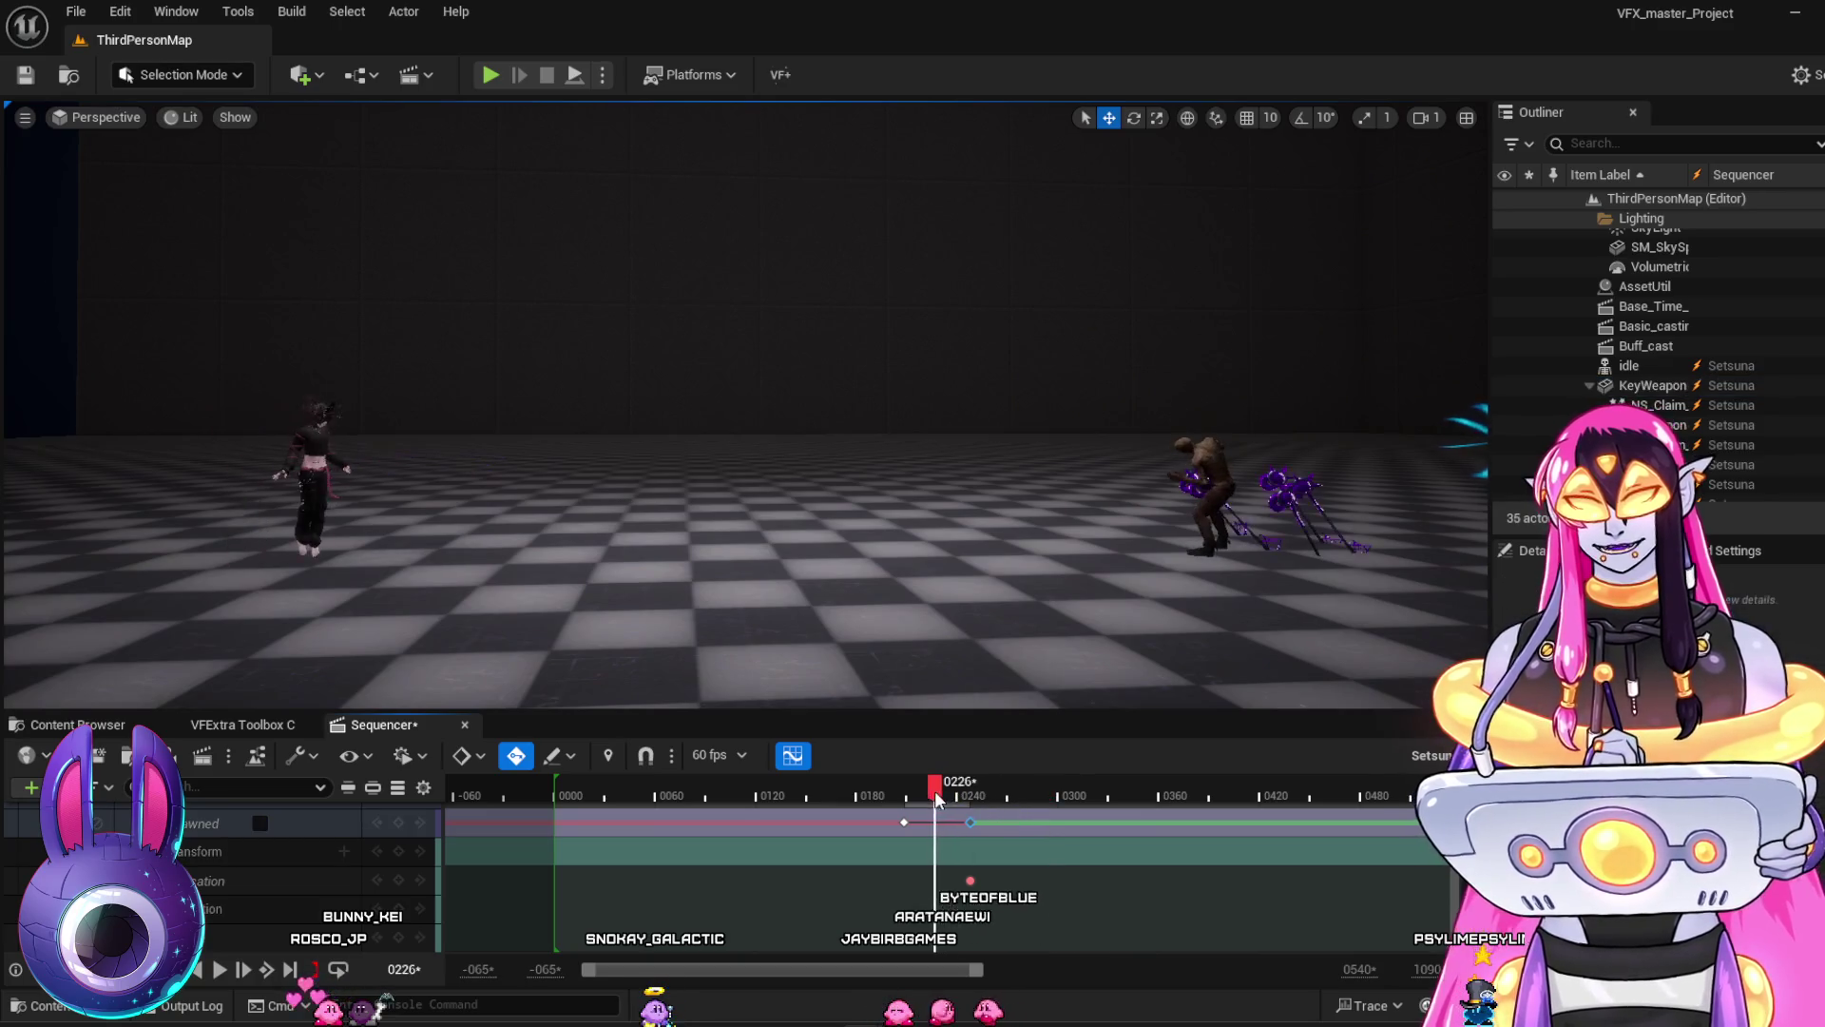
pyautogui.click(933, 790)
pyautogui.press('space')
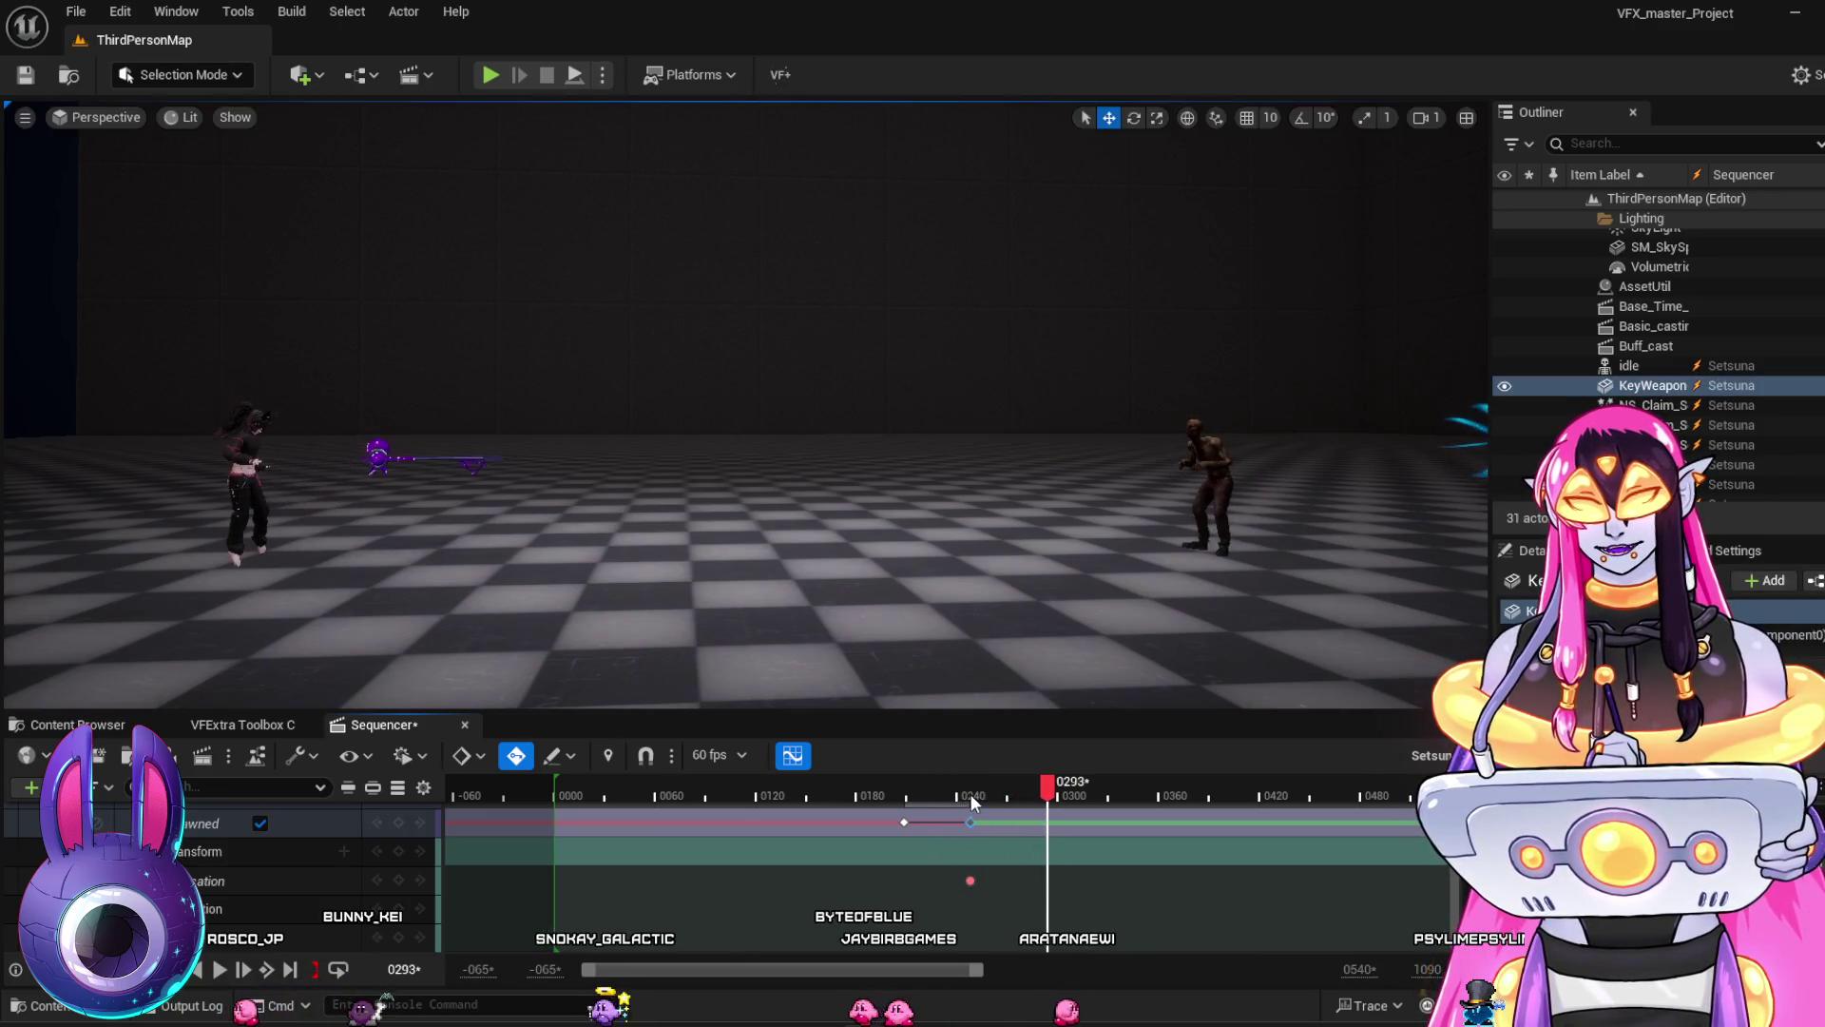
pyautogui.click(930, 796)
pyautogui.press('space')
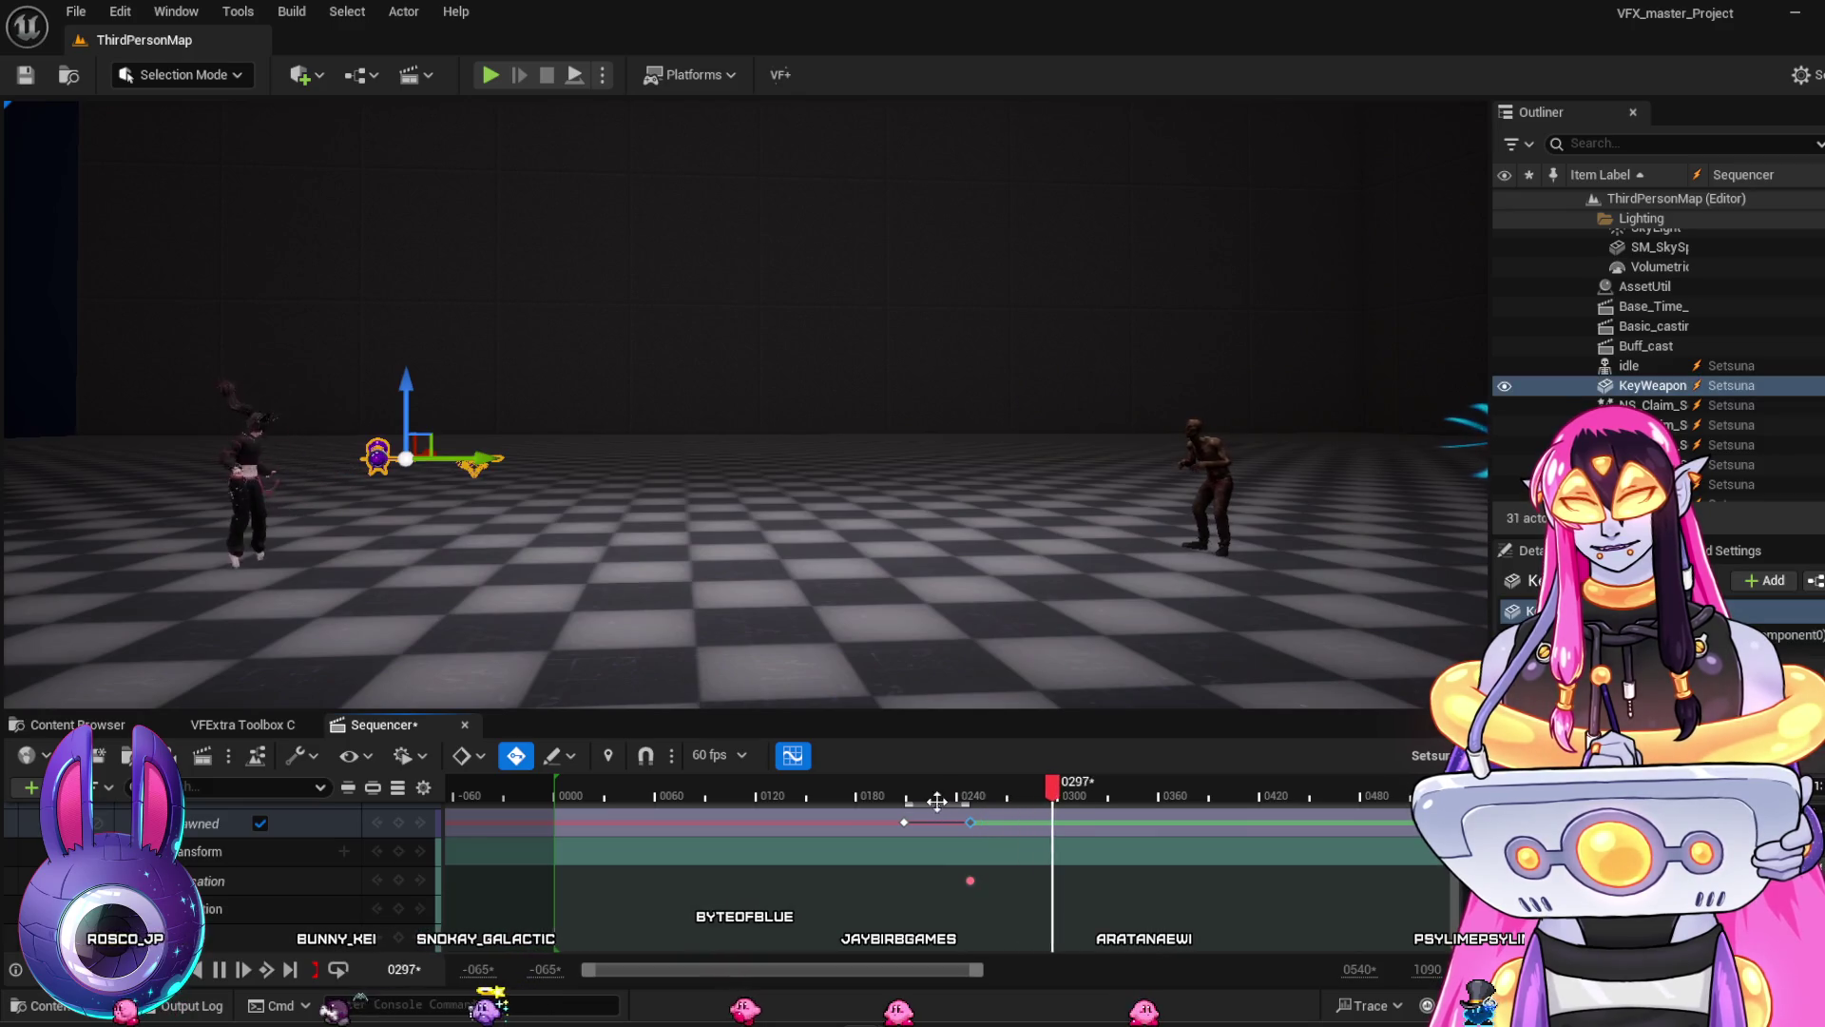
pyautogui.press('space')
pyautogui.moveTo(936, 795)
pyautogui.mouseDown()
pyautogui.moveTo(977, 796)
pyautogui.moveTo(897, 796)
pyautogui.mouseUp()
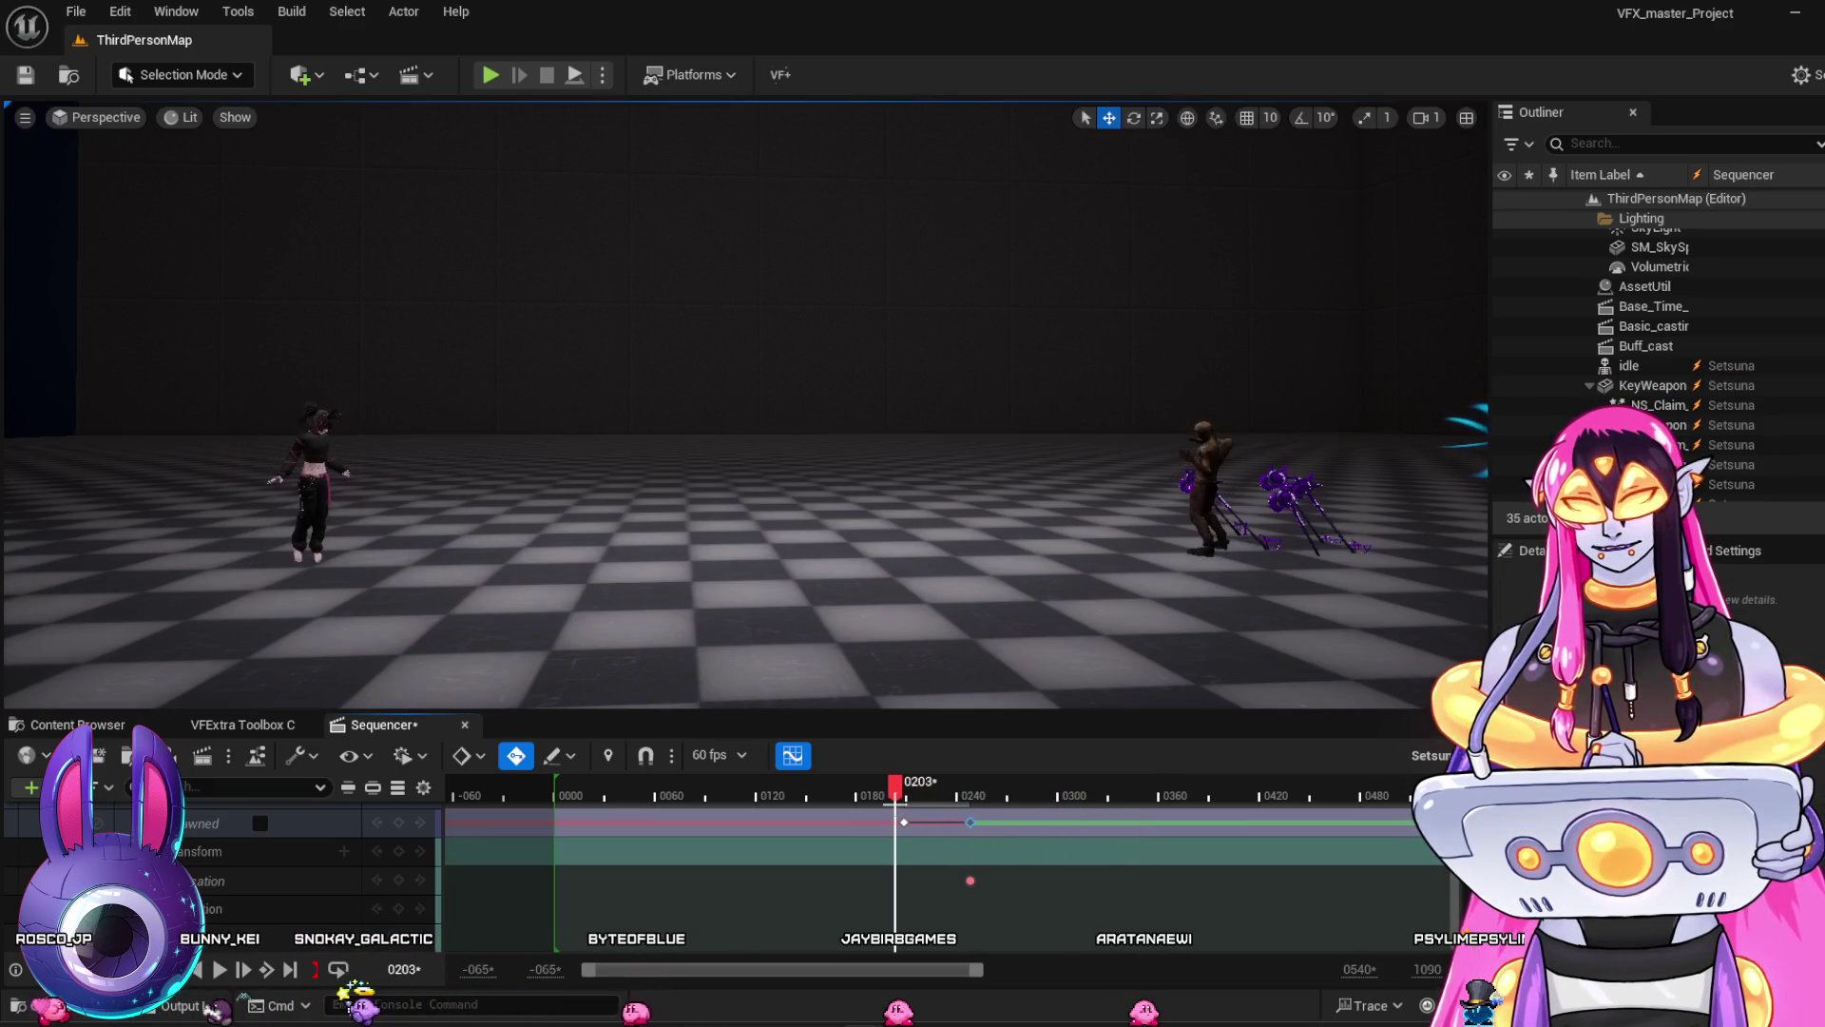
pyautogui.press('space')
pyautogui.press('space')
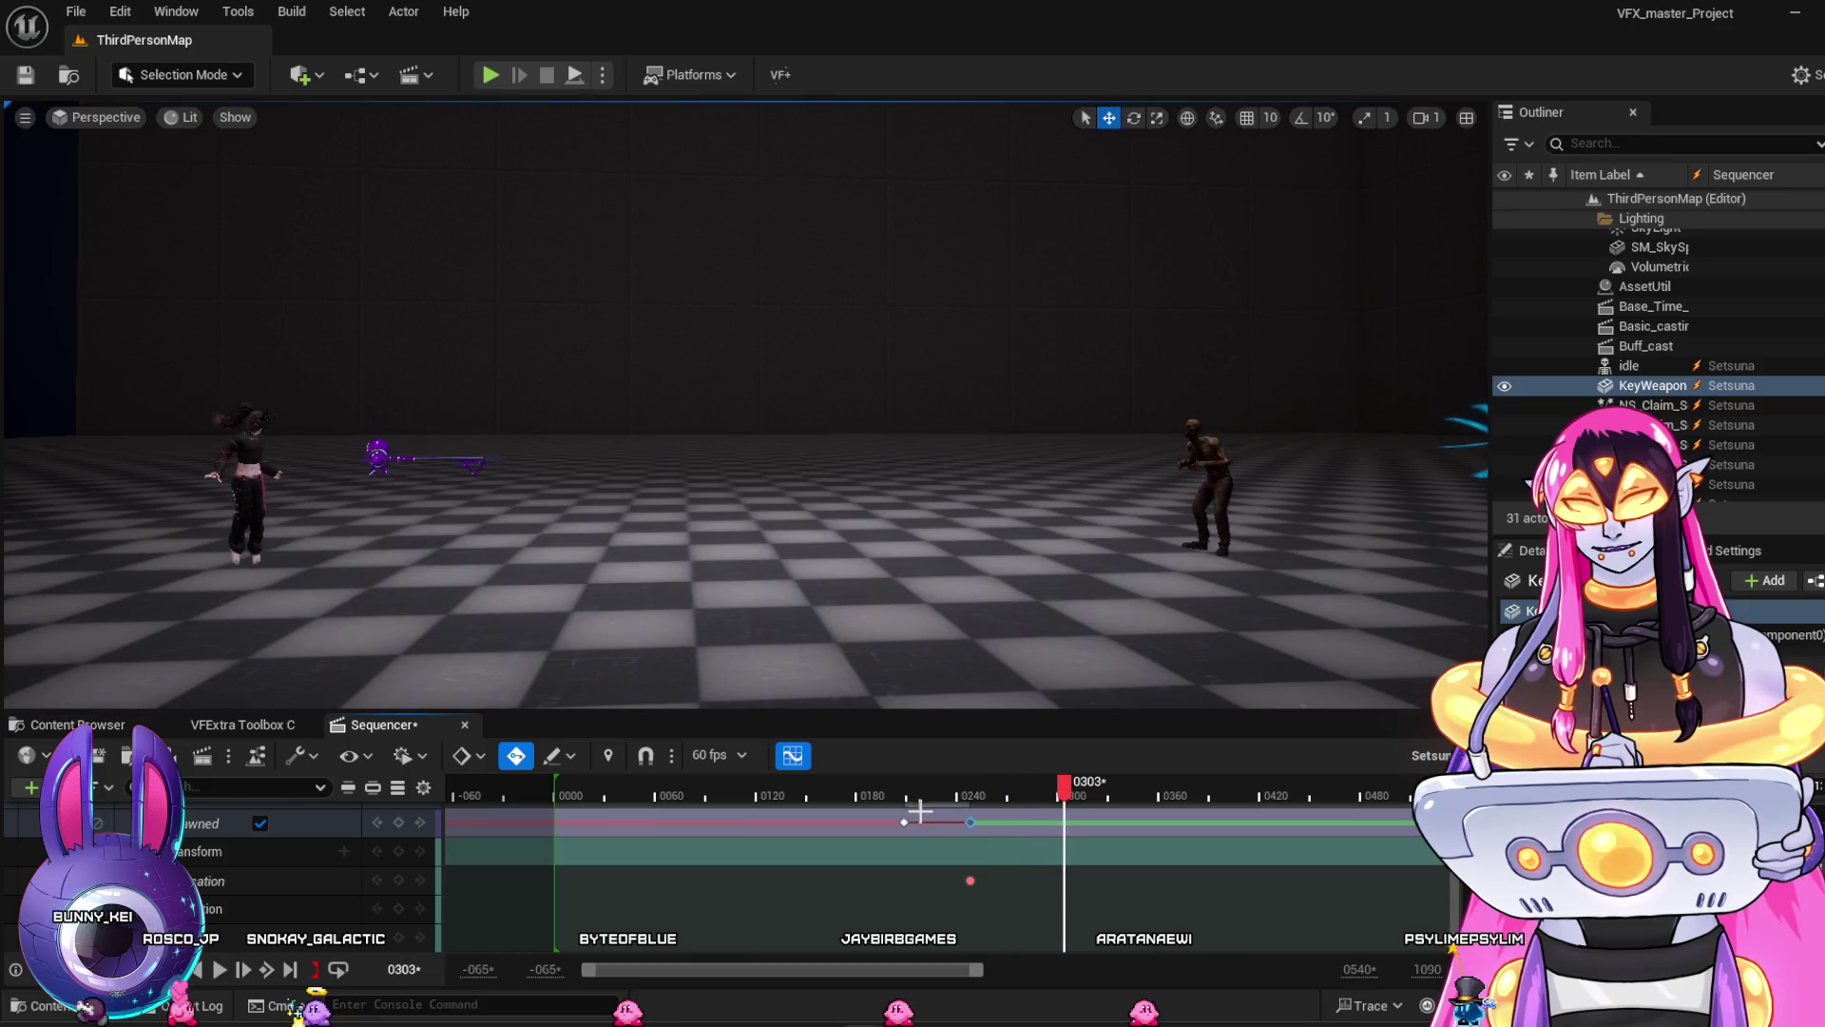
pyautogui.click(788, 760)
pyautogui.moveTo(984, 796); pyautogui.dragTo(903, 795)
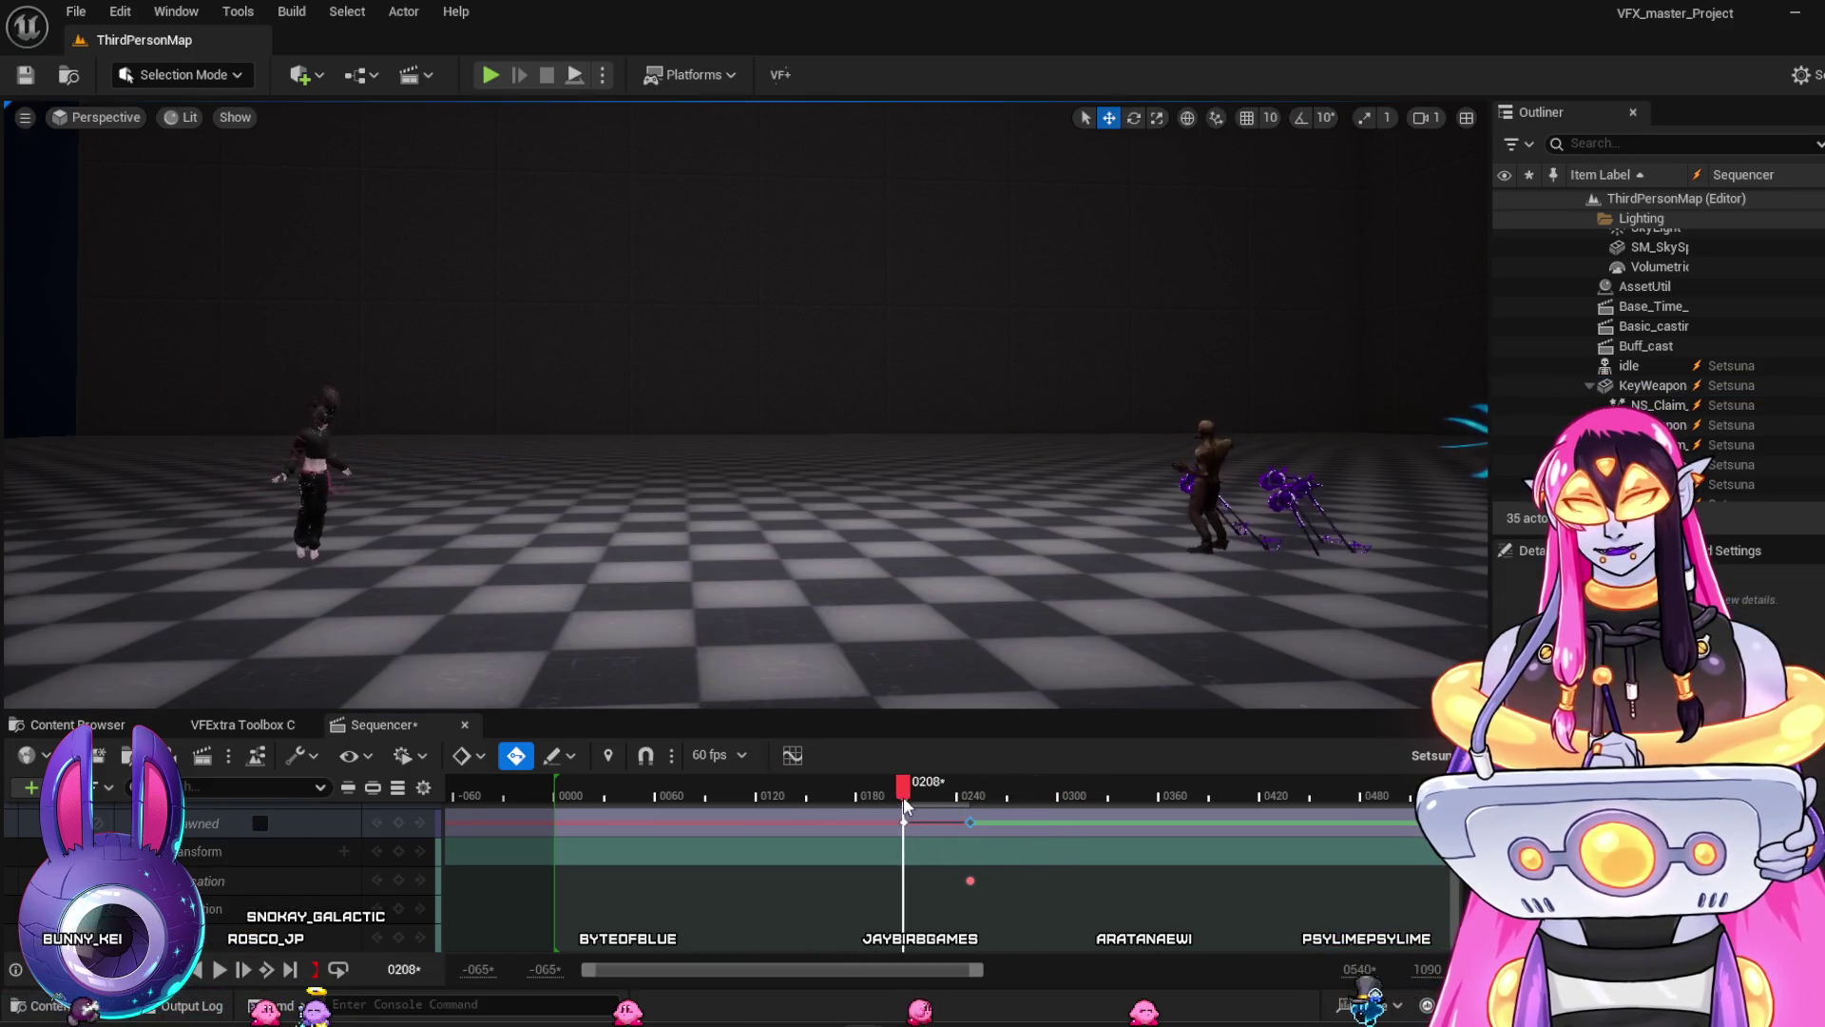
pyautogui.press('space')
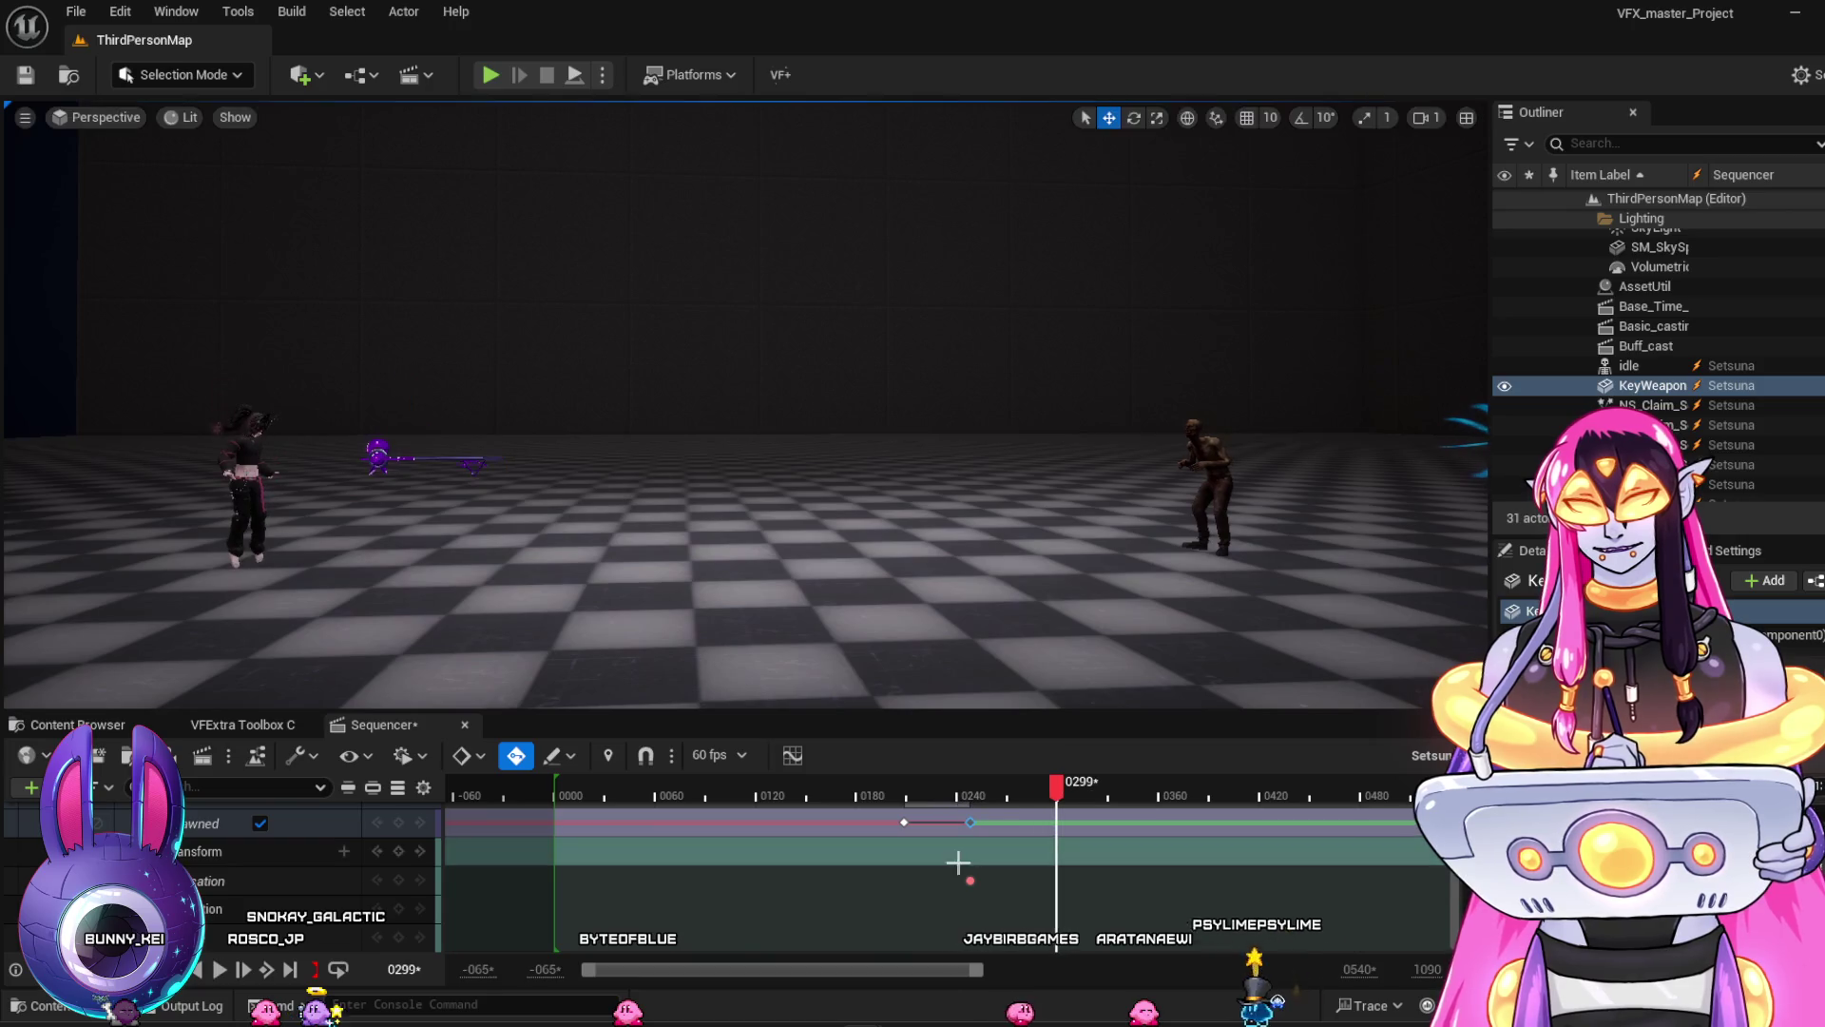
pyautogui.click(969, 875)
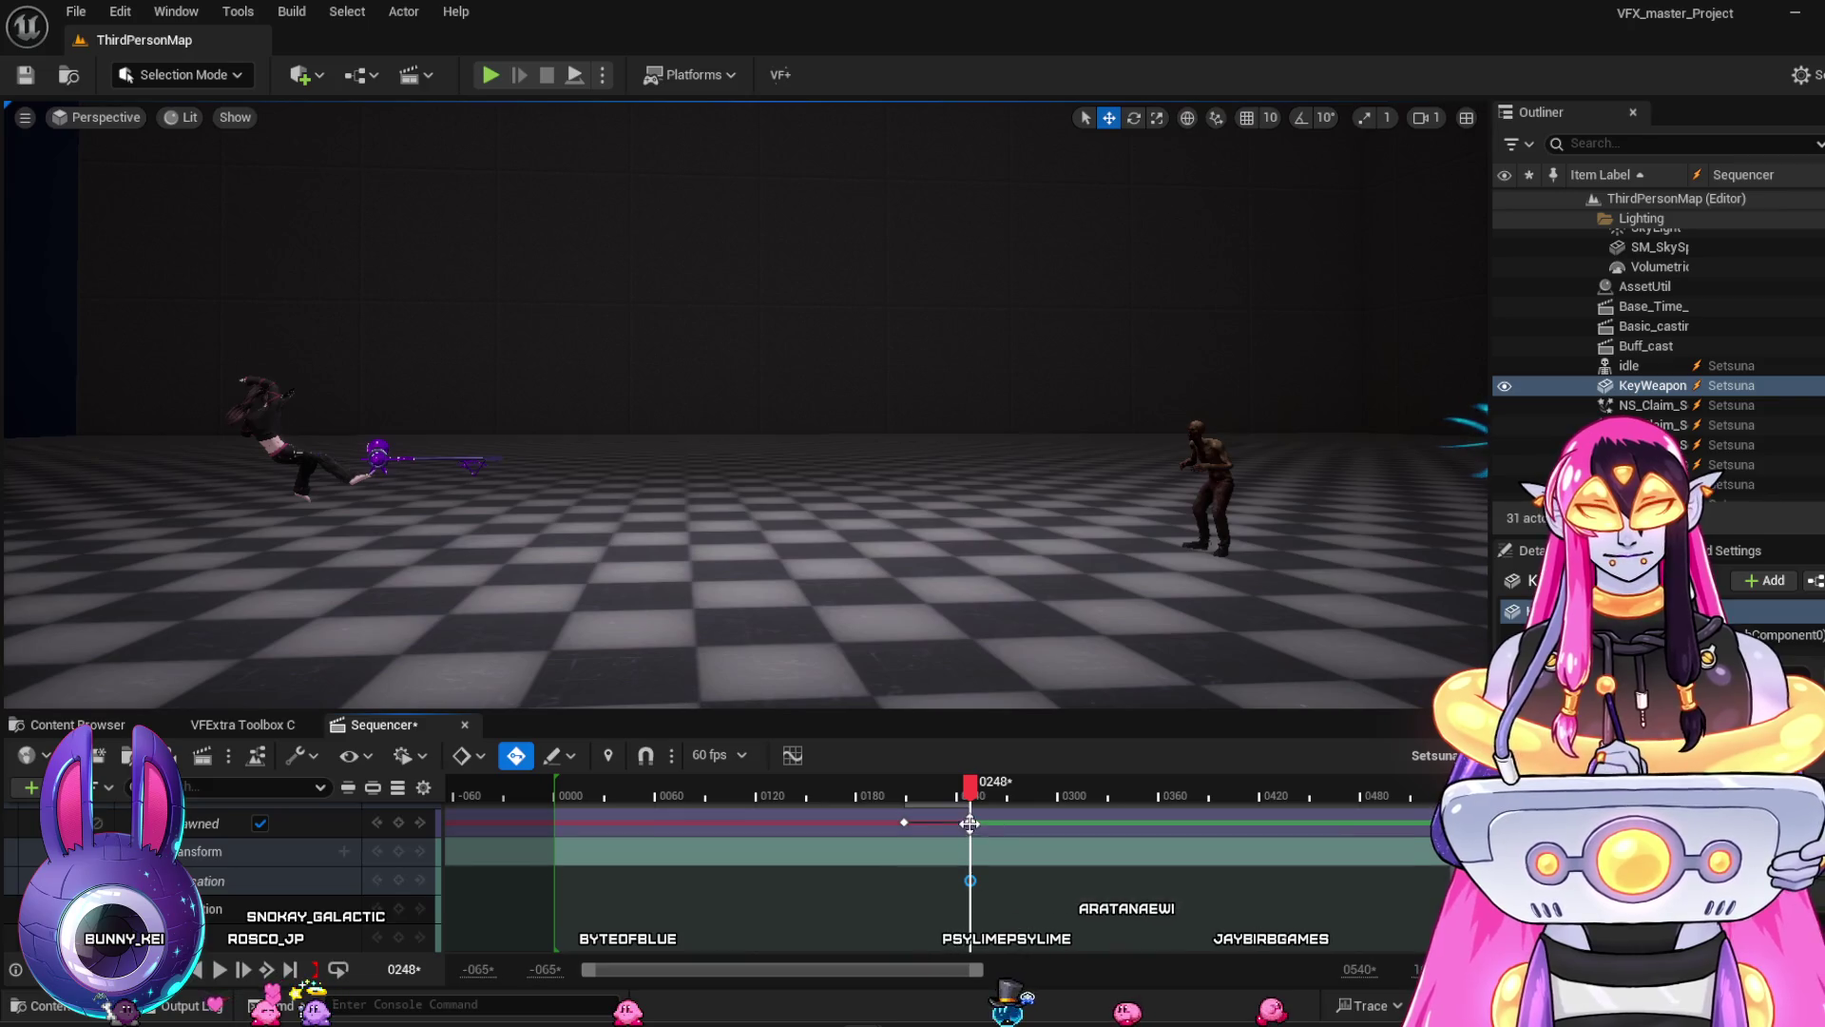
pyautogui.click(973, 881)
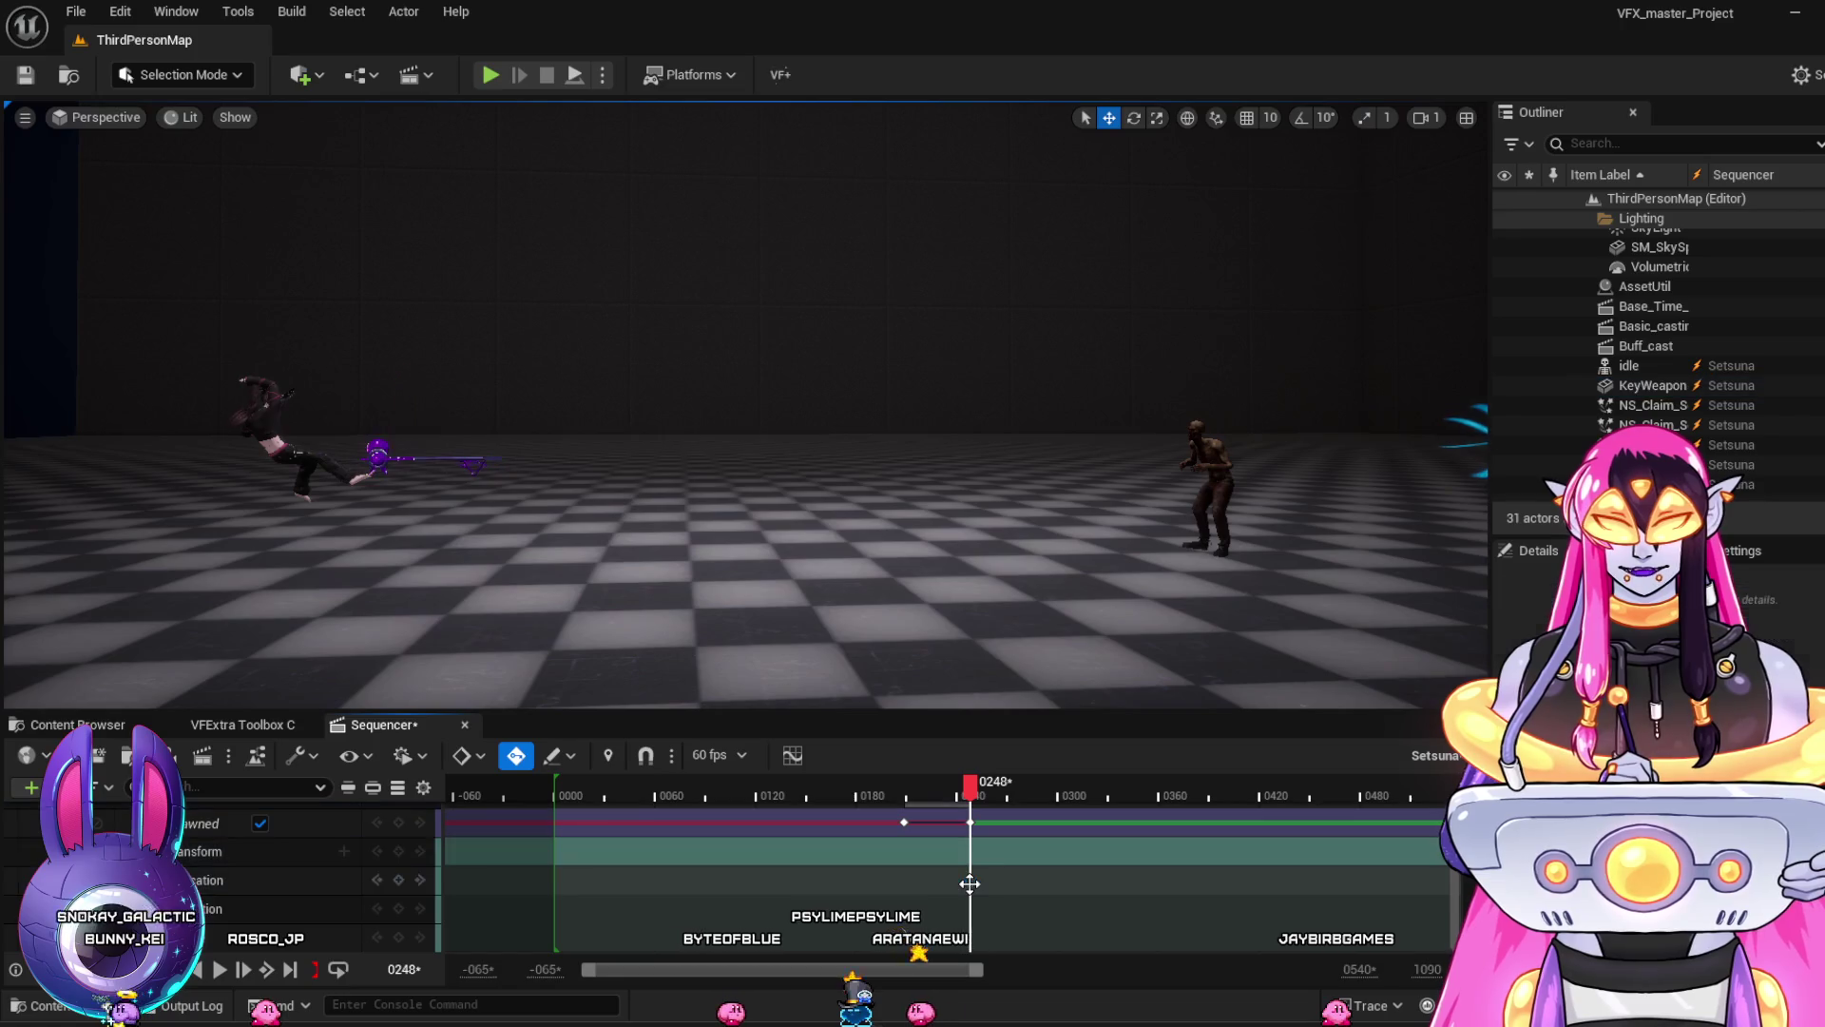
pyautogui.click(904, 790)
pyautogui.press('space')
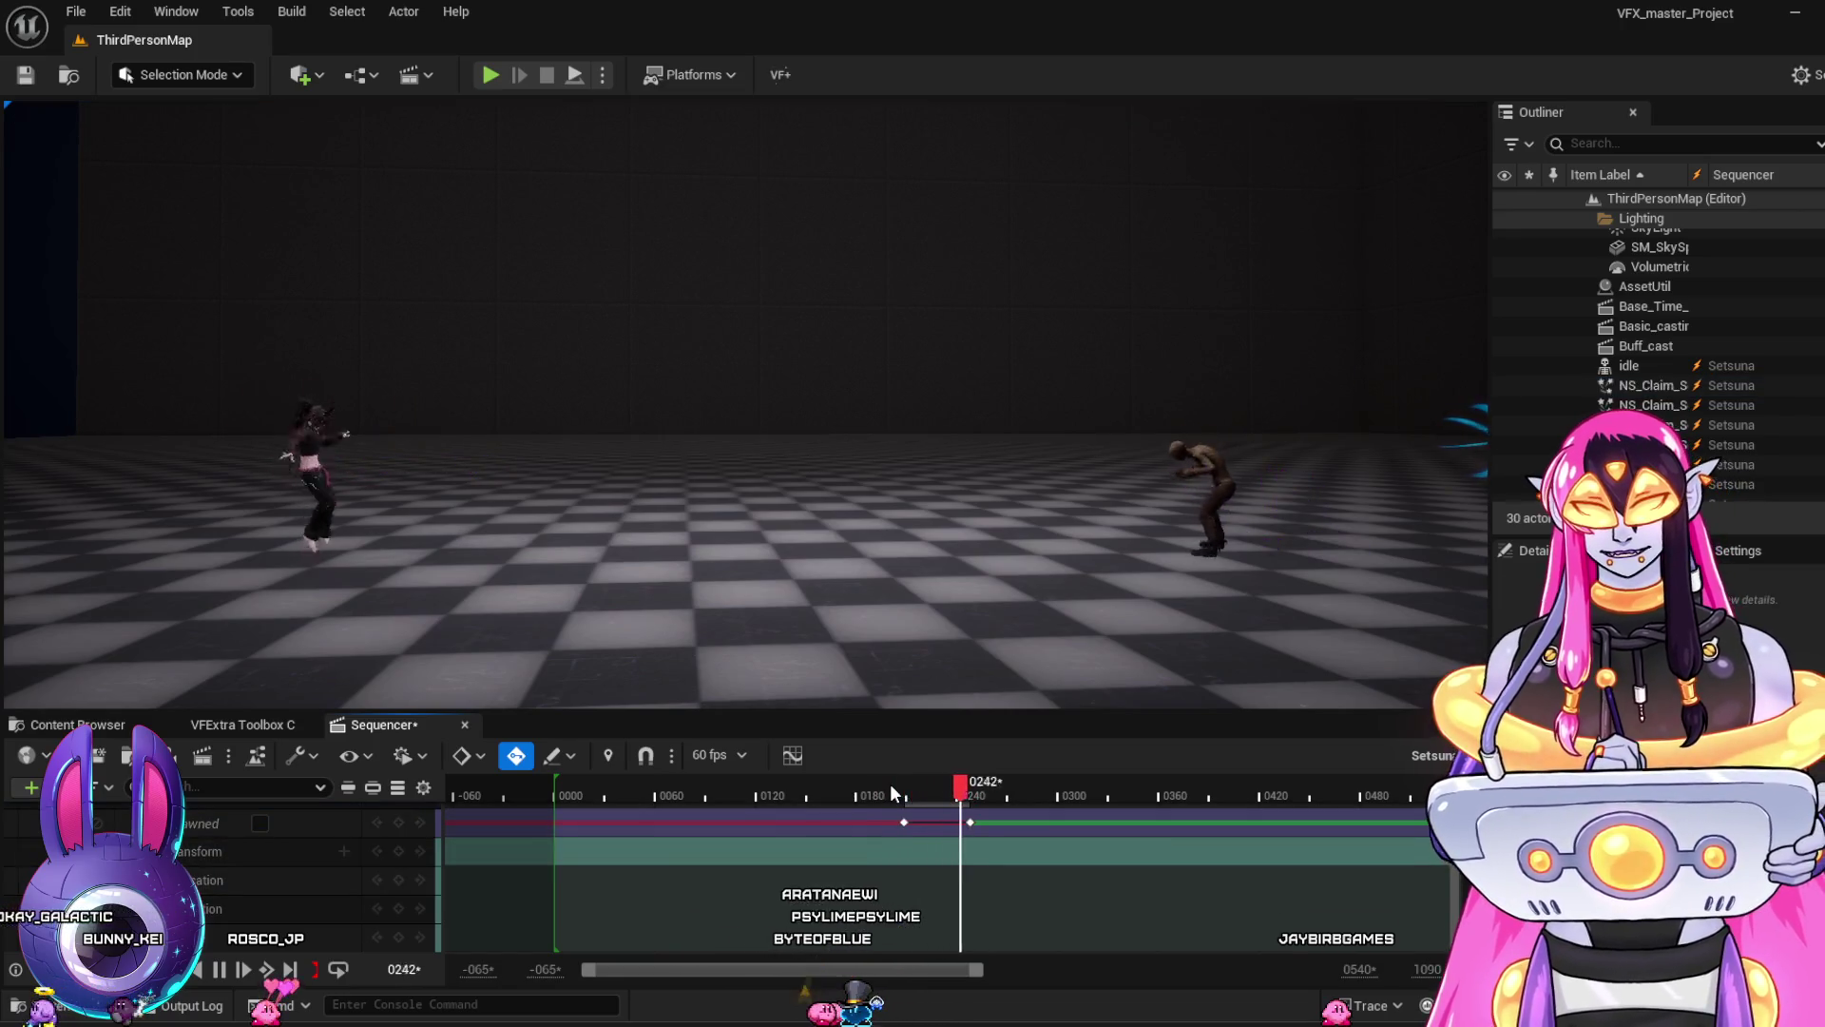
pyautogui.press('space')
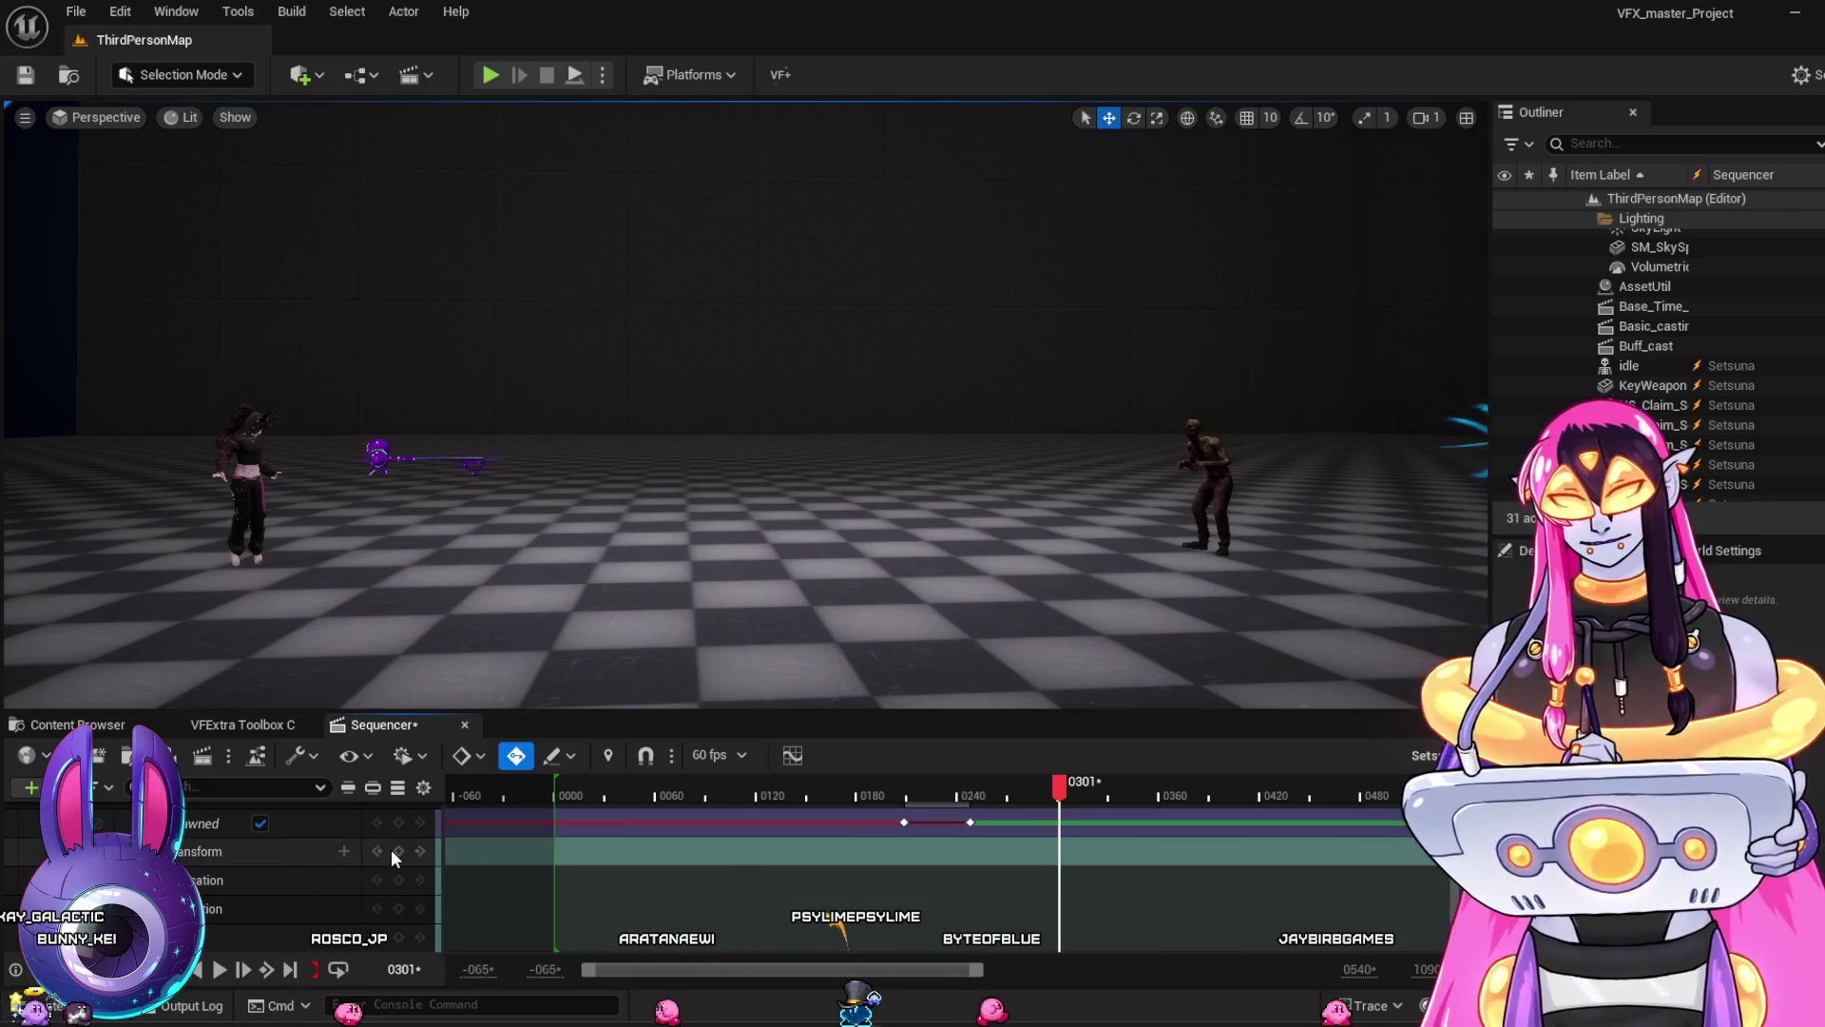
pyautogui.moveTo(1057, 785)
pyautogui.mouseDown()
pyautogui.moveTo(948, 792)
pyautogui.moveTo(973, 794)
pyautogui.mouseUp()
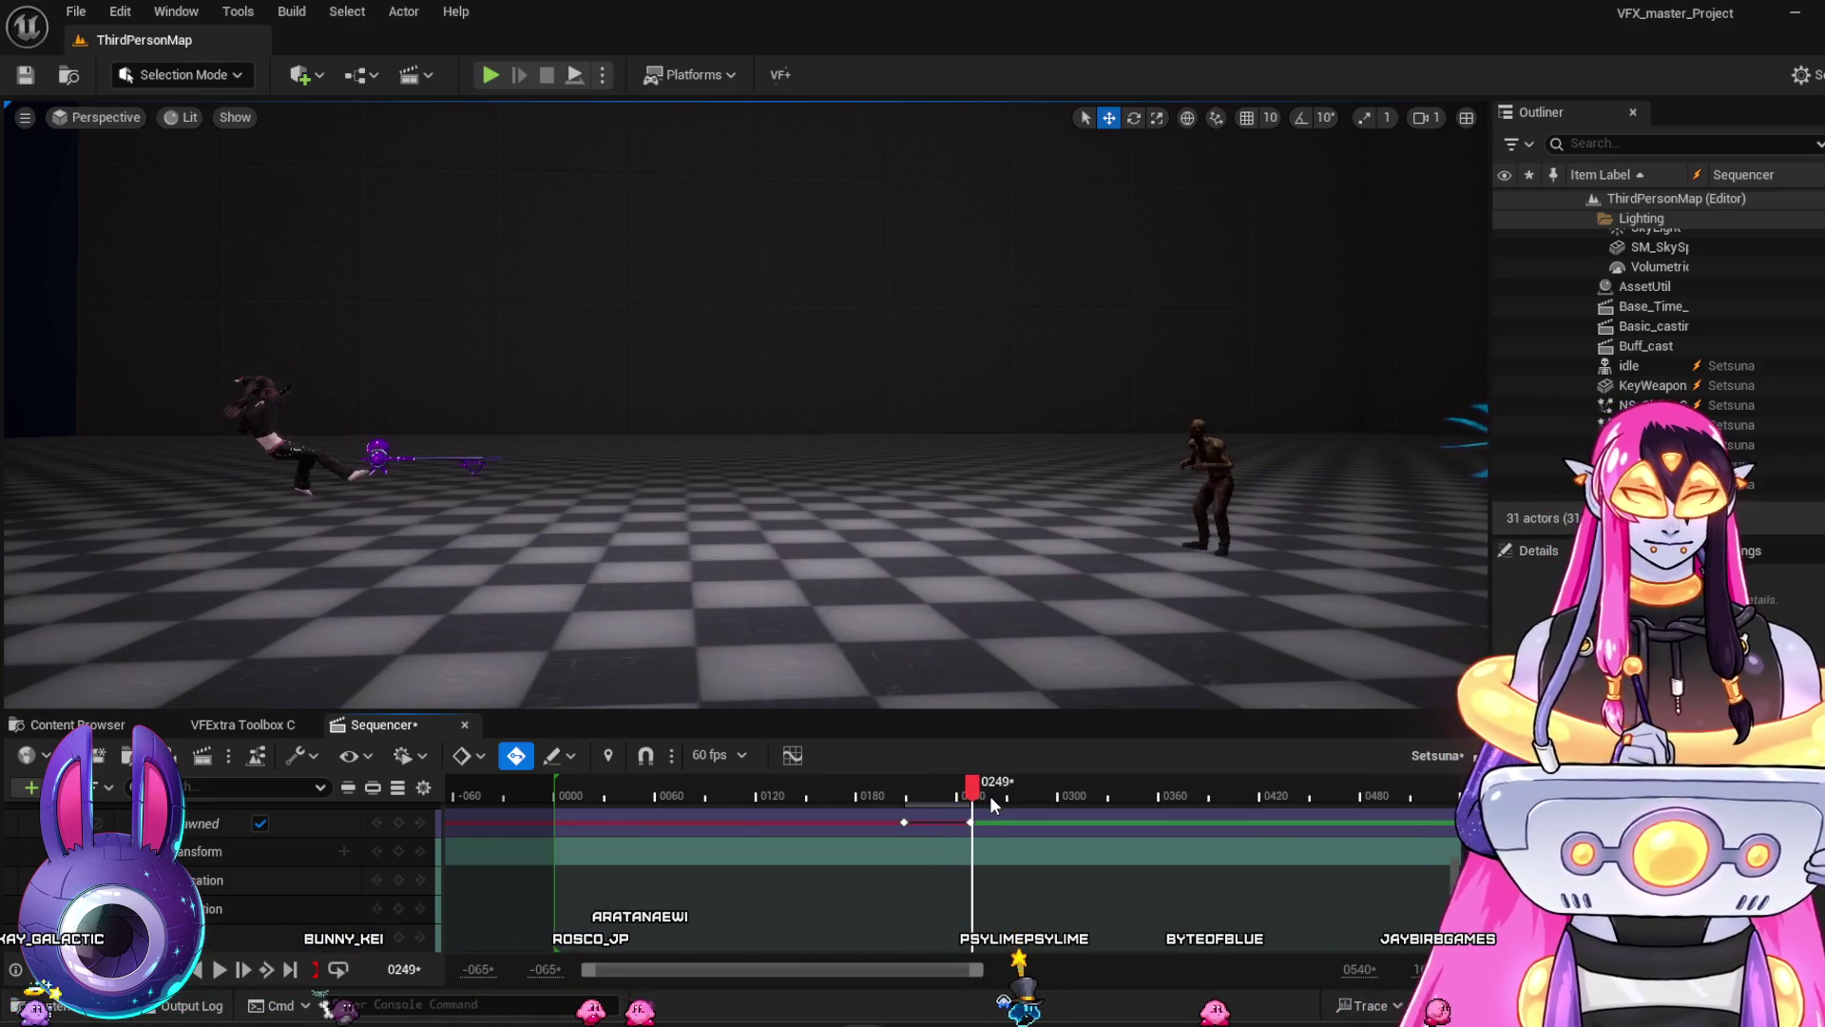
pyautogui.scroll(-3, 897, 852)
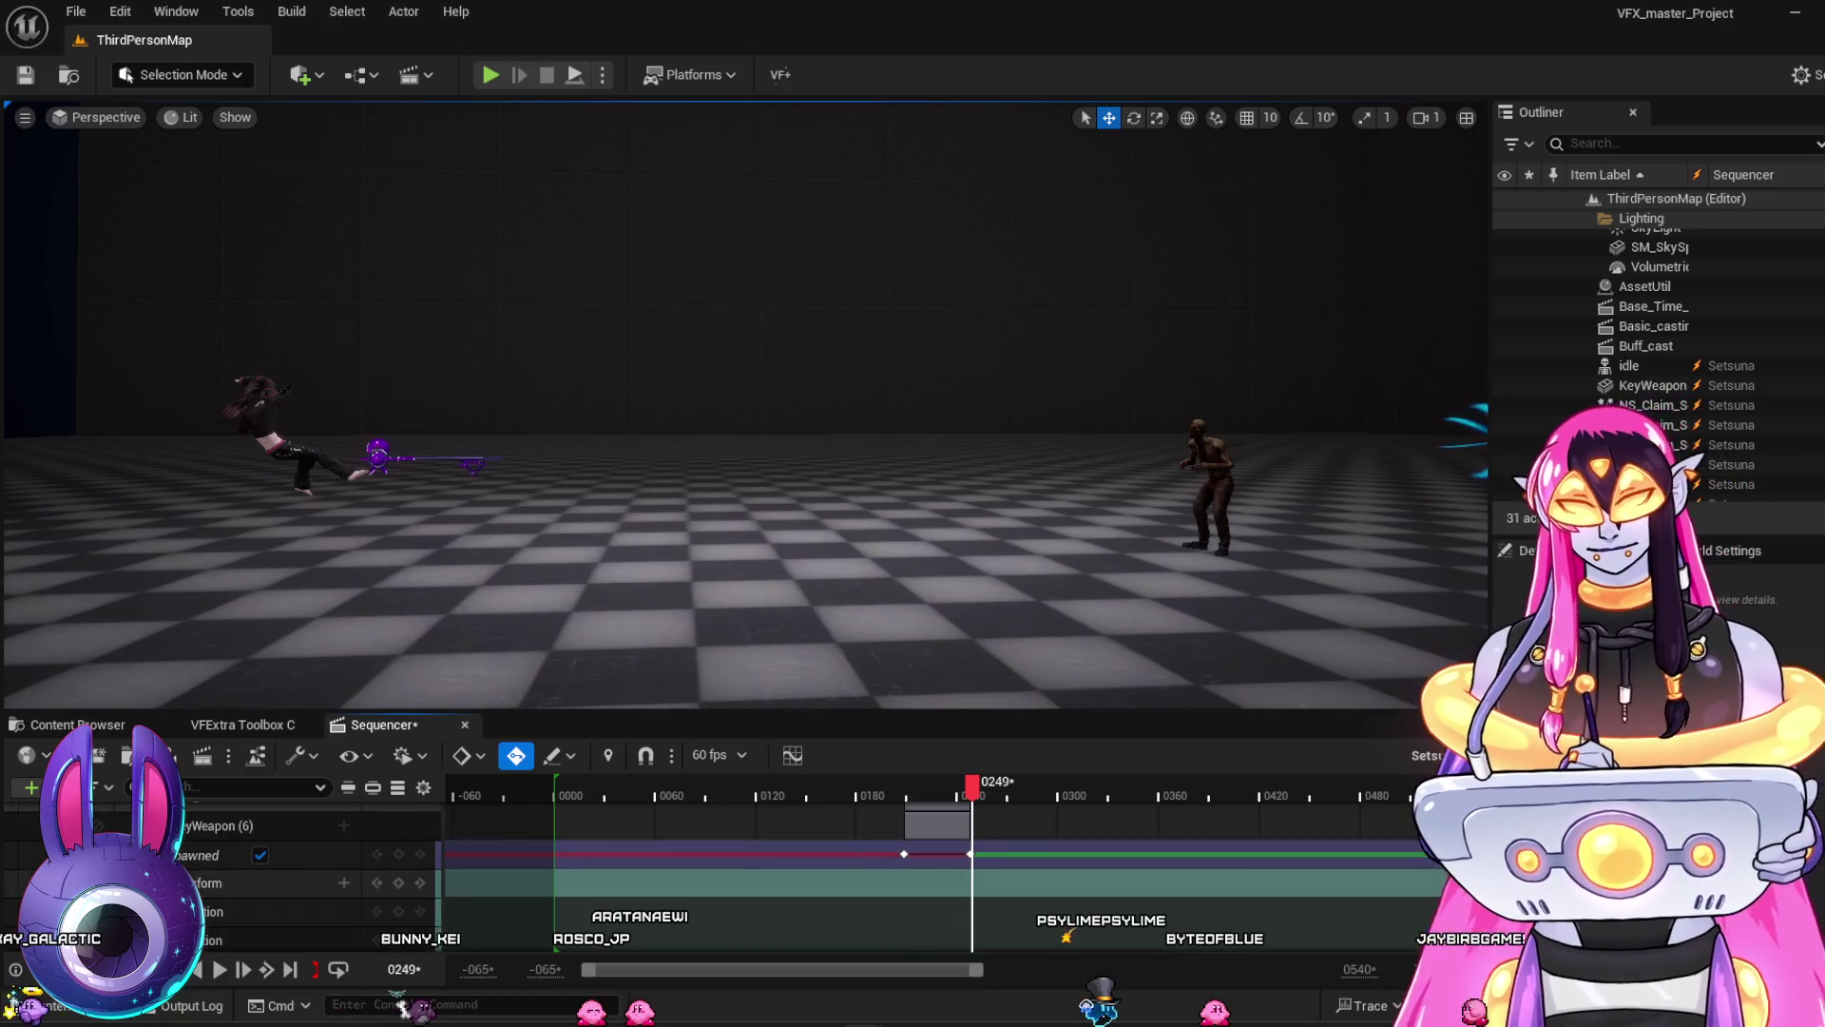
# - Scroll the Sequencer track list, then expand and collapse the Weapon (5) track
pyautogui.scroll(-3, 213, 879)
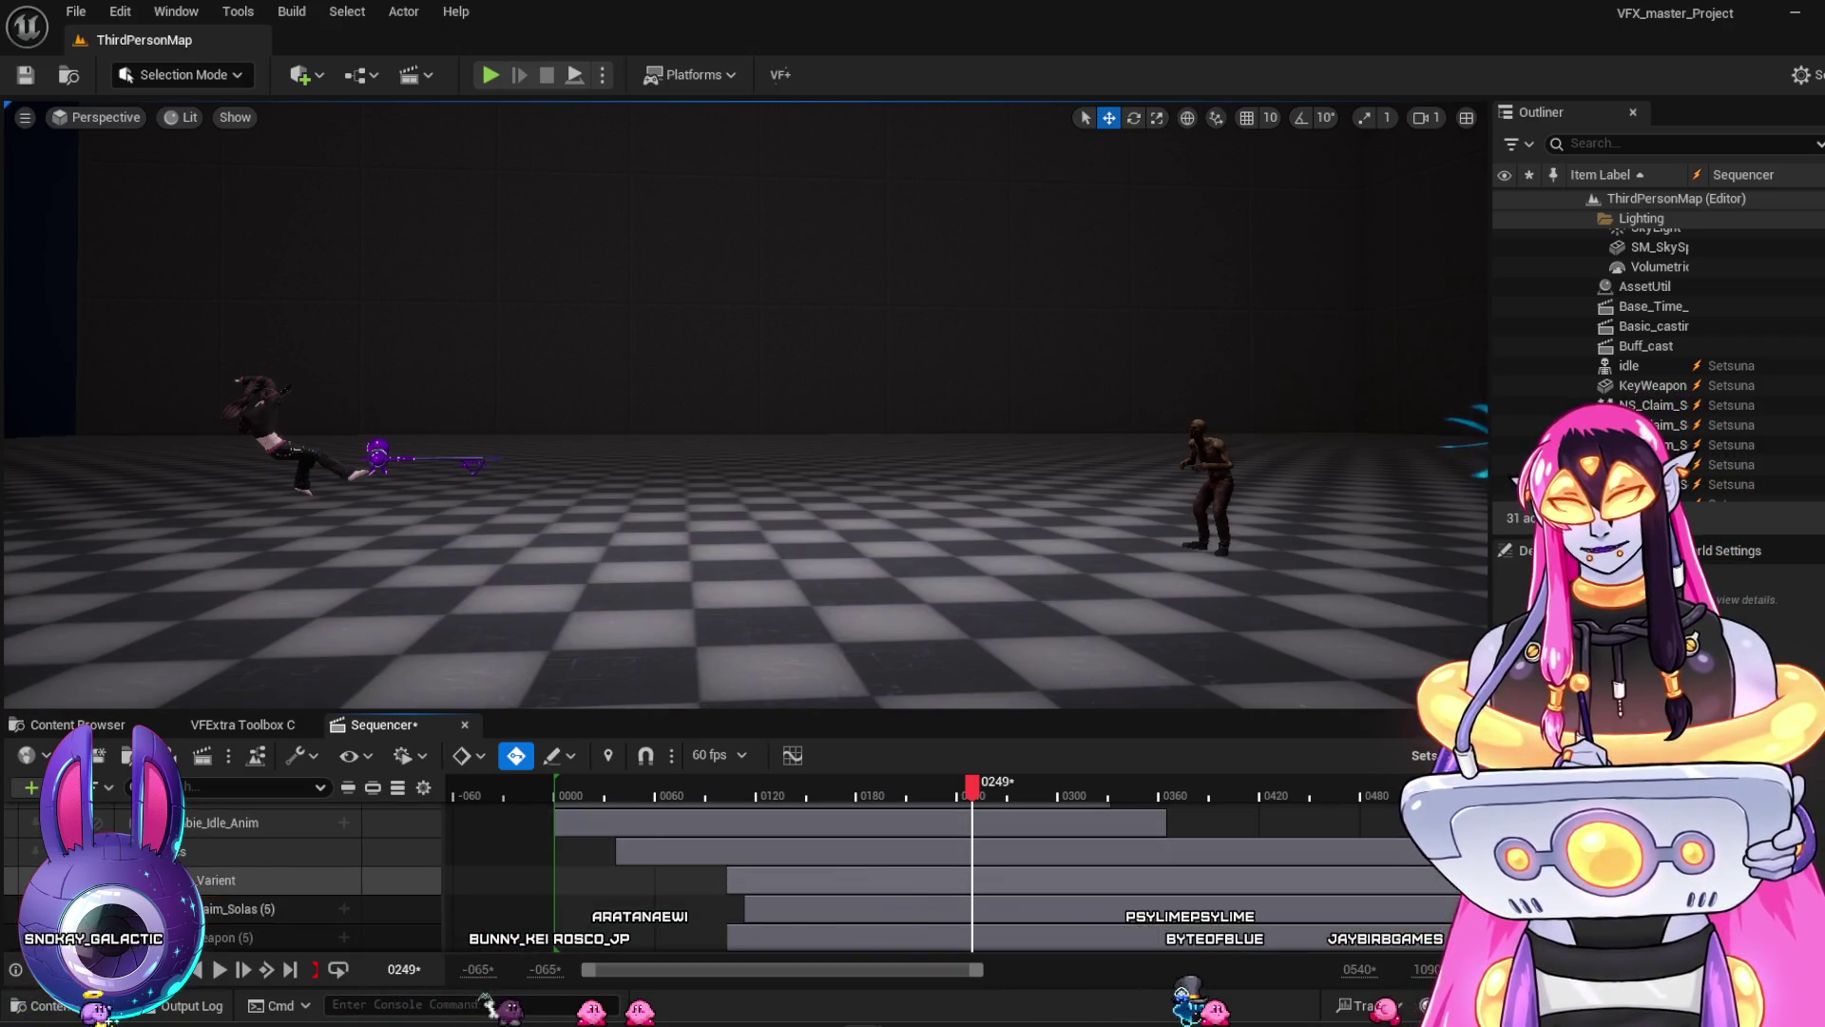
pyautogui.scroll(-5, 213, 879)
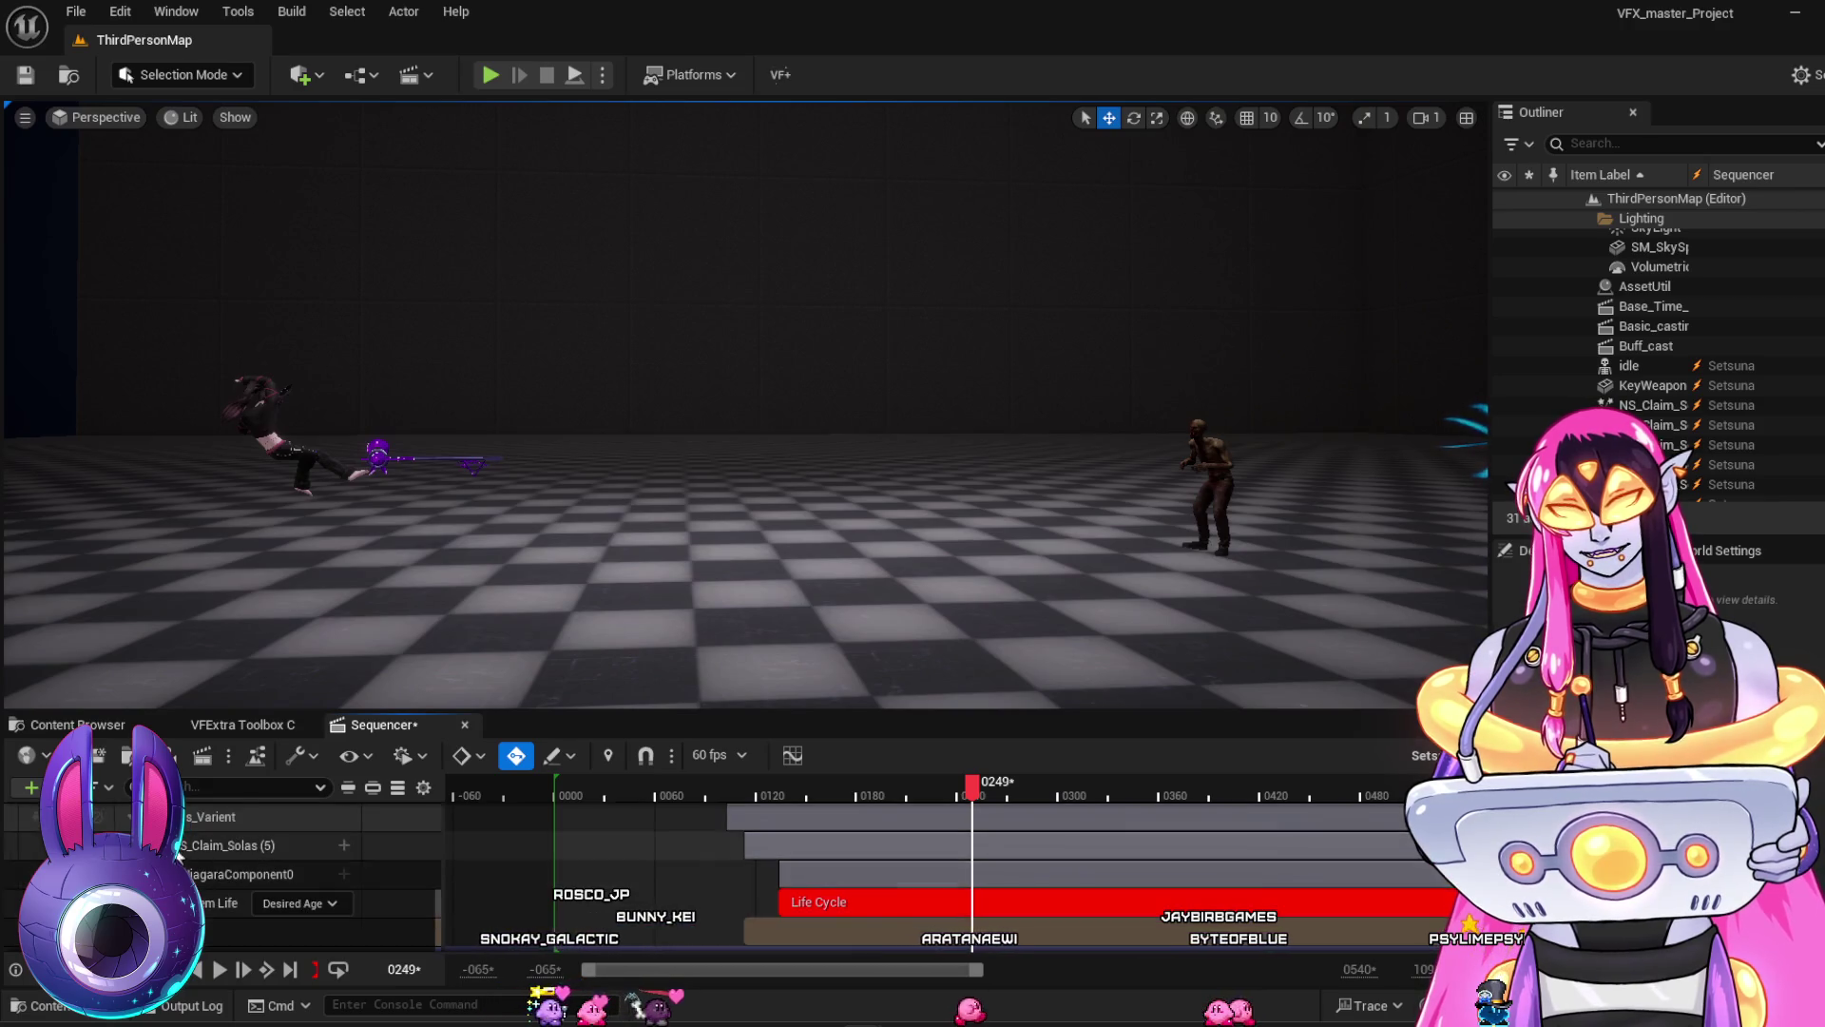
pyautogui.scroll(3, 300, 876)
pyautogui.click(211, 882)
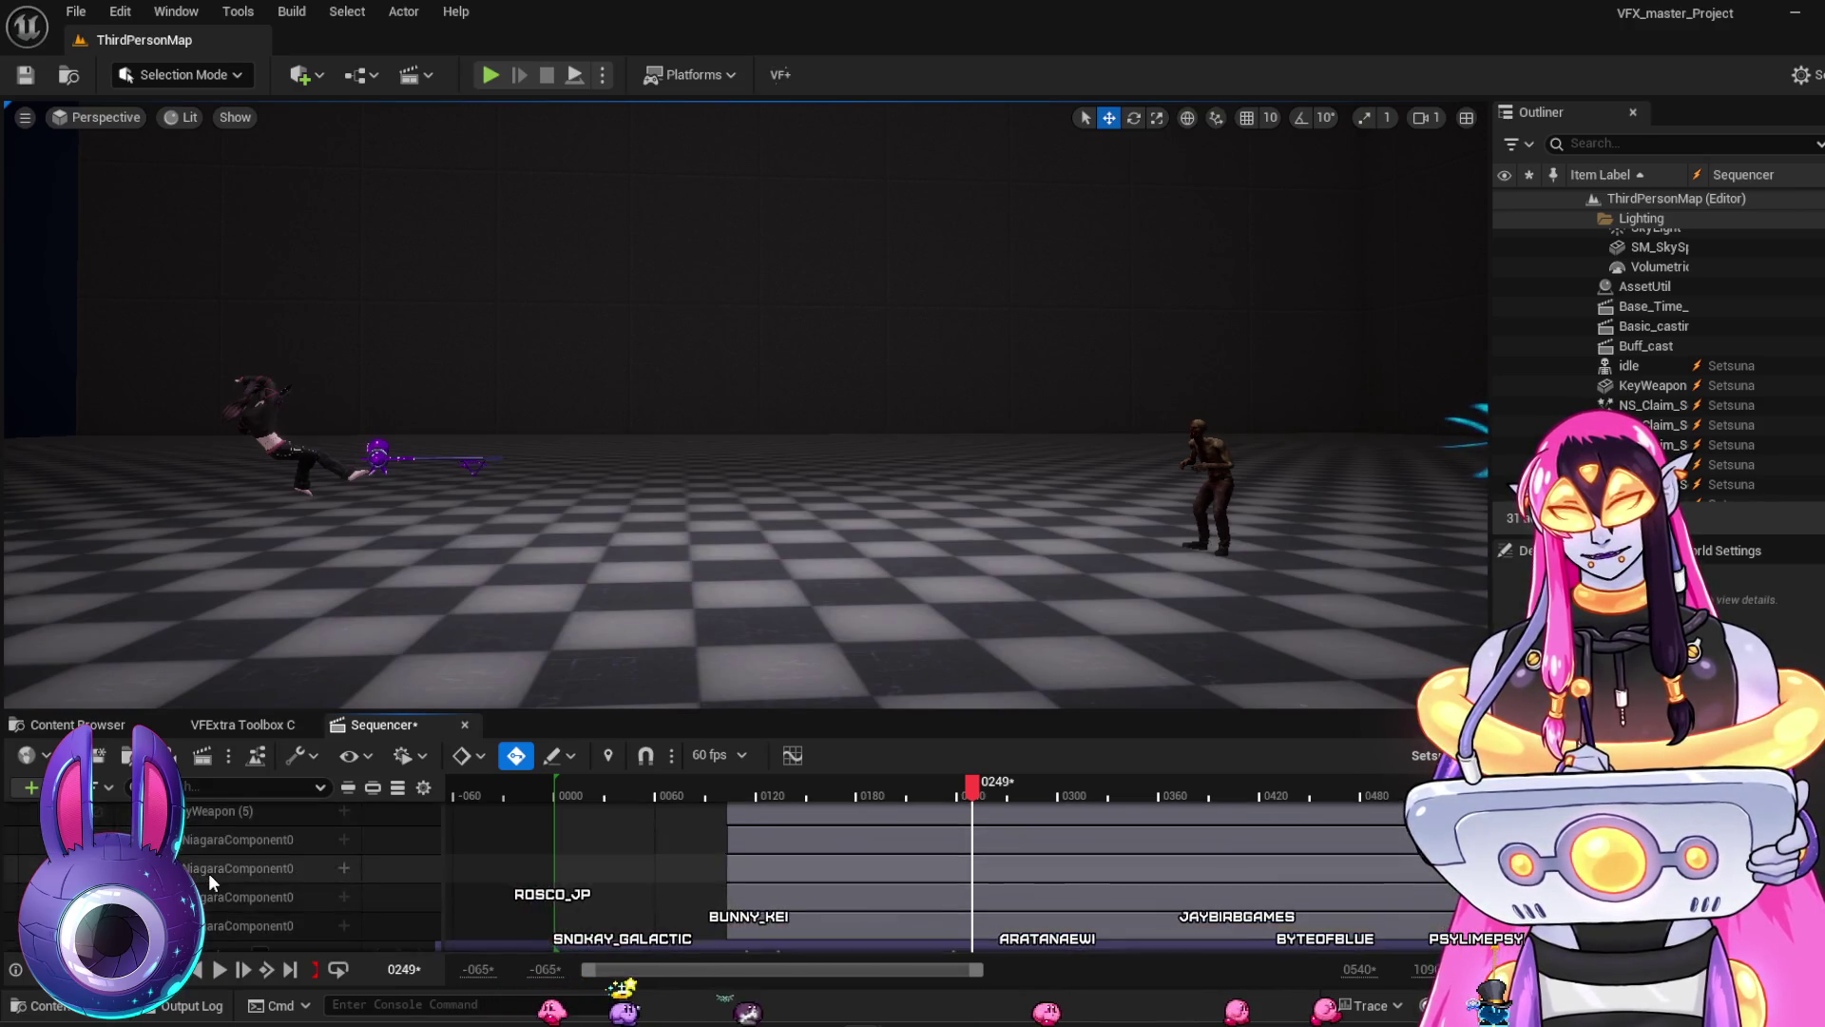
pyautogui.click(211, 873)
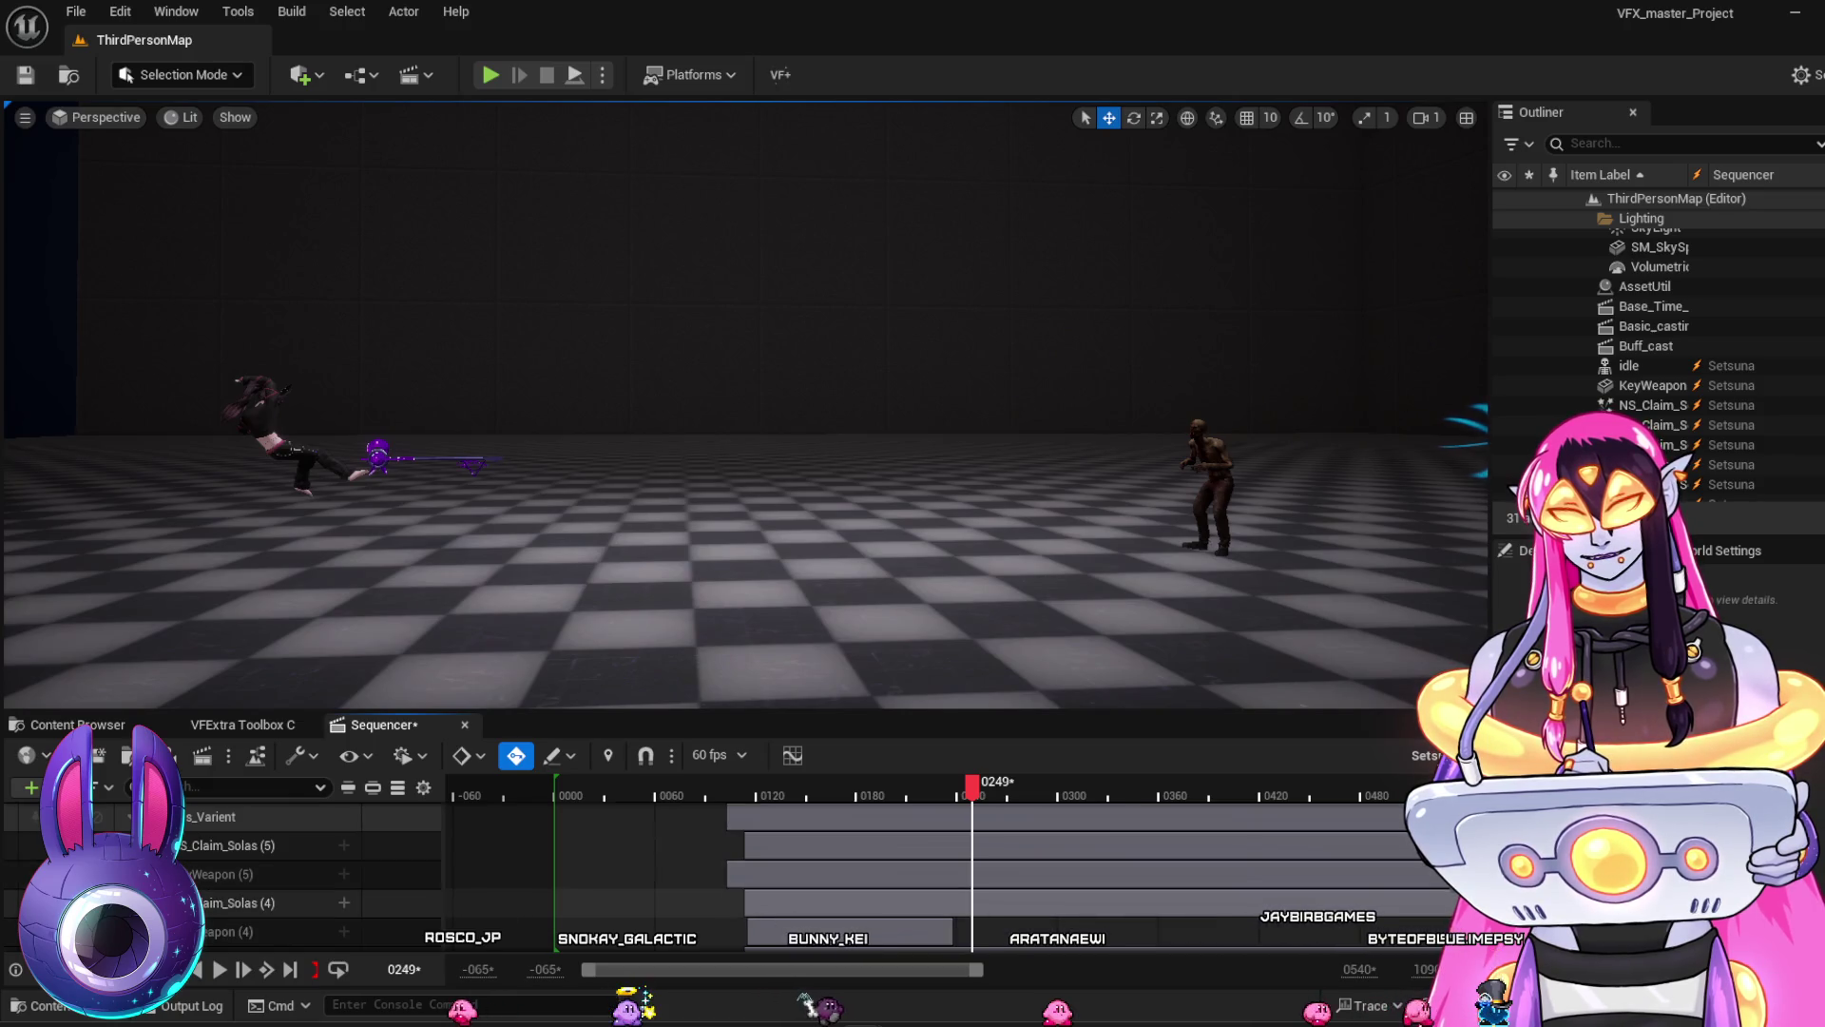
# - Expand and collapse Claim_Solas (4) to reveal the next weapon track's rows, scrubbing to frame 0106
pyautogui.click(194, 902)
pyautogui.scroll(-2, 328, 870)
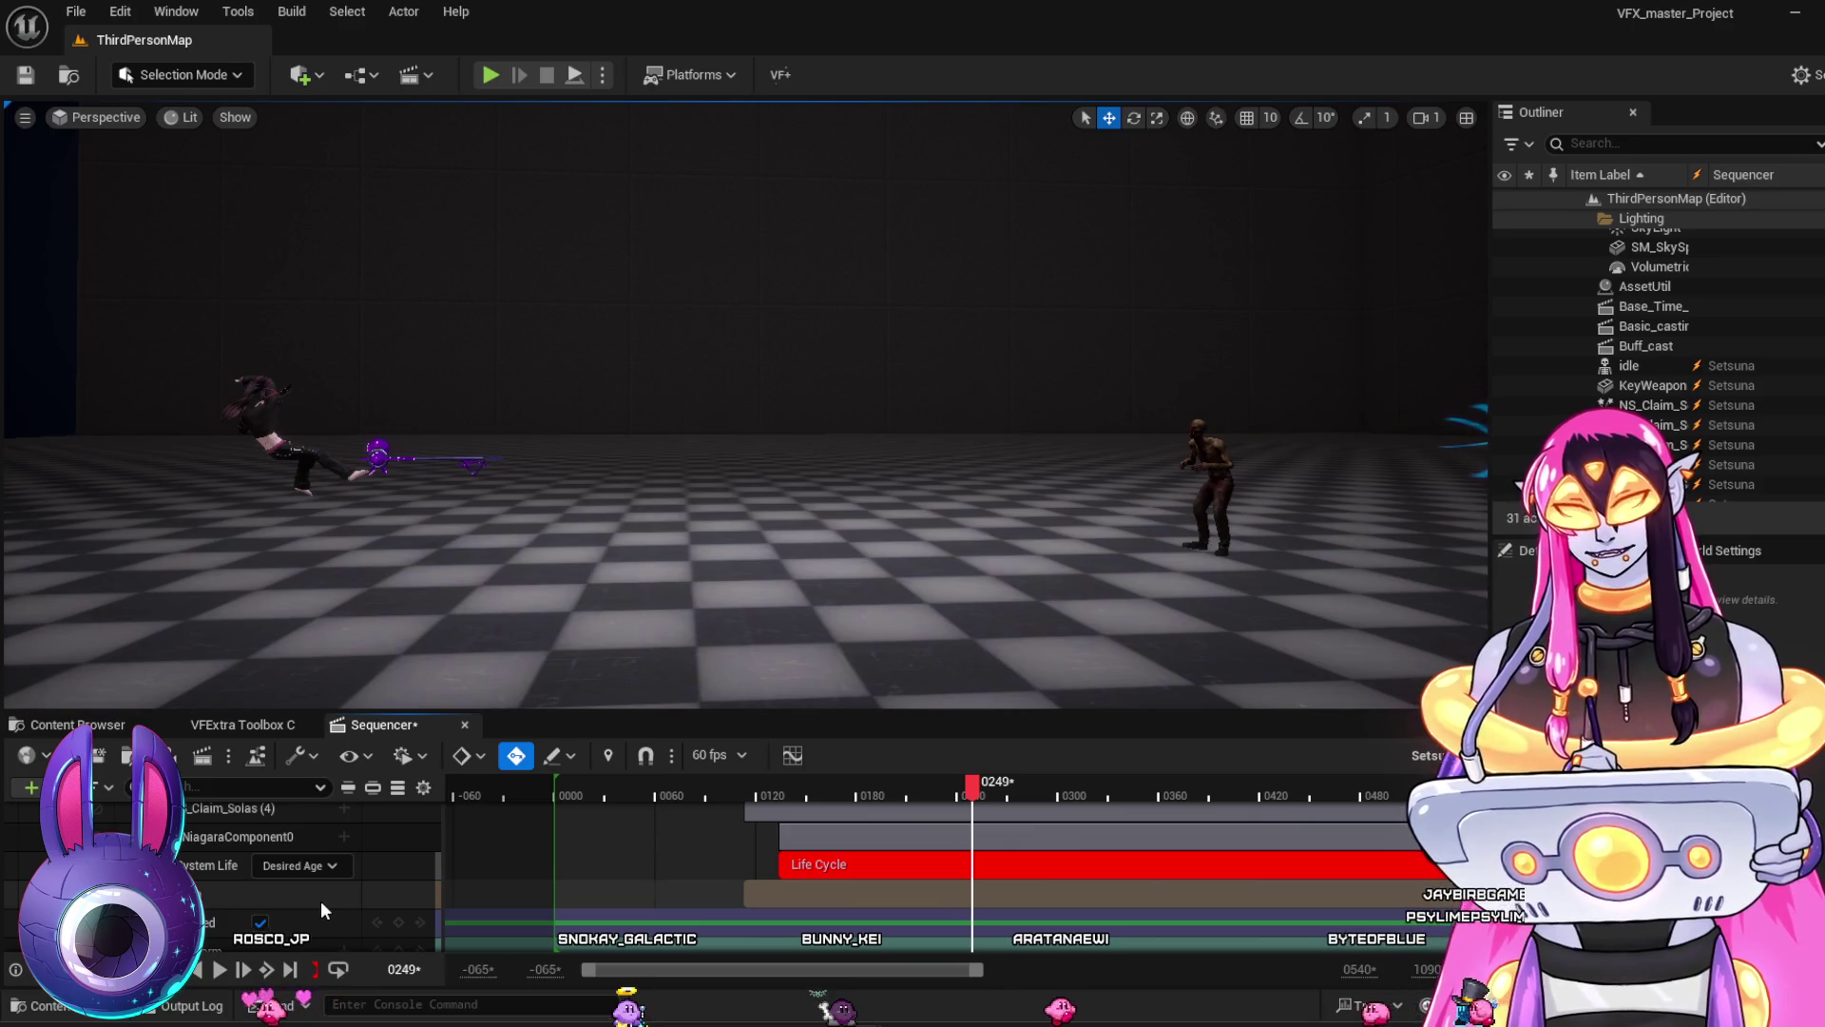
pyautogui.scroll(1, 298, 898)
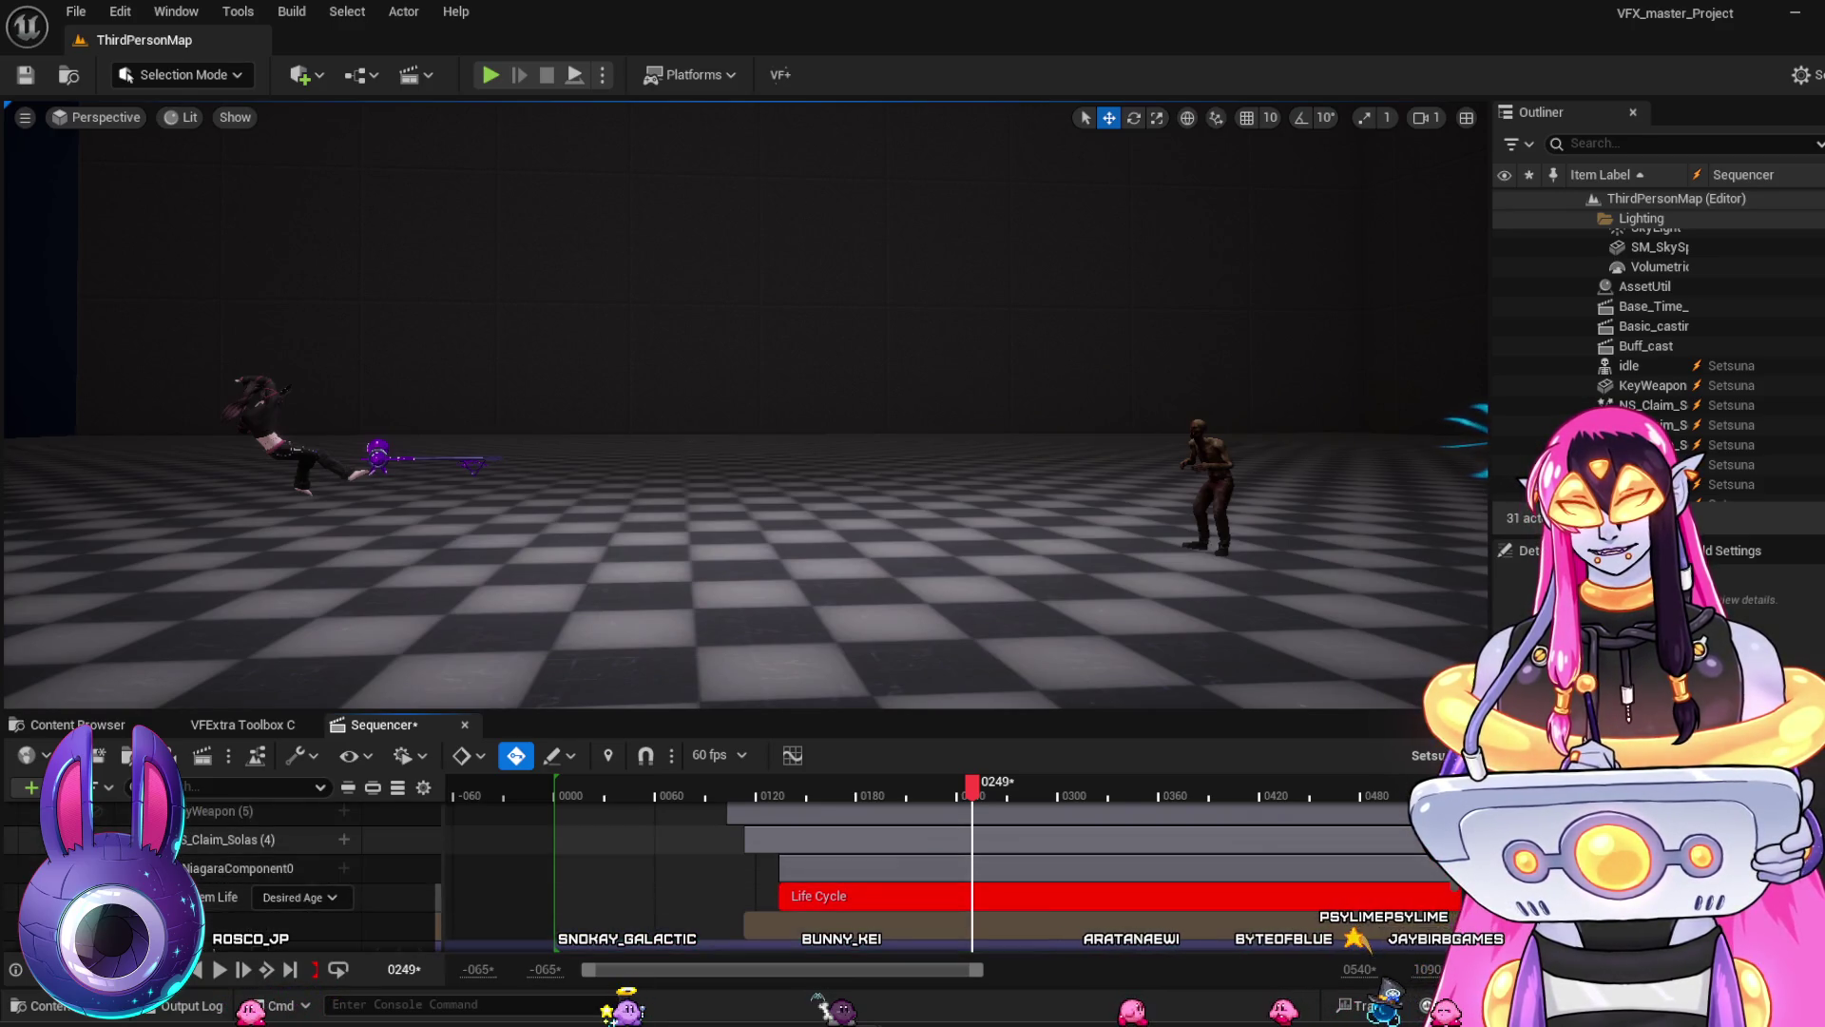
pyautogui.click(175, 838)
pyautogui.scroll(-2, 248, 890)
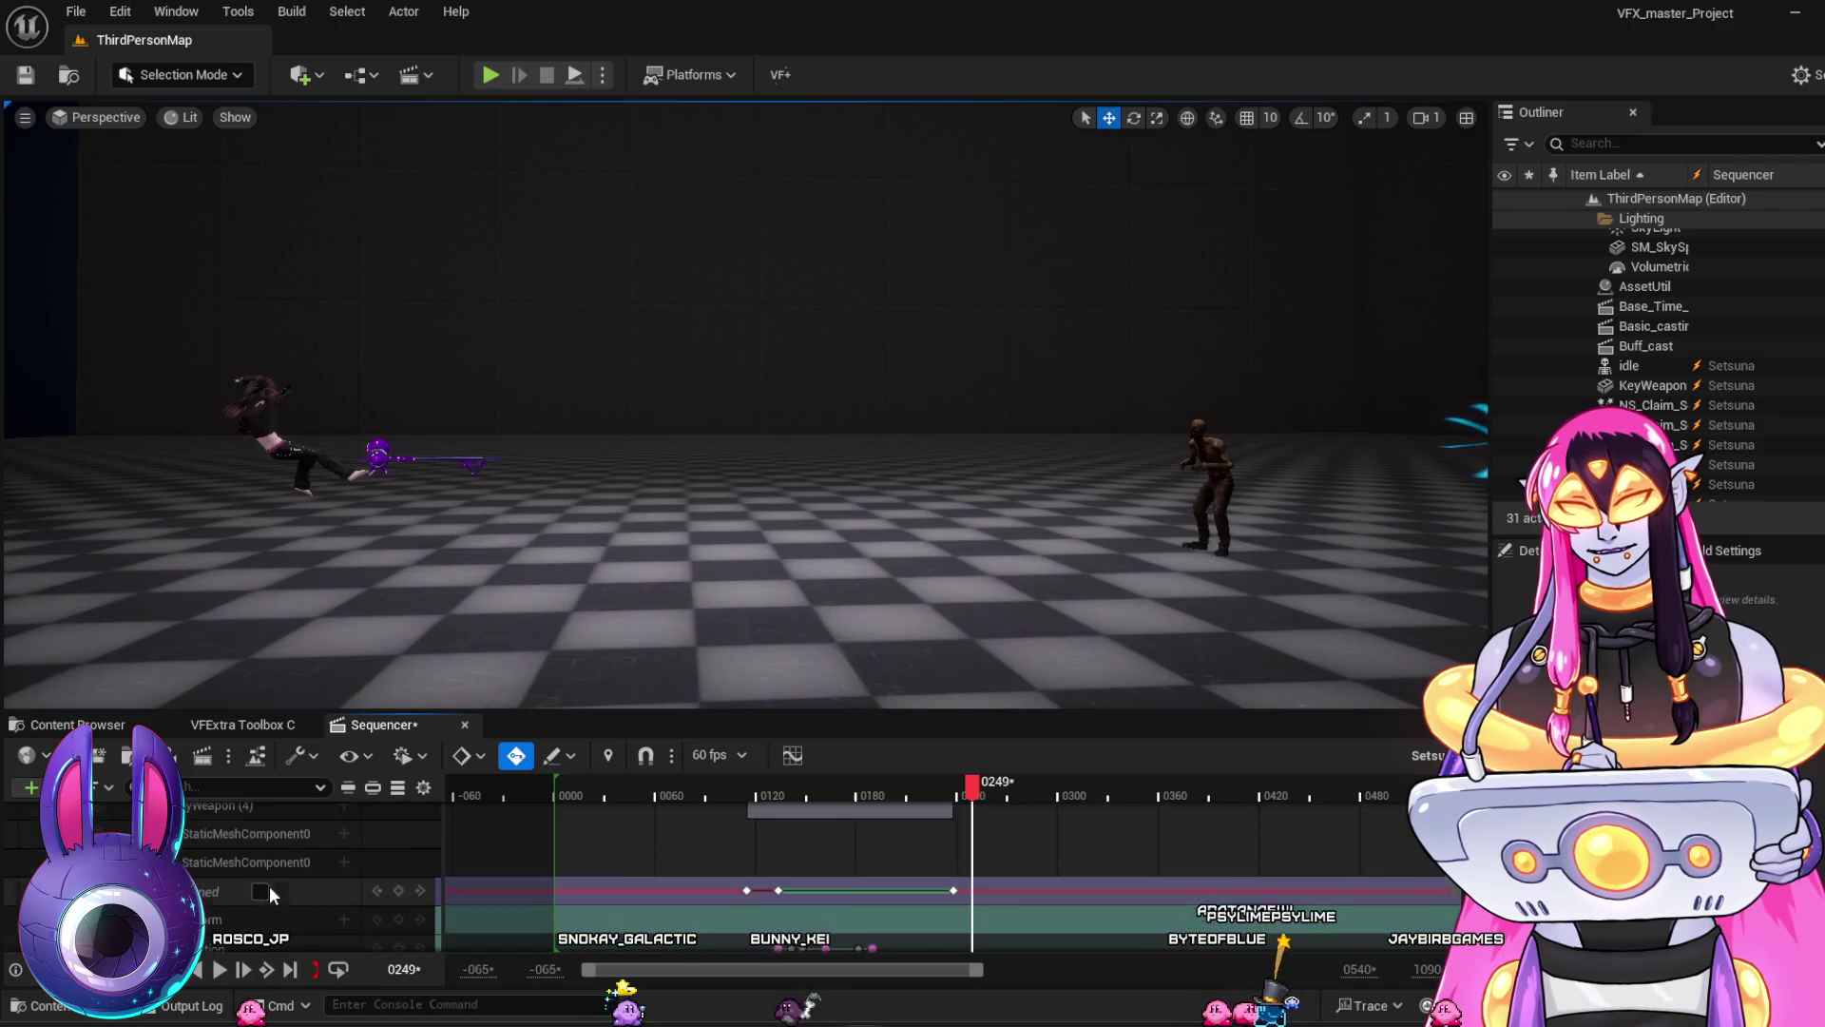
pyautogui.moveTo(837, 789)
pyautogui.mouseDown()
pyautogui.moveTo(732, 796)
pyautogui.moveTo(795, 824)
pyautogui.moveTo(758, 823)
pyautogui.mouseUp()
pyautogui.press('space')
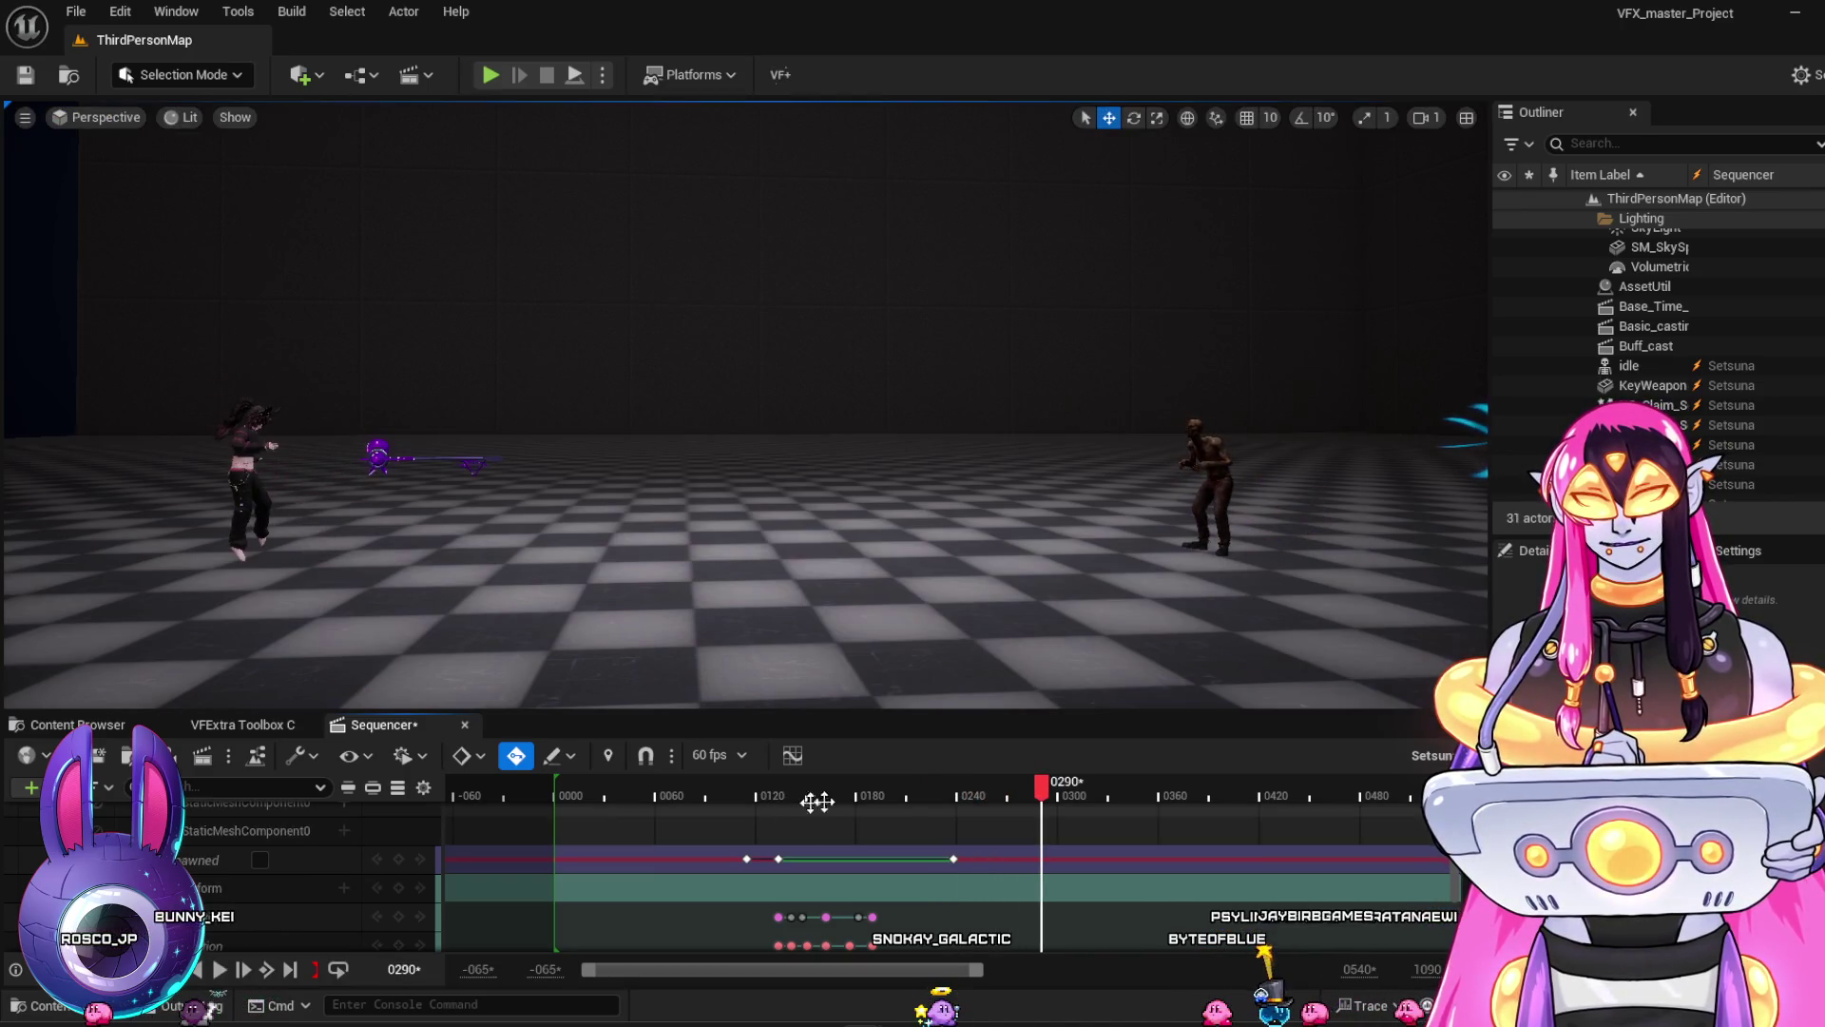
pyautogui.click(818, 796)
pyautogui.press('space')
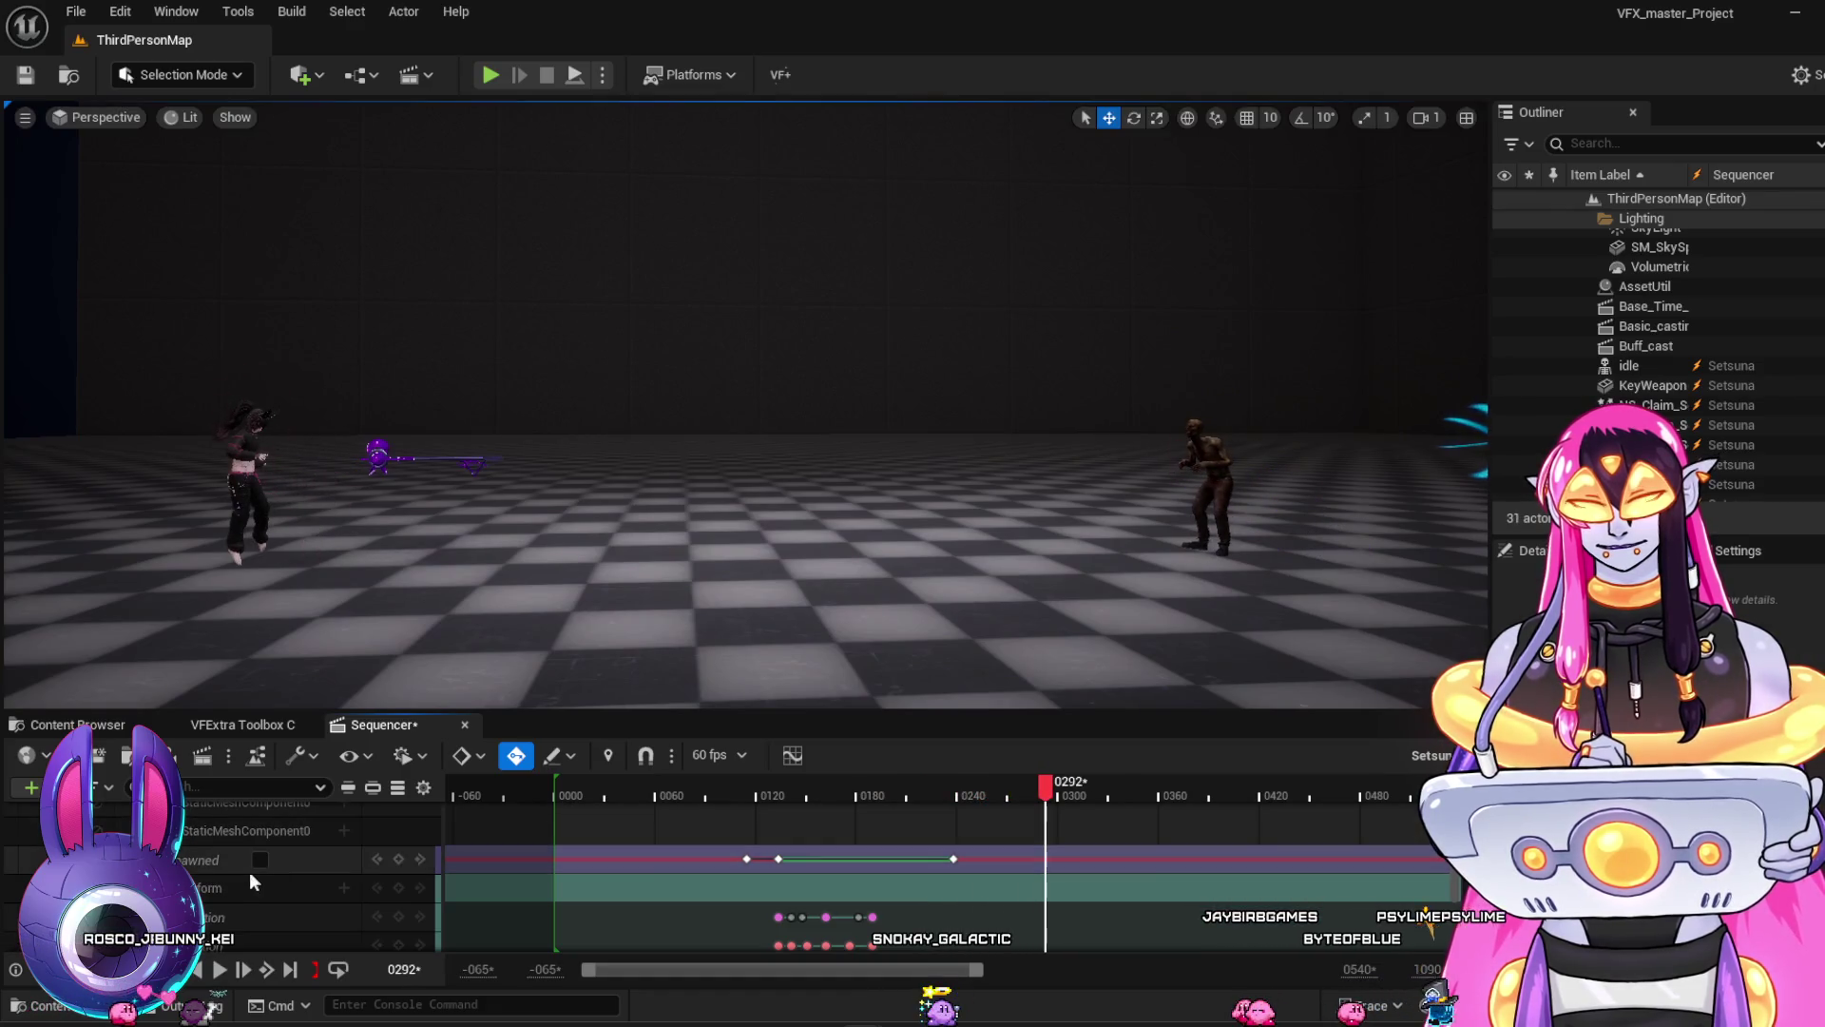
pyautogui.scroll(5, 233, 872)
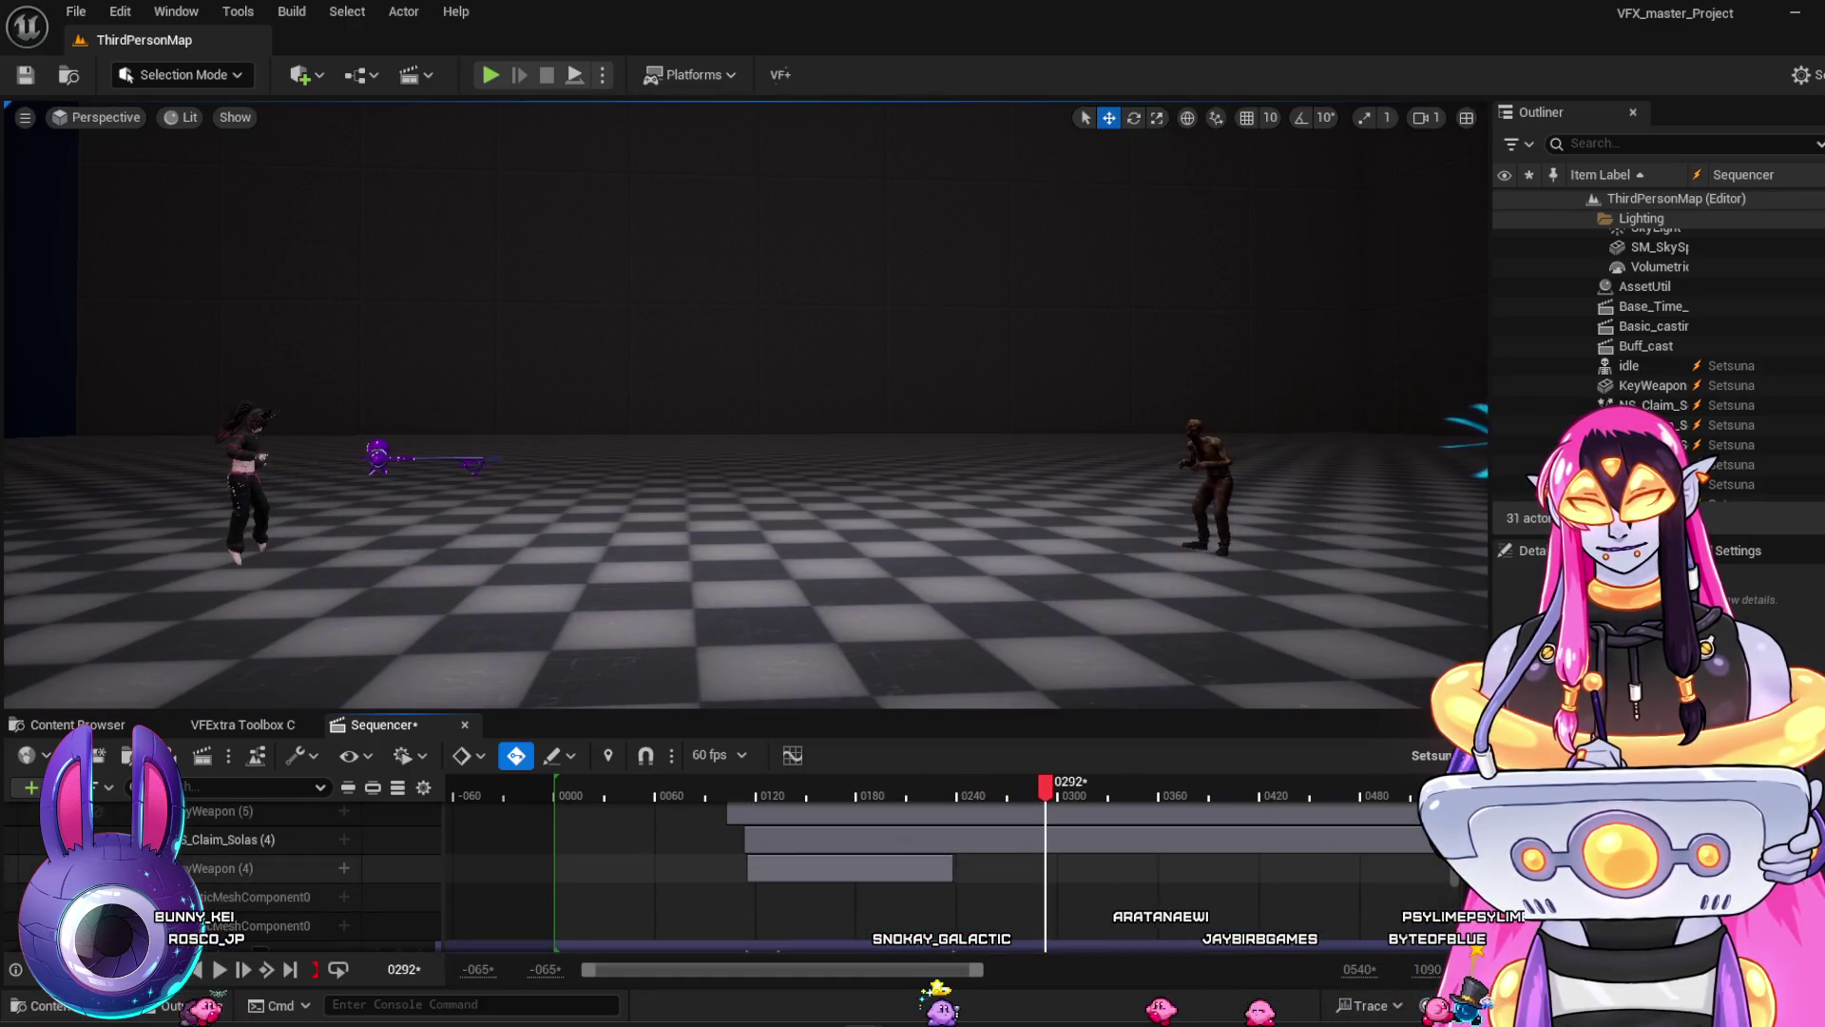
pyautogui.scroll(5, 244, 879)
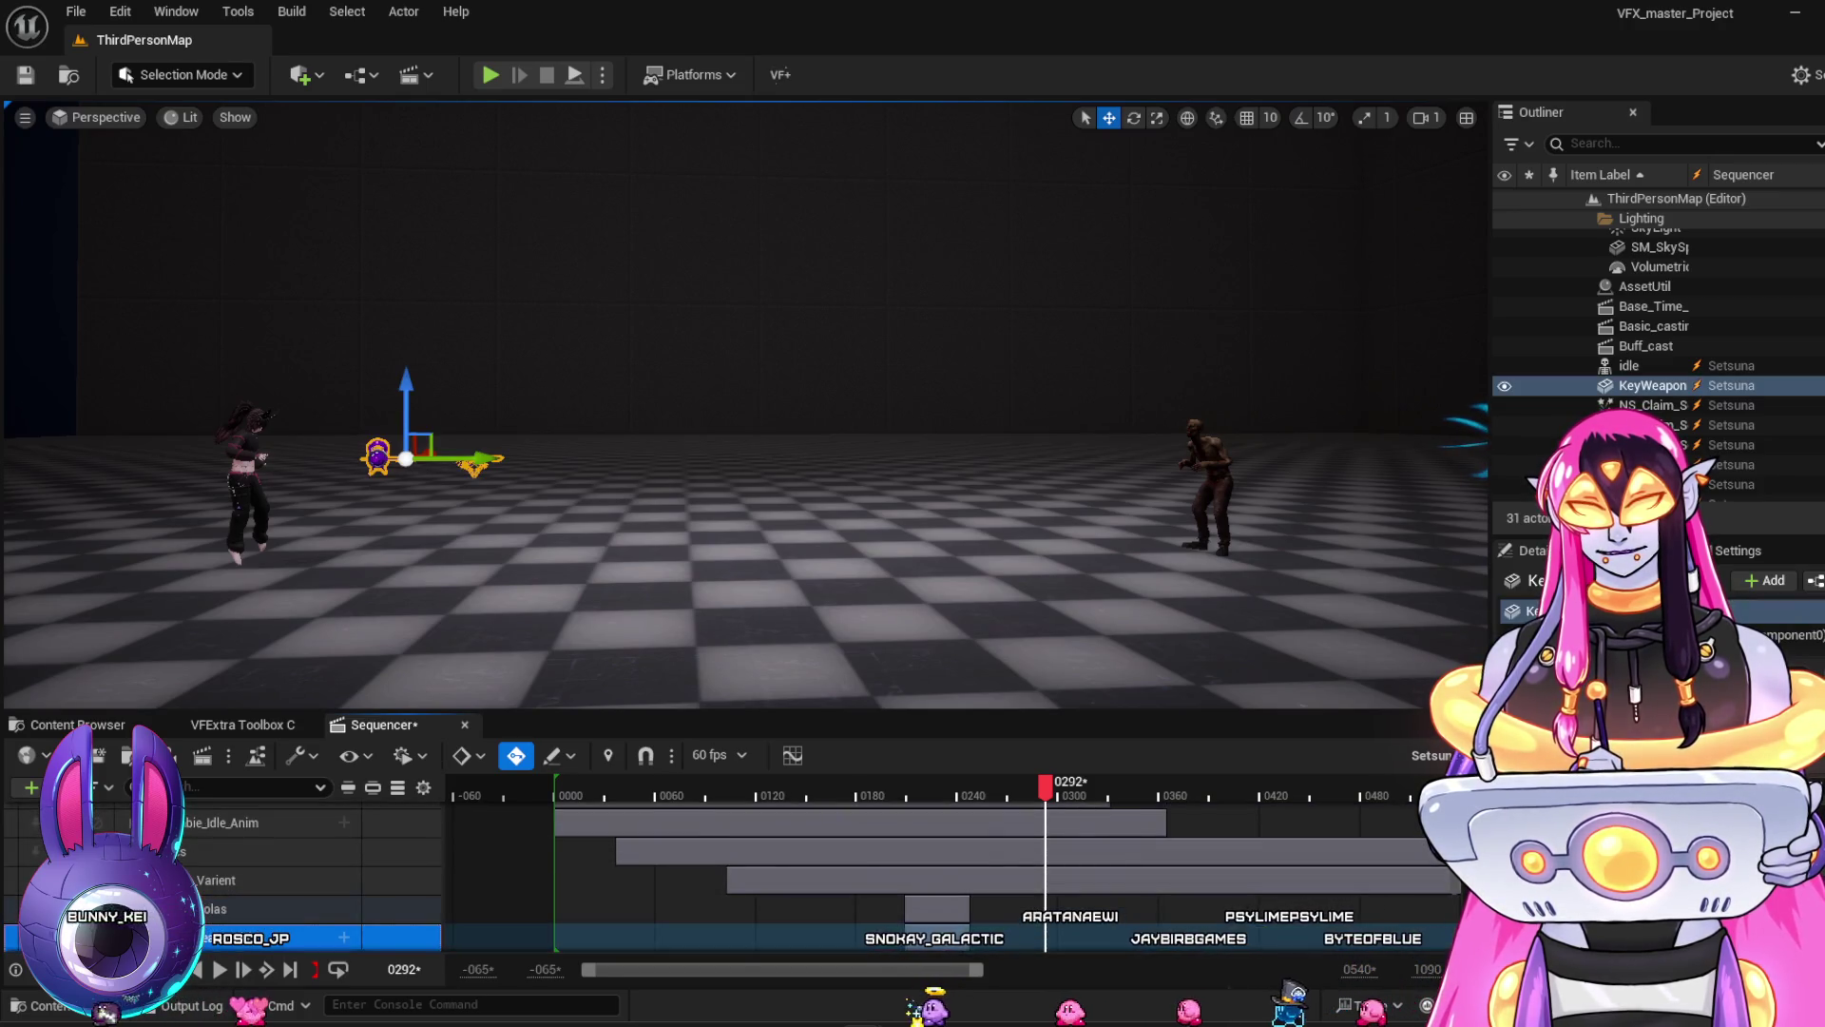
pyautogui.scroll(-5, 244, 879)
pyautogui.scroll(2, 306, 889)
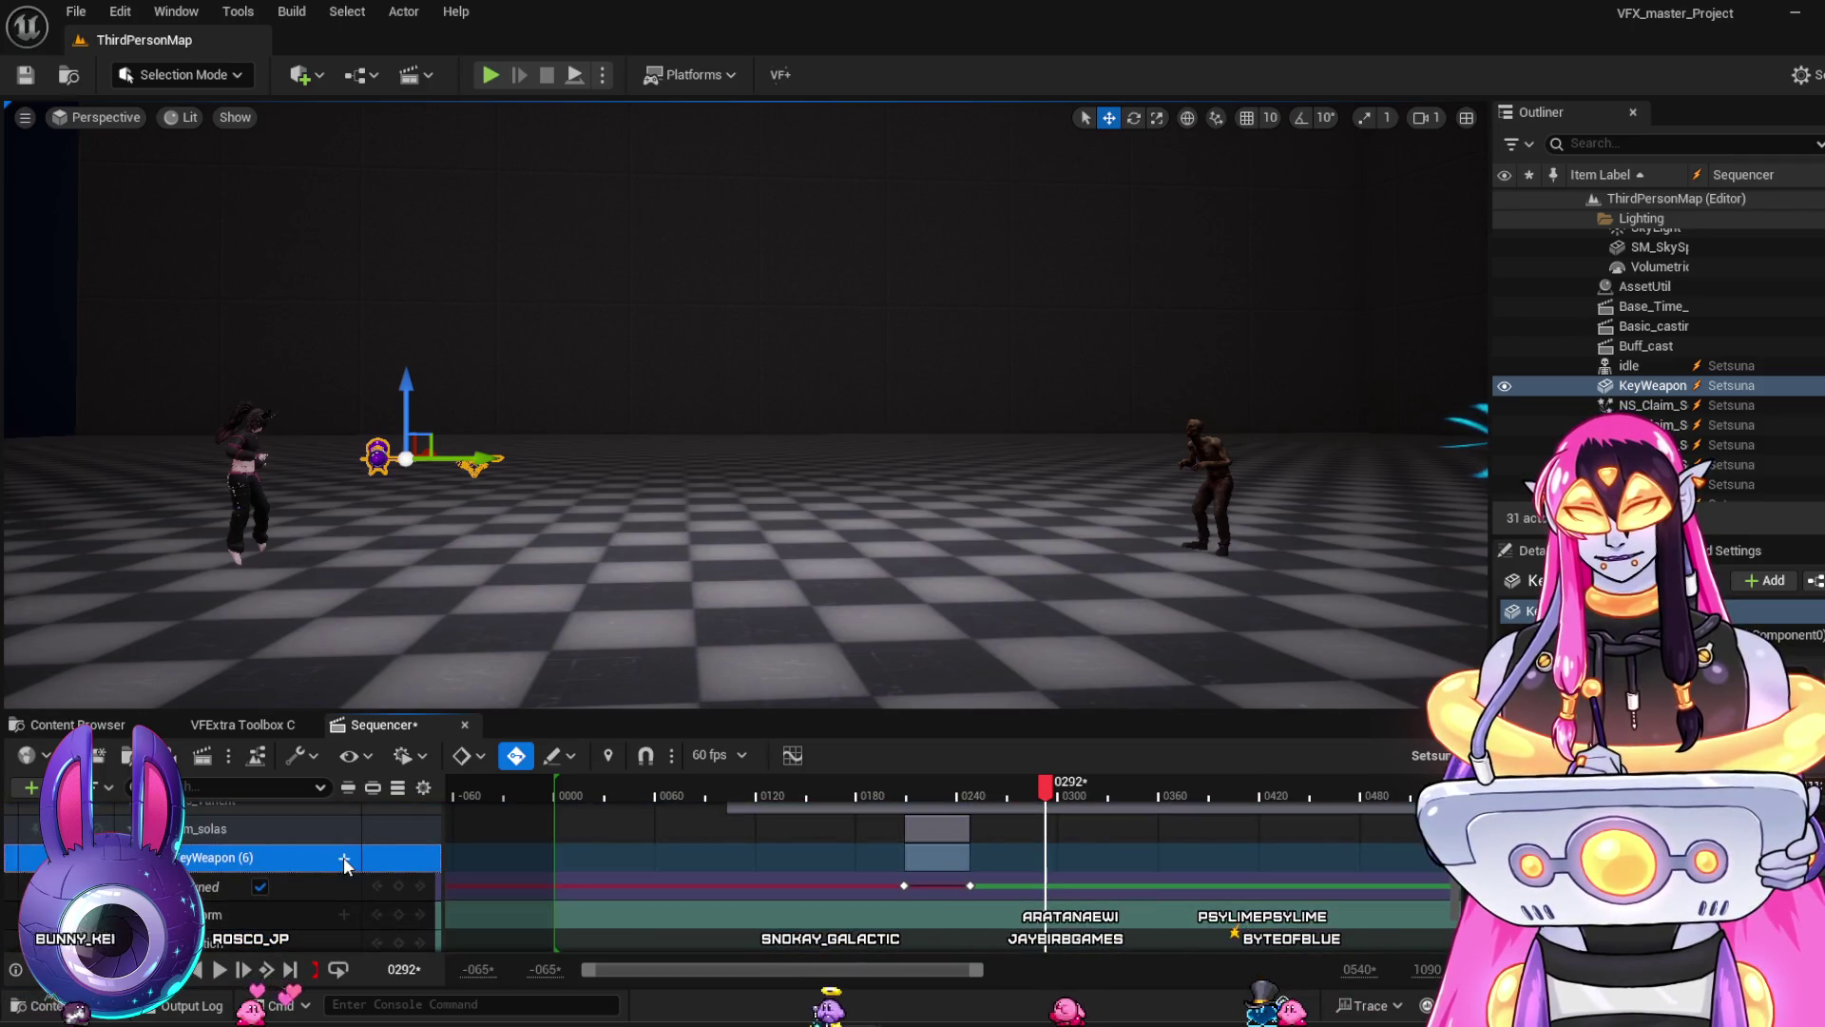
# - Add a StaticMeshComponent0 component track to KeyWeapon (6)
pyautogui.click(344, 858)
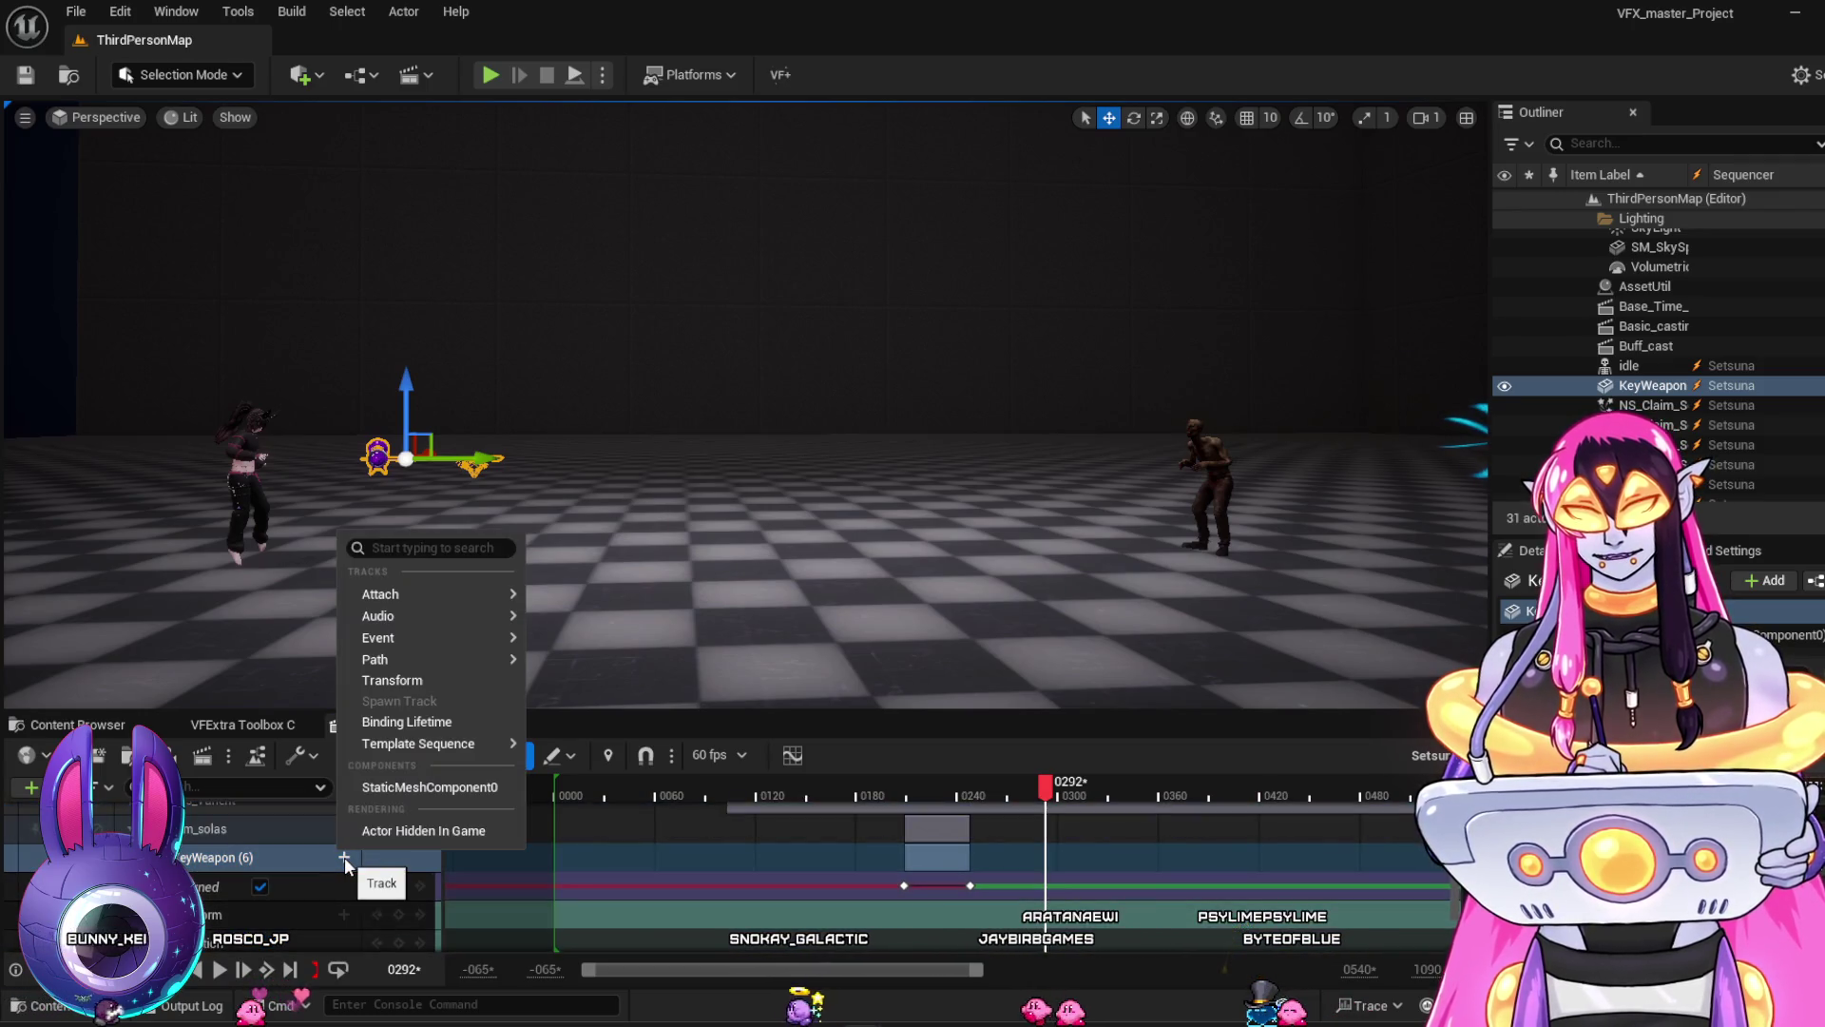
pyautogui.click(432, 787)
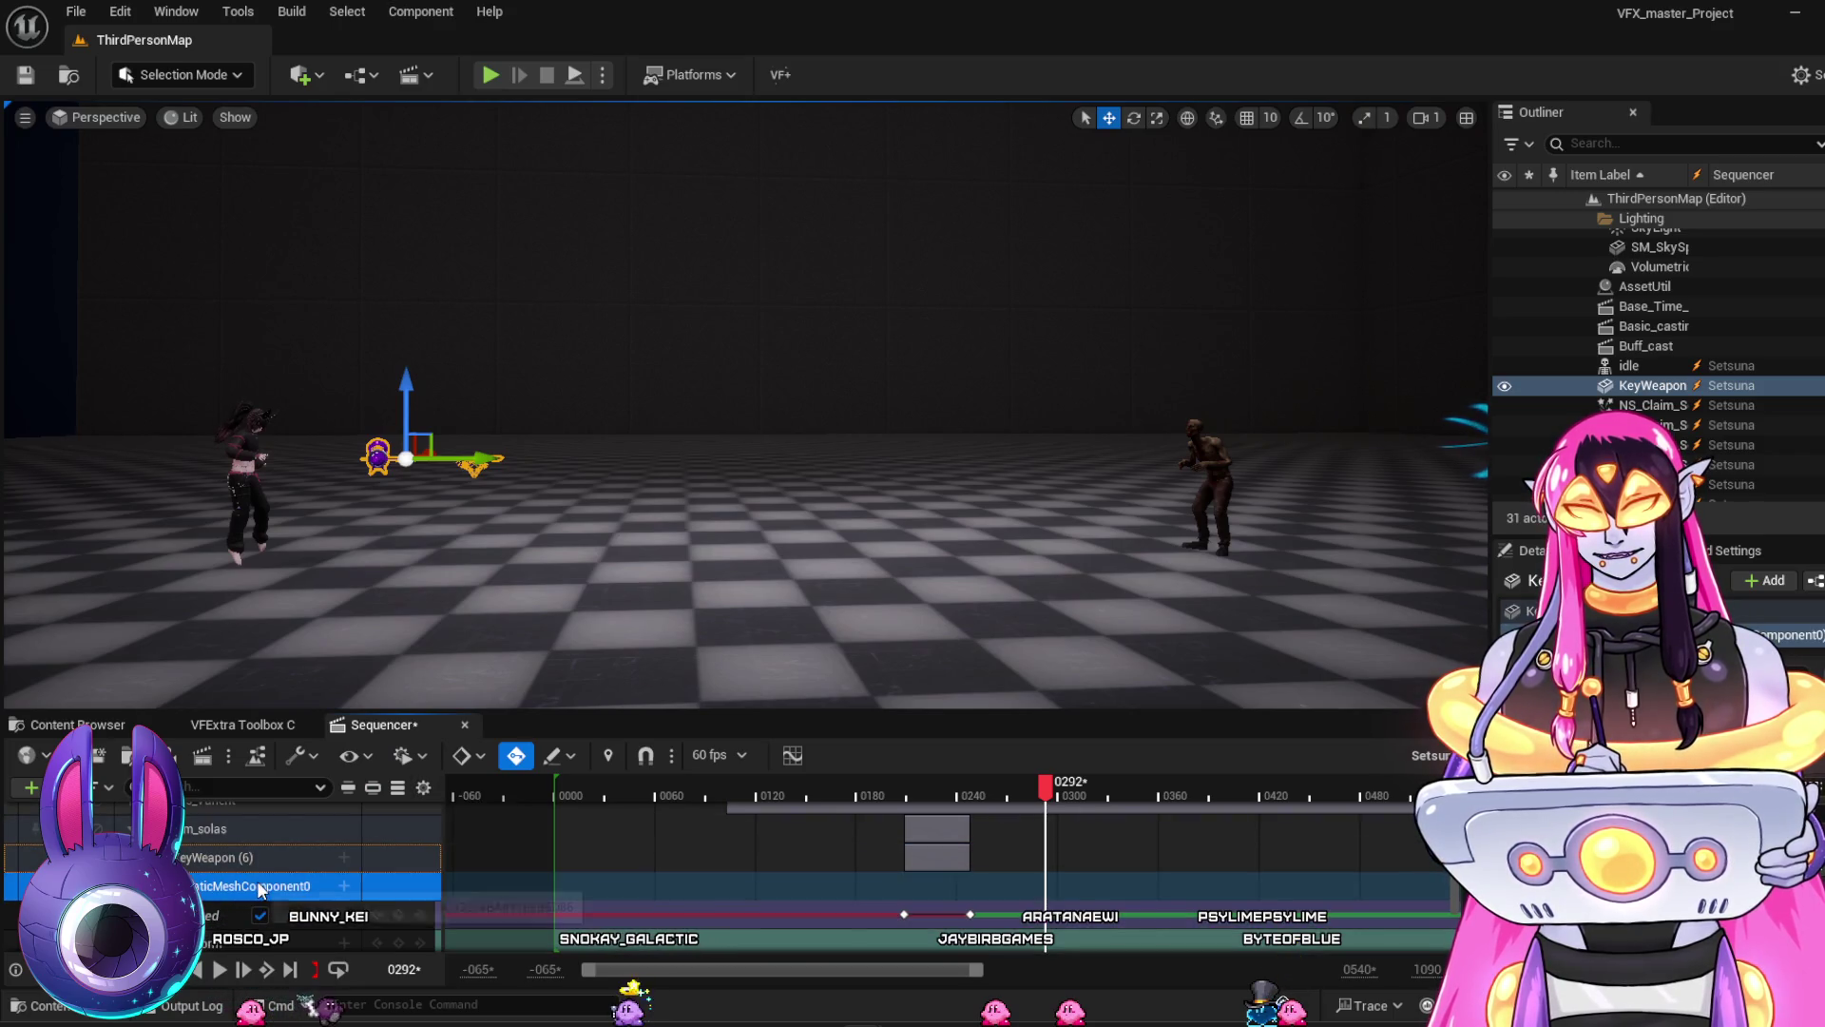
pyautogui.doubleClick(257, 885)
# - Replay the throw twice from around frame 0195, then select the Varient track
pyautogui.click(888, 807)
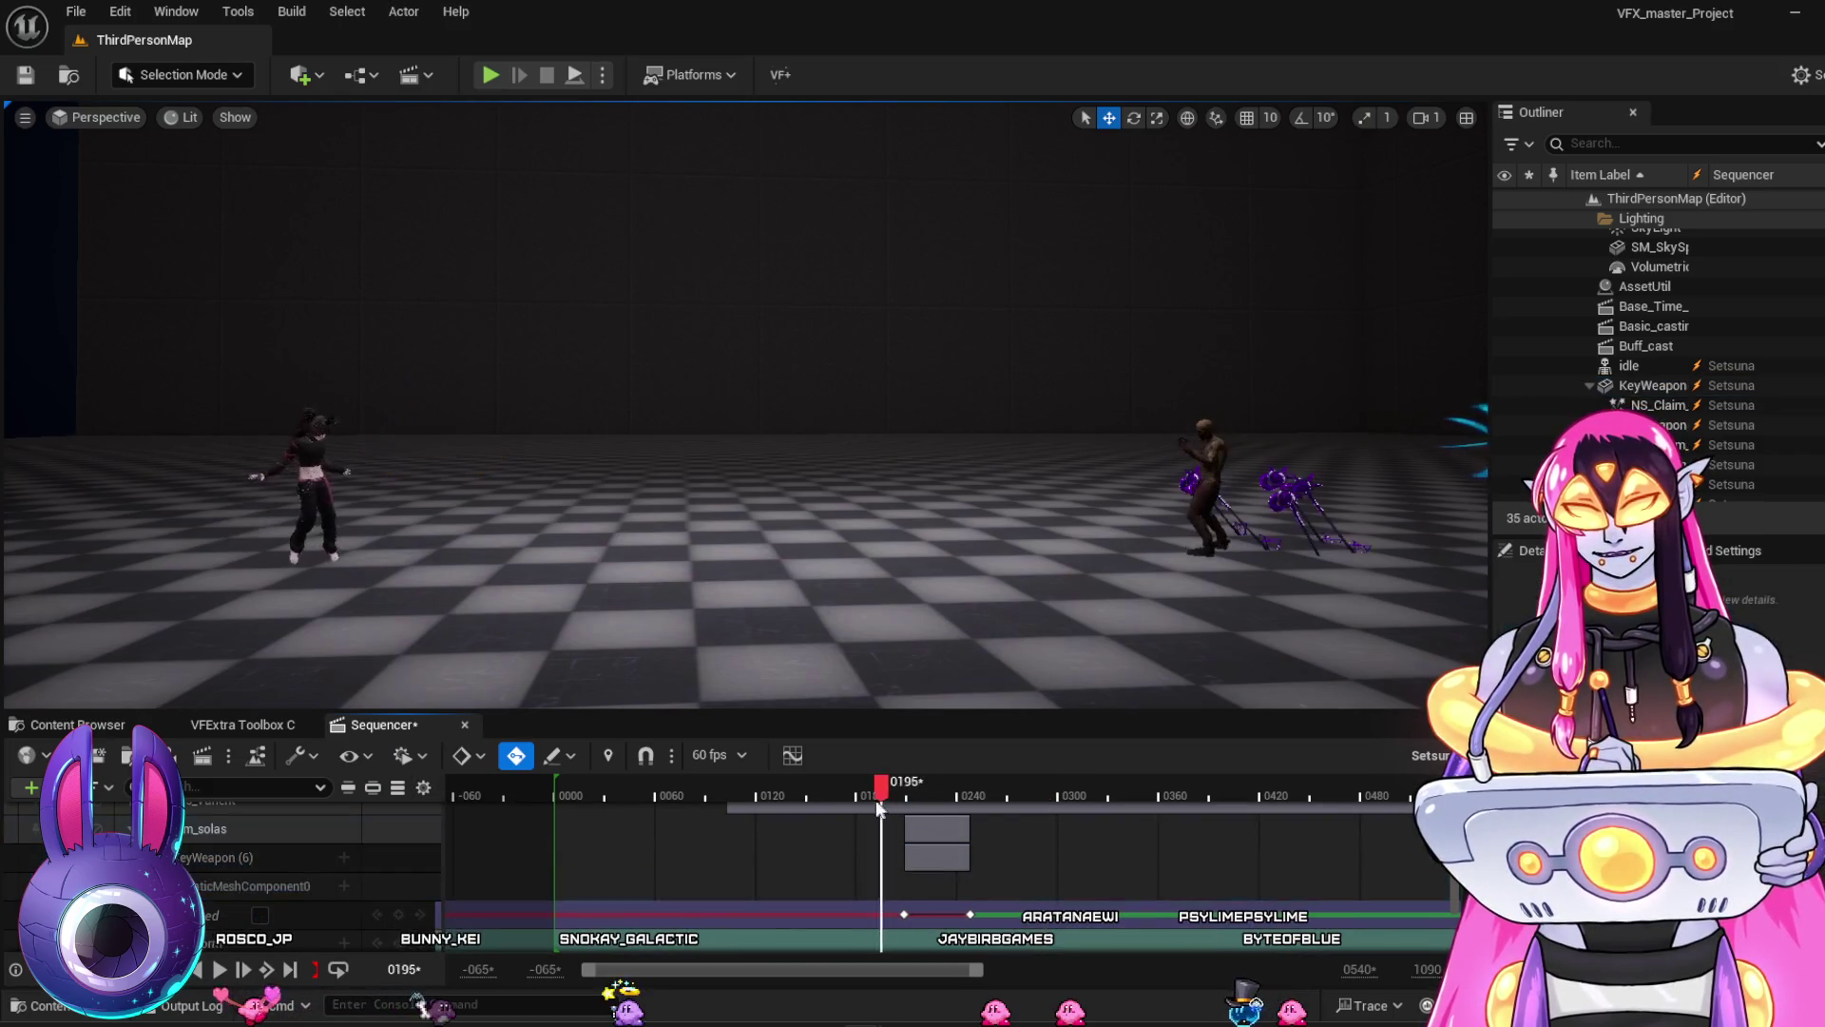
pyautogui.press('space')
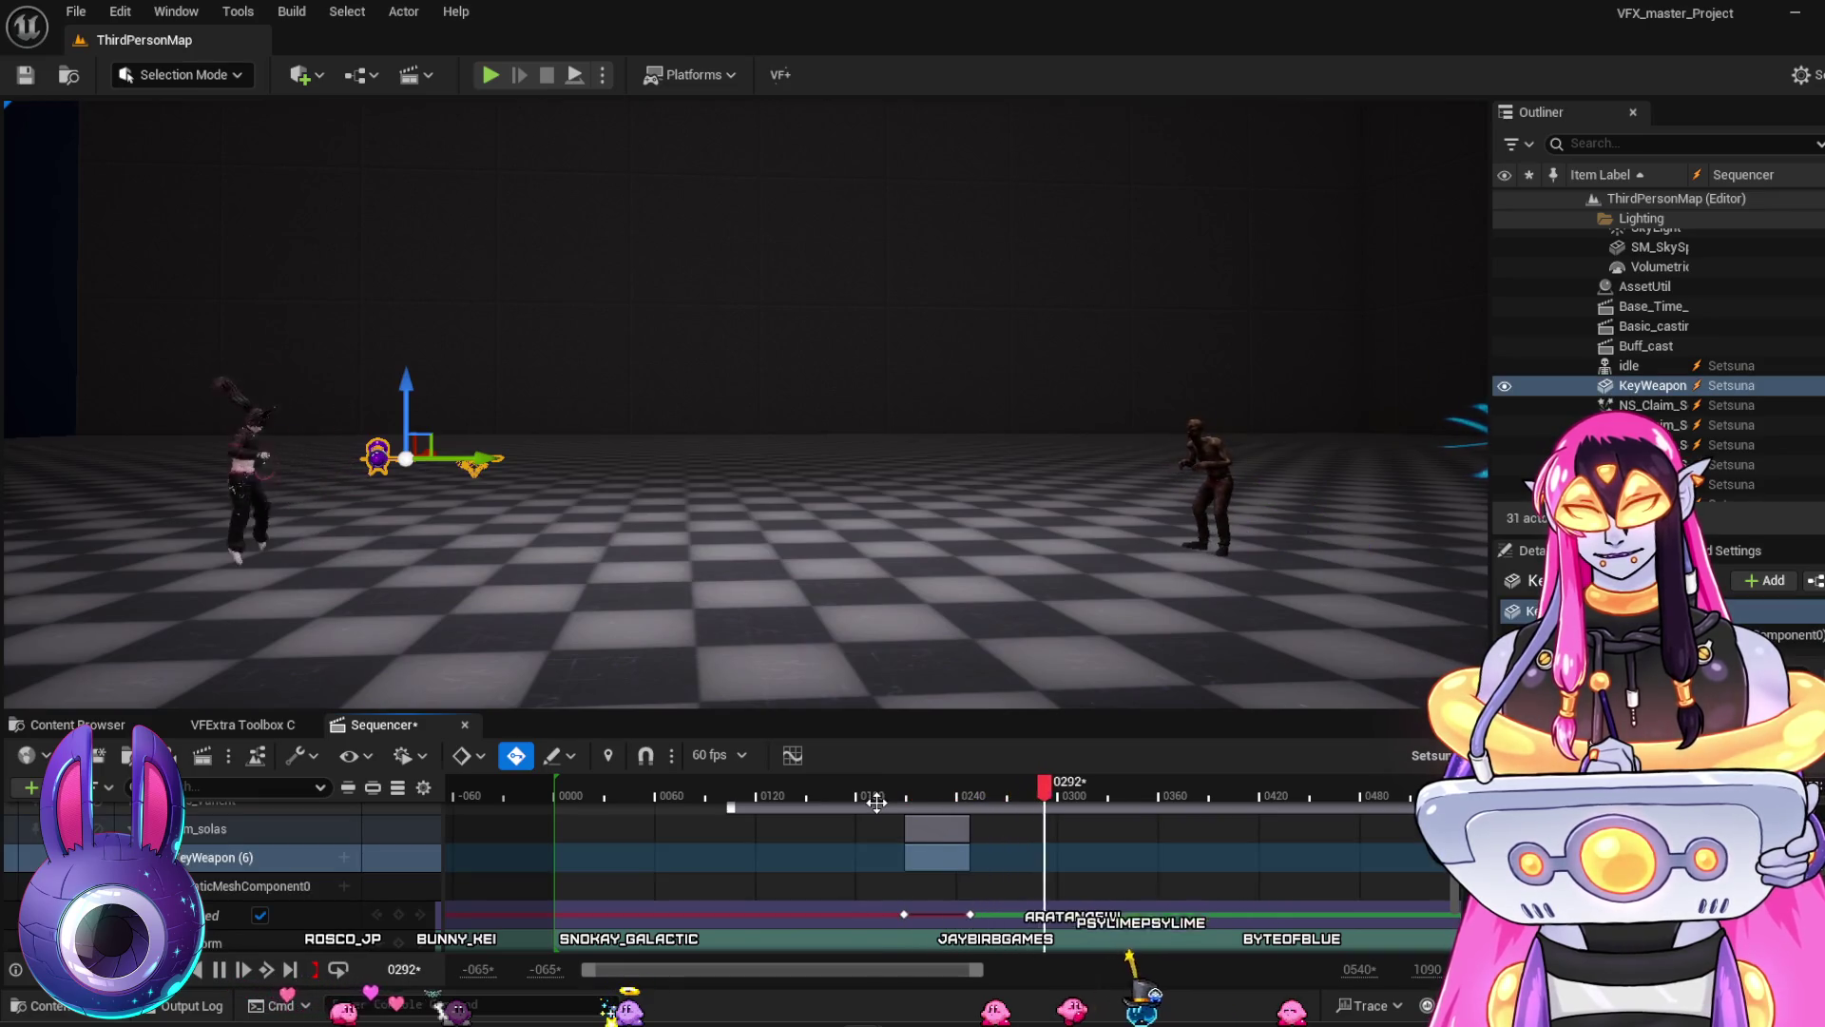
pyautogui.press('space')
pyautogui.click(882, 800)
pyautogui.press('space')
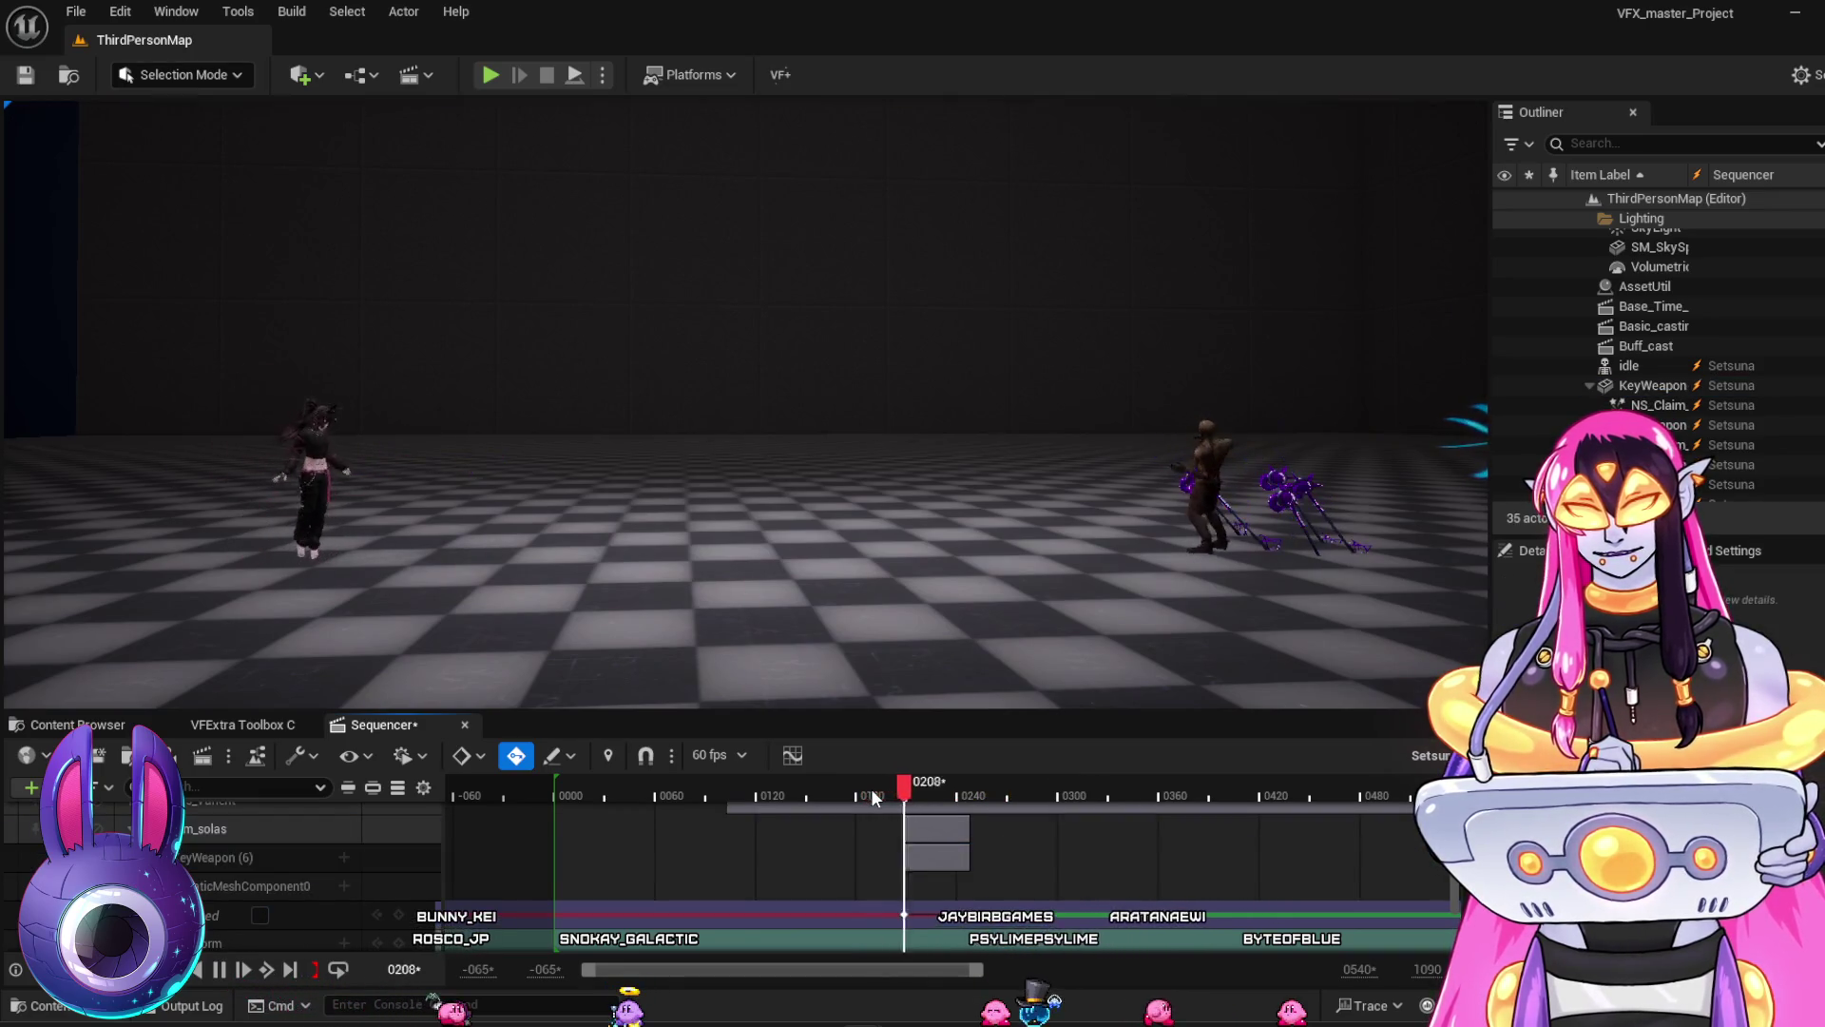
pyautogui.press('space')
pyautogui.scroll(1, 226, 884)
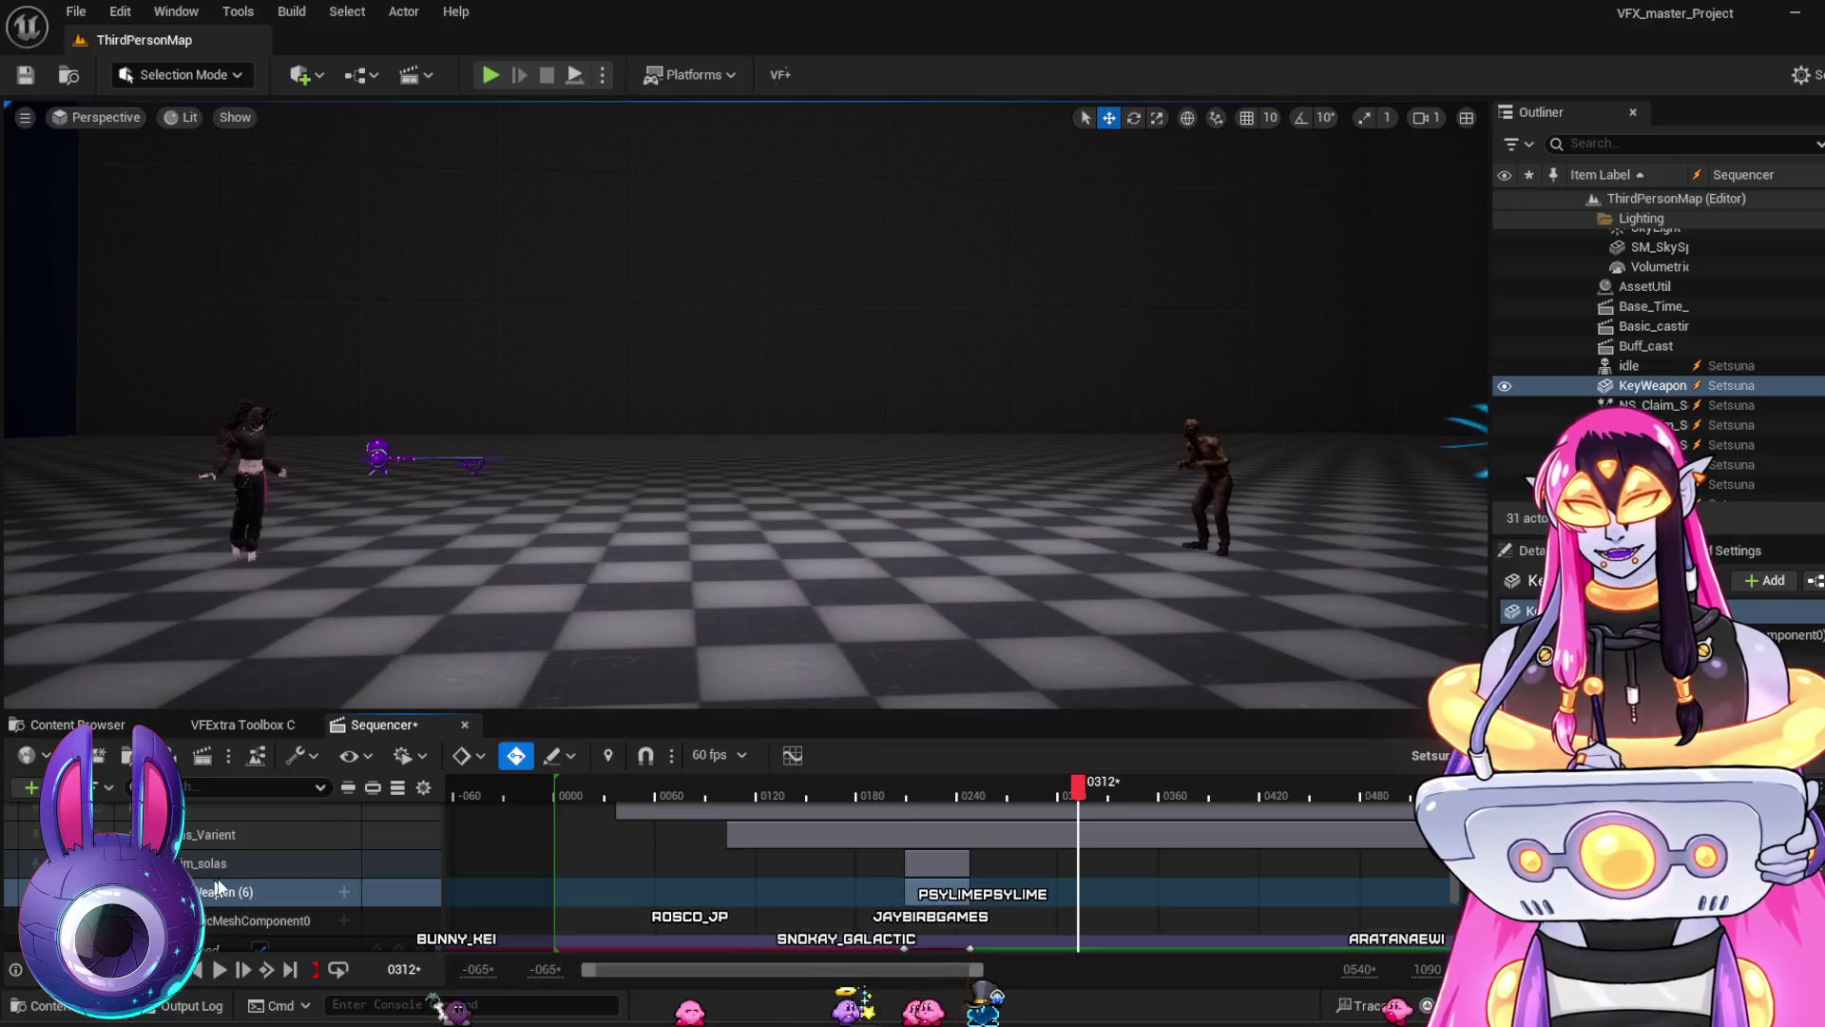
pyautogui.scroll(1, 286, 871)
pyautogui.click(281, 864)
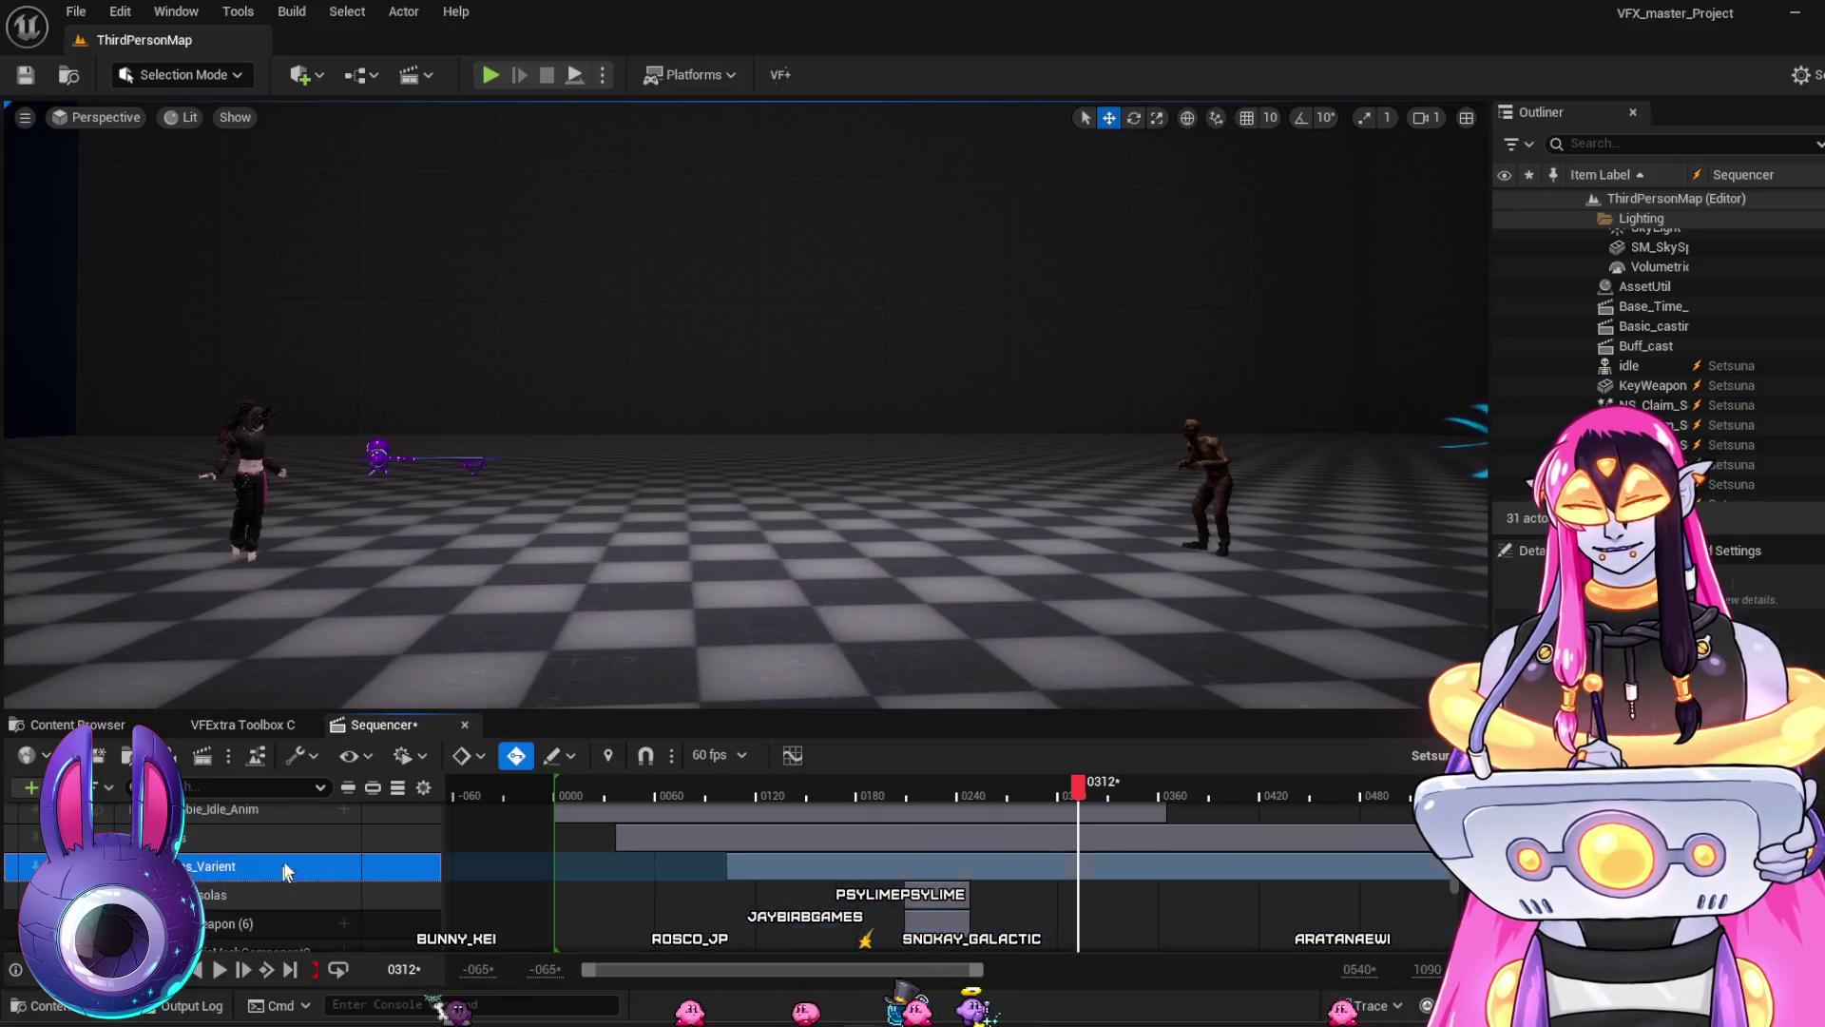
pyautogui.keyDown('shift'); pyautogui.click(293, 842); pyautogui.keyUp('shift')
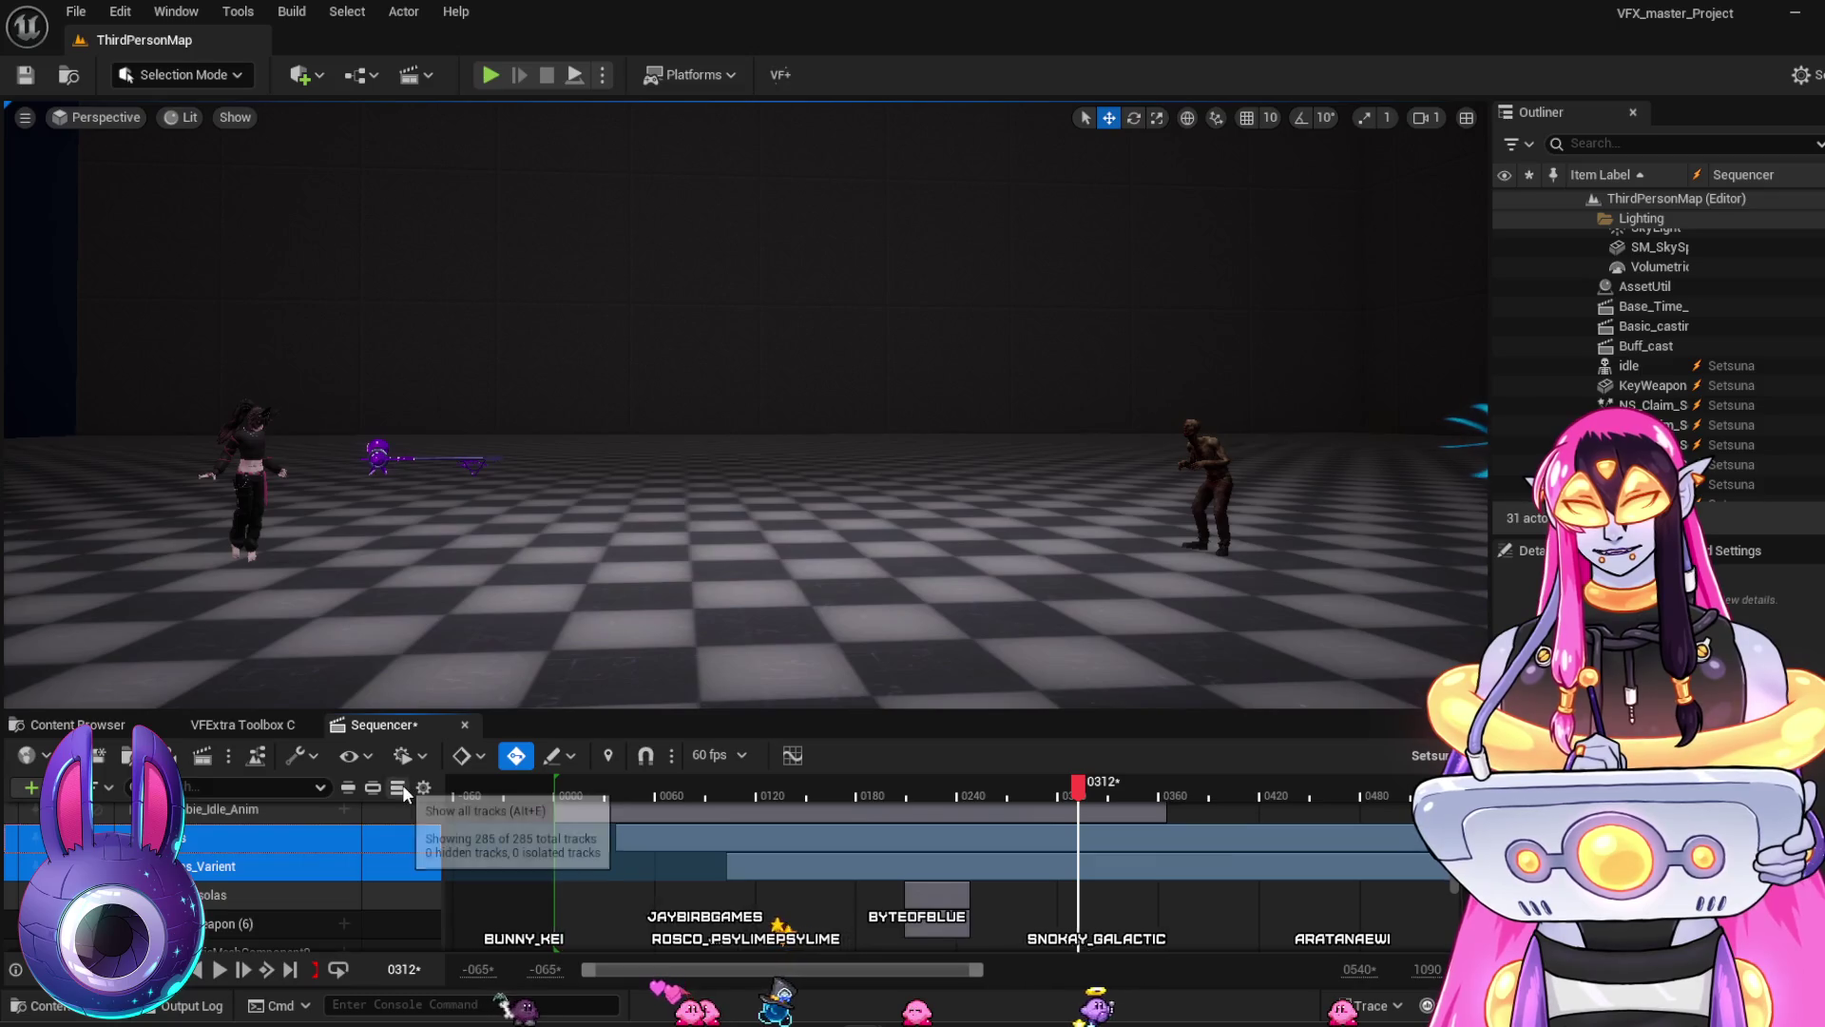
# - Change the track list filter and replay the throw from frames 0175, 0159 and 0070
pyautogui.click(372, 789)
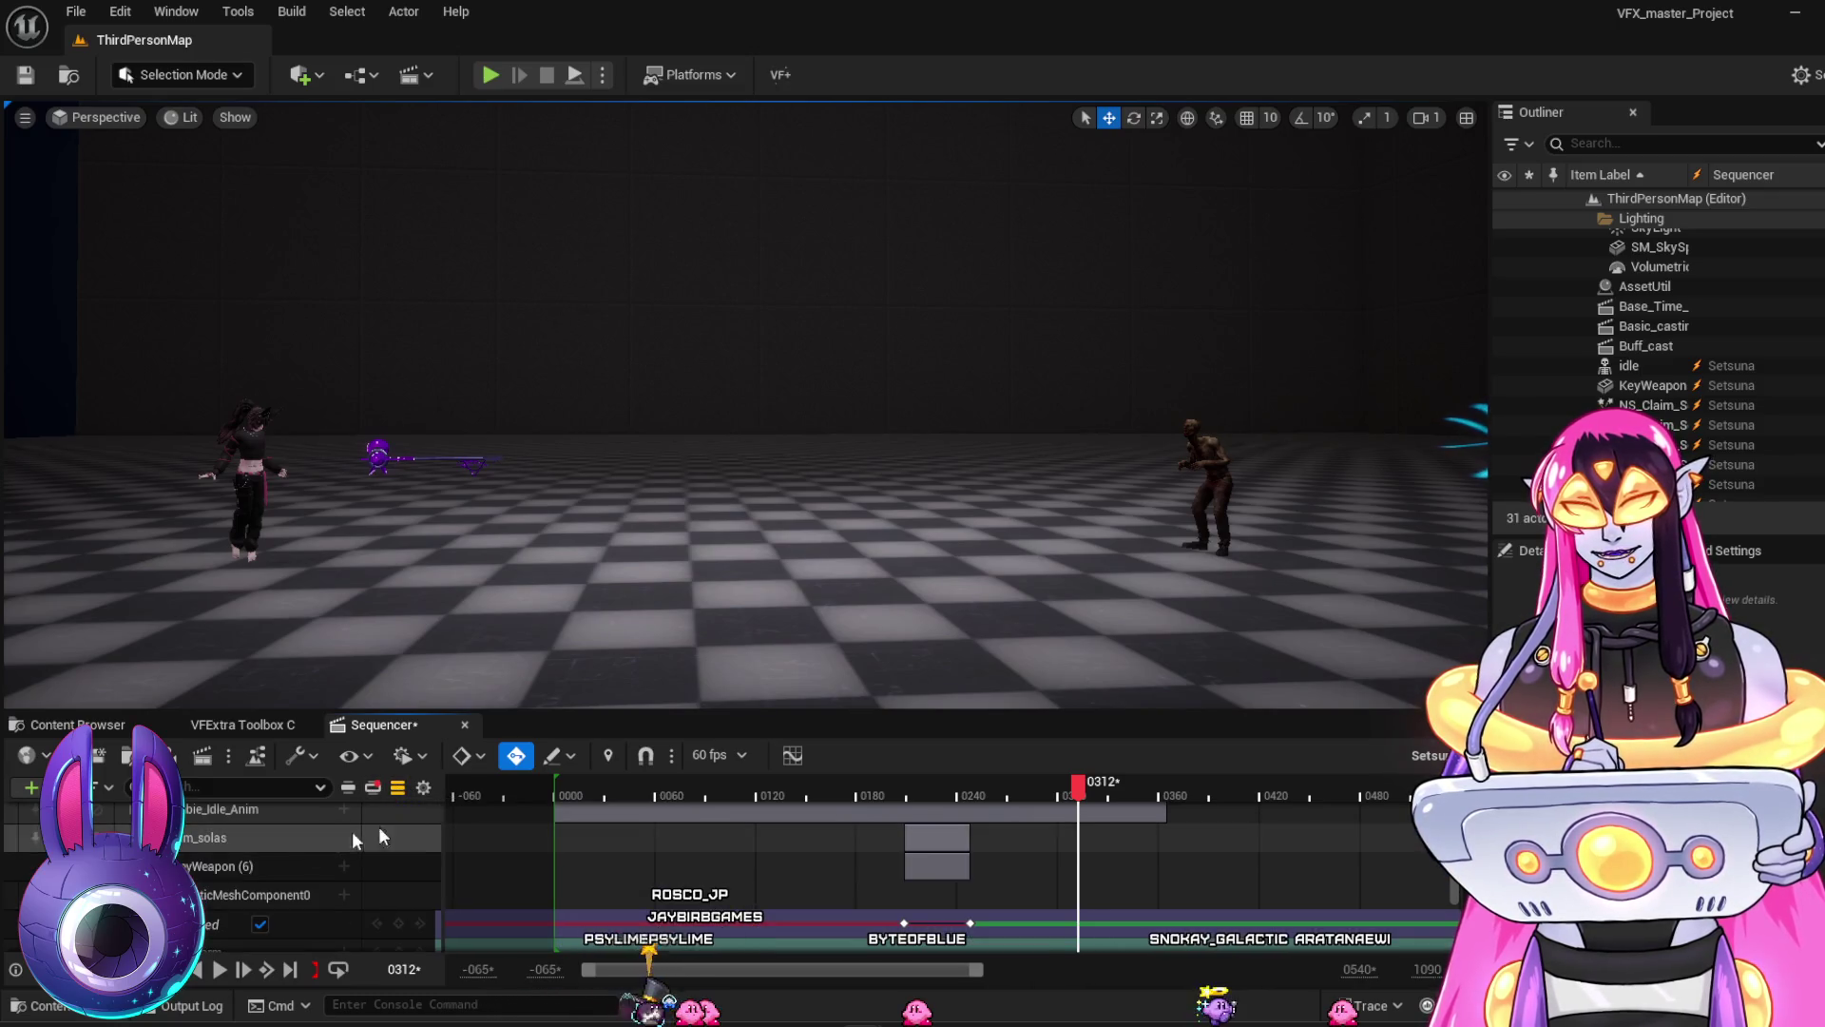
pyautogui.click(851, 789)
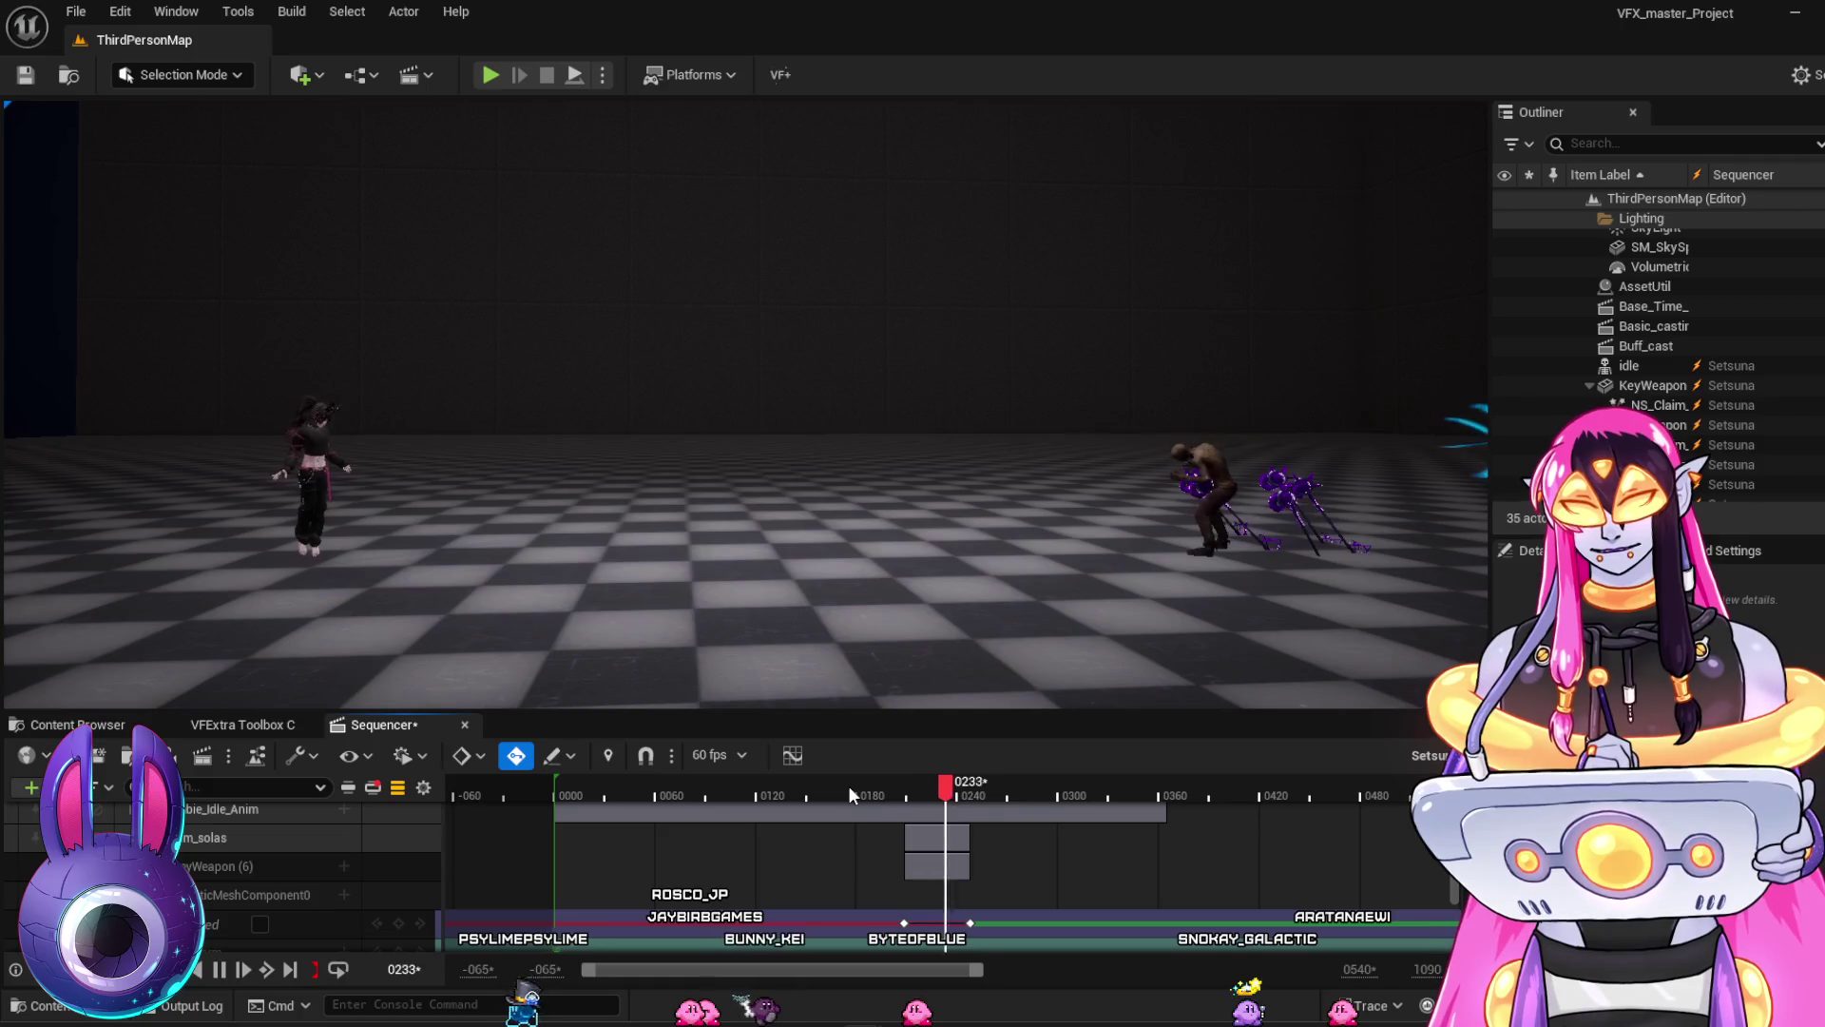
pyautogui.click(723, 791)
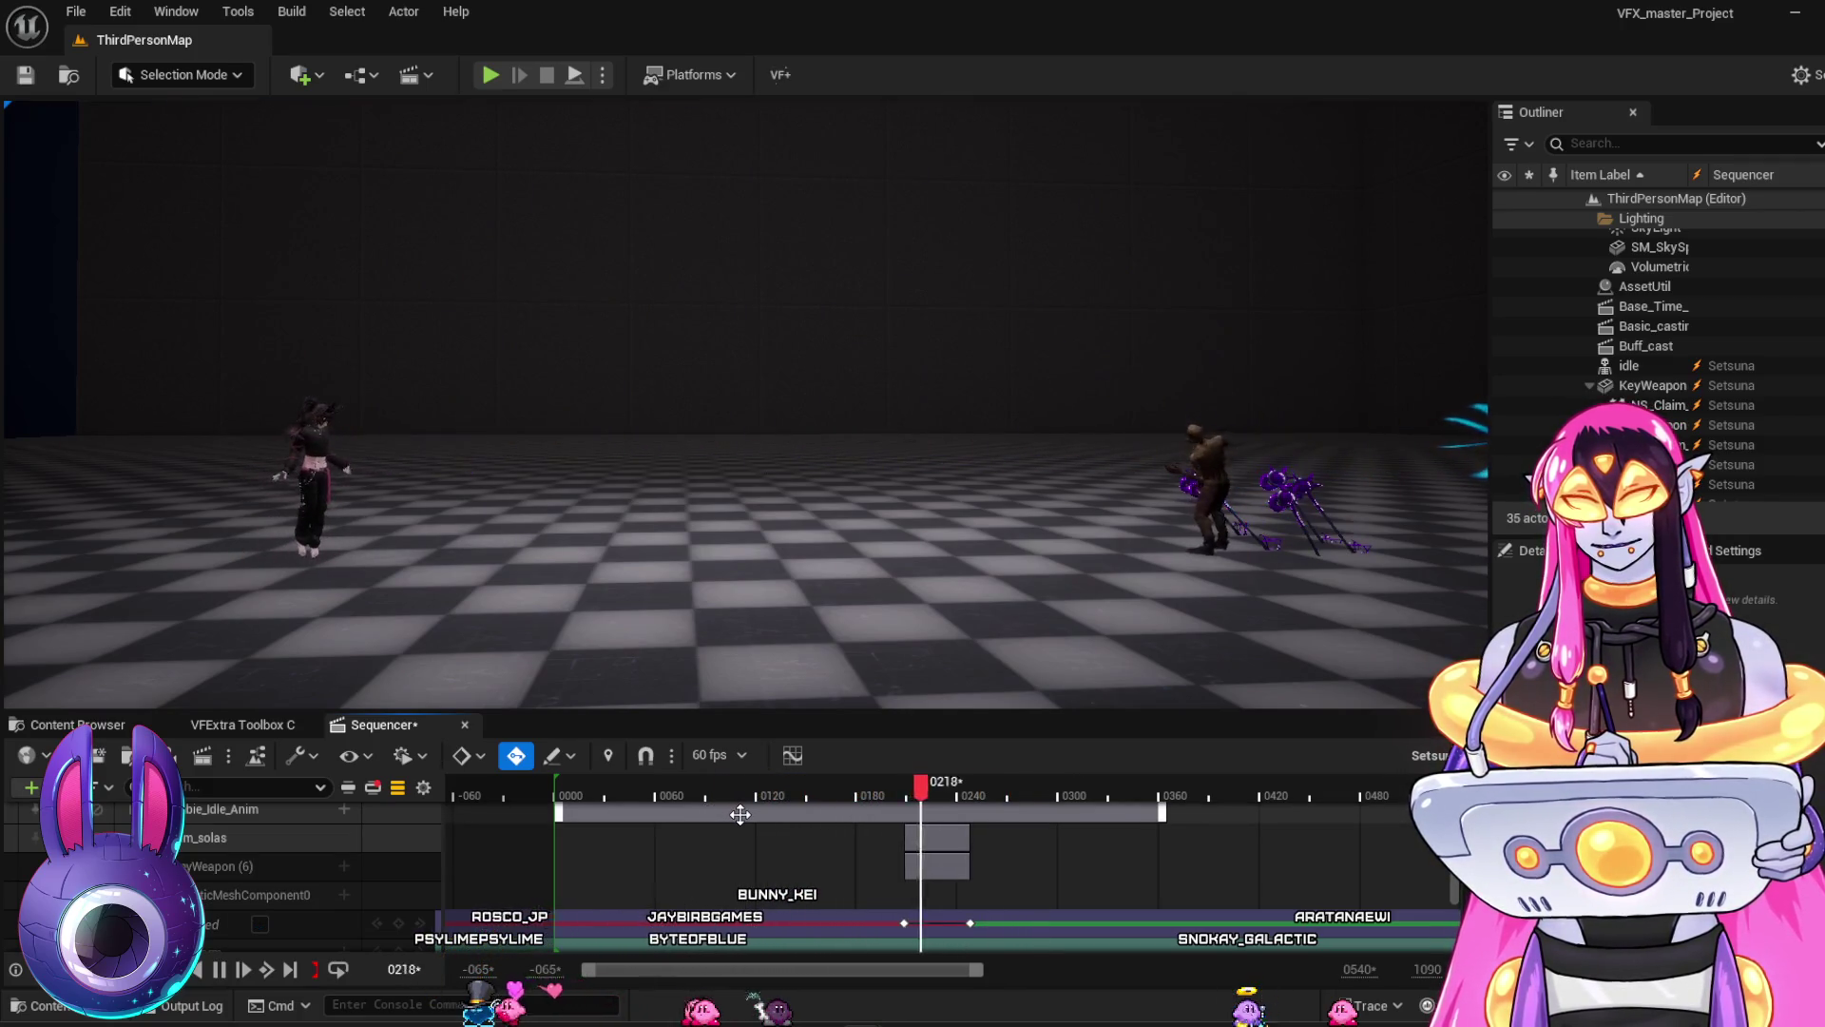
pyautogui.press('space')
pyautogui.scroll(-3, 770, 837)
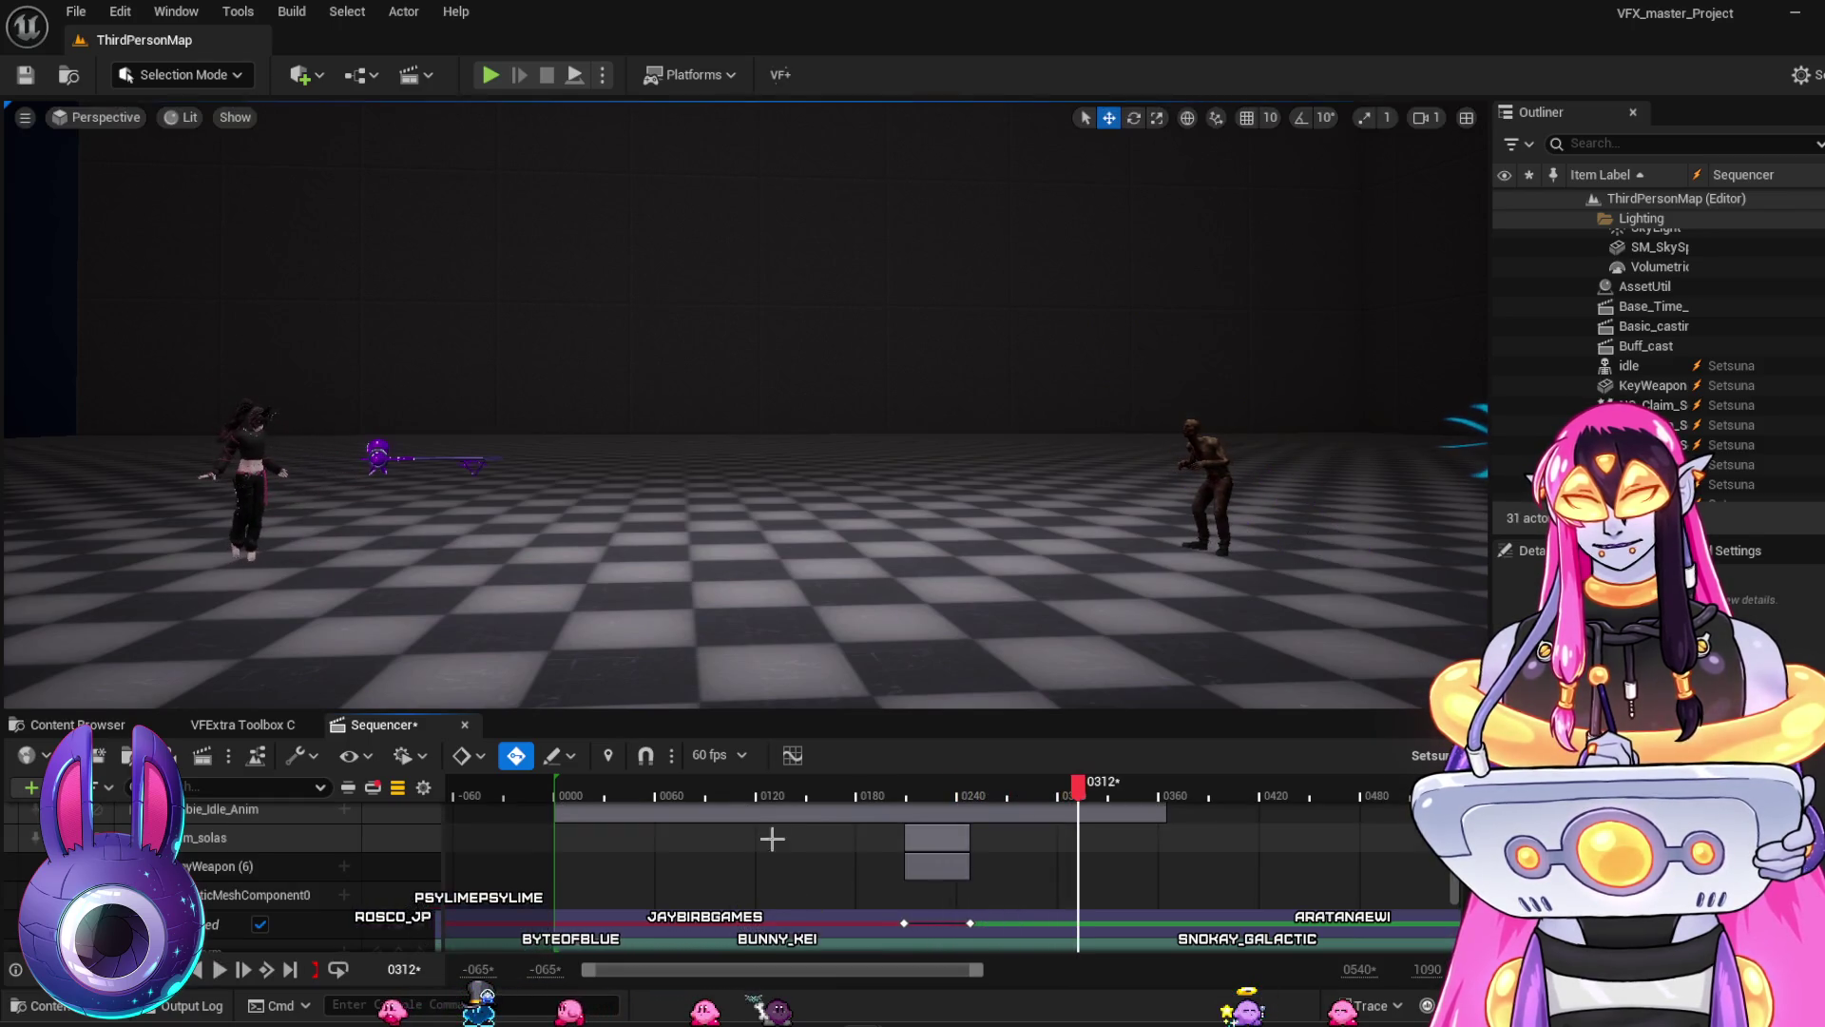
pyautogui.click(684, 791)
pyautogui.press('space')
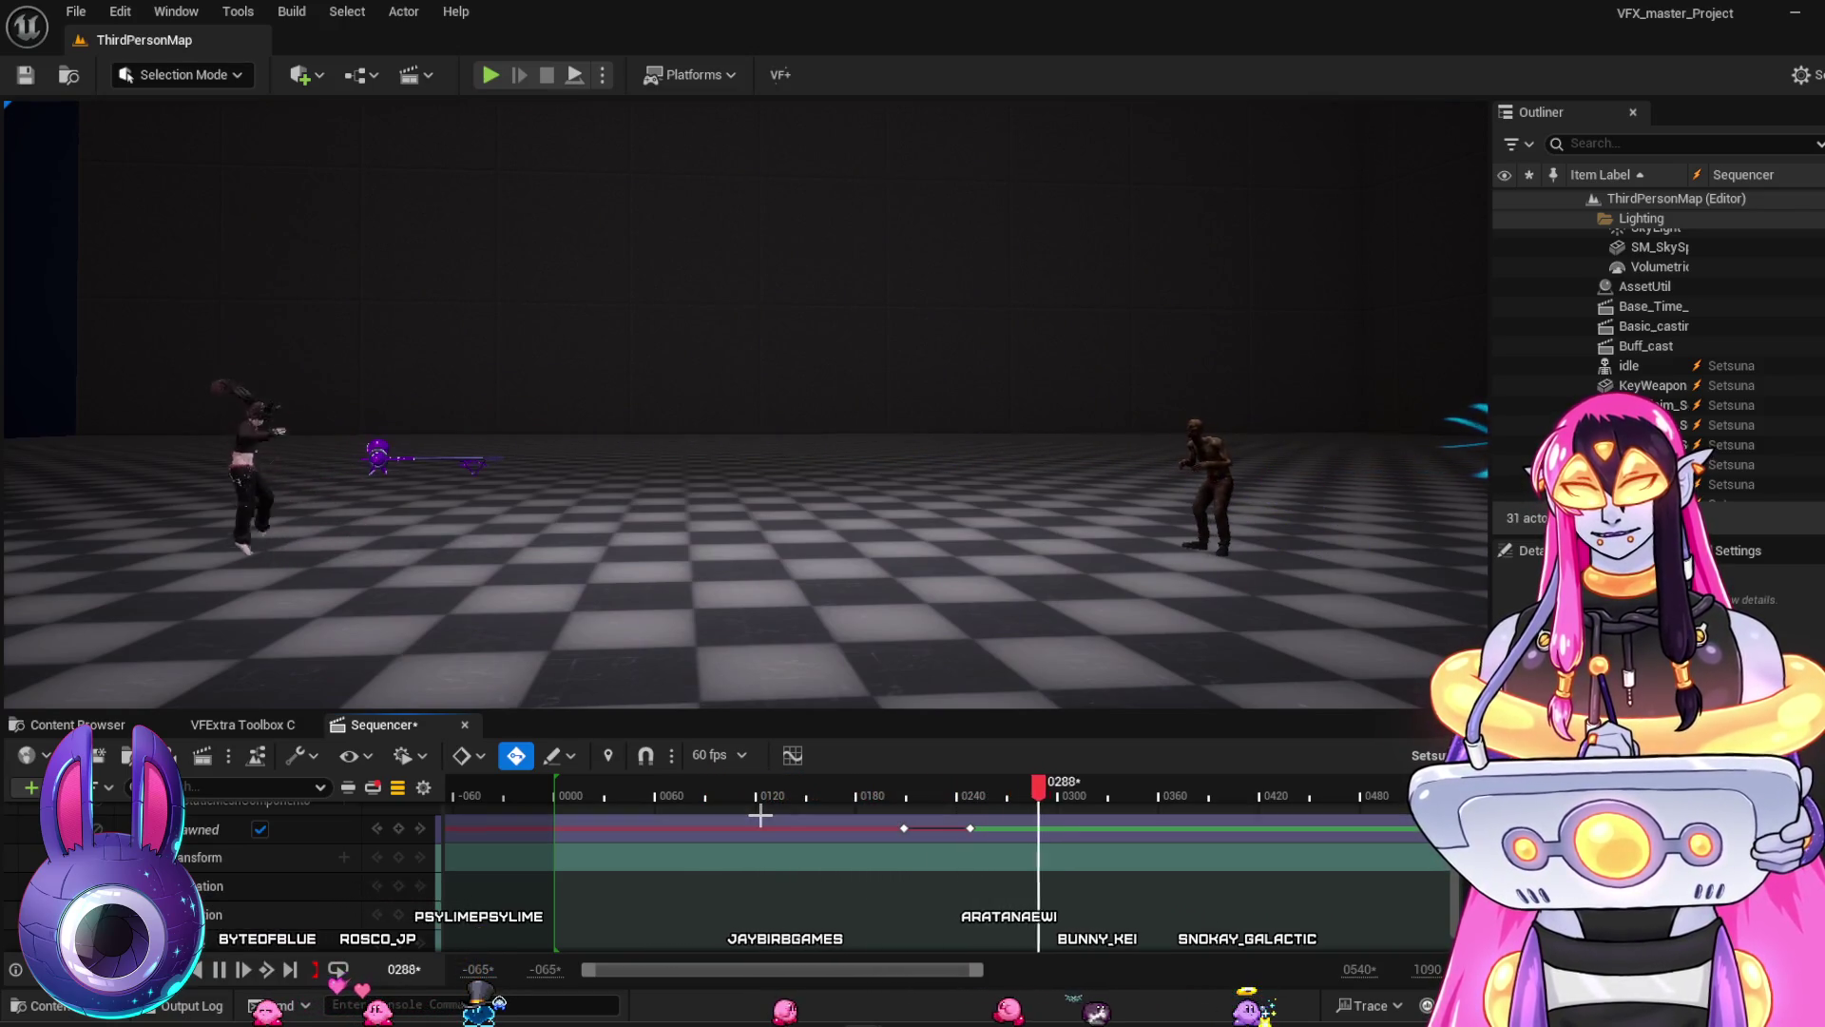
# - Stop on the second spawn key at frame 0248 and key KeyWeapon's Location there
pyautogui.click(834, 791)
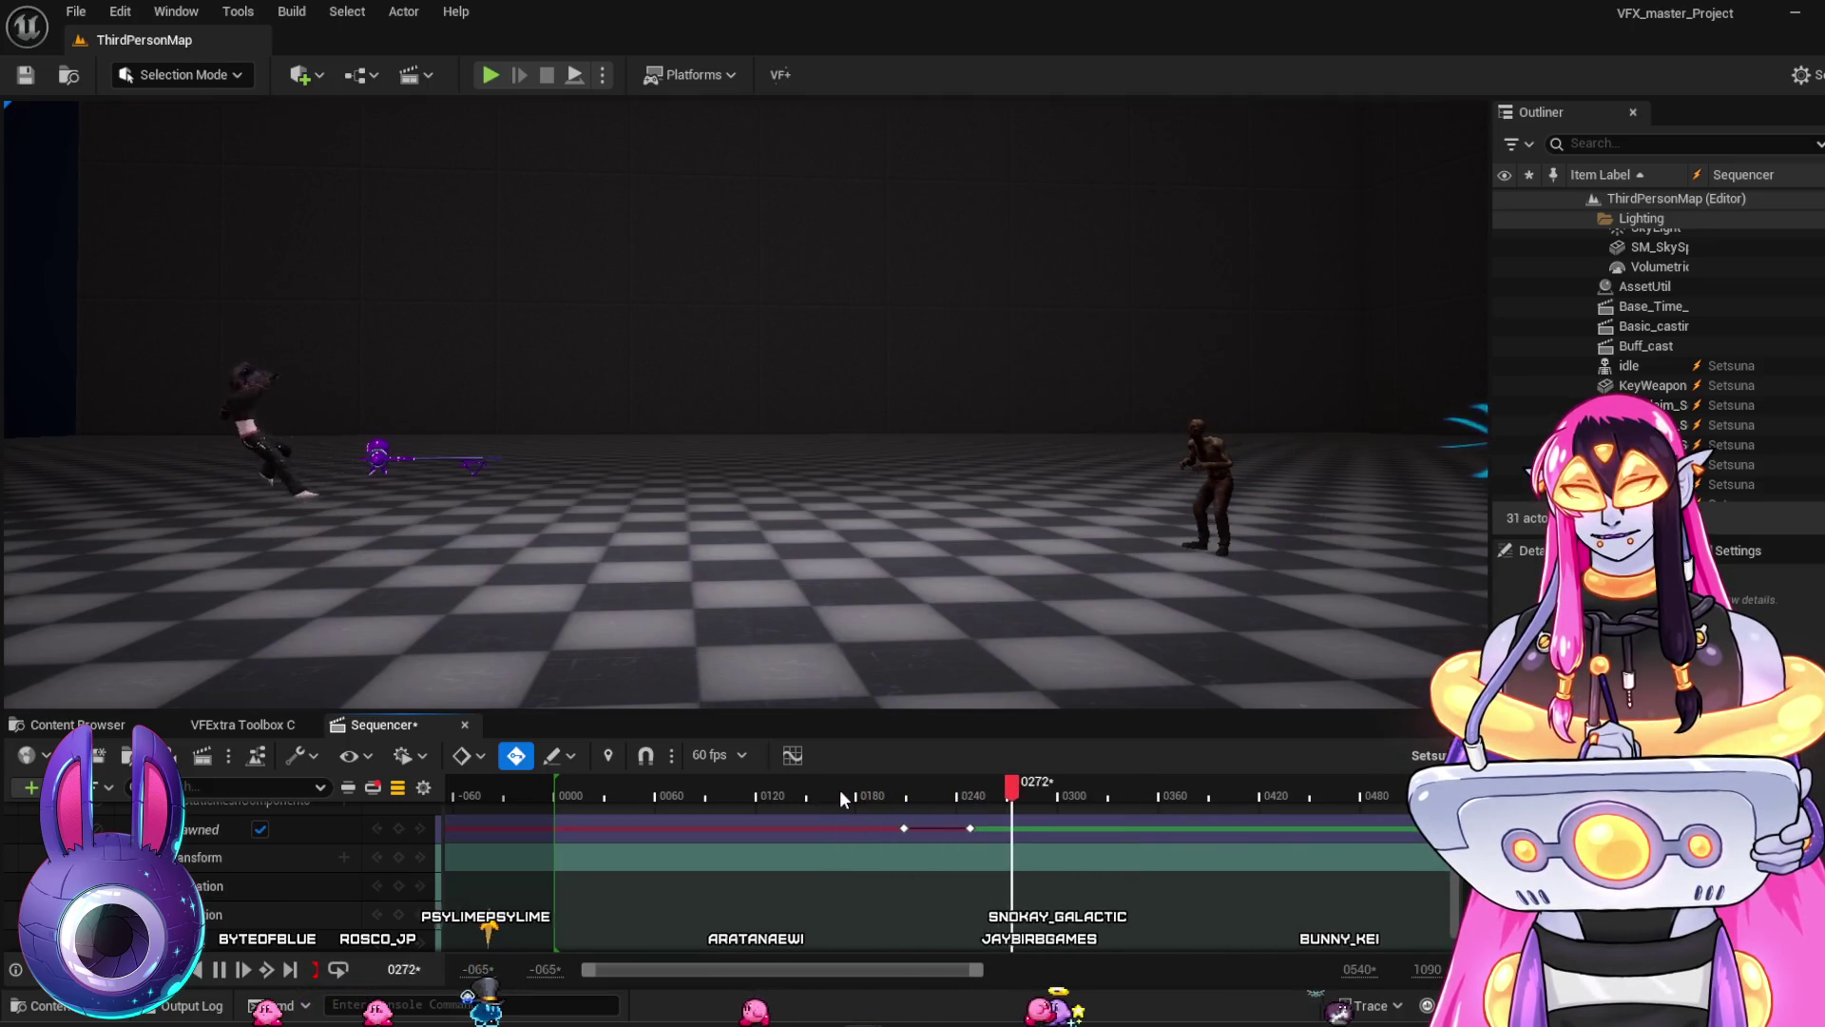
pyautogui.click(970, 828)
pyautogui.click(399, 885)
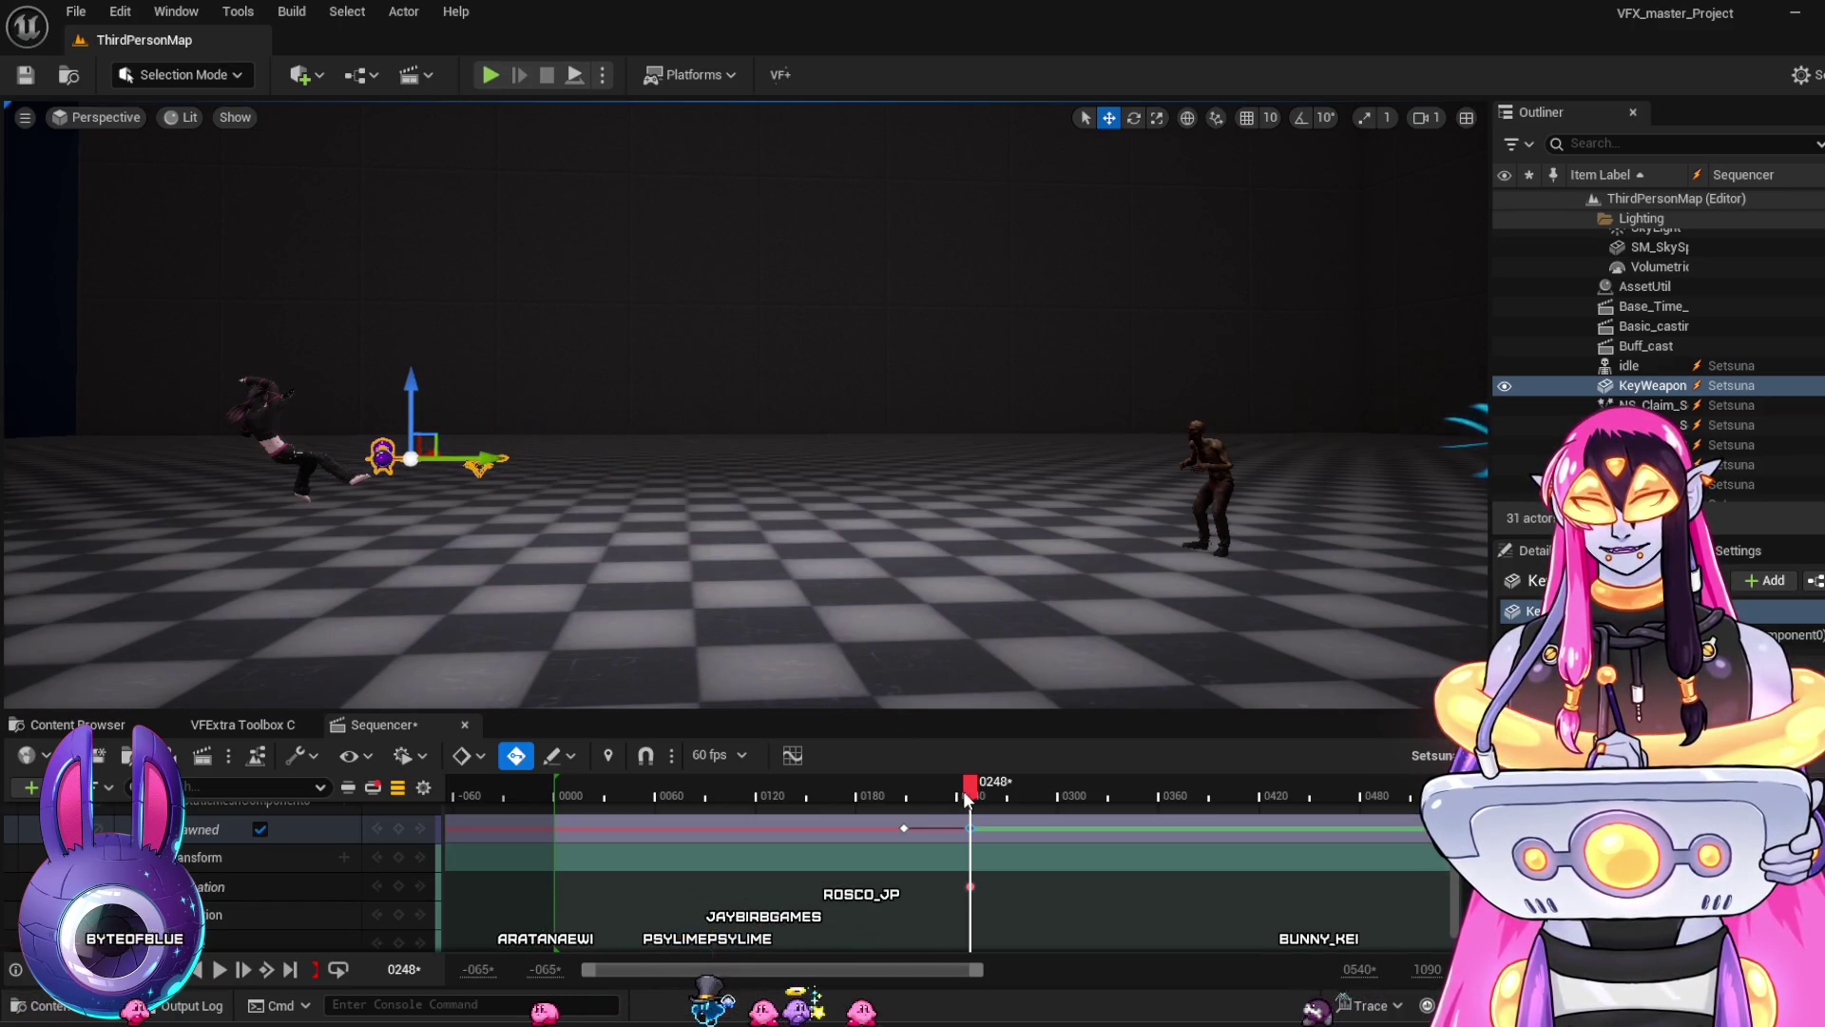
# - At frame 0289, drag KeyWeapon along X to the zombie, then replay the throw from frame 0044
pyautogui.moveTo(969, 799); pyautogui.dragTo(1042, 808)
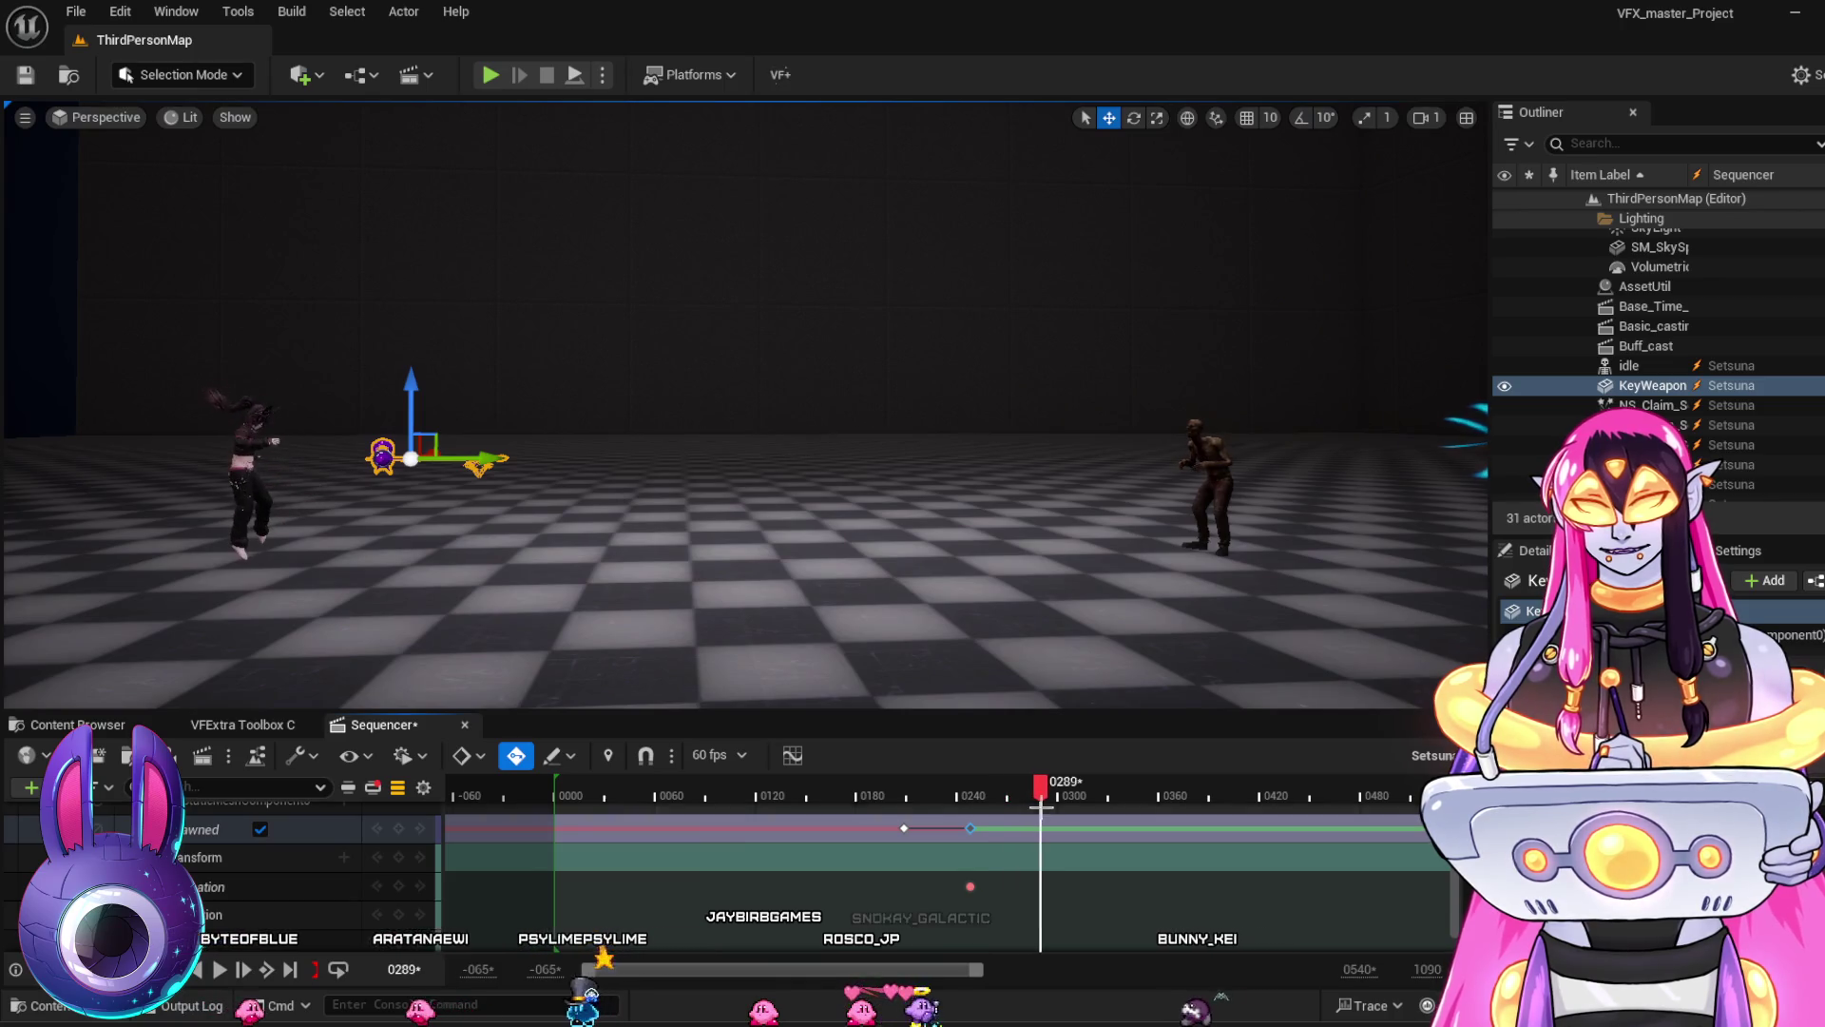
pyautogui.moveTo(486, 457)
pyautogui.mouseDown()
pyautogui.moveTo(1064, 466)
pyautogui.moveTo(1196, 502)
pyautogui.mouseUp()
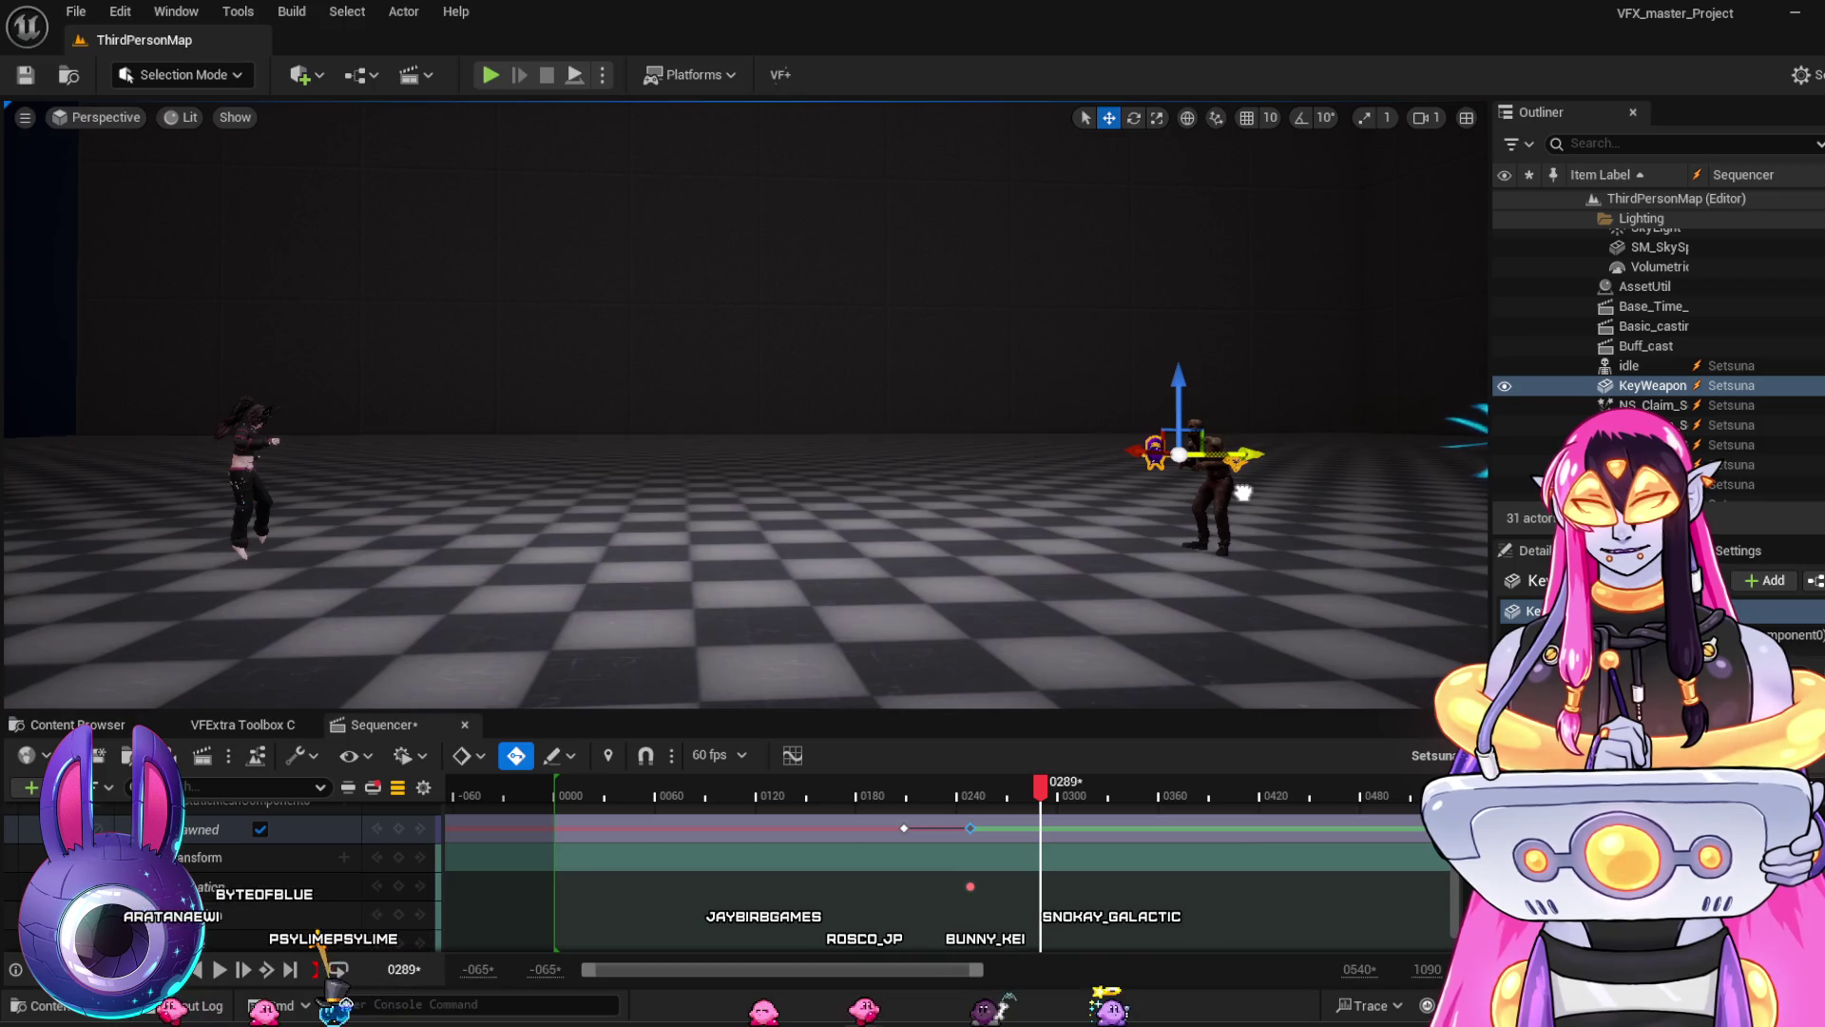
pyautogui.click(909, 796)
pyautogui.press('space')
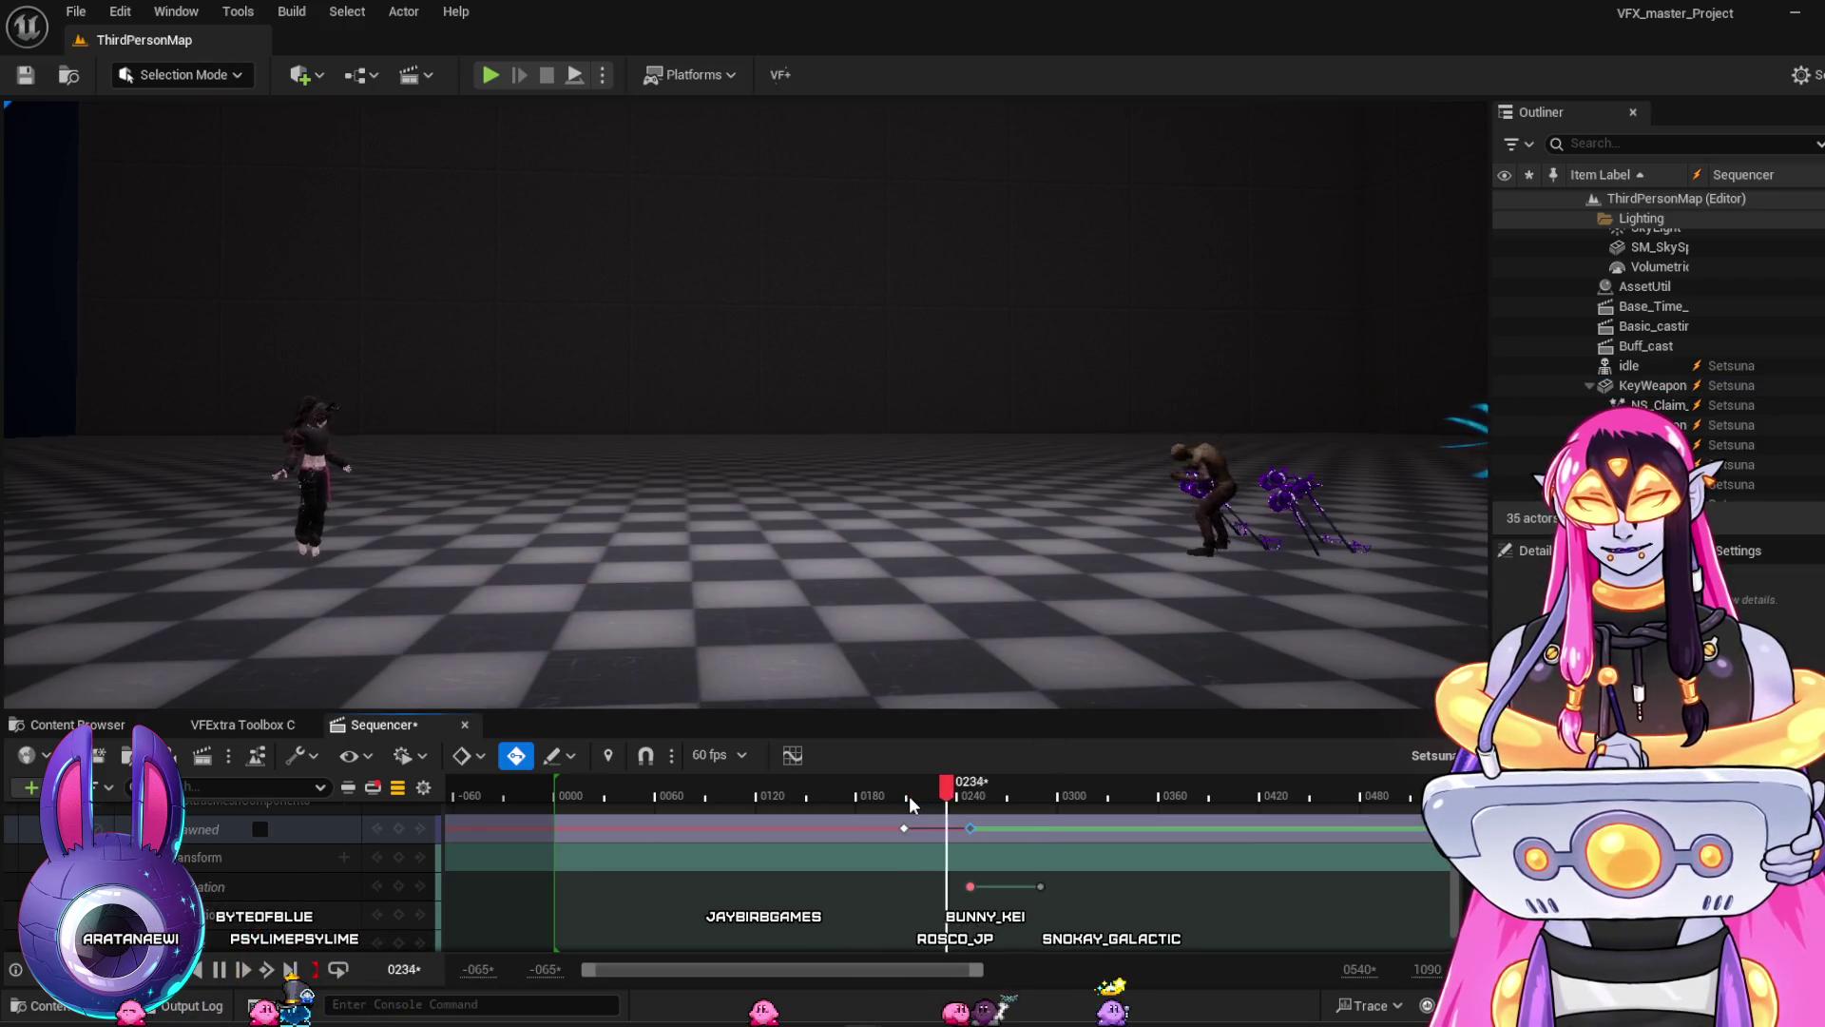
pyautogui.moveTo(909, 796); pyautogui.dragTo(779, 789)
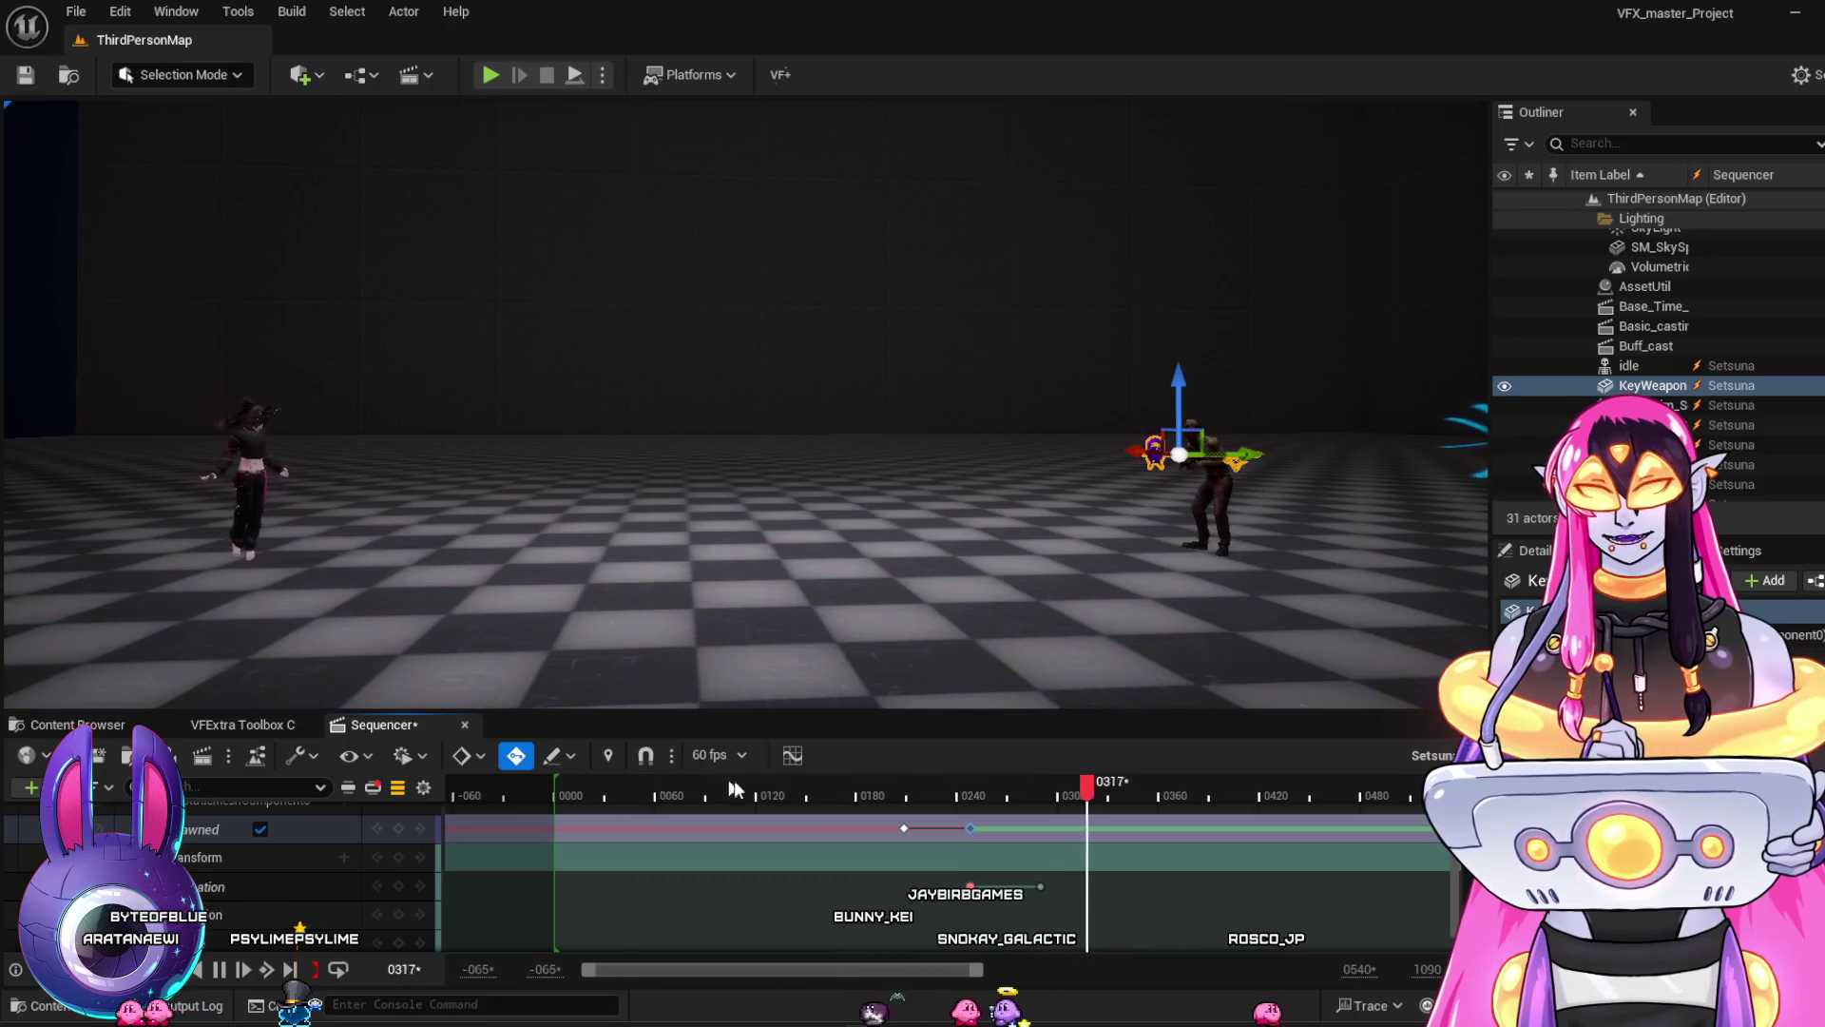
pyautogui.click(630, 798)
pyautogui.press('space')
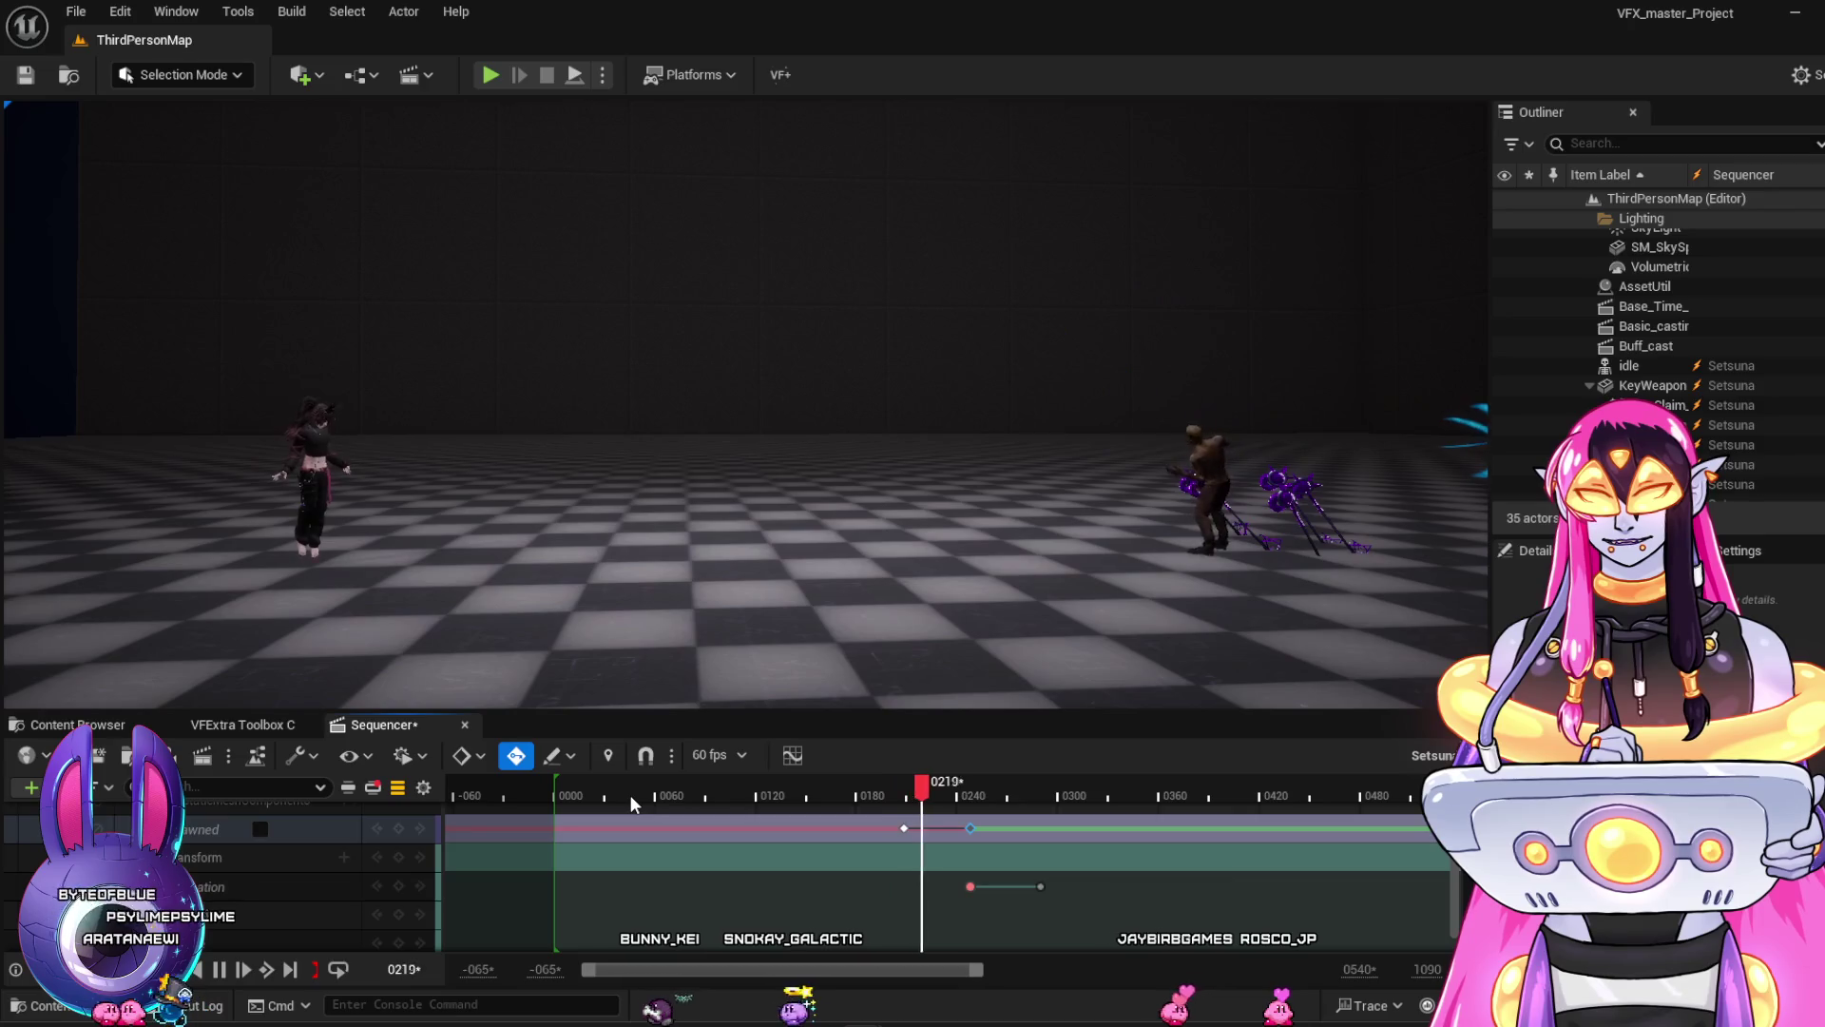
pyautogui.press('space')
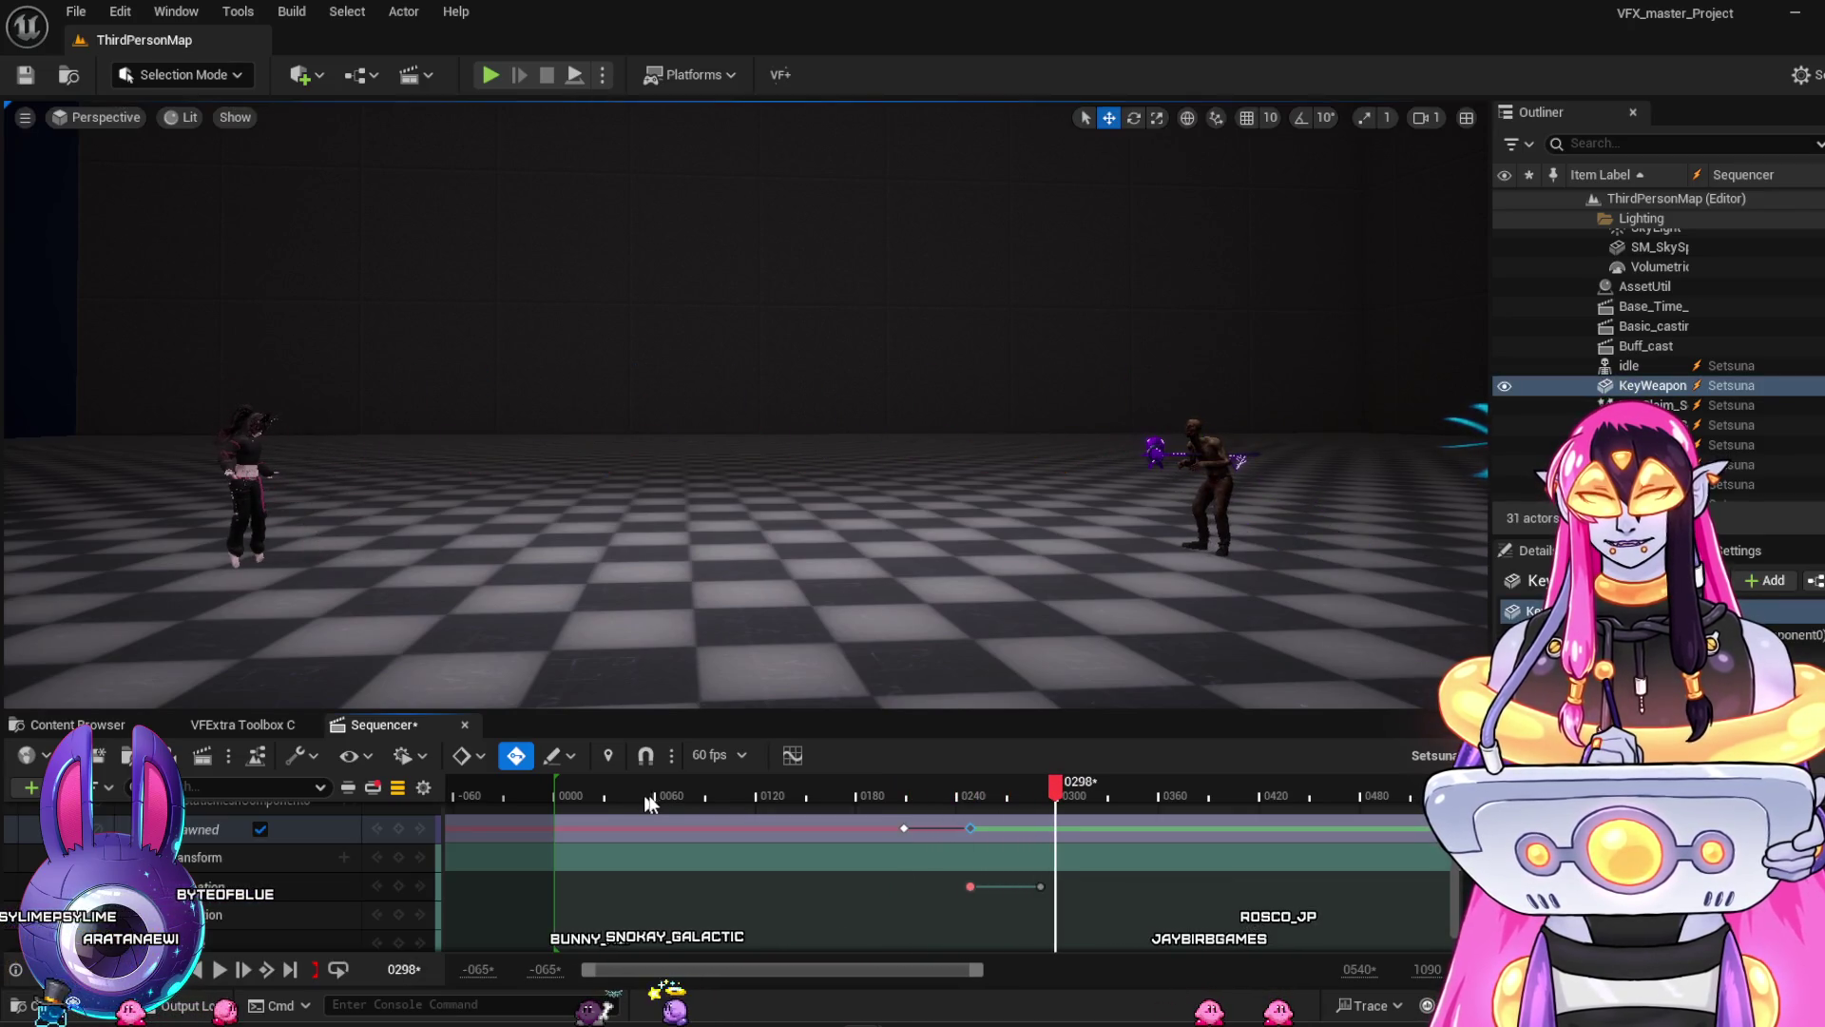
pyautogui.scroll(3, 324, 874)
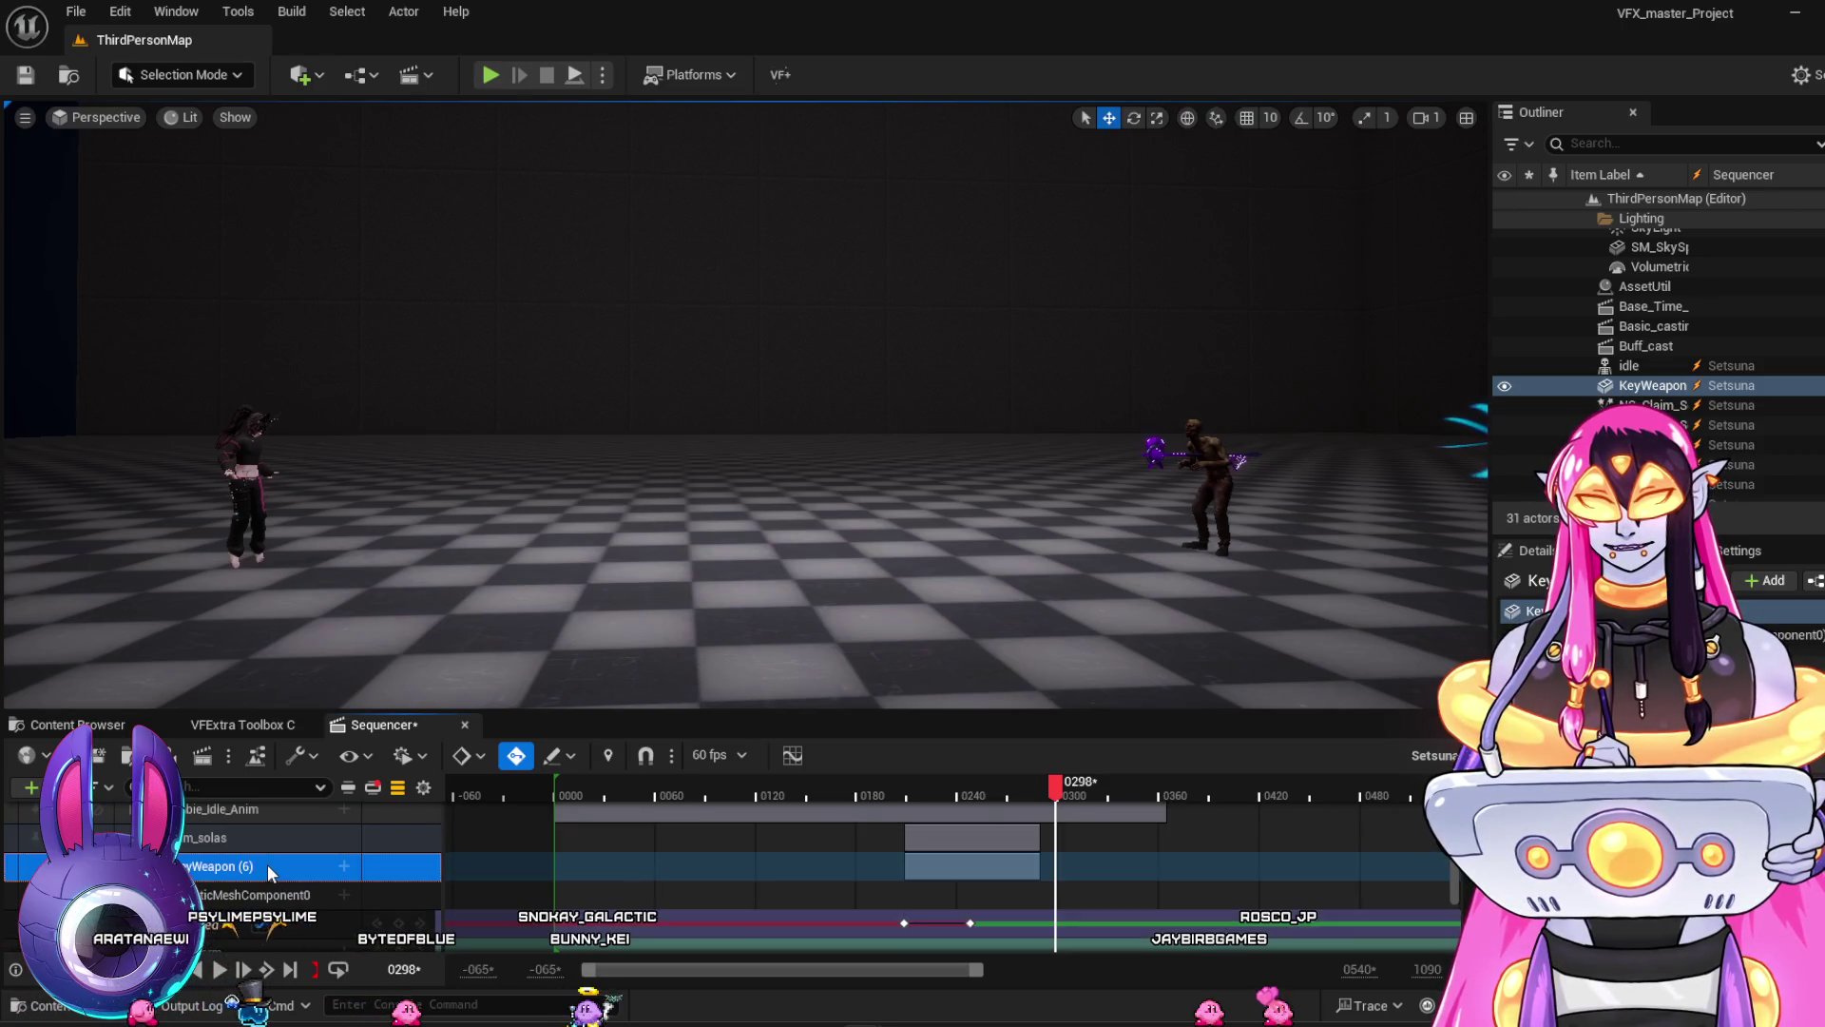
pyautogui.scroll(-3, 268, 864)
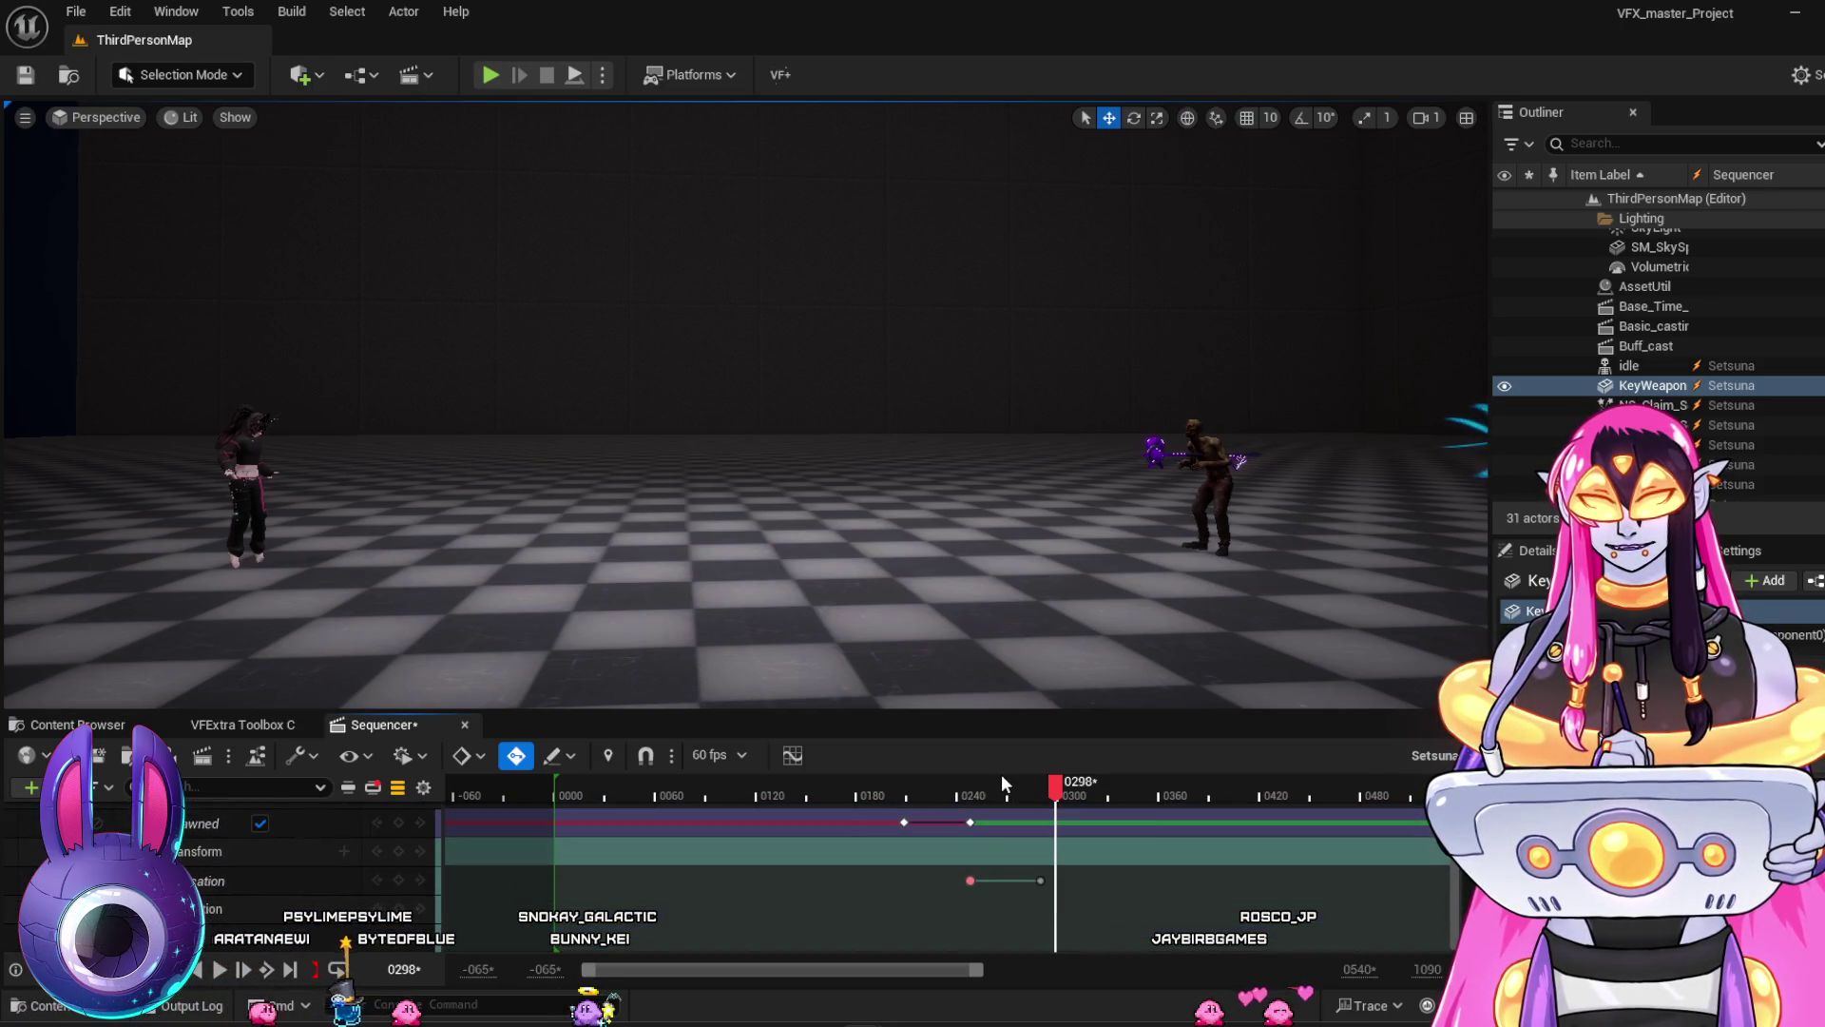
# - Preview the throw repeatedly from frames 0223, 0213, 0212 and 0152
pyautogui.click(927, 801)
pyautogui.press('space')
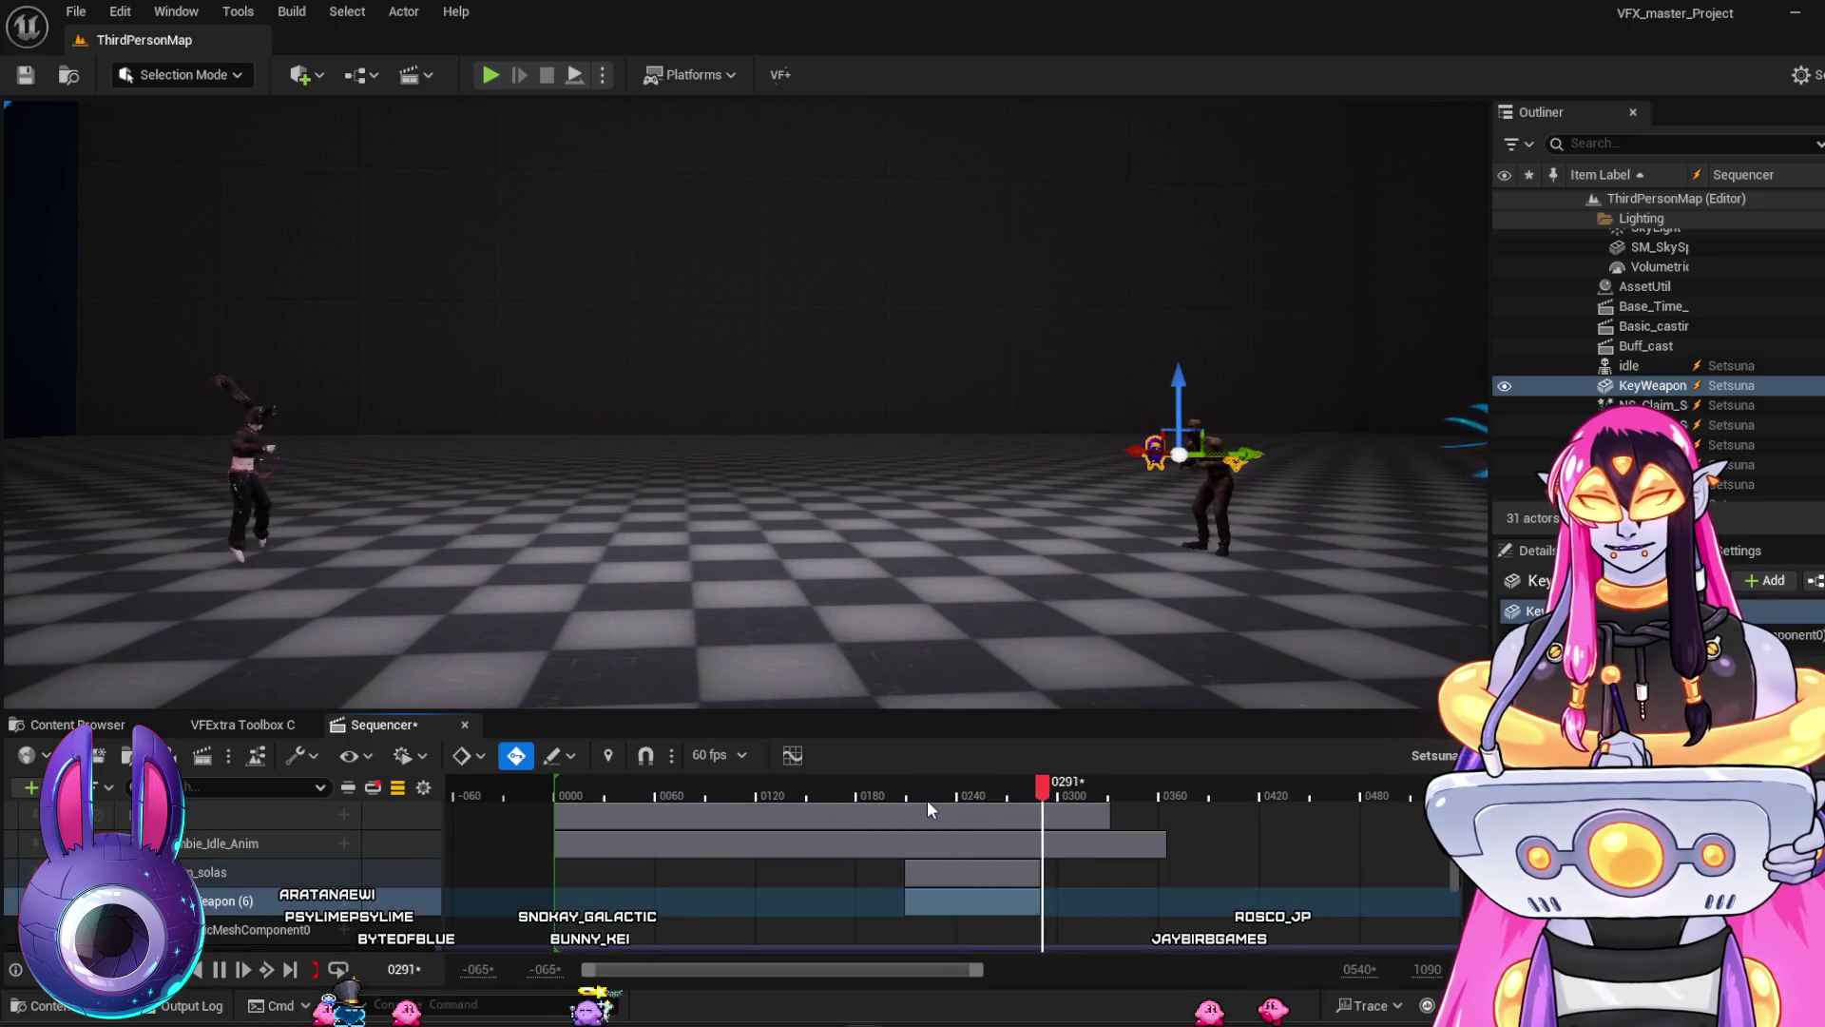
pyautogui.press('space')
pyautogui.click(884, 797)
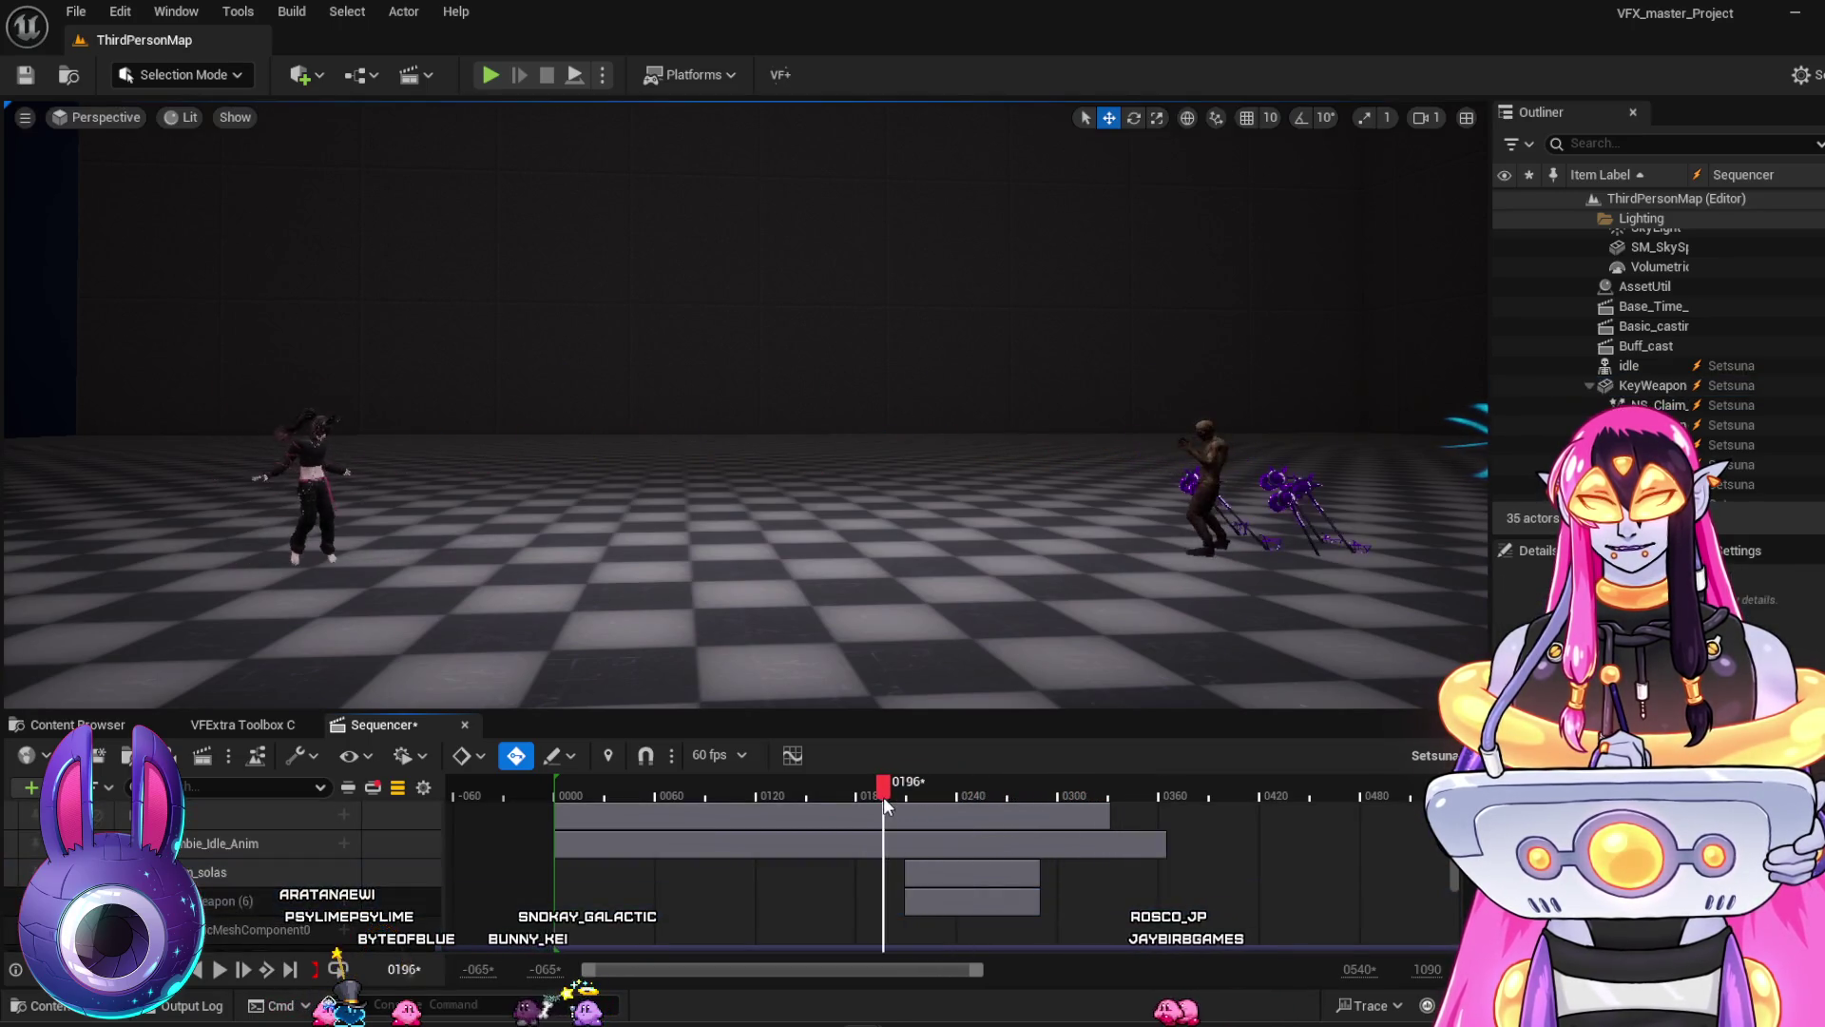
pyautogui.press('space')
pyautogui.press('space')
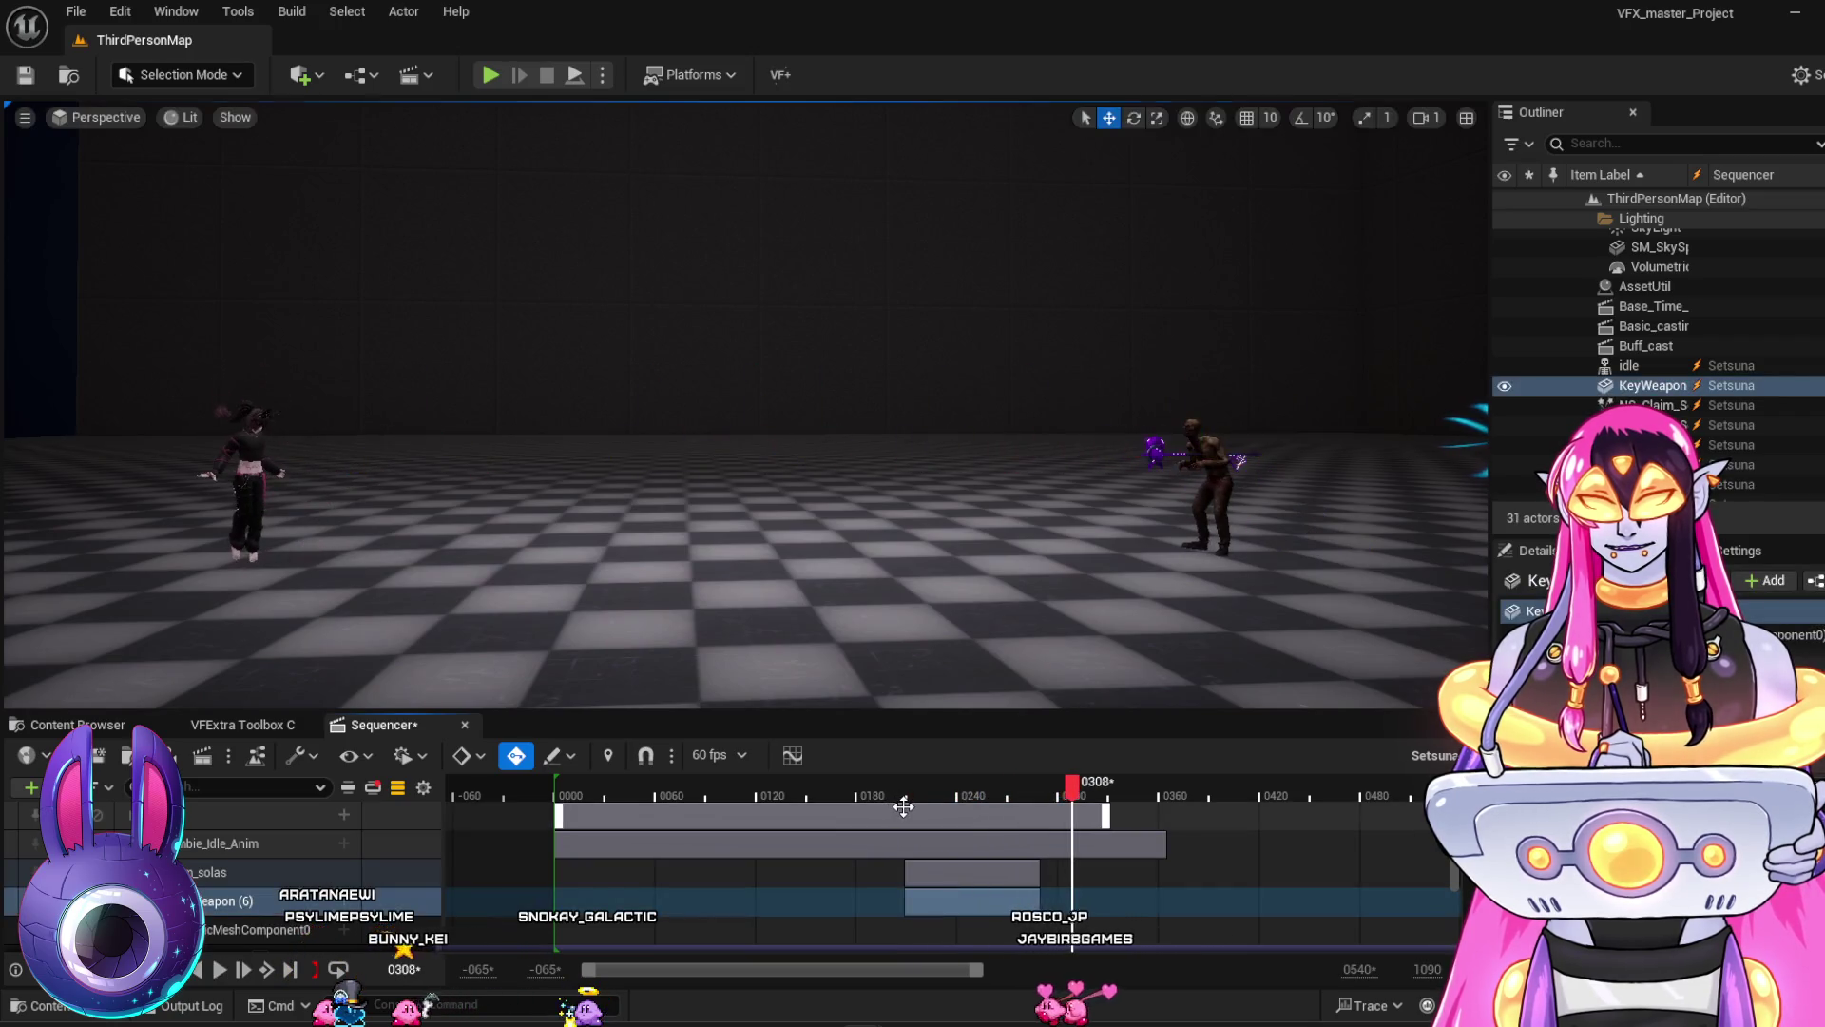
pyautogui.click(911, 791)
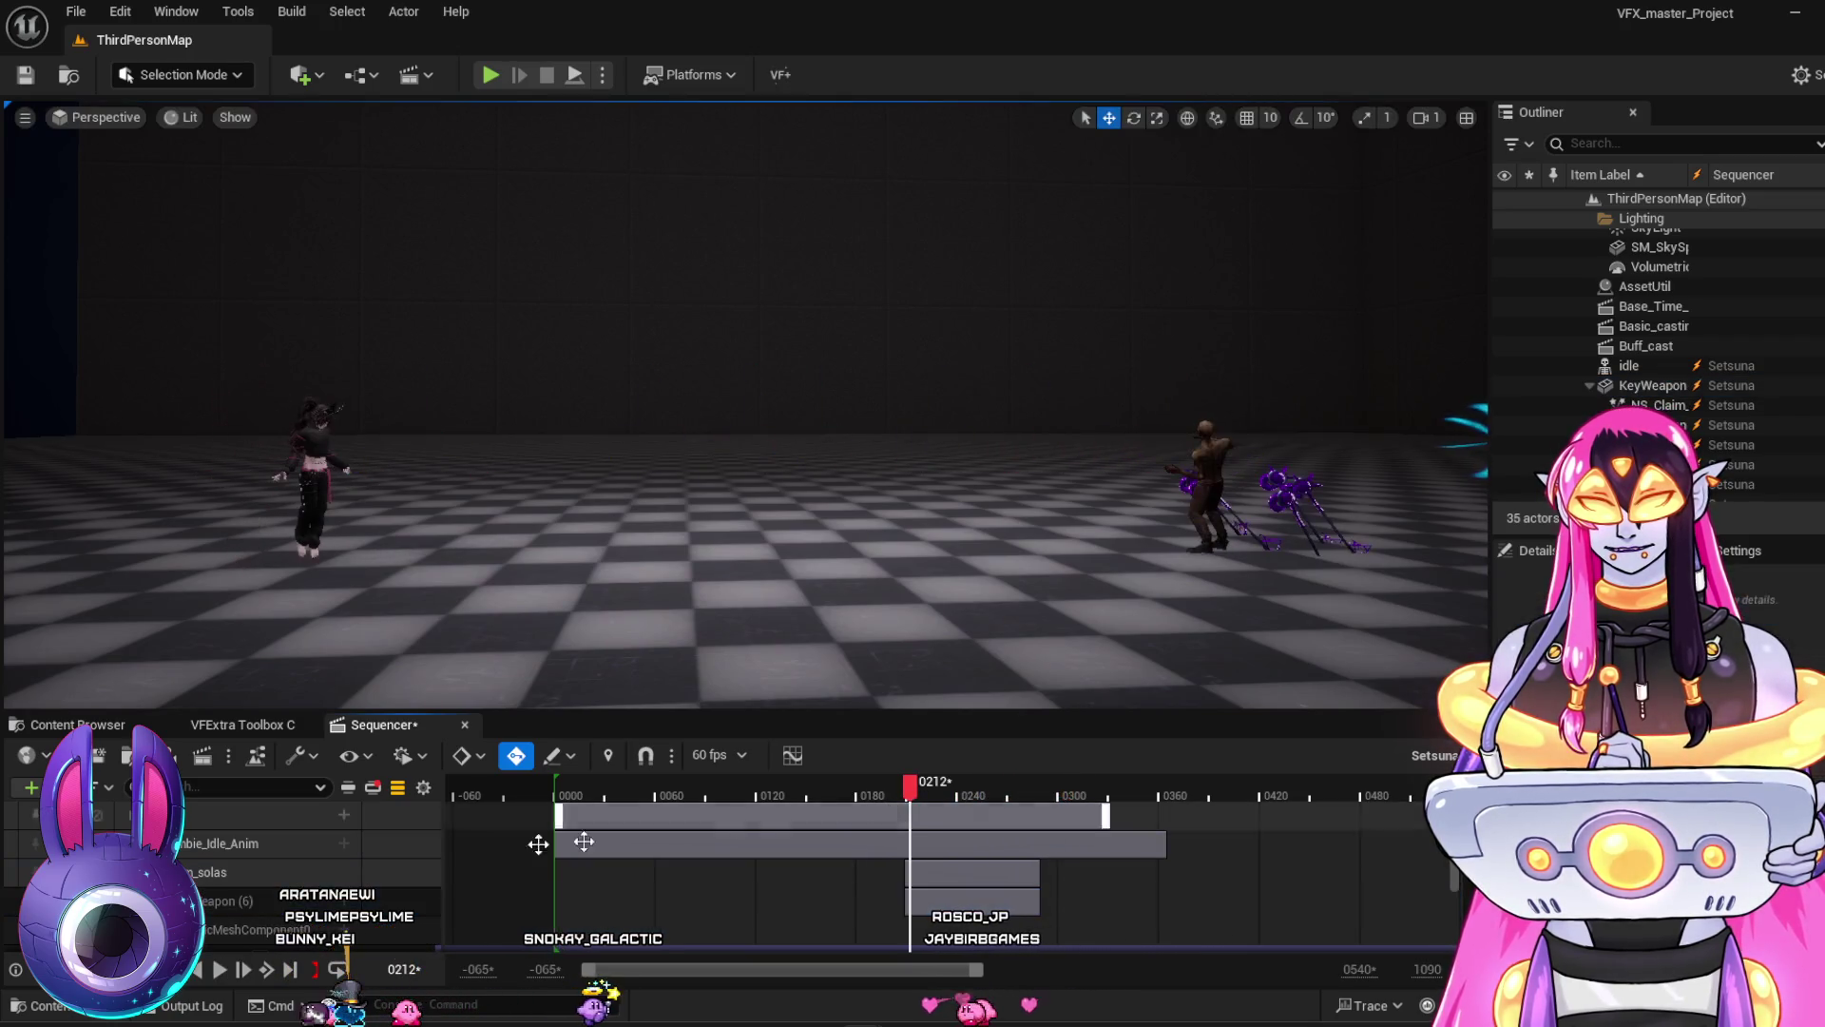
pyautogui.click(292, 820)
pyautogui.press('space')
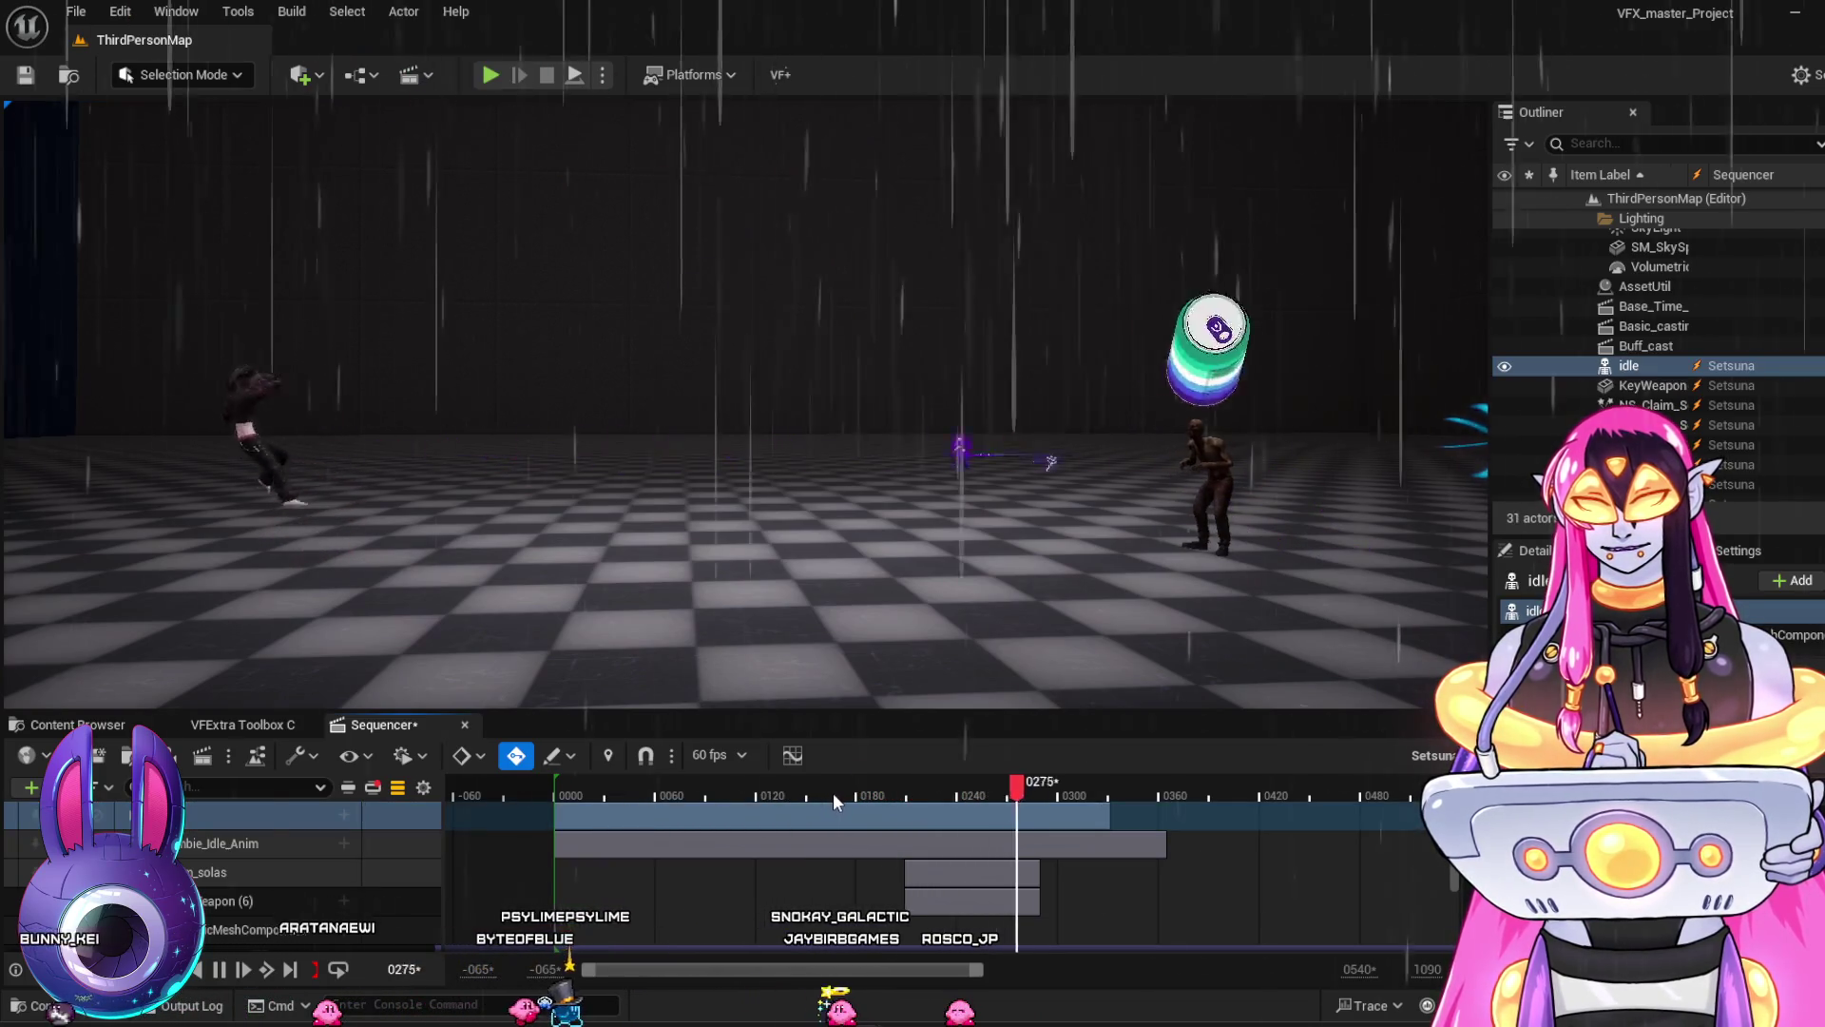
pyautogui.click(803, 794)
pyautogui.press('space')
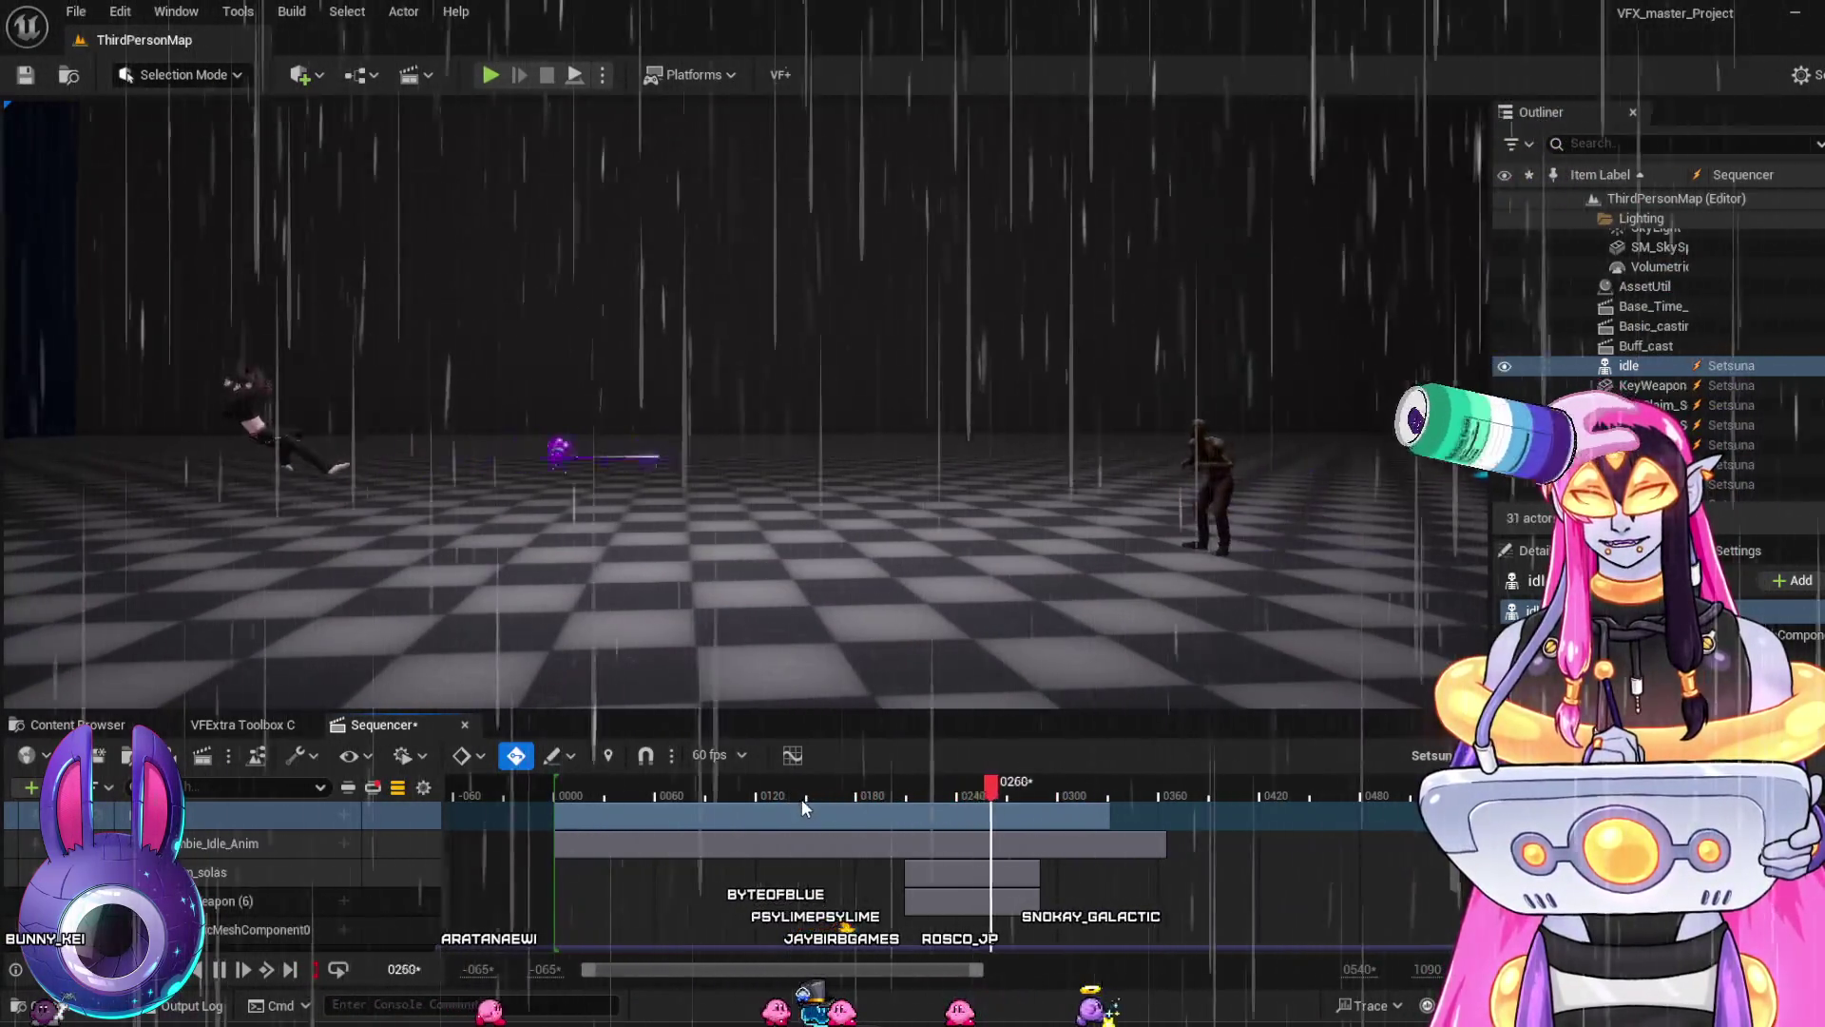
pyautogui.press('space')
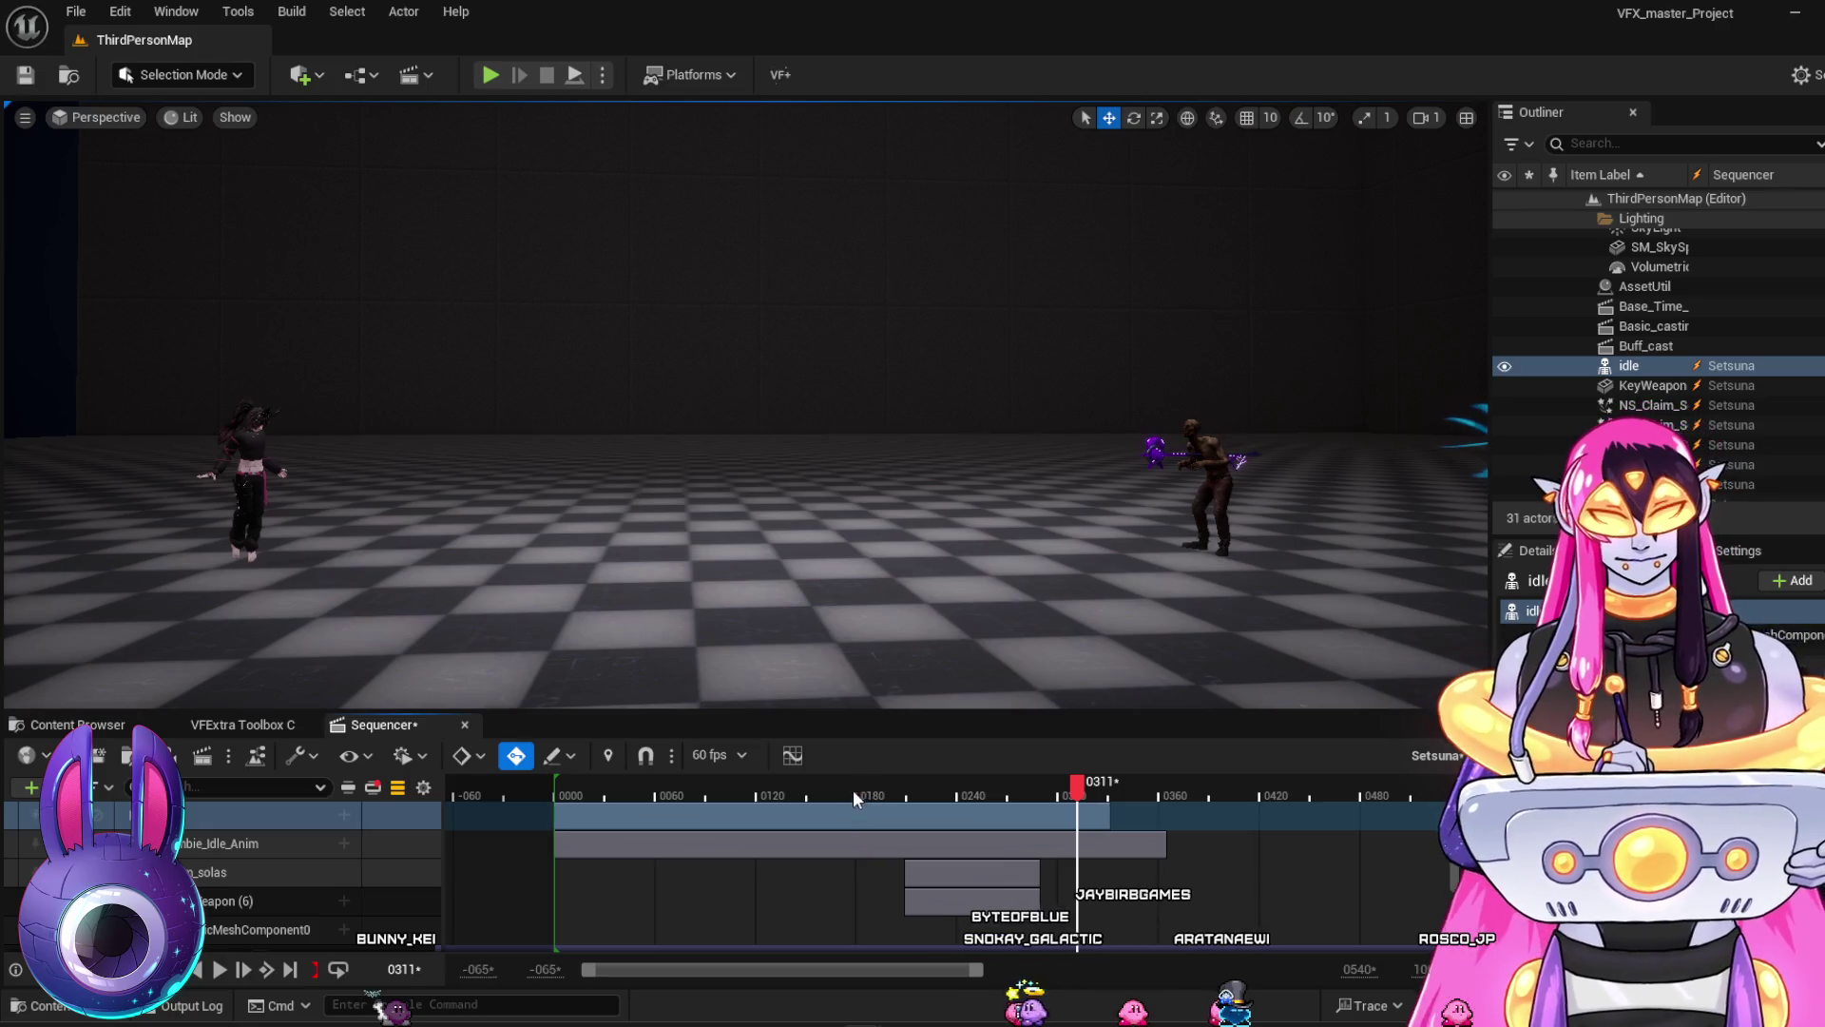
# - Shift a KeyWeapon transform key 8 frames earlier, to frame 0282
pyautogui.click(806, 796)
pyautogui.press('space')
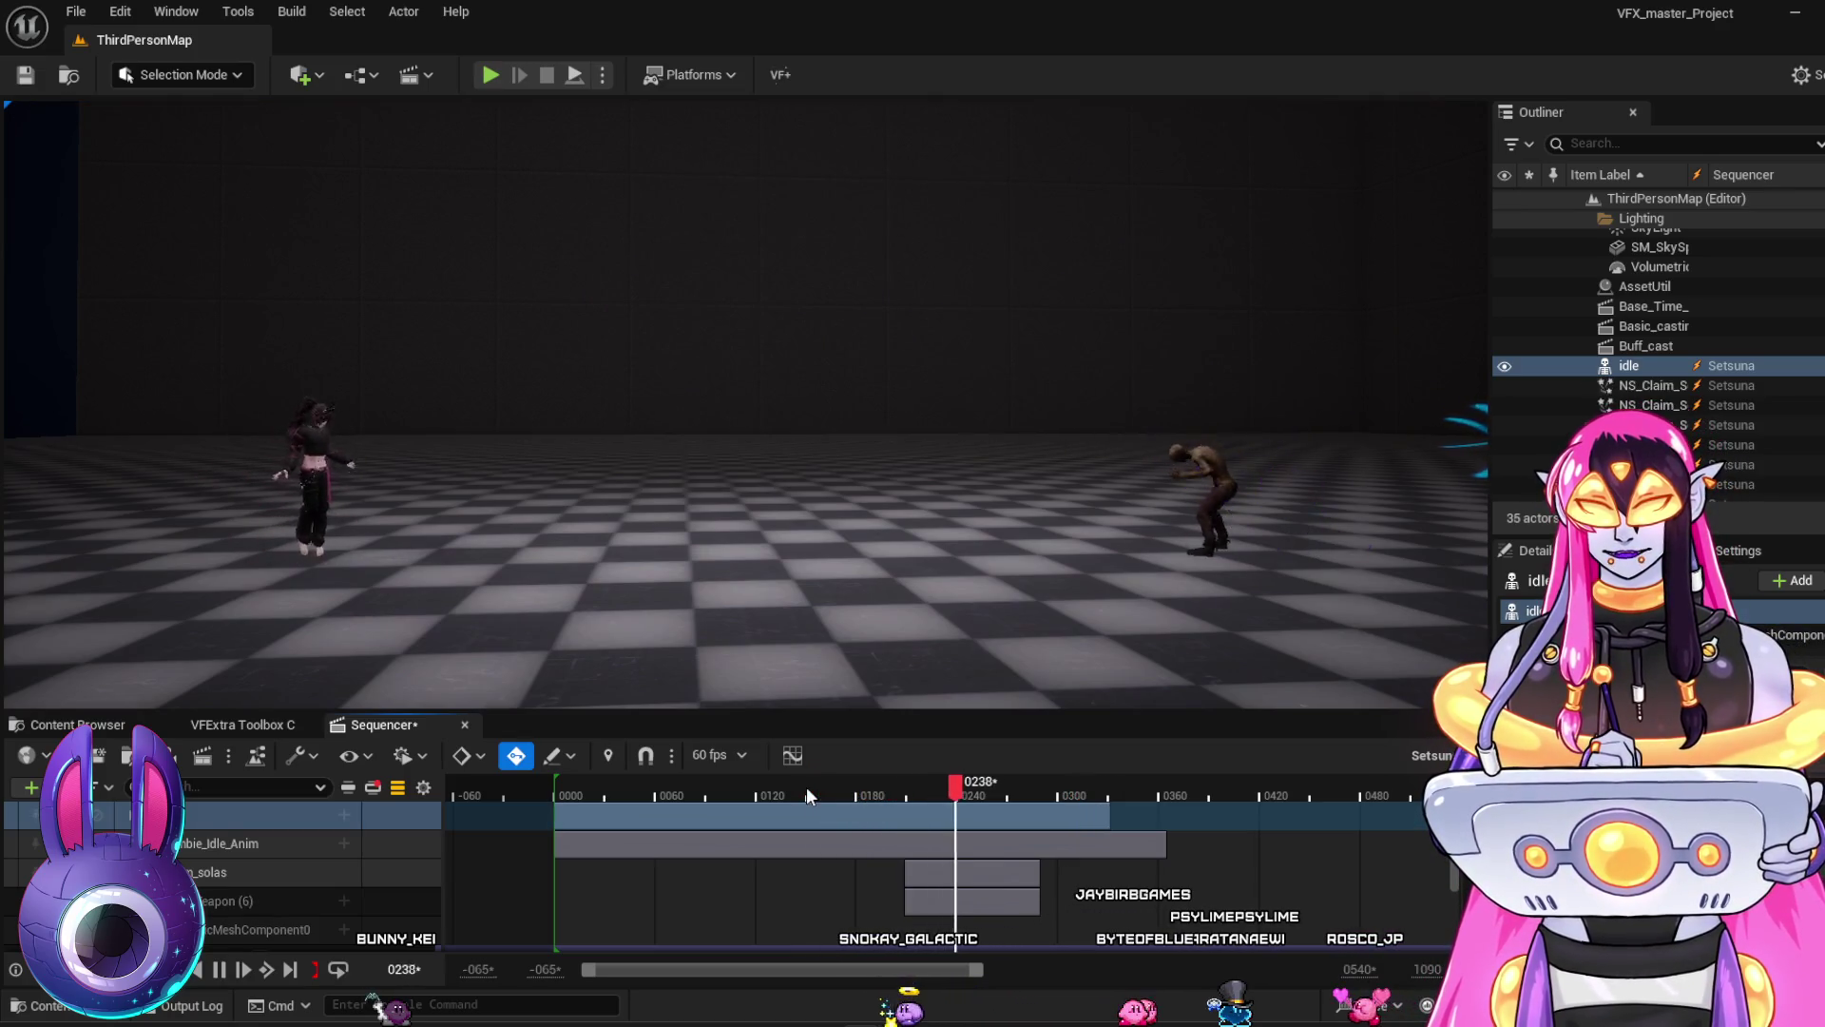
pyautogui.press('space')
pyautogui.click(953, 872)
pyautogui.moveTo(1035, 924); pyautogui.dragTo(1022, 924)
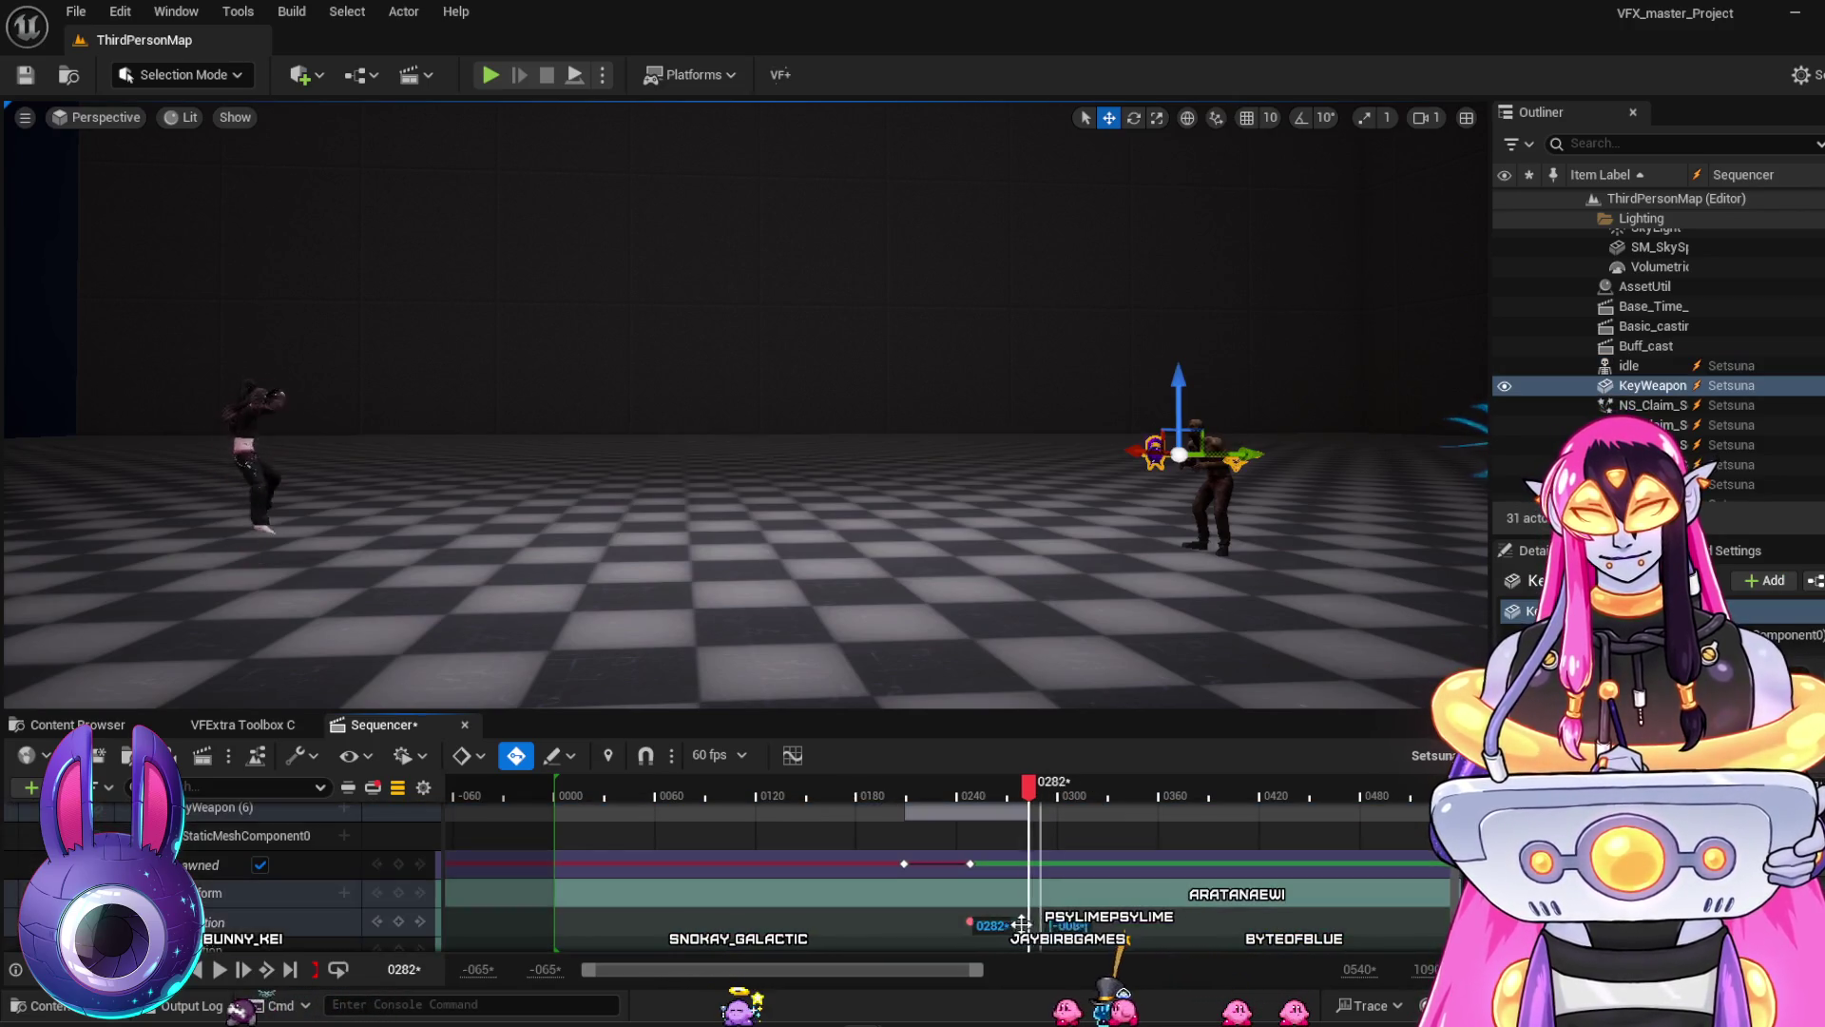
# - Replay the throw from frames 201 and 170 to check the new timing
pyautogui.click(892, 784)
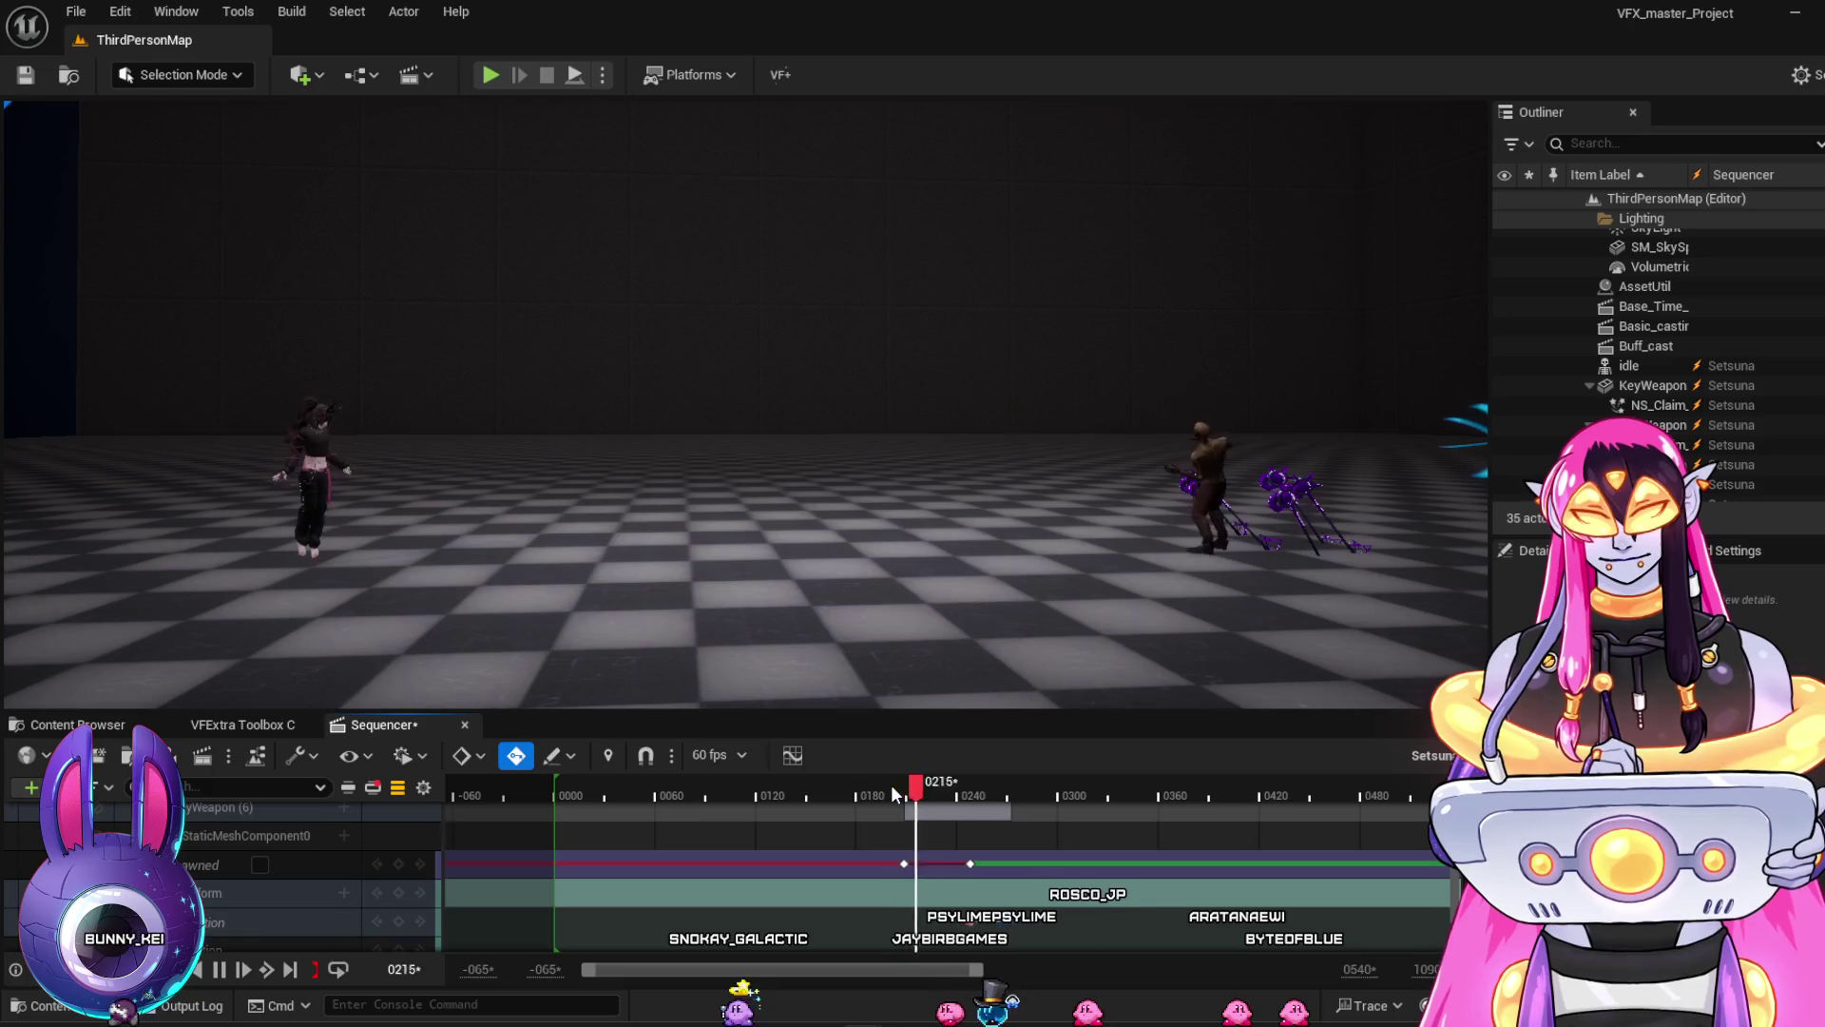
pyautogui.press('space')
pyautogui.press('space')
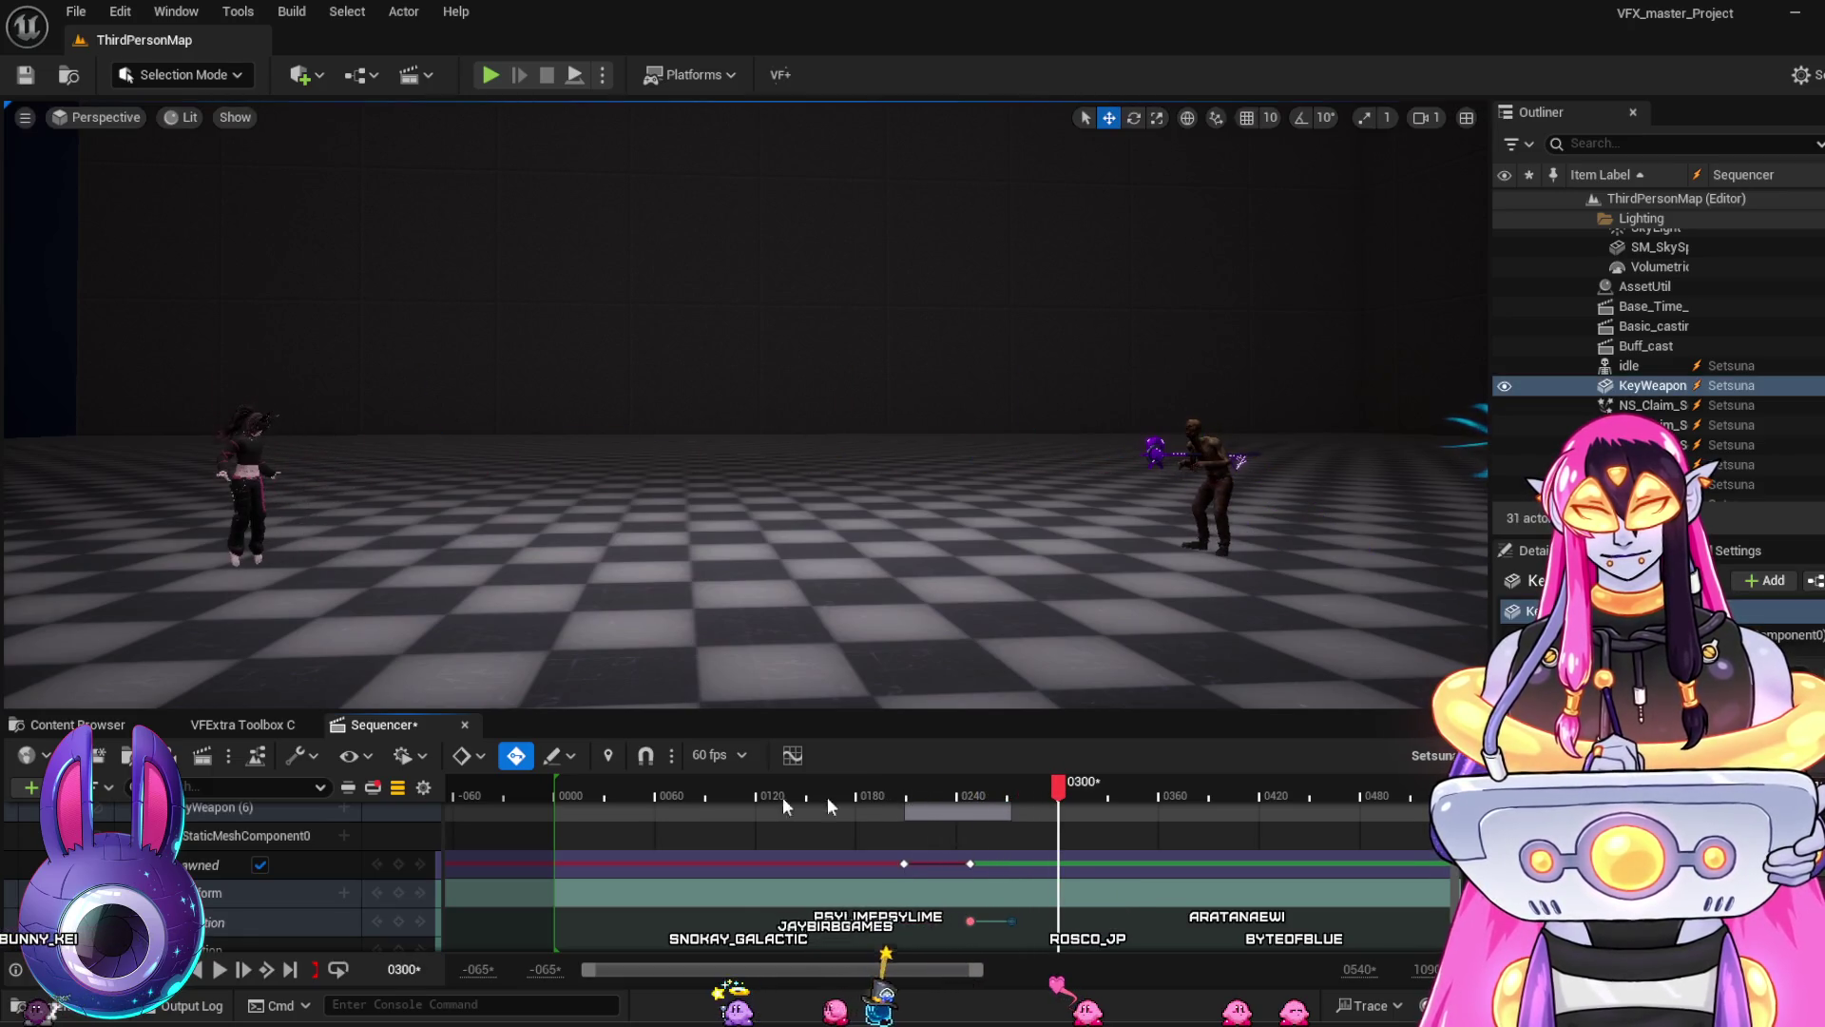
pyautogui.scroll(2, 297, 863)
pyautogui.click(268, 808)
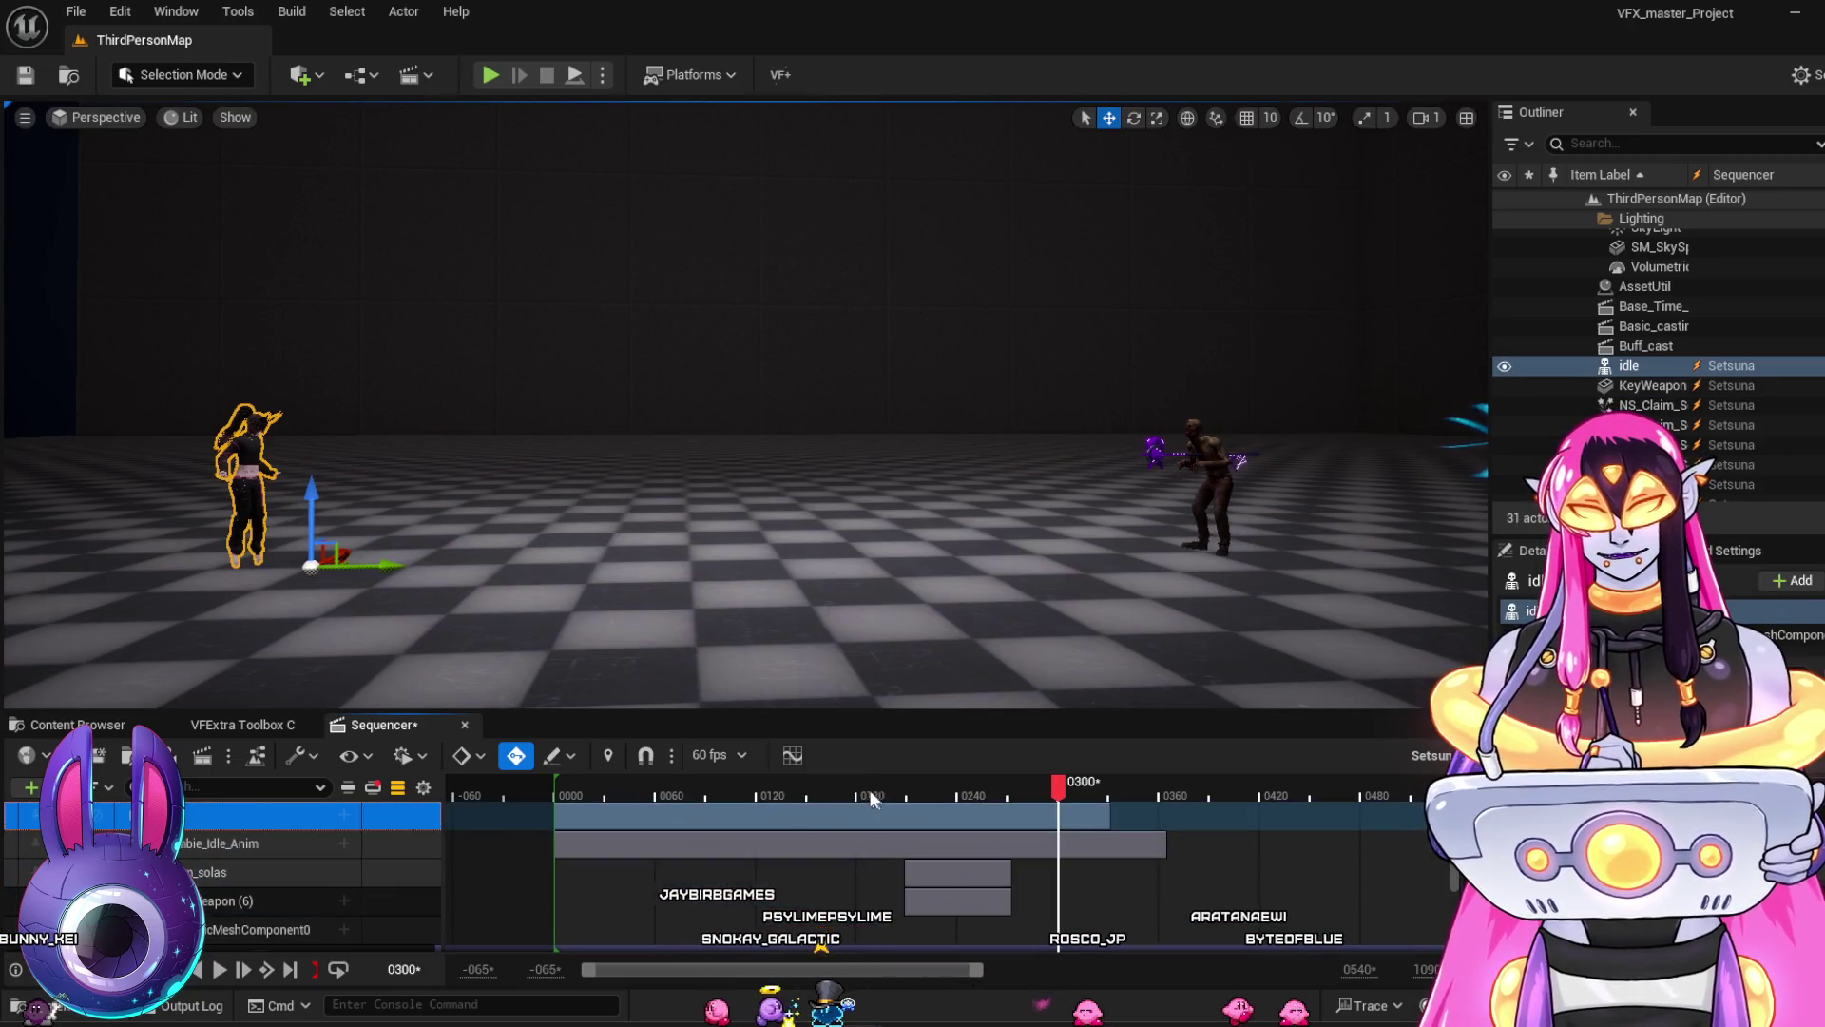
pyautogui.click(825, 786)
pyautogui.press('space')
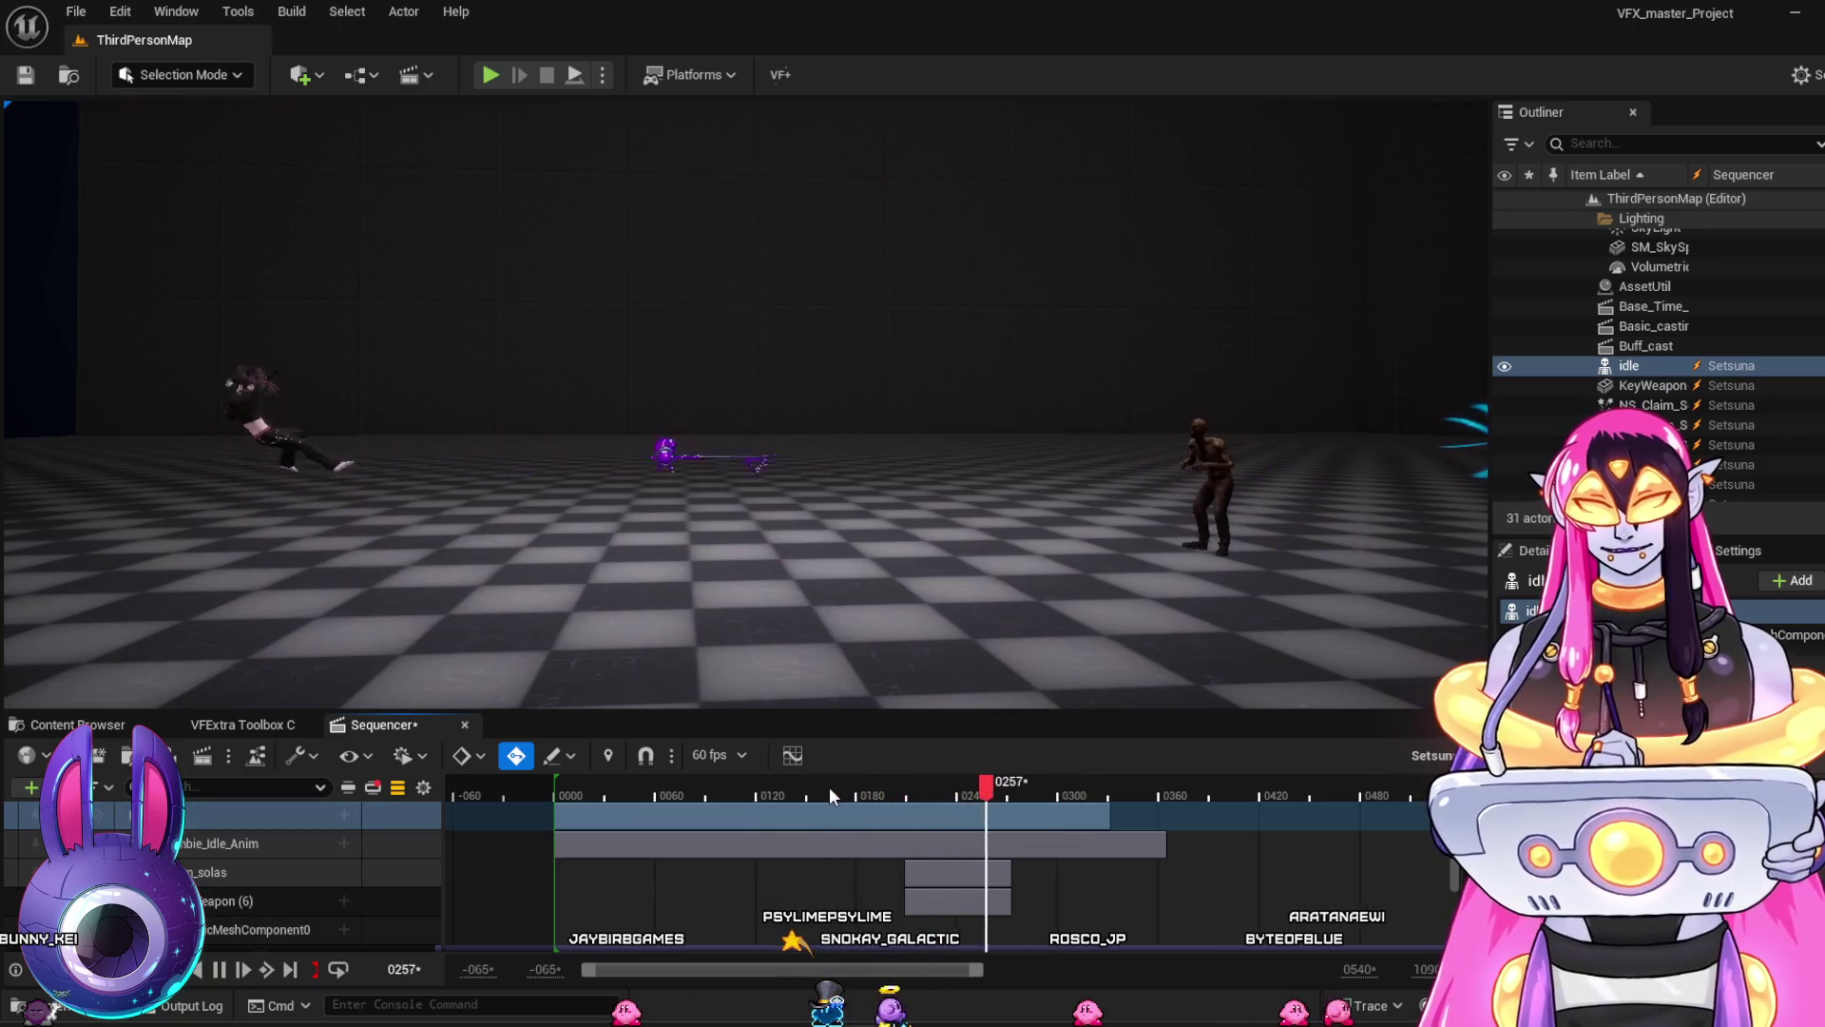
pyautogui.click(810, 791)
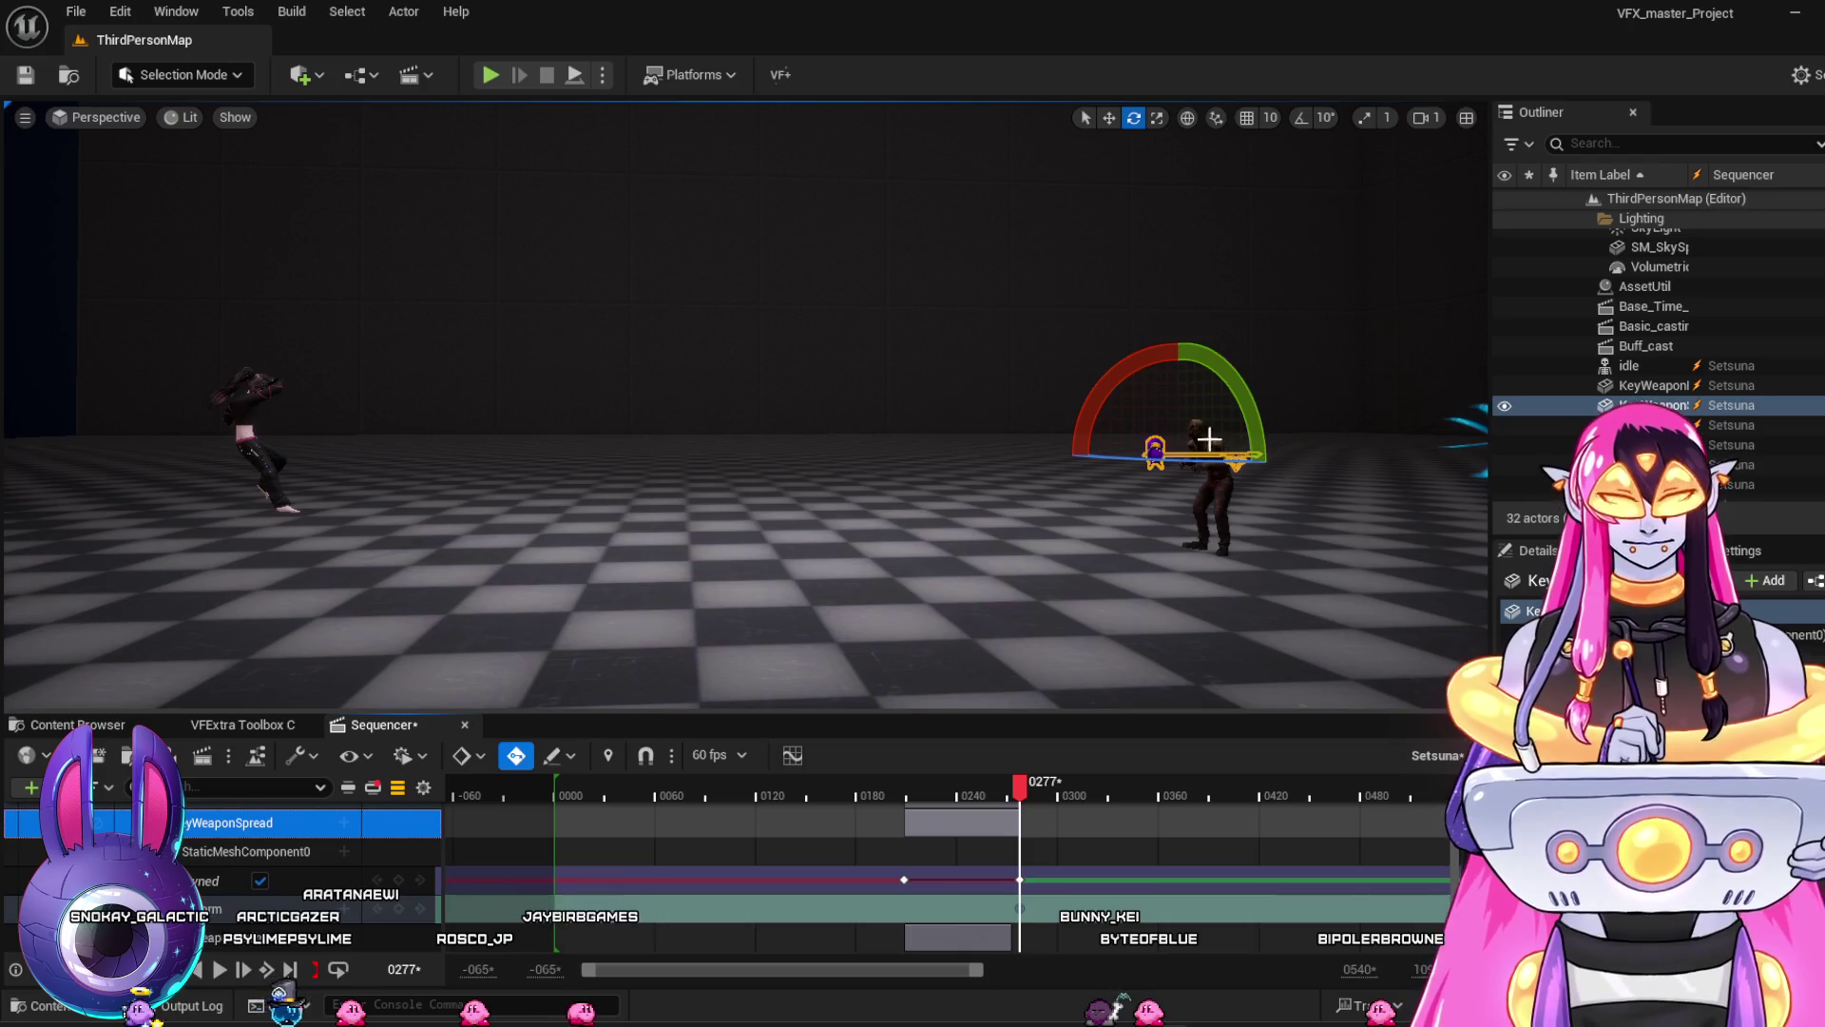
# - Rotate the KeyWeaponSpread copy about -87° in the viewport so it stands upright
pyautogui.scroll(10, 1104, 481)
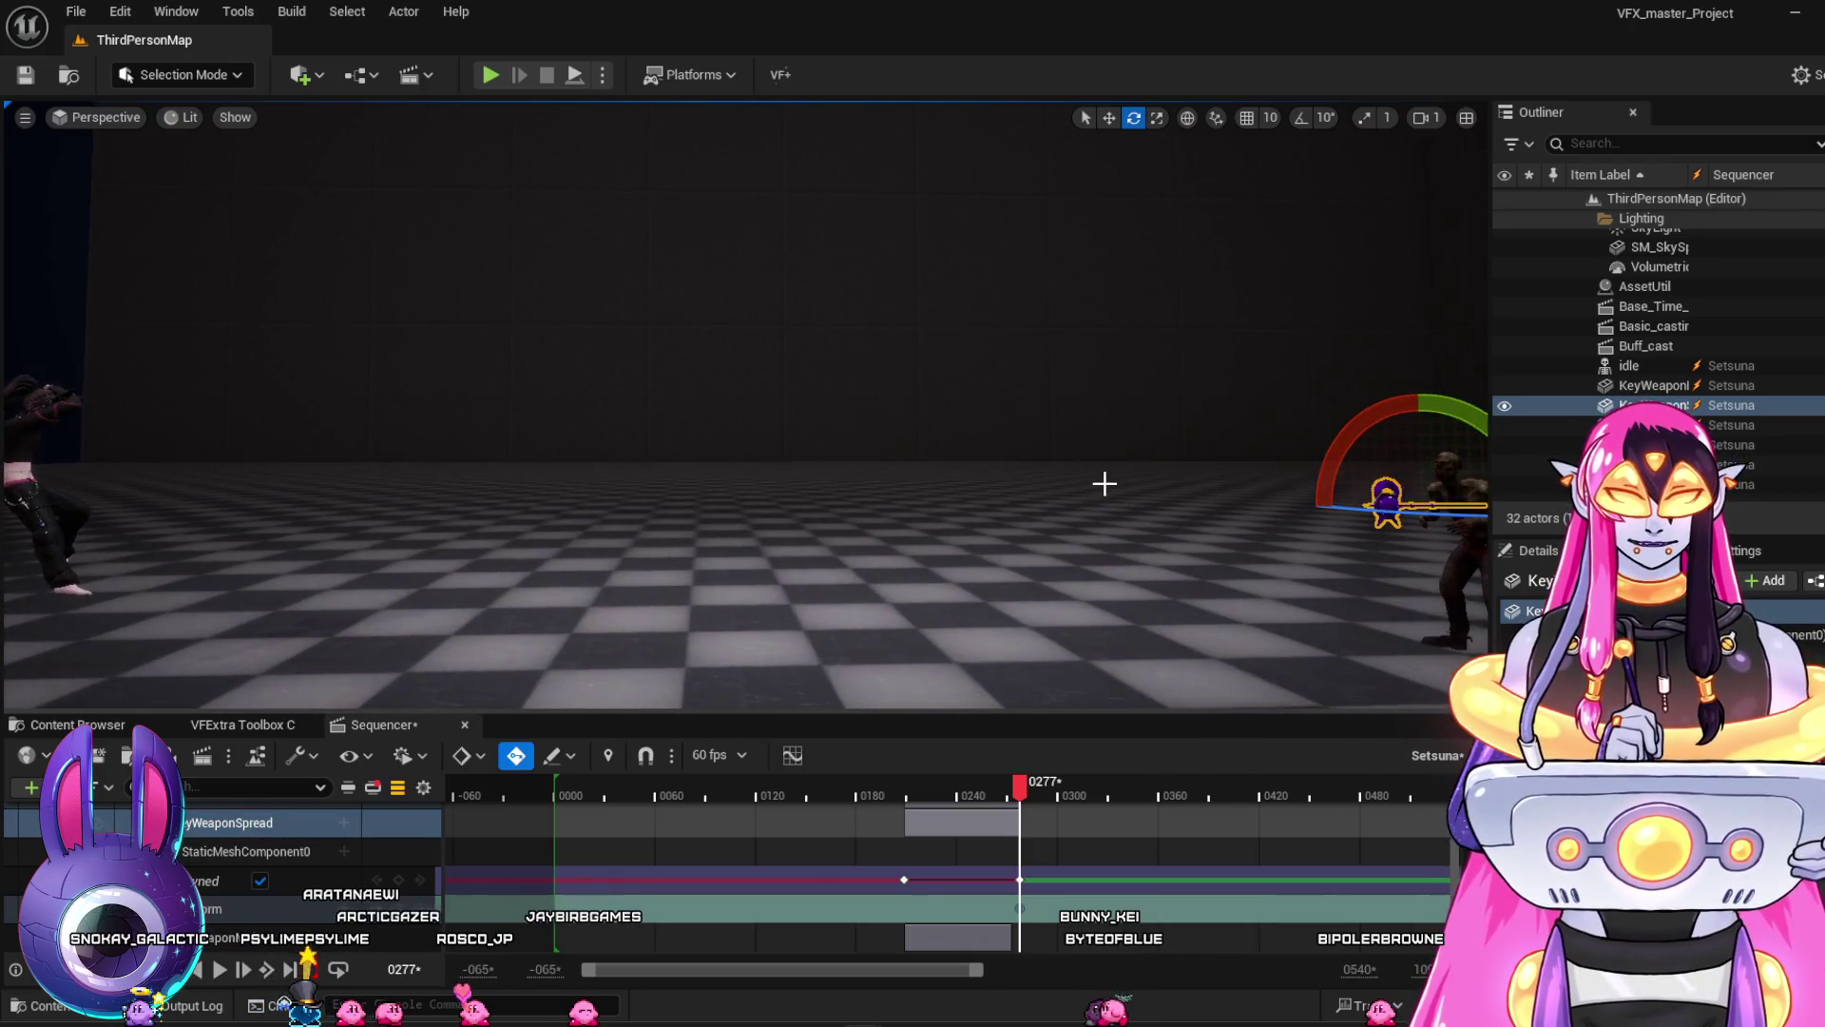
pyautogui.scroll(-10, 933, 489)
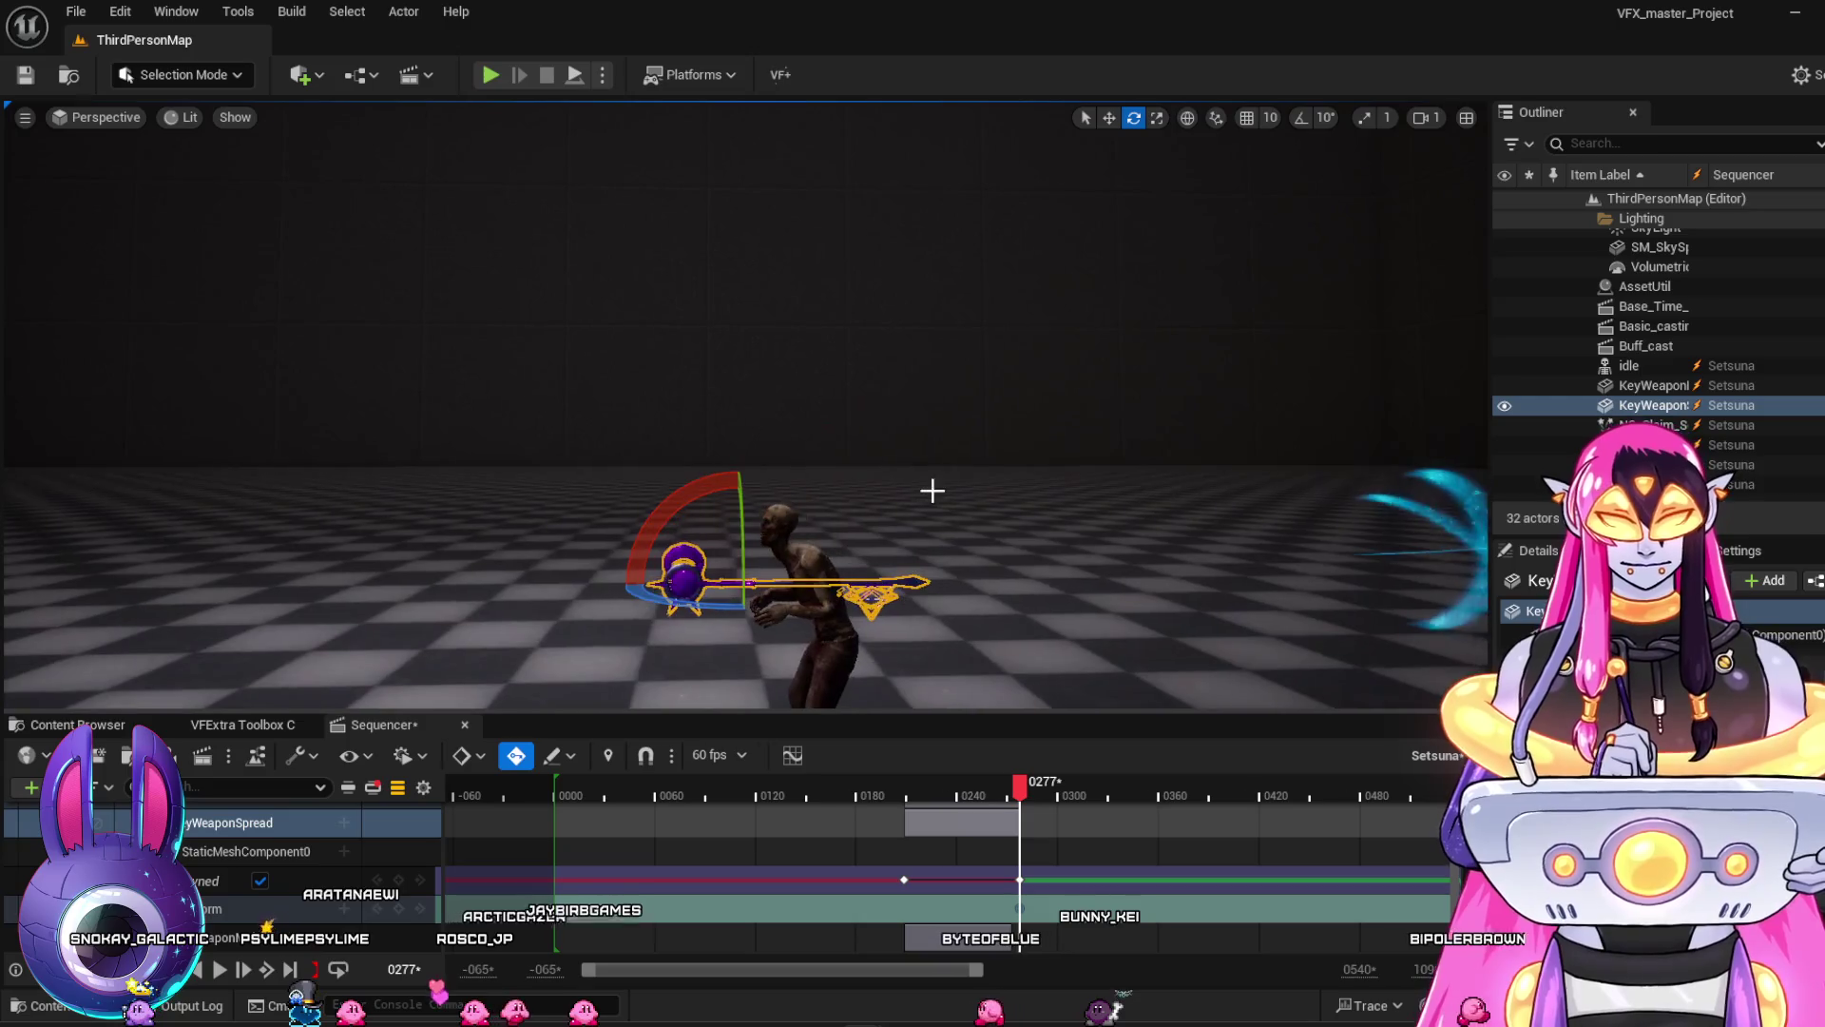
pyautogui.scroll(-3, 797, 524)
pyautogui.moveTo(681, 421)
pyautogui.mouseDown()
pyautogui.moveTo(686, 381)
pyautogui.moveTo(618, 418)
pyautogui.moveTo(656, 389)
pyautogui.moveTo(598, 501)
pyautogui.moveTo(634, 588)
pyautogui.mouseUp()
pyautogui.click(1109, 117)
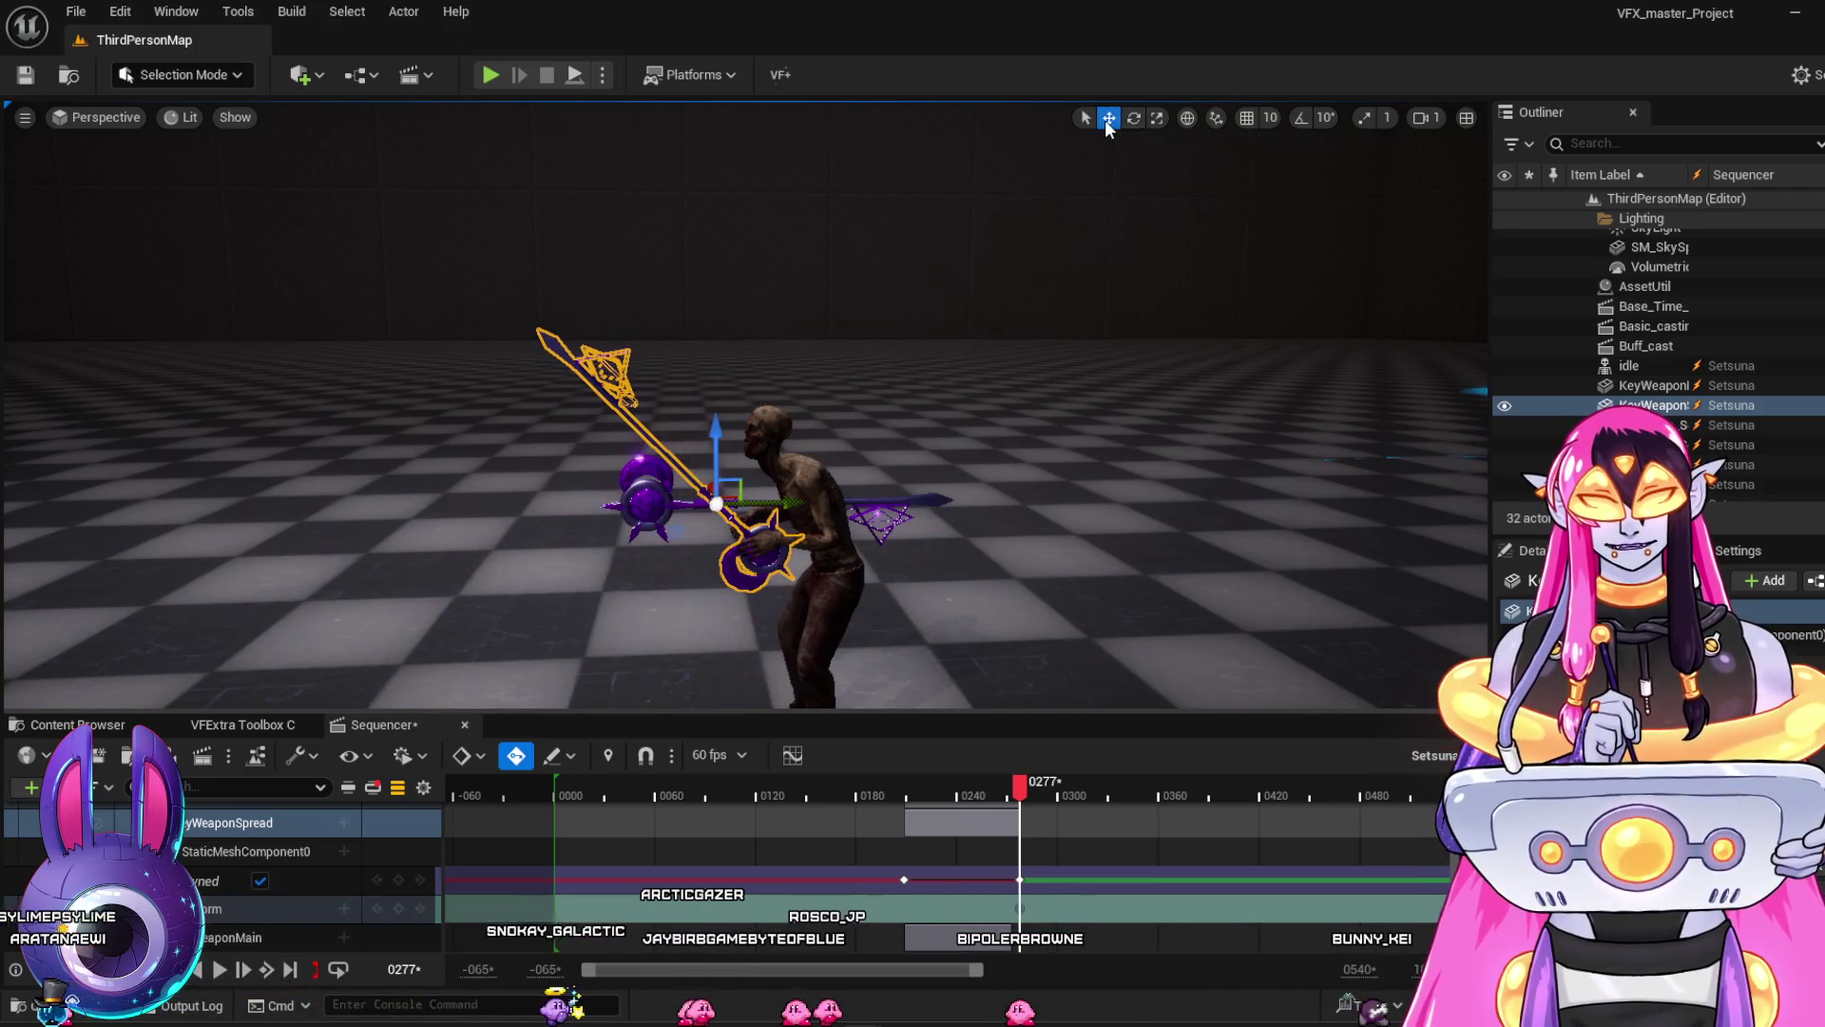
# - Slide KeyWeaponSpread right, tilt it slightly, then raise it and shift it left across the zombie
pyautogui.moveTo(770, 498)
pyautogui.mouseDown()
pyautogui.moveTo(816, 478)
pyautogui.moveTo(820, 420)
pyautogui.moveTo(908, 420)
pyautogui.mouseUp()
pyautogui.click(1135, 118)
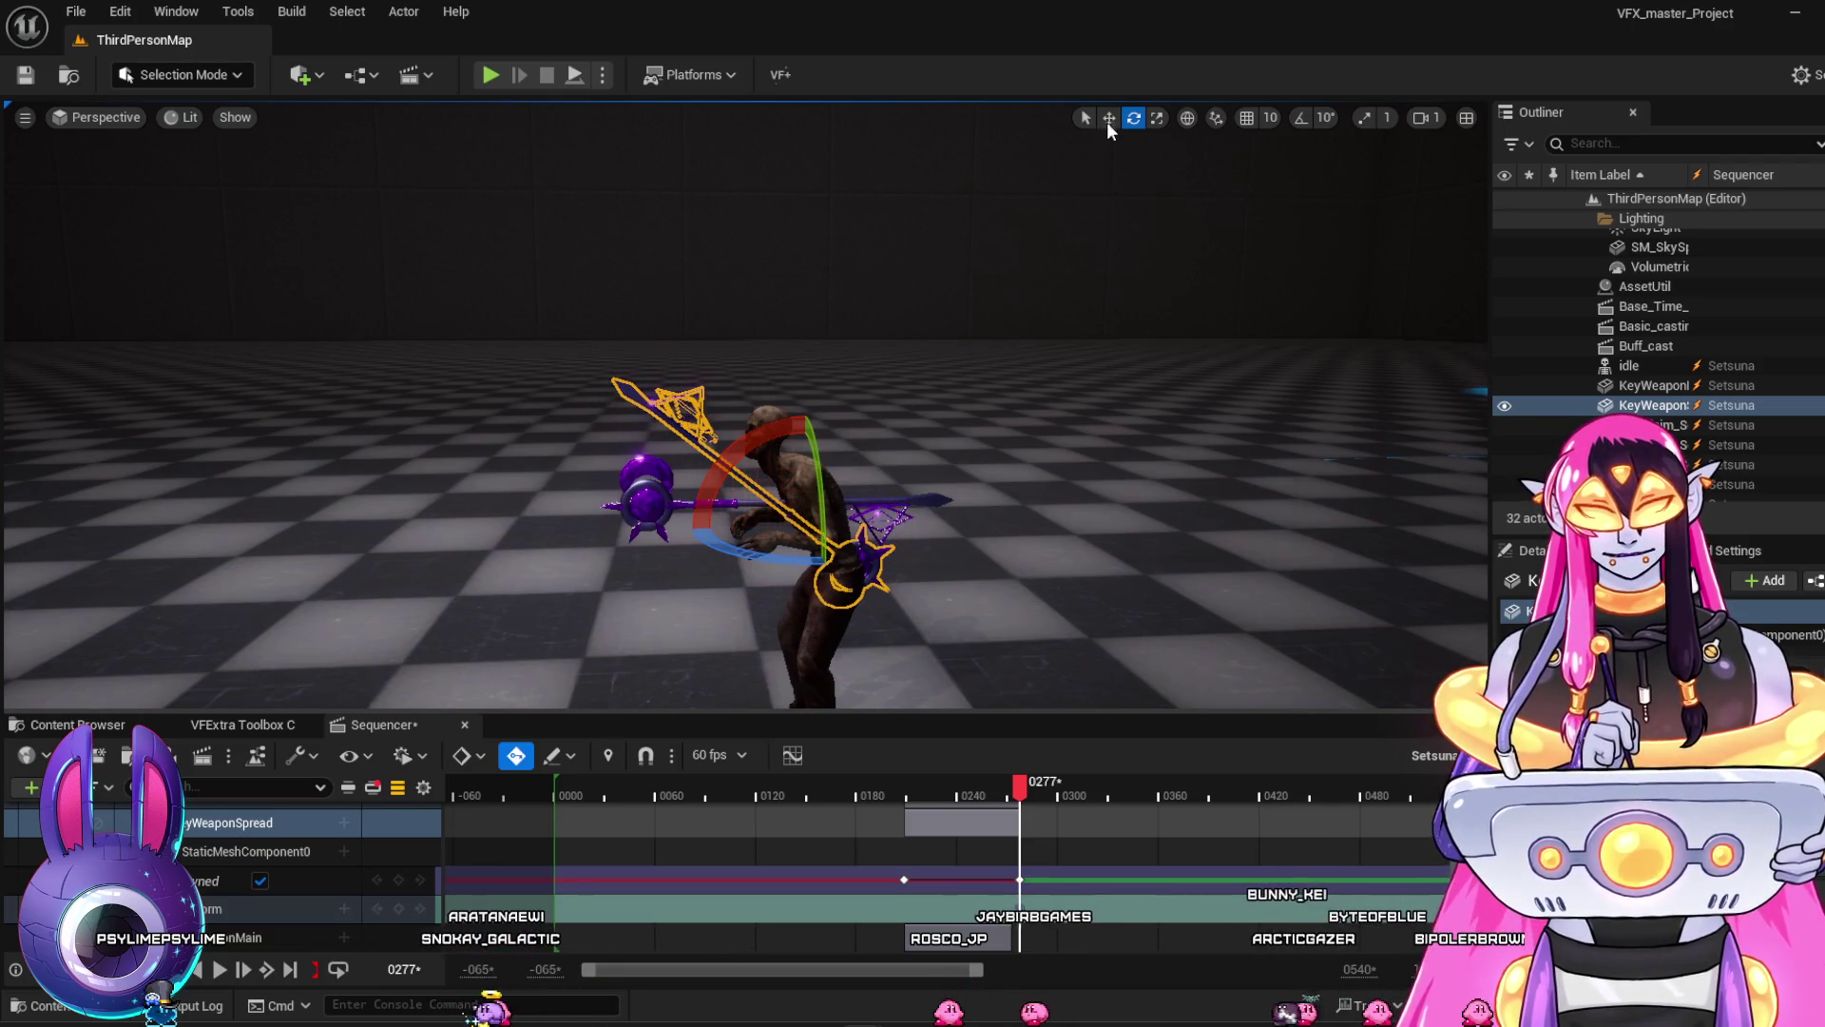
pyautogui.moveTo(811, 455); pyautogui.dragTo(798, 435)
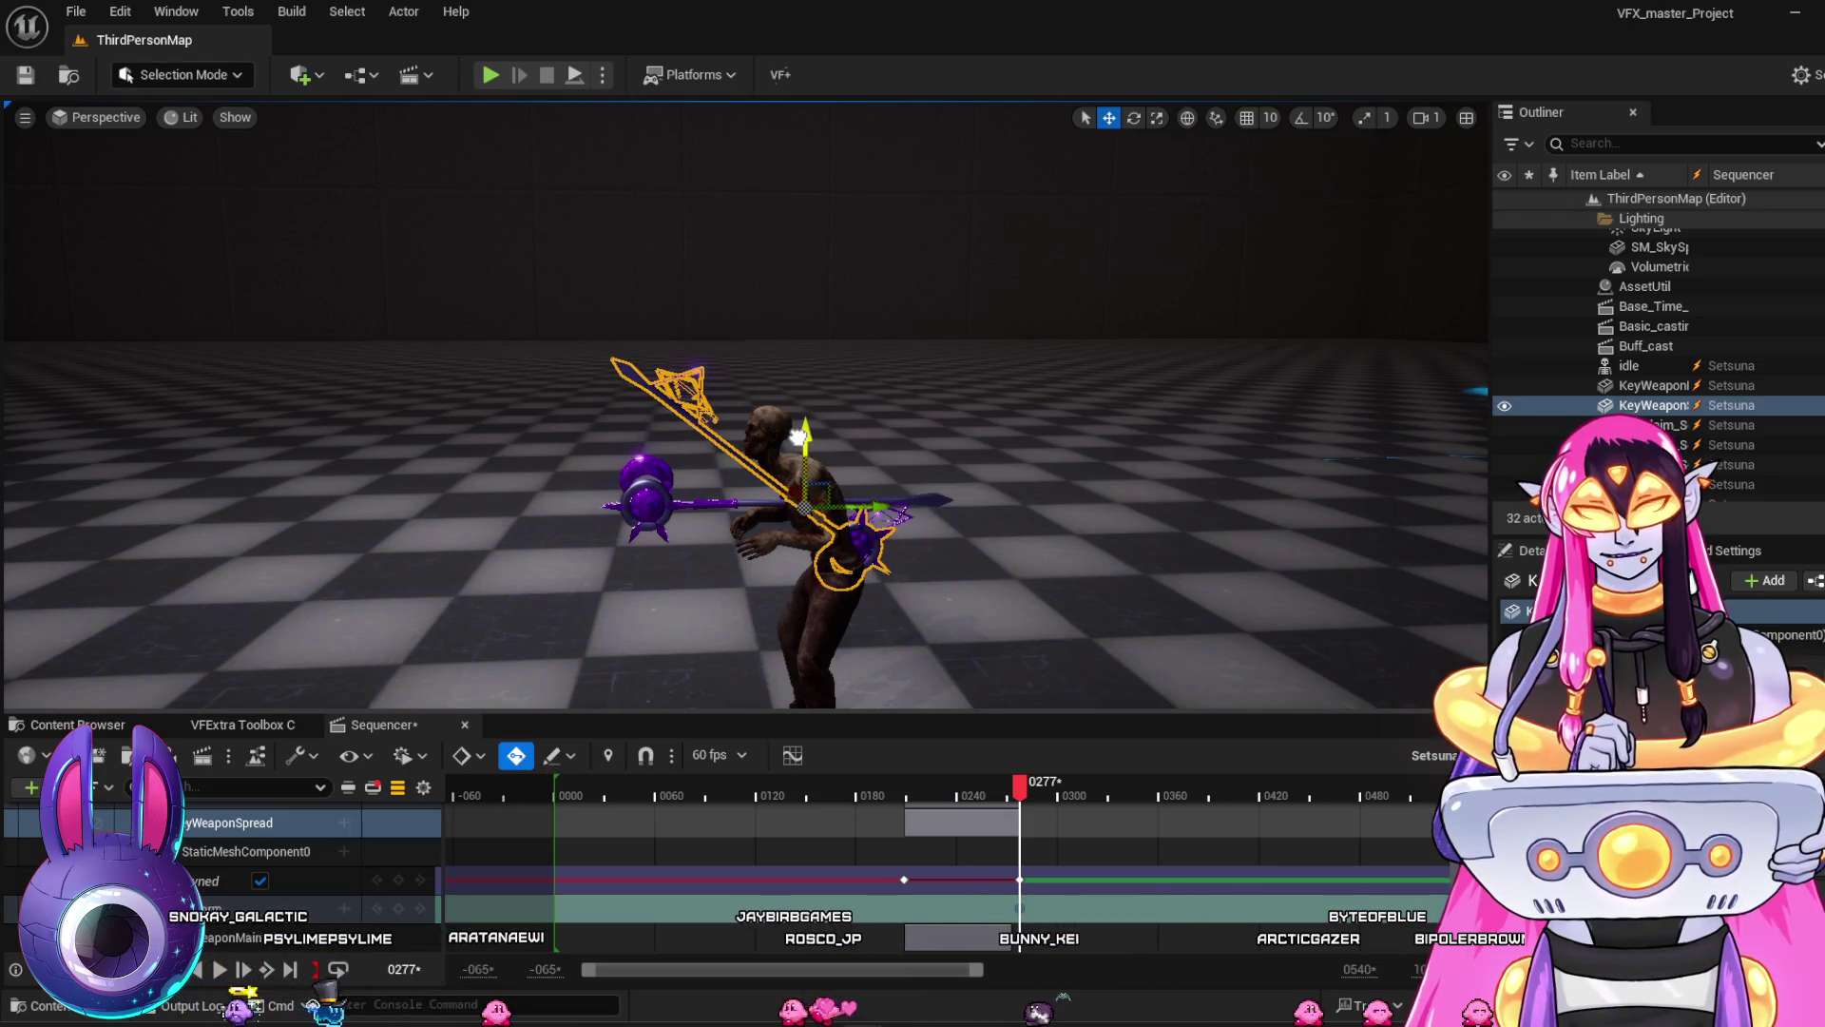
pyautogui.moveTo(863, 502); pyautogui.dragTo(789, 467)
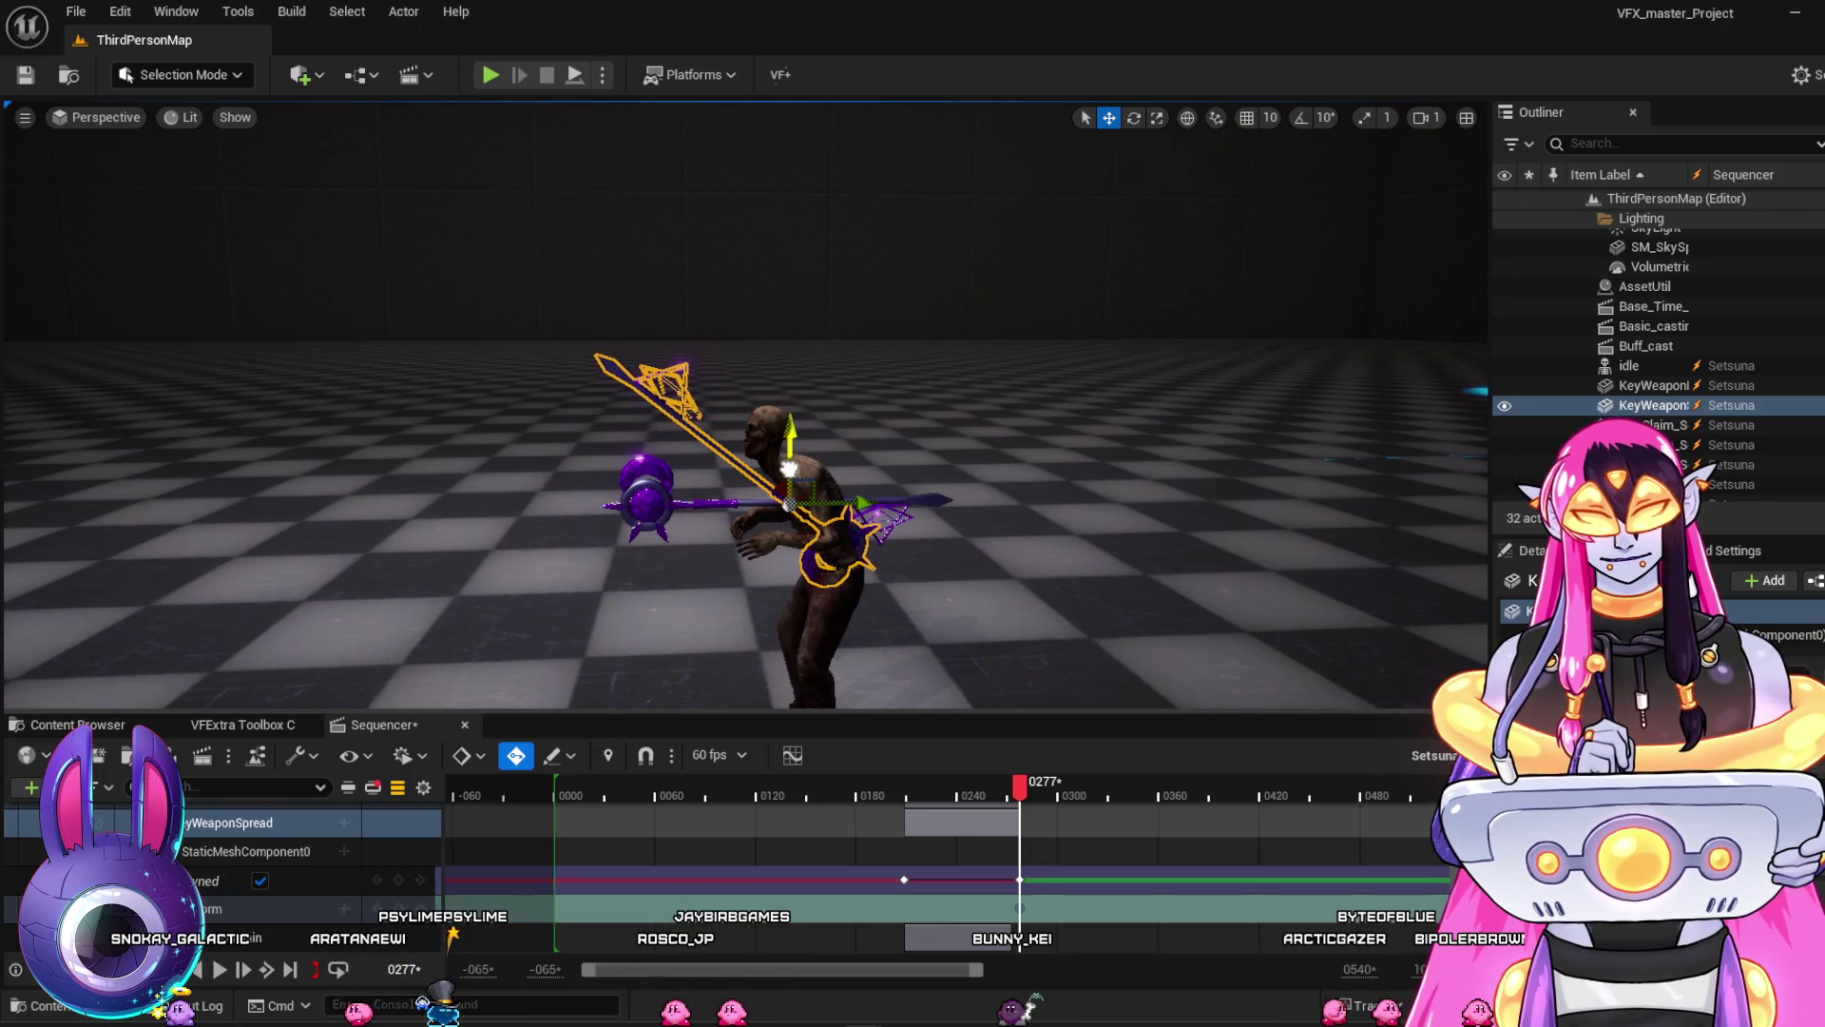
pyautogui.press('a')
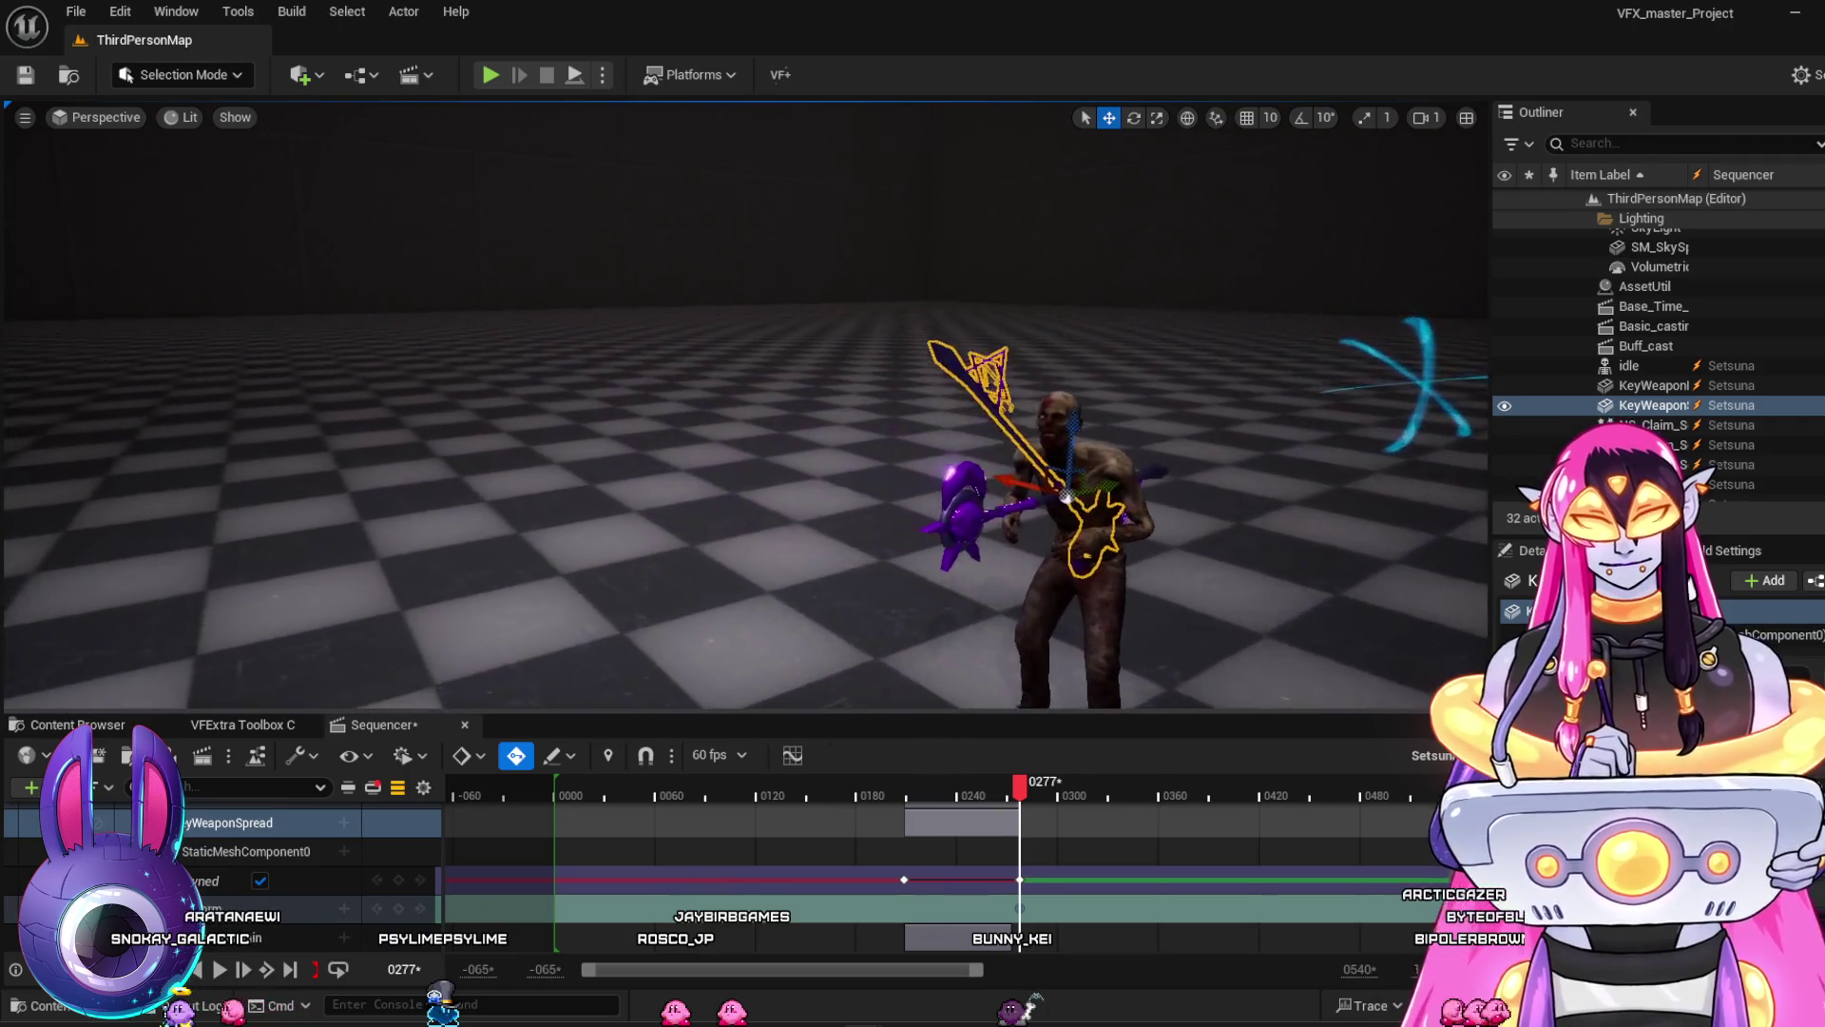
pyautogui.press('d')
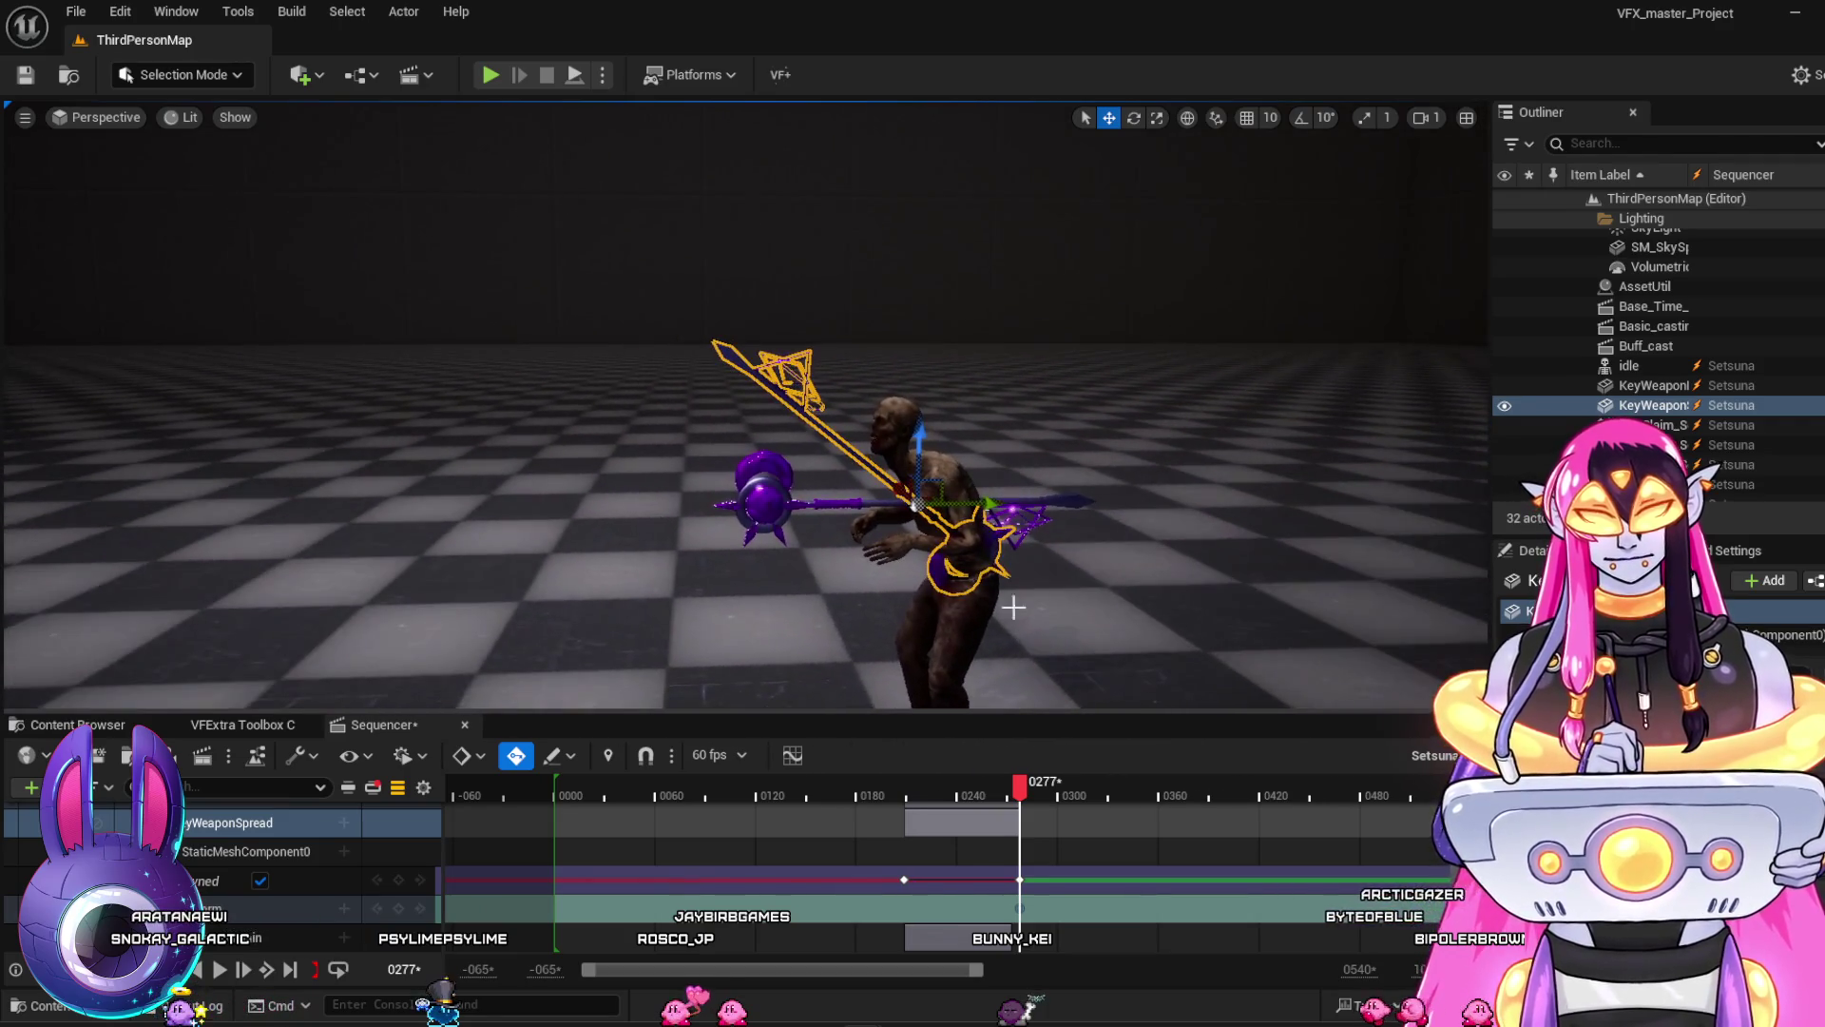
pyautogui.scroll(3, 951, 856)
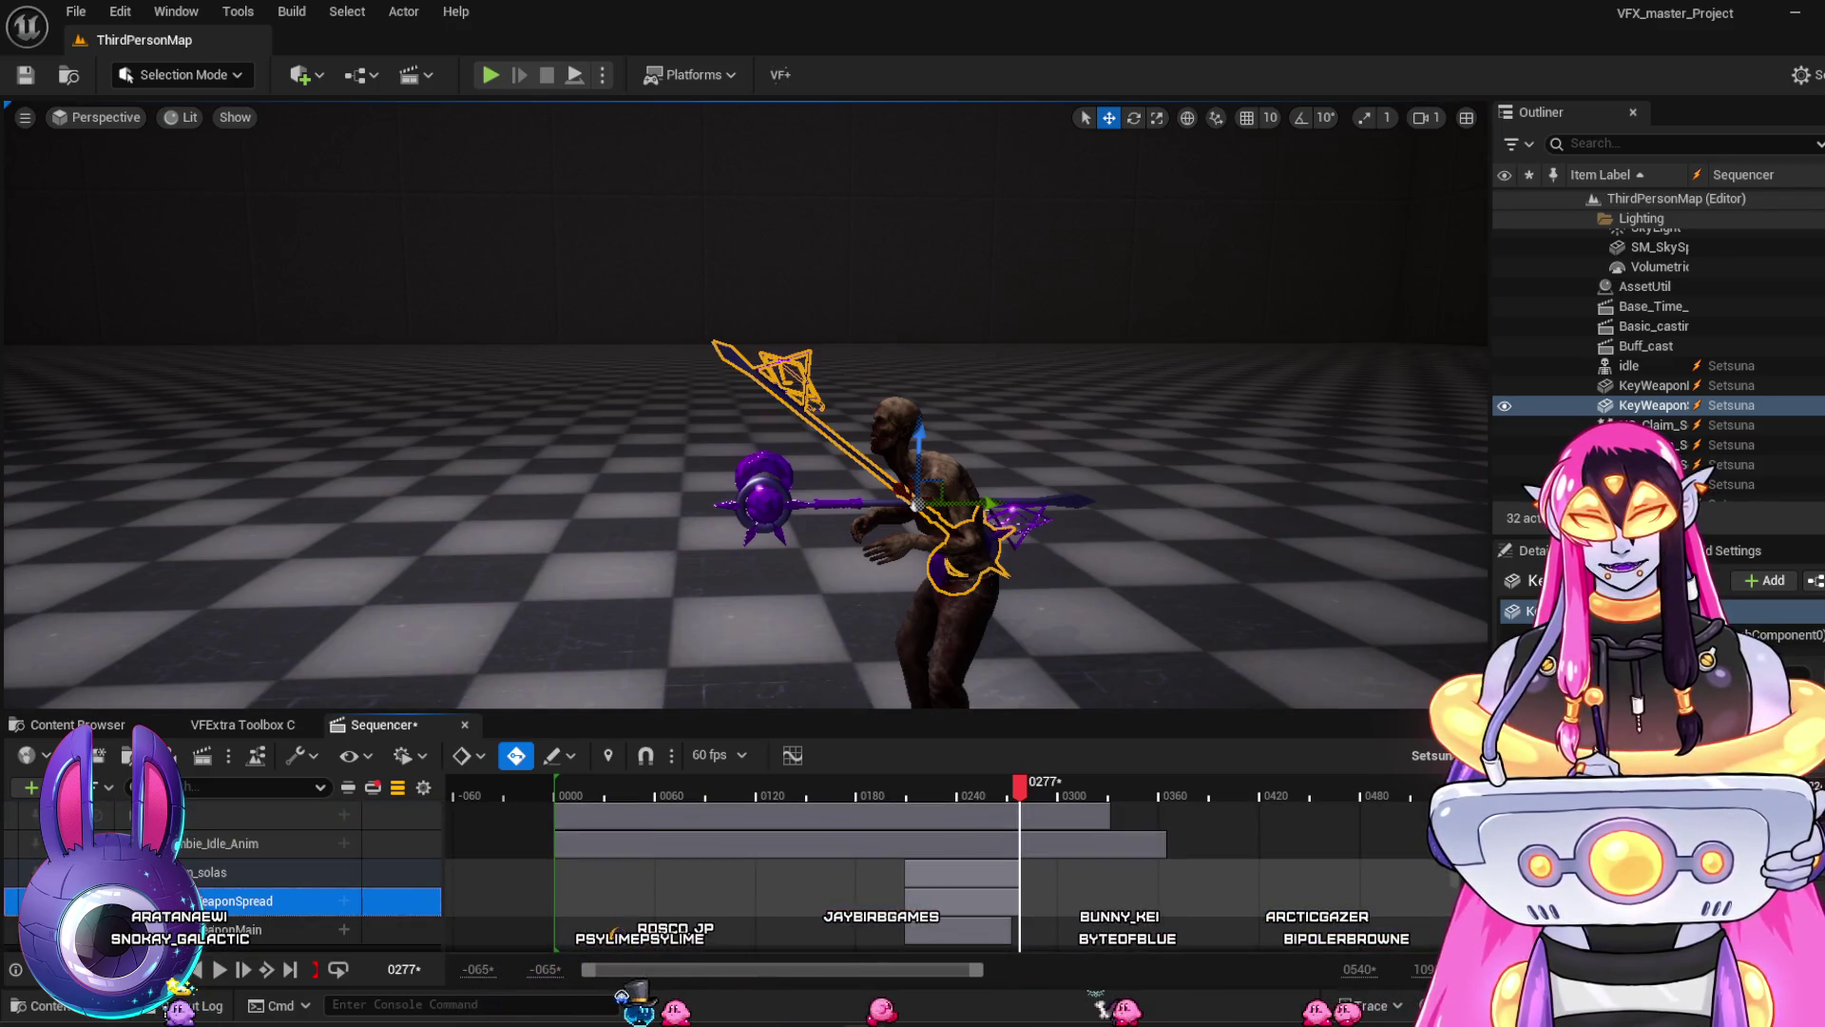
# - Key Spawned off for the main weapon at frame 277 and play from 261 to verify the swap
pyautogui.scroll(-3, 827, 880)
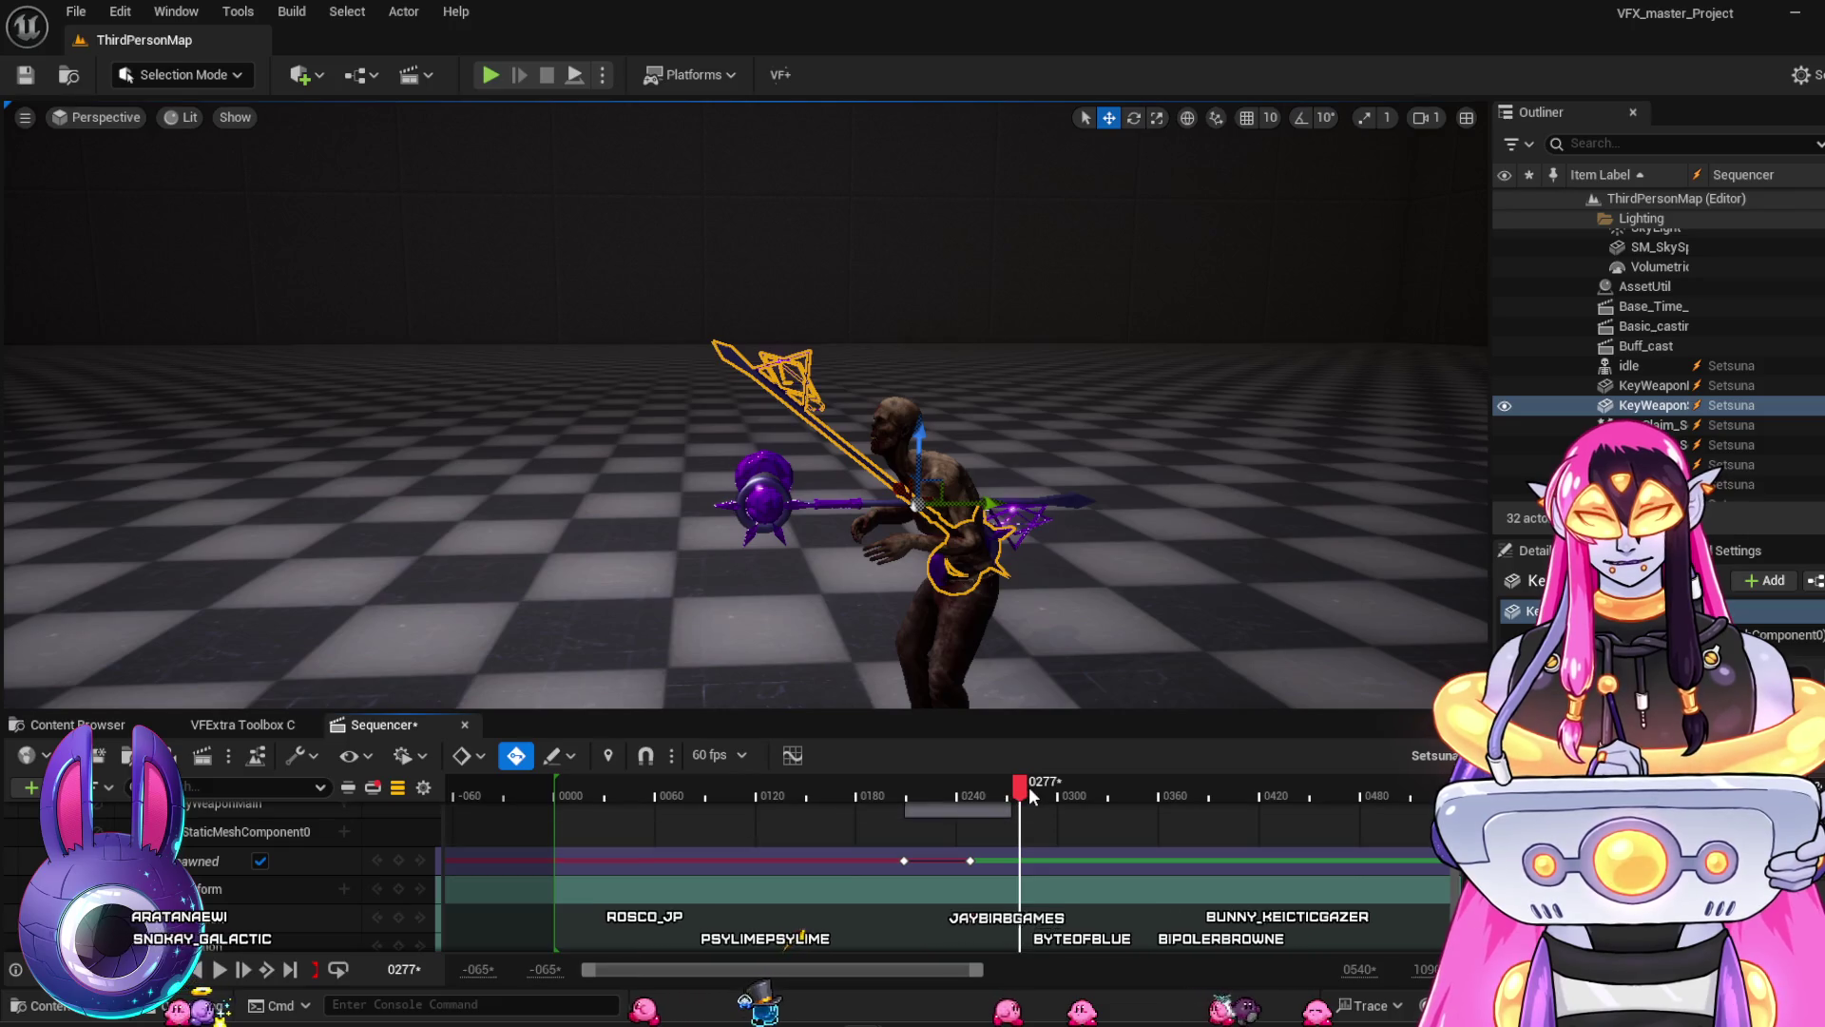
pyautogui.click(261, 858)
pyautogui.moveTo(1023, 784); pyautogui.dragTo(986, 795)
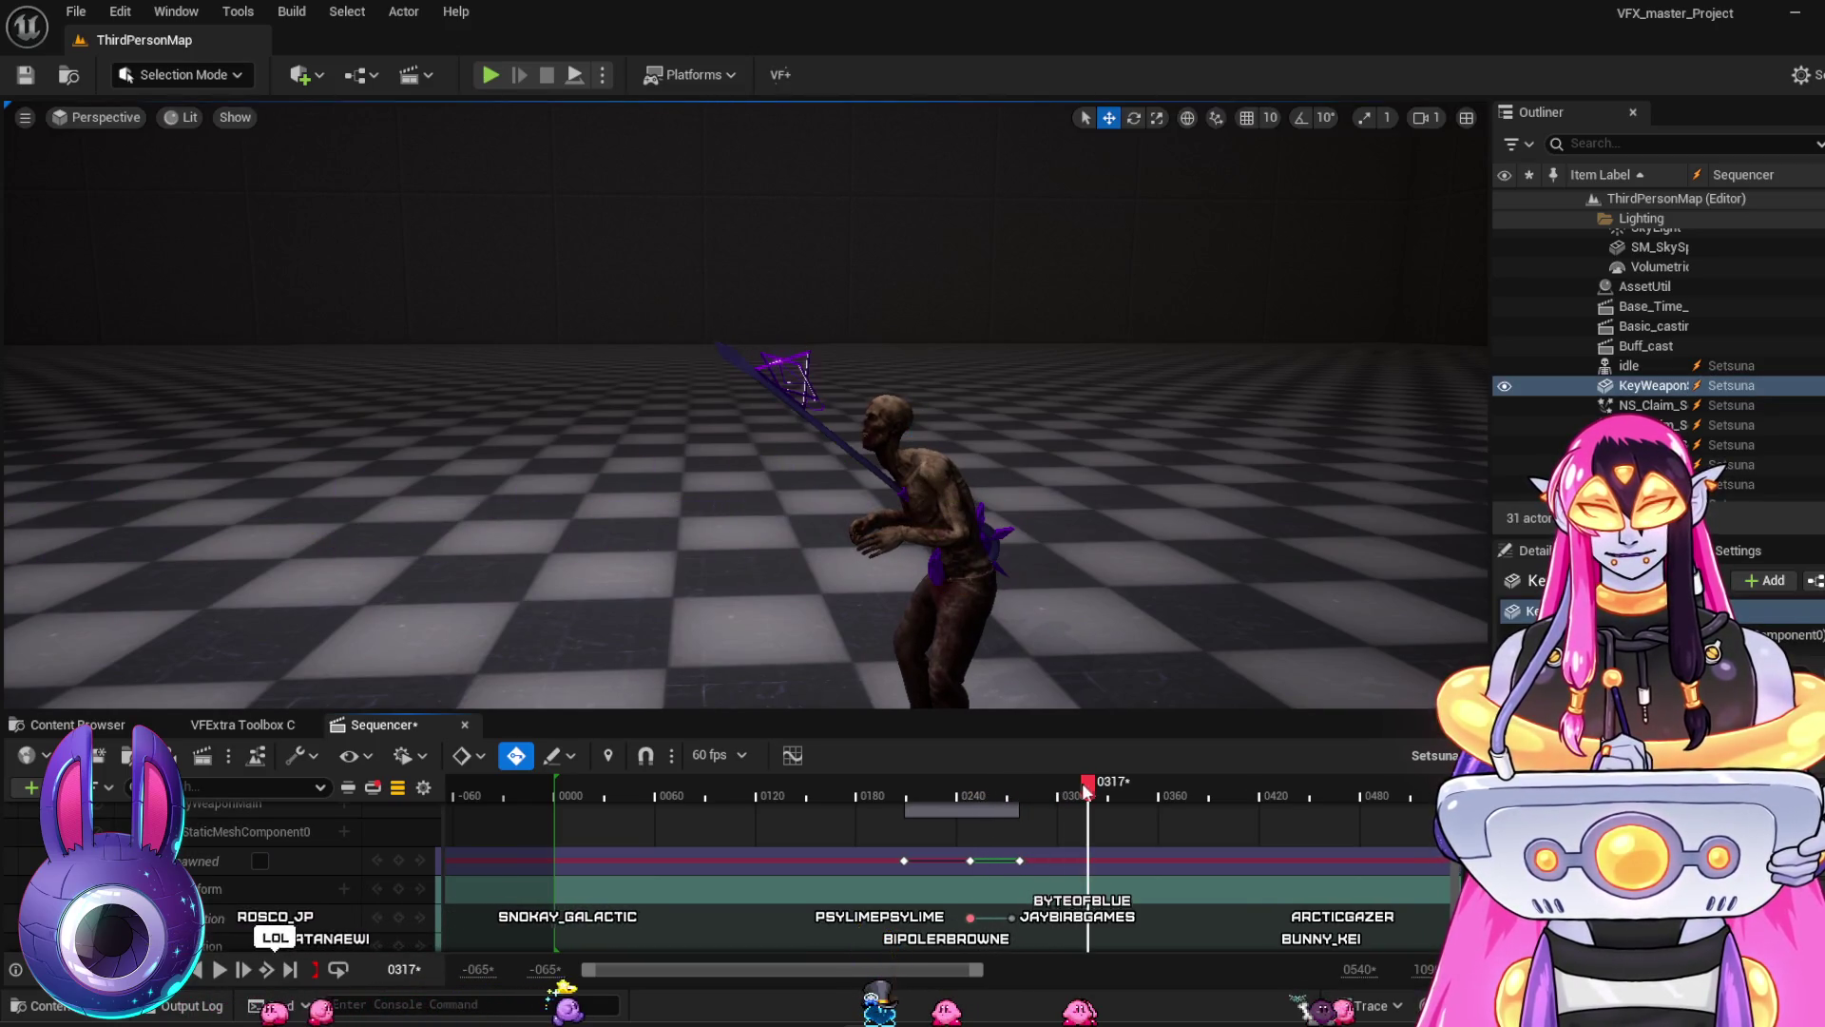
pyautogui.press('space')
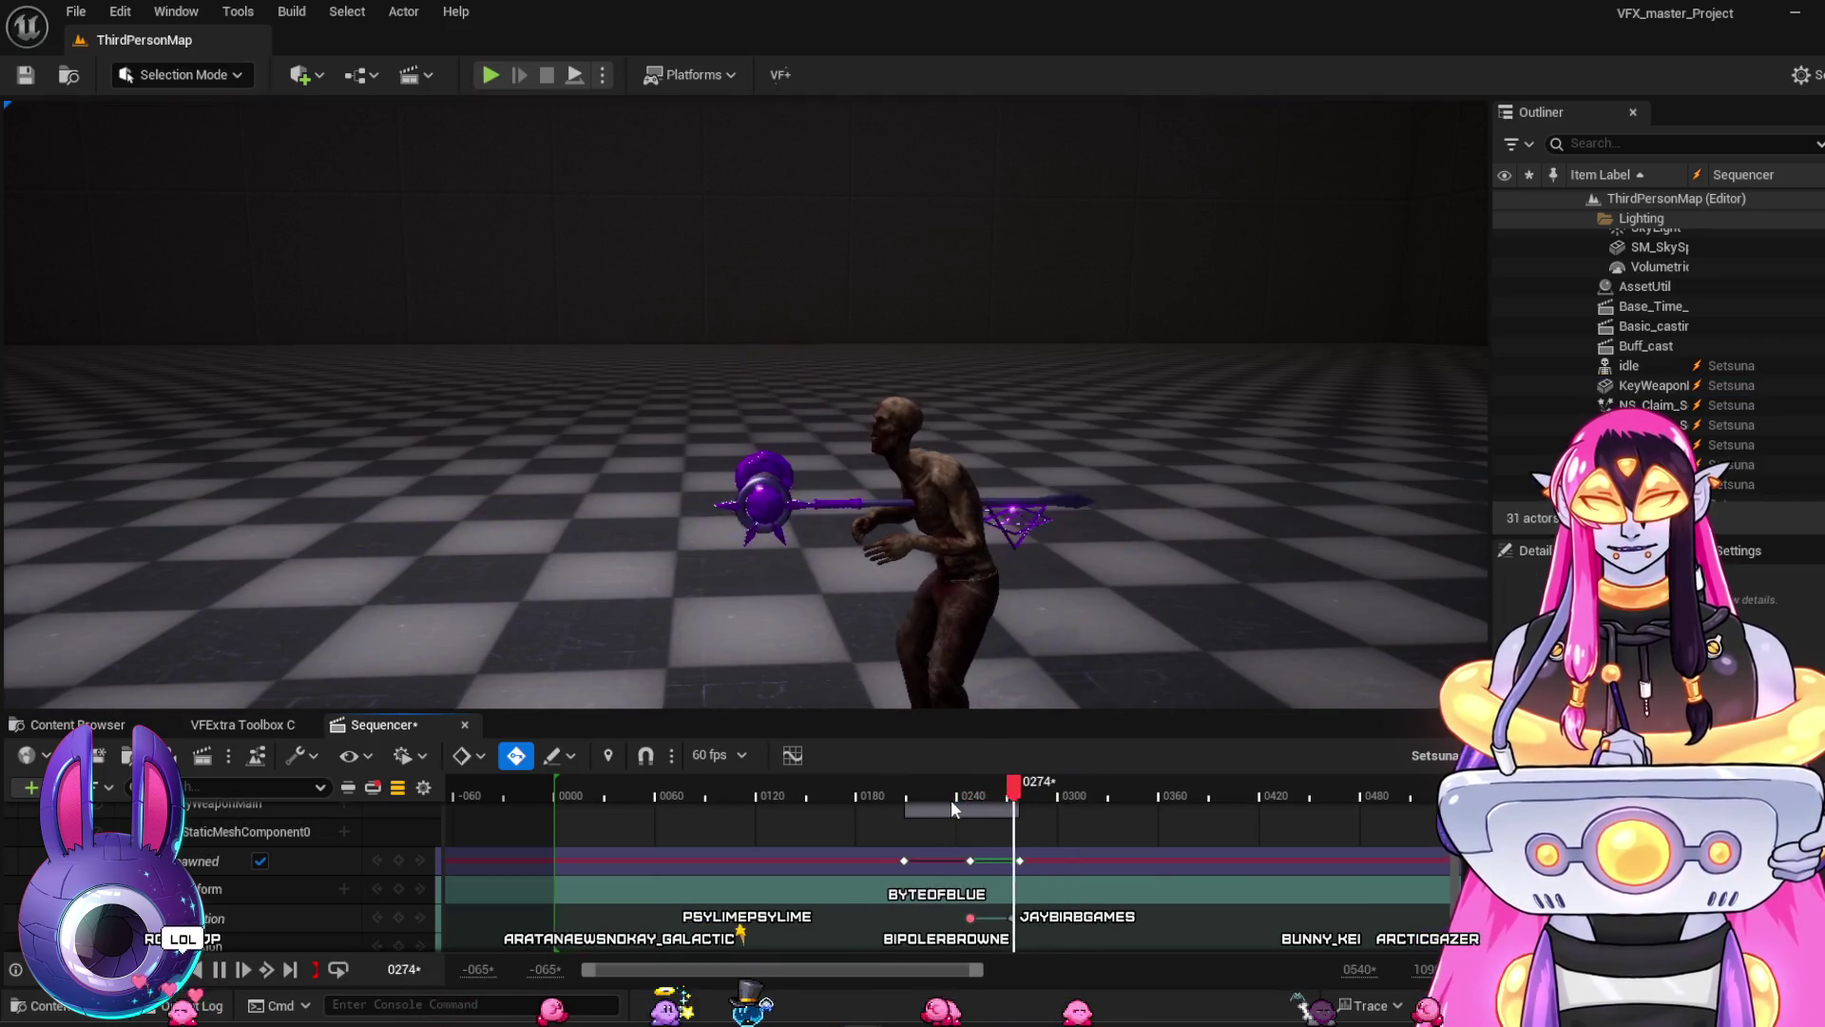
pyautogui.press('space')
# - Select the KeyWeaponSpread track and cancel a rename, keeping its original name
pyautogui.scroll(3, 316, 882)
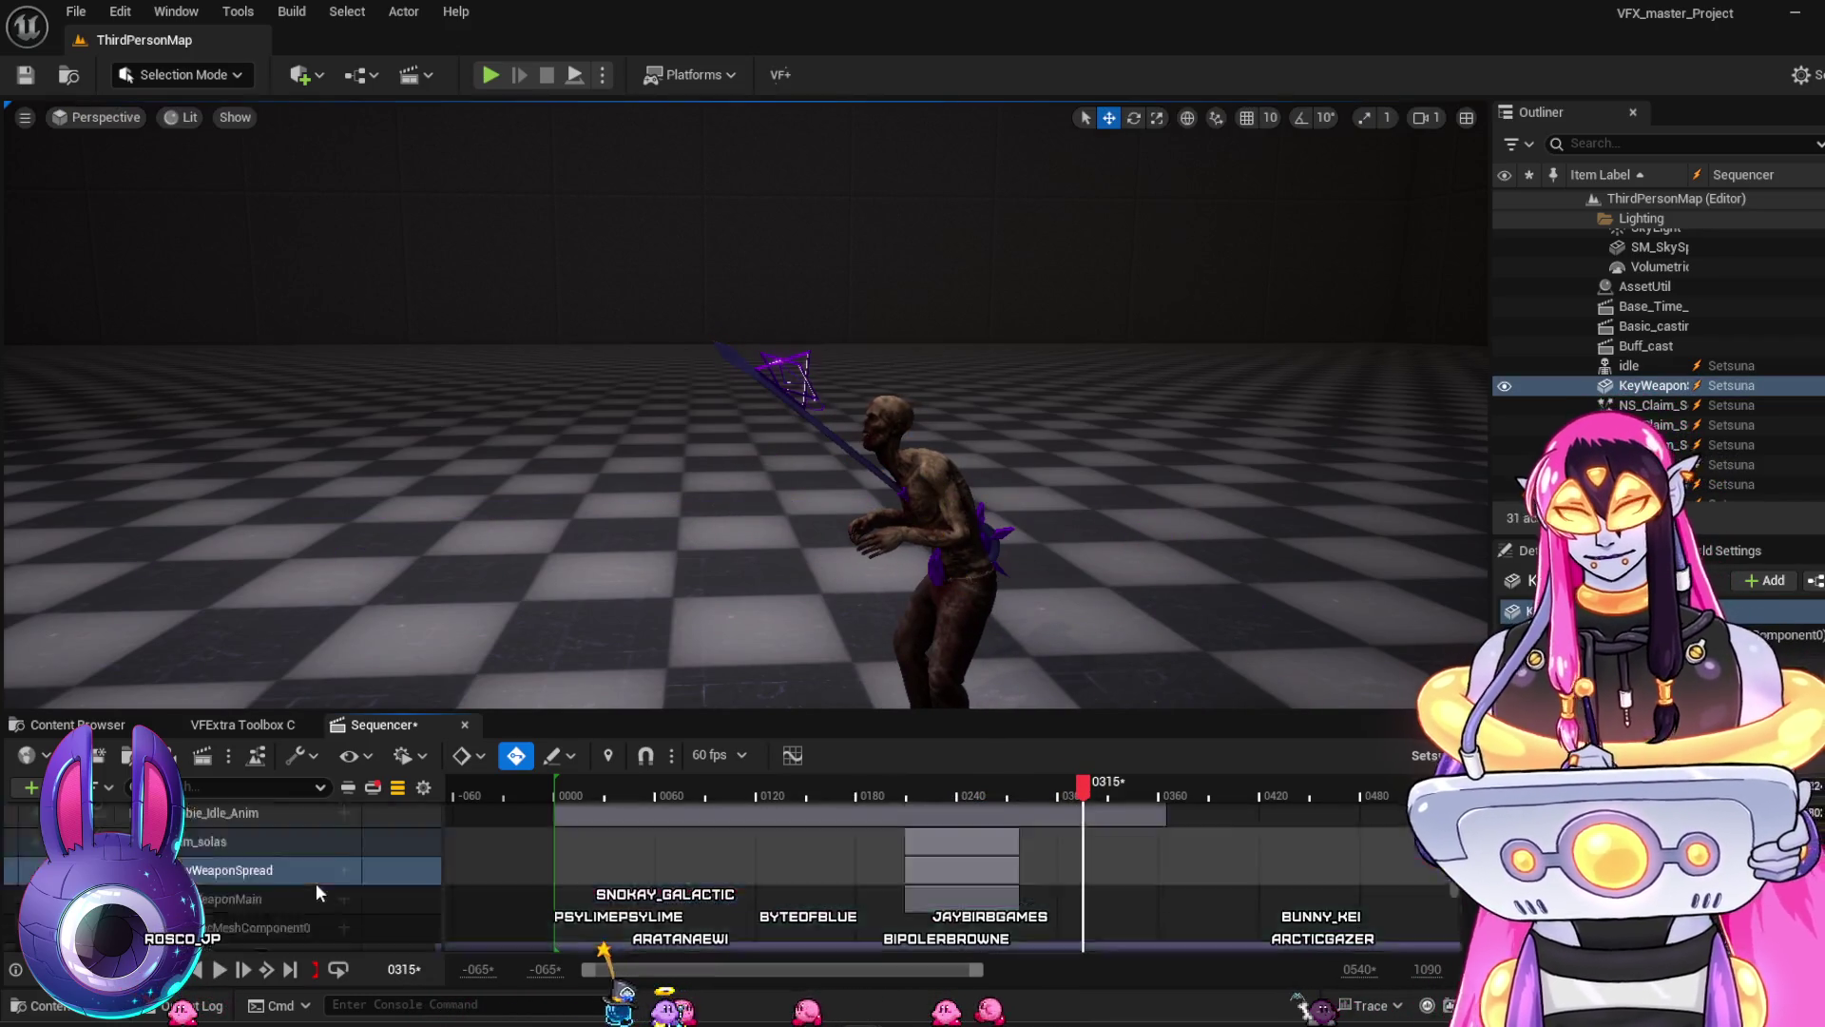
pyautogui.click(263, 903)
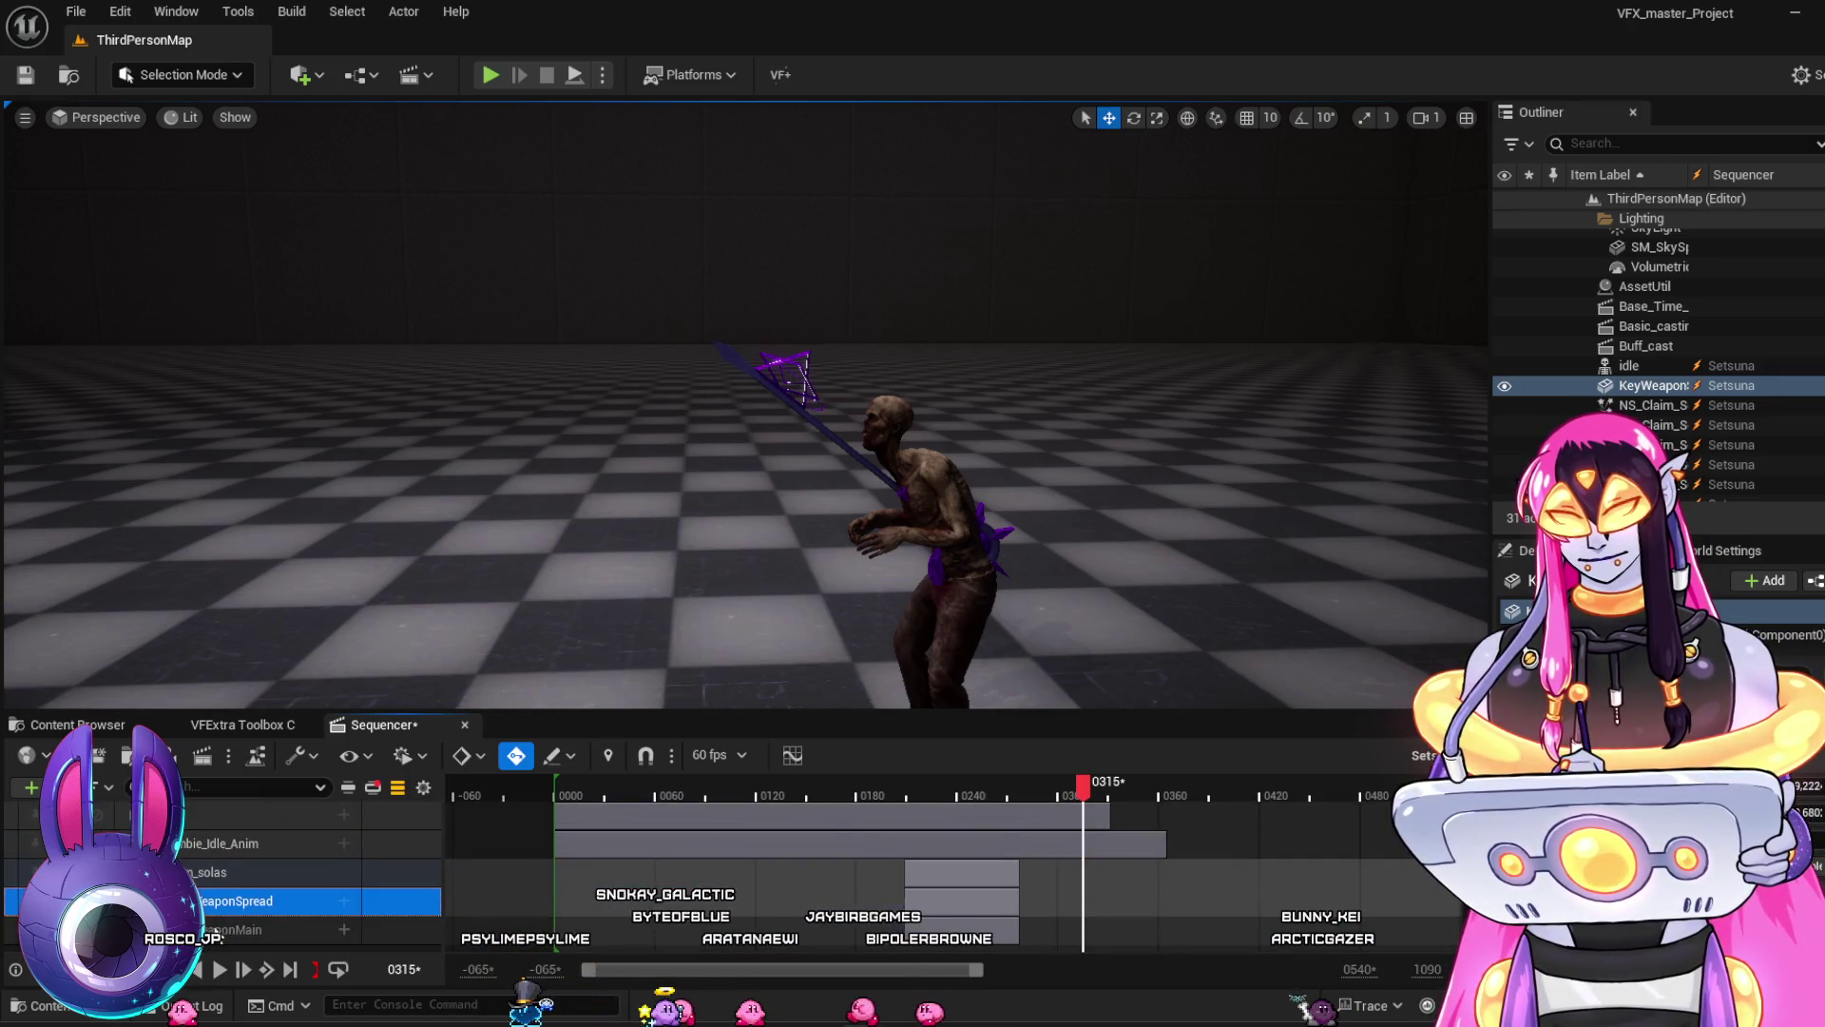
pyautogui.doubleClick(264, 903)
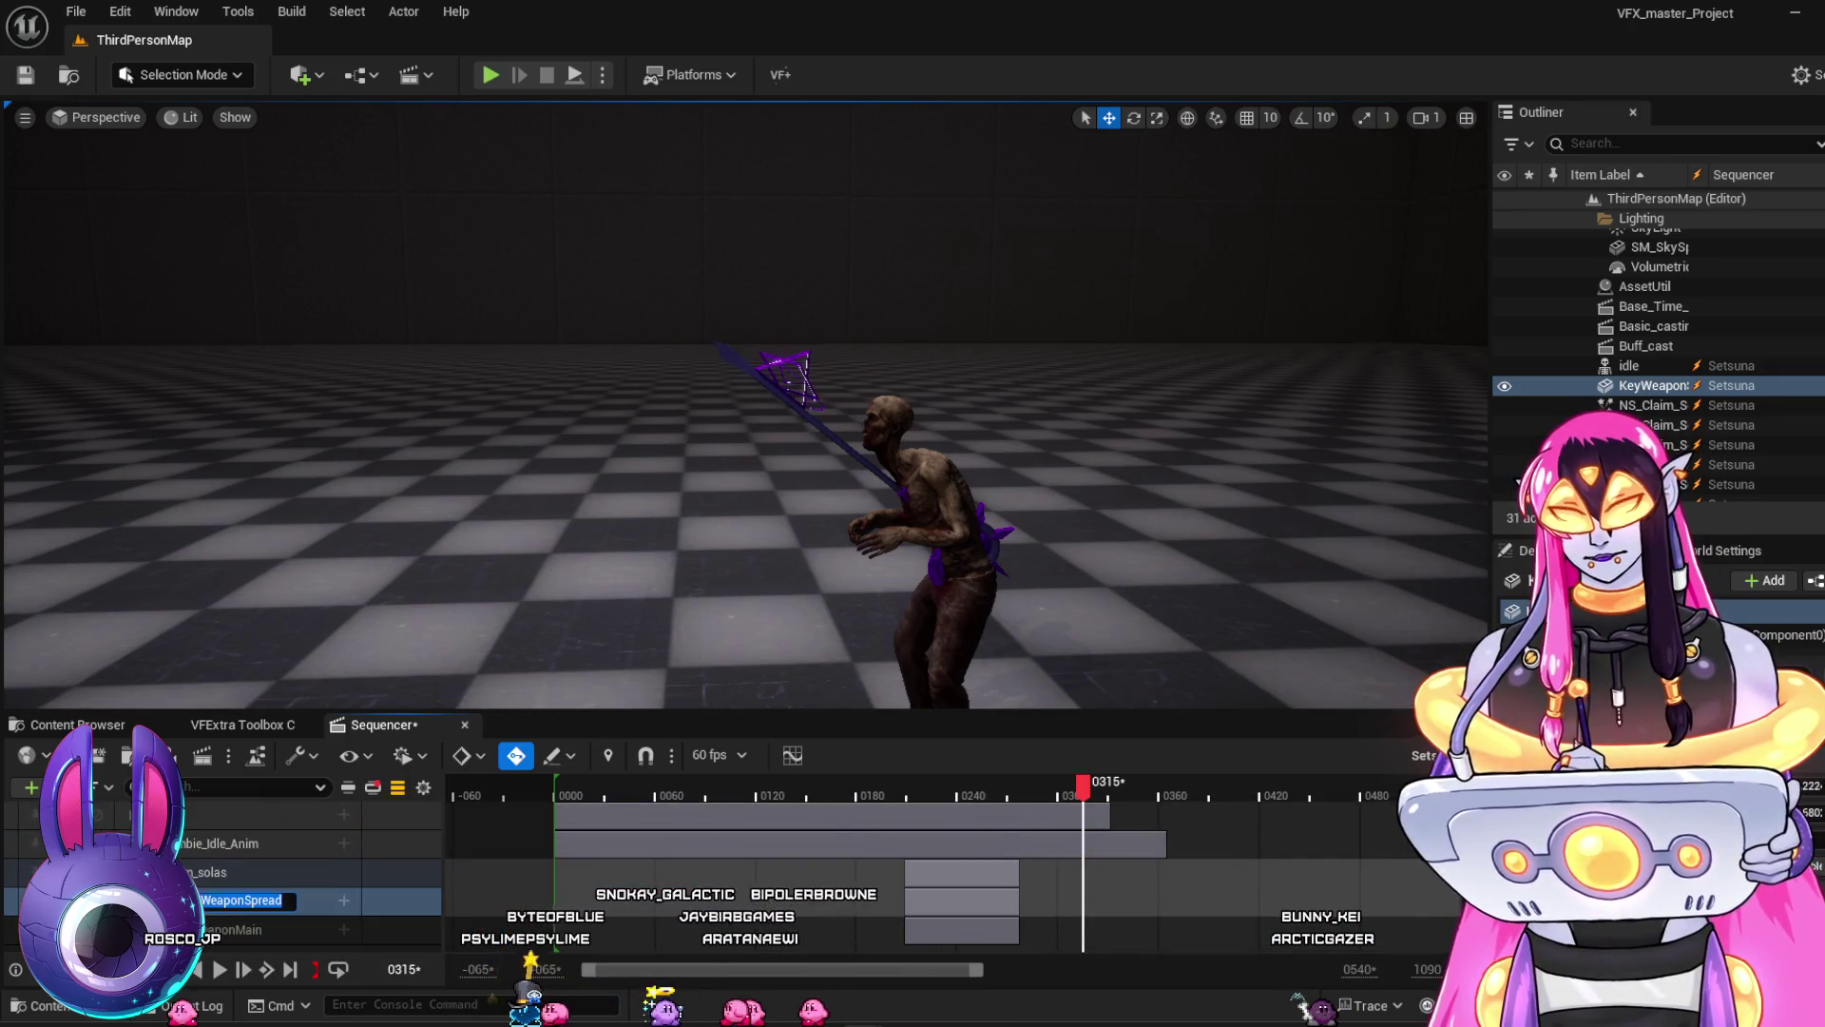
pyautogui.press('Return')
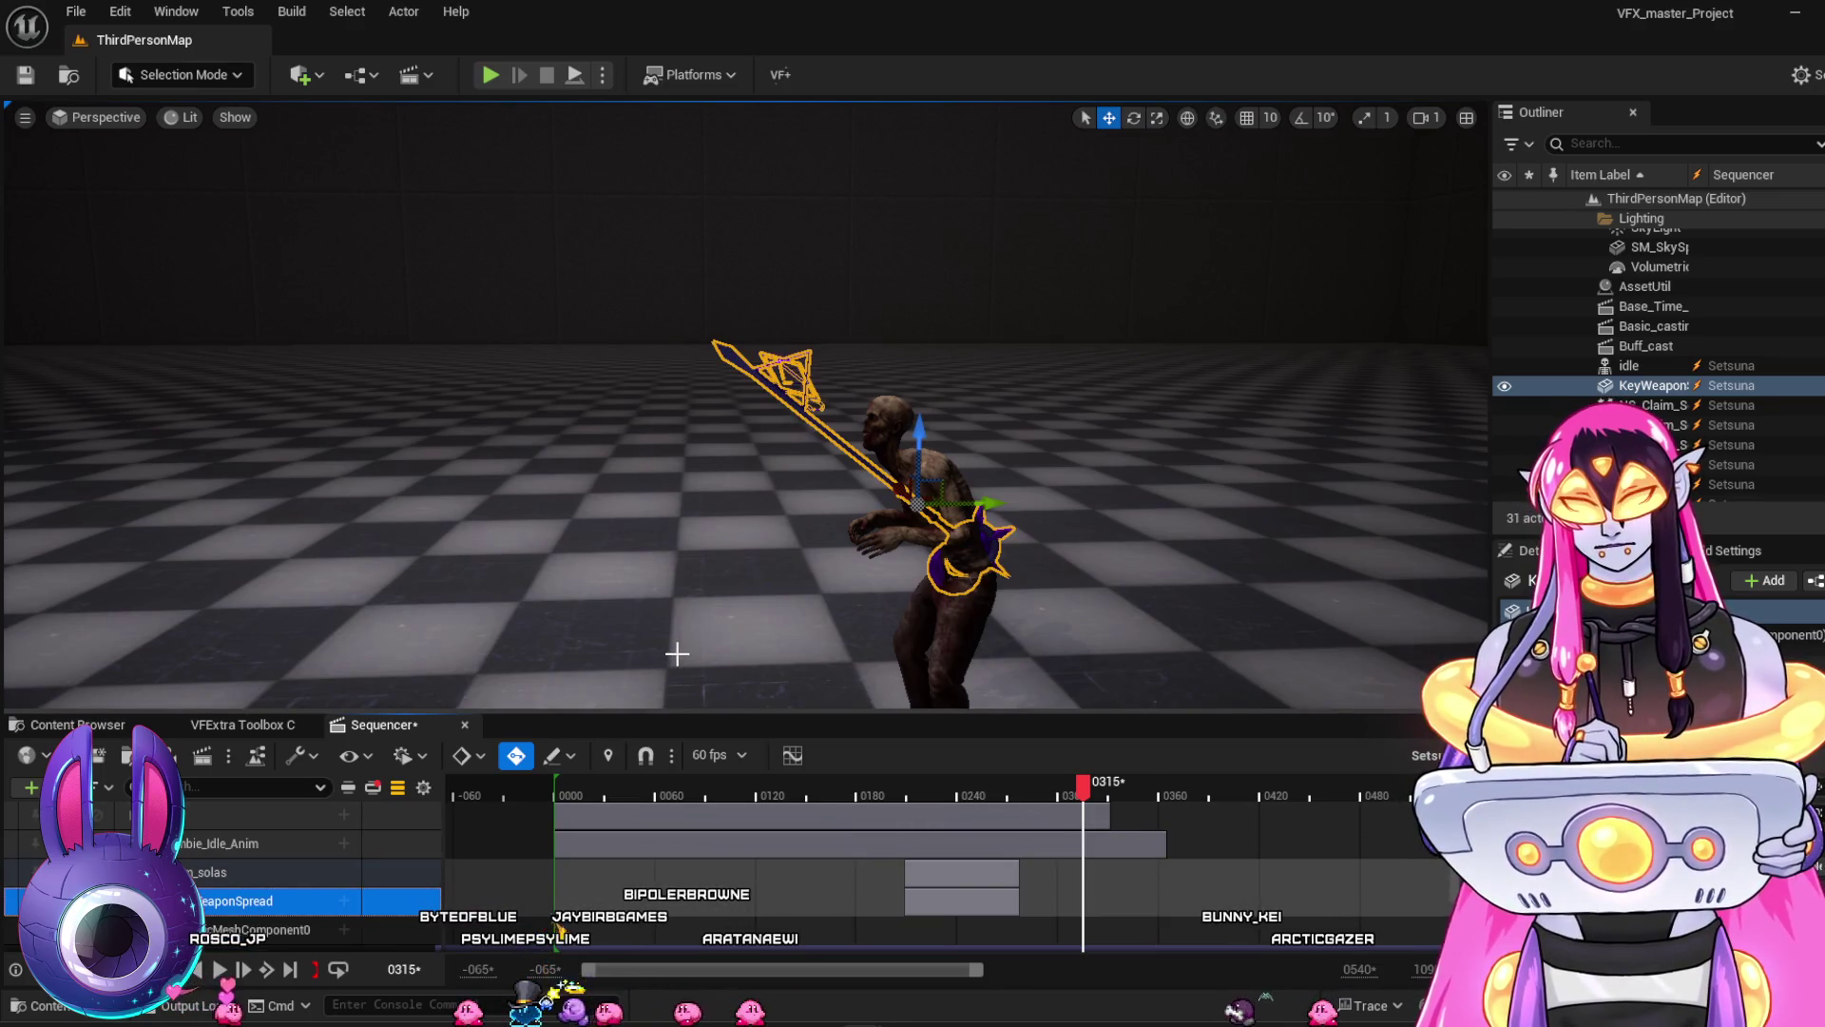
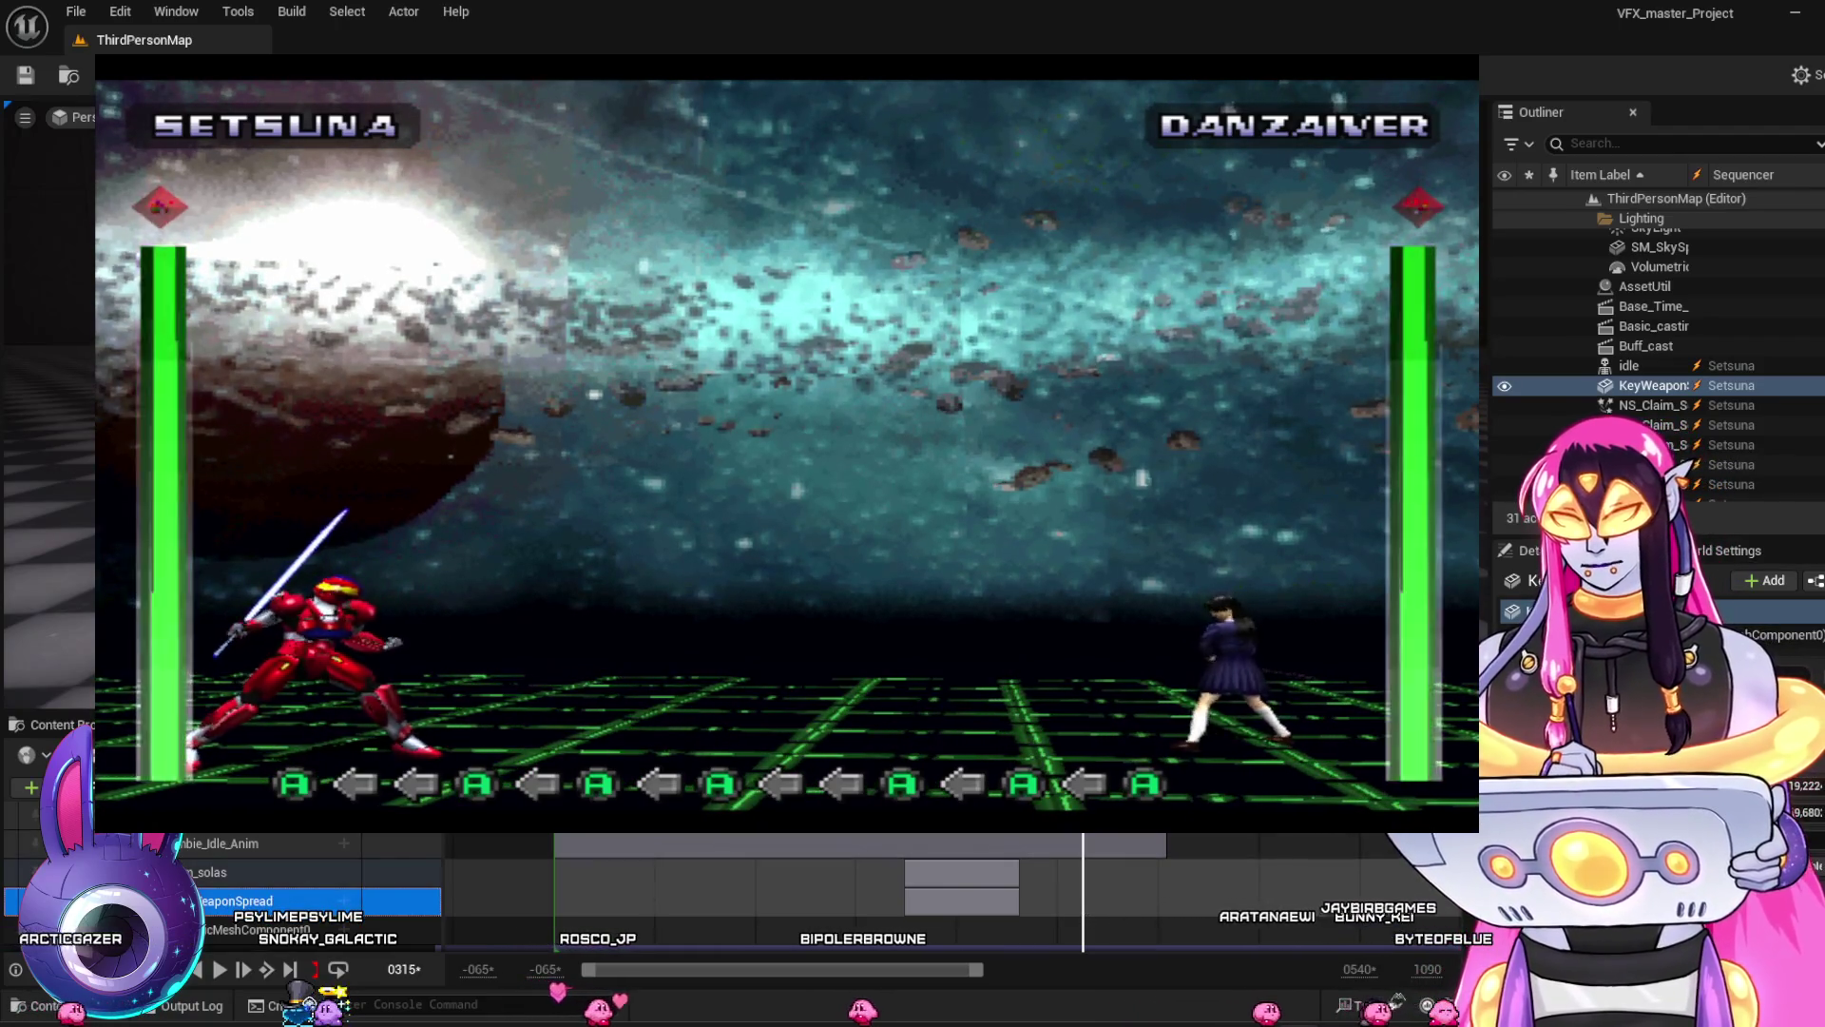
# - Delete the WeaponSpread and Varient tracks so all 301 remaining tracks are shown
pyautogui.press('Delete')
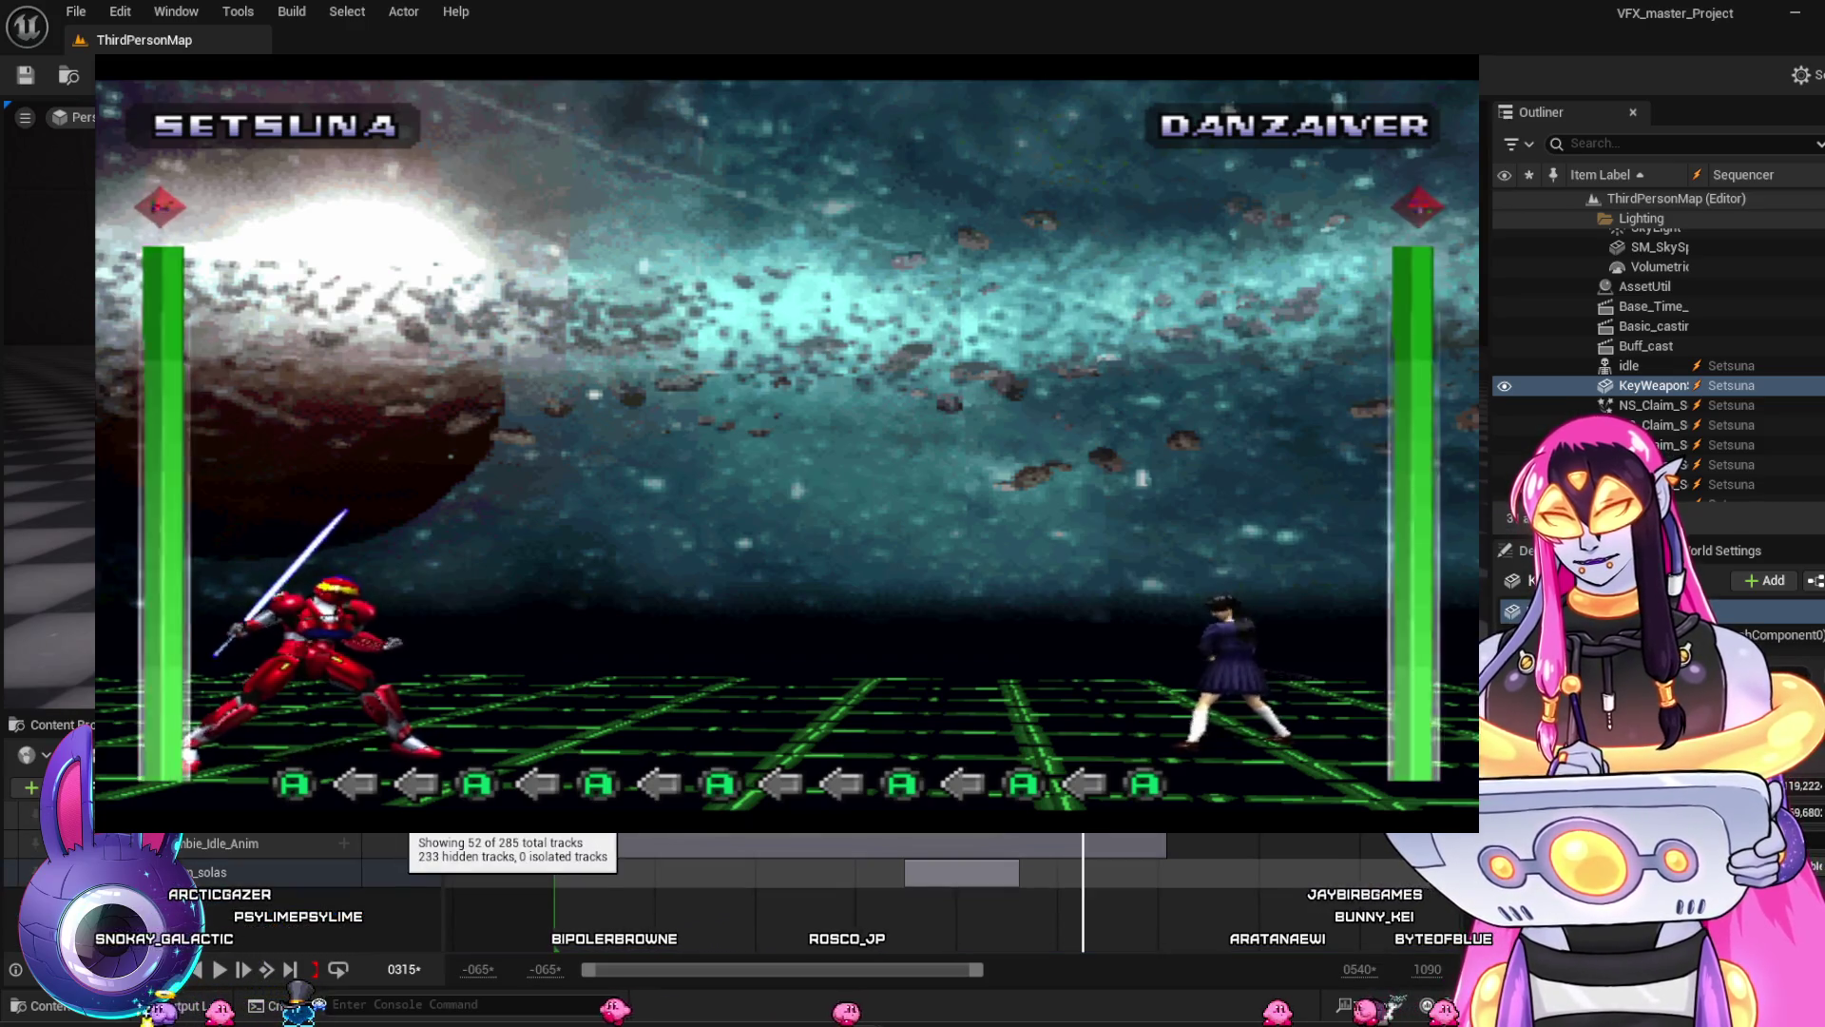
pyautogui.hotkey('ctrl', 'z')
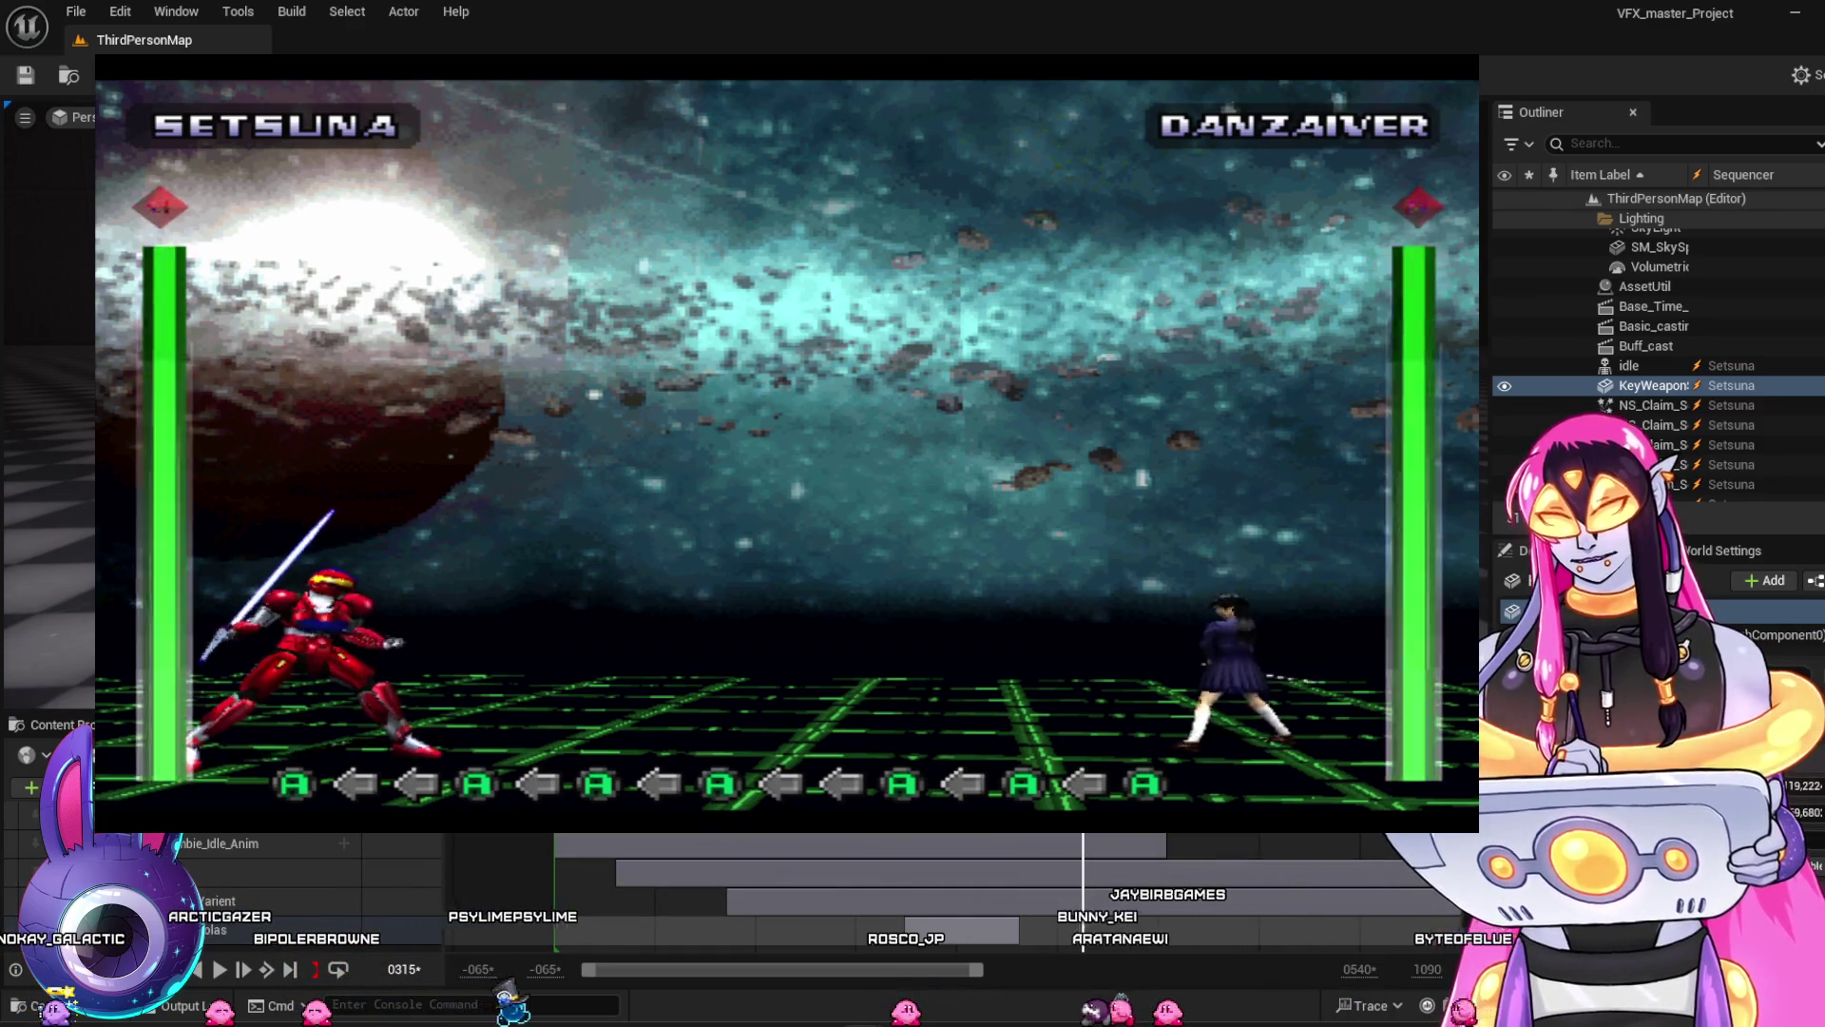
pyautogui.click(263, 893)
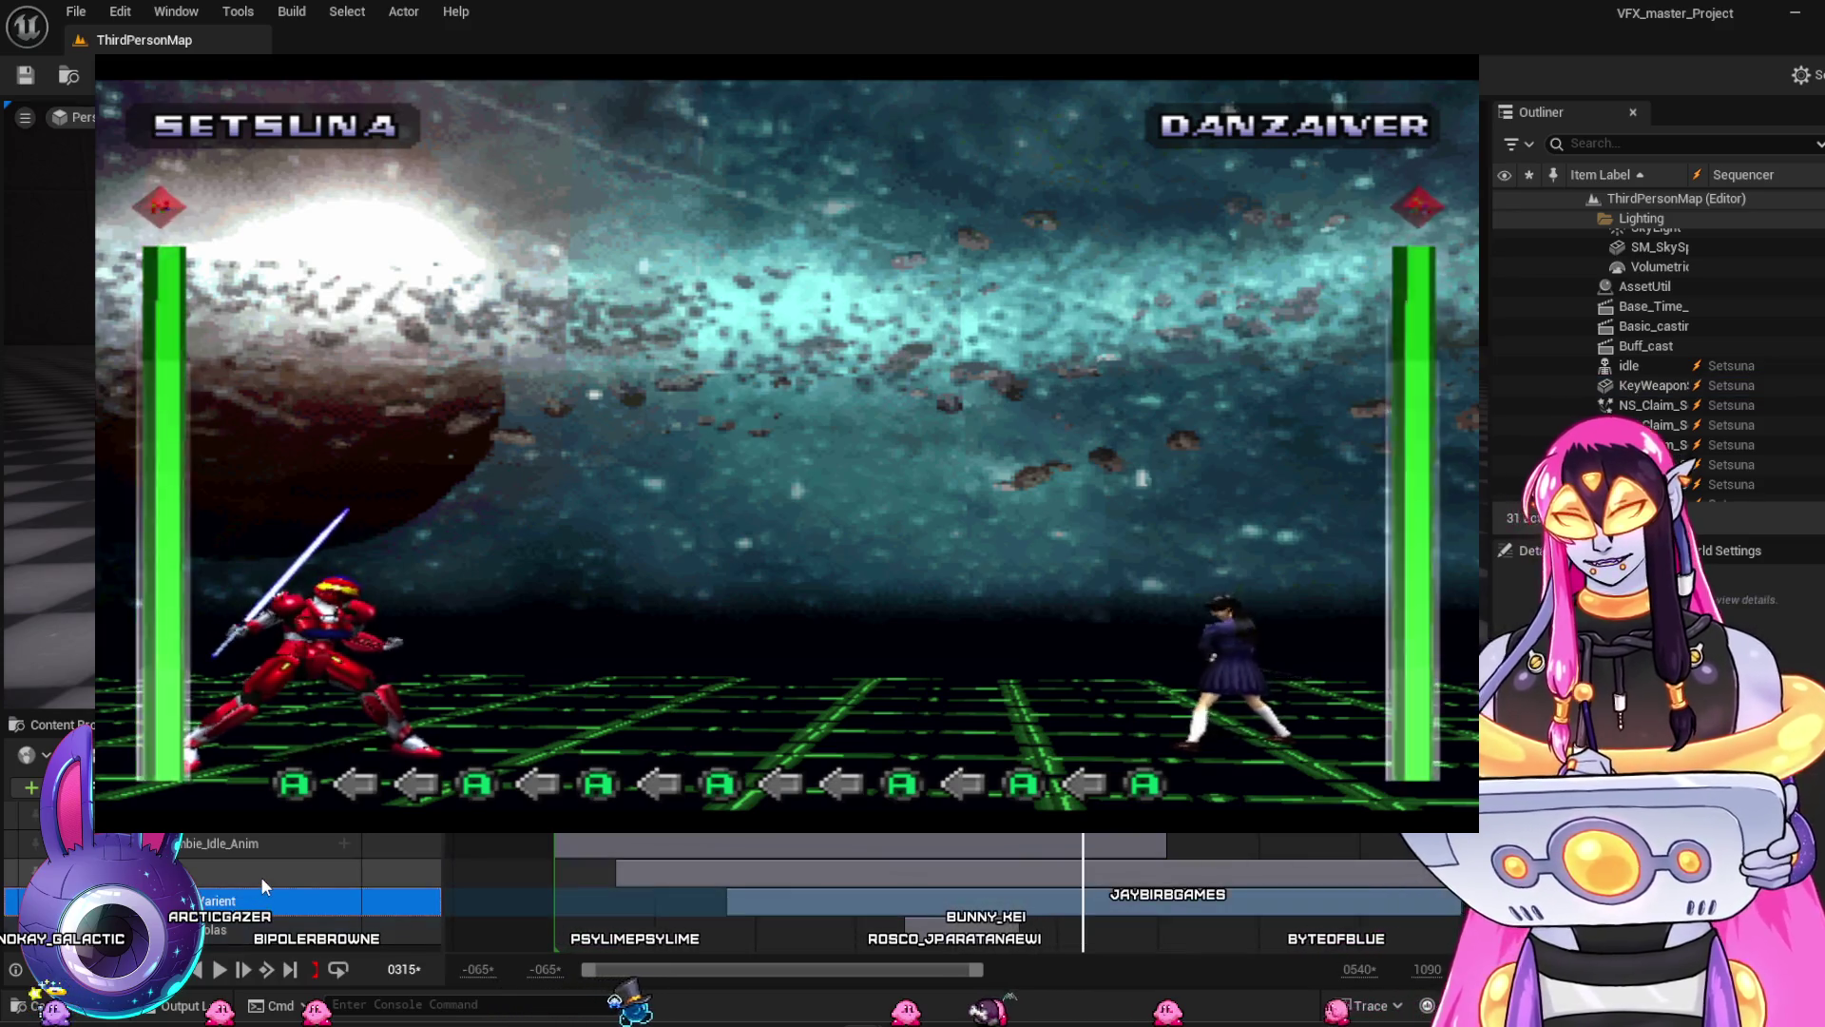
pyautogui.press('Delete')
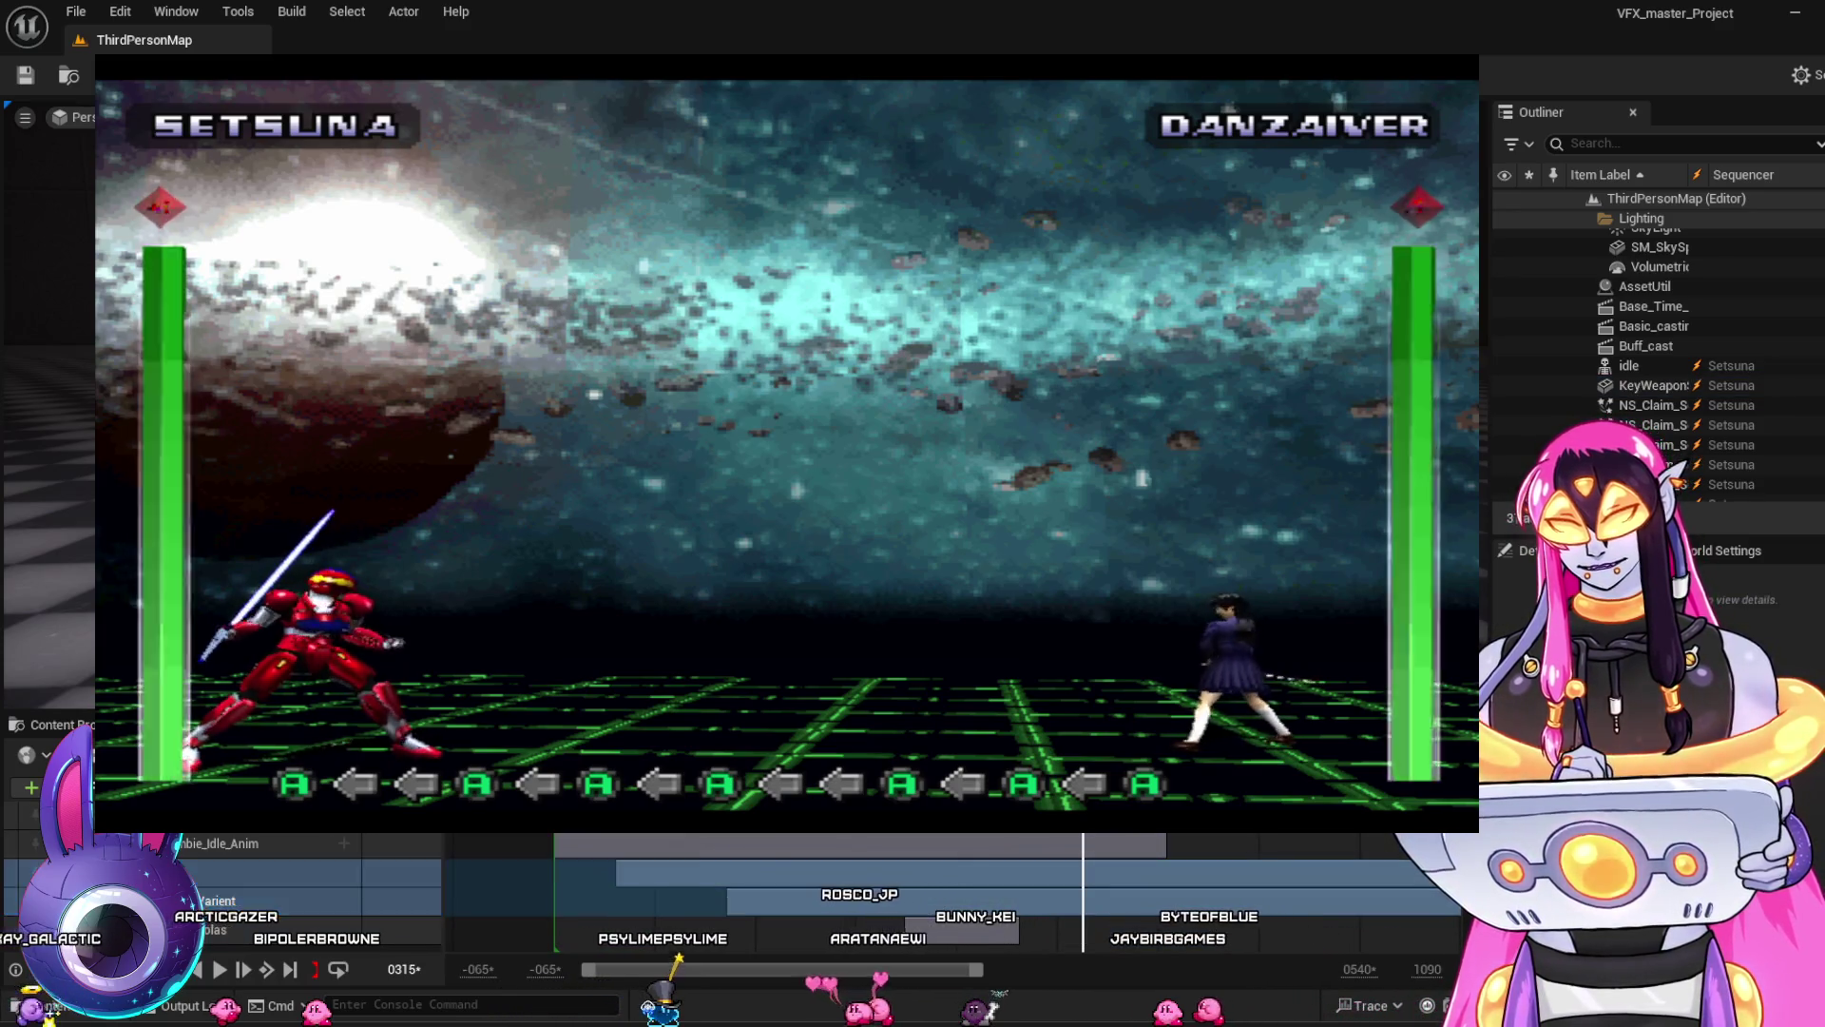
# - Drag the NS_Claim_Solas Niagara system from the VFX folder into the Sequencer as a track
pyautogui.click(38, 725)
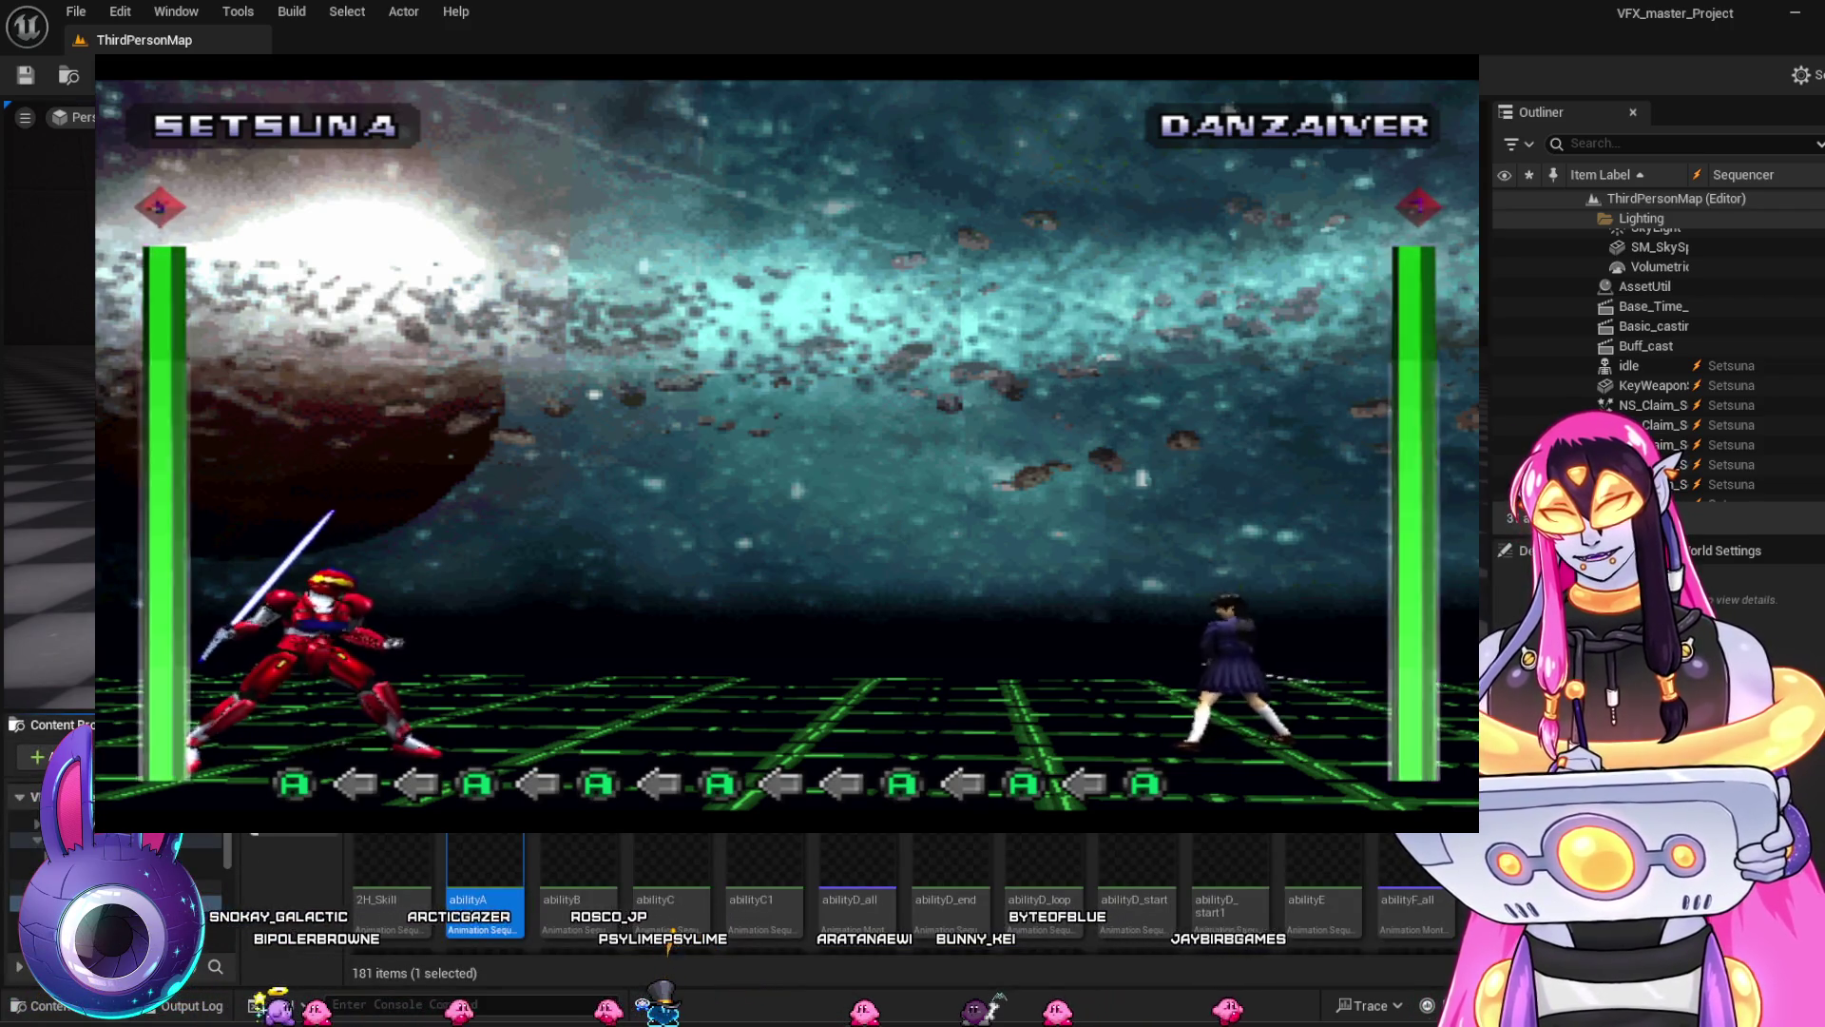
pyautogui.click(57, 887)
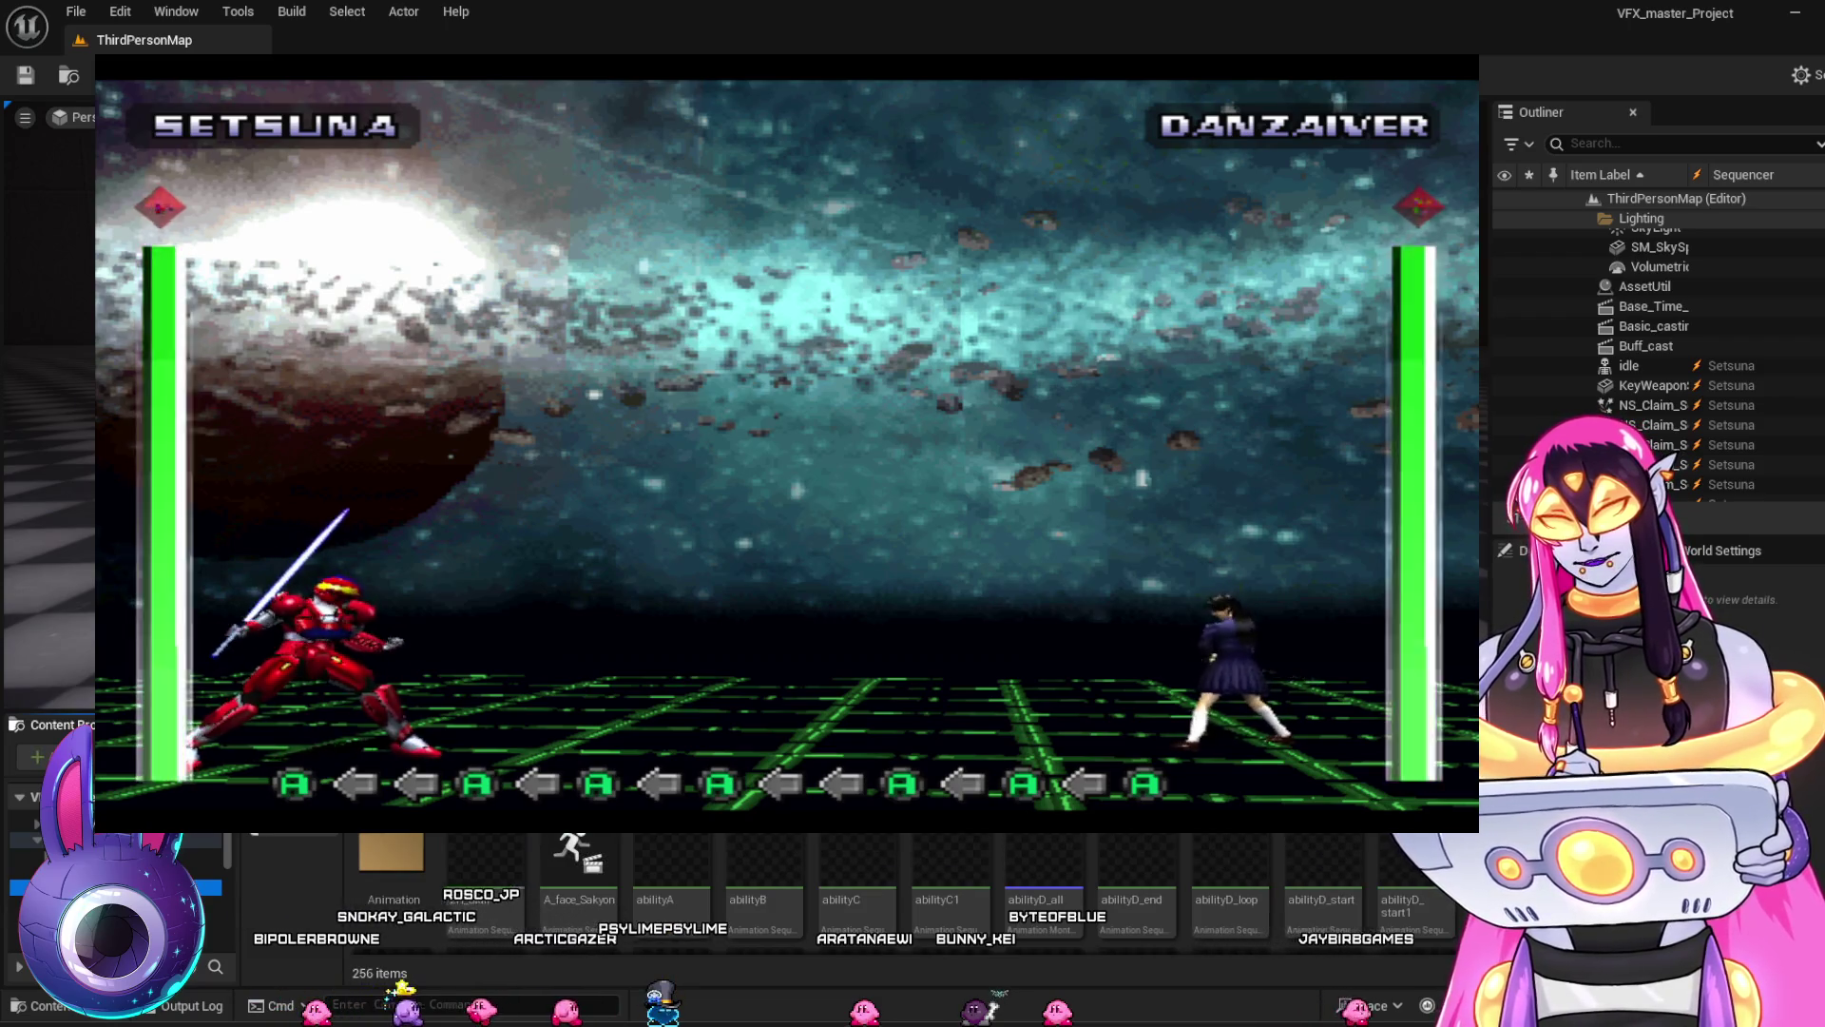
pyautogui.click(35, 843)
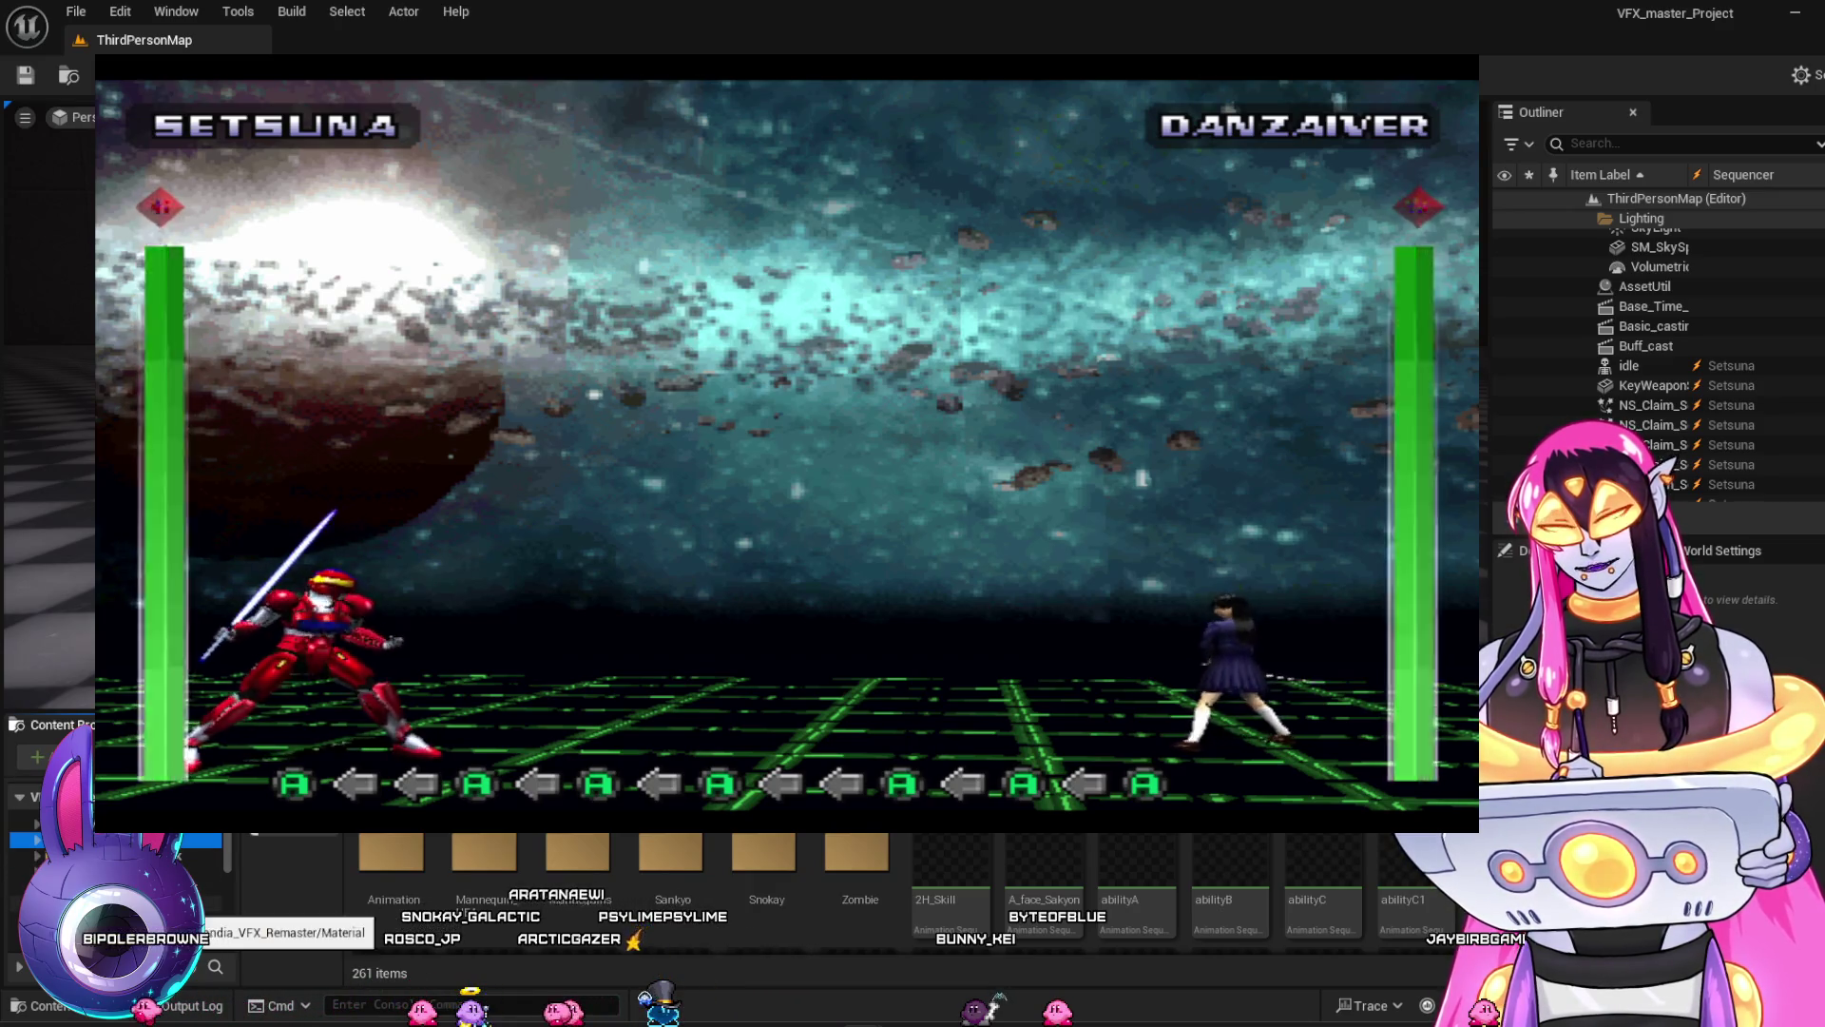
pyautogui.click(57, 901)
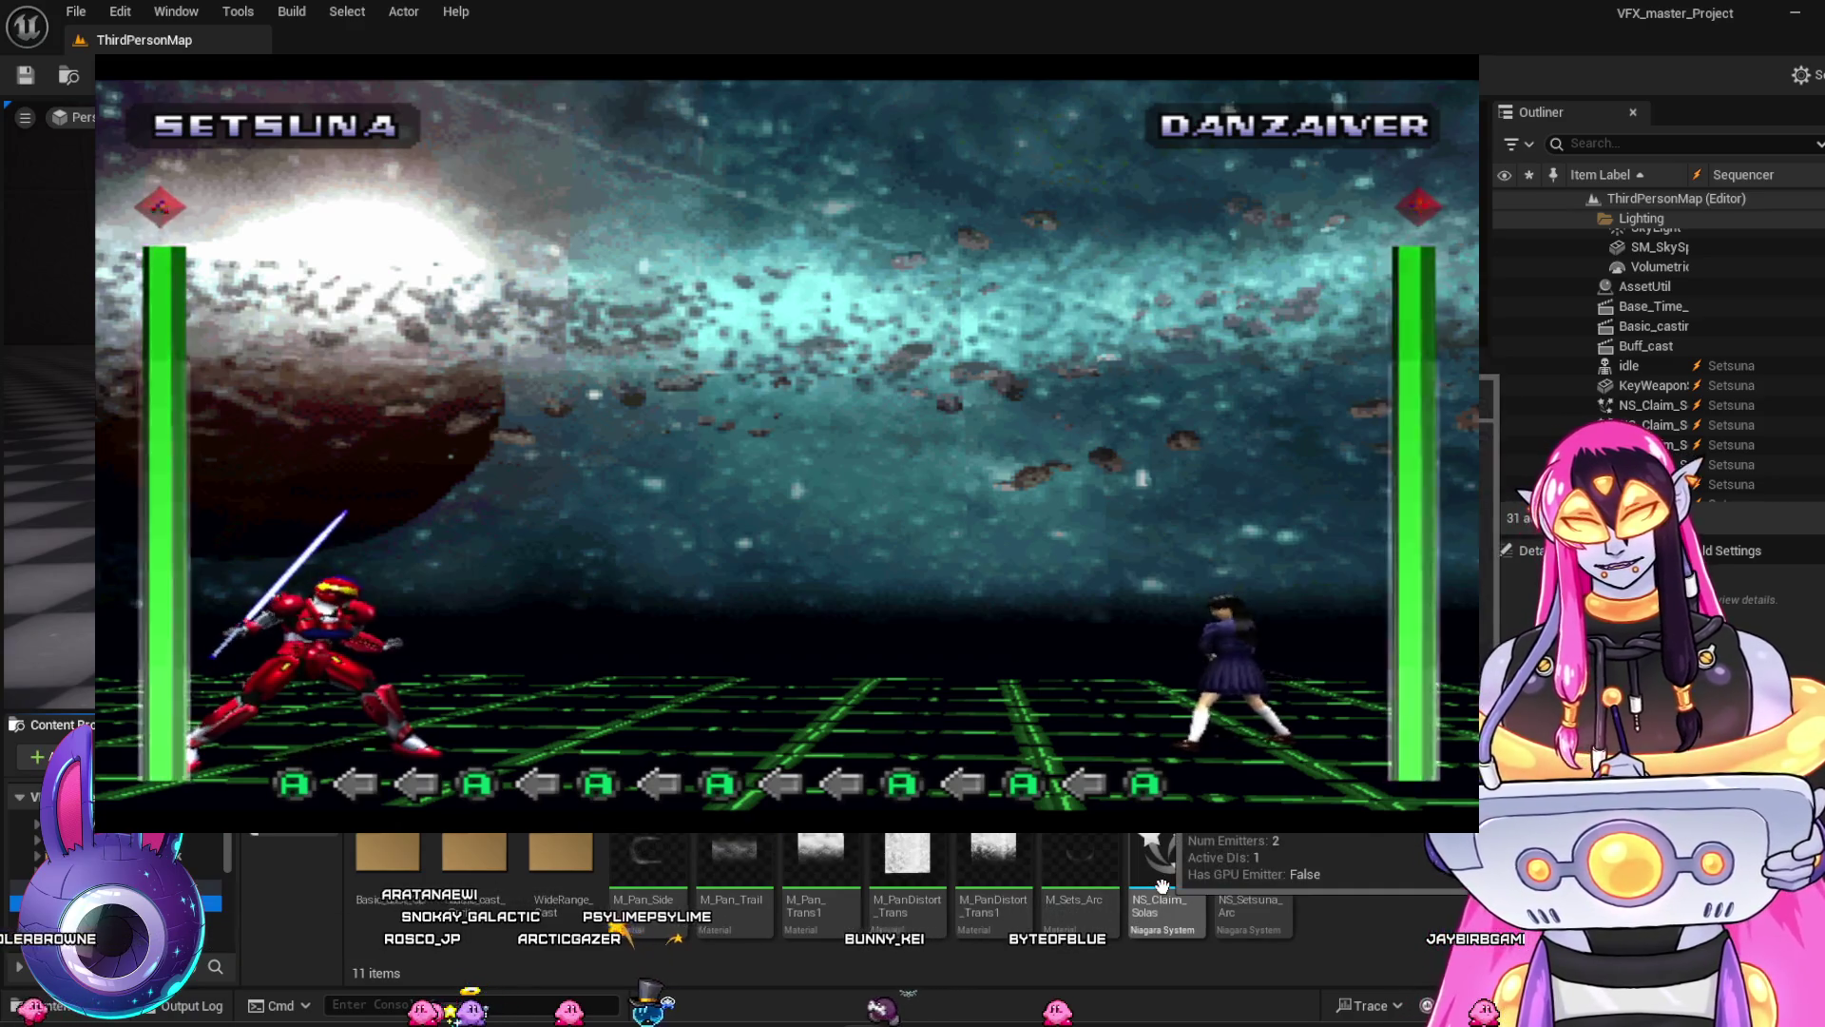
pyautogui.click(1162, 886)
pyautogui.moveTo(1162, 886); pyautogui.dragTo(252, 882)
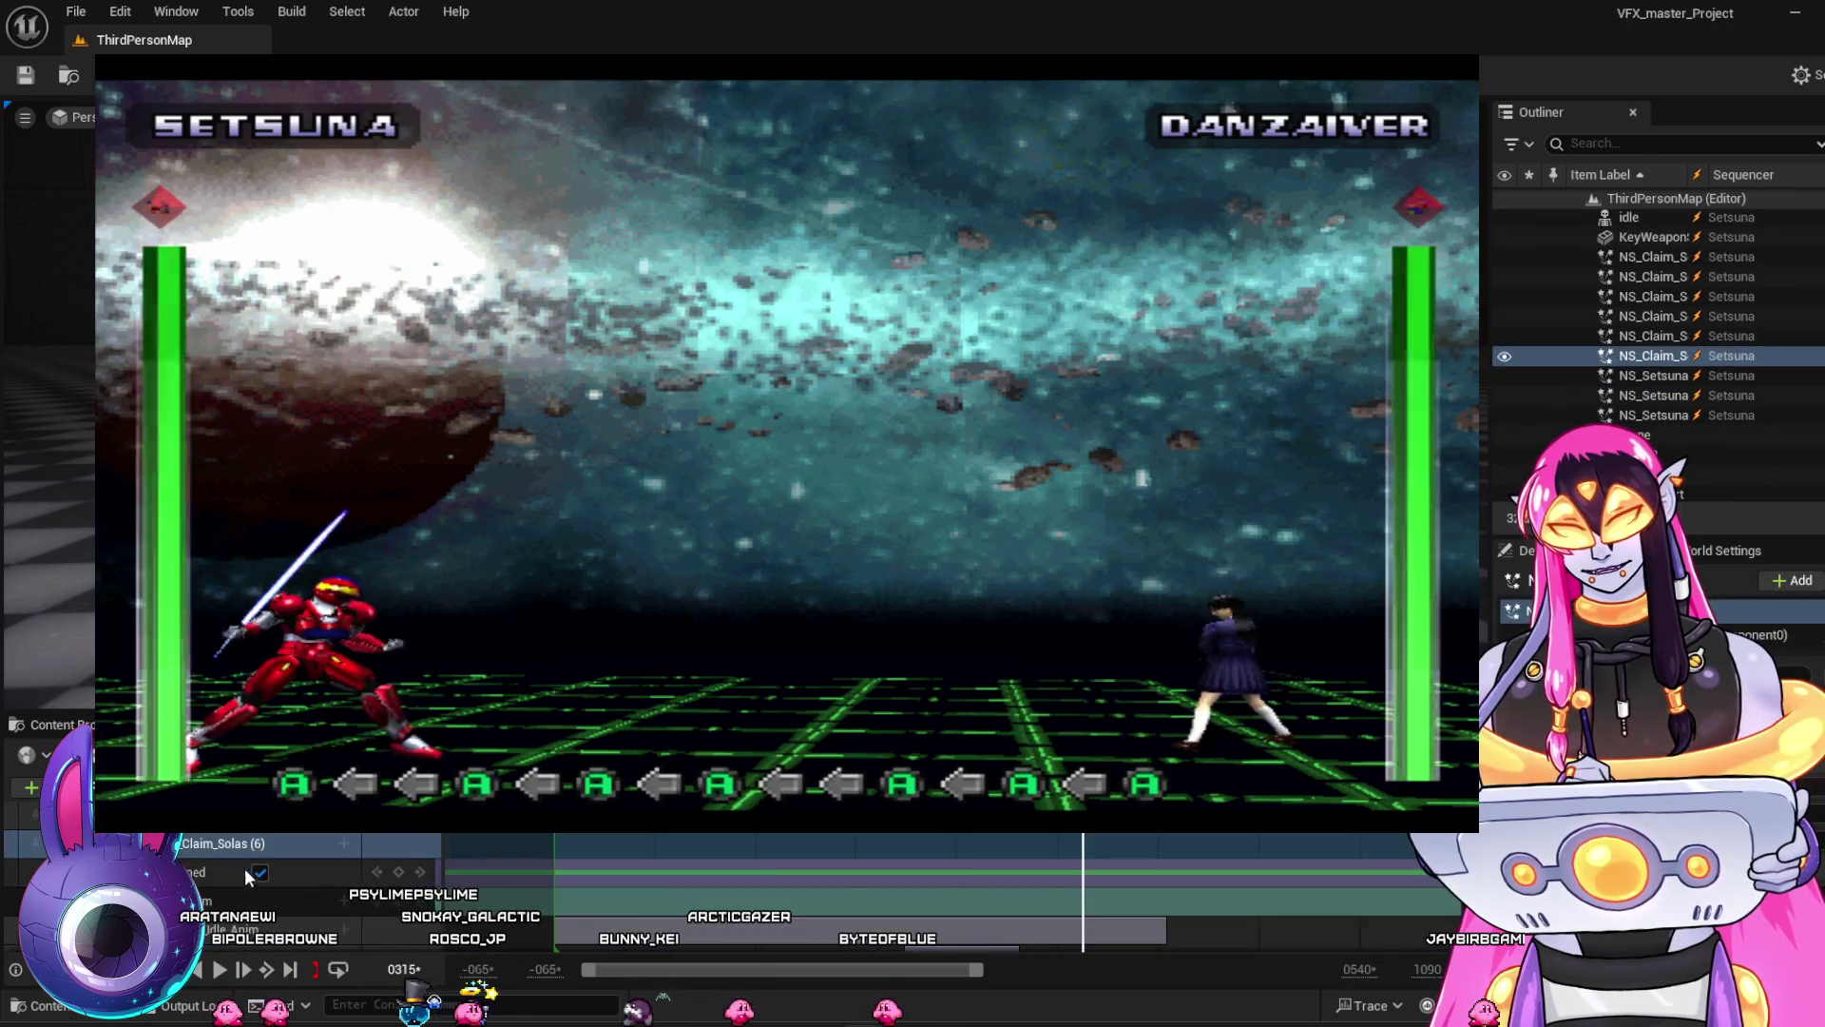
# - Rename the new track to NS_Claim_Solas (MainSword)
pyautogui.doubleClick(249, 843)
pyautogui.press('Return')
pyautogui.write('MainSwo')
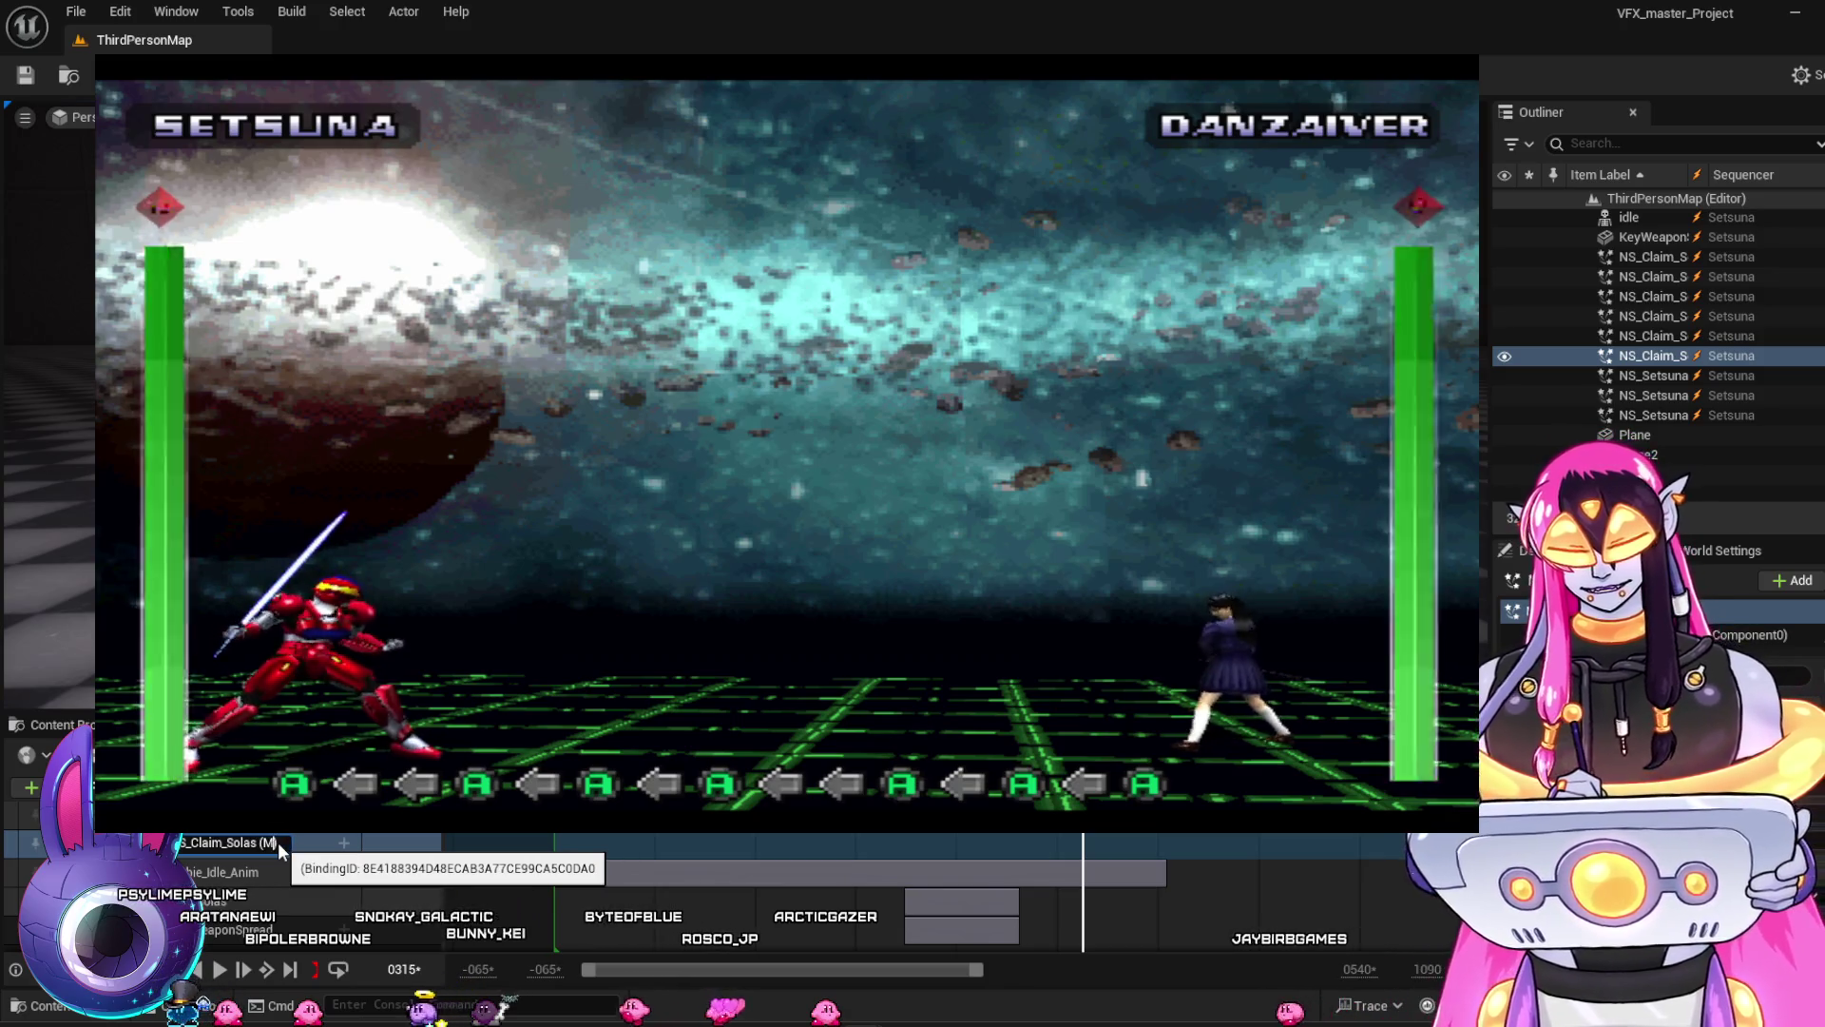
pyautogui.write('rd')
pyautogui.press('Return')
# - Move the MainSword track beside the KeyWeapon tracks and list NiagaraComponent0's available tracks
pyautogui.click(282, 846)
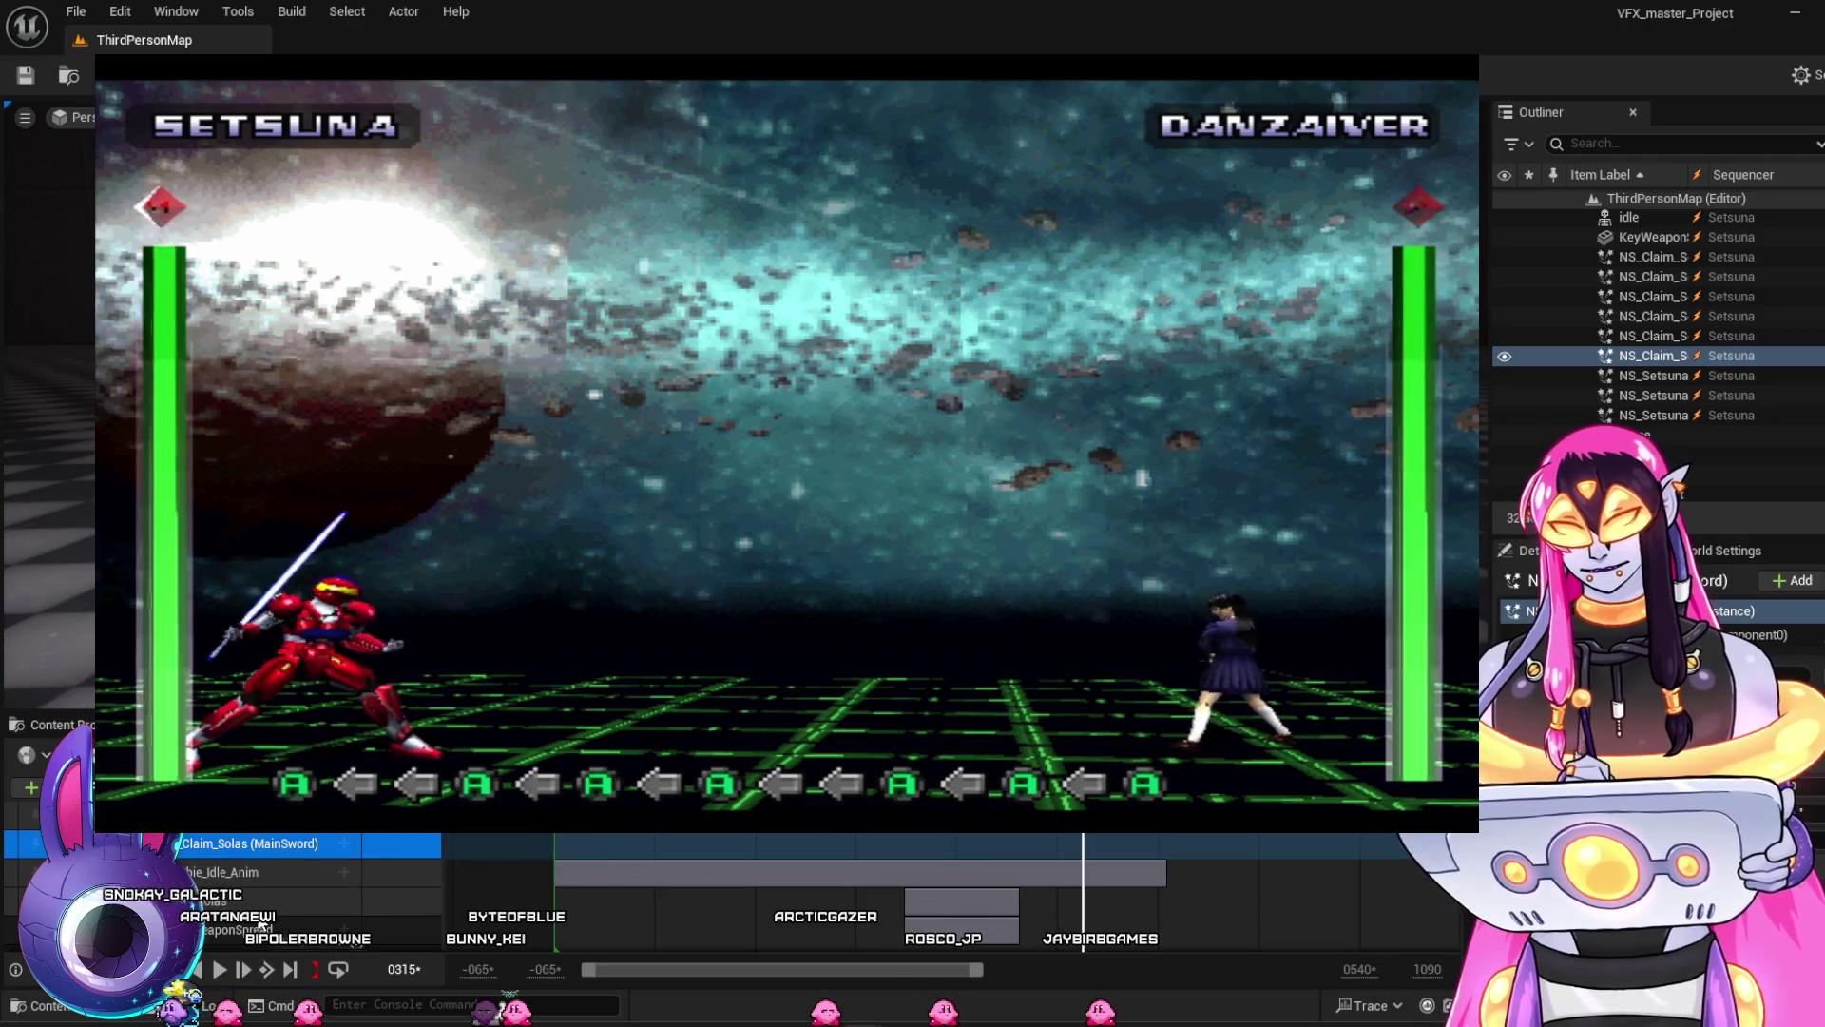
pyautogui.scroll(-3, 263, 913)
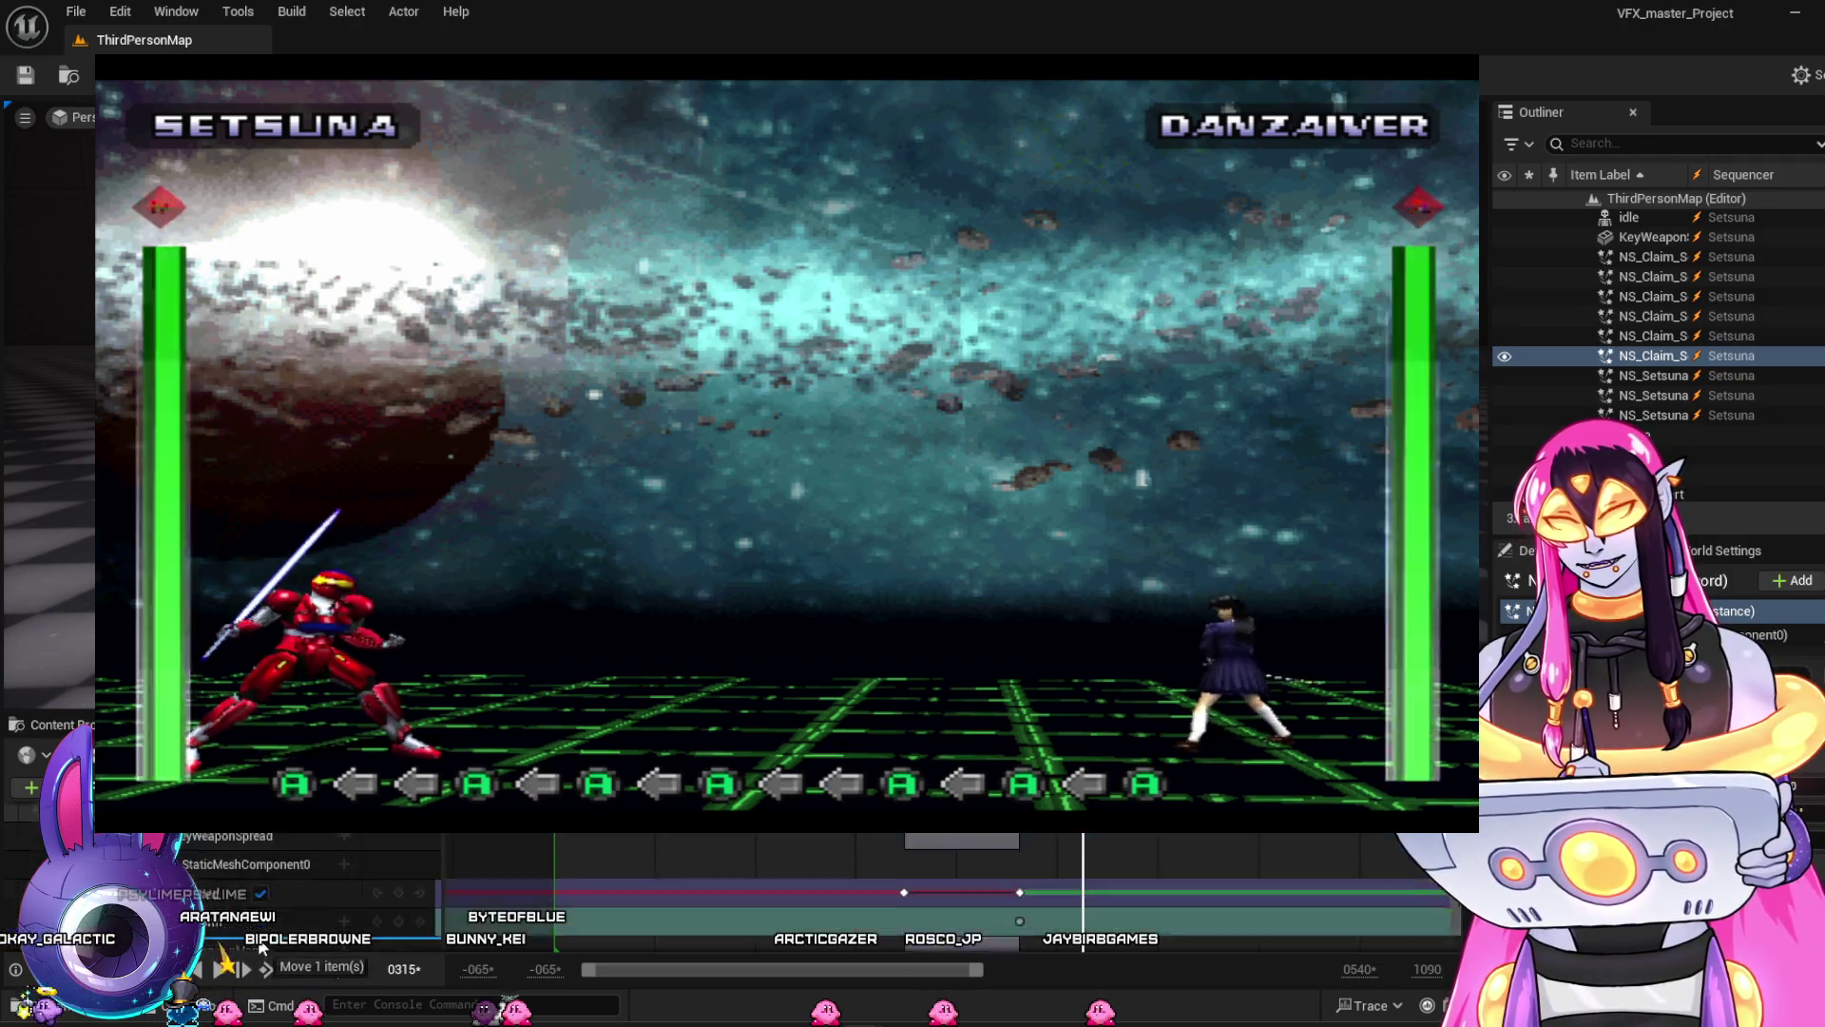
pyautogui.moveTo(263, 910)
pyautogui.mouseDown()
pyautogui.moveTo(217, 863)
pyautogui.moveTo(208, 879)
pyautogui.mouseUp()
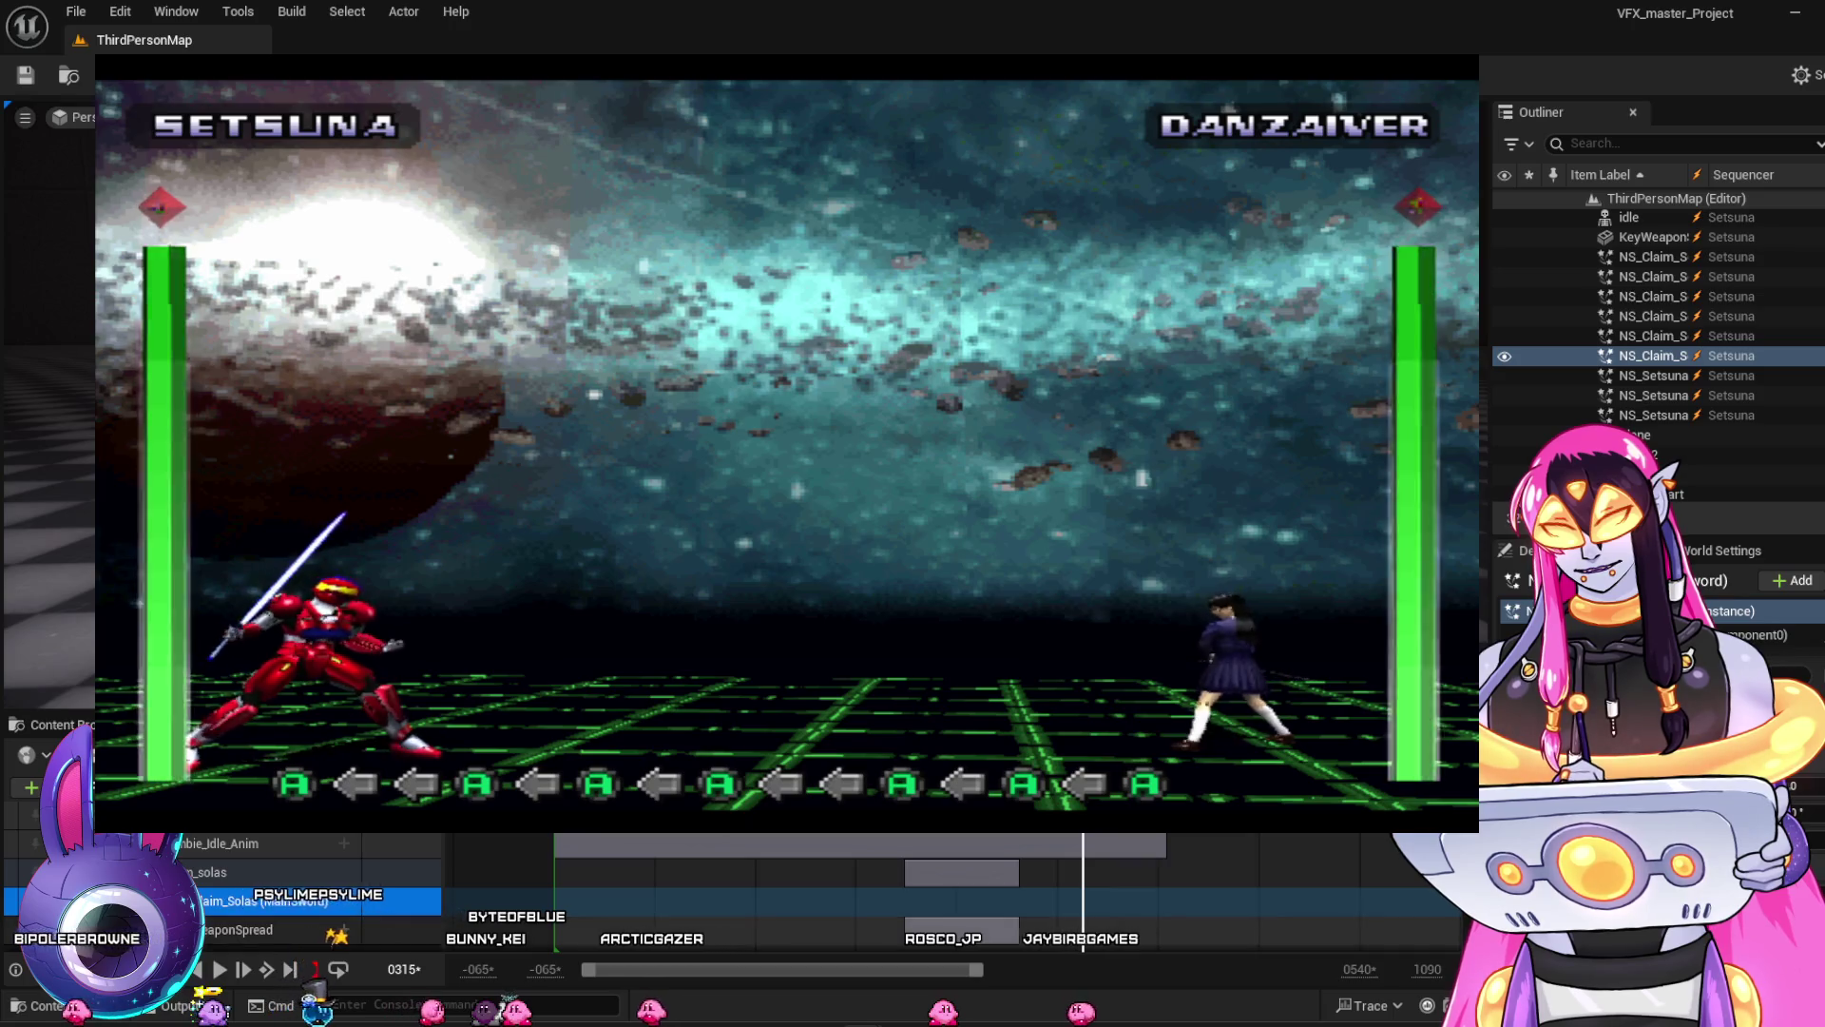
pyautogui.scroll(-1, 255, 884)
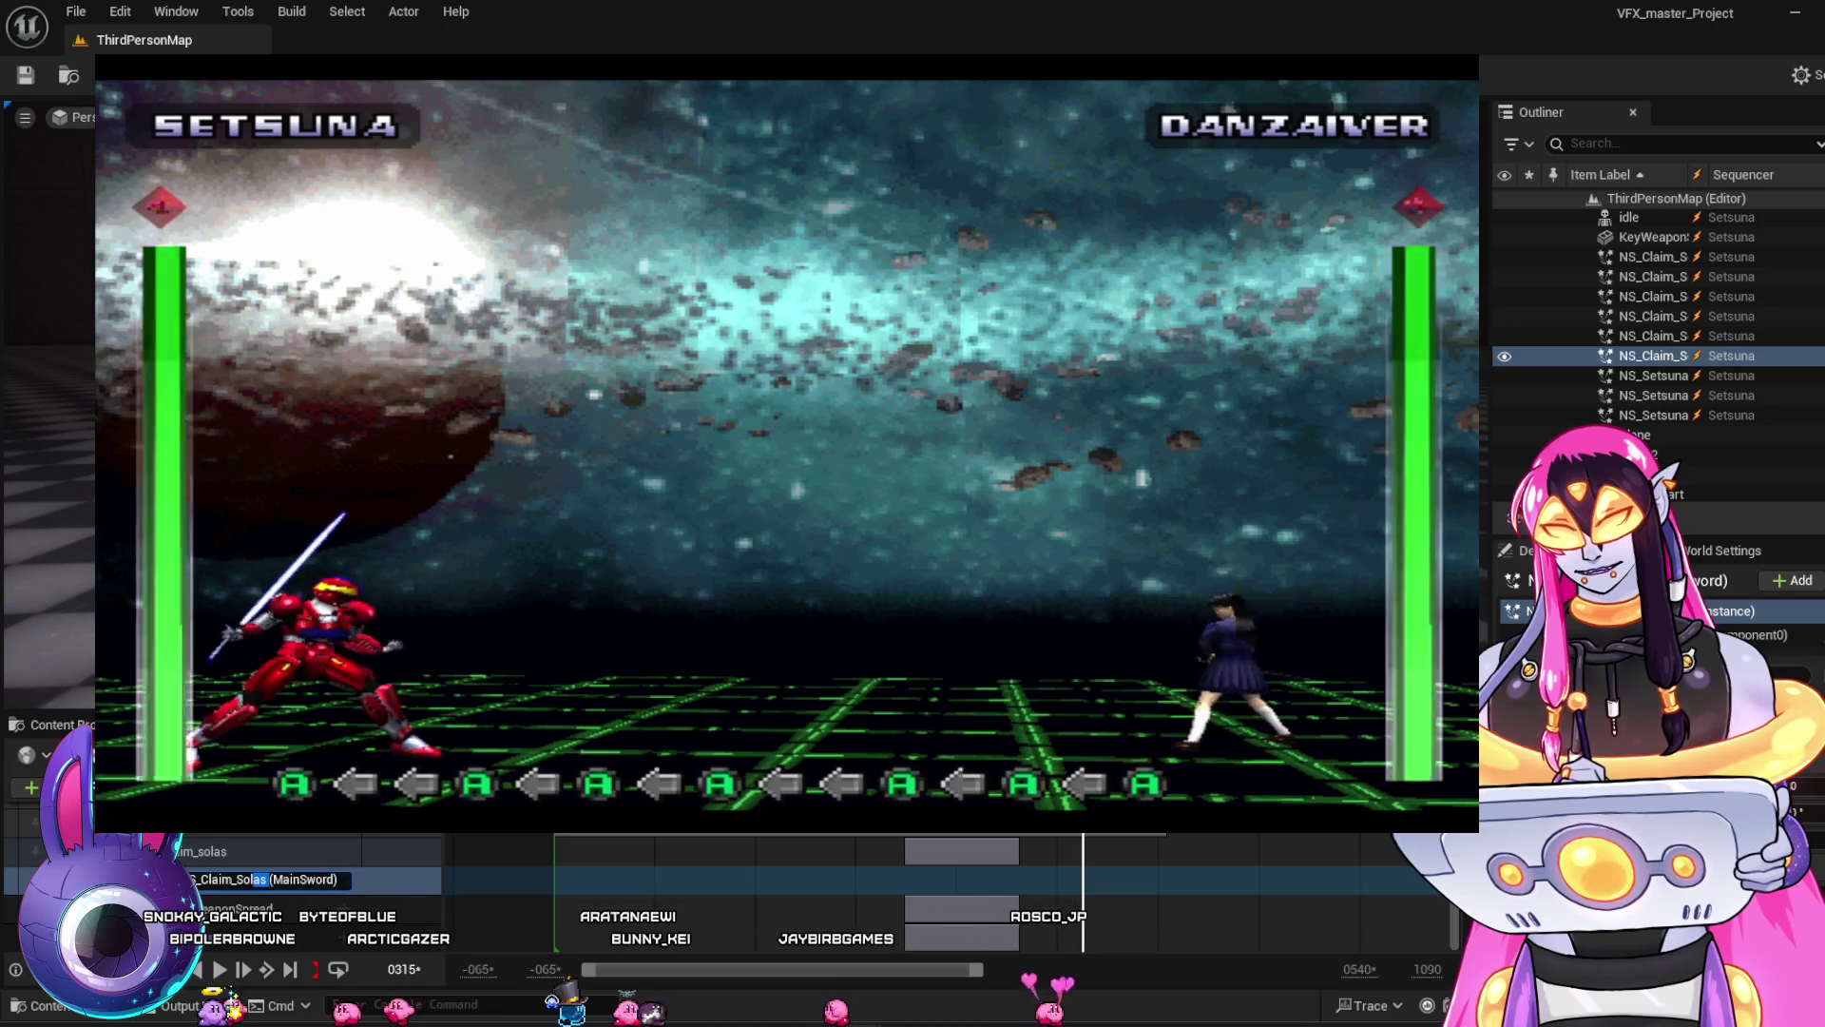
pyautogui.moveTo(255, 880)
pyautogui.mouseDown()
pyautogui.moveTo(204, 956)
pyautogui.moveTo(239, 942)
pyautogui.mouseUp()
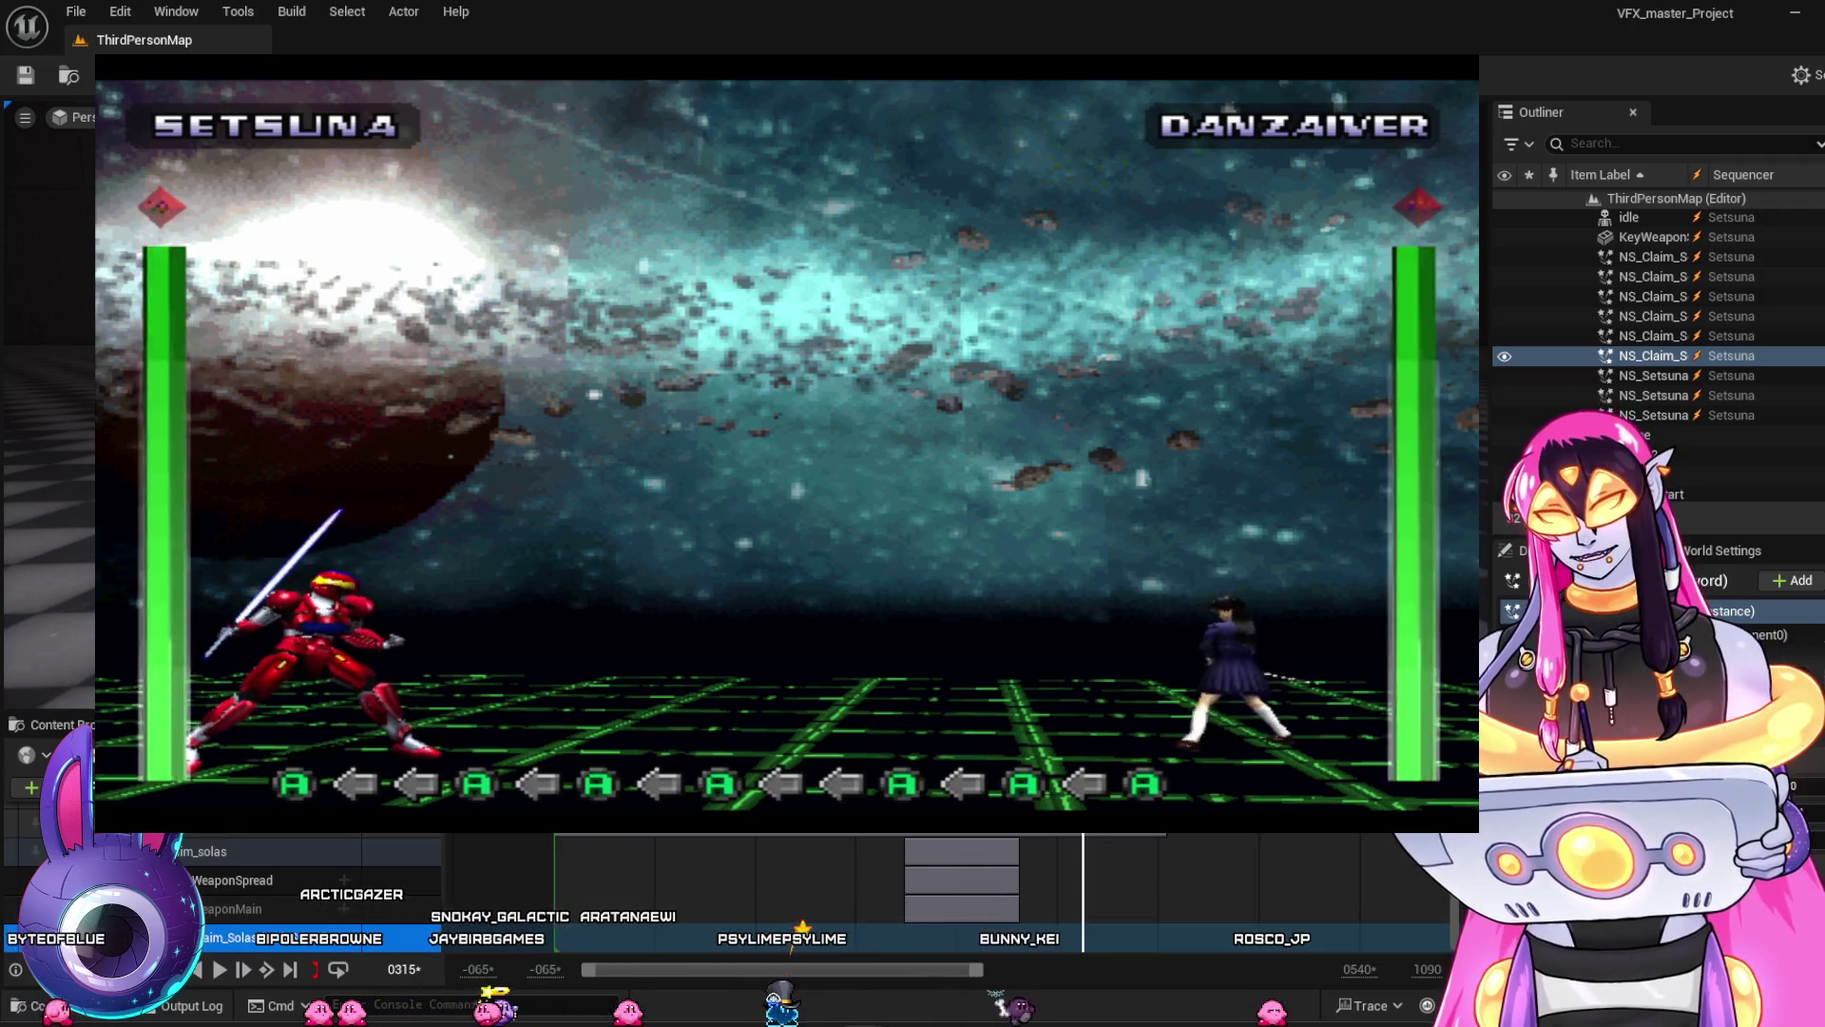
pyautogui.scroll(-2, 409, 842)
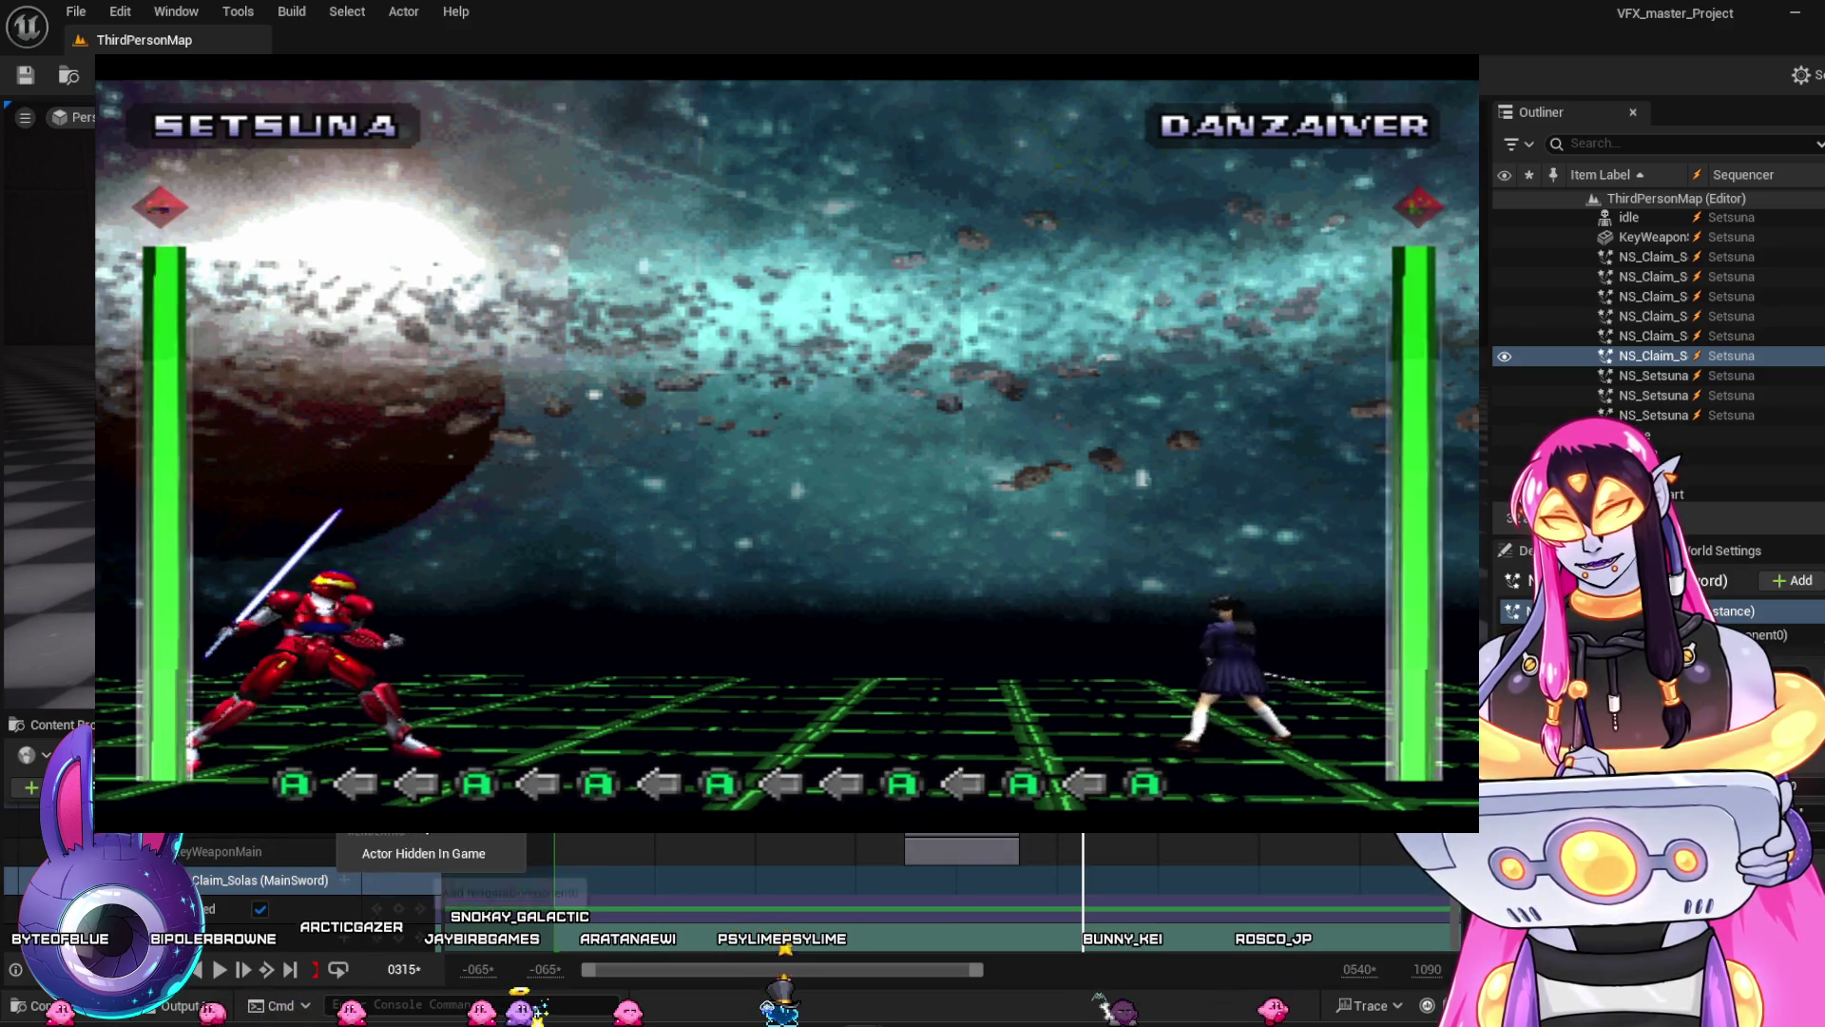
pyautogui.click(370, 908)
pyautogui.click(345, 909)
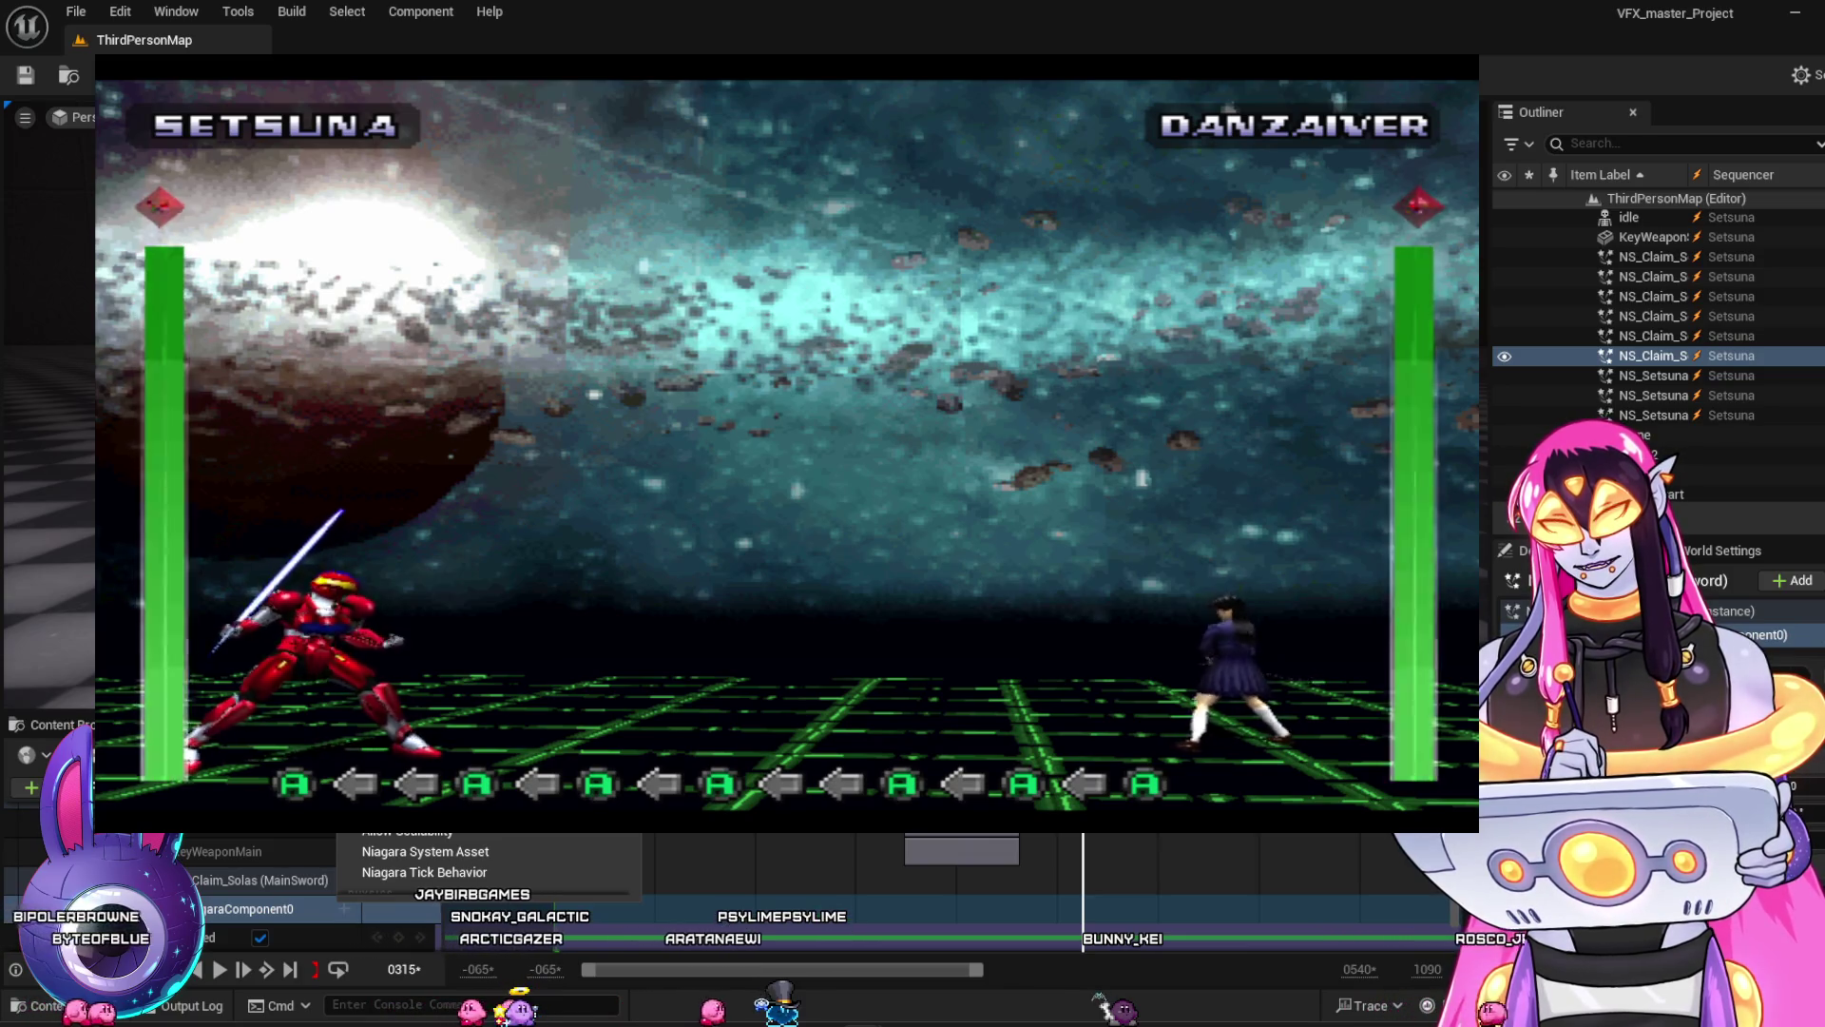
# - Add a System Life Cycle track to NiagaraComponent0 set to Desired Age
pyautogui.press('Escape')
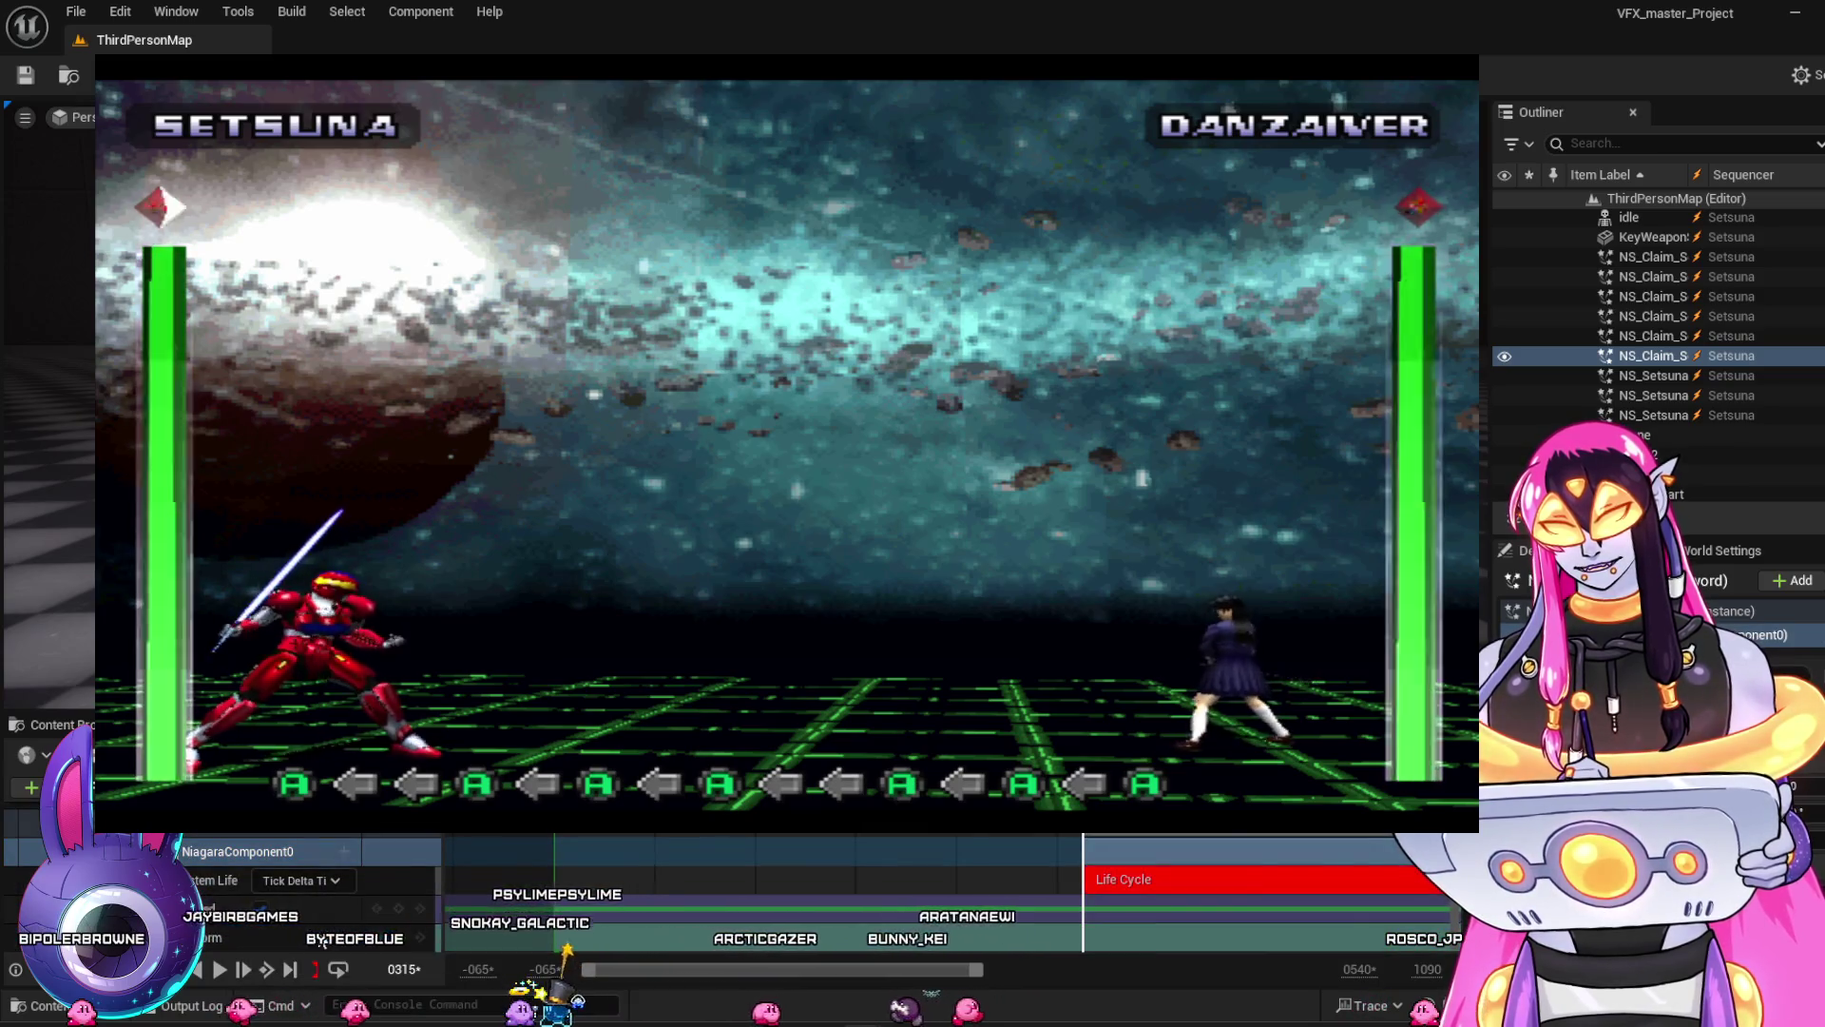
pyautogui.click(301, 881)
pyautogui.click(295, 914)
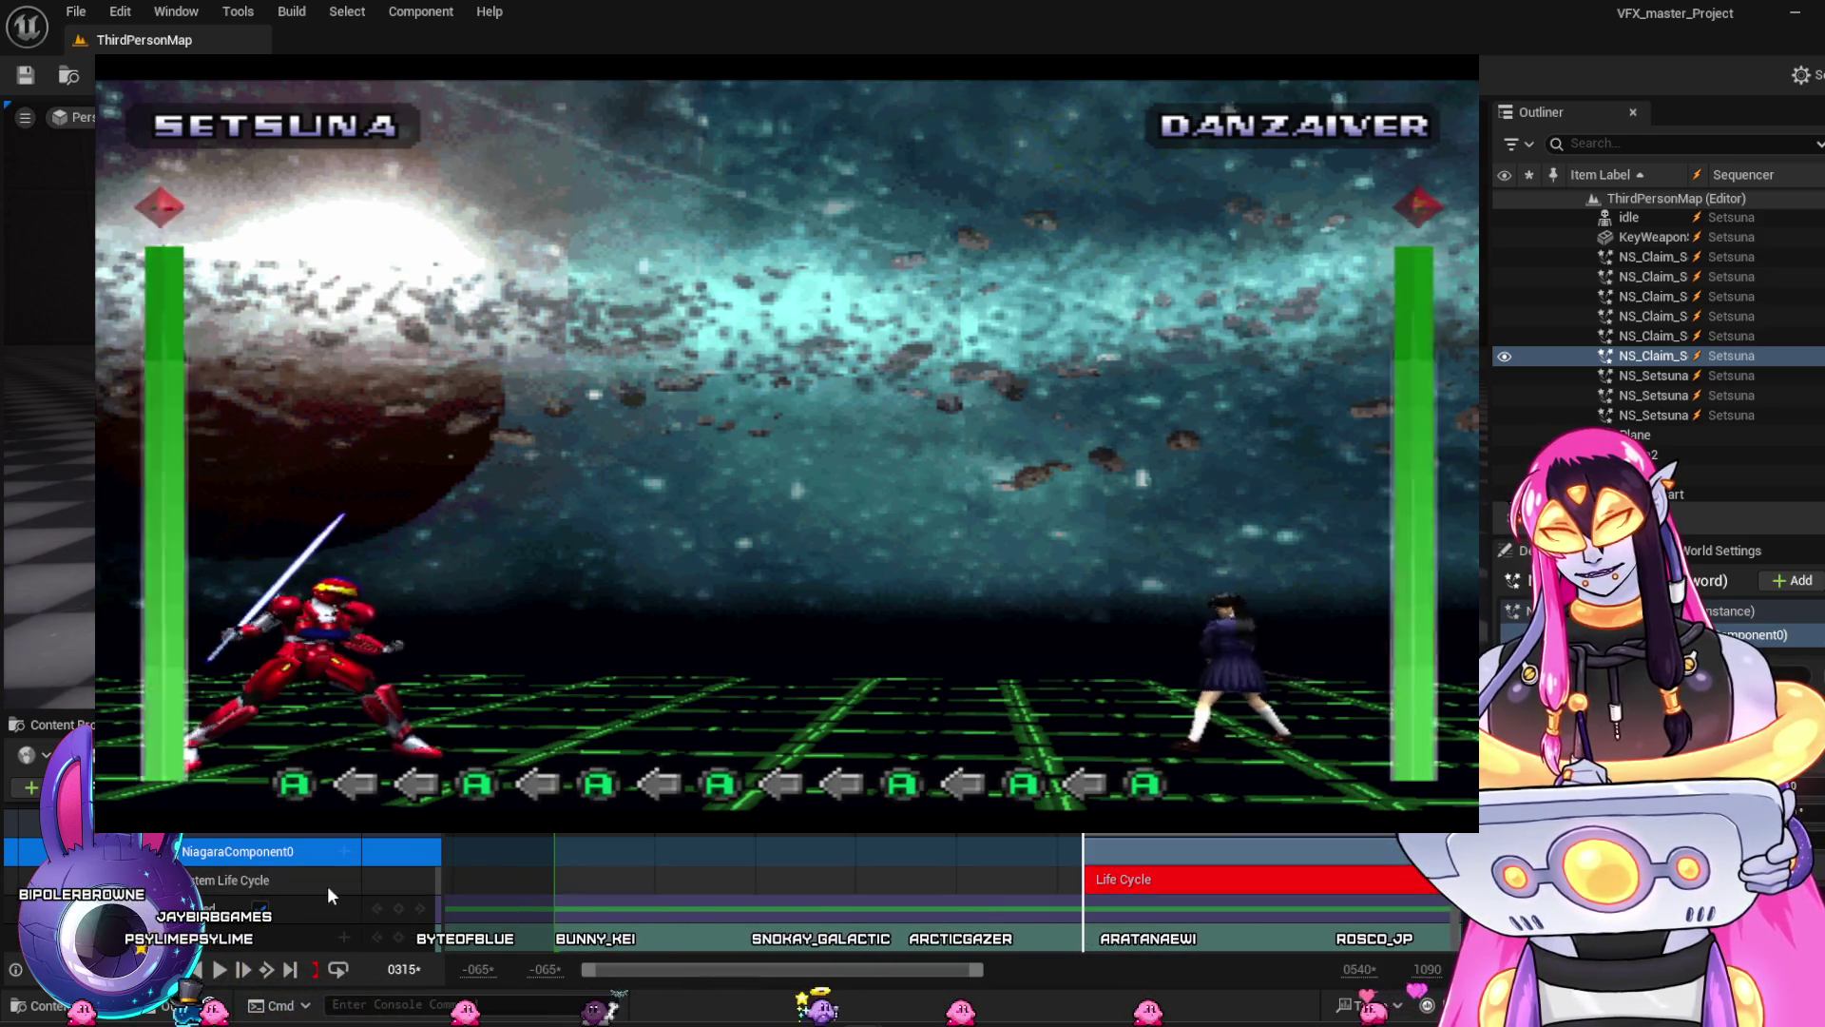
# - Check the component's track and attach menus without changes, then reselect NiagaraComponent0
pyautogui.click(346, 852)
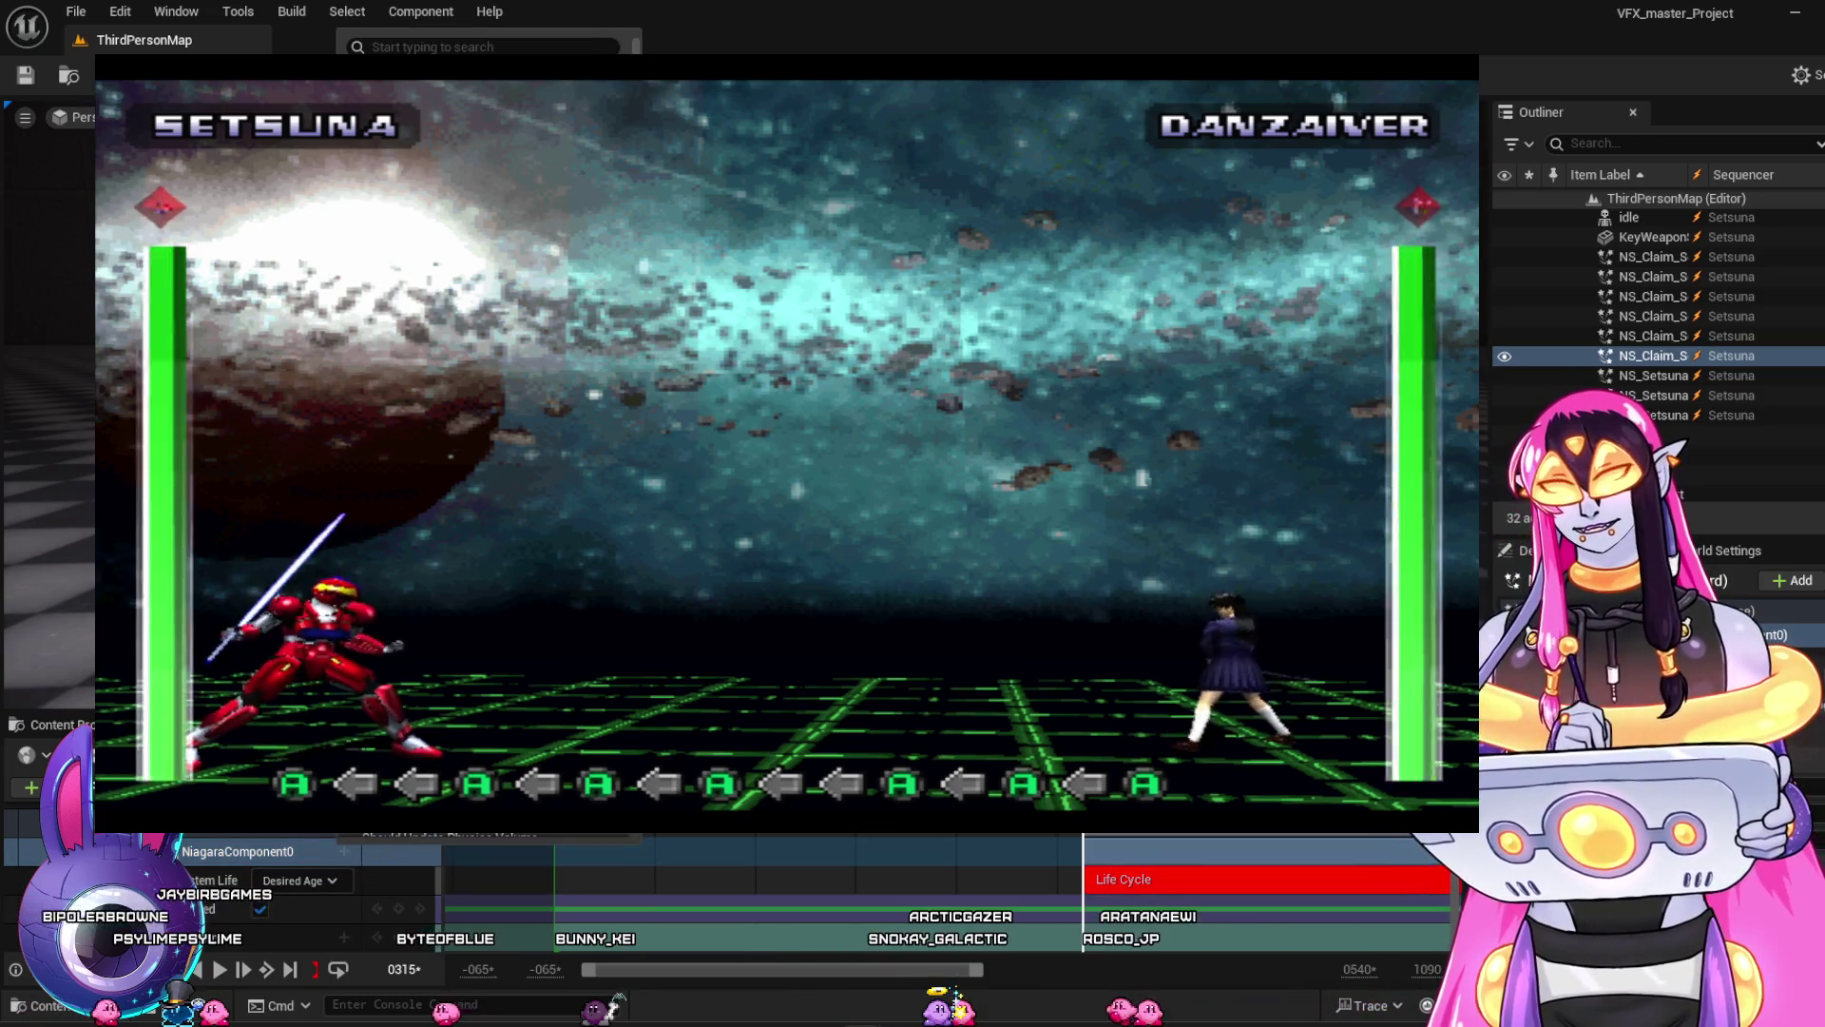
pyautogui.click(307, 859)
pyautogui.click(346, 852)
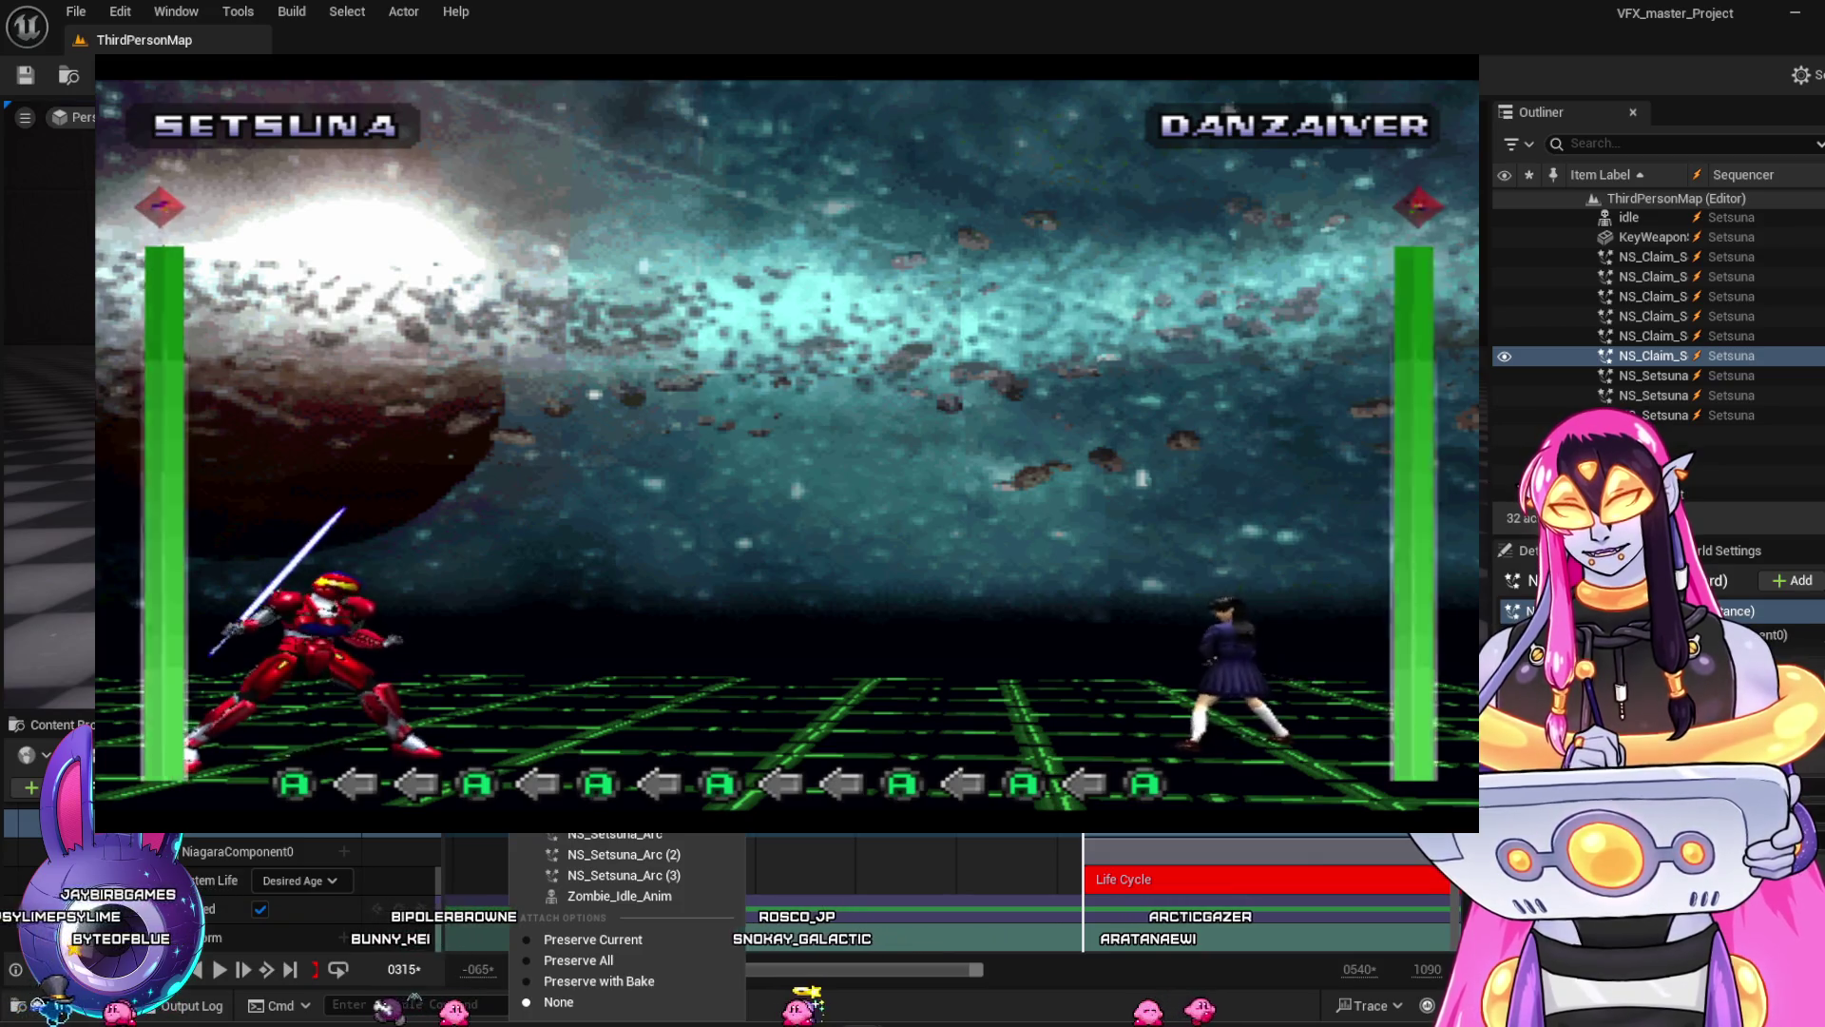
pyautogui.press('Escape')
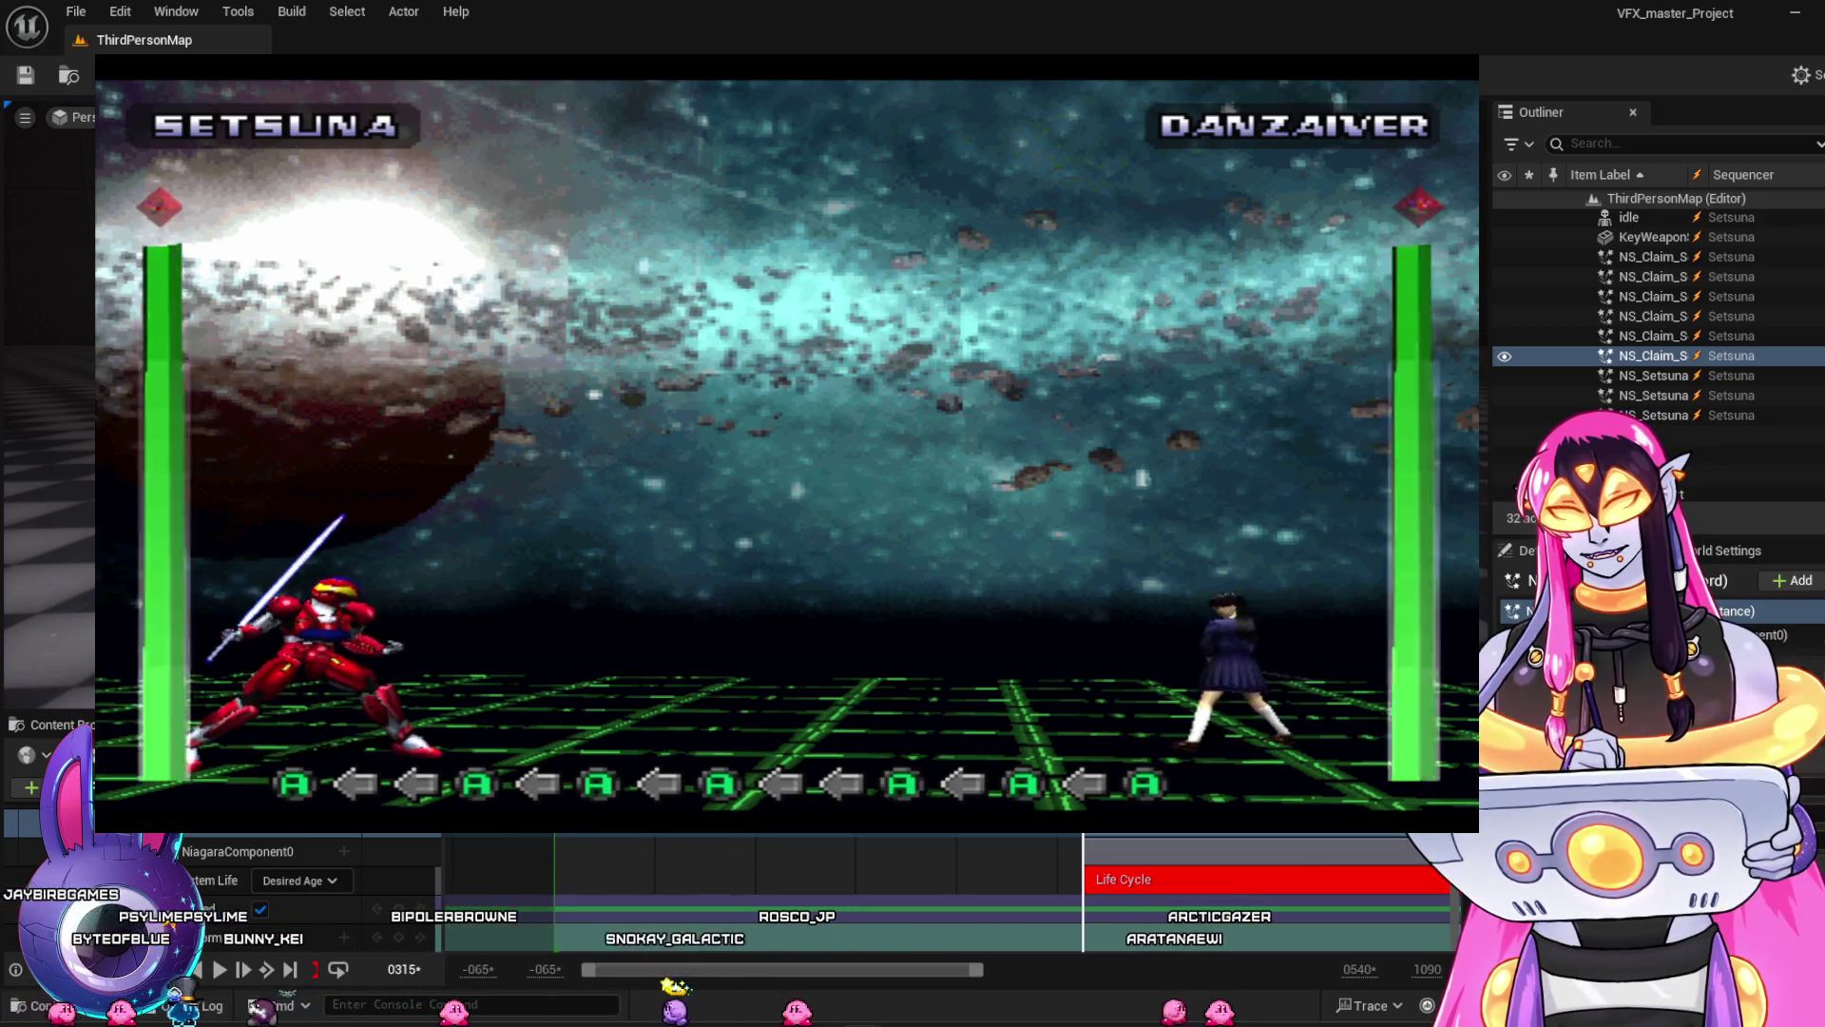
pyautogui.scroll(-1, 304, 894)
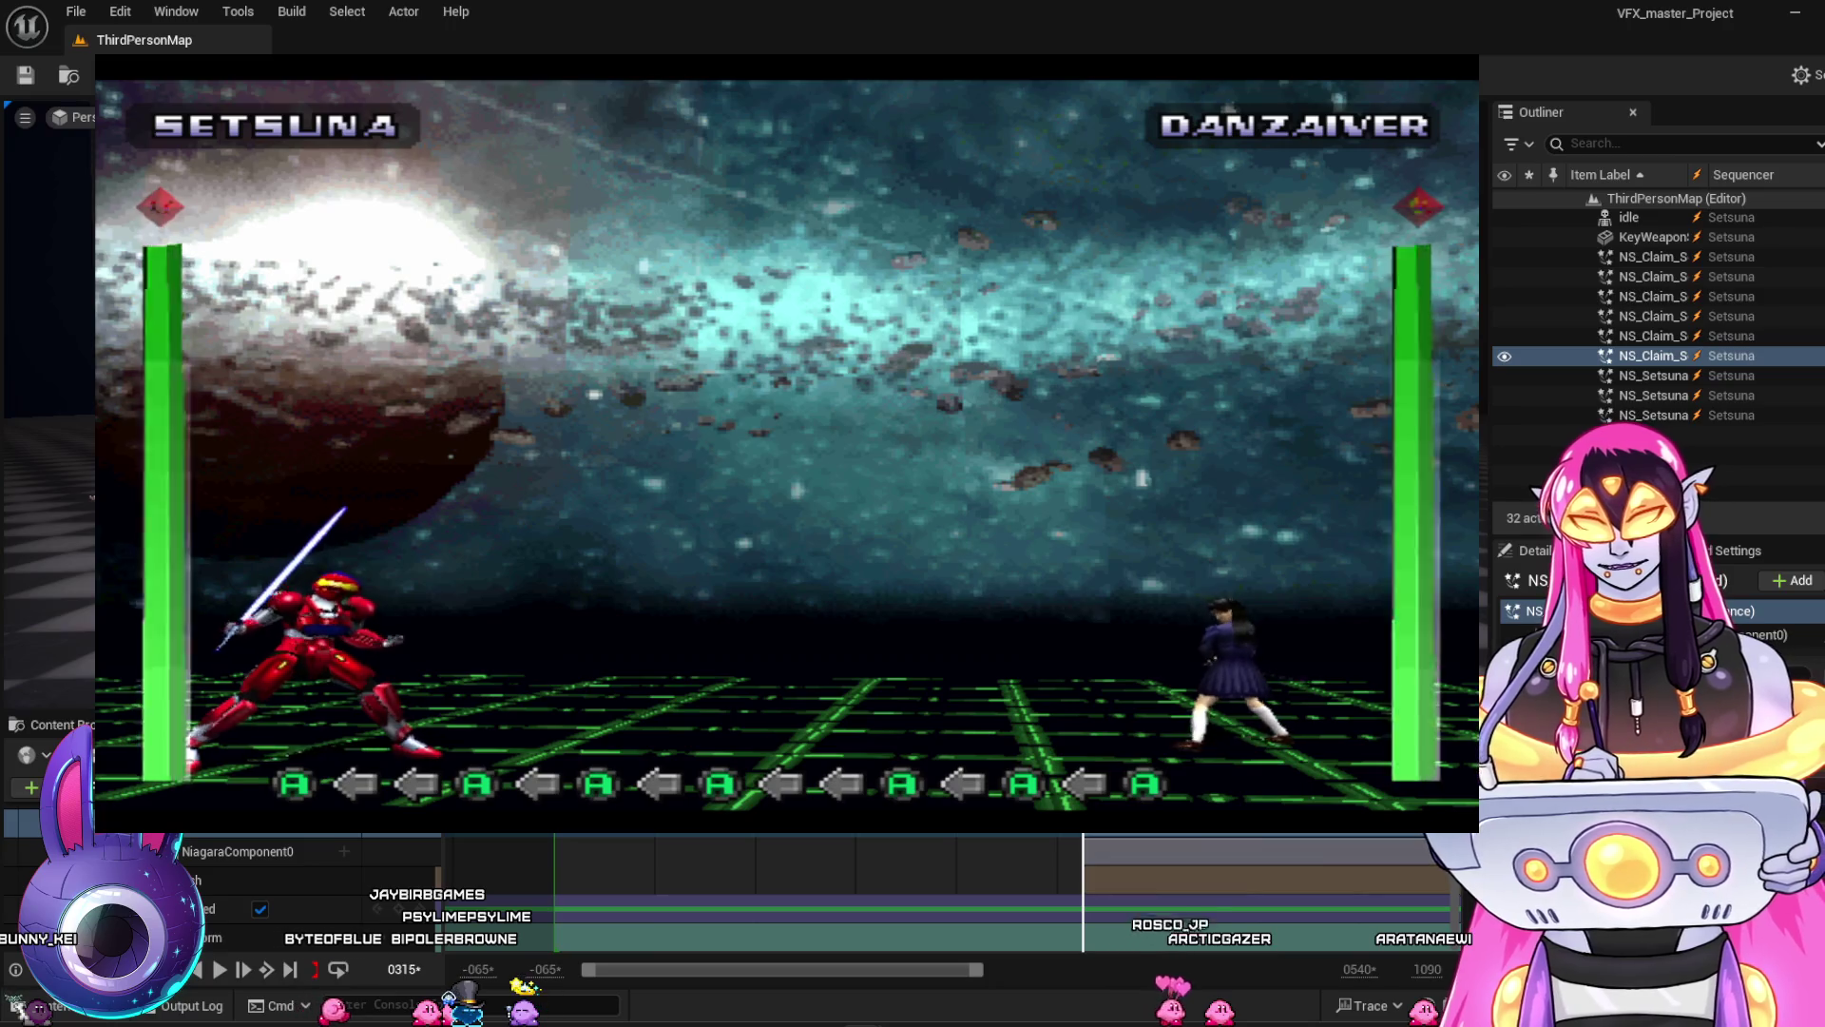
pyautogui.scroll(2, 207, 881)
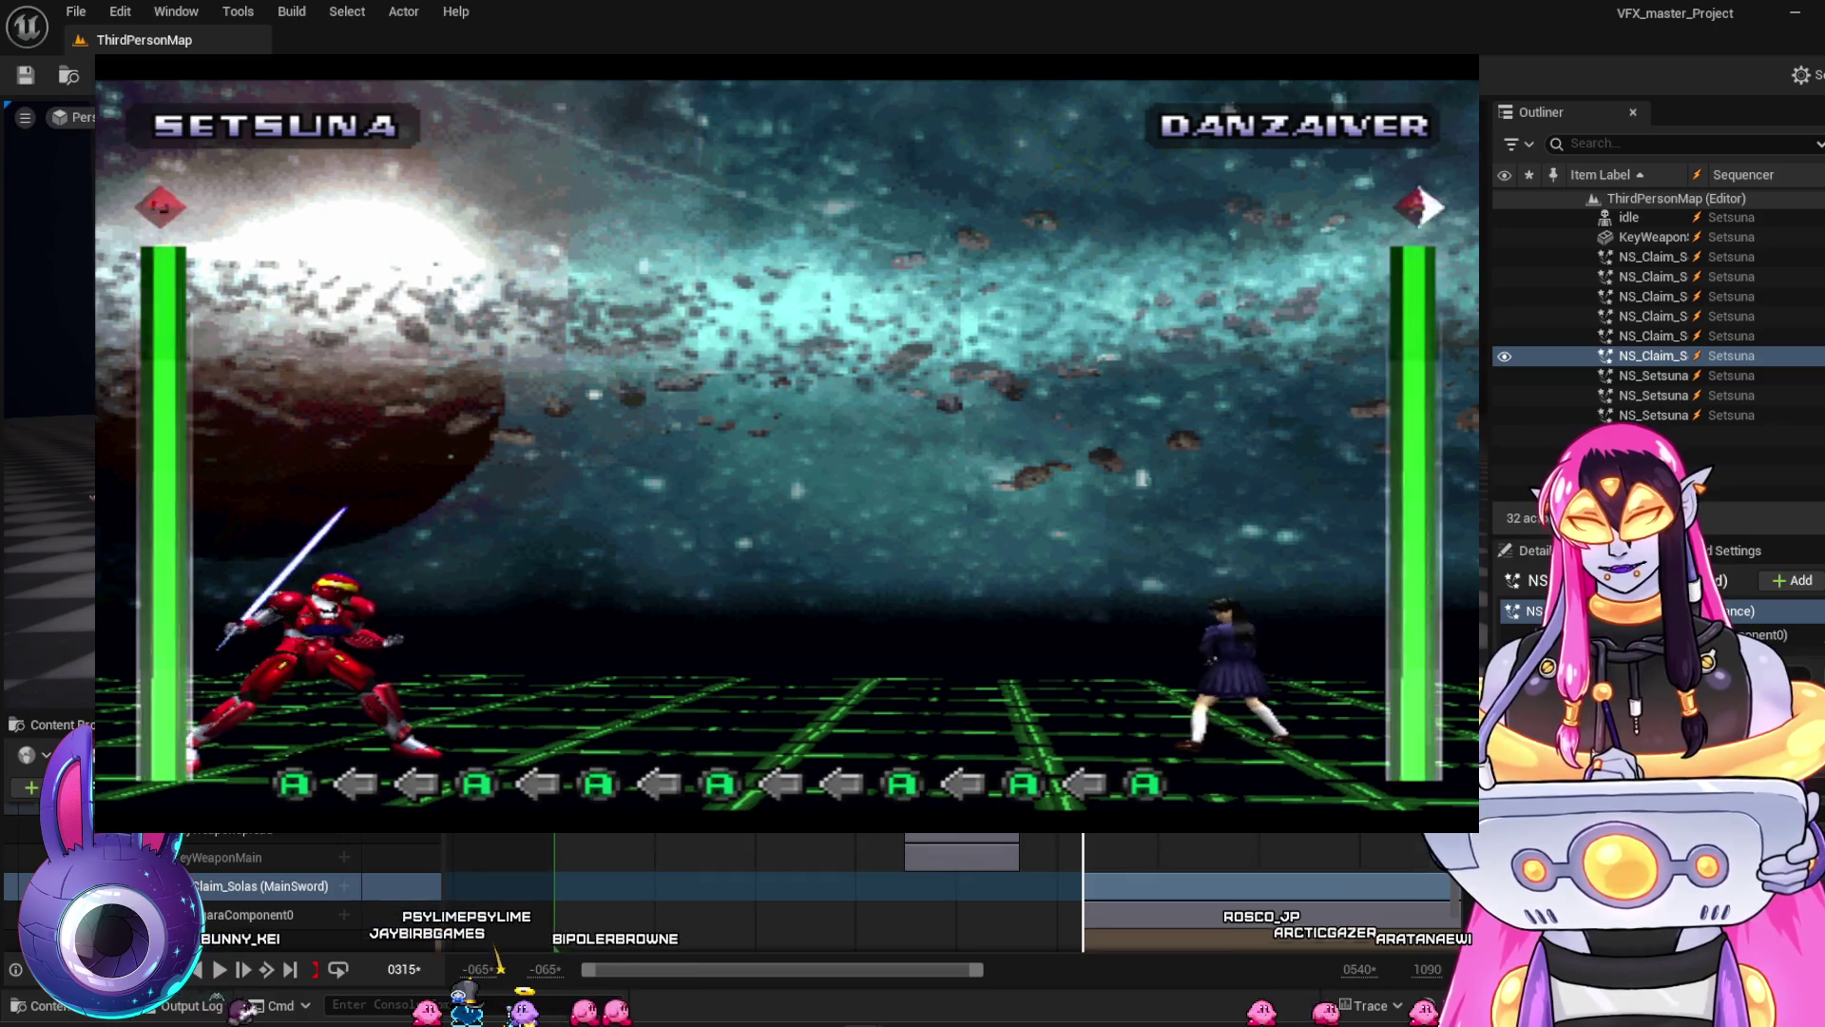
pyautogui.scroll(-2, 1046, 884)
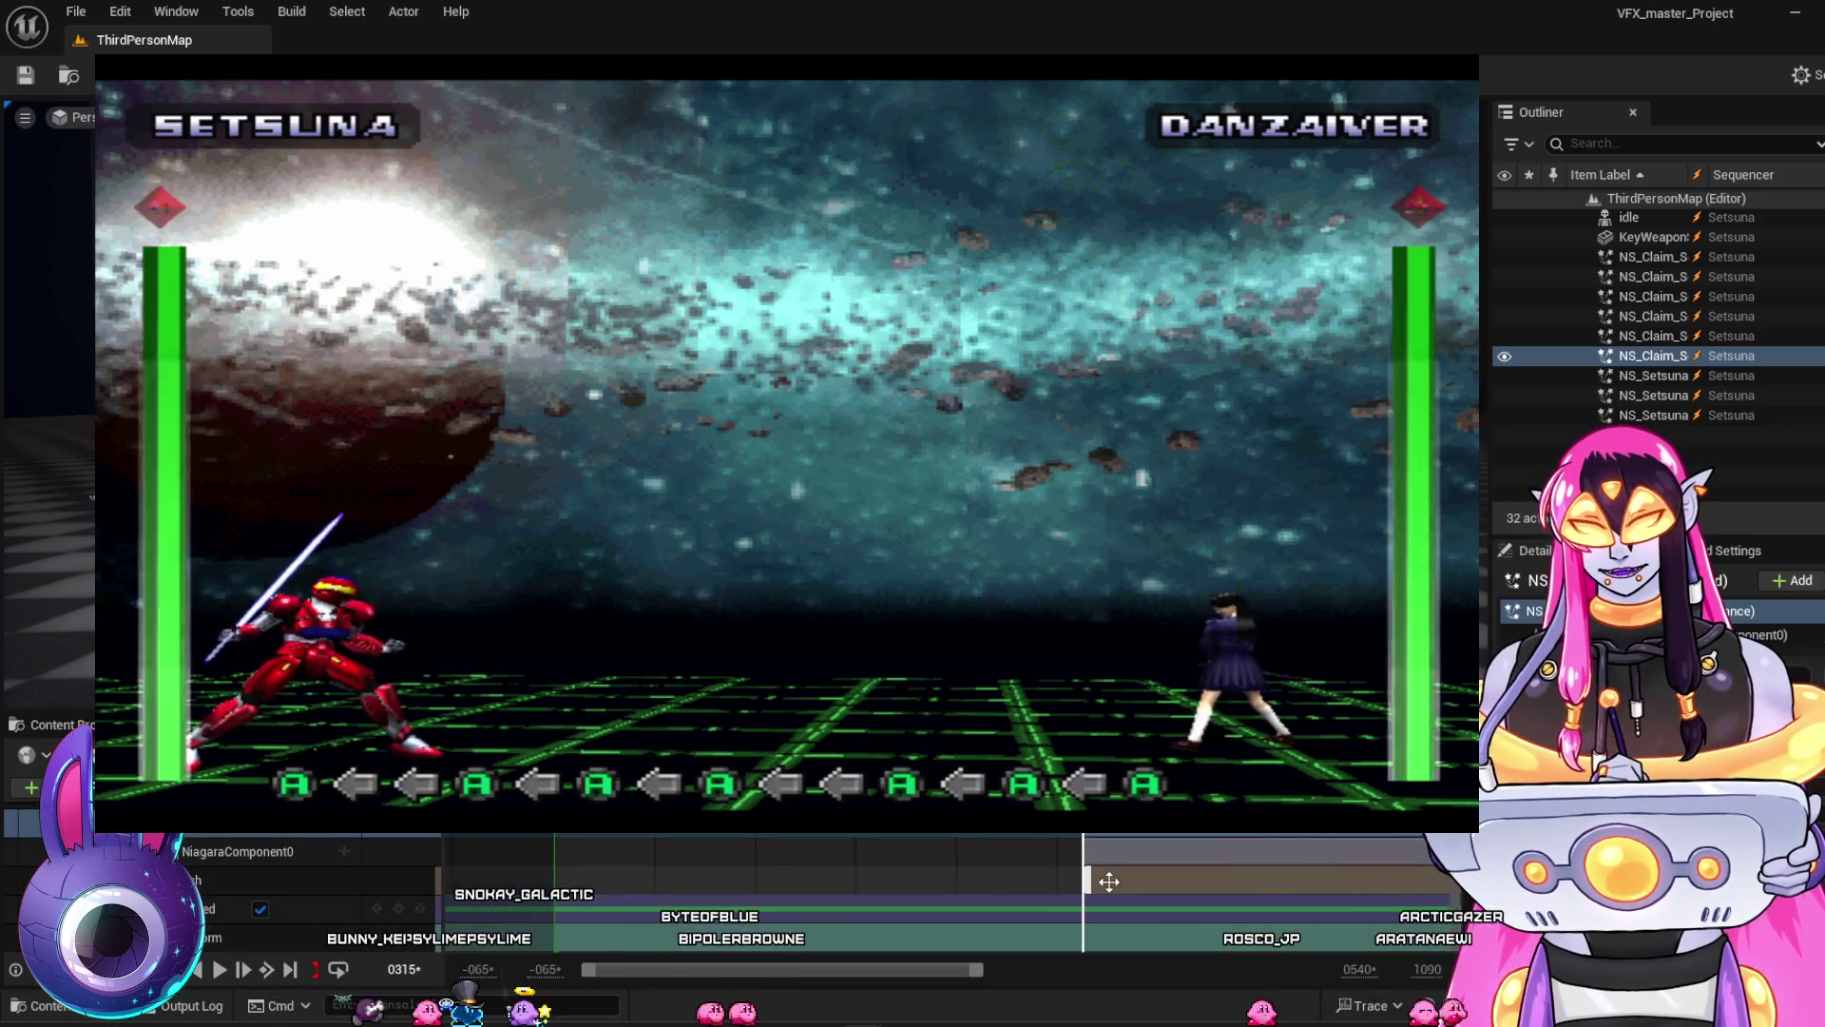
pyautogui.scroll(1, 211, 950)
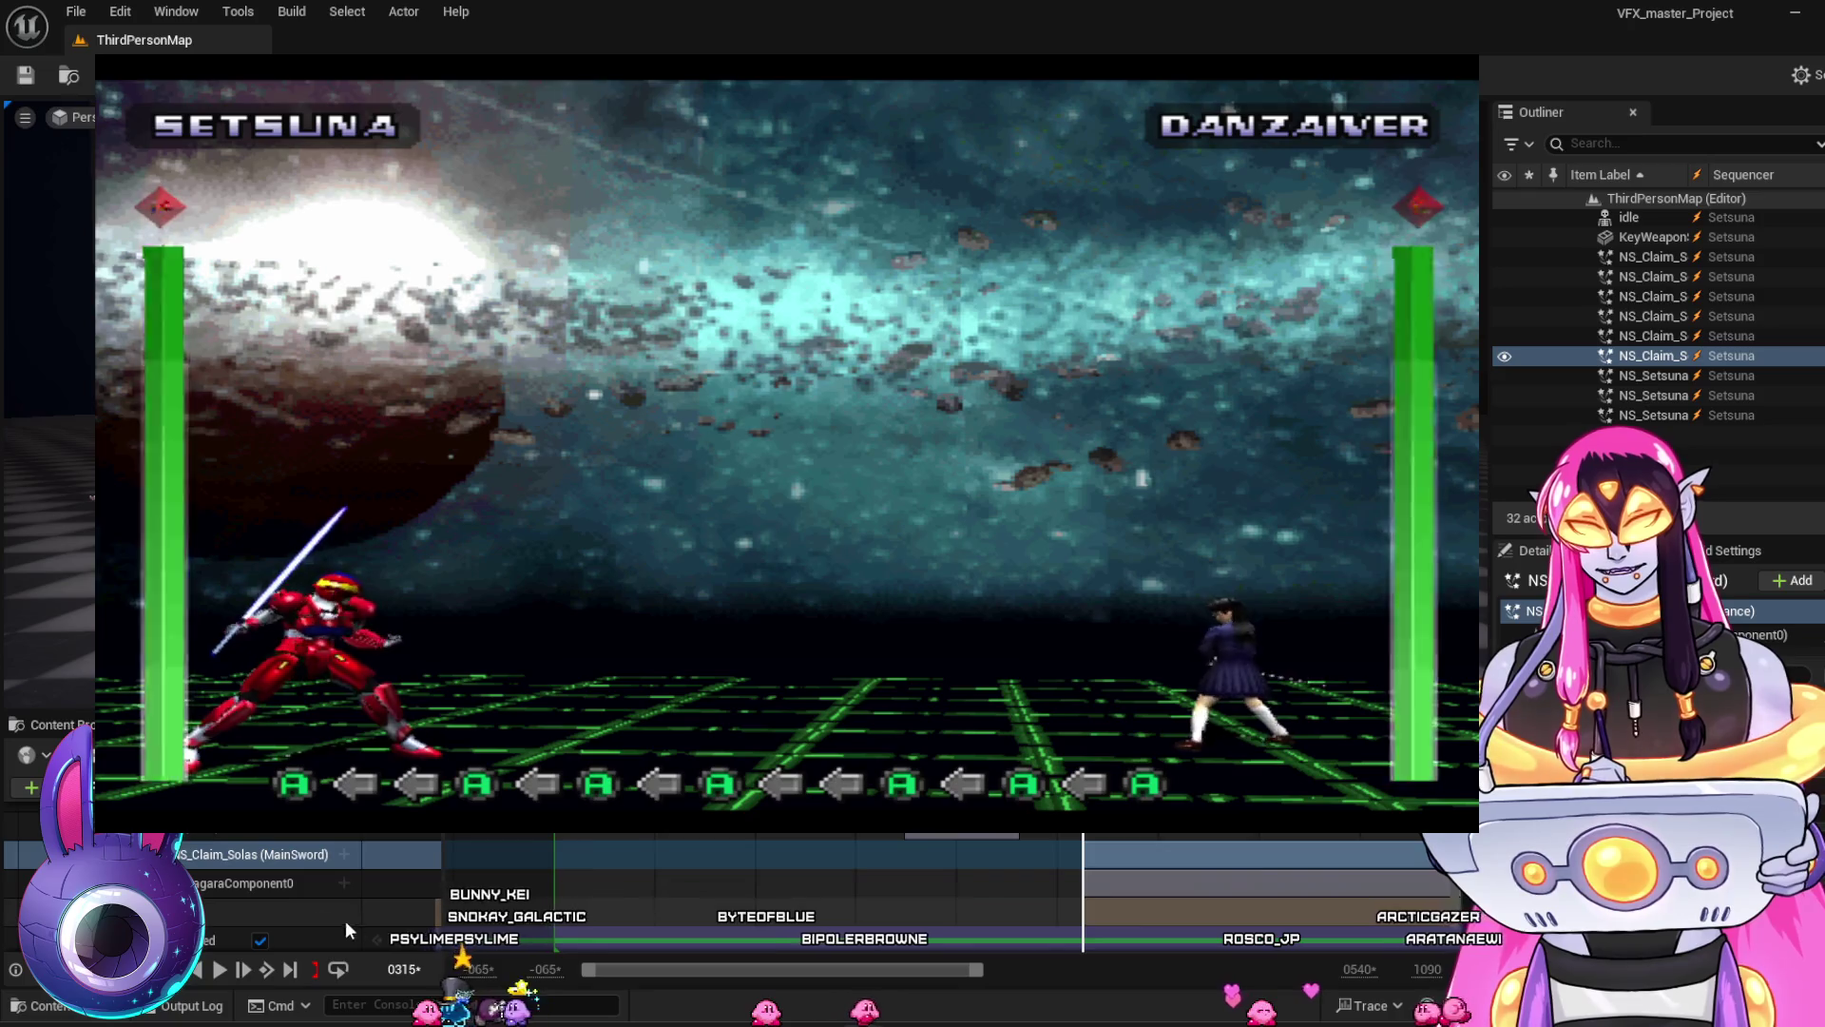
pyautogui.click(267, 888)
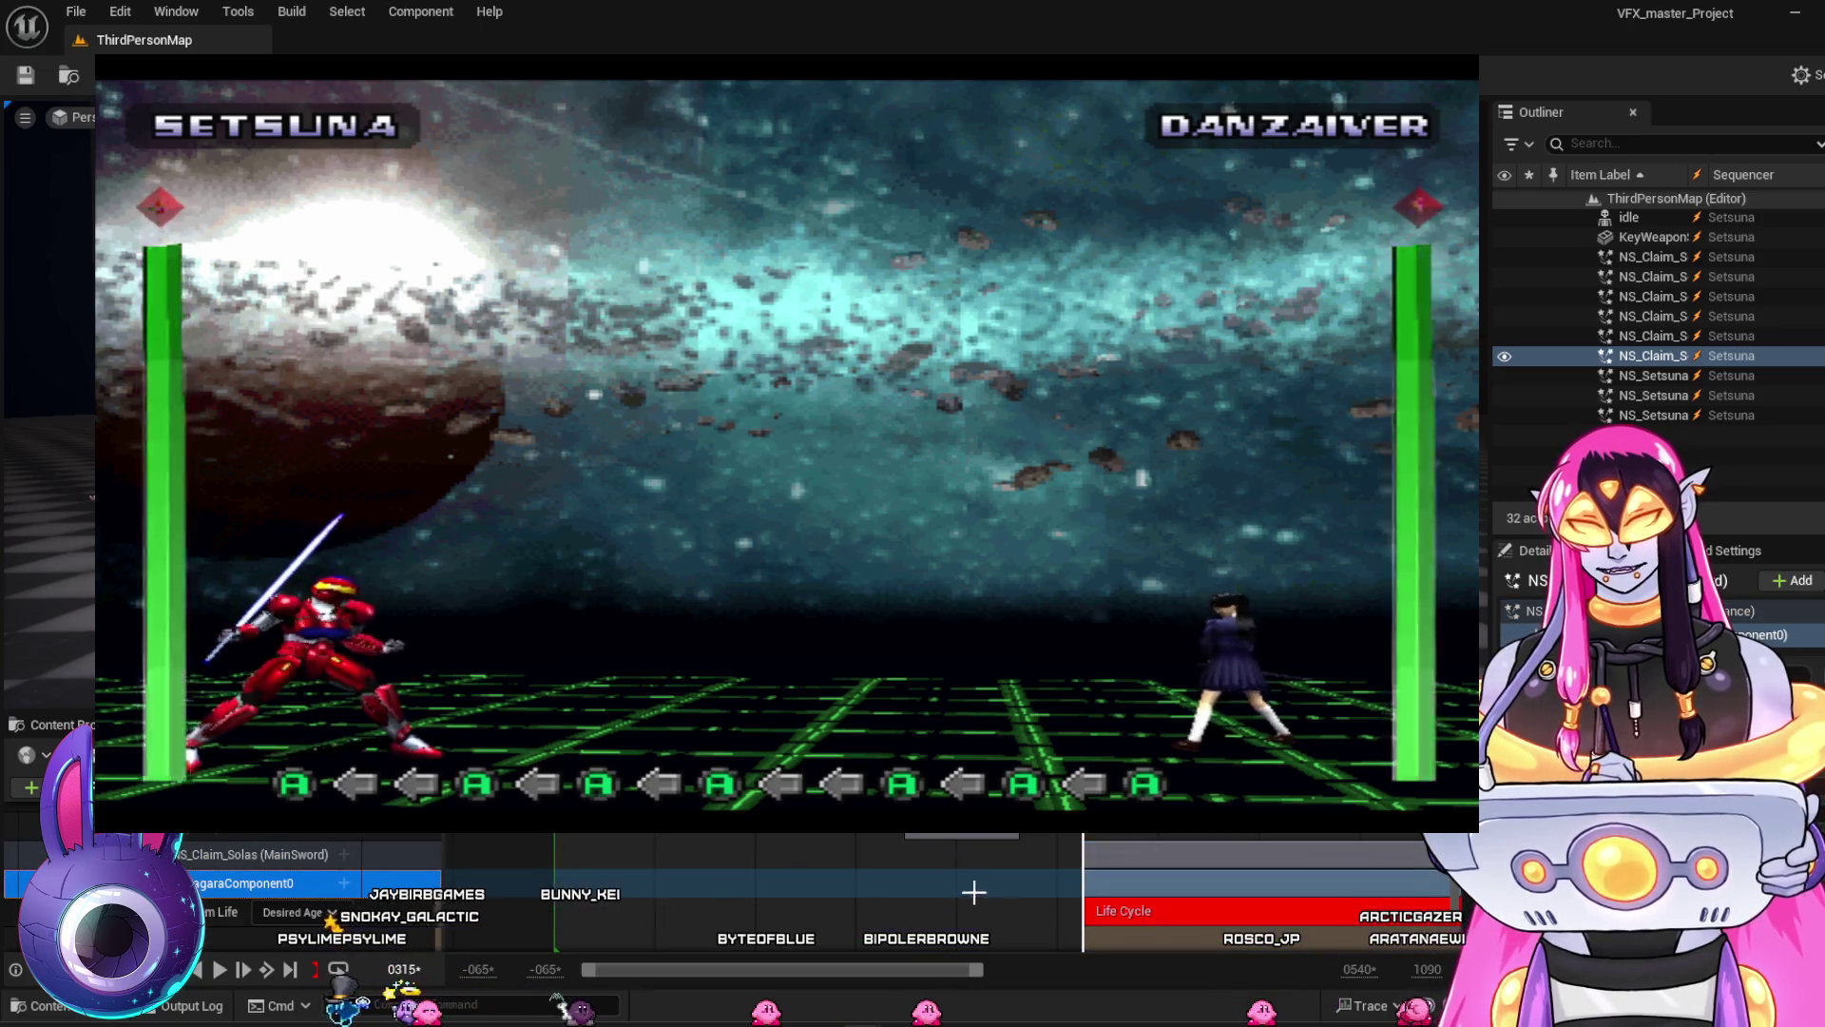
pyautogui.moveTo(1100, 910)
pyautogui.mouseDown()
pyautogui.moveTo(924, 908)
pyautogui.moveTo(924, 886)
pyautogui.mouseUp()
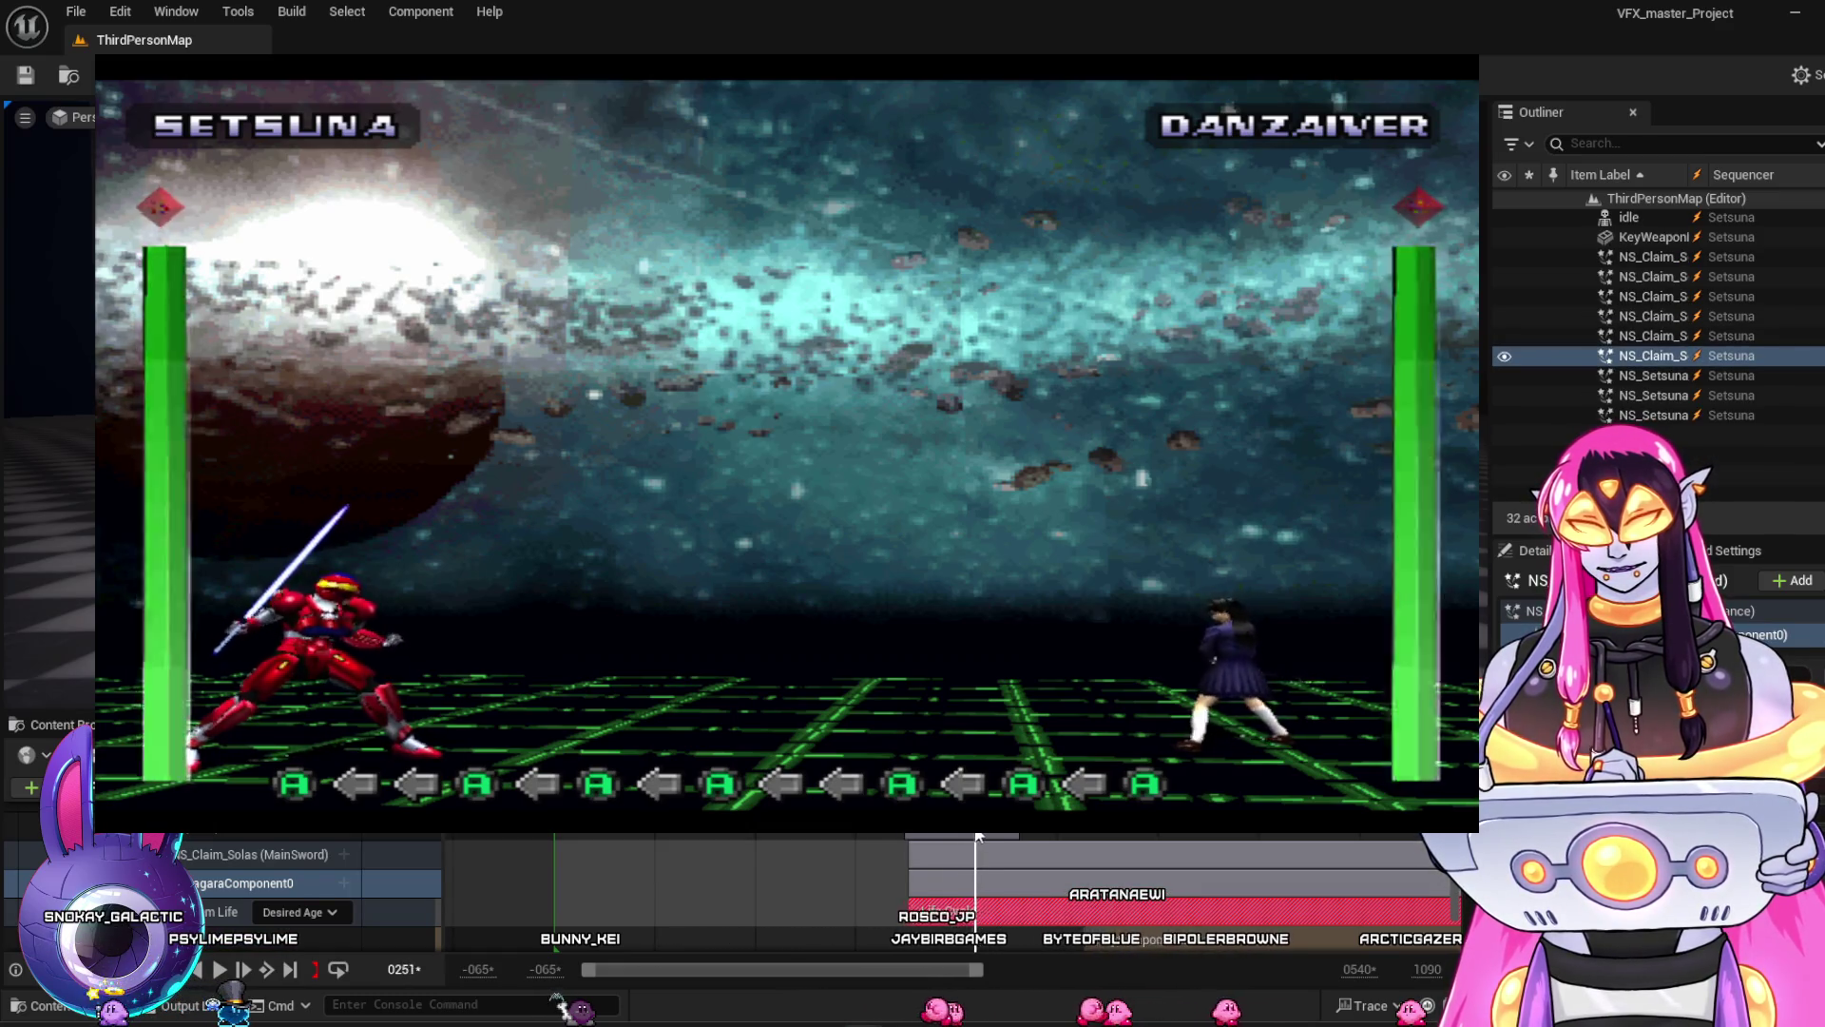
pyautogui.moveTo(972, 836); pyautogui.dragTo(1029, 842)
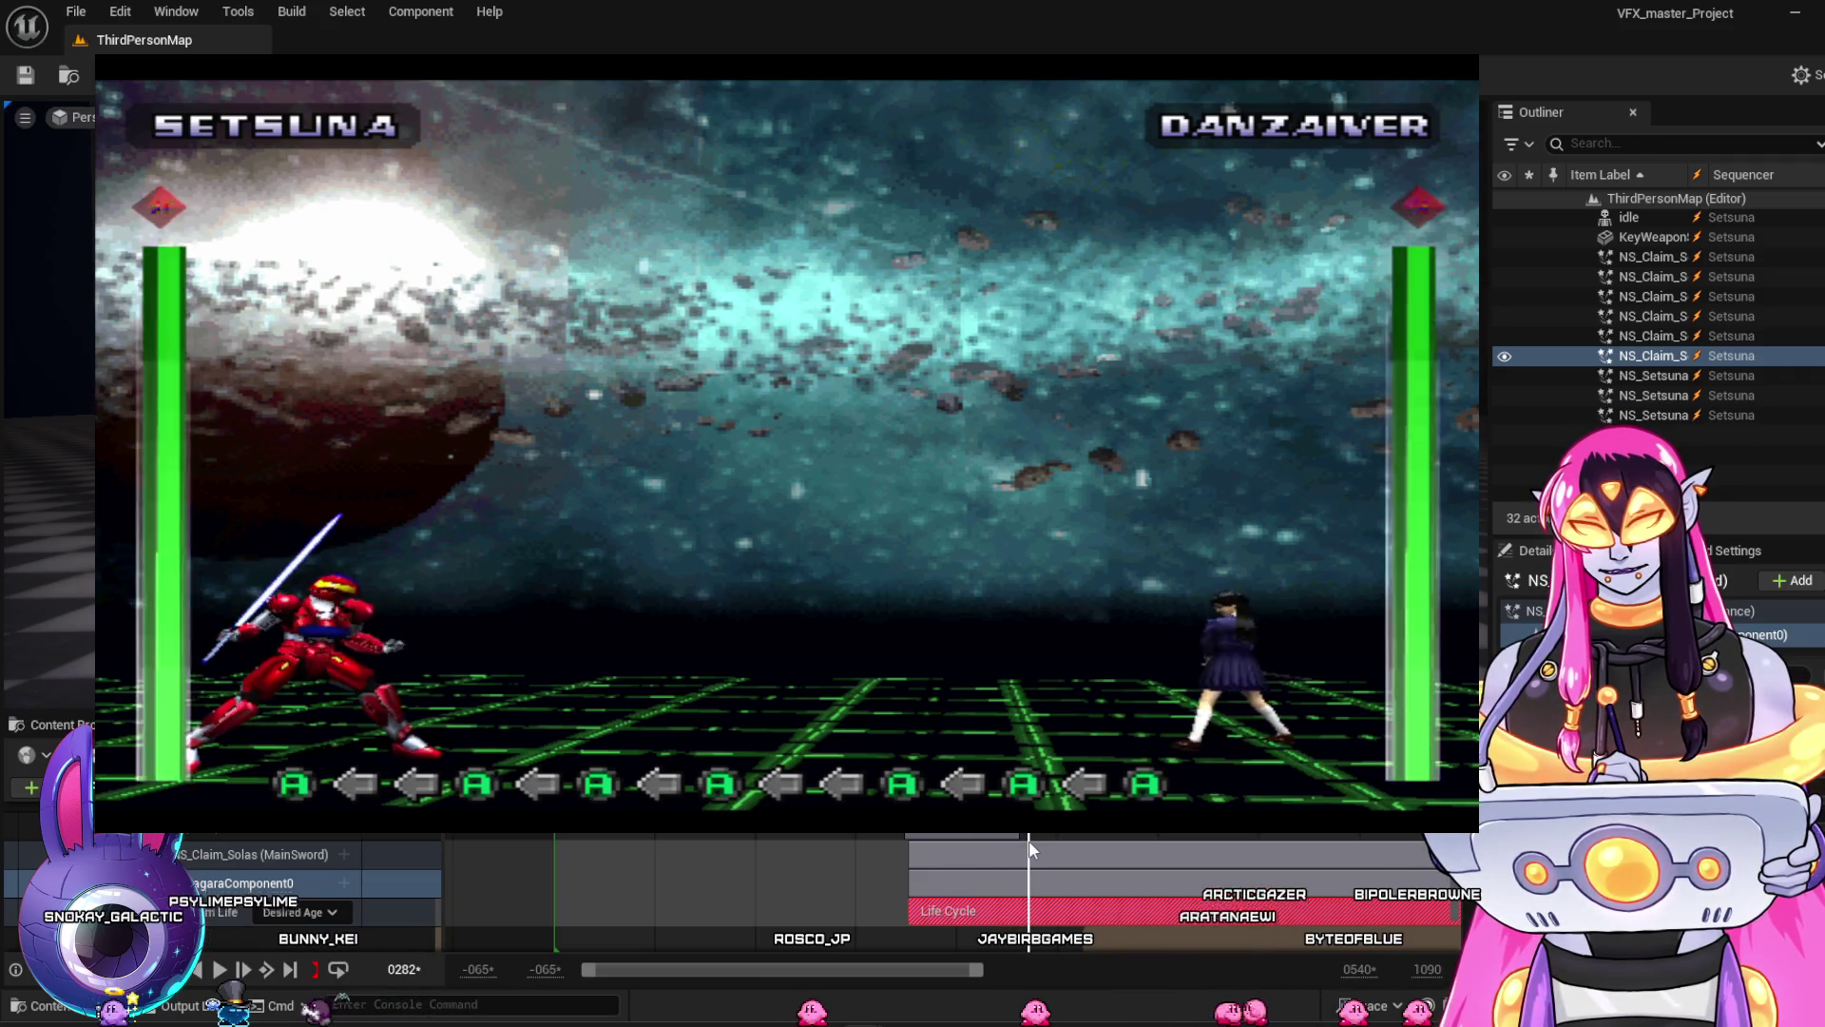
pyautogui.click(1084, 917)
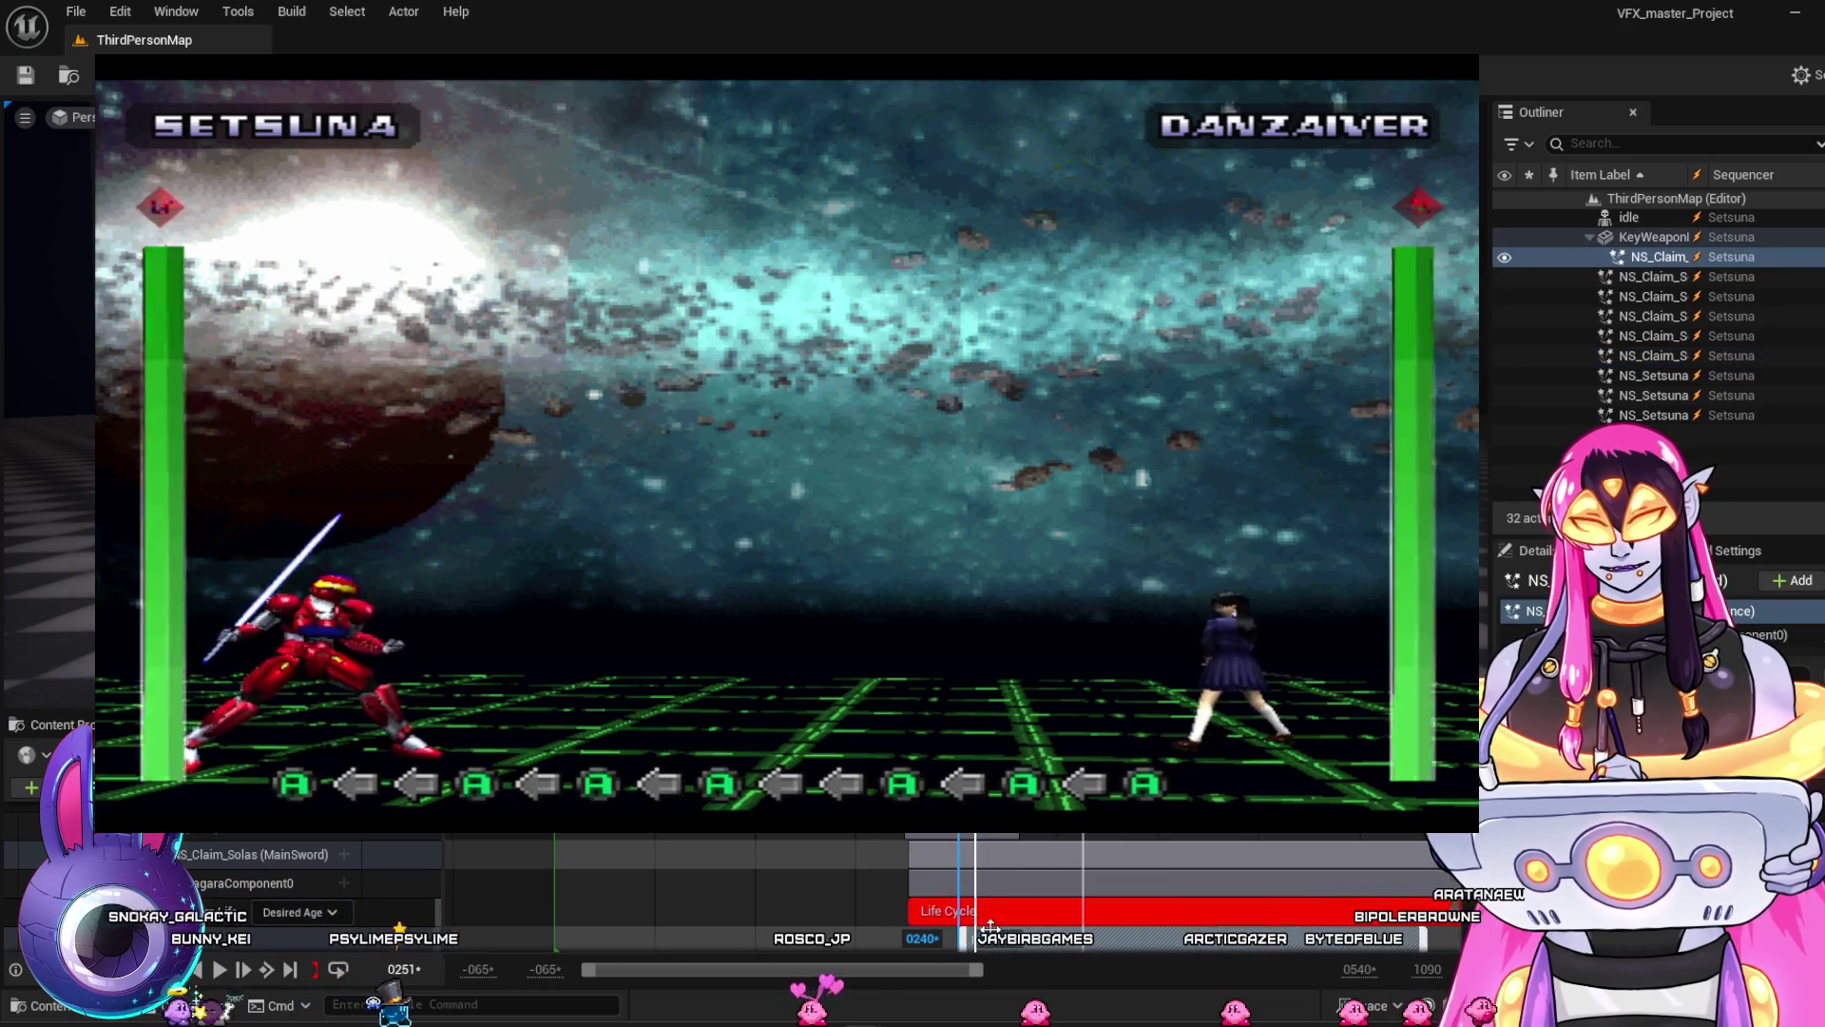
pyautogui.moveTo(974, 837)
pyautogui.mouseDown()
pyautogui.moveTo(904, 836)
pyautogui.moveTo(970, 836)
pyautogui.mouseUp()
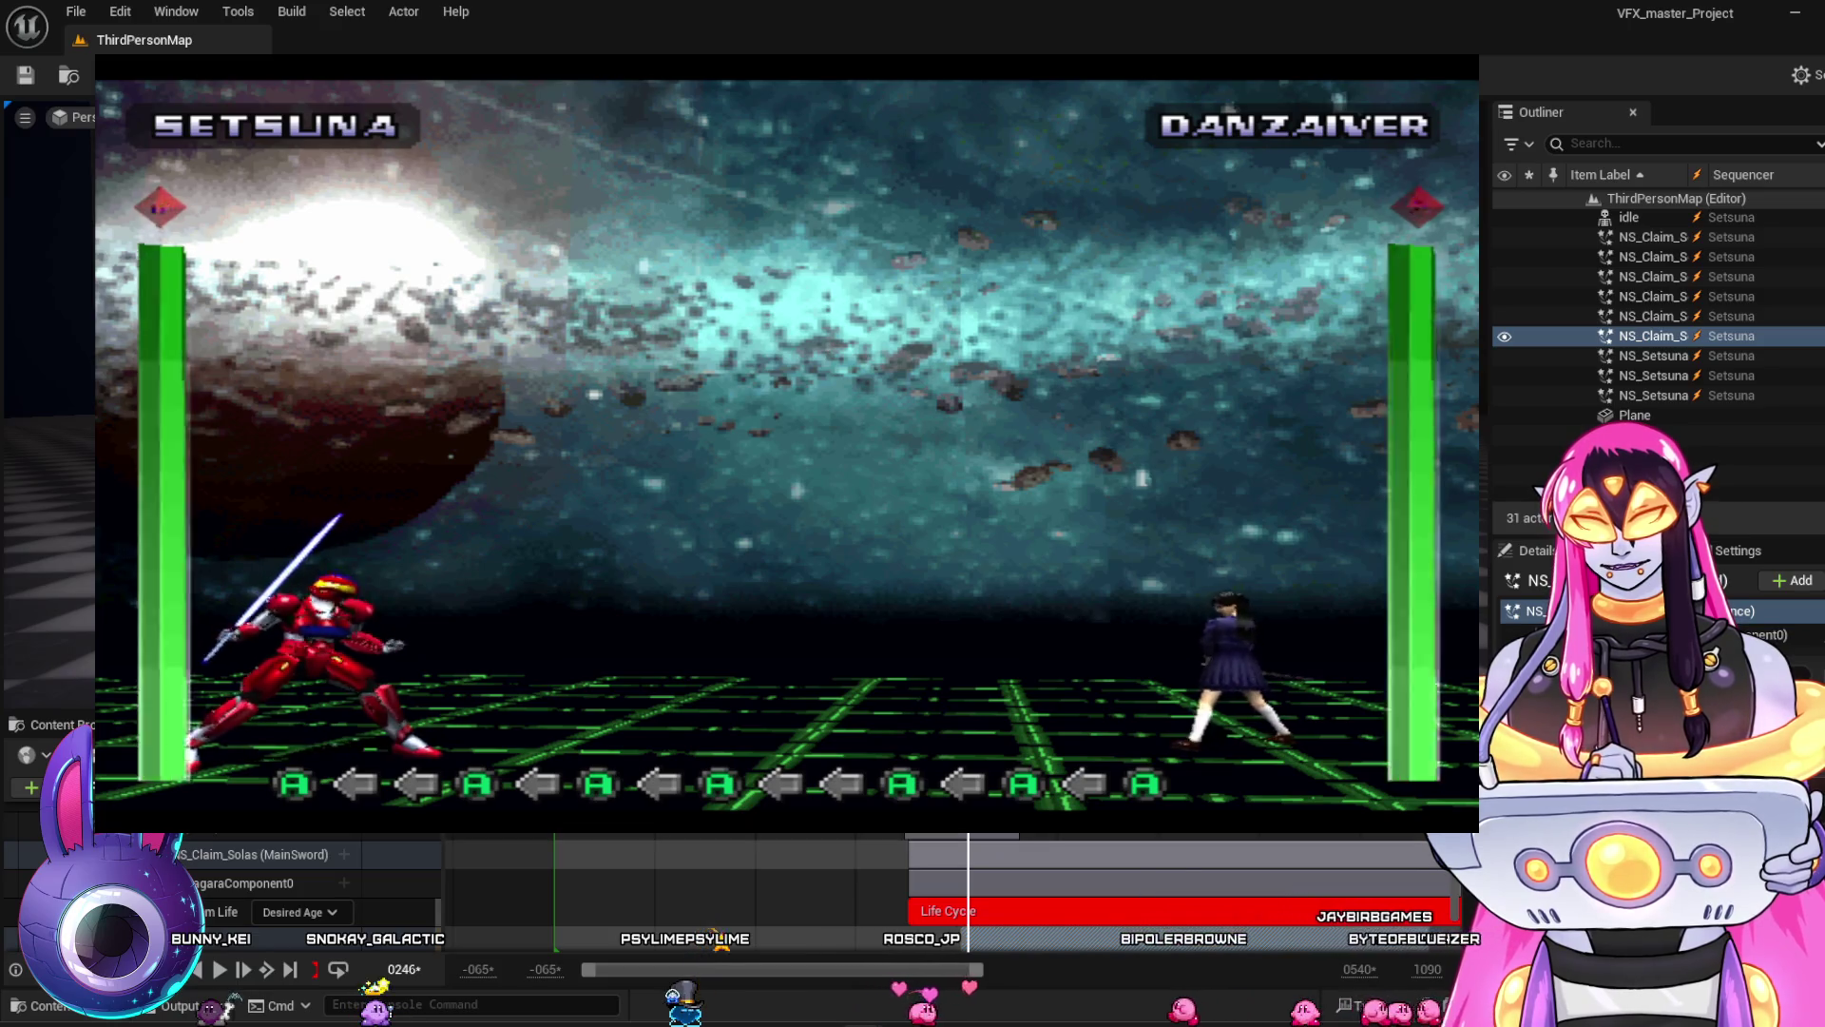
pyautogui.moveTo(970, 837); pyautogui.dragTo(973, 837)
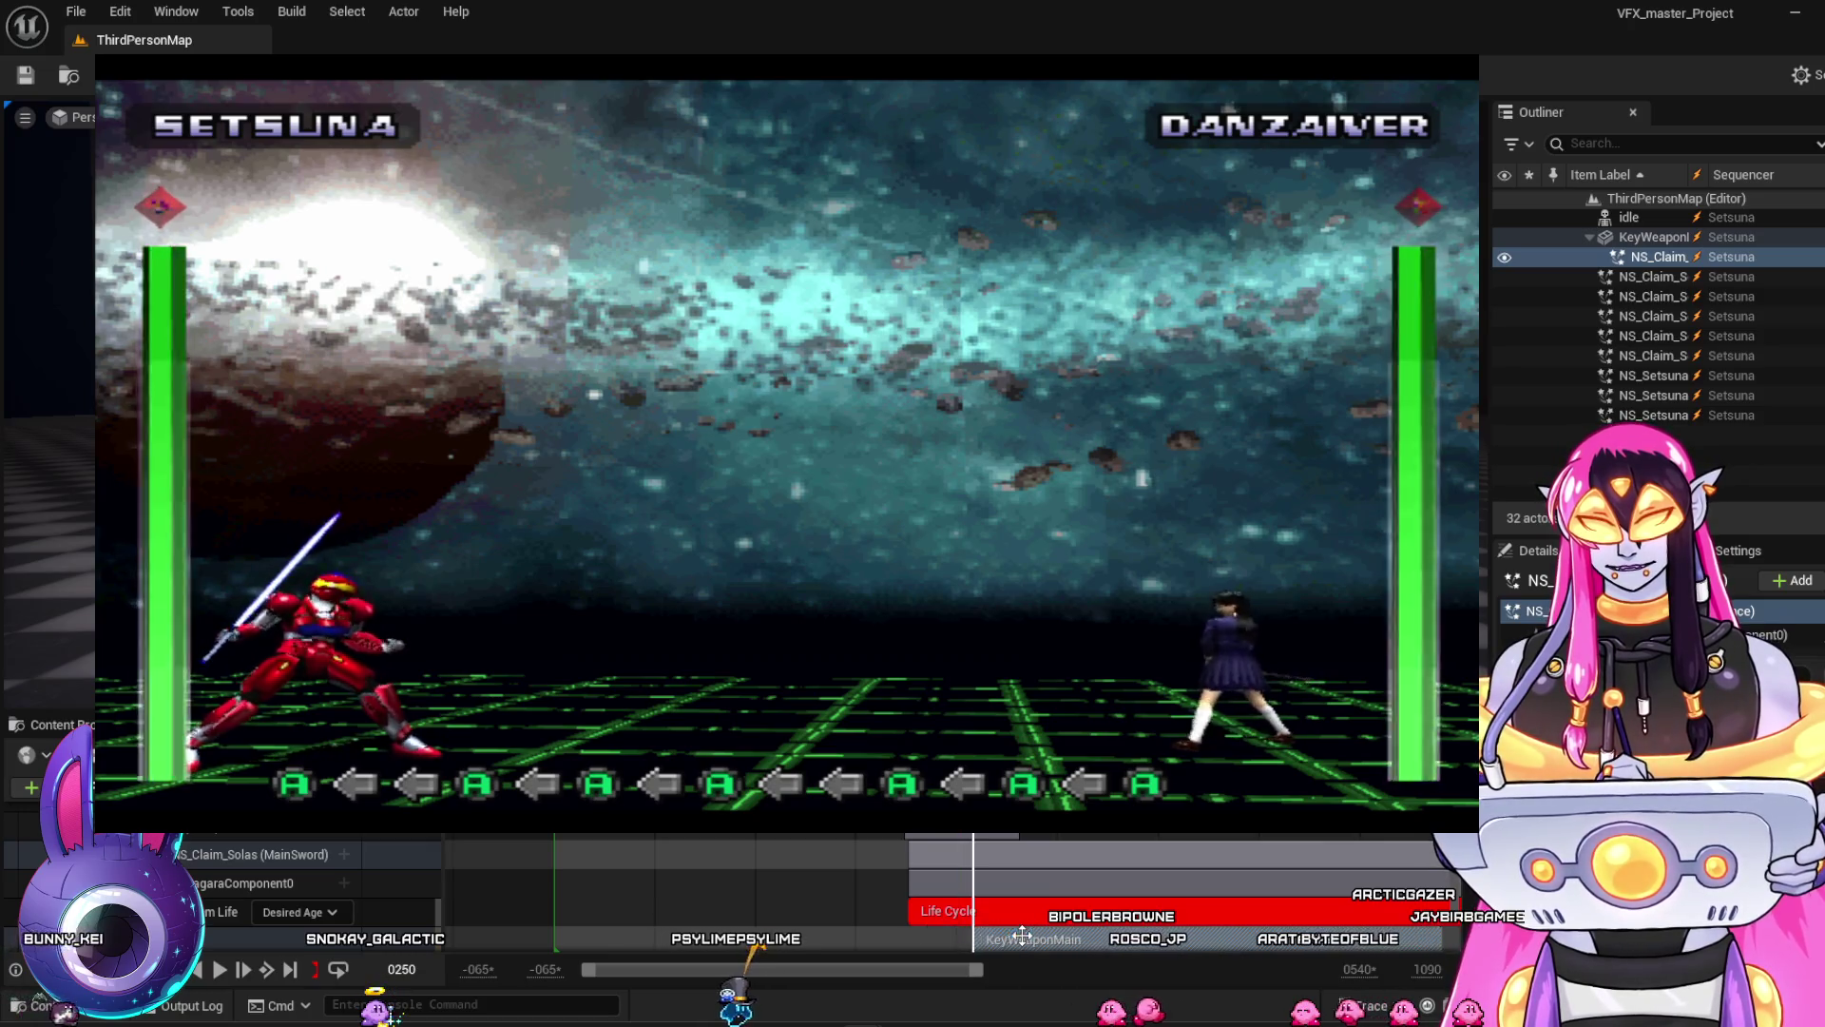
pyautogui.press('Right')
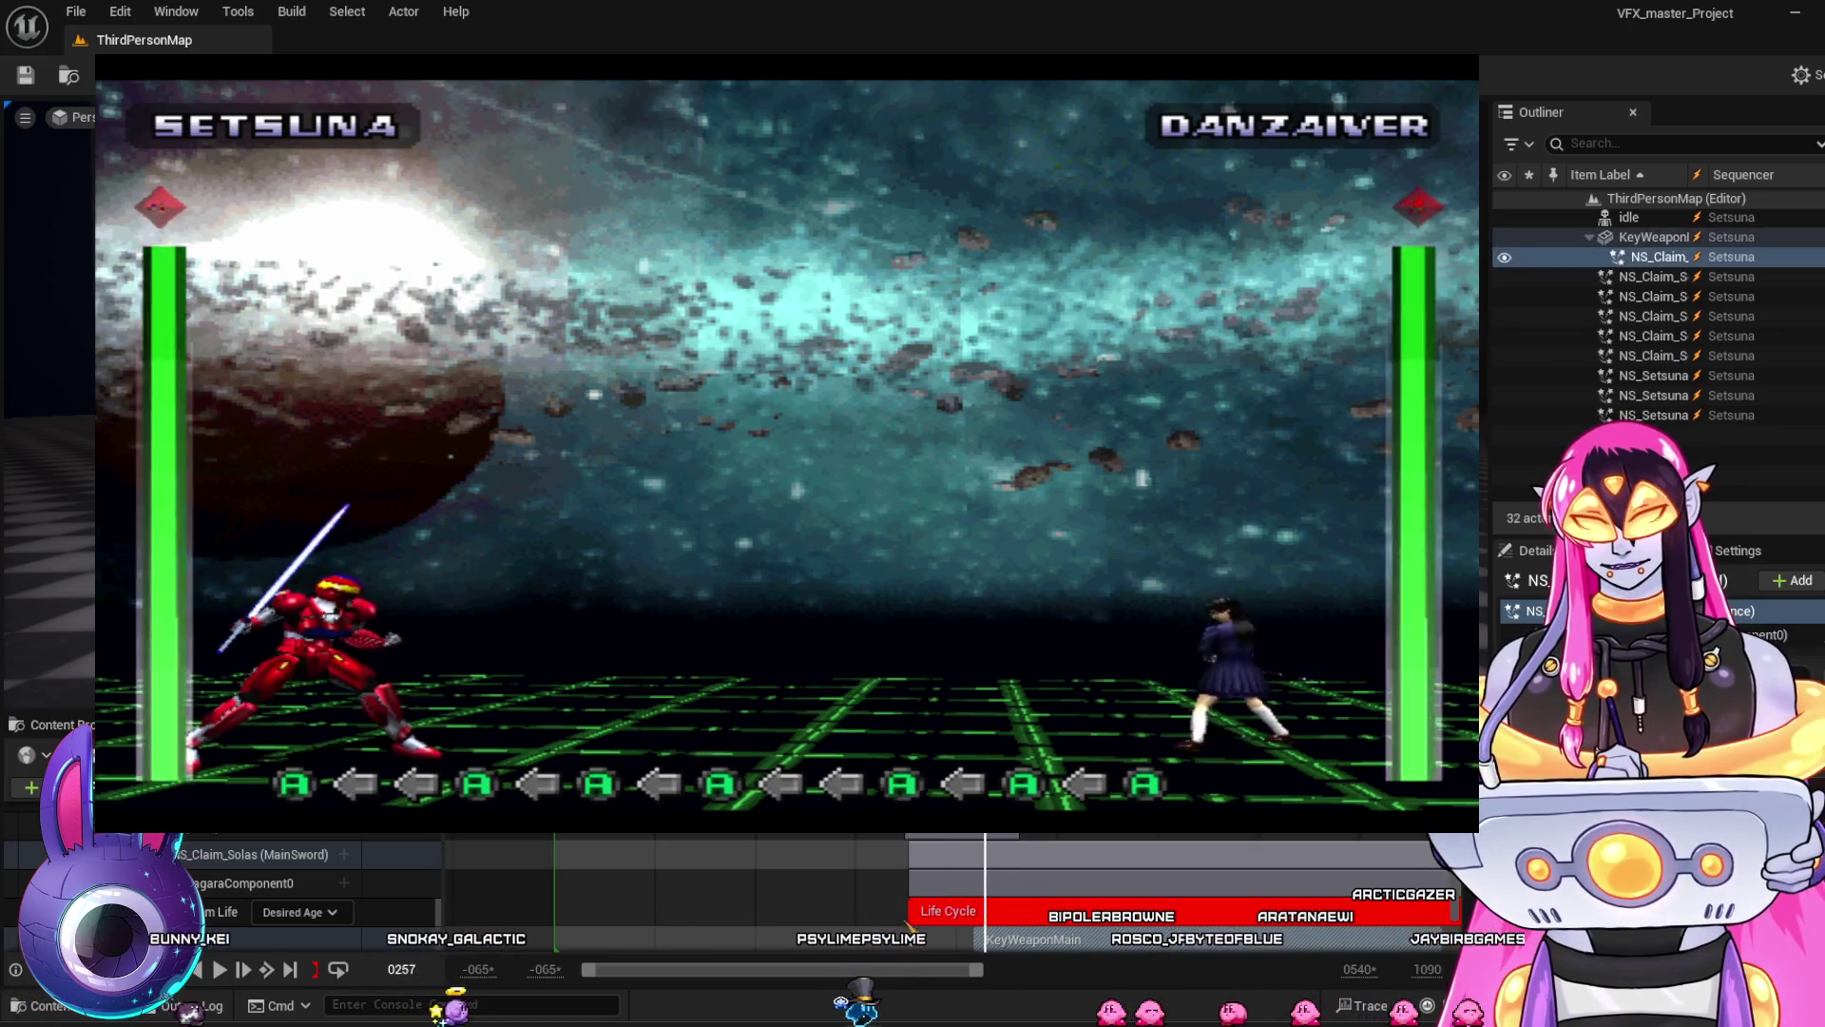
pyautogui.press('Right')
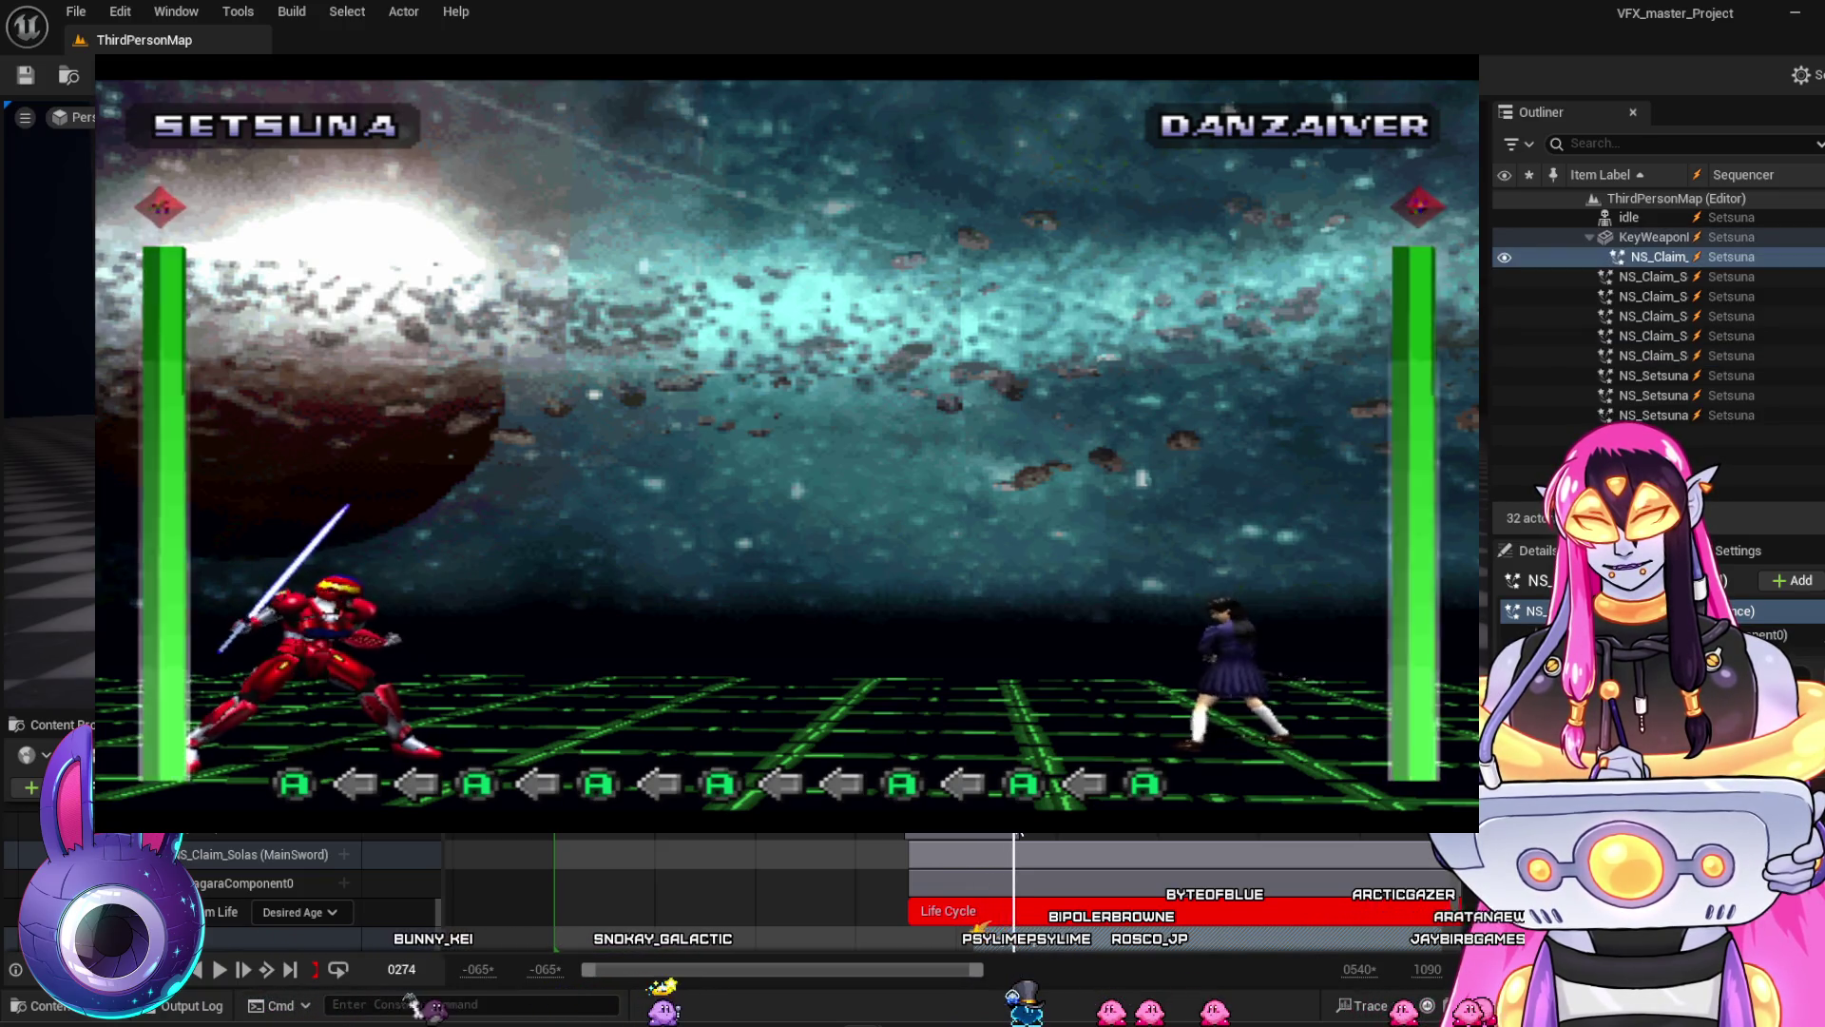
pyautogui.press('Left')
pyautogui.press('Left')
pyautogui.press('Left')
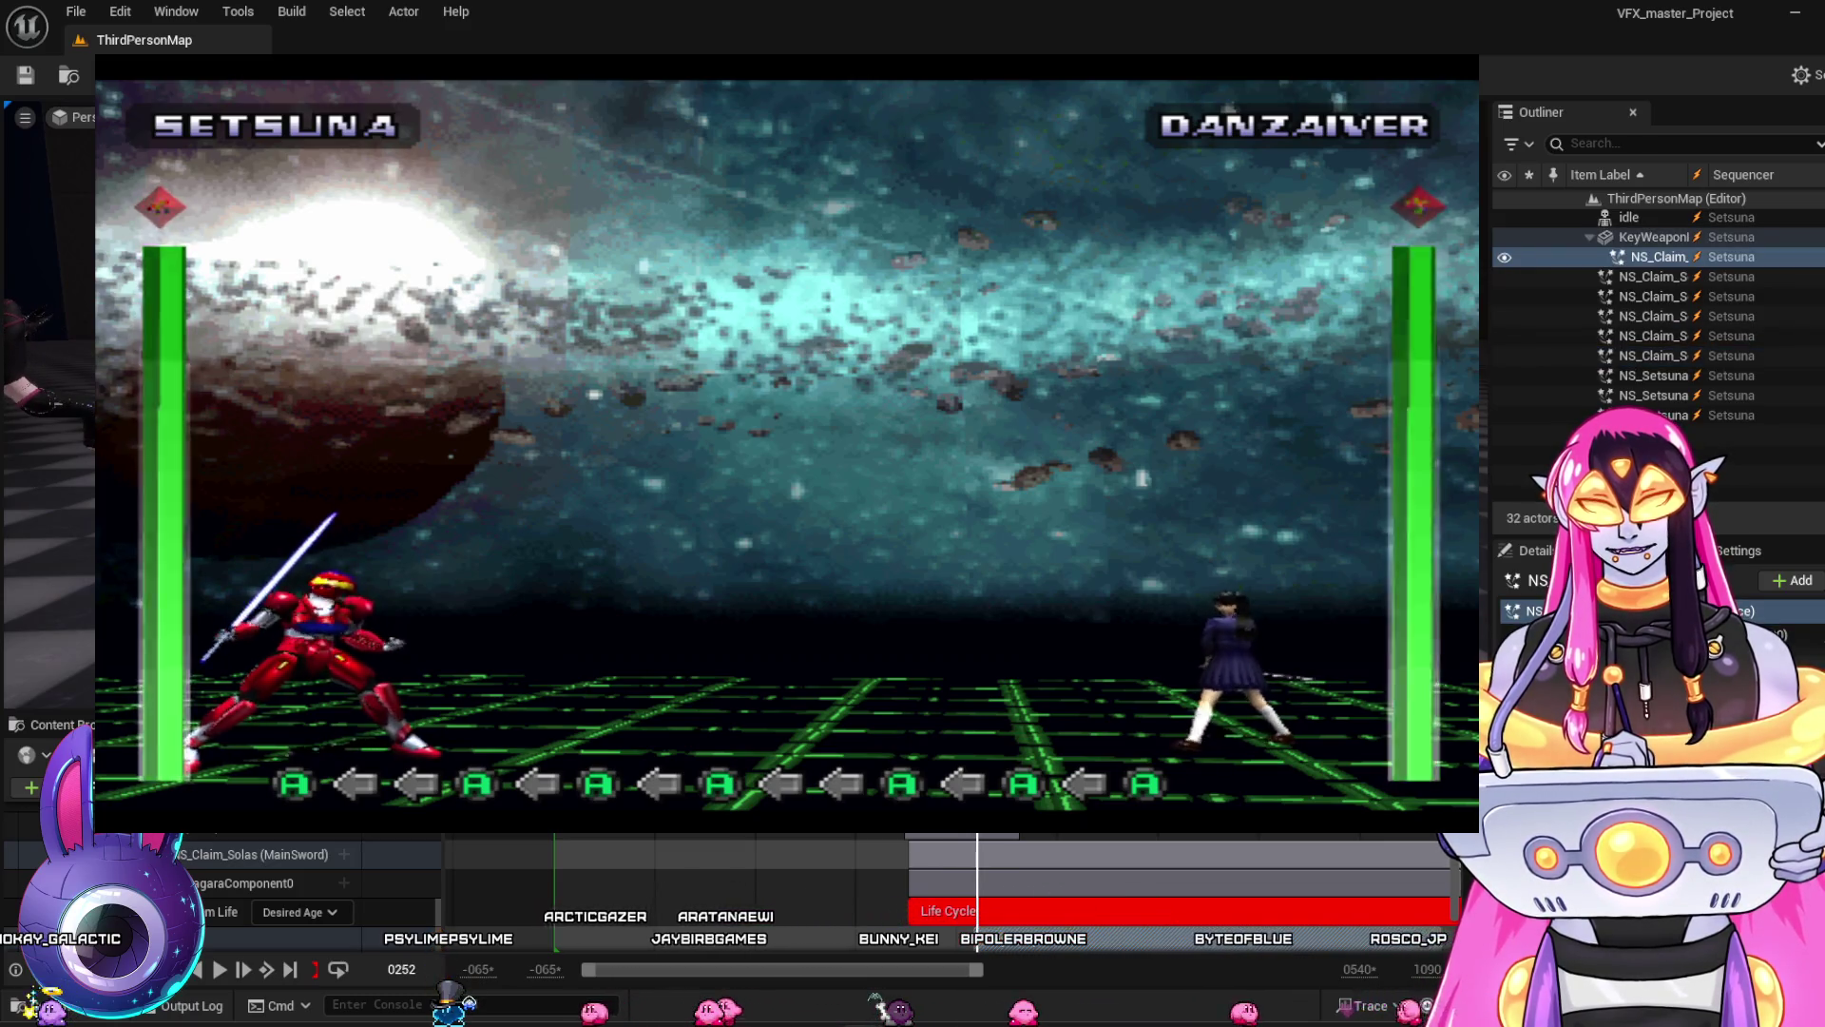
# - Start the MainSword Life Cycle section at frame 250, shorten its end, and preview playback
pyautogui.moveTo(989, 913); pyautogui.dragTo(1058, 918)
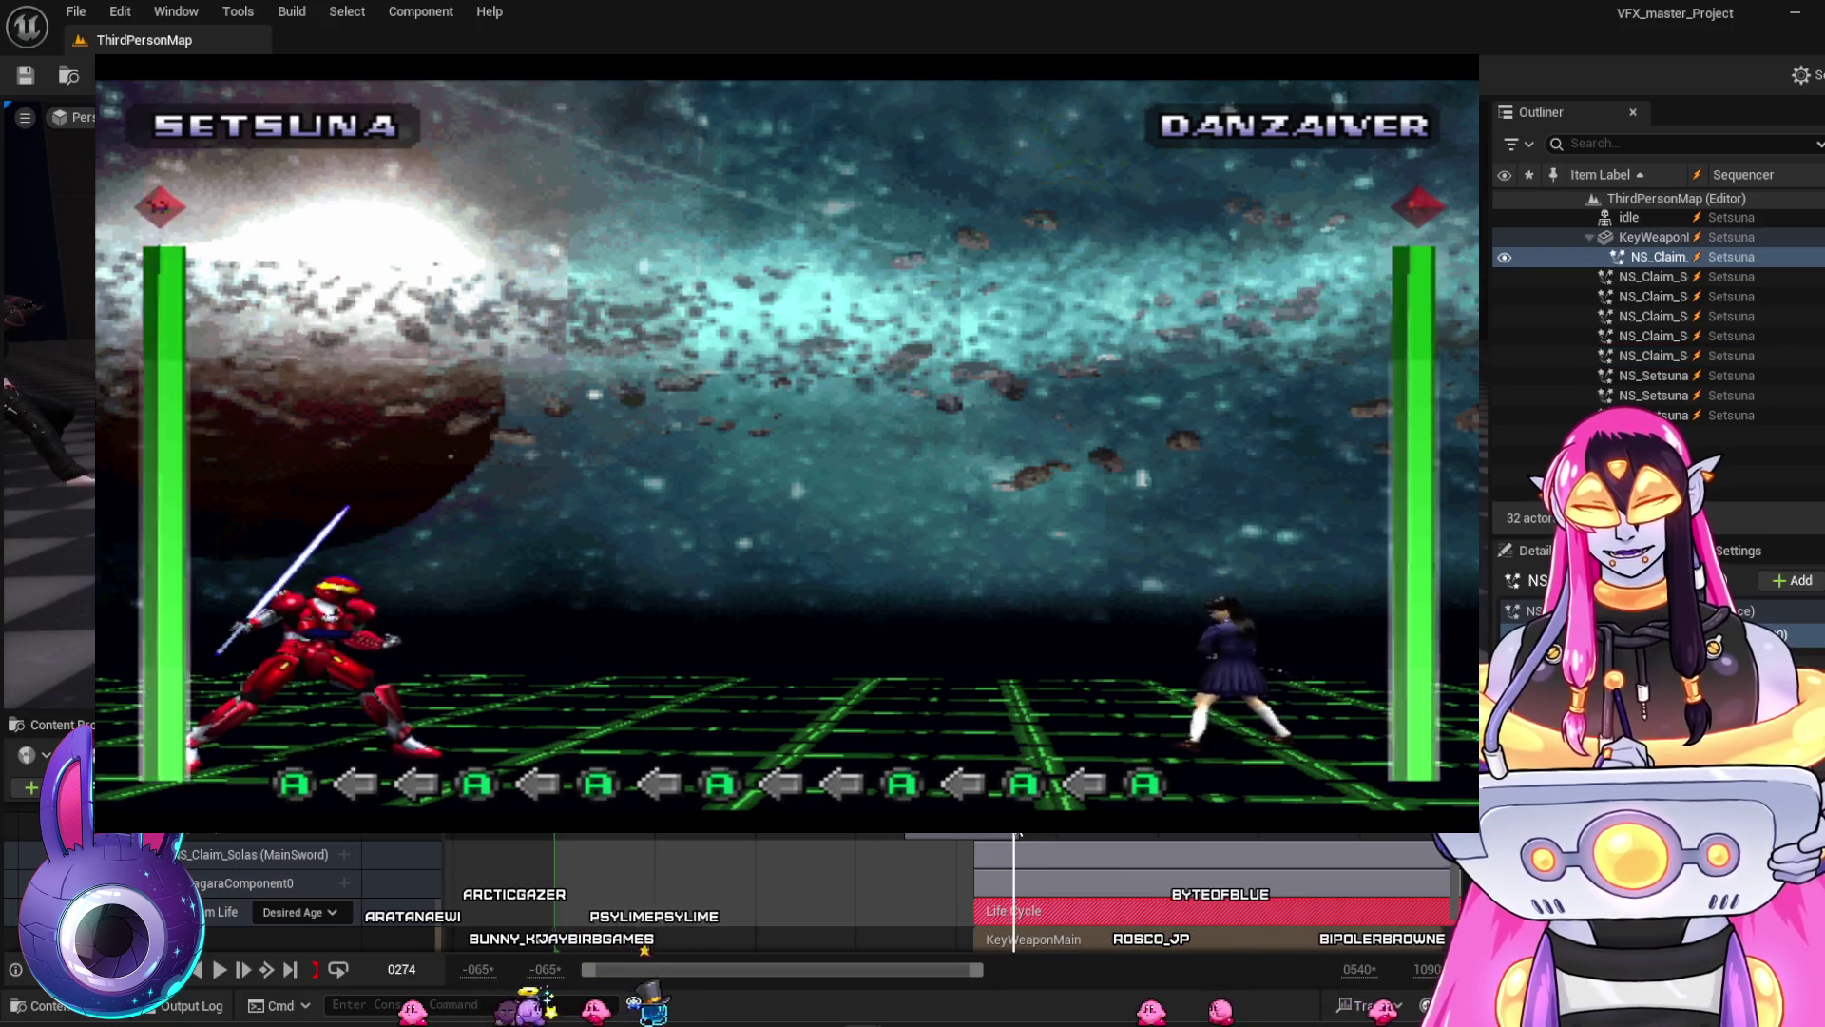
pyautogui.scroll(-2, 804, 922)
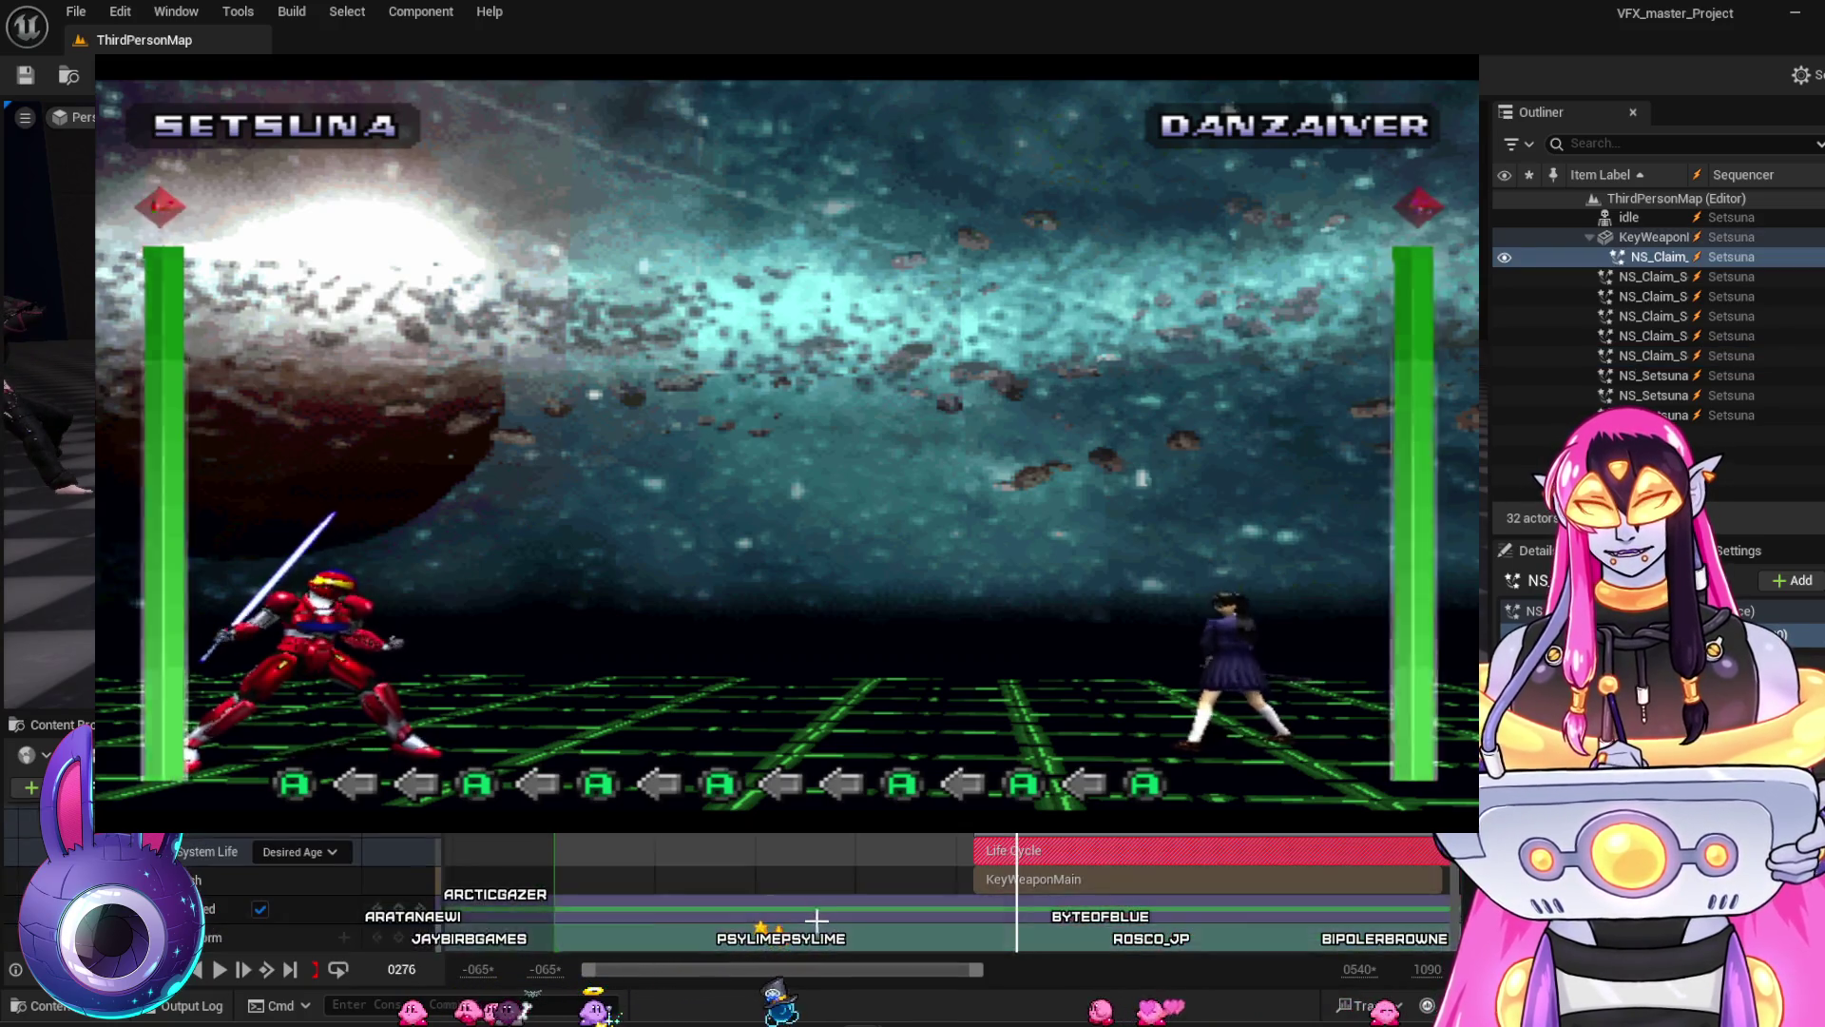
pyautogui.moveTo(966, 970)
pyautogui.mouseDown()
pyautogui.moveTo(1224, 972)
pyautogui.moveTo(1143, 973)
pyautogui.moveTo(1177, 972)
pyautogui.mouseUp()
pyautogui.moveTo(1420, 859); pyautogui.dragTo(466, 851)
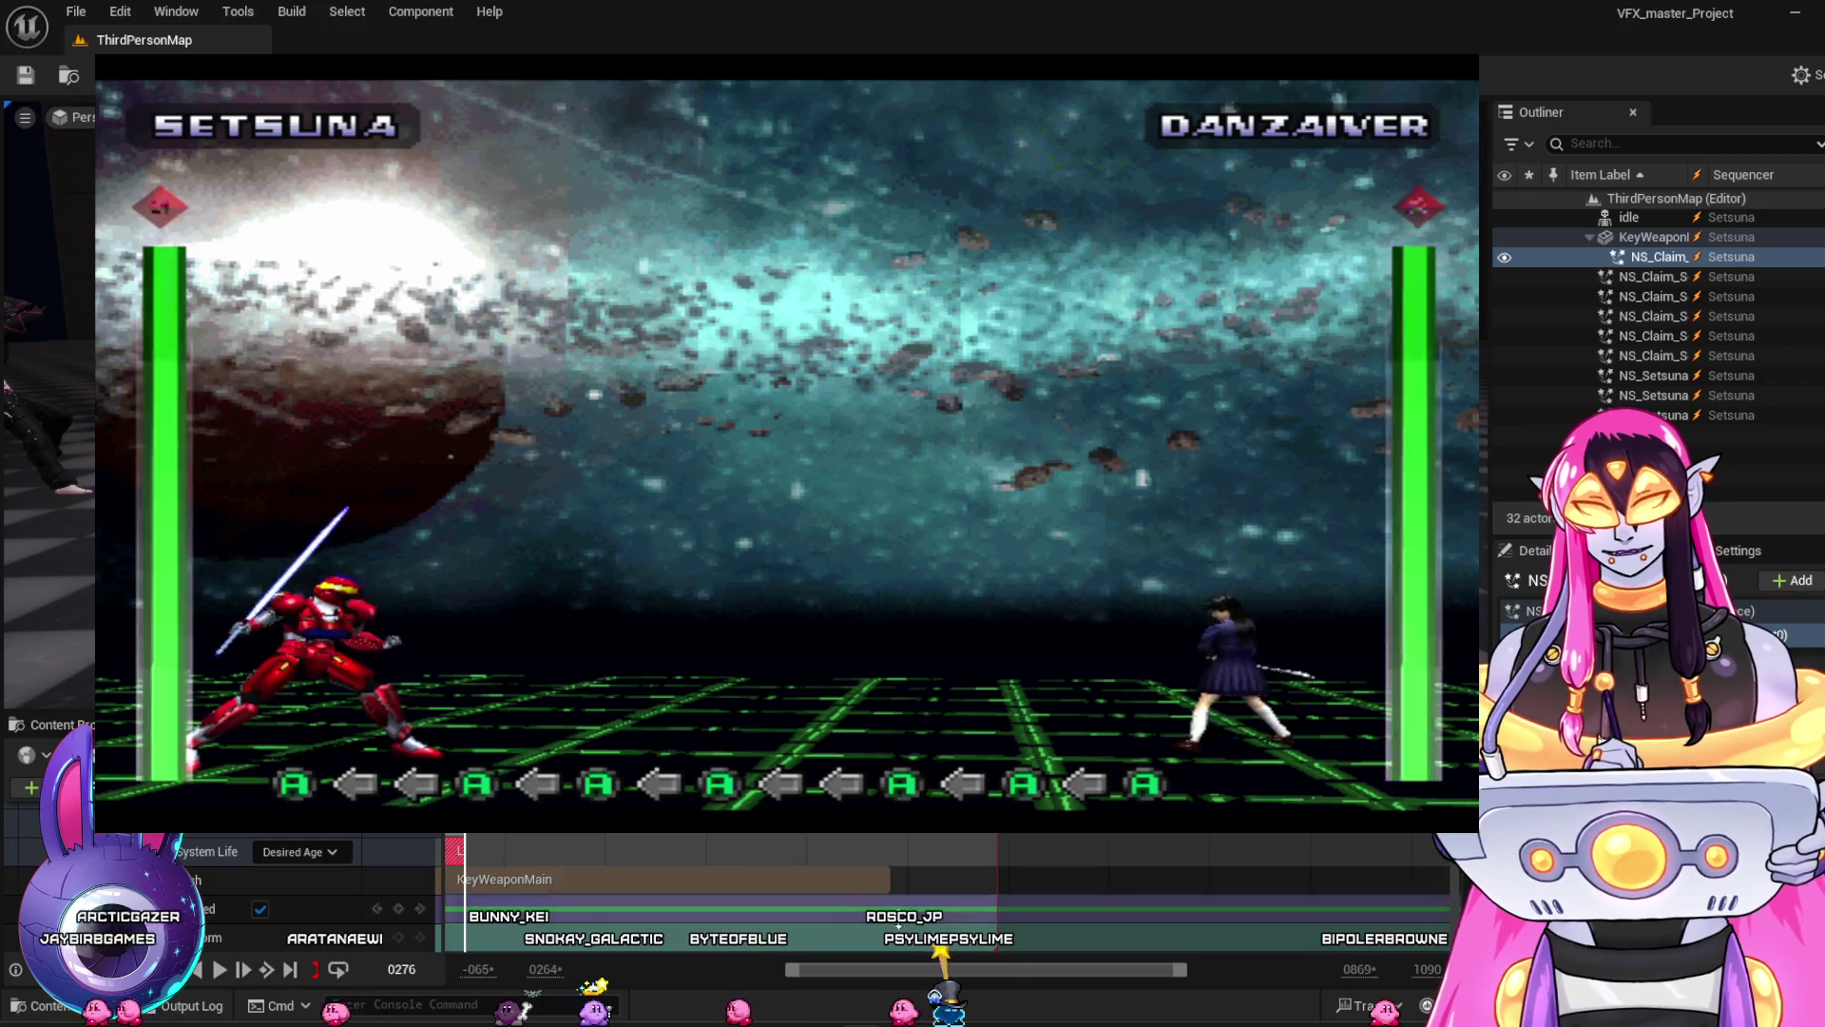
pyautogui.moveTo(1013, 964); pyautogui.dragTo(780, 968)
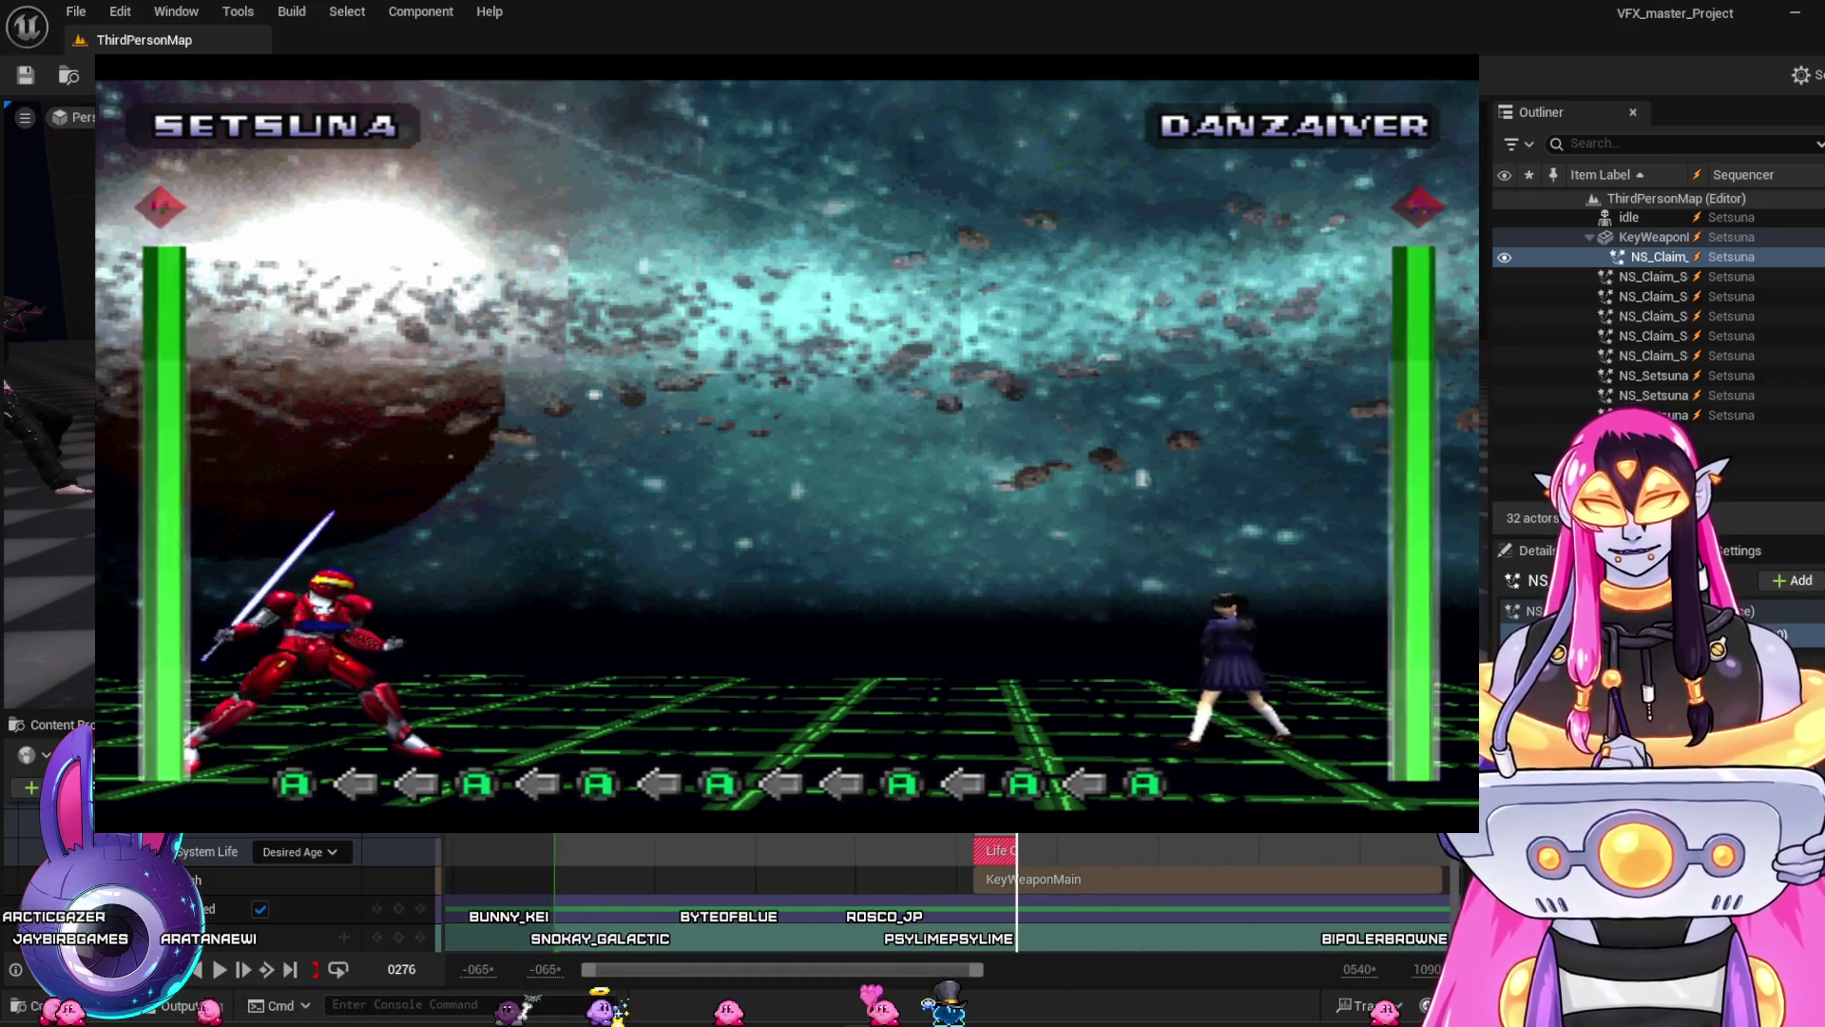
pyautogui.press('space')
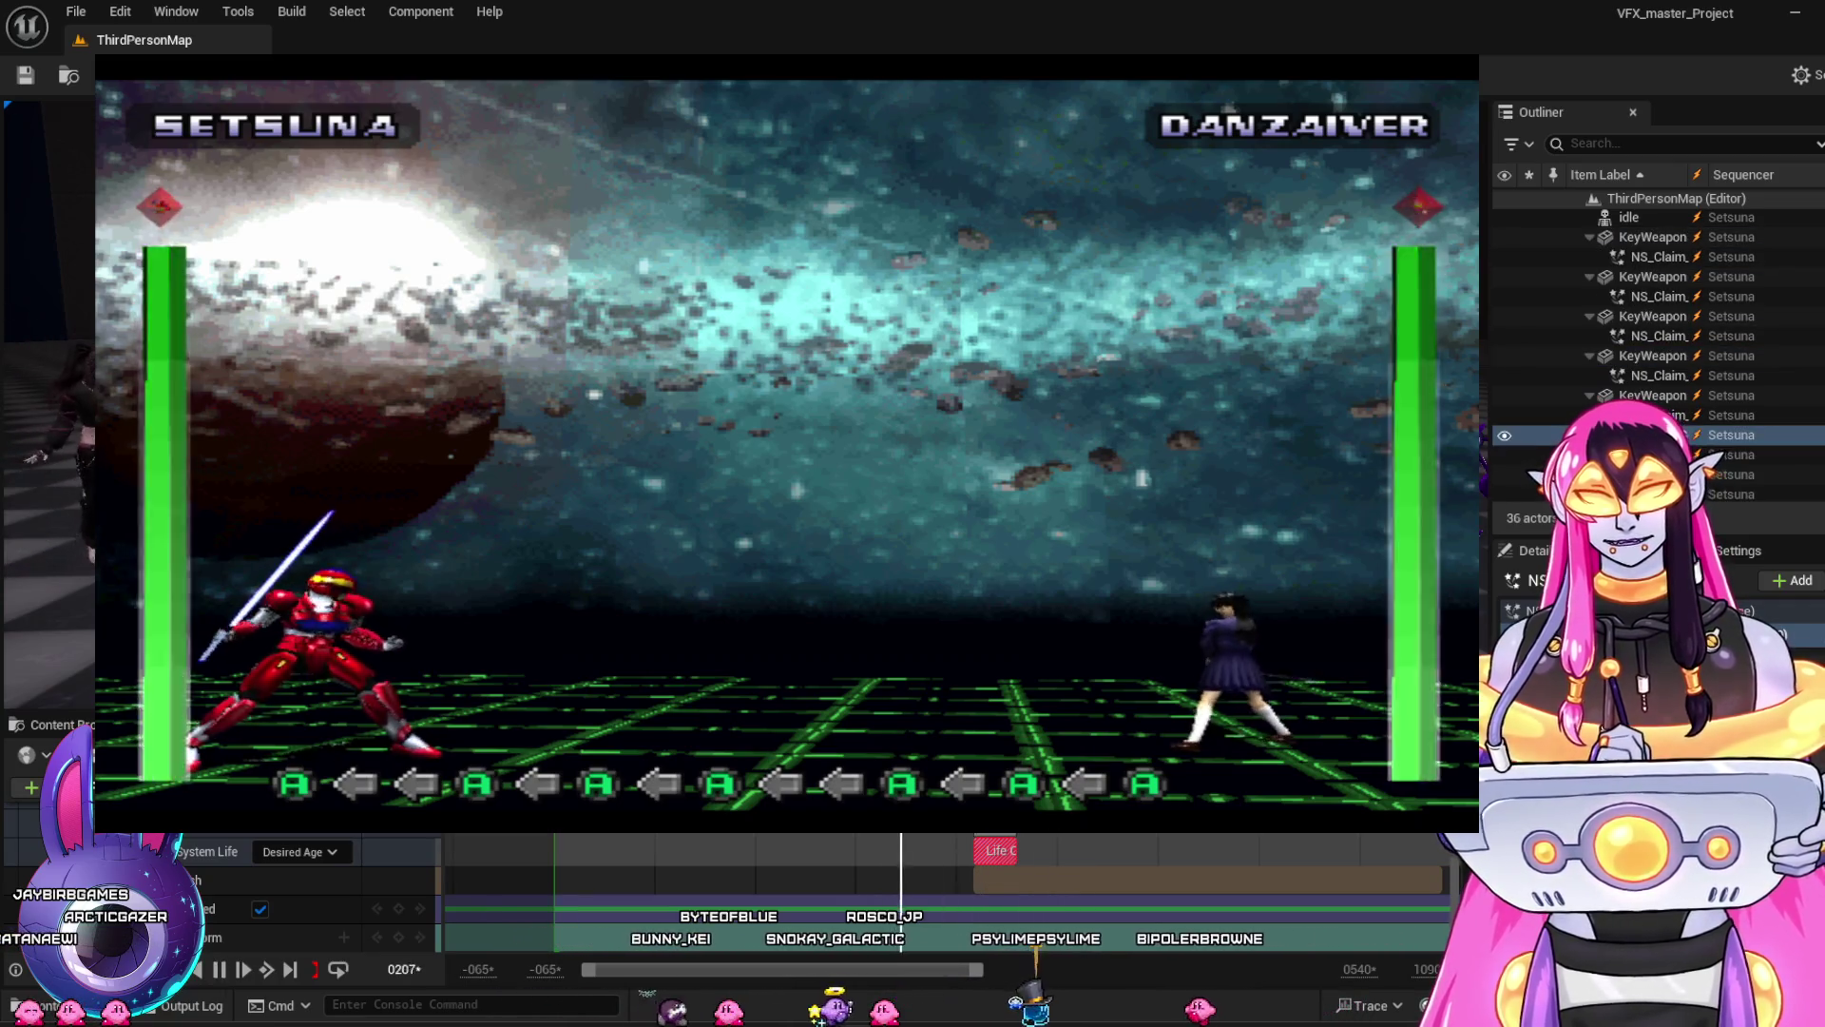
pyautogui.press('space')
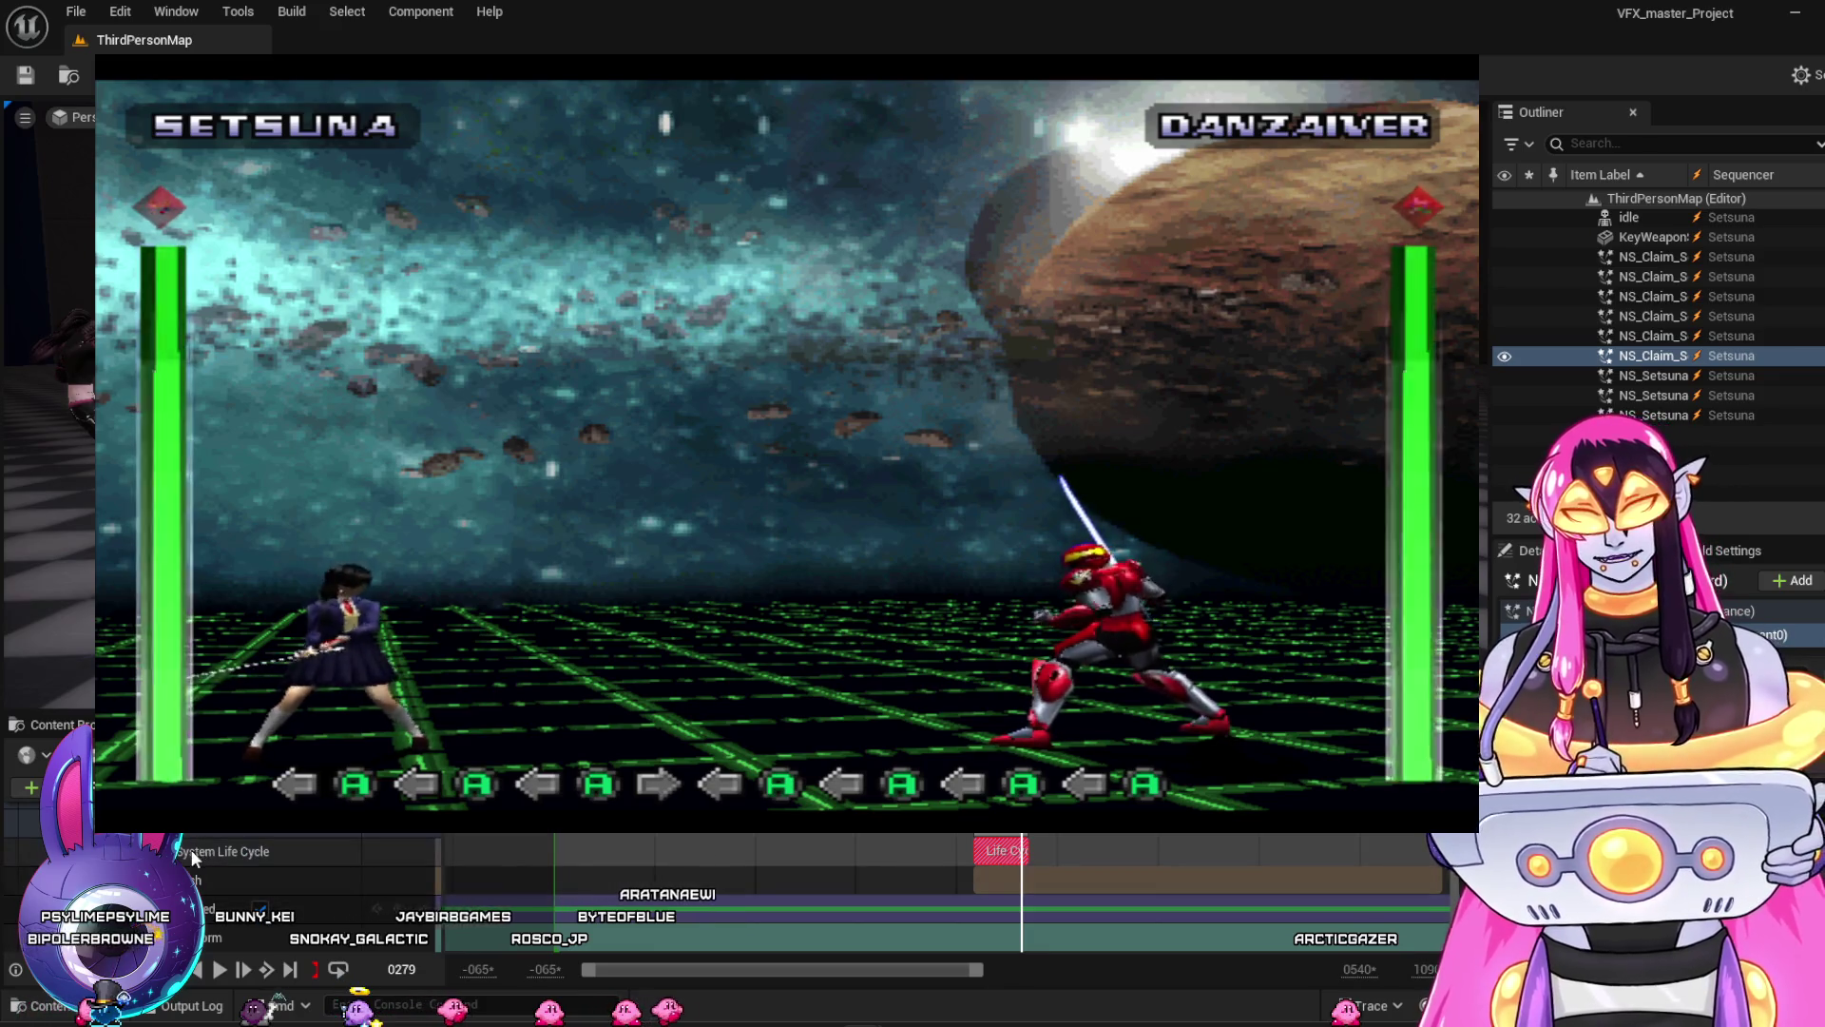
# - Nudge the StaticMeshComponent0 visibility key to about frame 283 and play back to check
pyautogui.scroll(1, 436, 884)
pyautogui.scroll(3, 521, 877)
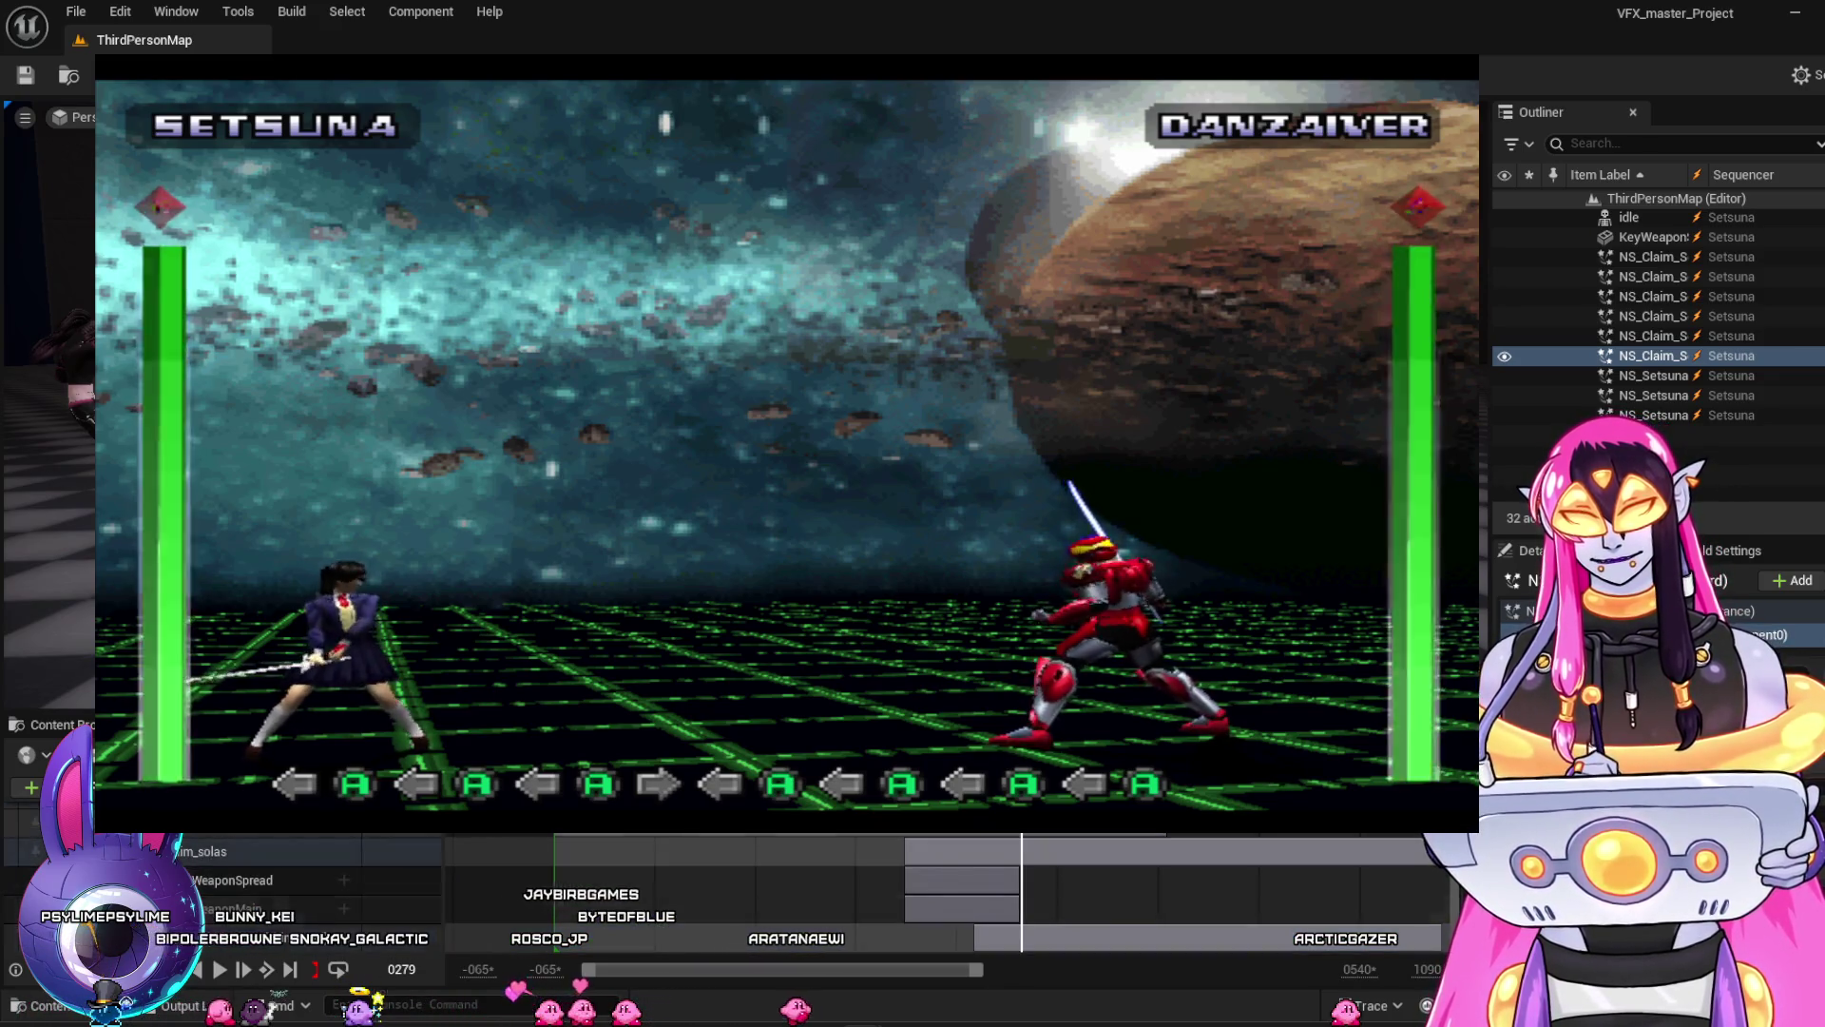
pyautogui.scroll(-2, 521, 876)
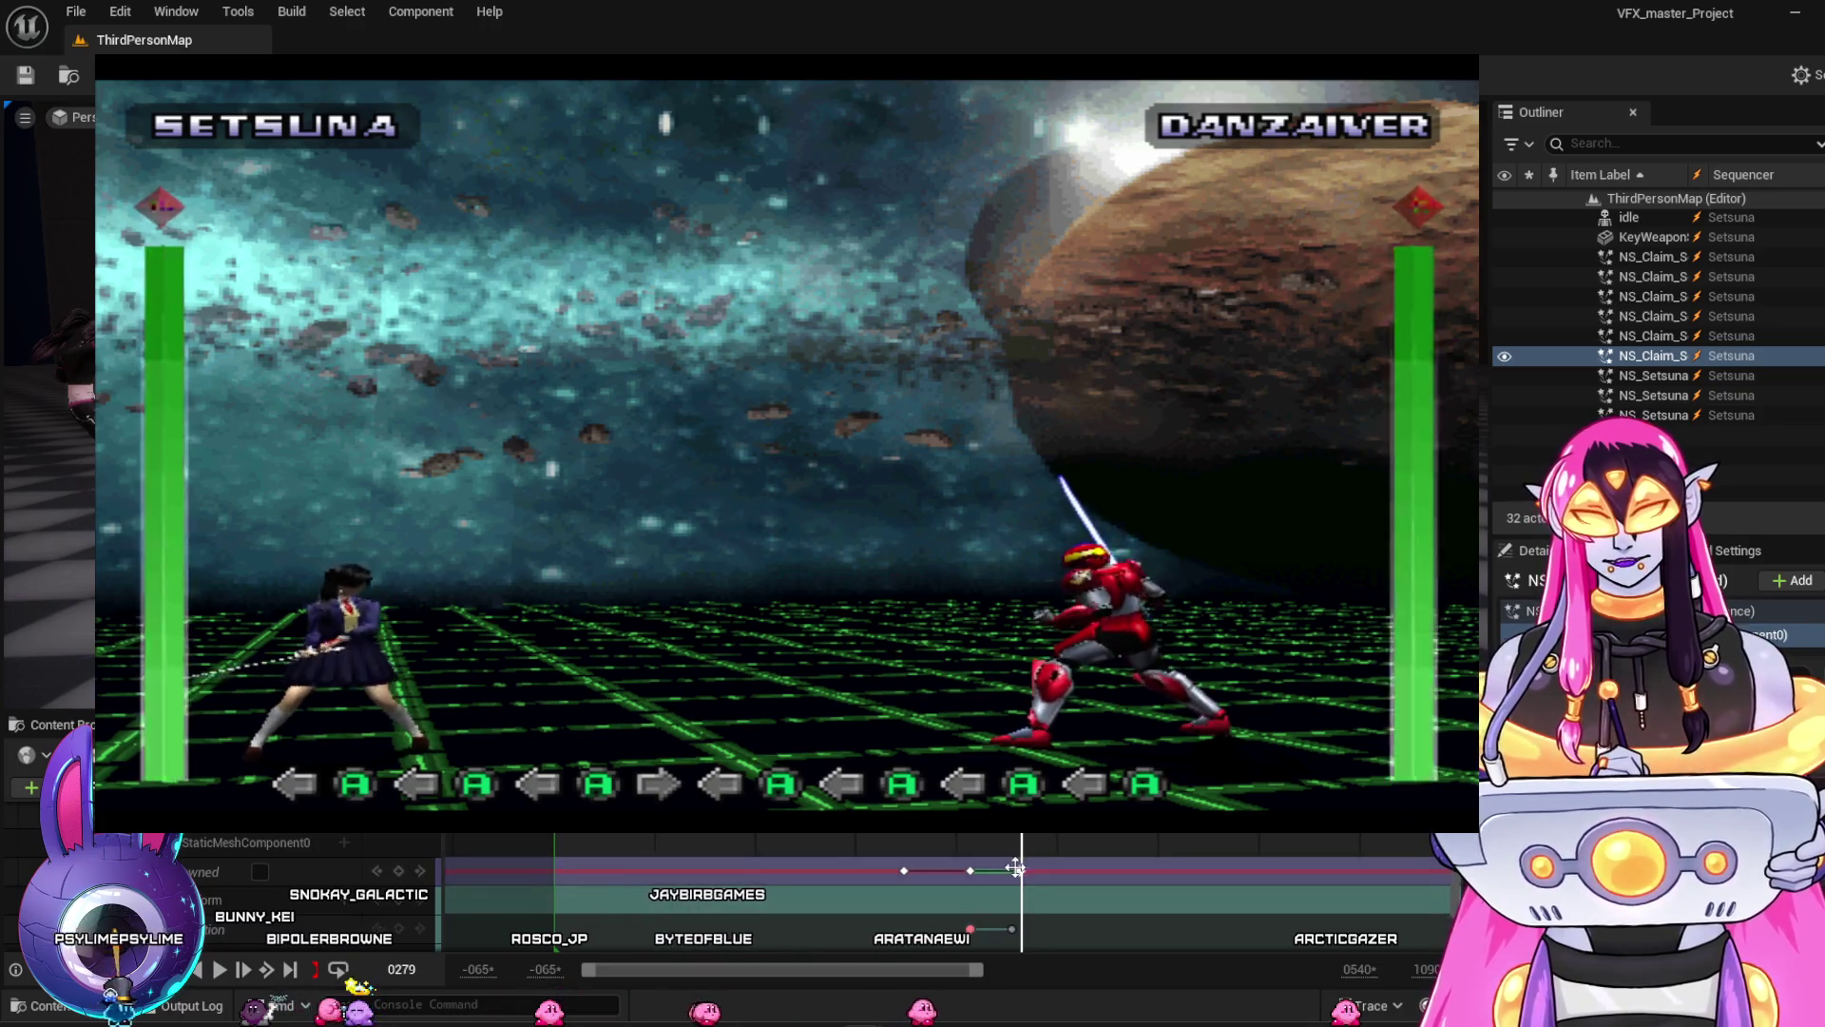
pyautogui.moveTo(1020, 870); pyautogui.dragTo(1029, 871)
pyautogui.press('space')
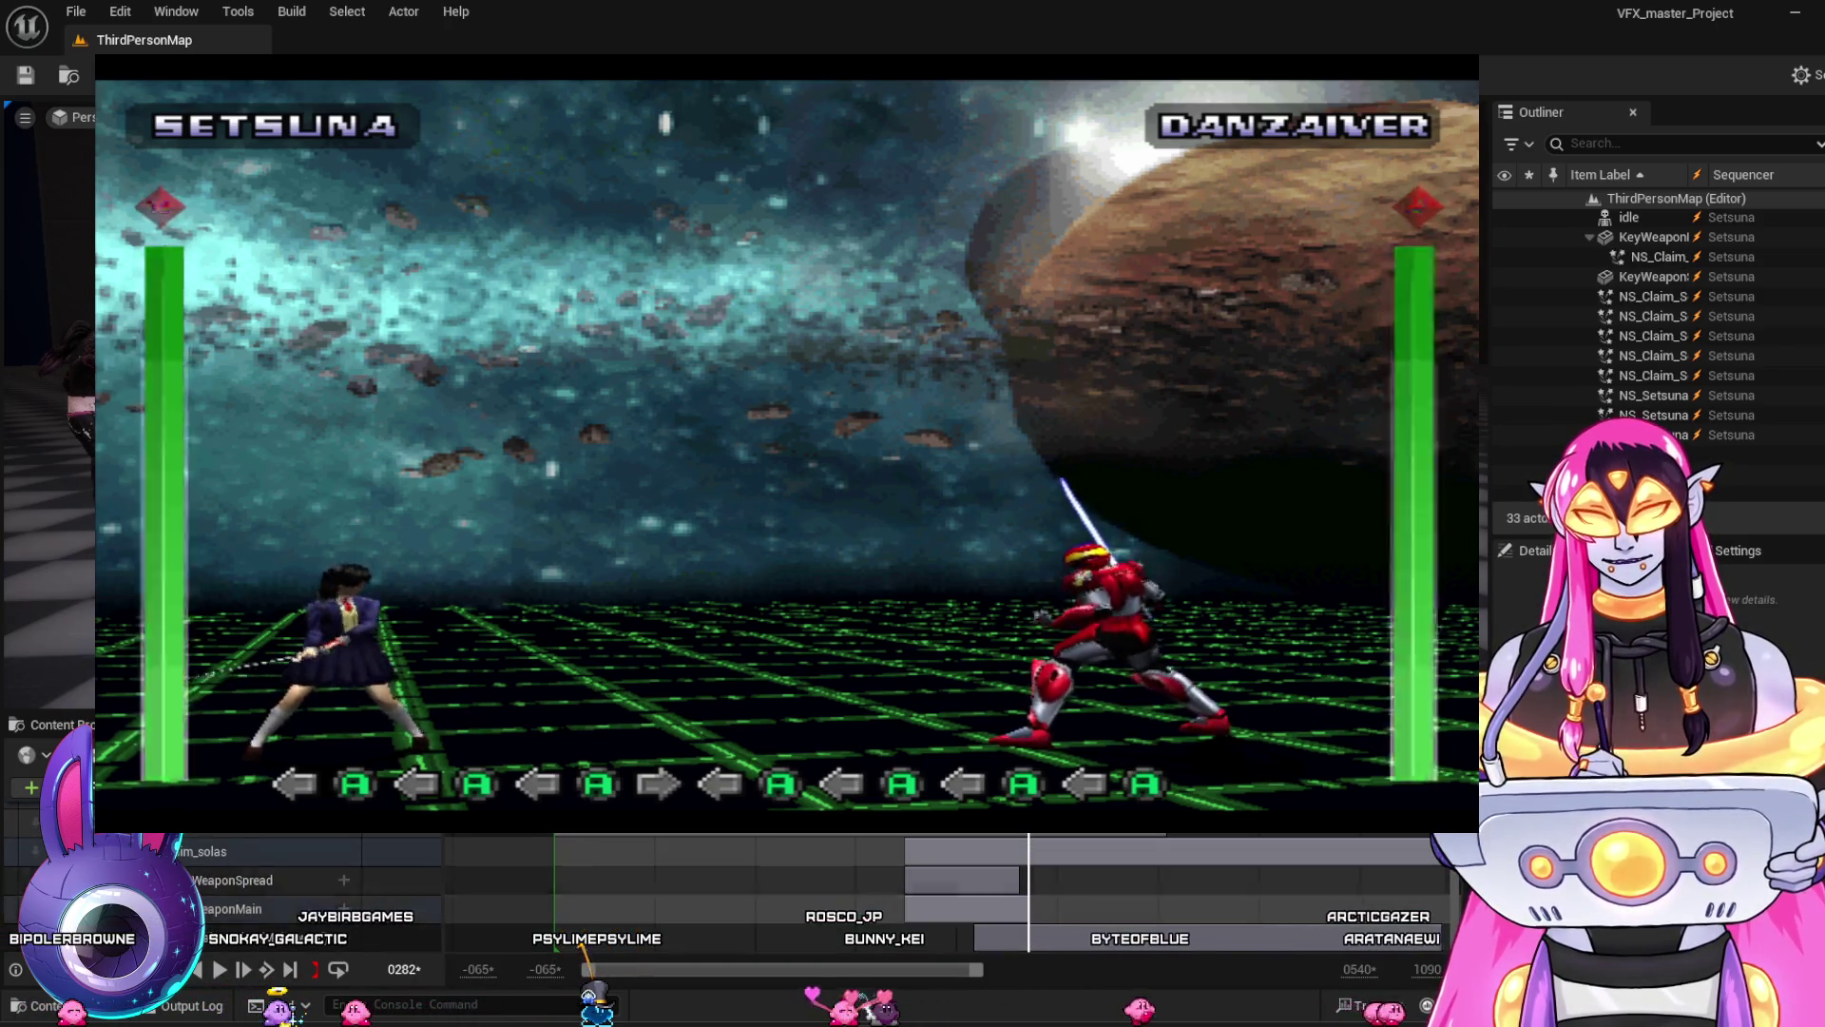
pyautogui.hotkey('ctrl', 'z')
pyautogui.moveTo(1019, 871); pyautogui.dragTo(1030, 873)
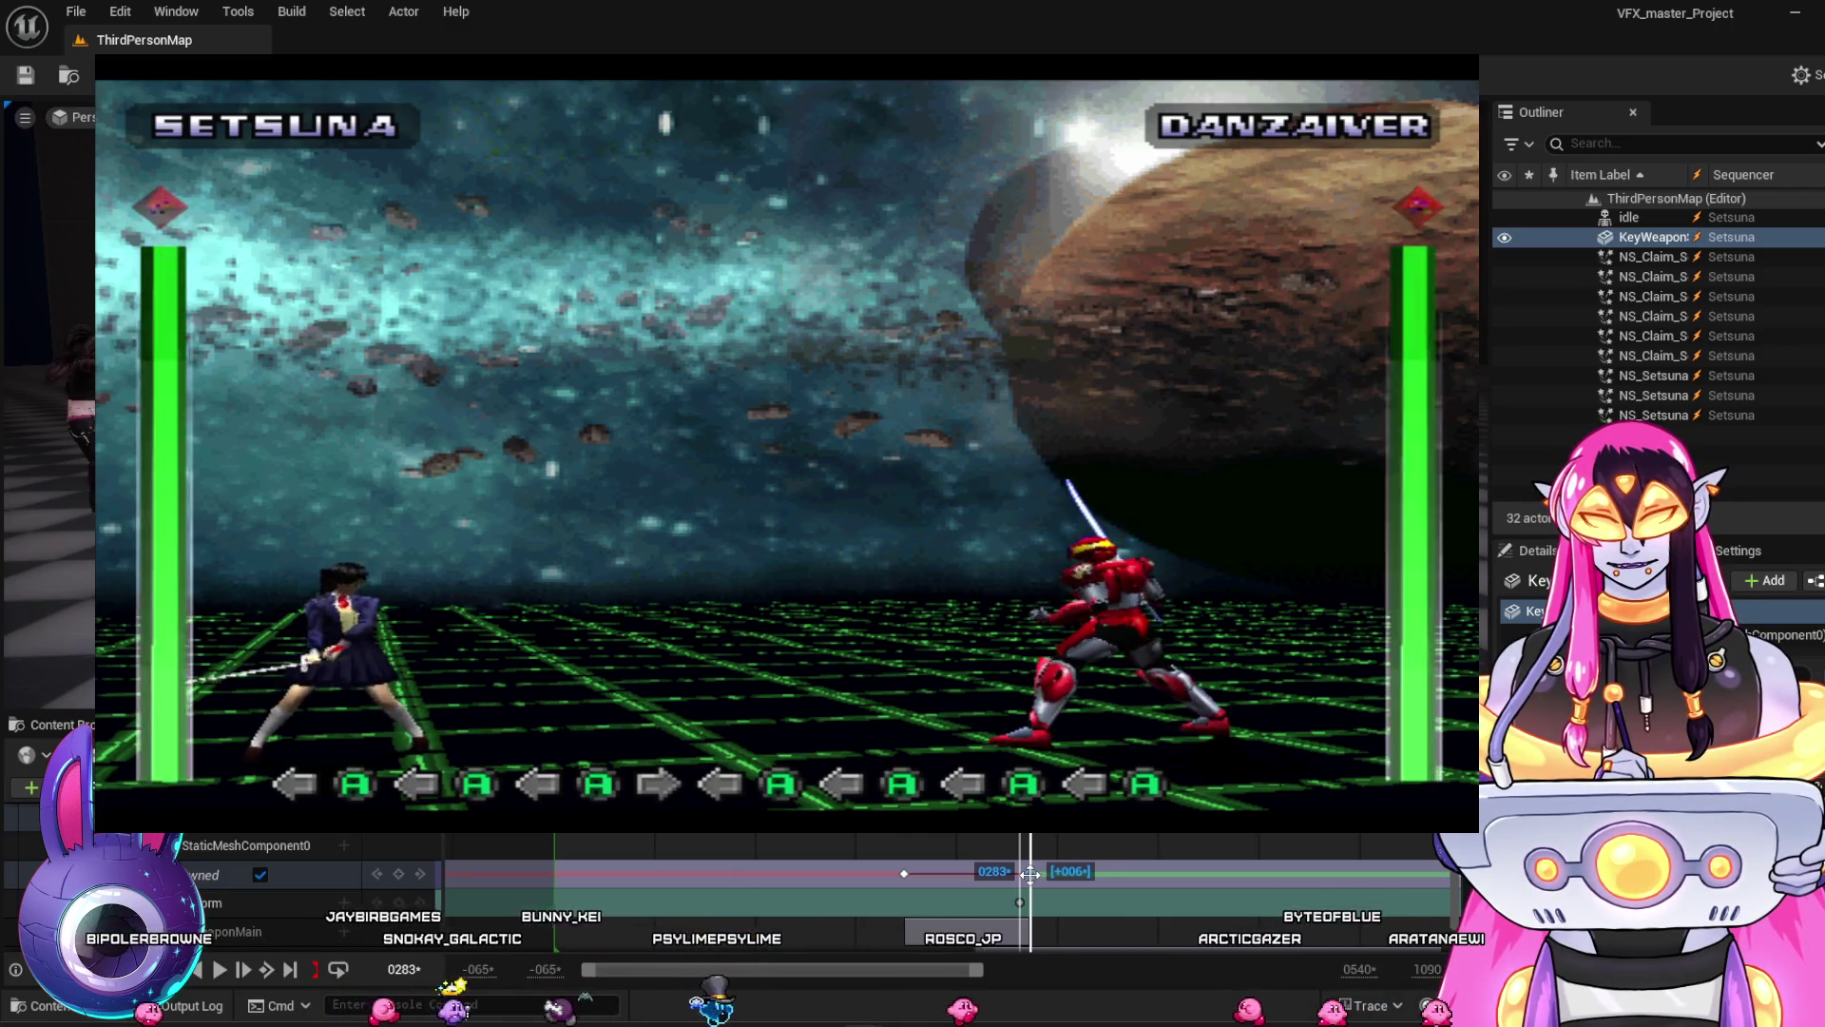
pyautogui.moveTo(1030, 873); pyautogui.dragTo(1027, 873)
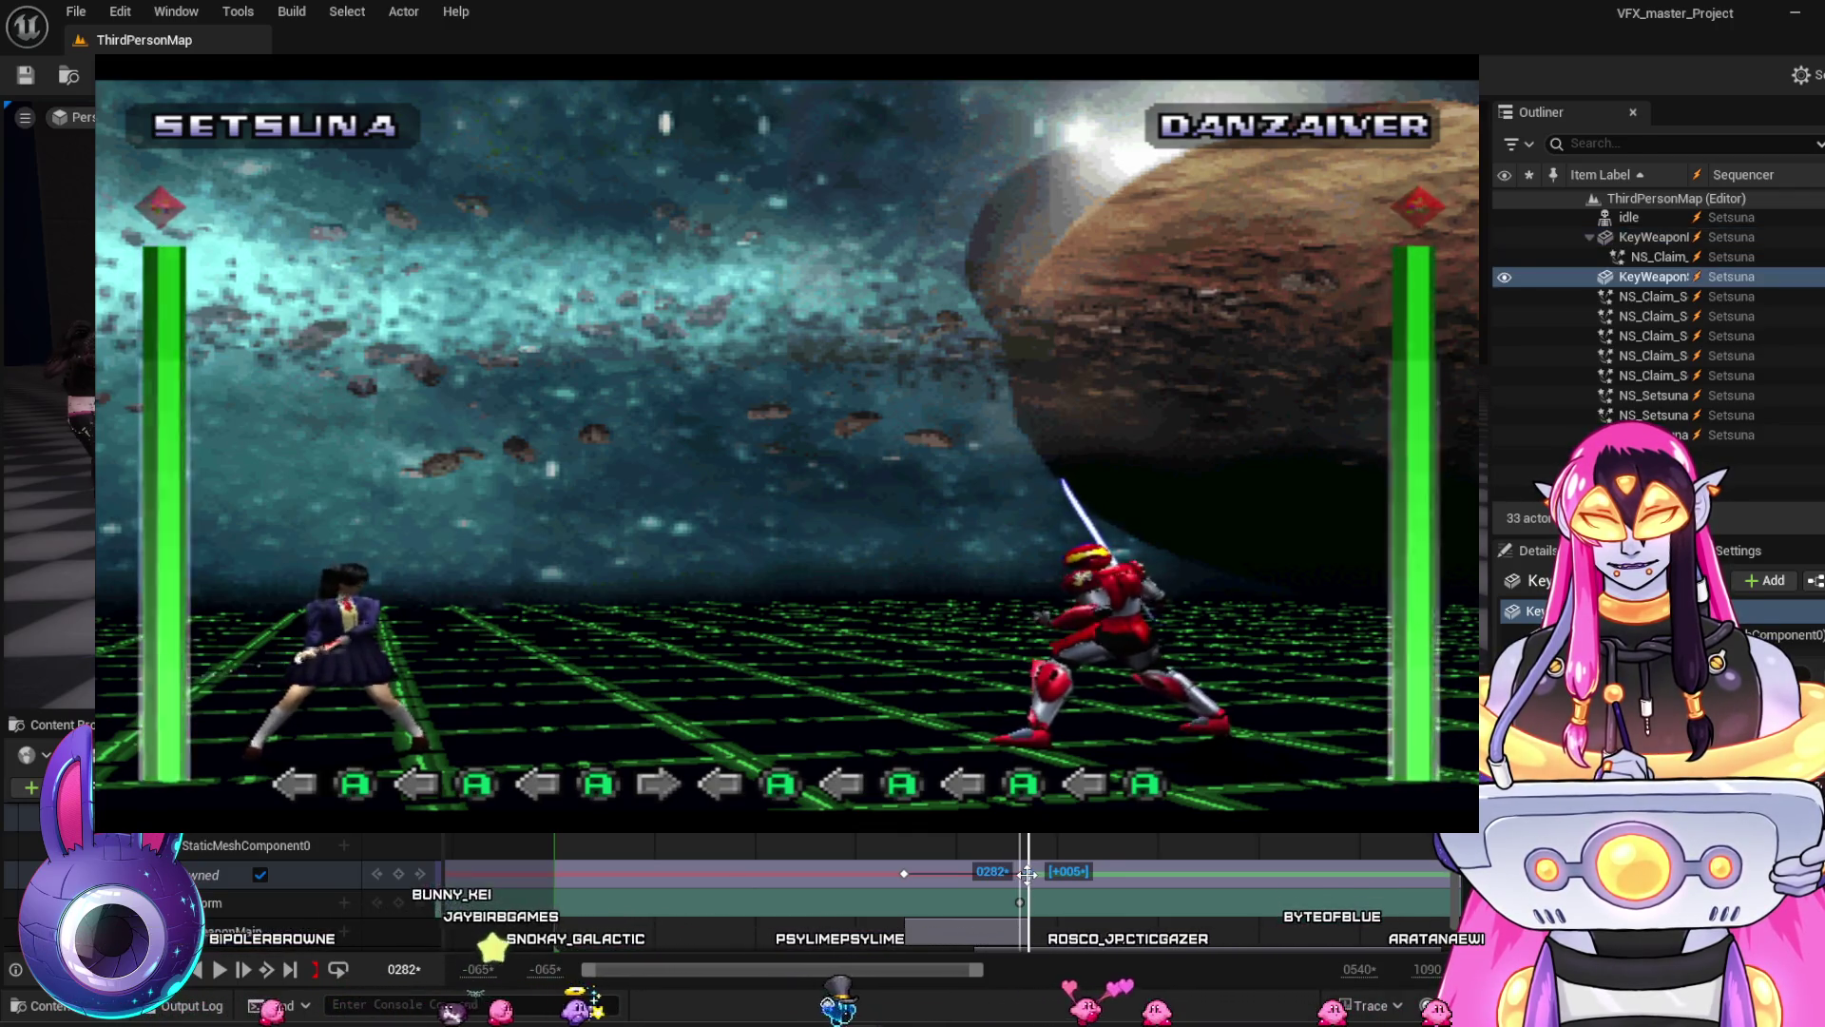
pyautogui.press('space')
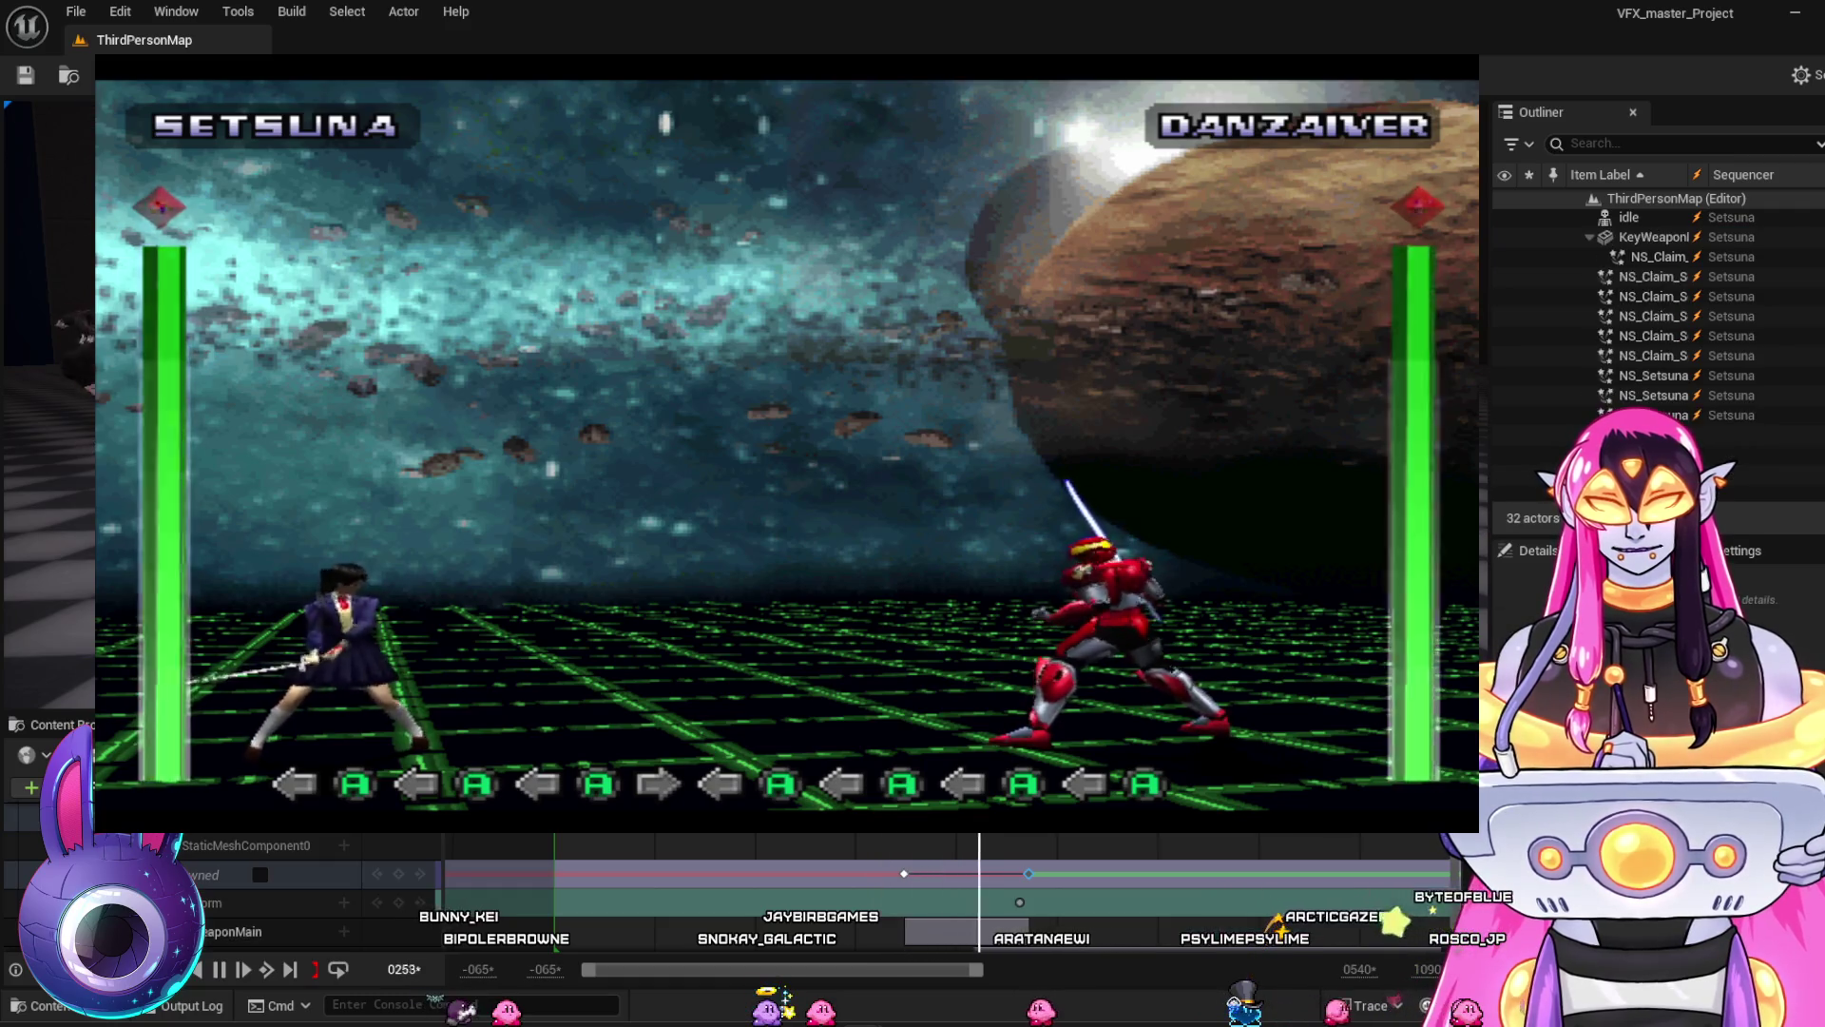
# - Slide the visibility key later to about frame 321, then select KeyWeapon in the Outliner
pyautogui.scroll(1, 285, 885)
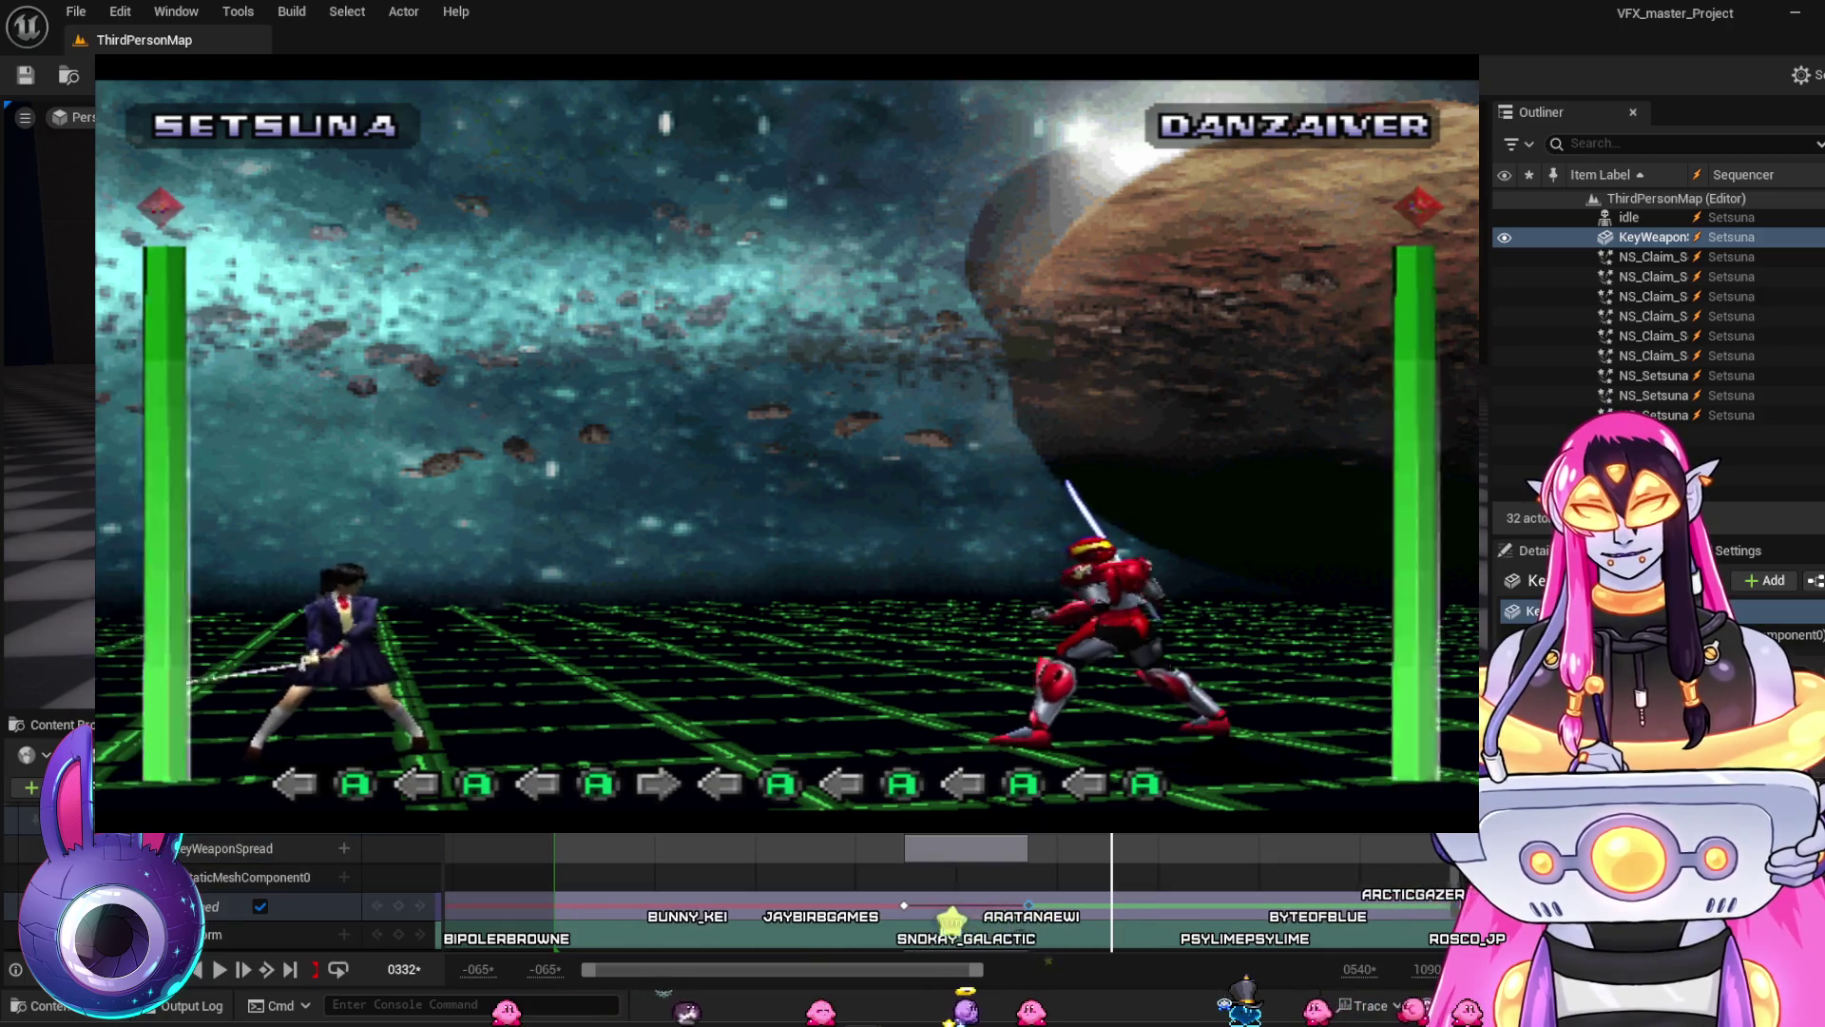
pyautogui.scroll(1, 285, 894)
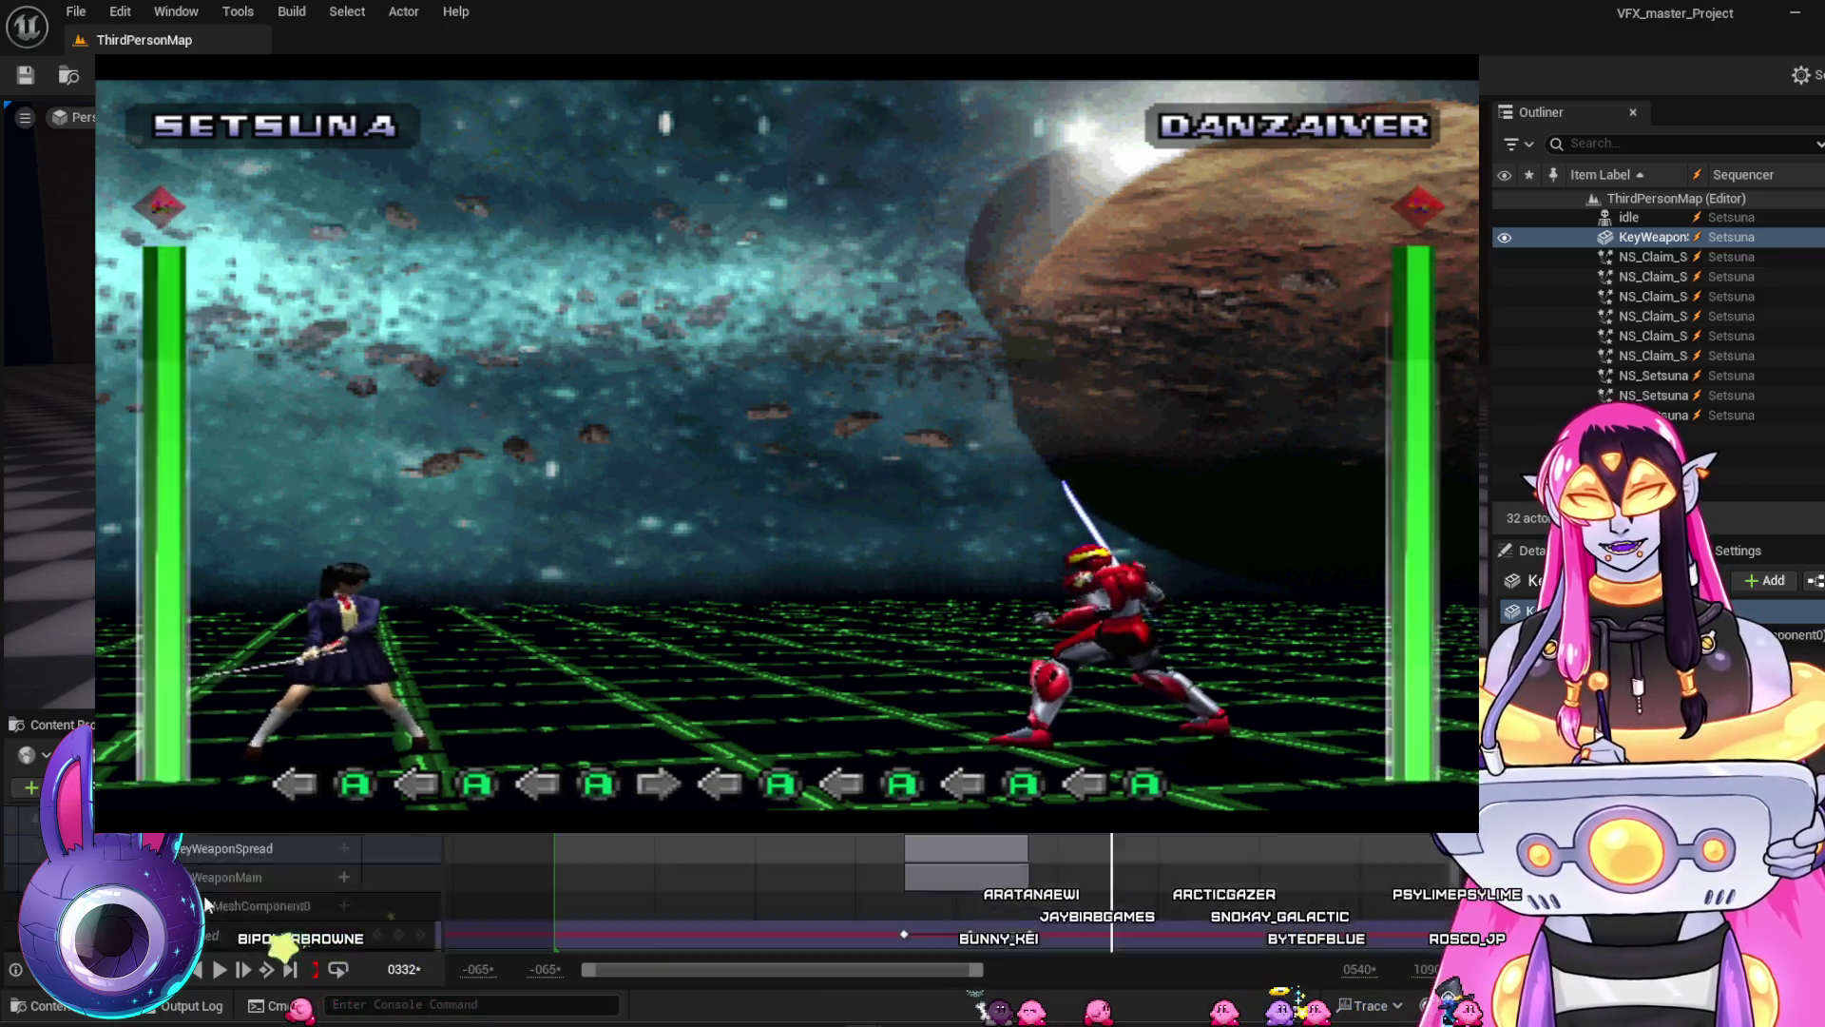
pyautogui.scroll(-3, 878, 903)
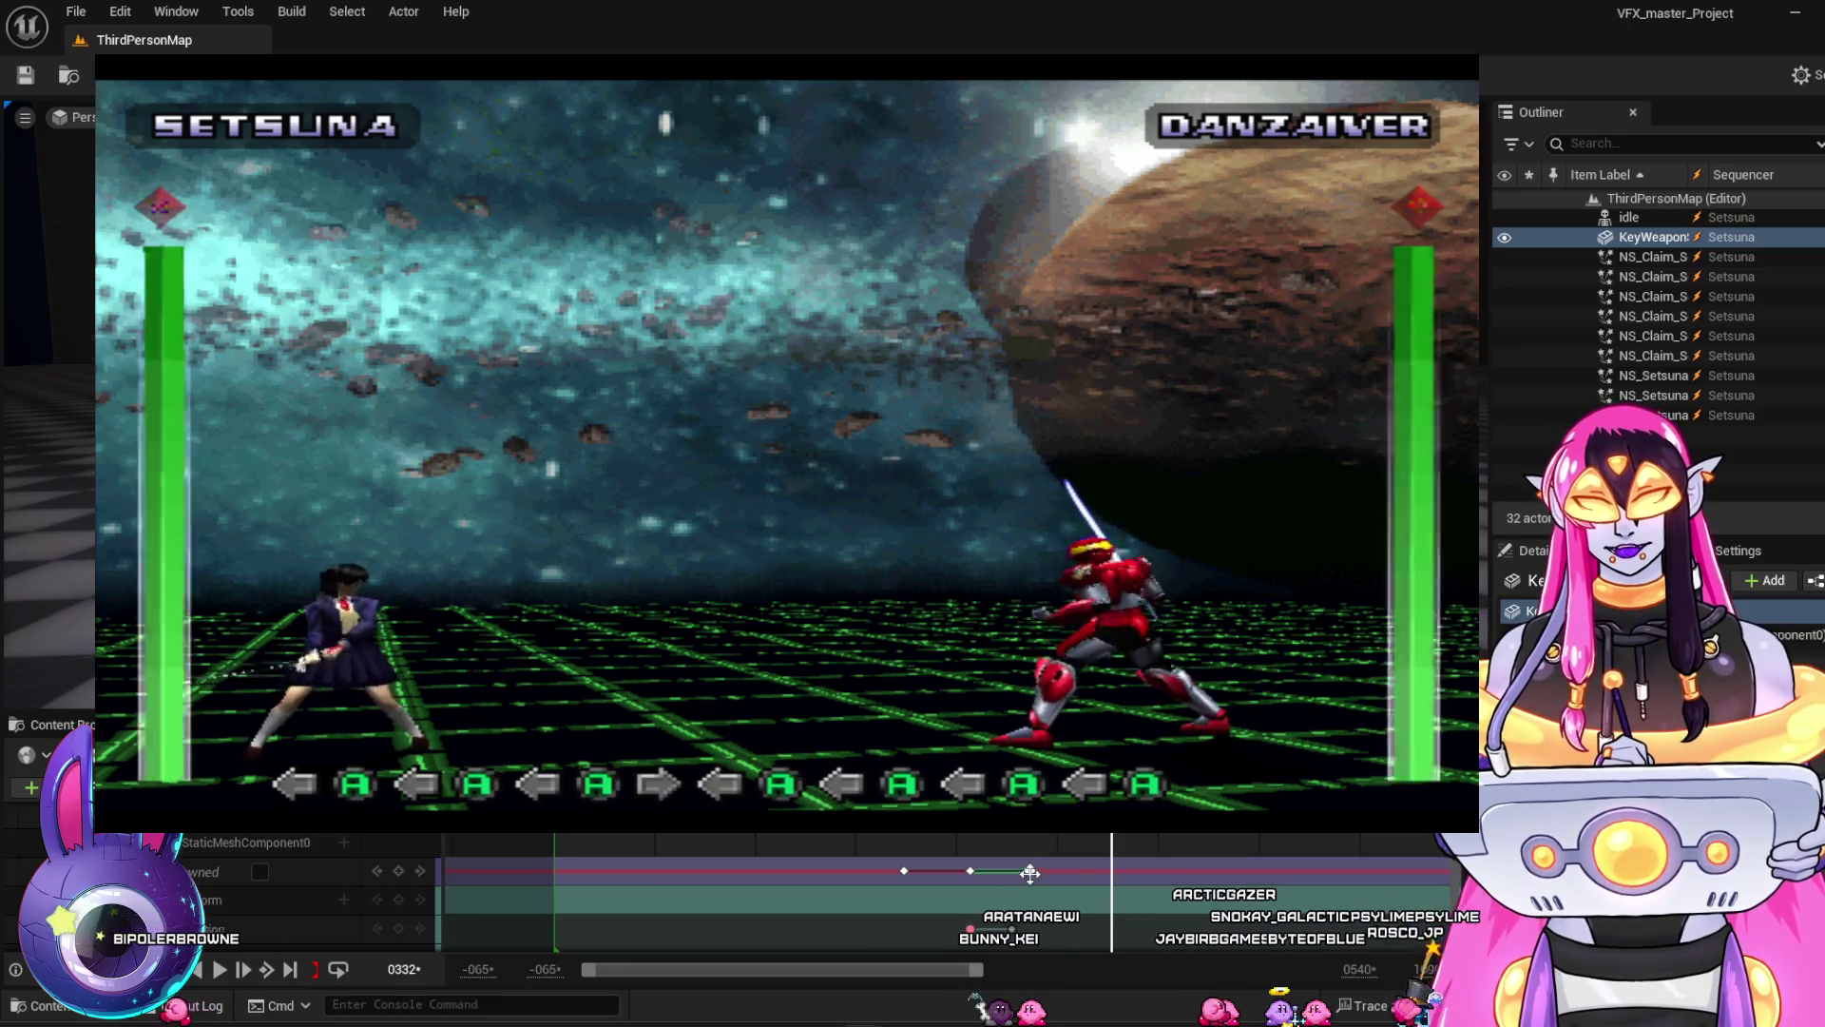
pyautogui.moveTo(1030, 873); pyautogui.dragTo(1050, 876)
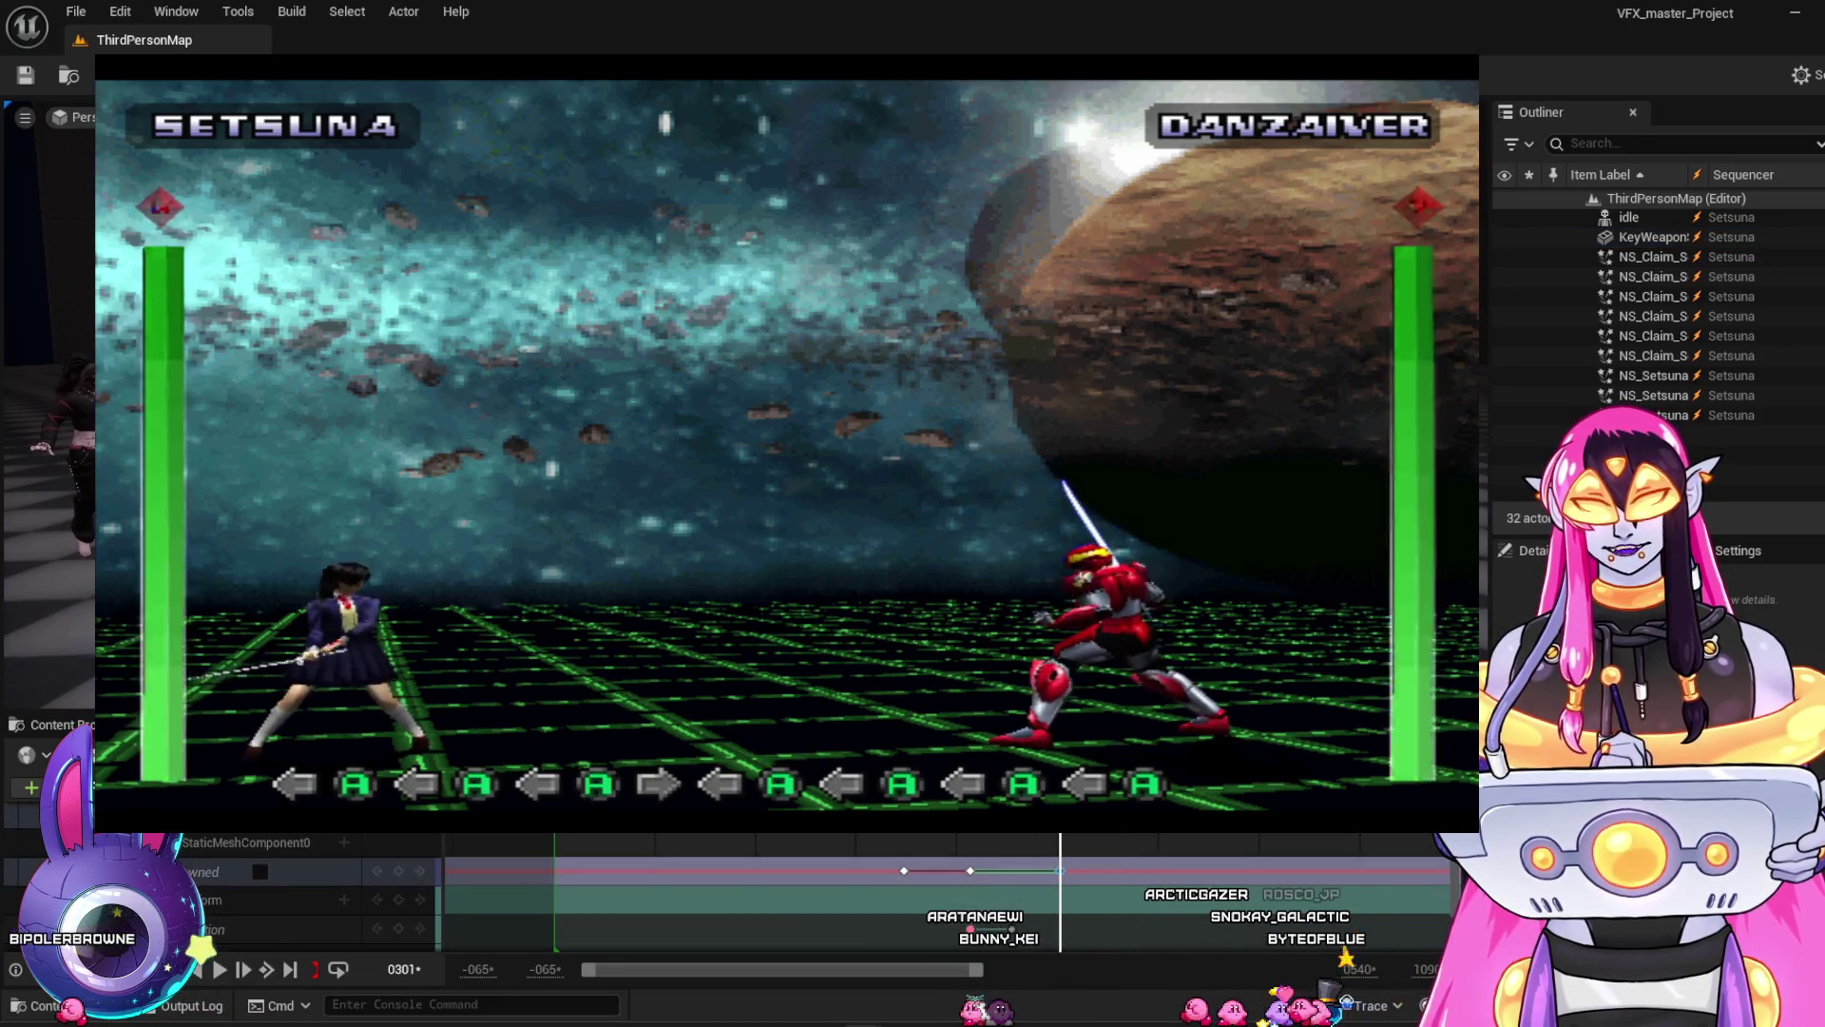
pyautogui.press('space')
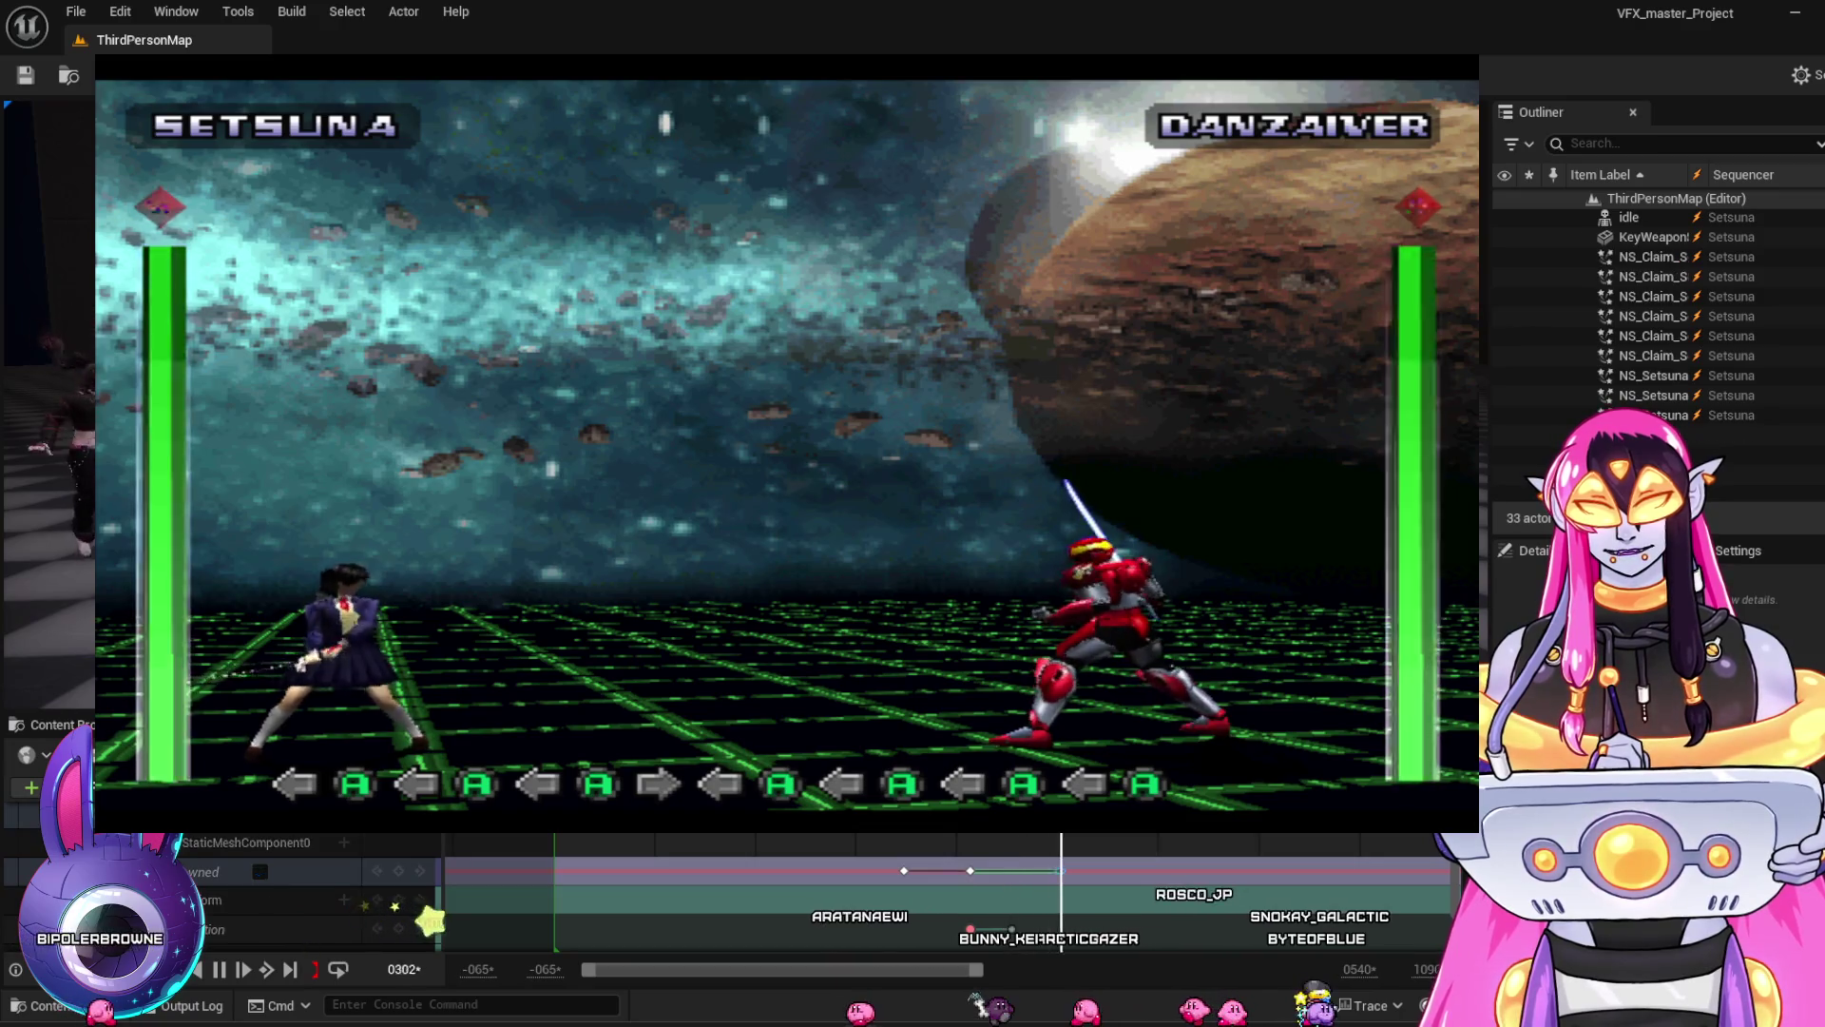
pyautogui.moveTo(1061, 871); pyautogui.dragTo(1075, 871)
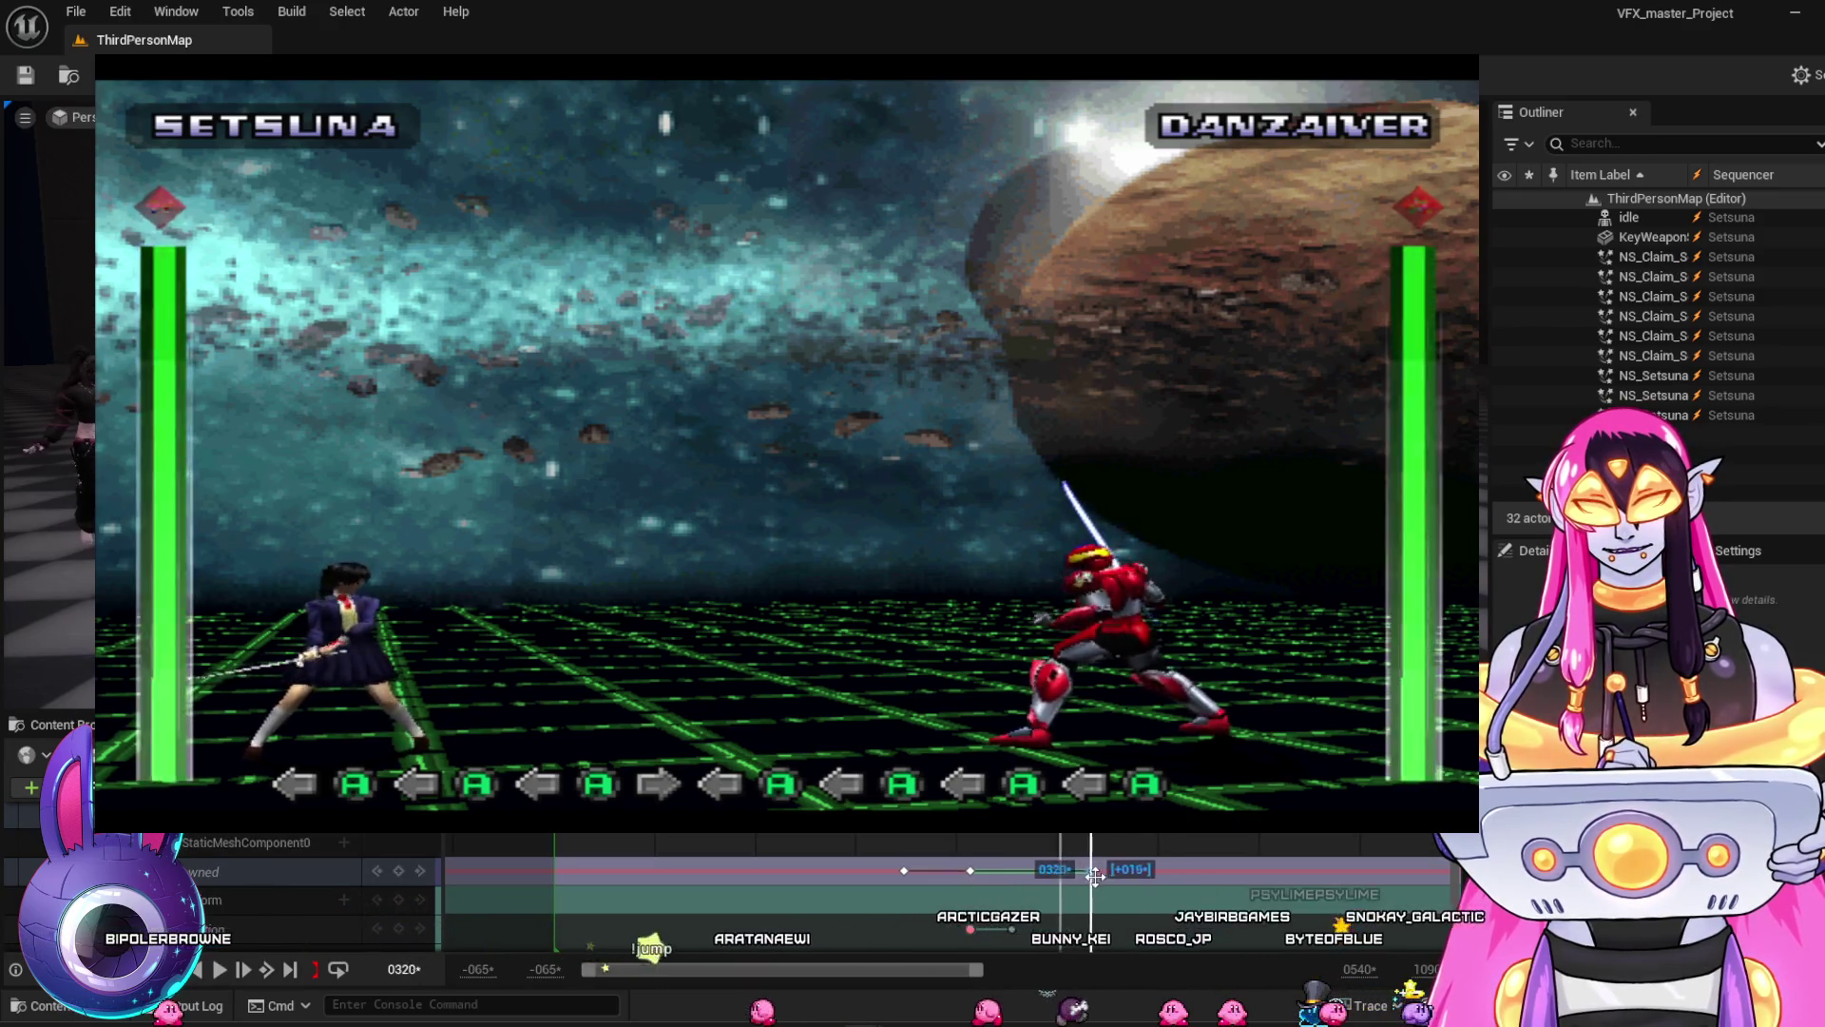
pyautogui.press('space')
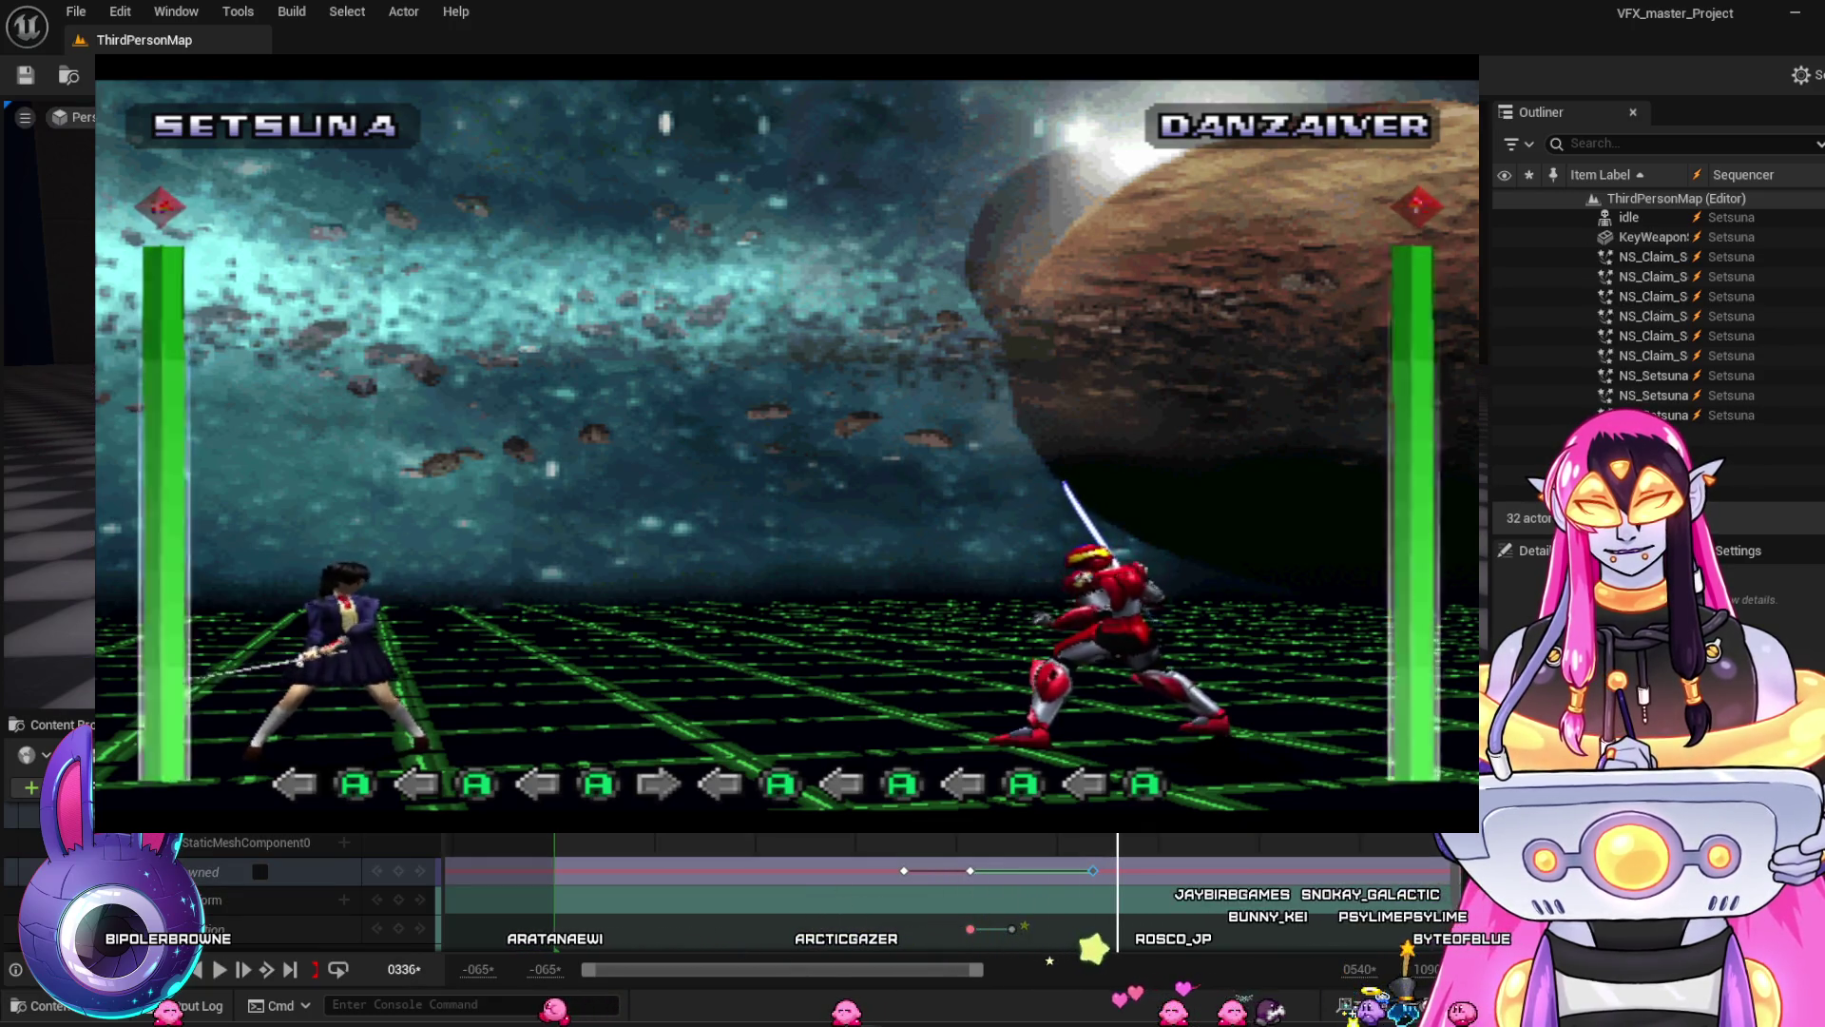
pyautogui.press('Left')
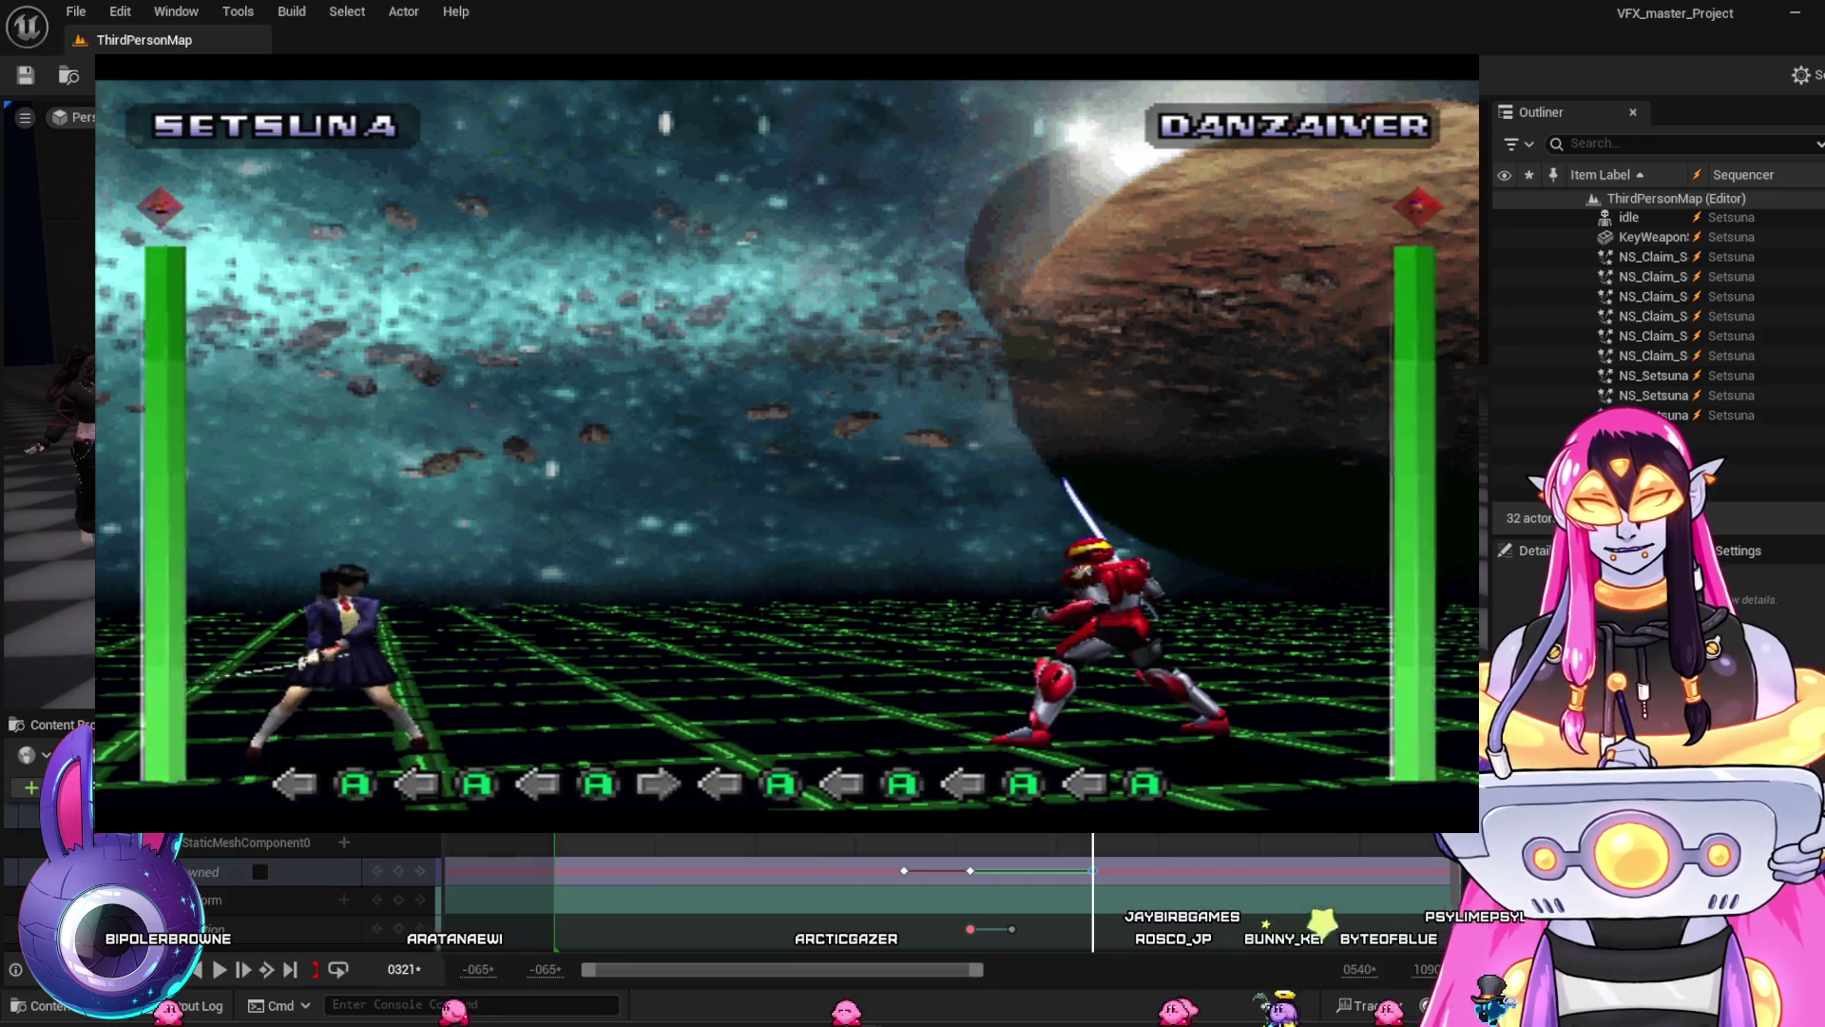
pyautogui.scroll(-5, 760, 884)
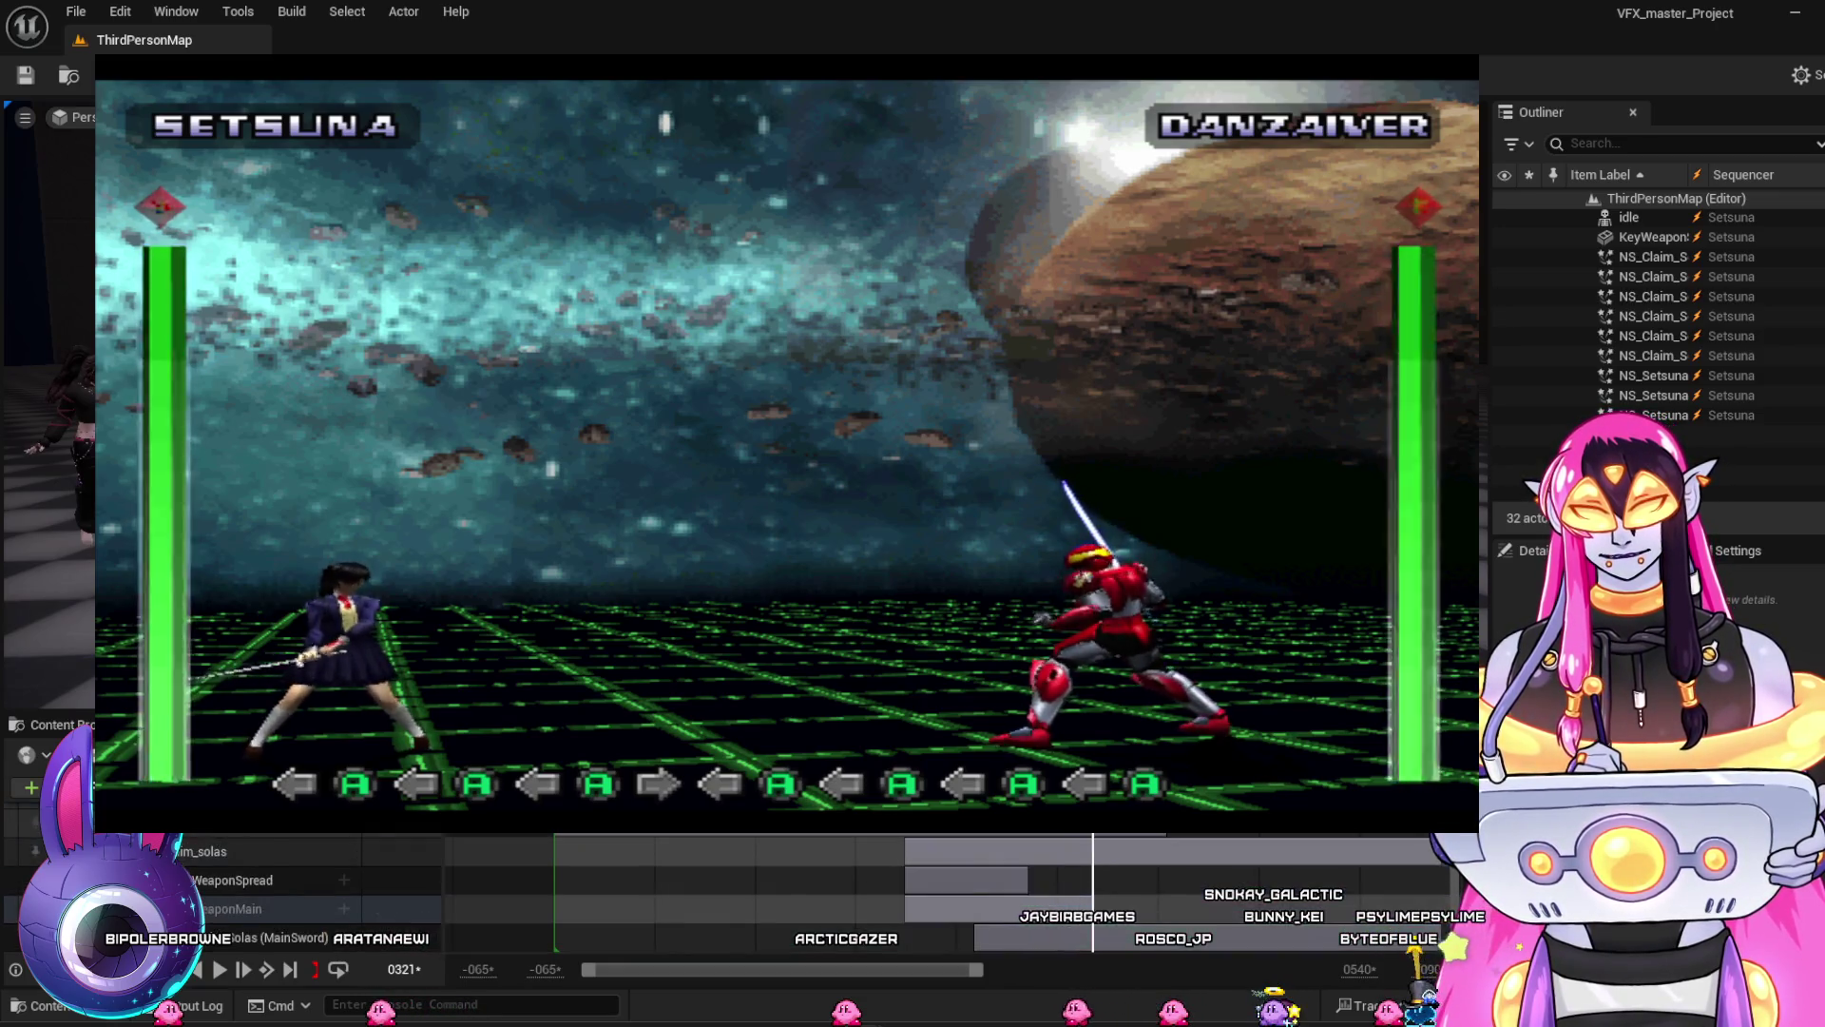
pyautogui.scroll(-3, 1032, 905)
pyautogui.moveTo(1033, 905); pyautogui.dragTo(1094, 912)
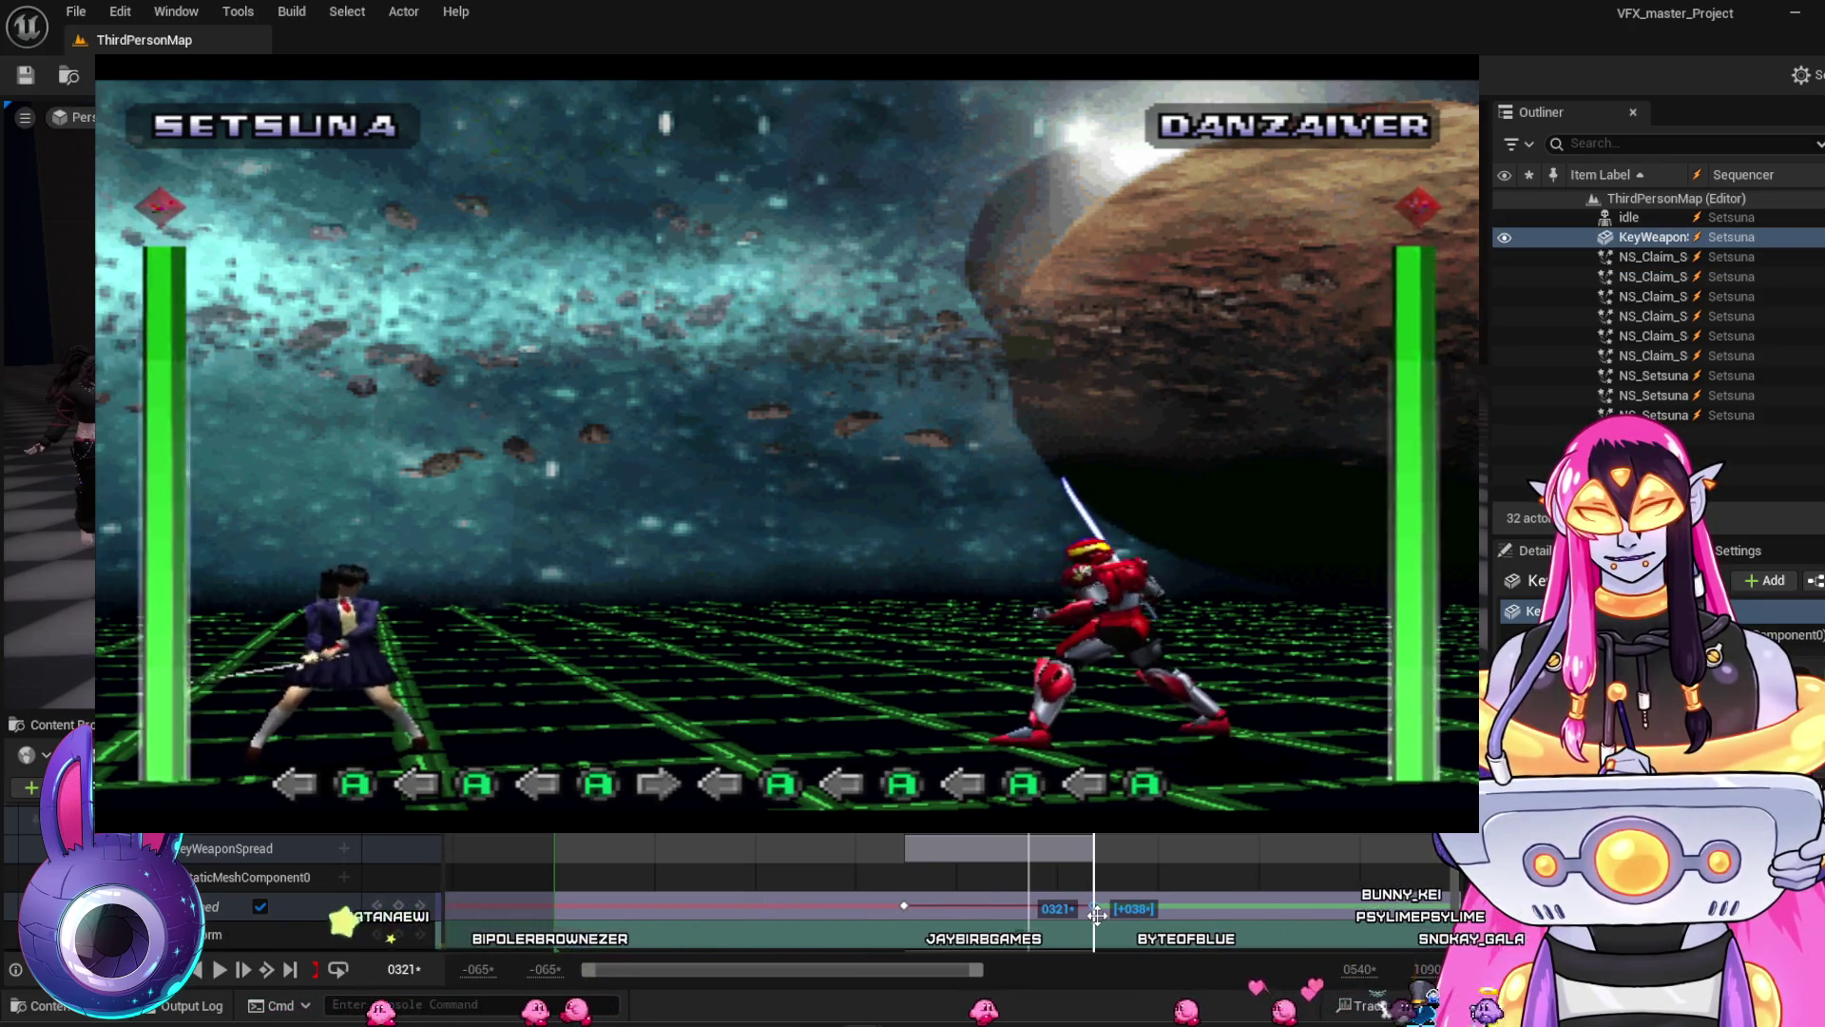
pyautogui.moveTo(1097, 915); pyautogui.dragTo(1093, 914)
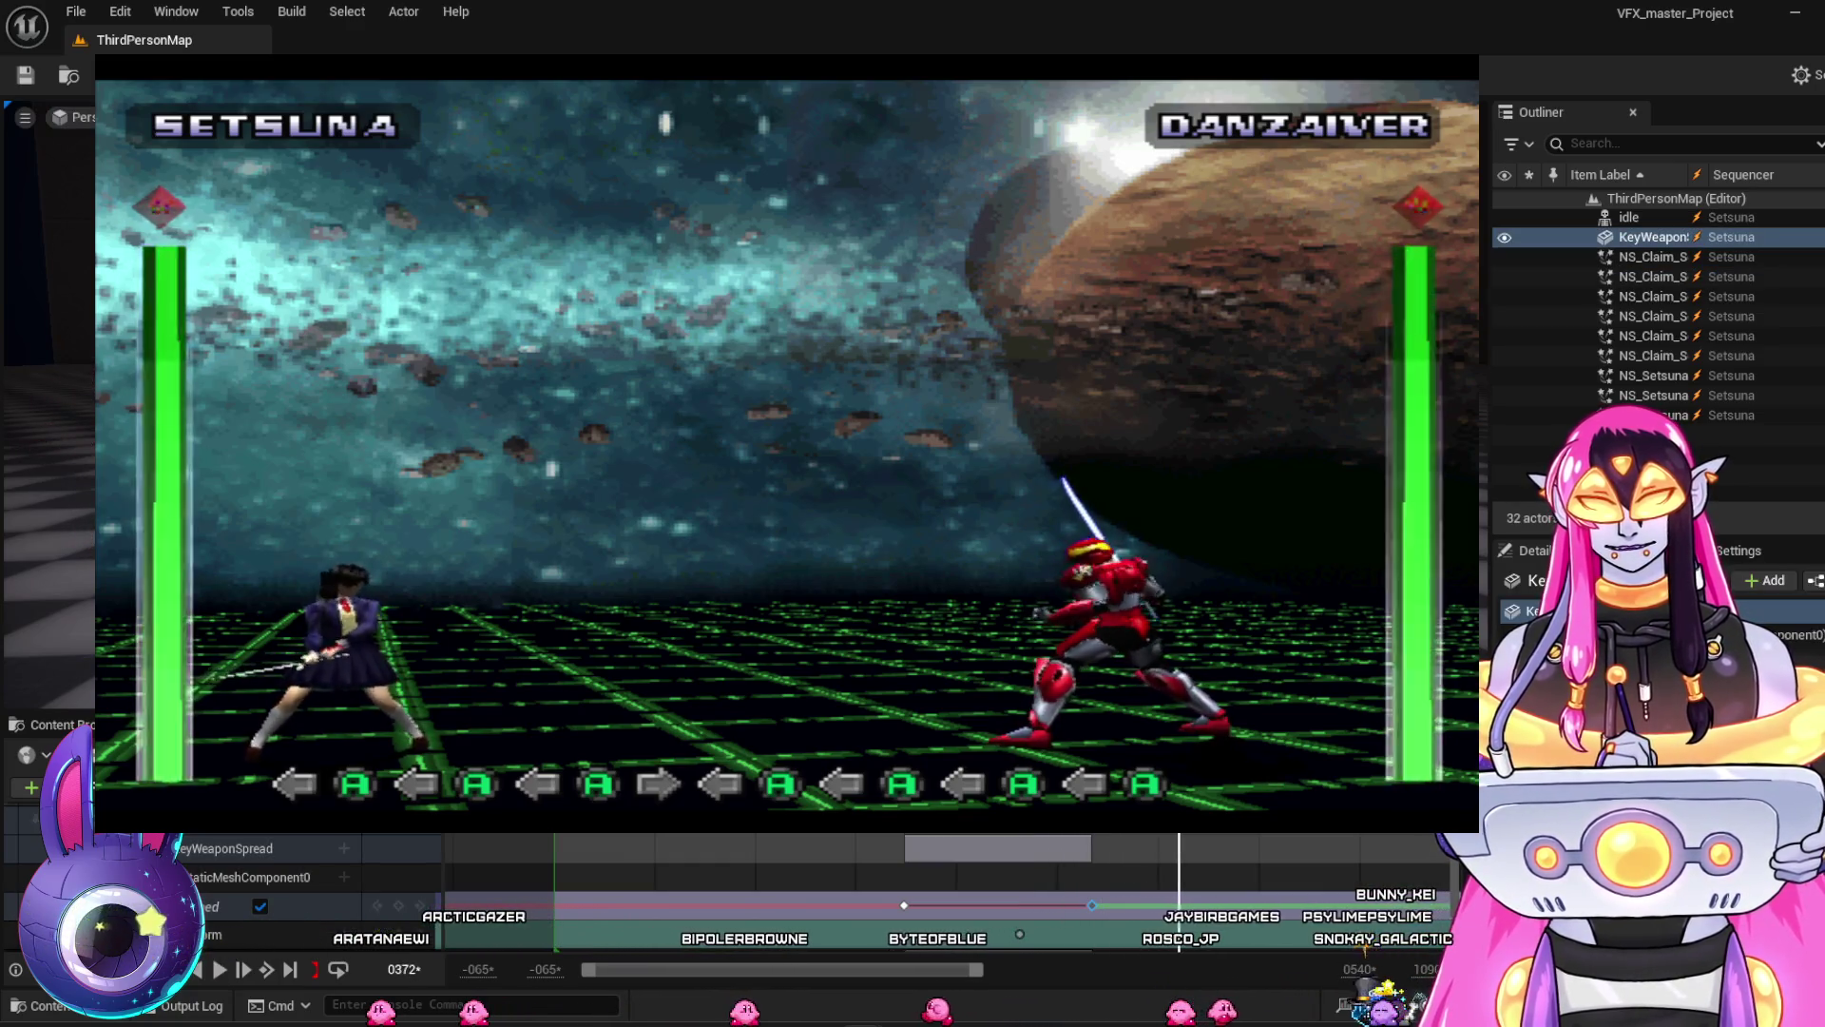
pyautogui.click(1655, 237)
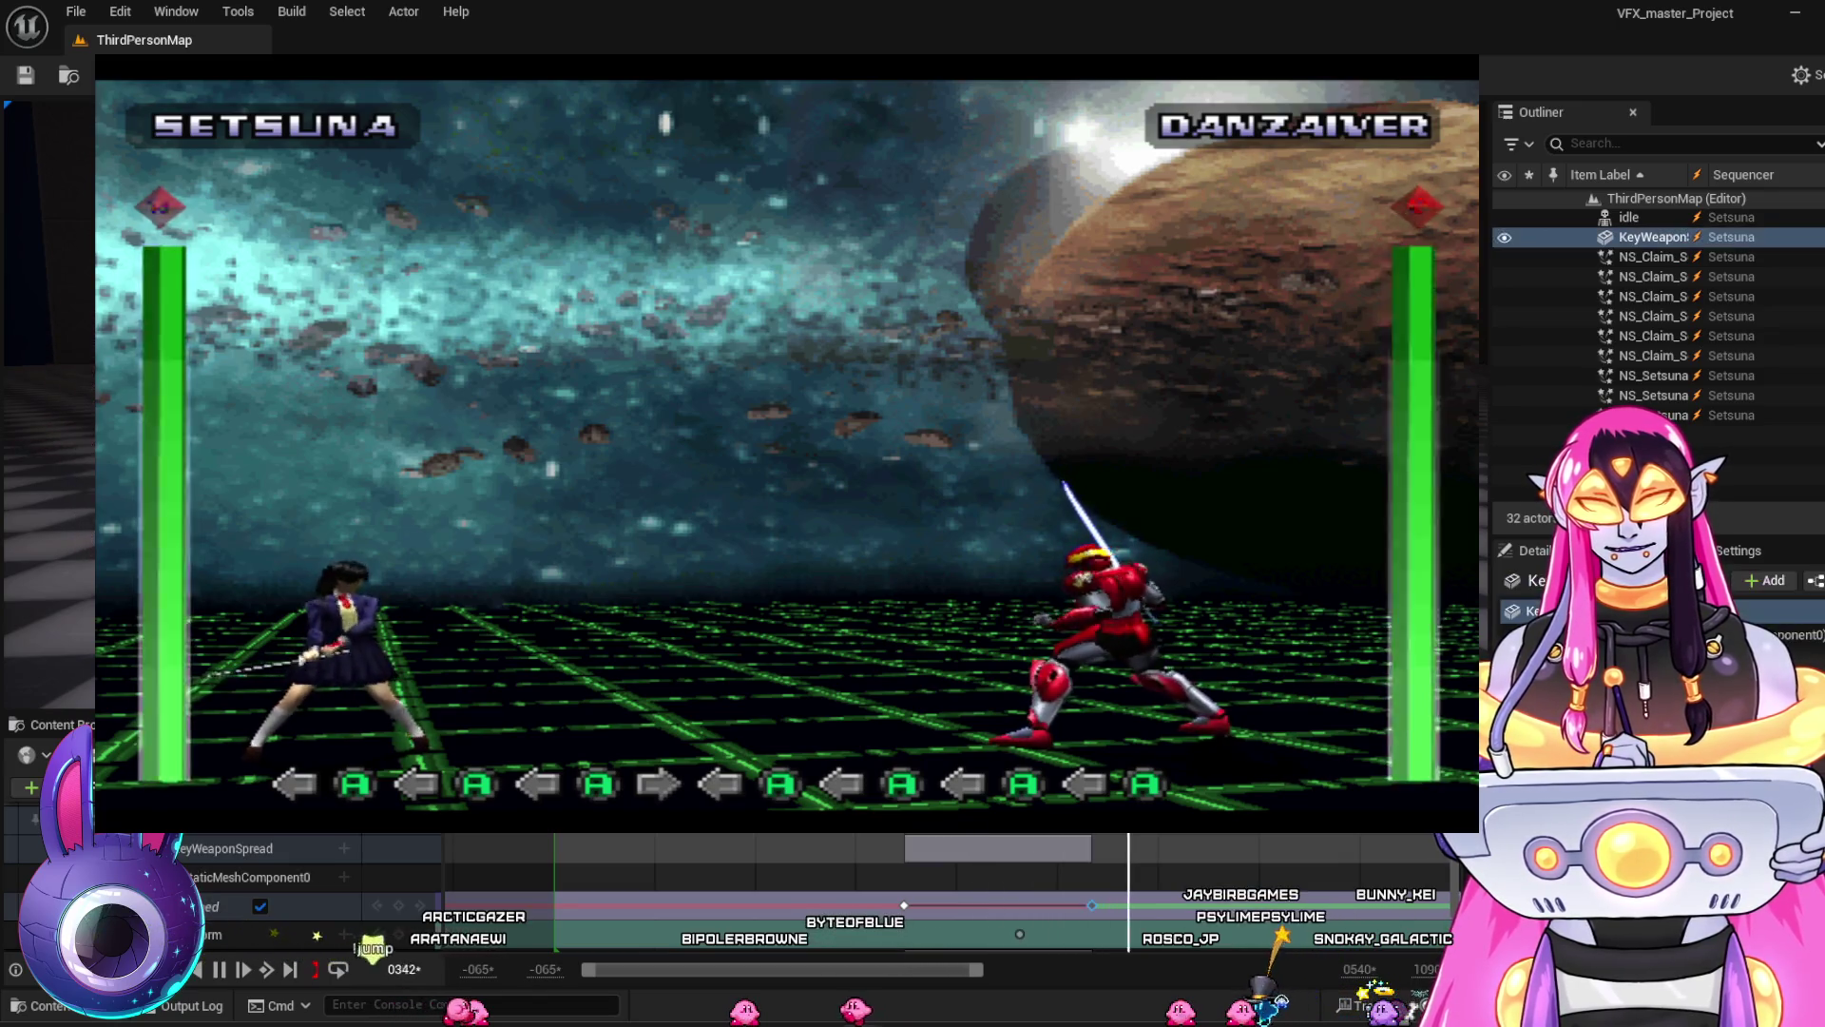
pyautogui.scroll(2, 253, 928)
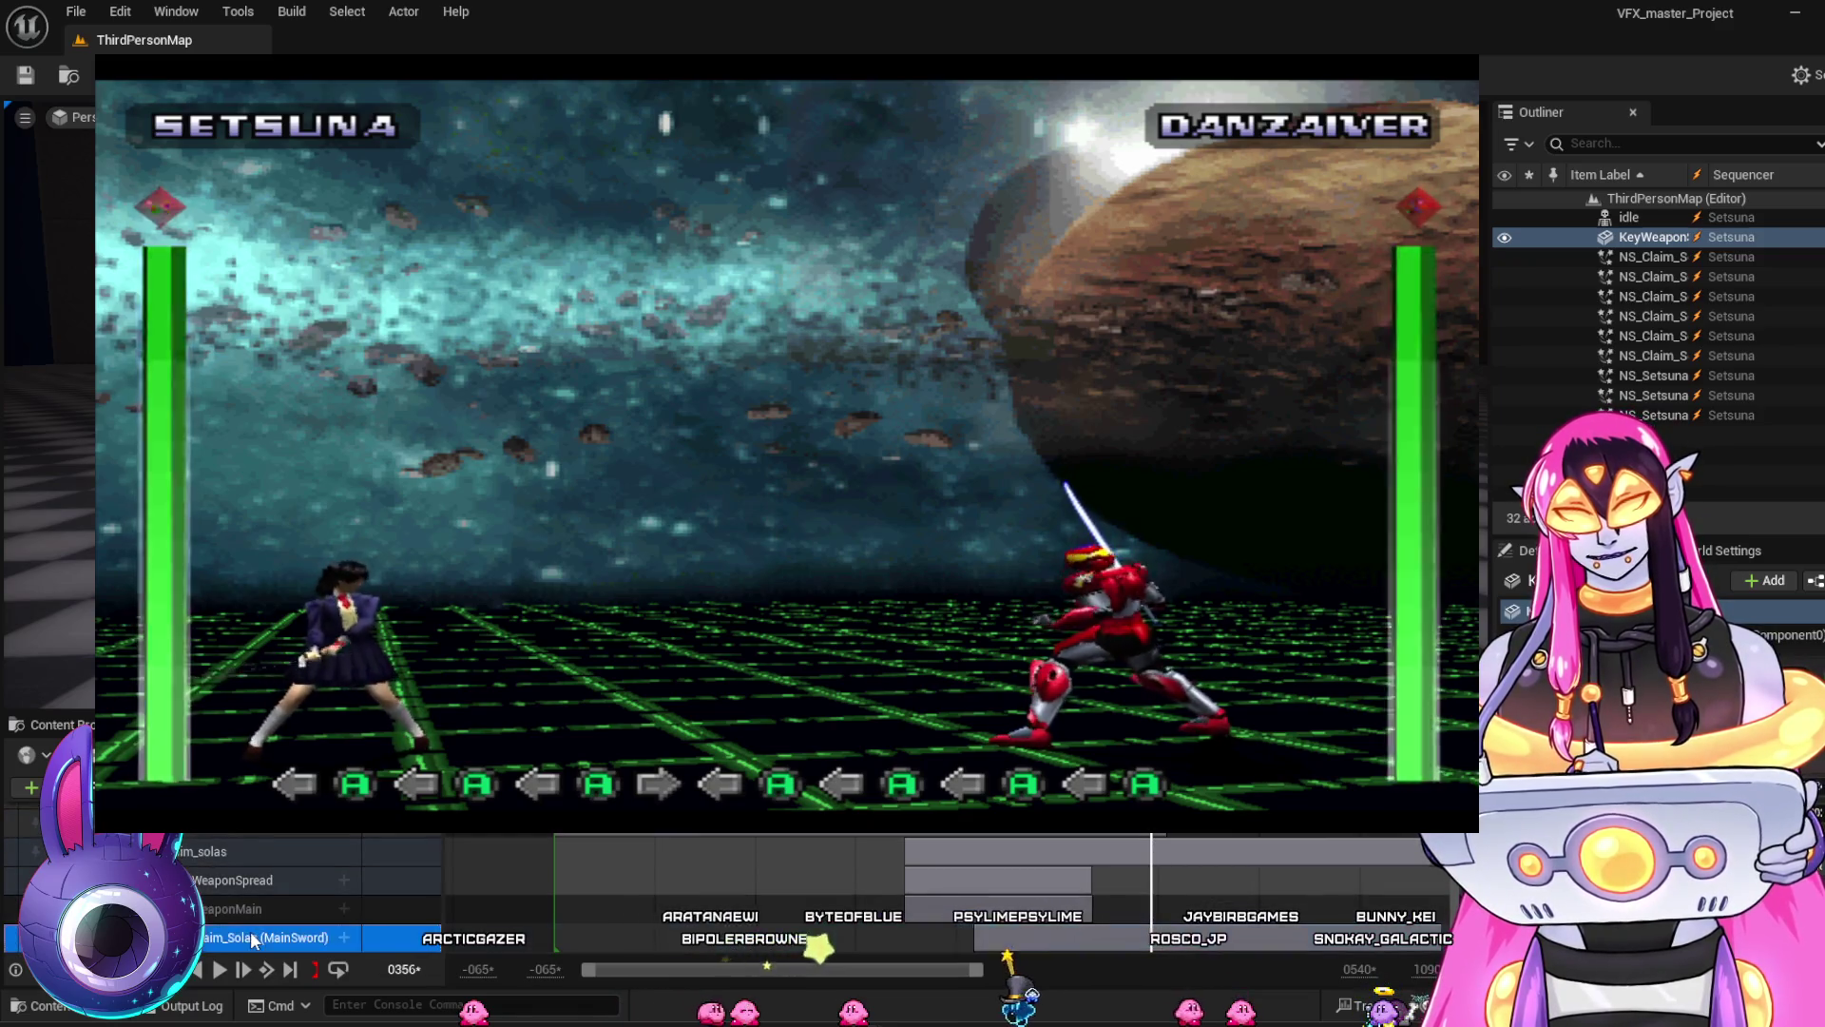
# - Rename the duplicated Claim_Solas (MainSword) (2) track to Claim_Solas (SPR)
pyautogui.click(252, 937)
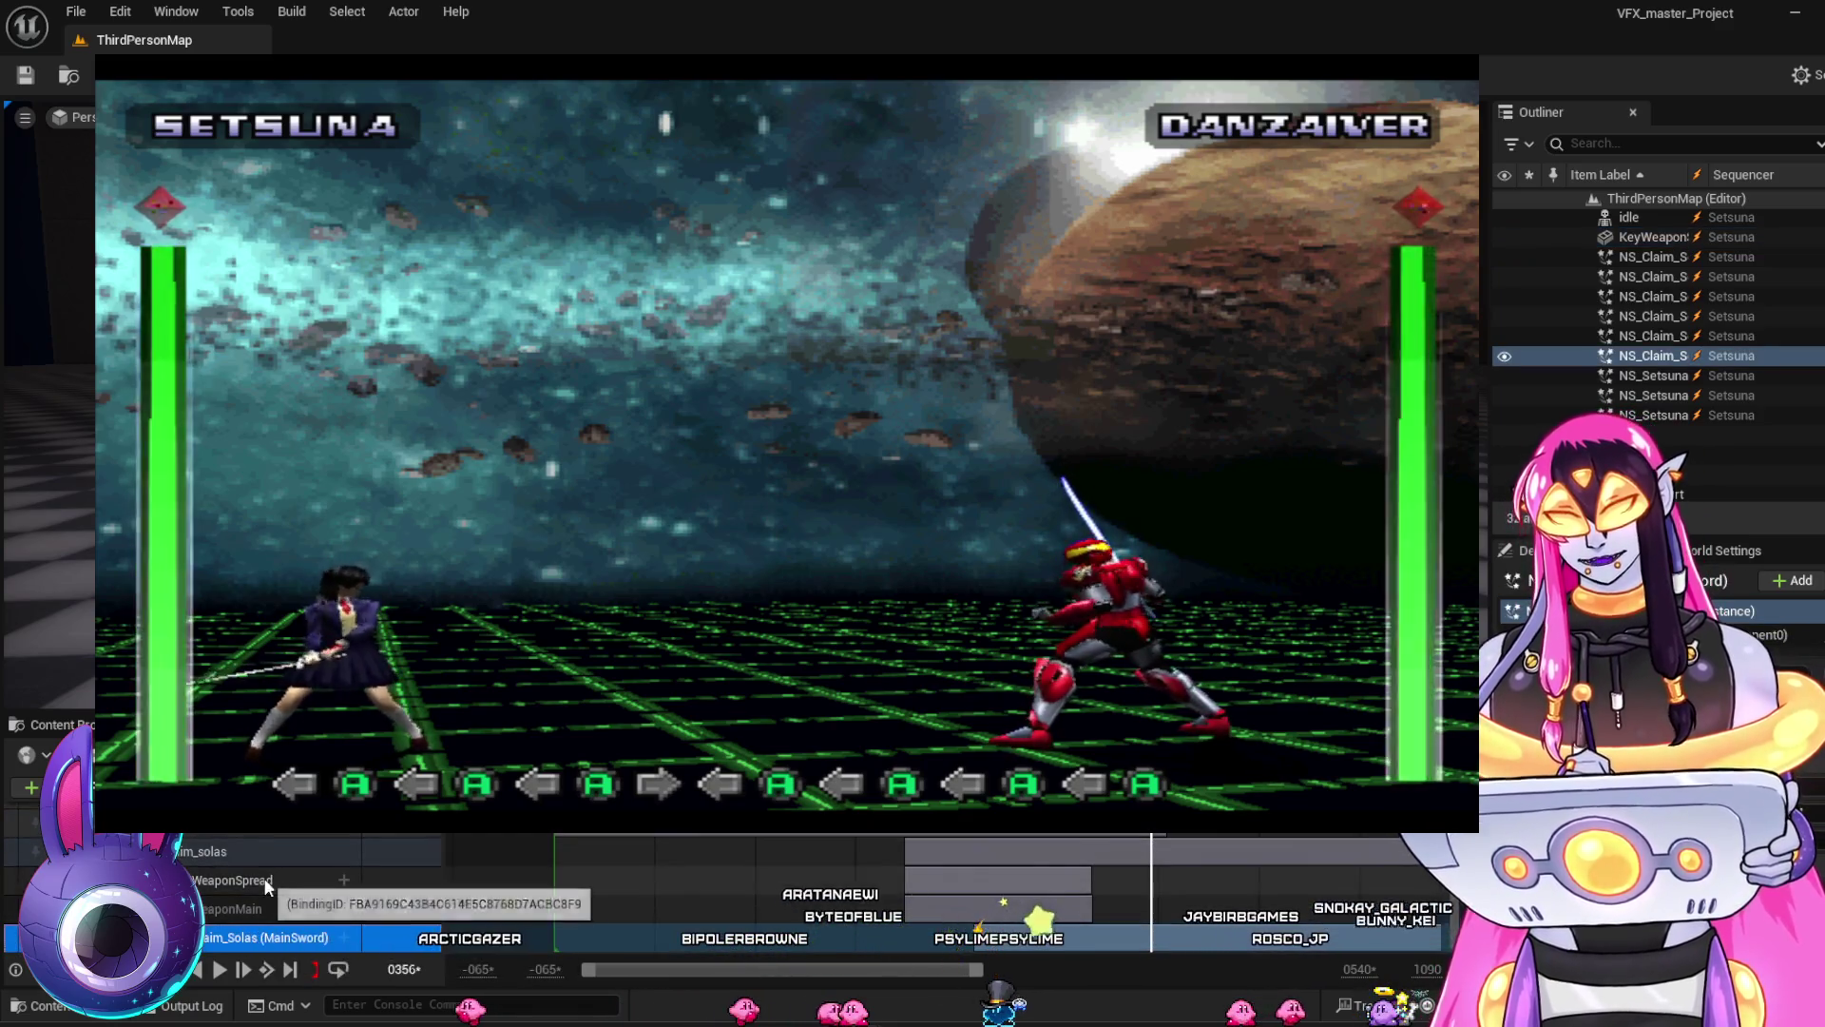
pyautogui.click(265, 876)
pyautogui.scroll(-2, 278, 926)
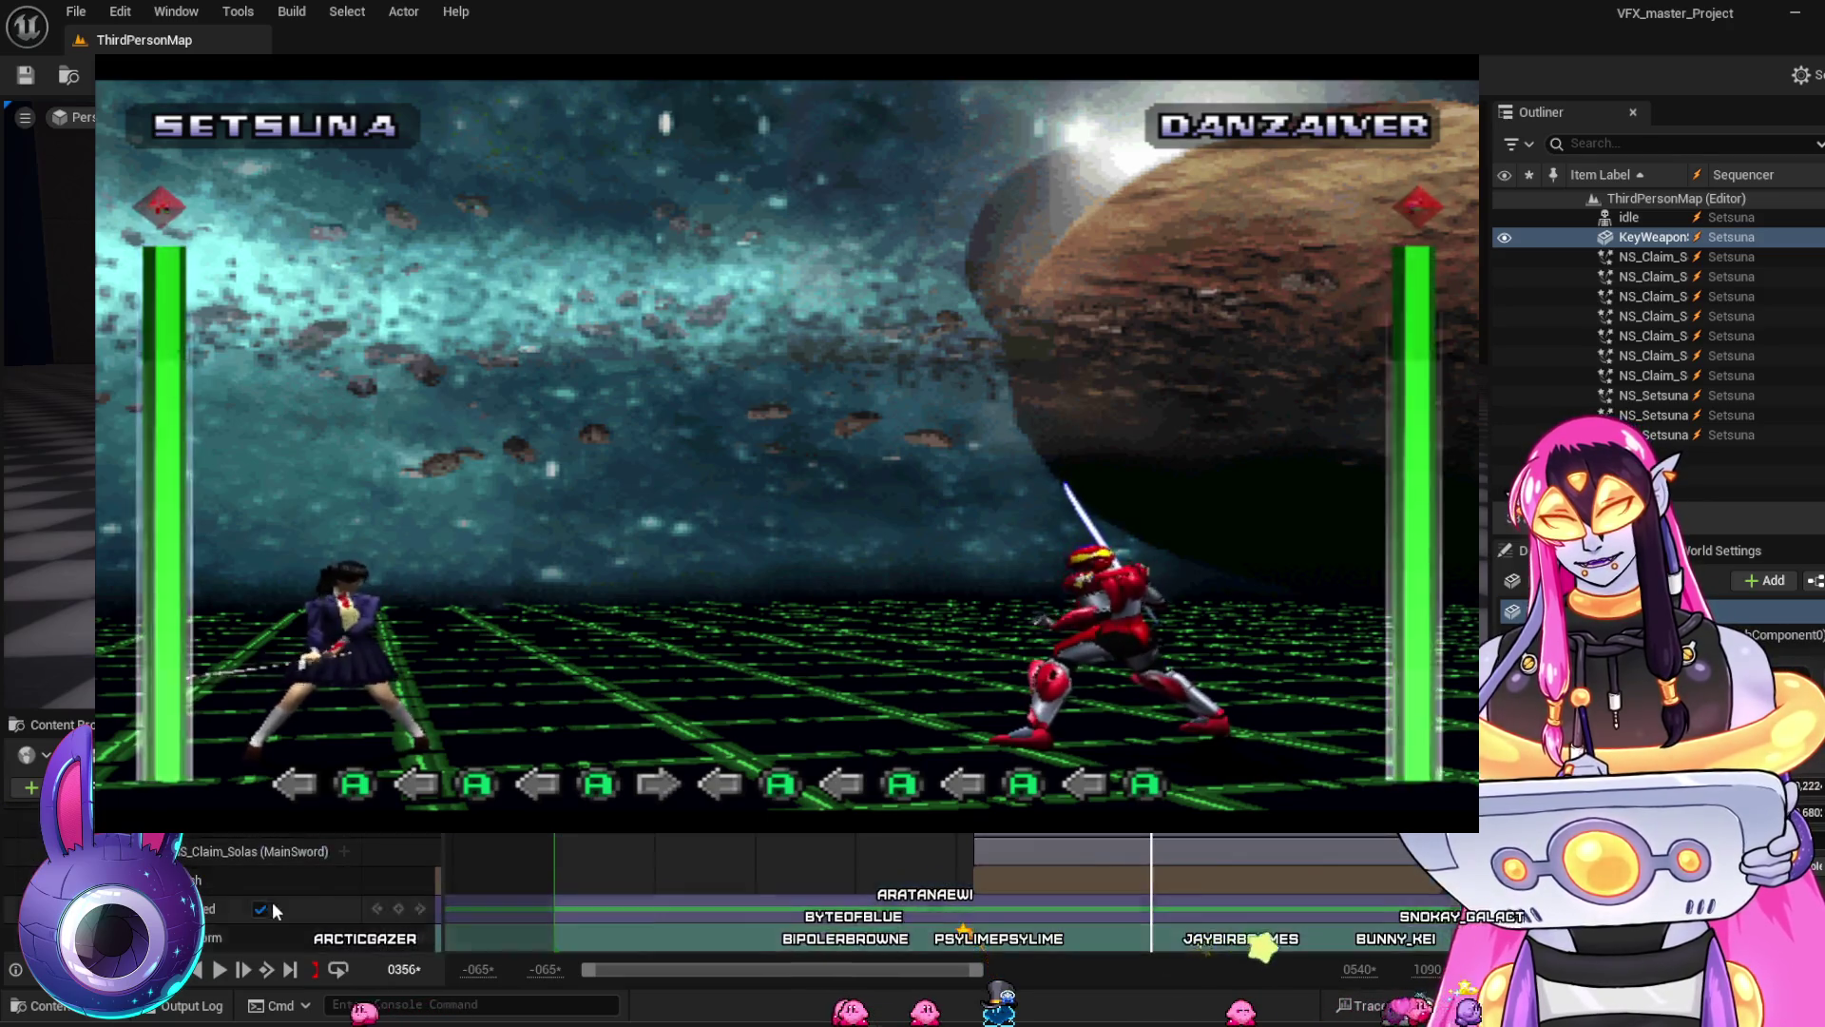
pyautogui.click(295, 915)
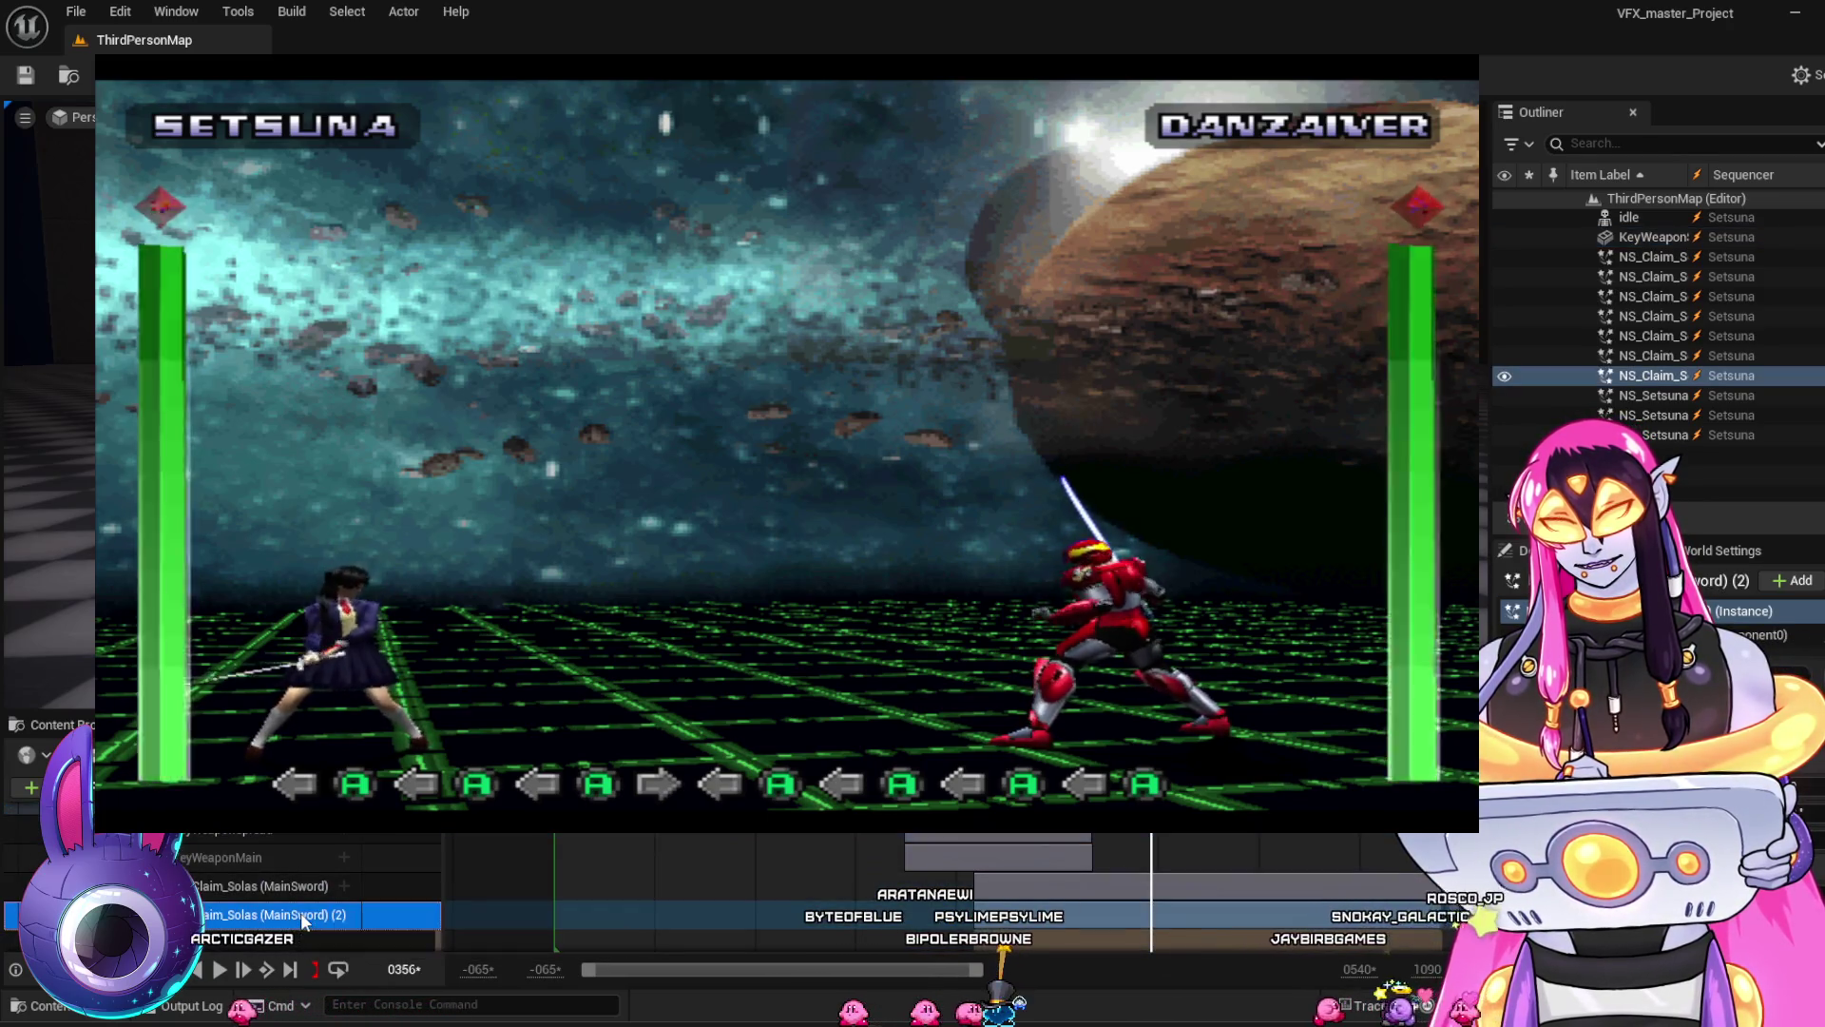
pyautogui.doubleClick(349, 913)
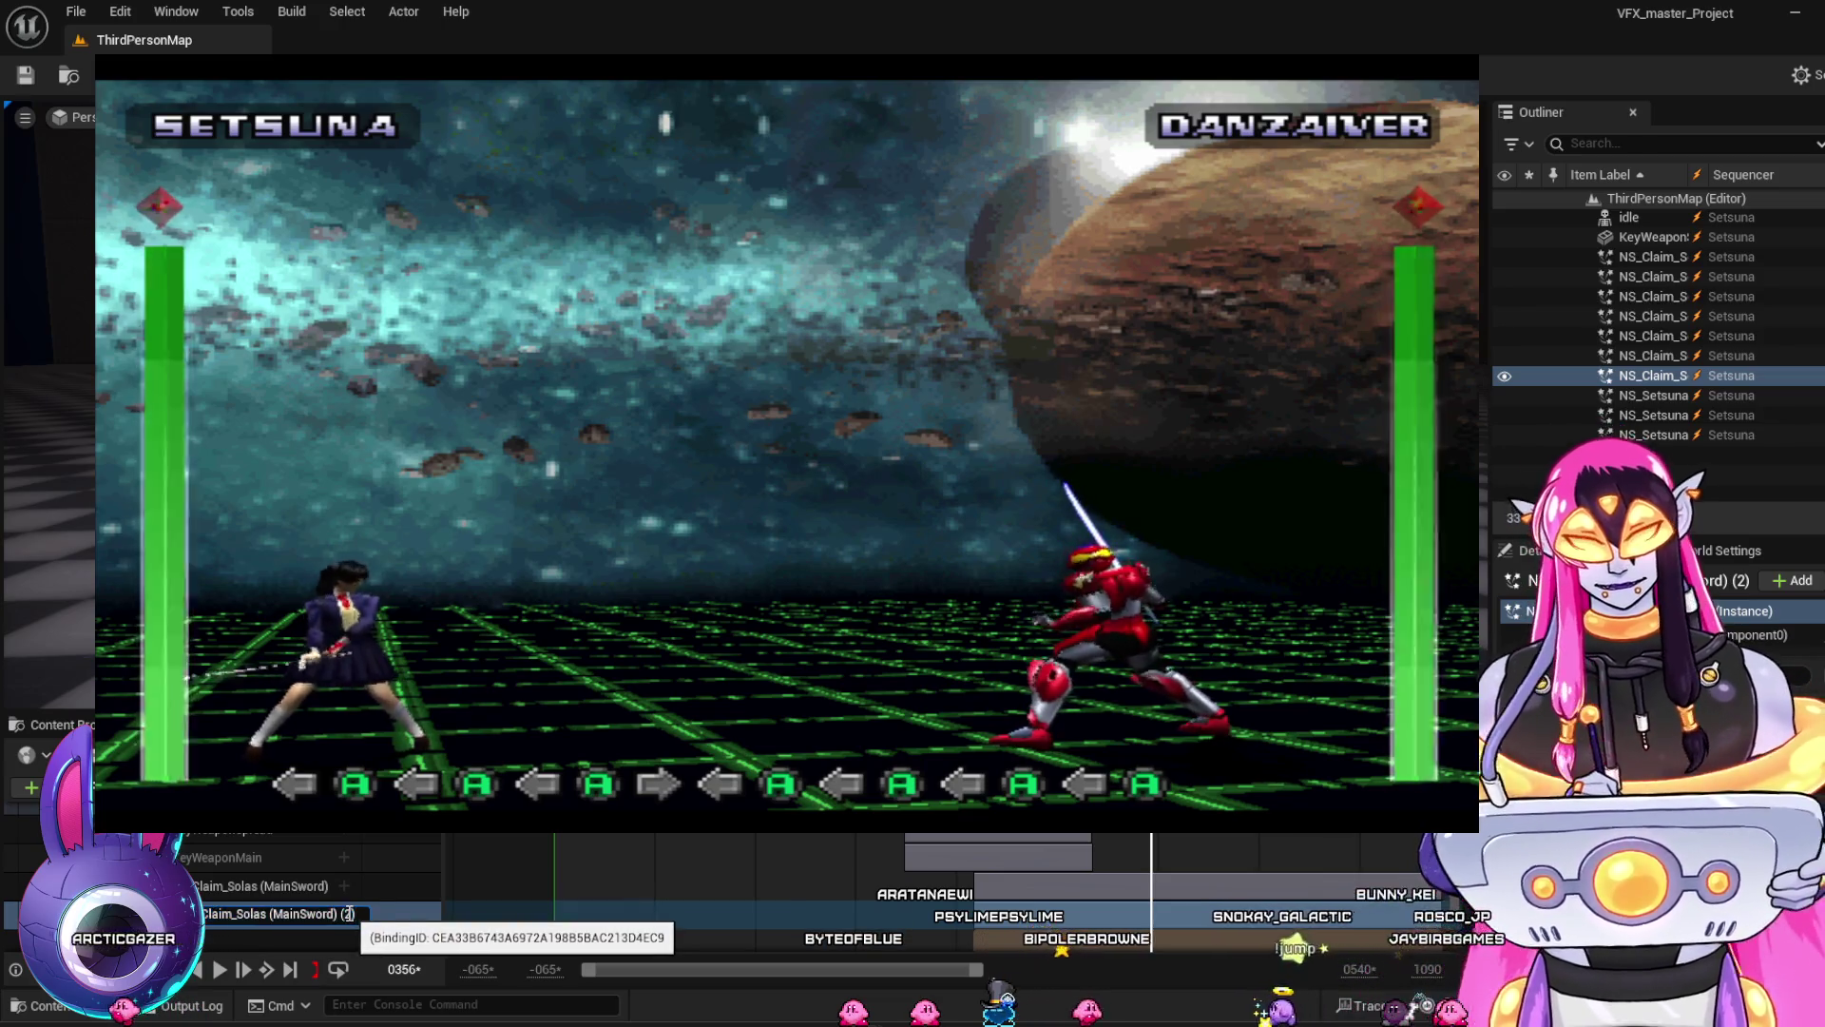
pyautogui.press('Left')
pyautogui.press('BackSpace')
pyautogui.press('BackSpace')
pyautogui.press('BackSpace')
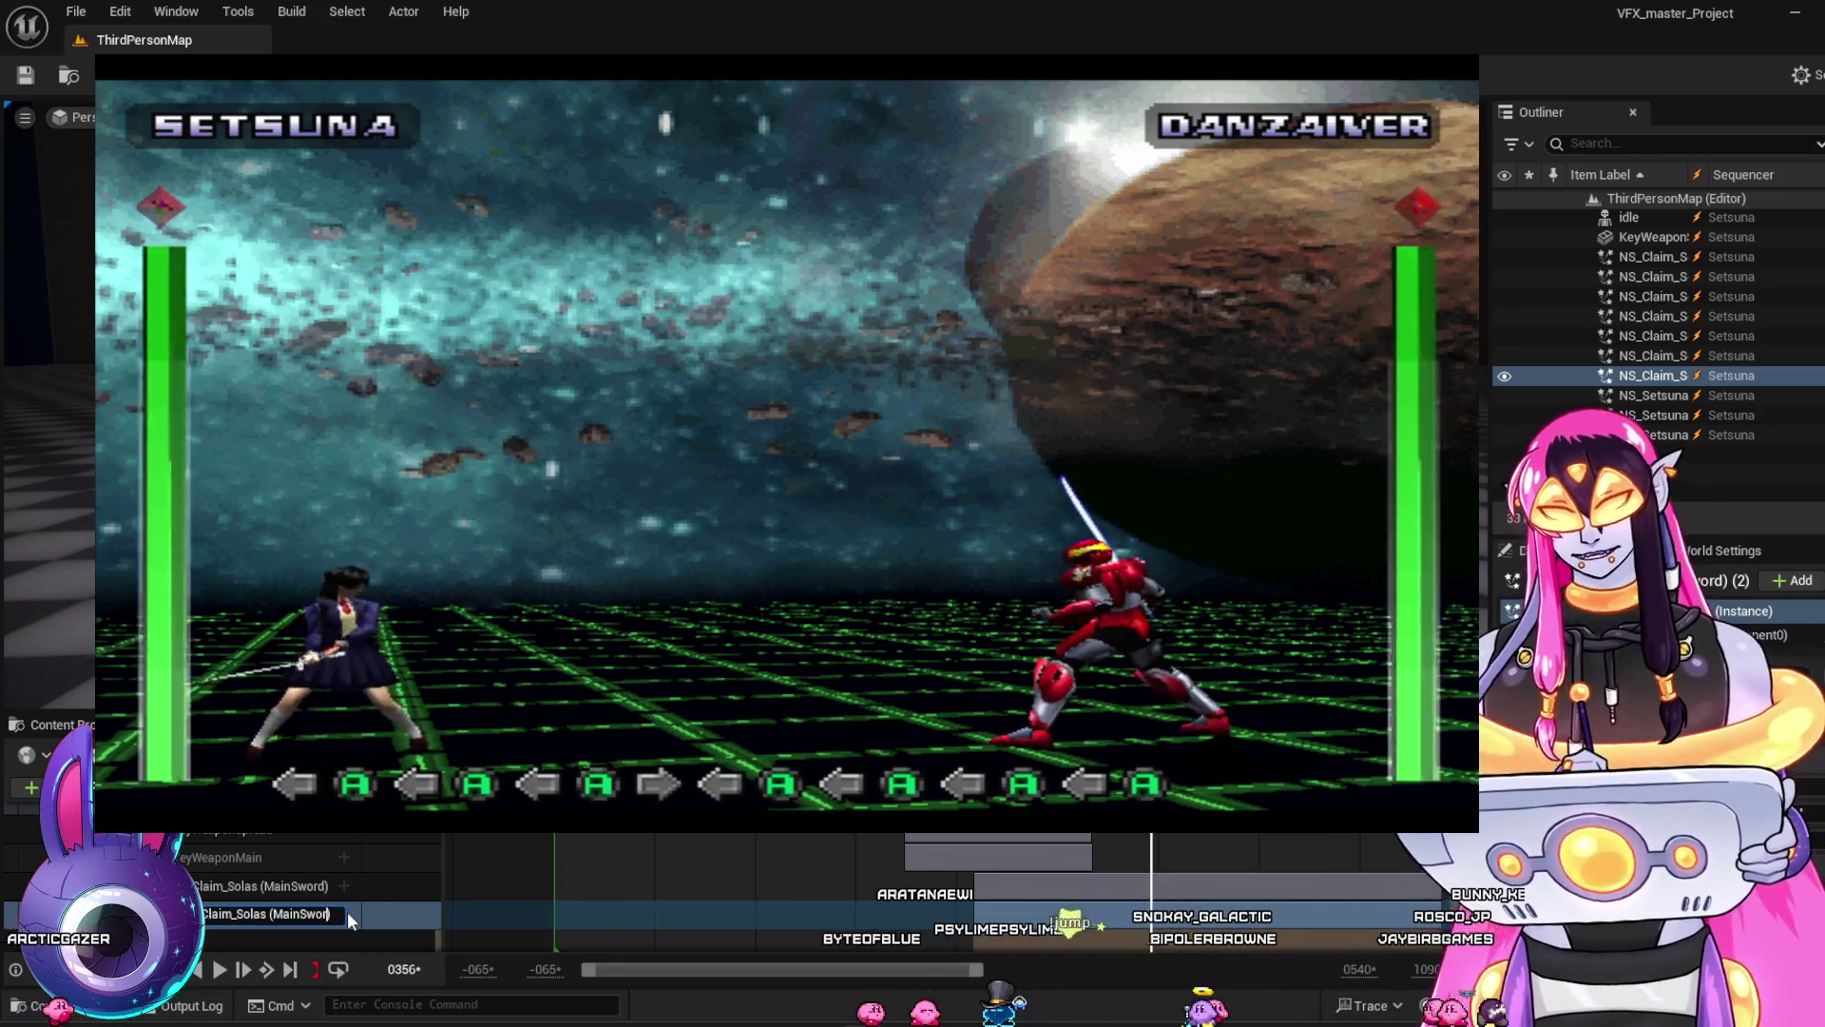
pyautogui.write('SPR')
pyautogui.press('Return')
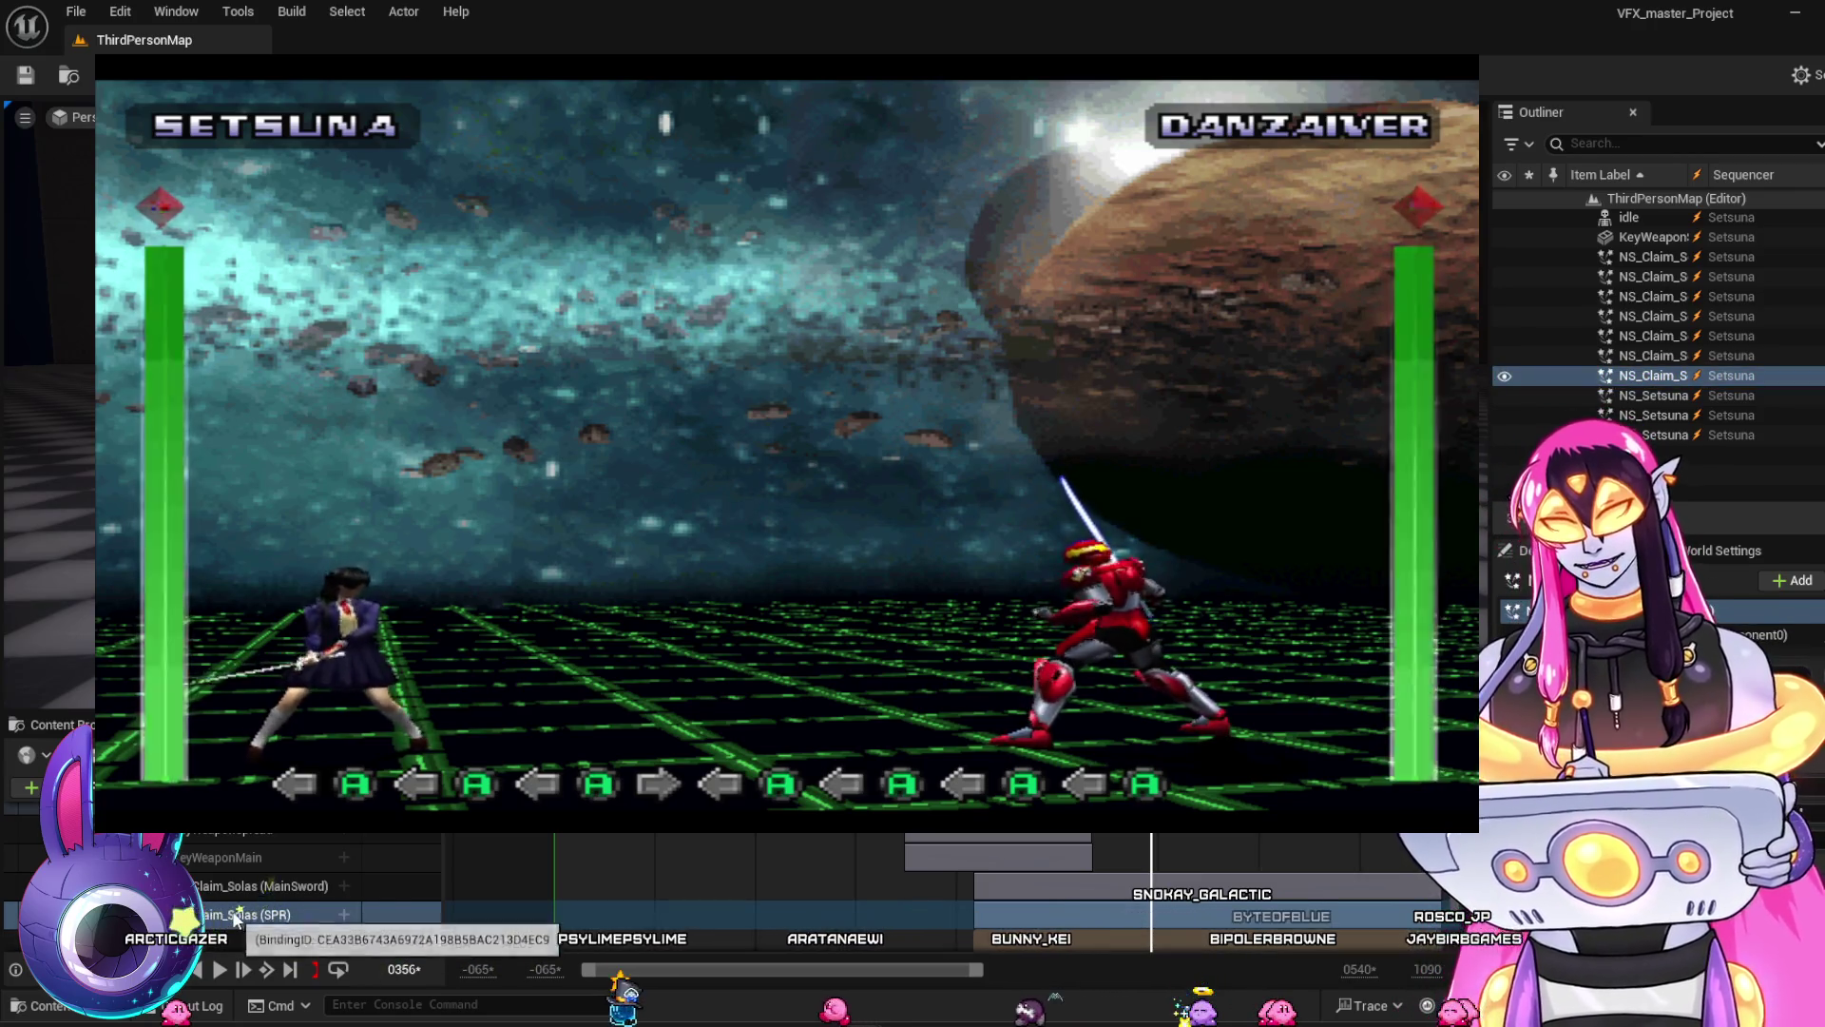
# - Bring up the context options for the Claim_Solas (SPR) track
pyautogui.scroll(-2, 242, 856)
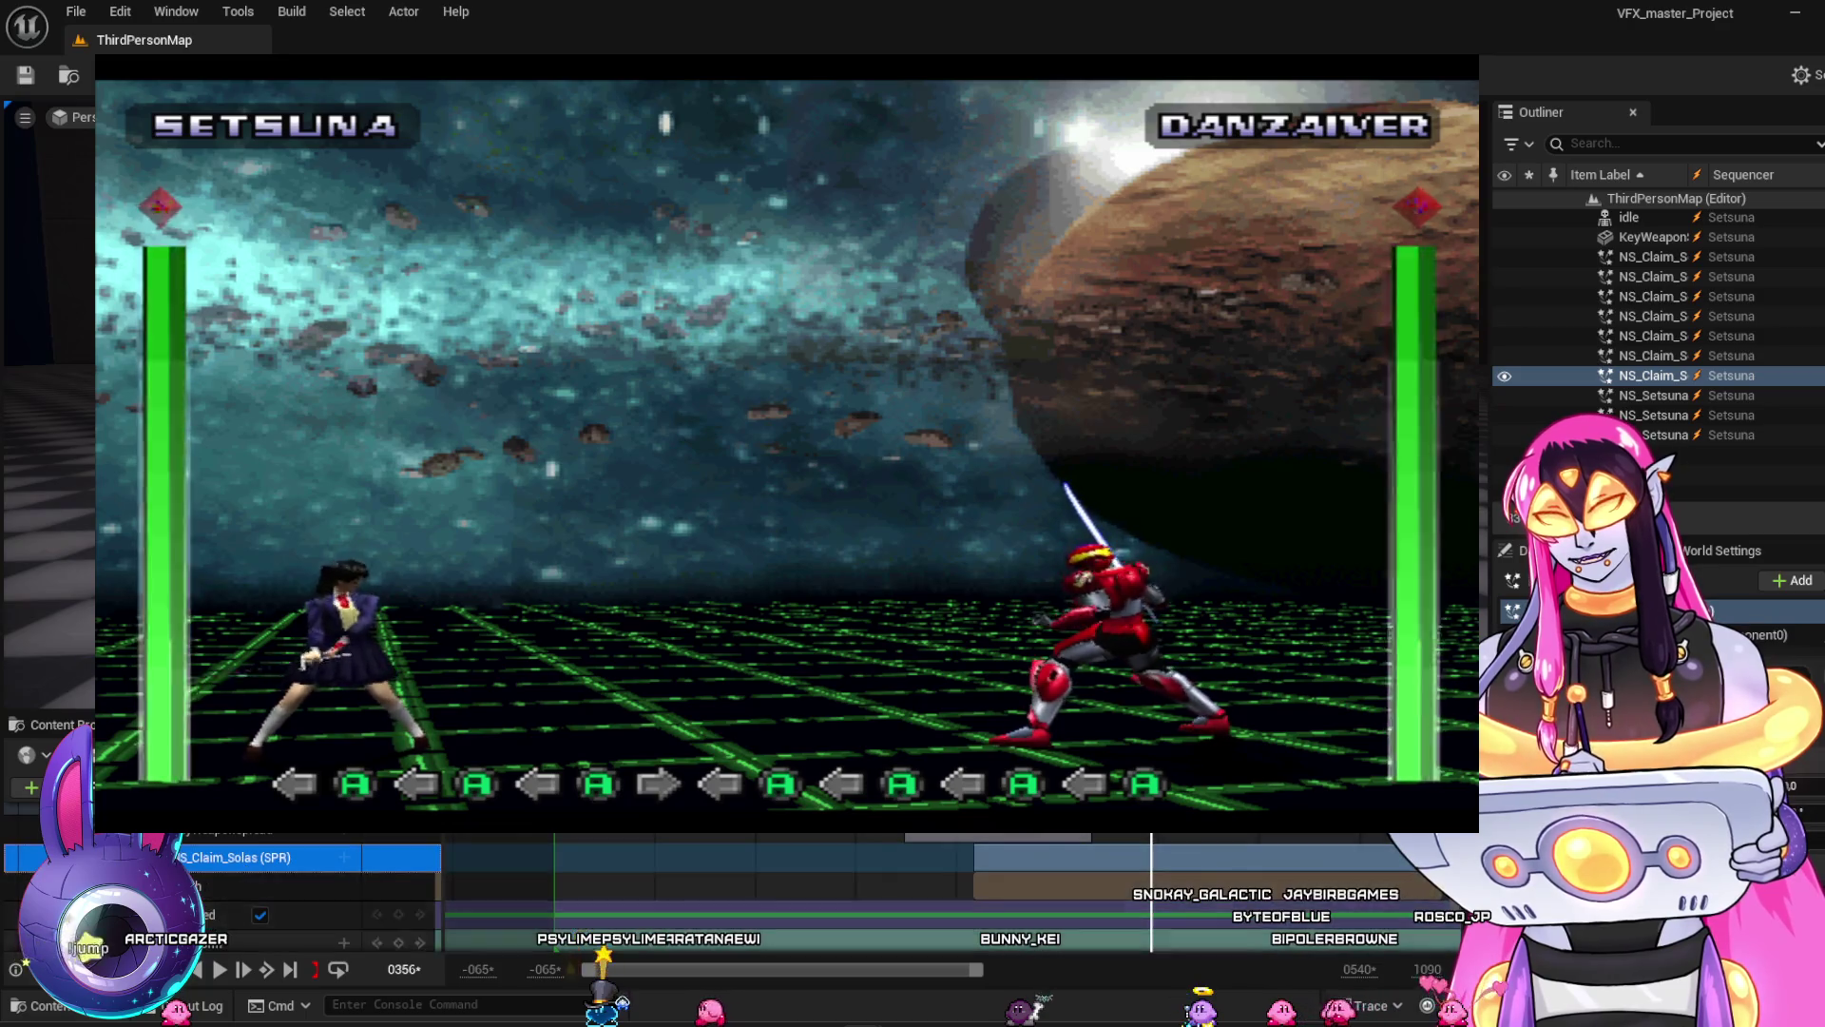
pyautogui.scroll(1, 243, 884)
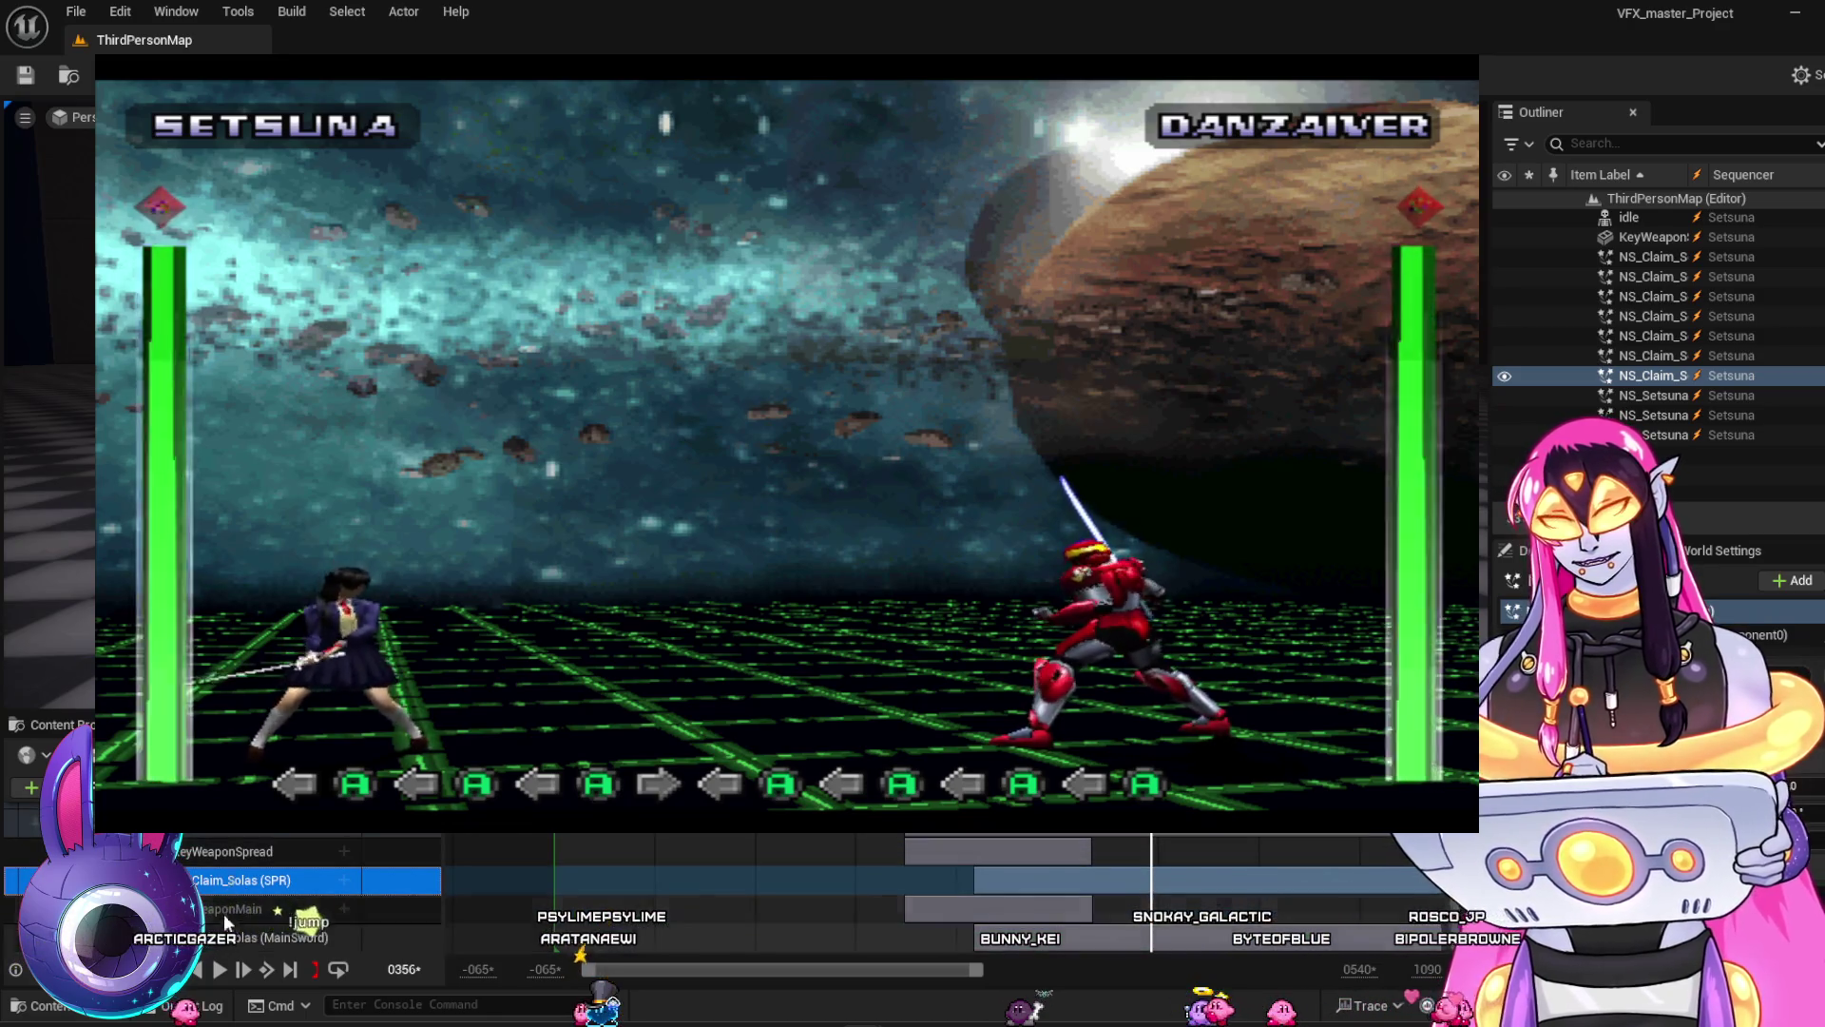
pyautogui.scroll(-1, 290, 898)
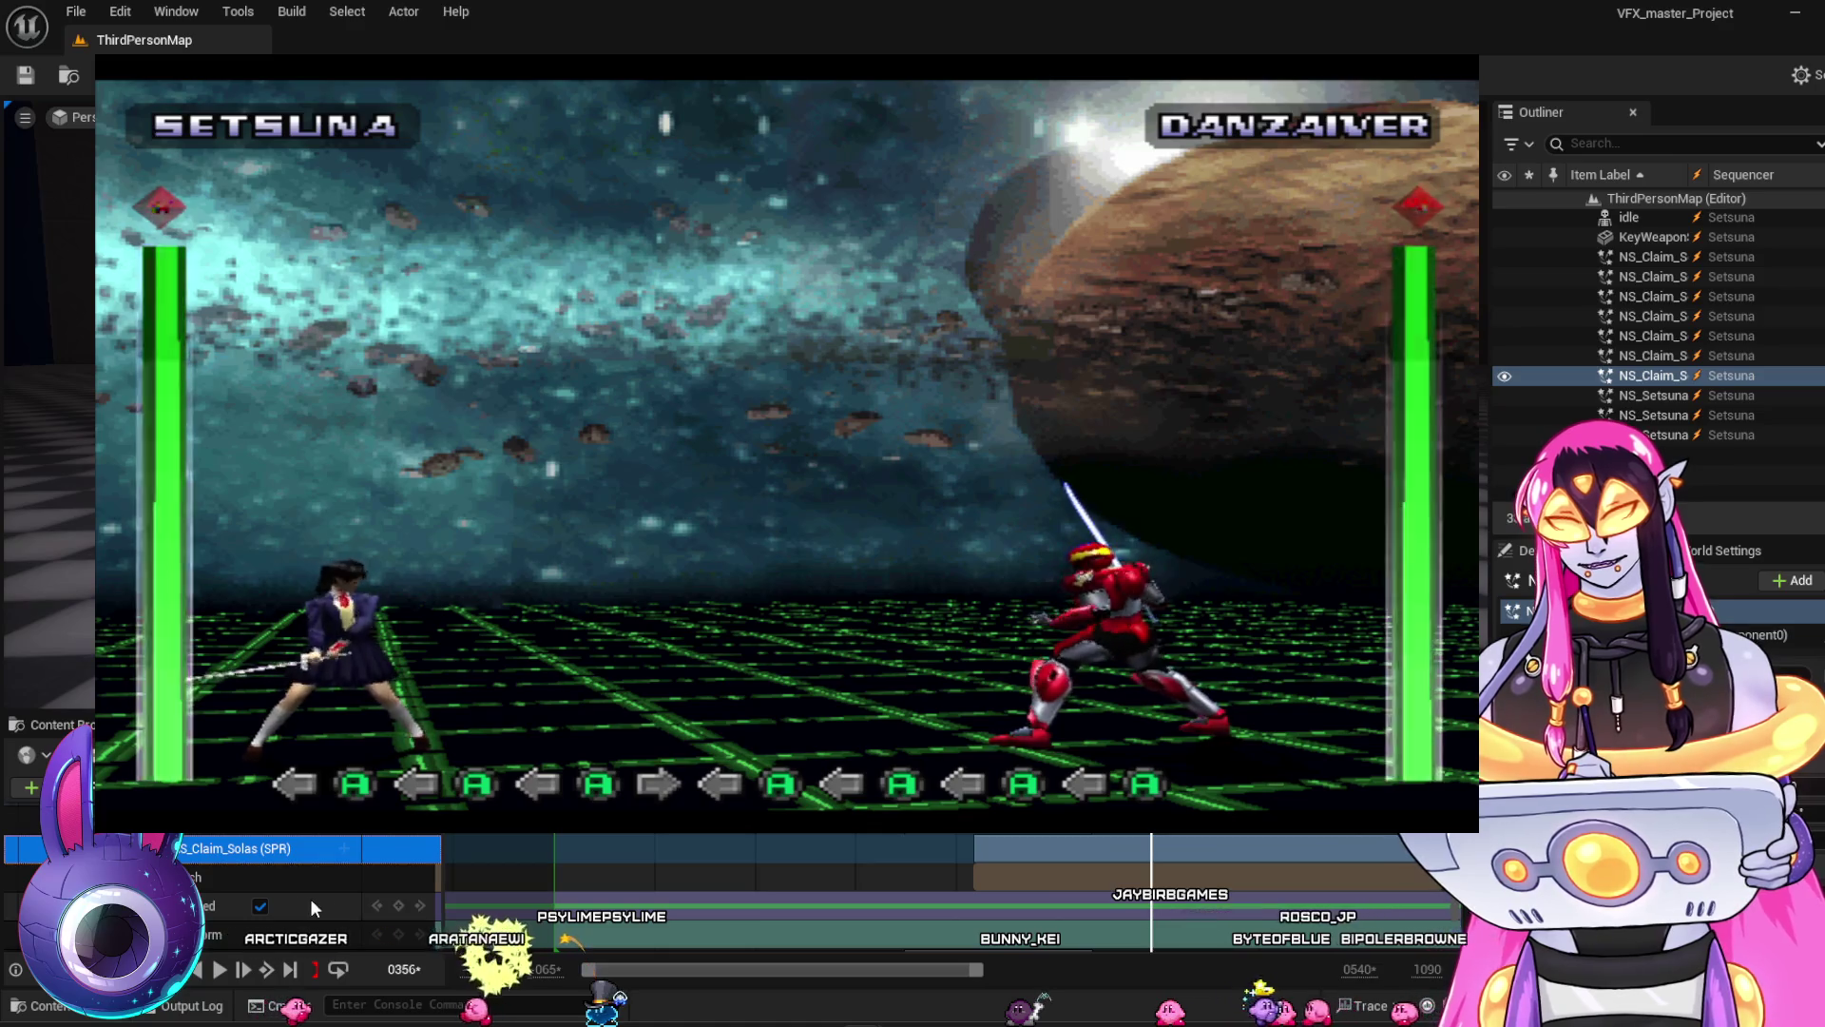
pyautogui.rightClick(335, 875)
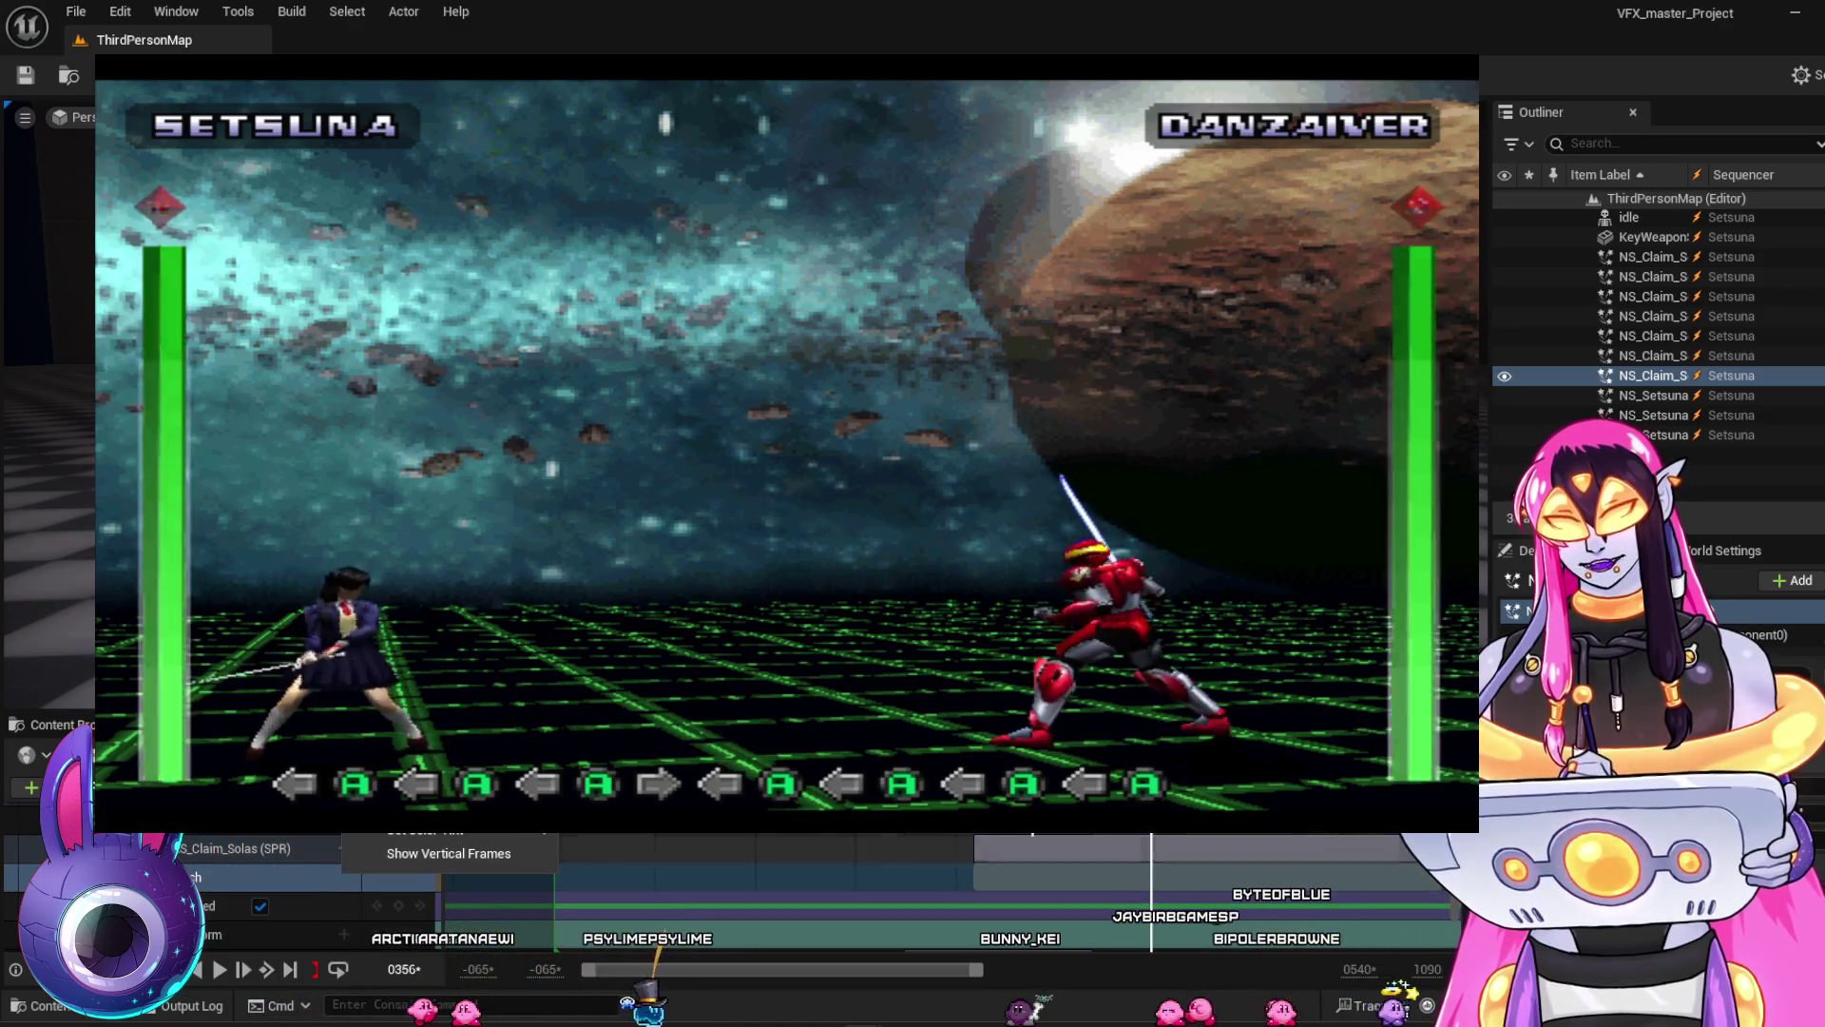
# - Add a System Life Cycle track set to Desired Age on the SPR NiagaraComponent0
pyautogui.click(980, 875)
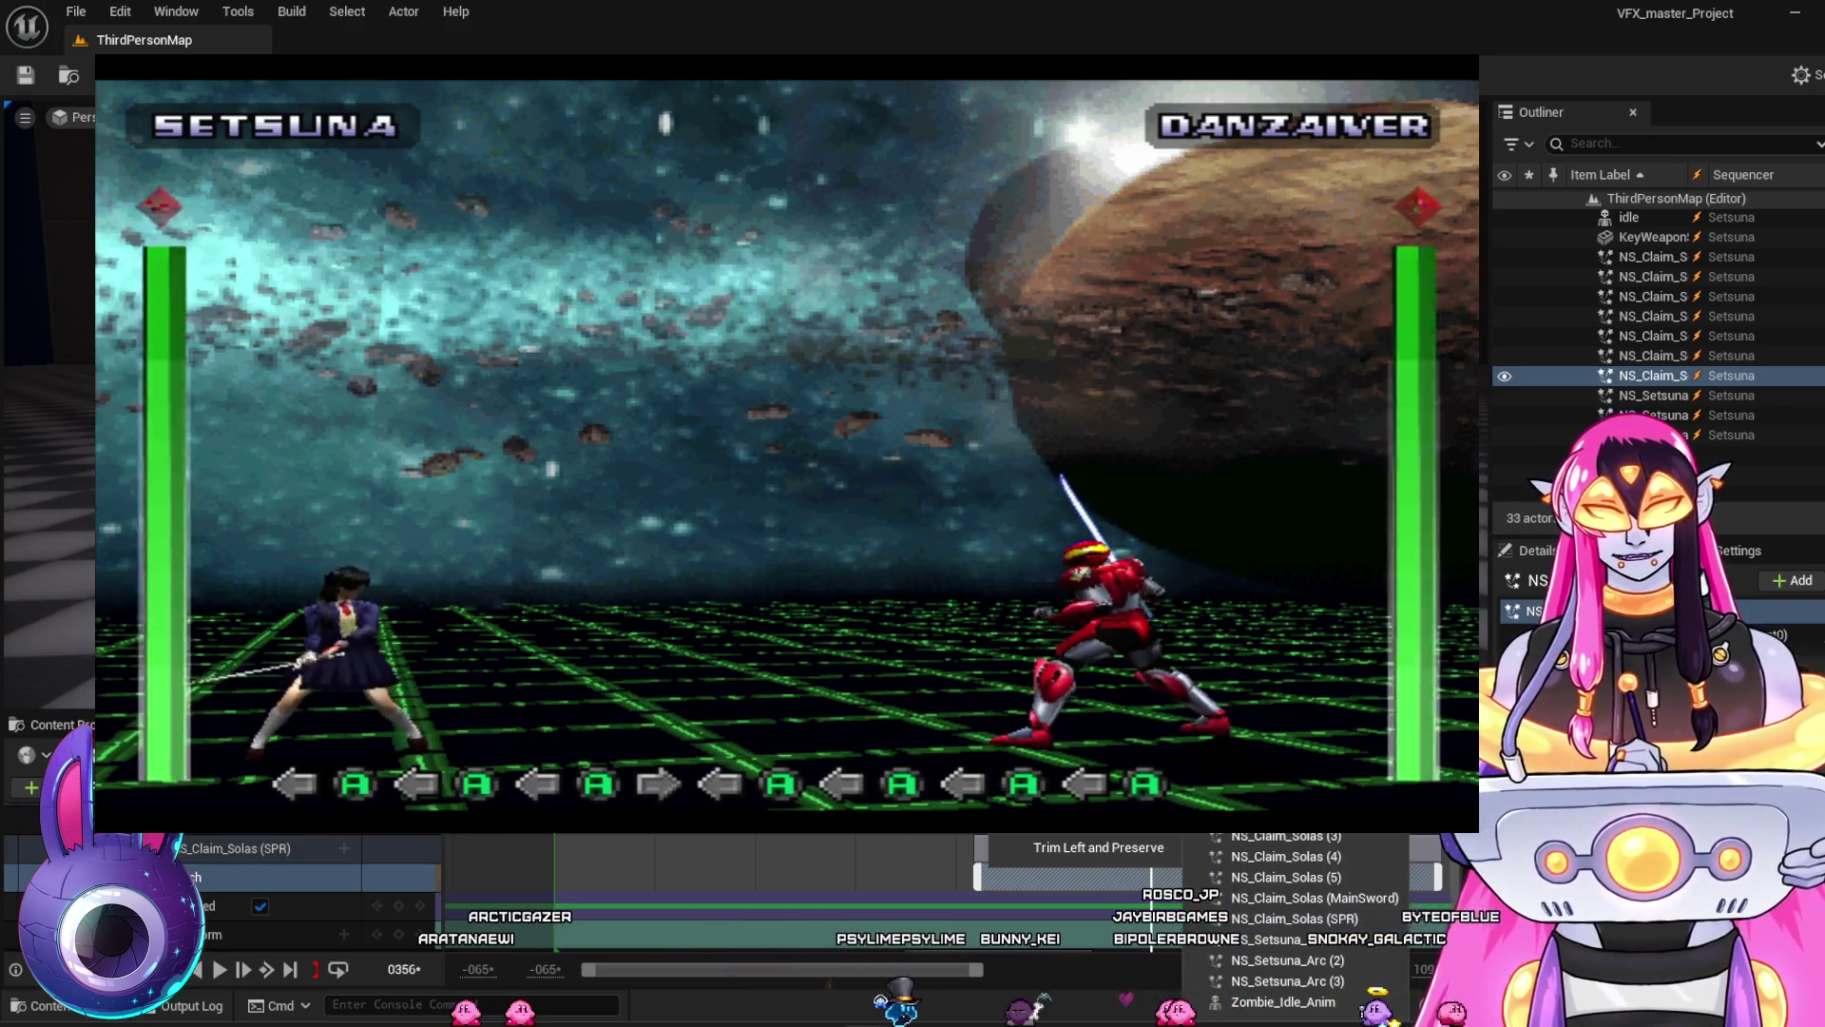
pyautogui.press('Escape')
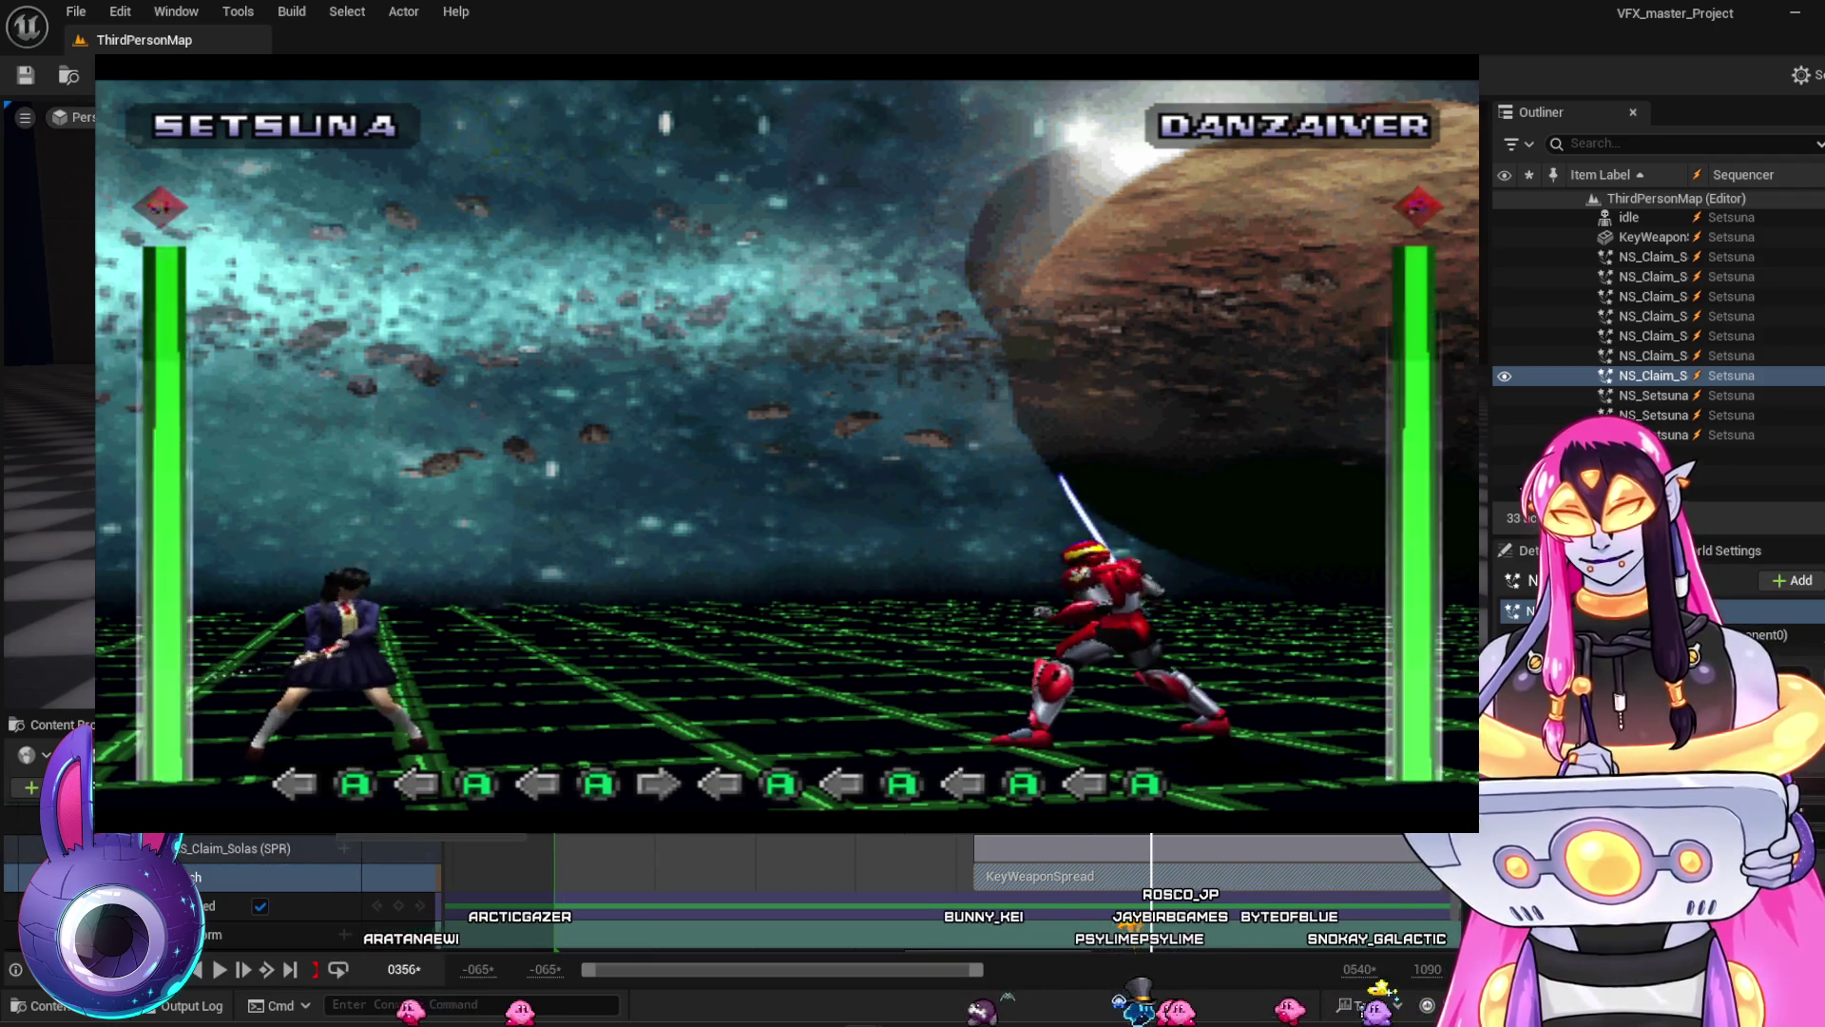
pyautogui.click(389, 877)
pyautogui.click(345, 879)
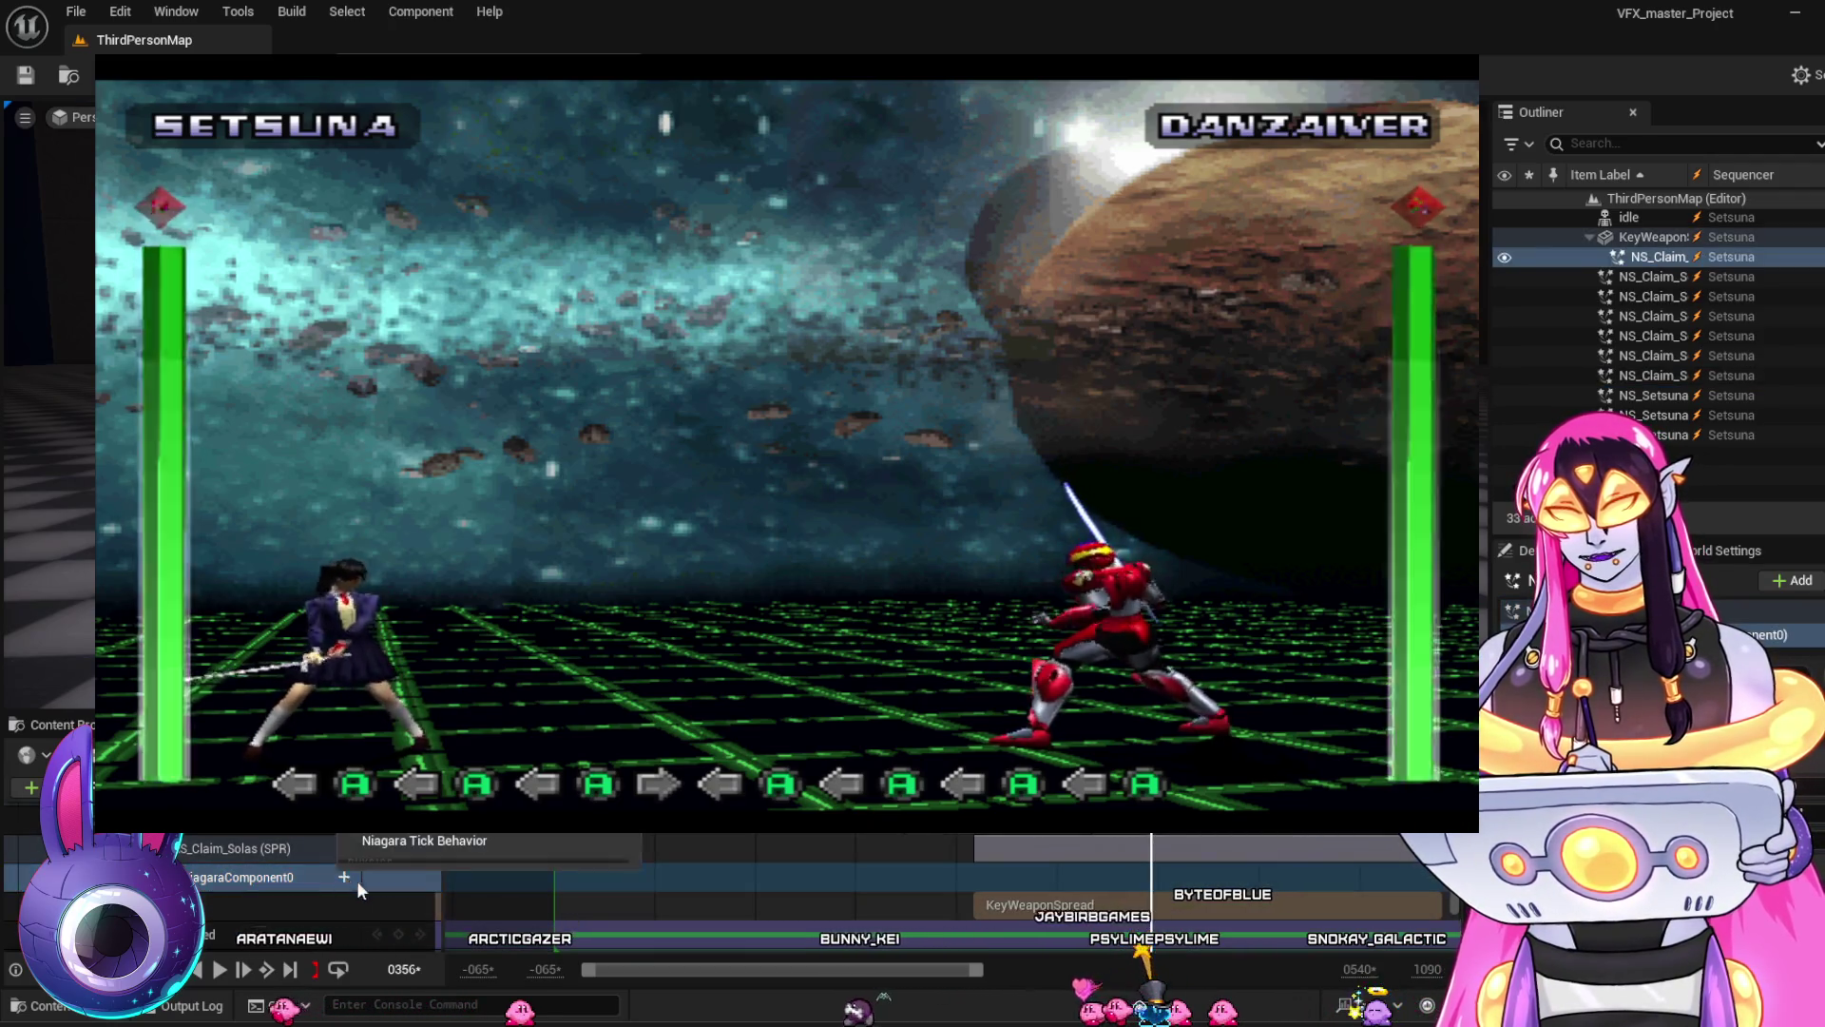
pyautogui.click(425, 841)
pyautogui.click(302, 906)
pyautogui.click(318, 968)
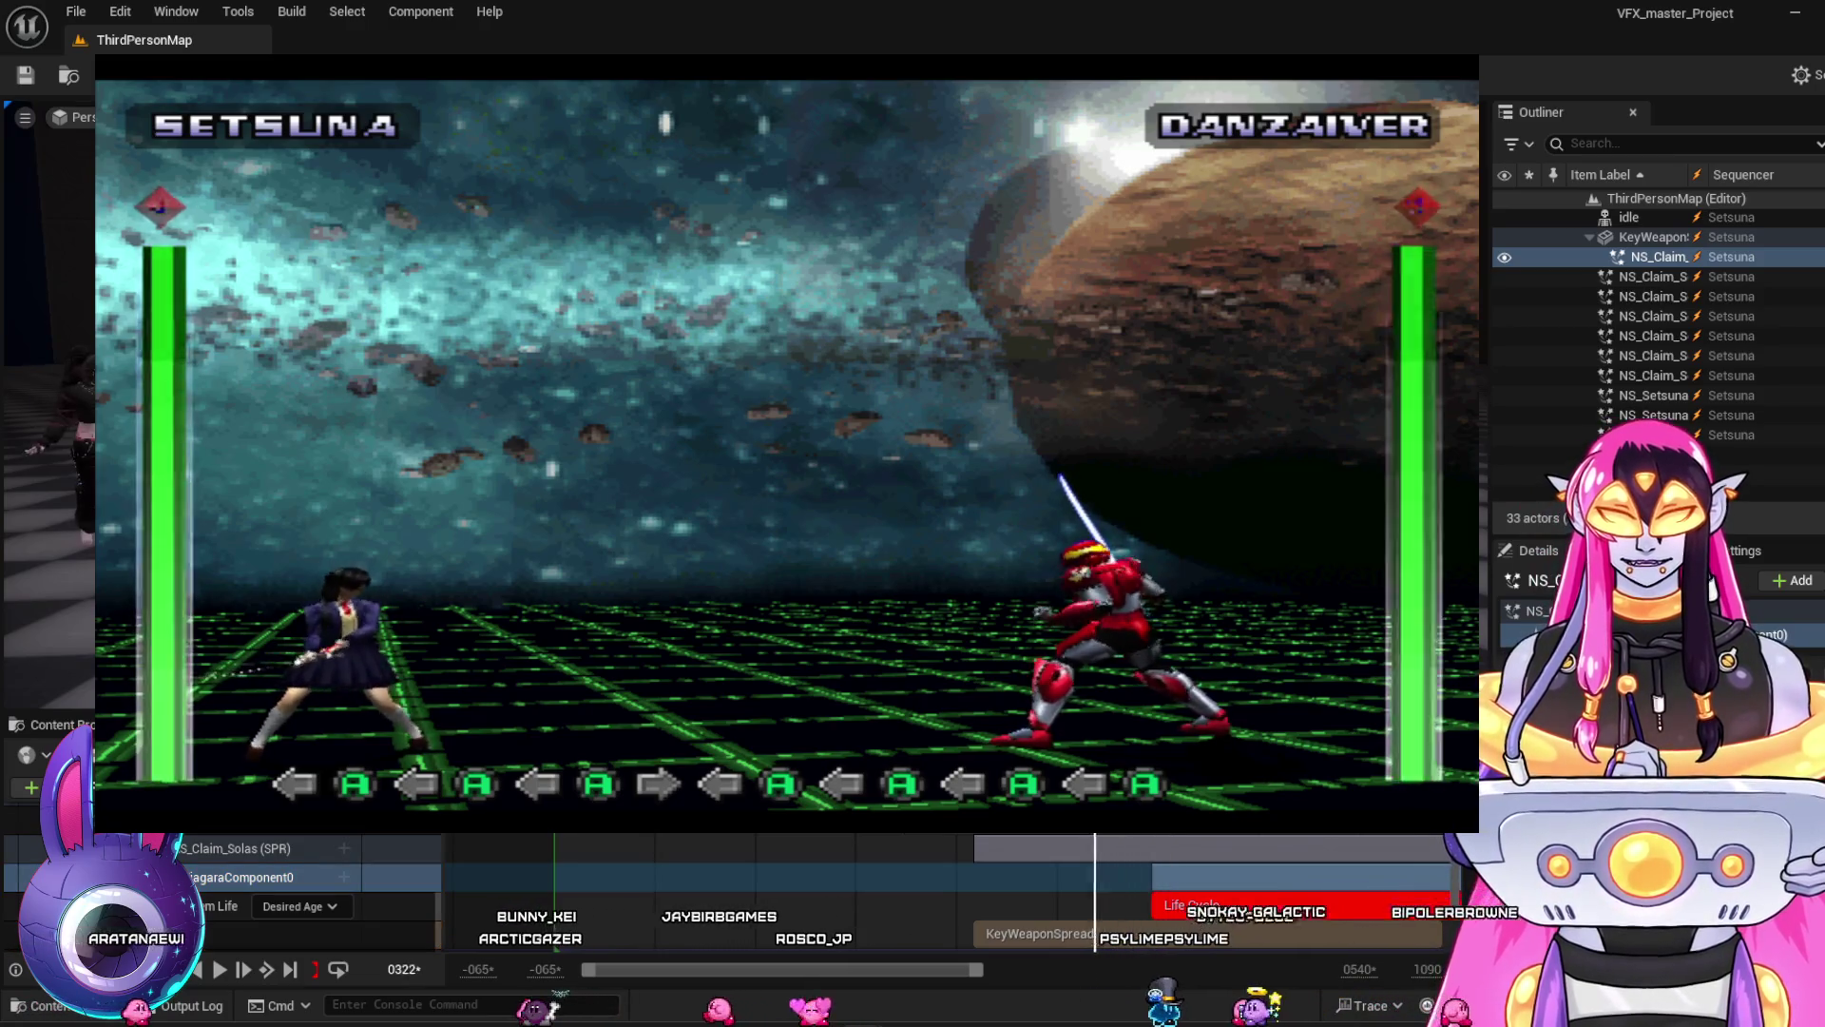
# - Reposition the SPR Life Cycle section around frame 316, then select KeyWeaponSpread
pyautogui.click(1654, 375)
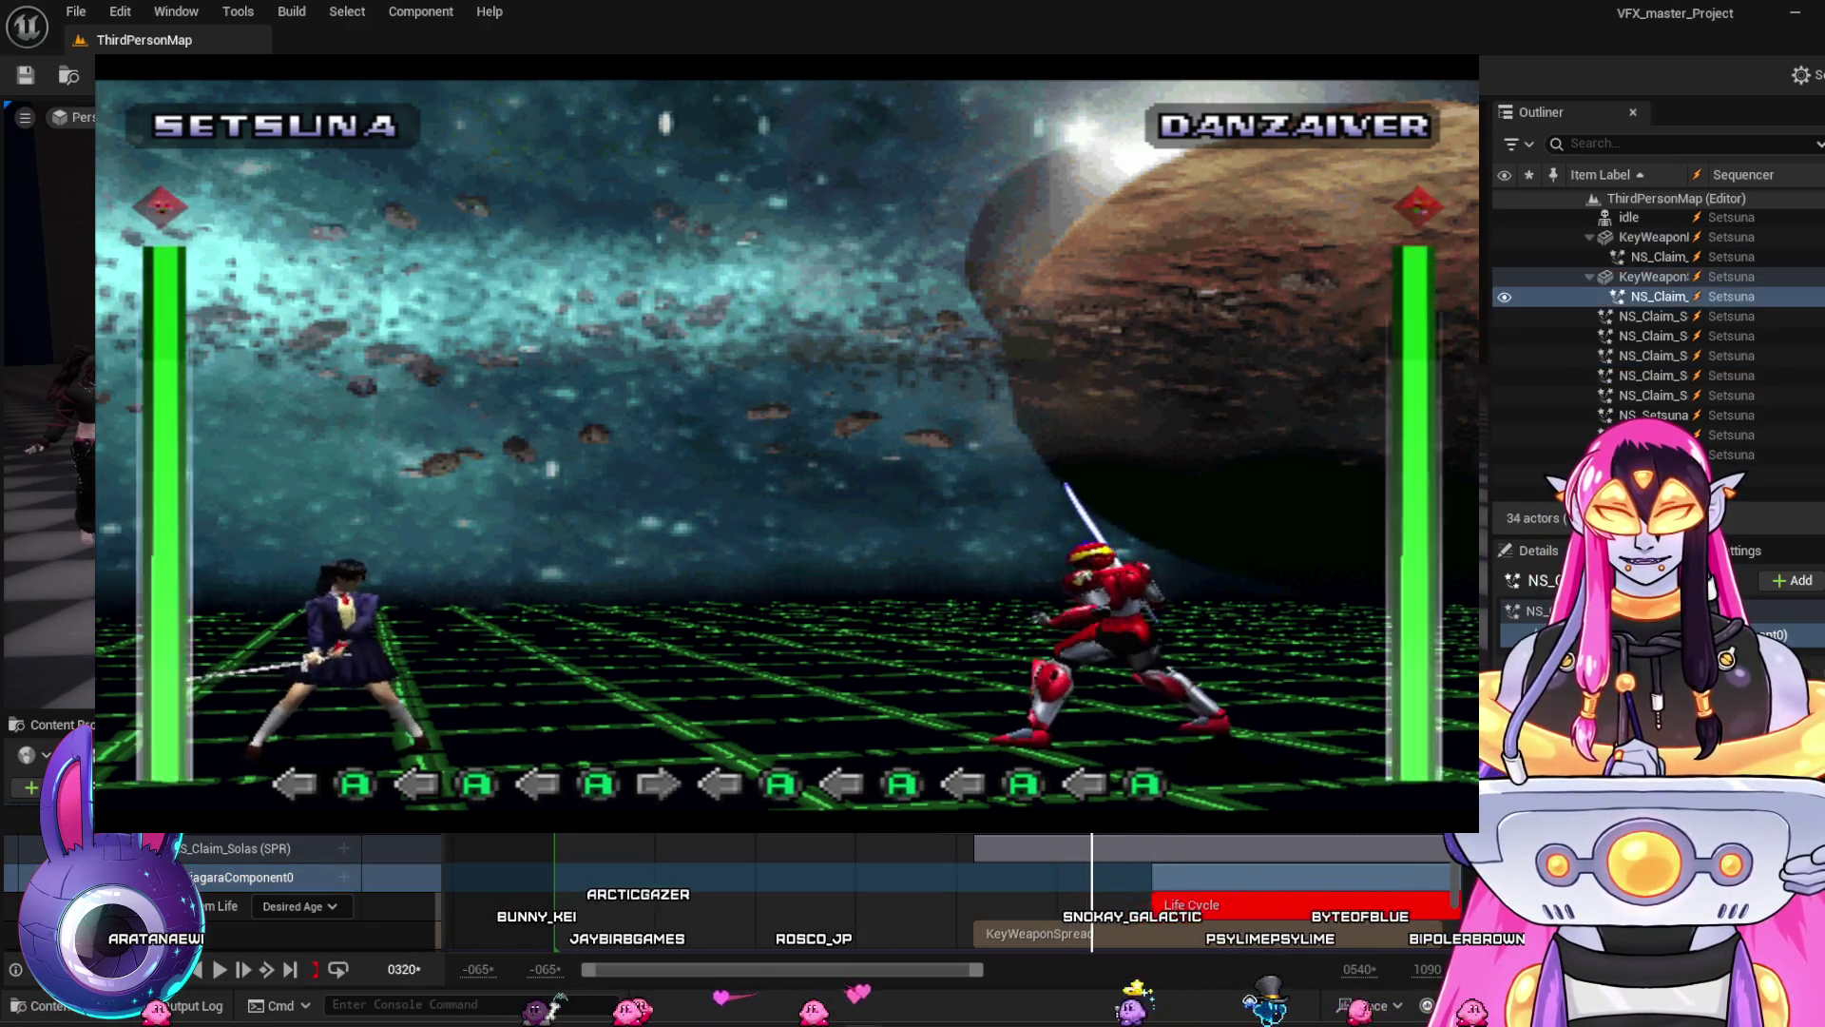
pyautogui.moveTo(1096, 842); pyautogui.dragTo(1185, 844)
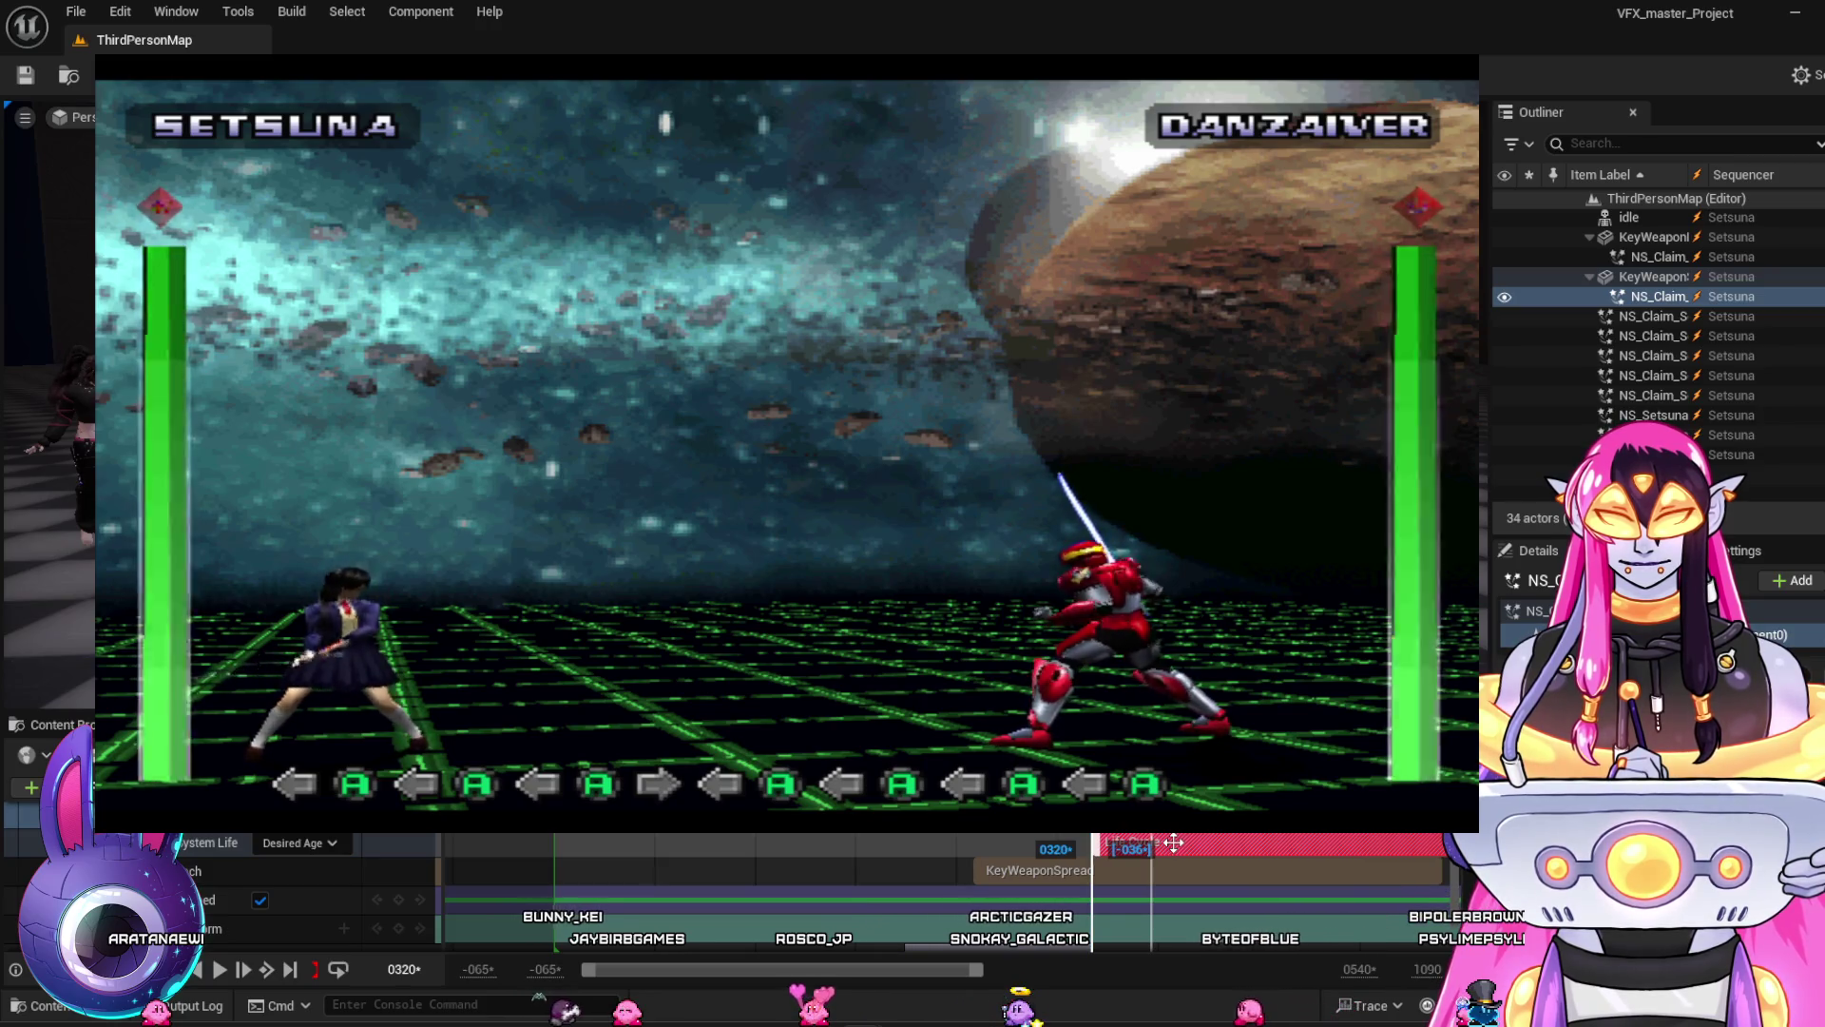
pyautogui.press('Left')
pyautogui.press('Left')
pyautogui.press('Left')
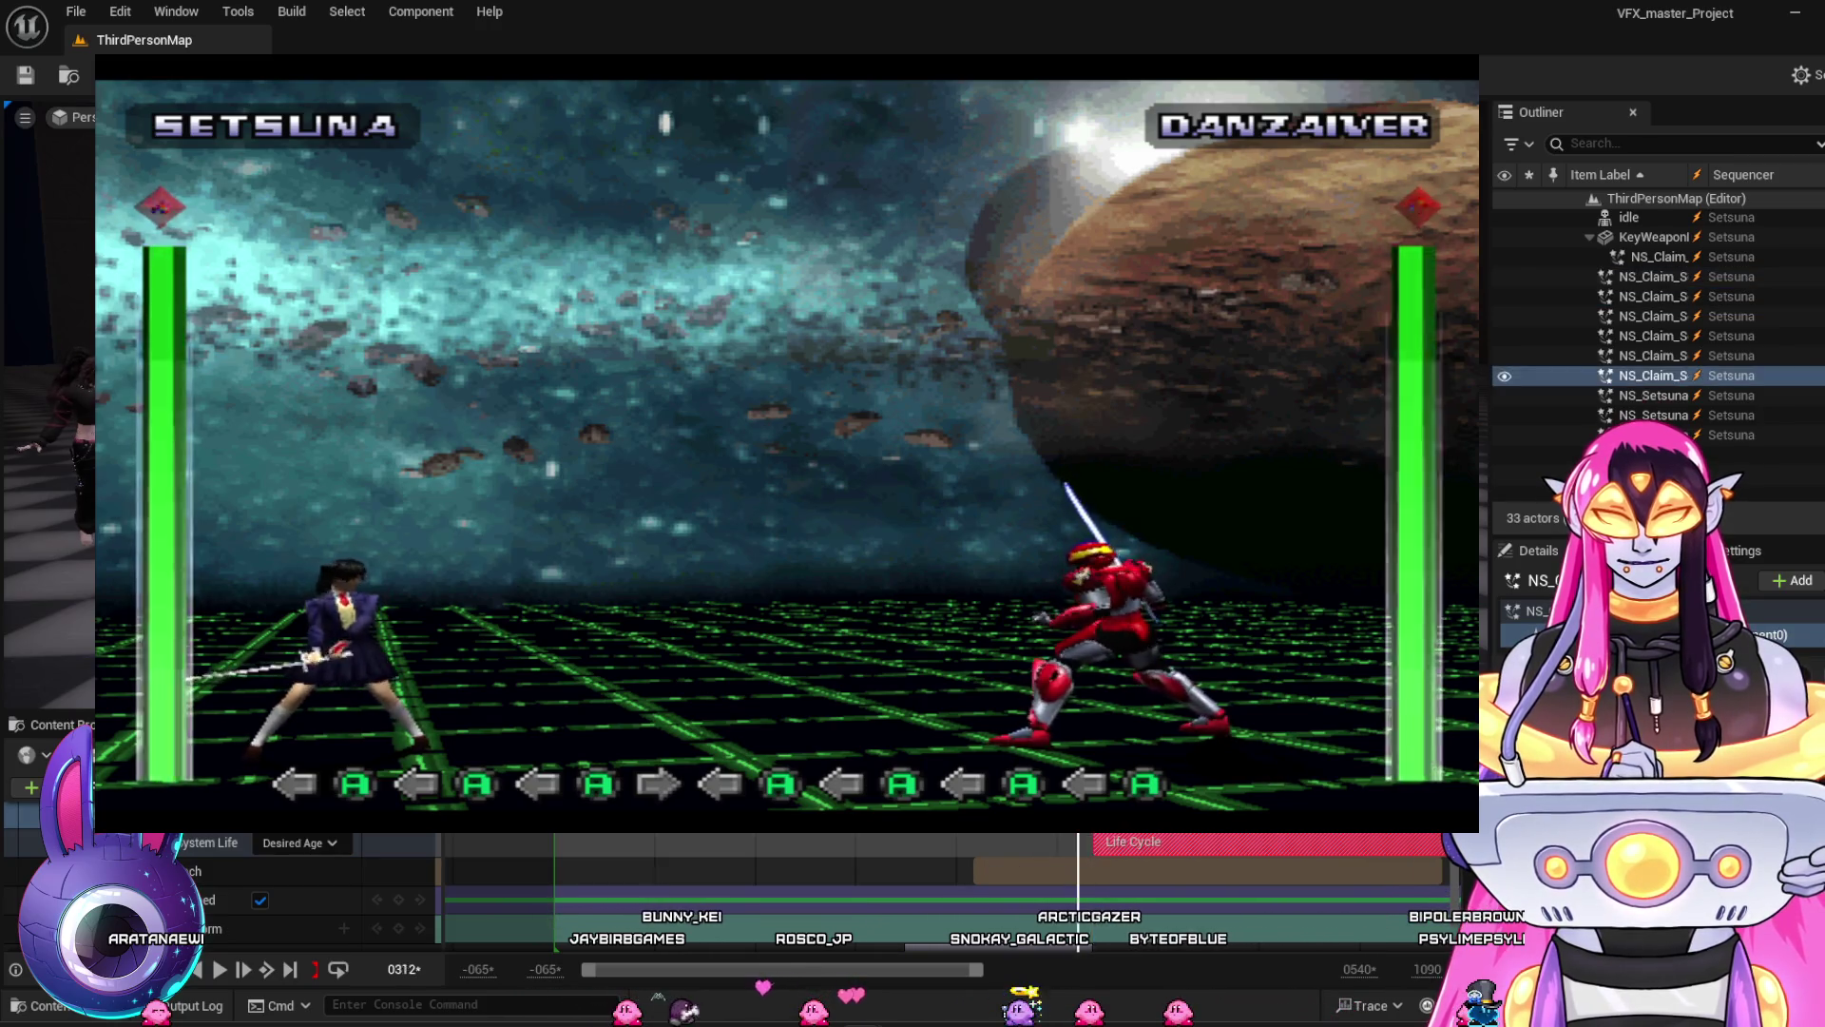
pyautogui.press('space')
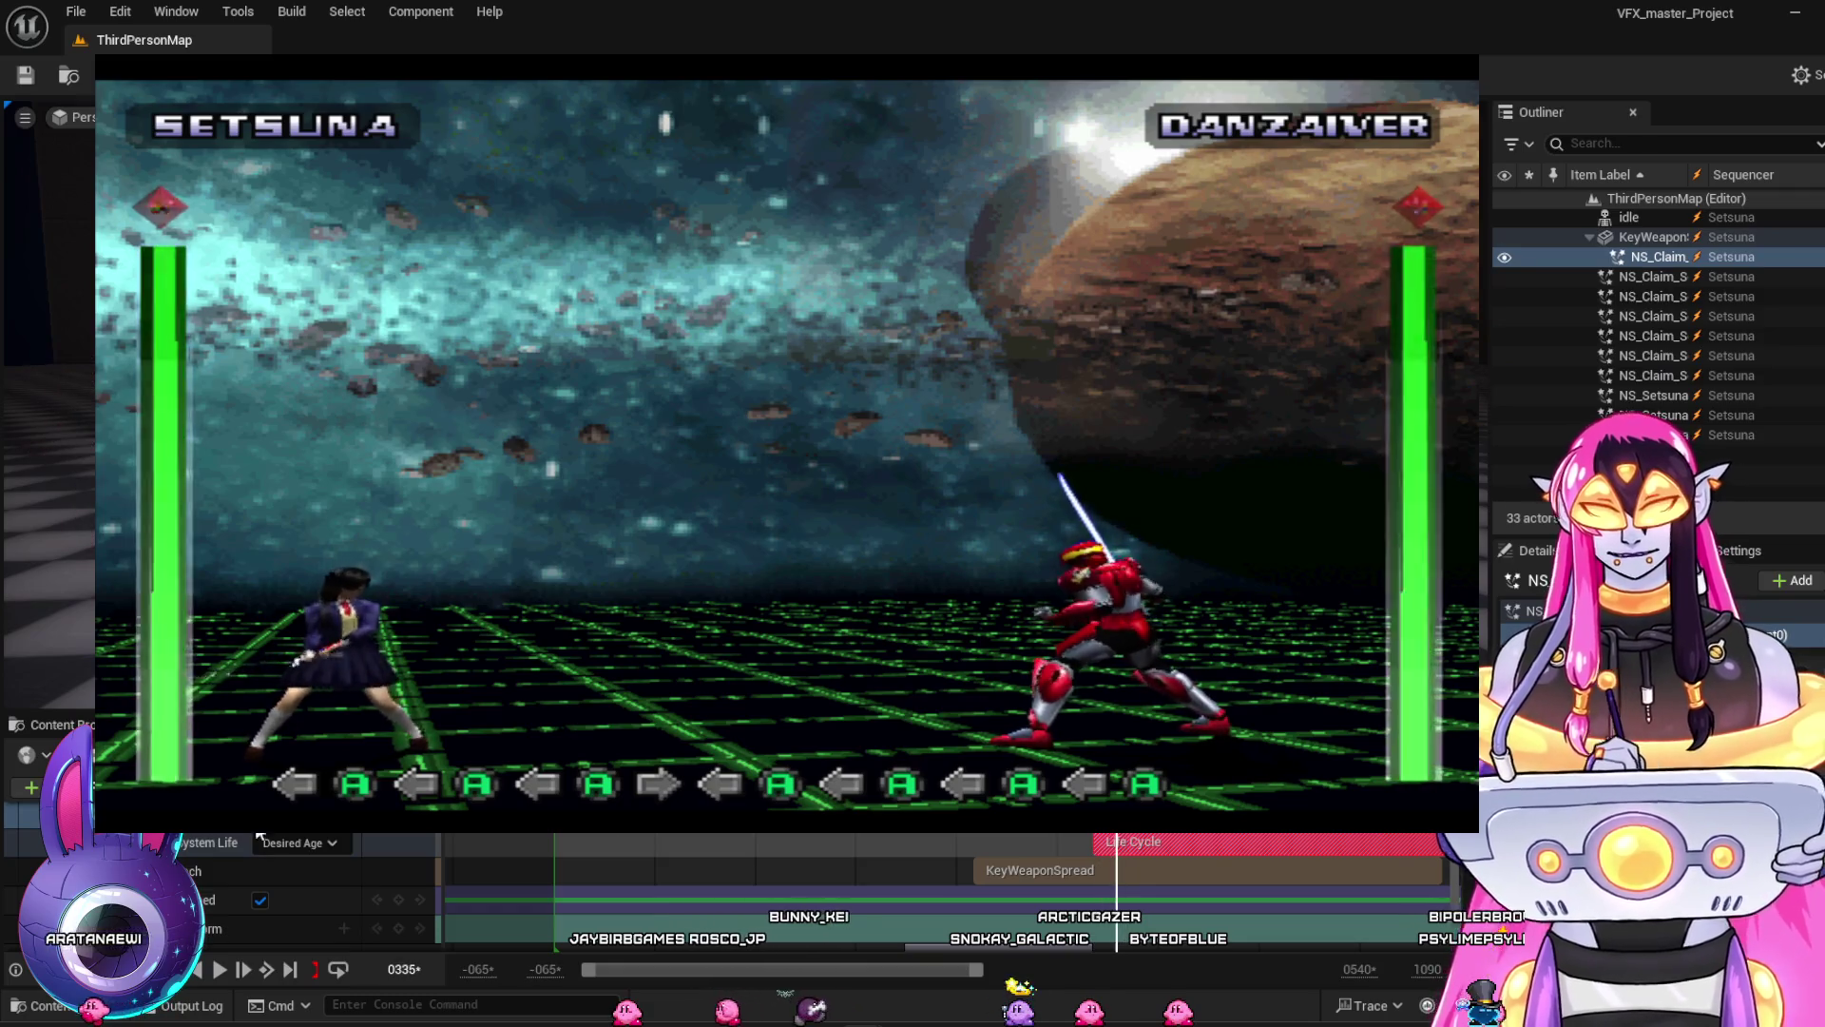
pyautogui.scroll(3, 263, 837)
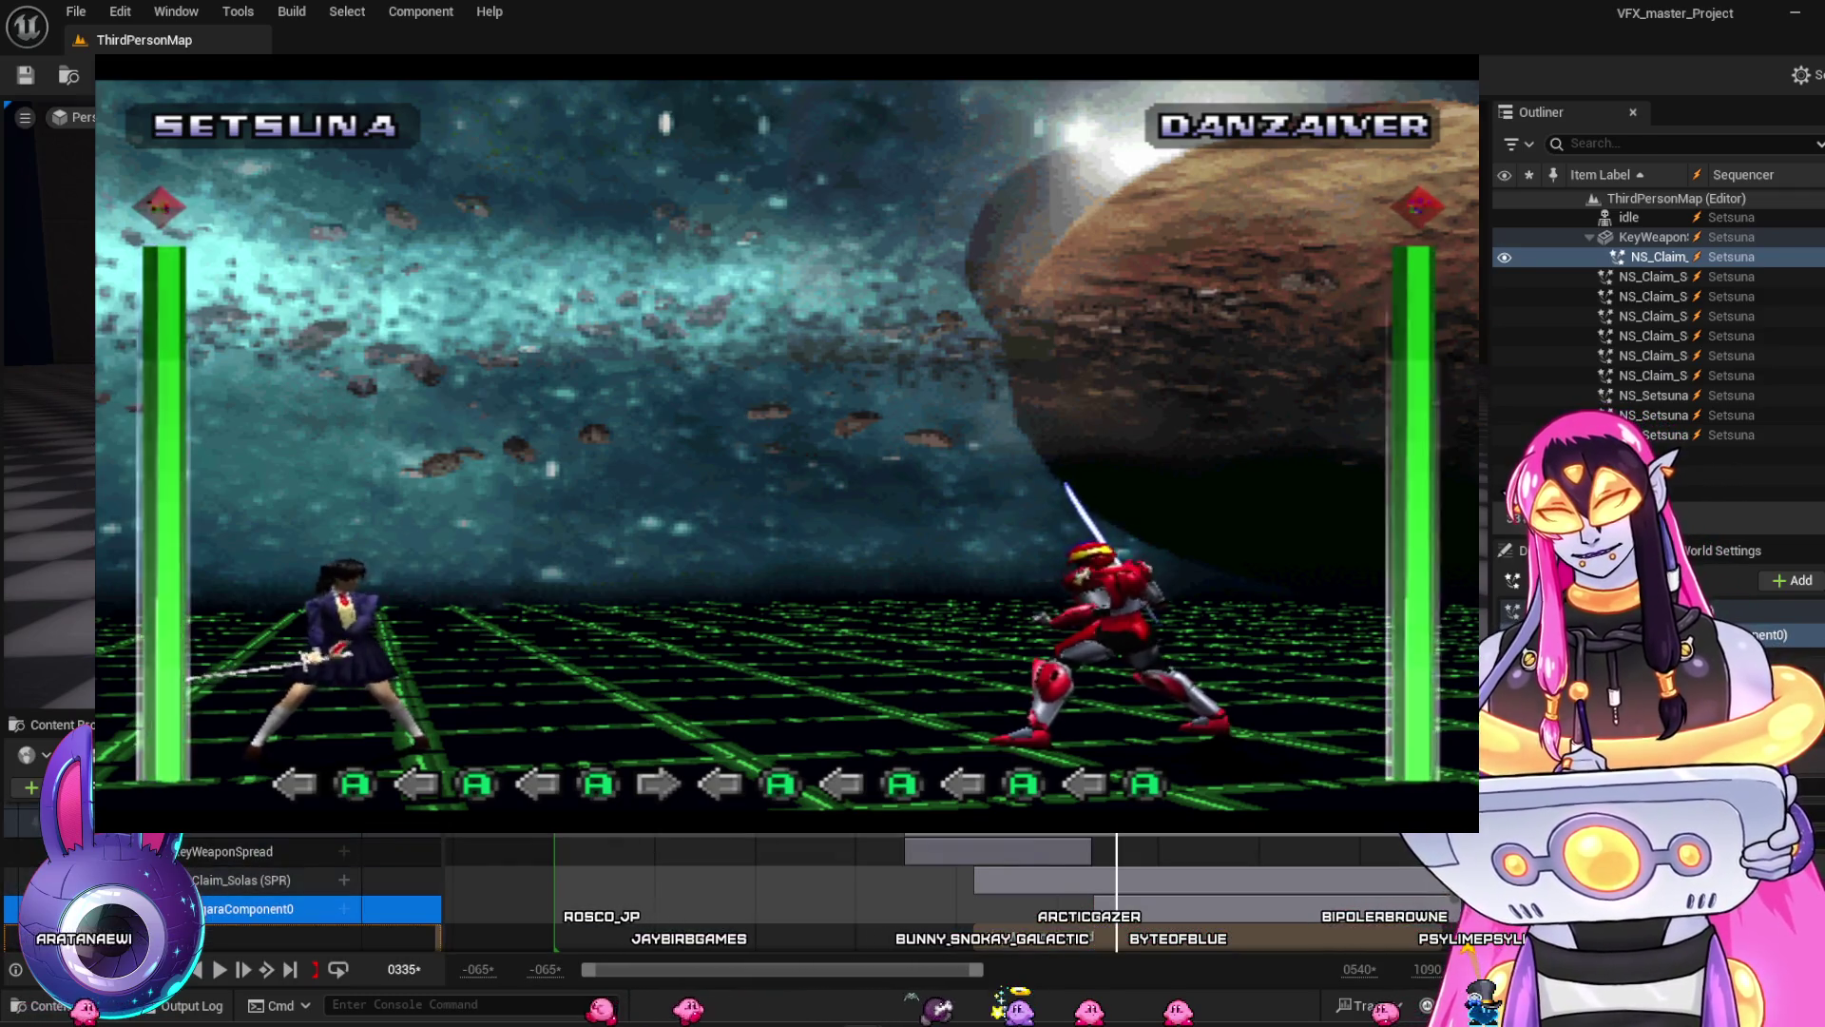
pyautogui.click(266, 850)
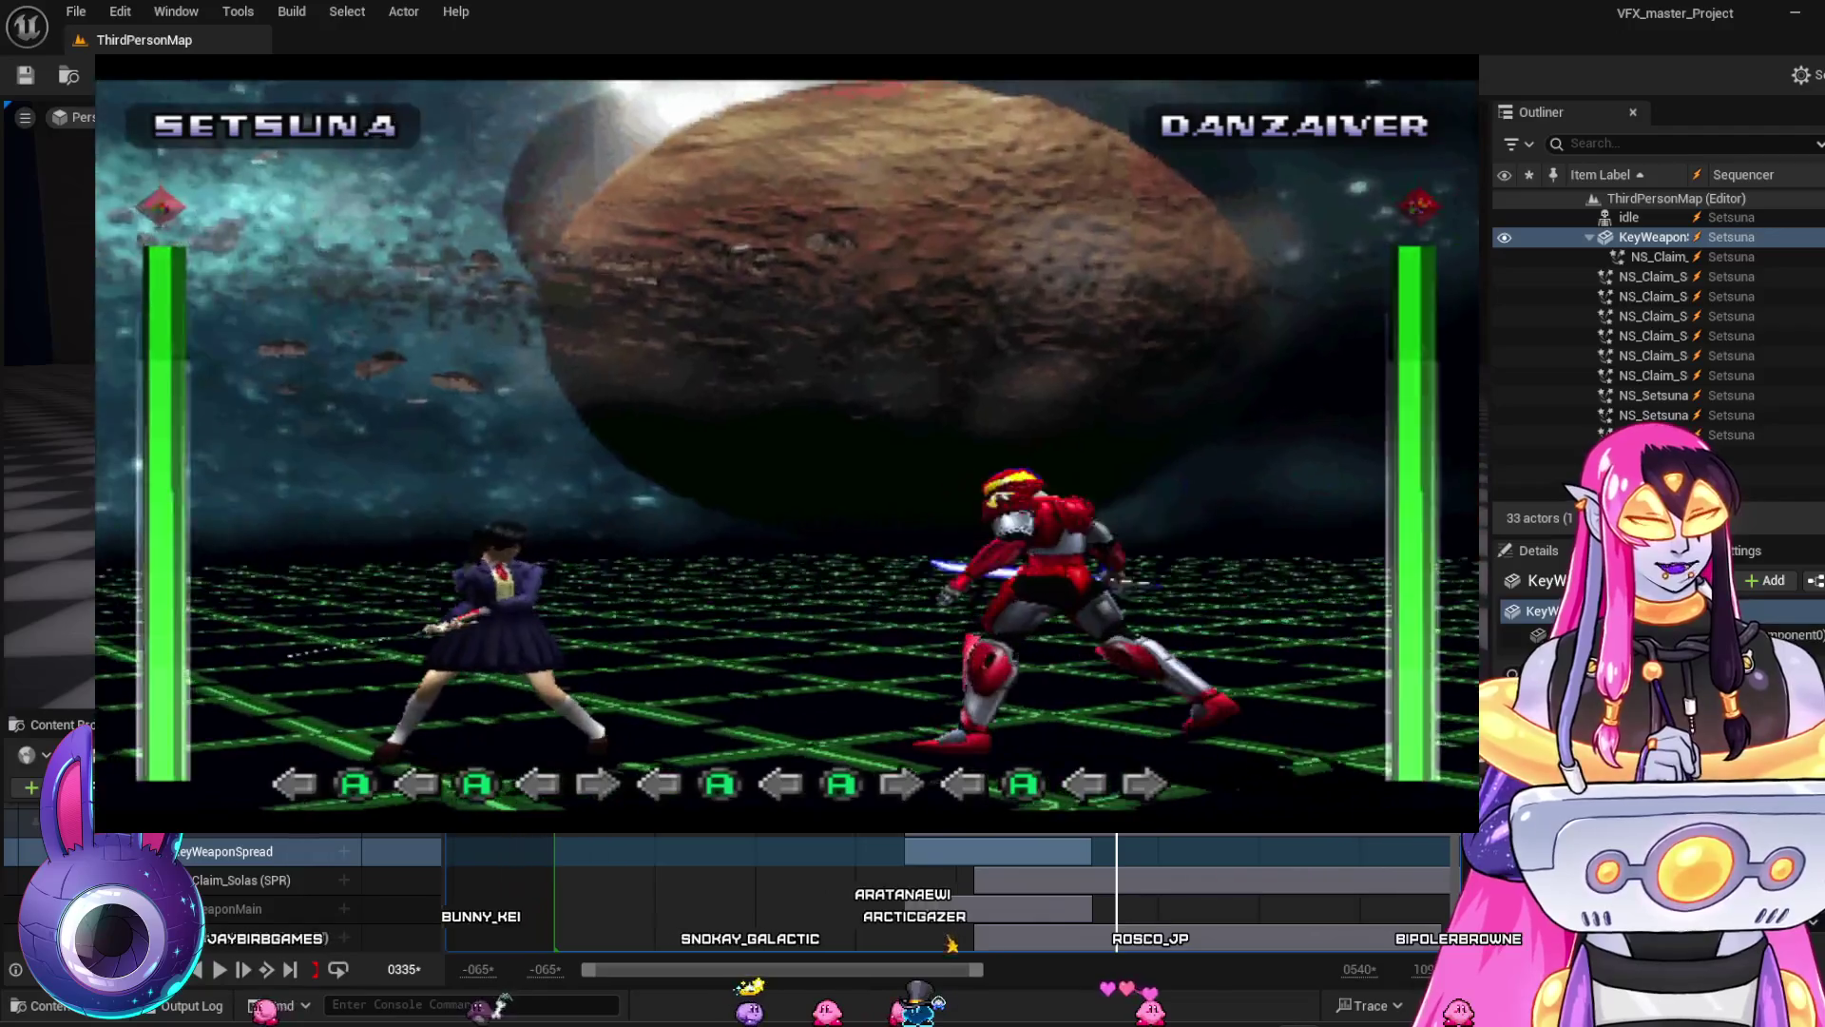
pyautogui.click(285, 851)
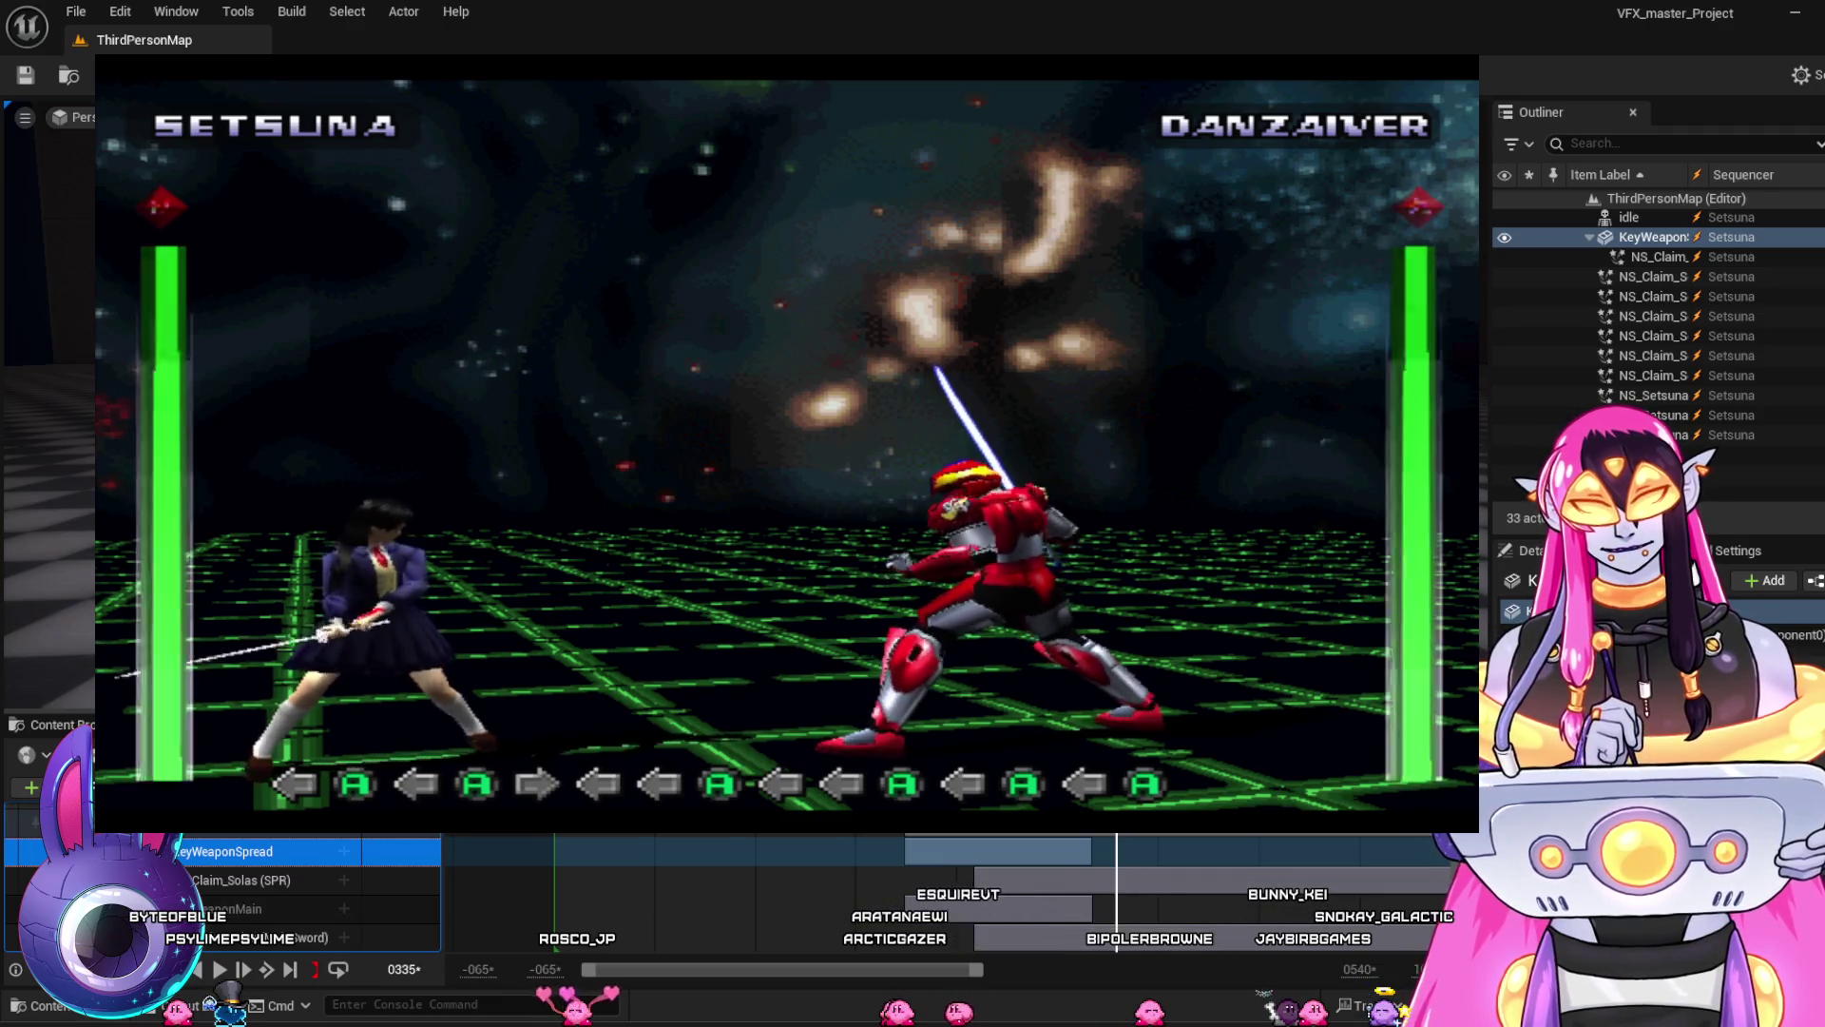
pyautogui.click(290, 833)
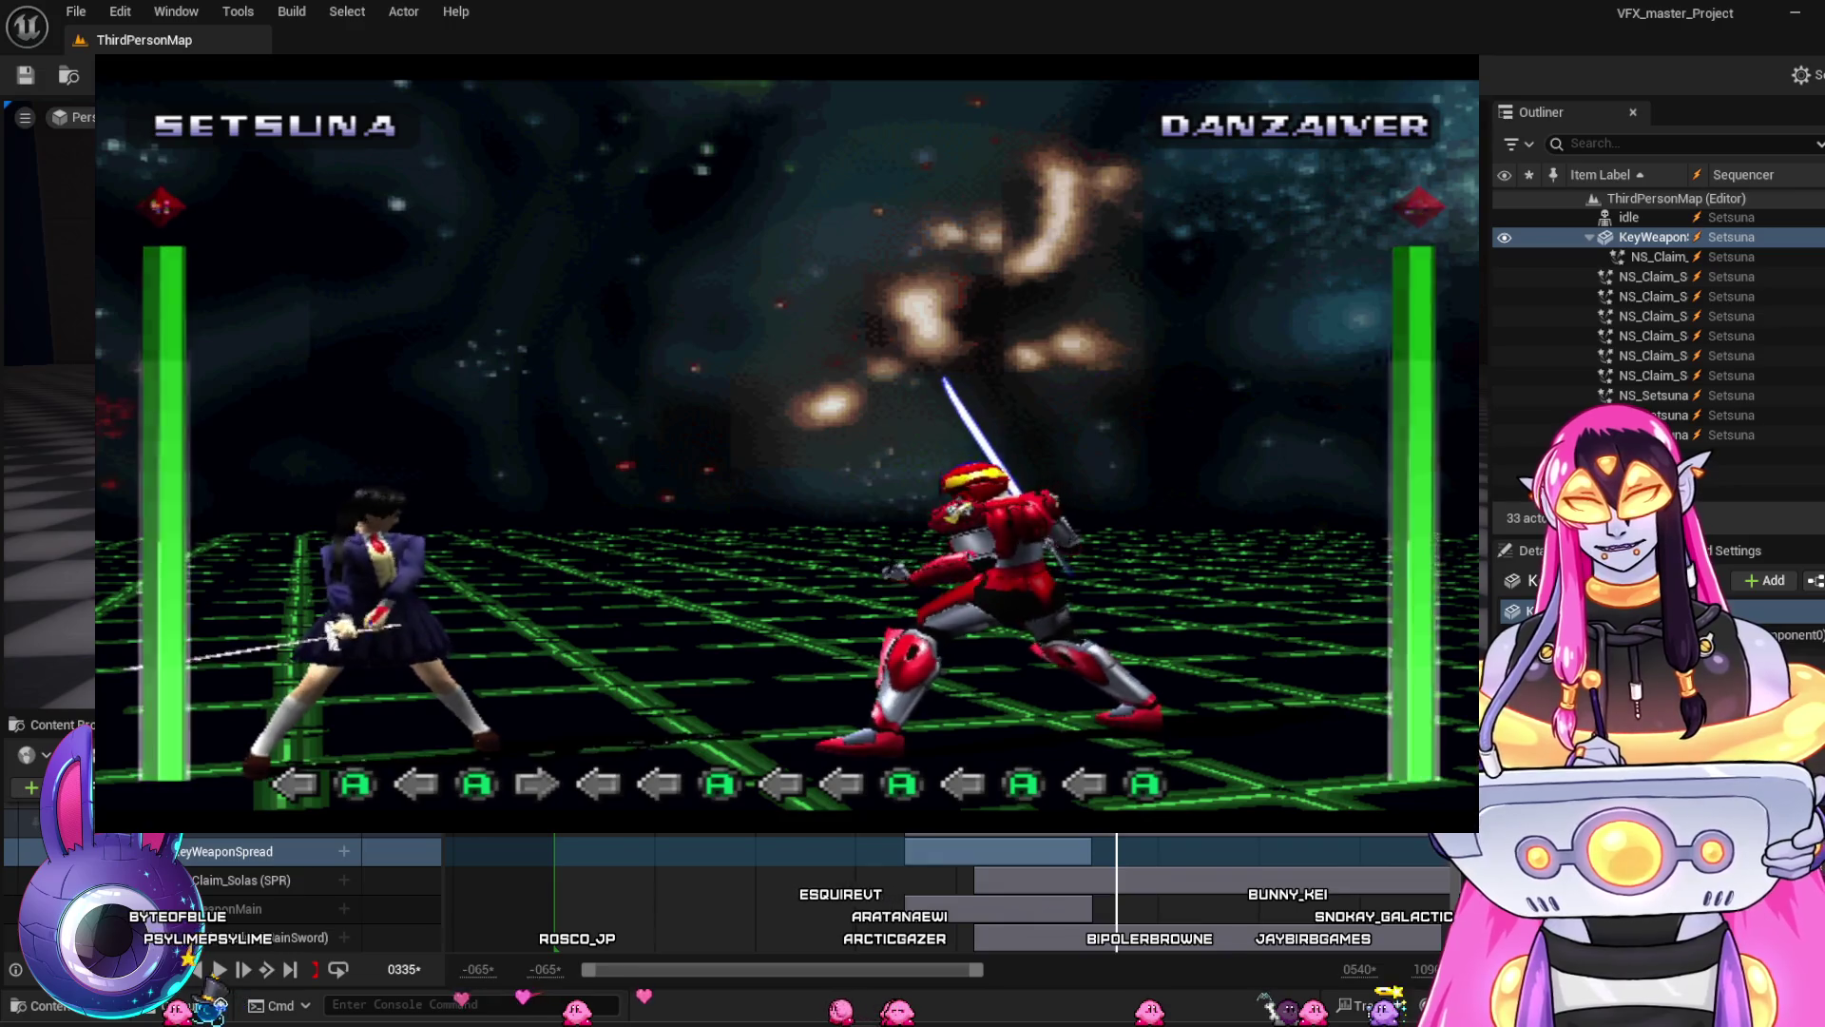
pyautogui.scroll(-1, 1016, 904)
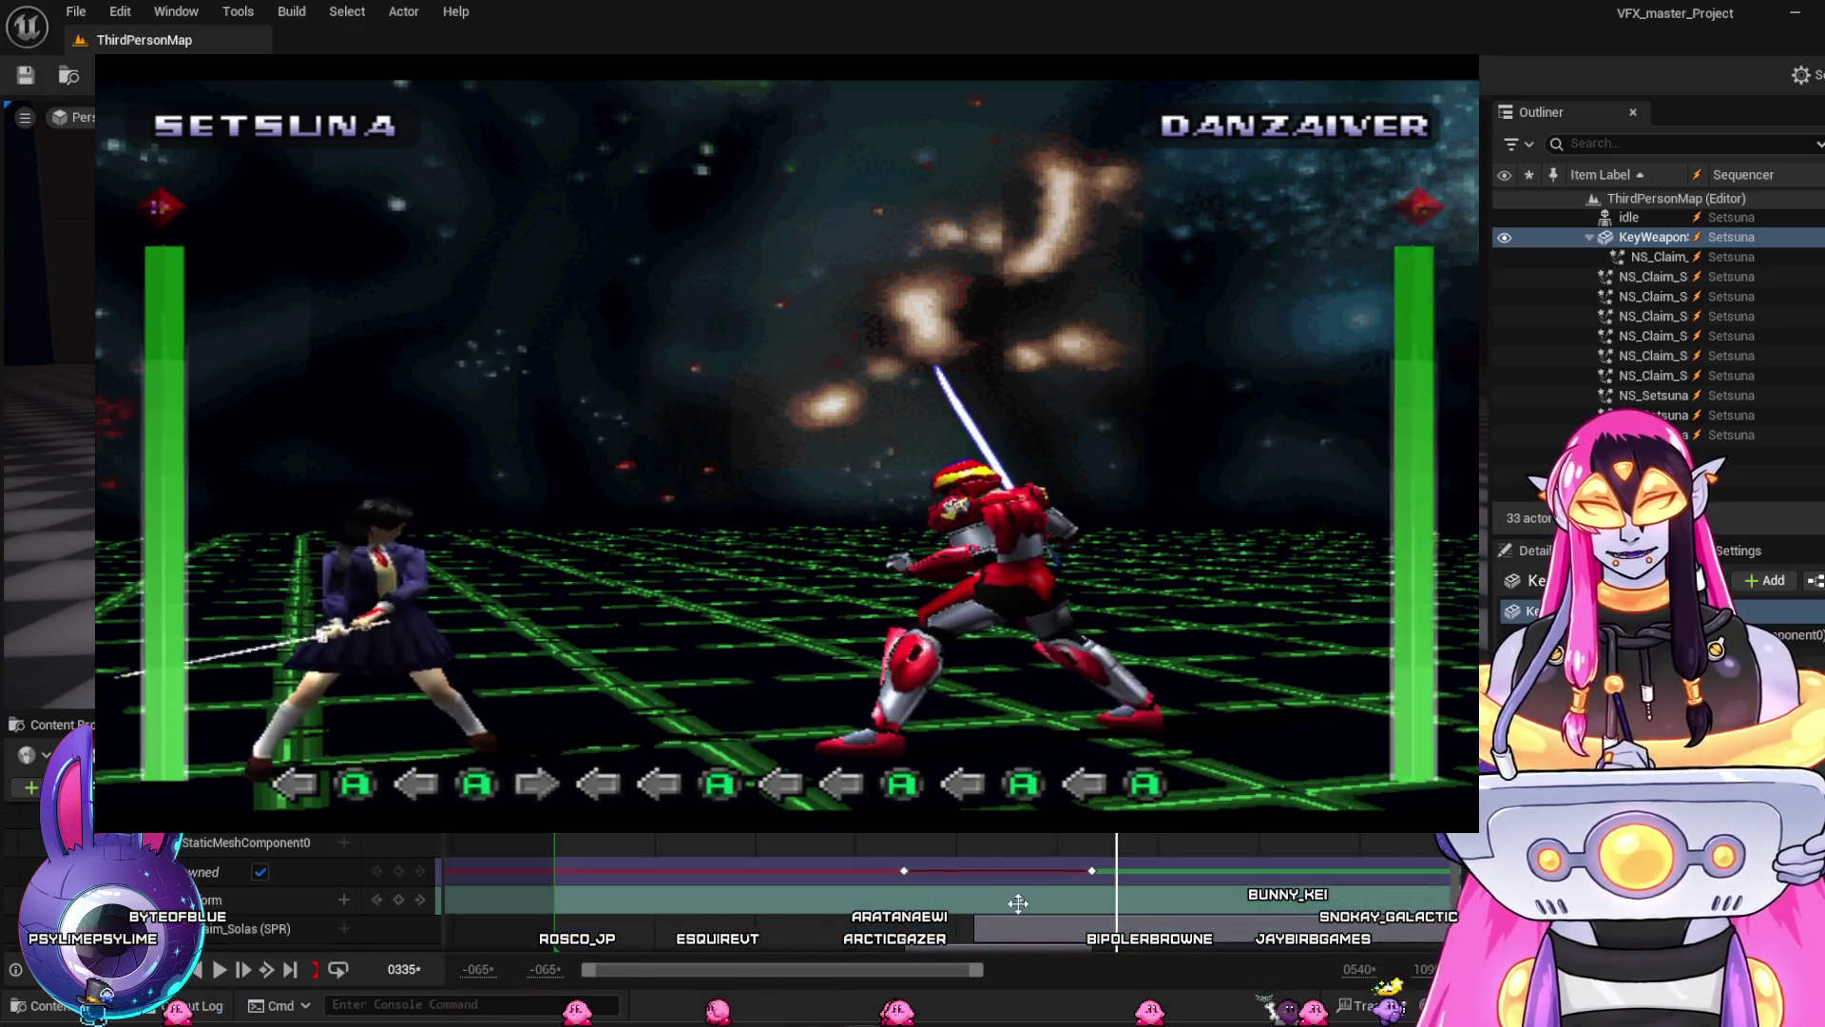
# - Shift the KeyWeaponSpread key later to about frame 0310 and play to preview
pyautogui.click(1018, 901)
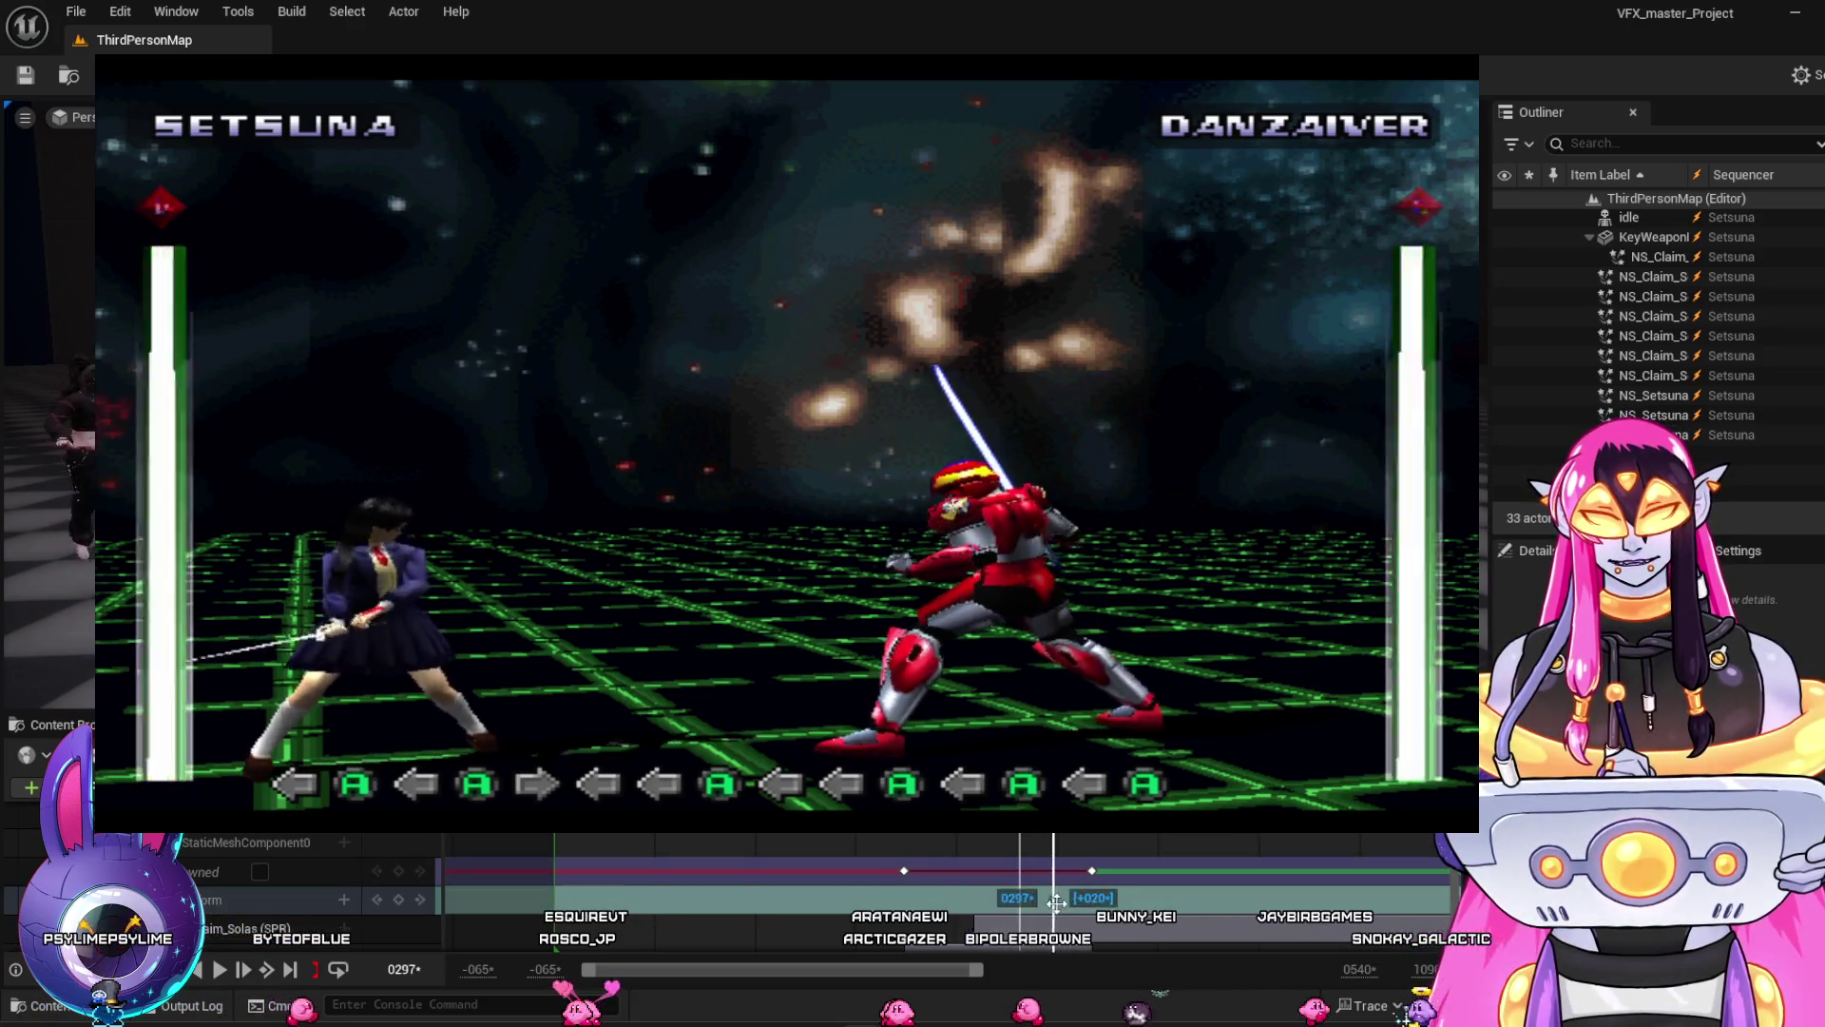
pyautogui.moveTo(1065, 903); pyautogui.dragTo(1094, 899)
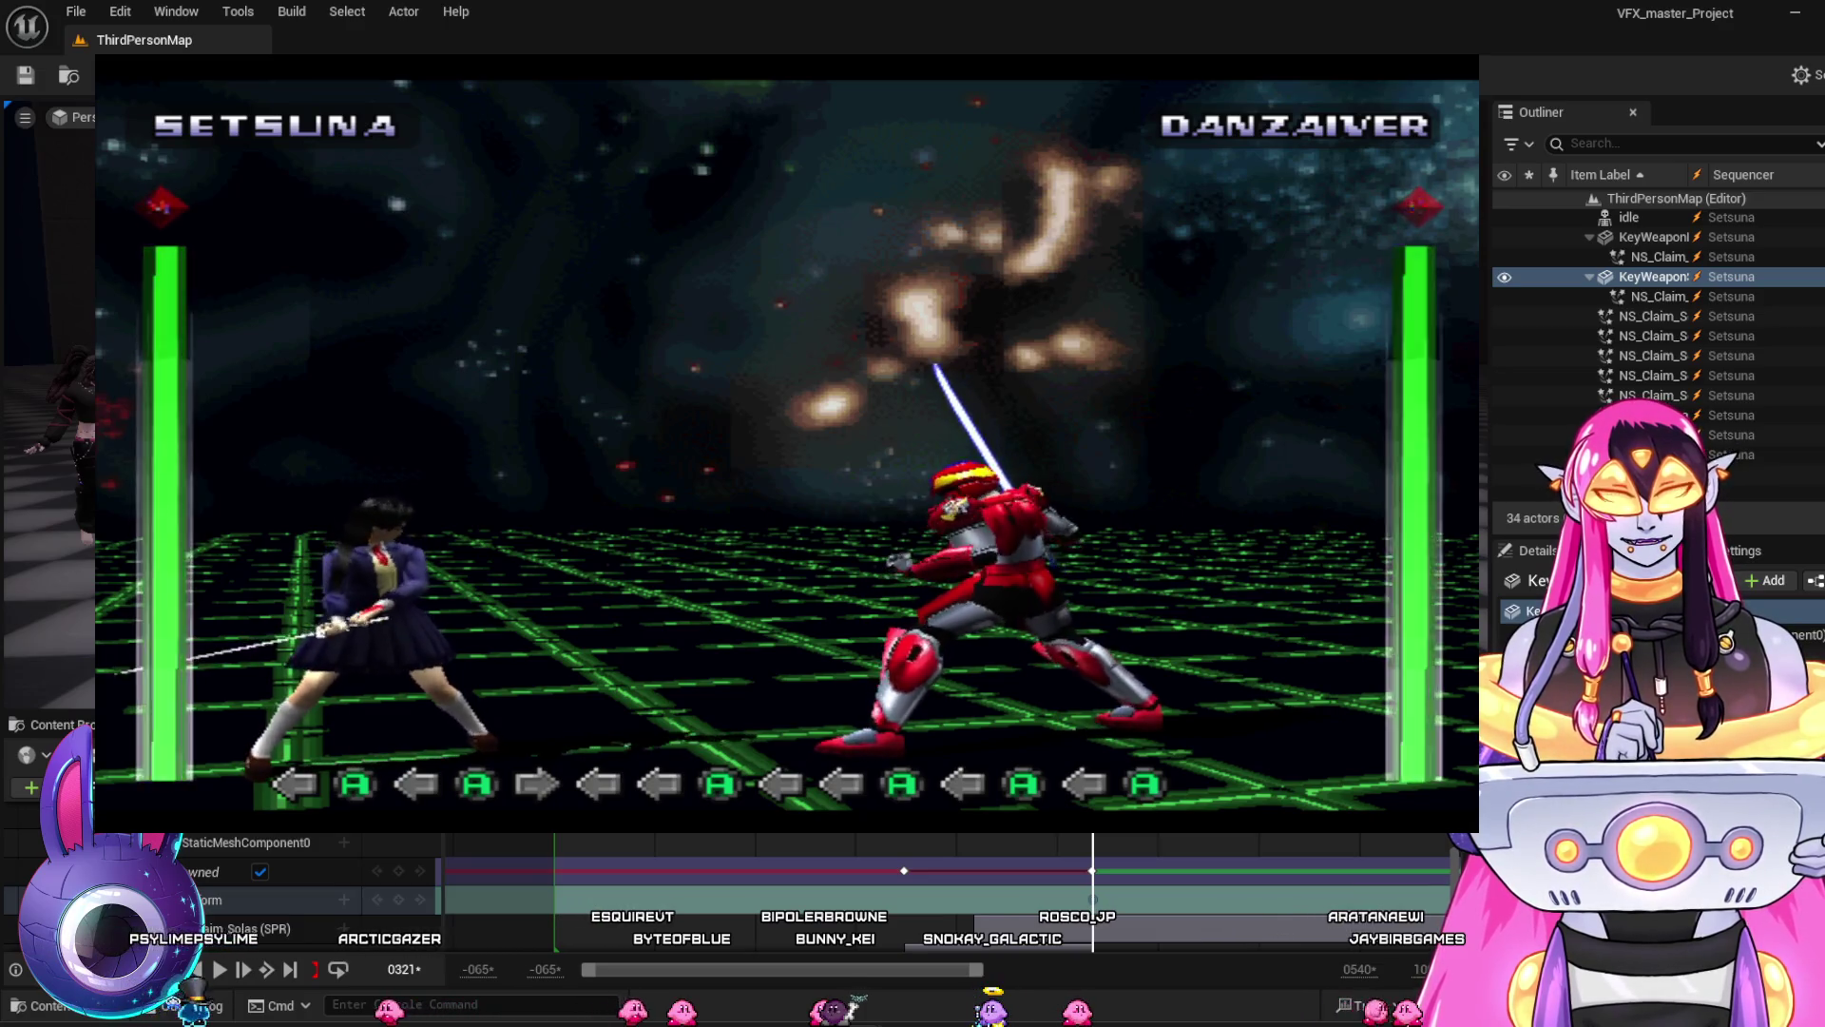
pyautogui.moveTo(1093, 899); pyautogui.dragTo(1086, 899)
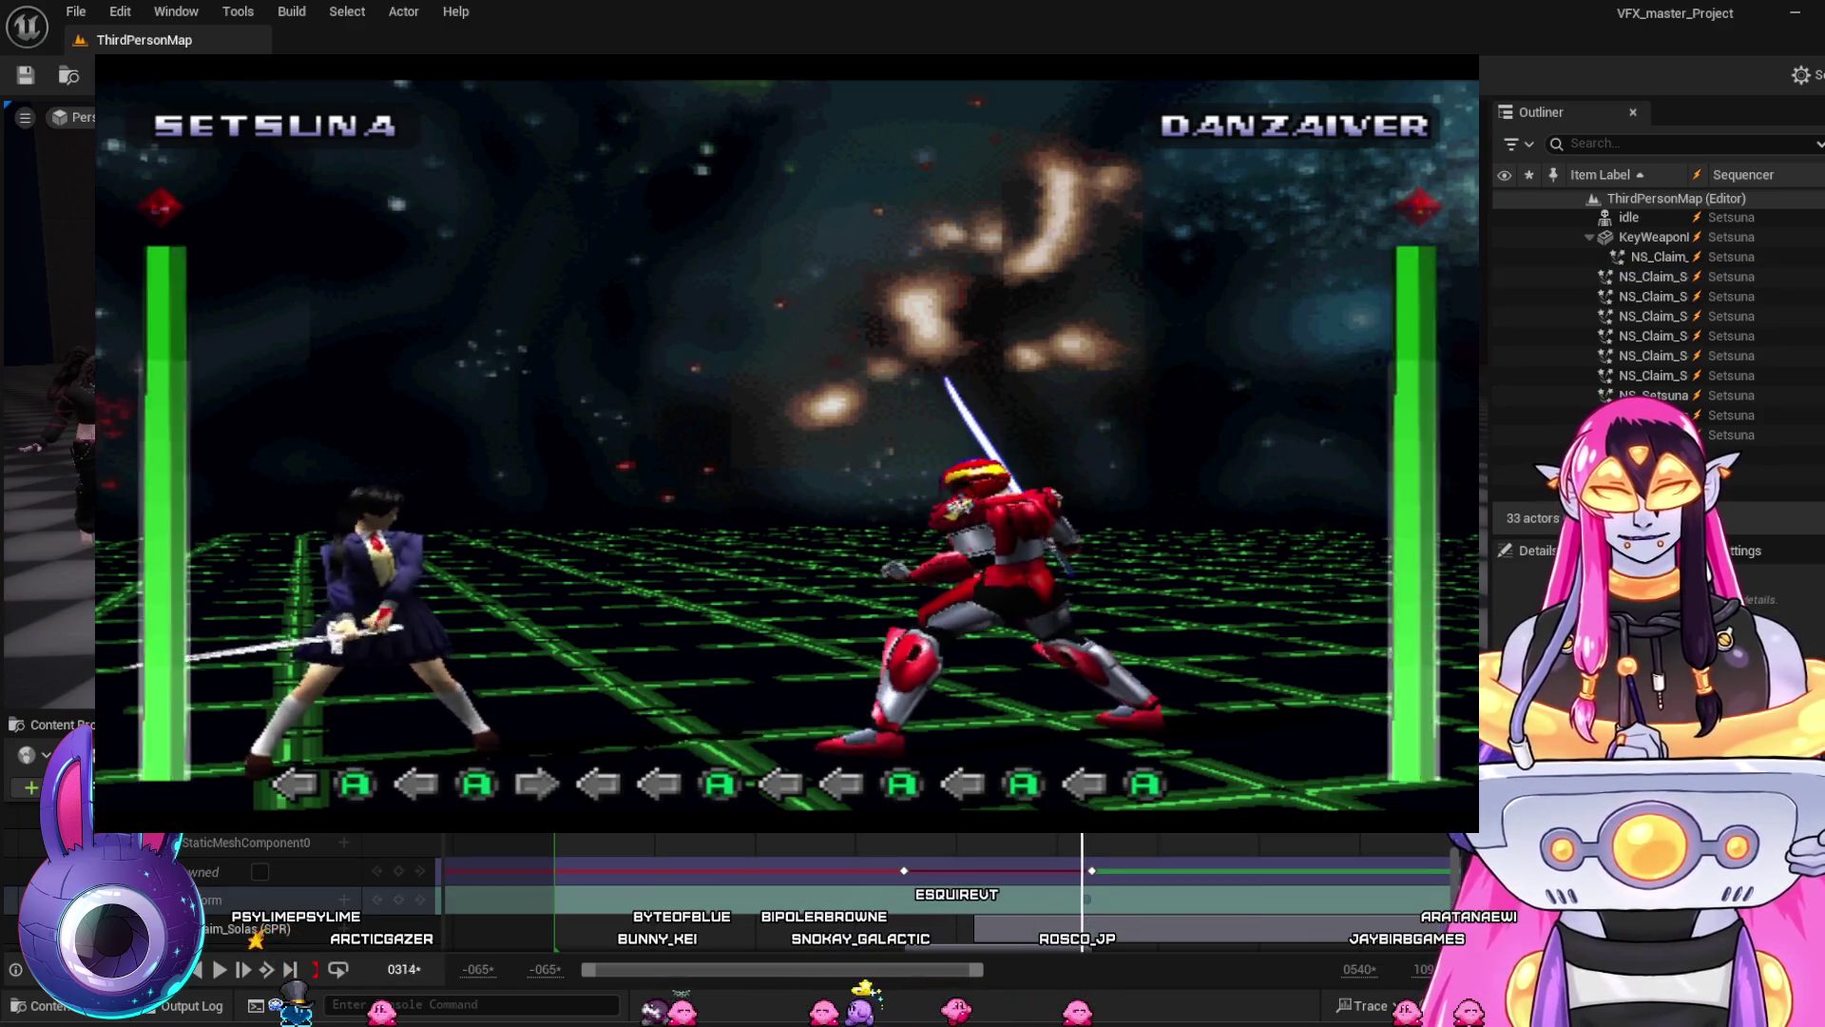
pyautogui.press('space')
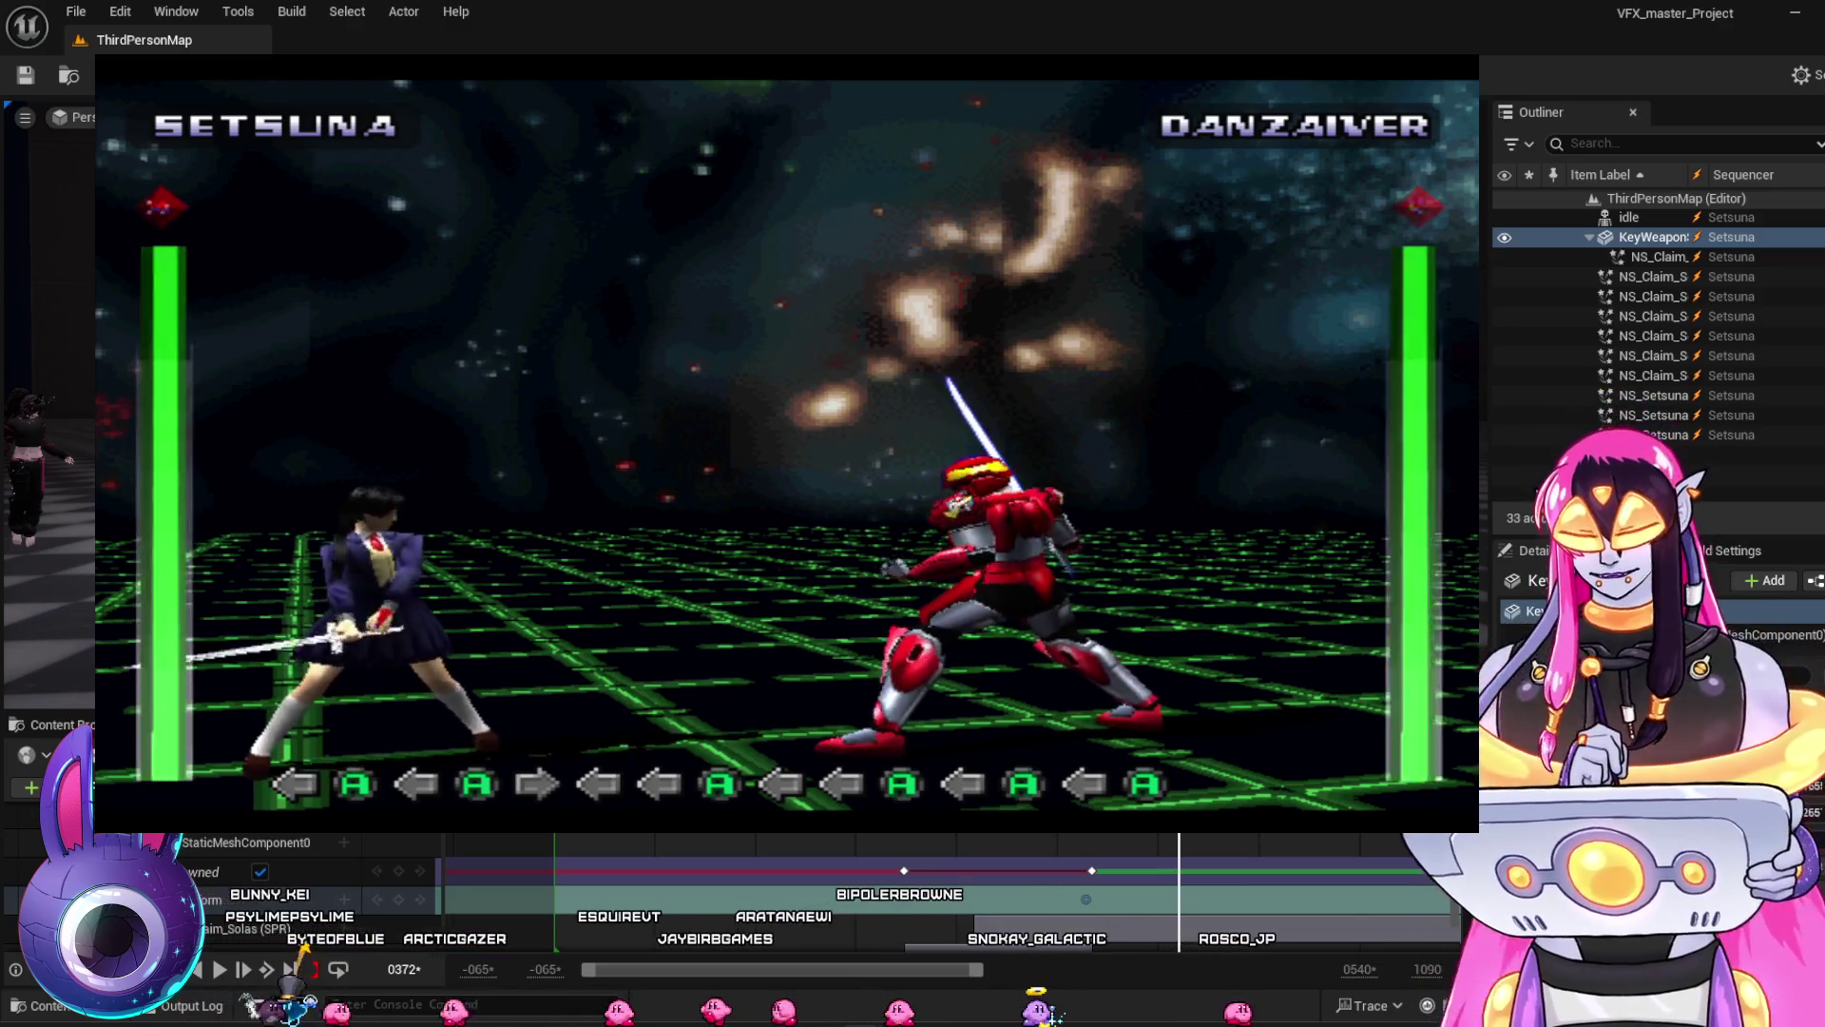
pyautogui.scroll(-2, 817, 893)
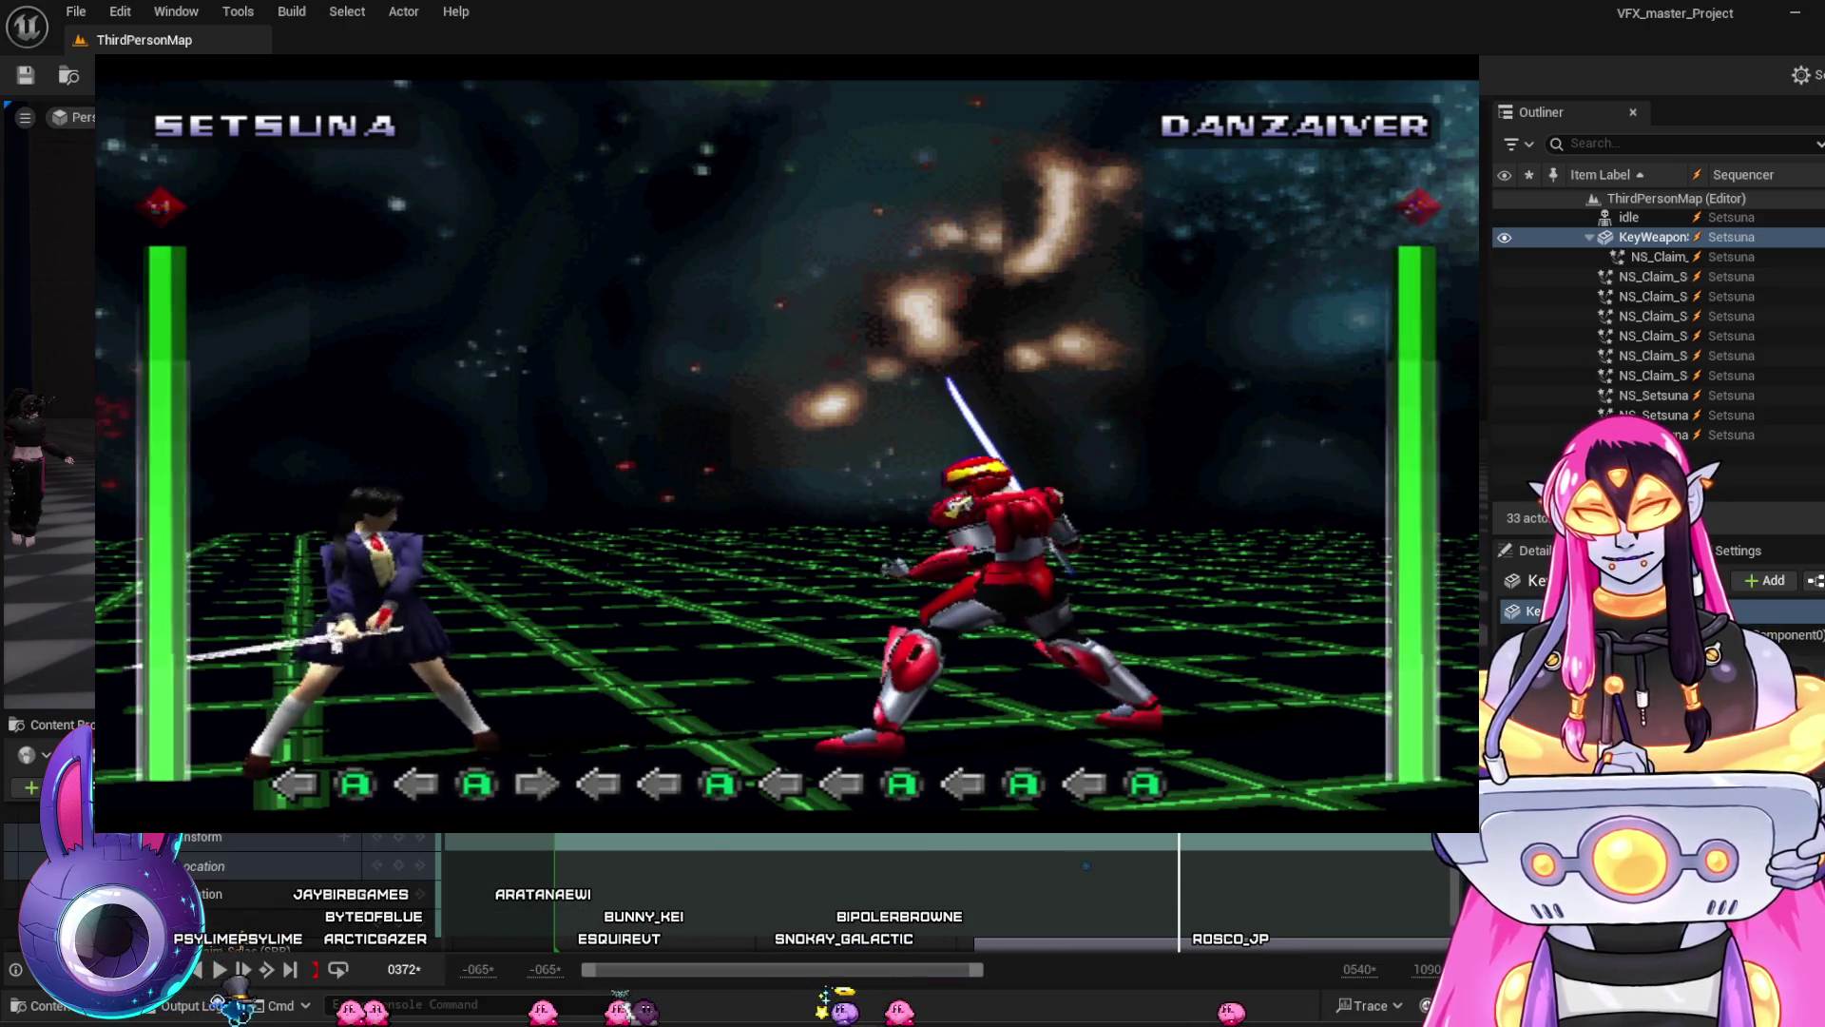
# - Key the KeyWeaponSpread location, rotation and full transform at frame 0320
pyautogui.hotkey('ctrl', 'd')
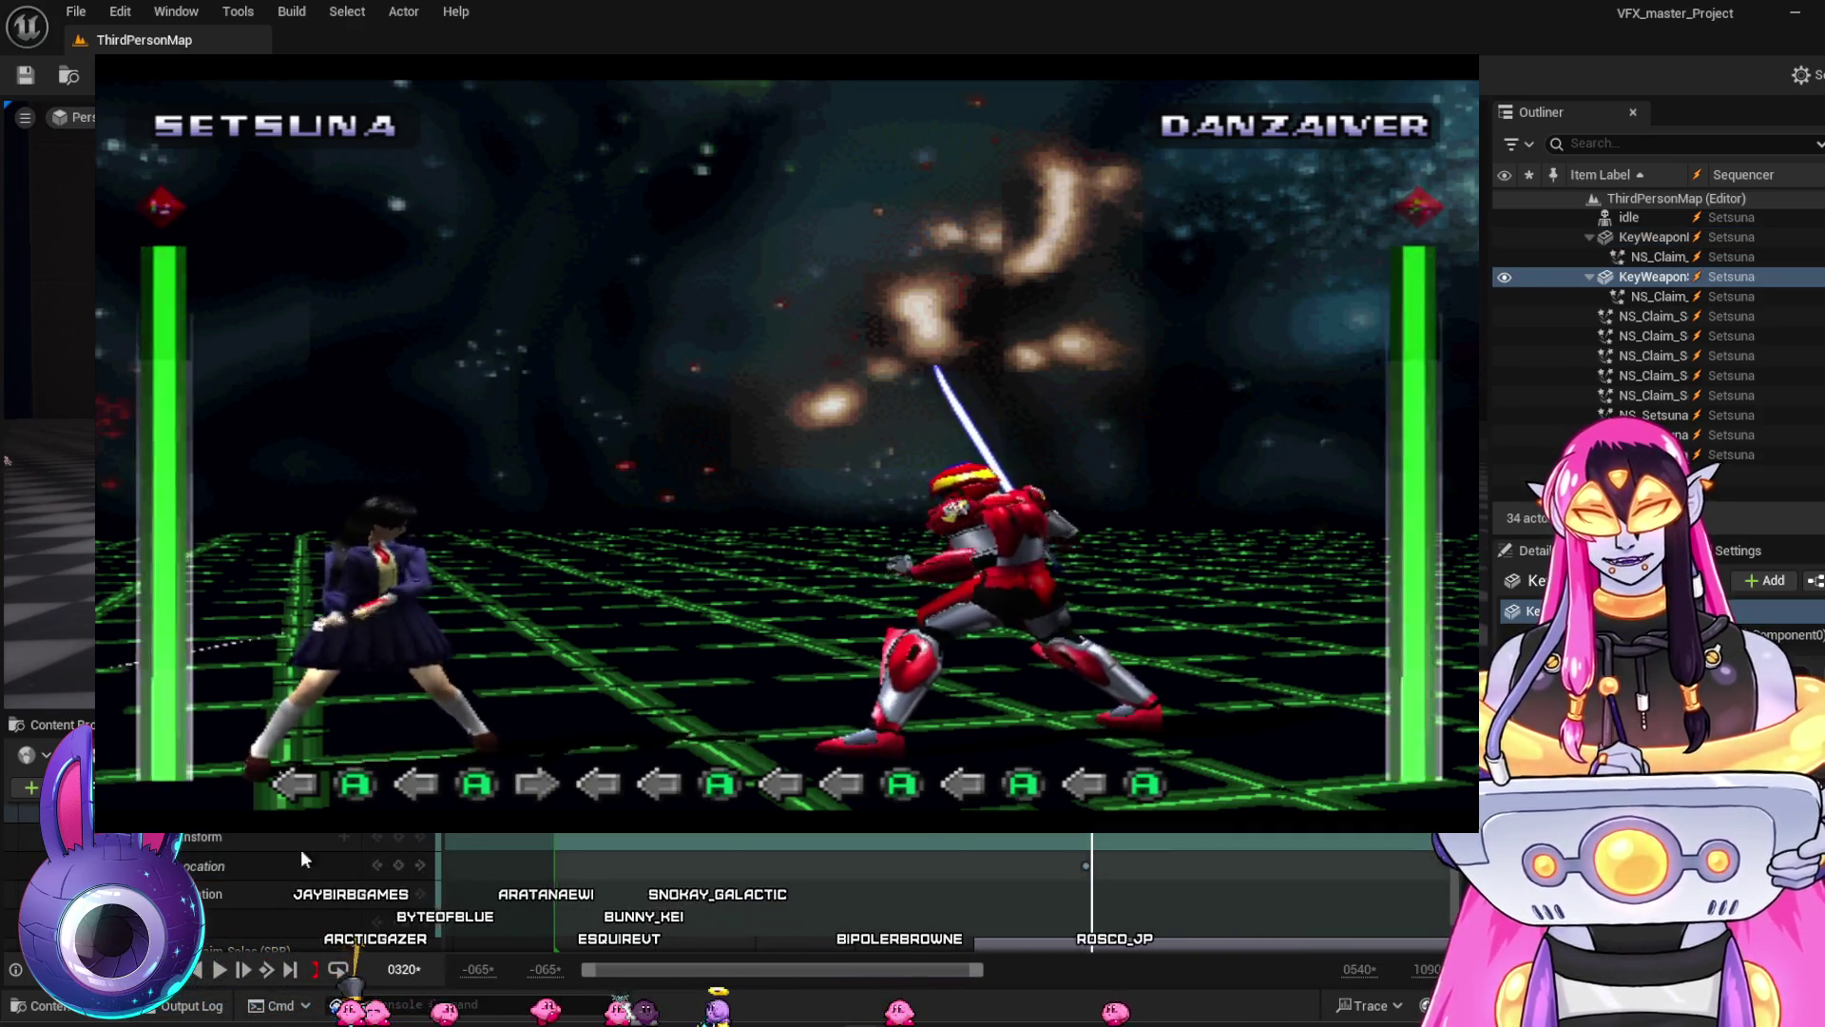
pyautogui.click(398, 865)
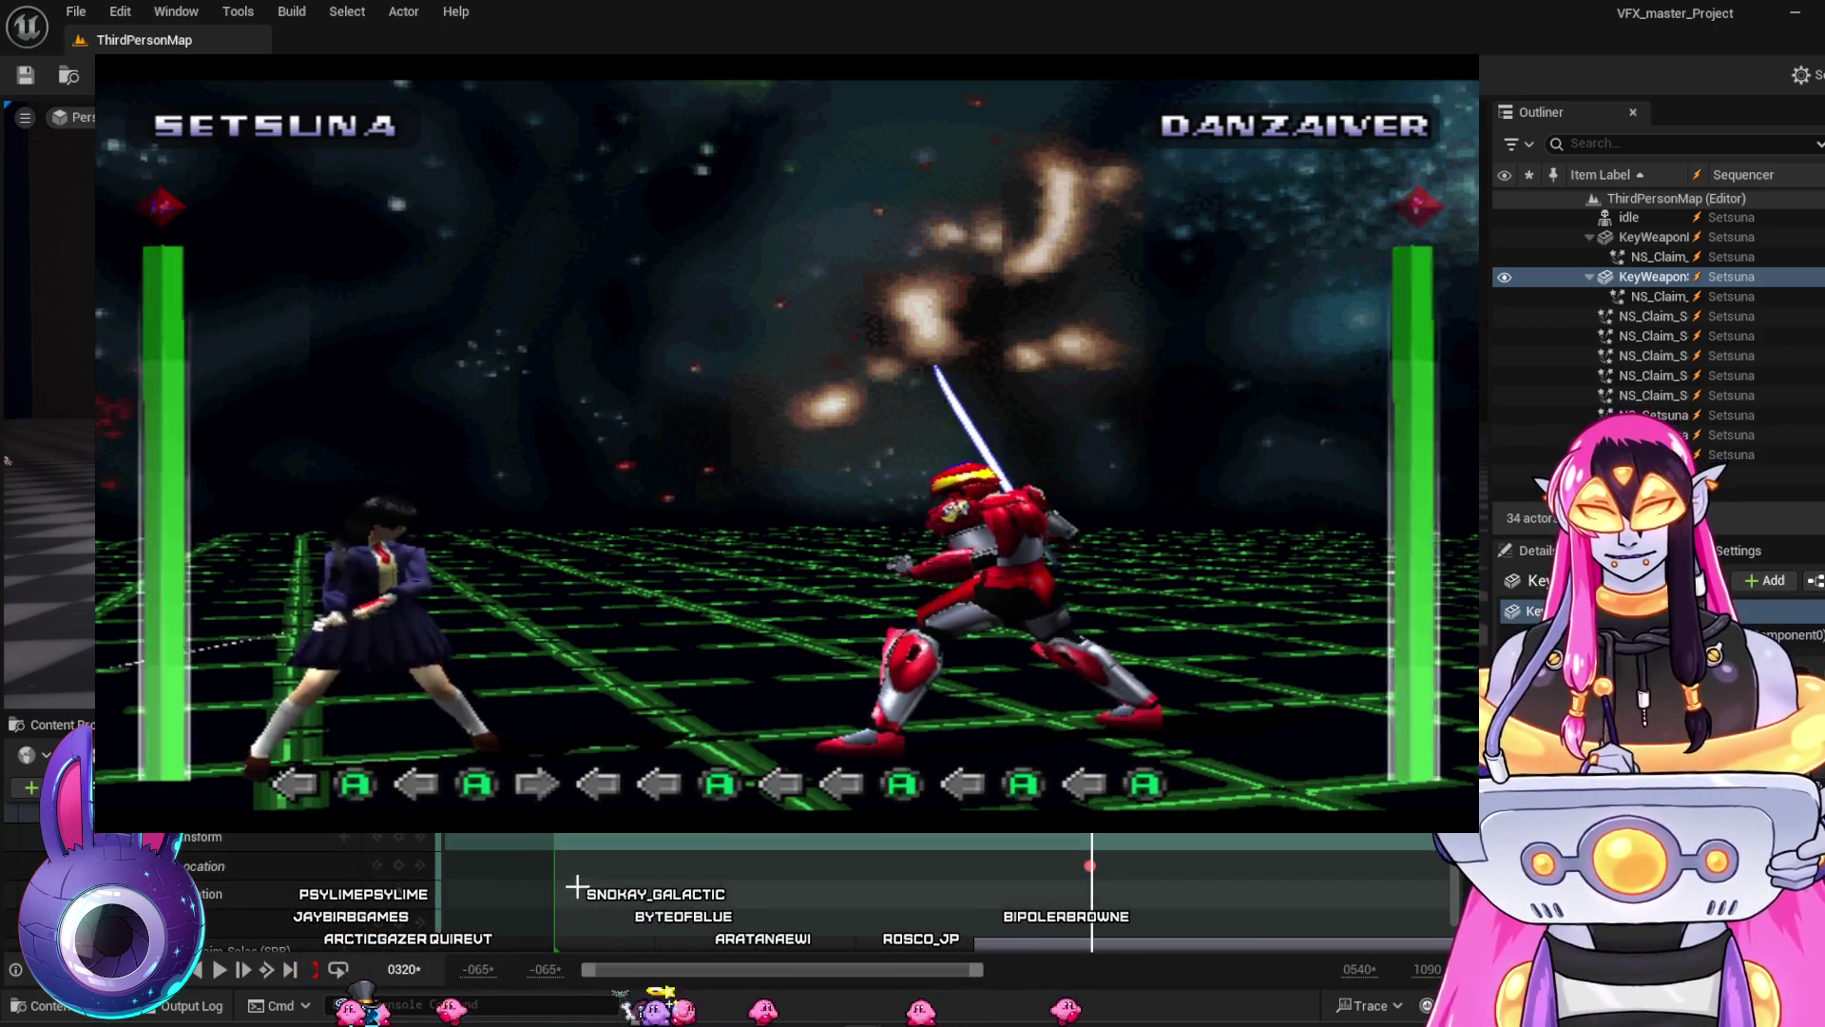
pyautogui.click(399, 893)
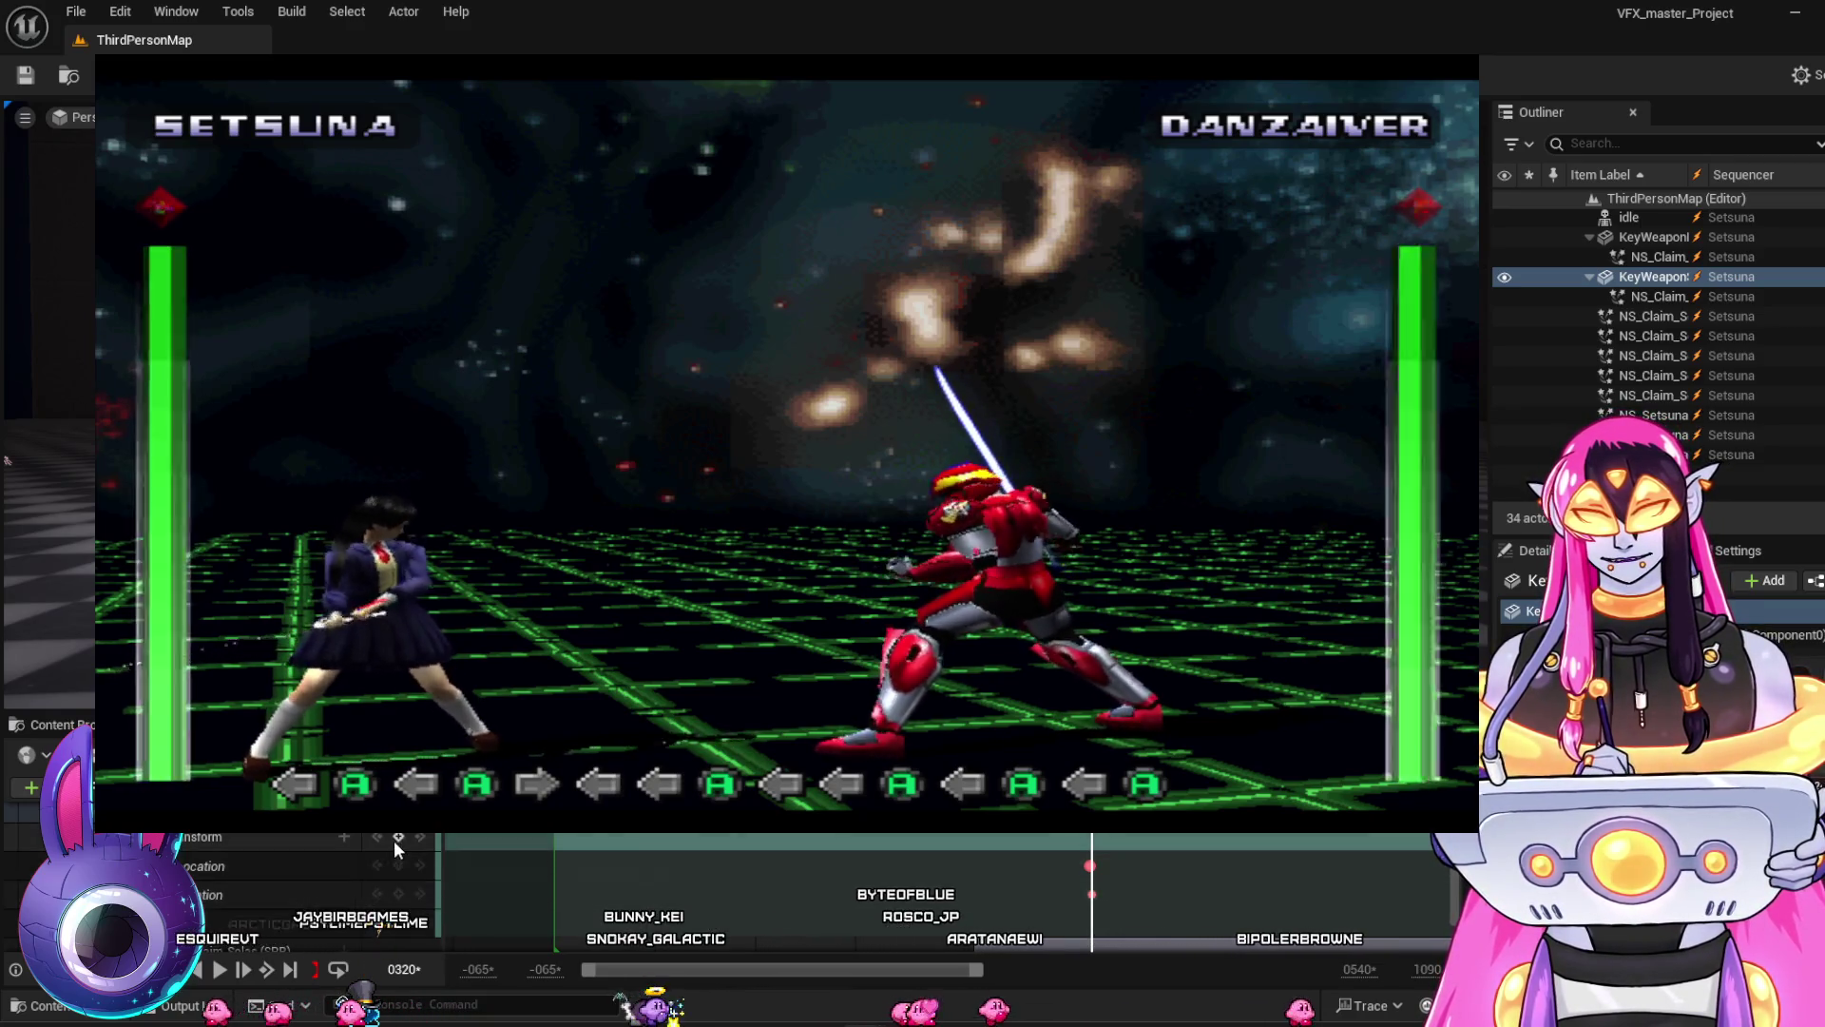
pyautogui.click(397, 841)
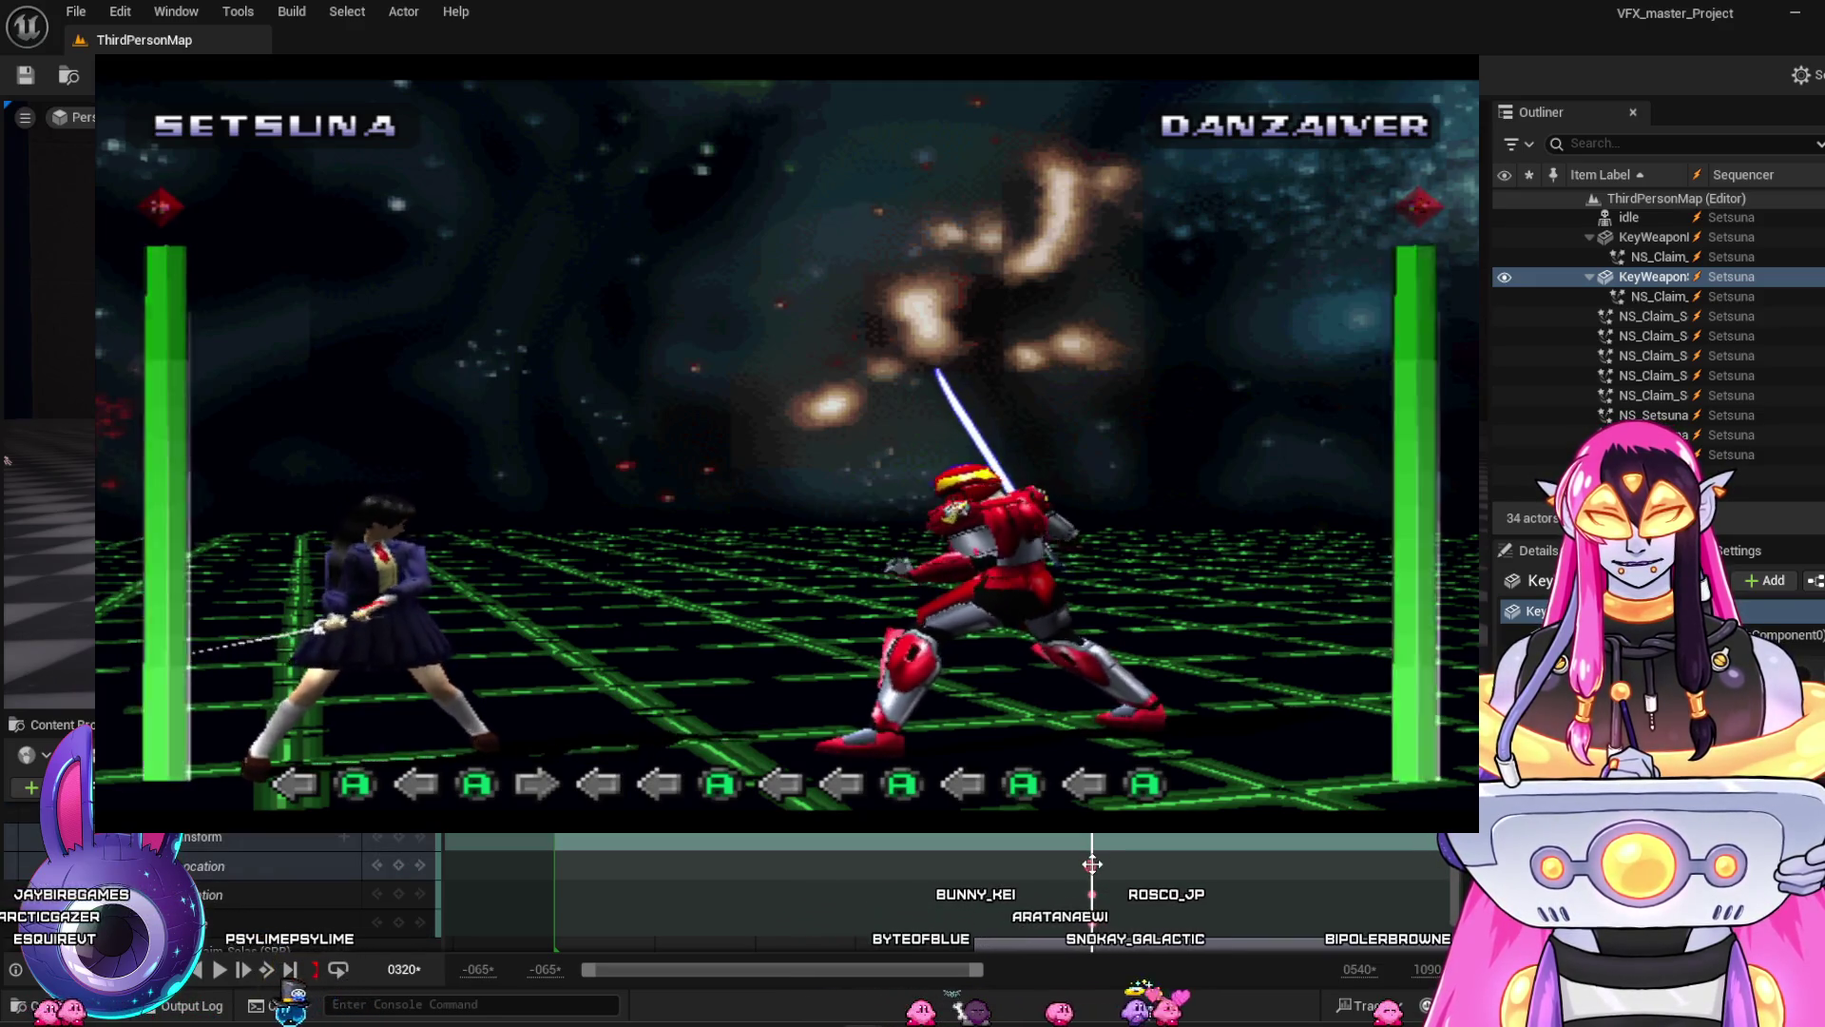
# - End the sequence's playback and view ranges at frame 514
pyautogui.write('784')
pyautogui.press('Return')
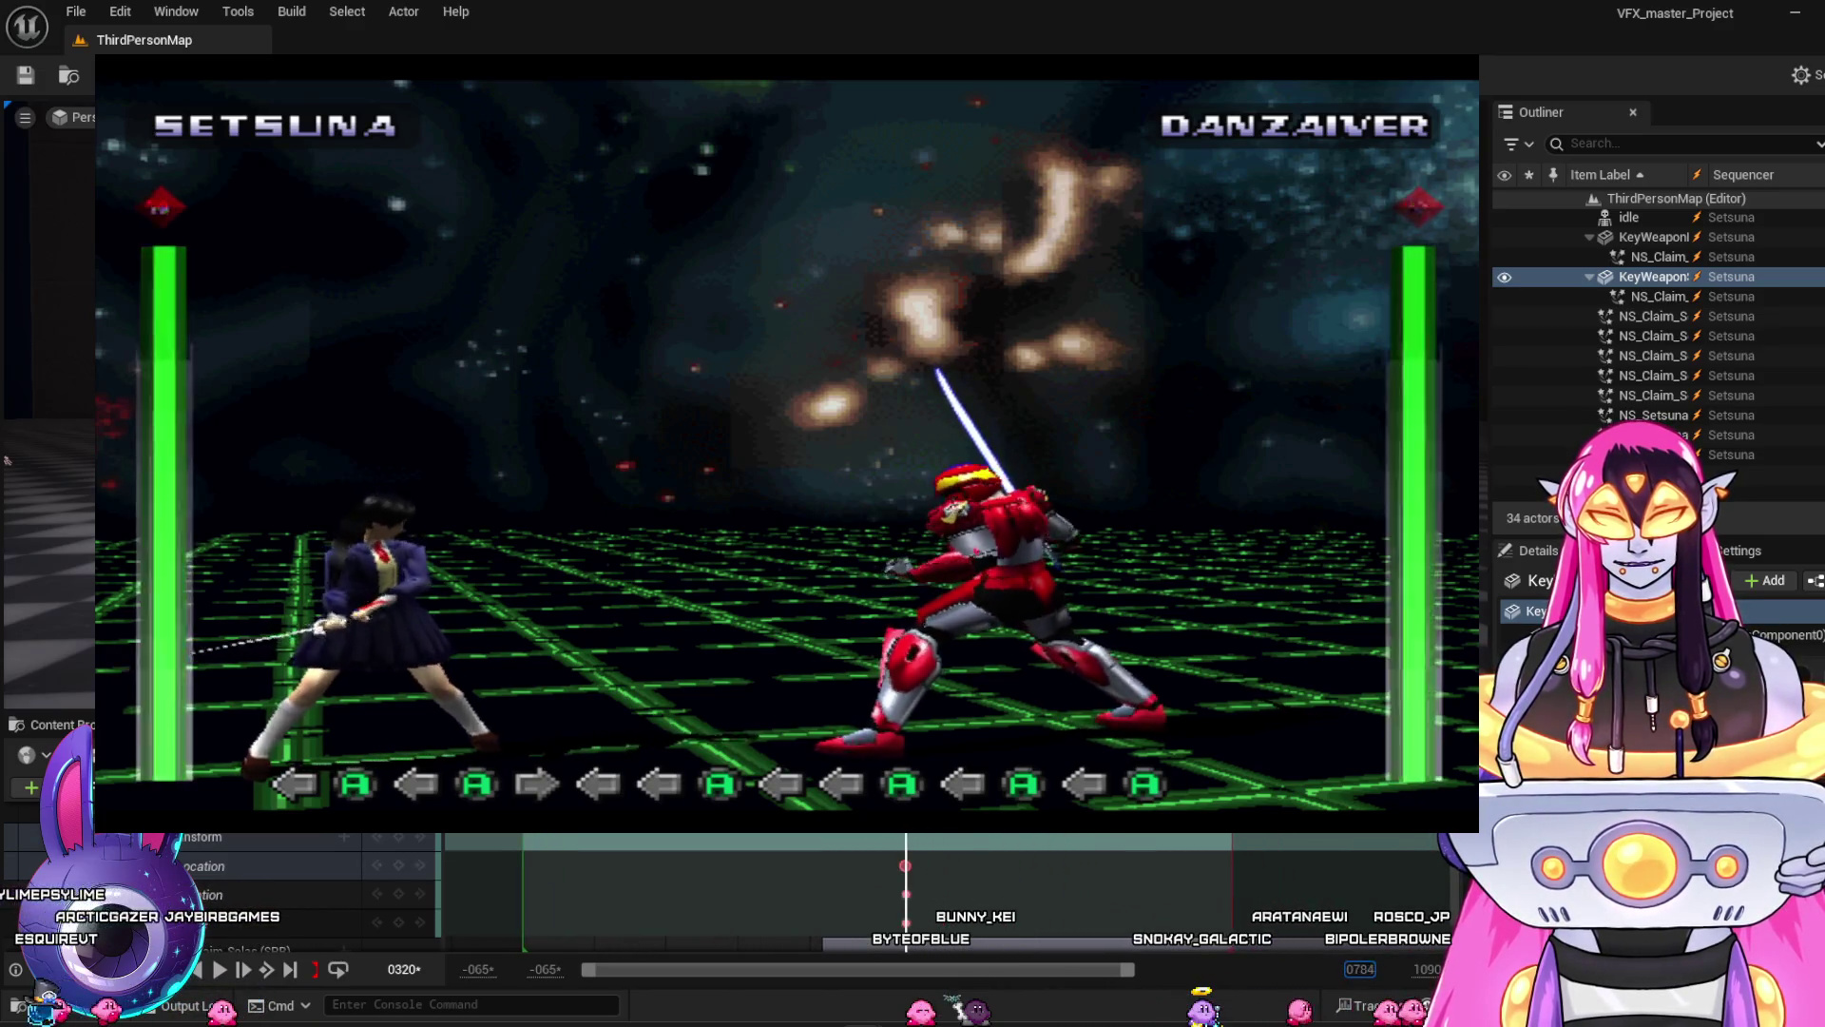
pyautogui.write('668')
pyautogui.press('Return')
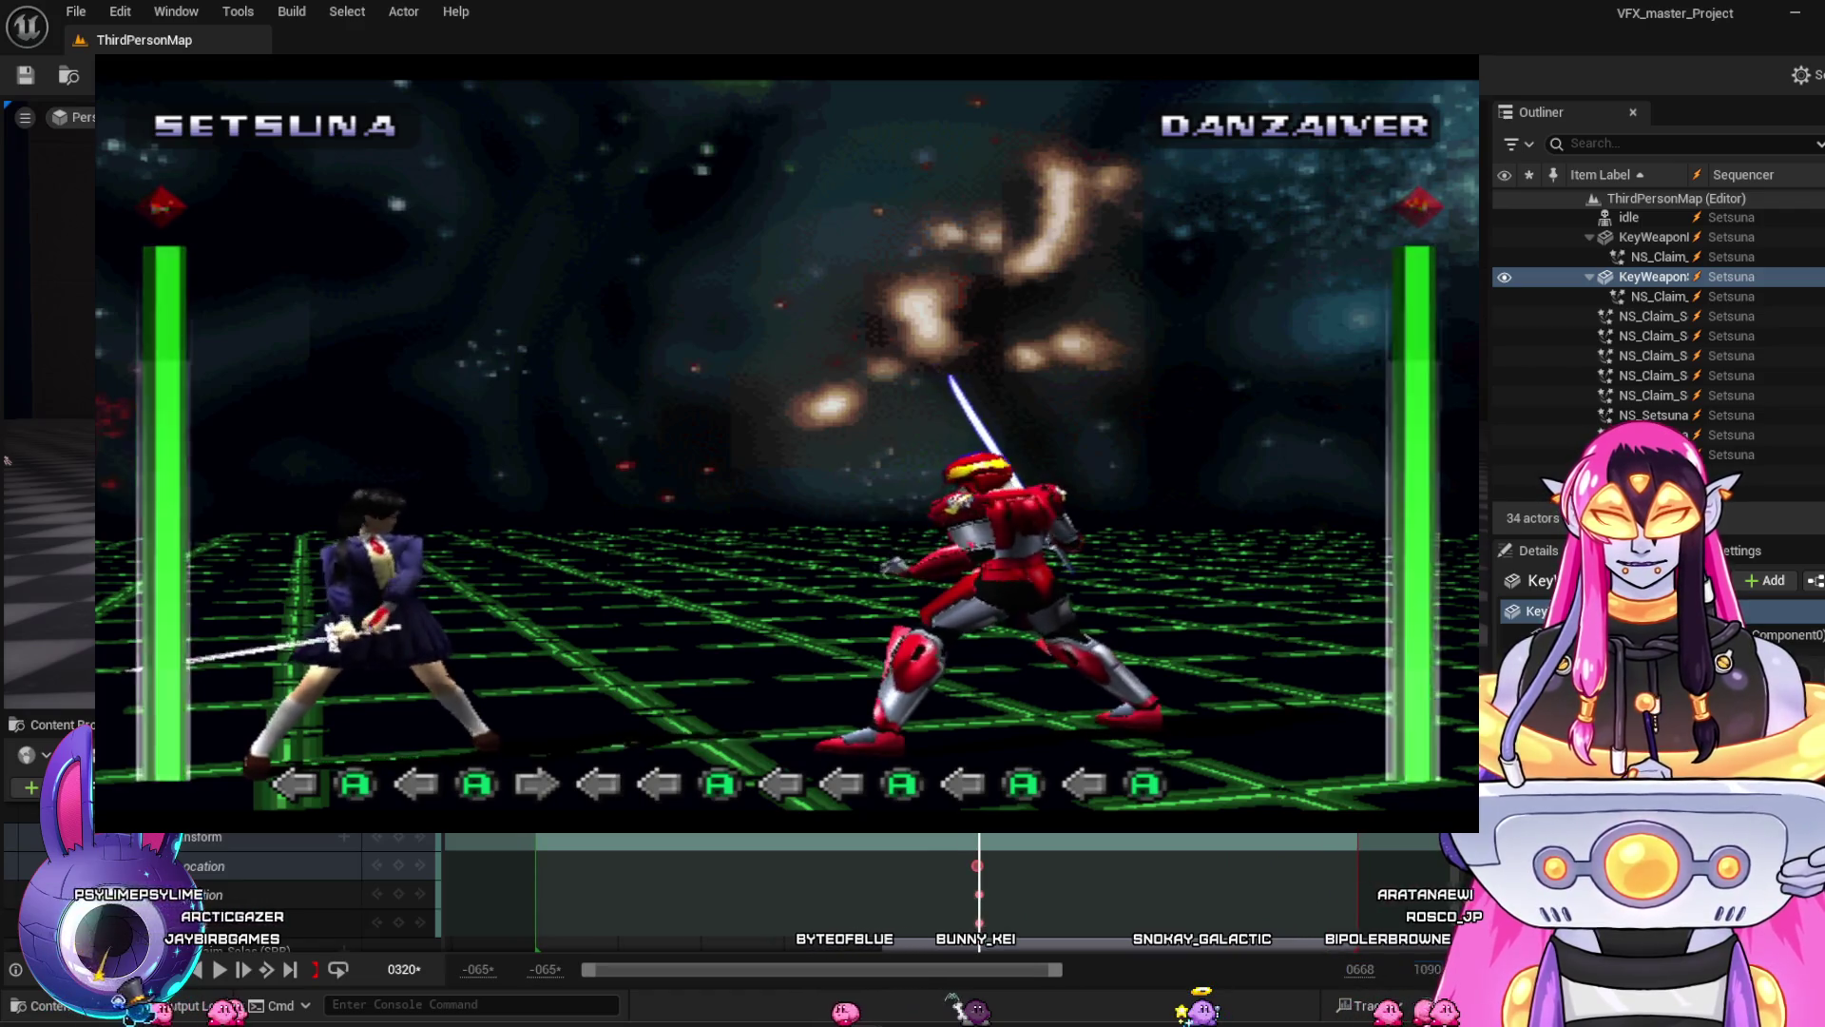
pyautogui.write('759')
pyautogui.press('Return')
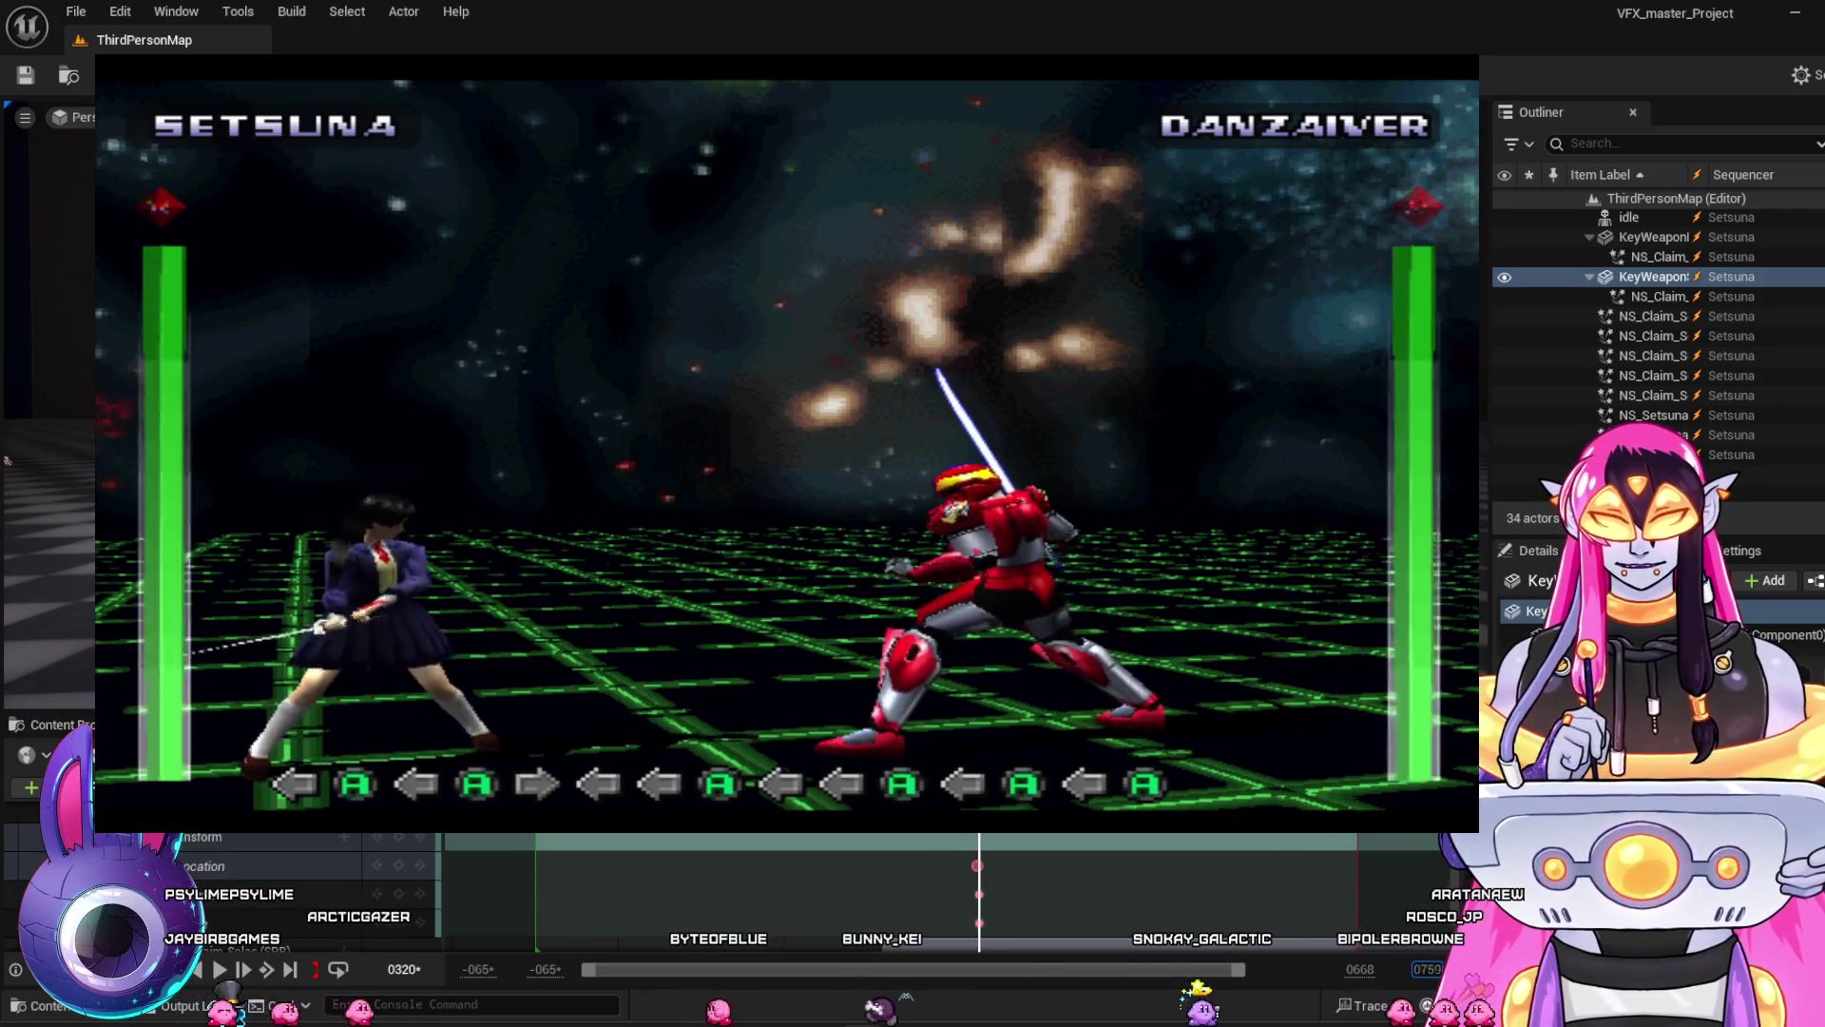
pyautogui.write('632')
pyautogui.press('Return')
pyautogui.write('526')
pyautogui.press('Return')
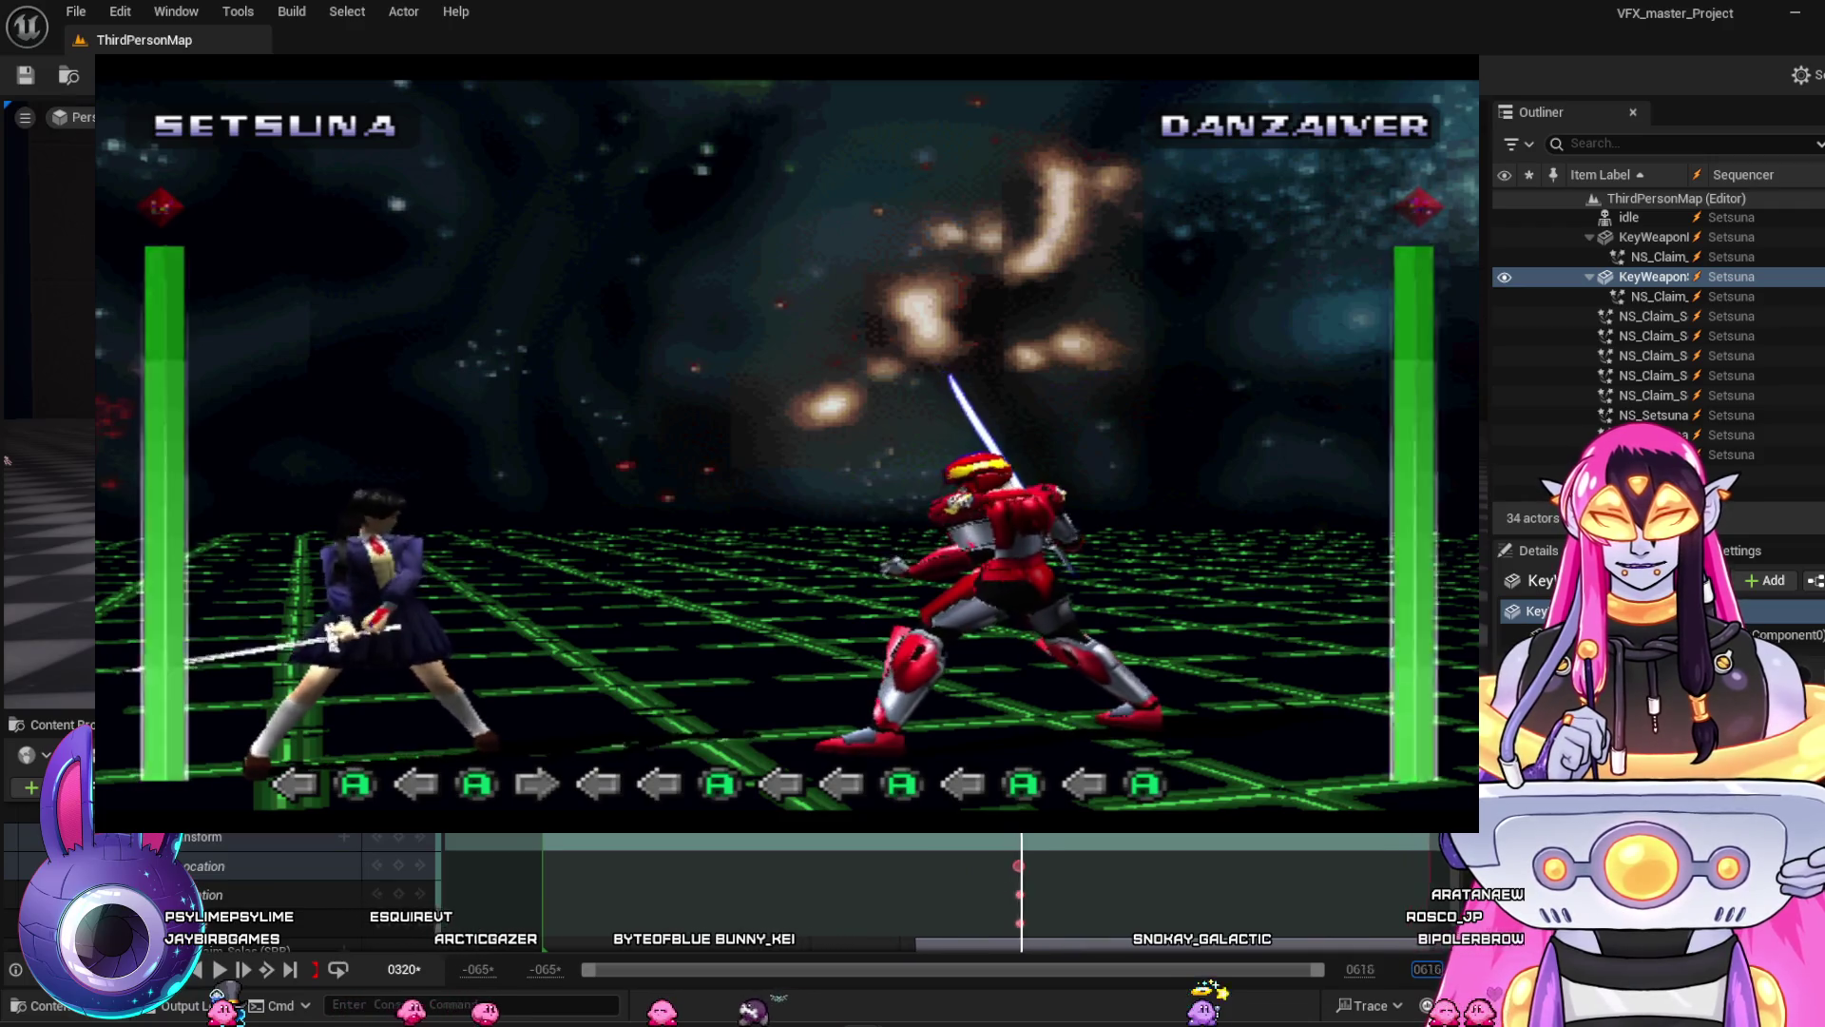
pyautogui.write('514')
pyautogui.press('Return')
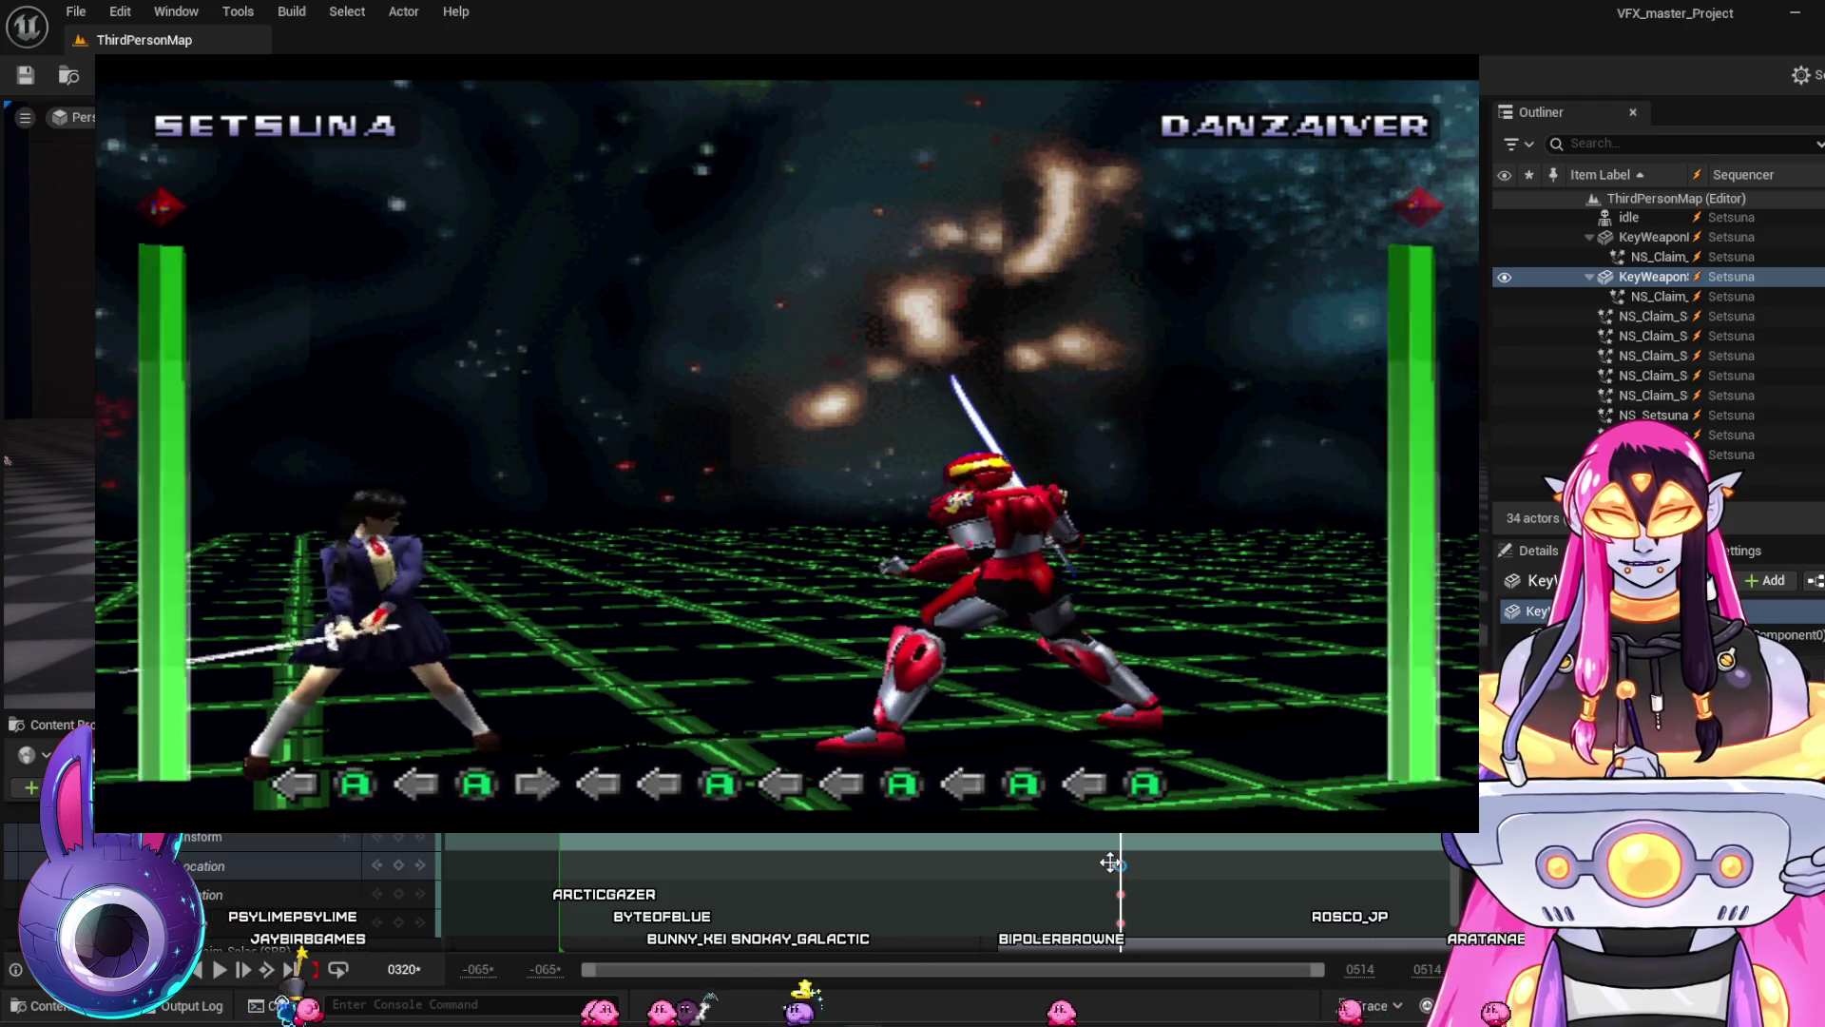
pyautogui.scroll(-3, 1111, 865)
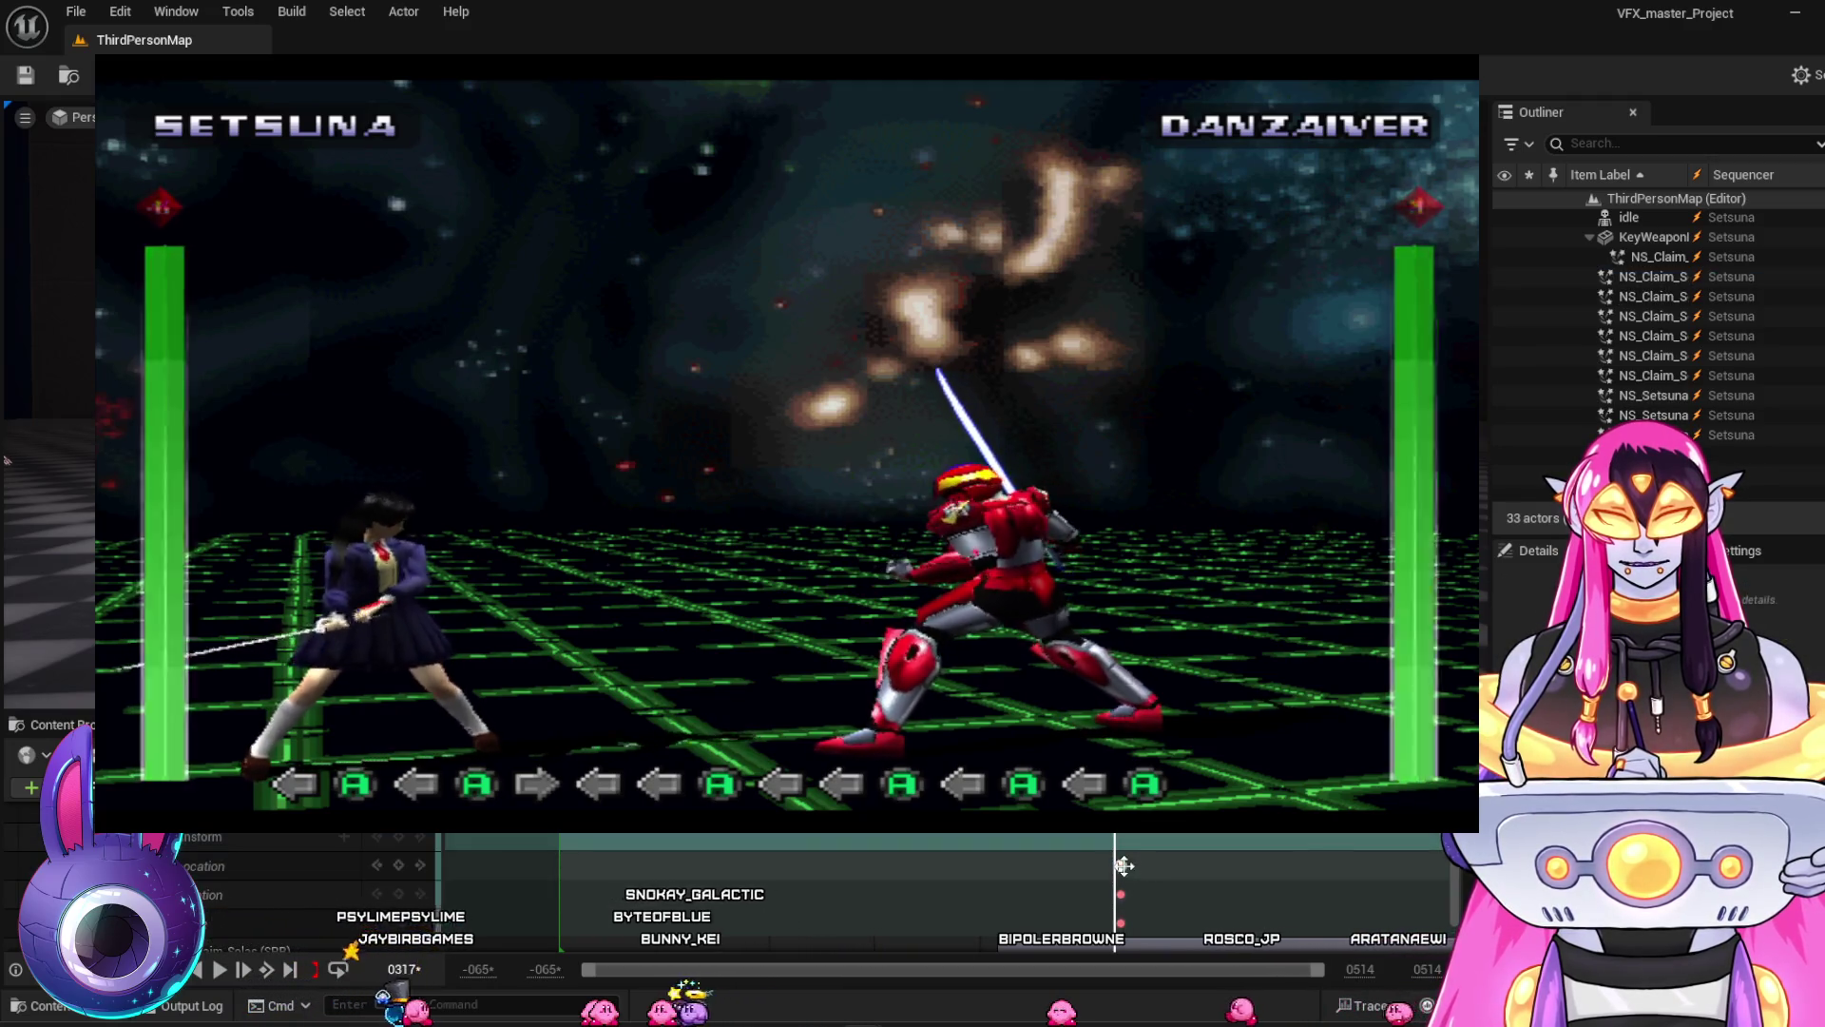
pyautogui.scroll(-5, 249, 882)
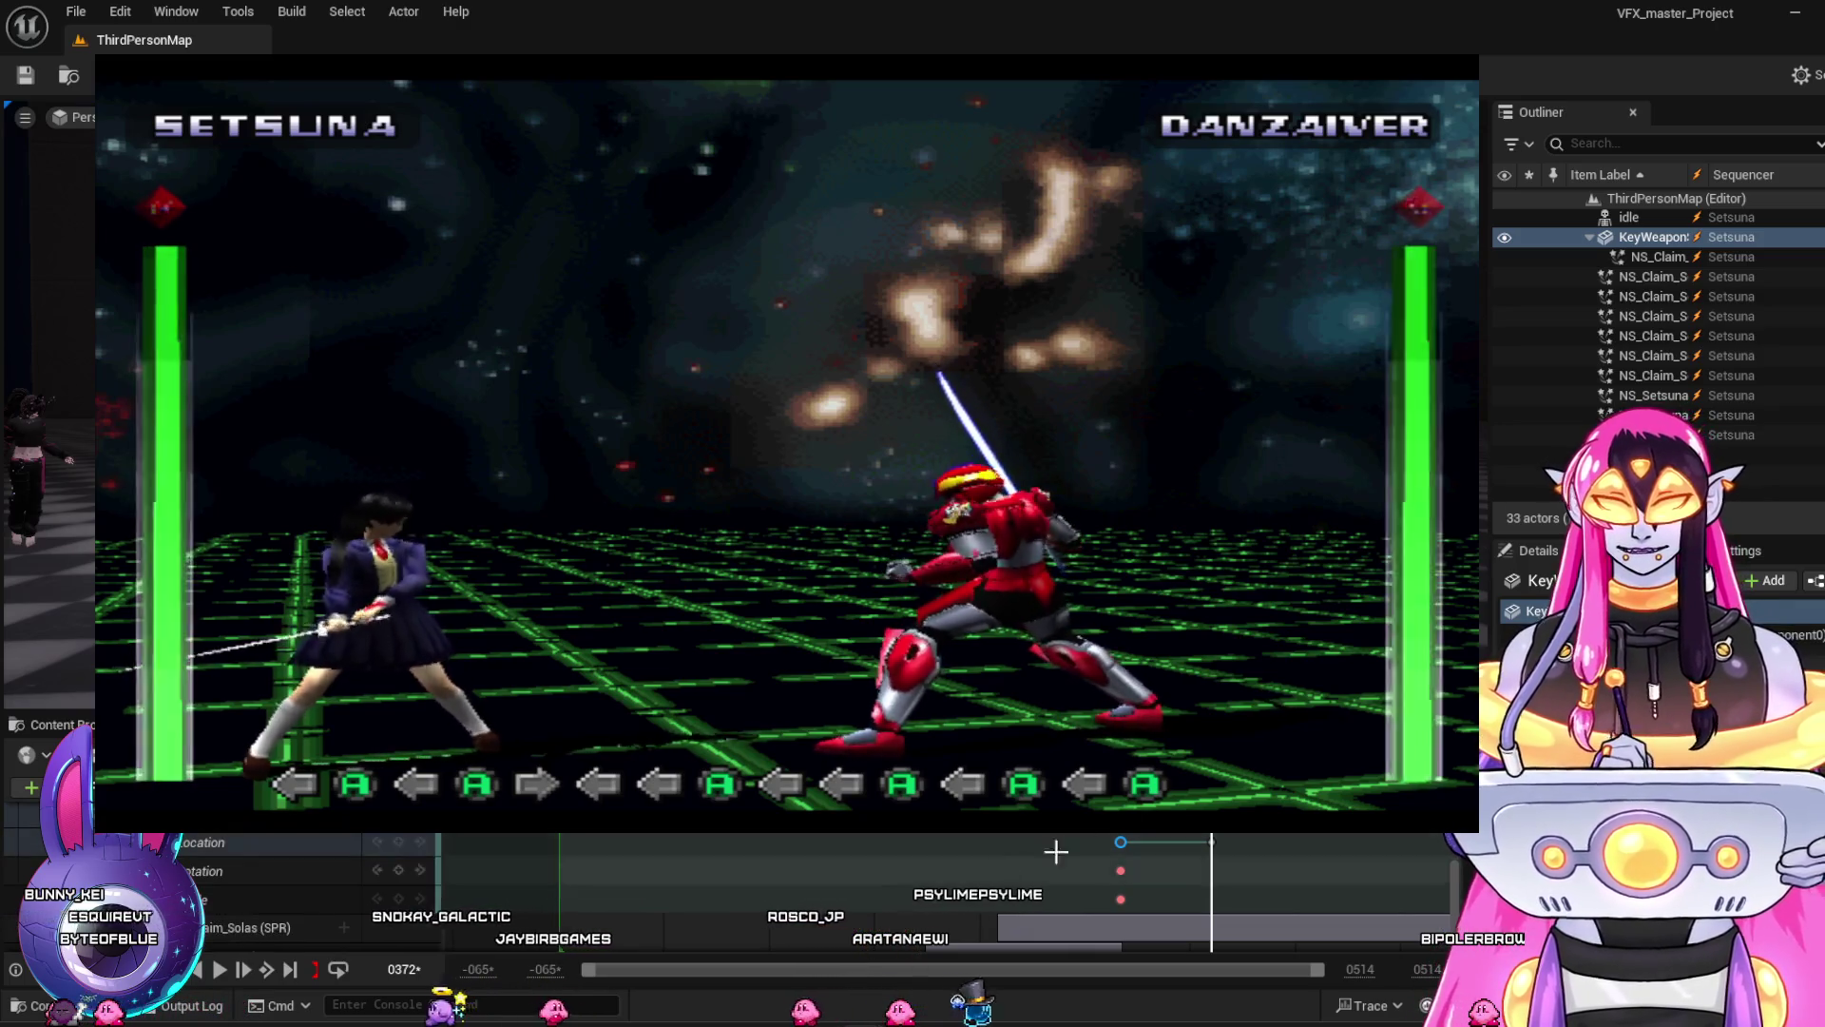
pyautogui.press('space')
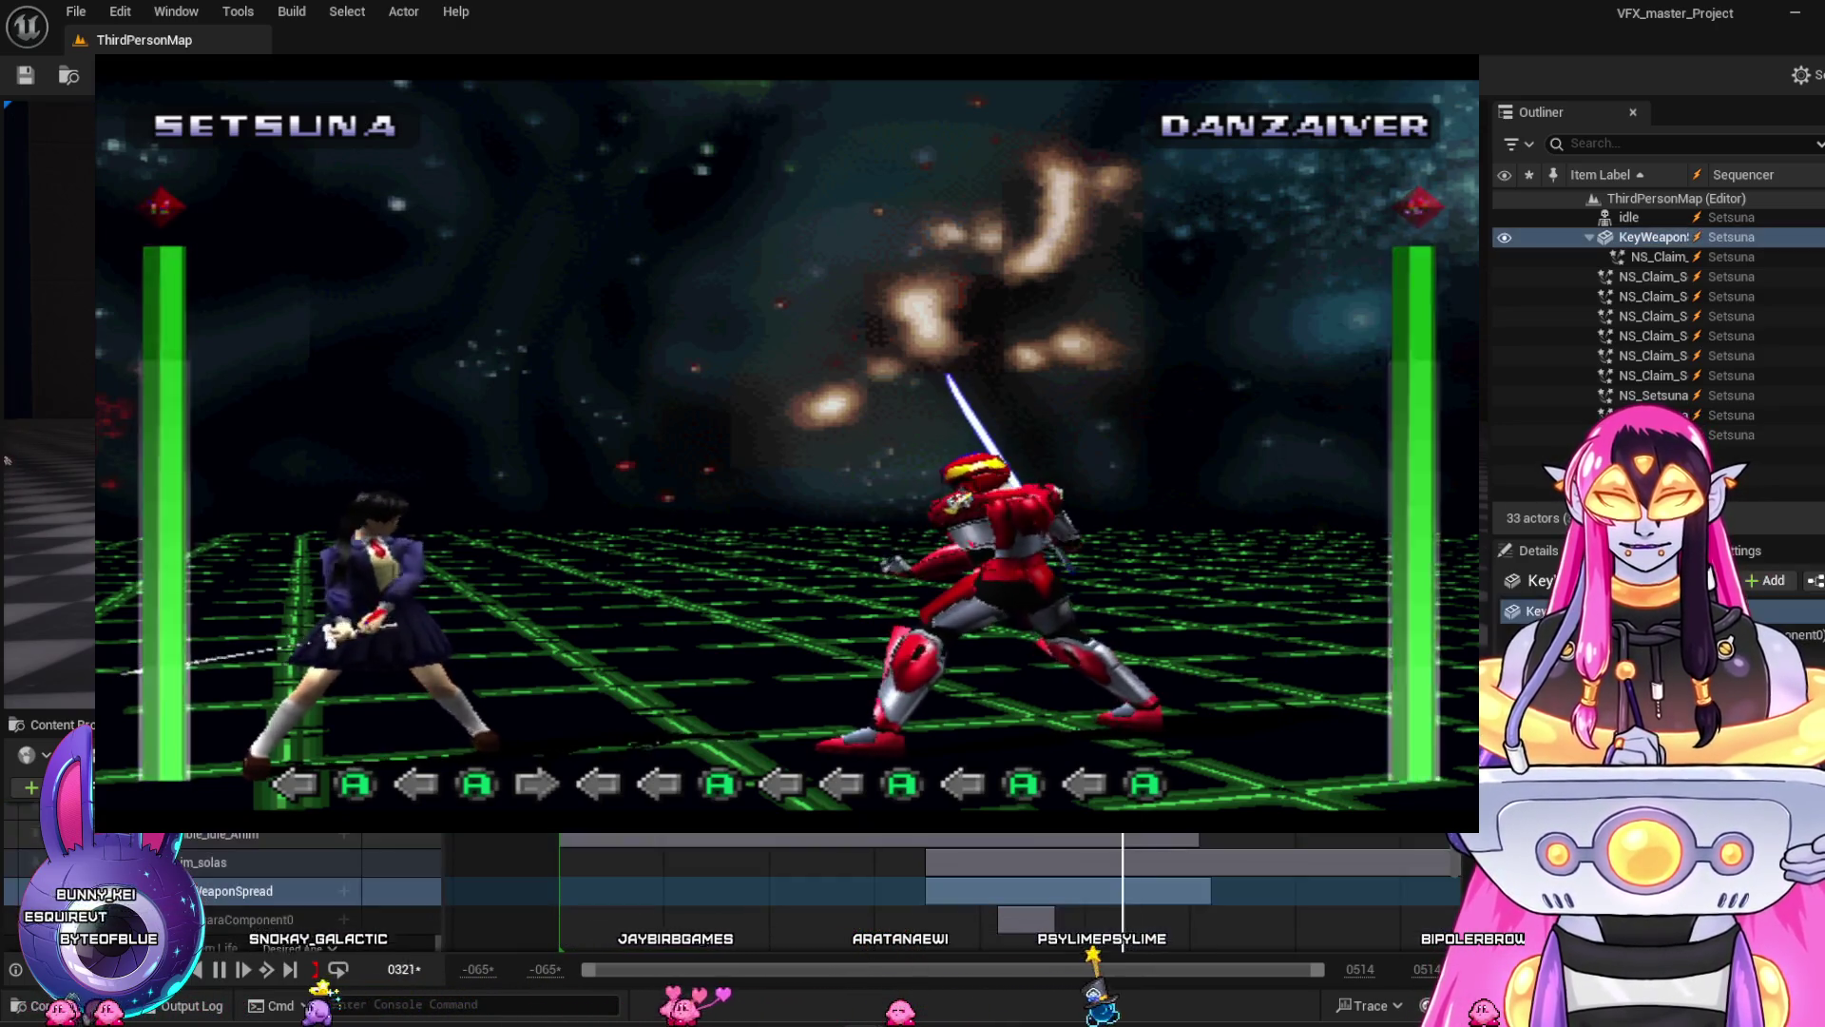
pyautogui.press('space')
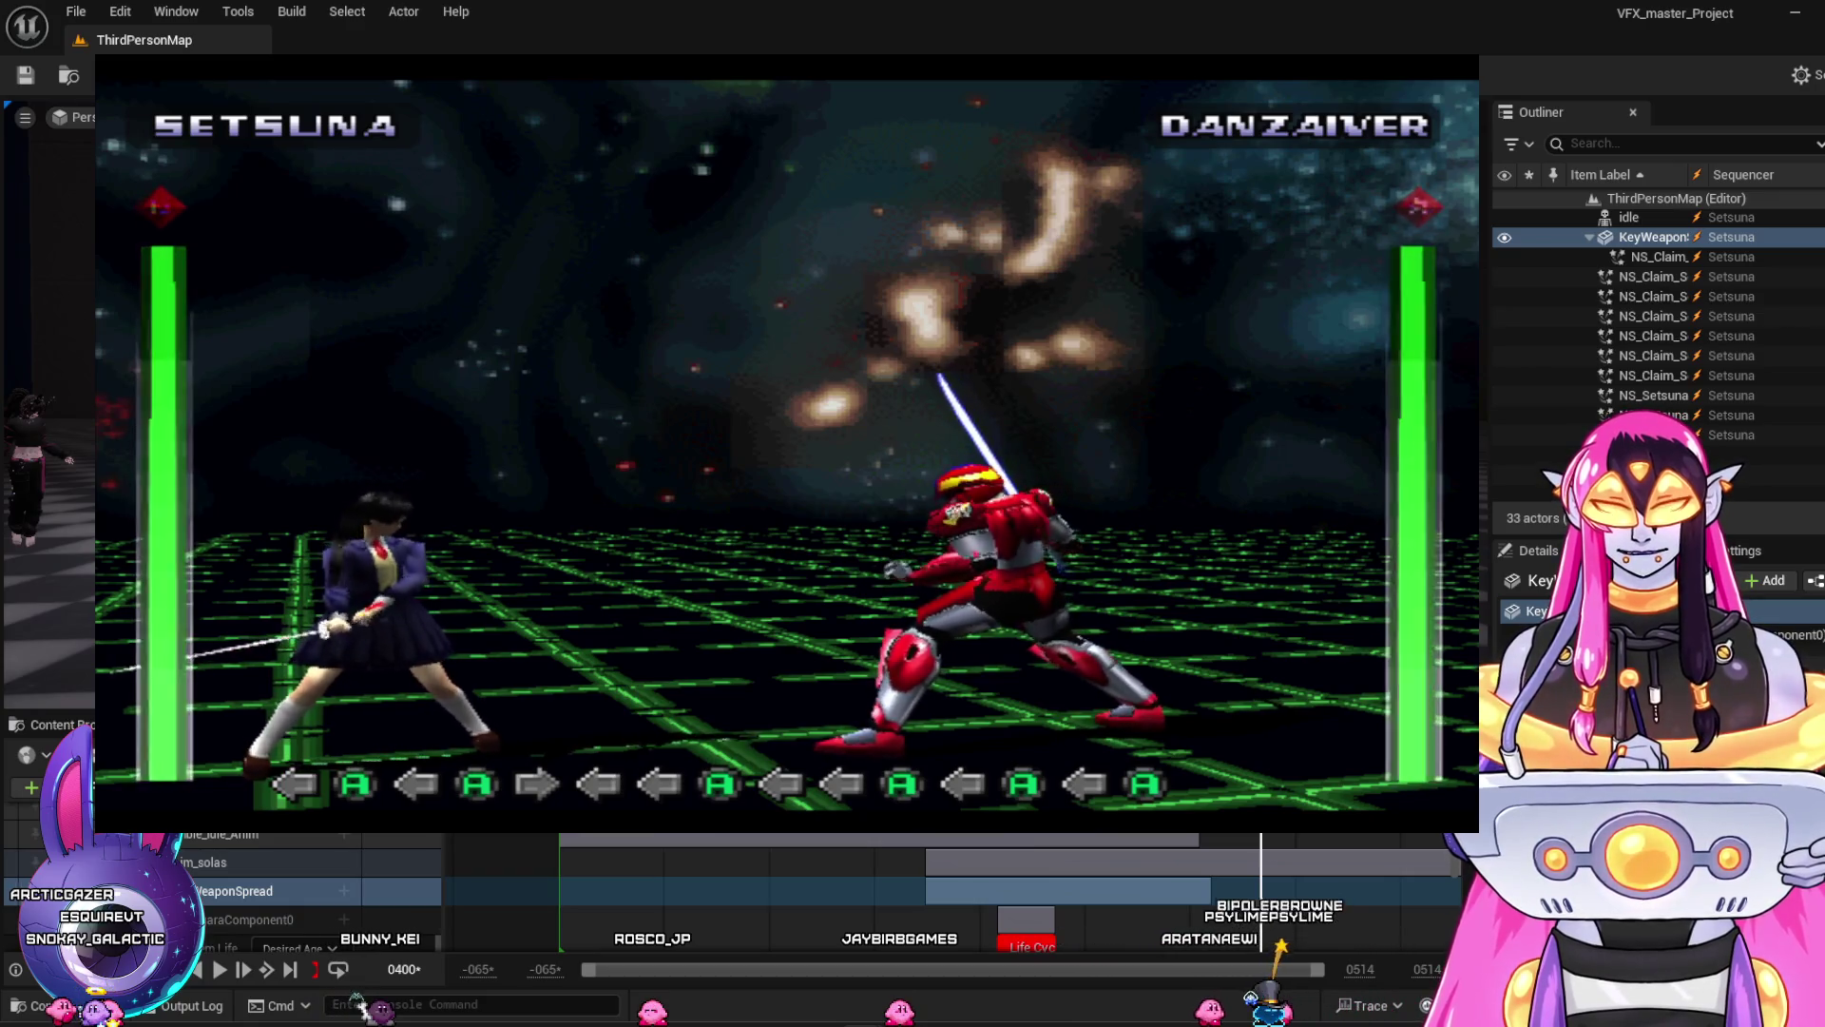
pyautogui.scroll(-3, 1141, 879)
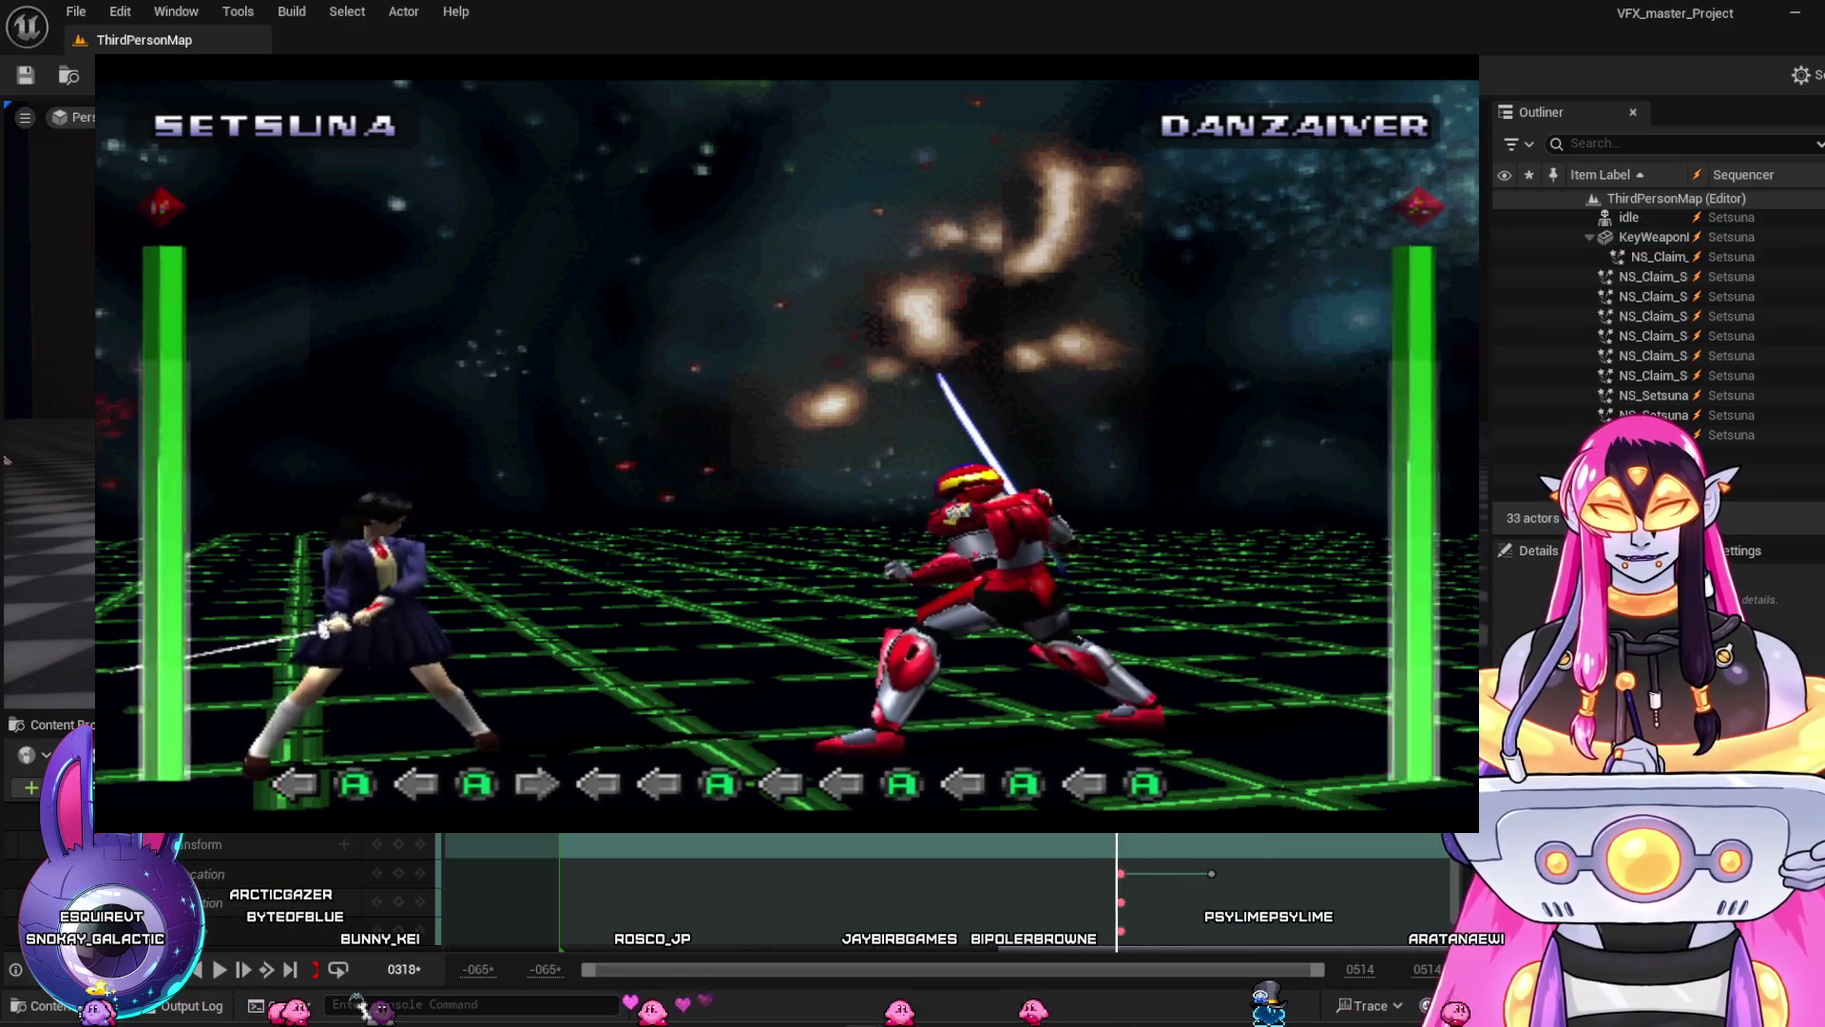
pyautogui.scroll(3, 951, 893)
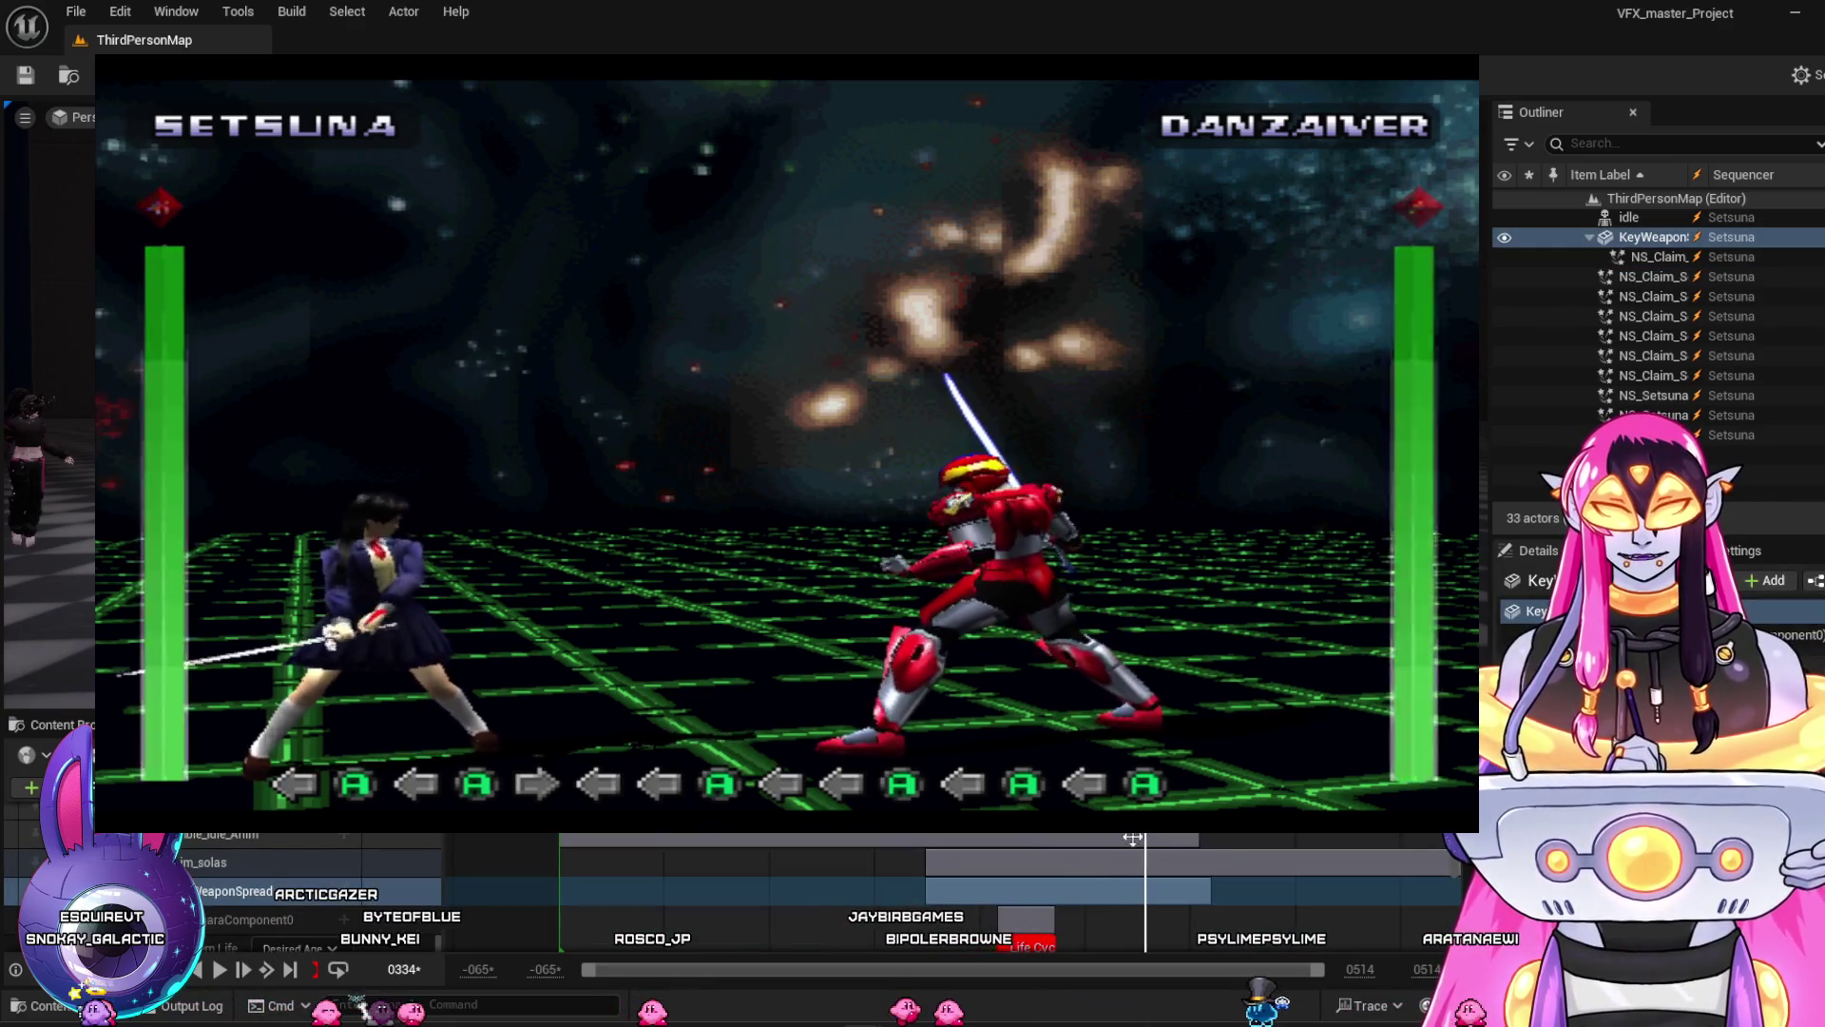
pyautogui.scroll(-3, 1133, 836)
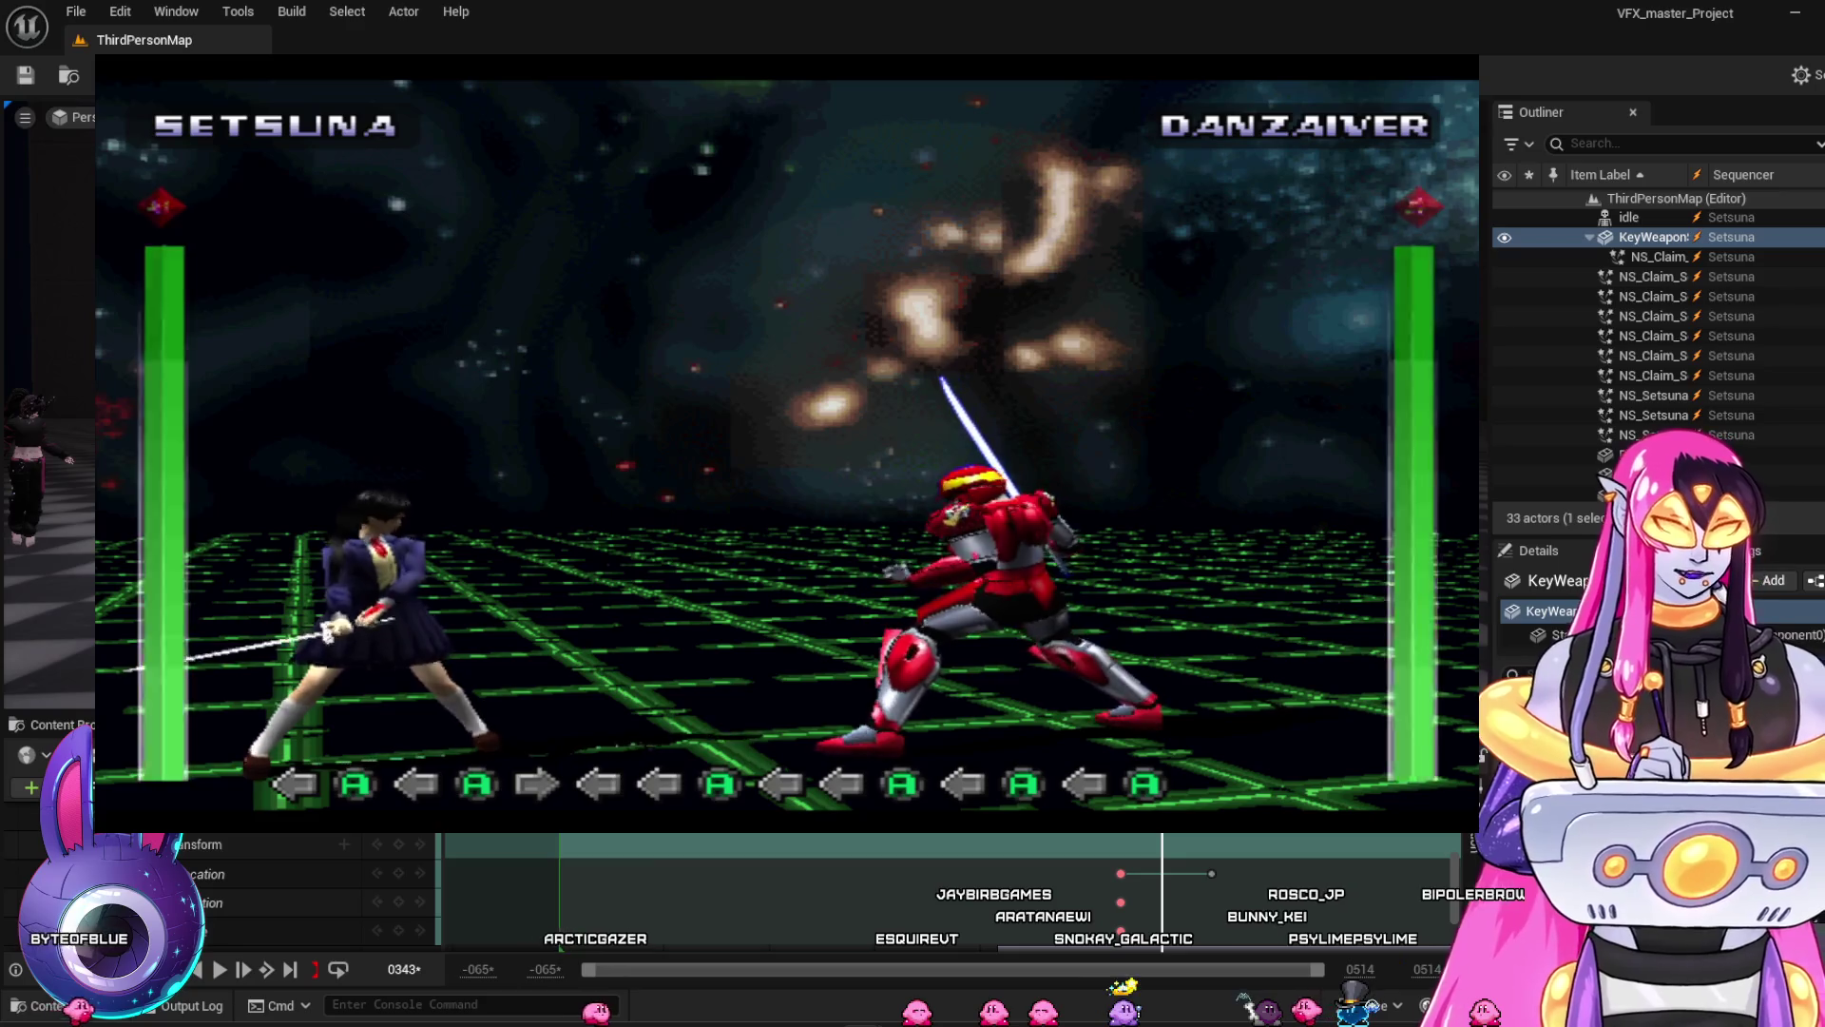
# - Undo to reattach the NS_Claim Niagara actor under KeyWeaponSpread in the Outliner
pyautogui.hotkey('ctrl', 'z')
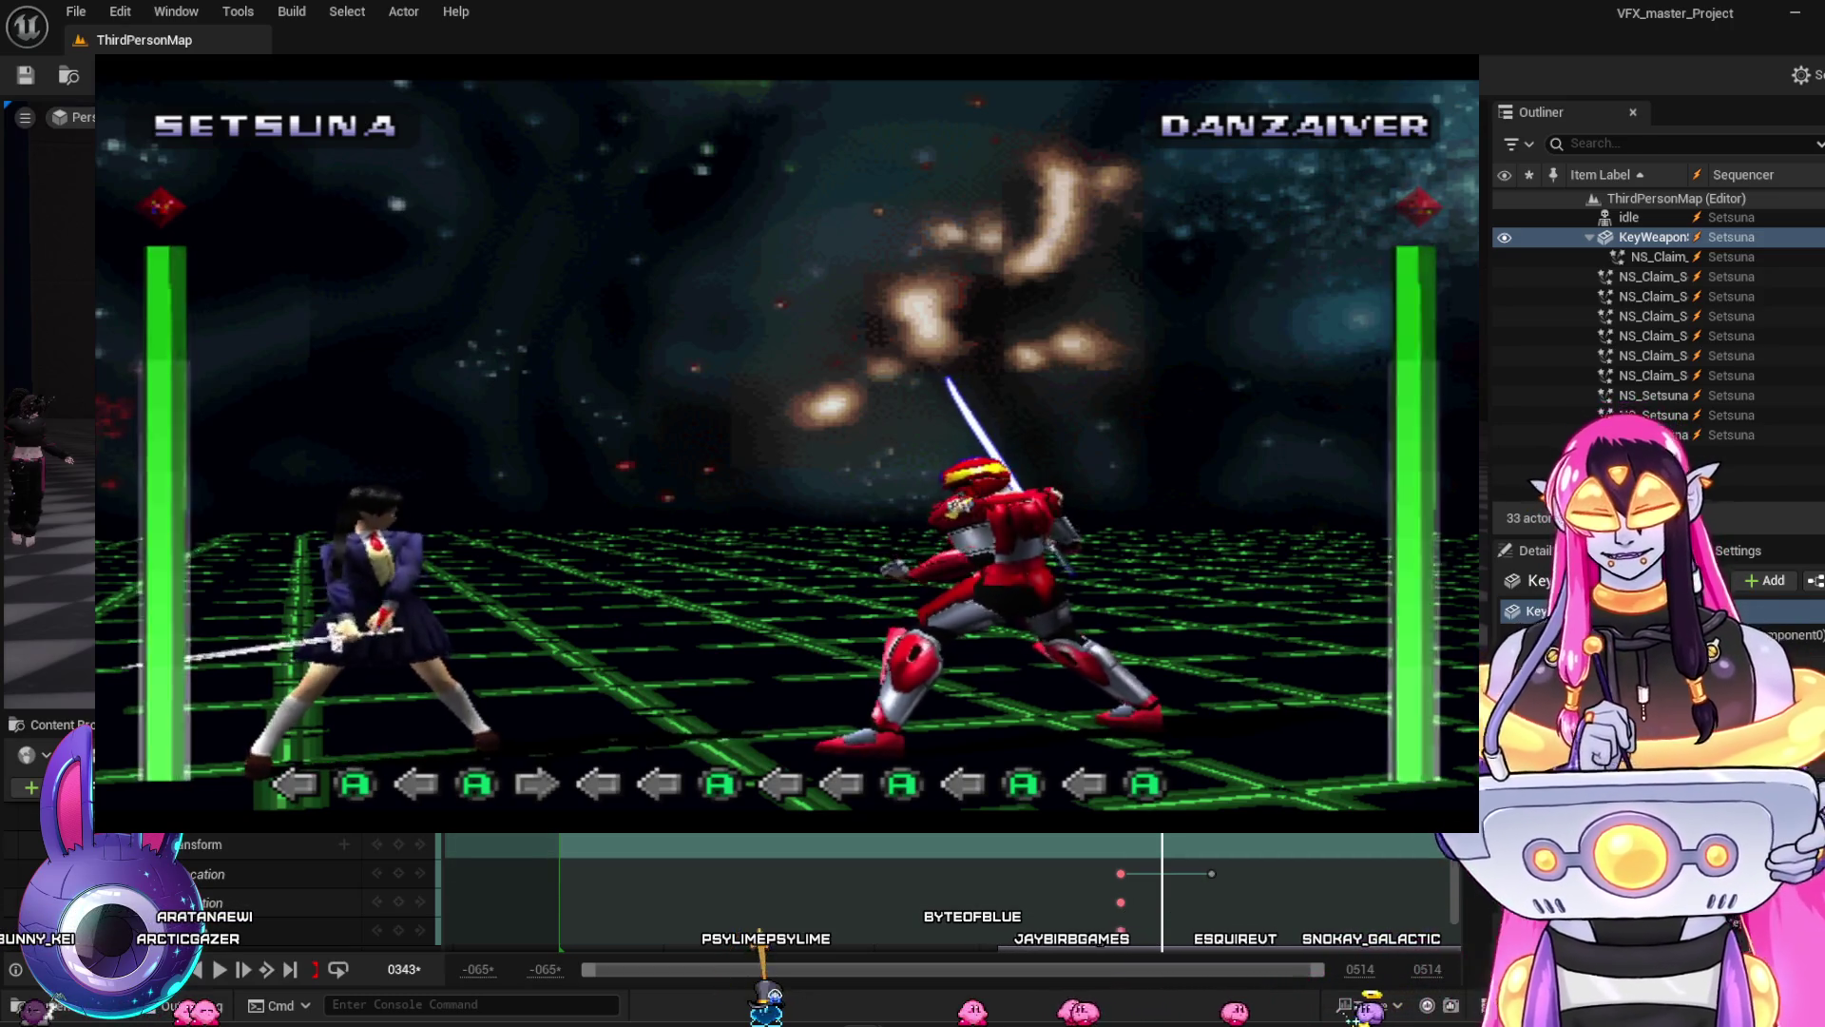
# - Select the NS_Claim effect and add a Transform key for it at frame 0337
pyautogui.click(1654, 476)
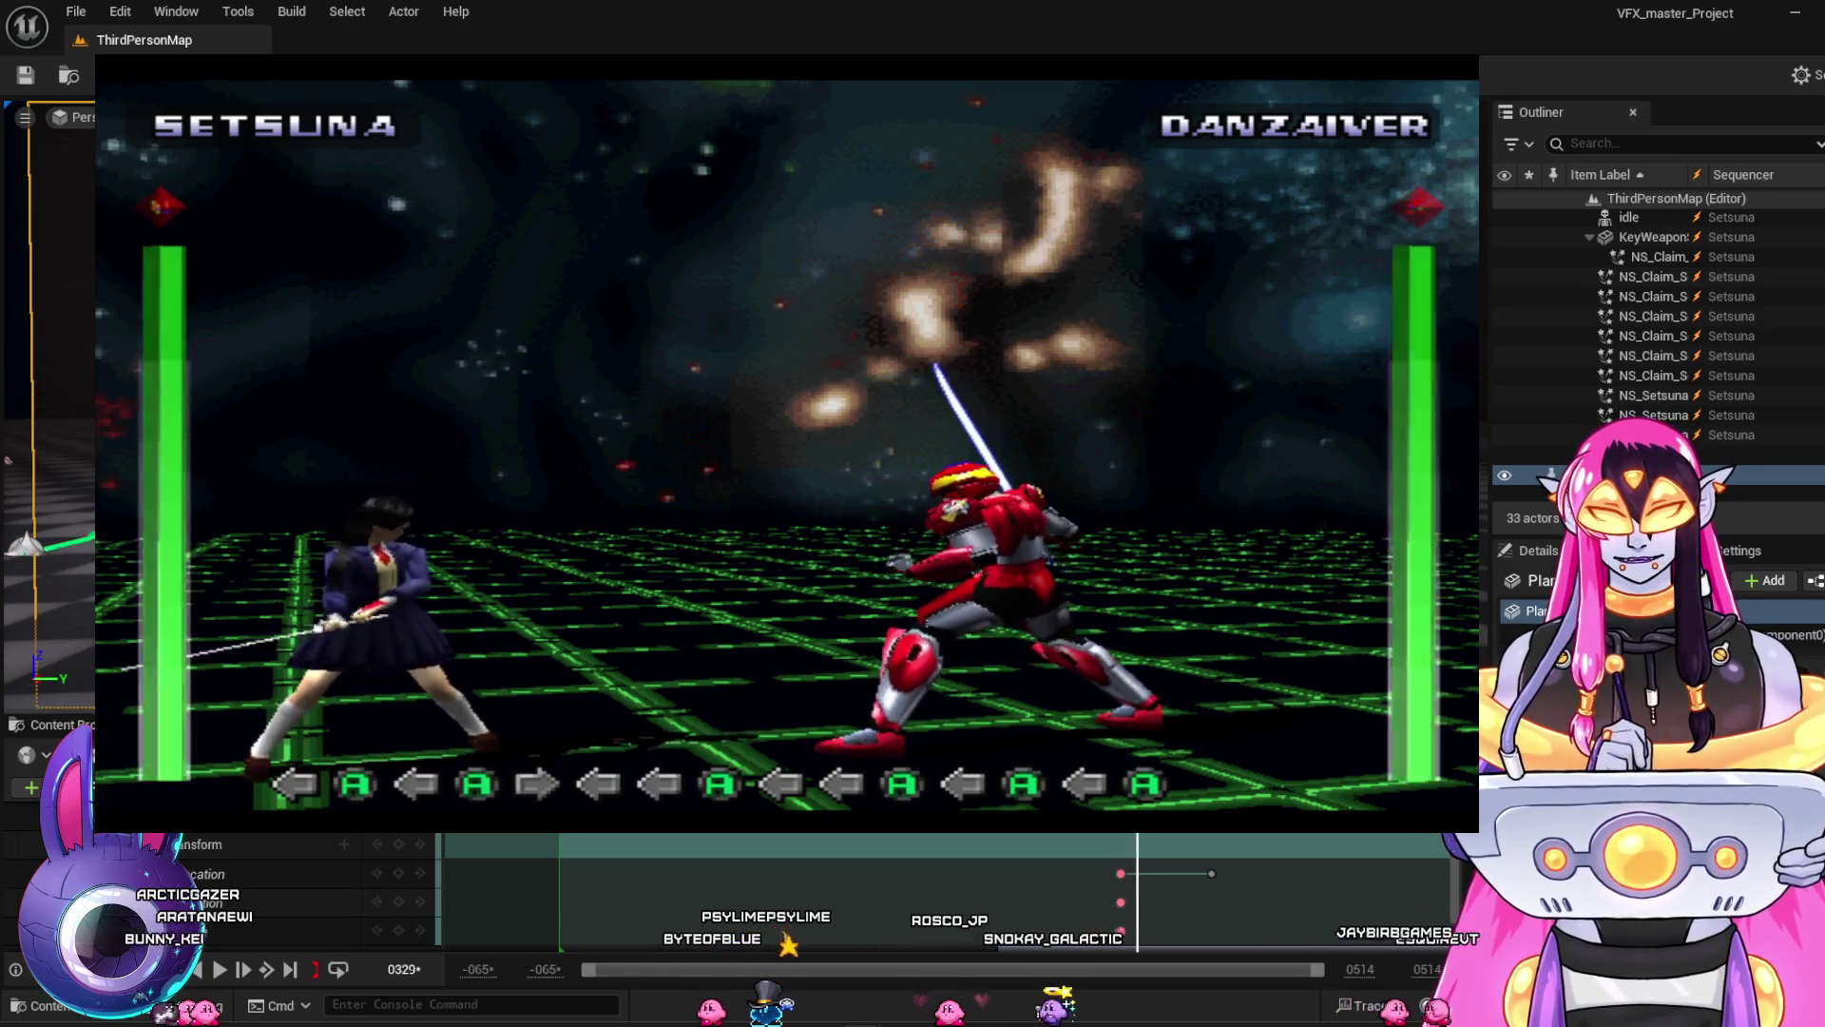
pyautogui.click(1659, 257)
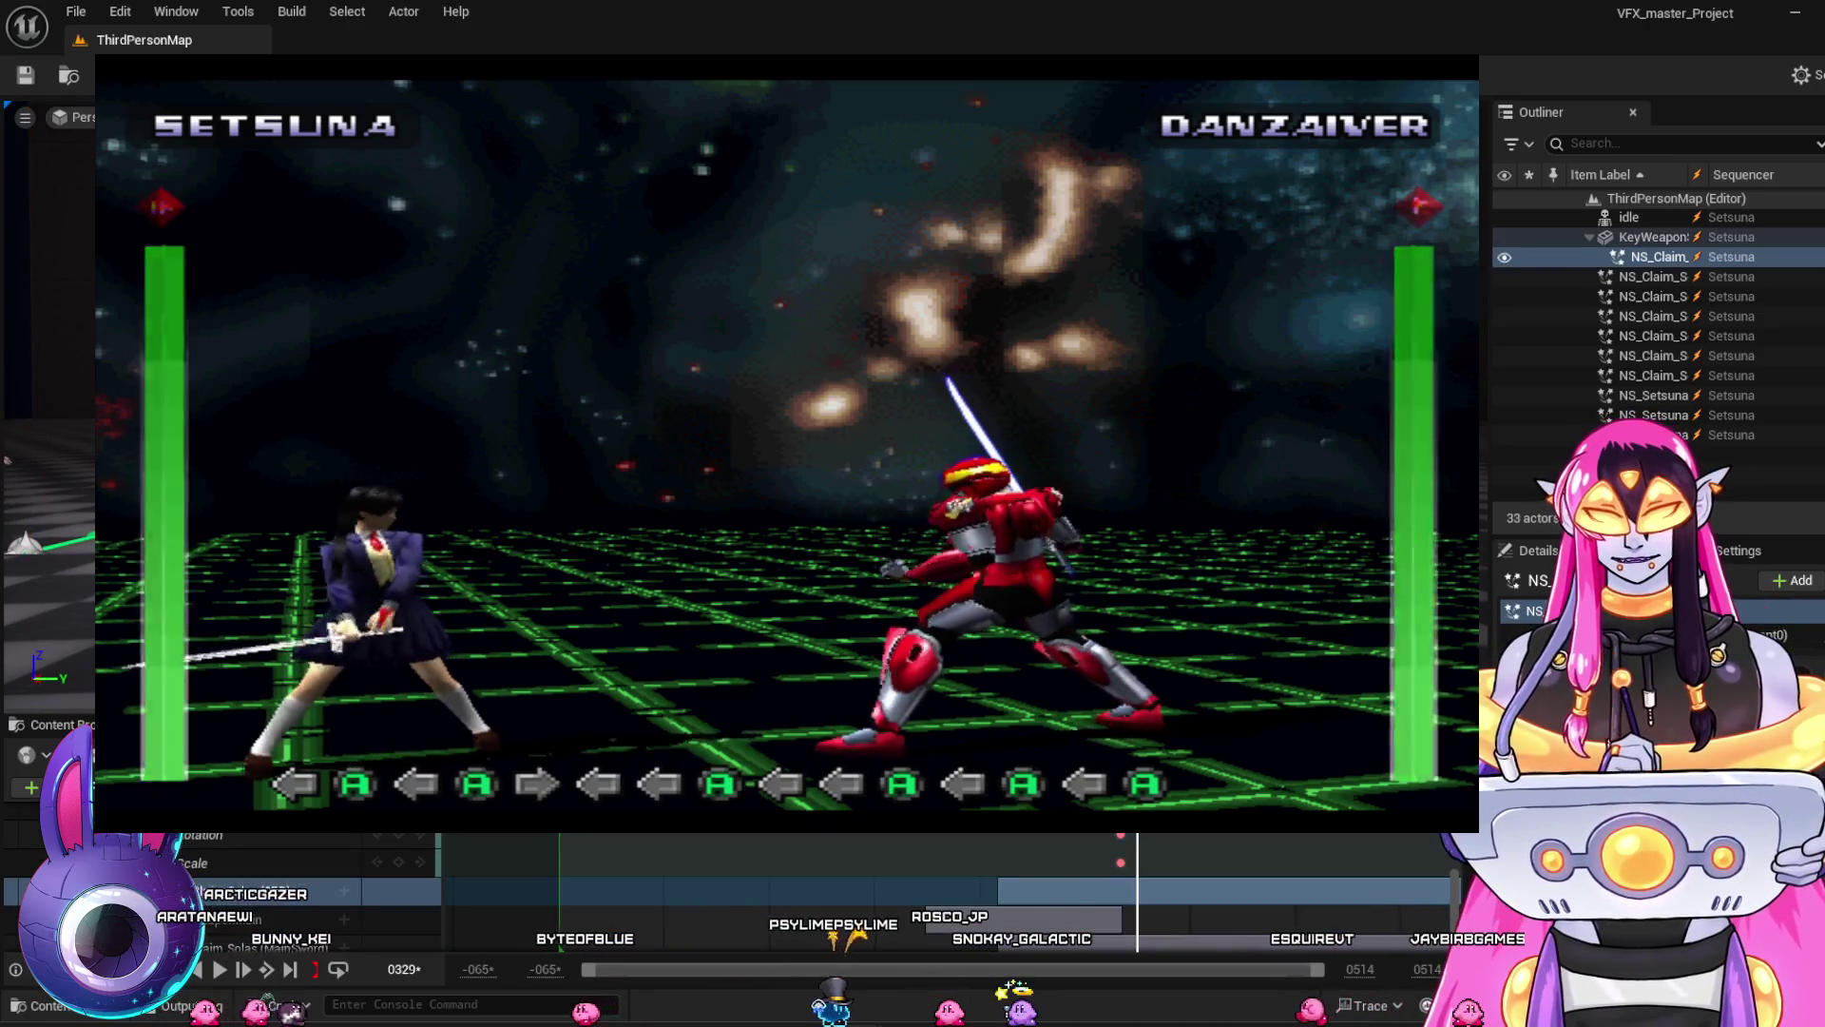
pyautogui.scroll(2, 1212, 869)
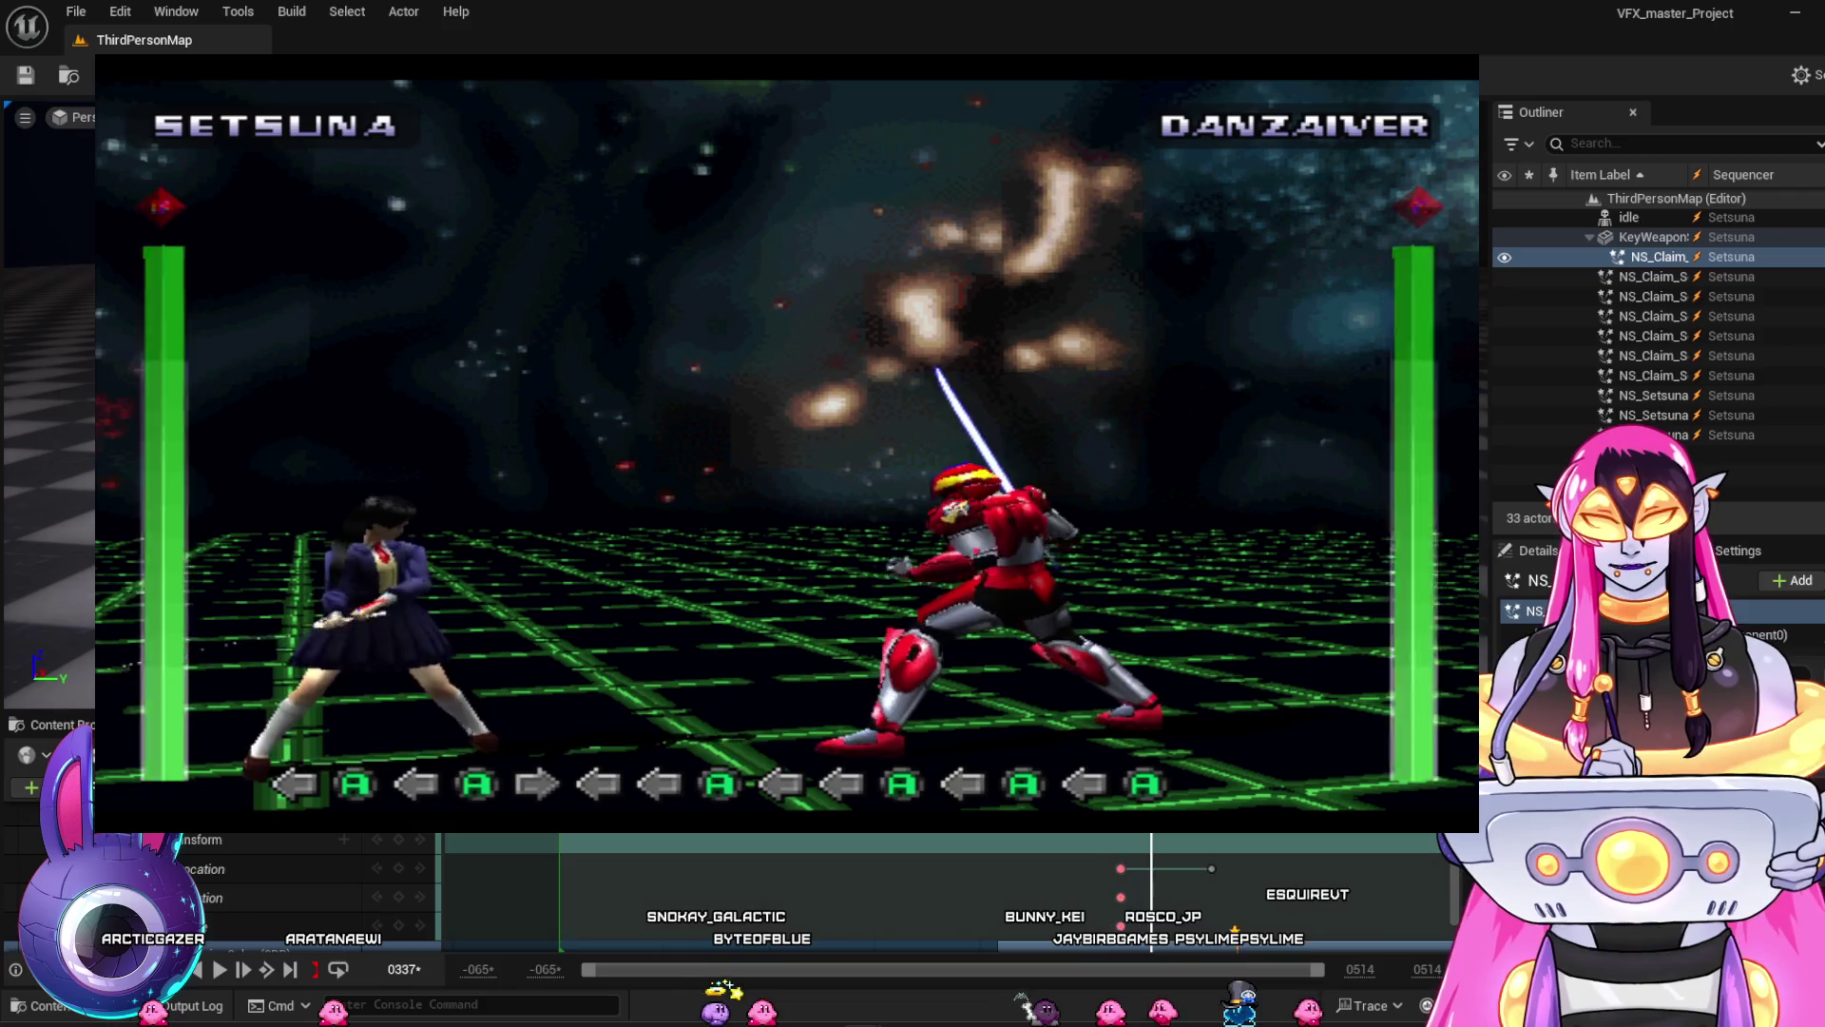
pyautogui.click(399, 841)
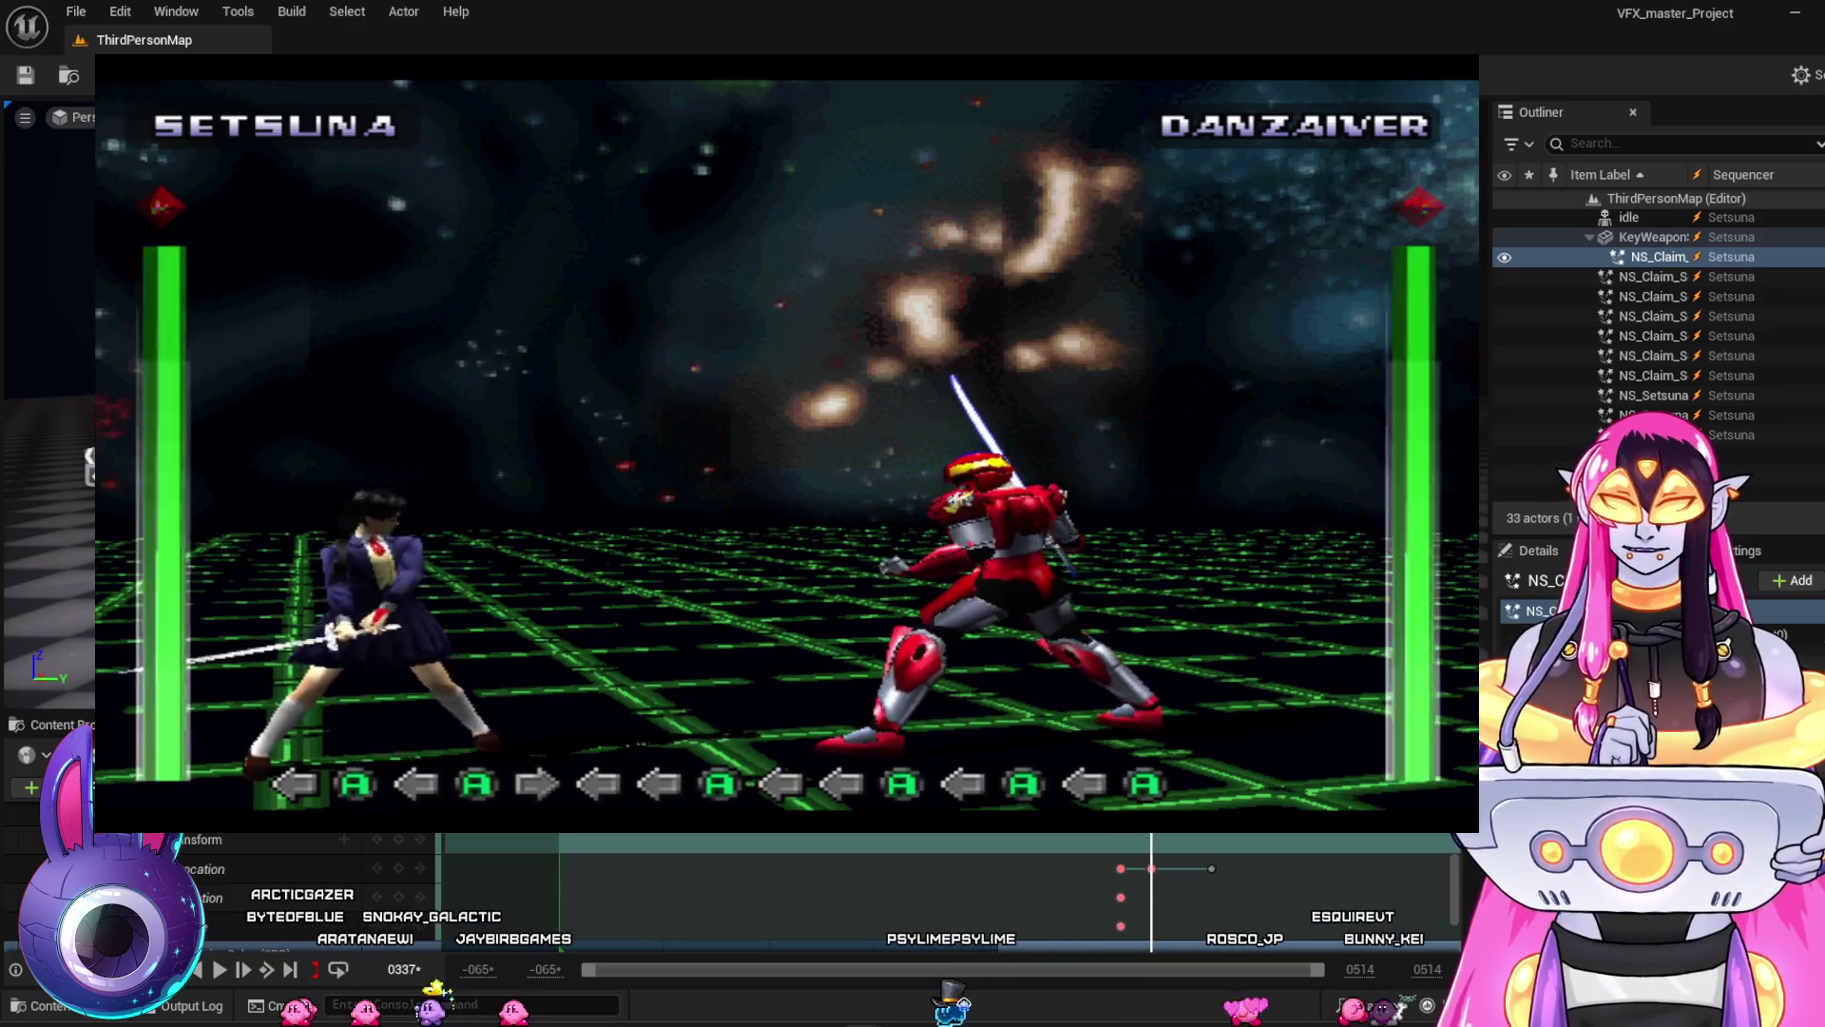
# - Select the KeyWeaponSpread track and its actor in Sequencer
pyautogui.scroll(5, 348, 862)
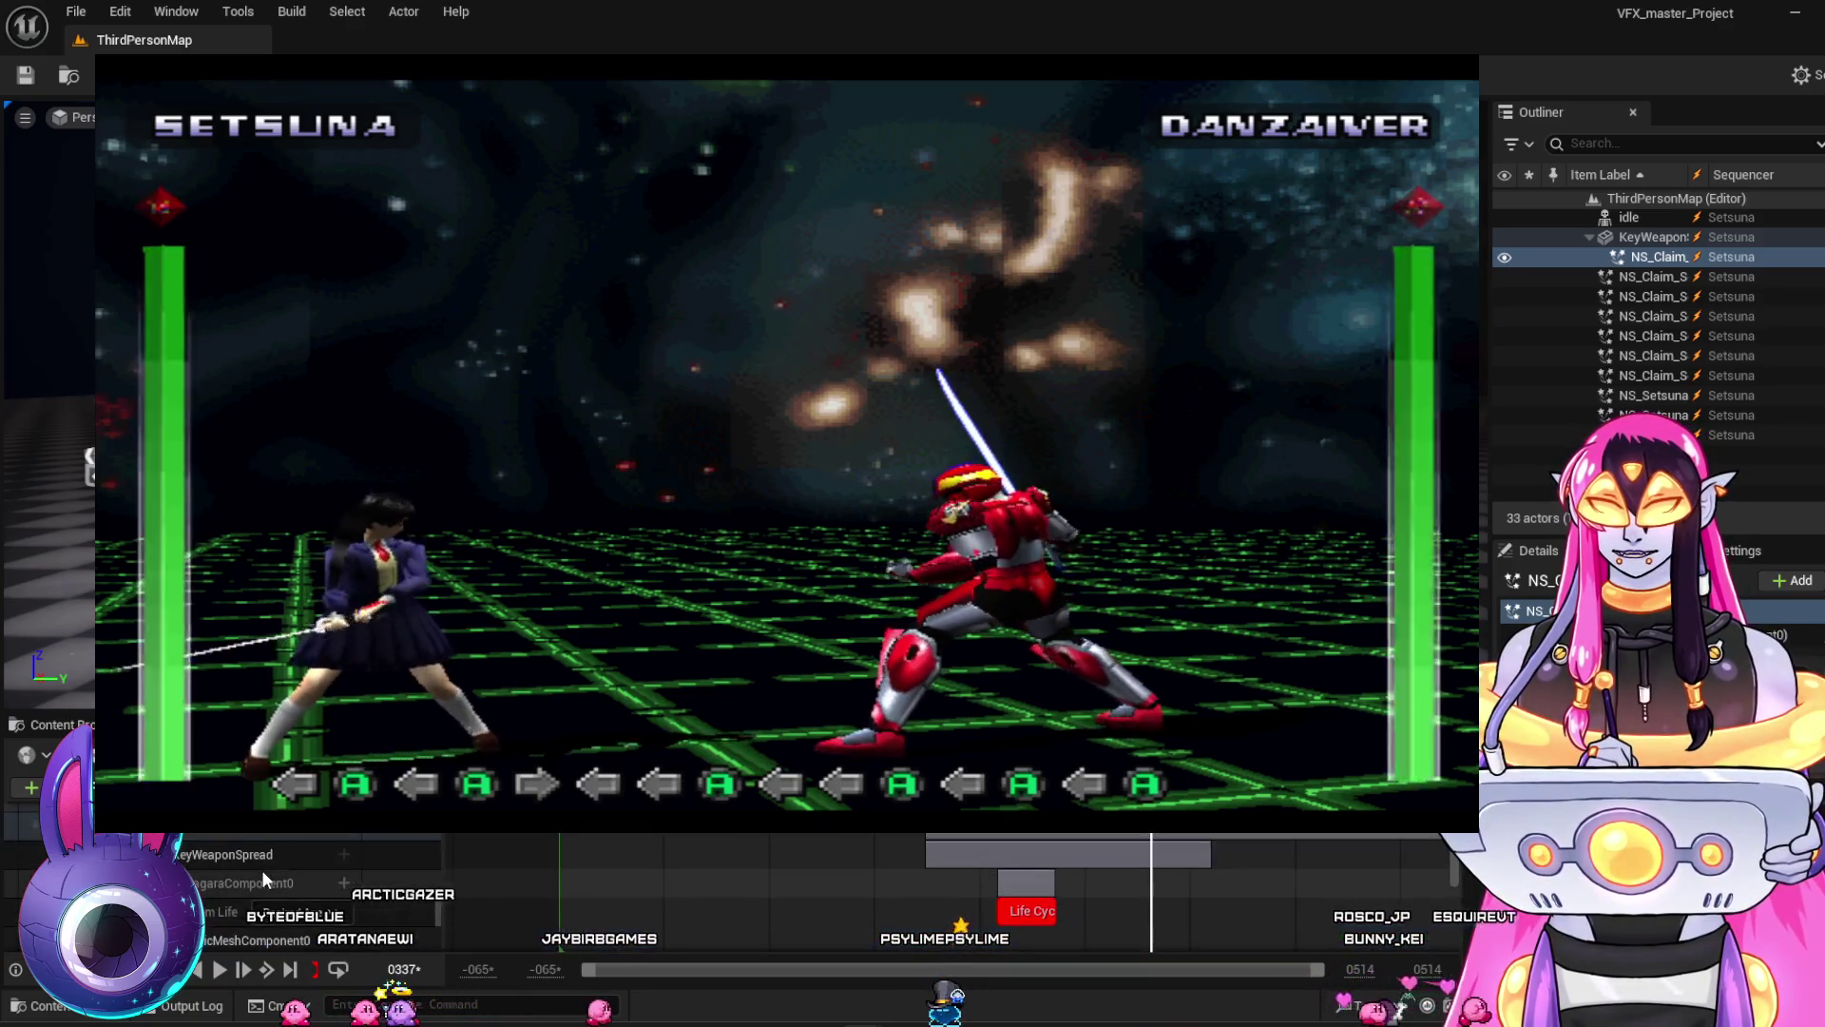
pyautogui.scroll(-5, 258, 858)
pyautogui.scroll(5, 260, 859)
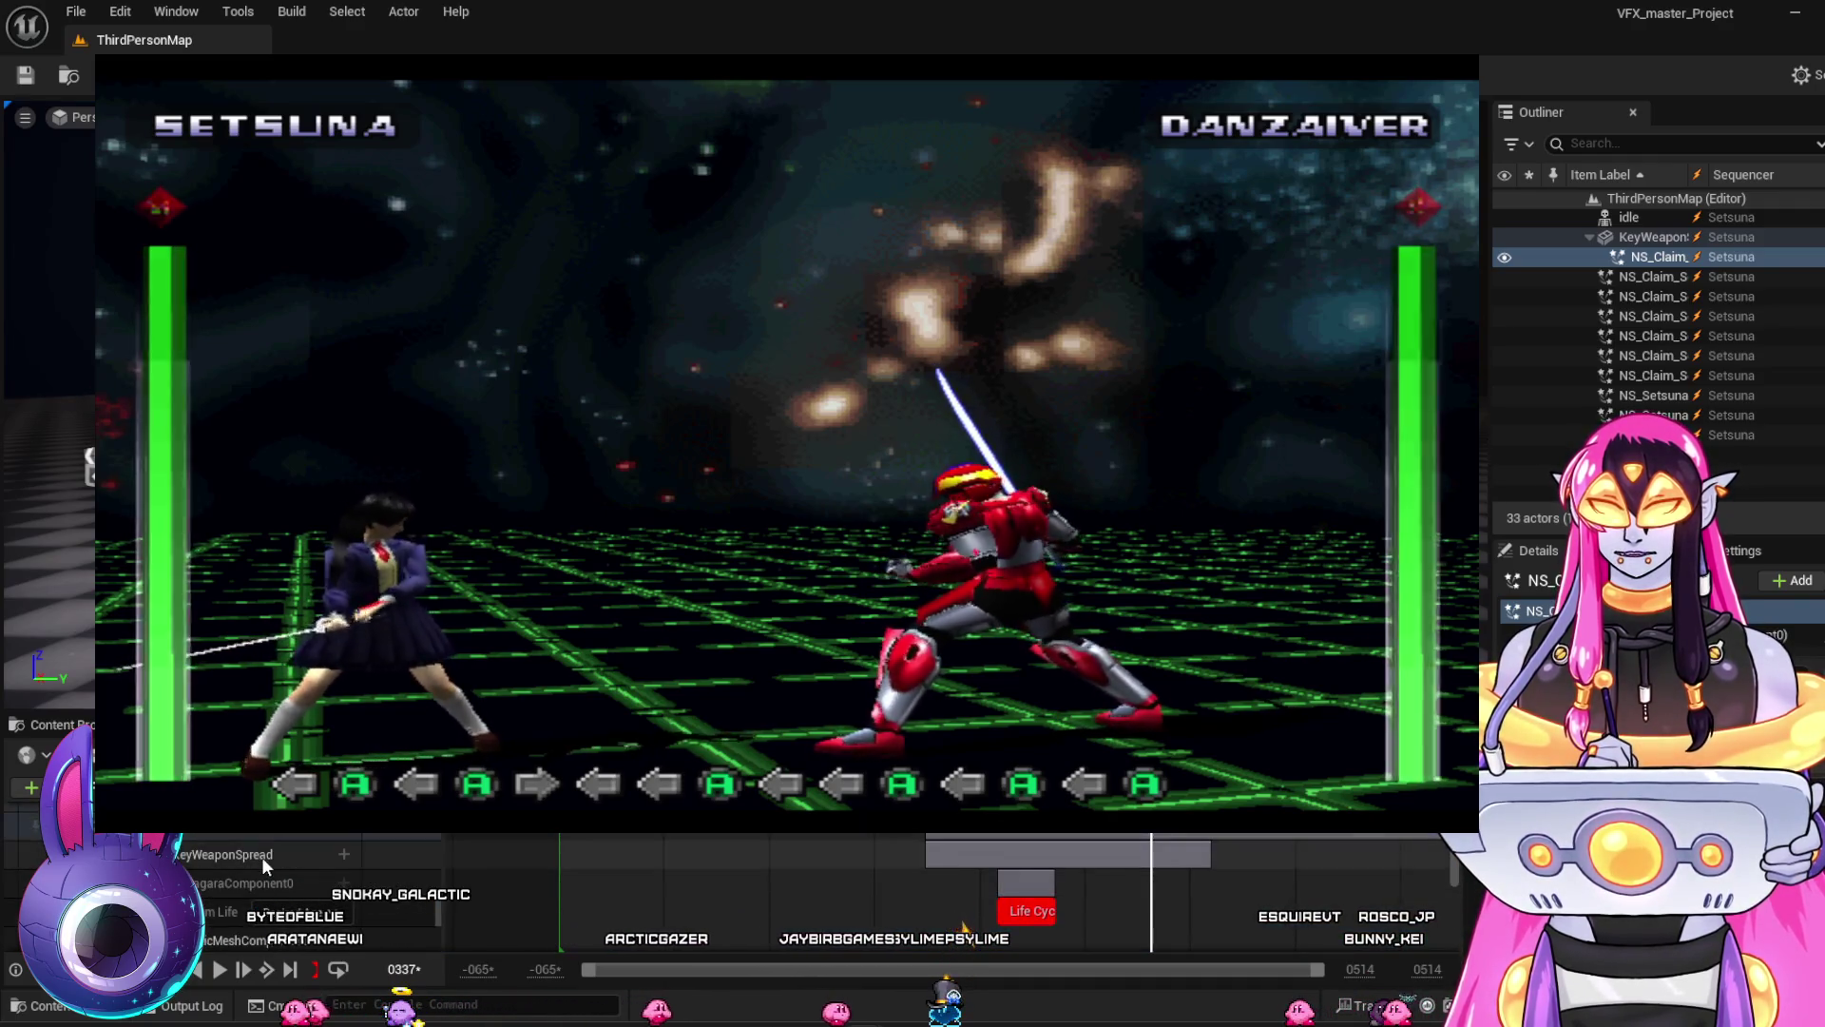
pyautogui.click(263, 858)
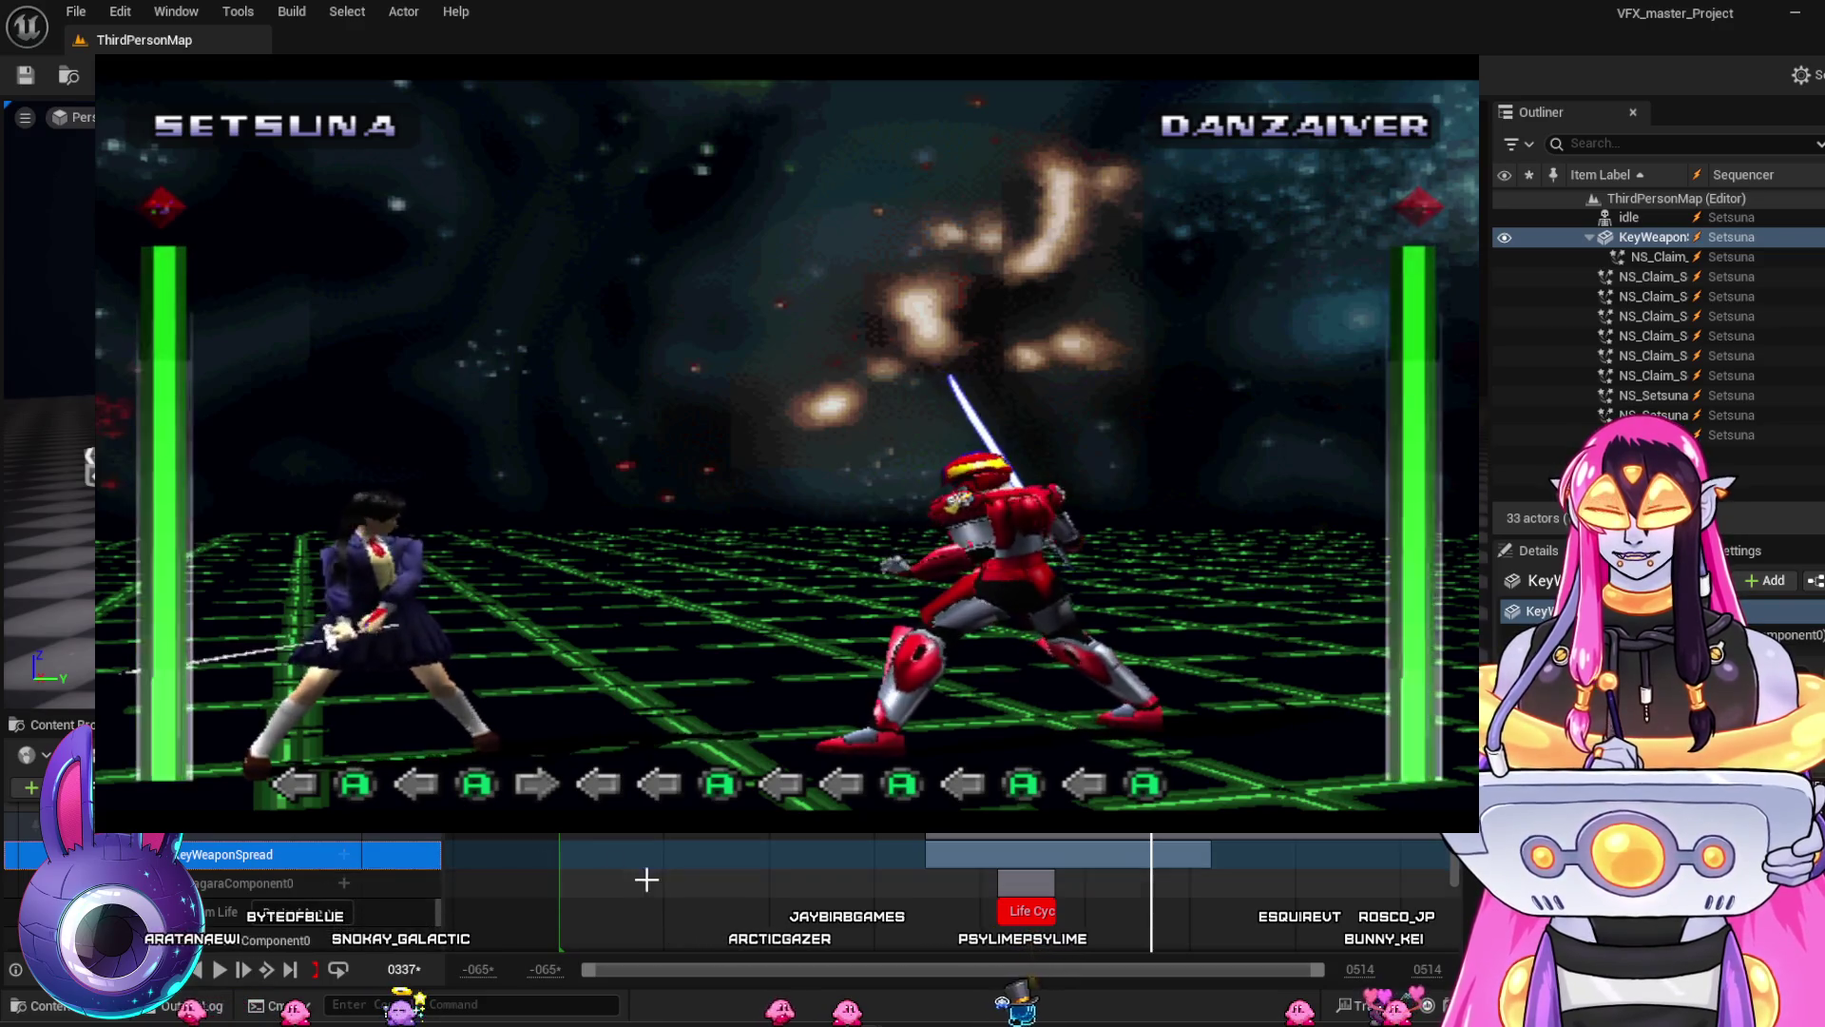
# - Scrub the cinematic forward to frame 362, then jump back to the Location key at 337
pyautogui.scroll(1, 646, 880)
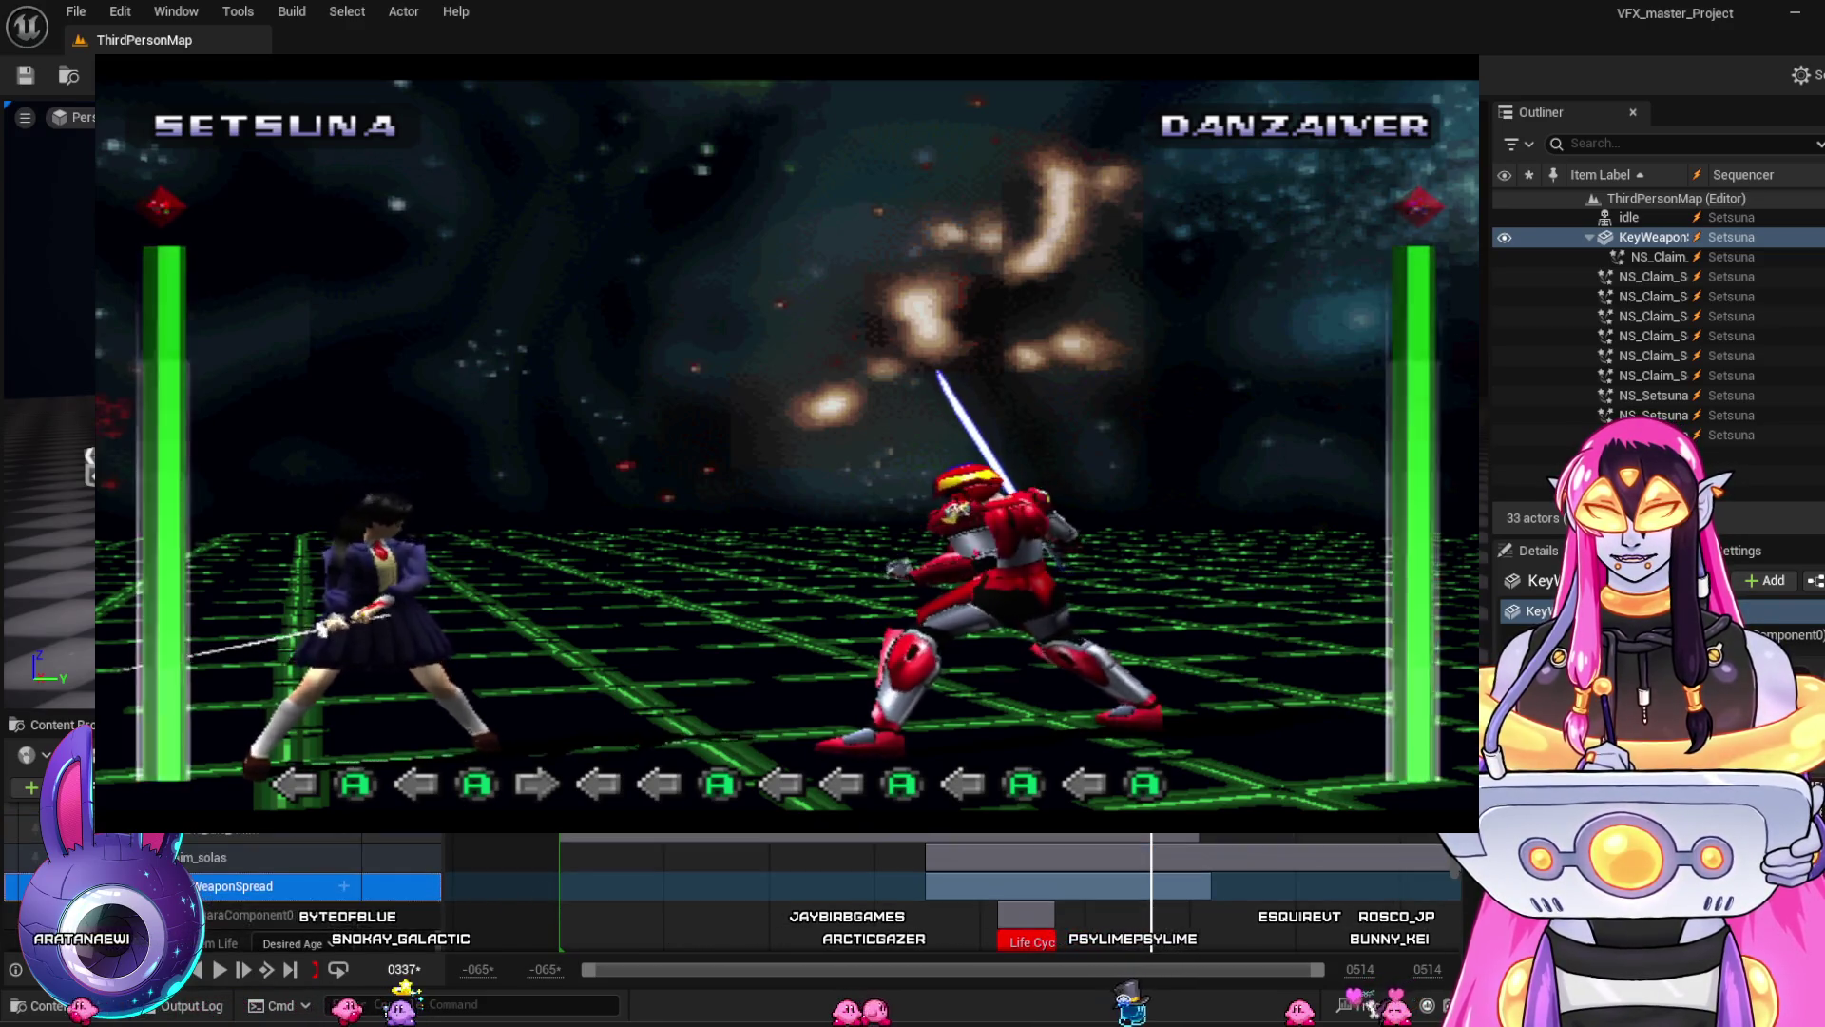
pyautogui.scroll(-4, 1067, 915)
pyautogui.scroll(1, 1067, 914)
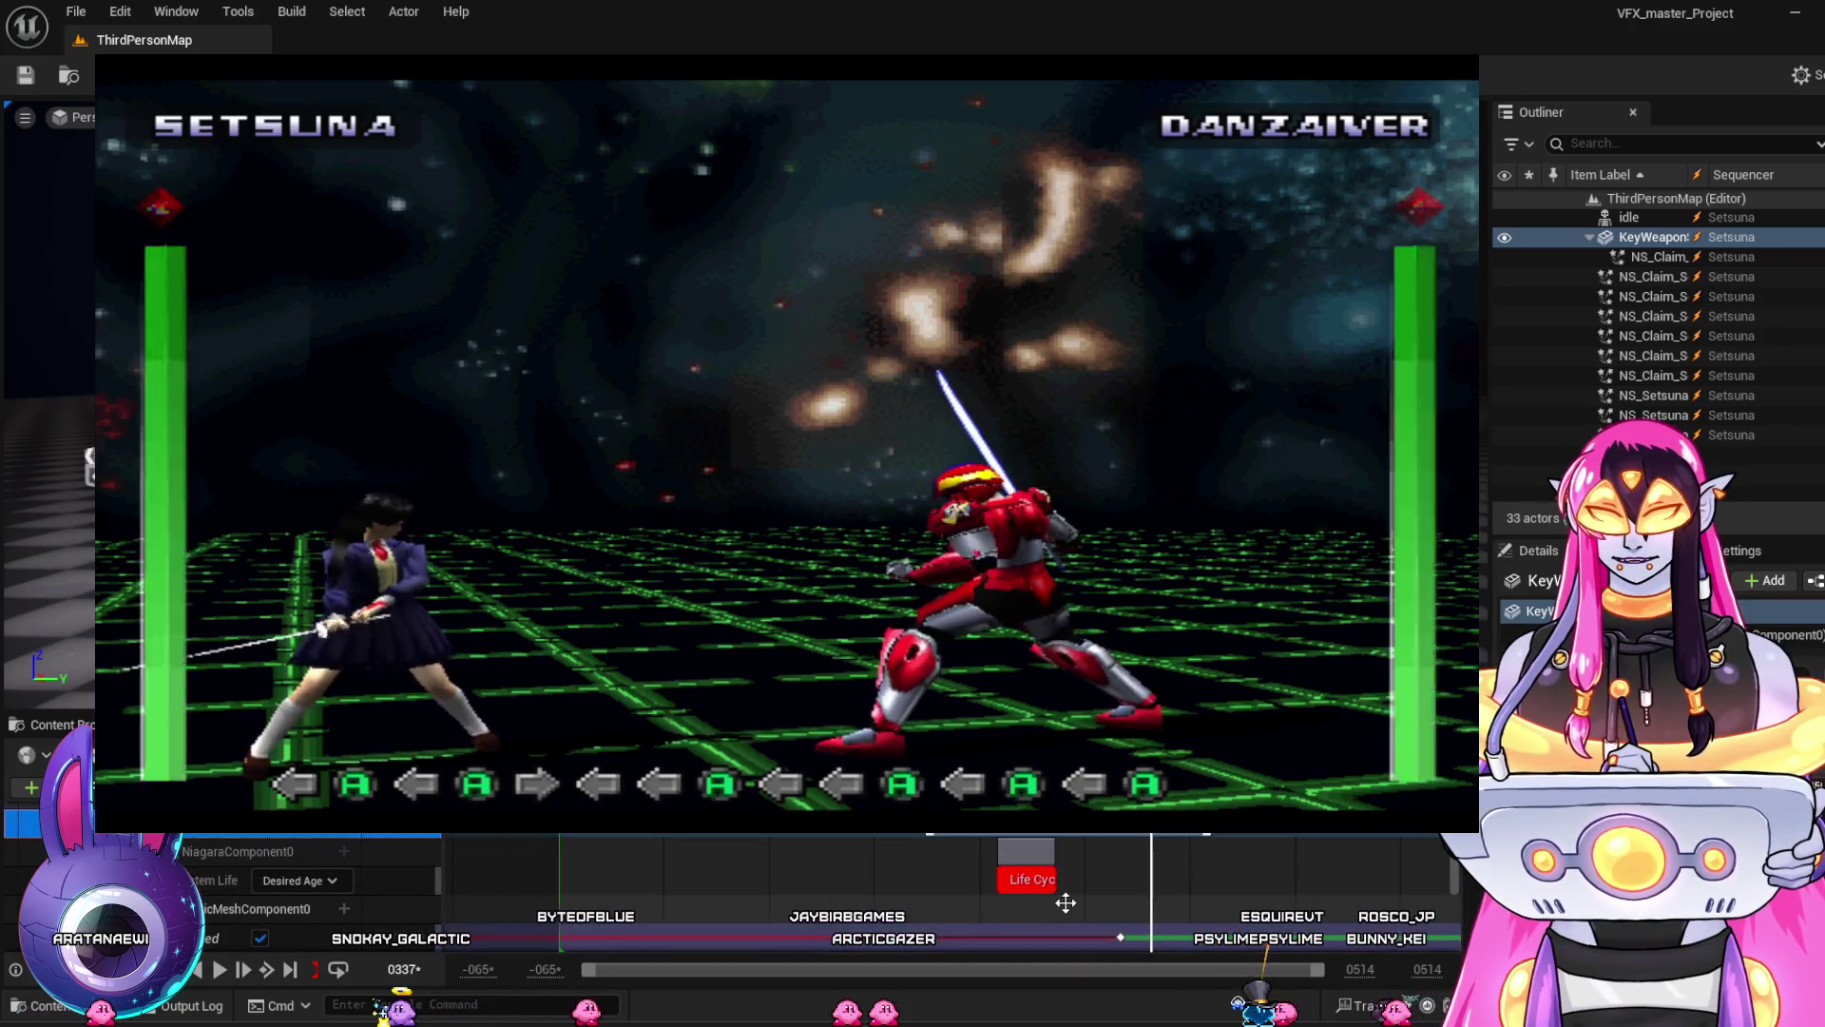
pyautogui.scroll(1, 311, 880)
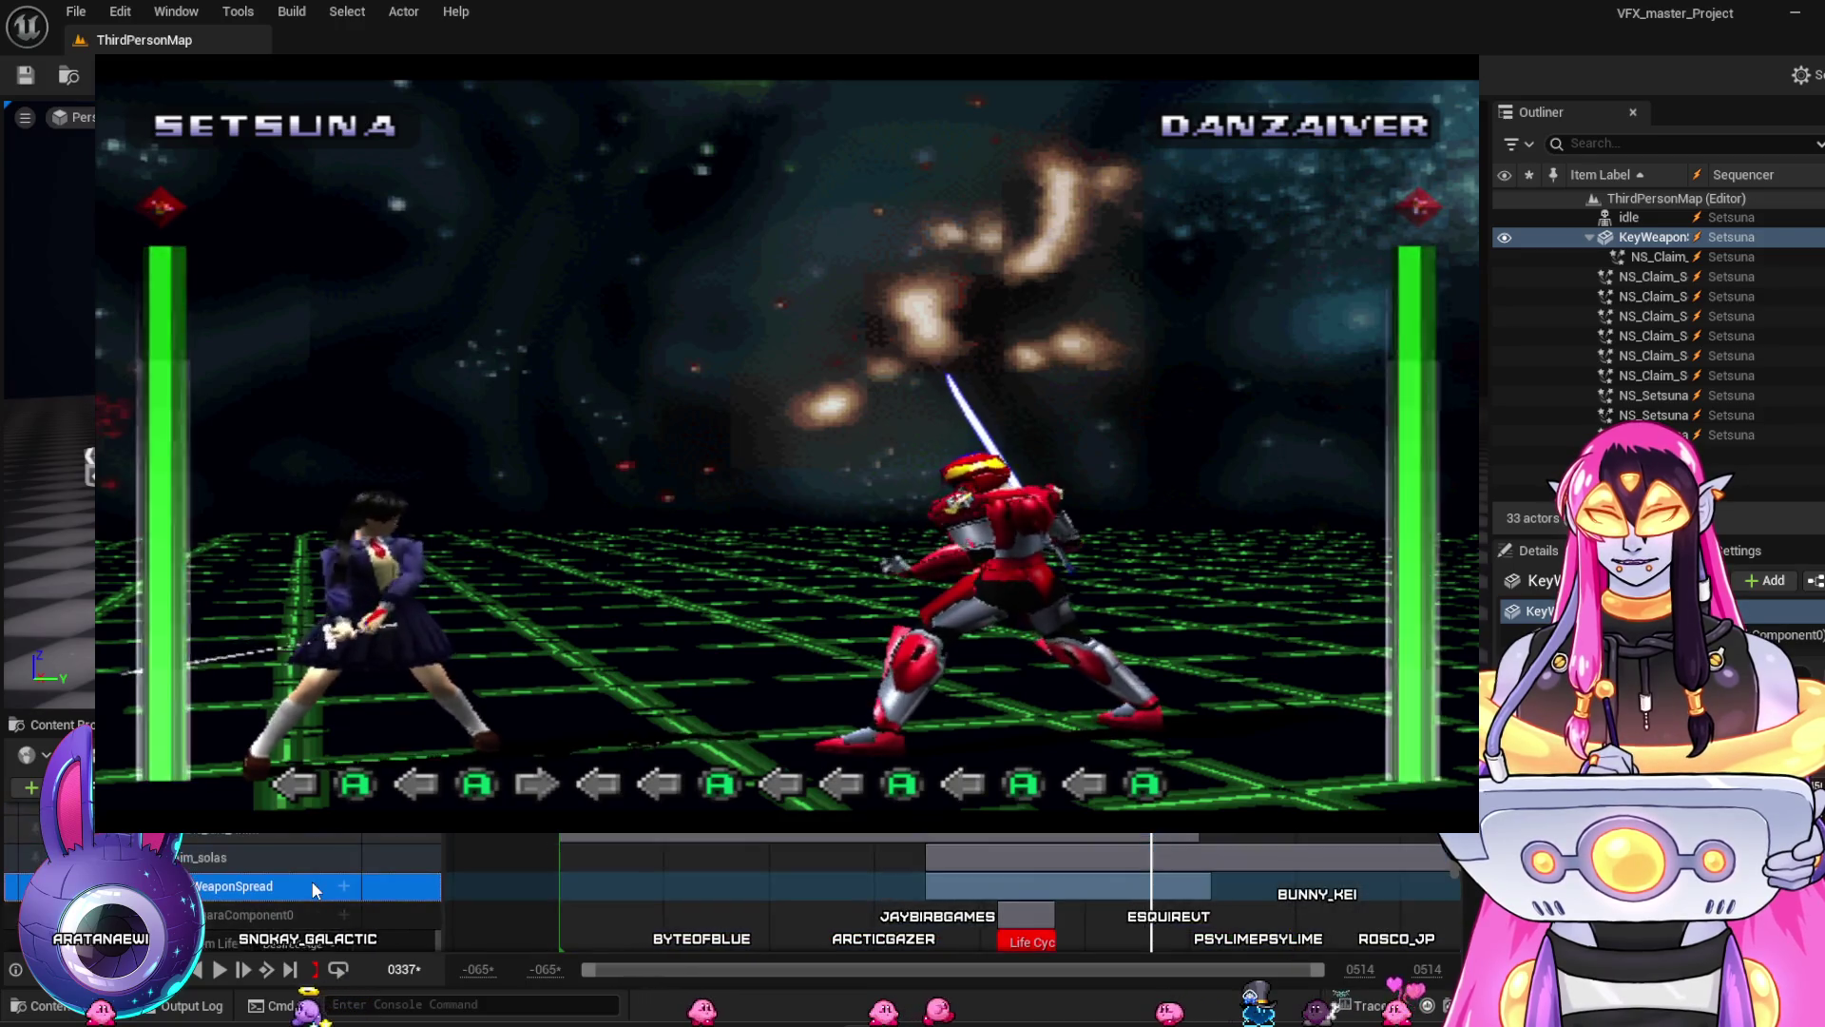
pyautogui.scroll(1, 311, 881)
pyautogui.scroll(-2, 308, 849)
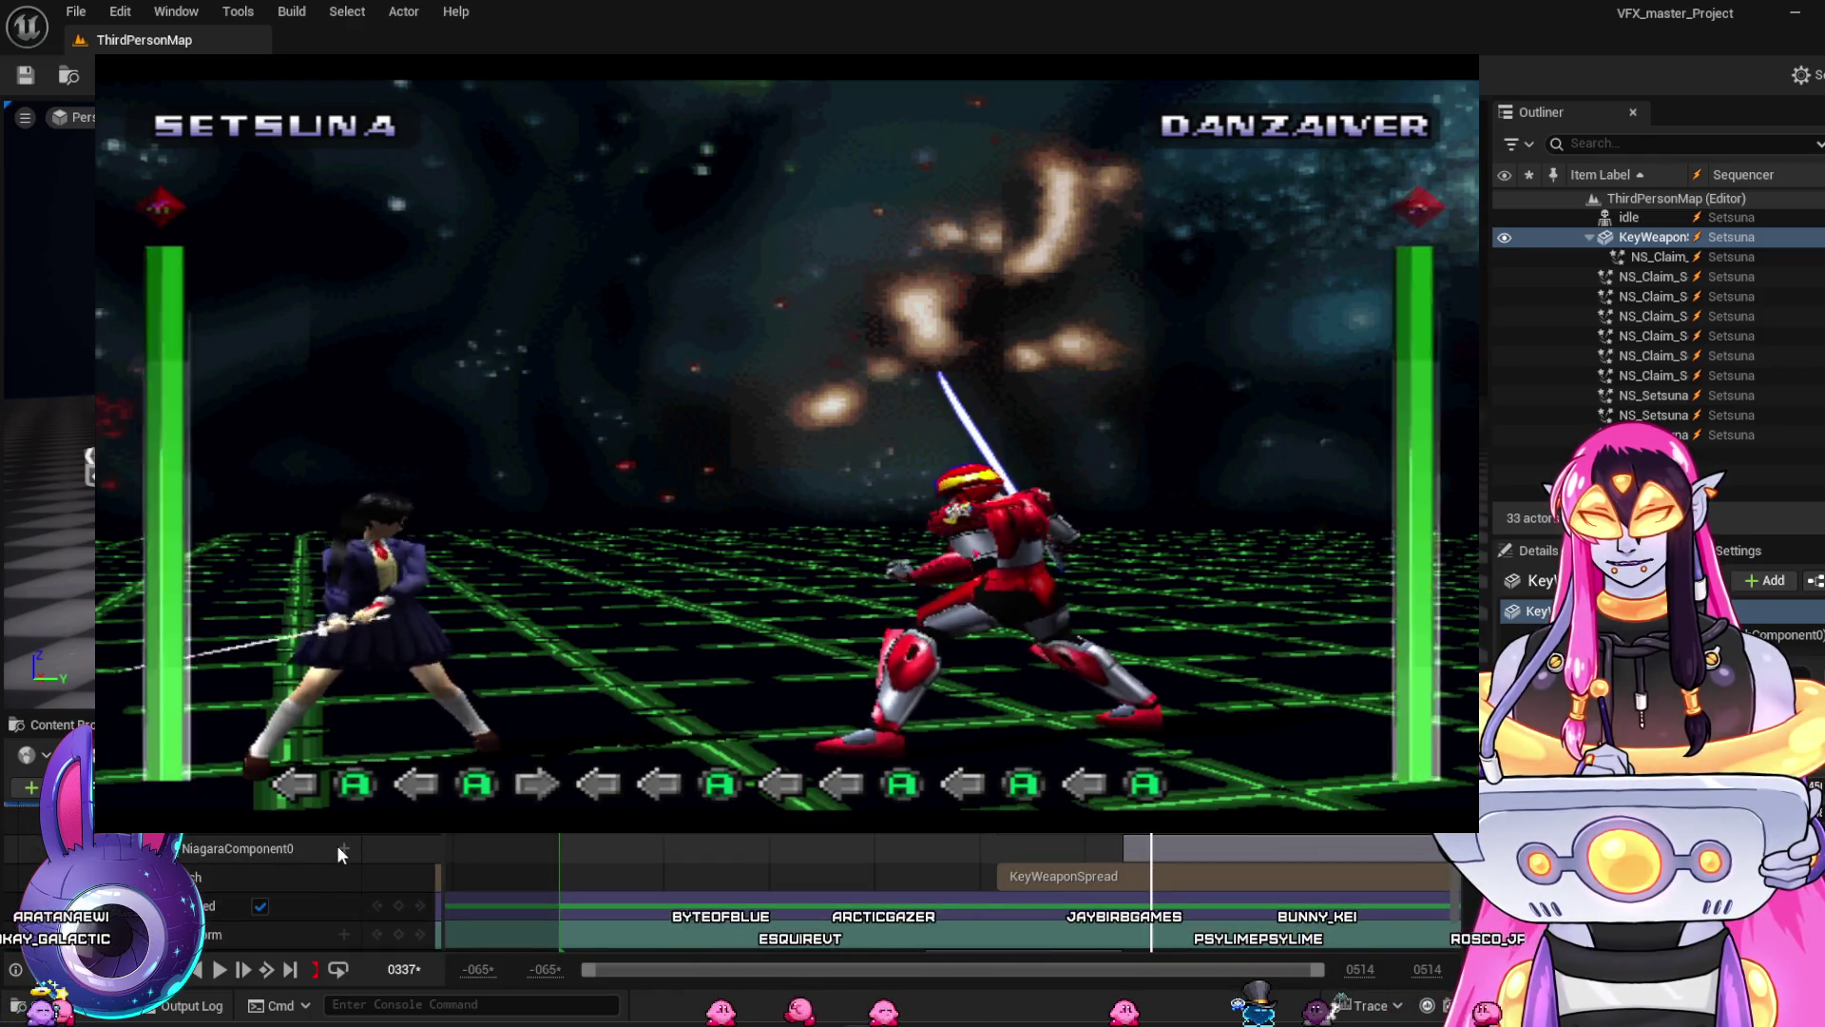
pyautogui.scroll(1, 308, 893)
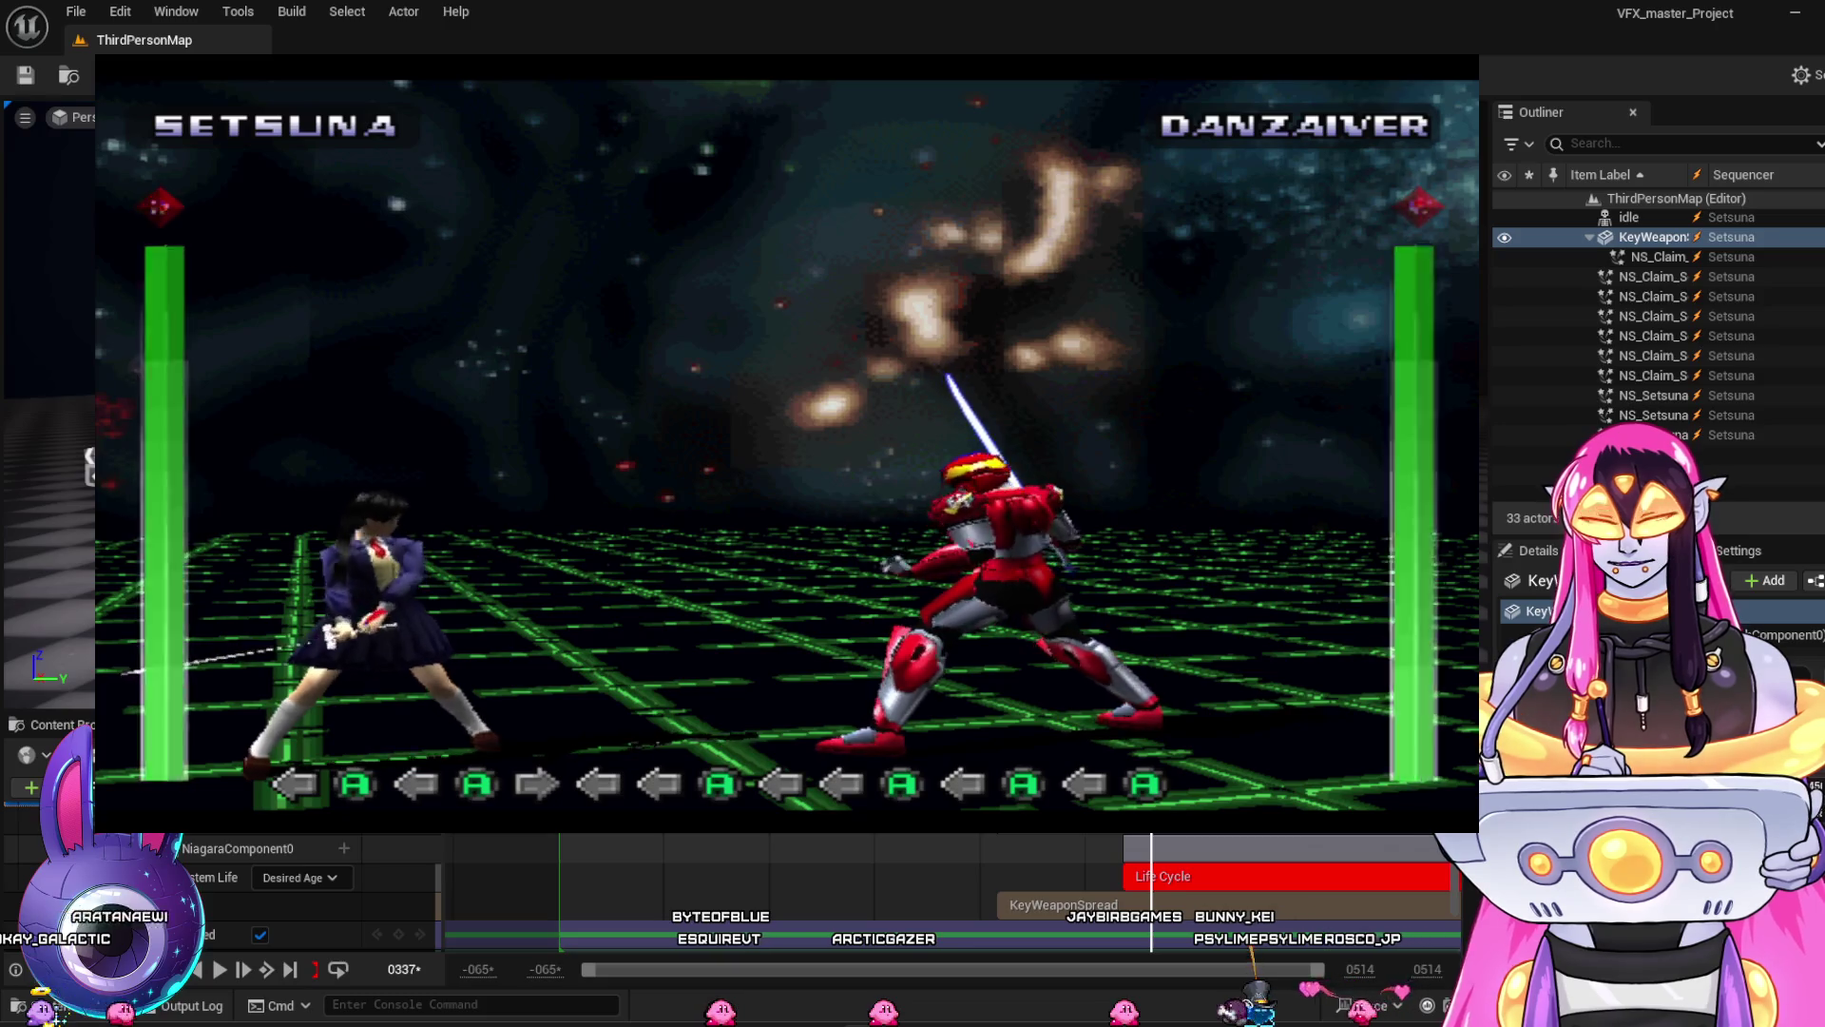
pyautogui.scroll(1, 308, 884)
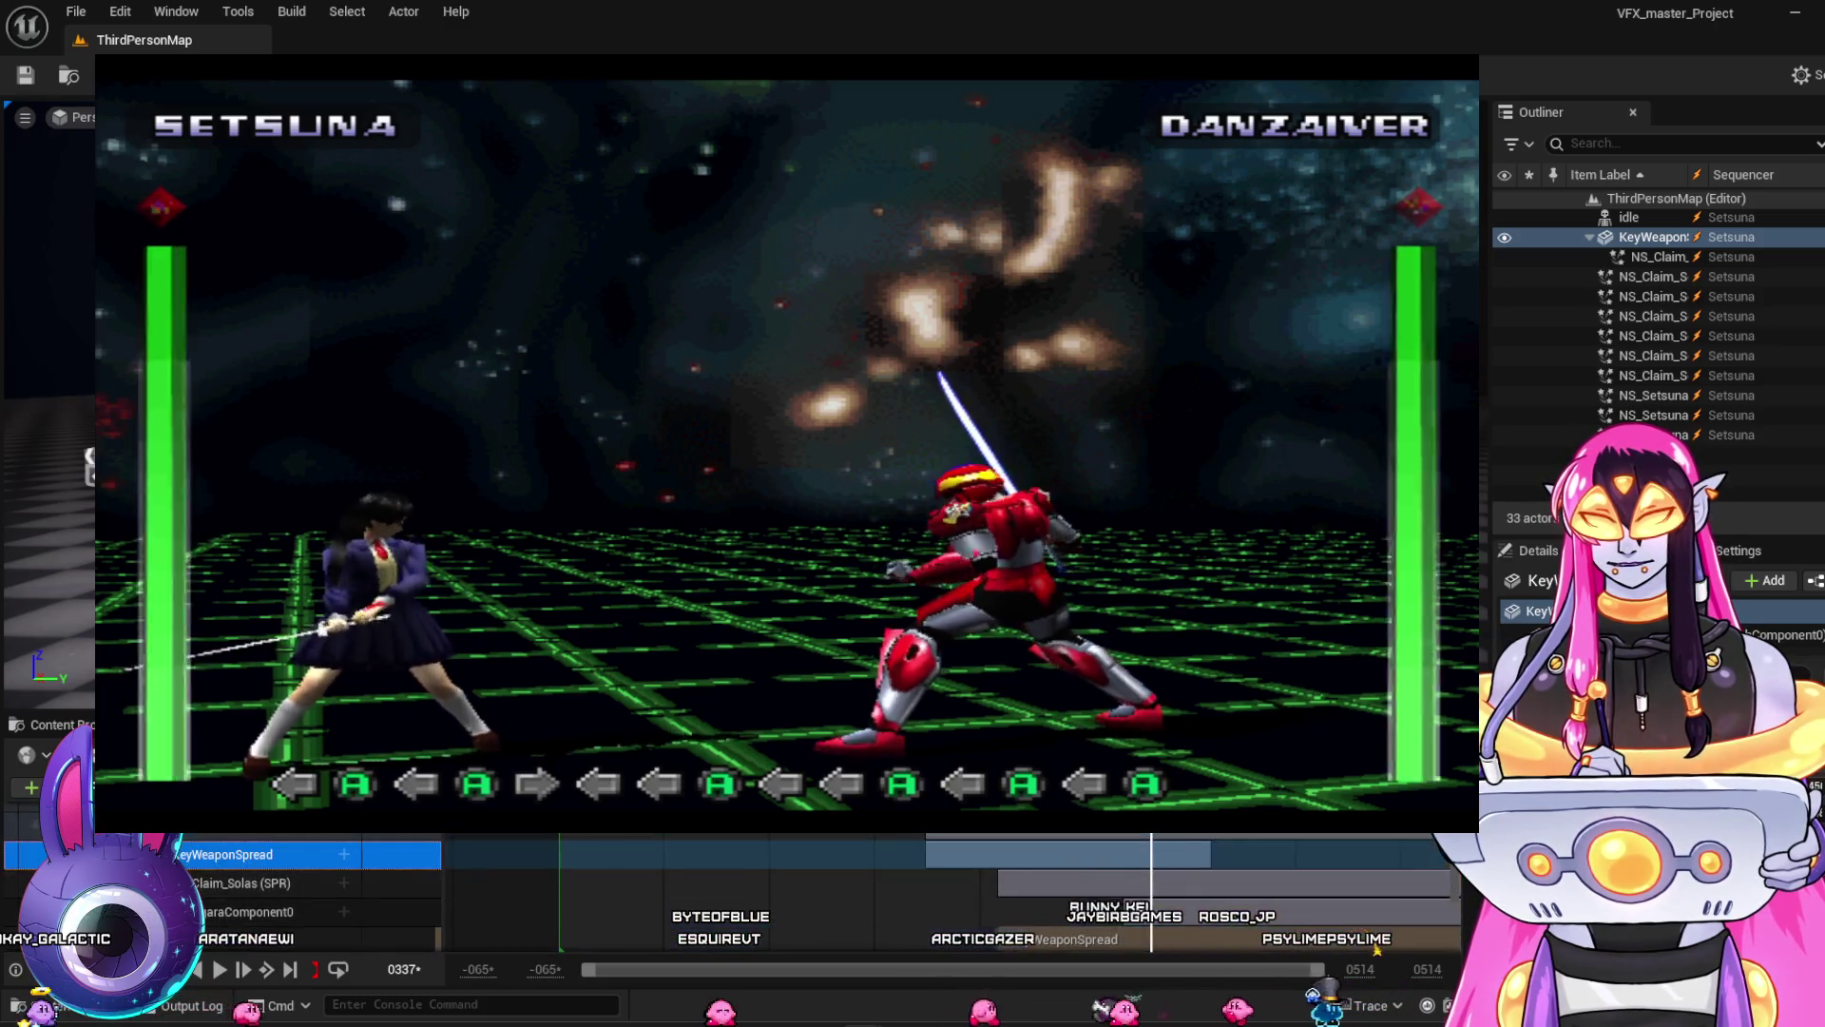
pyautogui.scroll(-3, 308, 894)
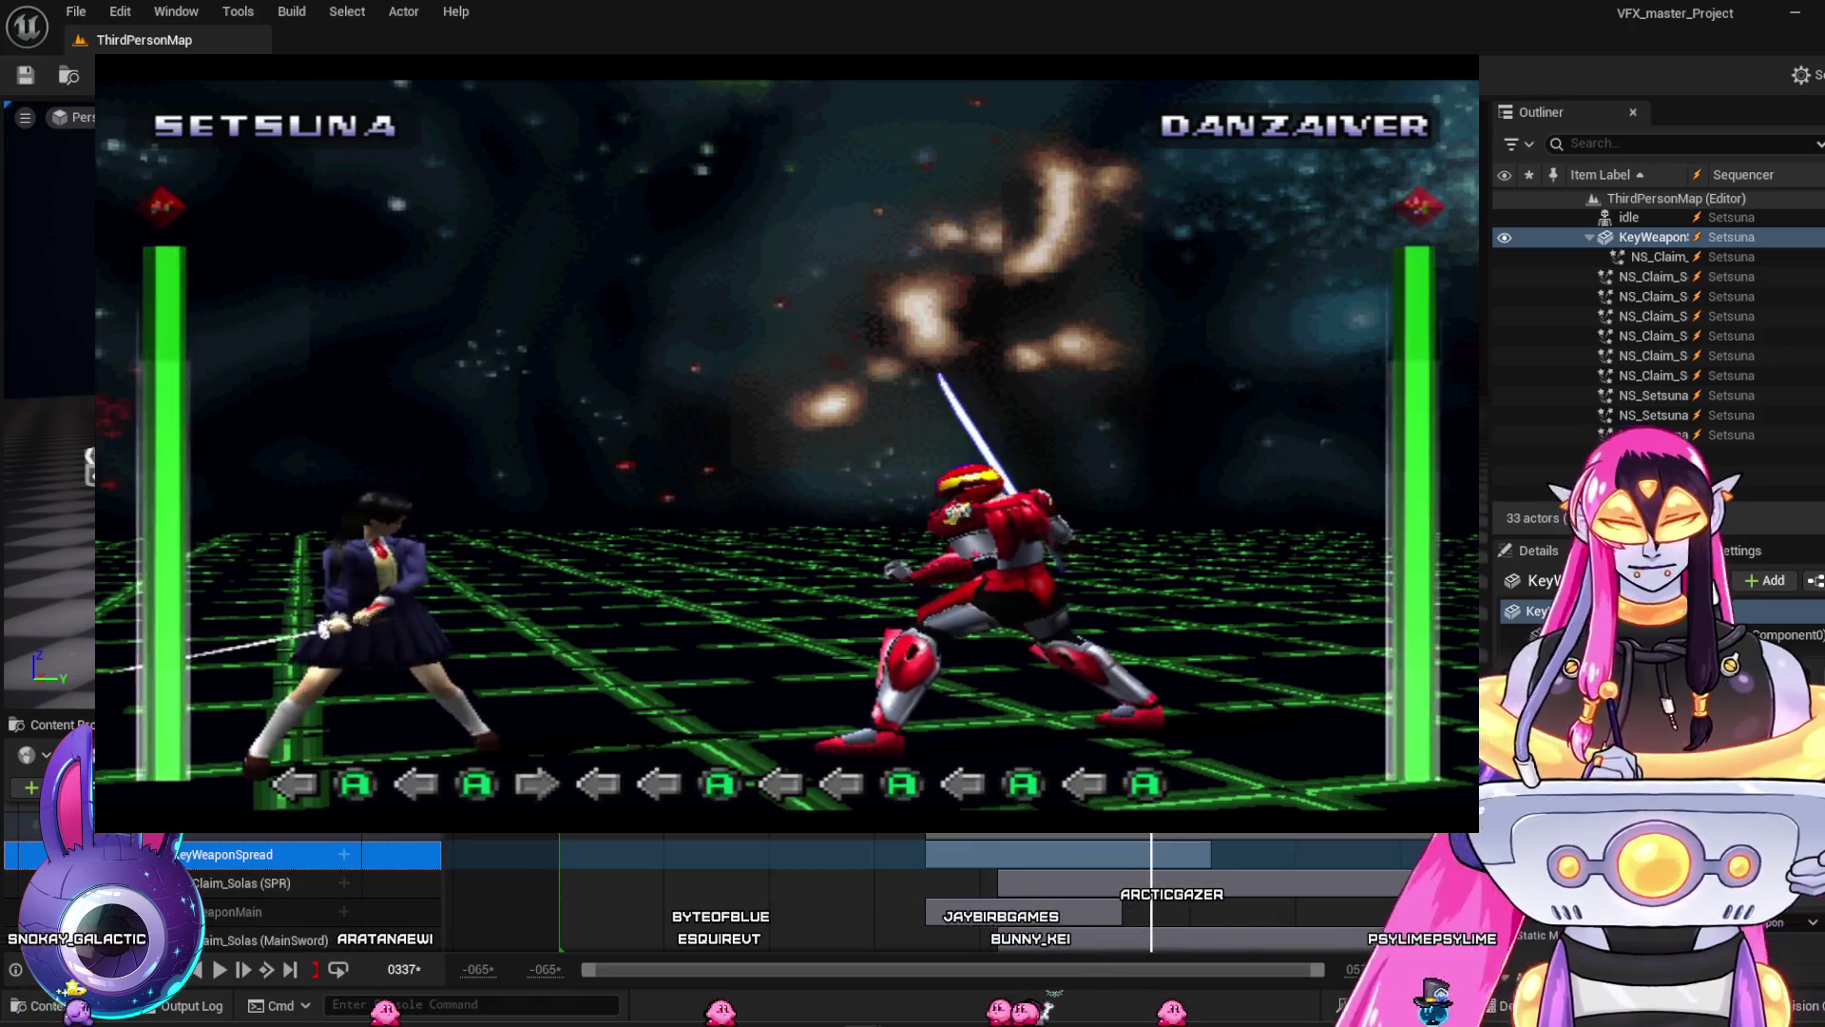
pyautogui.scroll(3, 308, 880)
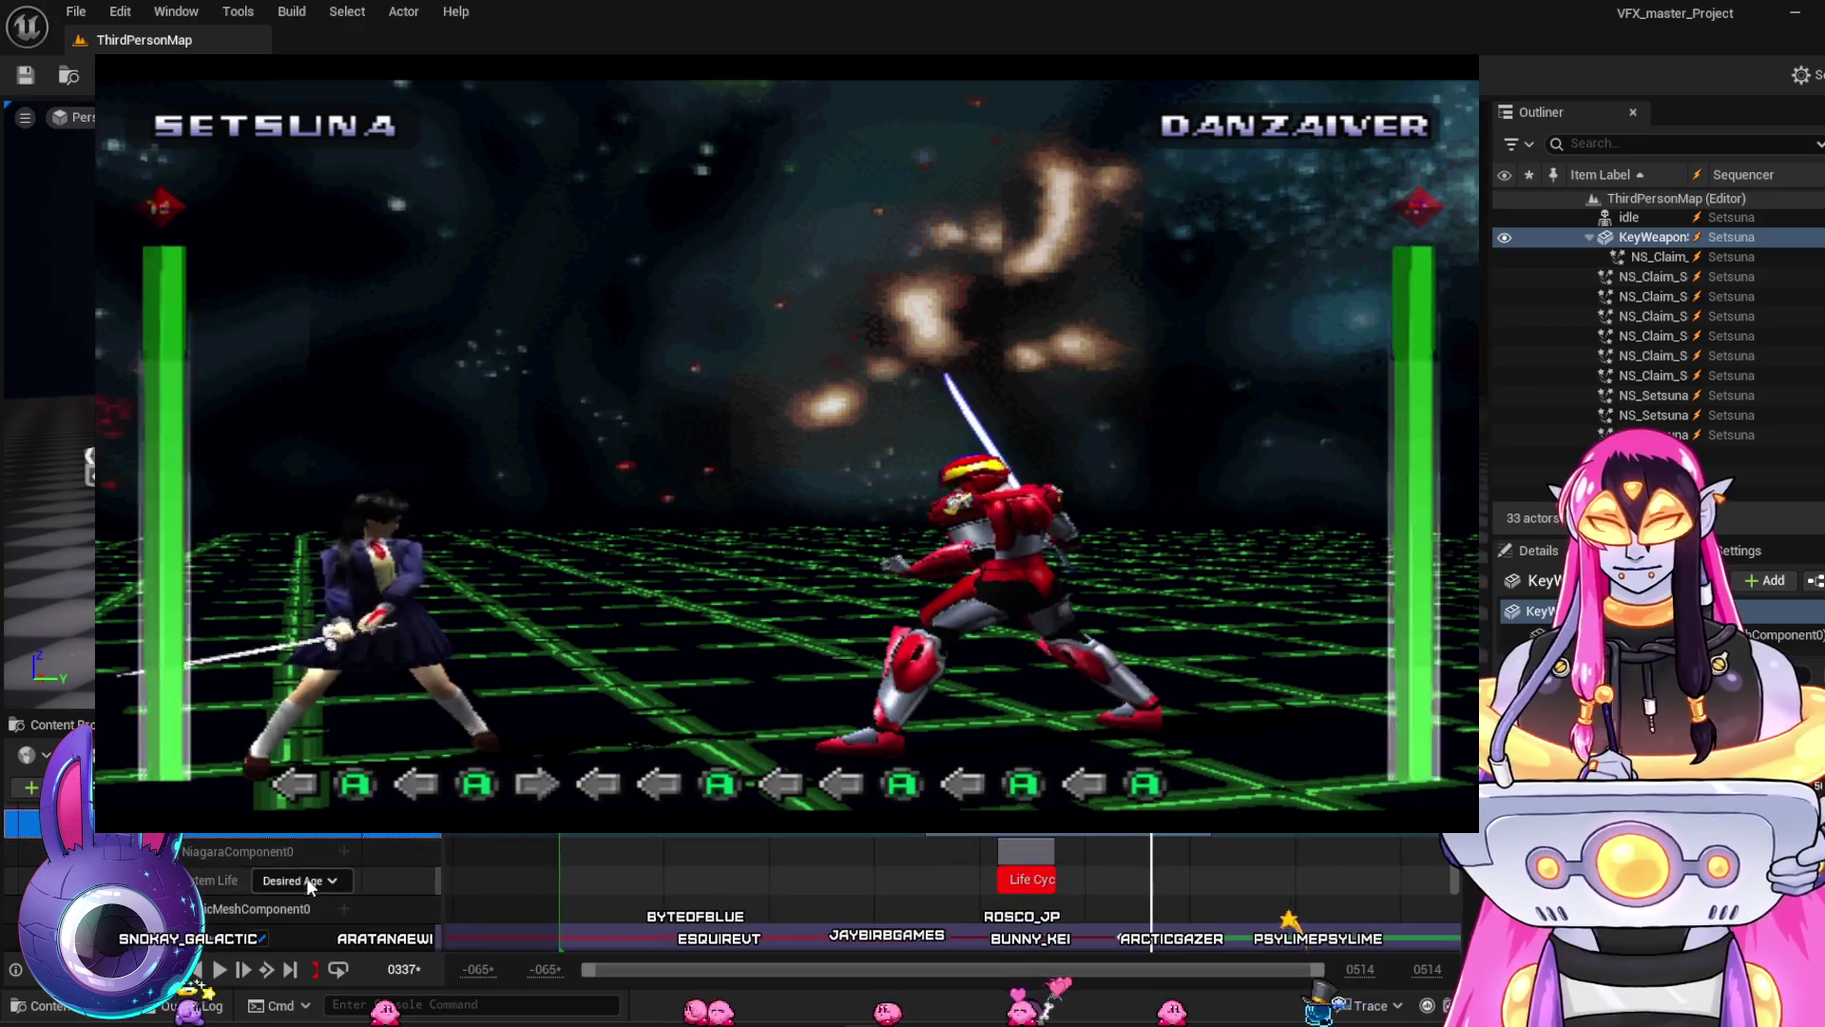
pyautogui.scroll(-3, 1176, 856)
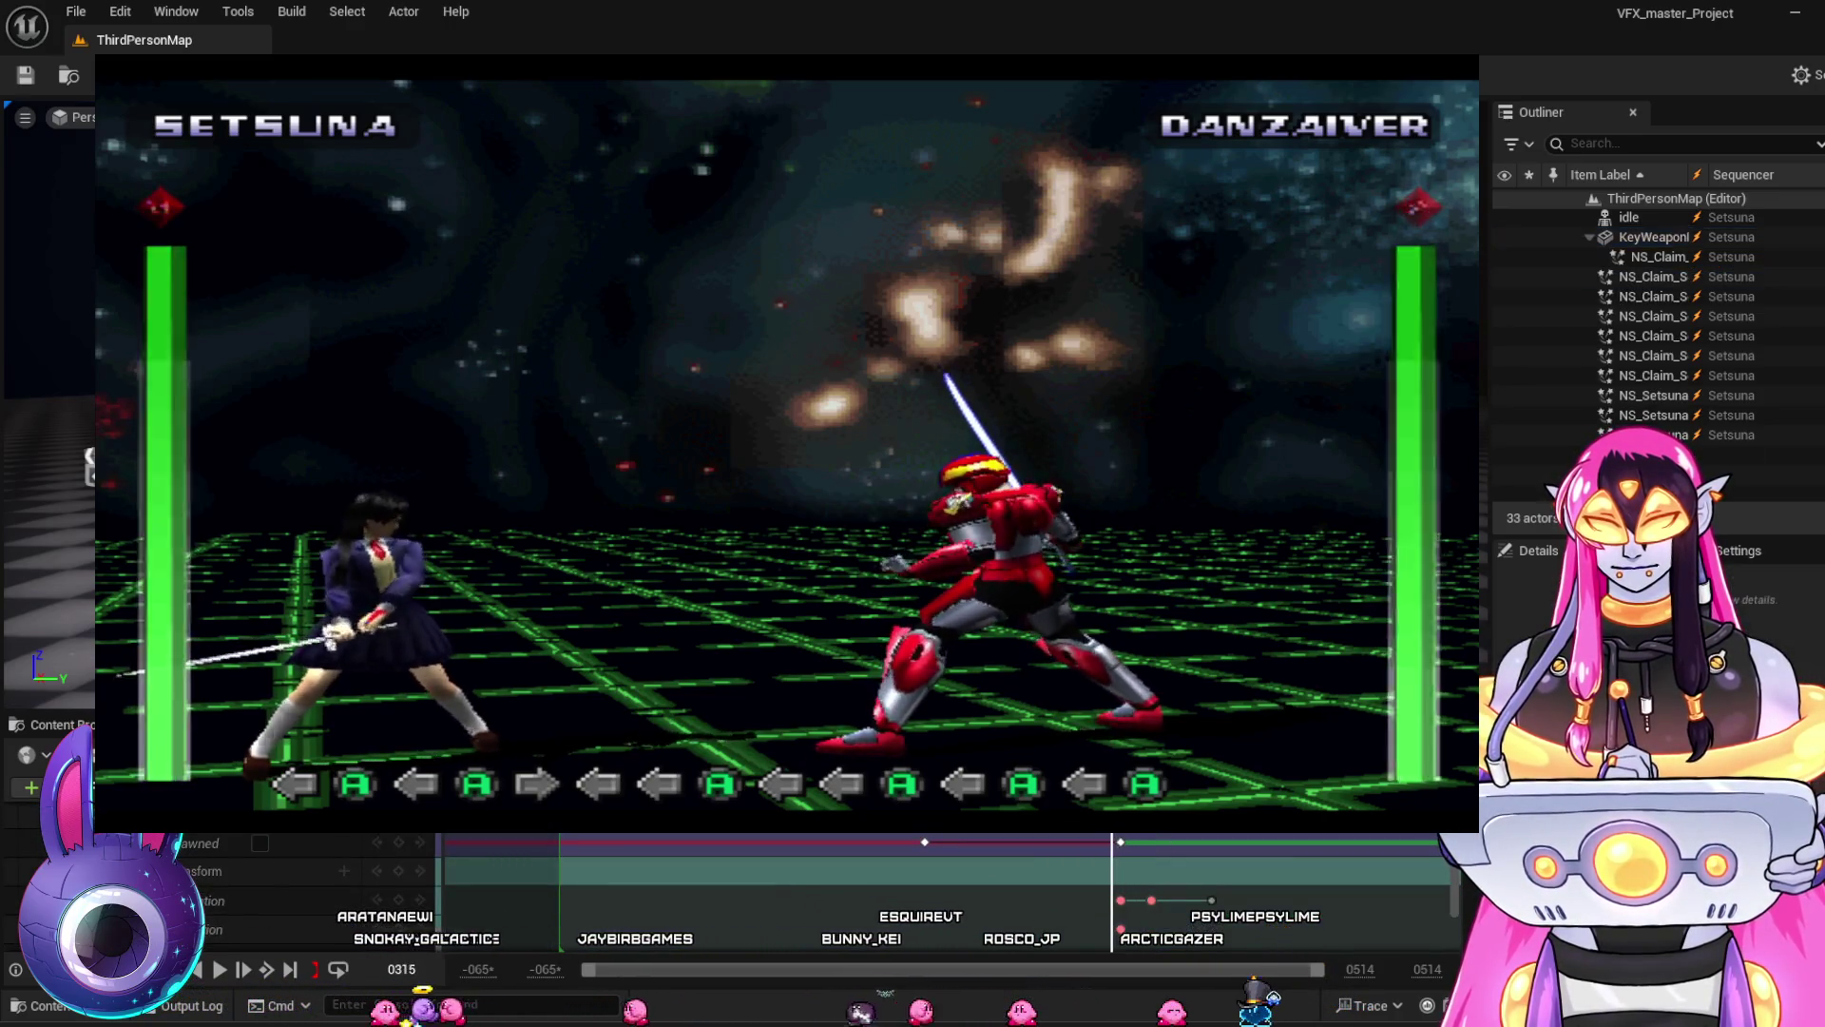
pyautogui.scroll(3, 951, 894)
pyautogui.moveTo(1121, 834)
pyautogui.mouseDown()
pyautogui.moveTo(1197, 837)
pyautogui.moveTo(1088, 840)
pyautogui.moveTo(1173, 847)
pyautogui.mouseUp()
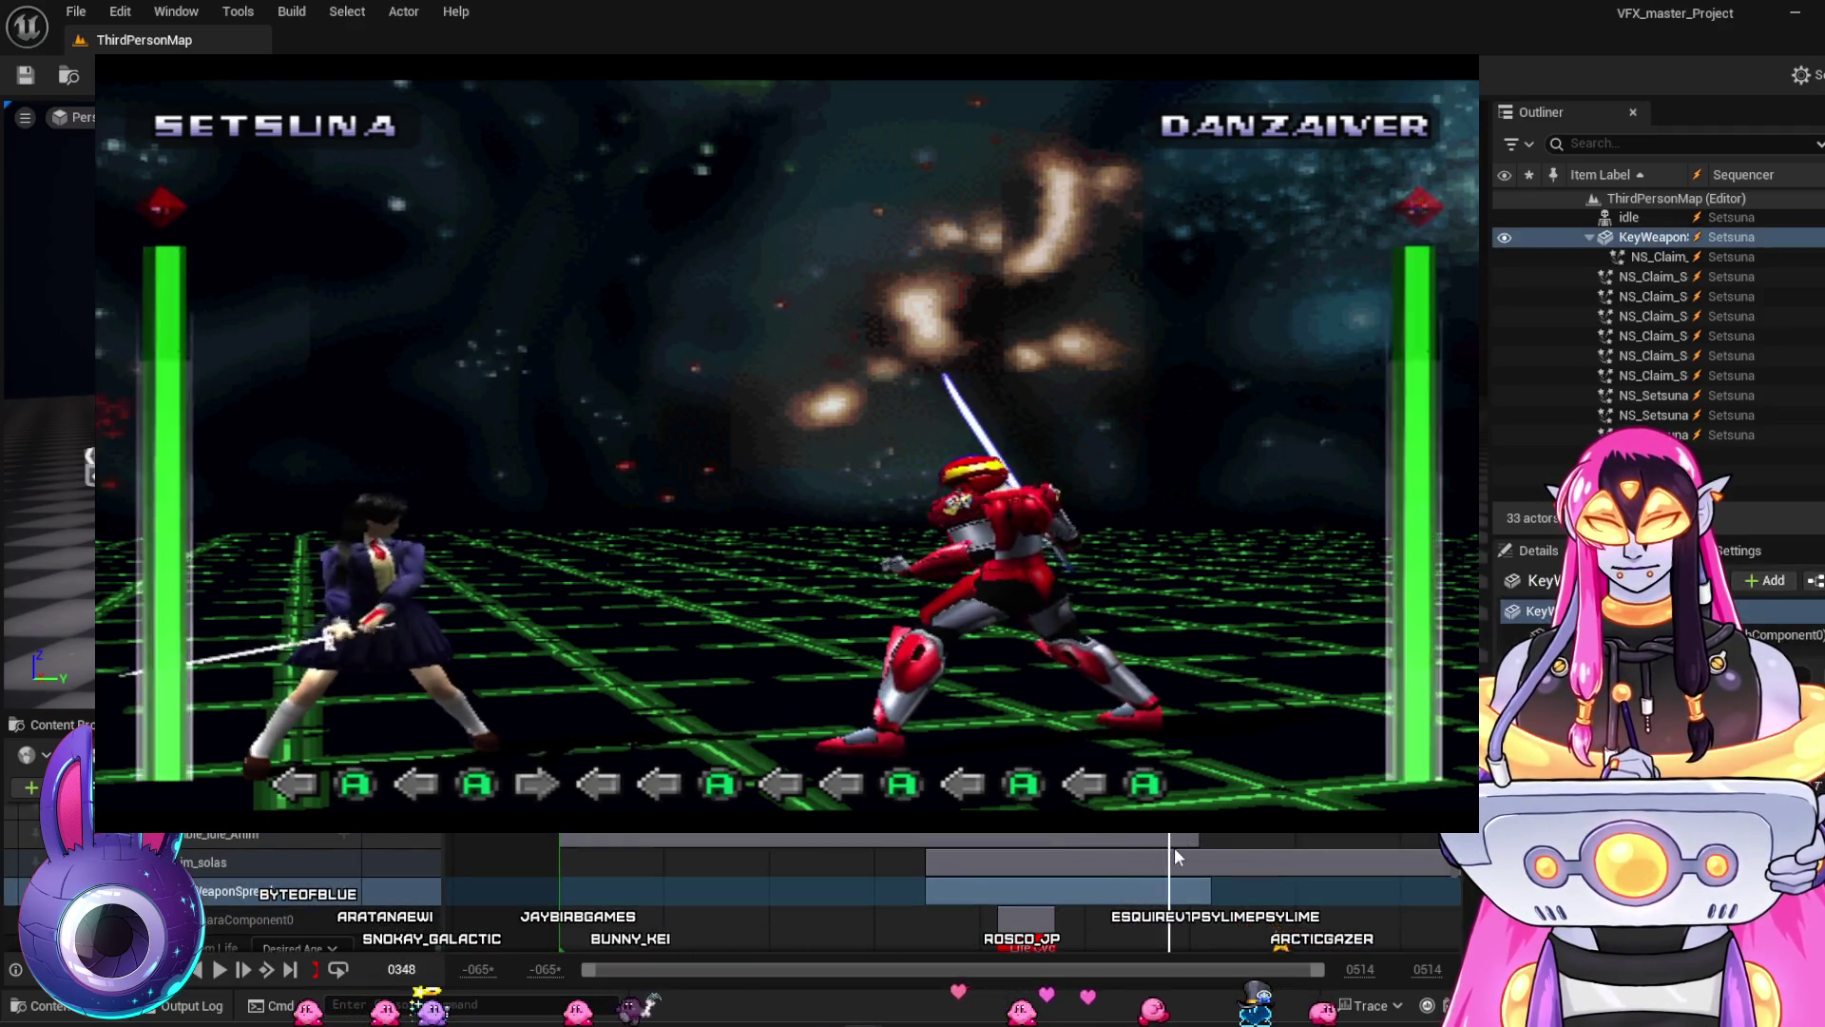
pyautogui.scroll(-5, 1173, 855)
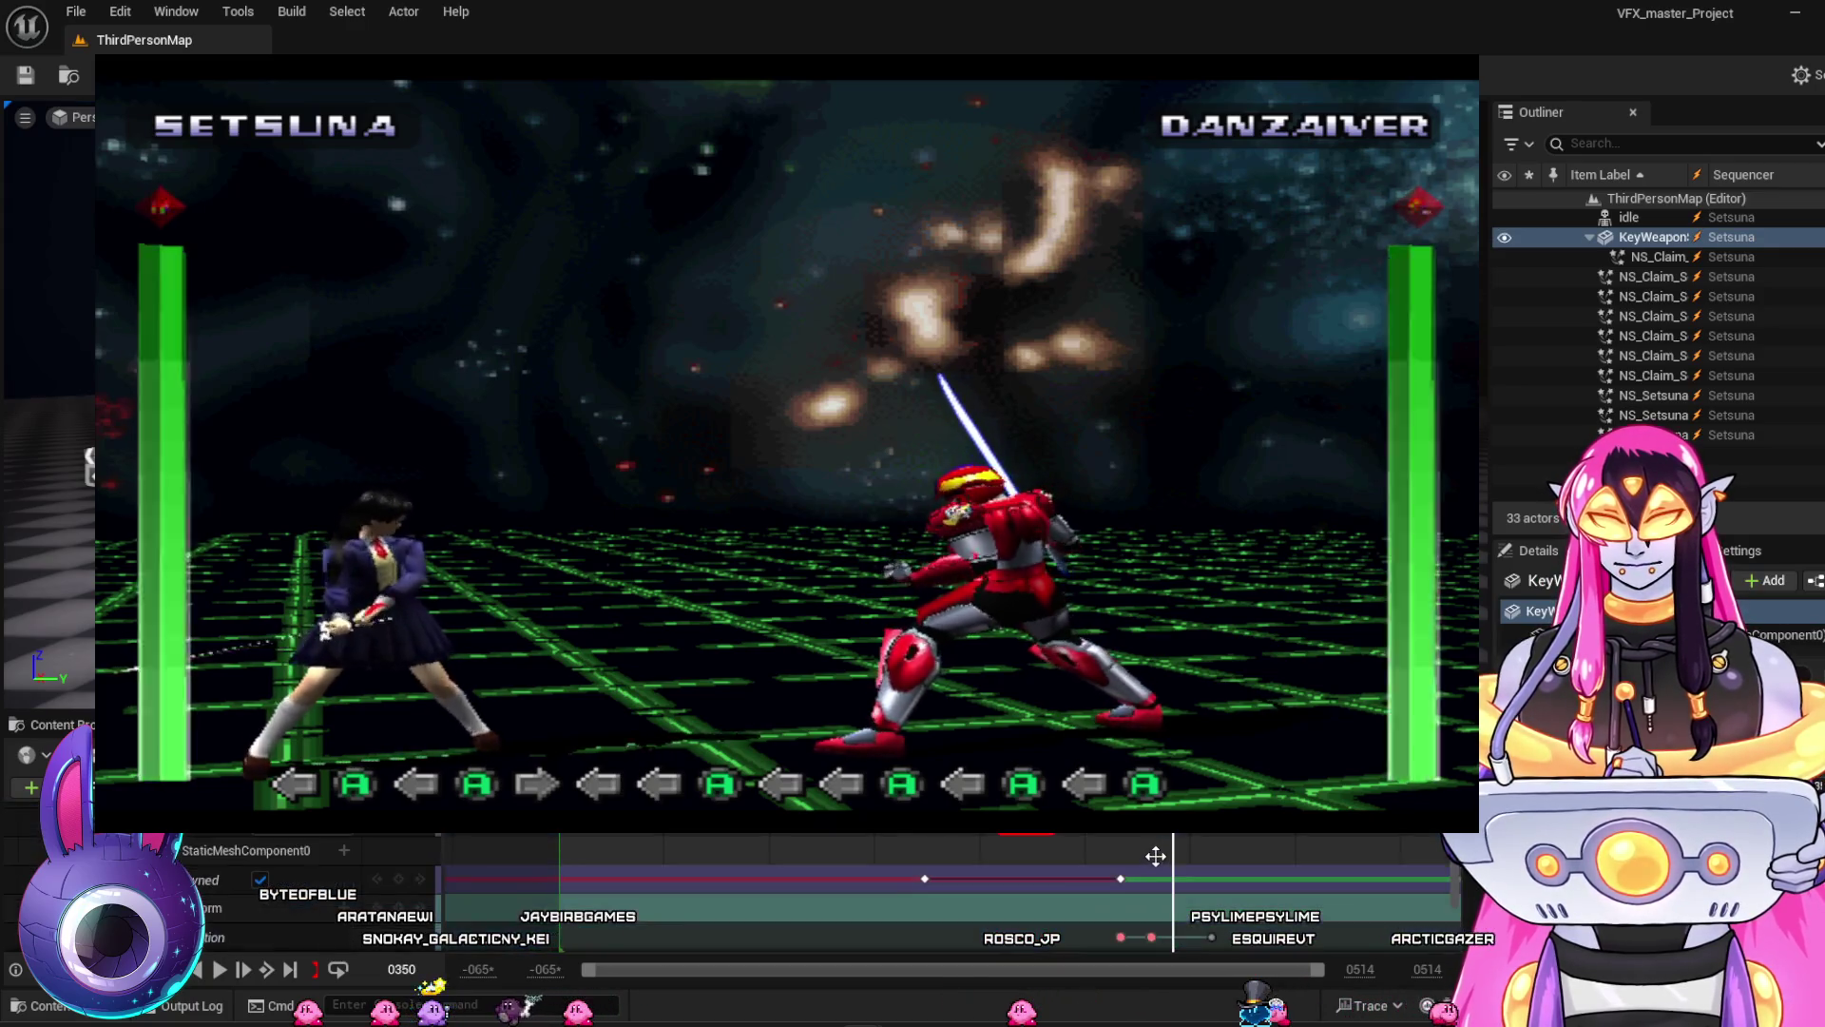
pyautogui.click(1151, 905)
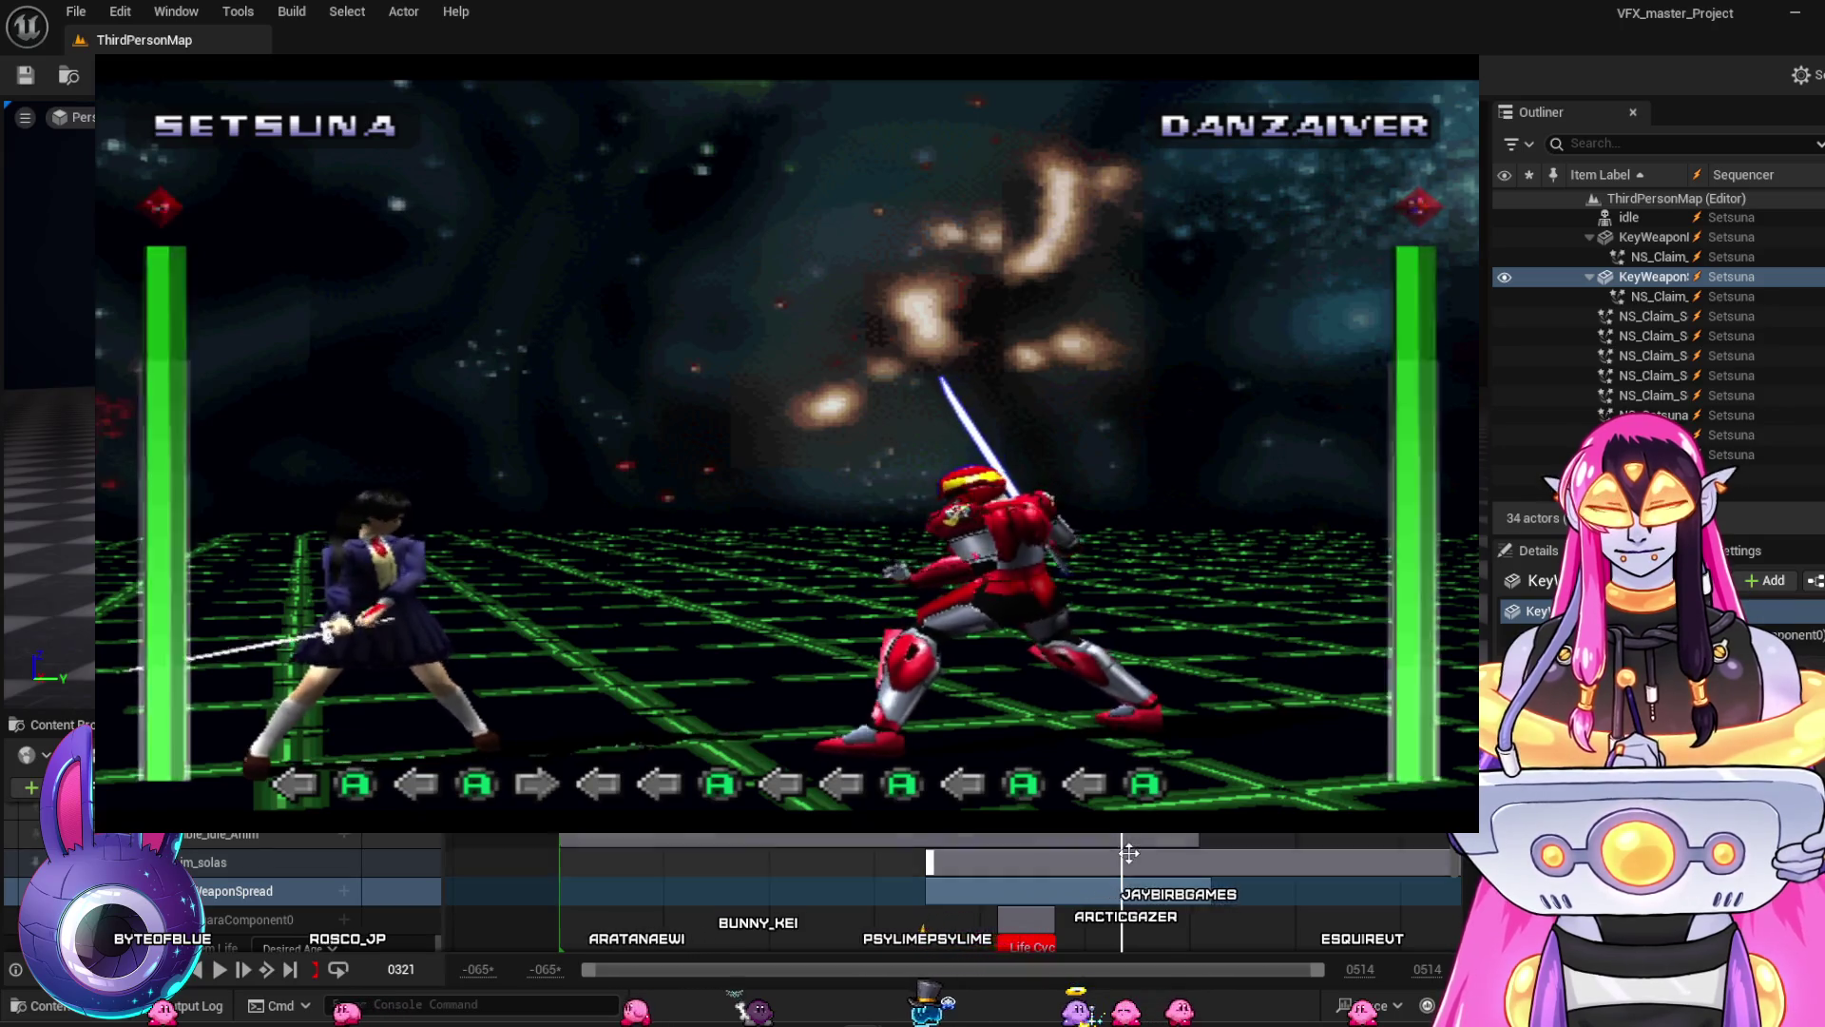
# - Delete the duplicated KeyWeapon actor and deselect it
pyautogui.scroll(3, 1127, 851)
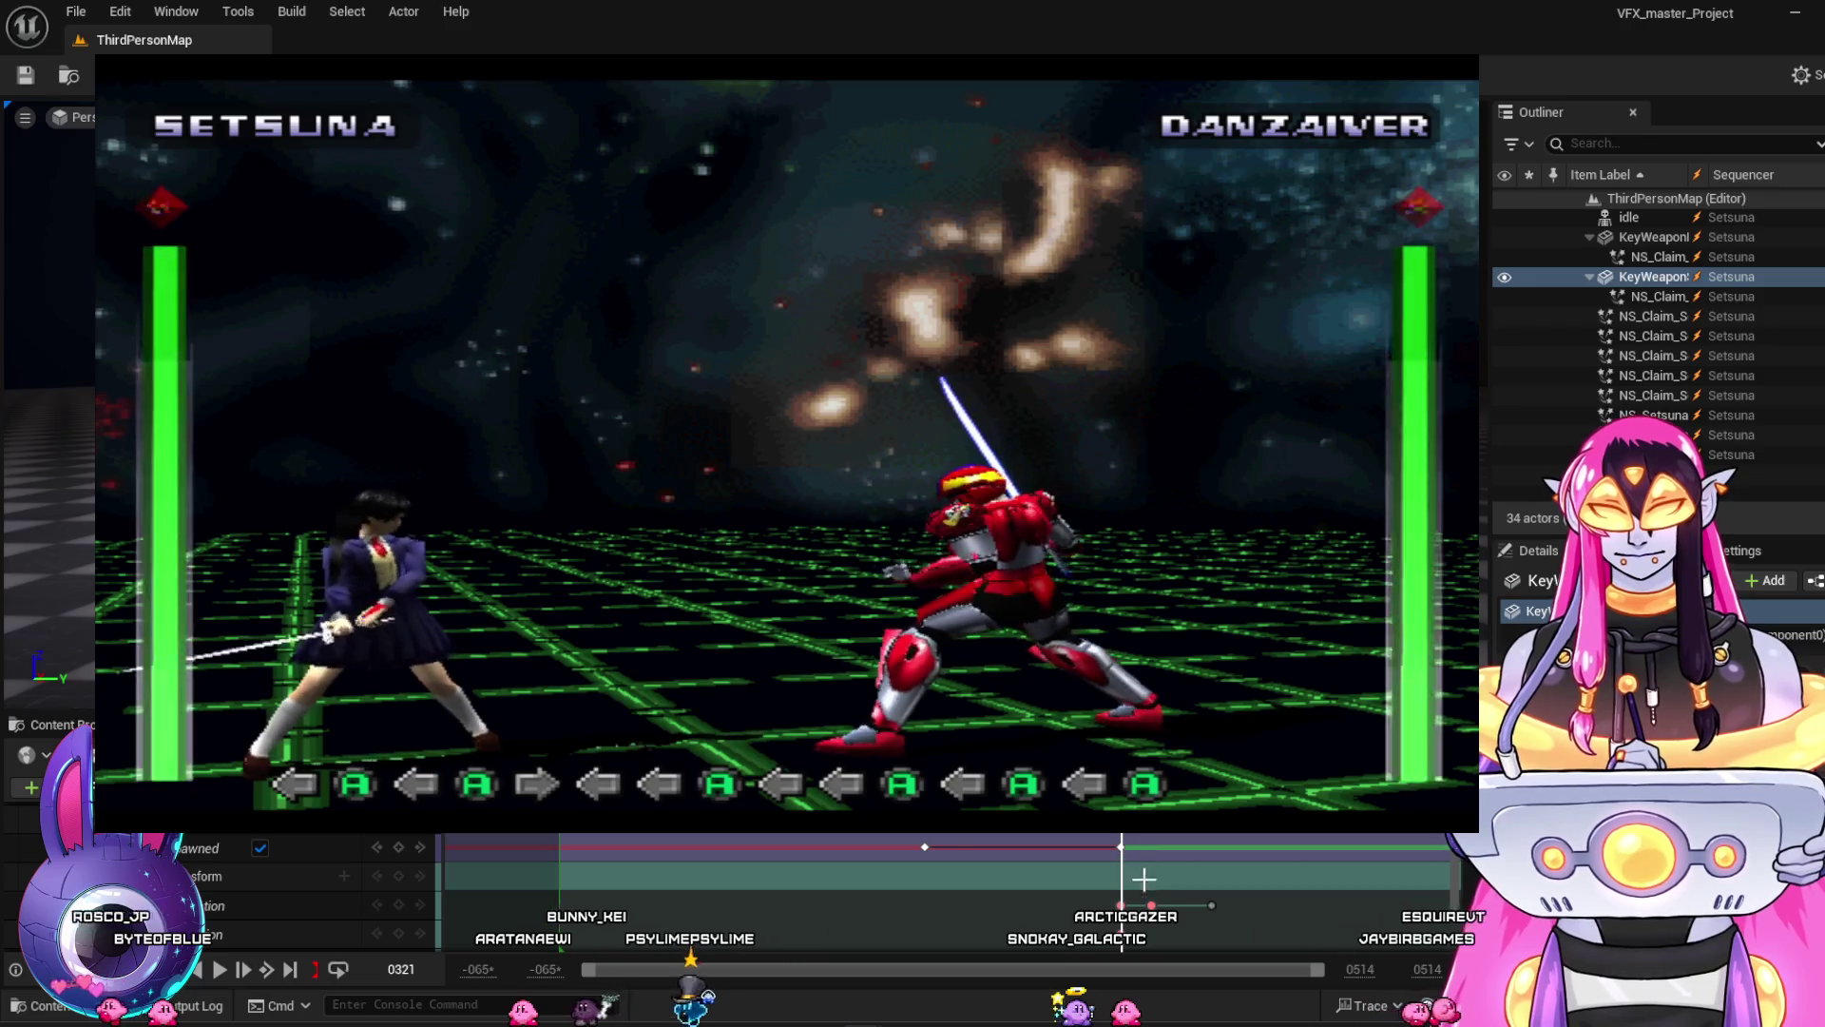
pyautogui.press('Delete')
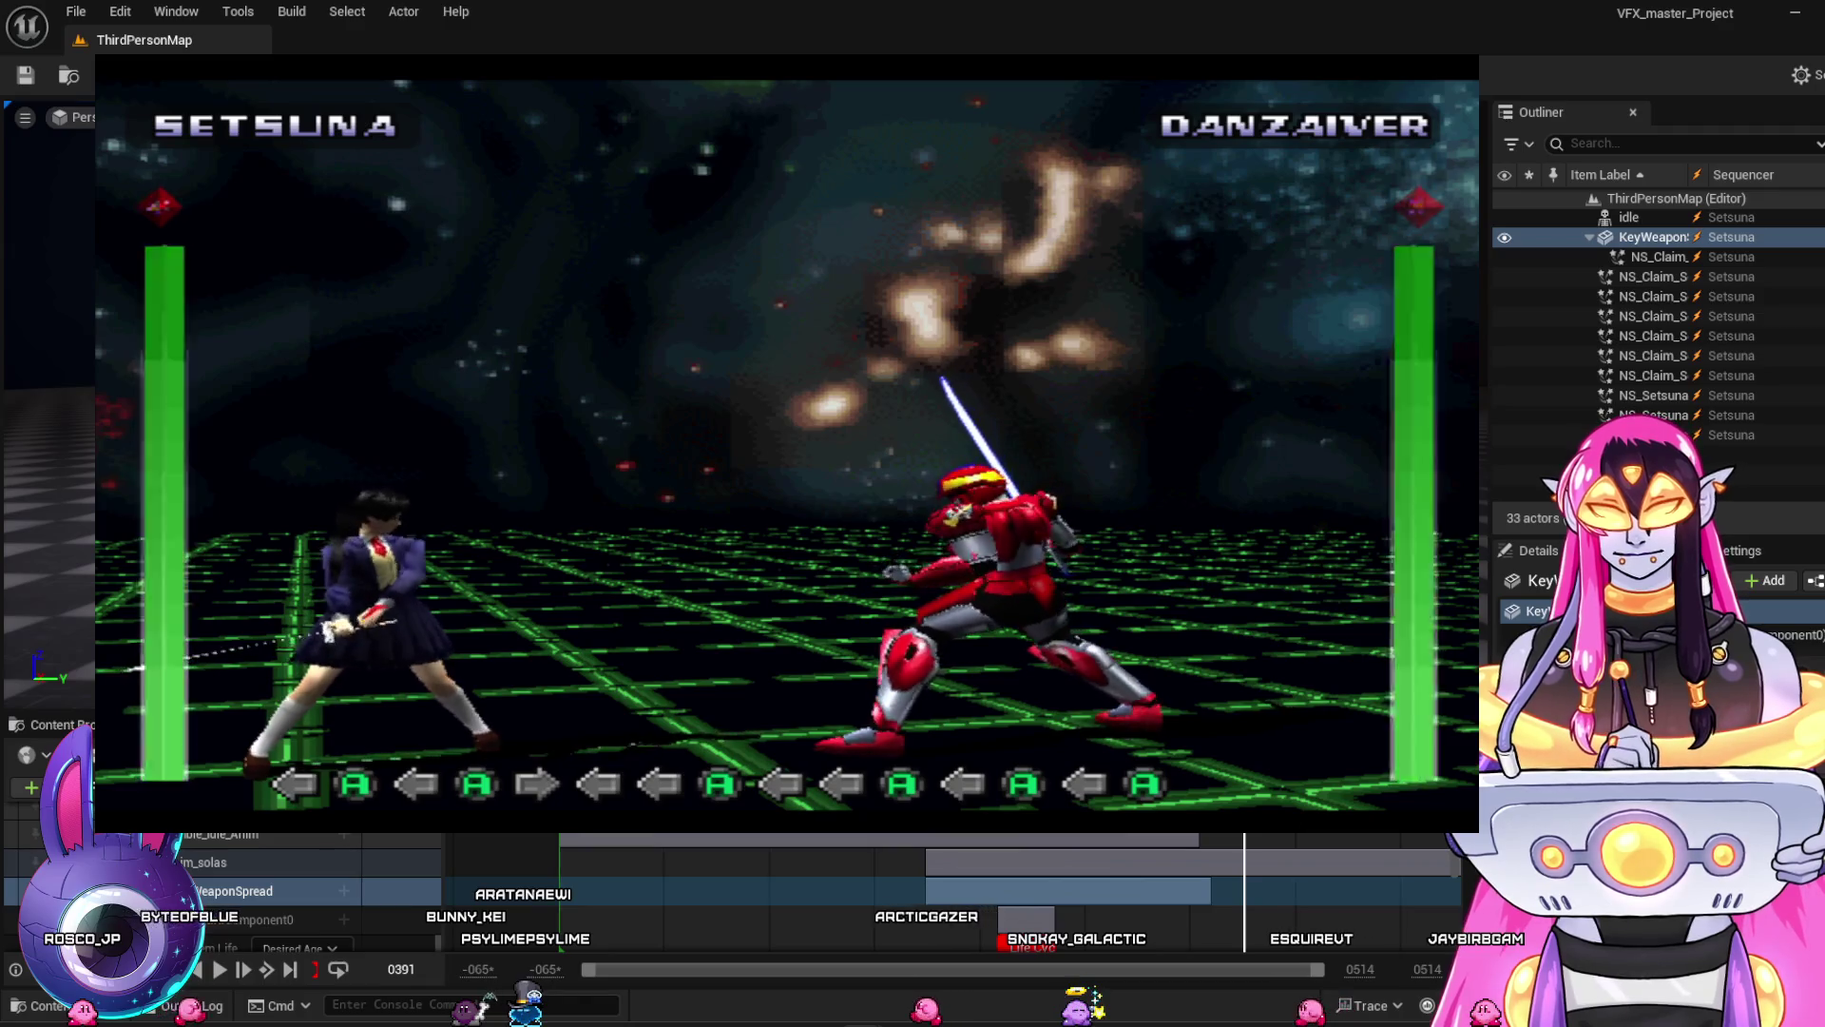
pyautogui.click(1082, 856)
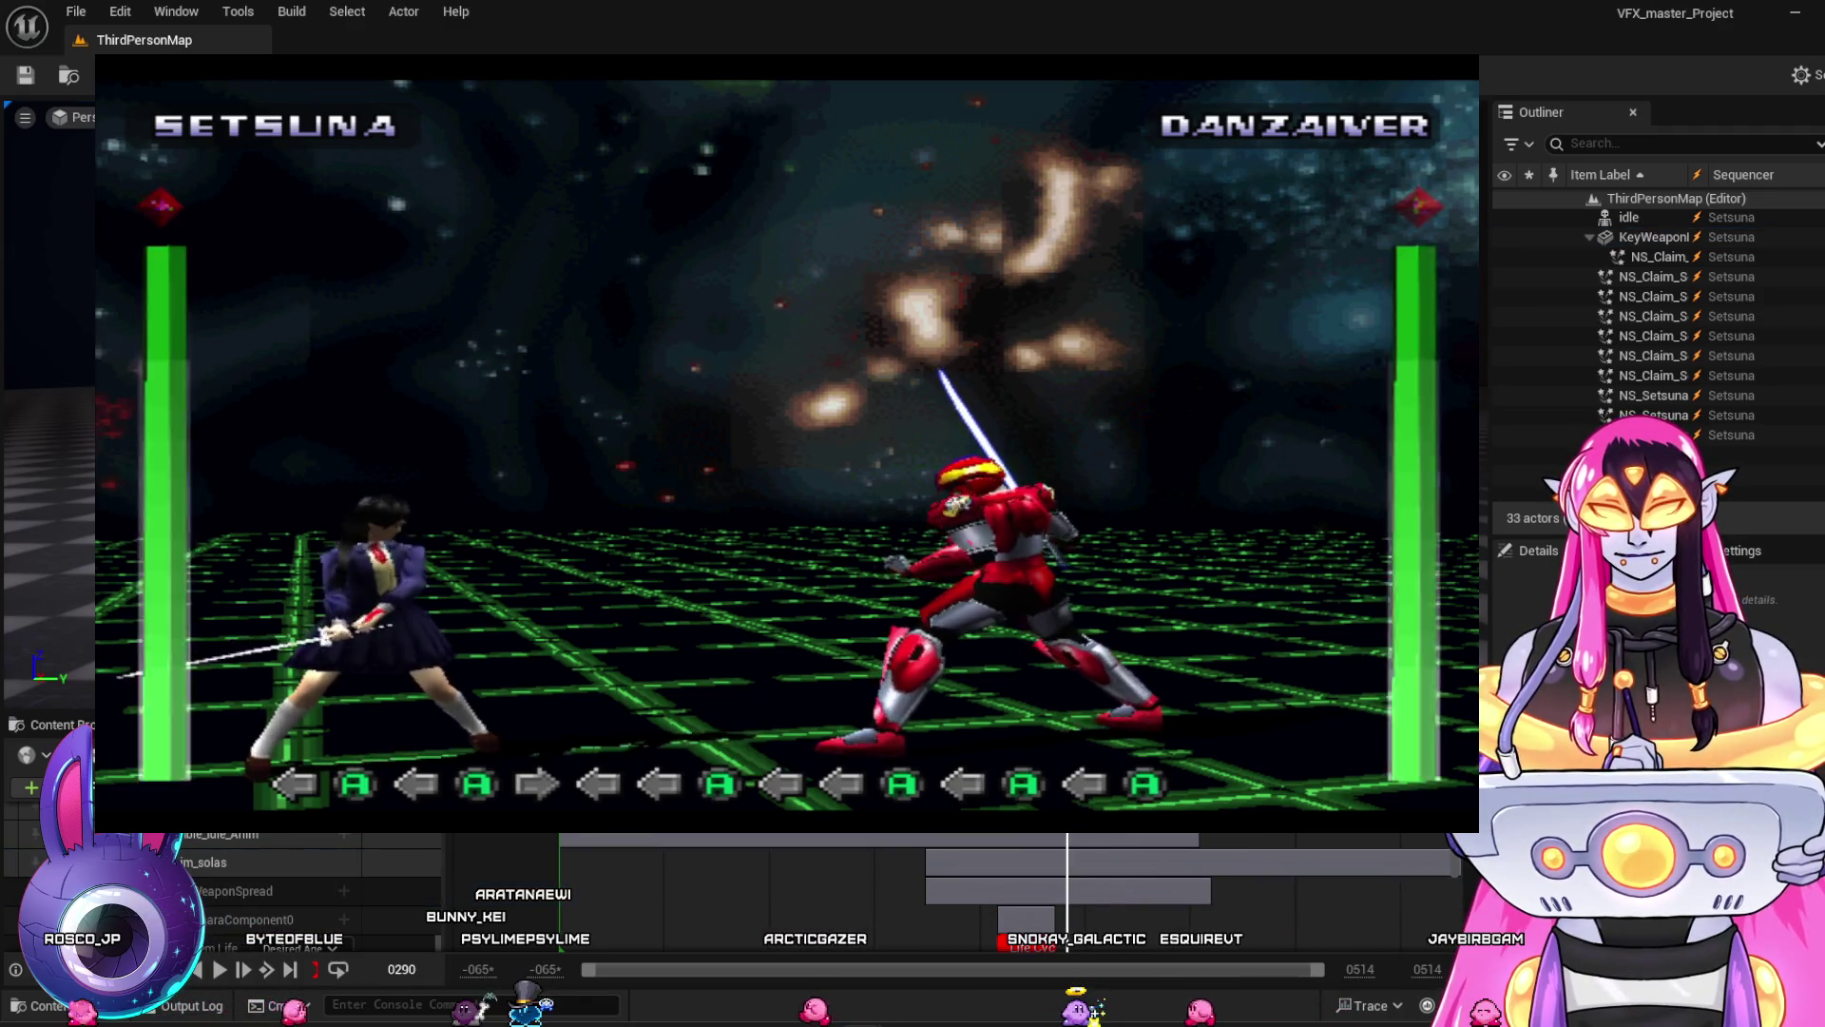
# - Move the playhead from frame 320 to the Location key at frame 337
pyautogui.scroll(-3, 1125, 856)
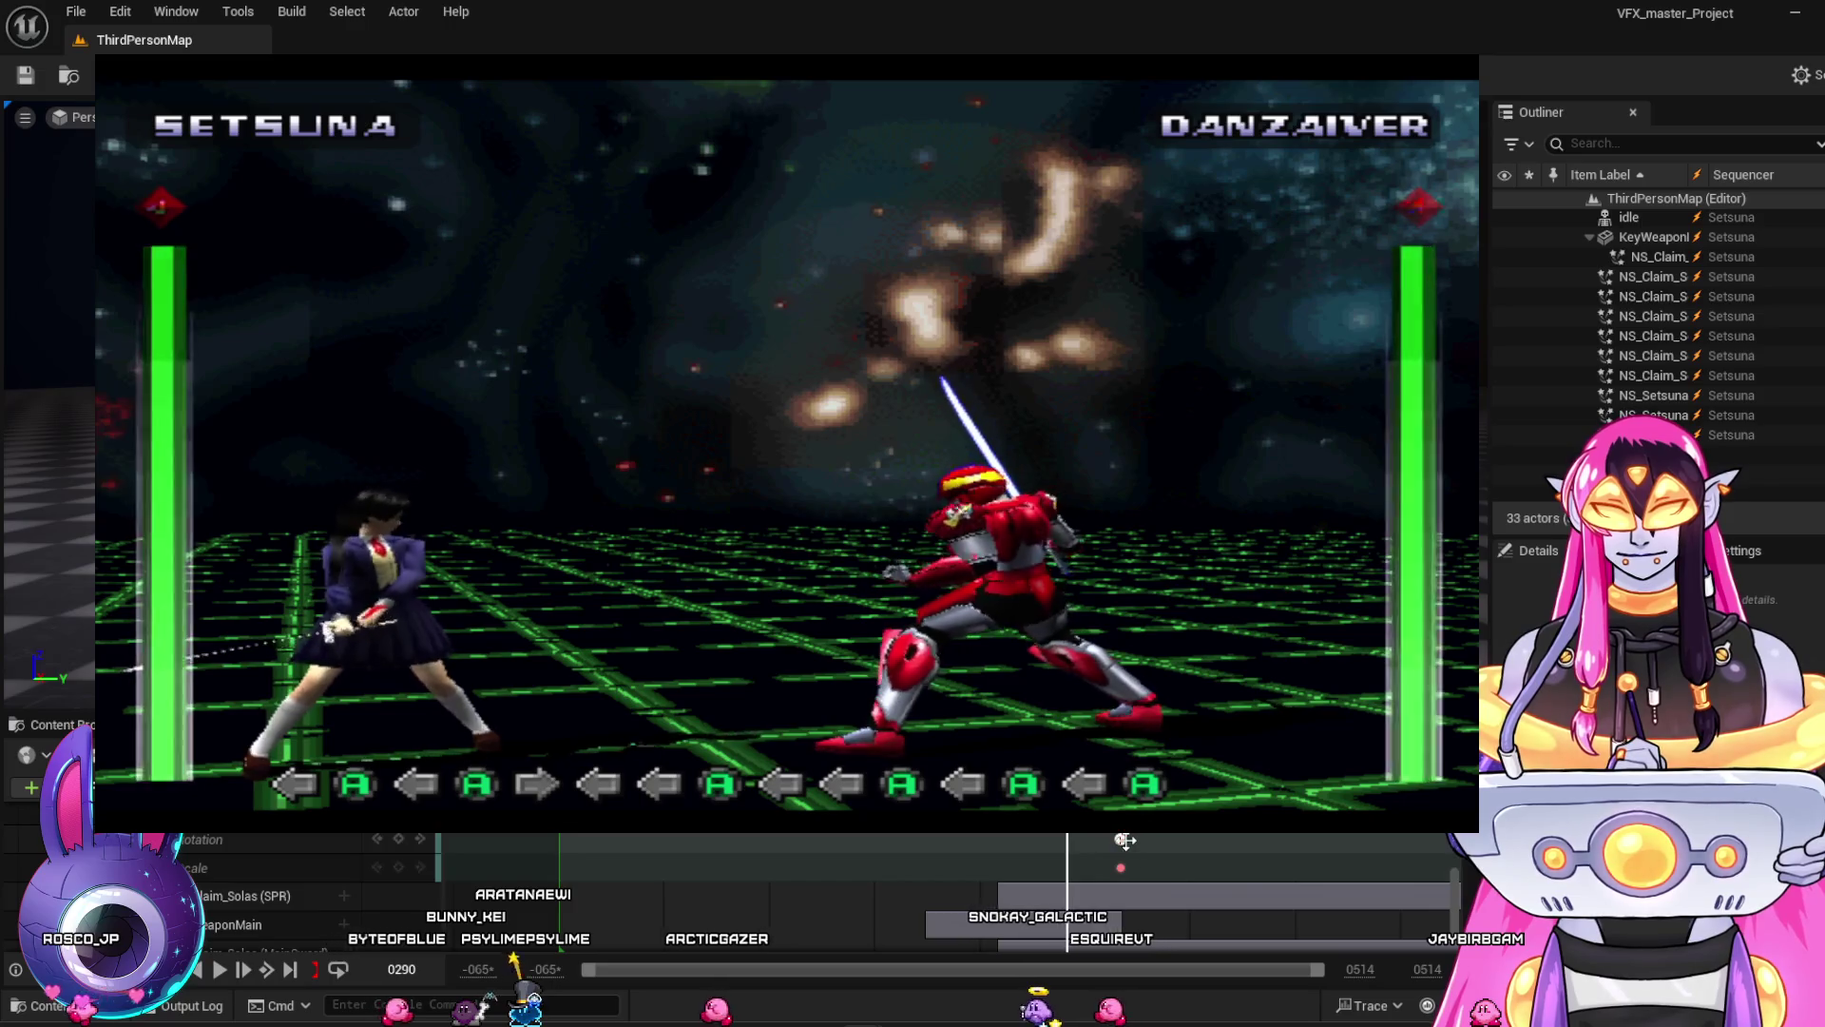
pyautogui.click(1124, 840)
pyautogui.scroll(-3, 1126, 878)
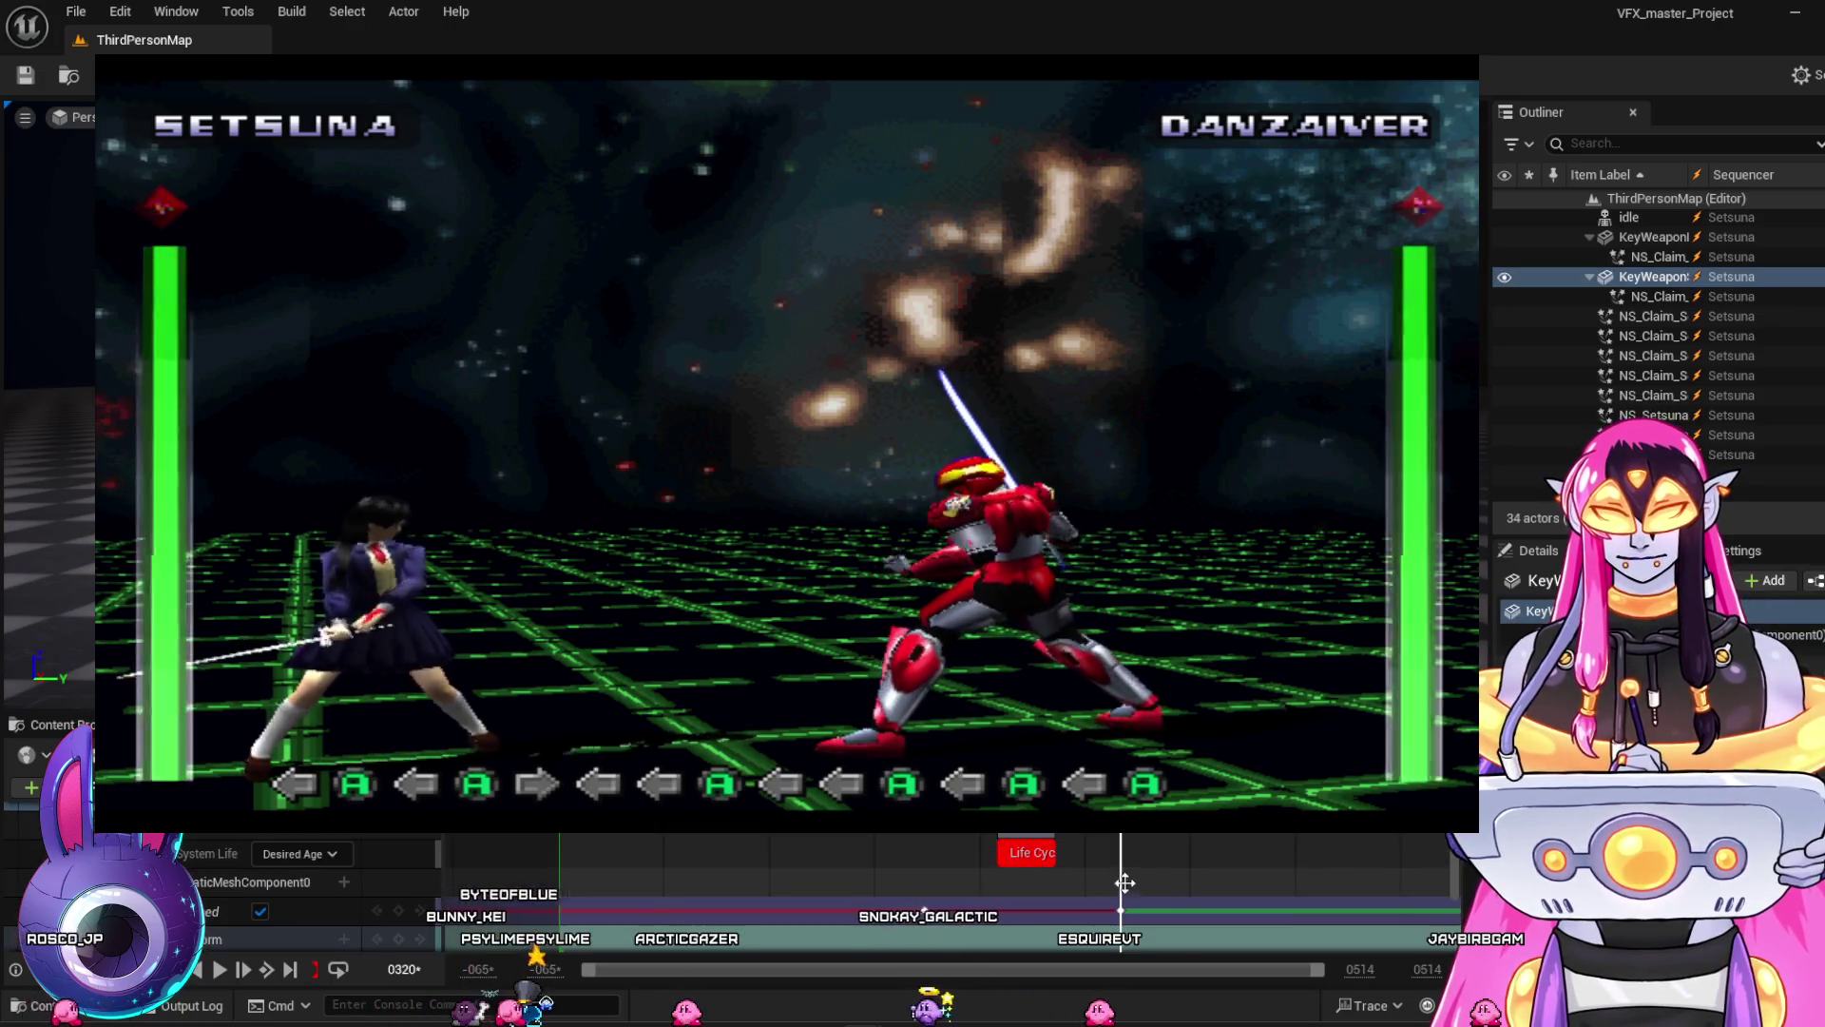
pyautogui.scroll(-3, 1126, 878)
pyautogui.click(1151, 842)
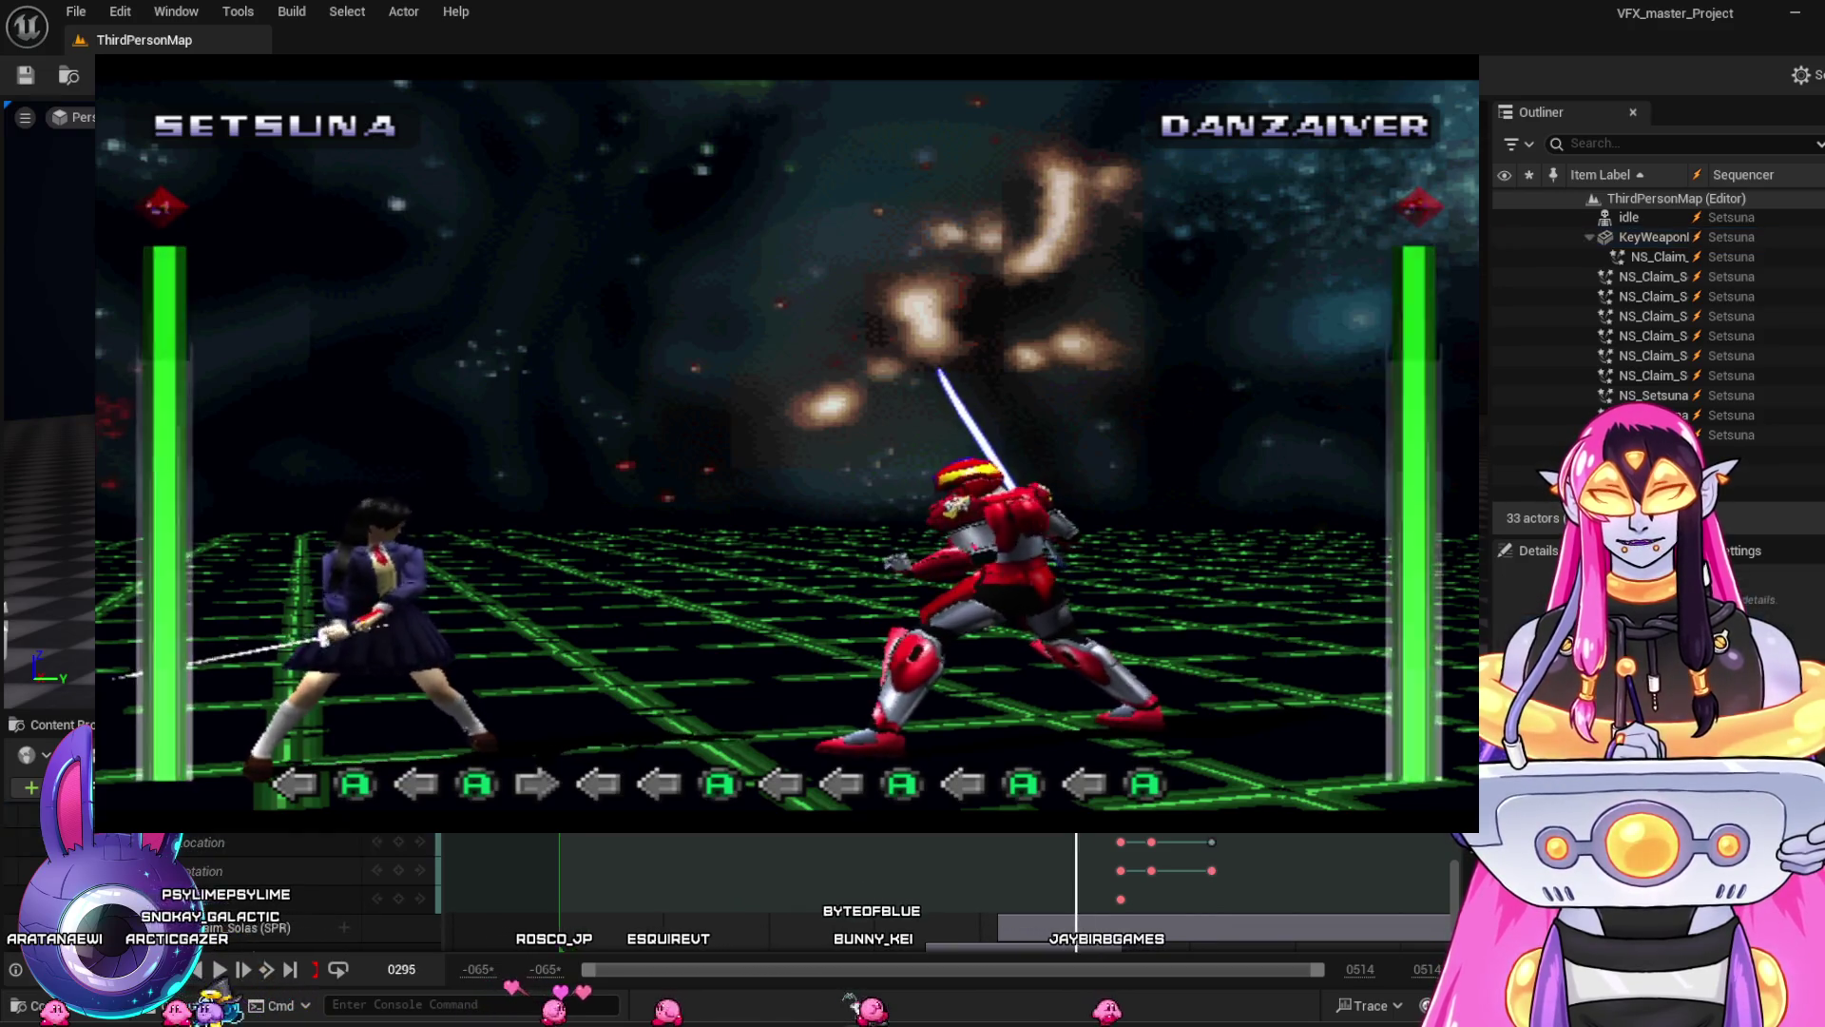
# - Preview the cinematic and shift the later Location key earlier to frame 356
pyautogui.press('space')
pyautogui.press('space')
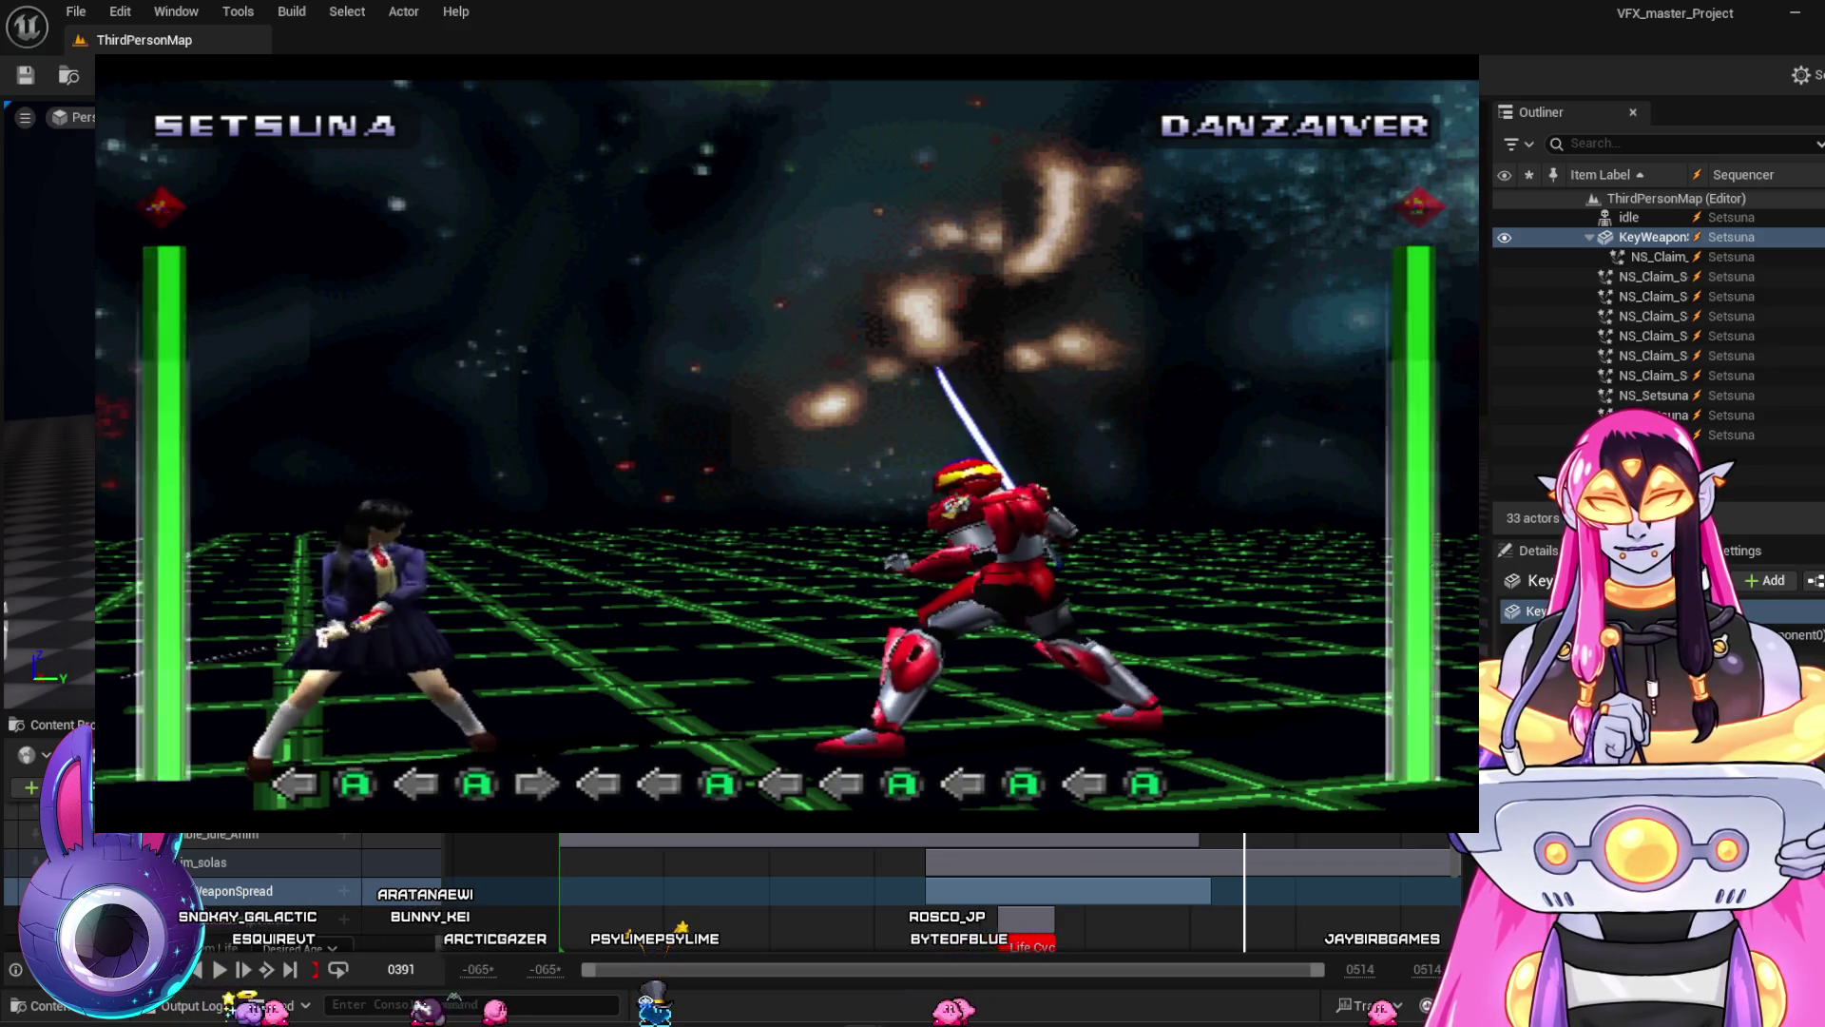
pyautogui.scroll(3, 1194, 838)
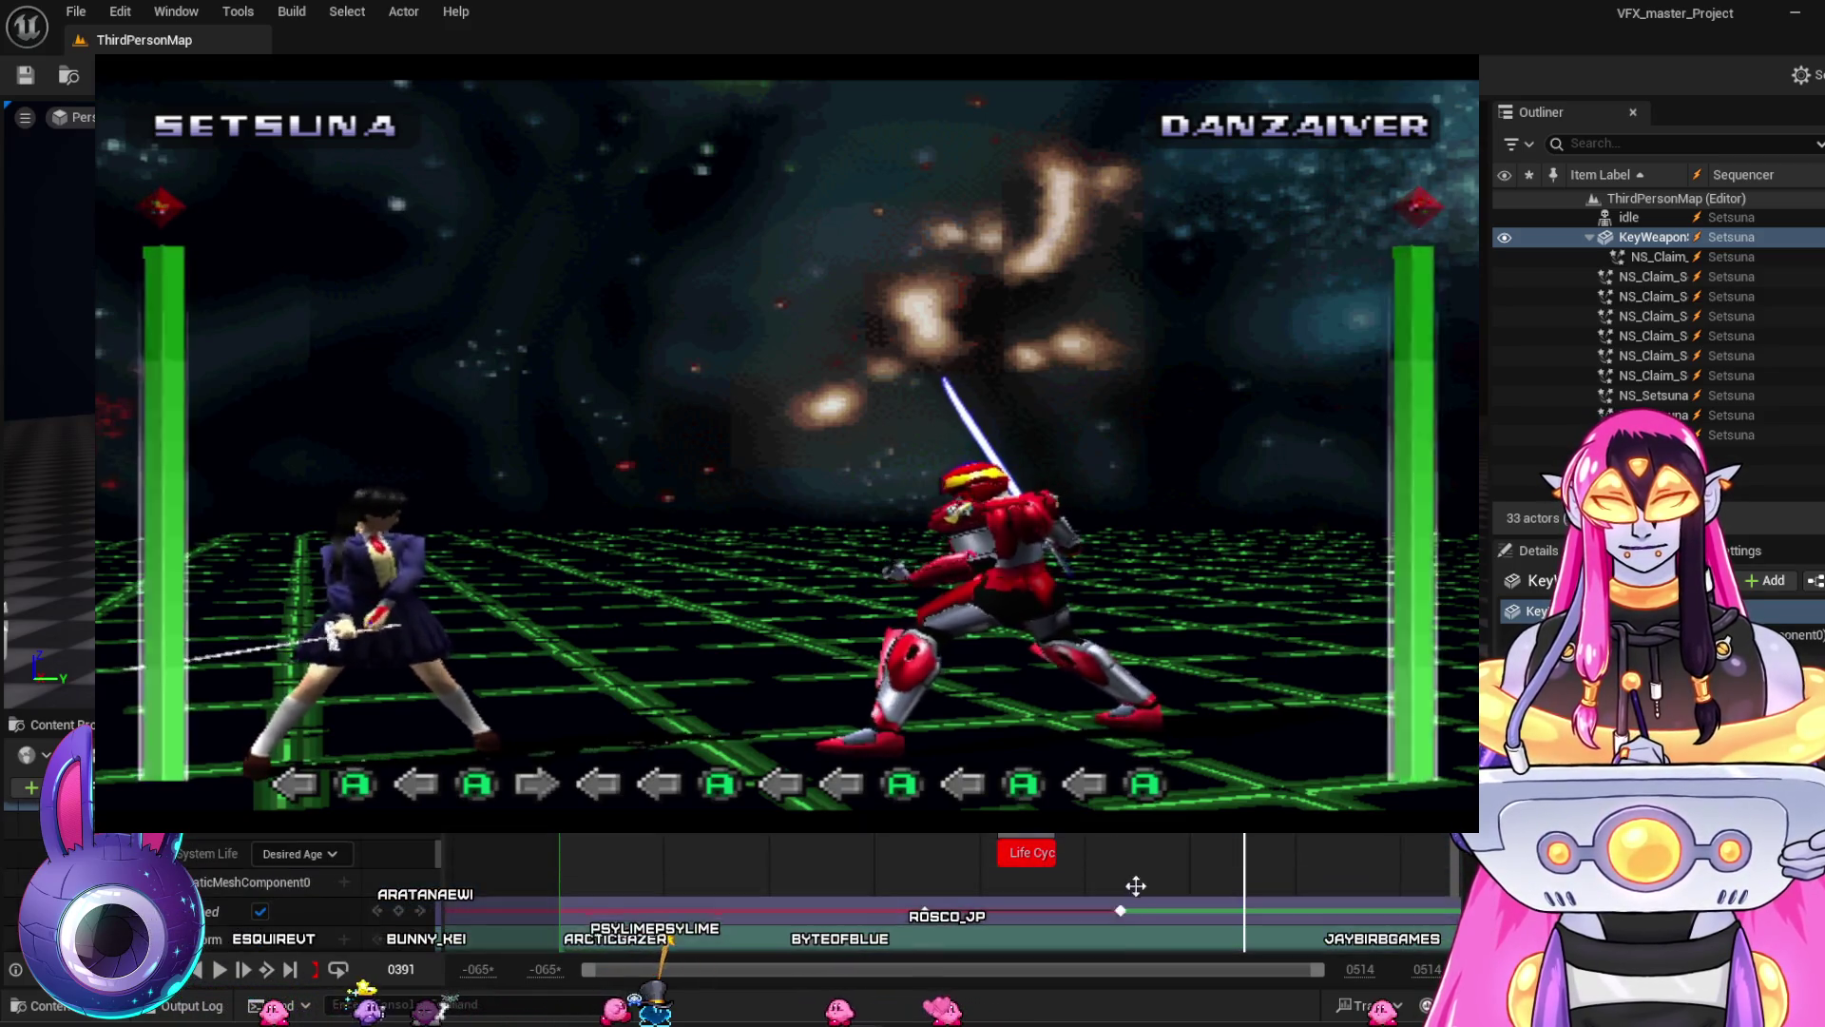
pyautogui.click(1214, 843)
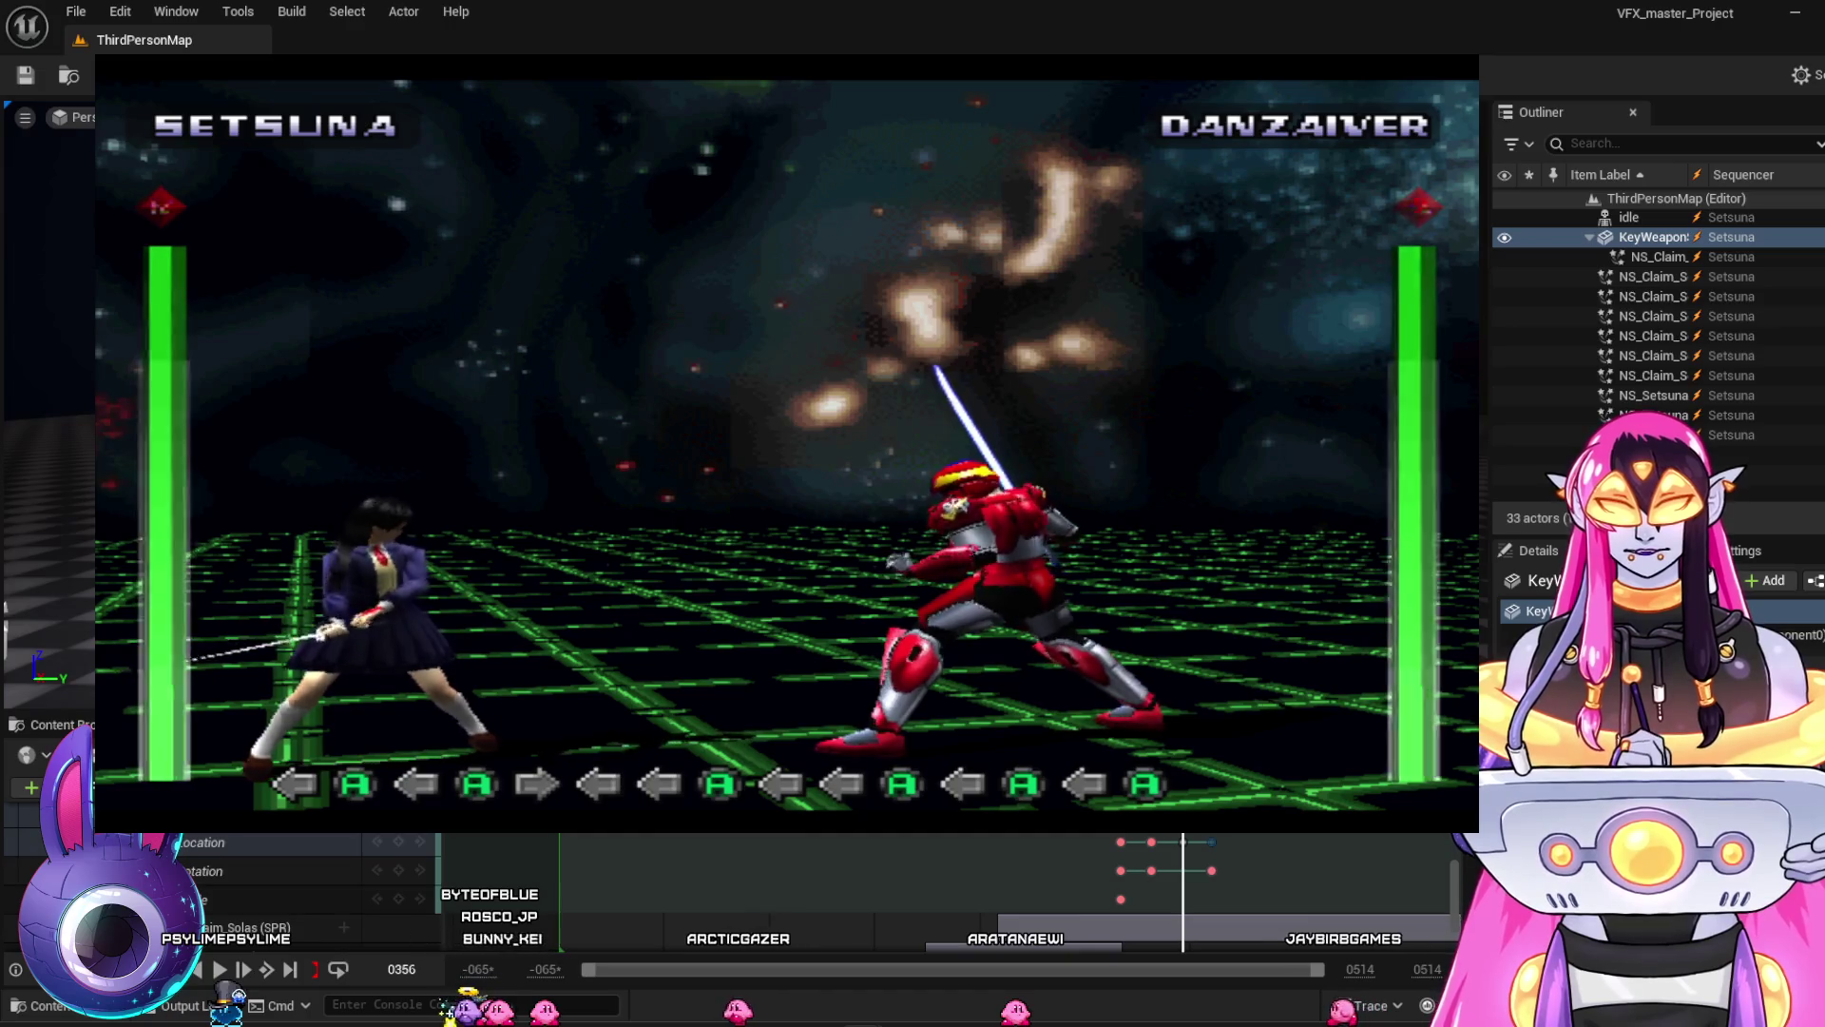
pyautogui.scroll(3, 286, 885)
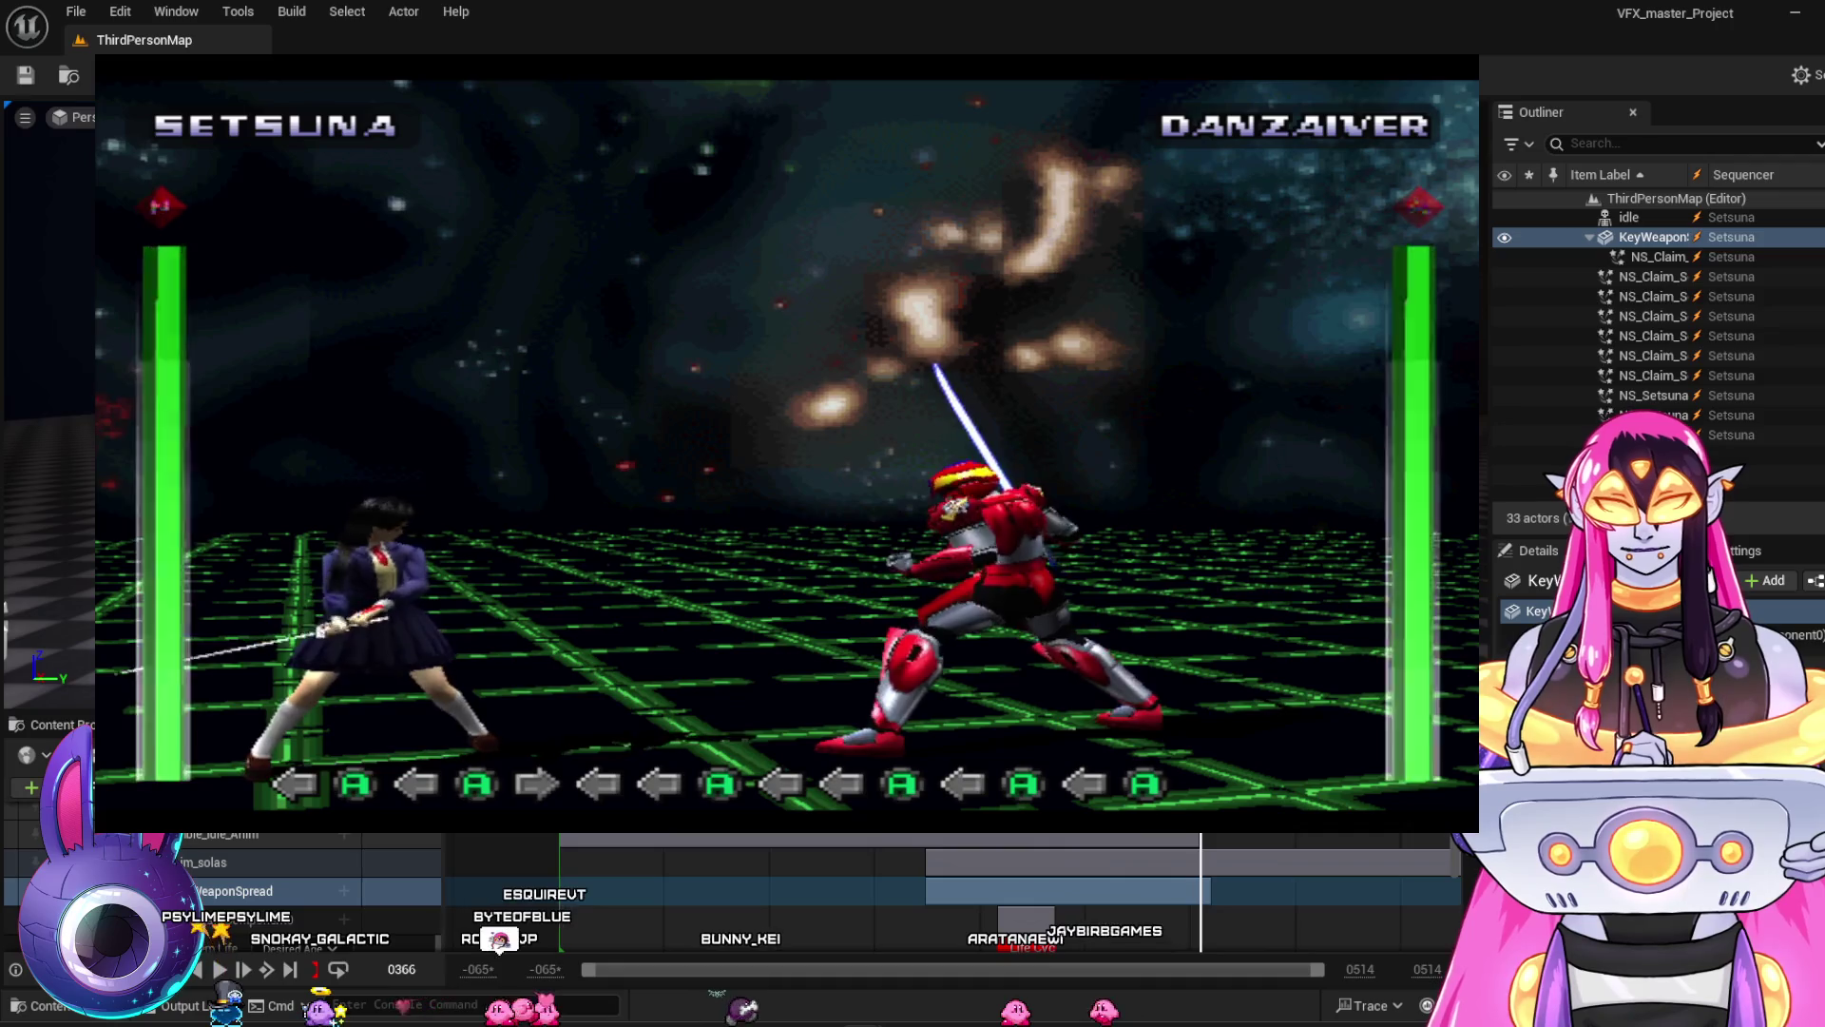
pyautogui.scroll(-4, 1214, 873)
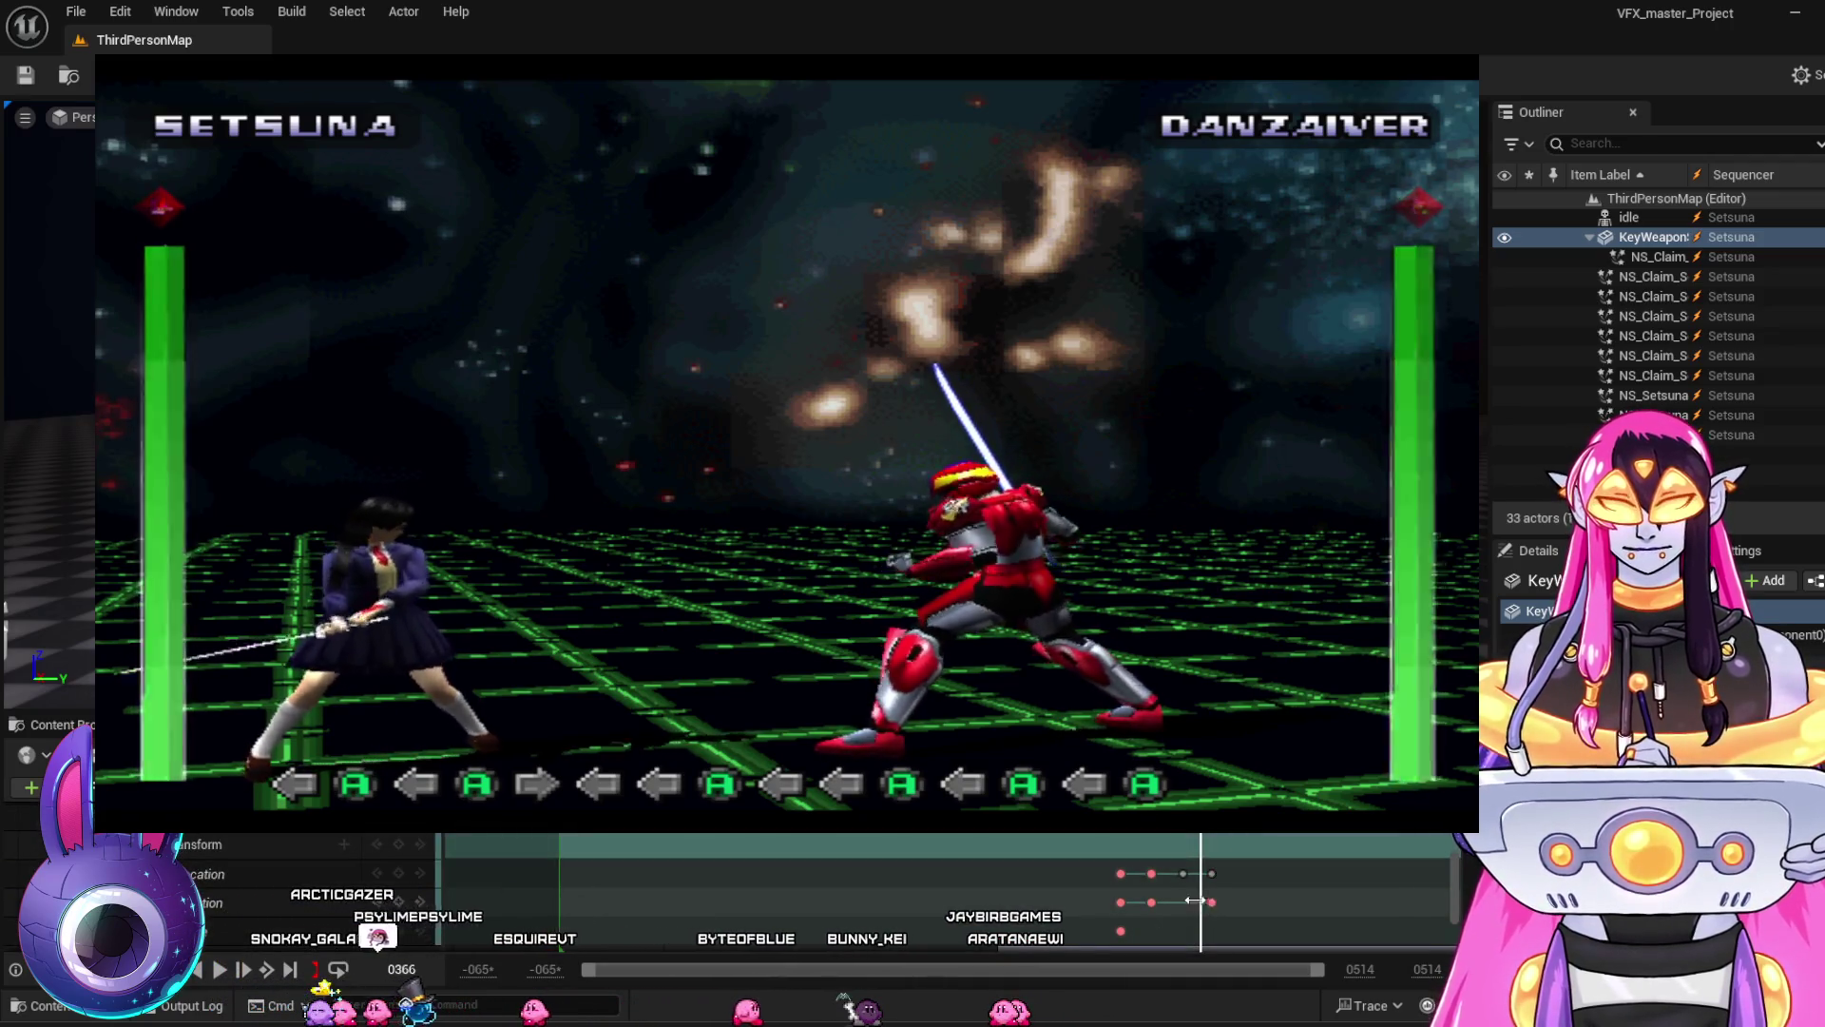
pyautogui.moveTo(1209, 902); pyautogui.dragTo(1183, 902)
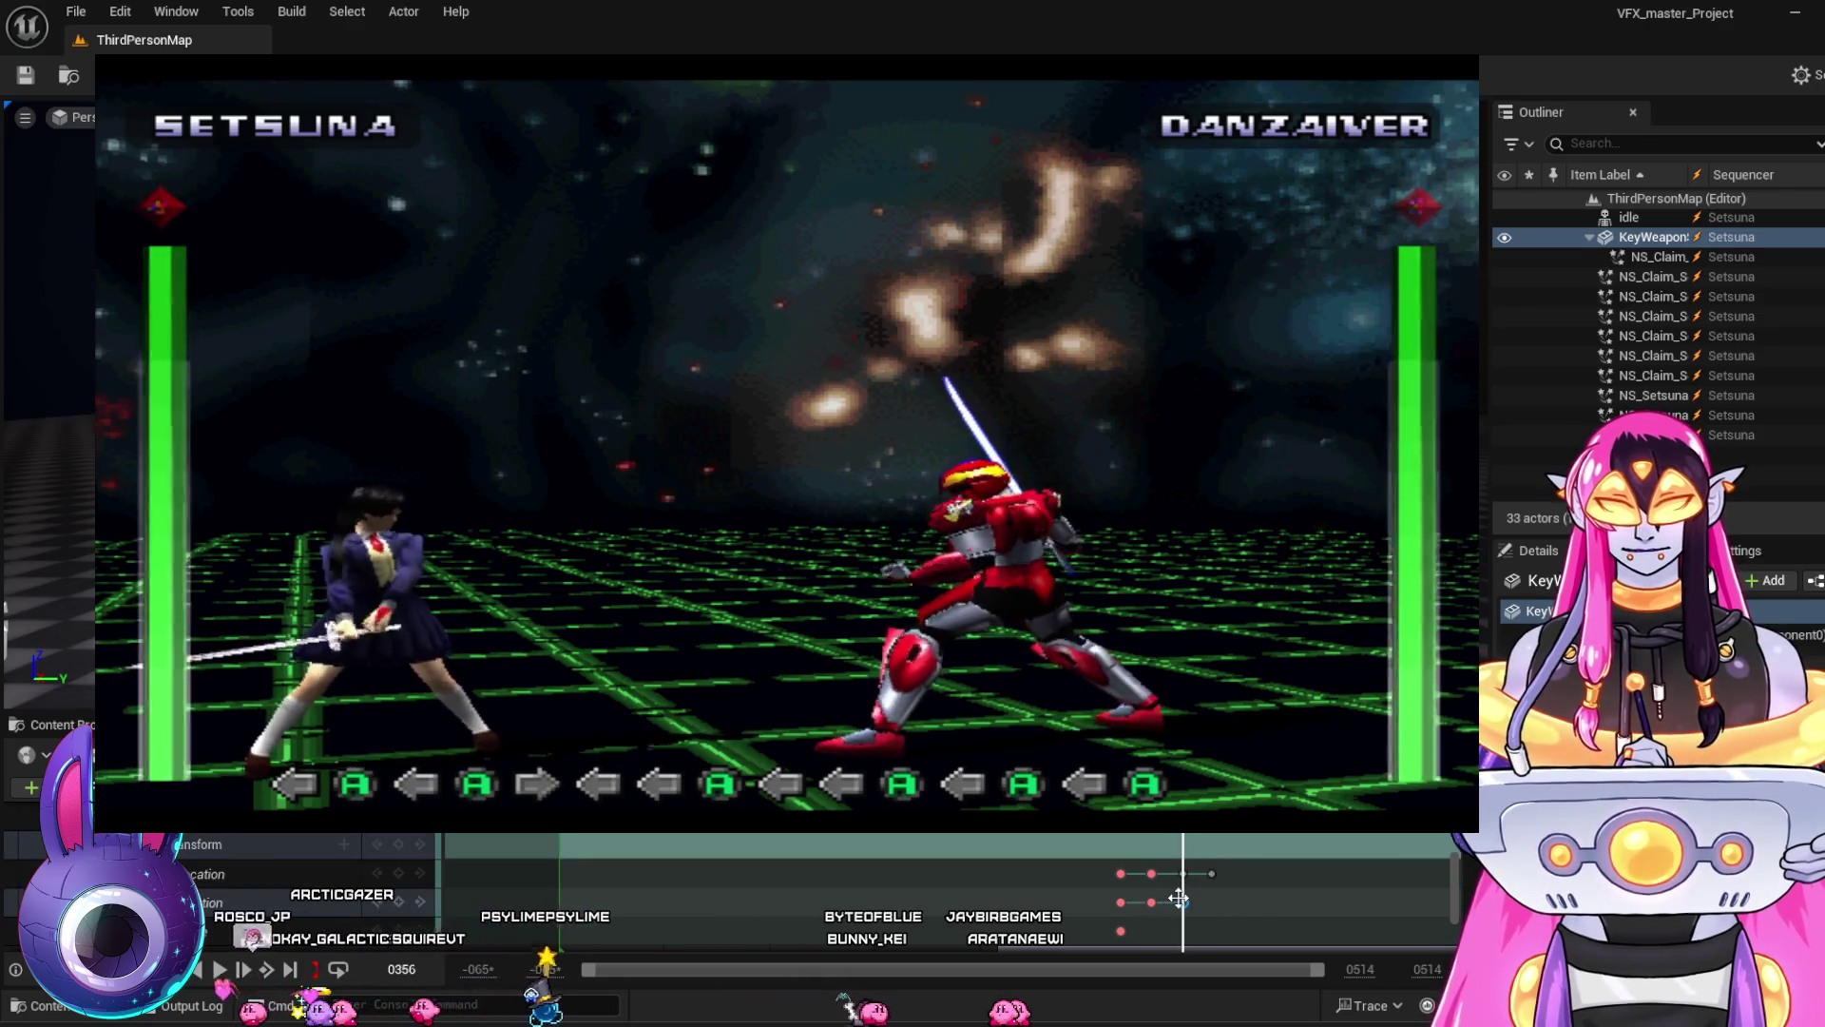
pyautogui.click(1212, 859)
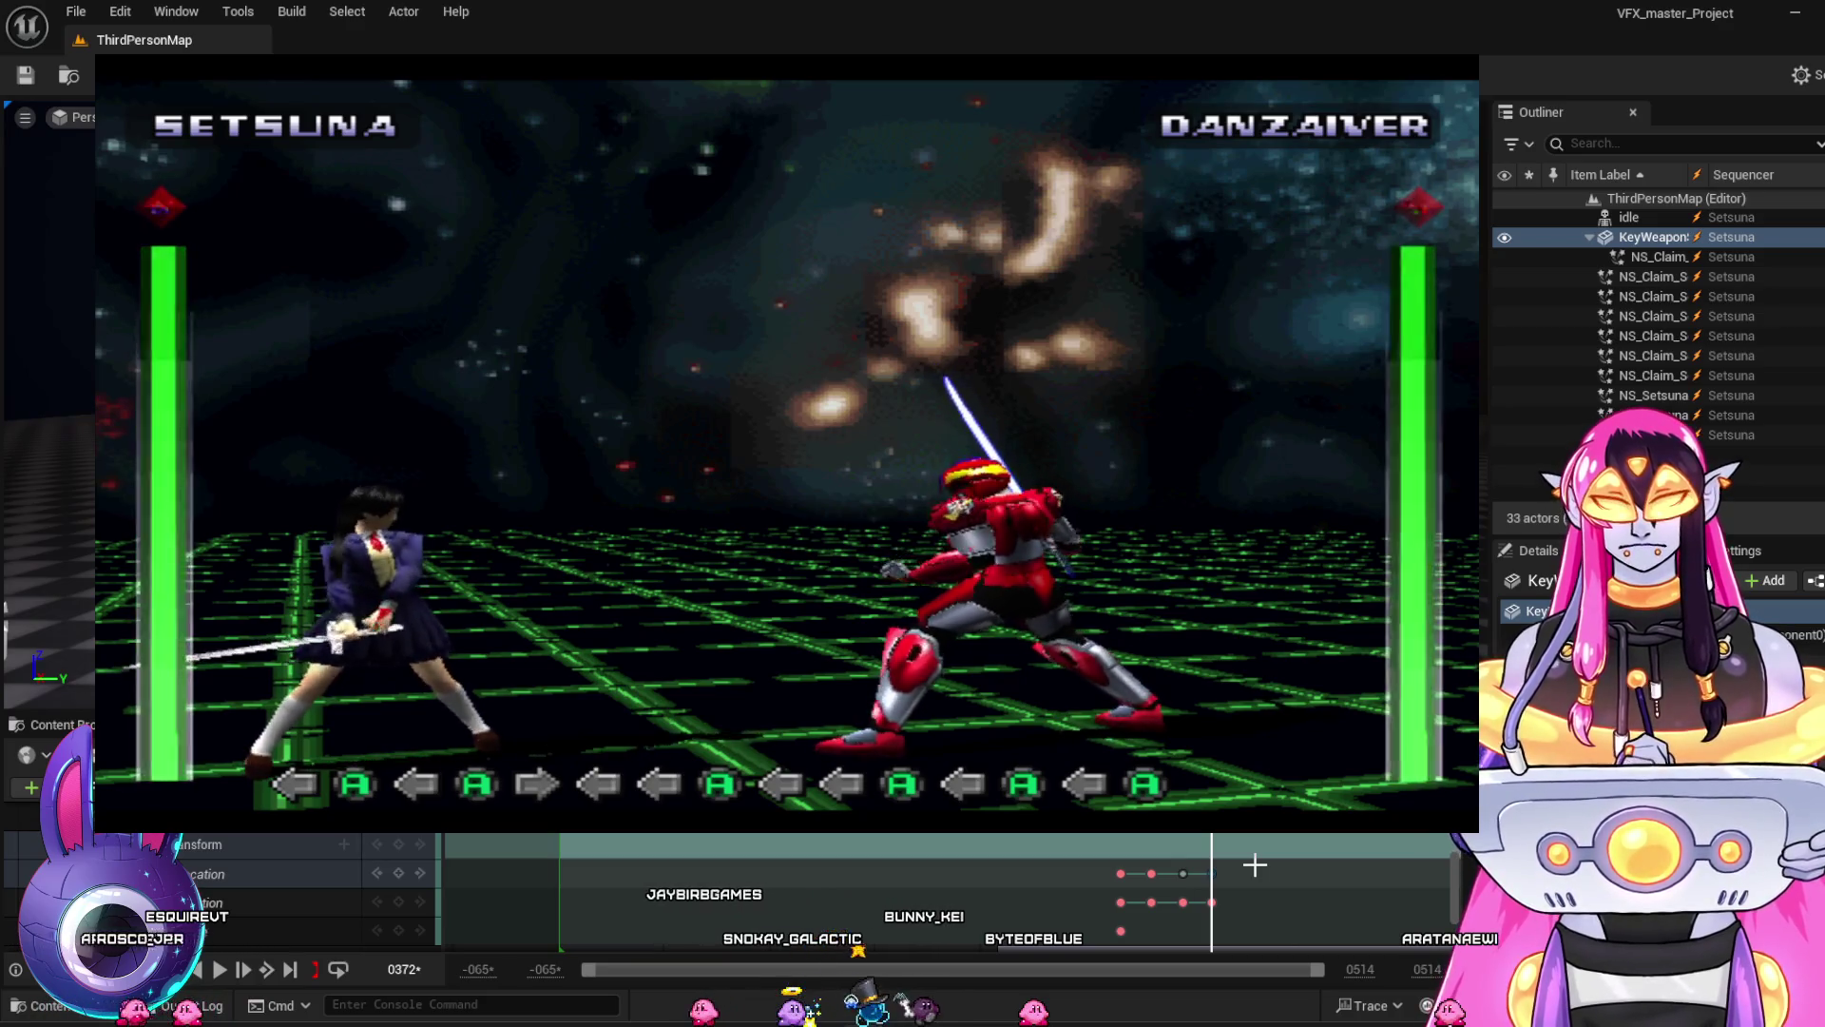
# - Replay the cinematic from an earlier frame and reselect the KeyWeapon actor
pyautogui.click(1255, 864)
pyautogui.press('space')
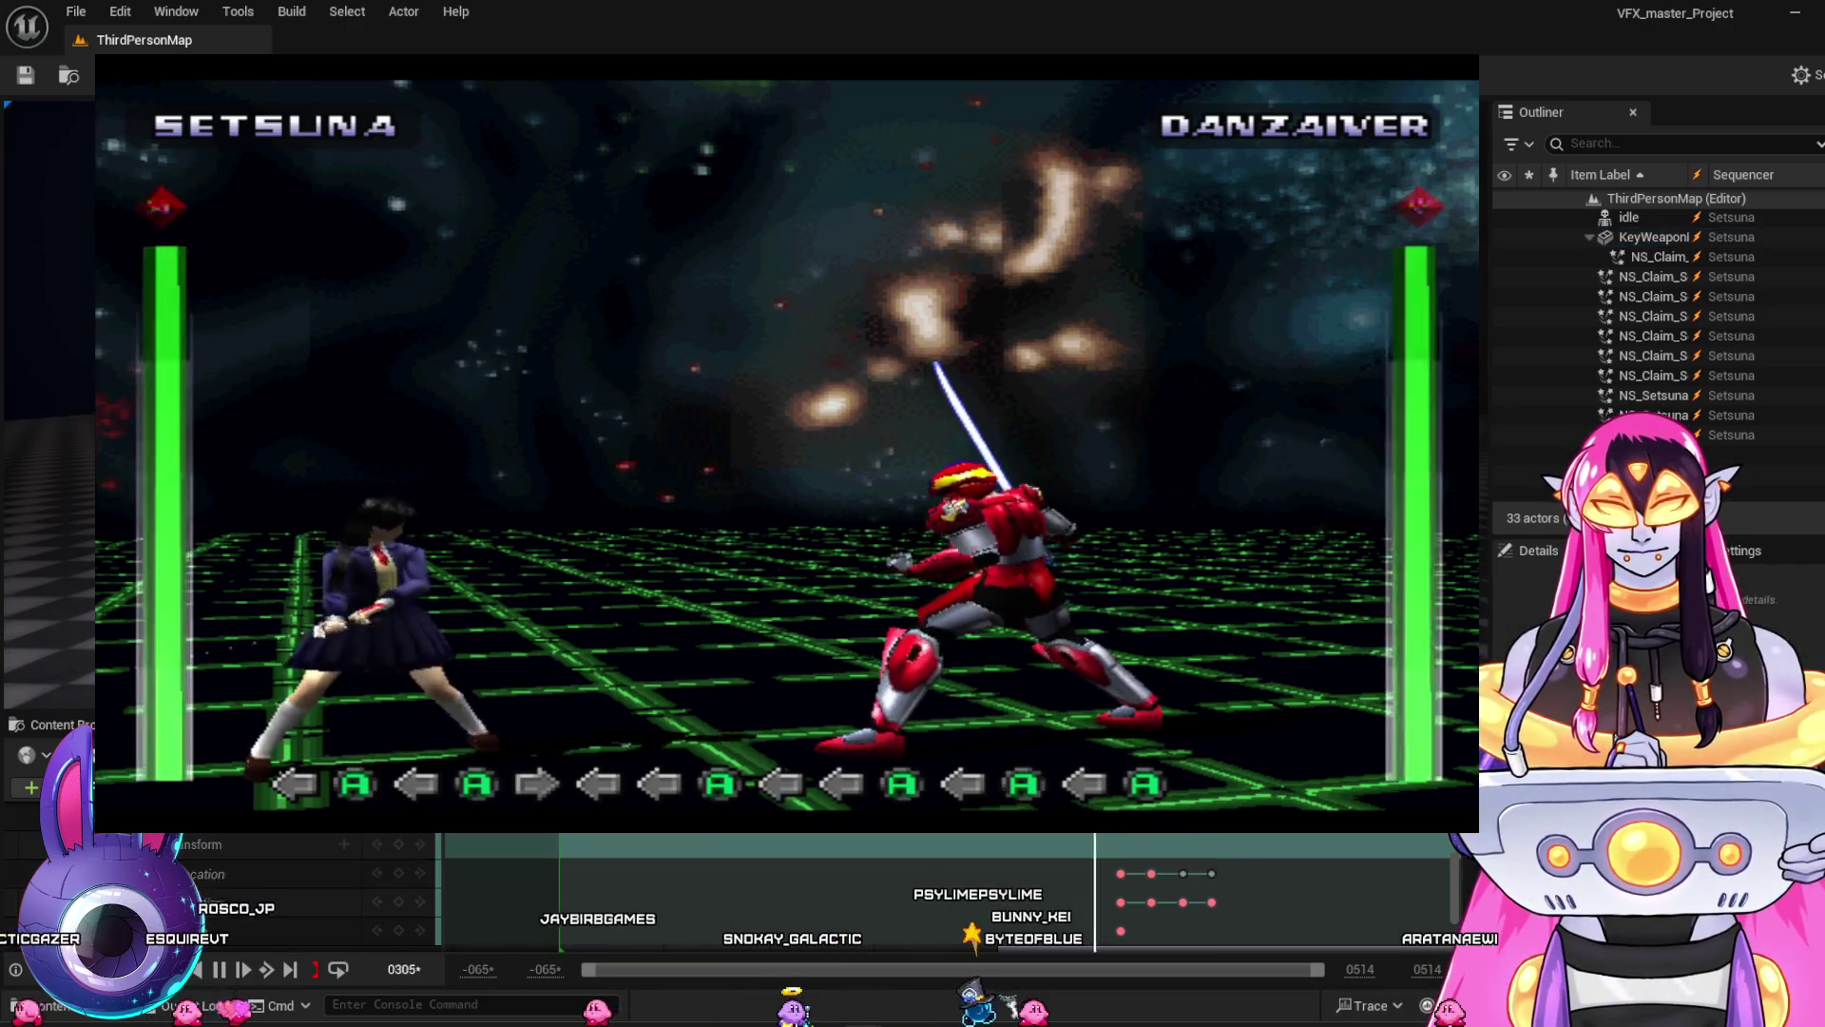
pyautogui.click(266, 890)
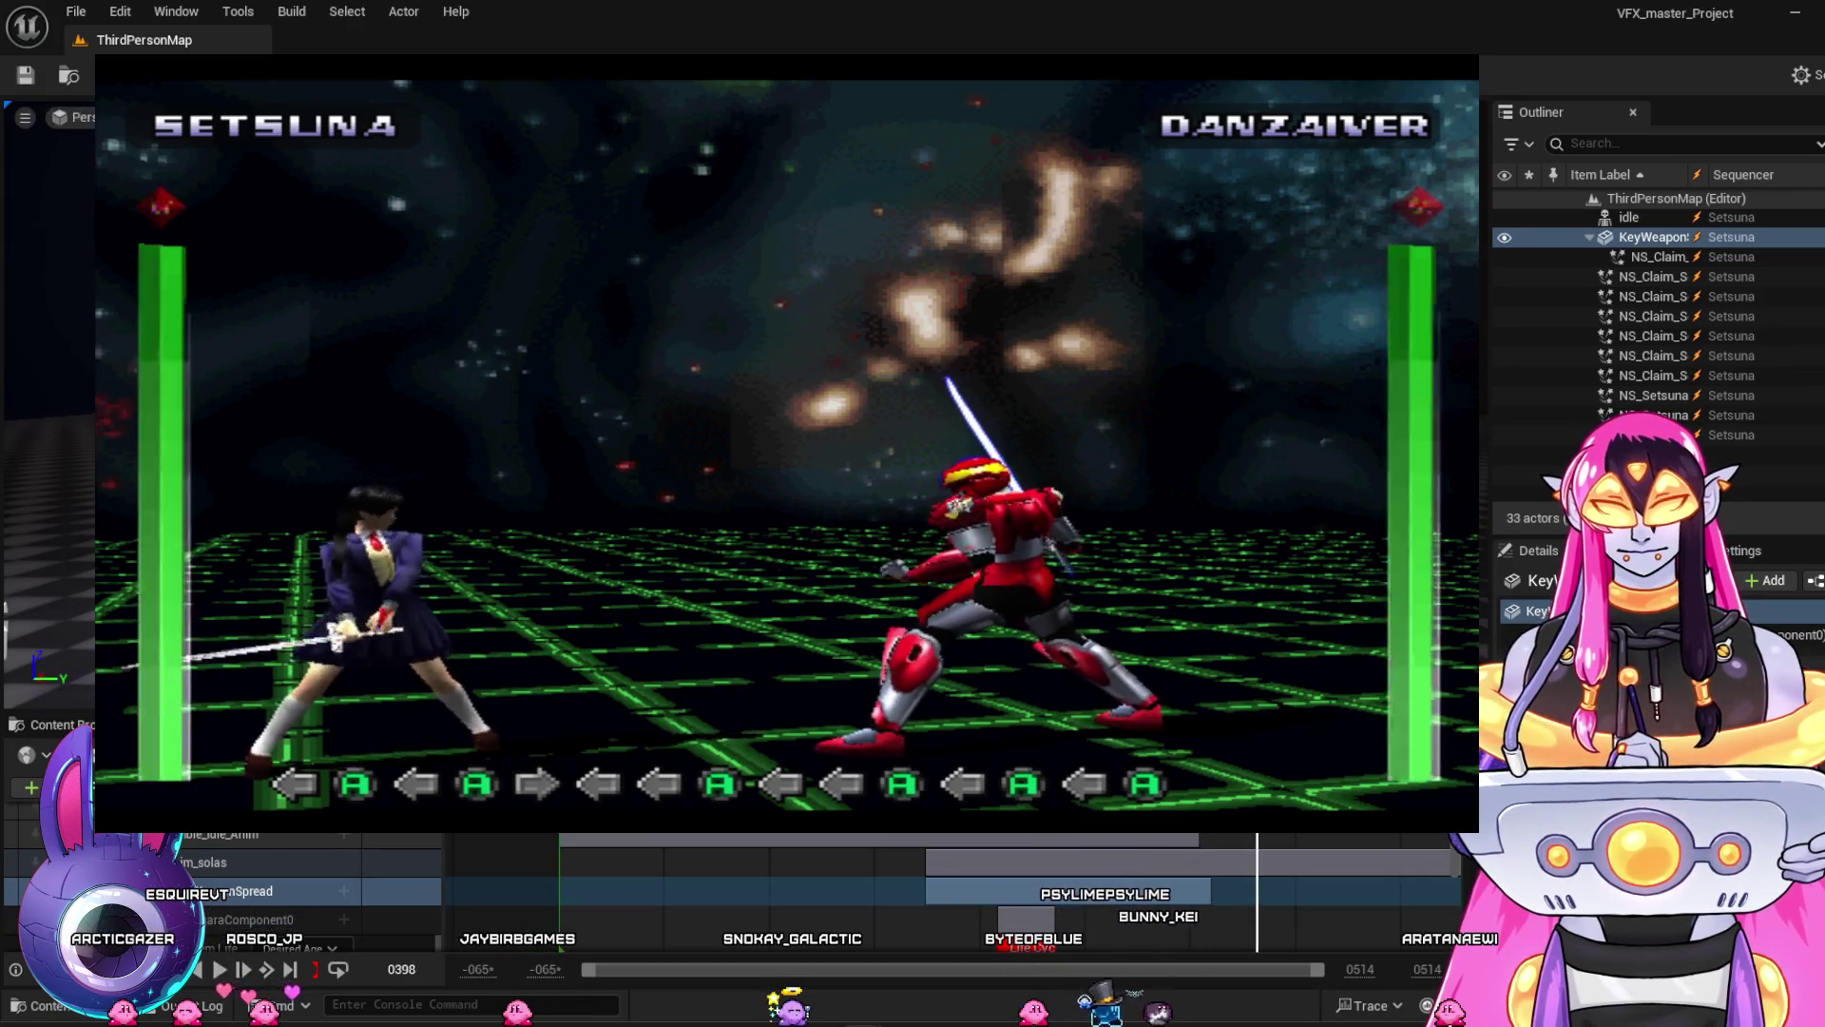
pyautogui.press('Escape')
pyautogui.scroll(-3, 286, 894)
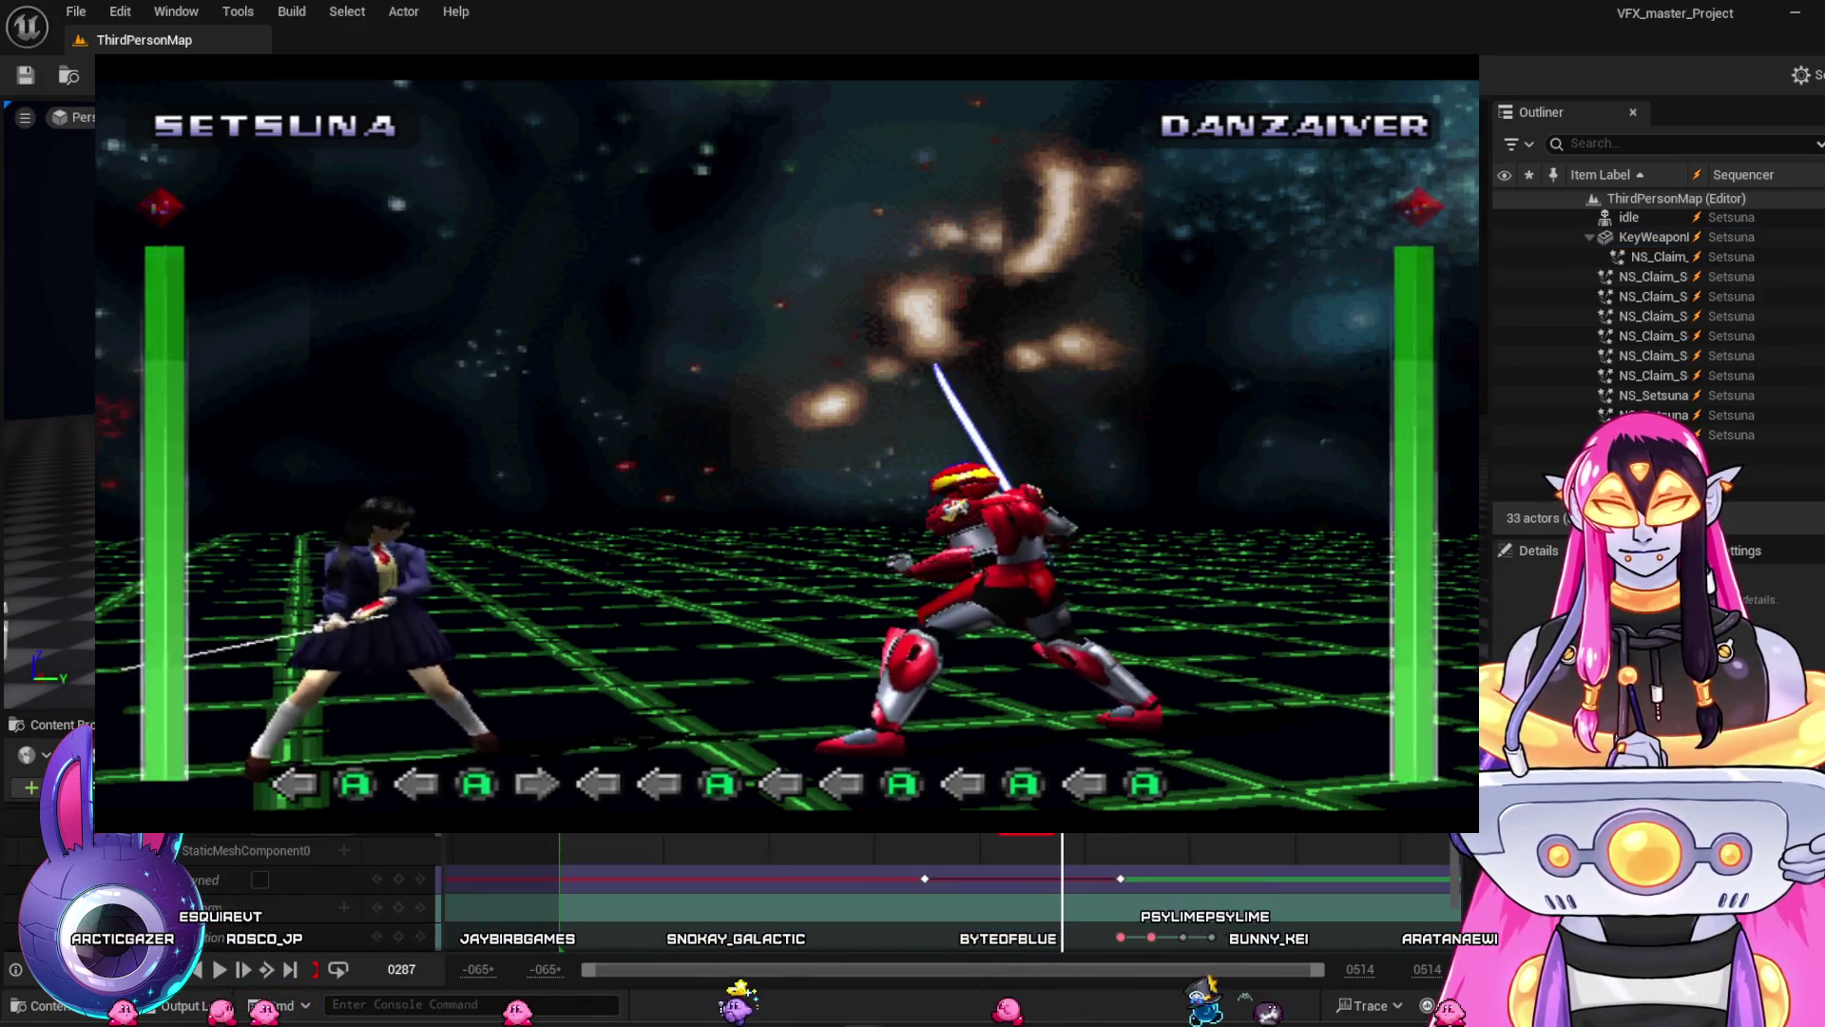
pyautogui.click(238, 891)
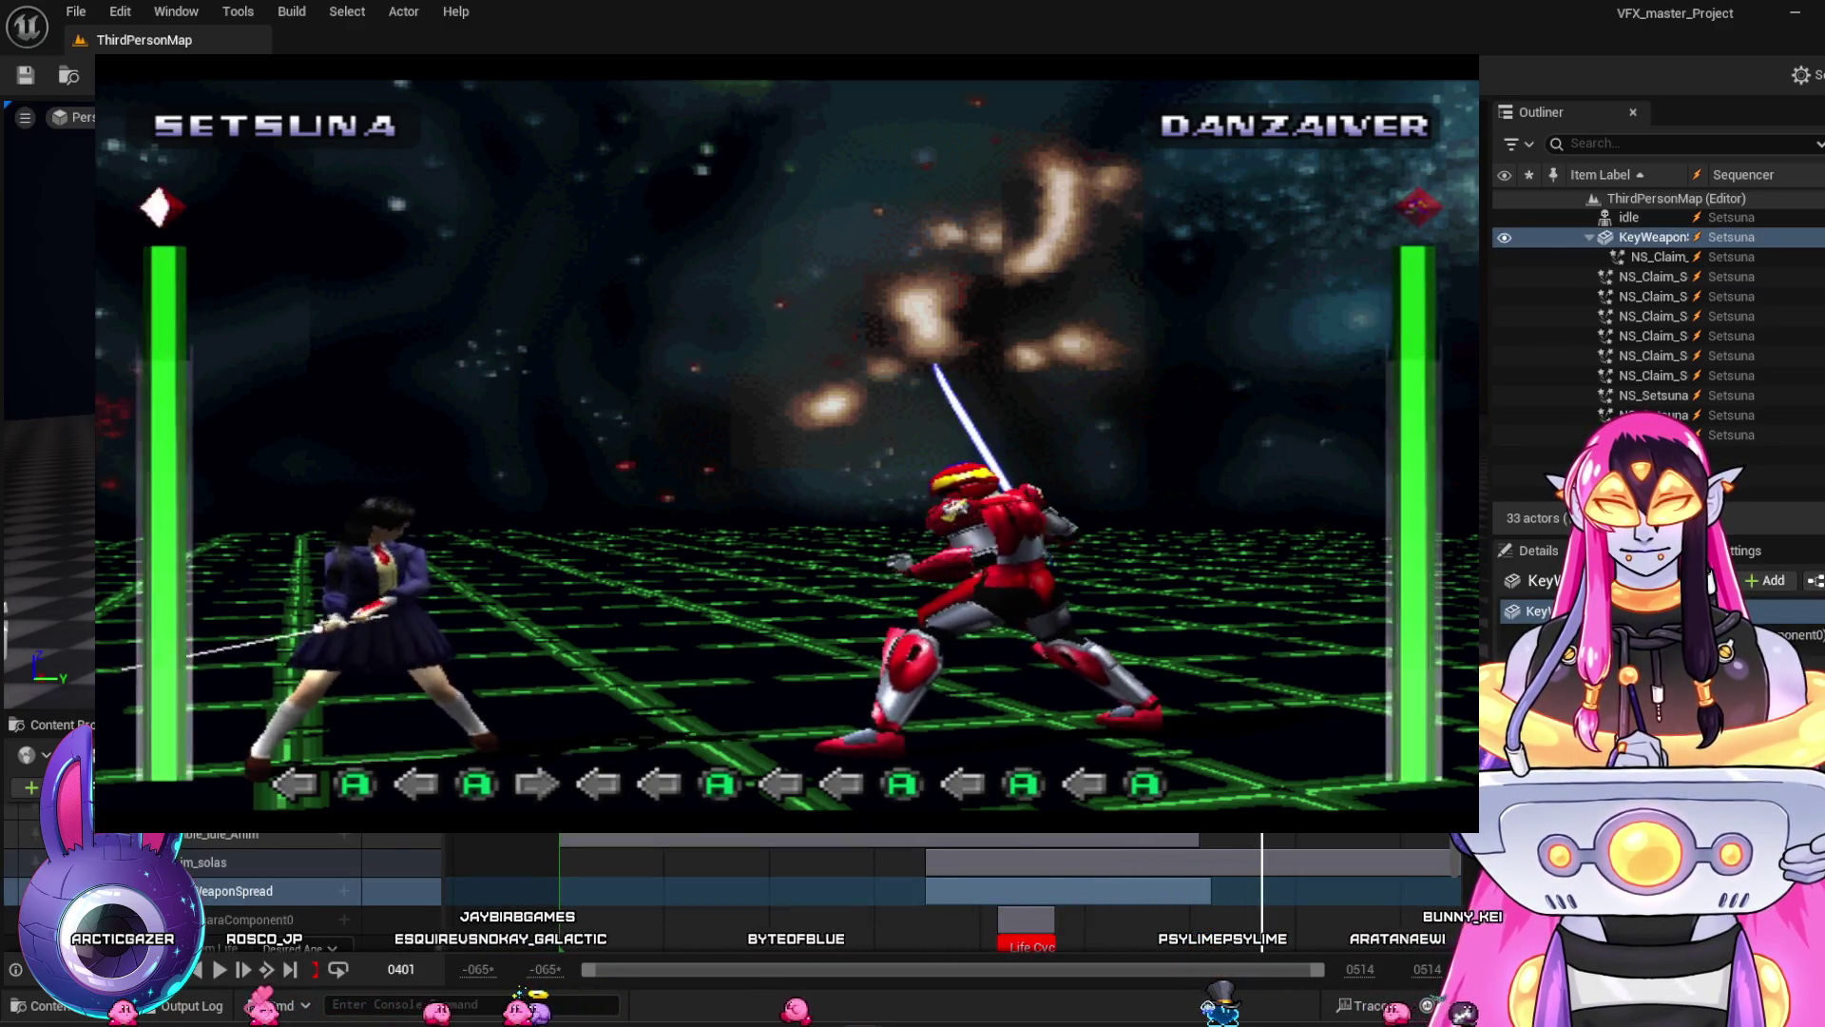
pyautogui.scroll(-5, 1108, 865)
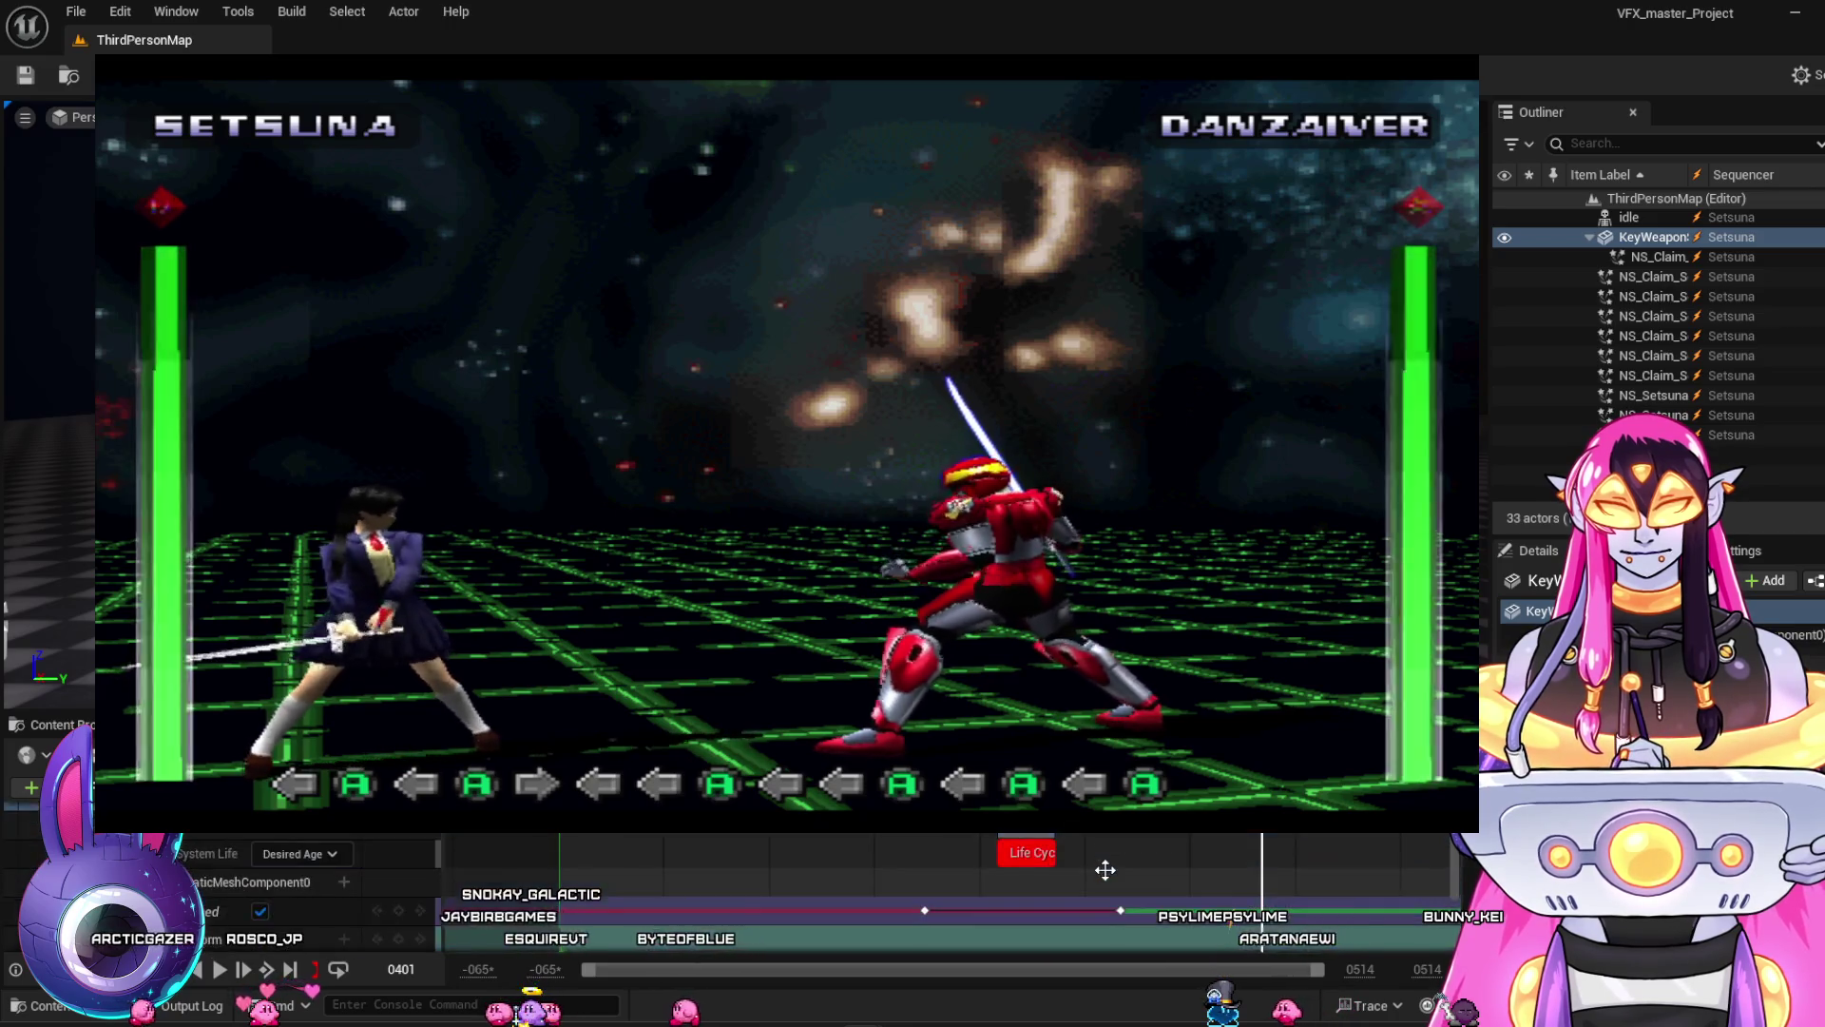
# - Play and stop the cinematic again to check timing, then select the KeyWeapon actor
pyautogui.press('space')
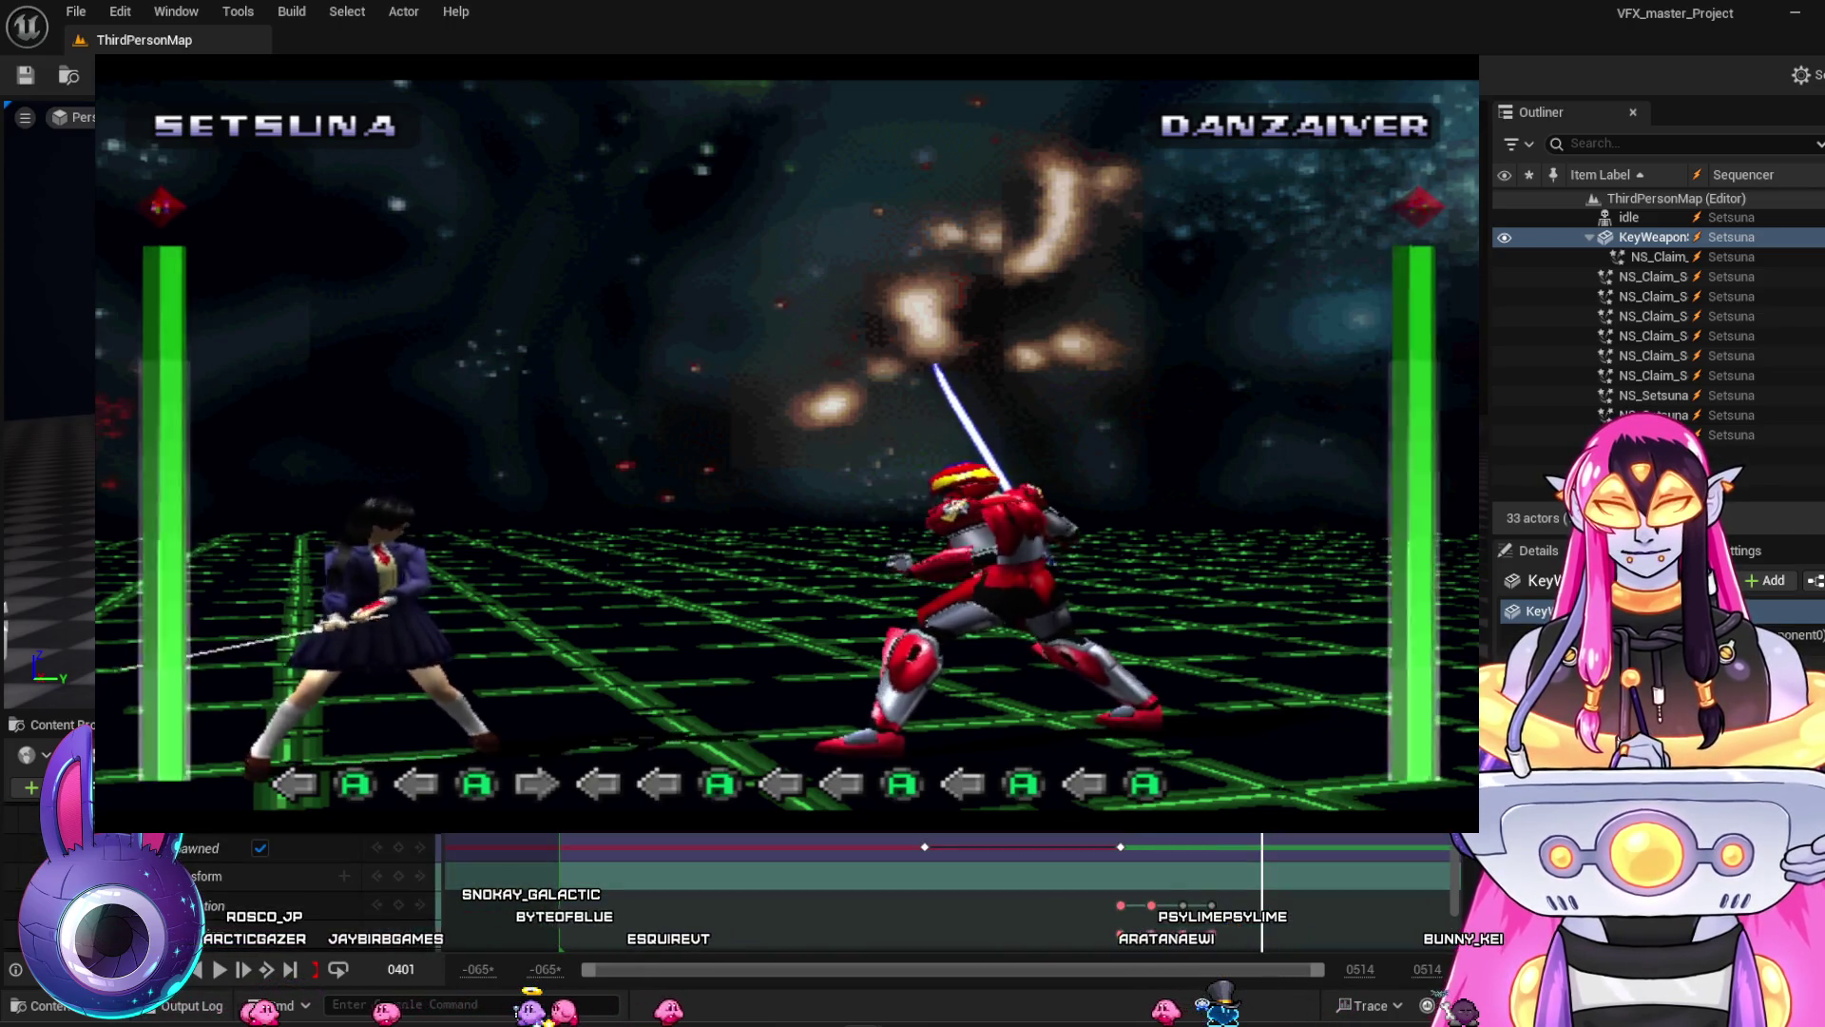
pyautogui.scroll(5, 1110, 867)
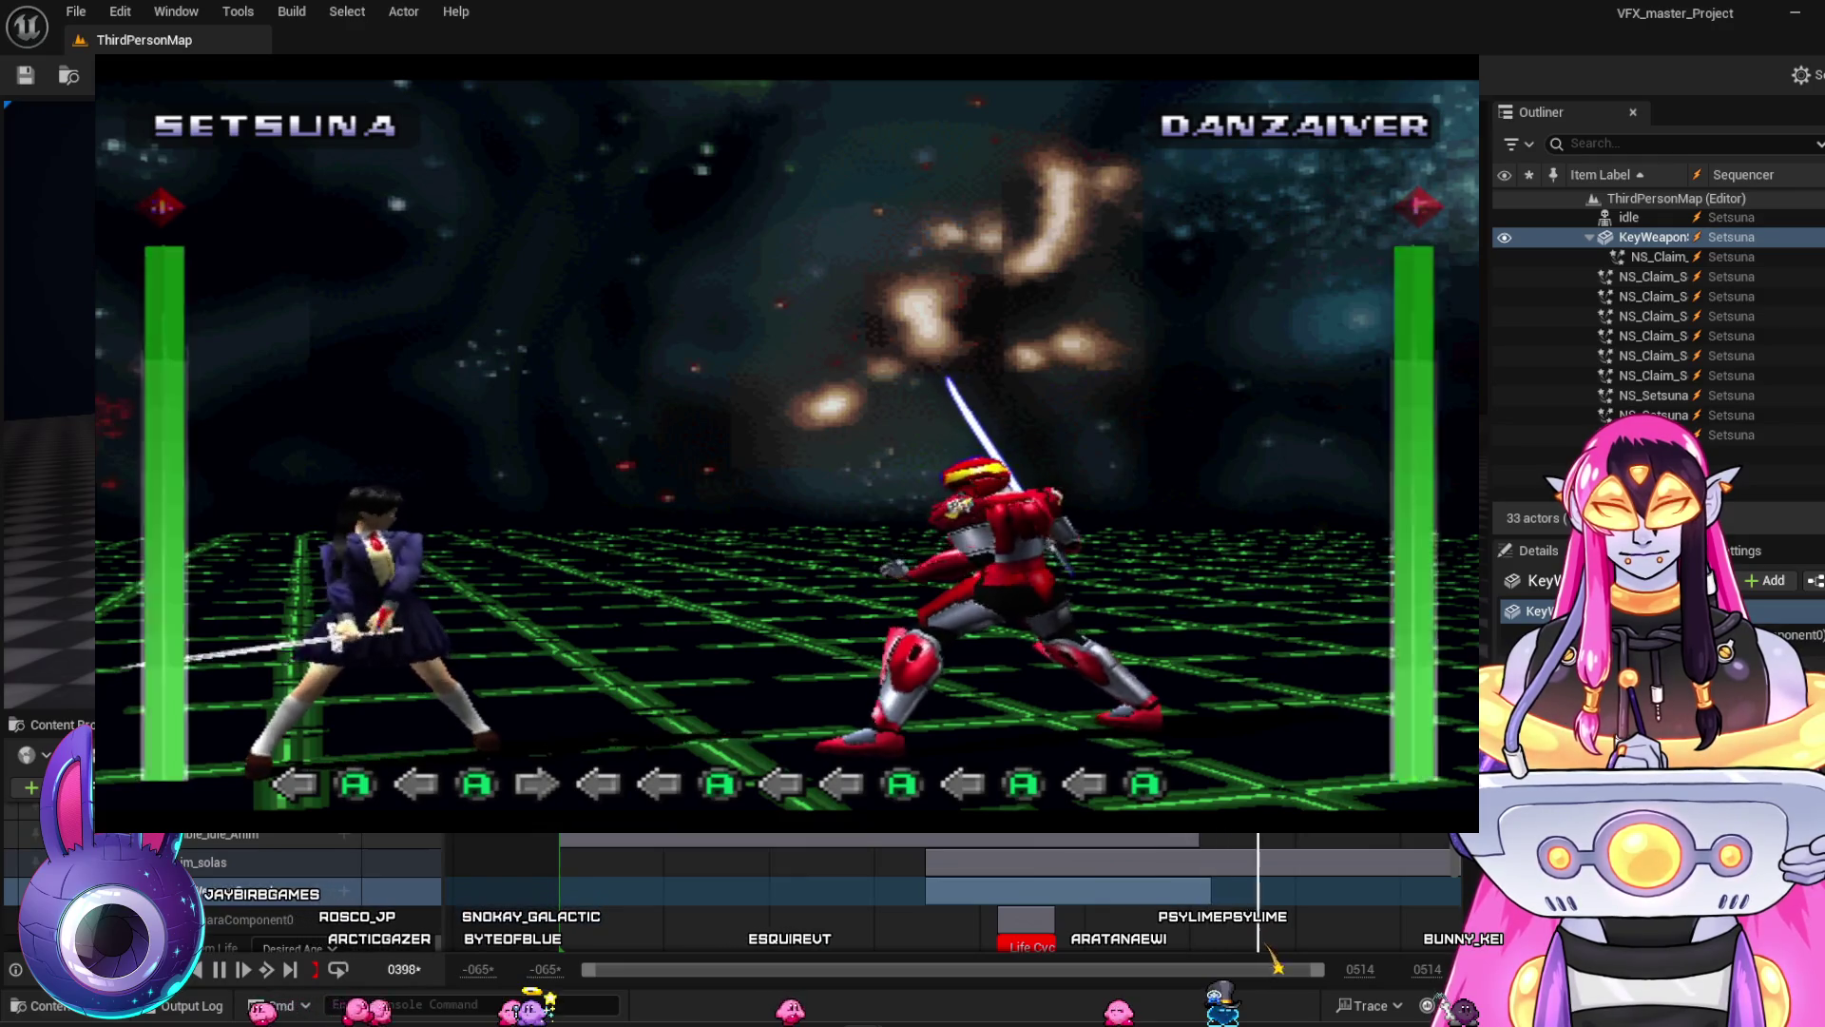
pyautogui.press('space')
pyautogui.press('Escape')
pyautogui.scroll(-2, 950, 884)
pyautogui.press('space')
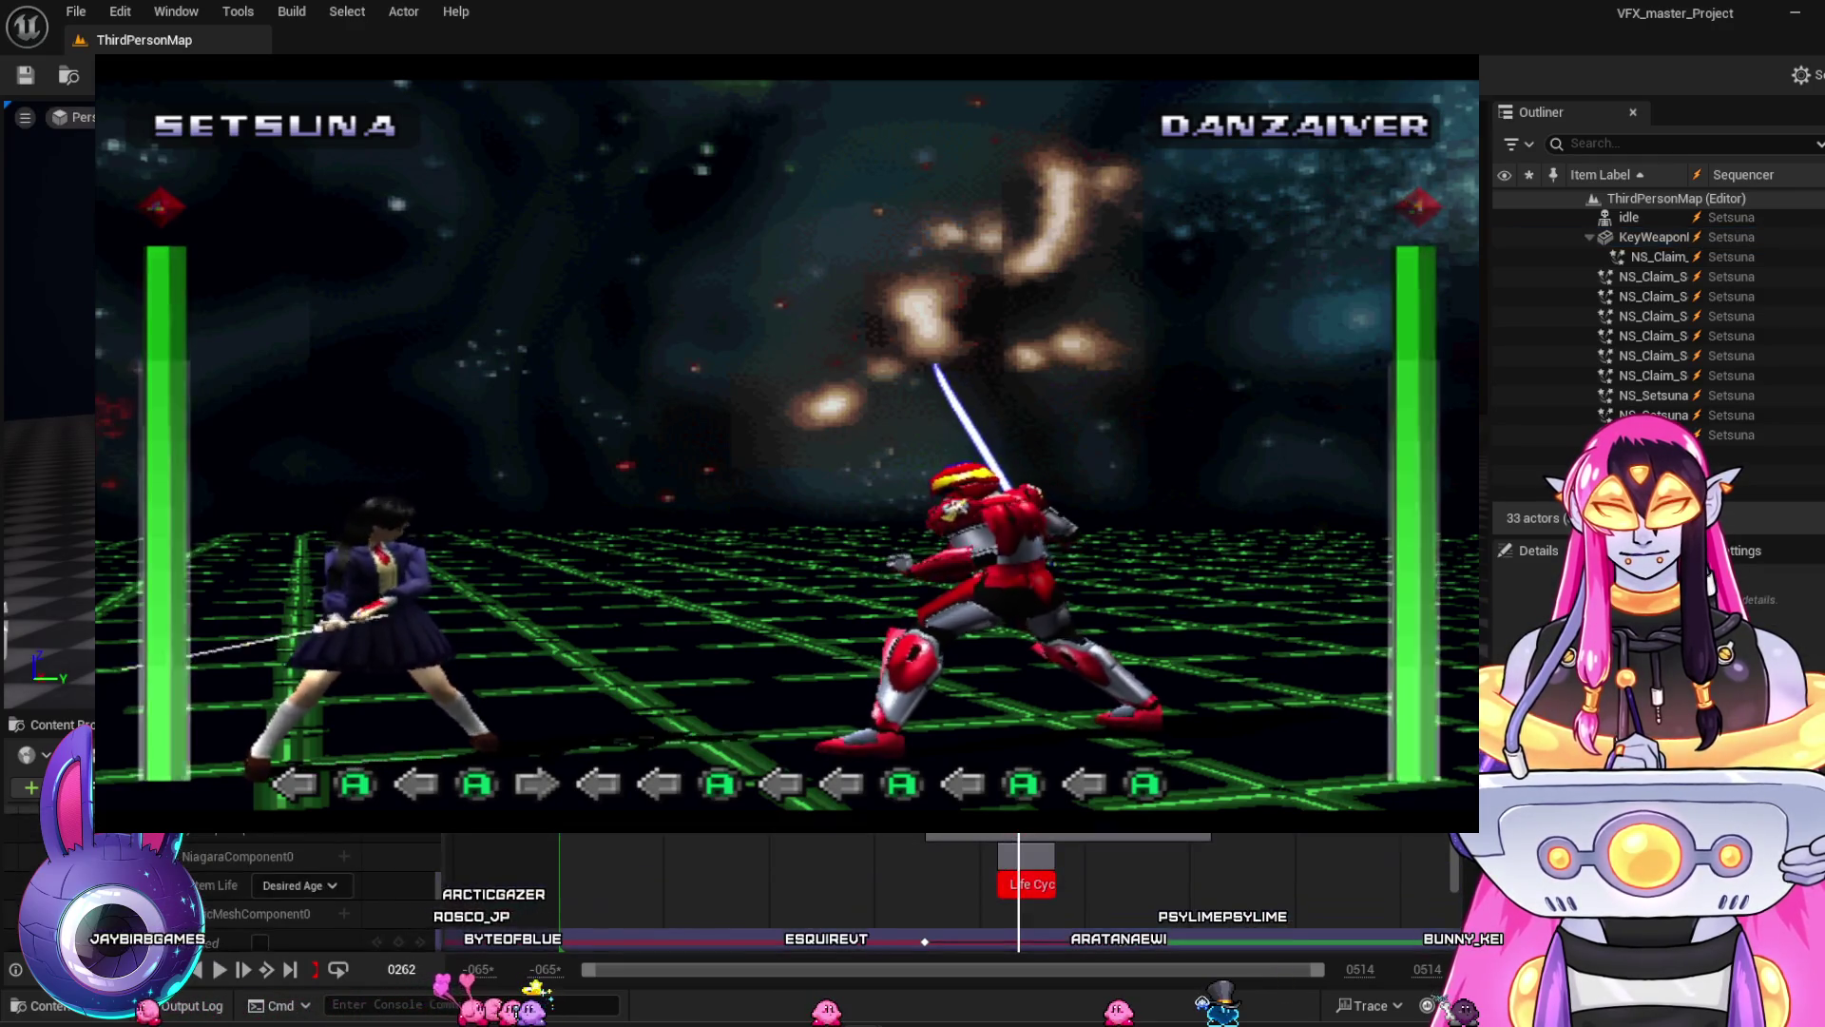
pyautogui.click(1655, 236)
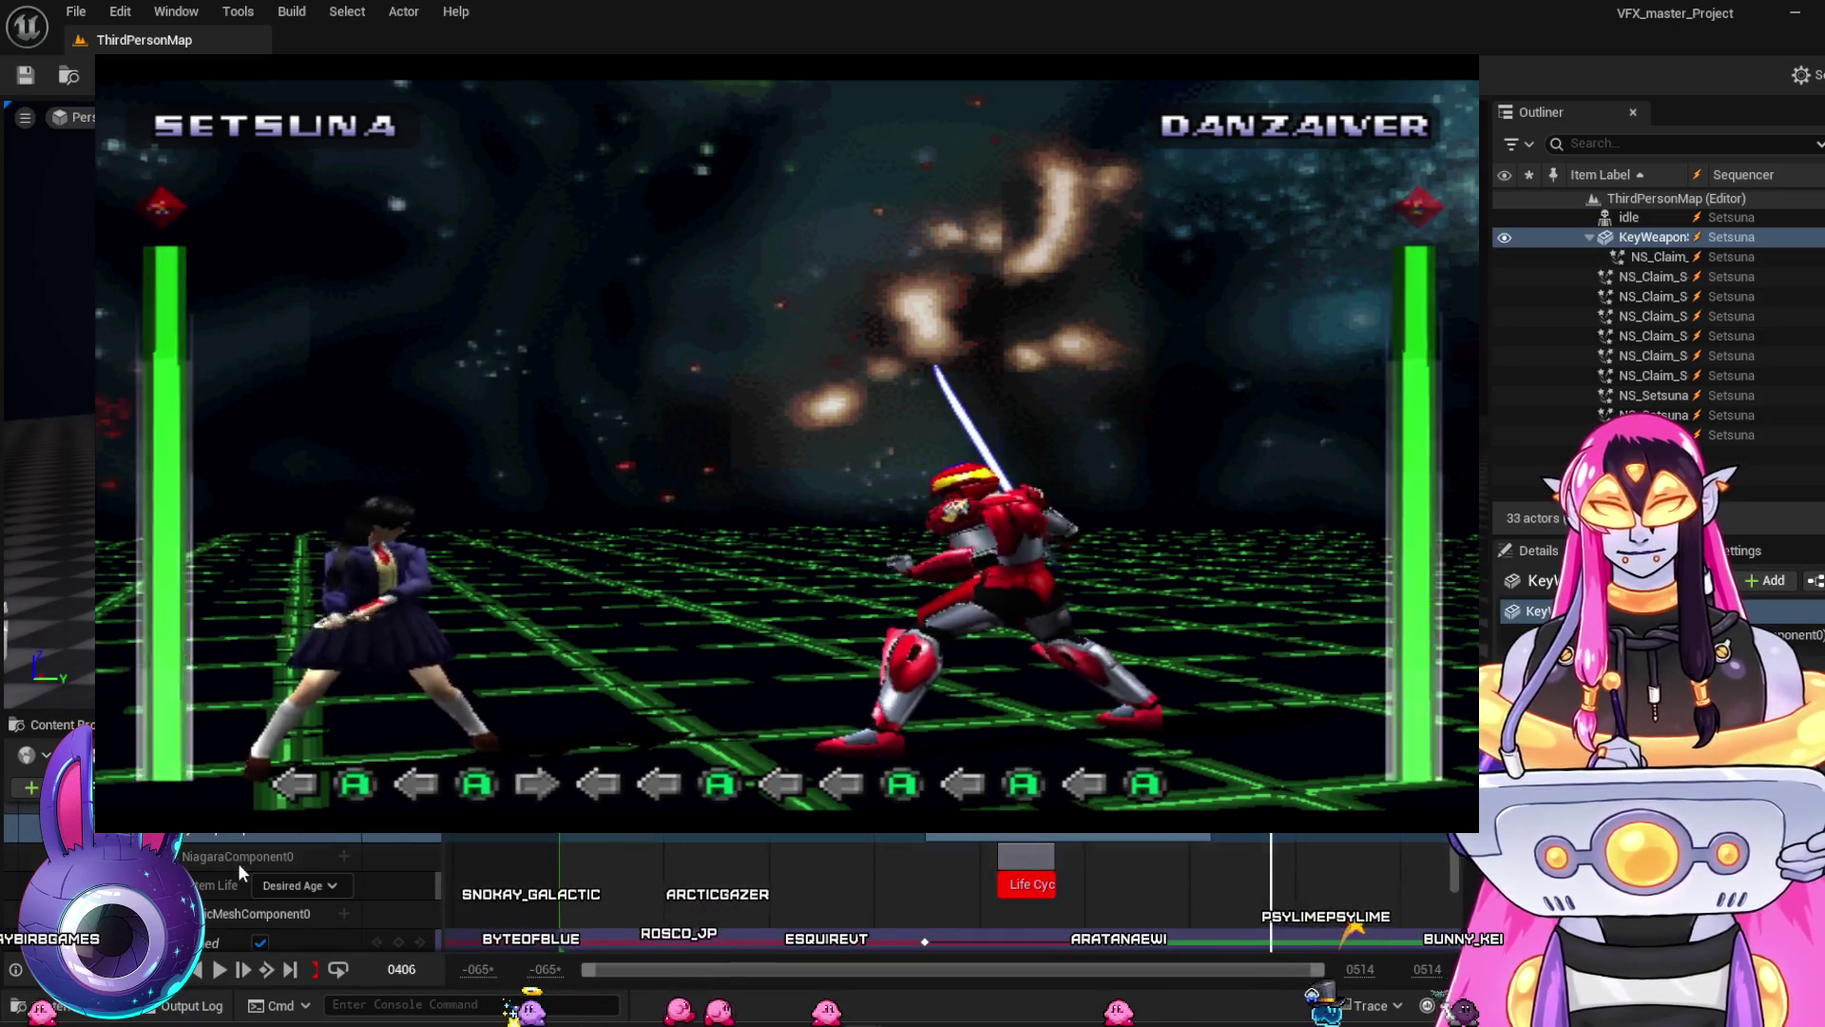
pyautogui.scroll(3, 951, 884)
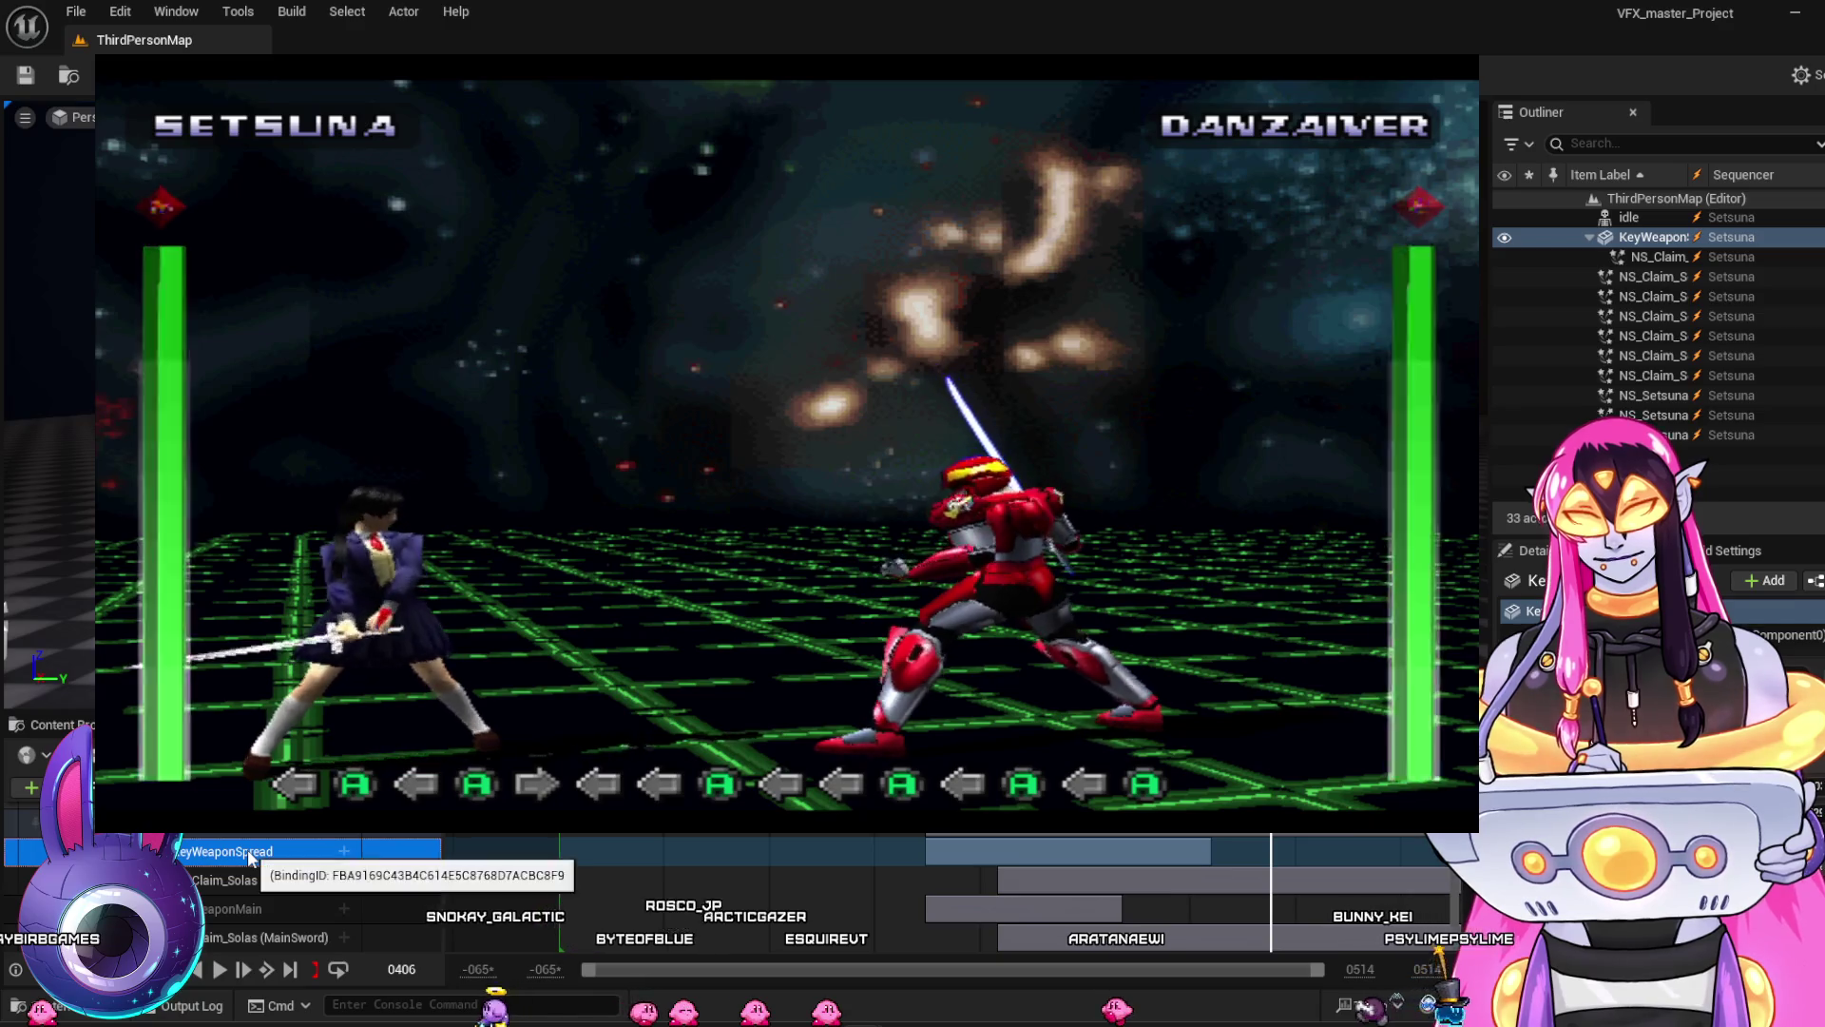
# - Shift the stacked transform keys at frame 337 six frames, and another key 13 frames, earlier
pyautogui.doubleClick(249, 853)
pyautogui.click(306, 846)
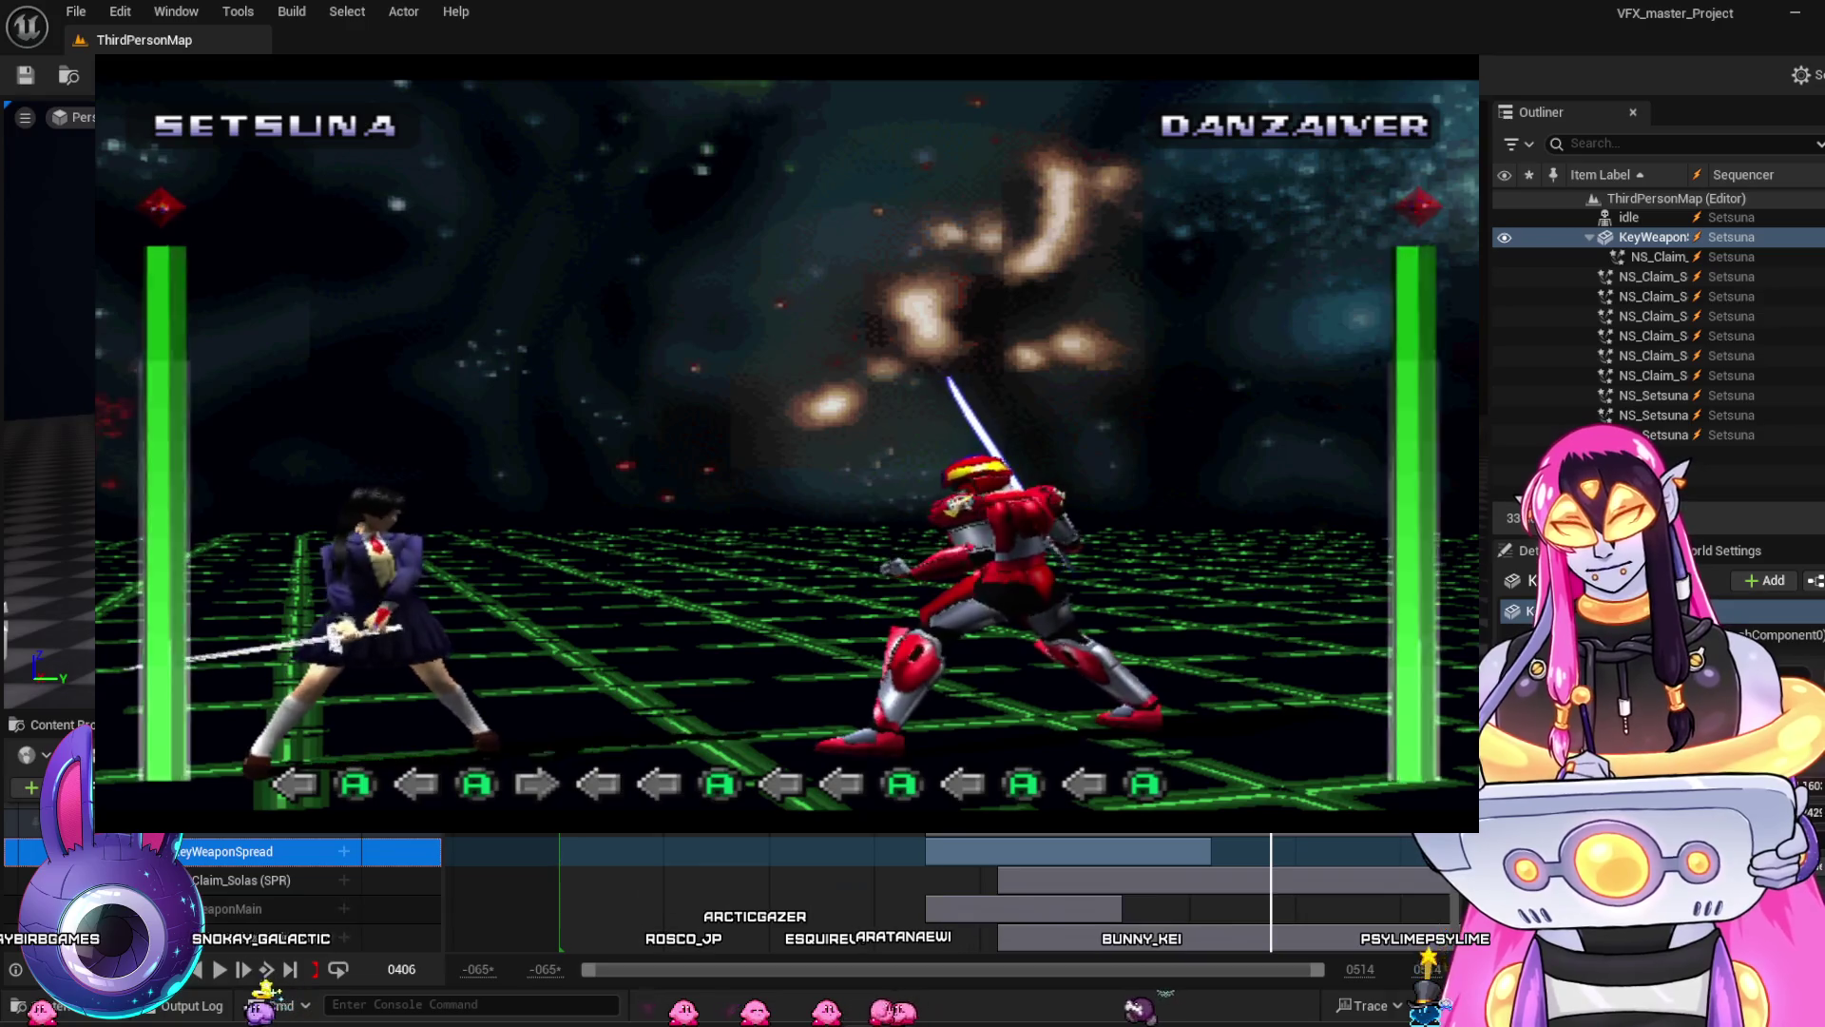
pyautogui.scroll(-3, 760, 879)
pyautogui.scroll(-1, 807, 875)
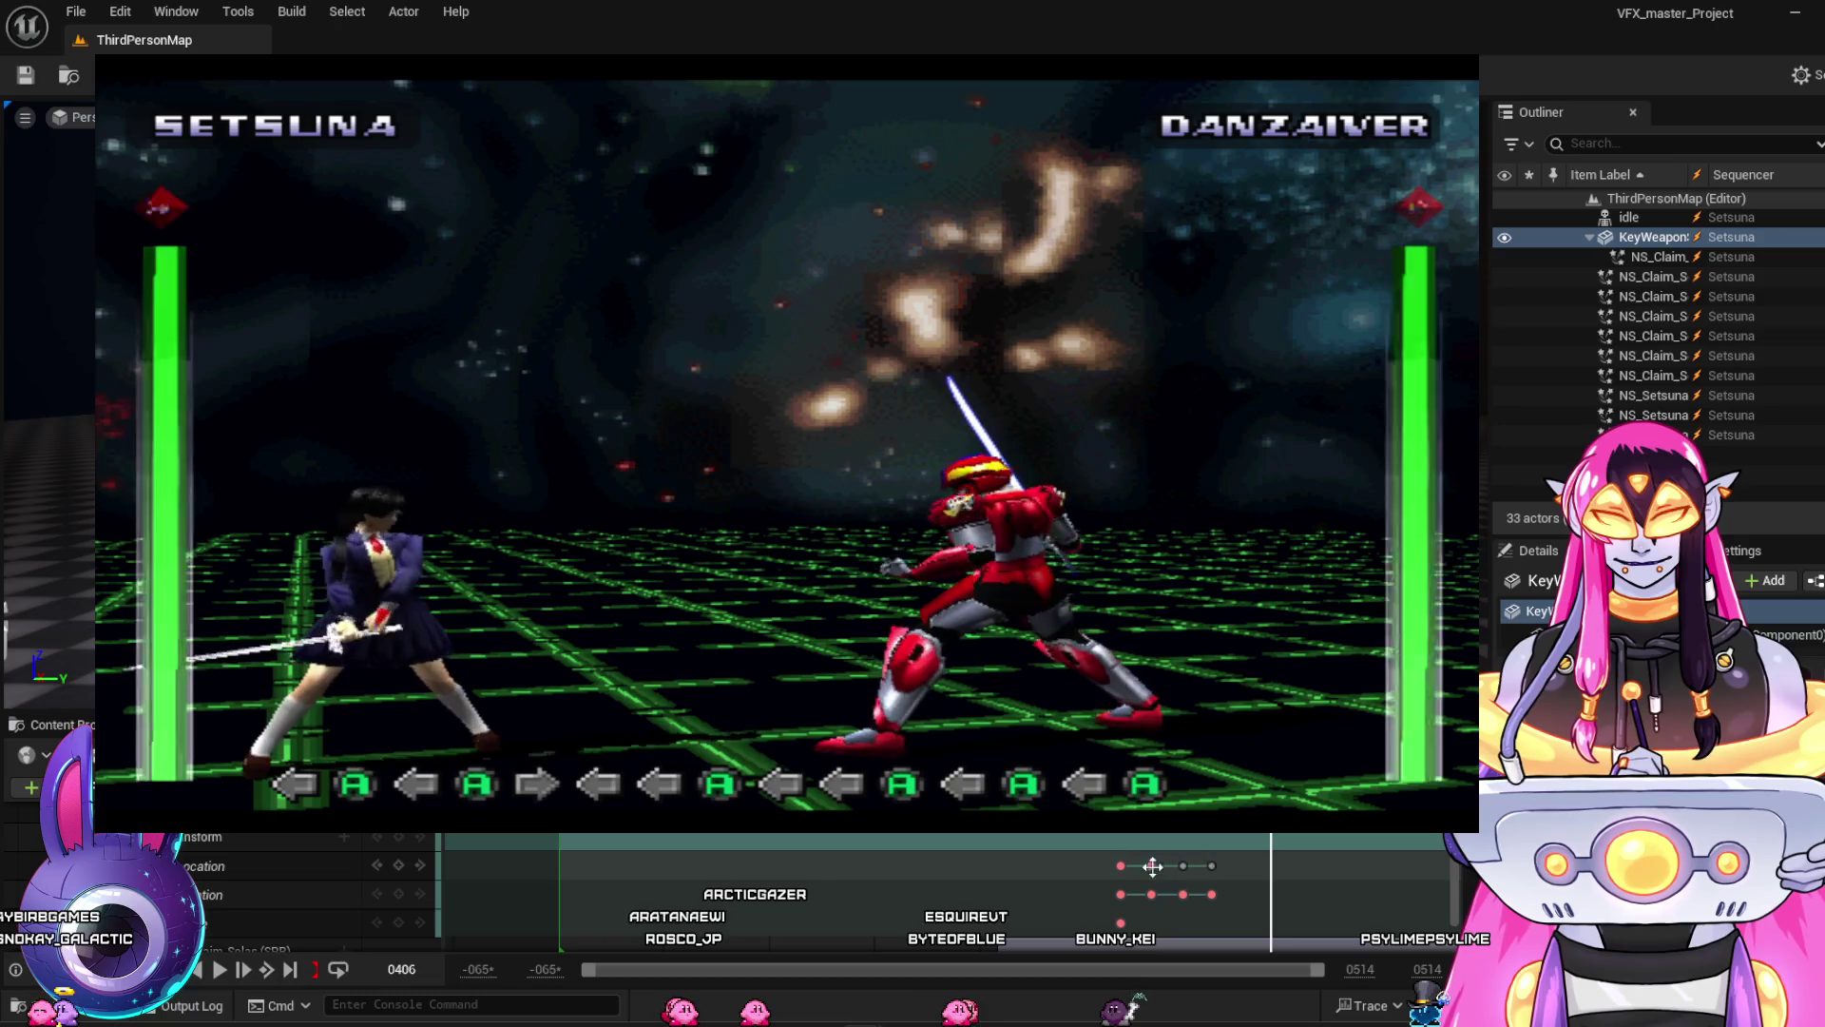
pyautogui.moveTo(1138, 858); pyautogui.dragTo(1156, 910)
pyautogui.click(1152, 895)
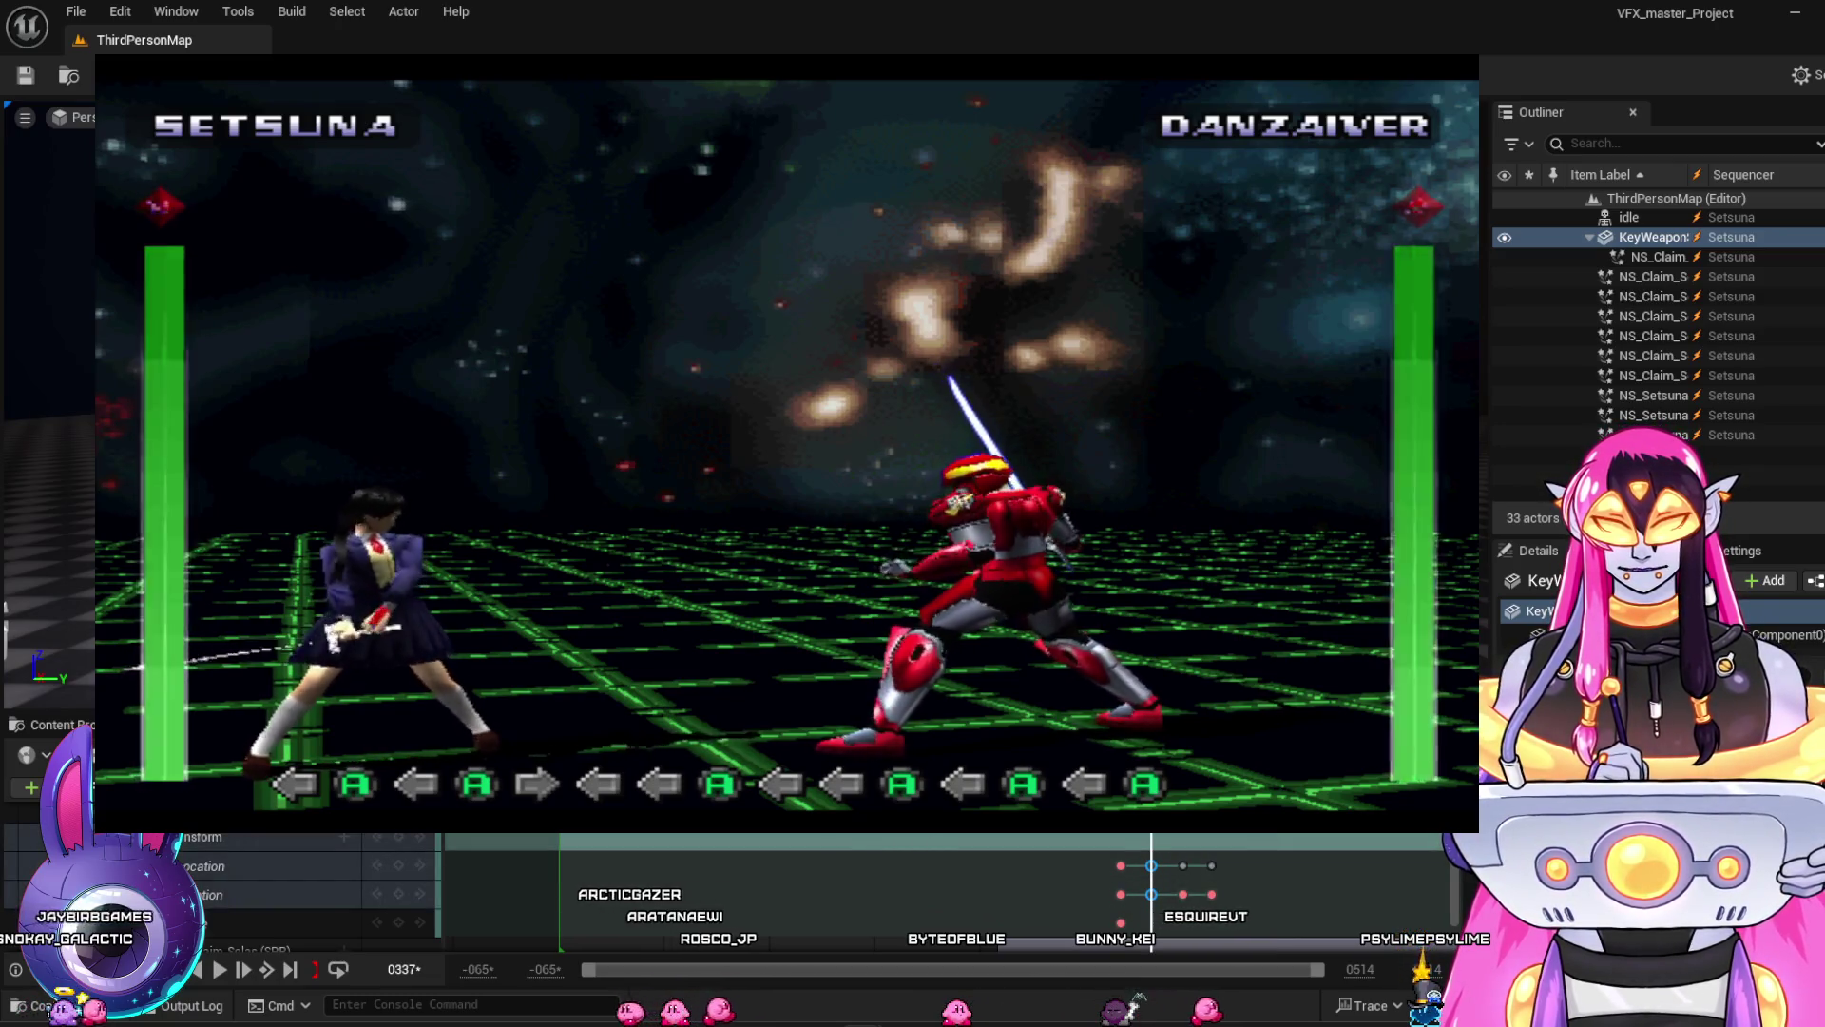
pyautogui.moveTo(1152, 894)
pyautogui.mouseDown()
pyautogui.moveTo(1186, 899)
pyautogui.moveTo(1168, 894)
pyautogui.mouseUp()
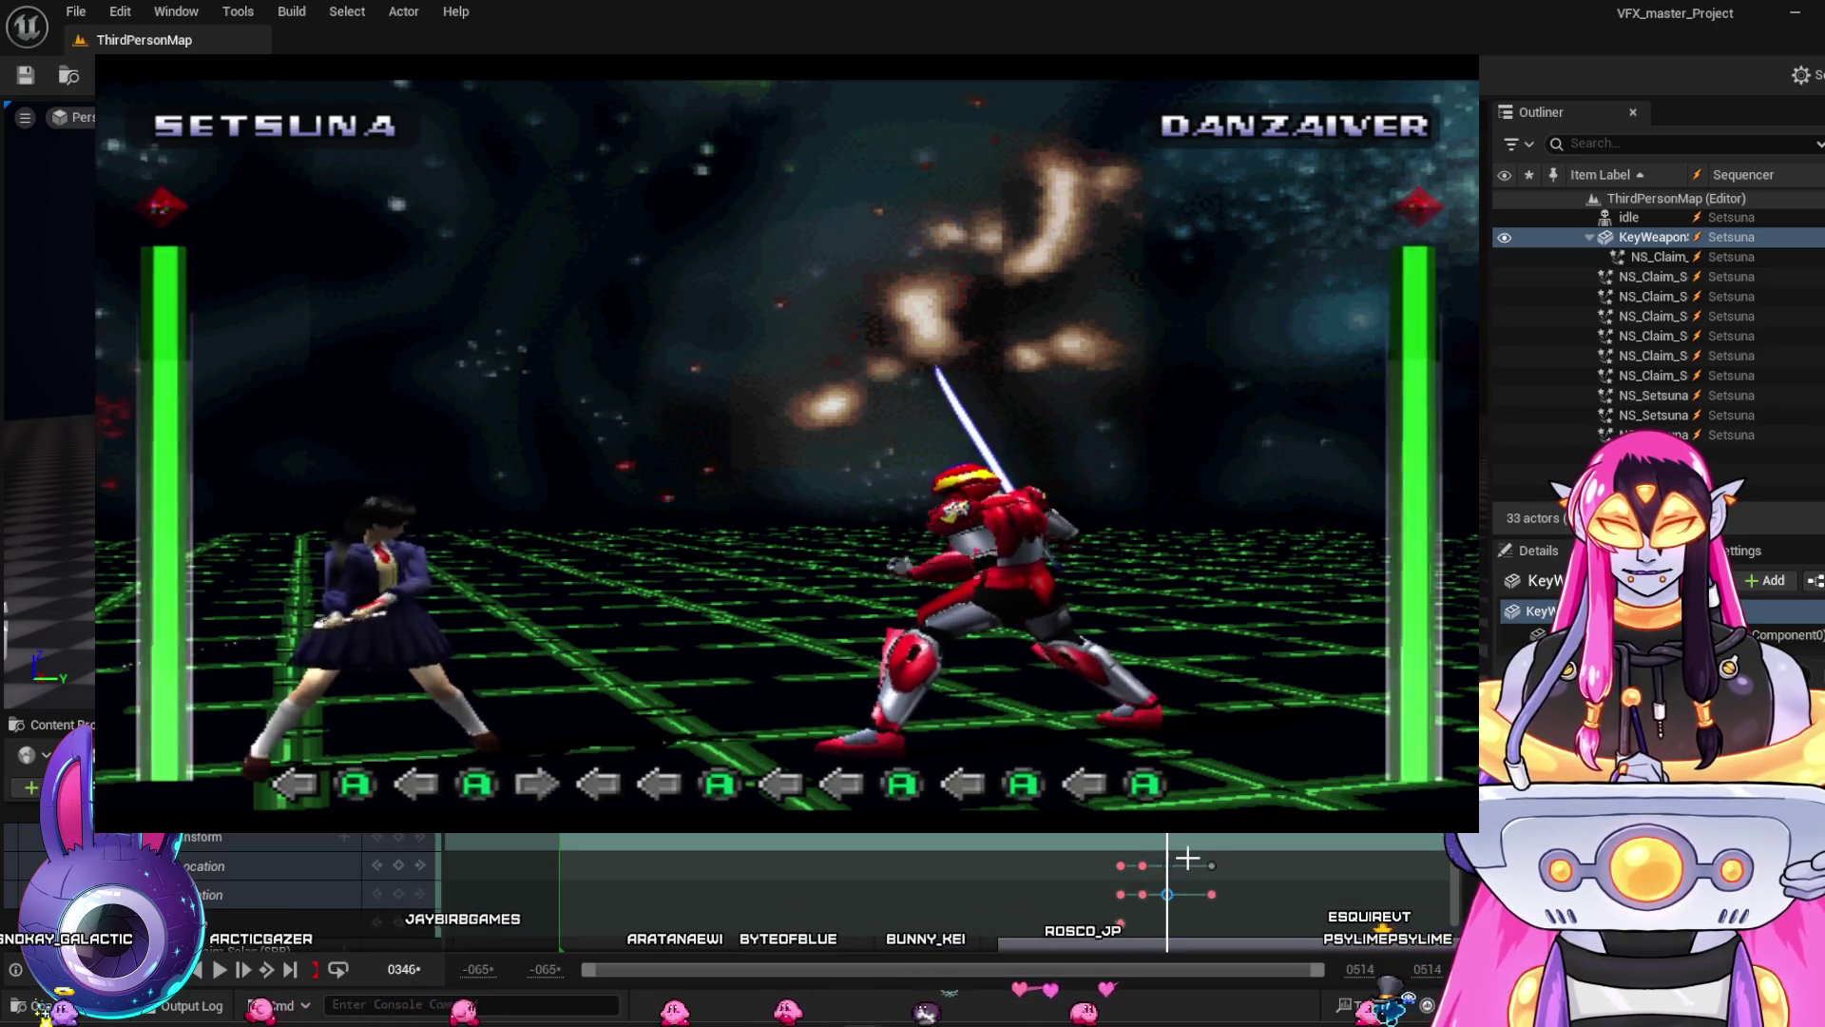
pyautogui.moveTo(1211, 894); pyautogui.dragTo(1193, 894)
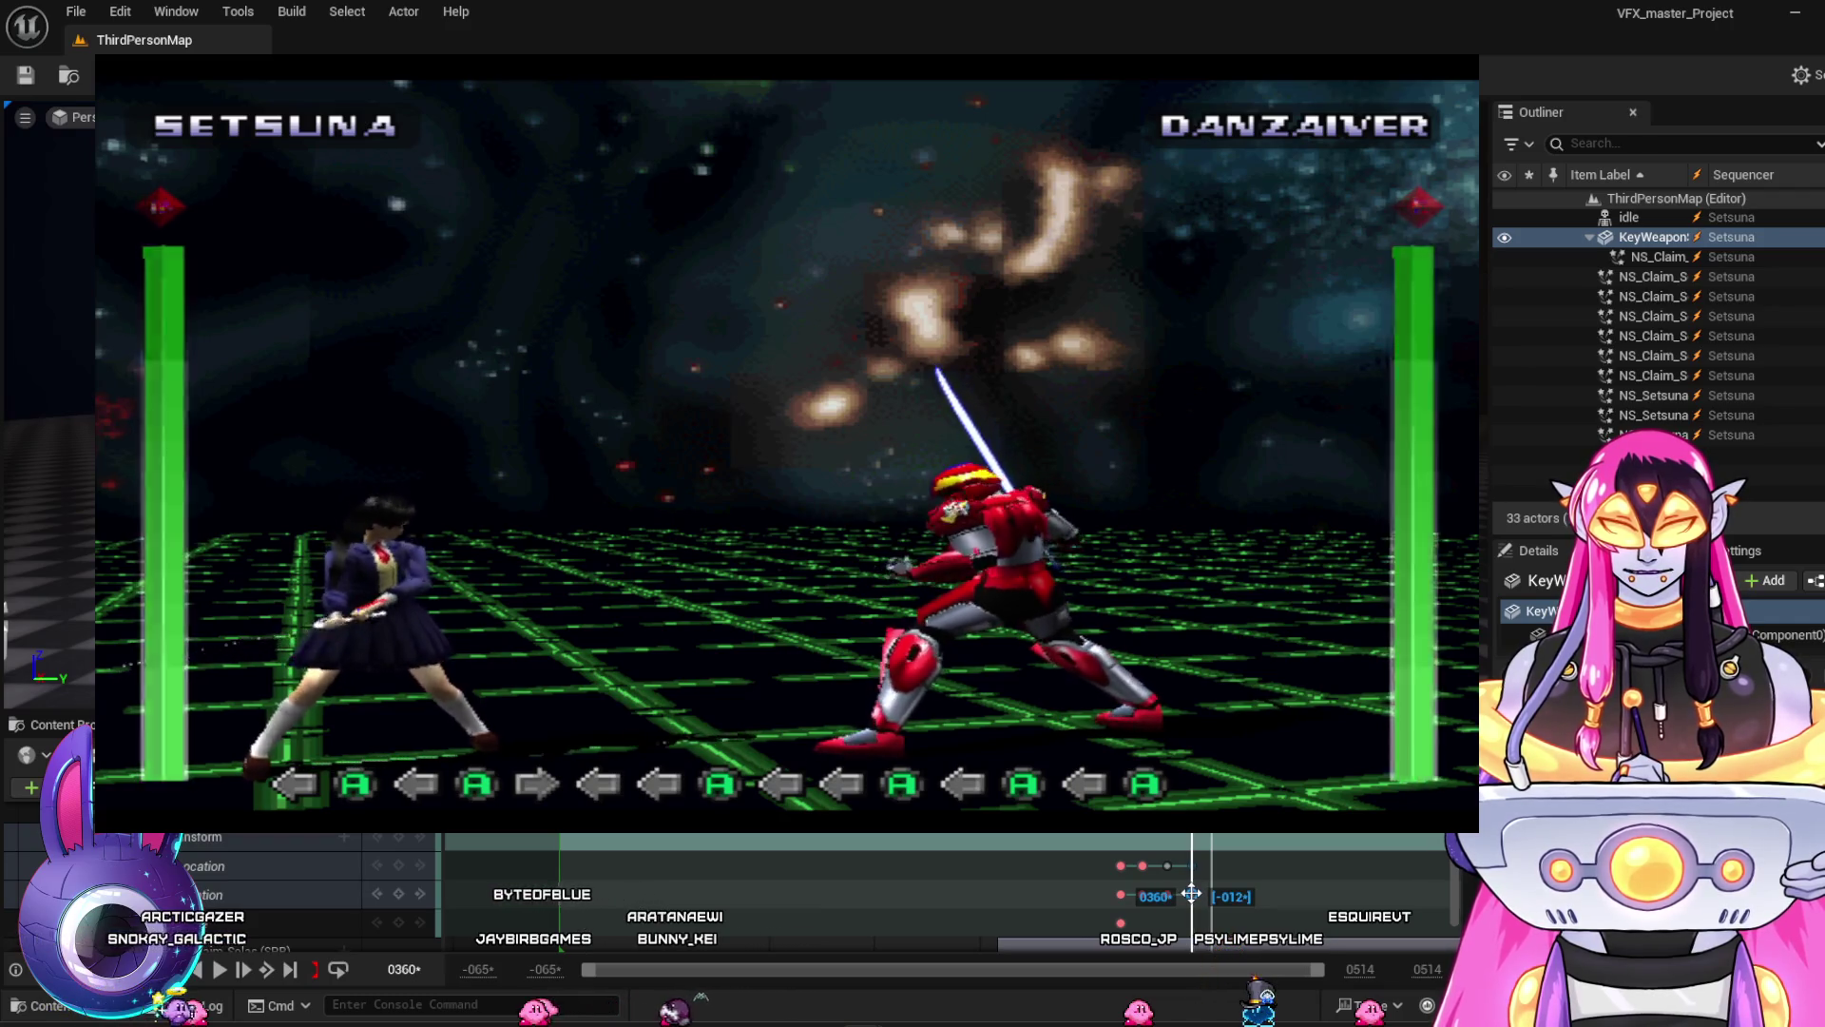
# - Play the sequence to check the new timing, then select the WeaponSpread track
pyautogui.press('space')
pyautogui.click(1655, 237)
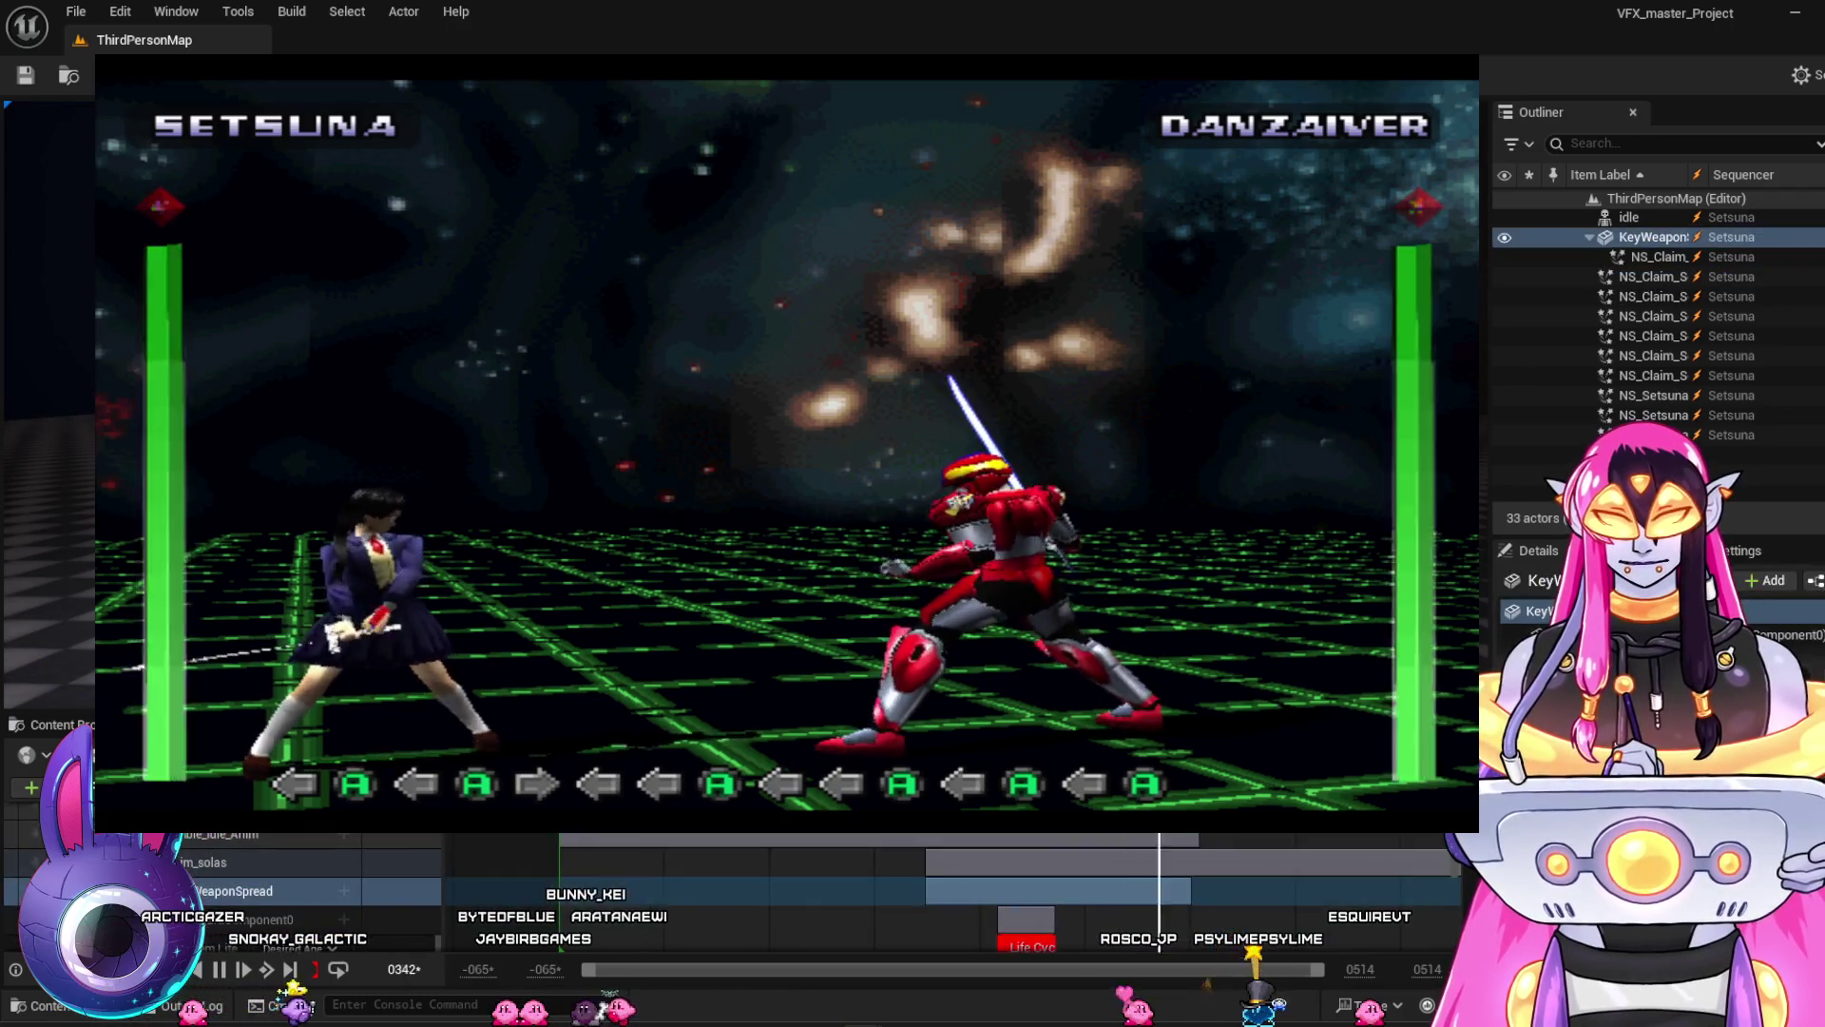
pyautogui.press('space')
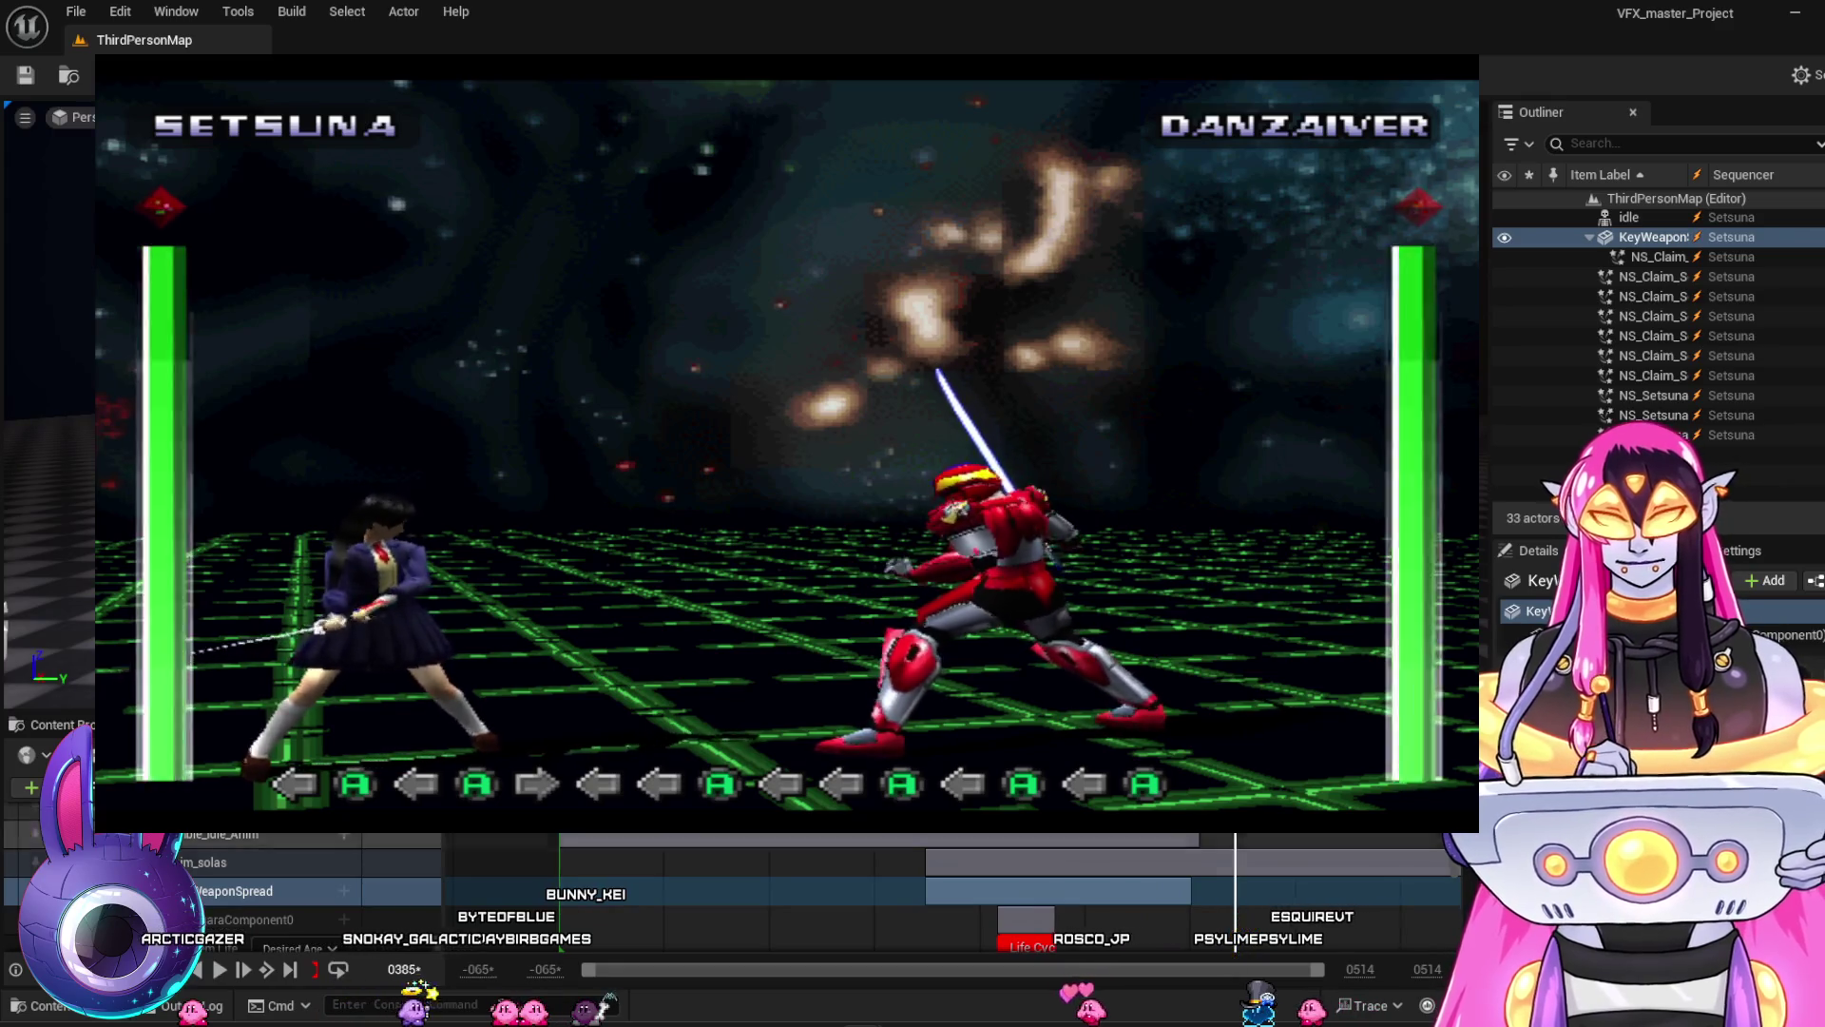
pyautogui.click(285, 891)
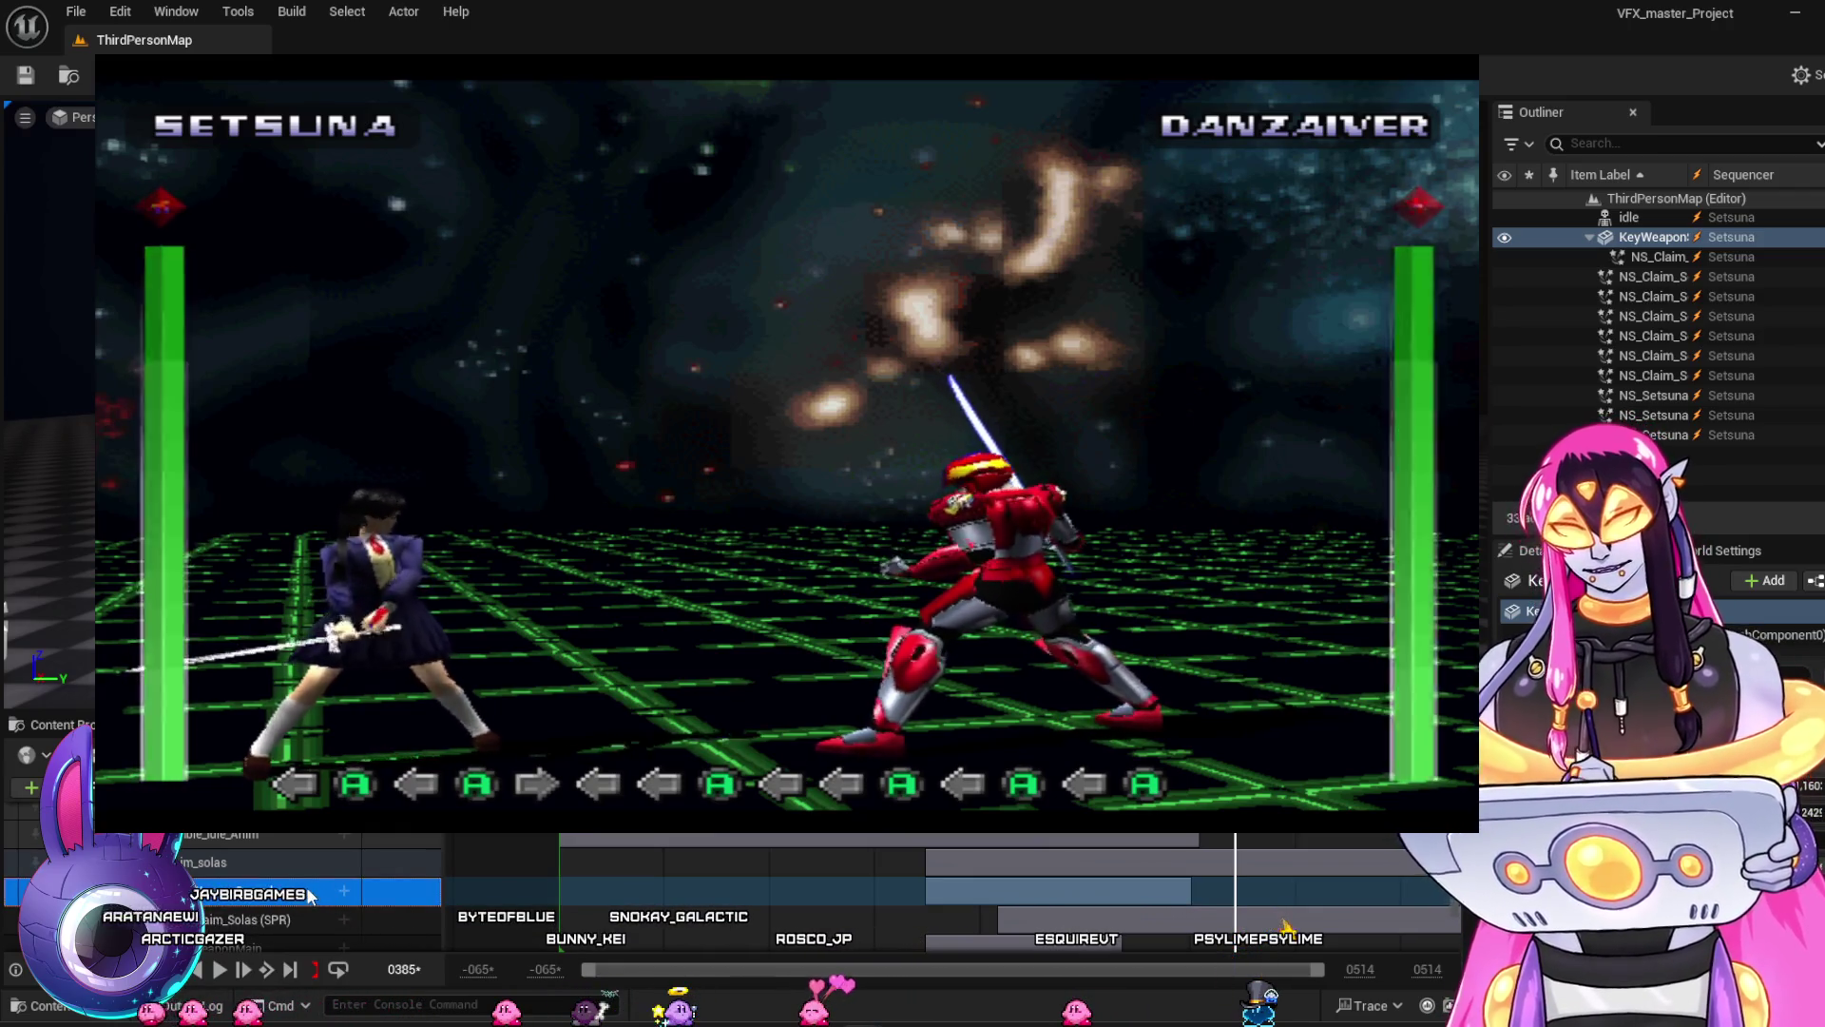
# - Drag WeaponSpread (2) above WeaponMain and expand its Niagara and Life Cycle sub-tracks
pyautogui.scroll(-2, 306, 887)
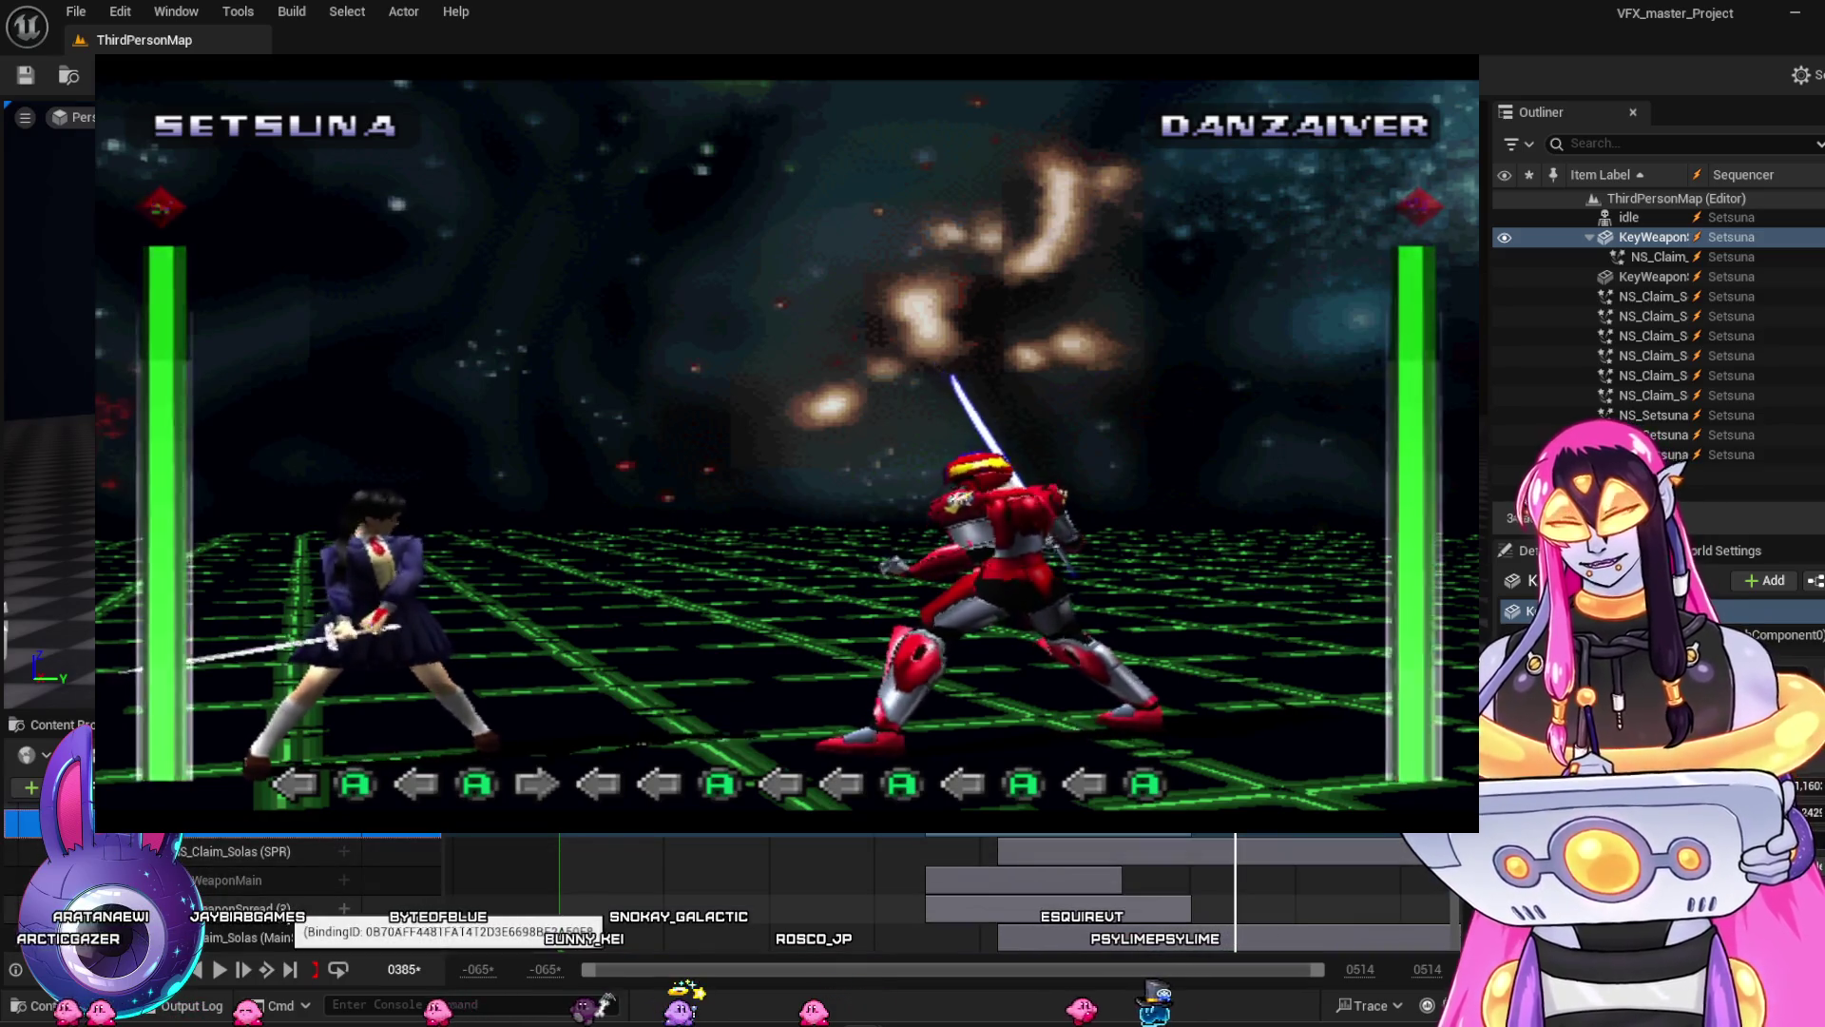
pyautogui.click(278, 909)
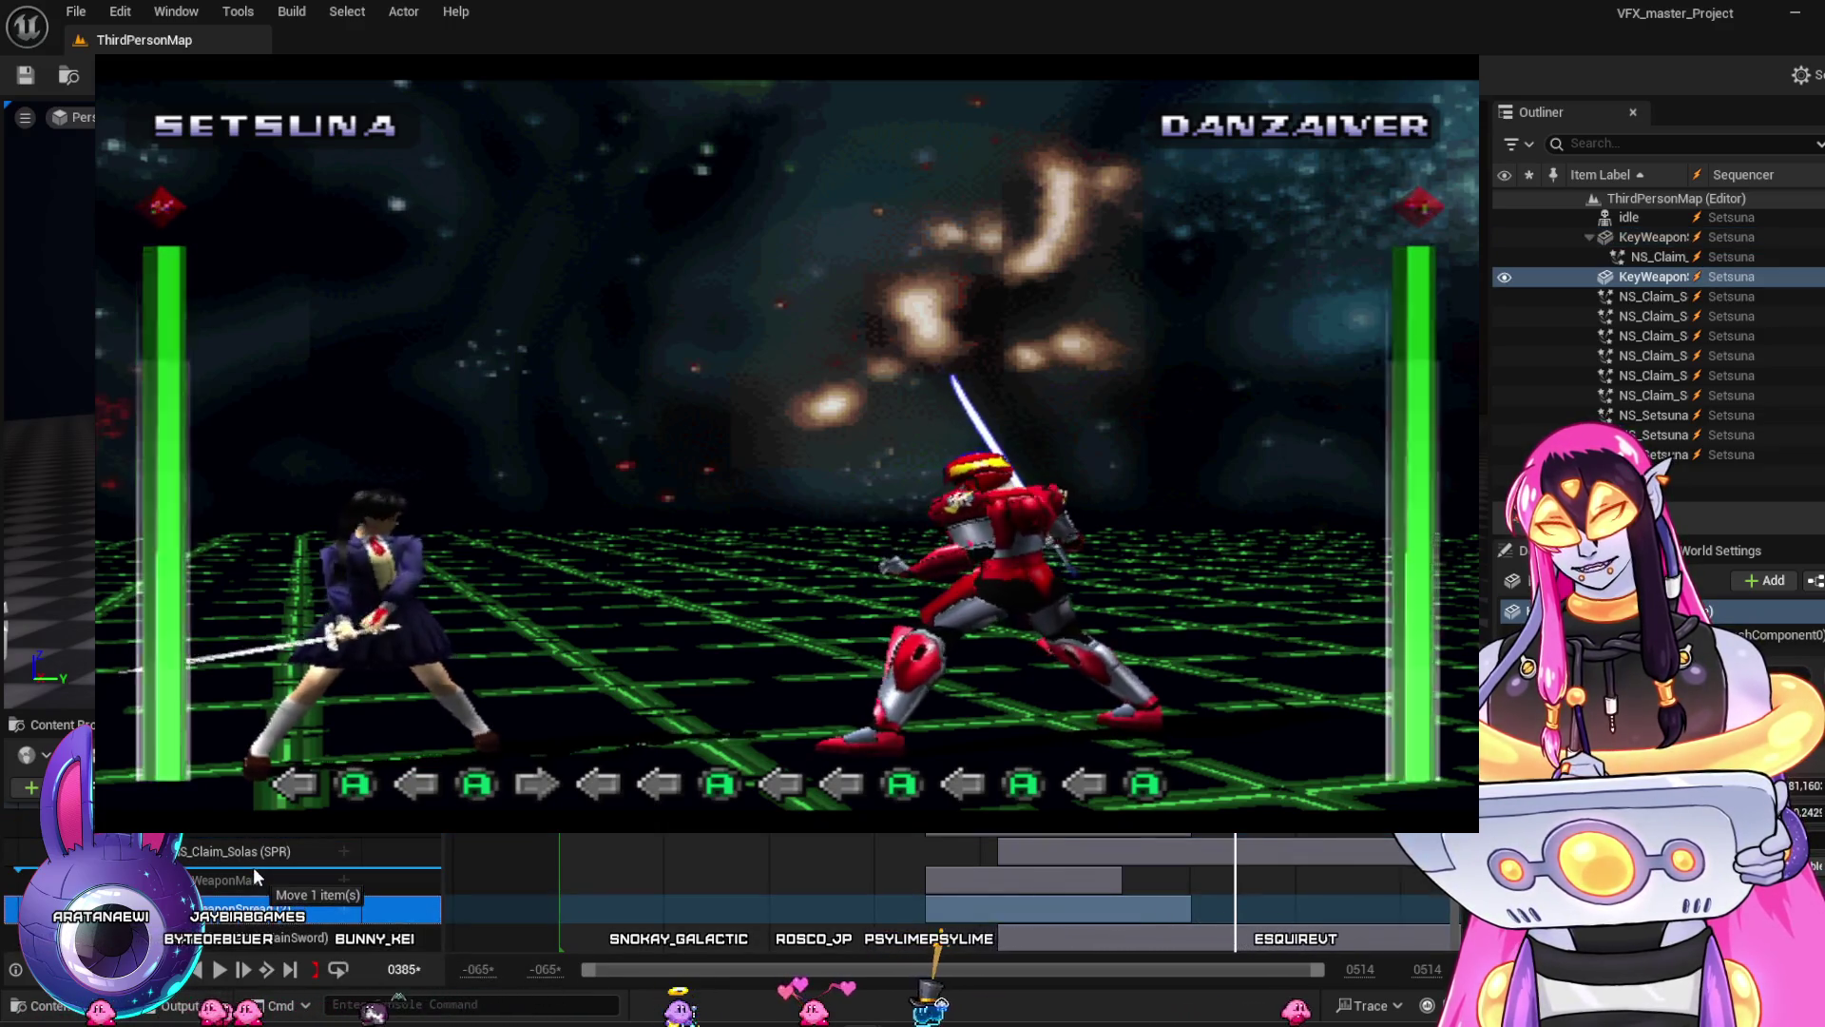
pyautogui.moveTo(277, 909); pyautogui.dragTo(306, 887)
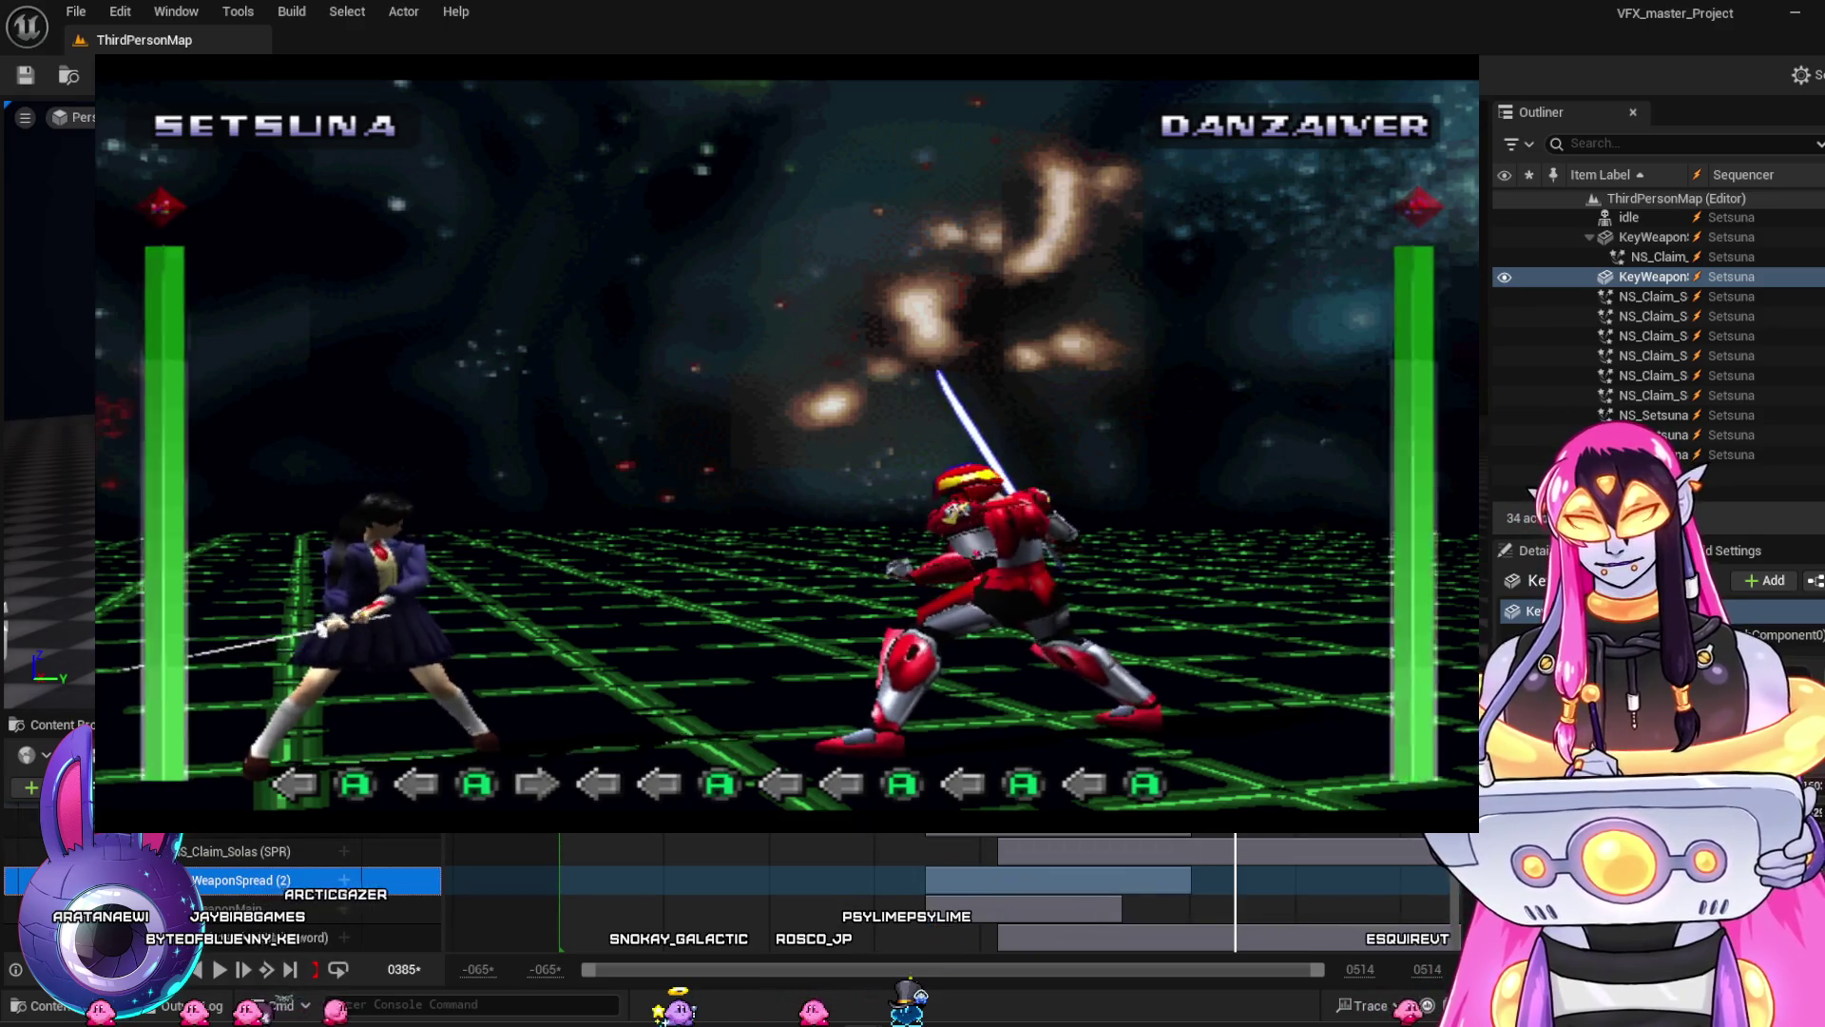
pyautogui.doubleClick(250, 886)
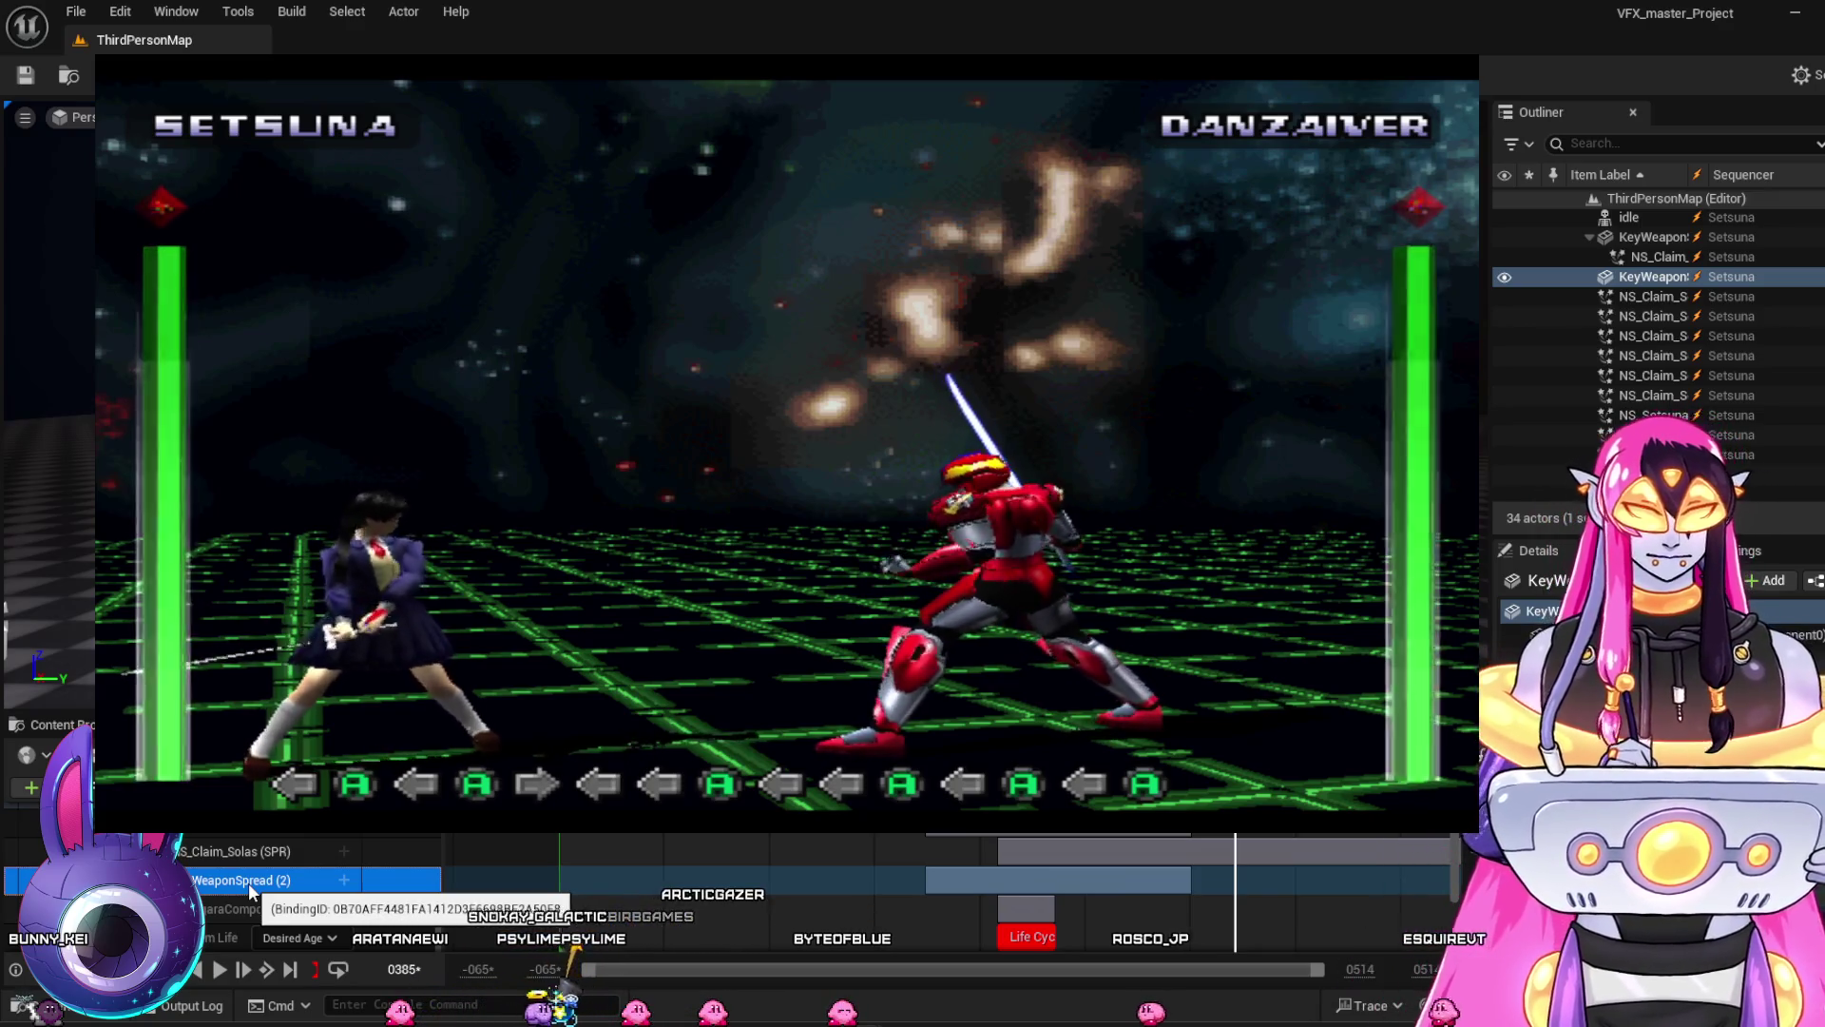
# - Delete and restore the KeyWeapon actor twice
pyautogui.press('Delete')
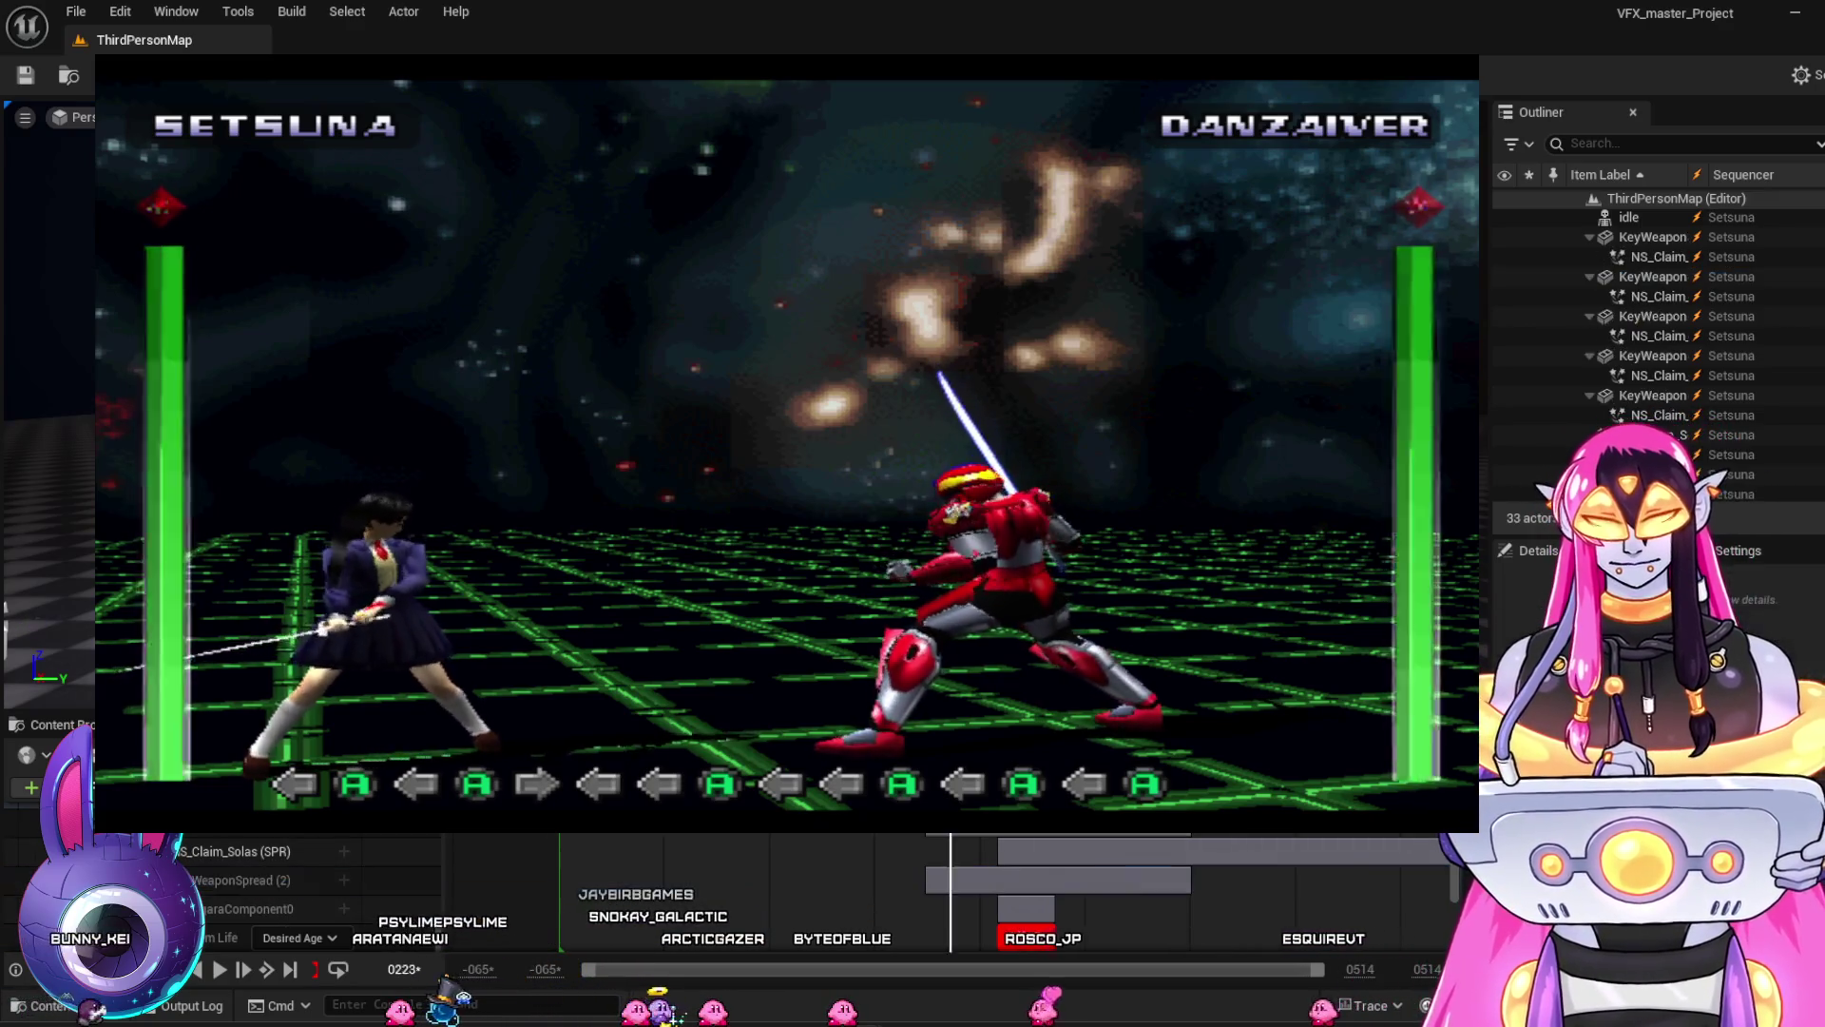
pyautogui.press('space')
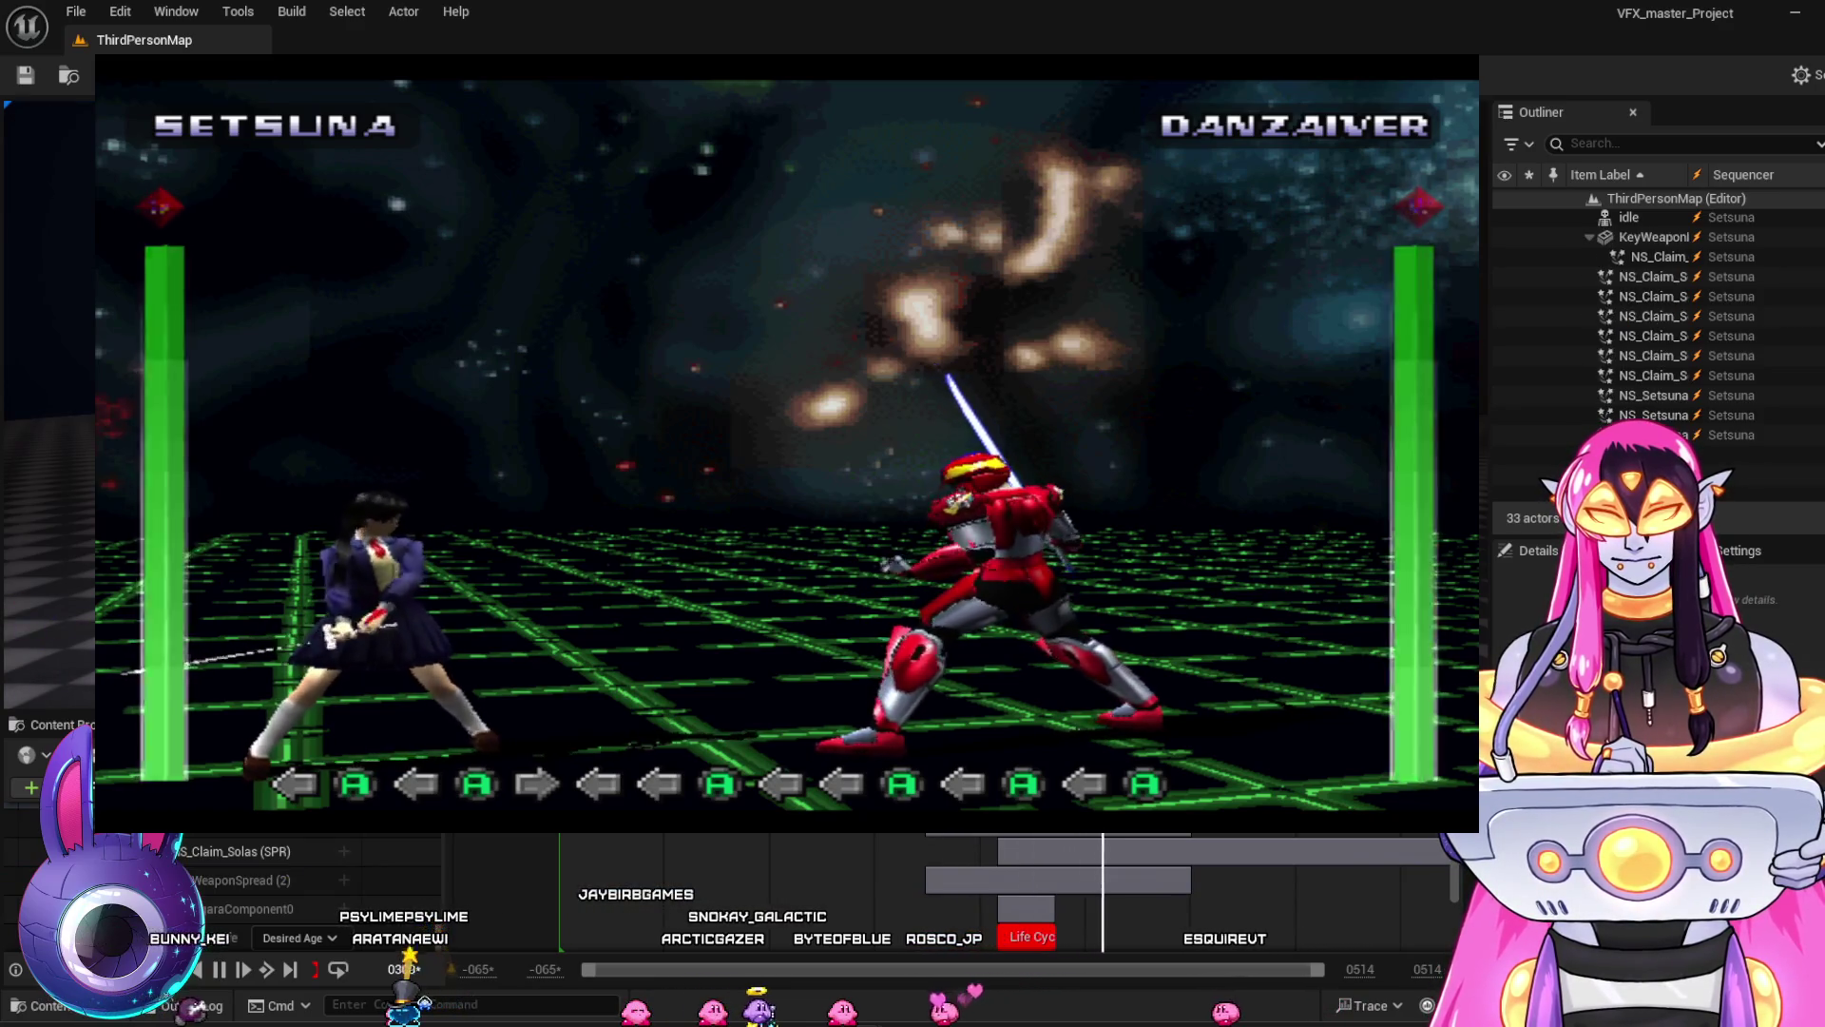
pyautogui.hotkey('ctrl', 'z')
pyautogui.press('space')
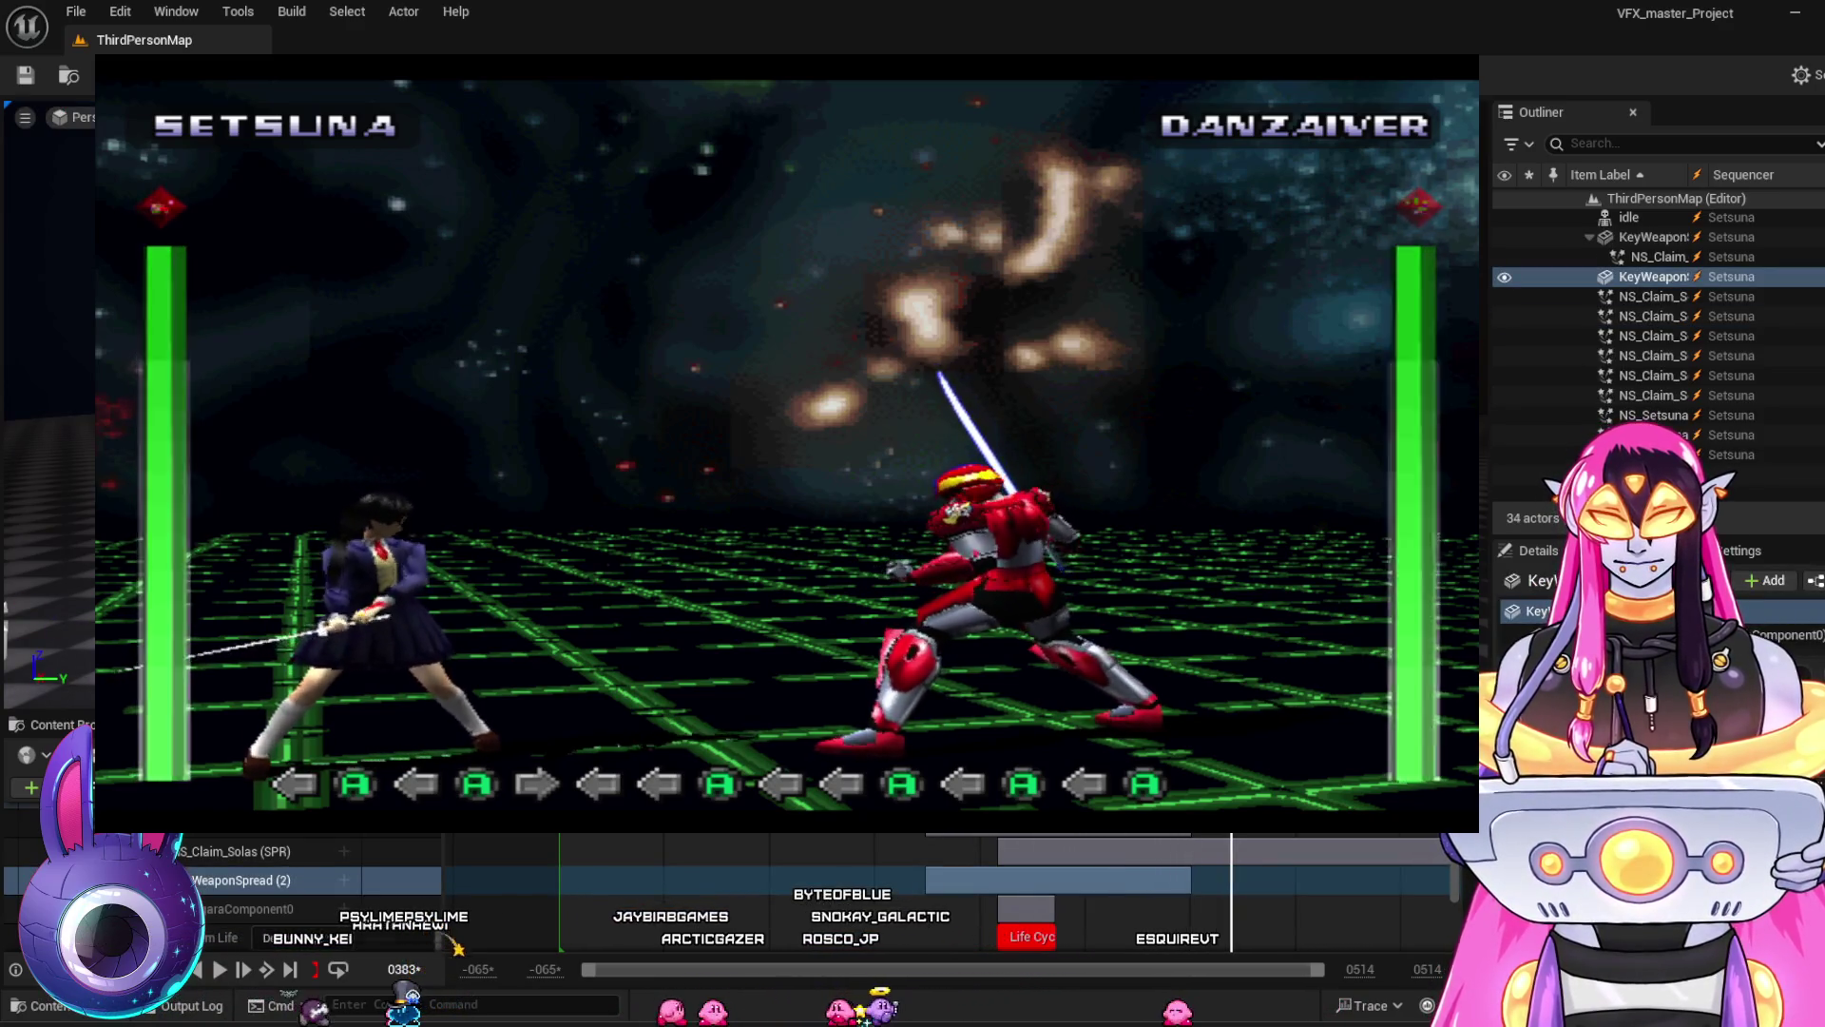
pyautogui.press('Delete')
pyautogui.press('space')
pyautogui.hotkey('ctrl', 'z')
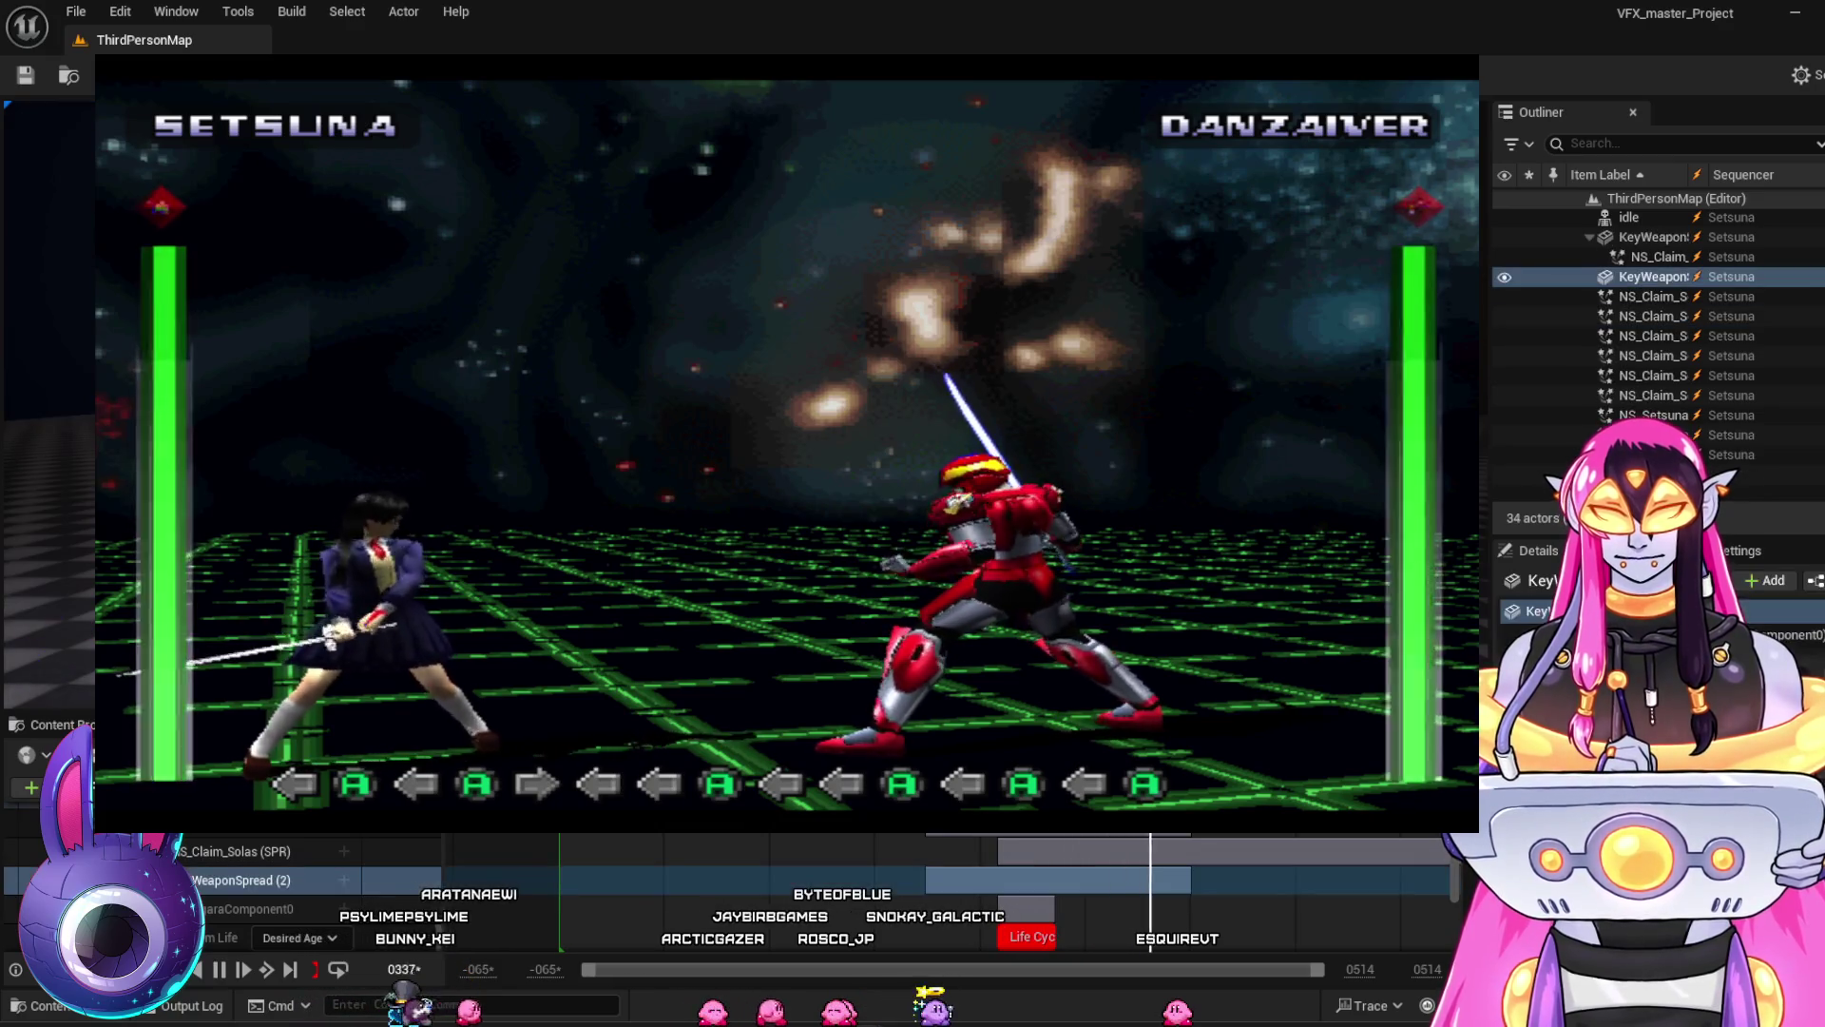
pyautogui.press('space')
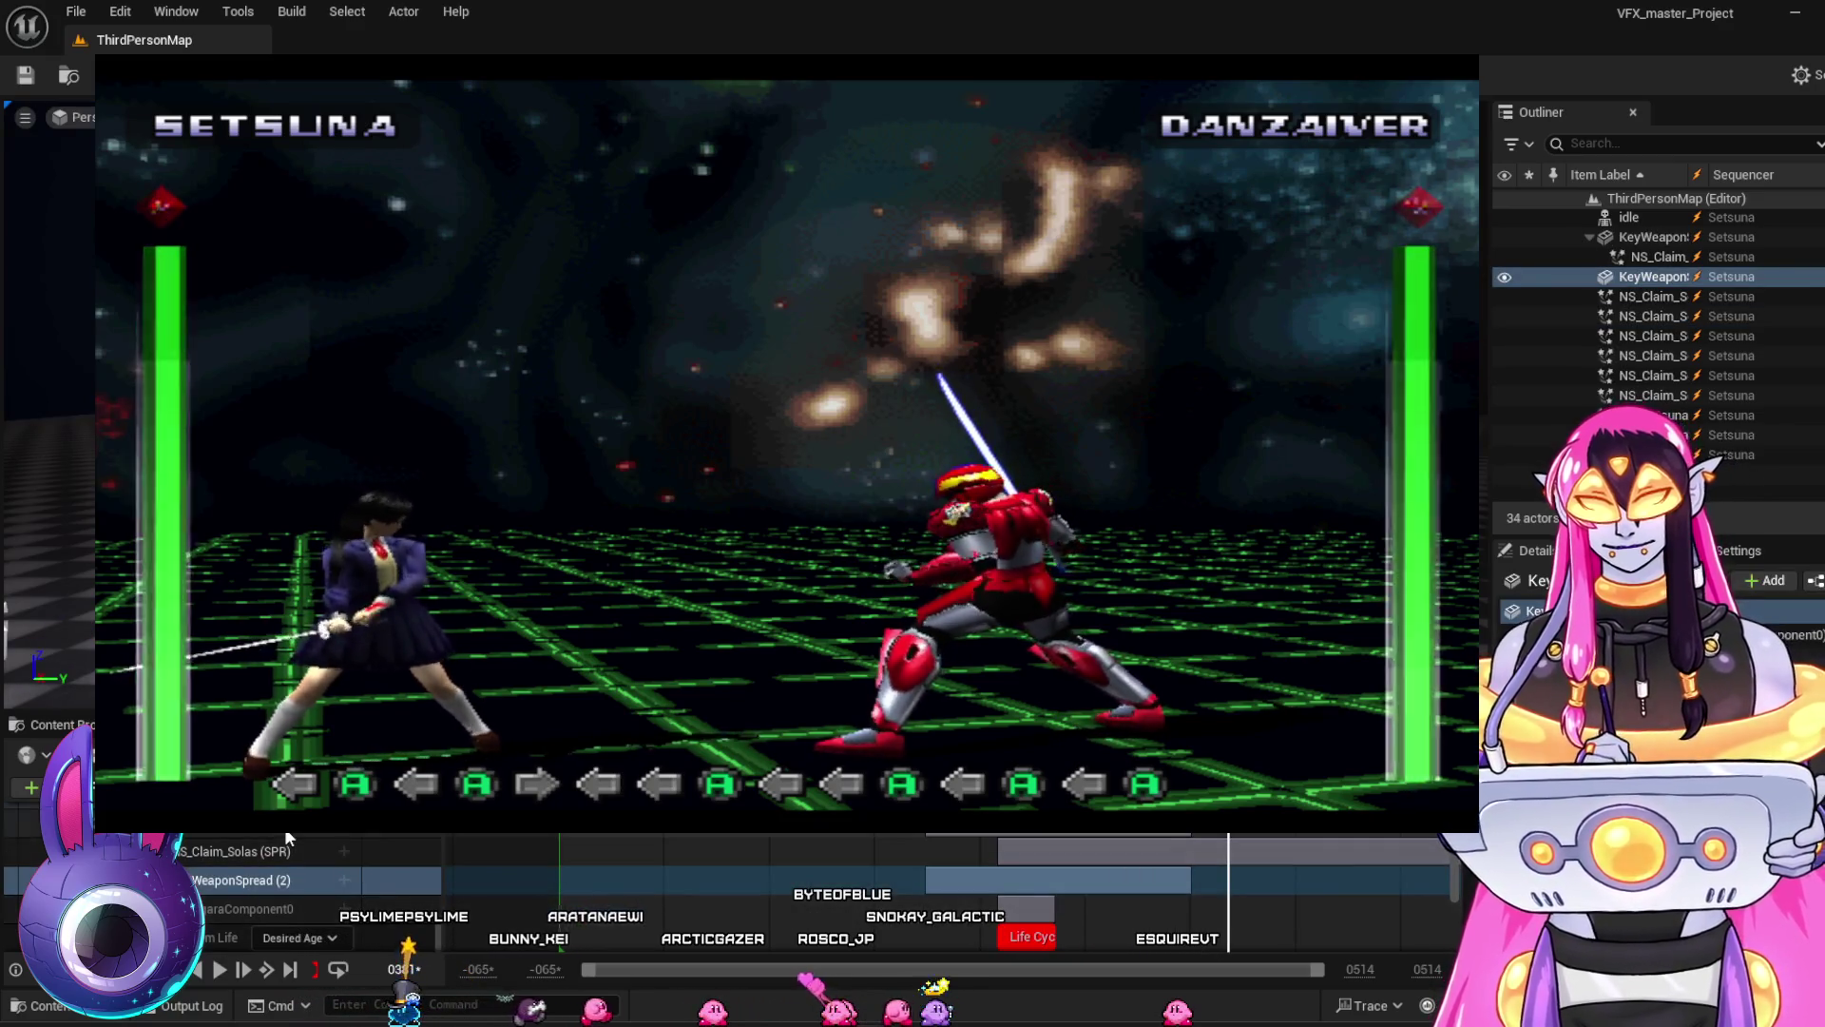
# - Select the NS_Claim_Solas (SPR) track and preview the sequence playback
pyautogui.click(305, 854)
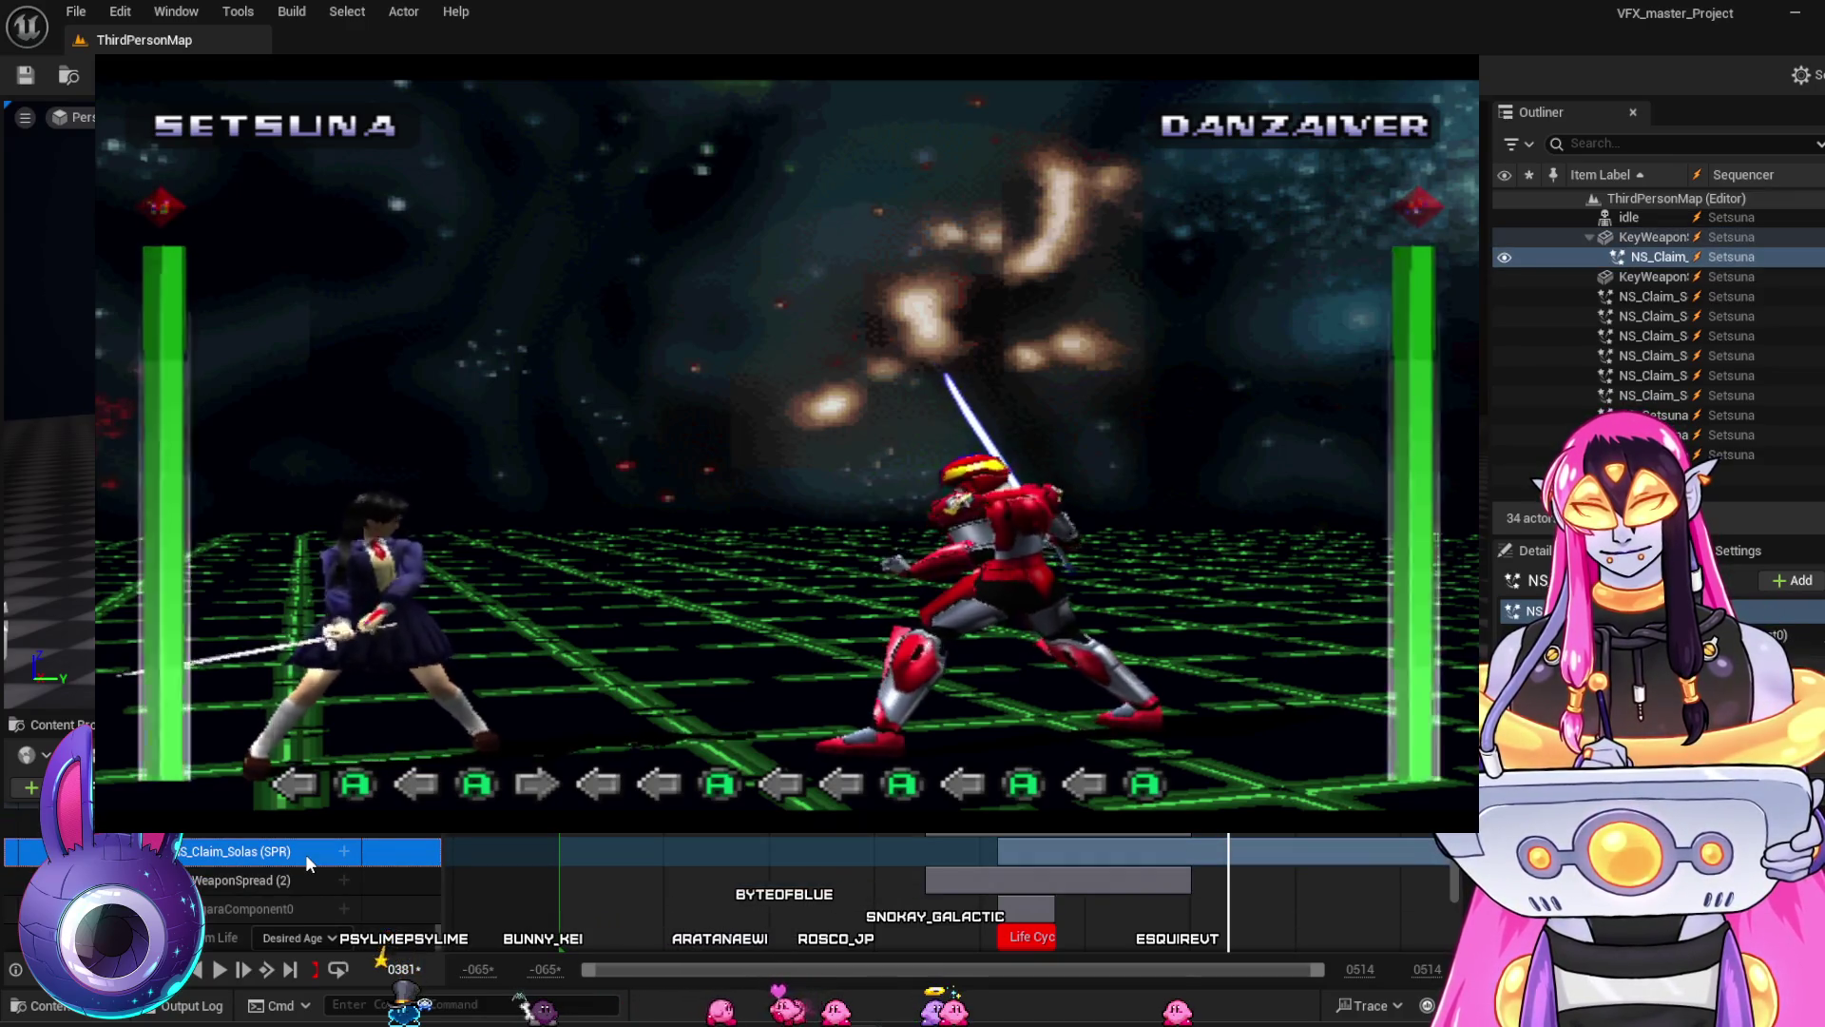
pyautogui.press('space')
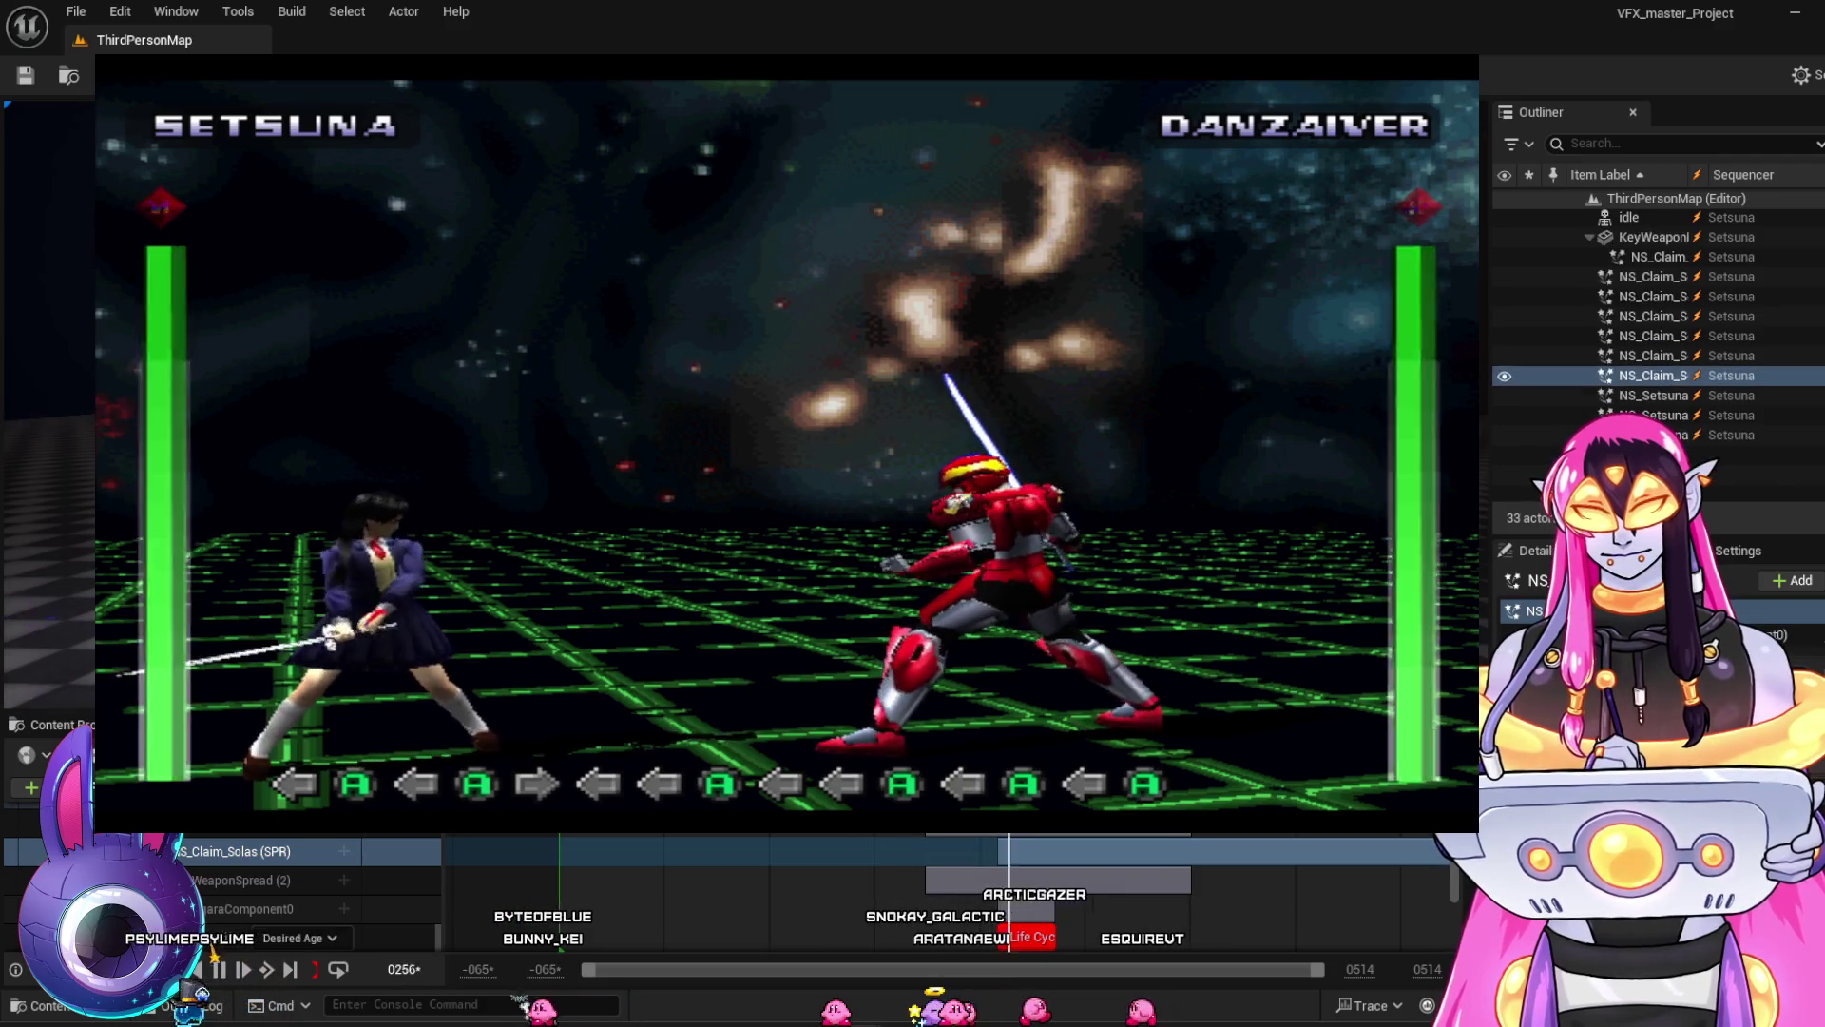
pyautogui.press('space')
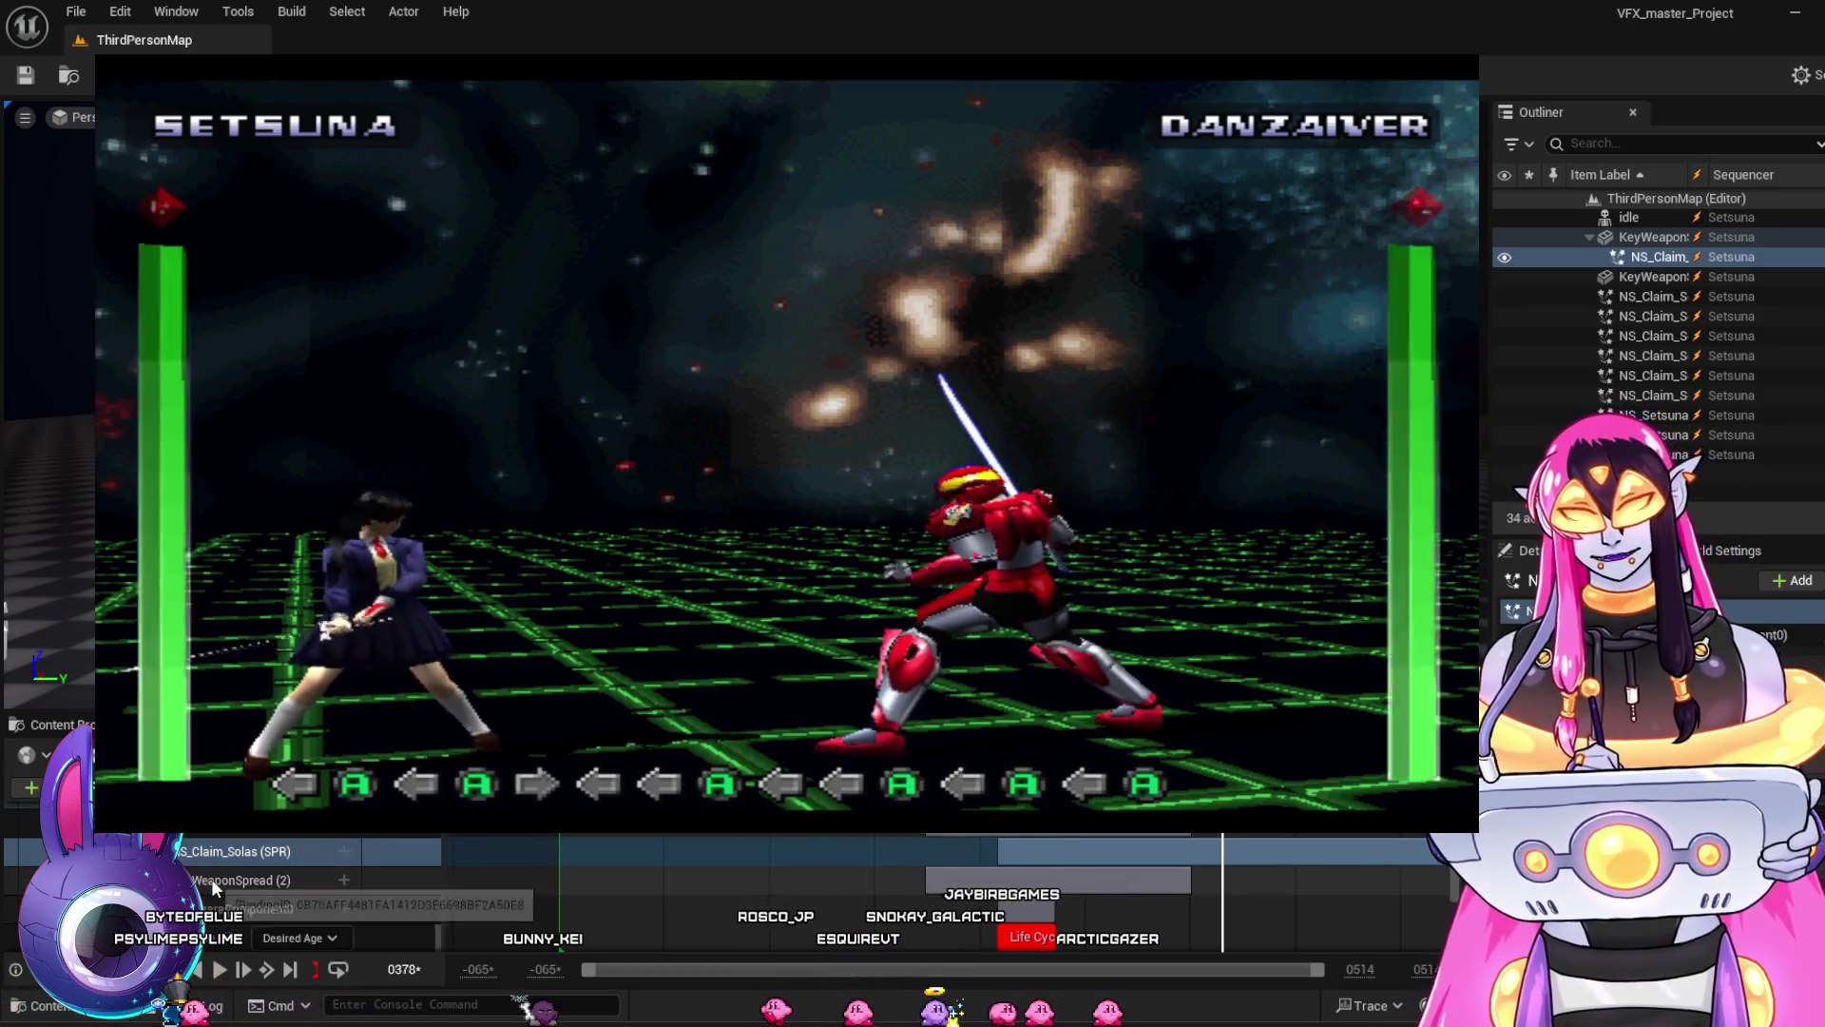
# - Duplicate the KeyWeapon from WeaponSpread (2) and select its keys at frames 0320 and 0332
pyautogui.click(211, 879)
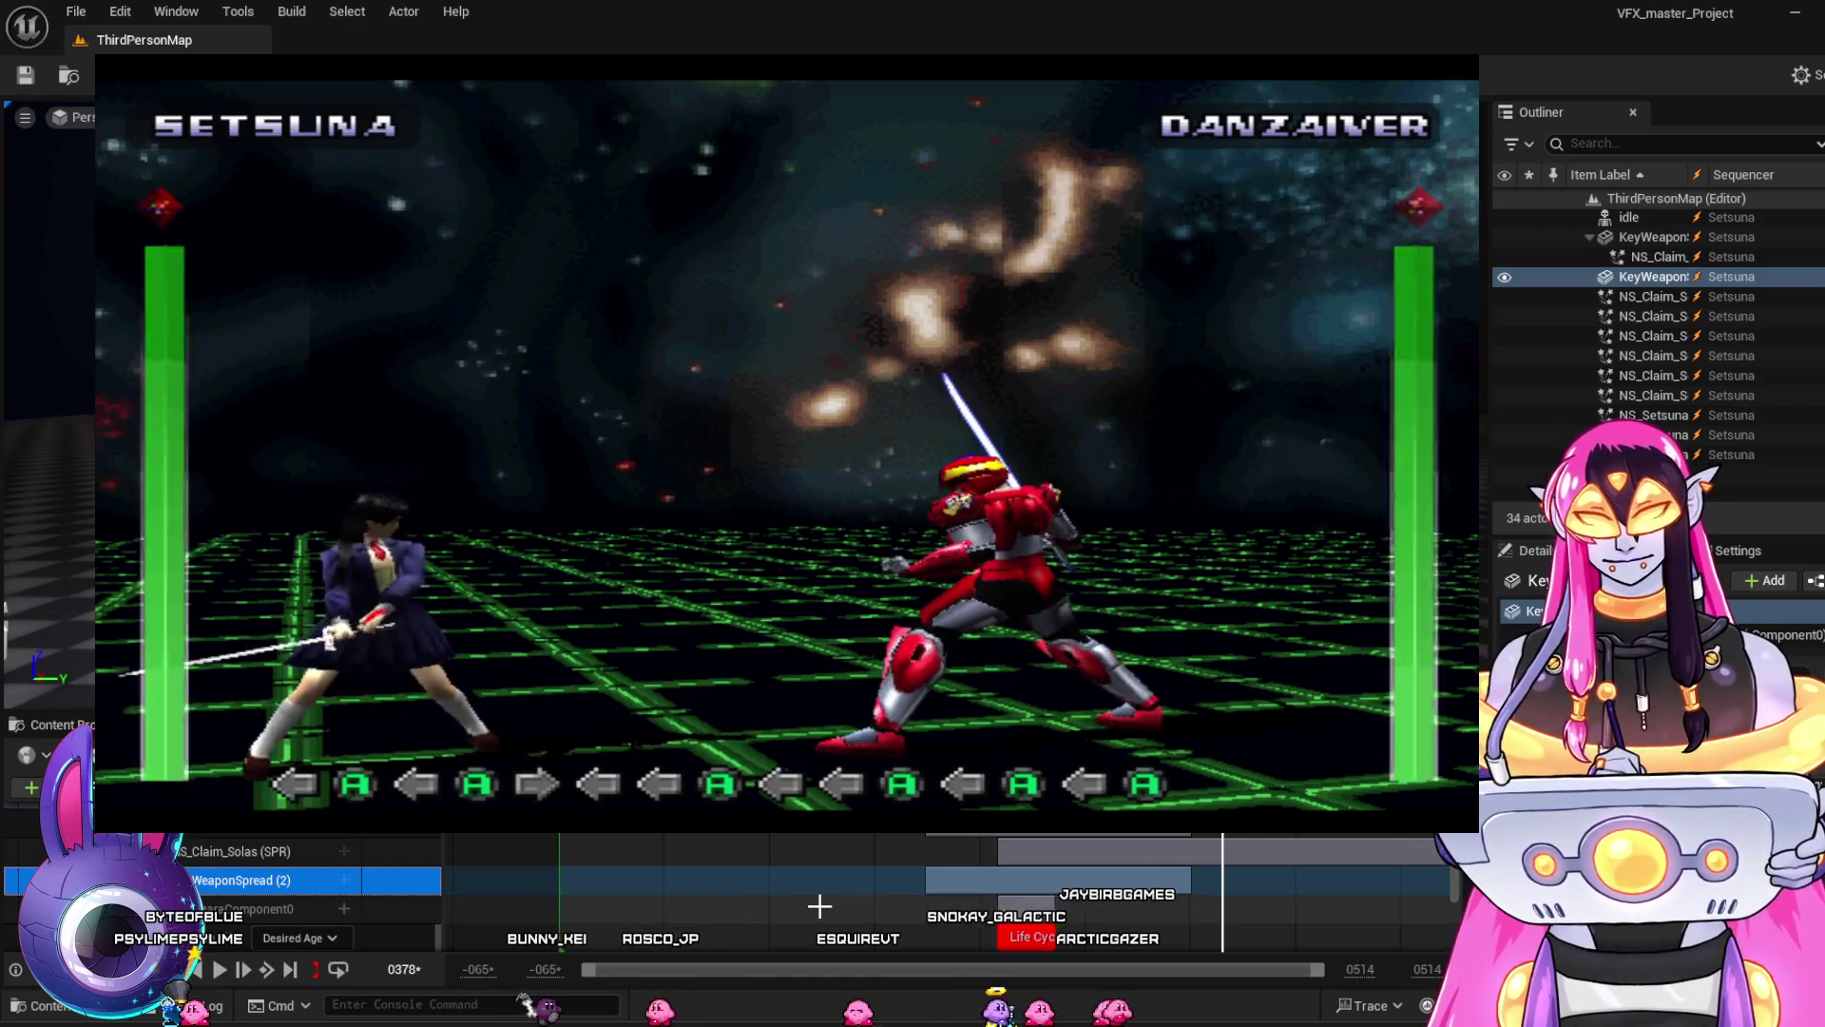
pyautogui.scroll(-3, 838, 898)
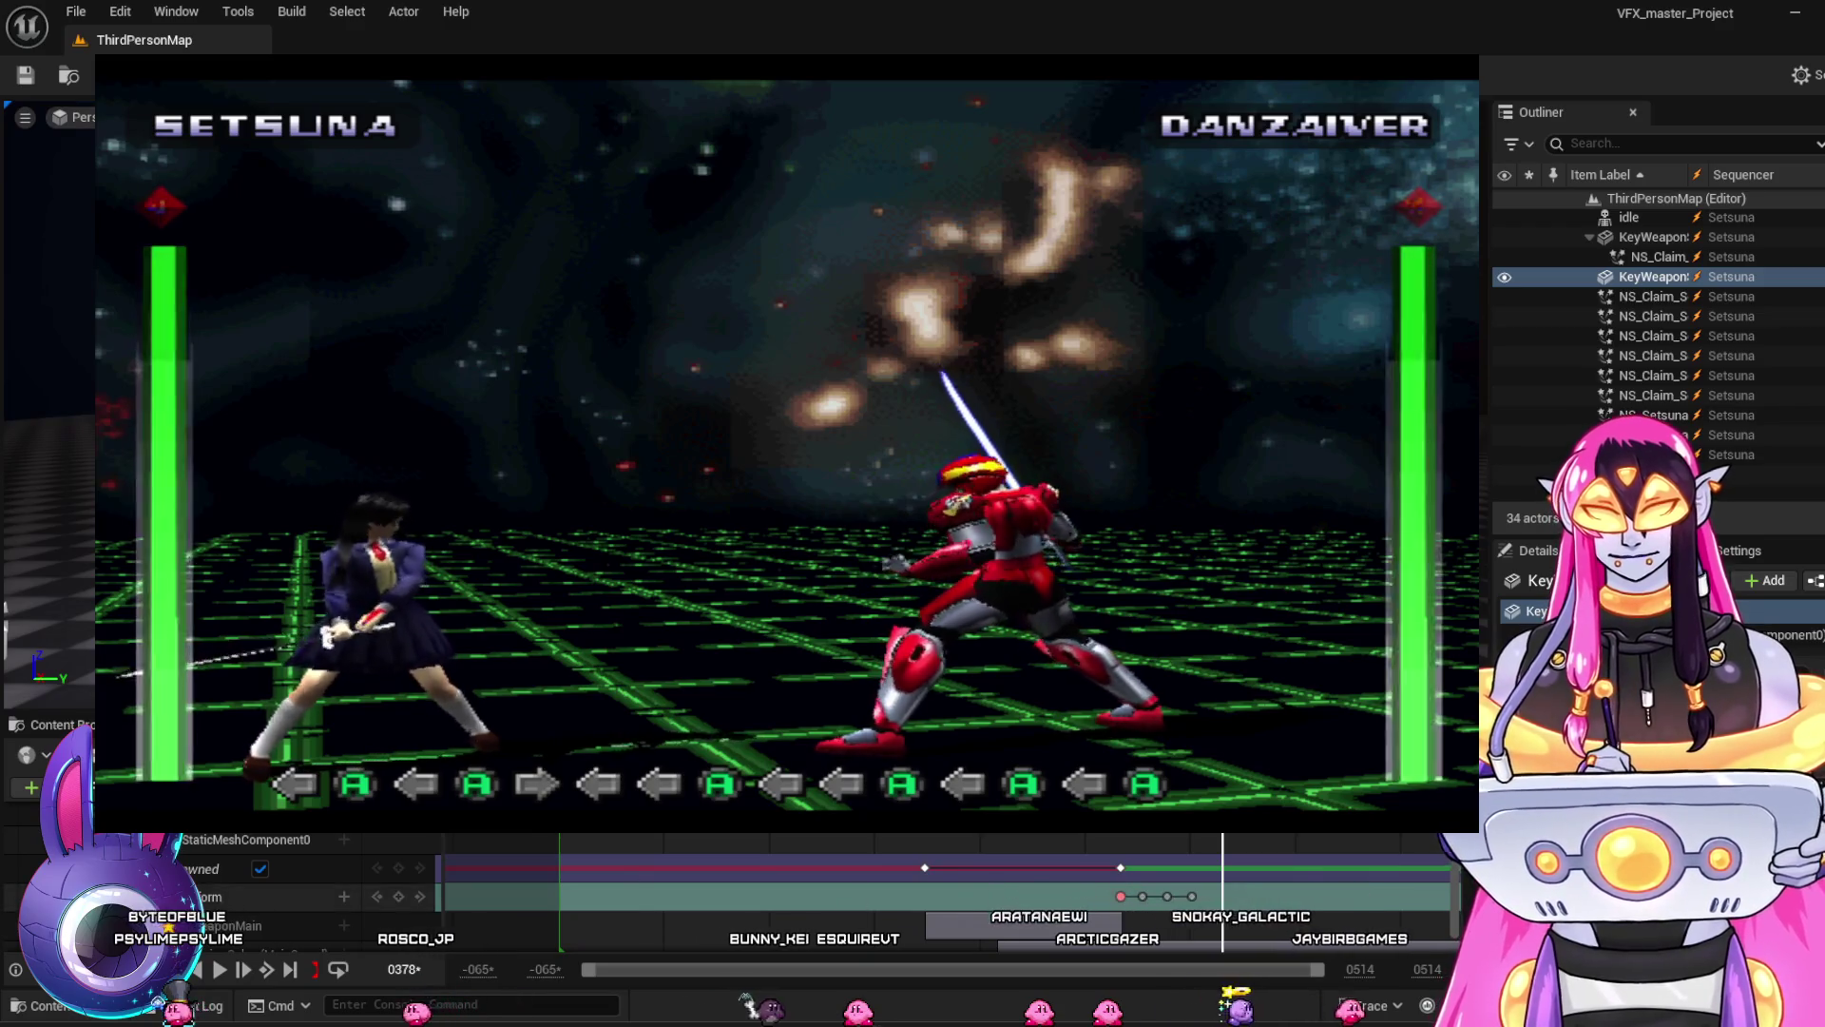
pyautogui.scroll(-2, 291, 884)
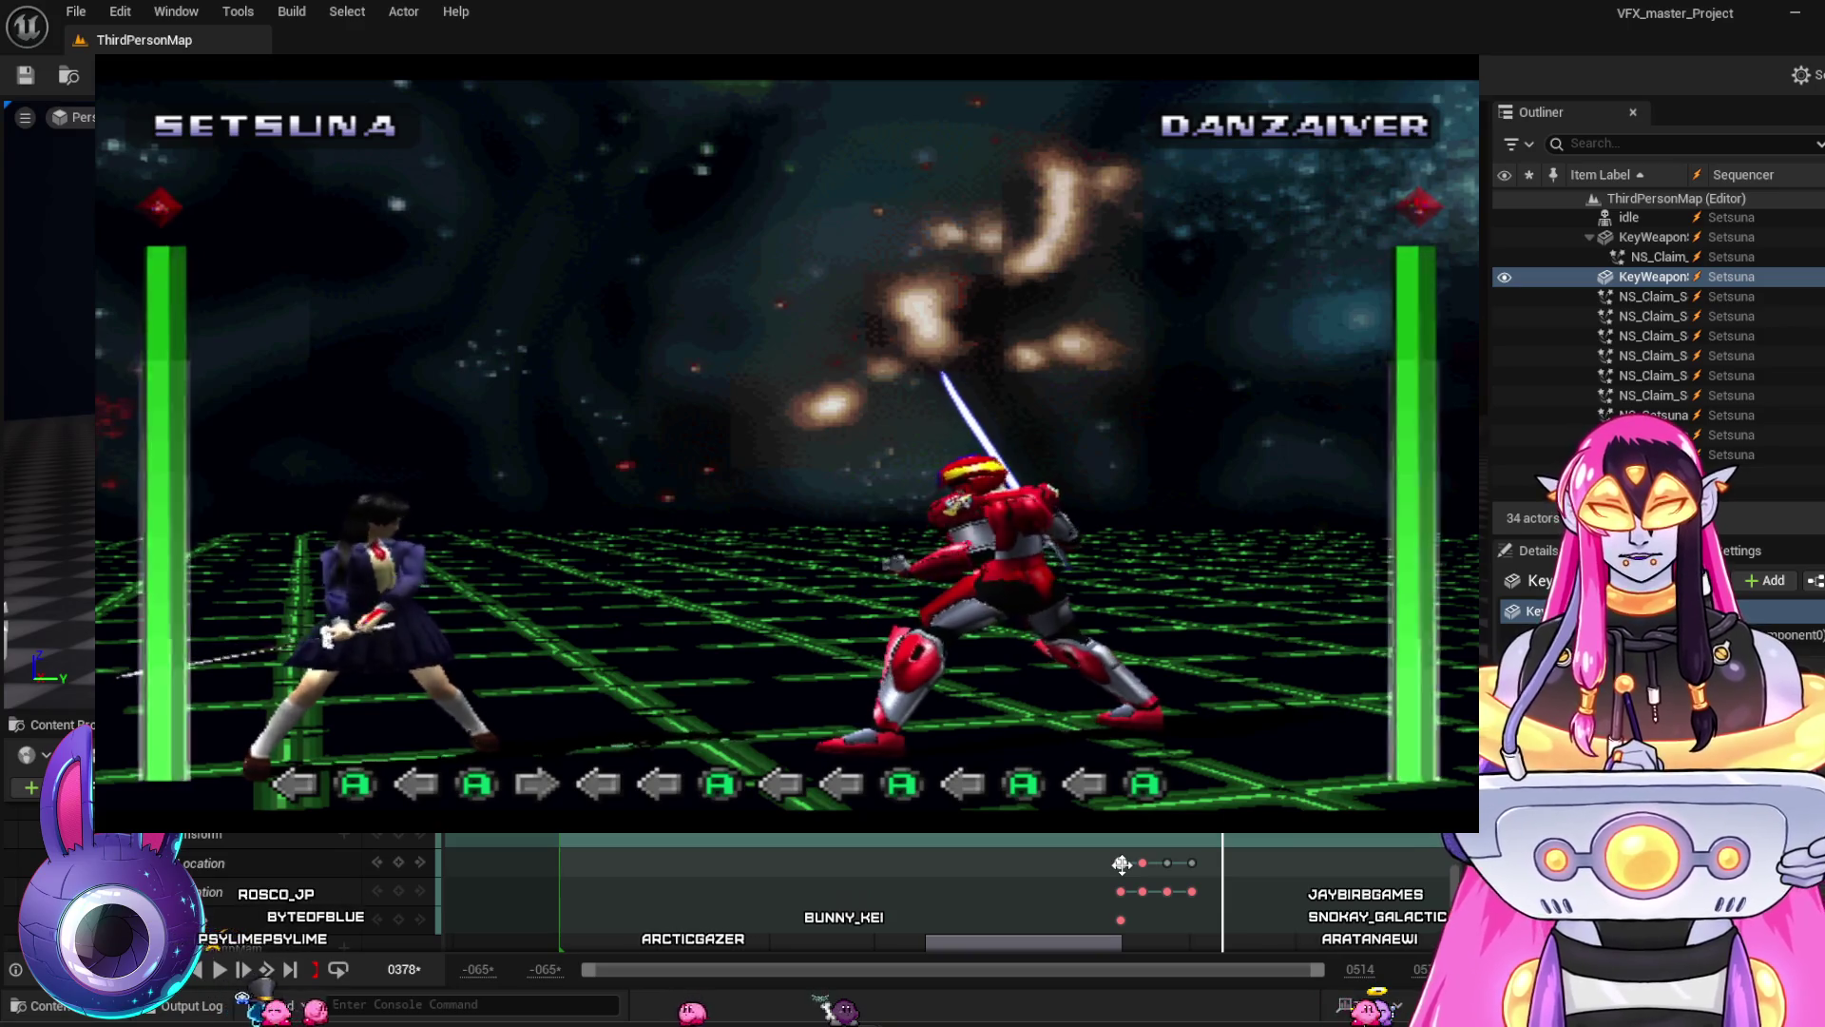
pyautogui.hotkey('ctrl', 'd')
pyautogui.click(1121, 862)
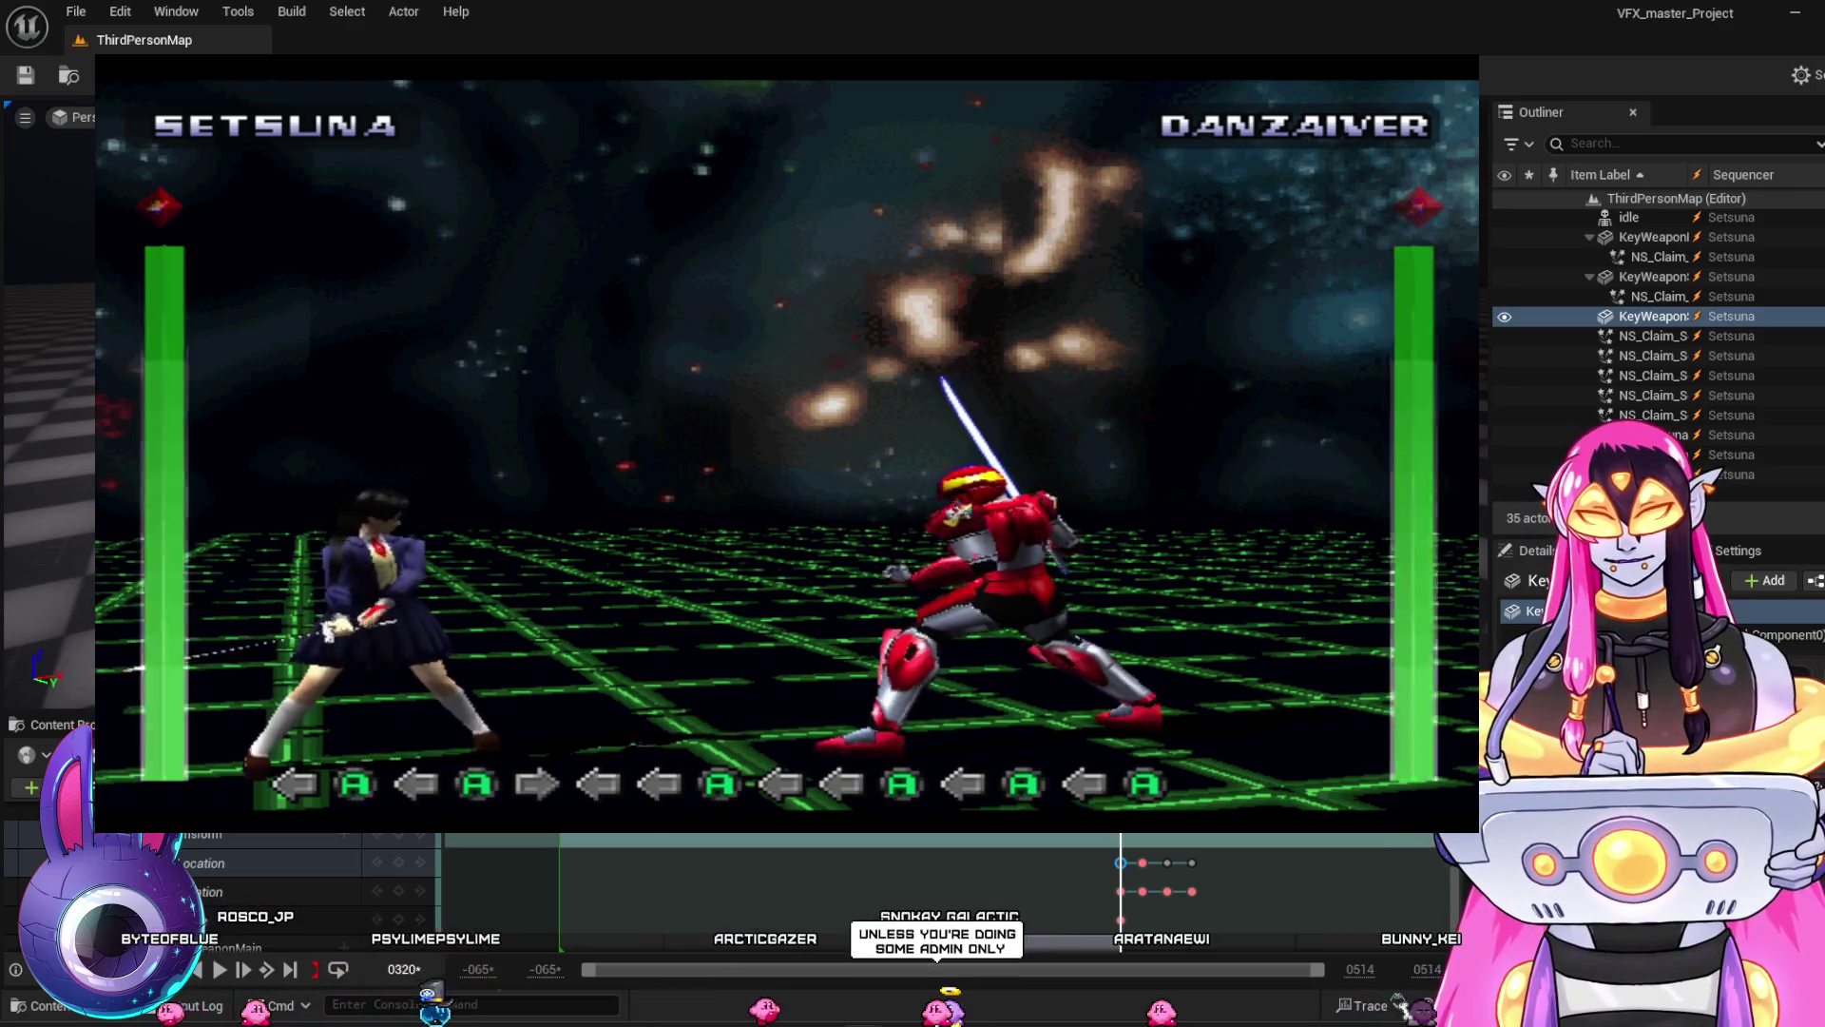
pyautogui.click(1143, 862)
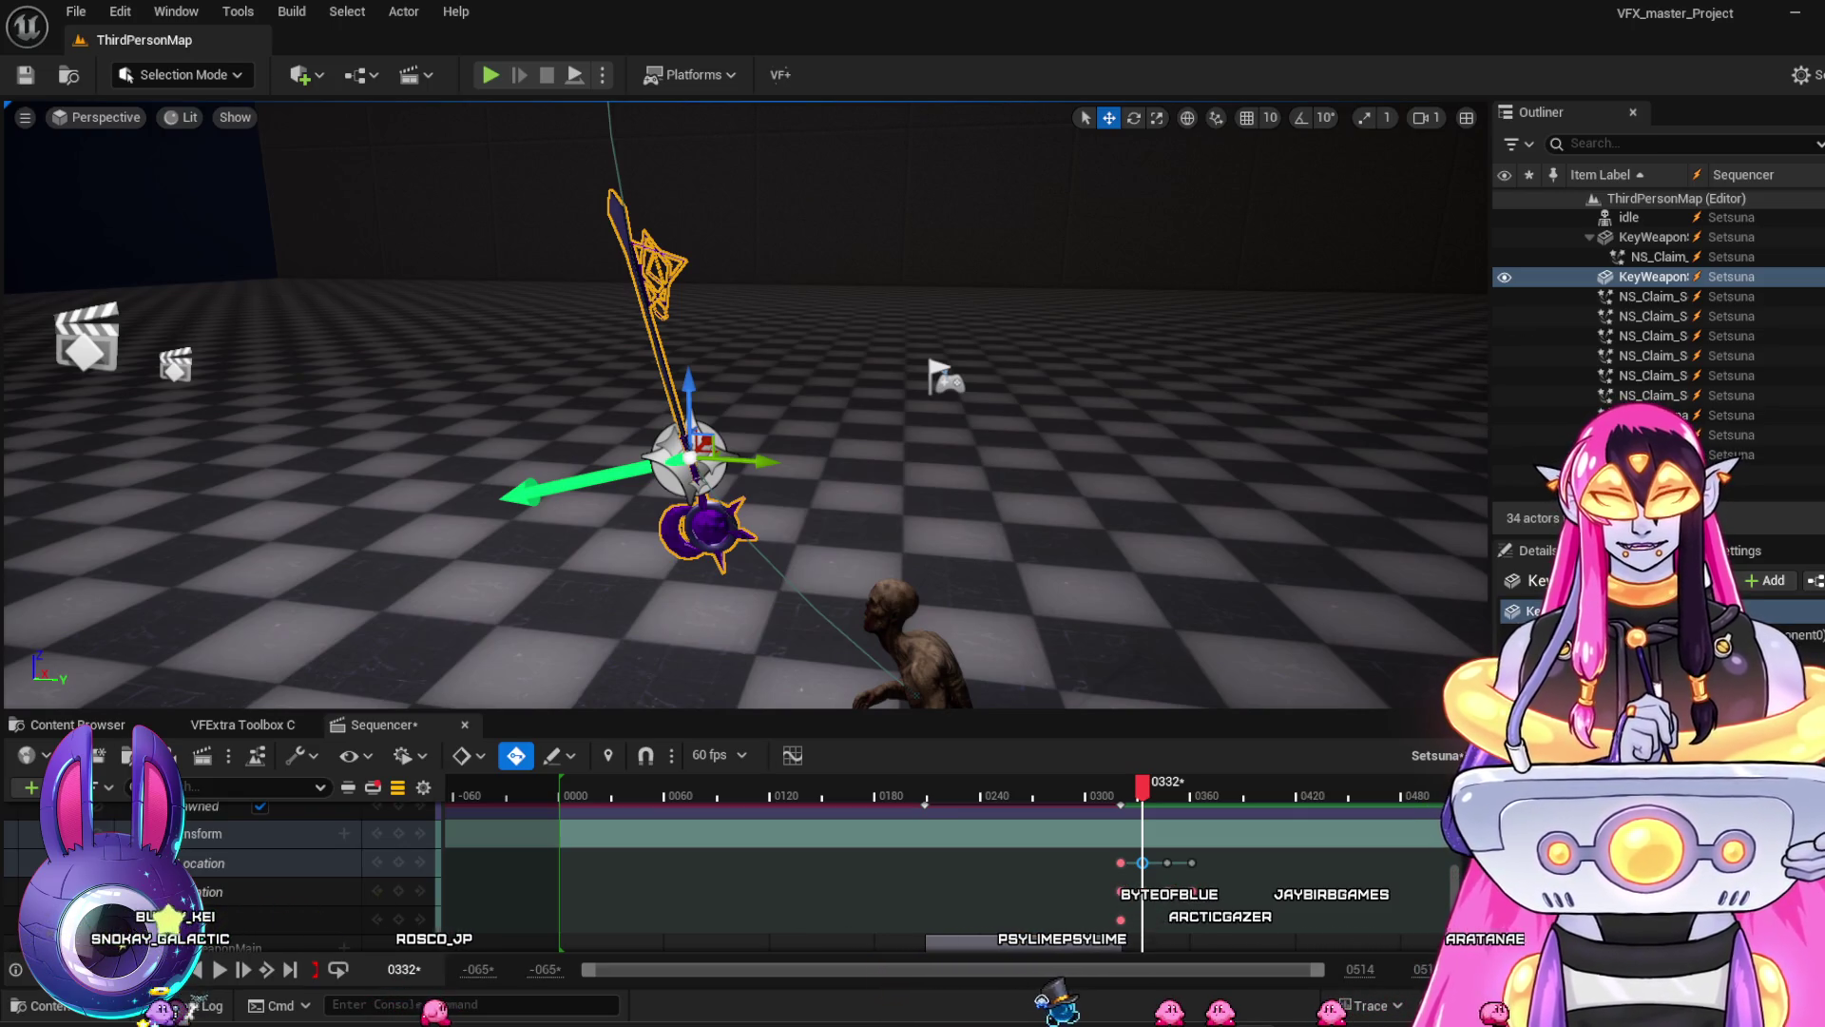
pyautogui.moveTo(1171, 410); pyautogui.dragTo(1170, 410)
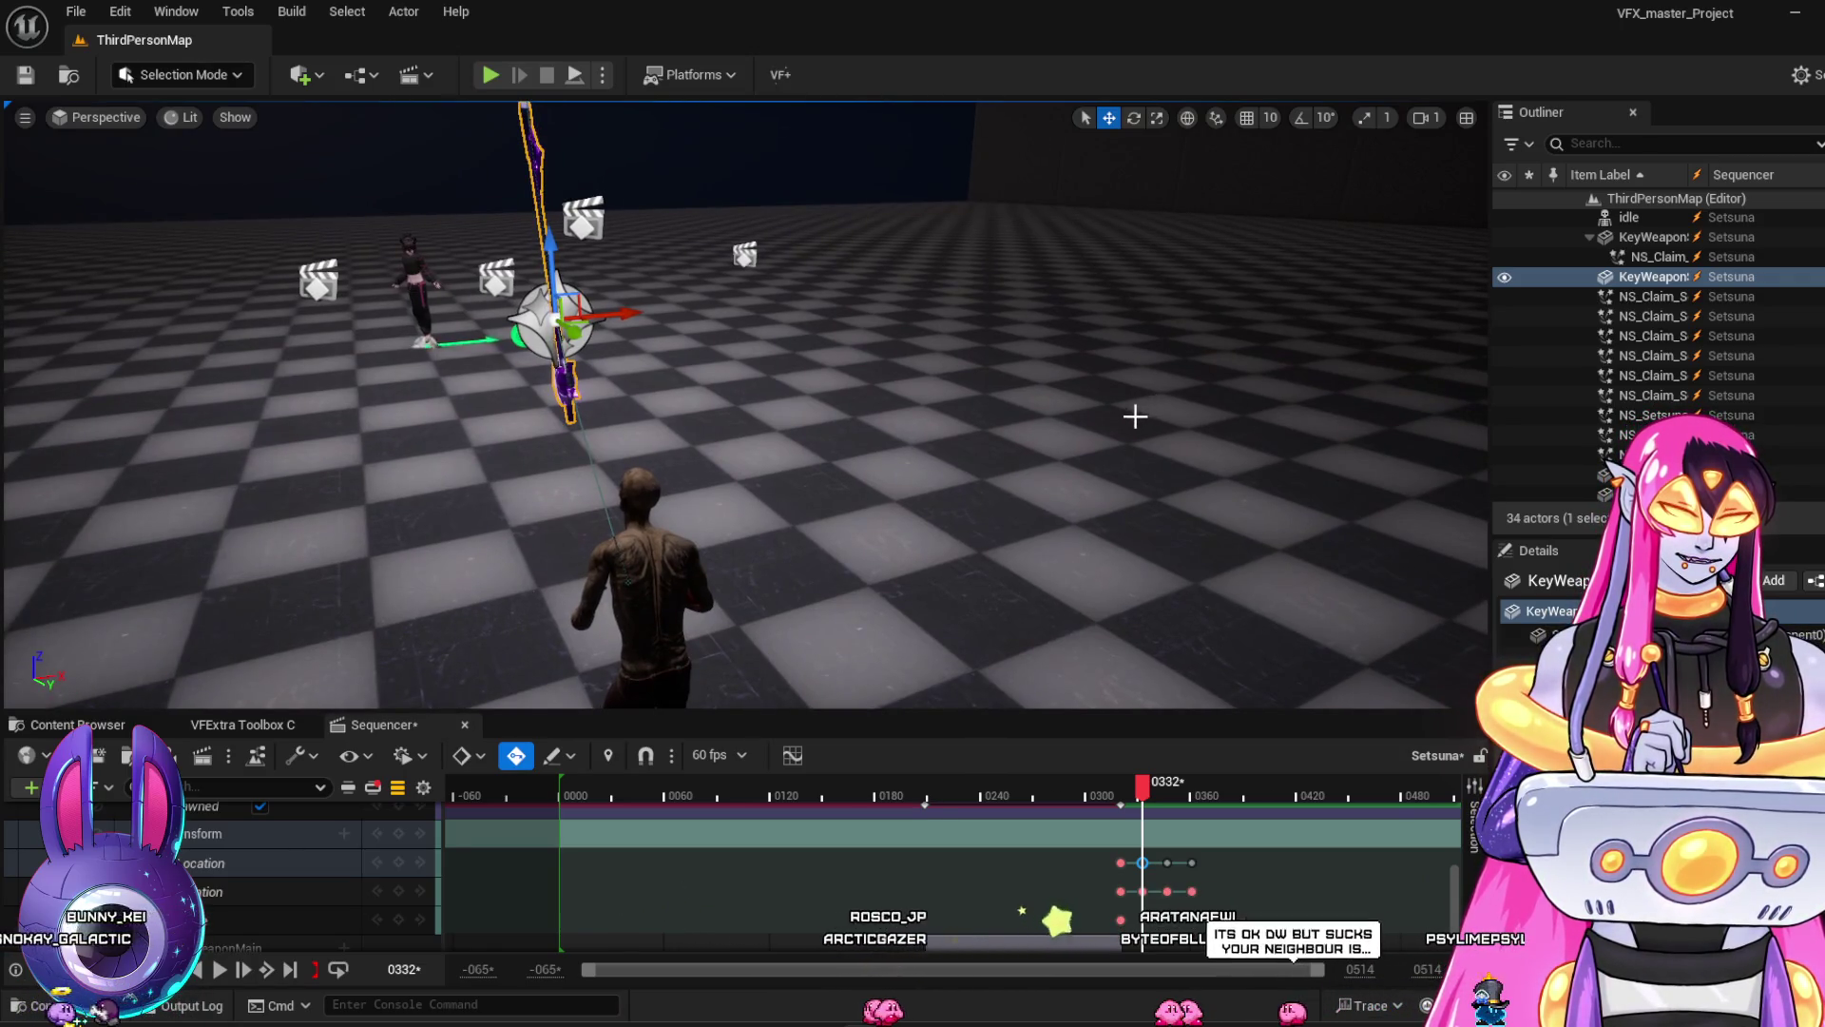
pyautogui.moveTo(1156, 406); pyautogui.dragTo(1156, 406)
pyautogui.moveTo(1051, 481); pyautogui.dragTo(994, 440)
pyautogui.scroll(3, 1048, 482)
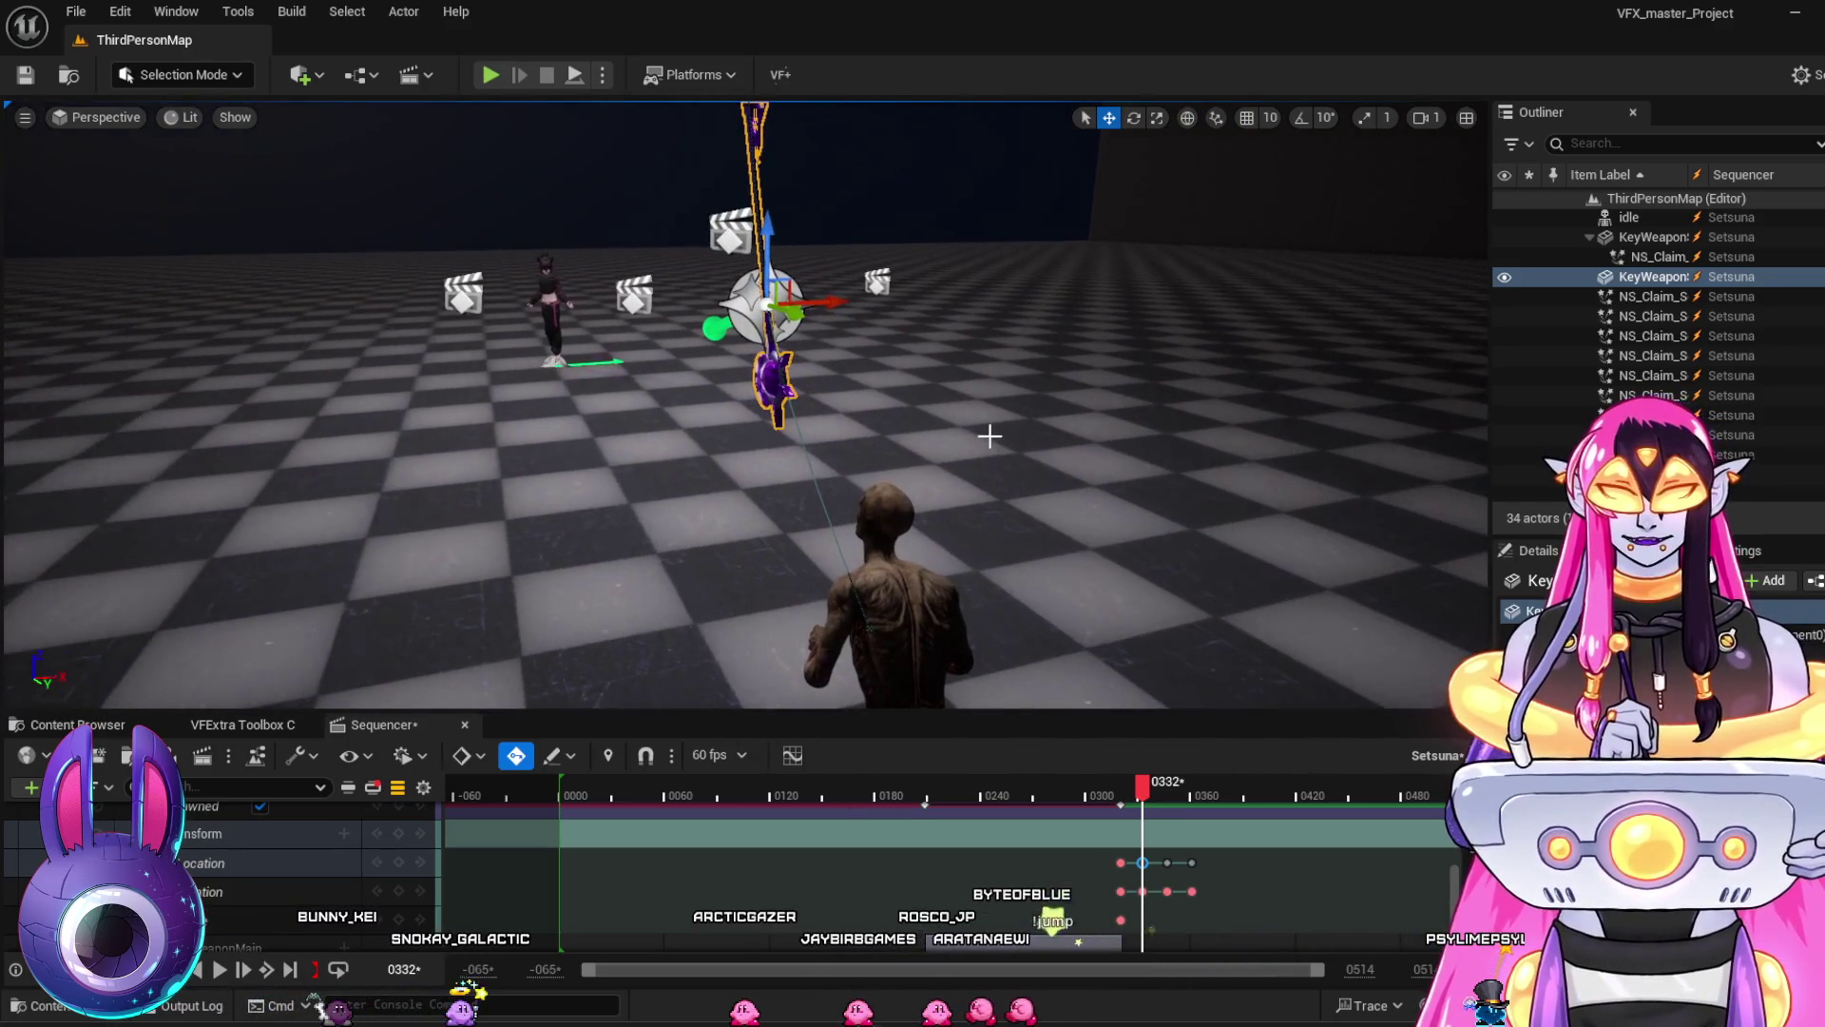
pyautogui.moveTo(875, 311); pyautogui.dragTo(874, 311)
pyautogui.moveTo(1028, 373); pyautogui.dragTo(1051, 342)
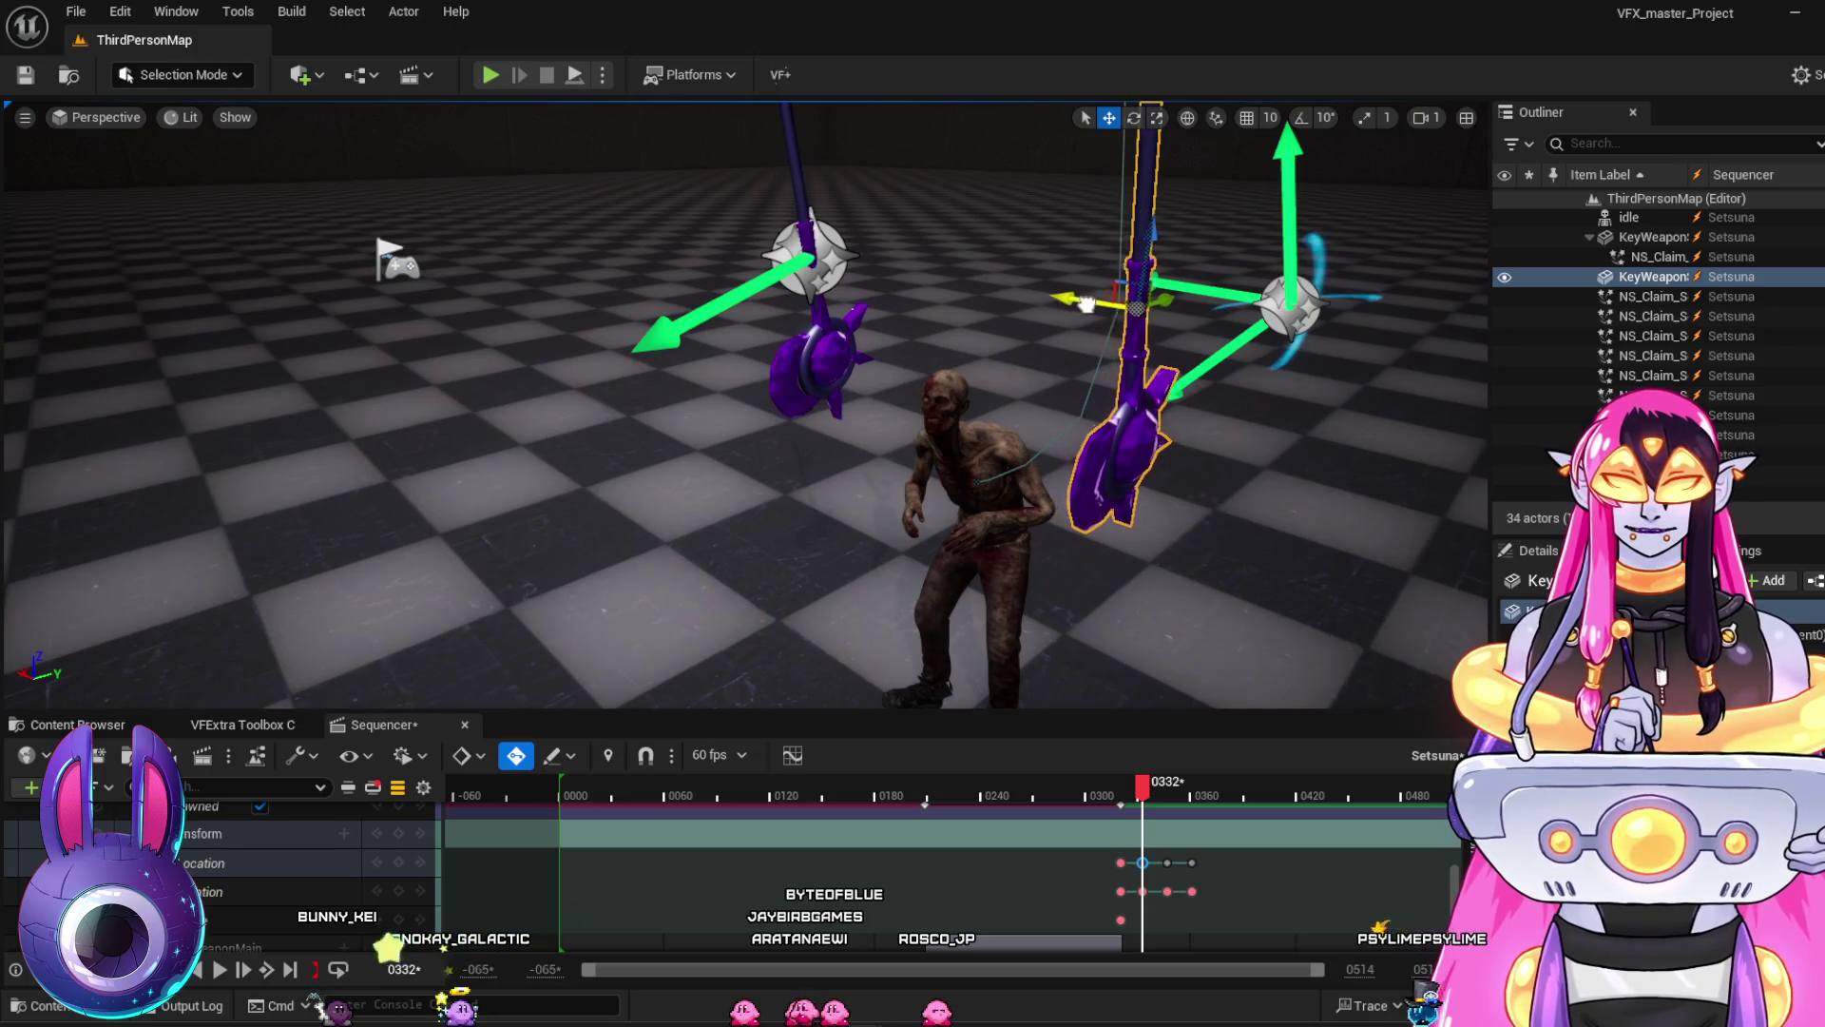
pyautogui.moveTo(1212, 401); pyautogui.dragTo(1212, 401)
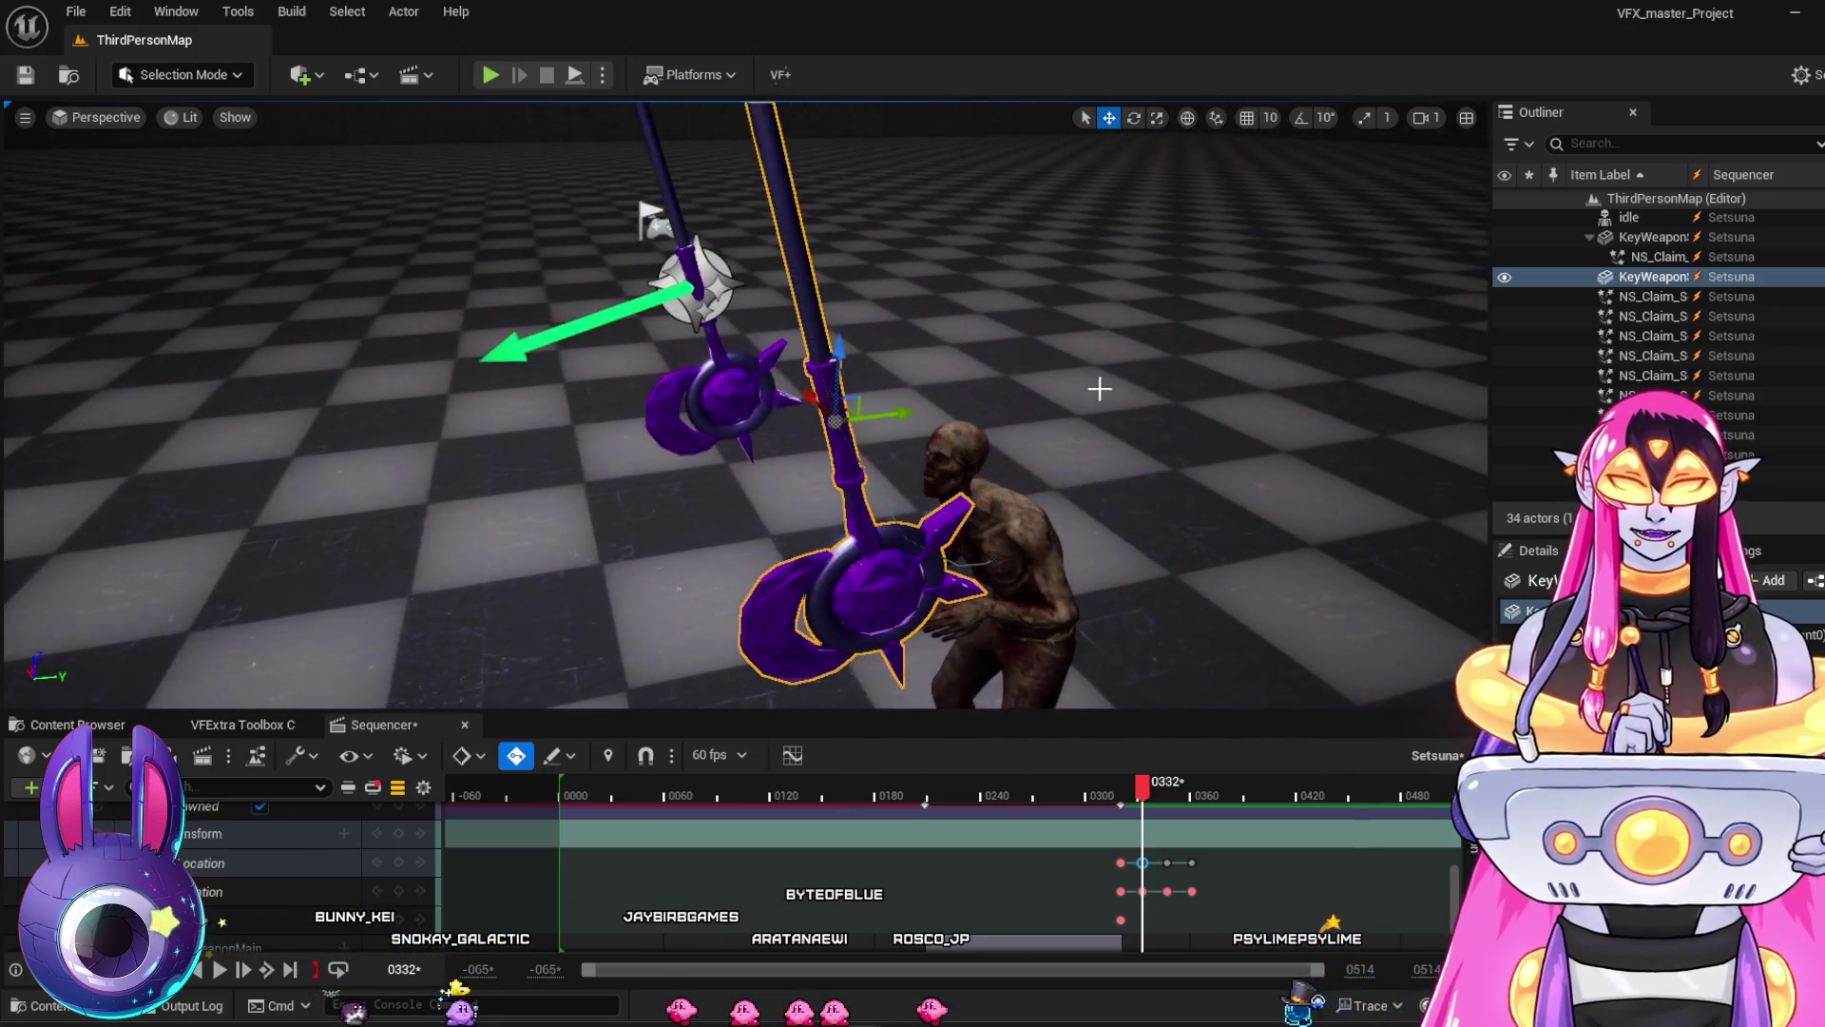
pyautogui.moveTo(1190, 497); pyautogui.dragTo(1214, 509)
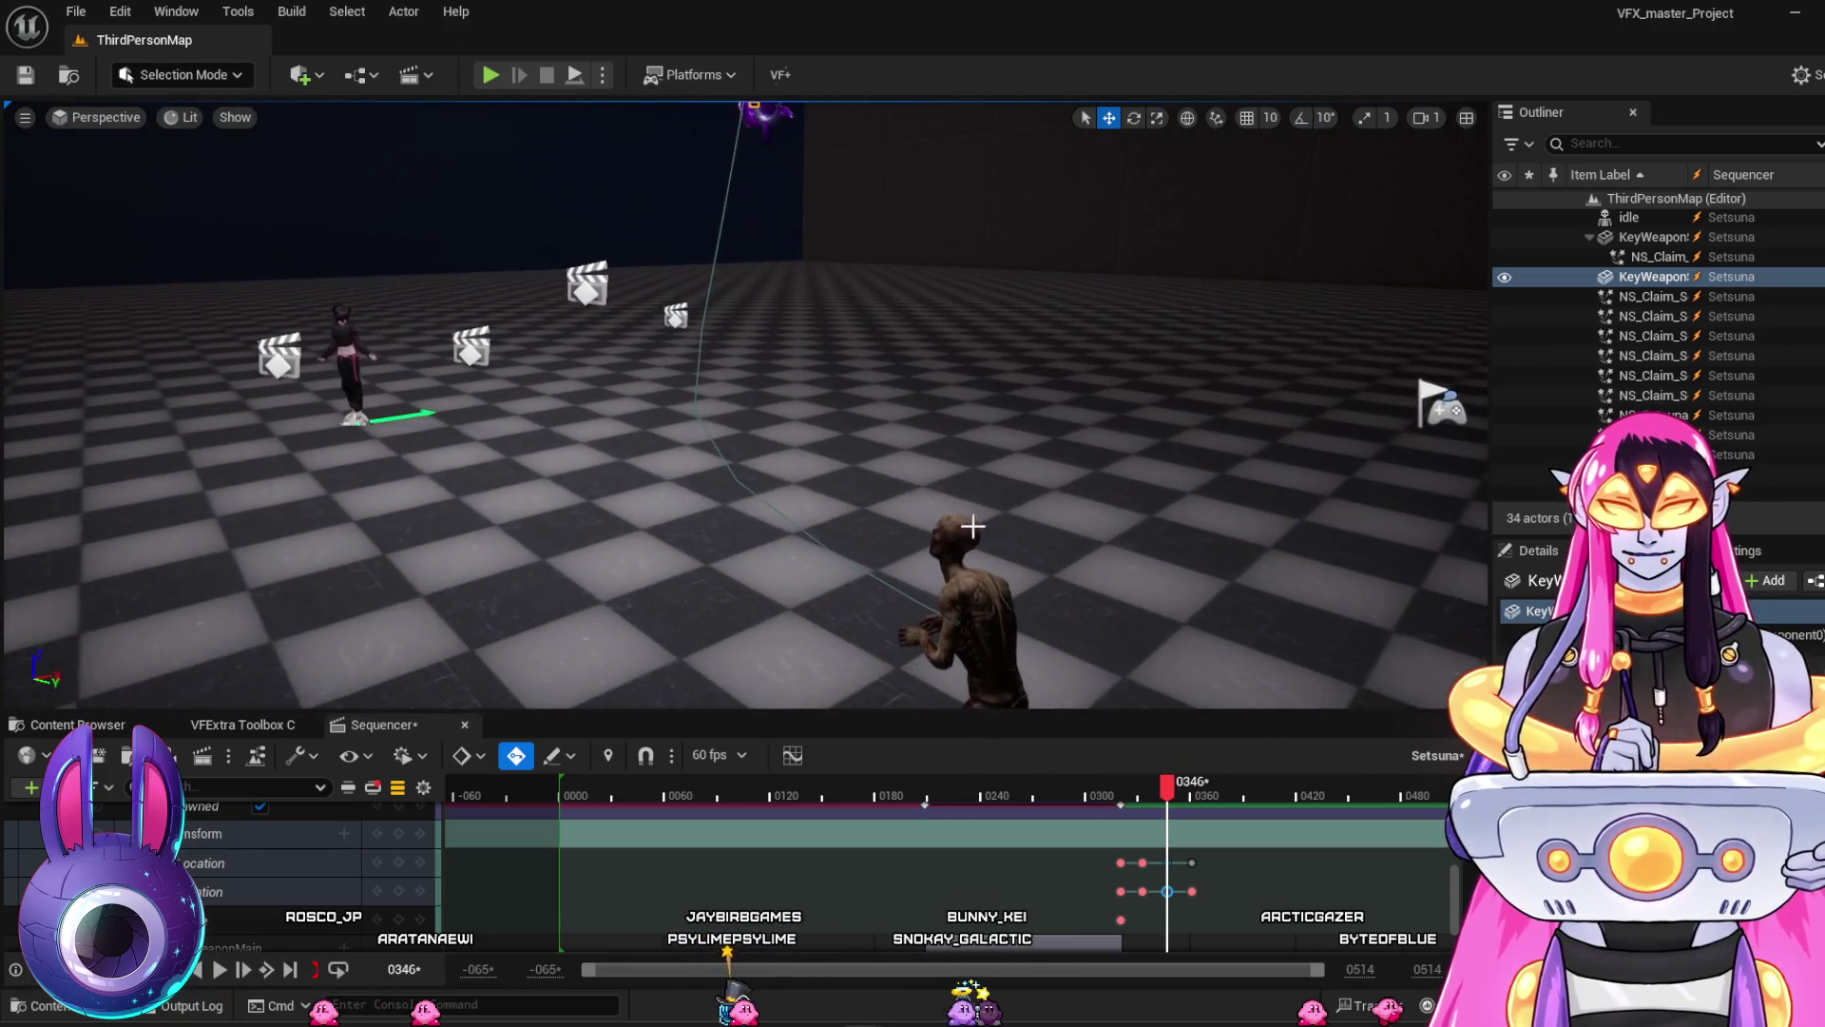
# - Rotate the duplicated KeyWeapon about -17 degrees at its frame-0320 rotation key
pyautogui.click(1118, 890)
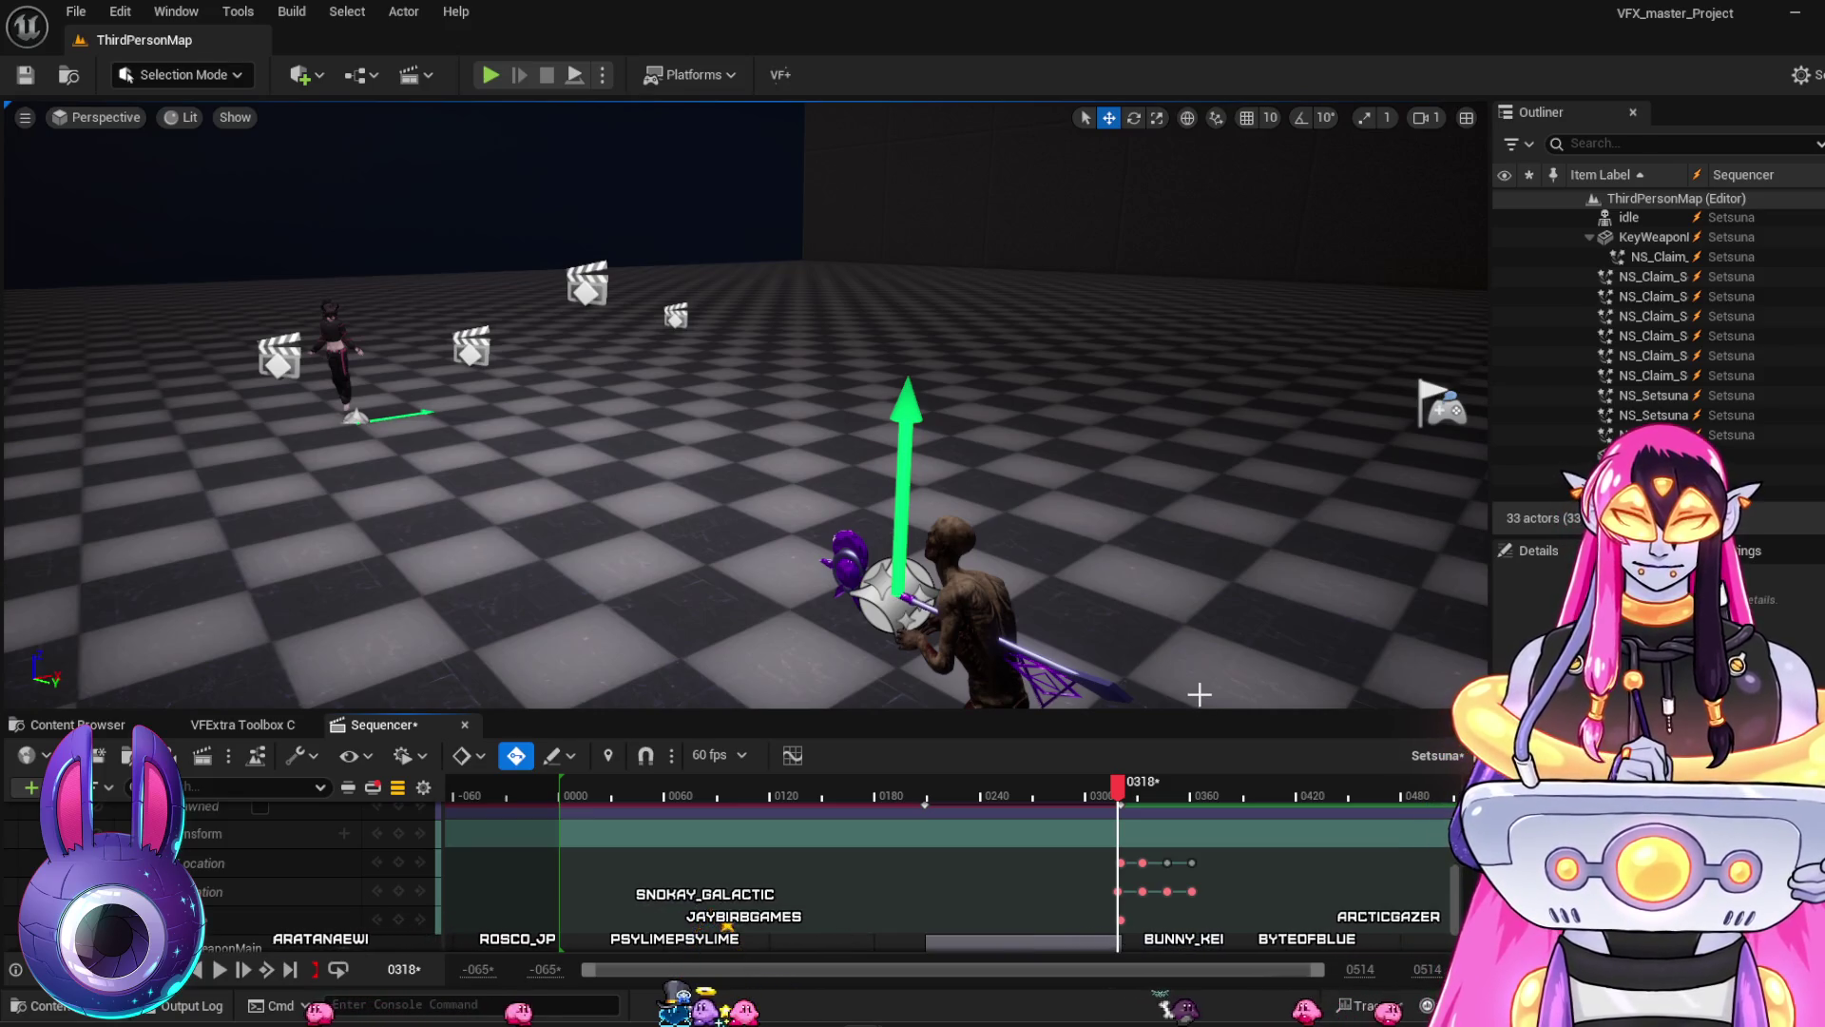
pyautogui.click(1156, 894)
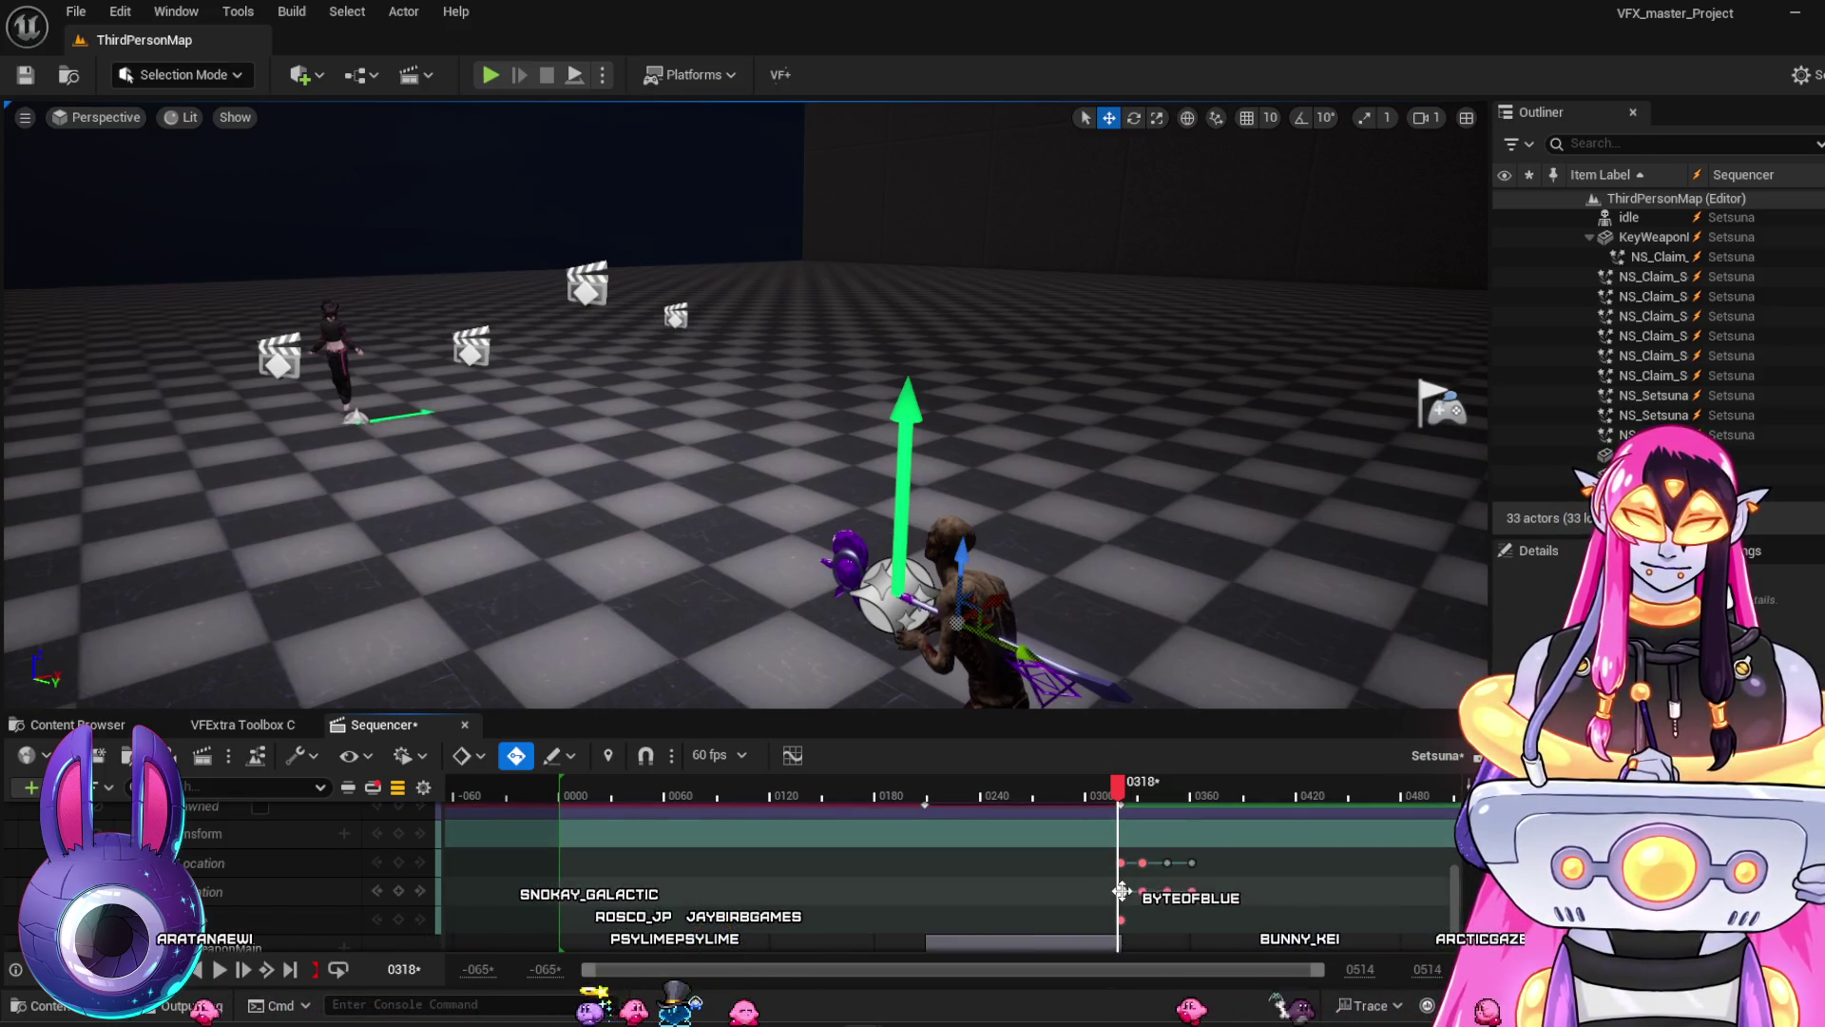
pyautogui.click(1122, 891)
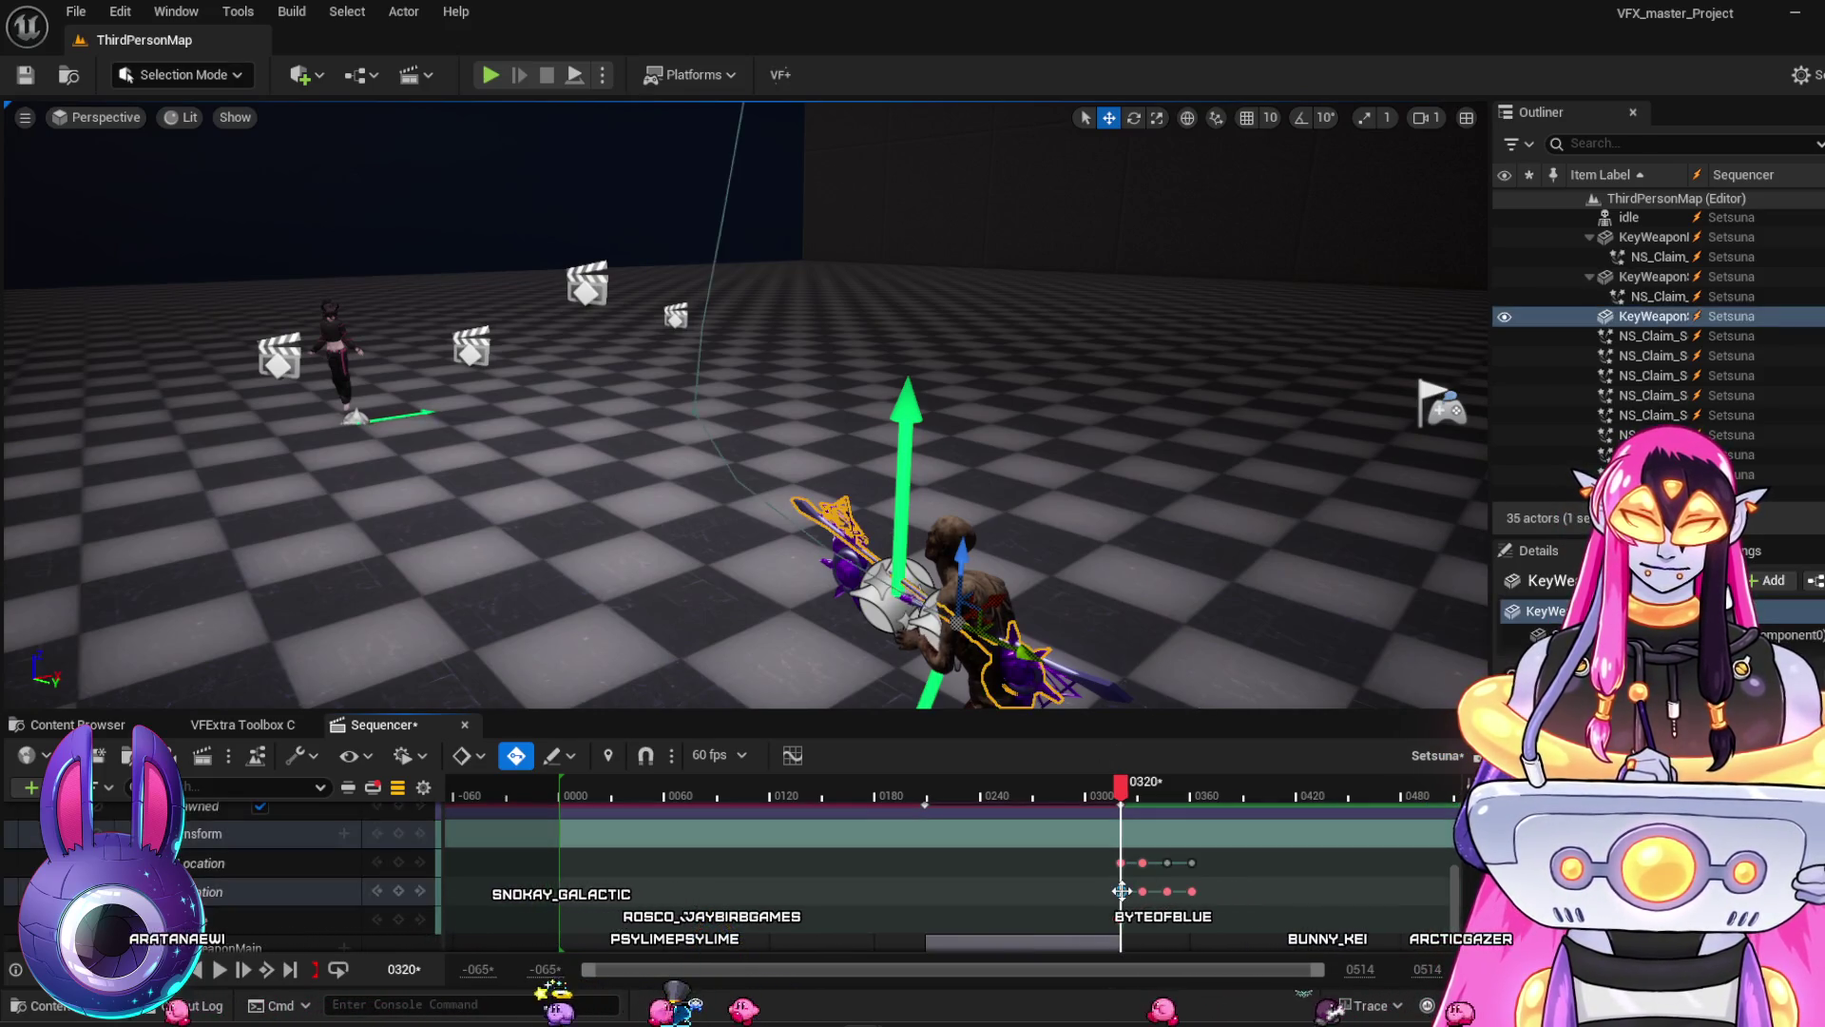
pyautogui.click(1134, 118)
pyautogui.moveTo(1065, 618)
pyautogui.mouseDown()
pyautogui.moveTo(1012, 578)
pyautogui.moveTo(997, 514)
pyautogui.moveTo(1015, 597)
pyautogui.moveTo(951, 547)
pyautogui.moveTo(1102, 600)
pyautogui.moveTo(837, 366)
pyautogui.mouseUp()
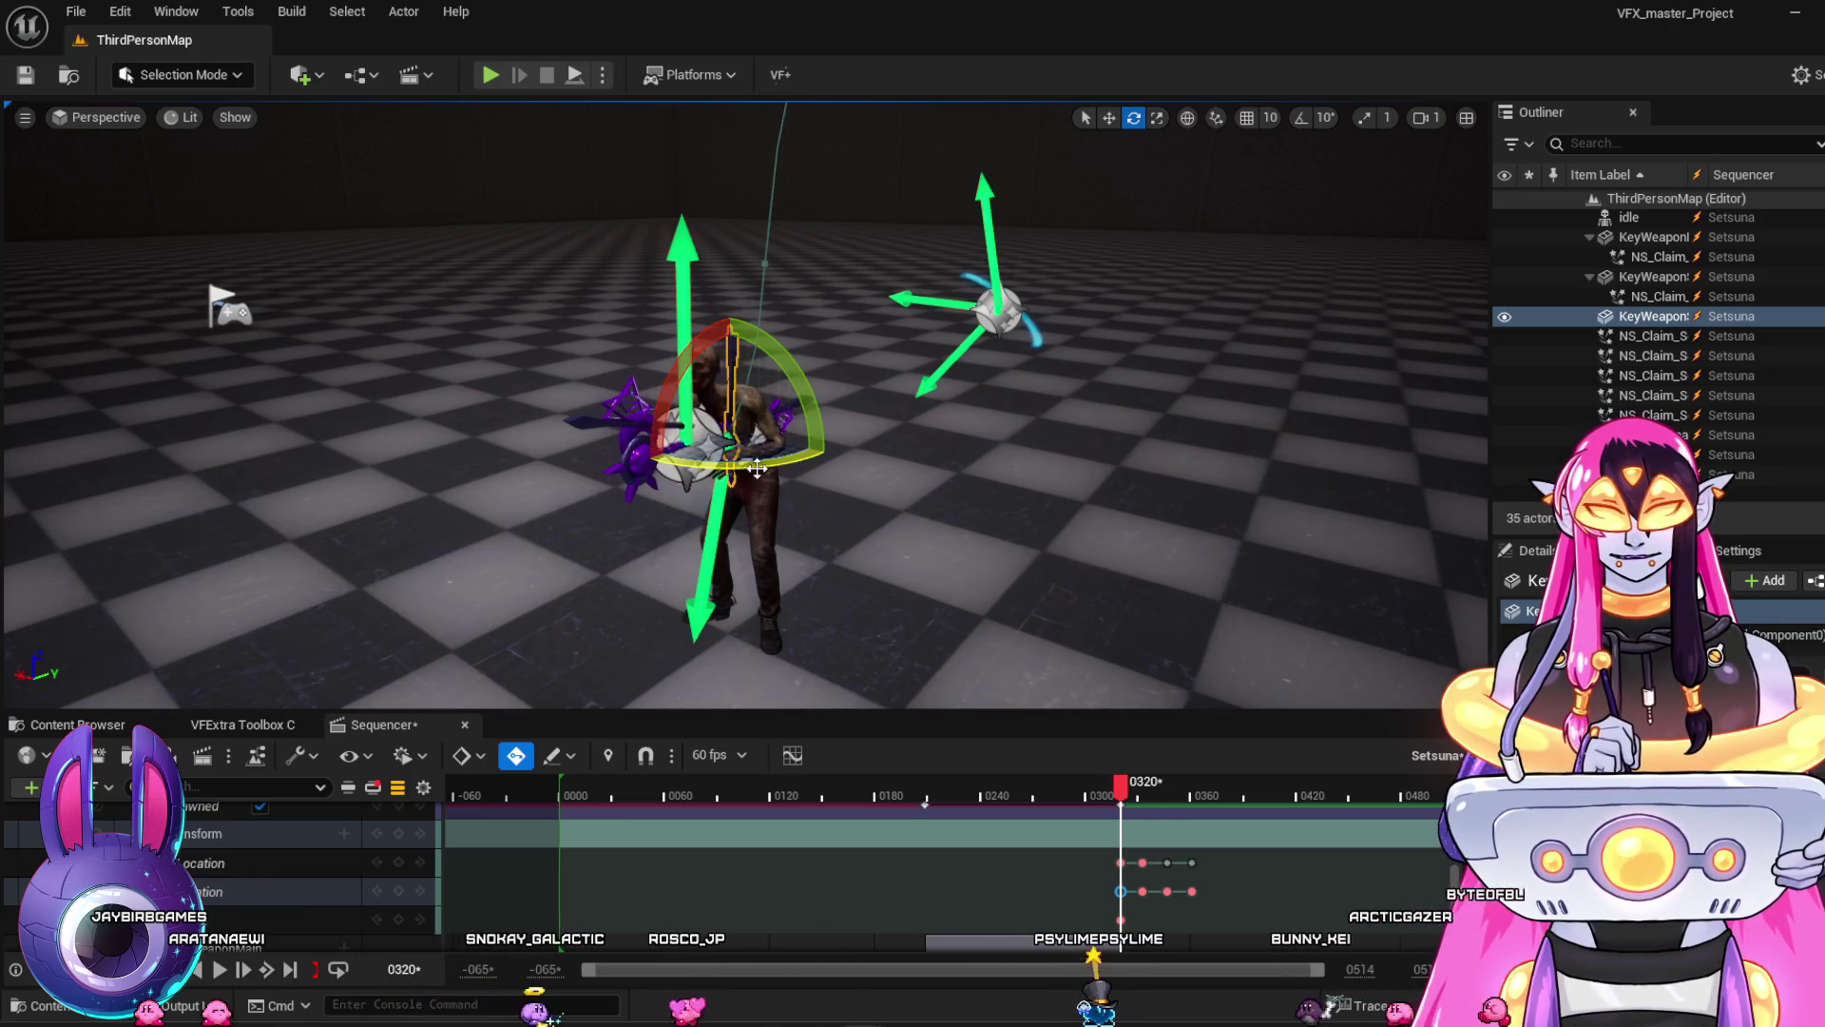
pyautogui.moveTo(1058, 474)
pyautogui.mouseDown()
pyautogui.moveTo(855, 437)
pyautogui.moveTo(1167, 589)
pyautogui.mouseUp()
# - At frame 0341, rotate the KeyWeapon to about -20 degrees and turn it on its vertical axis
pyautogui.moveTo(1123, 795)
pyautogui.mouseDown()
pyautogui.moveTo(1100, 793)
pyautogui.moveTo(1145, 801)
pyautogui.mouseUp()
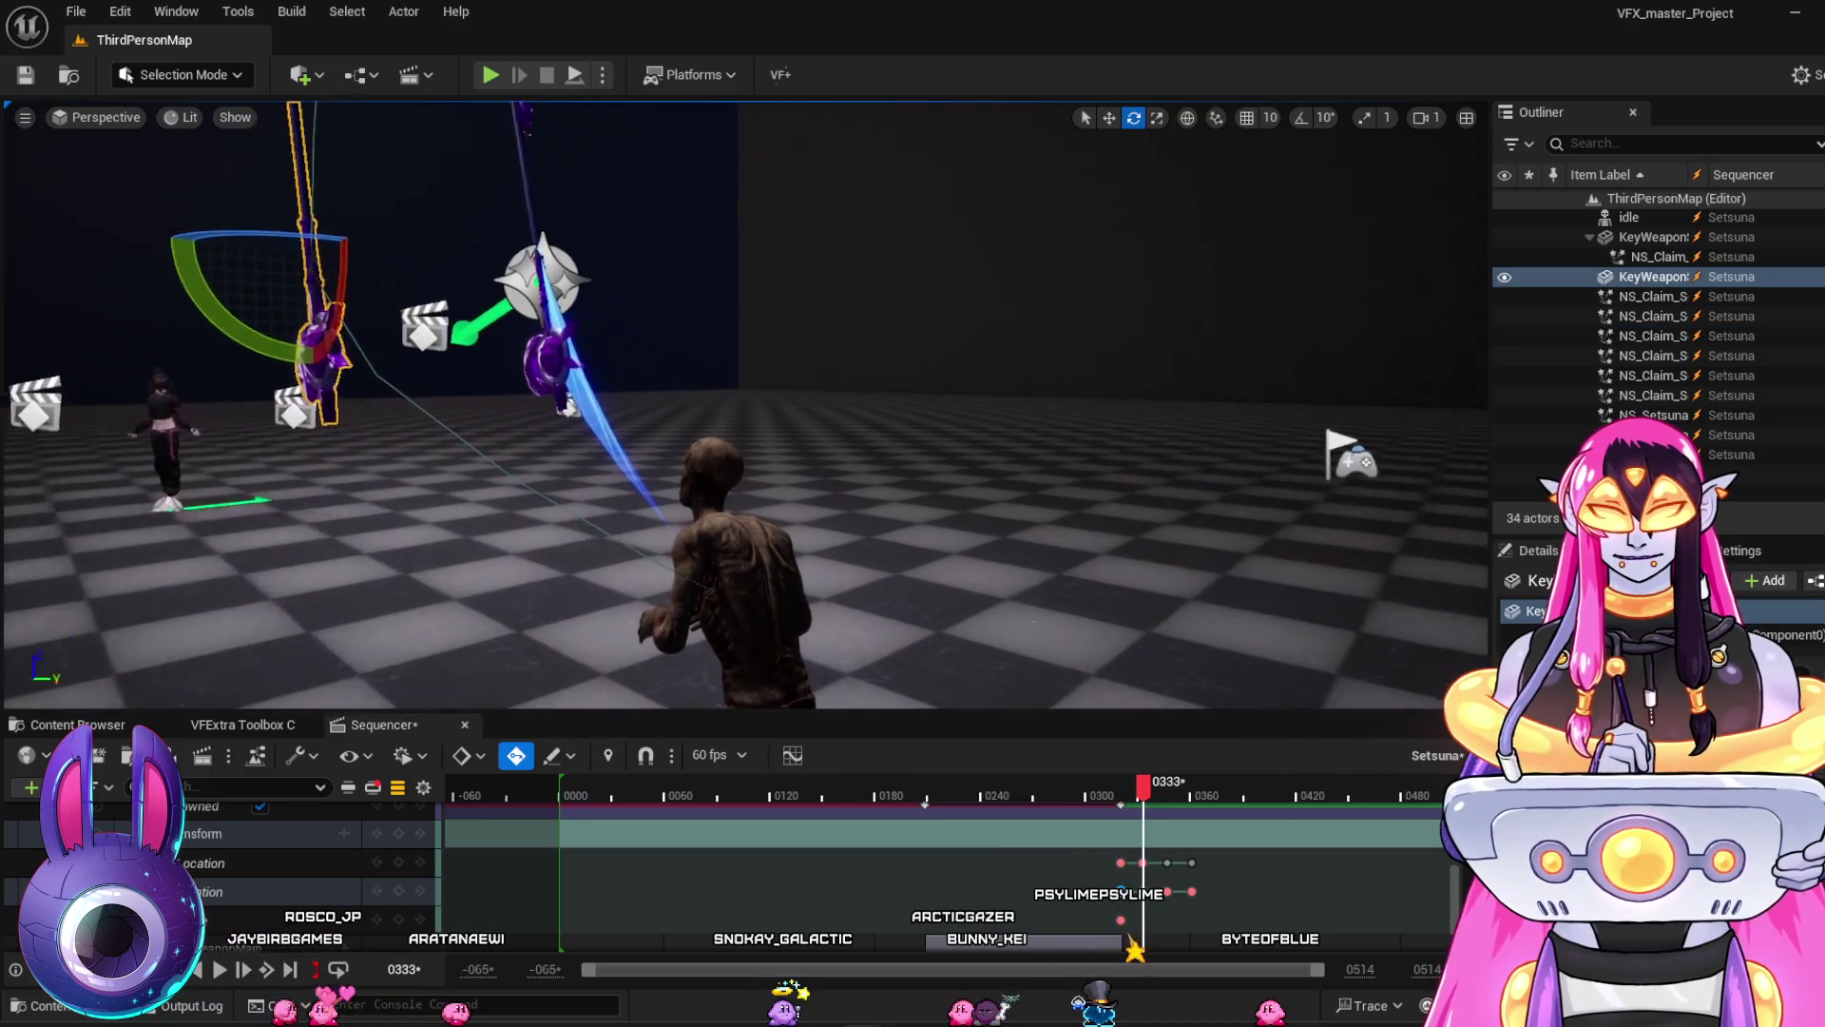
pyautogui.press('f')
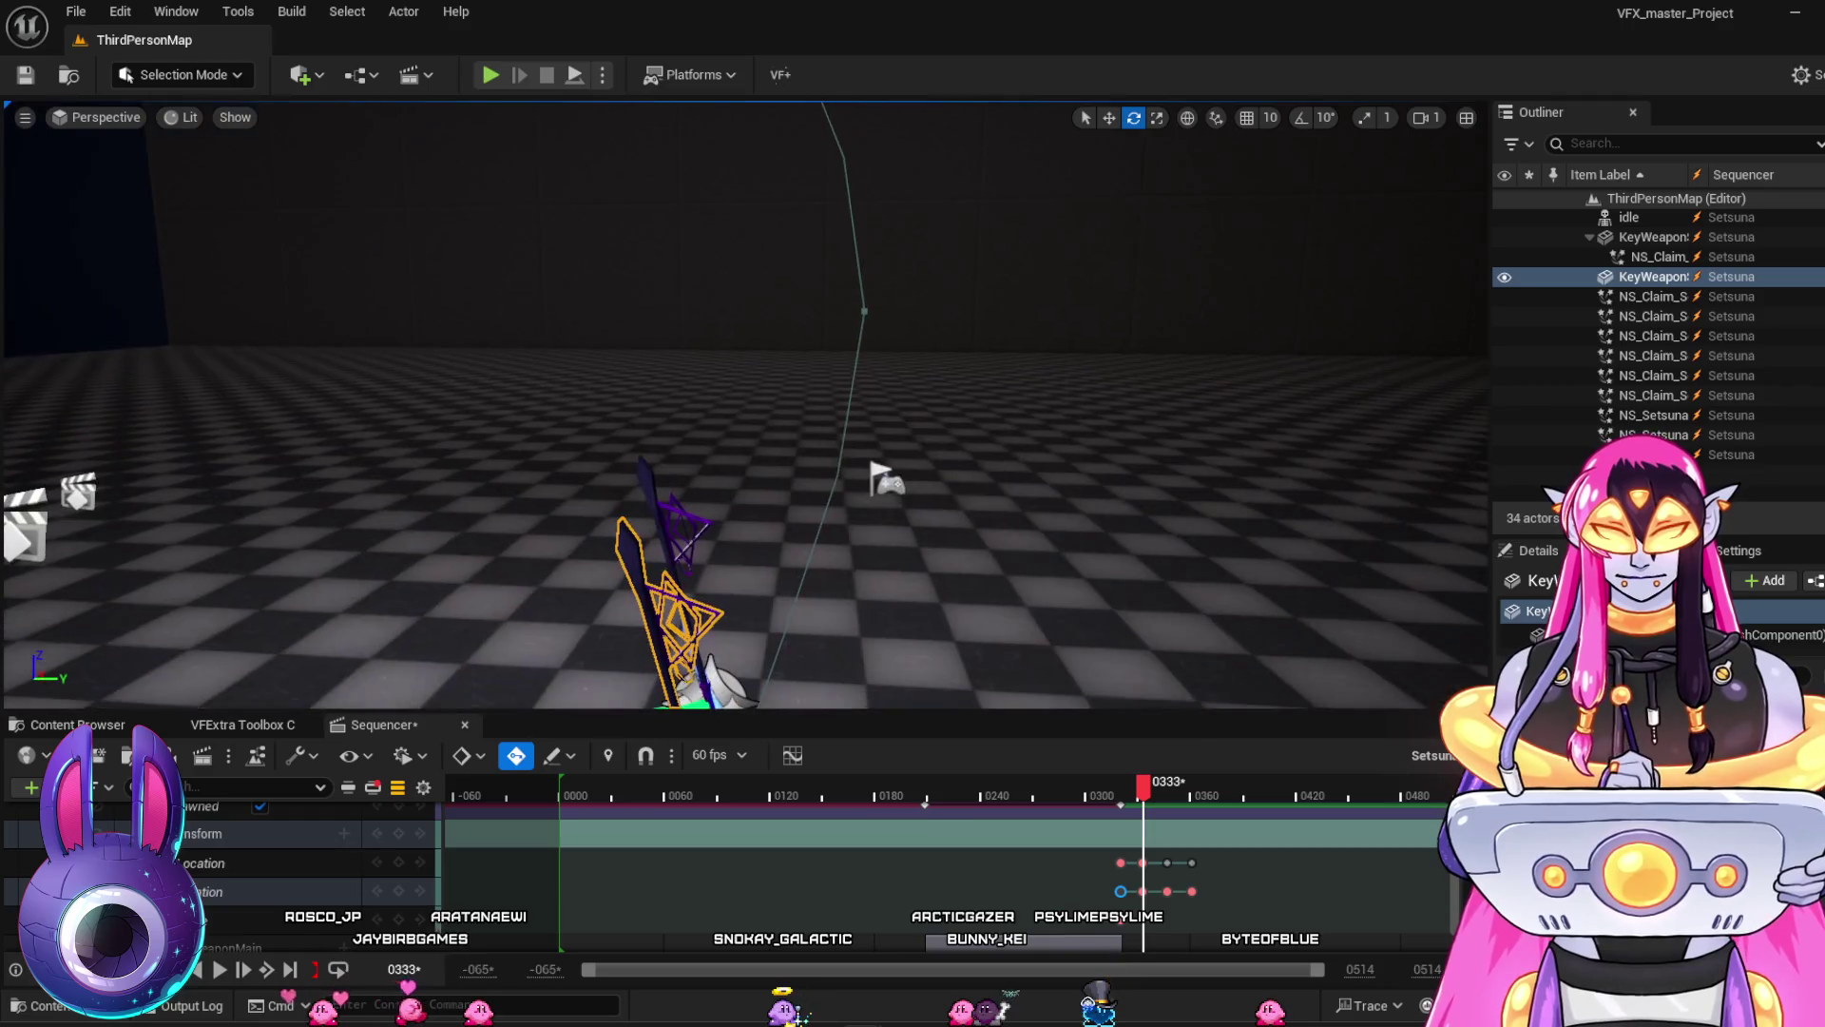
pyautogui.moveTo(1133, 675); pyautogui.dragTo(941, 651)
pyautogui.moveTo(1143, 801); pyautogui.dragTo(1168, 801)
pyautogui.moveTo(979, 656); pyautogui.dragTo(865, 627)
pyautogui.moveTo(1057, 462)
pyautogui.mouseDown()
pyautogui.moveTo(1018, 428)
pyautogui.moveTo(1019, 250)
pyautogui.mouseUp()
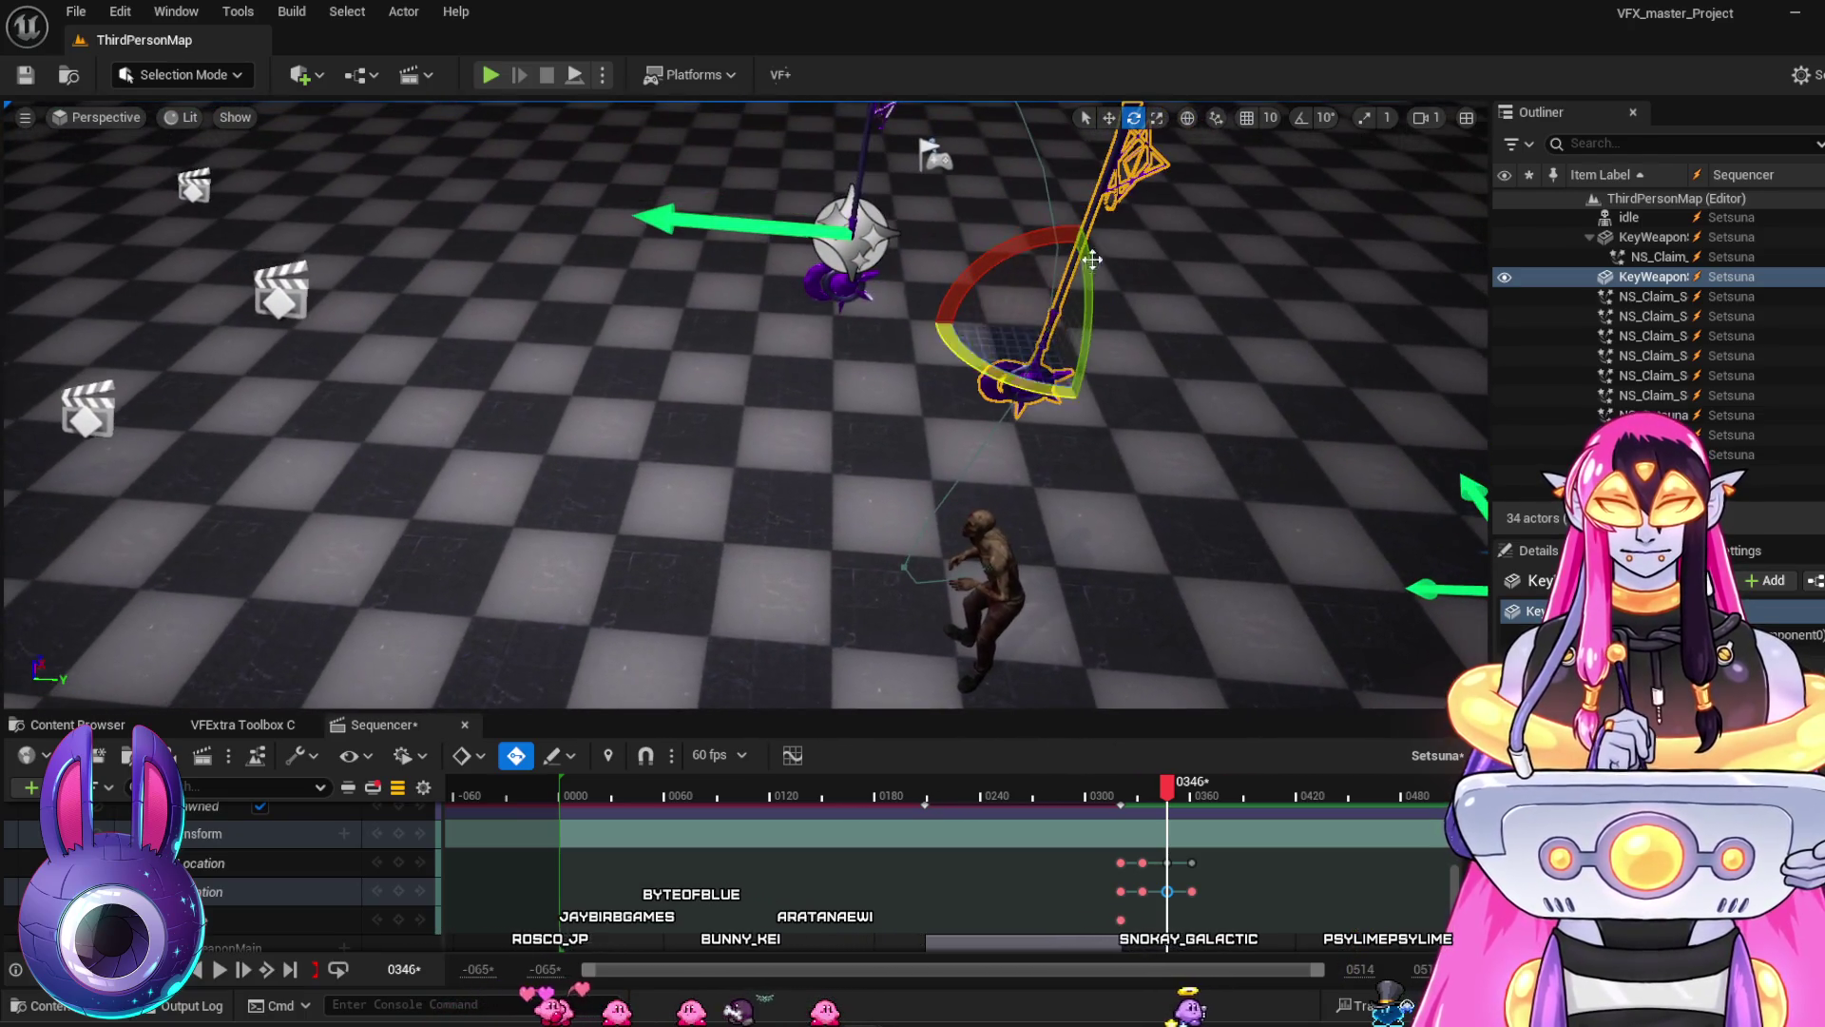
pyautogui.moveTo(1103, 194); pyautogui.dragTo(1011, 305)
pyautogui.moveTo(1010, 378); pyautogui.dragTo(1063, 382)
# - Review frames 0324–0332 and rotate the KeyWeapon into a new pose at frame 0340
pyautogui.moveTo(1156, 789)
pyautogui.mouseDown()
pyautogui.moveTo(1173, 797)
pyautogui.moveTo(1150, 787)
pyautogui.mouseUp()
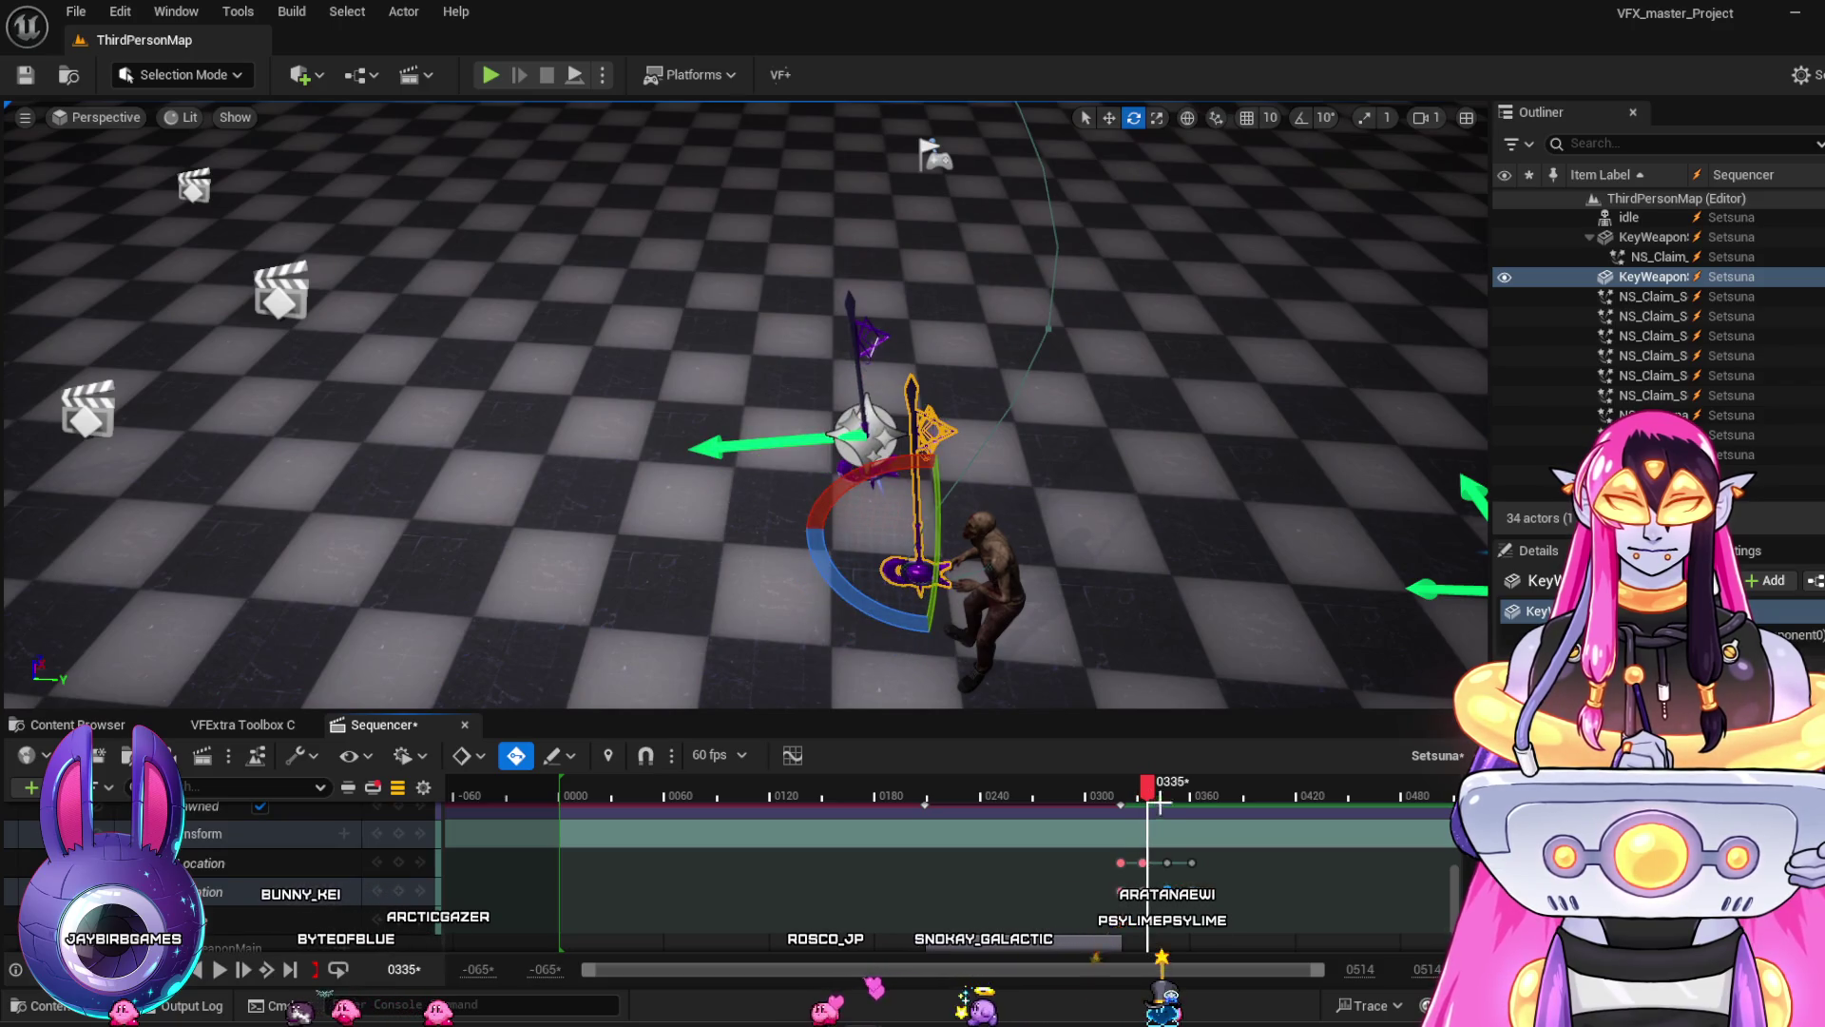
pyautogui.click(1142, 892)
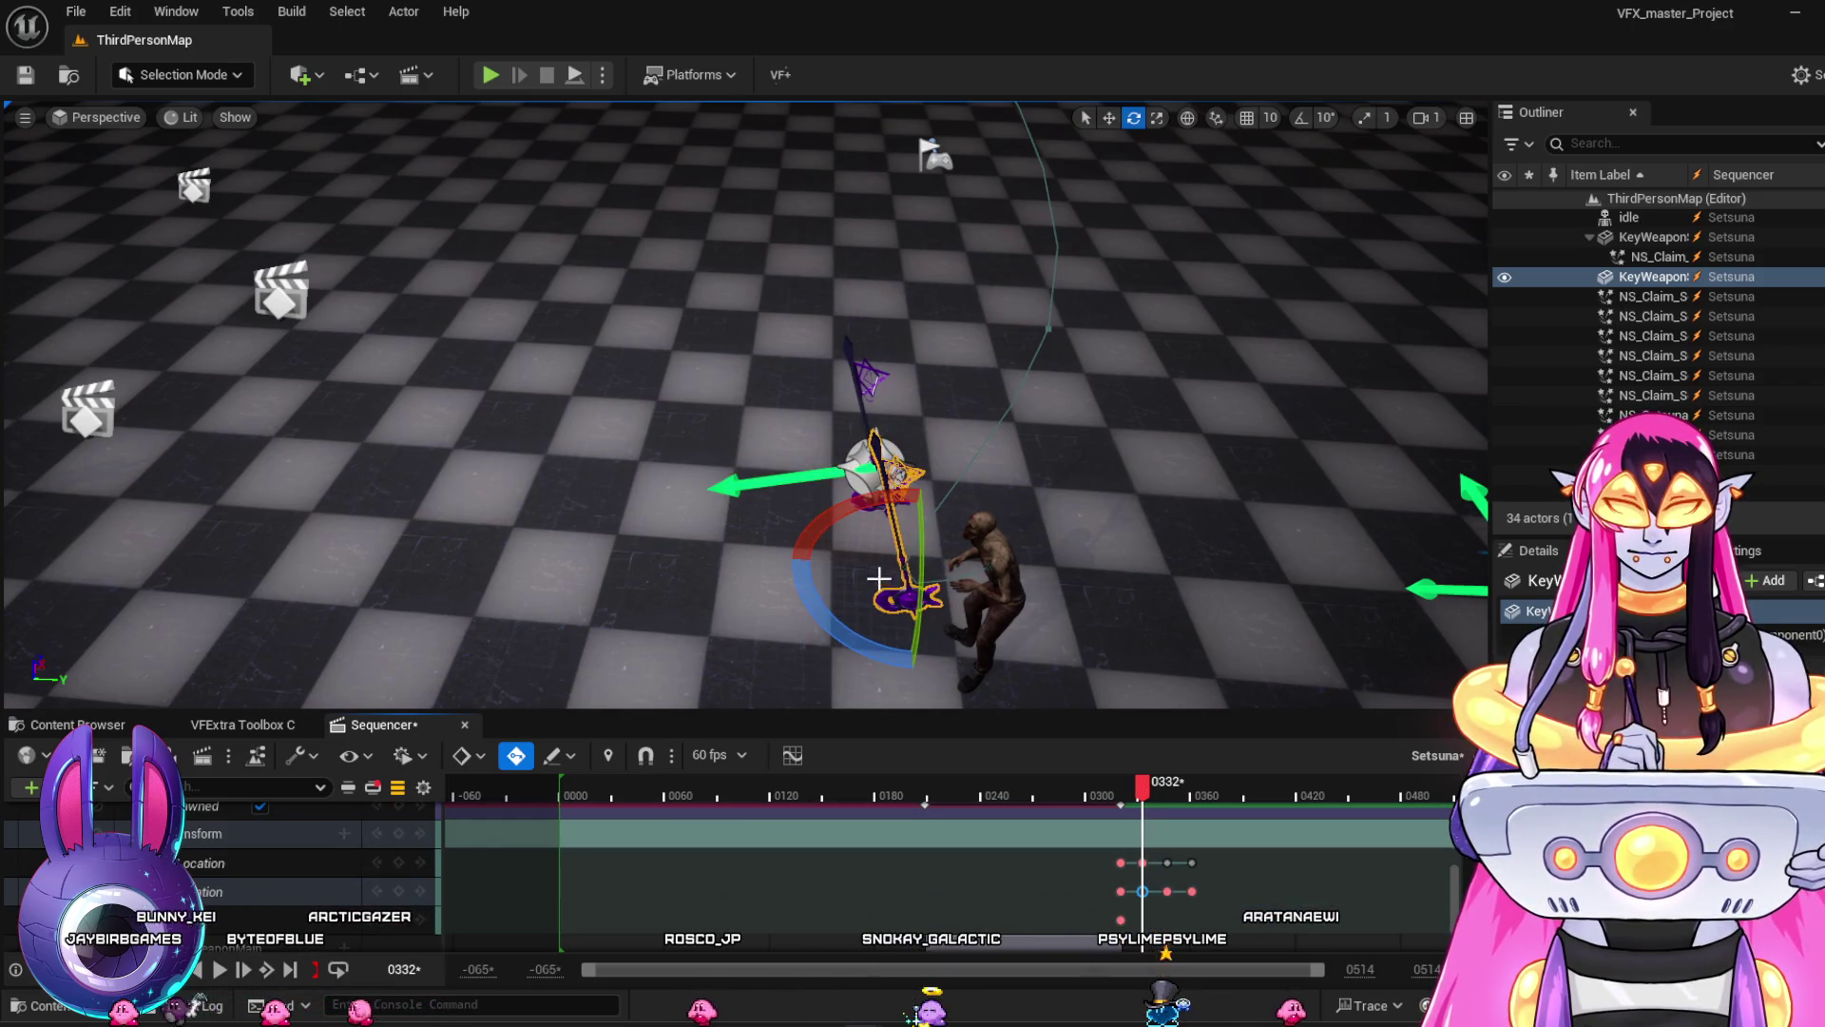
pyautogui.moveTo(1140, 789)
pyautogui.mouseDown()
pyautogui.moveTo(1116, 789)
pyautogui.moveTo(1134, 792)
pyautogui.mouseUp()
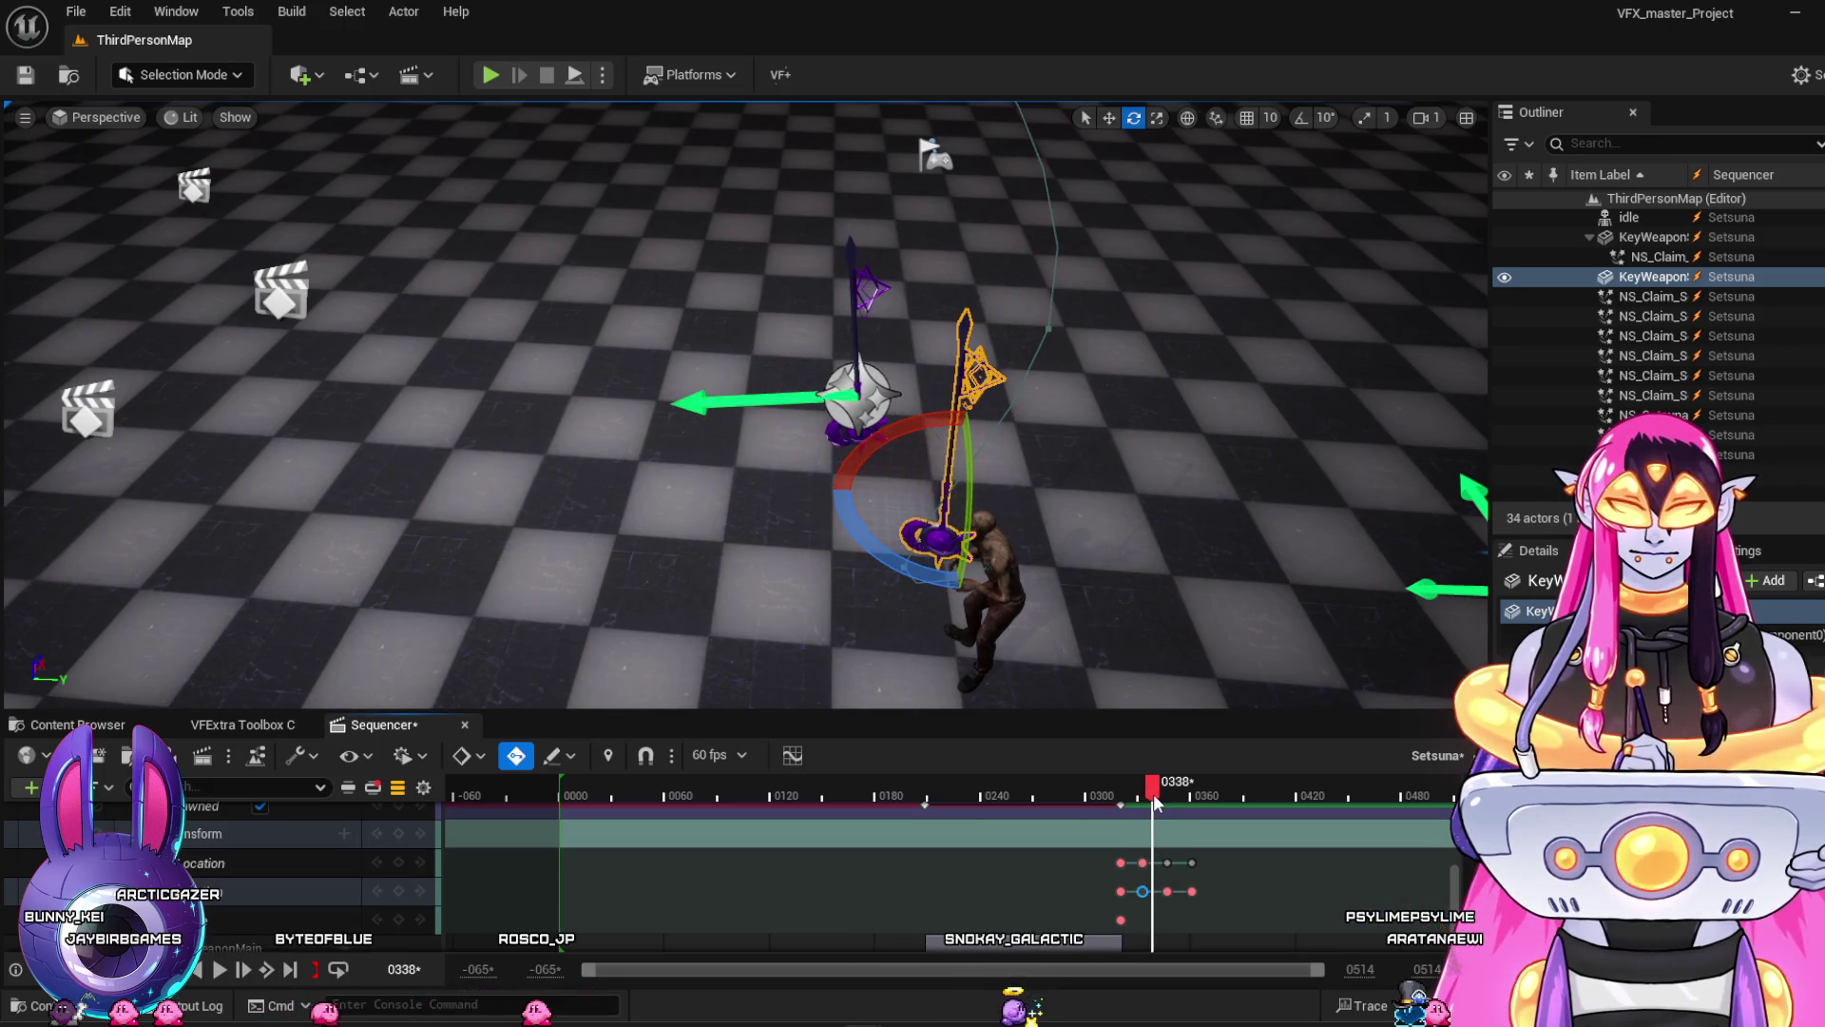
pyautogui.moveTo(1156, 801); pyautogui.dragTo(1160, 802)
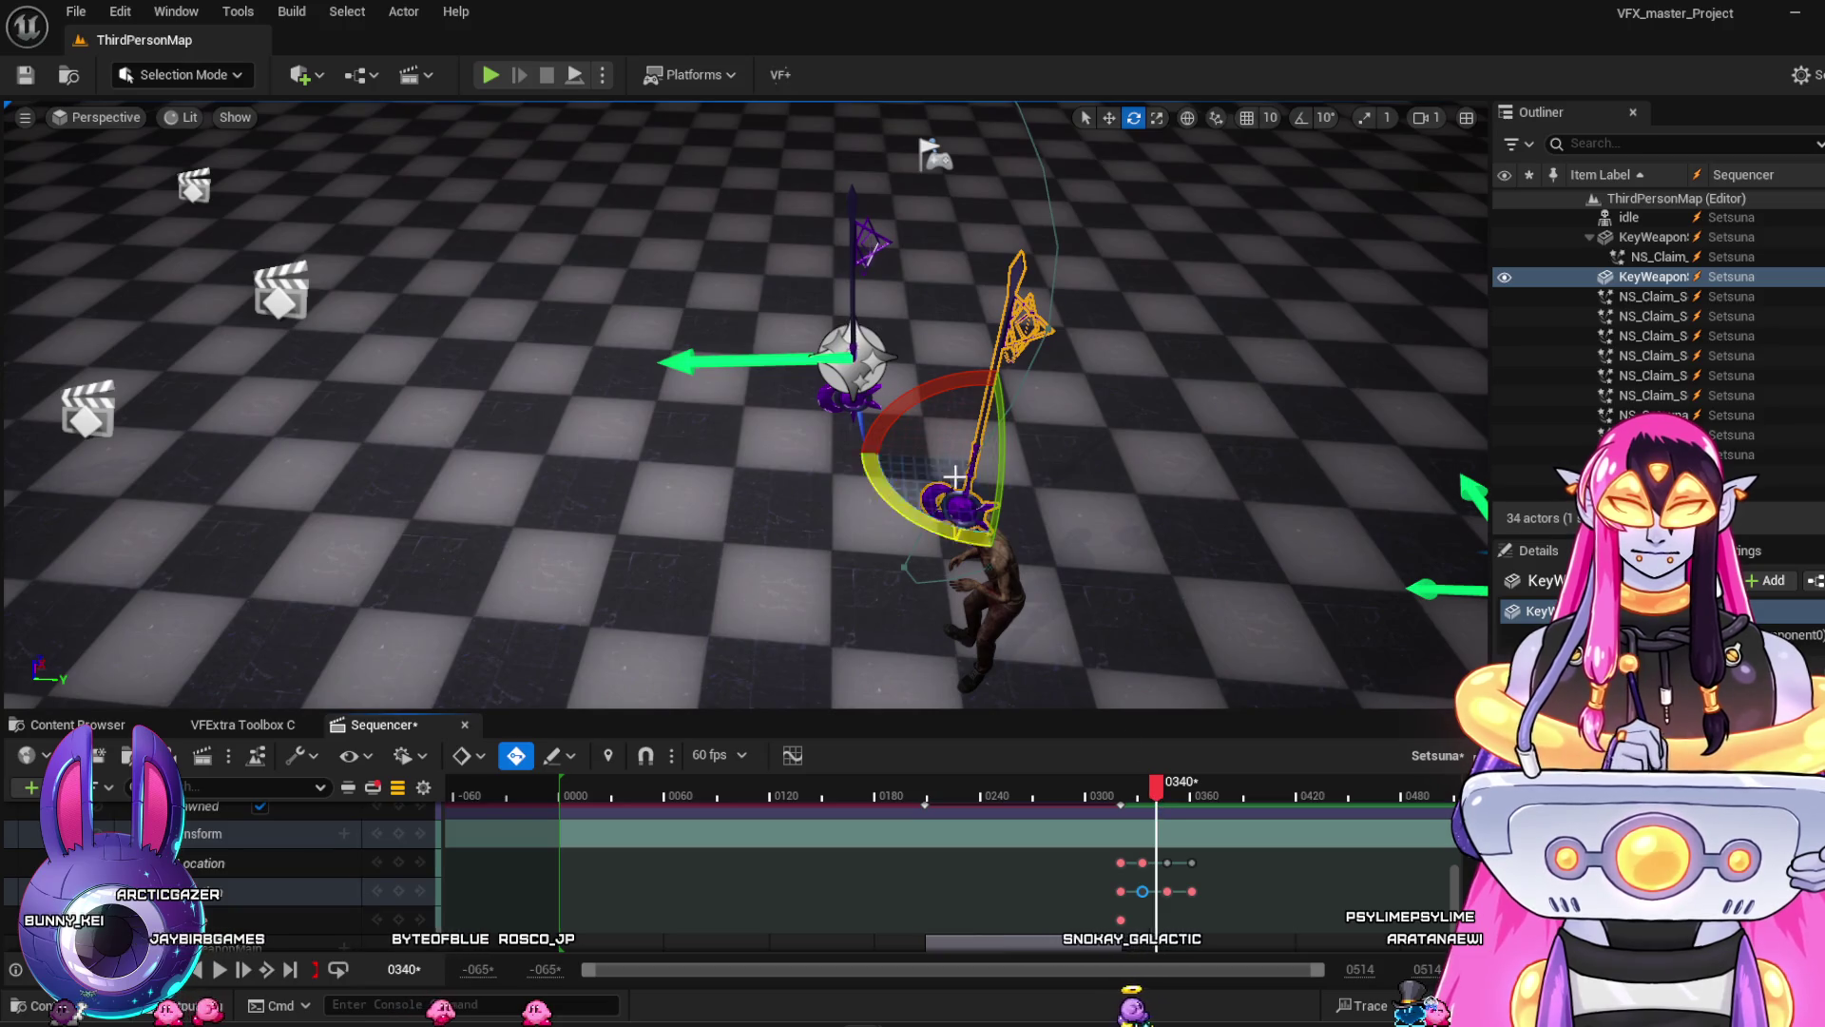
pyautogui.moveTo(927, 411); pyautogui.dragTo(911, 409)
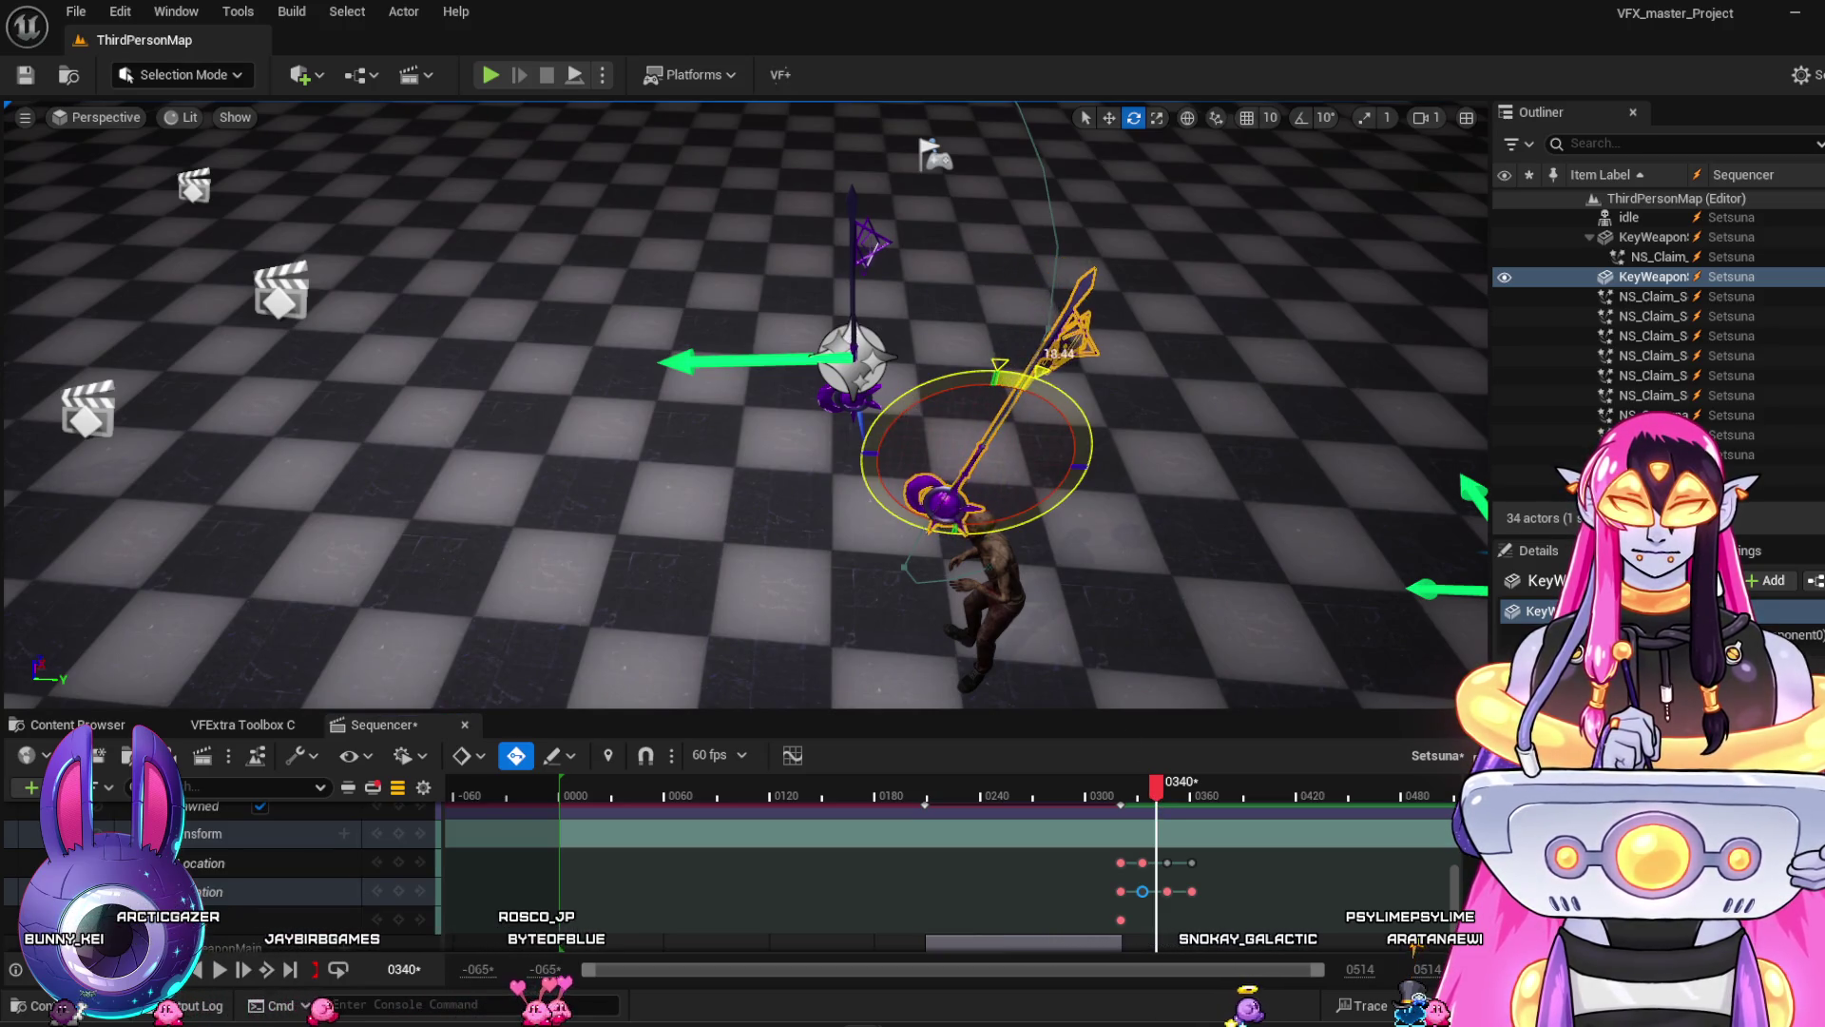
pyautogui.moveTo(1084, 546)
pyautogui.mouseDown()
pyautogui.moveTo(937, 578)
pyautogui.moveTo(984, 524)
pyautogui.mouseUp()
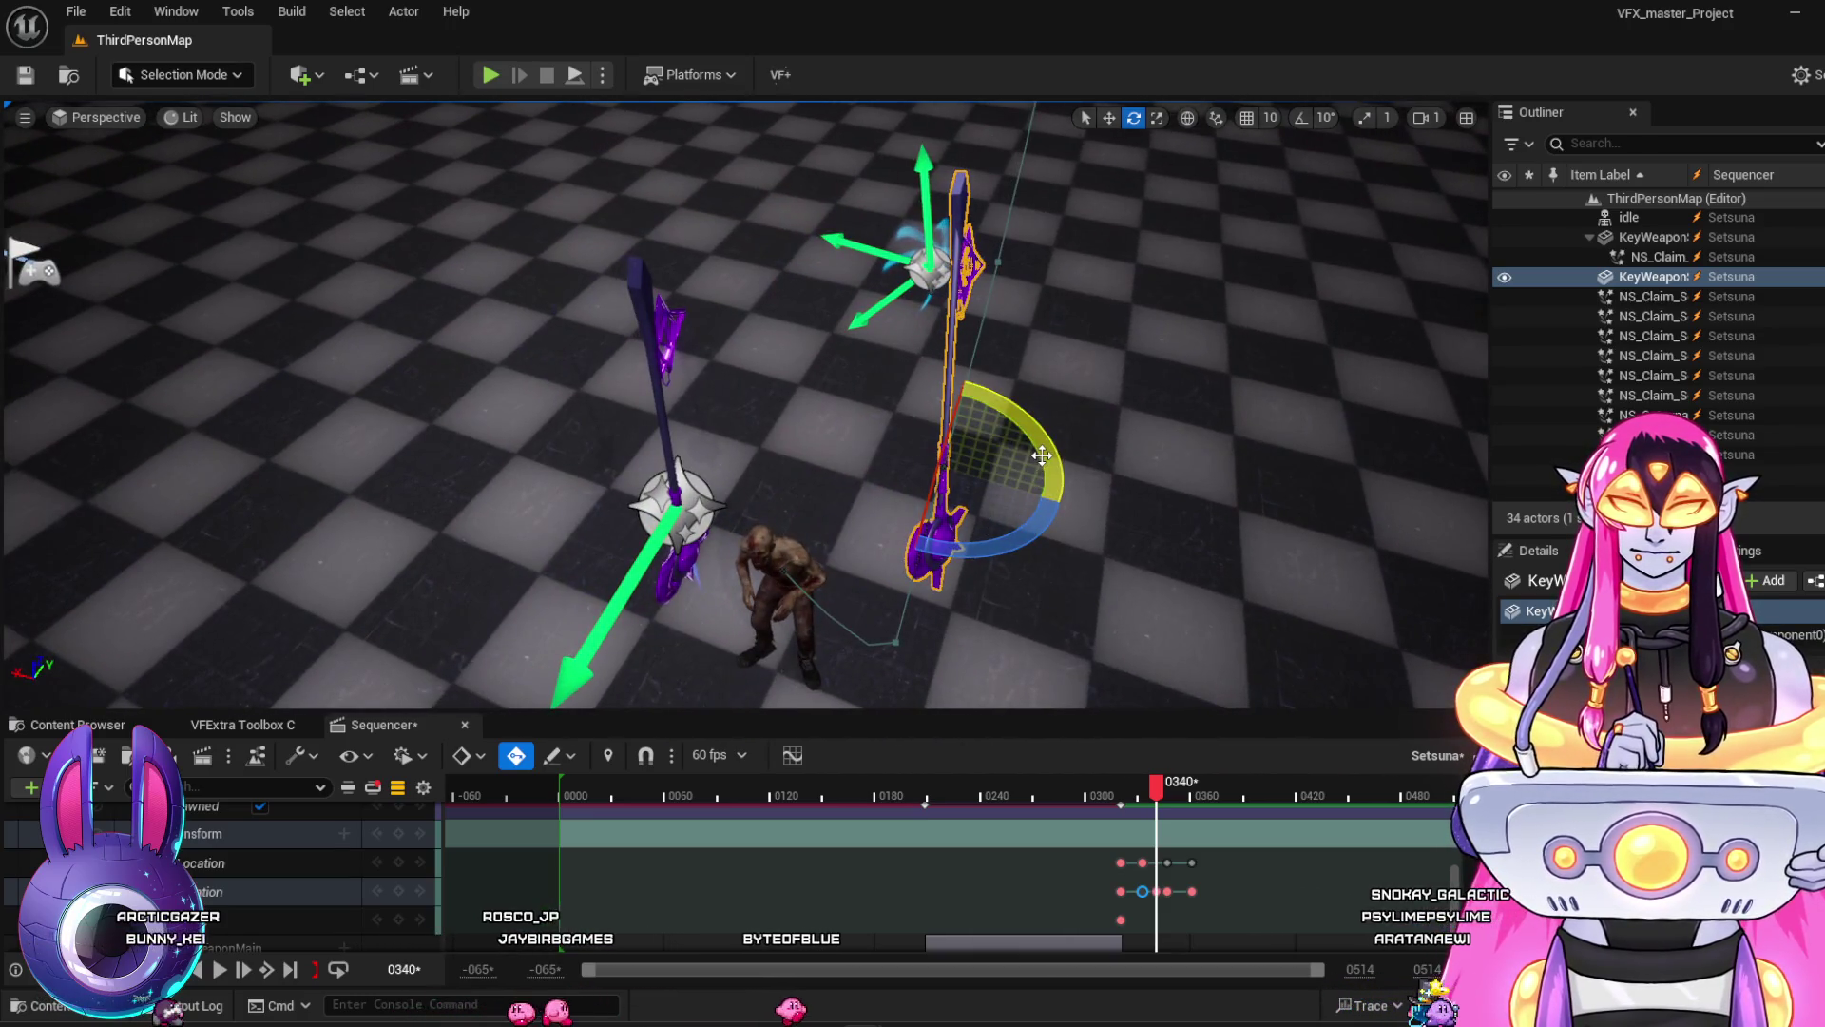
pyautogui.moveTo(1042, 456); pyautogui.dragTo(1038, 432)
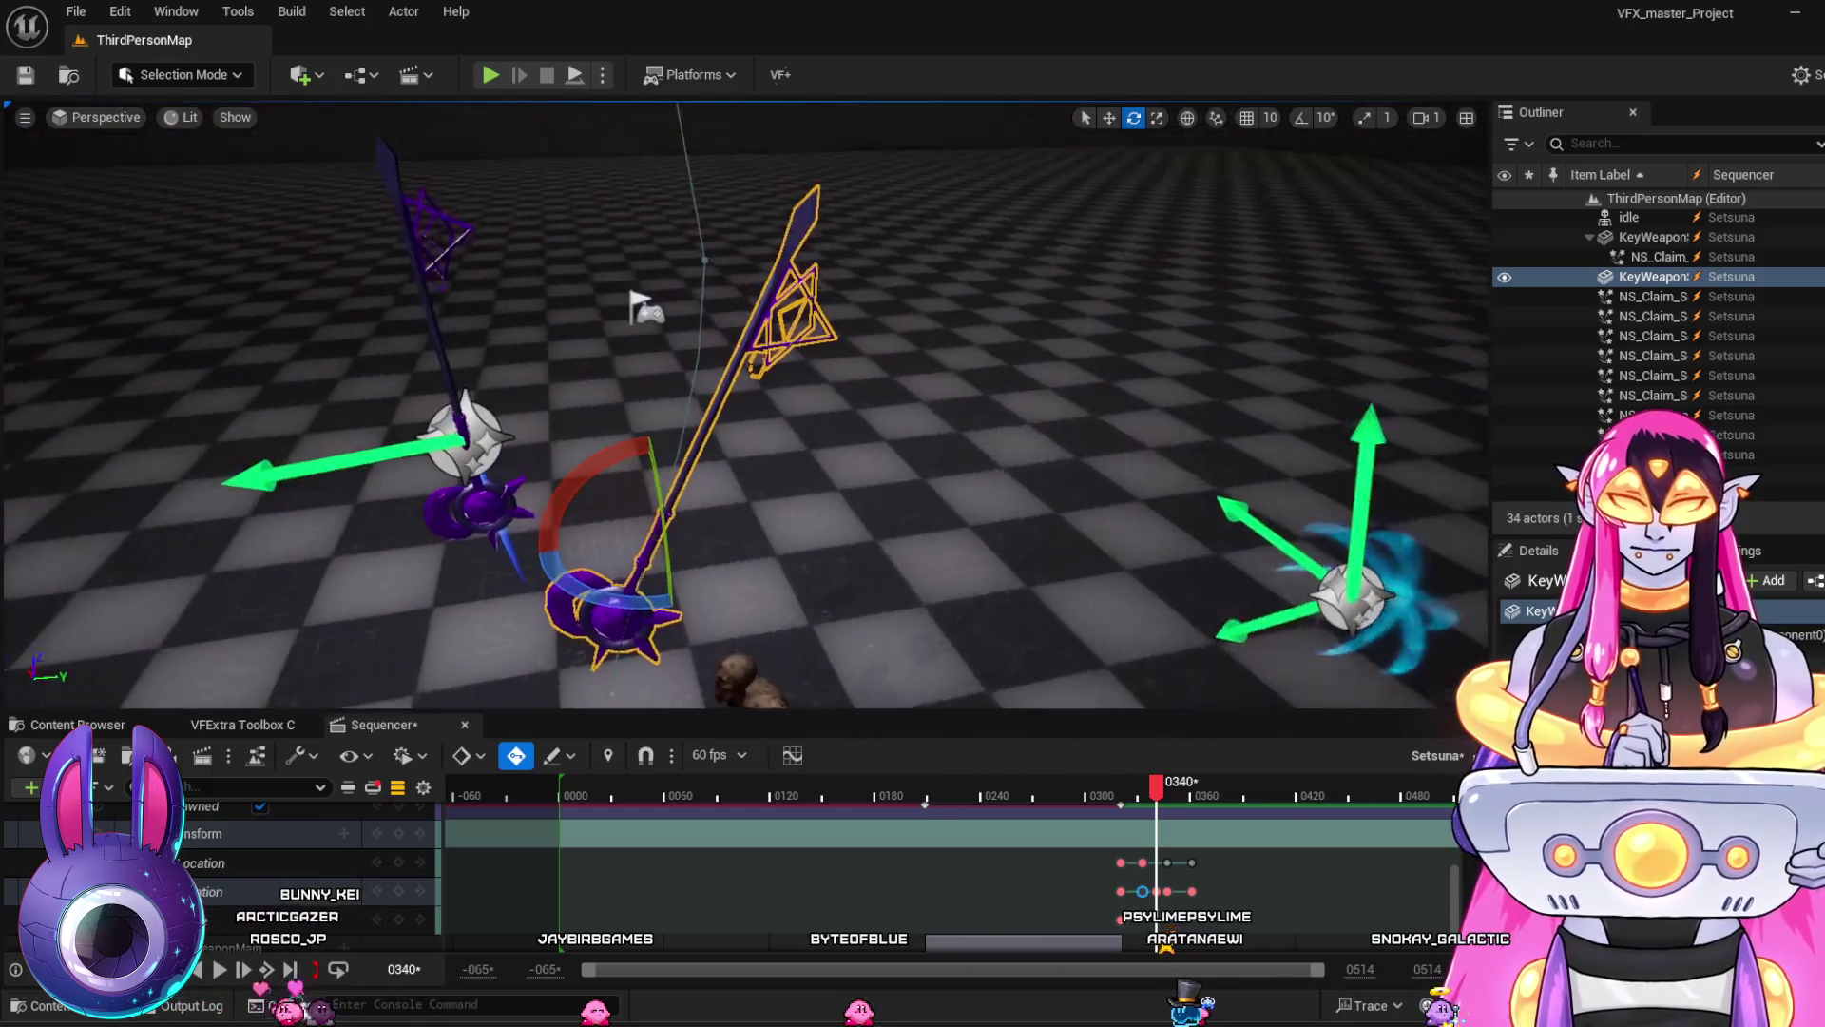
pyautogui.moveTo(1156, 787)
pyautogui.mouseDown()
pyautogui.moveTo(1118, 803)
pyautogui.moveTo(1174, 810)
pyautogui.mouseUp()
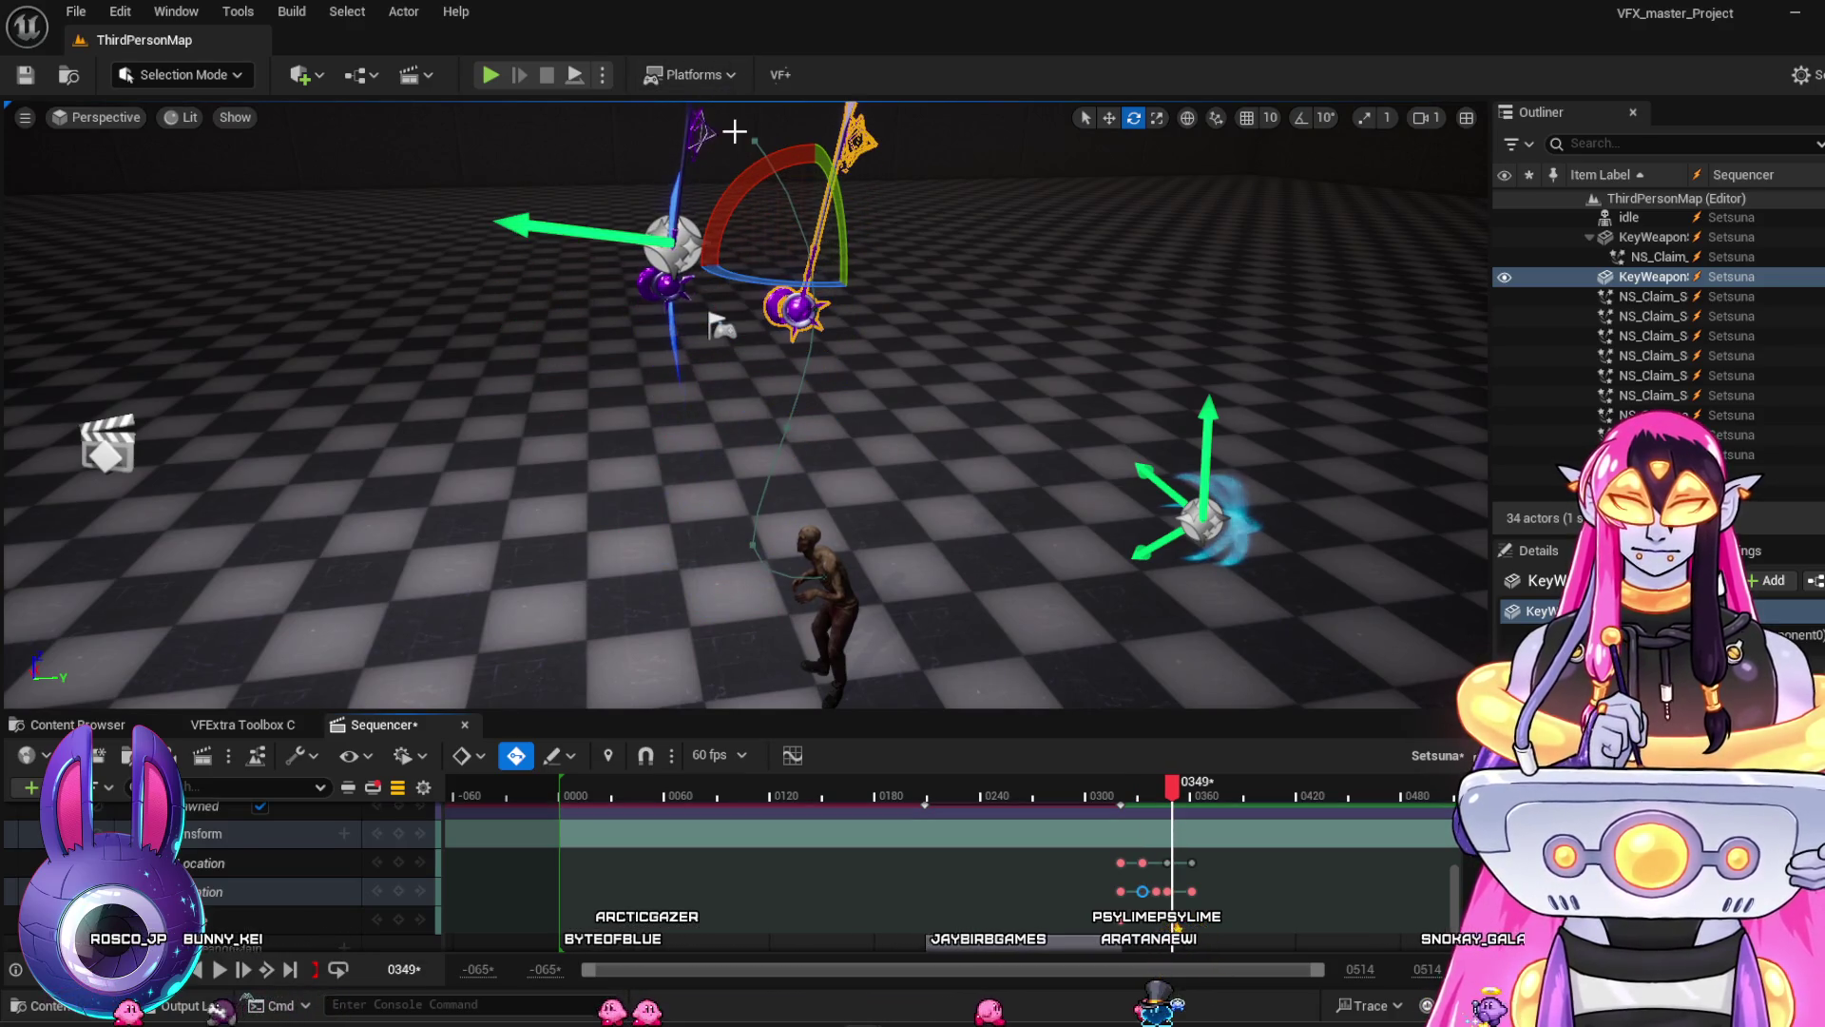
# - At the frame-0360 key, slide the KeyWeapon sideways along its Y axis
pyautogui.press('.')
pyautogui.press('f')
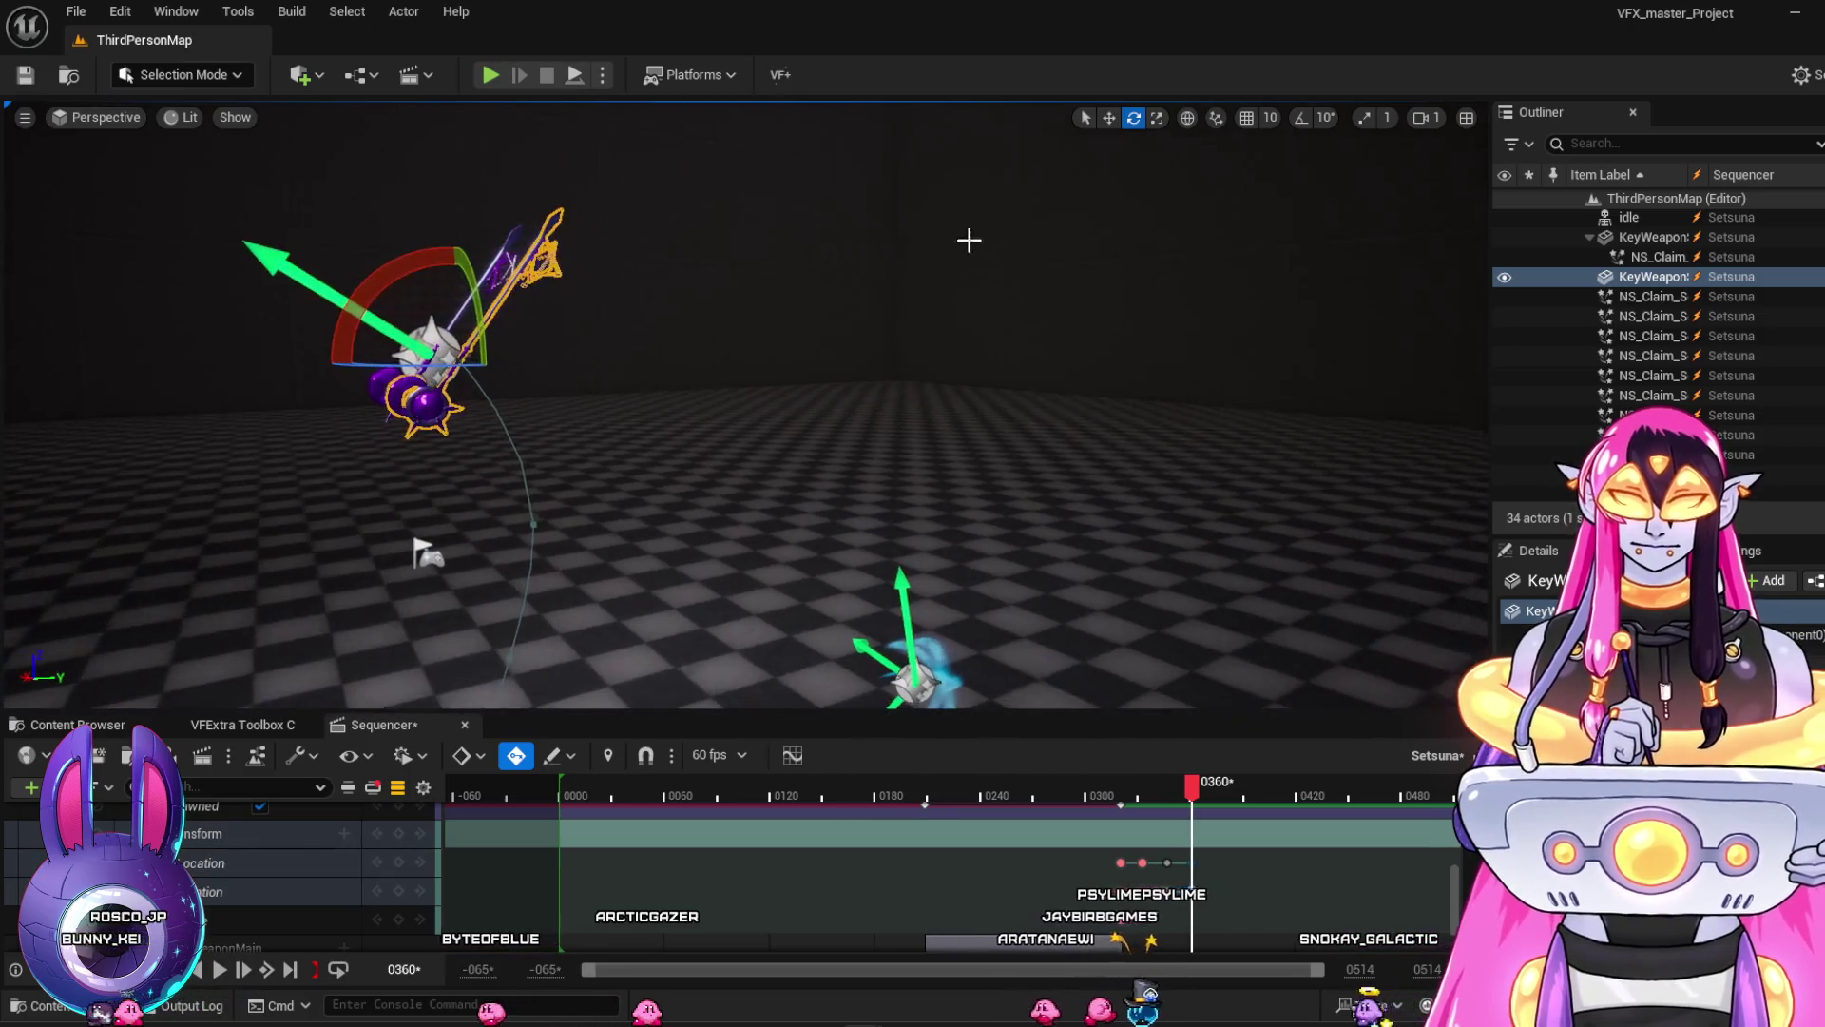
pyautogui.press('w')
pyautogui.moveTo(550, 358); pyautogui.dragTo(630, 360)
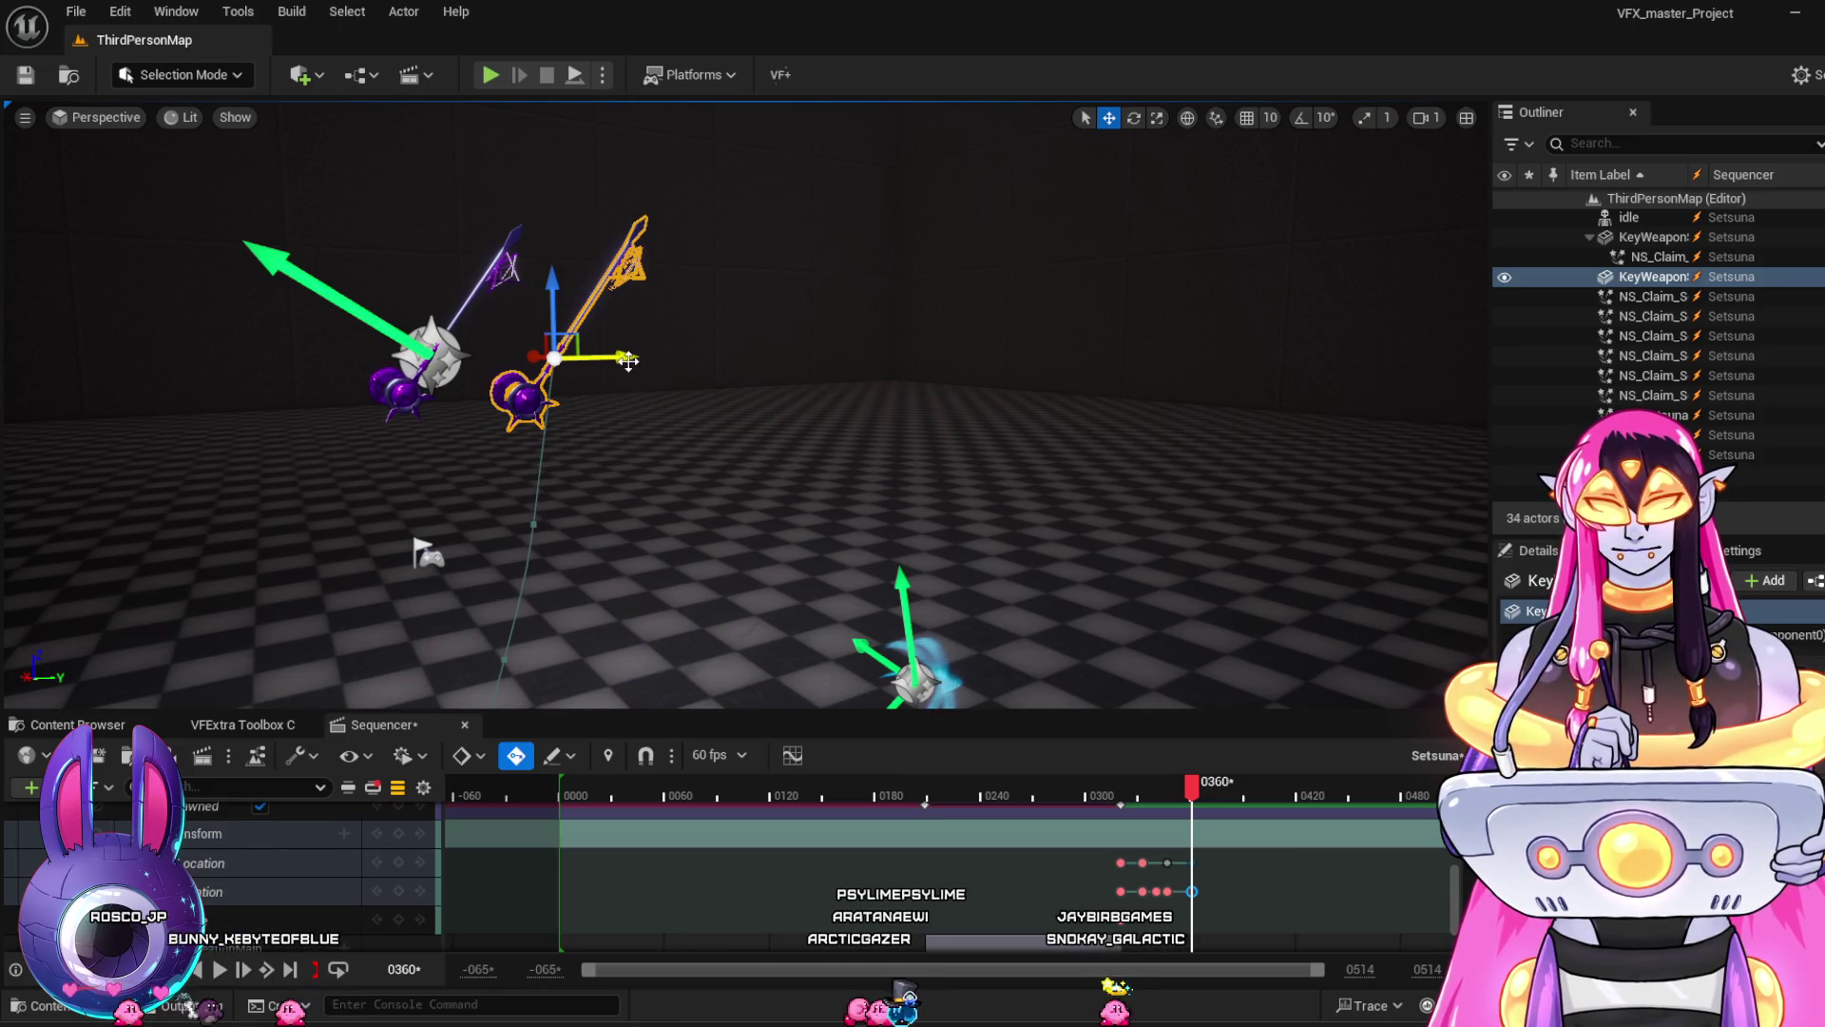
pyautogui.scroll(5, 630, 361)
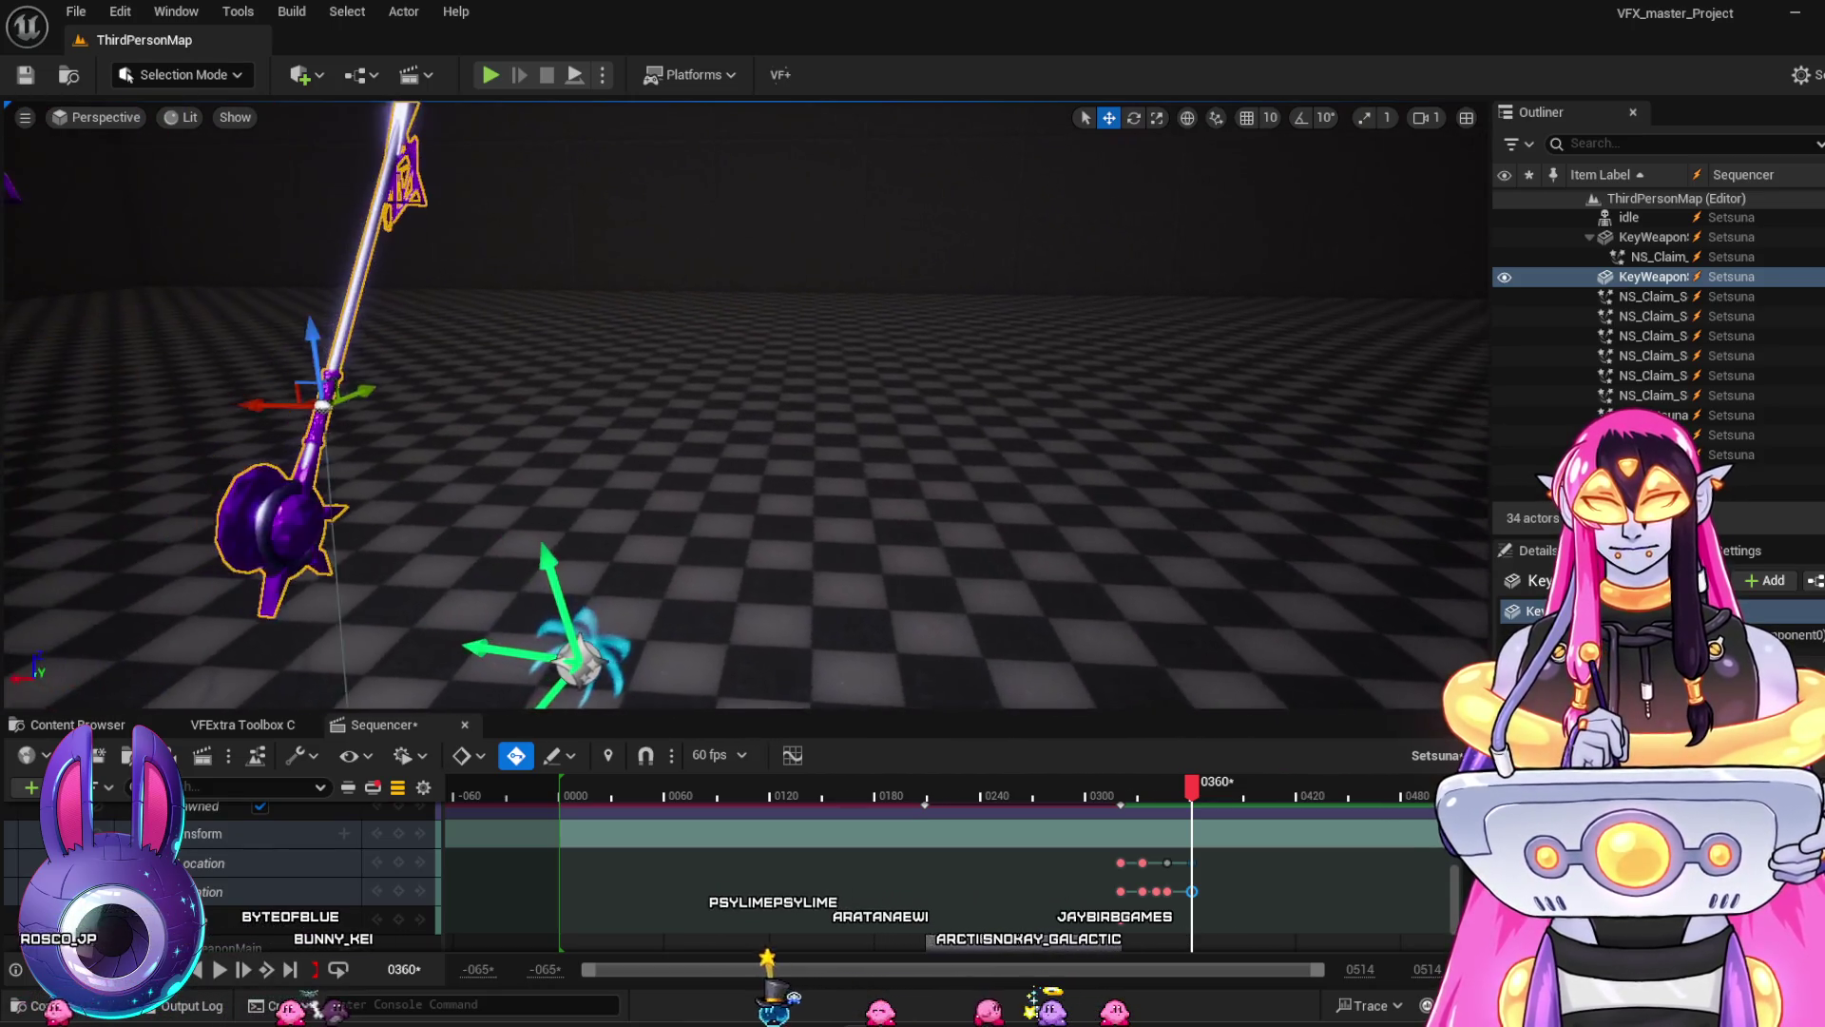
pyautogui.press('f')
pyautogui.moveTo(1100, 552)
pyautogui.mouseDown()
pyautogui.moveTo(1124, 554)
pyautogui.moveTo(950, 527)
pyautogui.mouseUp()
# - Rotate the KeyWeapon about -21.6 degrees at frame 0360
pyautogui.moveTo(1192, 784)
pyautogui.mouseDown()
pyautogui.moveTo(1140, 796)
pyautogui.moveTo(1187, 809)
pyautogui.mouseUp()
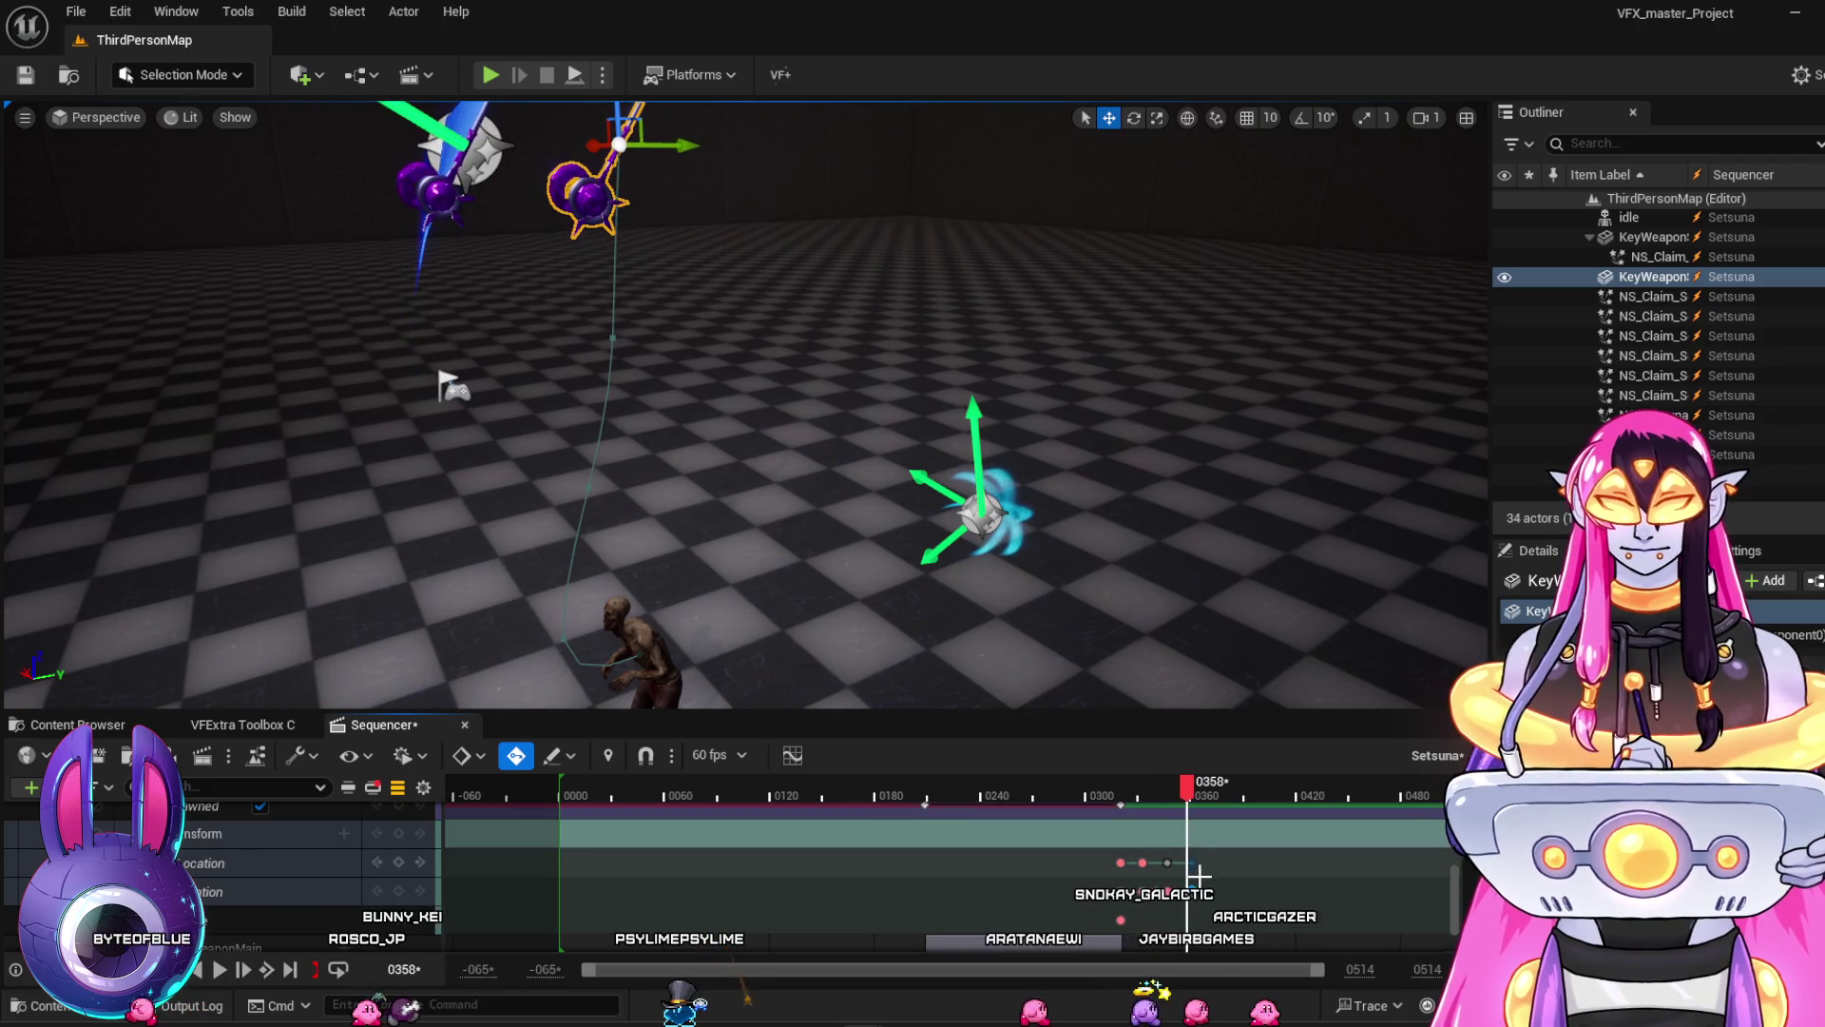
pyautogui.moveTo(1198, 875); pyautogui.dragTo(1204, 875)
pyautogui.press('e')
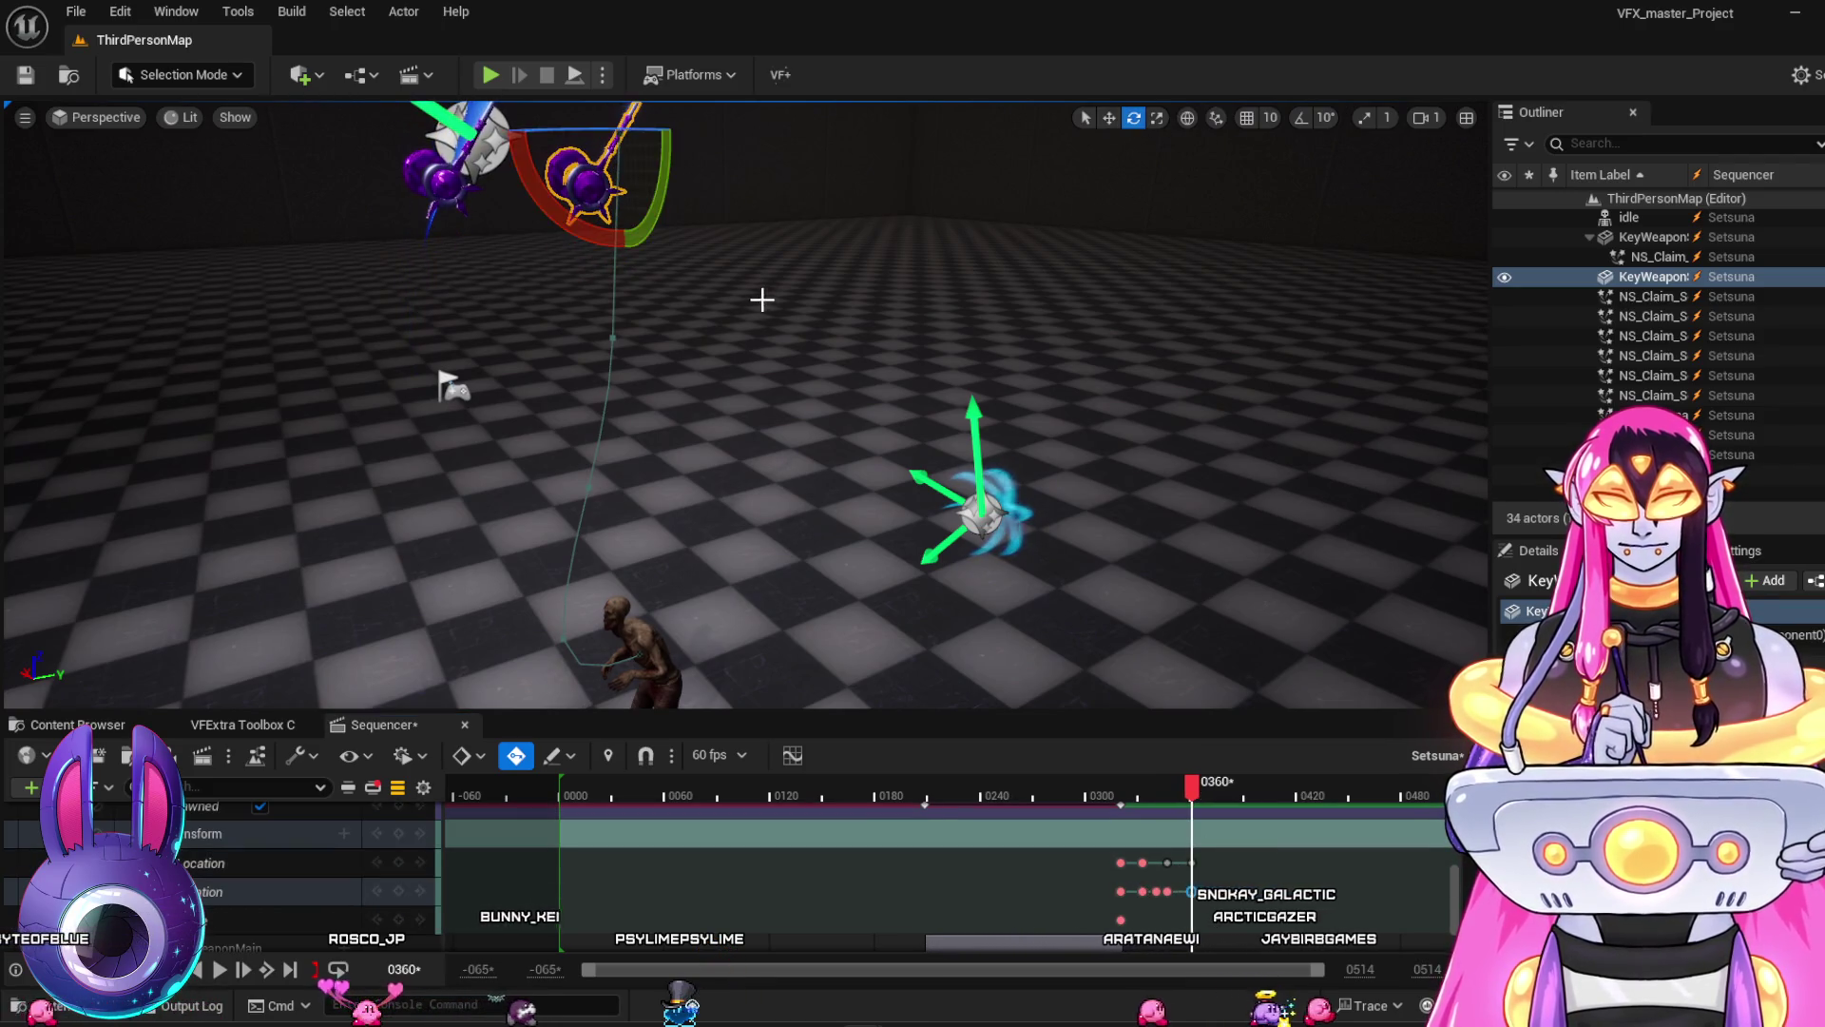
pyautogui.scroll(5, 771, 296)
pyautogui.moveTo(771, 296)
pyautogui.mouseDown()
pyautogui.moveTo(756, 333)
pyautogui.moveTo(727, 287)
pyautogui.moveTo(1095, 808)
pyautogui.moveTo(1224, 821)
pyautogui.mouseUp()
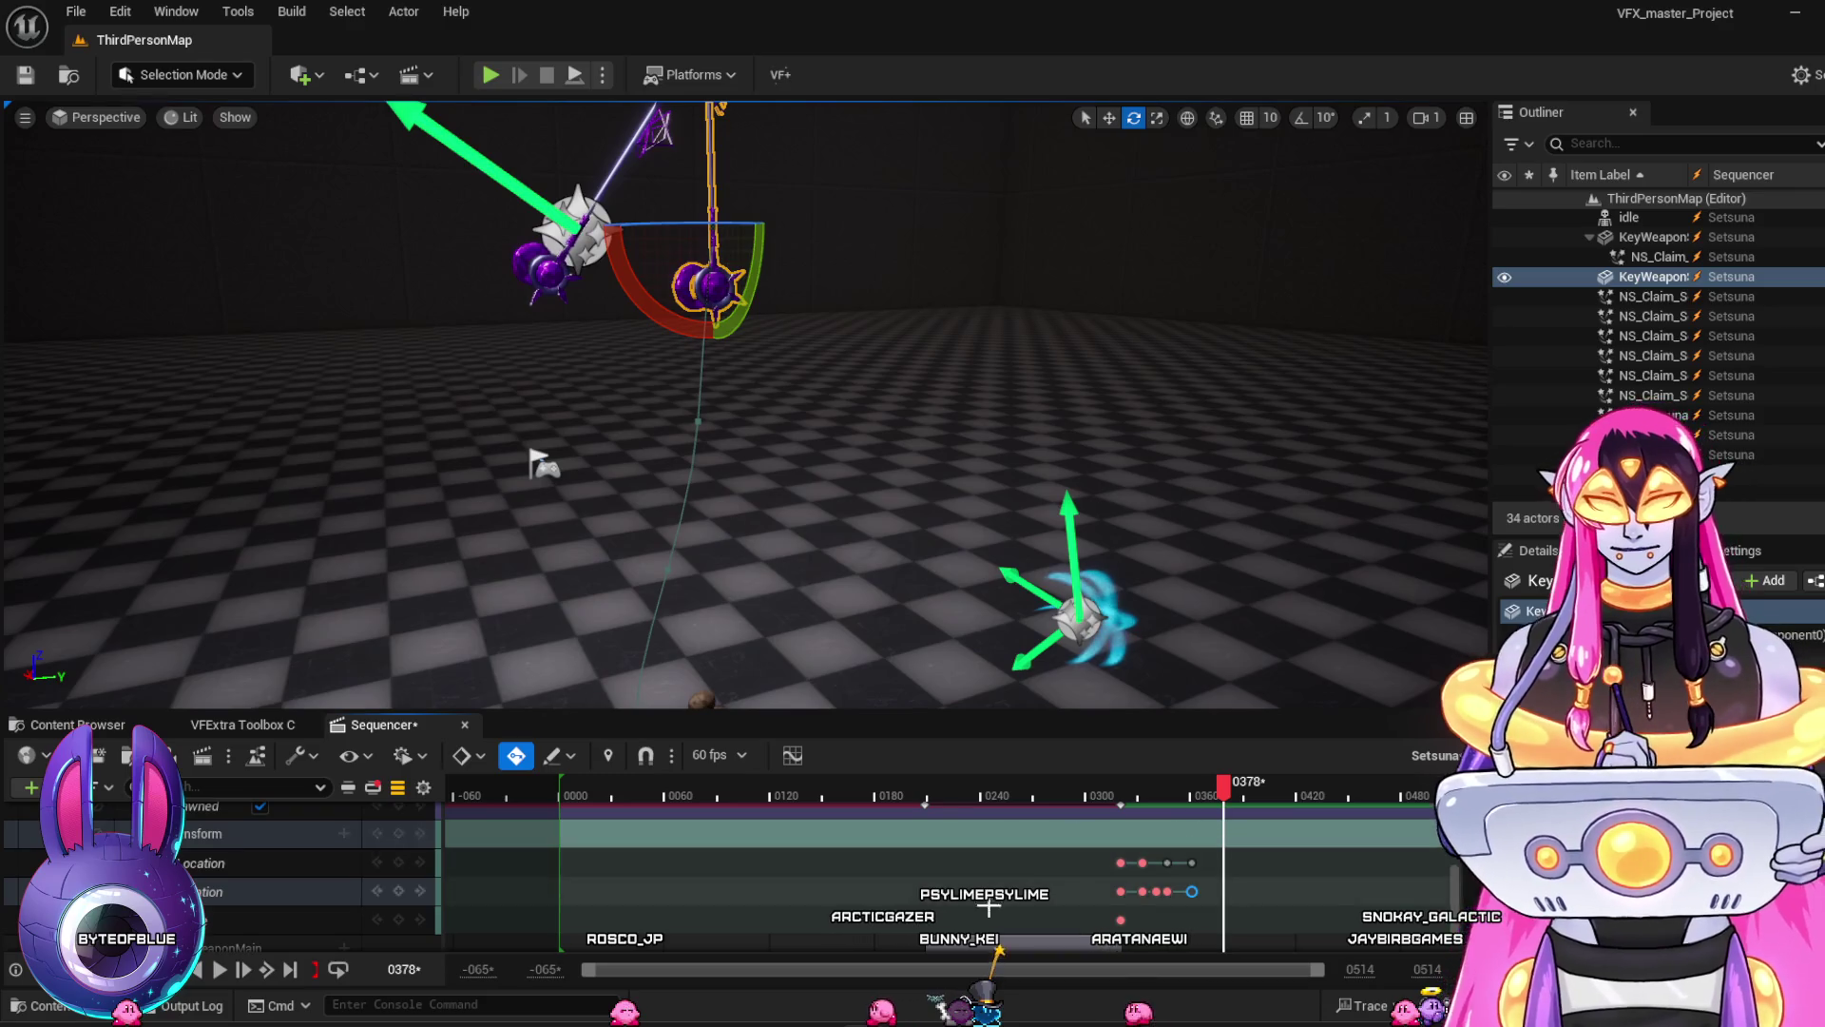
# - Despawn both key weapon tracks at frame 0361 by clearing their Spawned checkboxes
pyautogui.scroll(2, 1200, 829)
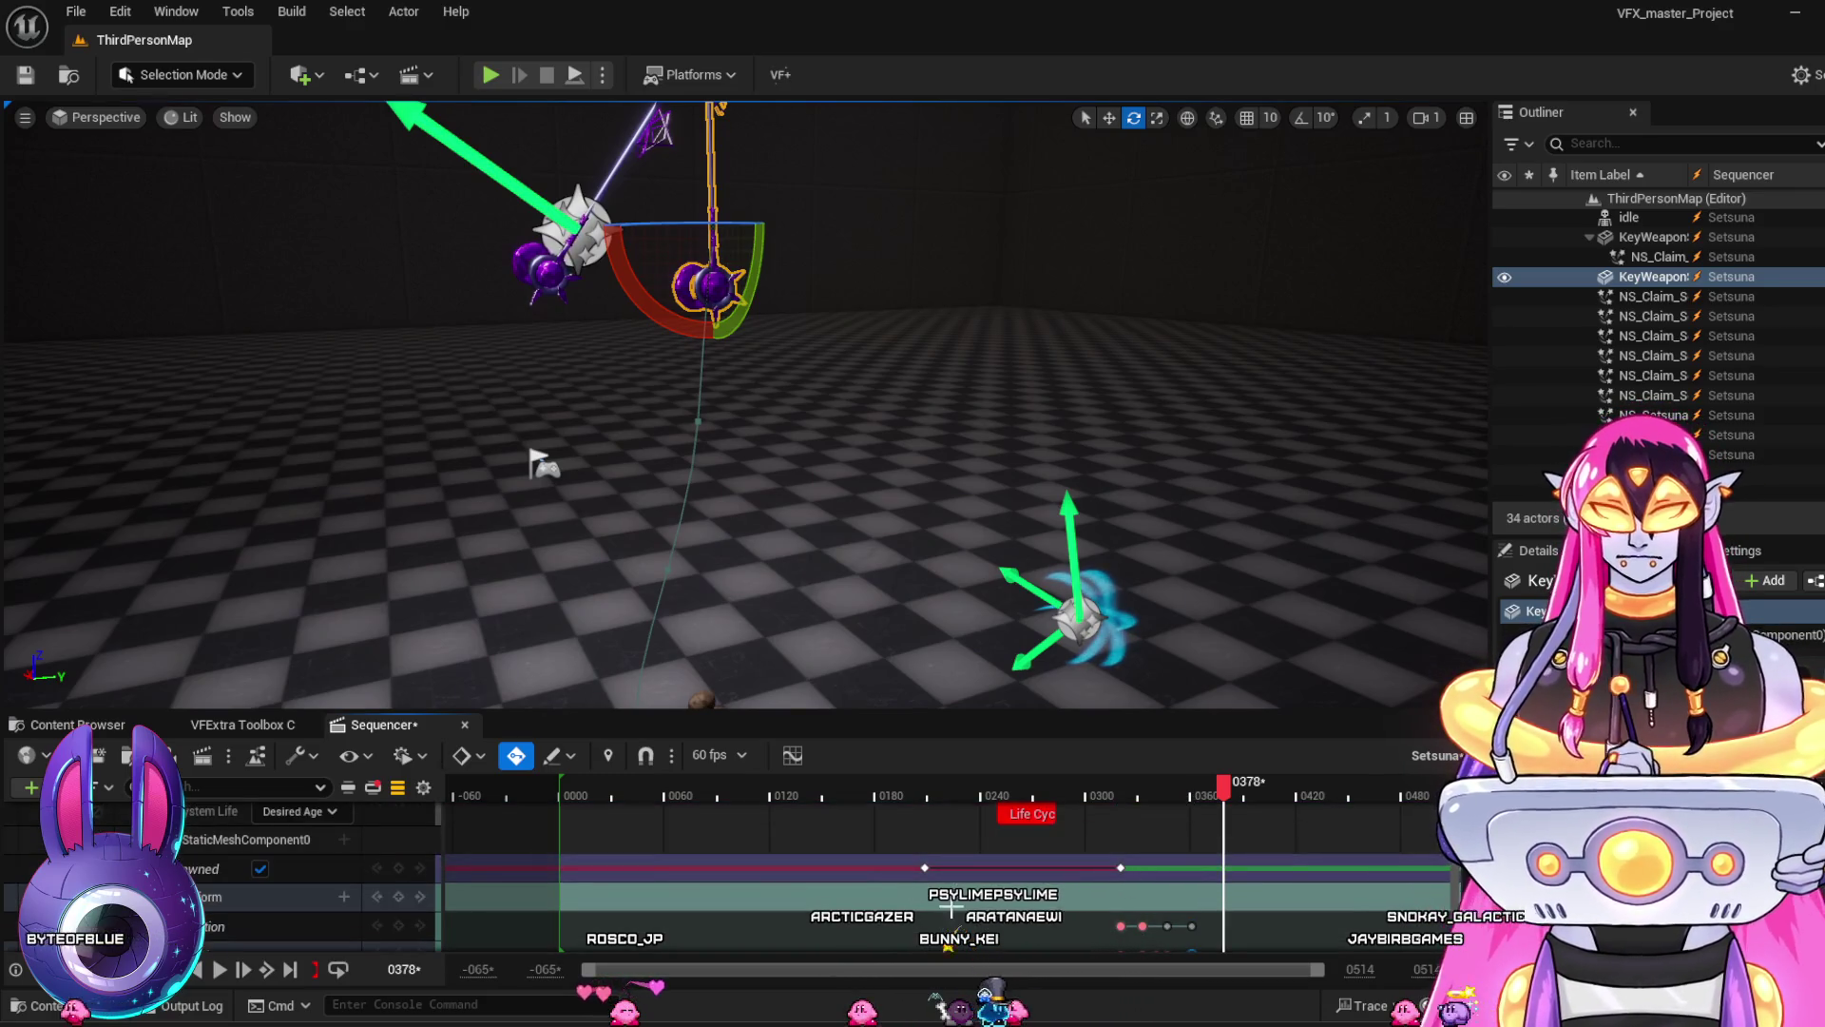
pyautogui.scroll(-1, 1196, 886)
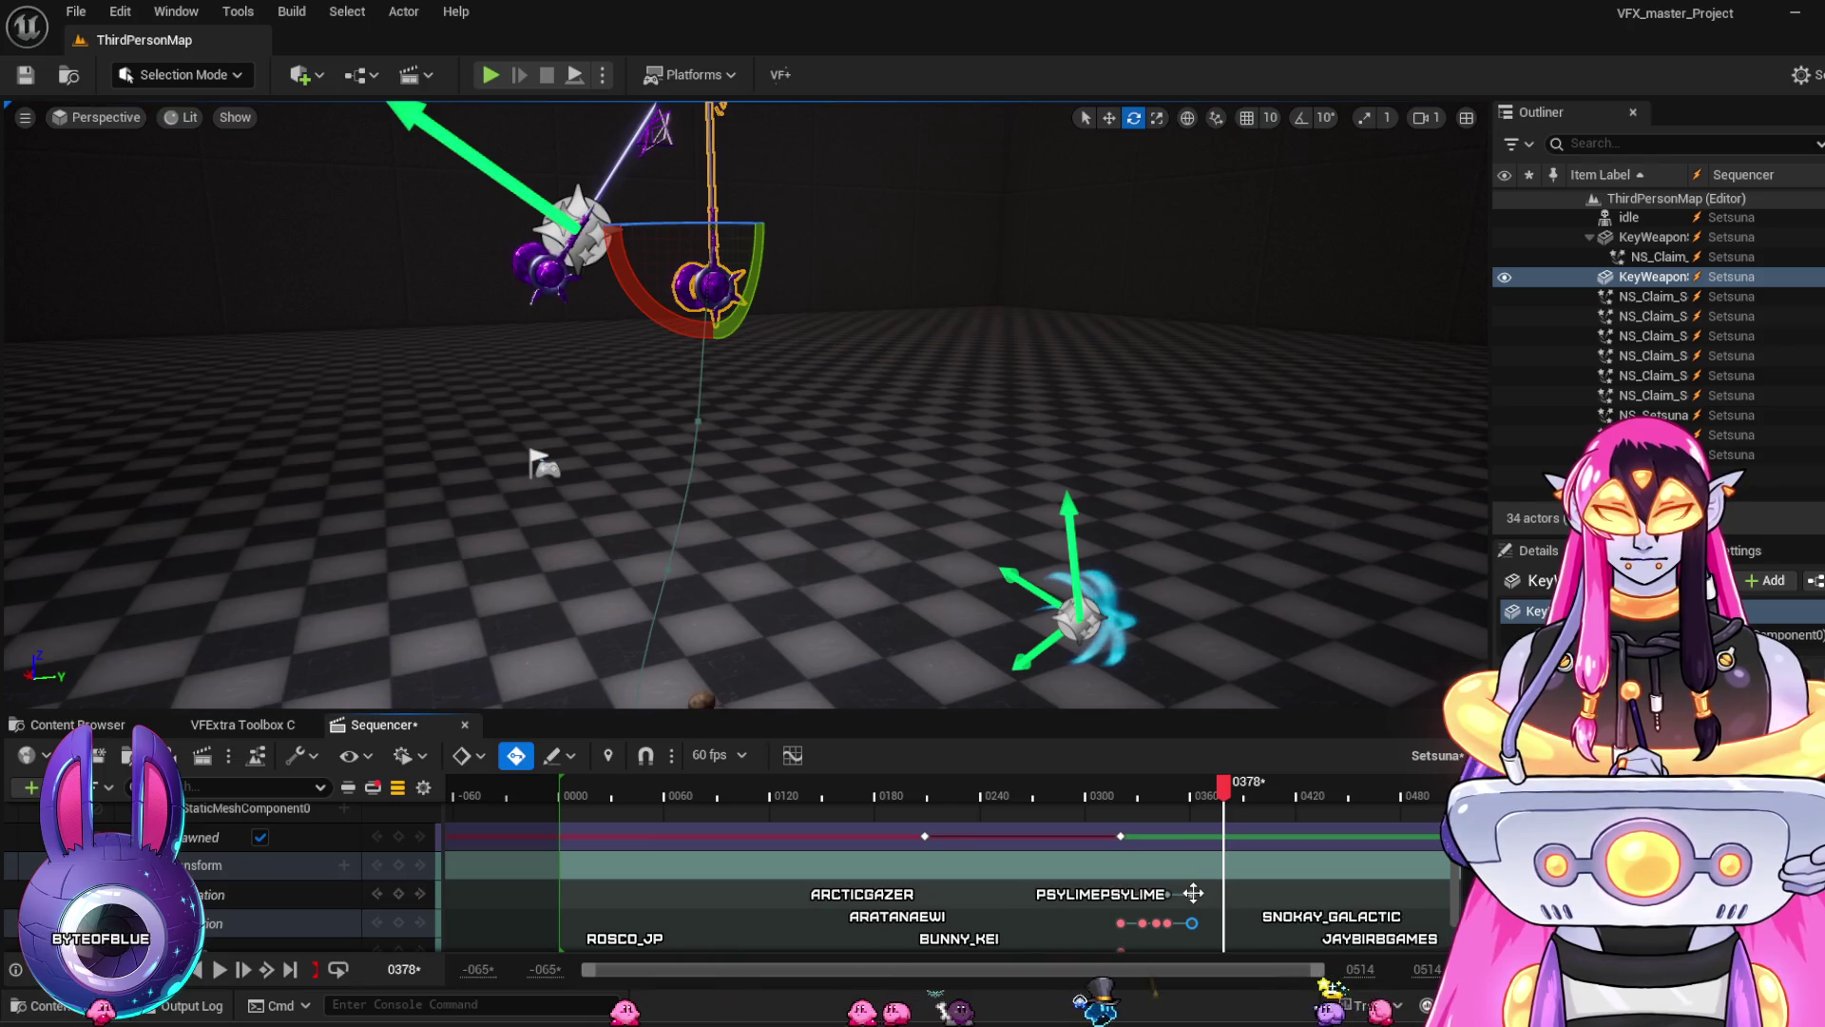
pyautogui.moveTo(1191, 794)
pyautogui.mouseDown()
pyautogui.moveTo(1169, 797)
pyautogui.moveTo(1195, 806)
pyautogui.mouseUp()
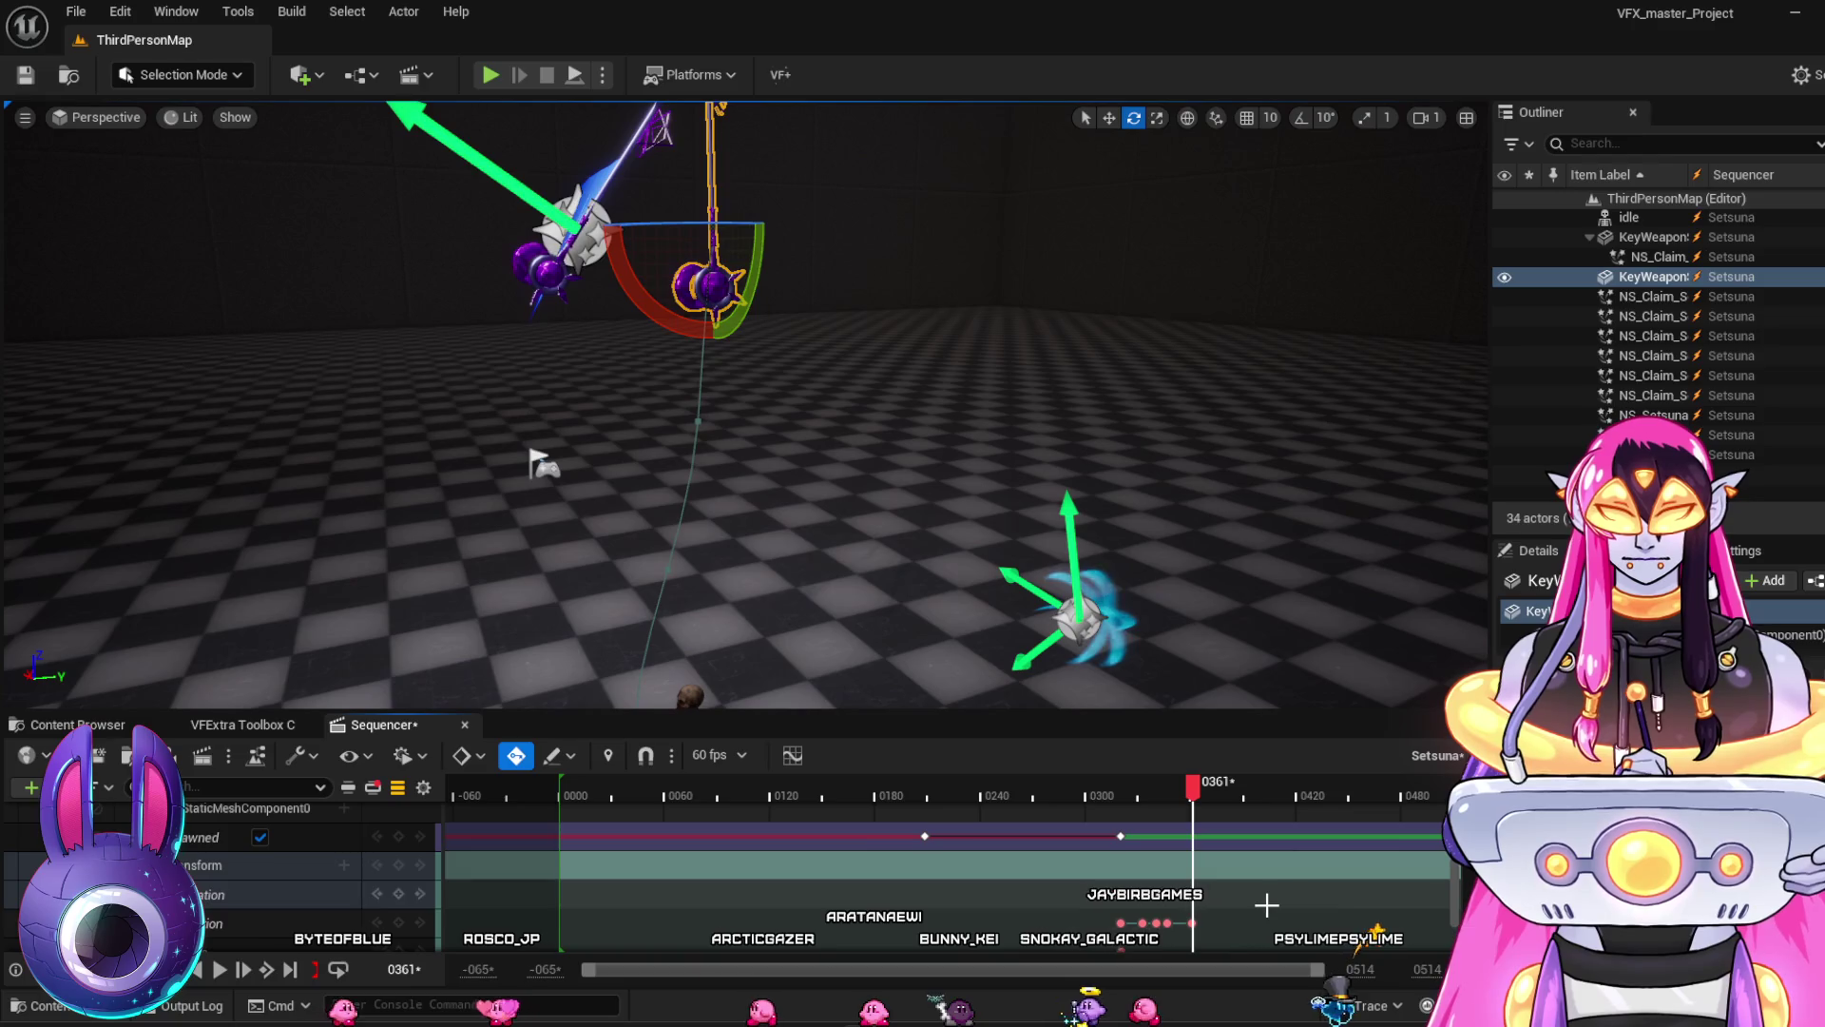
pyautogui.click(260, 838)
pyautogui.scroll(3, 259, 858)
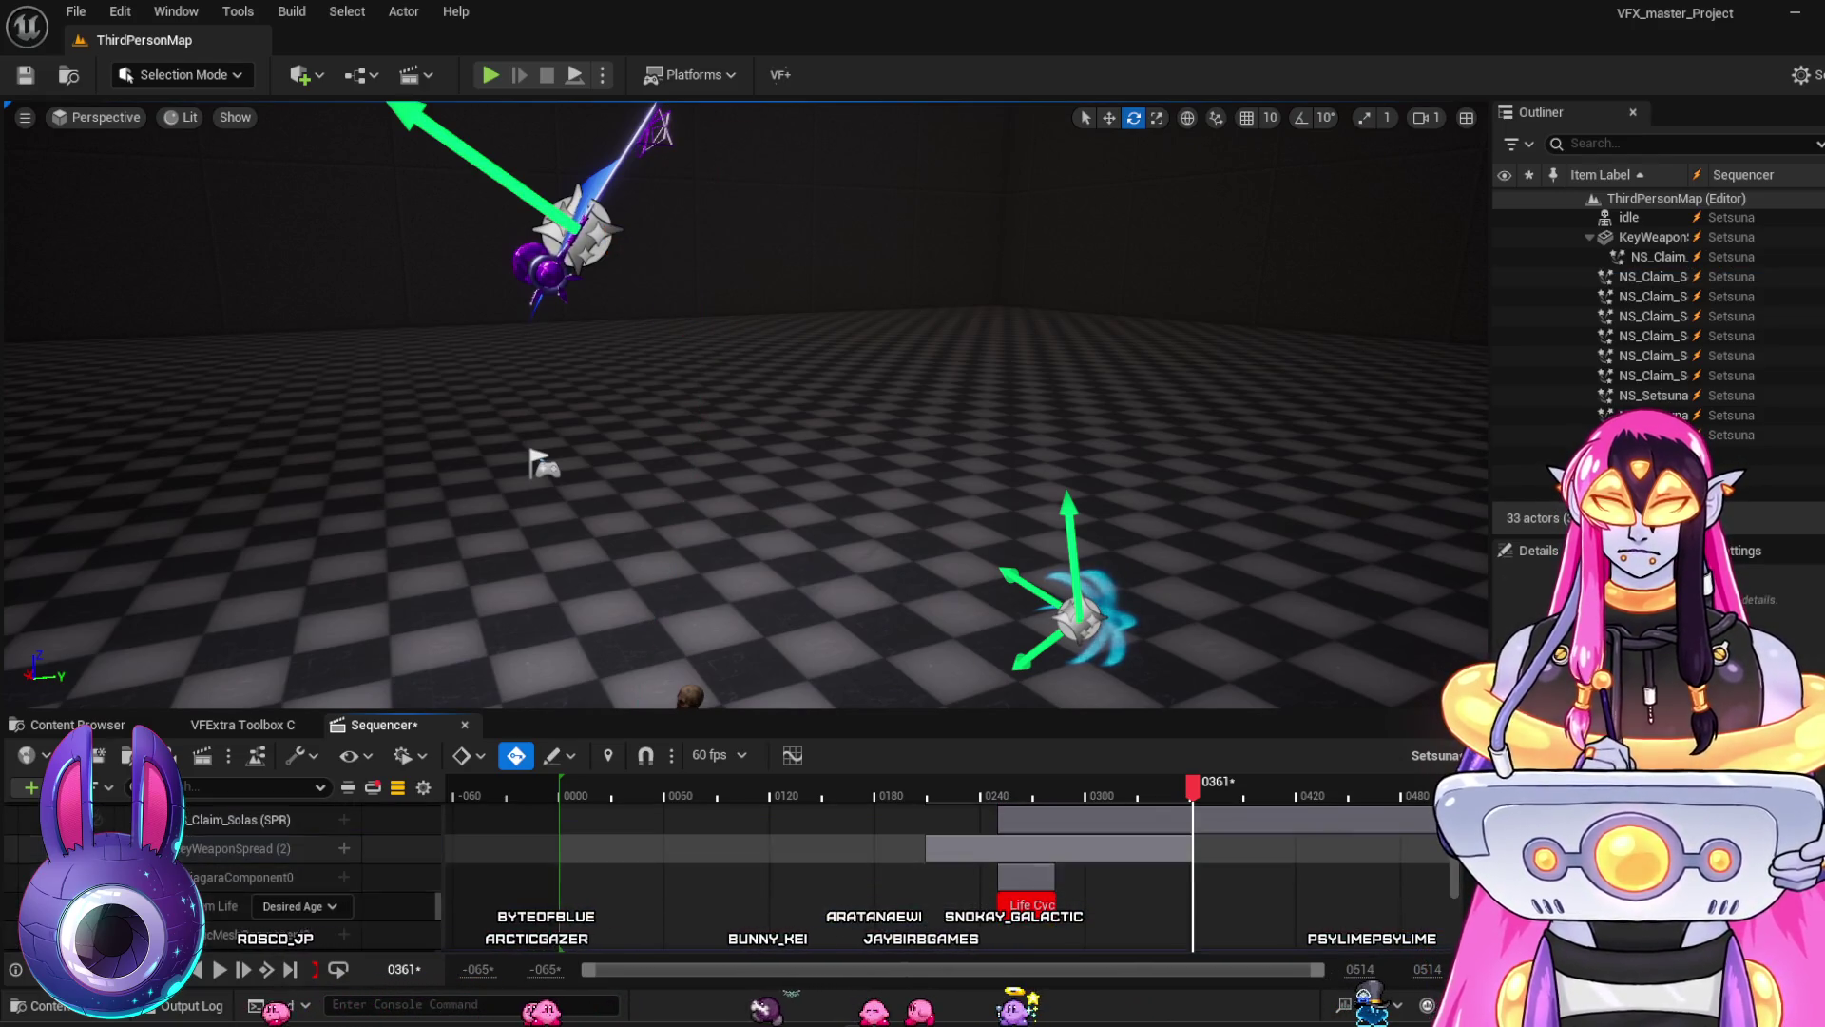
pyautogui.scroll(-6, 314, 865)
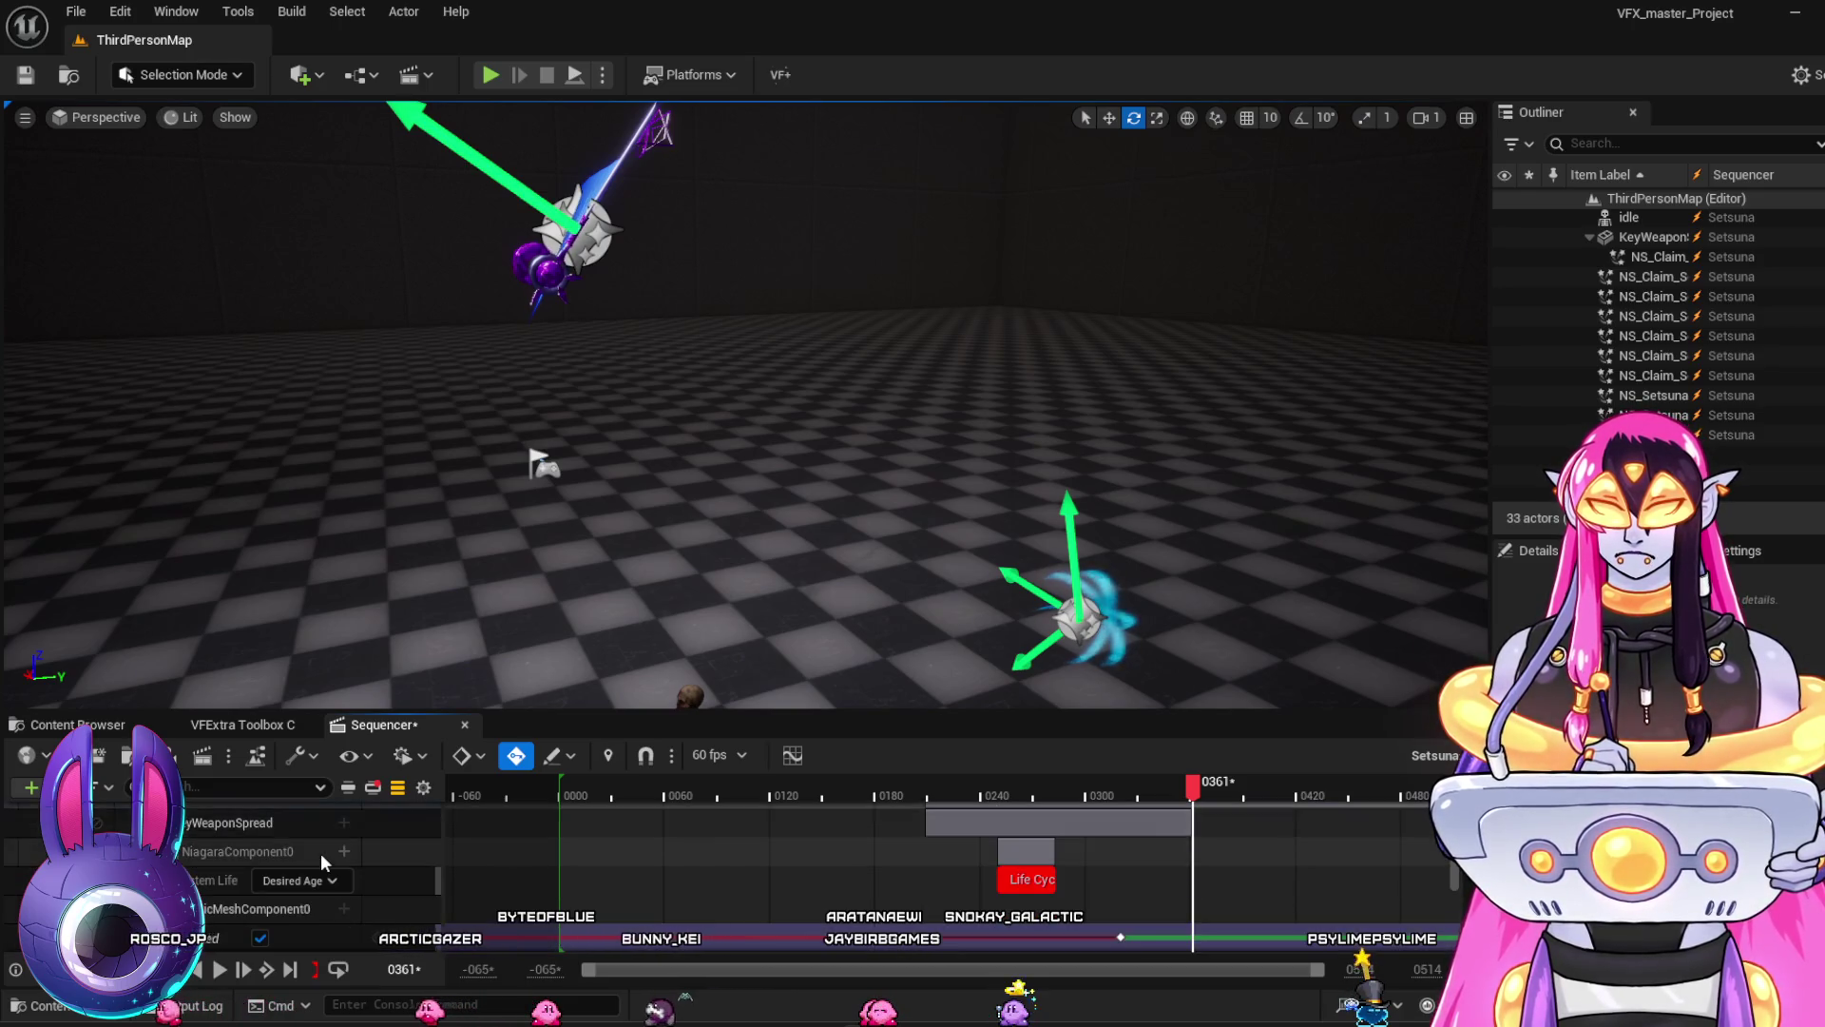
pyautogui.click(260, 875)
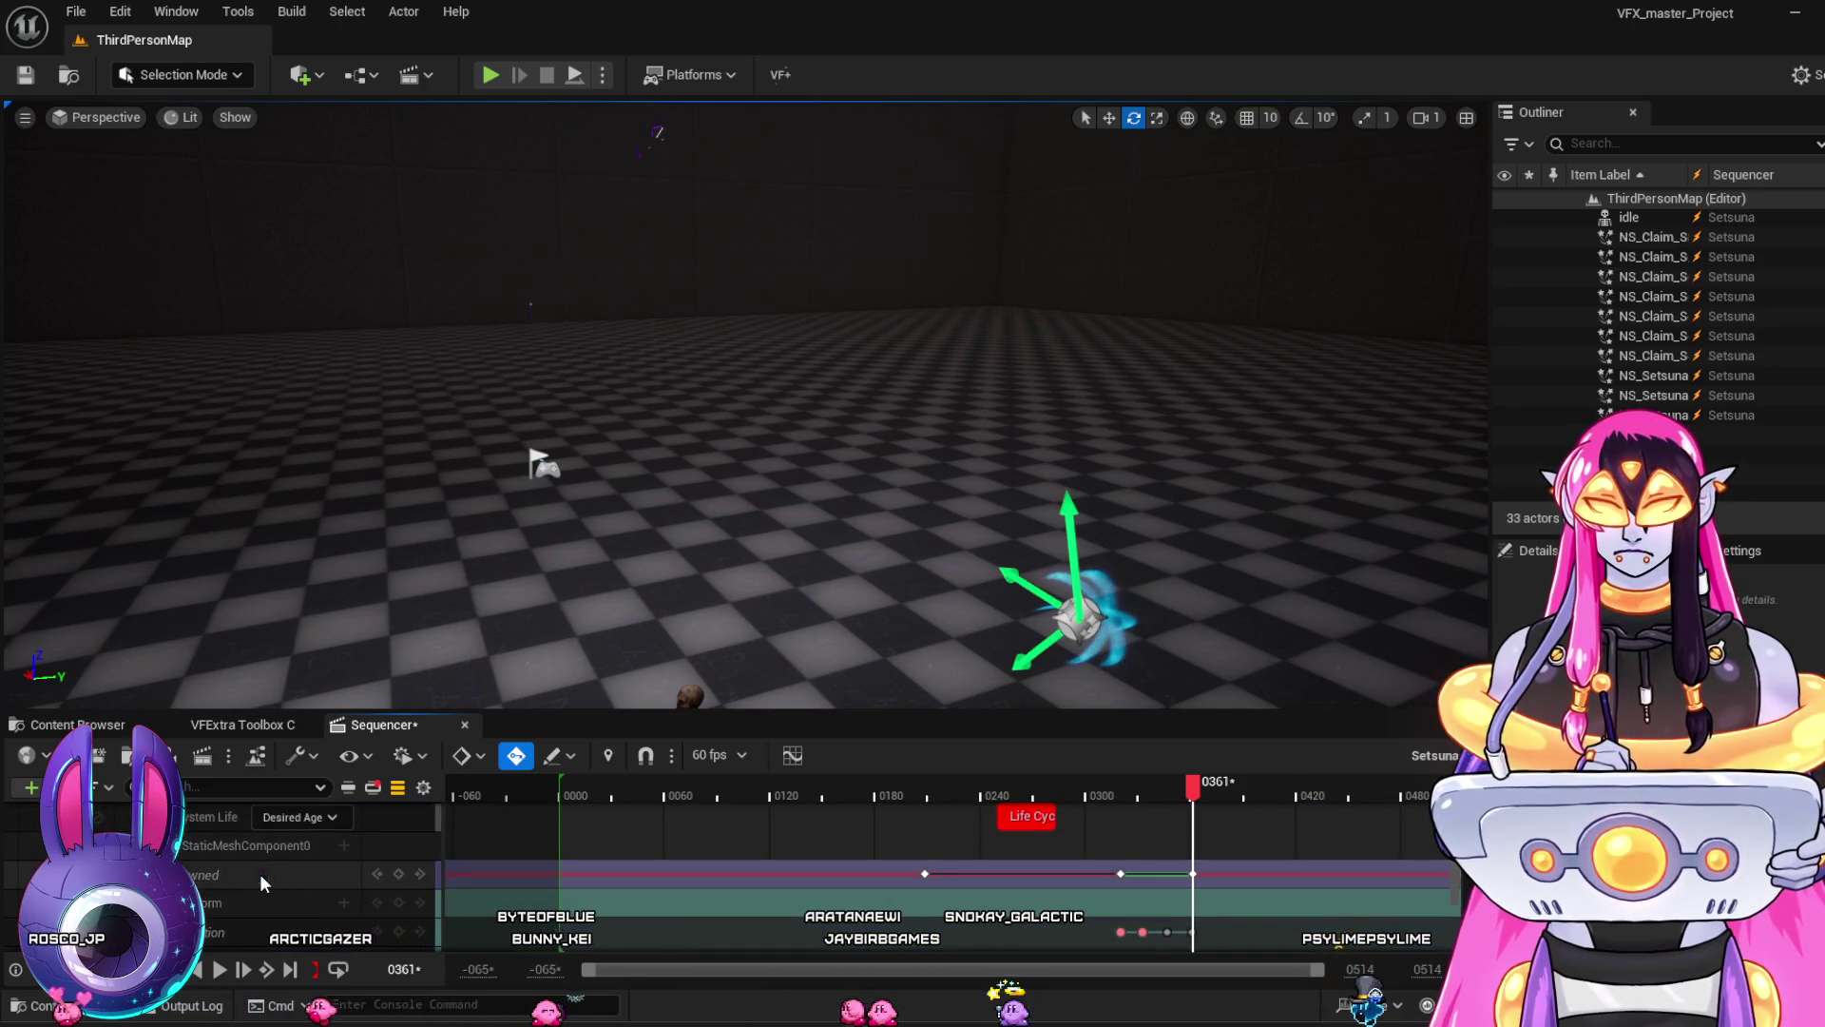
# - Drag the WeaponMain track to the top of the Sequencer list
pyautogui.scroll(3, 290, 873)
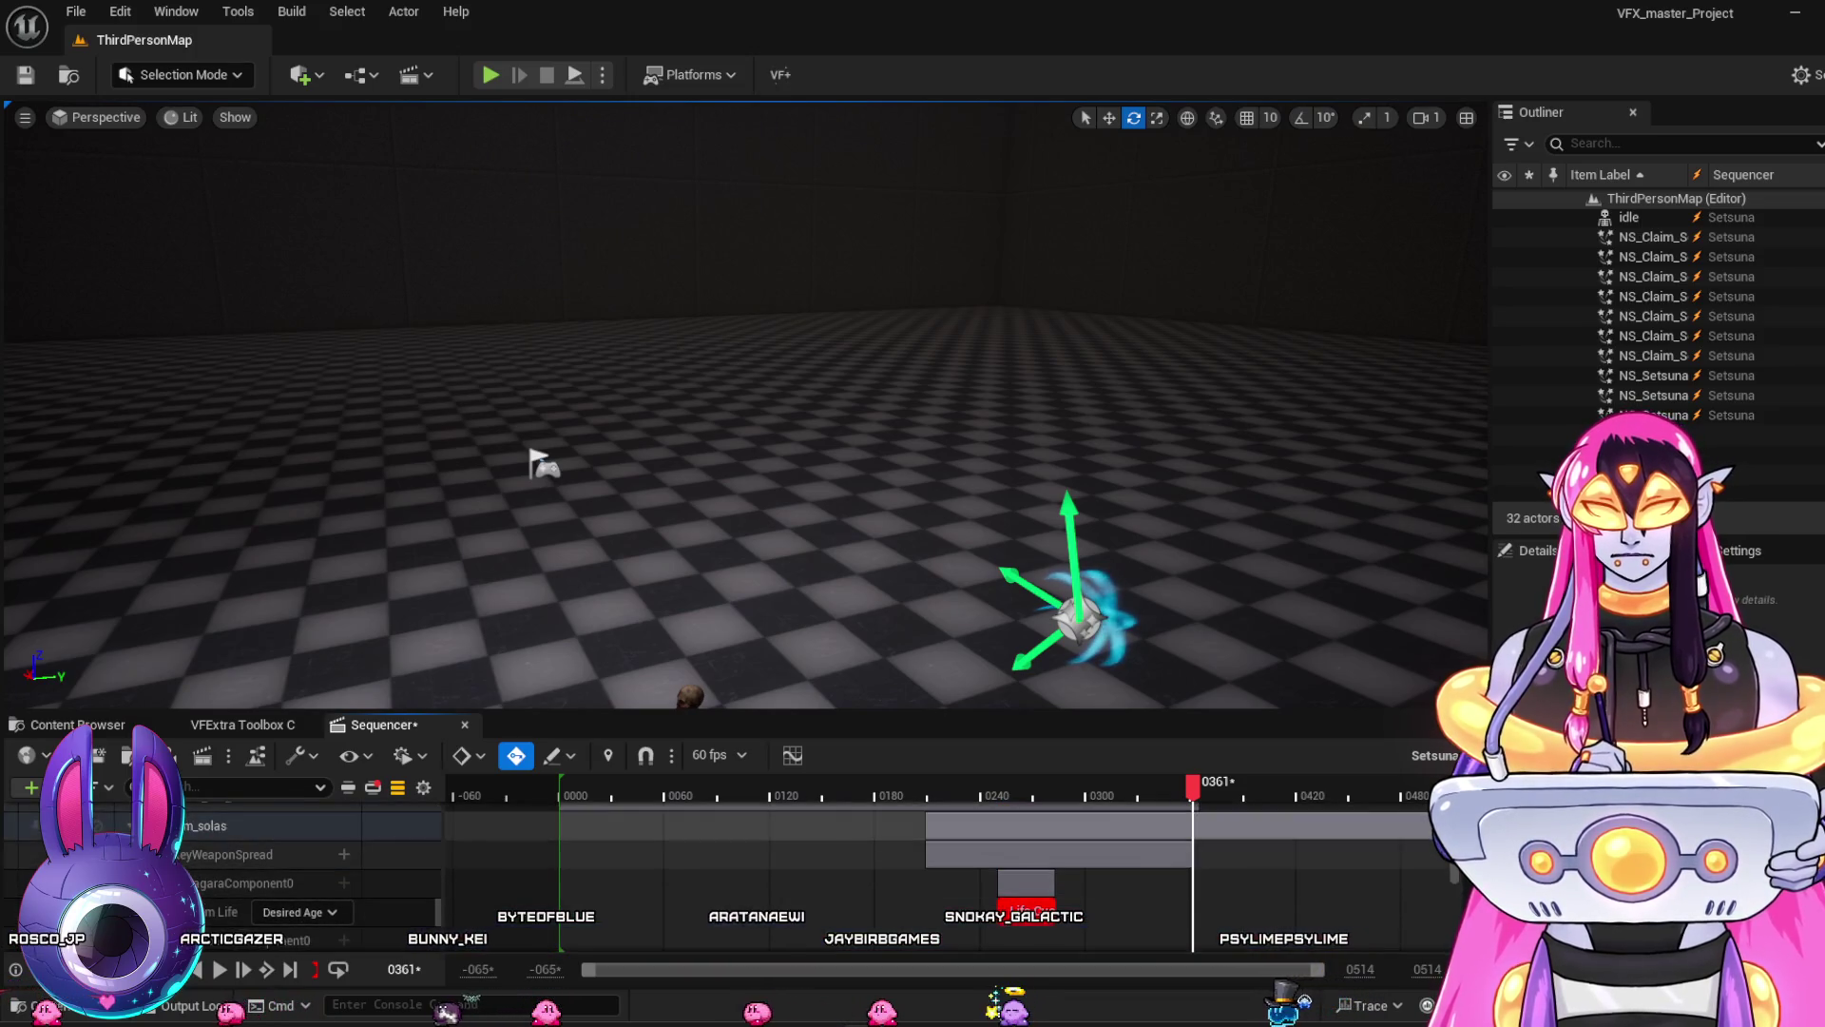
pyautogui.scroll(3, 290, 873)
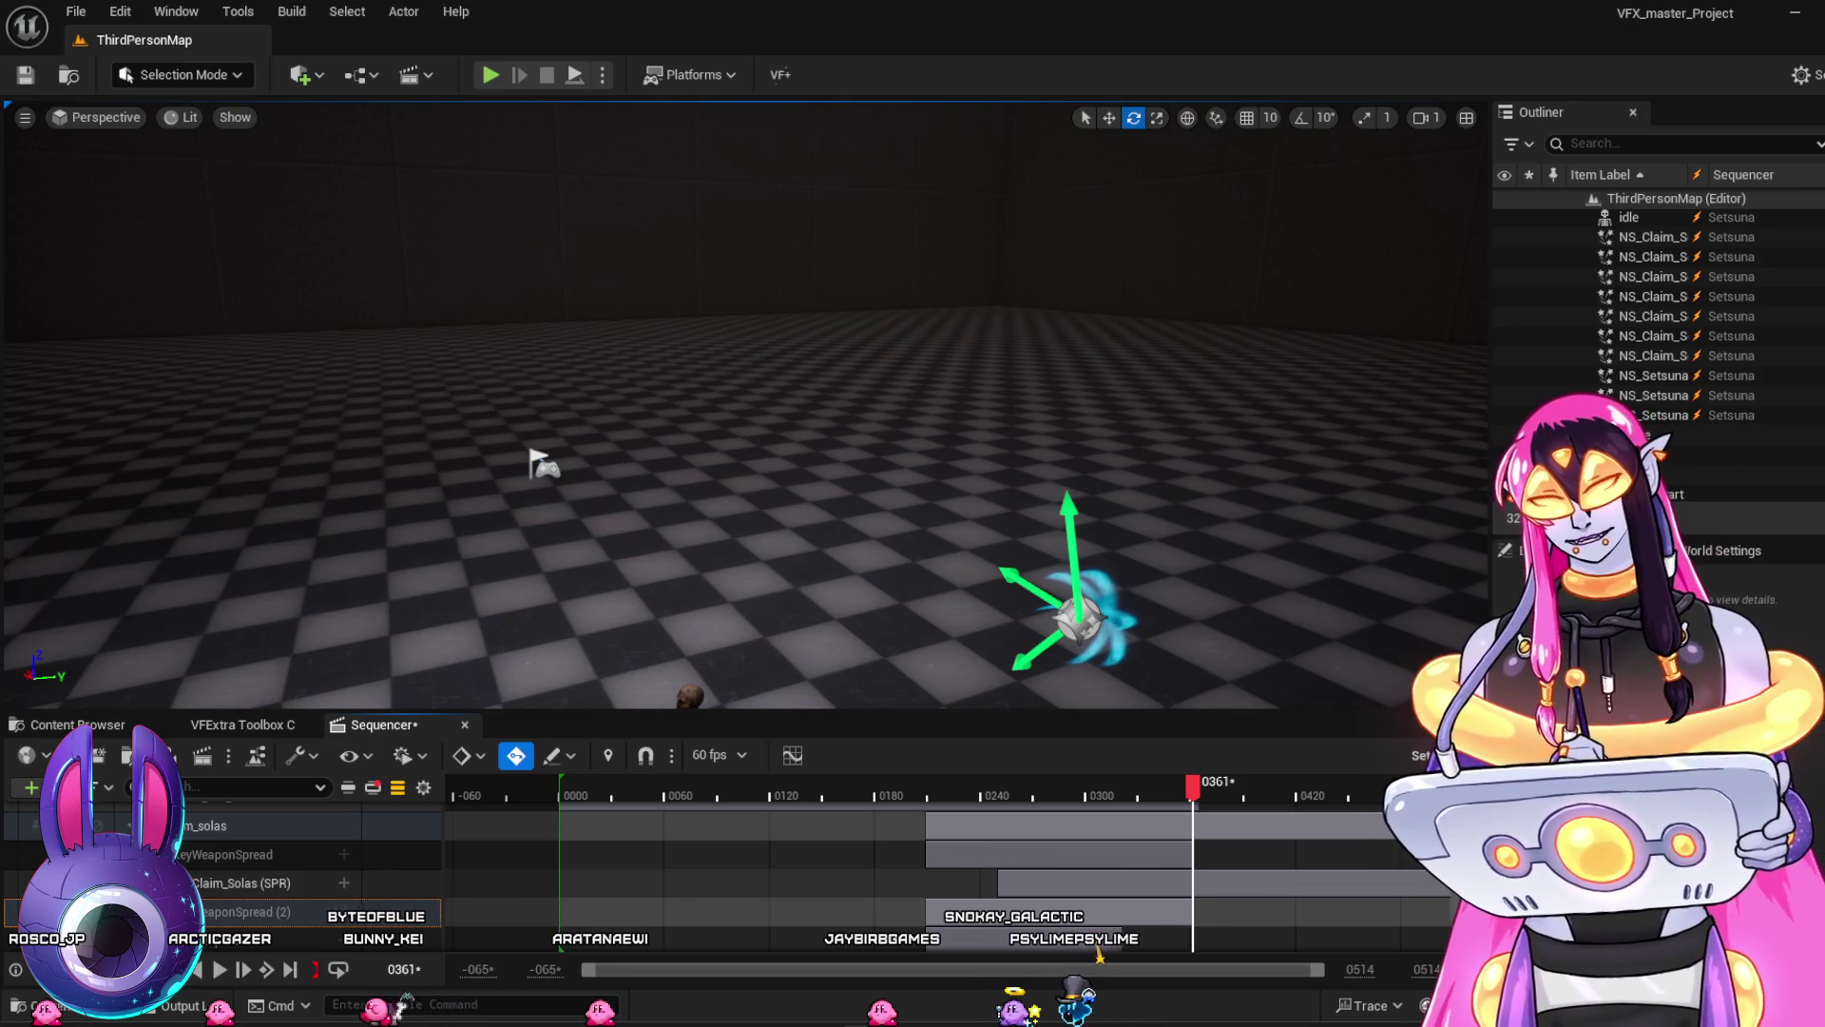
pyautogui.click(253, 886)
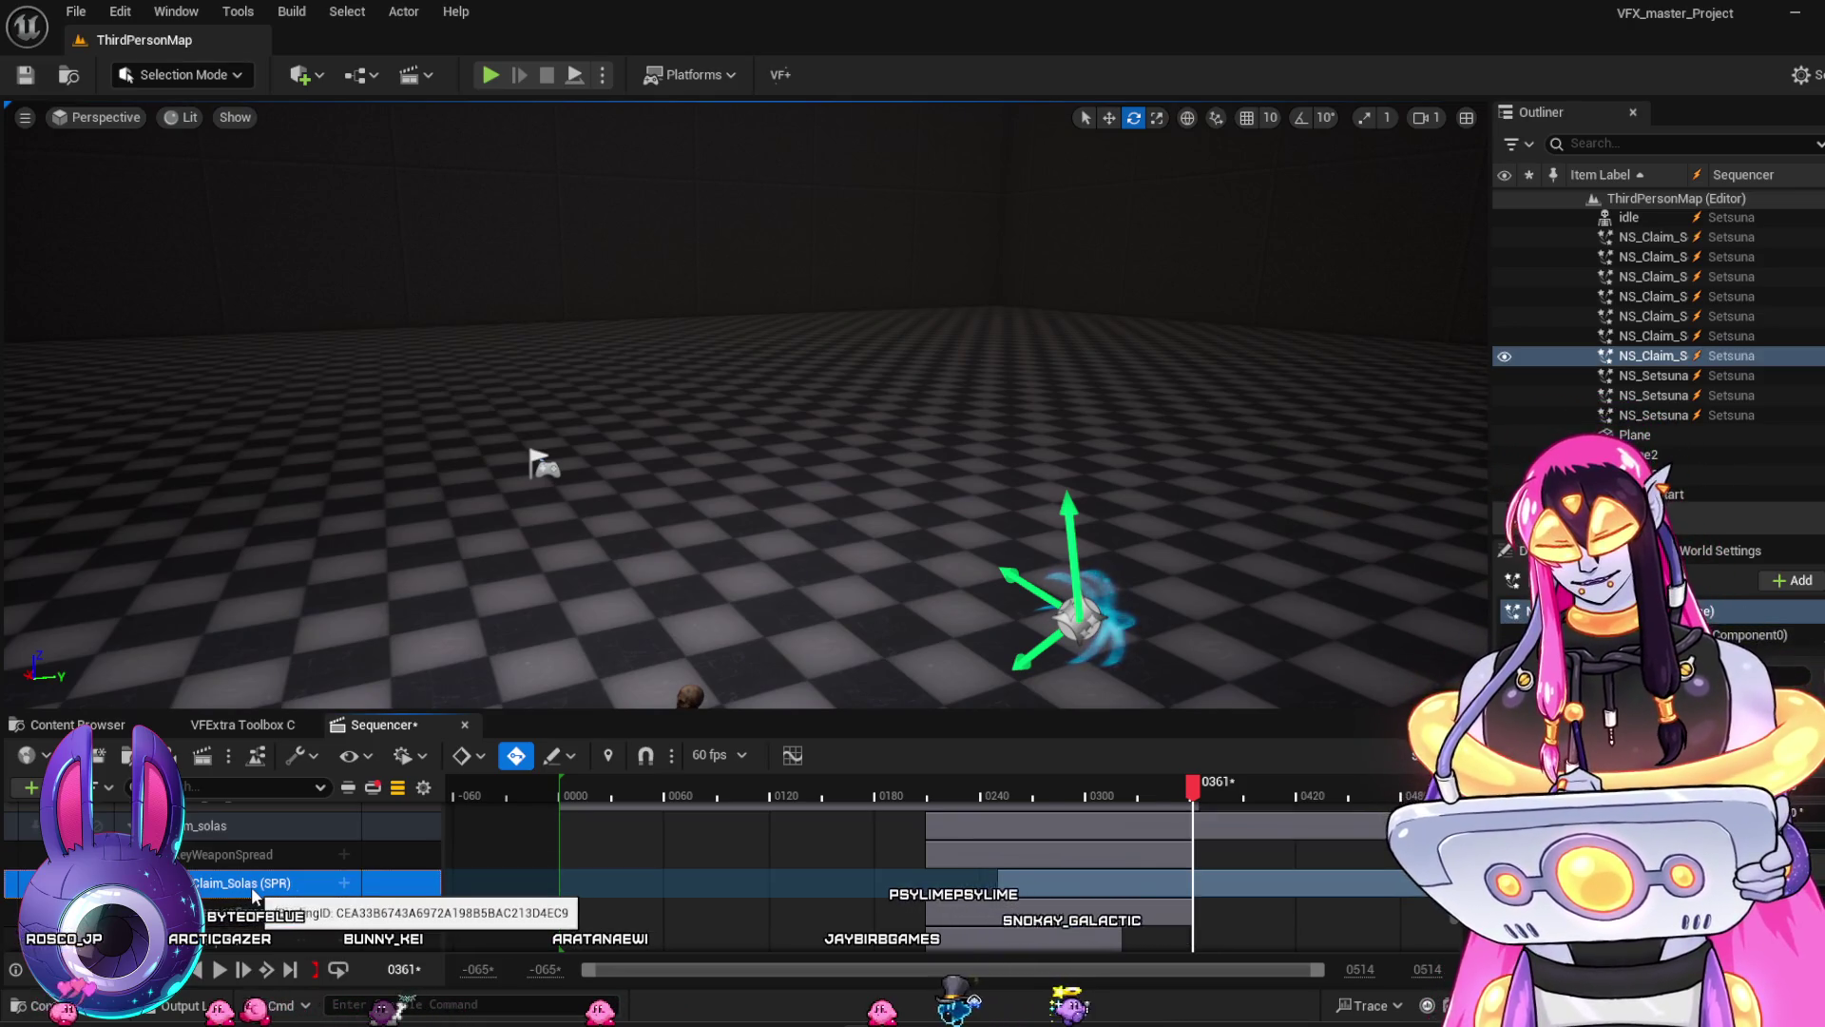
pyautogui.scroll(-1, 297, 903)
pyautogui.click(304, 905)
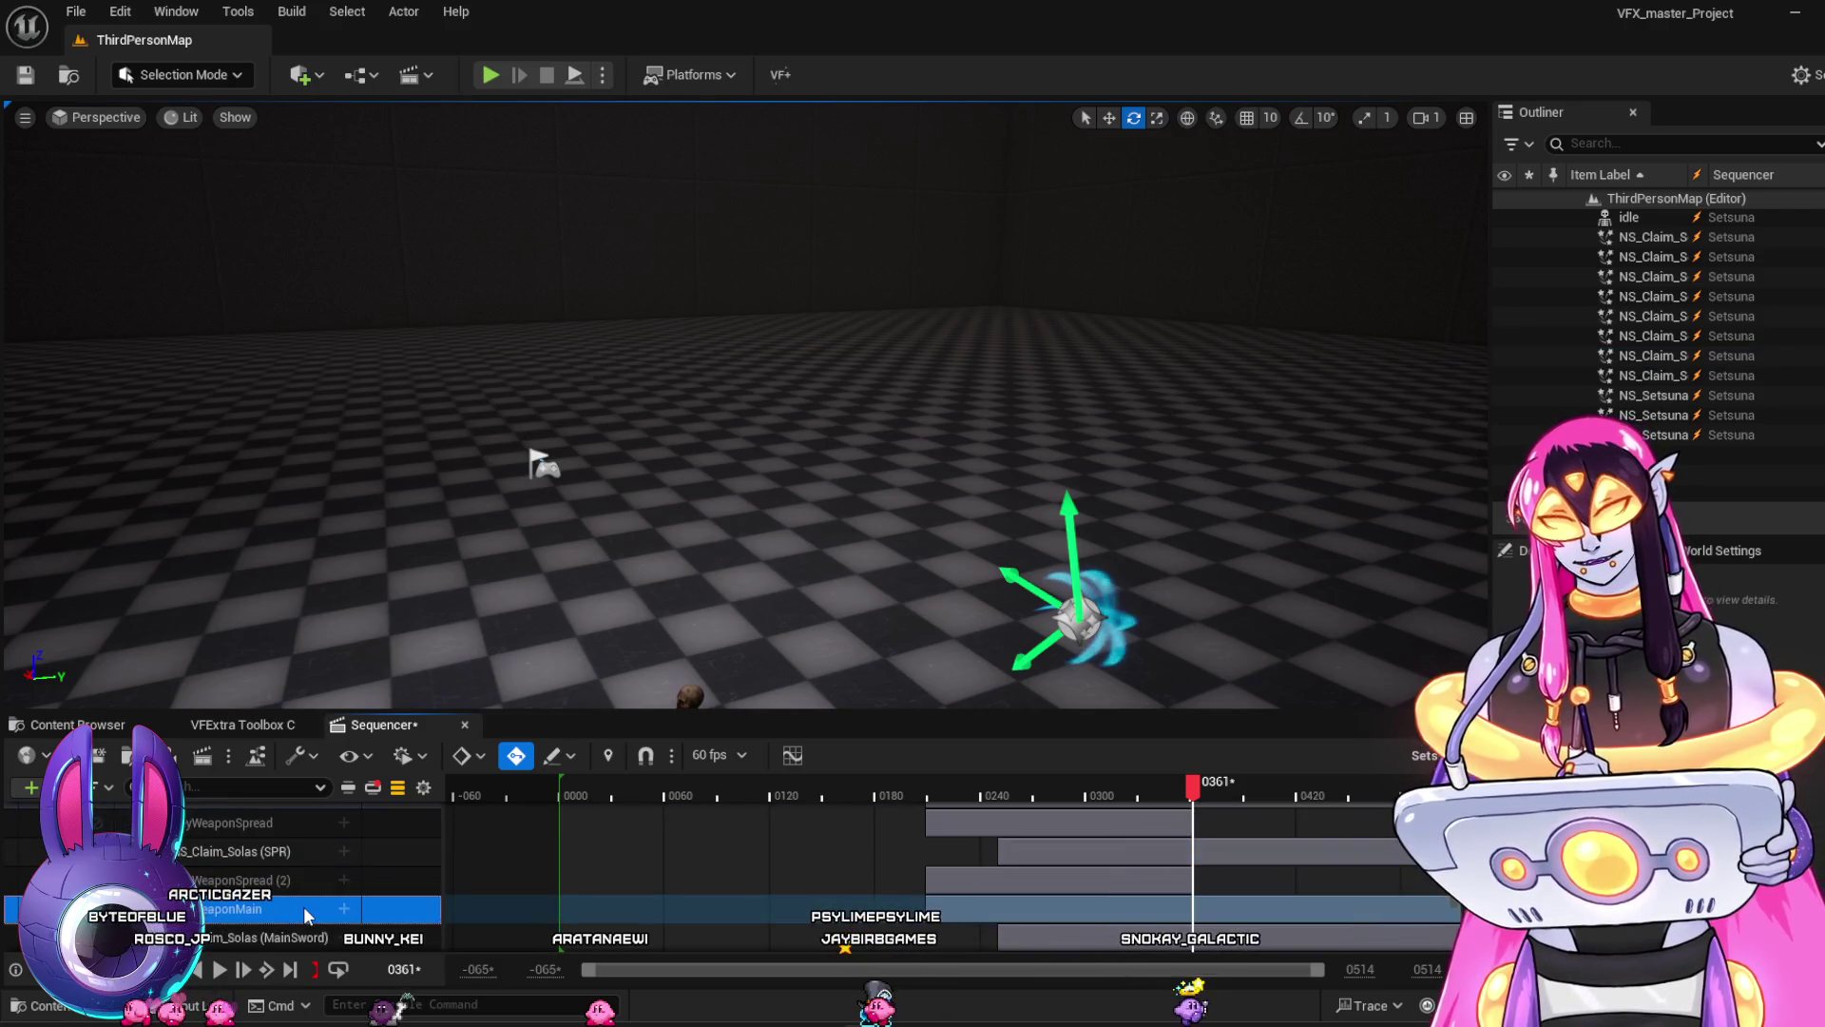
pyautogui.moveTo(328, 913)
pyautogui.mouseDown()
pyautogui.moveTo(264, 858)
pyautogui.moveTo(268, 818)
pyautogui.mouseUp()
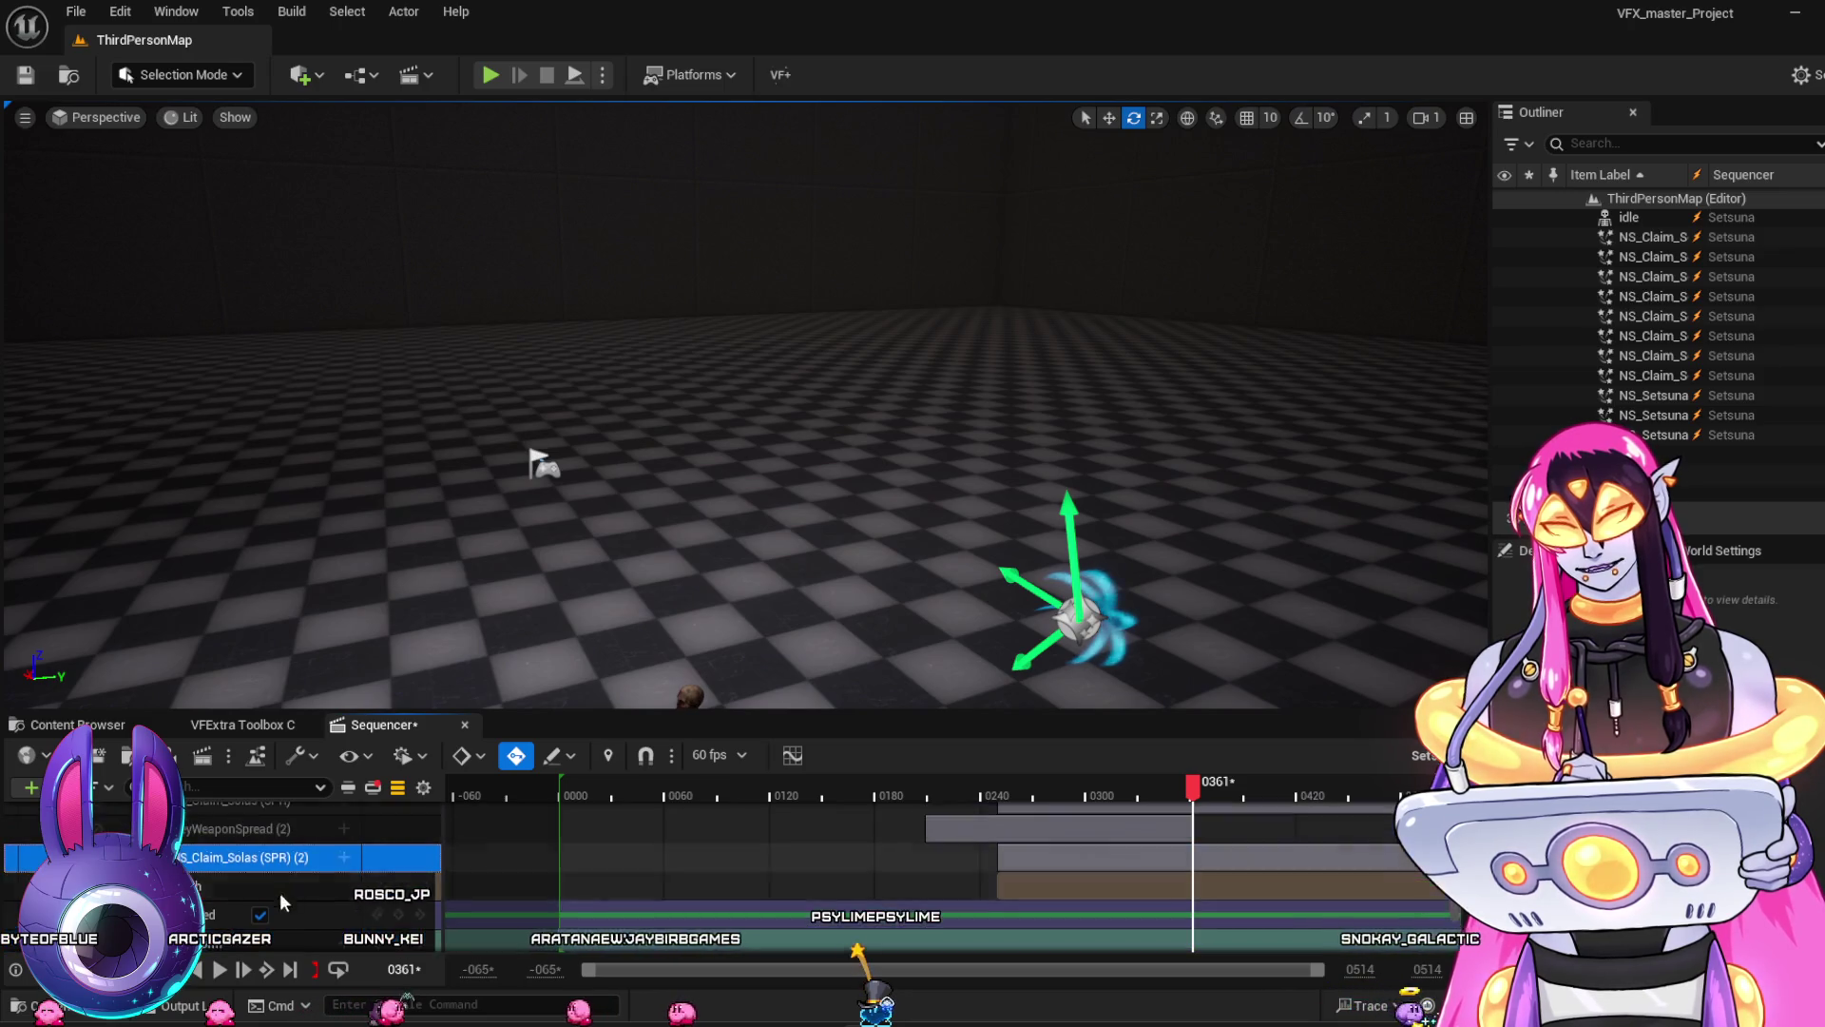
pyautogui.click(1025, 884)
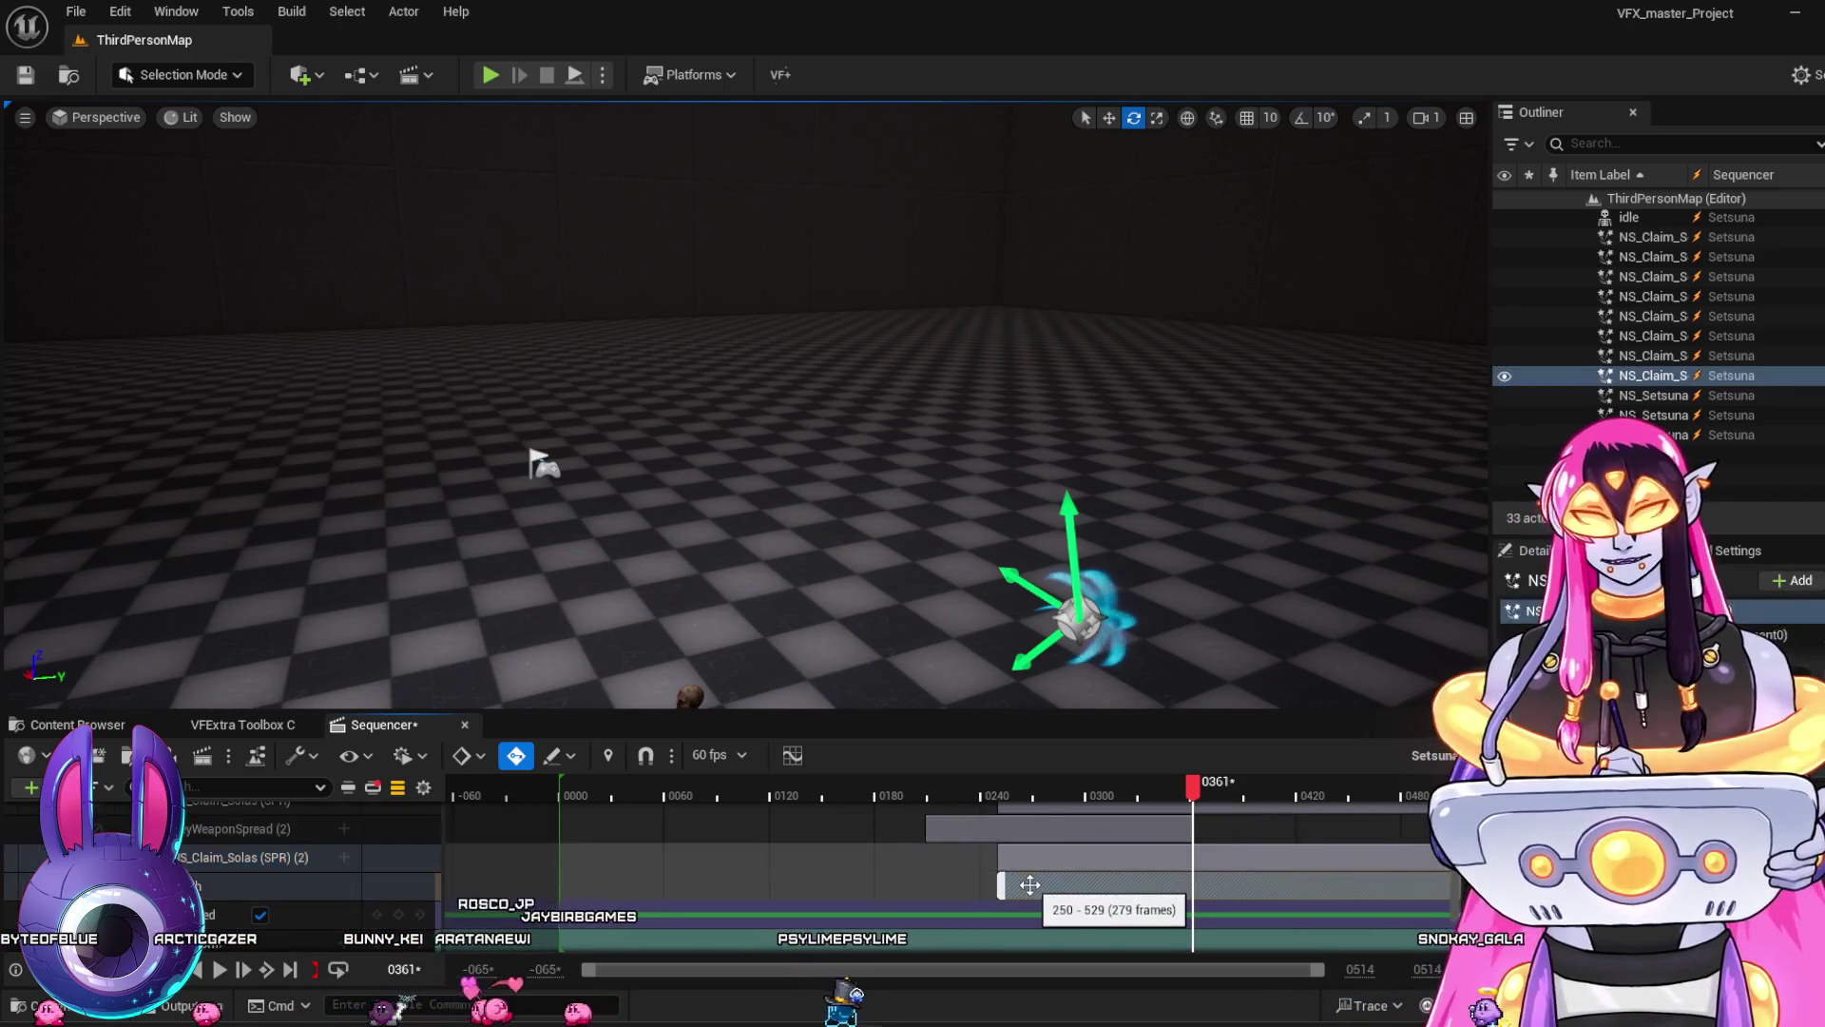
# - Attach the NS_Claim_Solas (SPR) (2) effect section to KeyWeaponSpread (2)
pyautogui.rightClick(1029, 885)
pyautogui.moveTo(1150, 818)
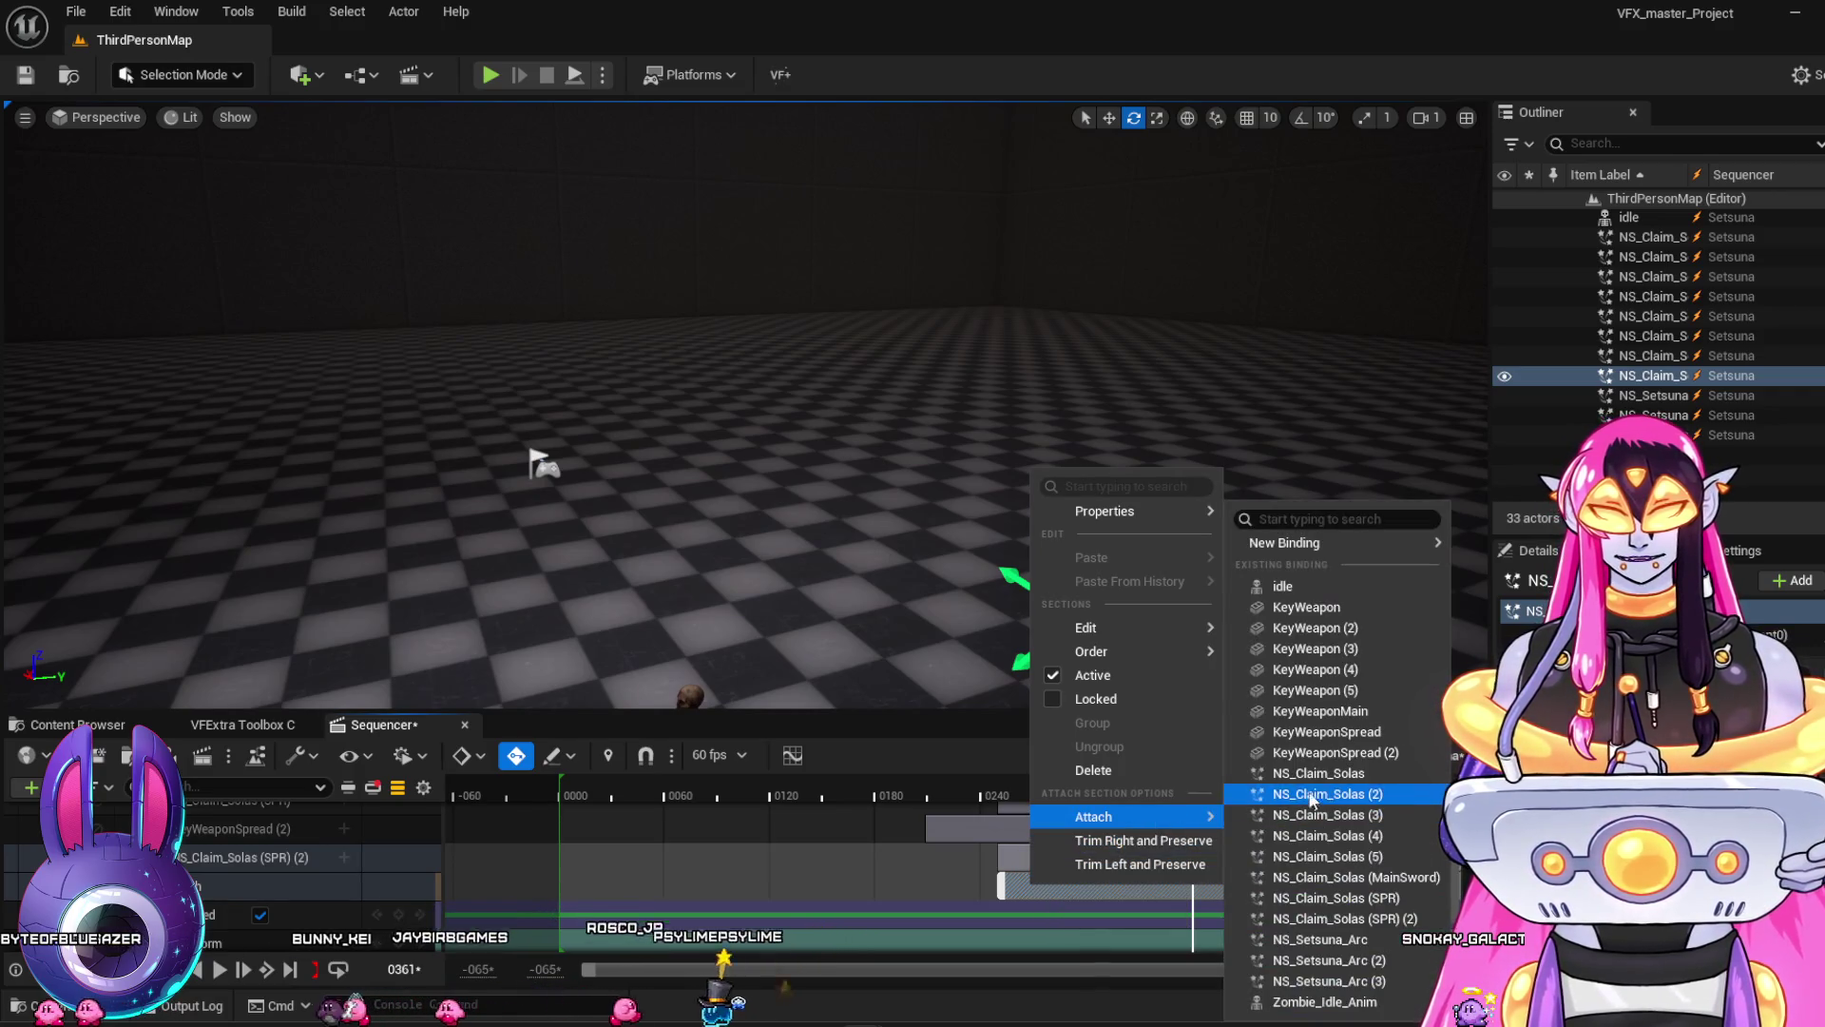
pyautogui.click(1346, 758)
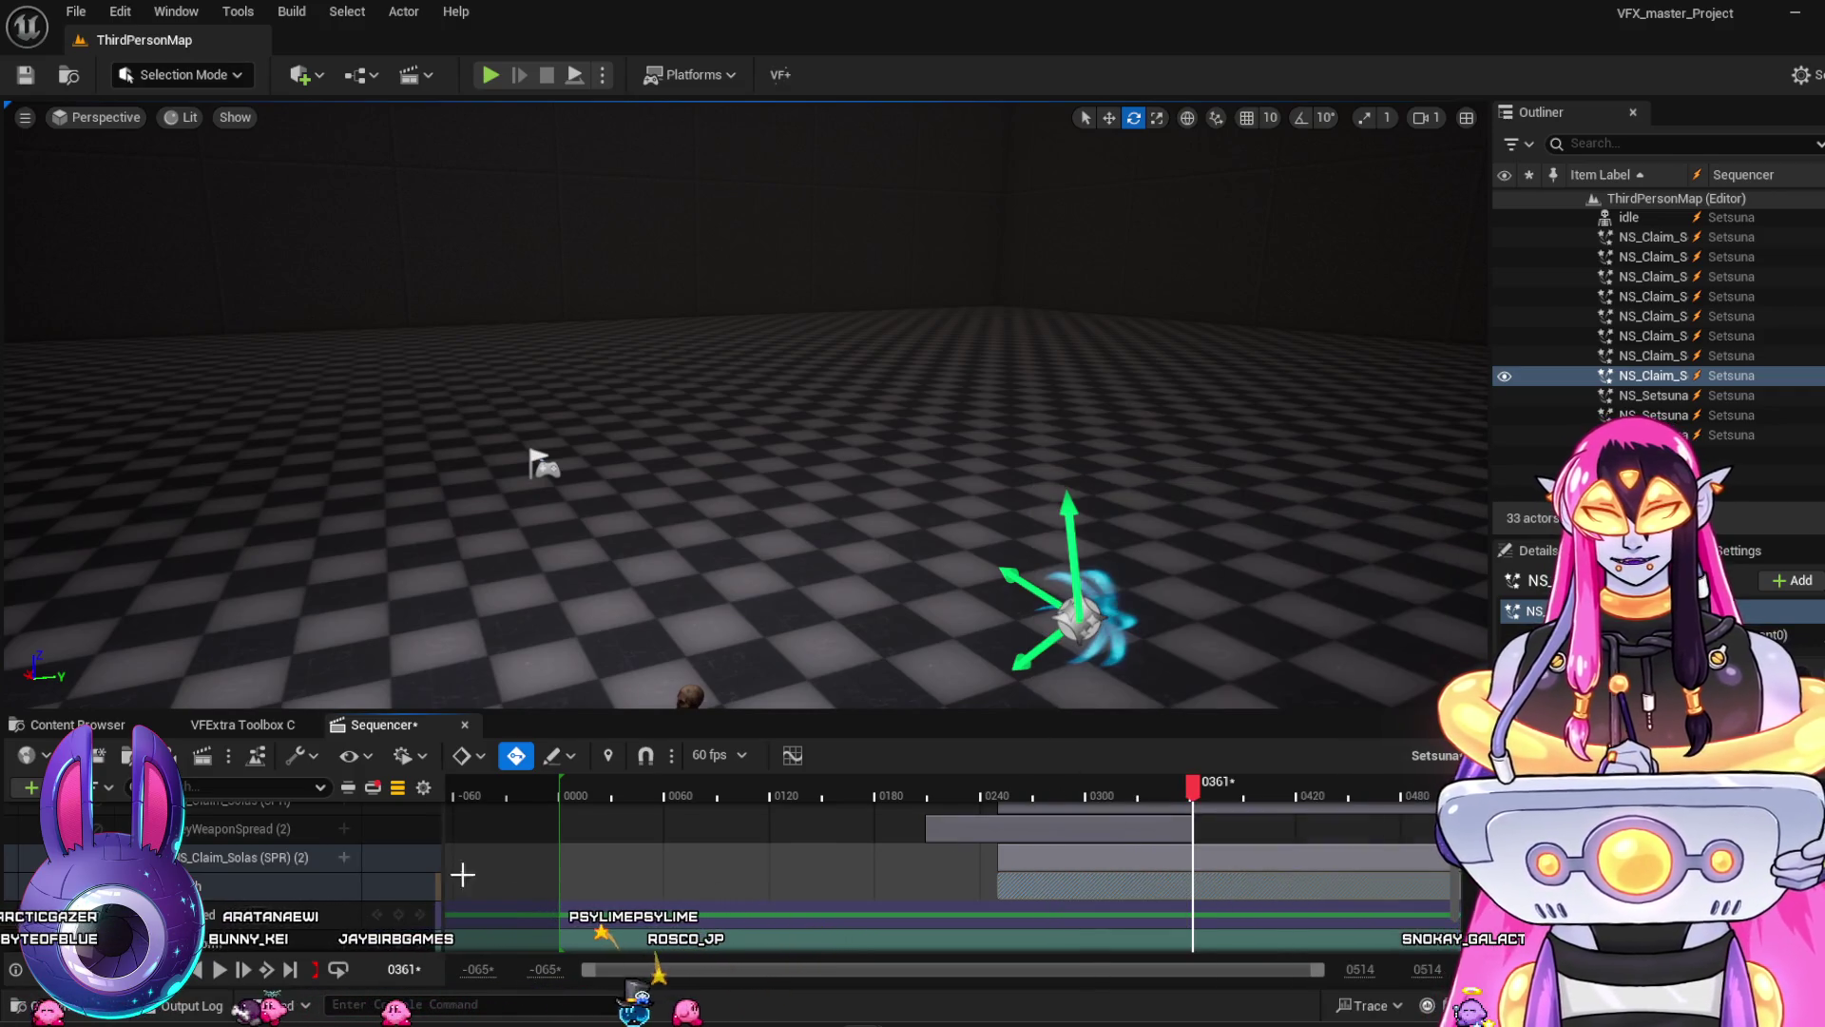
# - Add a NiagaraComponent0 Niagara System Life Cycle track with its mode set to Desired Age
pyautogui.click(345, 857)
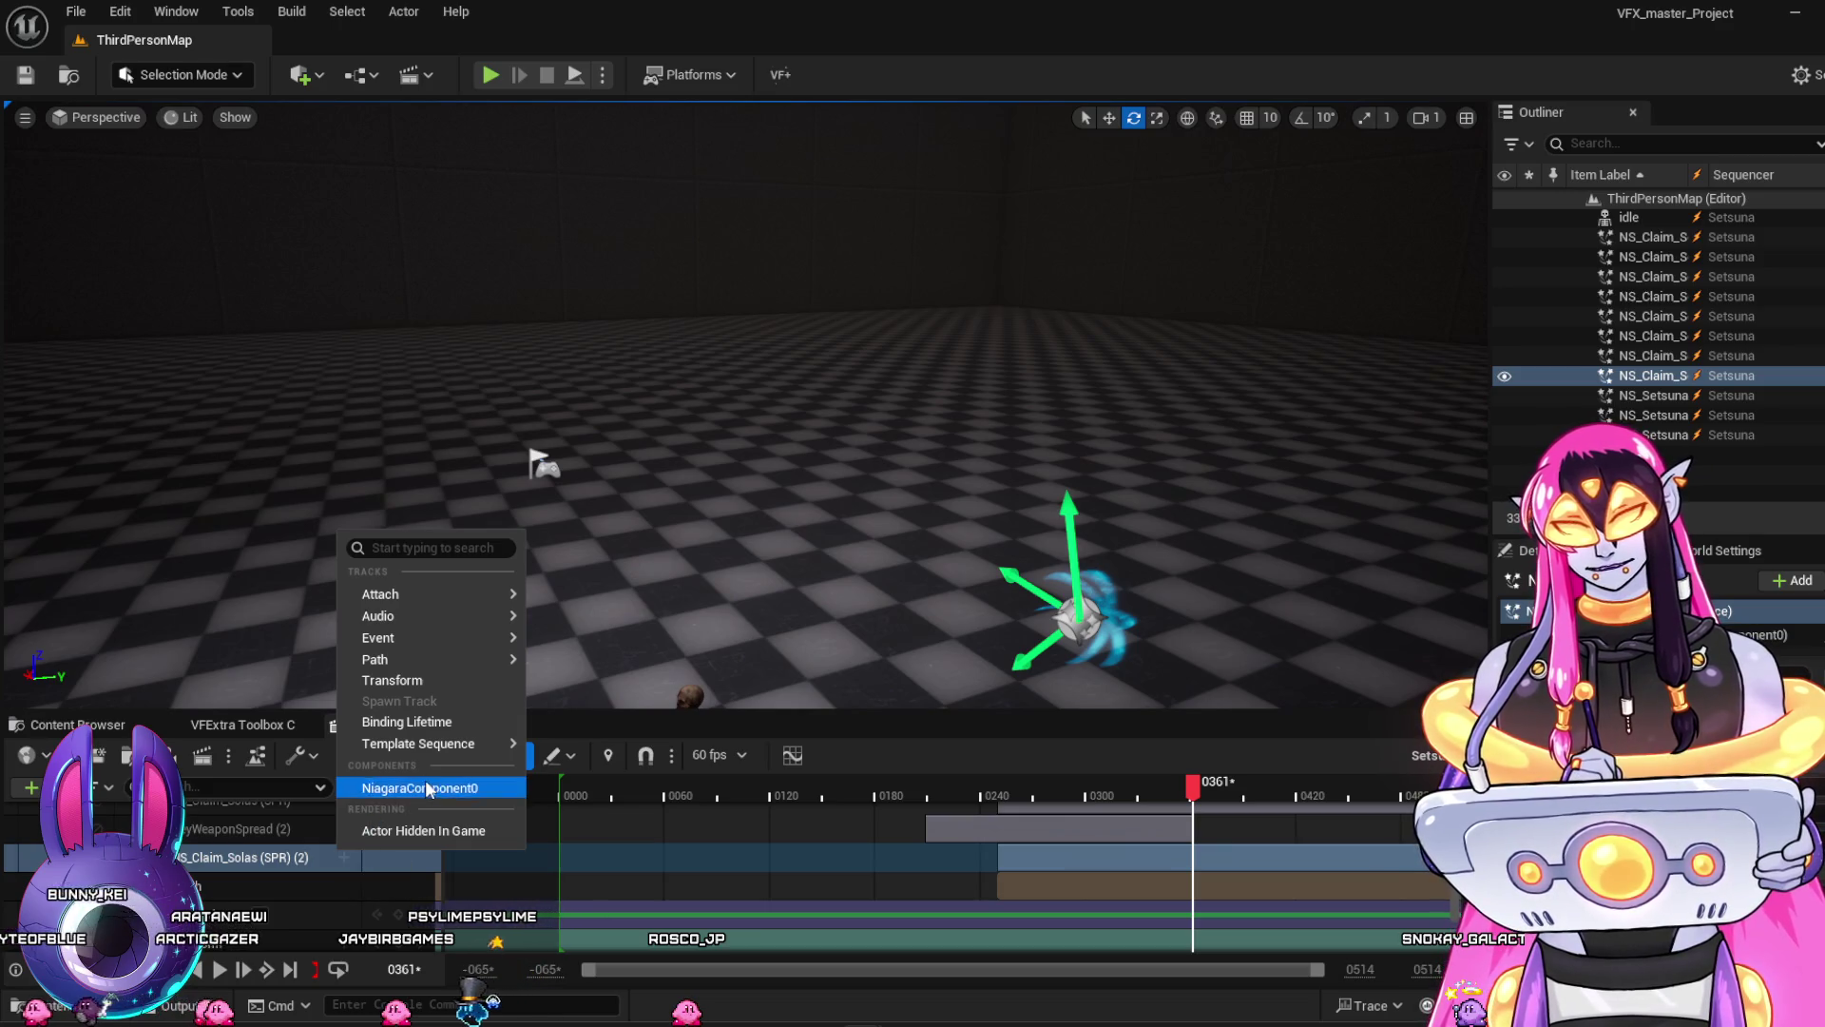
pyautogui.click(428, 789)
pyautogui.click(346, 887)
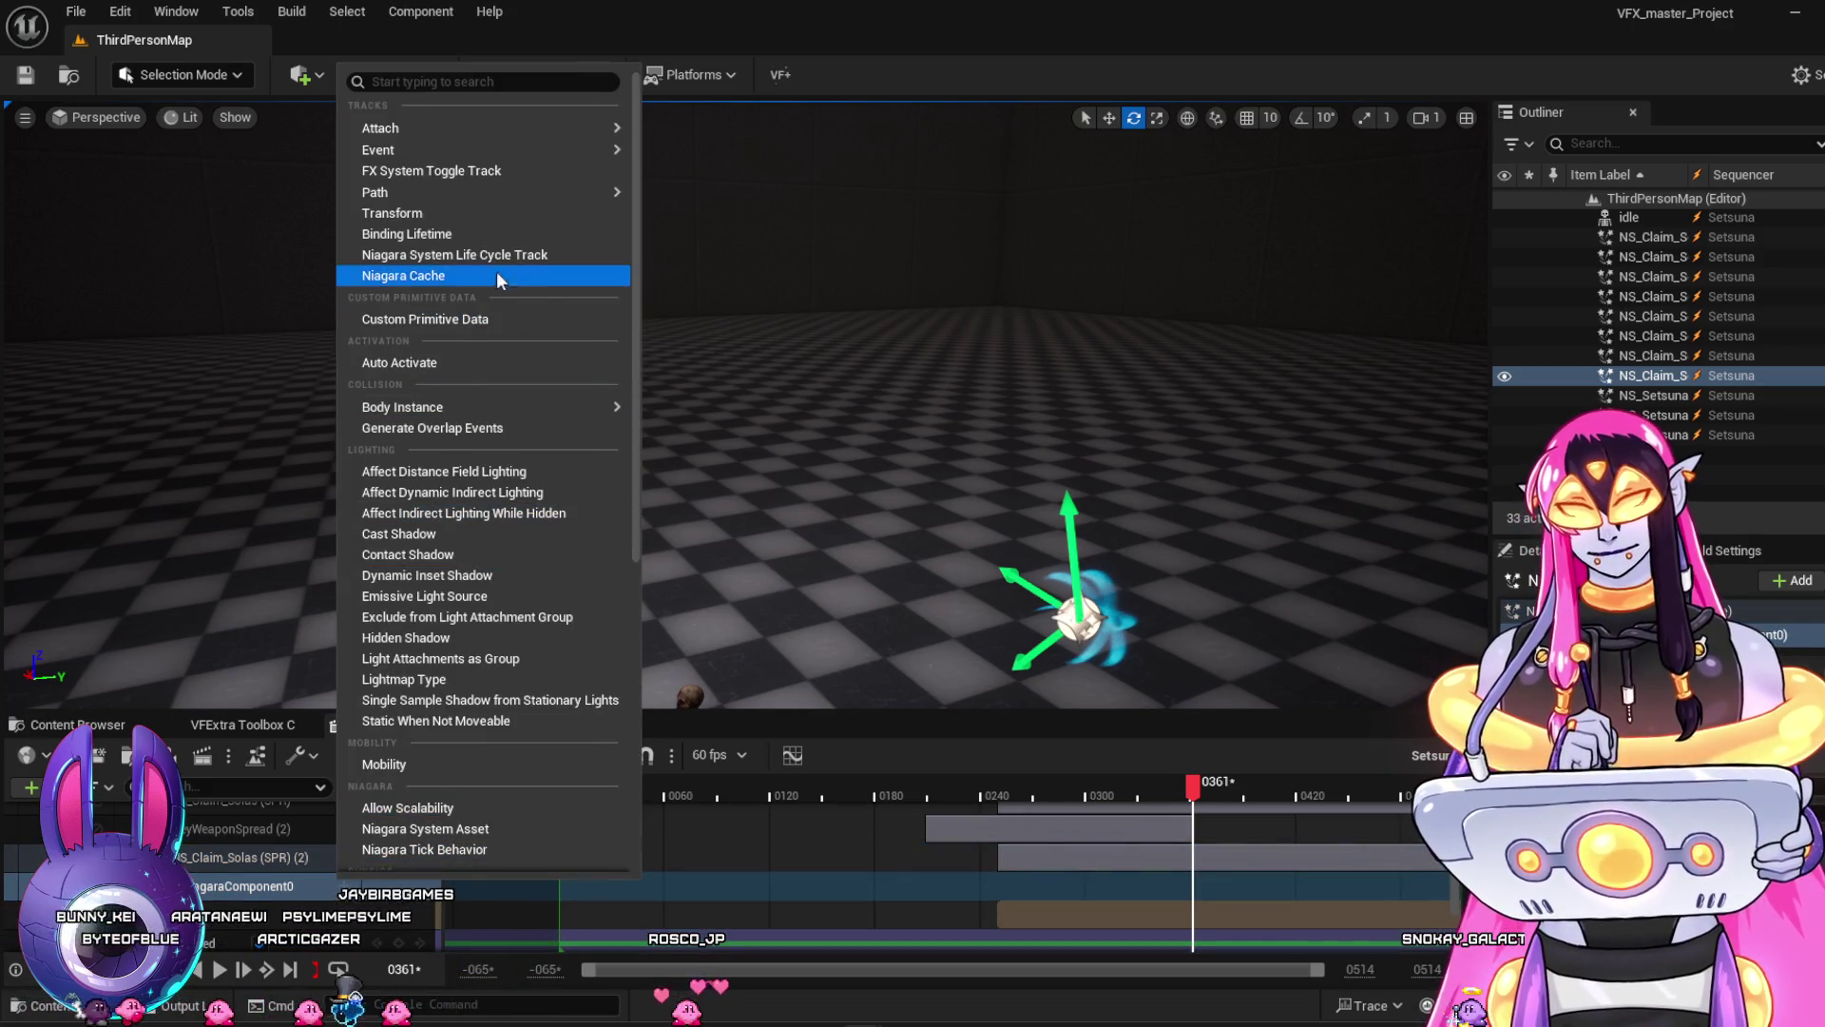
pyautogui.click(499, 254)
pyautogui.click(333, 915)
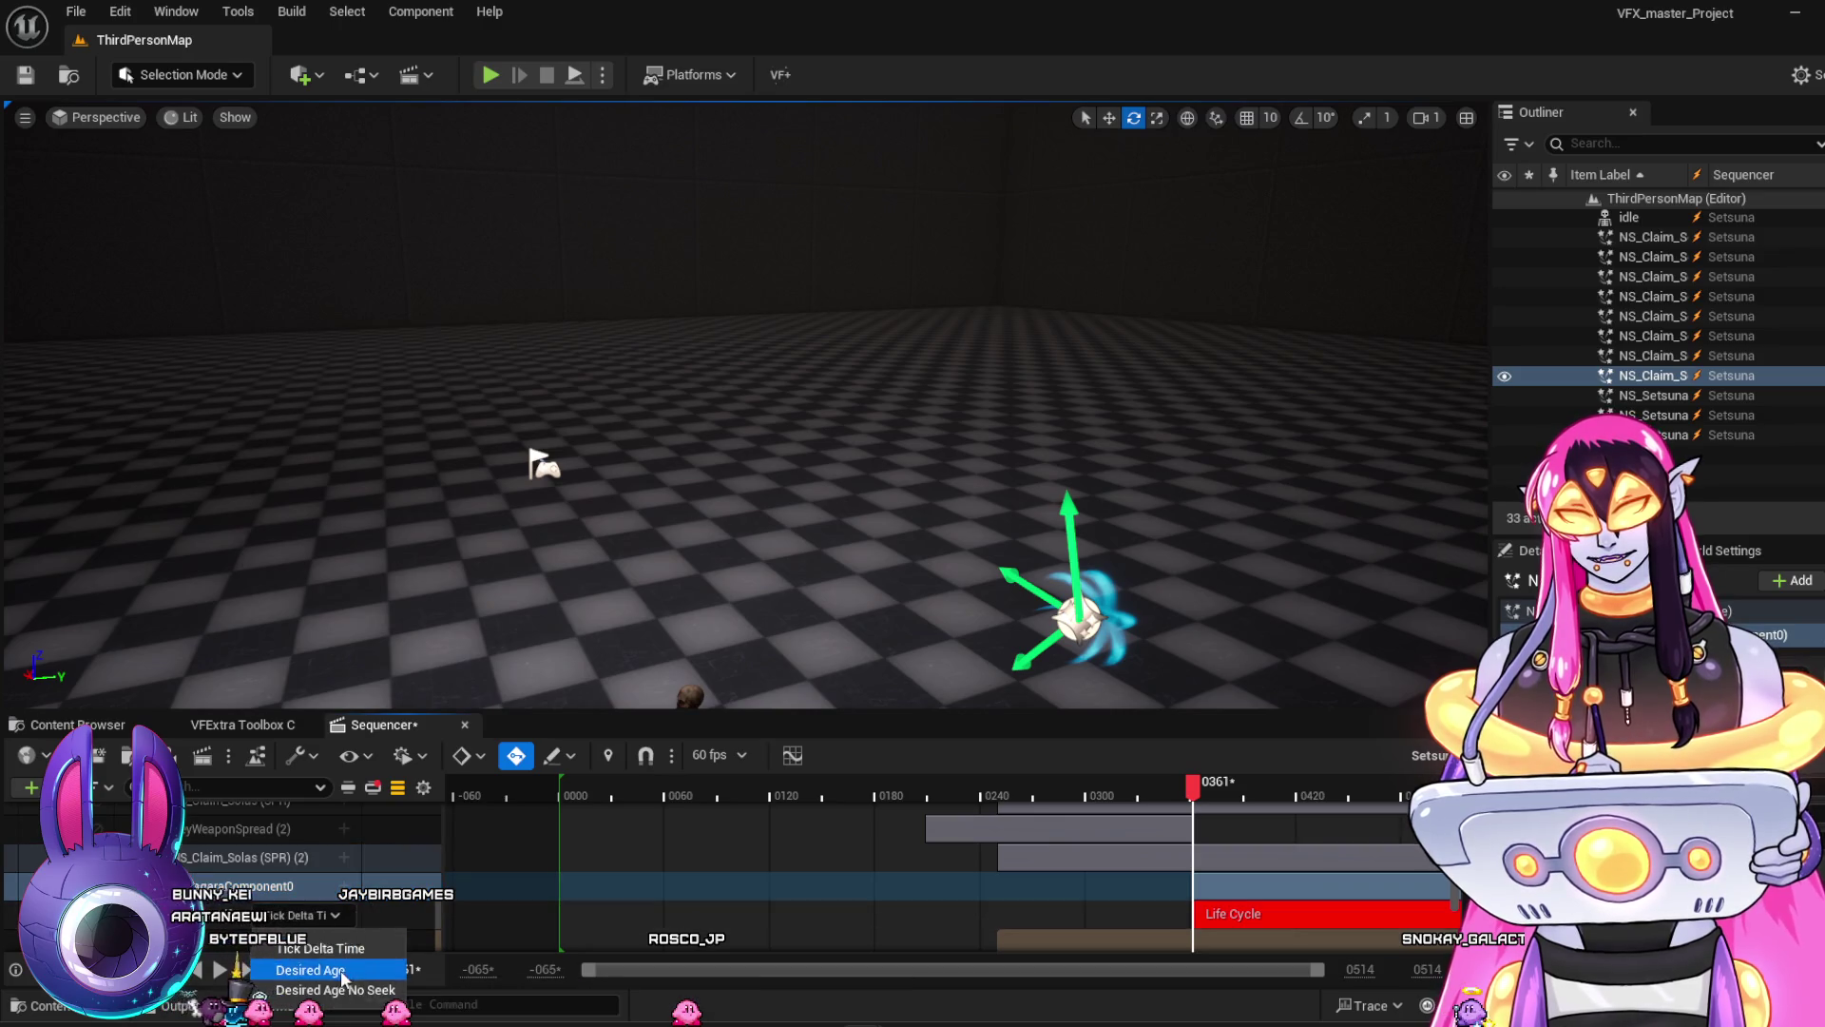
pyautogui.click(314, 970)
# - Shift the Life Cycle section earlier, from frame 361 to near 0322, and preview the effect
pyautogui.moveTo(978, 603); pyautogui.dragTo(960, 666)
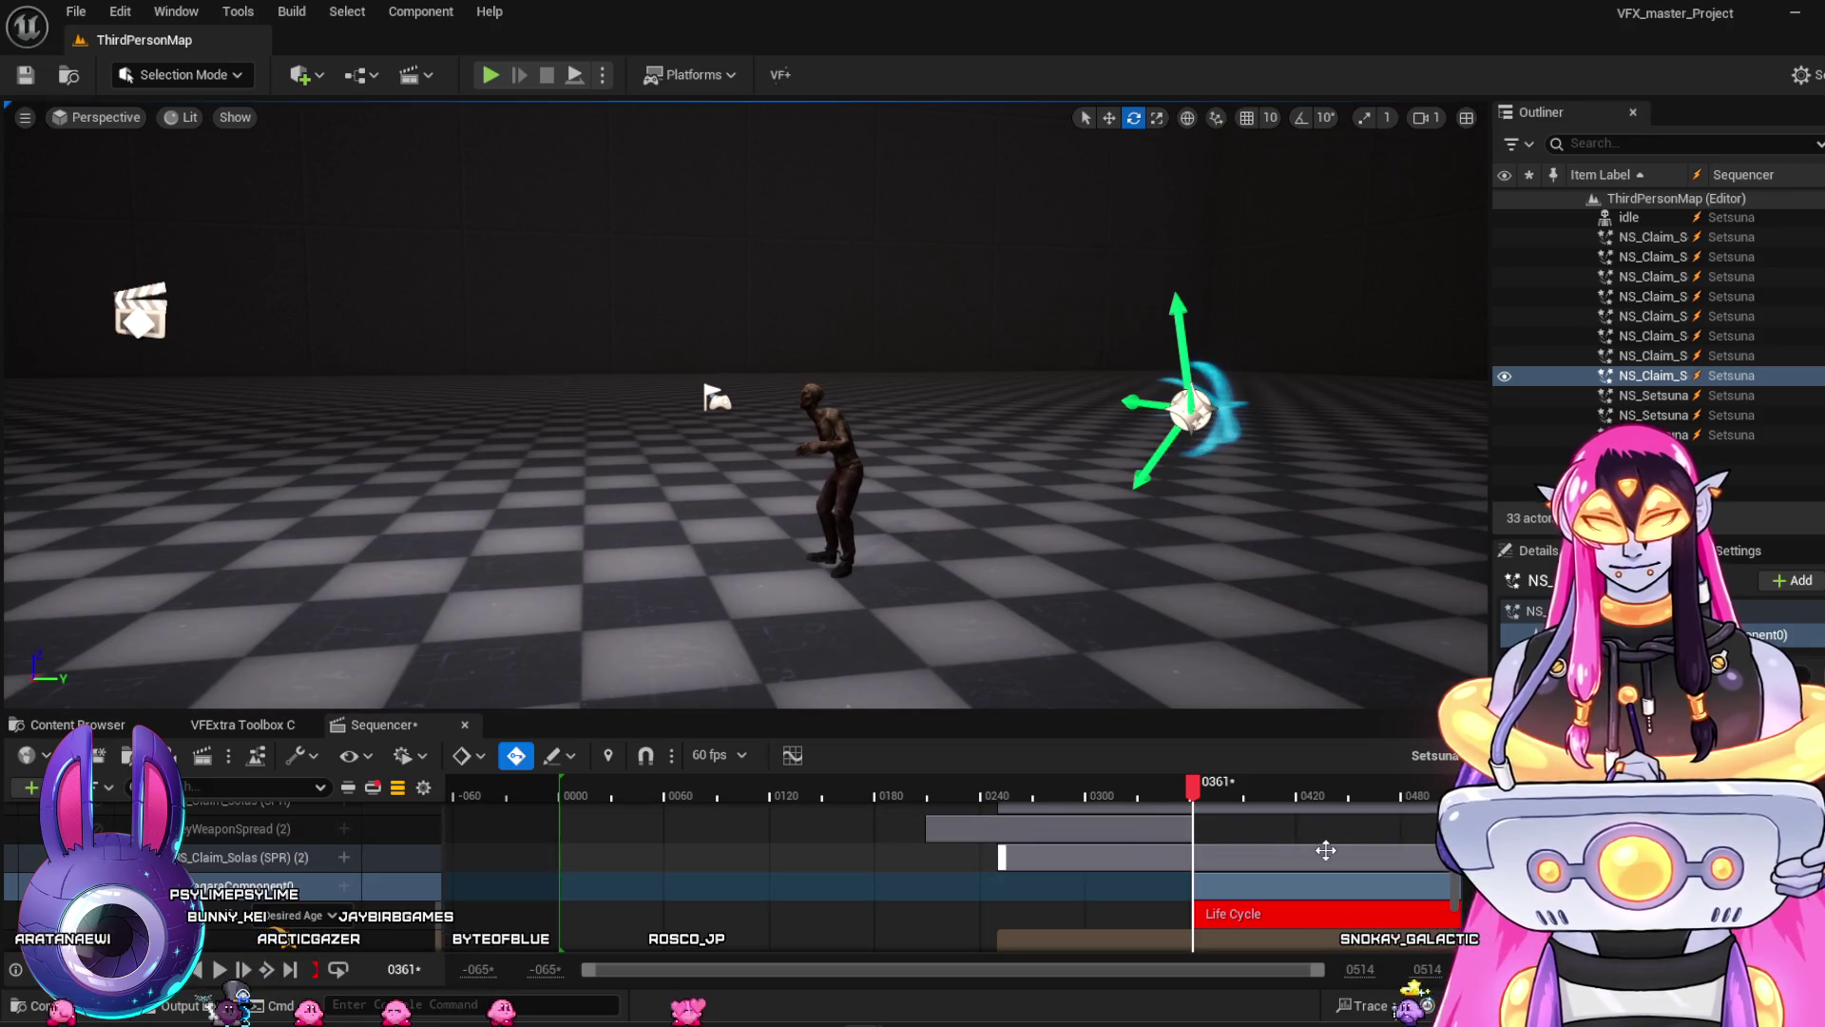
pyautogui.click(1053, 795)
pyautogui.moveTo(1084, 804); pyautogui.dragTo(1126, 814)
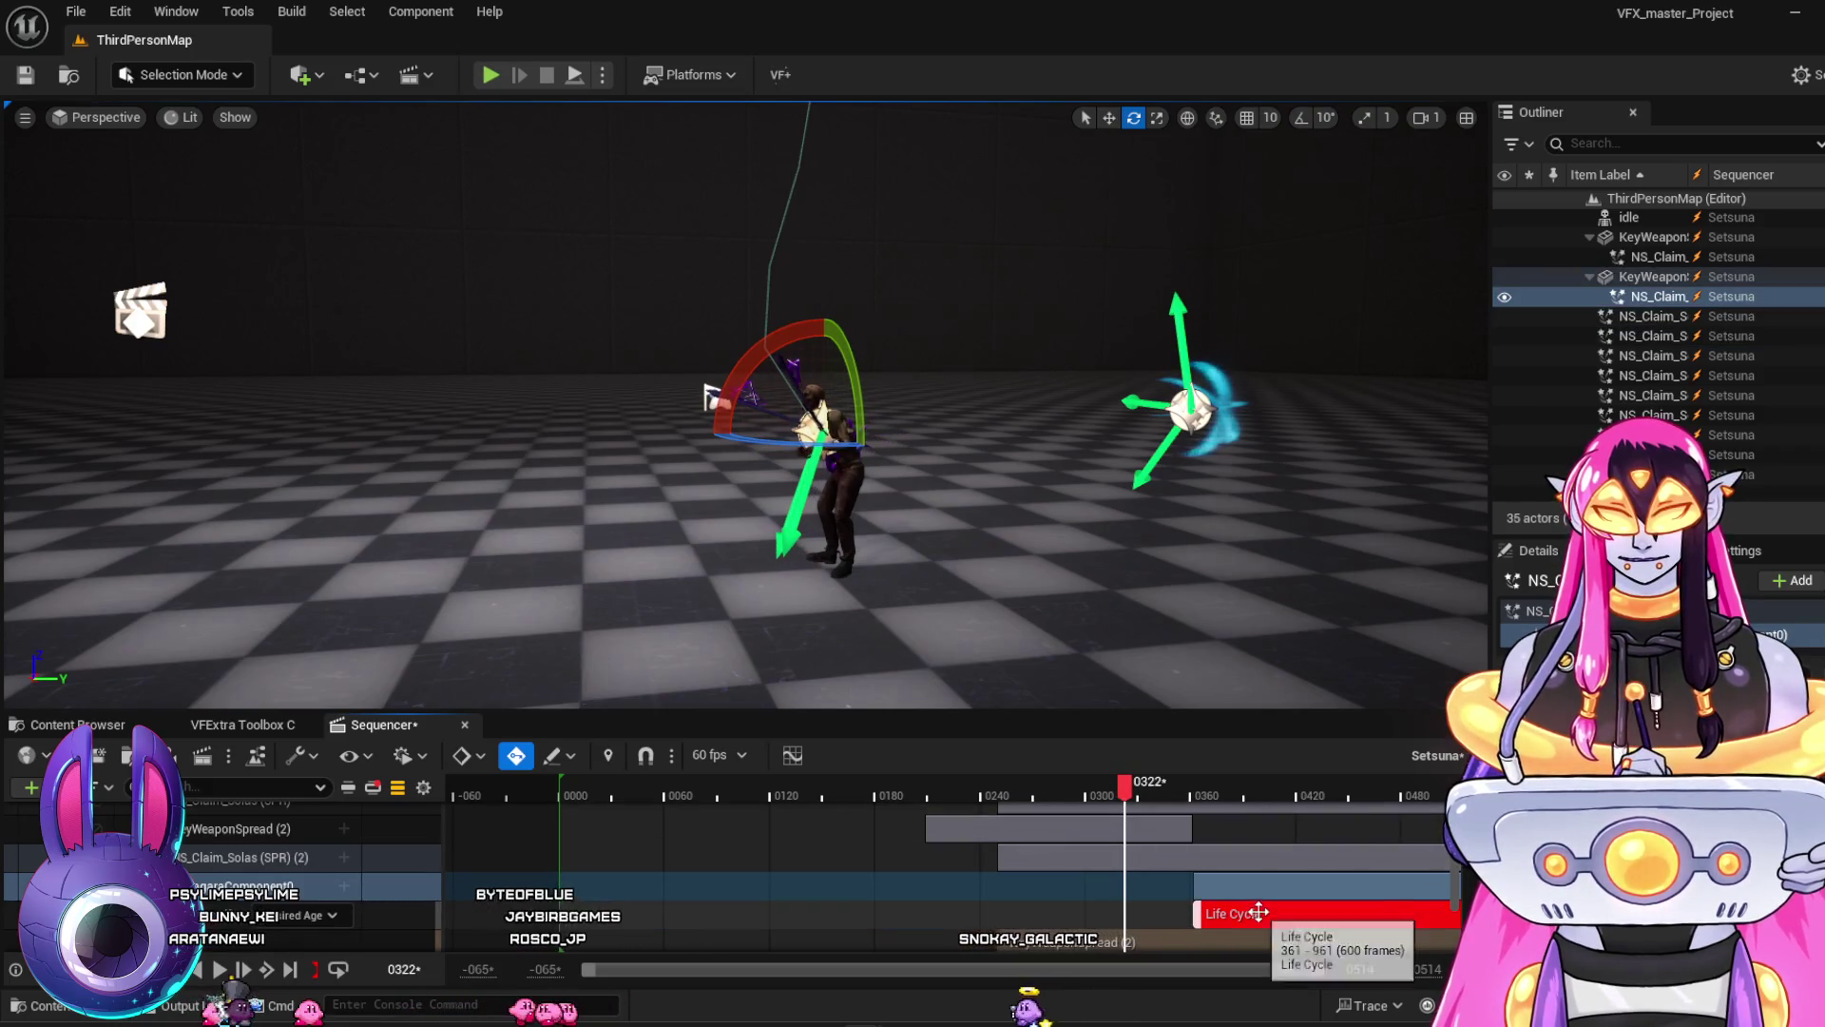
pyautogui.moveTo(1253, 915); pyautogui.dragTo(1203, 915)
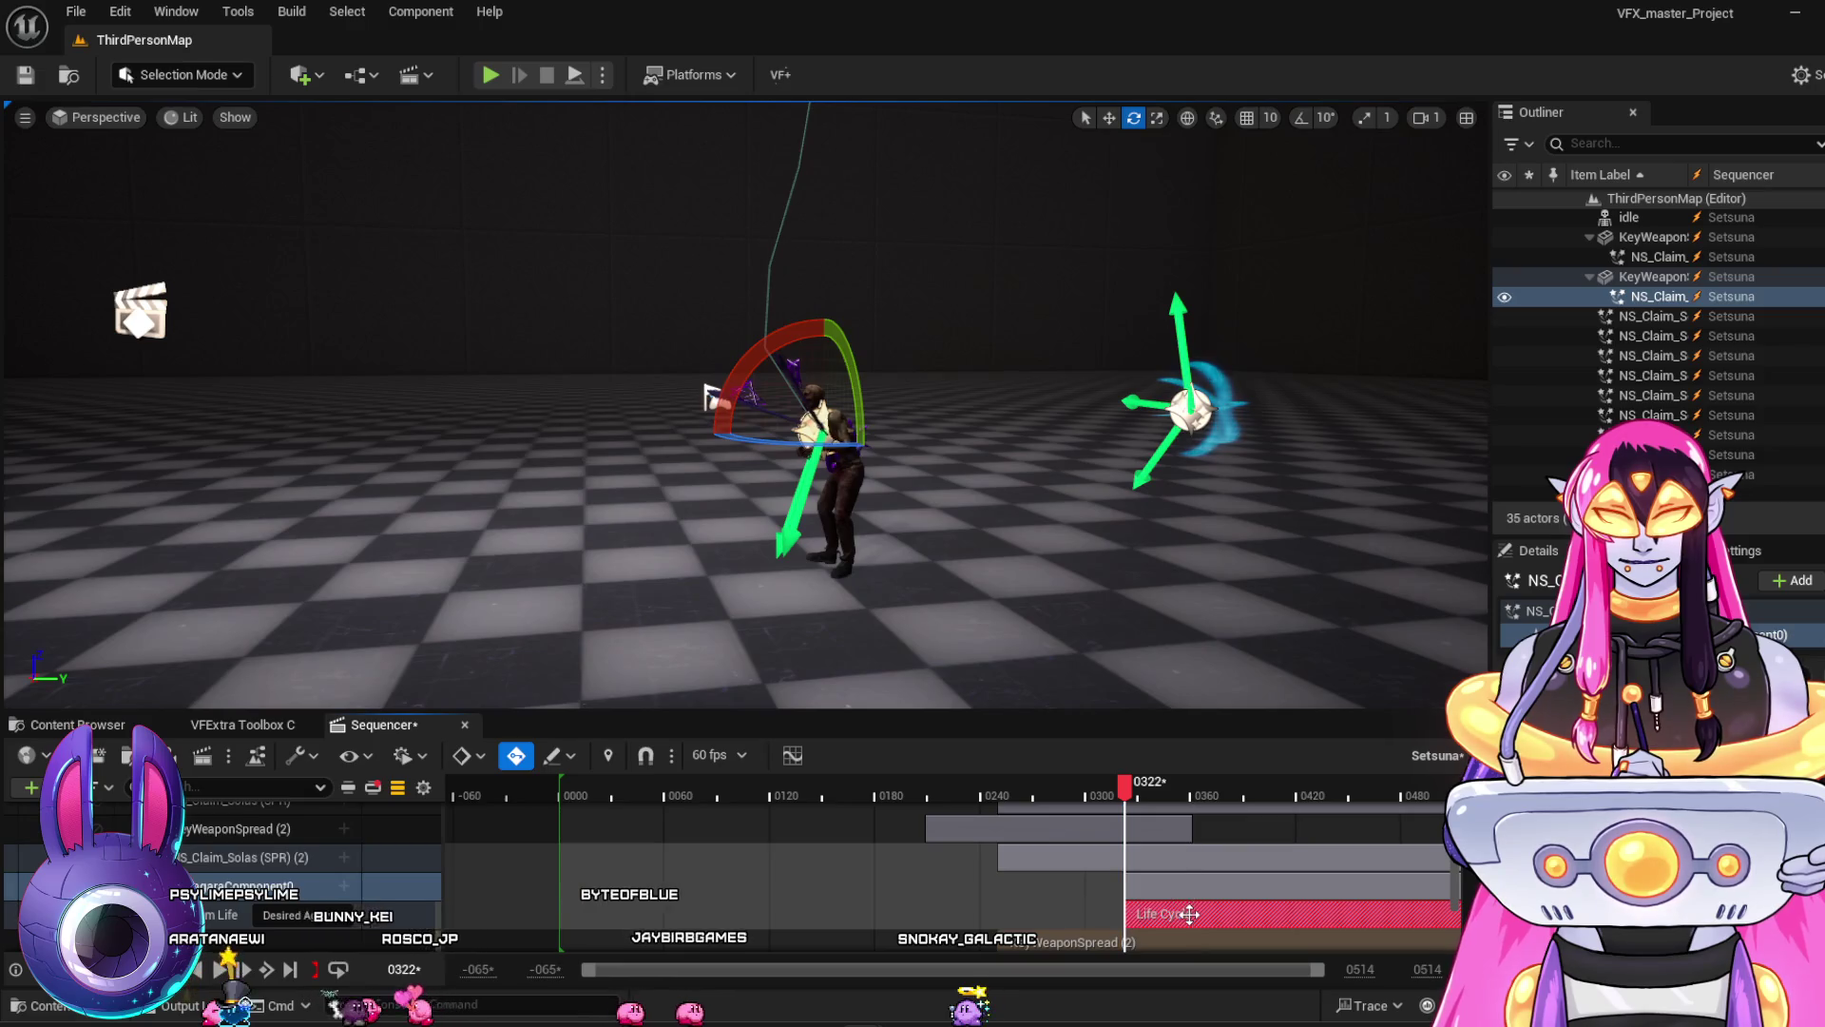
pyautogui.click(1106, 794)
pyautogui.moveTo(1132, 806); pyautogui.dragTo(1183, 823)
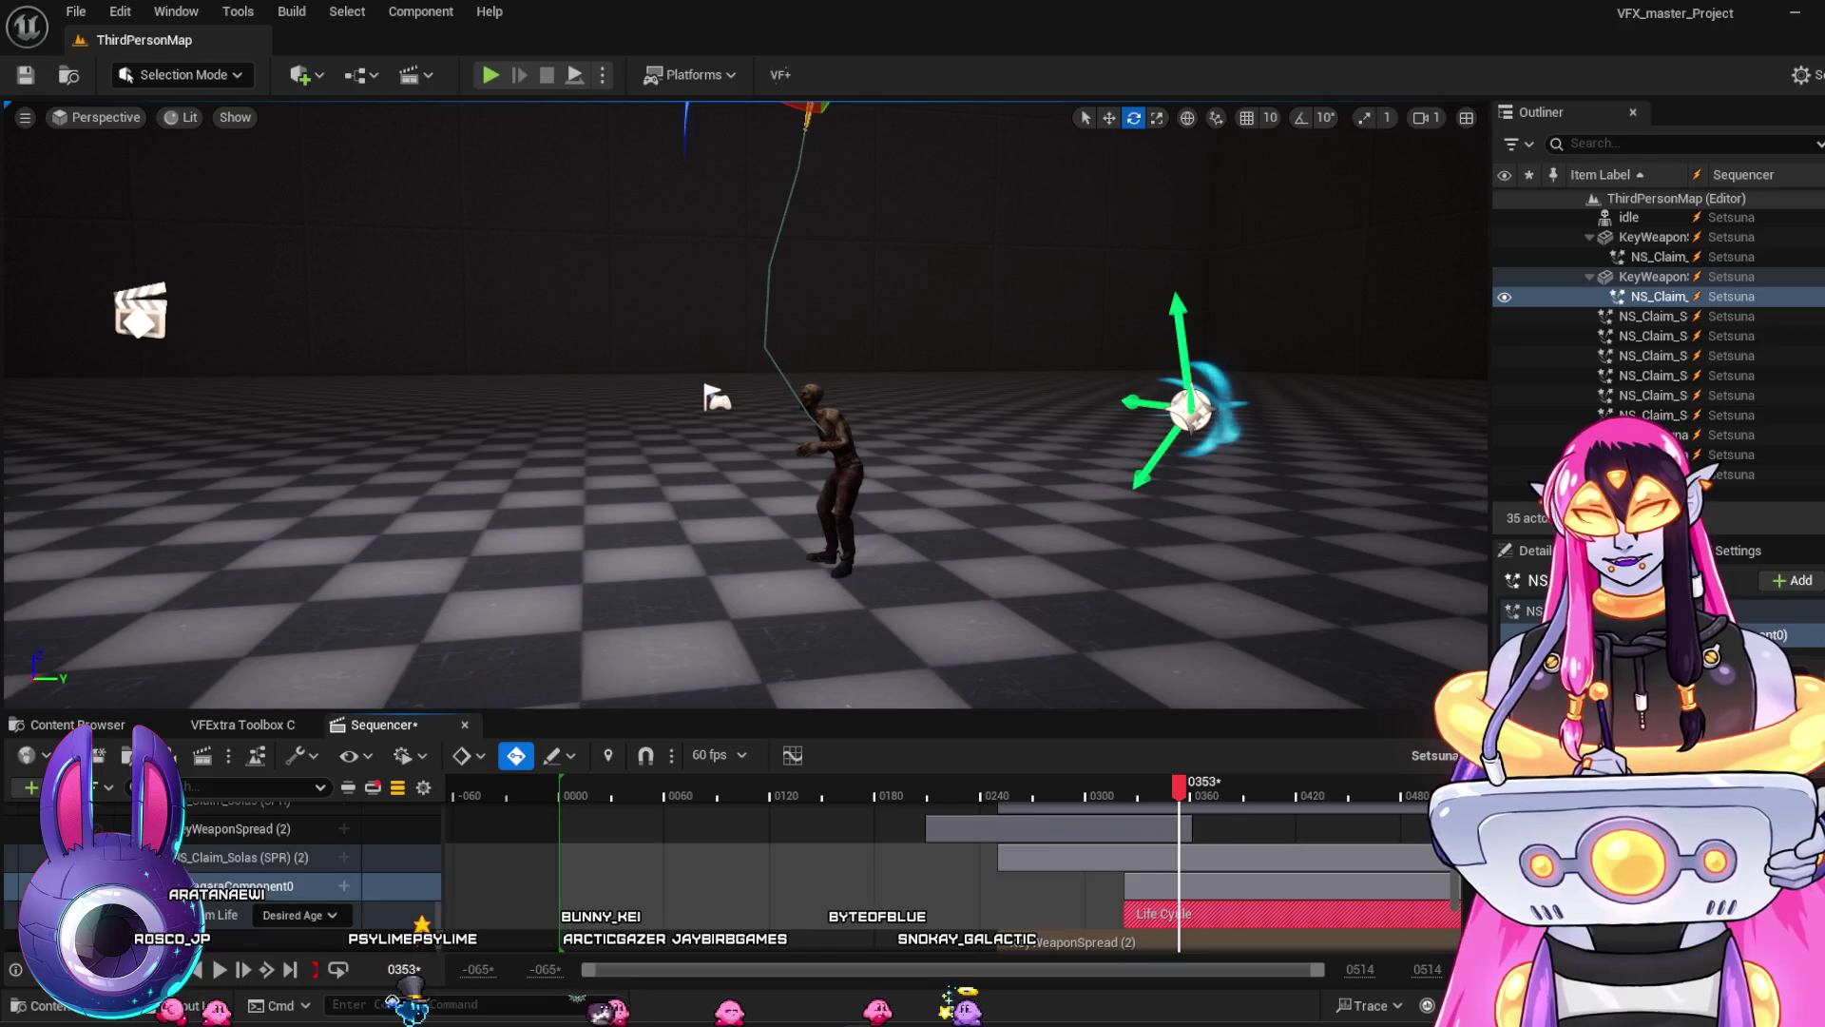
pyautogui.doubleClick(255, 856)
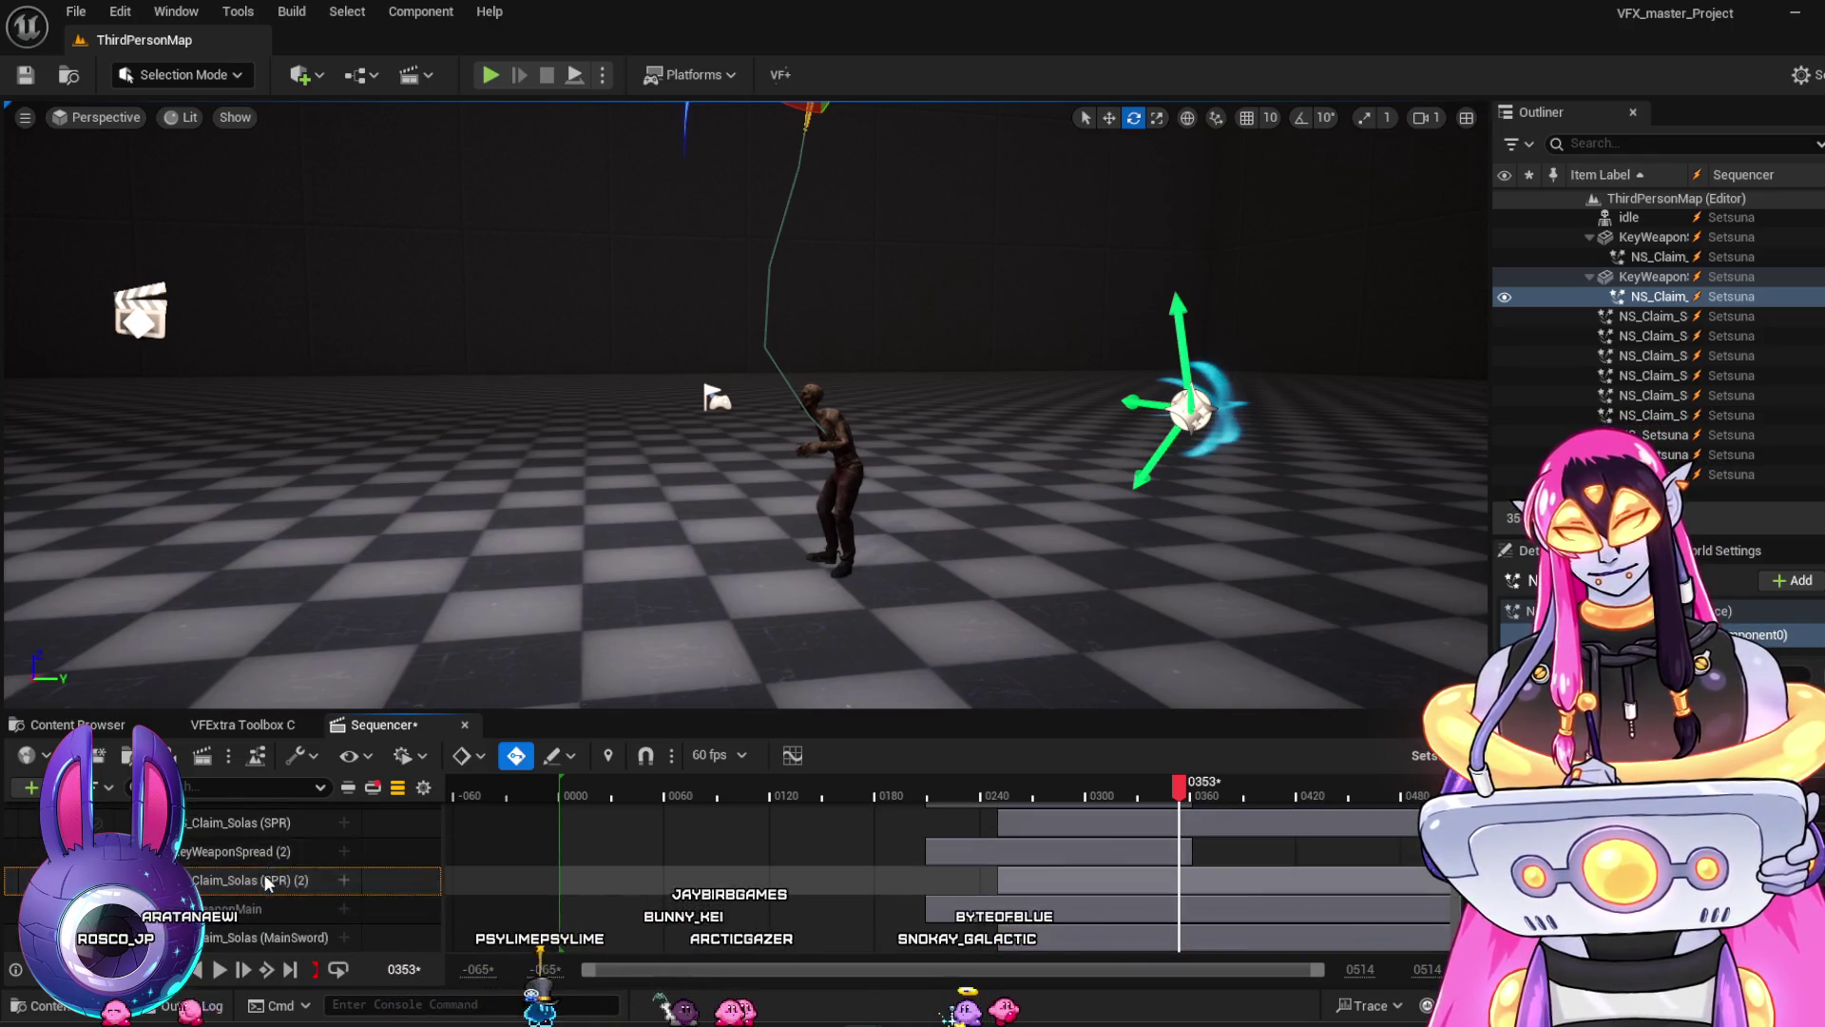
# - Duplicate the KeyWeaponSpread weapon track as KeyWeaponSpread (3) and reorder it in the list
pyautogui.scroll(1, 265, 873)
pyautogui.scroll(1, 280, 894)
pyautogui.click(293, 857)
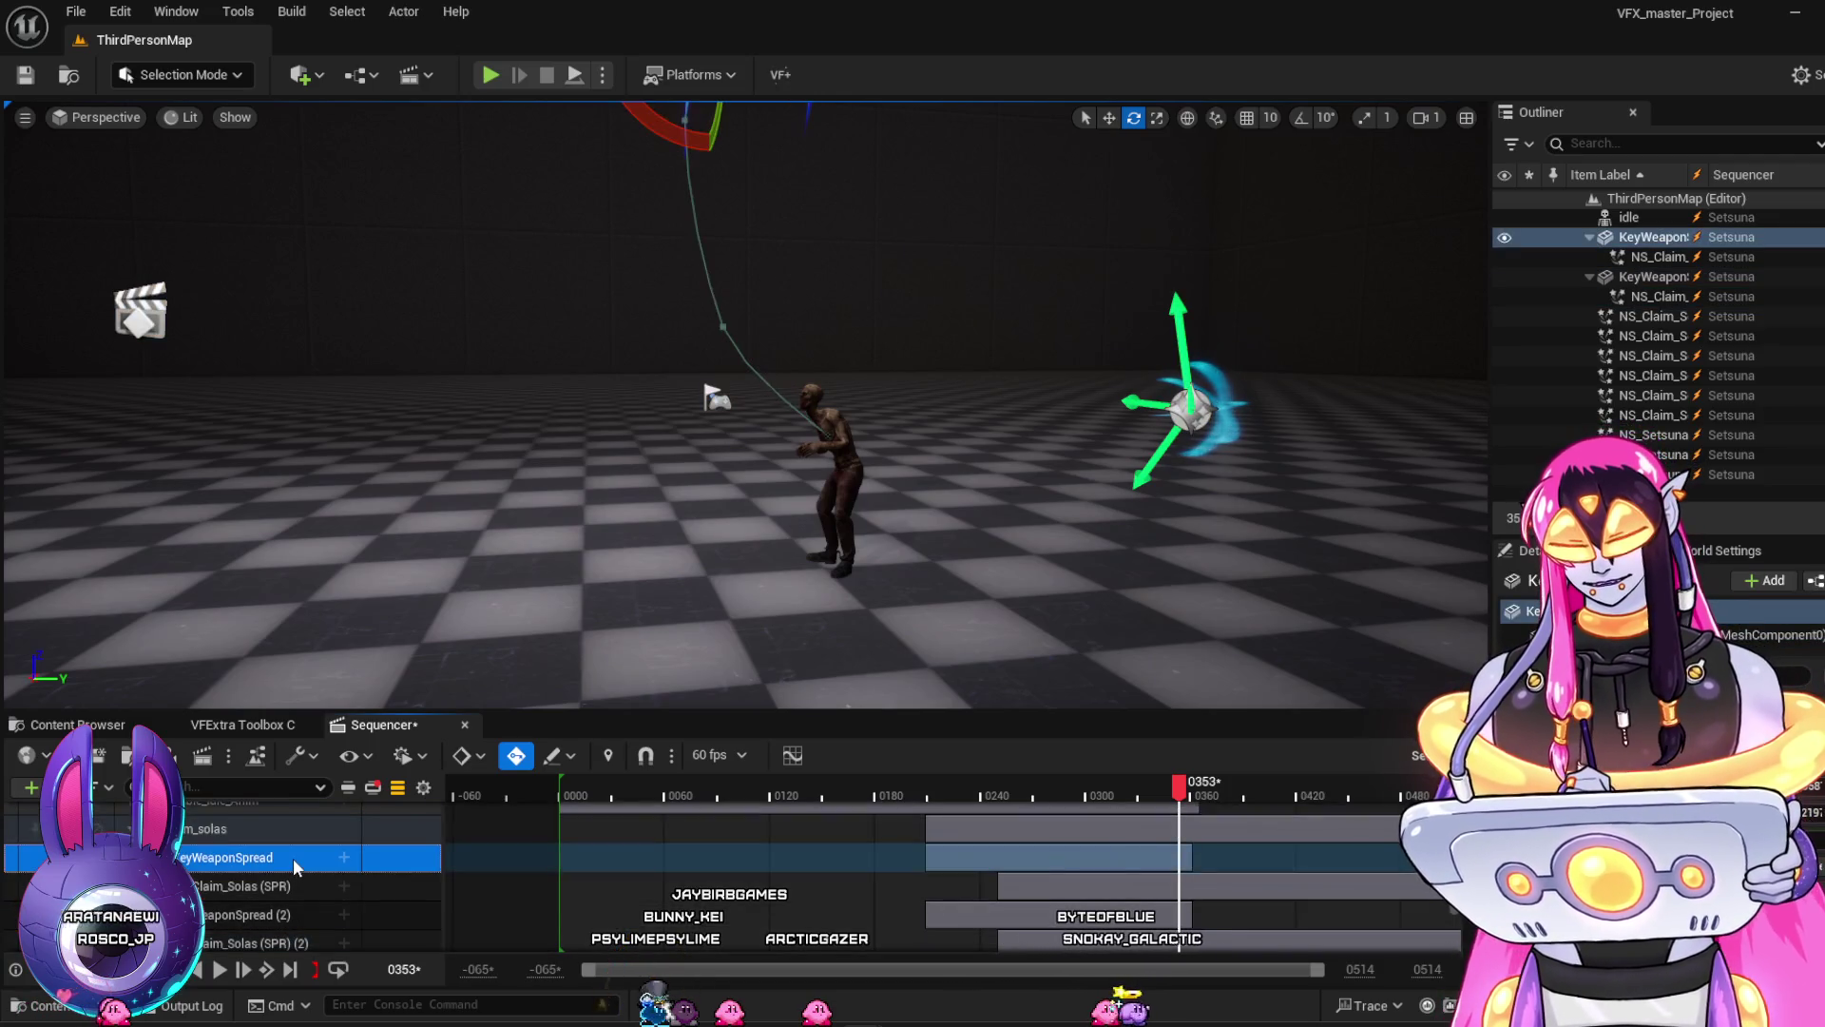
pyautogui.hotkey('ctrl', 'w')
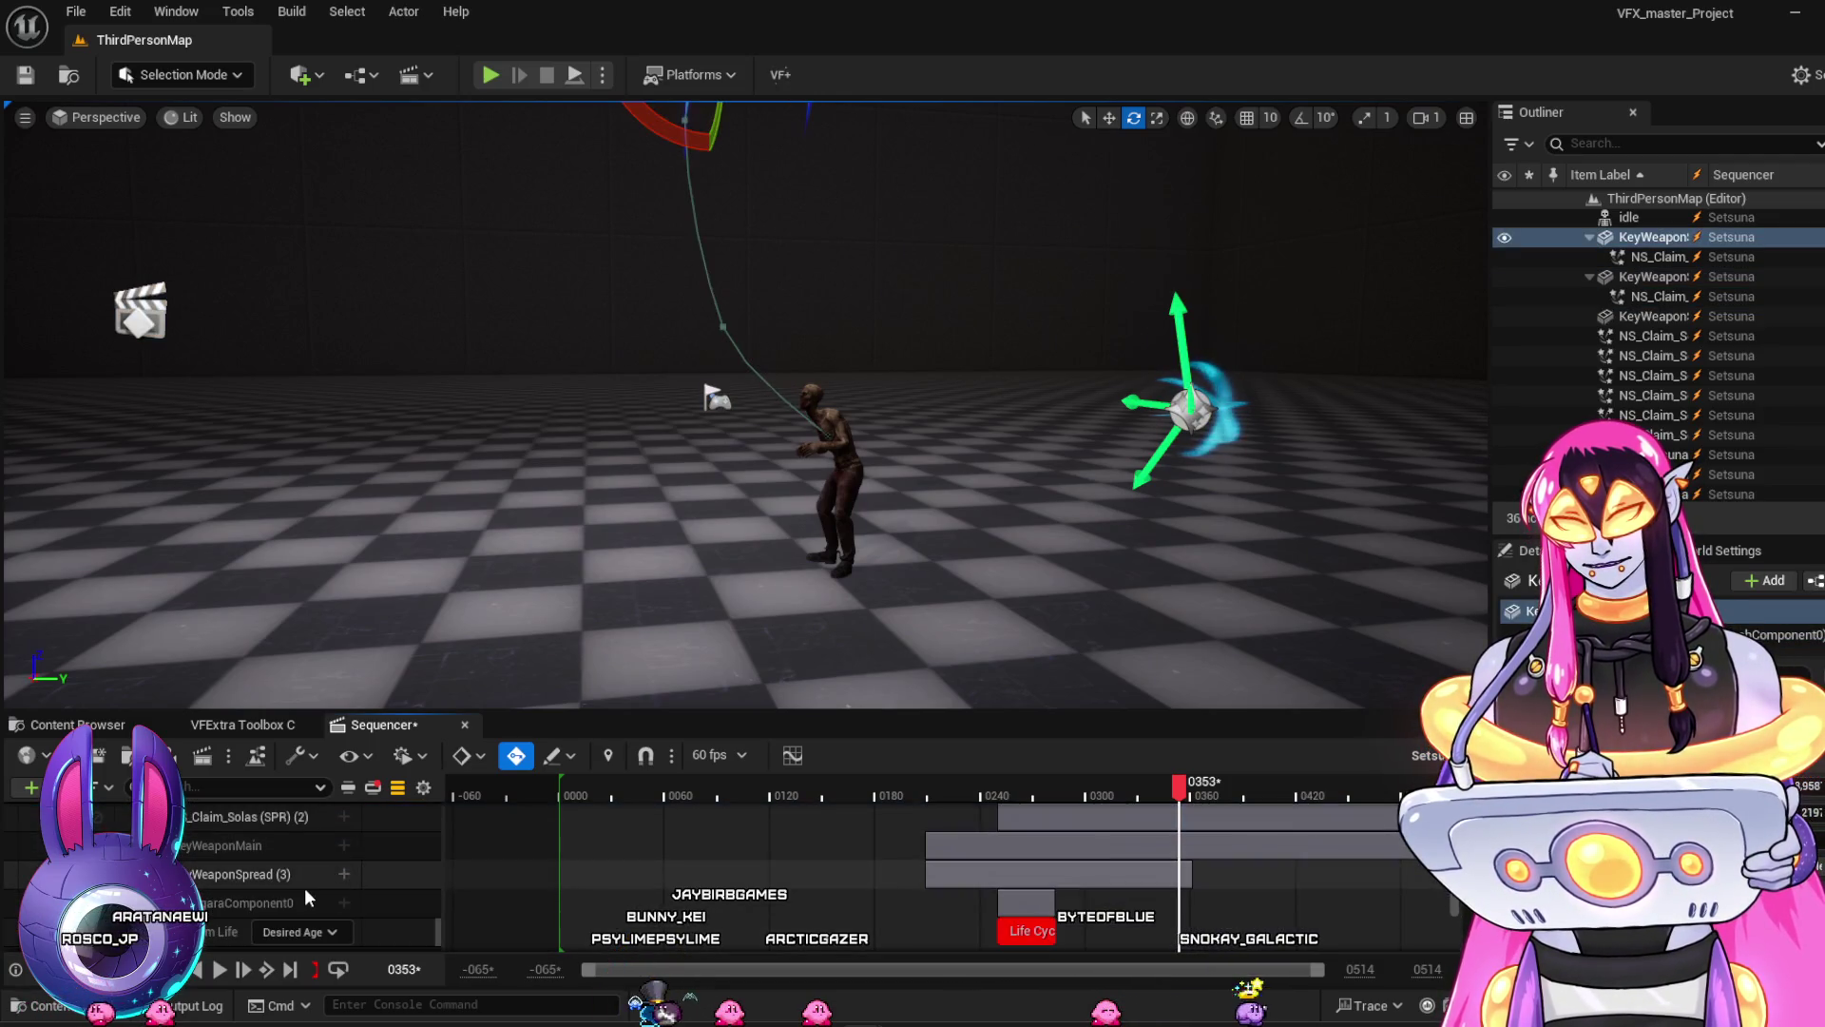
pyautogui.moveTo(284, 878); pyautogui.dragTo(271, 835)
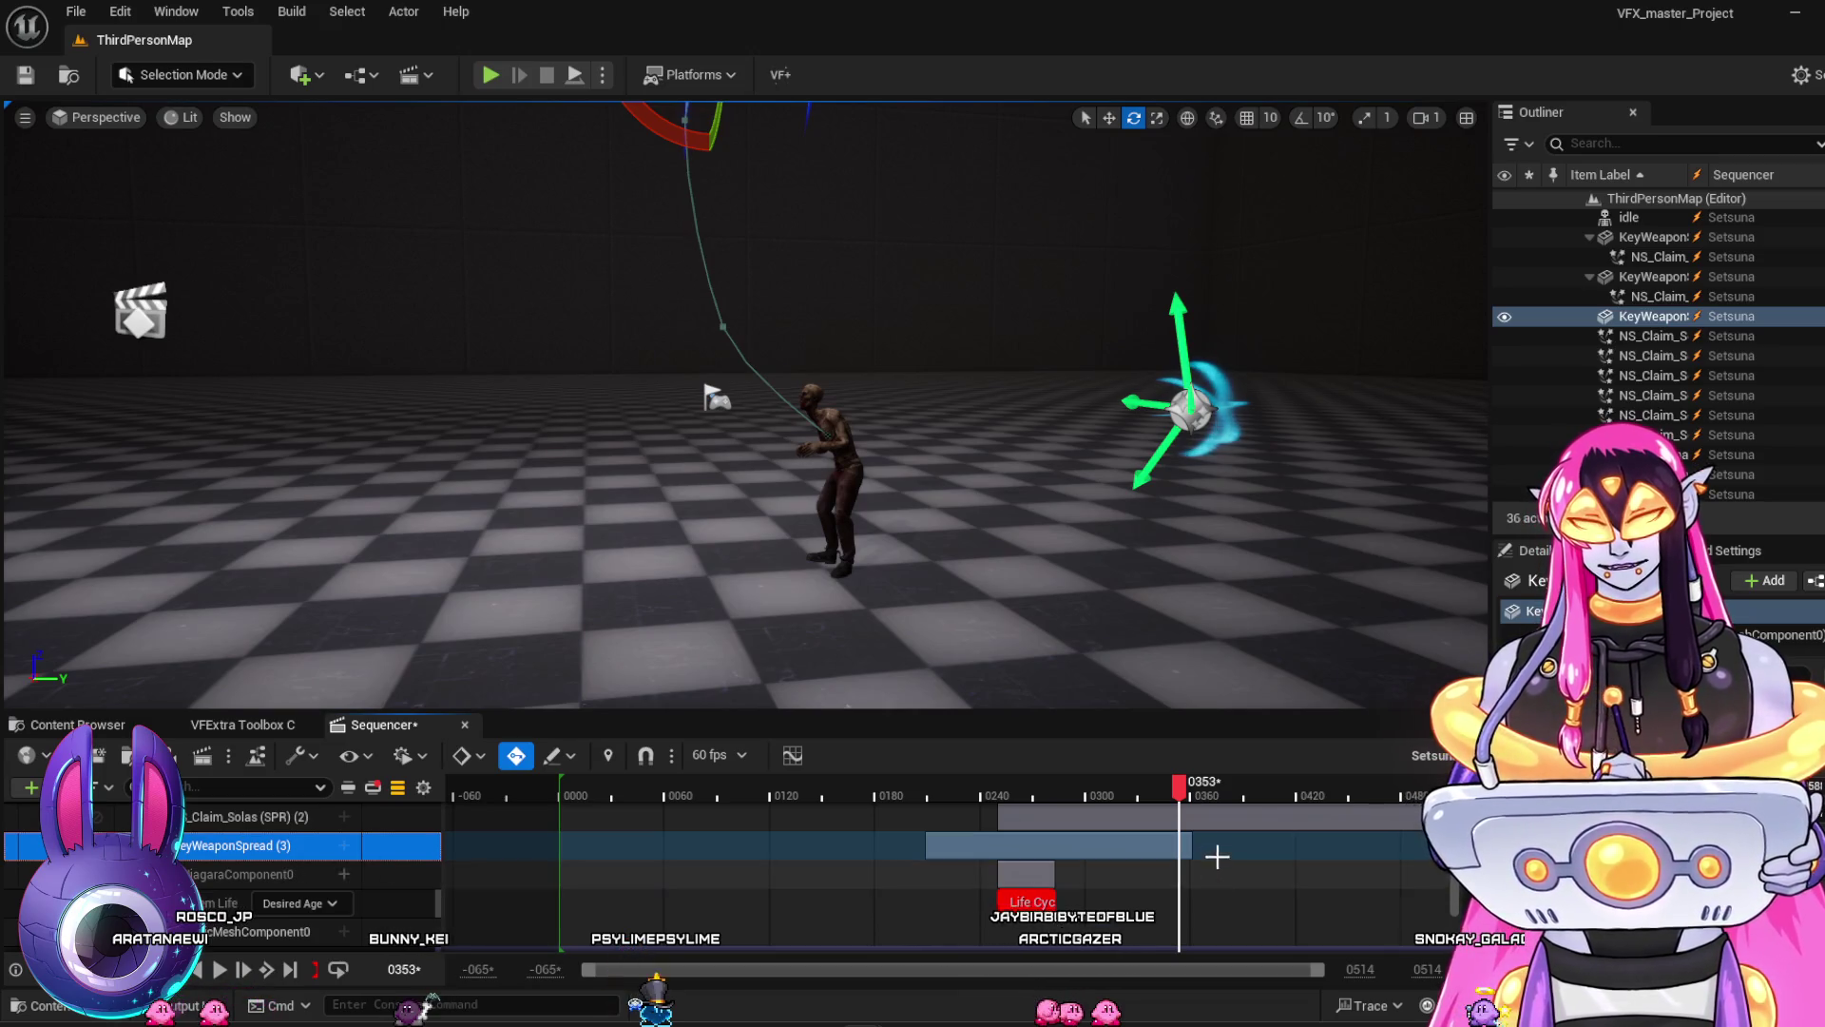
# - Expand KeyWeaponSpread (3)'s Transform keys and move its Spawned key to frame 0361
pyautogui.scroll(-1, 298, 882)
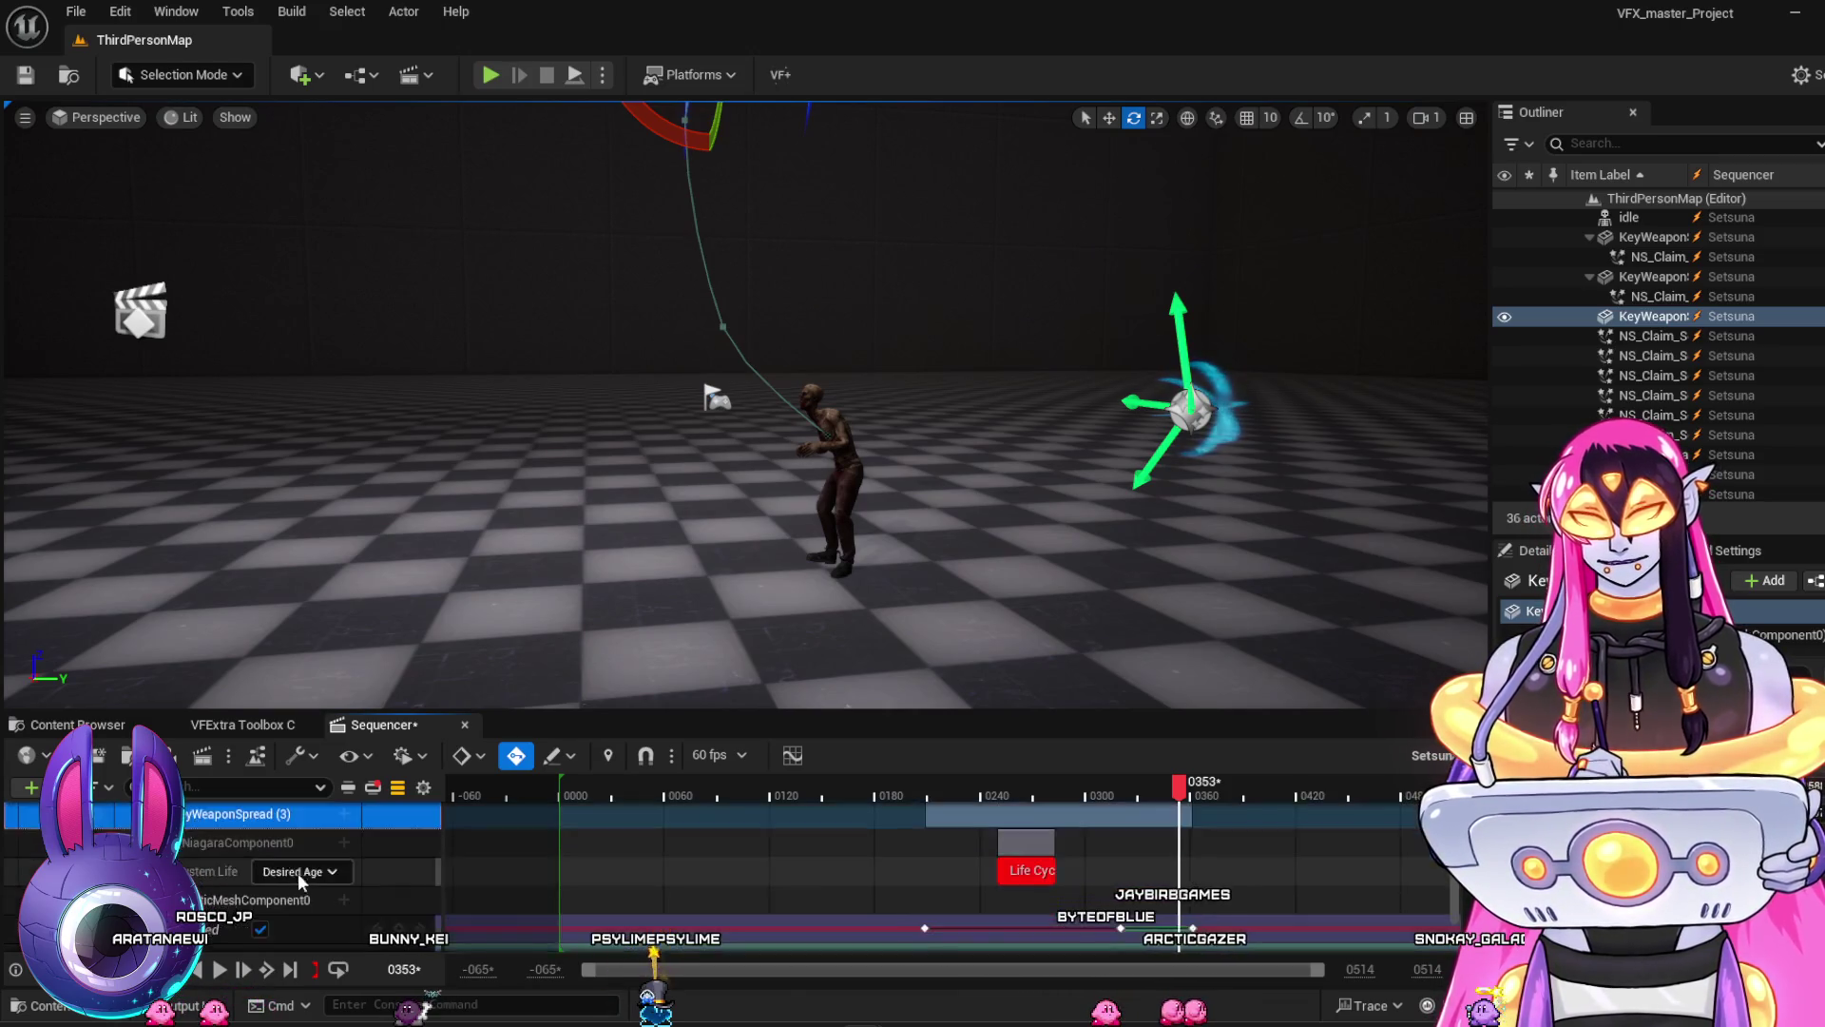
pyautogui.scroll(-2, 297, 881)
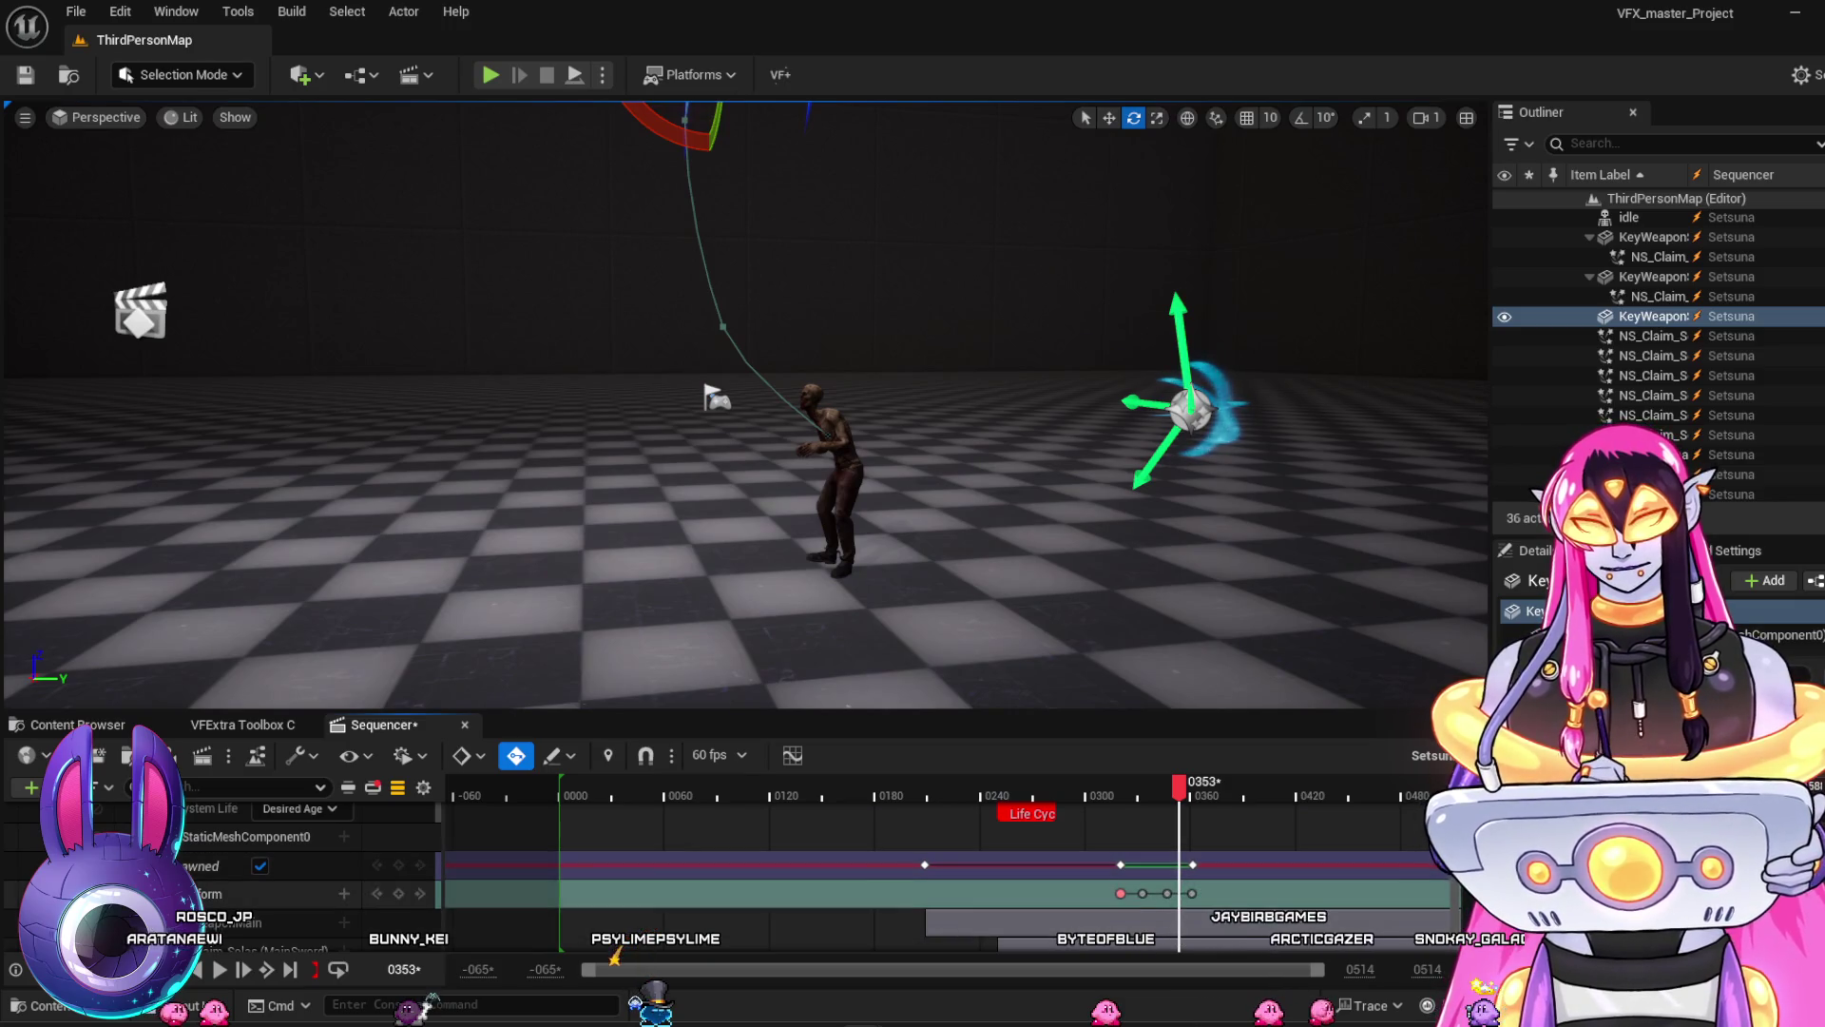
pyautogui.click(175, 894)
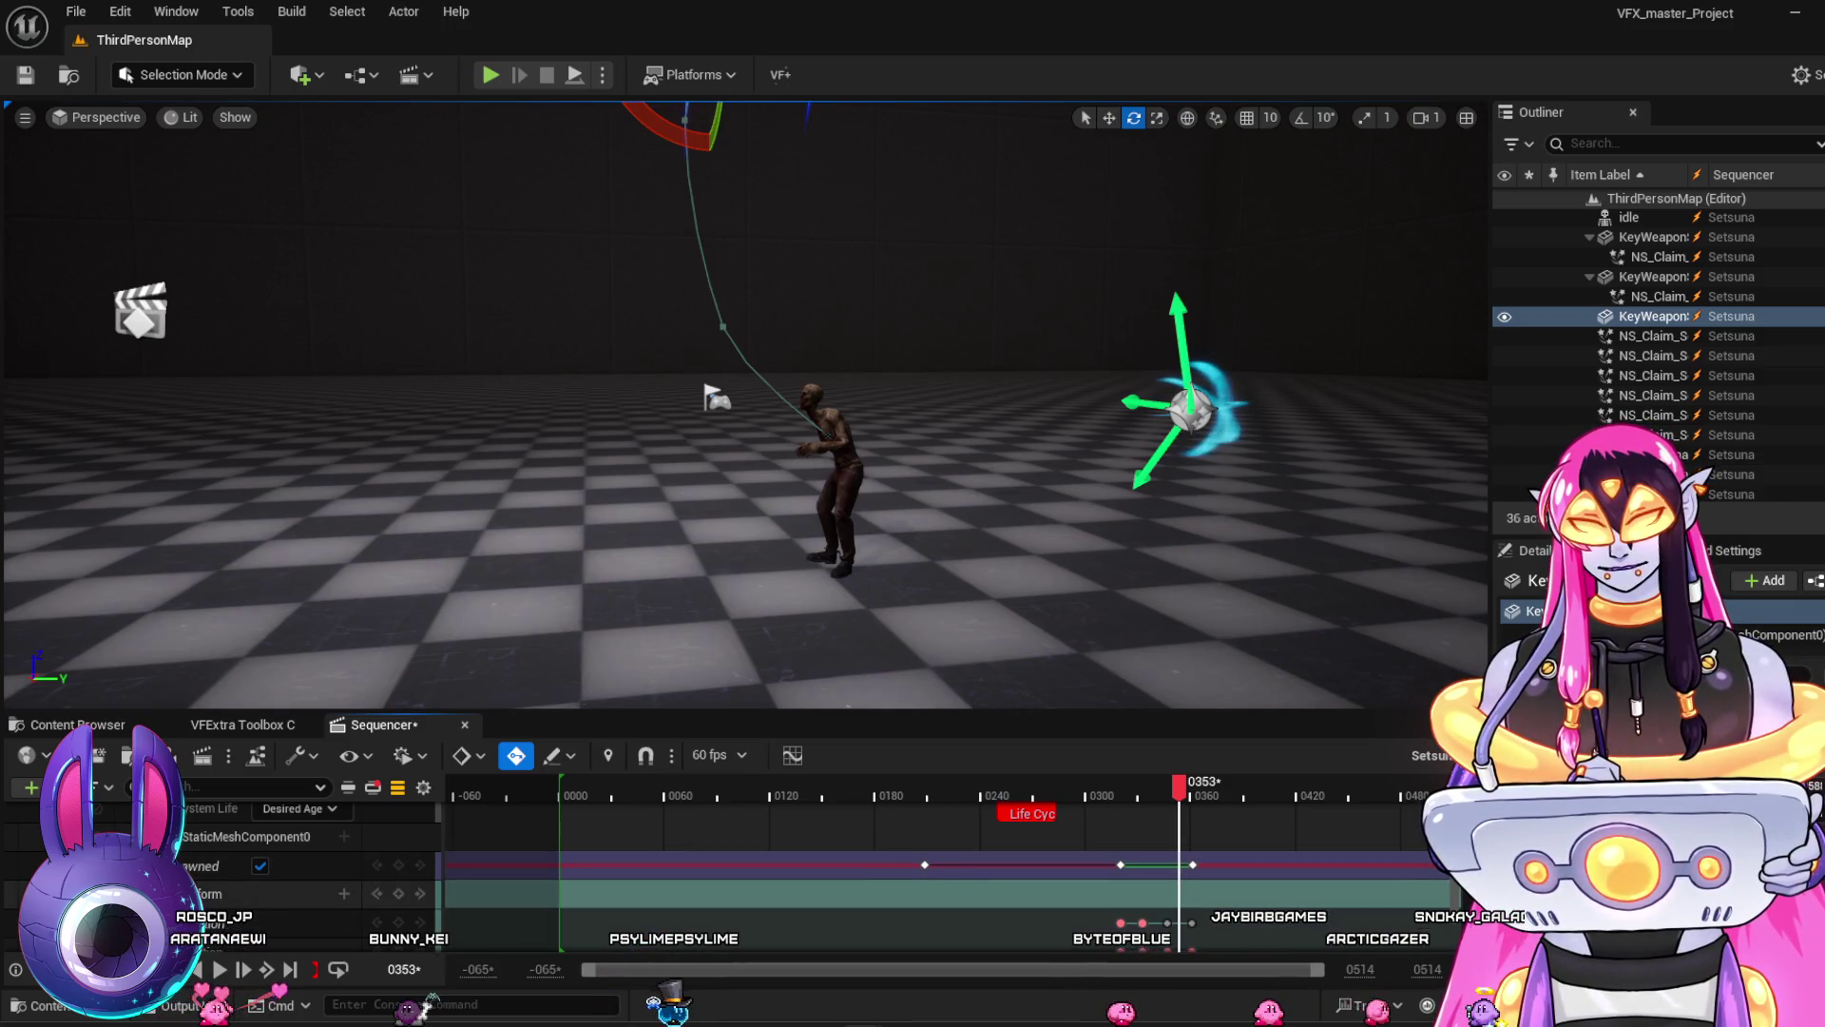
pyautogui.click(1121, 922)
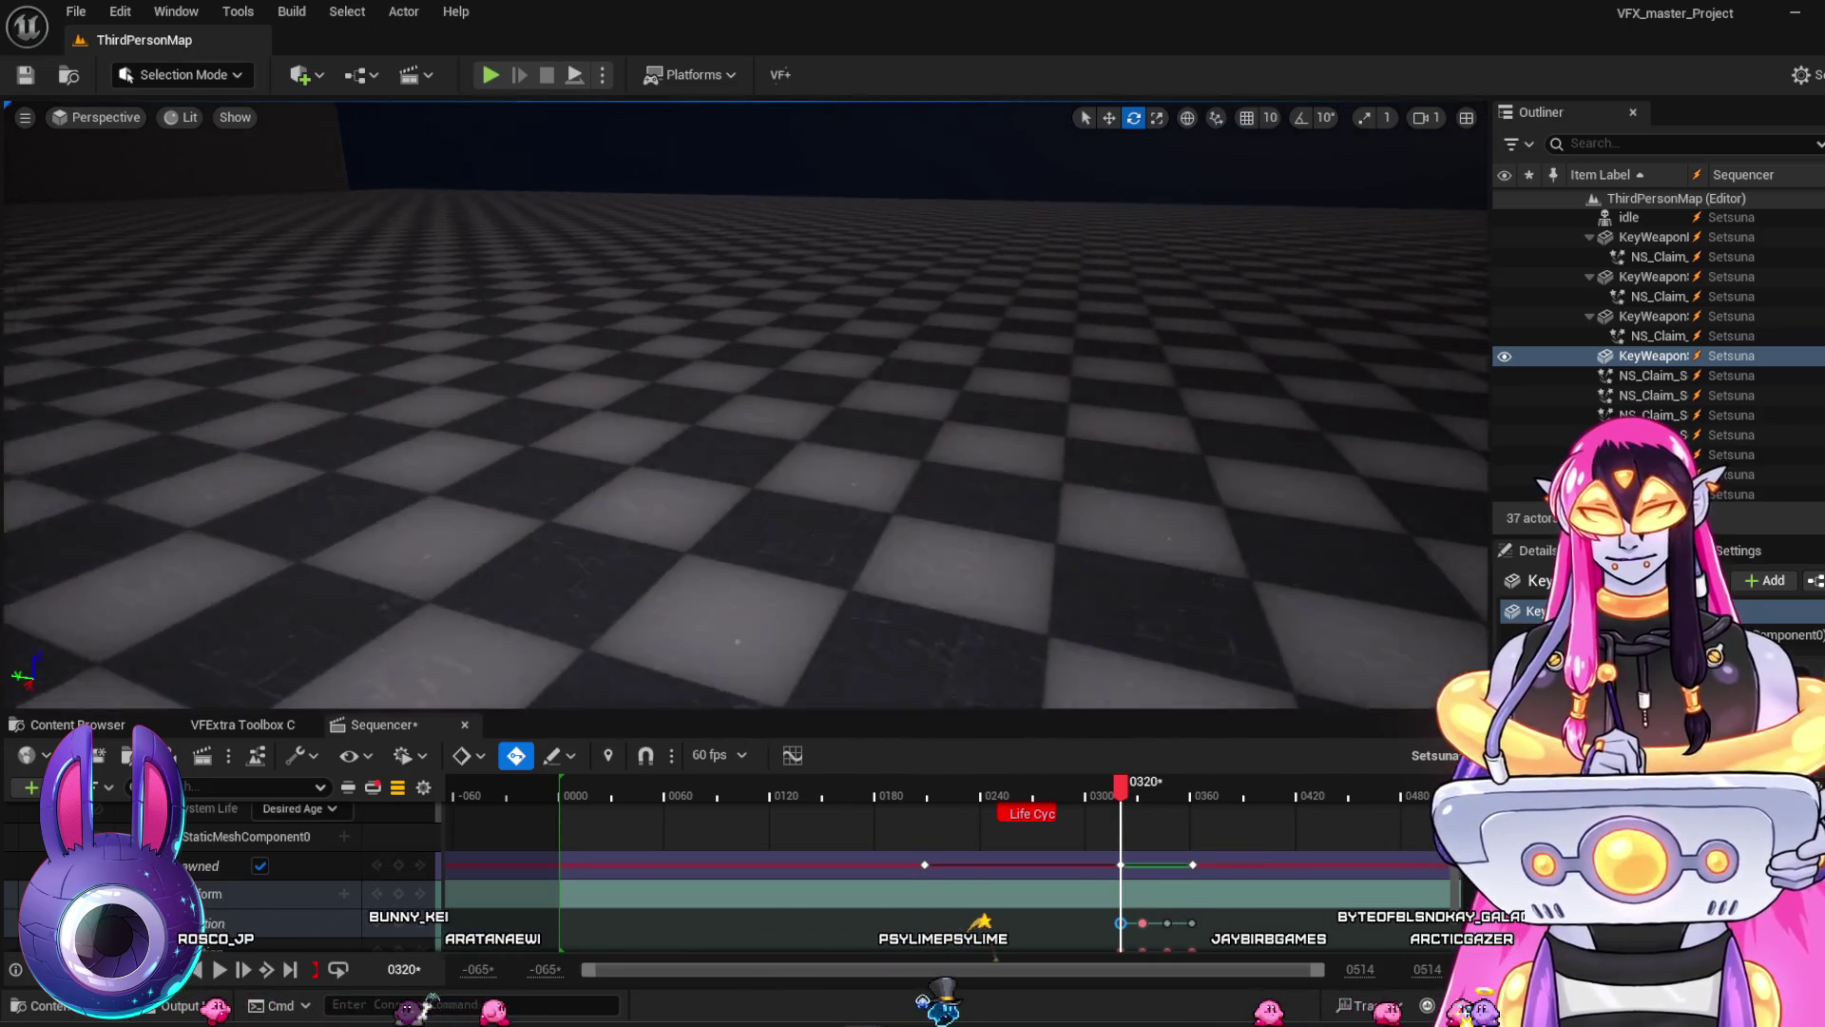
pyautogui.moveTo(857, 634); pyautogui.dragTo(856, 634)
pyautogui.scroll(-2, 1206, 905)
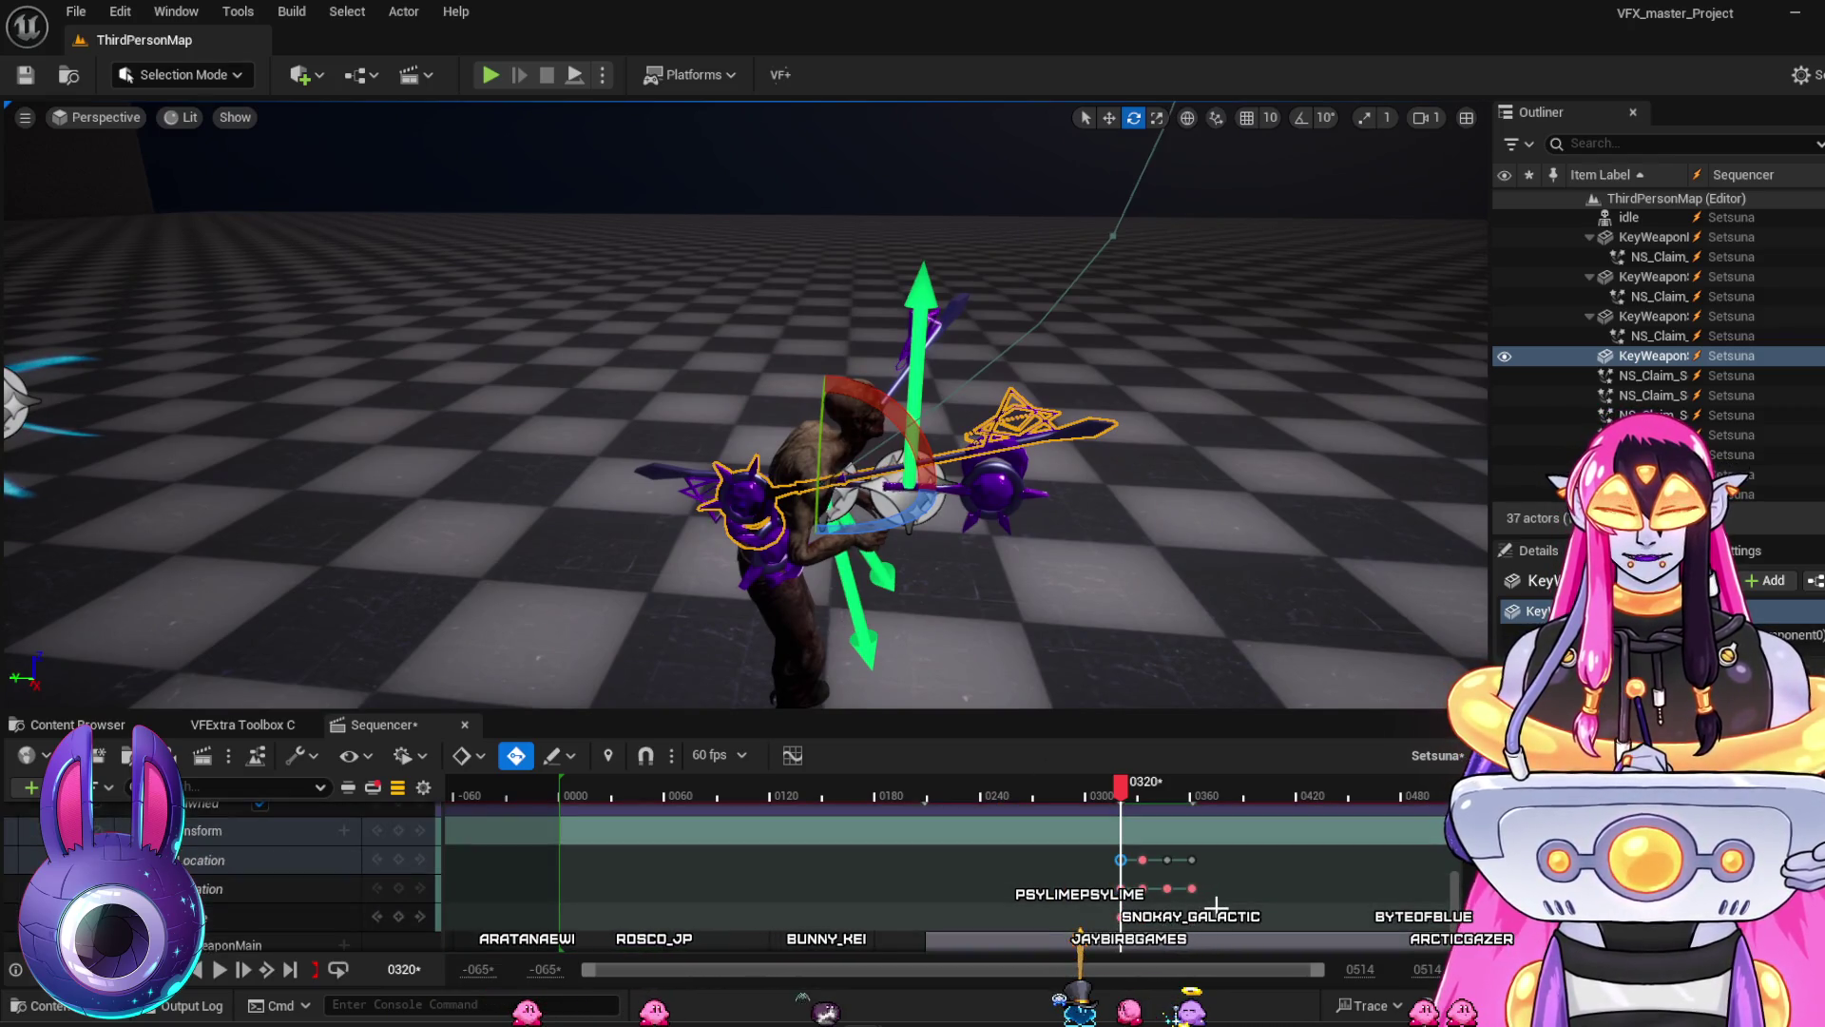
pyautogui.scroll(1, 1218, 905)
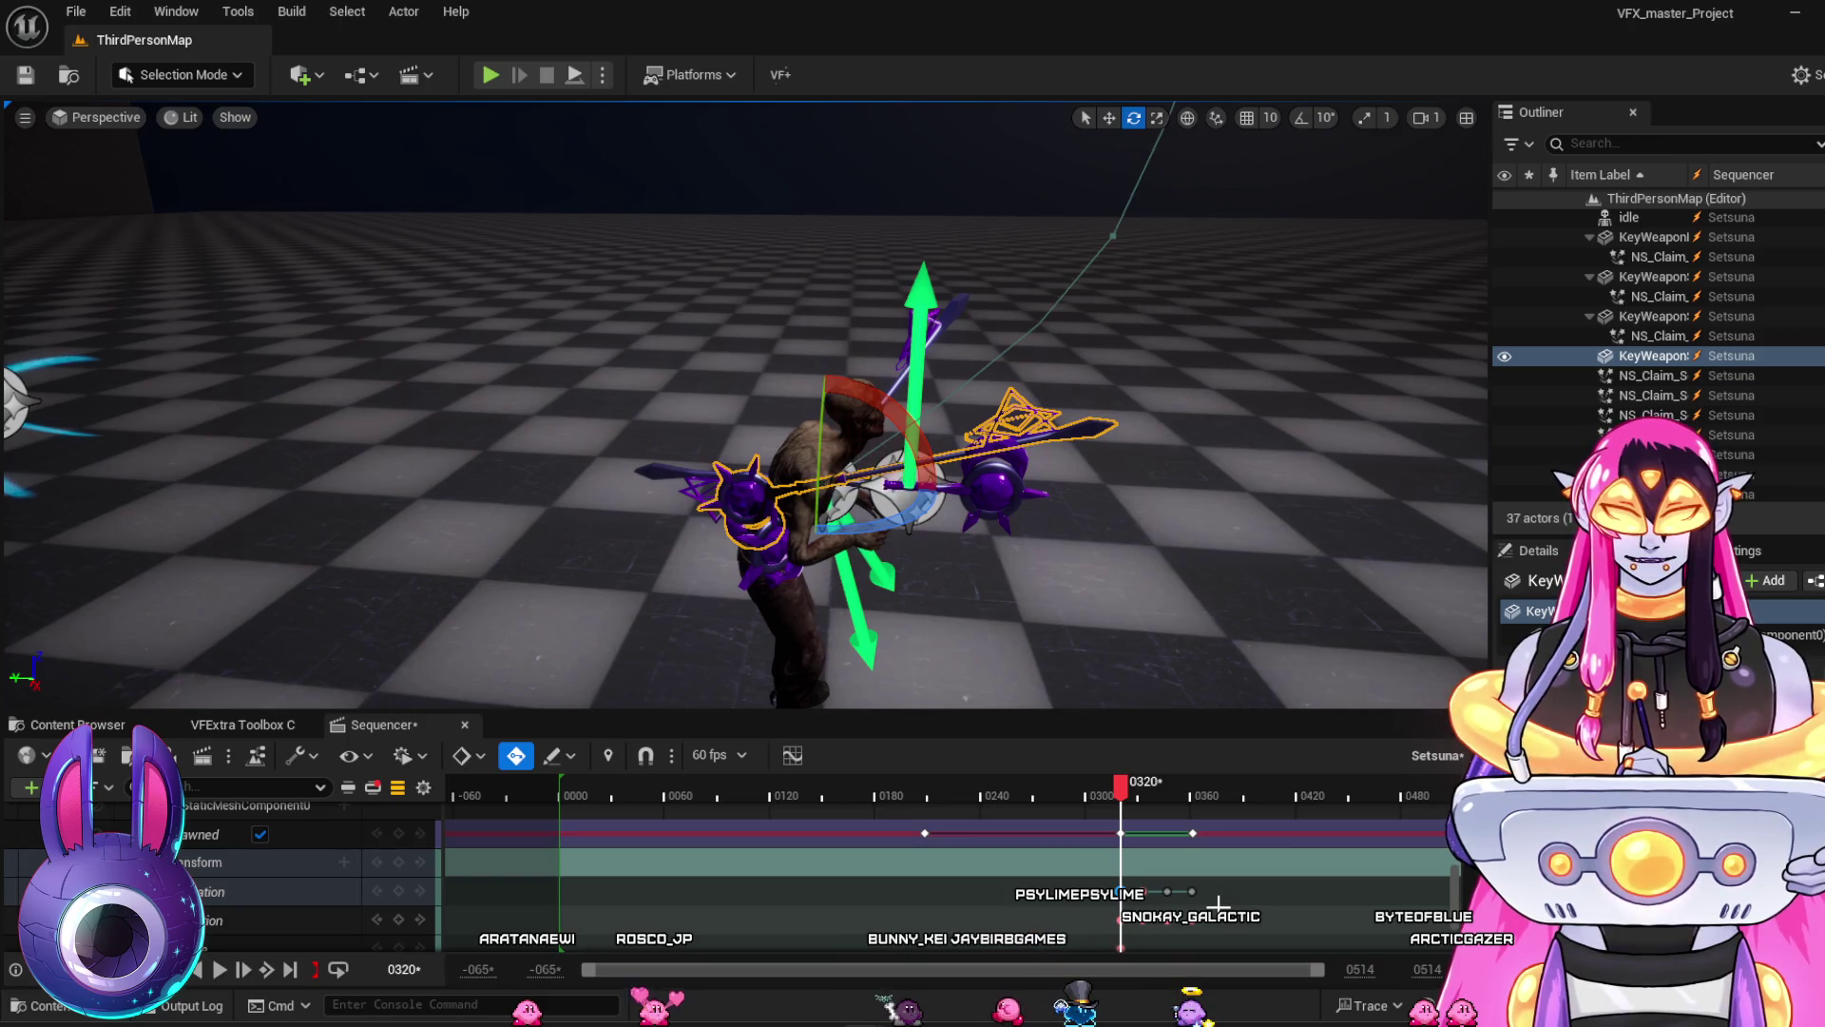
pyautogui.scroll(-1, 1218, 905)
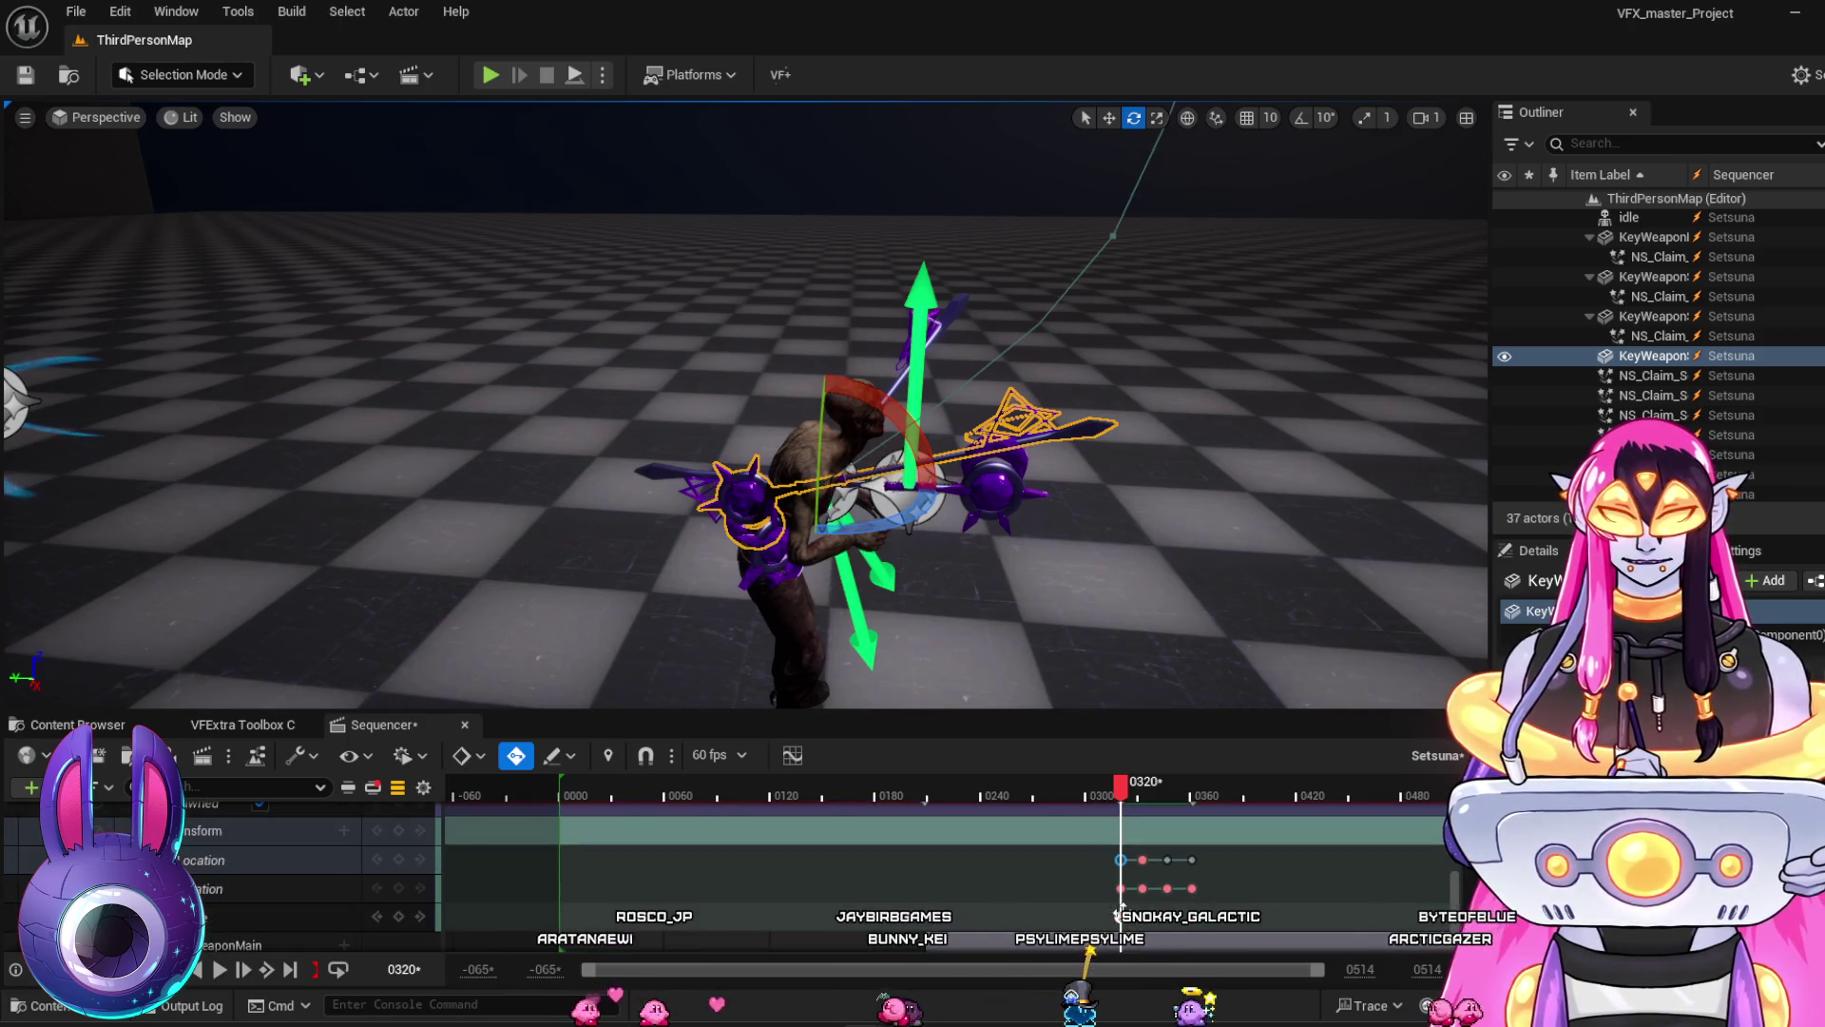
pyautogui.scroll(2, 1246, 875)
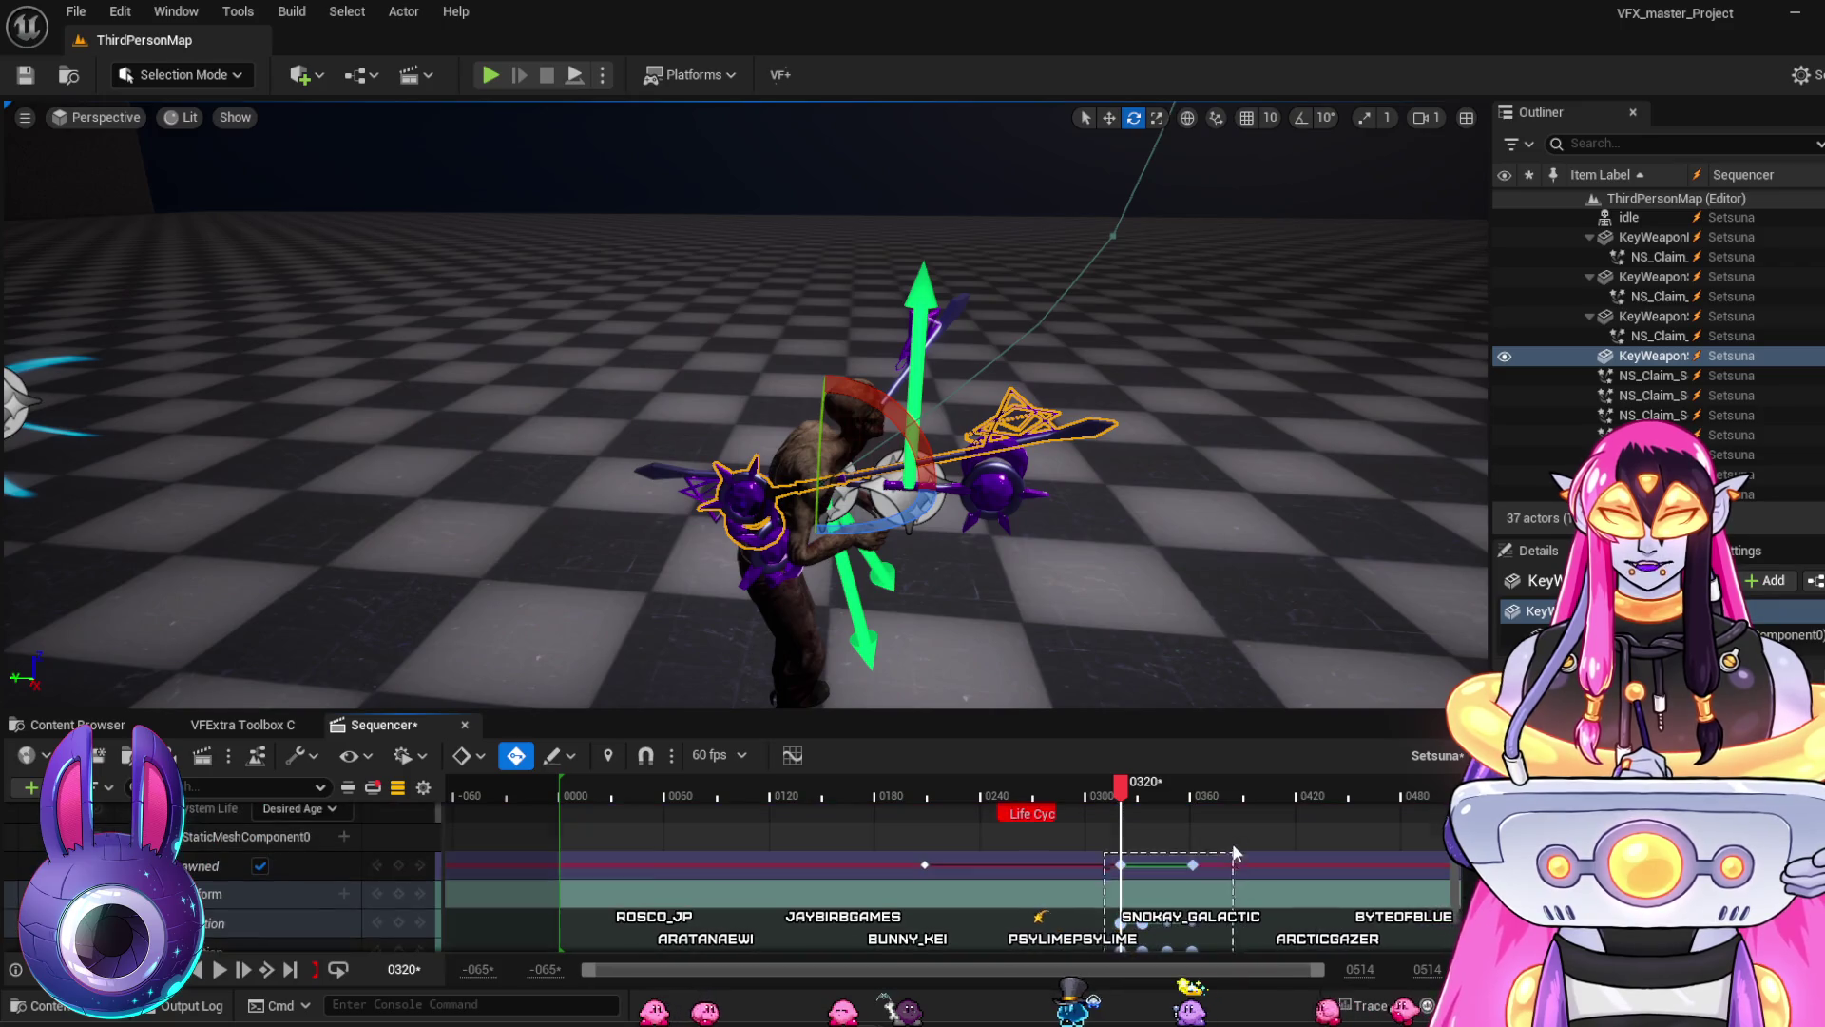
pyautogui.click(1196, 864)
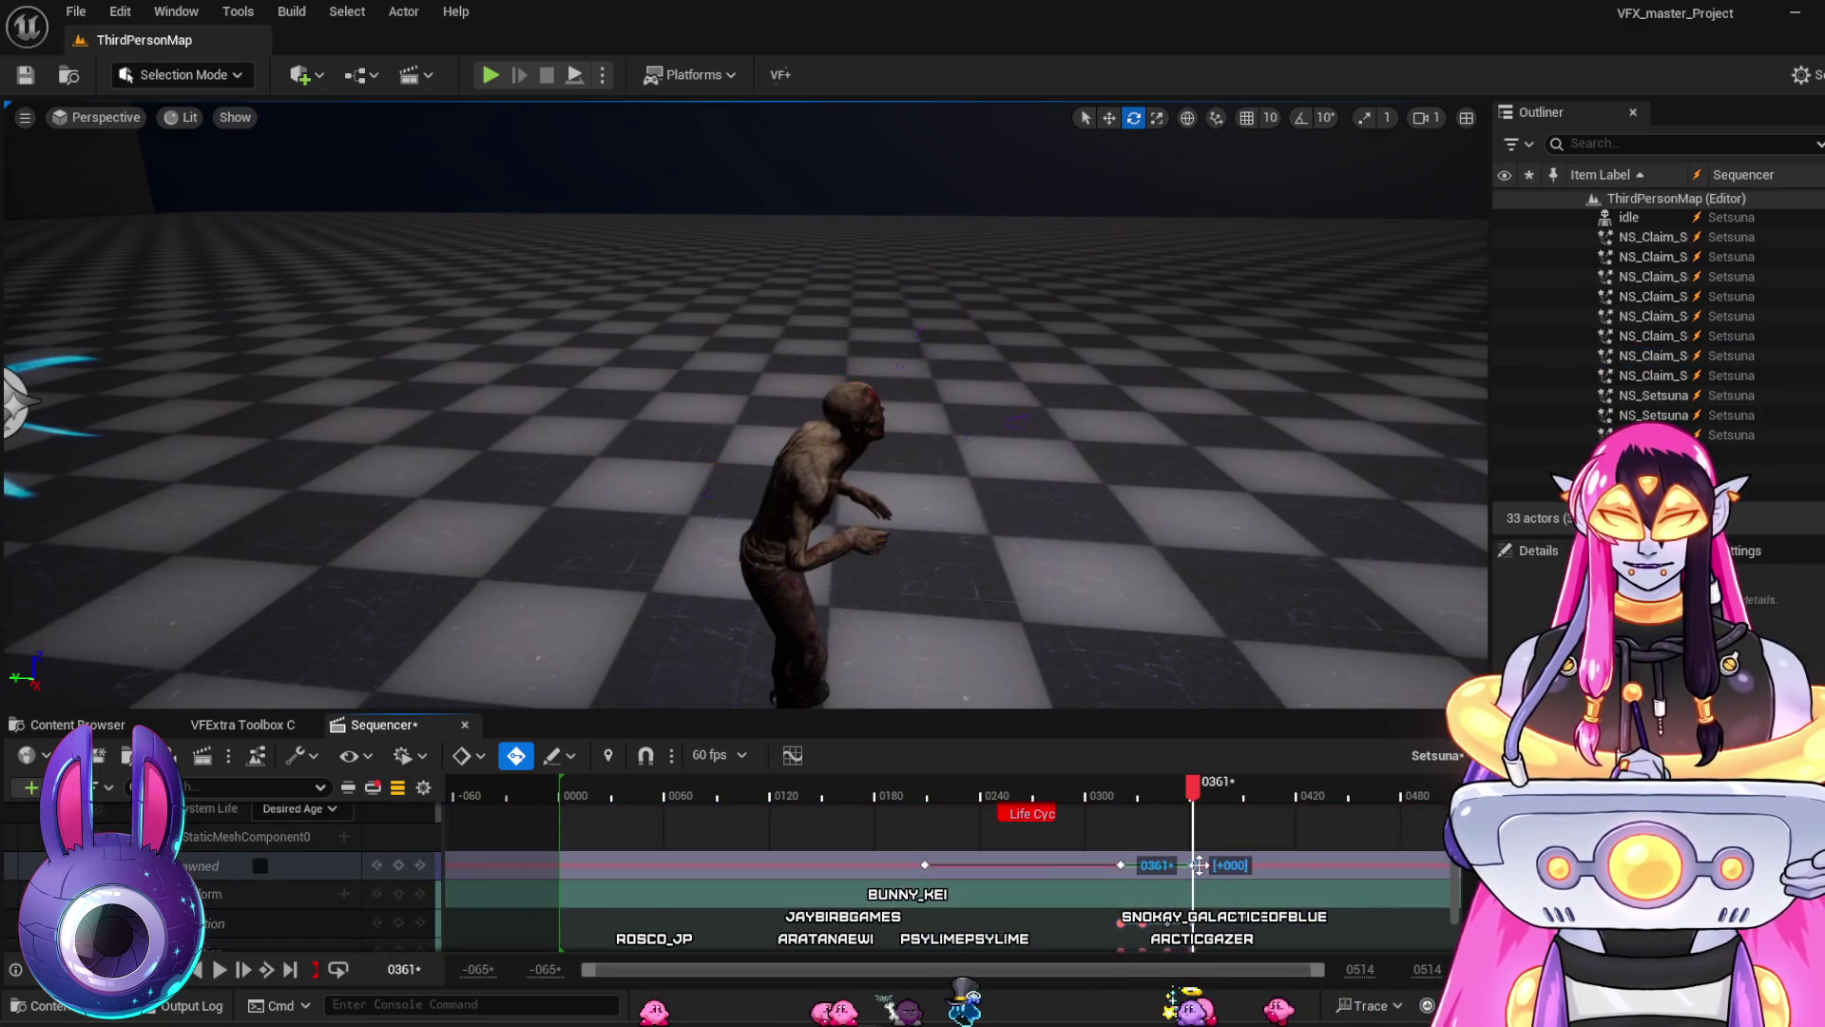
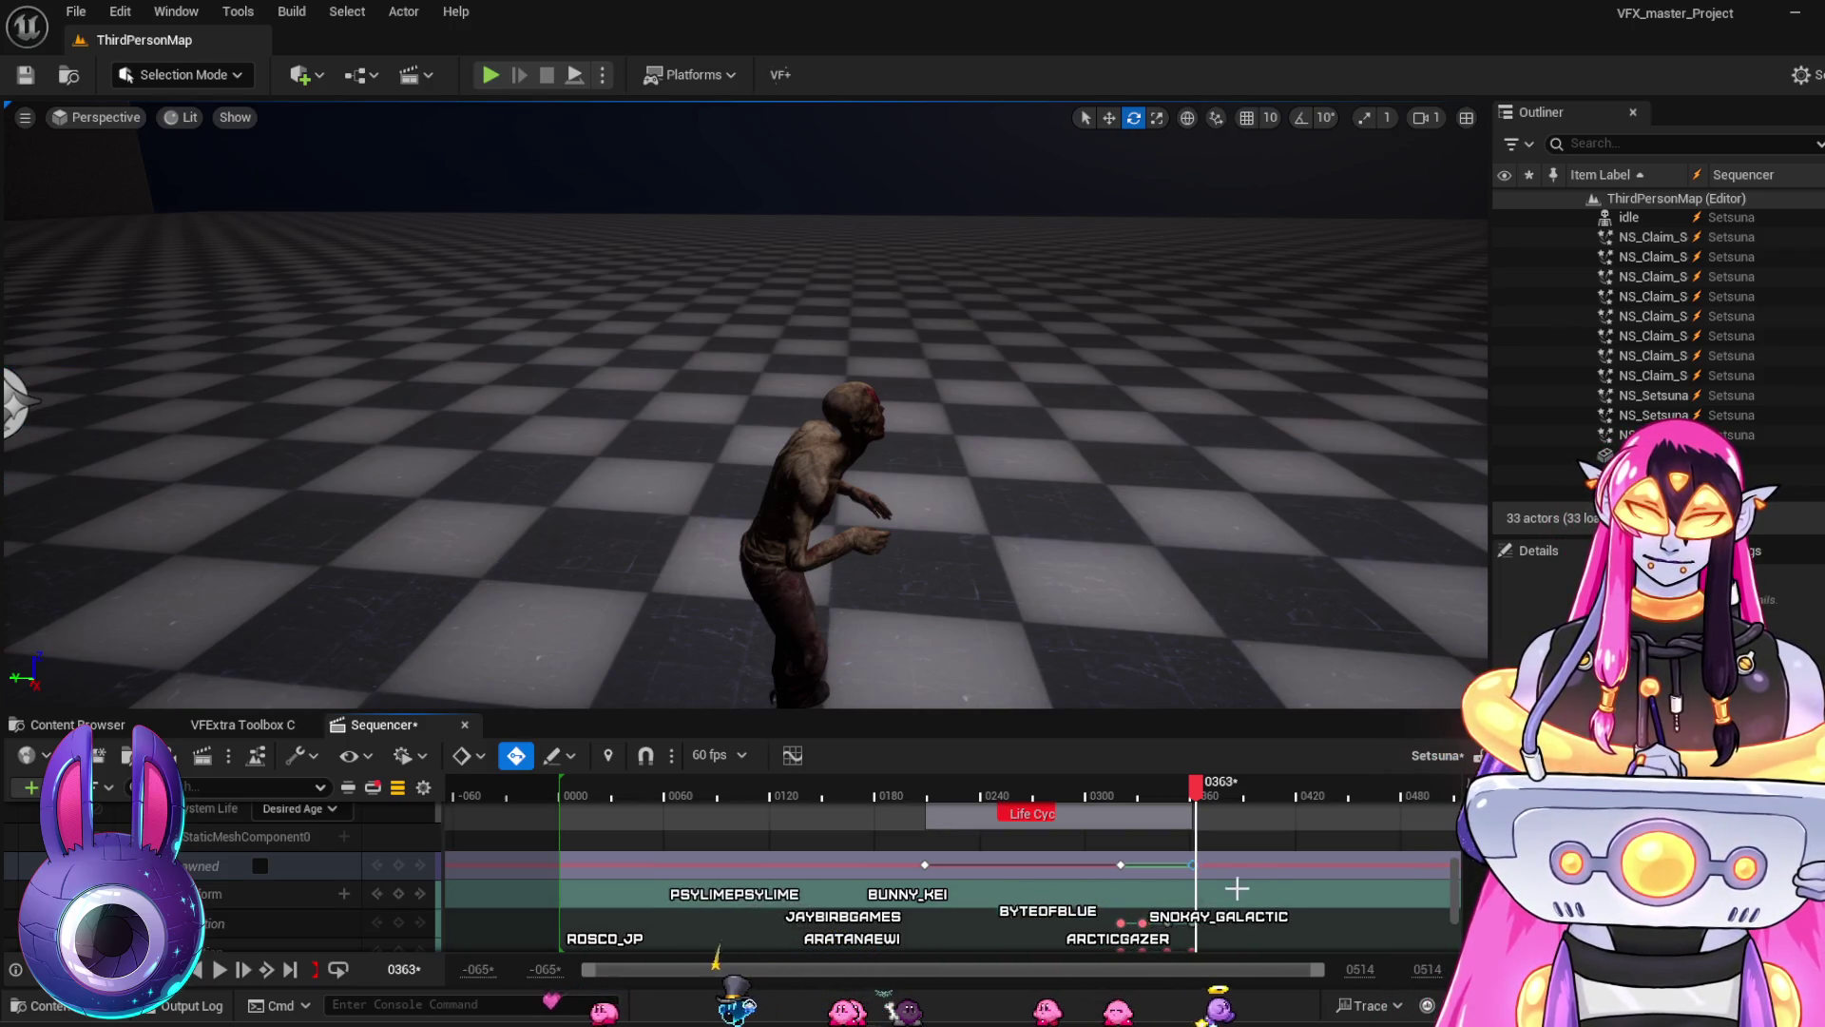
# - Move the KeyWeapon keys from 0345–0363 five frames later, then review keys 0323 and 0335
pyautogui.scroll(-1, 1236, 874)
pyautogui.moveTo(1108, 823)
pyautogui.mouseDown()
pyautogui.moveTo(1172, 915)
pyautogui.moveTo(1222, 944)
pyautogui.moveTo(1127, 920)
pyautogui.mouseUp()
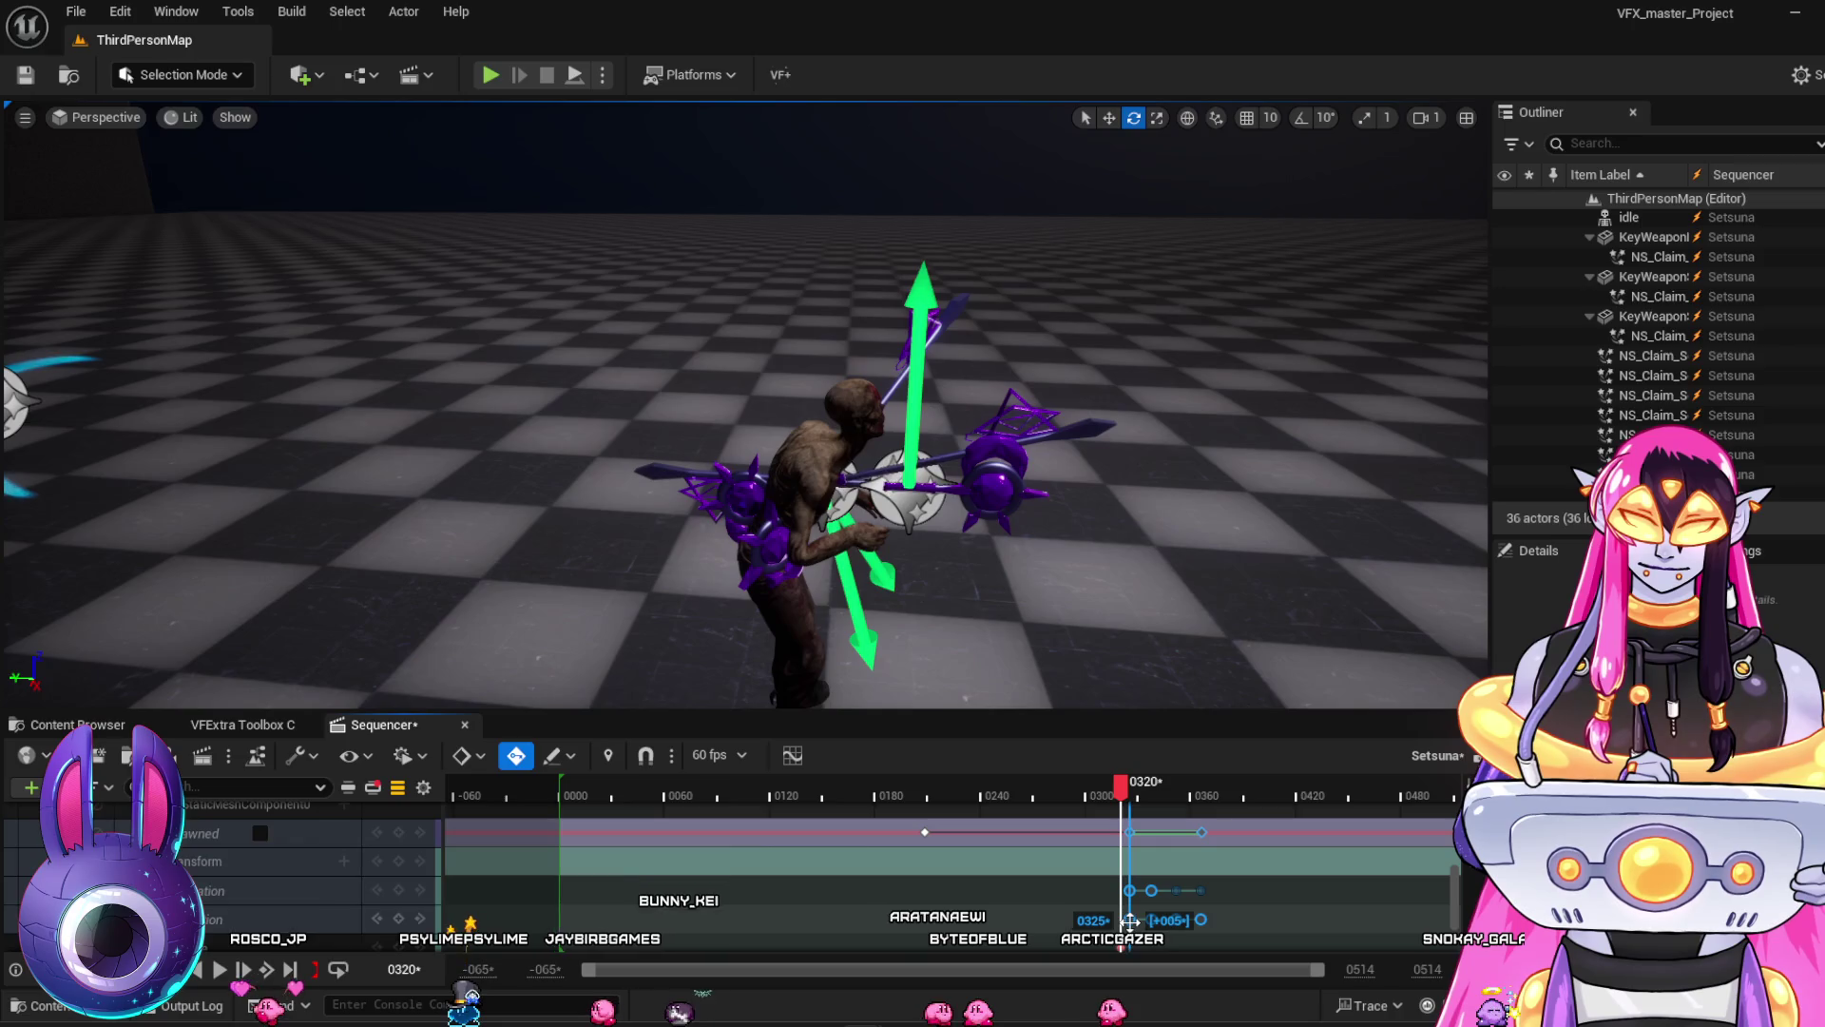
pyautogui.moveTo(1130, 922); pyautogui.dragTo(1130, 920)
pyautogui.moveTo(1125, 798)
pyautogui.mouseDown()
pyautogui.moveTo(1108, 801)
pyautogui.moveTo(1140, 808)
pyautogui.moveTo(1118, 799)
pyautogui.moveTo(1135, 815)
pyautogui.moveTo(1114, 832)
pyautogui.moveTo(1129, 809)
pyautogui.moveTo(1105, 808)
pyautogui.moveTo(1142, 808)
pyautogui.mouseUp()
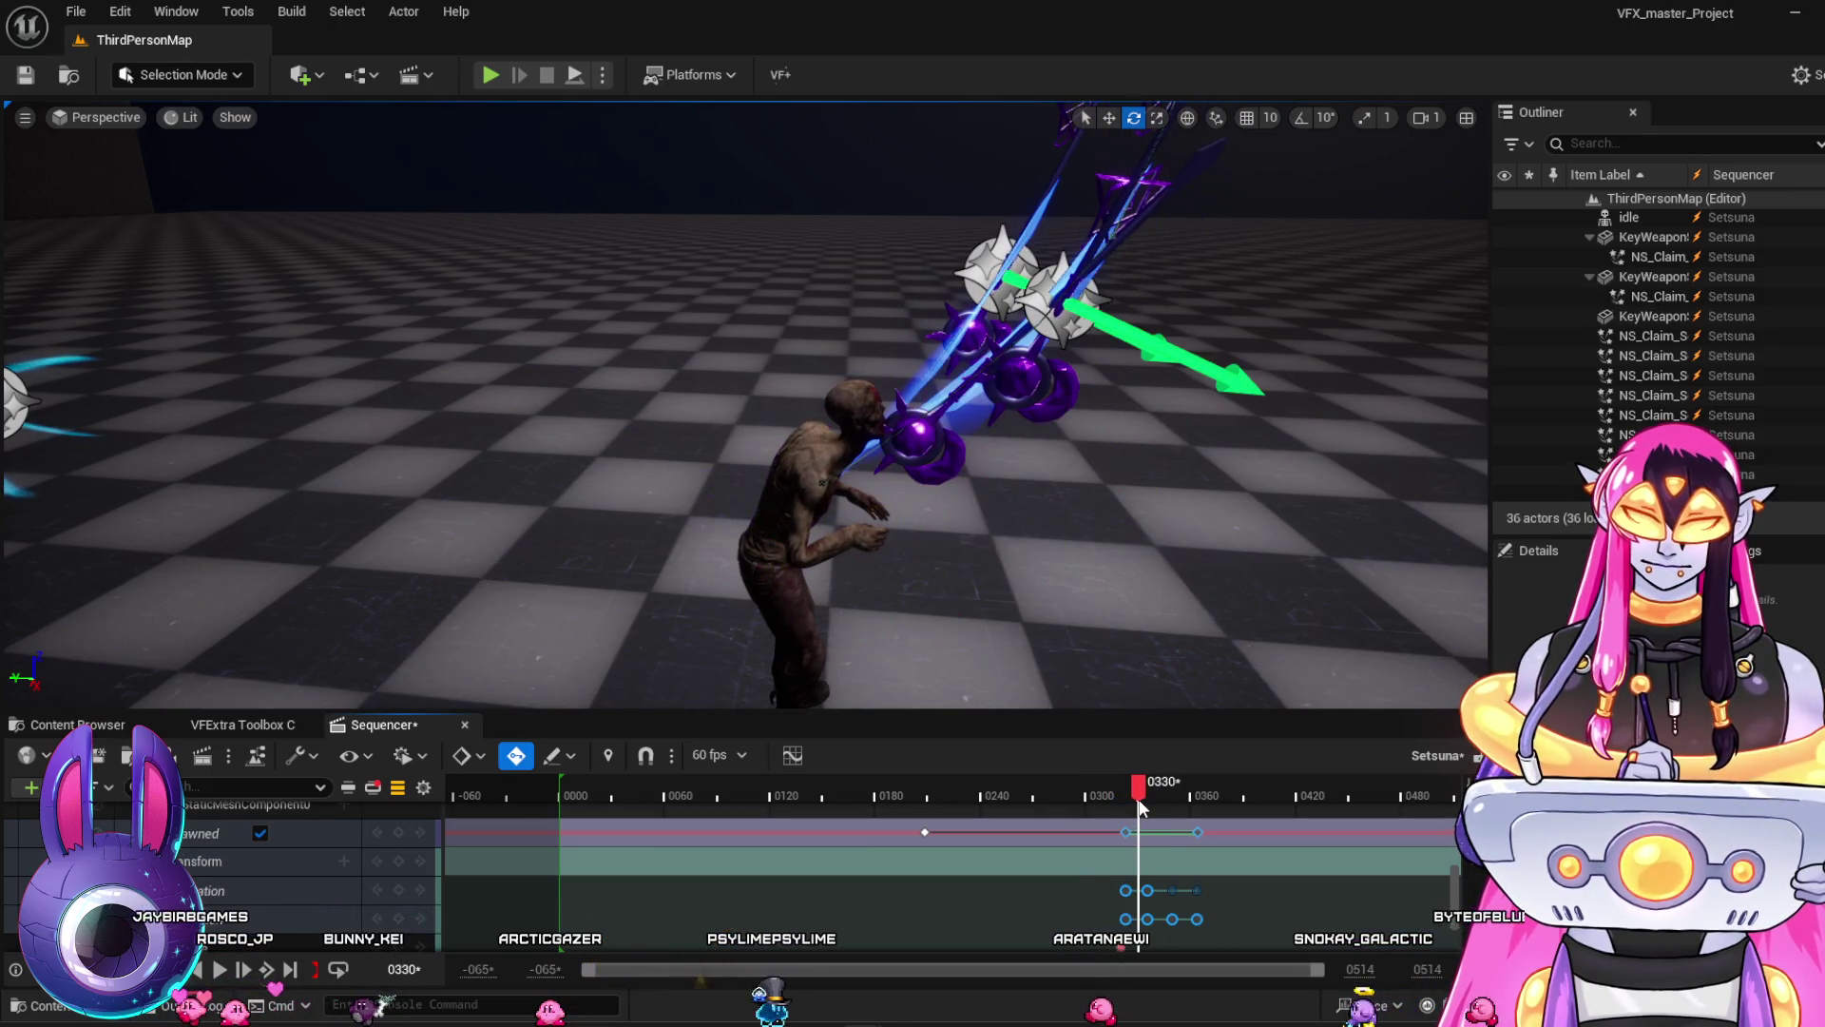
pyautogui.click(1126, 890)
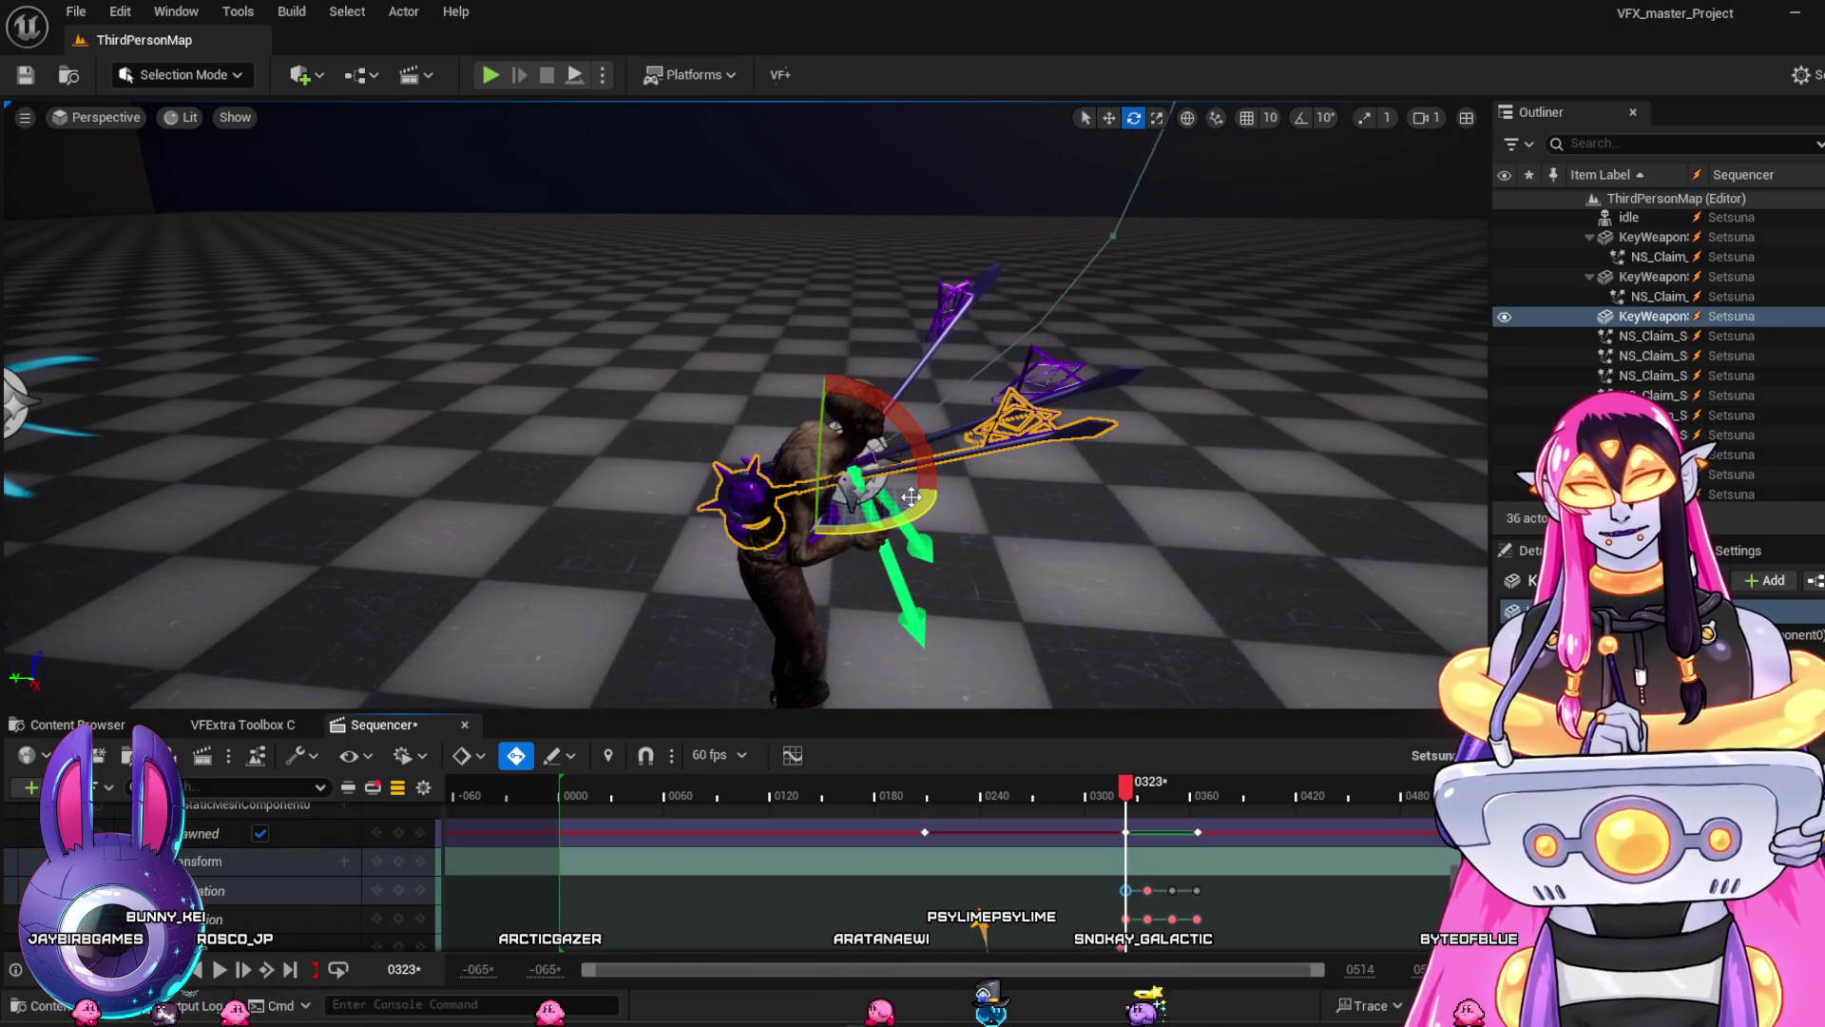
pyautogui.click(1146, 889)
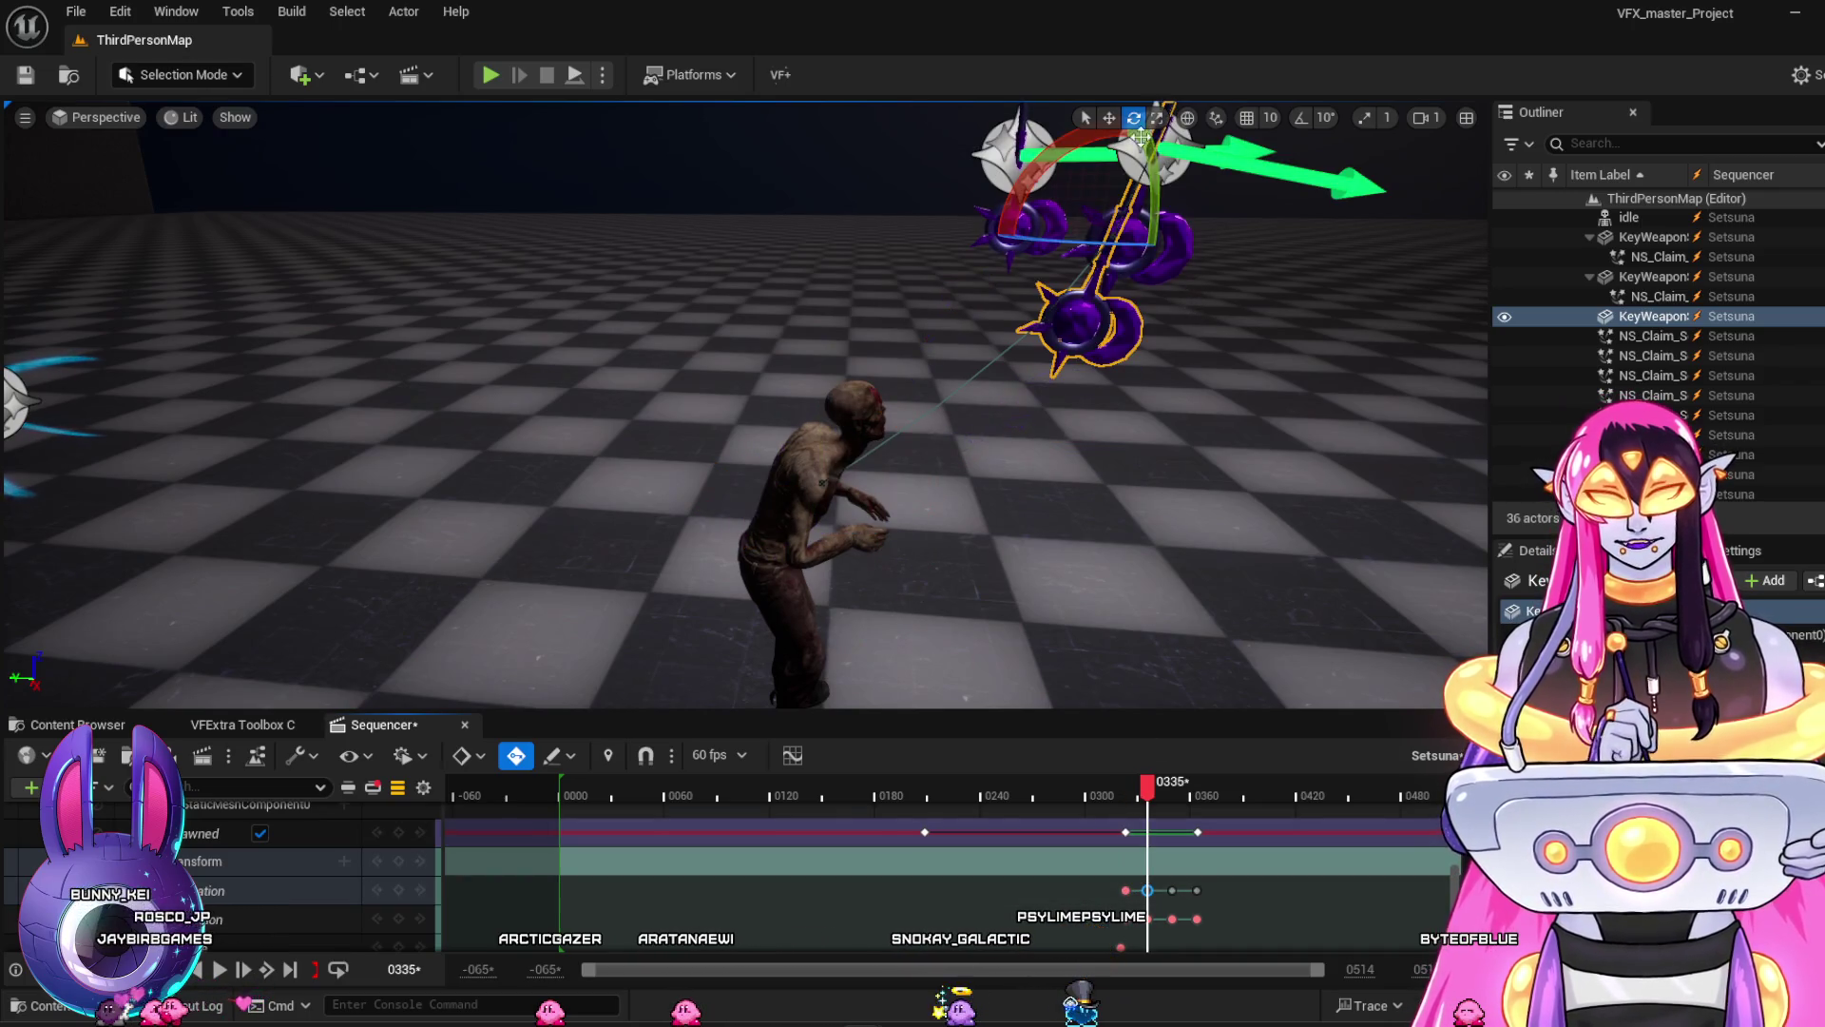
# - Move the KeyWeapon left at keys 0335, 0349 and 0363 with the translate gizmo
pyautogui.moveTo(1131, 314); pyautogui.dragTo(1169, 437)
pyautogui.moveTo(927, 472); pyautogui.dragTo(574, 472)
pyautogui.scroll(-4, 592, 470)
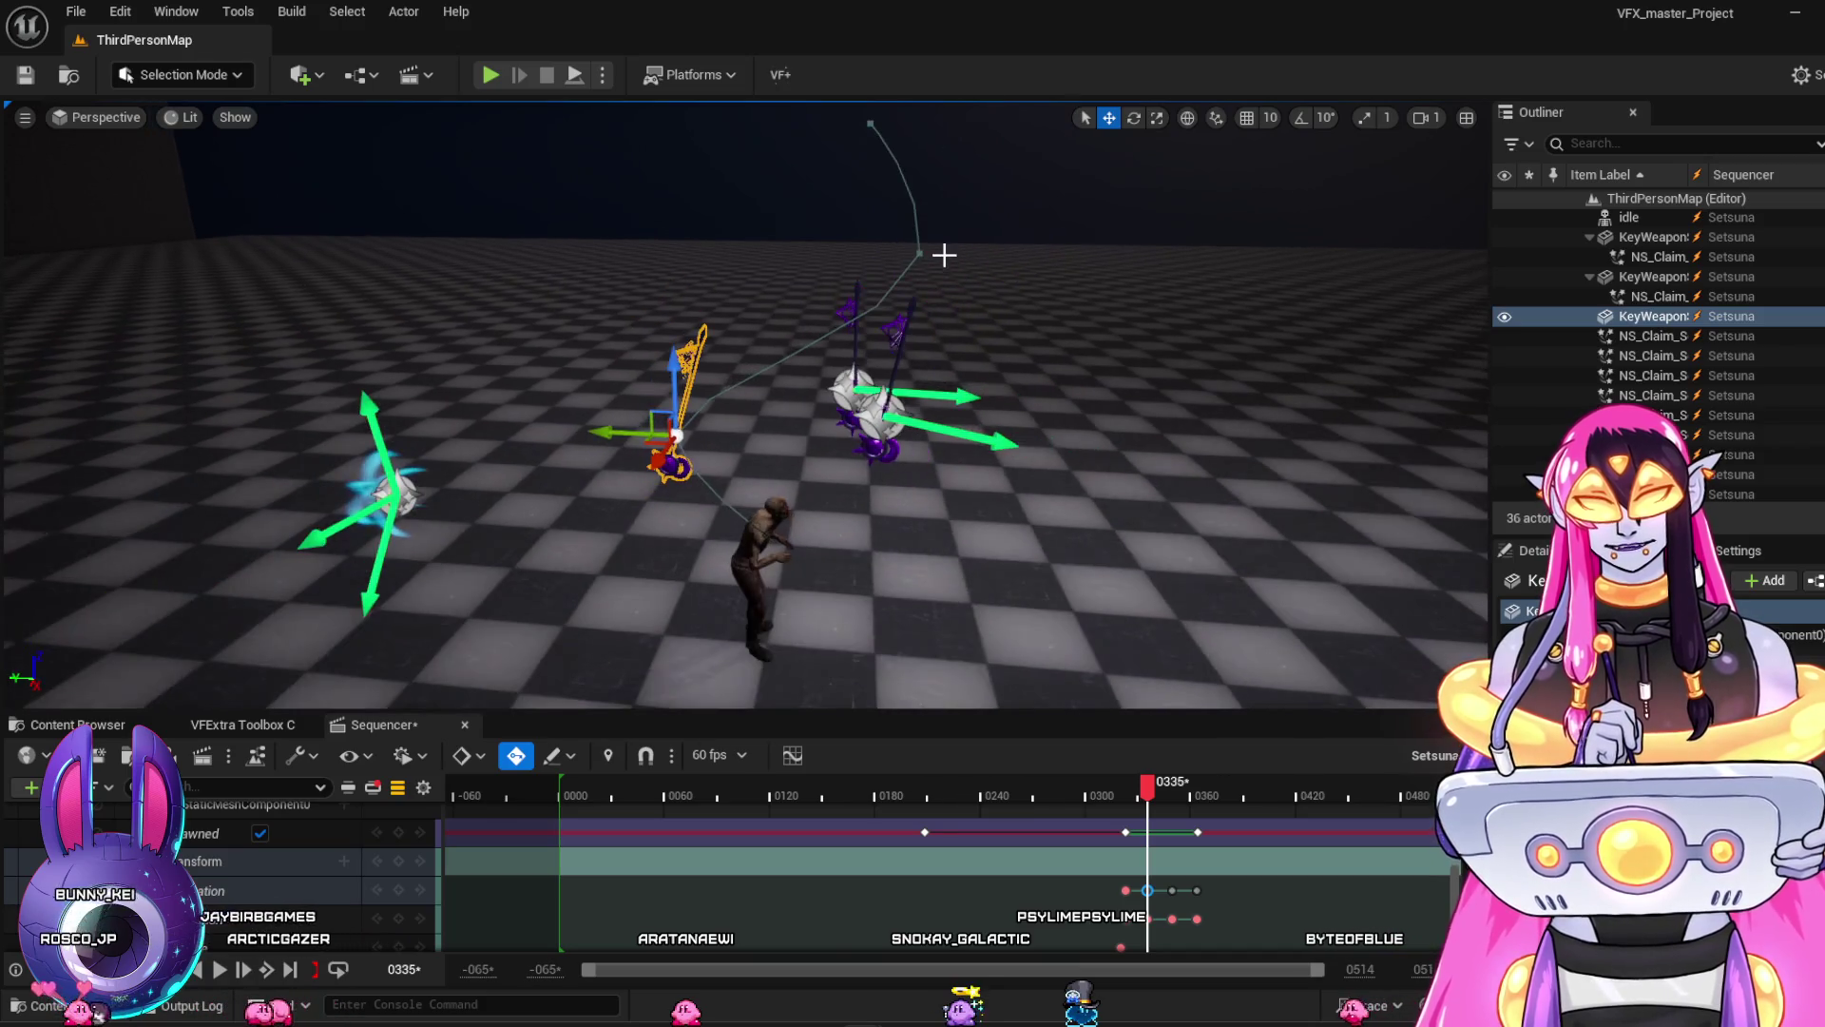
pyautogui.press('.')
pyautogui.moveTo(868, 255); pyautogui.dragTo(597, 243)
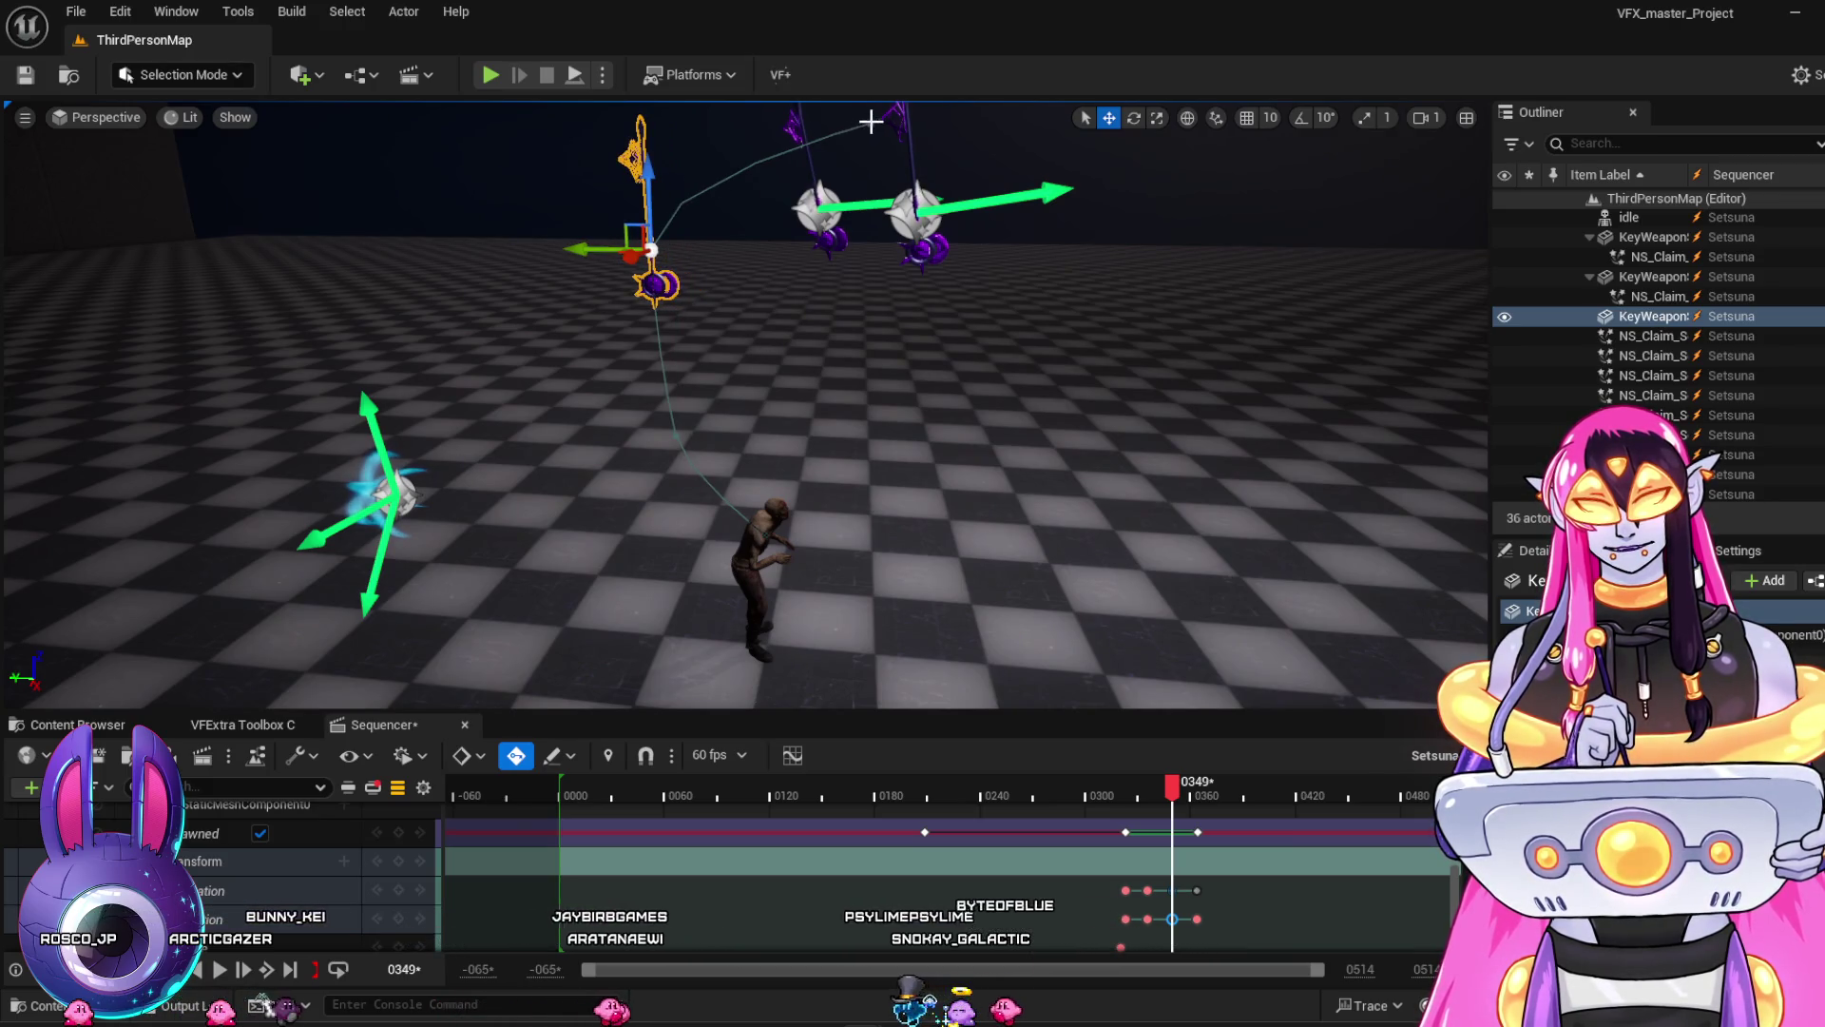
pyautogui.press('.')
pyautogui.moveTo(798, 165); pyautogui.dragTo(702, 187)
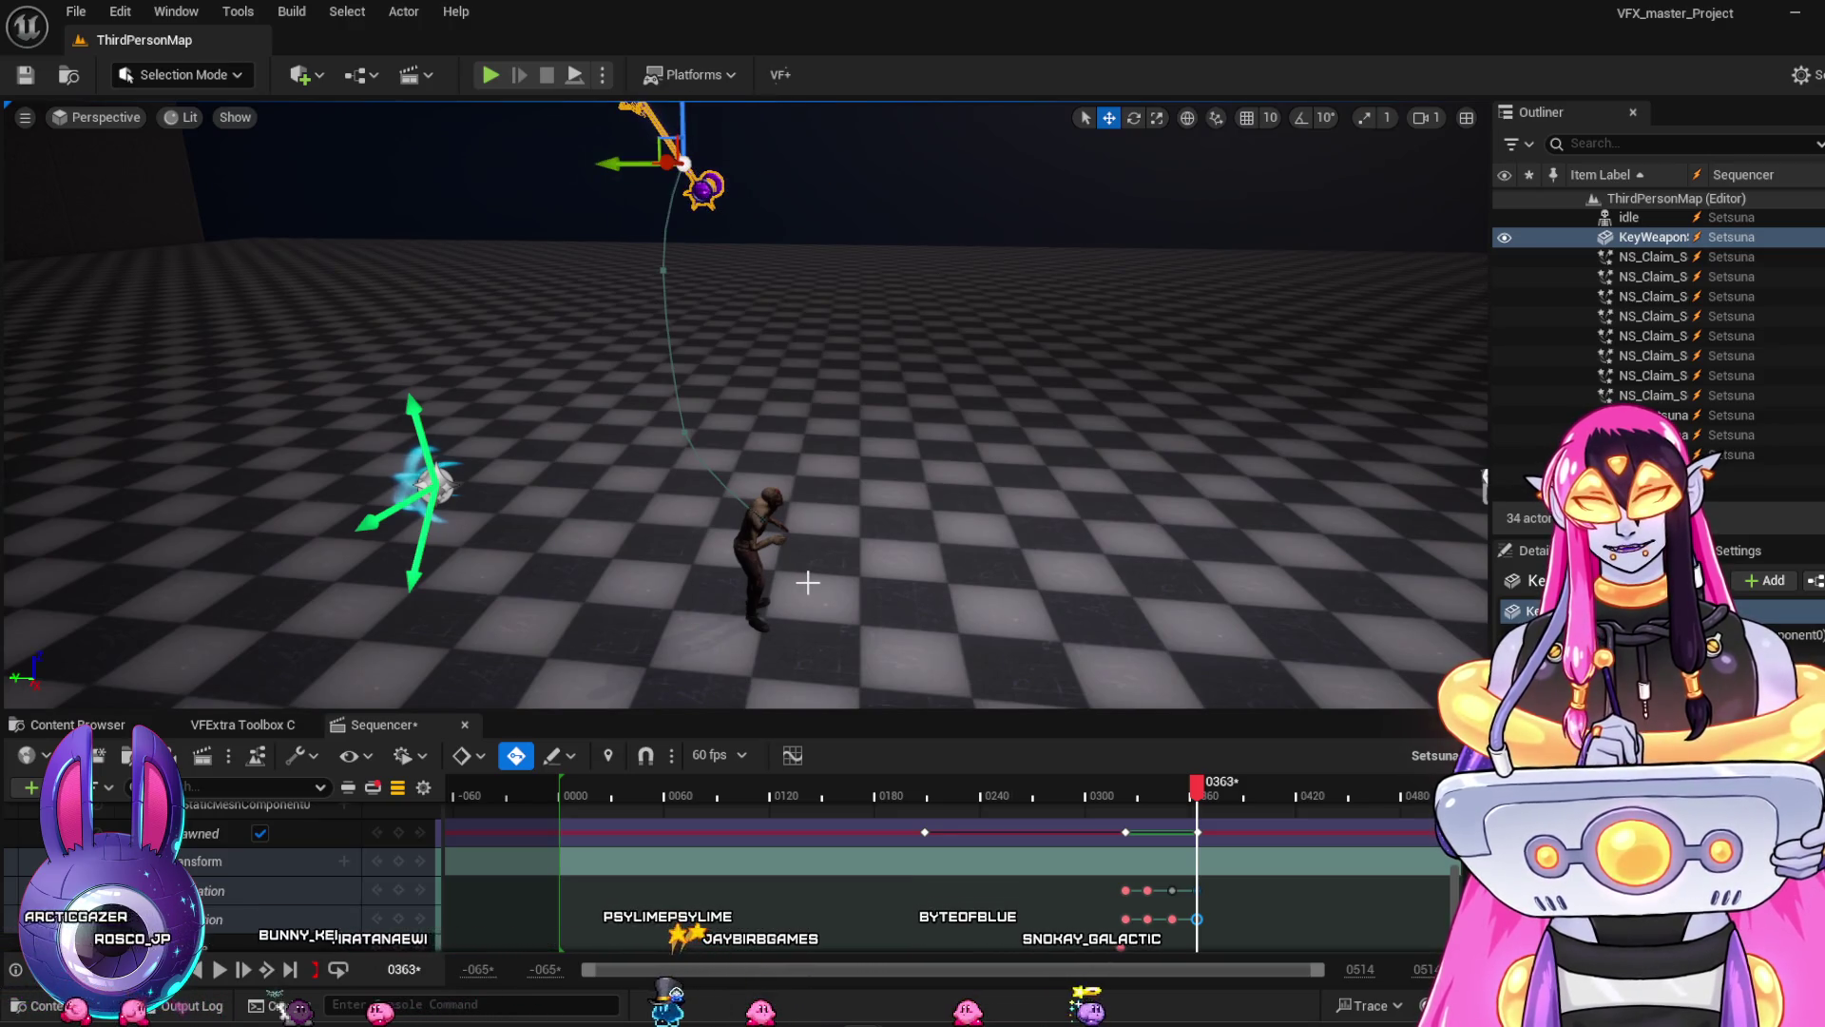
# - At key 0323, rotate the KeyWeapon around the character, then check the weapons' poses at 0330
pyautogui.press(',')
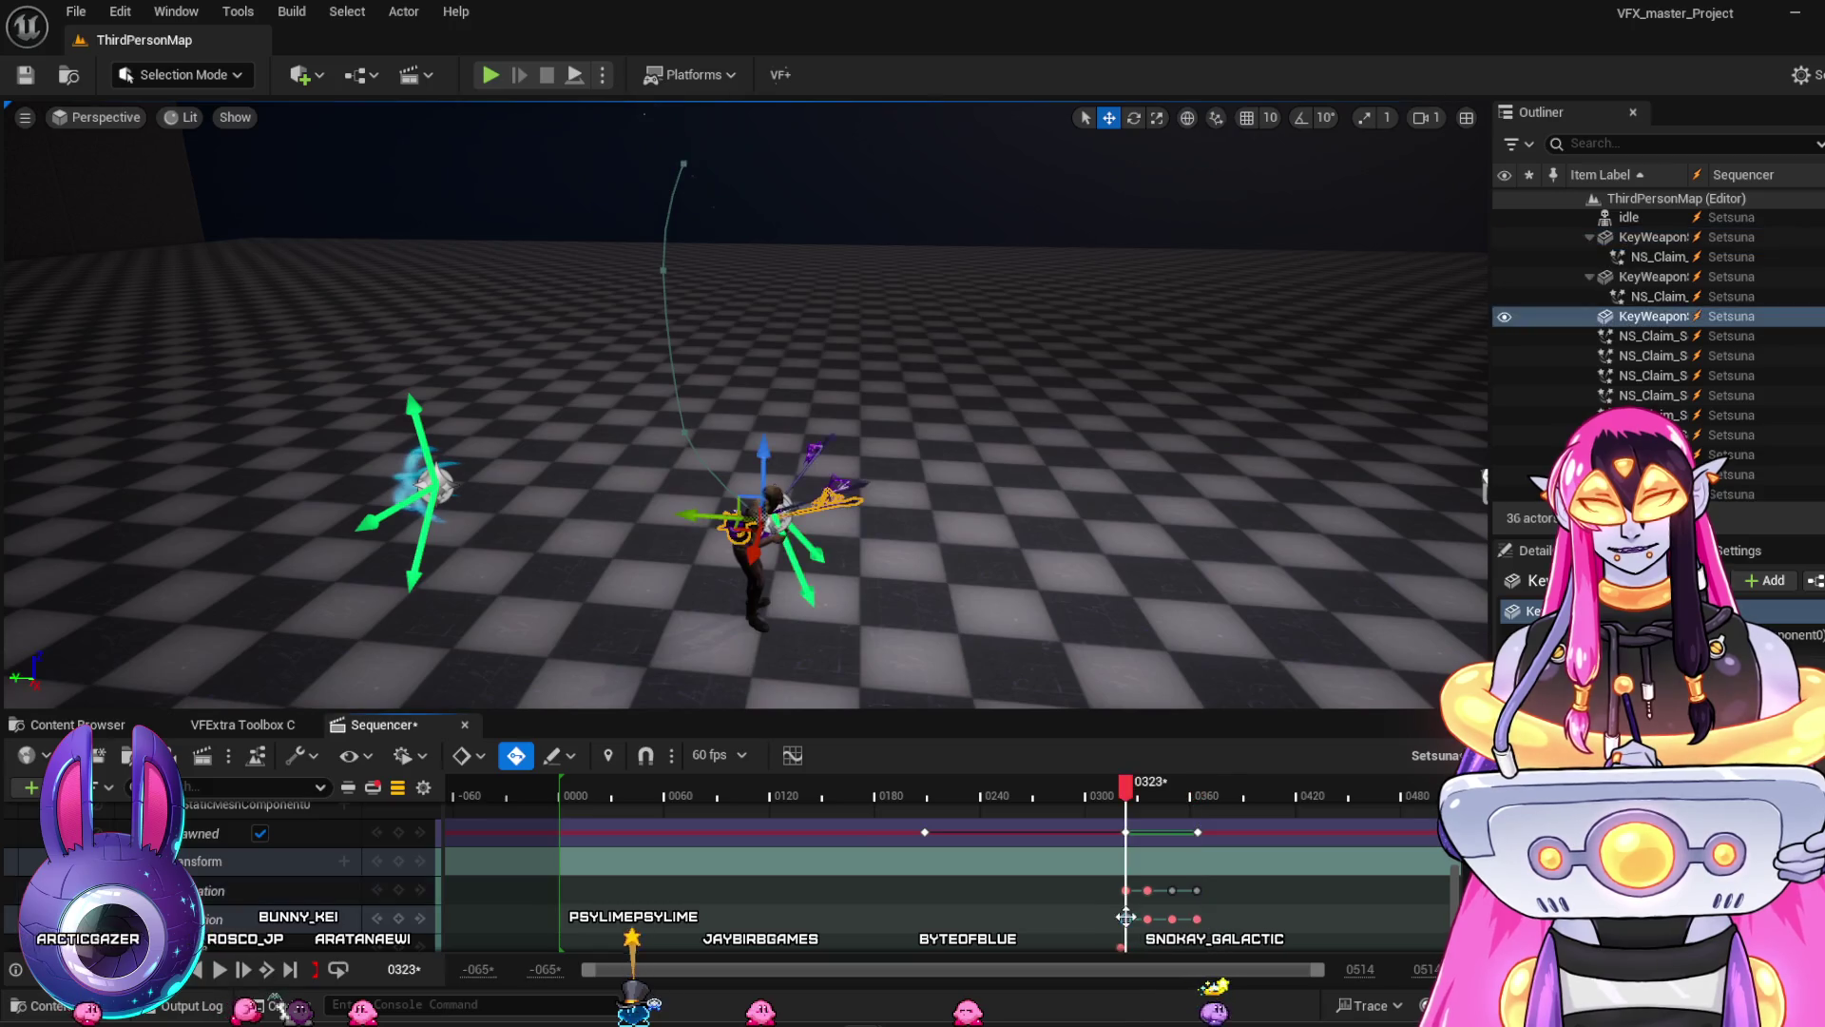
pyautogui.scroll(5, 840, 610)
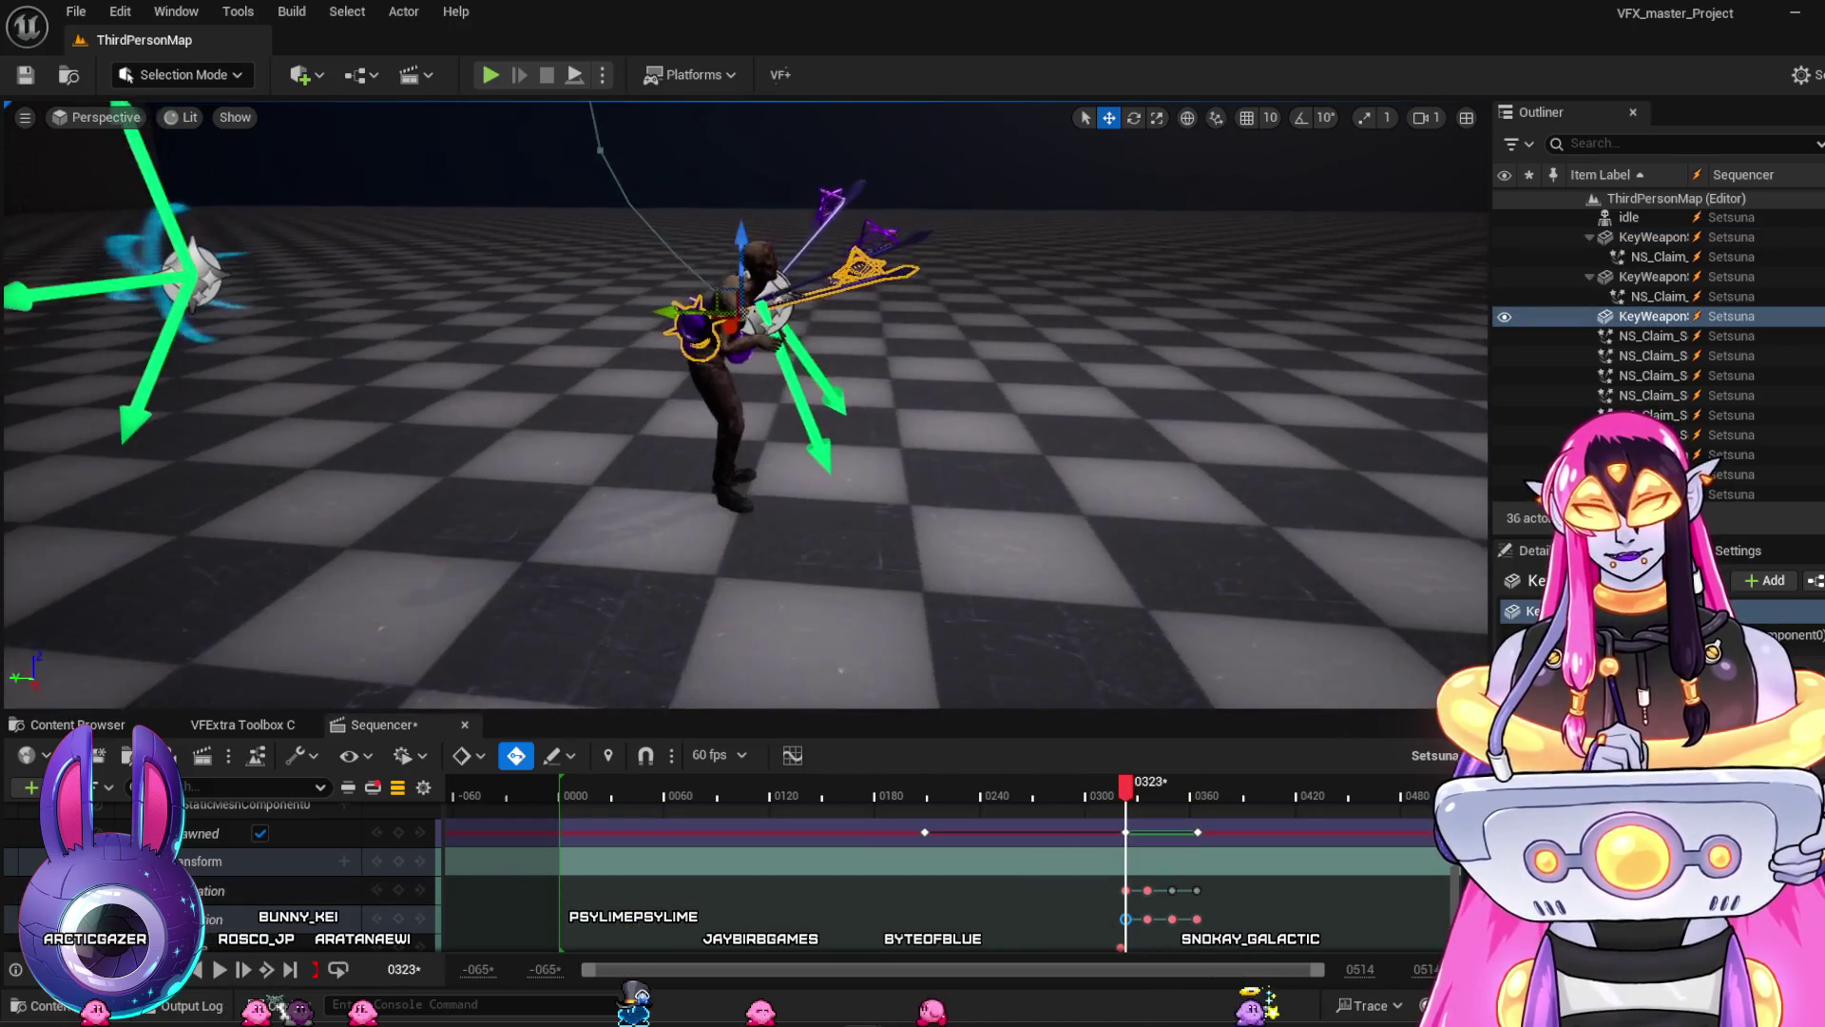
pyautogui.scroll(4, 899, 463)
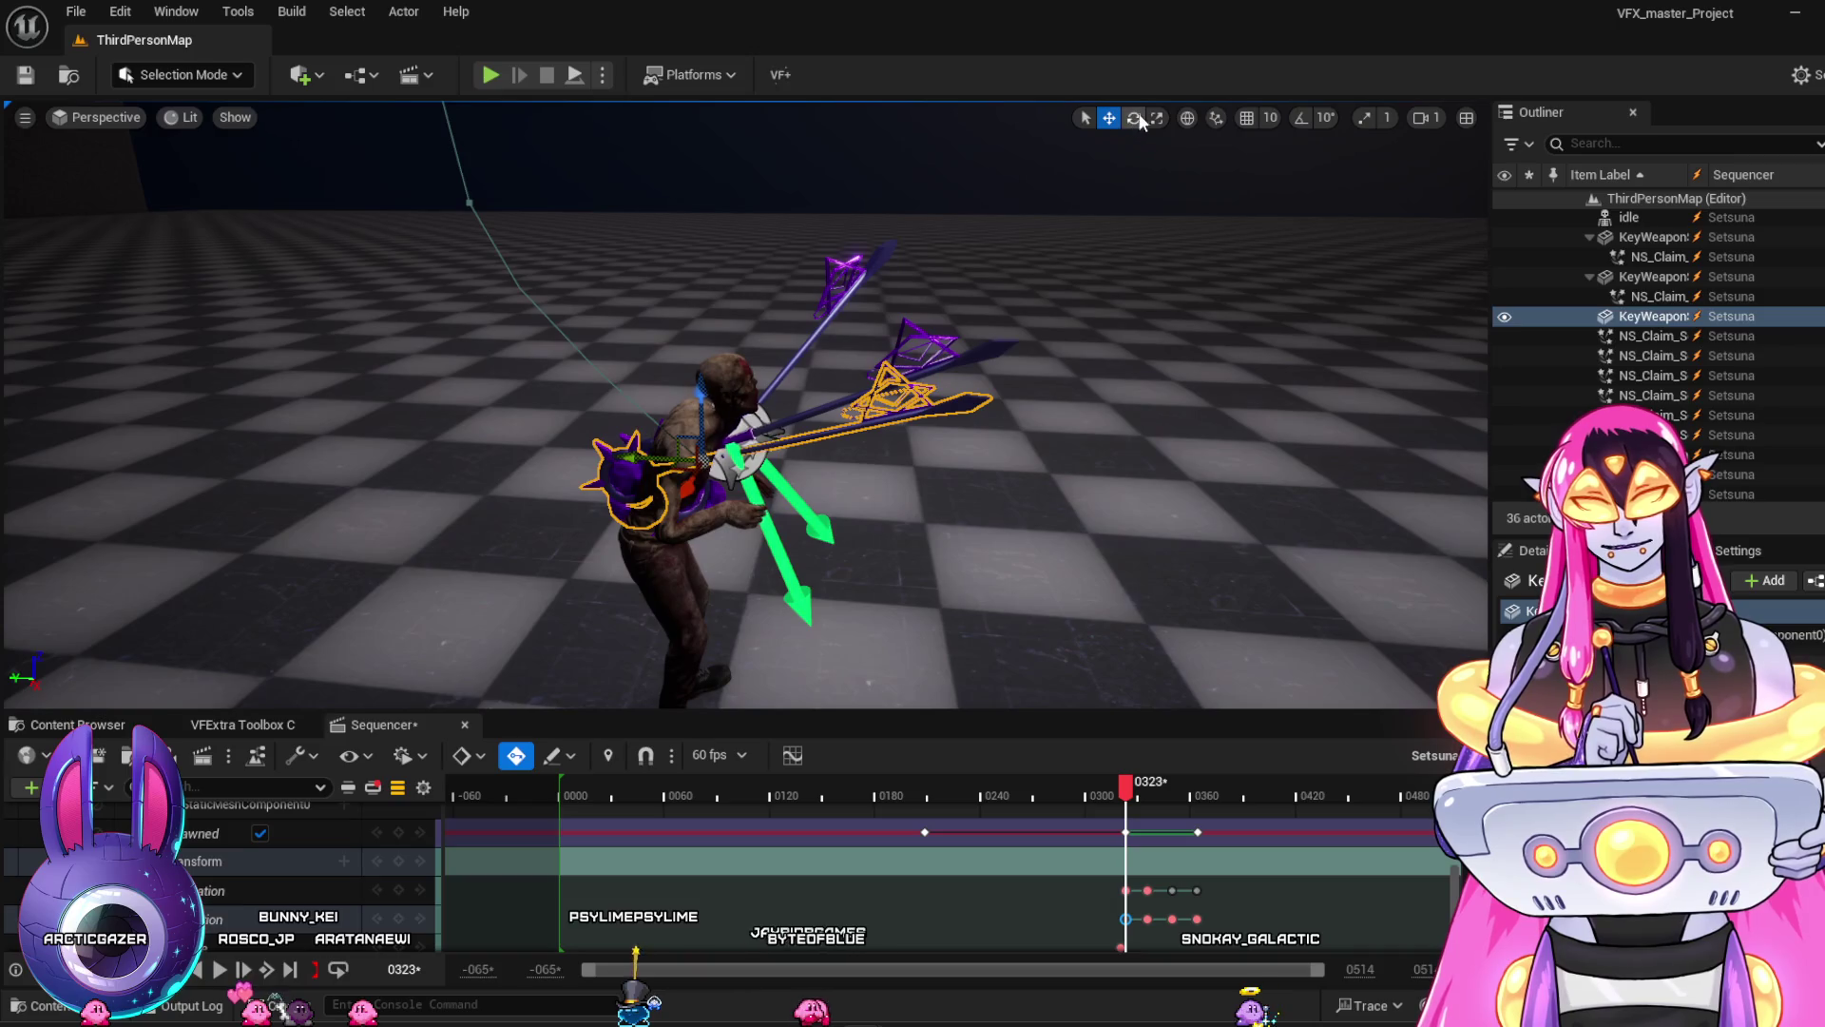
pyautogui.moveTo(801, 415)
pyautogui.mouseDown()
pyautogui.moveTo(618, 342)
pyautogui.moveTo(584, 424)
pyautogui.moveTo(597, 532)
pyautogui.mouseUp()
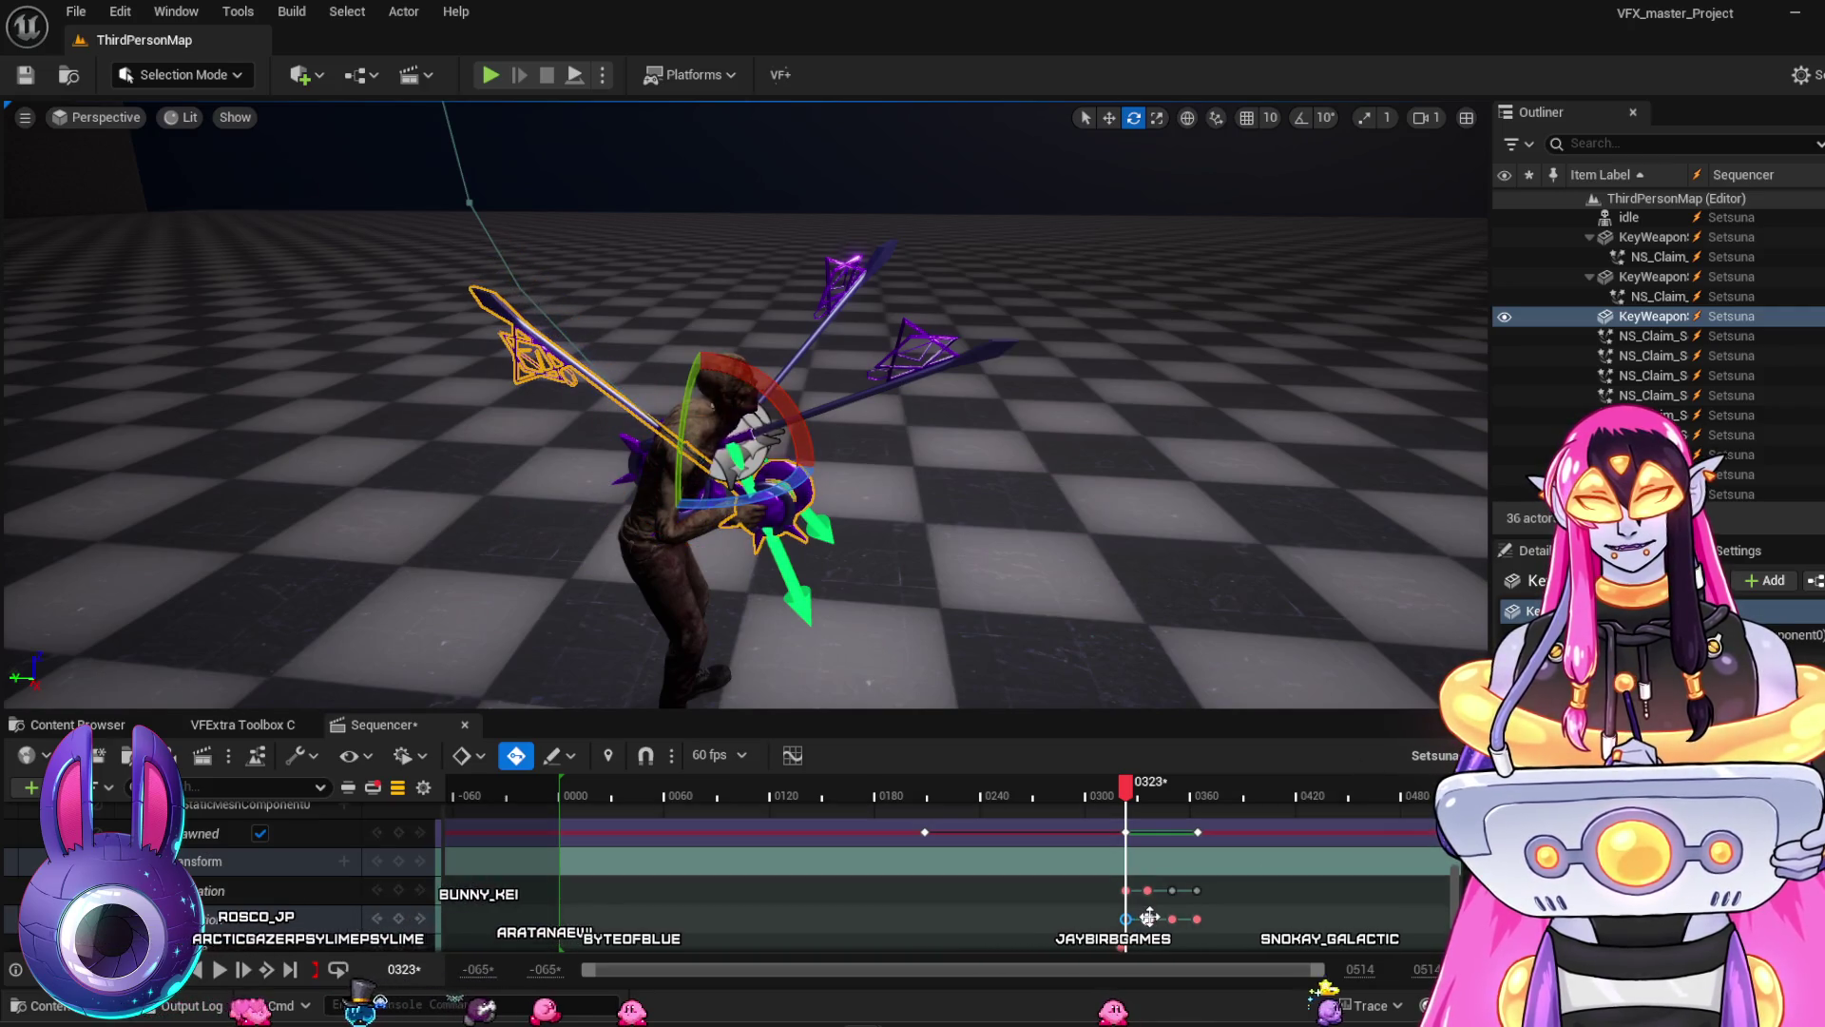
pyautogui.click(1139, 789)
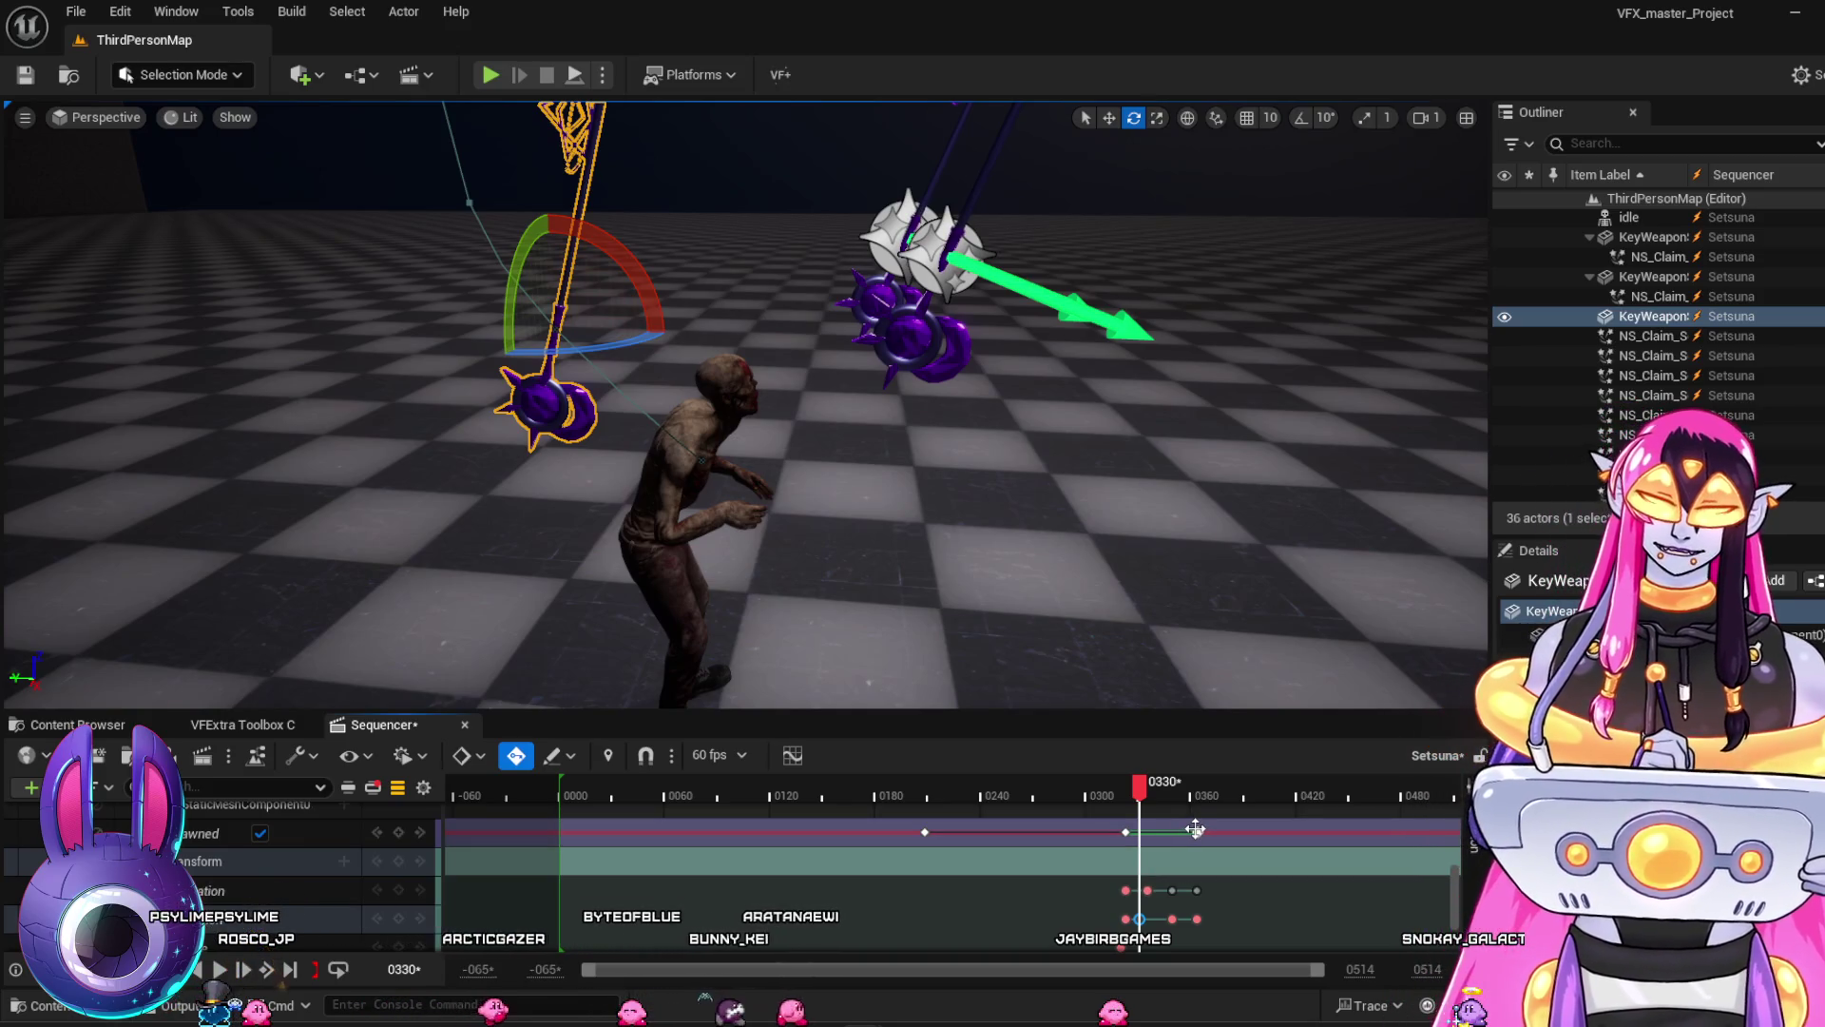
pyautogui.click(1195, 830)
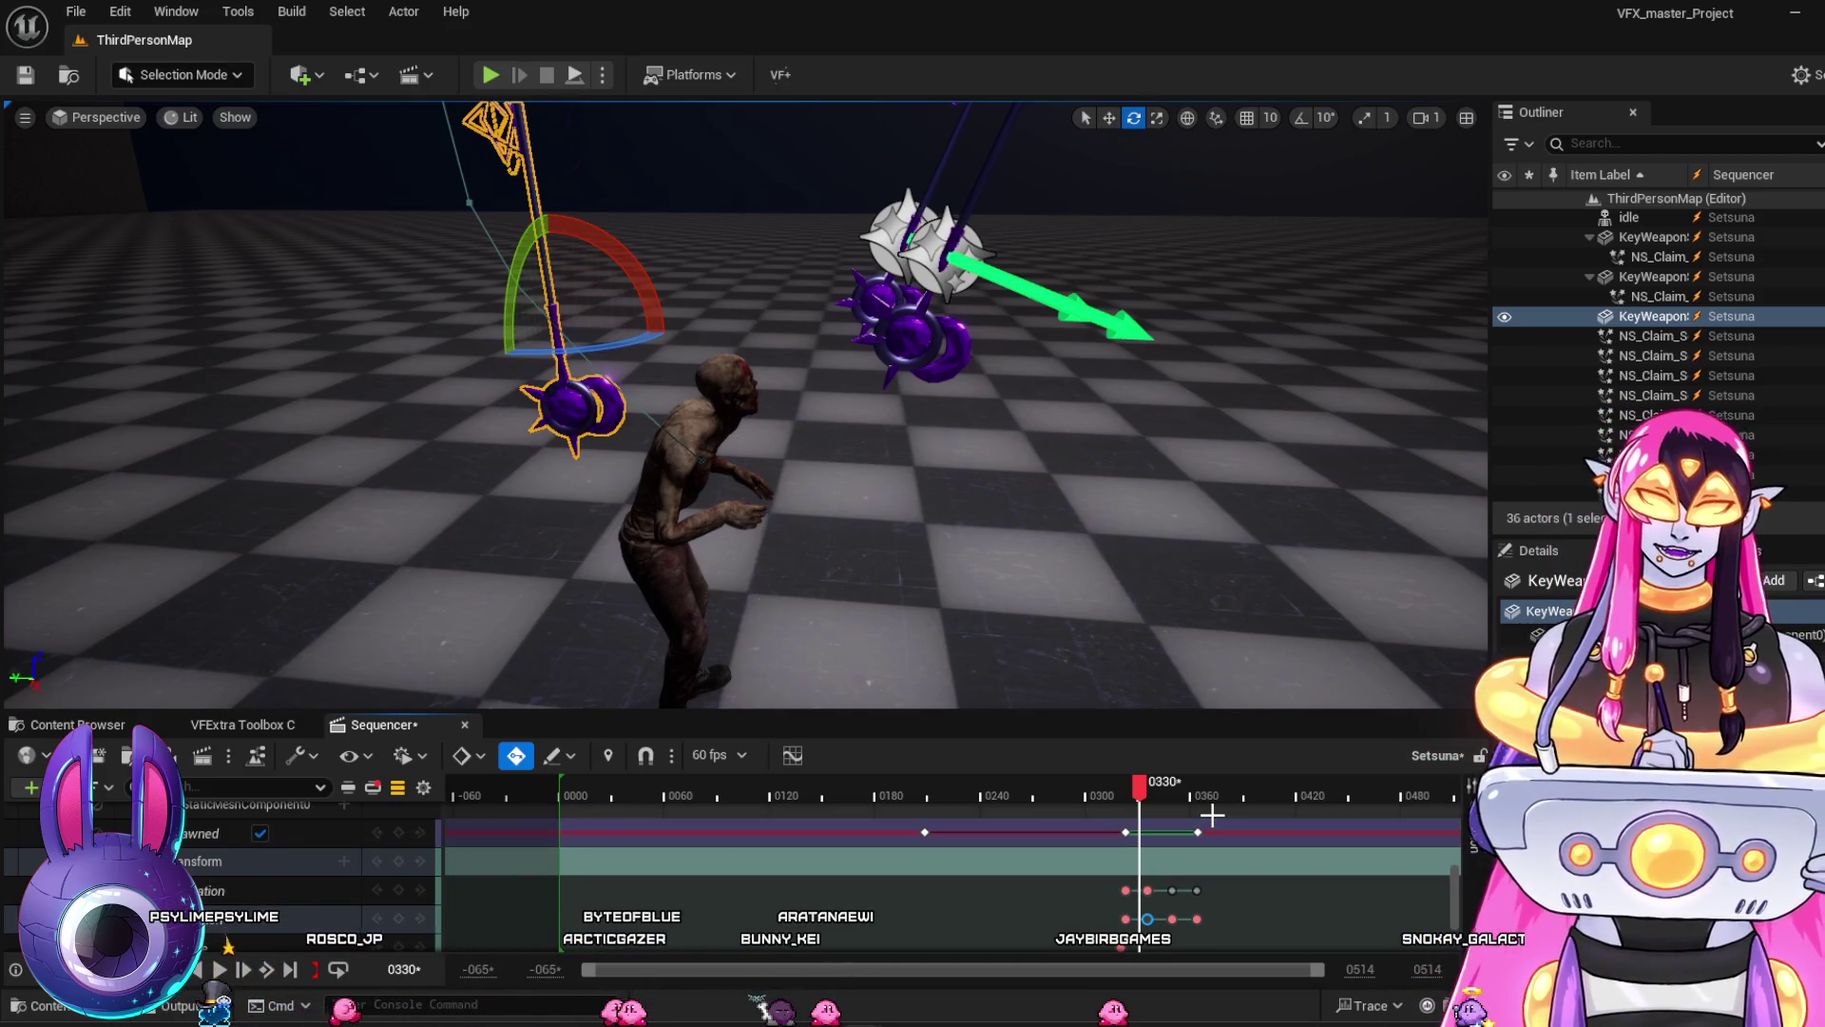
pyautogui.click(1119, 916)
# - Rotate the KeyWeapon so its tip swings left at 0335 and its blade points up-right at 0363
pyautogui.click(1126, 917)
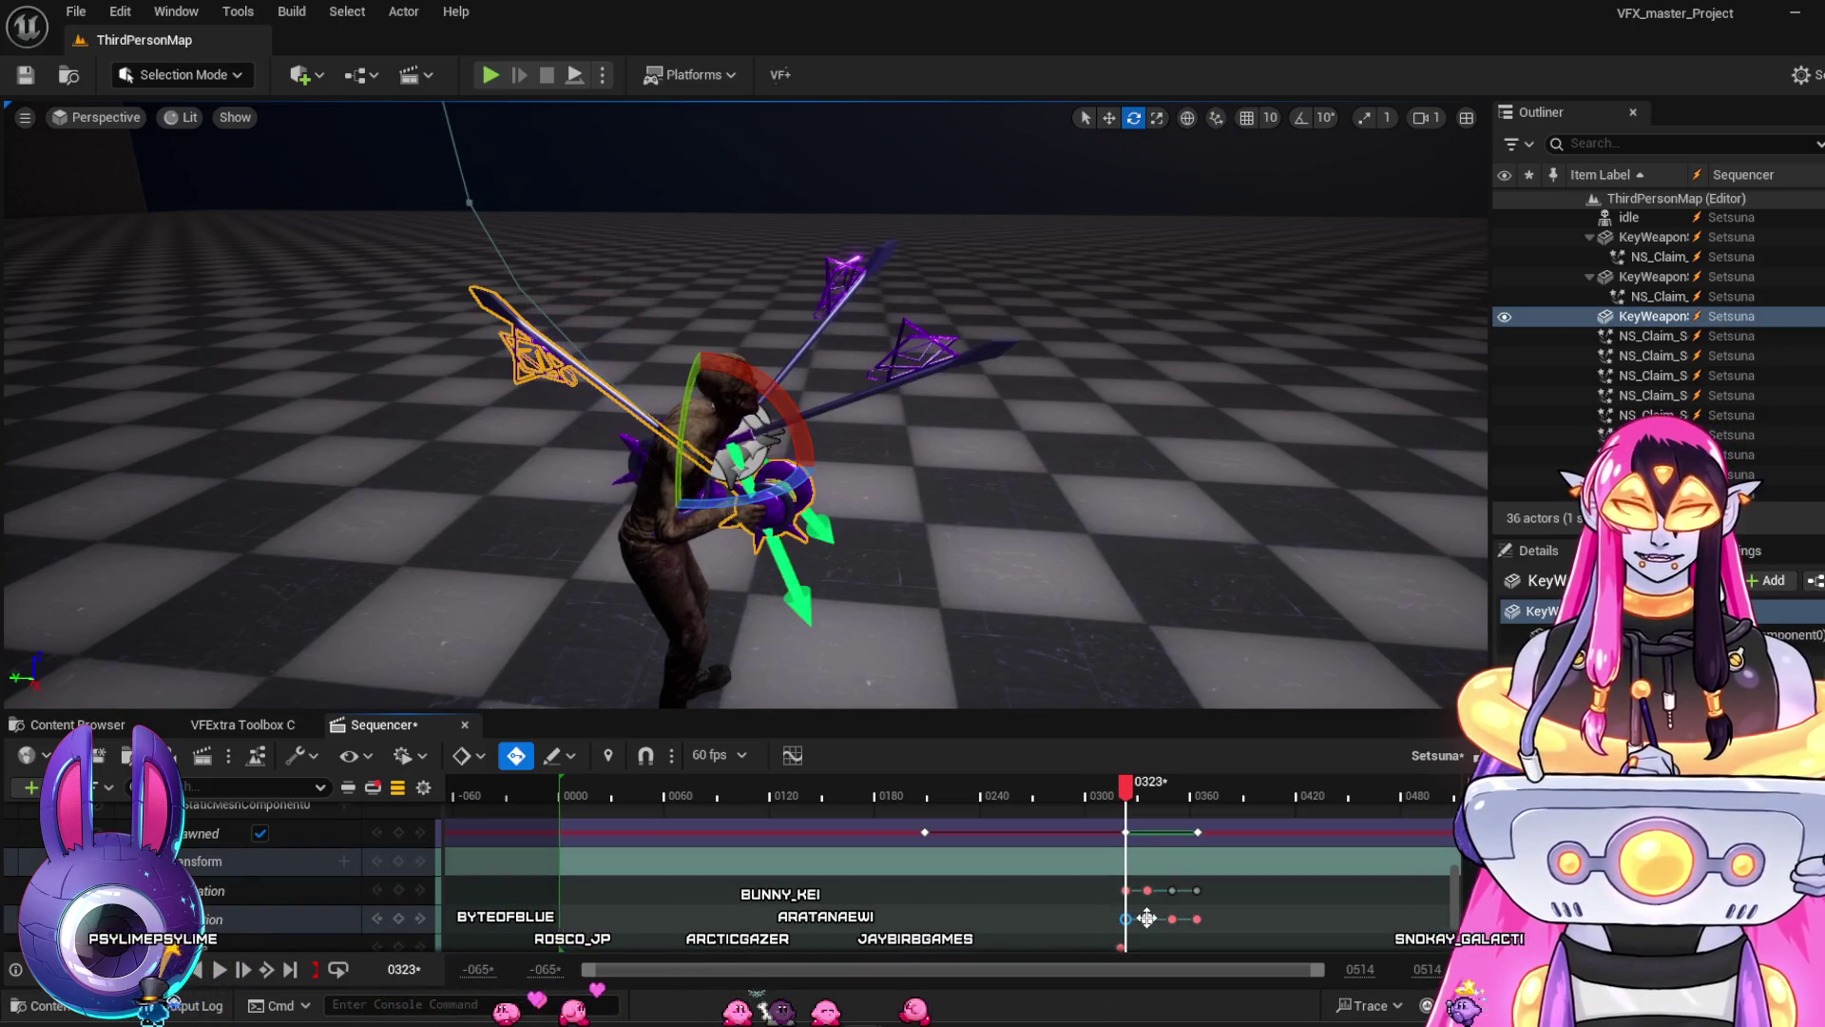
pyautogui.click(1148, 918)
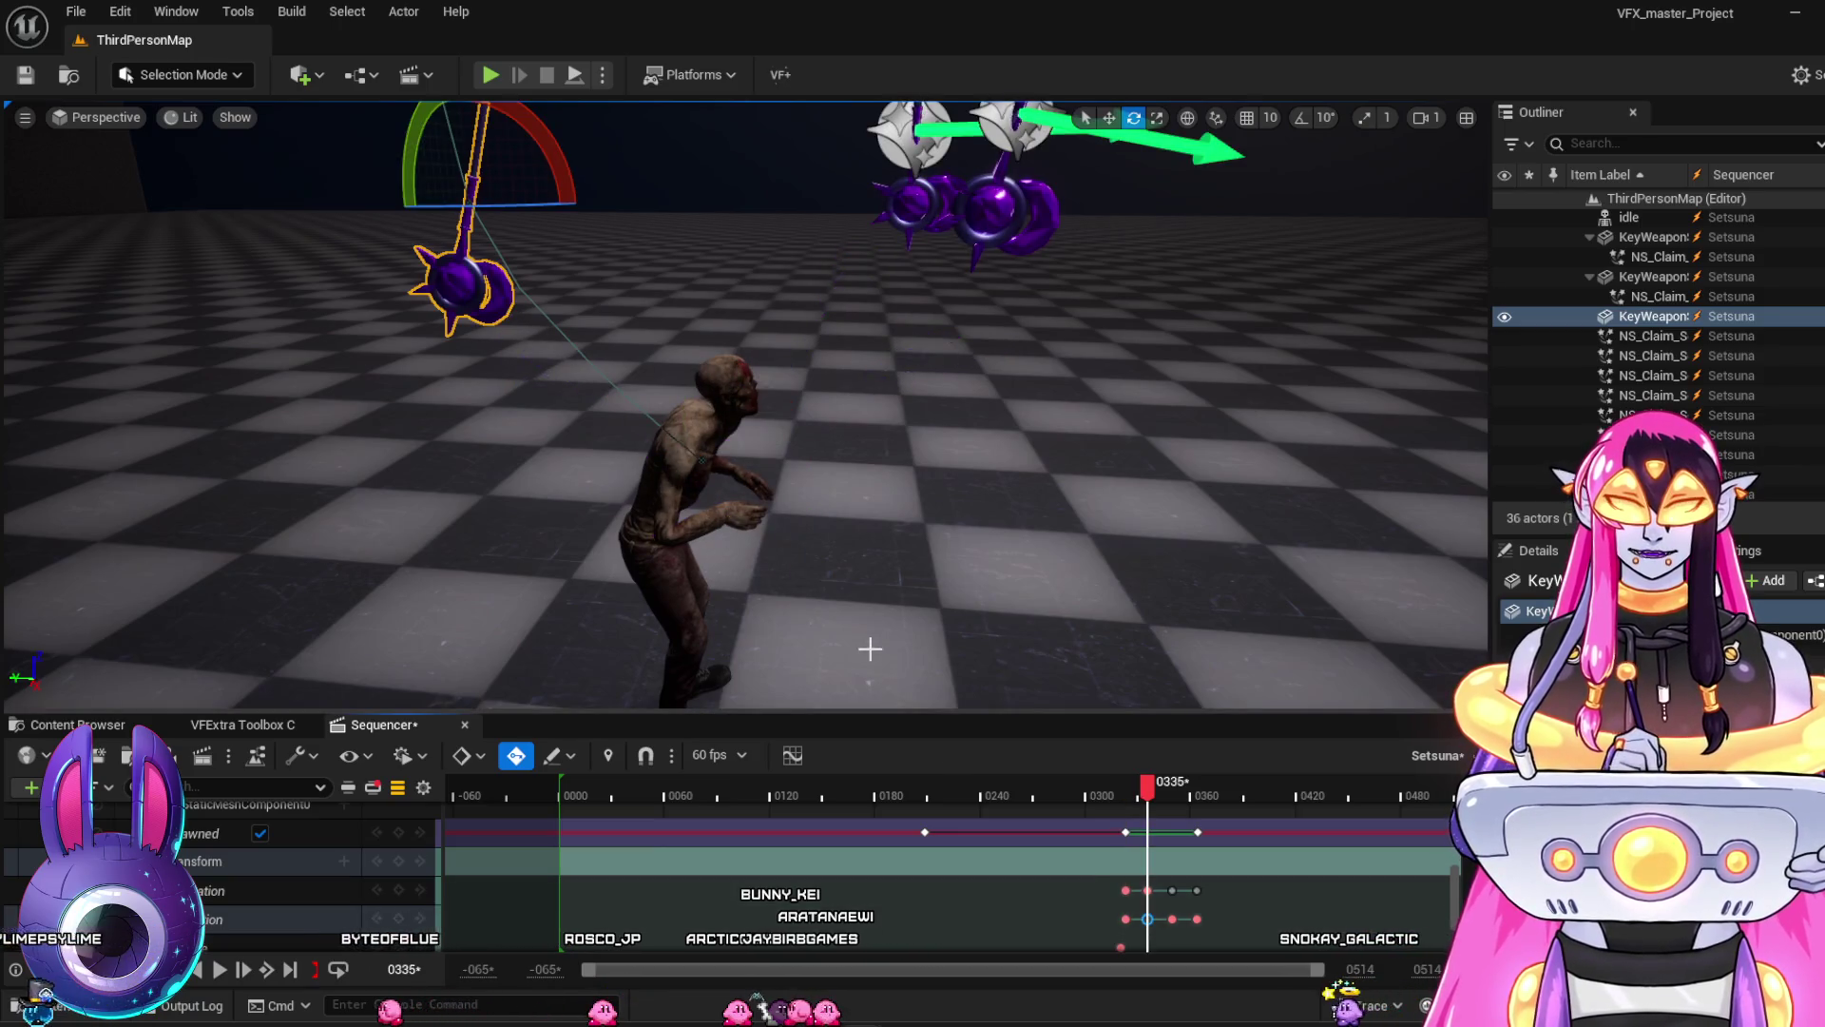
pyautogui.press('f')
pyautogui.moveTo(701, 435)
pyautogui.mouseDown()
pyautogui.moveTo(643, 451)
pyautogui.moveTo(703, 437)
pyautogui.moveTo(815, 481)
pyautogui.moveTo(818, 399)
pyautogui.mouseUp()
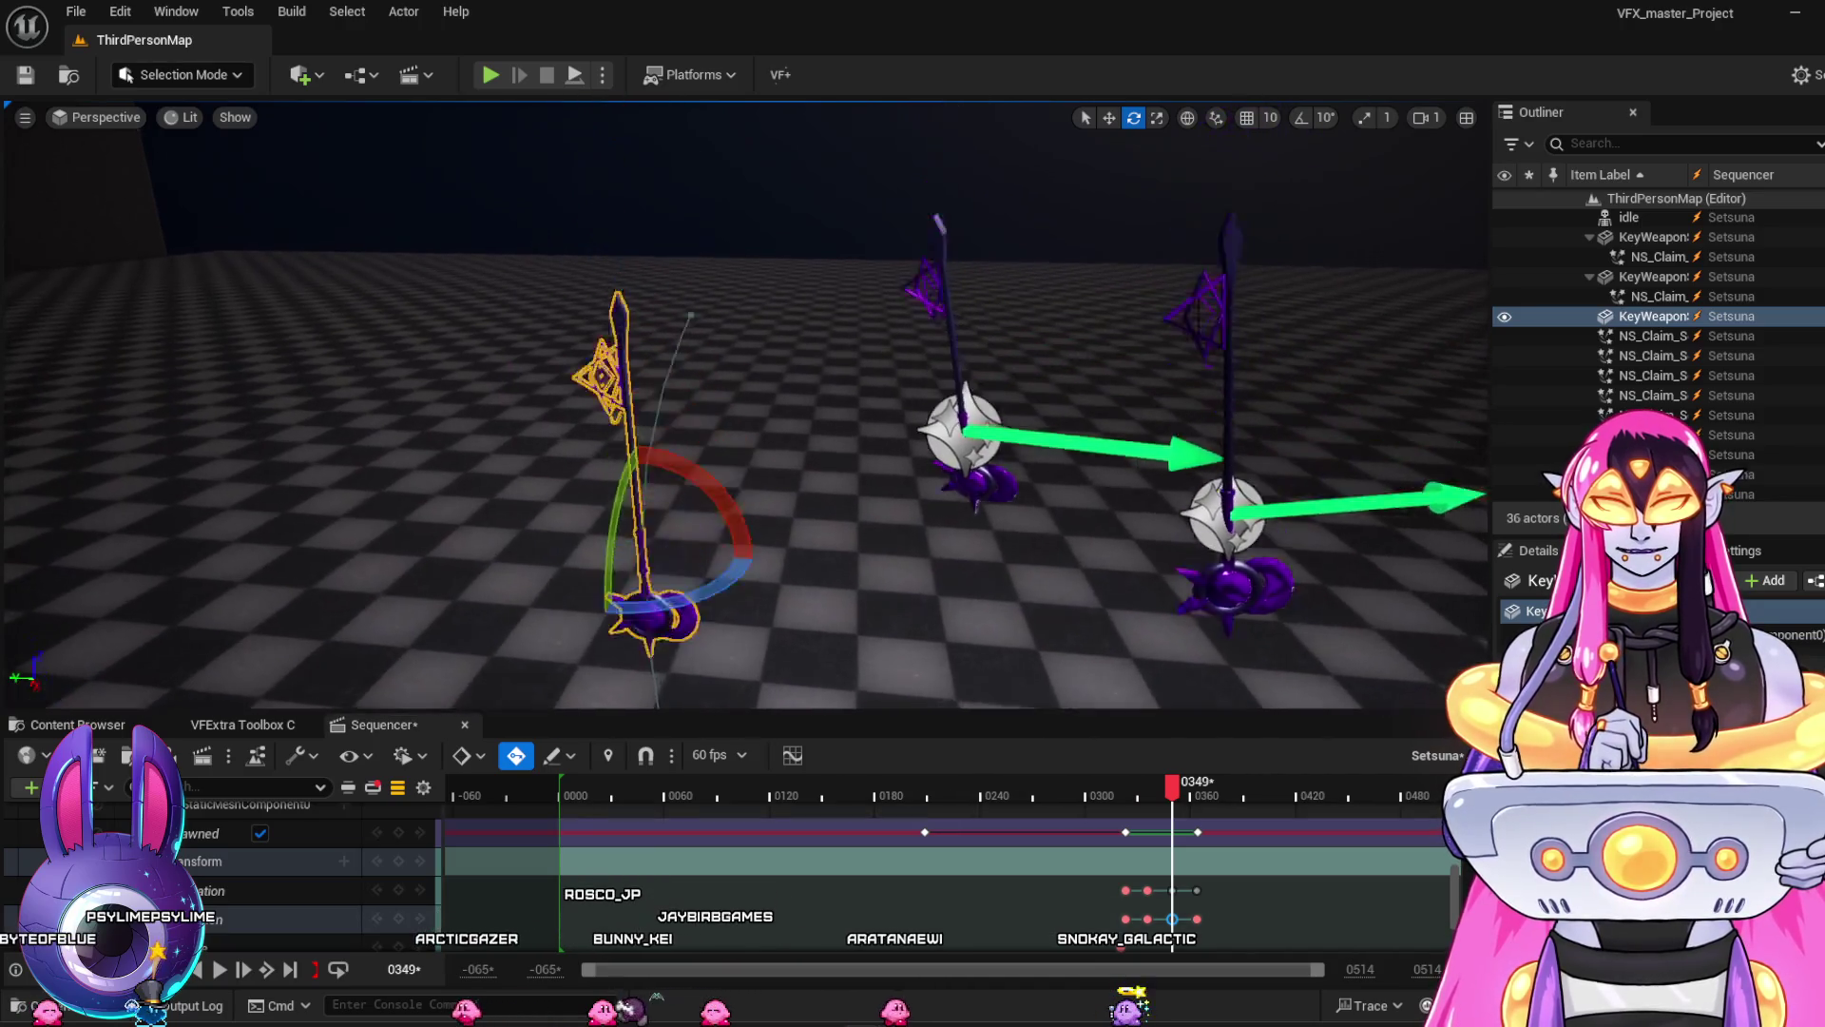
pyautogui.click(1198, 918)
pyautogui.click(1202, 924)
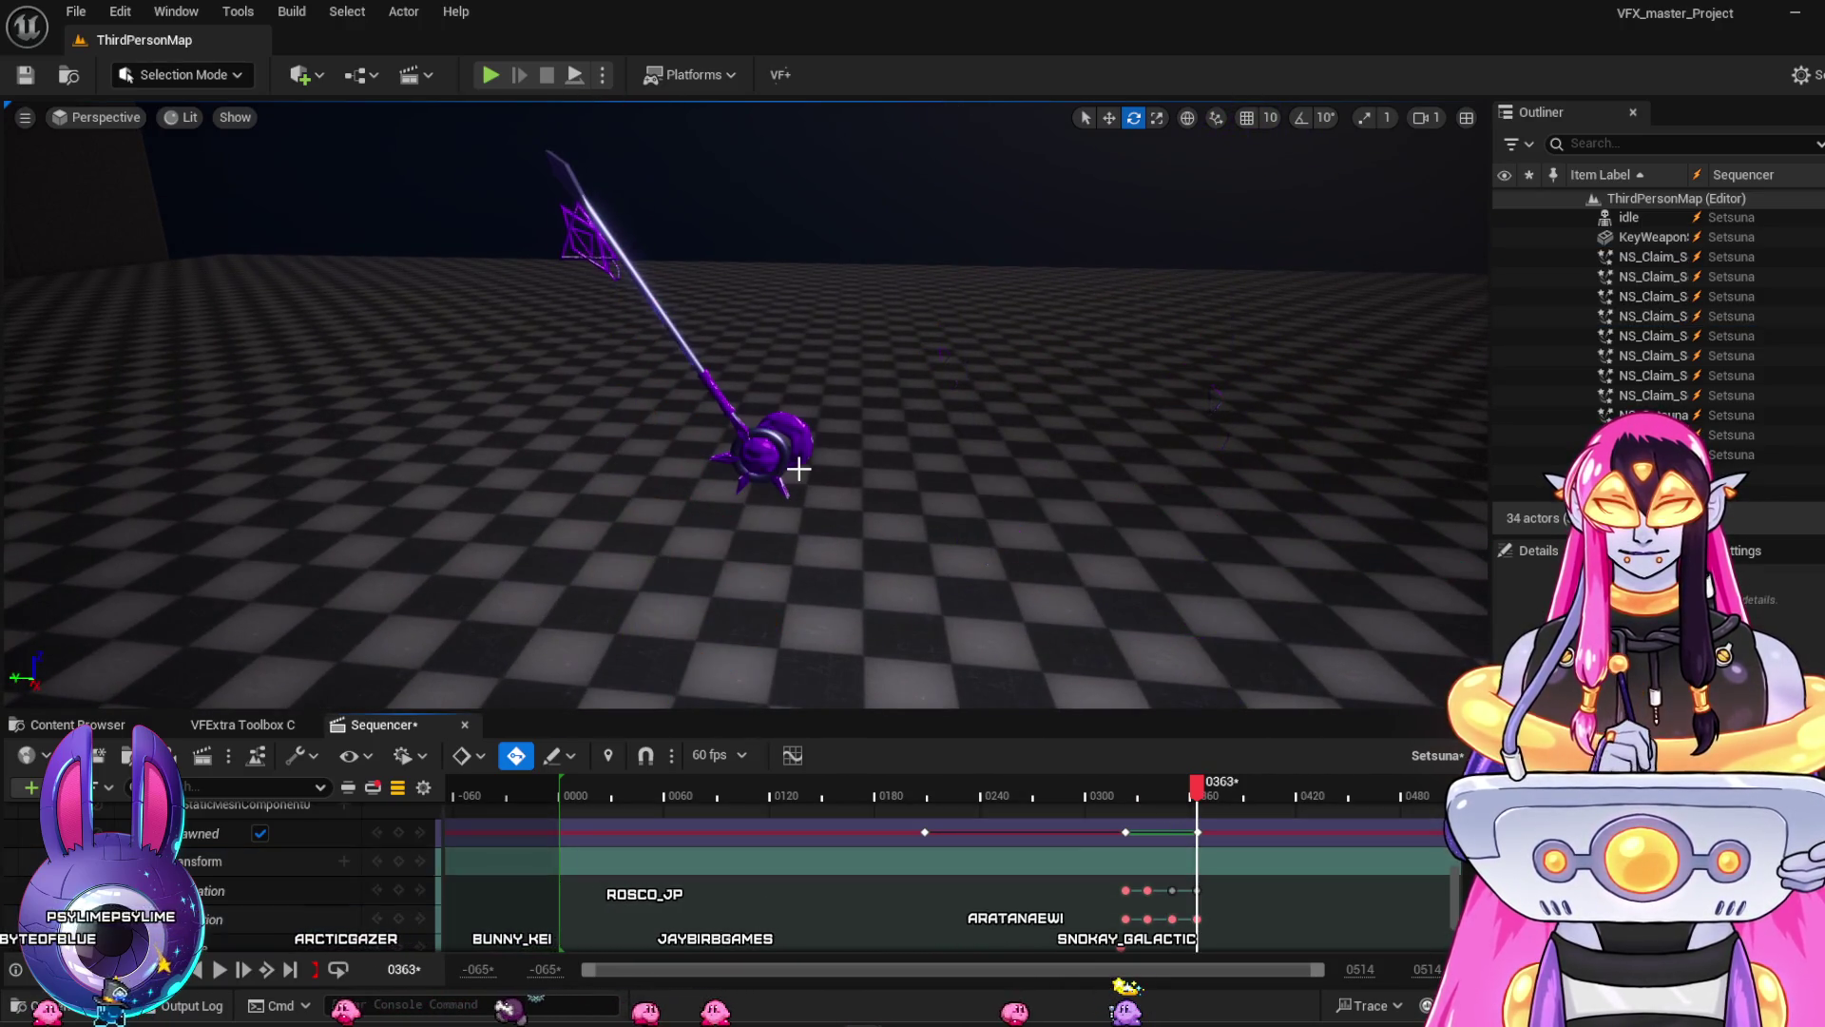
pyautogui.click(1196, 919)
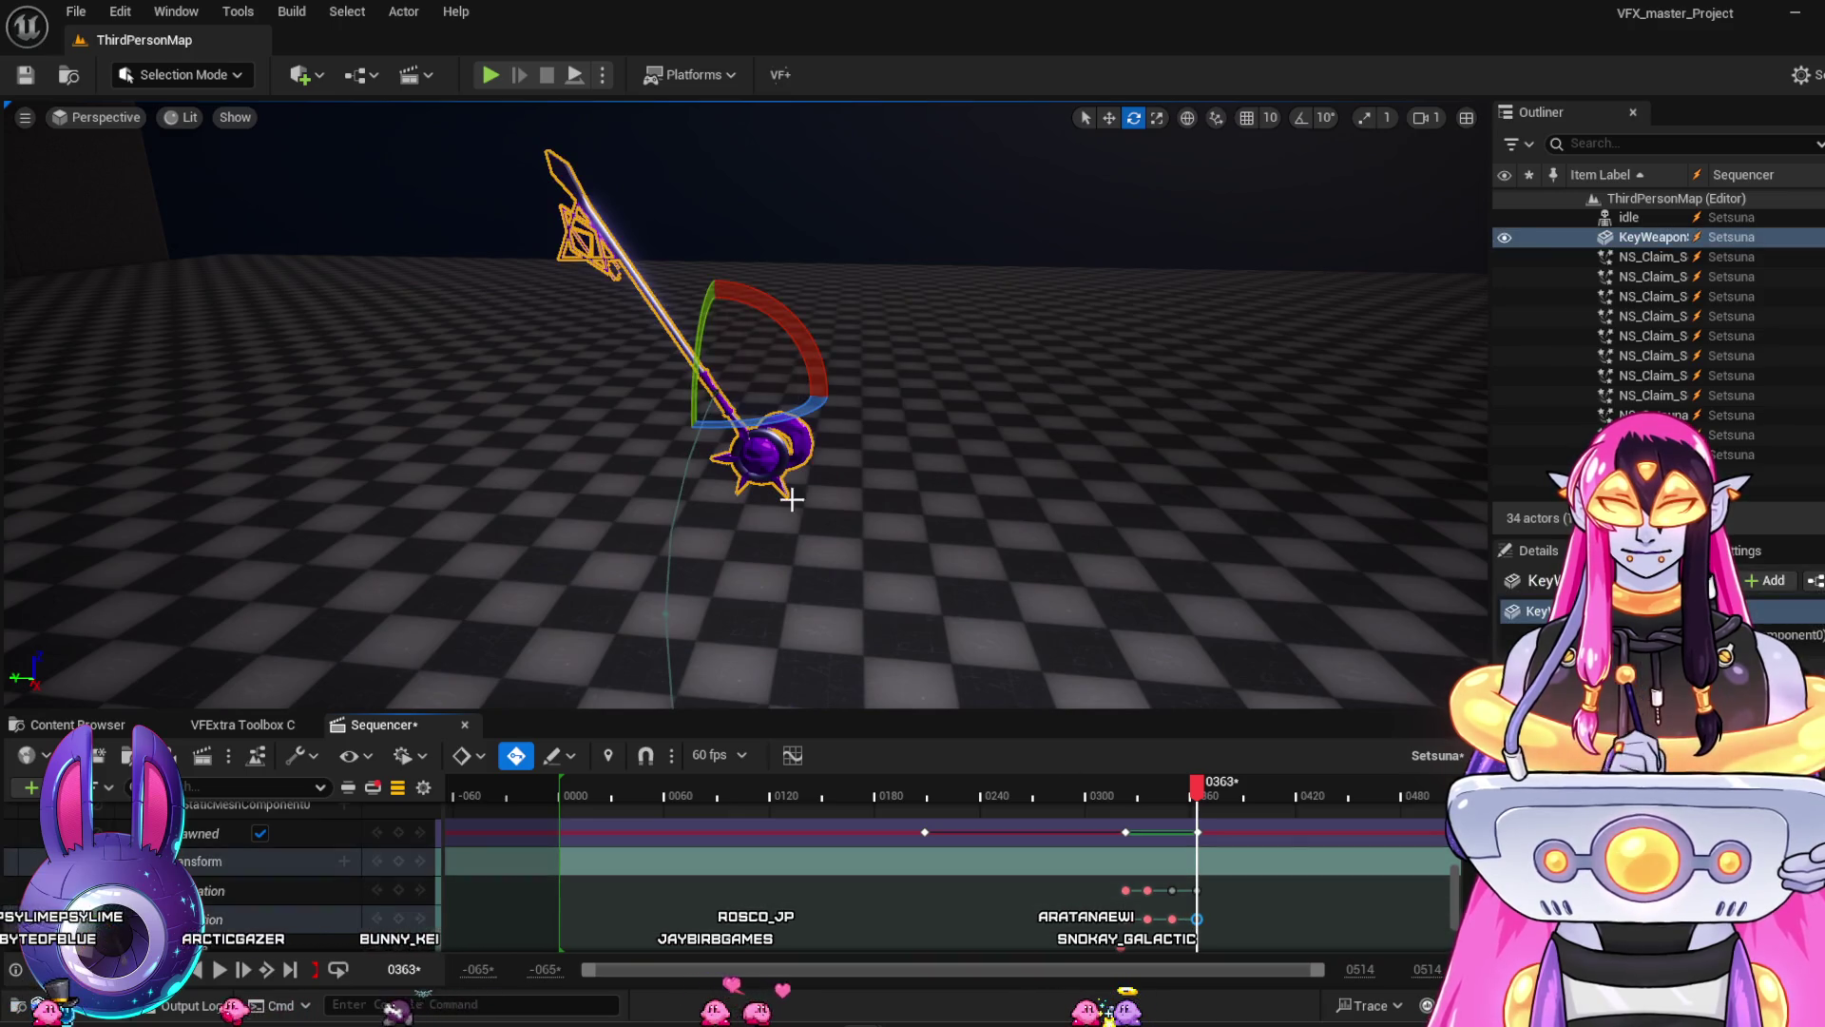
pyautogui.moveTo(807, 343)
pyautogui.mouseDown()
pyautogui.moveTo(789, 276)
pyautogui.moveTo(949, 418)
pyautogui.moveTo(996, 415)
pyautogui.mouseUp()
pyautogui.scroll(-3, 990, 406)
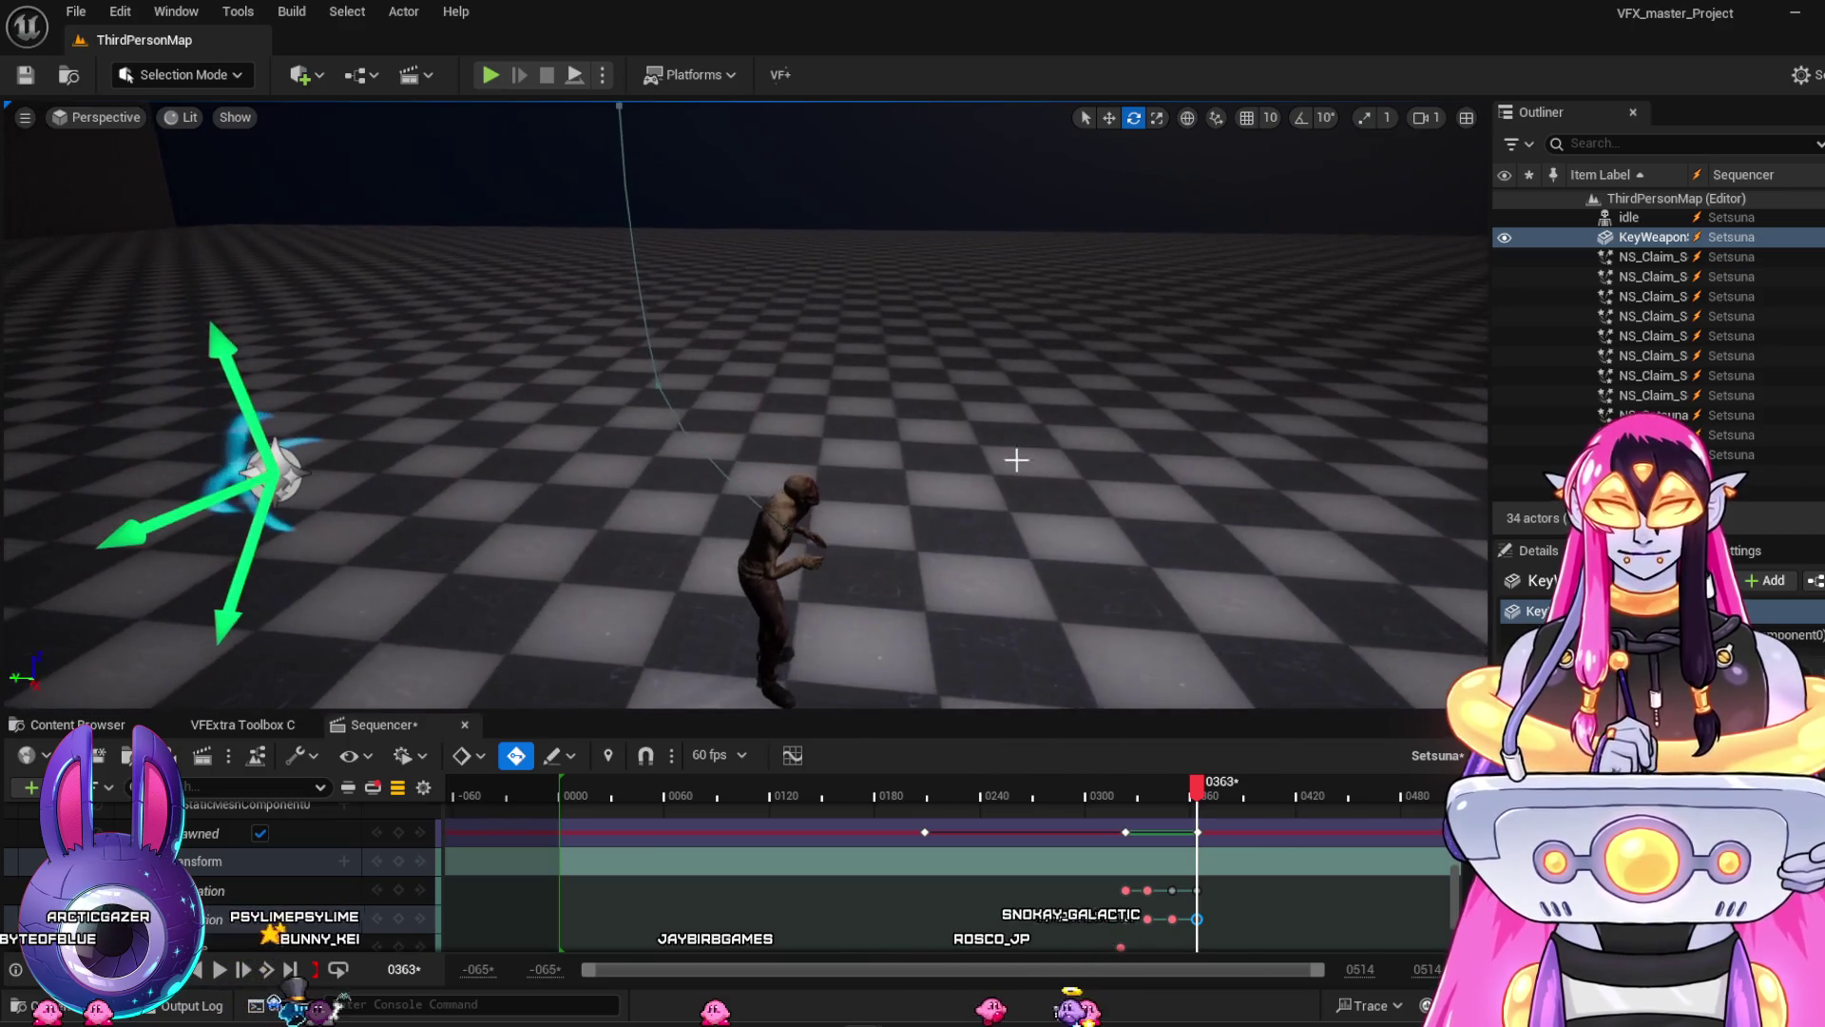
# - Tilt the left KeyWeapon to the right at frame 0349, previewing the weapons around it
pyautogui.moveTo(1152, 796)
pyautogui.mouseDown()
pyautogui.moveTo(1120, 797)
pyautogui.moveTo(1177, 806)
pyautogui.mouseUp()
pyautogui.moveTo(1091, 624); pyautogui.dragTo(1092, 532)
pyautogui.click(794, 477)
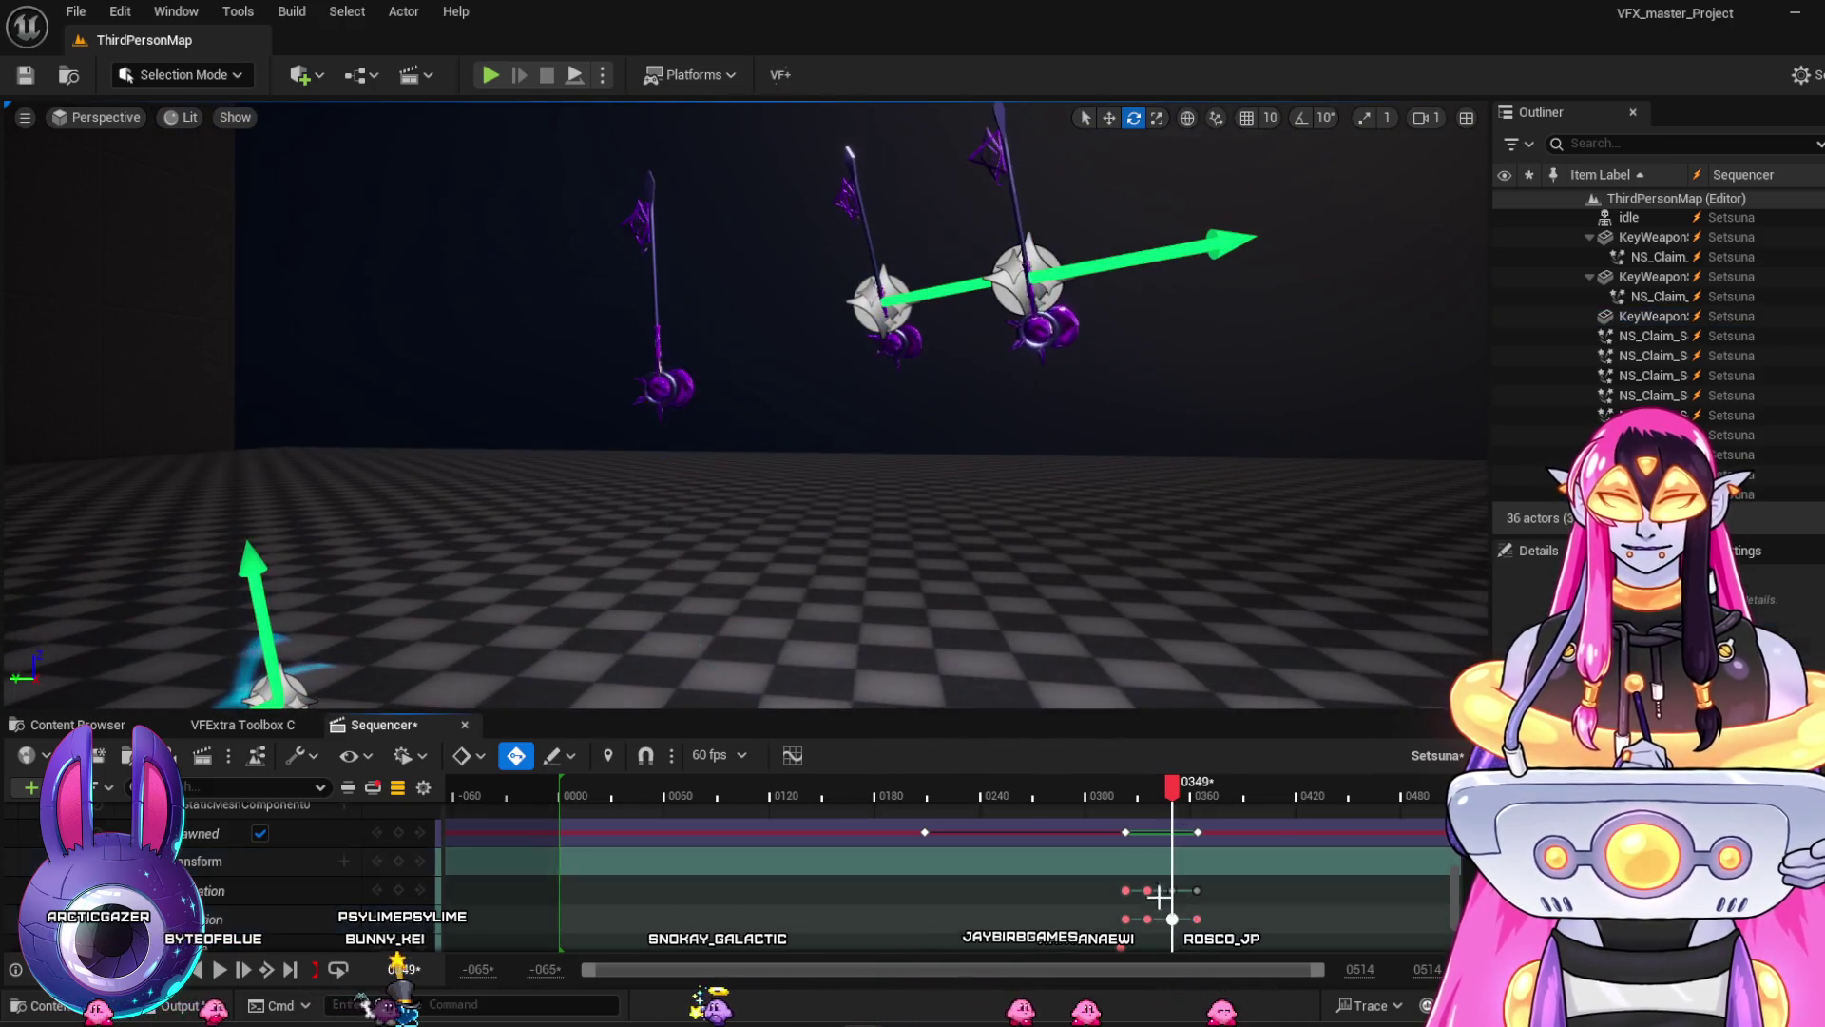
pyautogui.click(668, 385)
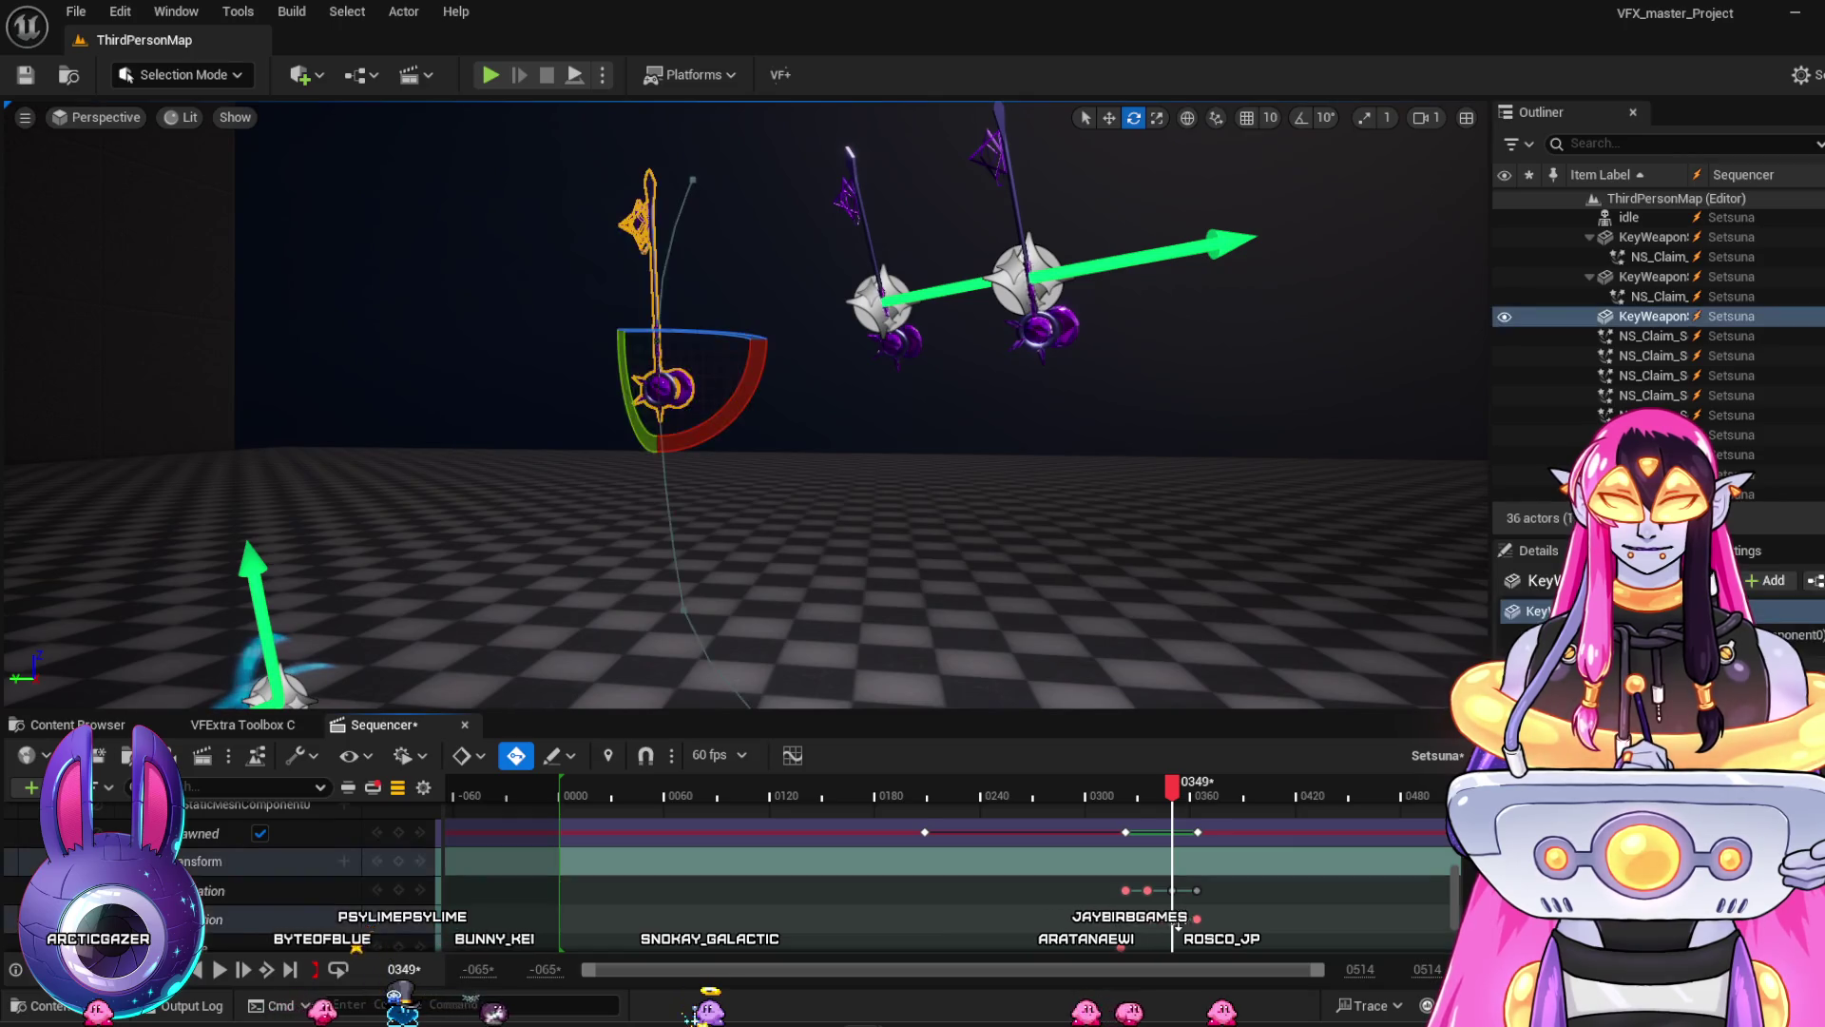
pyautogui.moveTo(729, 405); pyautogui.dragTo(753, 433)
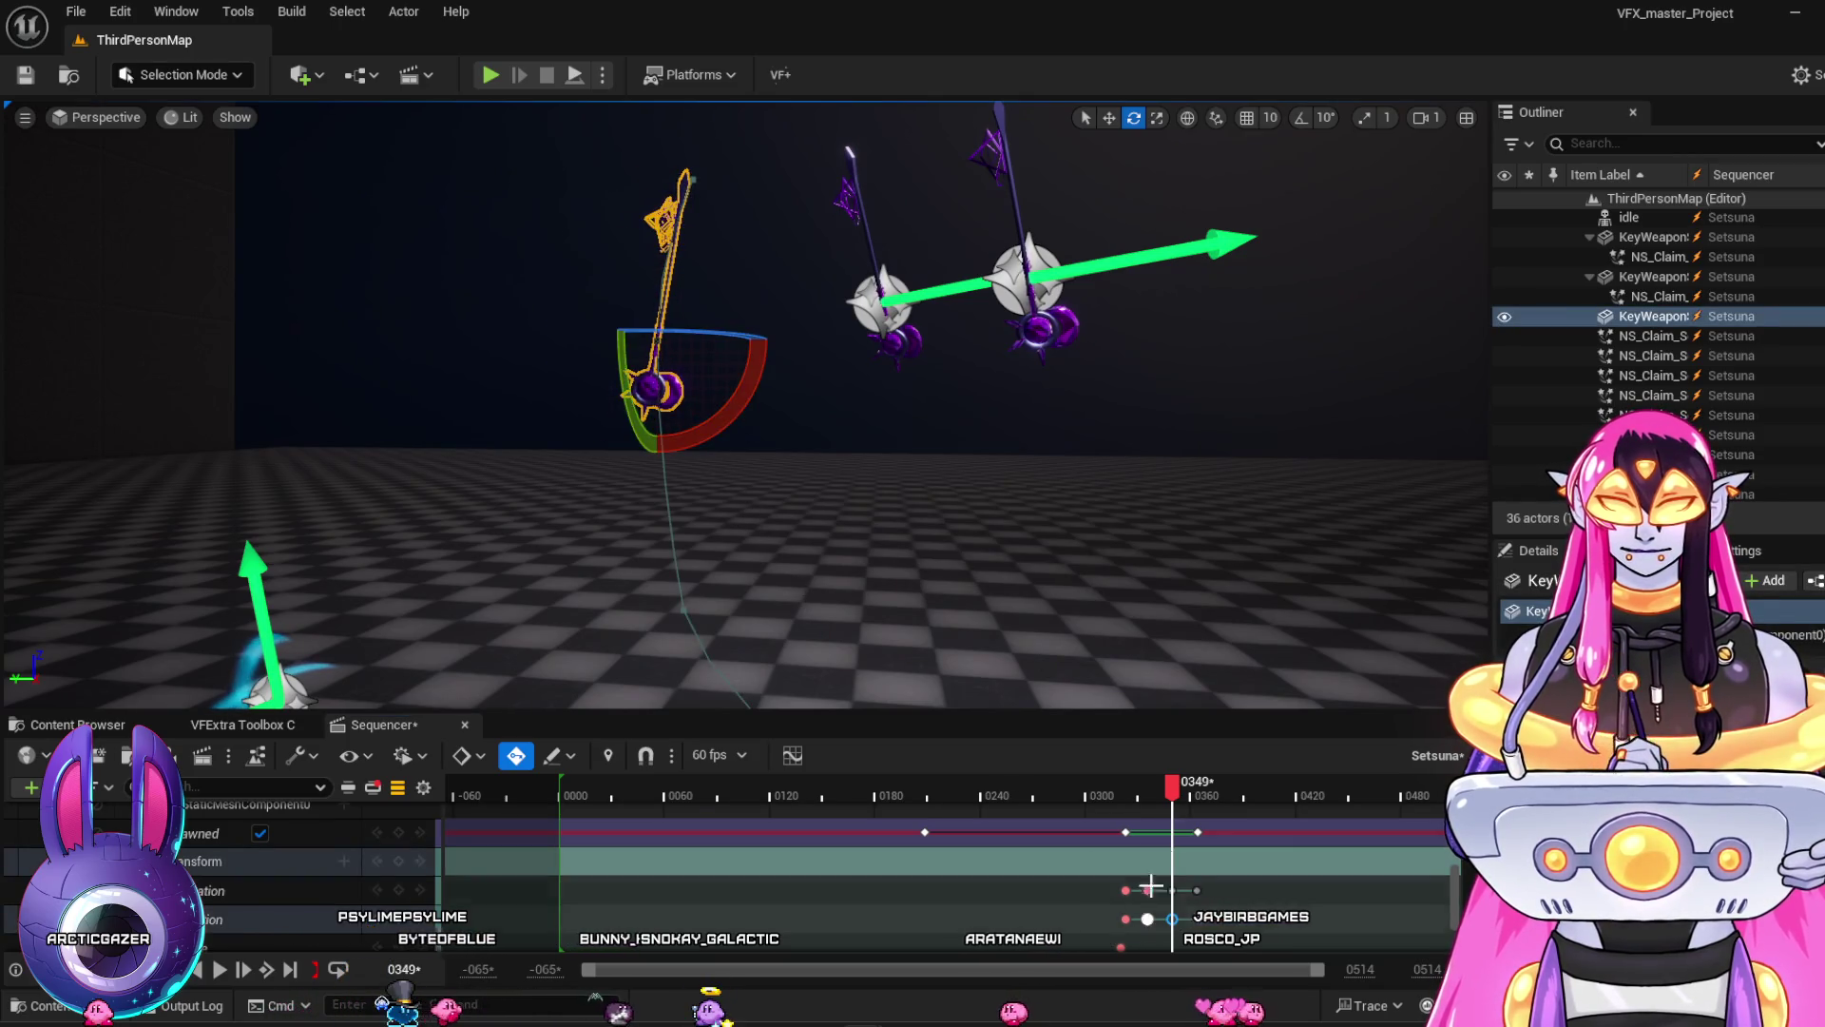
pyautogui.moveTo(1154, 807)
pyautogui.mouseDown()
pyautogui.moveTo(1104, 818)
pyautogui.moveTo(1196, 861)
pyautogui.mouseUp()
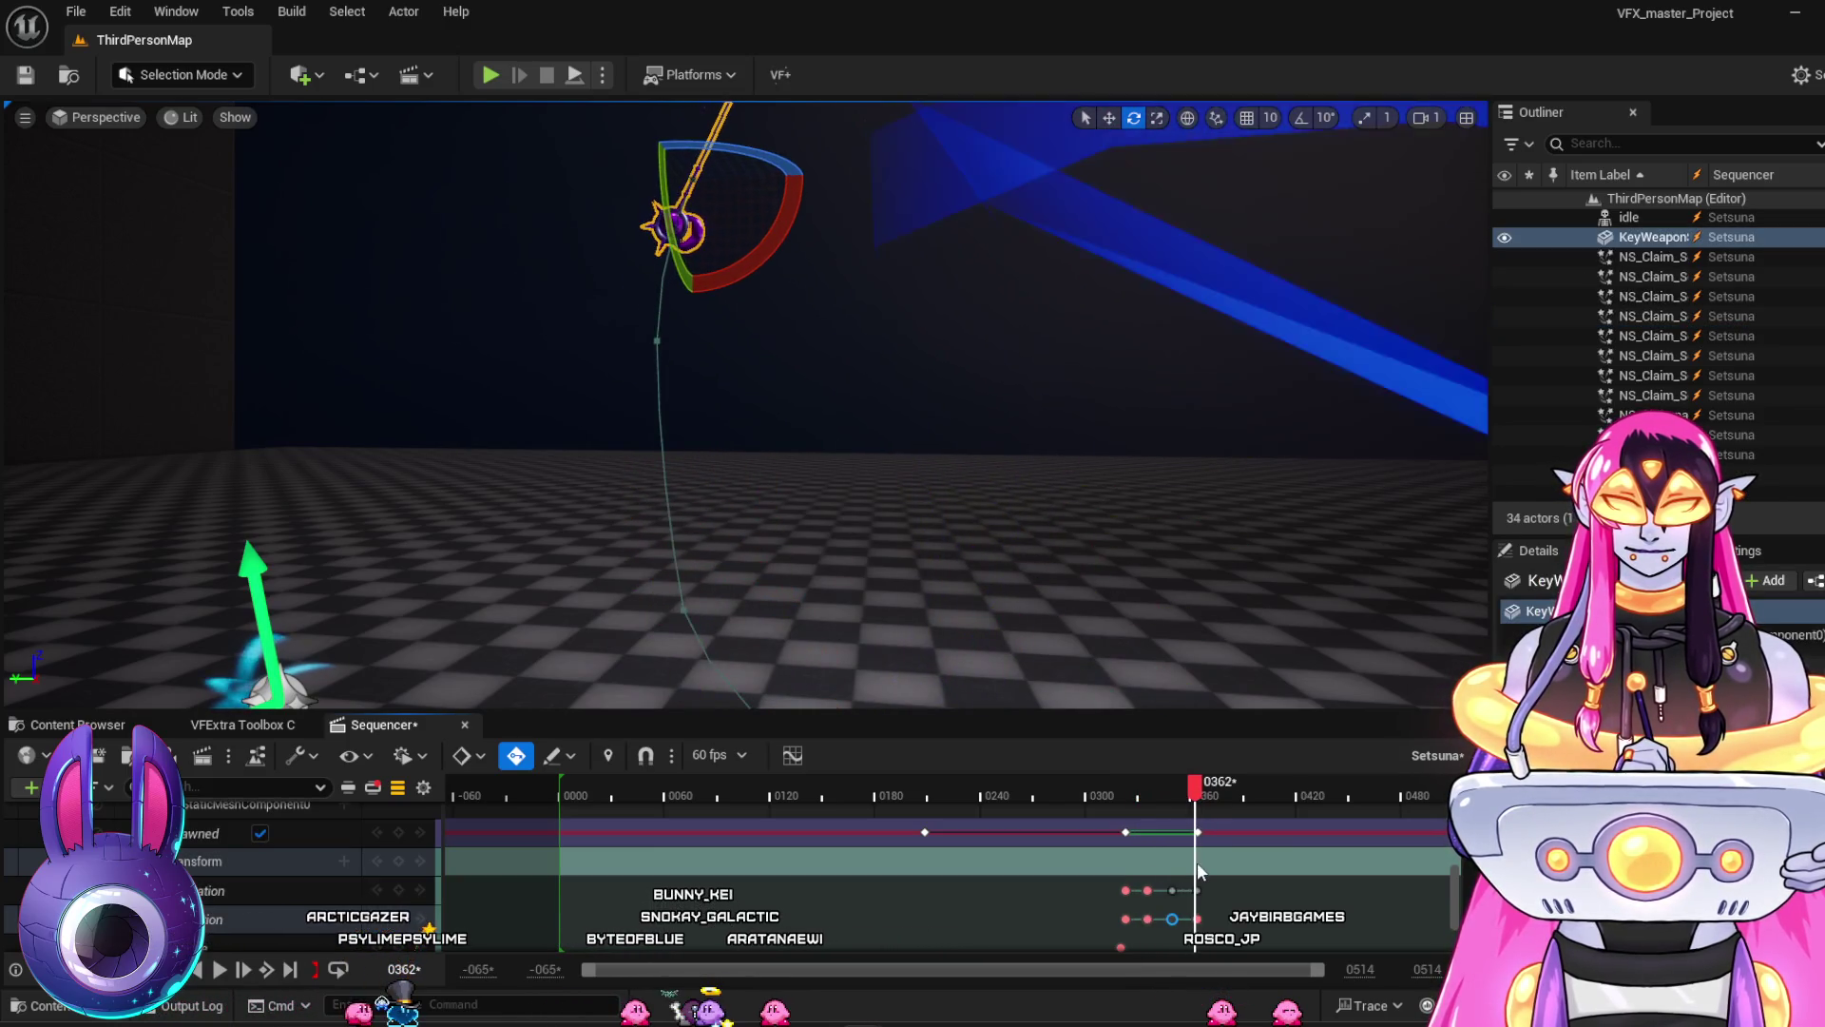
# - Turn the view toward the second character and scrub to preview the blue ribbon trail's arc
pyautogui.click(1195, 919)
pyautogui.scroll(-3, 1049, 599)
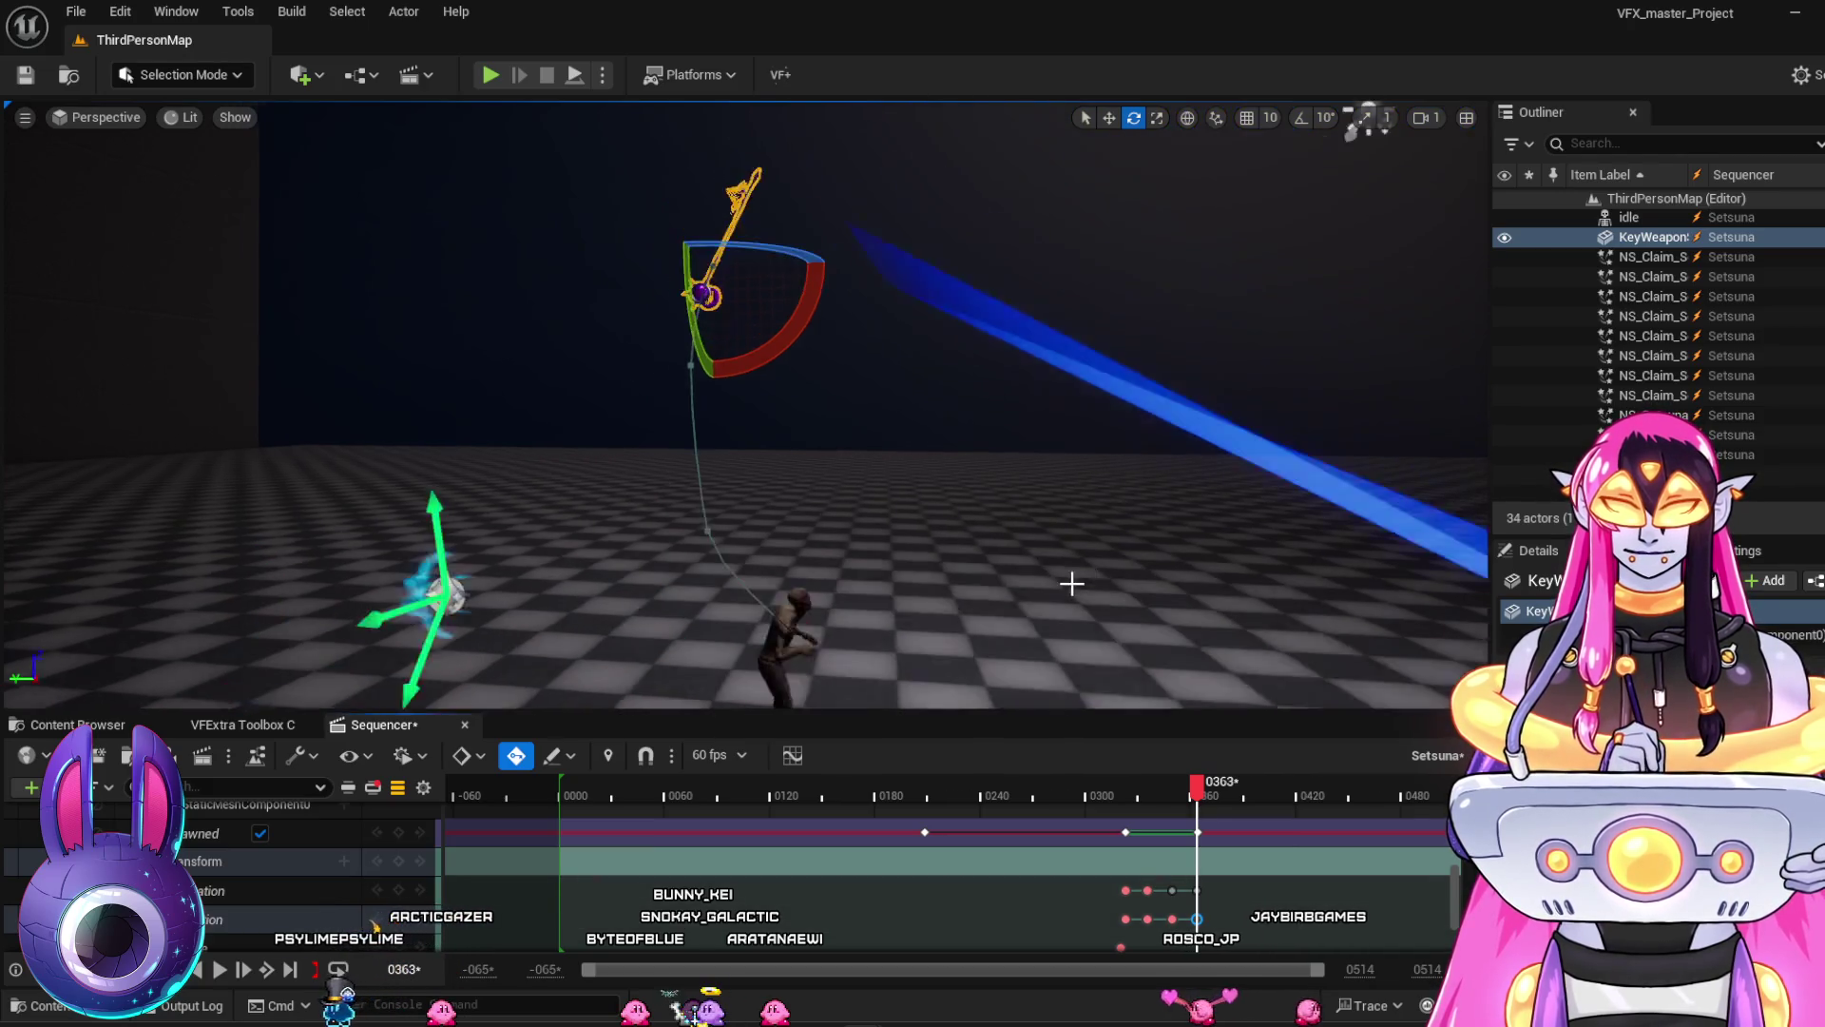
pyautogui.scroll(-2, 1027, 586)
pyautogui.moveTo(950, 571); pyautogui.dragTo(1169, 570)
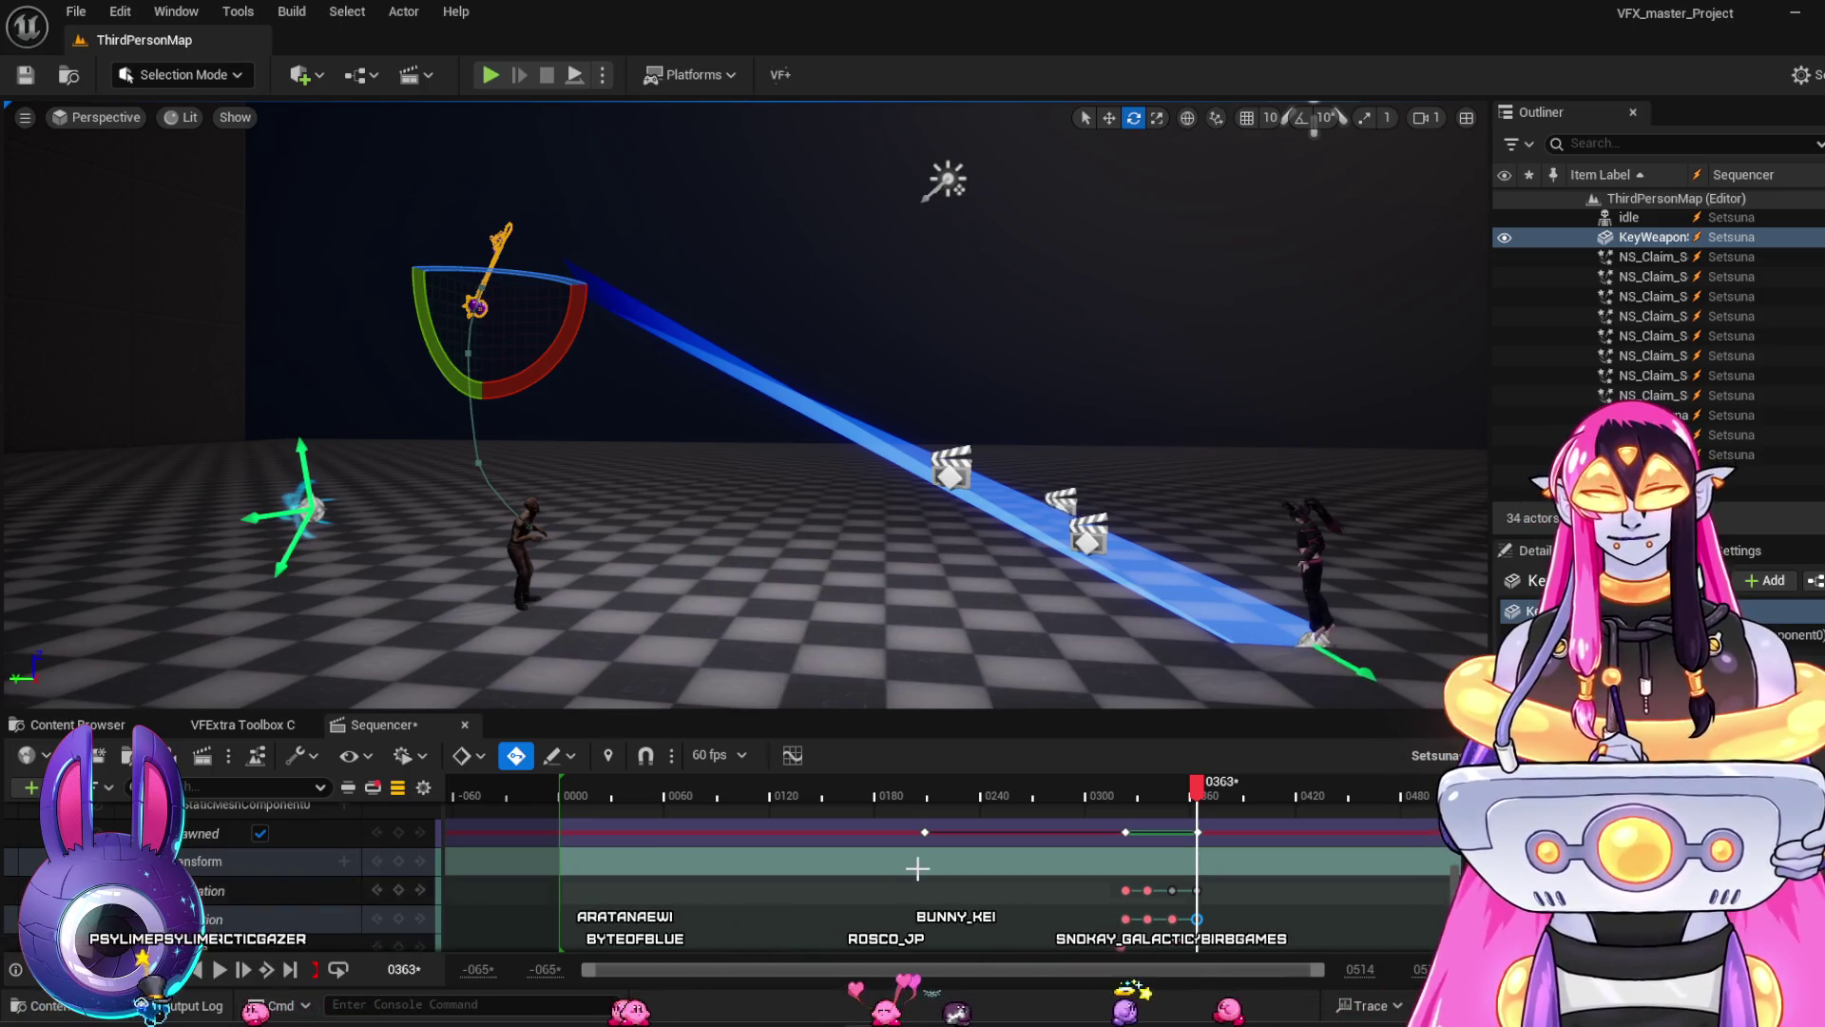
pyautogui.moveTo(1196, 785)
pyautogui.mouseDown()
pyautogui.moveTo(1152, 785)
pyautogui.moveTo(1227, 823)
pyautogui.moveTo(1167, 836)
pyautogui.moveTo(1199, 860)
pyautogui.mouseUp()
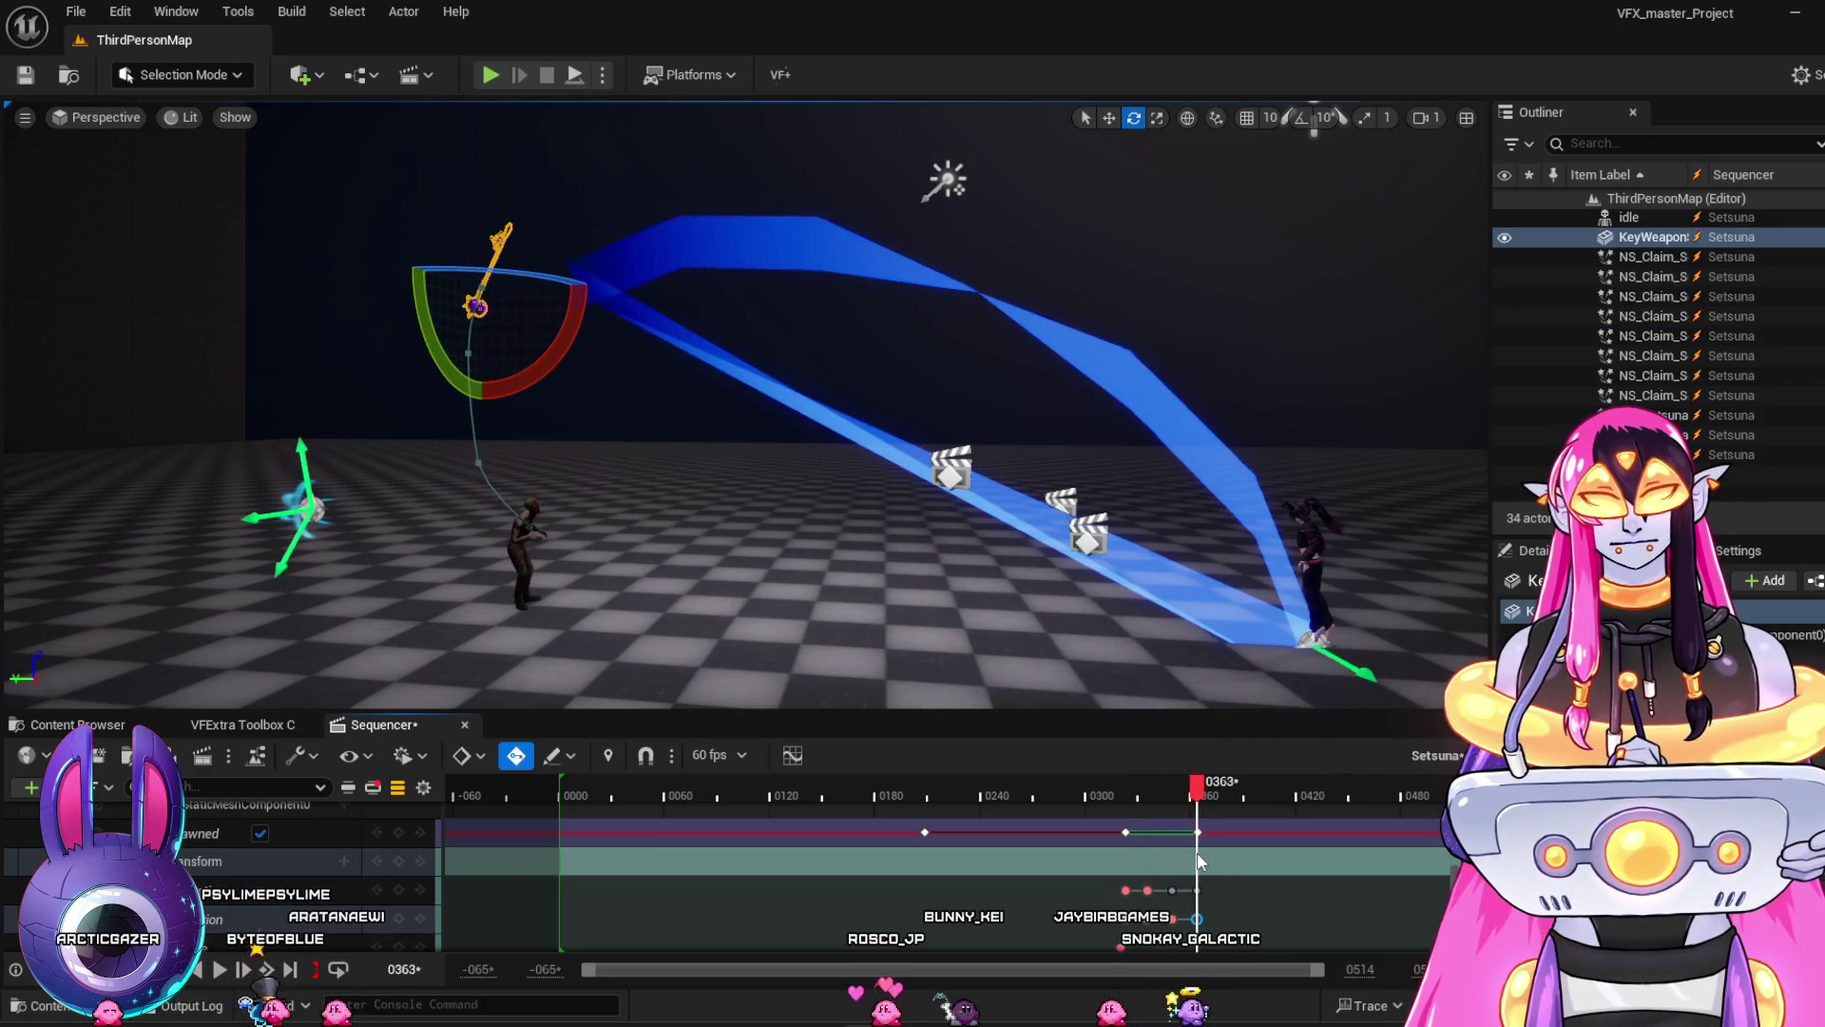
pyautogui.scroll(2, 220, 871)
pyautogui.scroll(3, 220, 871)
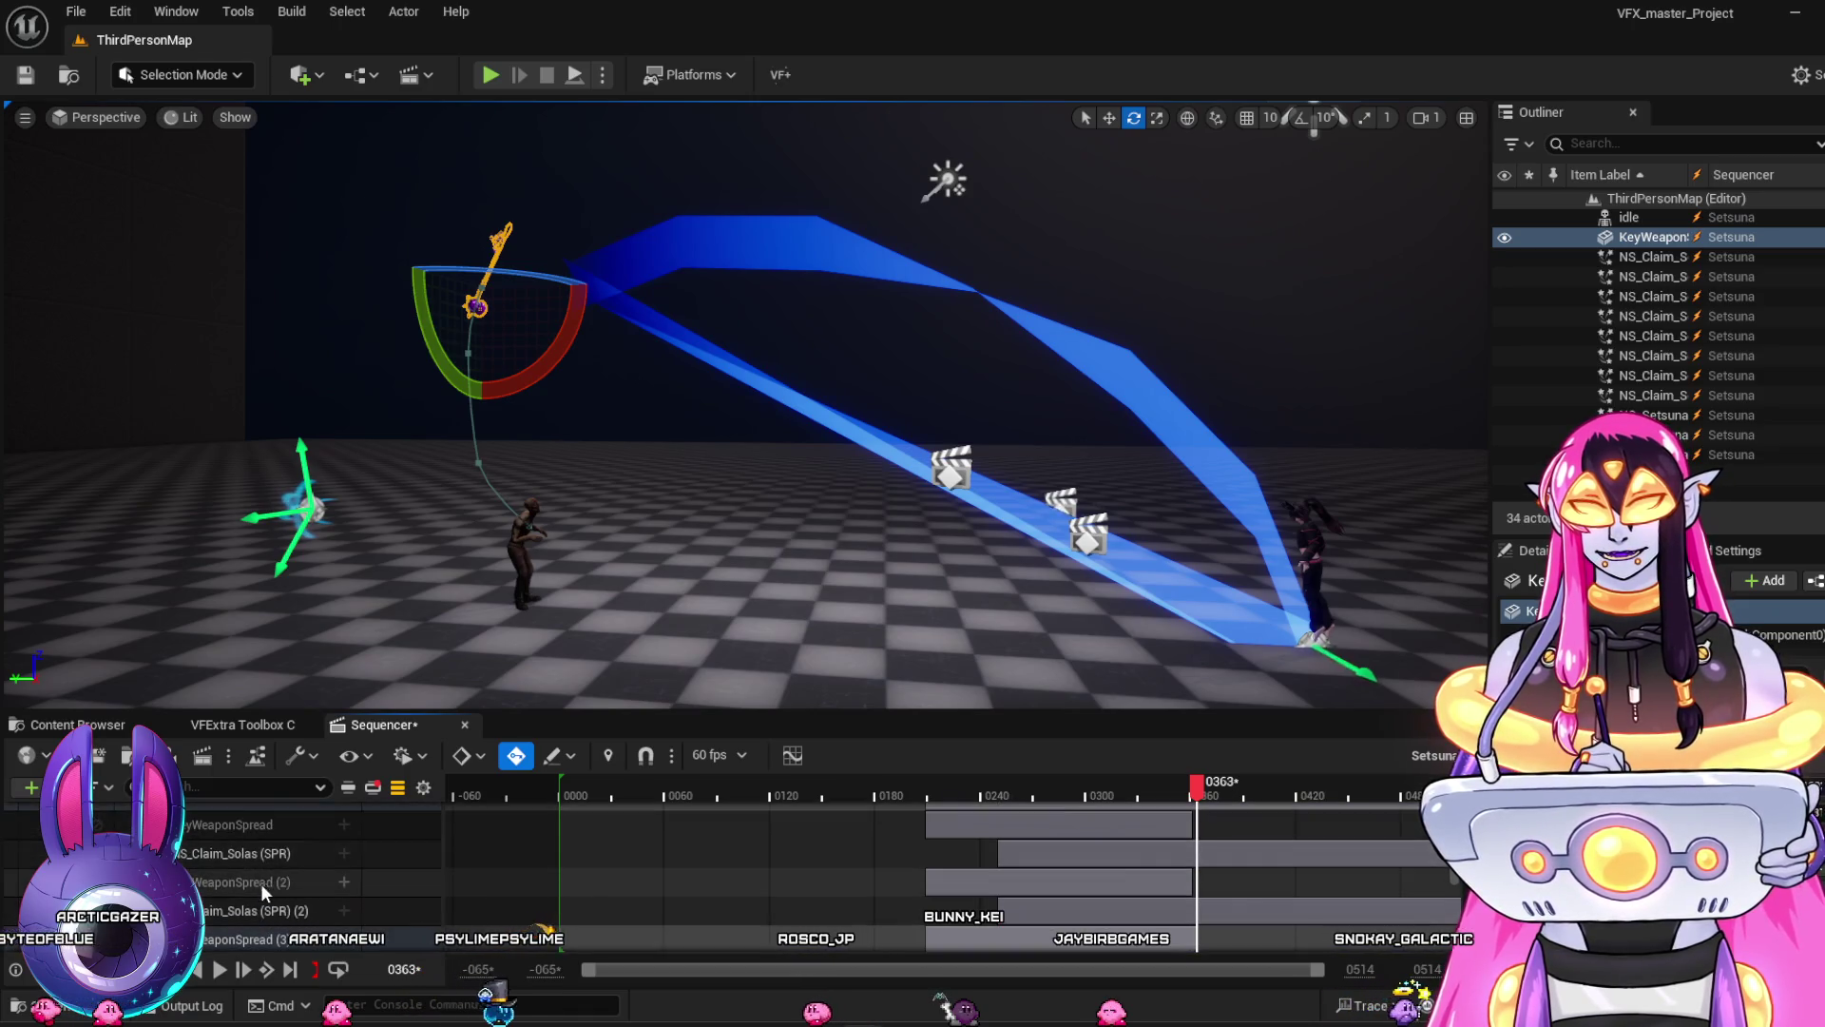
# - Shorten the NS_Claim_Solas (SPR) Life Cycle section to end near frame 0377, previewing at 0361
pyautogui.click(271, 856)
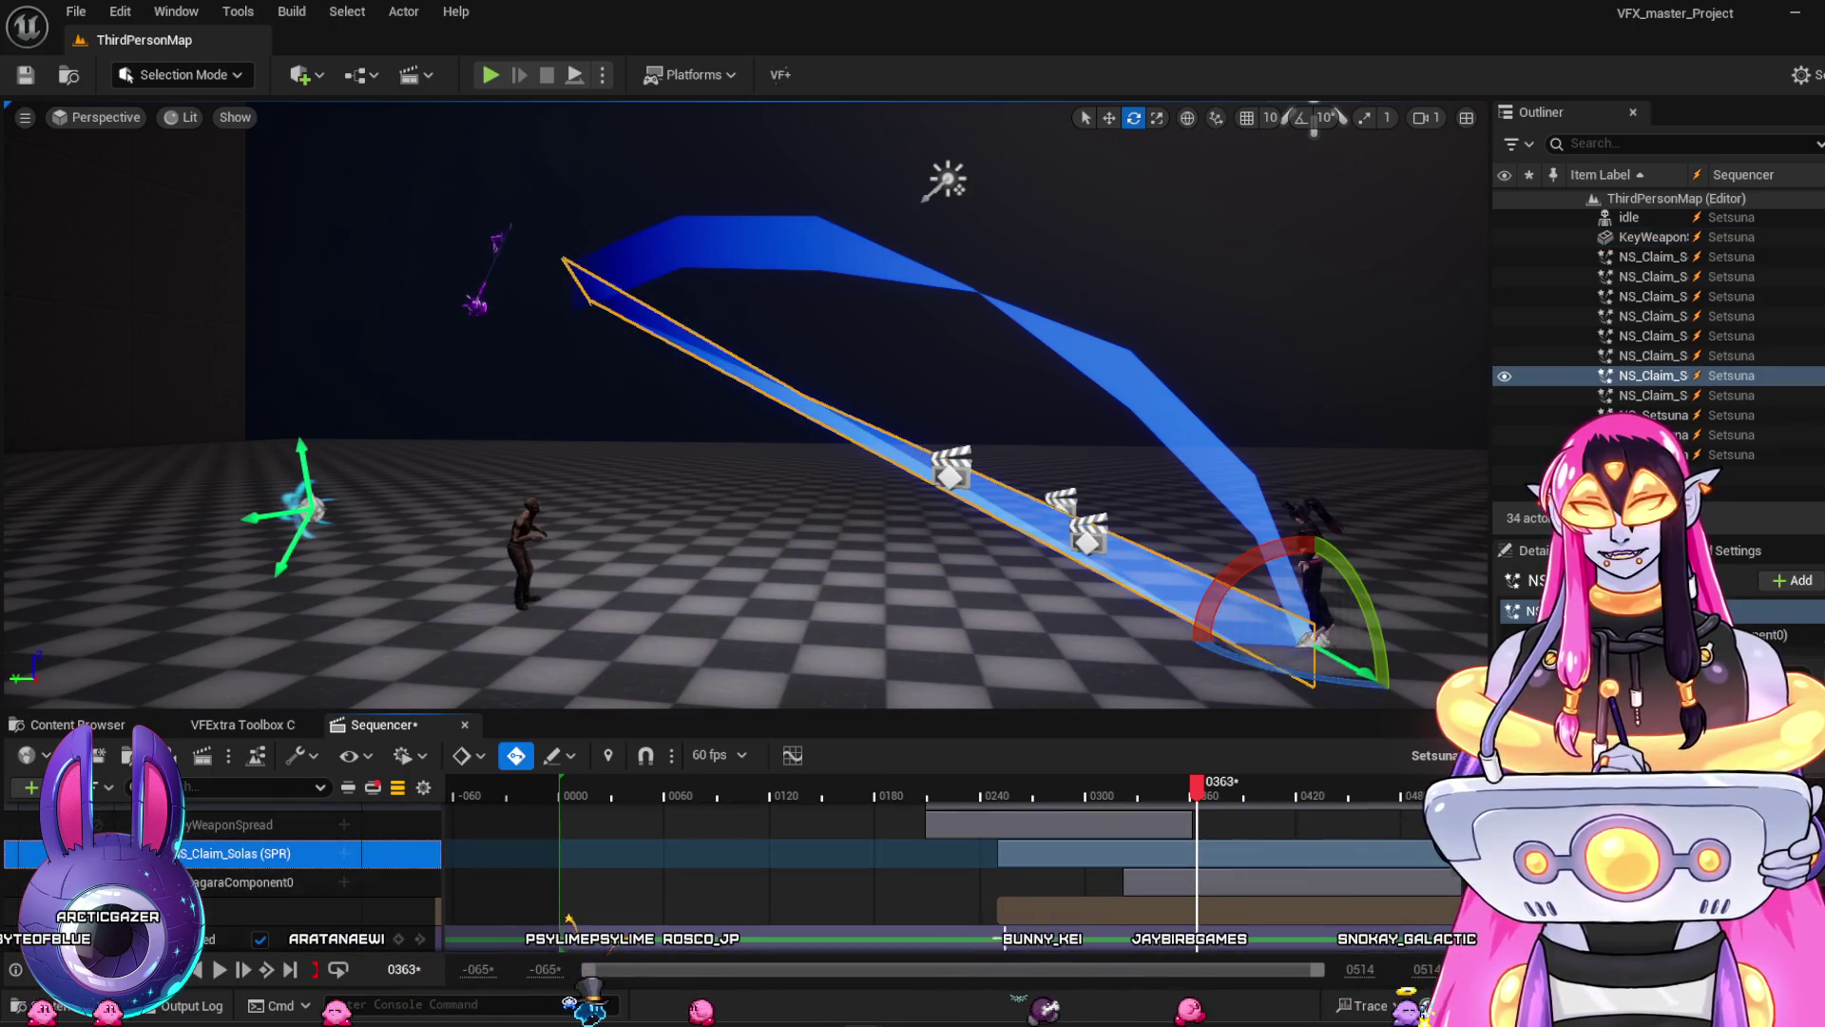
pyautogui.click(279, 898)
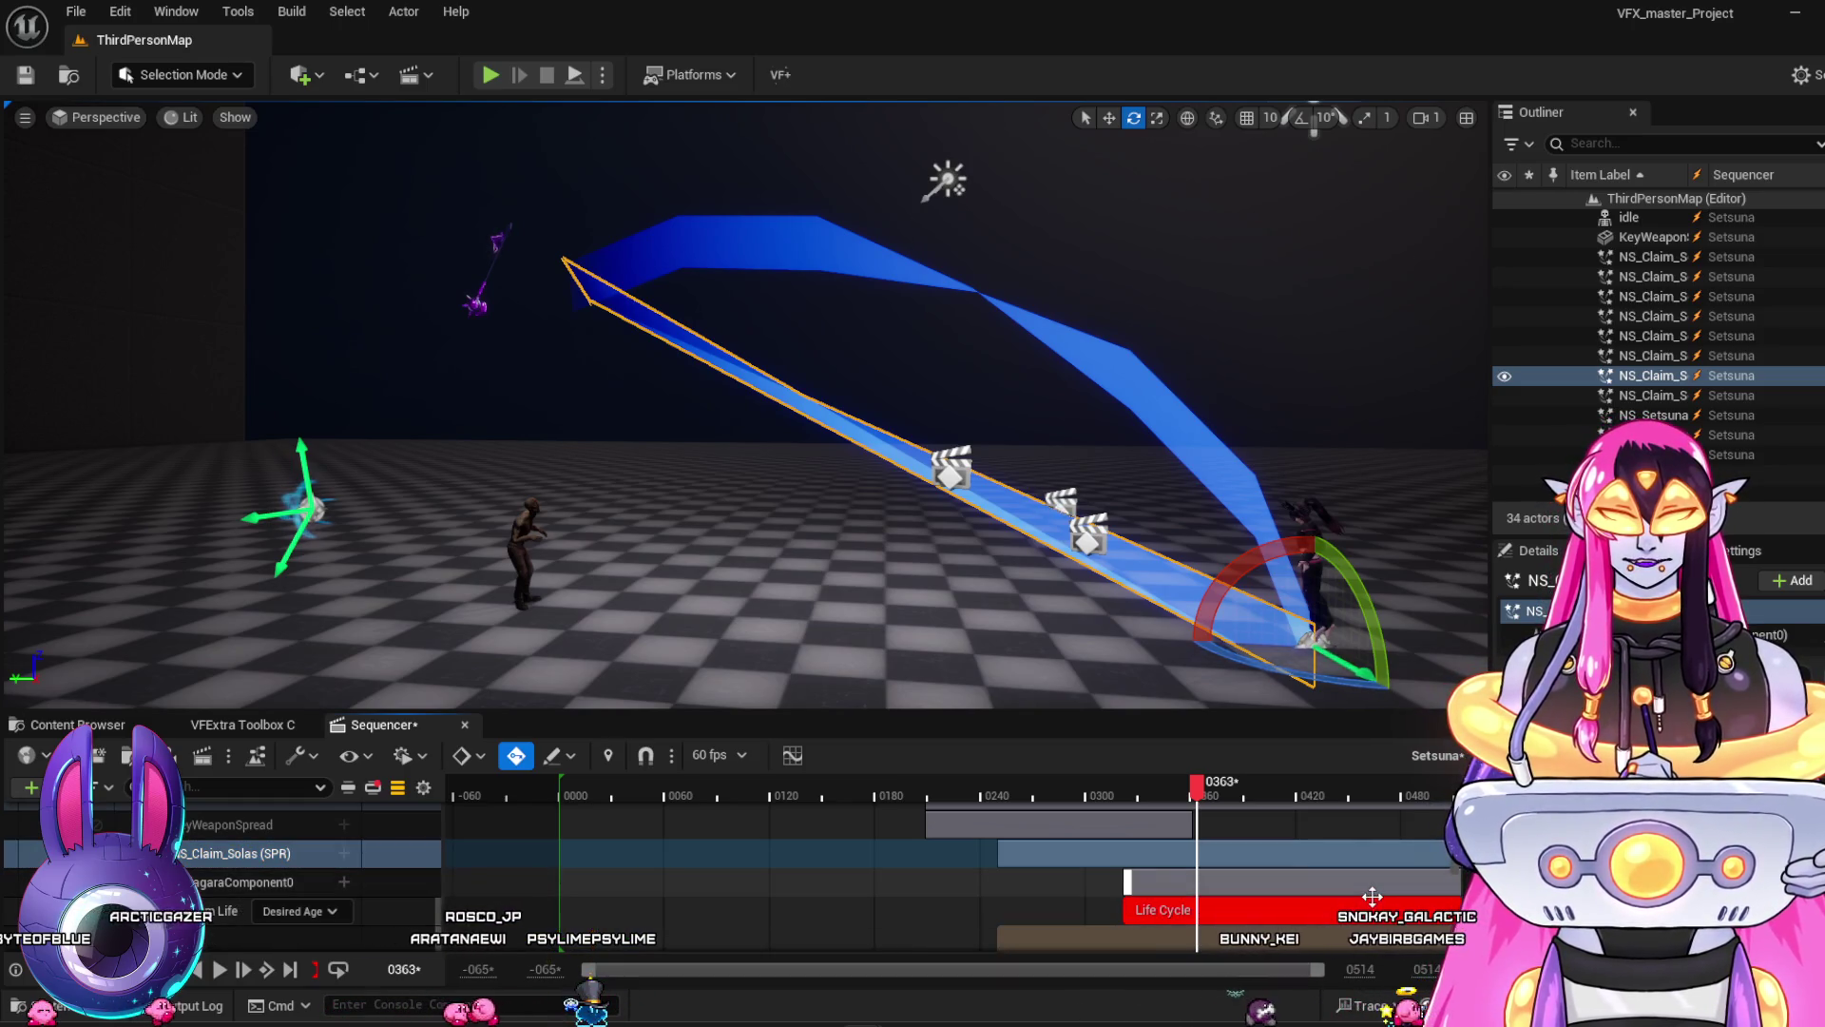
pyautogui.click(1314, 914)
pyautogui.scroll(-2, 1314, 915)
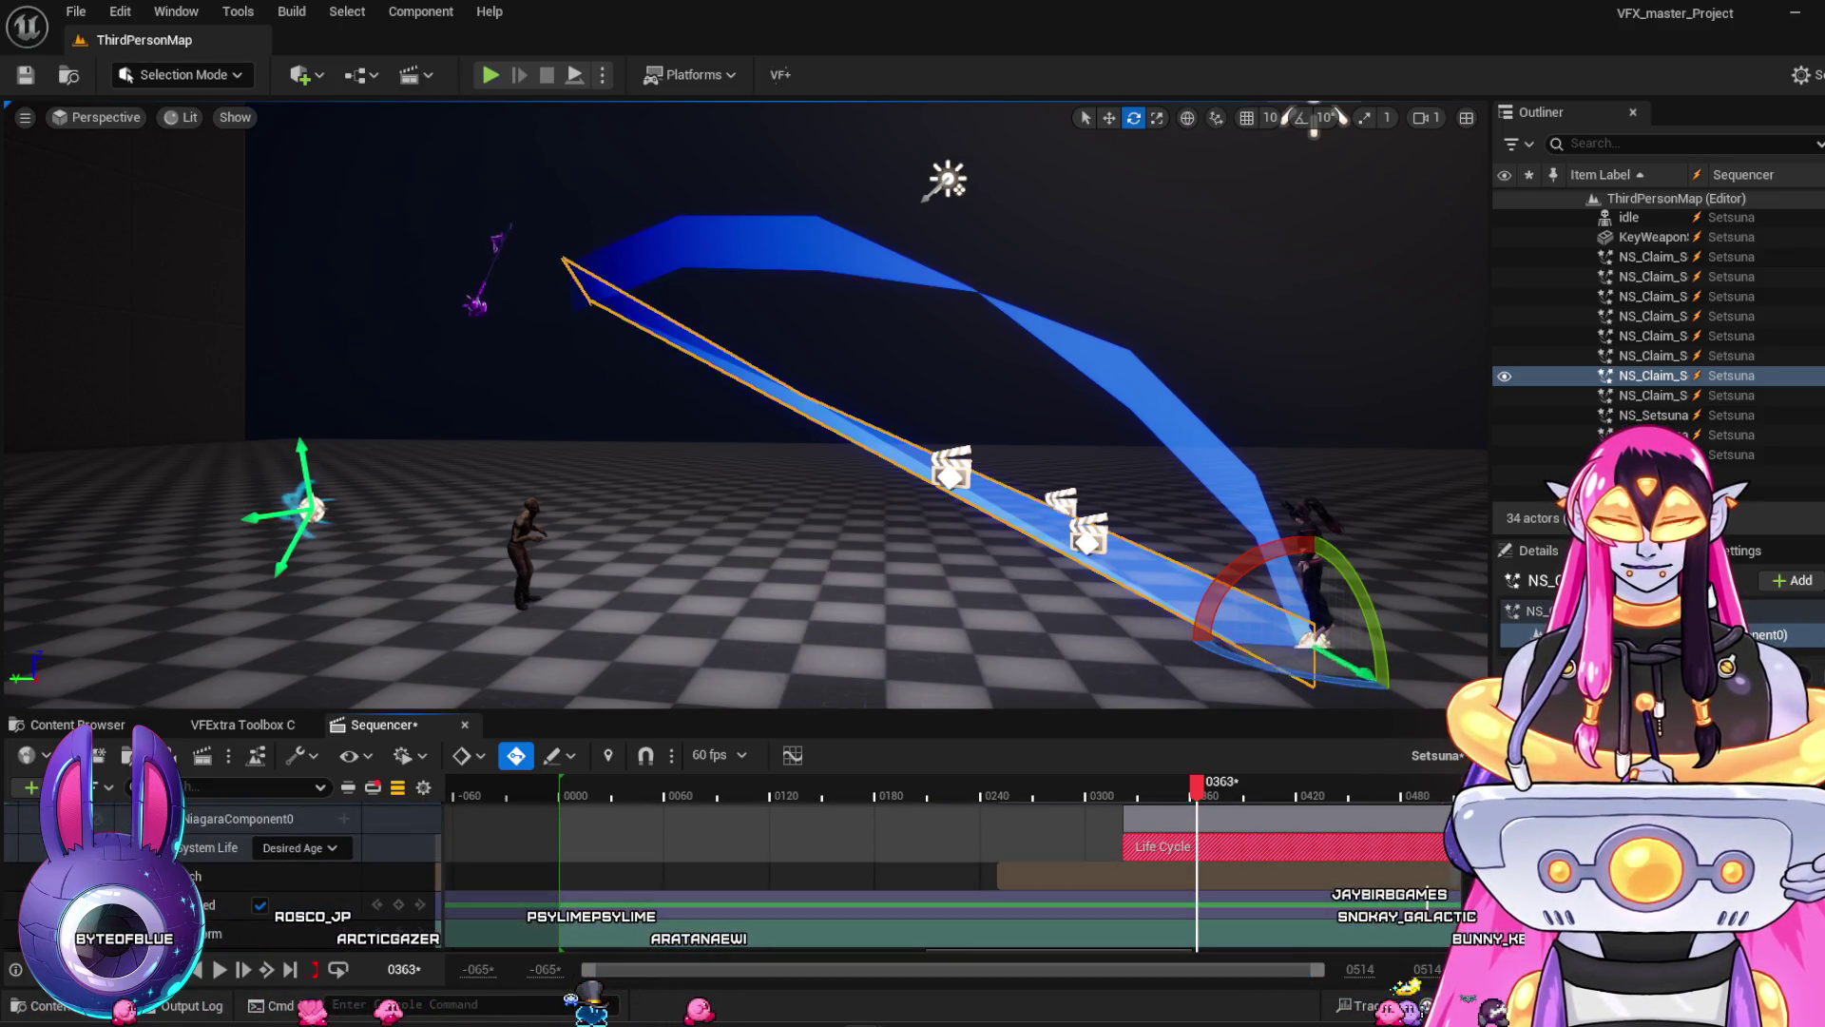
pyautogui.scroll(-2, 680, 913)
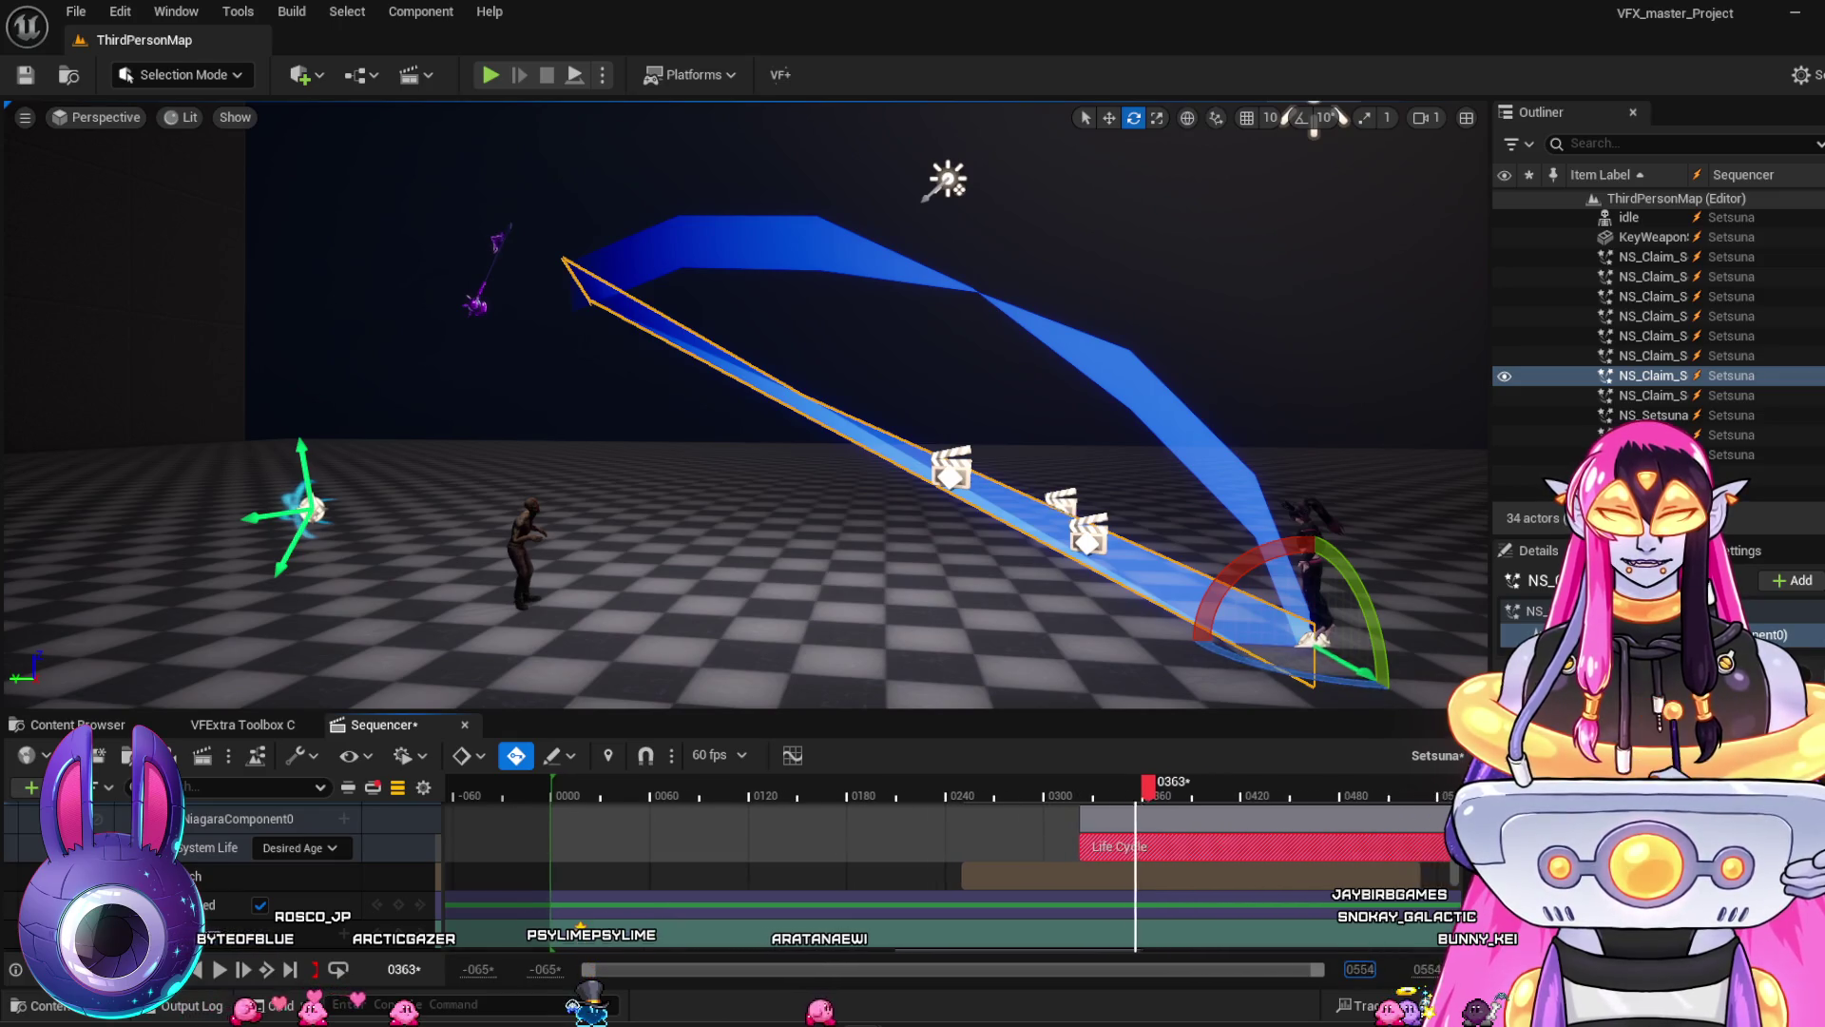
pyautogui.scroll(-3, 680, 913)
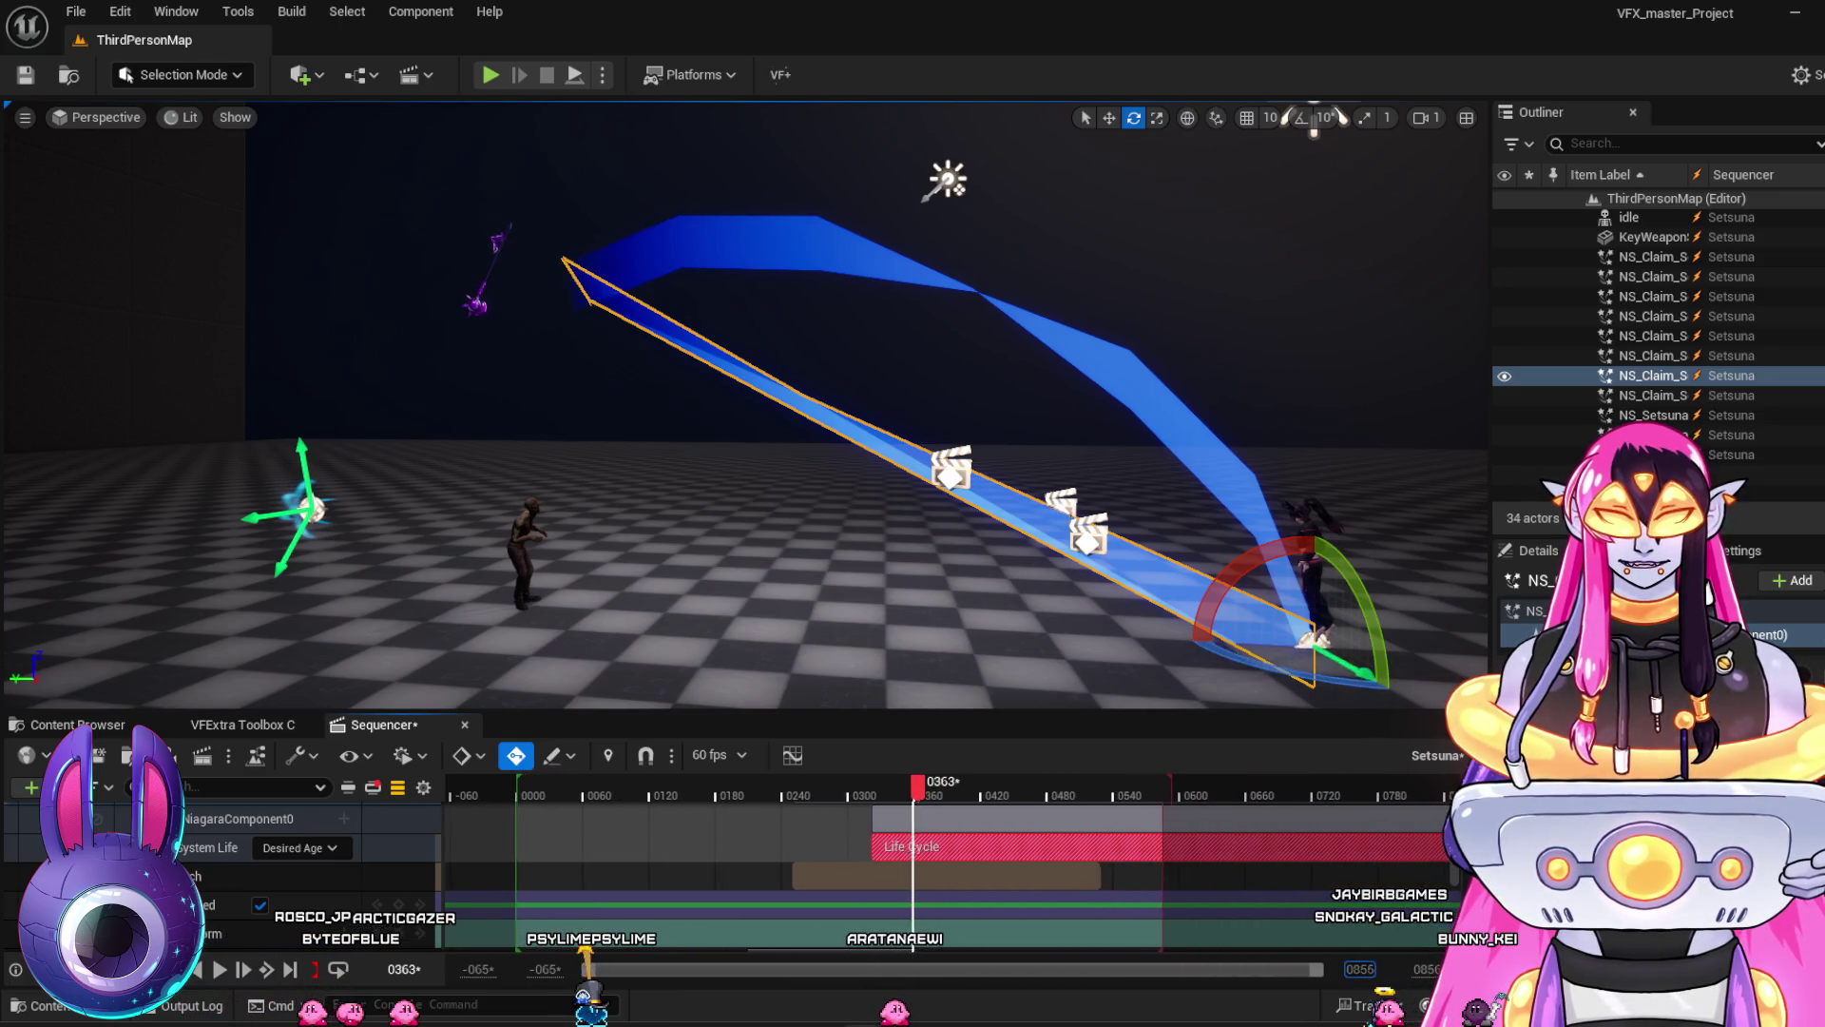
pyautogui.moveTo(1388, 853); pyautogui.dragTo(864, 848)
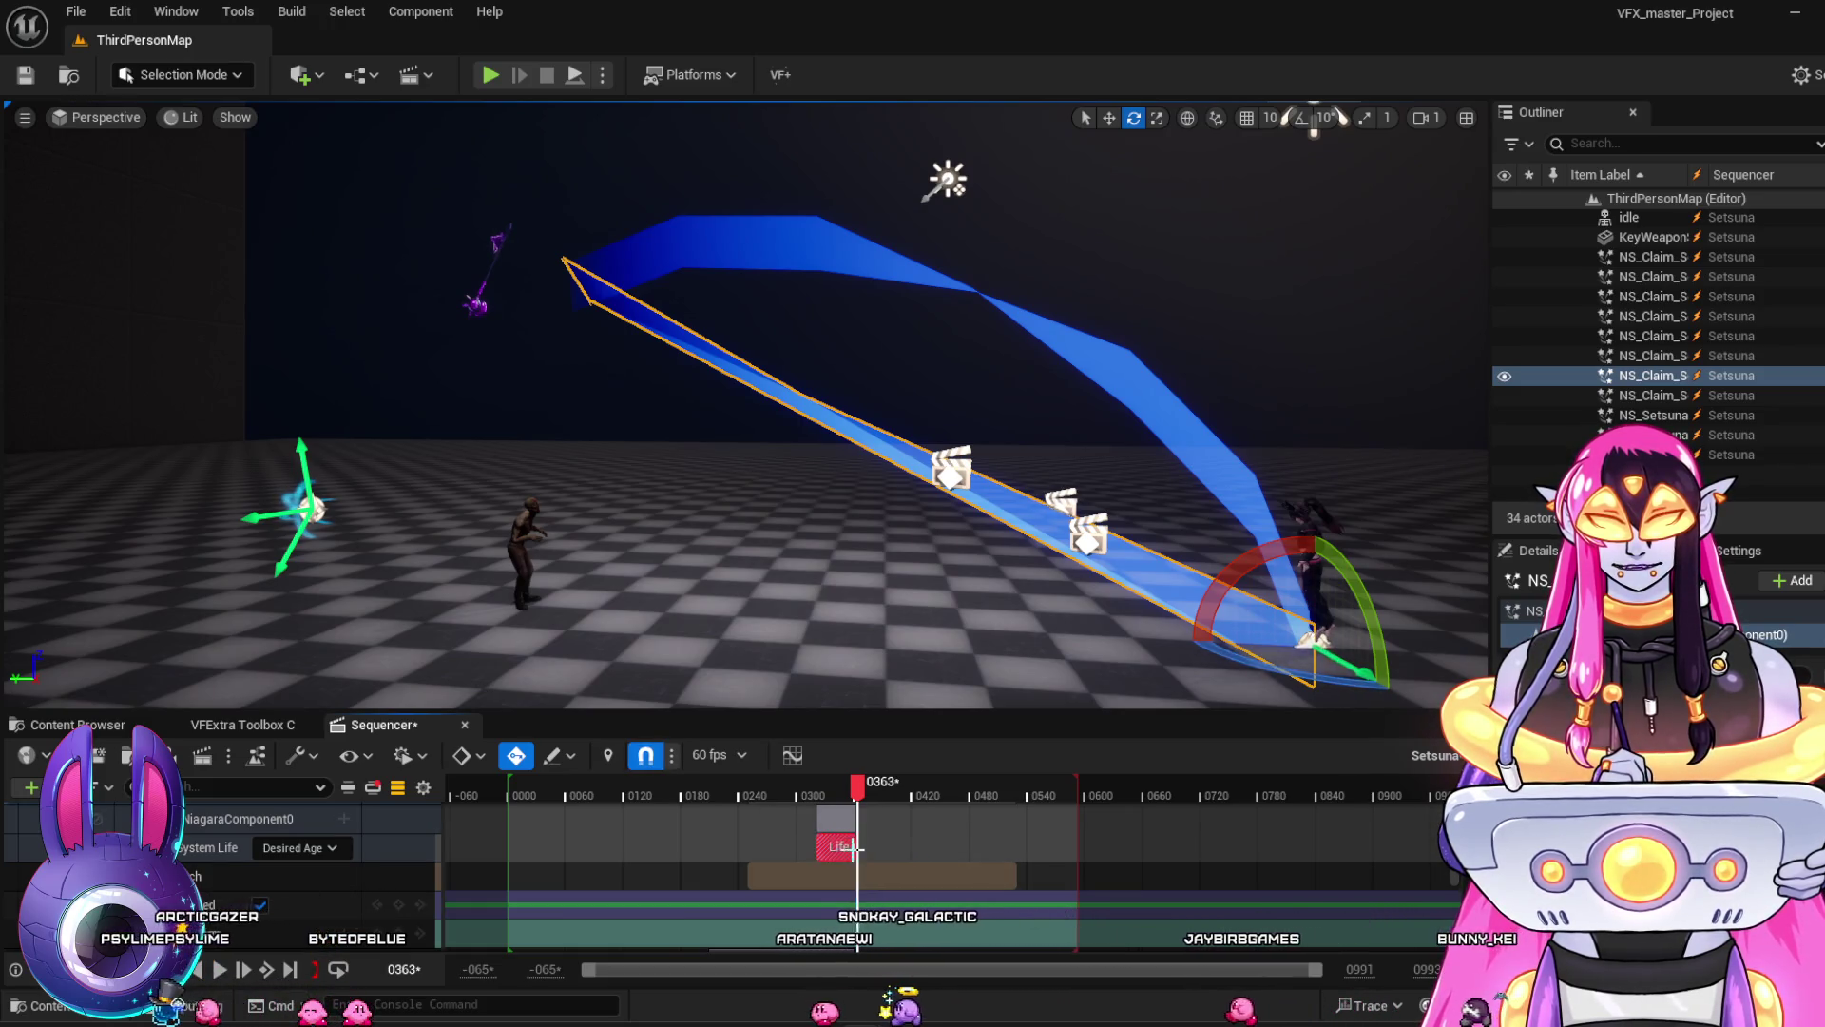
pyautogui.click(860, 797)
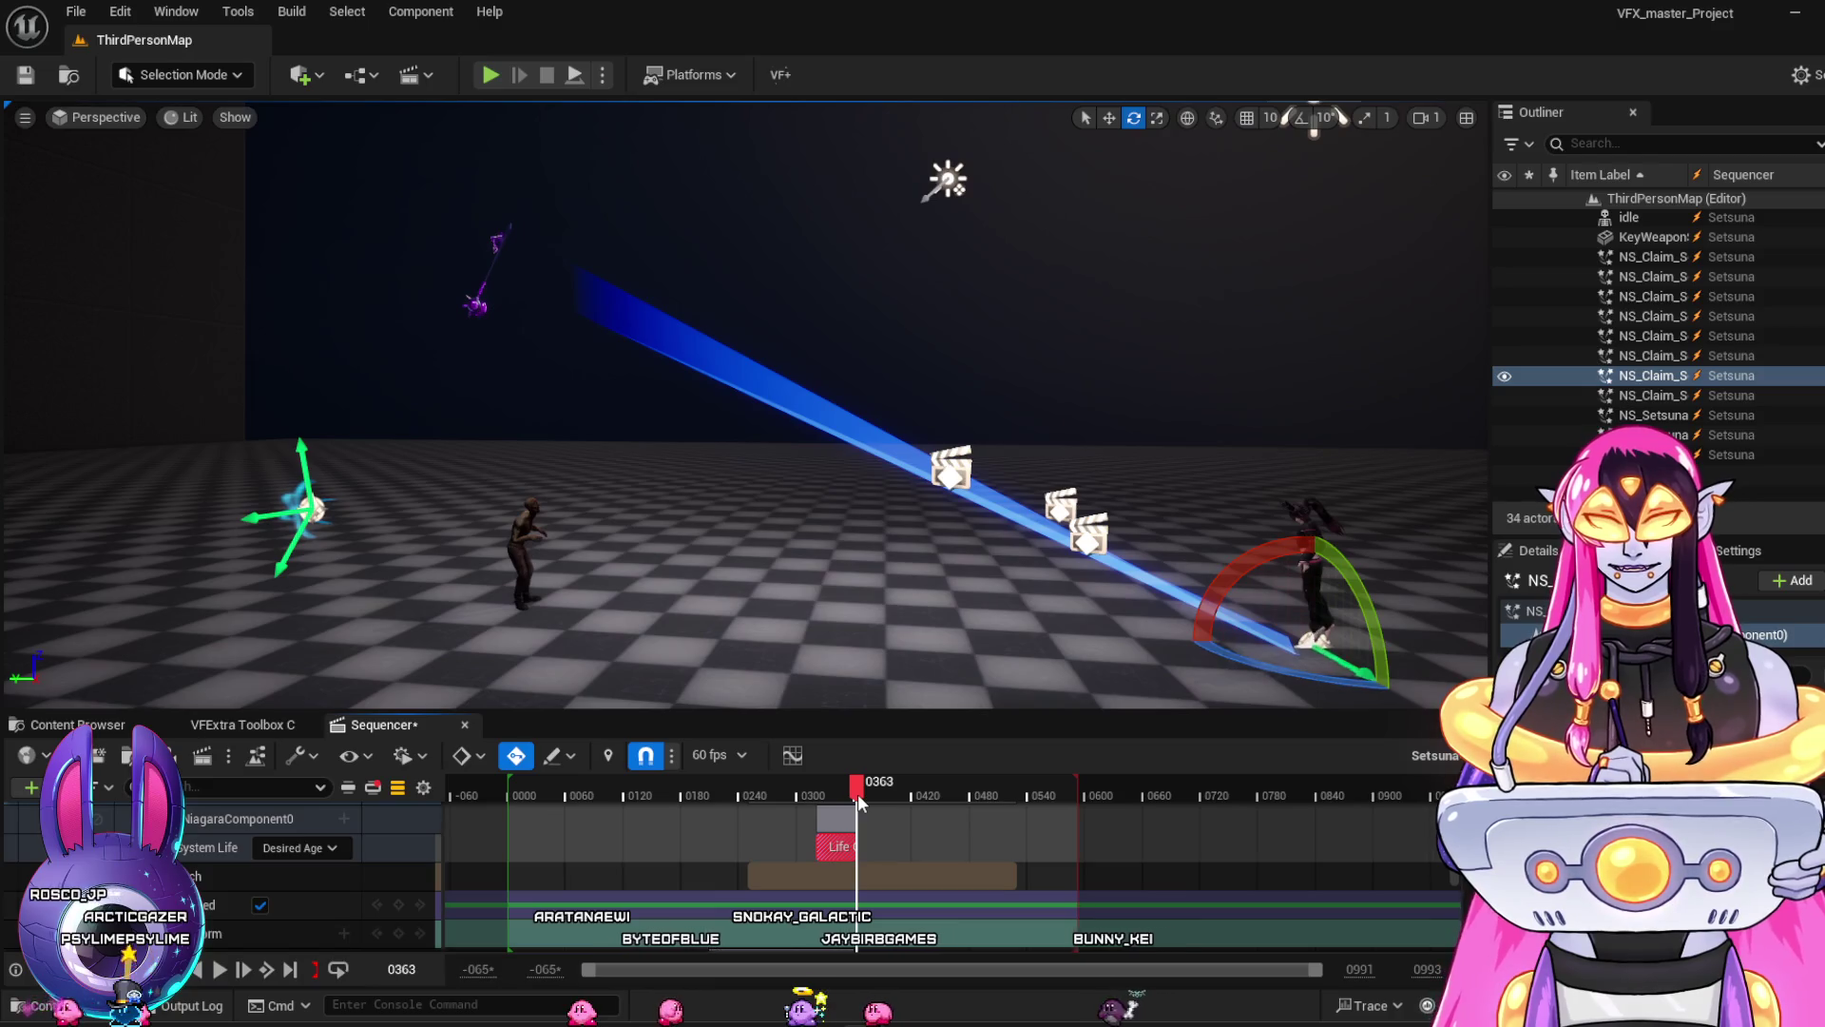
pyautogui.moveTo(860, 795); pyautogui.dragTo(855, 788)
pyautogui.moveTo(853, 787); pyautogui.dragTo(857, 791)
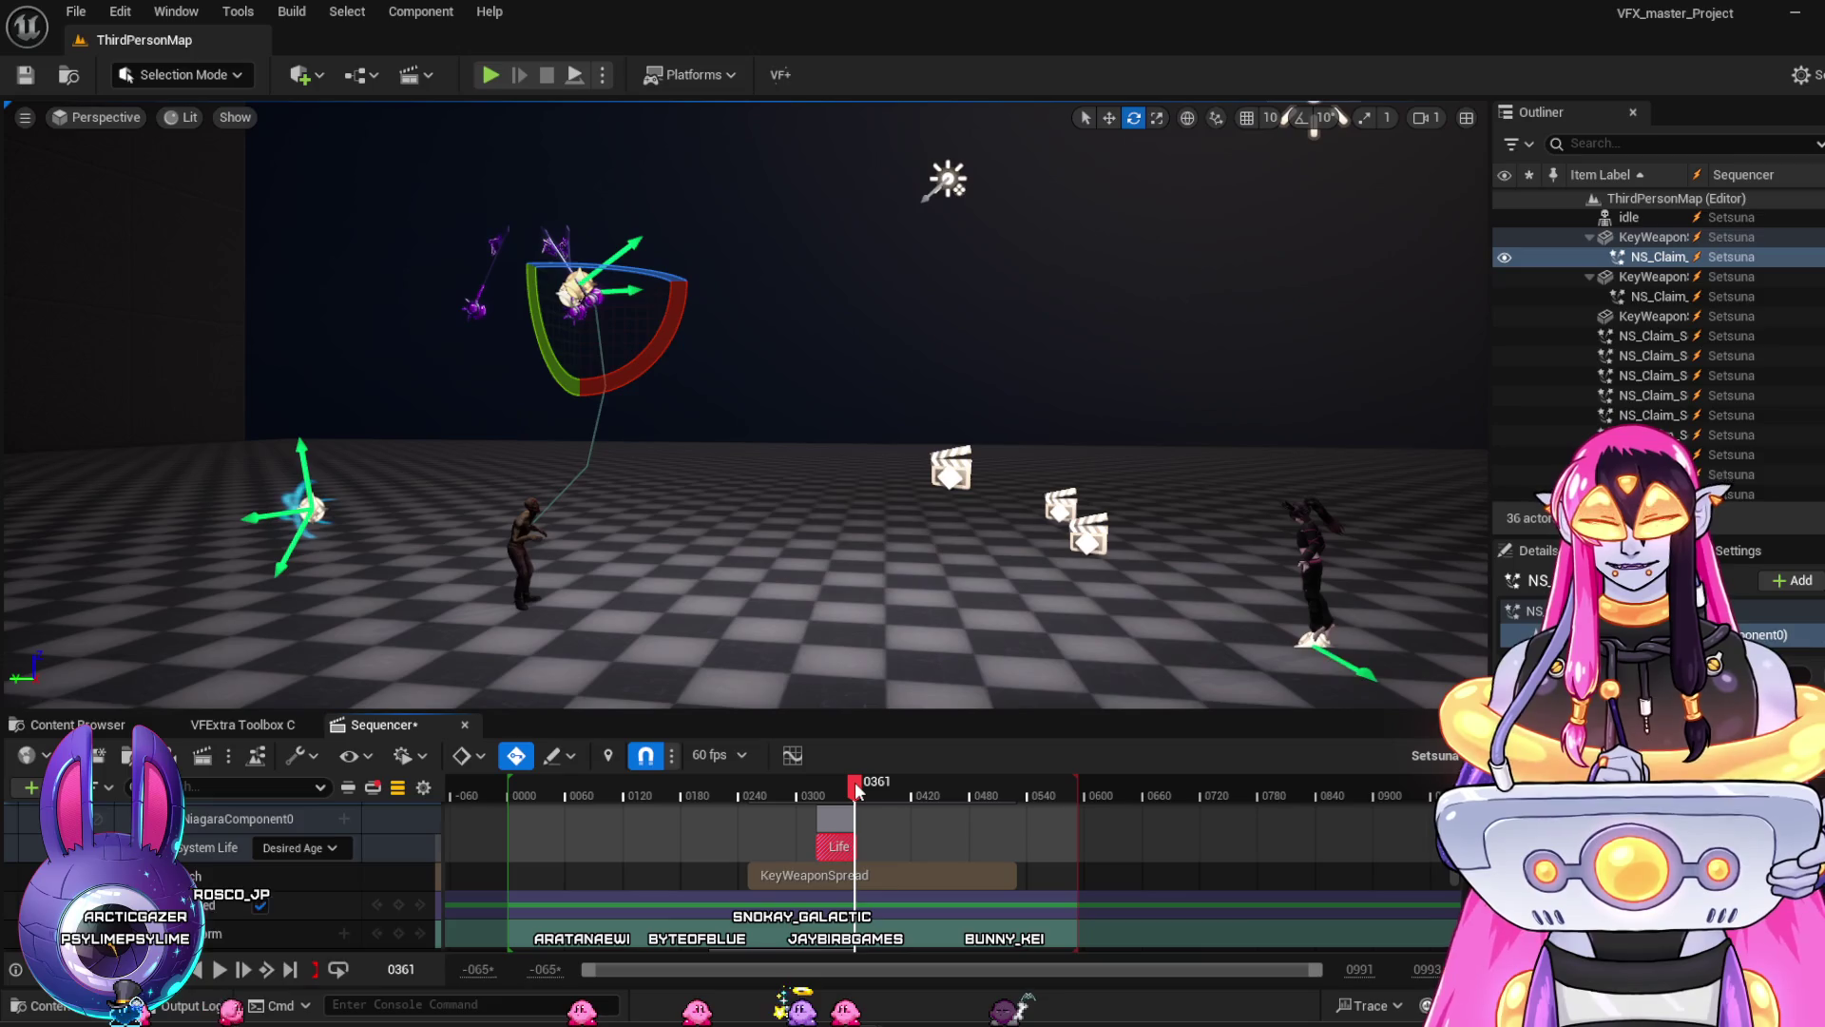
# - Trim the bottom track's section end to the playhead and play the shot to preview the trails
pyautogui.scroll(5, 304, 866)
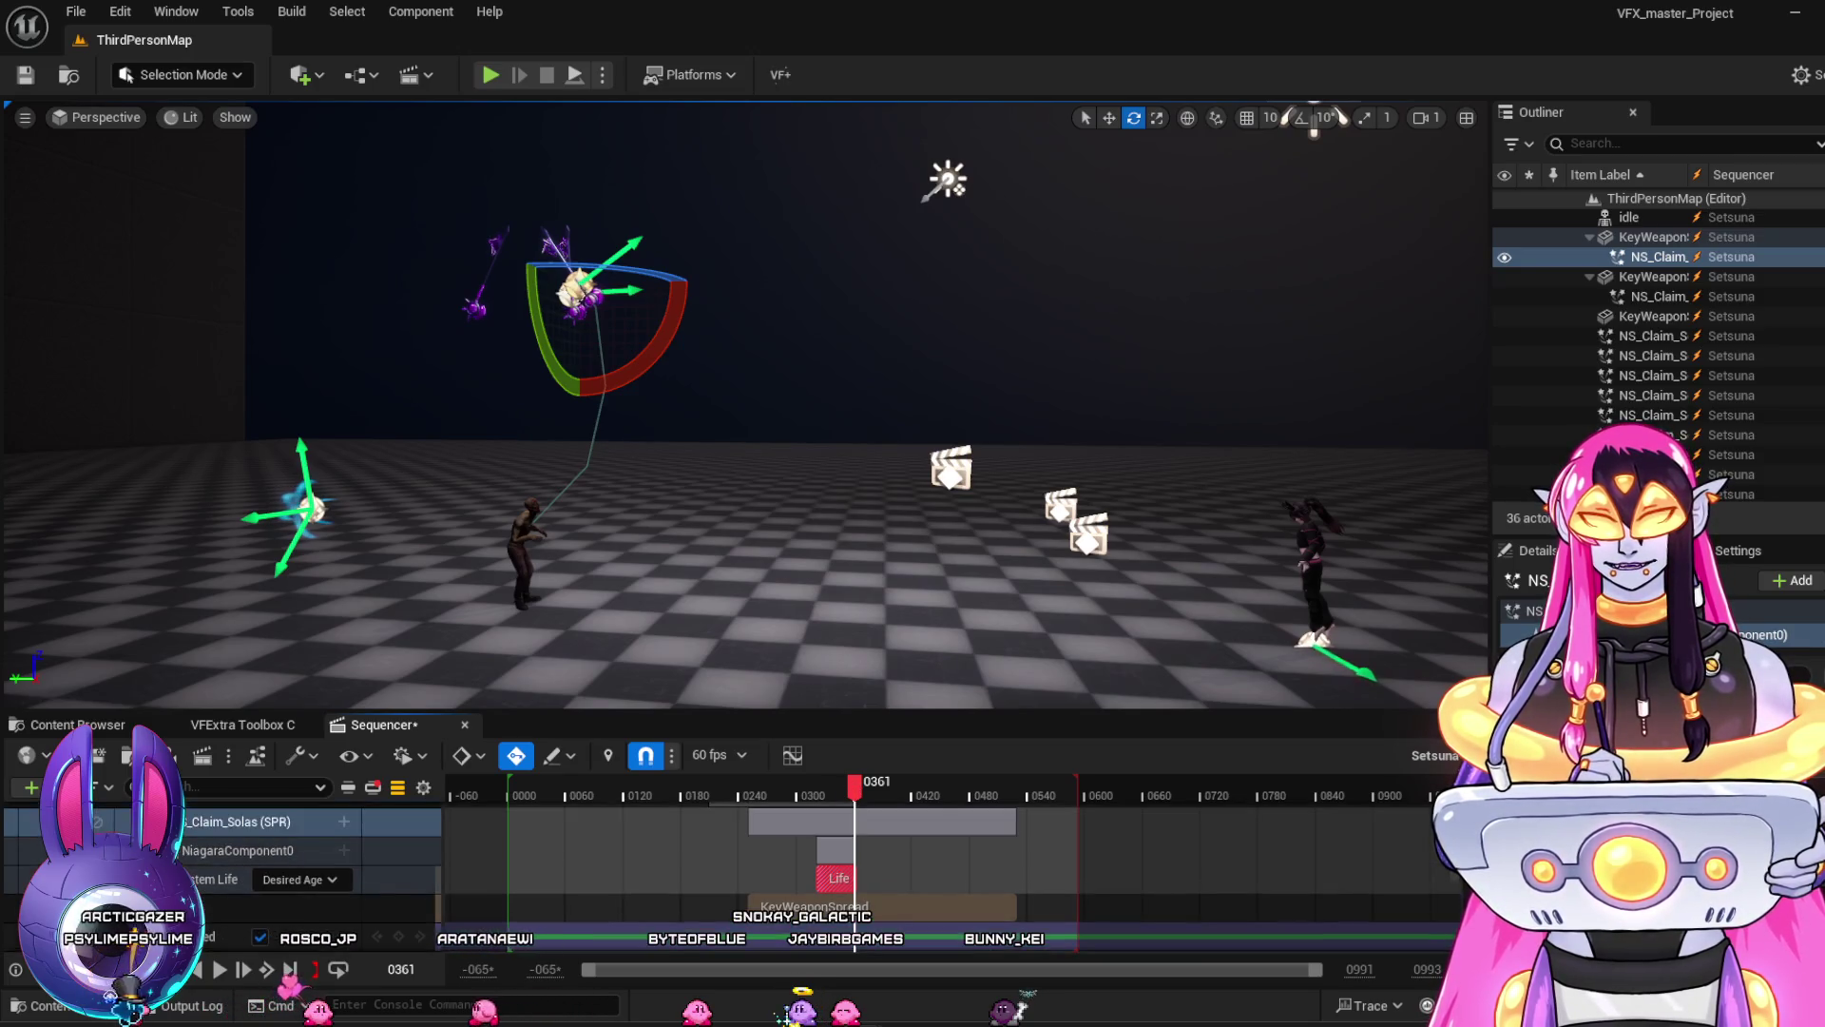
pyautogui.click(1388, 938)
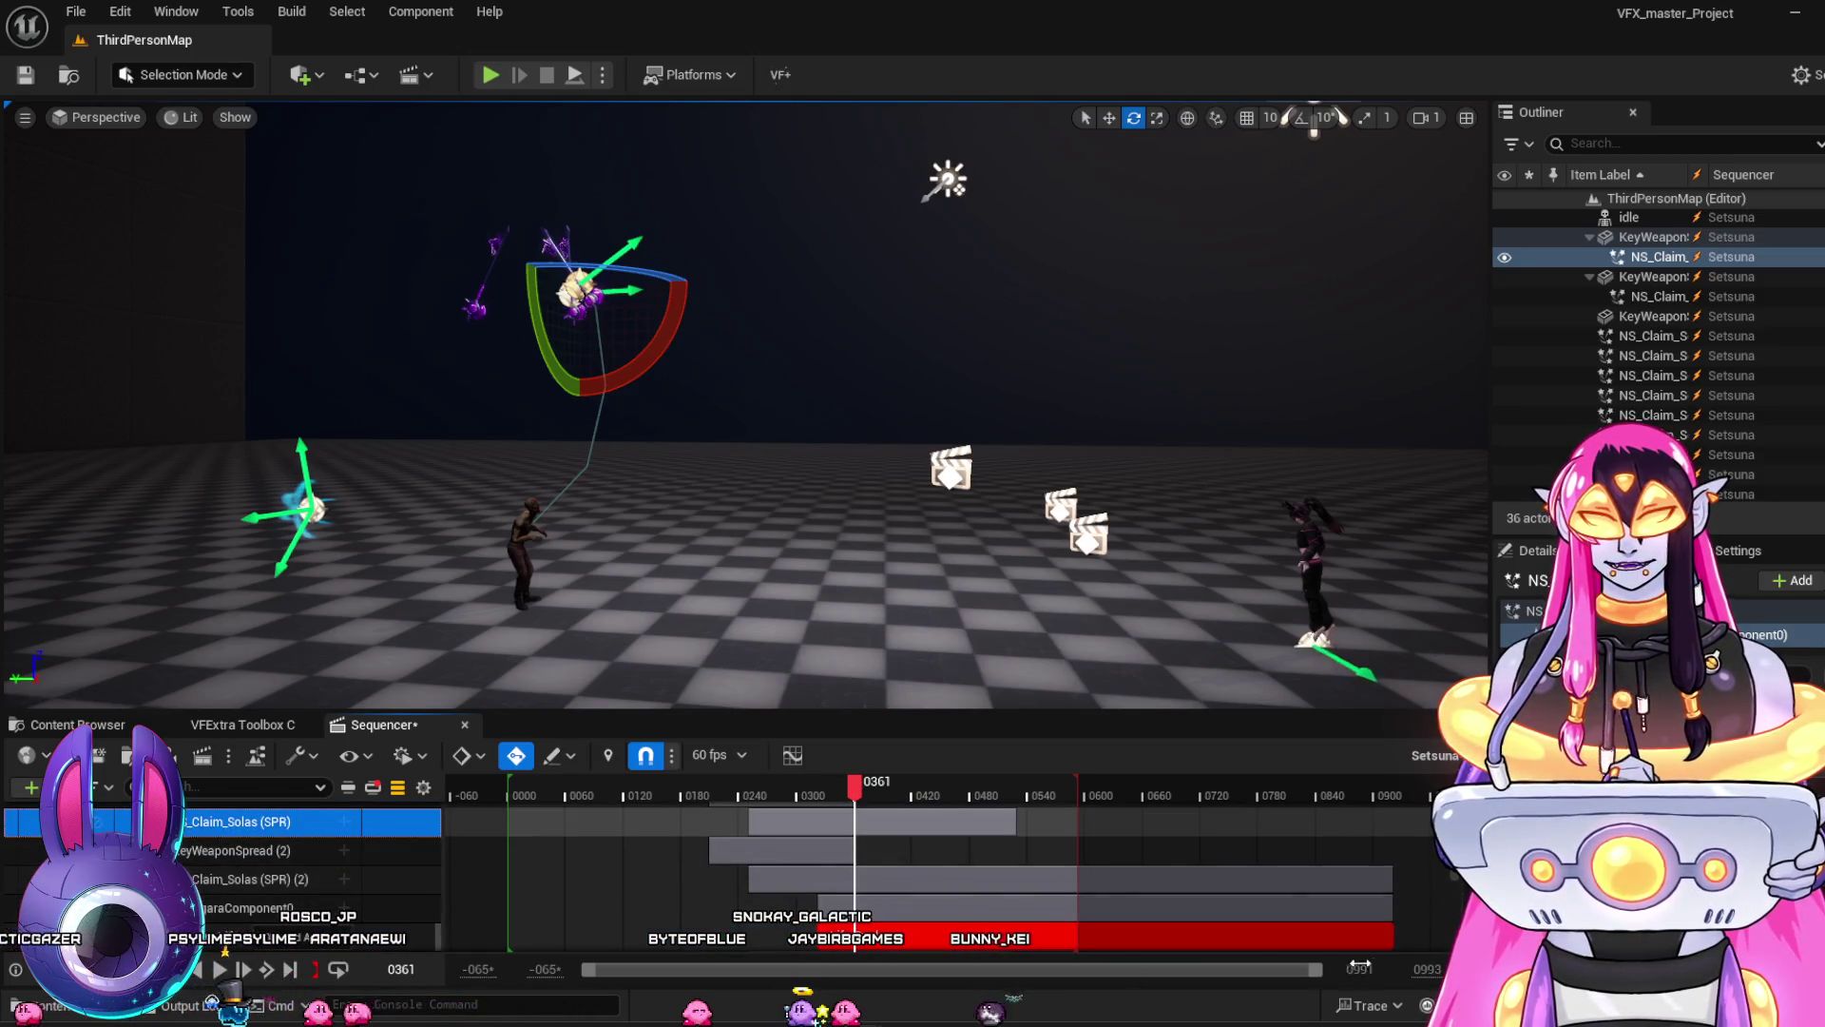
pyautogui.moveTo(1391, 937); pyautogui.dragTo(860, 929)
pyautogui.moveTo(855, 791)
pyautogui.mouseDown()
pyautogui.moveTo(807, 789)
pyautogui.moveTo(861, 808)
pyautogui.mouseUp()
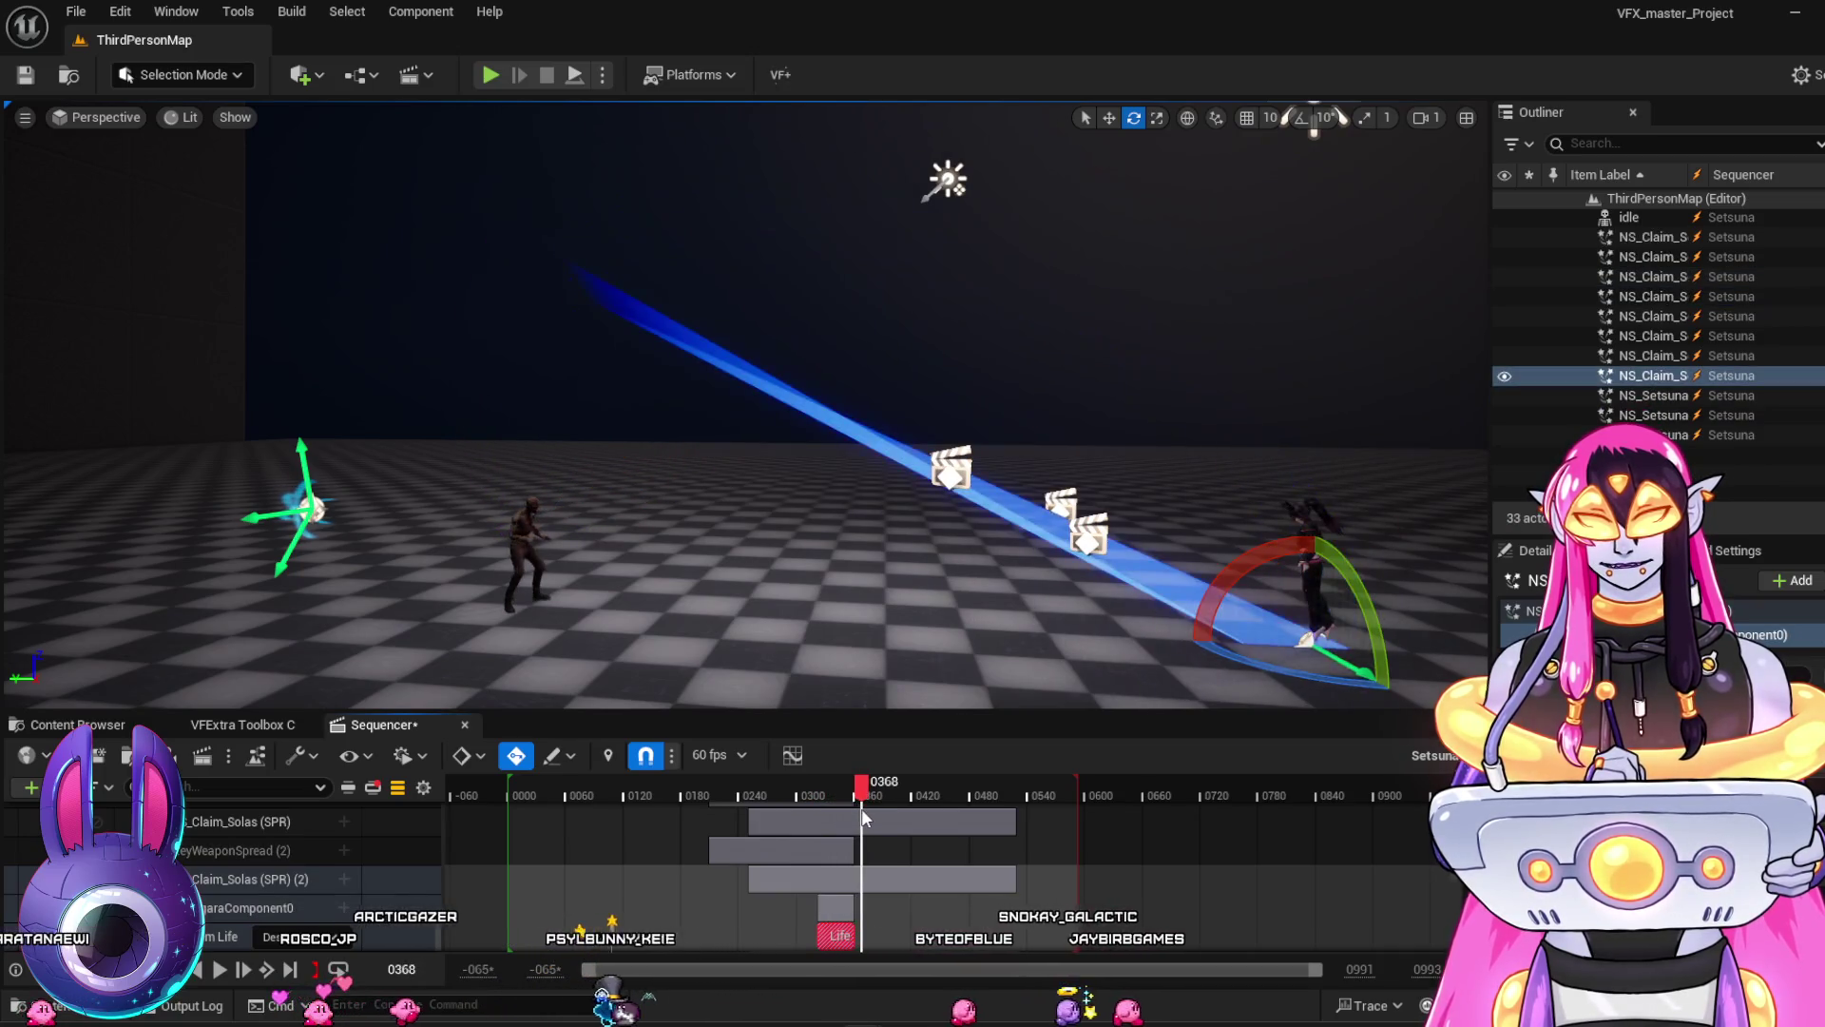
pyautogui.press('space')
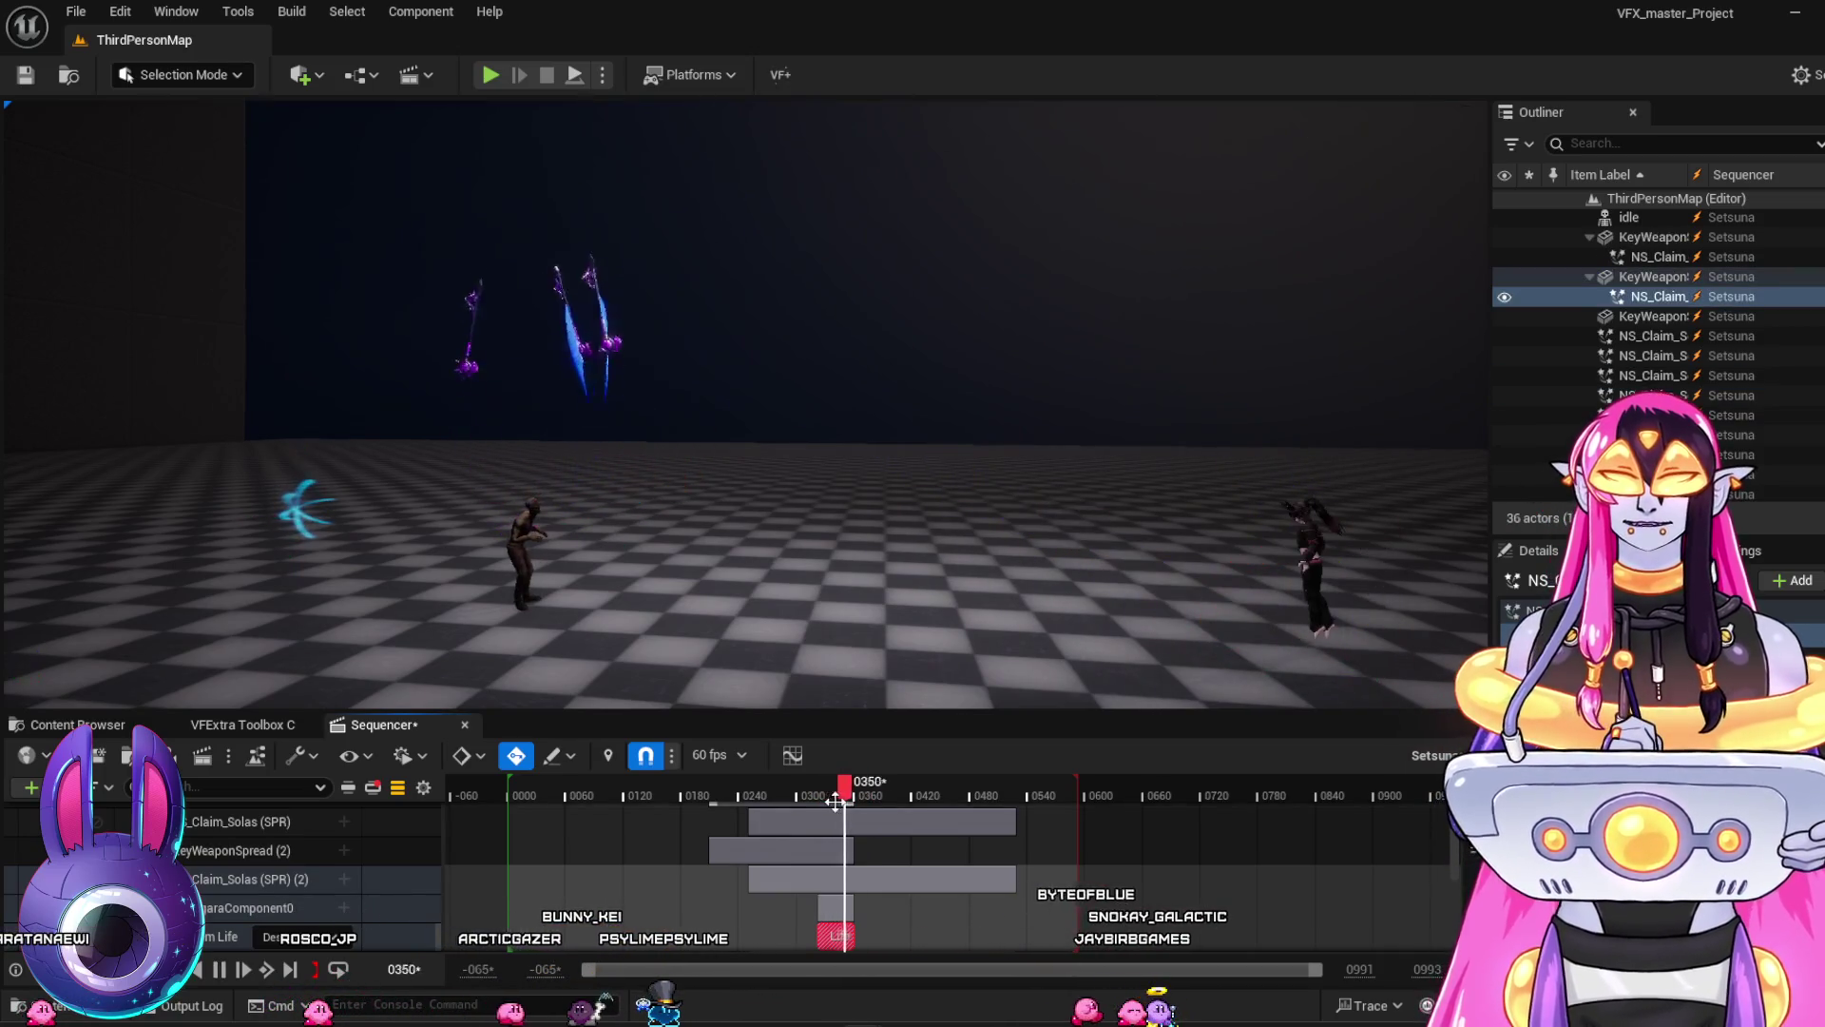
pyautogui.press('space')
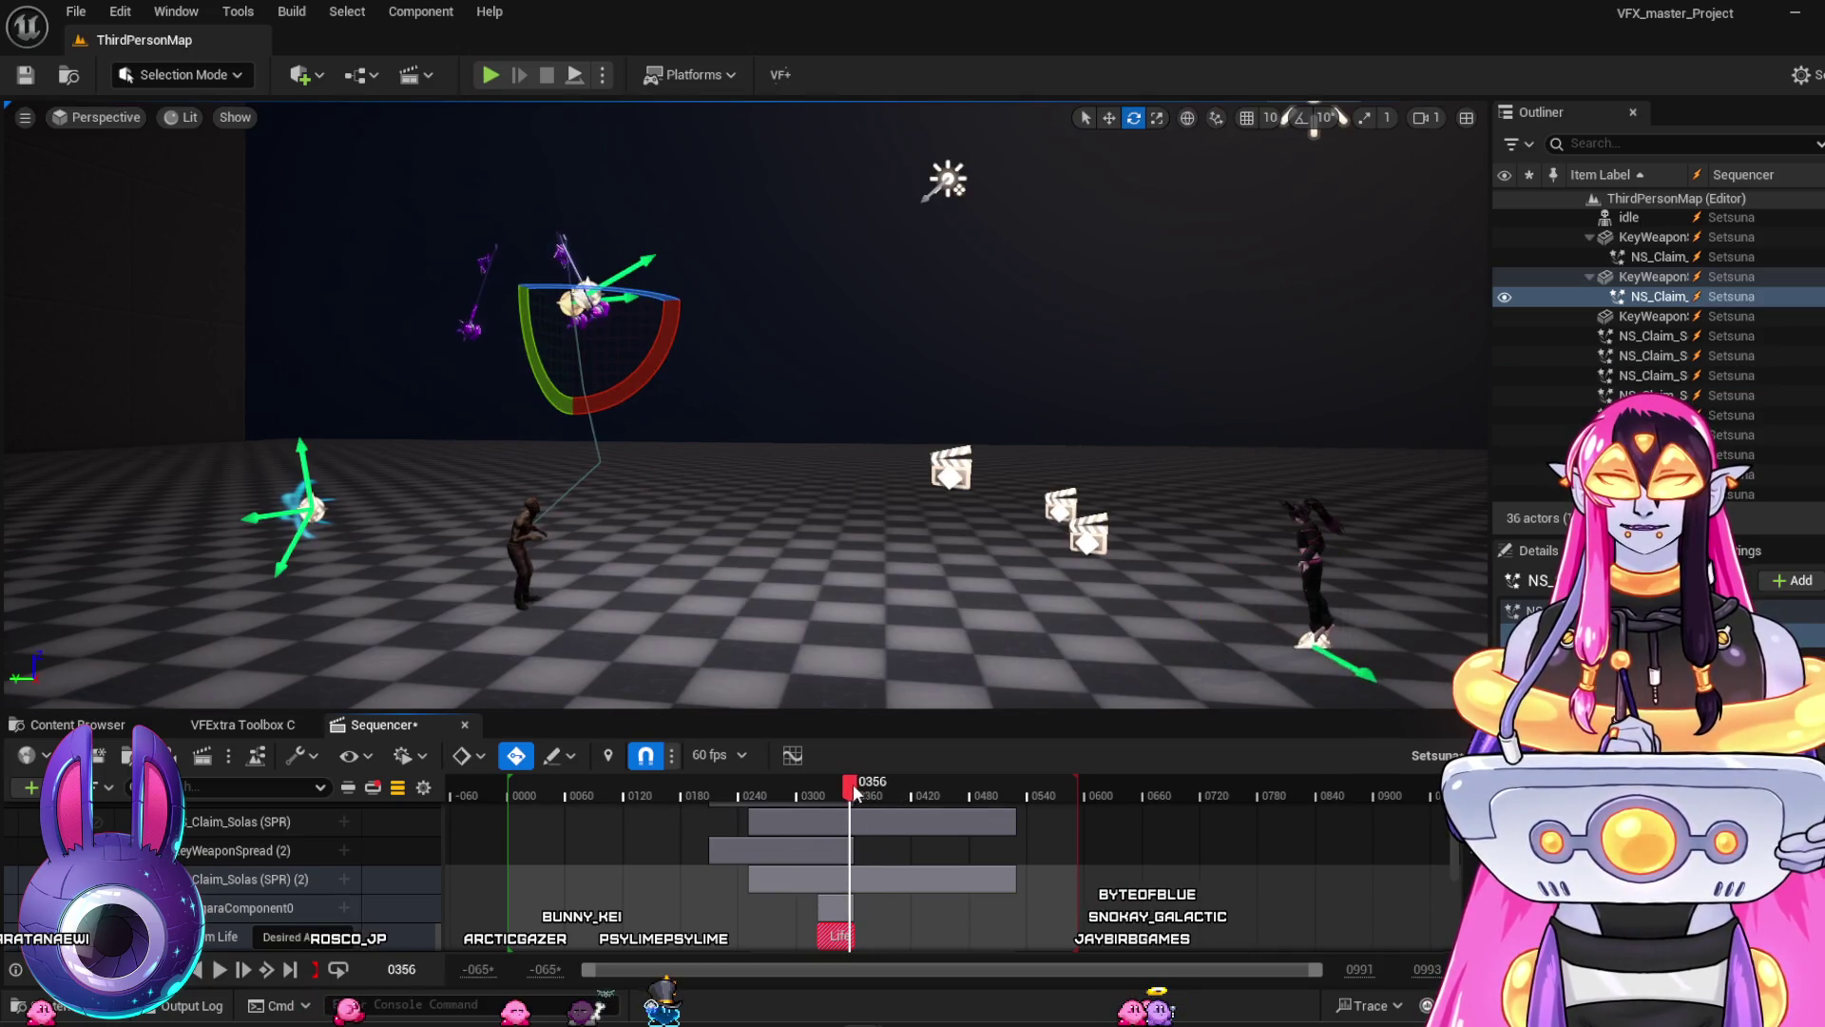
pyautogui.click(858, 791)
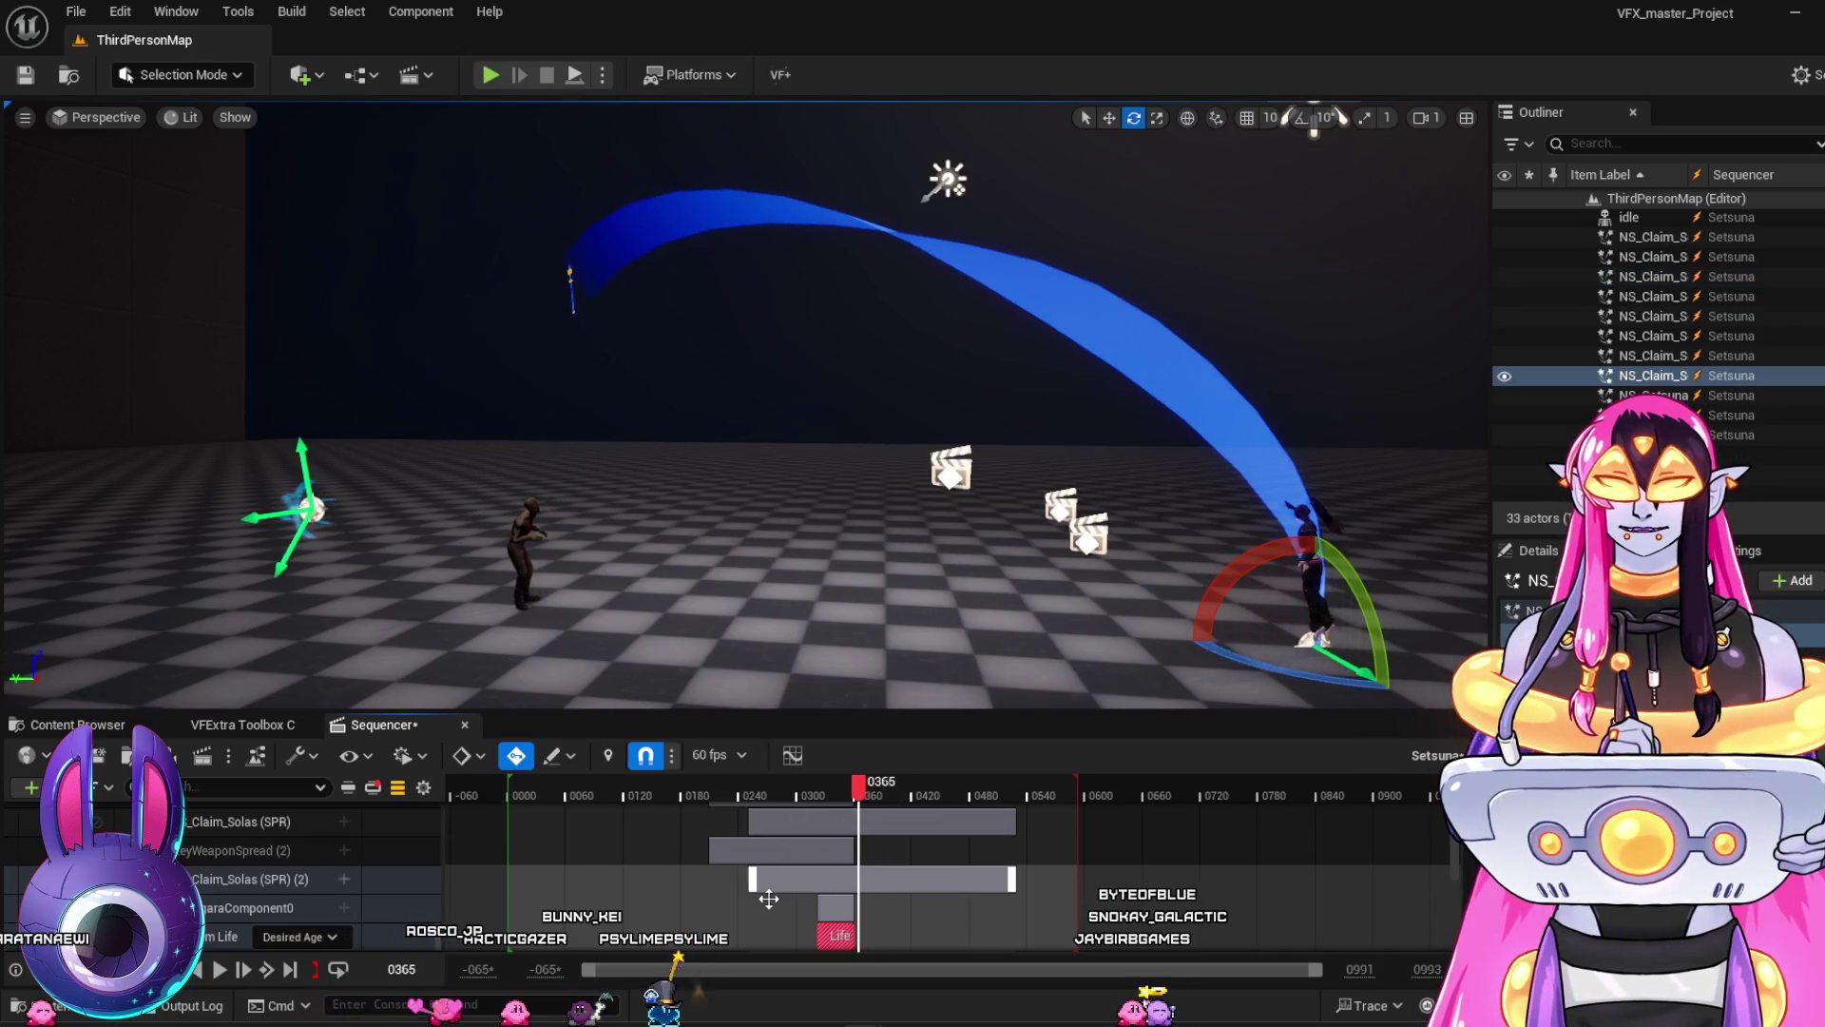
pyautogui.scroll(3, 856, 875)
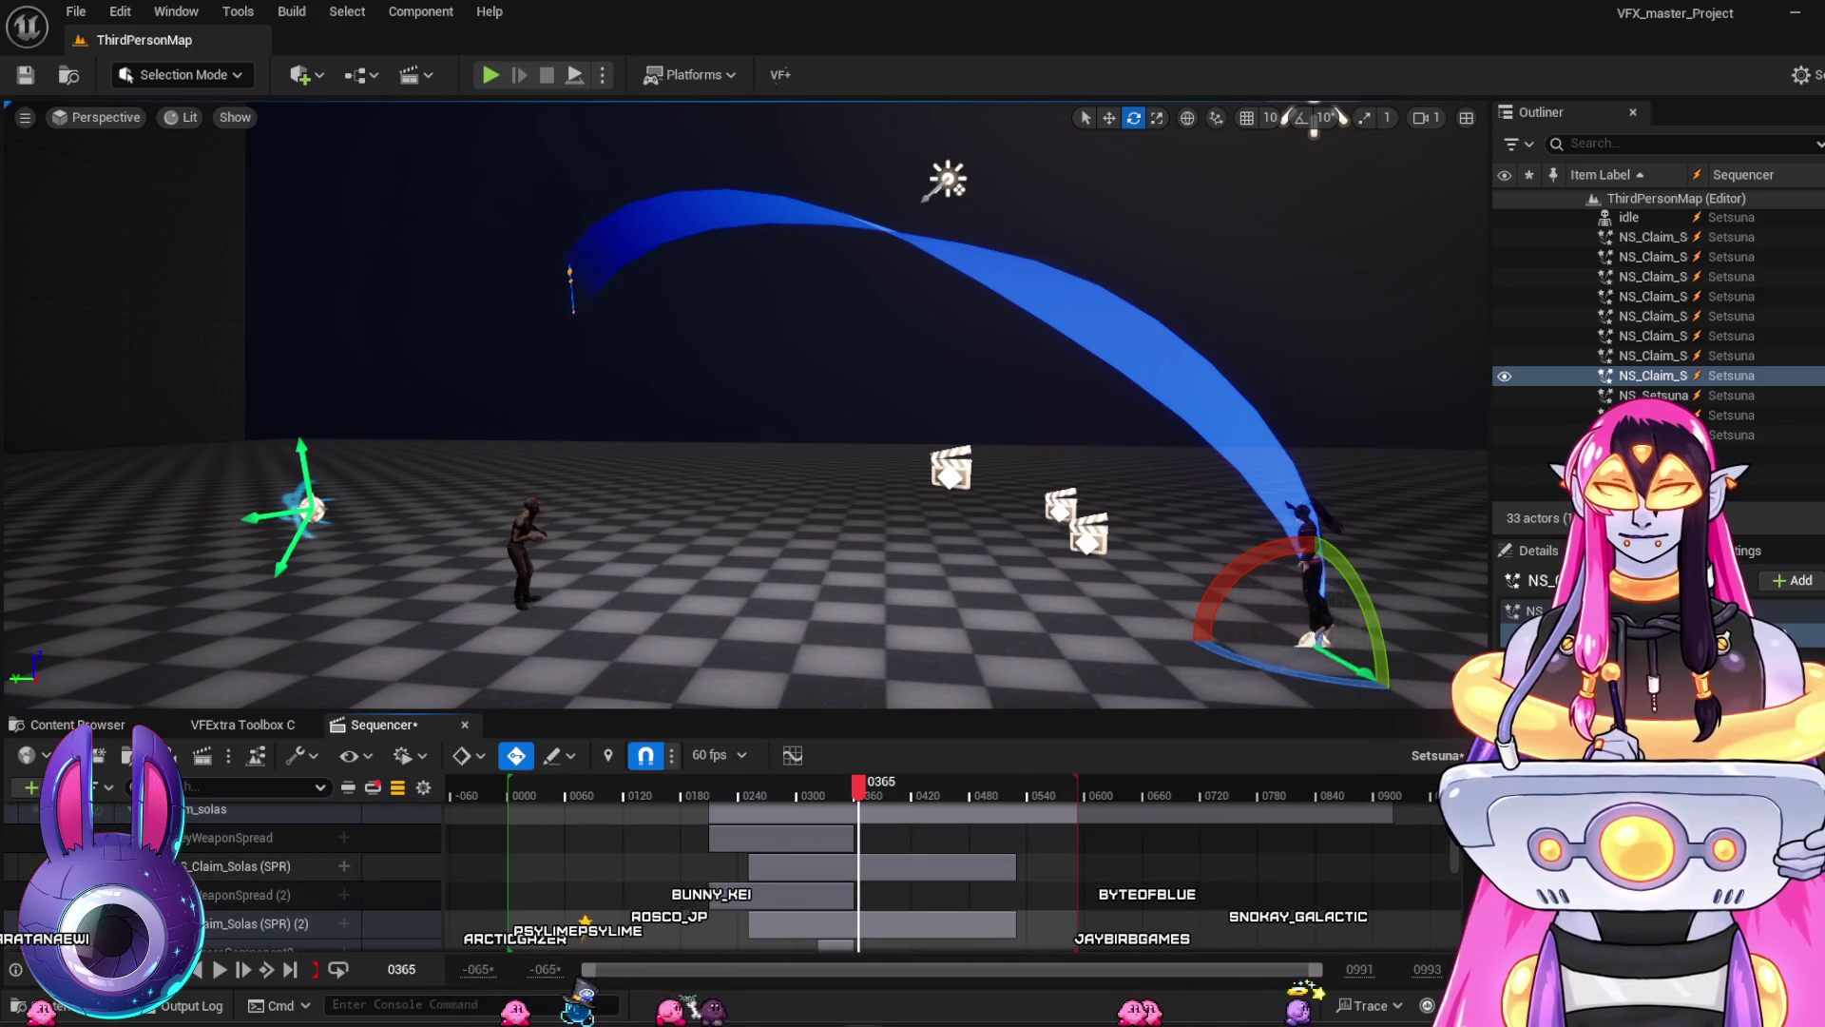
# - Trim the Claim_Solas (SPR) Life section two frames shorter, replay, and duplicate the KeyWeaponSpread and trail tracks
pyautogui.click(179, 866)
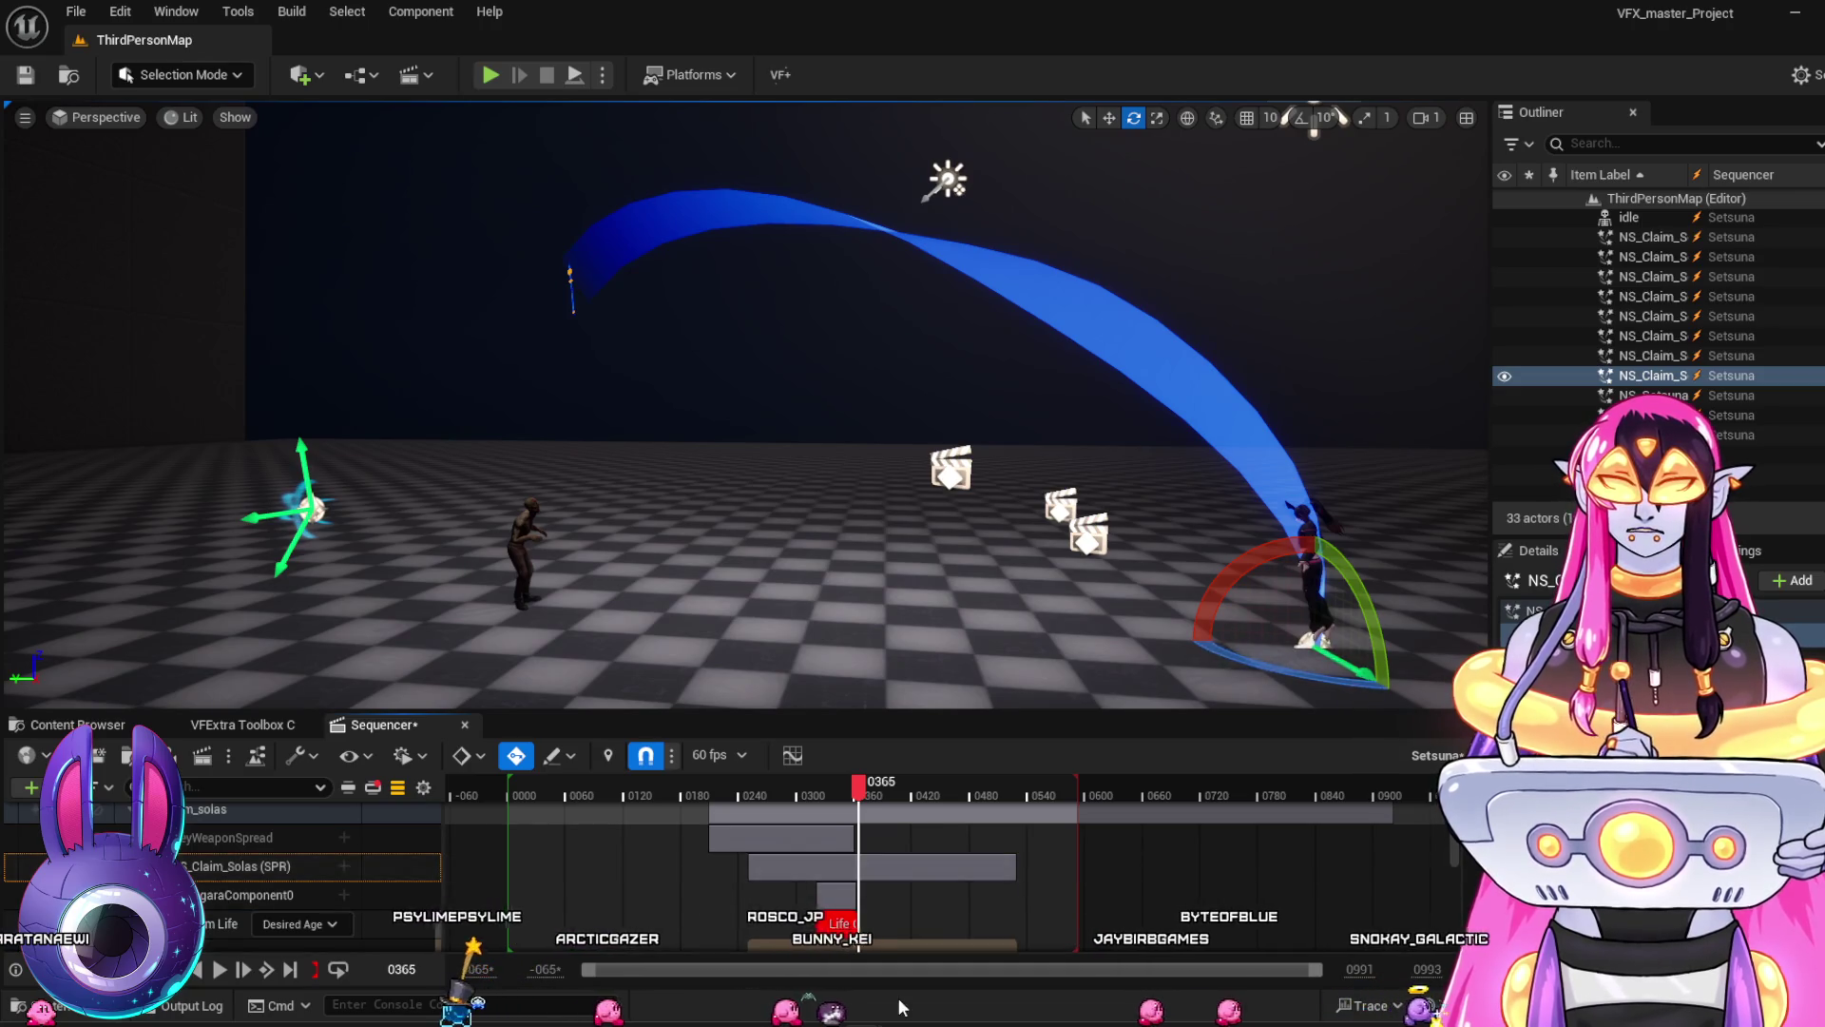
pyautogui.click(858, 797)
pyautogui.moveTo(859, 797)
pyautogui.mouseDown()
pyautogui.moveTo(836, 789)
pyautogui.moveTo(858, 806)
pyautogui.mouseUp()
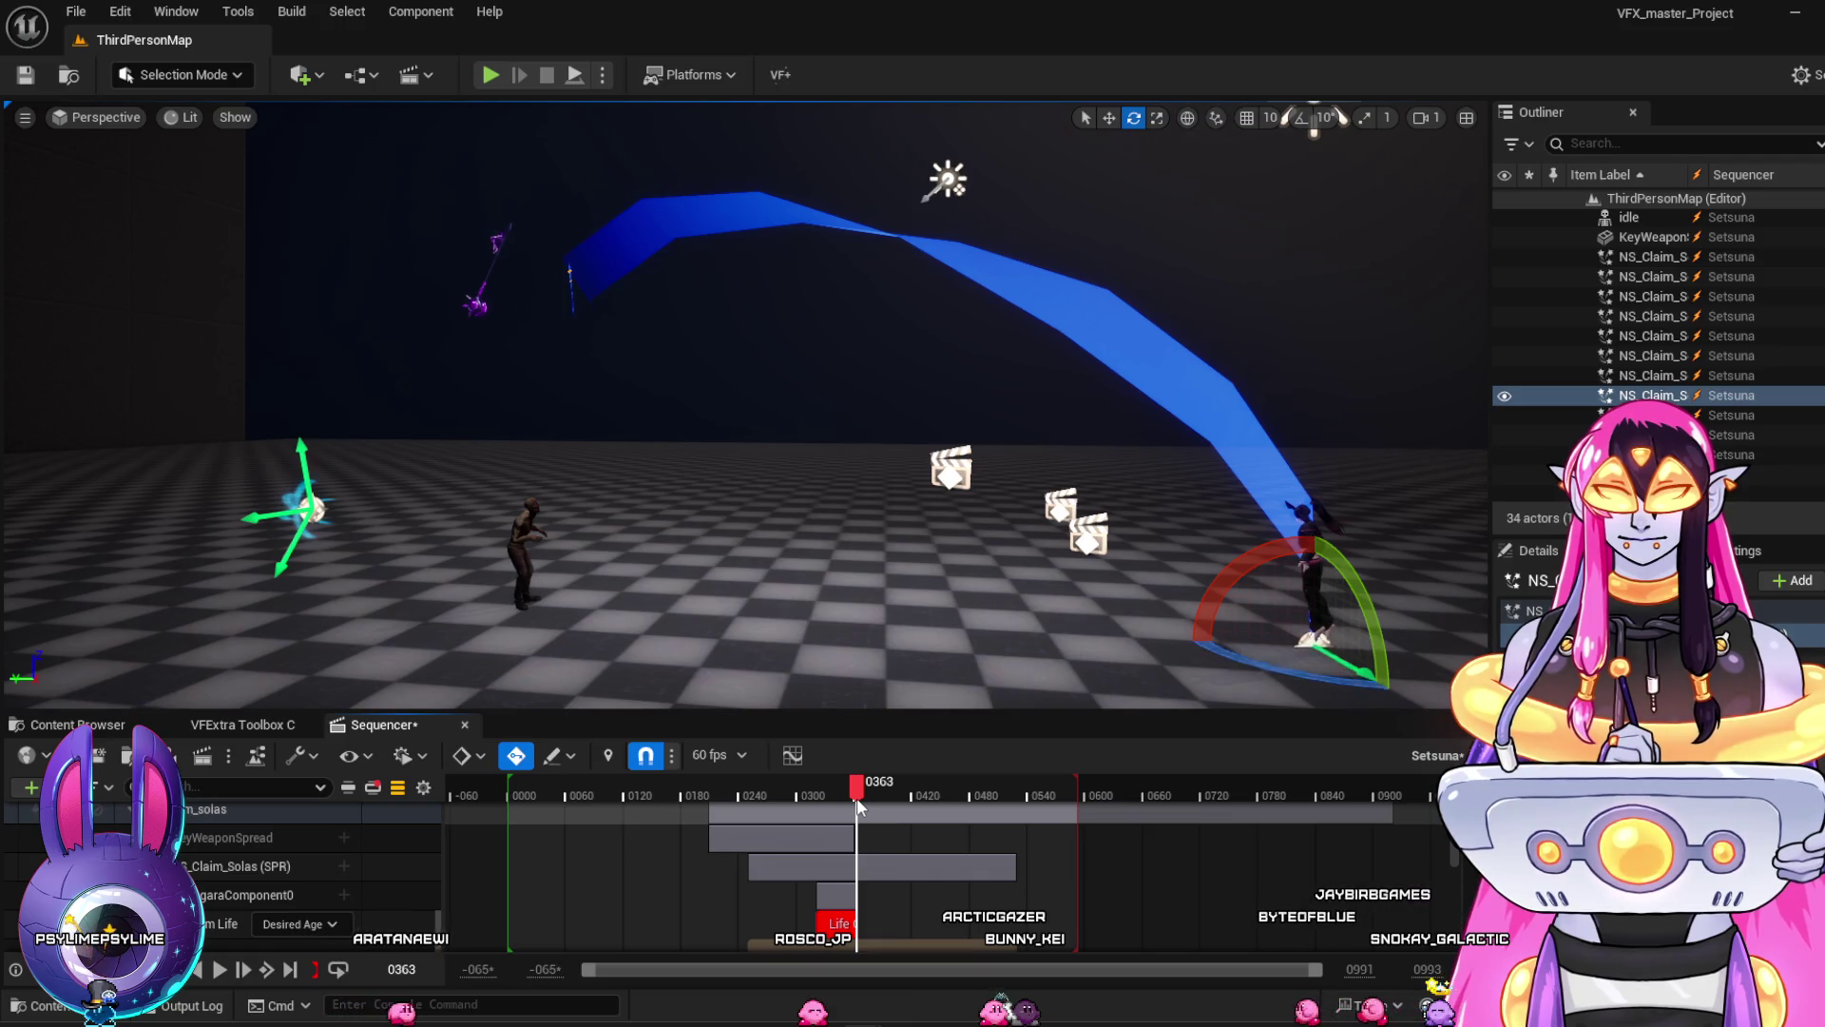
pyautogui.moveTo(849, 923); pyautogui.dragTo(845, 922)
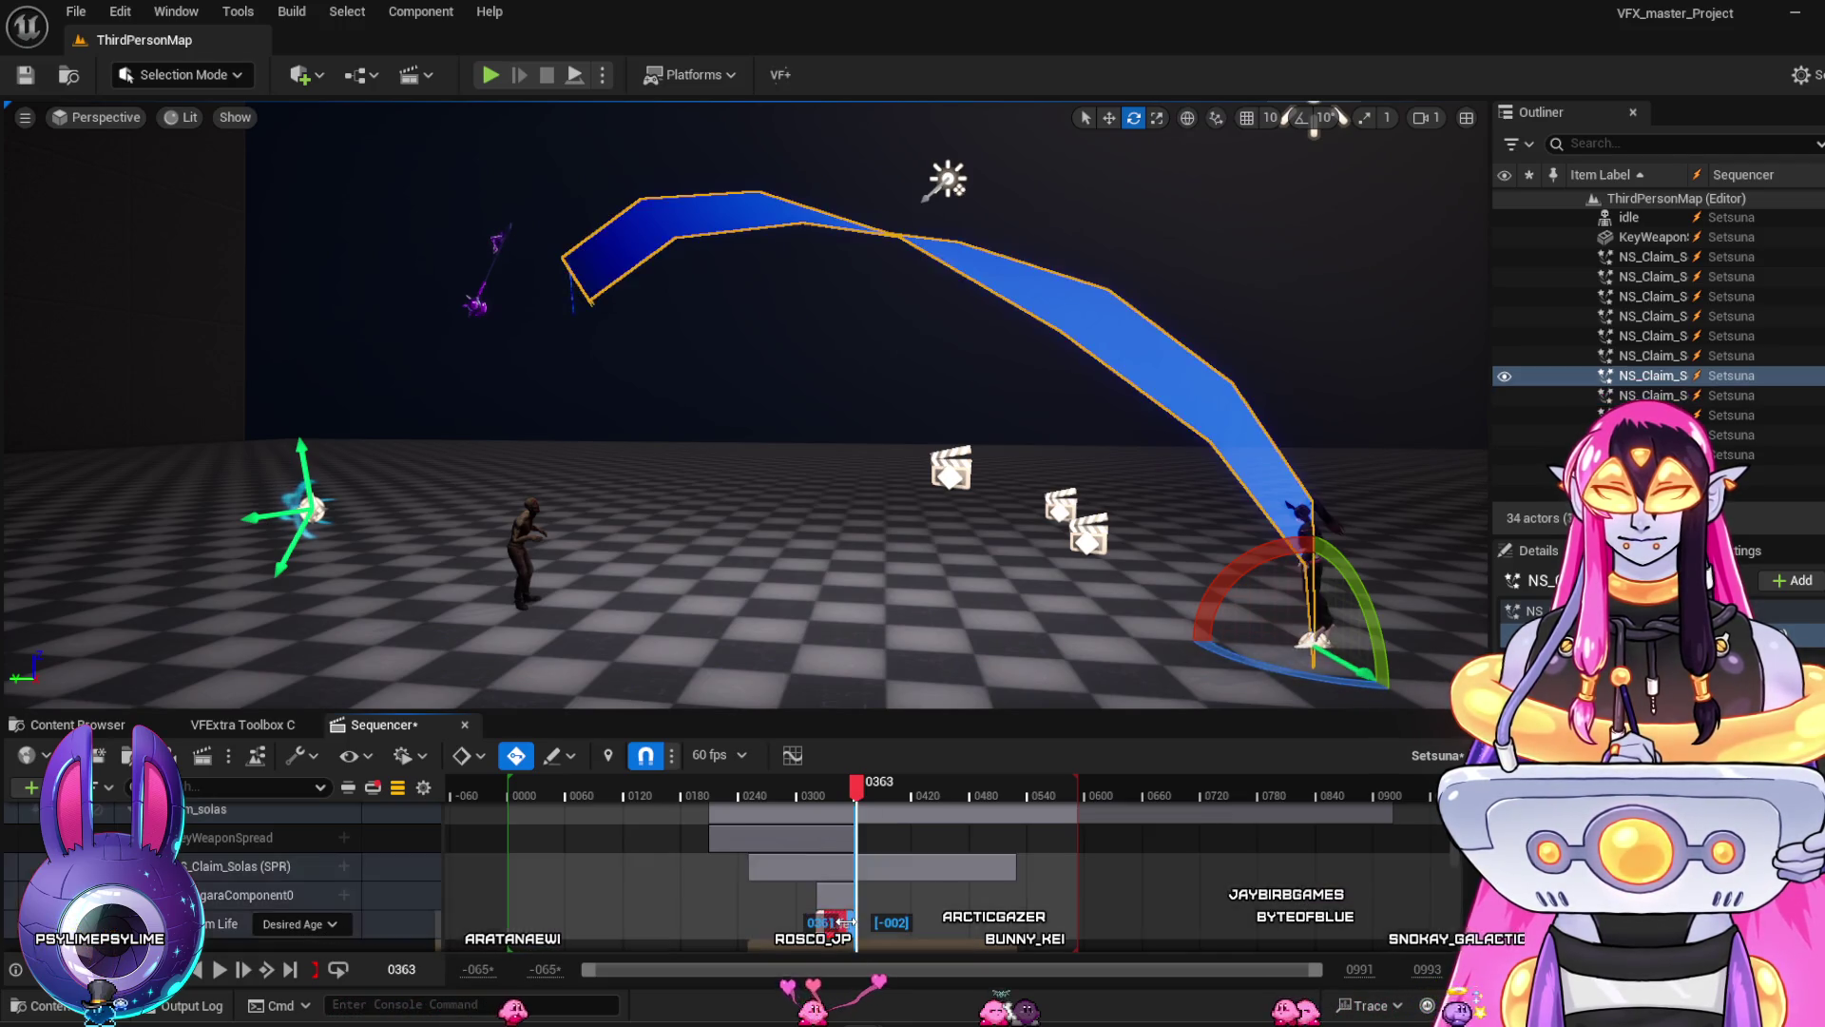
pyautogui.moveTo(860, 806)
pyautogui.mouseDown()
pyautogui.moveTo(841, 799)
pyautogui.moveTo(865, 819)
pyautogui.mouseUp()
pyautogui.click(785, 808)
pyautogui.press('space')
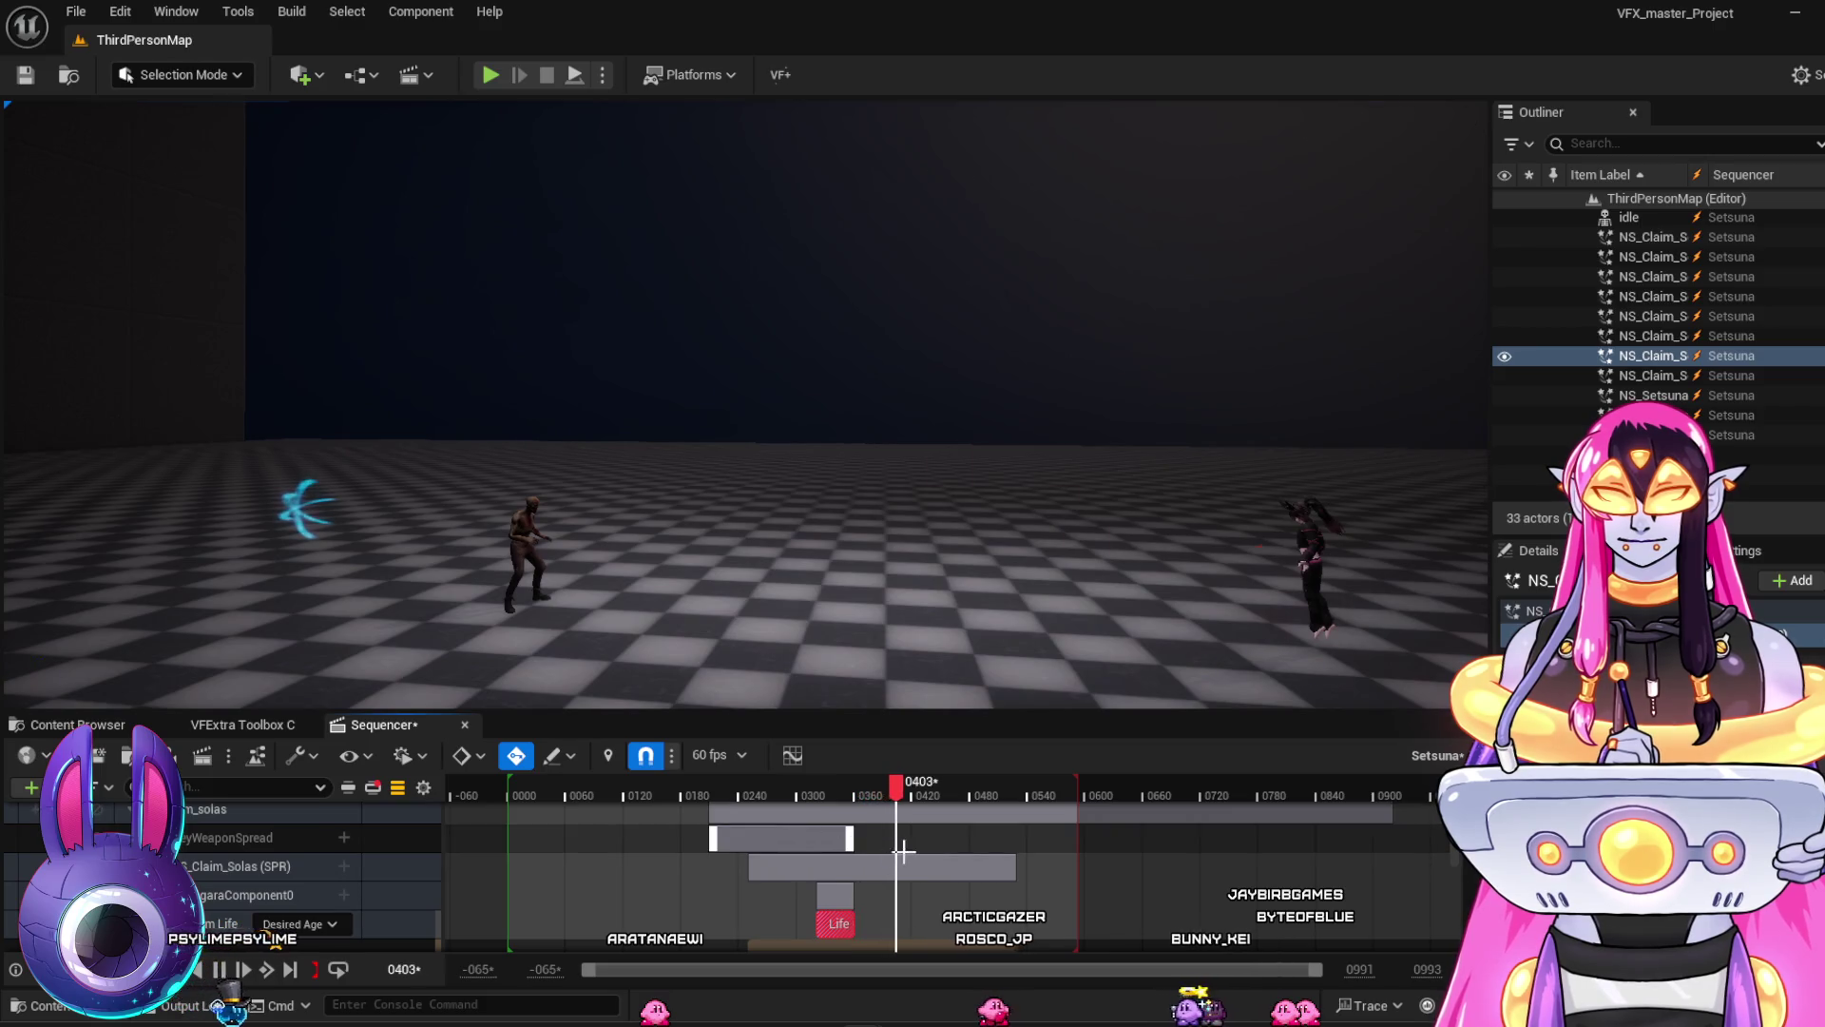
pyautogui.press('space')
pyautogui.press('space')
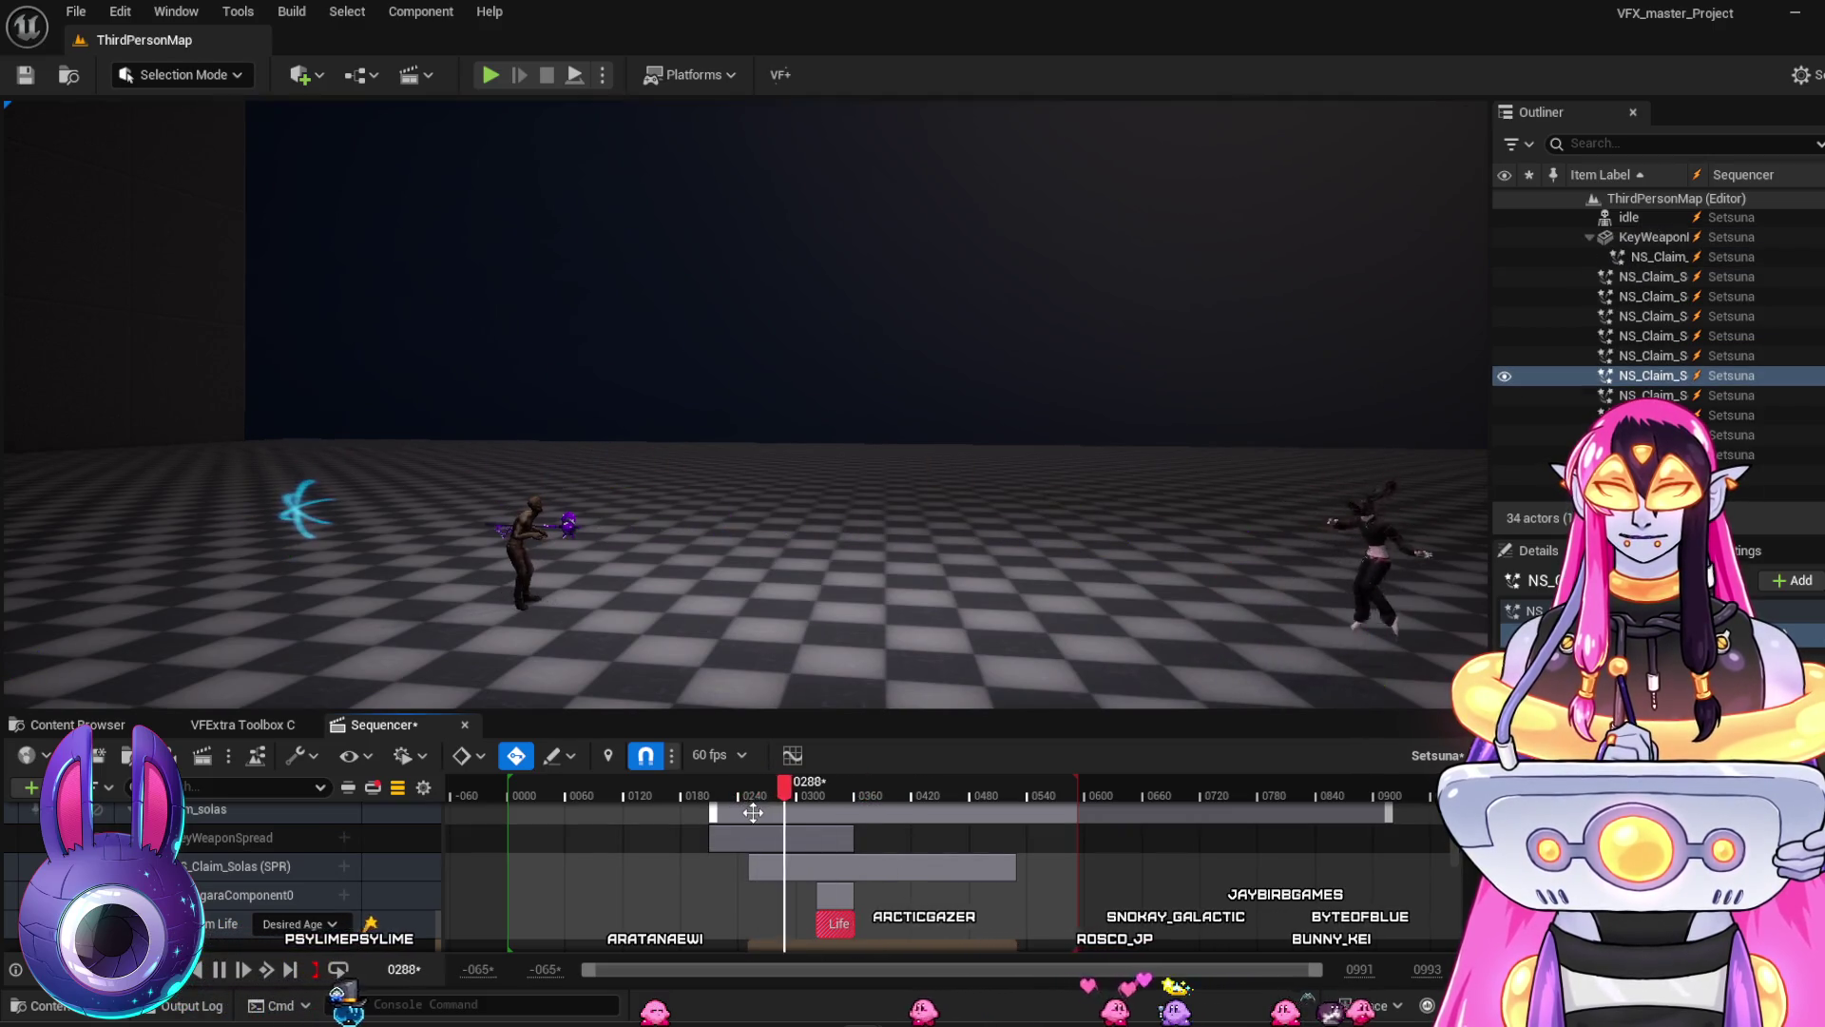
pyautogui.press('space')
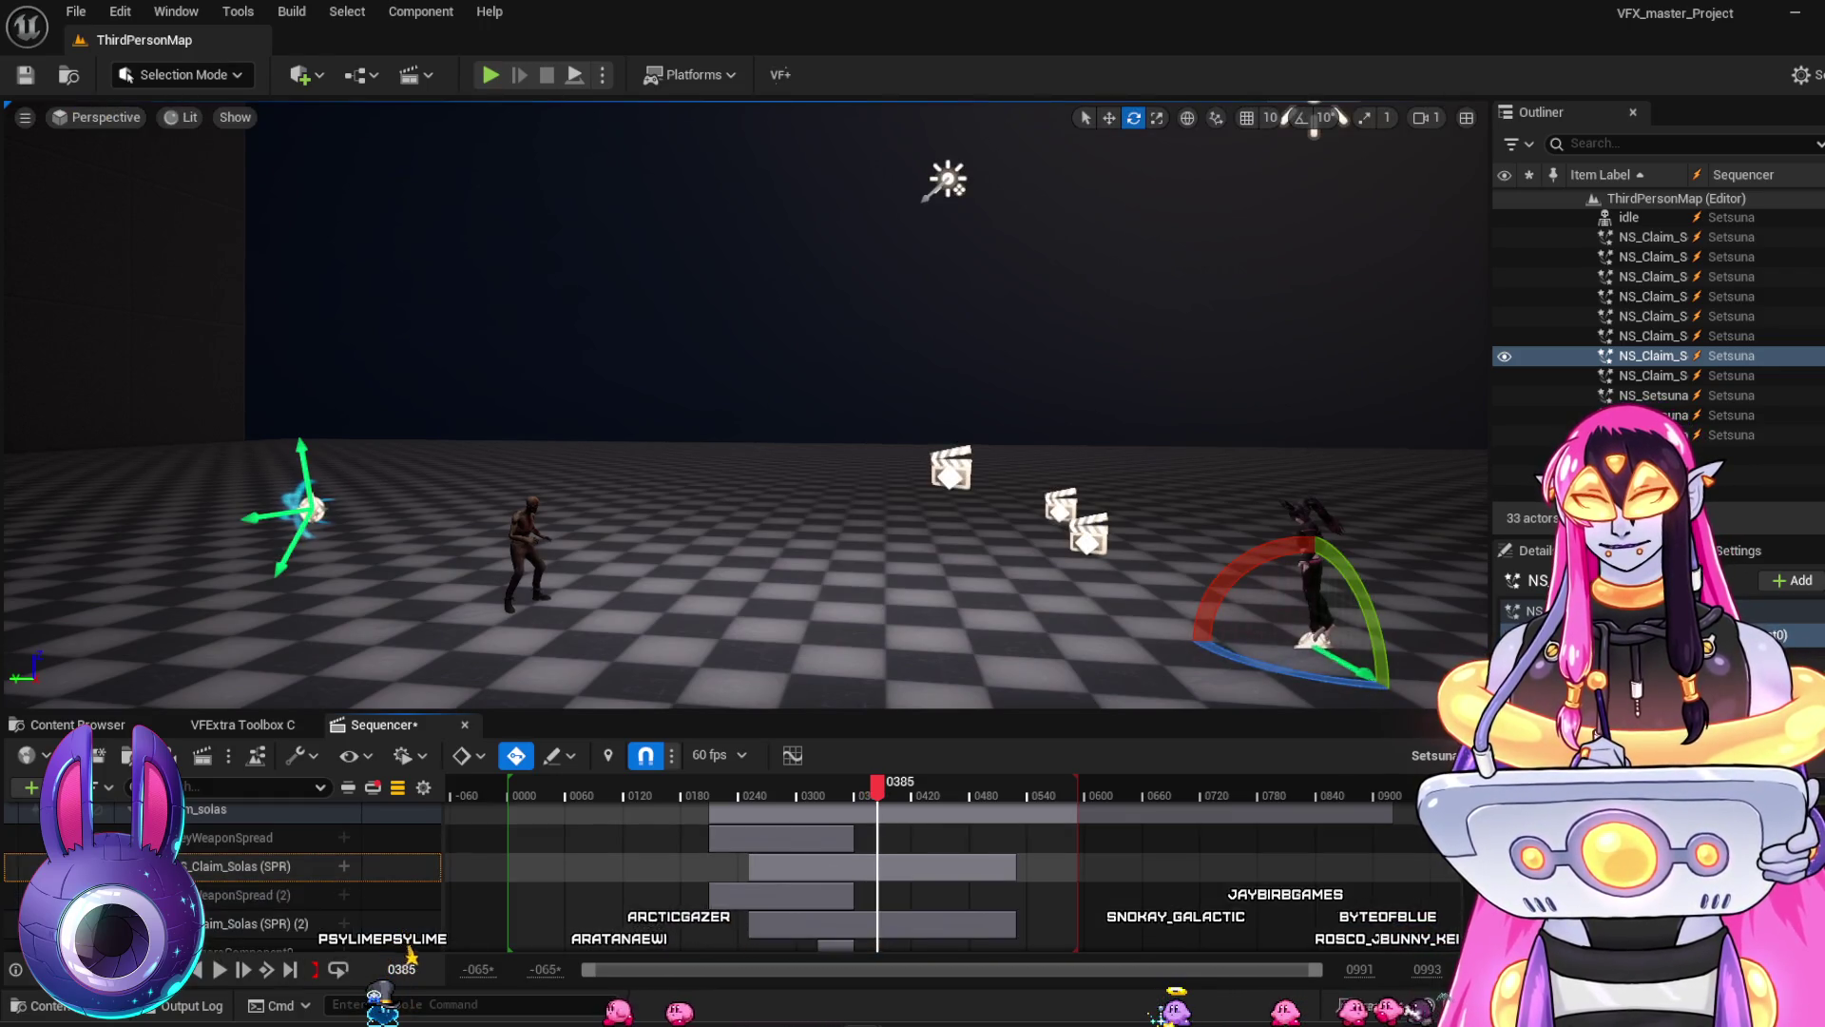
pyautogui.hotkey('ctrl', 'd')
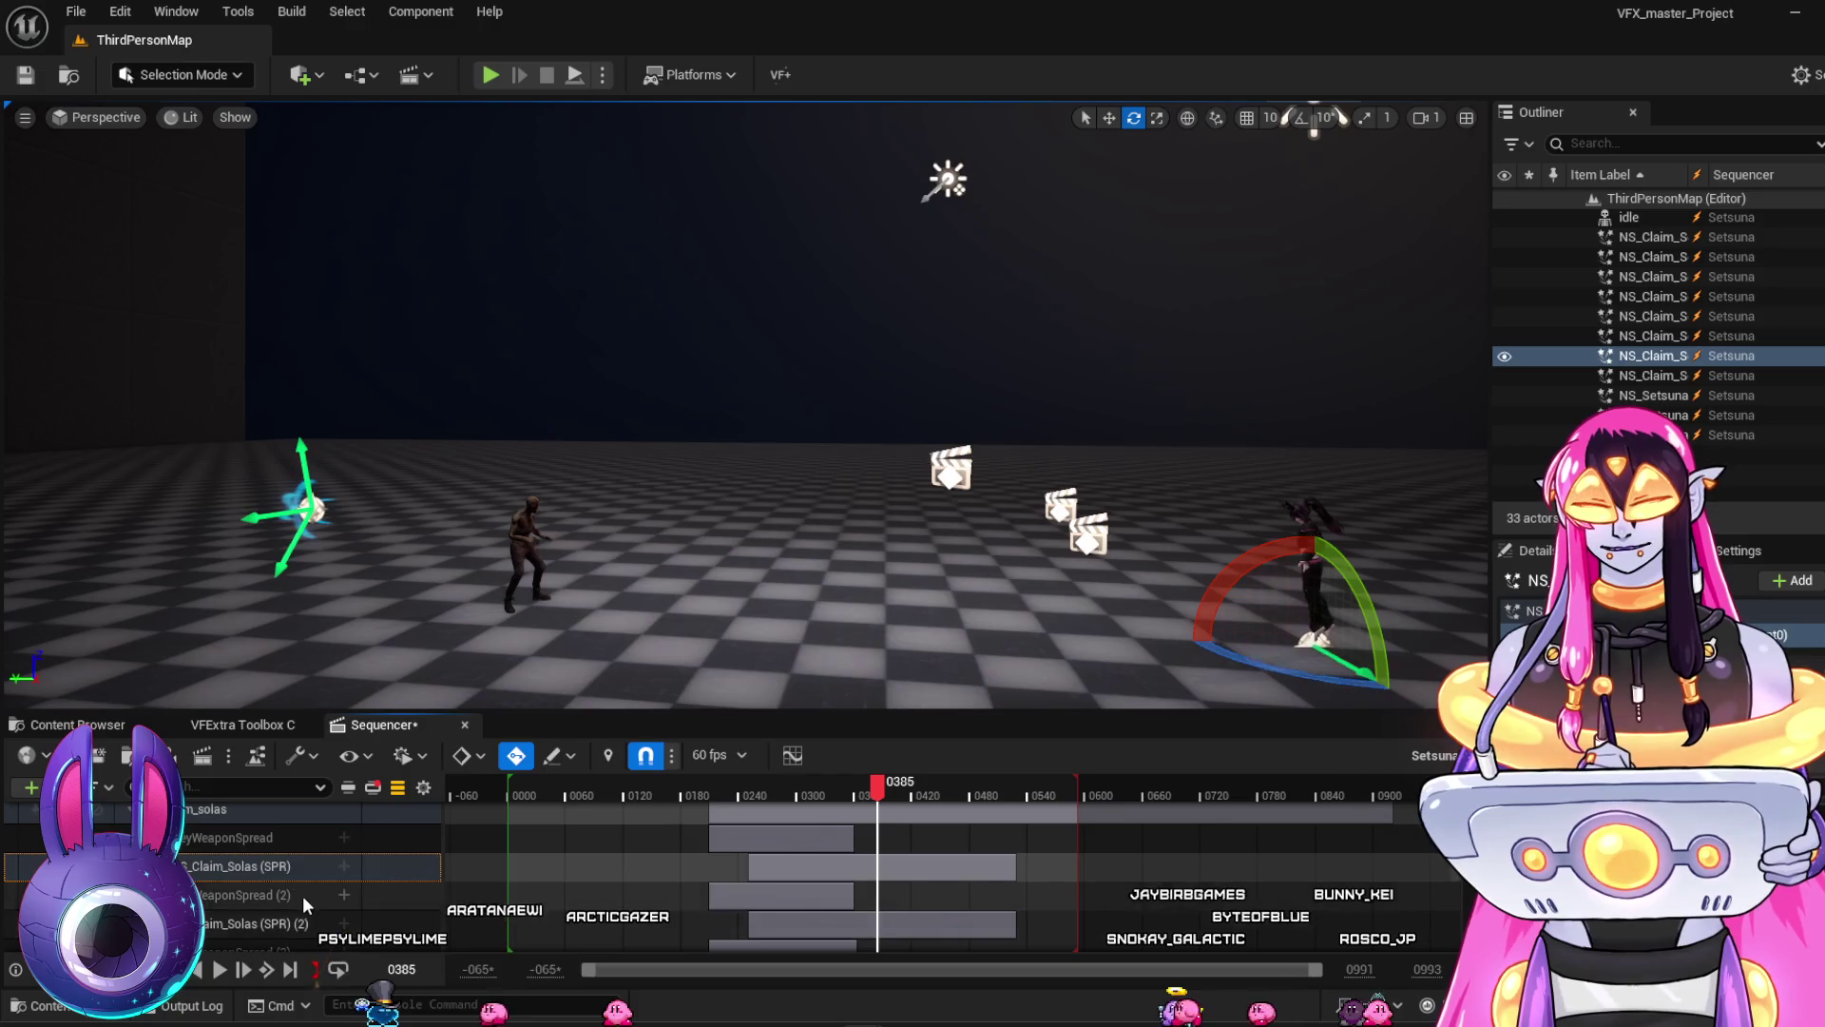
pyautogui.scroll(-3, 277, 891)
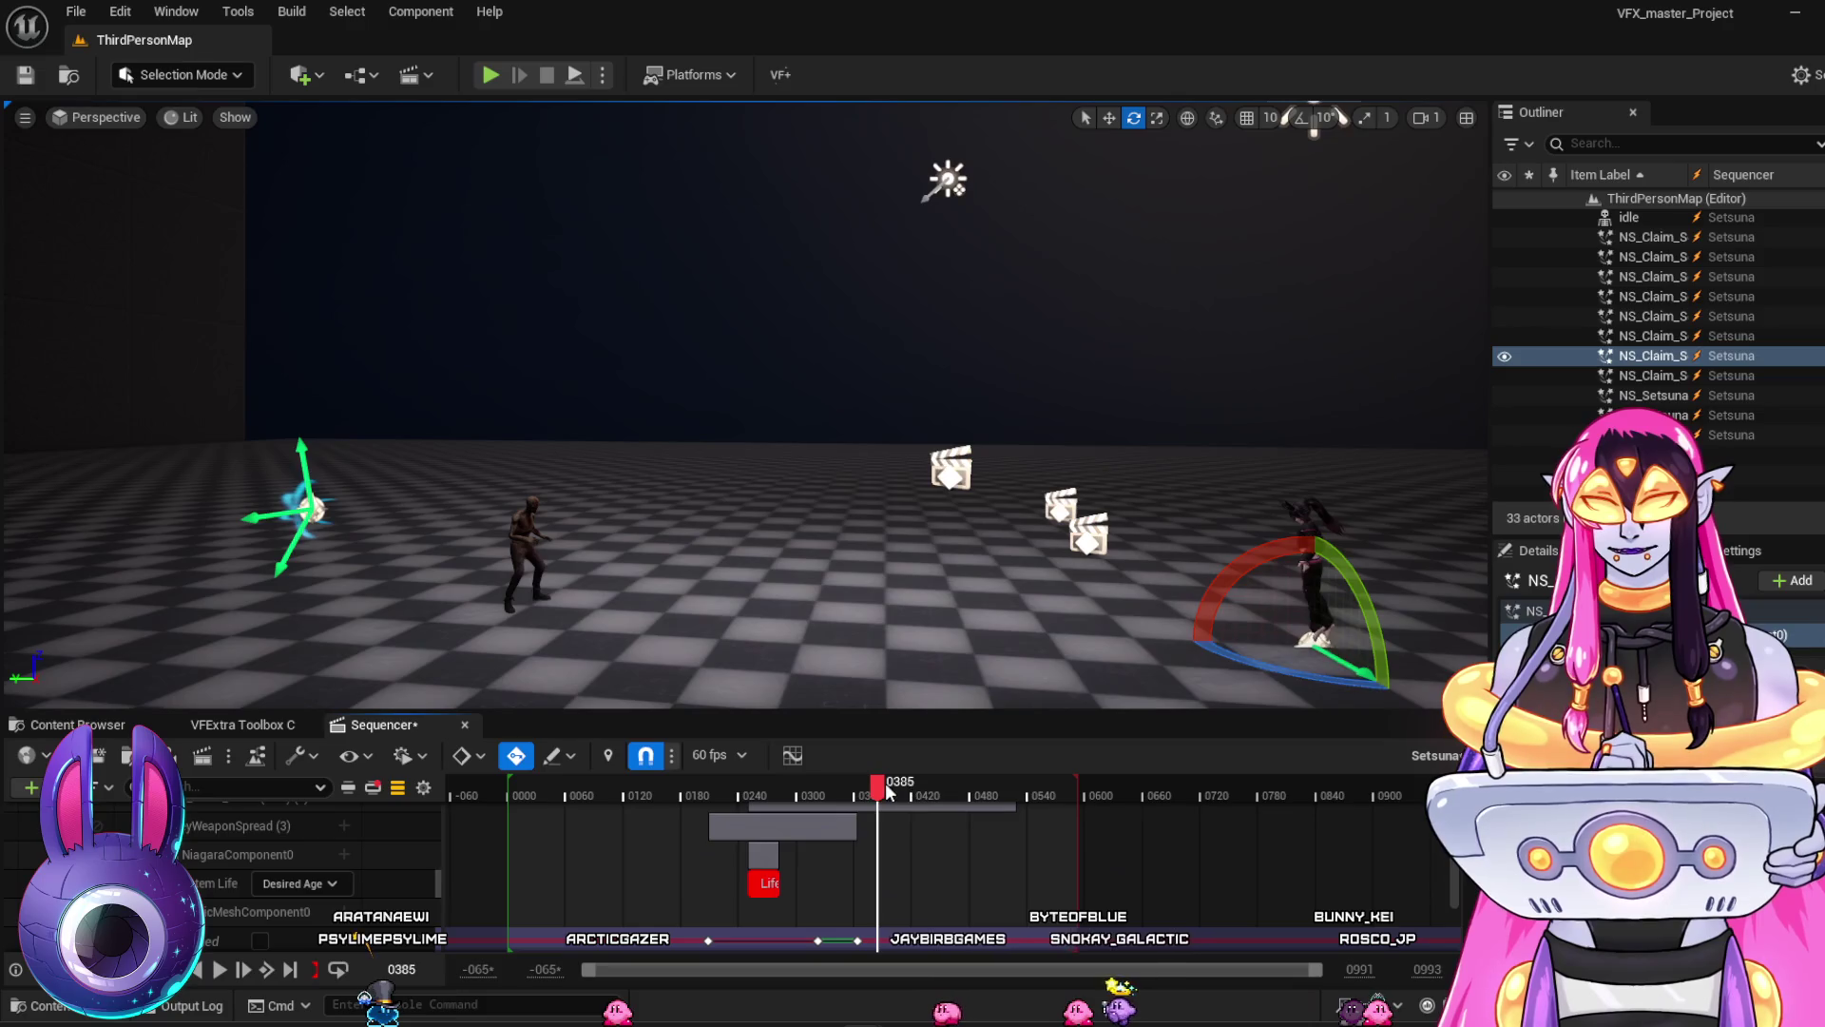
pyautogui.click(787, 797)
pyautogui.press('space')
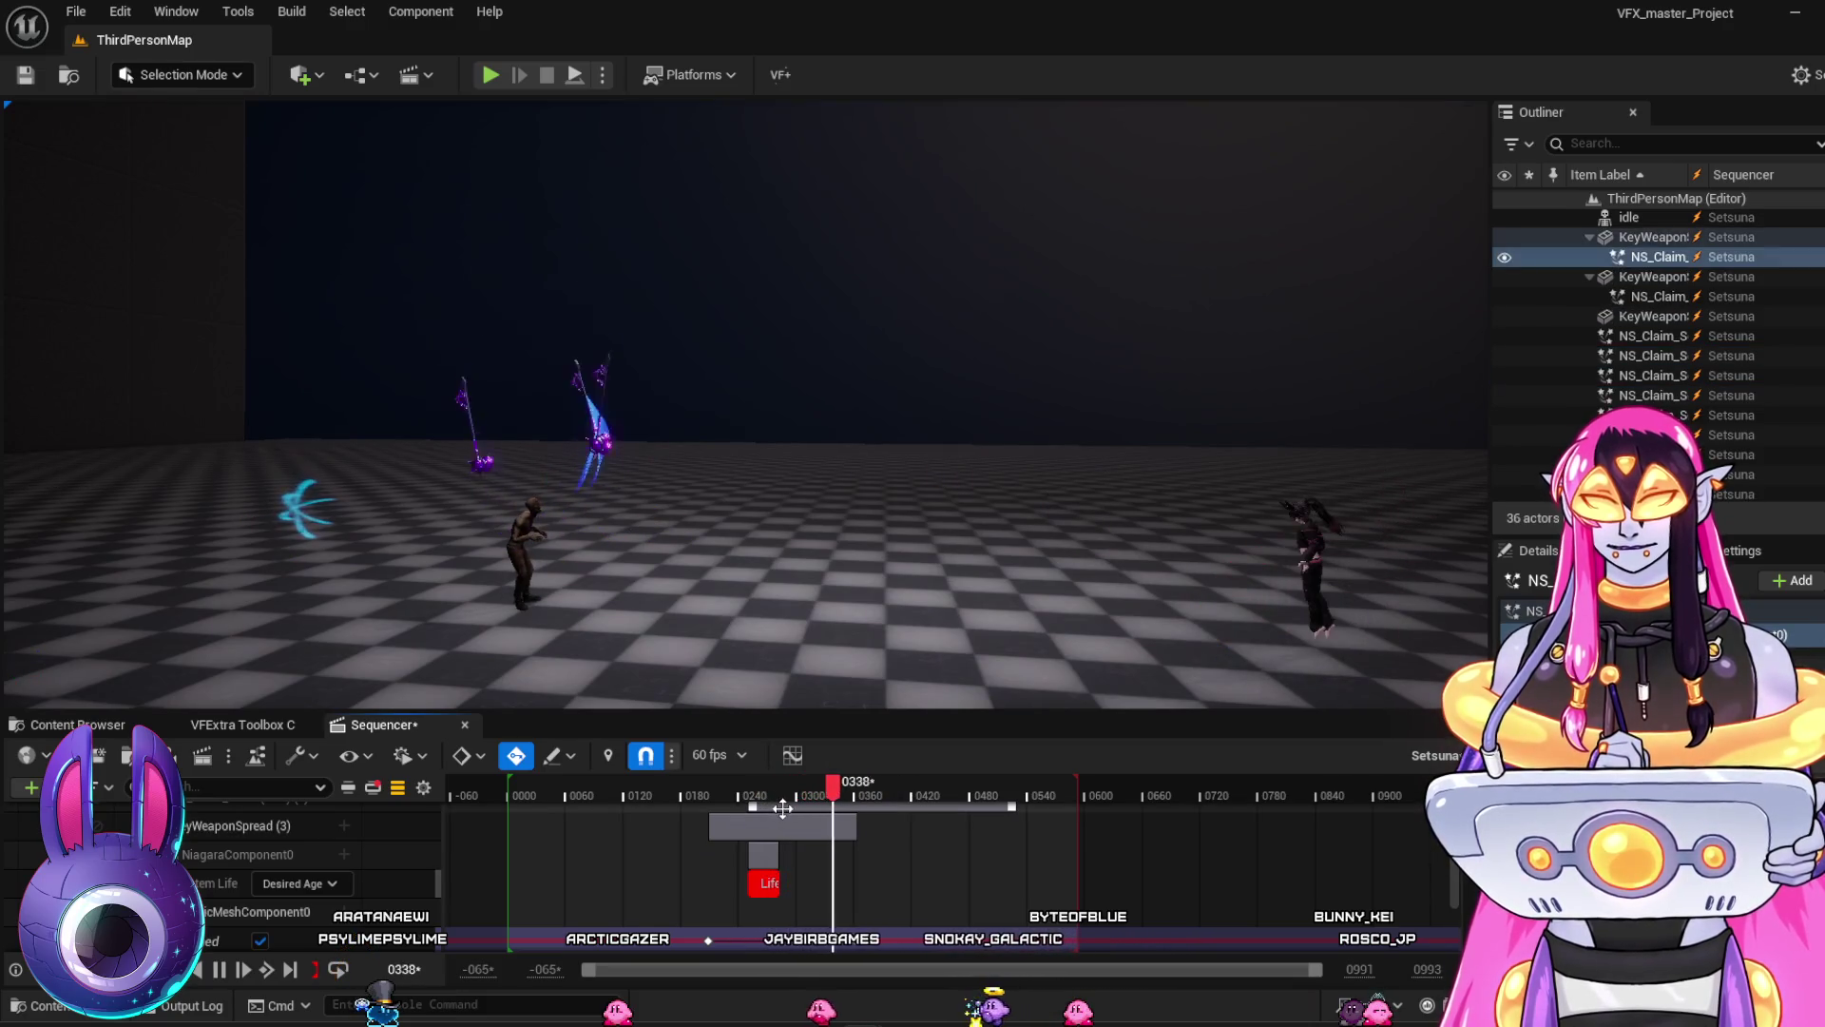
pyautogui.press('space')
pyautogui.moveTo(839, 791)
pyautogui.mouseDown()
pyautogui.moveTo(775, 797)
pyautogui.moveTo(837, 830)
pyautogui.moveTo(792, 824)
pyautogui.moveTo(858, 827)
pyautogui.mouseUp()
pyautogui.scroll(1, 231, 852)
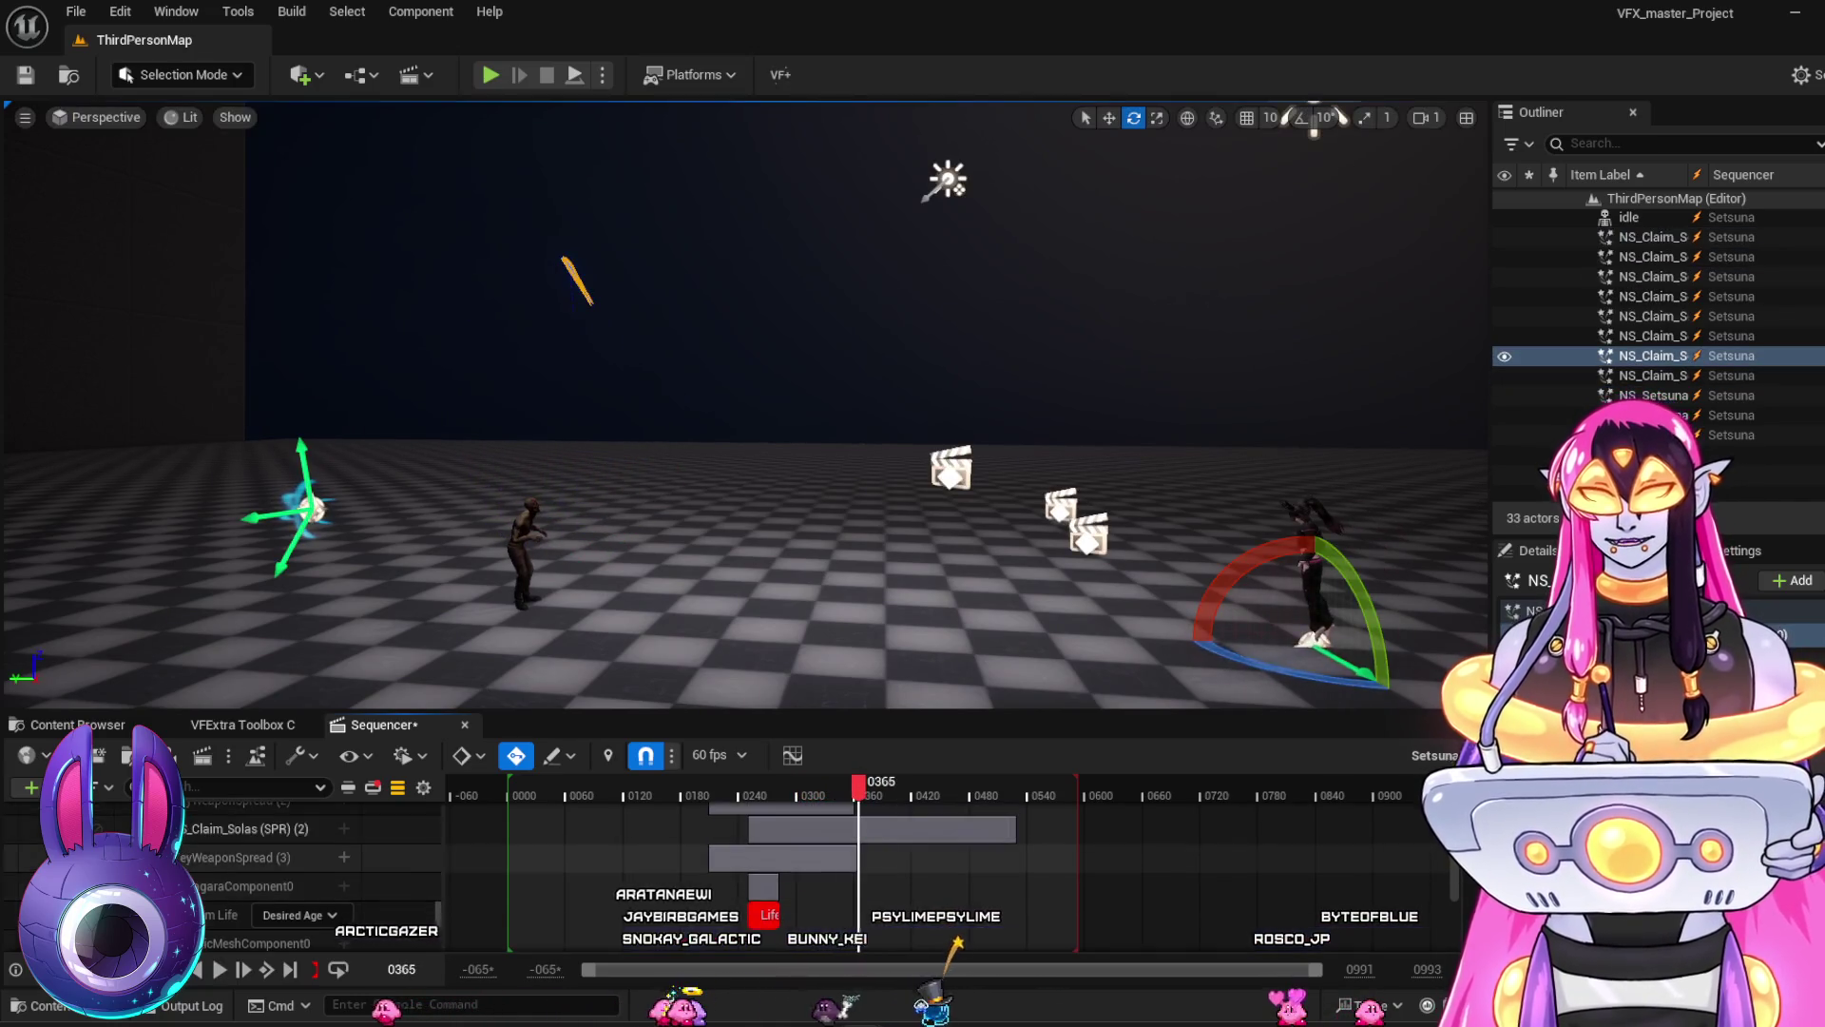
pyautogui.click(211, 858)
pyautogui.scroll(-3, 253, 871)
pyautogui.scroll(-2, 352, 897)
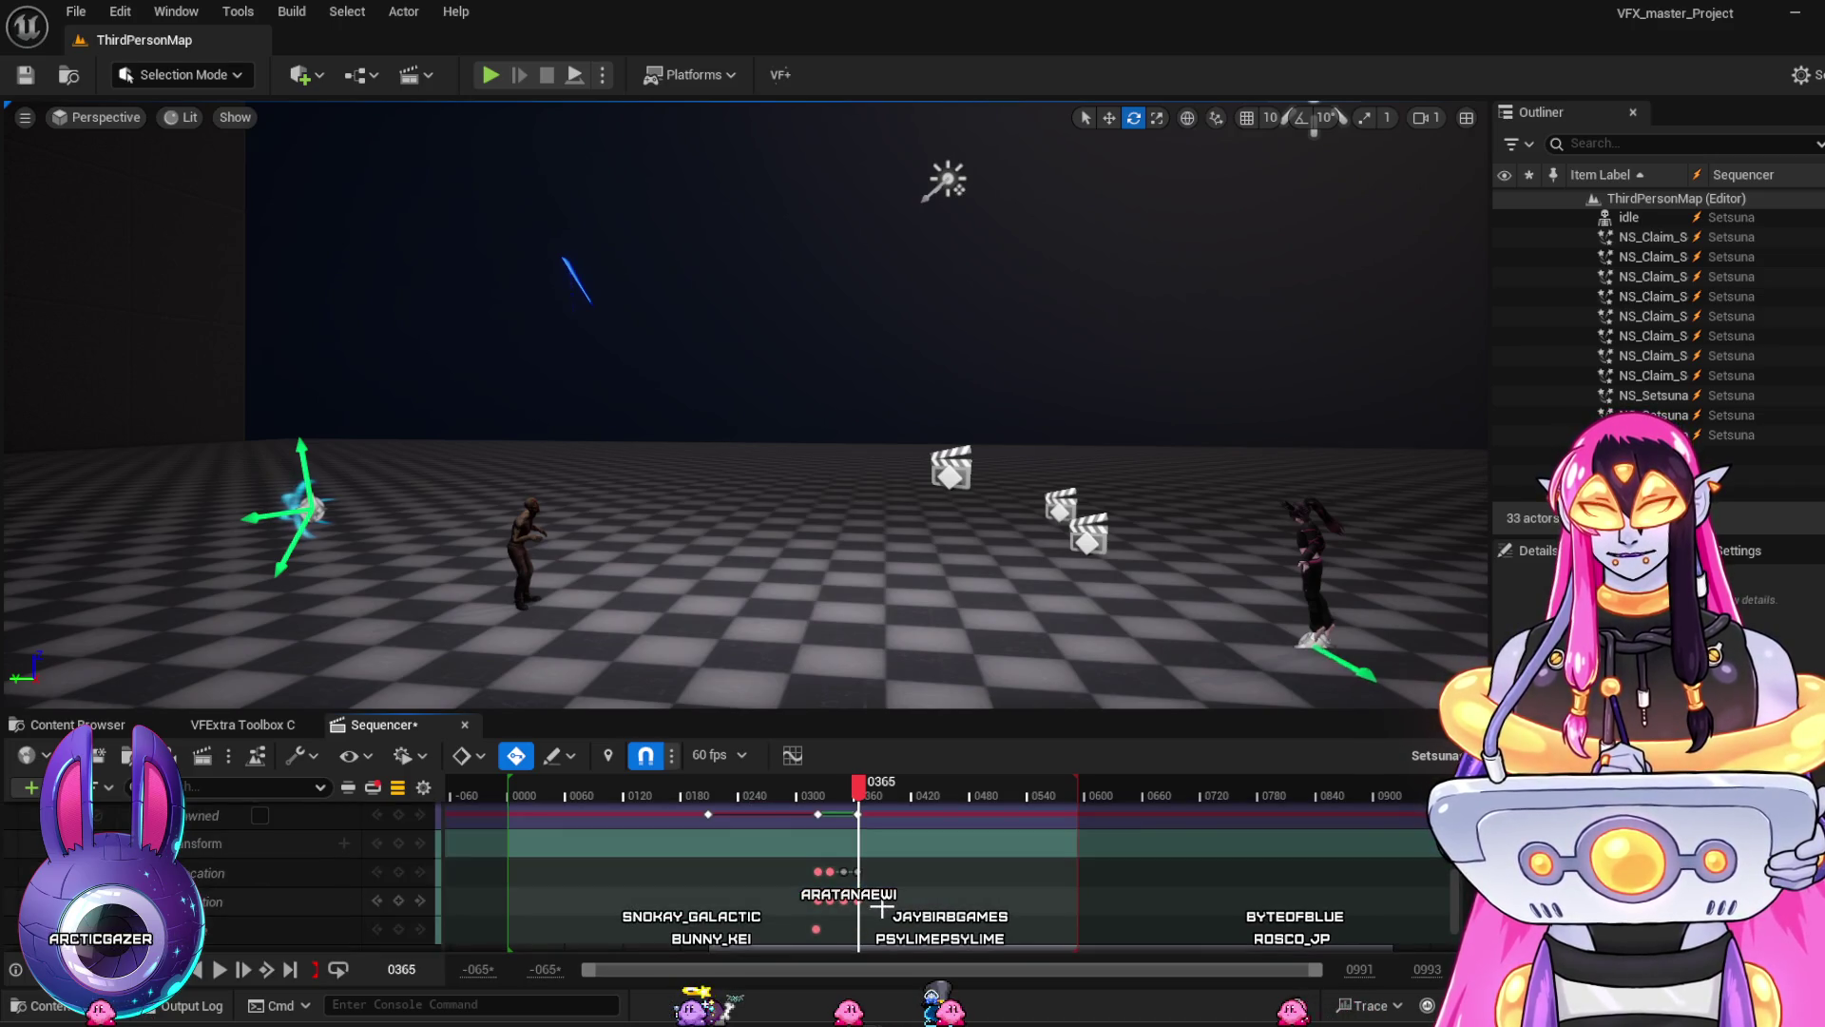
pyautogui.click(820, 815)
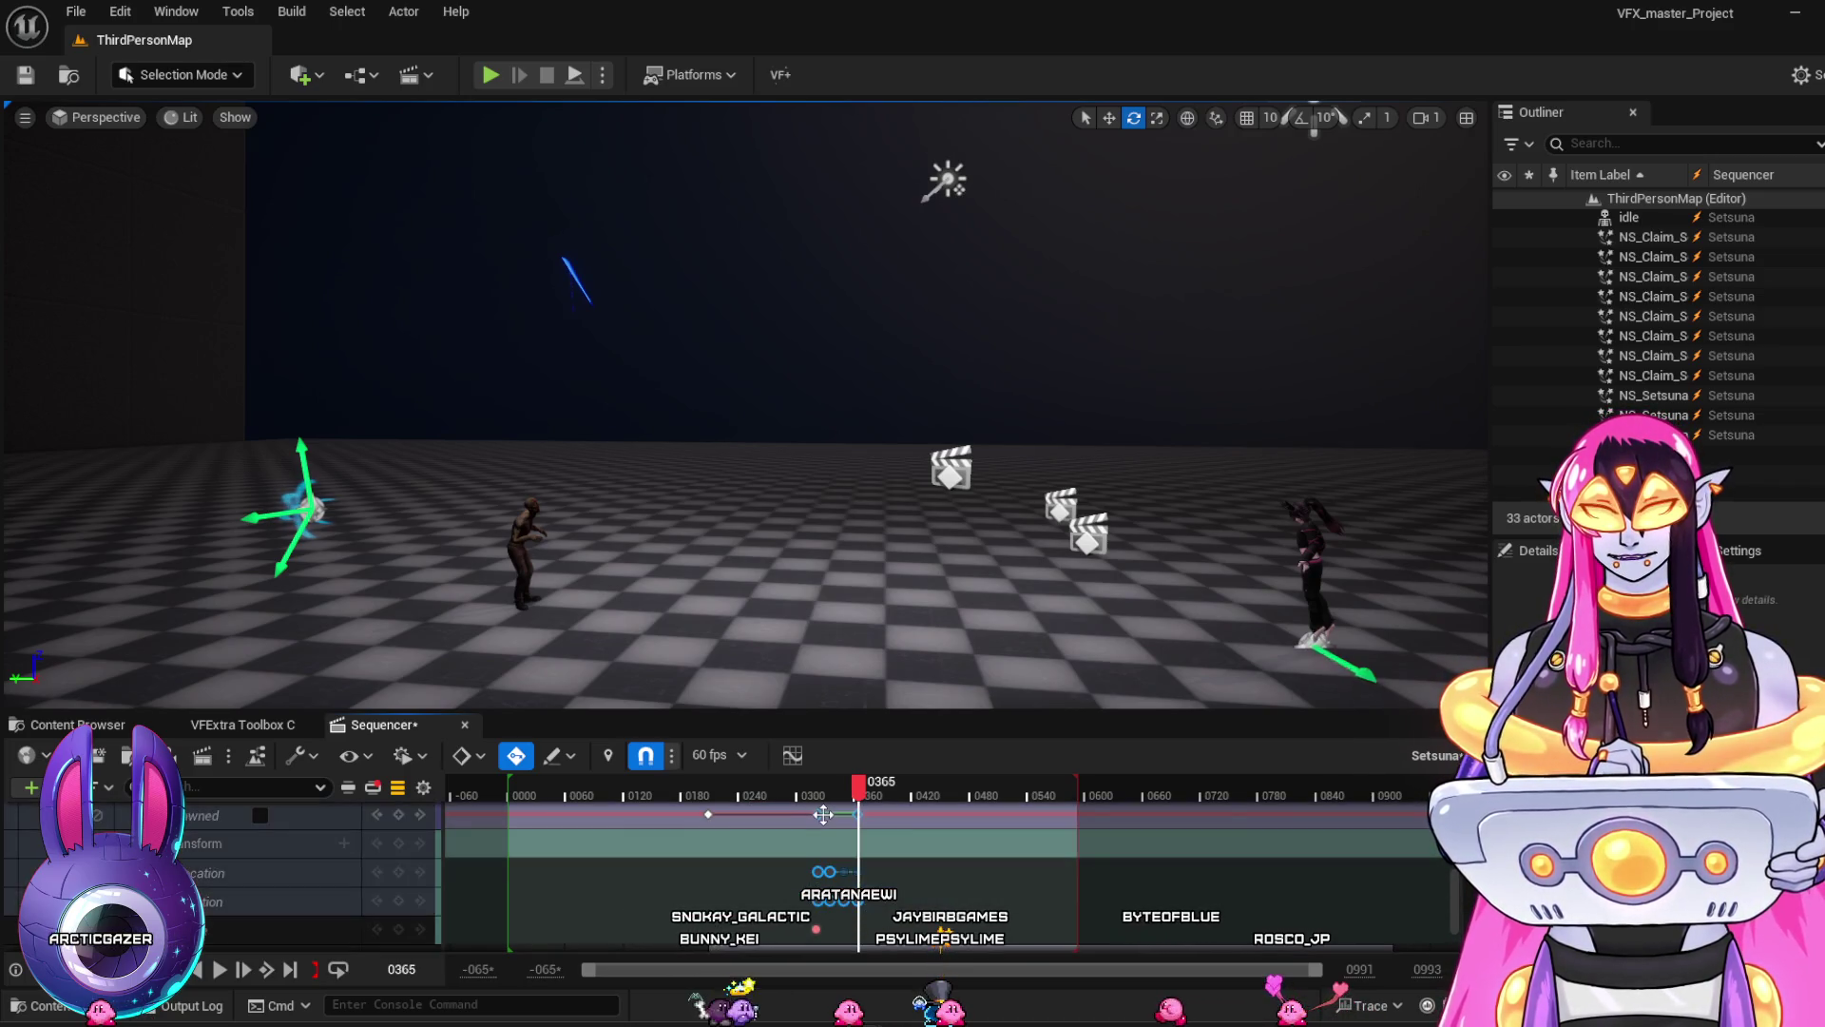
pyautogui.moveTo(824, 814); pyautogui.dragTo(825, 814)
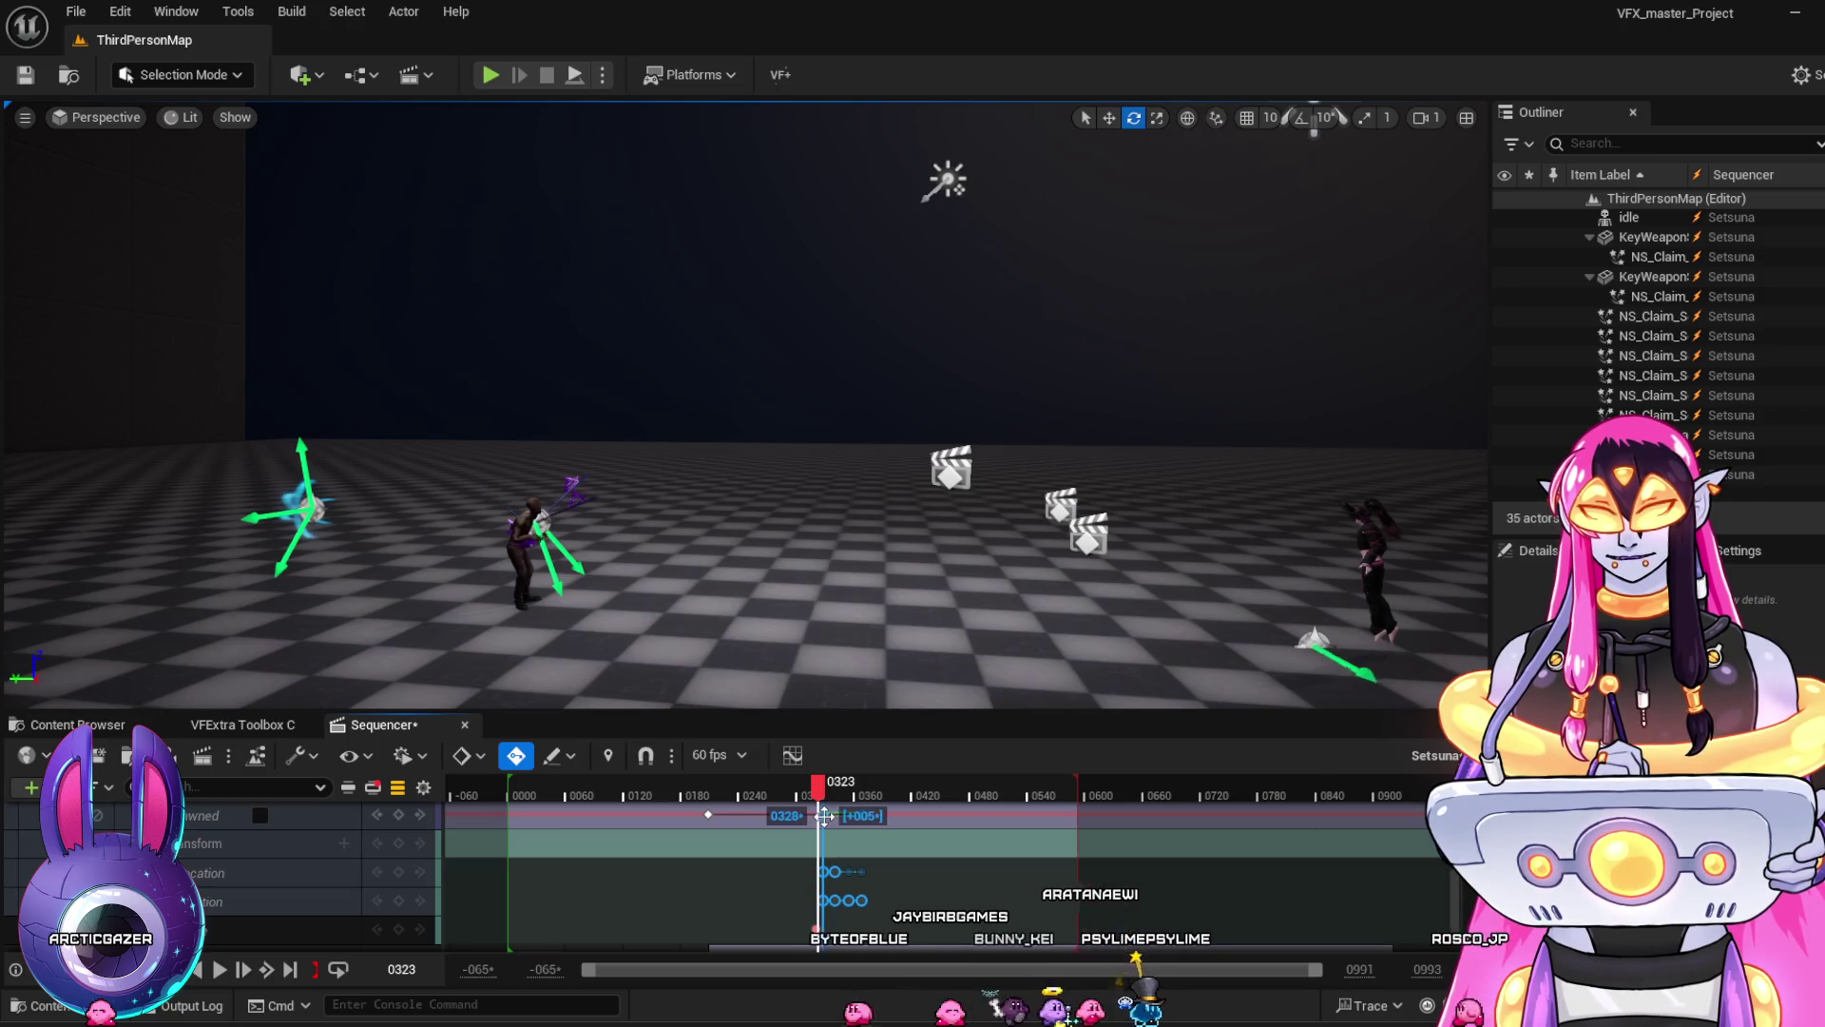
pyautogui.moveTo(824, 815); pyautogui.dragTo(823, 814)
pyautogui.press('space')
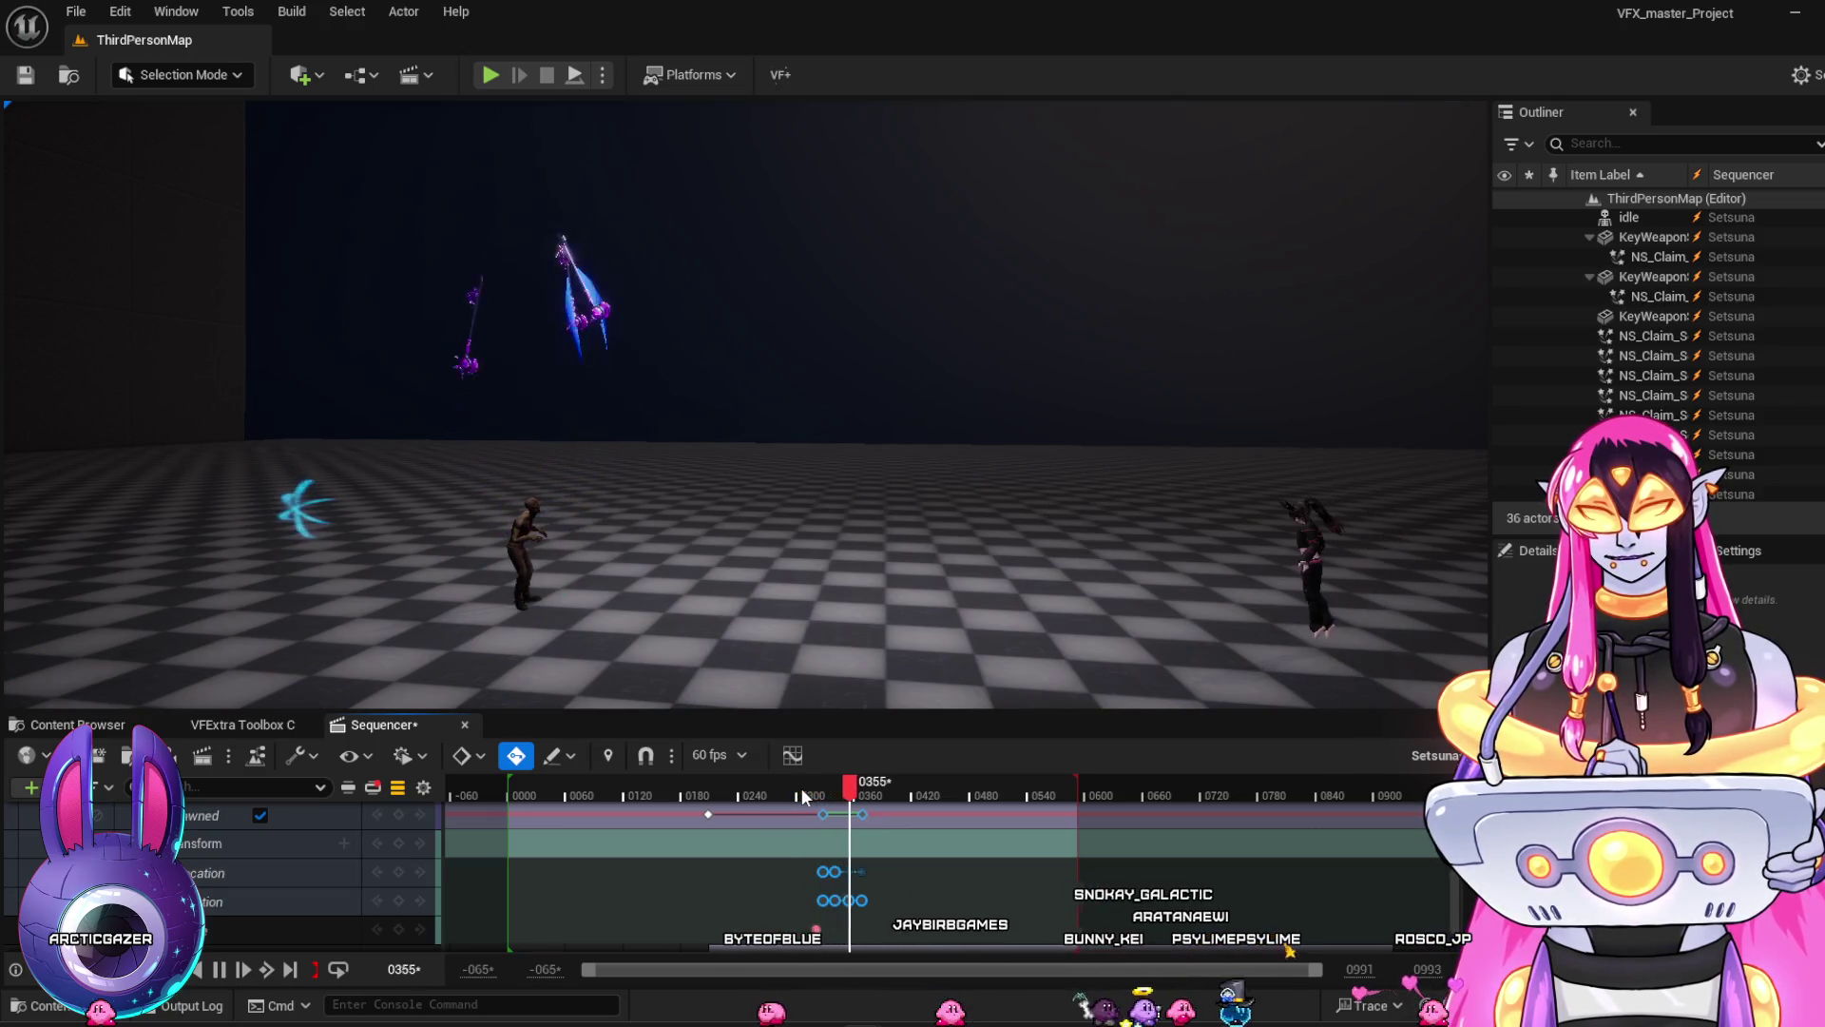
pyautogui.click(758, 796)
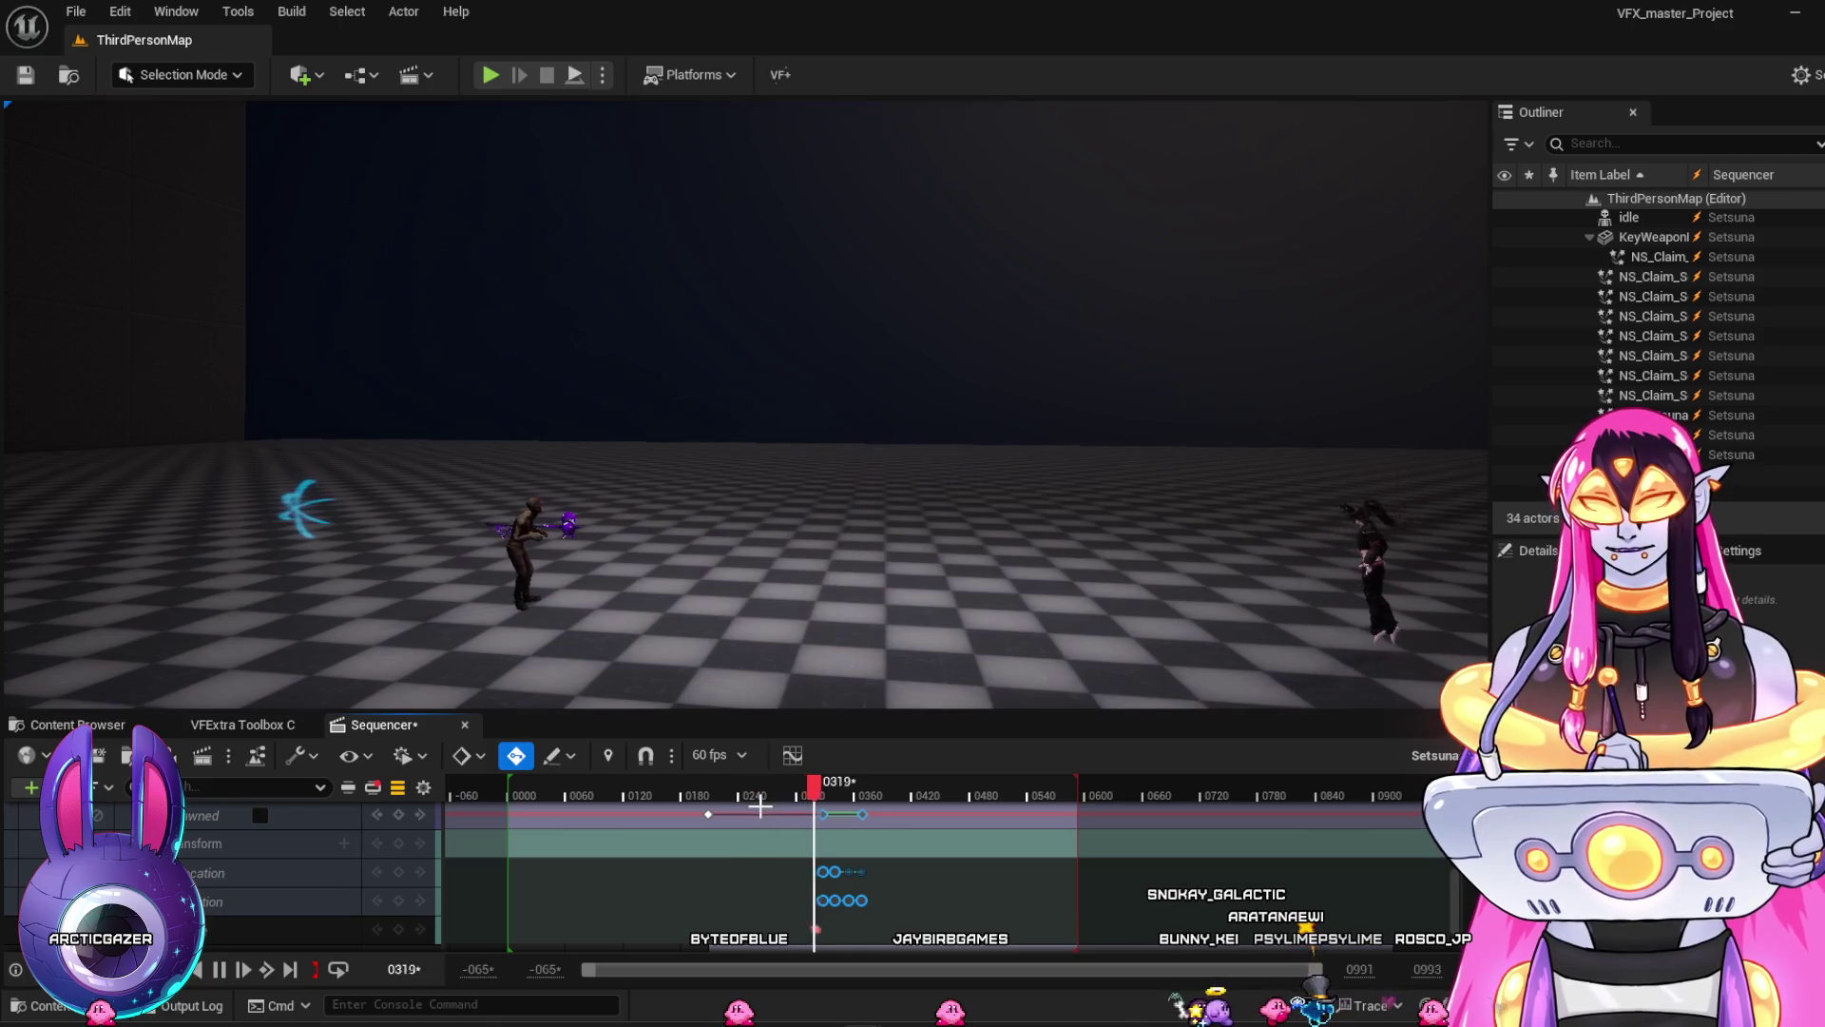
pyautogui.press('space')
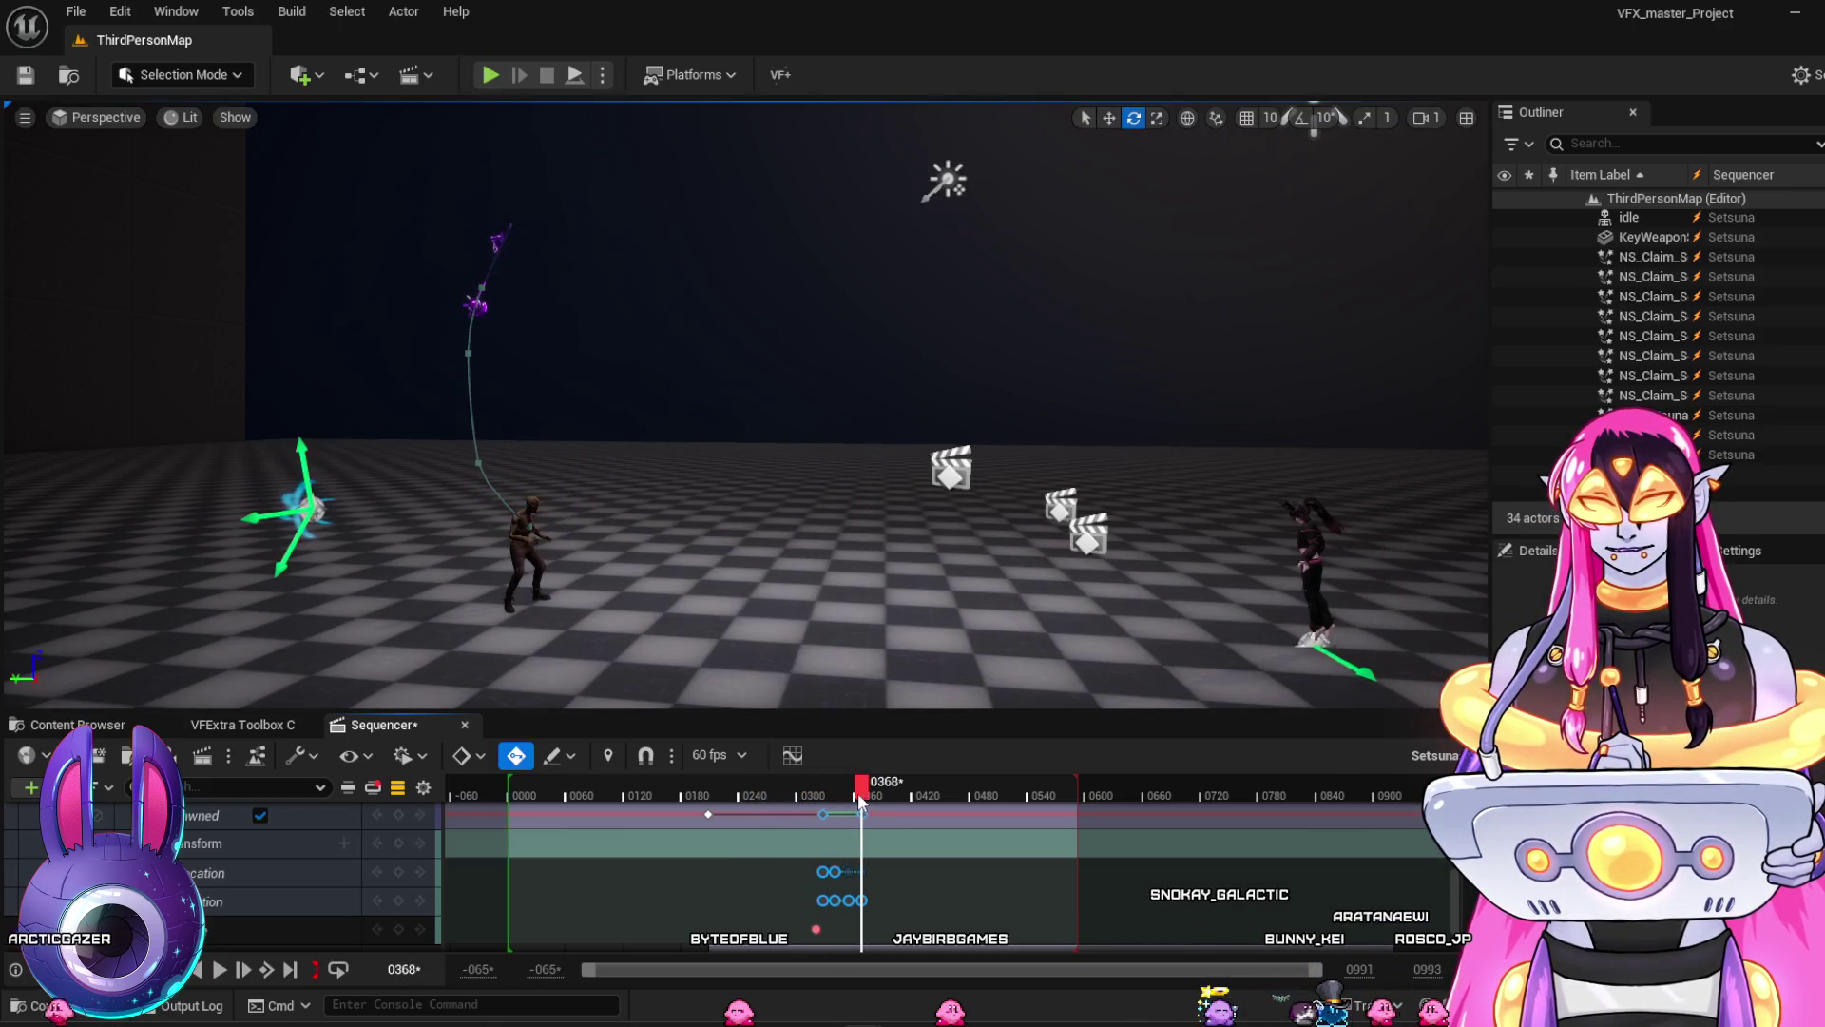
pyautogui.moveTo(859, 794)
pyautogui.mouseDown()
pyautogui.moveTo(817, 794)
pyautogui.moveTo(855, 794)
pyautogui.mouseUp()
pyautogui.click(768, 799)
pyautogui.press('space')
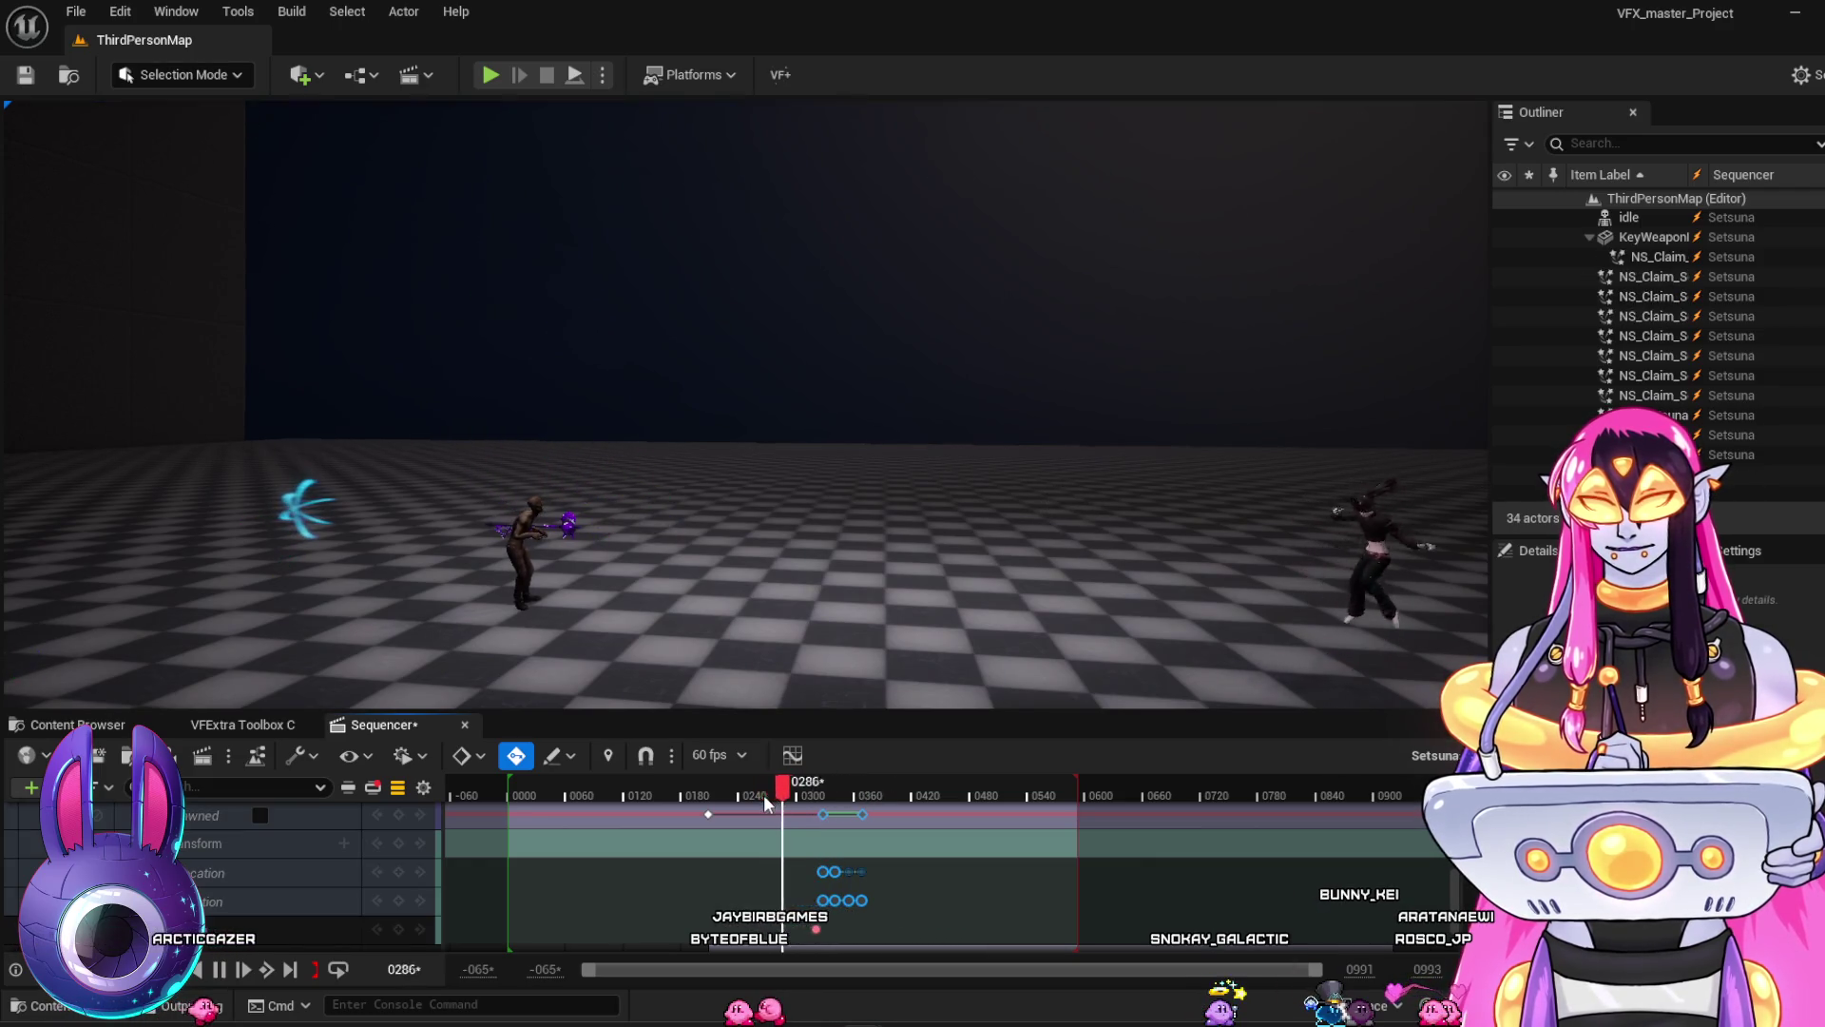
pyautogui.press('space')
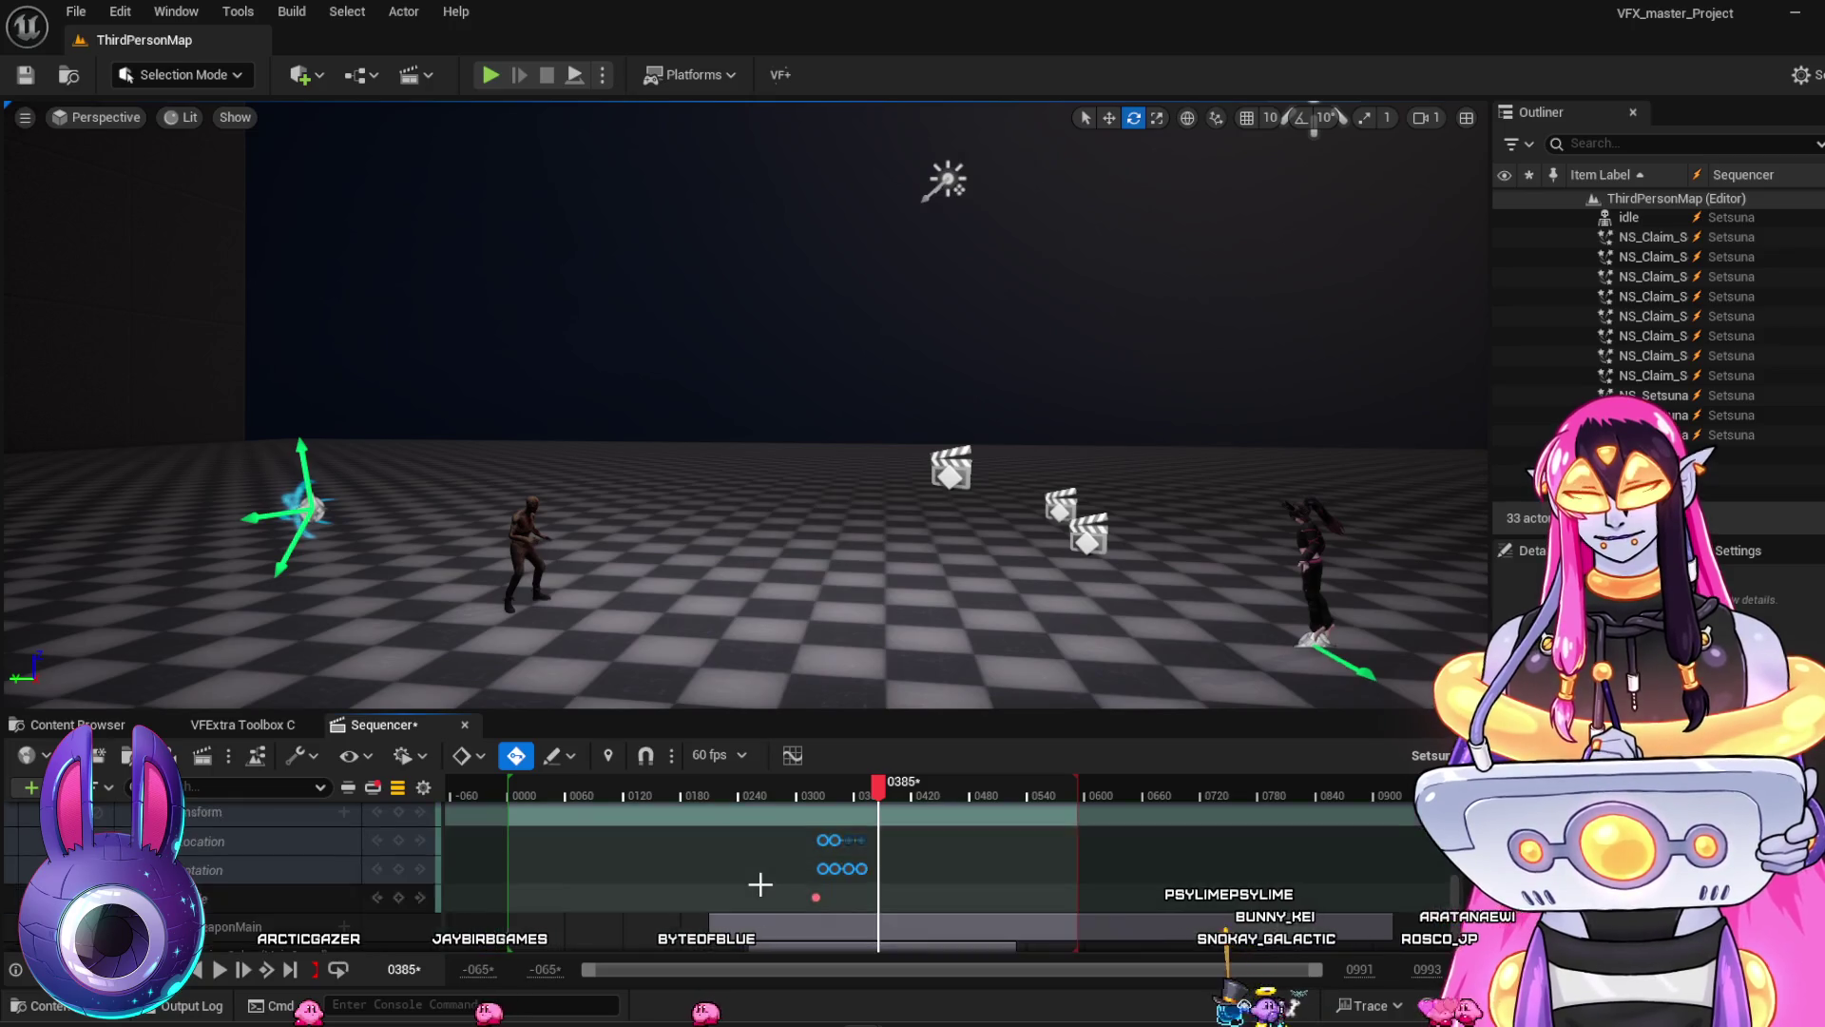
# - Move the NS_Claim_Solas (SPR) effect track higher in the Sequencer track list
pyautogui.scroll(1, 760, 886)
pyautogui.scroll(-5, 760, 885)
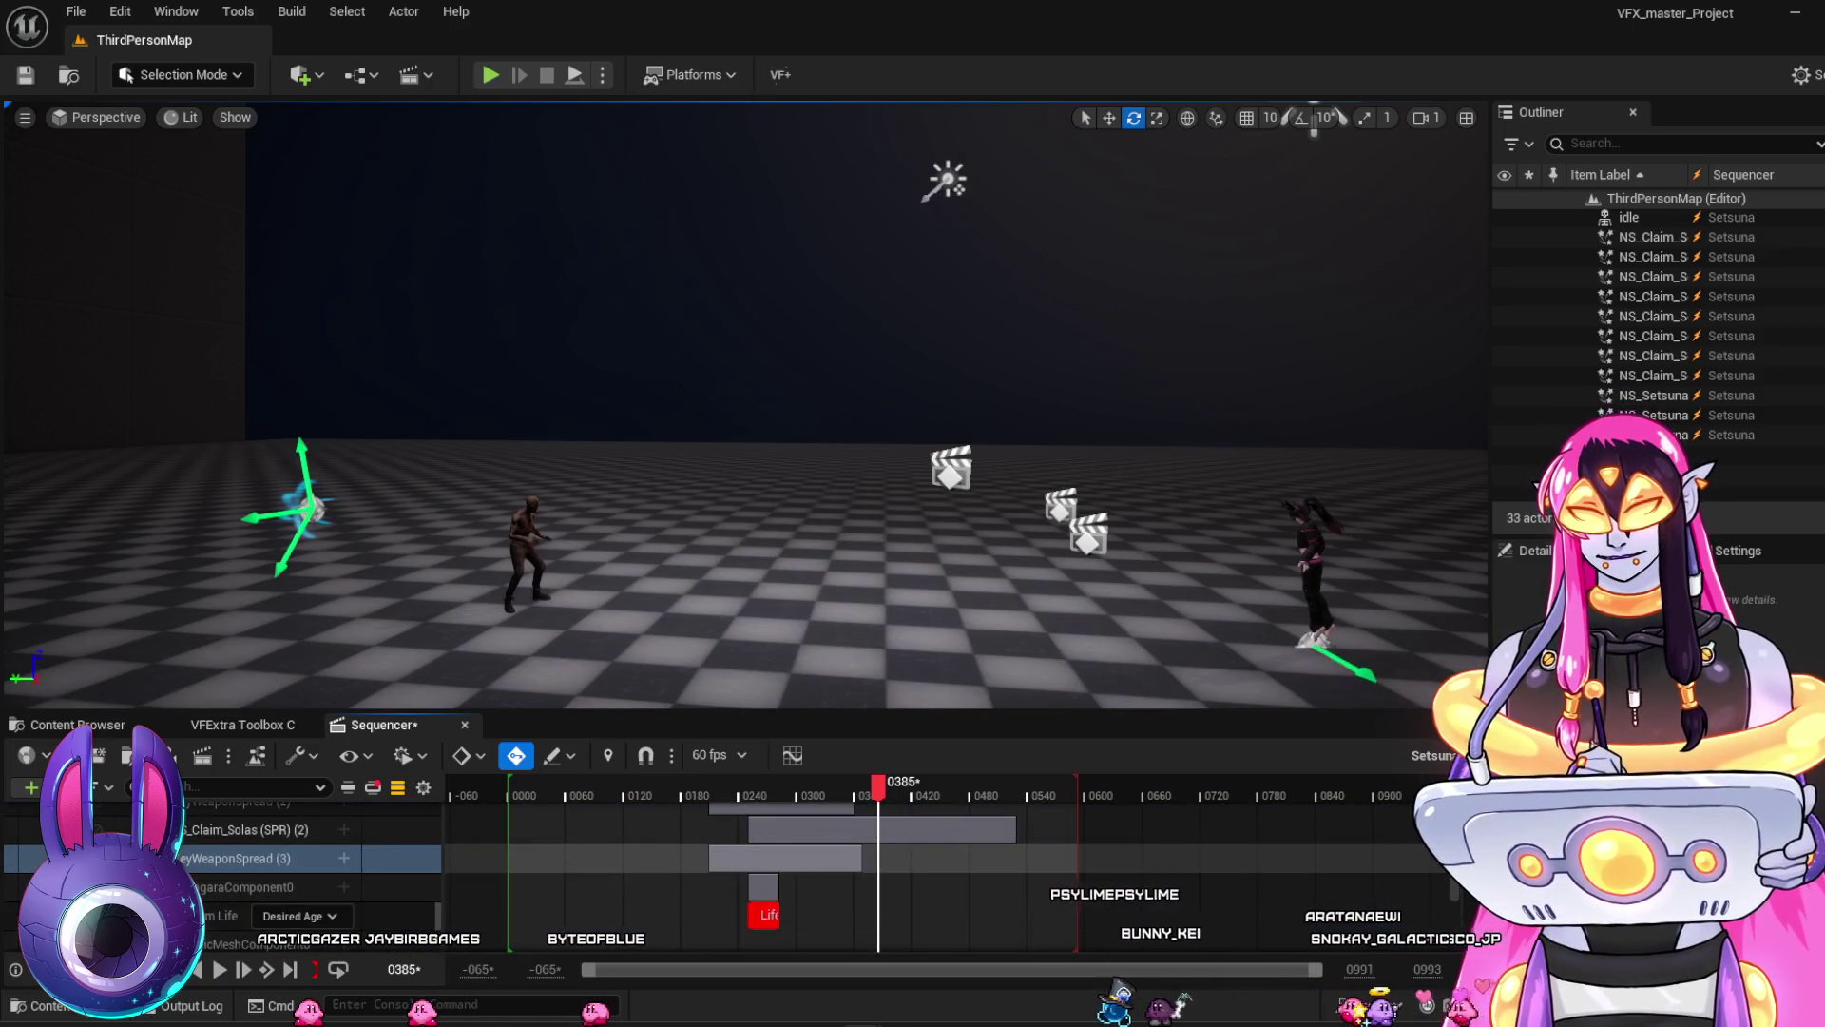
pyautogui.scroll(1, 217, 887)
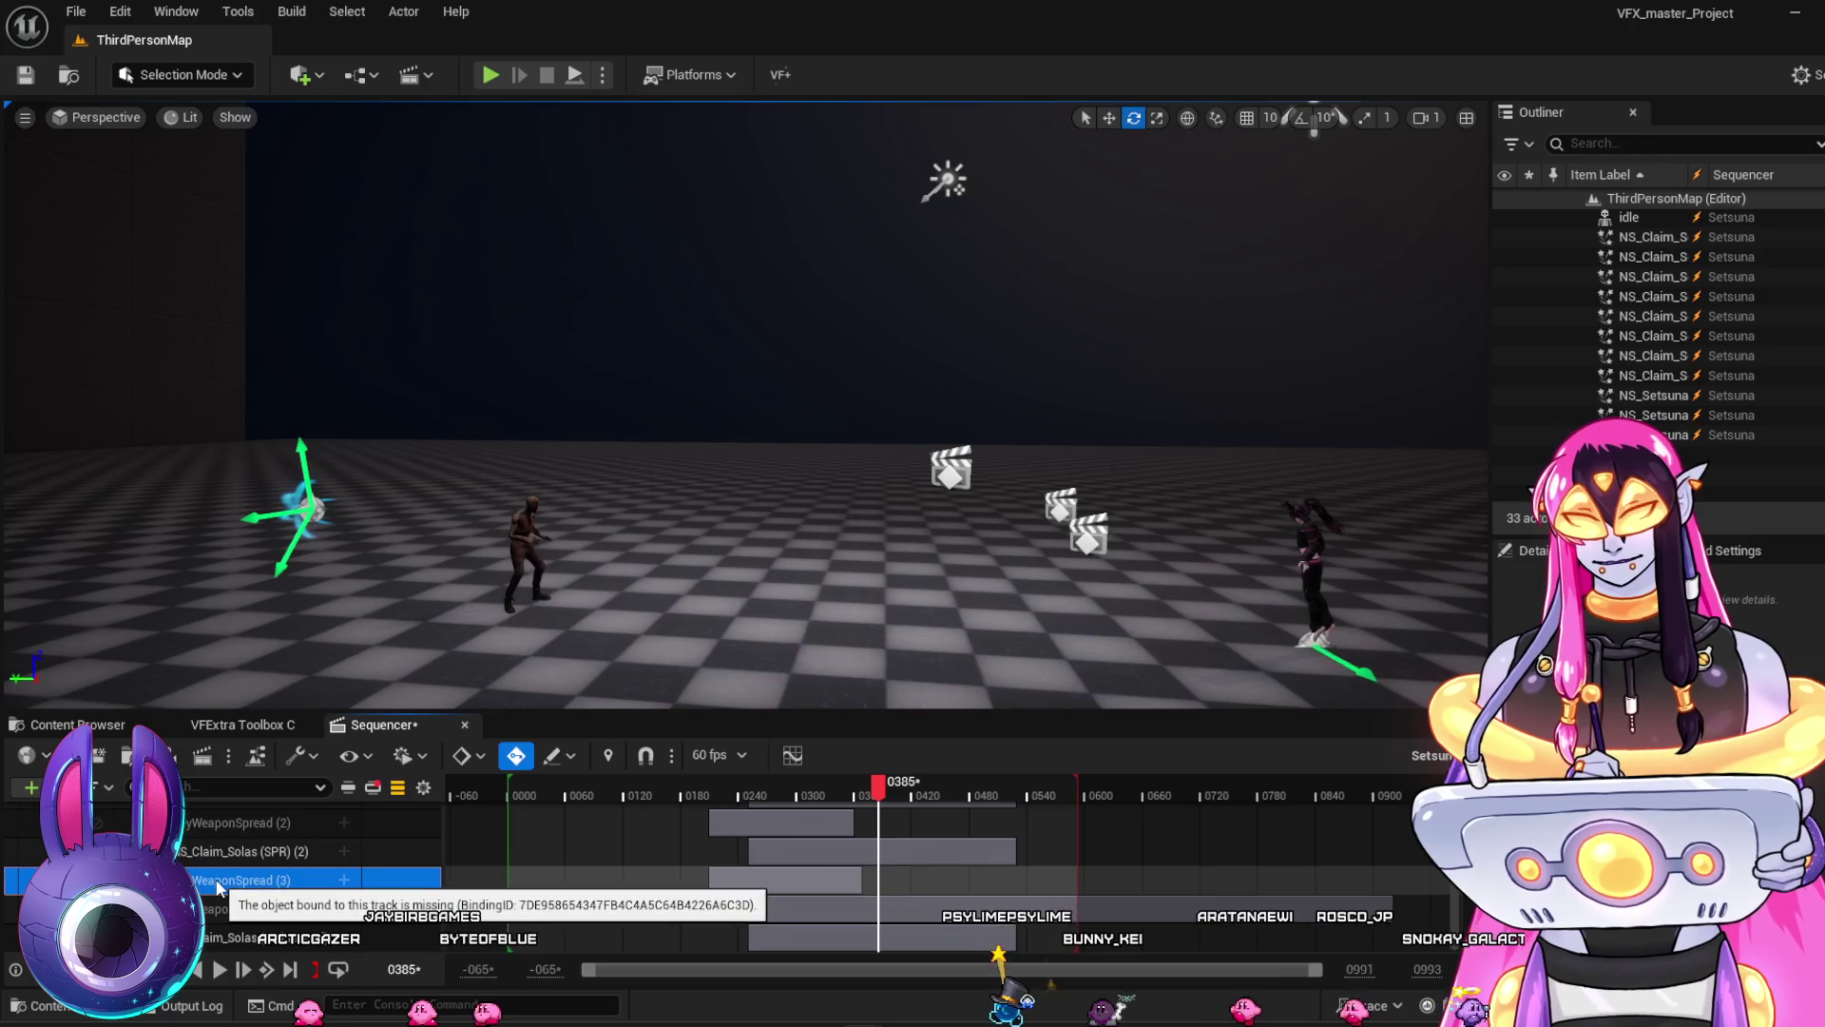
pyautogui.click(283, 853)
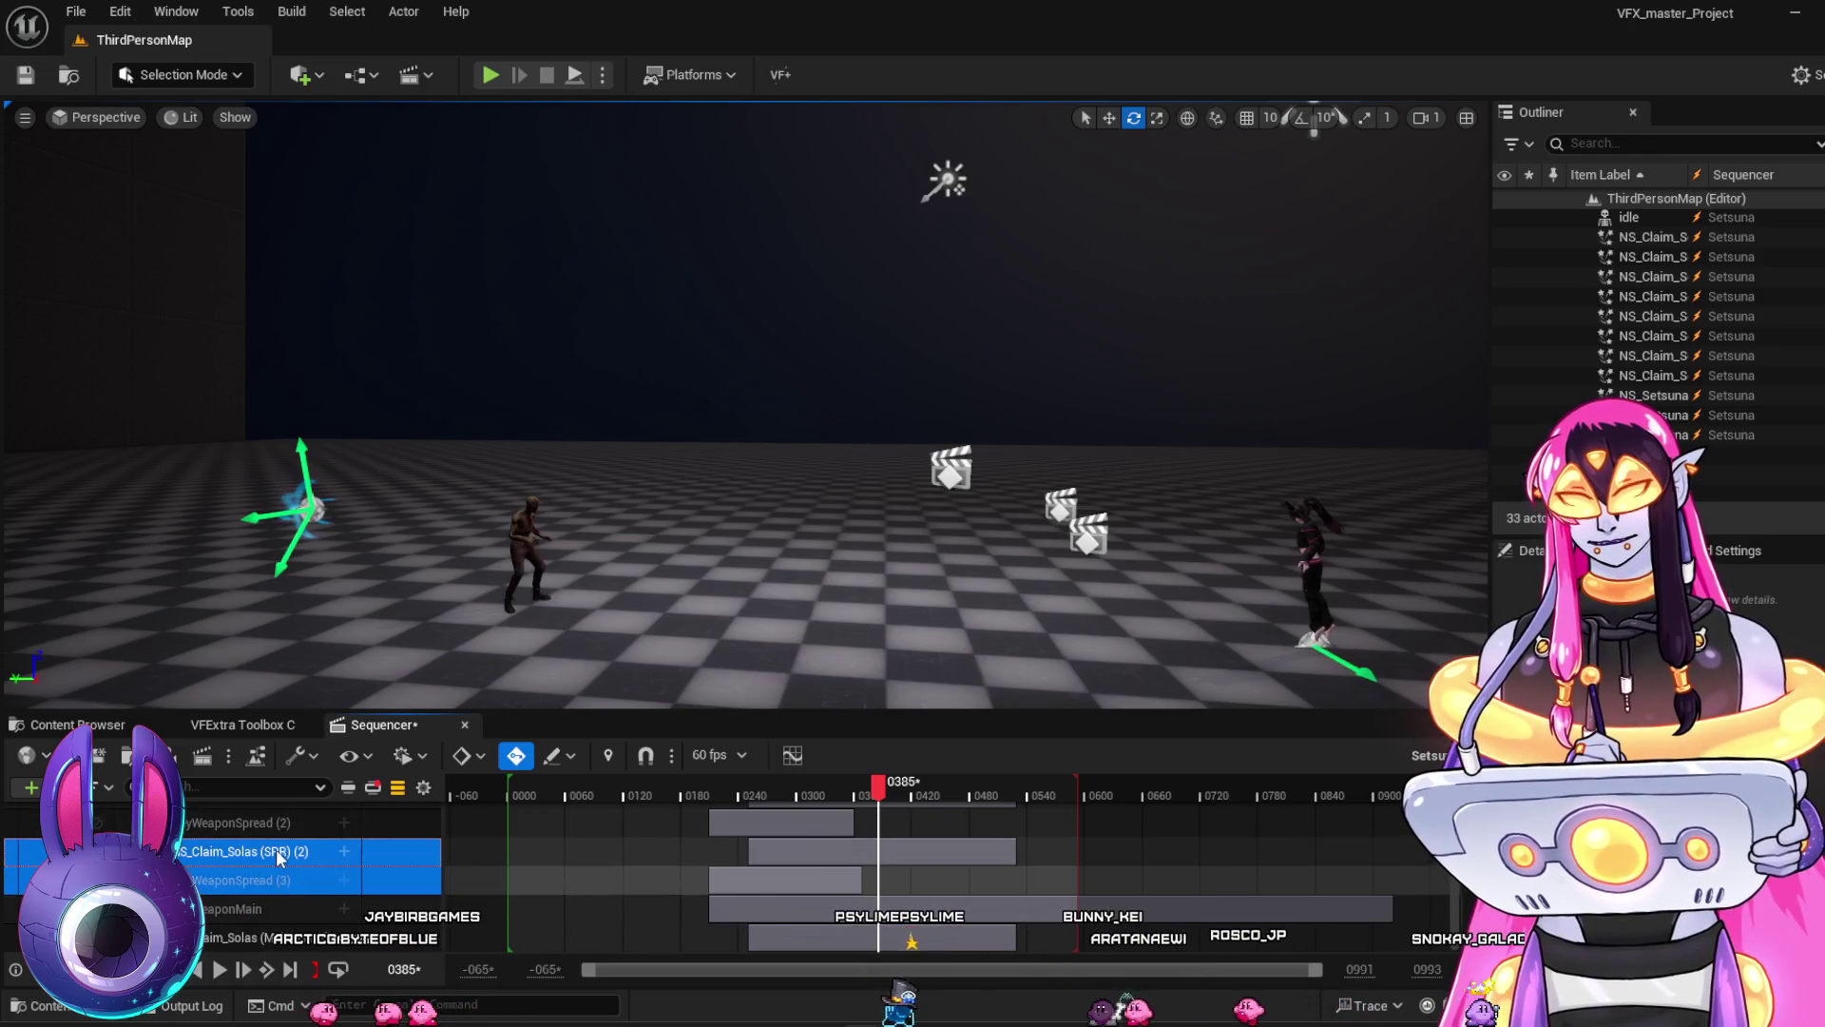
pyautogui.scroll(2, 283, 858)
pyautogui.click(282, 859)
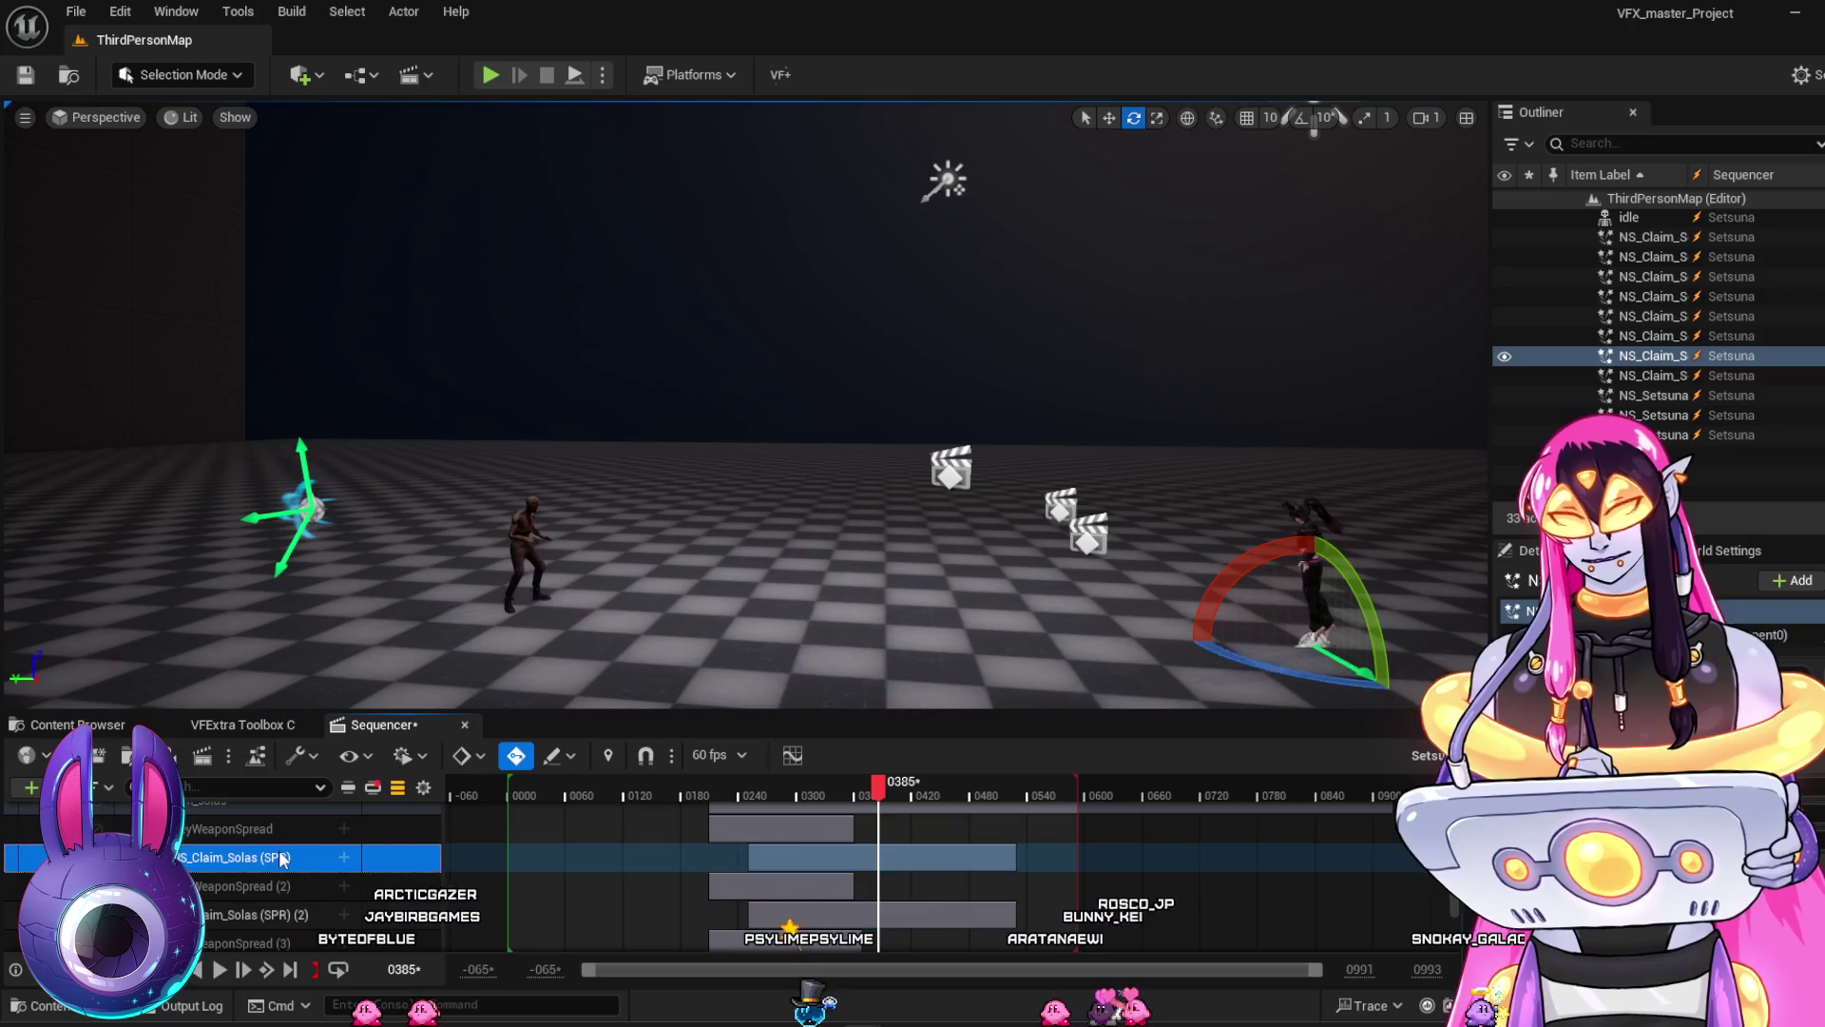
pyautogui.scroll(-4, 305, 877)
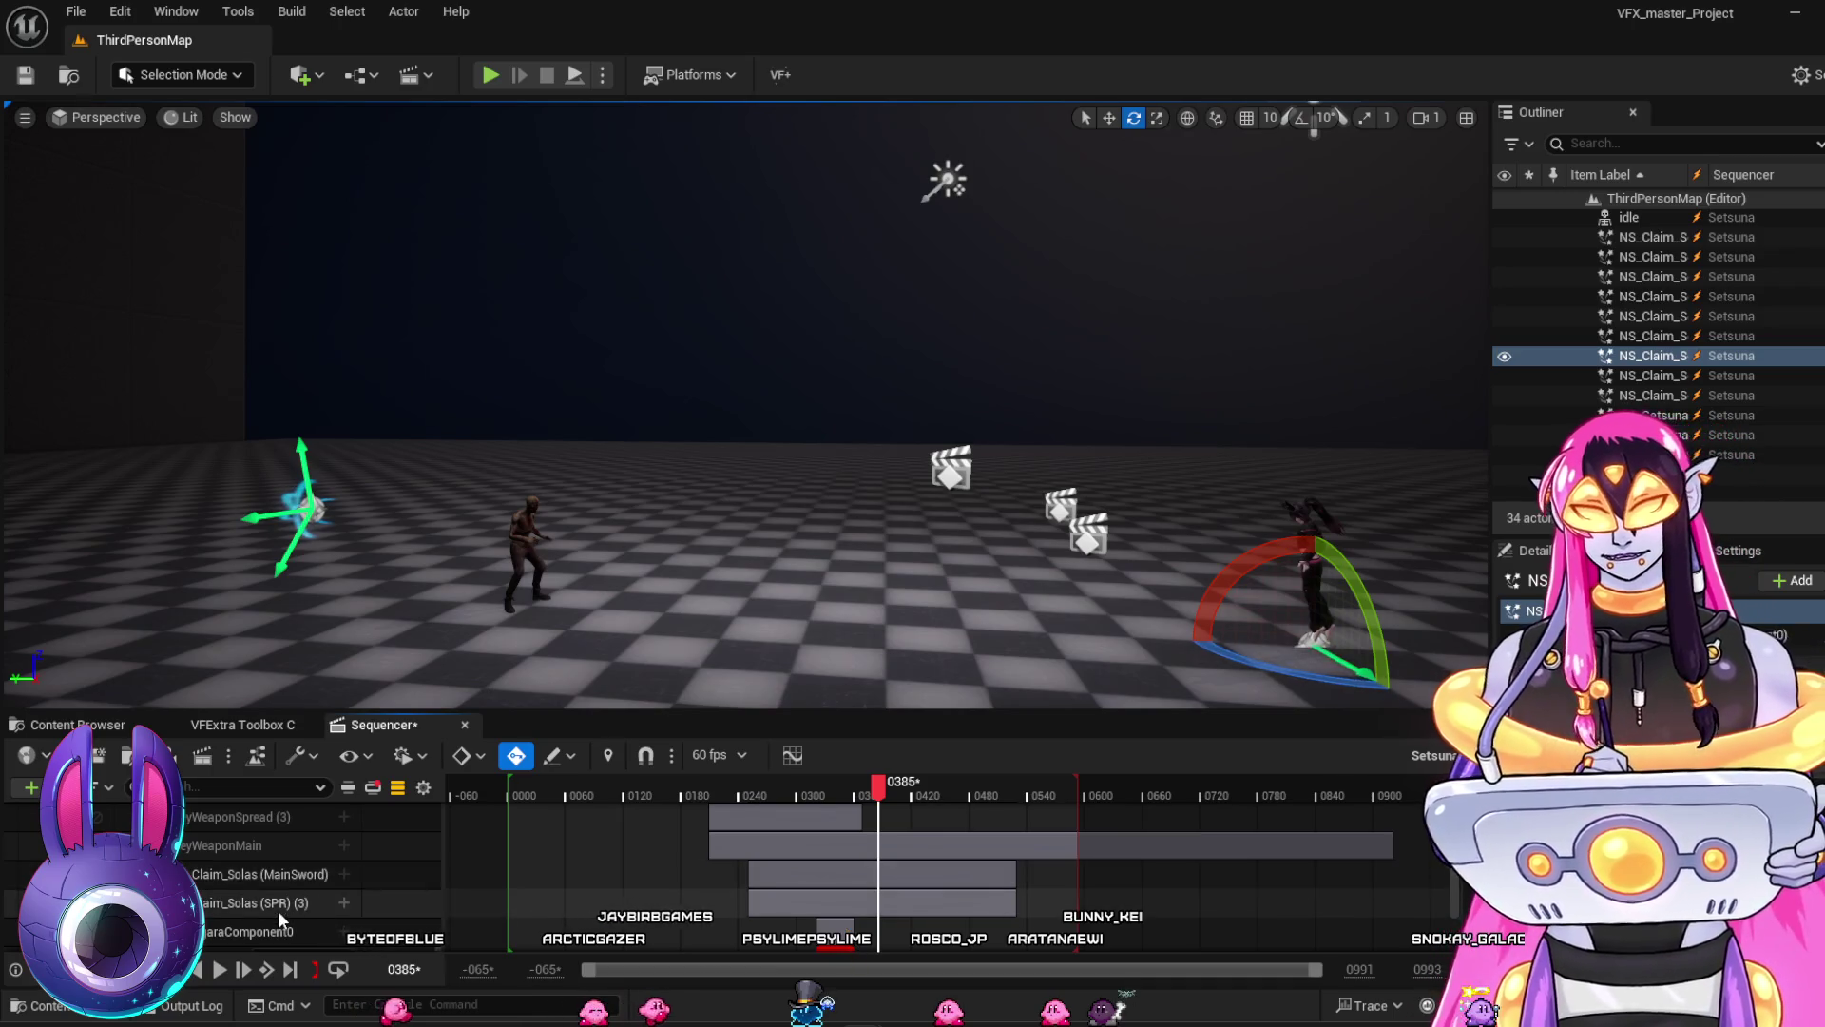
pyautogui.moveTo(283, 907); pyautogui.dragTo(268, 838)
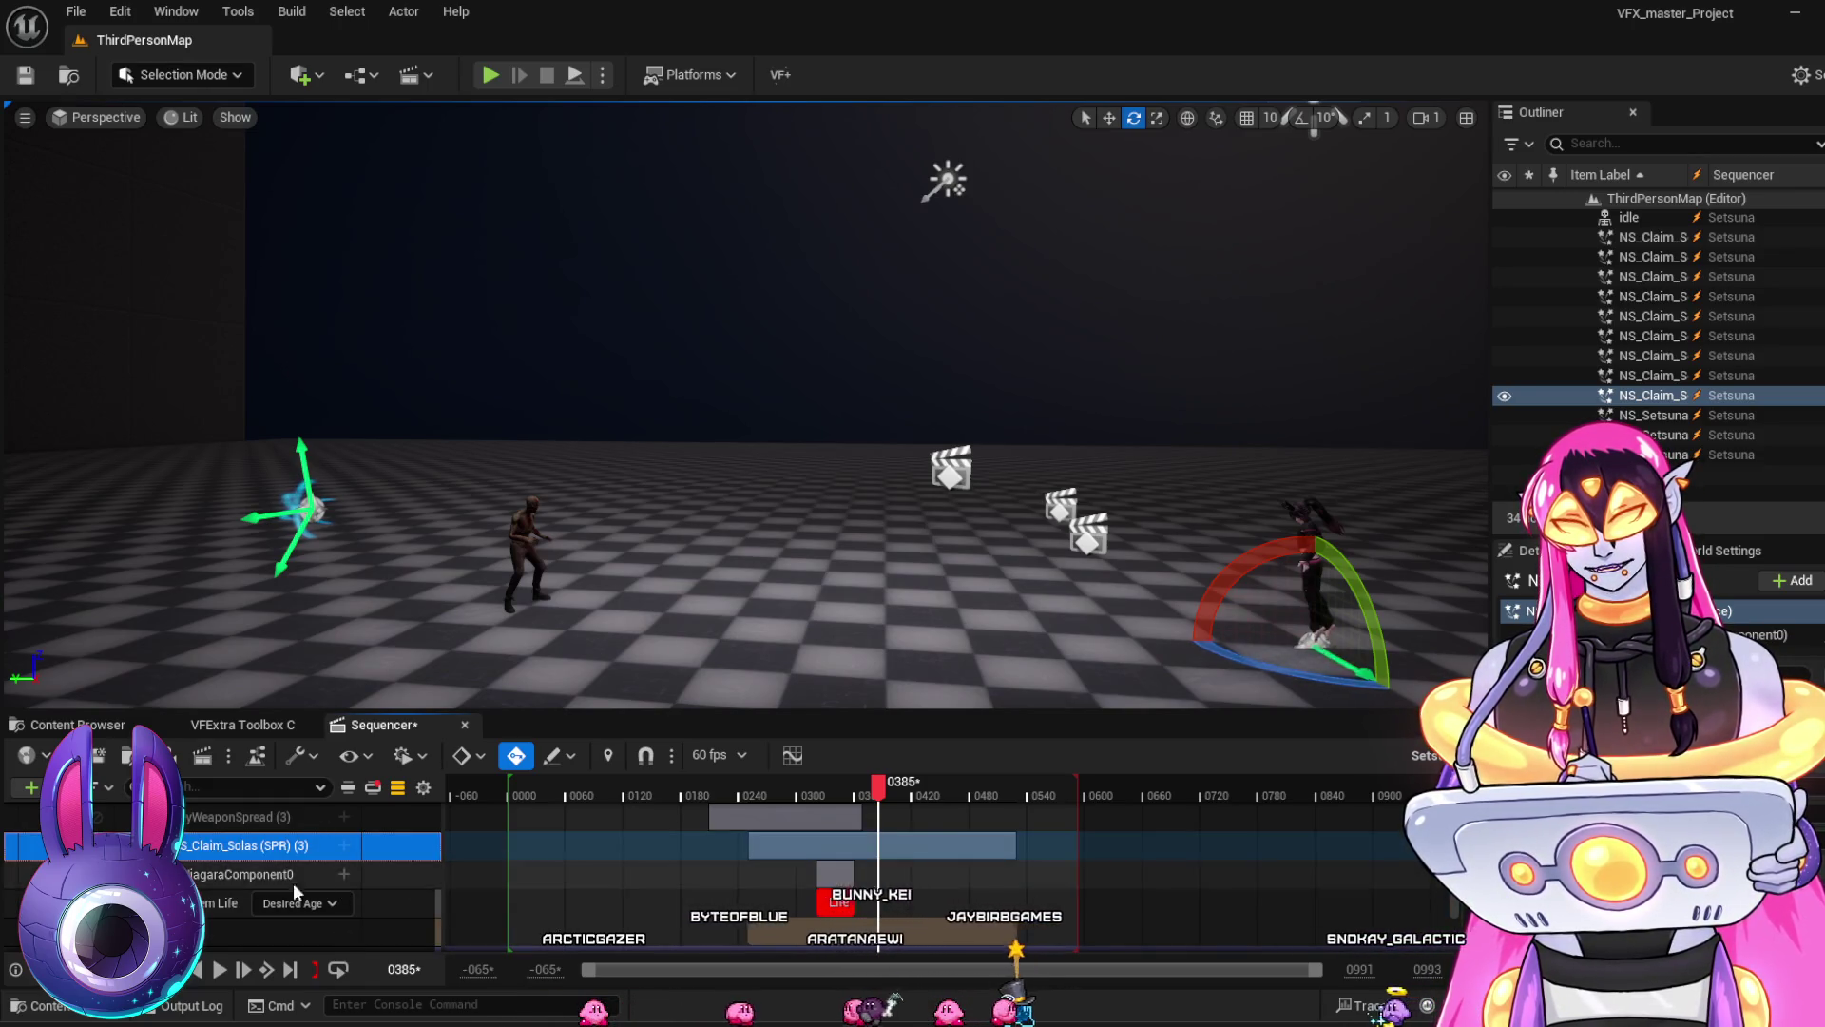
# - Attach the effect's section to a KeyWeapon binding and check the trail at frames 0305 and 0330
pyautogui.rightClick(801, 934)
pyautogui.moveTo(871, 865)
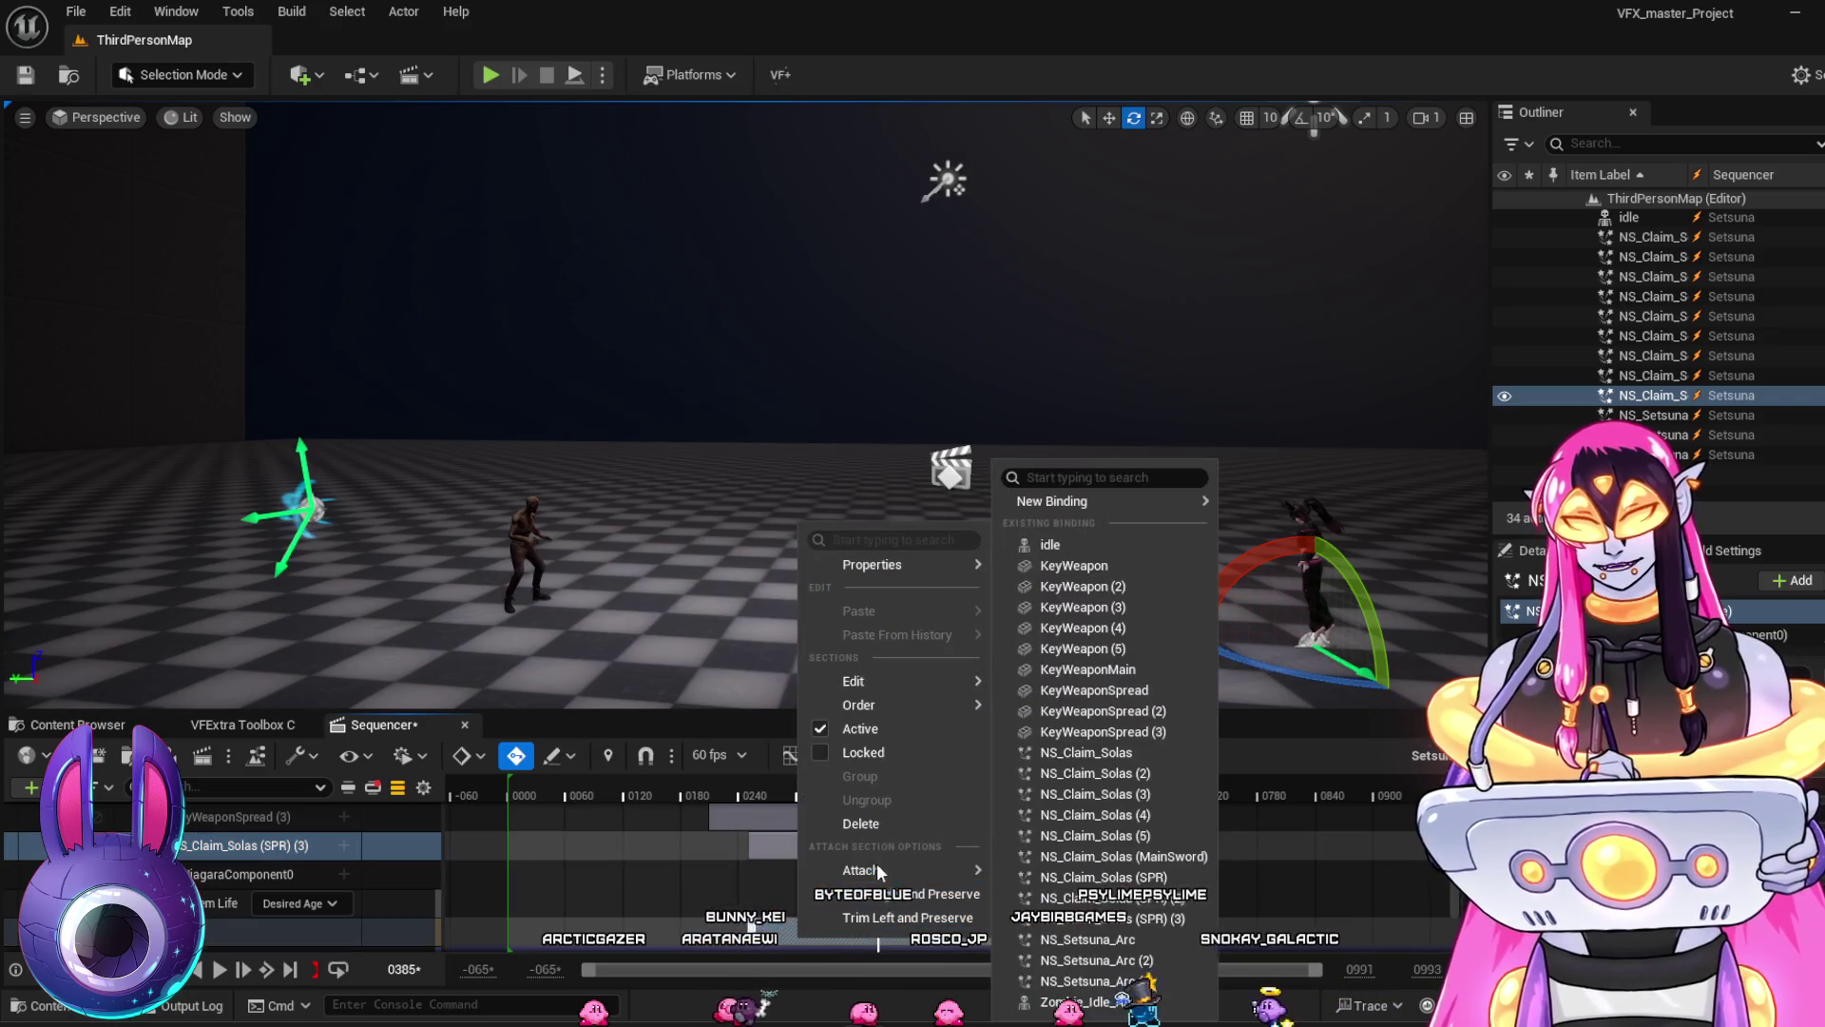
pyautogui.click(1084, 876)
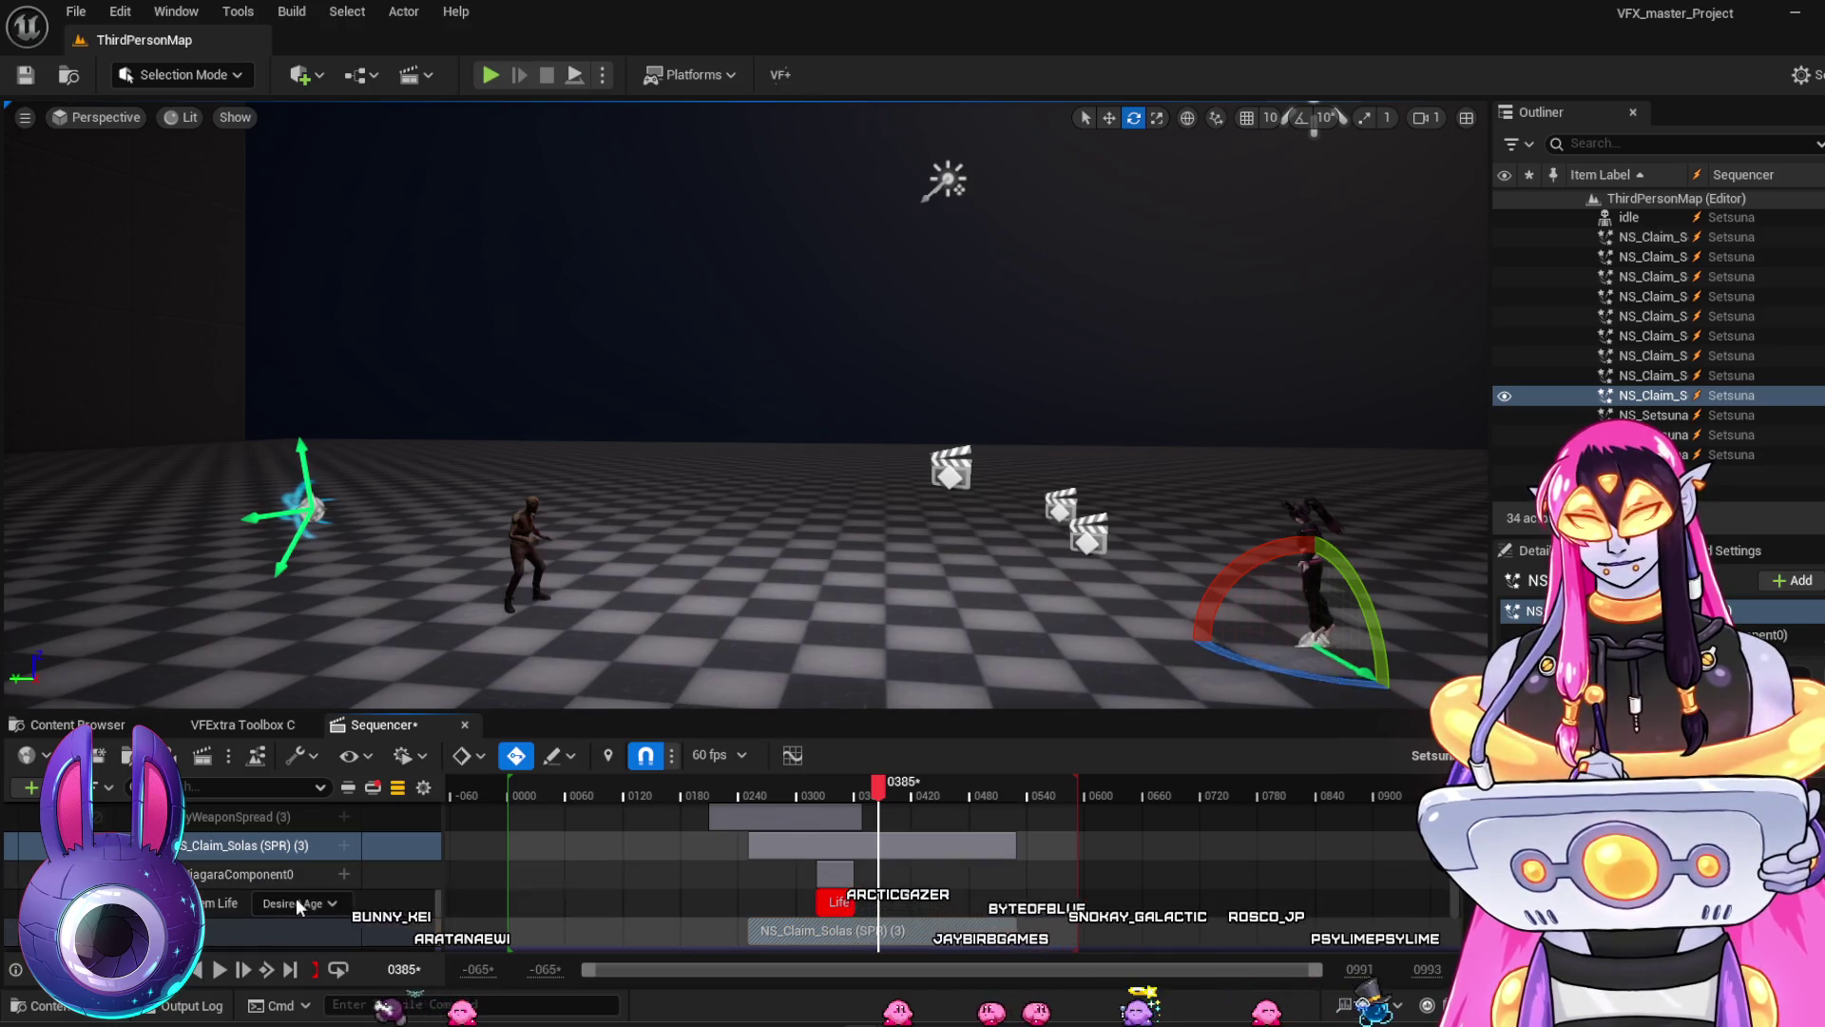
pyautogui.click(802, 793)
pyautogui.click(825, 793)
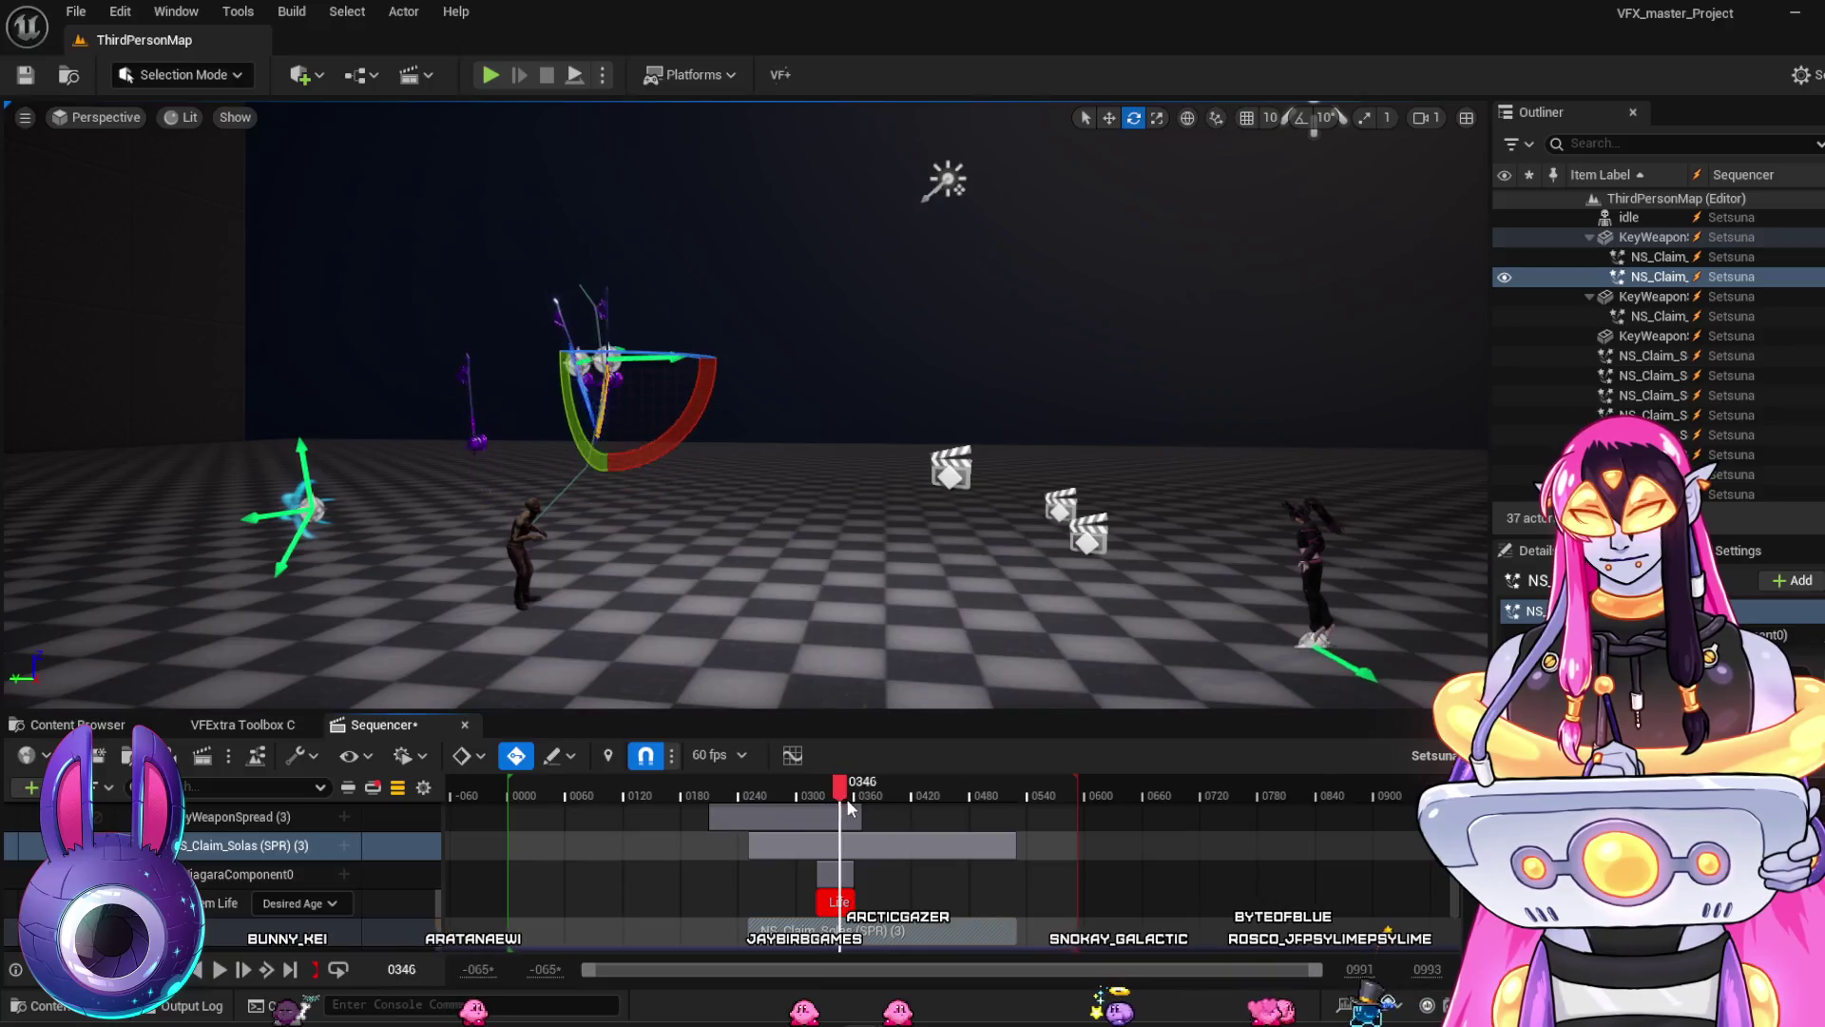
# - Shift the NS_Claim_Solas (SPR) (3) red Life section a few frames later, scrubbing around frames 0320–0352
pyautogui.moveTo(829, 797); pyautogui.dragTo(846, 802)
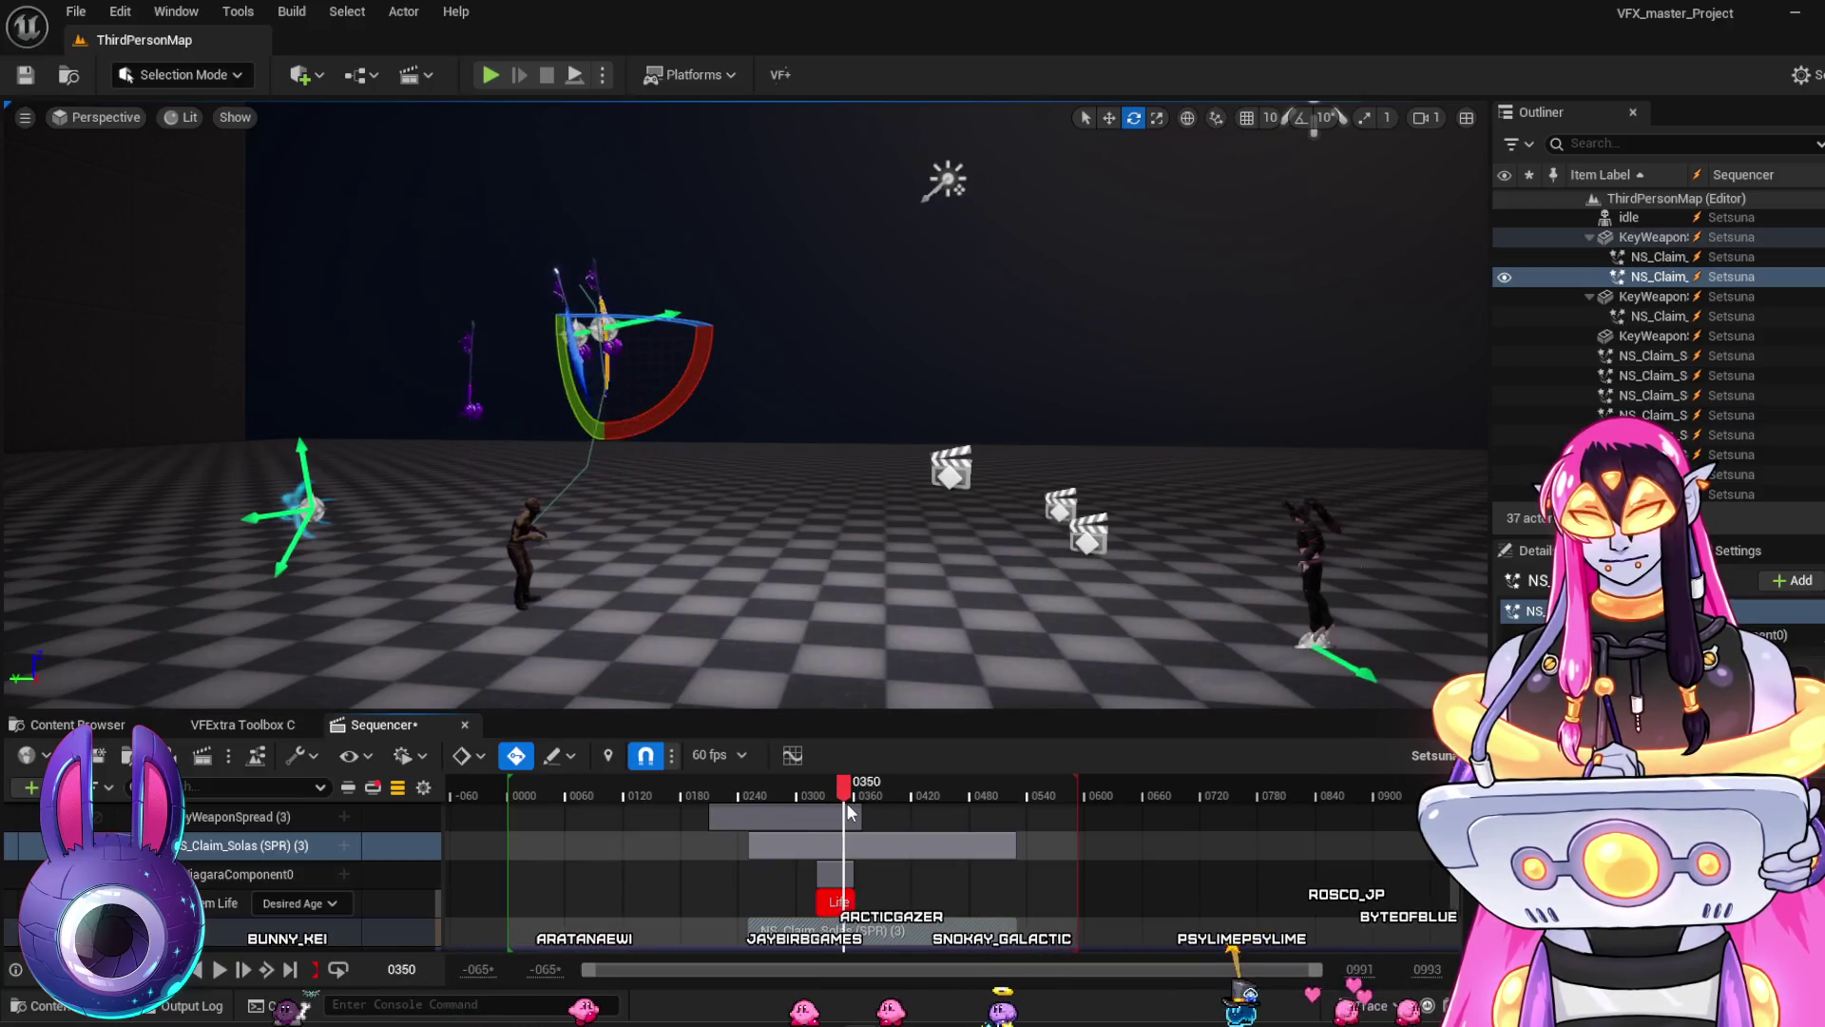
pyautogui.click(258, 845)
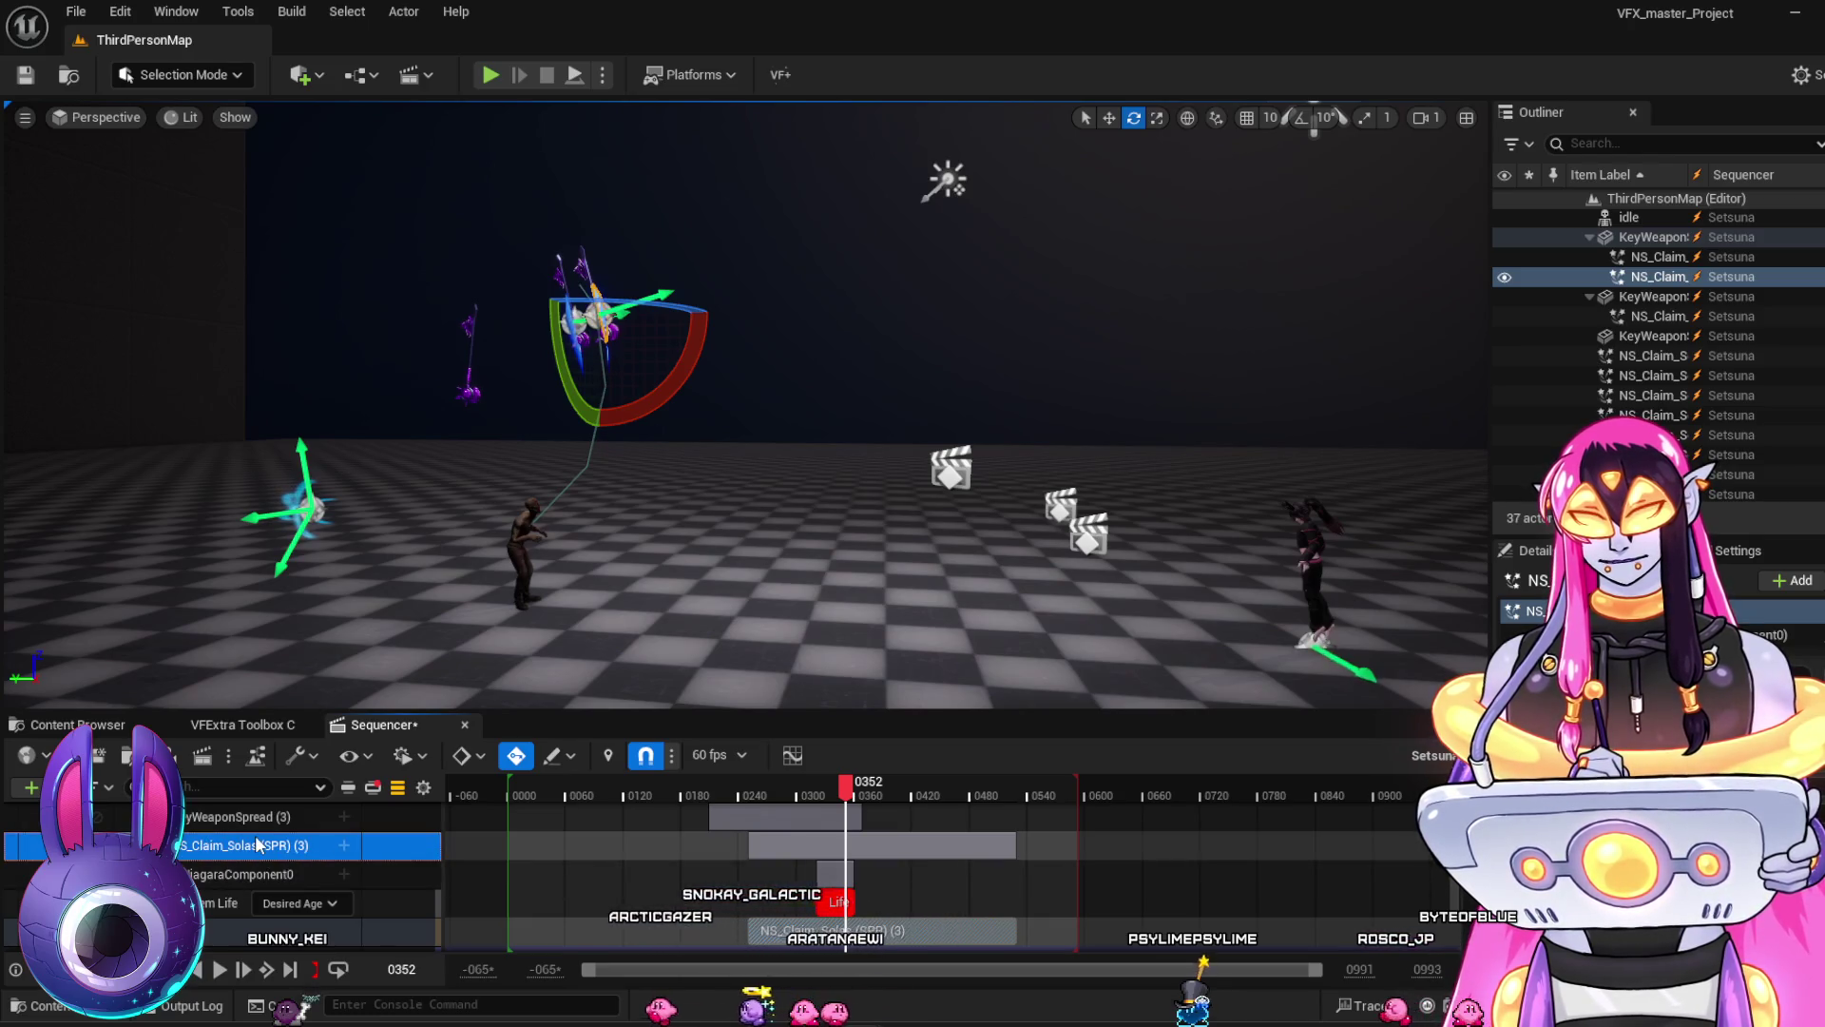
pyautogui.scroll(-3, 308, 842)
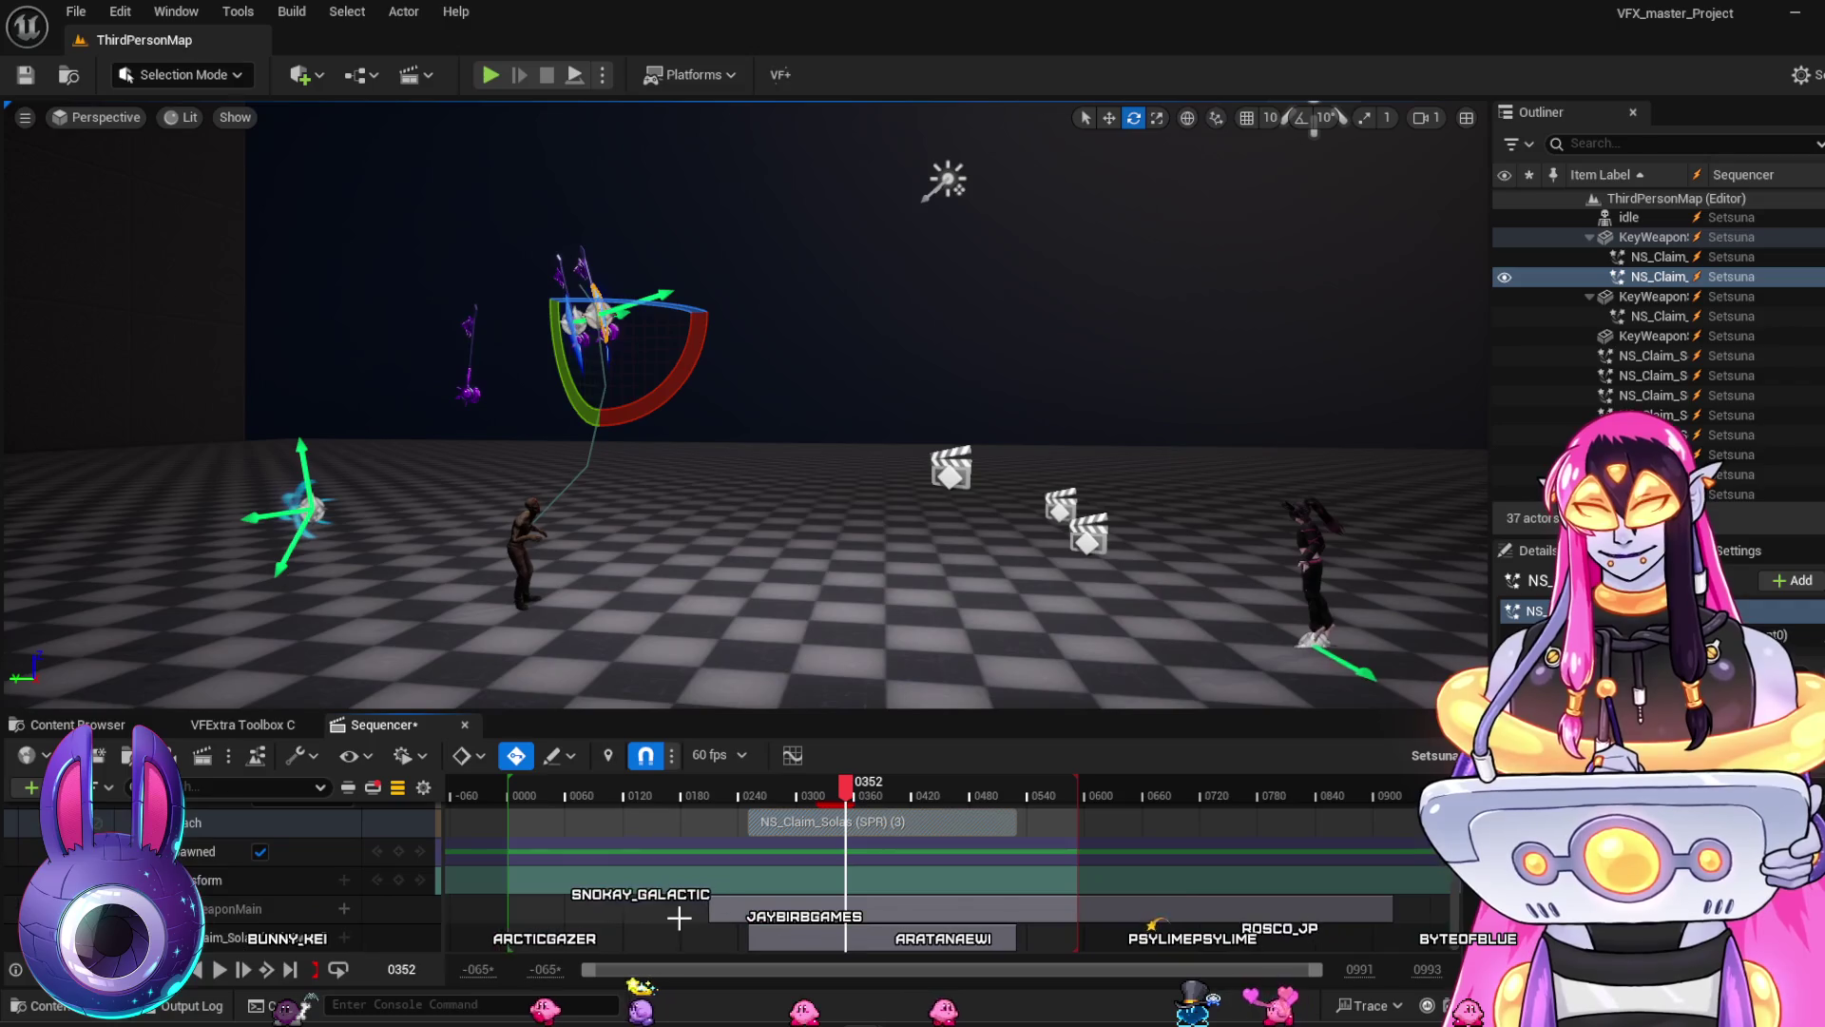
pyautogui.scroll(3, 683, 916)
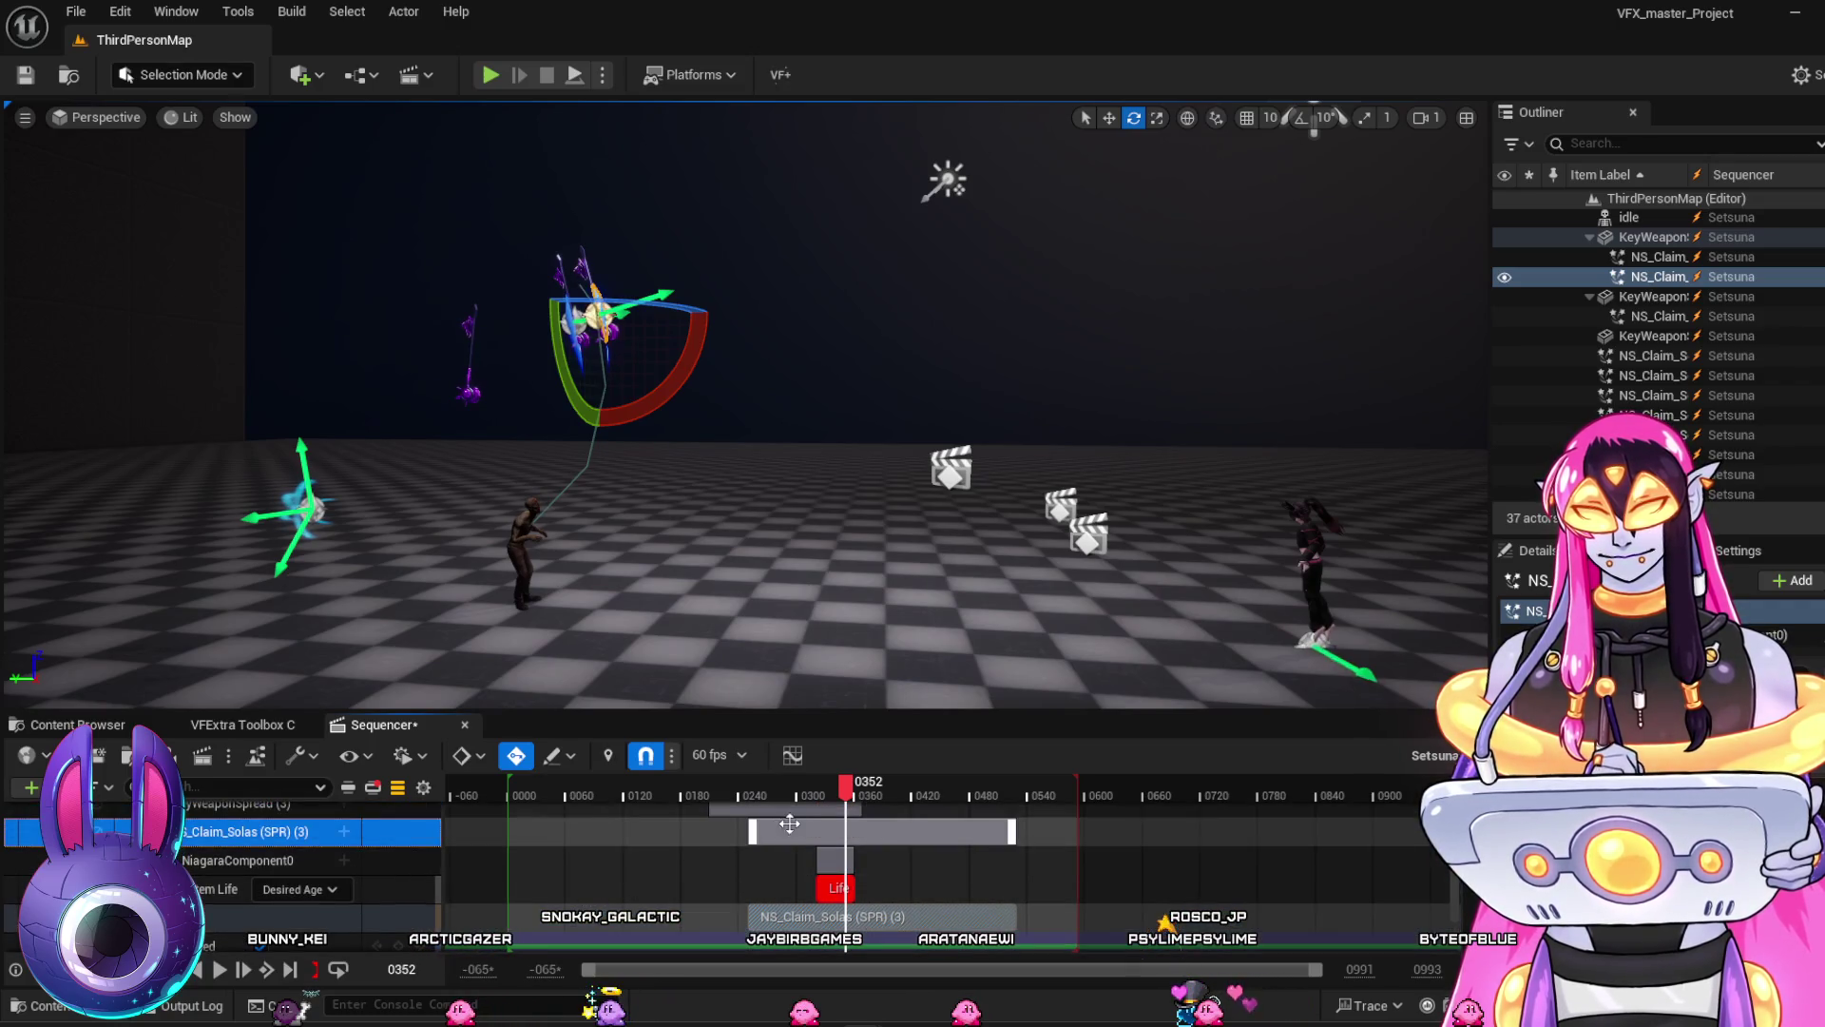
pyautogui.moveTo(845, 801); pyautogui.dragTo(827, 802)
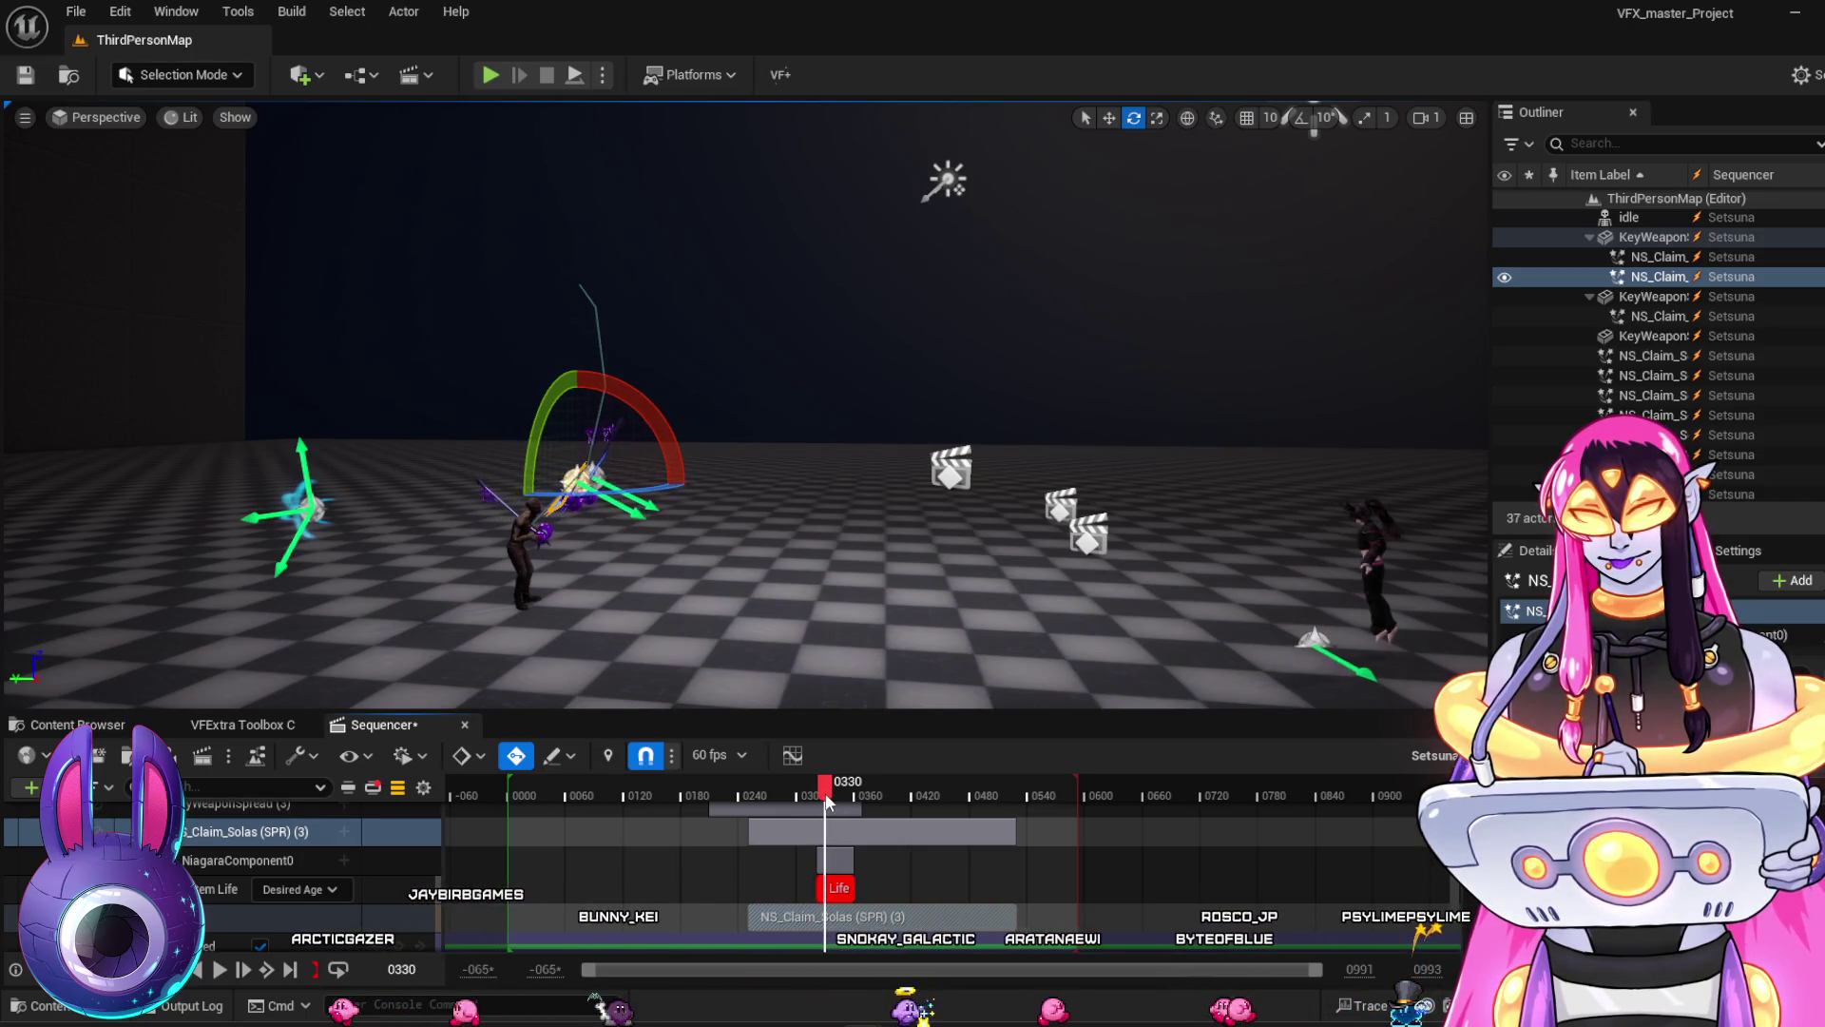
pyautogui.moveTo(839, 887); pyautogui.dragTo(848, 886)
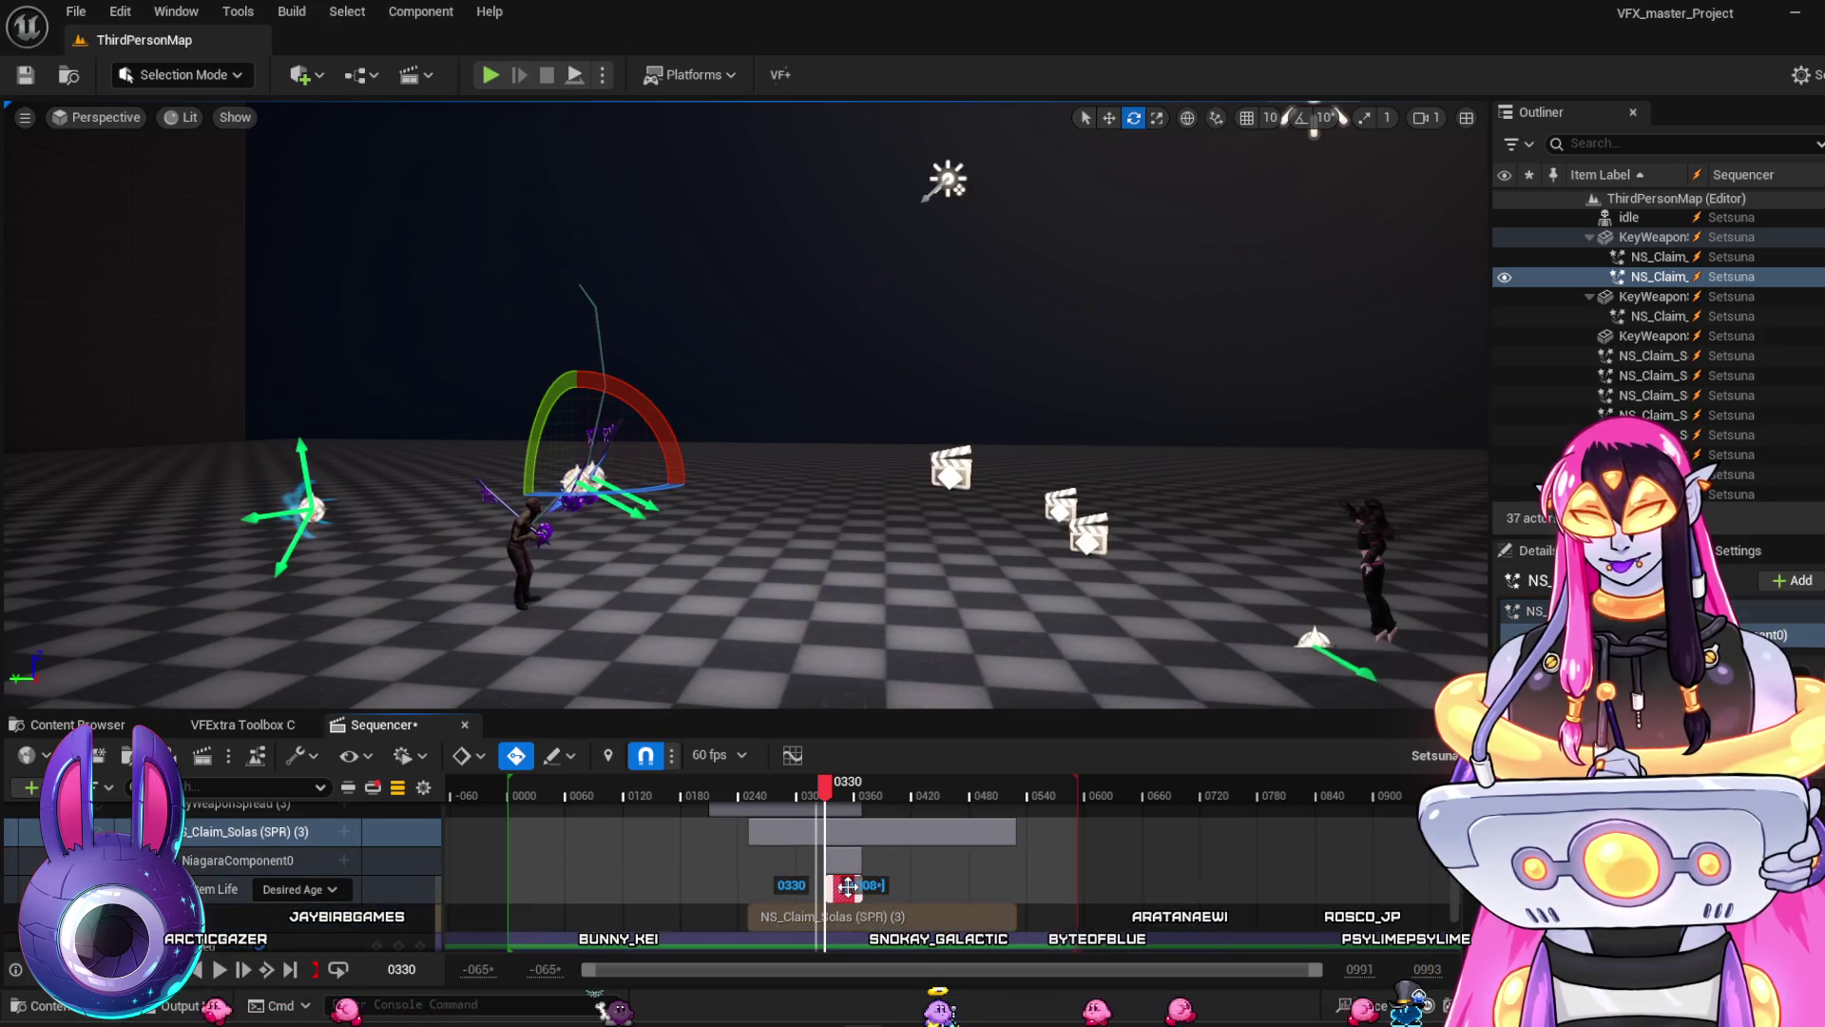
pyautogui.moveTo(827, 802)
pyautogui.mouseDown()
pyautogui.moveTo(858, 802)
pyautogui.moveTo(846, 816)
pyautogui.mouseUp()
pyautogui.scroll(3, 658, 886)
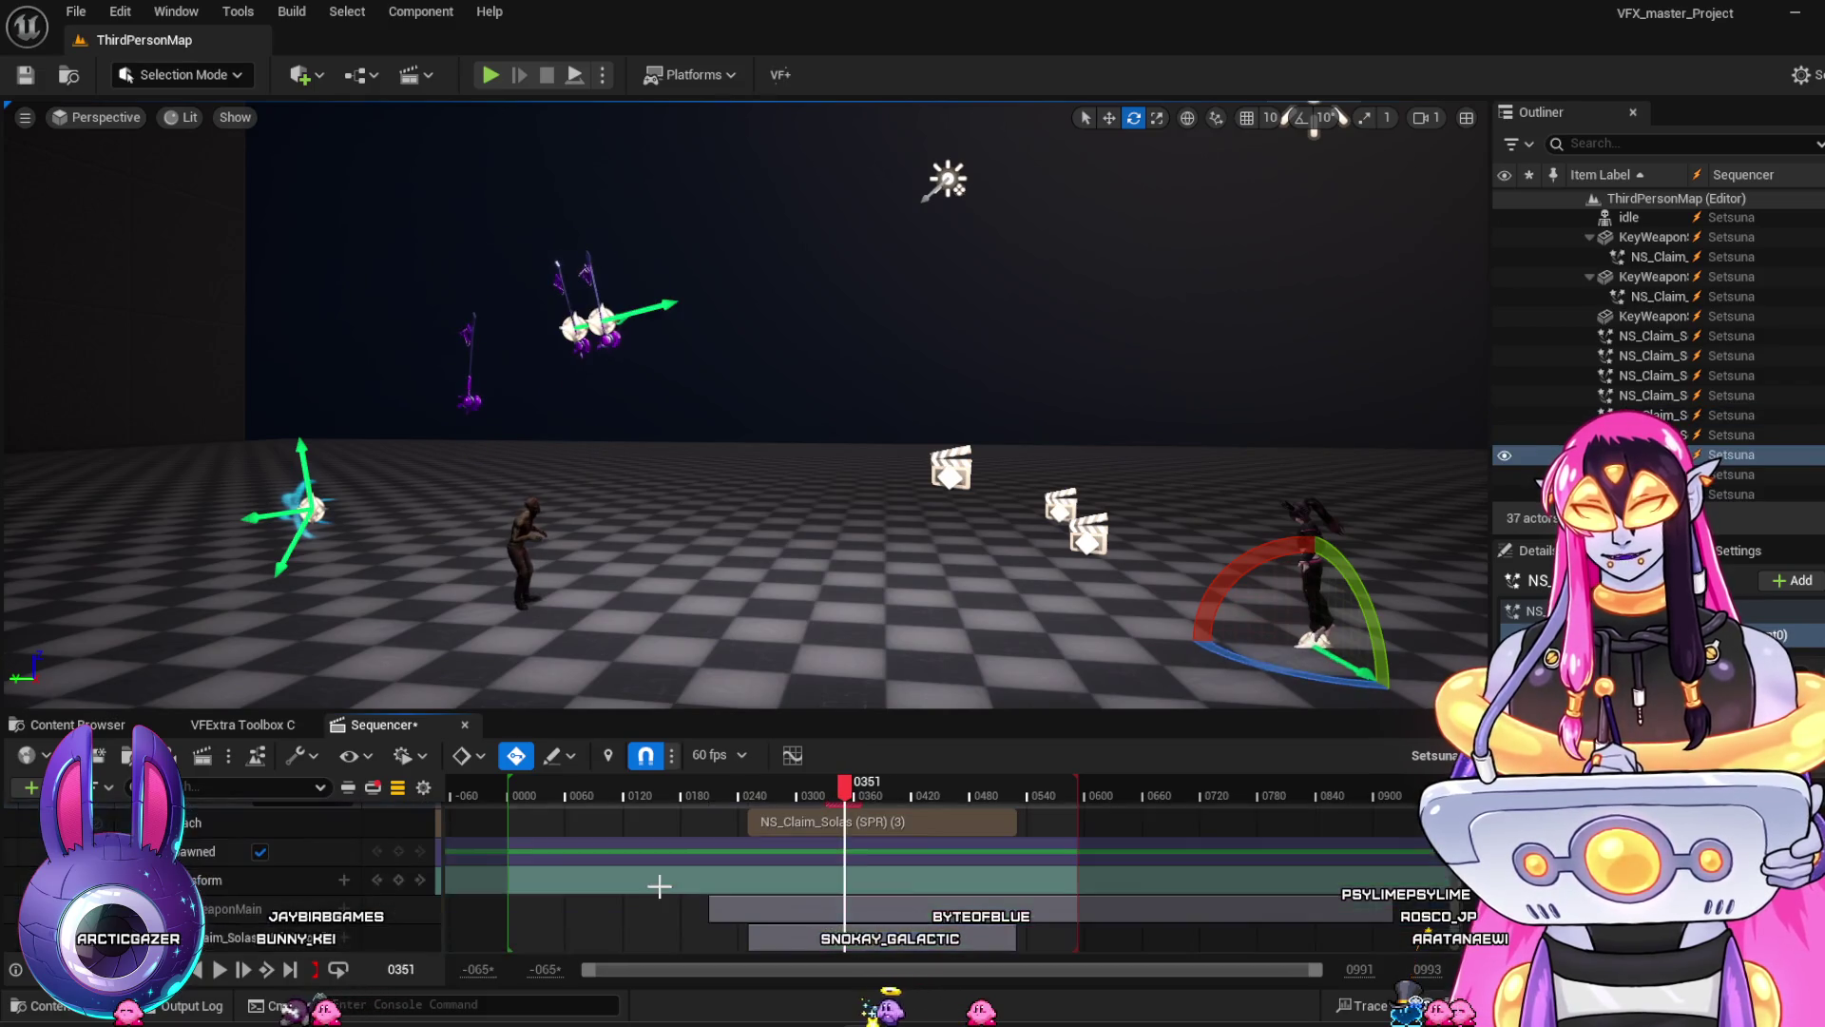
pyautogui.scroll(2, 662, 885)
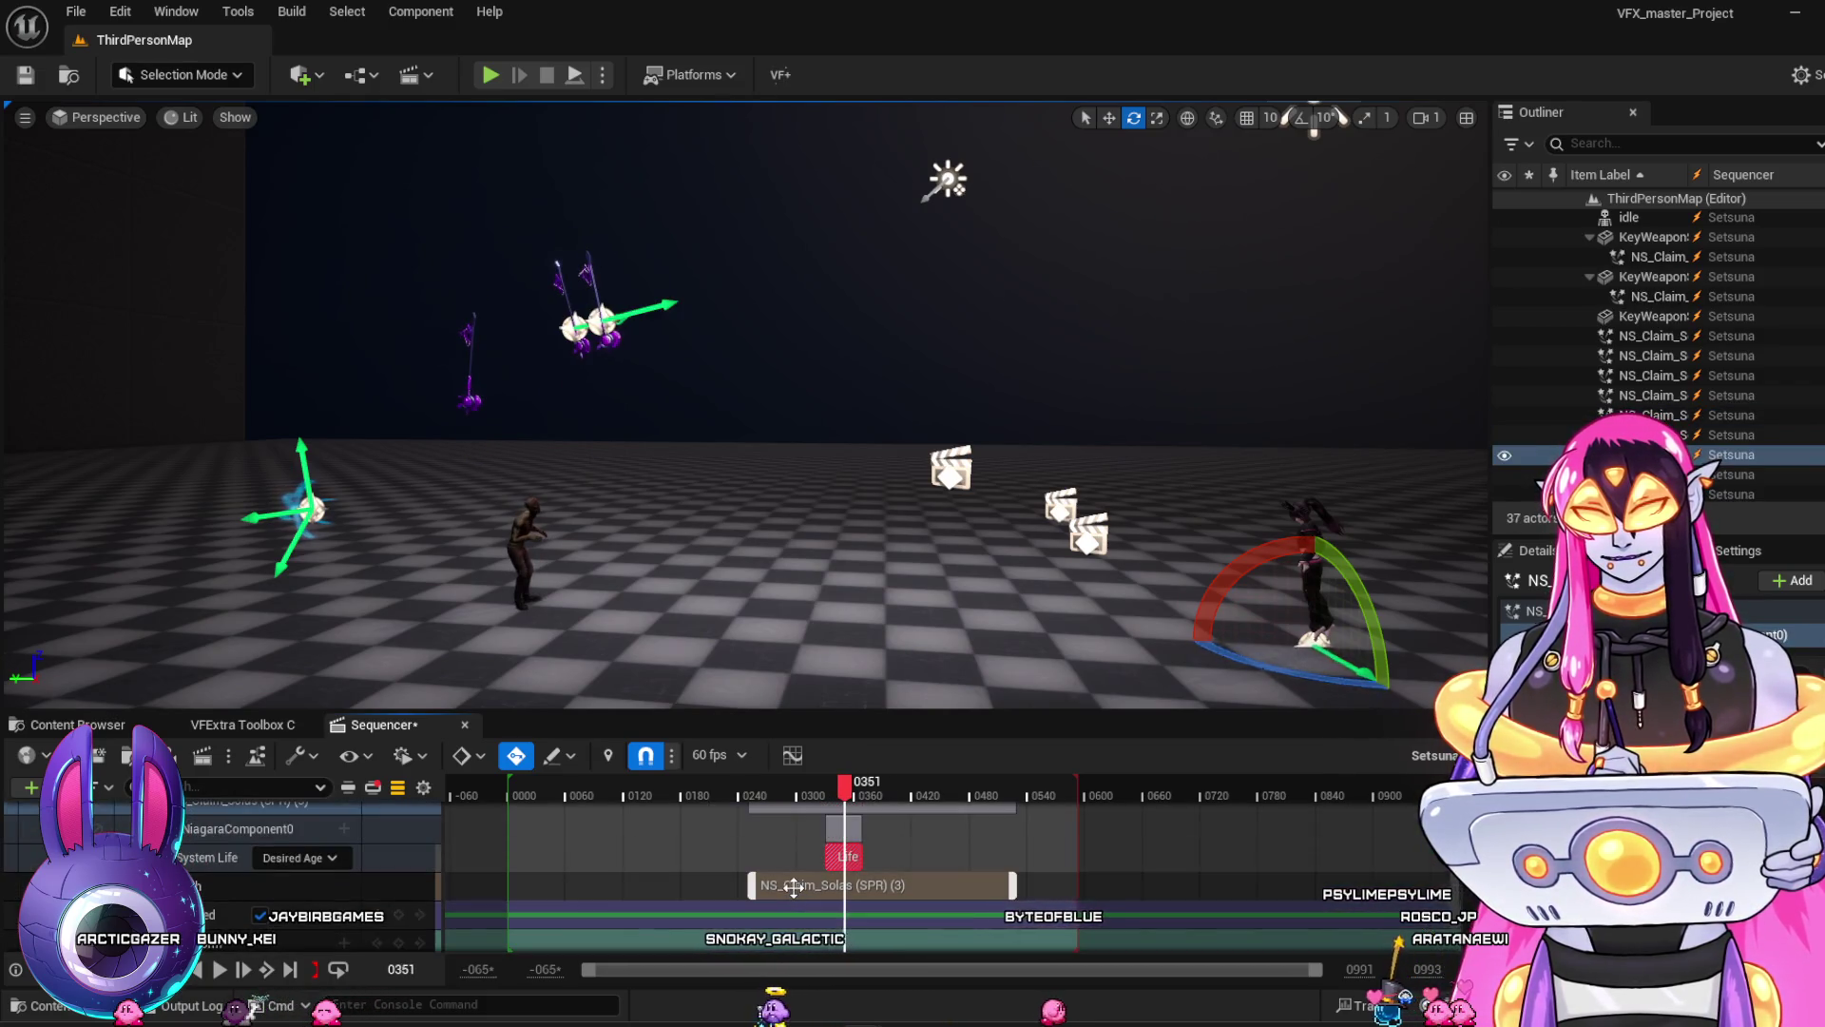
pyautogui.rightClick(793, 887)
# - Attach the effect section to KeyWeaponSpread (3) and play the shot to preview it
pyautogui.moveTo(874, 819)
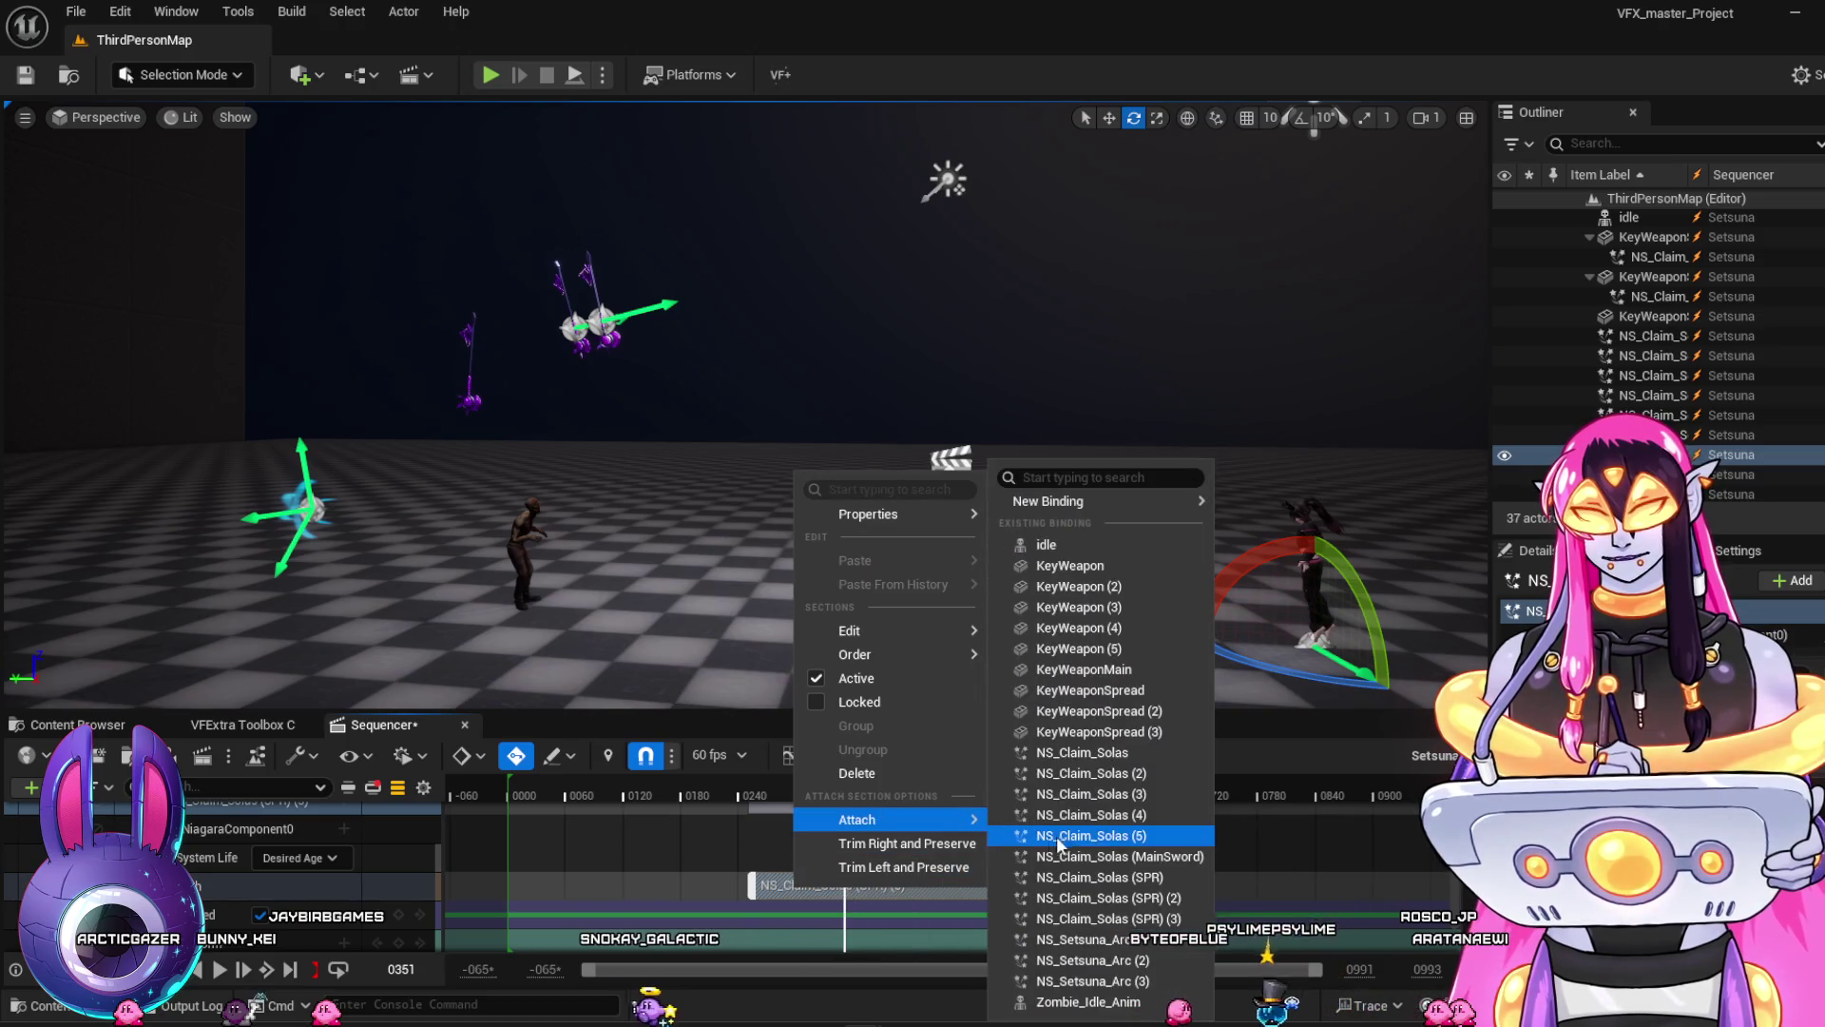
pyautogui.click(1111, 734)
pyautogui.moveTo(843, 795); pyautogui.dragTo(804, 796)
pyautogui.press('space')
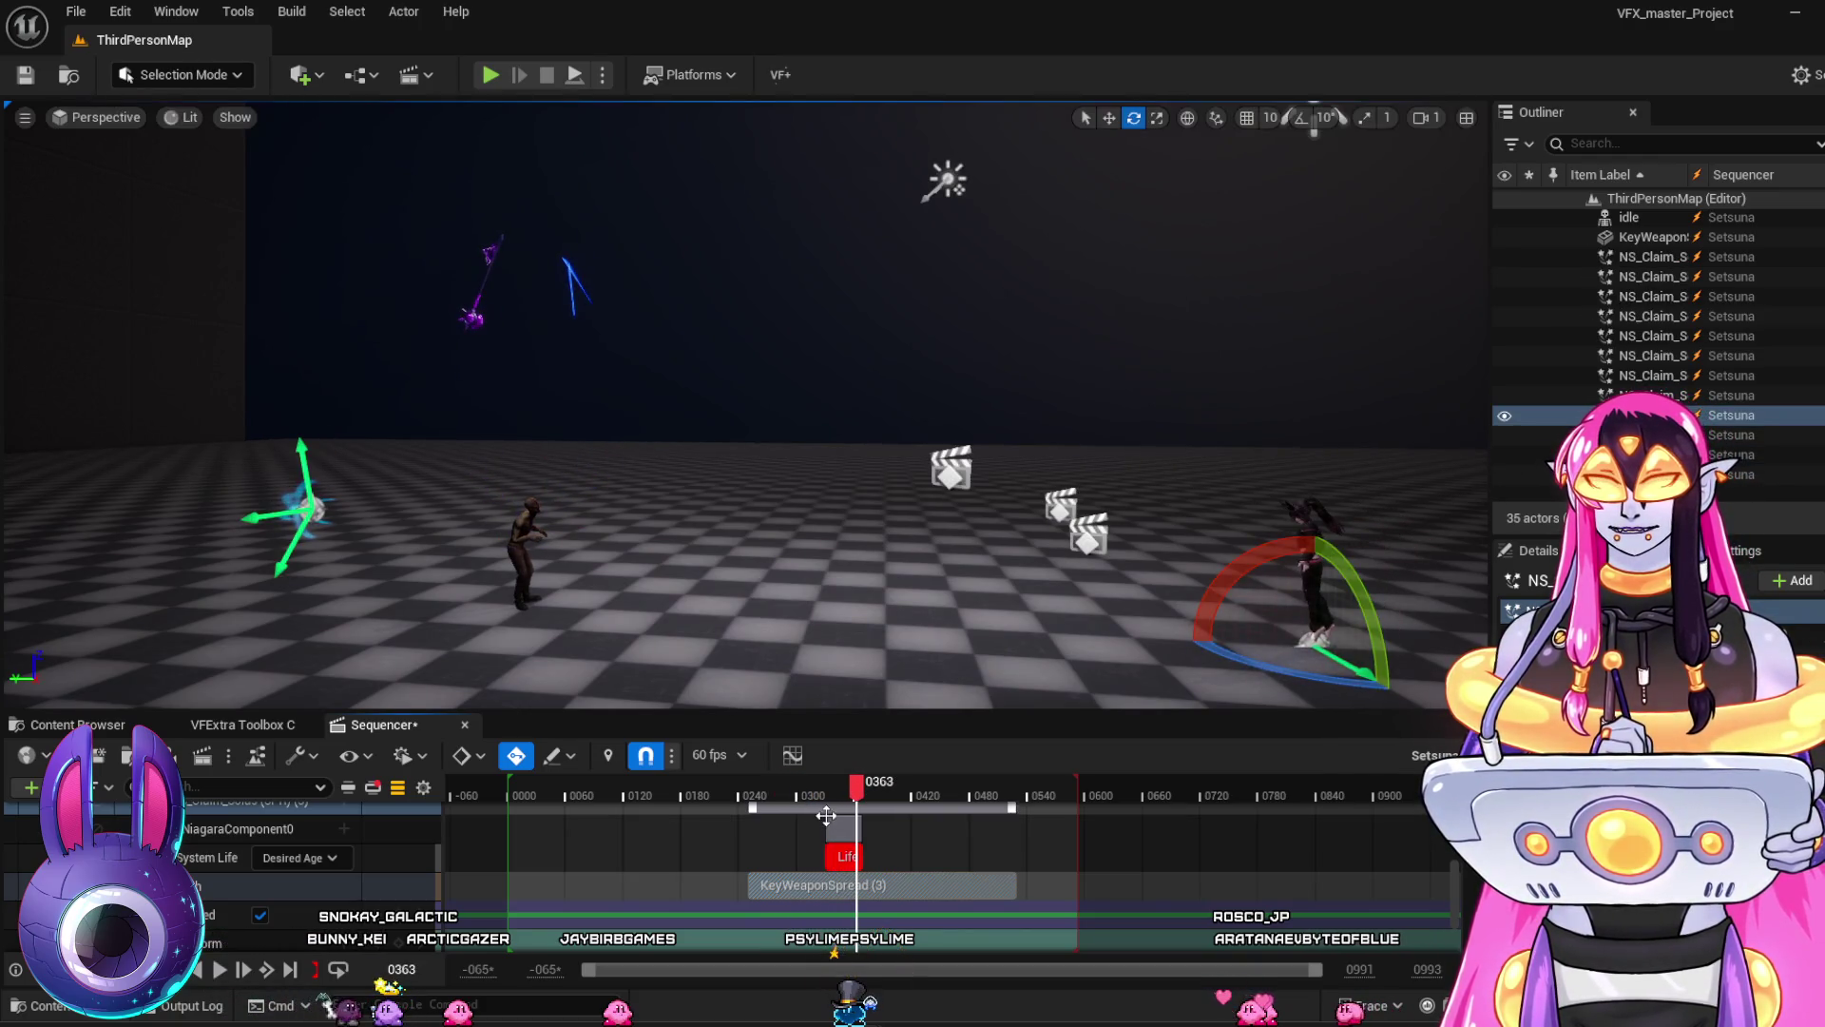
pyautogui.moveTo(865, 794)
pyautogui.mouseDown()
pyautogui.moveTo(801, 795)
pyautogui.moveTo(860, 795)
pyautogui.mouseUp()
pyautogui.press('space')
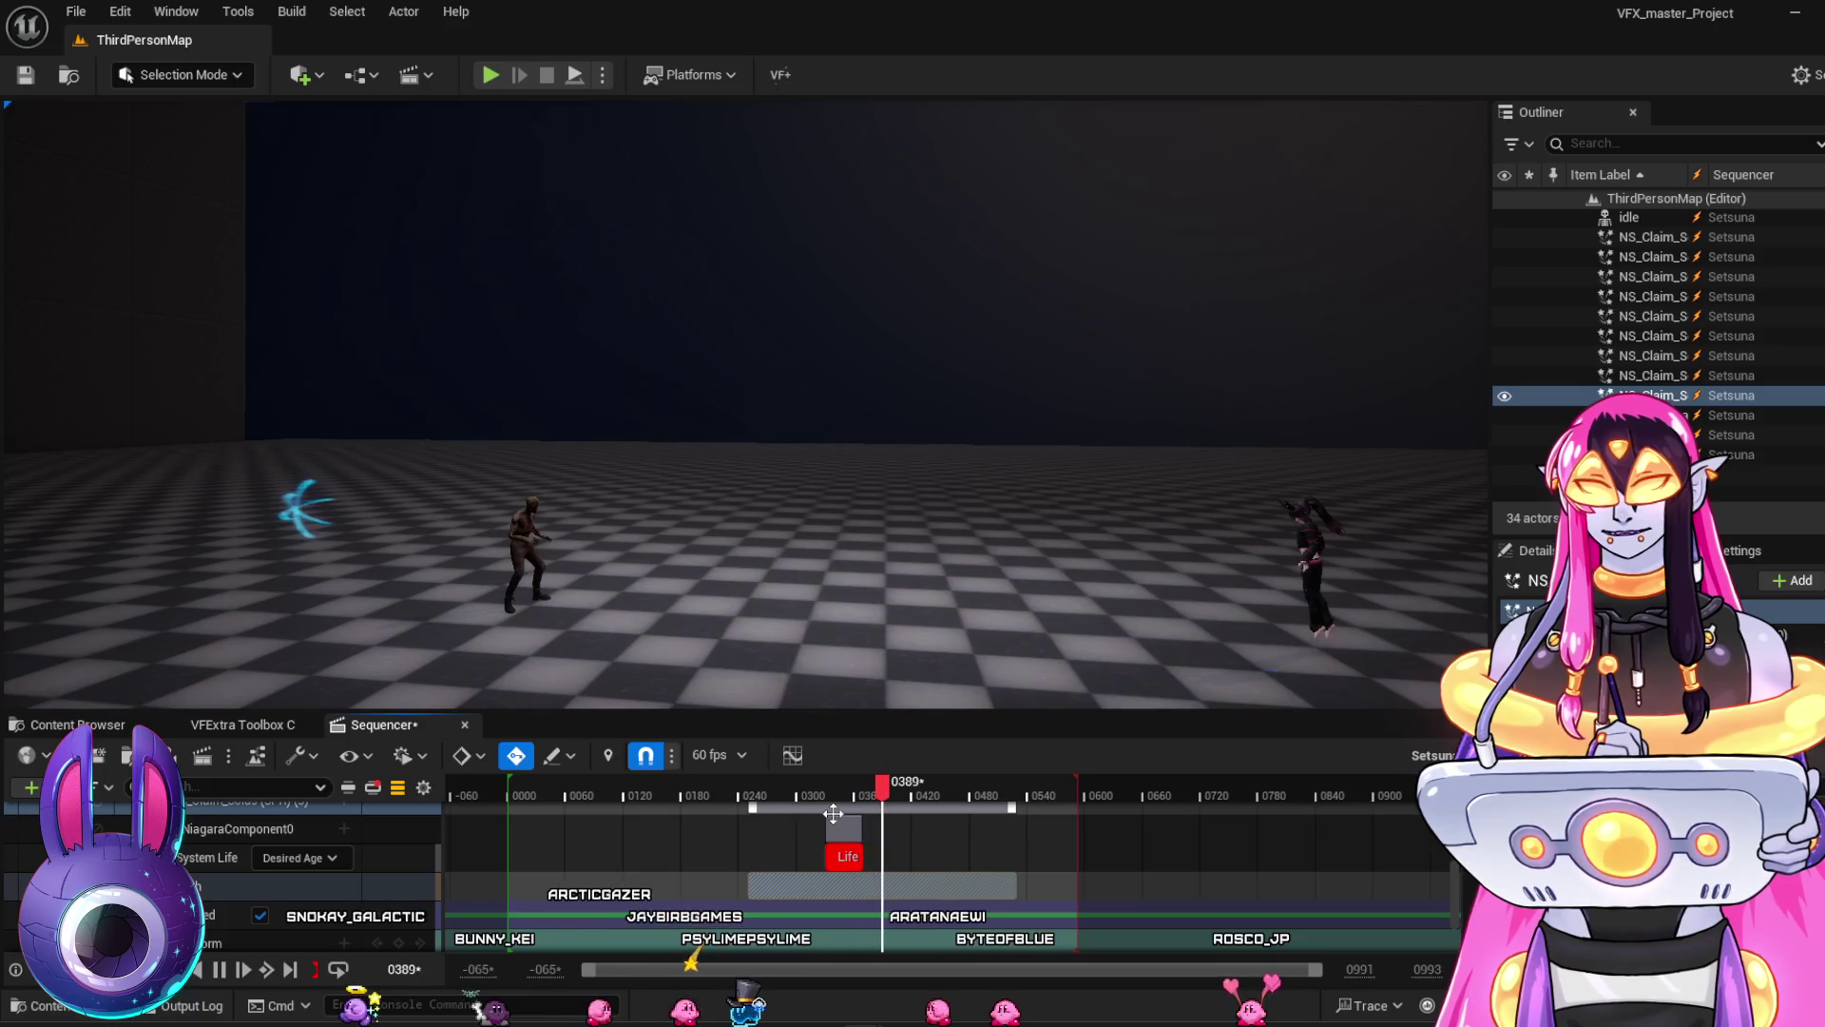
pyautogui.press('space')
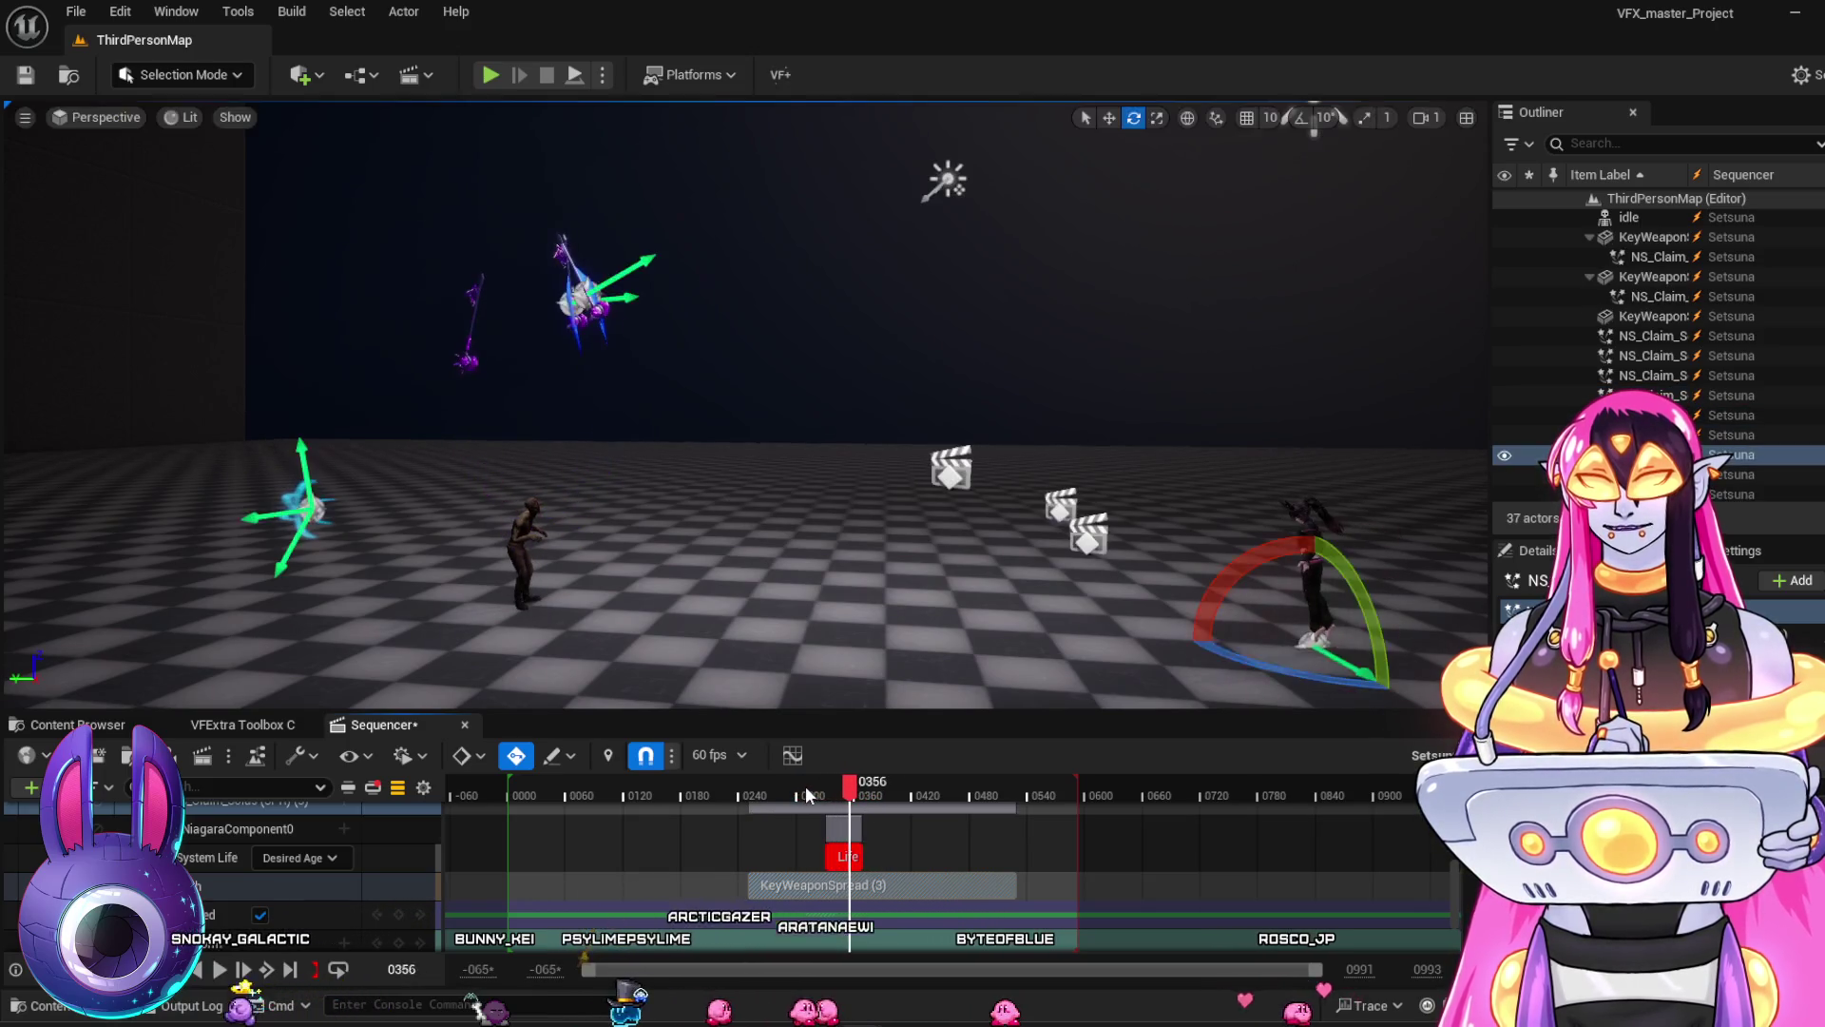
pyautogui.moveTo(843, 786)
pyautogui.mouseDown()
pyautogui.moveTo(825, 797)
pyautogui.moveTo(847, 795)
pyautogui.mouseUp()
pyautogui.scroll(1, 346, 892)
# - Try System Life mode Tick Delta Time, revert it to Desired Age, and replay the shot
pyautogui.click(338, 890)
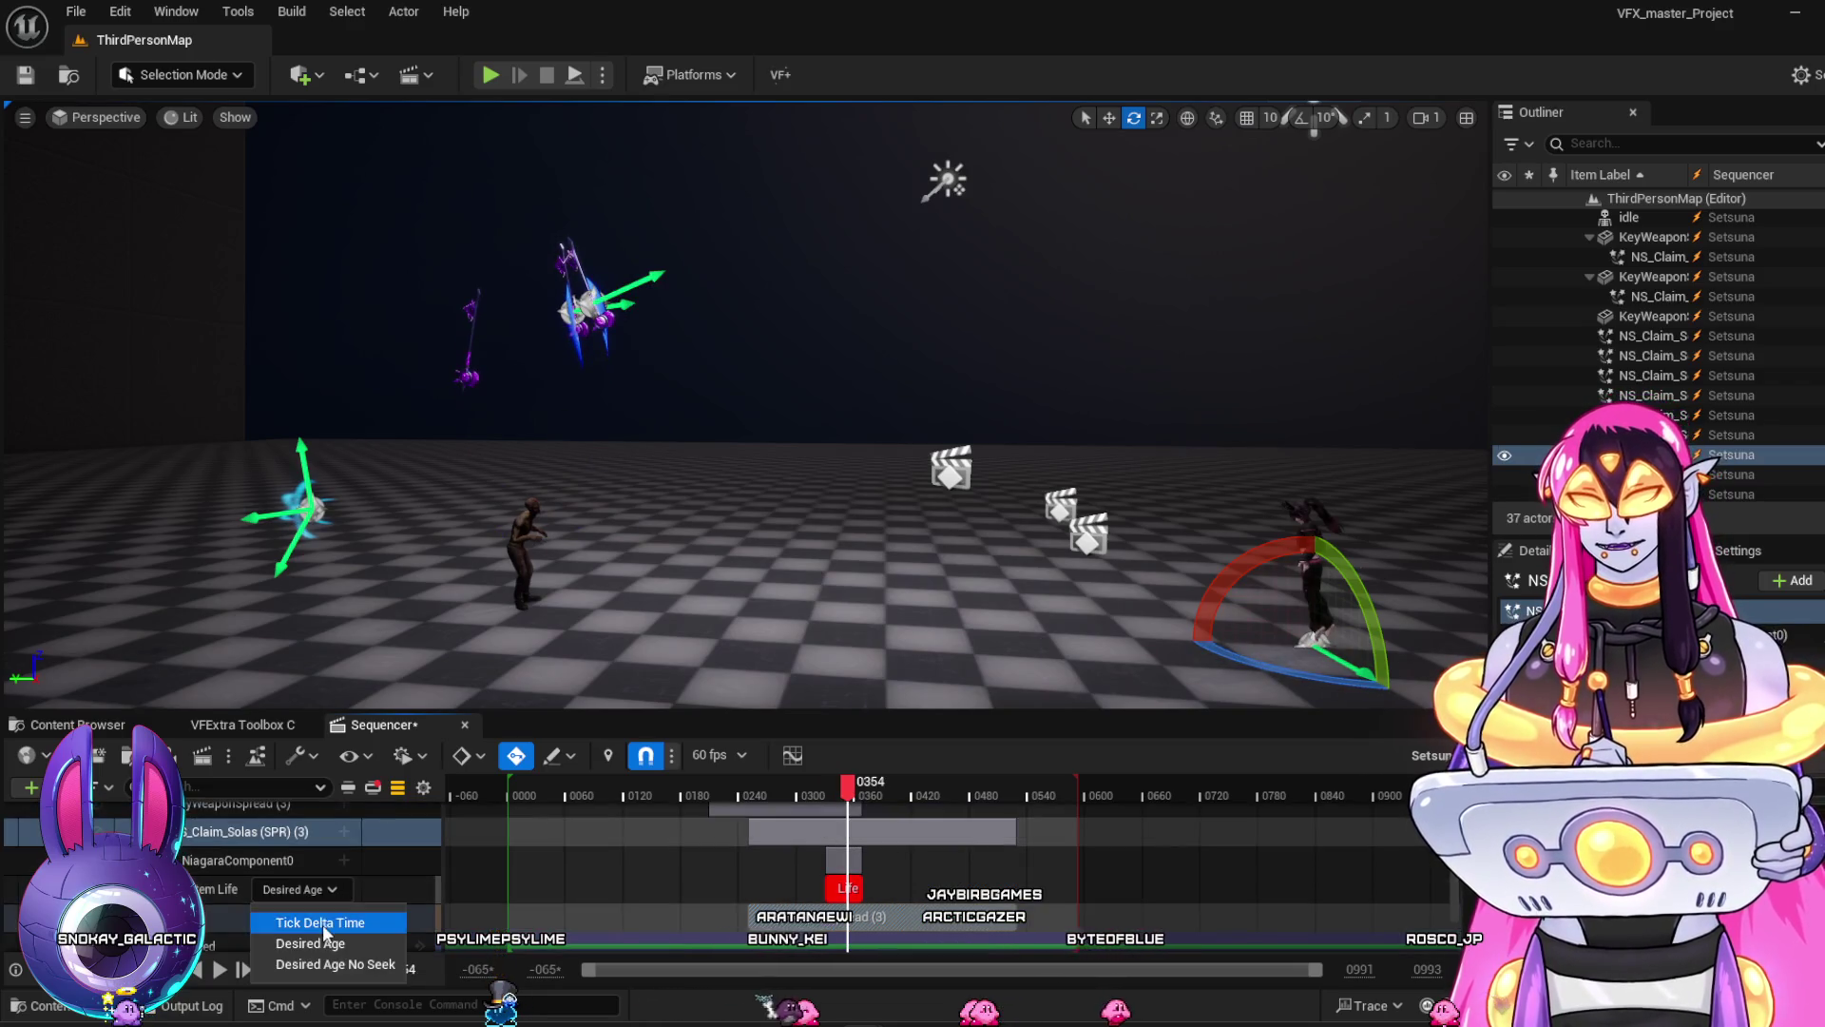
pyautogui.click(322, 924)
pyautogui.click(340, 889)
pyautogui.click(333, 936)
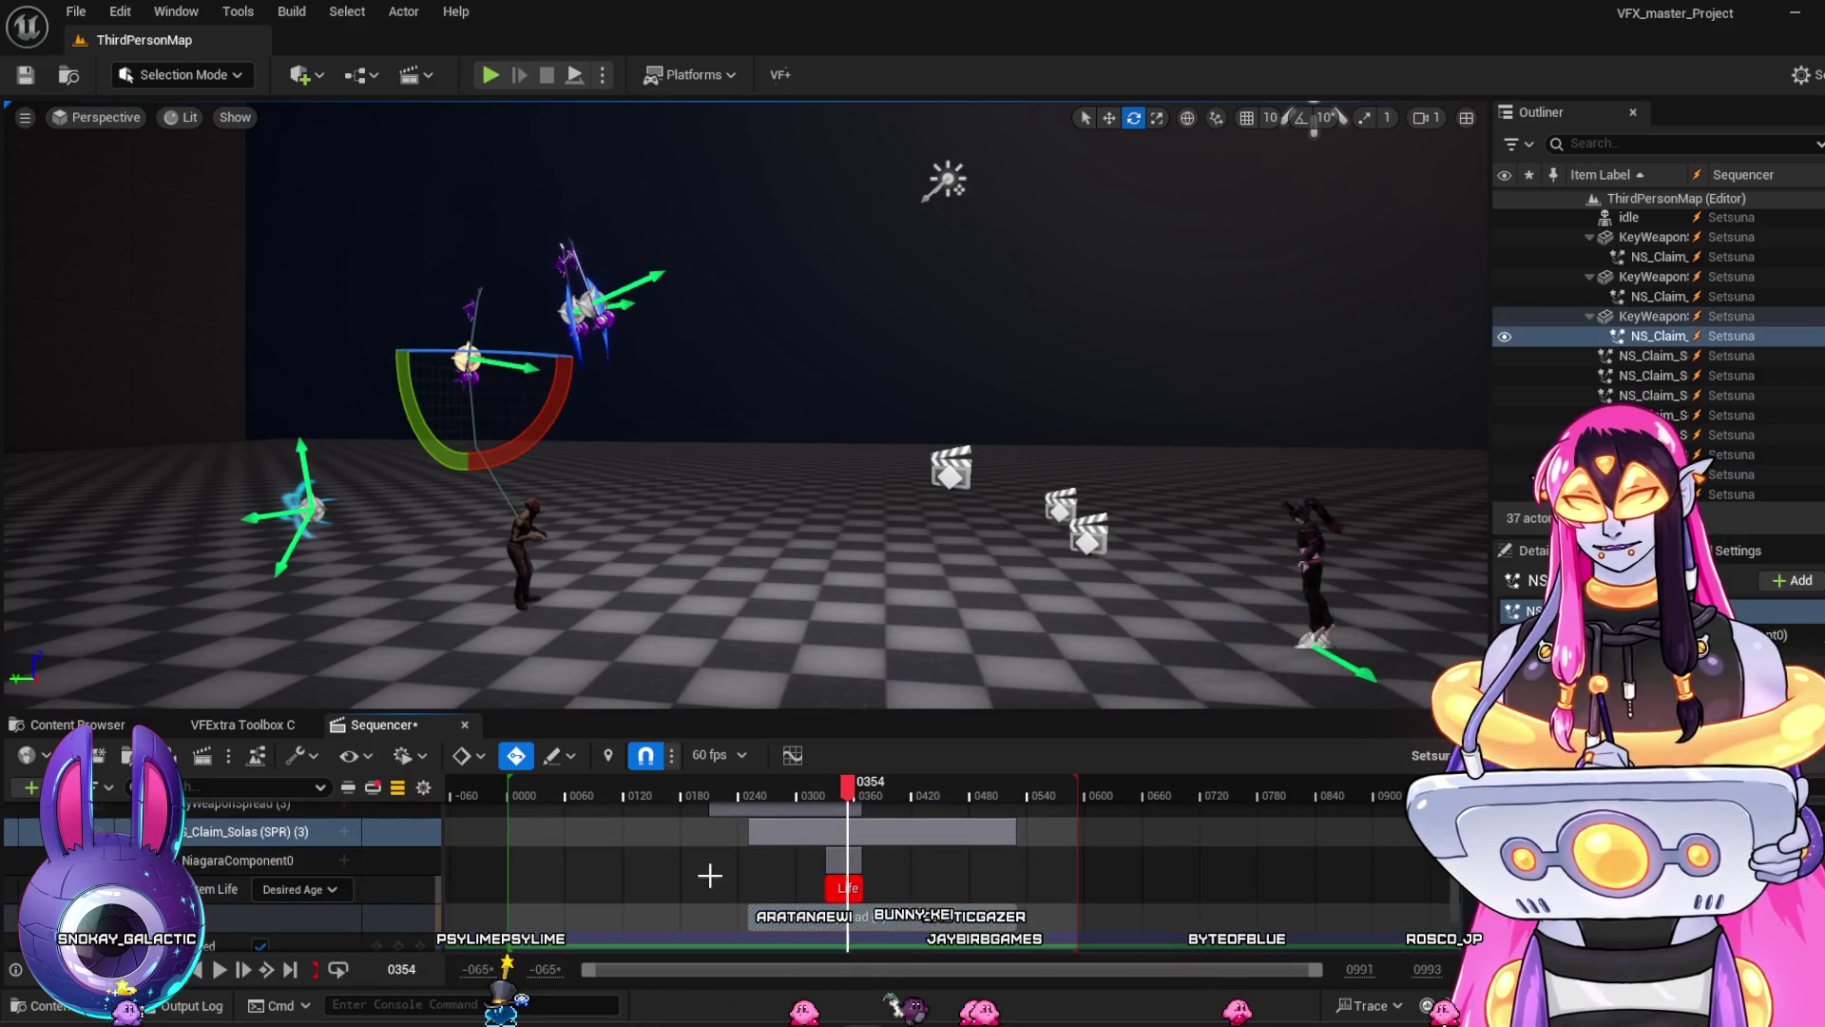
pyautogui.moveTo(851, 801); pyautogui.dragTo(806, 795)
pyautogui.press('space')
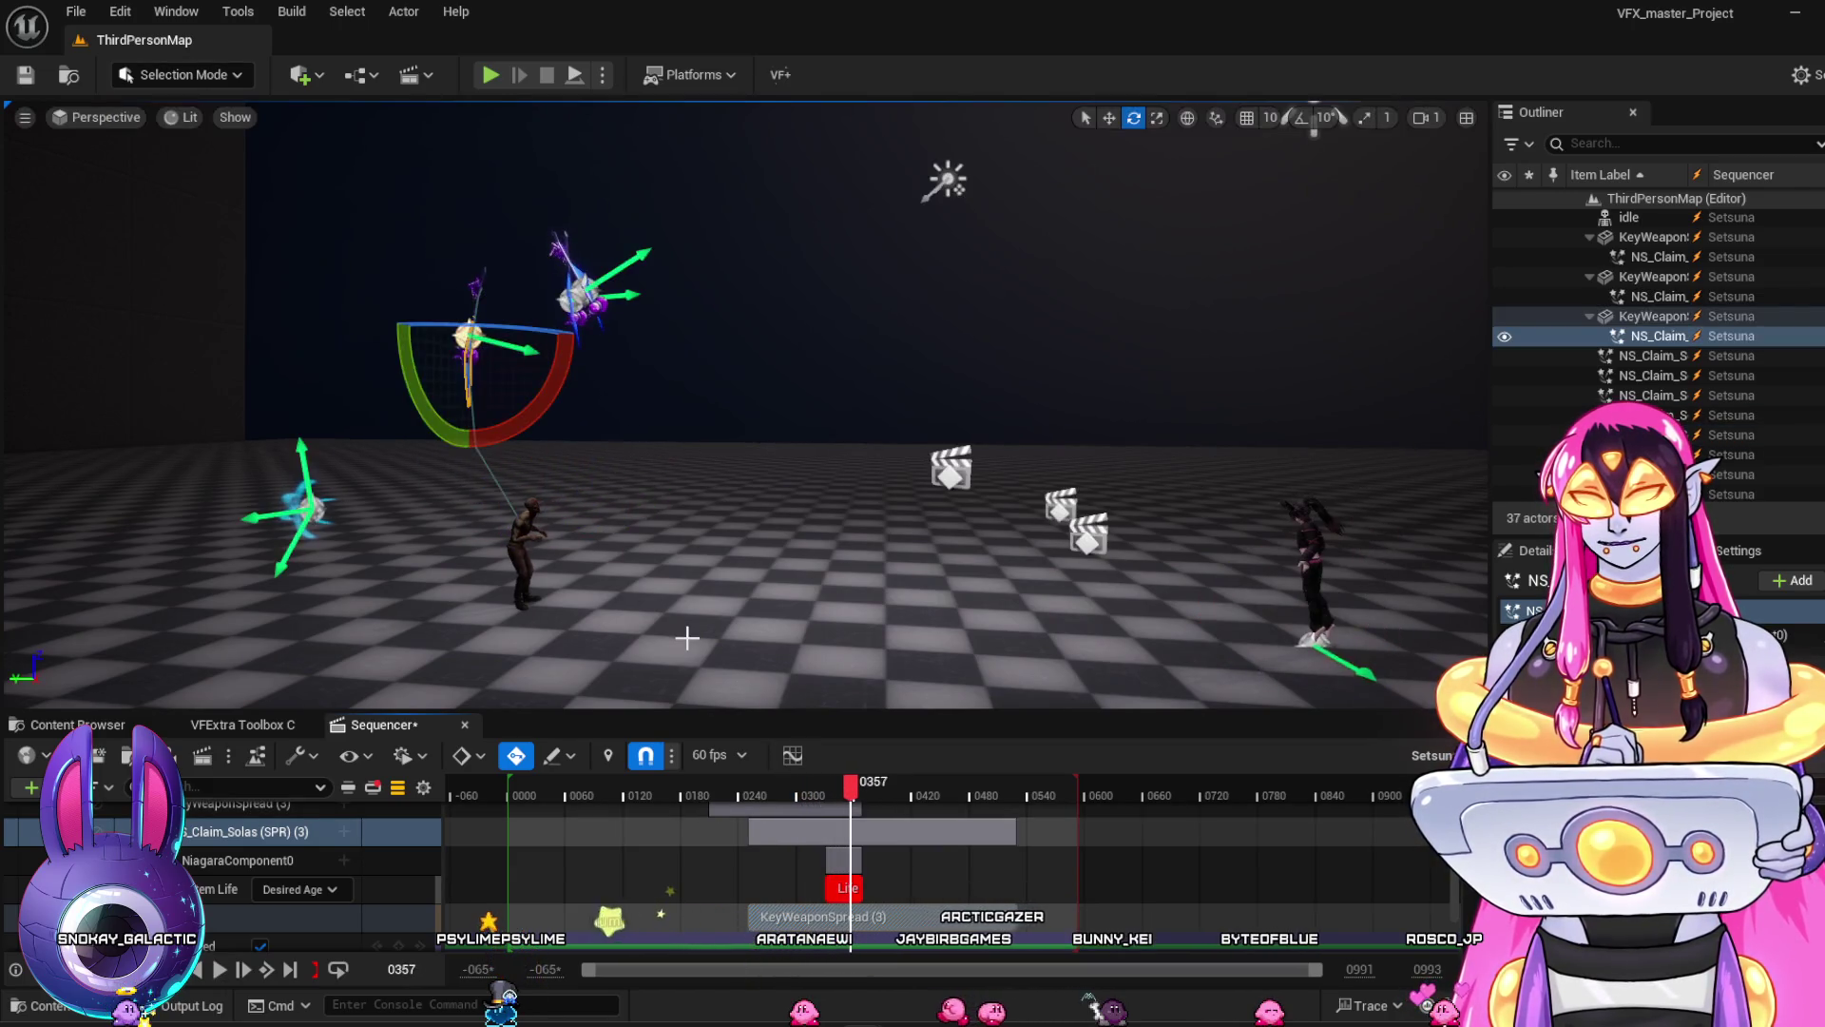
pyautogui.press('space')
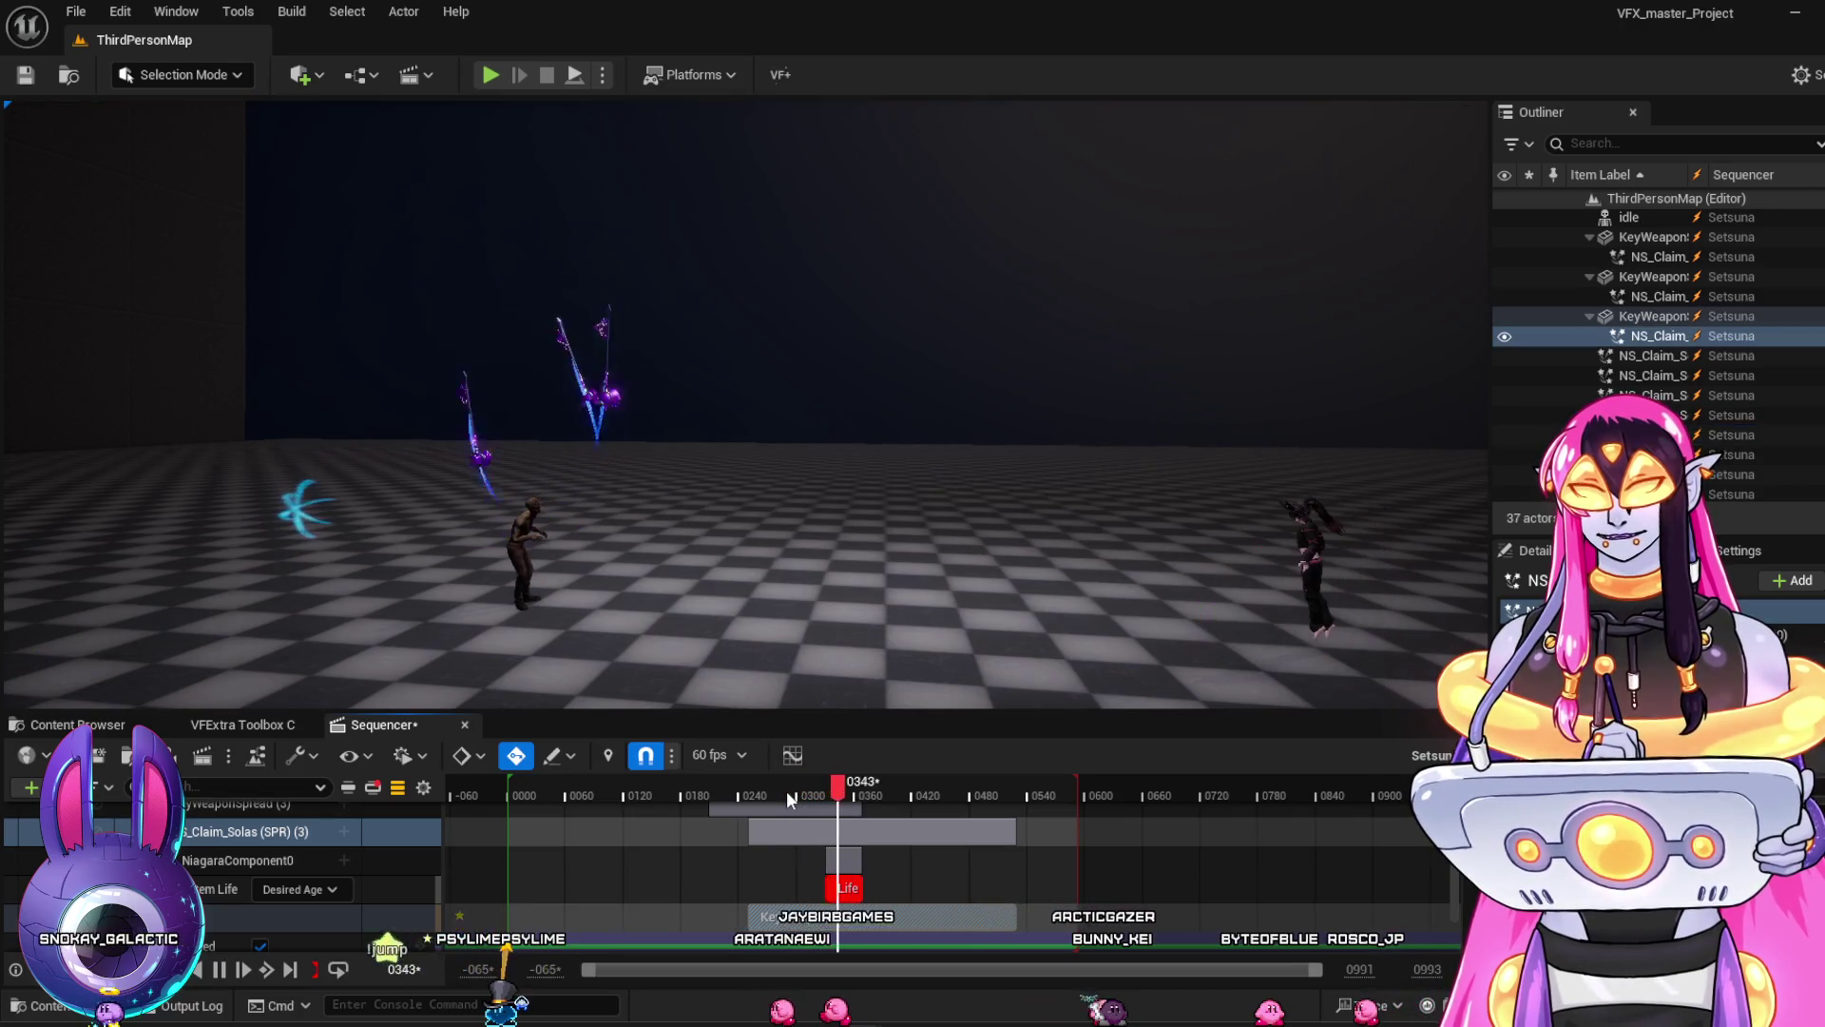
pyautogui.press('space')
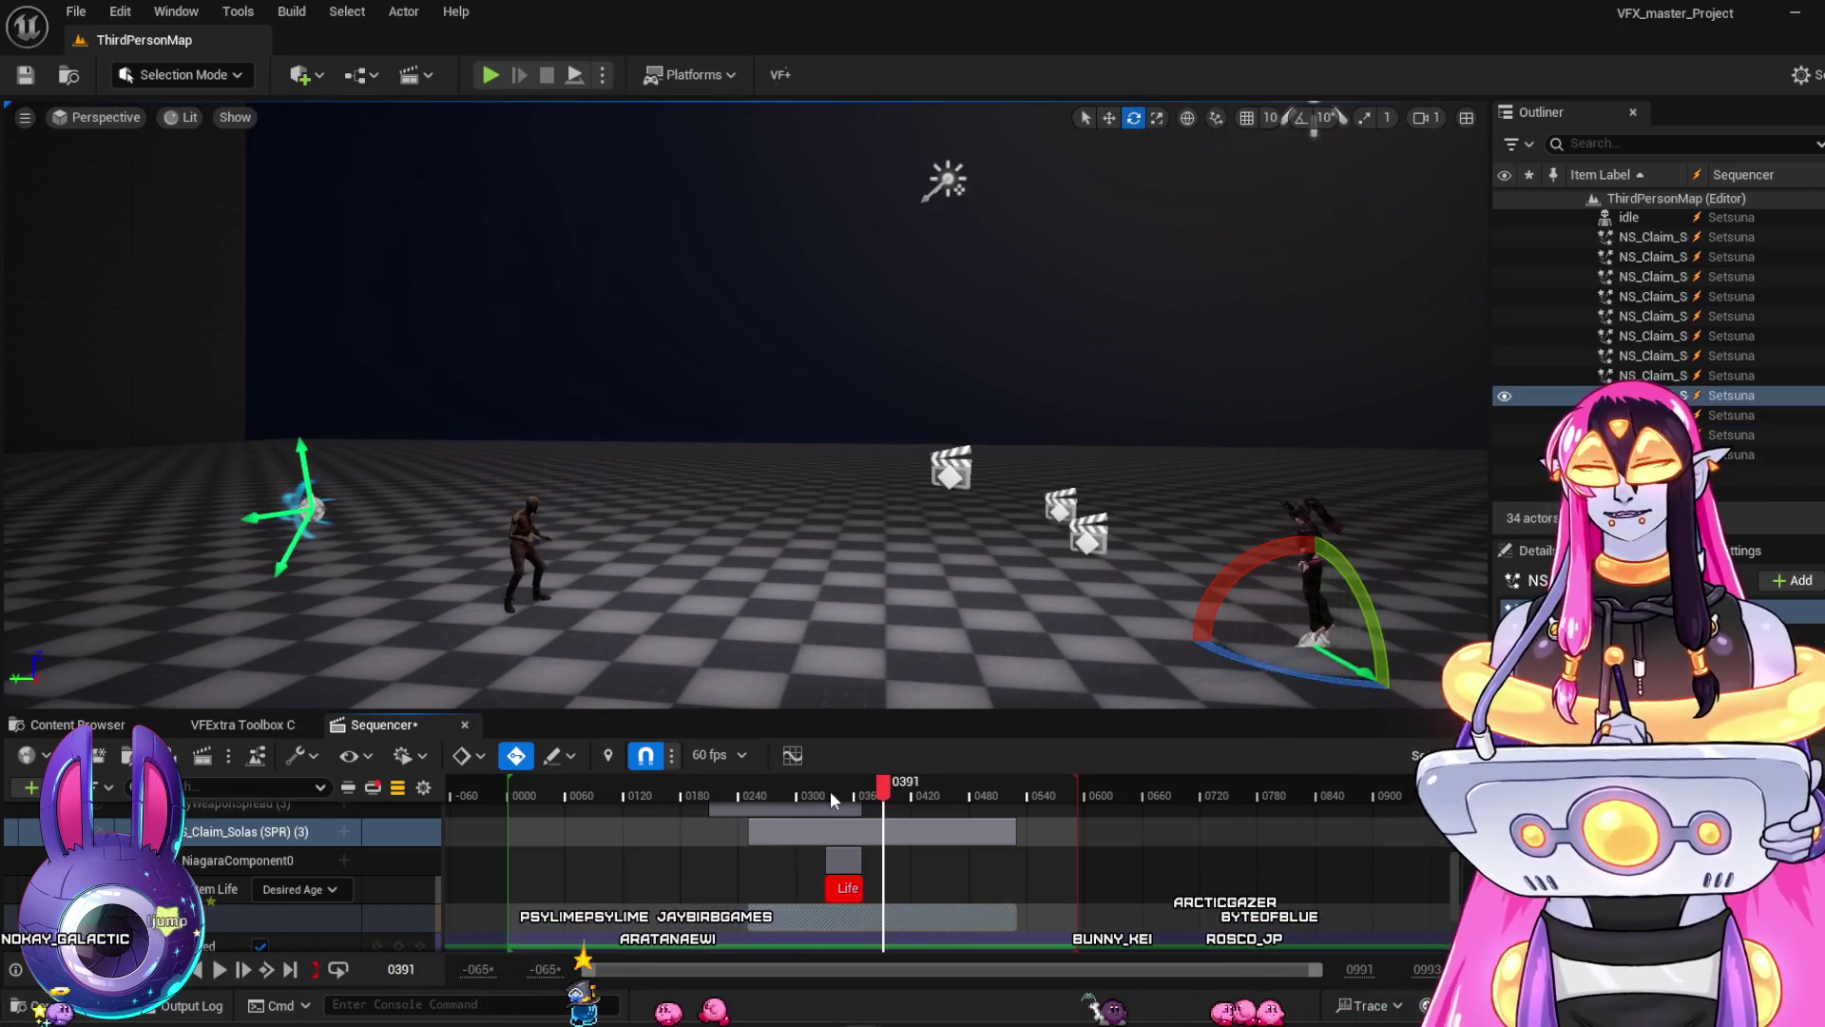
# - Collapse the Claim_Solas (SPR) (3) track and select the WeaponSpread tracks down to WeaponSpread (4)
pyautogui.scroll(2, 242, 926)
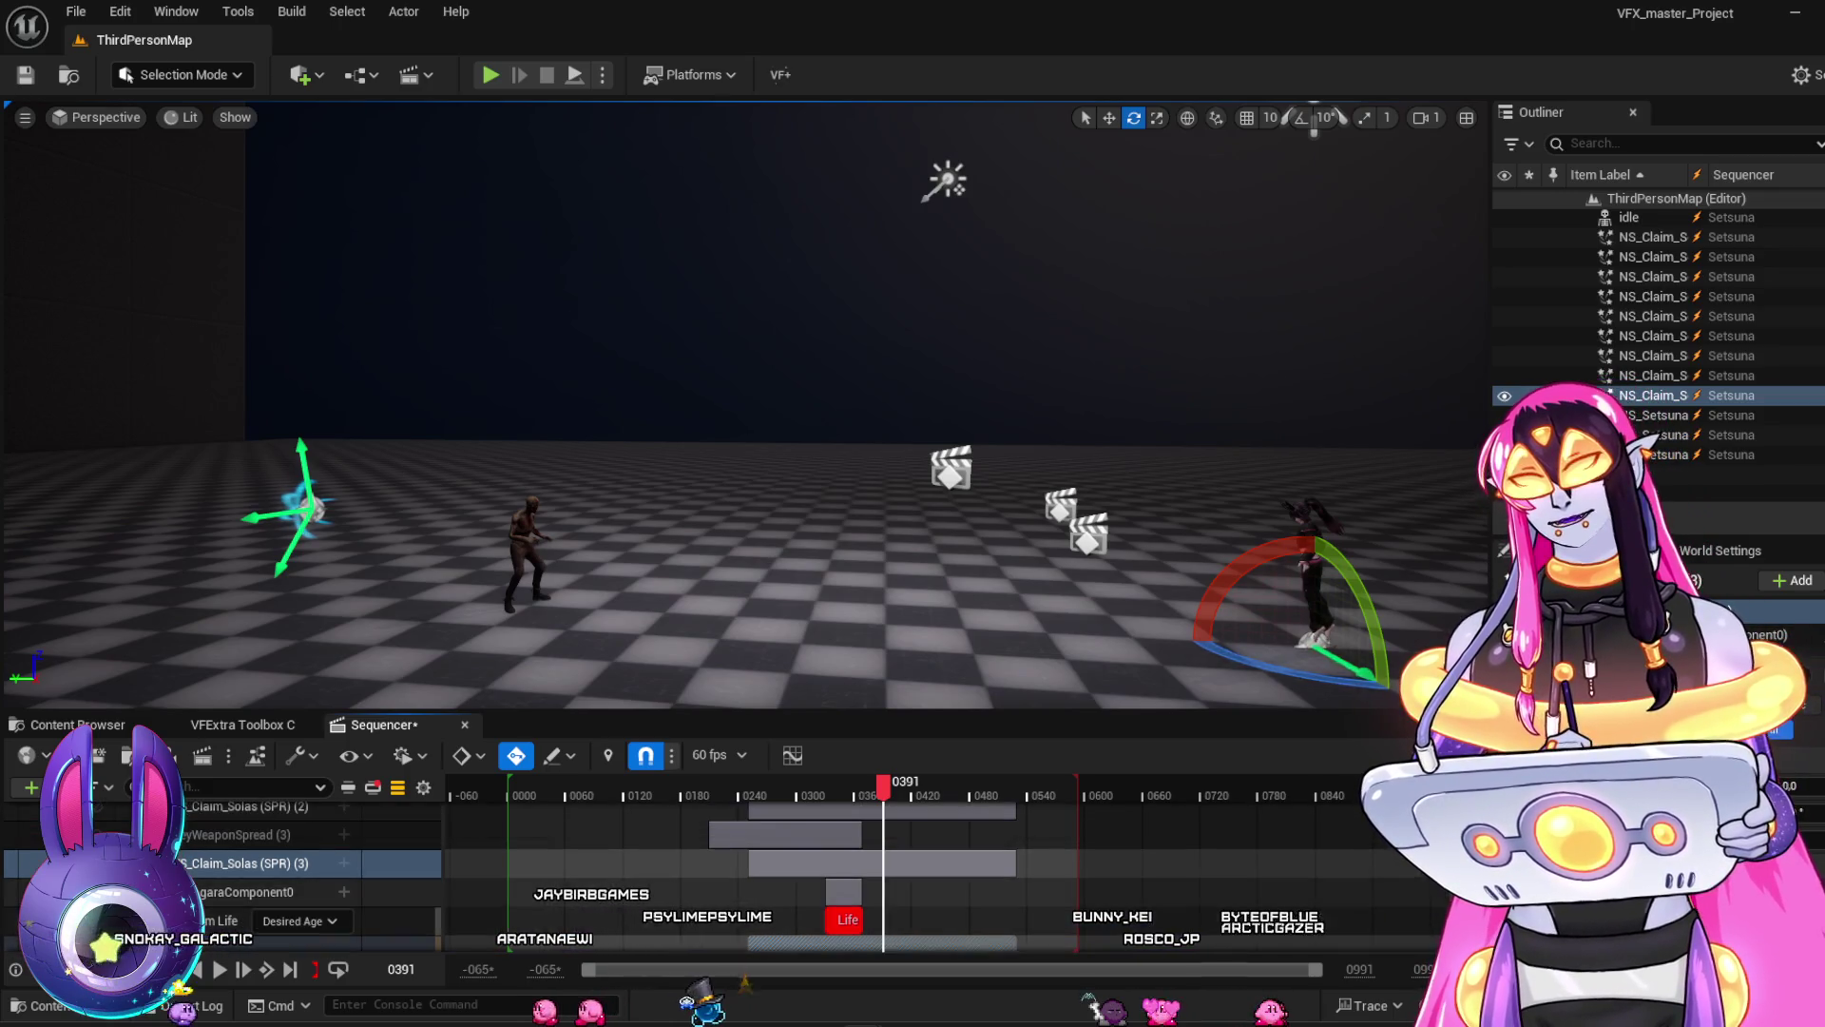
pyautogui.doubleClick(255, 863)
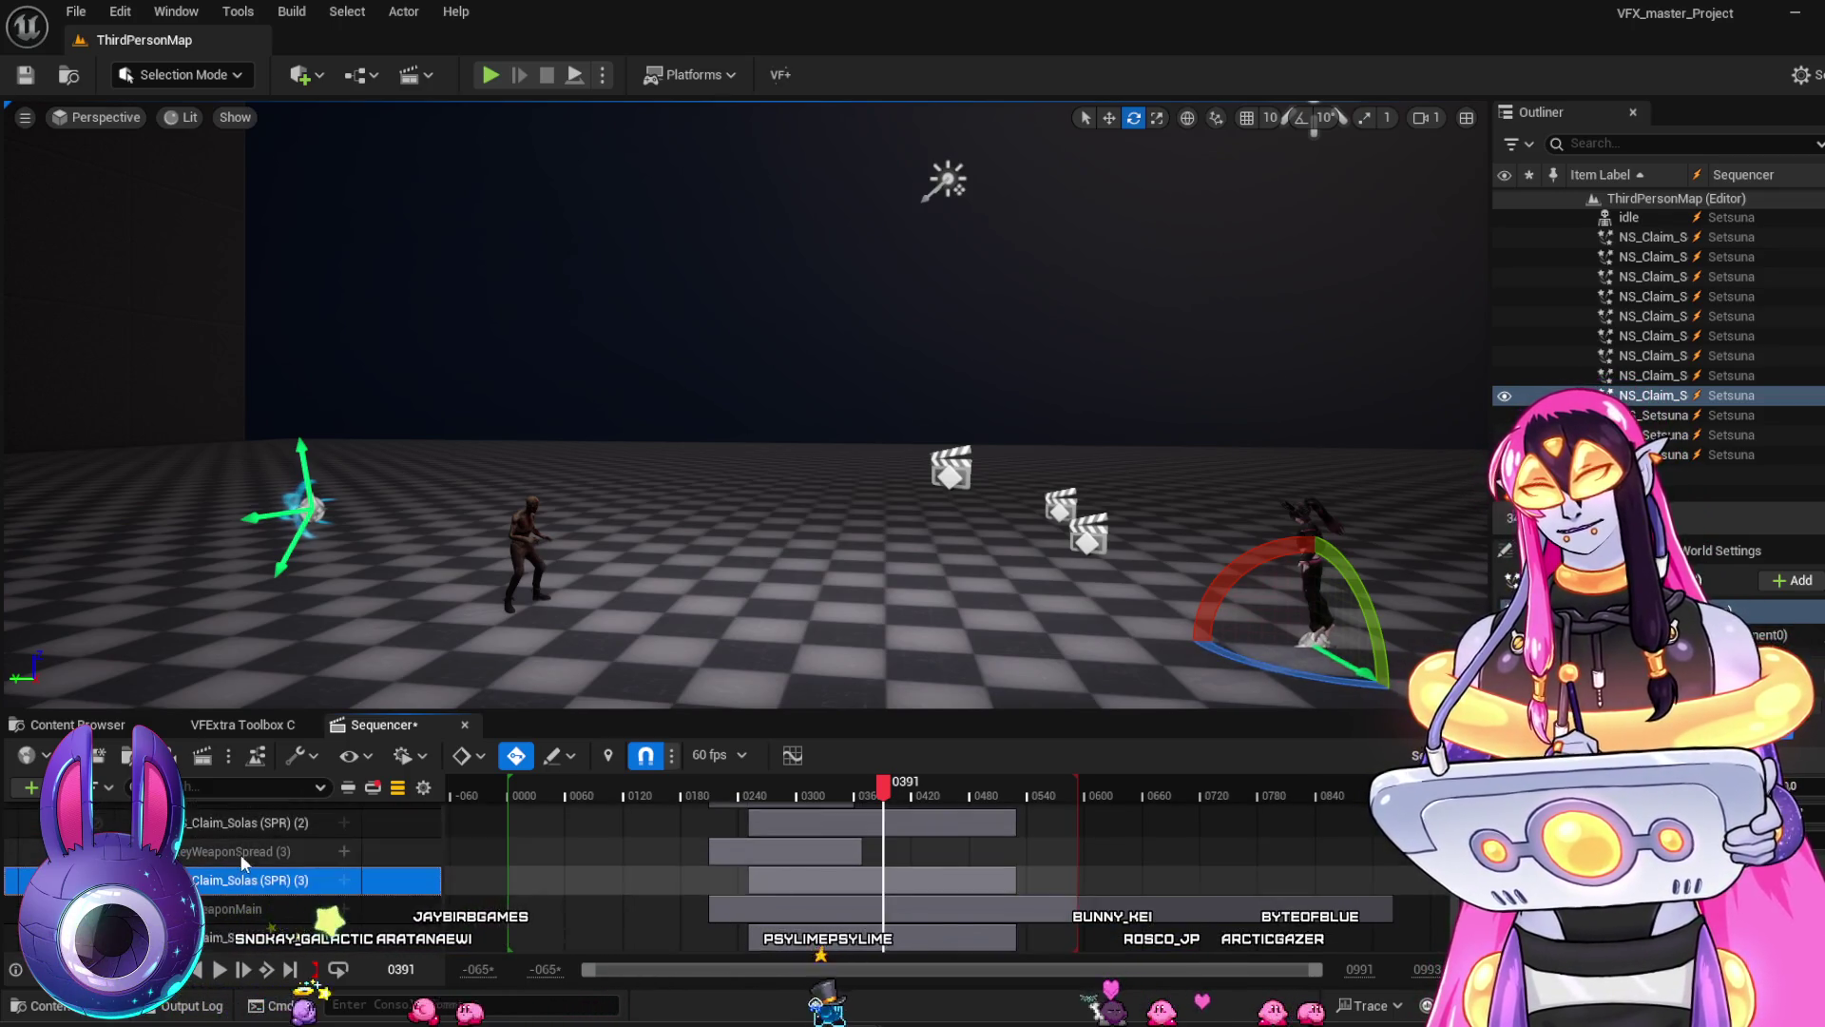
pyautogui.click(257, 855)
pyautogui.scroll(3, 260, 853)
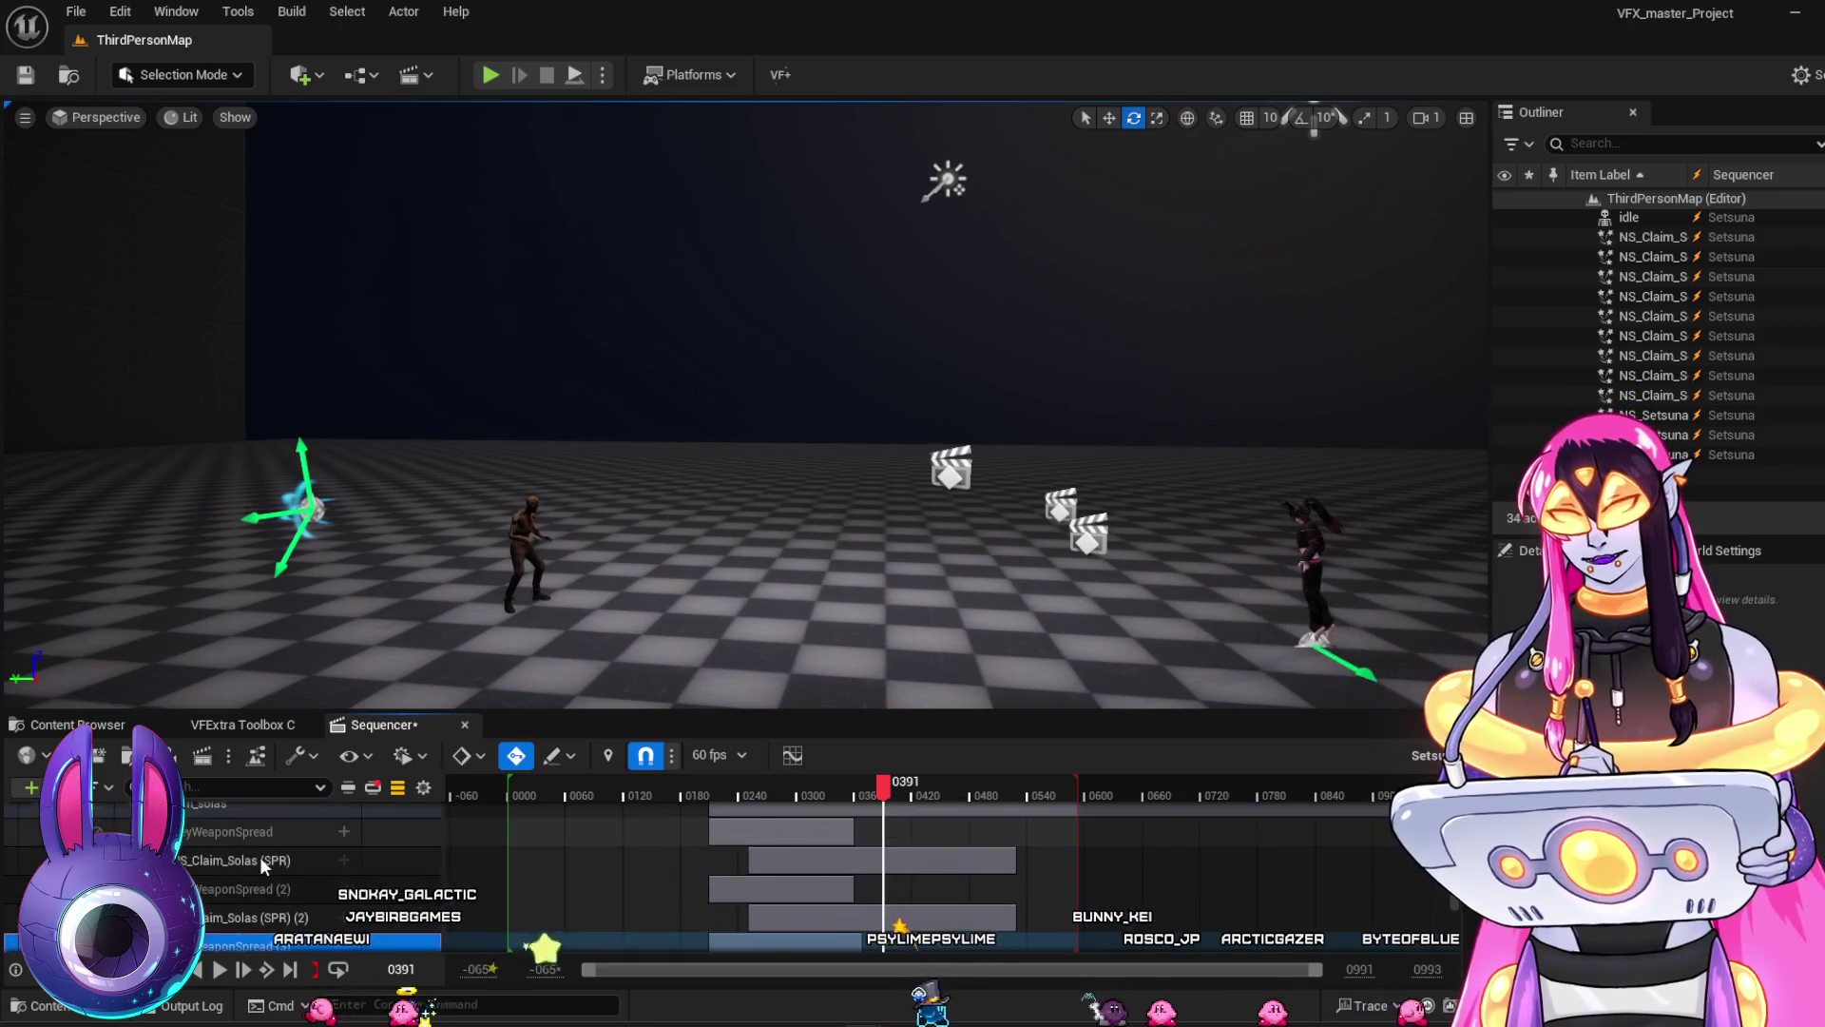
pyautogui.click(275, 836)
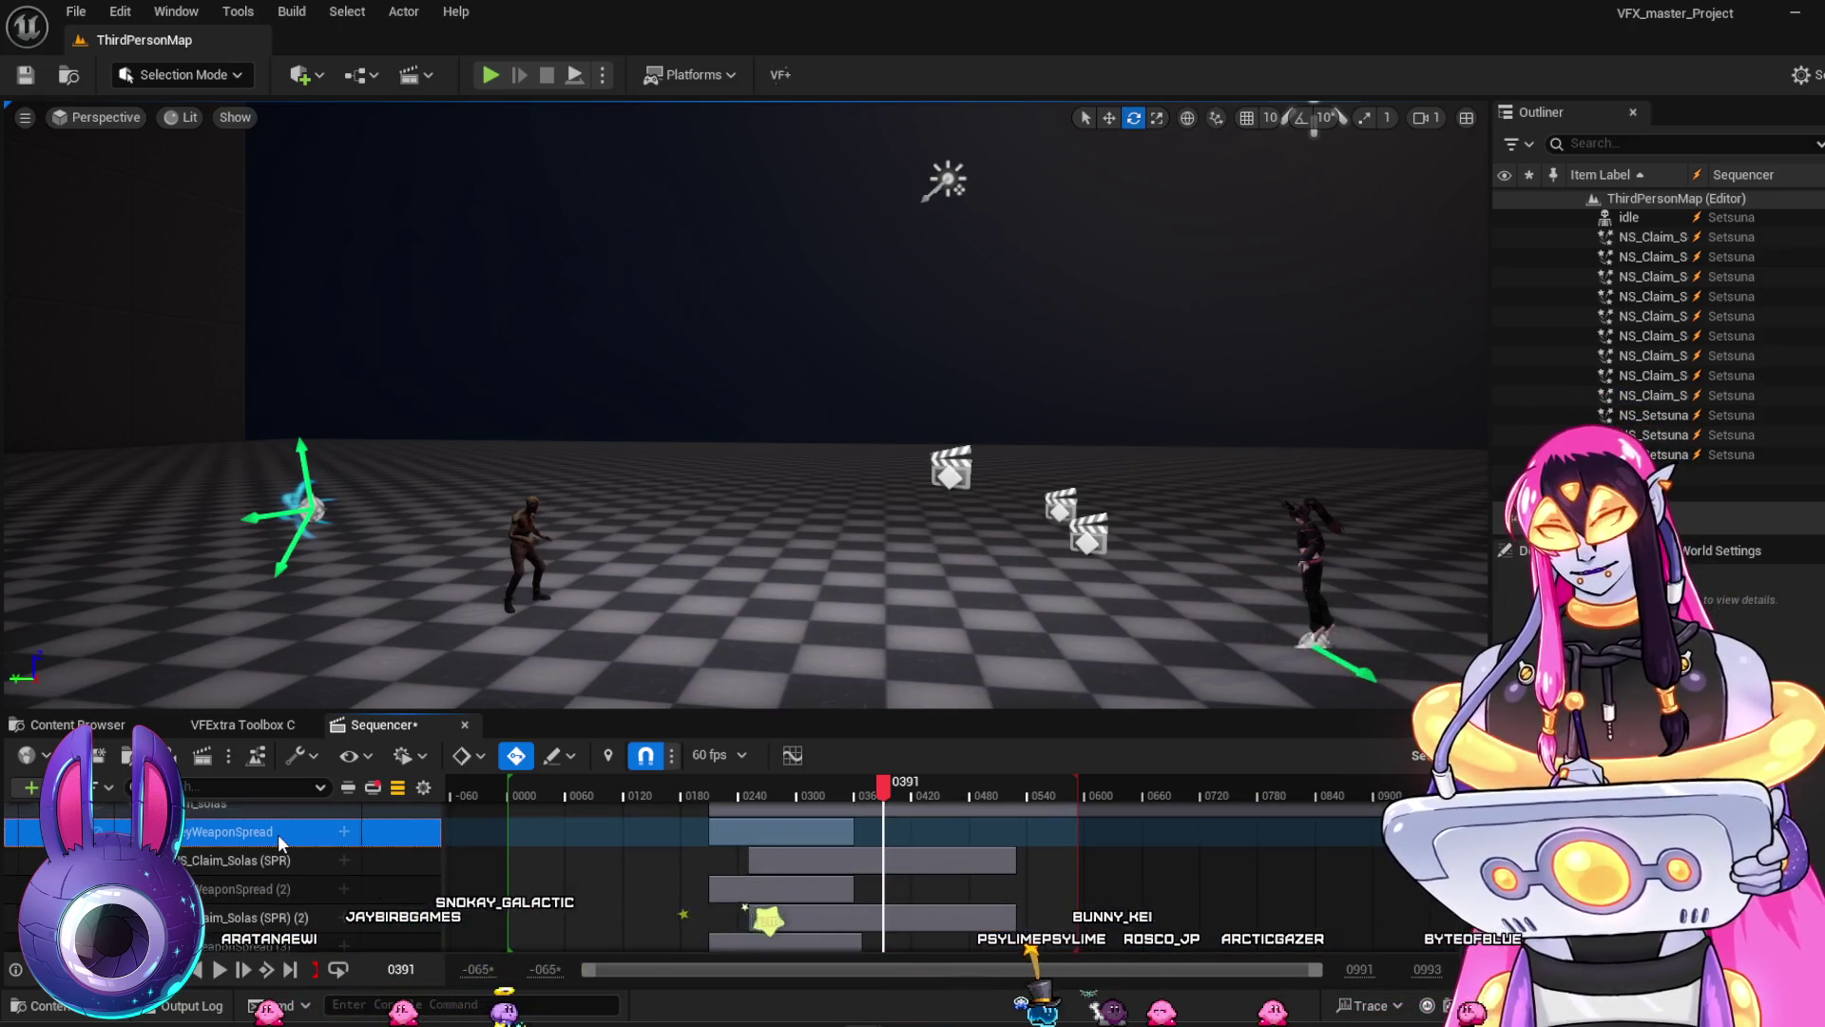
pyautogui.scroll(-5, 277, 834)
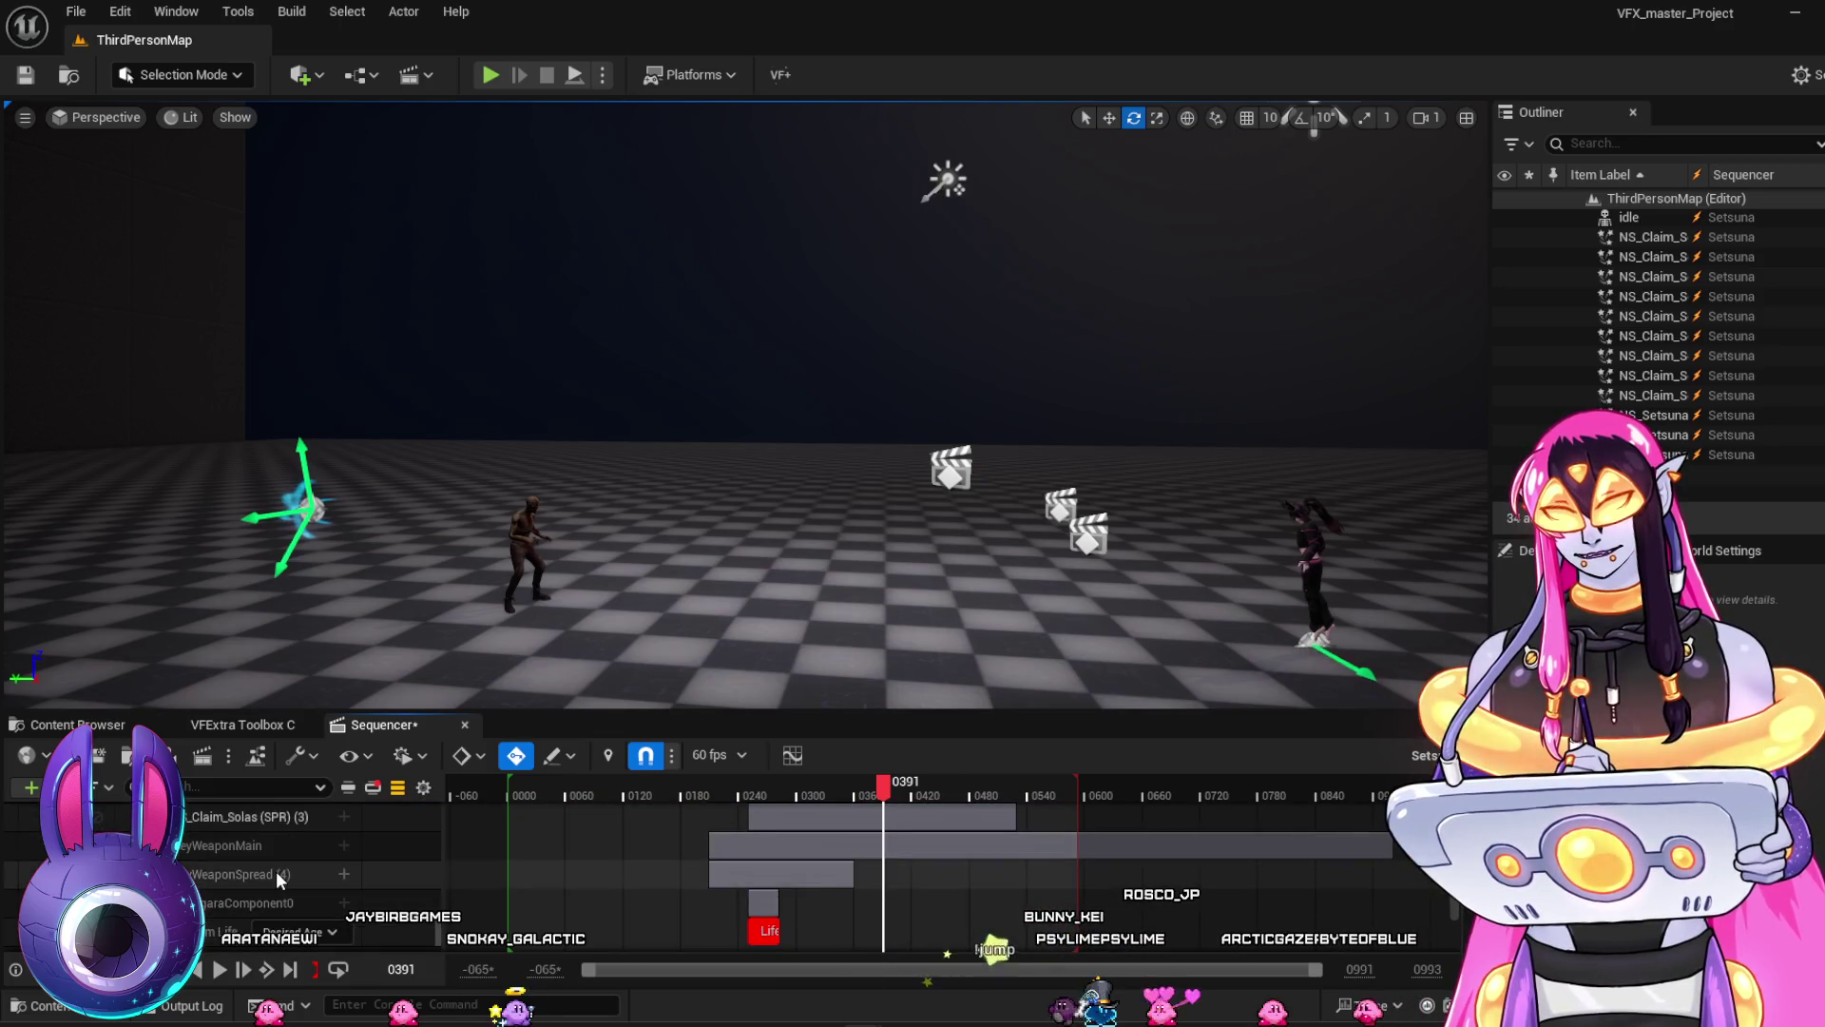
pyautogui.click(276, 871)
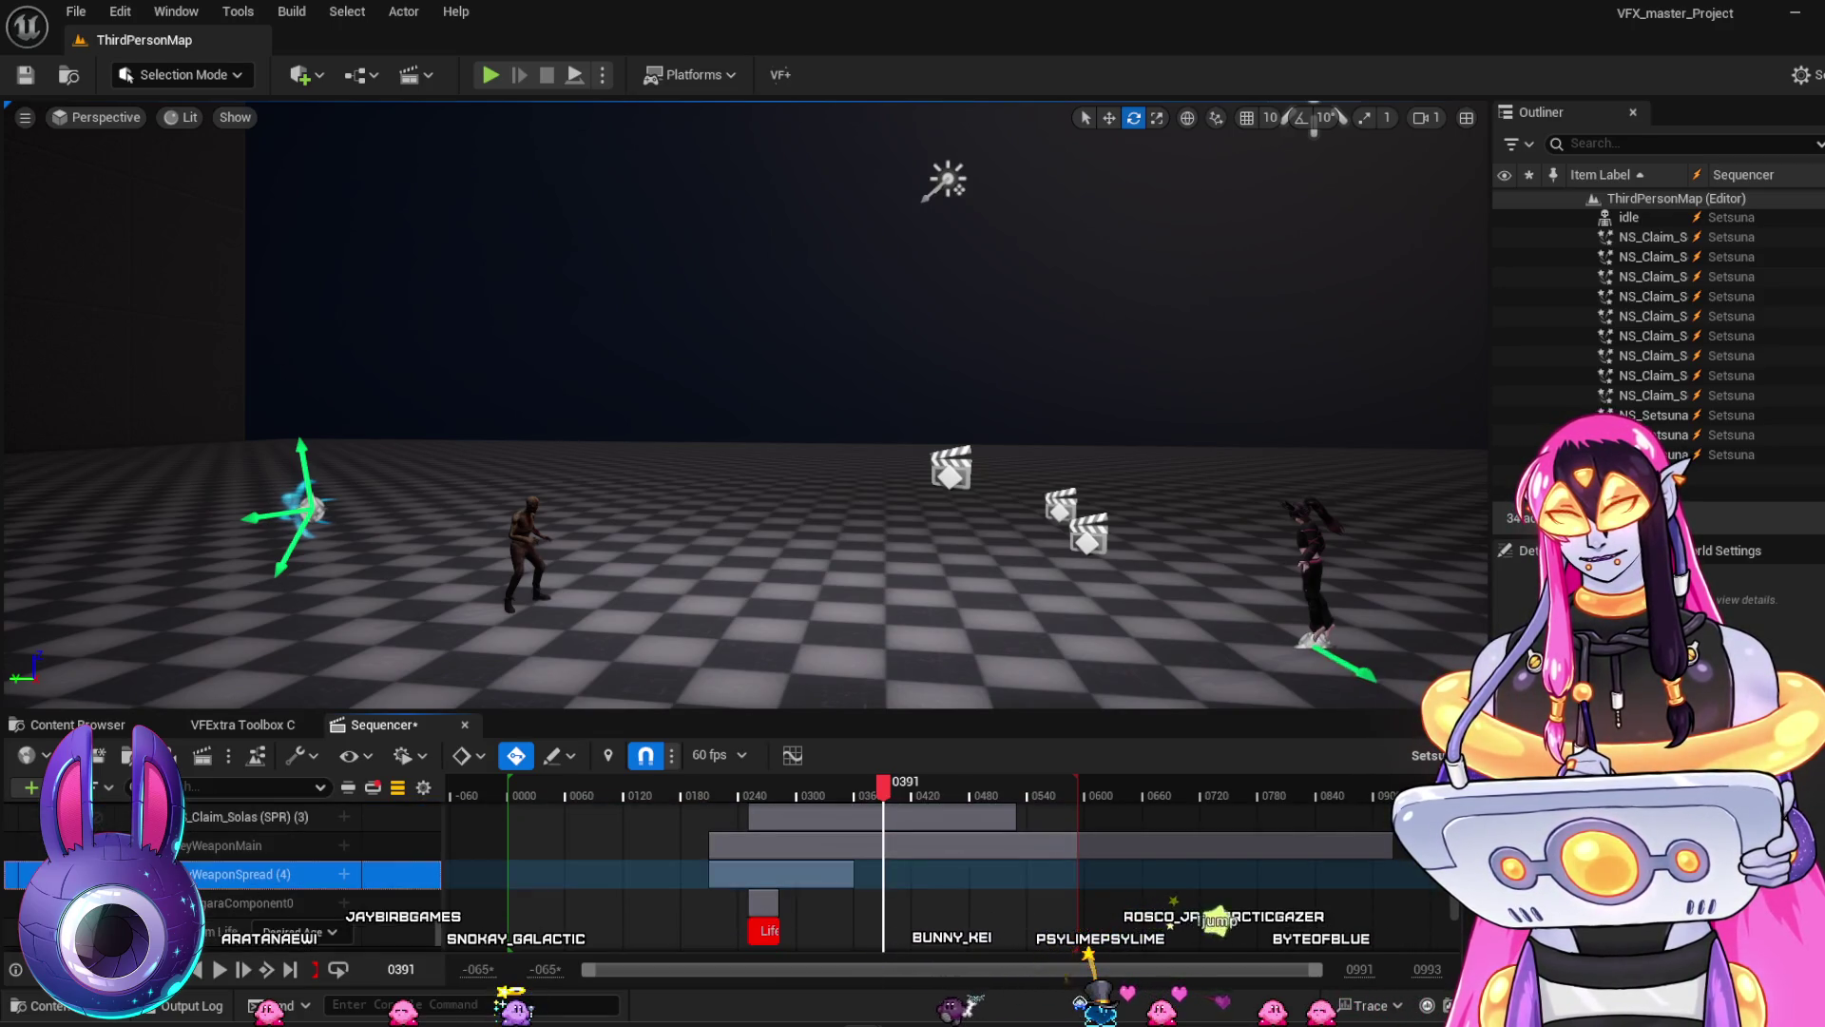
pyautogui.scroll(1, 726, 847)
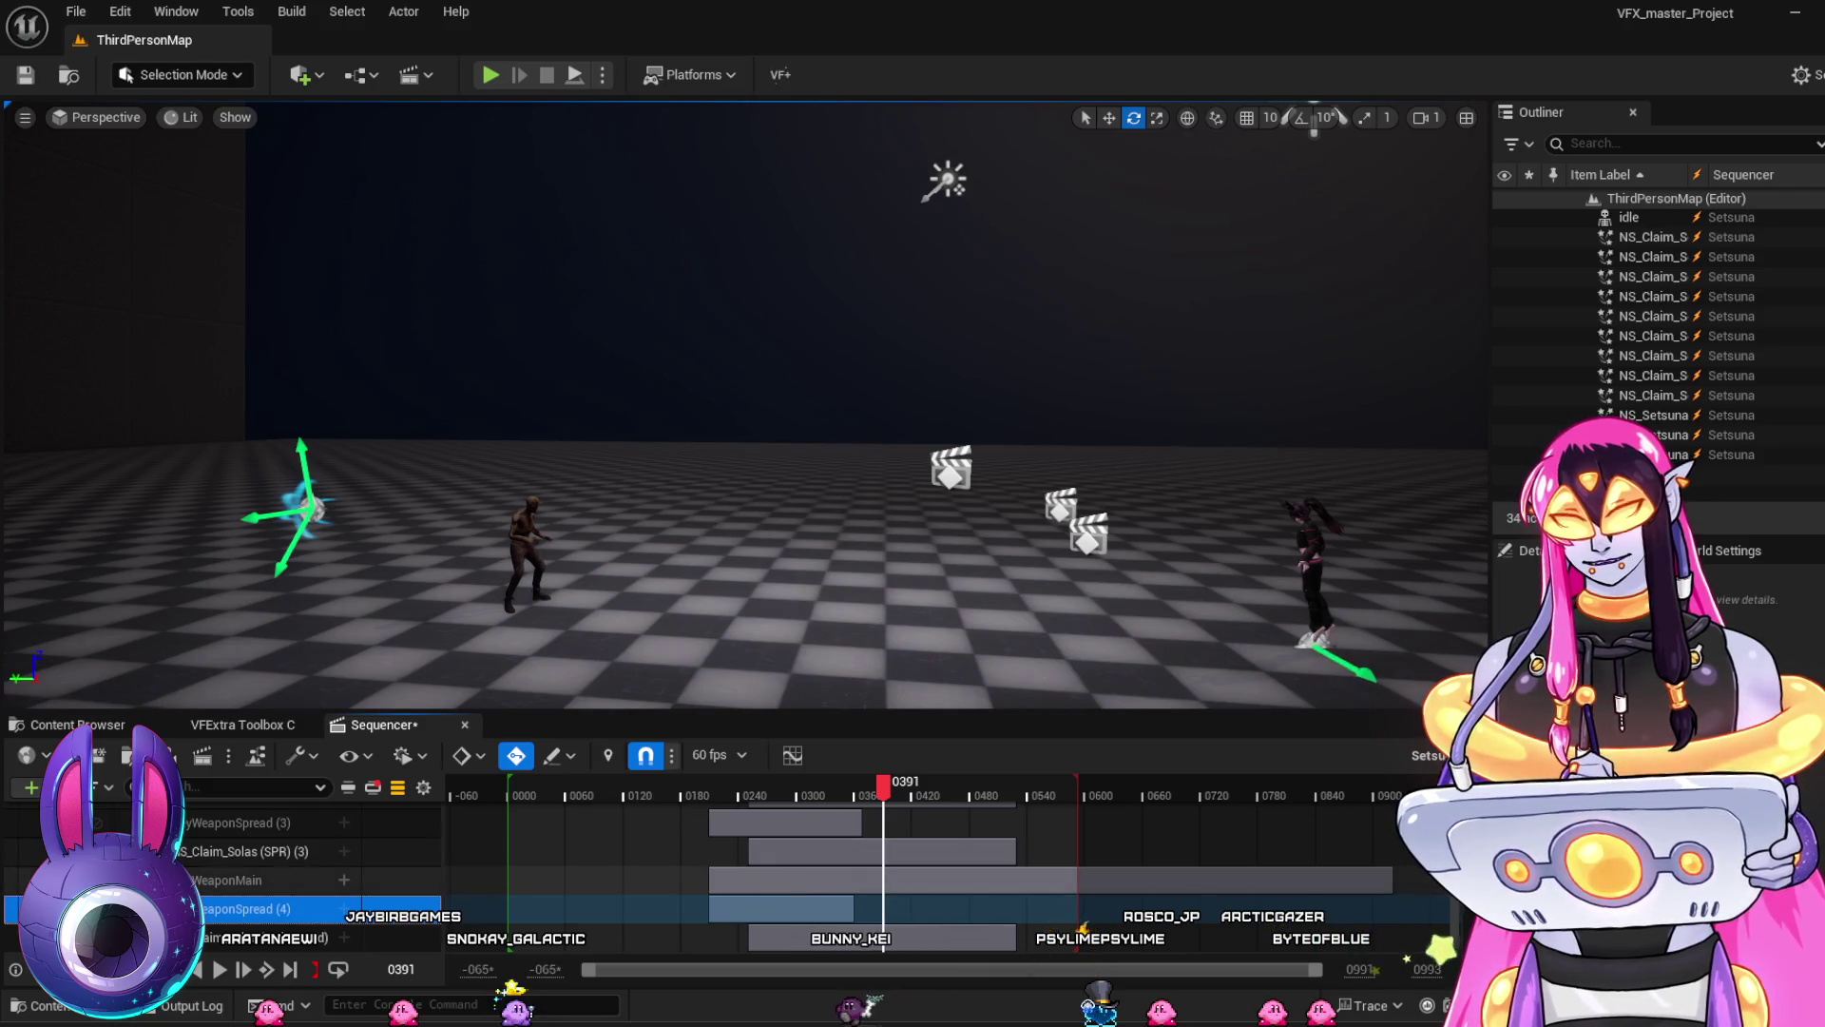
pyautogui.scroll(-4, 892, 883)
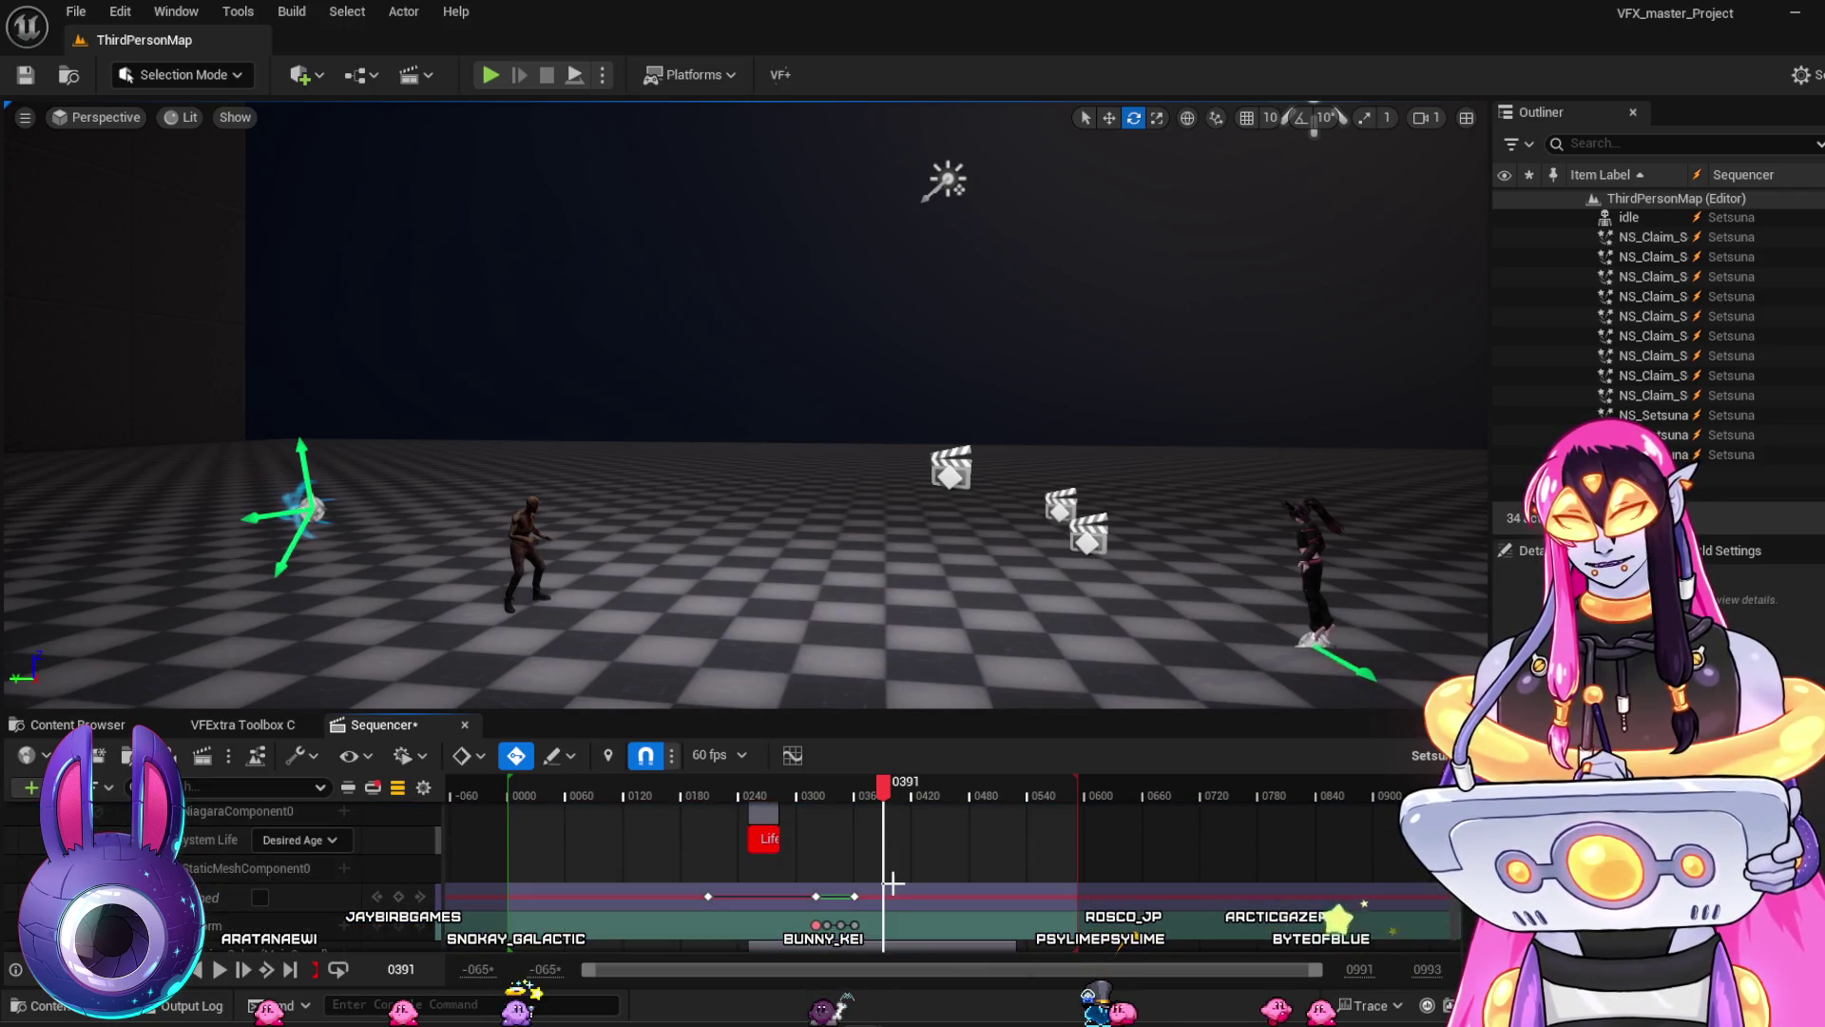
pyautogui.scroll(-1, 892, 883)
pyautogui.moveTo(619, 593); pyautogui.dragTo(802, 660)
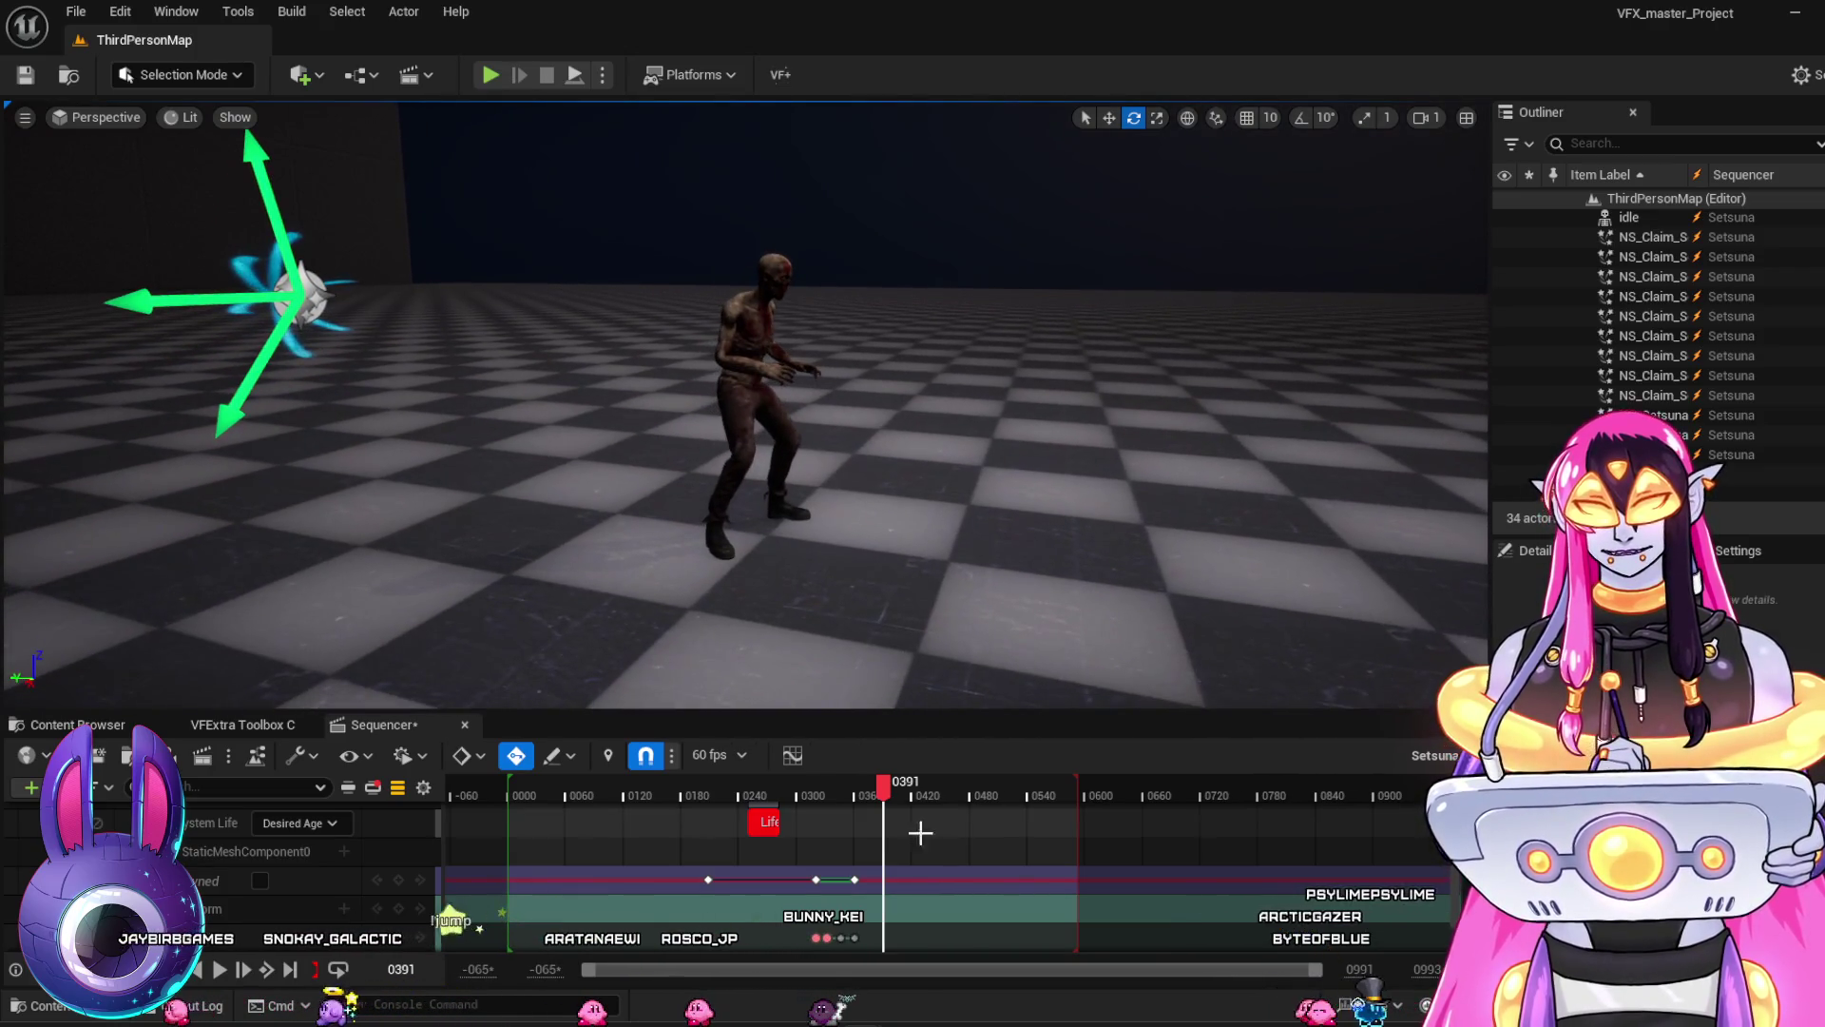
# - With snapping off, move the weapon's key cluster from near frame 0320 to about 0346
pyautogui.moveTo(846, 795)
pyautogui.mouseDown()
pyautogui.moveTo(806, 794)
pyautogui.moveTo(835, 806)
pyautogui.mouseUp()
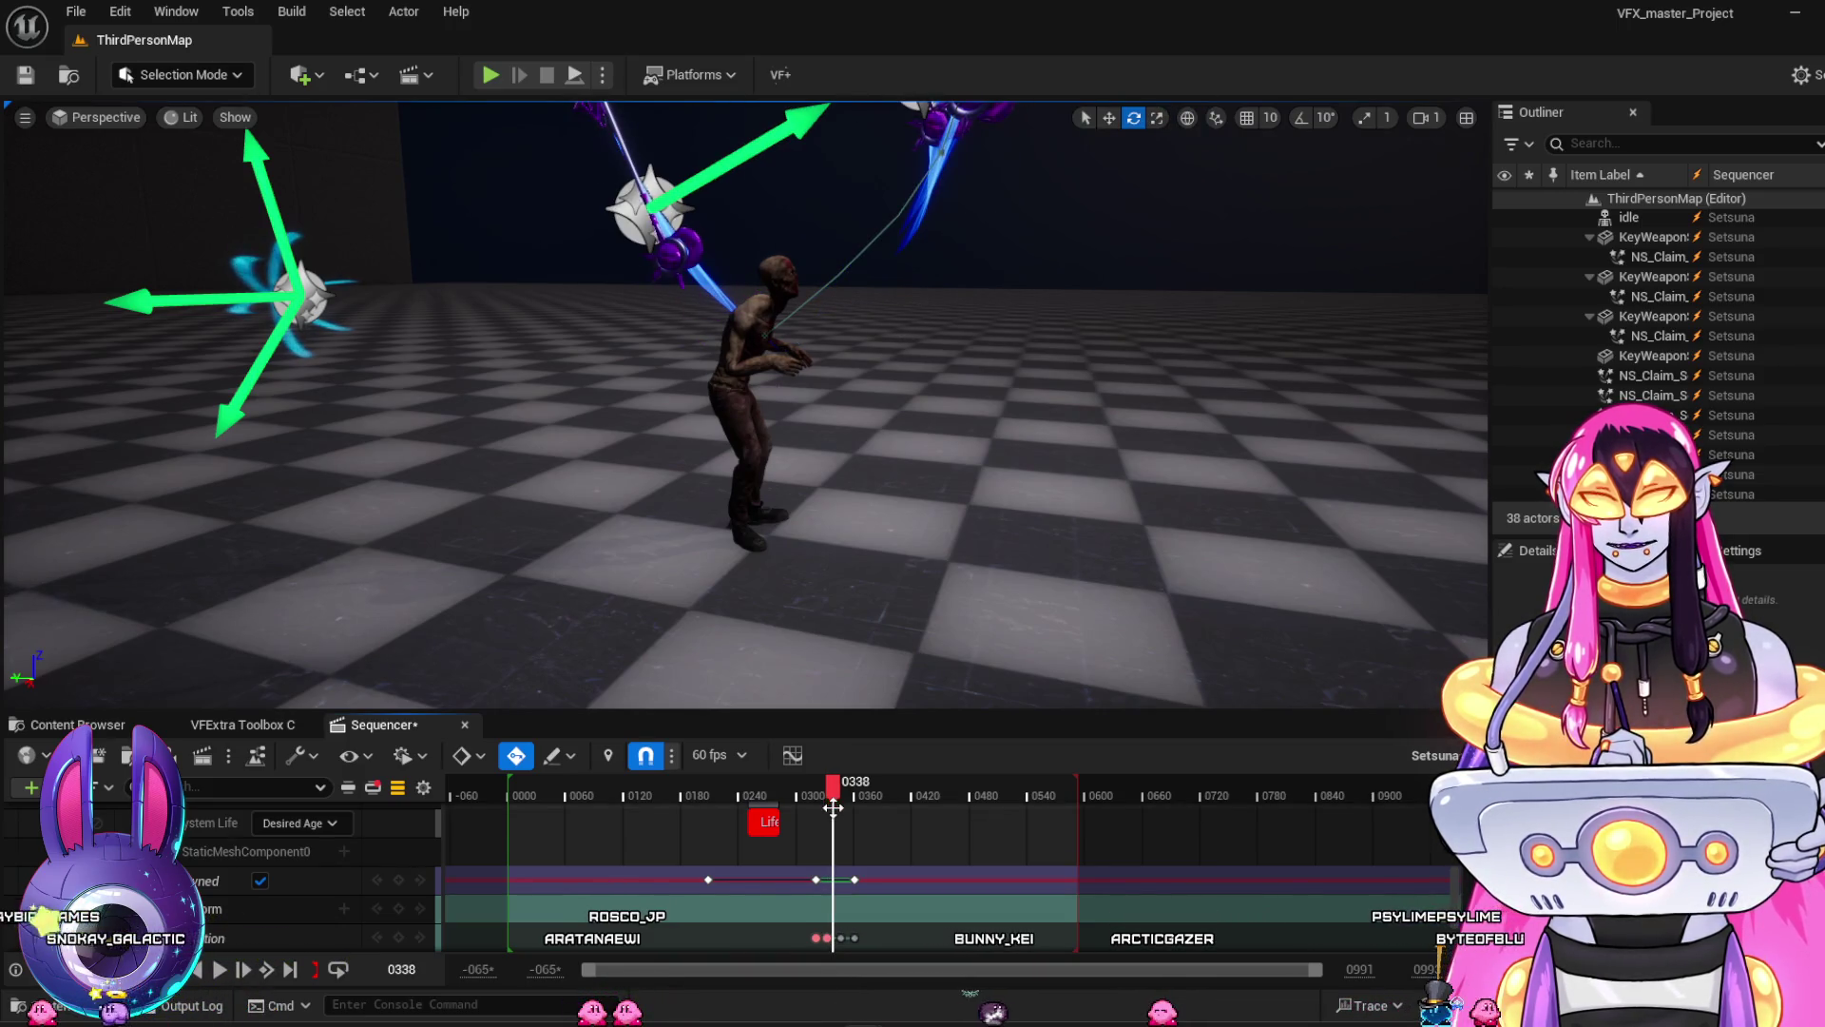
pyautogui.moveTo(810, 871)
pyautogui.mouseDown()
pyautogui.moveTo(893, 966)
pyautogui.moveTo(895, 941)
pyautogui.moveTo(839, 928)
pyautogui.mouseUp()
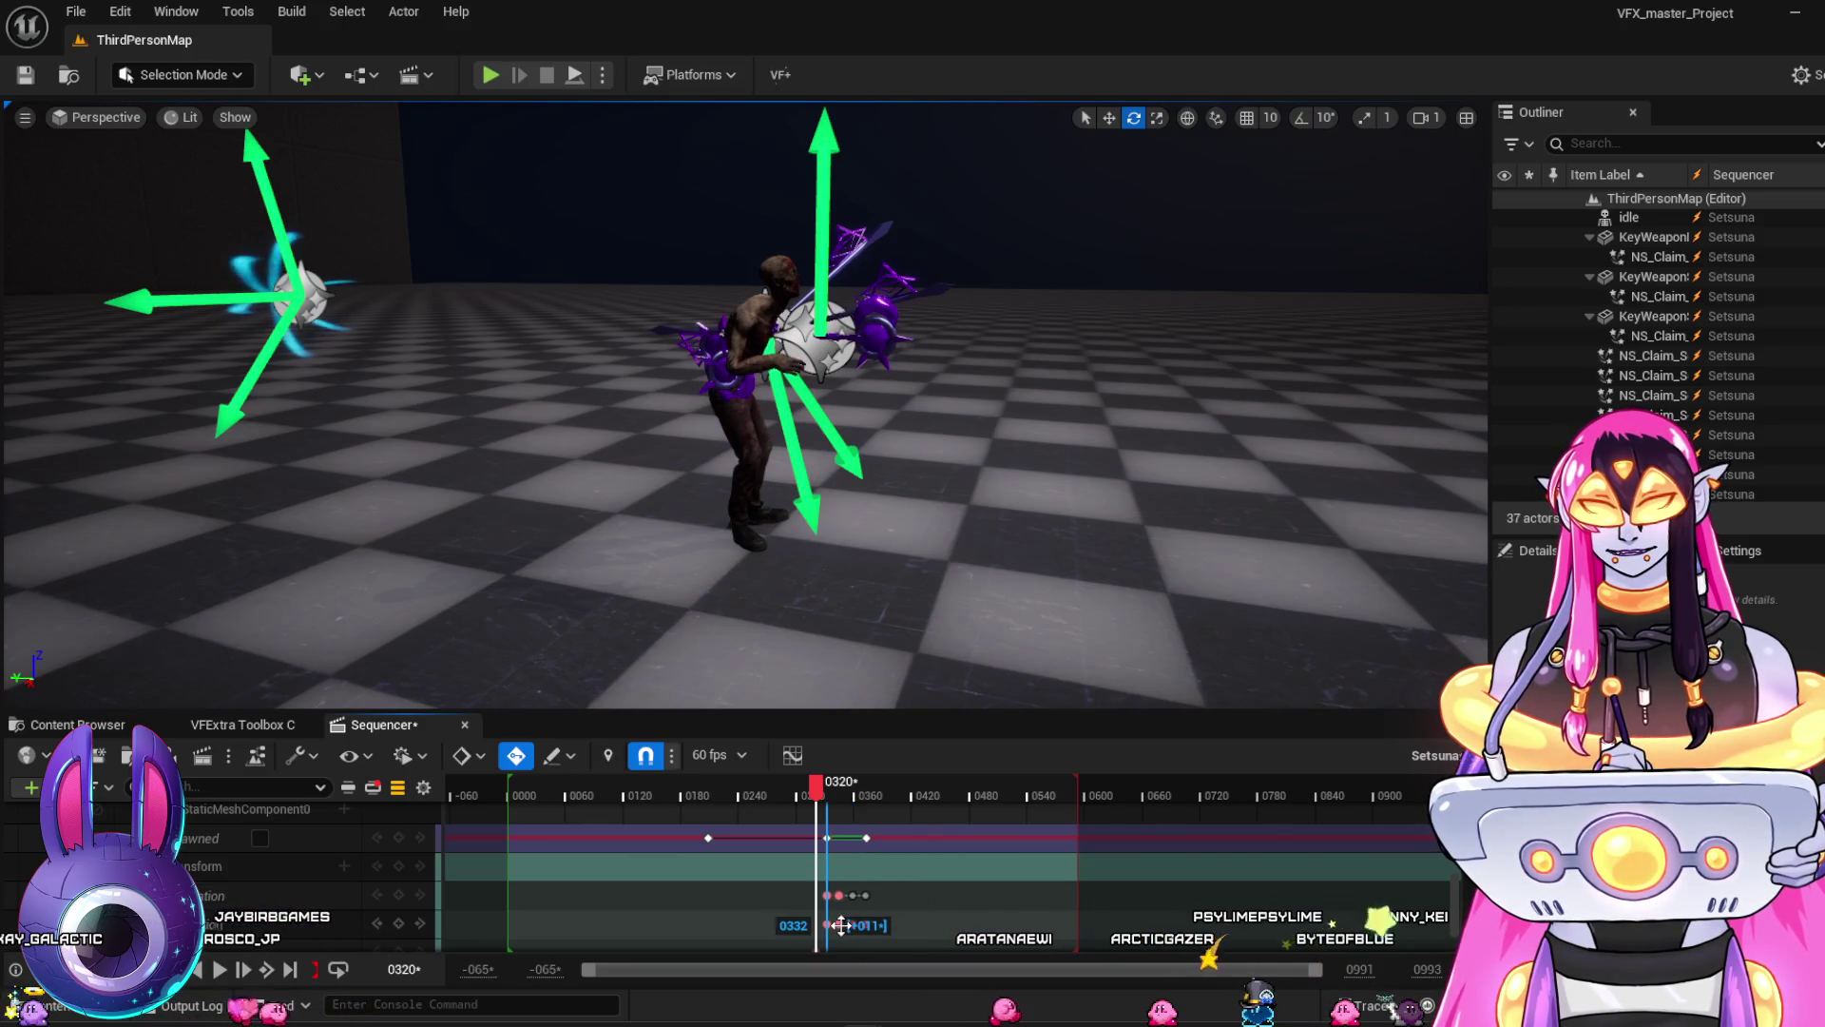
pyautogui.click(649, 764)
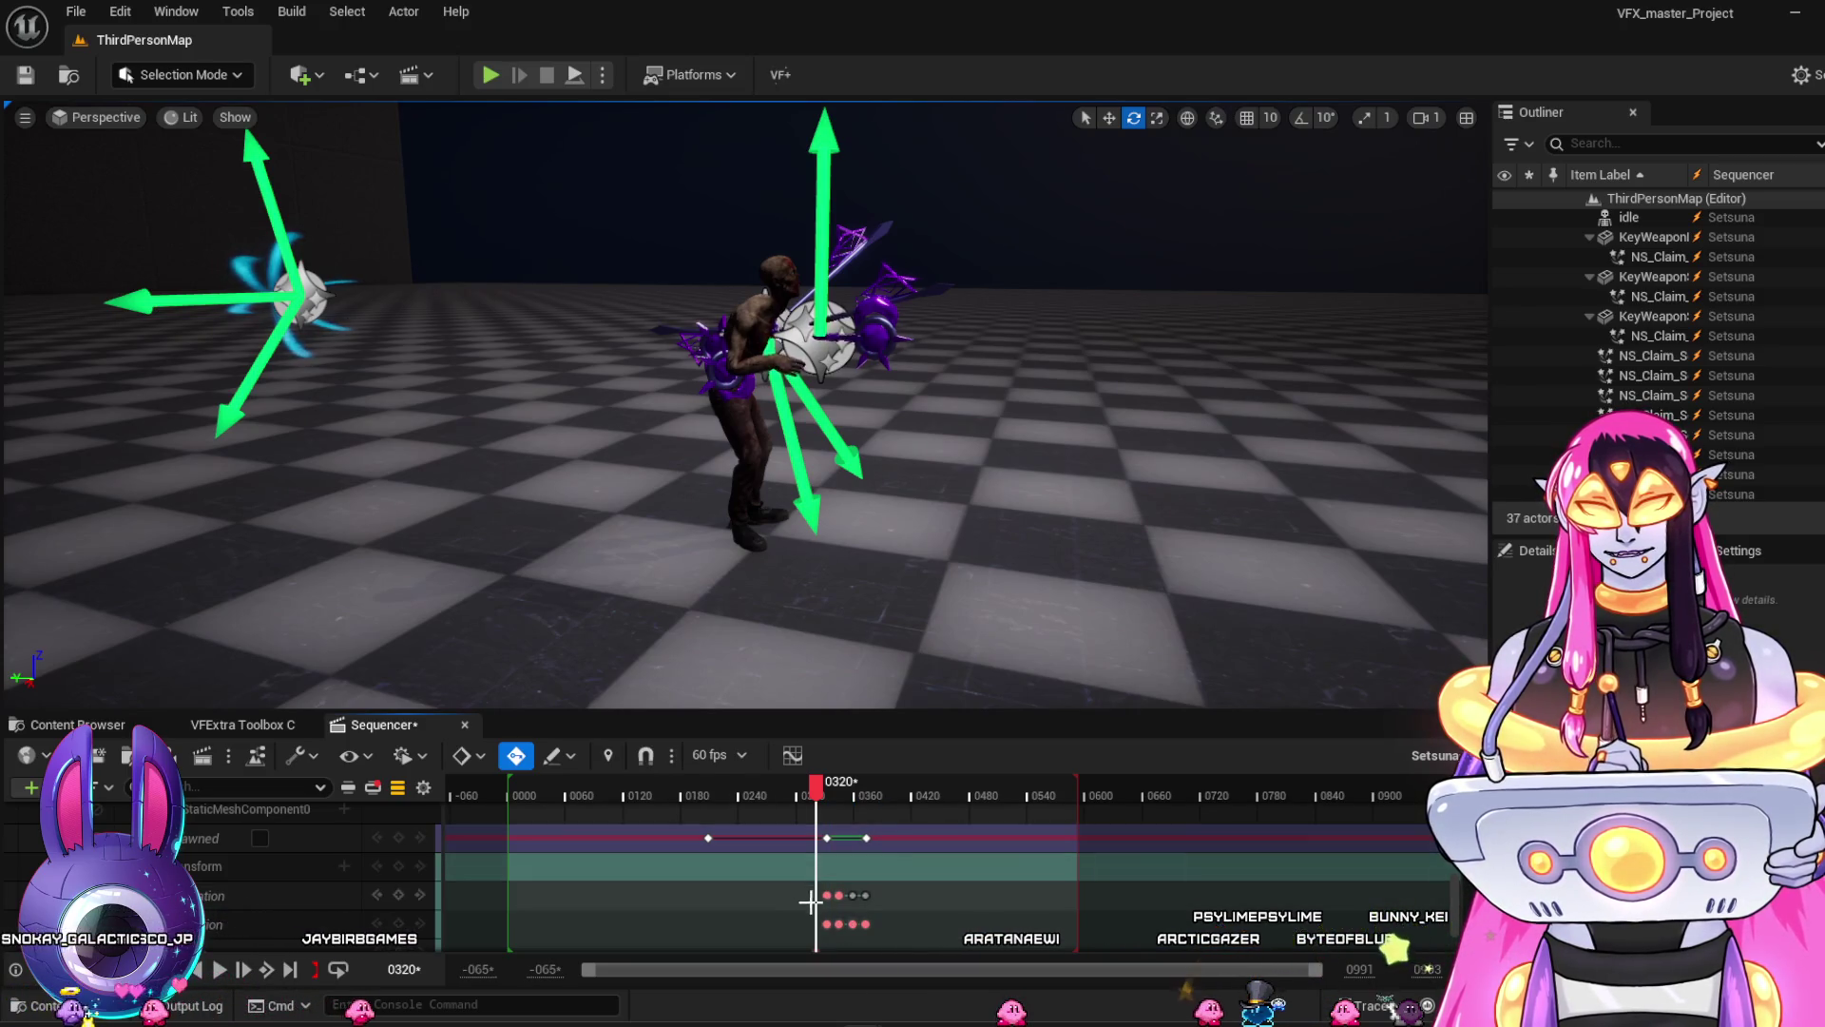
pyautogui.moveTo(885, 829)
pyautogui.mouseDown()
pyautogui.moveTo(816, 922)
pyautogui.moveTo(837, 907)
pyautogui.mouseUp()
pyautogui.click(823, 793)
pyautogui.moveTo(829, 795)
pyautogui.mouseDown()
pyautogui.moveTo(832, 838)
pyautogui.moveTo(837, 803)
pyautogui.mouseUp()
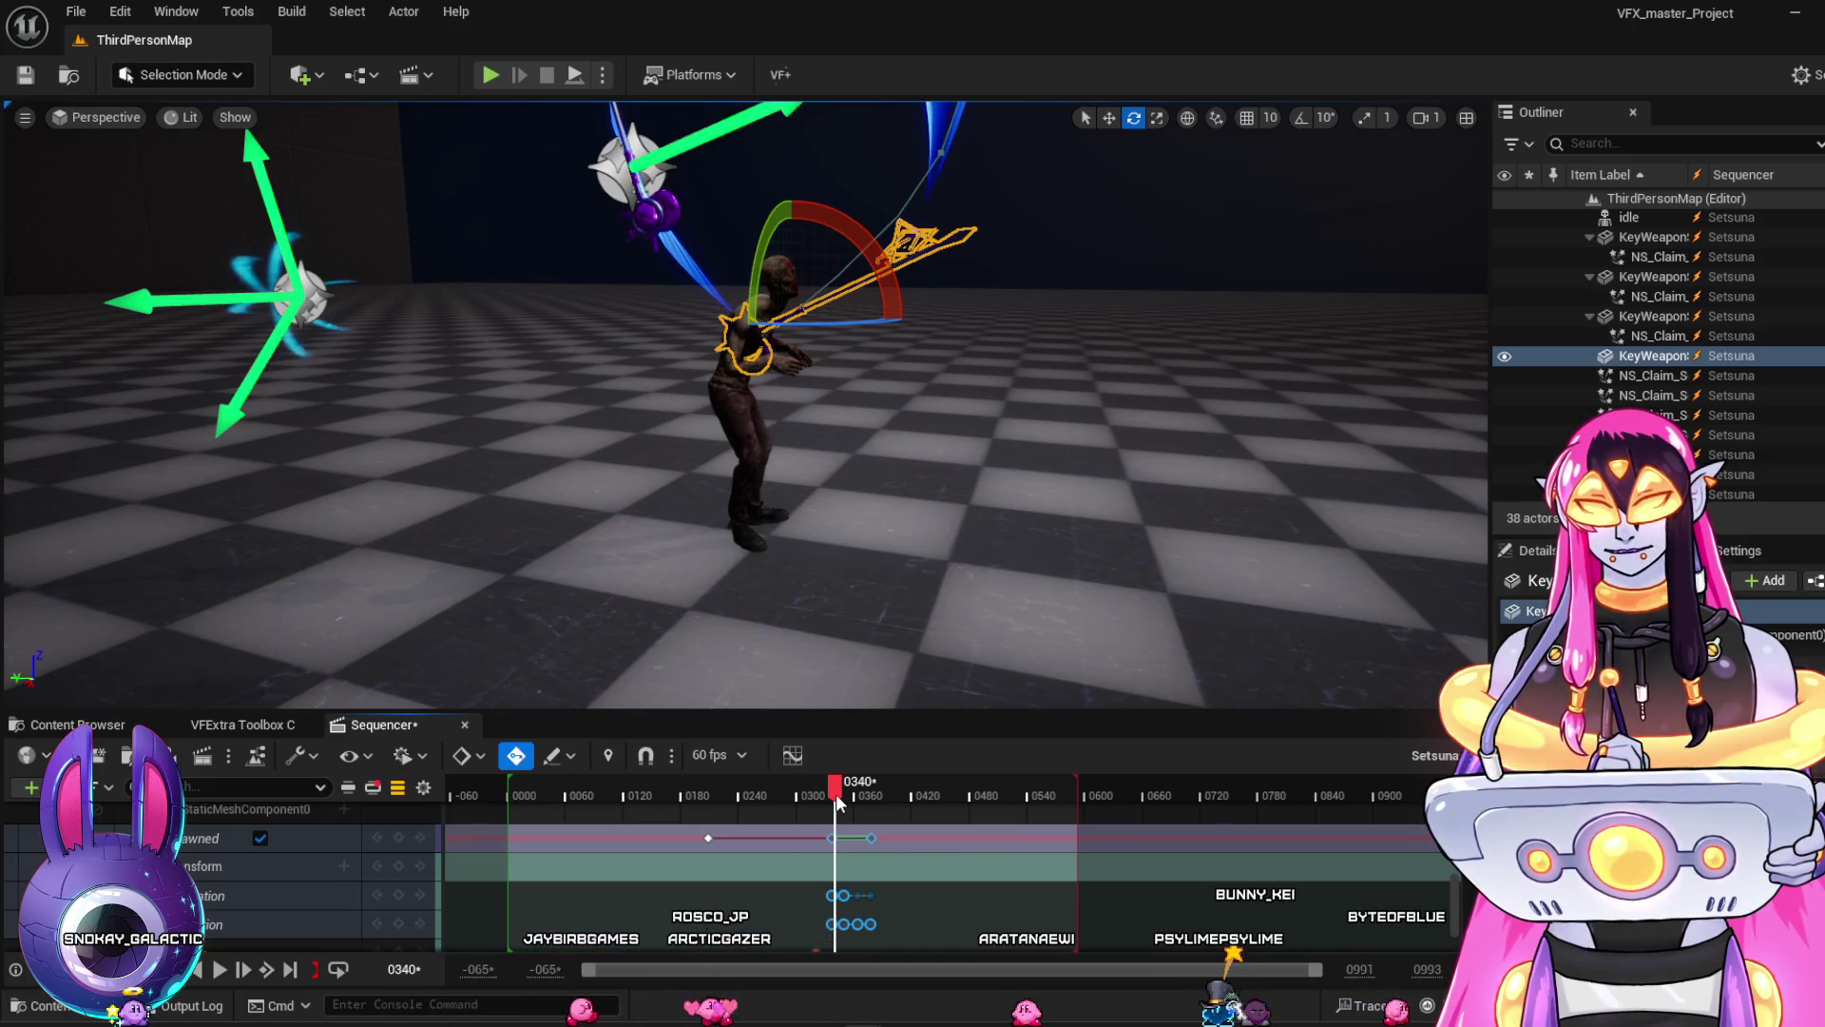
# - At key 0349, use the Move tool to shift the purple key weapon toward the scene centre
pyautogui.click(837, 795)
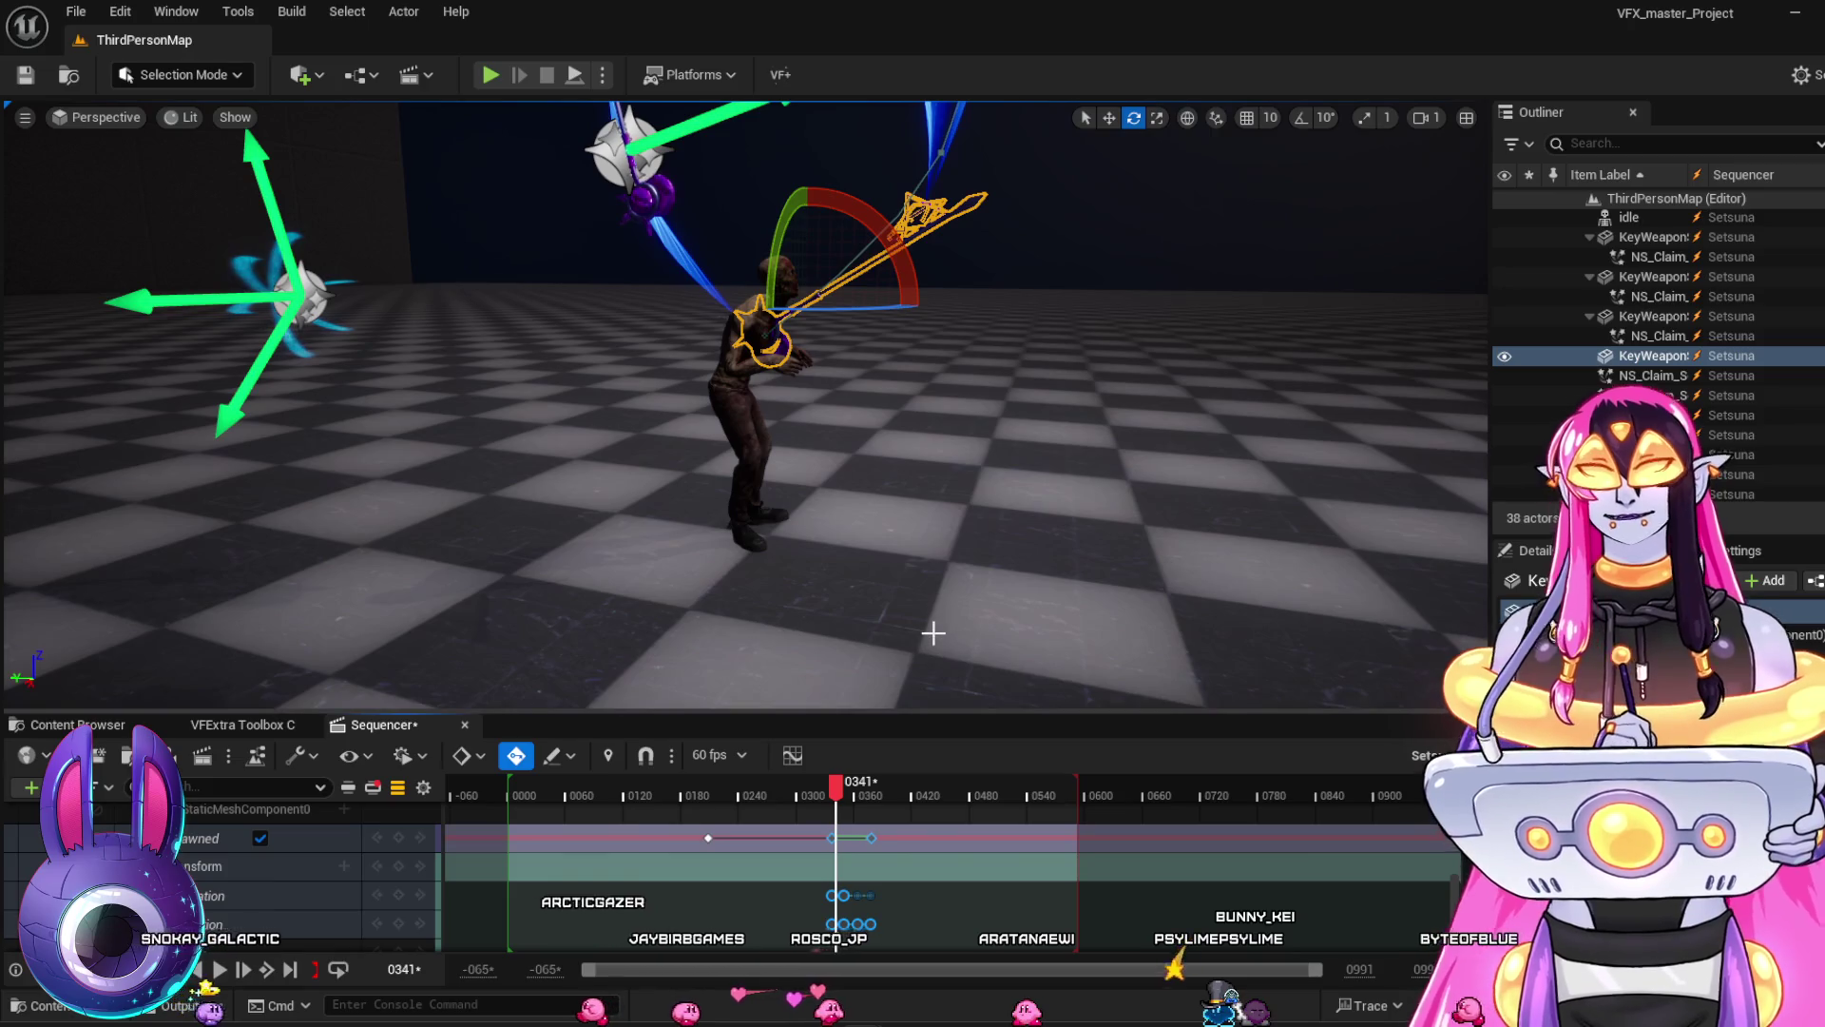
pyautogui.moveTo(836, 795)
pyautogui.mouseDown()
pyautogui.moveTo(813, 798)
pyautogui.moveTo(840, 798)
pyautogui.mouseUp()
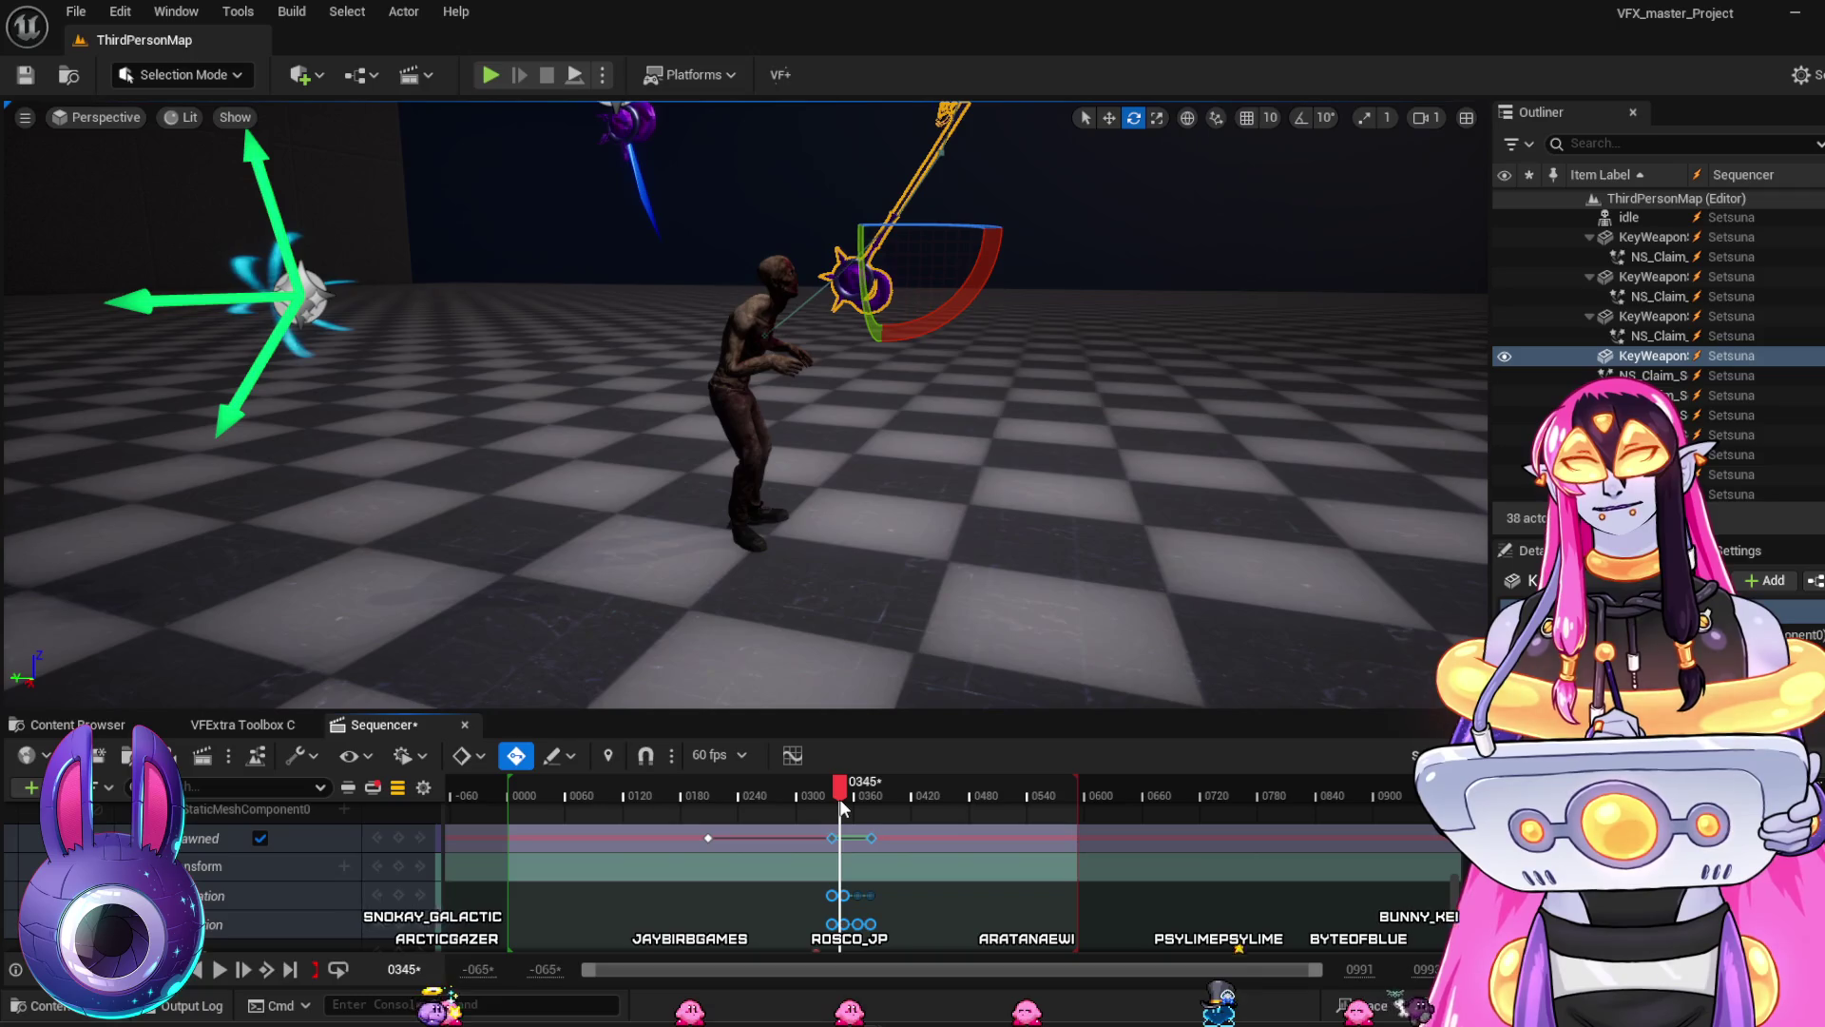
pyautogui.click(844, 894)
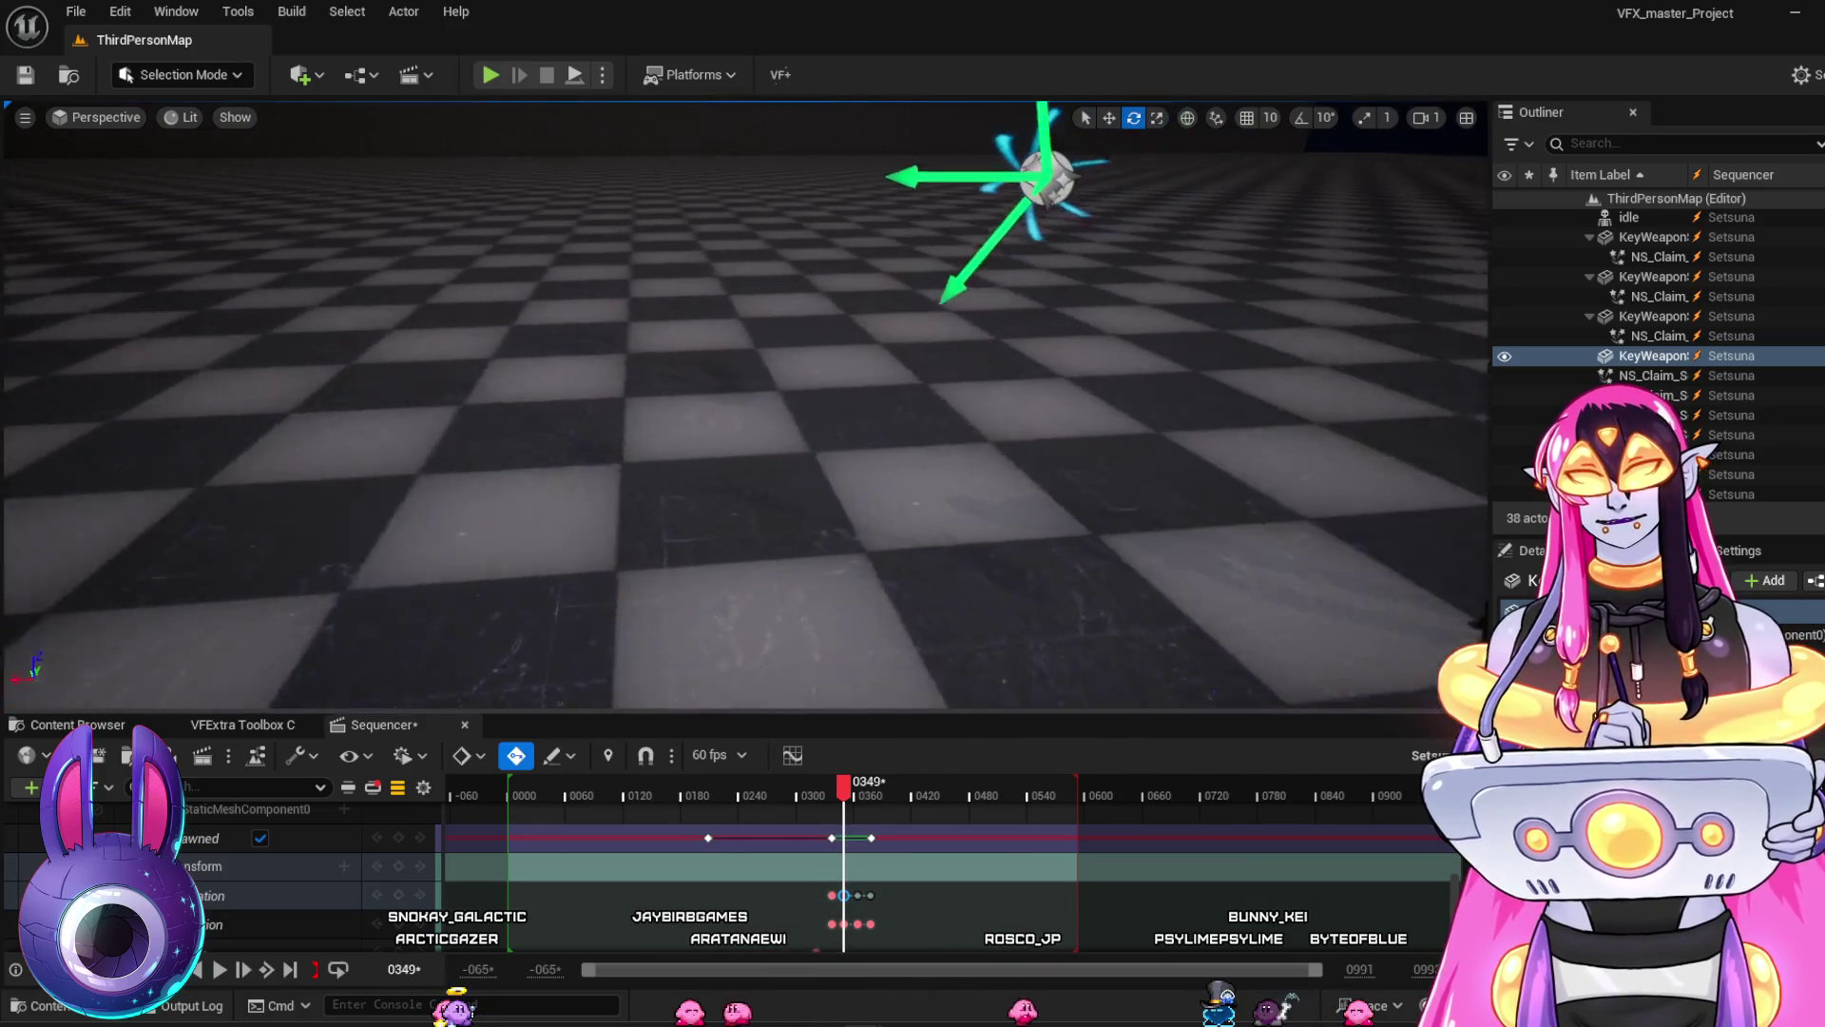
pyautogui.moveTo(1052, 562)
pyautogui.mouseDown()
pyautogui.moveTo(992, 574)
pyautogui.moveTo(1137, 229)
pyautogui.mouseUp()
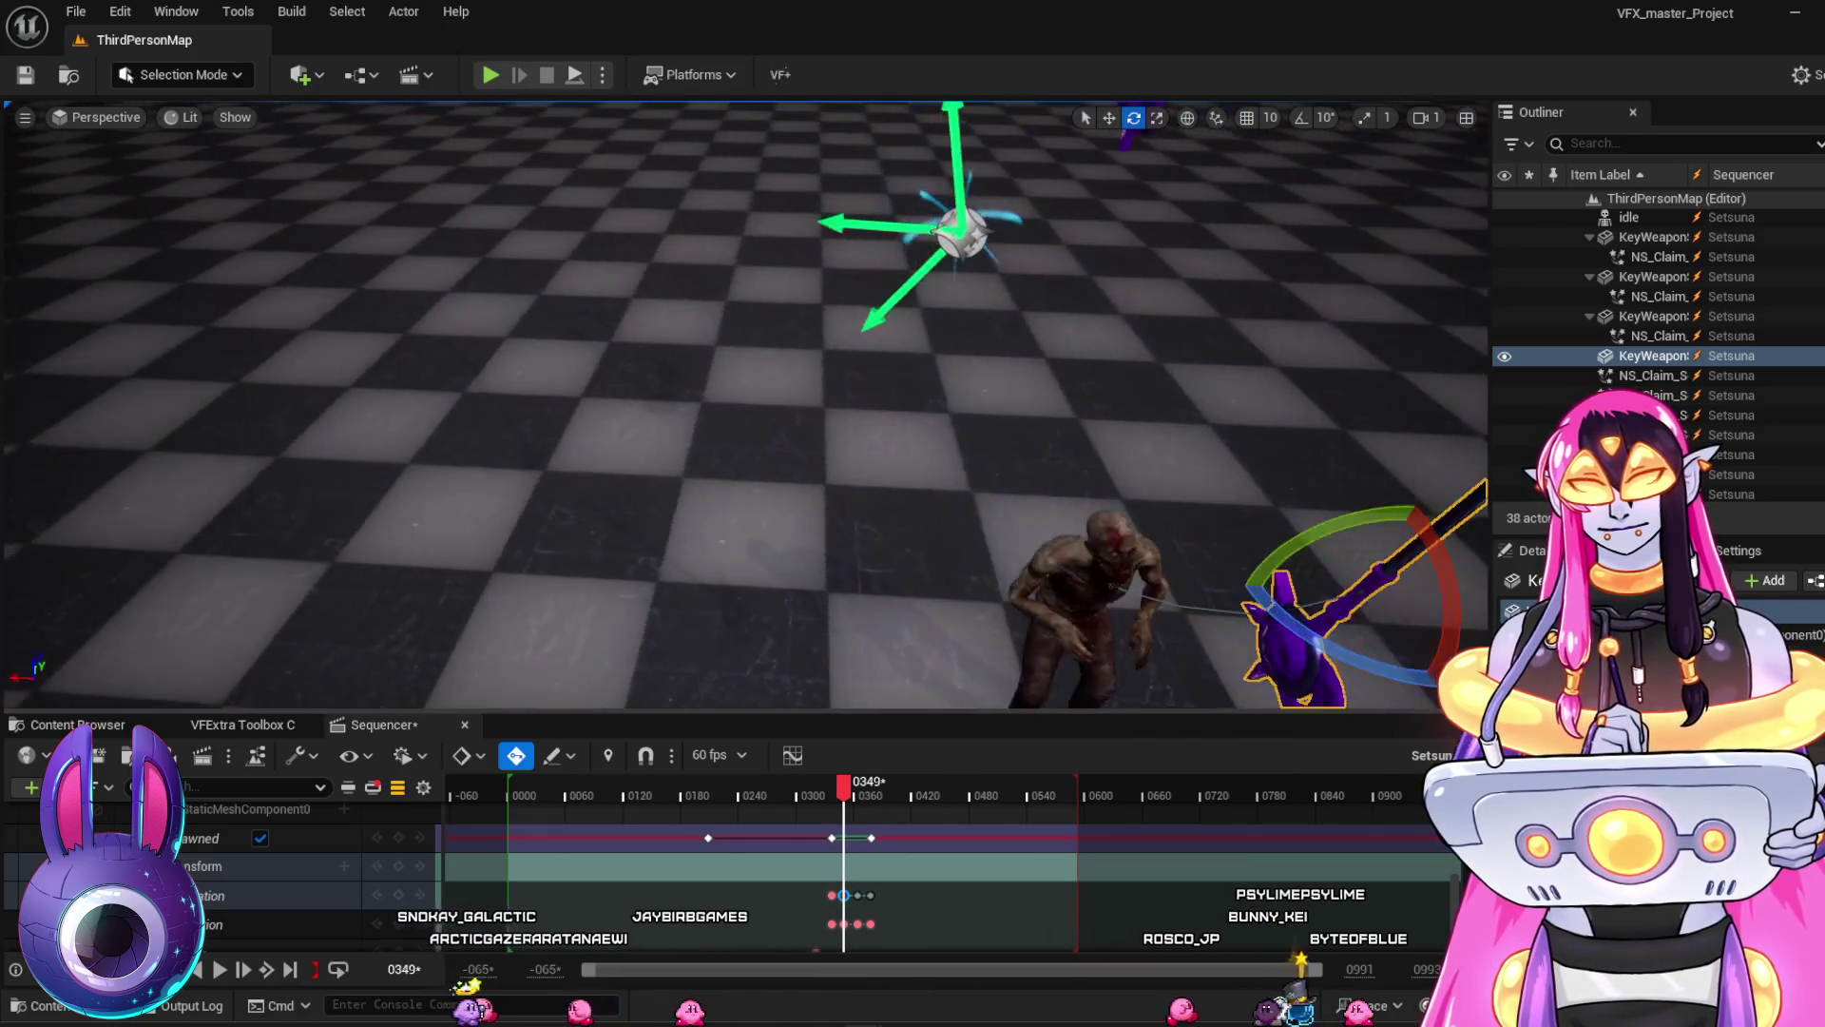
pyautogui.press('w')
pyautogui.moveTo(921, 311)
pyautogui.mouseDown()
pyautogui.moveTo(973, 356)
pyautogui.moveTo(753, 346)
pyautogui.mouseUp()
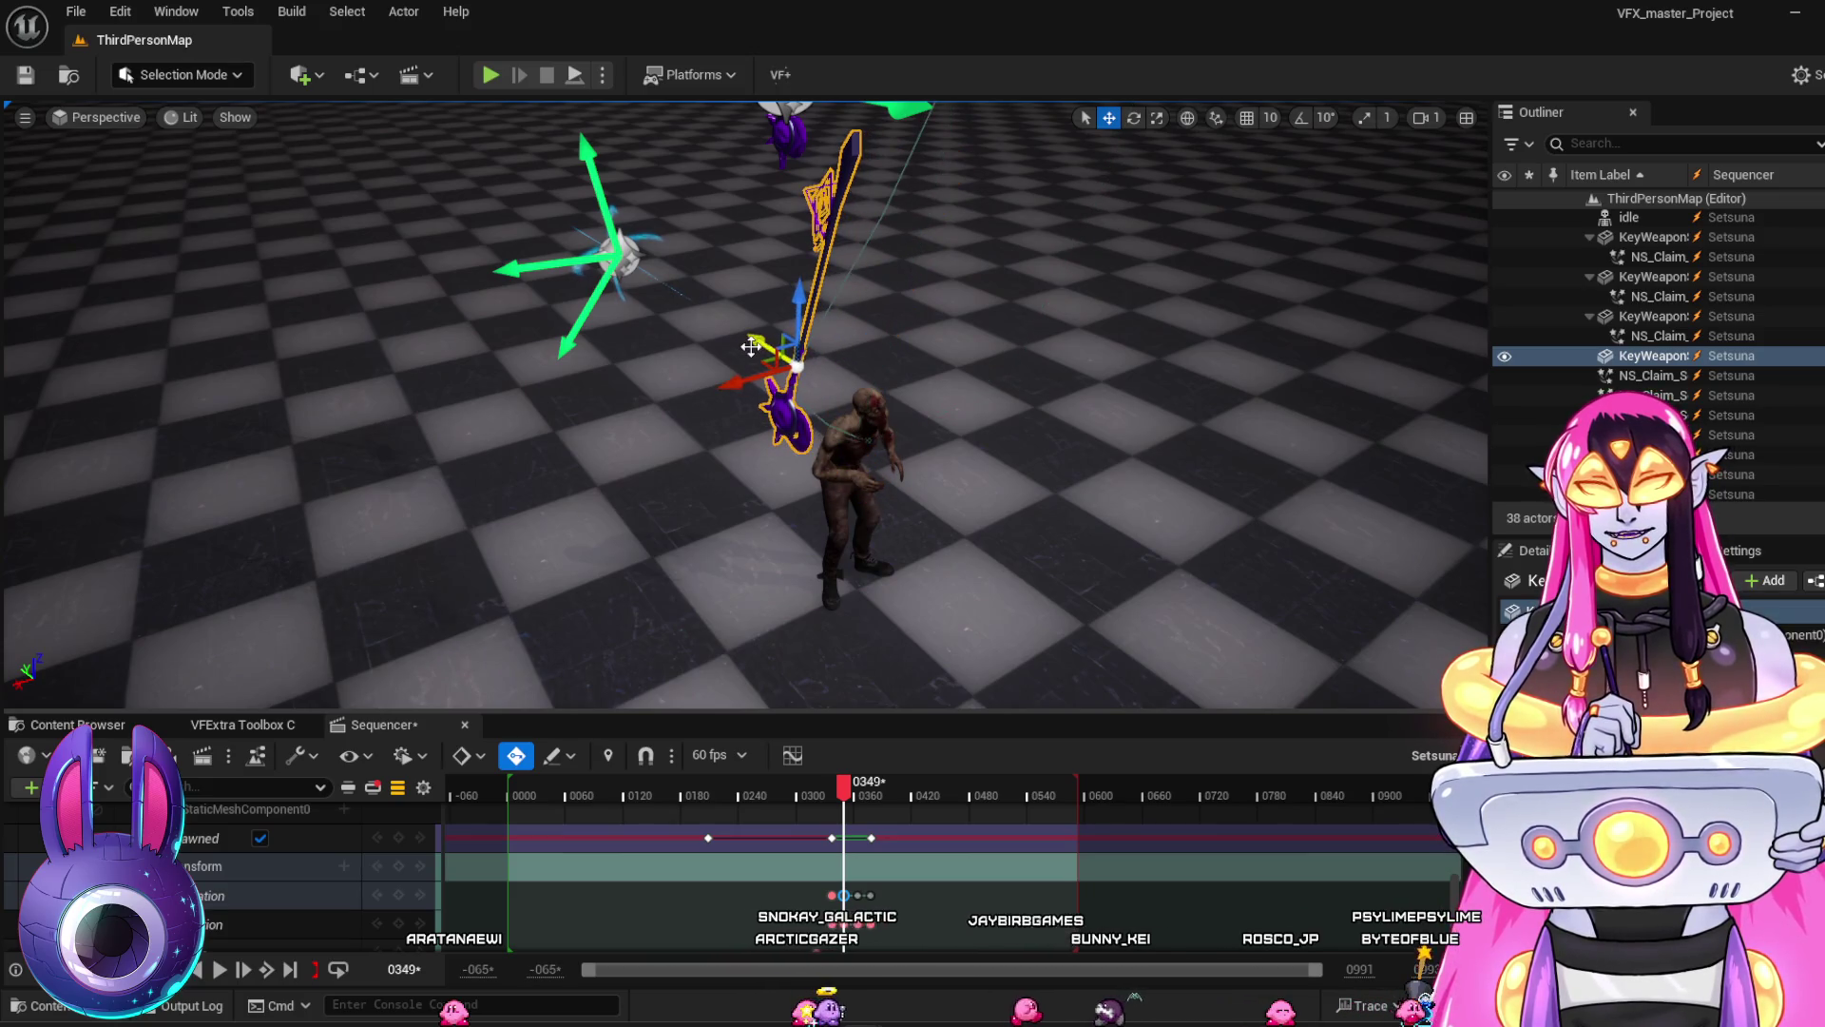
pyautogui.moveTo(990, 358)
pyautogui.mouseDown()
pyautogui.moveTo(900, 239)
pyautogui.moveTo(866, 294)
pyautogui.moveTo(923, 412)
pyautogui.mouseUp()
pyautogui.moveTo(558, 444)
pyautogui.mouseDown()
pyautogui.moveTo(806, 341)
pyautogui.moveTo(760, 341)
pyautogui.moveTo(835, 348)
pyautogui.moveTo(787, 310)
pyautogui.moveTo(746, 314)
pyautogui.mouseUp()
# - Move the weapon up and left so it sits high above the character at key 0377
pyautogui.scroll(-3, 889, 359)
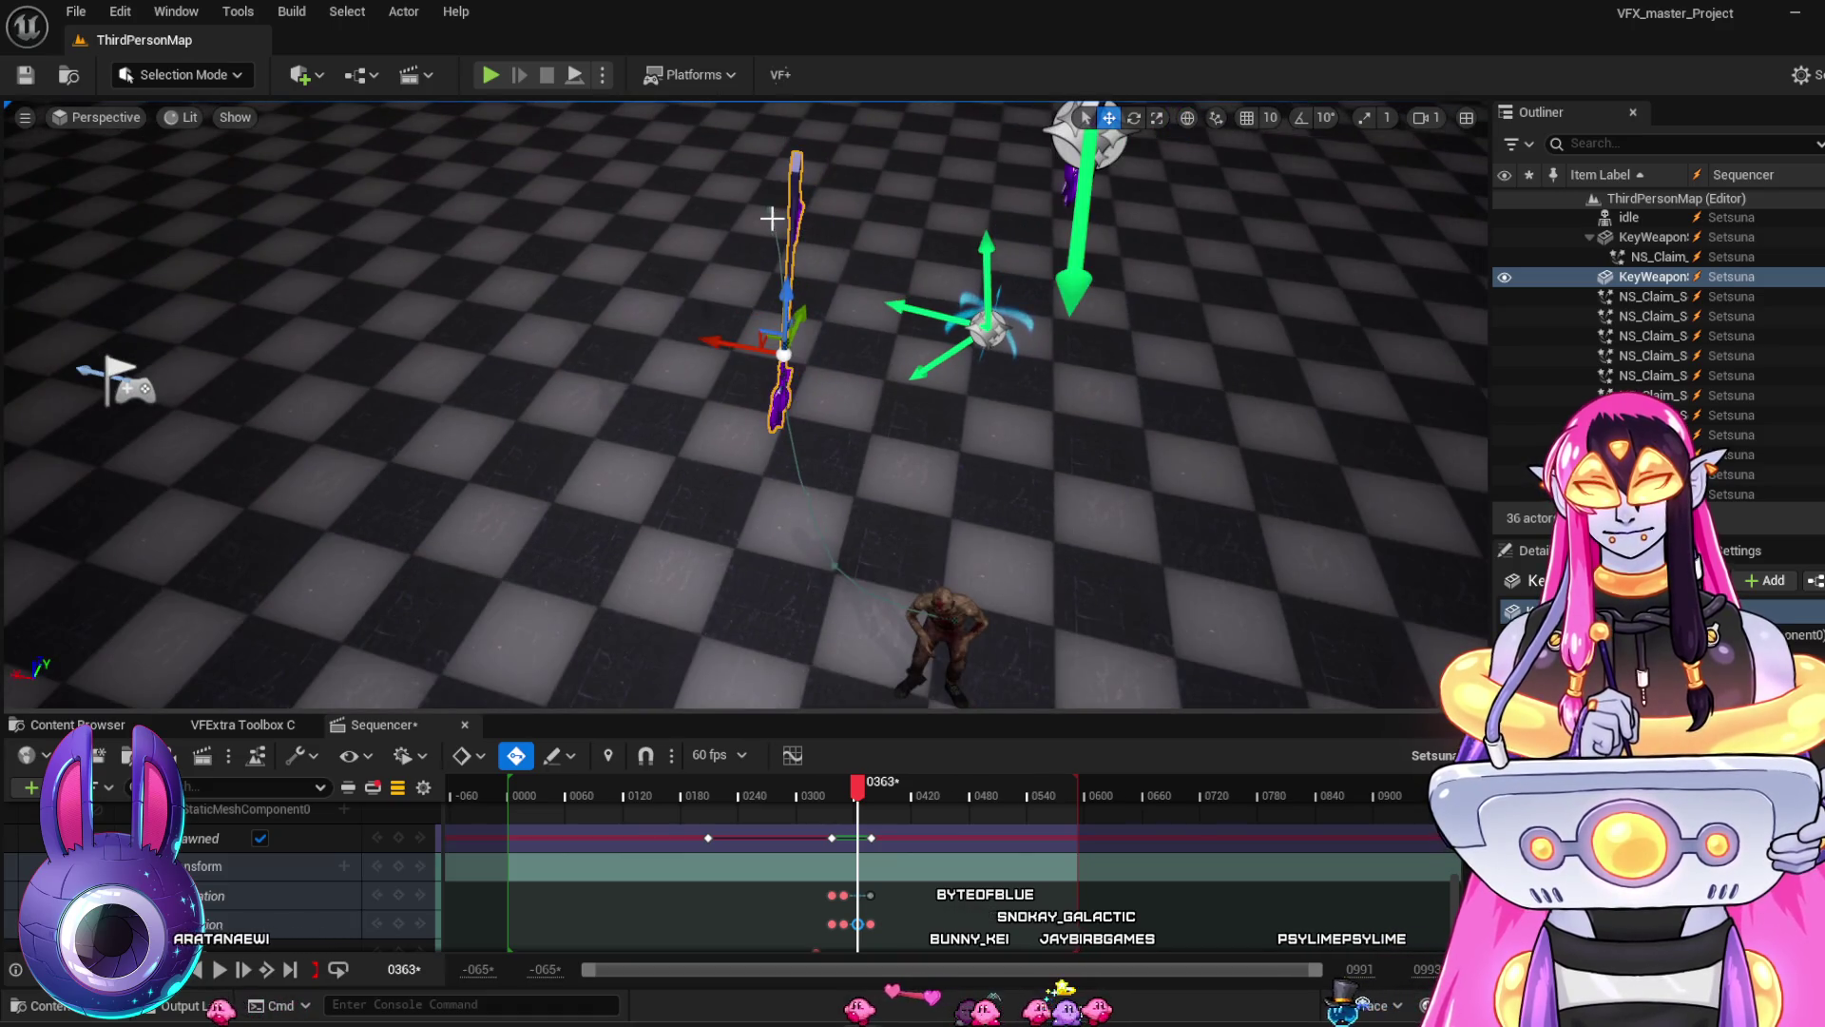
pyautogui.moveTo(773, 221); pyautogui.dragTo(856, 200)
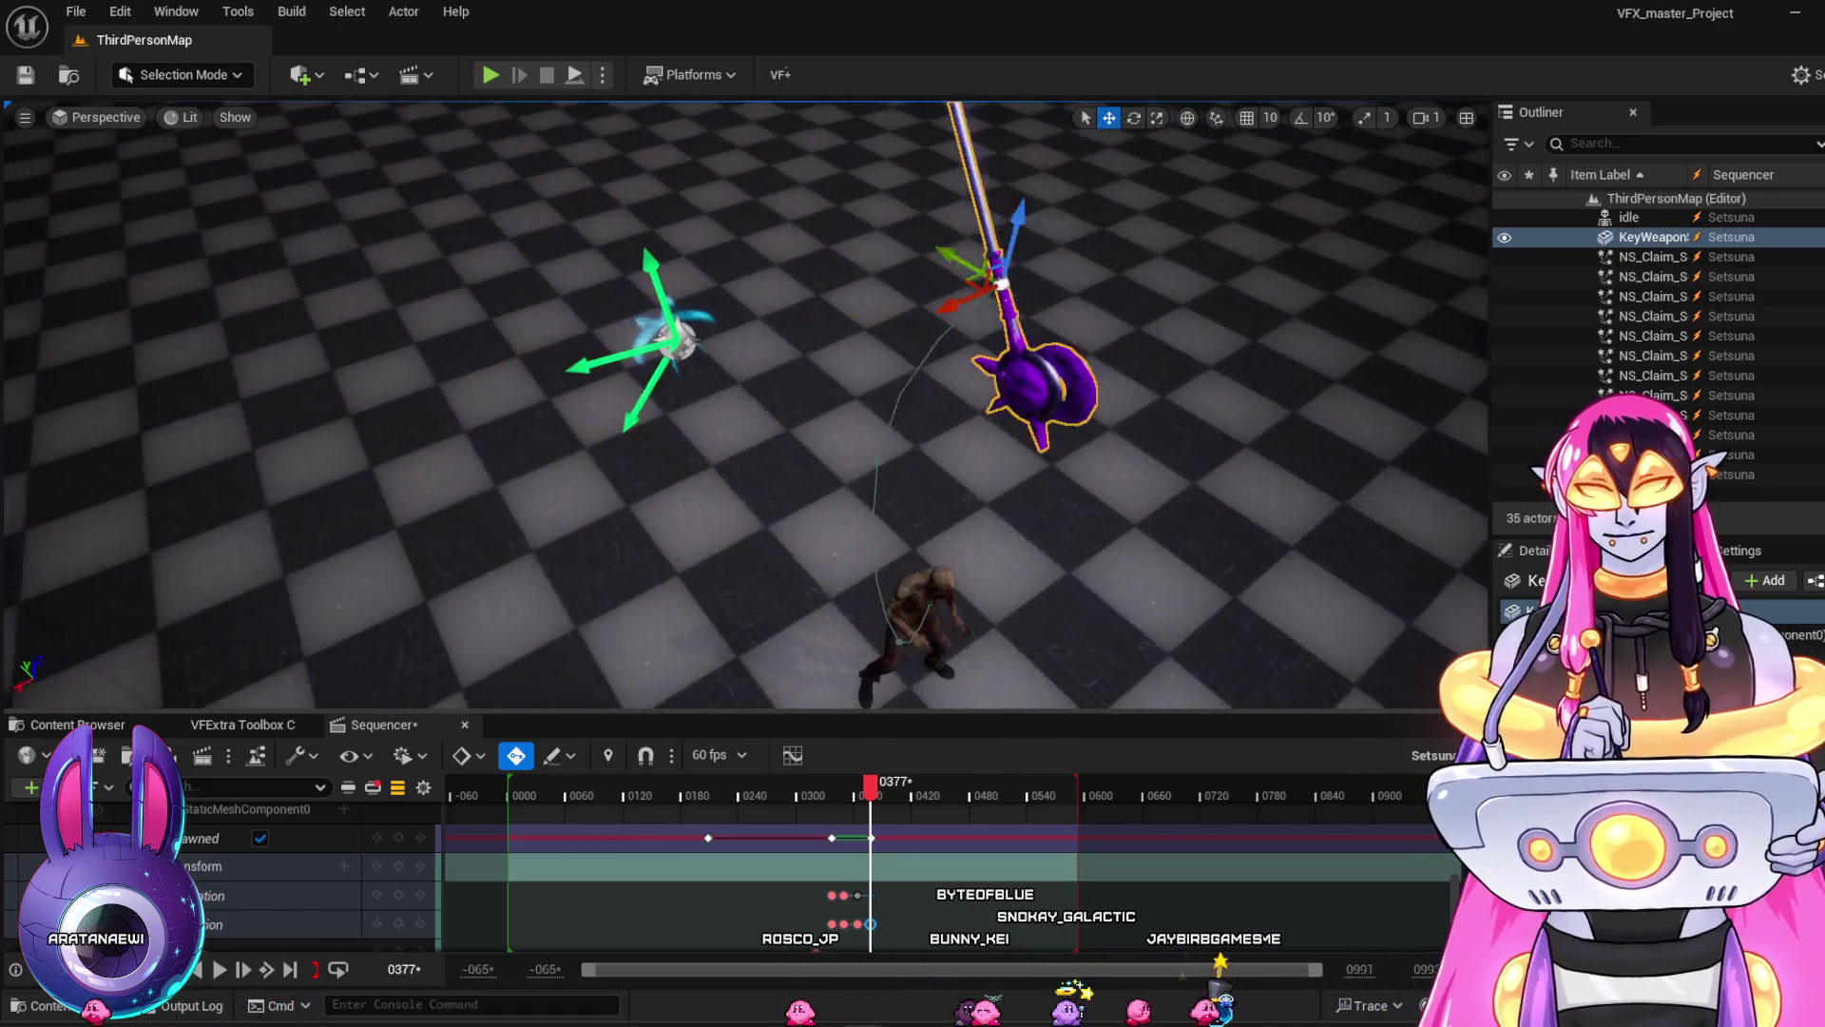
pyautogui.moveTo(766, 319); pyautogui.dragTo(722, 321)
pyautogui.moveTo(1046, 255); pyautogui.dragTo(1035, 245)
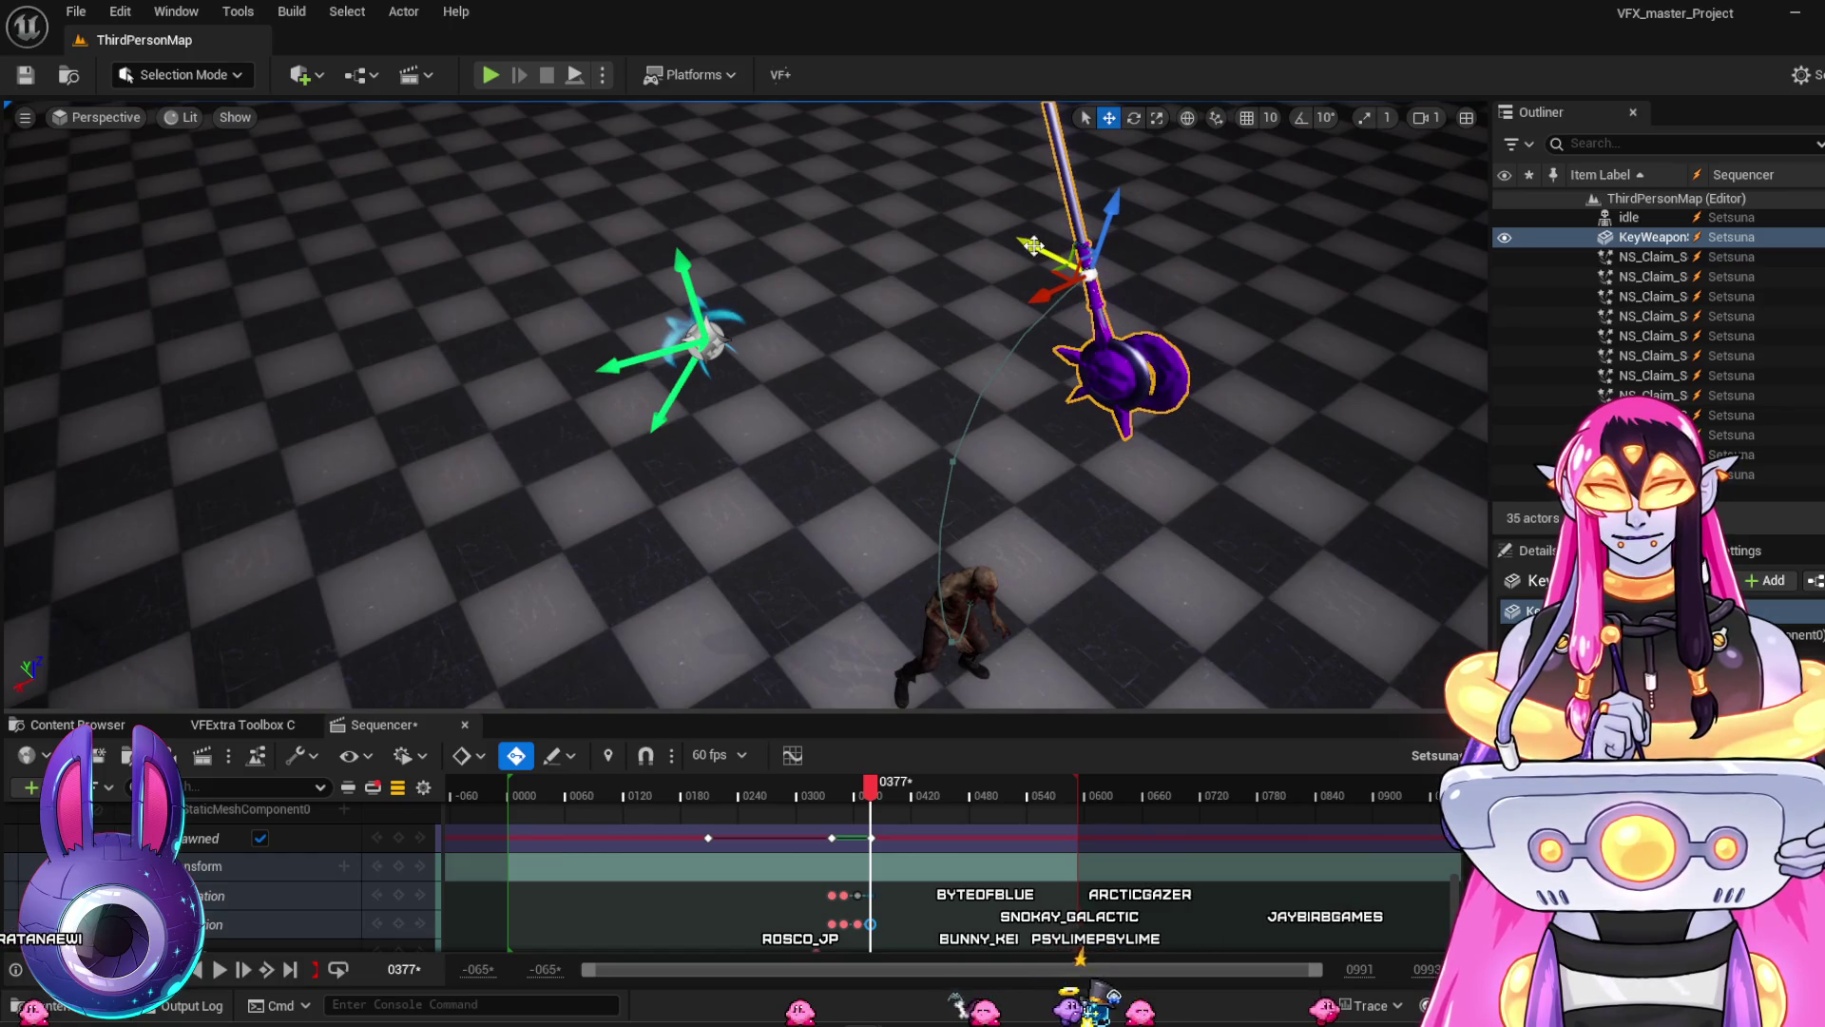
pyautogui.moveTo(1058, 555)
pyautogui.mouseDown()
pyautogui.moveTo(1059, 533)
pyautogui.moveTo(1027, 532)
pyautogui.moveTo(1055, 528)
pyautogui.moveTo(1065, 495)
pyautogui.mouseUp()
pyautogui.click(832, 925)
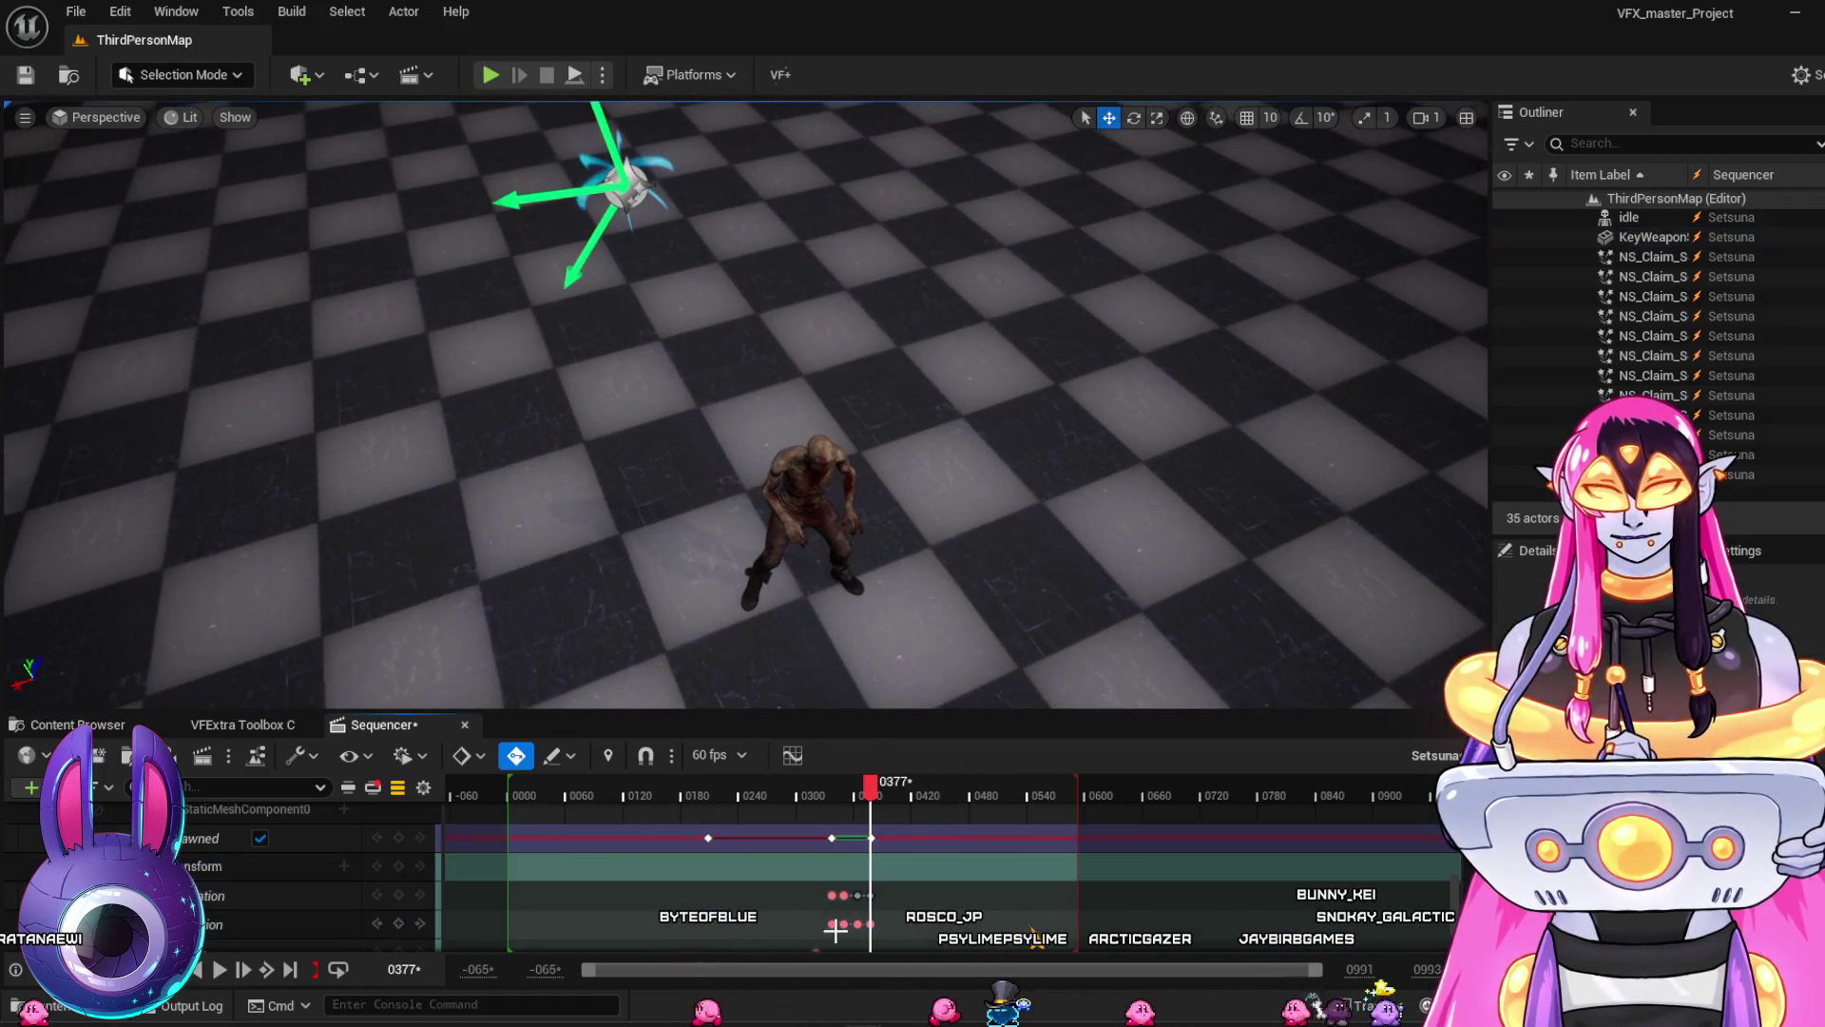
# - At key 0337, rotate the weapon to about 70 degrees with the Rotate tool
pyautogui.click(832, 923)
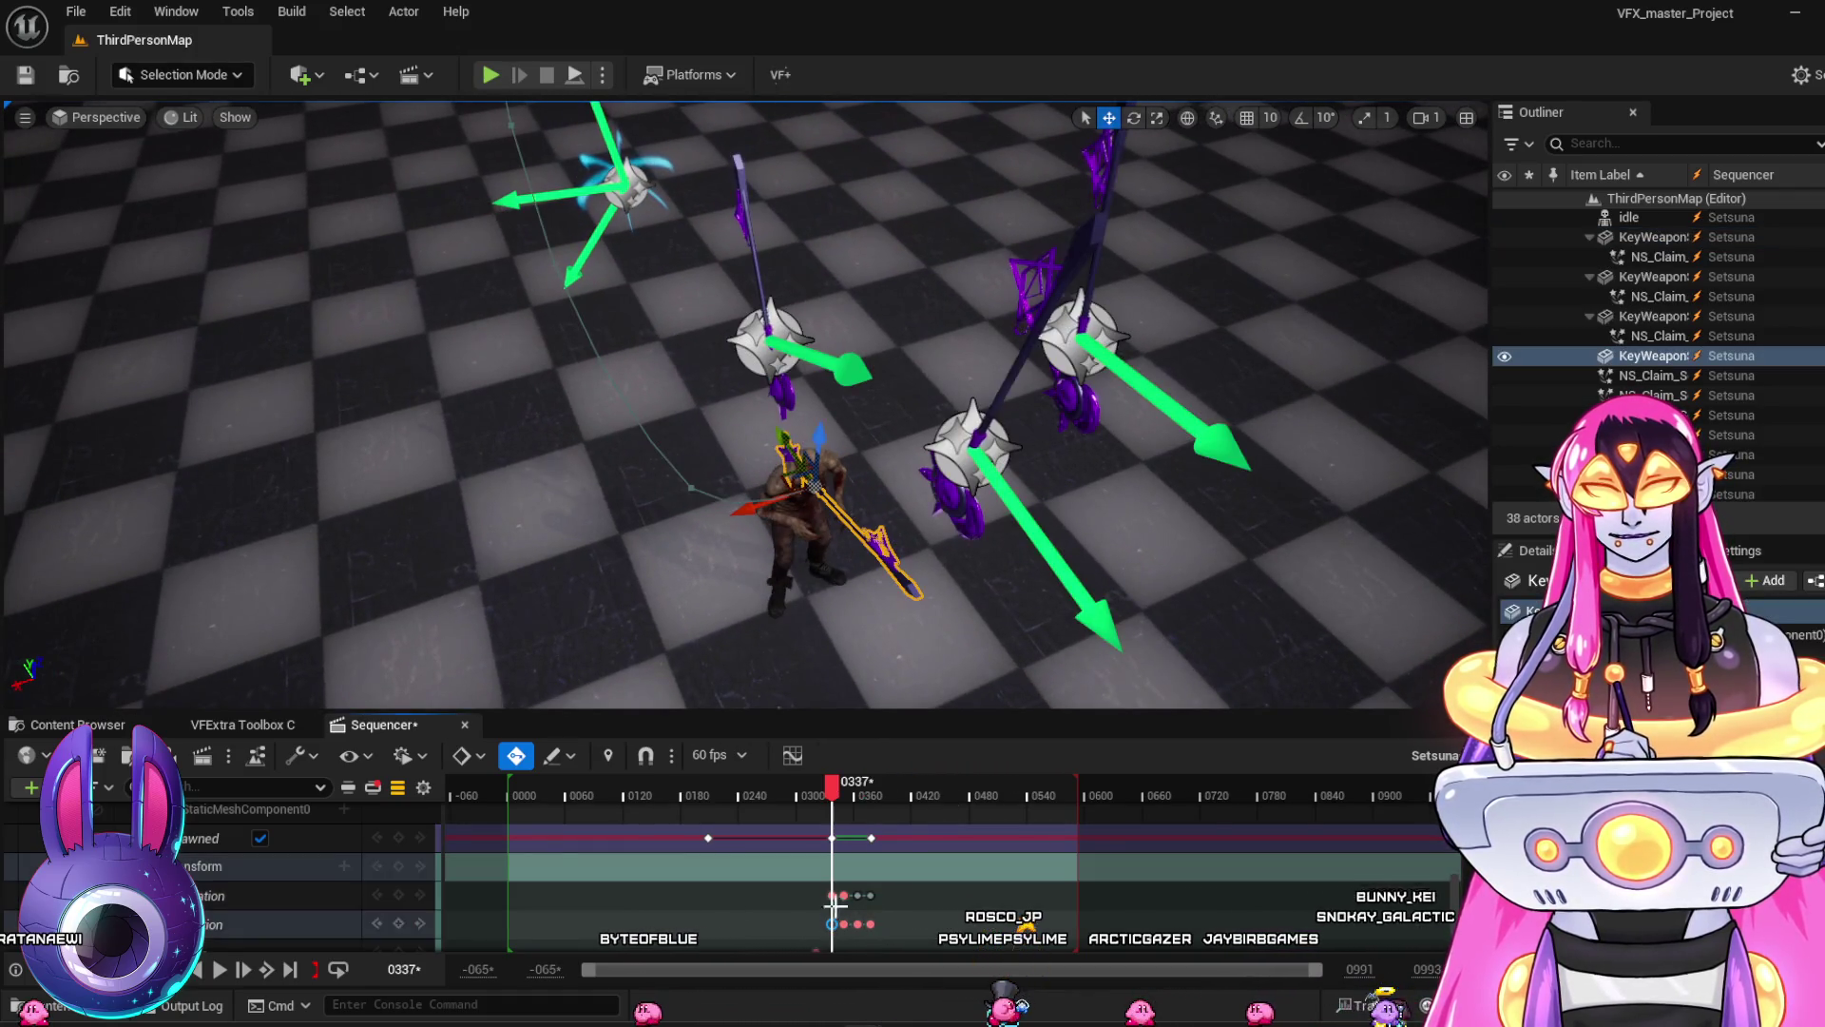
pyautogui.click(1134, 118)
pyautogui.moveTo(713, 457)
pyautogui.mouseDown()
pyautogui.moveTo(701, 529)
pyautogui.moveTo(819, 550)
pyautogui.mouseUp()
pyautogui.moveTo(749, 459); pyautogui.dragTo(708, 525)
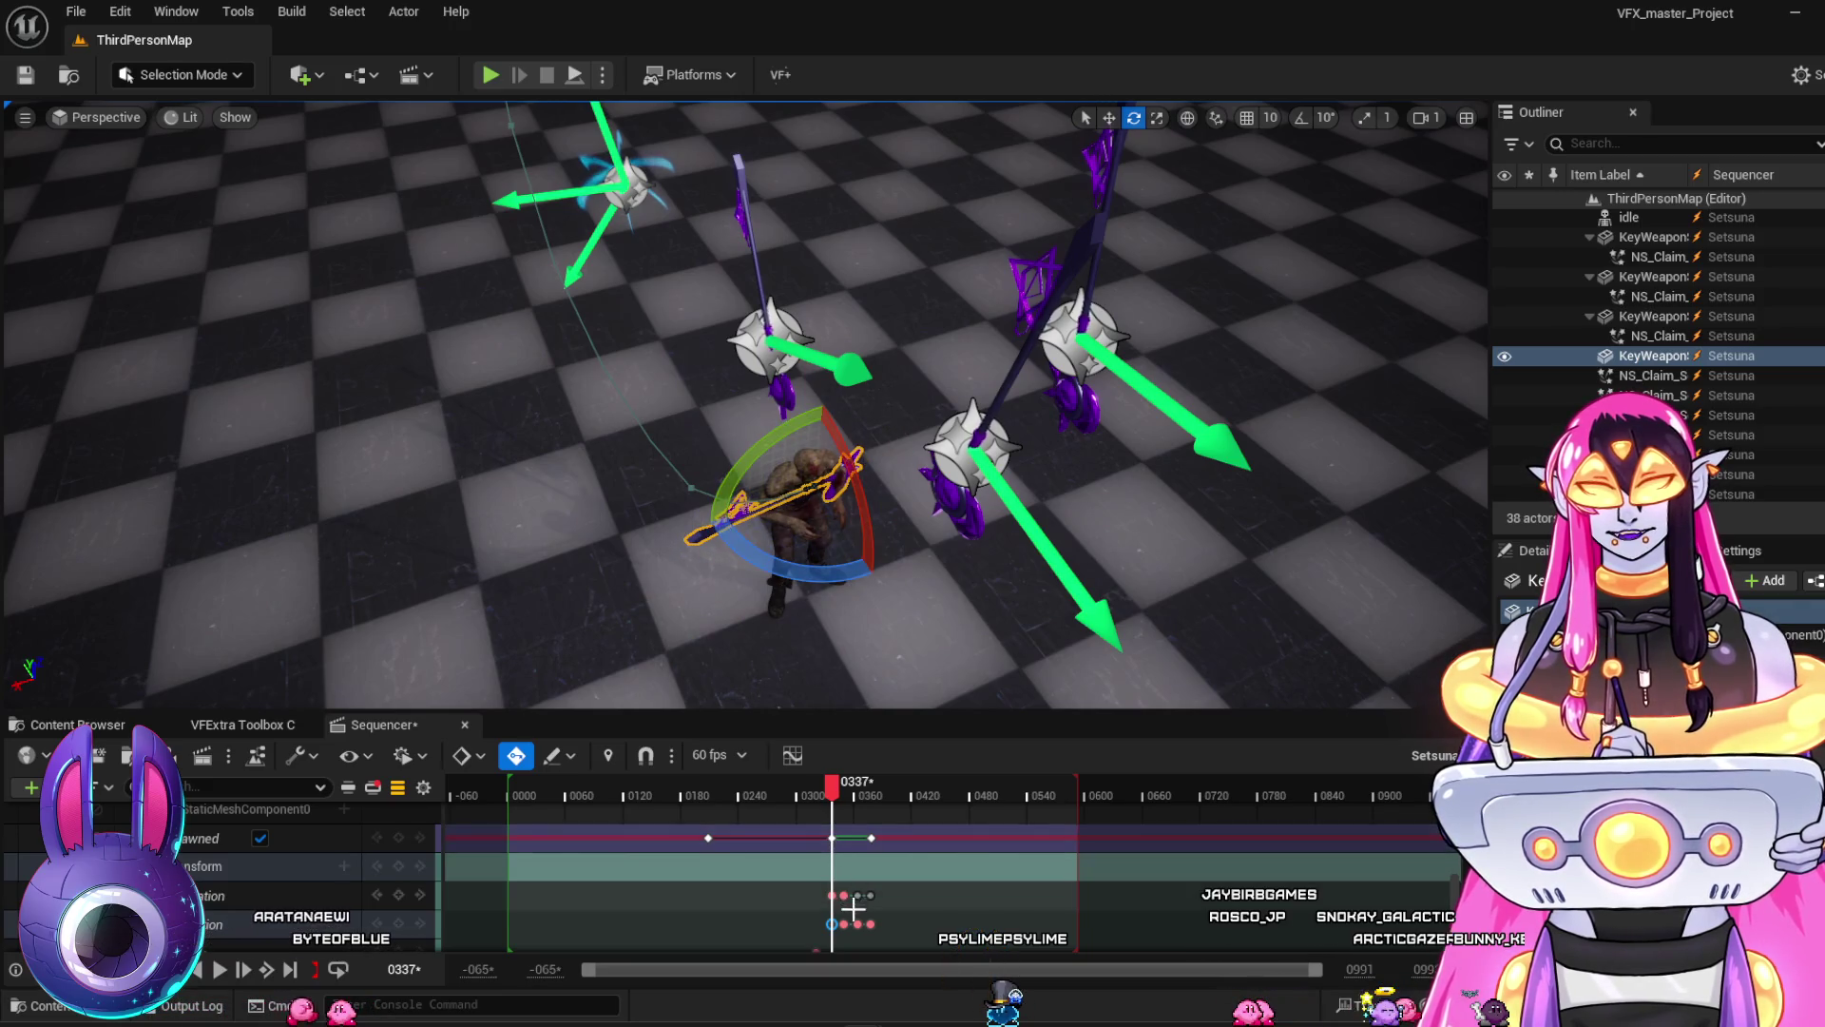
# - Rotate the weapon back about 30 degrees at key 0349 and to about 10 degrees at 0363
pyautogui.click(843, 923)
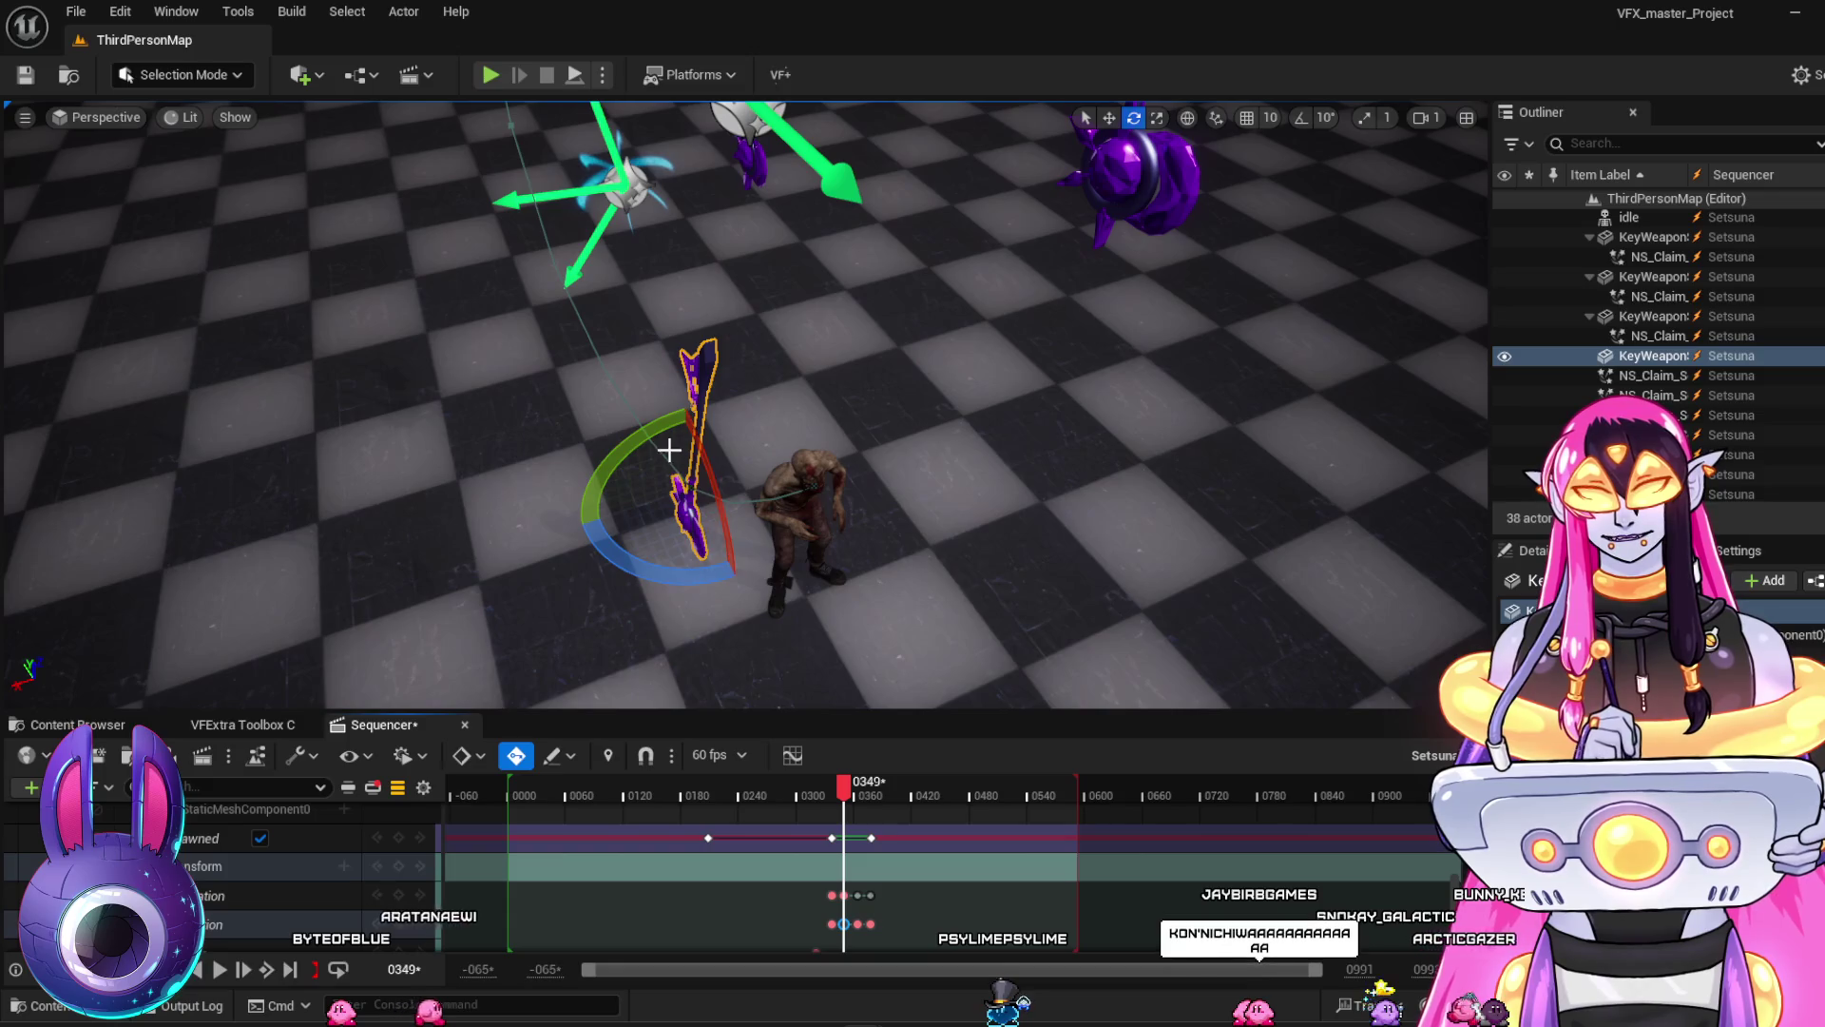
pyautogui.moveTo(649, 429)
pyautogui.mouseDown()
pyautogui.moveTo(582, 566)
pyautogui.moveTo(609, 447)
pyautogui.moveTo(589, 494)
pyautogui.moveTo(533, 518)
pyautogui.moveTo(725, 529)
pyautogui.moveTo(713, 494)
pyautogui.mouseUp()
pyautogui.moveTo(585, 518); pyautogui.dragTo(576, 525)
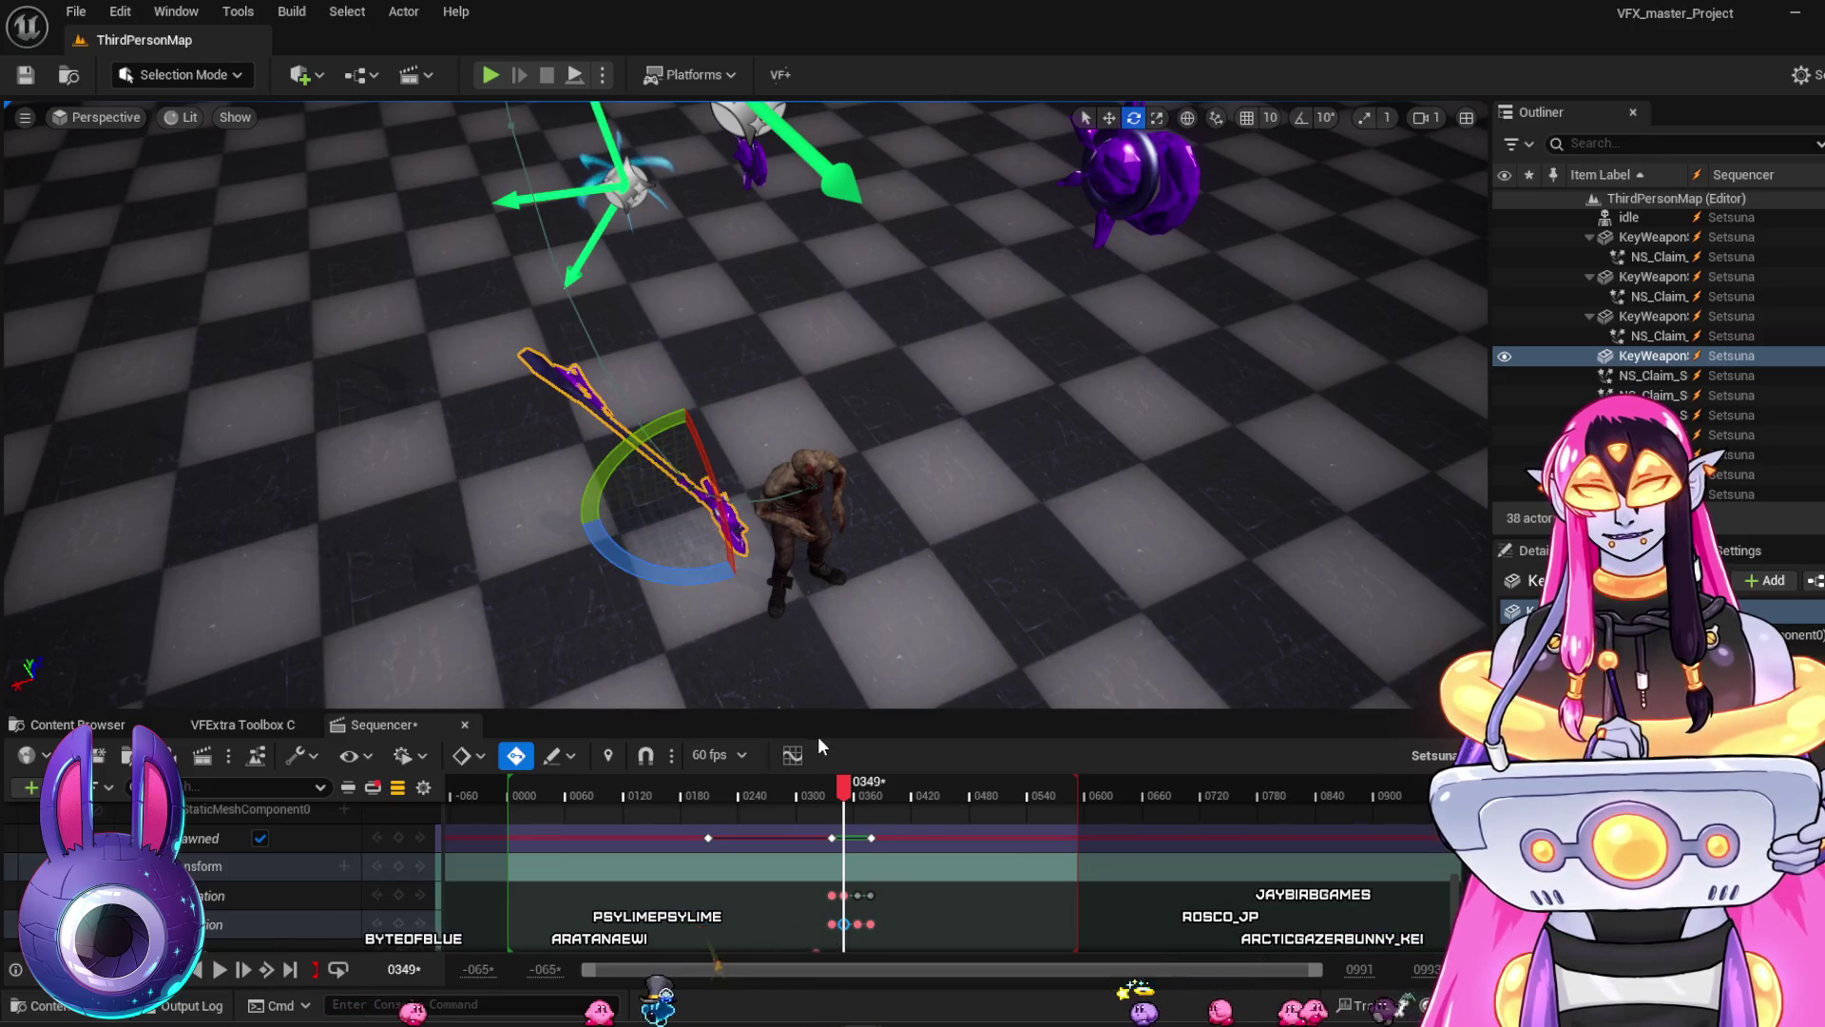
pyautogui.click(858, 923)
pyautogui.moveTo(842, 441); pyautogui.dragTo(723, 571)
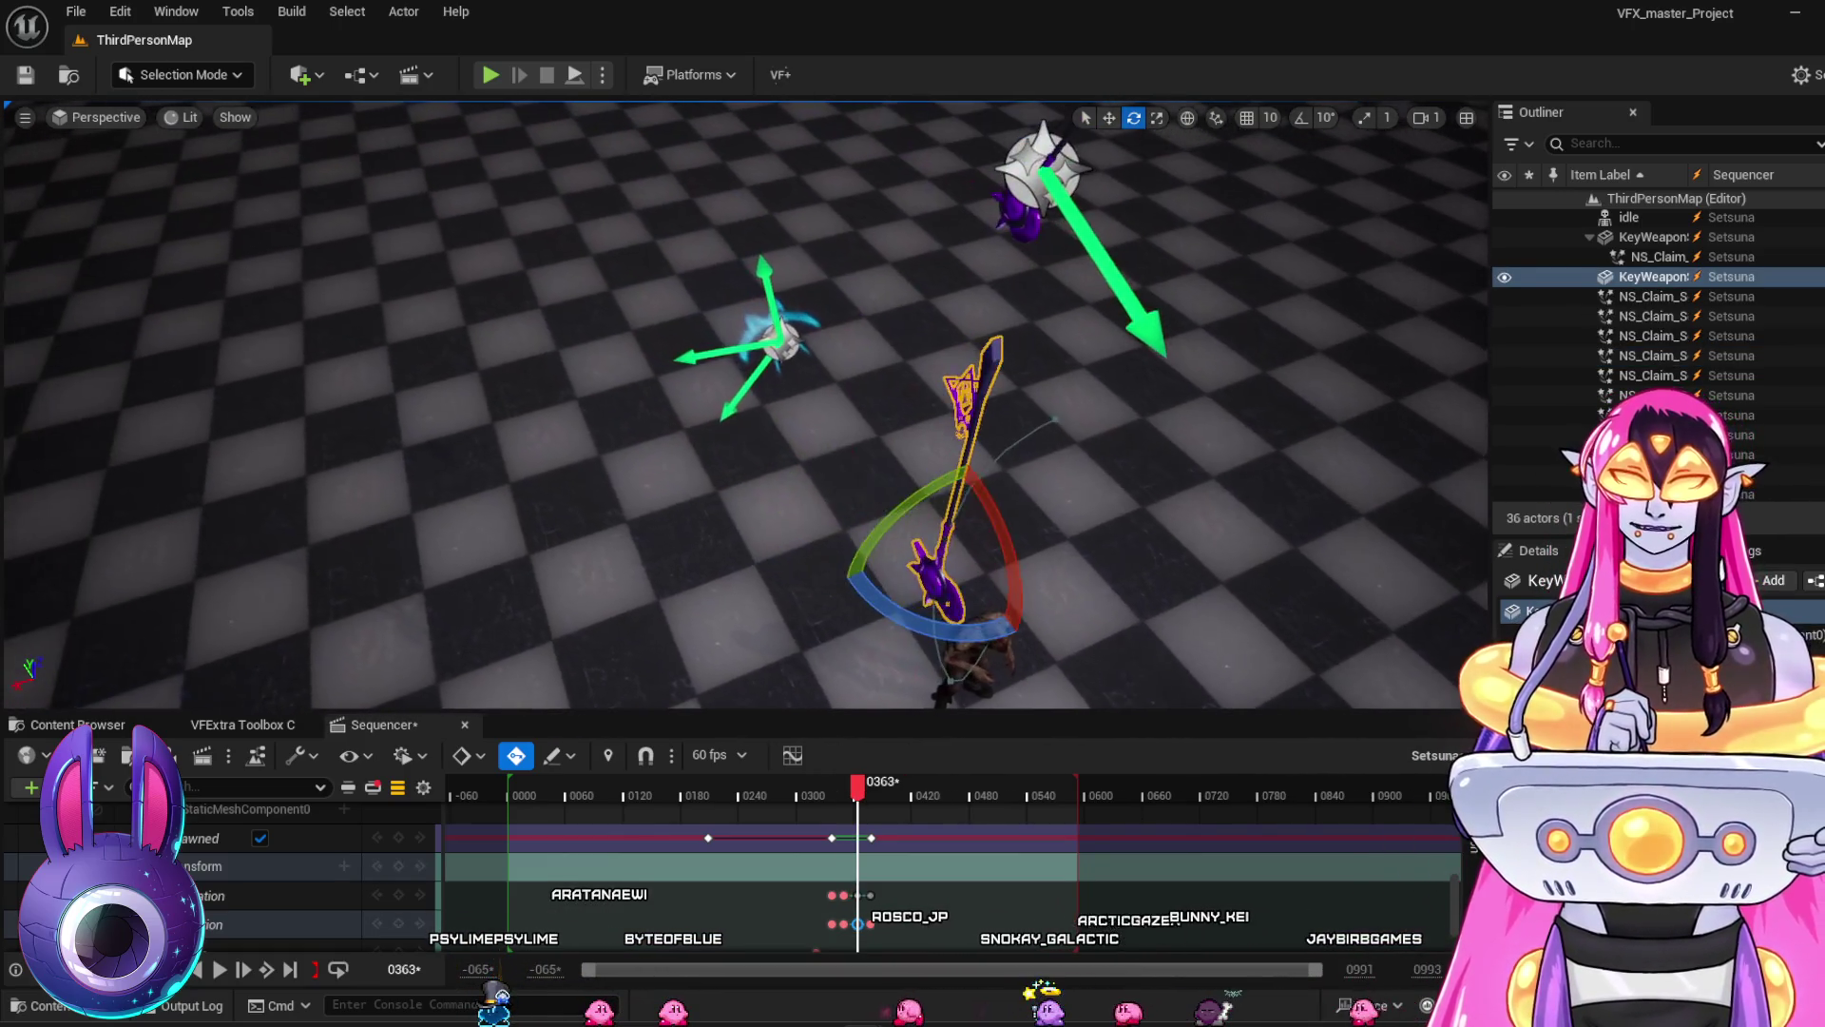
pyautogui.moveTo(1022, 570); pyautogui.dragTo(1013, 589)
pyautogui.moveTo(974, 455); pyautogui.dragTo(978, 469)
# - Angle the weapon diagonally downward at key 0377, then scrub back to frame 0330 to review
pyautogui.click(871, 795)
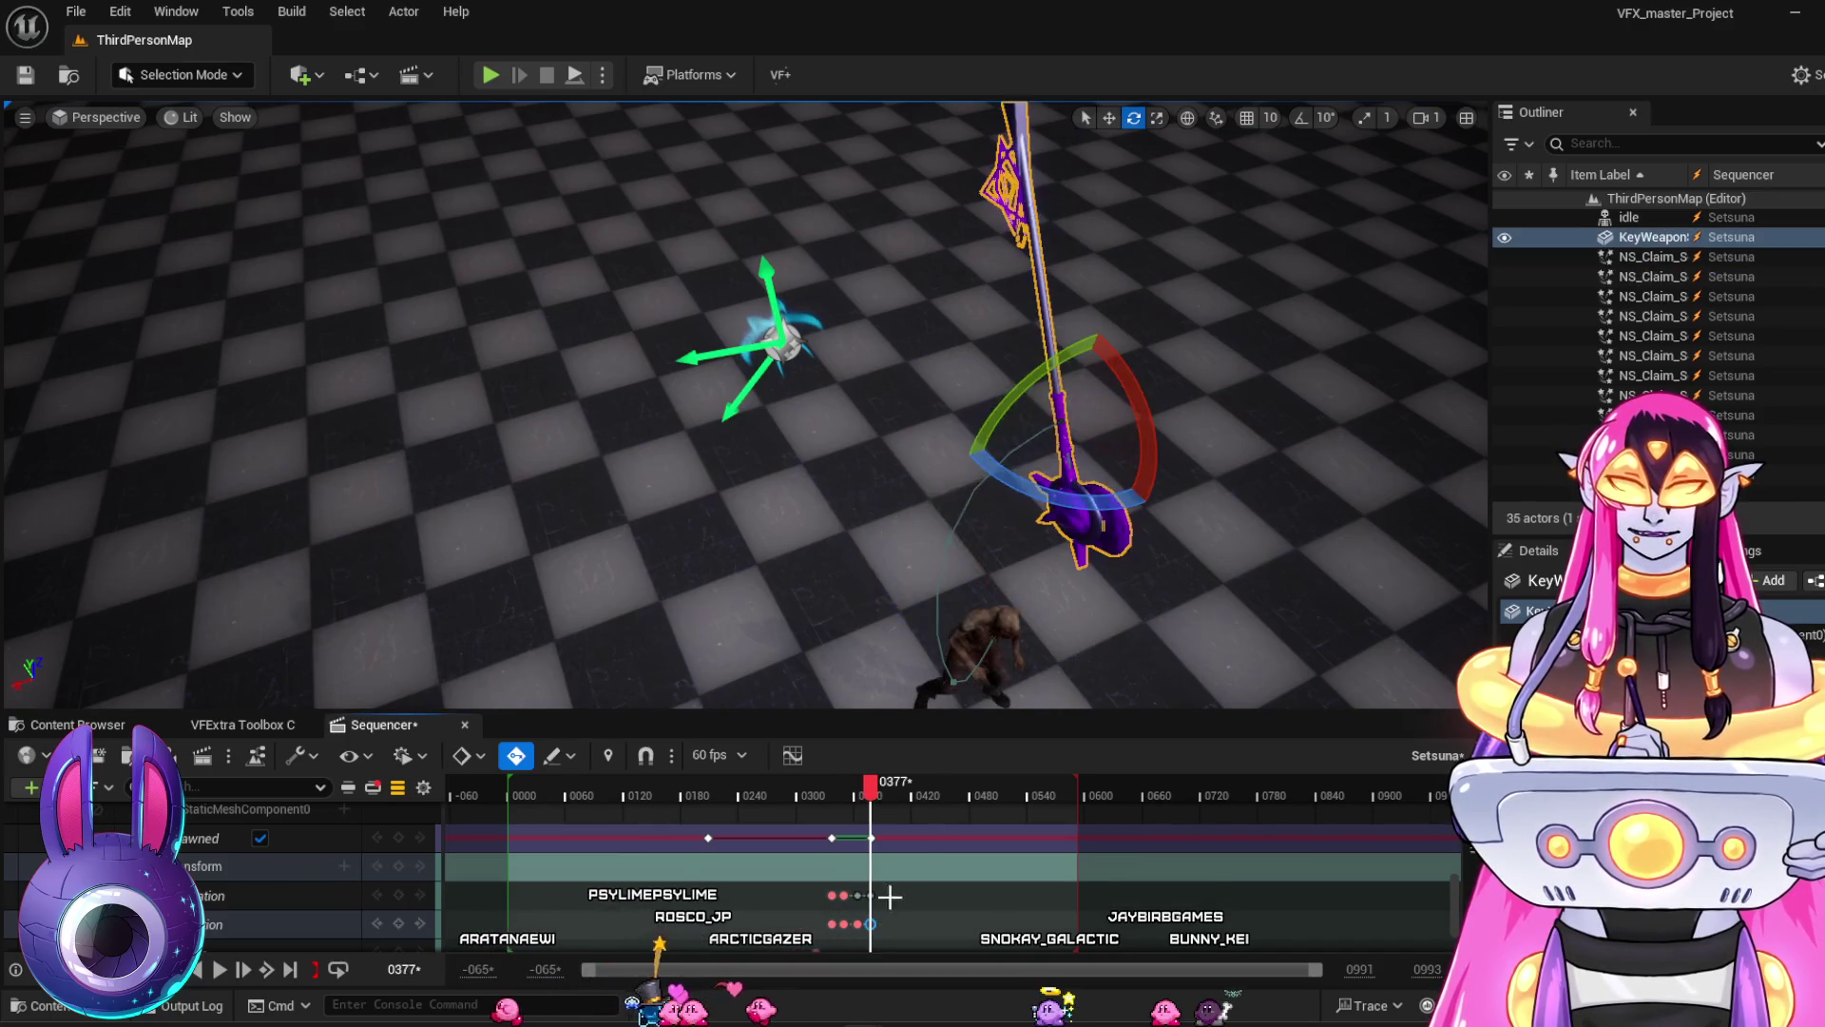
pyautogui.moveTo(1145, 412); pyautogui.dragTo(1163, 449)
pyautogui.moveTo(1122, 361)
pyautogui.mouseDown()
pyautogui.moveTo(979, 413)
pyautogui.moveTo(1027, 502)
pyautogui.moveTo(945, 537)
pyautogui.moveTo(856, 494)
pyautogui.moveTo(932, 409)
pyautogui.moveTo(912, 449)
pyautogui.moveTo(855, 409)
pyautogui.mouseUp()
pyautogui.moveTo(927, 524); pyautogui.dragTo(927, 525)
pyautogui.moveTo(741, 363); pyautogui.dragTo(734, 371)
pyautogui.moveTo(840, 249); pyautogui.dragTo(838, 226)
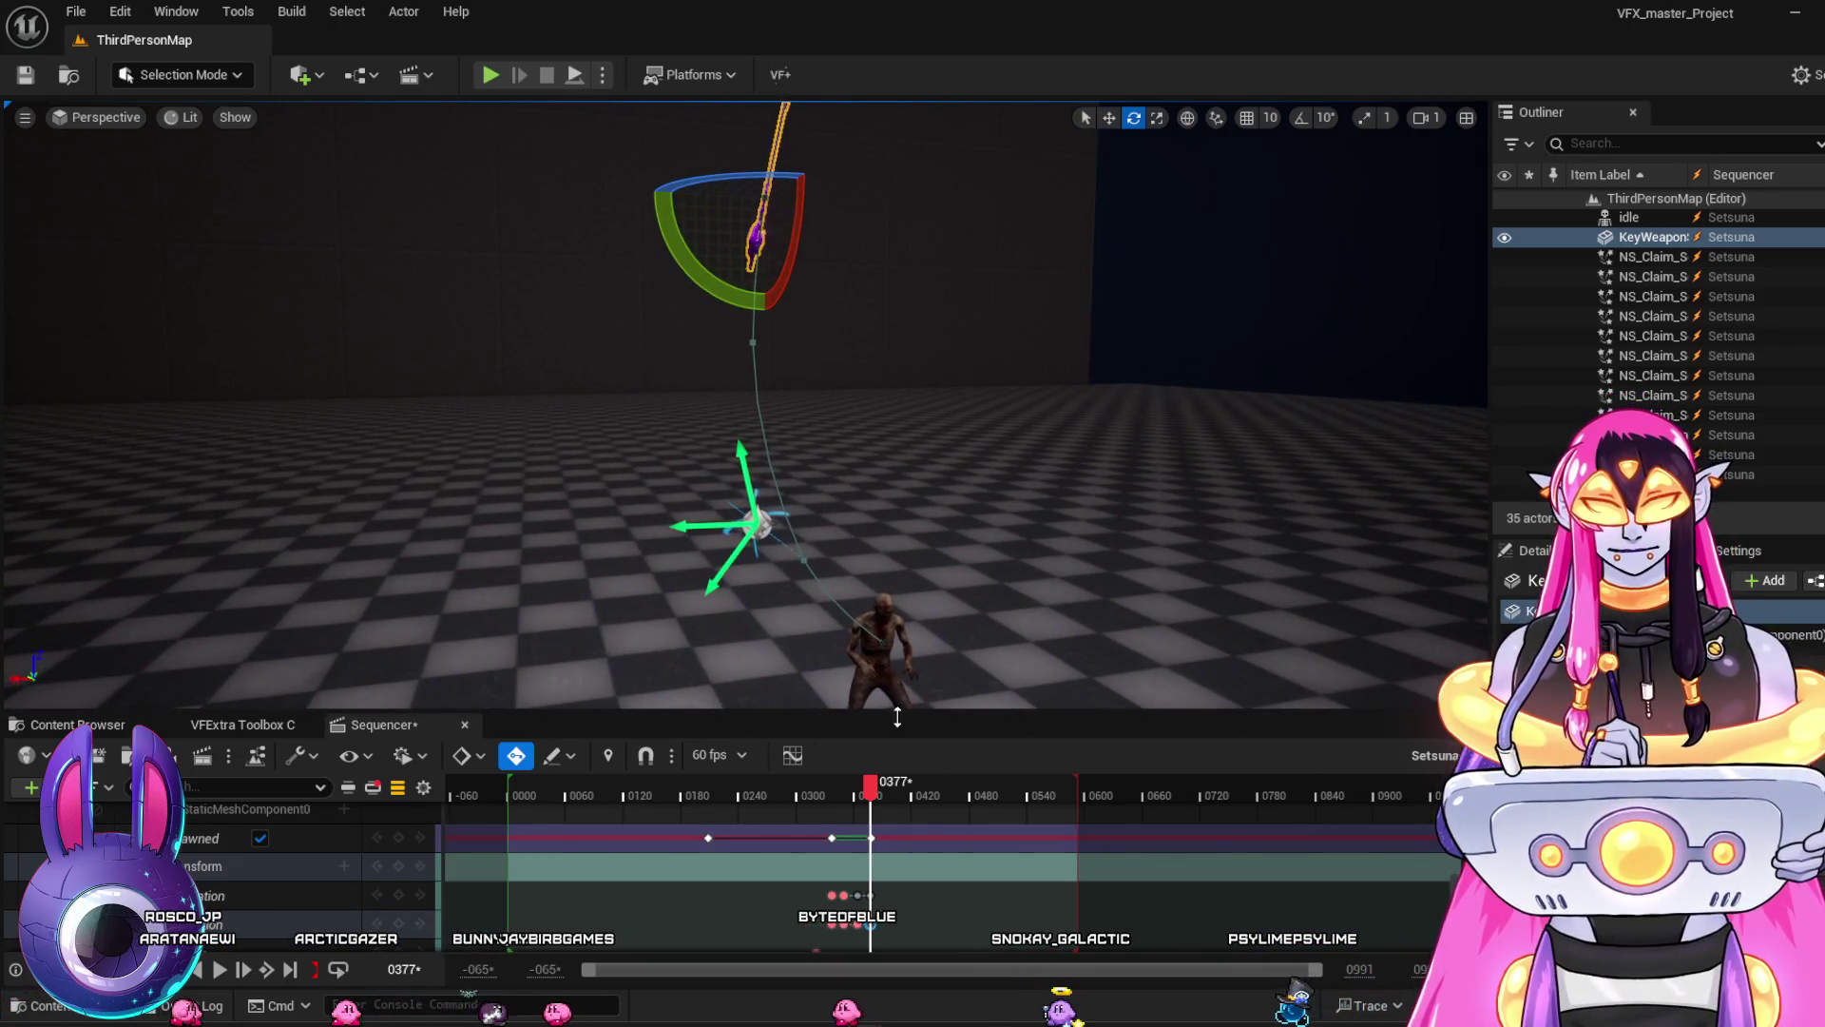
pyautogui.moveTo(870, 783)
pyautogui.mouseDown()
pyautogui.moveTo(815, 785)
pyautogui.moveTo(895, 786)
pyautogui.mouseUp()
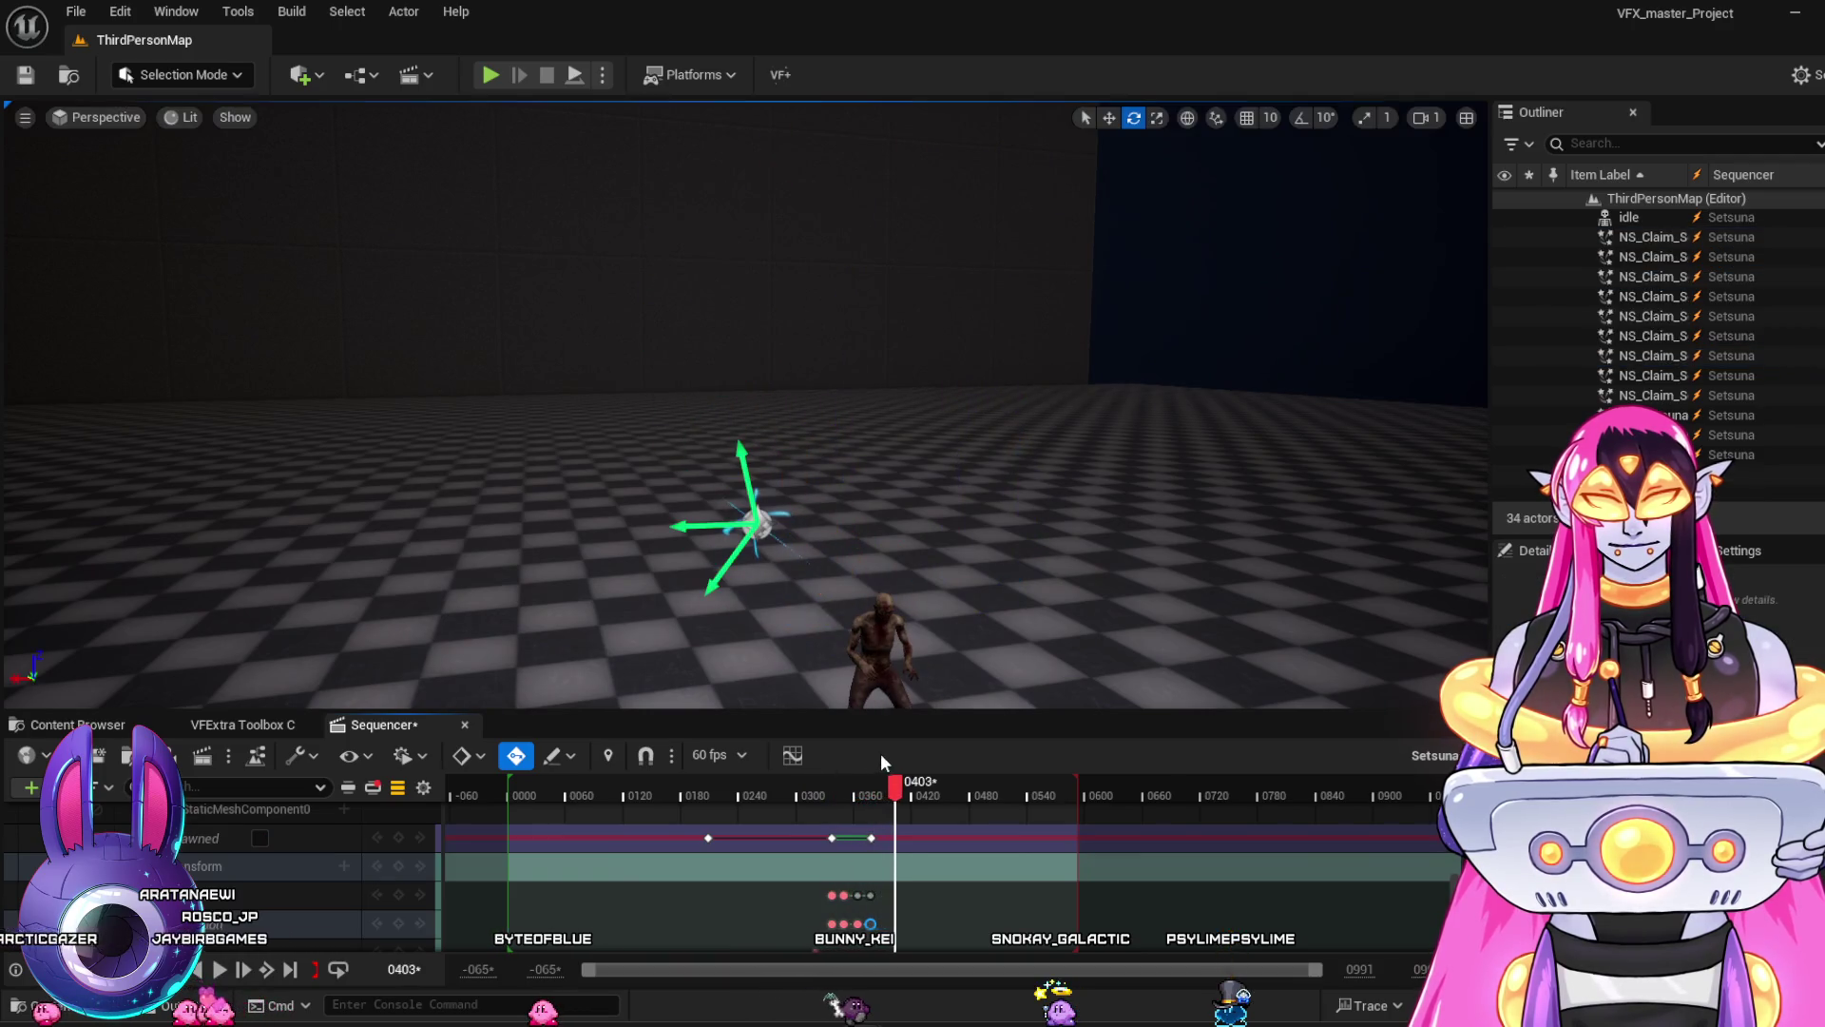
pyautogui.click(810, 785)
pyautogui.press('space')
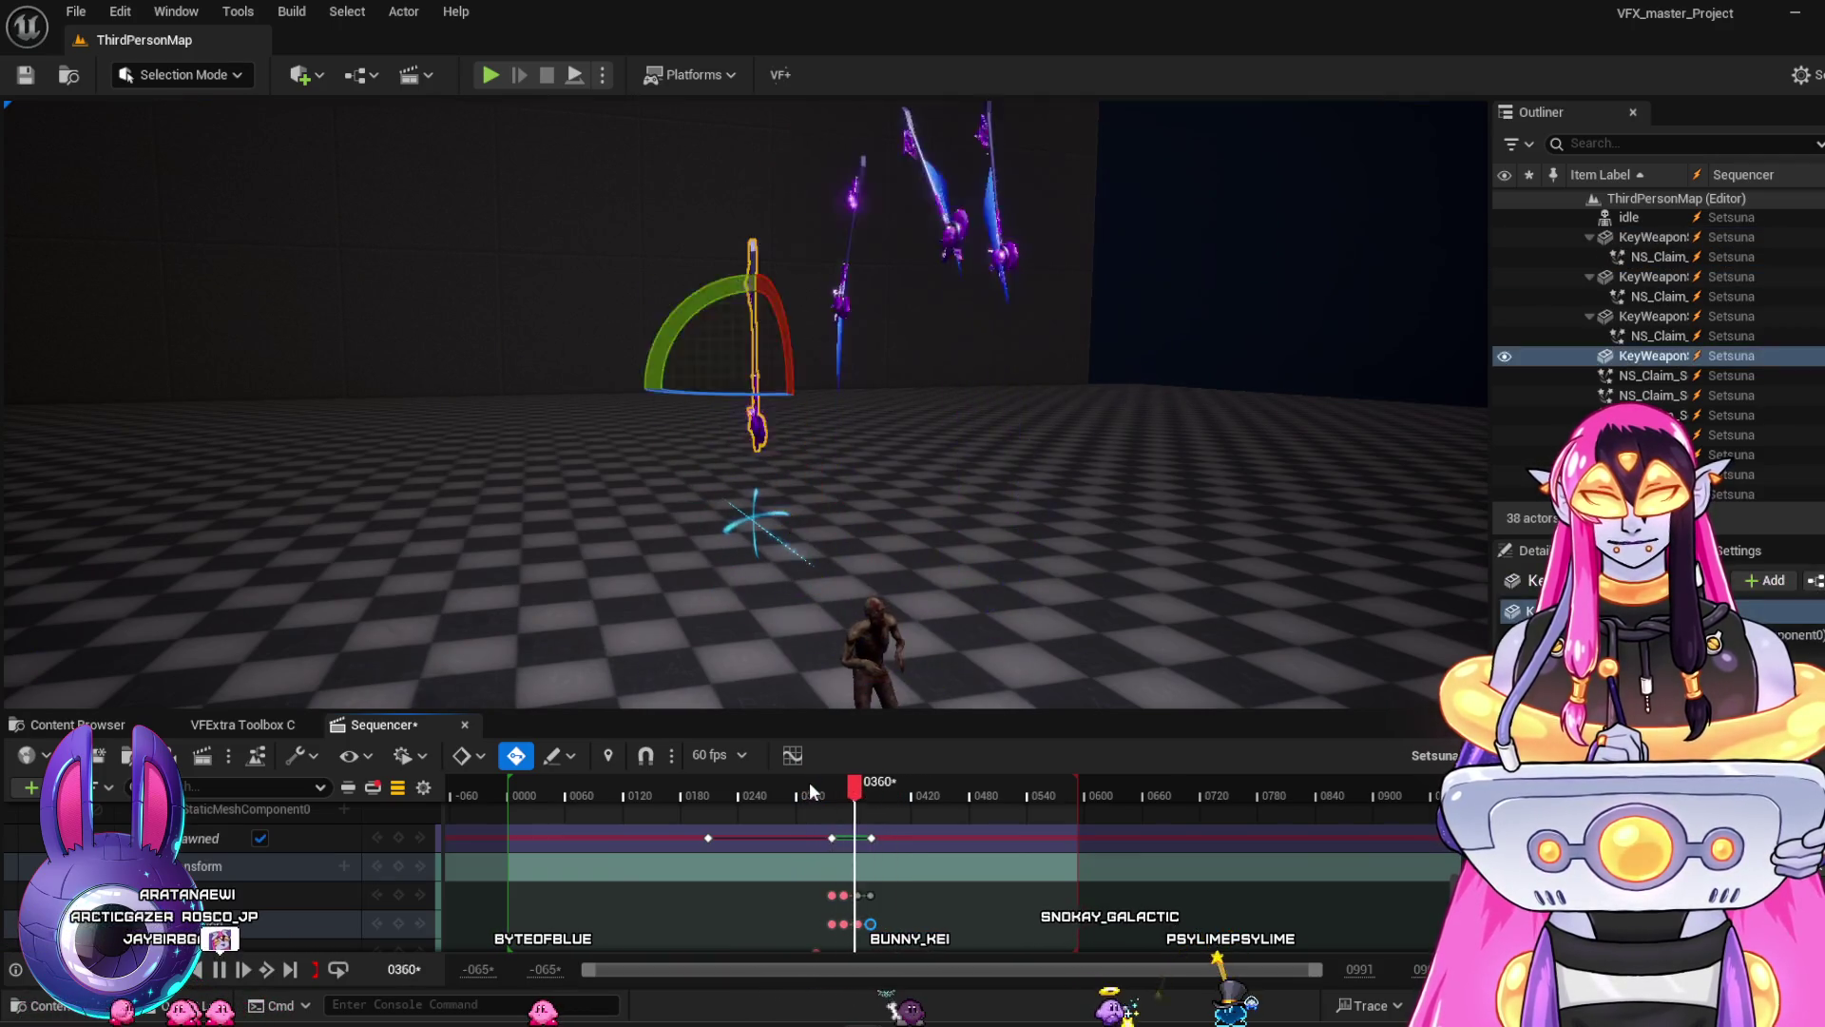
pyautogui.click(894, 787)
pyautogui.press('space')
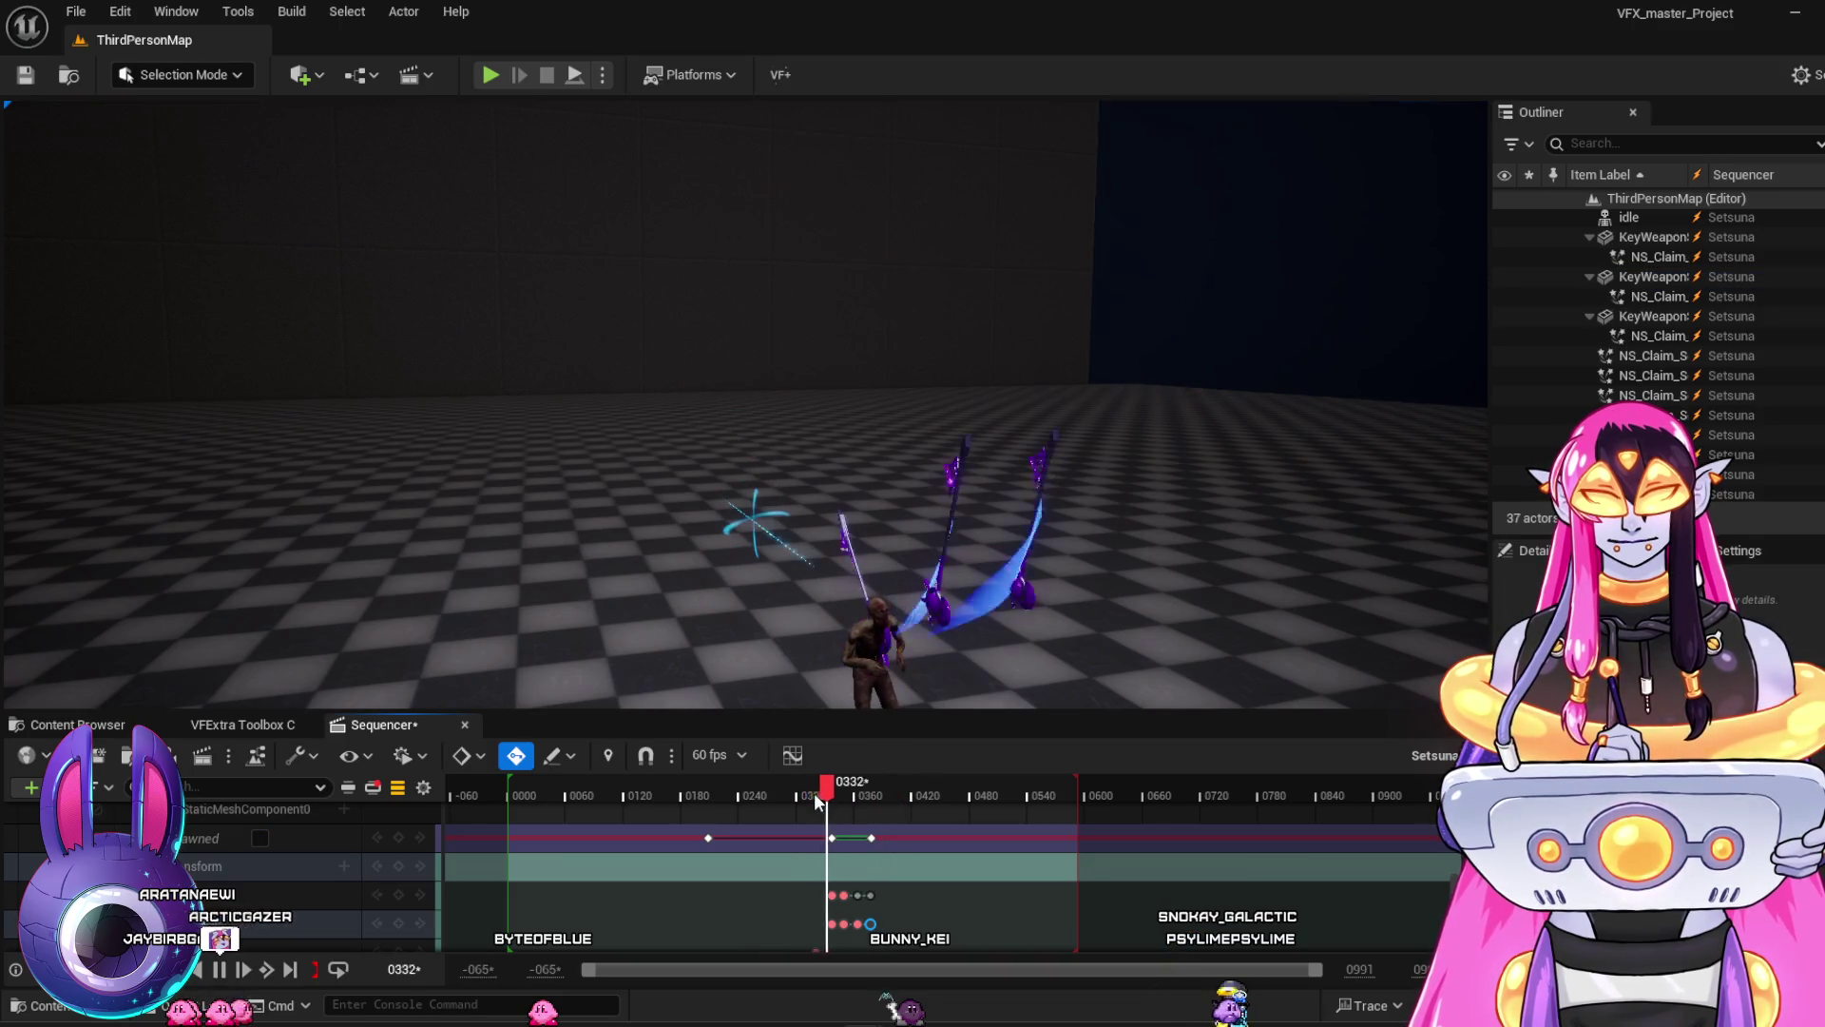
pyautogui.press('space')
pyautogui.click(761, 784)
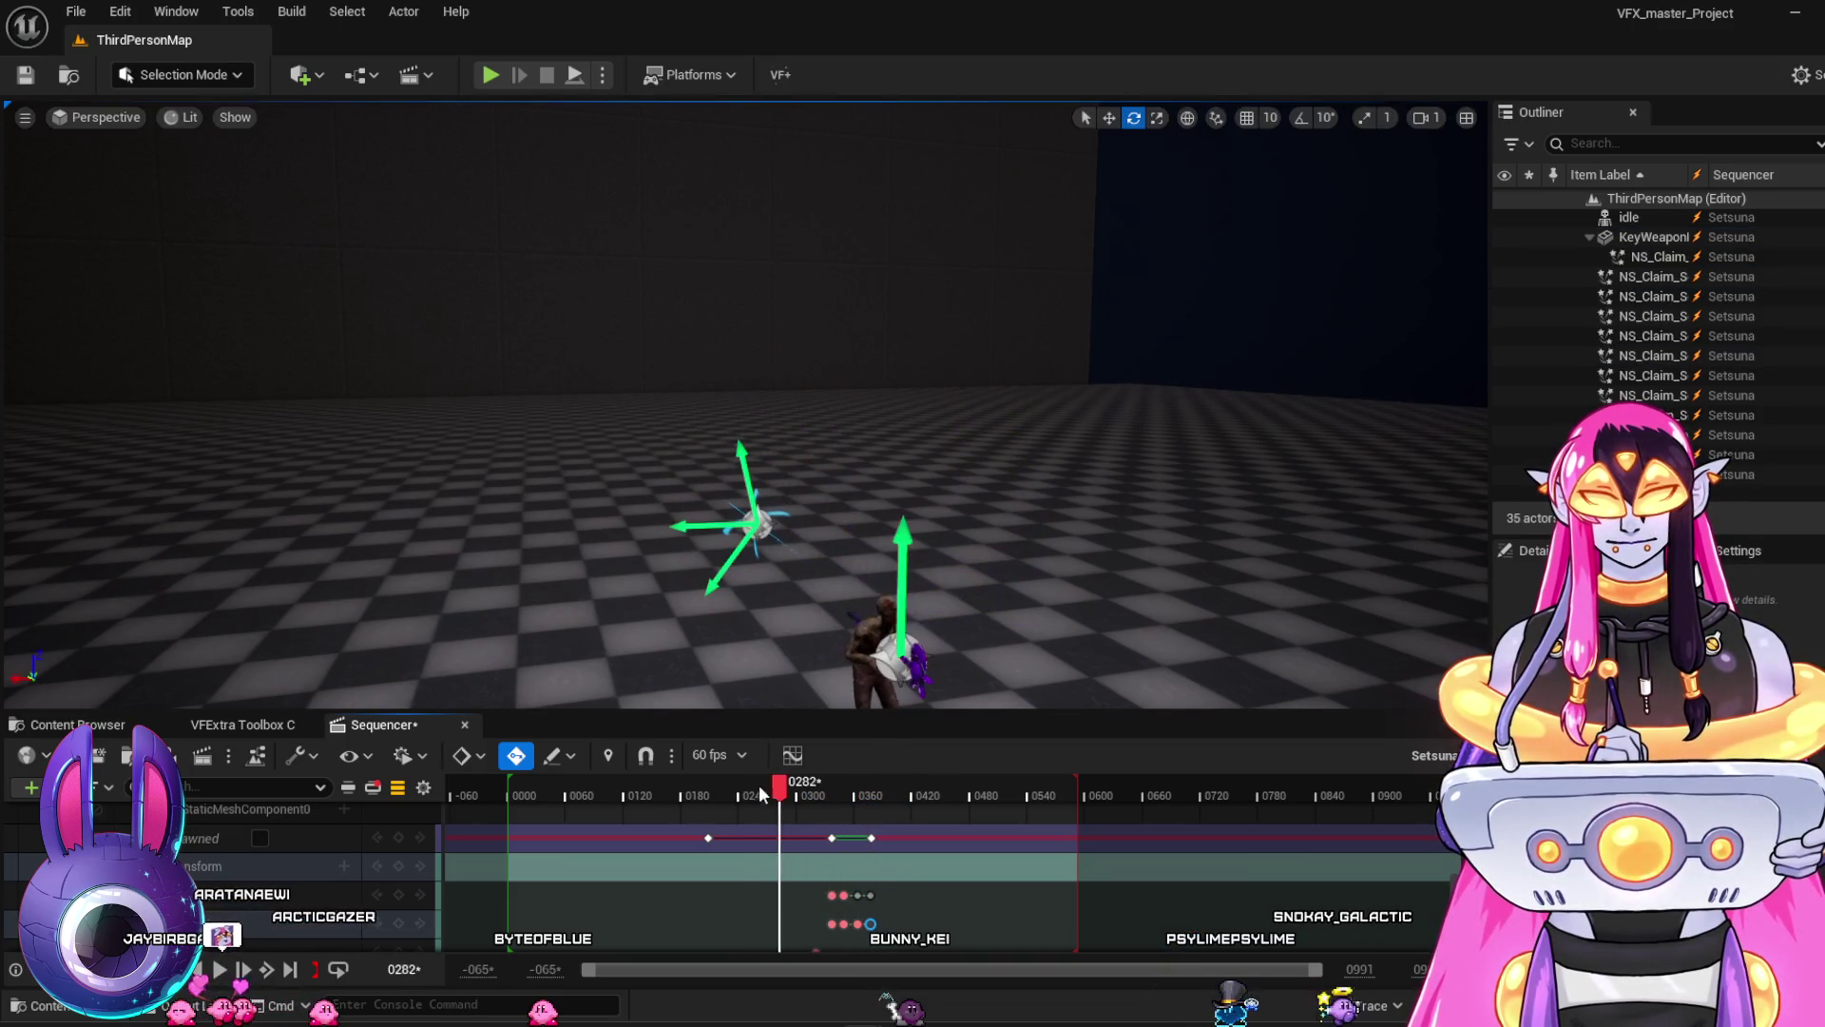
pyautogui.press('space')
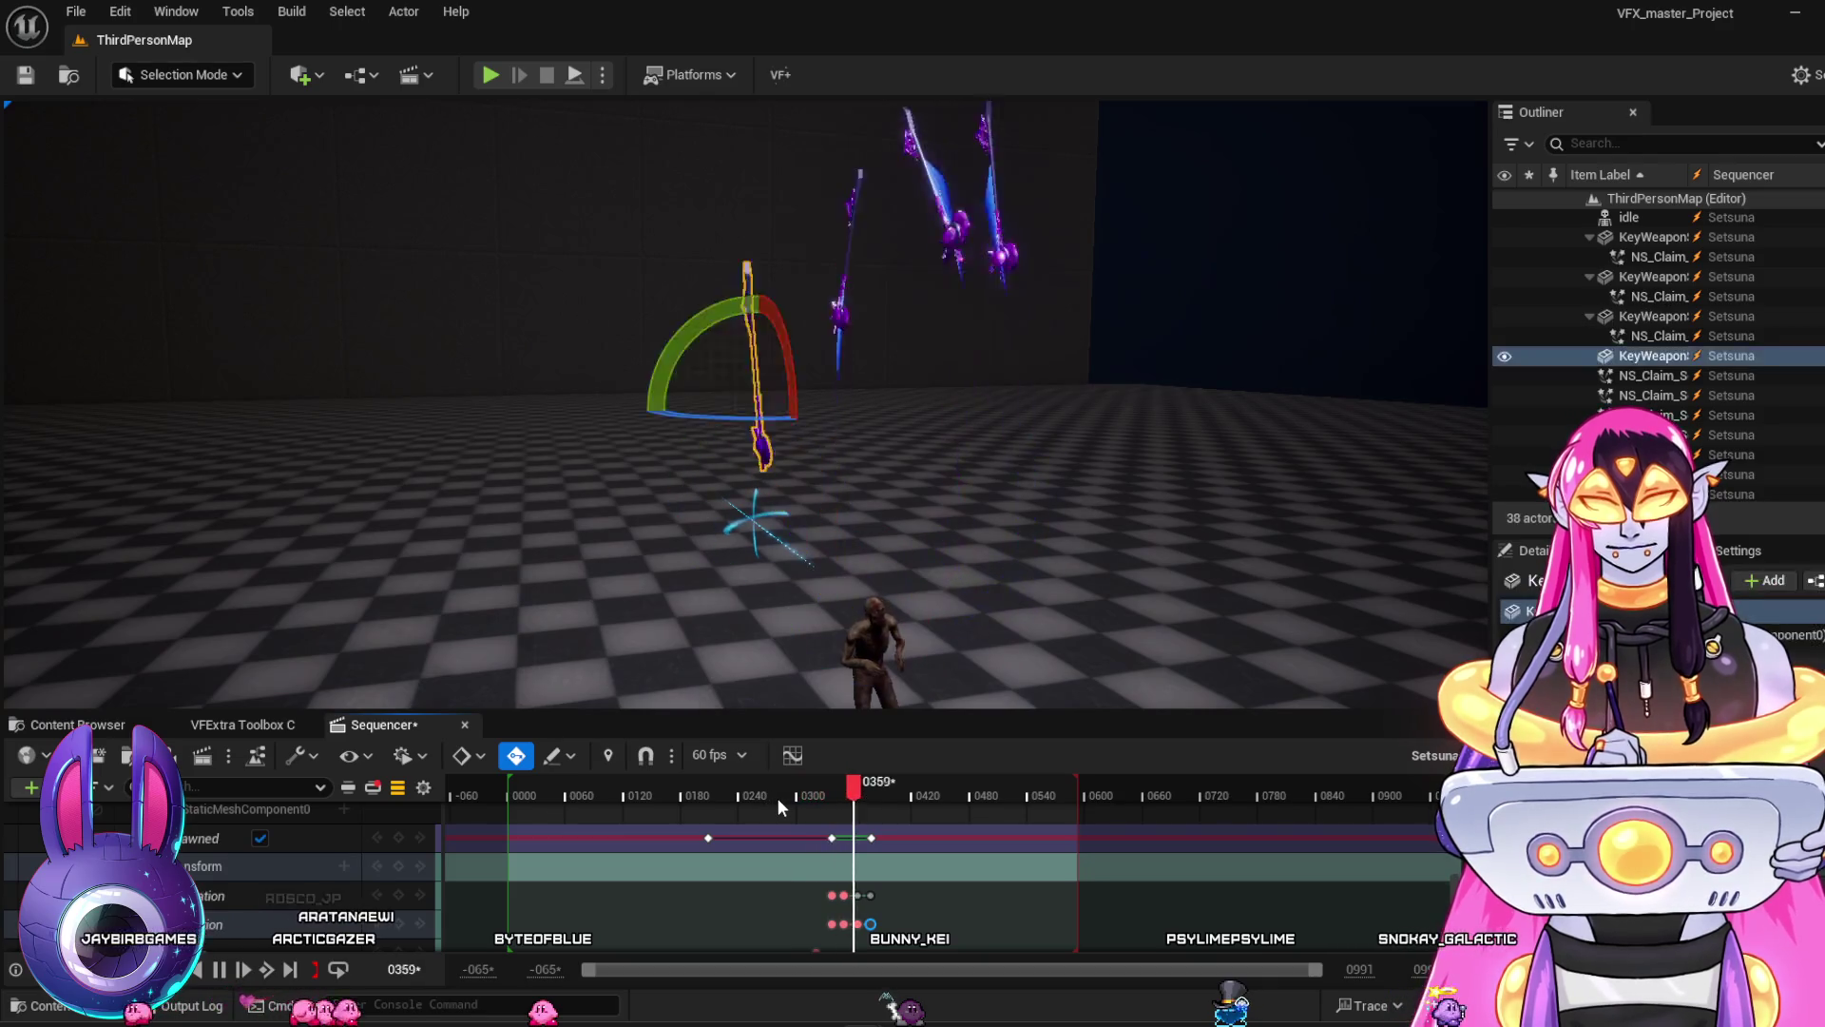
pyautogui.press('space')
pyautogui.click(683, 798)
pyautogui.press('space')
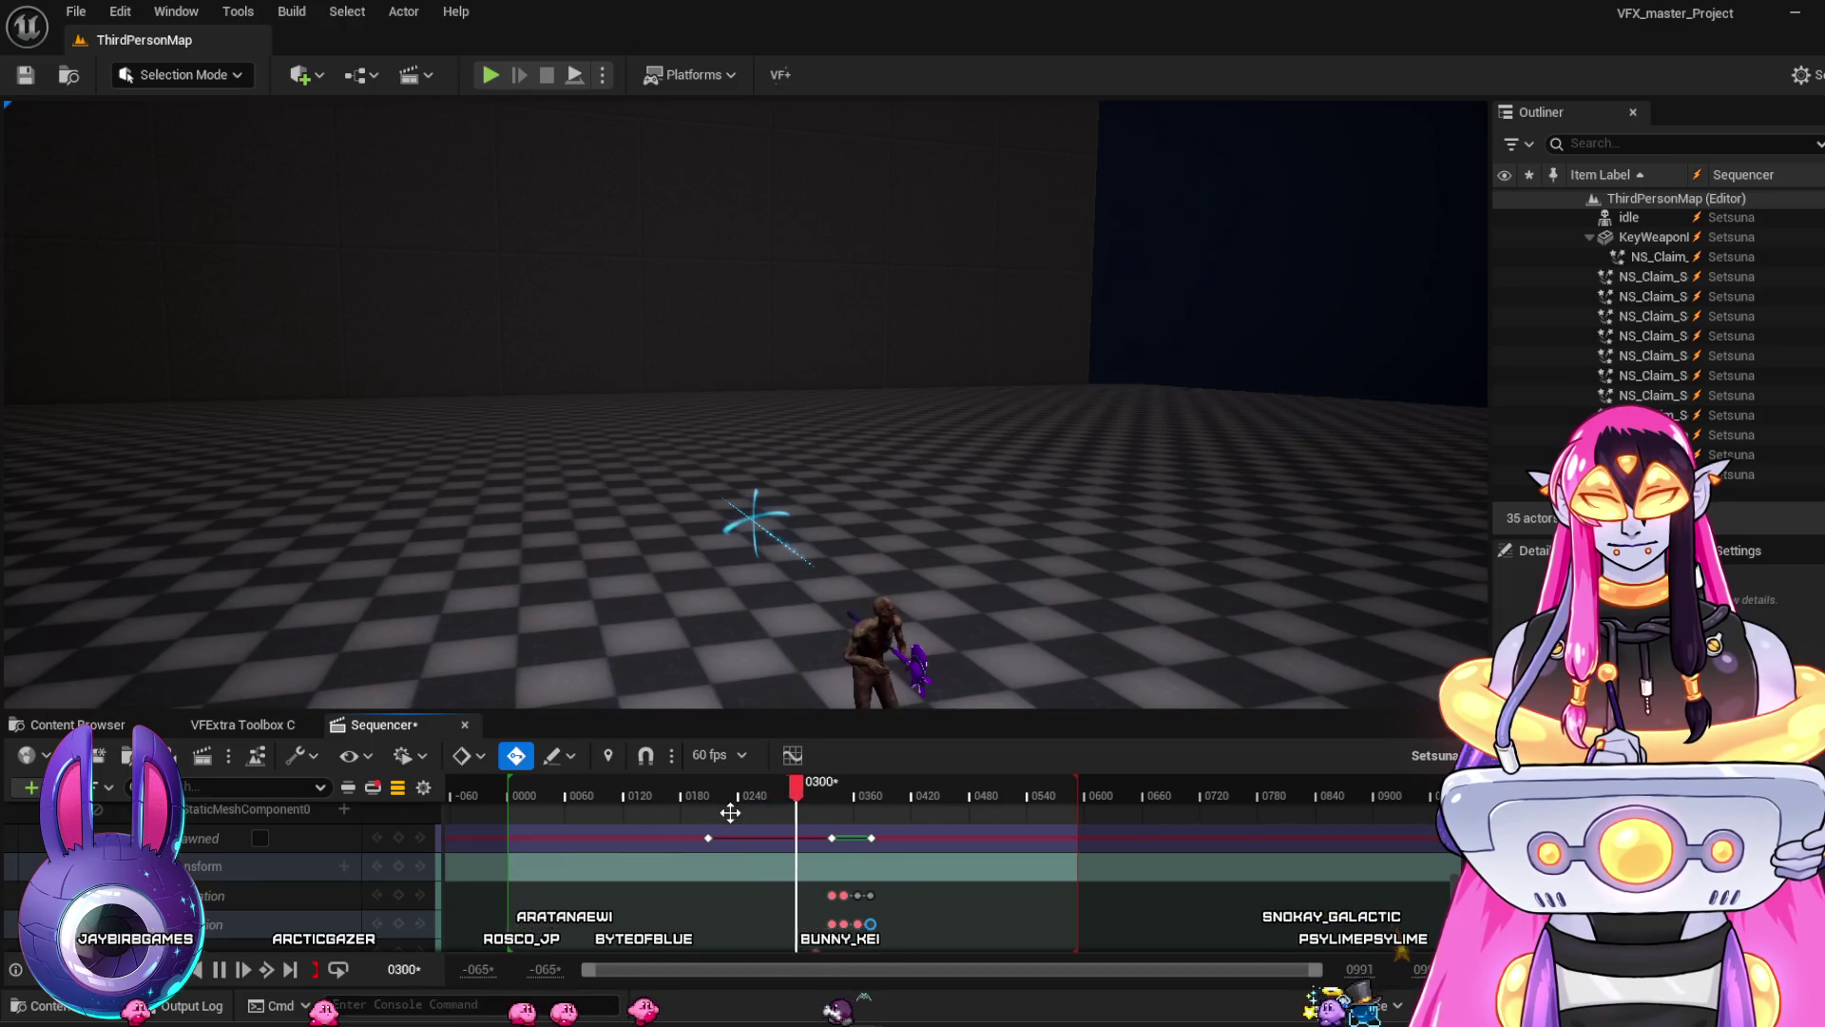
pyautogui.press('space')
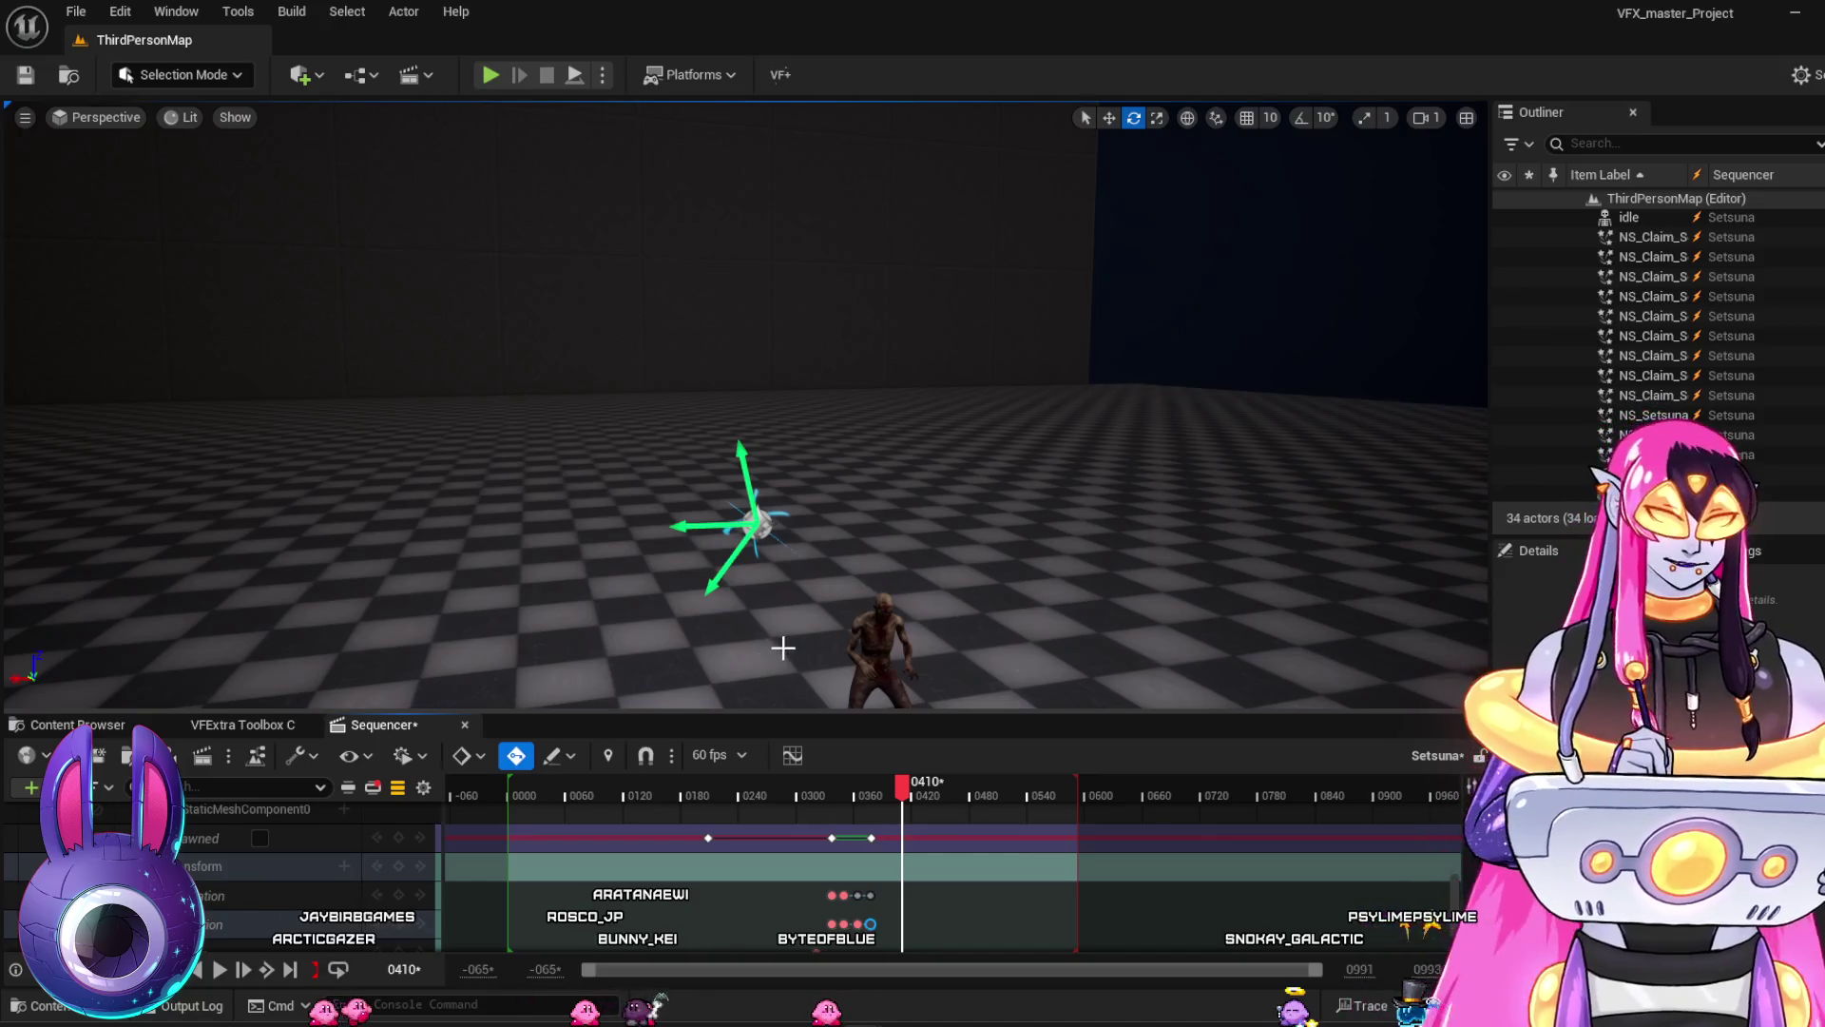
# - Drag the NS_Claim_Solas (SPR) (4) trail track up above the MainSword track
pyautogui.scroll(2, 283, 893)
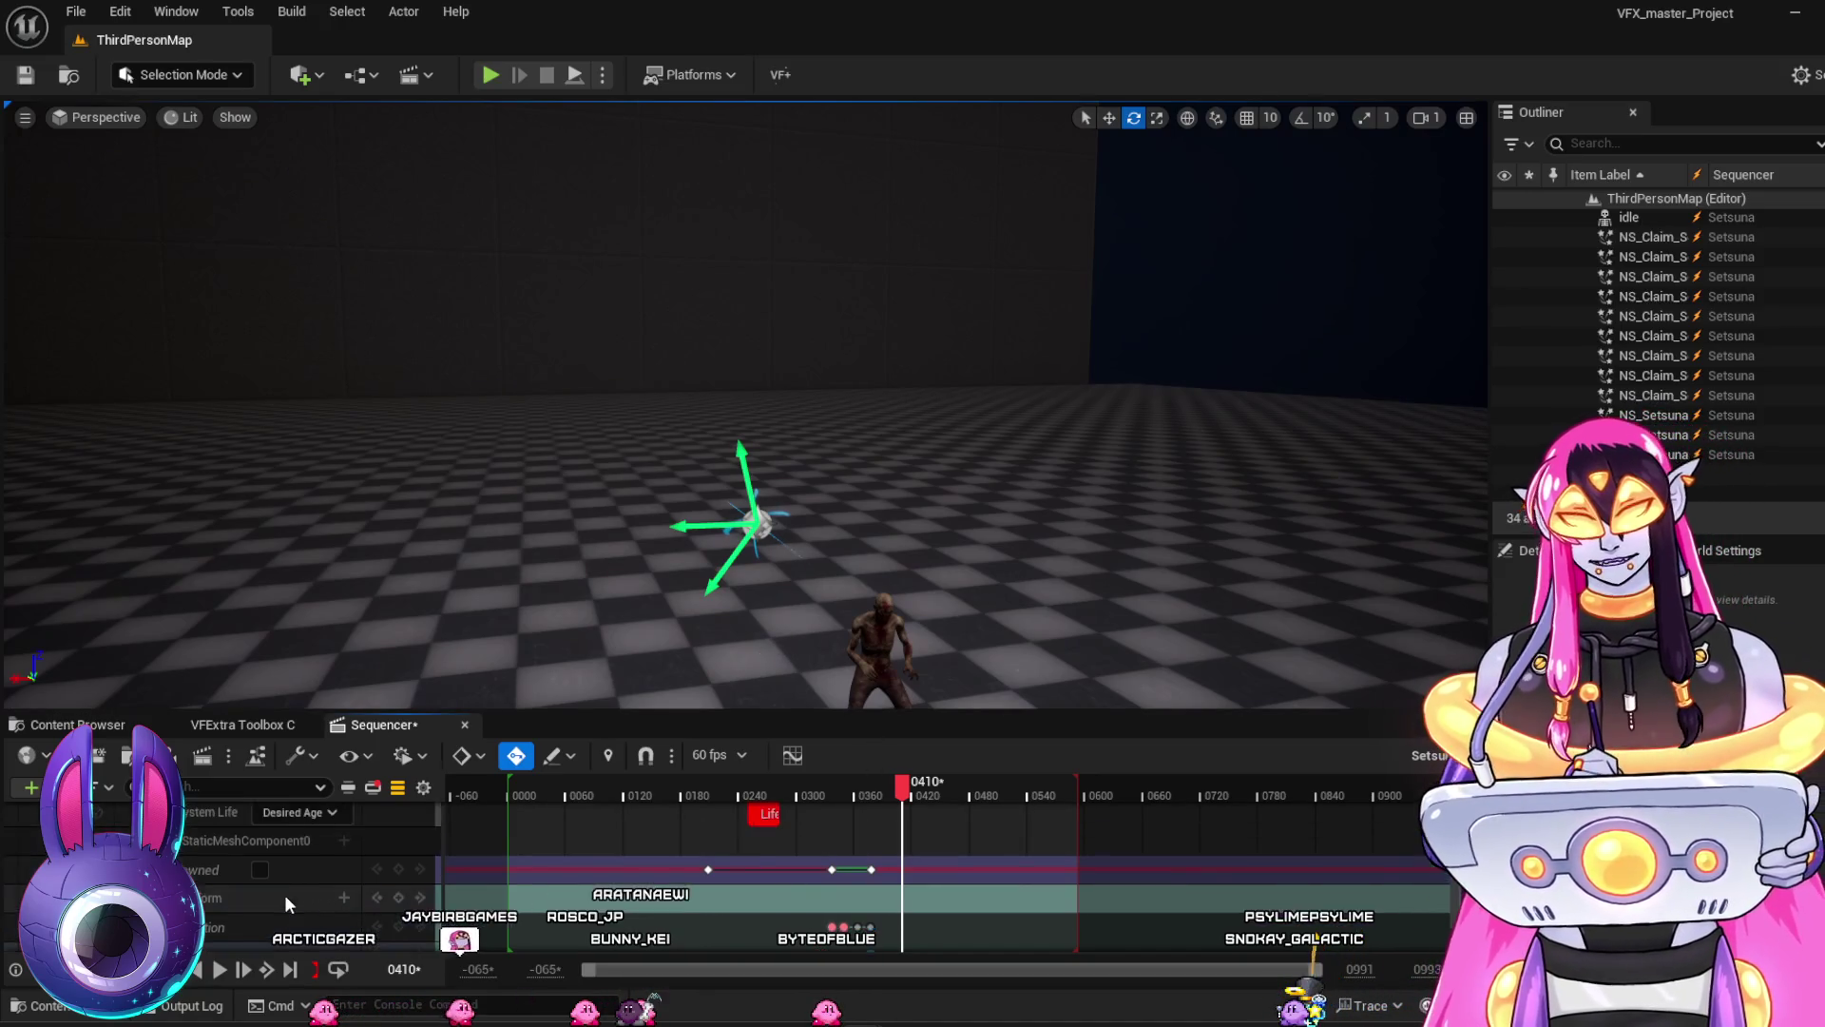
pyautogui.scroll(-5, 283, 894)
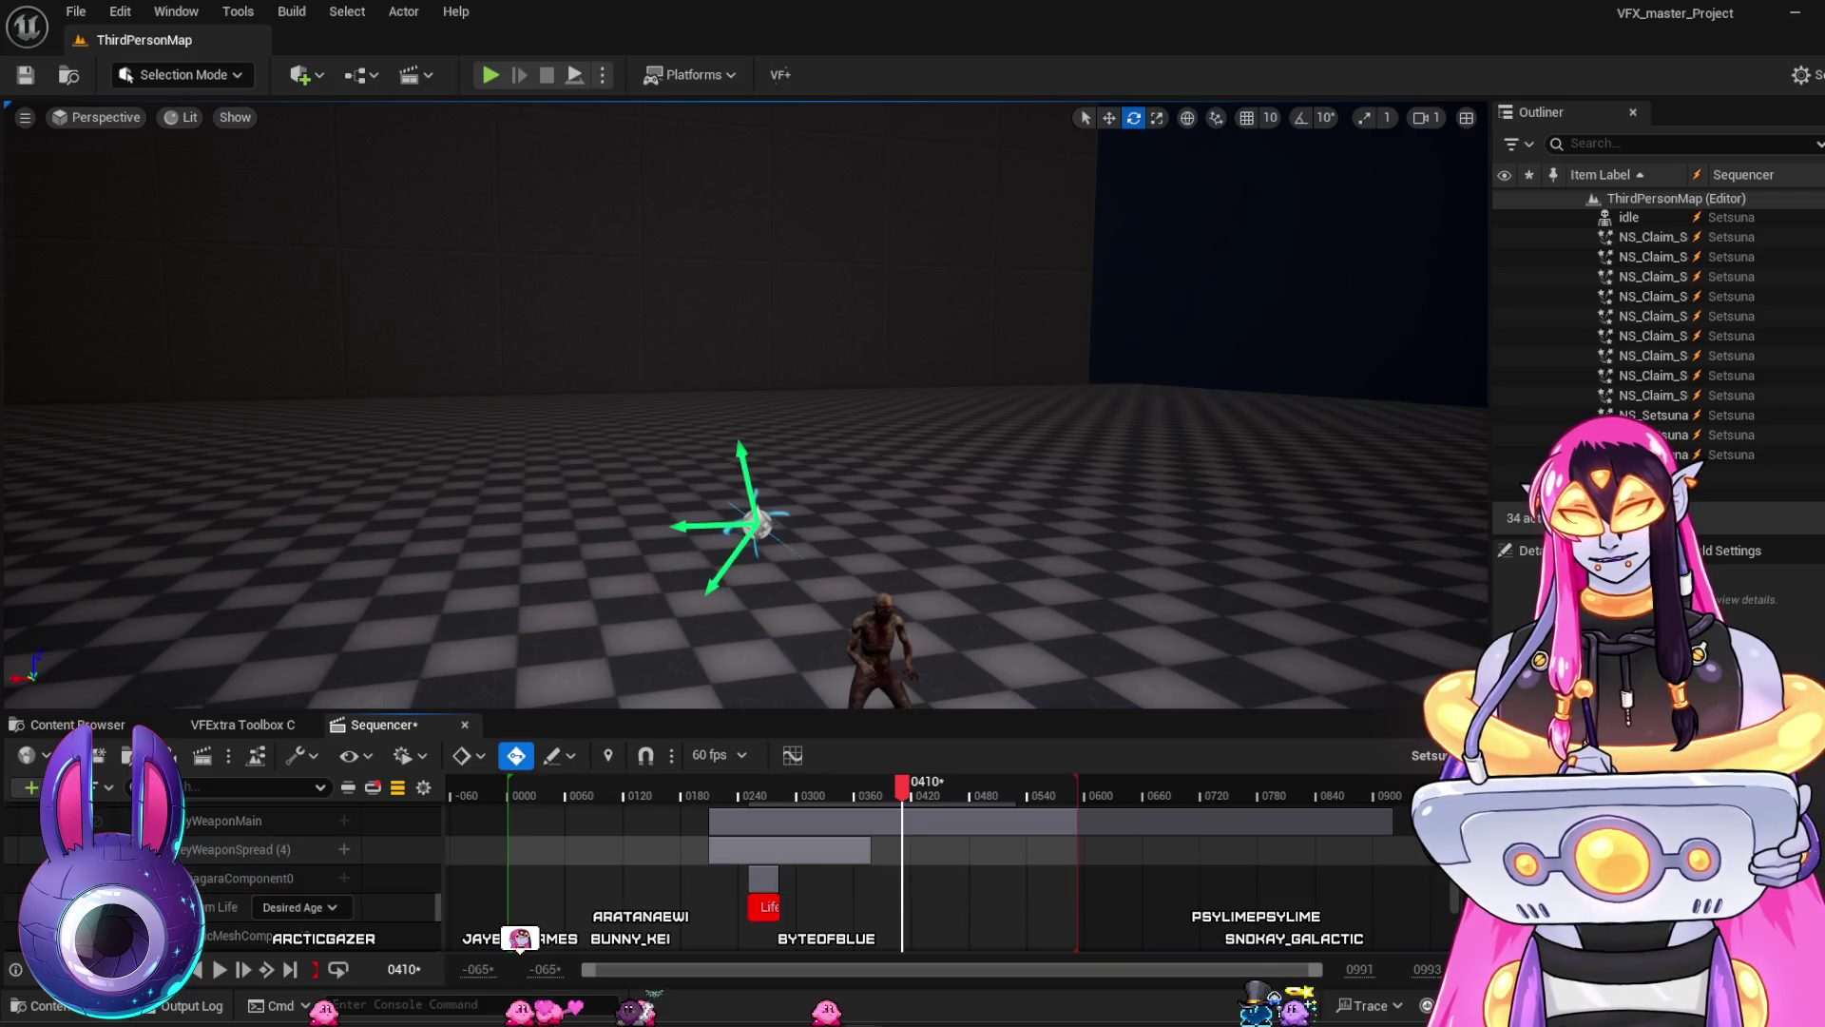
pyautogui.click(266, 851)
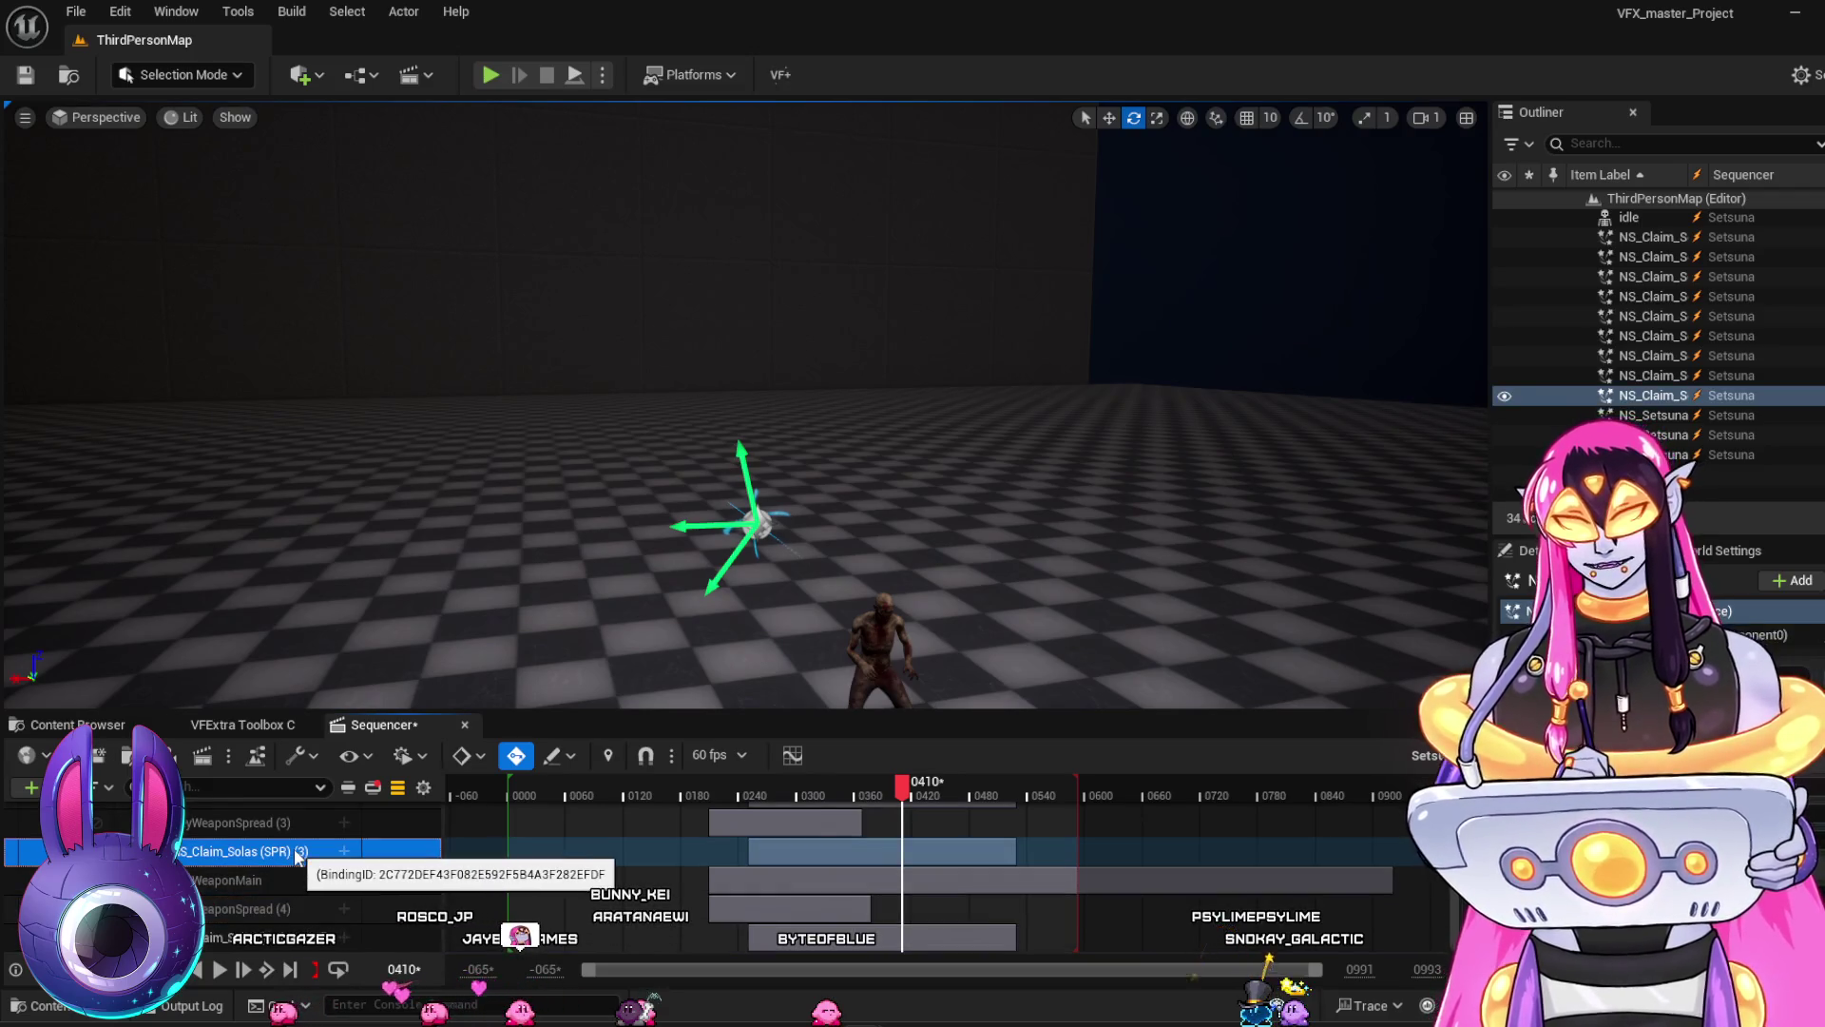
pyautogui.scroll(3, 295, 856)
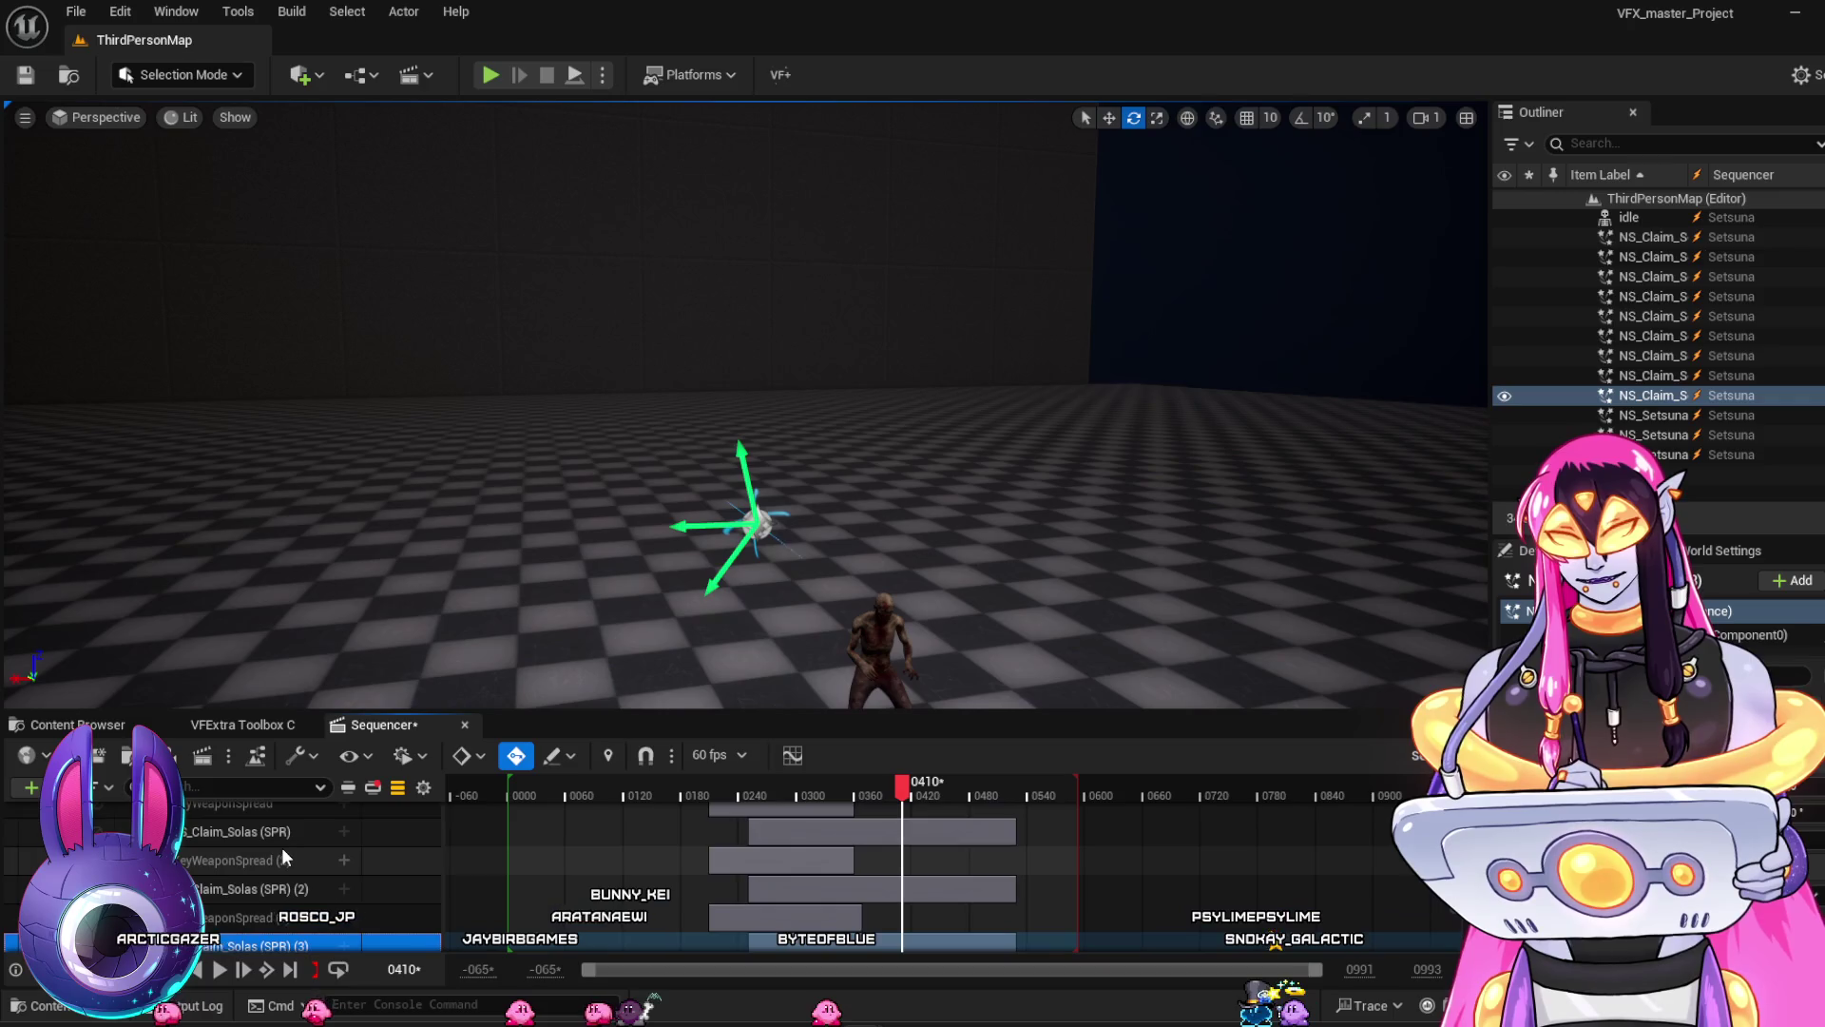
pyautogui.click(286, 837)
pyautogui.scroll(-5, 275, 865)
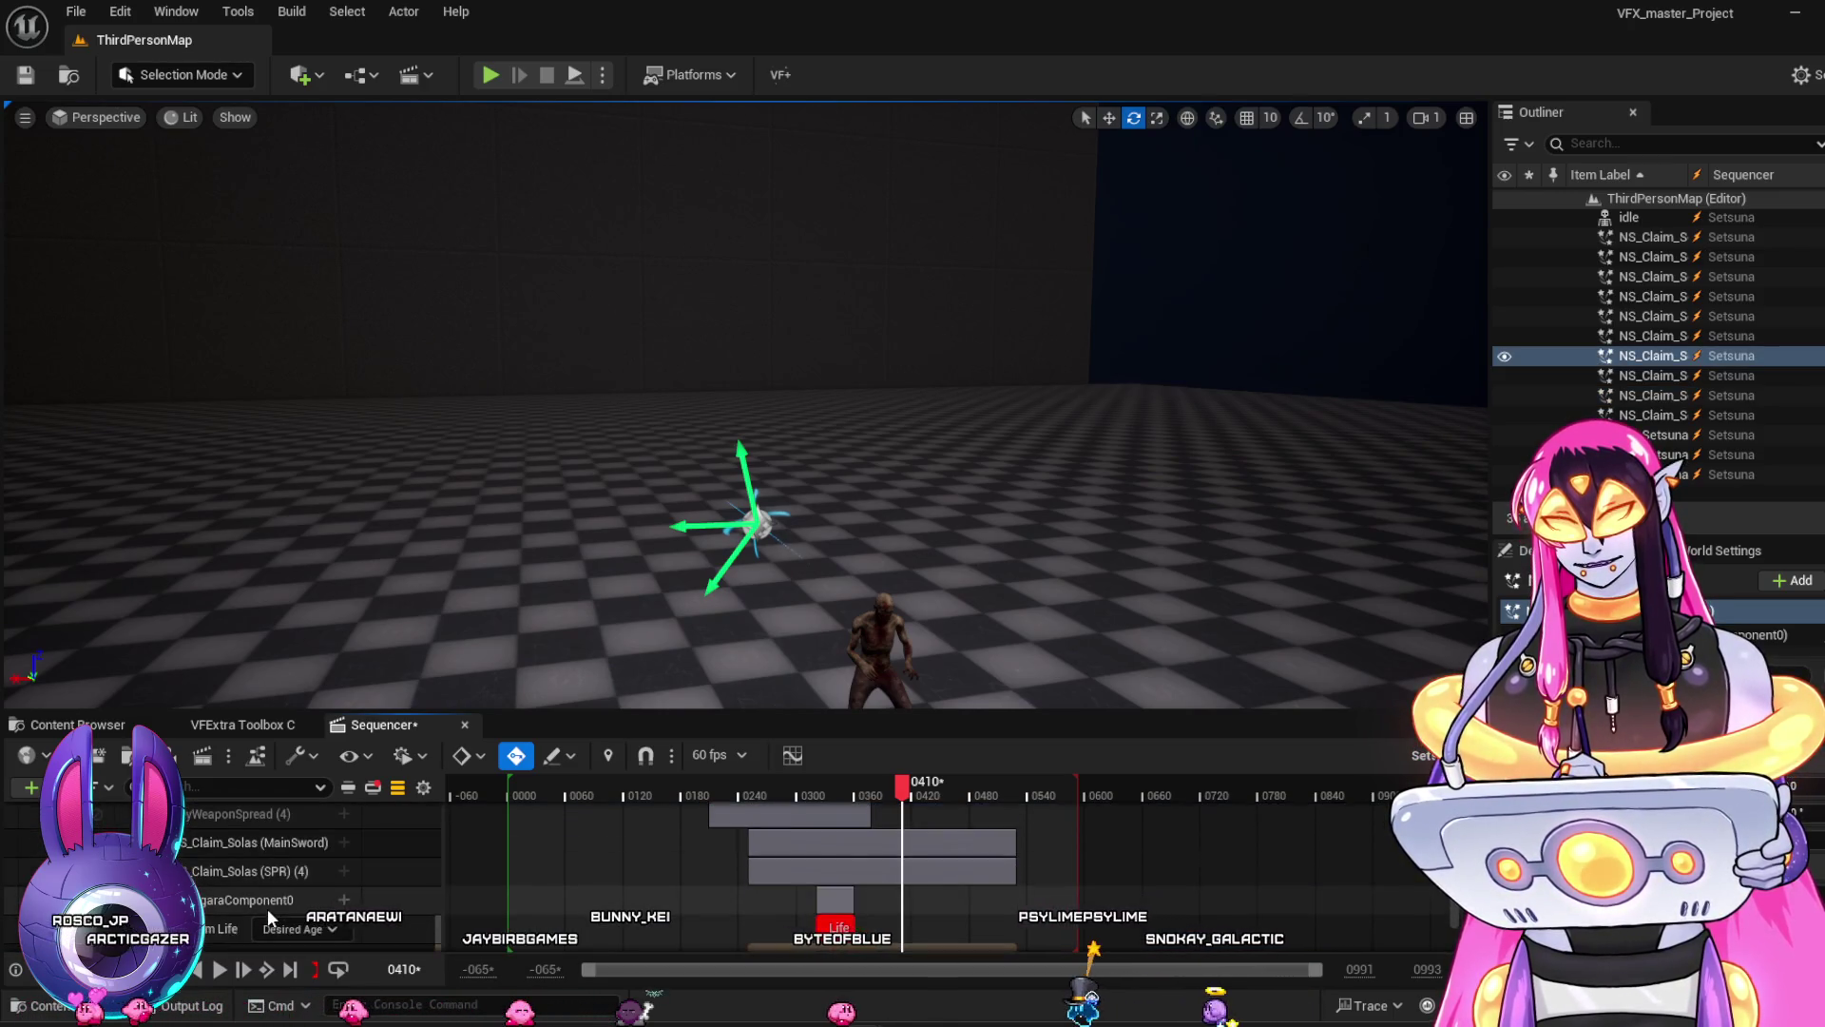
pyautogui.moveTo(267, 908); pyautogui.dragTo(270, 870)
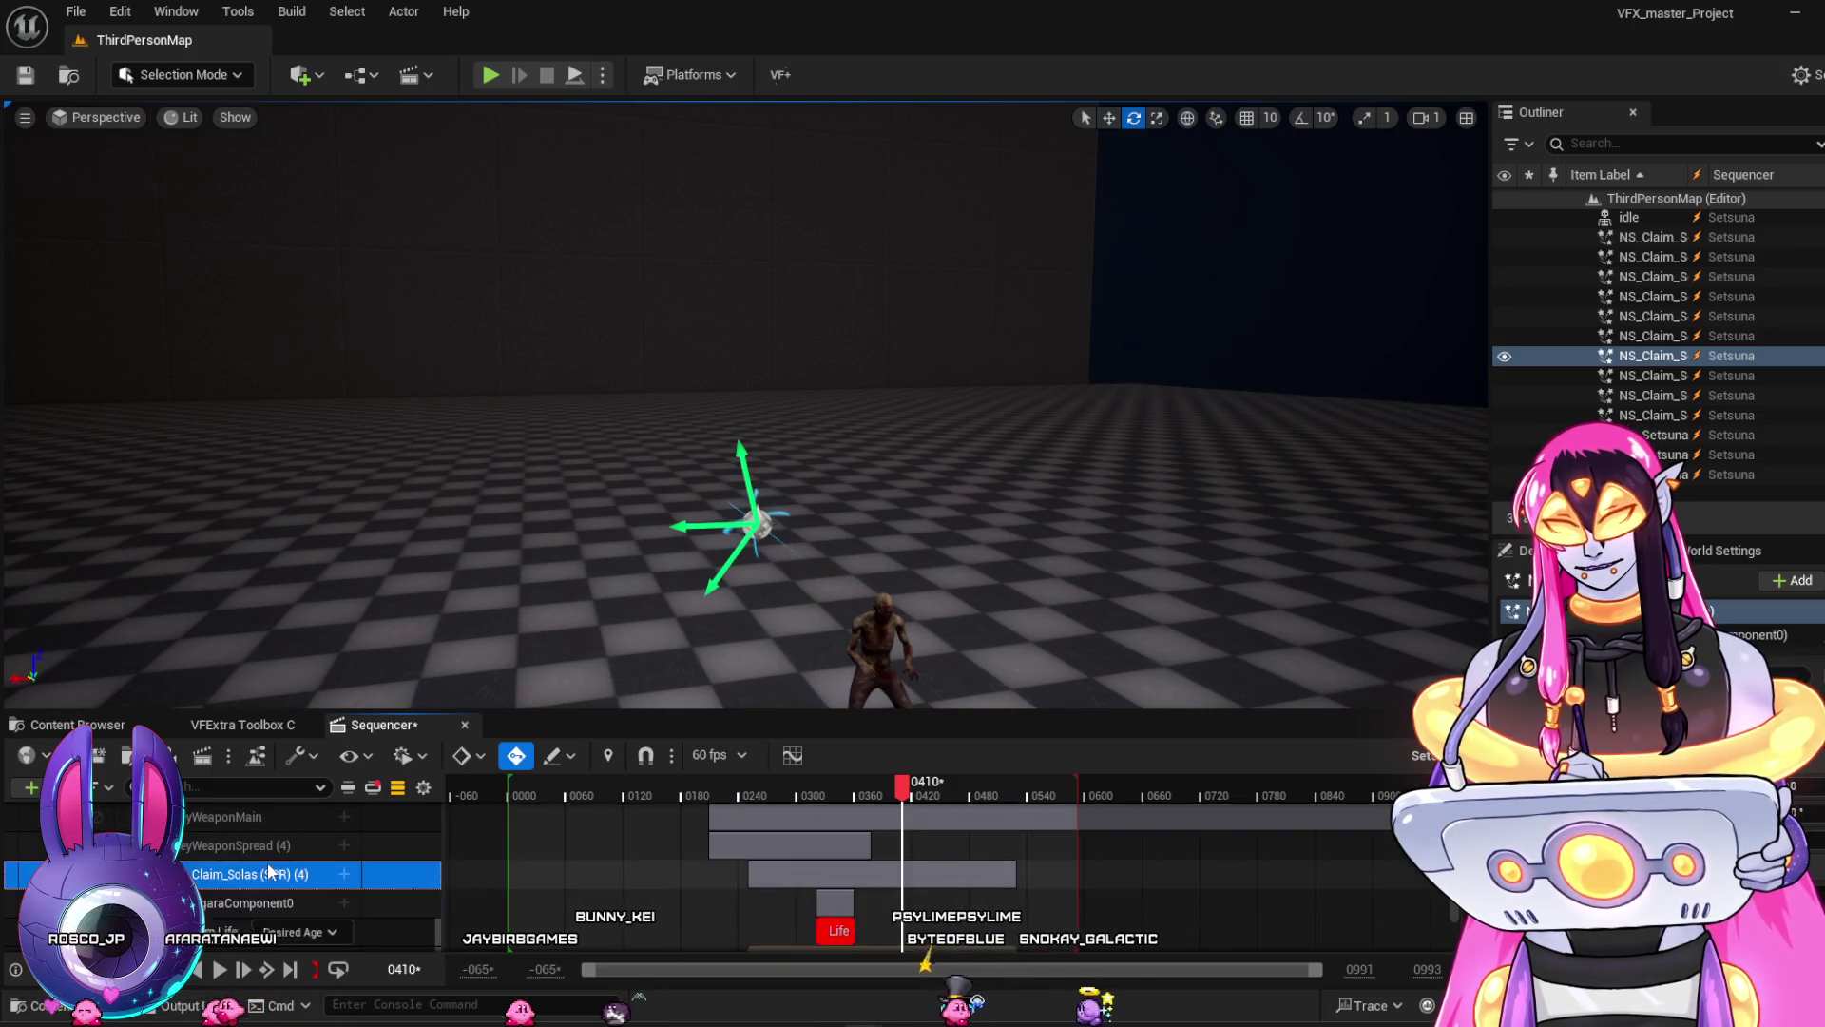
pyautogui.scroll(-2, 839, 924)
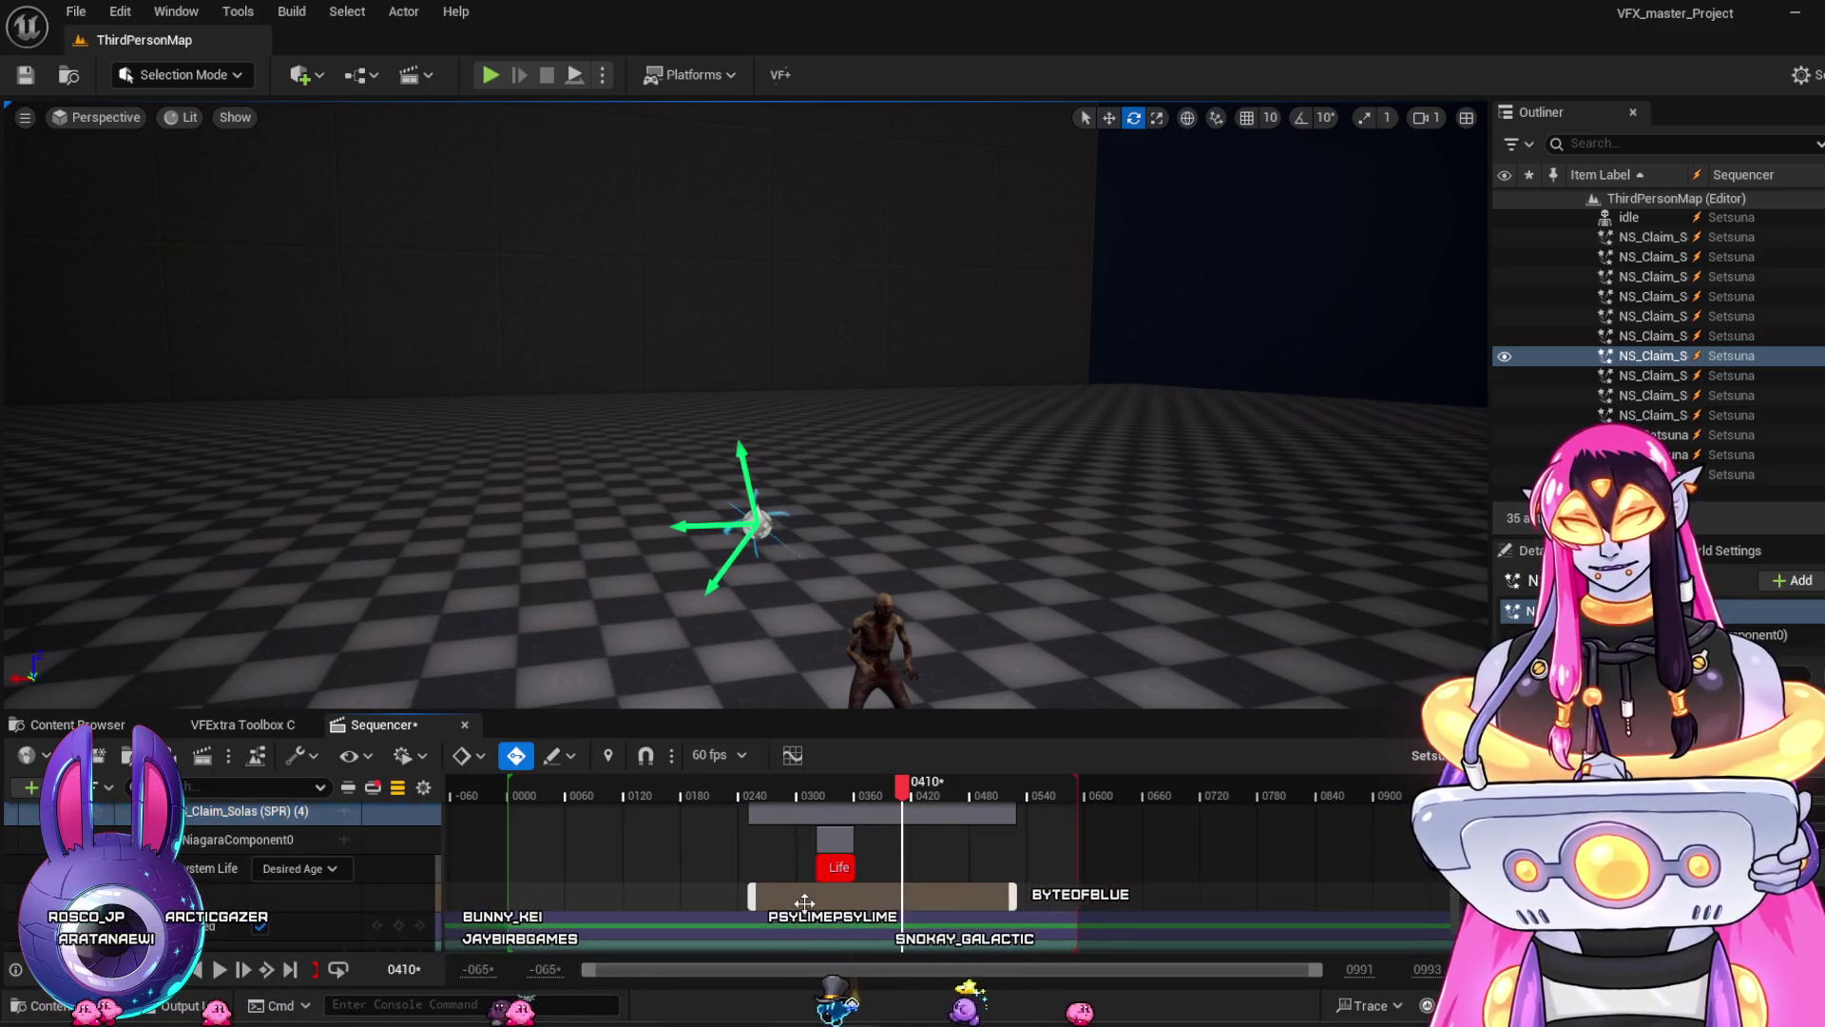
# - Attach the NS_Claim_Solas (SPR) (4) trail to KeyWeaponSpread (4)
pyautogui.rightClick(808, 899)
pyautogui.moveTo(889, 833)
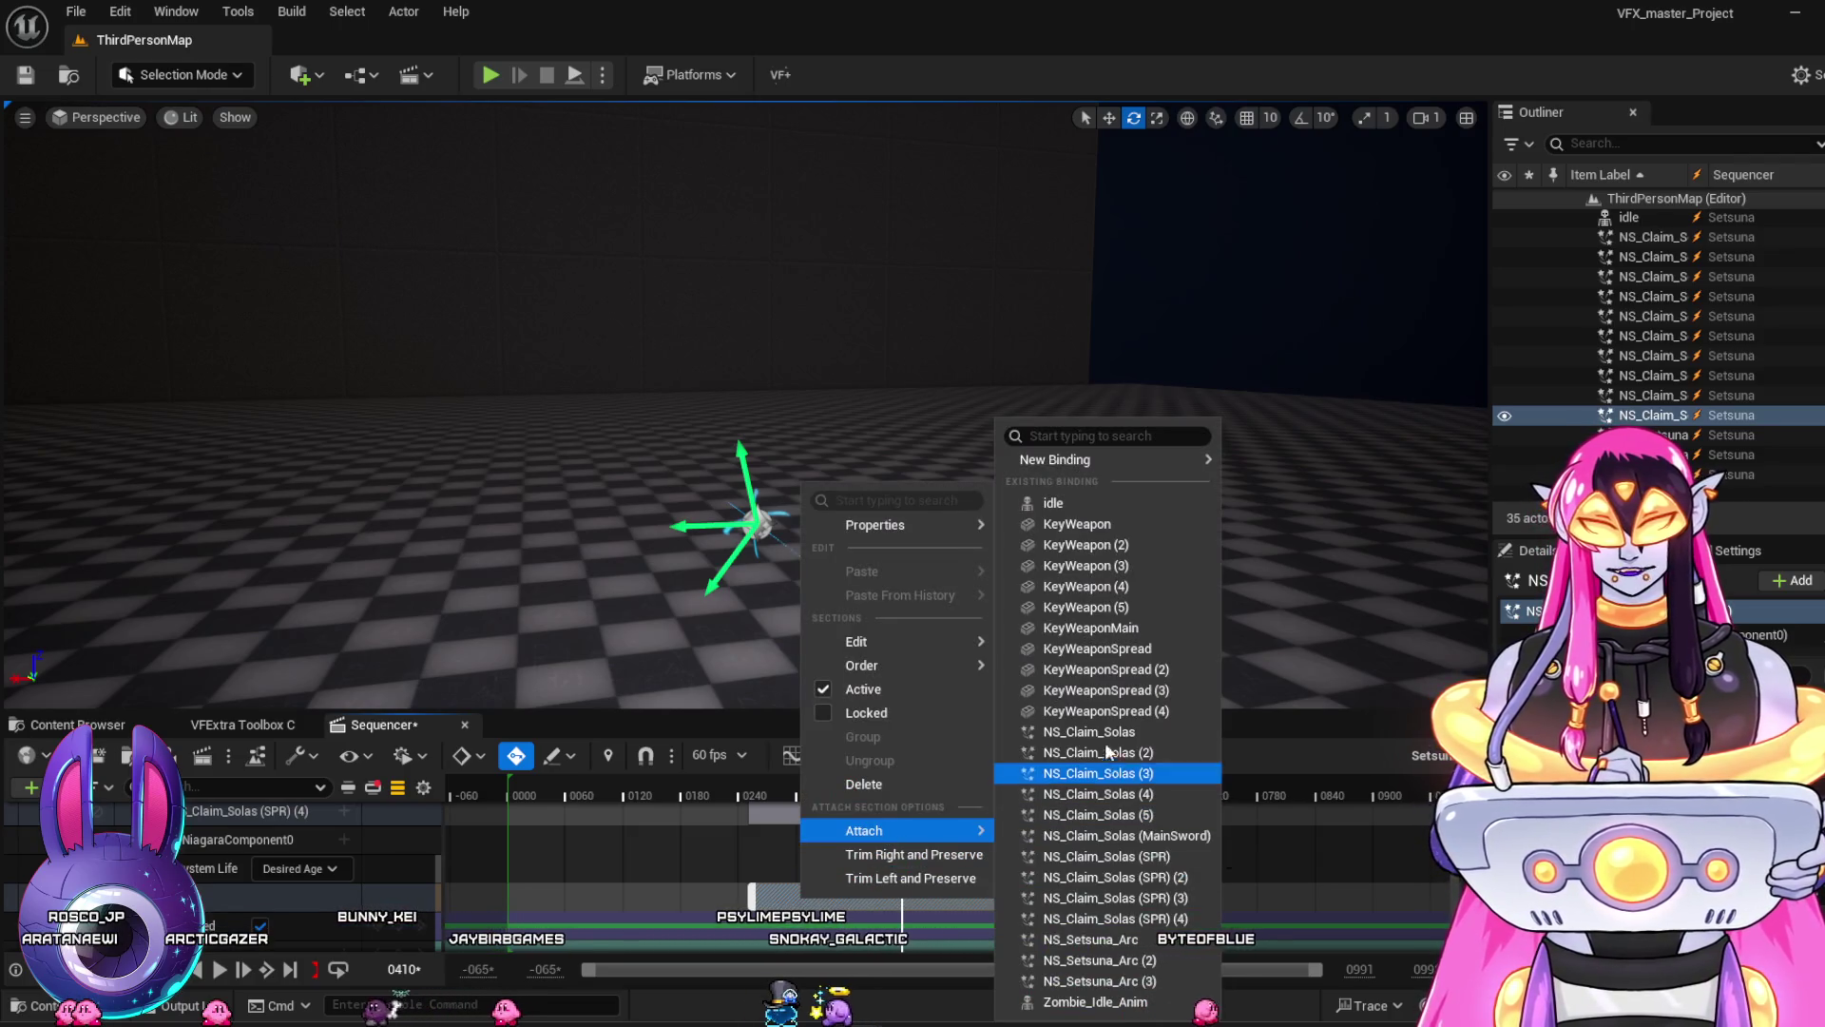
pyautogui.click(1118, 715)
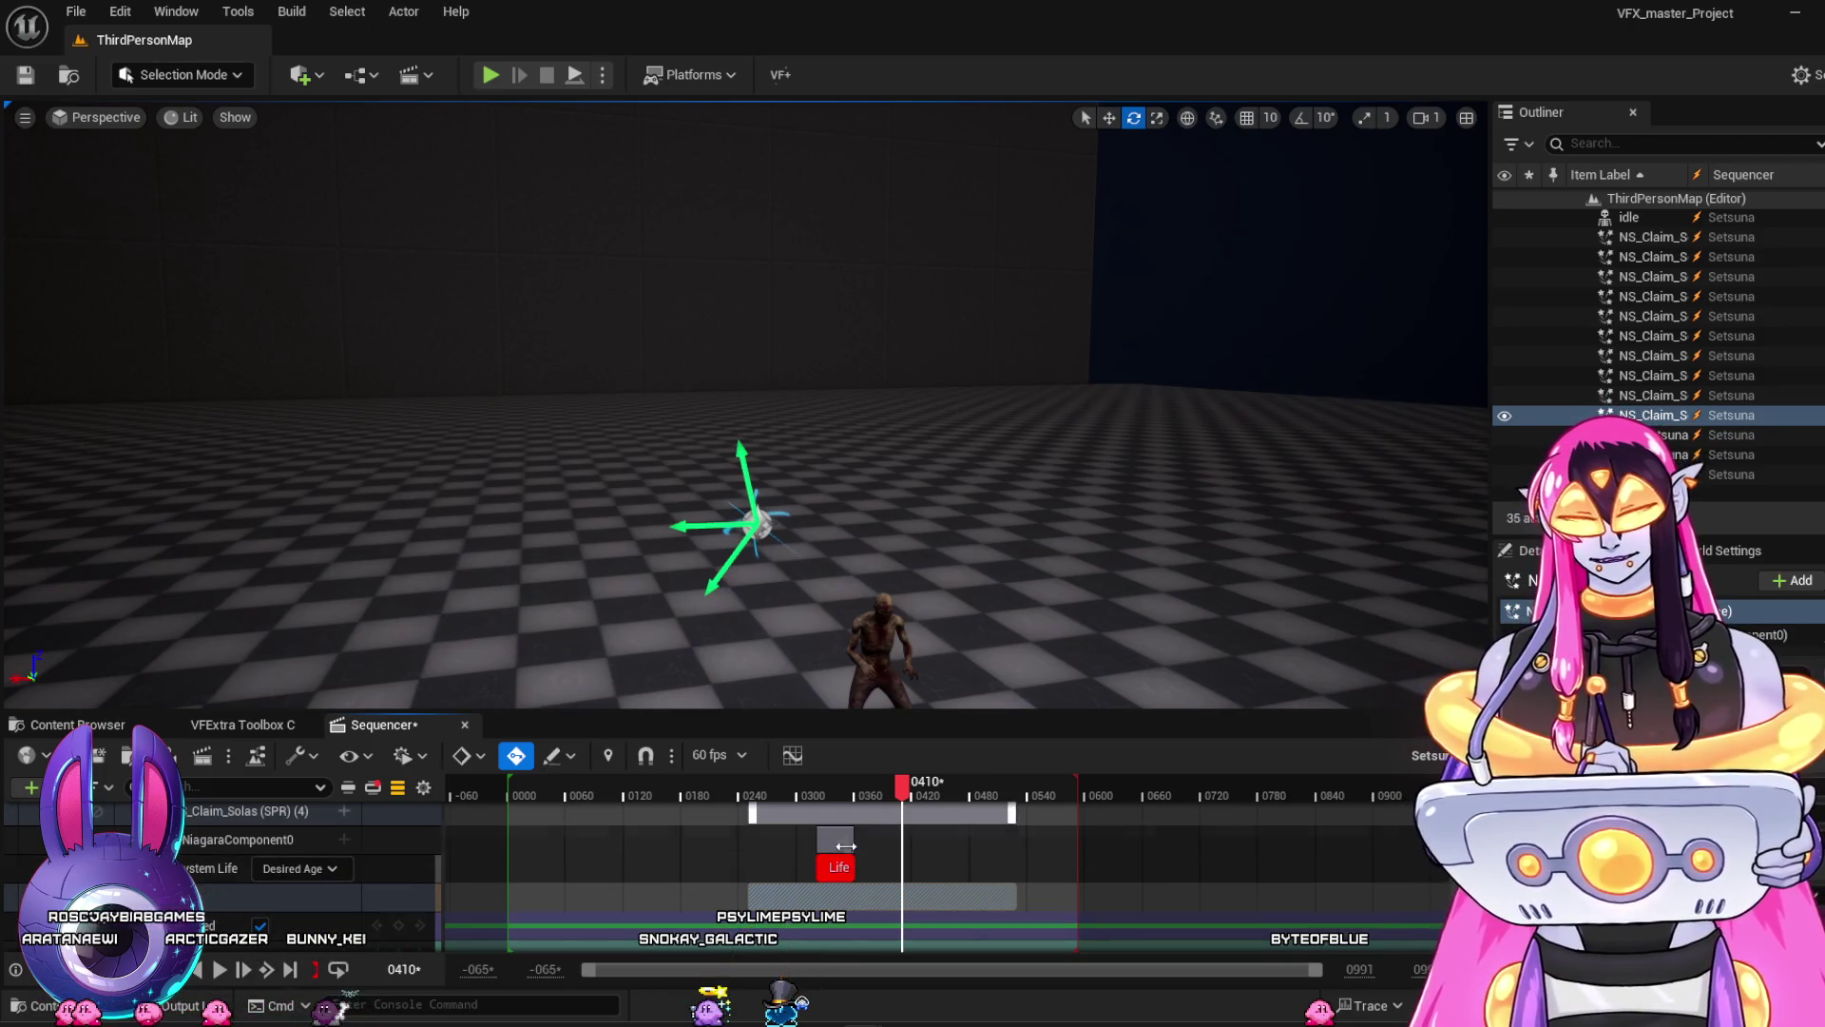
# - Shift the trail's Life section later to about frame 0335, checking the weapons at 0338
pyautogui.moveTo(843, 855); pyautogui.dragTo(858, 872)
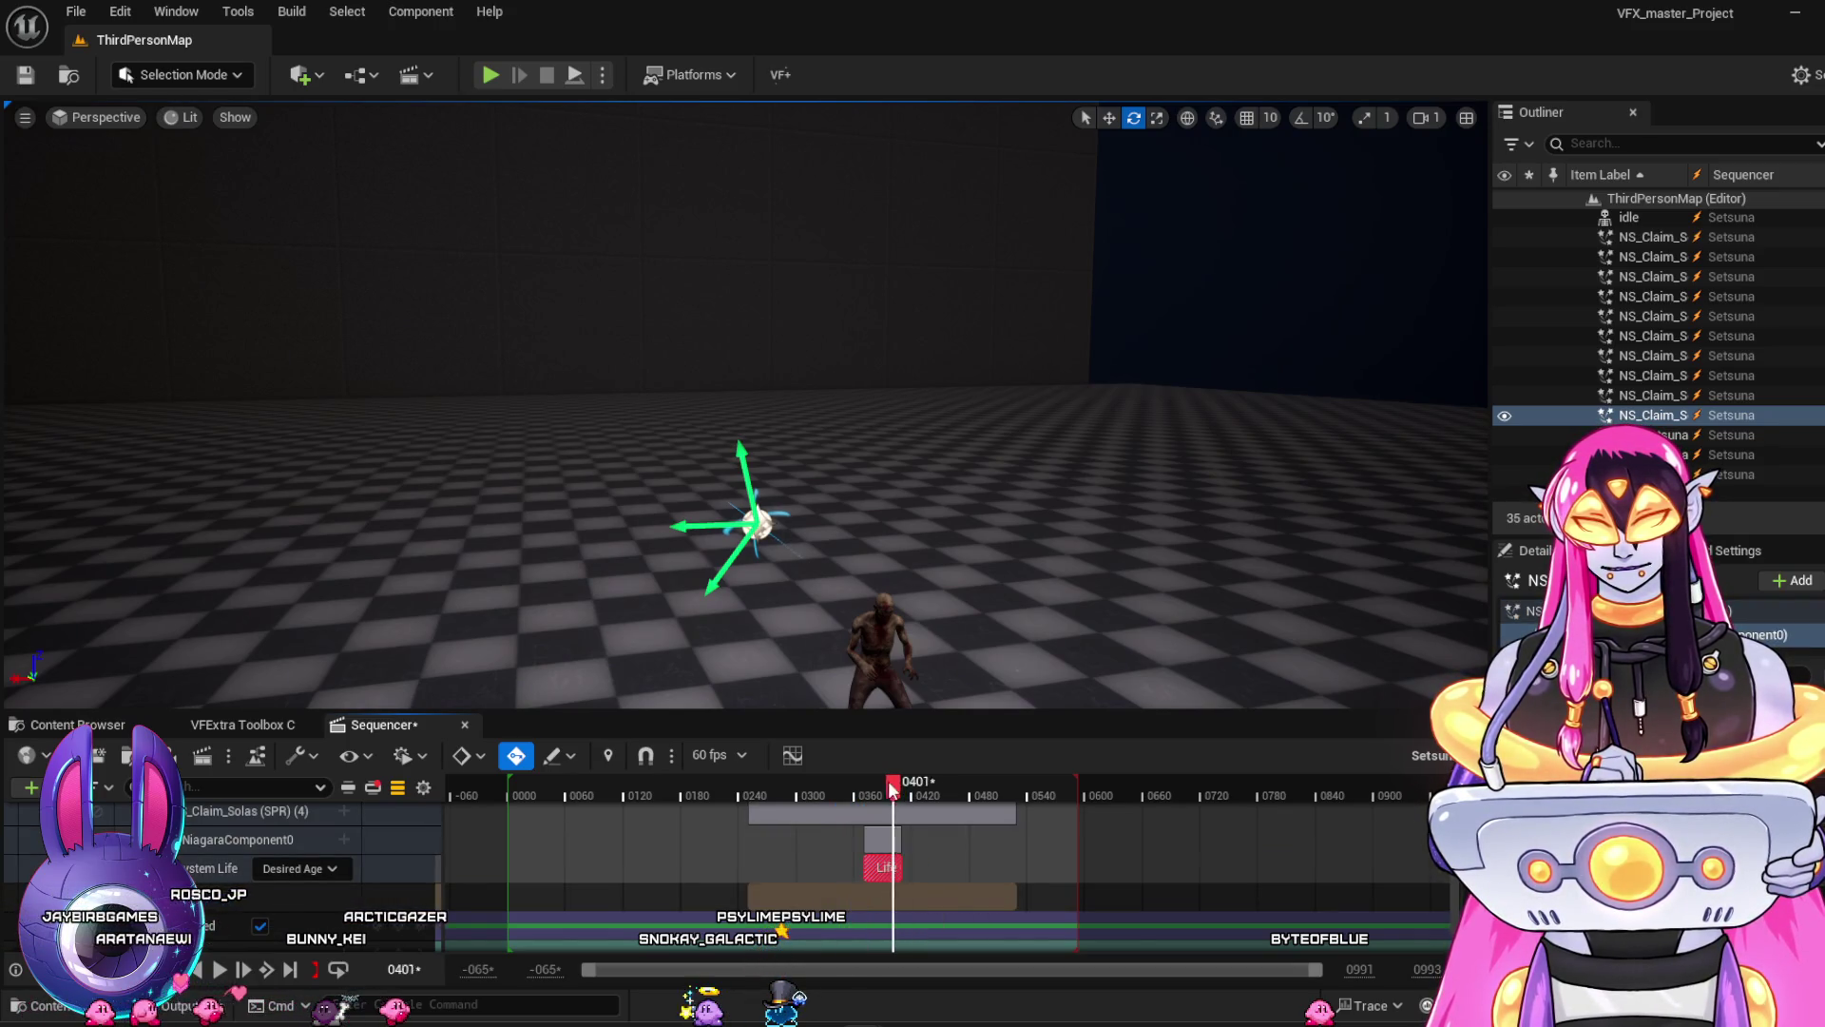
pyautogui.moveTo(870, 783); pyautogui.dragTo(832, 778)
pyautogui.moveTo(880, 877); pyautogui.dragTo(849, 865)
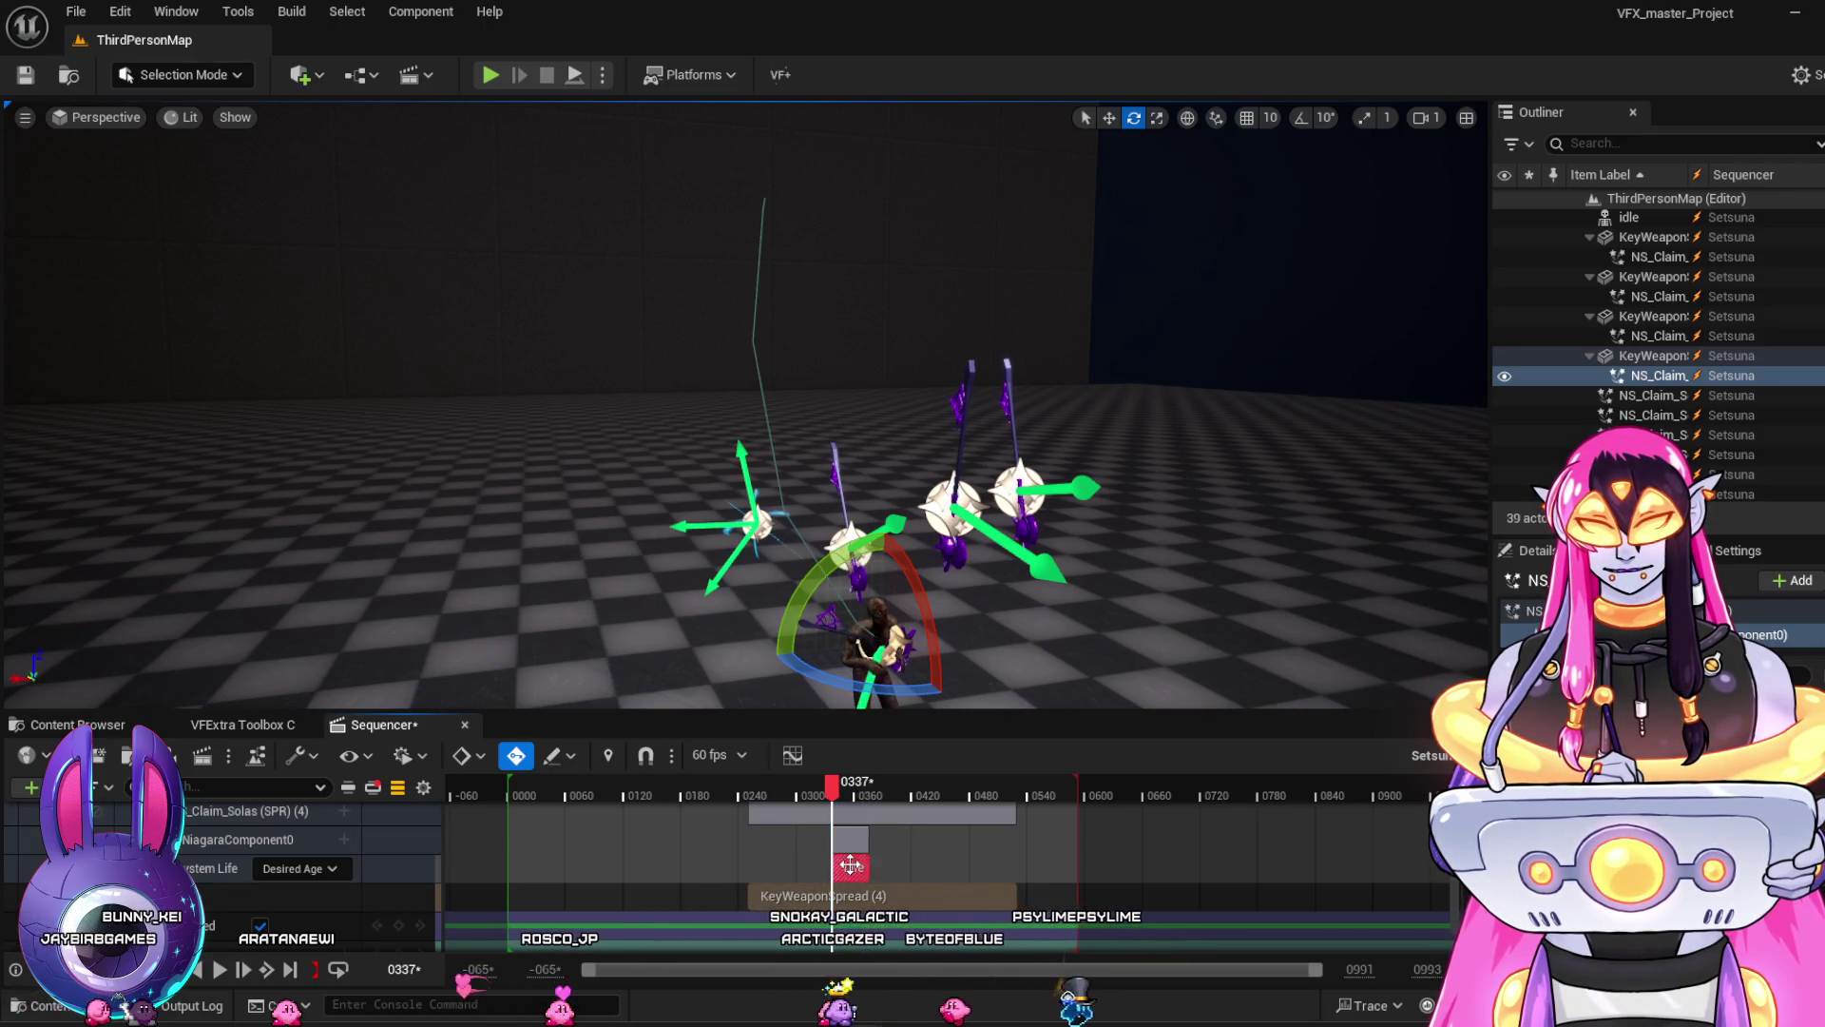
# - Drop the Life section at frame 0336 and check the trail around frames 0376–0389
pyautogui.click(831, 795)
pyautogui.moveTo(831, 795)
pyautogui.mouseDown()
pyautogui.moveTo(982, 806)
pyautogui.moveTo(869, 806)
pyautogui.mouseUp()
pyautogui.moveTo(841, 681)
pyautogui.mouseDown()
pyautogui.moveTo(913, 681)
pyautogui.moveTo(723, 681)
pyautogui.mouseUp()
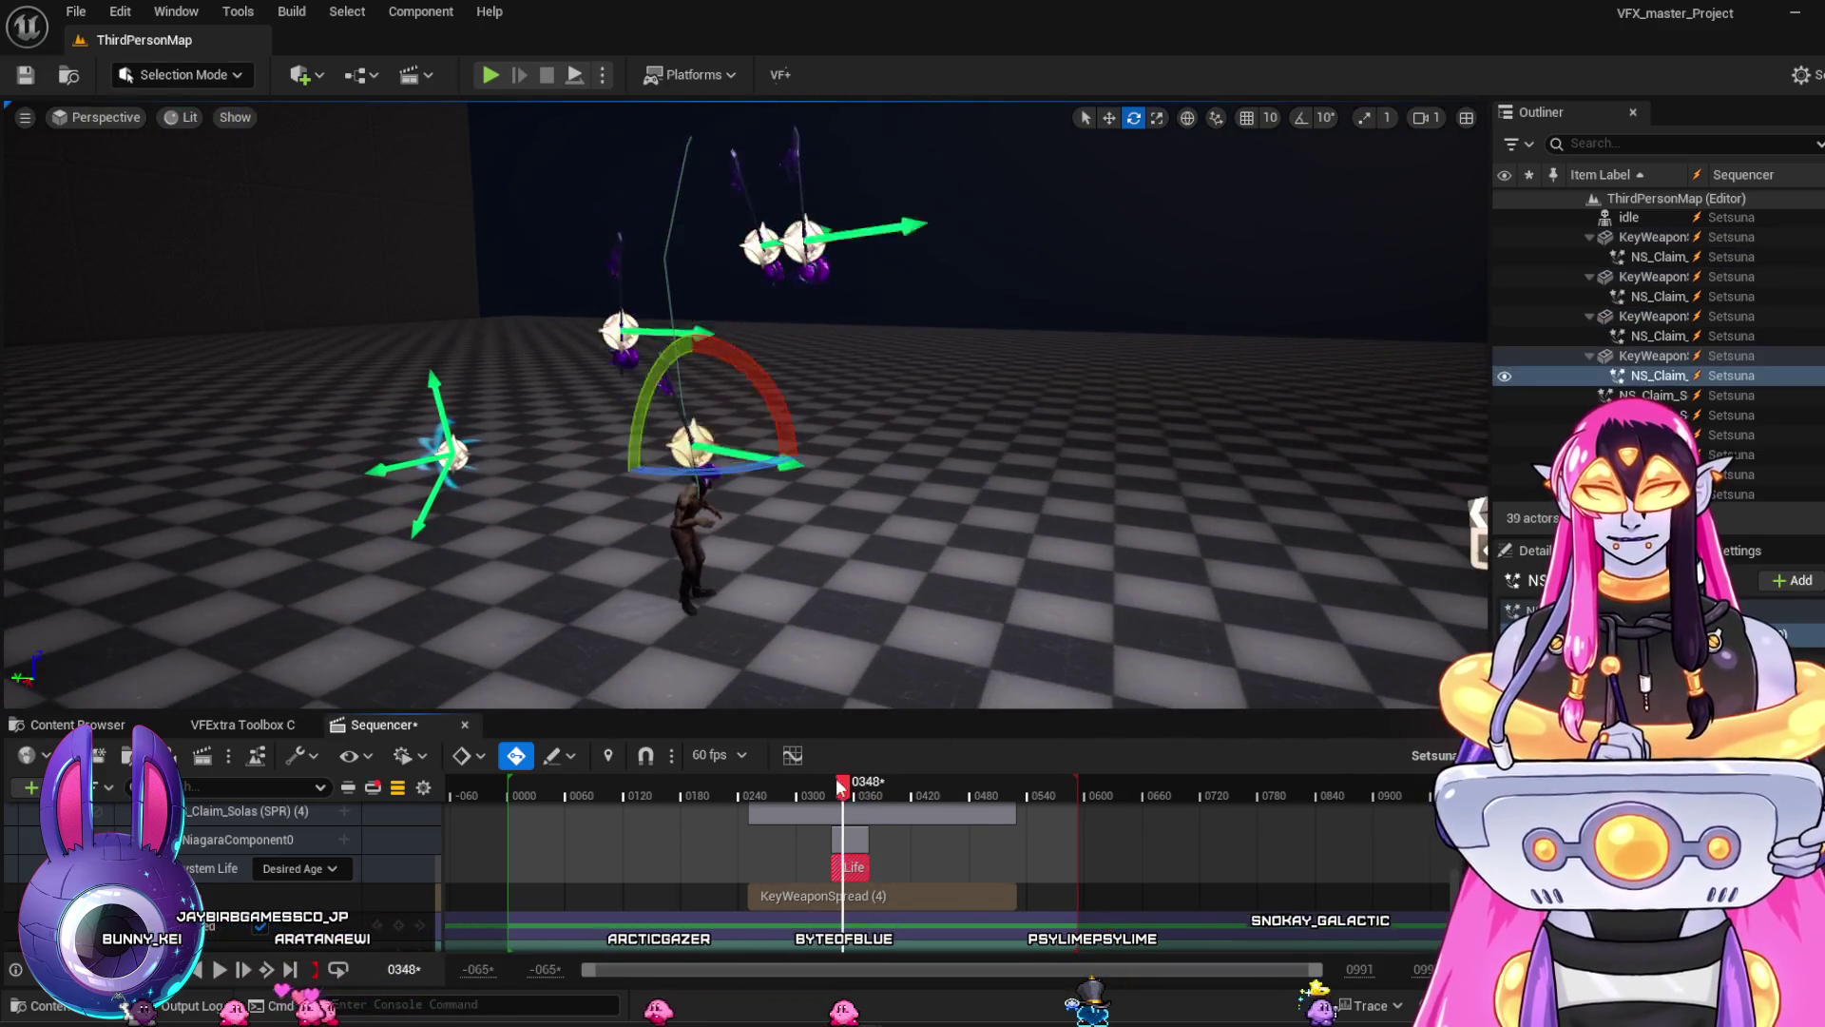
# - Preview the shot from frames 0320 and 0278, stopping playback at 0395
pyautogui.press('space')
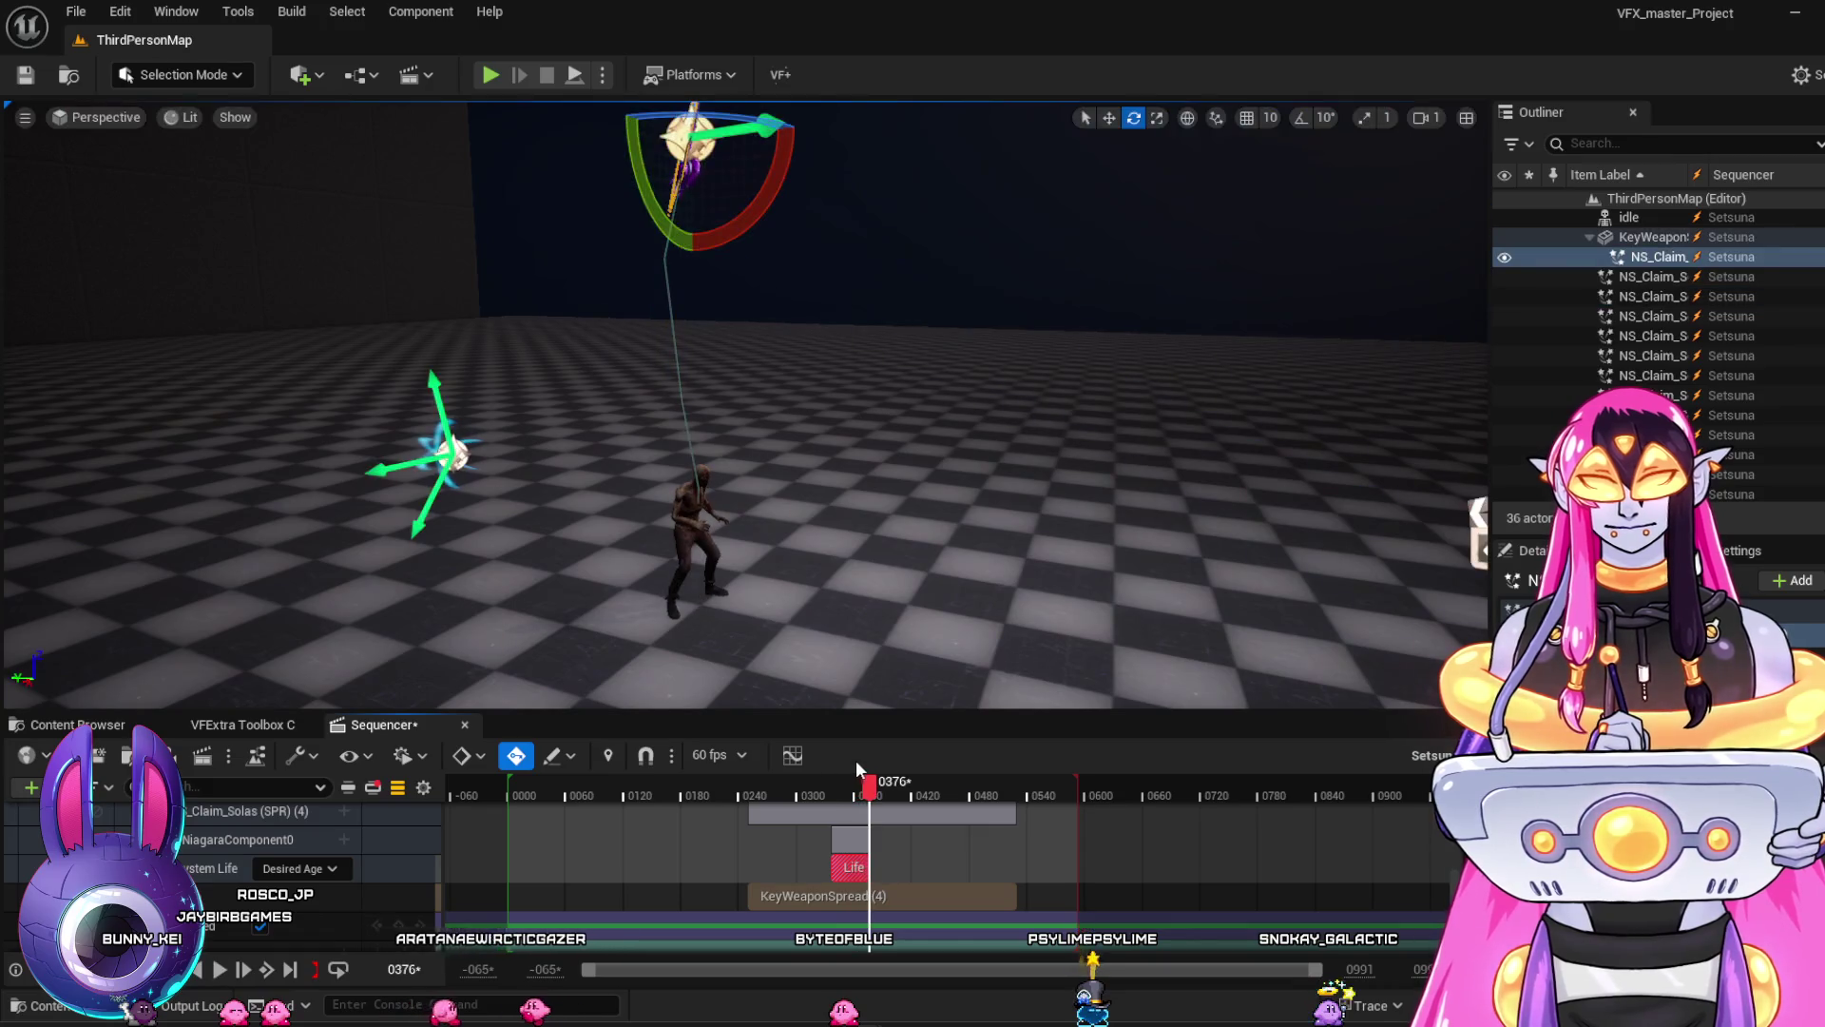
pyautogui.moveTo(854, 789); pyautogui.dragTo(746, 795)
pyautogui.press('space')
pyautogui.press('space')
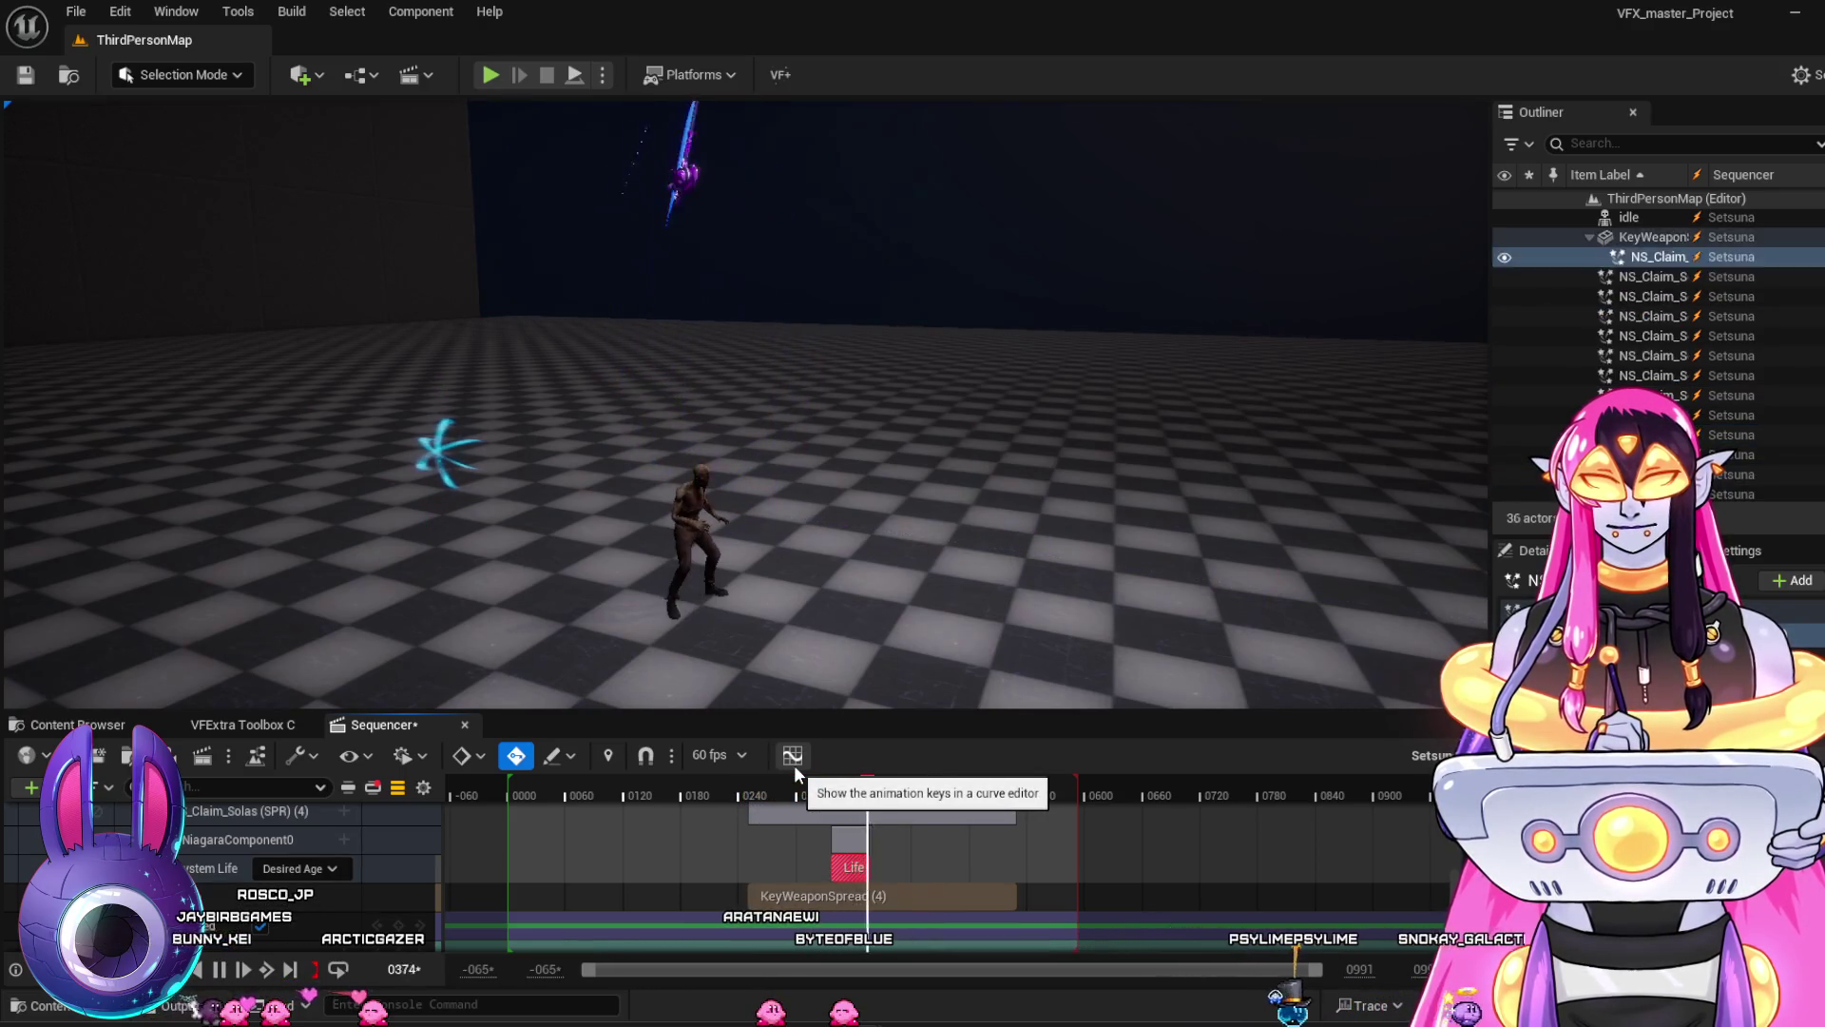
pyautogui.click(771, 791)
pyautogui.press('space')
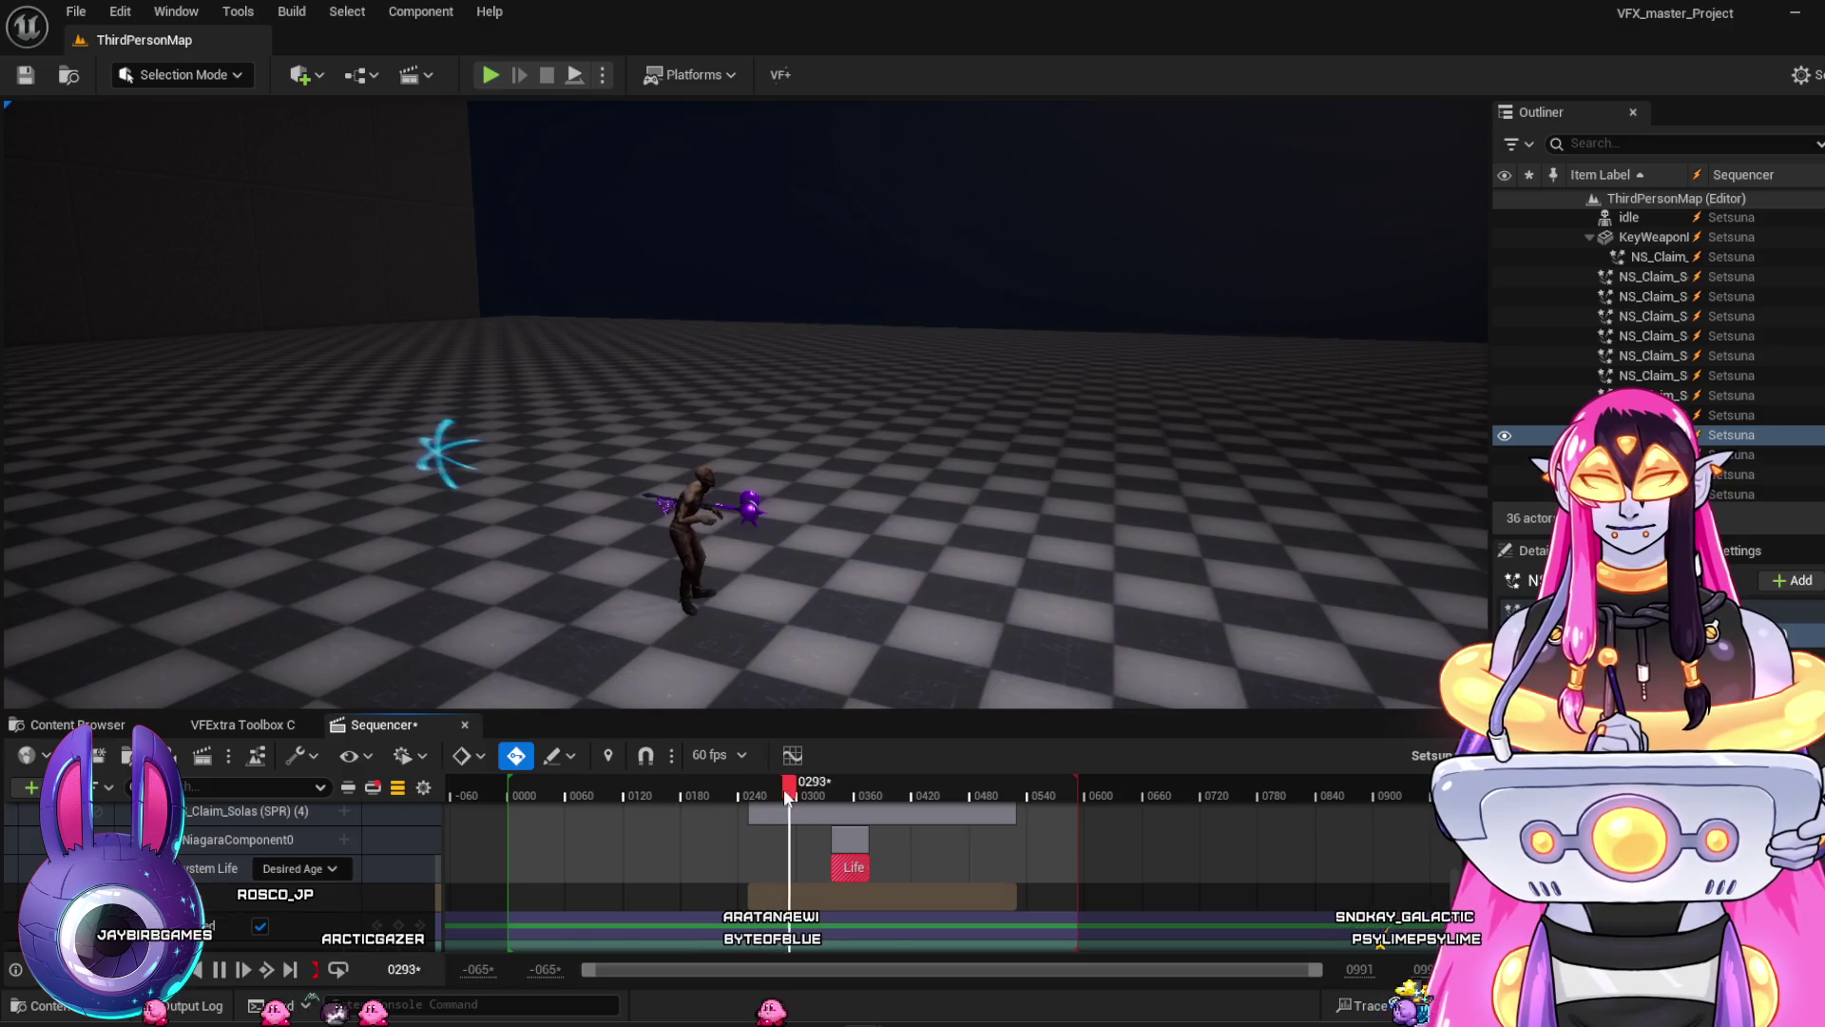
pyautogui.press('space')
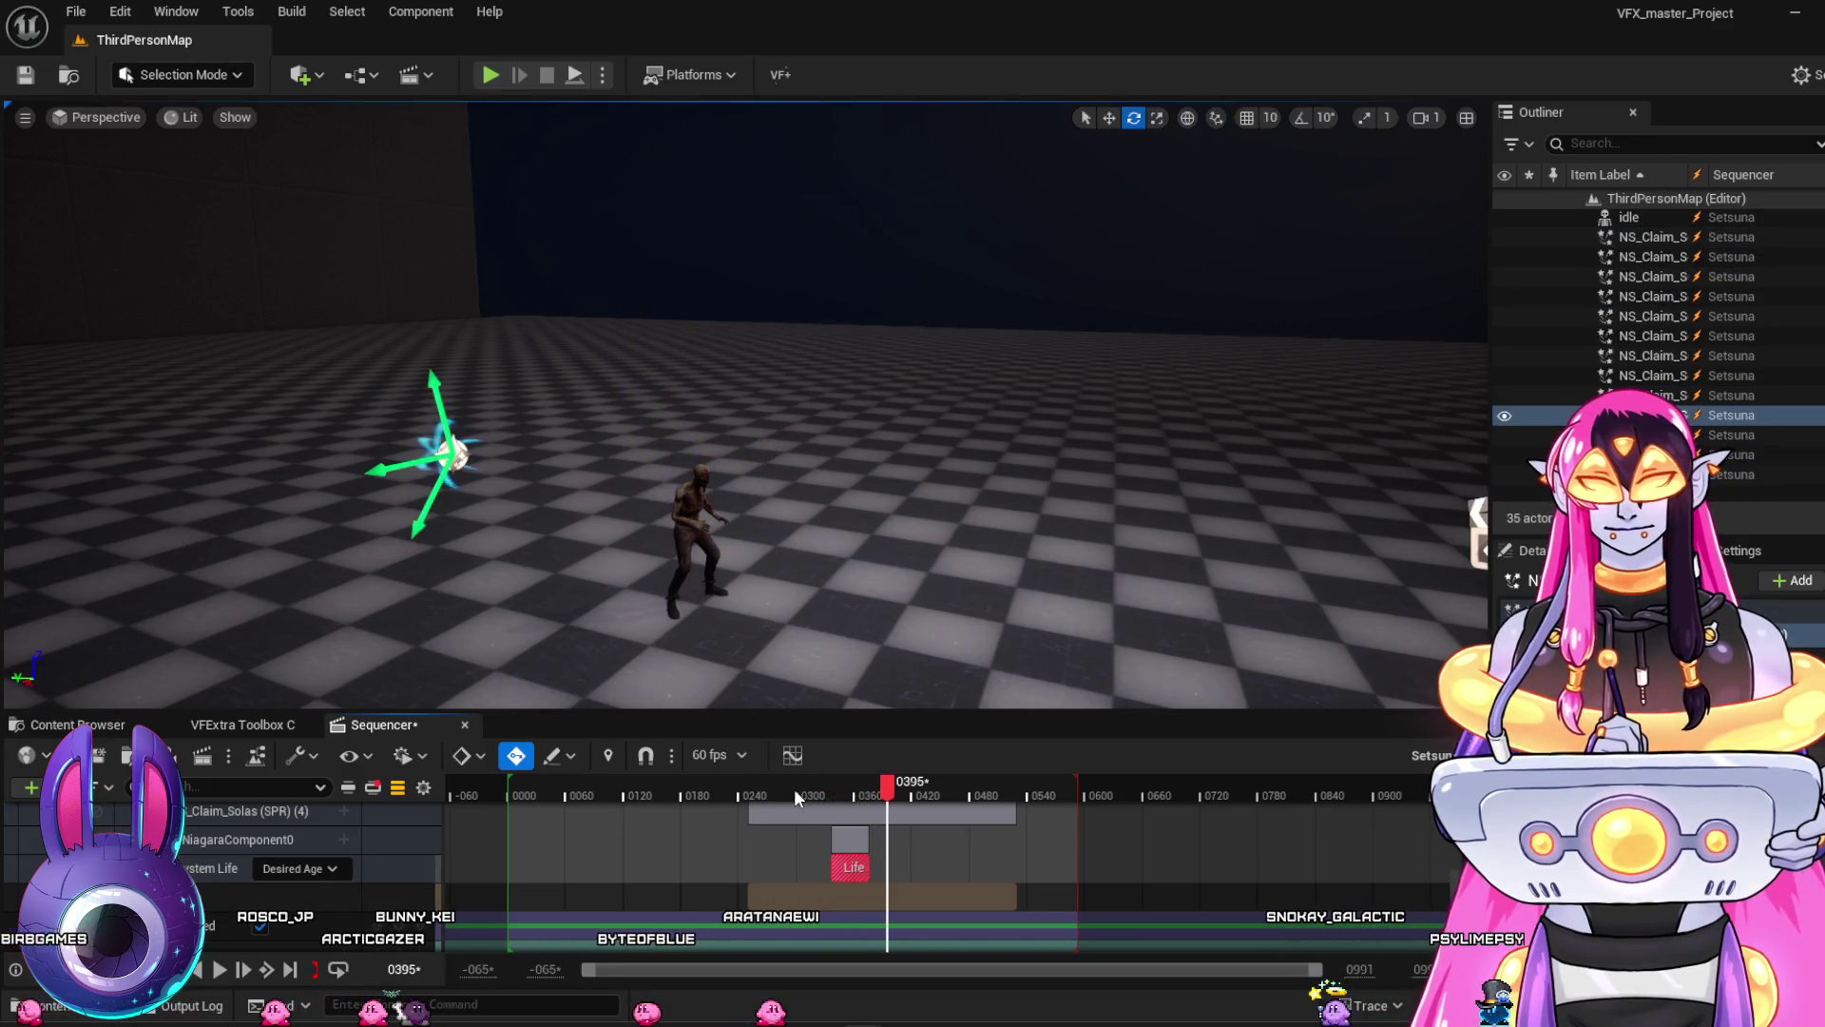
pyautogui.scroll(1, 761, 855)
# - Move the KeyWeaponSpread (5) track to a new row, select it, and set the playhead to 0320
pyautogui.scroll(3, 238, 864)
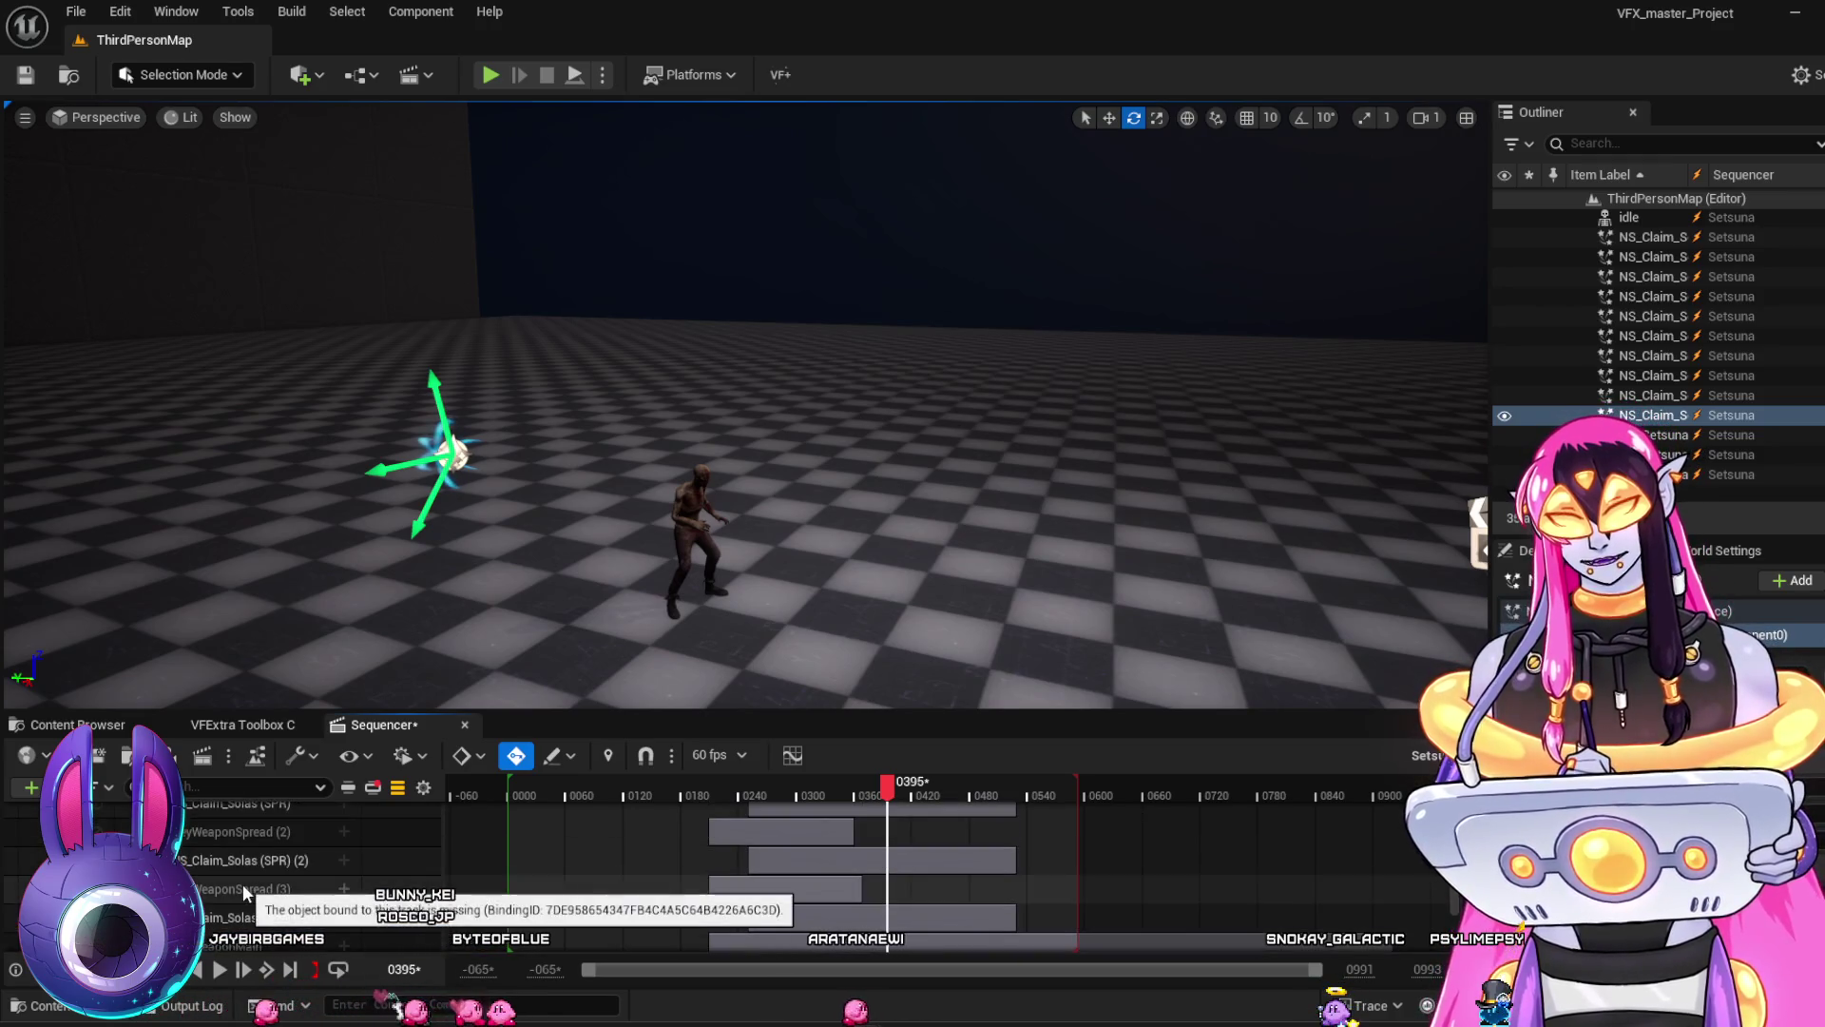
pyautogui.scroll(-1, 261, 879)
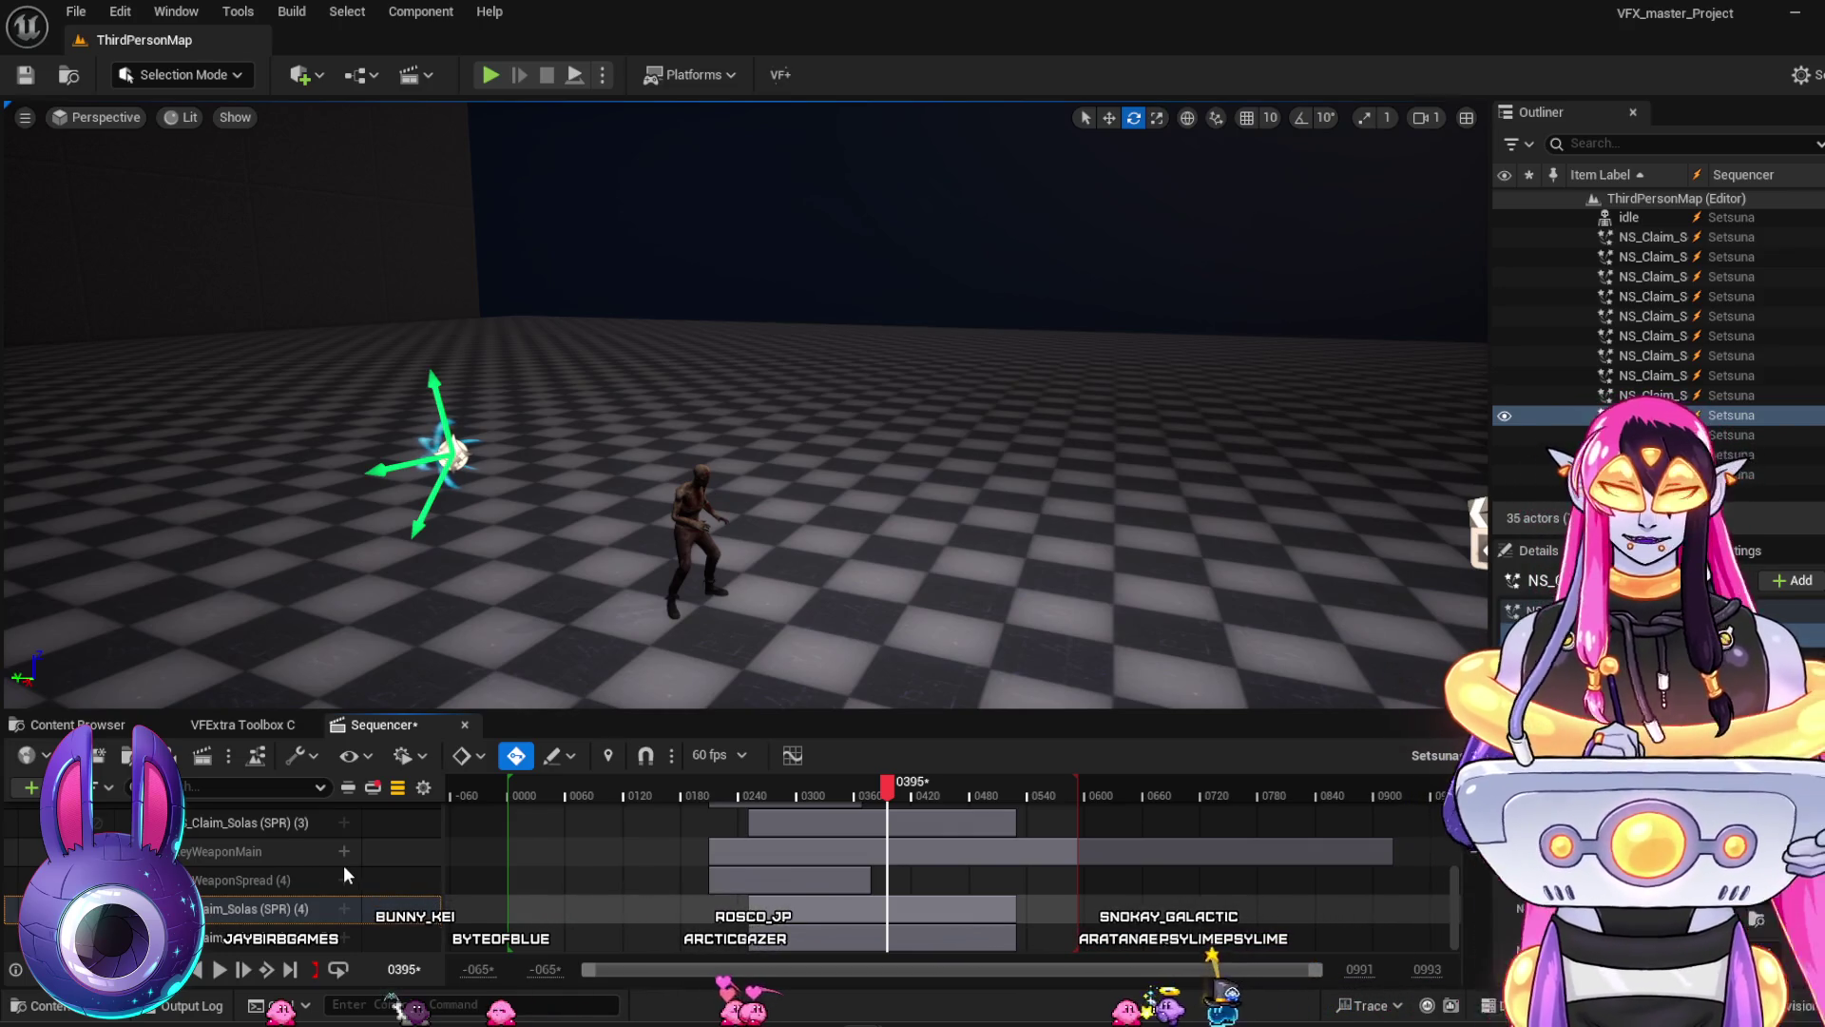
pyautogui.scroll(-3, 221, 870)
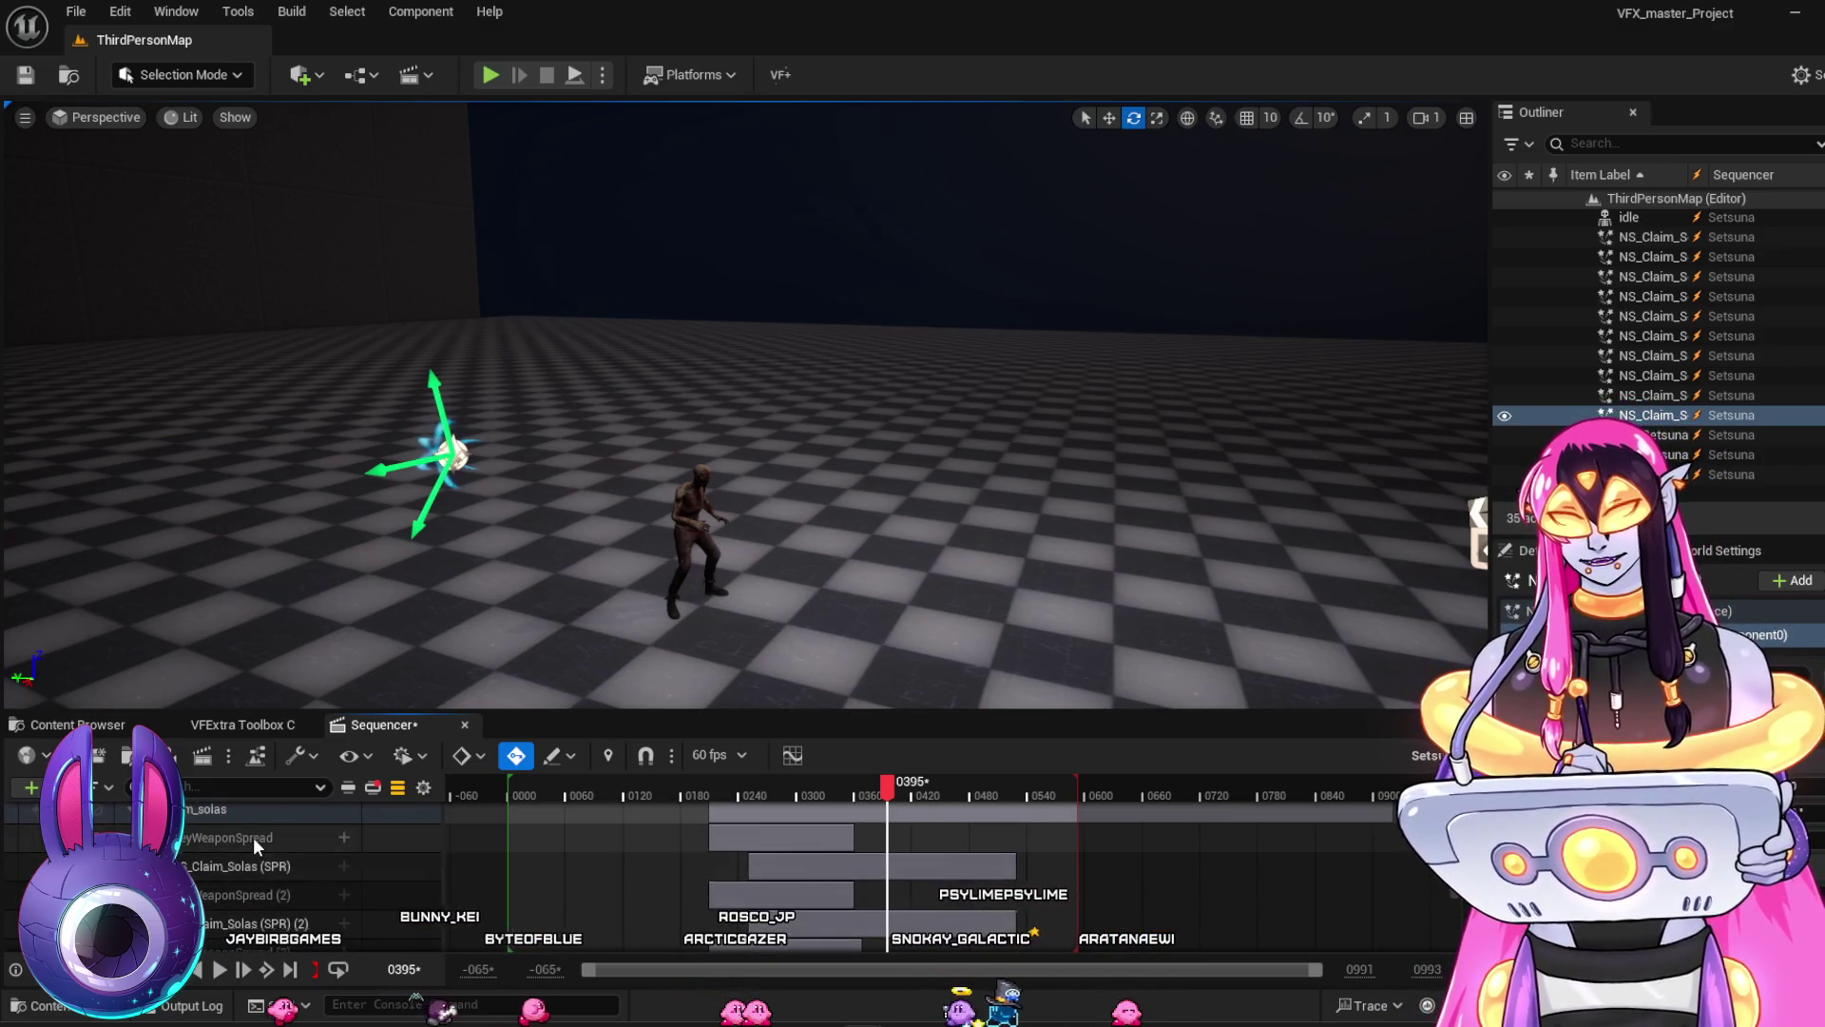
pyautogui.click(253, 837)
pyautogui.scroll(-5, 259, 840)
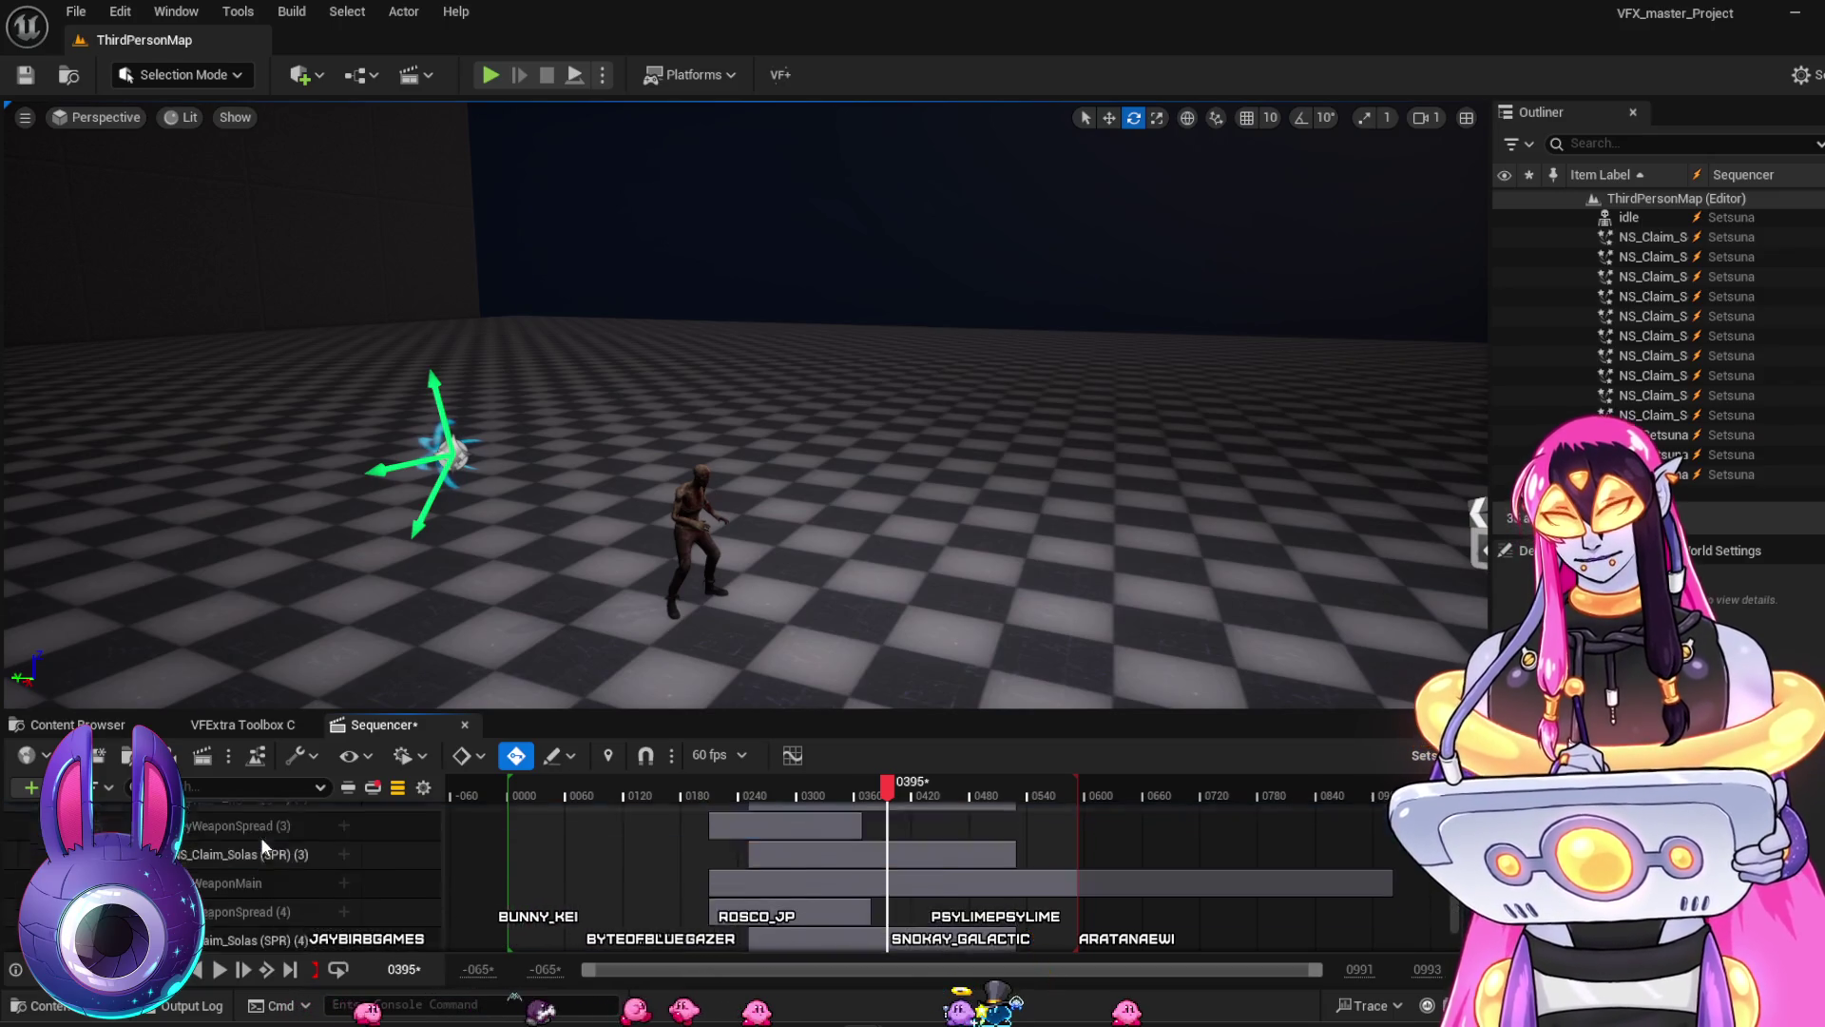
pyautogui.click(295, 935)
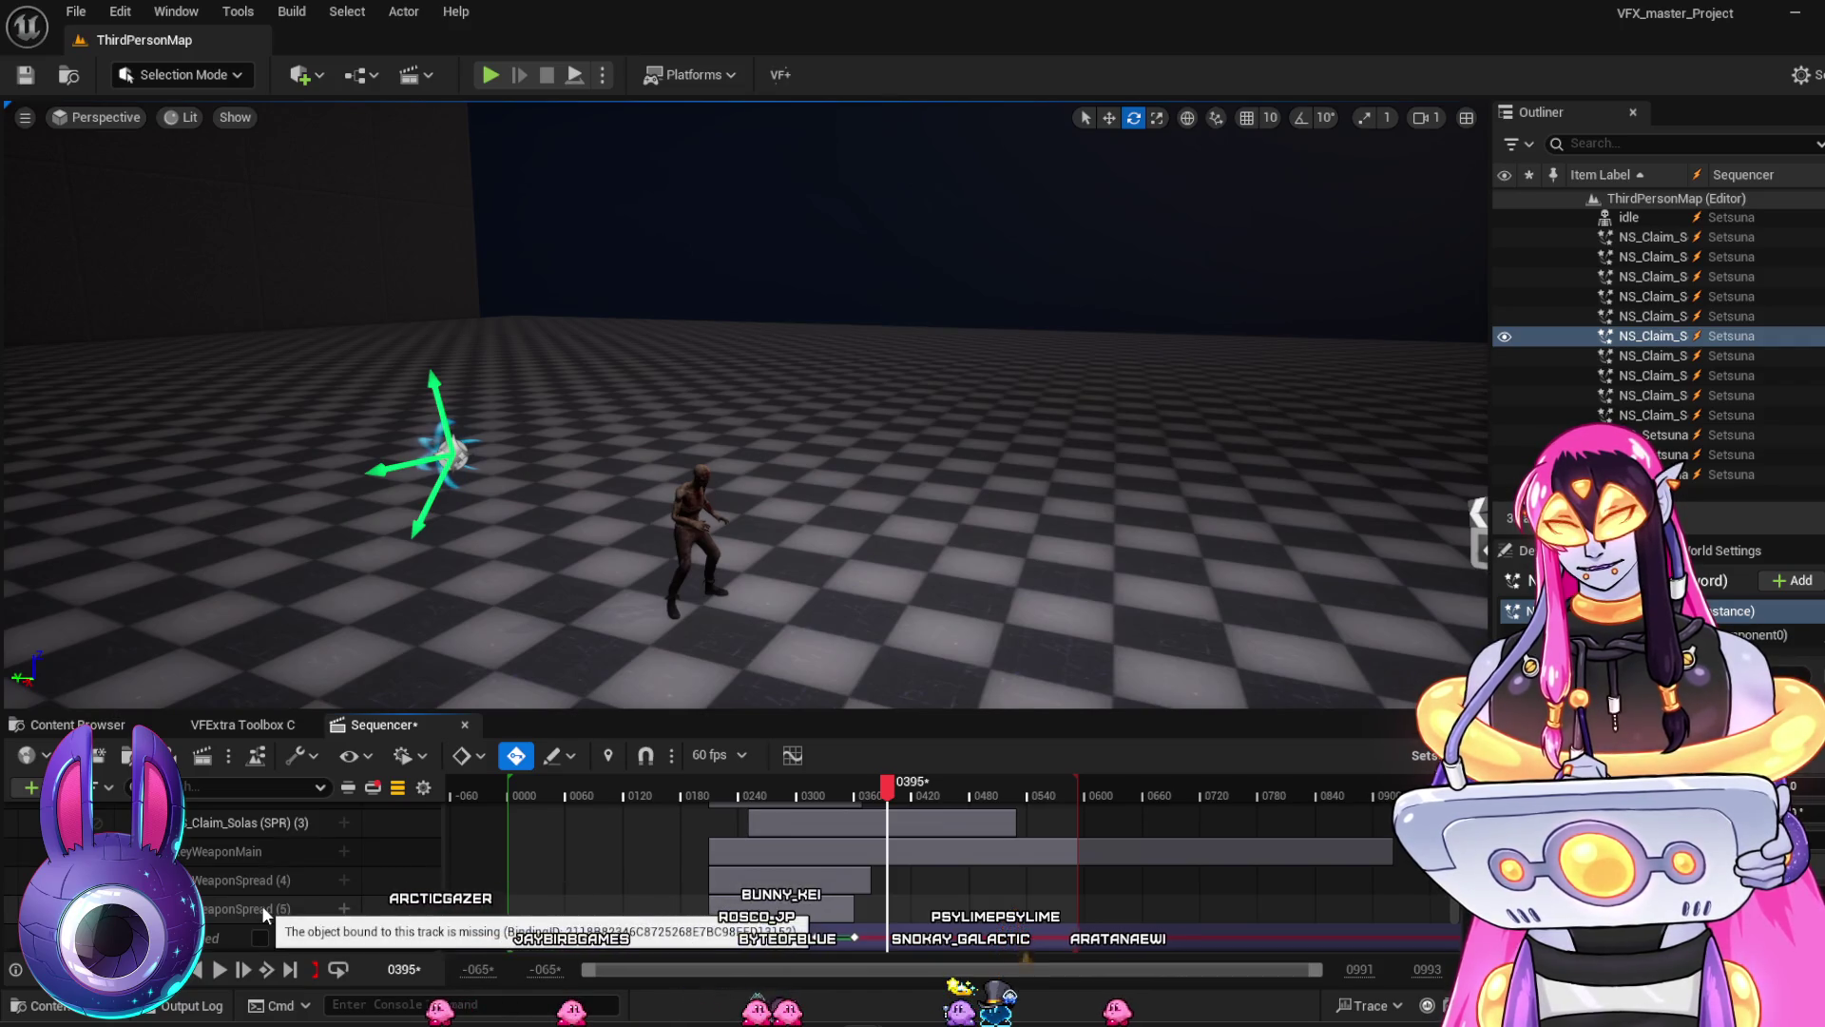
pyautogui.scroll(-2, 296, 911)
pyautogui.scroll(-1, 286, 911)
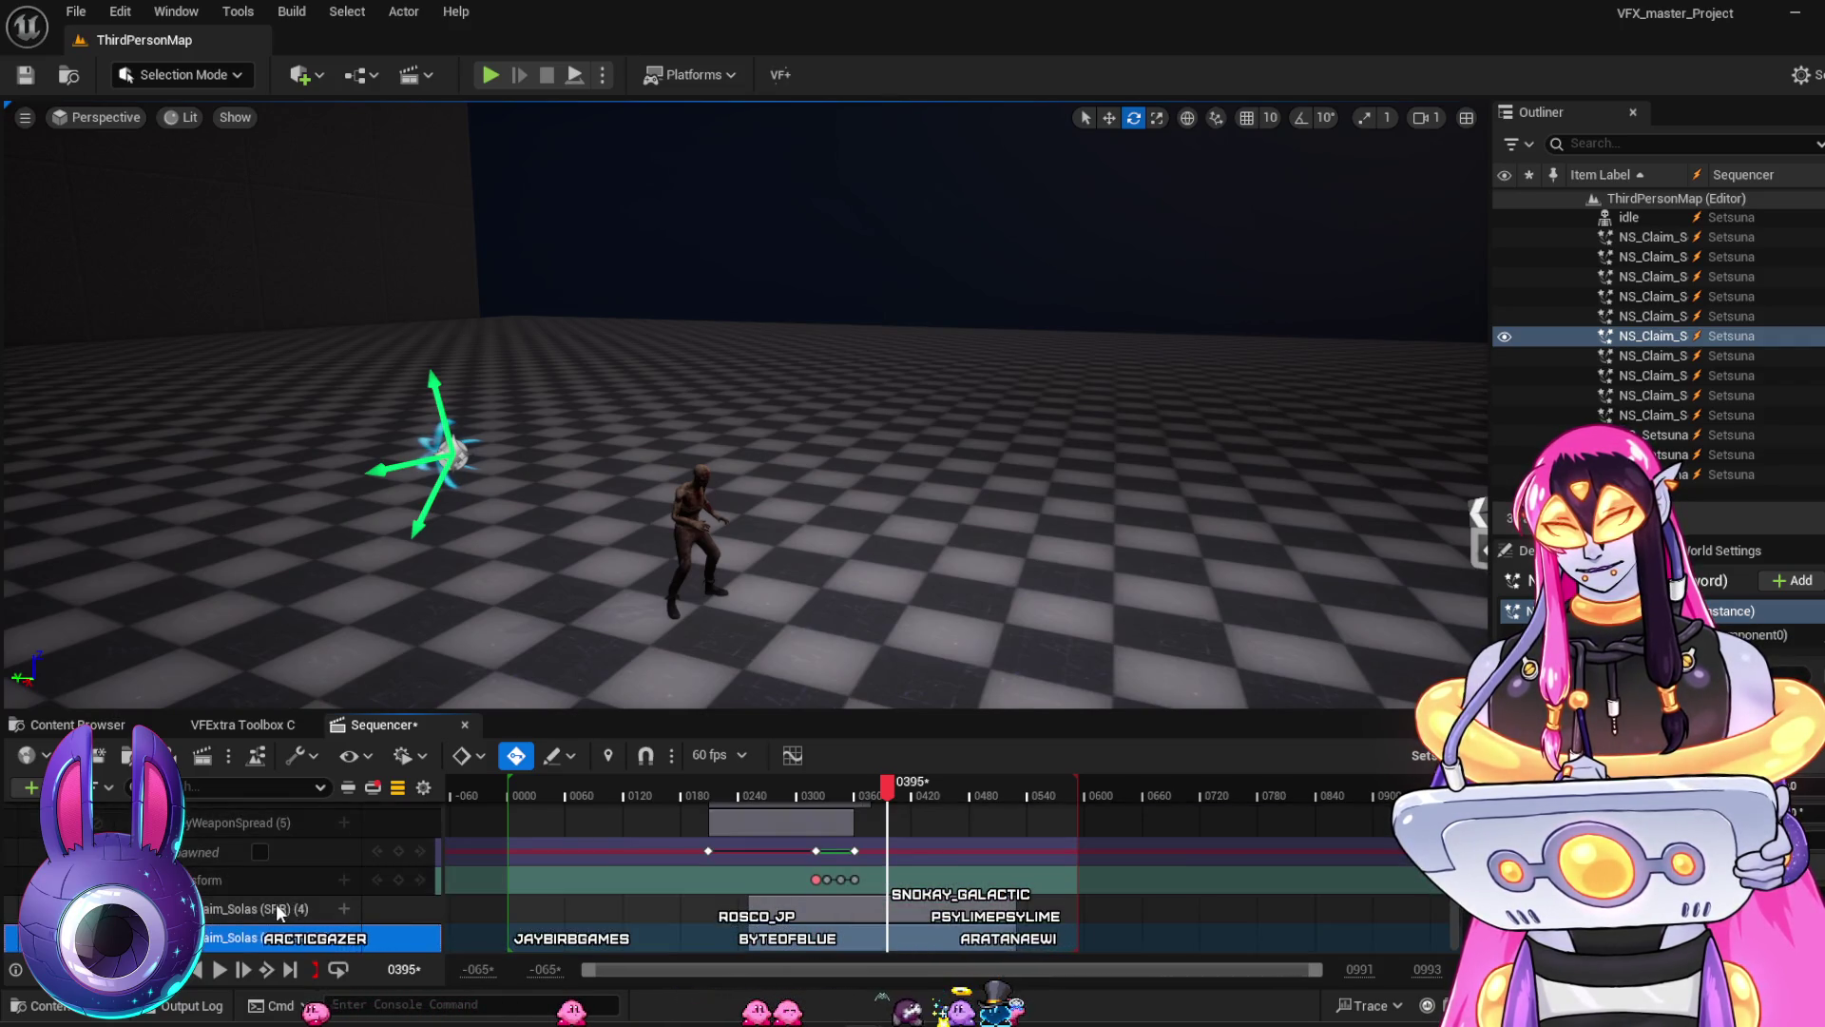
pyautogui.moveTo(276, 804); pyautogui.dragTo(276, 804)
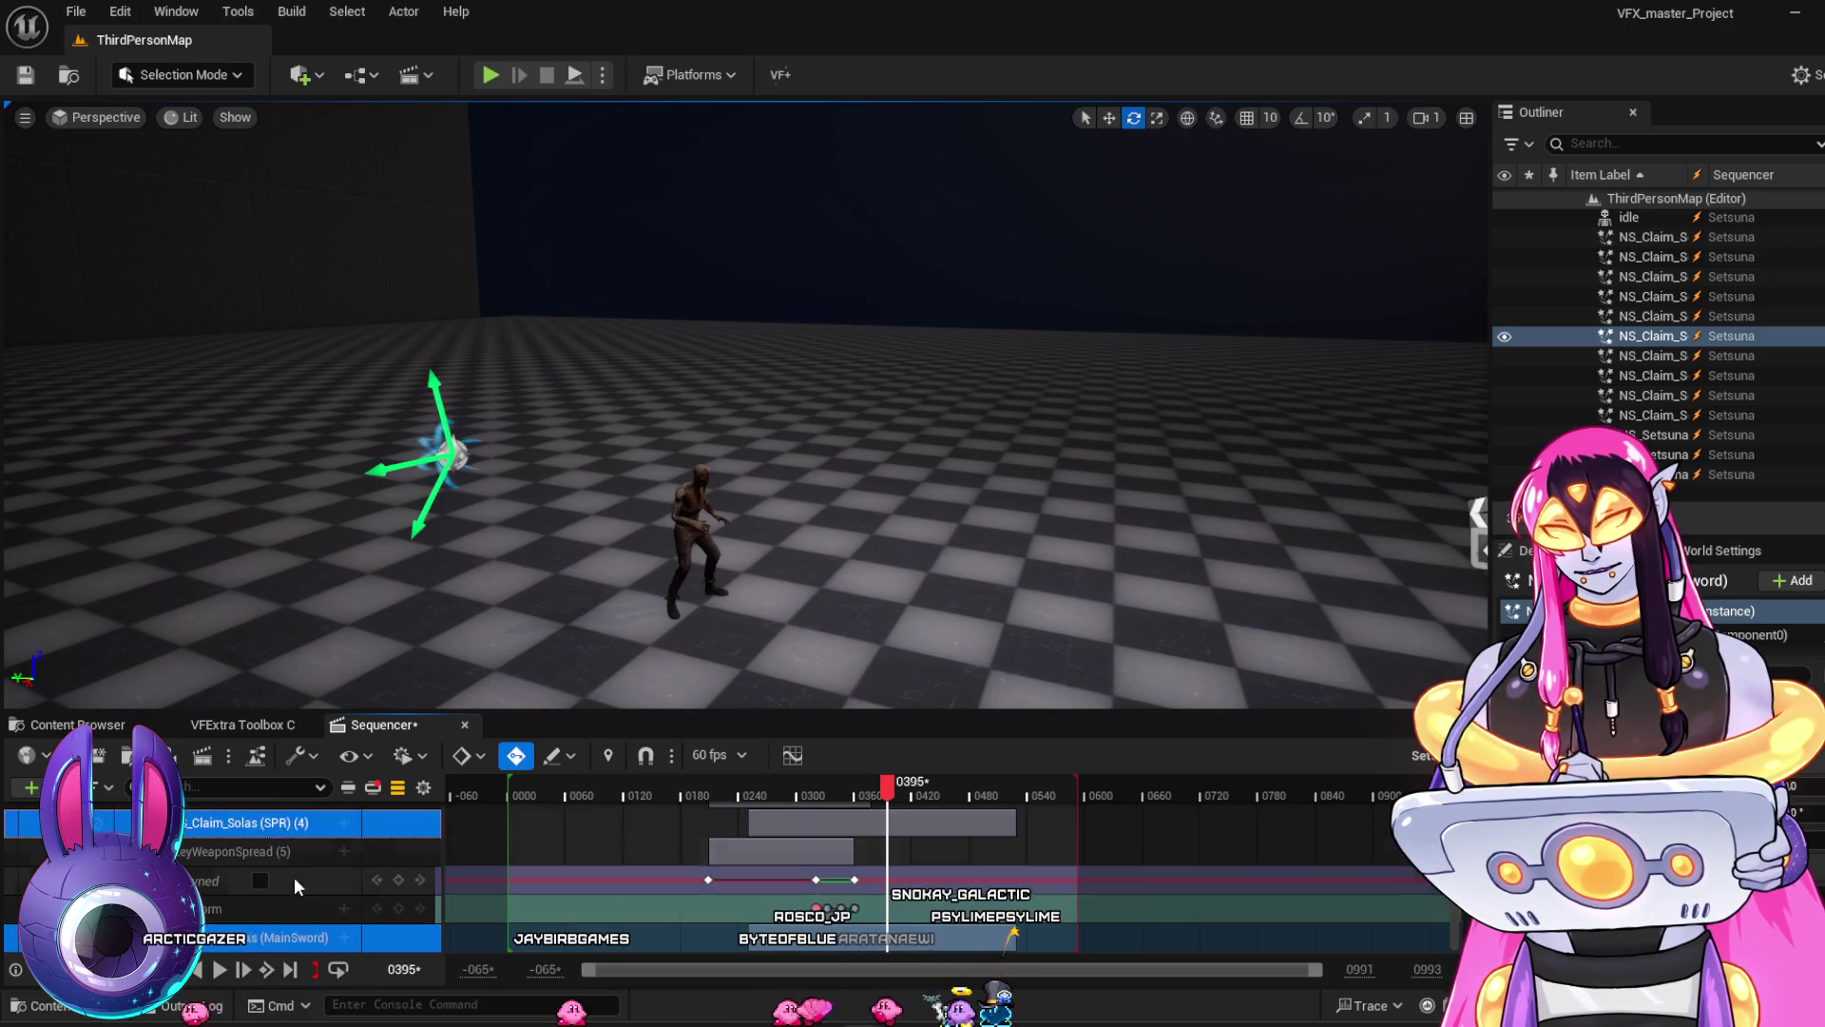
pyautogui.click(306, 854)
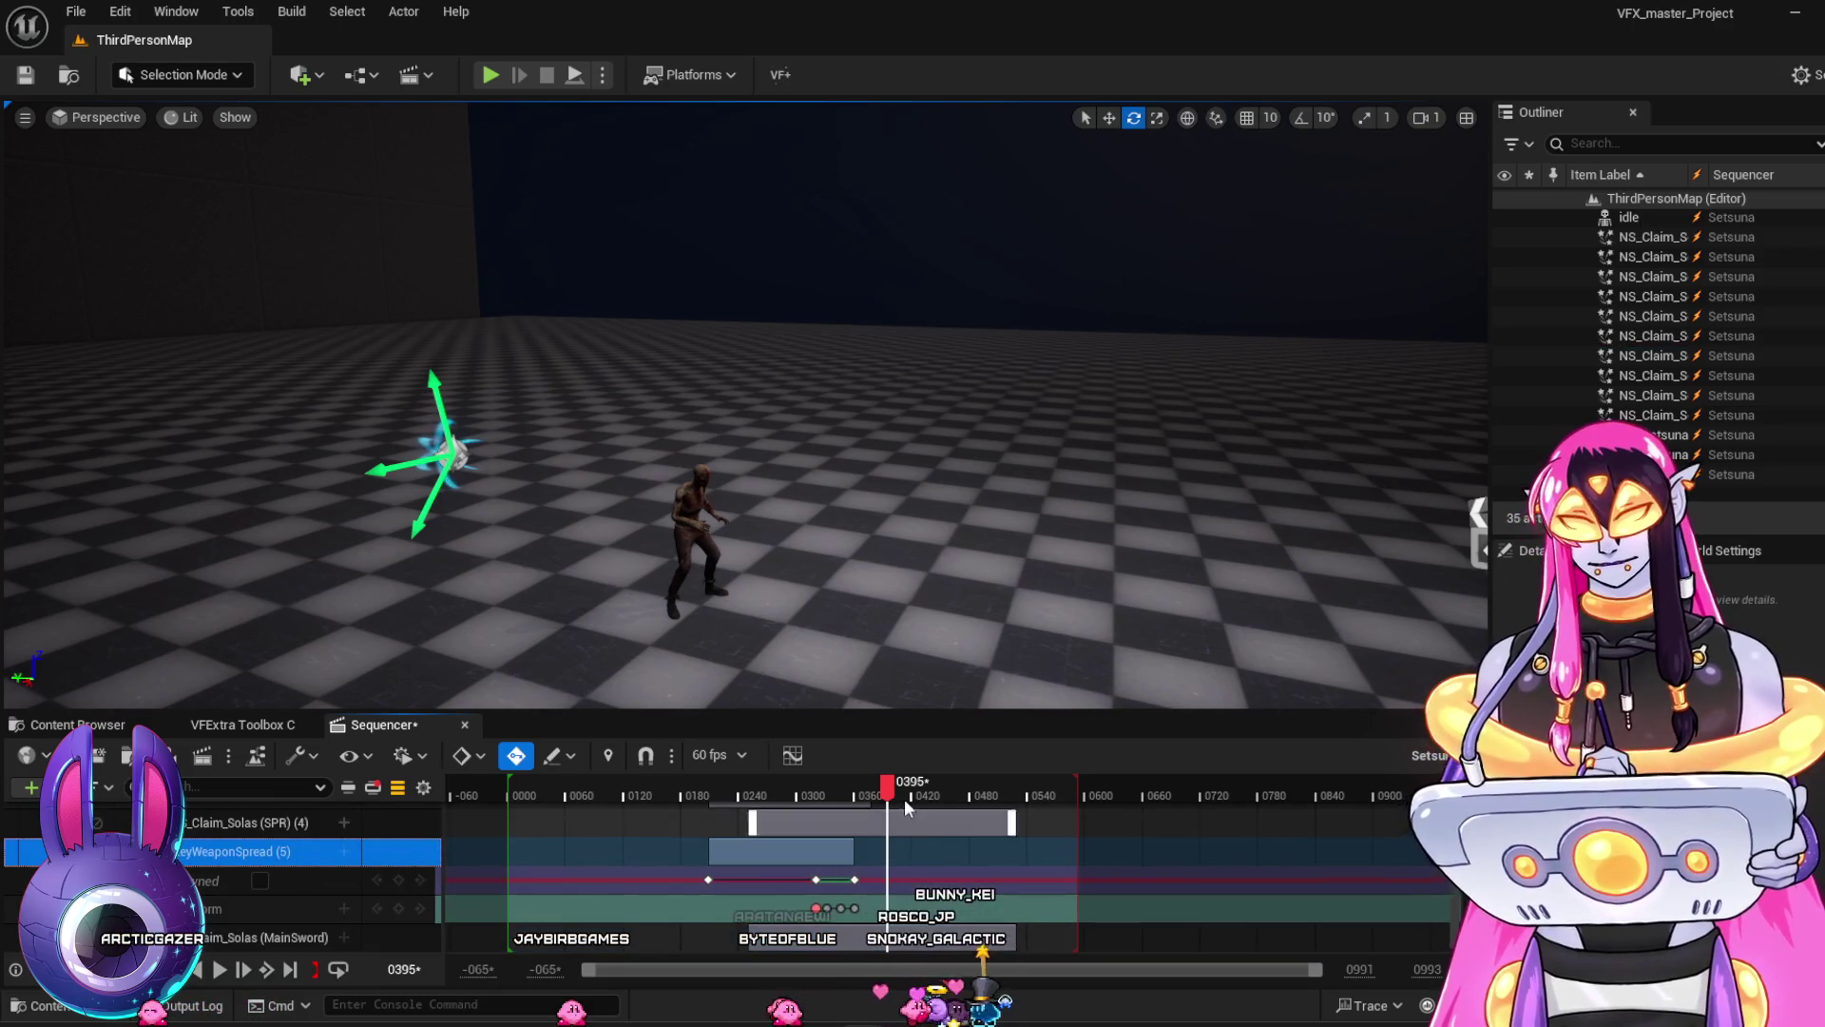
pyautogui.click(815, 907)
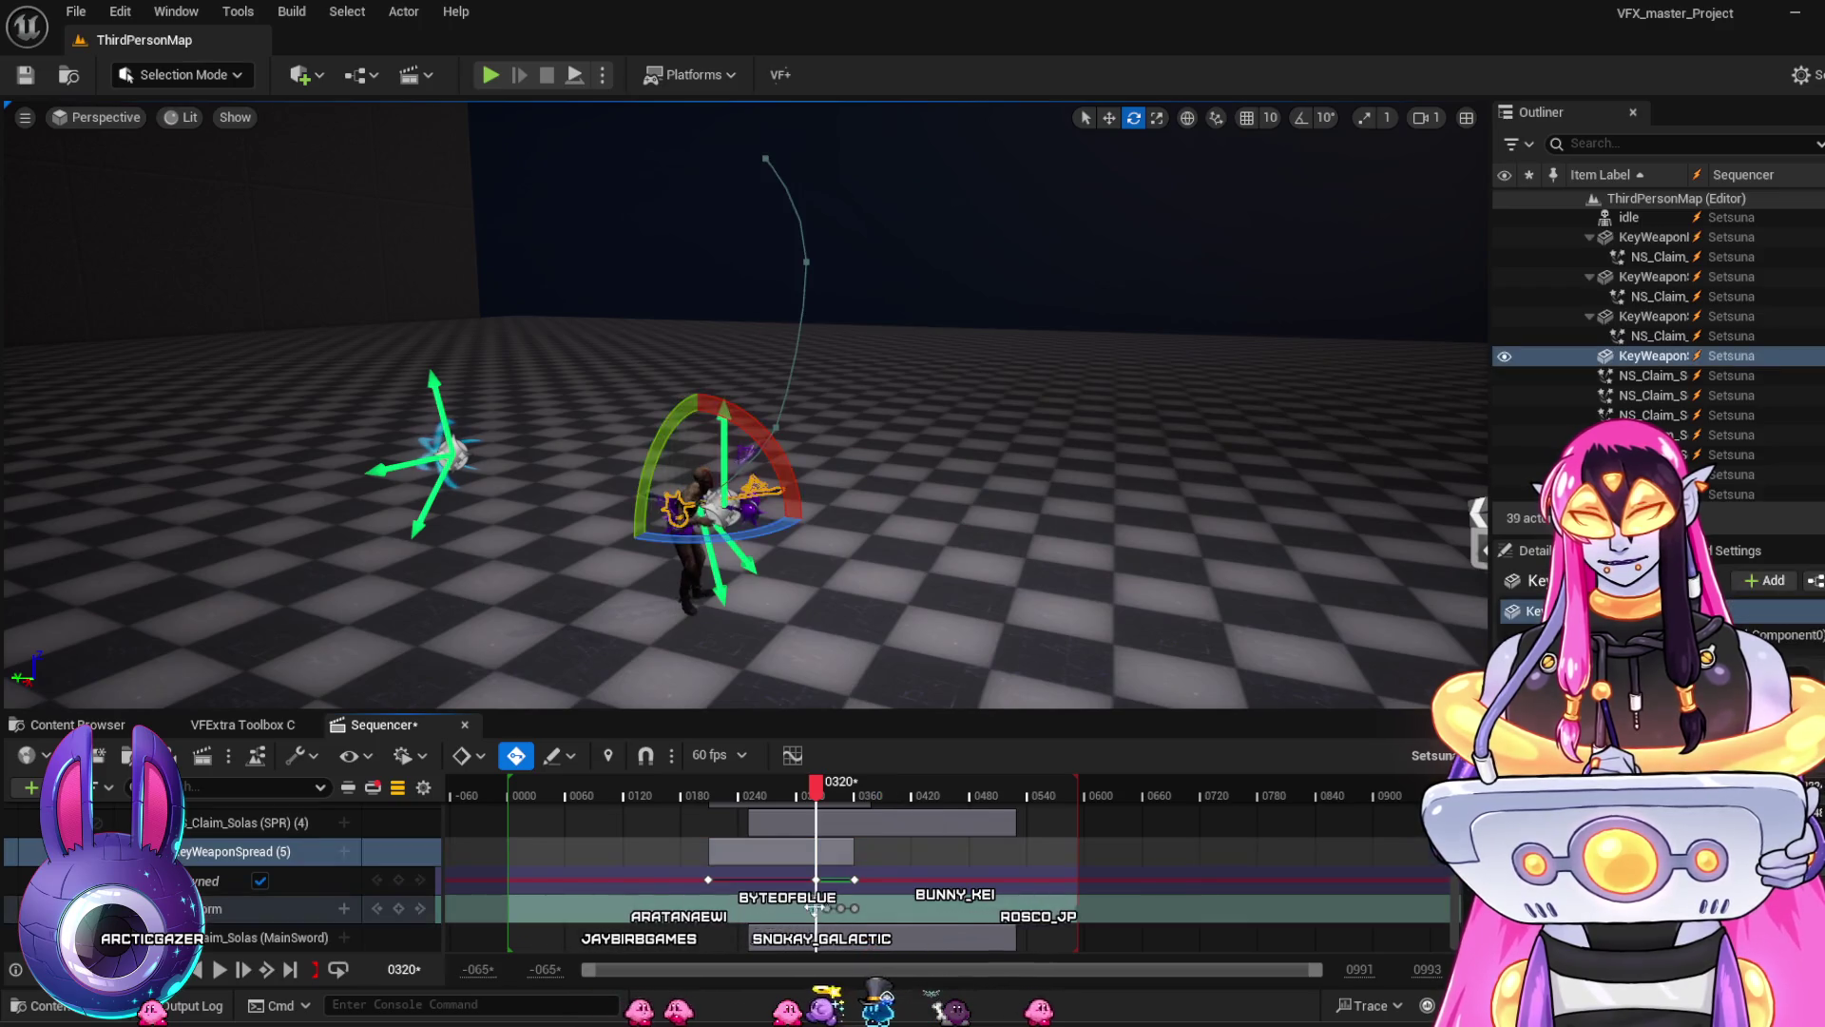
# - Expand the Transform channels and shift the keys between frames 0320 and 0360 a few frames later
pyautogui.doubleClick(247, 909)
pyautogui.scroll(-1, 266, 892)
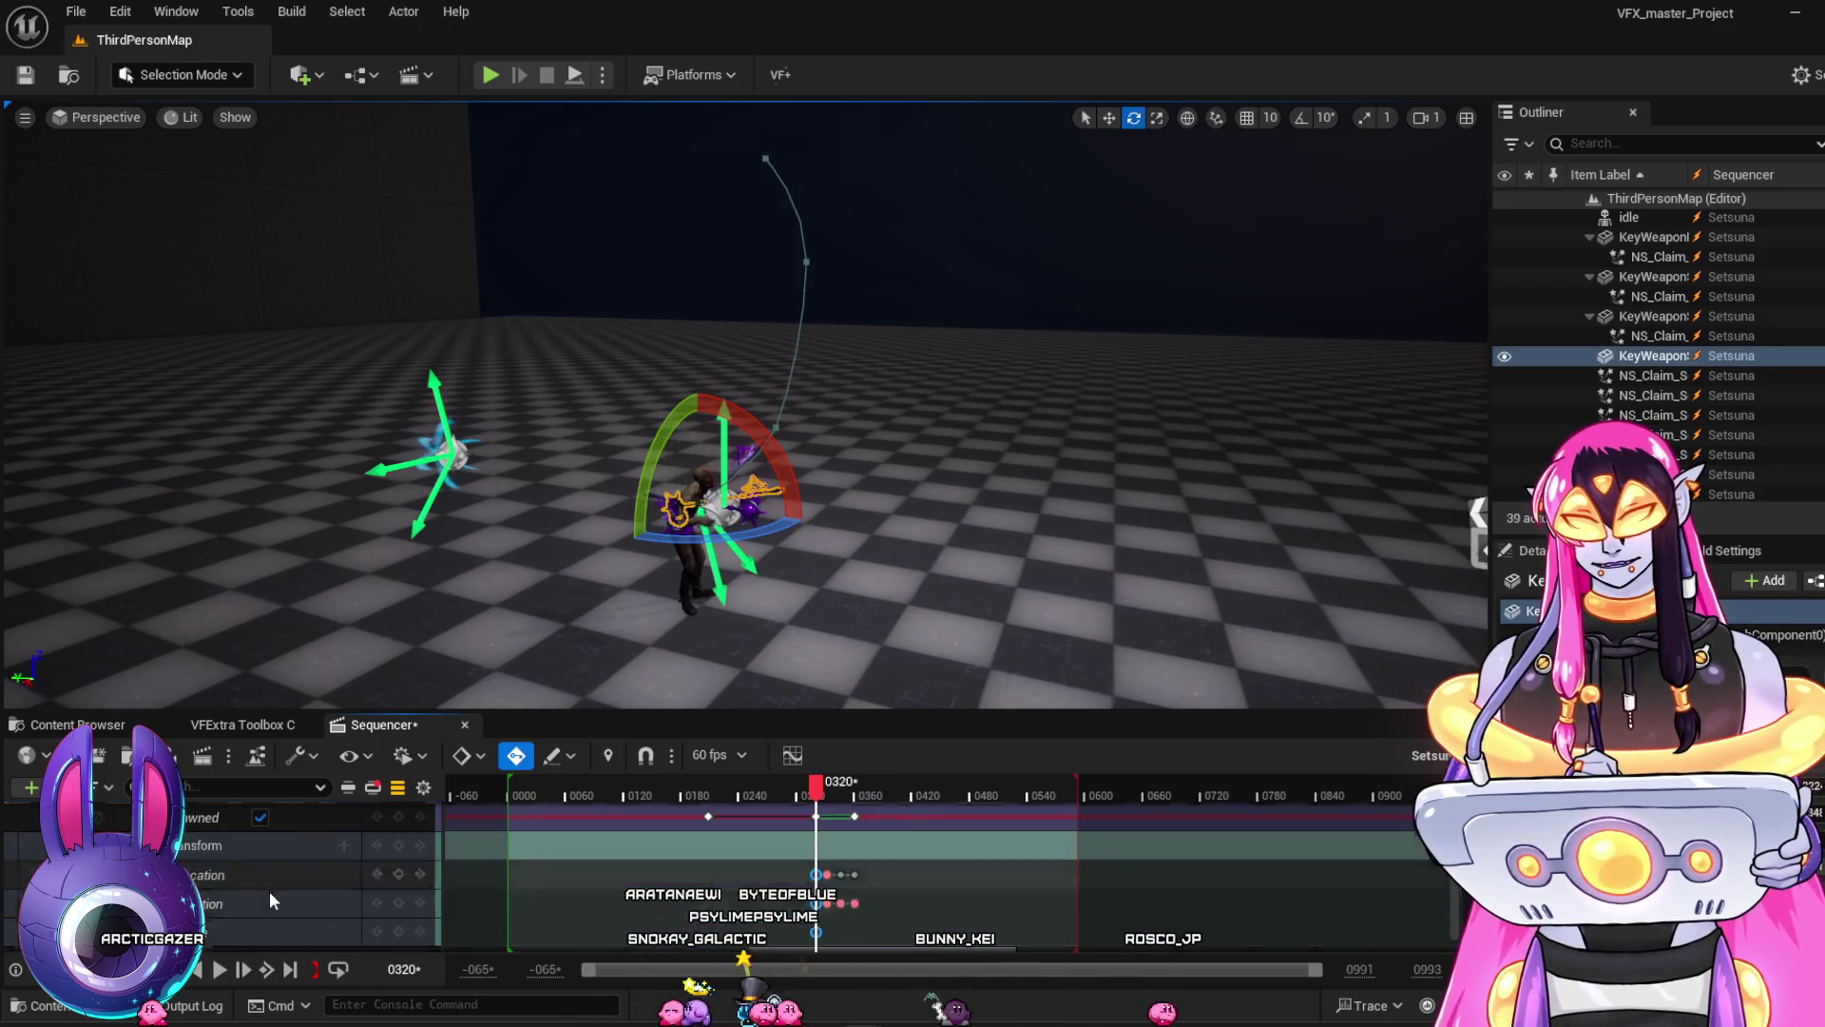
pyautogui.moveTo(883, 811); pyautogui.dragTo(807, 915)
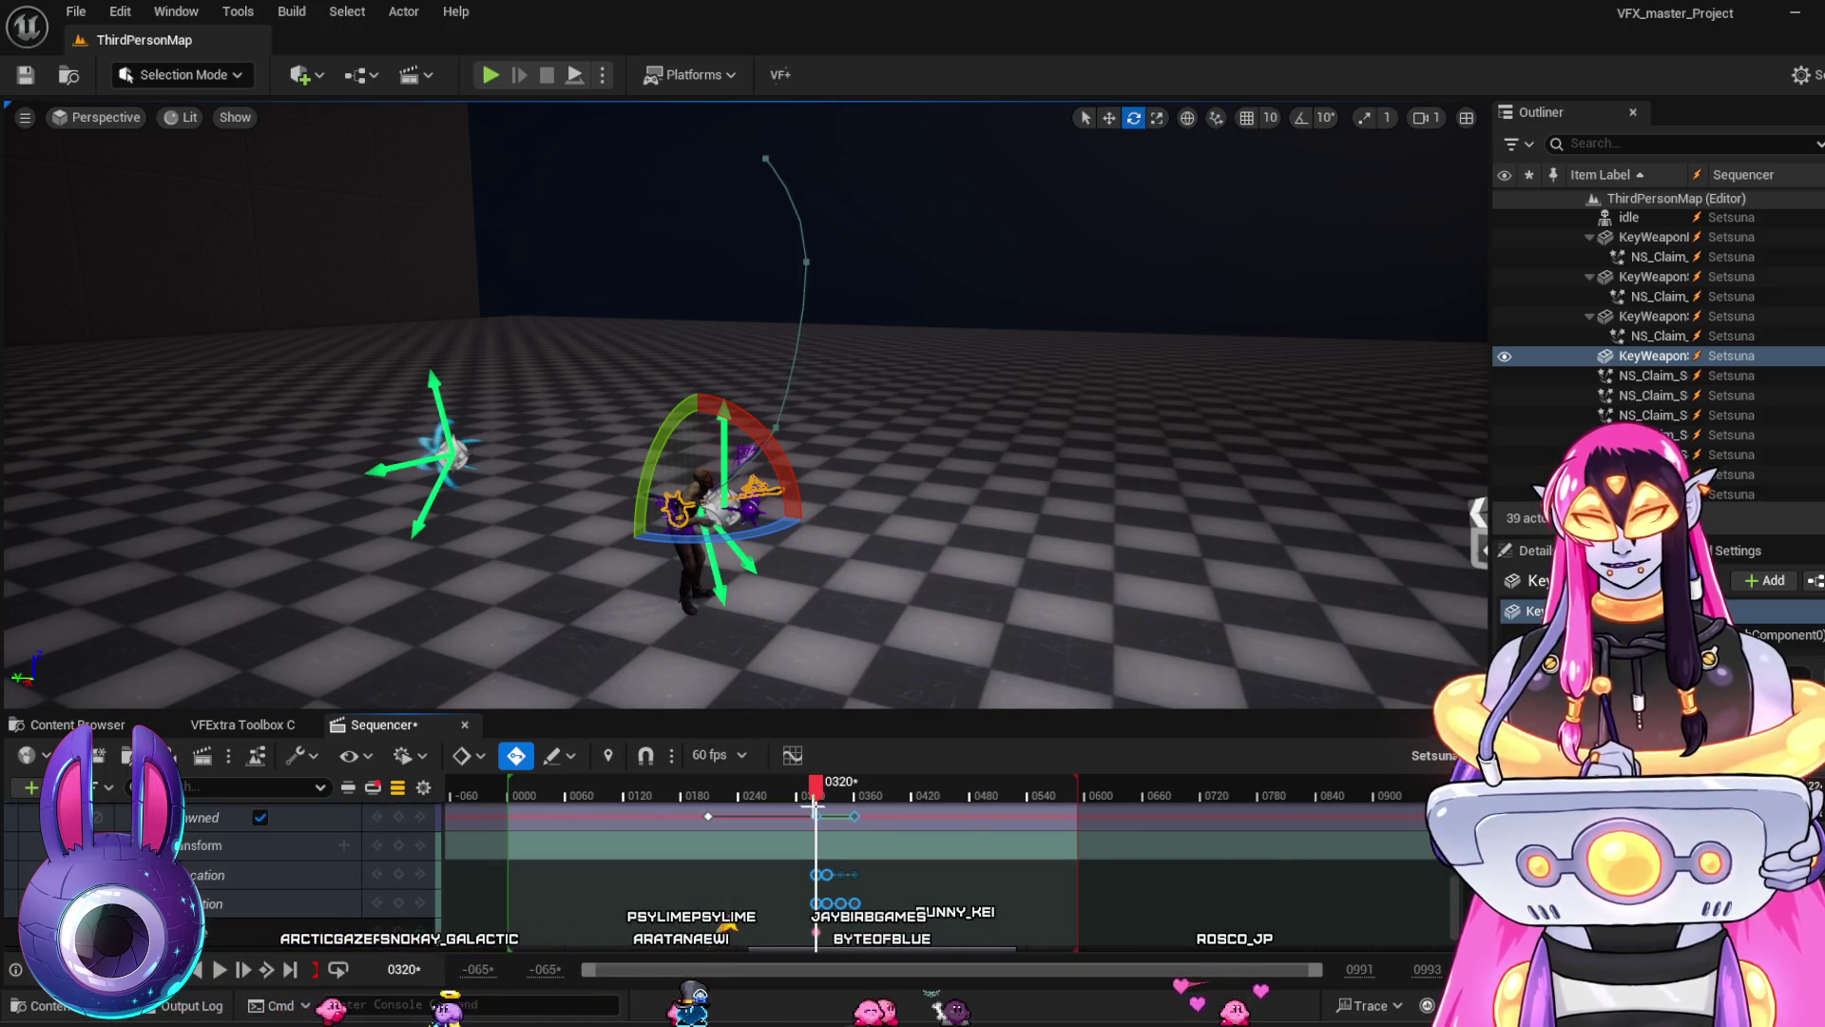
pyautogui.moveTo(818, 815); pyautogui.dragTo(880, 829)
pyautogui.moveTo(846, 789); pyautogui.dragTo(837, 797)
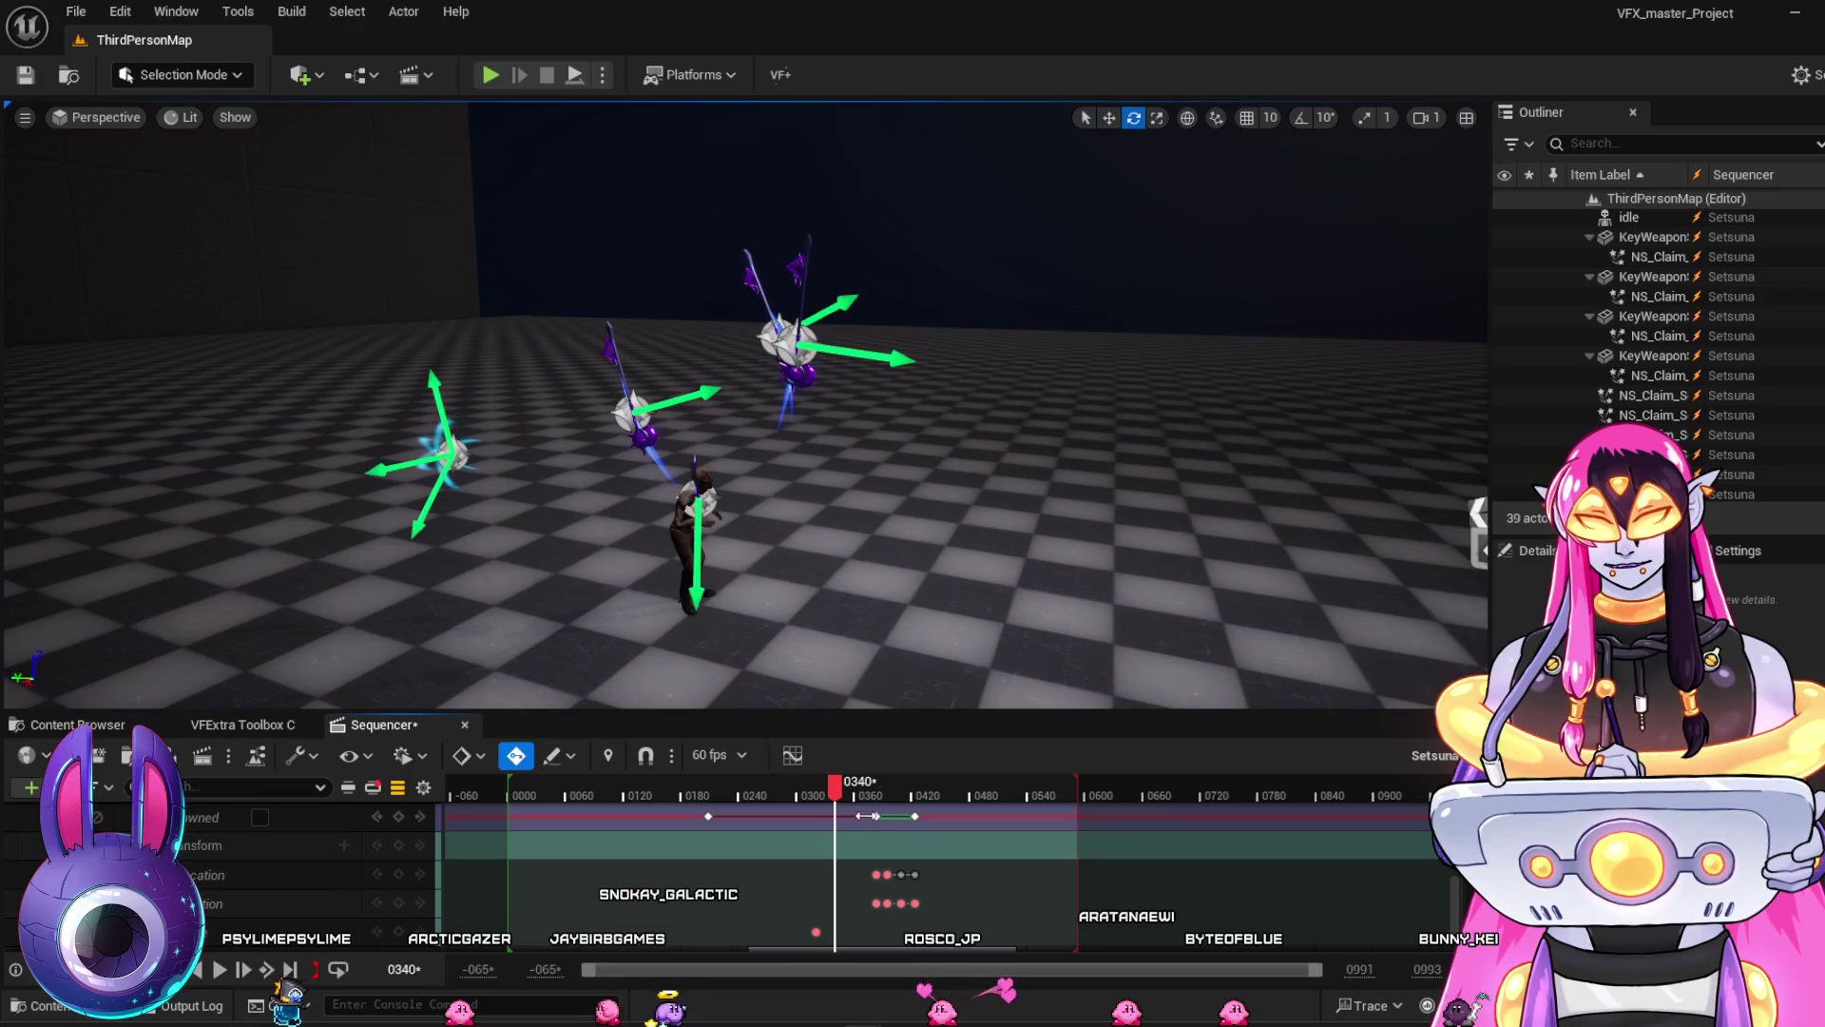
# - Select the weapon's location and rotation keys and scrub through the delayed flight to check it
pyautogui.moveTo(932, 911)
pyautogui.mouseDown()
pyautogui.moveTo(873, 816)
pyautogui.moveTo(826, 816)
pyautogui.moveTo(857, 827)
pyautogui.moveTo(861, 795)
pyautogui.moveTo(837, 783)
pyautogui.moveTo(836, 811)
pyautogui.mouseUp()
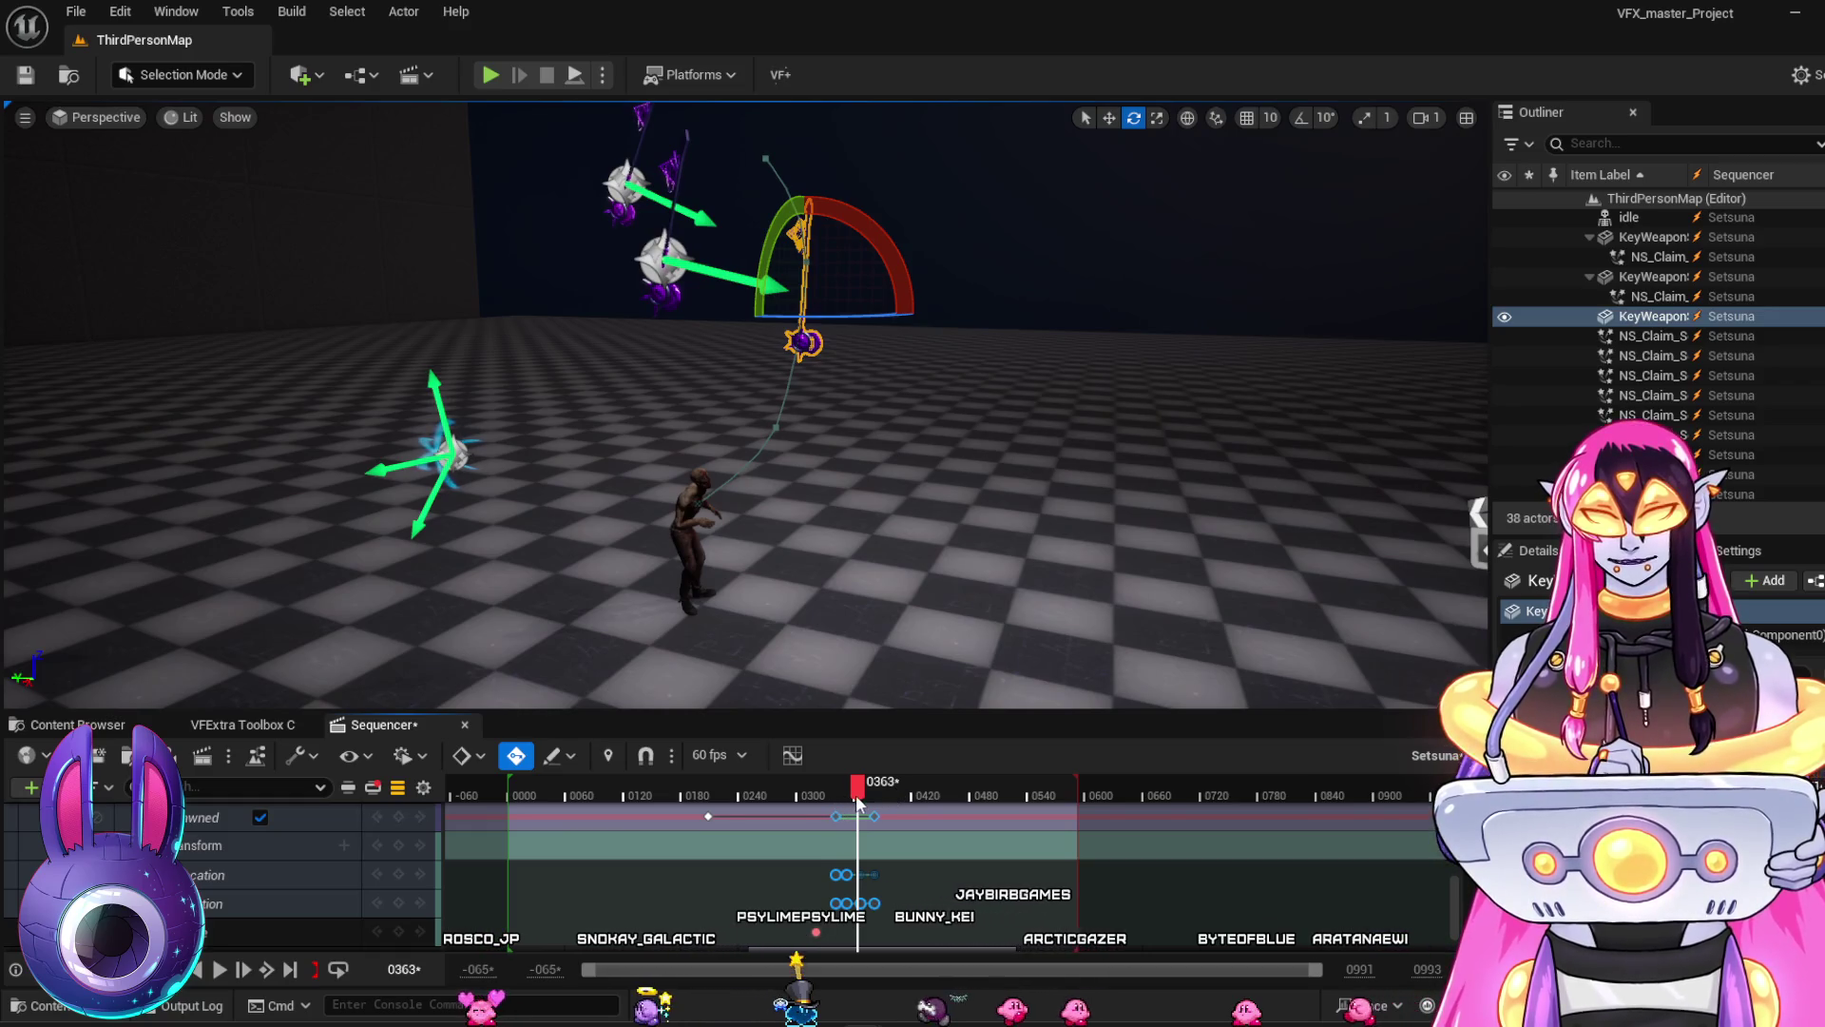
pyautogui.moveTo(855, 796)
pyautogui.mouseDown()
pyautogui.moveTo(801, 789)
pyautogui.moveTo(873, 808)
pyautogui.moveTo(834, 818)
pyautogui.moveTo(867, 823)
pyautogui.mouseUp()
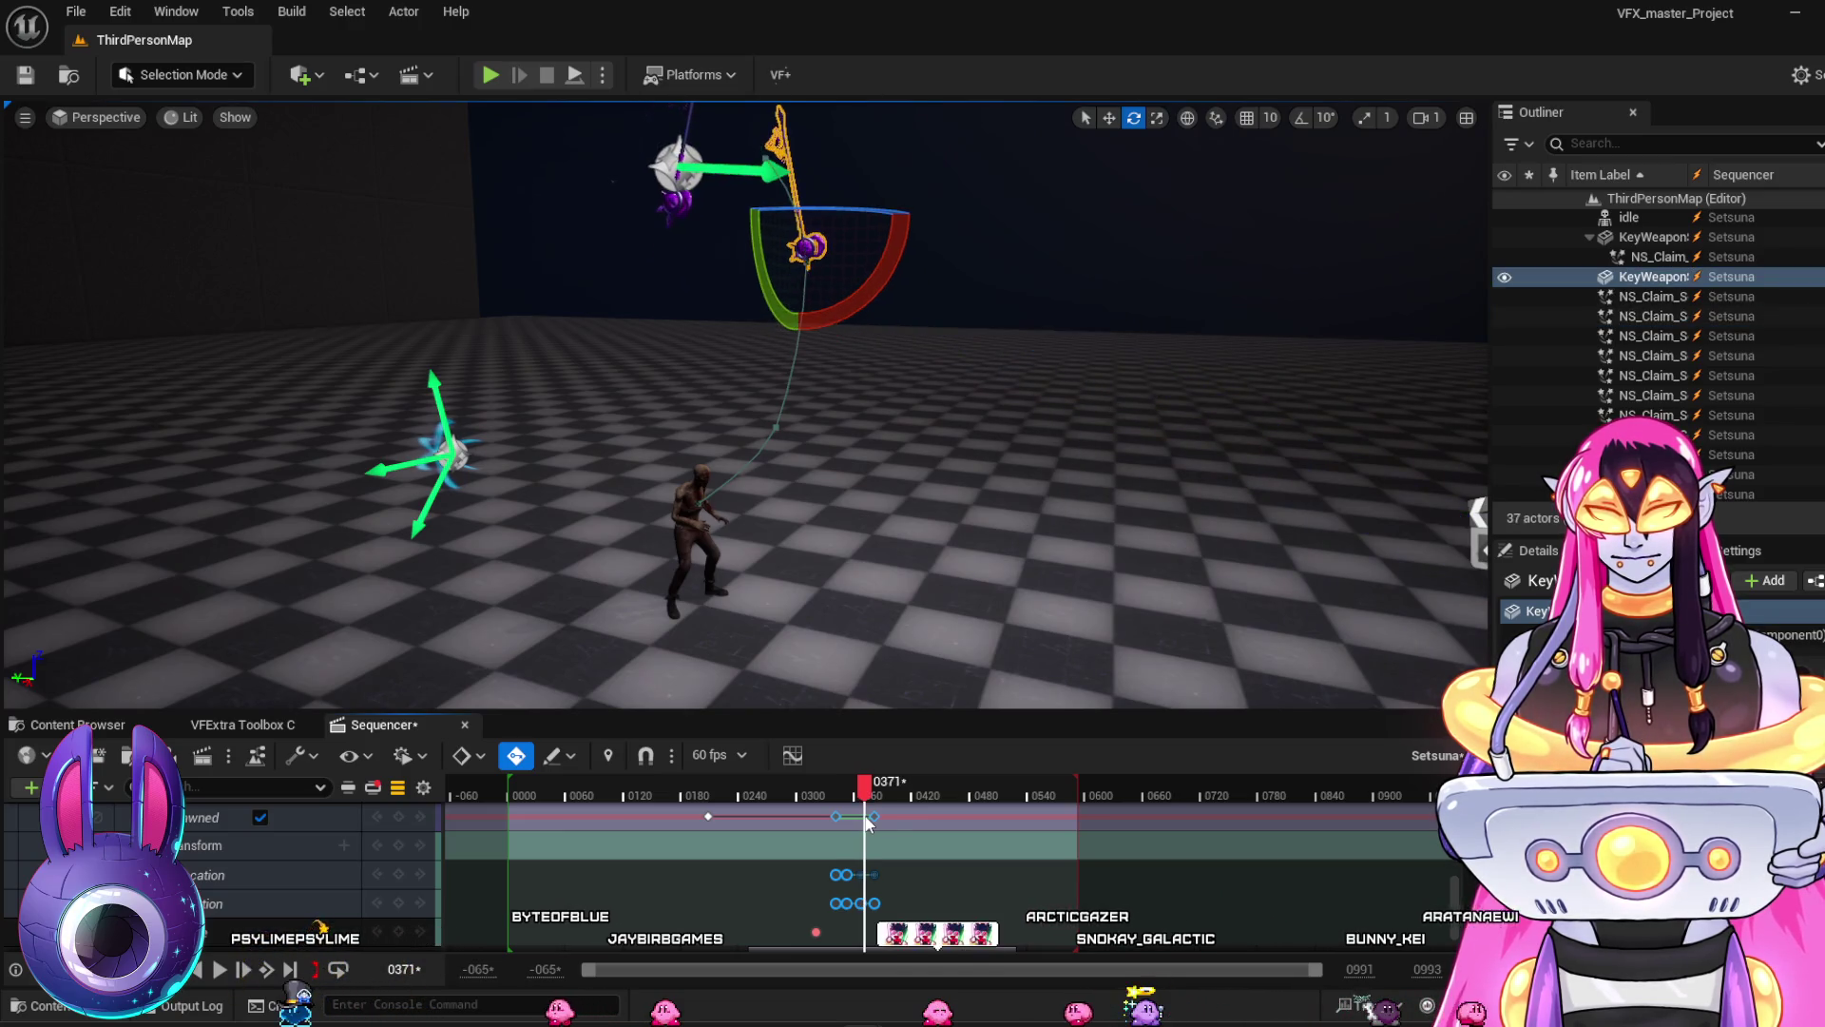
pyautogui.moveTo(868, 824)
pyautogui.mouseDown()
pyautogui.moveTo(835, 825)
pyautogui.moveTo(875, 838)
pyautogui.moveTo(865, 825)
pyautogui.mouseUp()
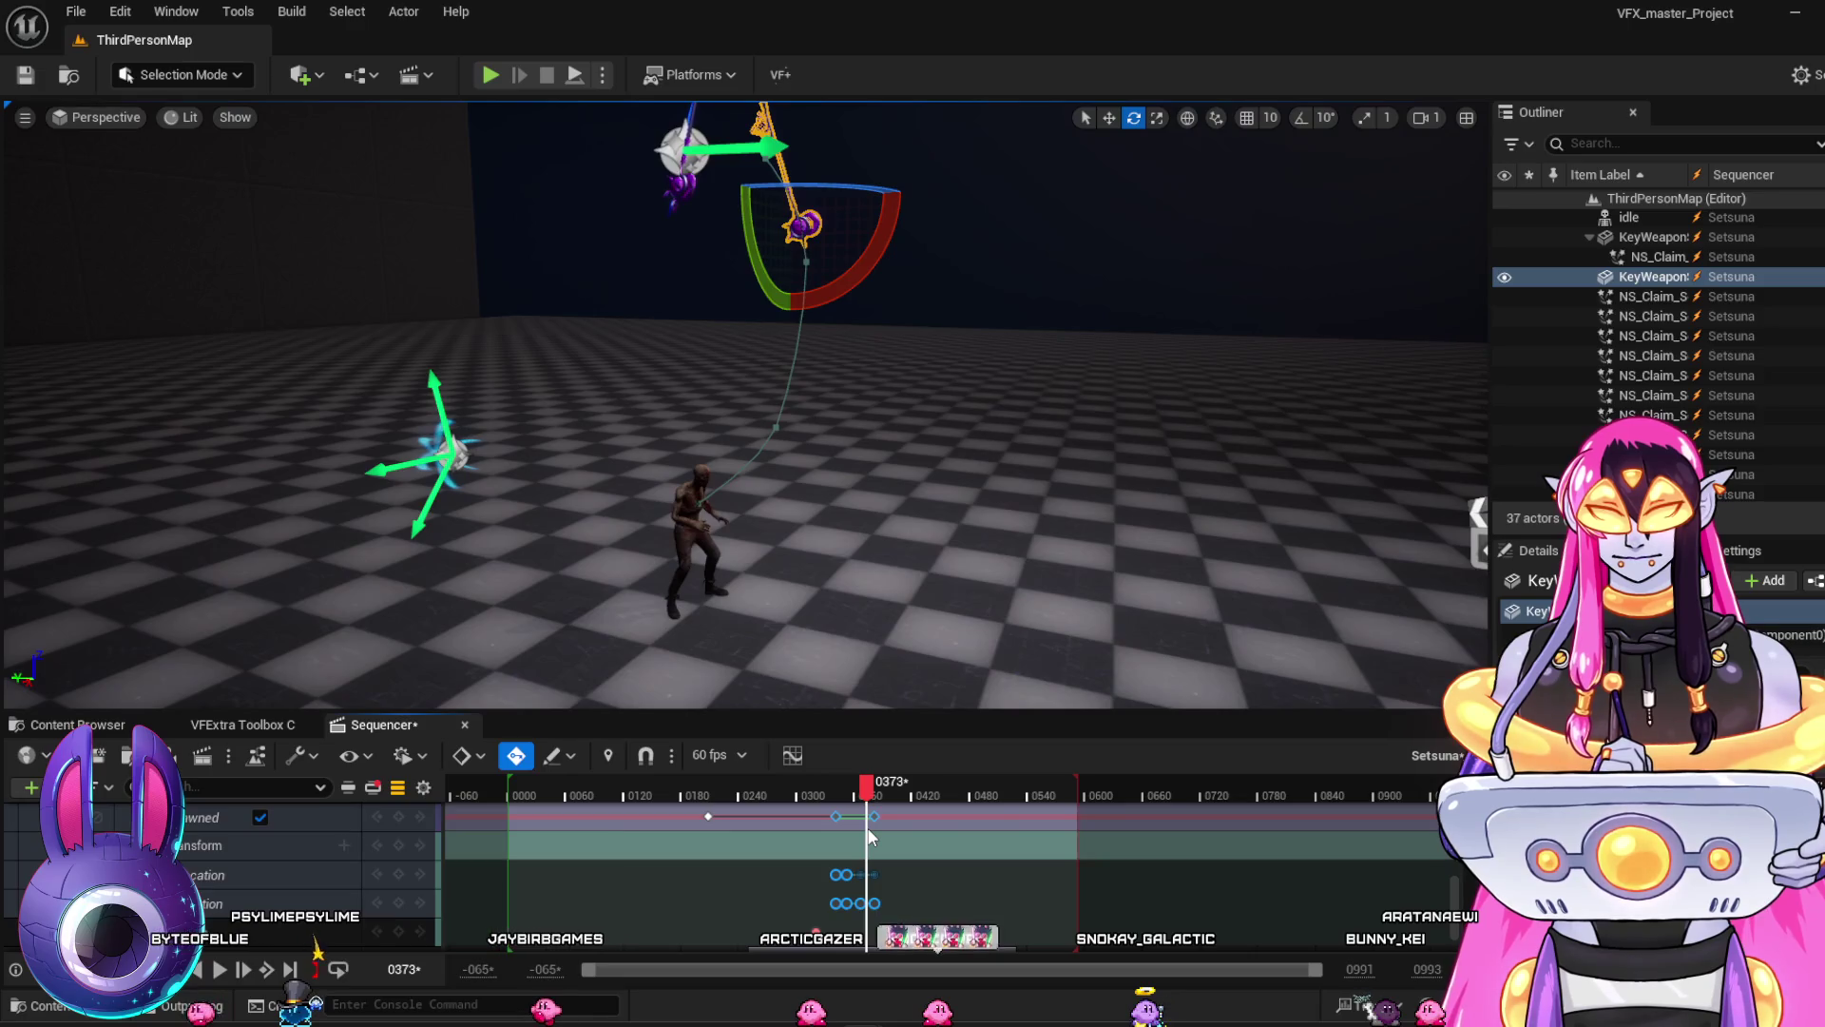
pyautogui.moveTo(1067, 574)
pyautogui.mouseDown()
pyautogui.moveTo(951, 580)
pyautogui.moveTo(1068, 574)
pyautogui.mouseUp()
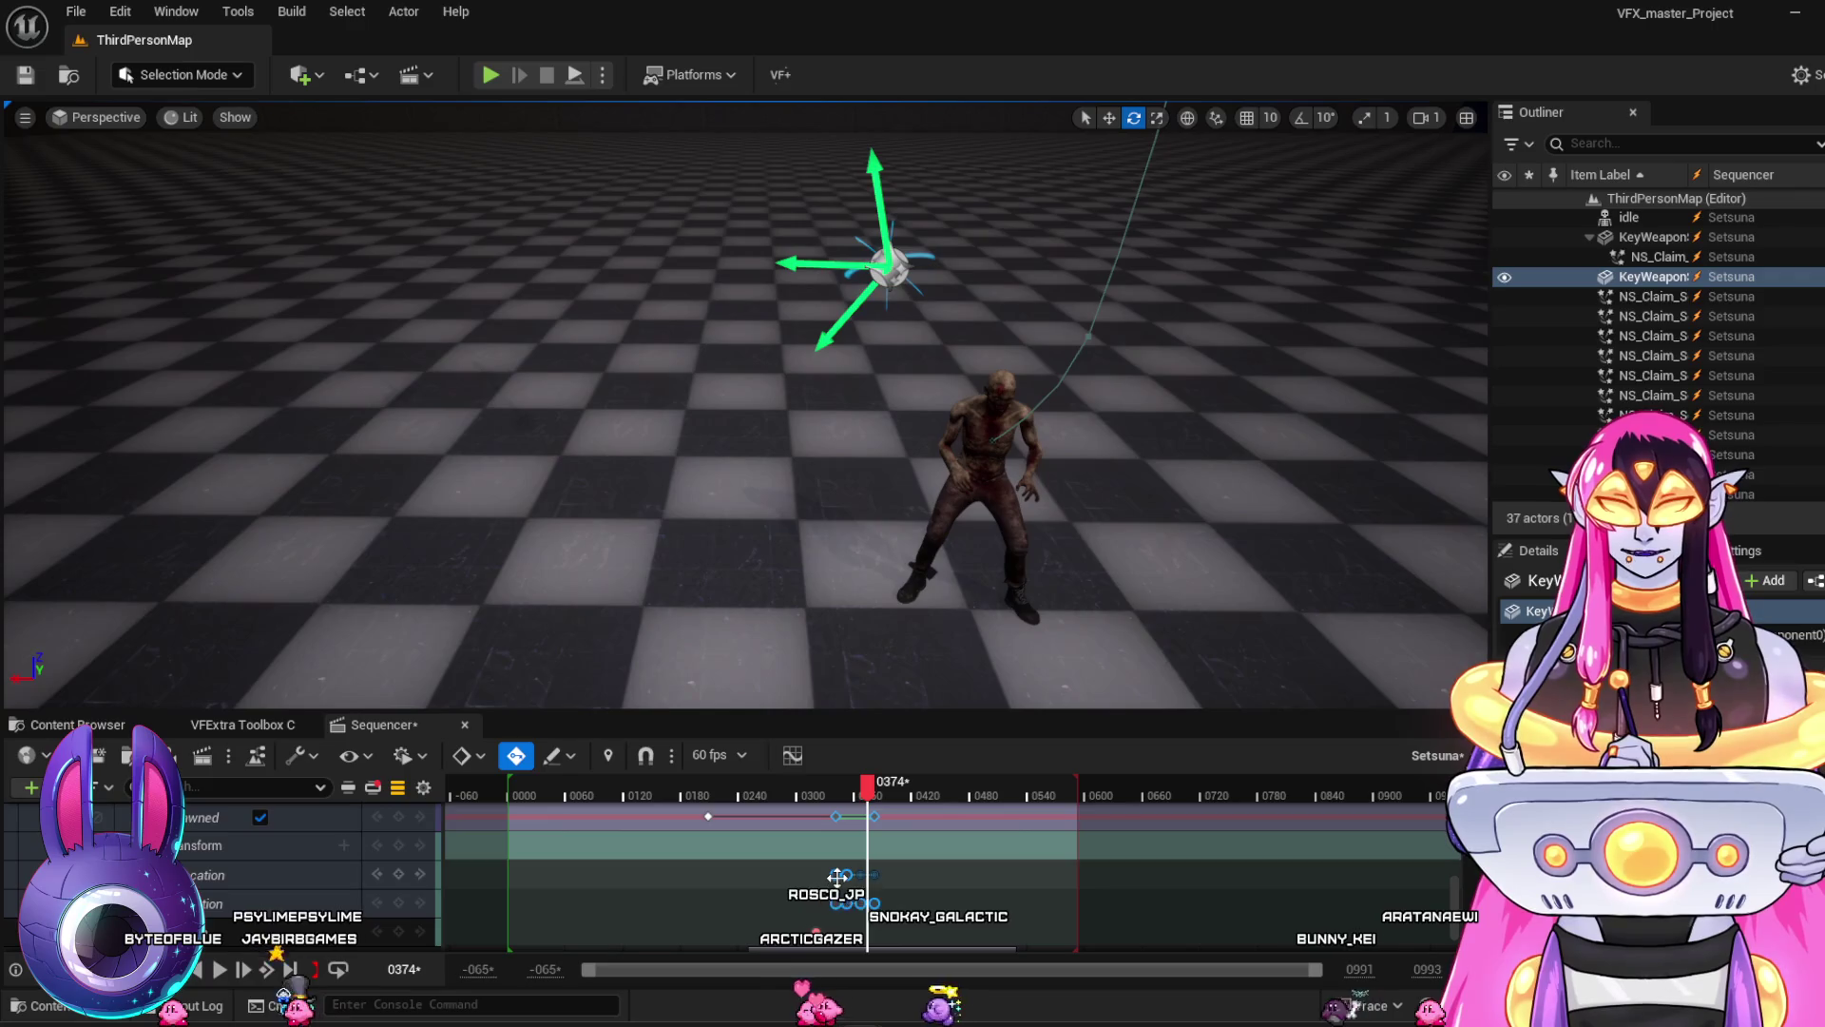
# - At key 0353, move the mace right toward the character with the Translate gizmo
pyautogui.press(',')
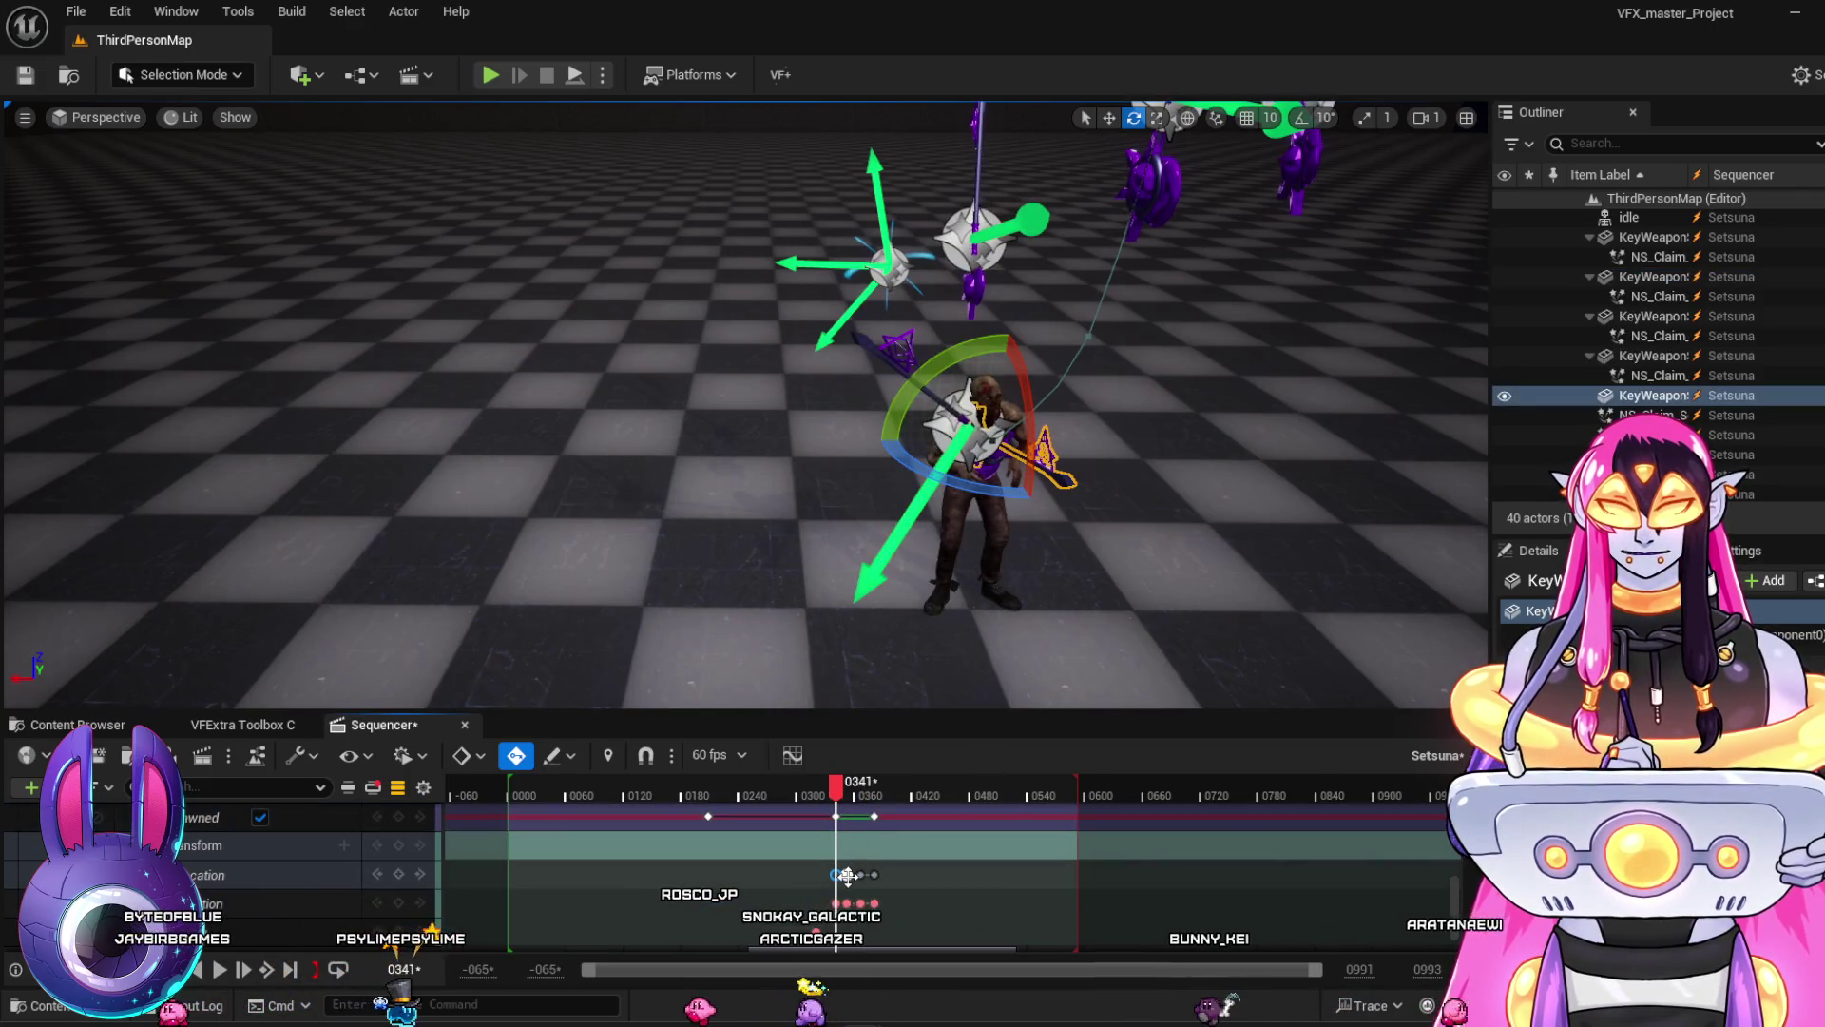
pyautogui.click(846, 795)
pyautogui.moveTo(1128, 597)
pyautogui.mouseDown()
pyautogui.moveTo(1144, 562)
pyautogui.moveTo(1238, 497)
pyautogui.moveTo(1142, 145)
pyautogui.mouseUp()
pyautogui.click(1111, 118)
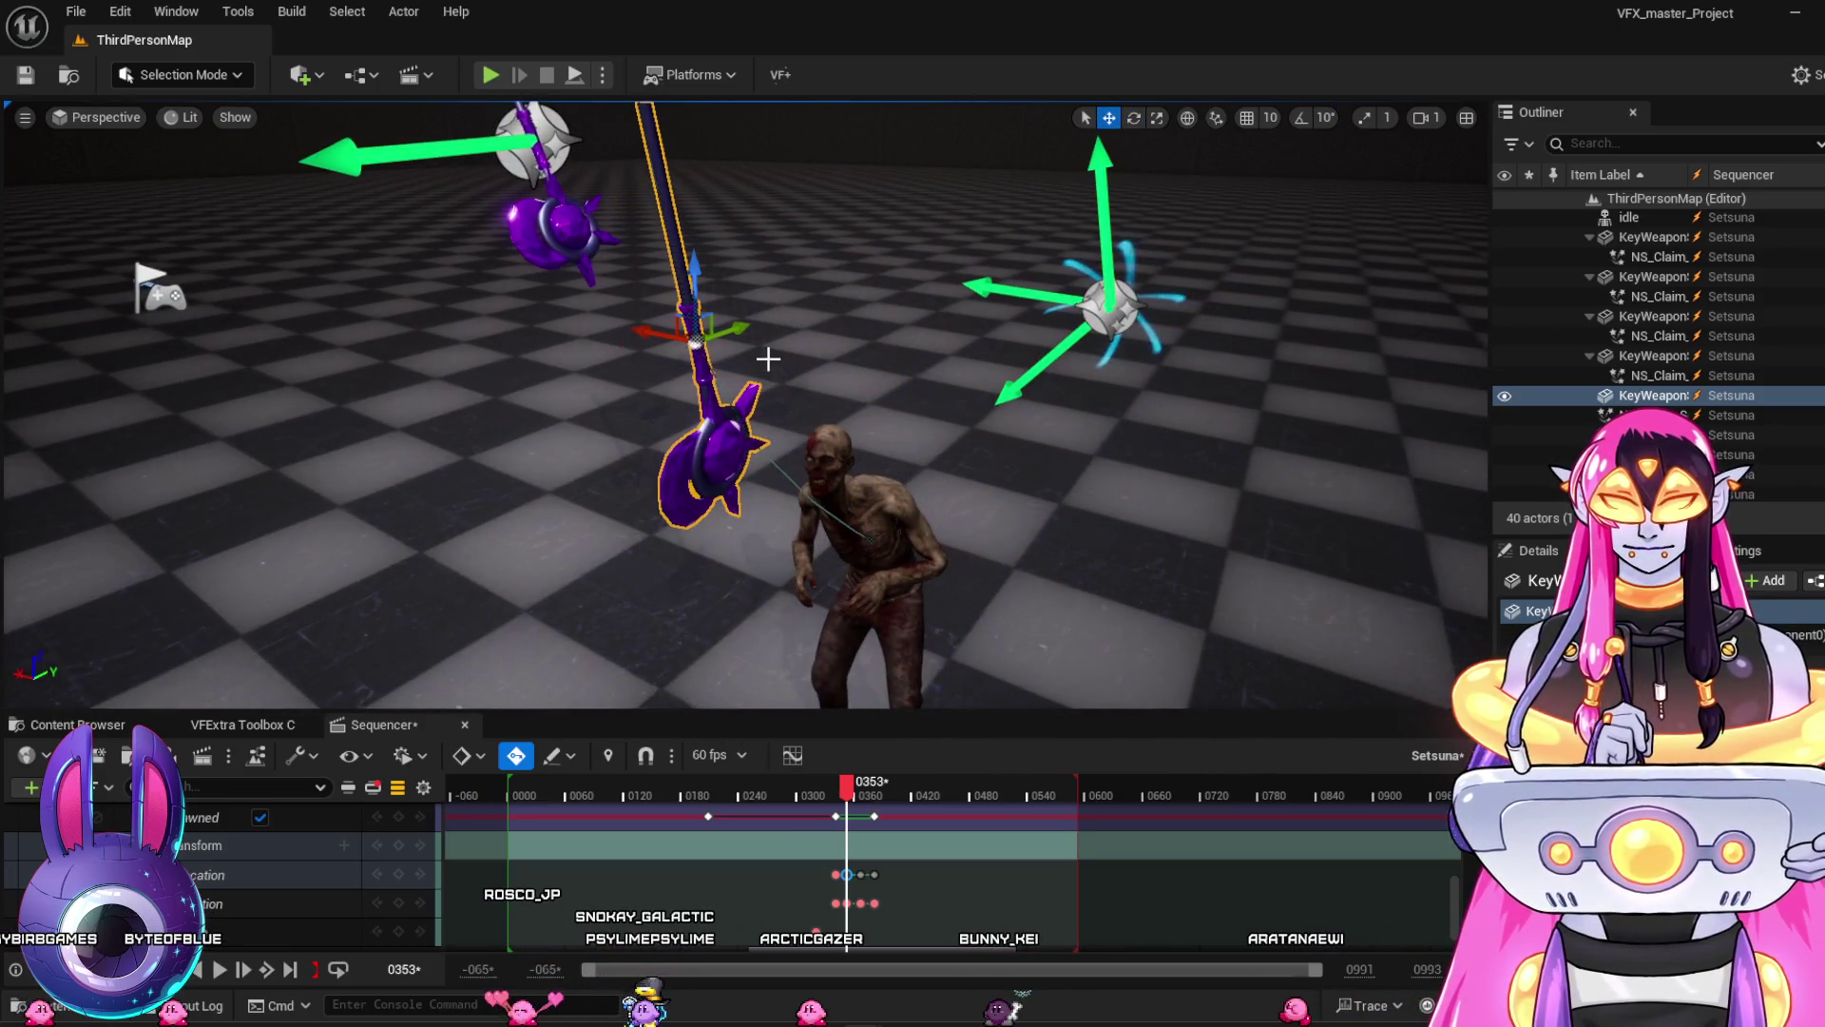
pyautogui.moveTo(1141, 447)
pyautogui.mouseDown()
pyautogui.moveTo(1202, 480)
pyautogui.moveTo(1264, 471)
pyautogui.mouseUp()
pyautogui.moveTo(742, 399); pyautogui.dragTo(723, 418)
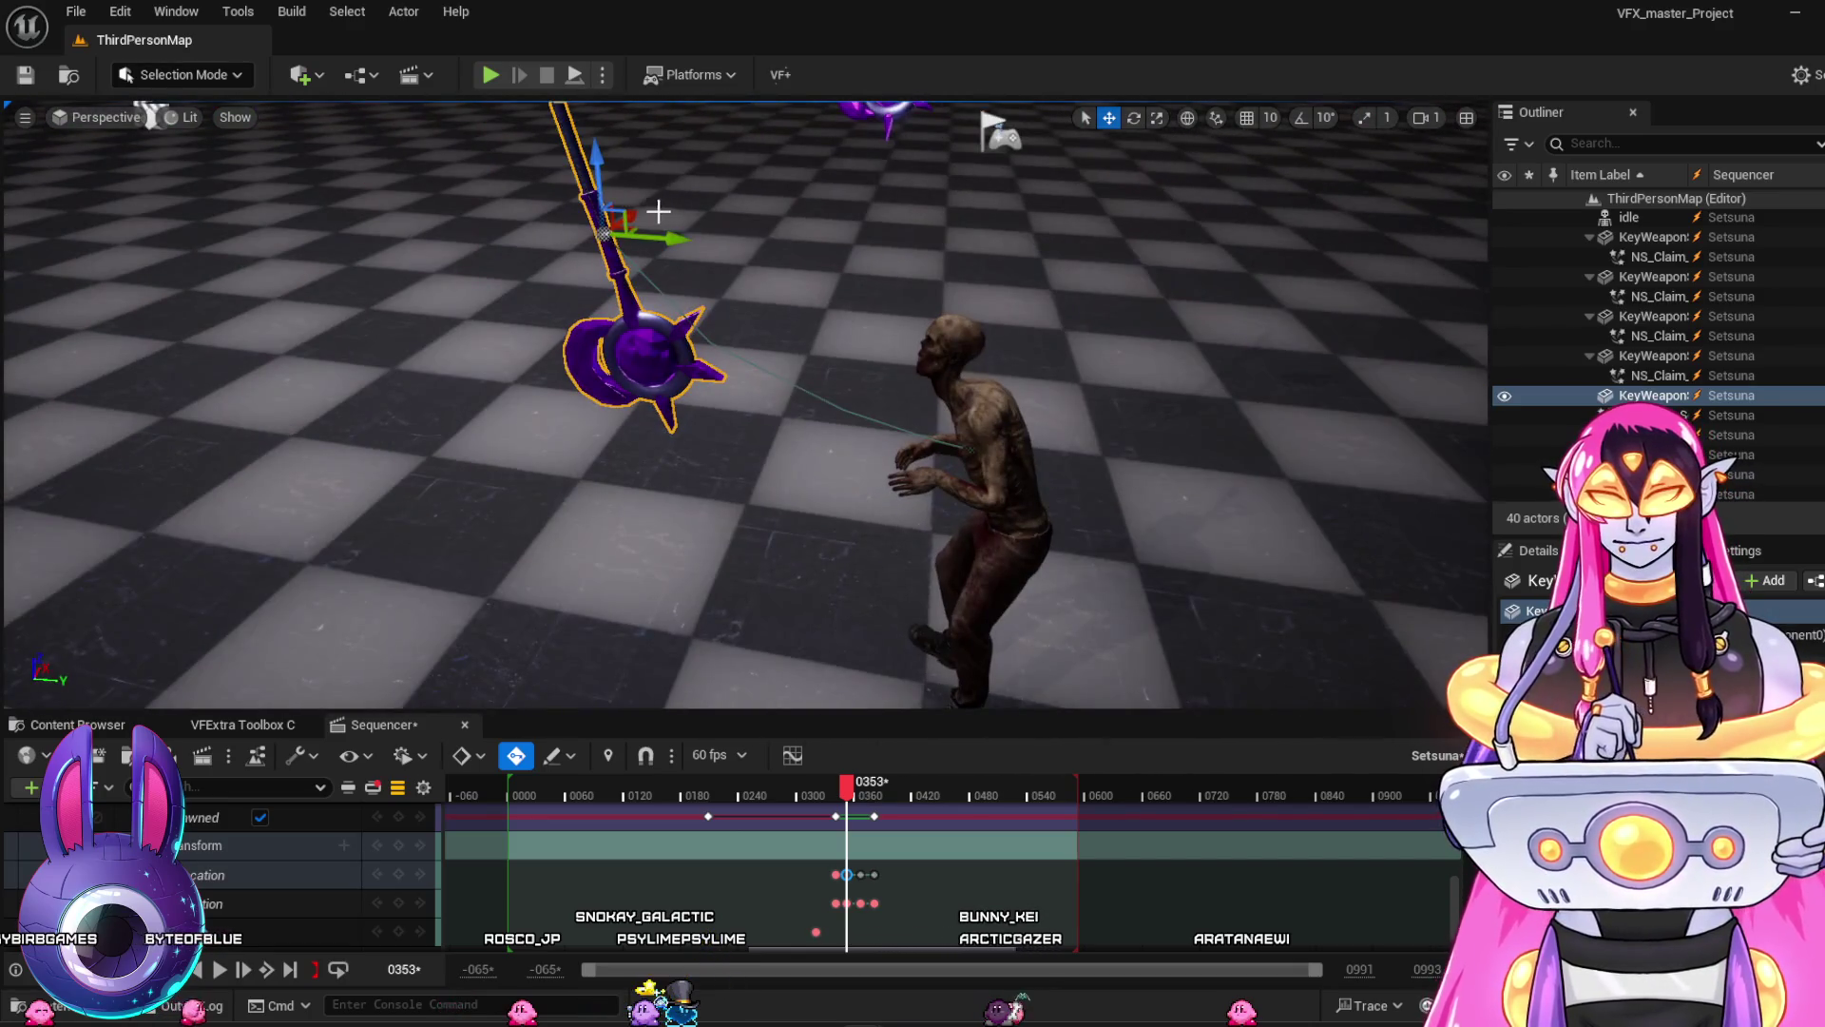
pyautogui.moveTo(669, 239); pyautogui.dragTo(942, 295)
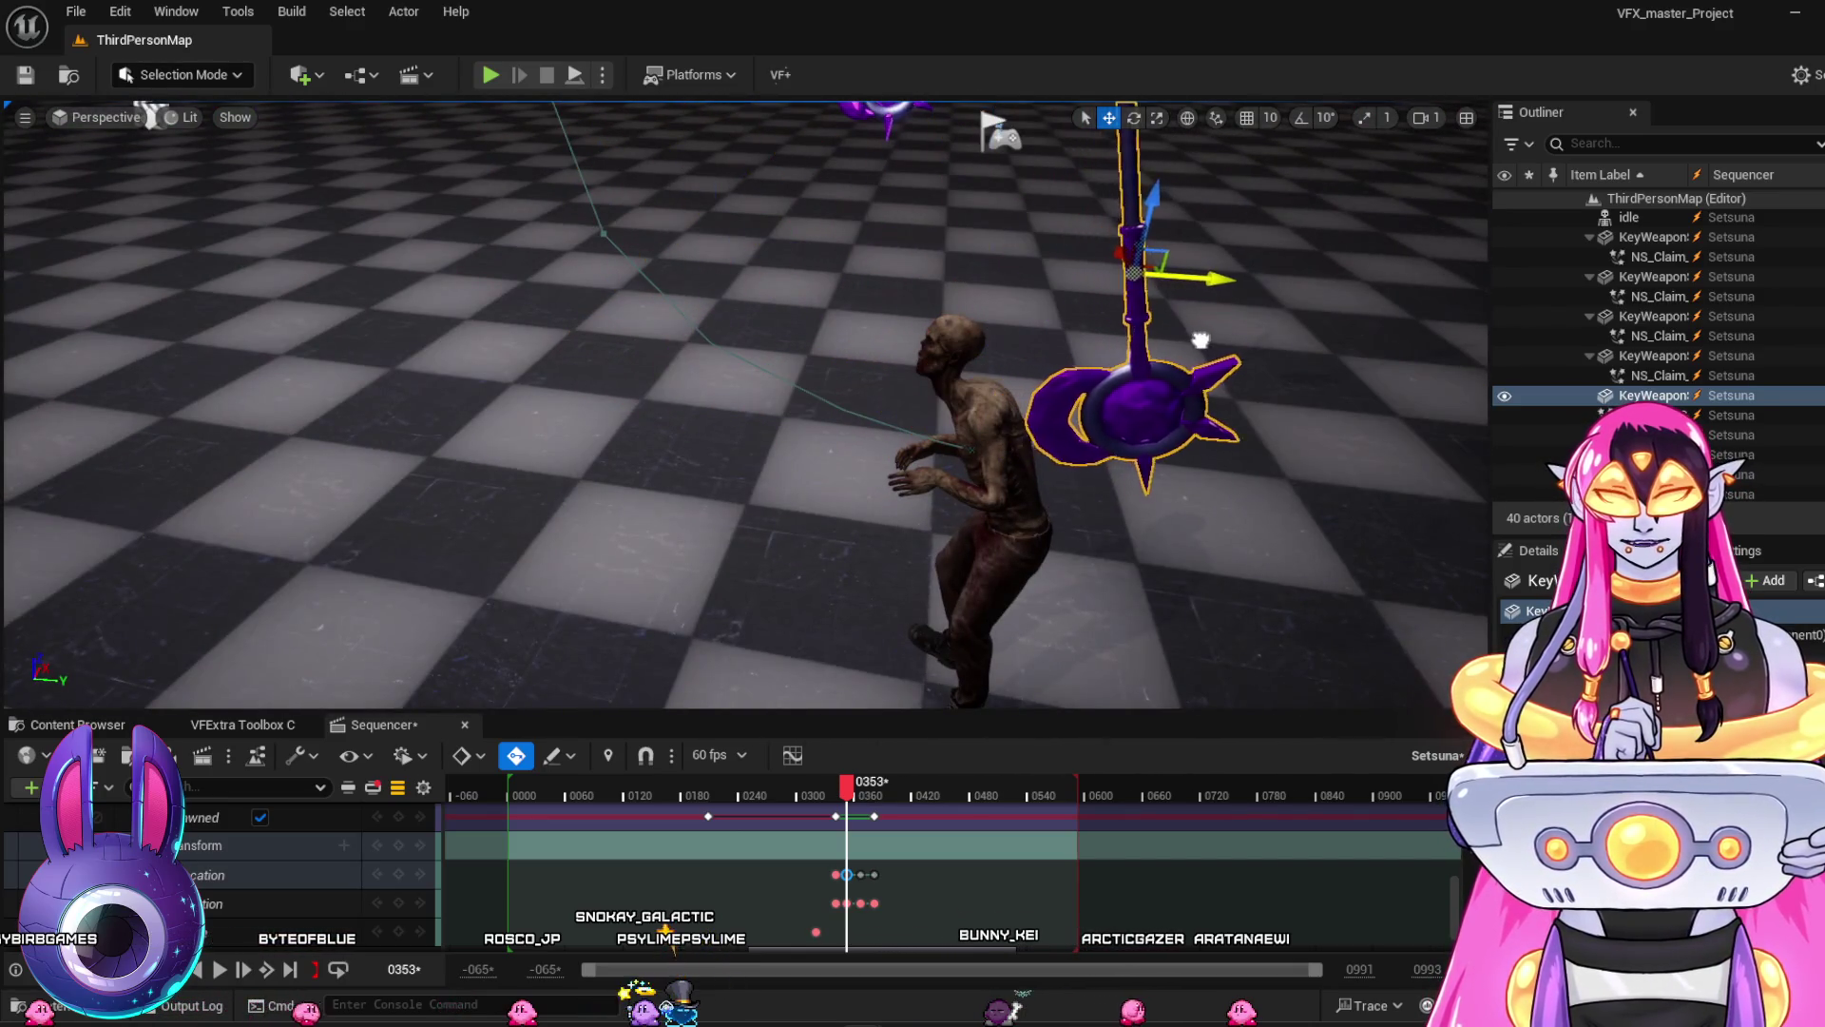
pyautogui.moveTo(1205, 345); pyautogui.dragTo(842, 380)
pyautogui.moveTo(574, 173)
pyautogui.mouseDown()
pyautogui.moveTo(632, 399)
pyautogui.moveTo(909, 342)
pyautogui.mouseUp()
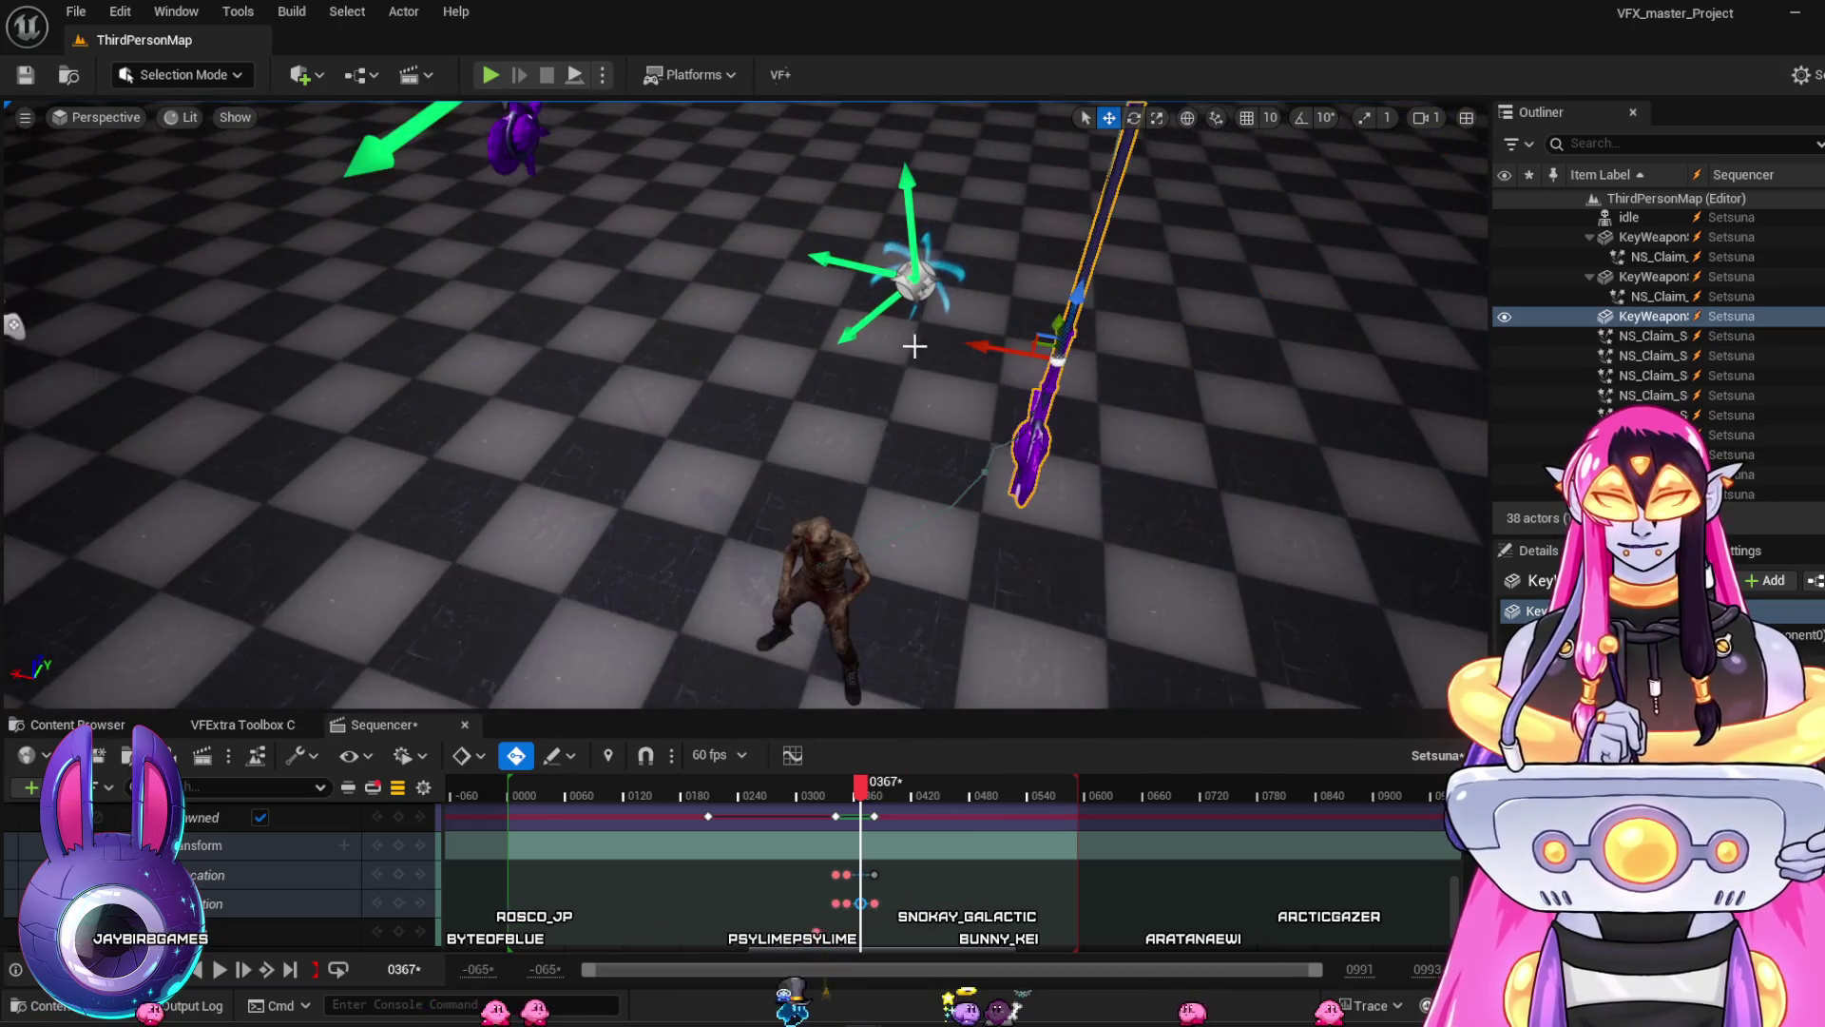
pyautogui.moveTo(1130, 425)
pyautogui.mouseDown()
pyautogui.moveTo(1214, 488)
pyautogui.moveTo(1046, 456)
pyautogui.moveTo(835, 464)
pyautogui.moveTo(1195, 501)
pyautogui.mouseUp()
pyautogui.moveTo(898, 495)
pyautogui.mouseDown()
pyautogui.moveTo(731, 393)
pyautogui.moveTo(863, 354)
pyautogui.mouseUp()
pyautogui.moveTo(726, 528)
pyautogui.mouseDown()
pyautogui.moveTo(789, 571)
pyautogui.moveTo(713, 594)
pyautogui.moveTo(703, 571)
pyautogui.moveTo(742, 537)
pyautogui.mouseUp()
# - Rotate the mace about 14 degrees at key 0341 and further at key 0353
pyautogui.press(',')
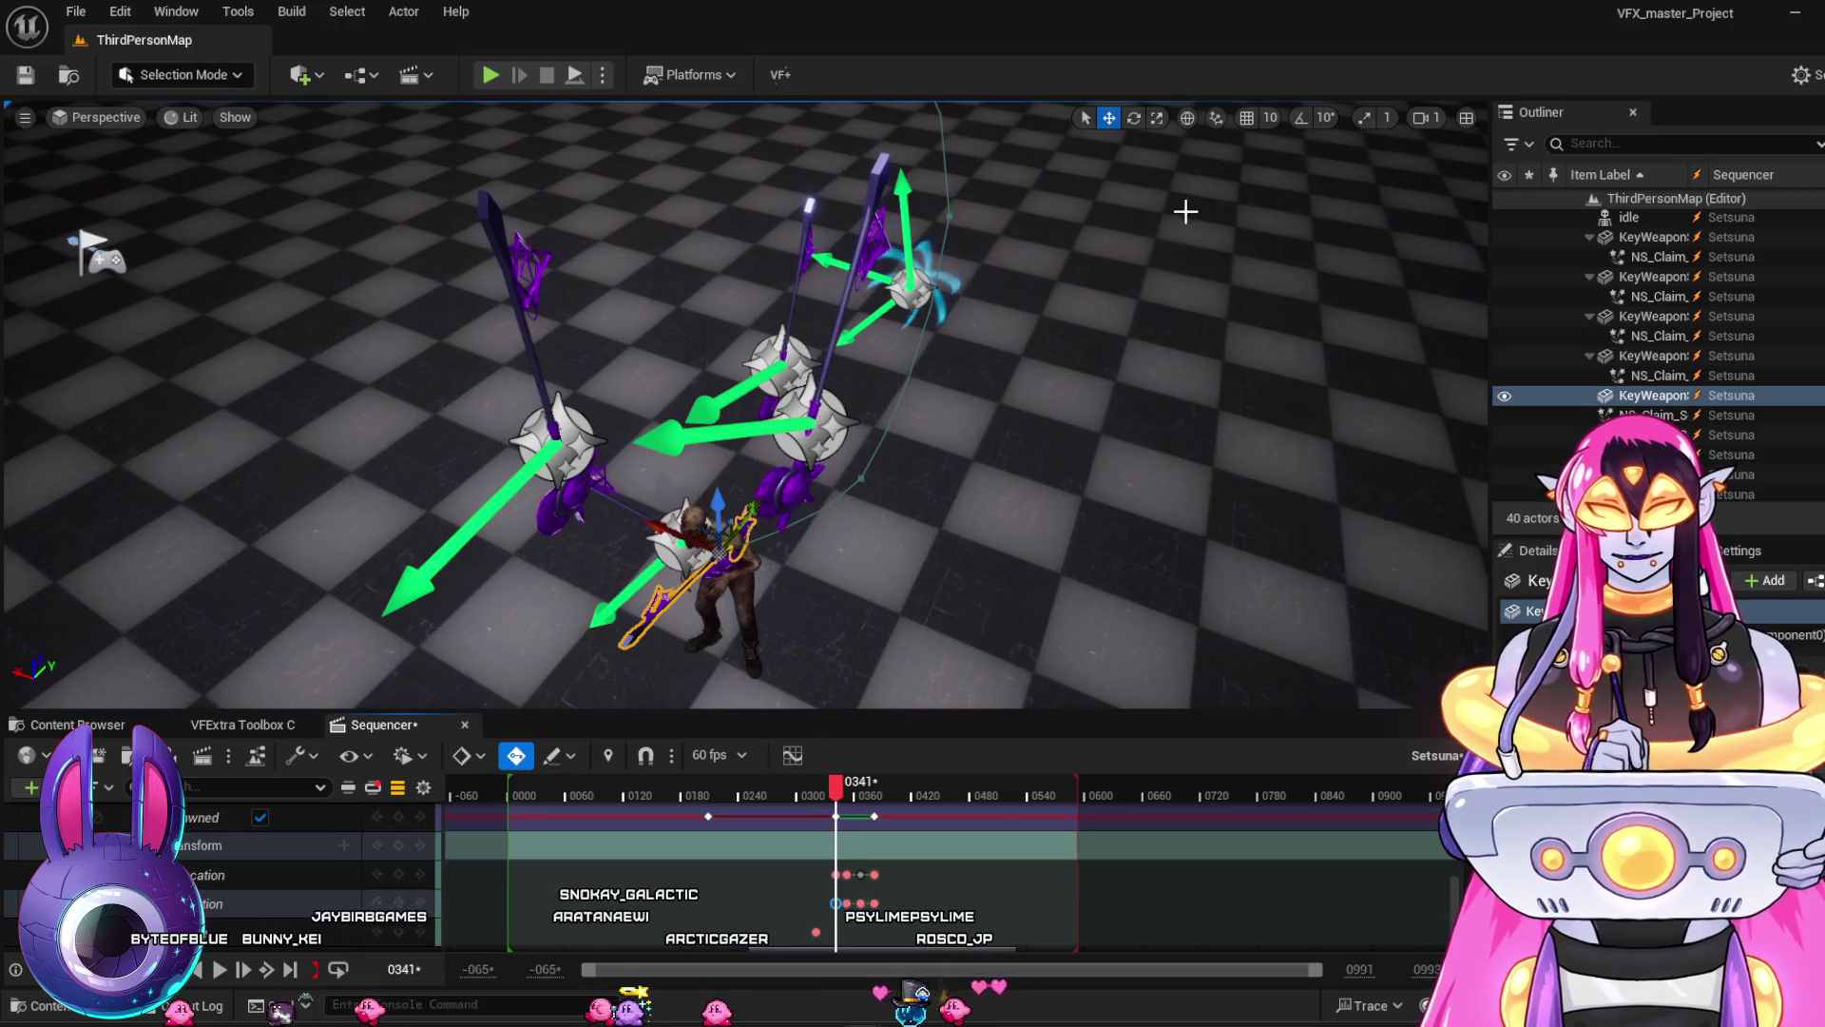
pyautogui.click(1134, 117)
pyautogui.moveTo(804, 561)
pyautogui.mouseDown()
pyautogui.moveTo(625, 504)
pyautogui.moveTo(609, 609)
pyautogui.moveTo(651, 518)
pyautogui.mouseUp()
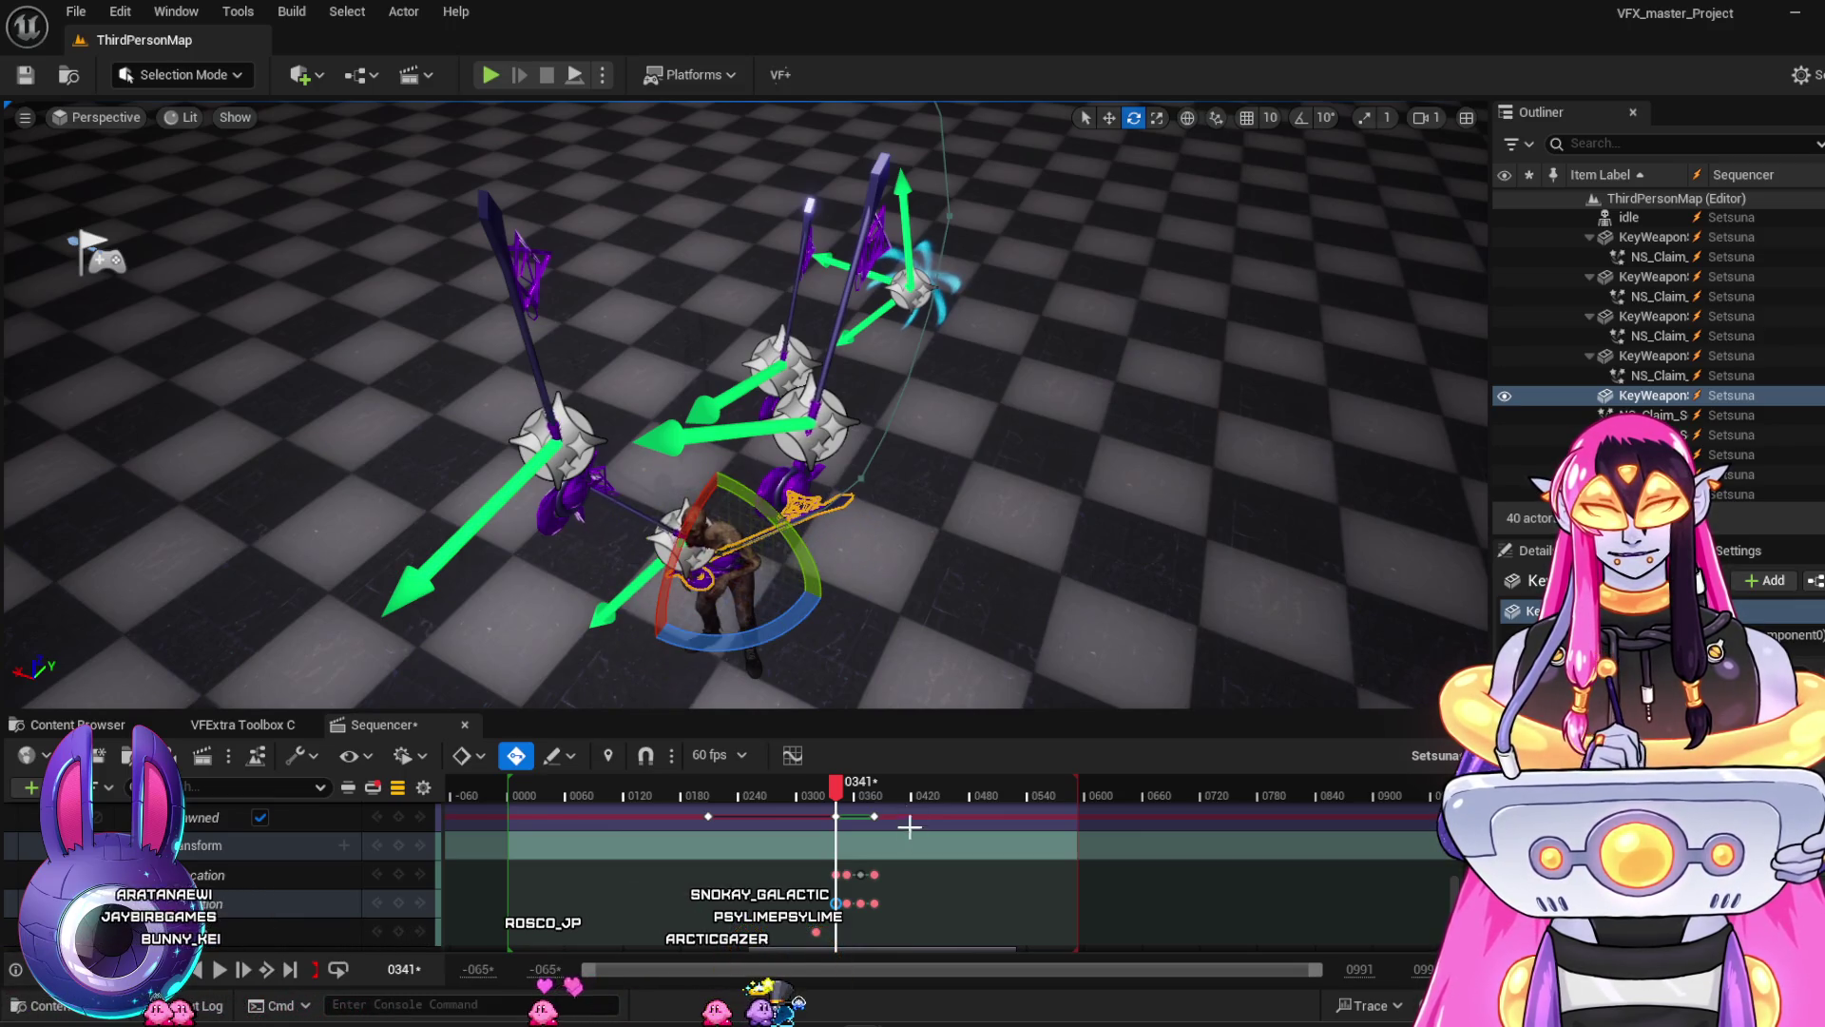
pyautogui.click(845, 903)
pyautogui.moveTo(766, 410)
pyautogui.mouseDown()
pyautogui.moveTo(755, 452)
pyautogui.moveTo(732, 390)
pyautogui.mouseUp()
pyautogui.moveTo(732, 563)
pyautogui.mouseDown()
pyautogui.moveTo(737, 513)
pyautogui.moveTo(751, 561)
pyautogui.moveTo(670, 518)
pyautogui.mouseUp()
# - Rotate the weapon about -25 degrees at key 0367
pyautogui.click(860, 795)
pyautogui.moveTo(698, 424); pyautogui.dragTo(688, 458)
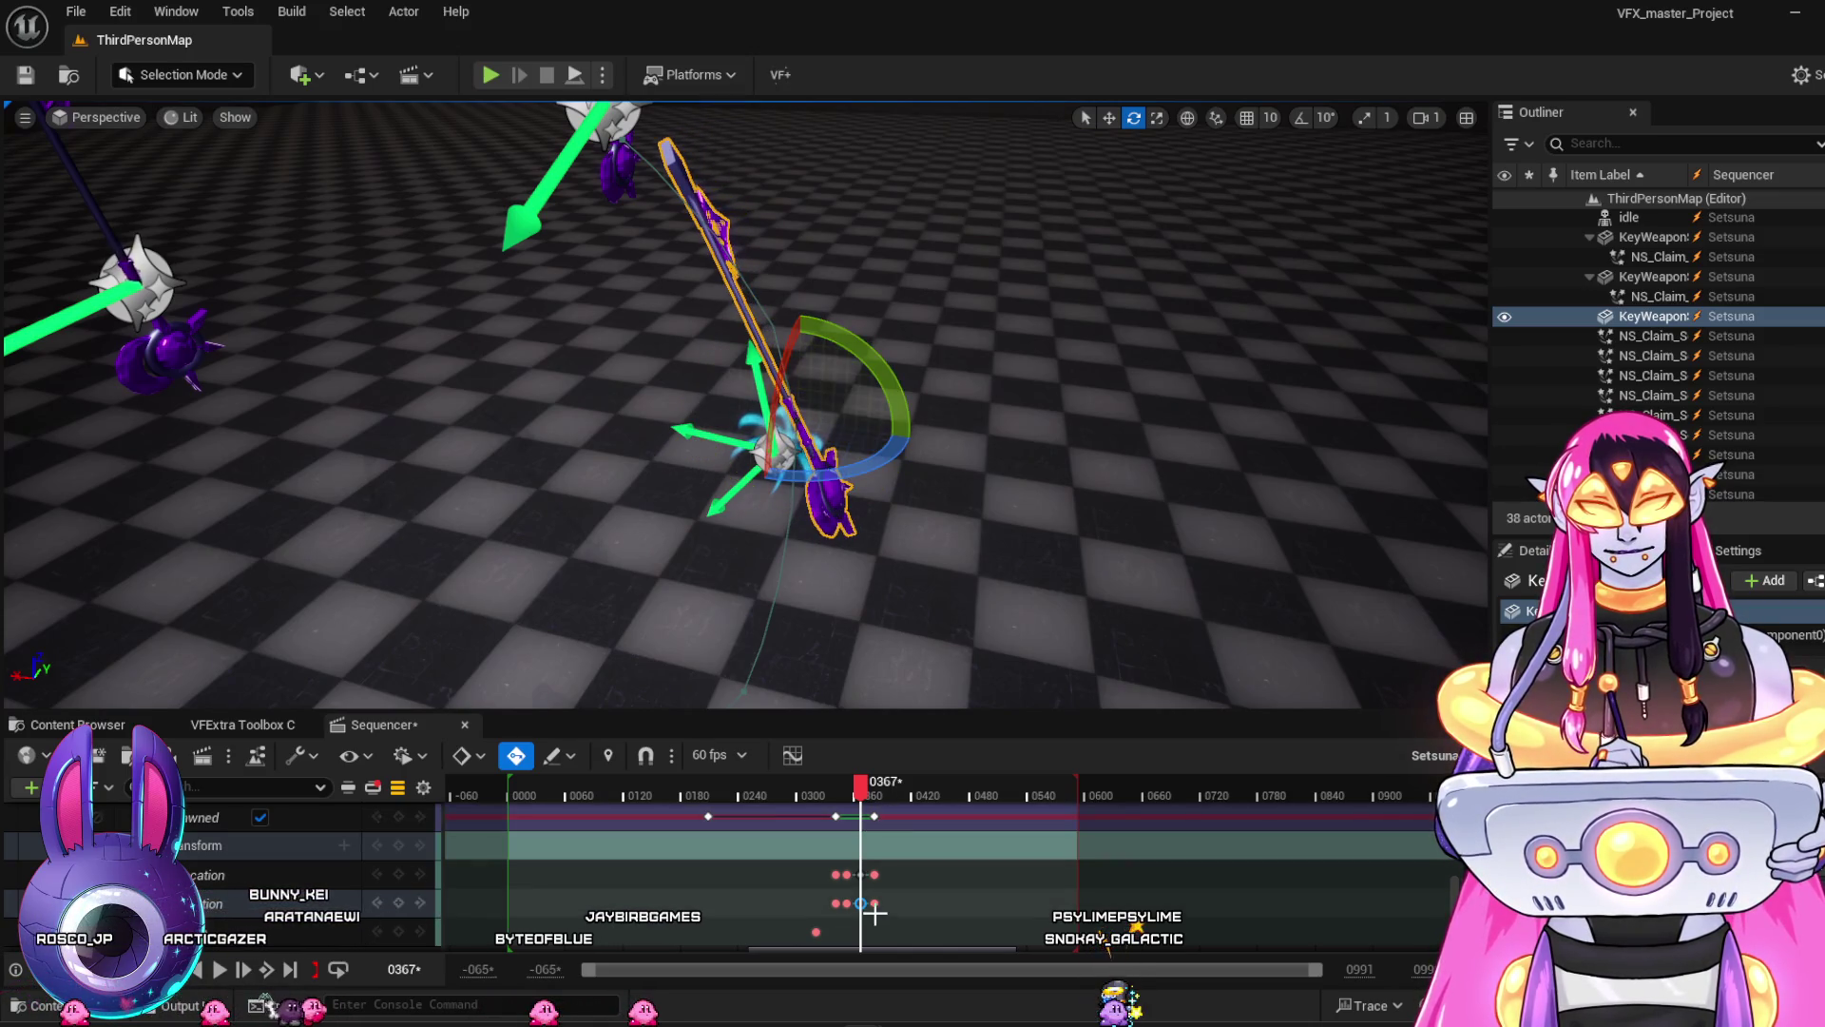
pyautogui.press('.')
# - Rotate the weapon about -31 degrees at key 0381 and scrub back to check the arc
pyautogui.scroll(-5, 668, 433)
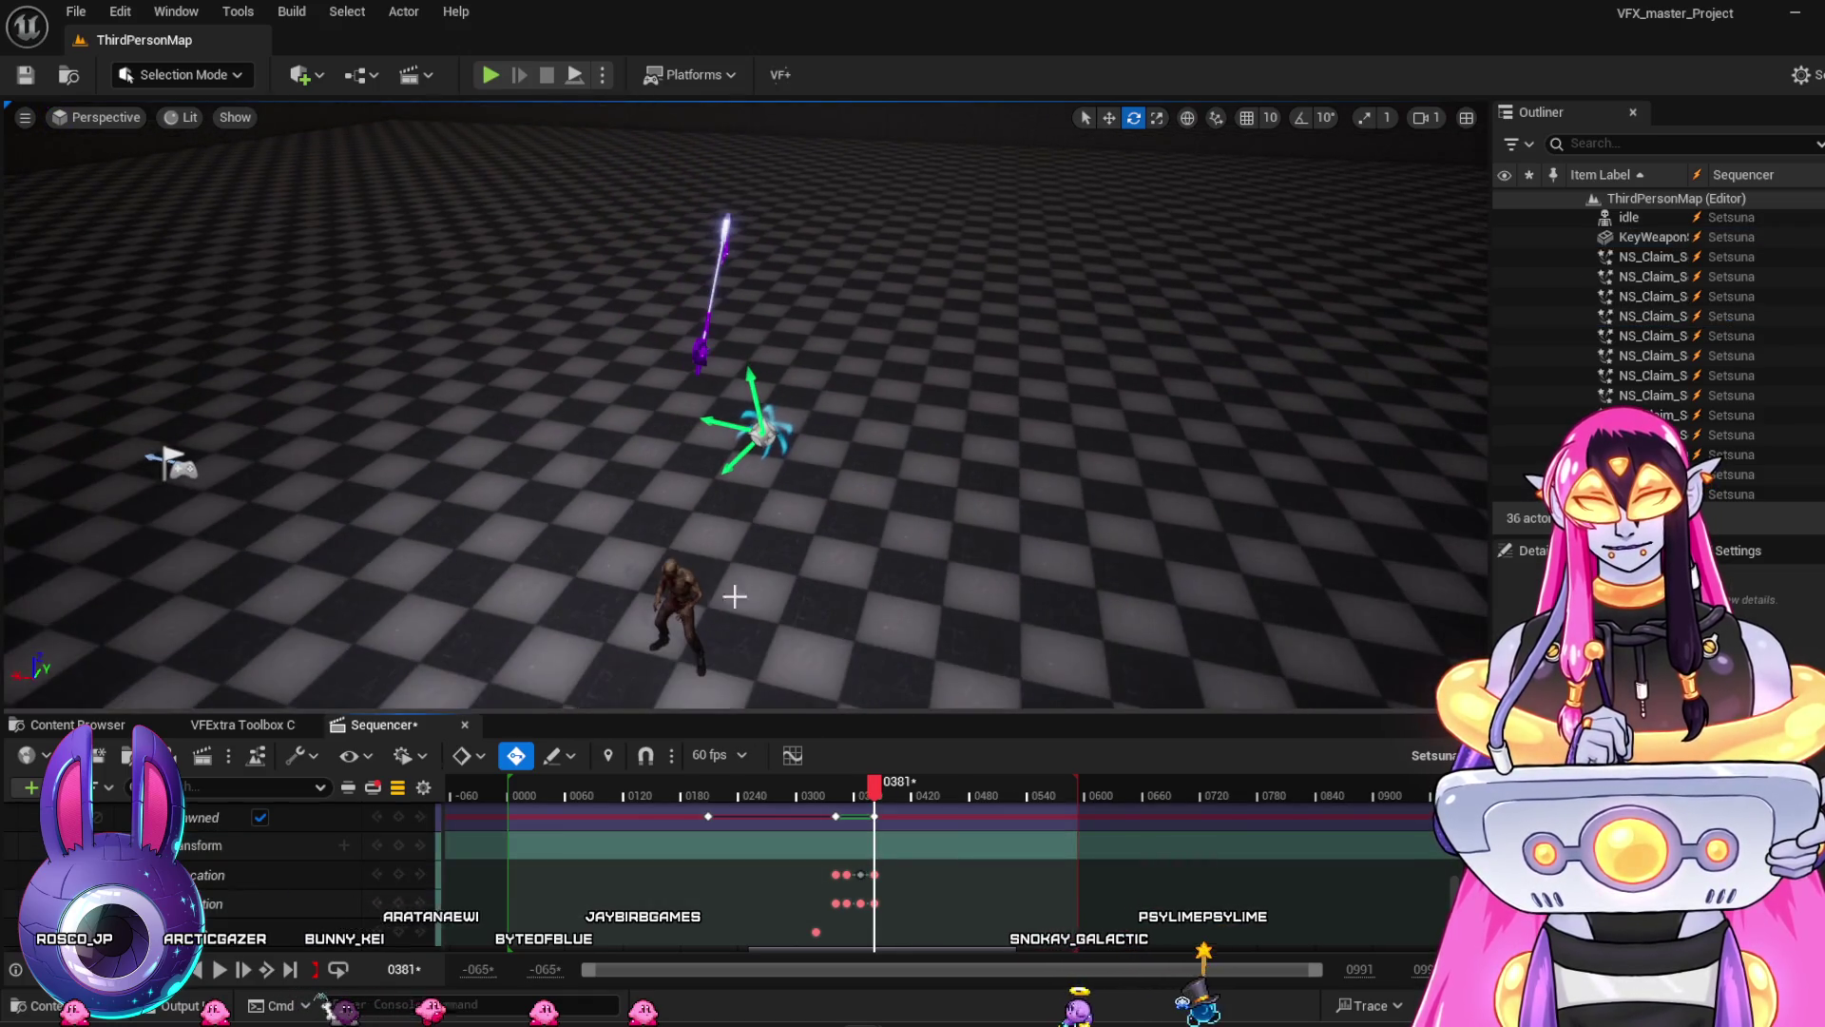
pyautogui.click(875, 900)
pyautogui.moveTo(604, 309)
pyautogui.mouseDown()
pyautogui.moveTo(642, 409)
pyautogui.moveTo(599, 319)
pyautogui.mouseUp()
pyautogui.moveTo(875, 785)
pyautogui.mouseDown()
pyautogui.moveTo(833, 789)
pyautogui.moveTo(870, 816)
pyautogui.mouseUp()
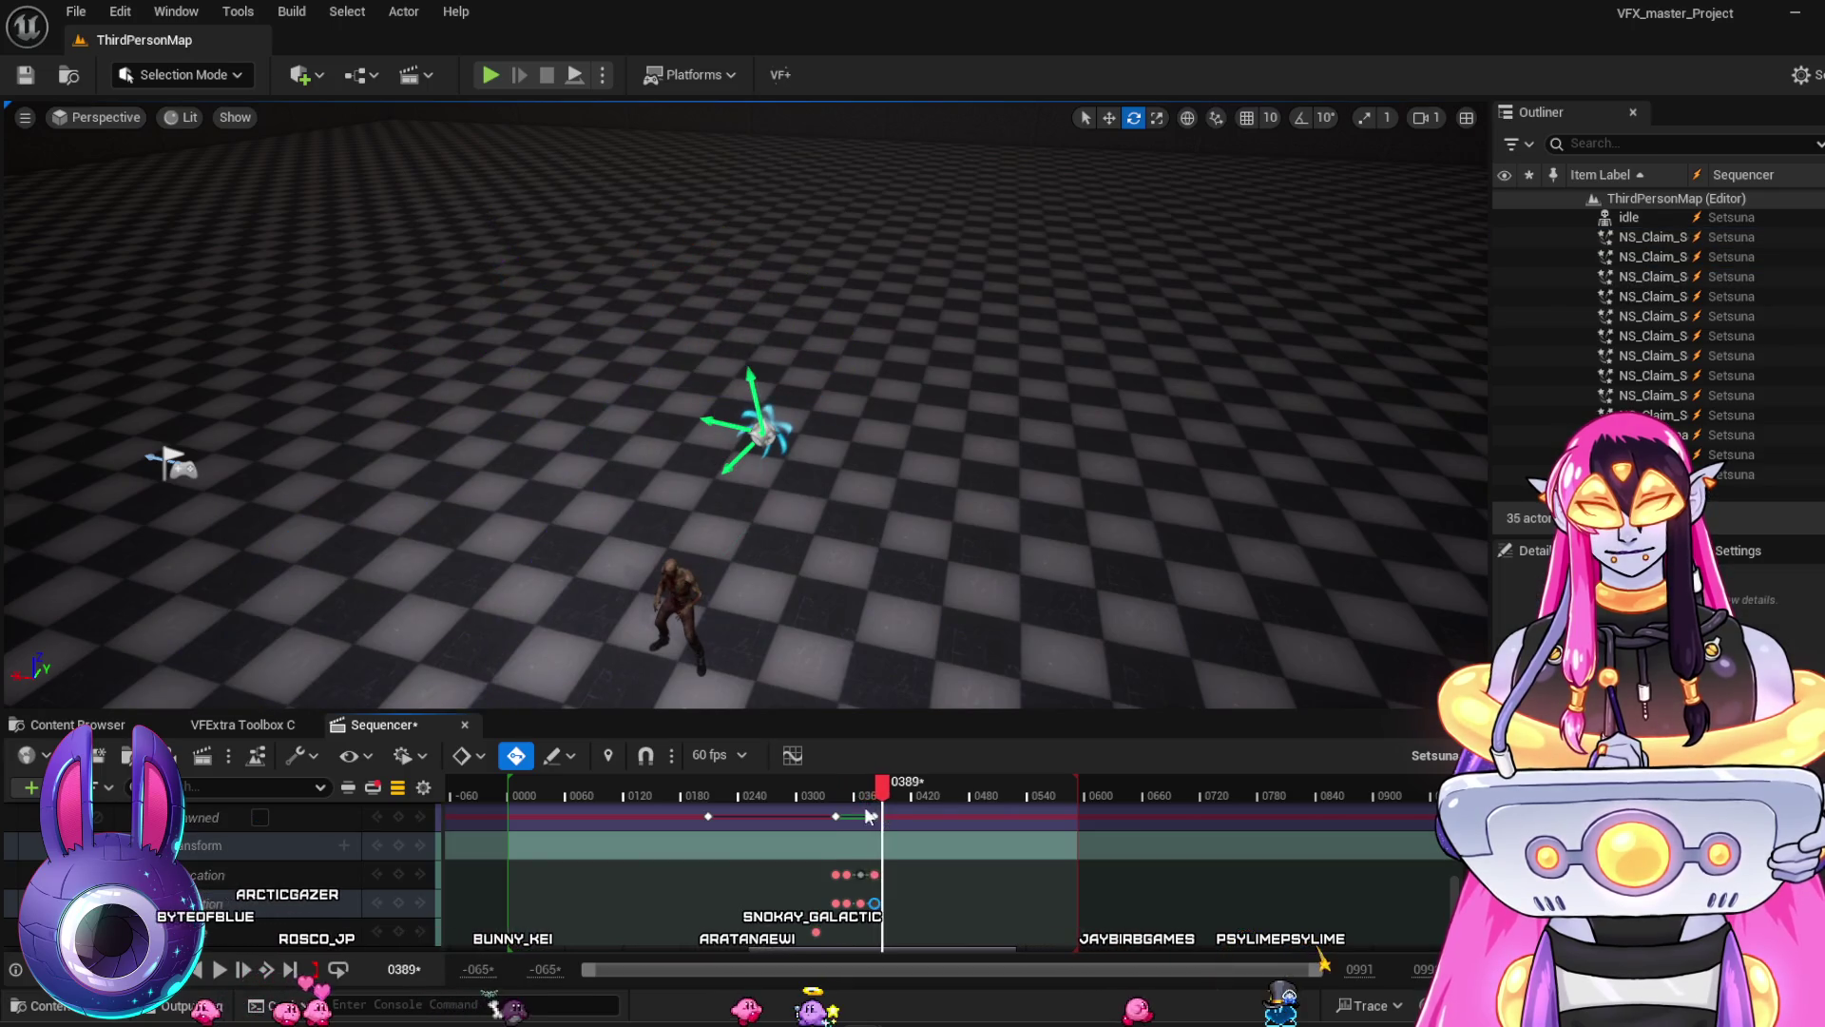
# - Play back the flight, pause, and return the playhead to frame 0280
pyautogui.click(772, 801)
pyautogui.press('space')
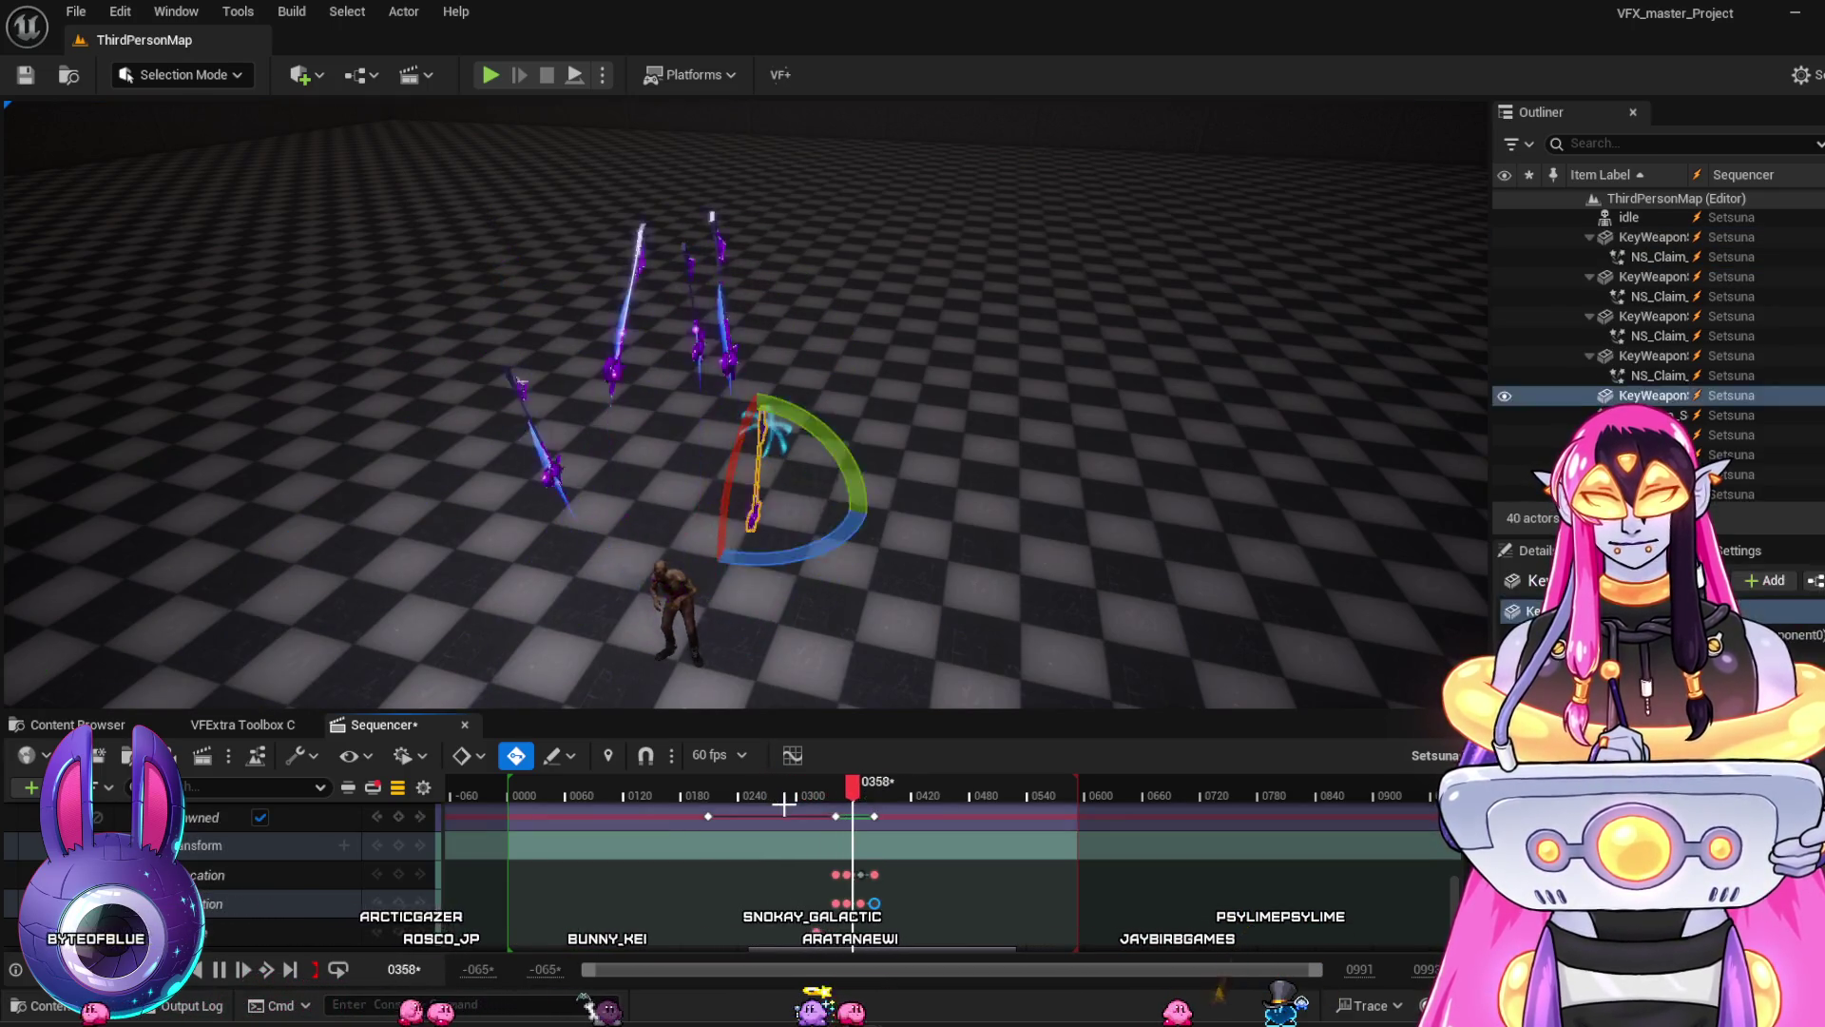
pyautogui.press('space')
pyautogui.click(779, 800)
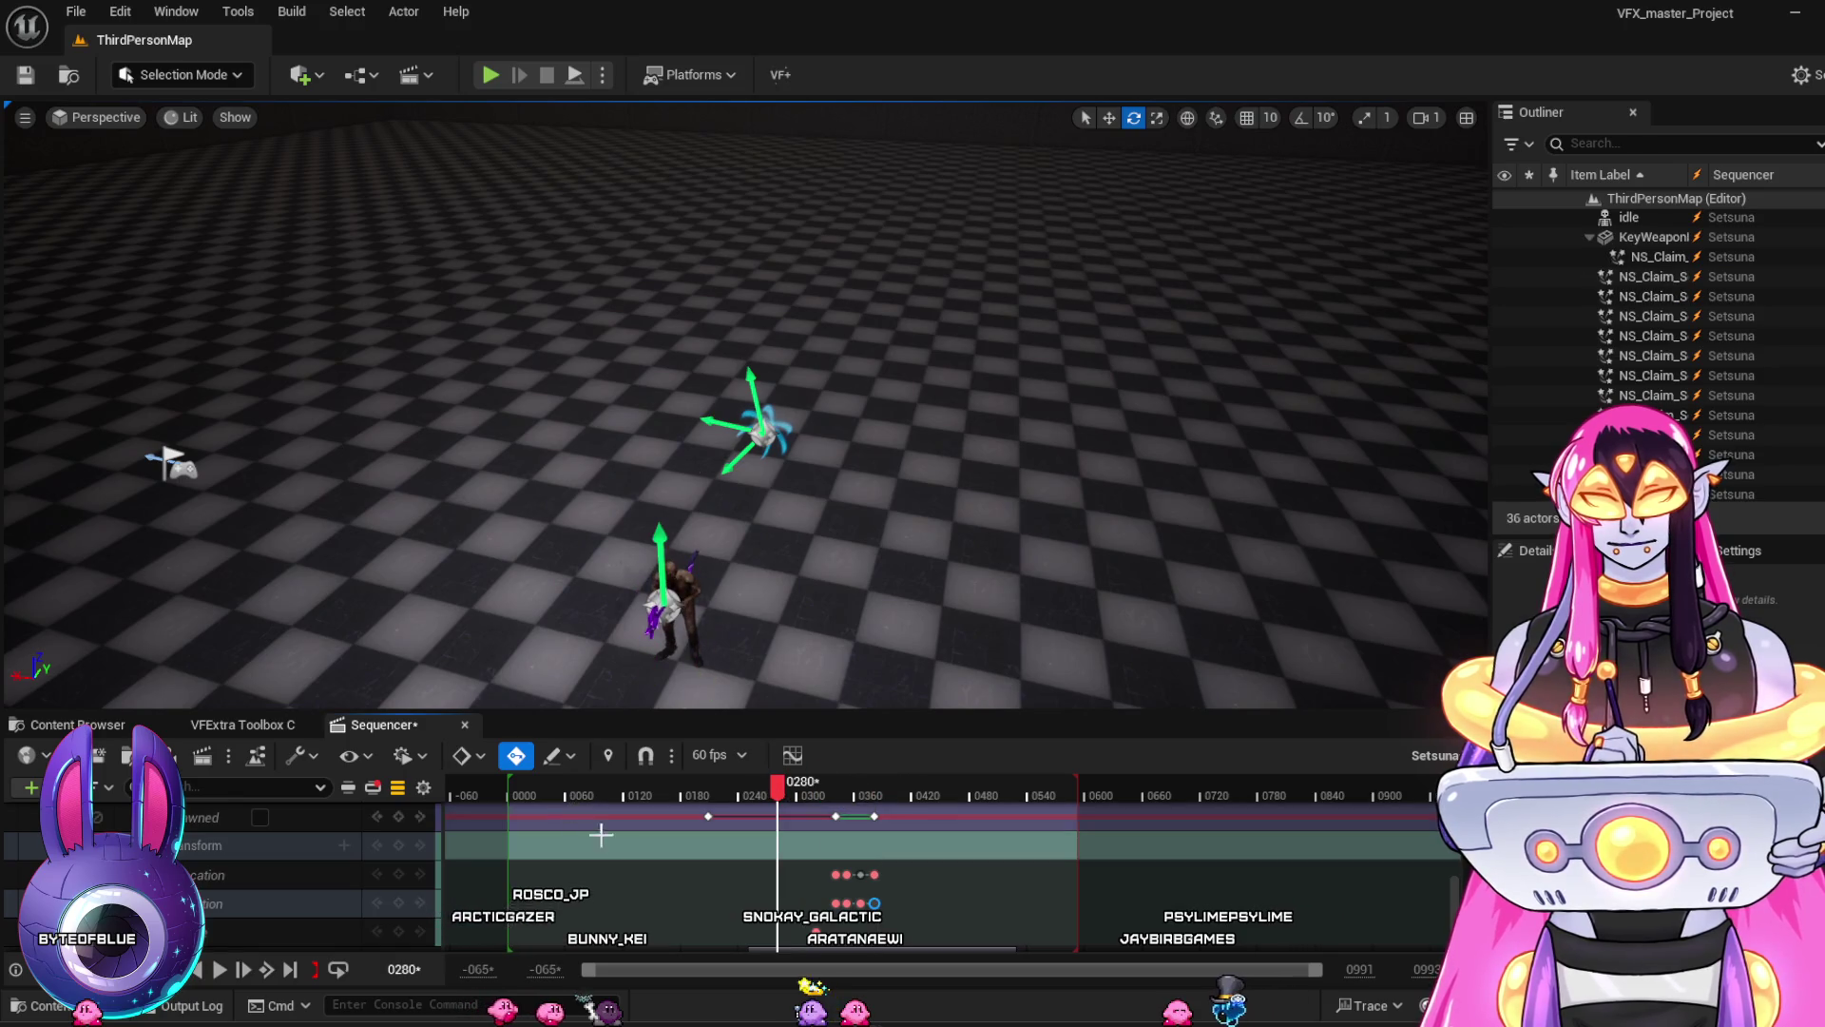
pyautogui.scroll(2, 301, 842)
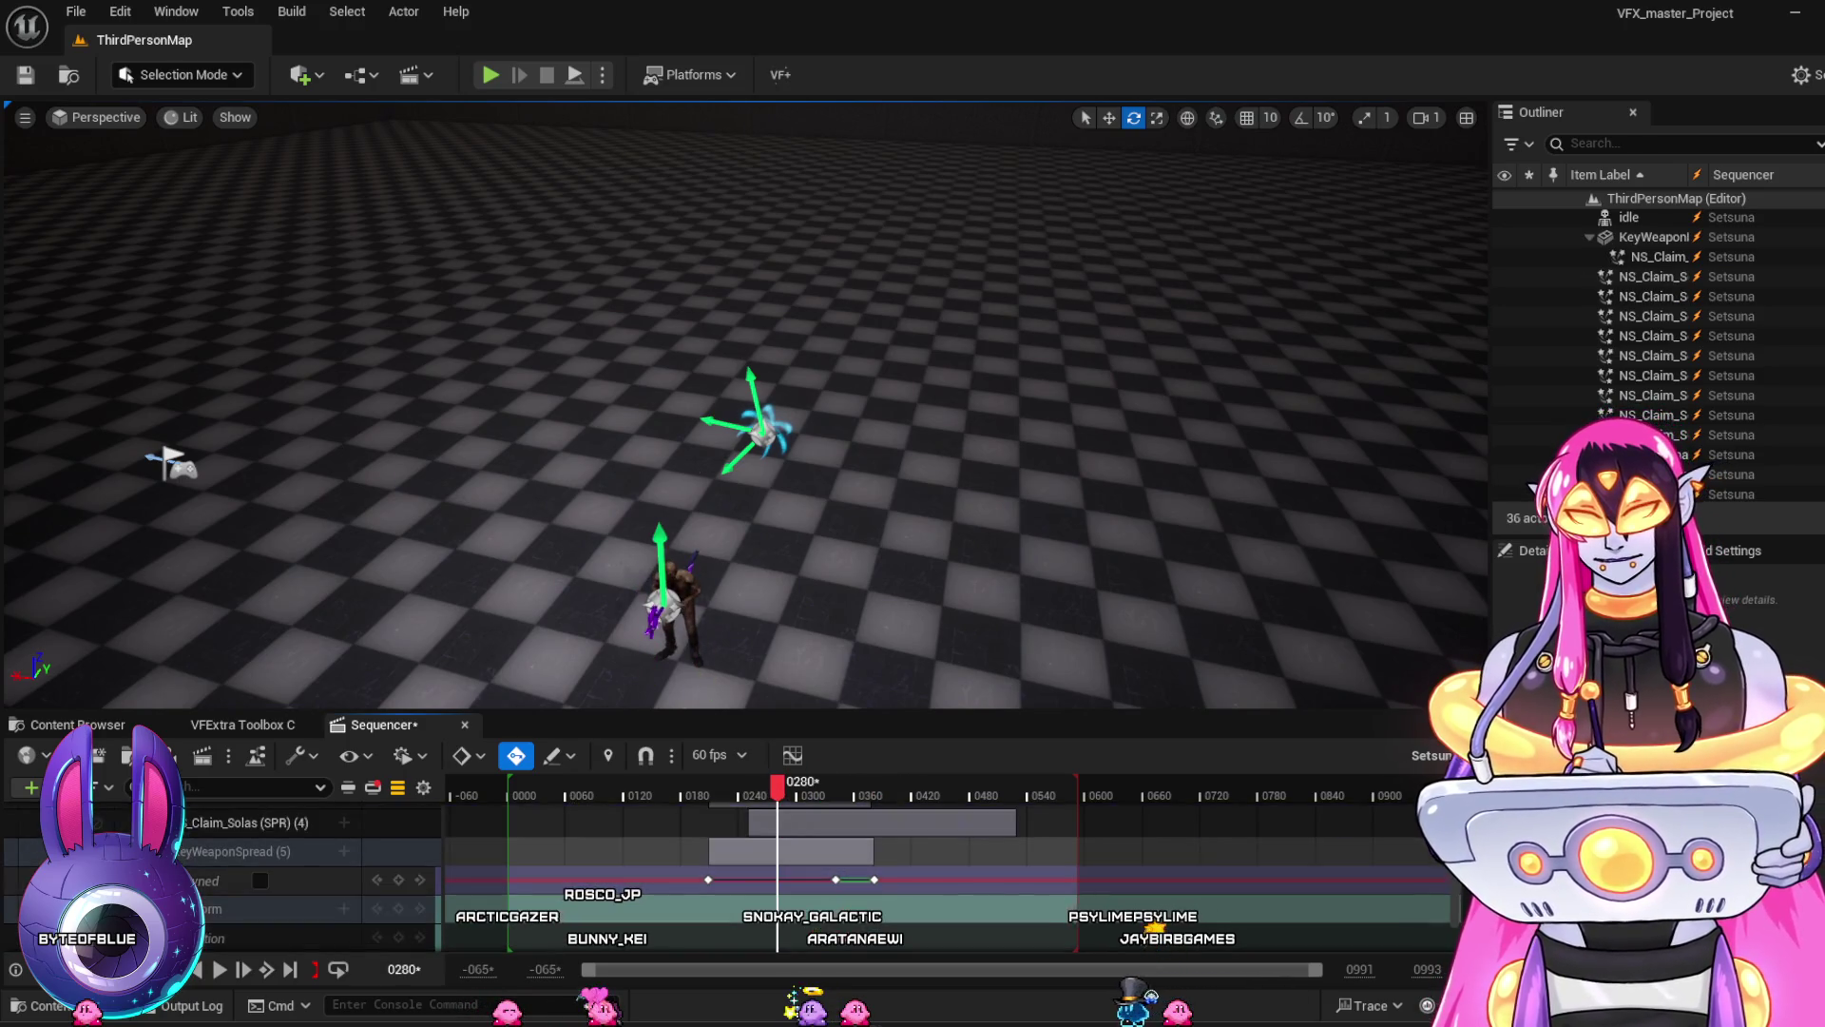
pyautogui.scroll(2, 274, 922)
# - Collapse the weapon-spread track and leave only it selected
pyautogui.doubleClick(274, 921)
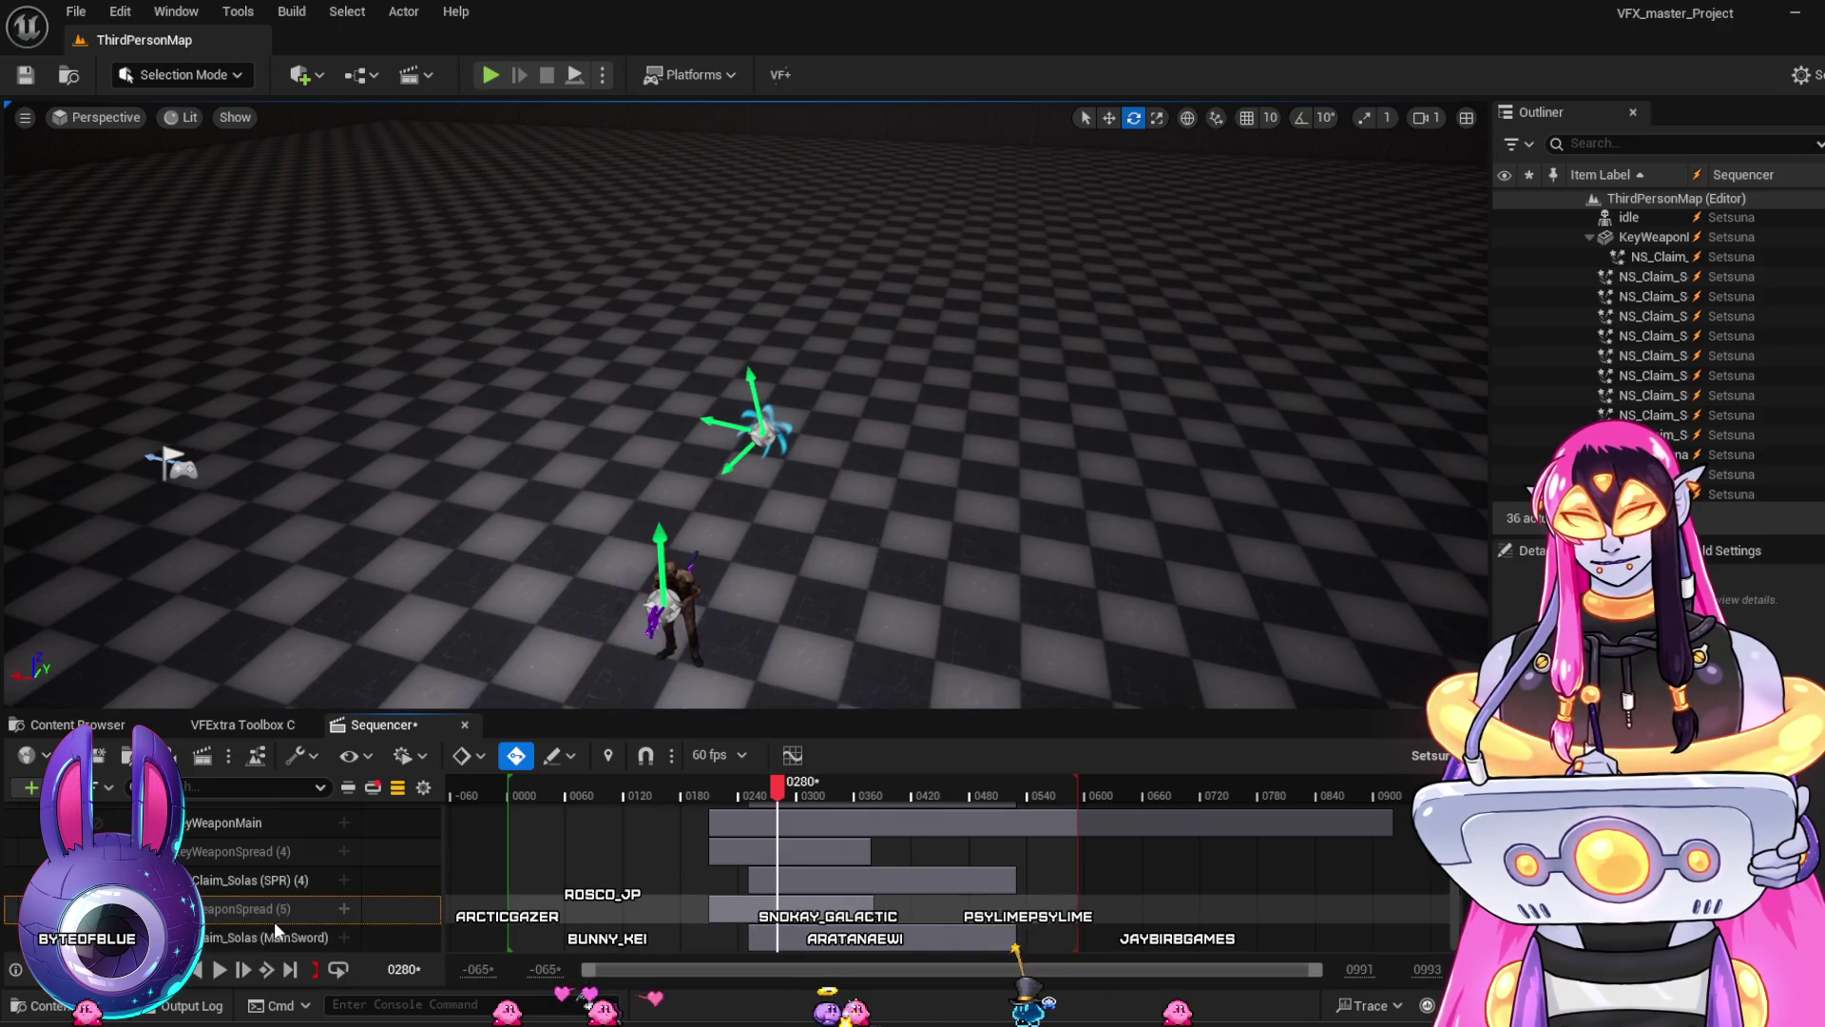
pyautogui.click(243, 885)
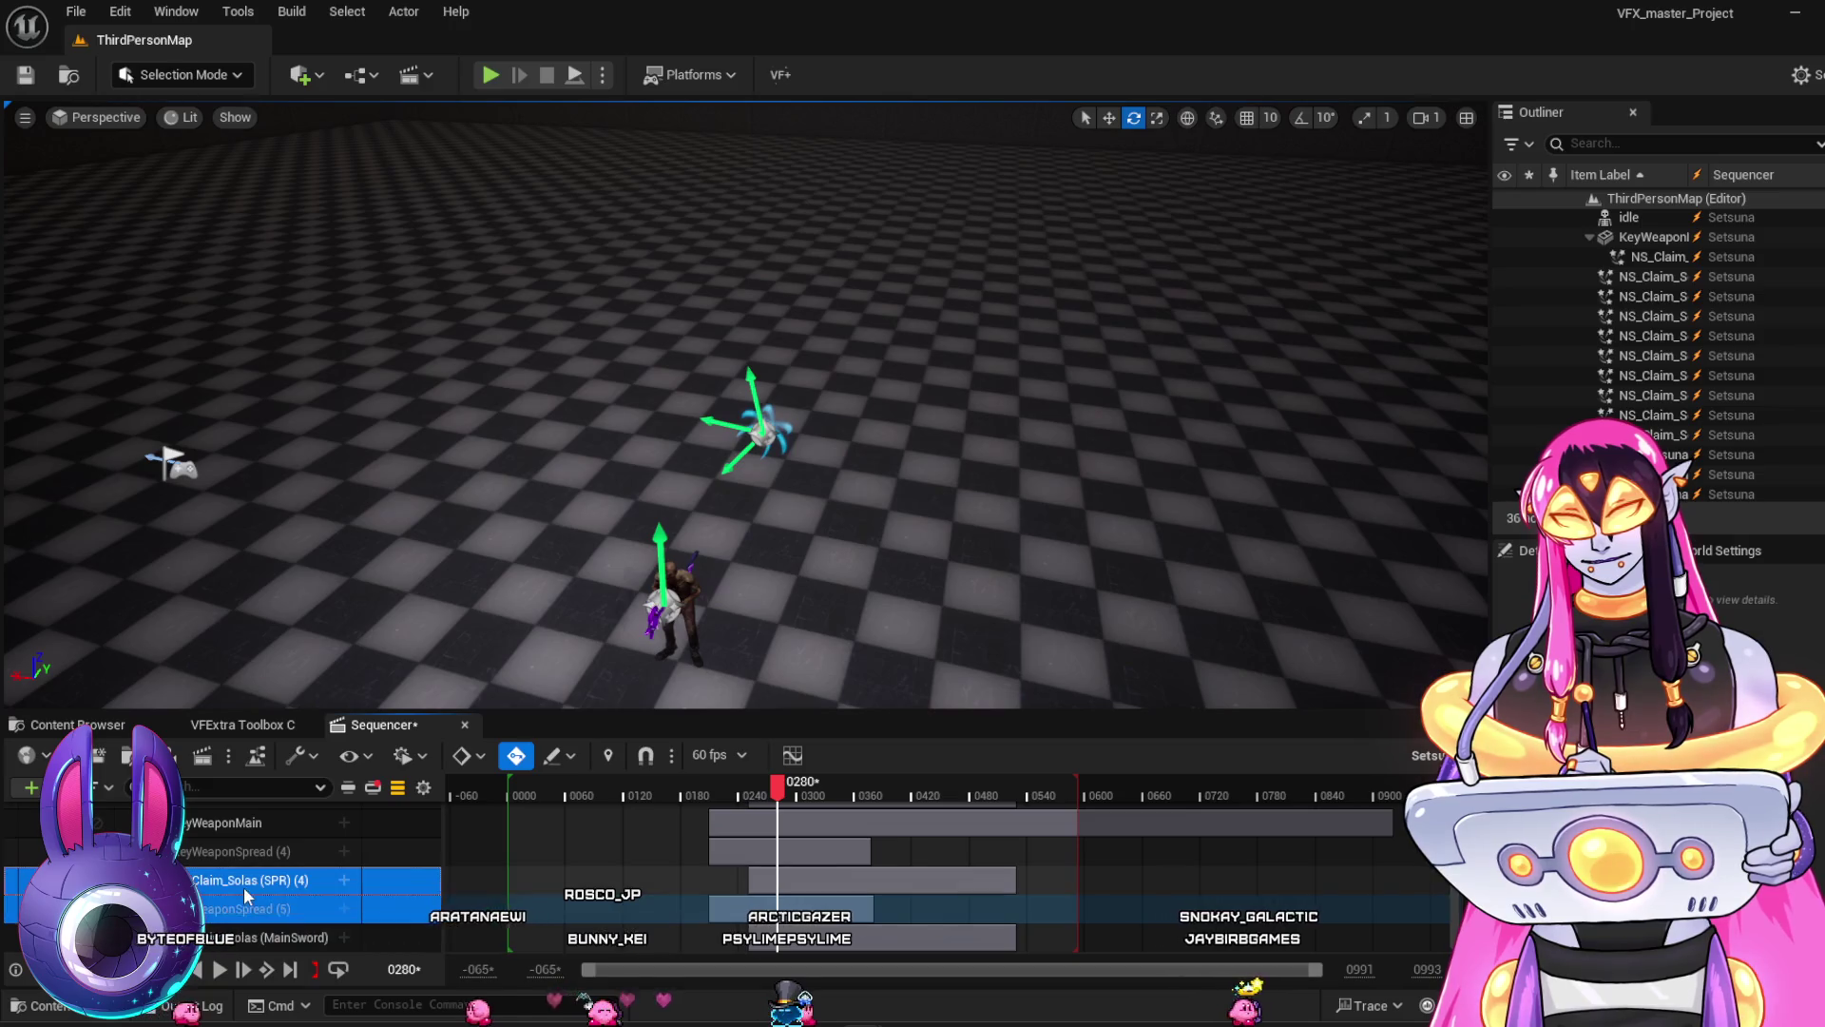
pyautogui.keyDown('shift'); pyautogui.click(241, 909); pyautogui.keyUp('shift')
pyautogui.click(240, 909)
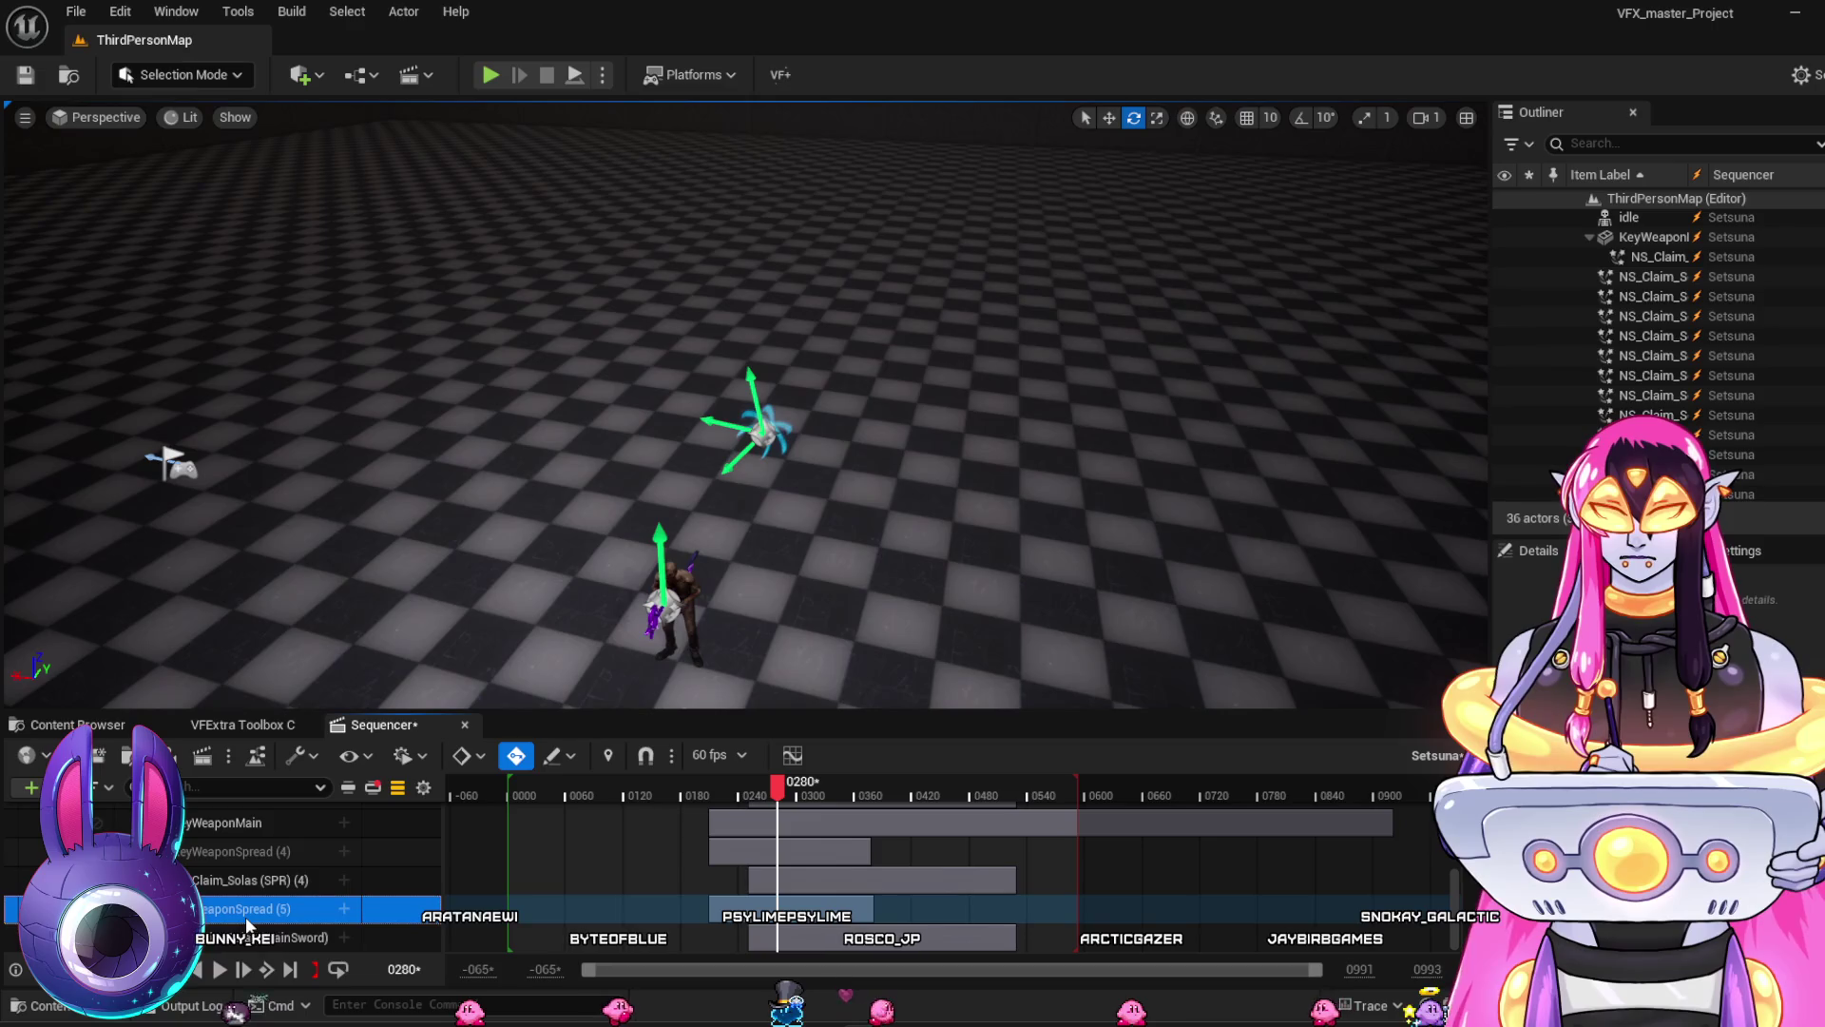
# - Reorder the Claim_Solas and KeyWeaponSpread (5) tracks, then deselect and scroll to the Attach sub-track
pyautogui.scroll(-5, 260, 870)
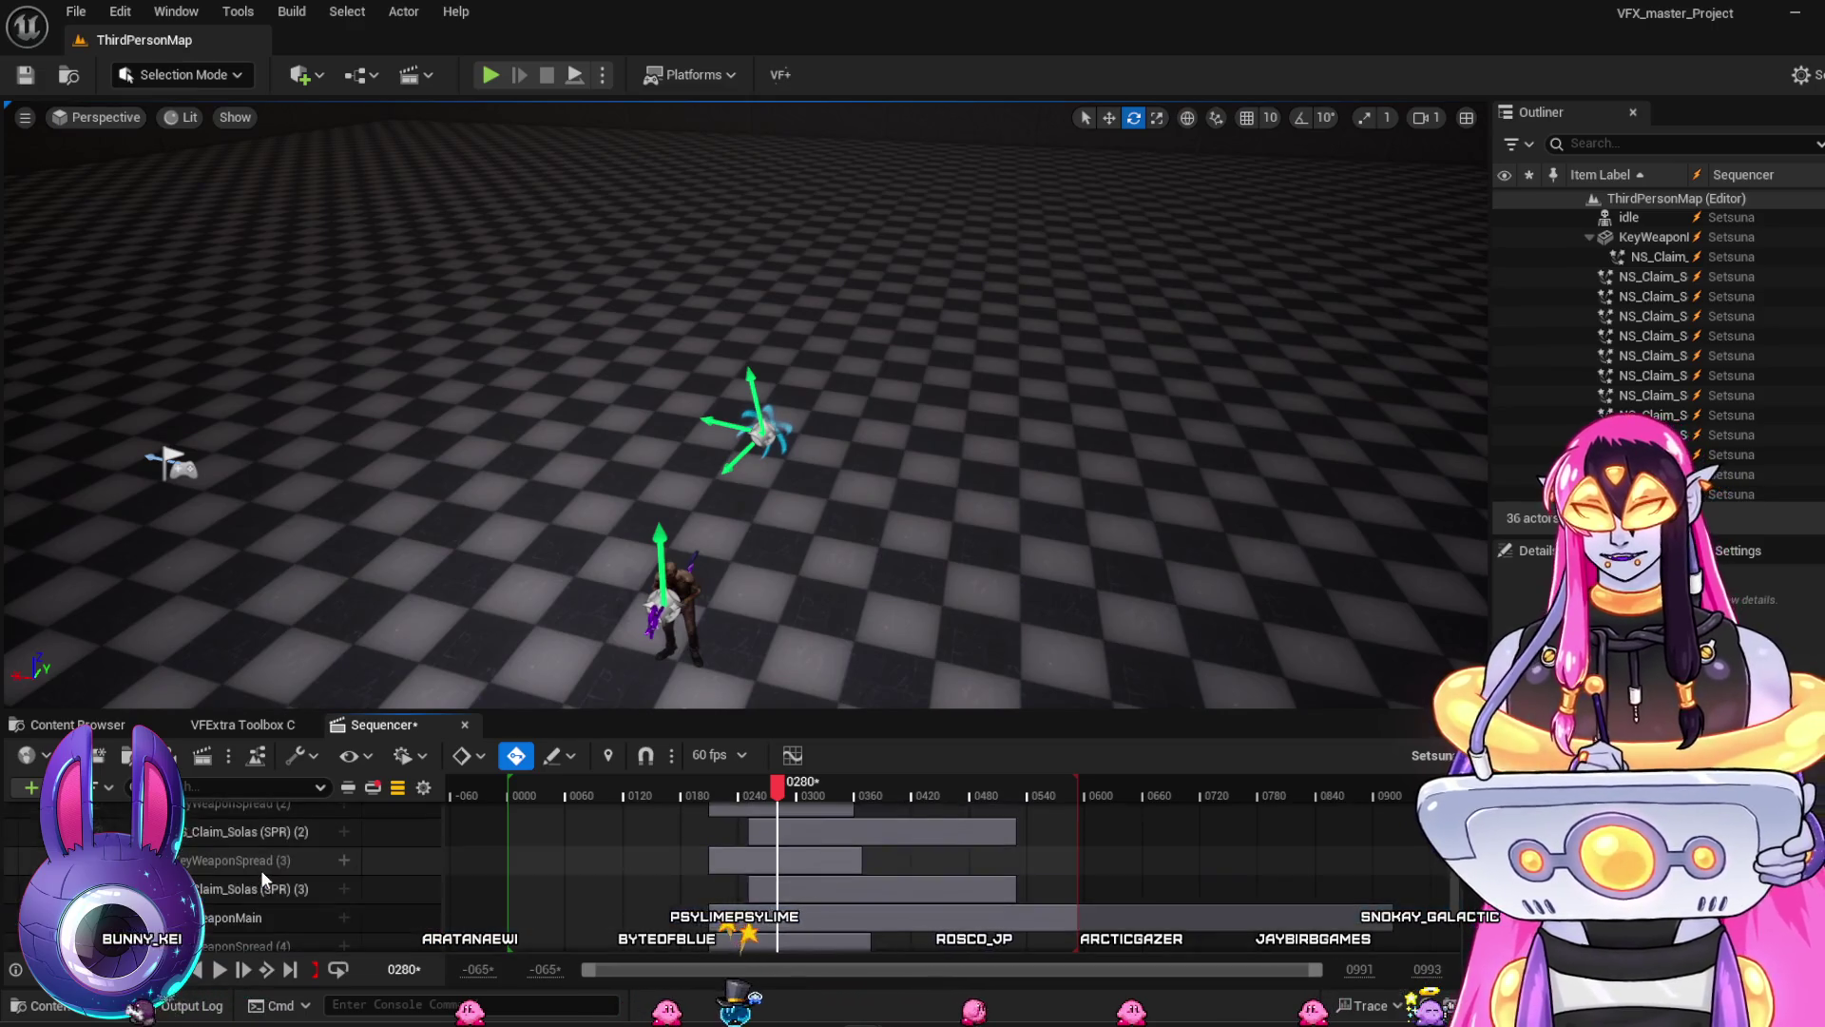
pyautogui.click(270, 840)
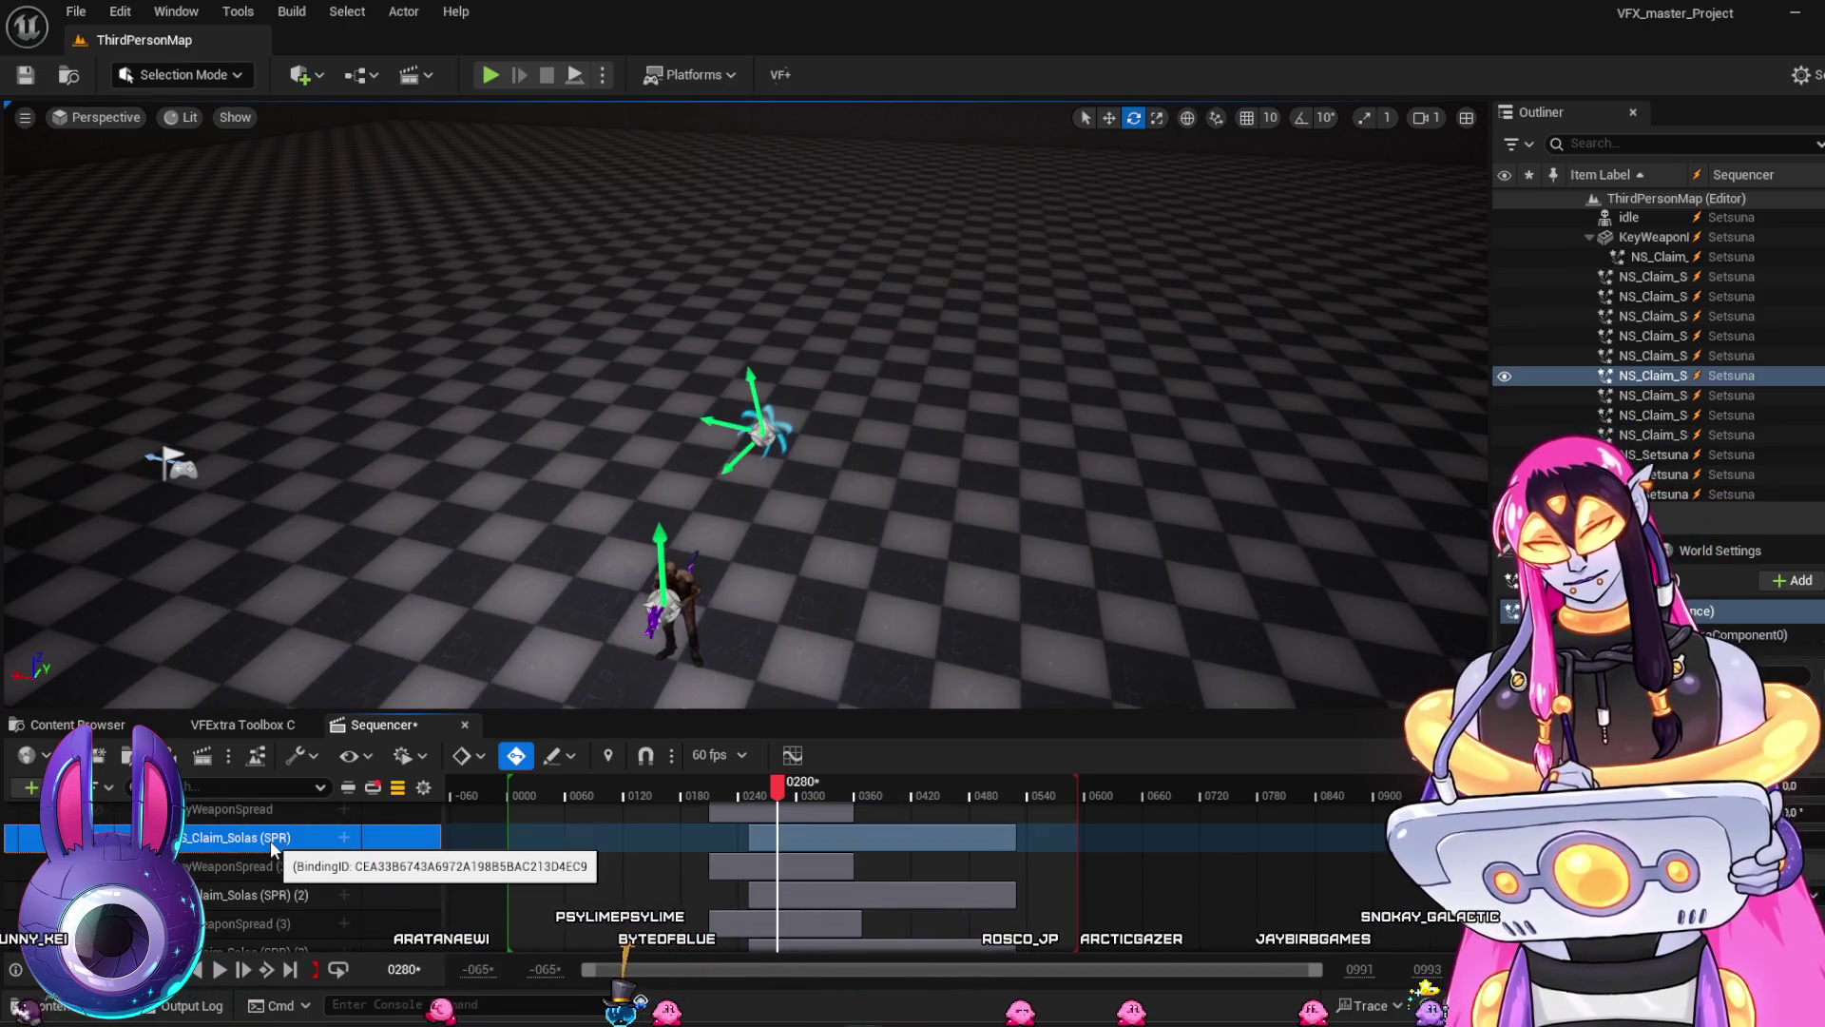
pyautogui.scroll(-3, 270, 840)
pyautogui.click(290, 908)
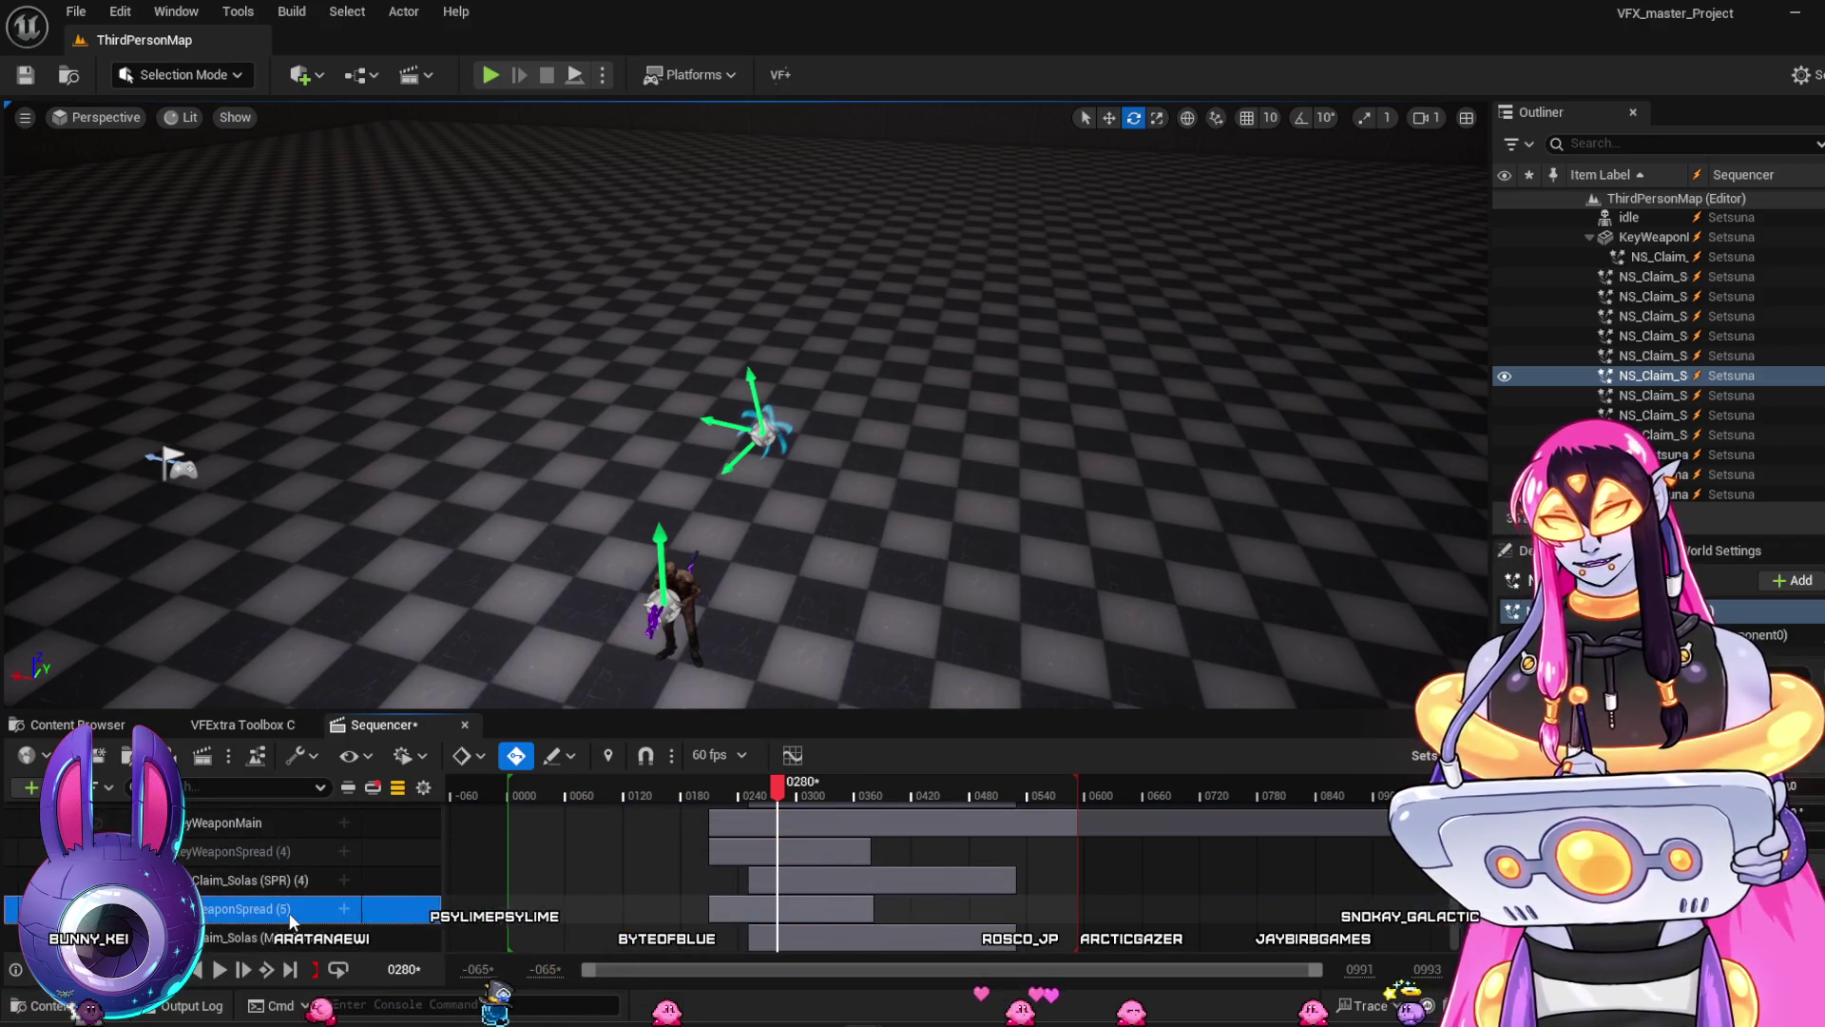
pyautogui.scroll(-2, 293, 912)
pyautogui.moveTo(293, 913); pyautogui.dragTo(264, 884)
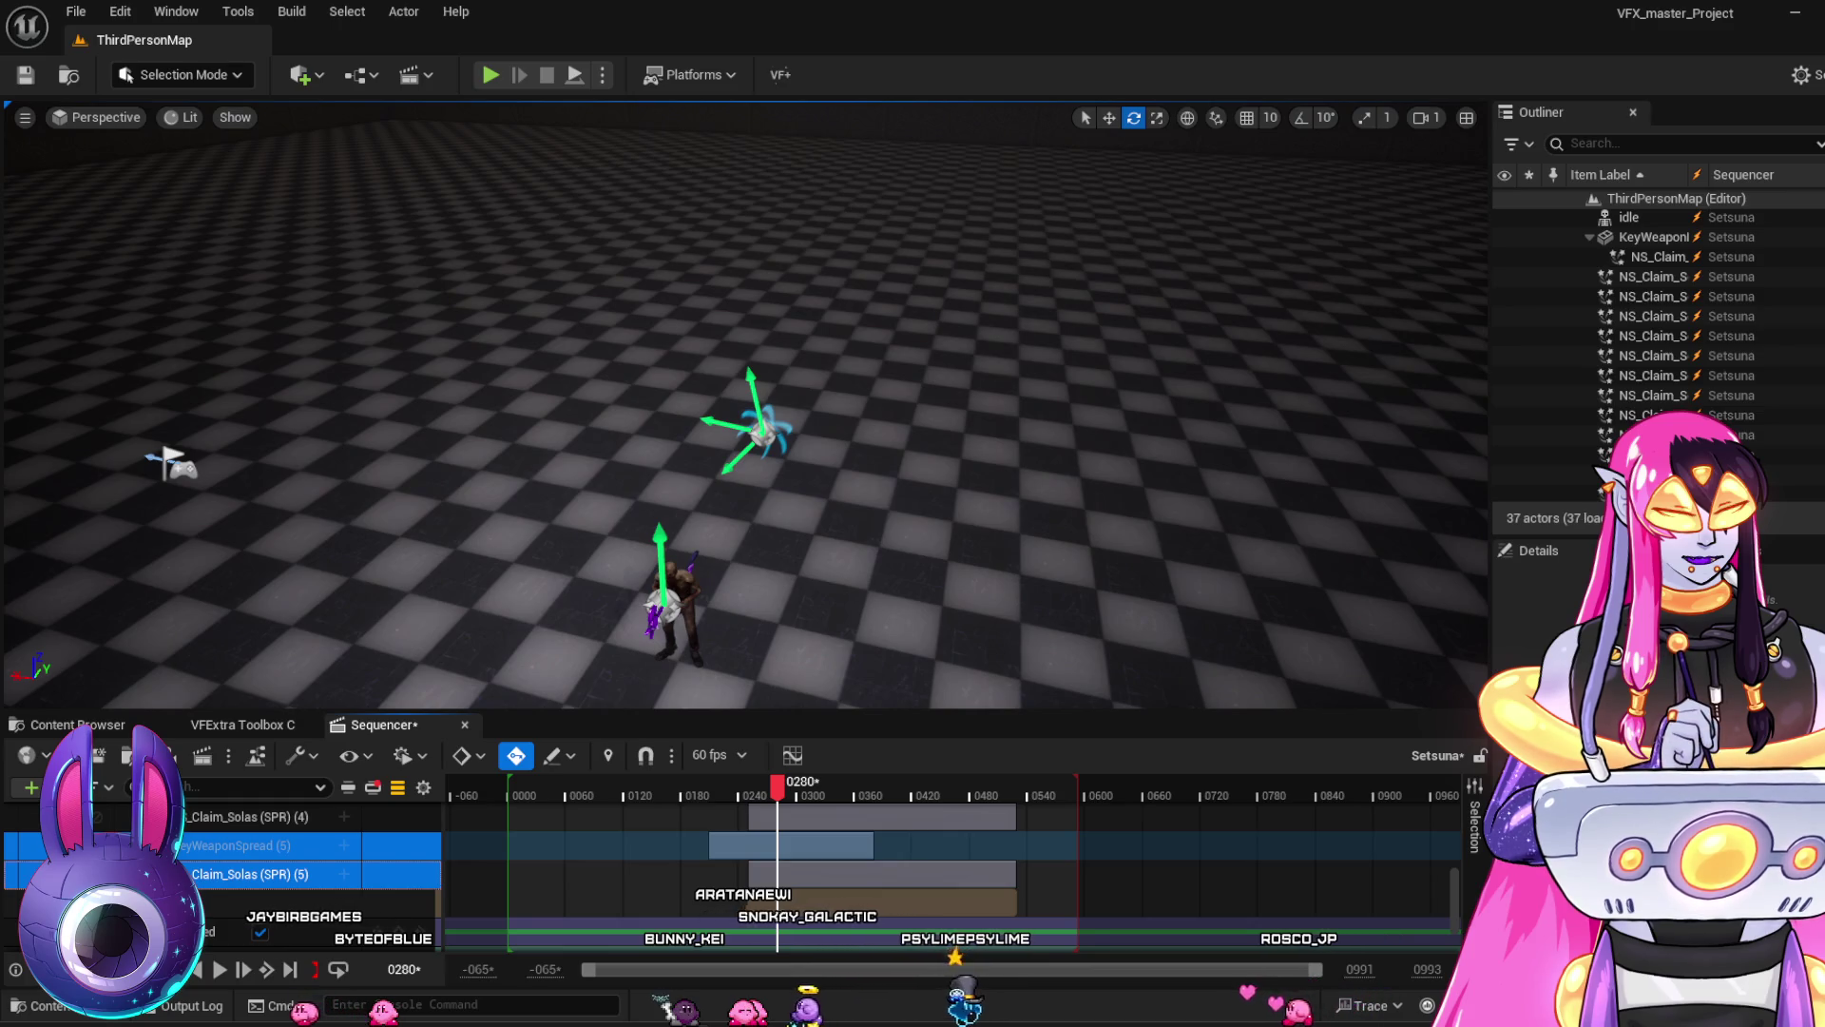
pyautogui.click(238, 845)
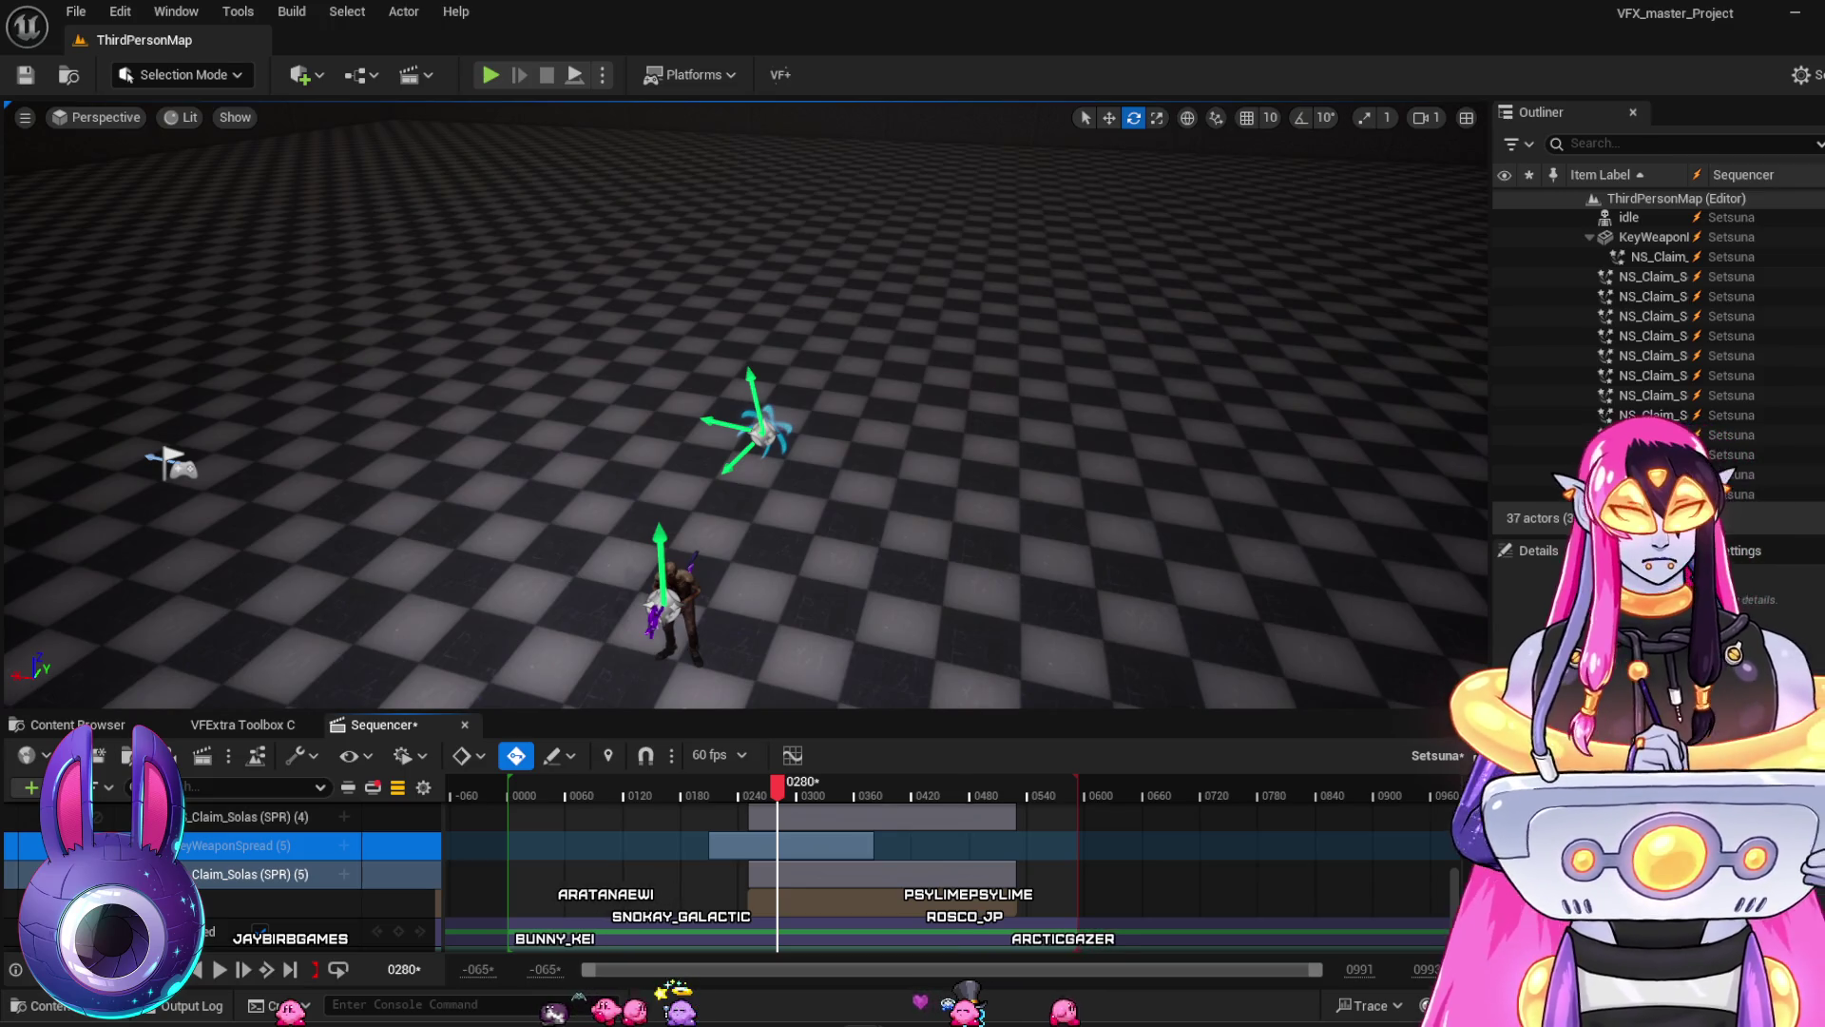
pyautogui.scroll(-2, 276, 908)
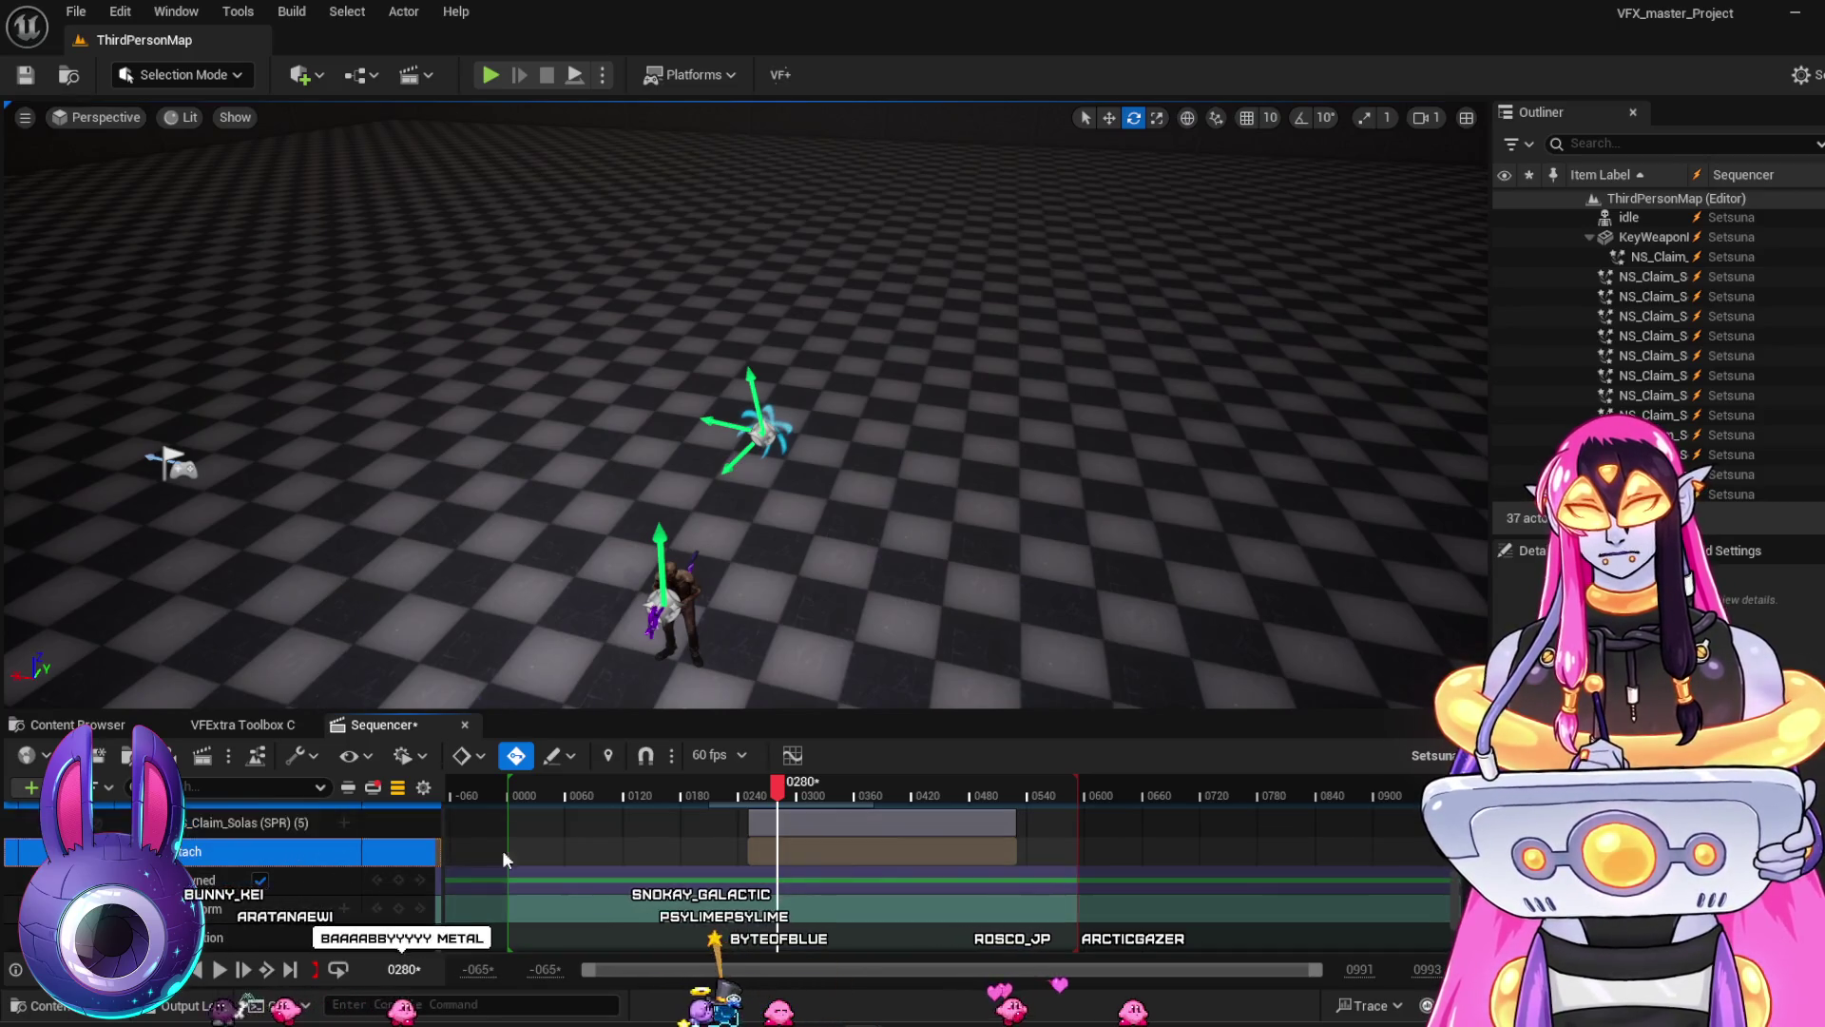
# - Attach Claim_Solas (SPR) (5) to KeyWeaponSpread (5)
pyautogui.rightClick(819, 849)
pyautogui.moveTo(865, 778)
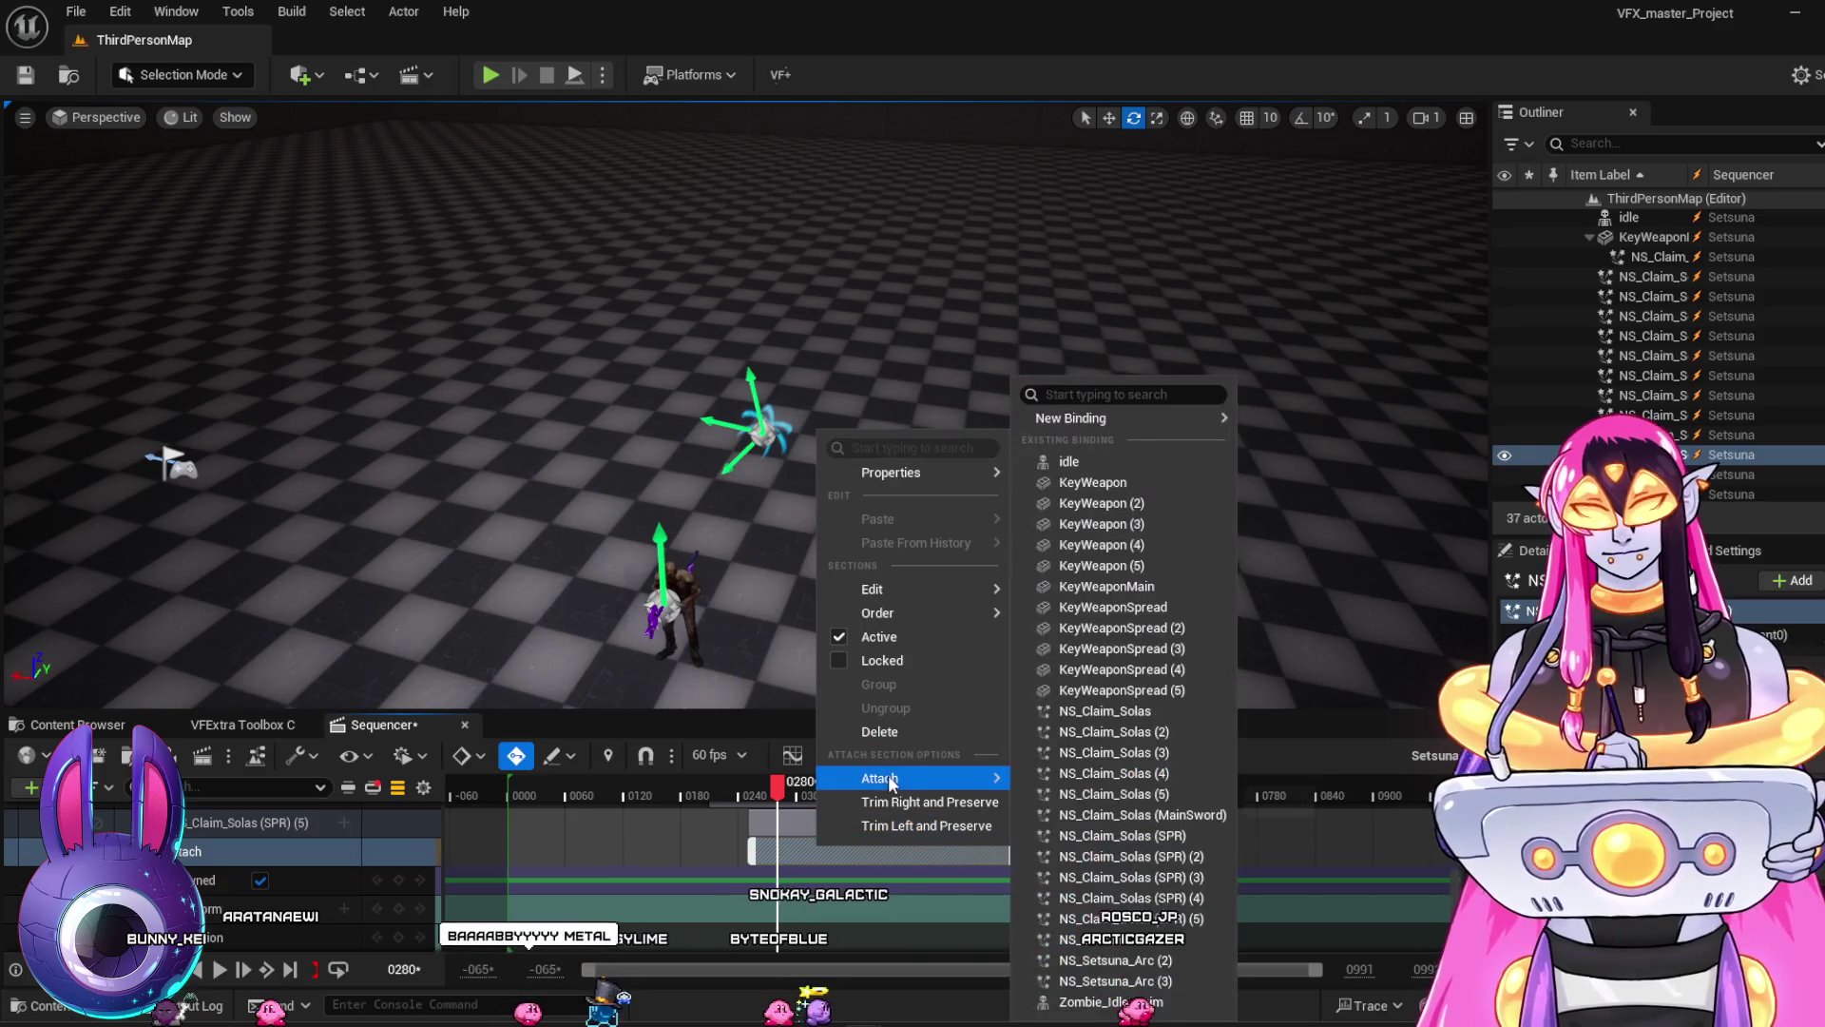
pyautogui.click(1143, 693)
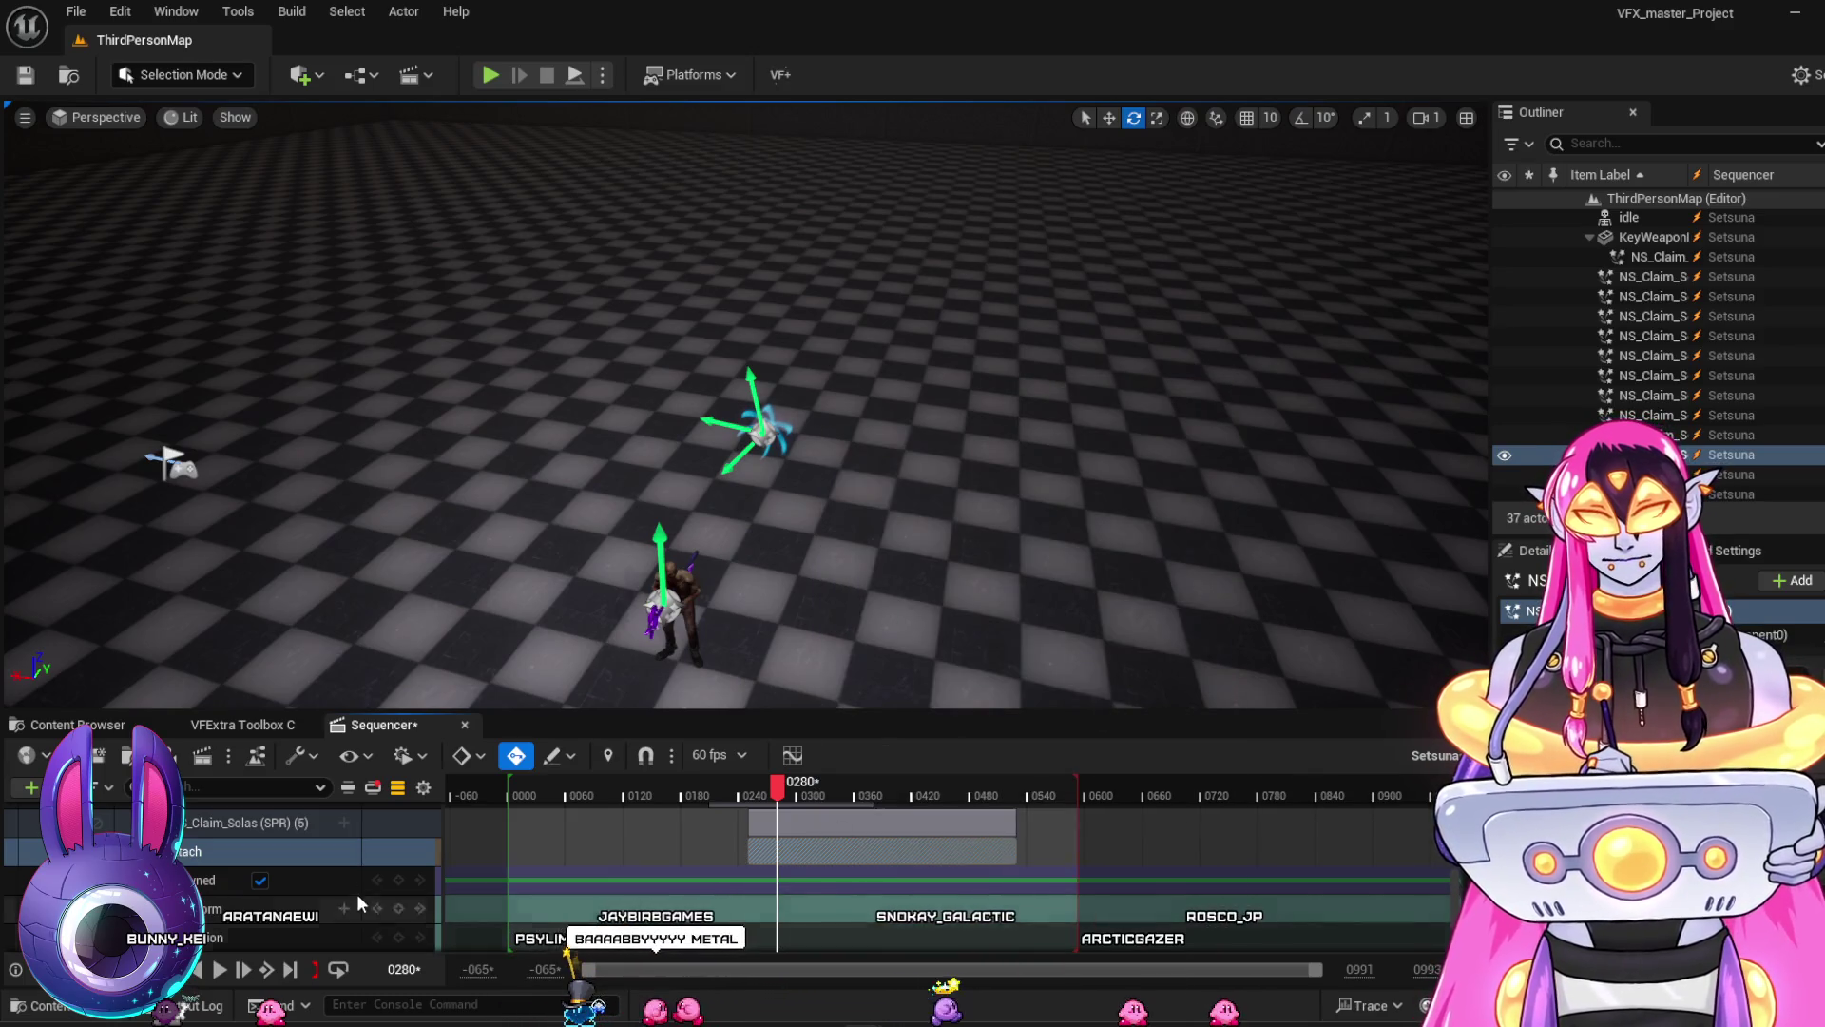
# - Add NiagaraComponent0 with a shortened Niagara System Life Cycle track, then scrub to the weapon spawn
pyautogui.click(344, 823)
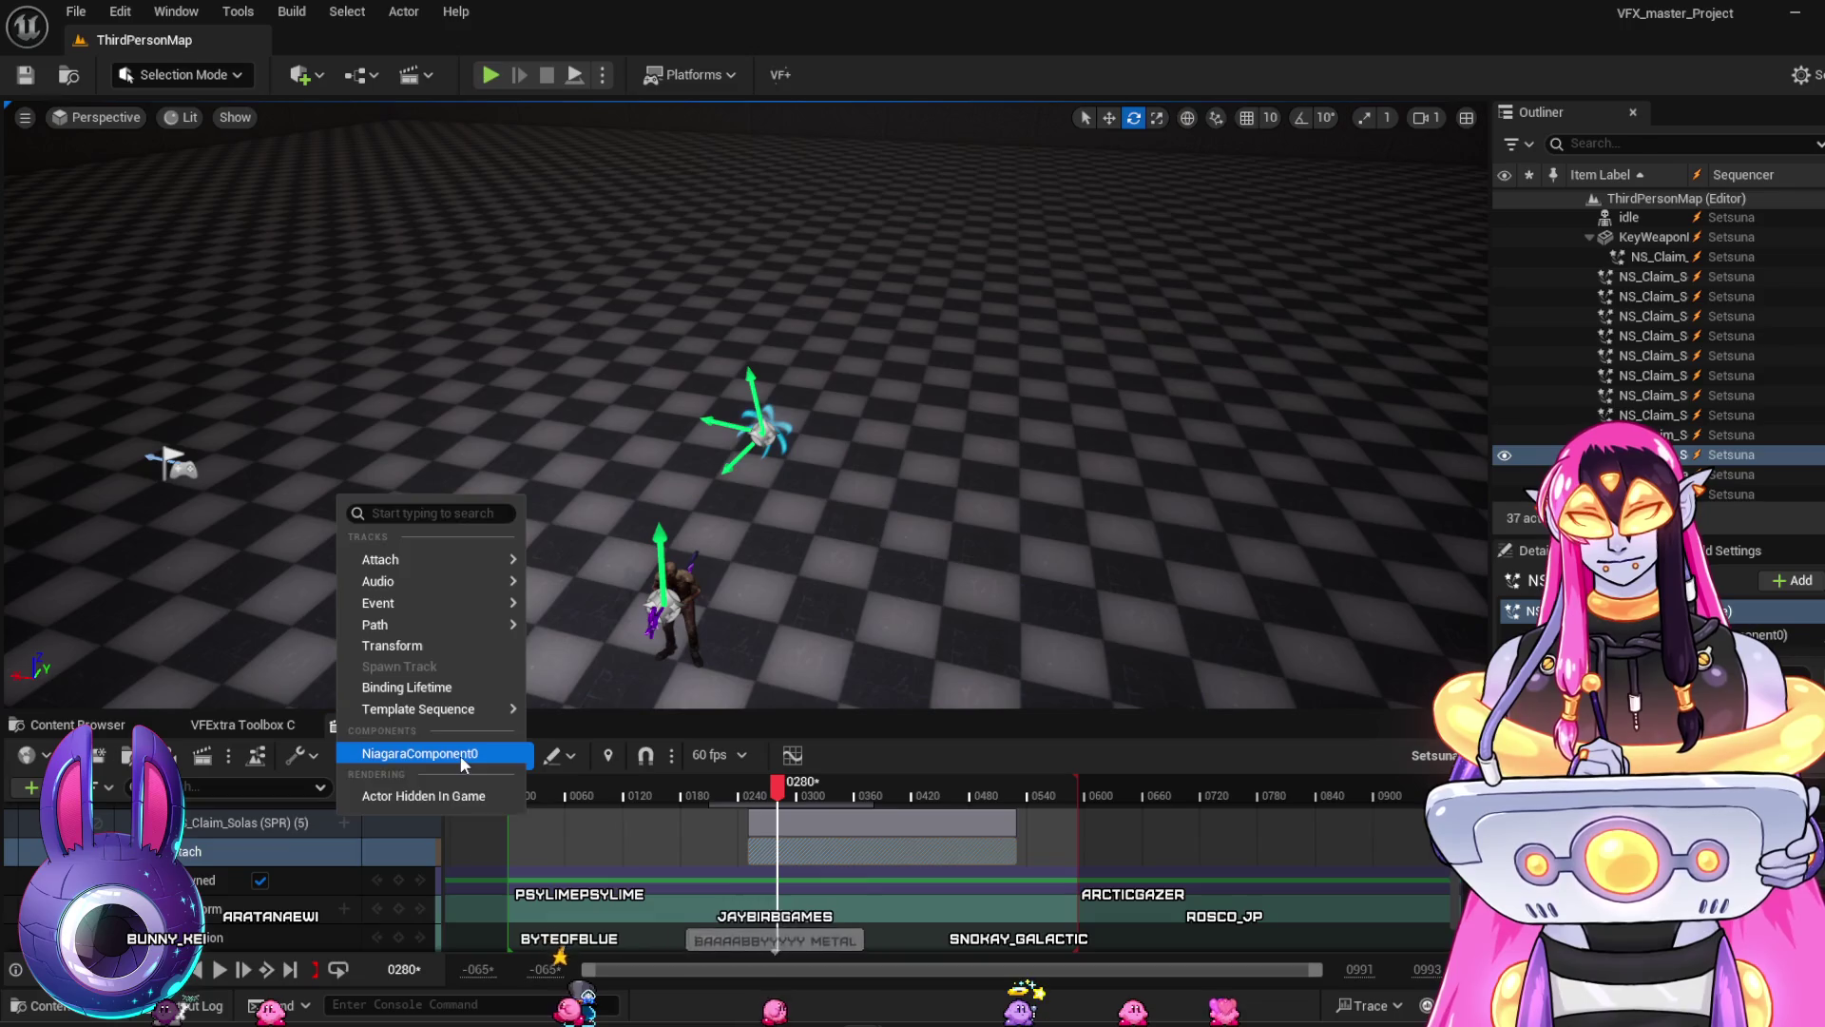
pyautogui.click(461, 755)
pyautogui.click(344, 853)
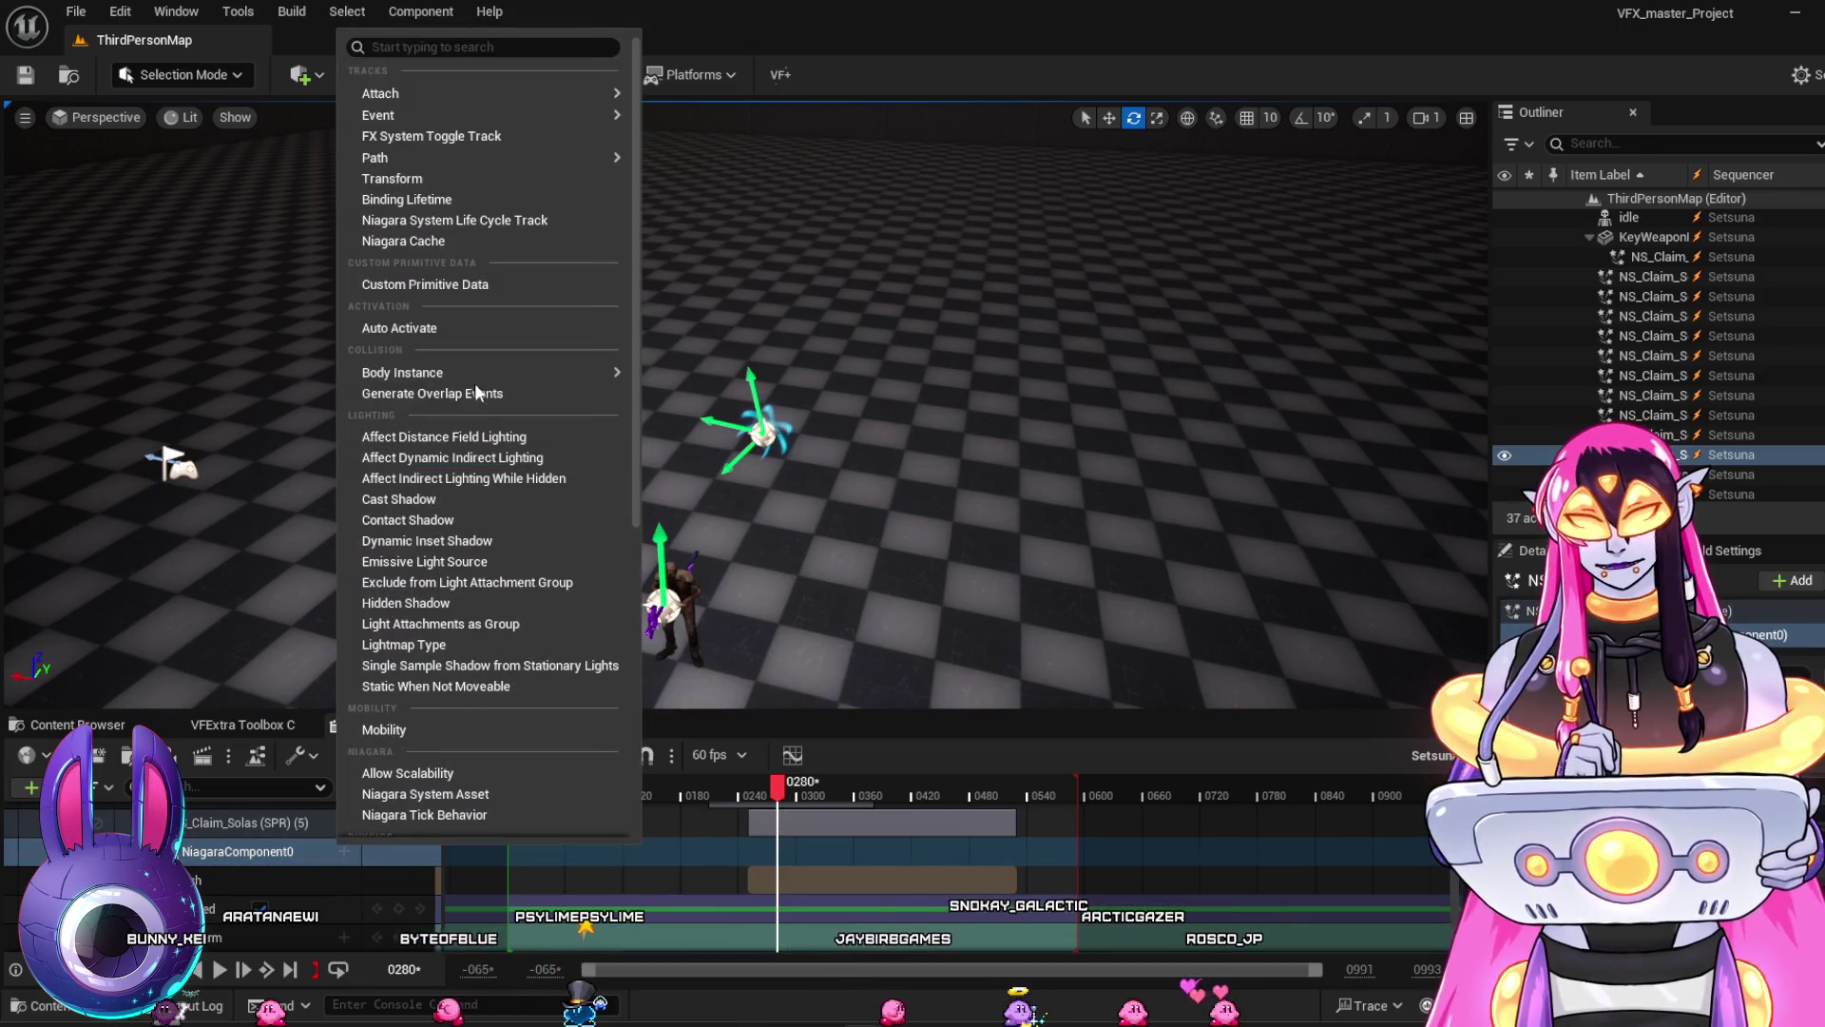
pyautogui.click(466, 221)
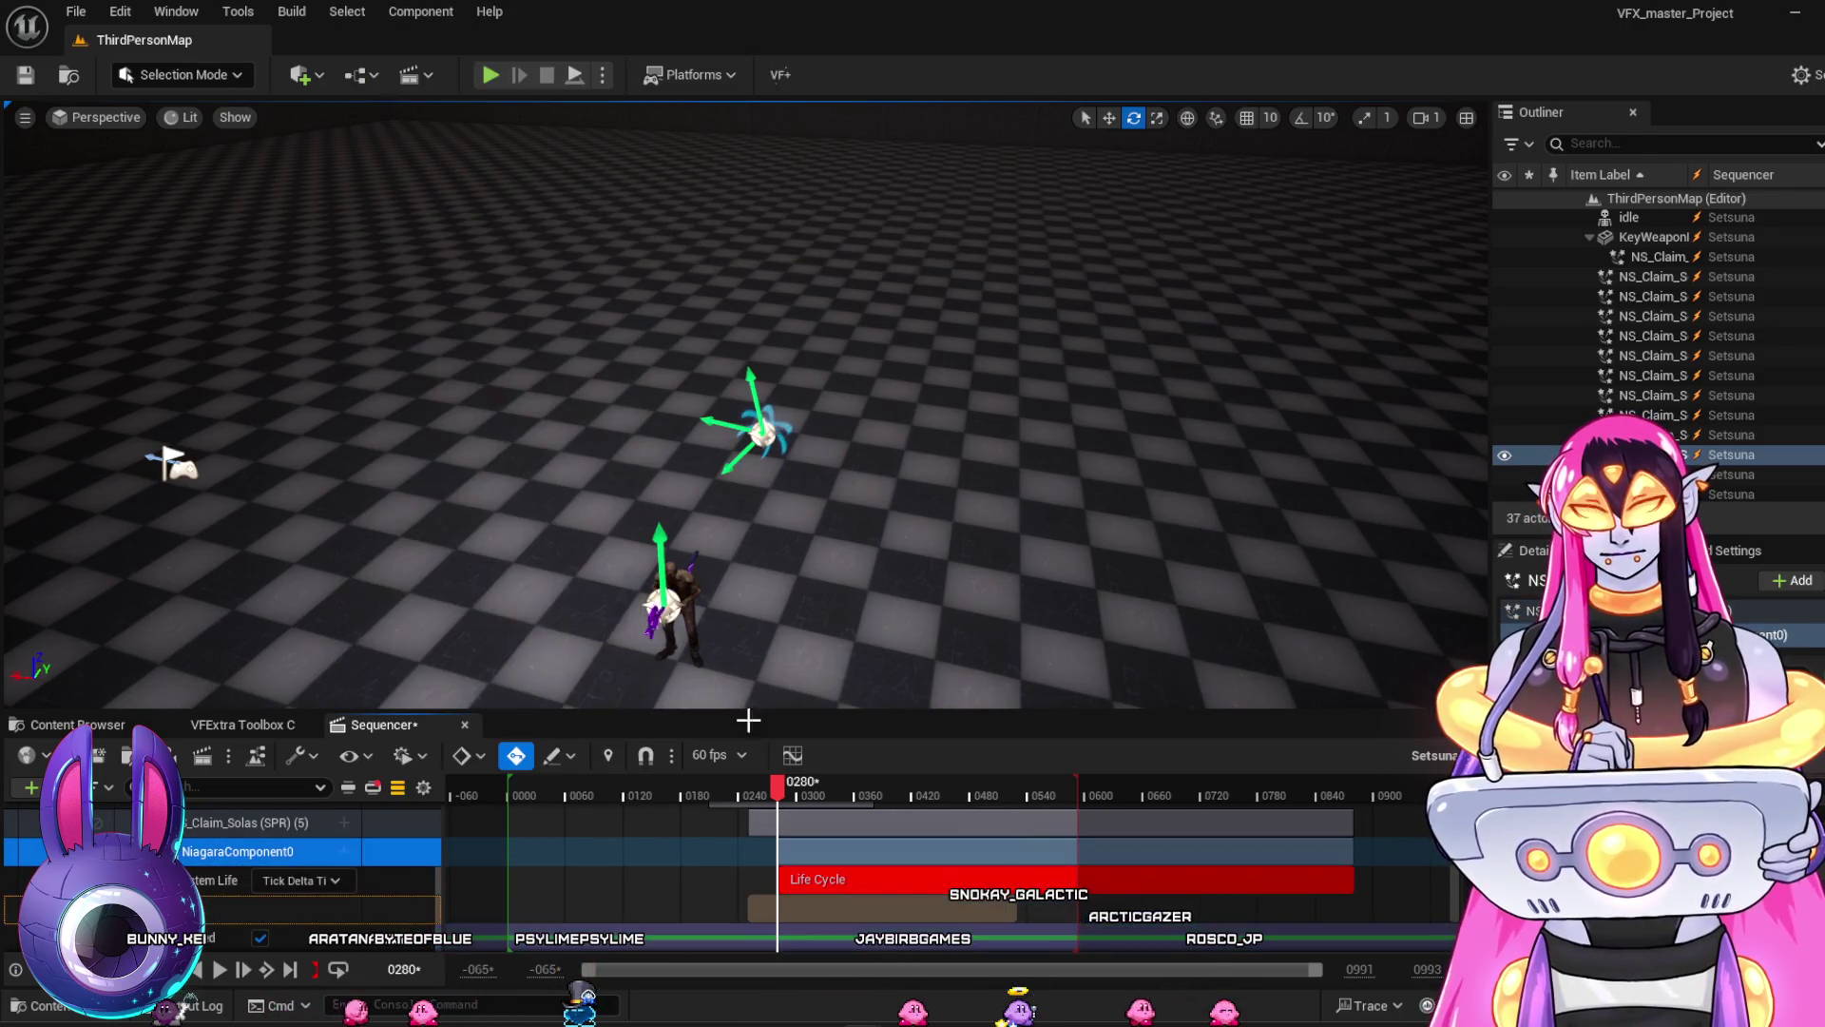
pyautogui.moveTo(1350, 879); pyautogui.dragTo(898, 880)
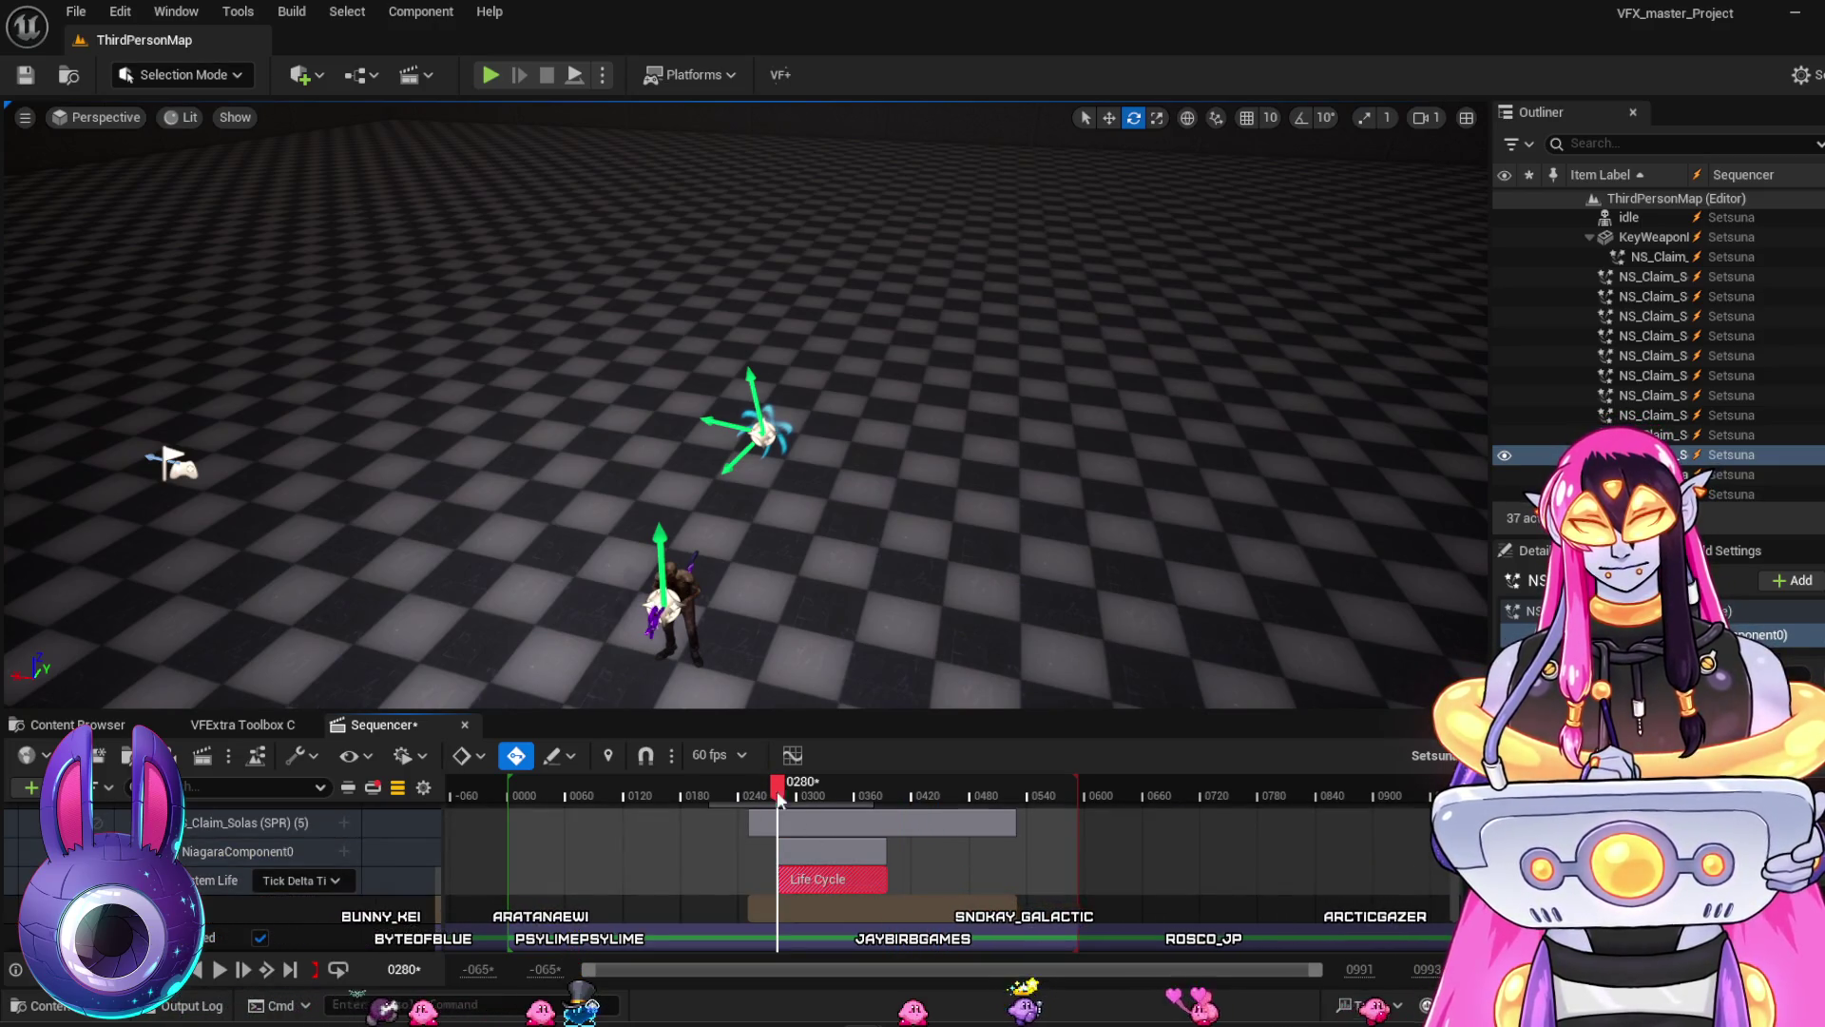
pyautogui.moveTo(772, 611)
pyautogui.mouseDown()
pyautogui.moveTo(772, 427)
pyautogui.moveTo(765, 665)
pyautogui.mouseUp()
pyautogui.moveTo(775, 793); pyautogui.dragTo(840, 815)
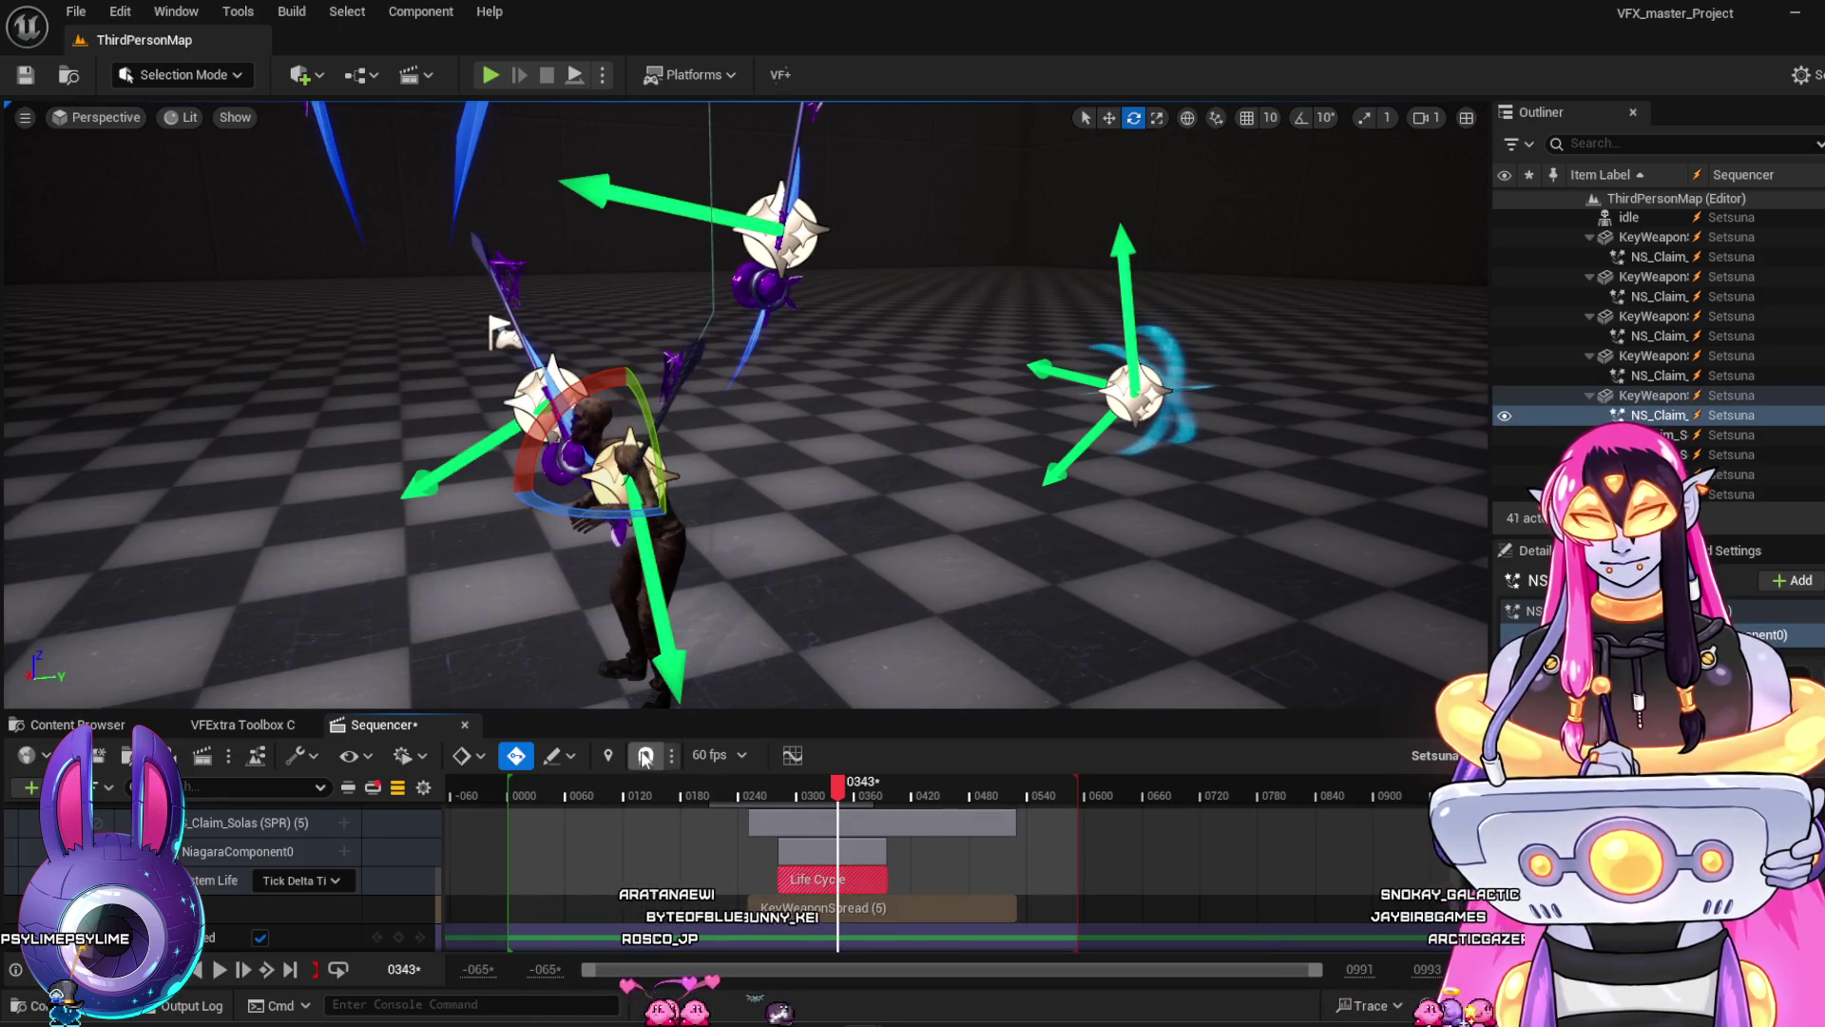
# - Trim the Life Cycle section to start near frame 0343, shifted about 15 frames earlier
pyautogui.moveTo(785, 868); pyautogui.dragTo(826, 892)
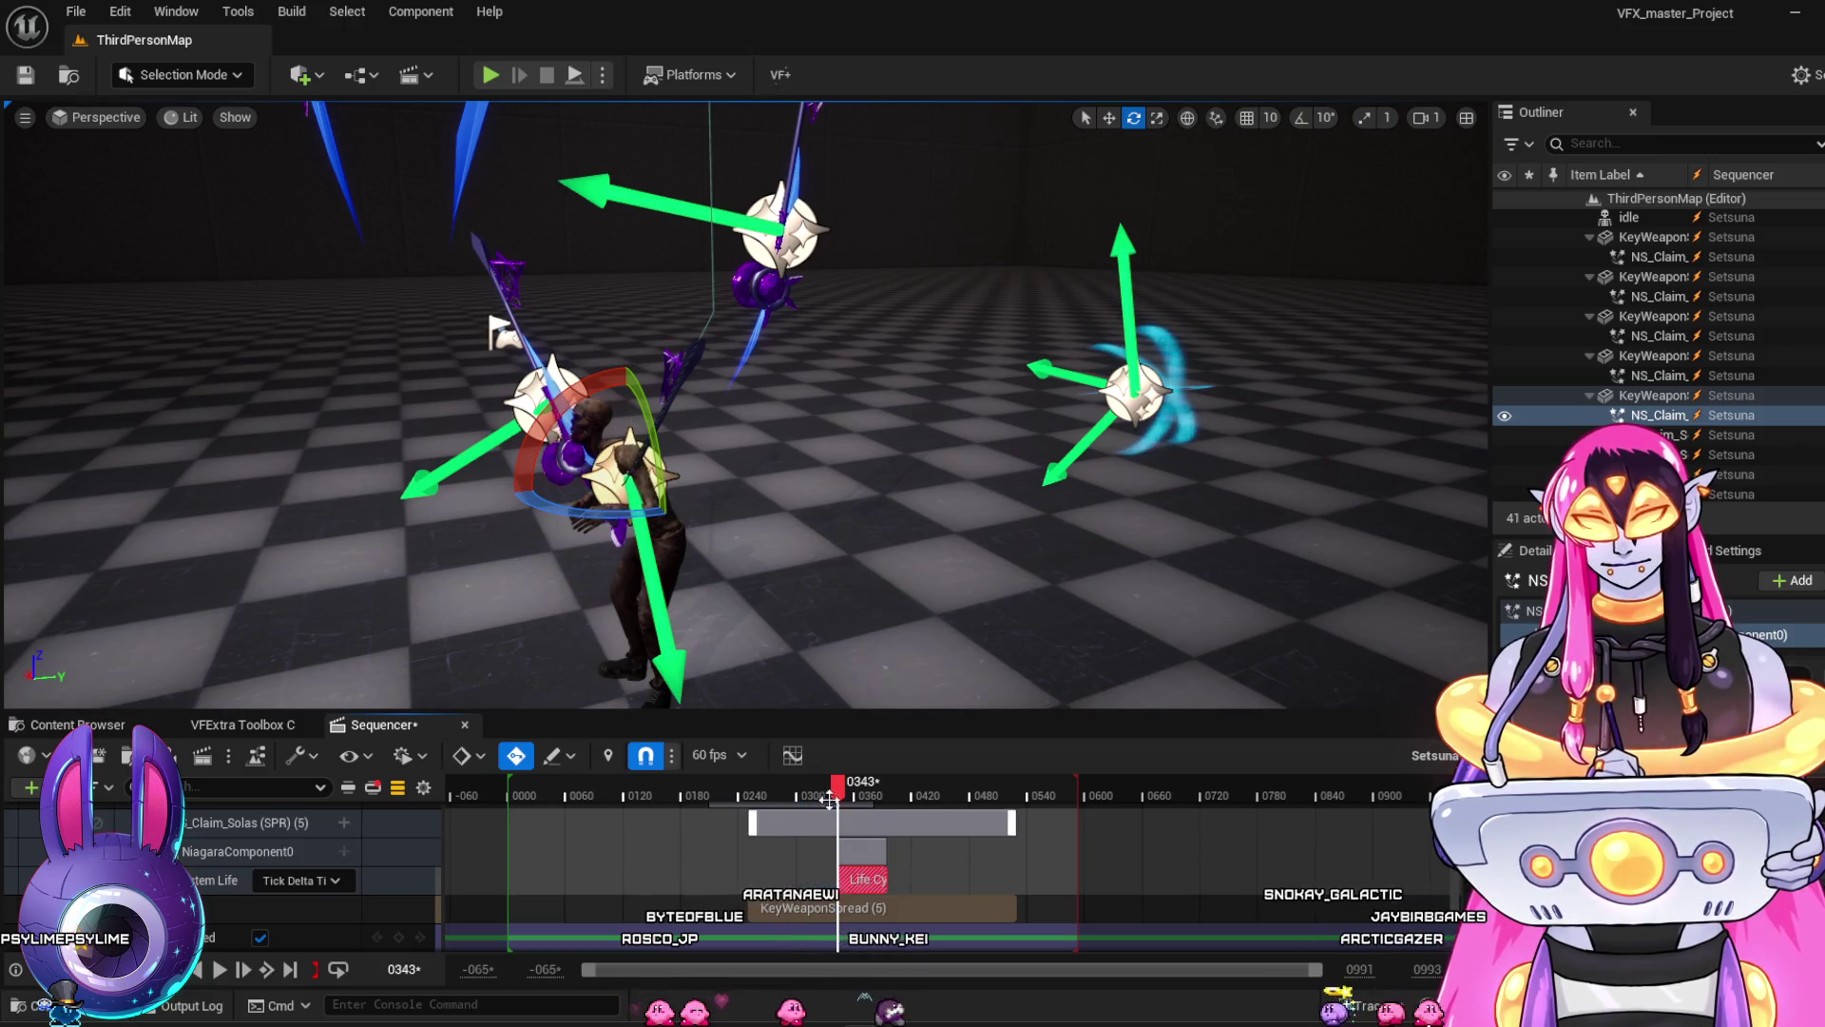
pyautogui.scroll(-5, 852, 613)
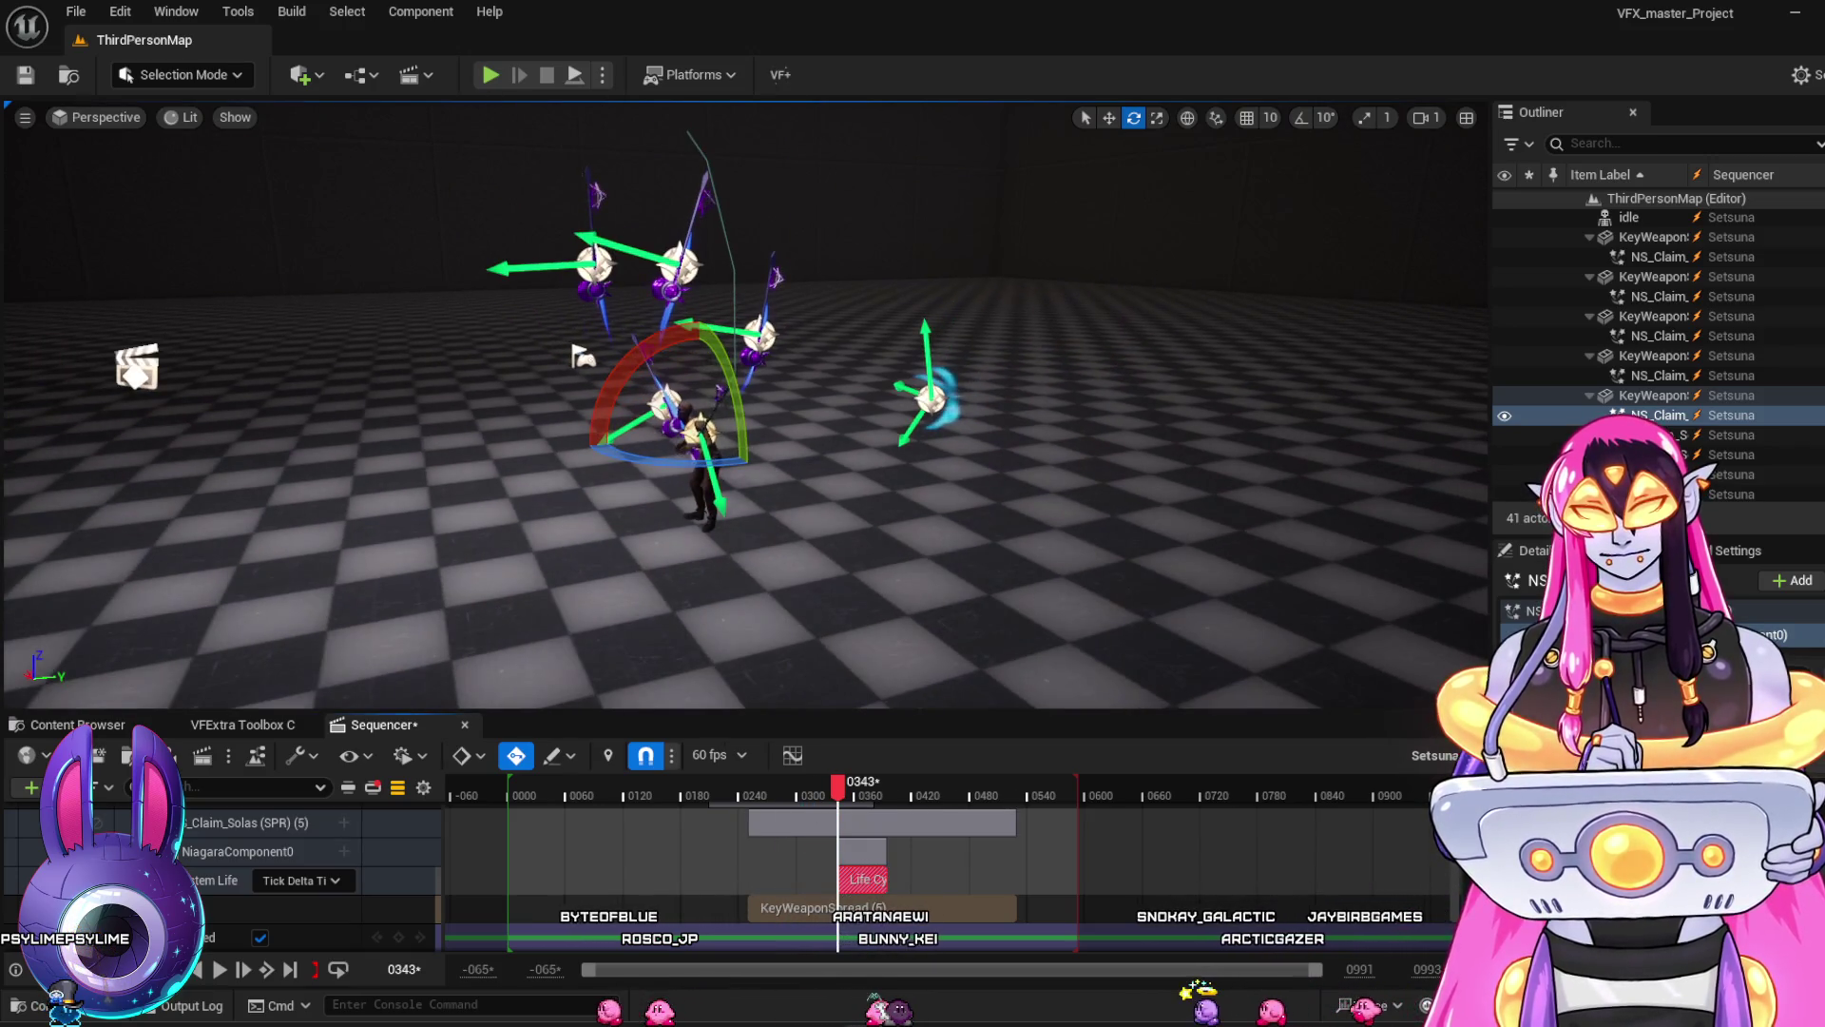
pyautogui.moveTo(839, 794); pyautogui.dragTo(875, 808)
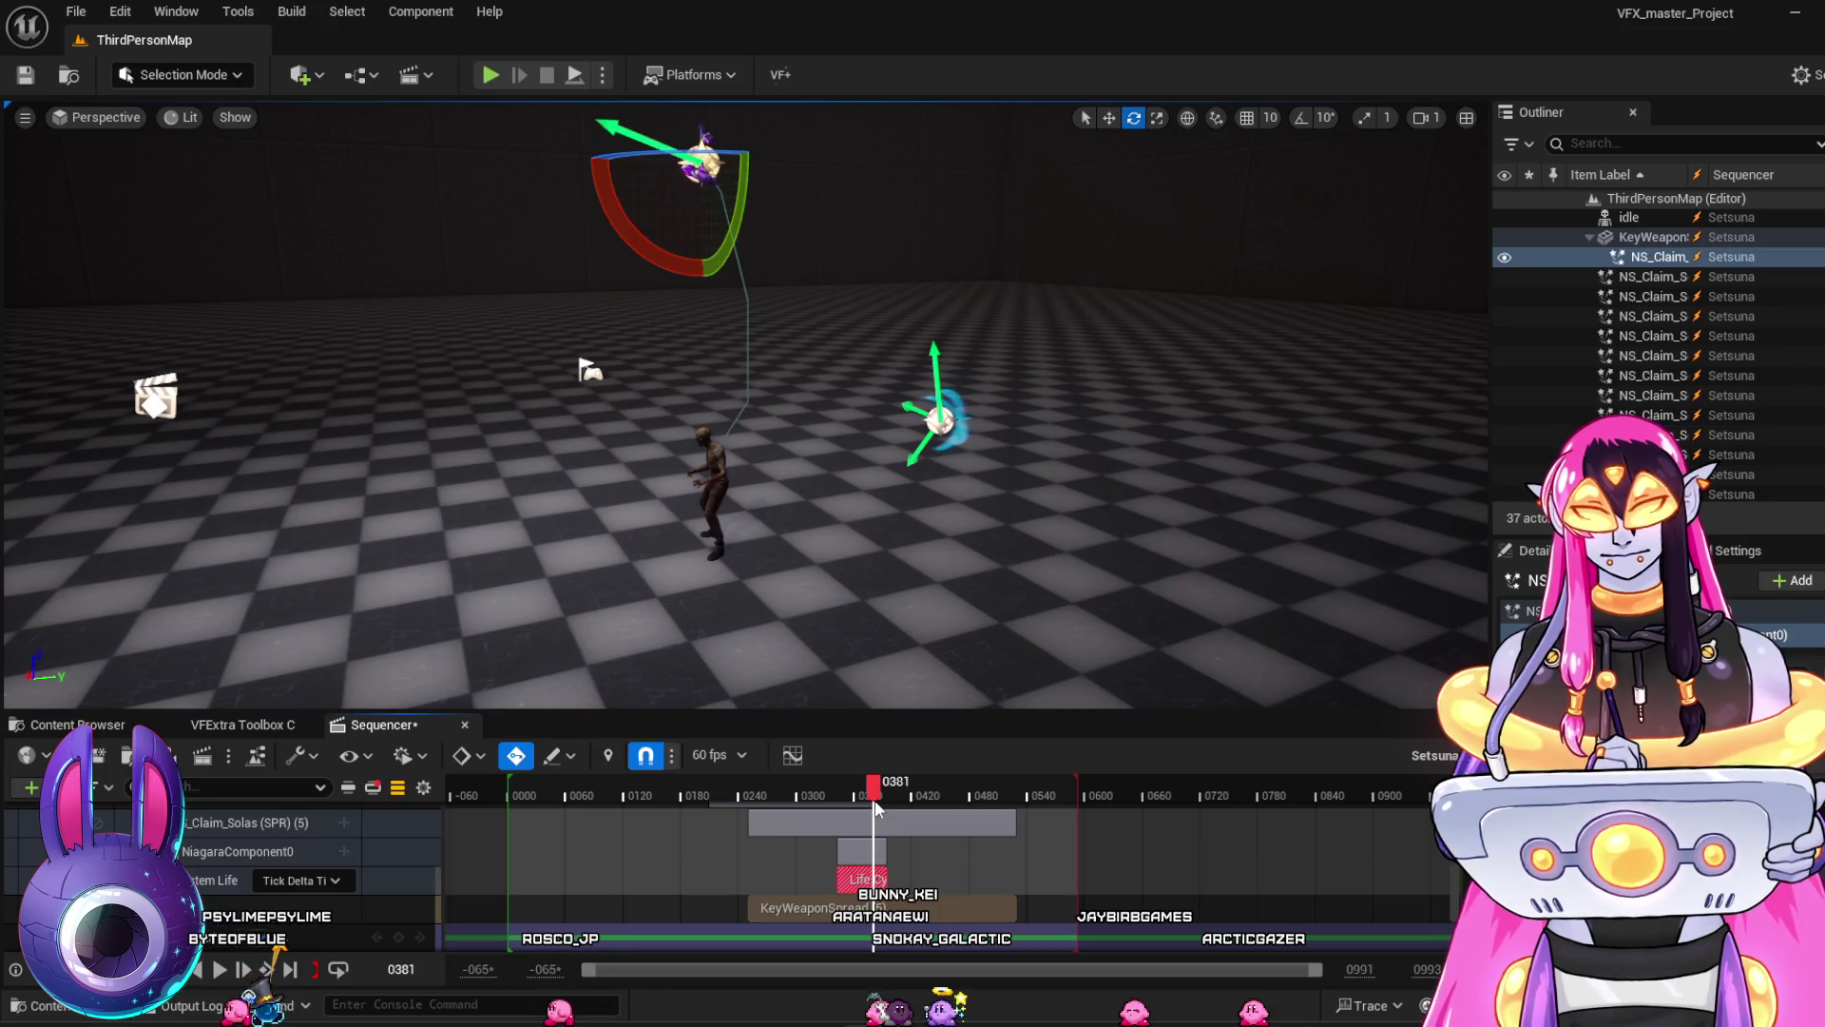
pyautogui.moveTo(871, 875); pyautogui.dragTo(872, 881)
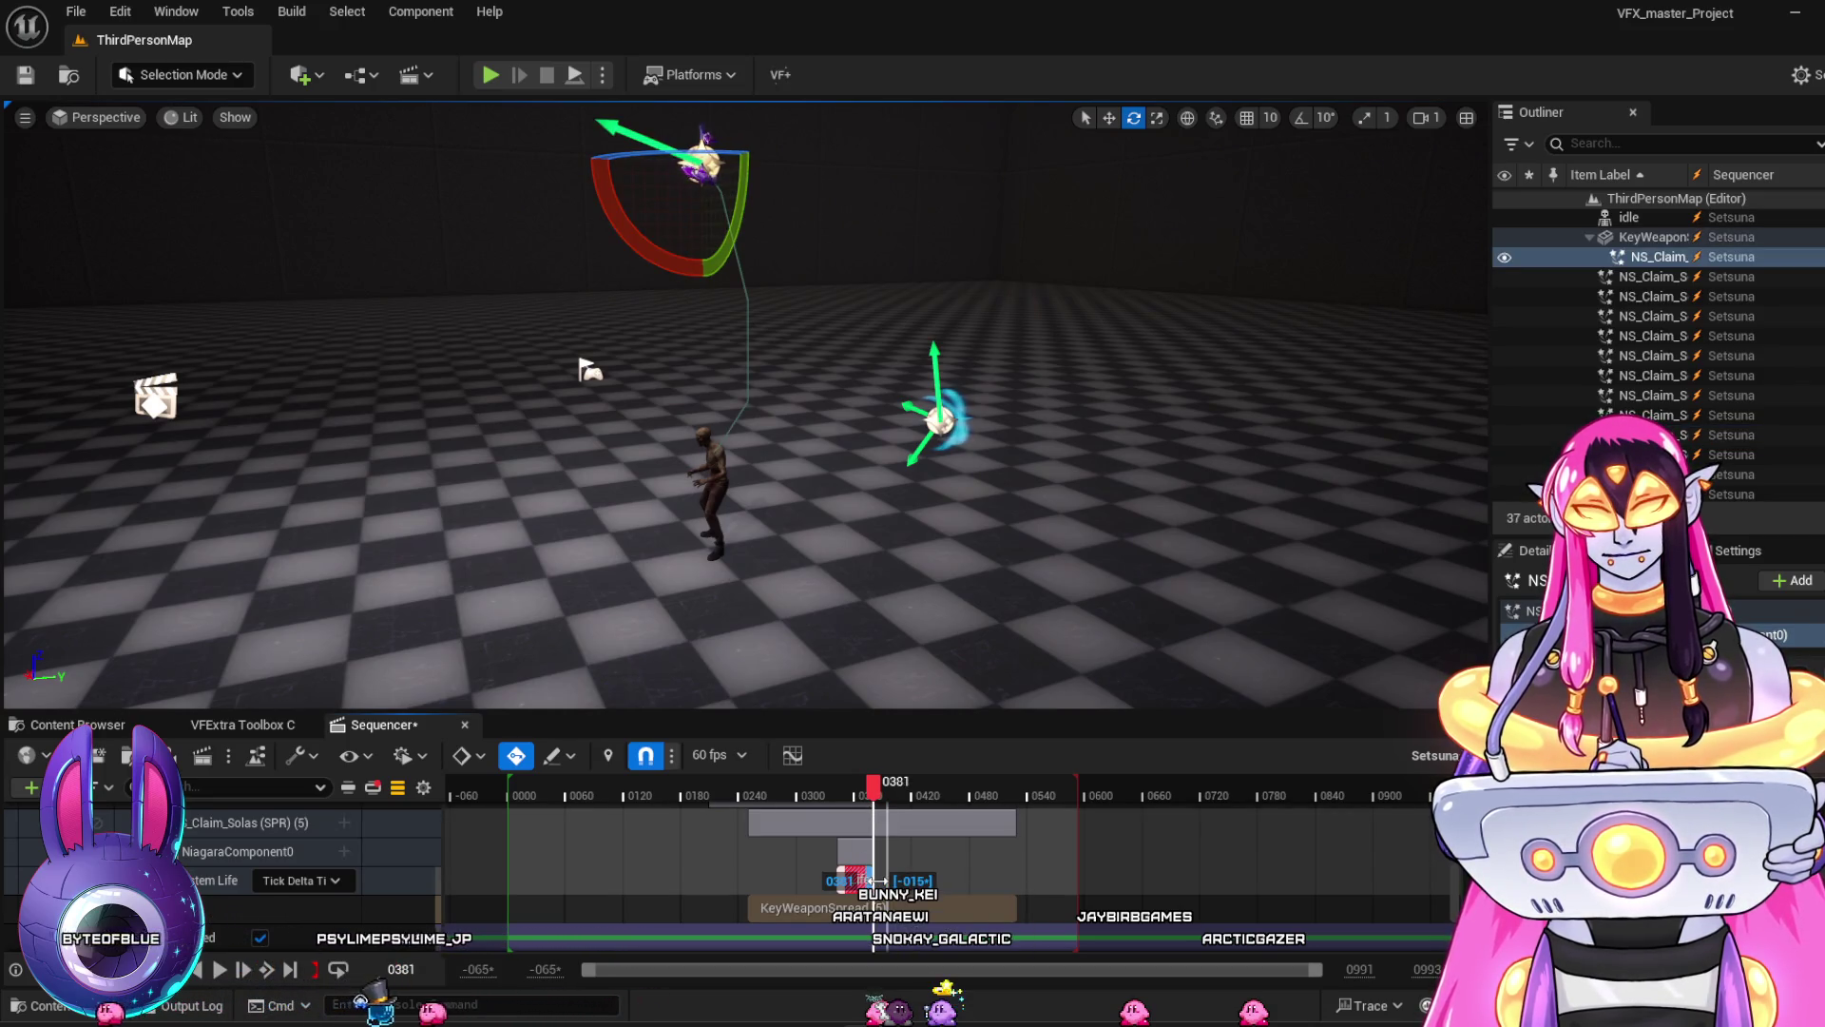
pyautogui.moveTo(876, 792); pyautogui.dragTo(836, 786)
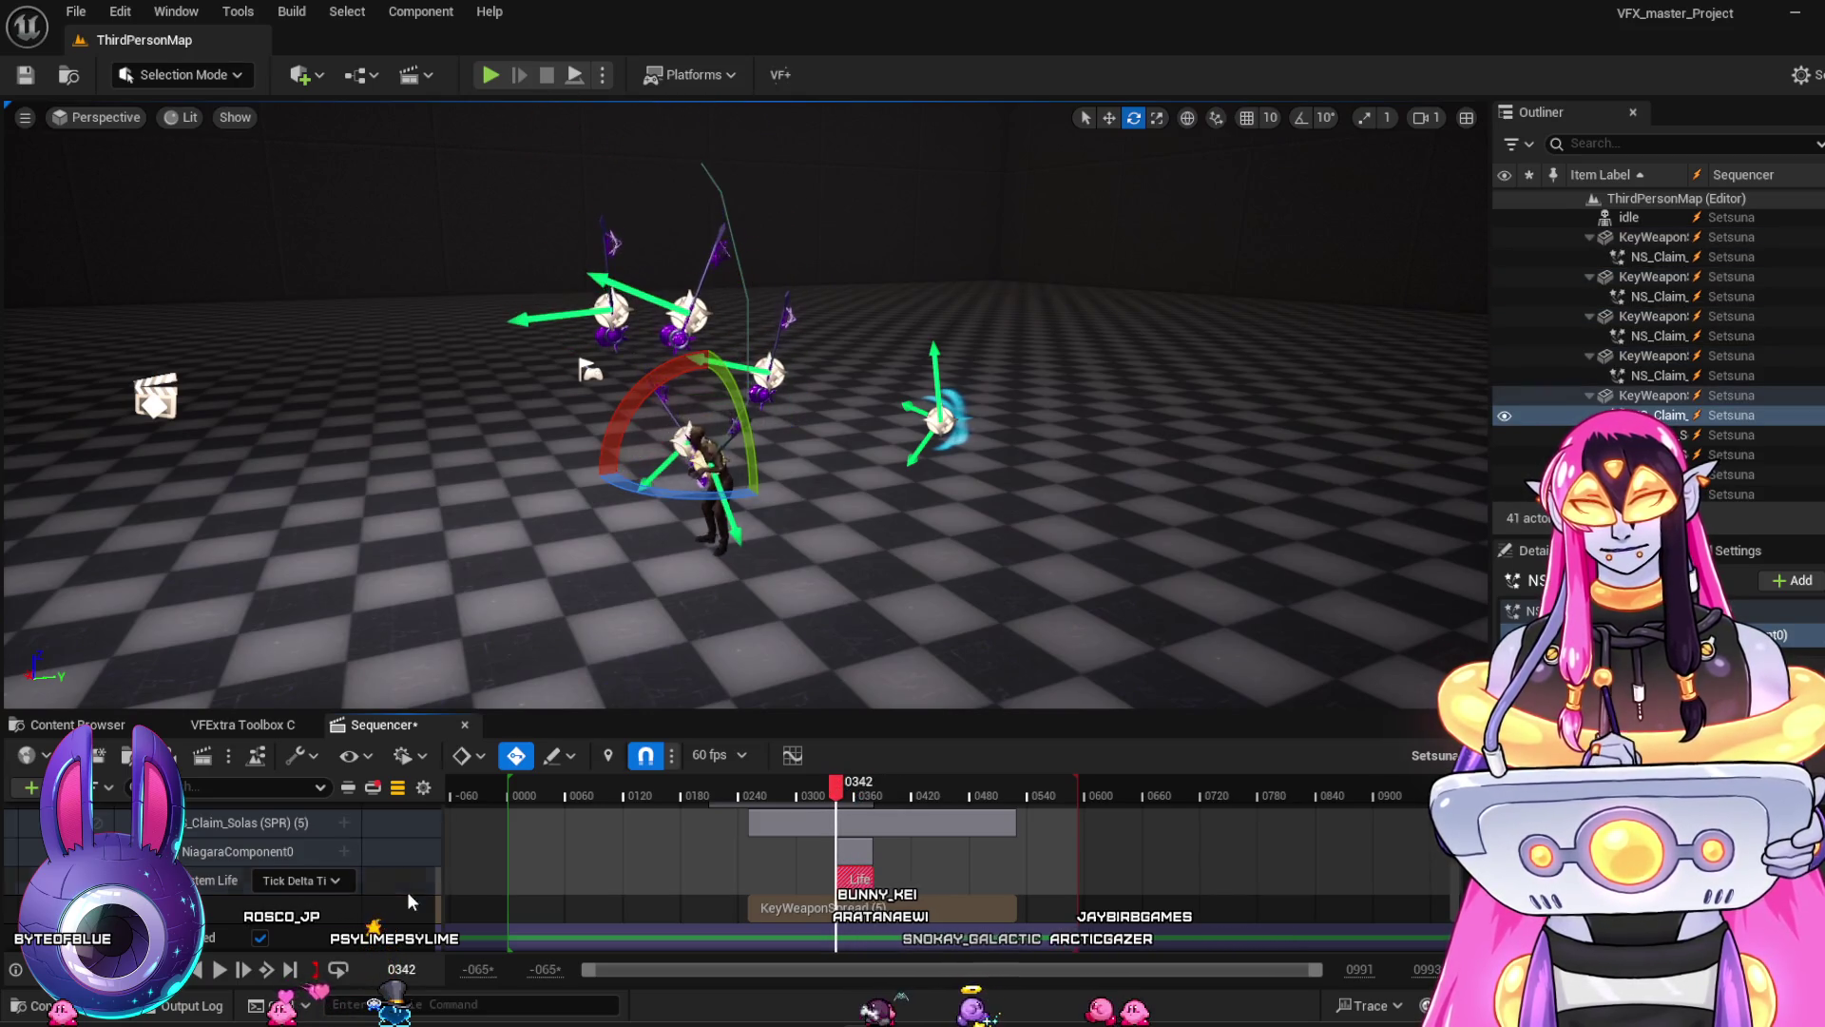
# - Set Item Life to Desired Age and play the sequence to preview the effect
pyautogui.click(302, 880)
pyautogui.click(304, 954)
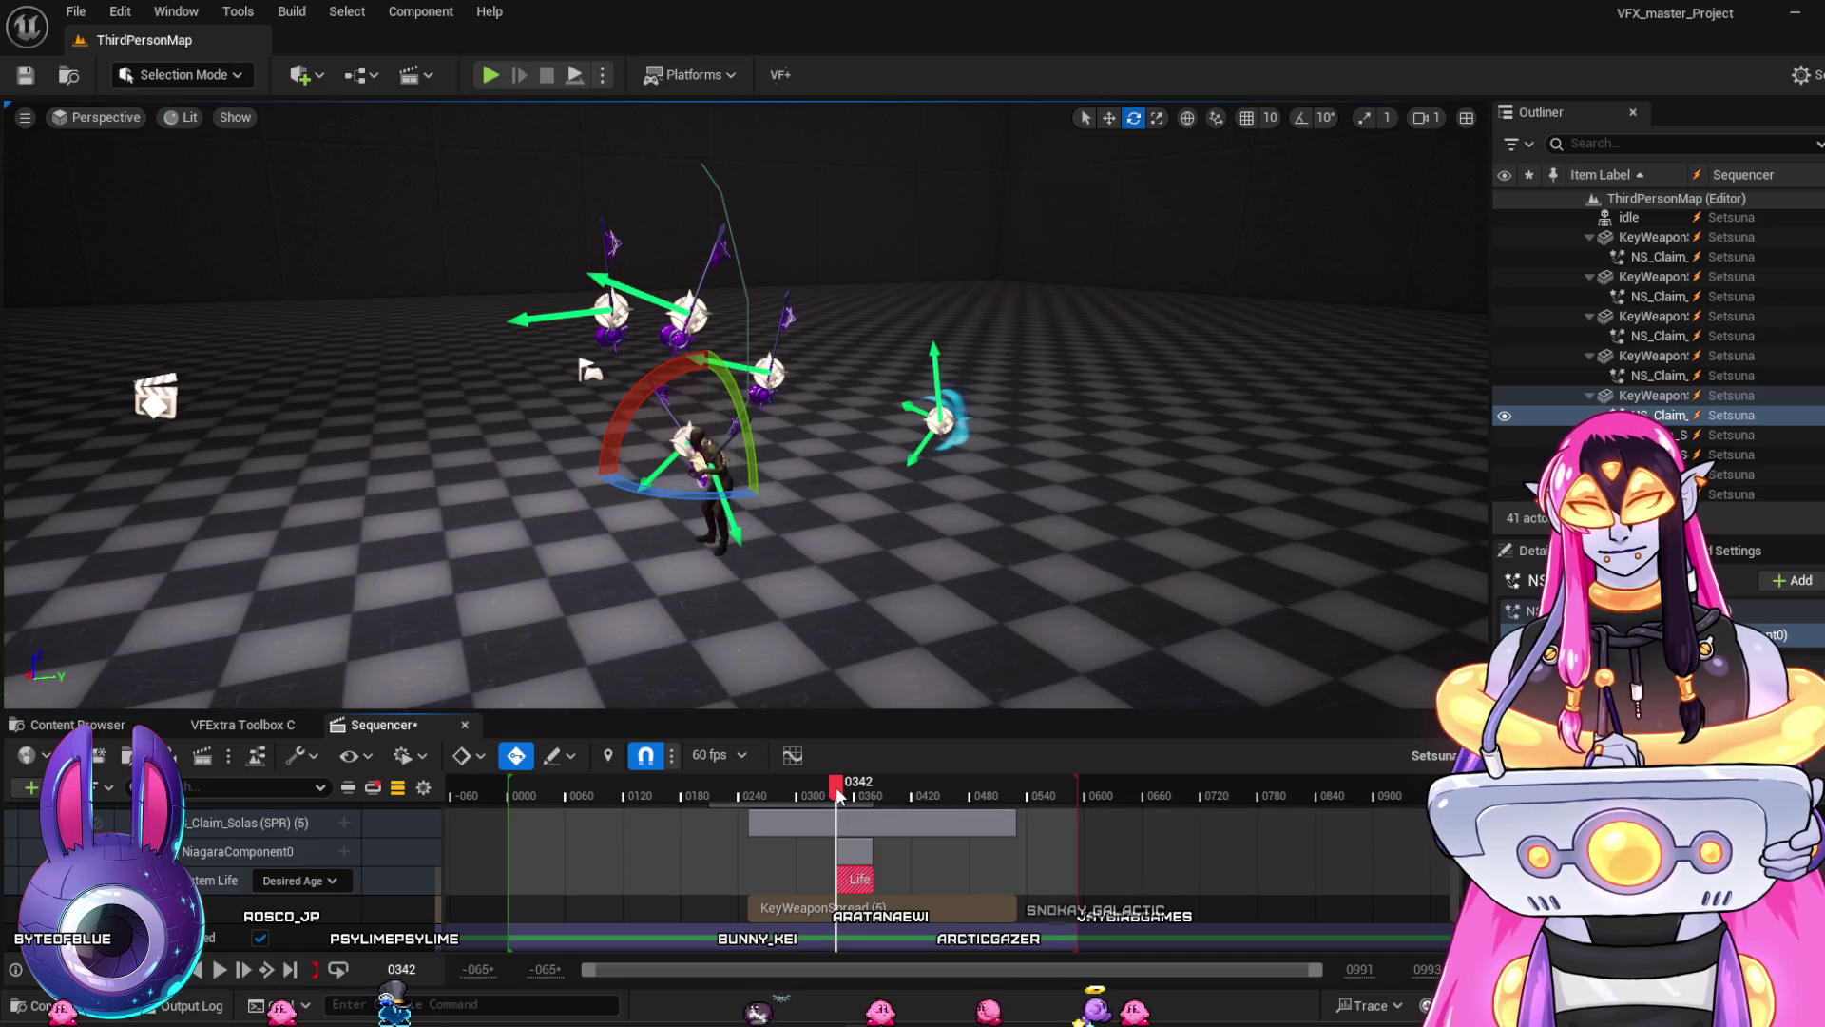
pyautogui.press('space')
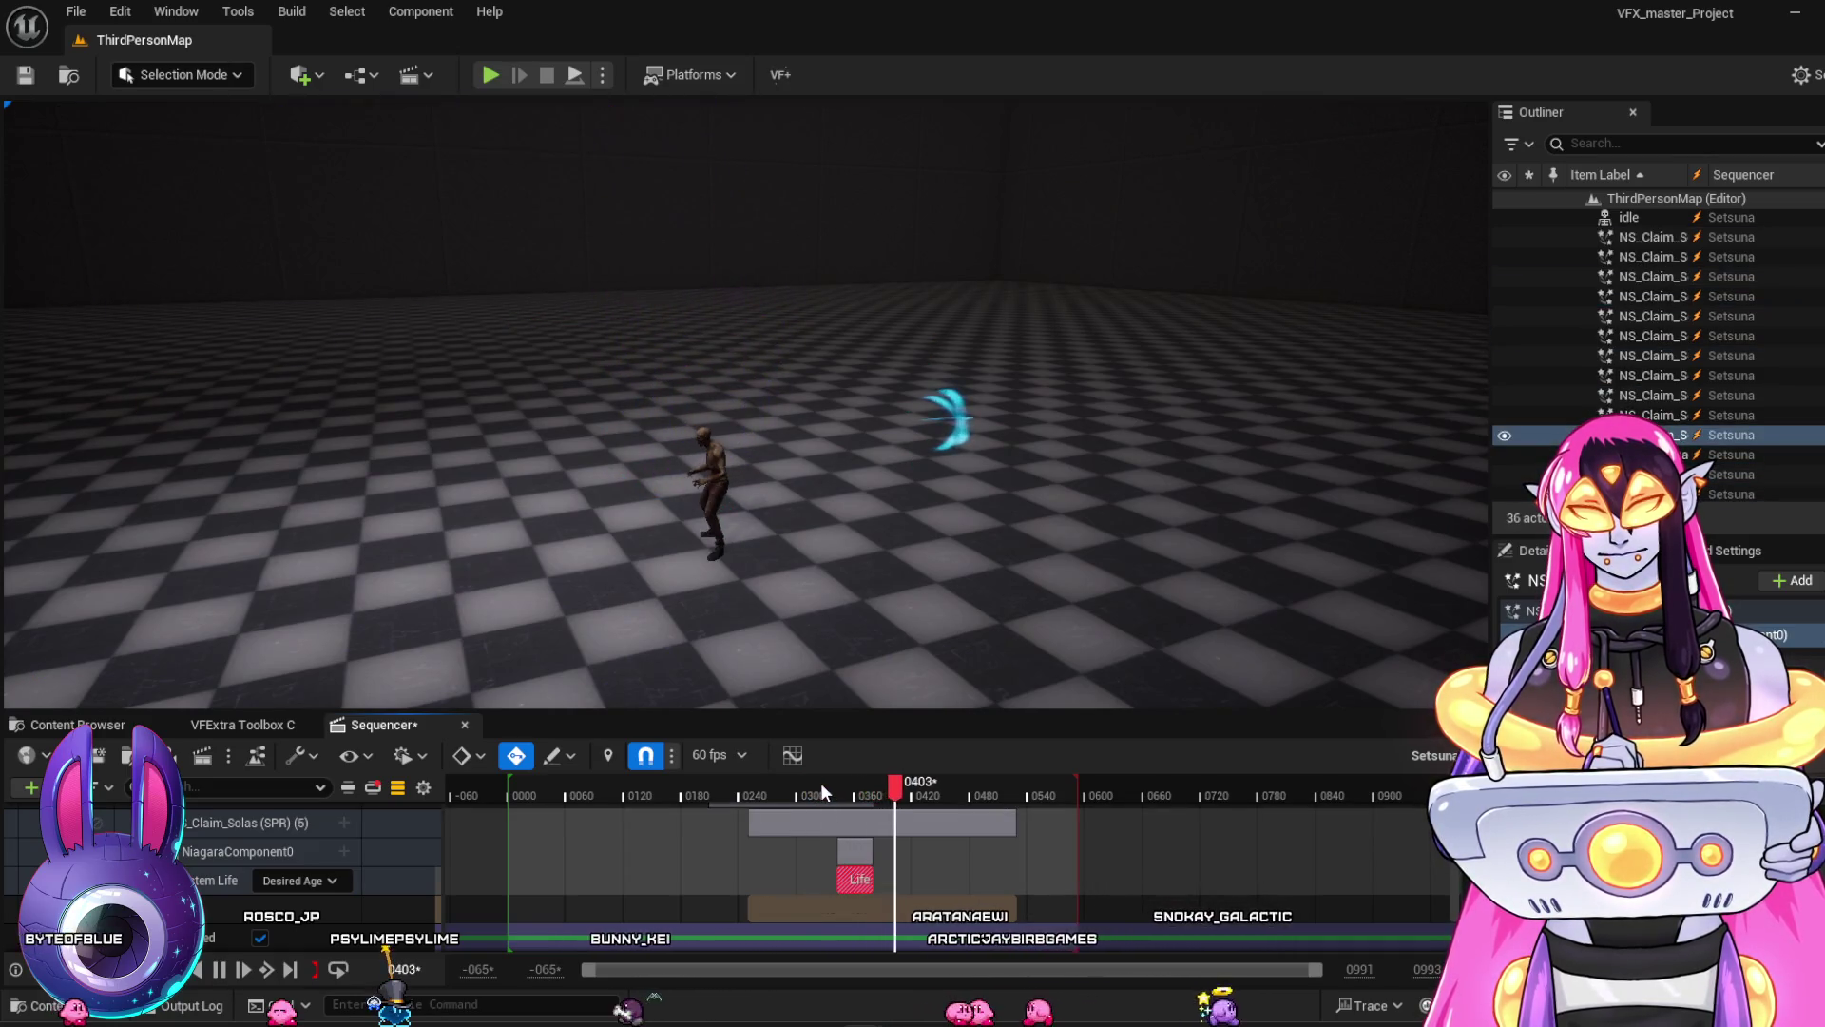
pyautogui.moveTo(819, 786); pyautogui.dragTo(795, 786)
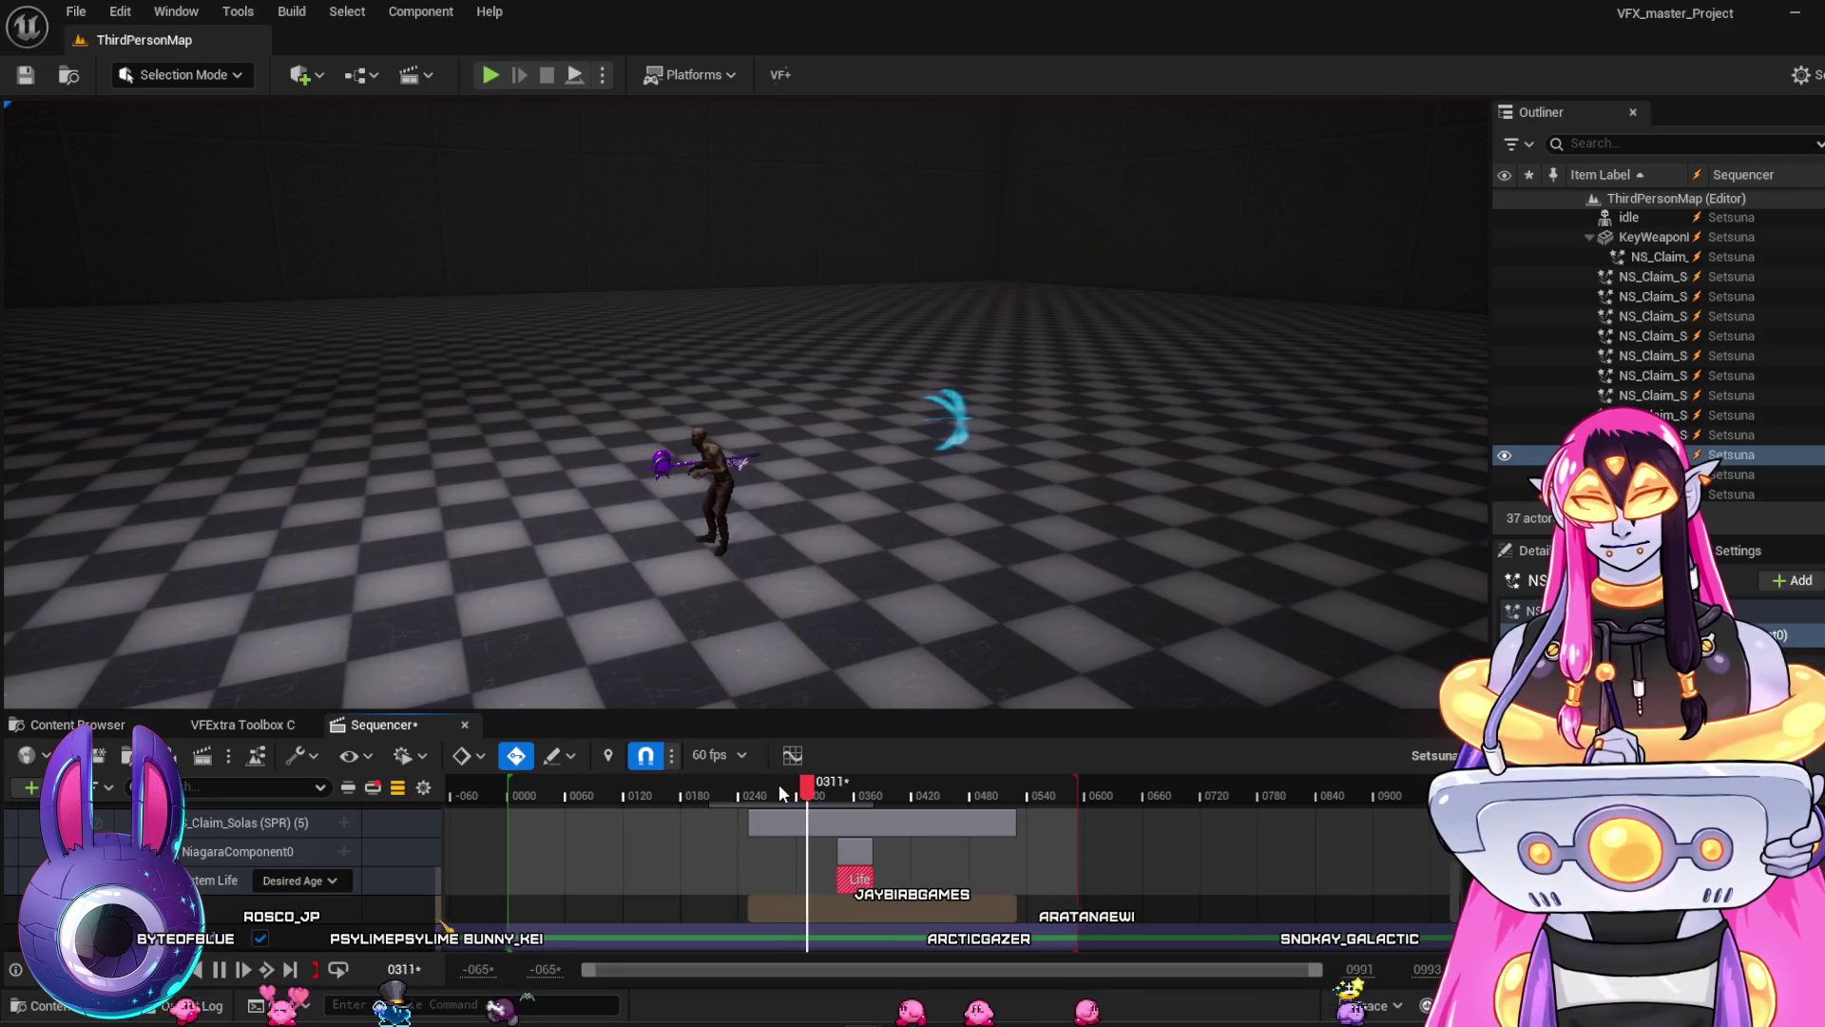
pyautogui.press('space')
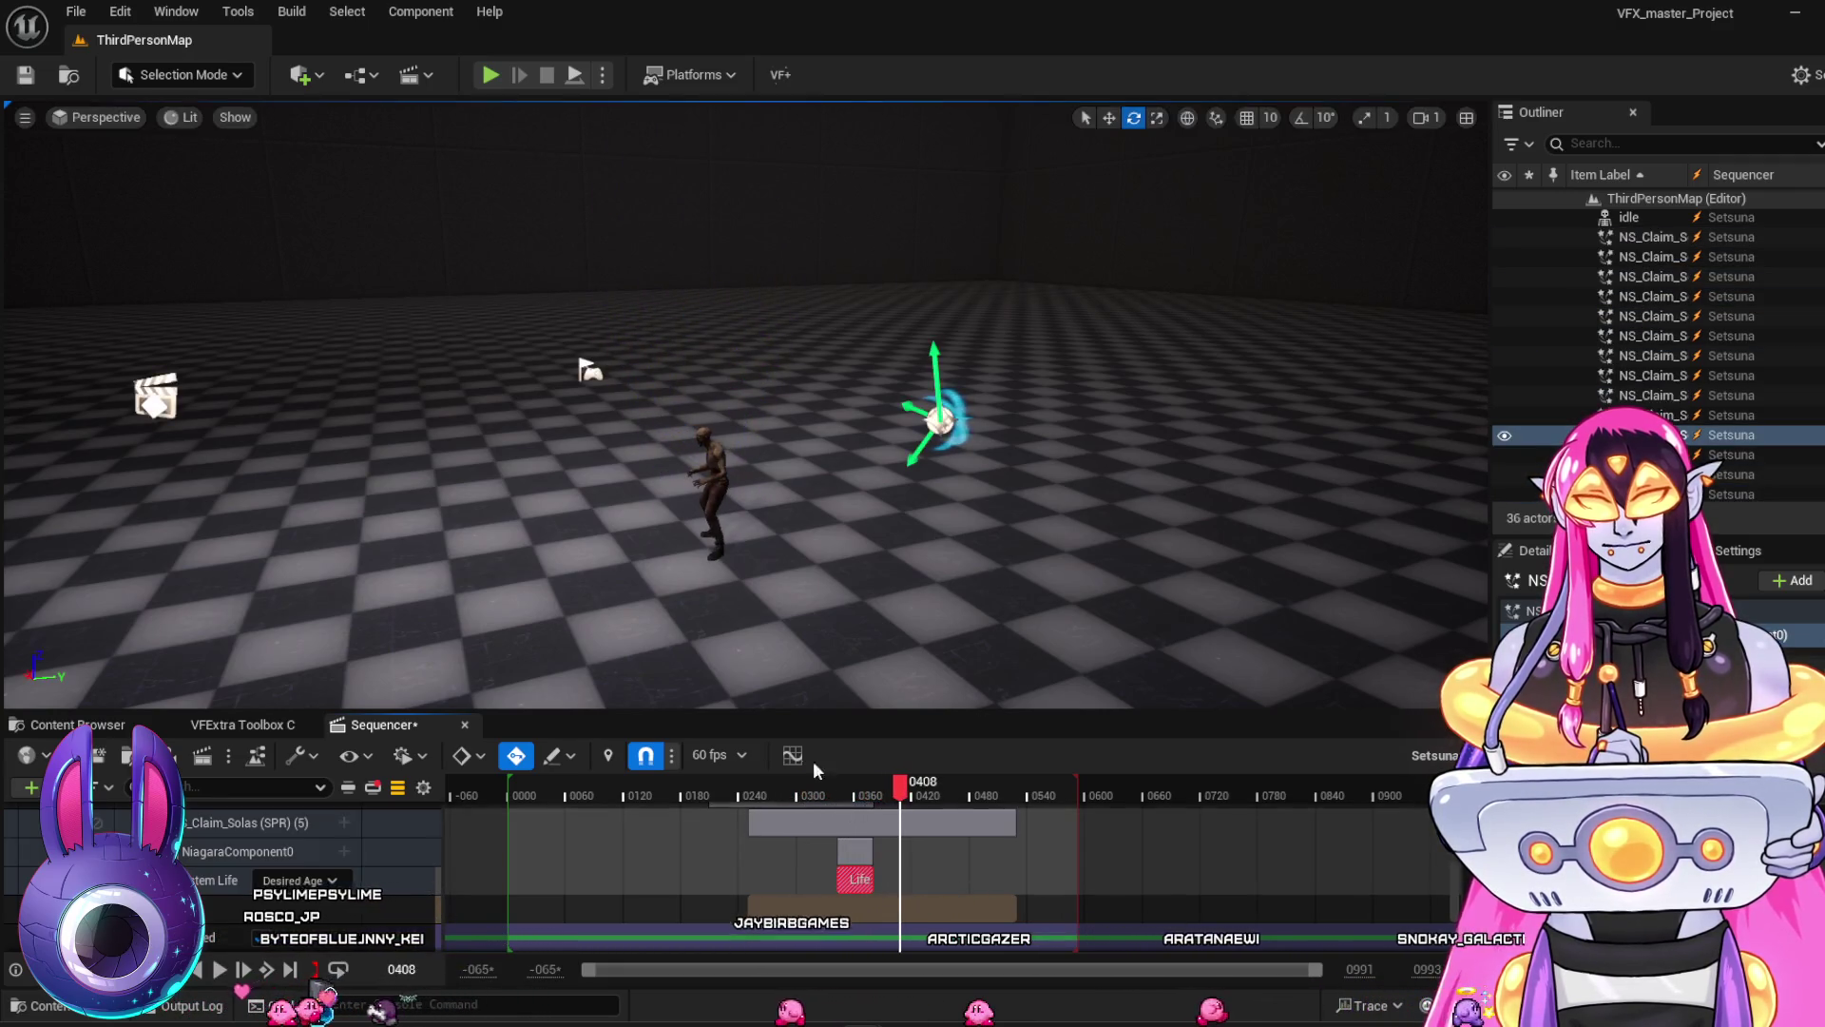
# - Collapse the solas character track, hiding the weapon and Claim_Solas tracks under it
pyautogui.scroll(-6, 729, 570)
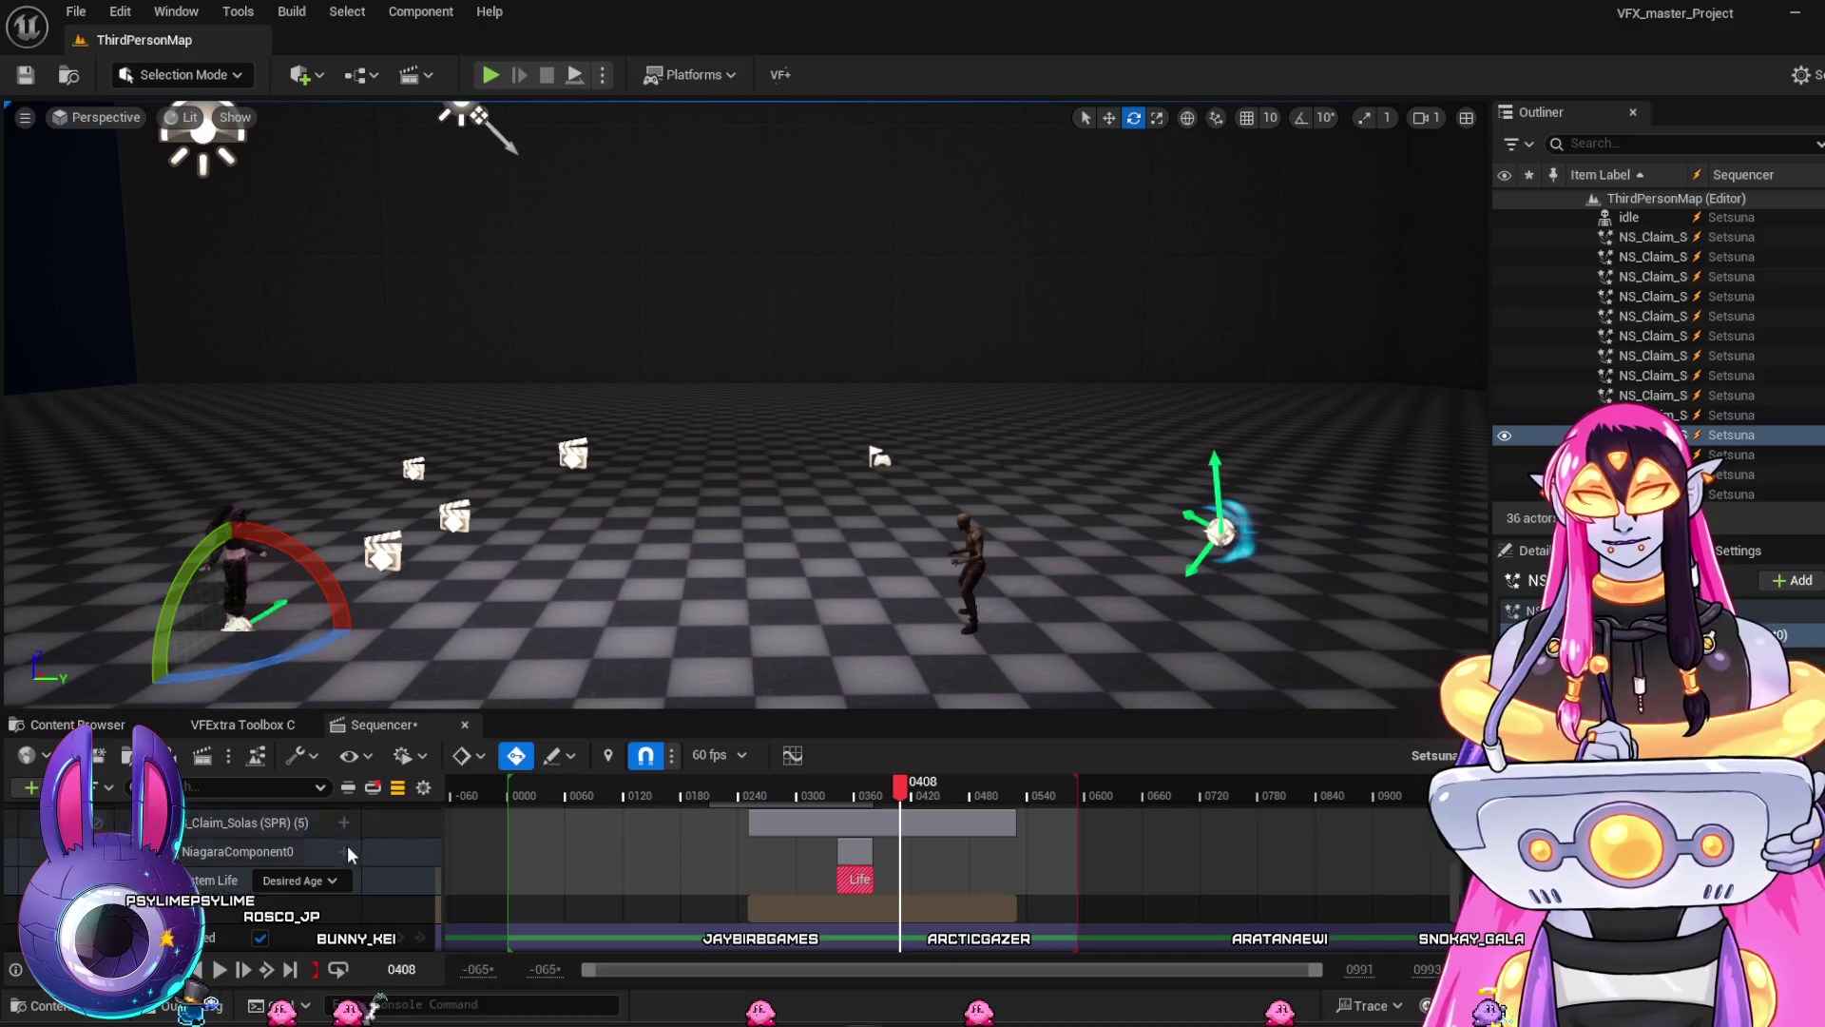
pyautogui.scroll(-3, 349, 853)
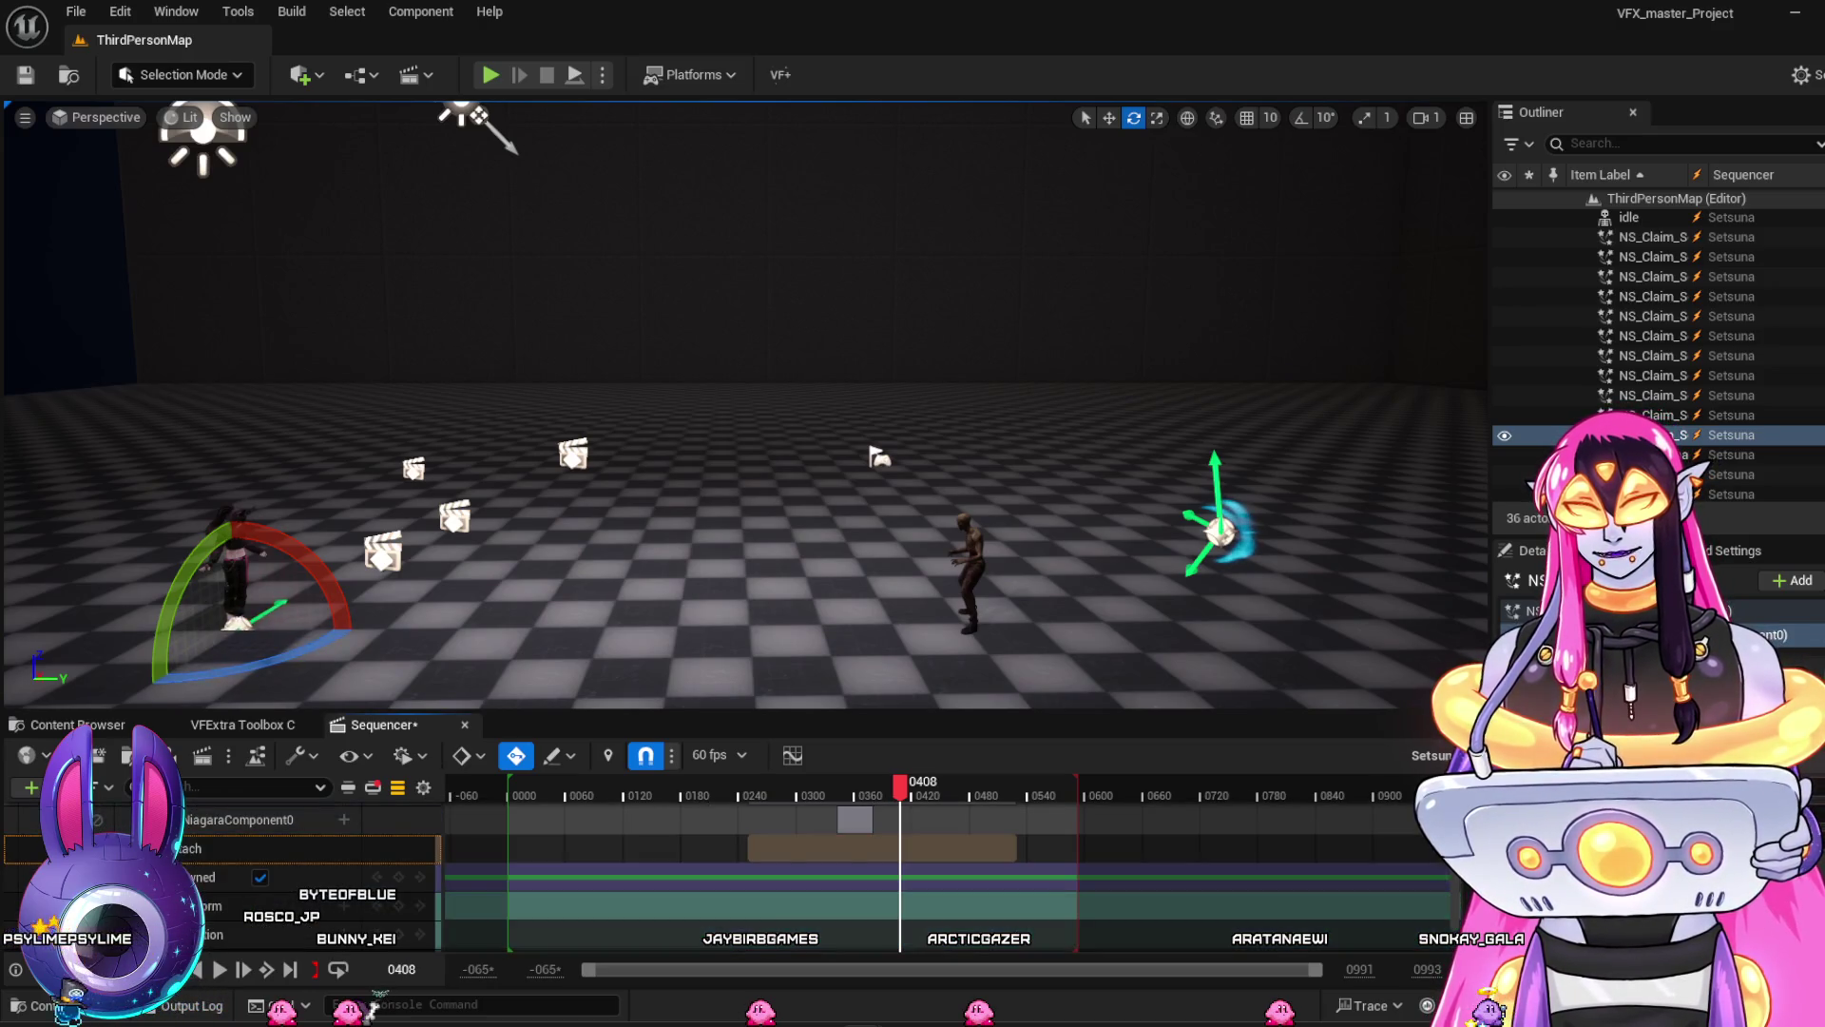
pyautogui.scroll(-5, 192, 830)
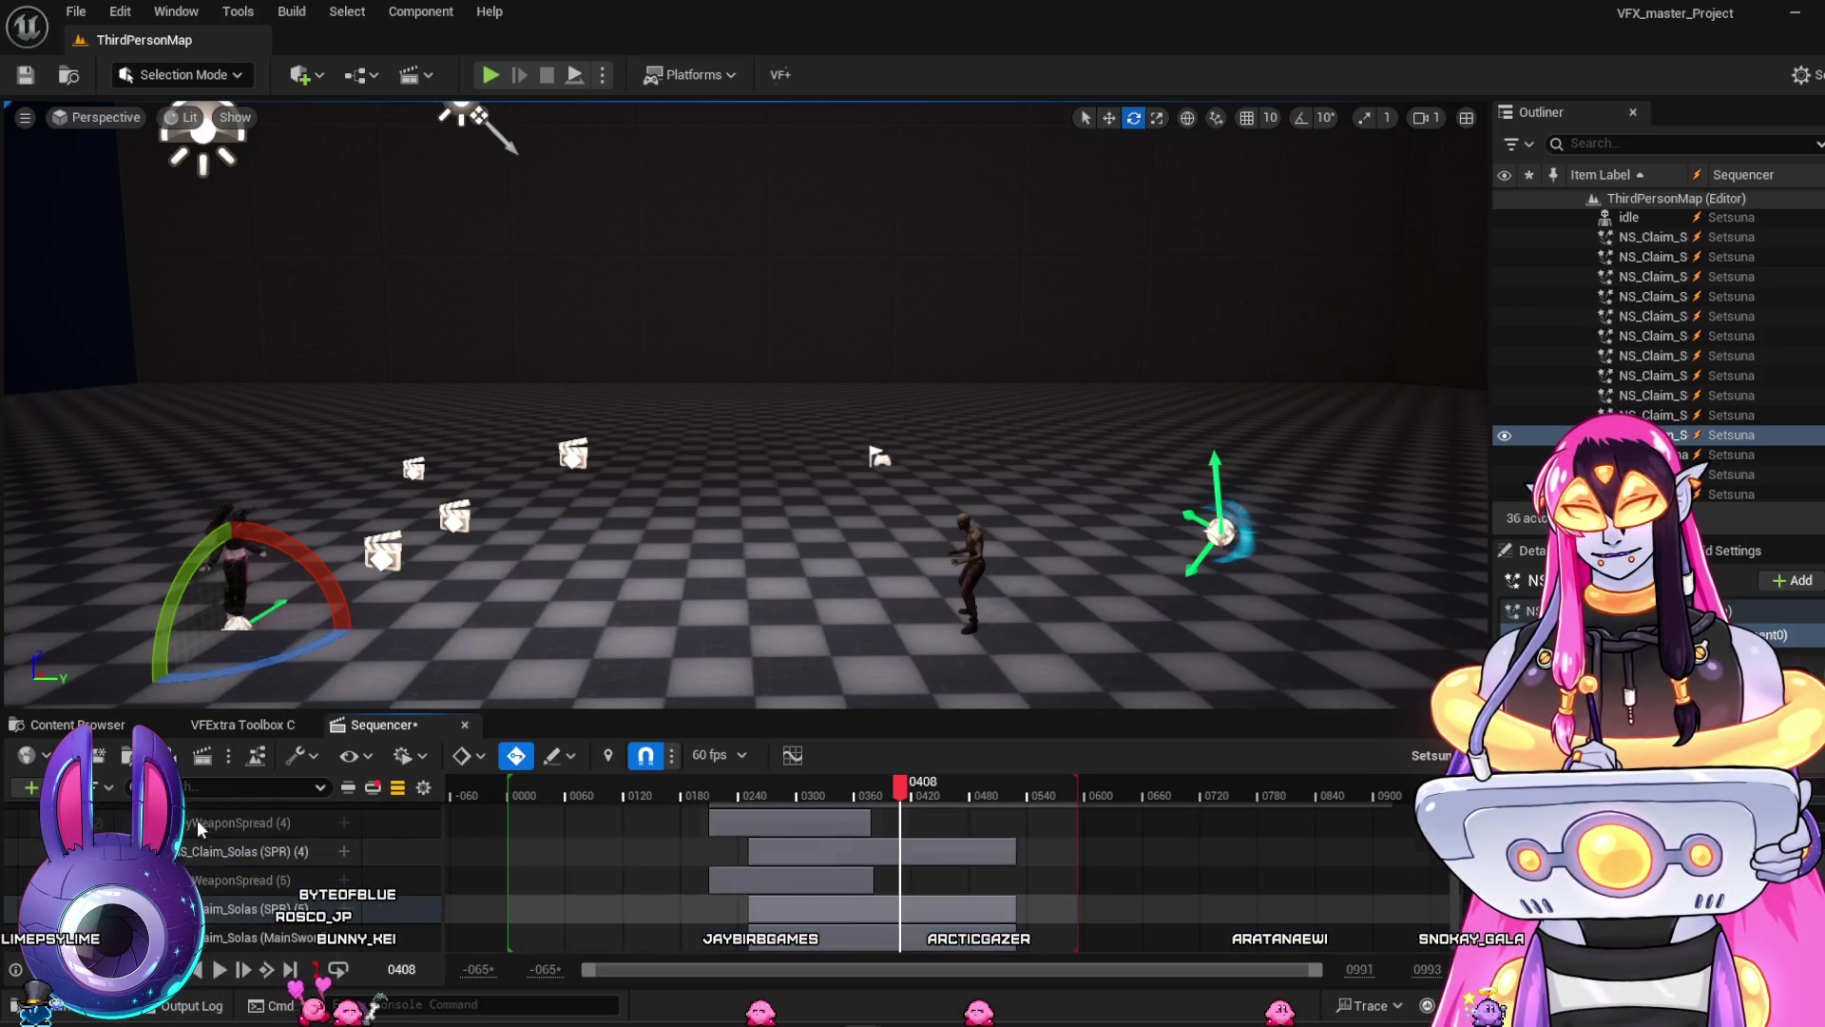
pyautogui.scroll(3, 193, 830)
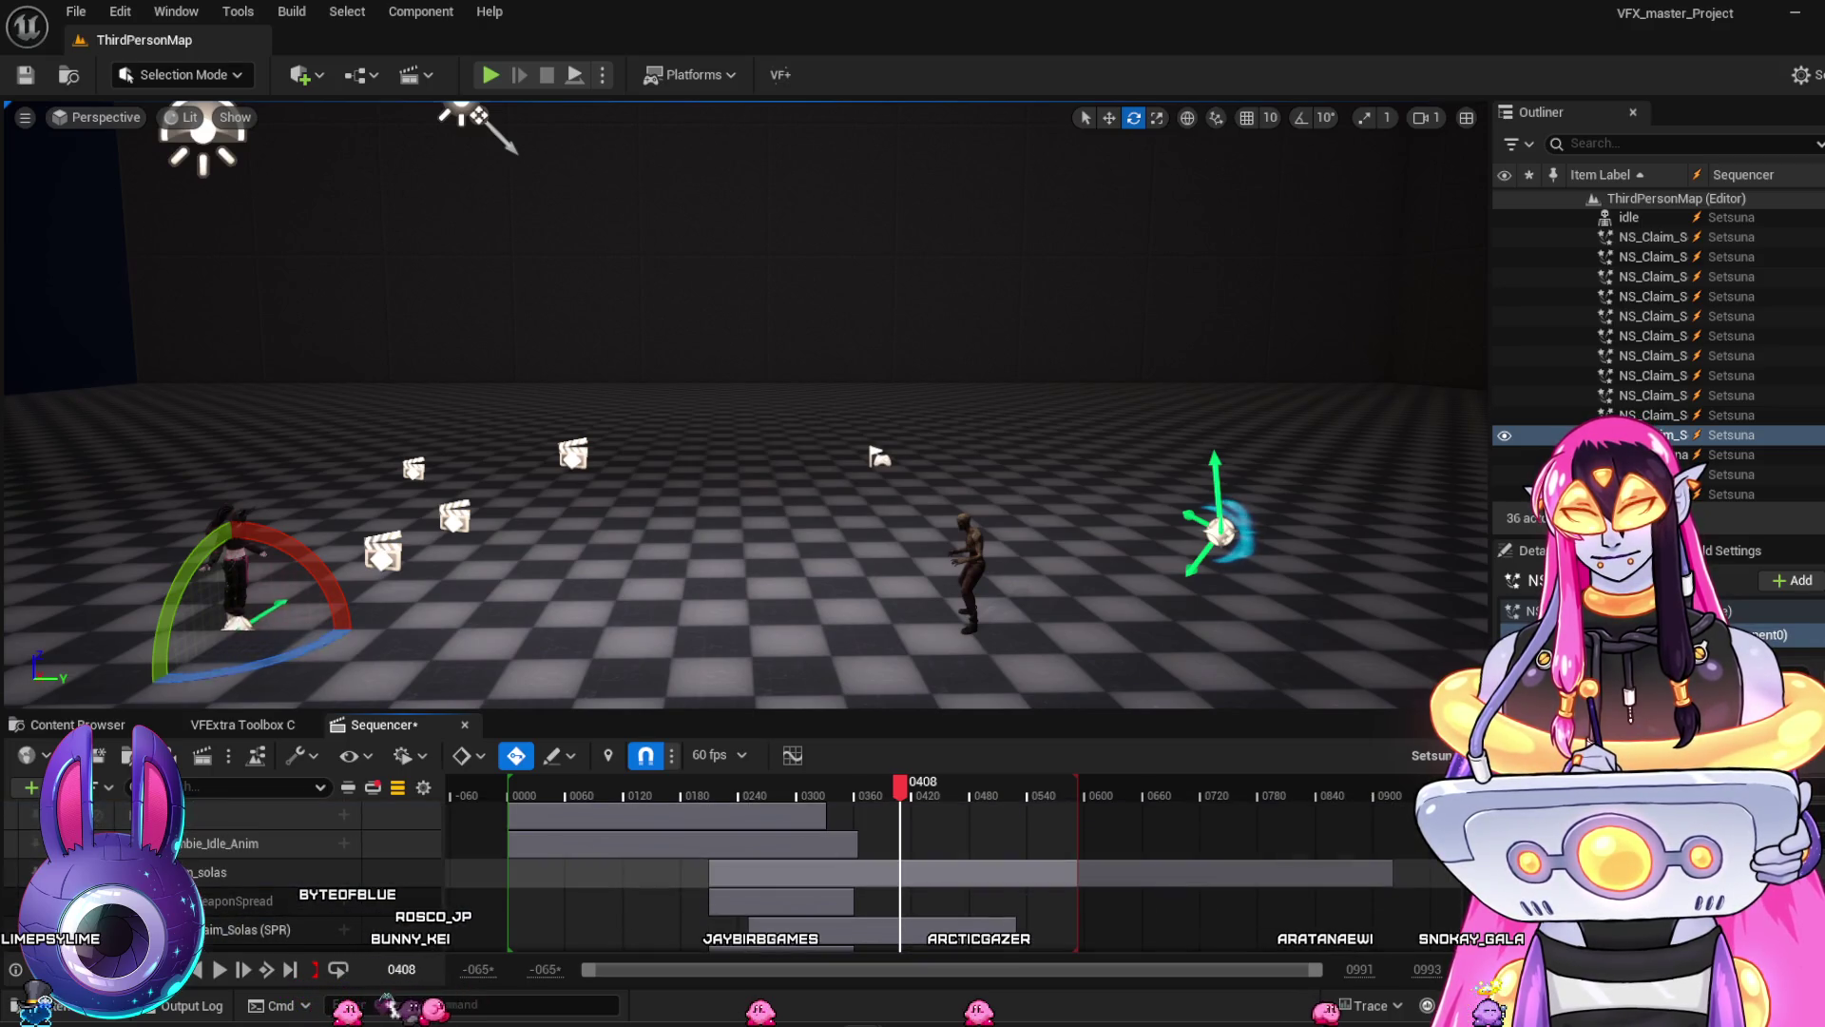
pyautogui.click(181, 872)
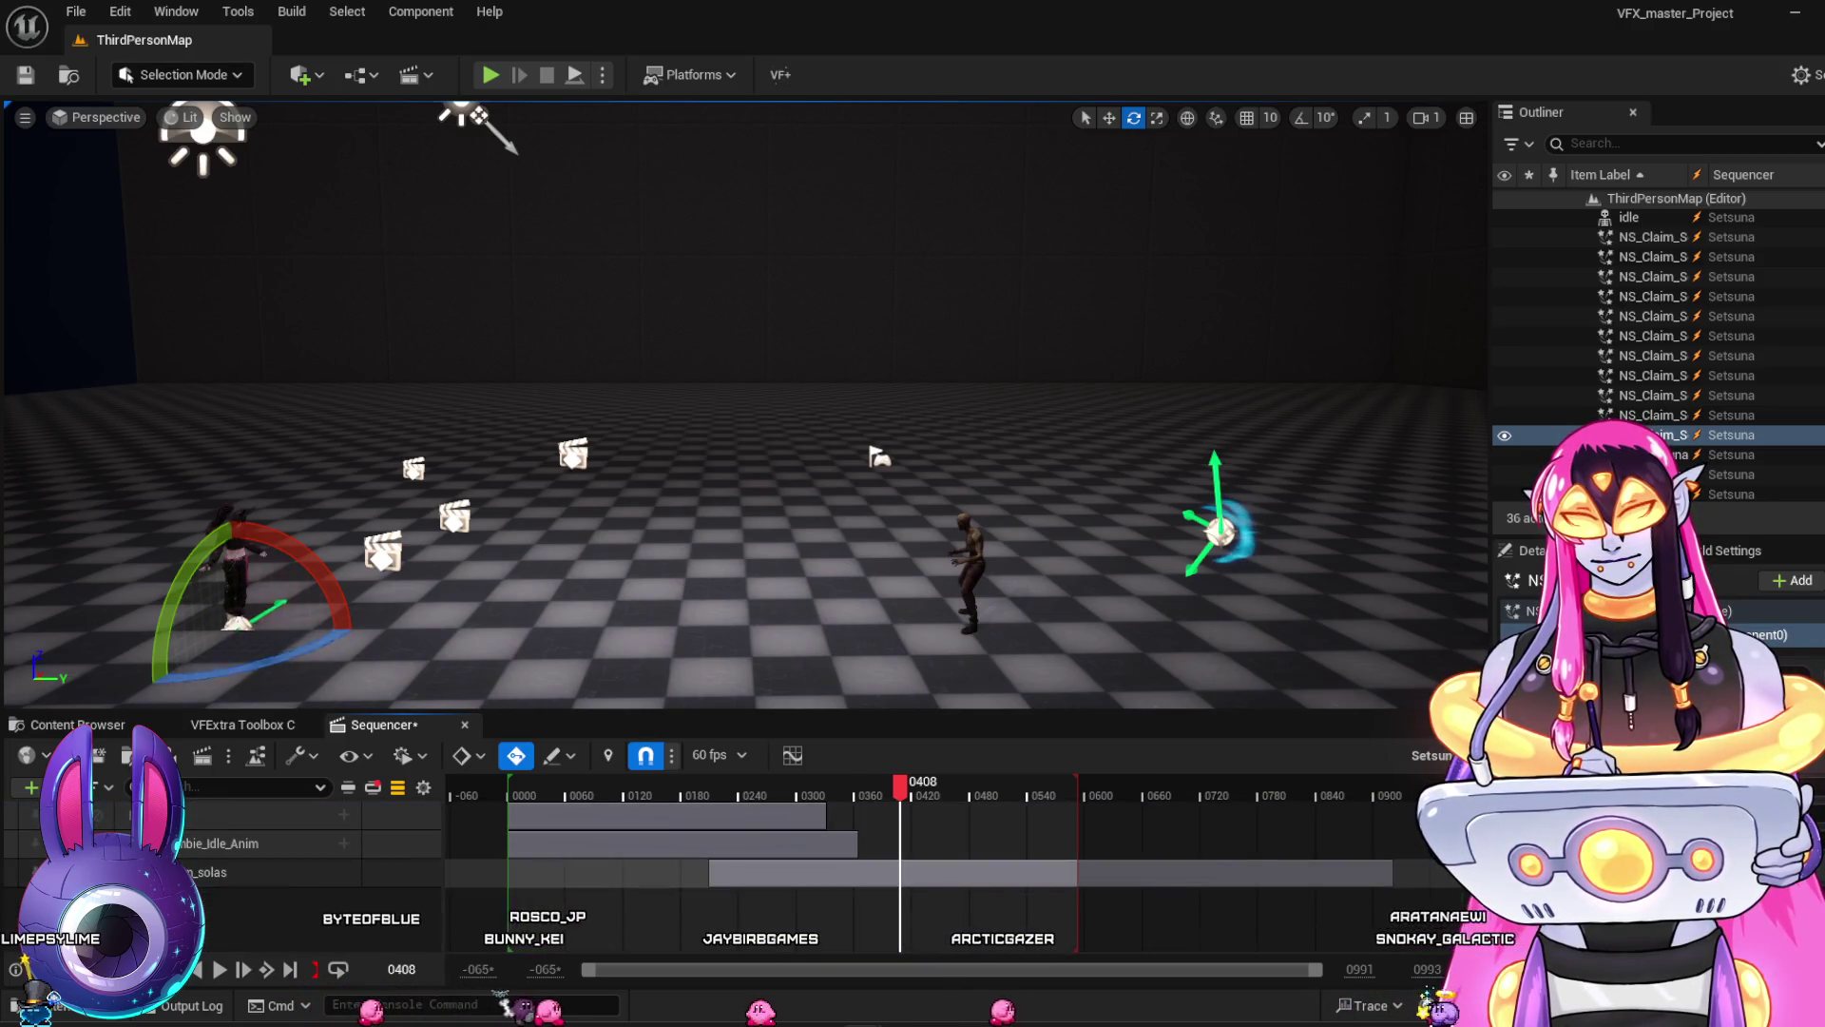
# - Expand the zombie track and select its Reaction_Anim clip on the animation track
pyautogui.click(181, 872)
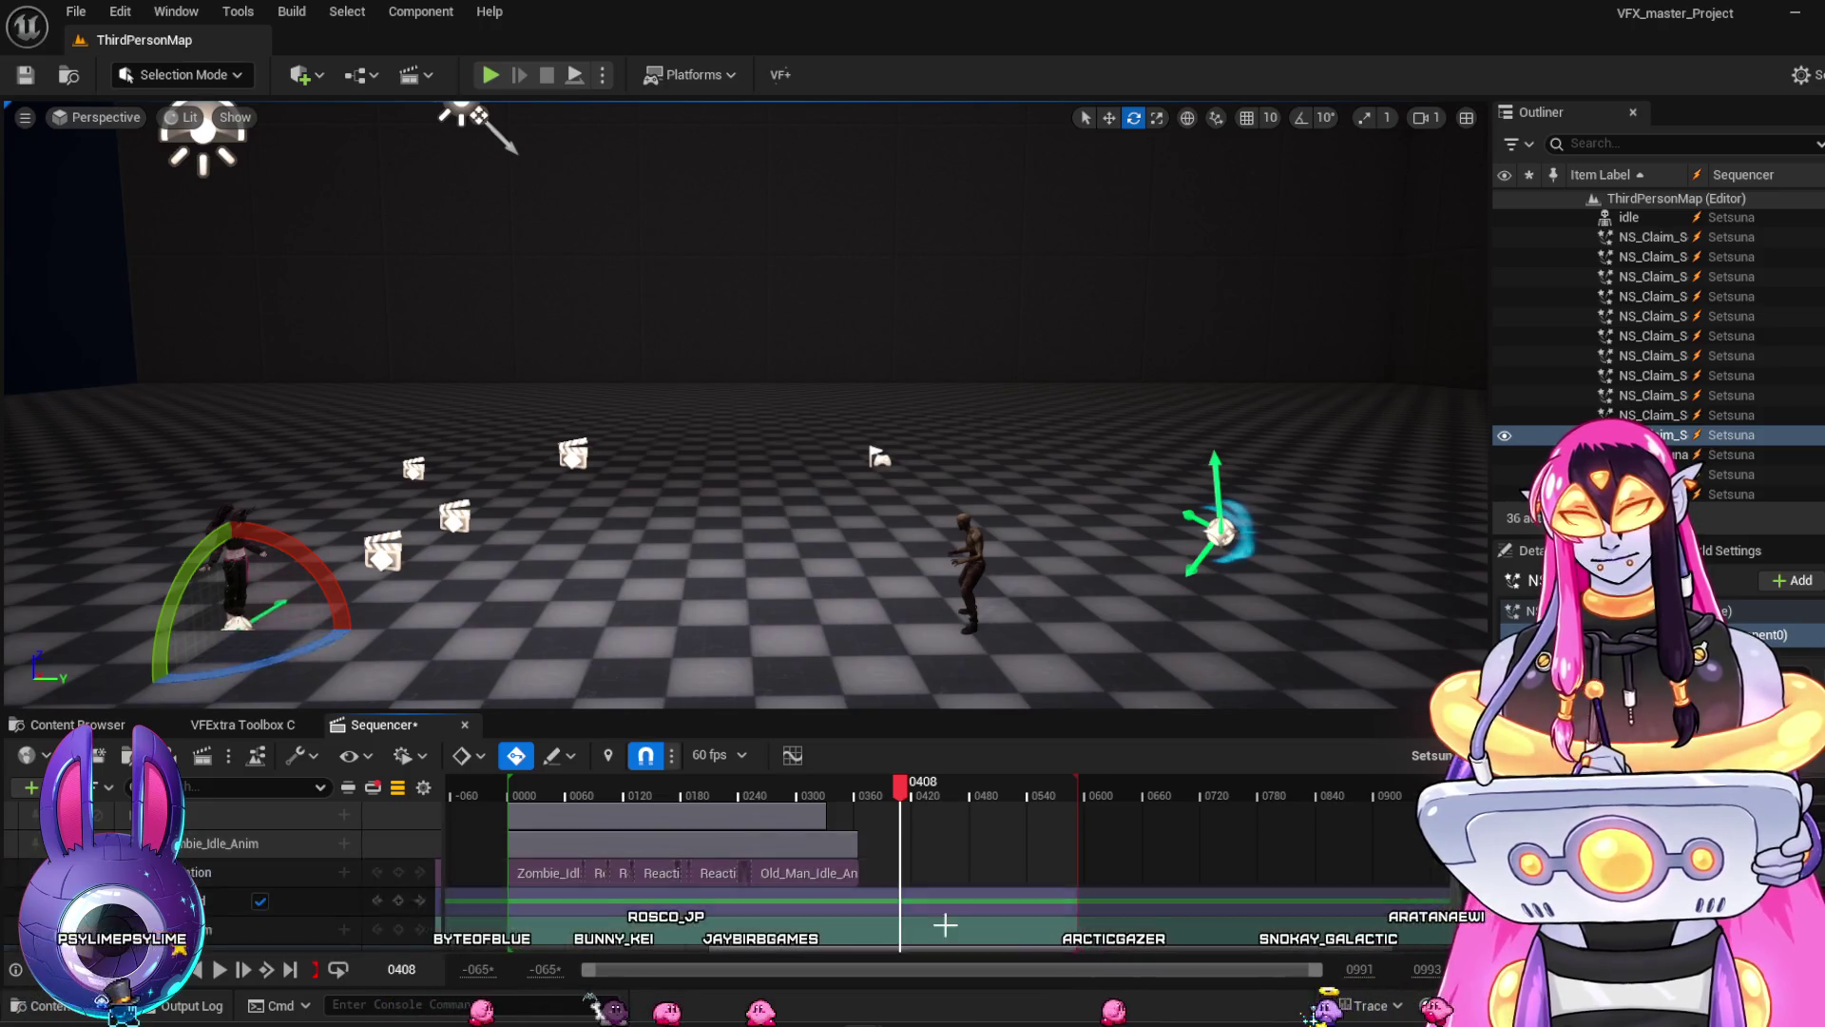
pyautogui.click(659, 871)
pyautogui.click(660, 871)
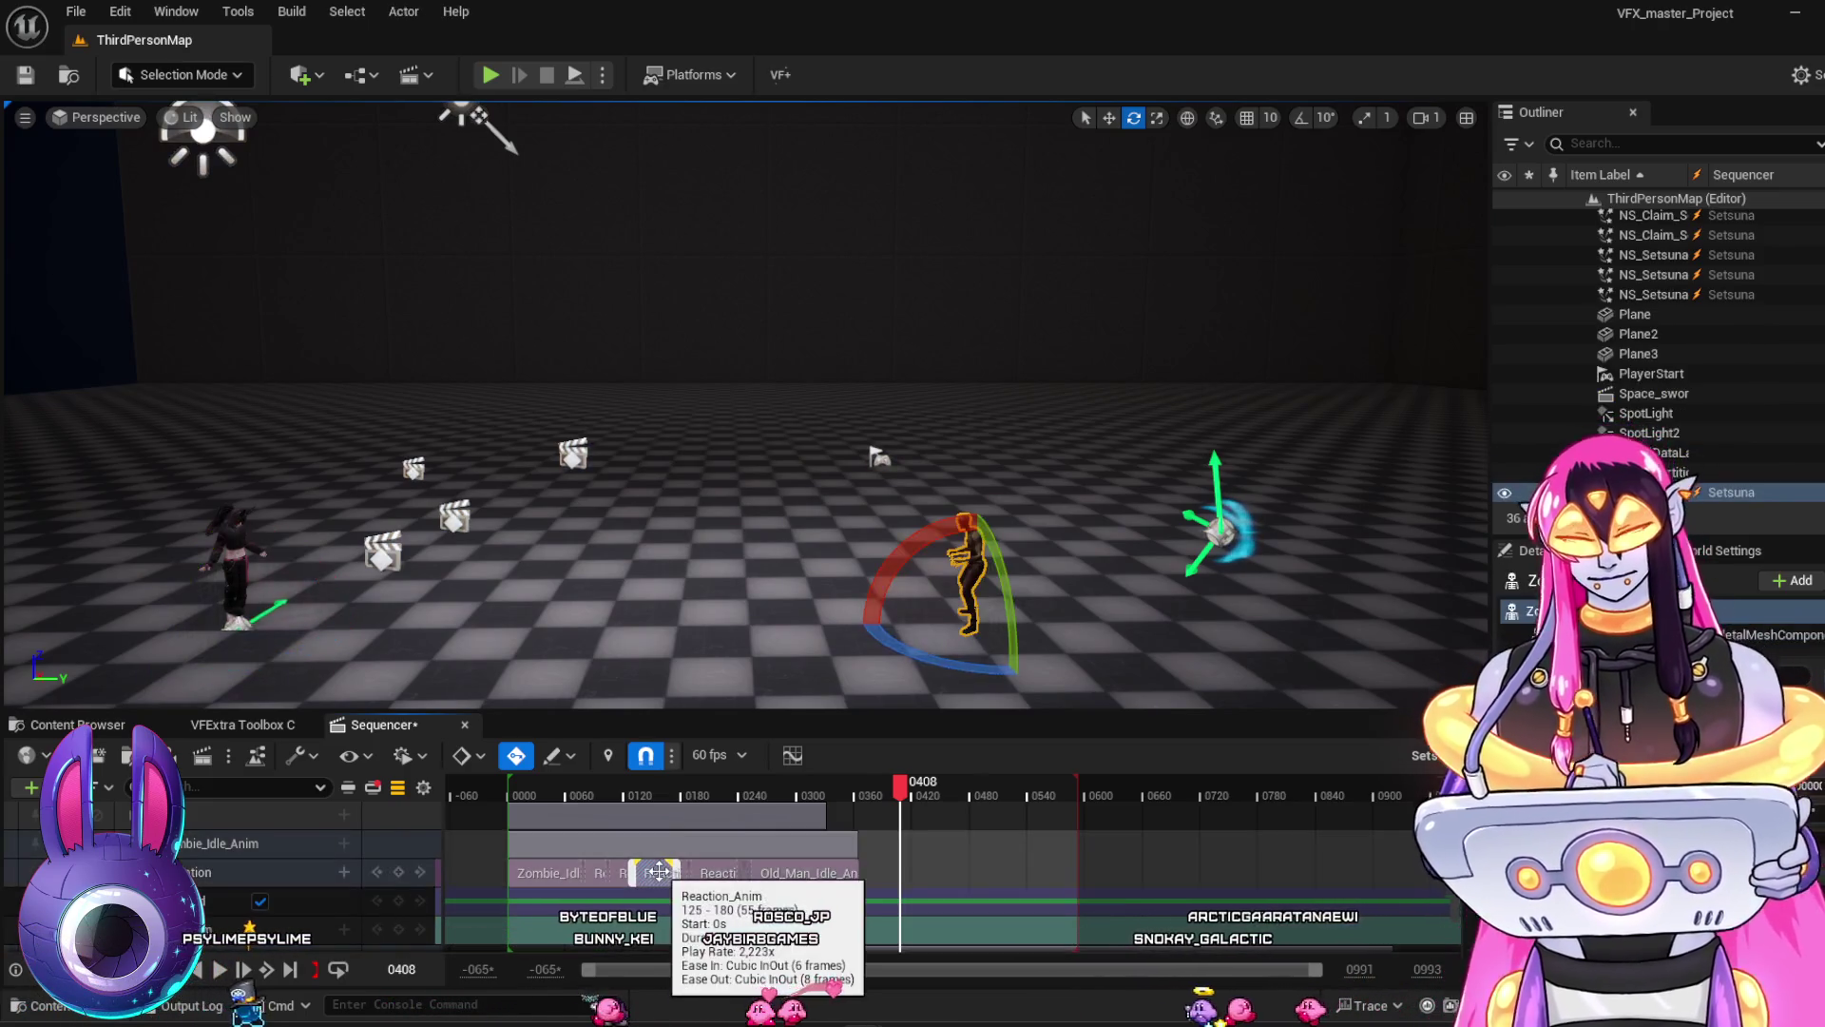
pyautogui.click(892, 873)
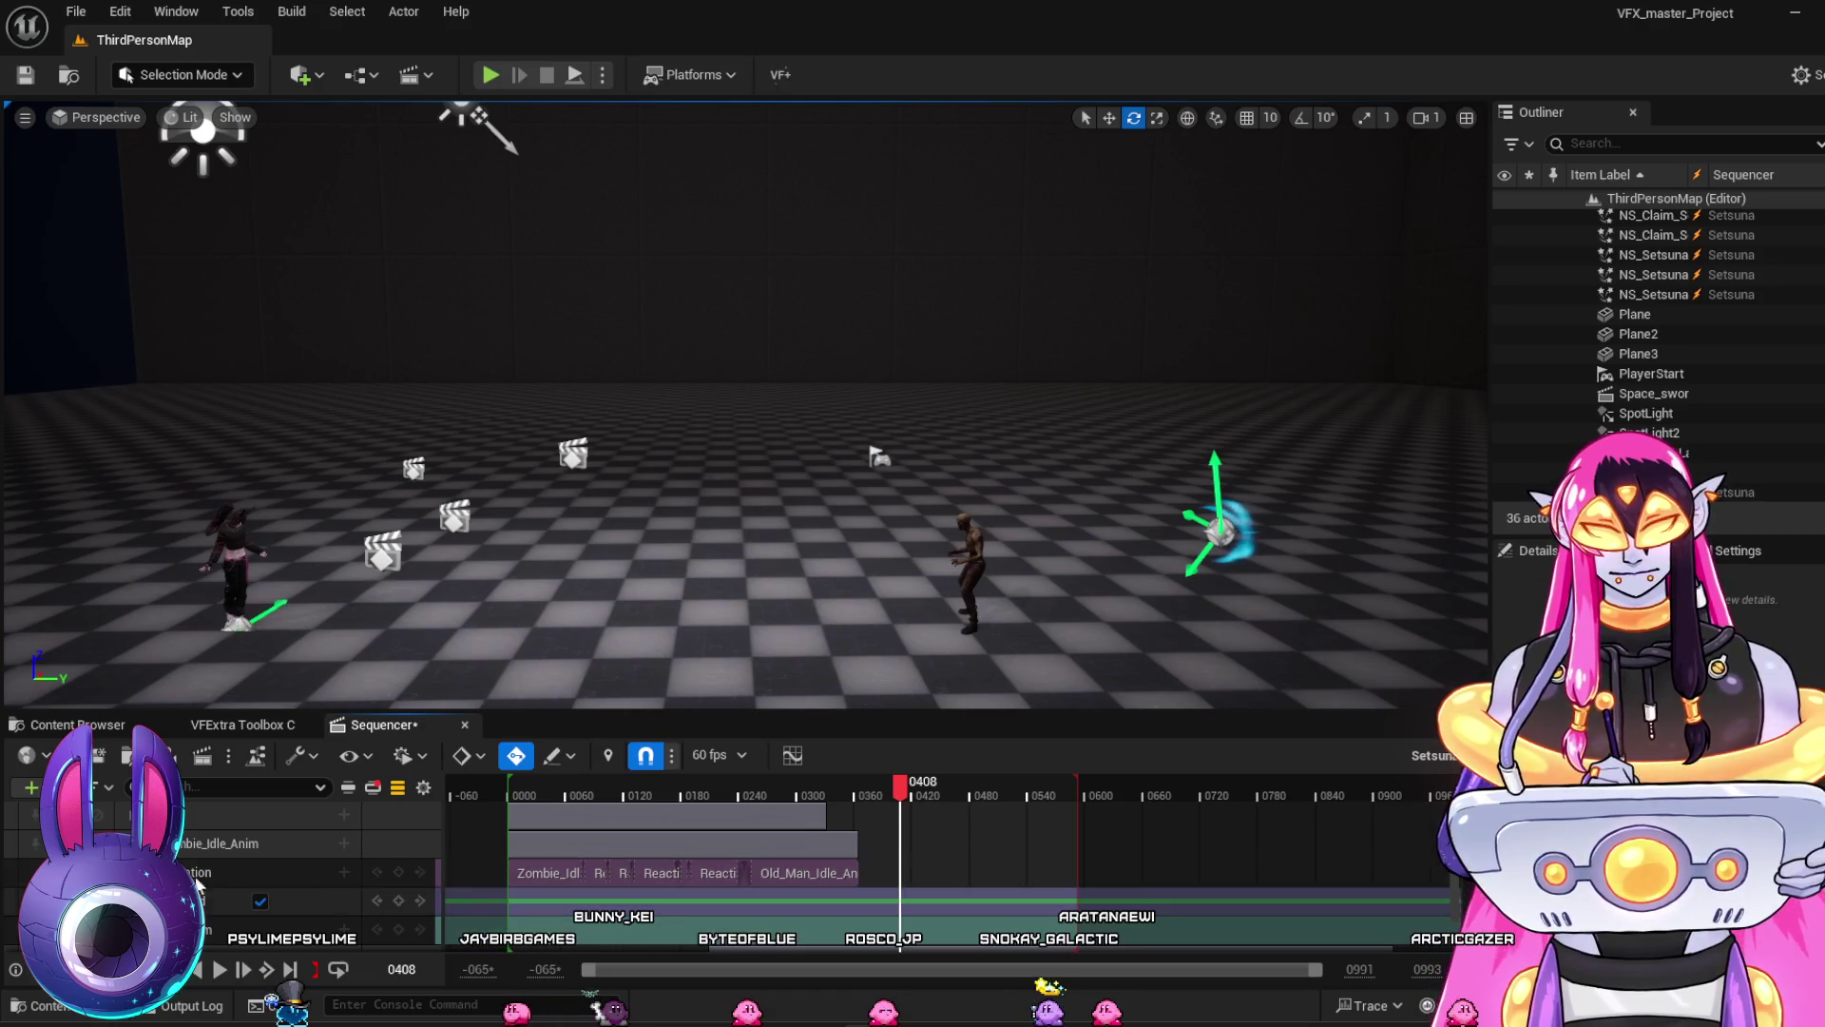
pyautogui.click(689, 880)
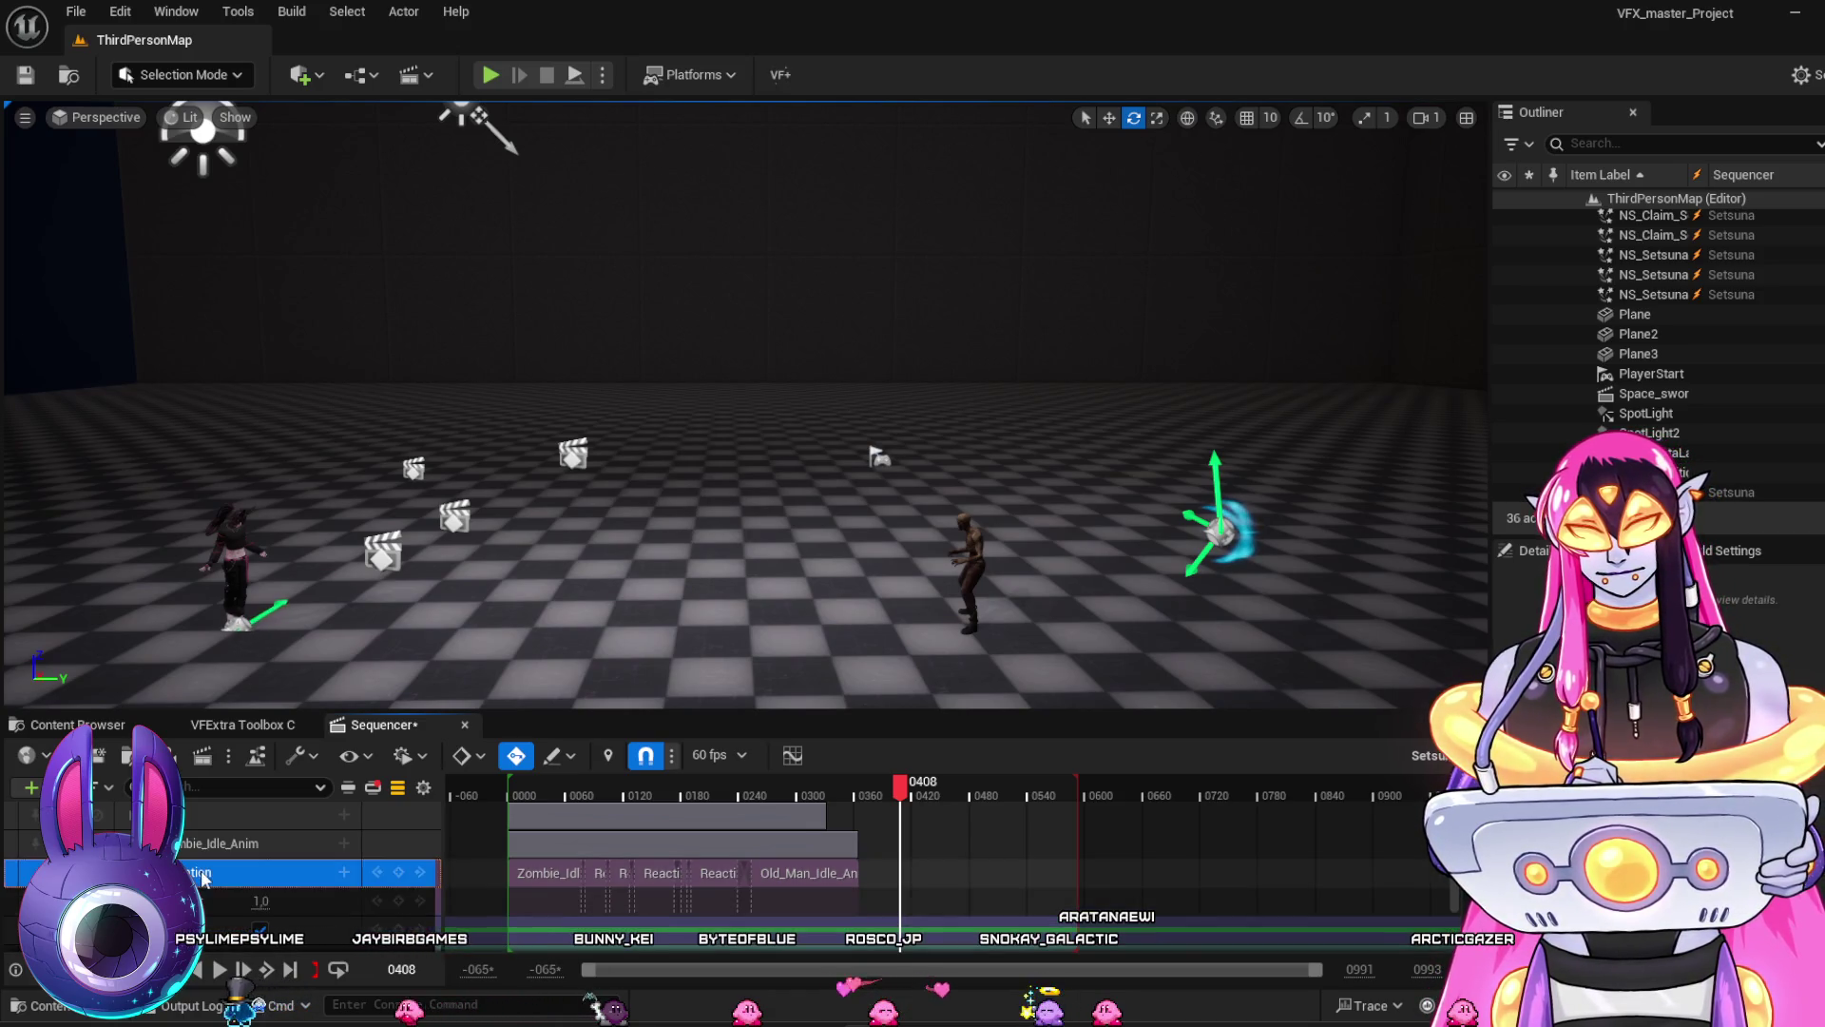
pyautogui.click(720, 878)
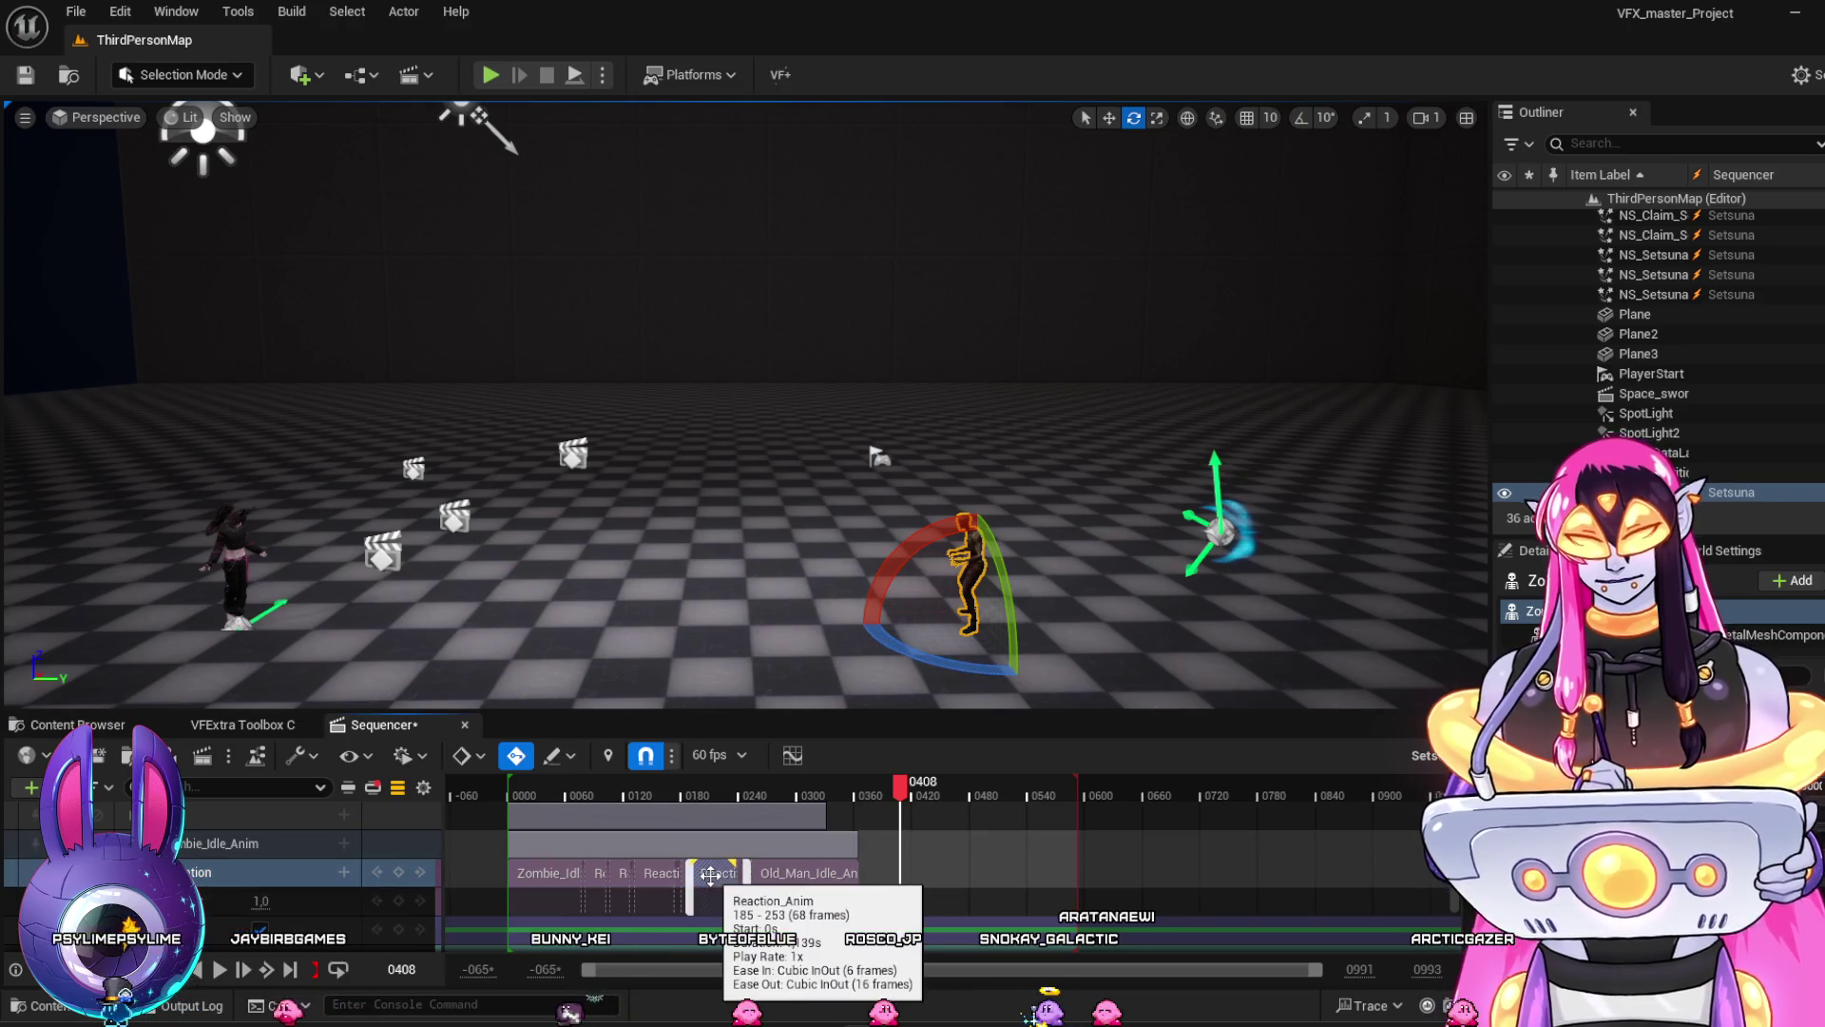
pyautogui.click(877, 875)
pyautogui.moveTo(876, 875)
pyautogui.mouseDown()
pyautogui.moveTo(920, 873)
pyautogui.moveTo(897, 873)
pyautogui.mouseUp()
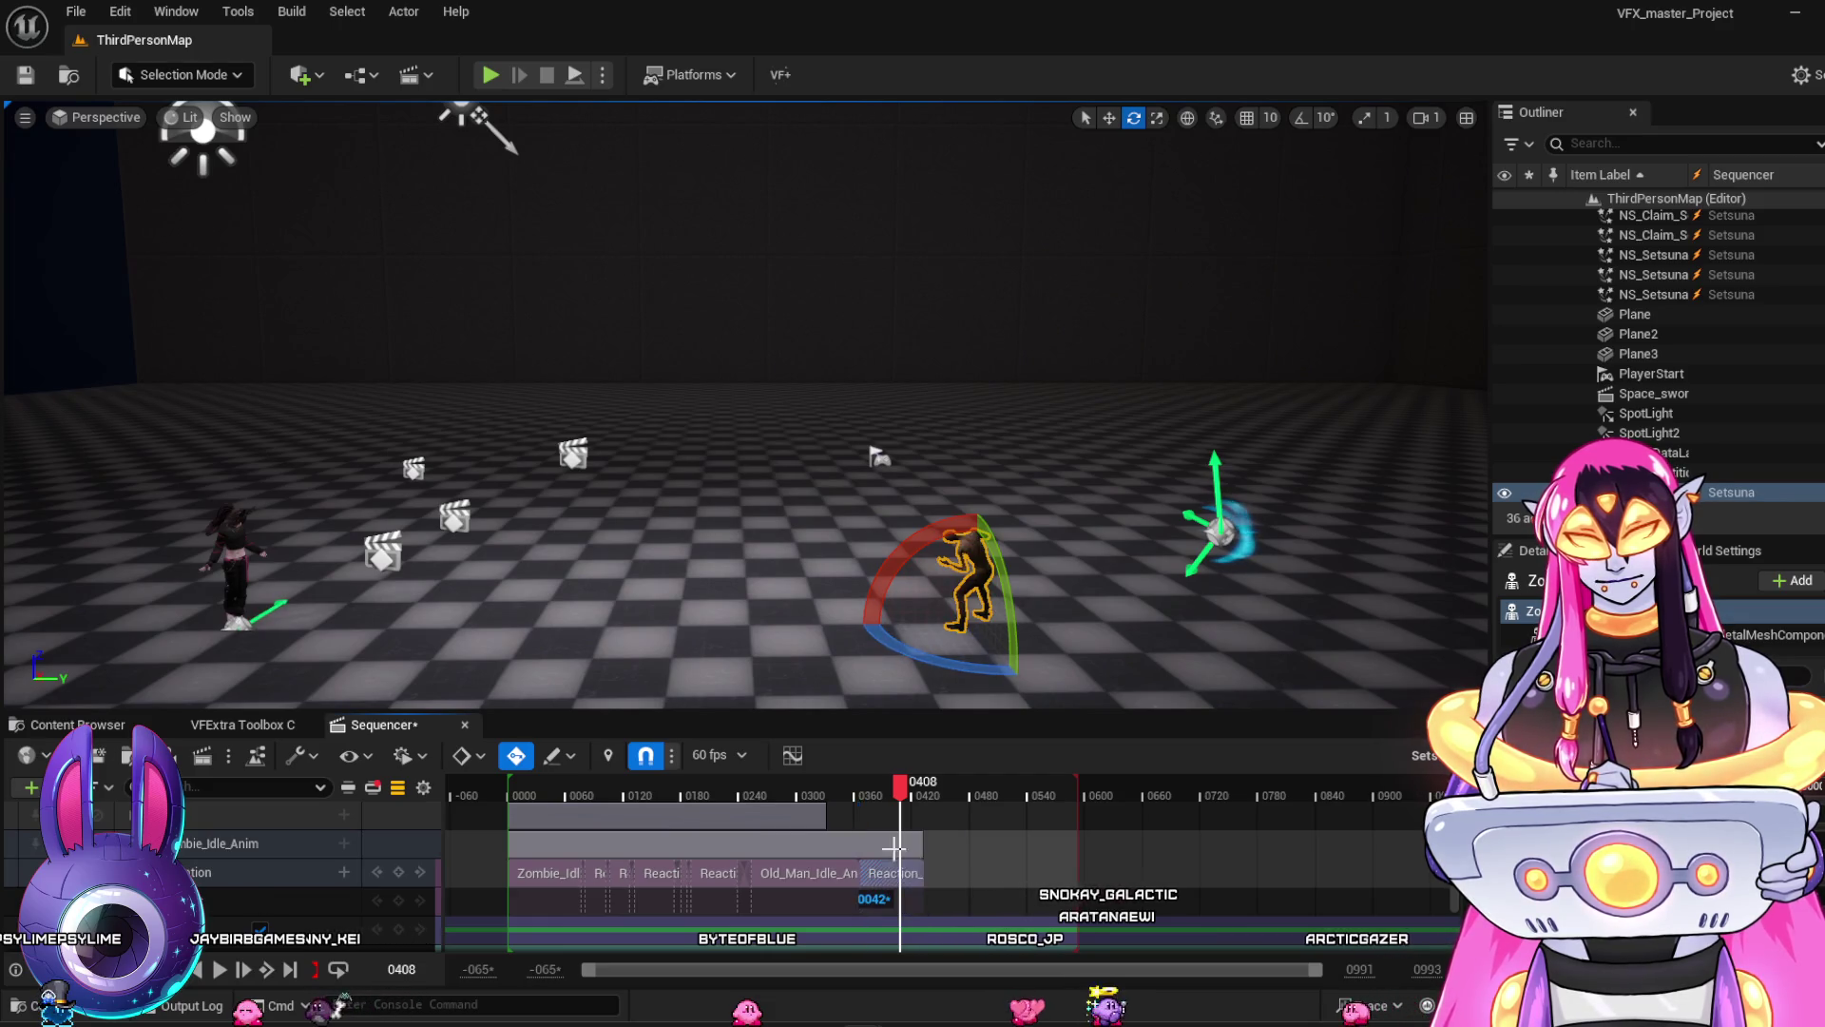
# - Slide the Reaction section to start at frame 0319 and scrub to check the timing
pyautogui.click(819, 798)
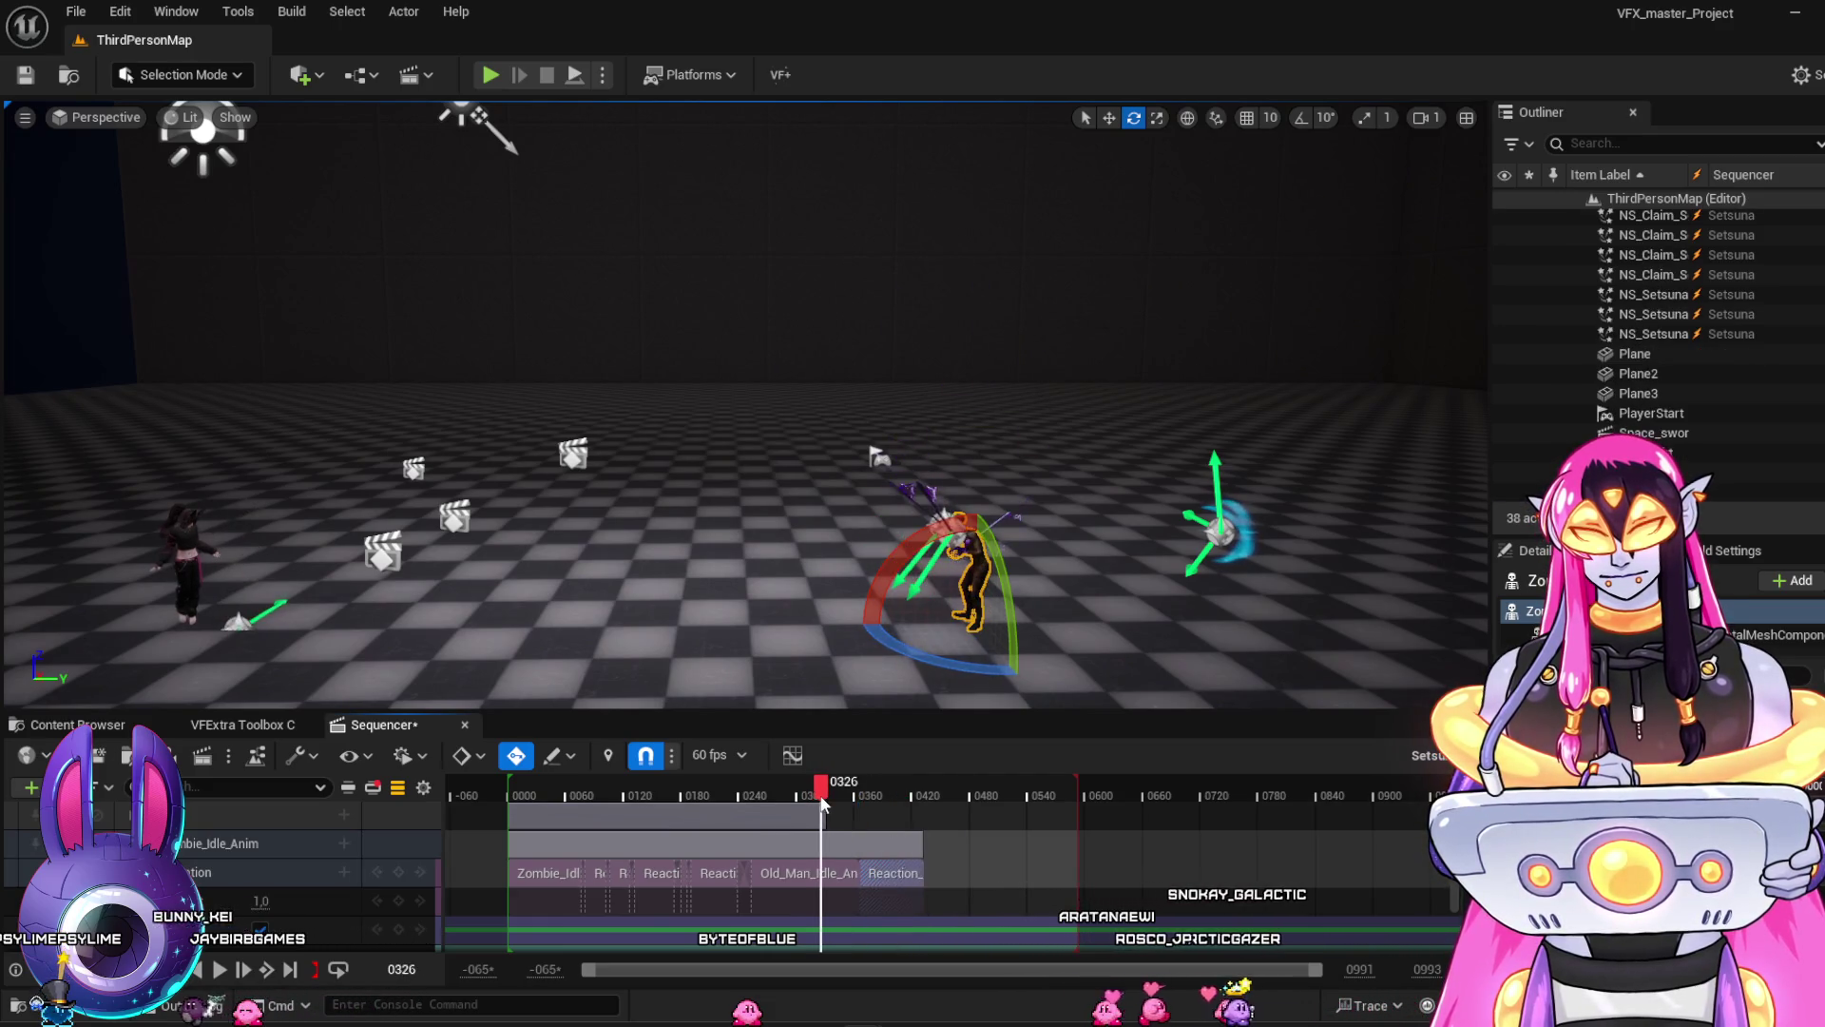
pyautogui.moveTo(822, 803); pyautogui.dragTo(815, 803)
pyautogui.click(851, 872)
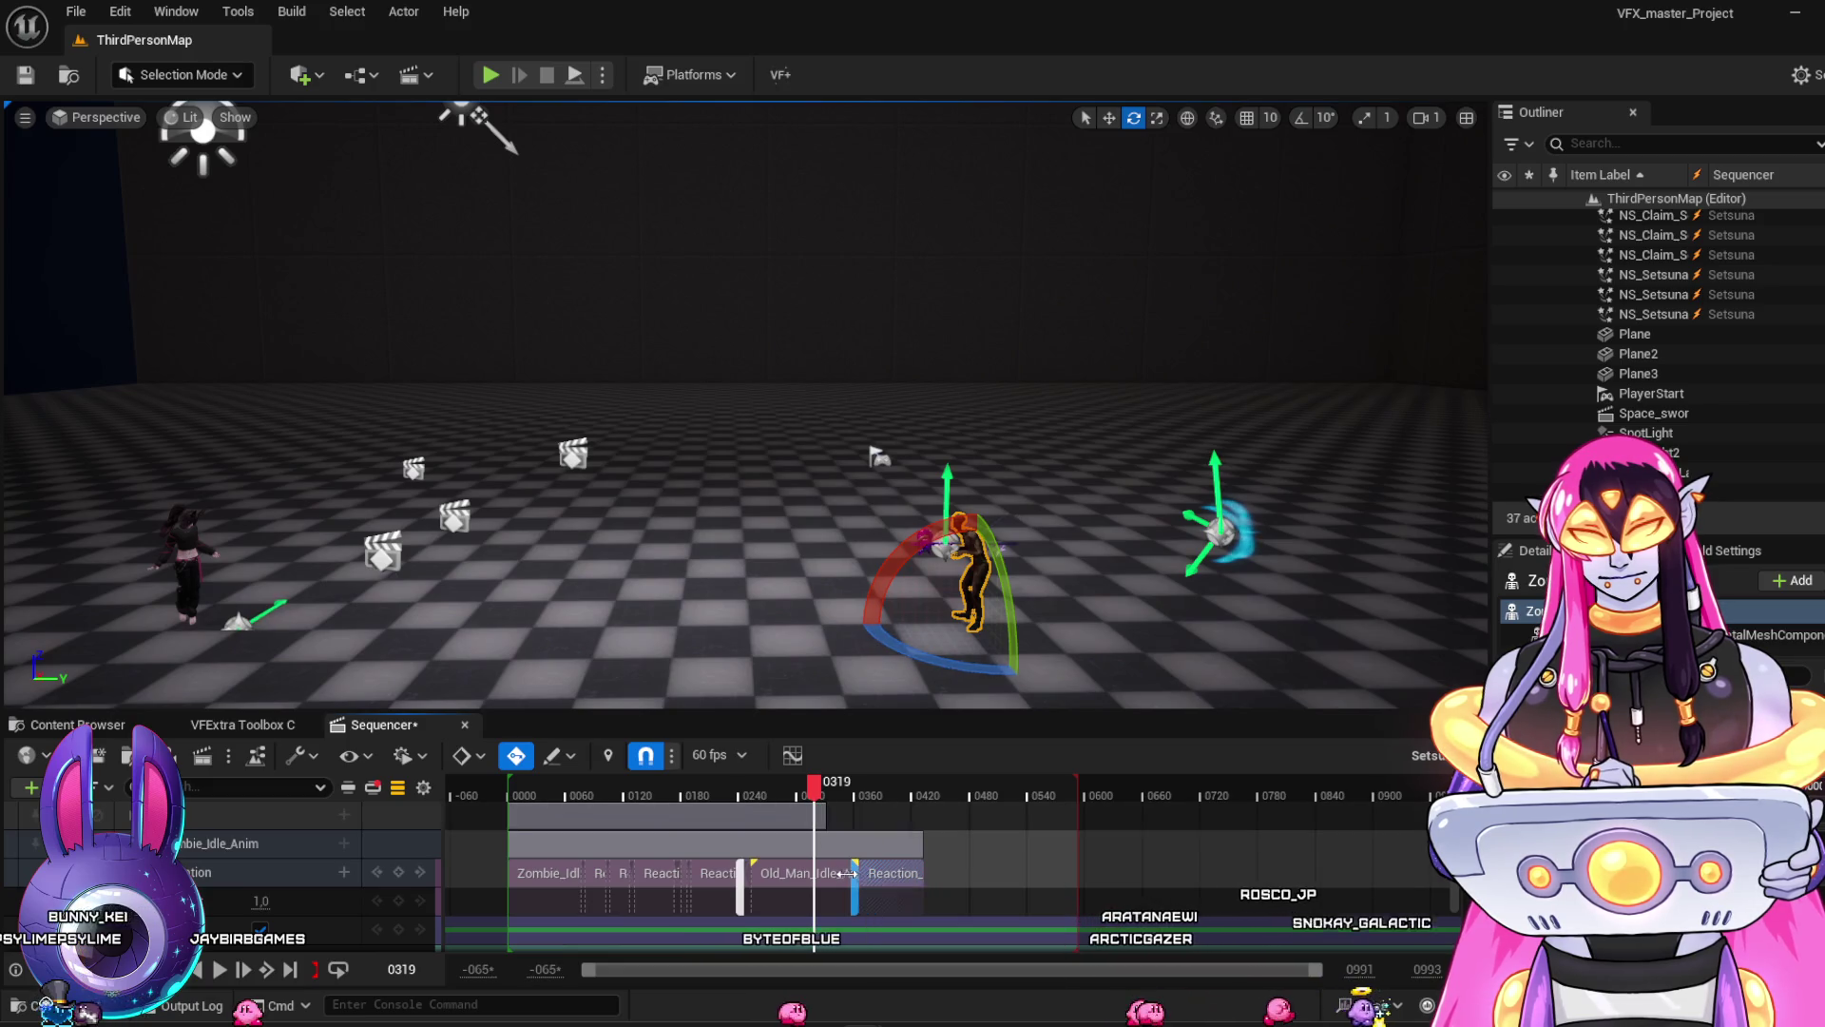
pyautogui.moveTo(888, 882); pyautogui.dragTo(844, 873)
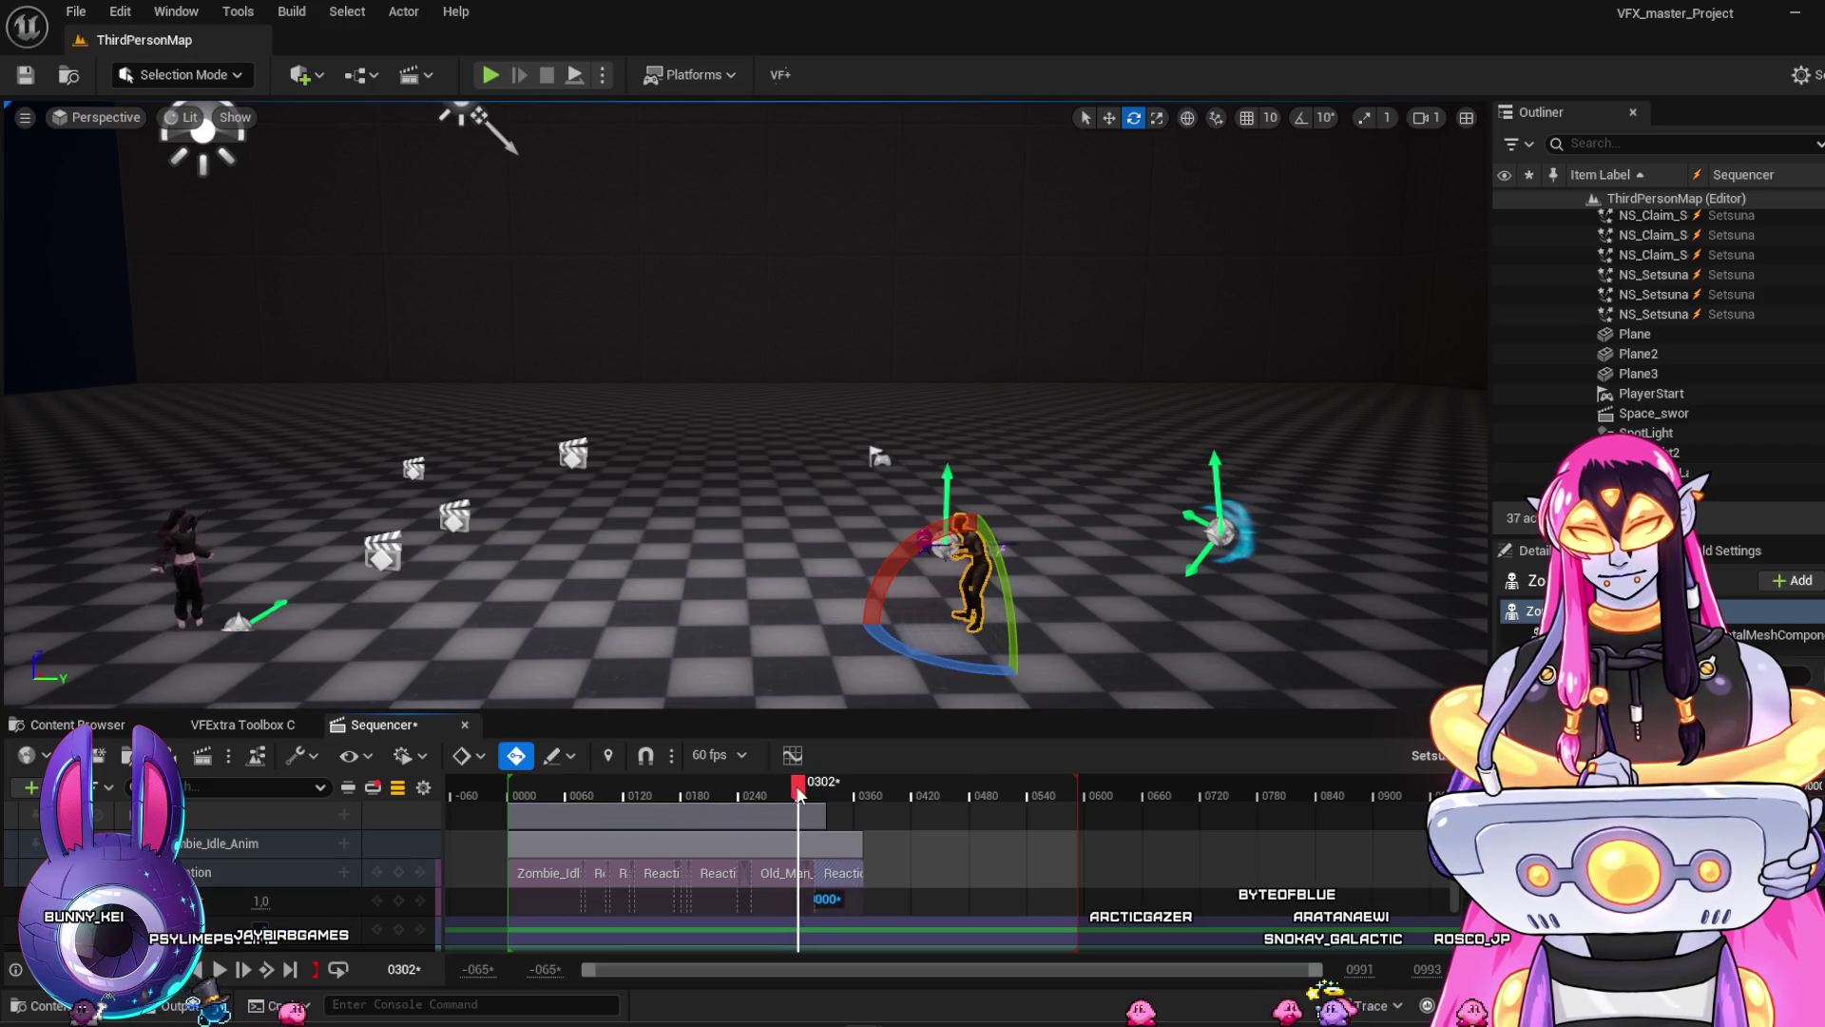
pyautogui.moveTo(811, 793); pyautogui.dragTo(812, 807)
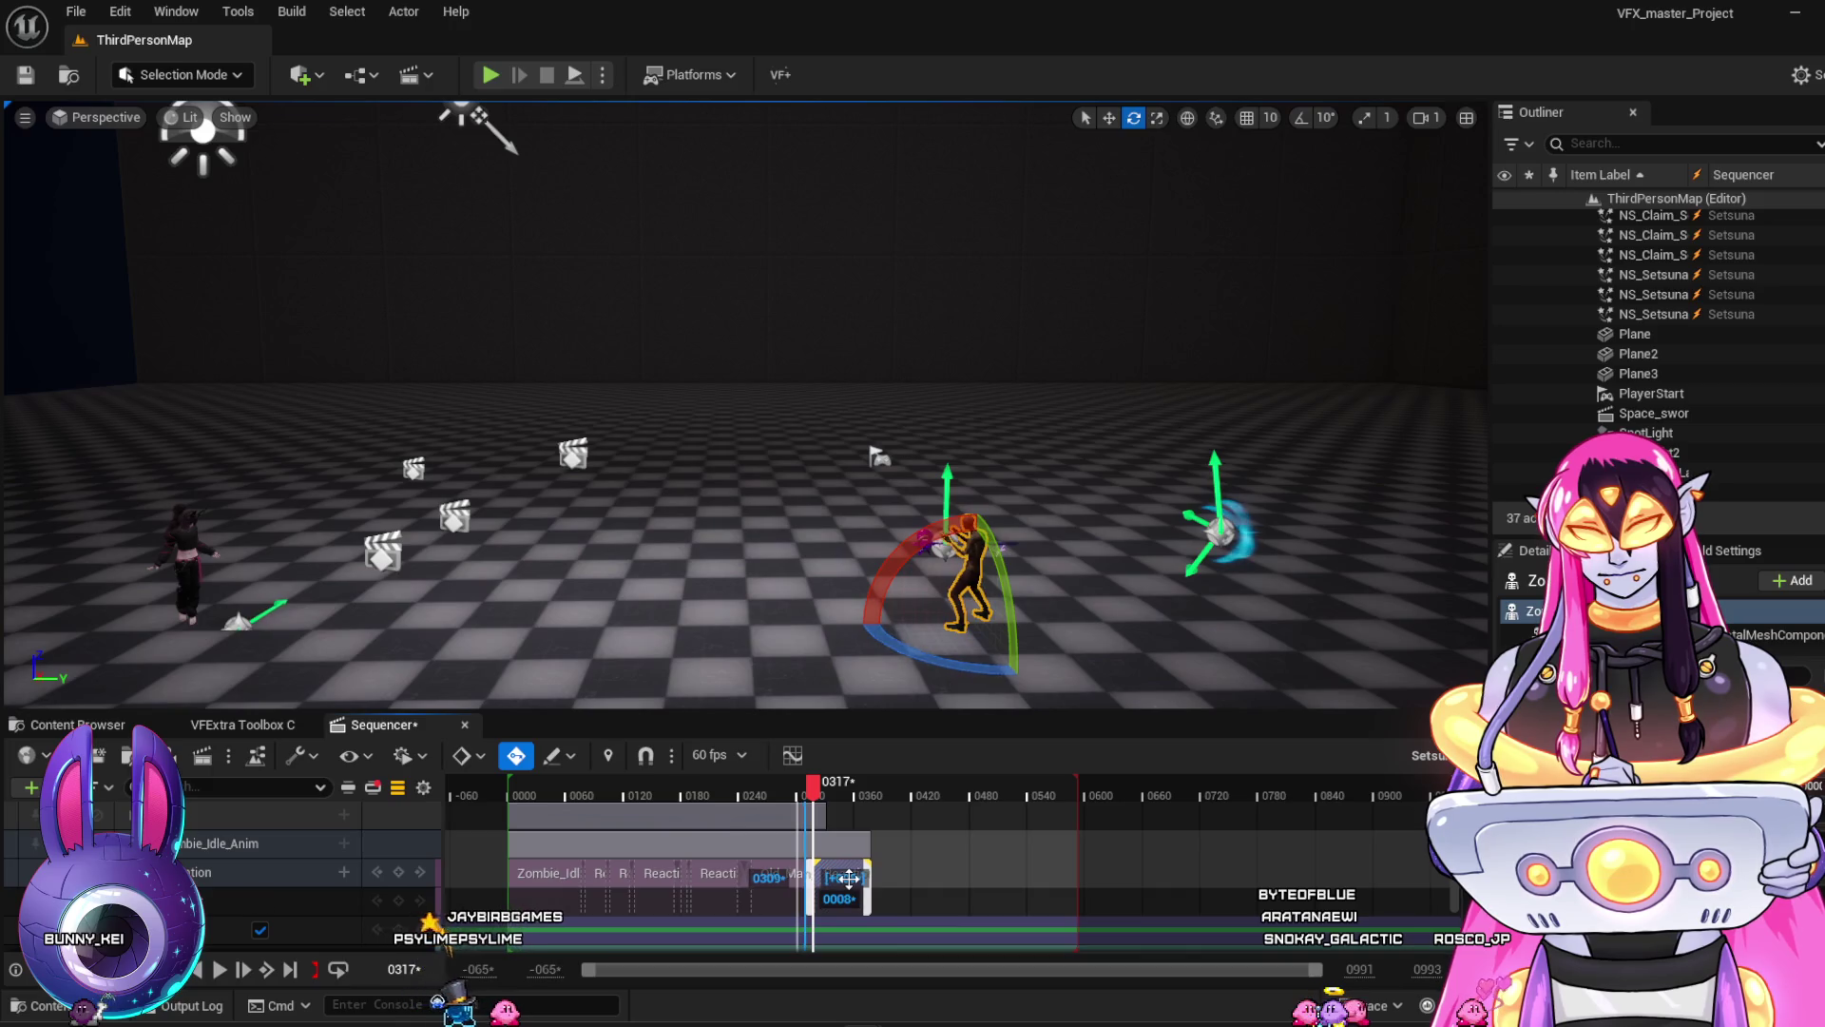
pyautogui.moveTo(812, 787)
pyautogui.mouseDown()
pyautogui.moveTo(797, 792)
pyautogui.moveTo(831, 799)
pyautogui.moveTo(812, 810)
pyautogui.moveTo(884, 820)
pyautogui.mouseUp()
pyautogui.moveTo(619, 628)
pyautogui.mouseDown()
pyautogui.moveTo(556, 419)
pyautogui.moveTo(608, 593)
pyautogui.mouseUp()
pyautogui.click(276, 817)
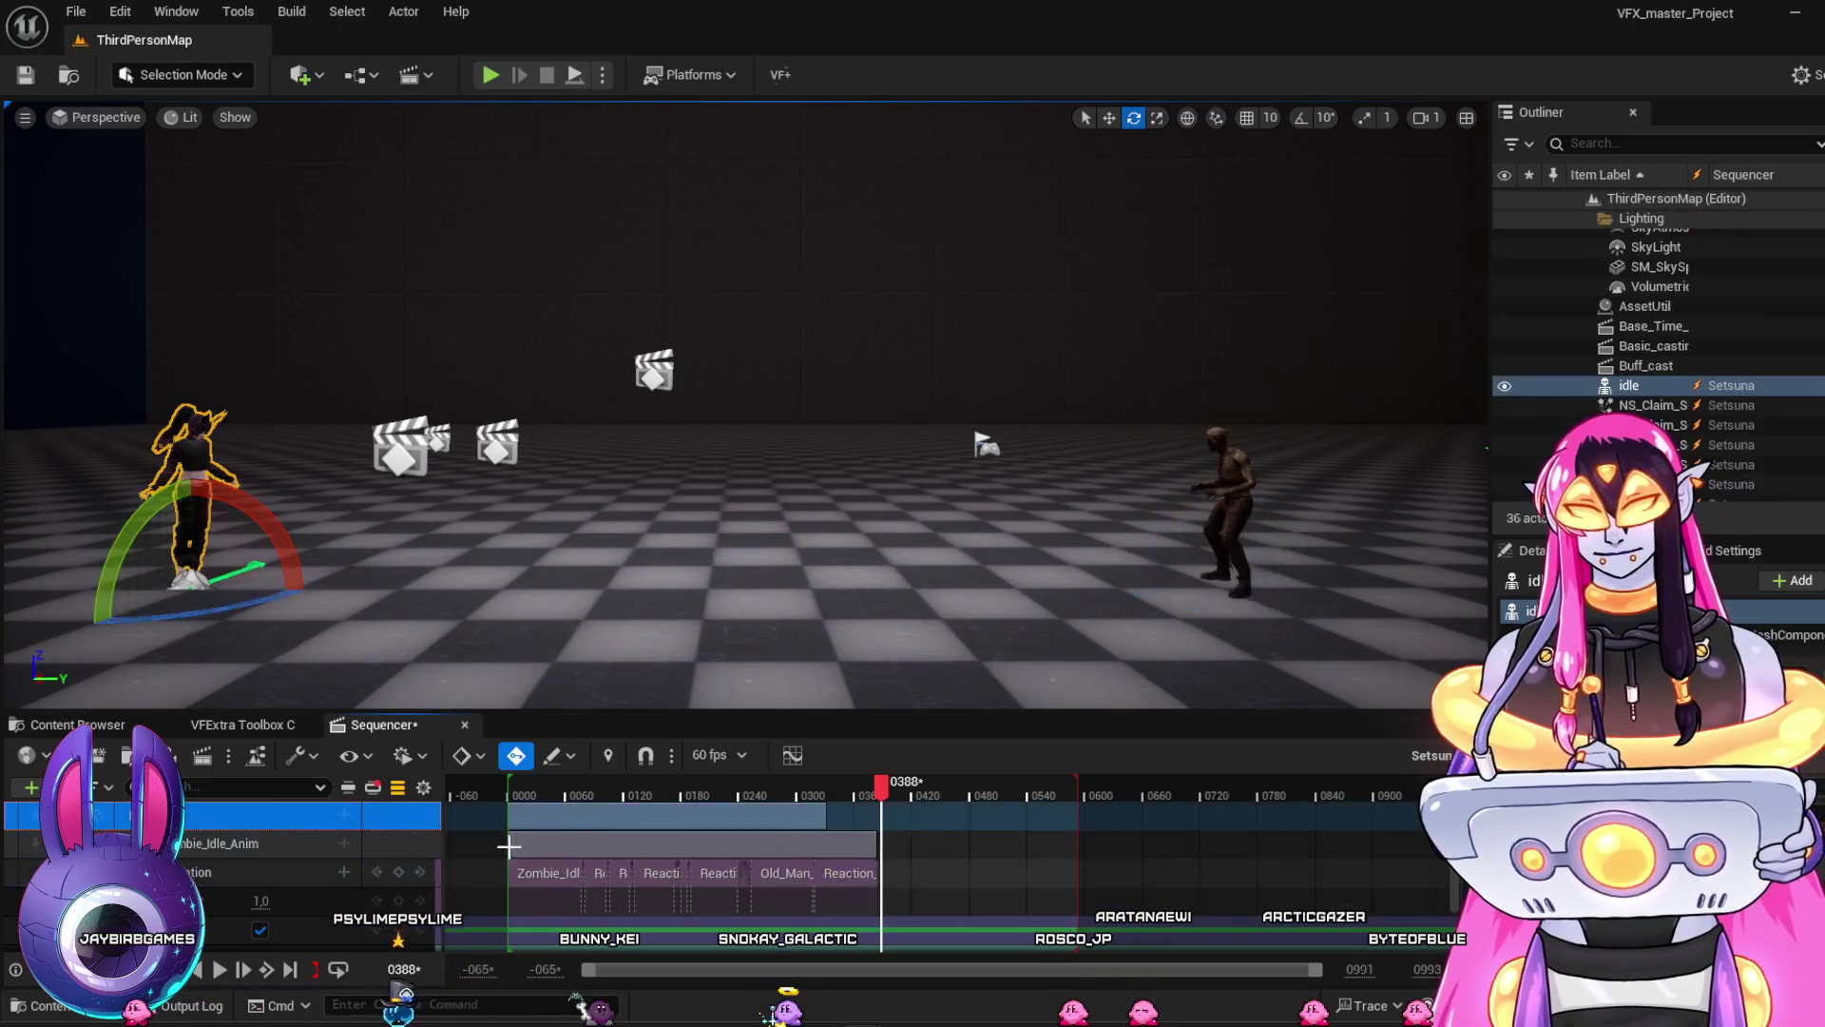
# - Play back the shot from around frame 0180 through frame 0408 to review the effects
pyautogui.click(486, 793)
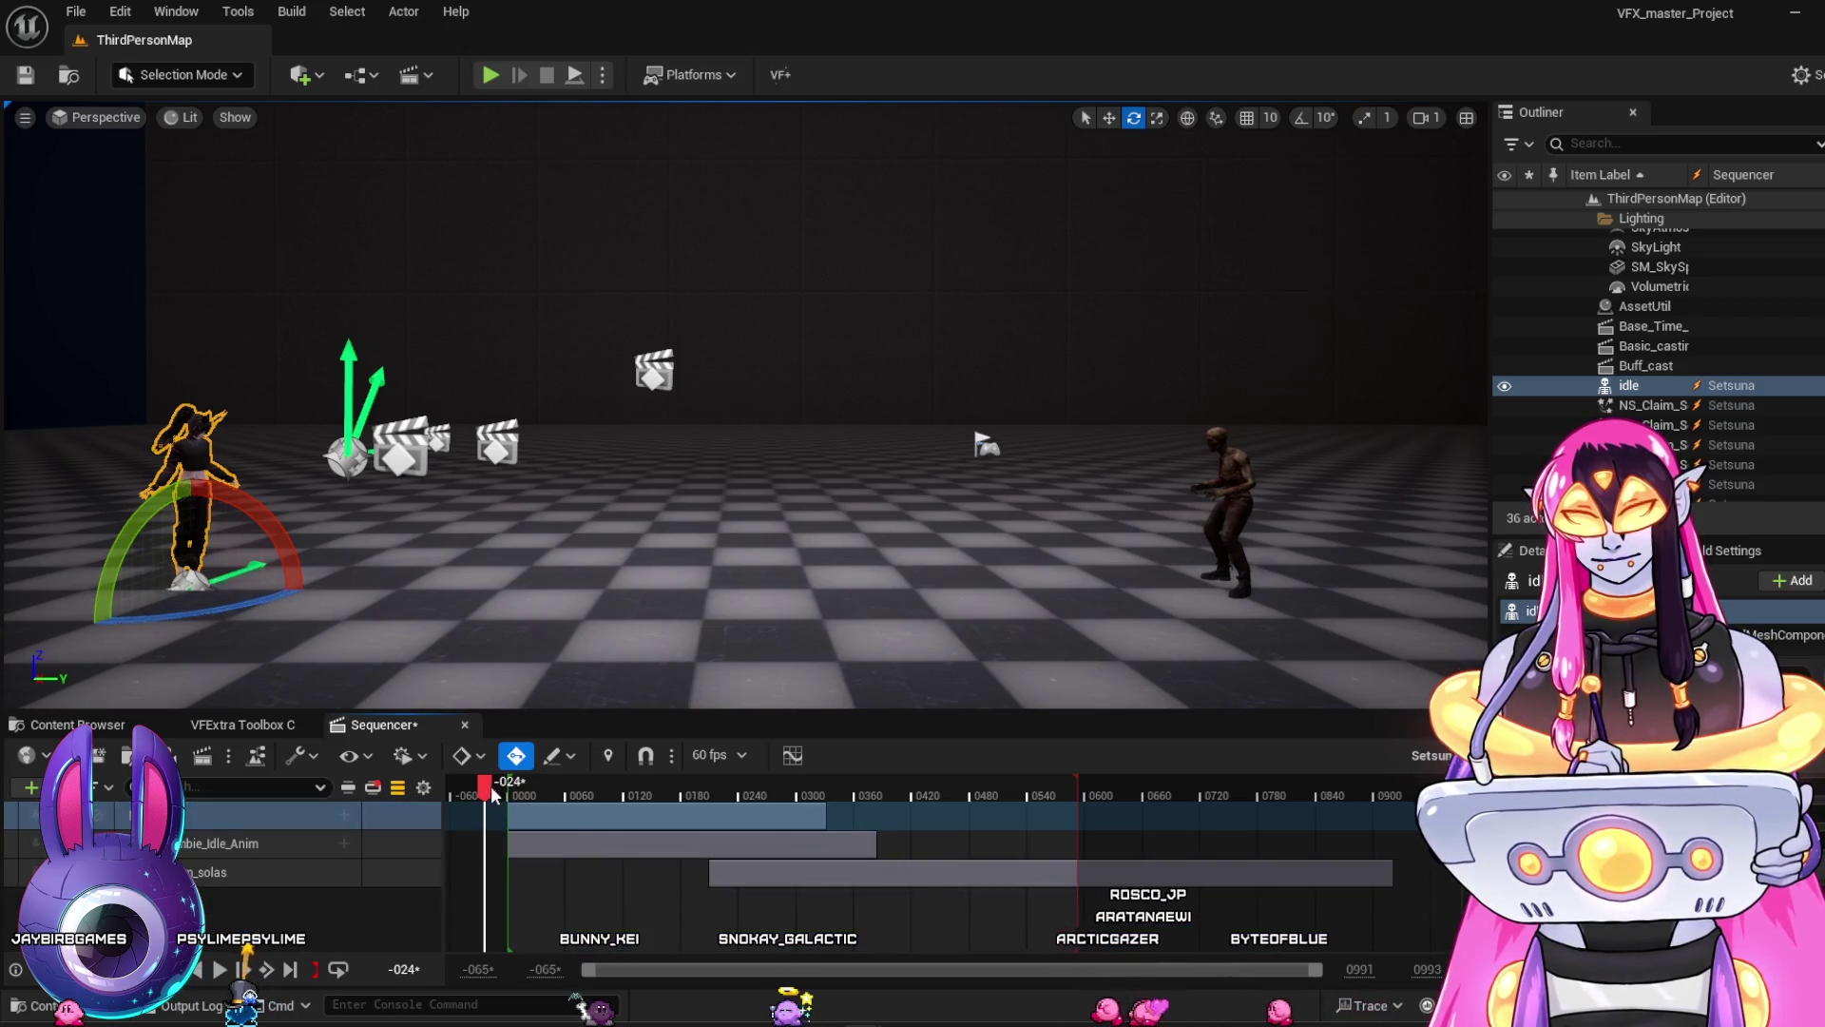
pyautogui.click(604, 793)
pyautogui.moveTo(620, 810); pyautogui.dragTo(688, 827)
pyautogui.press('space')
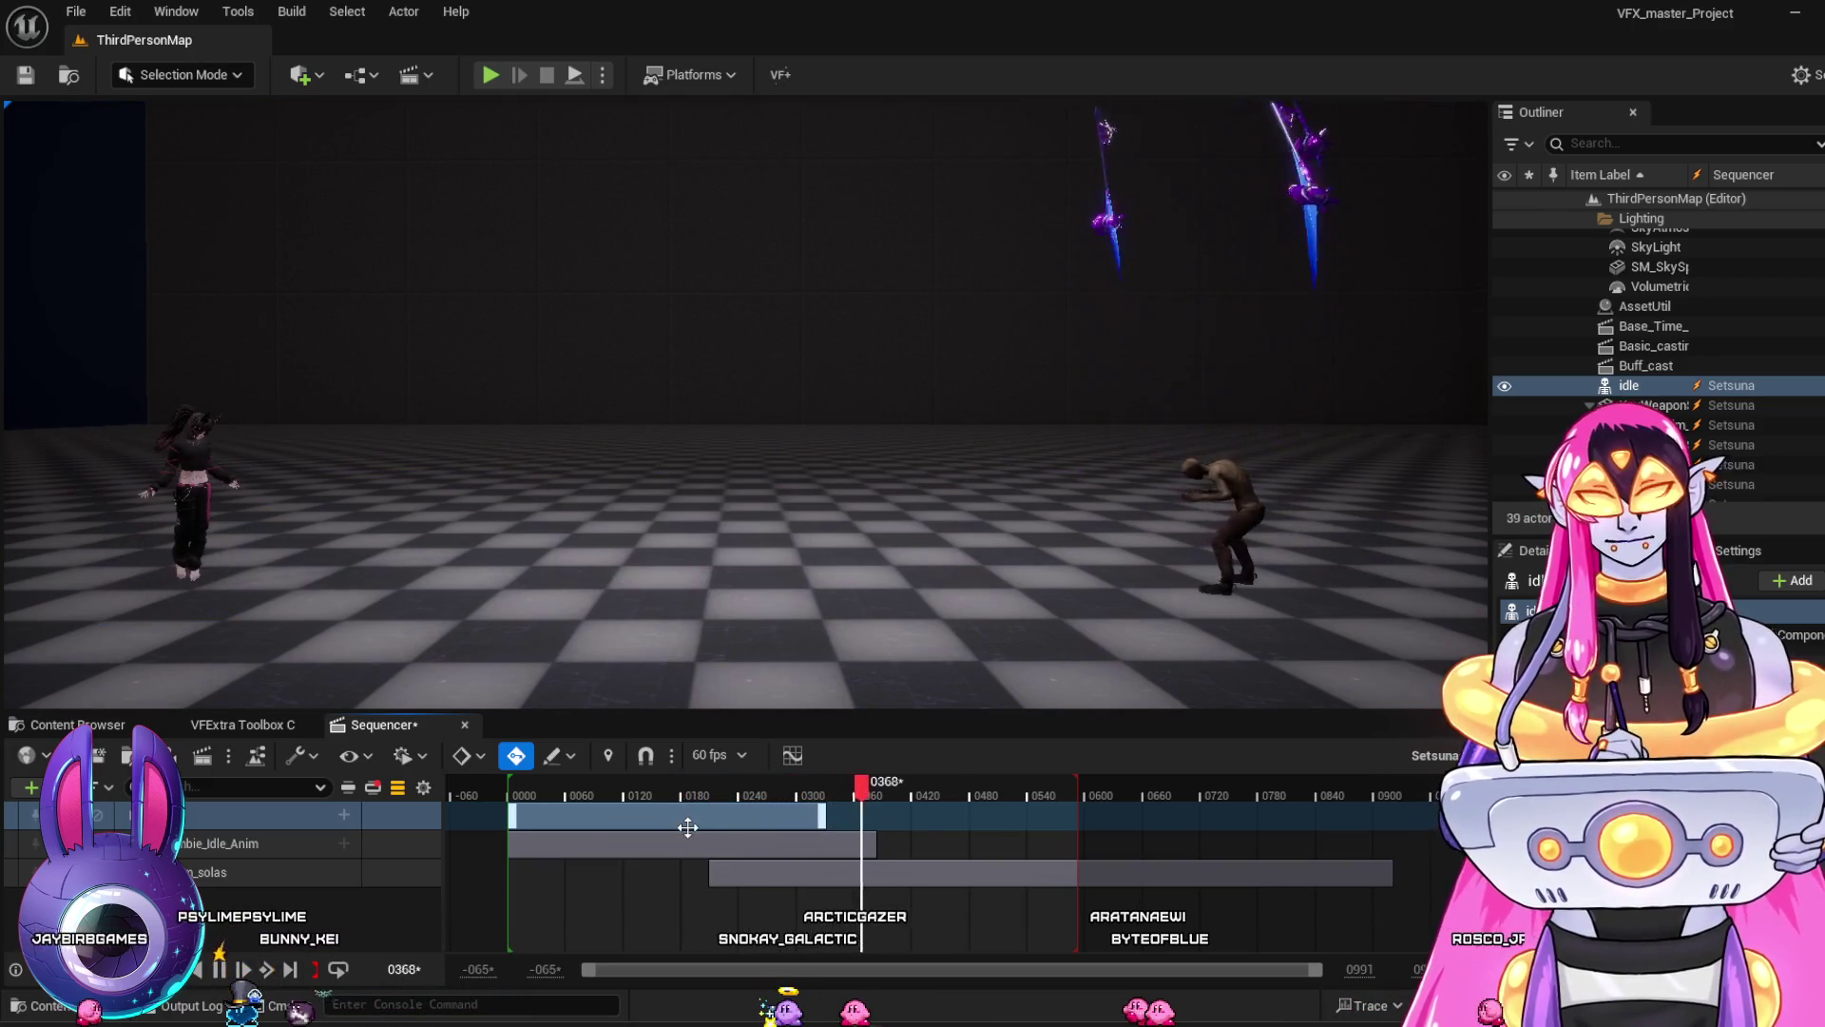
pyautogui.press('space')
pyautogui.click(693, 800)
pyautogui.press('space')
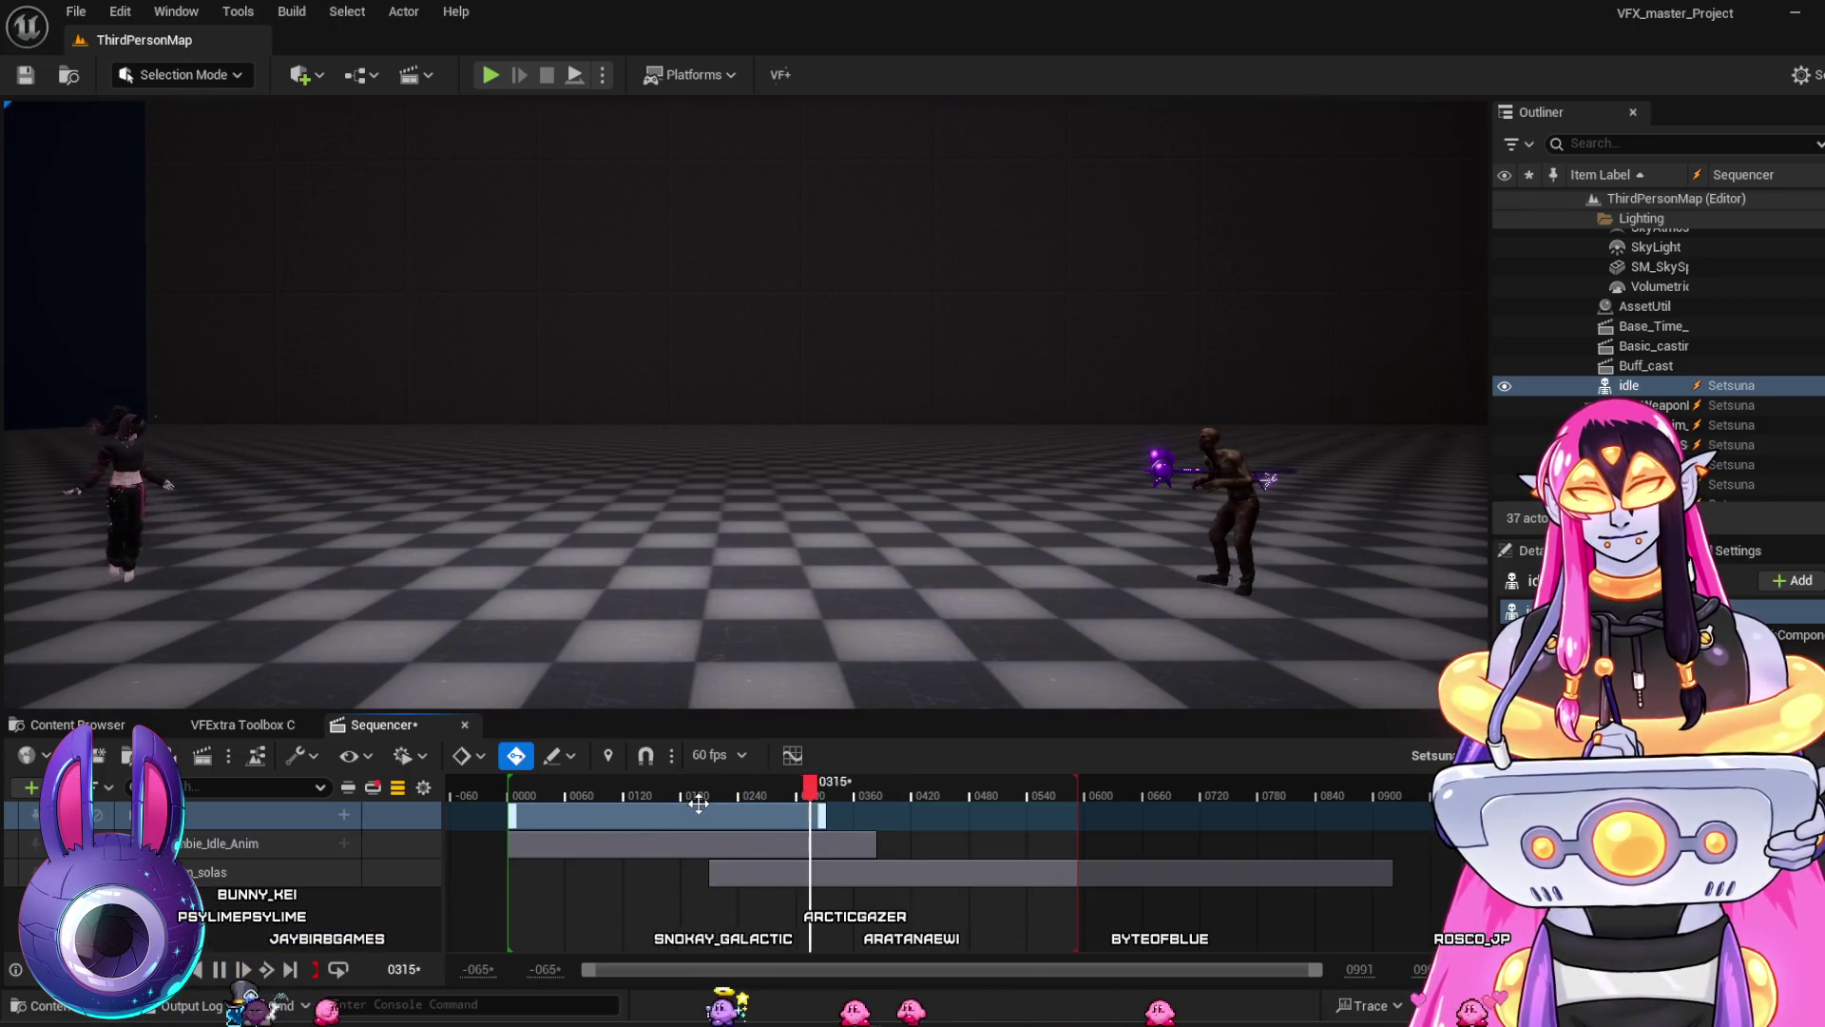
pyautogui.click(684, 801)
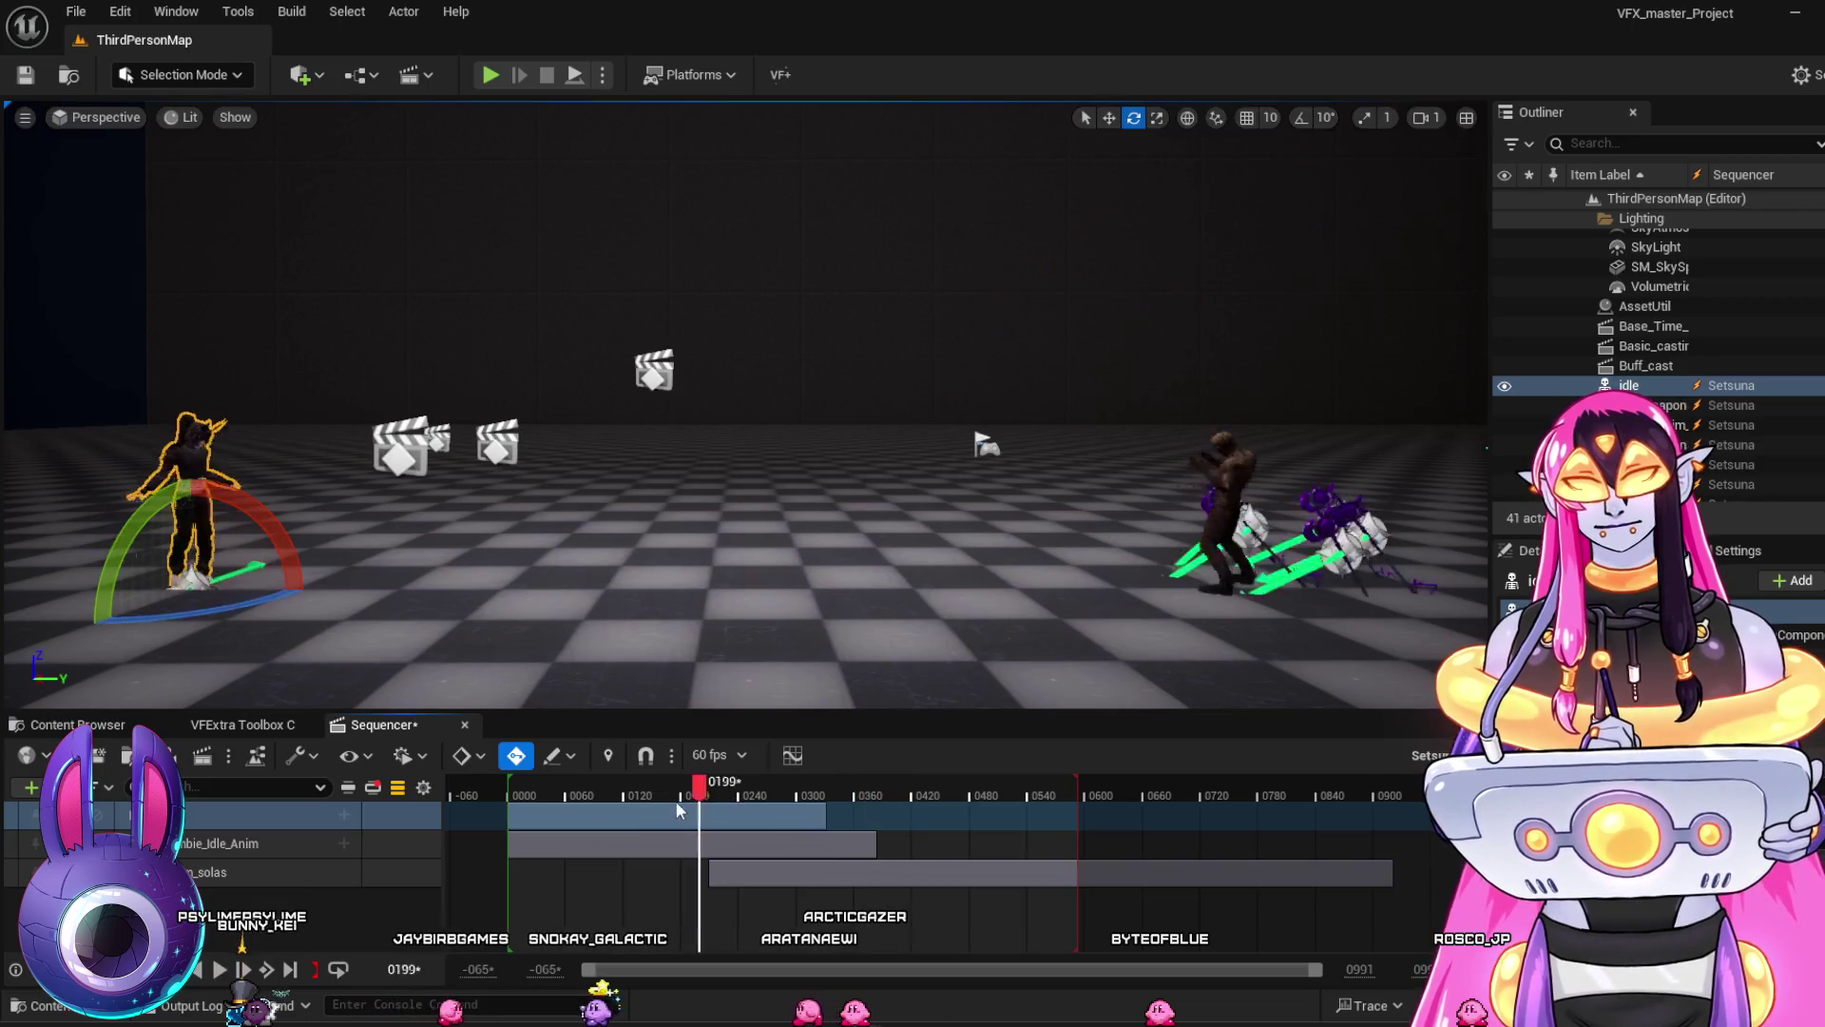
pyautogui.press('space')
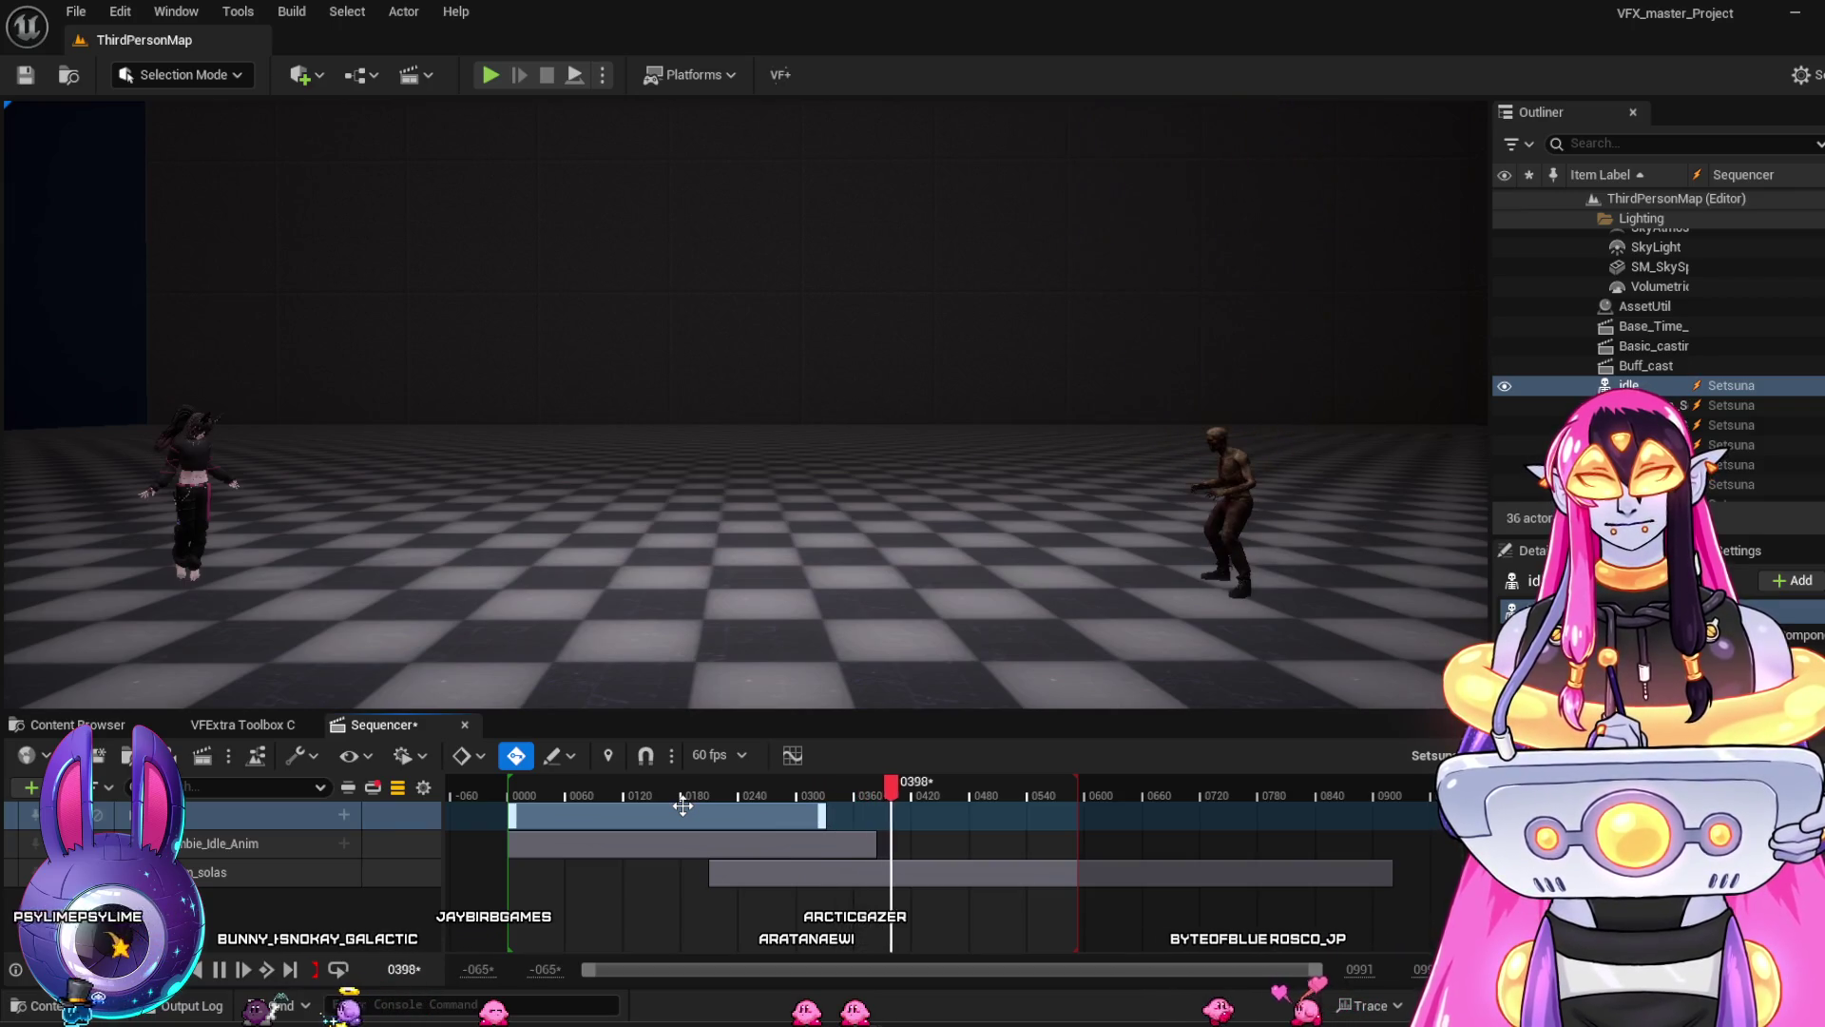
pyautogui.press('space')
# - Select the WeaponSpread track and show its curves in the Curve Editor
pyautogui.click(238, 815)
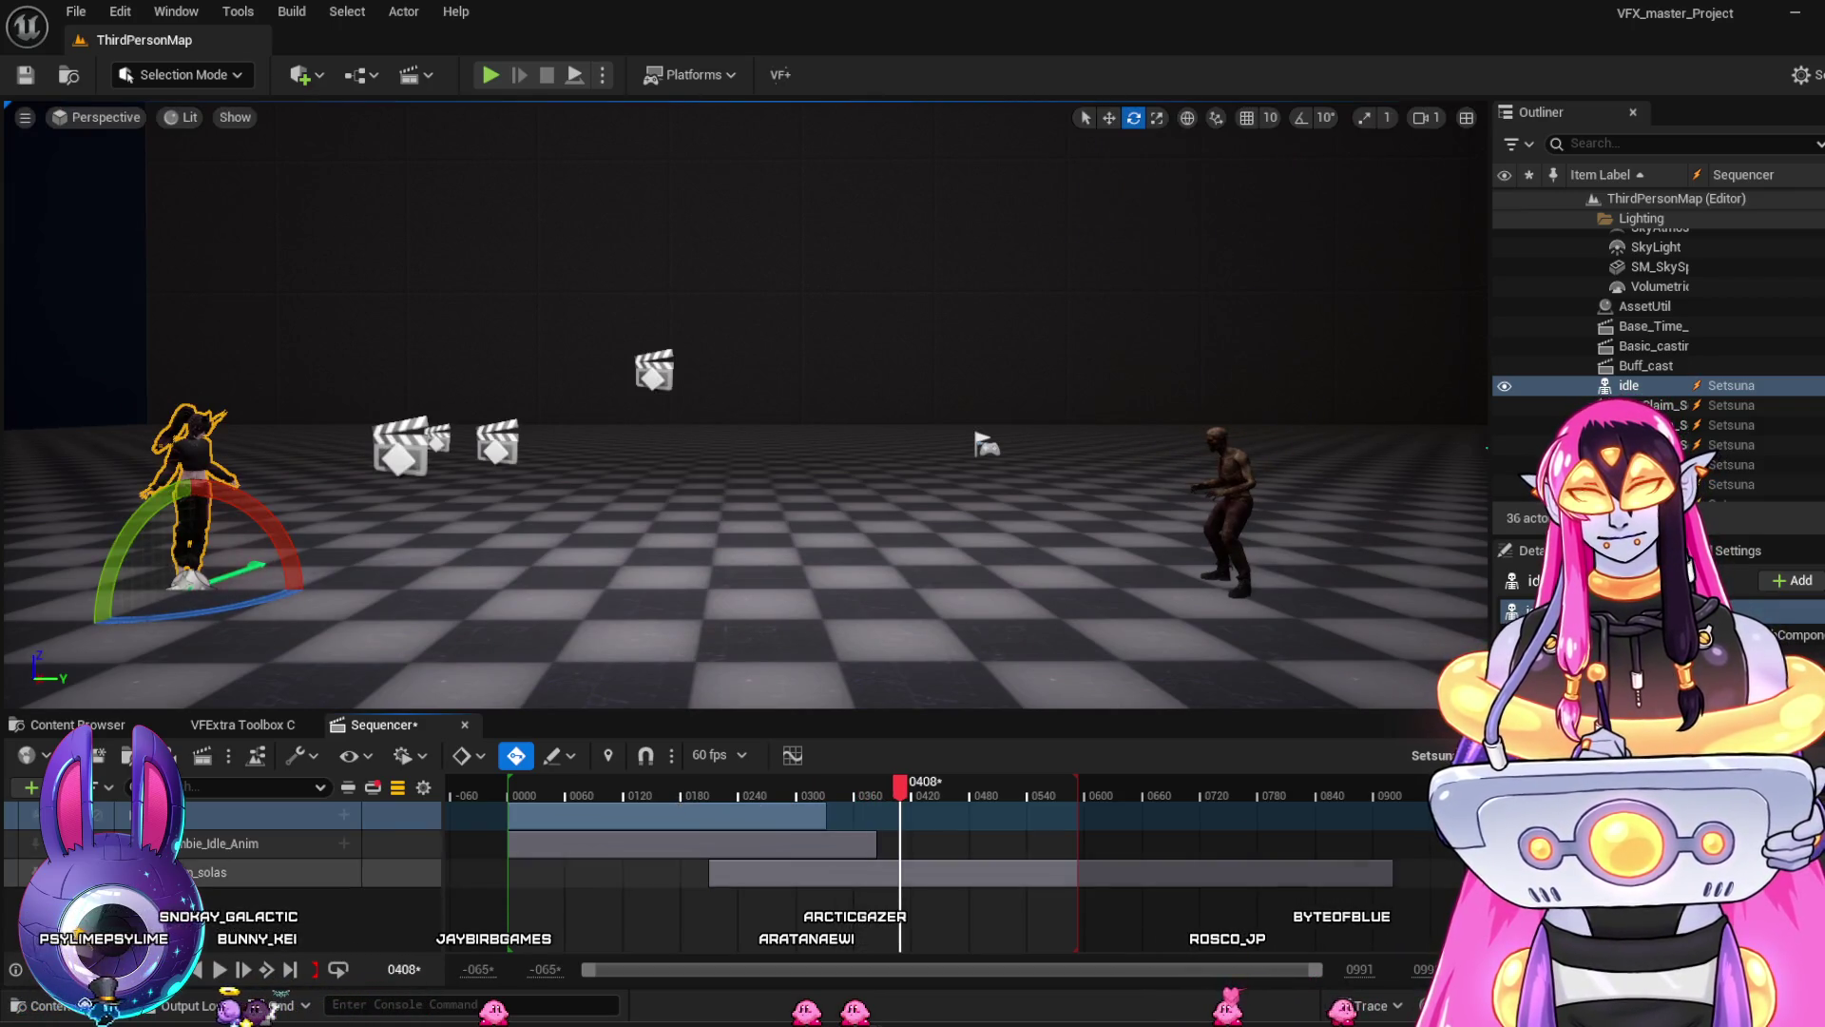
pyautogui.scroll(-1, 666, 875)
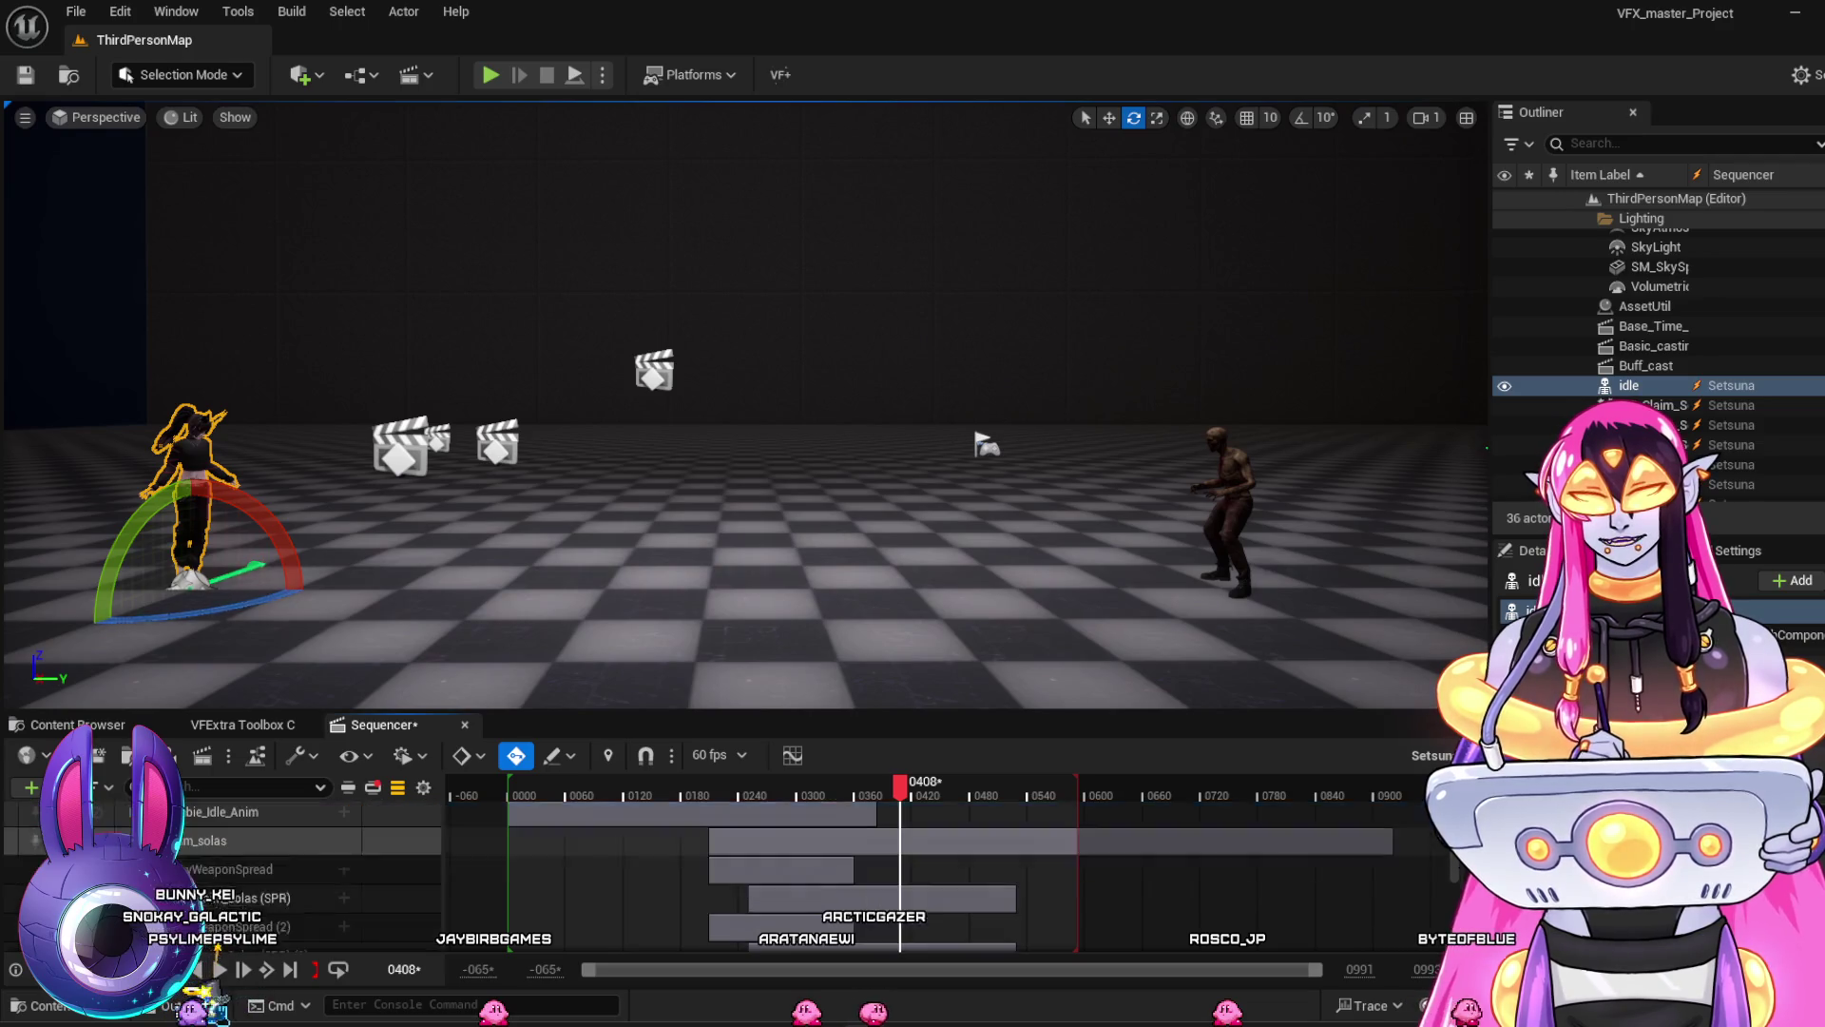
pyautogui.click(781, 869)
pyautogui.click(790, 755)
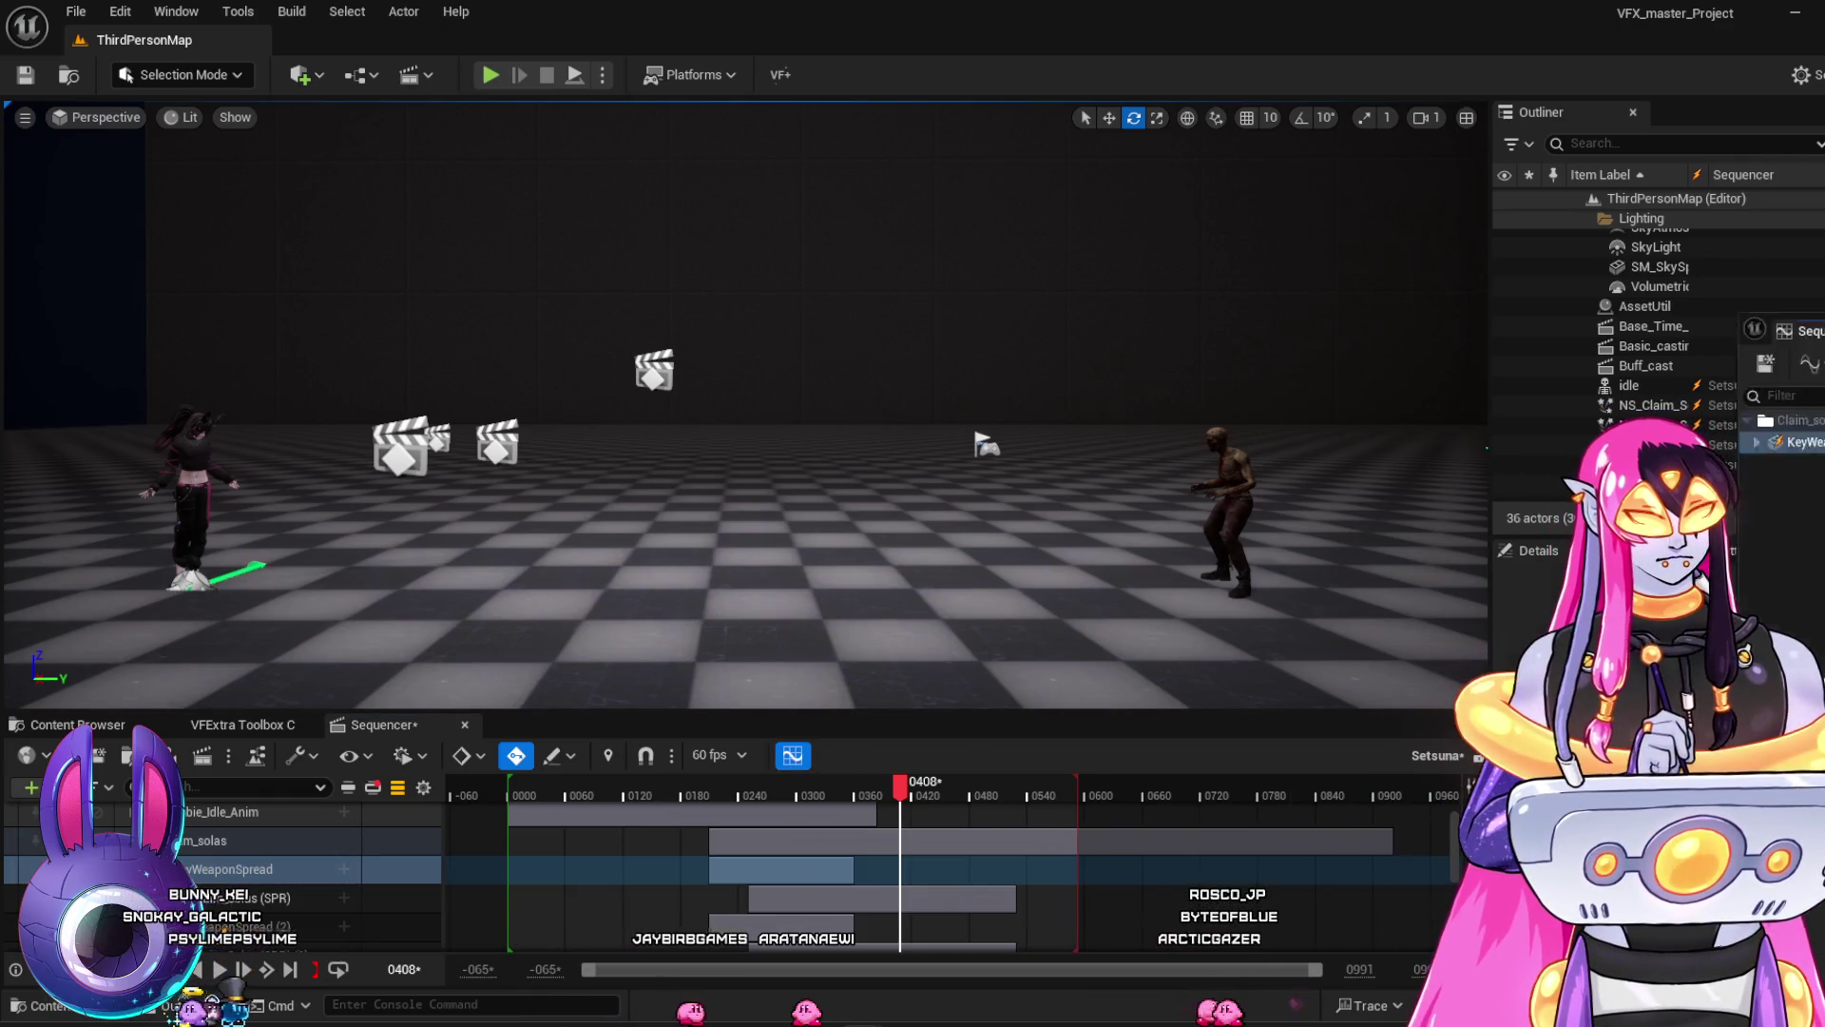
pyautogui.scroll(-1, 1068, 487)
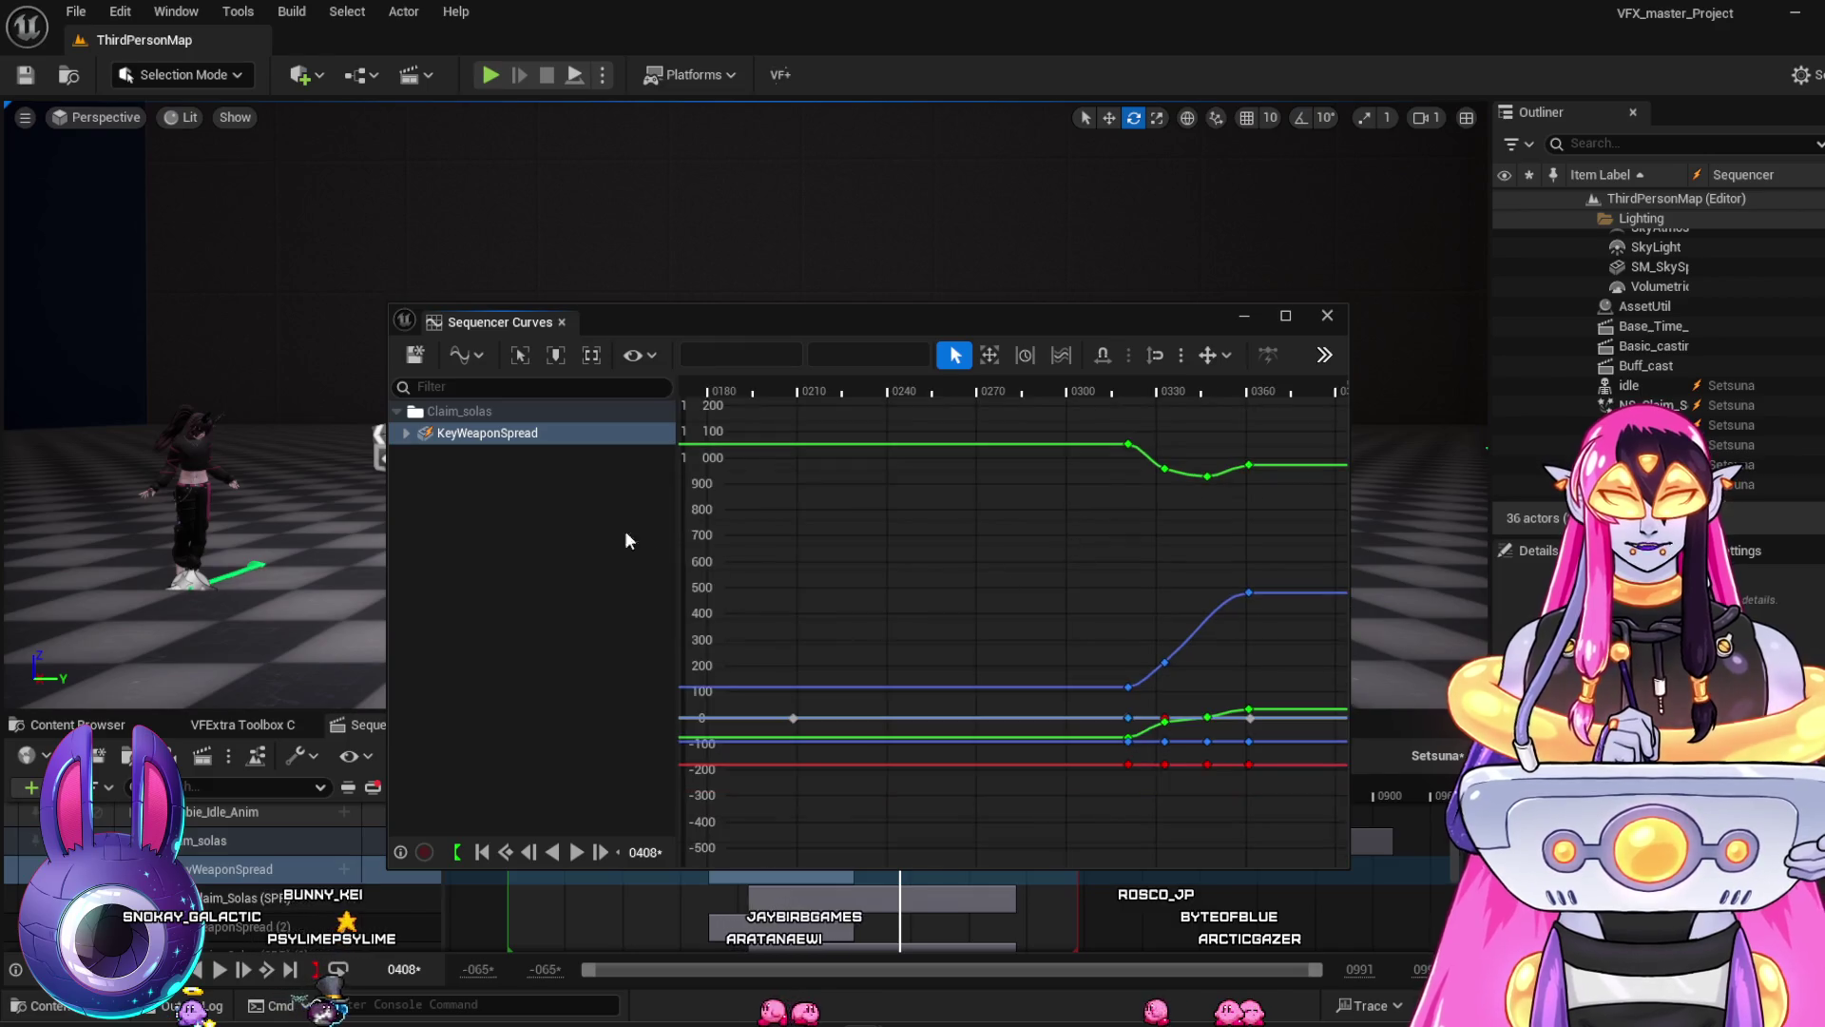
# - Give all KeyWeaponMain curve keys smart automatic tangents
pyautogui.click(406, 432)
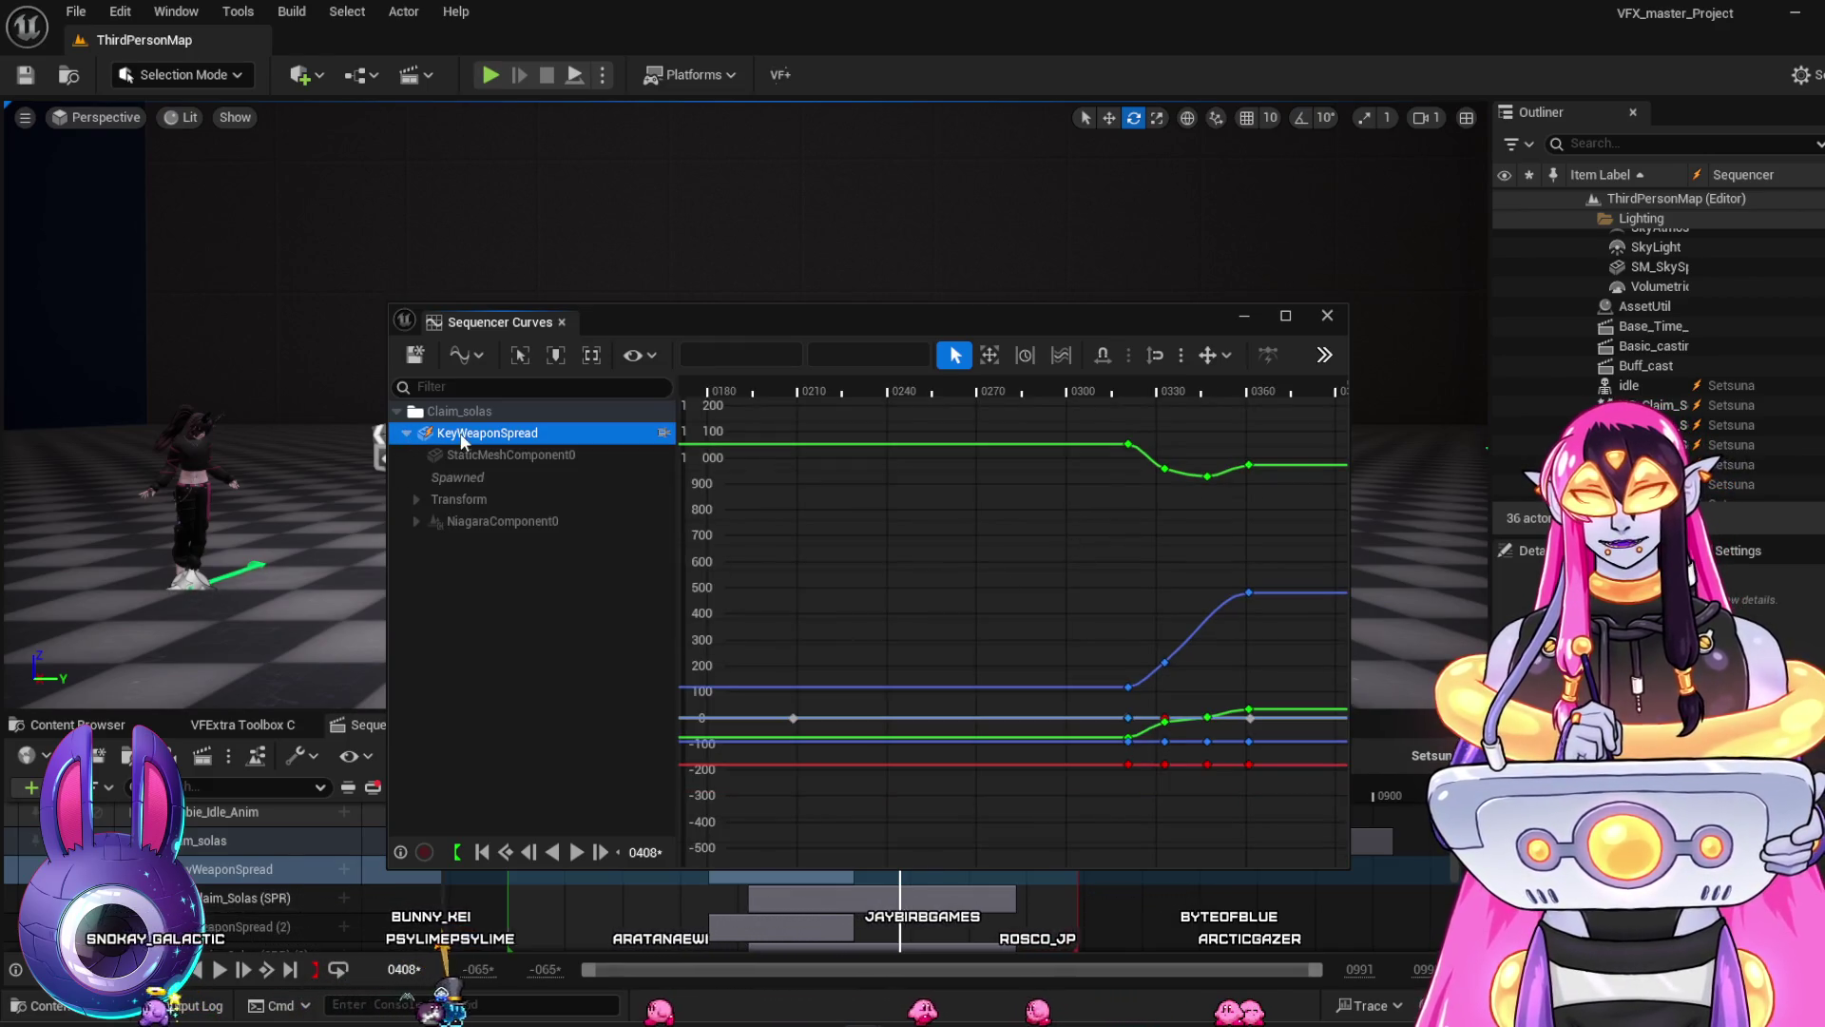
pyautogui.click(216, 840)
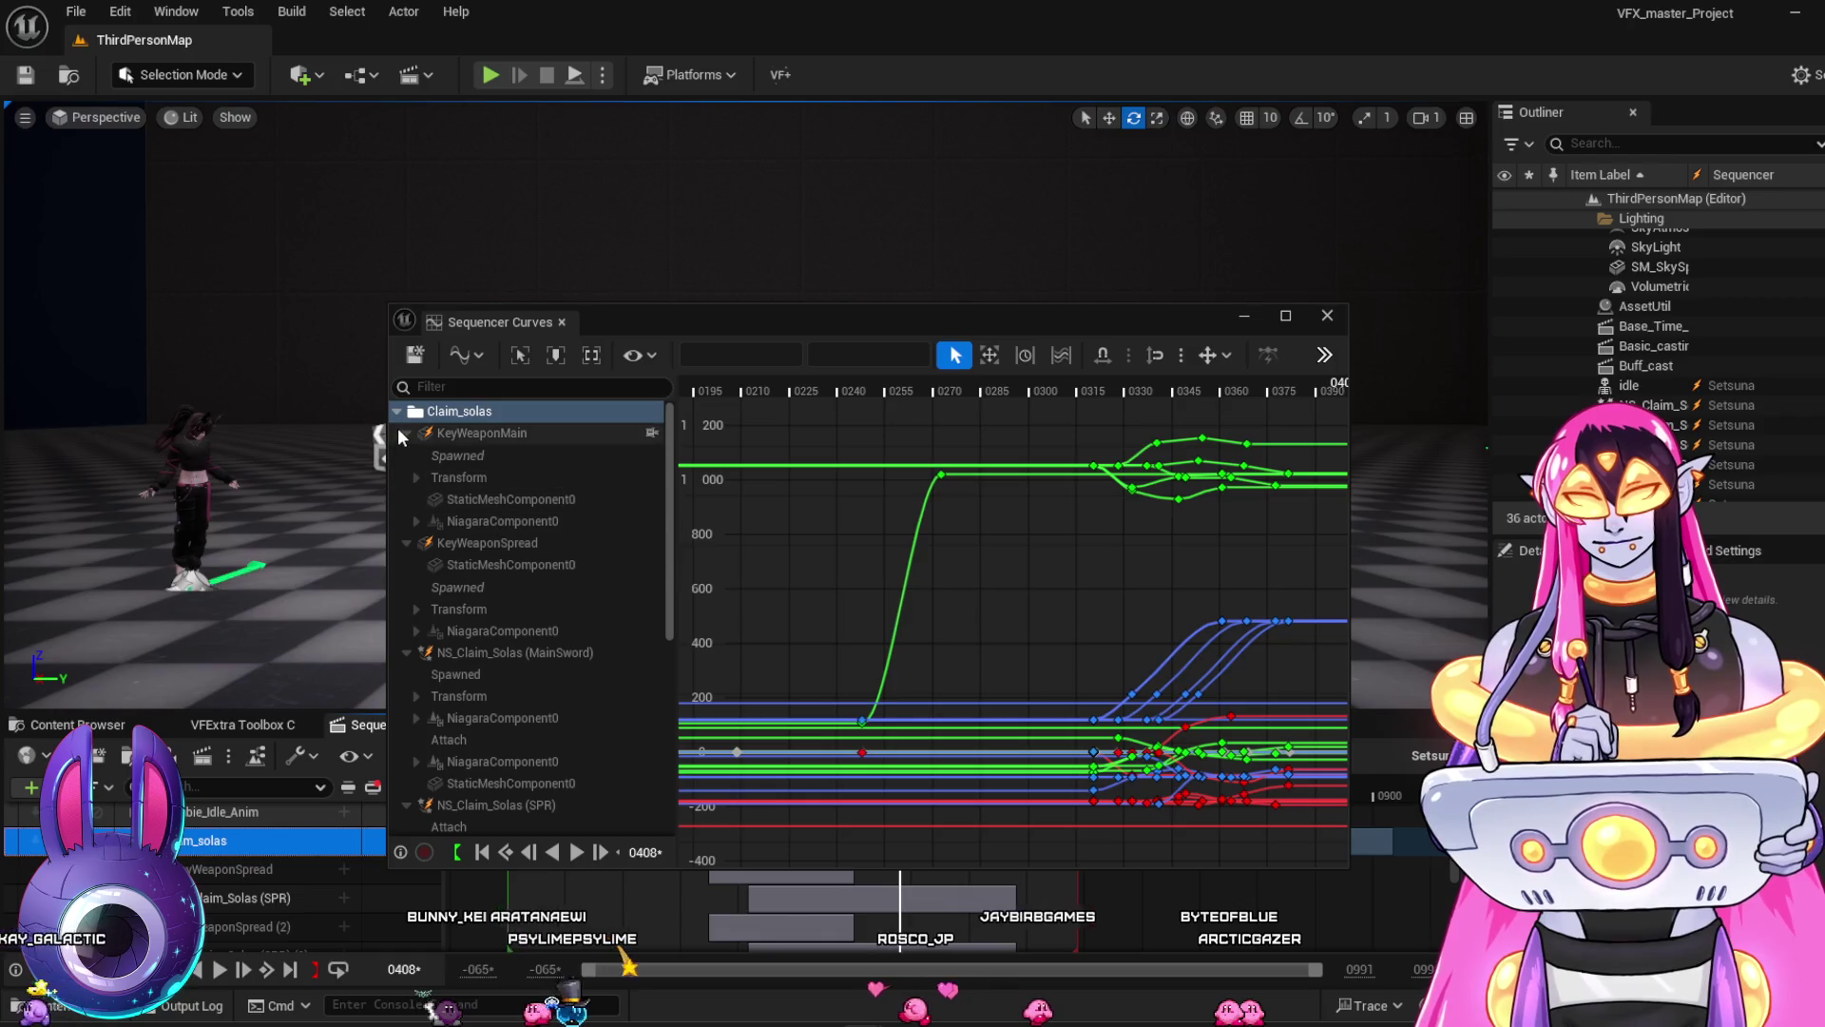
pyautogui.click(406, 454)
pyautogui.click(406, 476)
pyautogui.click(406, 498)
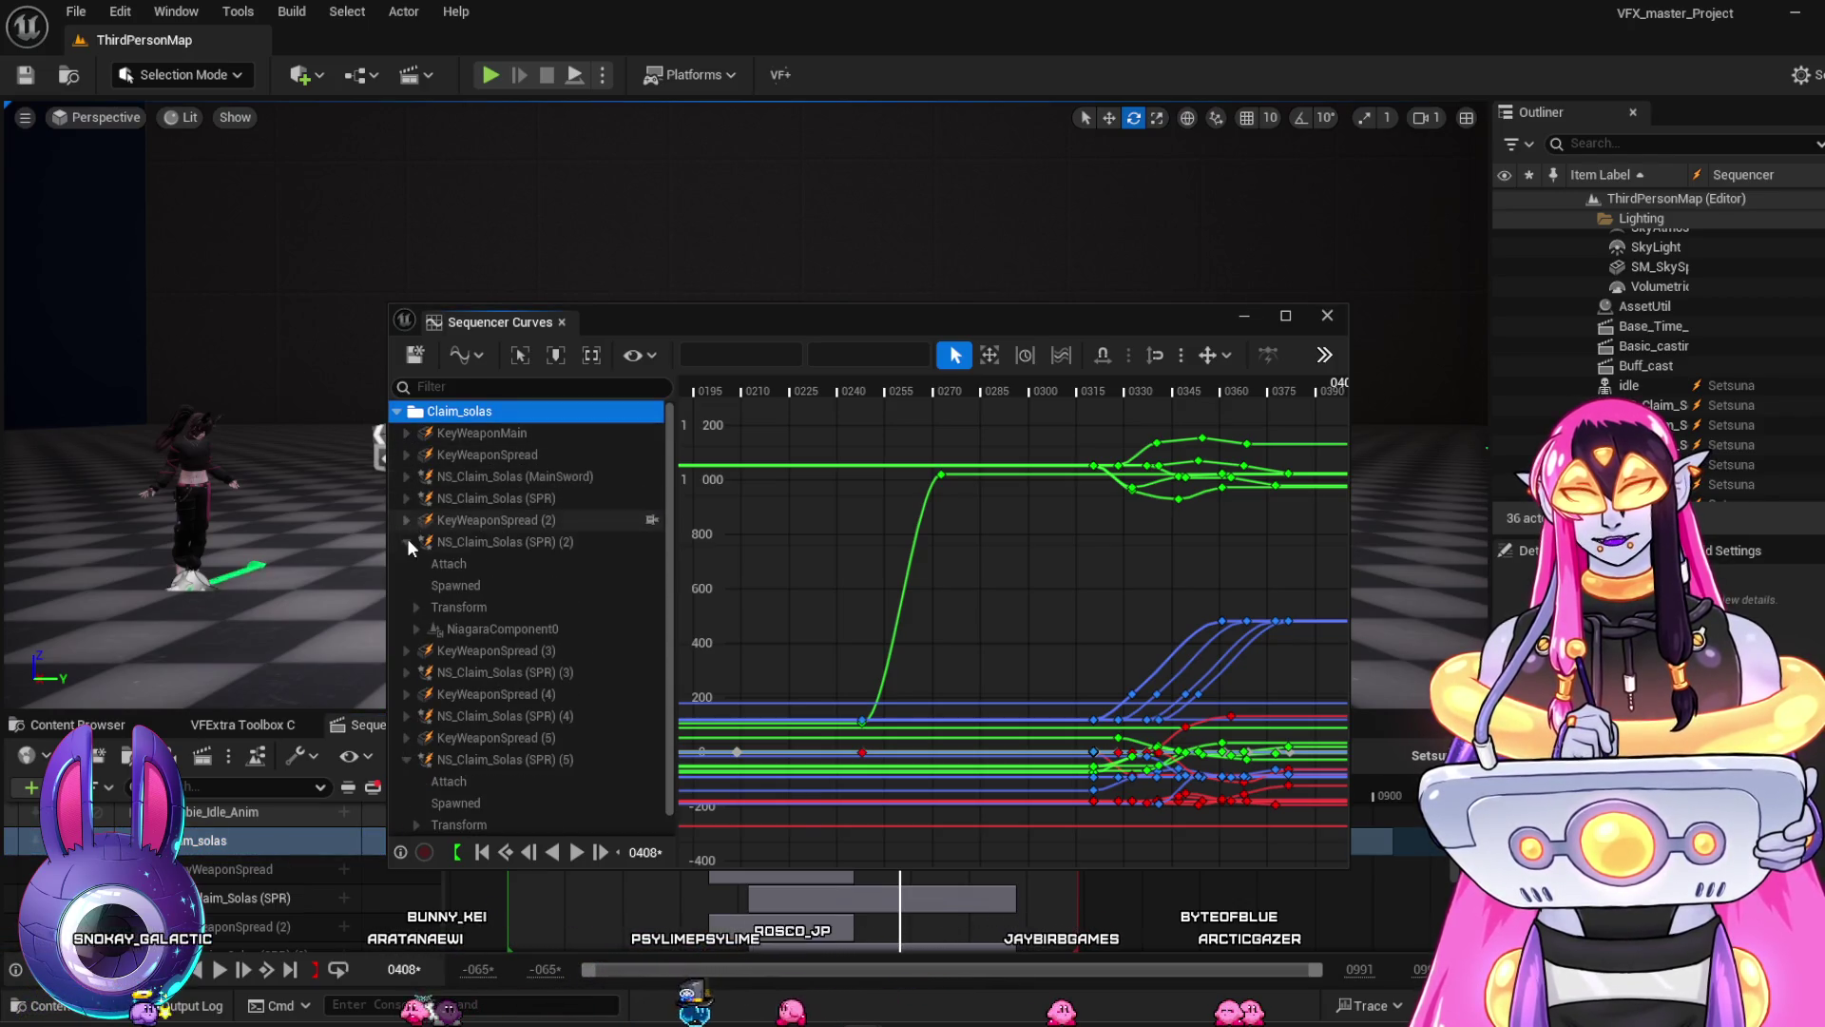
pyautogui.click(406, 520)
pyautogui.click(406, 542)
pyautogui.click(406, 672)
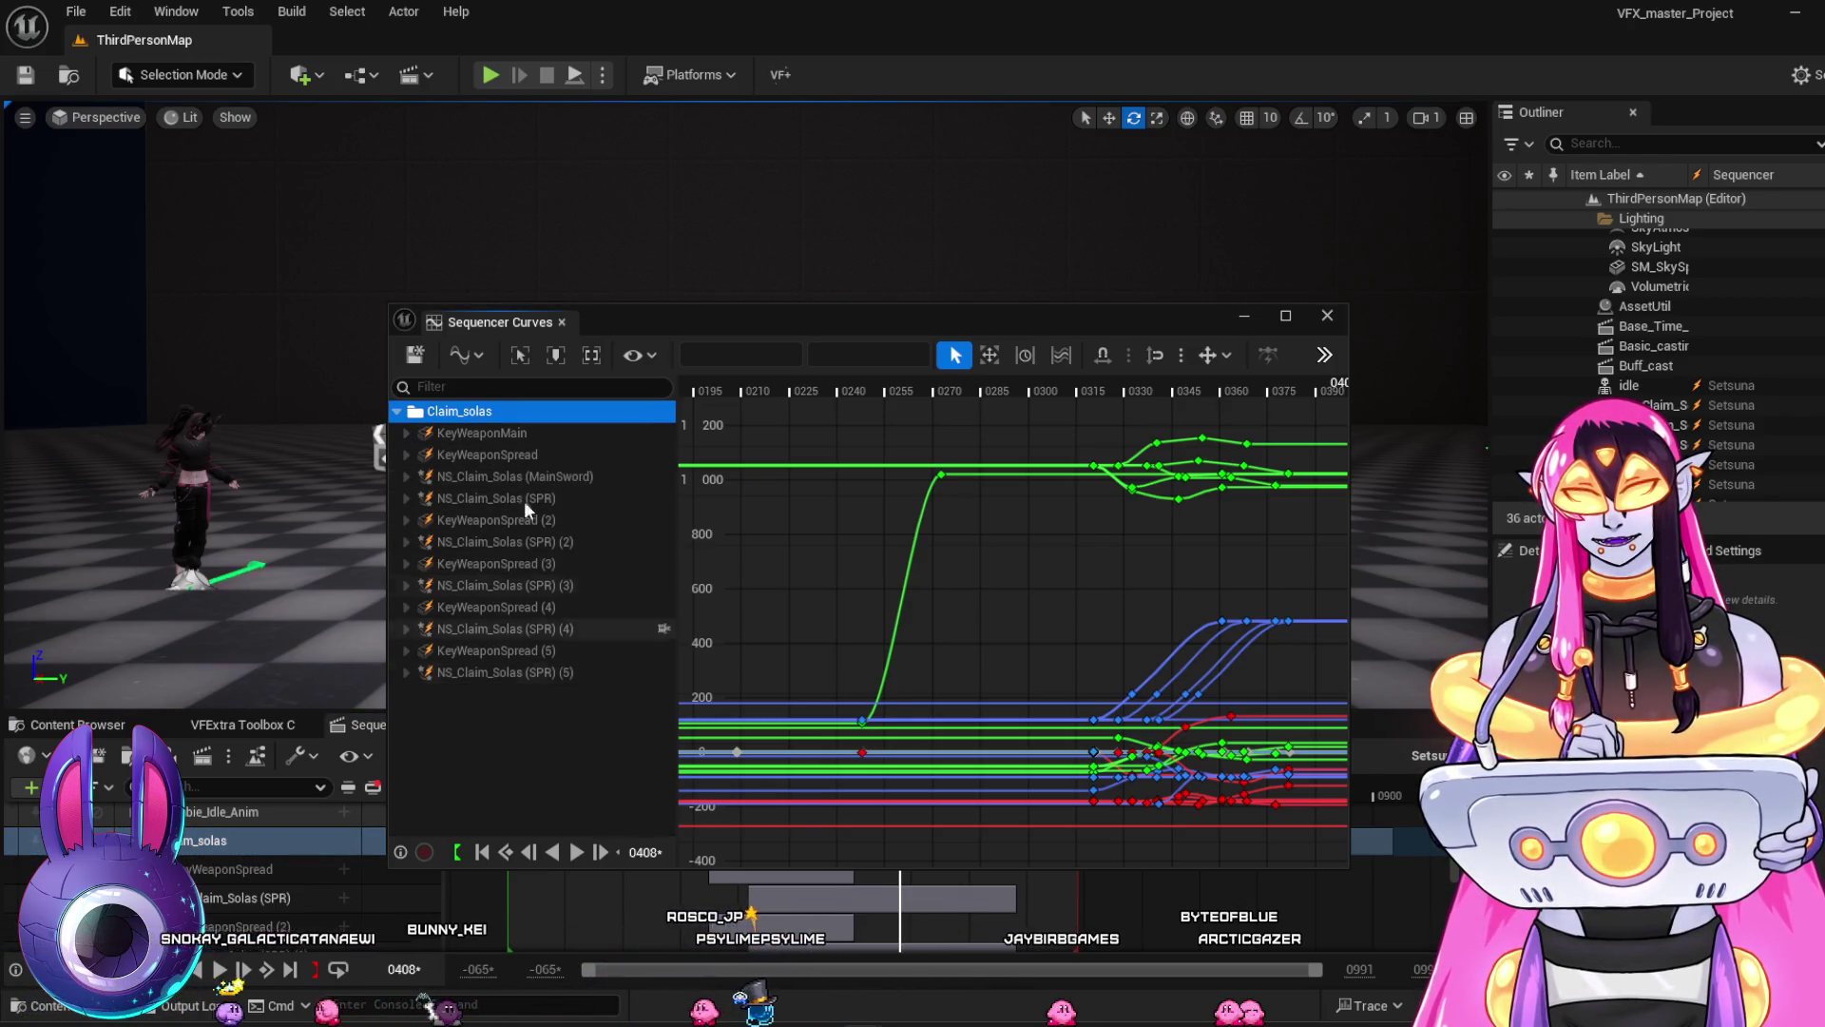
pyautogui.click(550, 436)
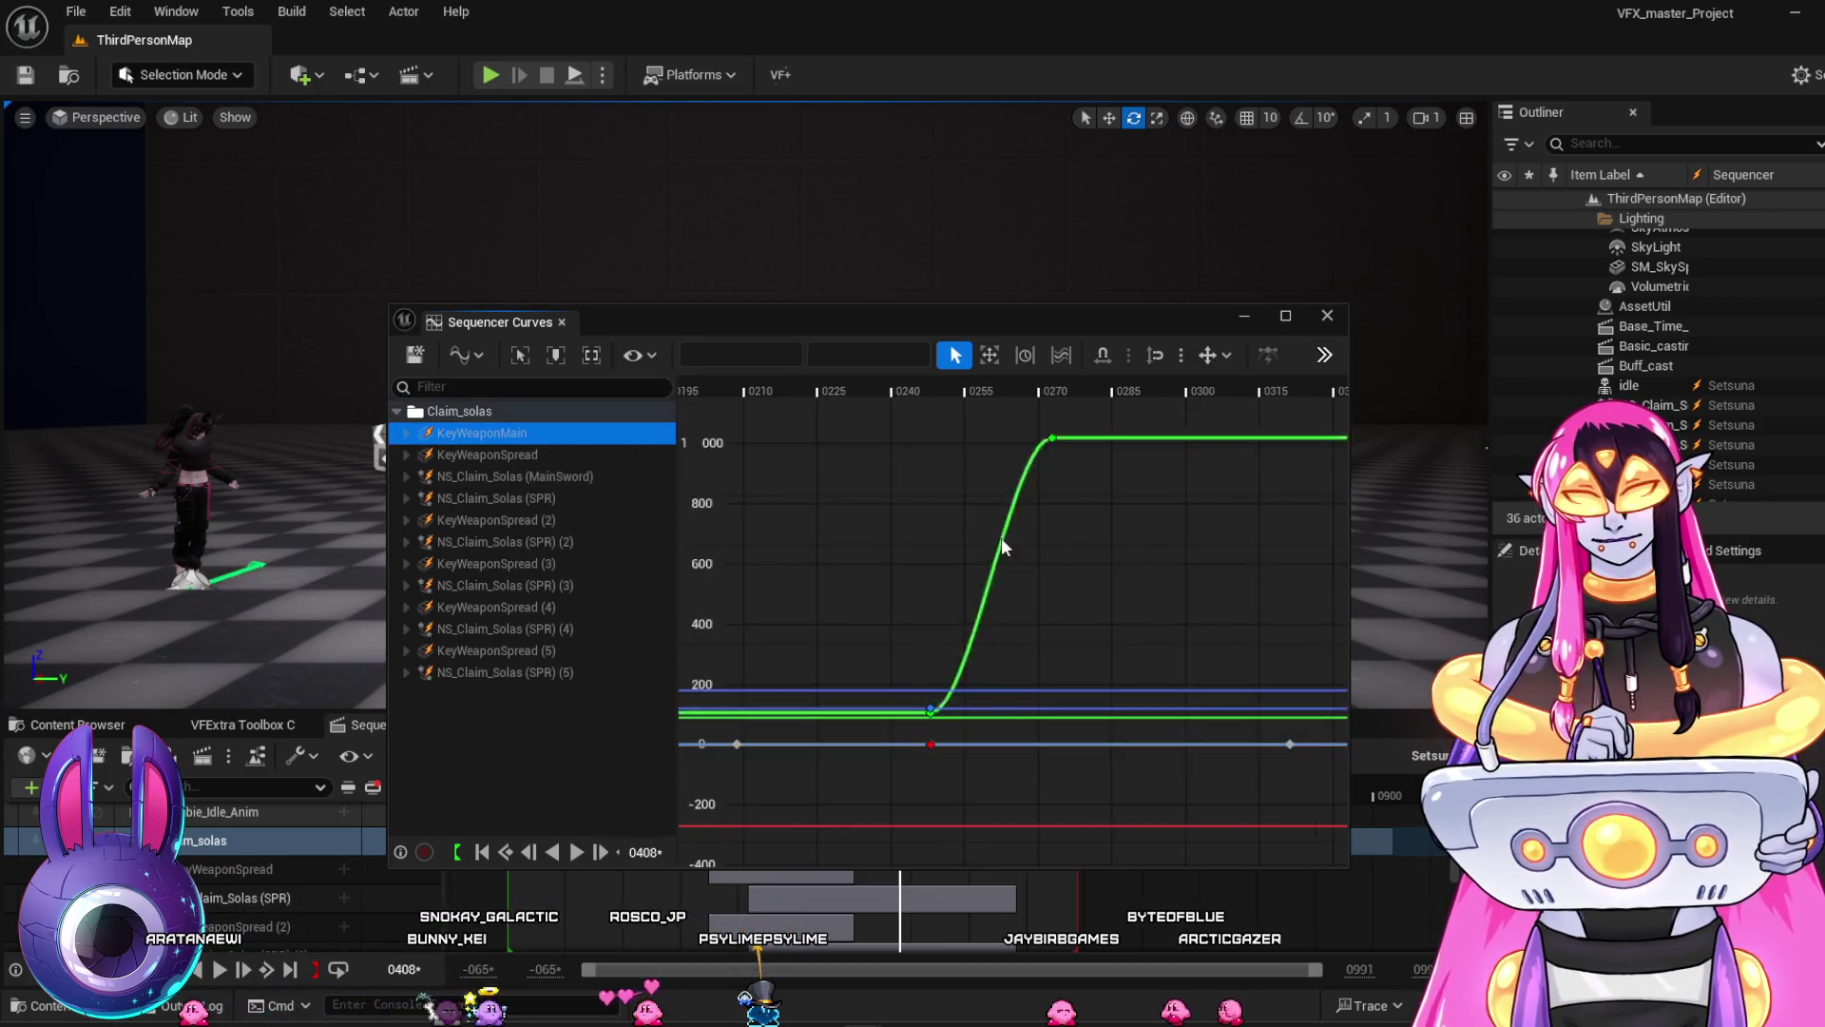
pyautogui.moveTo(801, 405)
pyautogui.mouseDown()
pyautogui.moveTo(1218, 688)
pyautogui.moveTo(1161, 721)
pyautogui.moveTo(1197, 744)
pyautogui.moveTo(1234, 736)
pyautogui.mouseUp()
pyautogui.click(1269, 355)
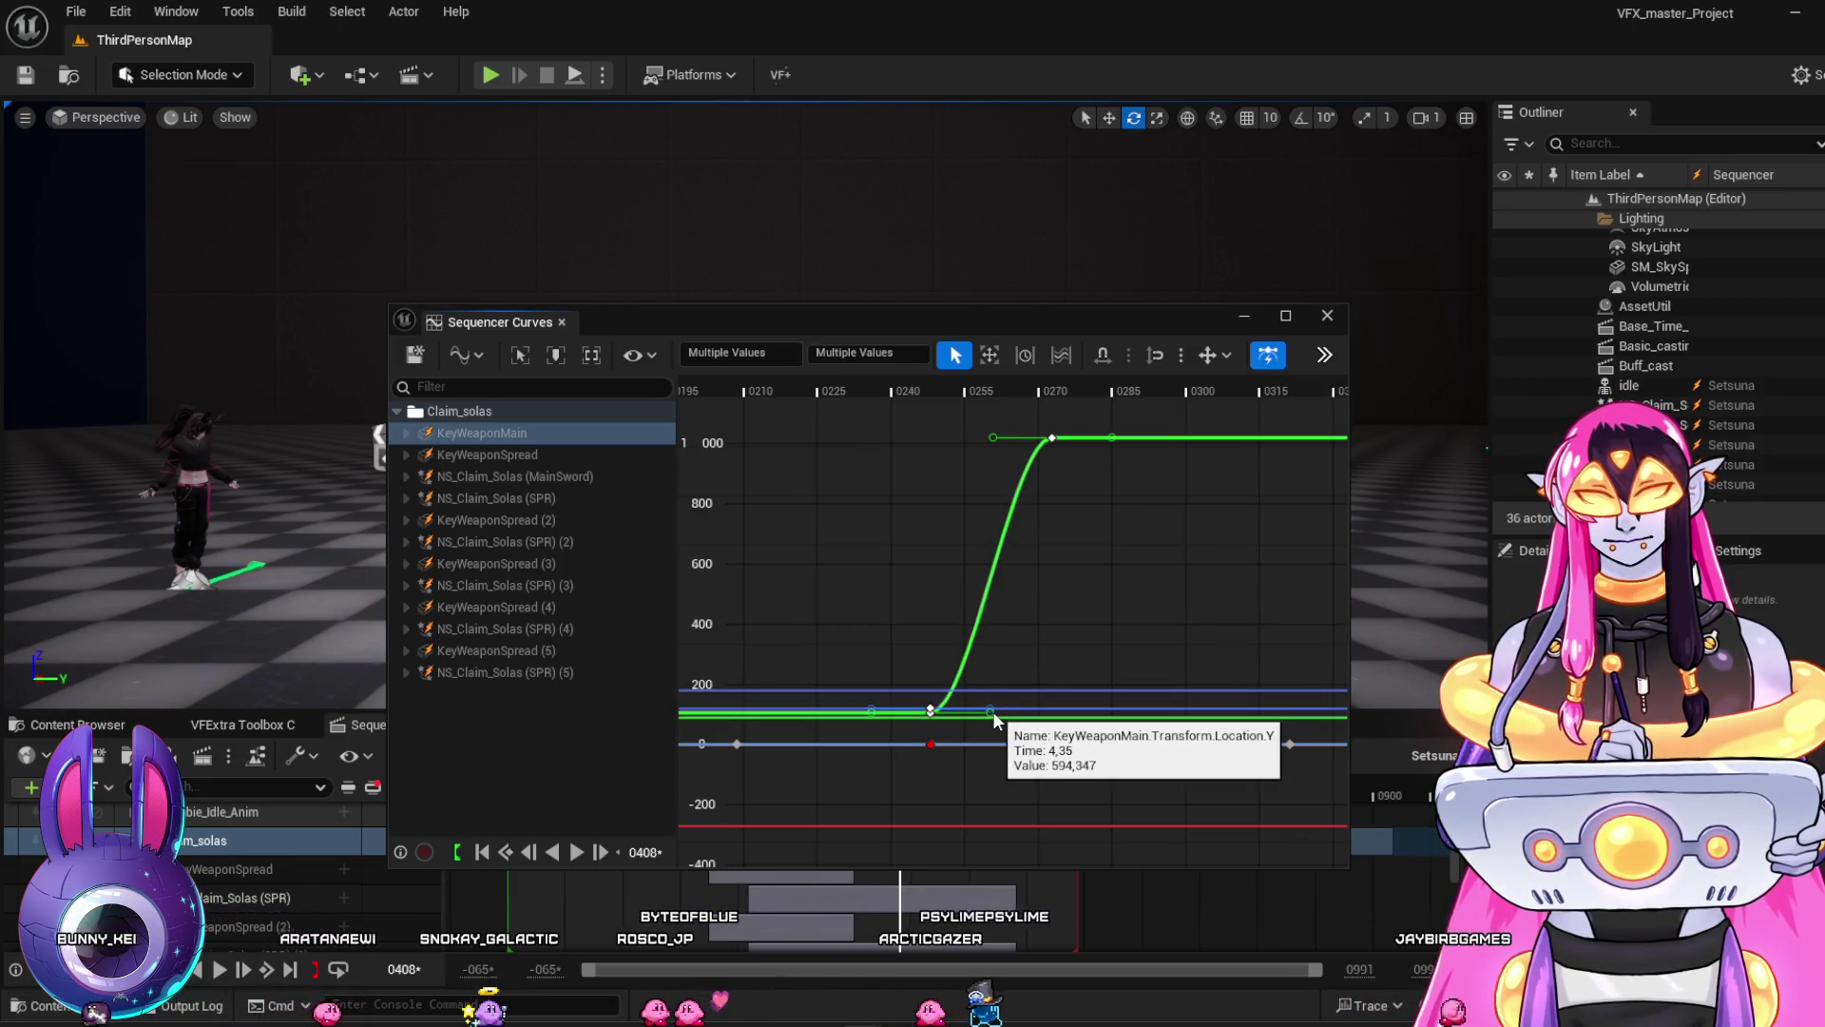
# - Set KeyWeaponSpread's Location and Rotation keys to Cubic Smart Auto tangents
pyautogui.click(518, 457)
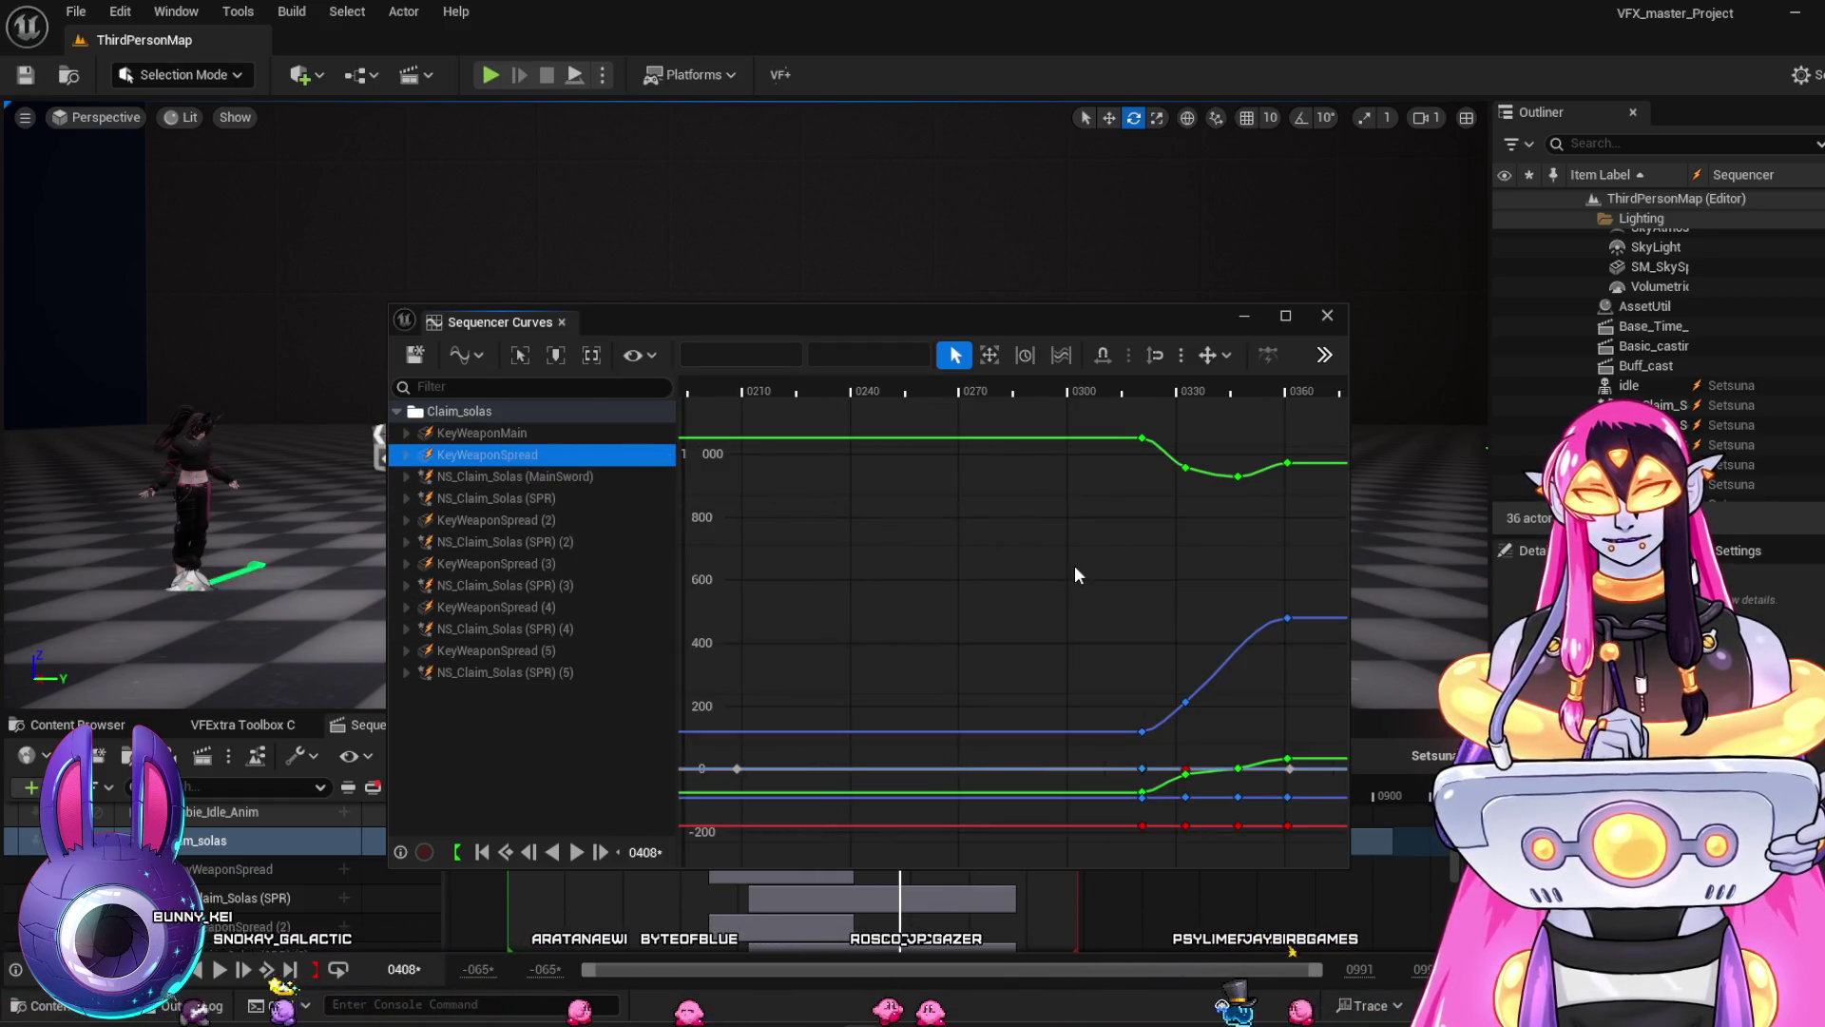
pyautogui.moveTo(1064, 565)
pyautogui.mouseDown()
pyautogui.moveTo(928, 569)
pyautogui.moveTo(922, 502)
pyautogui.mouseUp()
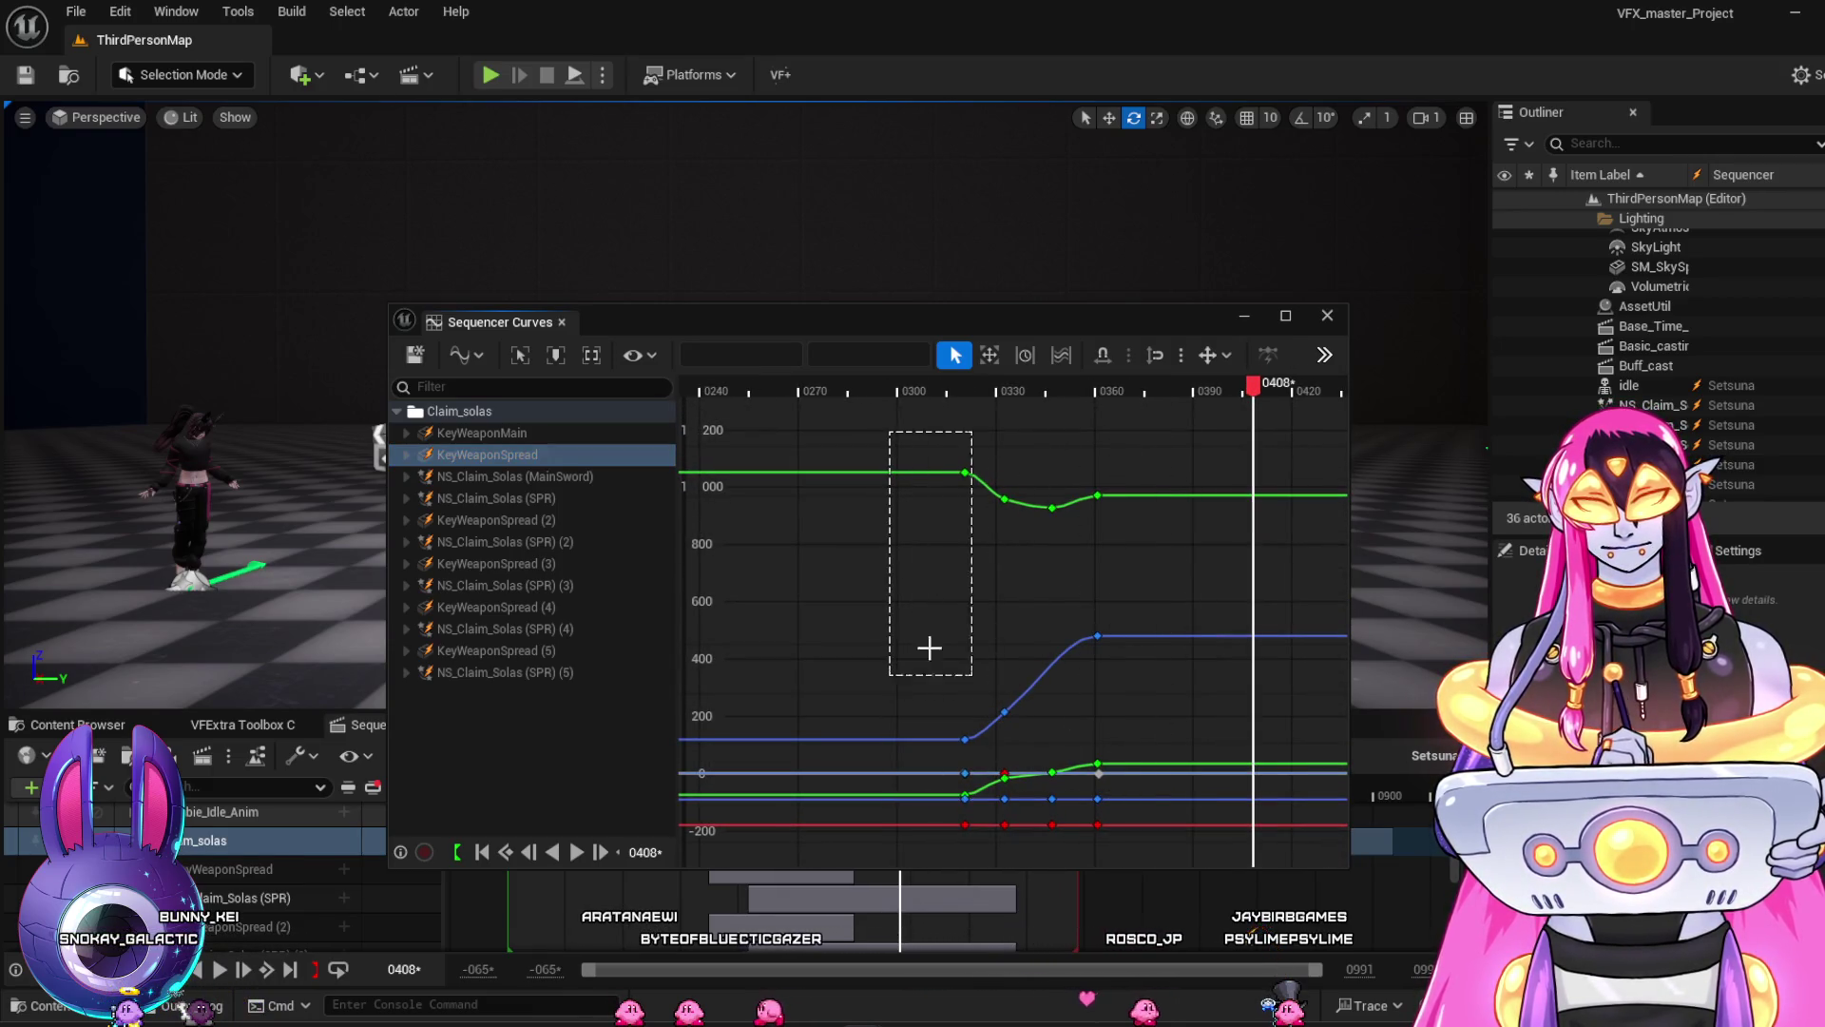
pyautogui.click(403, 454)
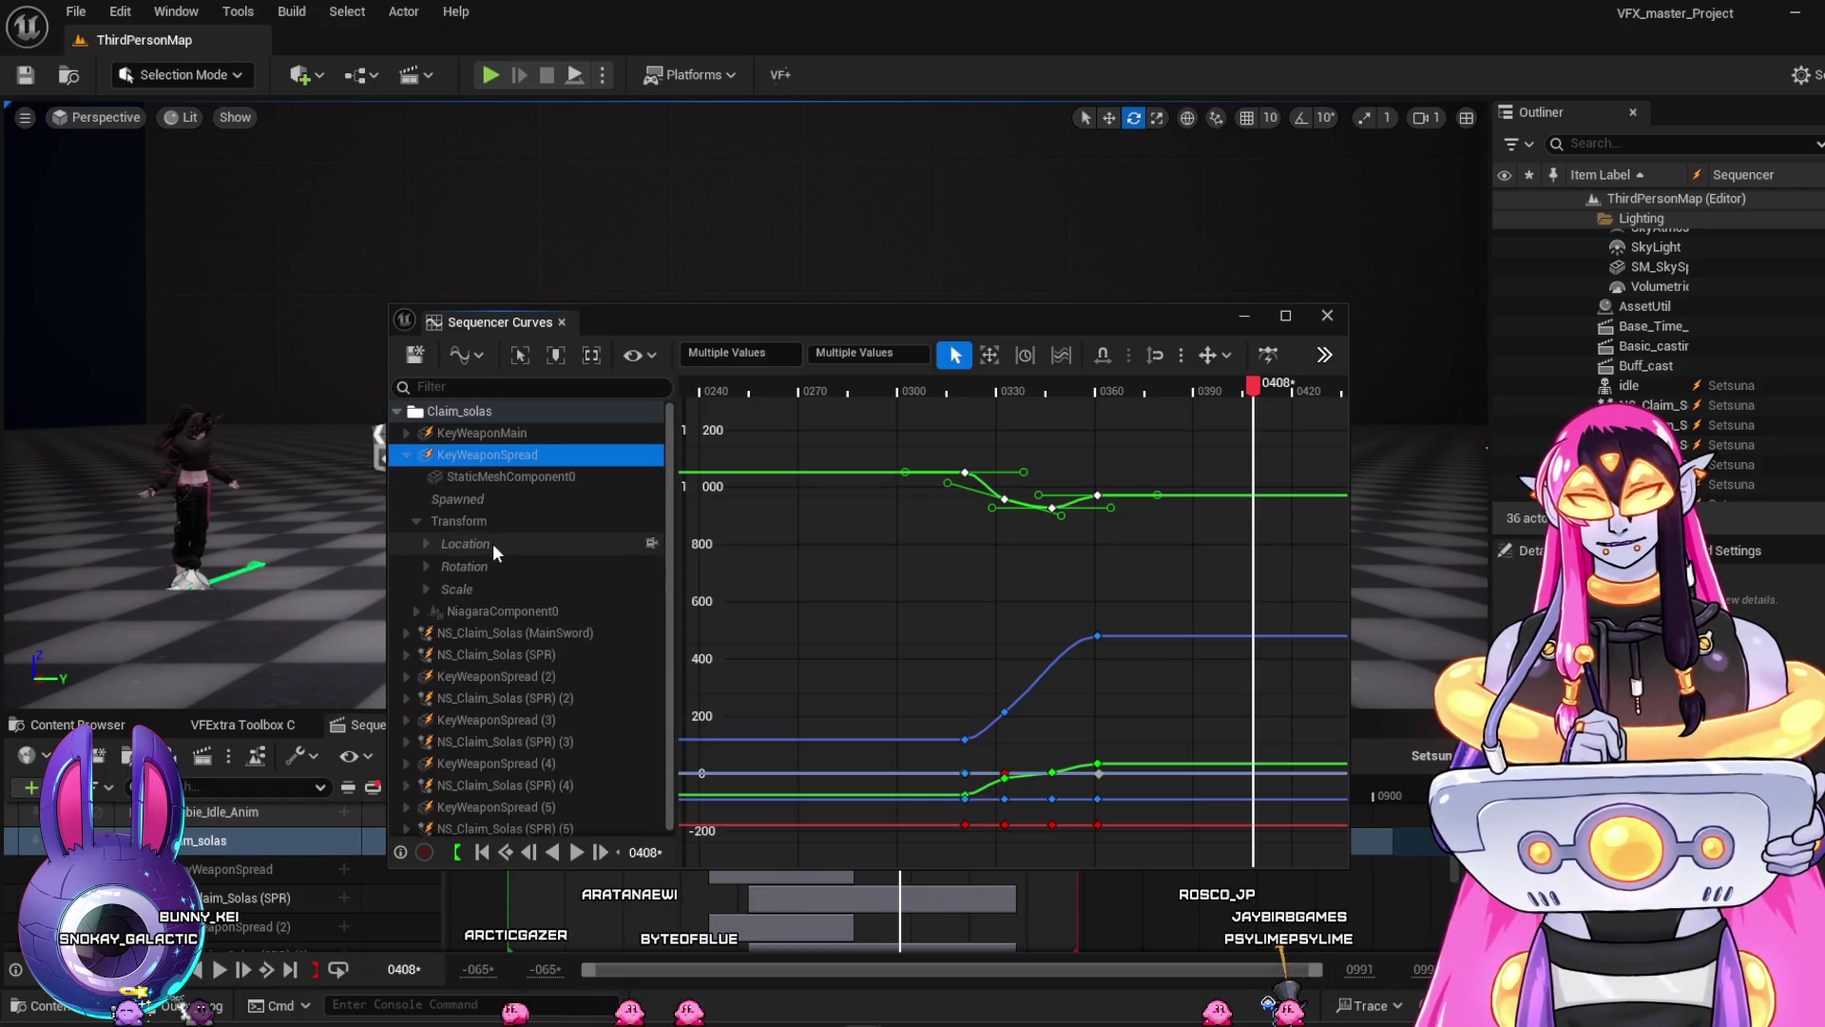
pyautogui.click(493, 544)
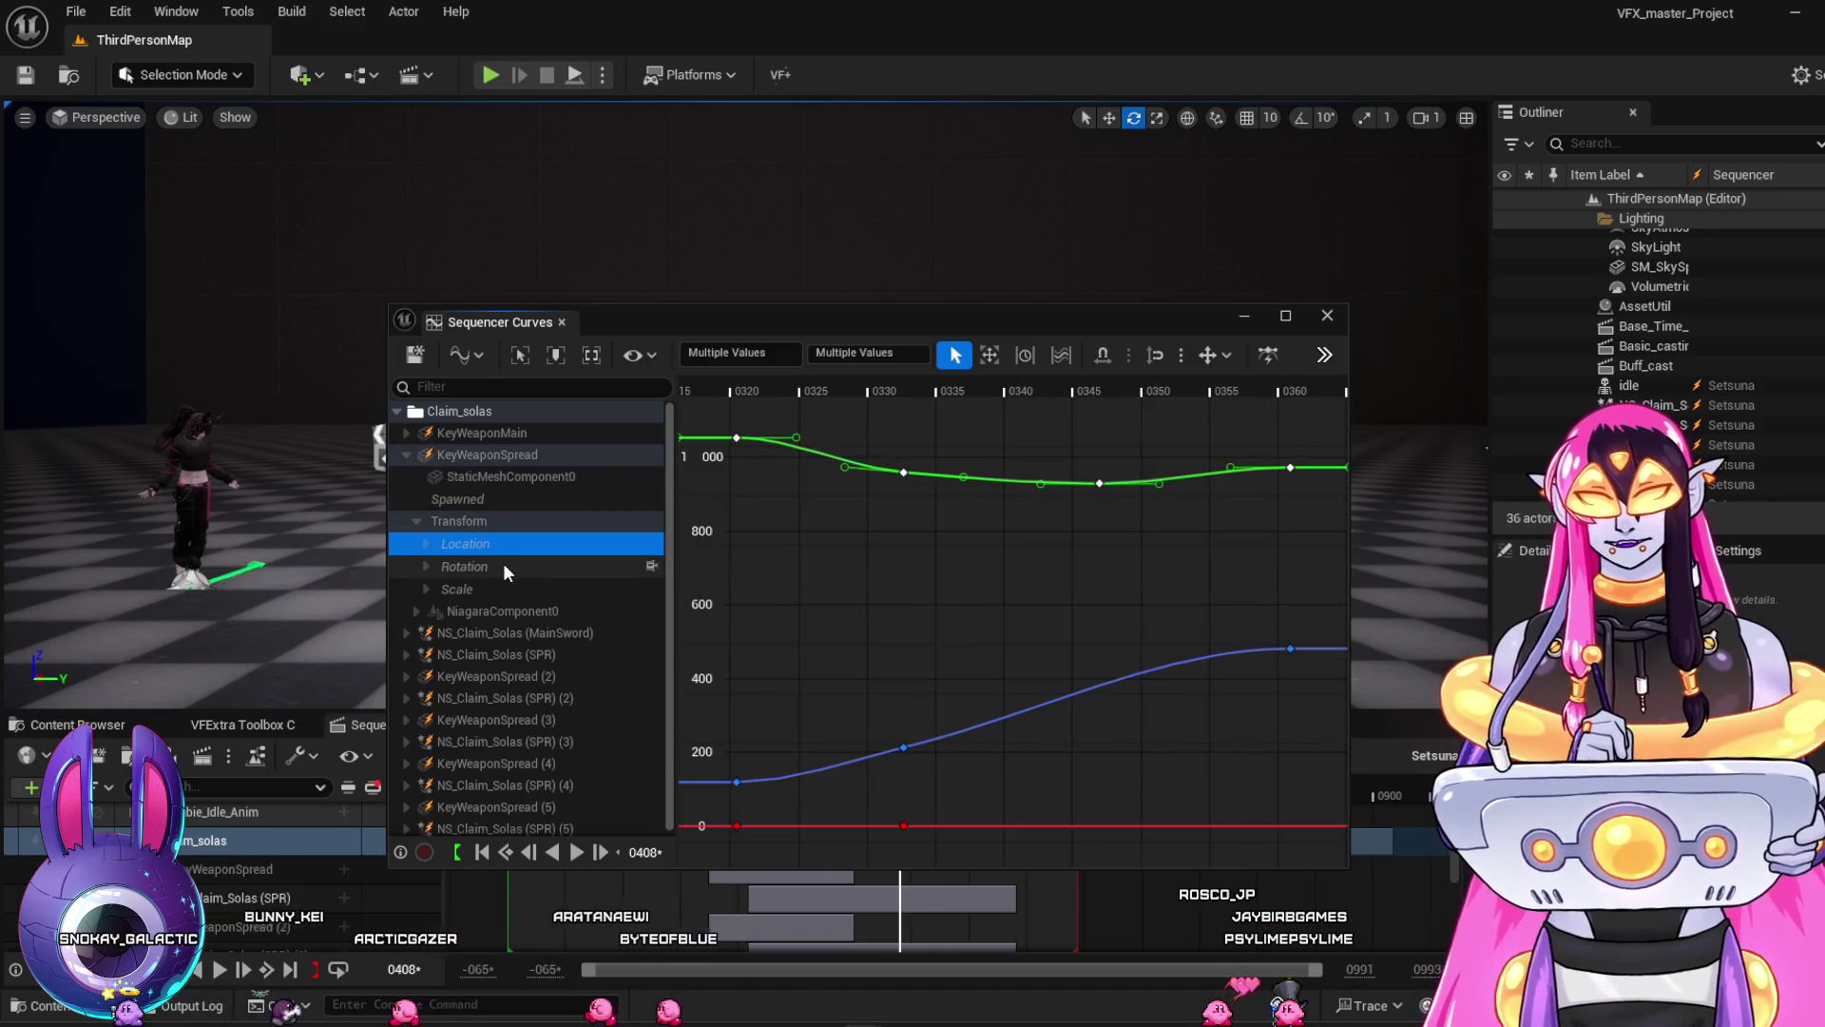
pyautogui.keyDown('shift'); pyautogui.click(504, 563); pyautogui.keyUp('shift')
pyautogui.scroll(-4, 781, 556)
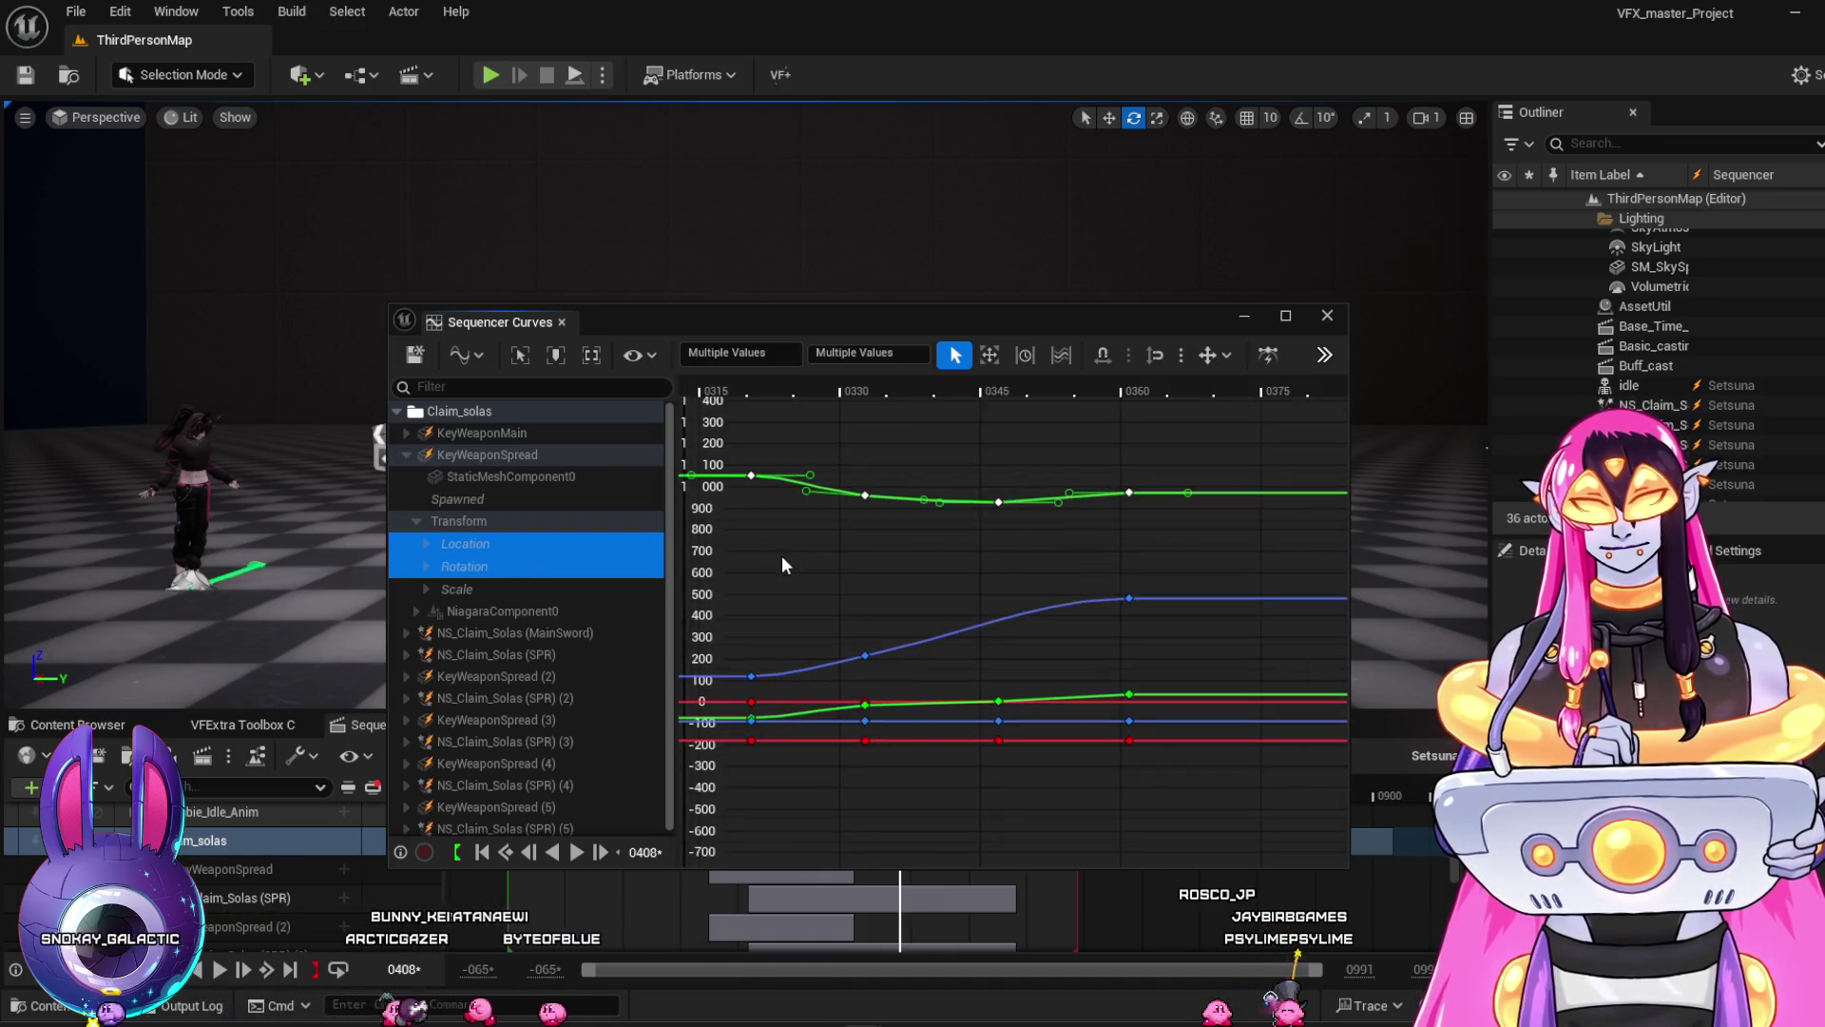
pyautogui.moveTo(738, 464)
pyautogui.mouseDown()
pyautogui.moveTo(762, 602)
pyautogui.moveTo(1287, 802)
pyautogui.mouseUp()
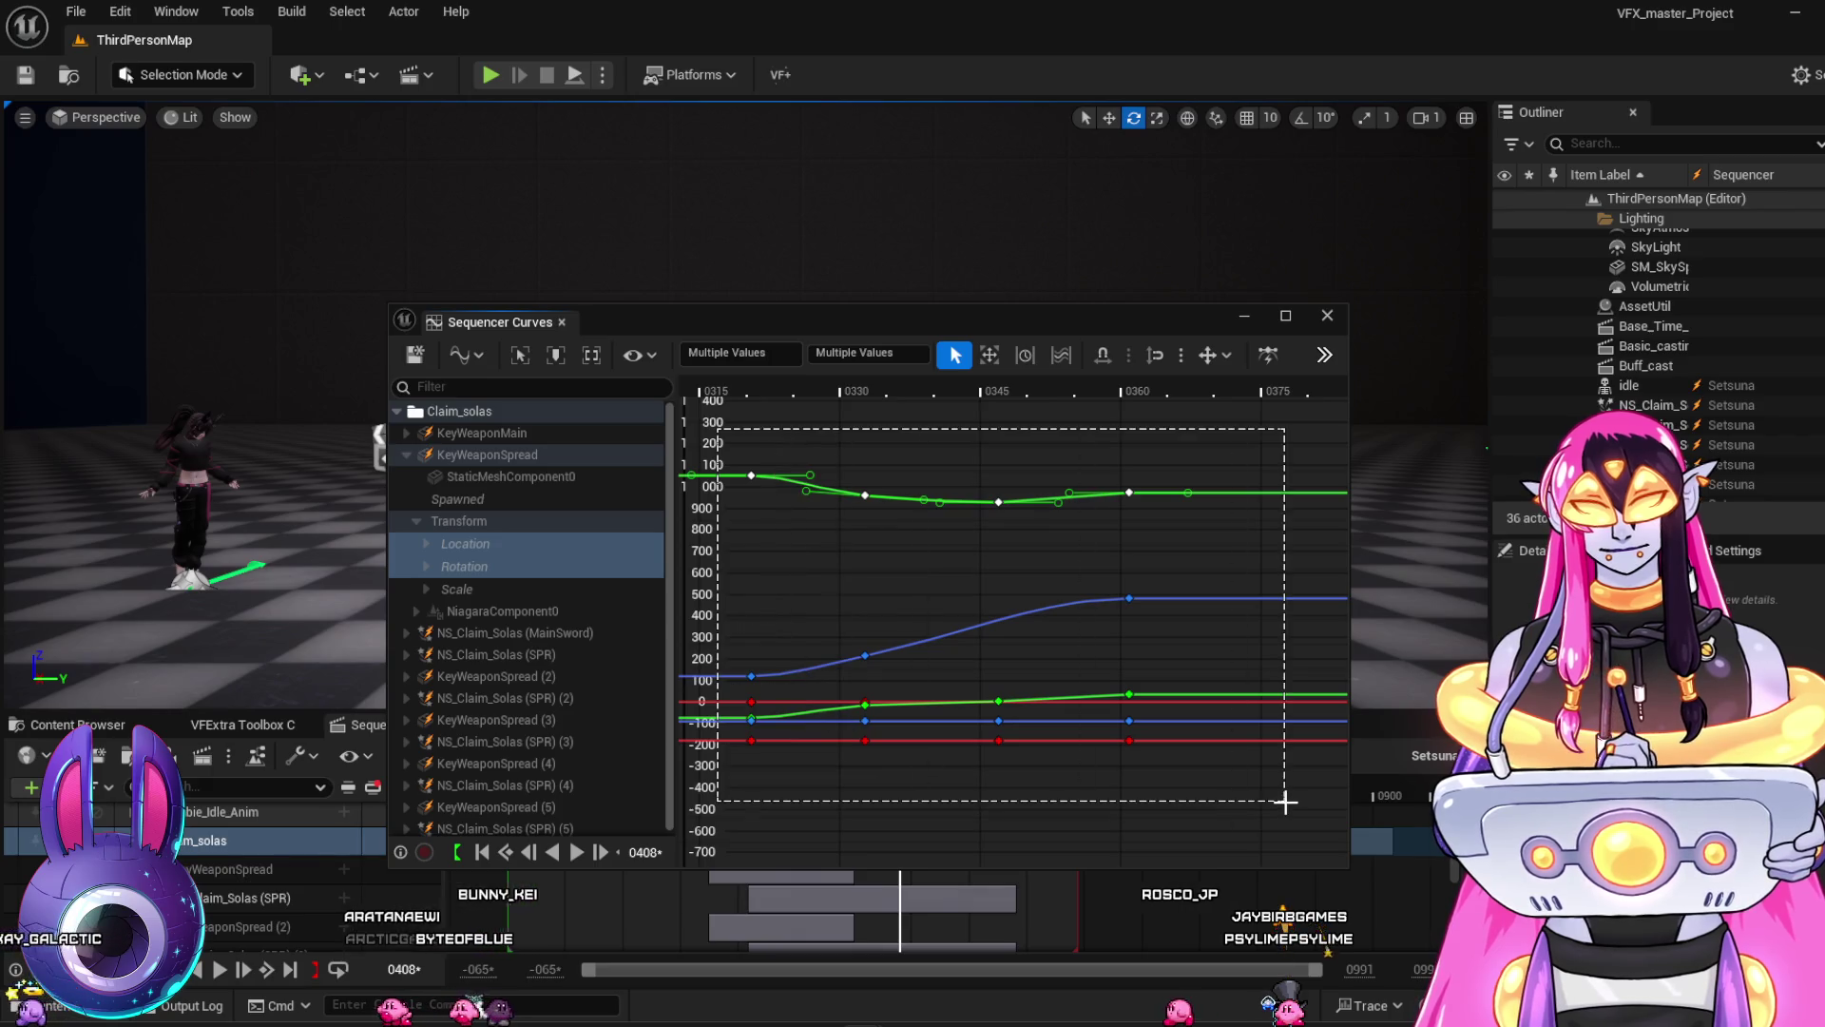
pyautogui.click(1269, 356)
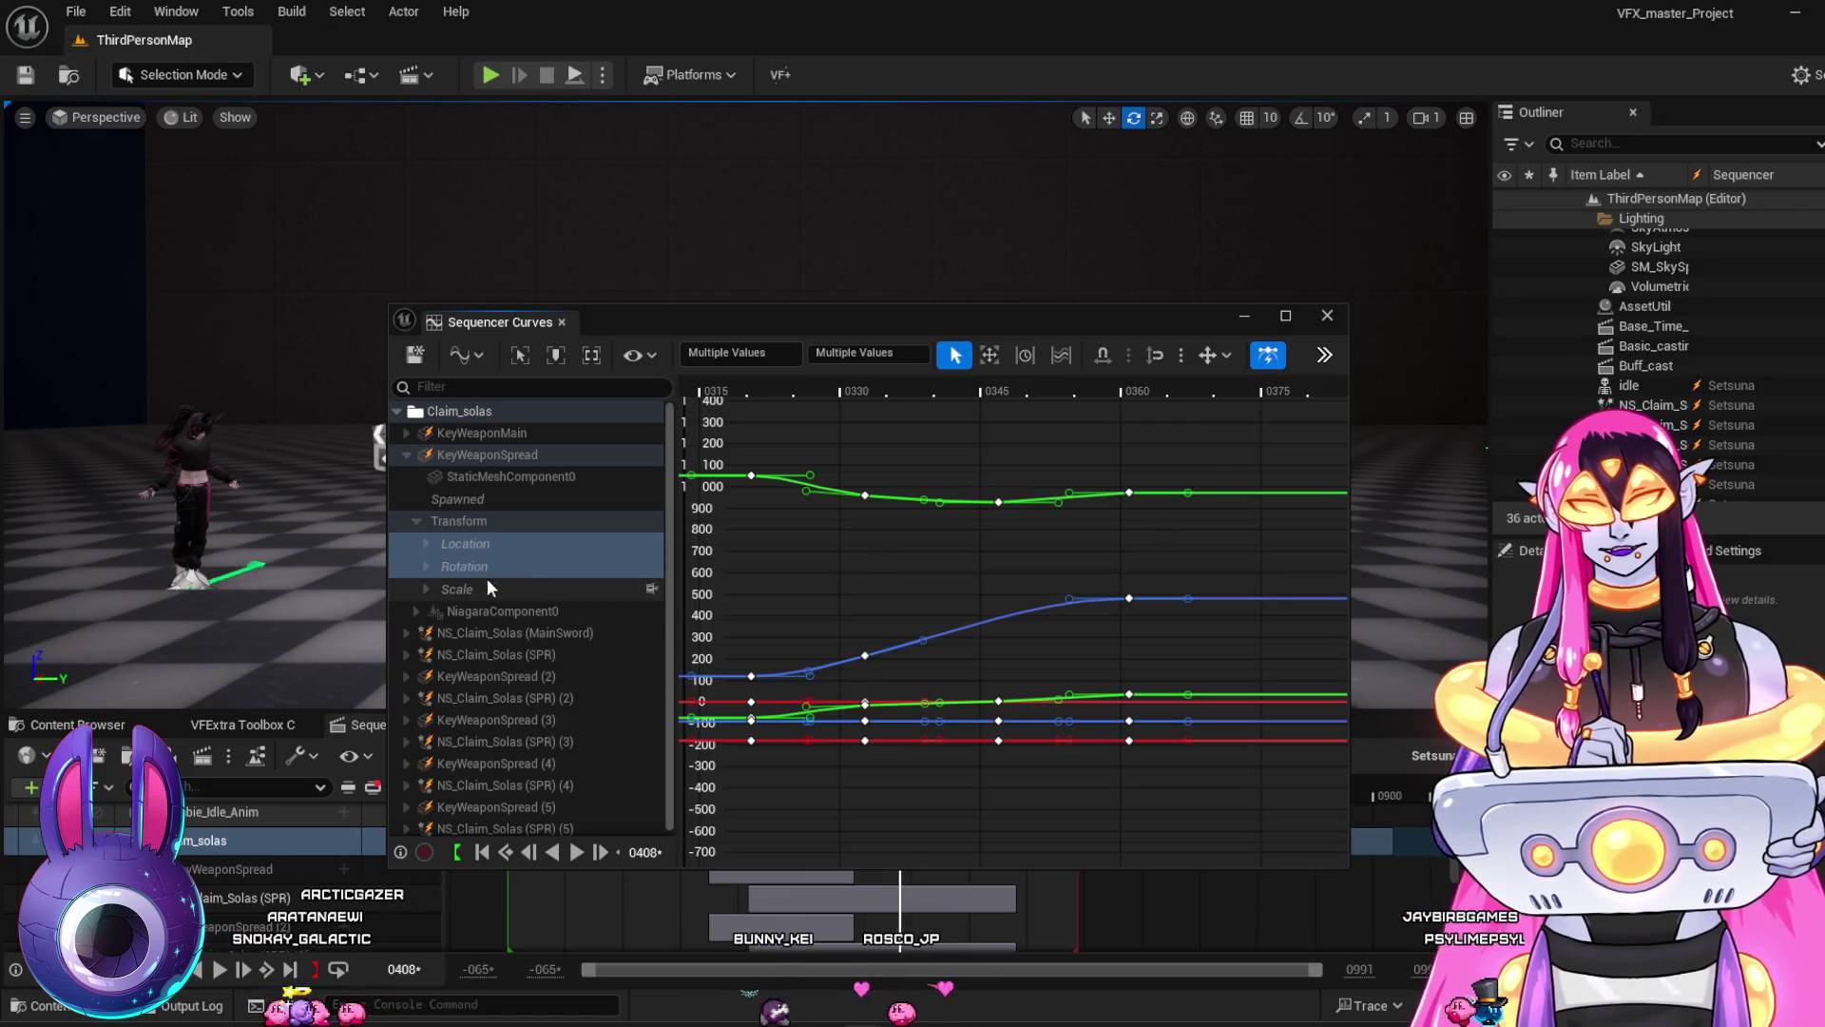
pyautogui.click(406, 455)
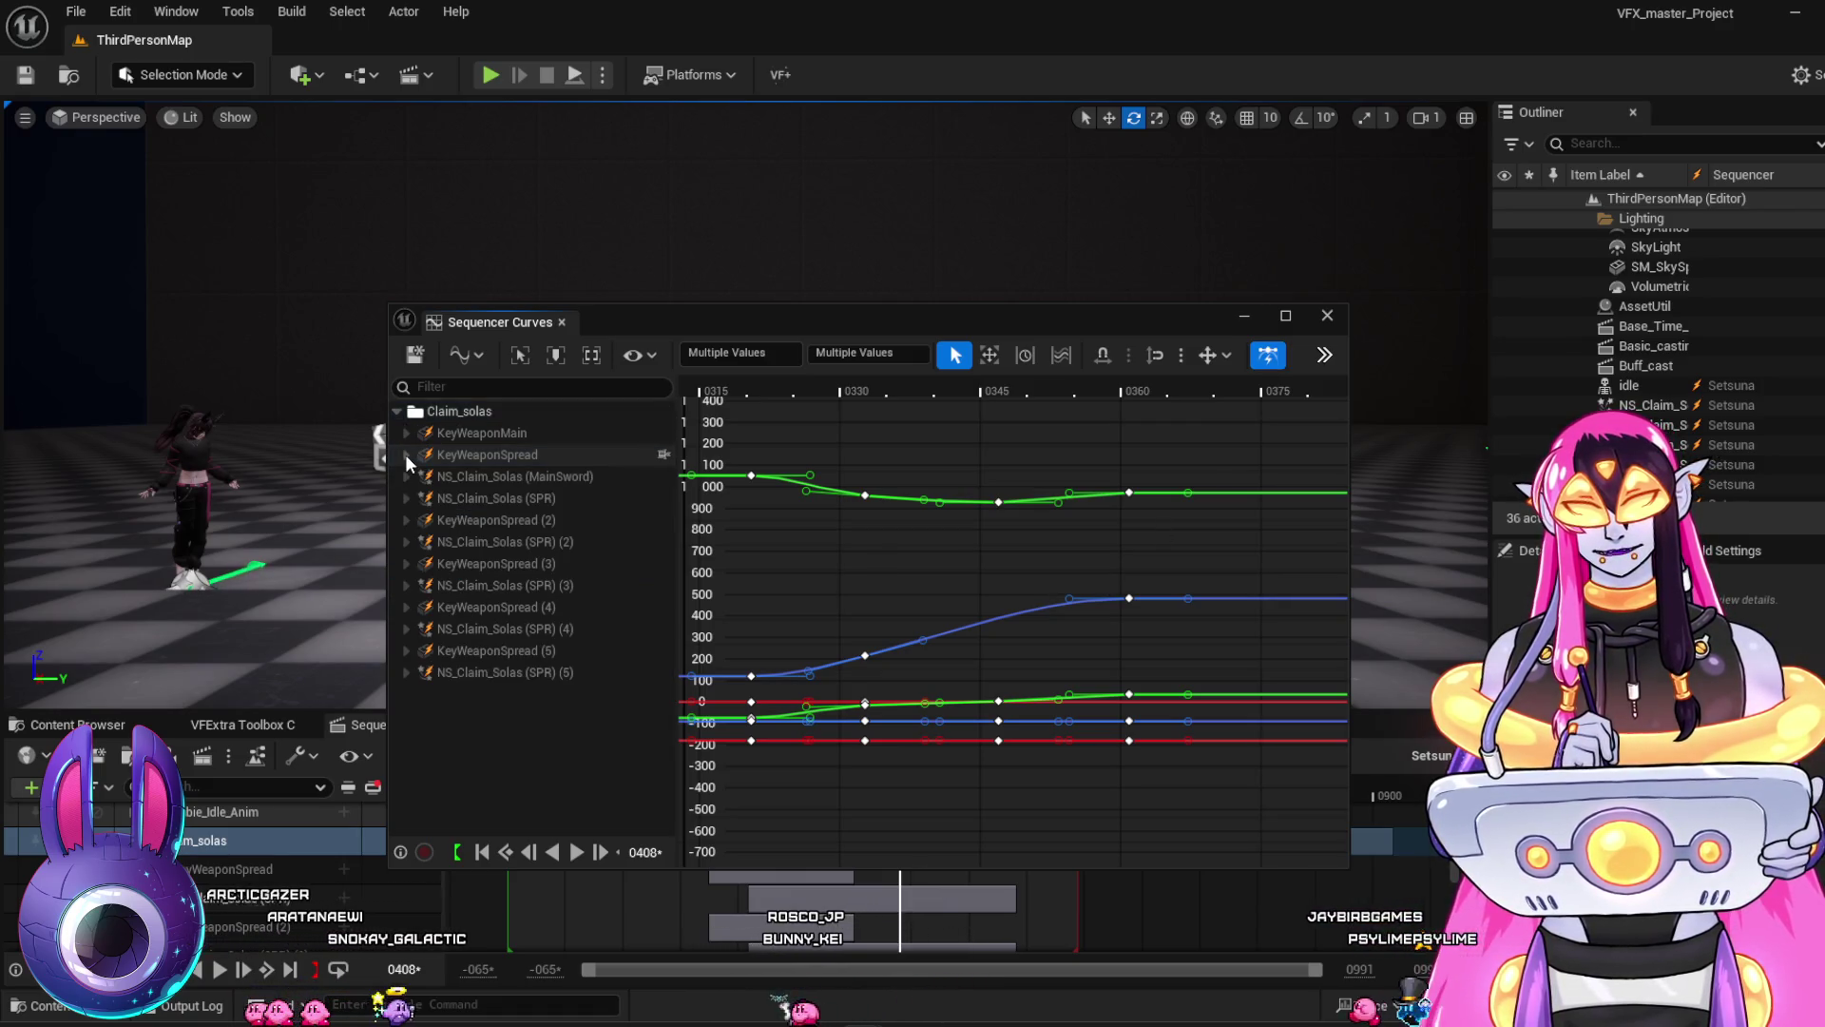
pyautogui.click(406, 521)
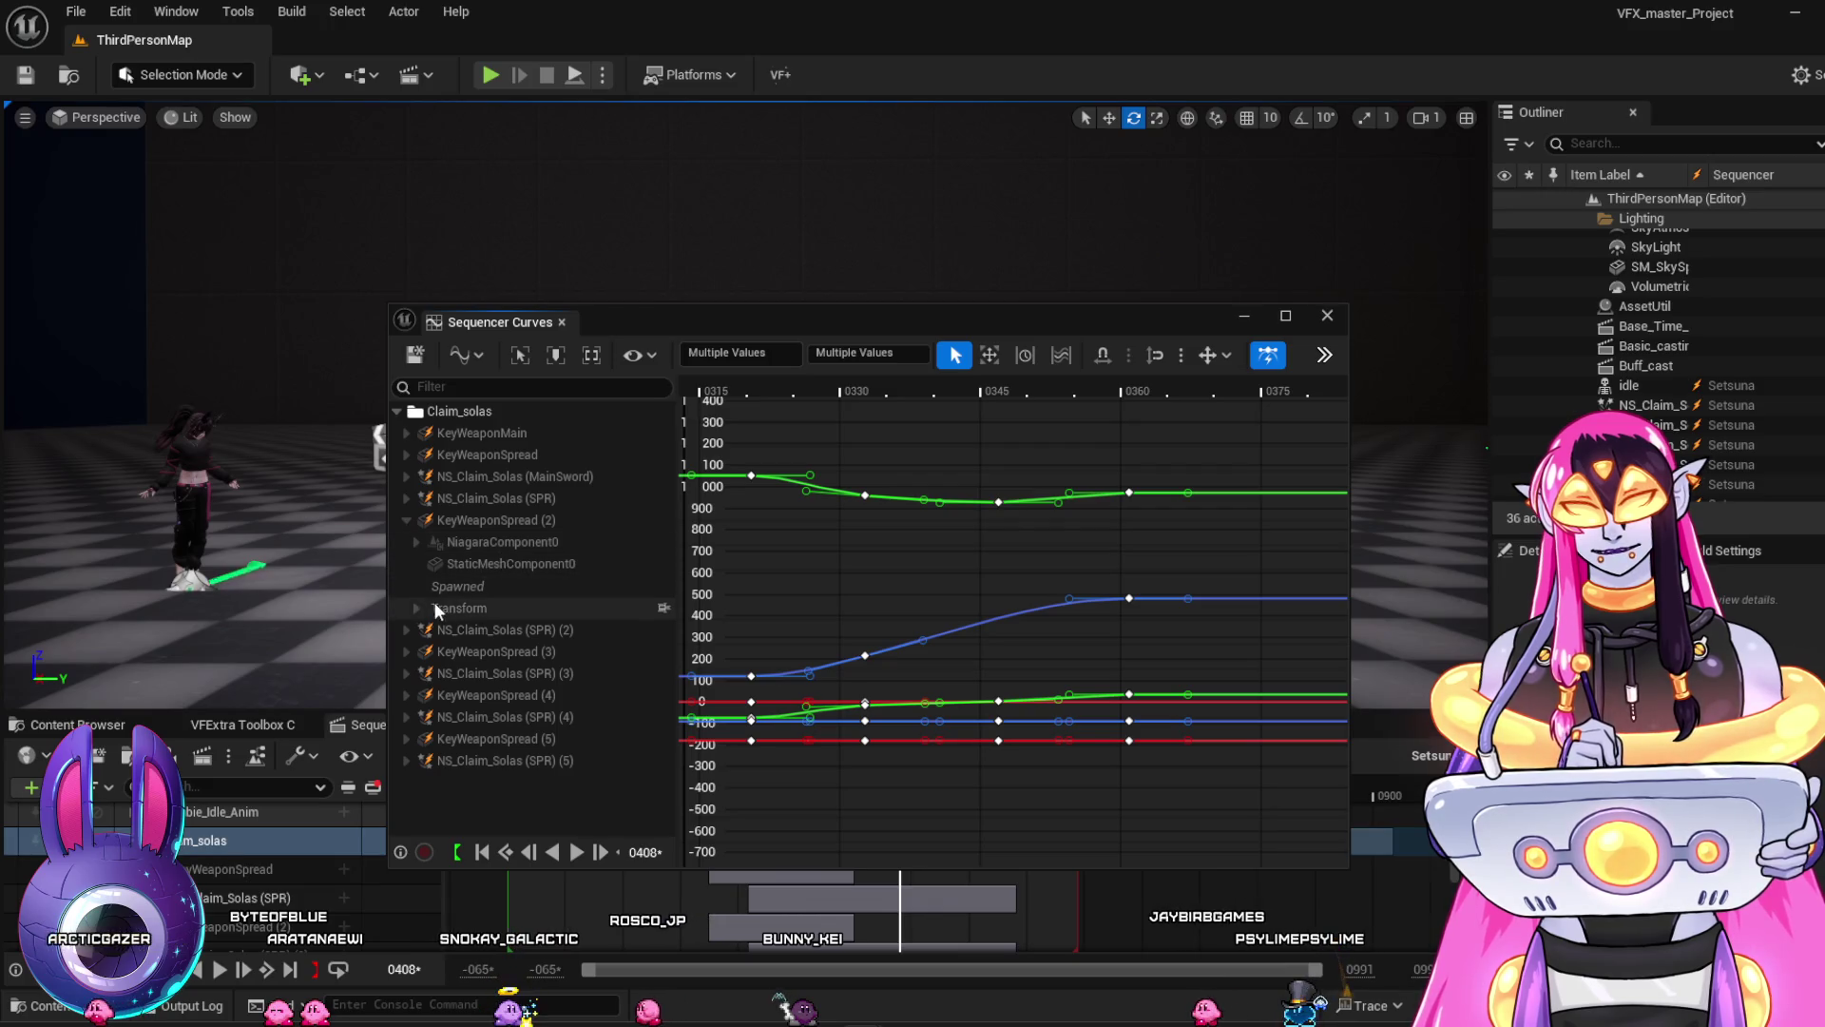
# - Select all Location and Rotation keys of KeyWeaponSpread (2)
pyautogui.click(493, 629)
pyautogui.keyDown('shift'); pyautogui.click(494, 654); pyautogui.keyUp('shift')
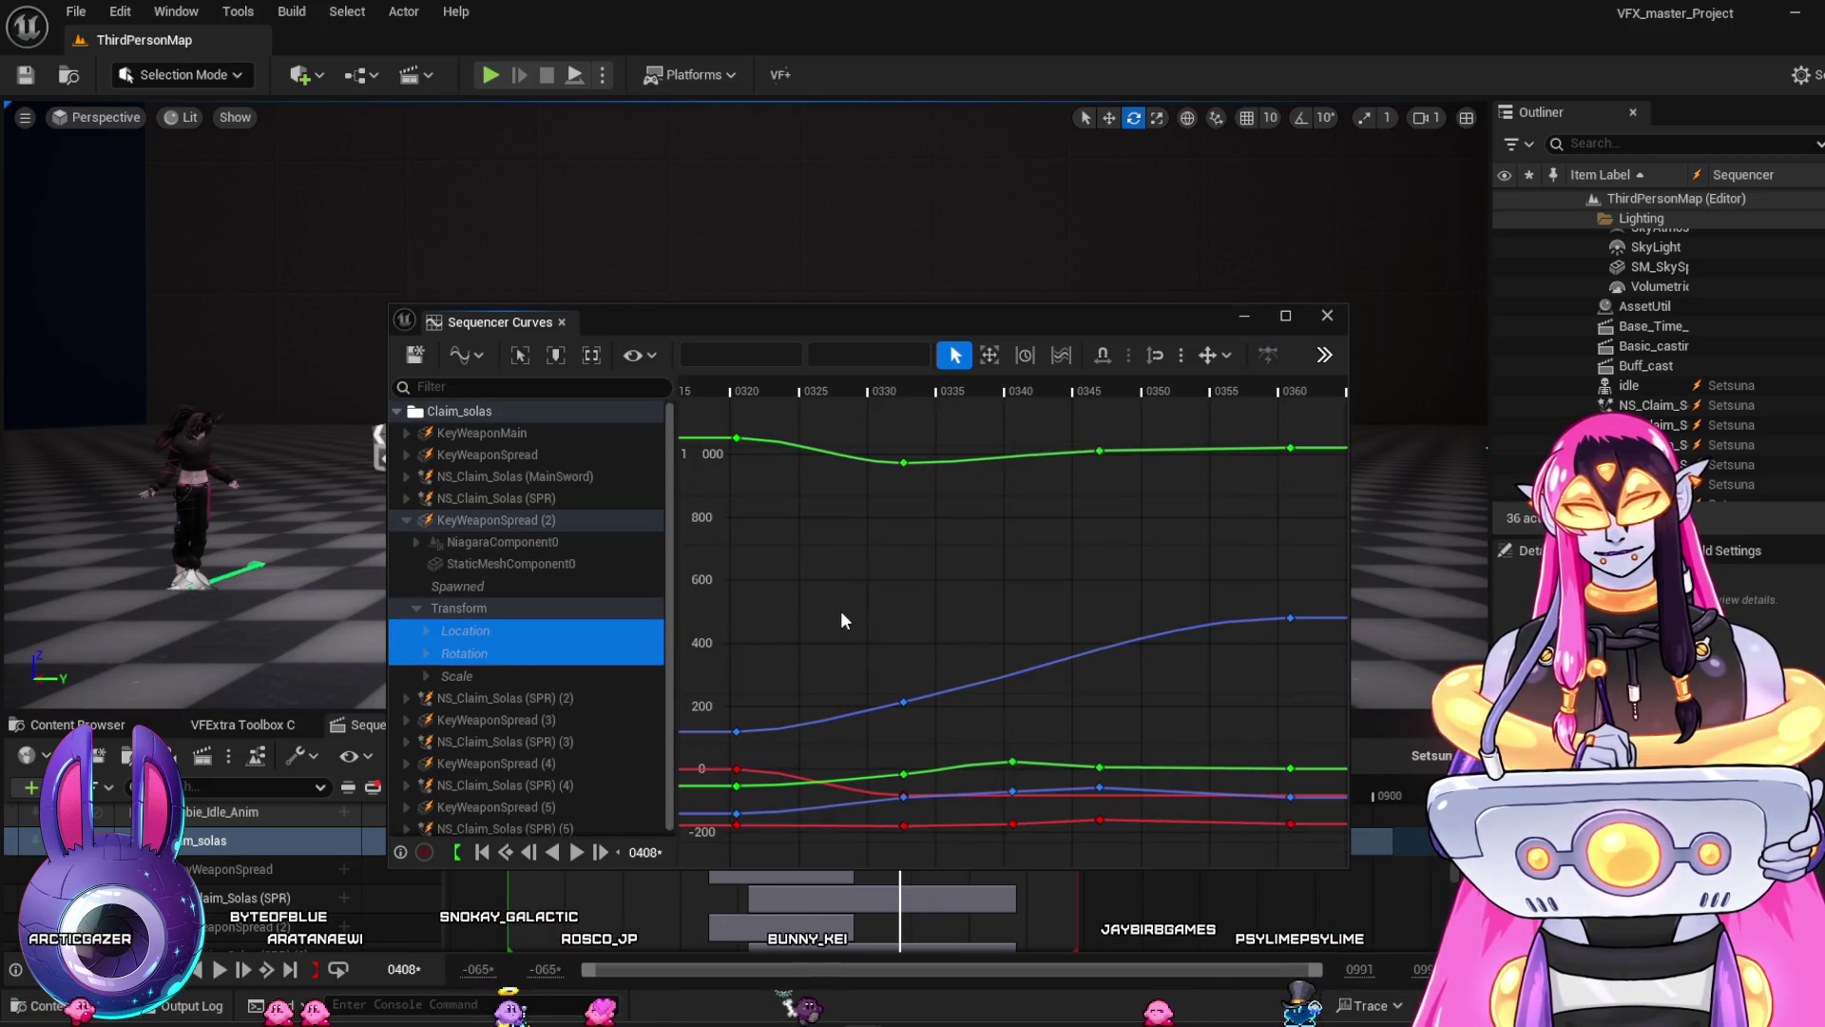
pyautogui.moveTo(706, 438); pyautogui.dragTo(1047, 758)
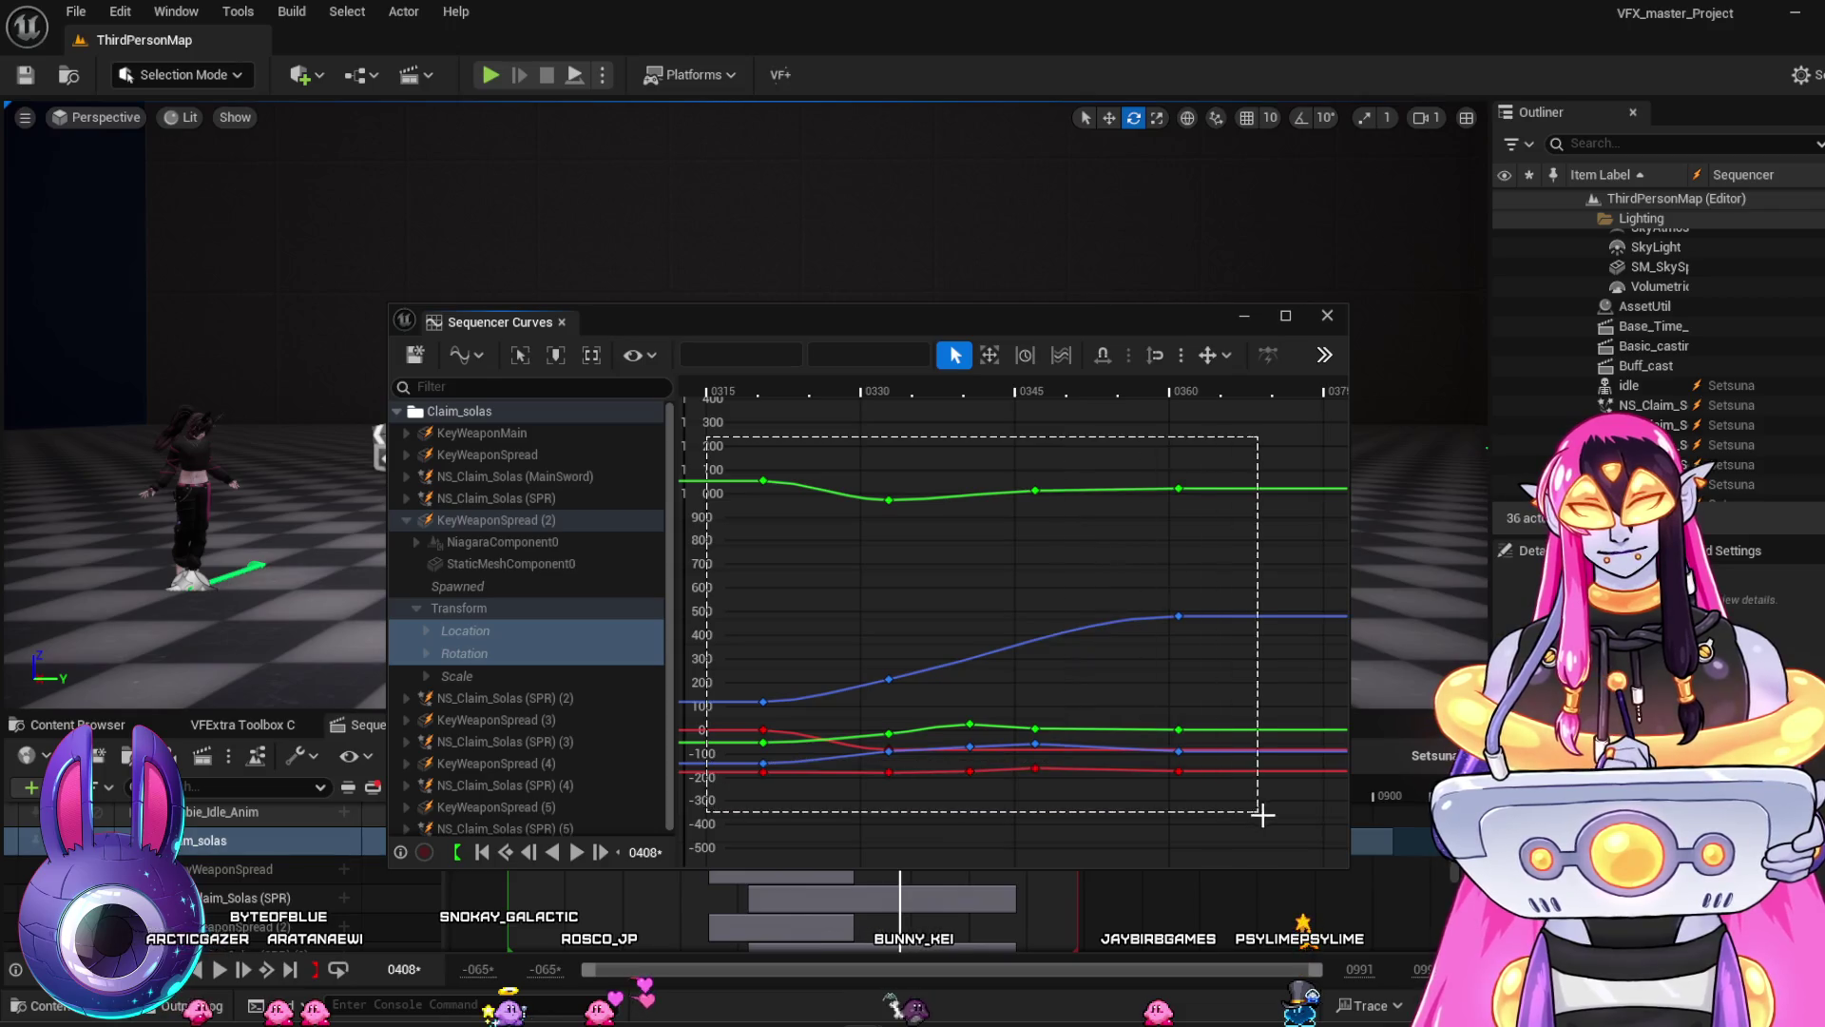
pyautogui.moveTo(1261, 815); pyautogui.dragTo(1262, 815)
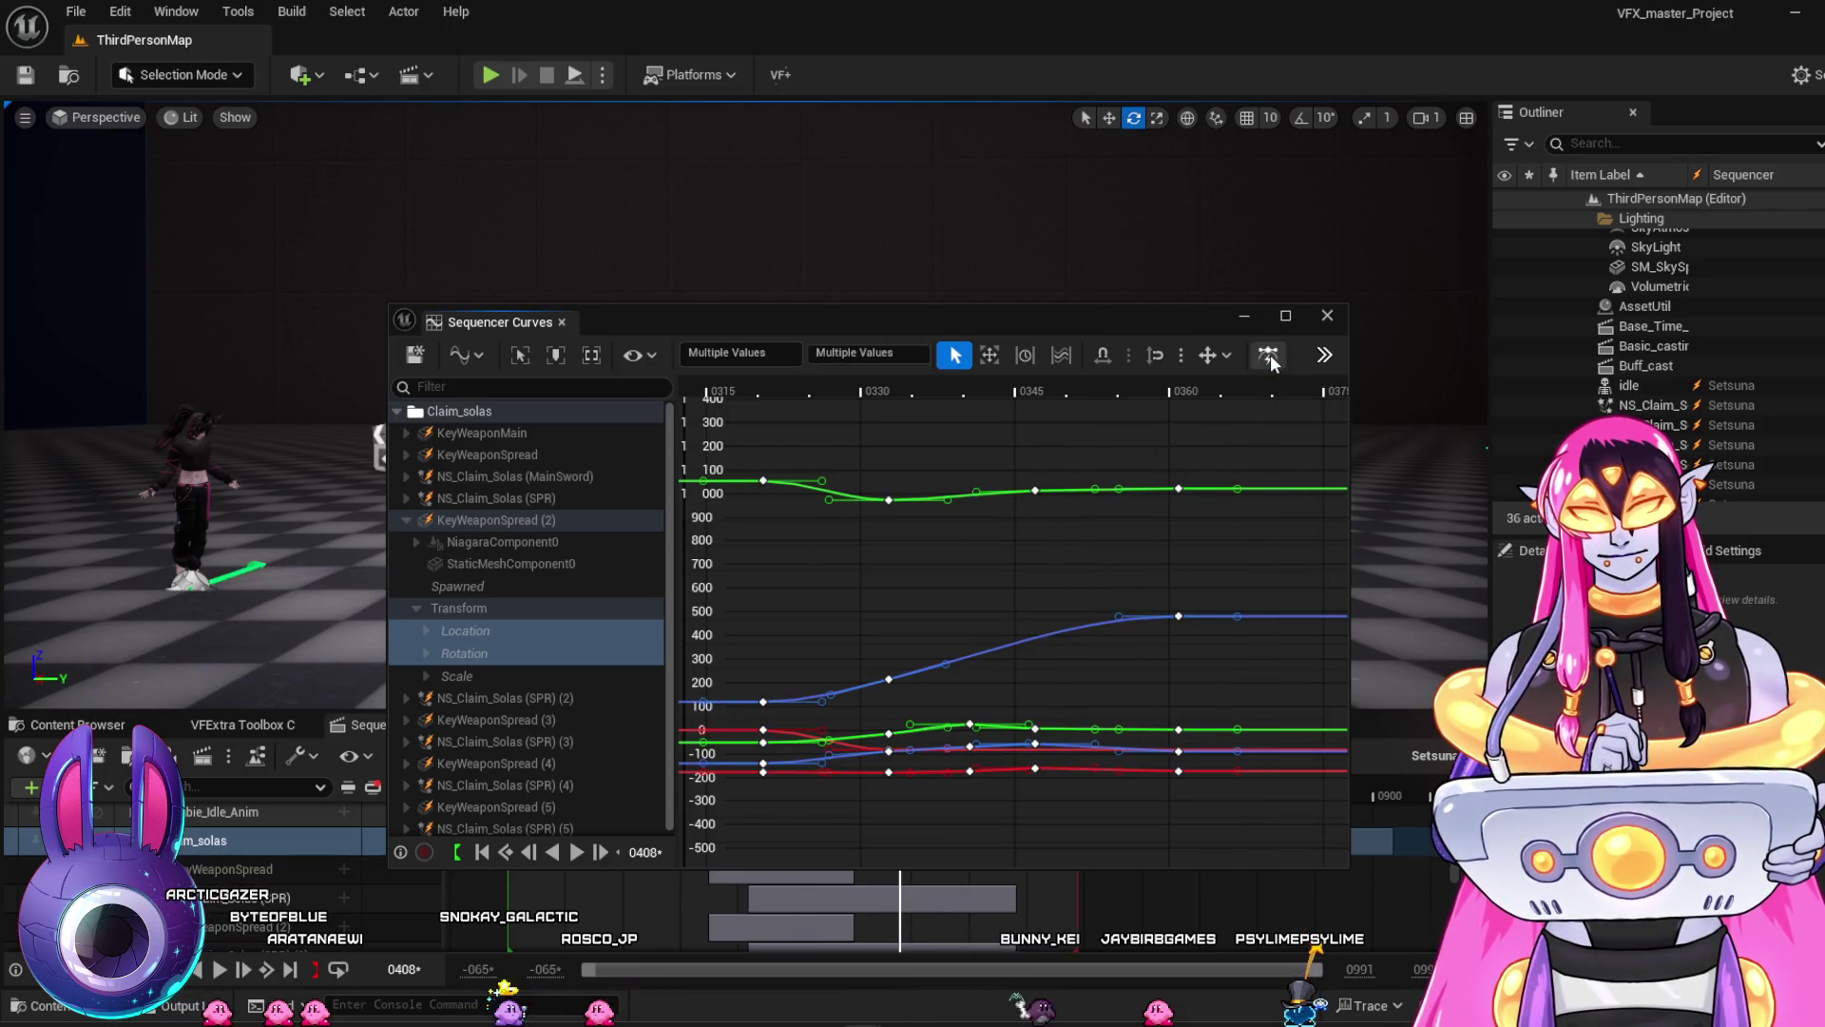
pyautogui.click(407, 522)
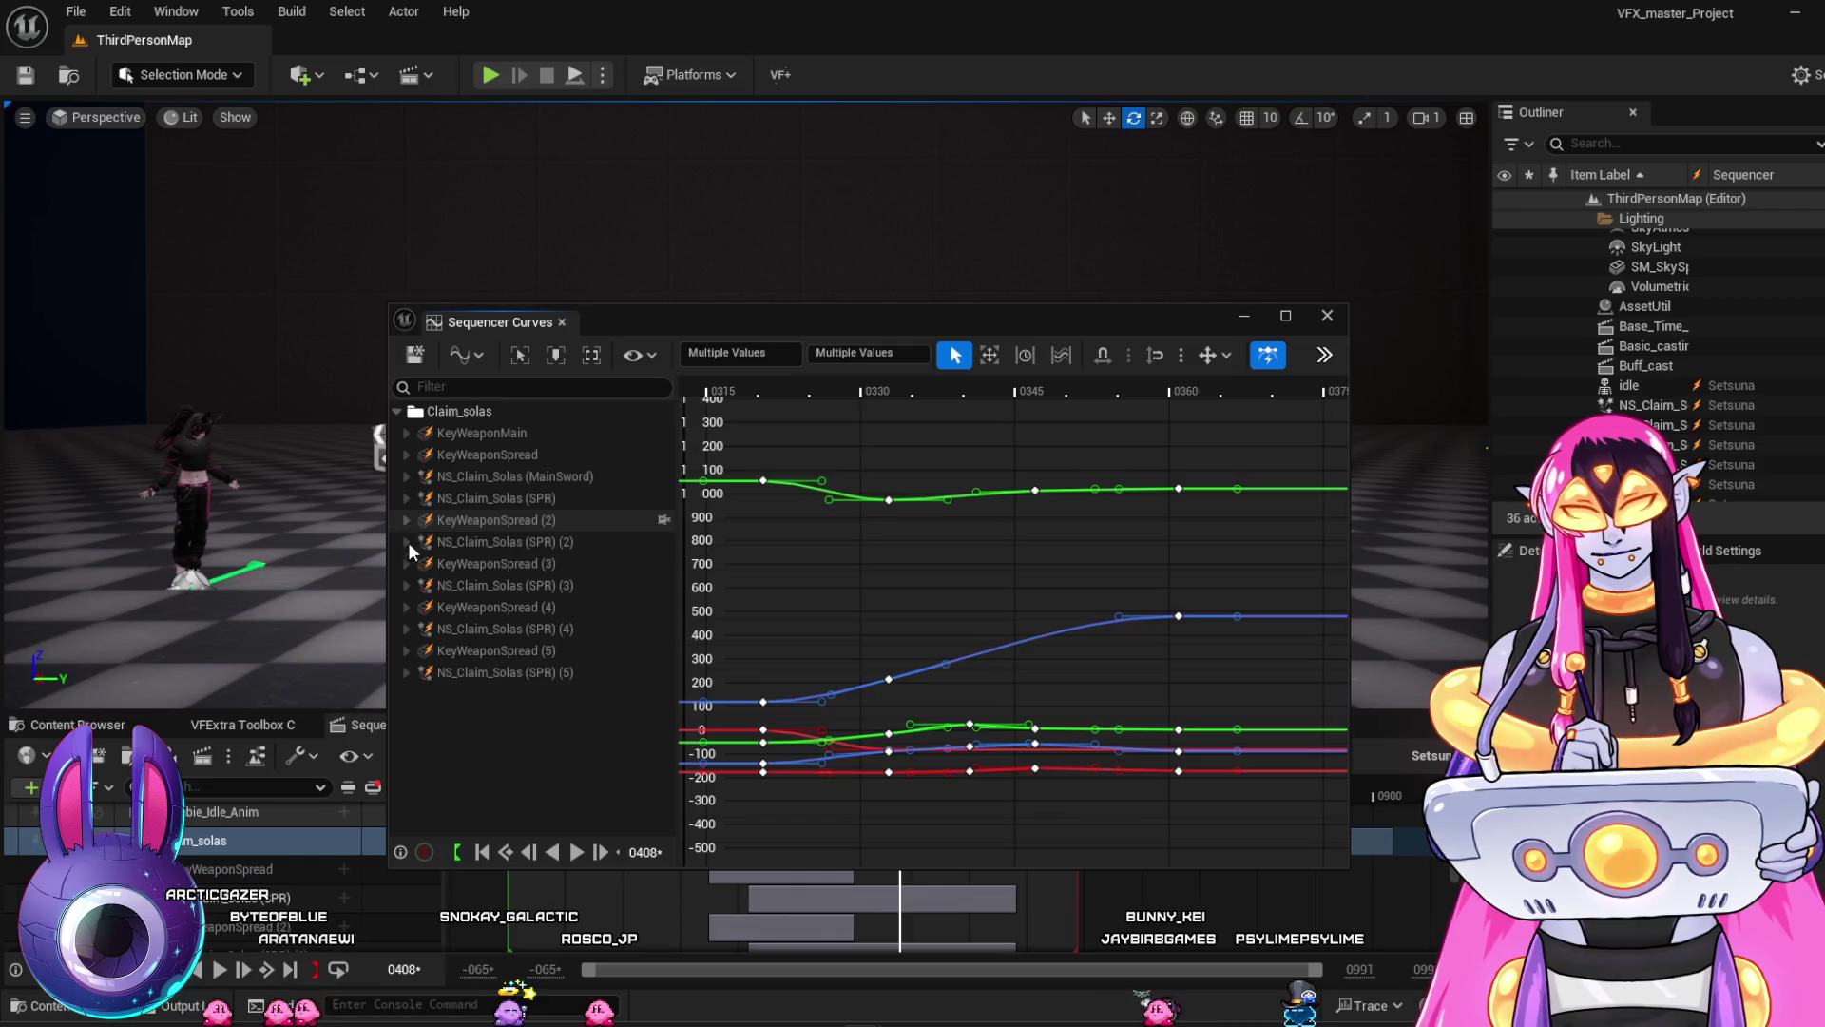
# - Give KeyWeaponSpread (3)'s Location and Rotation keys smooth auto tangents
pyautogui.click(406, 563)
pyautogui.click(418, 652)
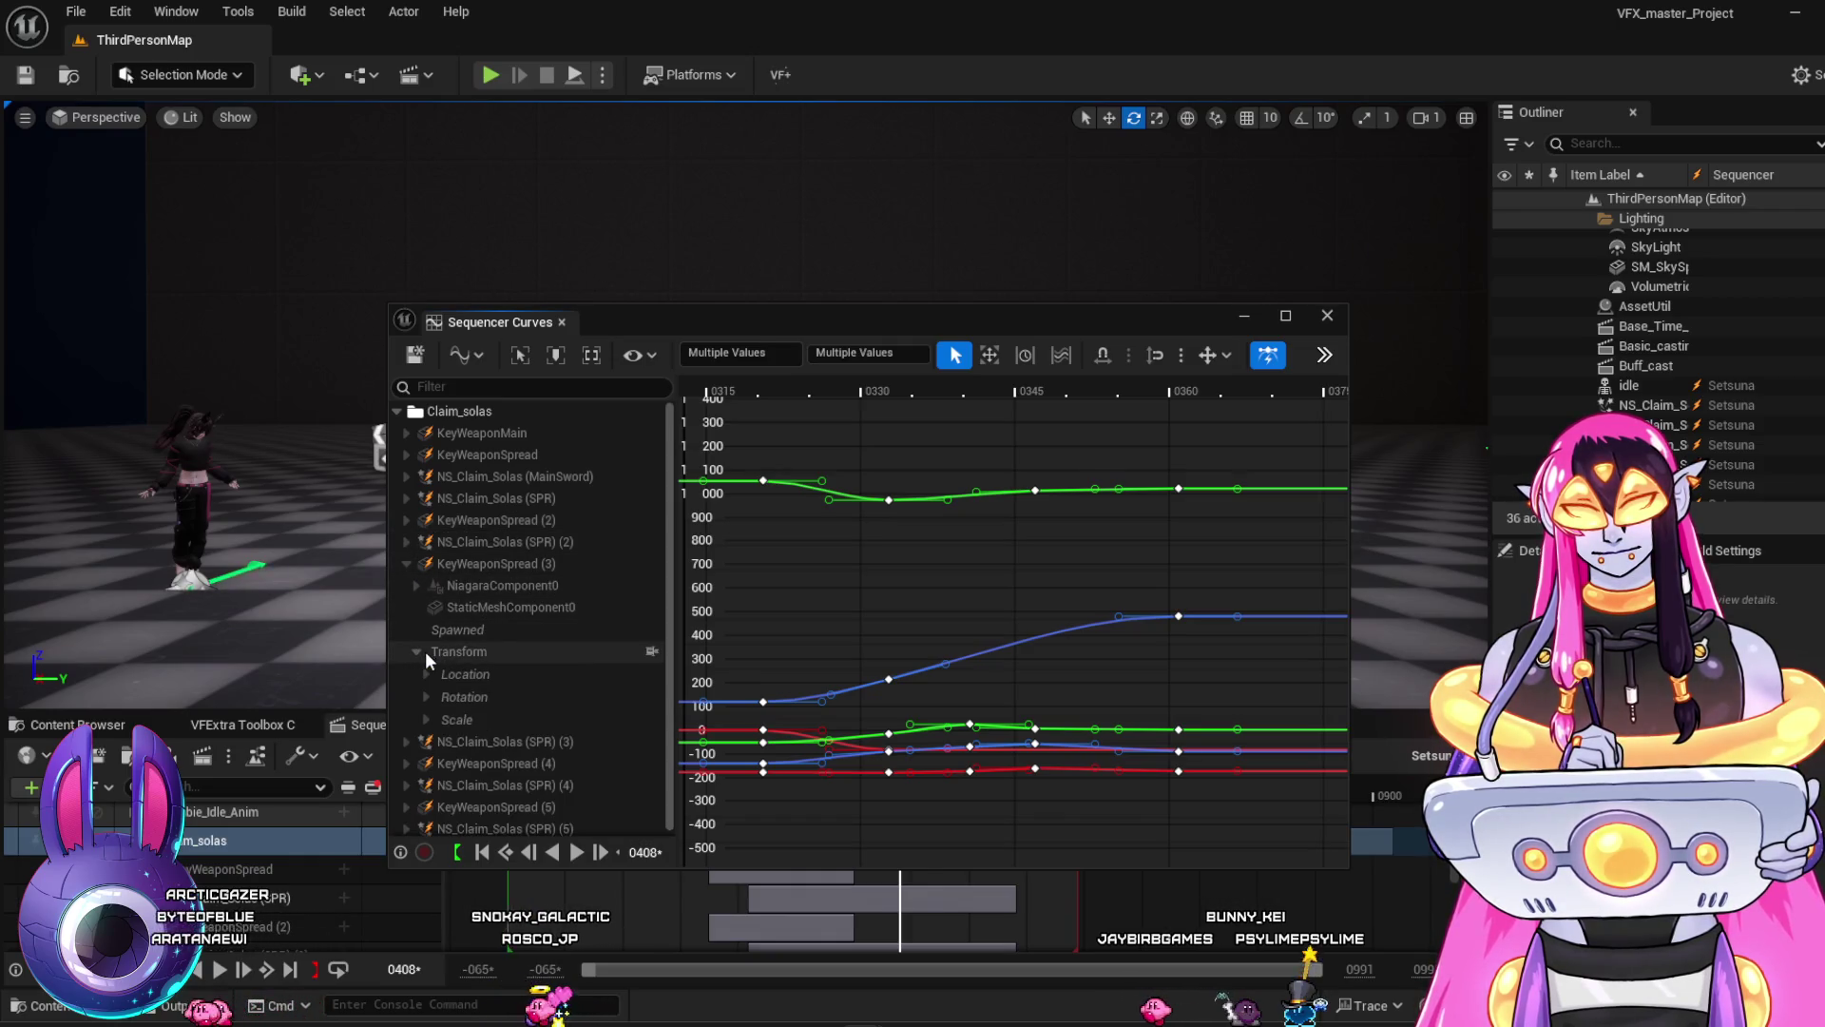
pyautogui.click(493, 653)
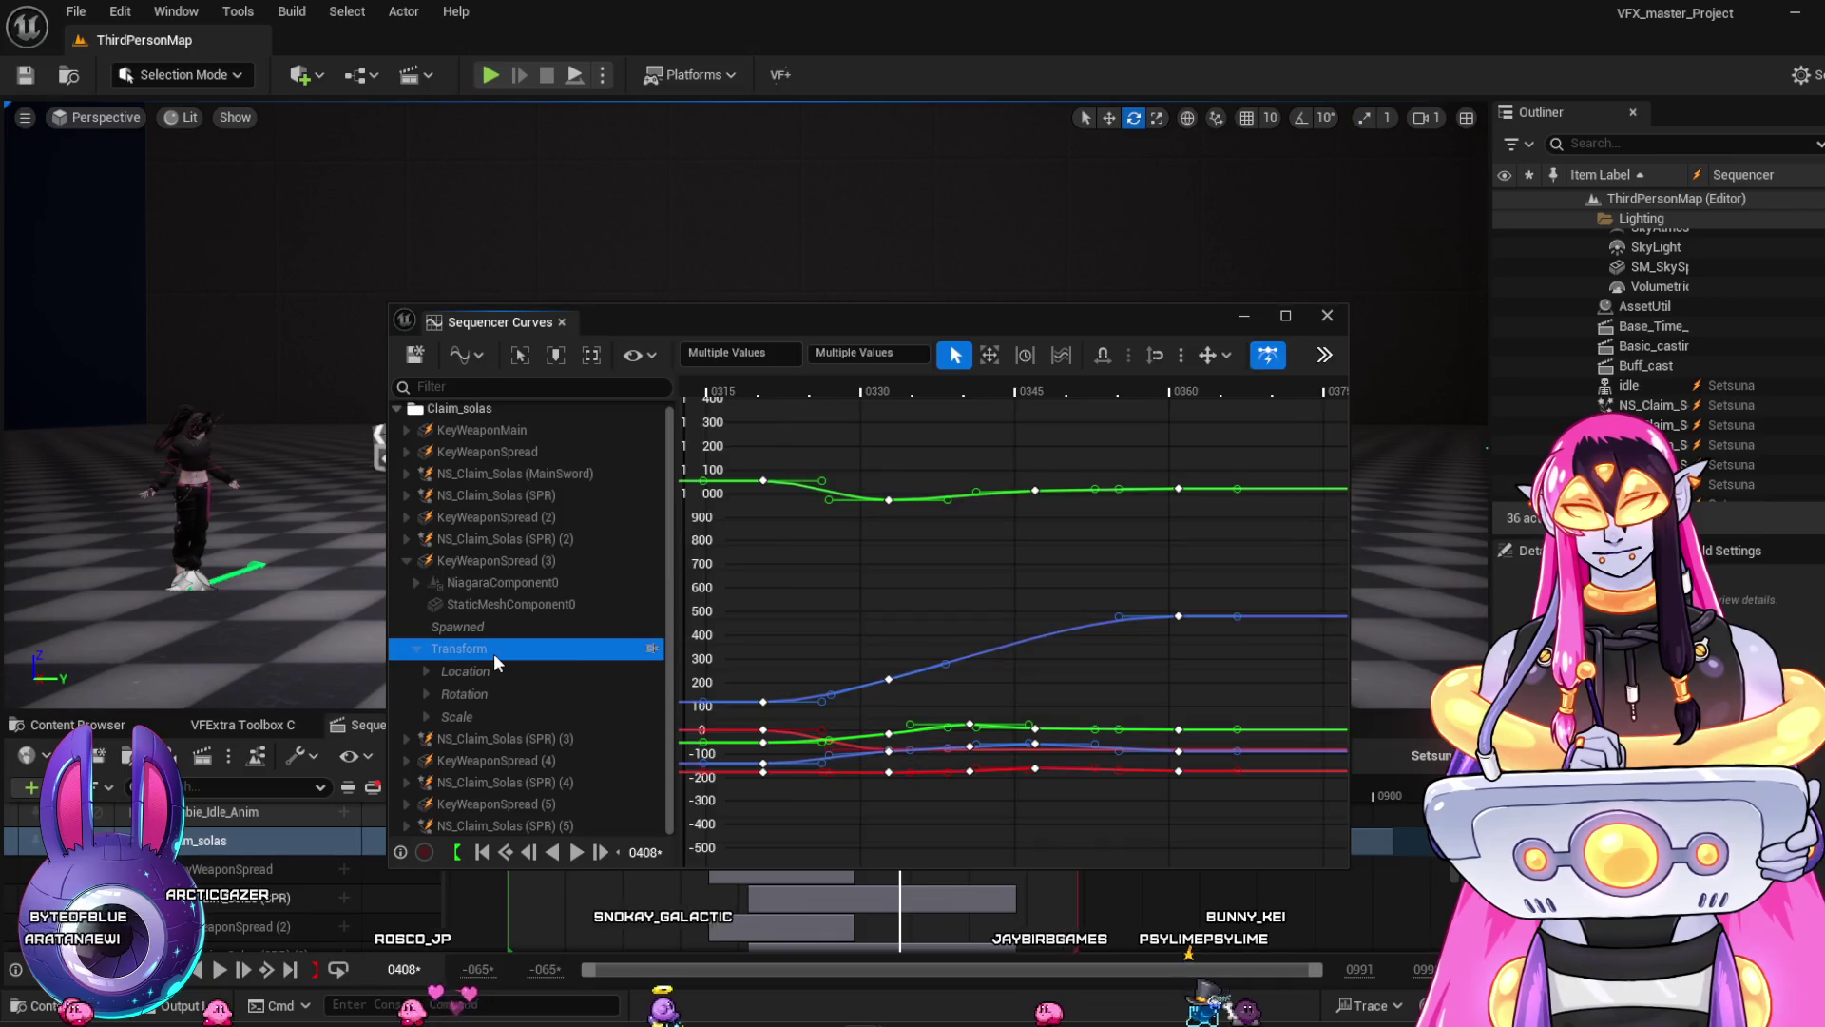
pyautogui.click(498, 671)
pyautogui.keyDown('shift'); pyautogui.click(496, 692); pyautogui.keyUp('shift')
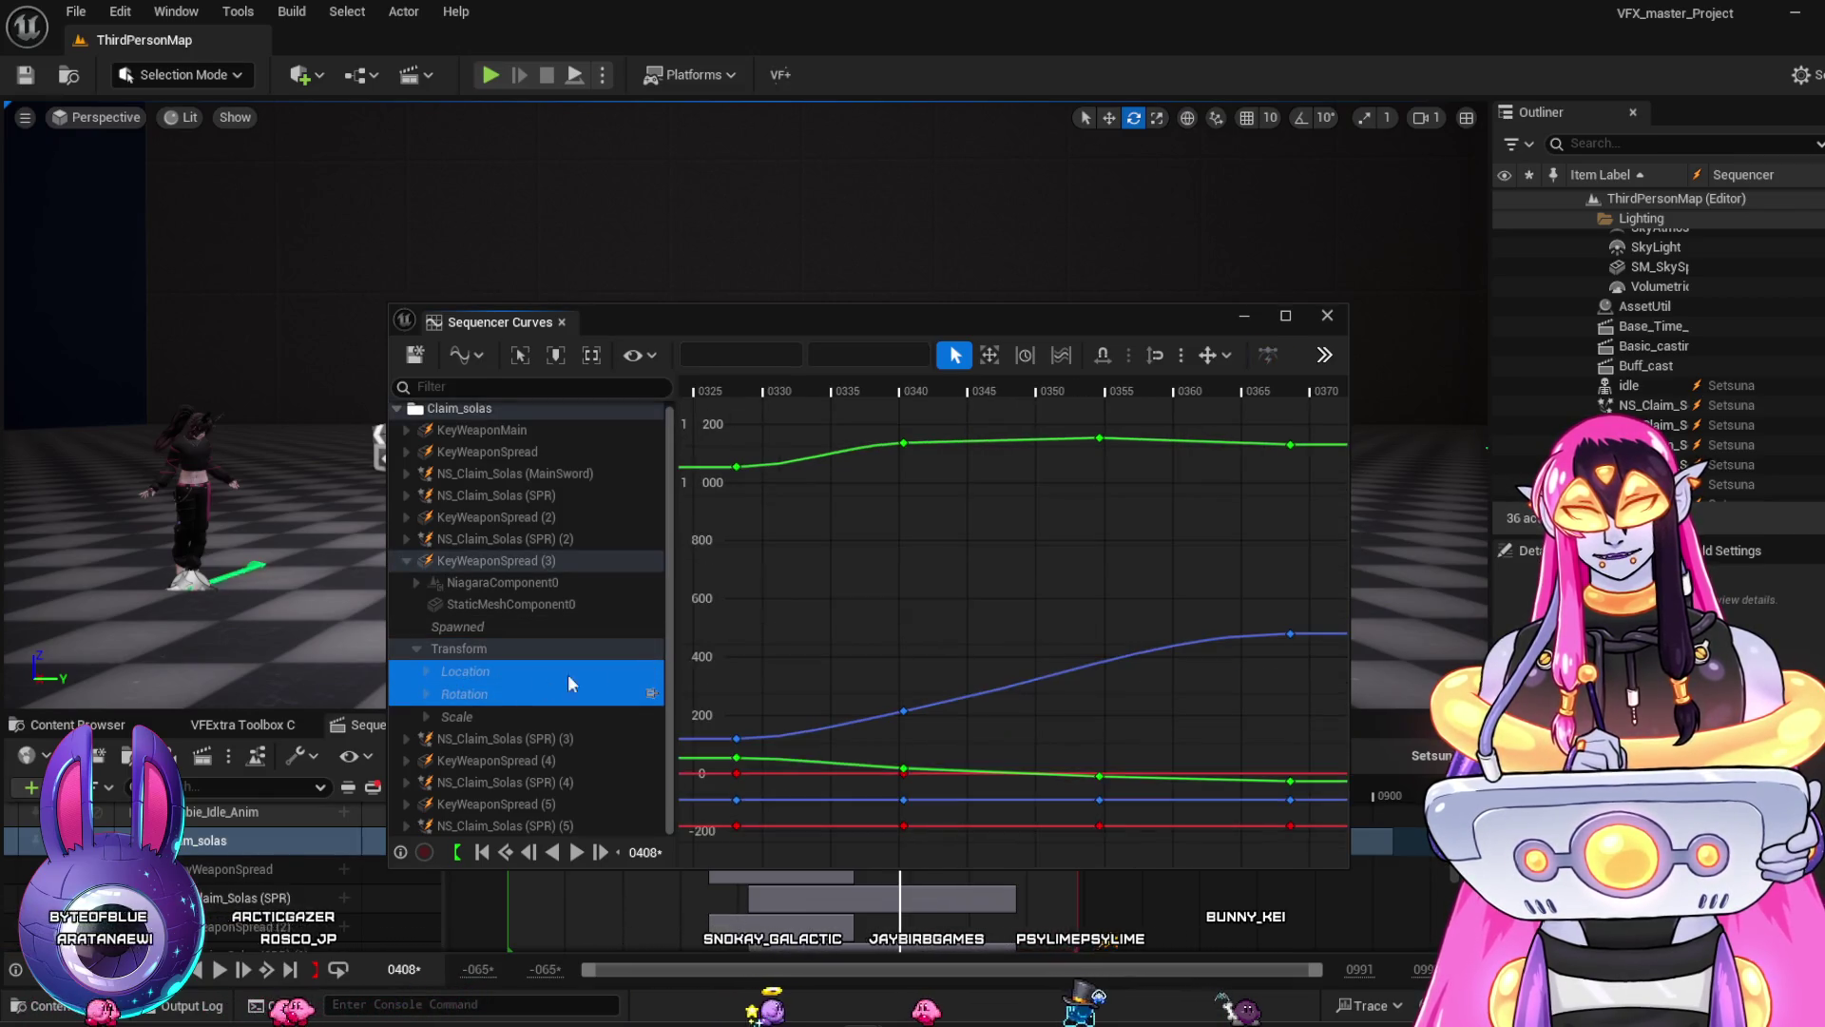
pyautogui.moveTo(684, 418); pyautogui.dragTo(1335, 848)
pyautogui.scroll(-2, 1082, 620)
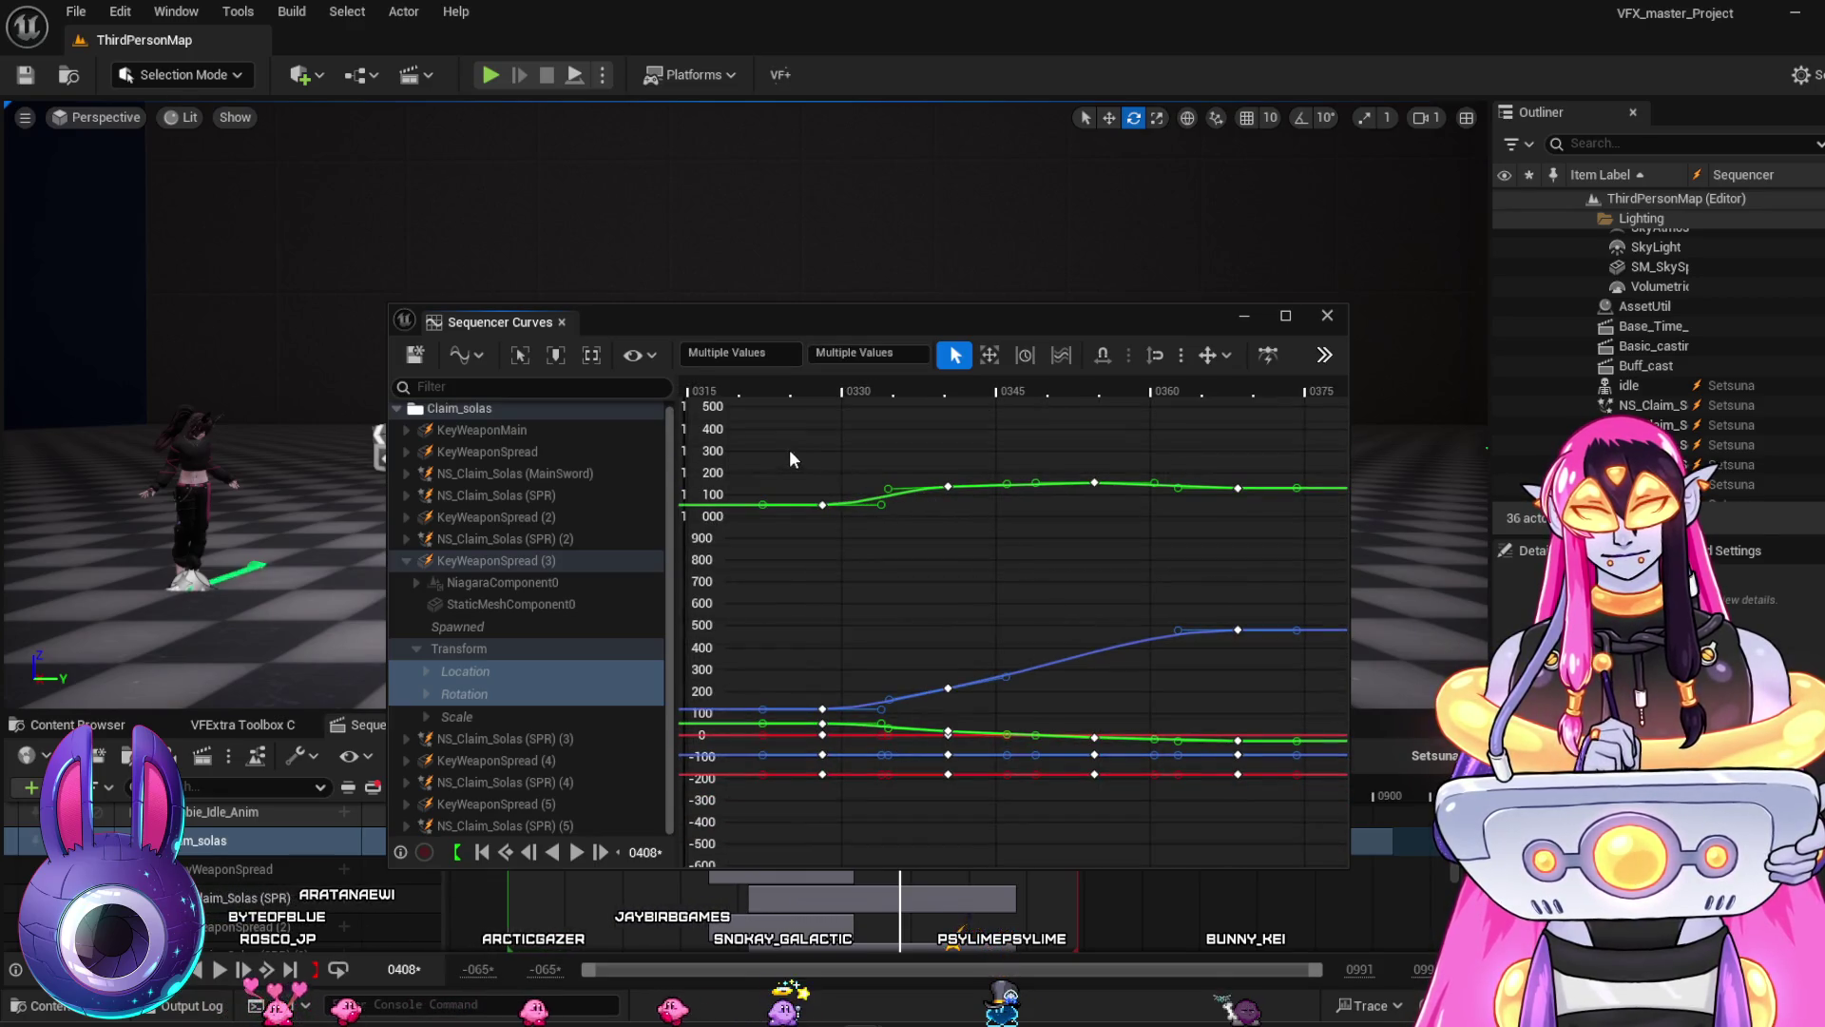
pyautogui.moveTo(778, 459); pyautogui.dragTo(1154, 788)
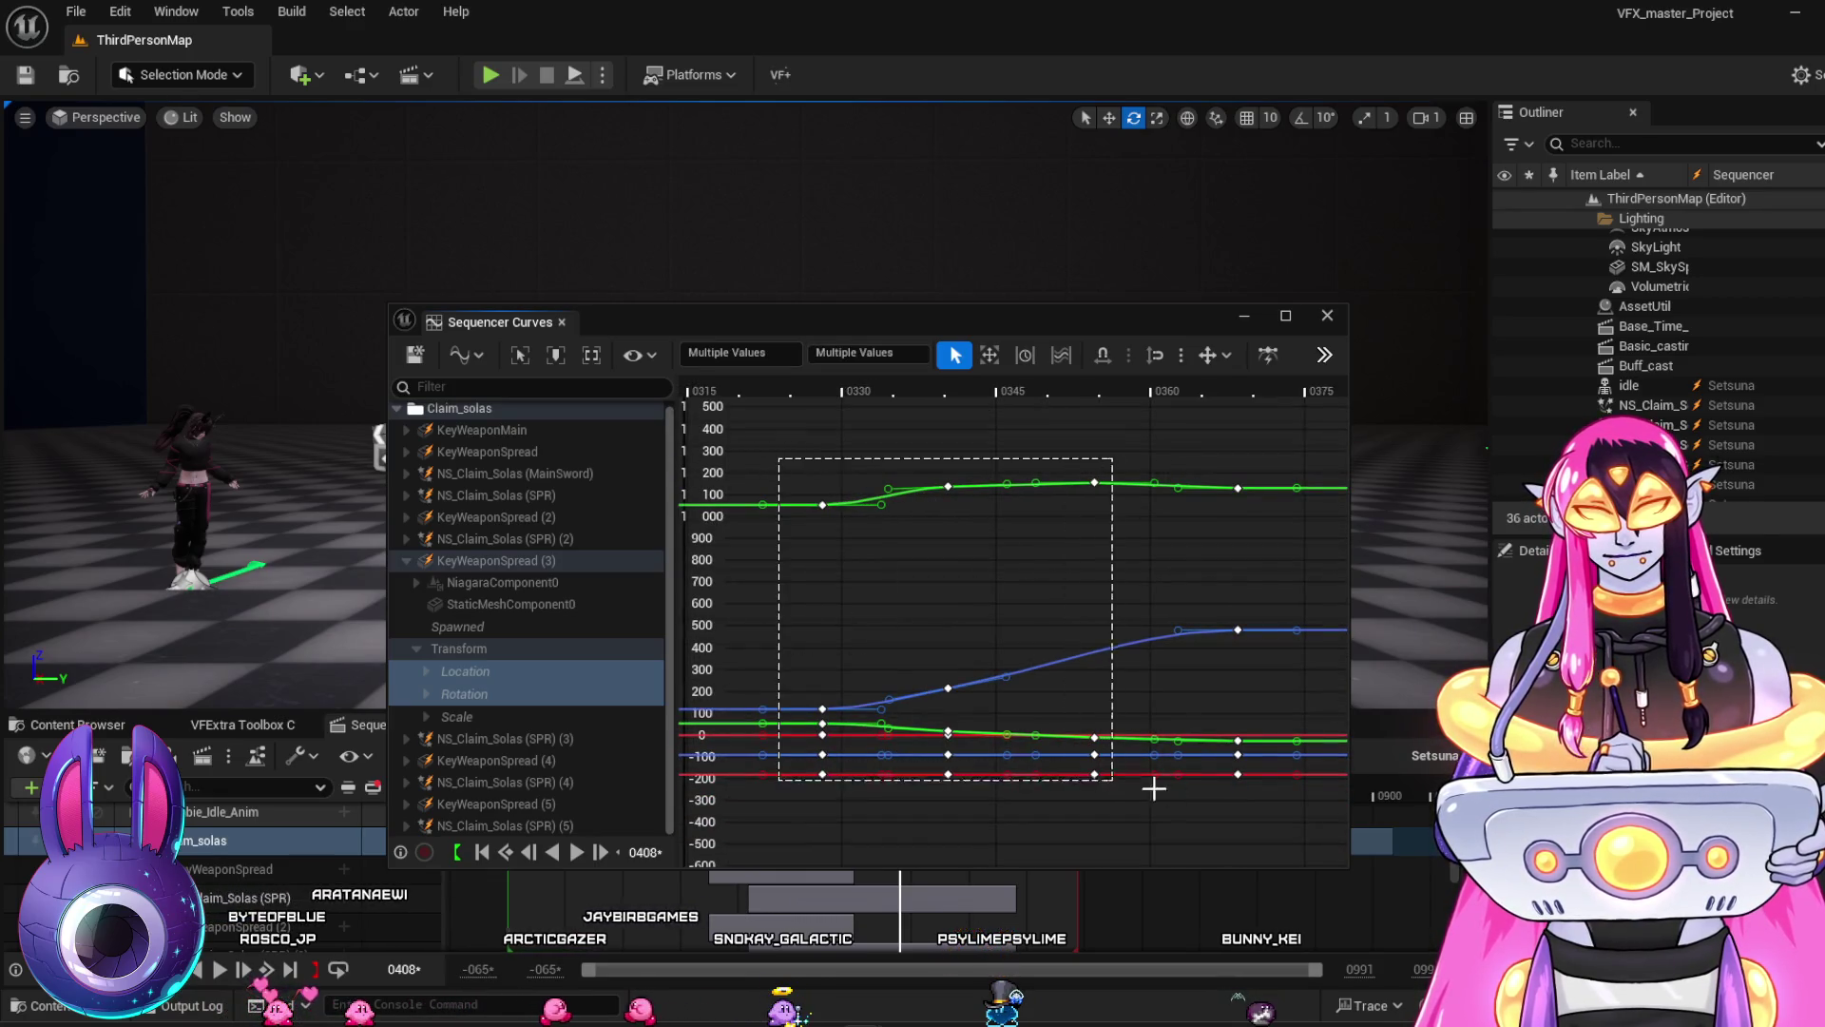
pyautogui.click(1269, 361)
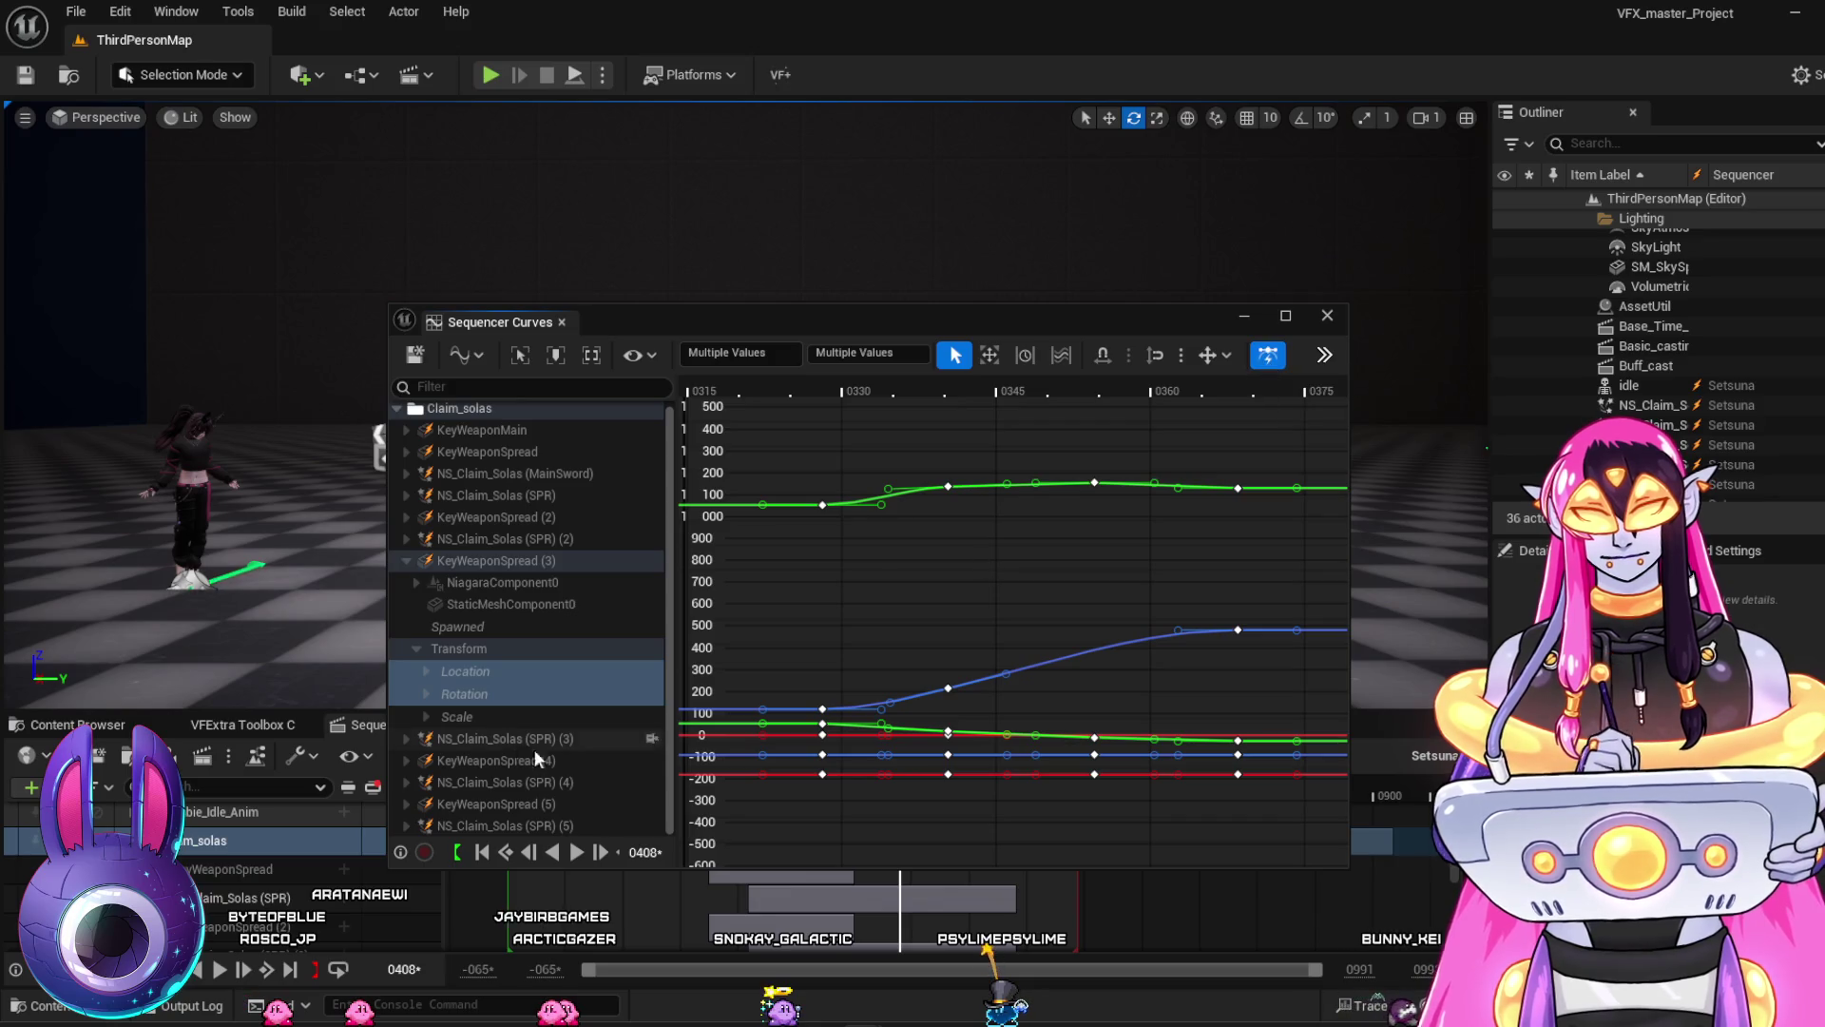
pyautogui.click(407, 562)
# - Select all Location and Rotation keys of KeyWeaponSpread (4)
pyautogui.click(406, 607)
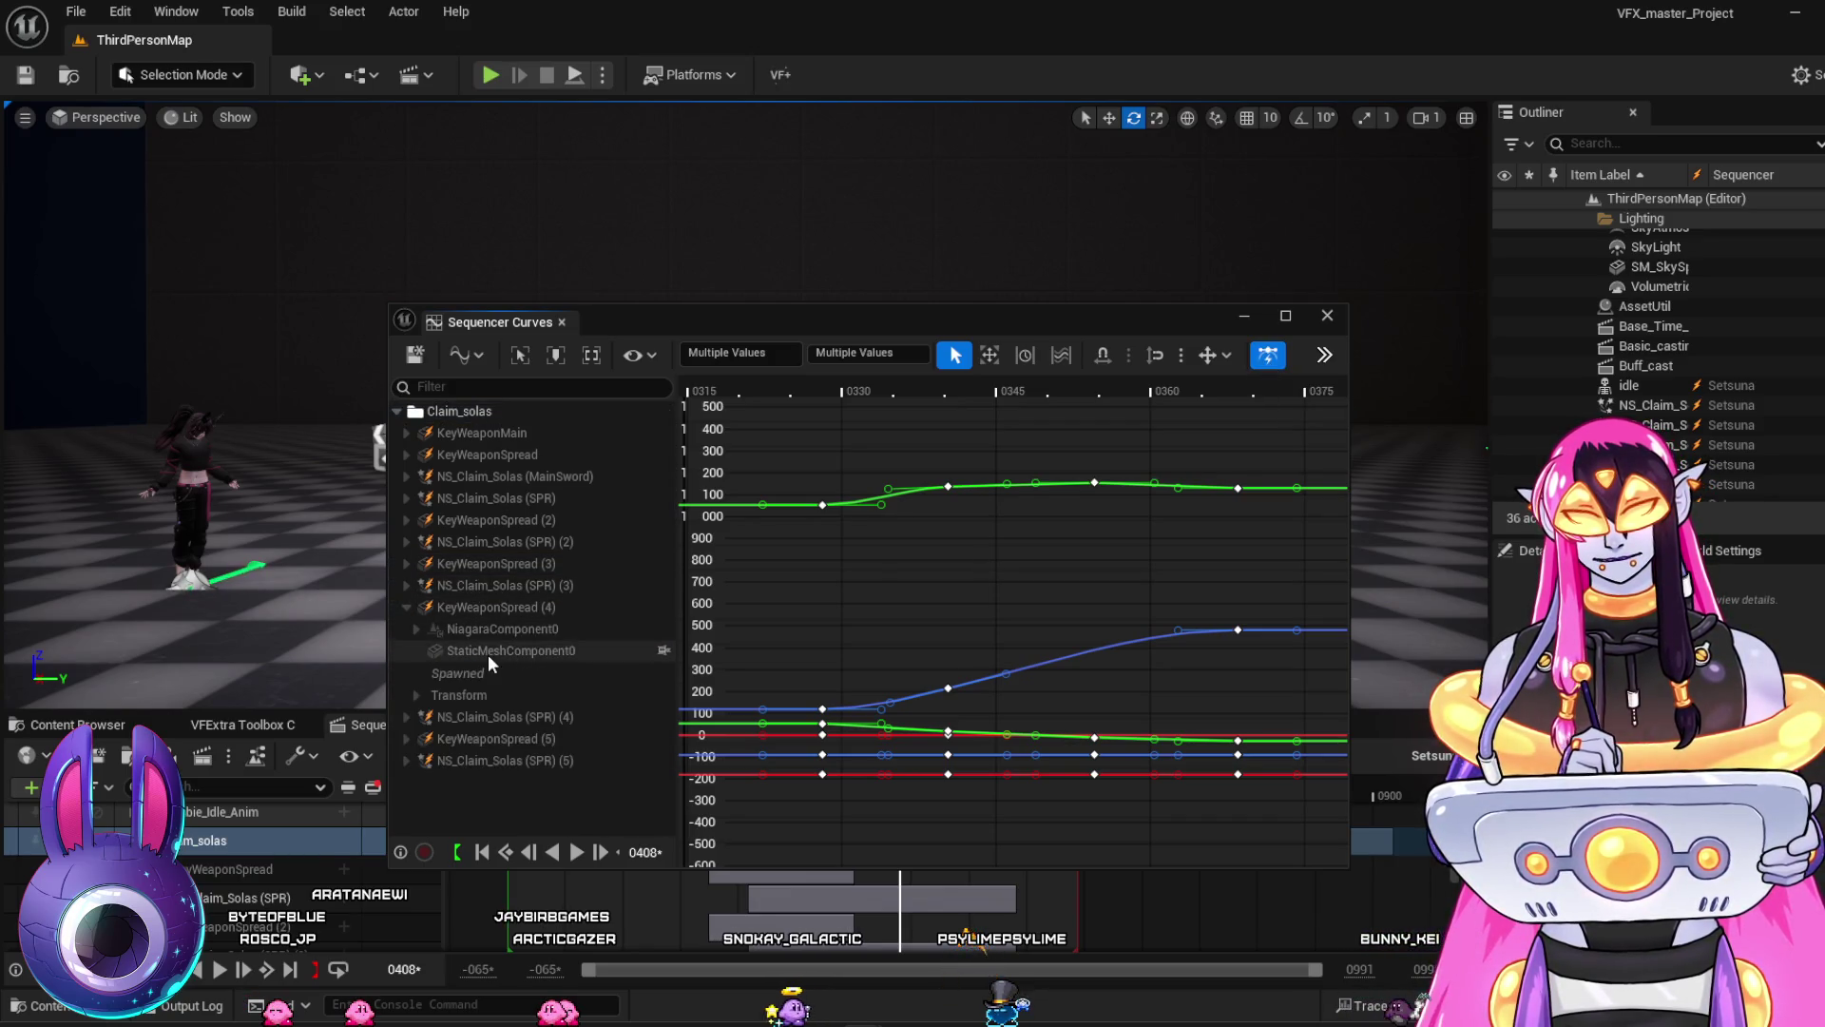
pyautogui.click(417, 695)
pyautogui.click(471, 718)
pyautogui.keyDown('shift'); pyautogui.click(477, 738); pyautogui.keyUp('shift')
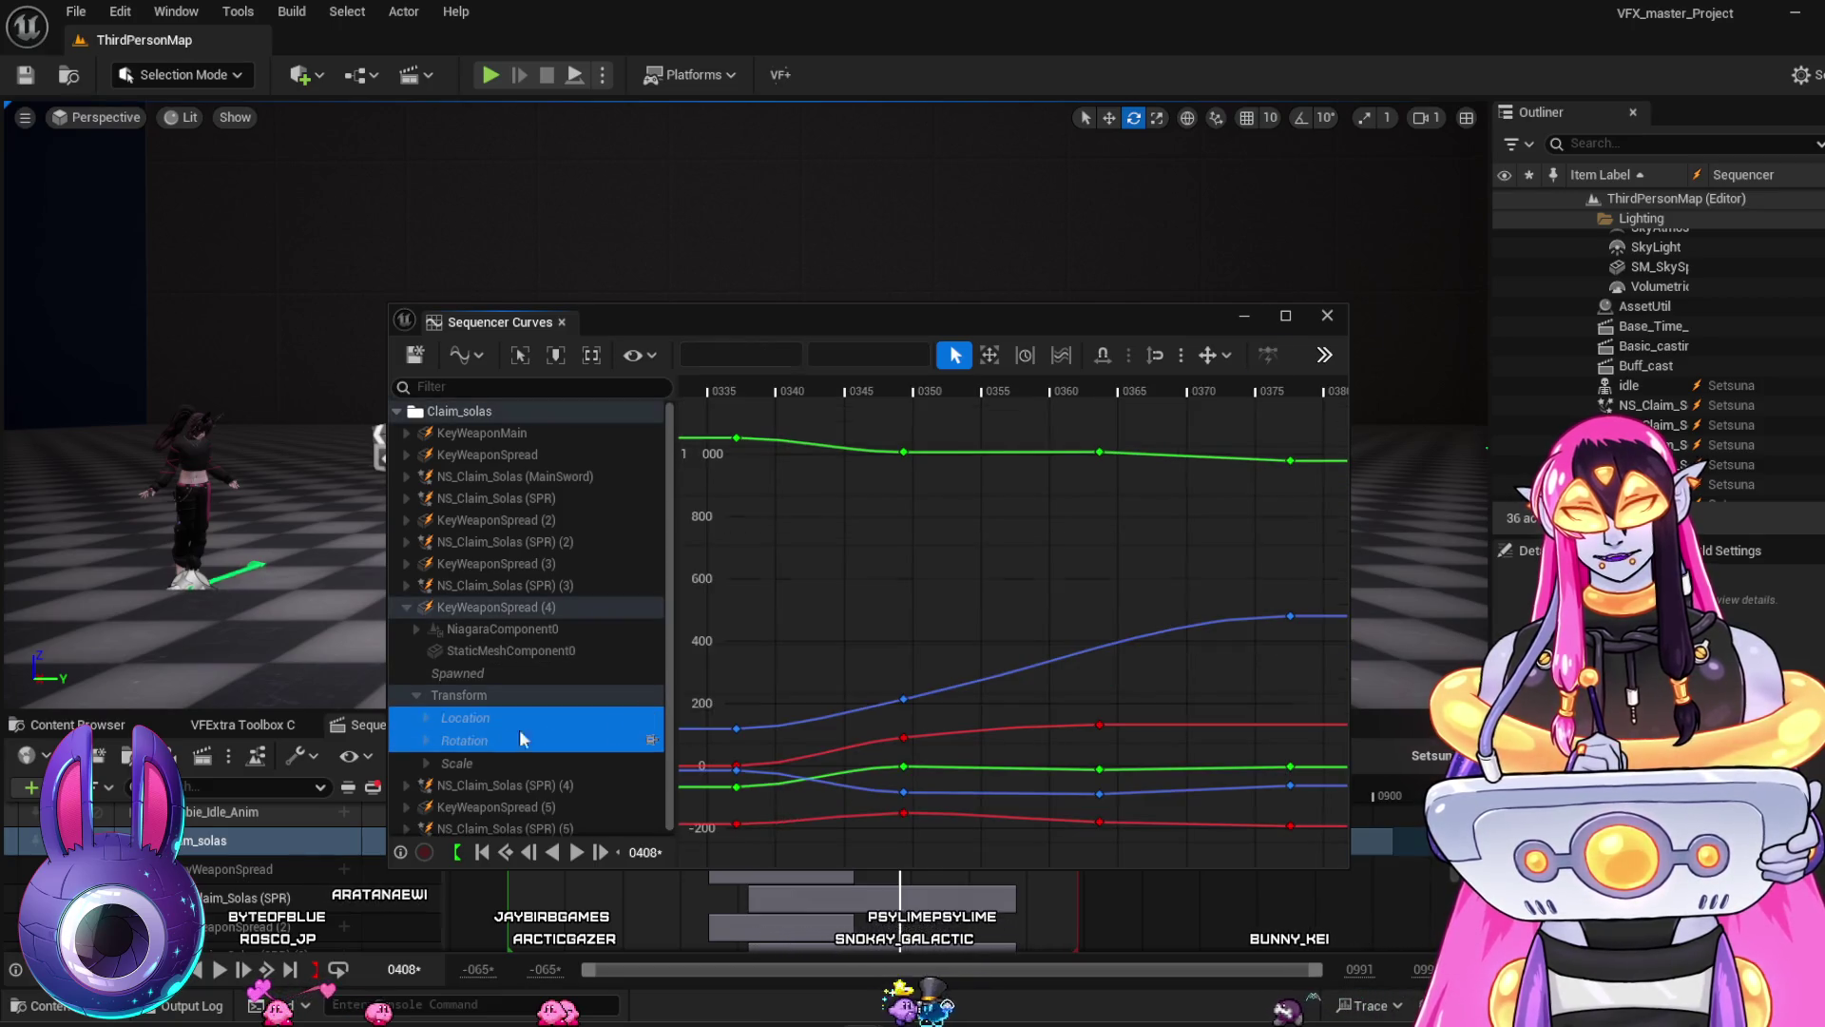
pyautogui.scroll(-2, 881, 622)
pyautogui.moveTo(726, 425); pyautogui.dragTo(1271, 828)
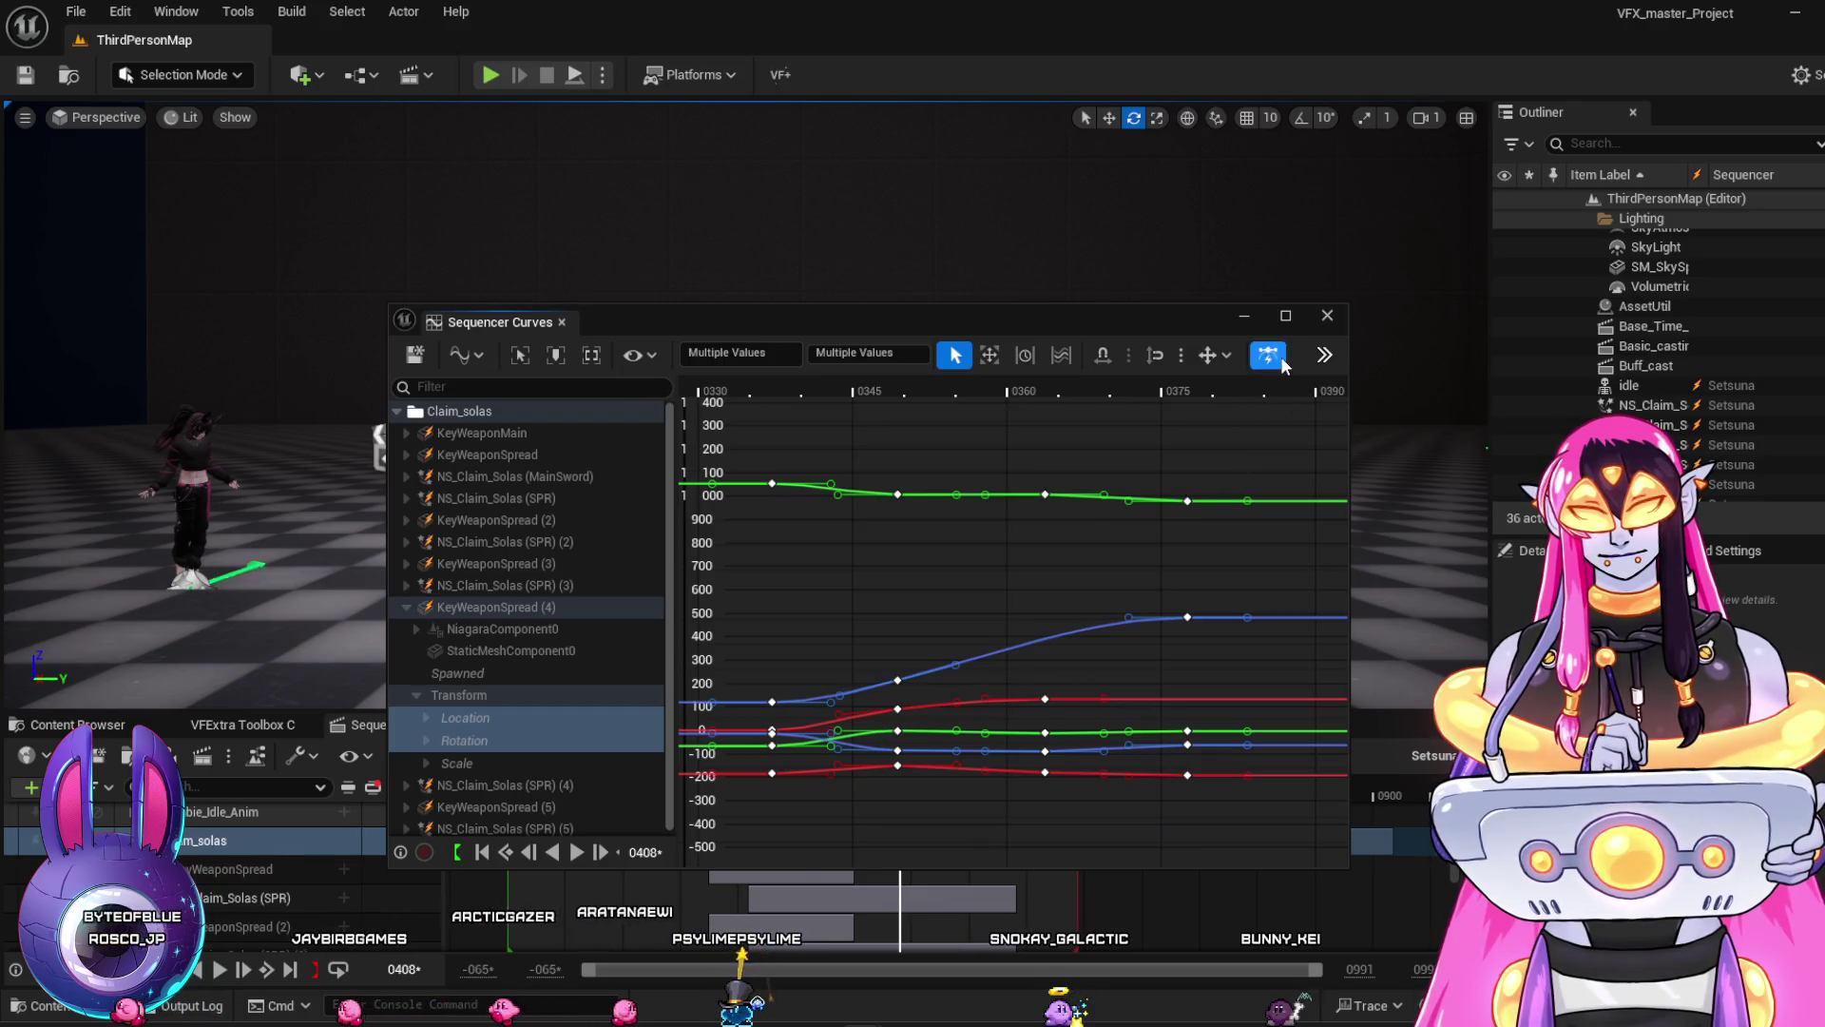
pyautogui.click(407, 606)
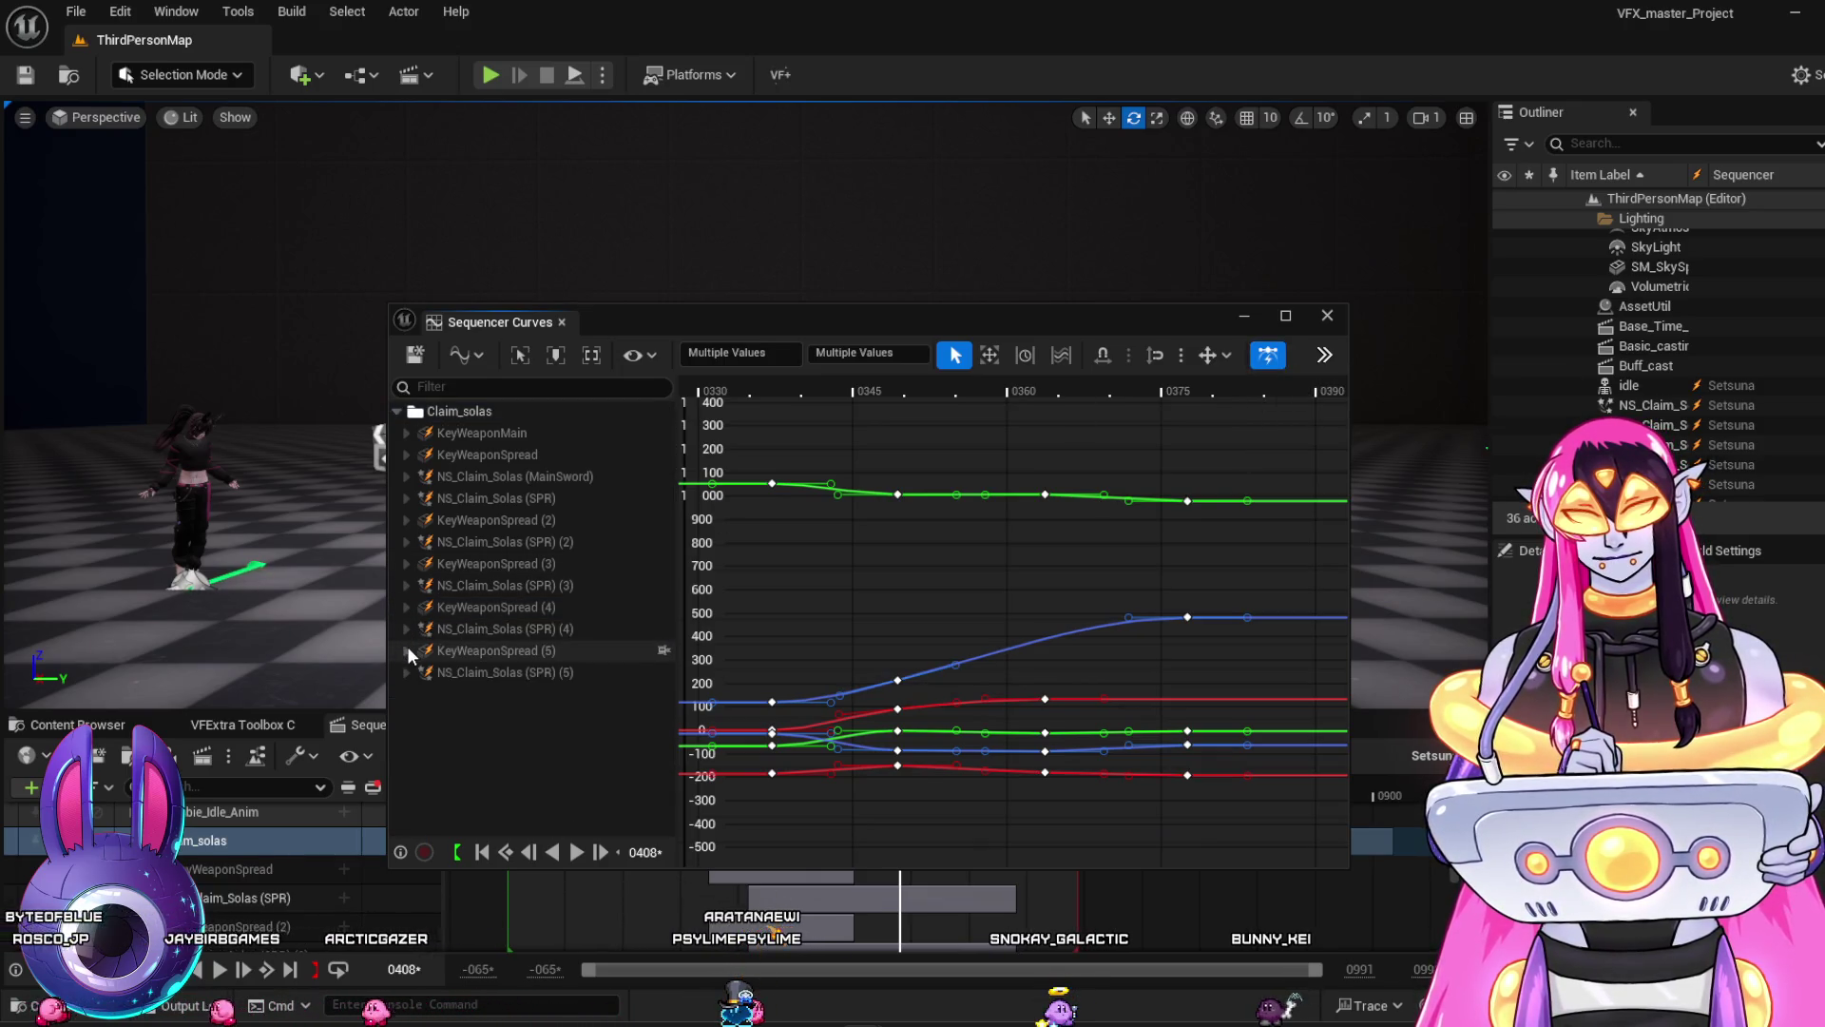
# - Smooth KeyWeaponSpread (5)'s Location and Rotation key tangents, then scrub back to the weapon spawn
pyautogui.click(407, 651)
pyautogui.click(416, 695)
pyautogui.click(468, 718)
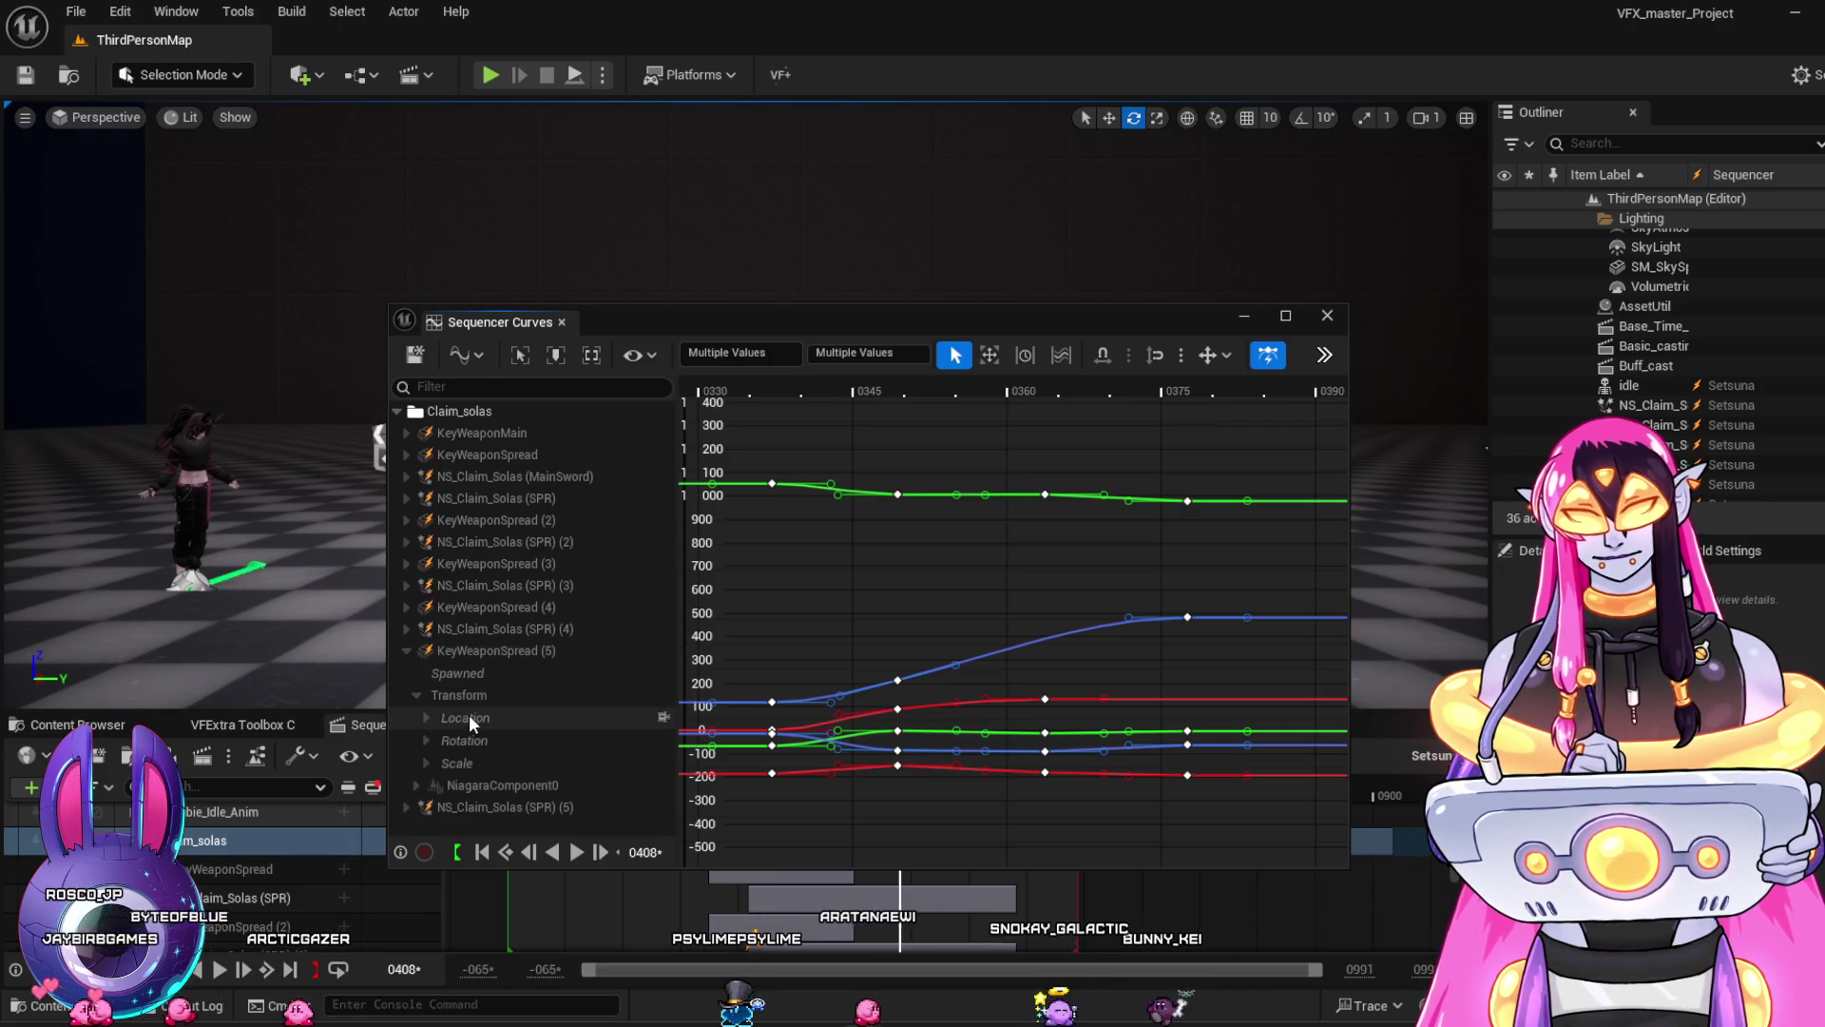
pyautogui.keyDown('ctrl'); pyautogui.click(472, 739); pyautogui.keyUp('ctrl')
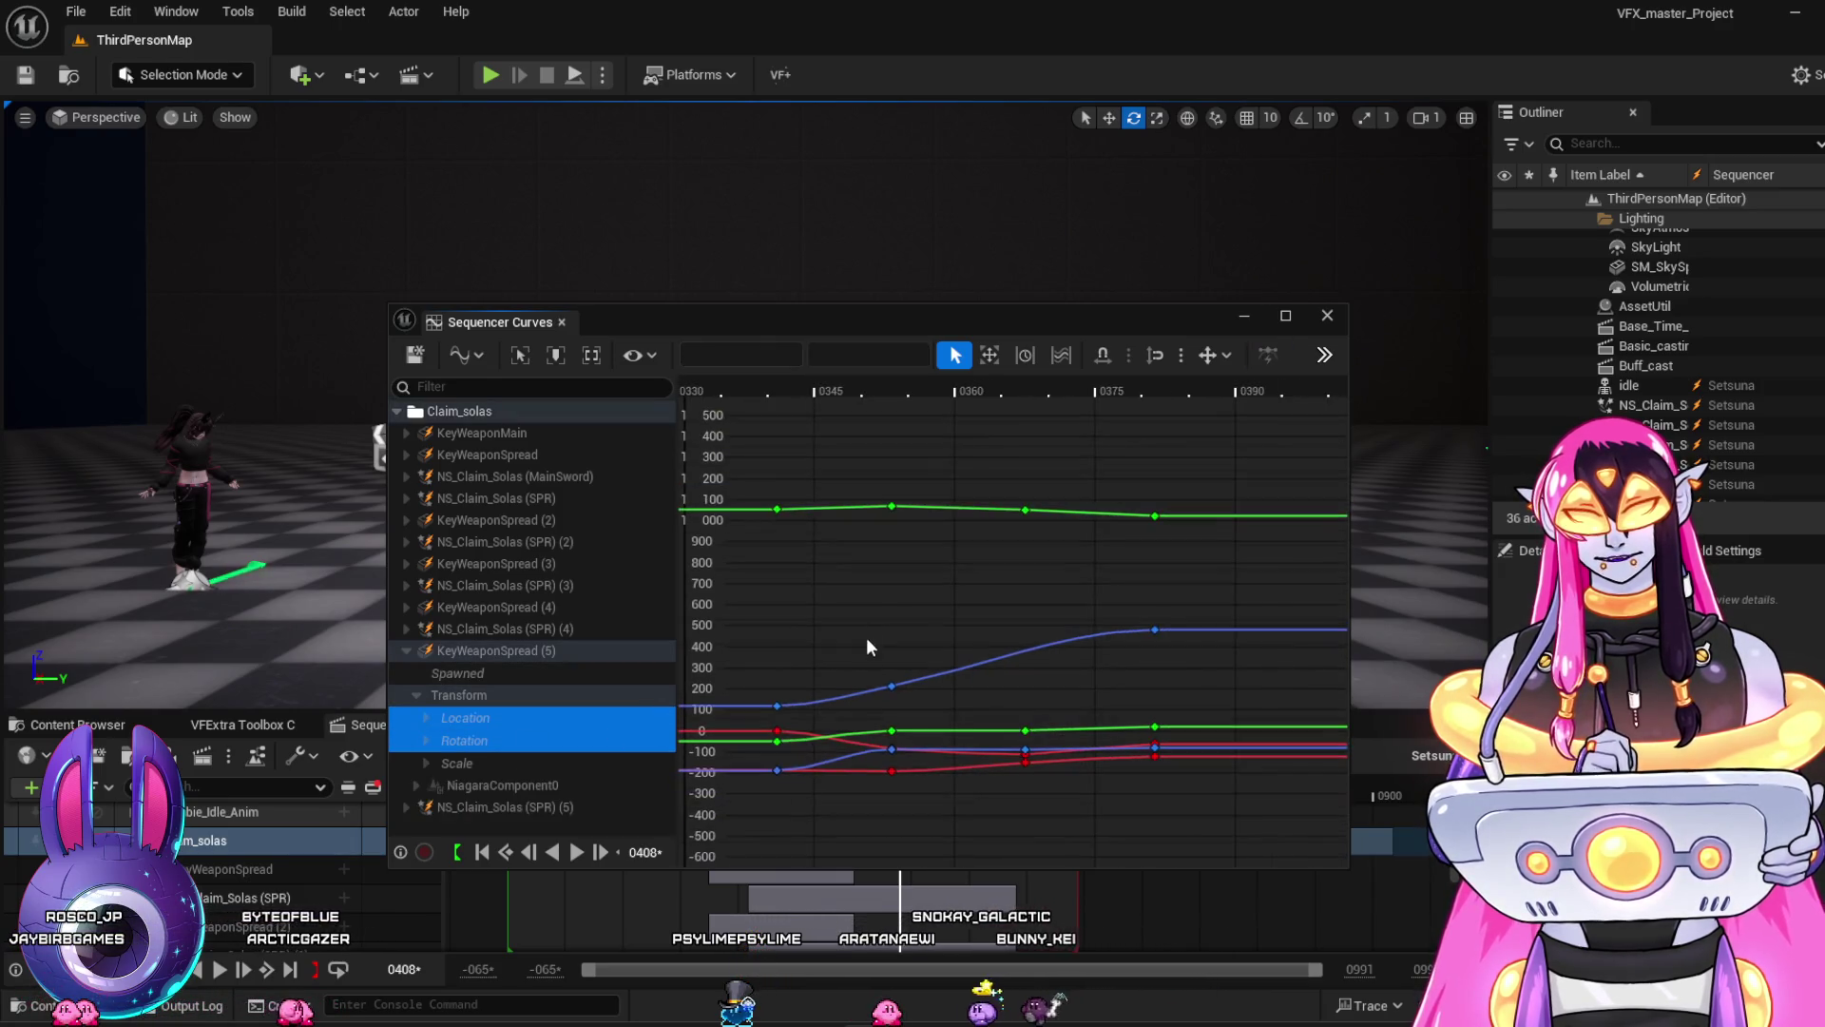
pyautogui.moveTo(738, 453); pyautogui.dragTo(1161, 787)
pyautogui.moveTo(1307, 820); pyautogui.dragTo(1293, 846)
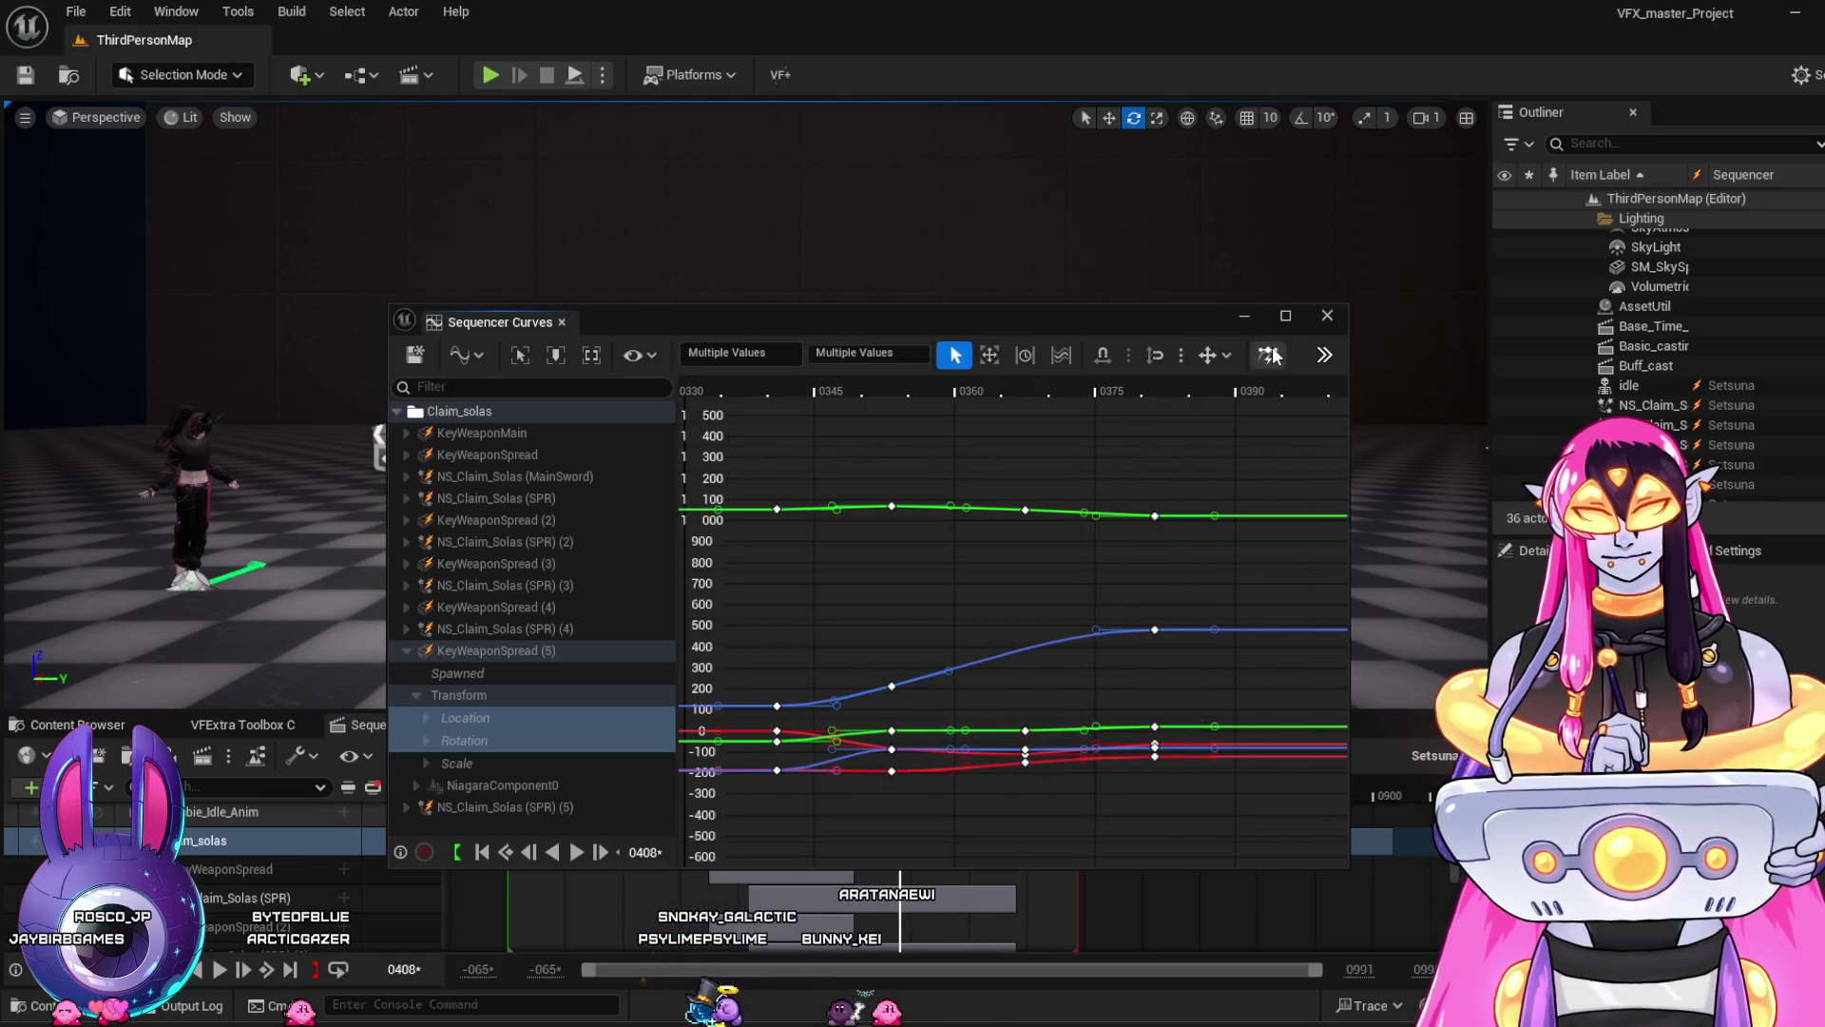
pyautogui.click(1333, 318)
pyautogui.moveTo(898, 784); pyautogui.dragTo(602, 787)
pyautogui.press('space')
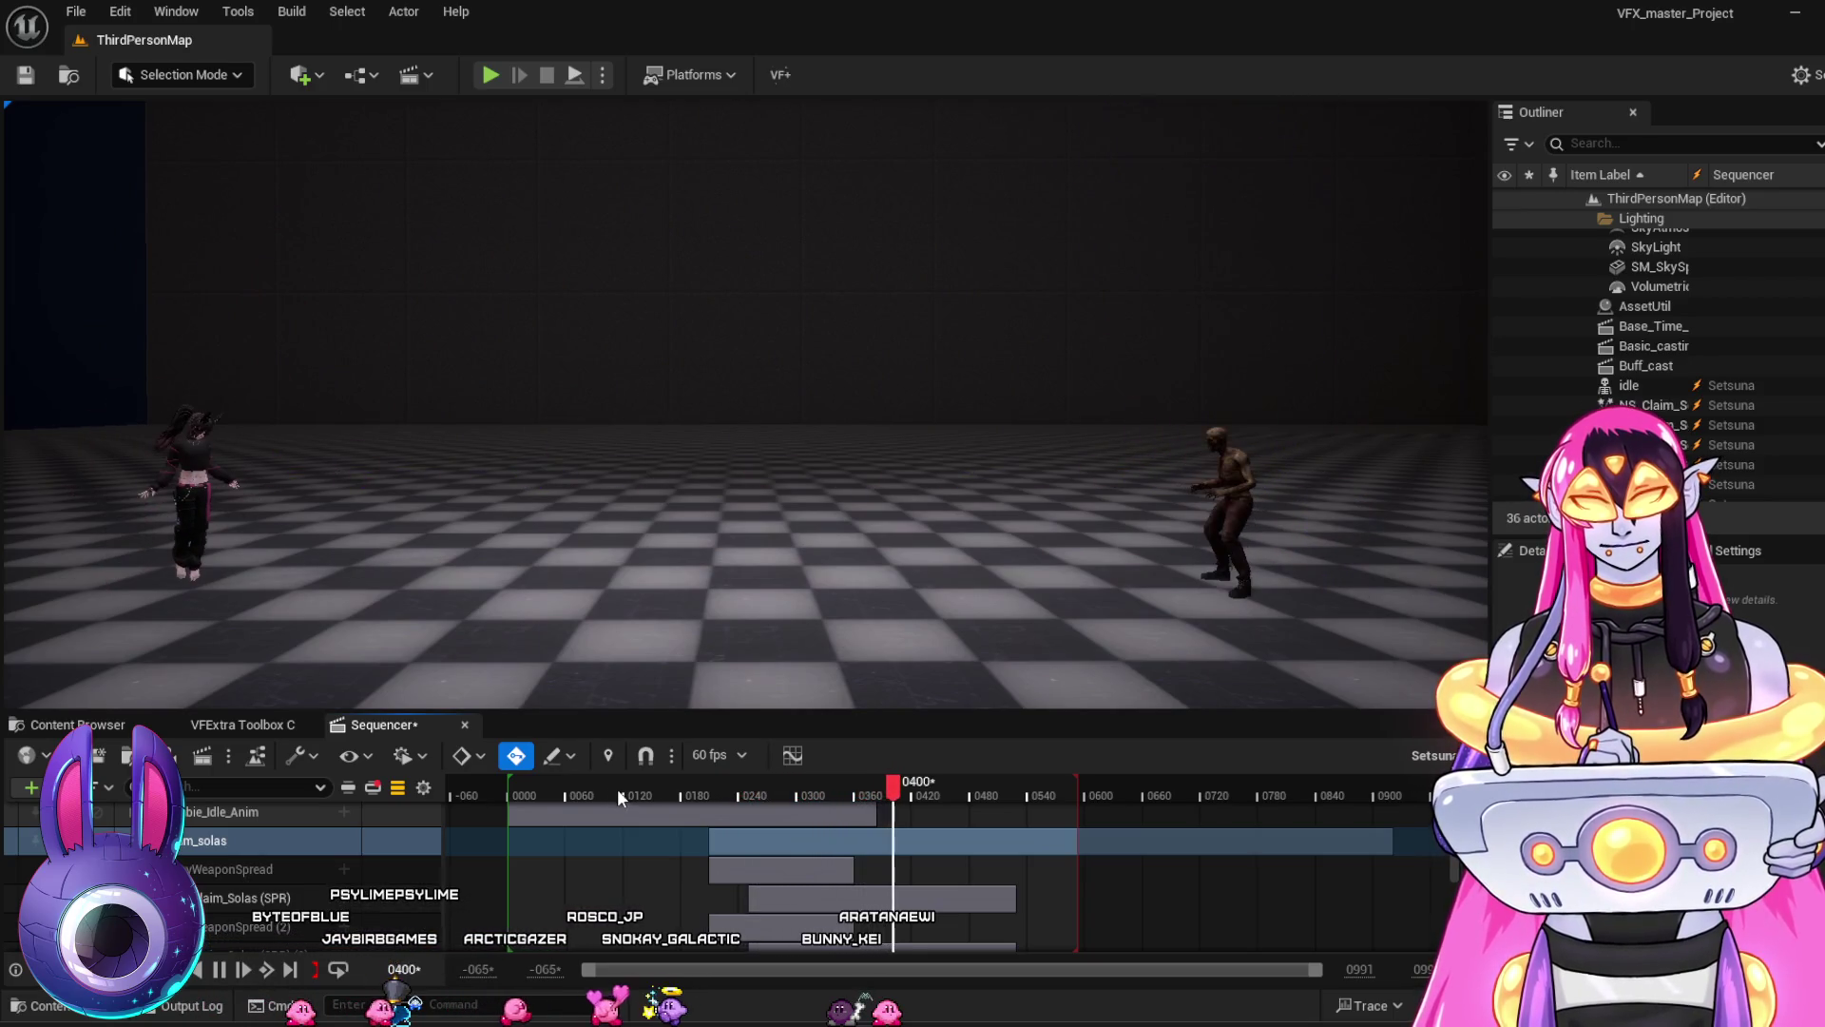
pyautogui.press('space')
pyautogui.click(645, 790)
pyautogui.press('space')
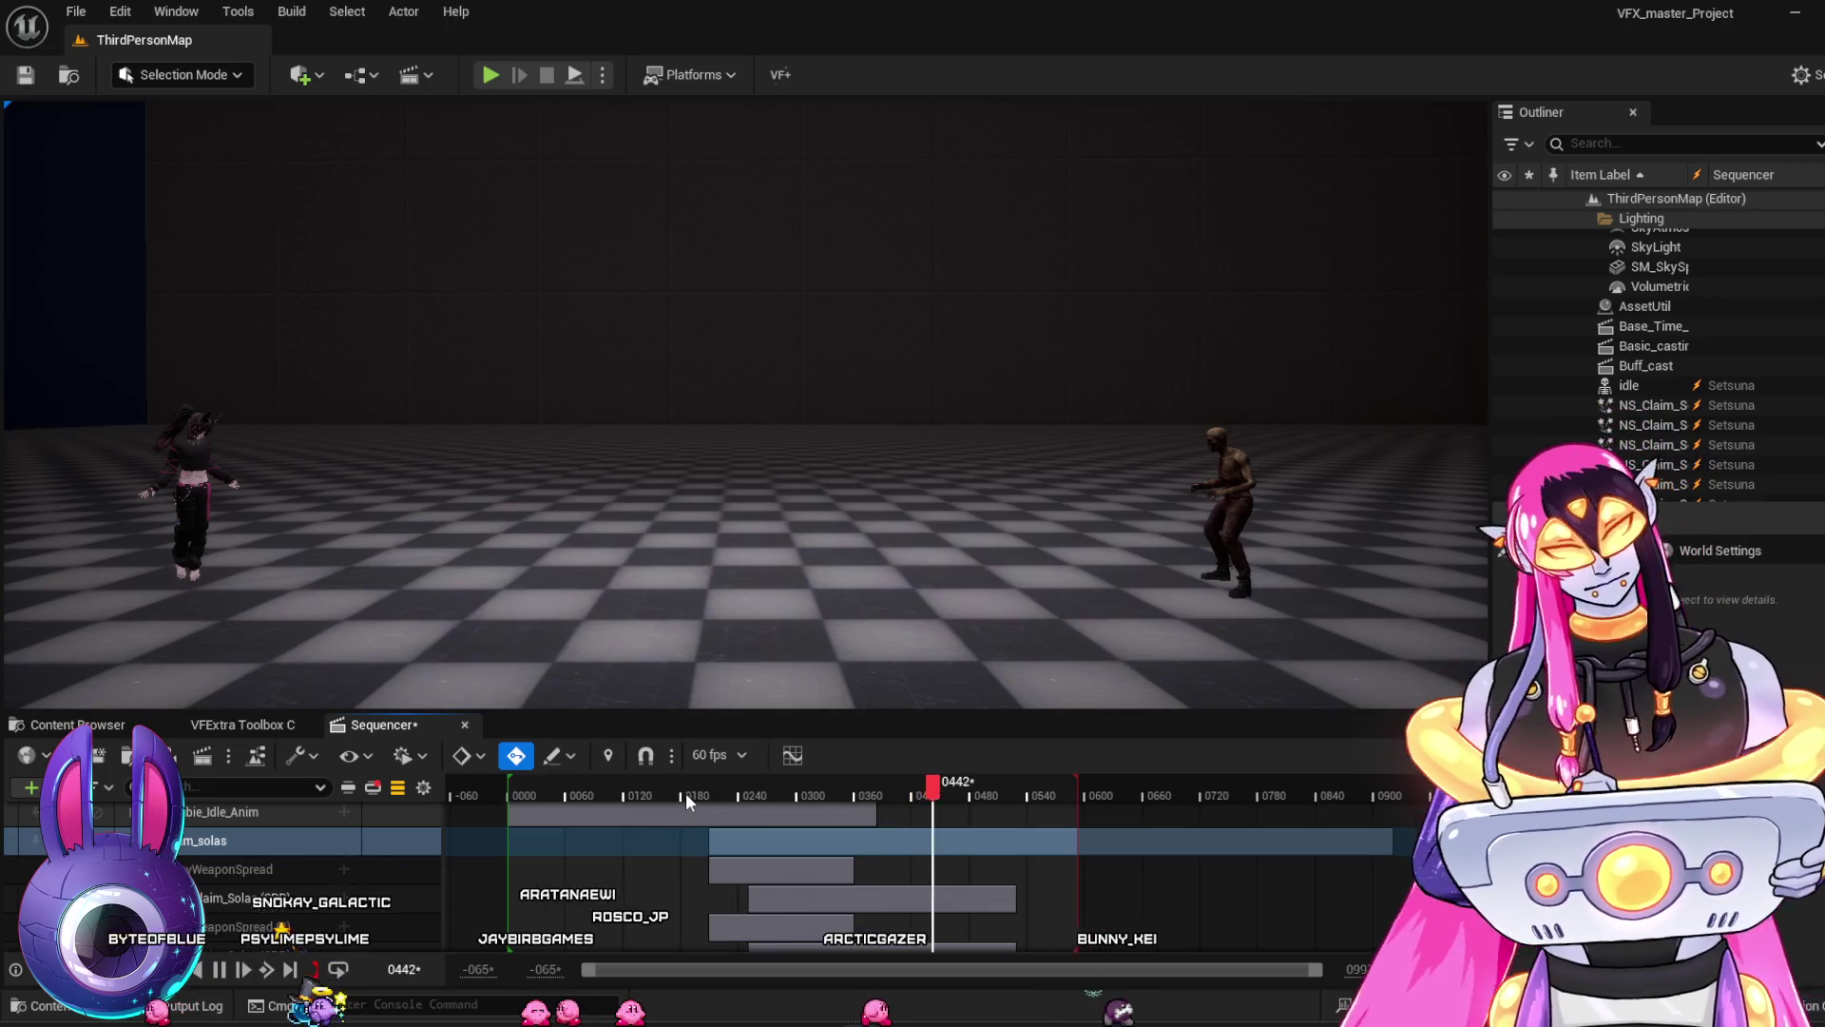
pyautogui.click(666, 785)
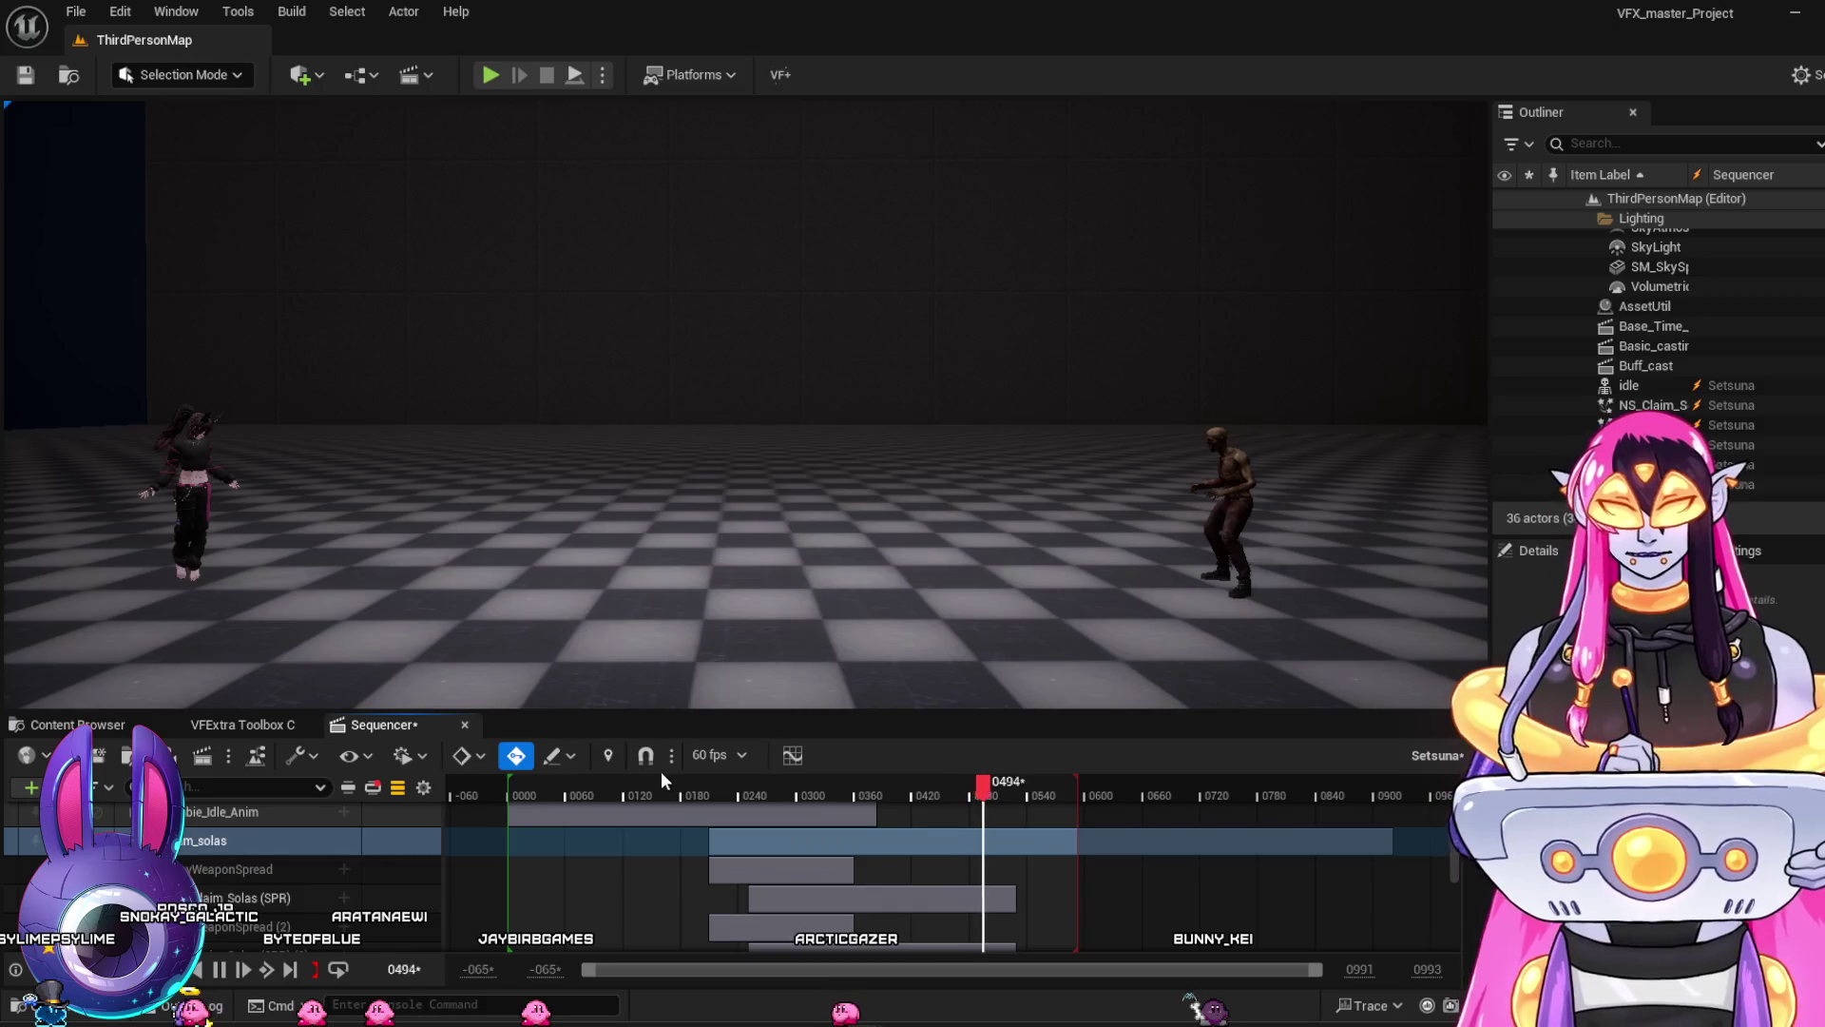
pyautogui.click(701, 795)
pyautogui.moveTo(706, 806); pyautogui.dragTo(779, 811)
pyautogui.press('space')
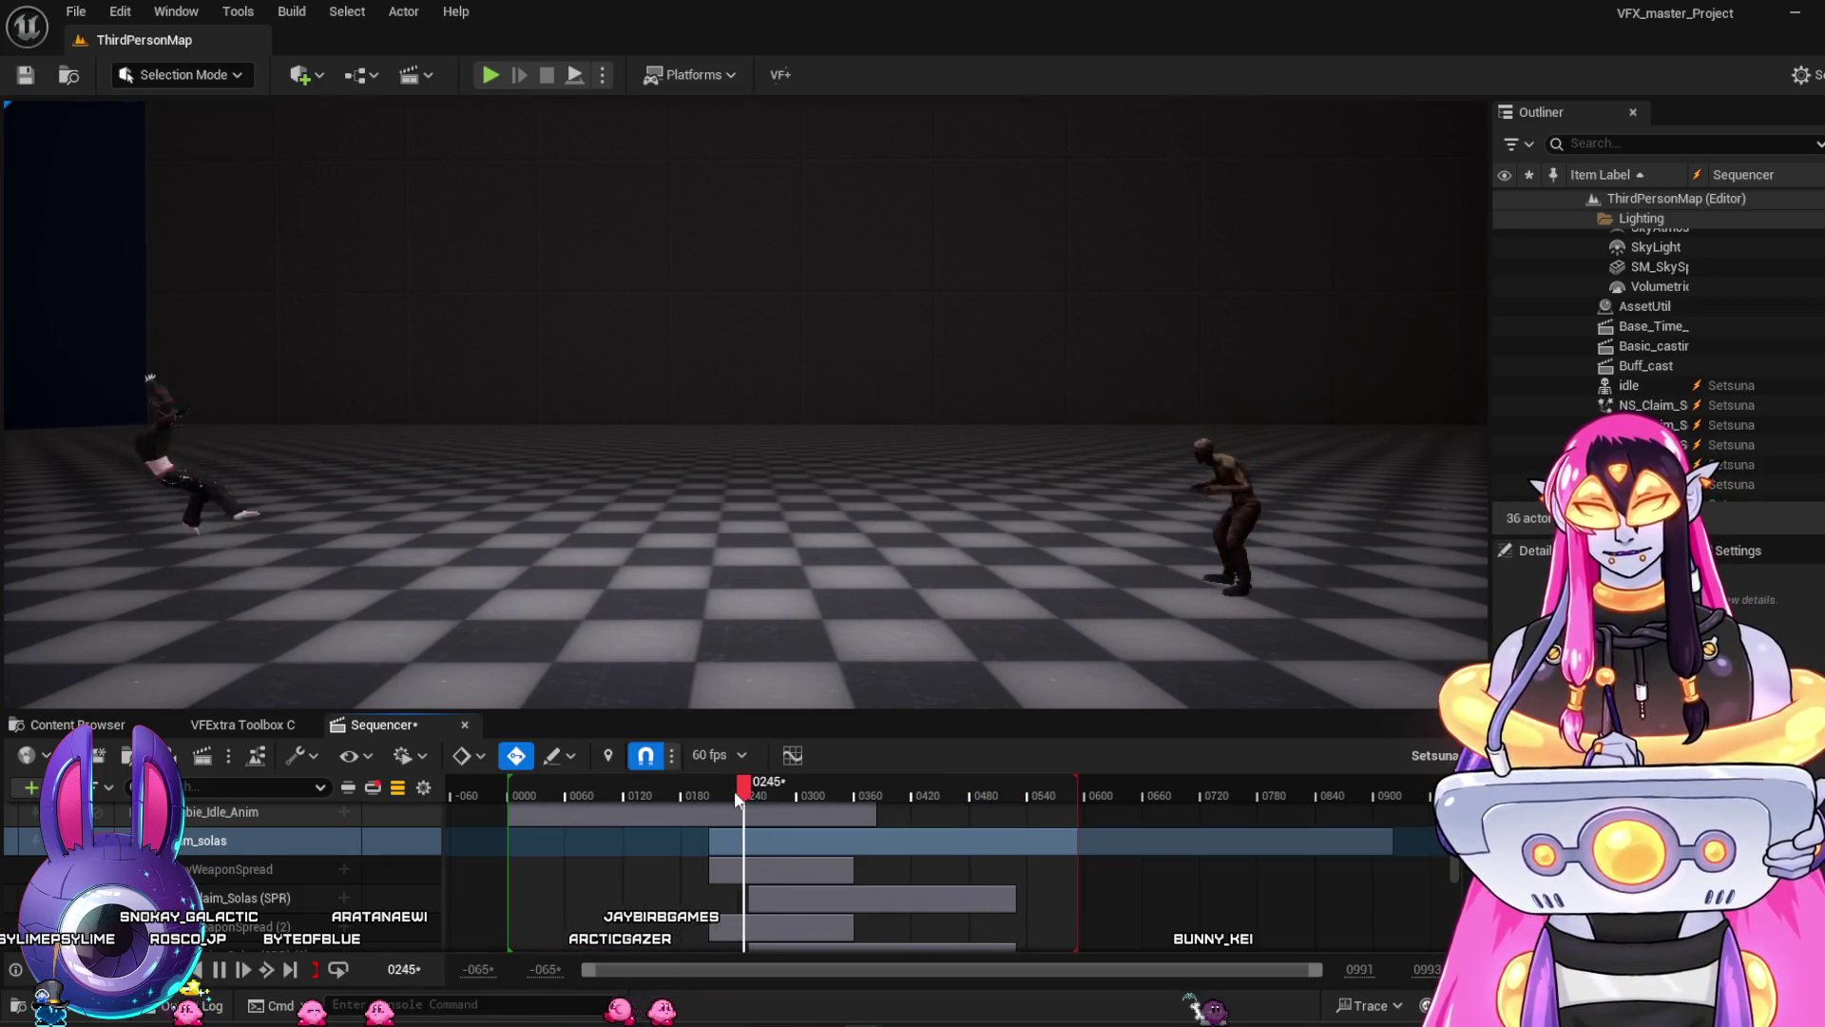
pyautogui.moveTo(766, 781); pyautogui.dragTo(718, 789)
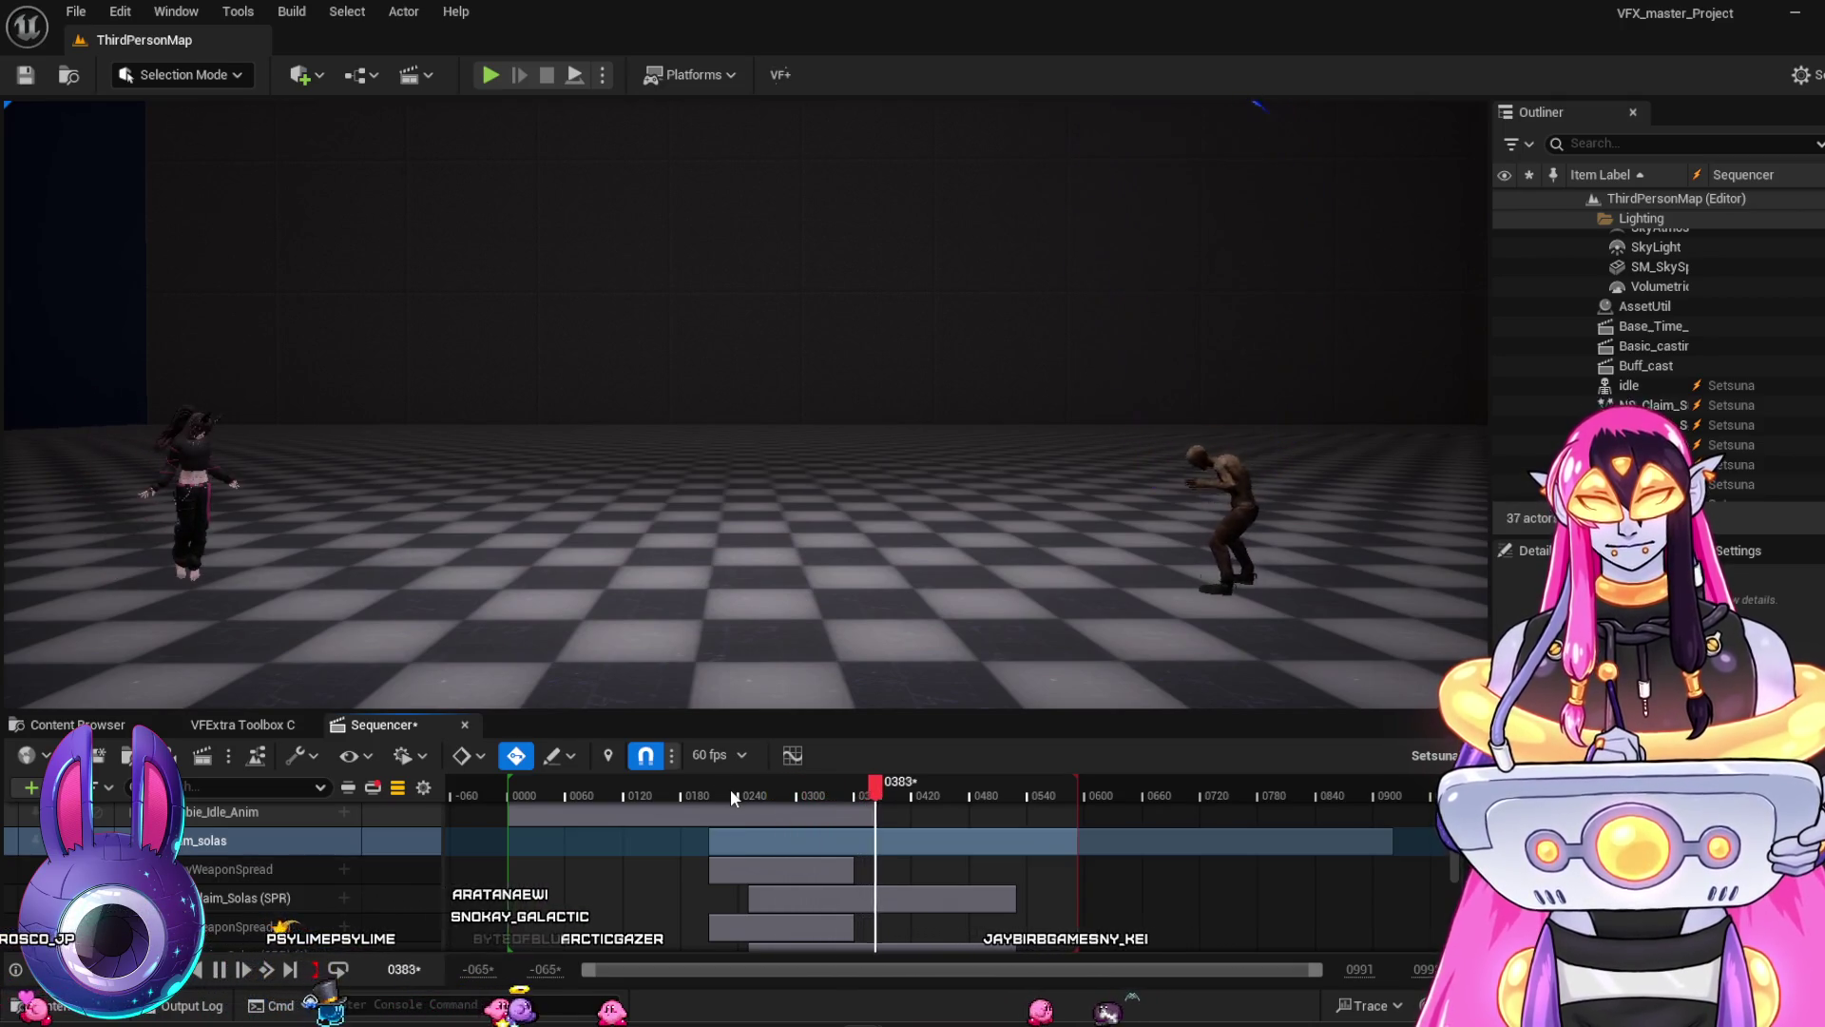
pyautogui.press('space')
pyautogui.moveTo(774, 789); pyautogui.dragTo(709, 789)
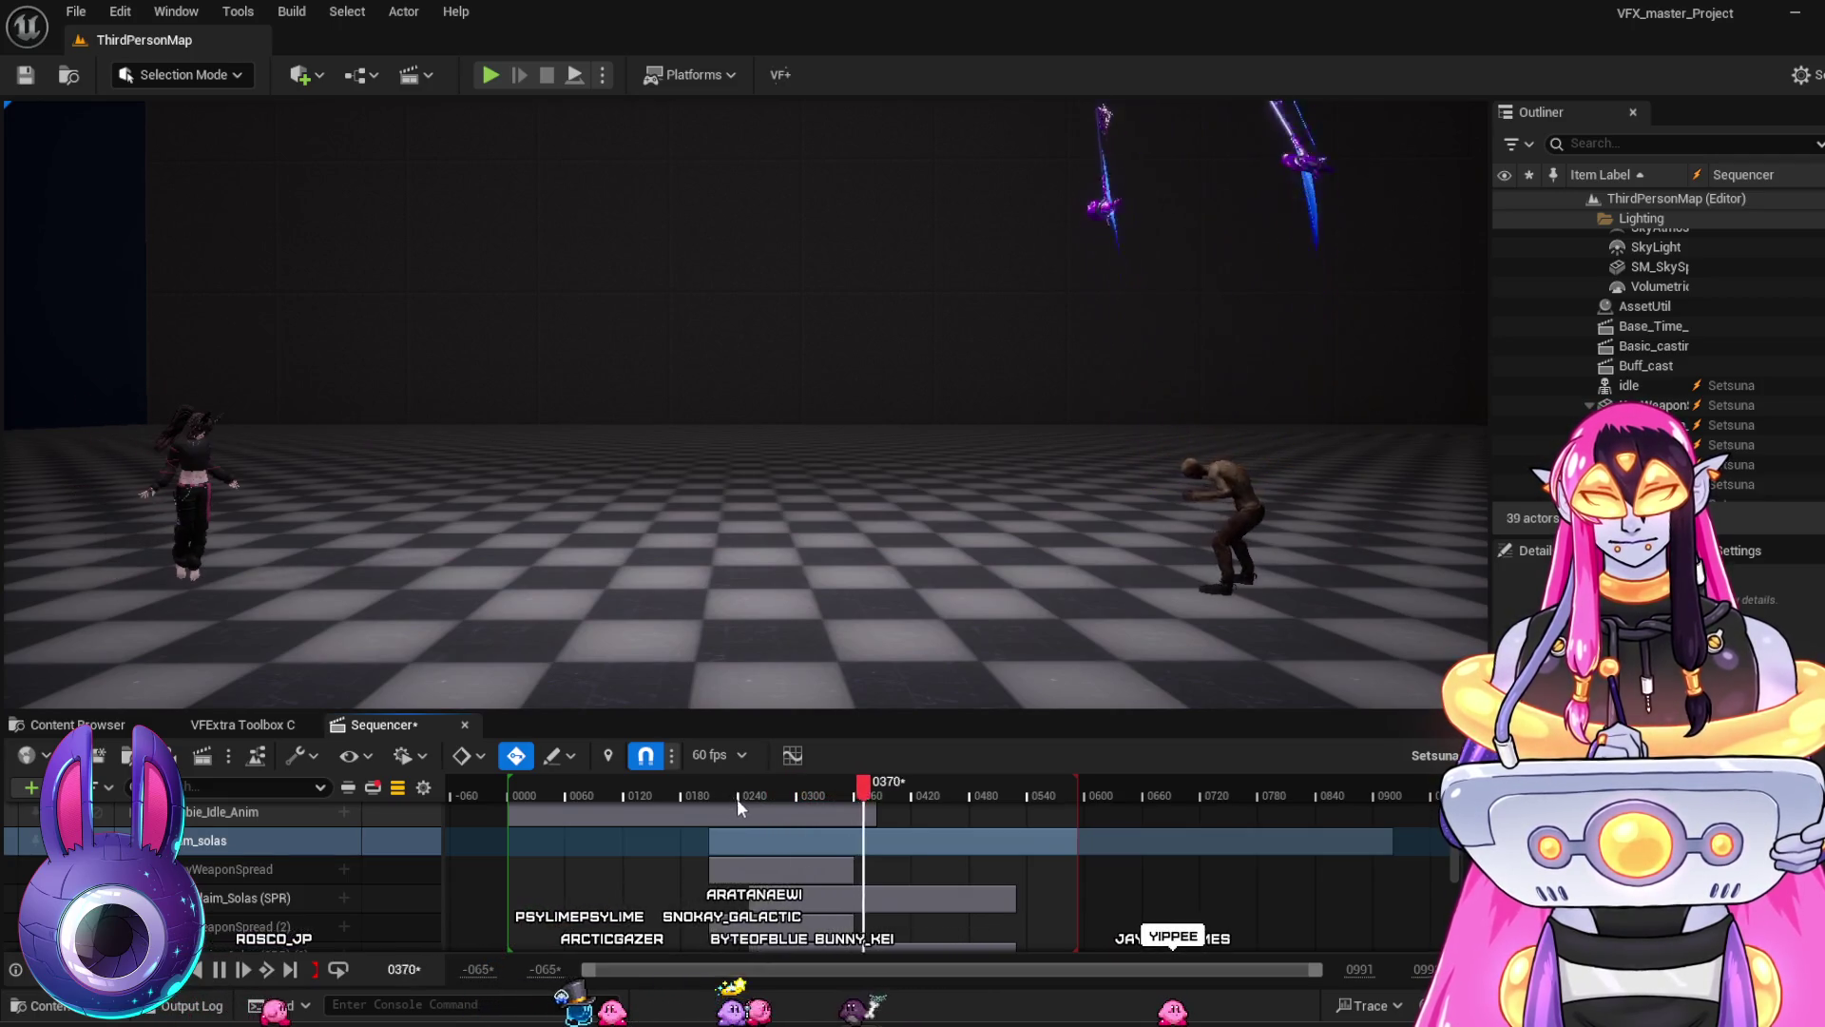
pyautogui.press('space')
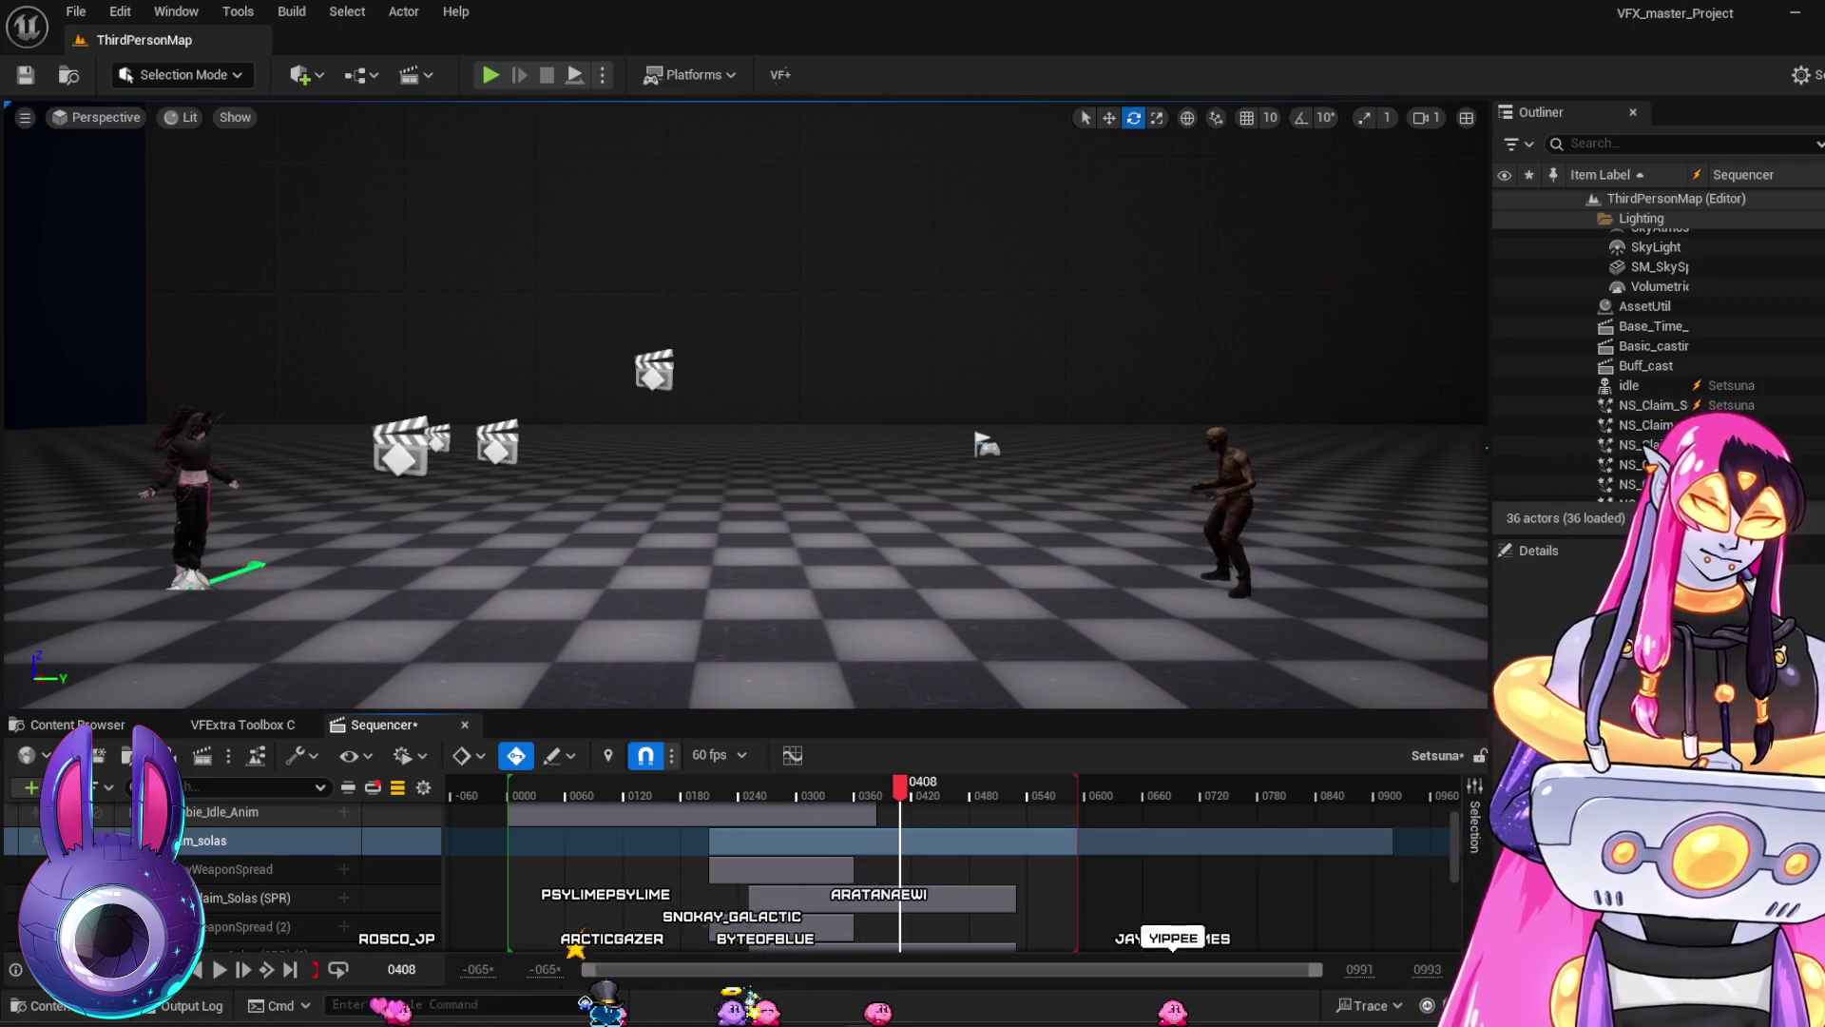